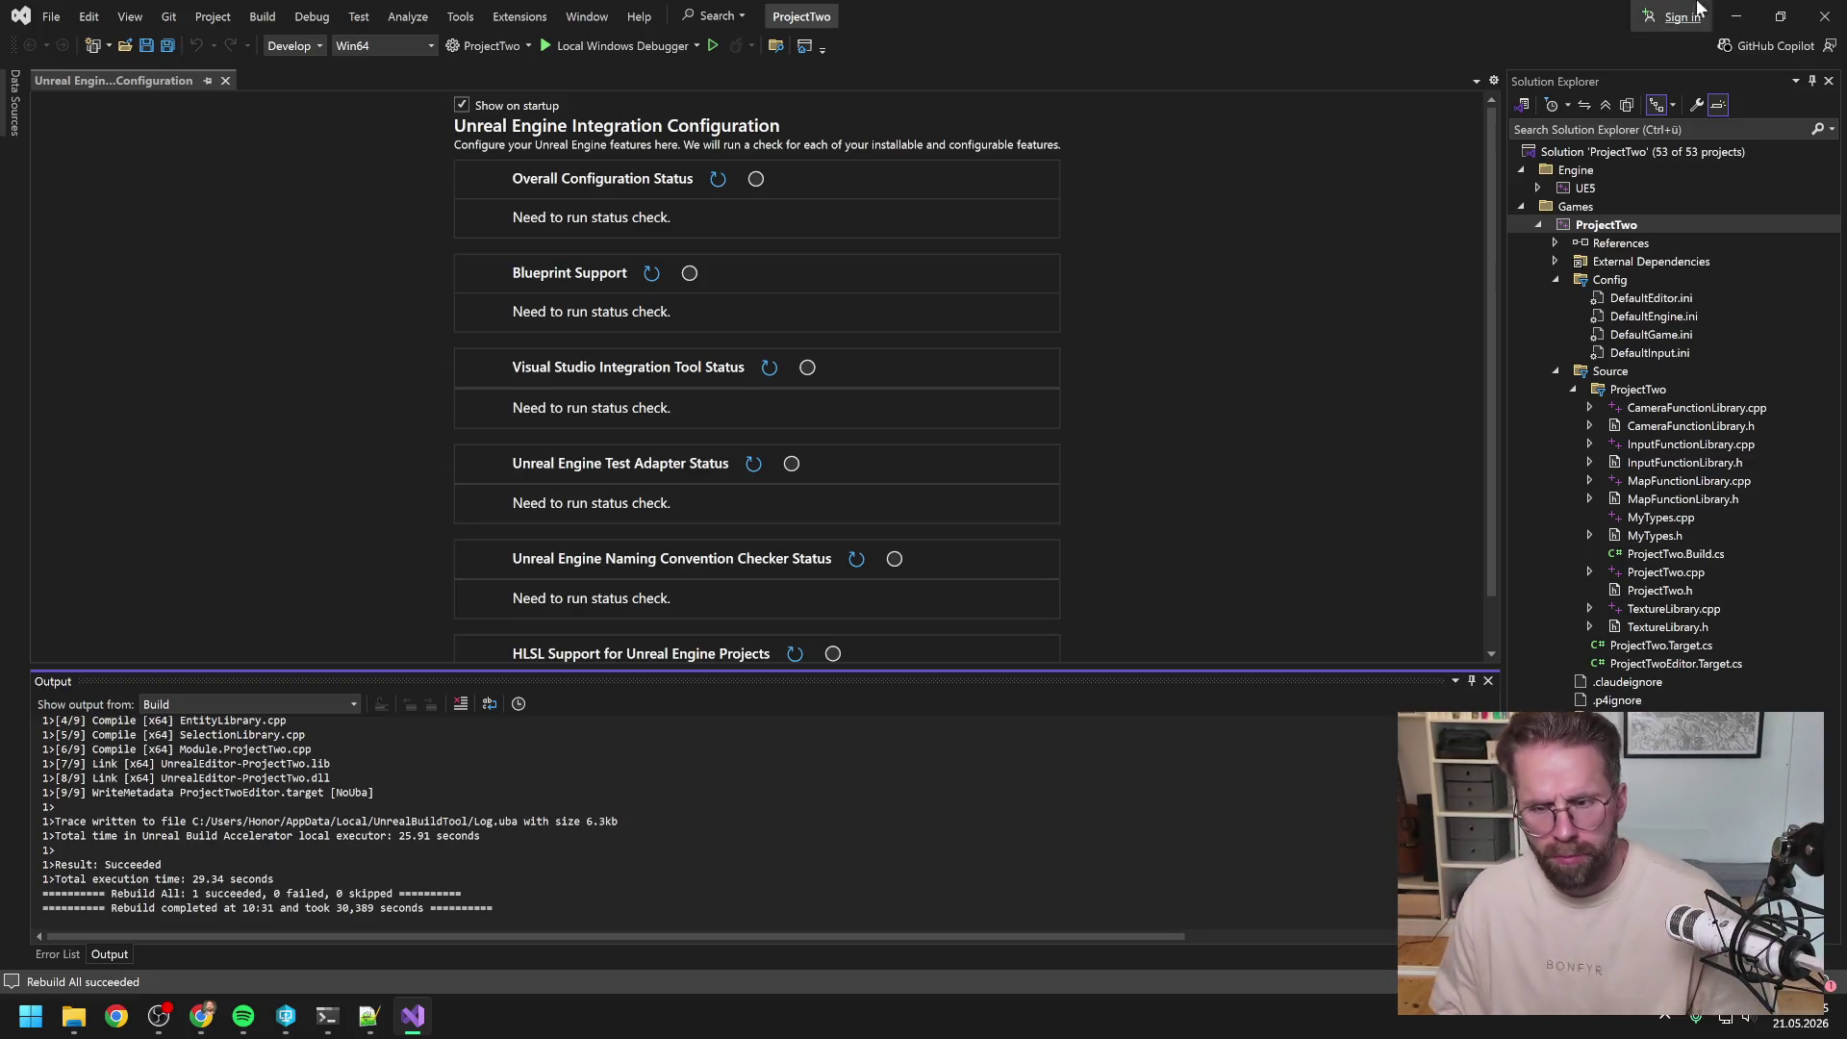
Step: Close Visual Studio and launch ProjectTwo.uproject from P4V, bringing up the Unreal Editor on L_Map1
left_click(1825, 17)
key("alt+Tab")
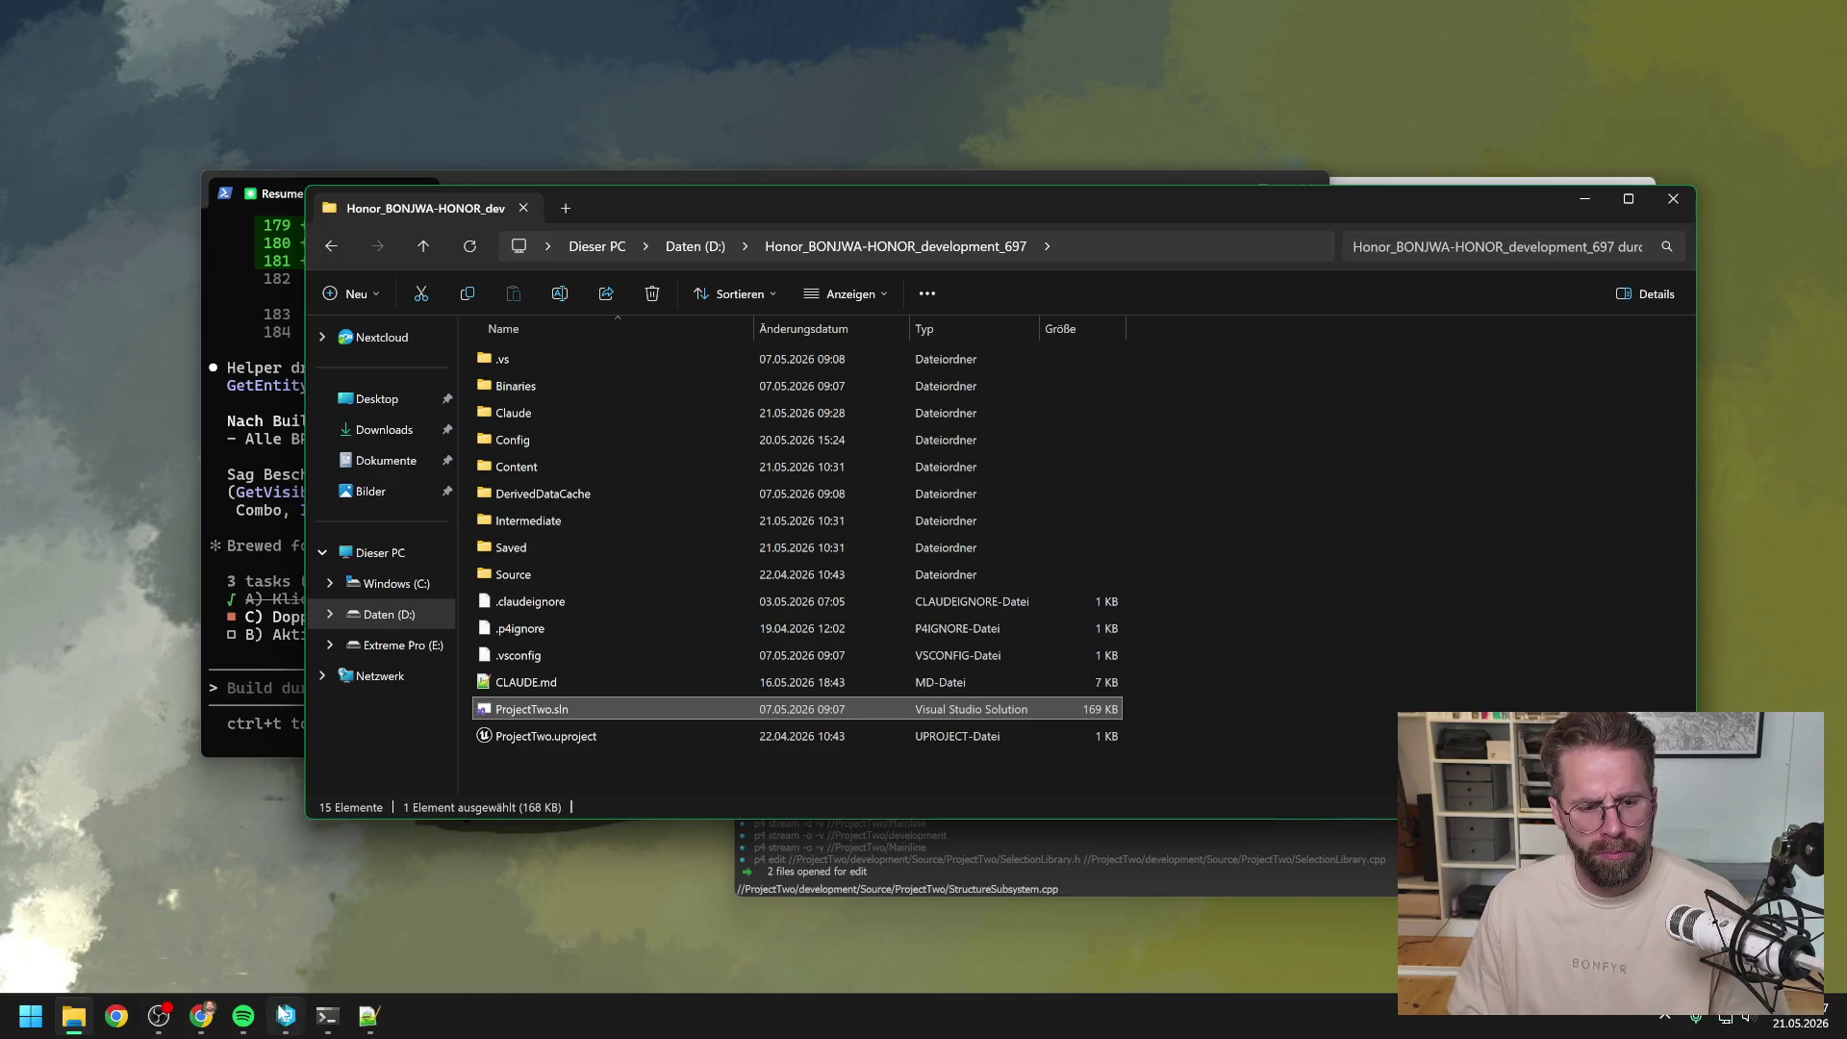
double_click(897, 711)
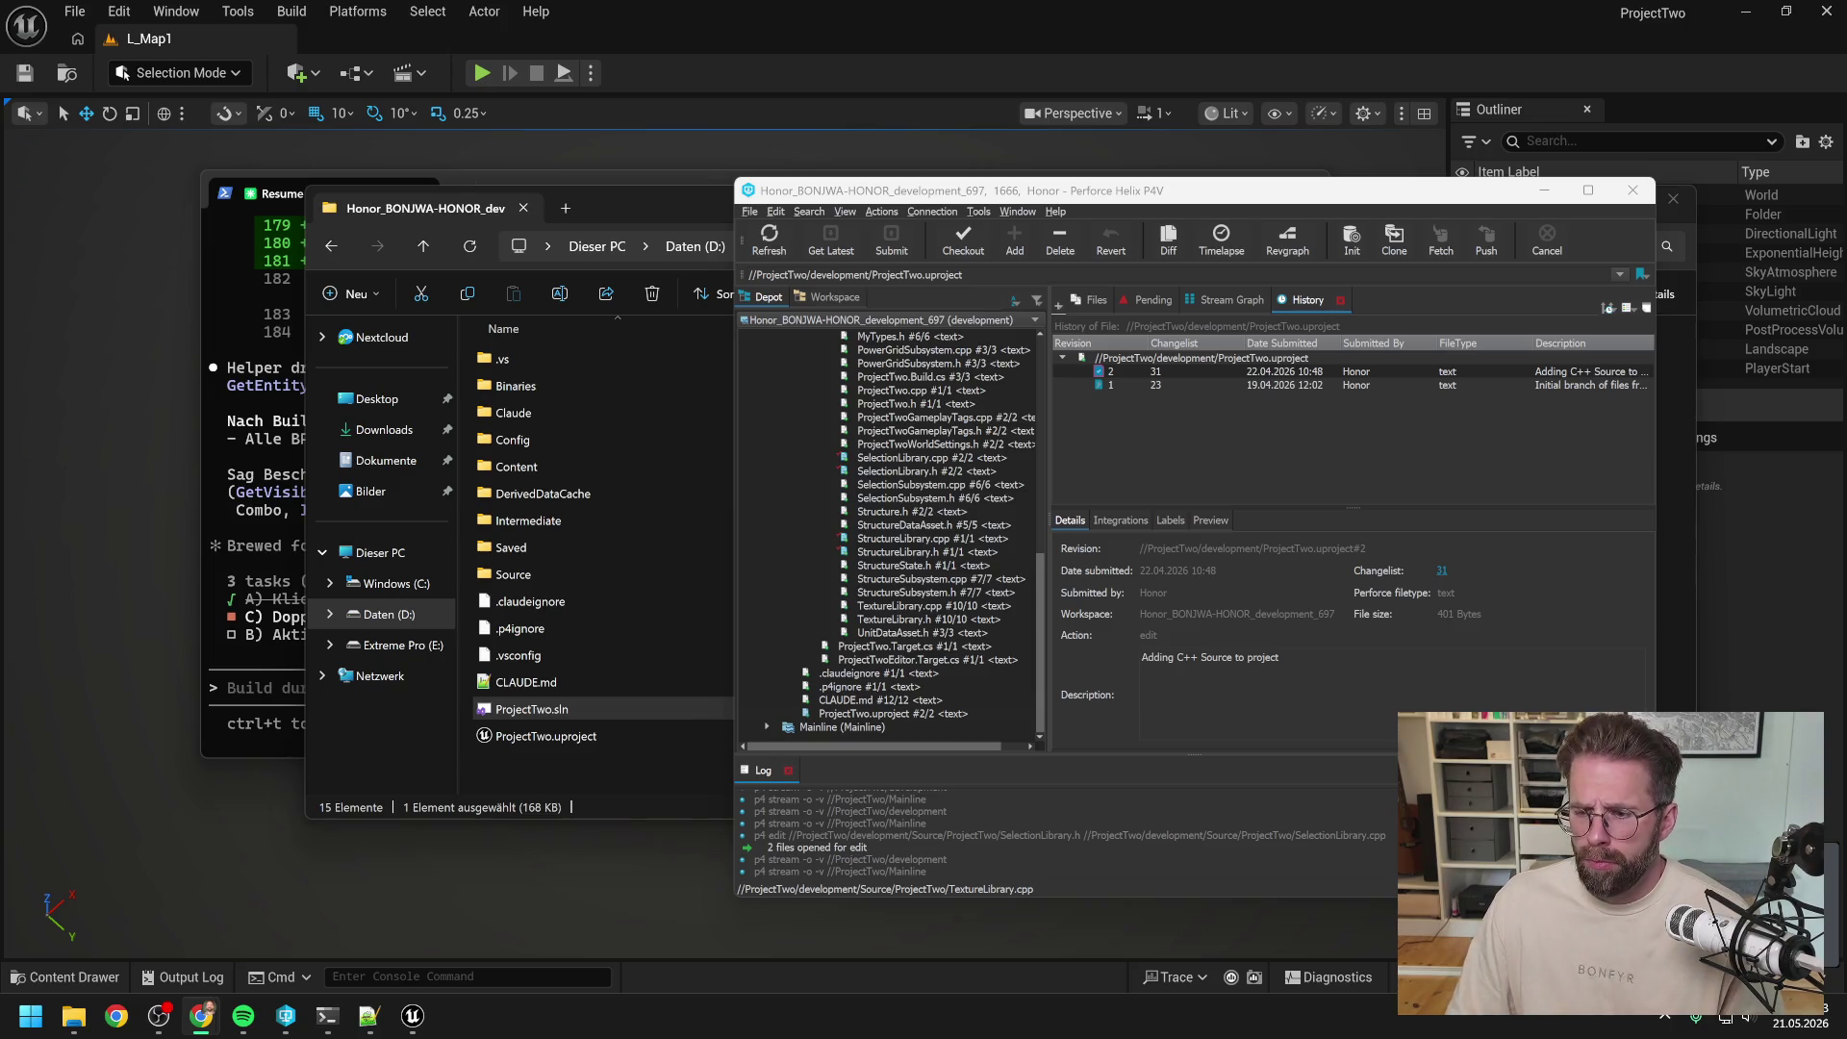
left_click(1782, 627)
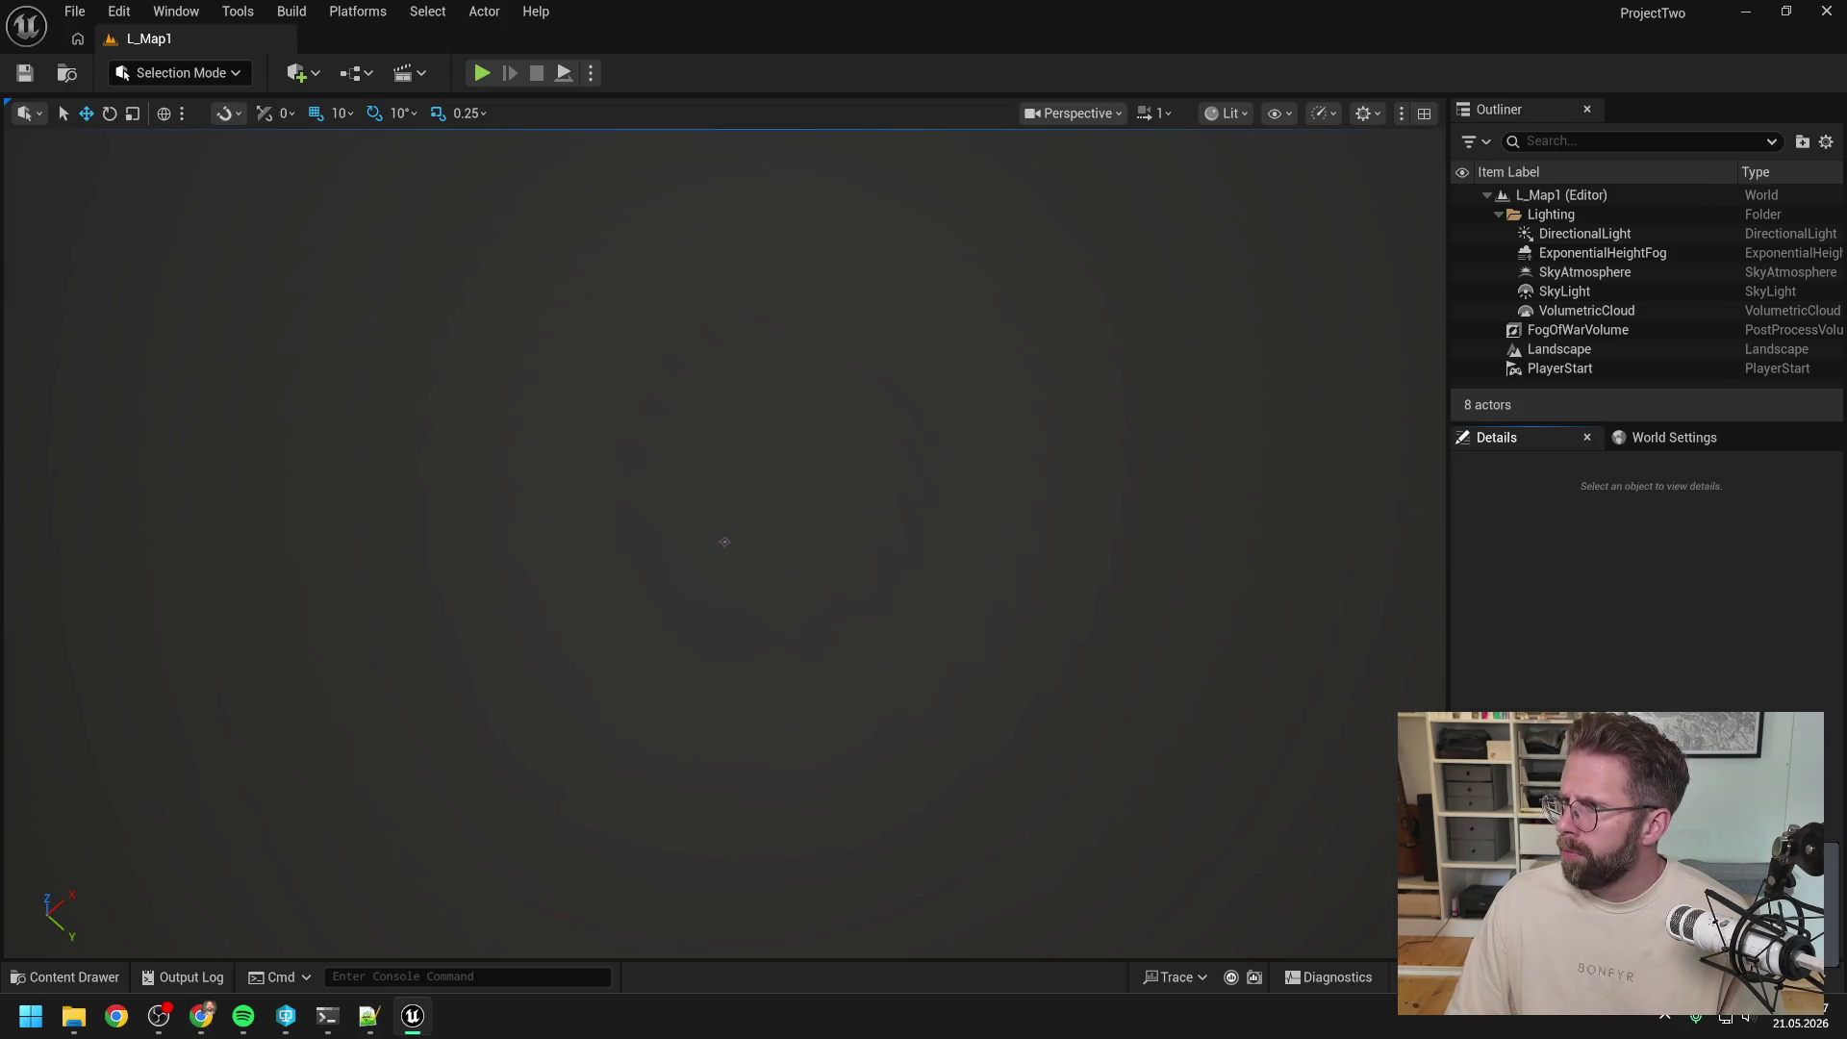
Step: Open A_IngamePlayerController on its UpdateSelectionFromRectangle graph, showing the broken Get Structures in Rectangle node
key("alt+Tab")
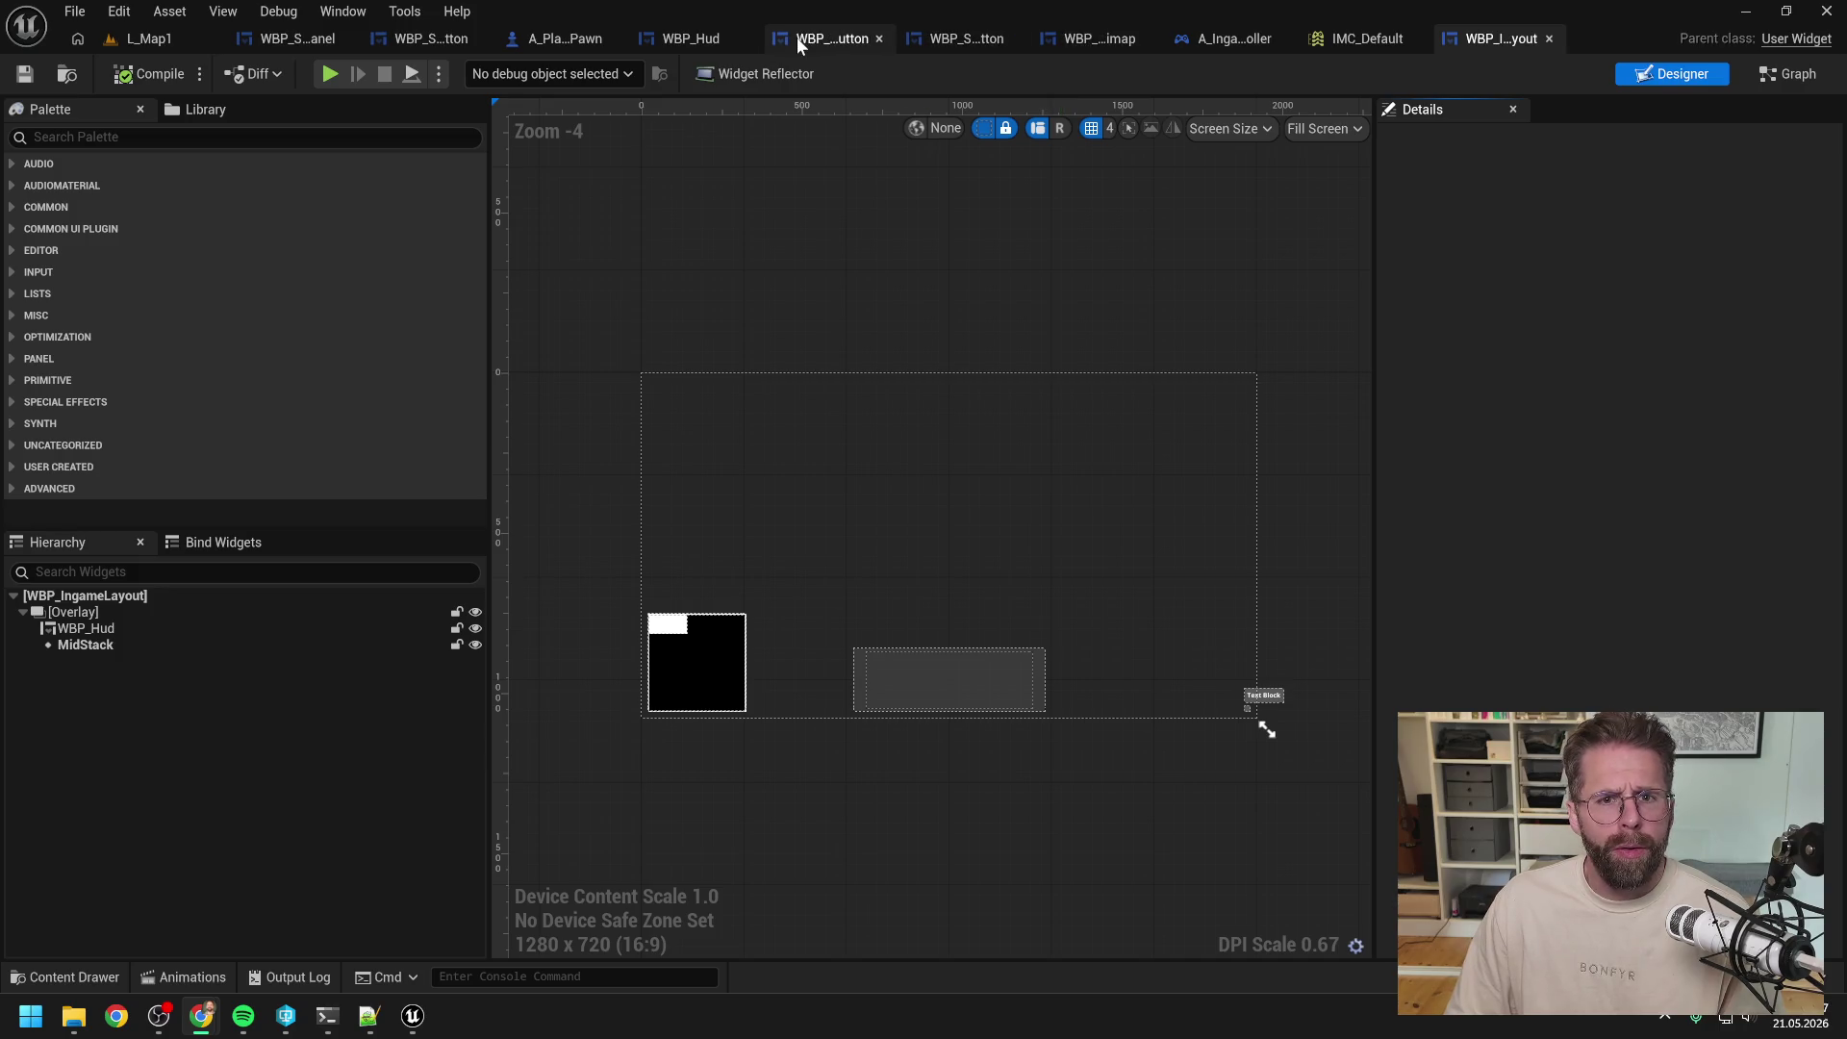
left_click(1241, 38)
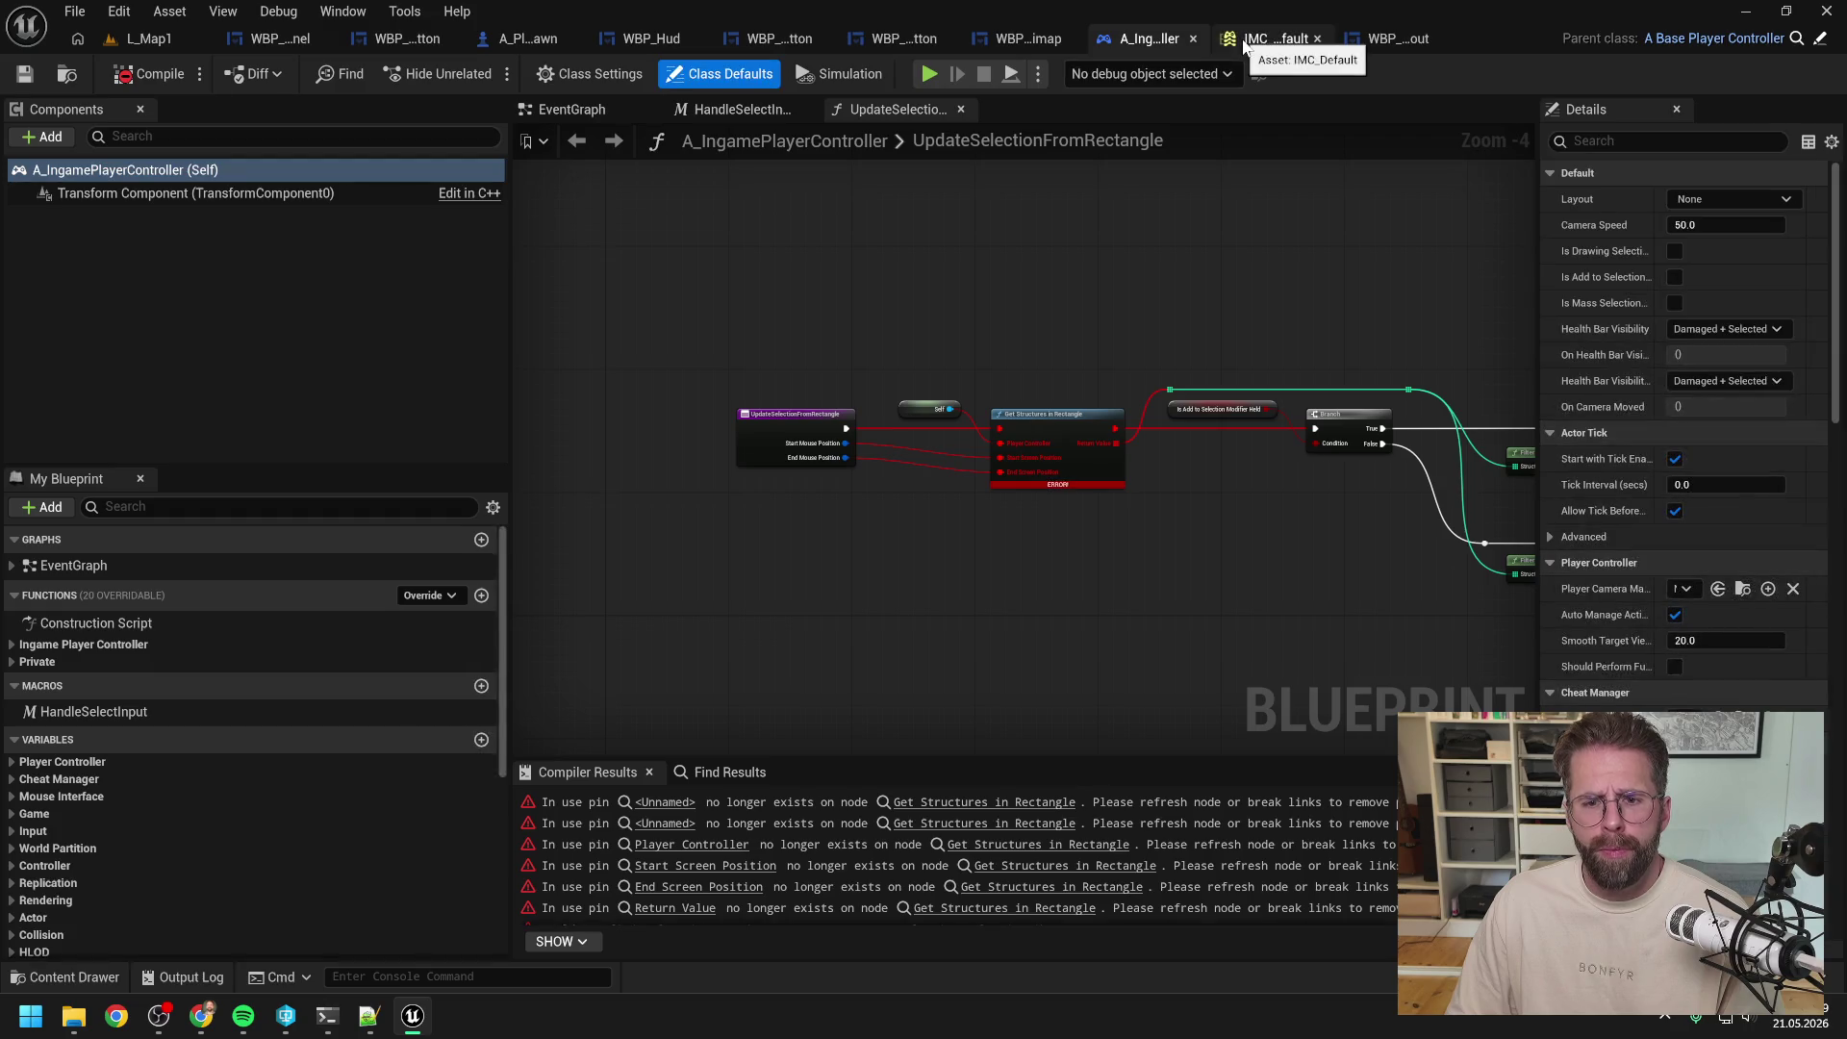
Step: Add Get Entities in Rectangle from Self and wire its entry, mouse position, result and Branch execution
scroll(1036, 503, "up", 3)
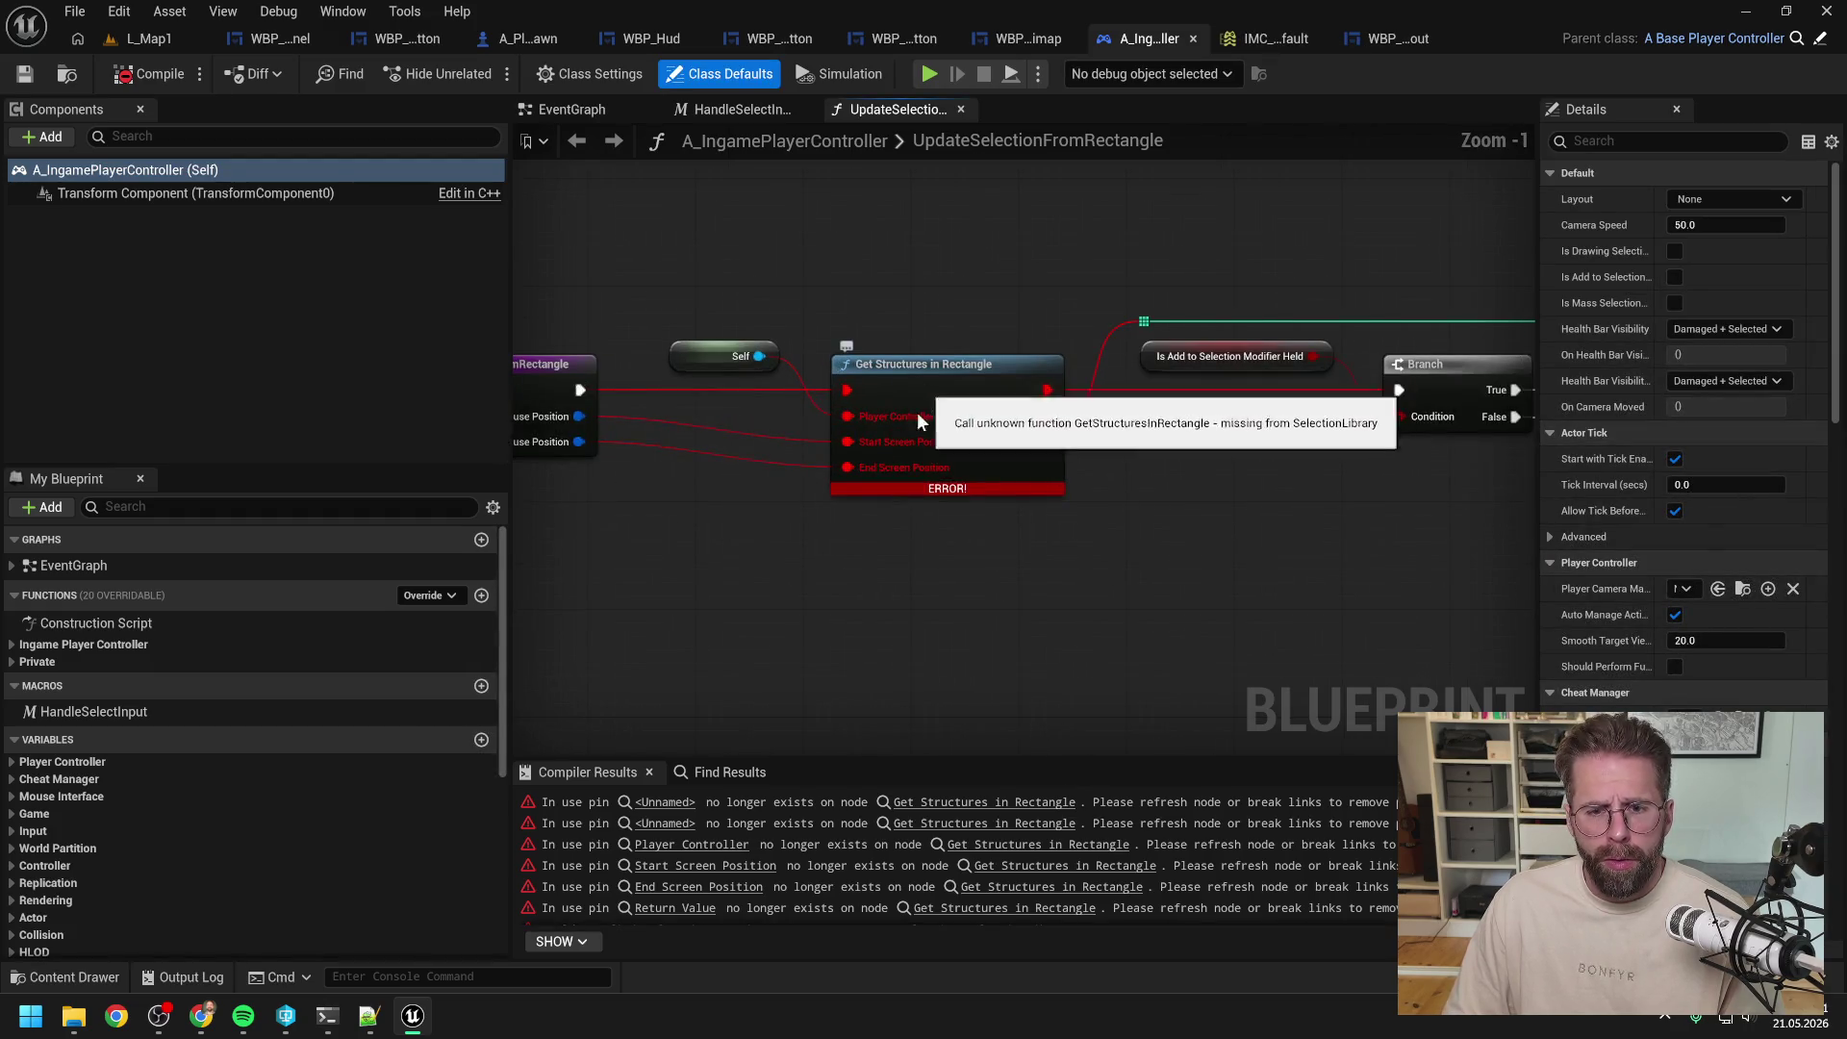
left_click_drag(885, 336, 938, 528)
type("g")
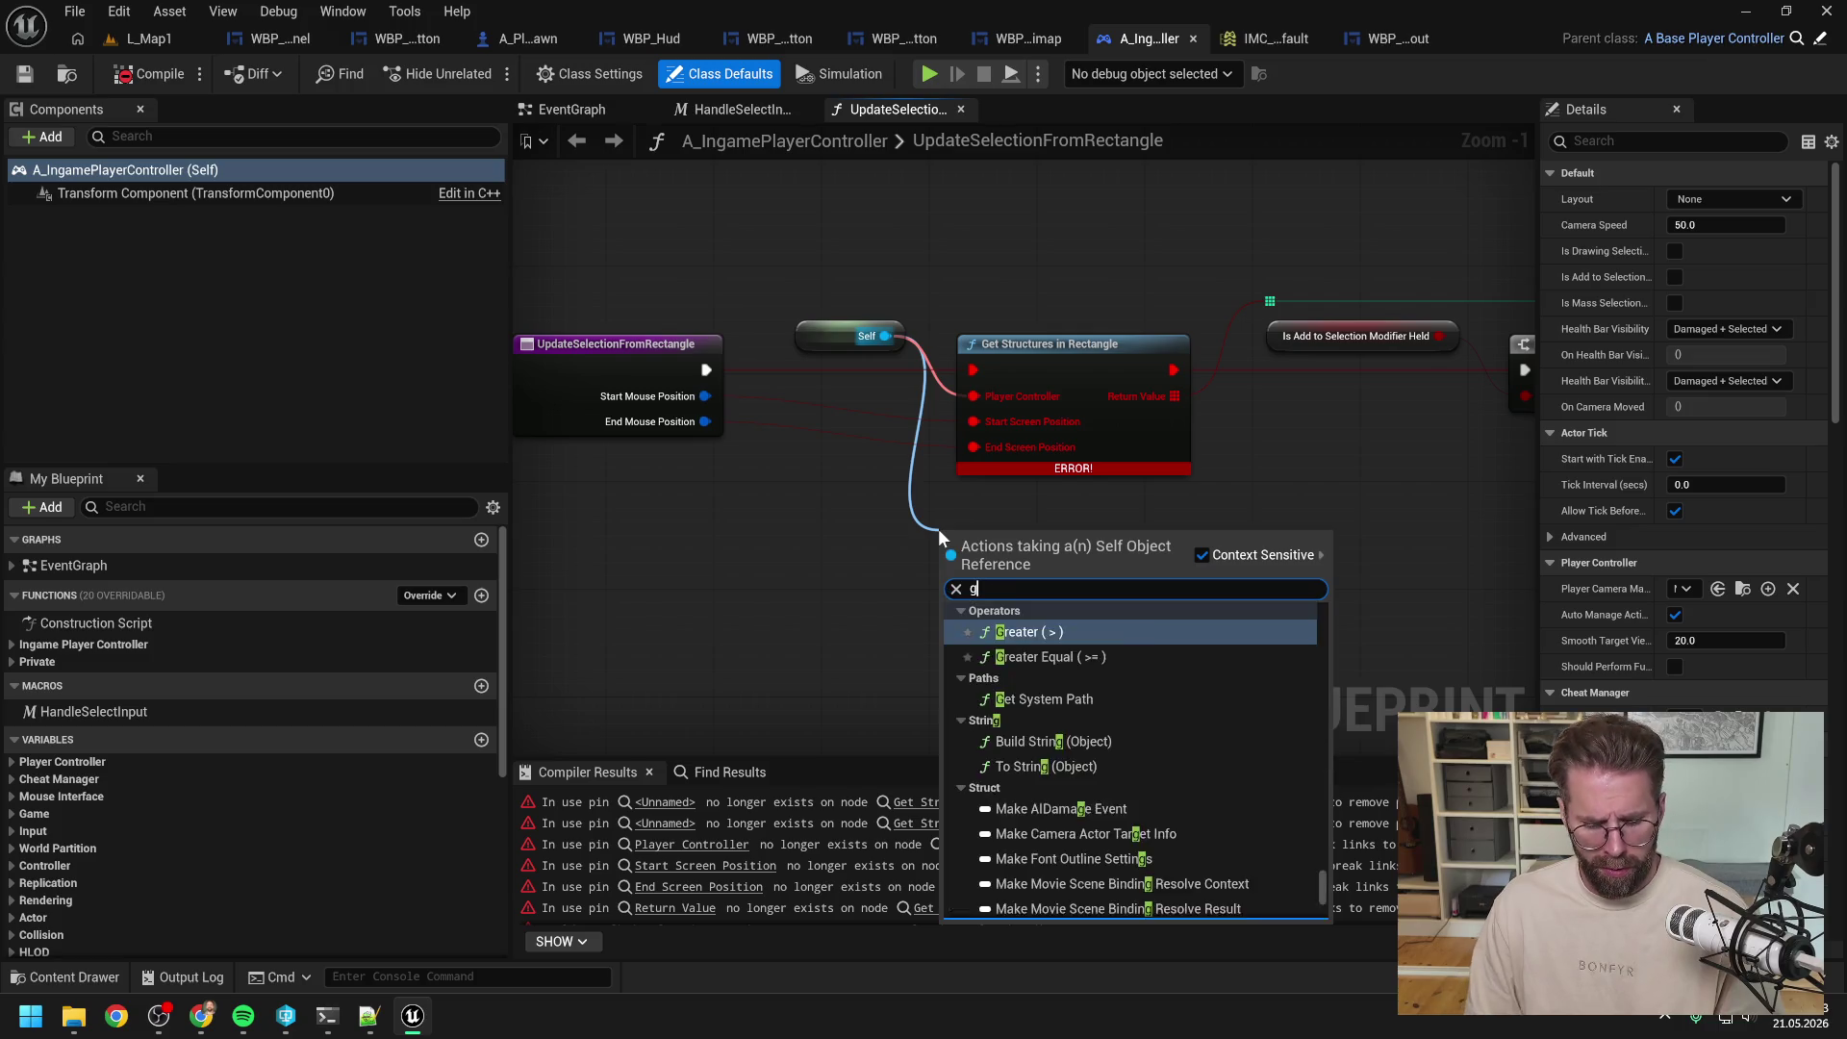
type("et ent in rec")
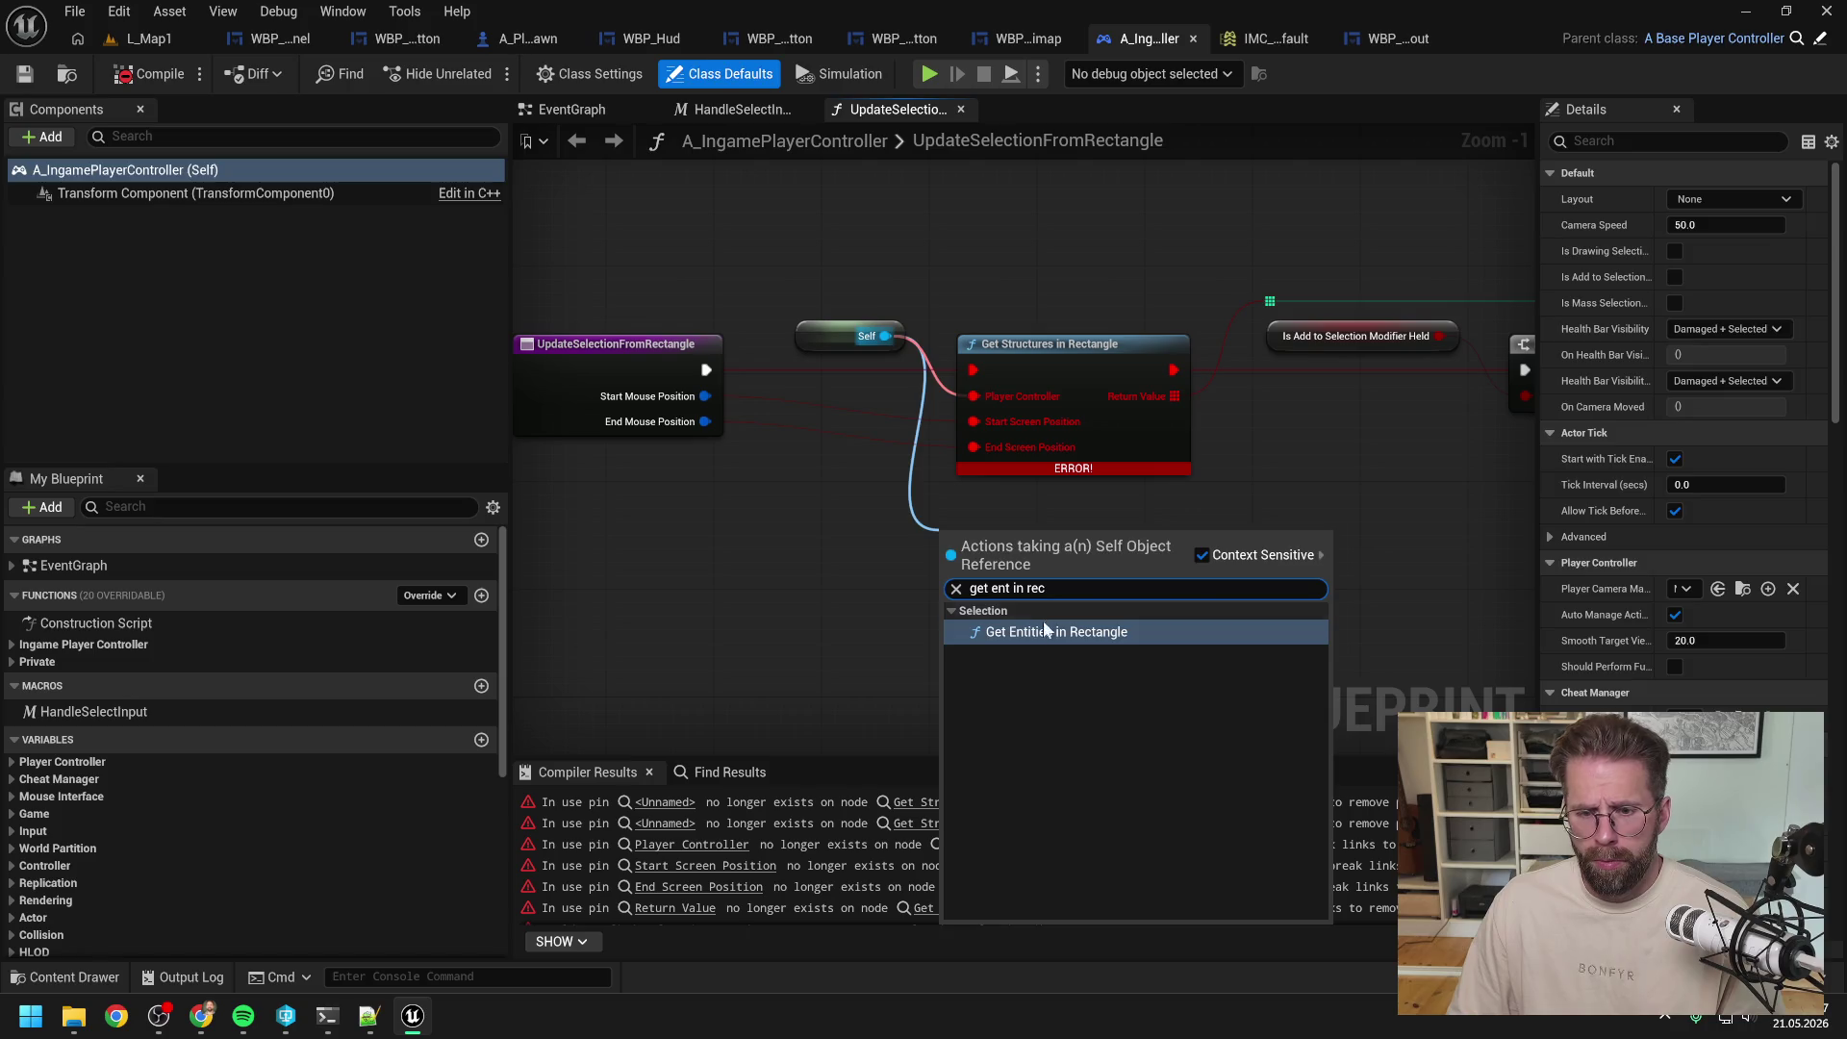
key("Return")
left_click_drag(706, 370, 965, 568)
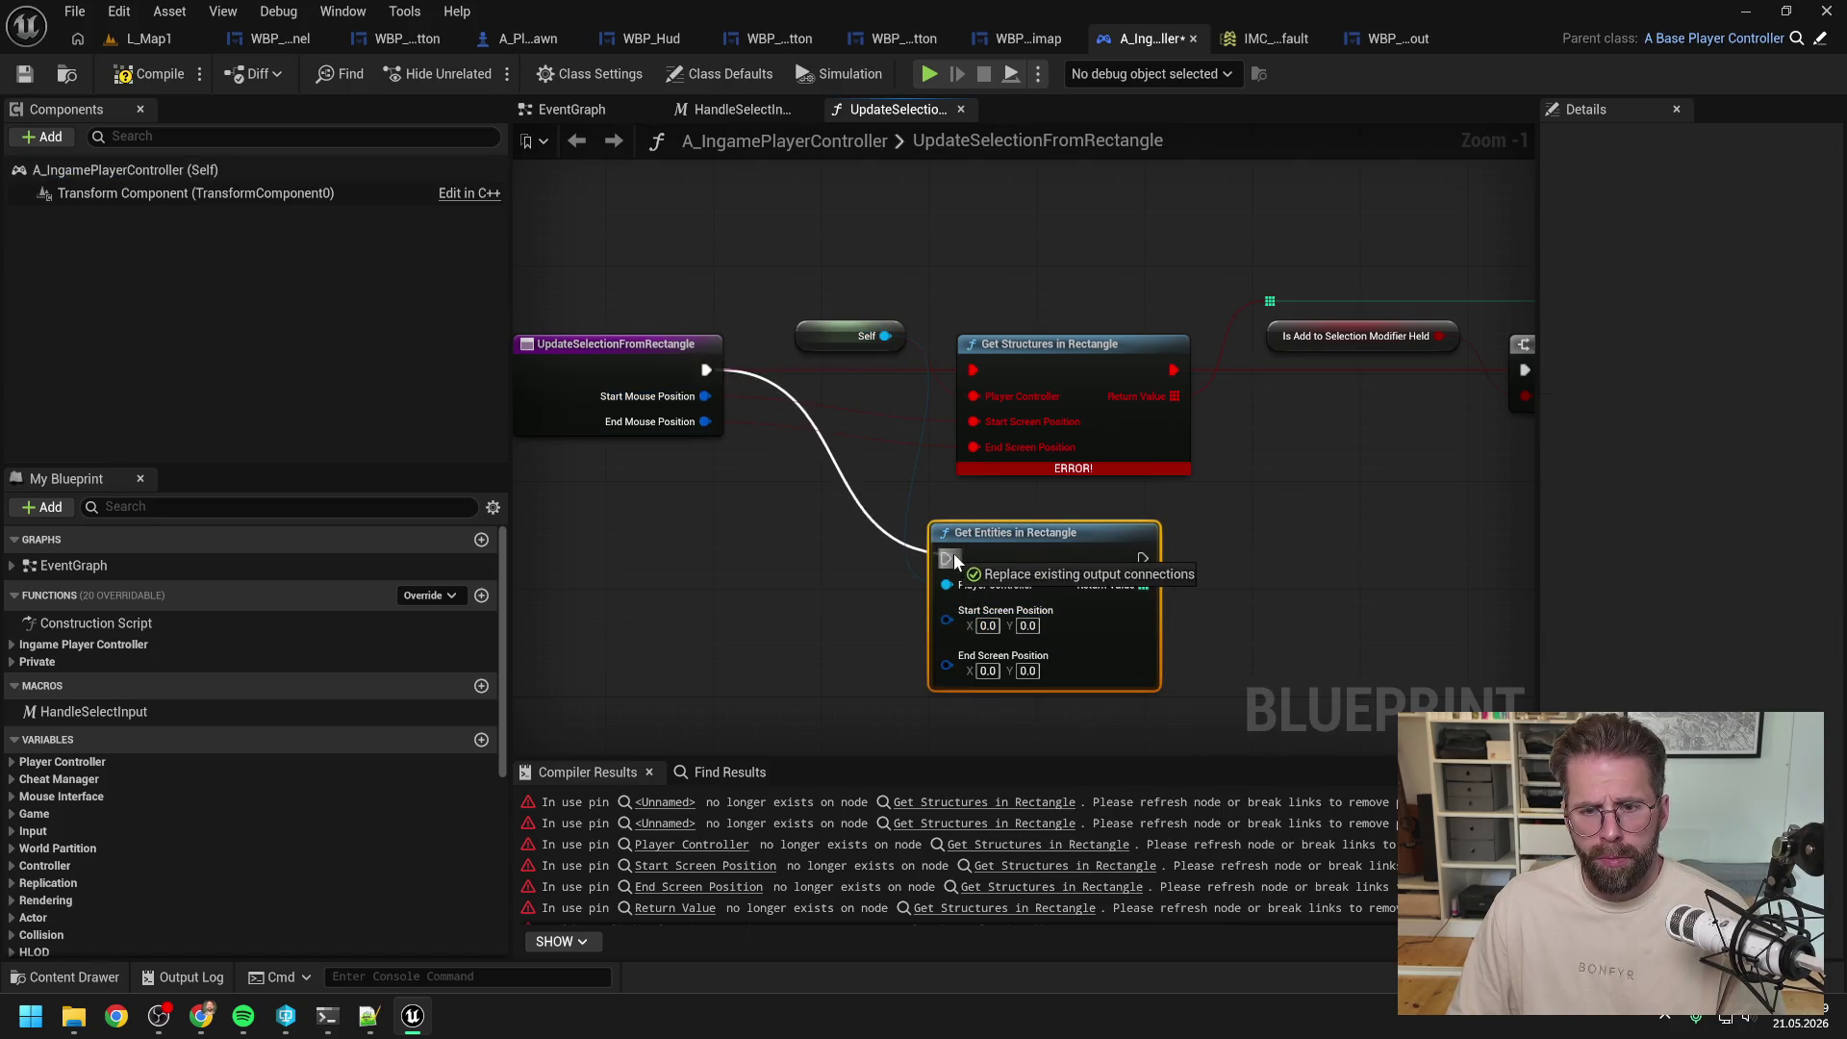
mouse_move(706, 396)
left_mouse_down()
mouse_move(955, 603)
mouse_move(948, 620)
mouse_move(783, 495)
mouse_move(947, 663)
left_mouse_up()
left_click_drag(958, 599, 1081, 318)
left_click_drag(956, 574, 1337, 385)
Step: Delete the broken Get Structures in Rectangle node, move Get Entities into its place, compile and save
left_click(887, 438)
right_click(889, 437)
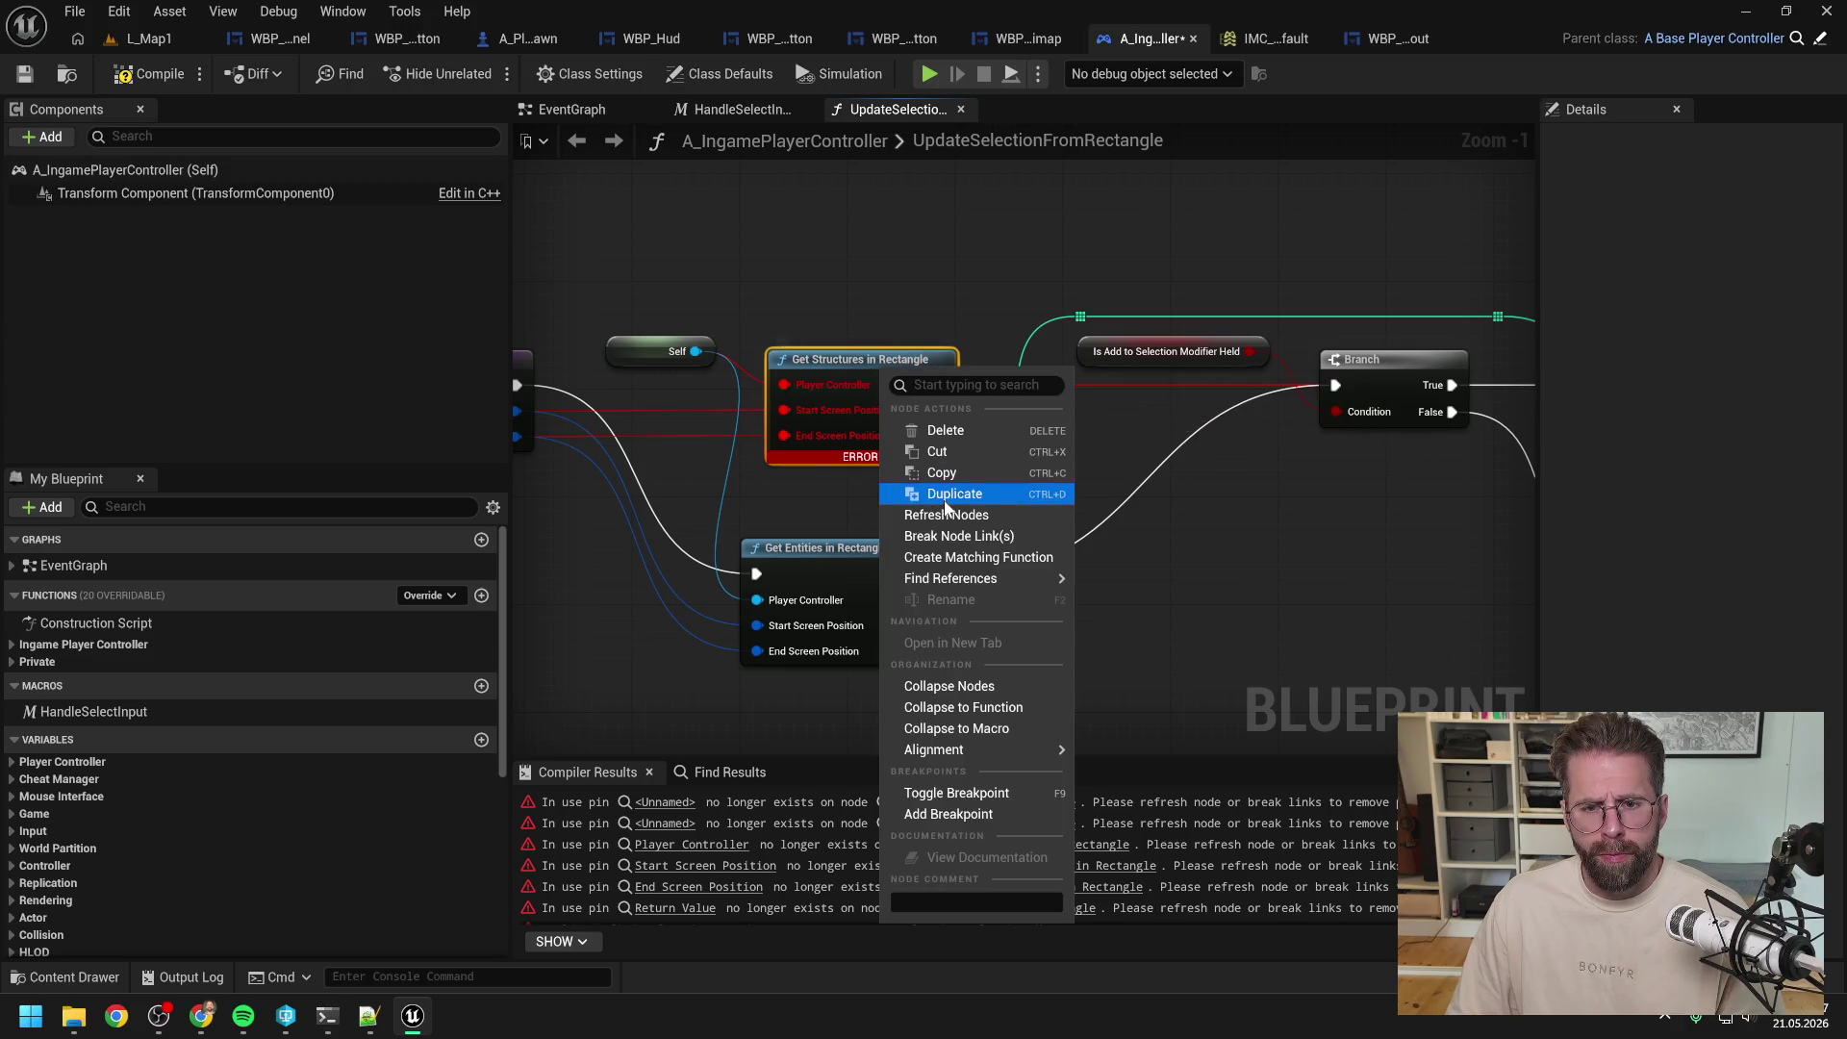
mouse_move(1000, 578)
left_click(1121, 586)
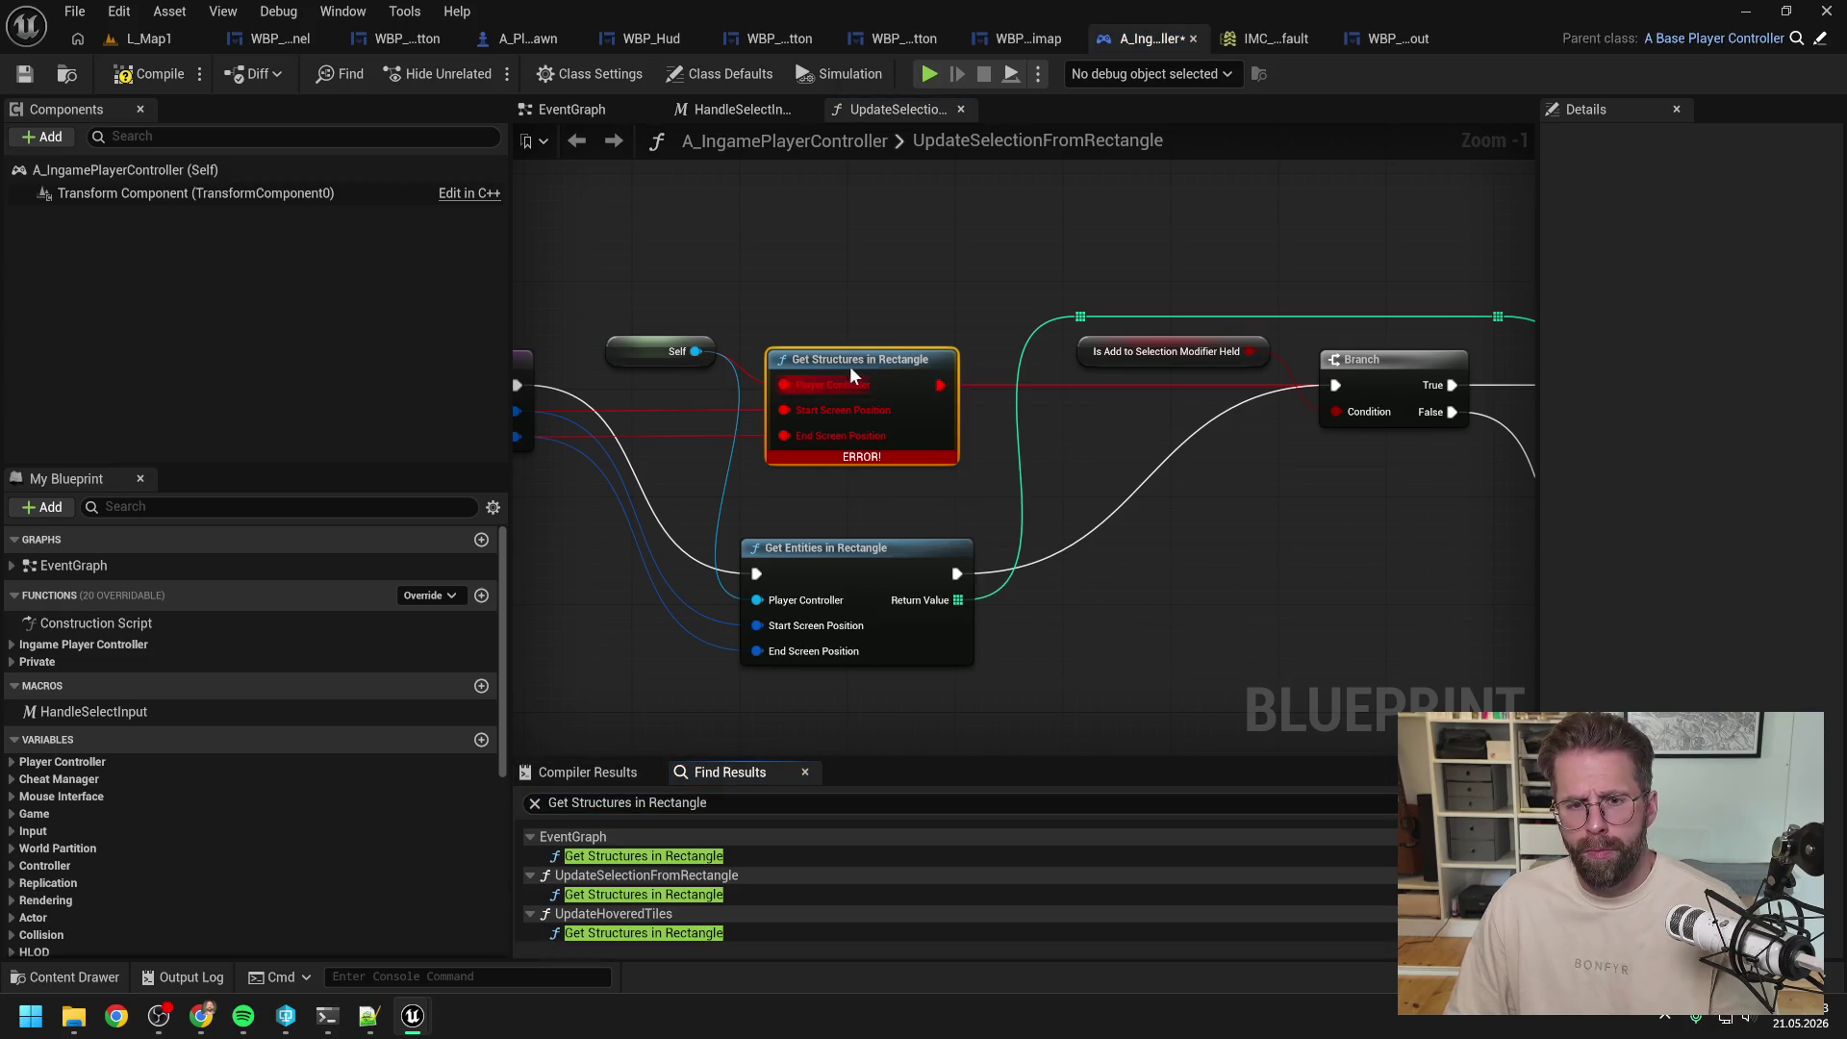
key("Delete")
mouse_move(897, 539)
left_mouse_down()
mouse_move(922, 389)
mouse_move(896, 361)
left_mouse_up()
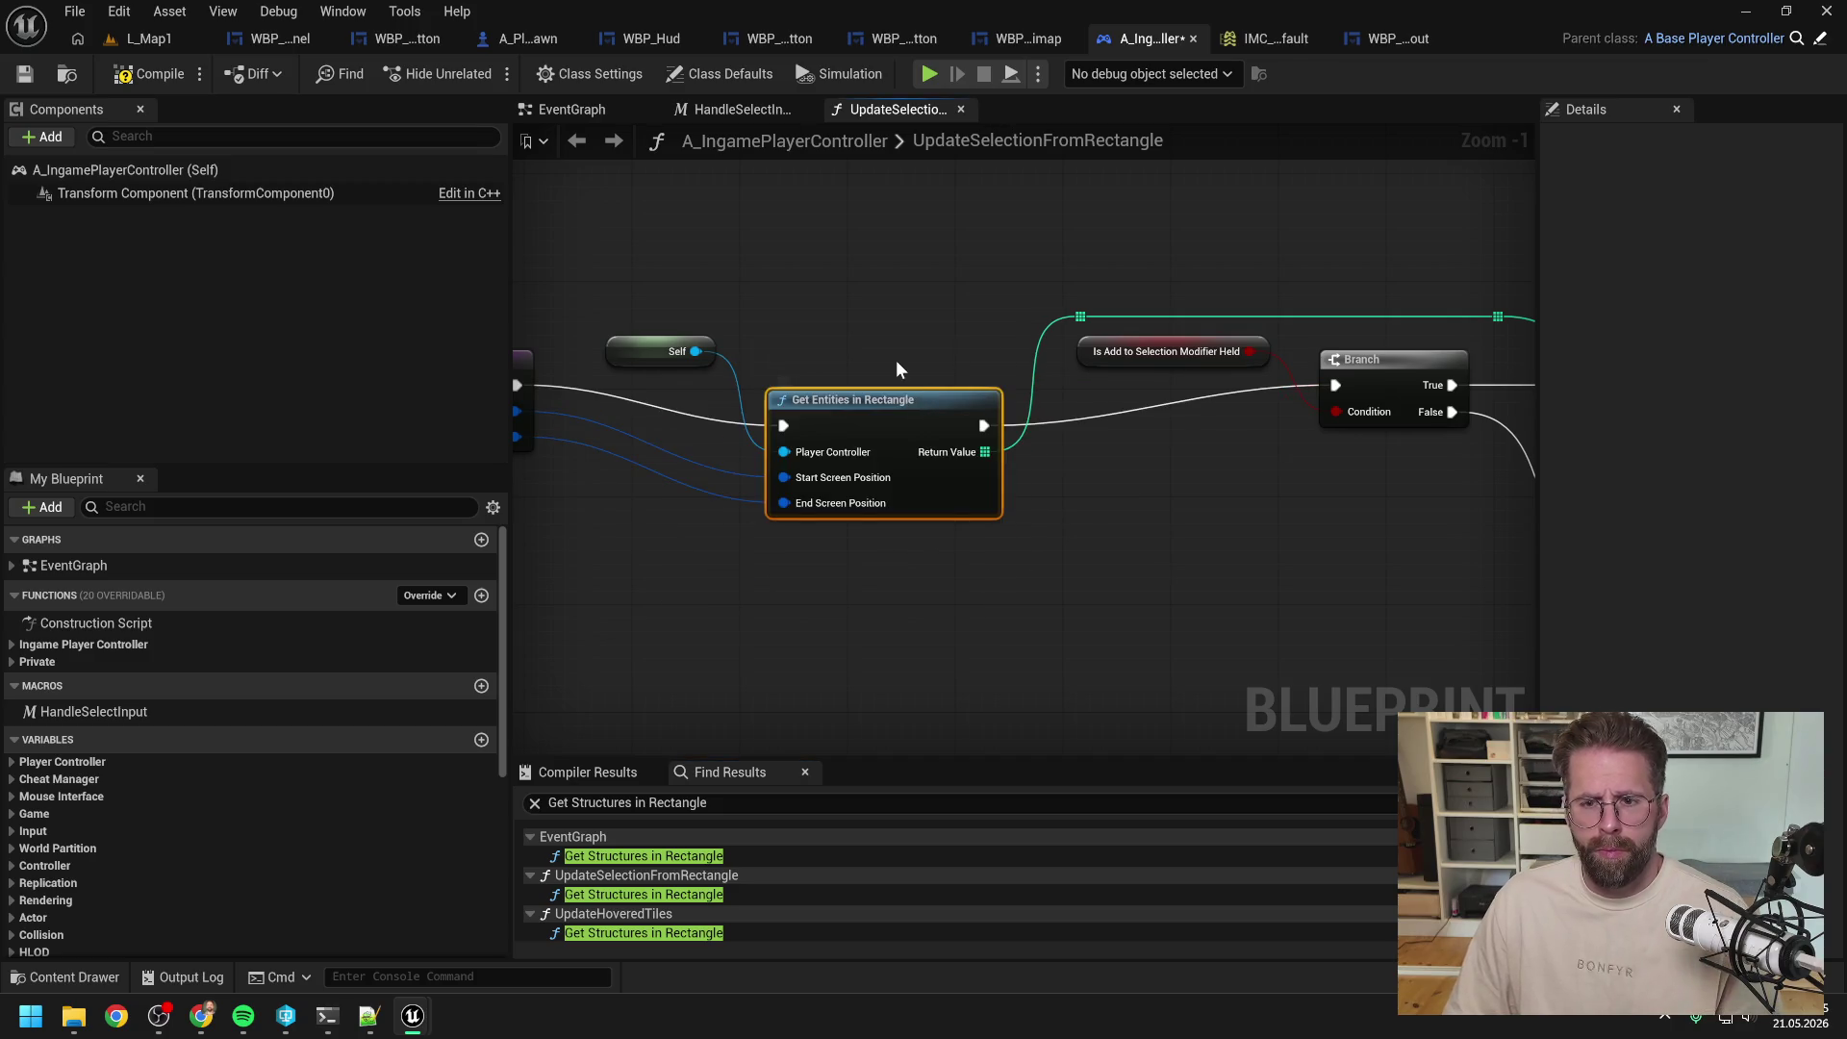
left_click(158, 73)
key("ctrl+s")
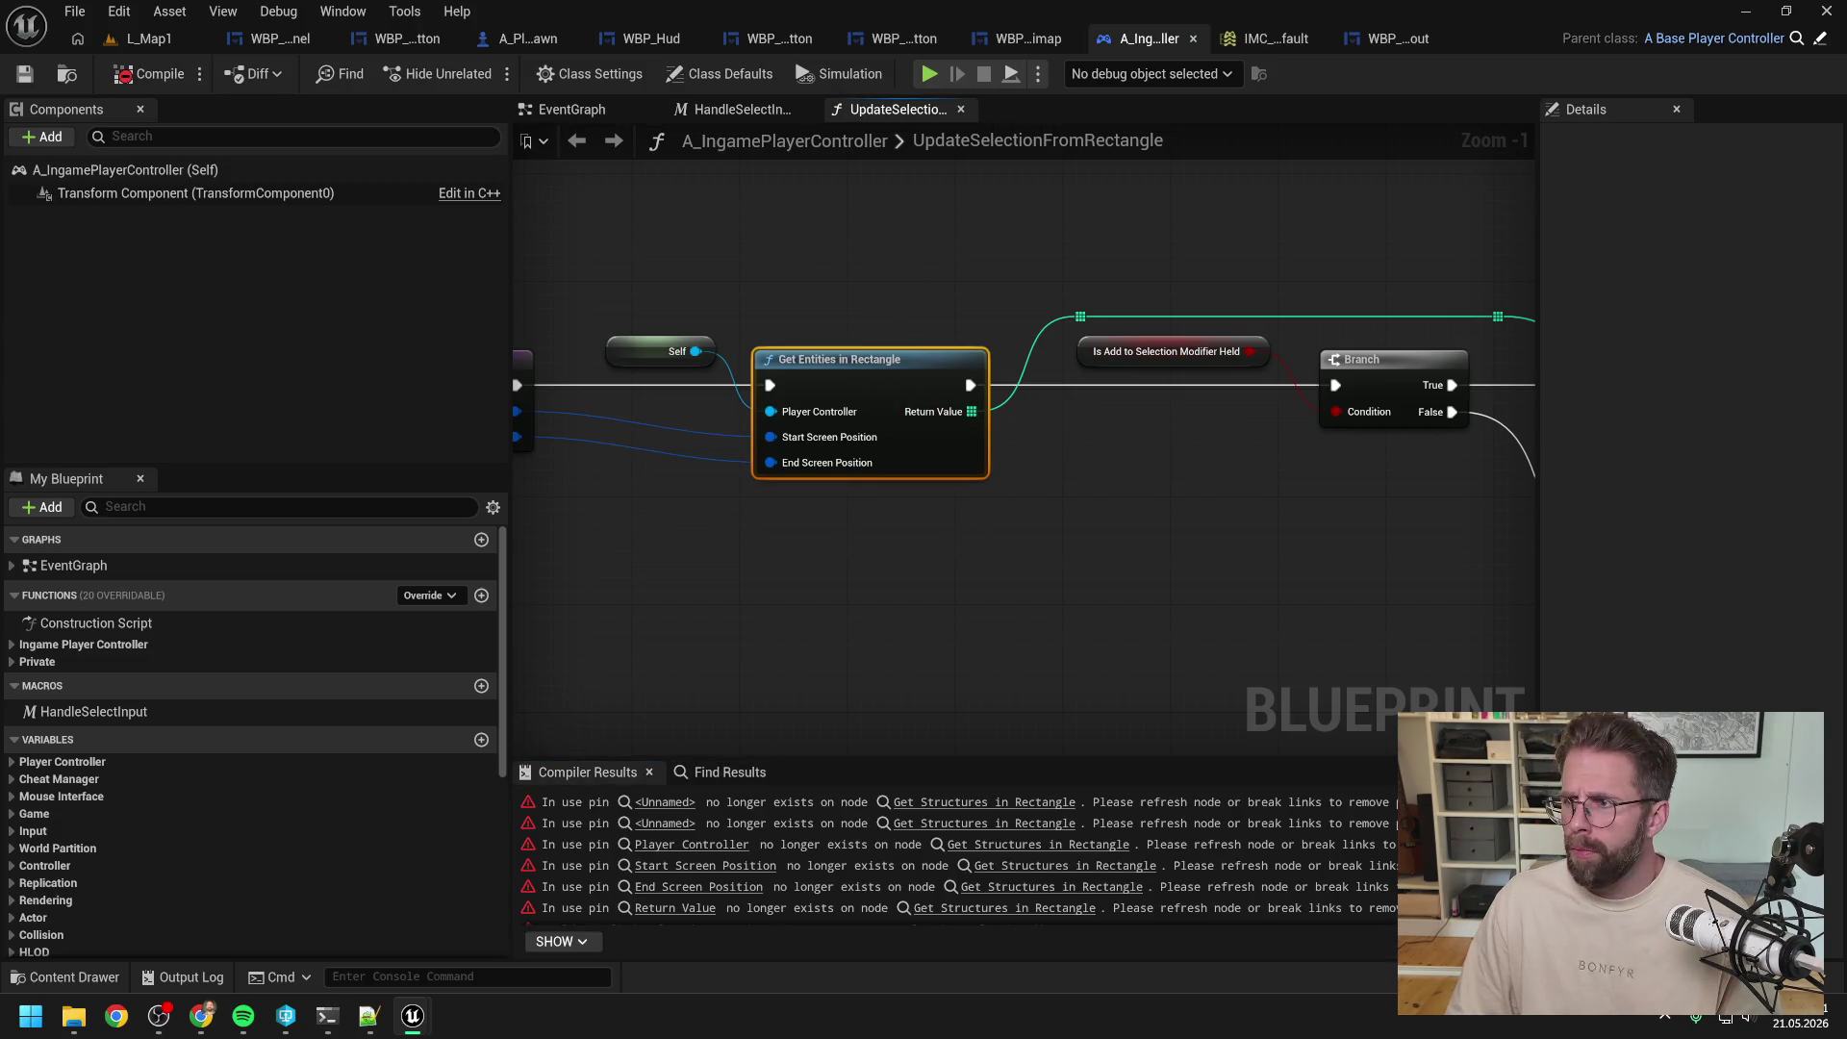
Step: Delete the leftover Get Mouse Position and broken node in EventGraph, then copy Get Entities in Rectangle
left_click(984, 801)
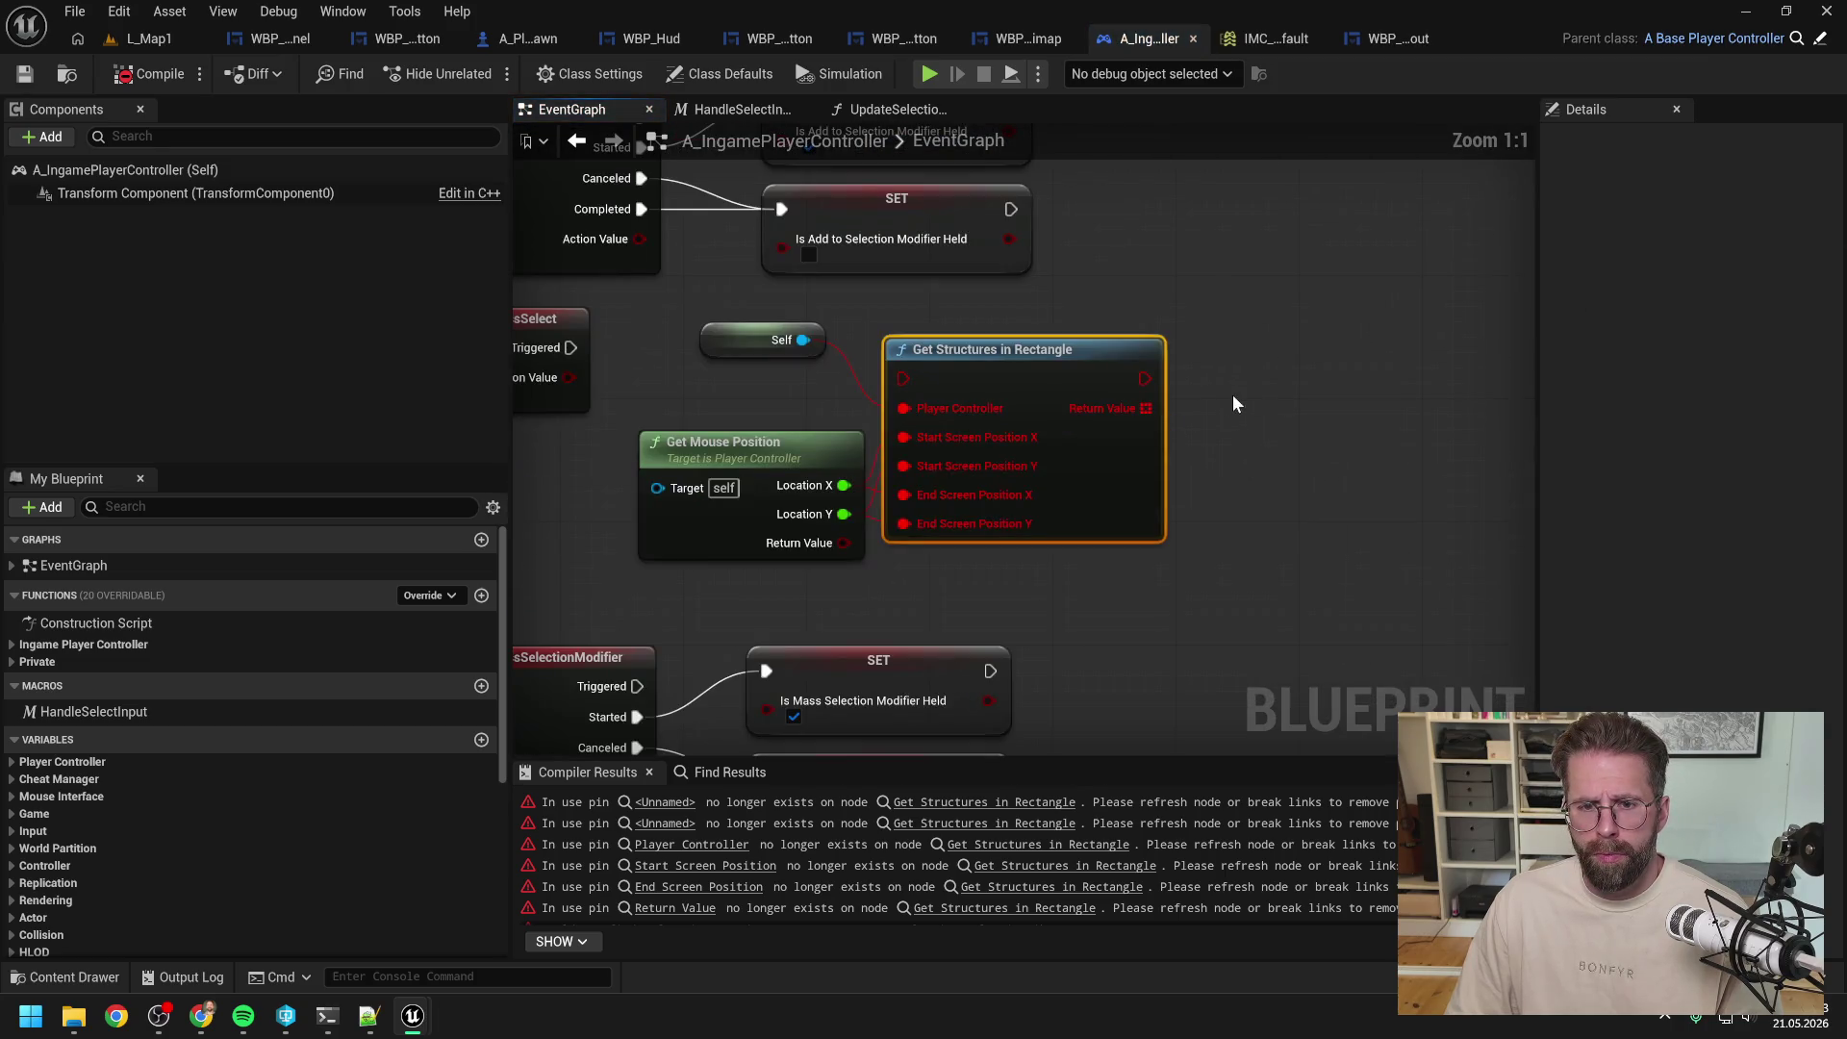
scroll(1260, 385, "down", 1)
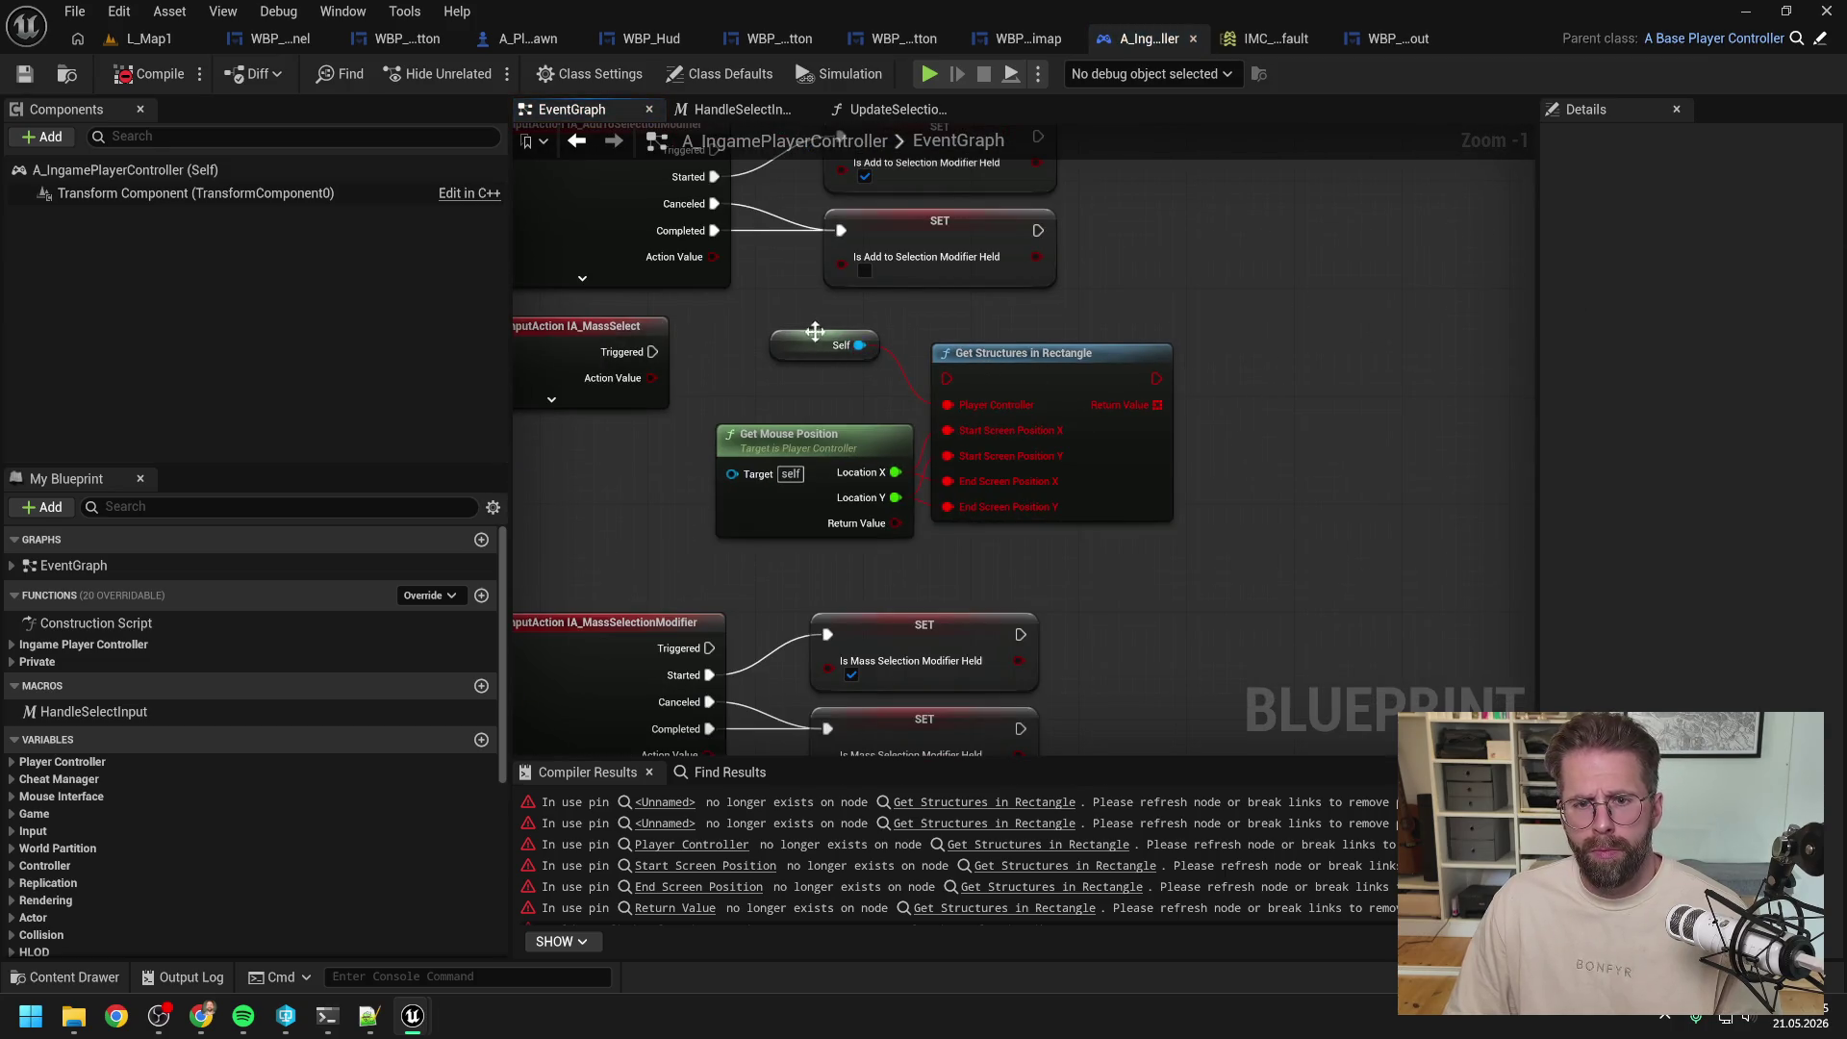
left_click_drag(811, 338, 973, 479)
left_click_drag(773, 348, 1066, 508)
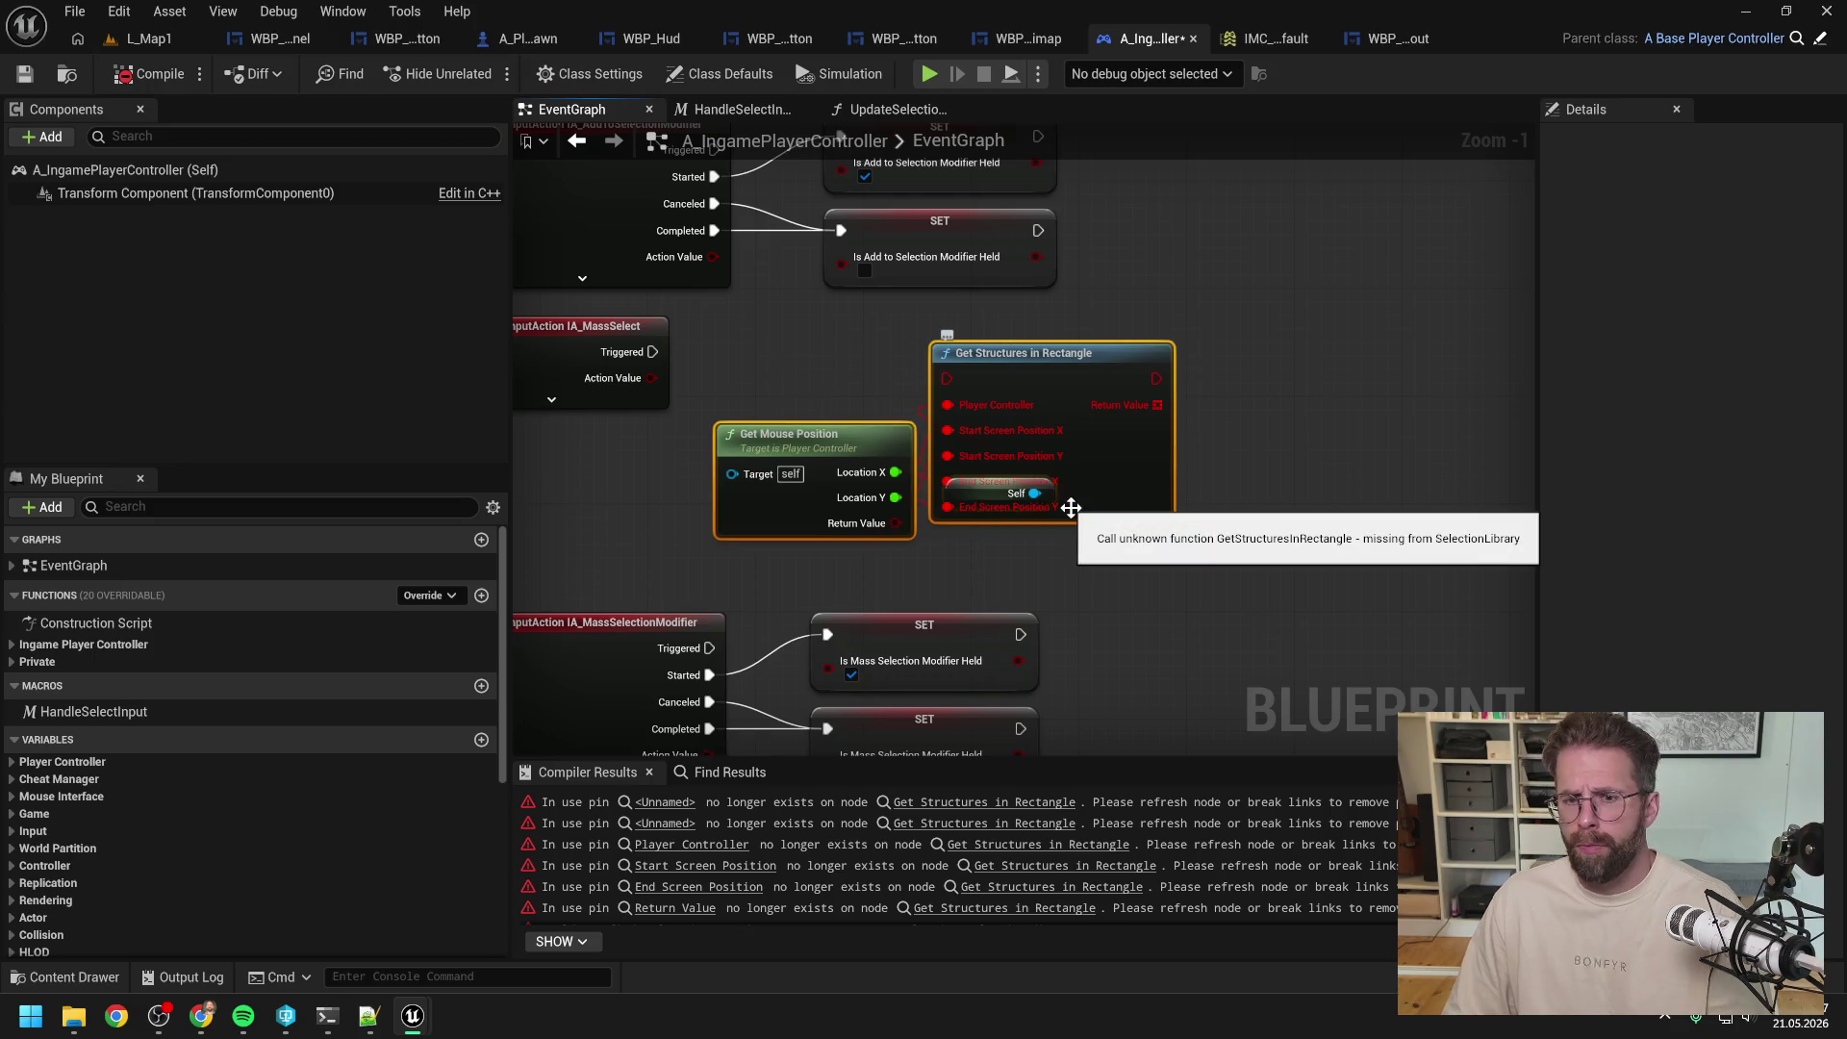
key("Delete")
left_click(890, 109)
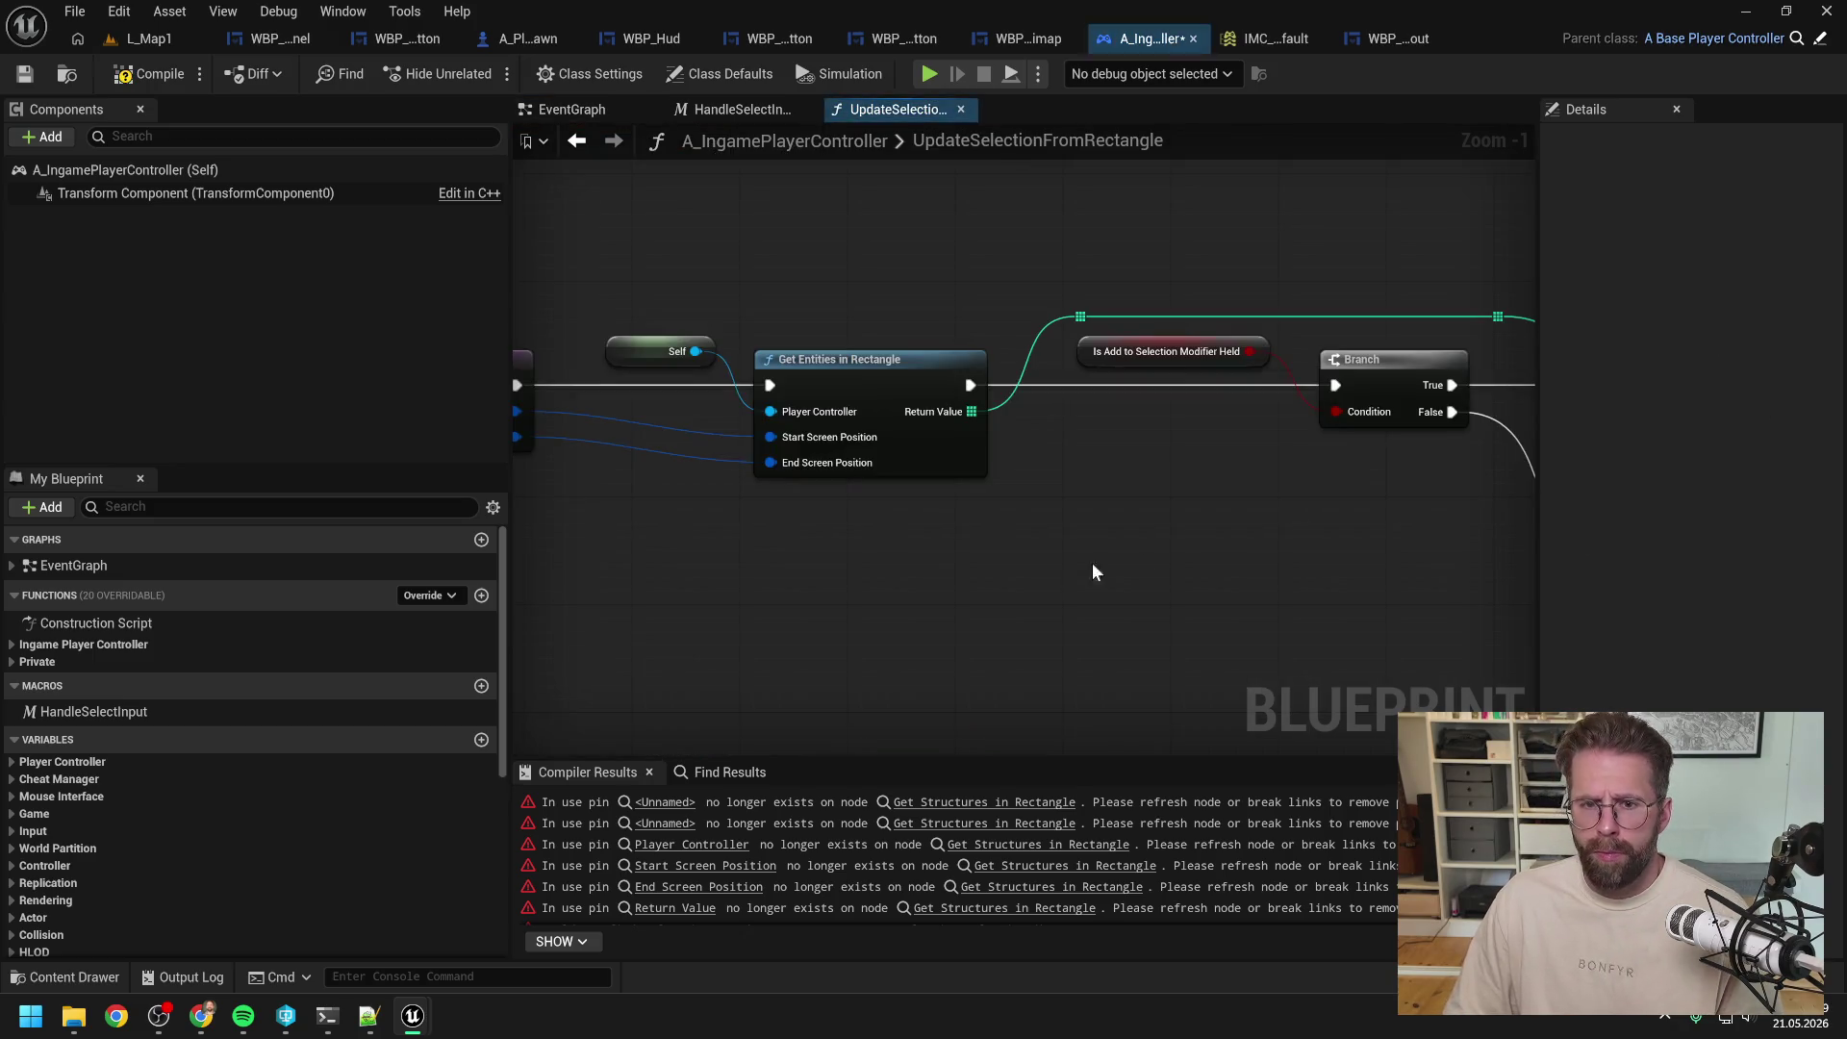
key("alt+Left")
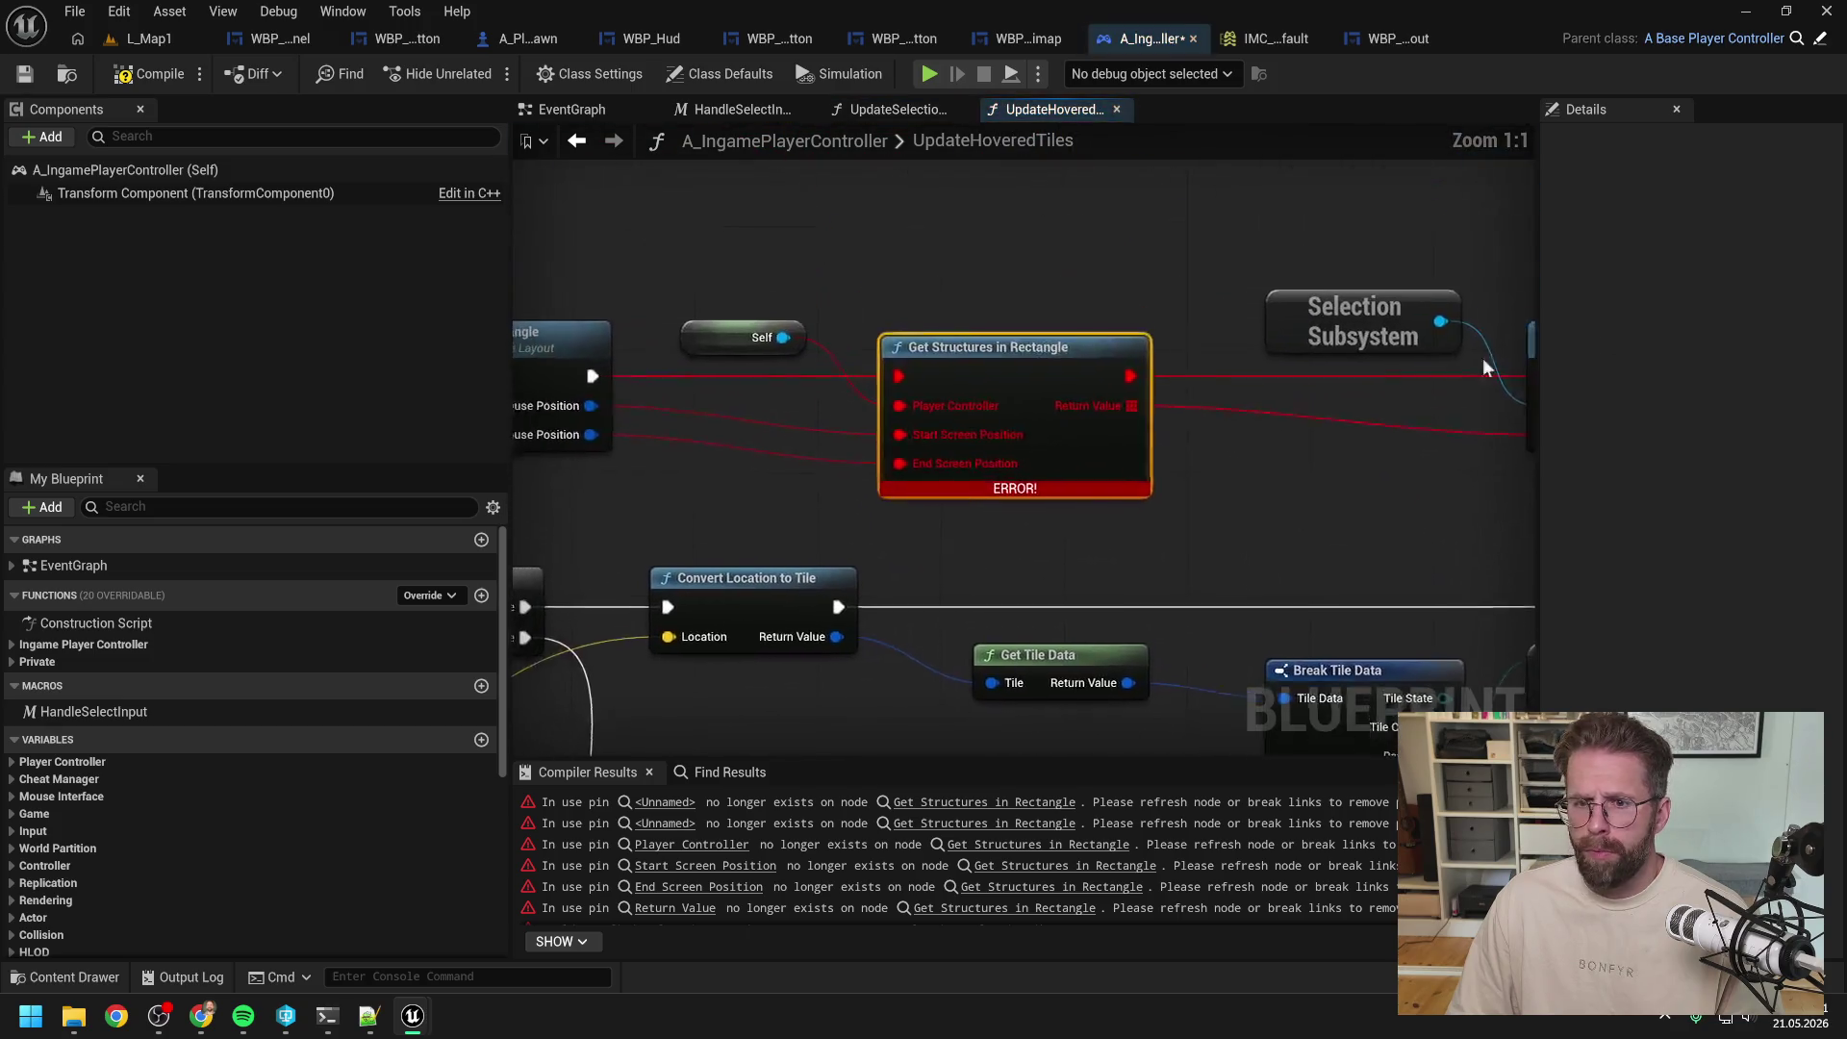
Step: Paste Get Entities in Rectangle into UpdateHoveredTiles and wire Self, mouse positions, execution and Set Preview Selection
key("ctrl+v")
left_click_drag(1119, 324, 998, 262)
left_click(776, 354)
left_click_drag(760, 442, 877, 307)
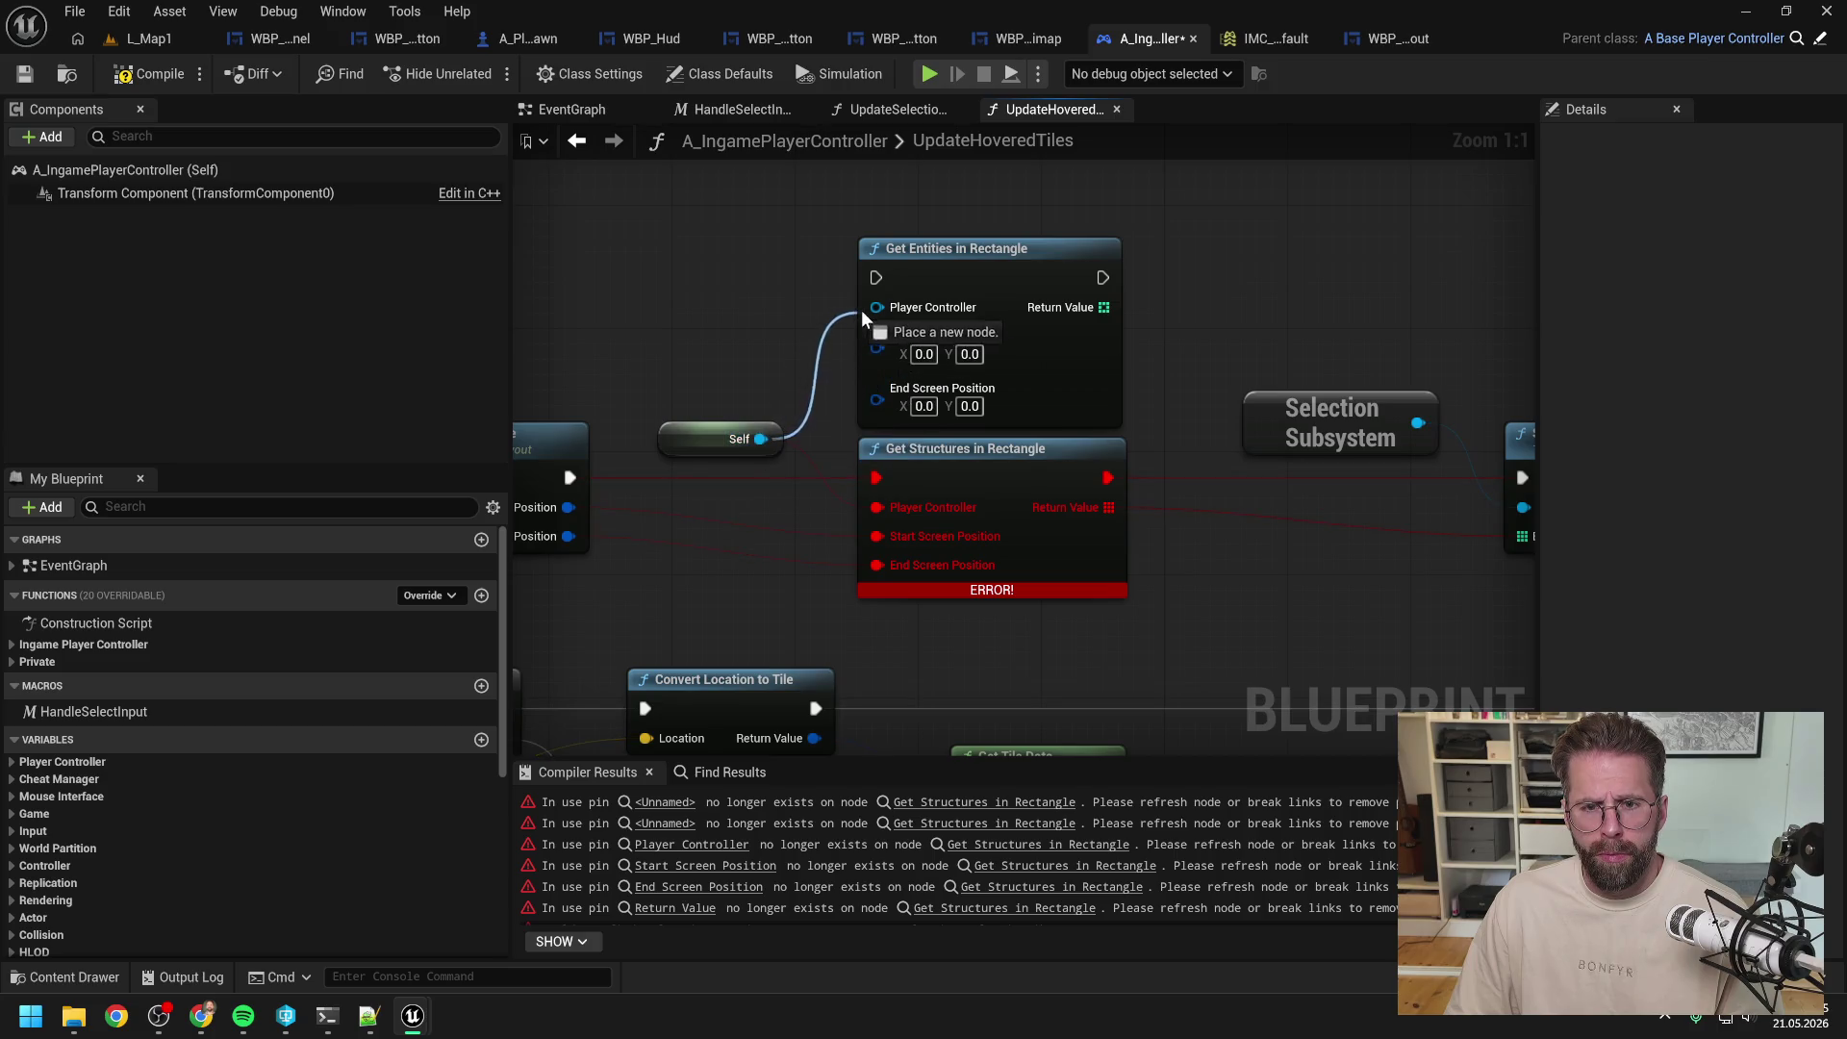
left_click_drag(680, 481, 991, 331)
left_click_drag(680, 512, 990, 373)
mouse_move(680, 453)
left_mouse_down()
mouse_move(880, 342)
mouse_move(987, 253)
mouse_move(1327, 514)
left_mouse_up()
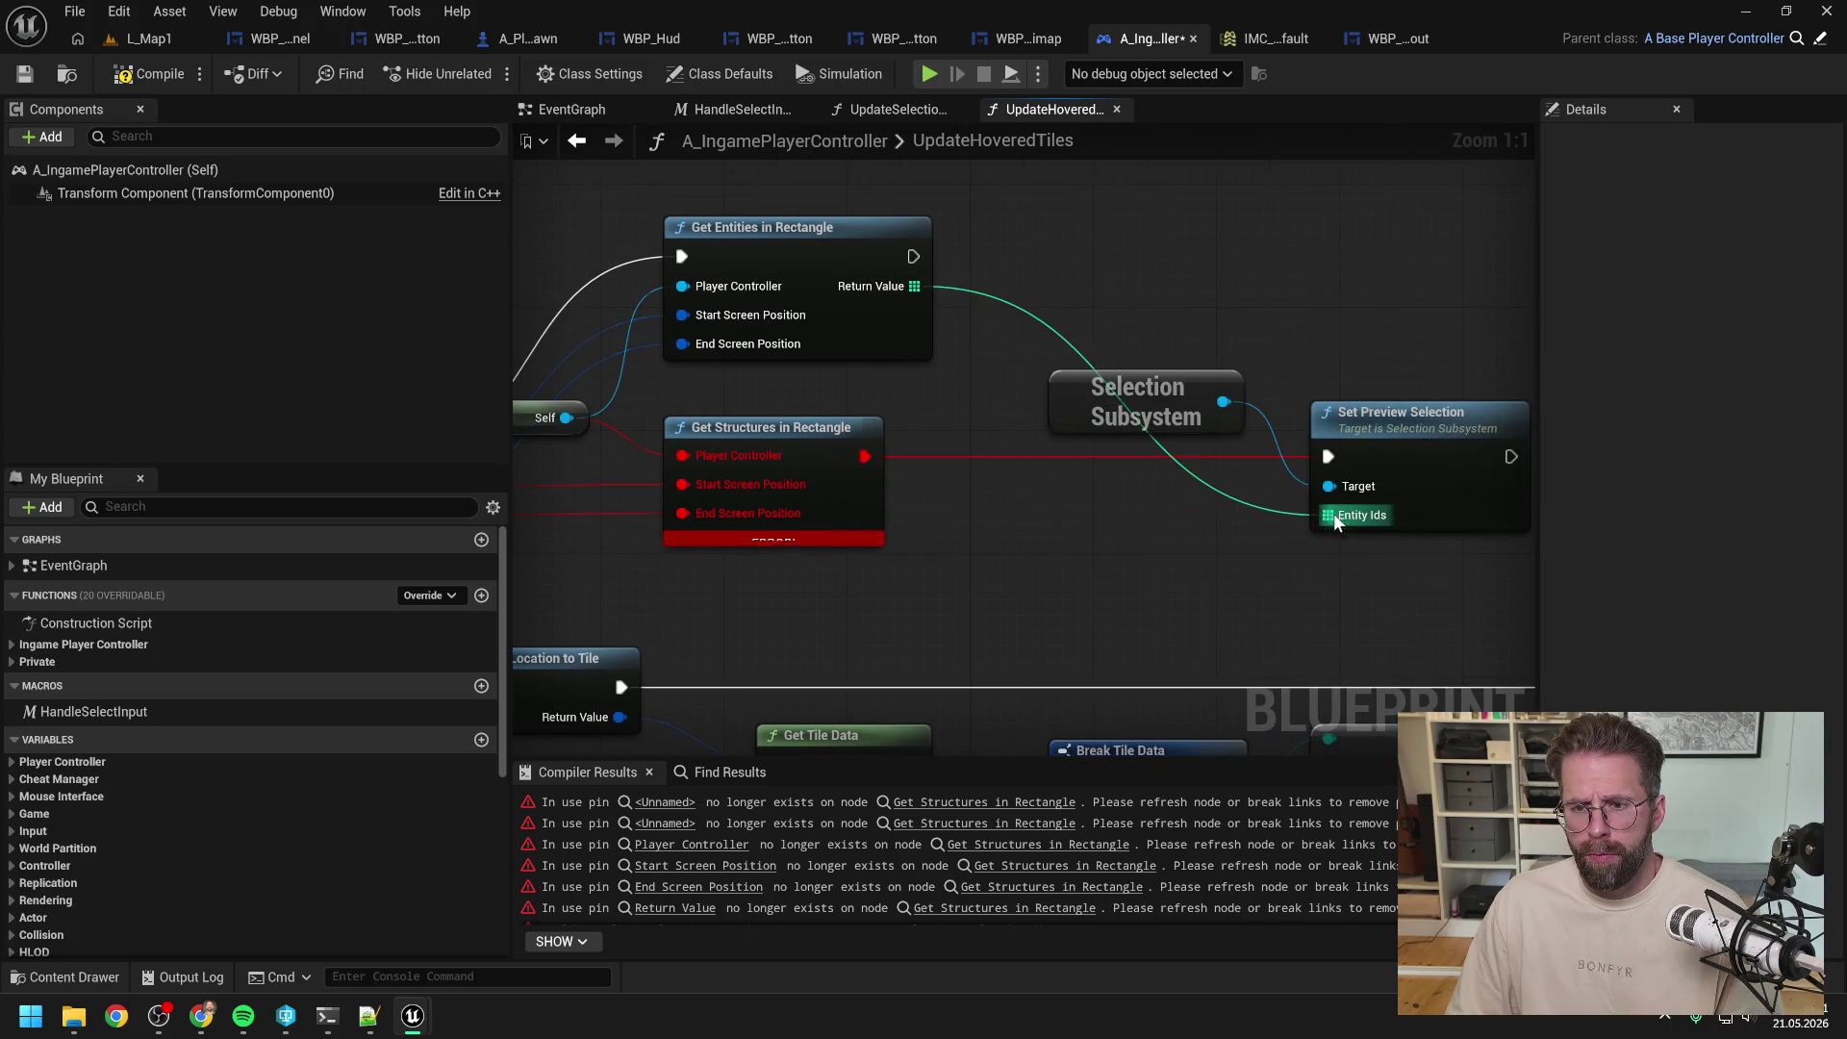
left_click_drag(913, 256, 1328, 456)
Step: Delete the broken Get Structures node, move Get Entities into its spot and compile
left_click(825, 429)
key("Delete")
left_click_drag(845, 244, 837, 435)
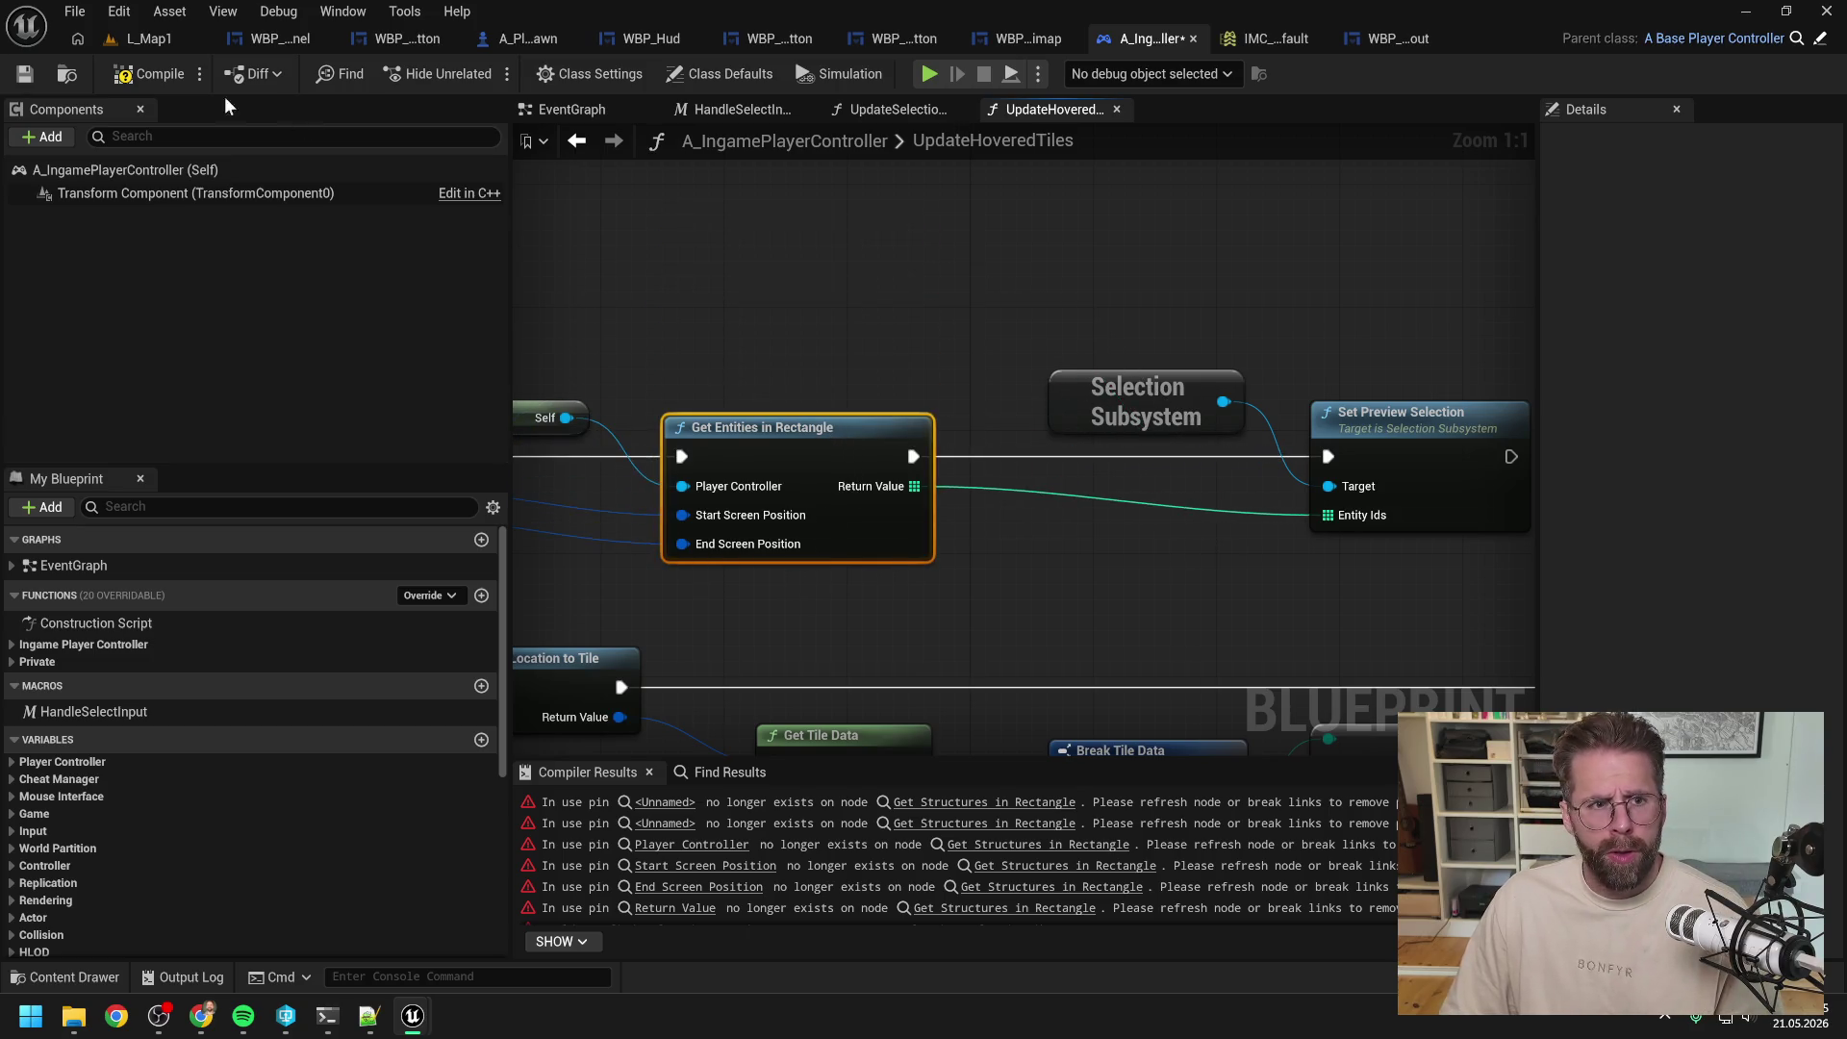
left_click(150, 75)
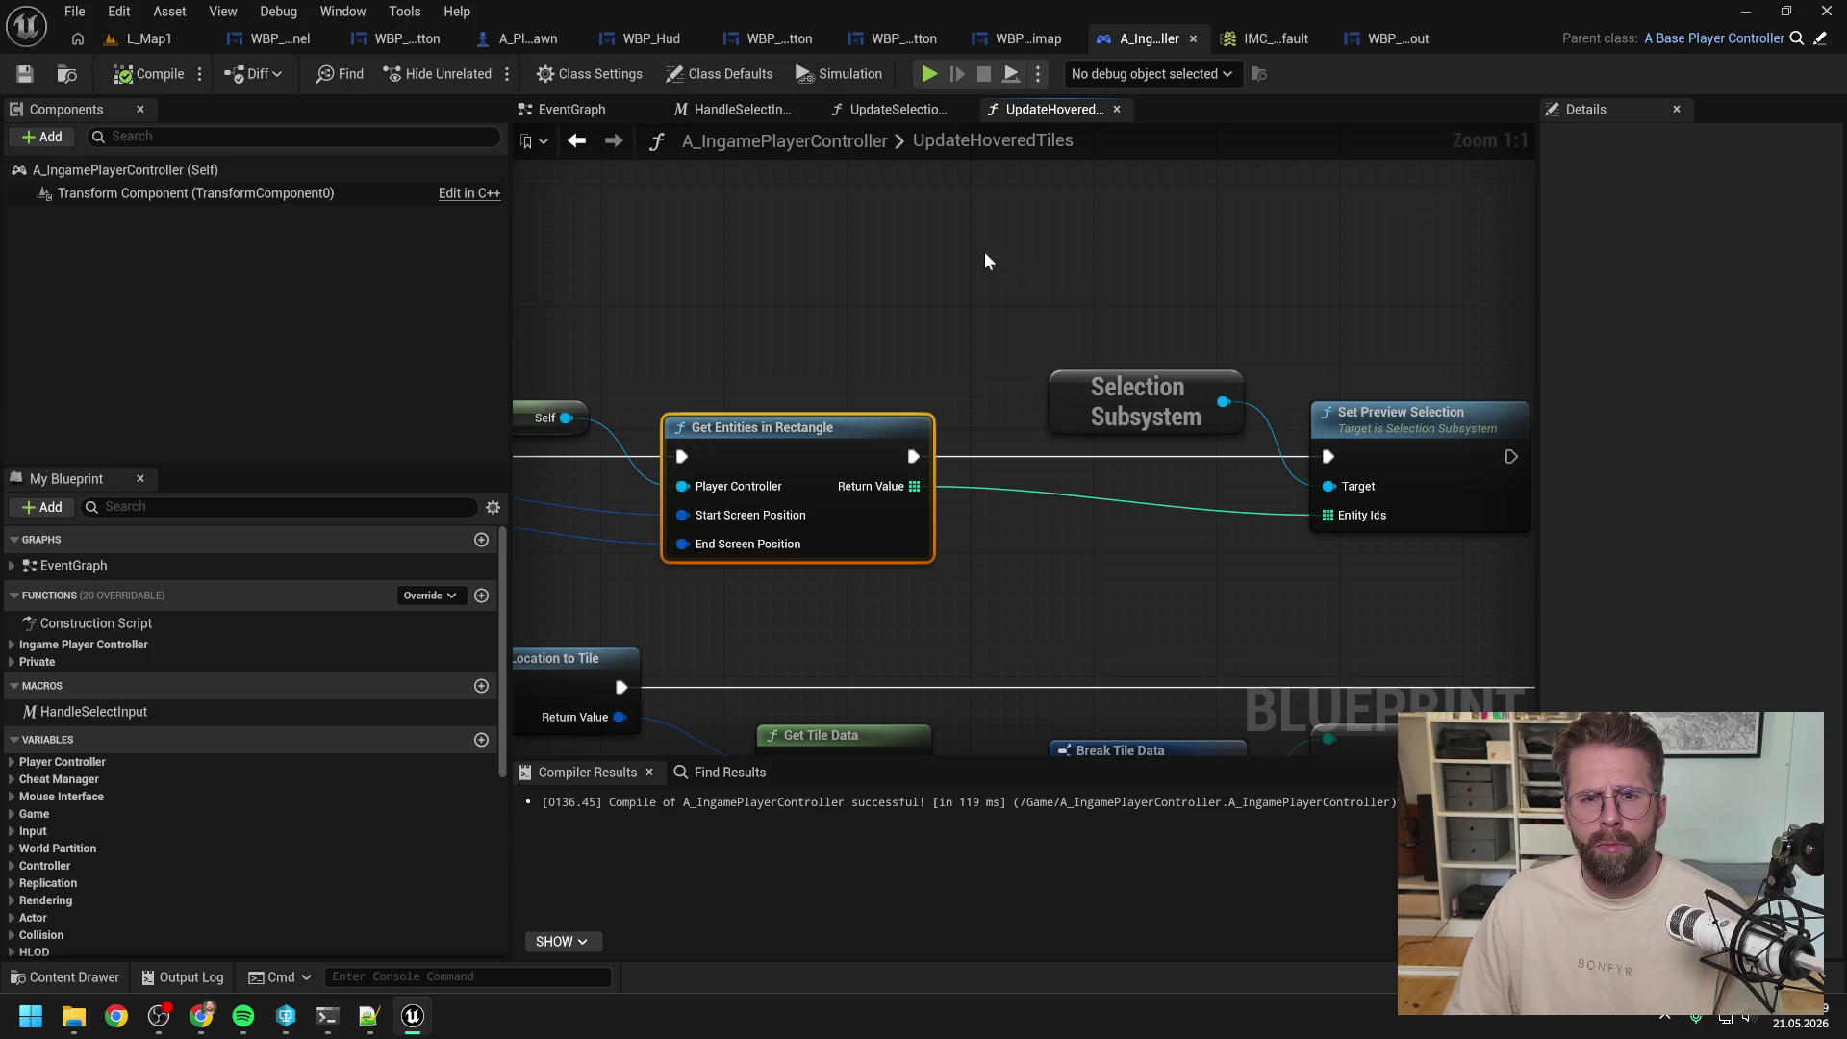
Step: Add a Get Entity Under Mouse Cursor node and a Self reference in the EventGraph
left_click(573, 108)
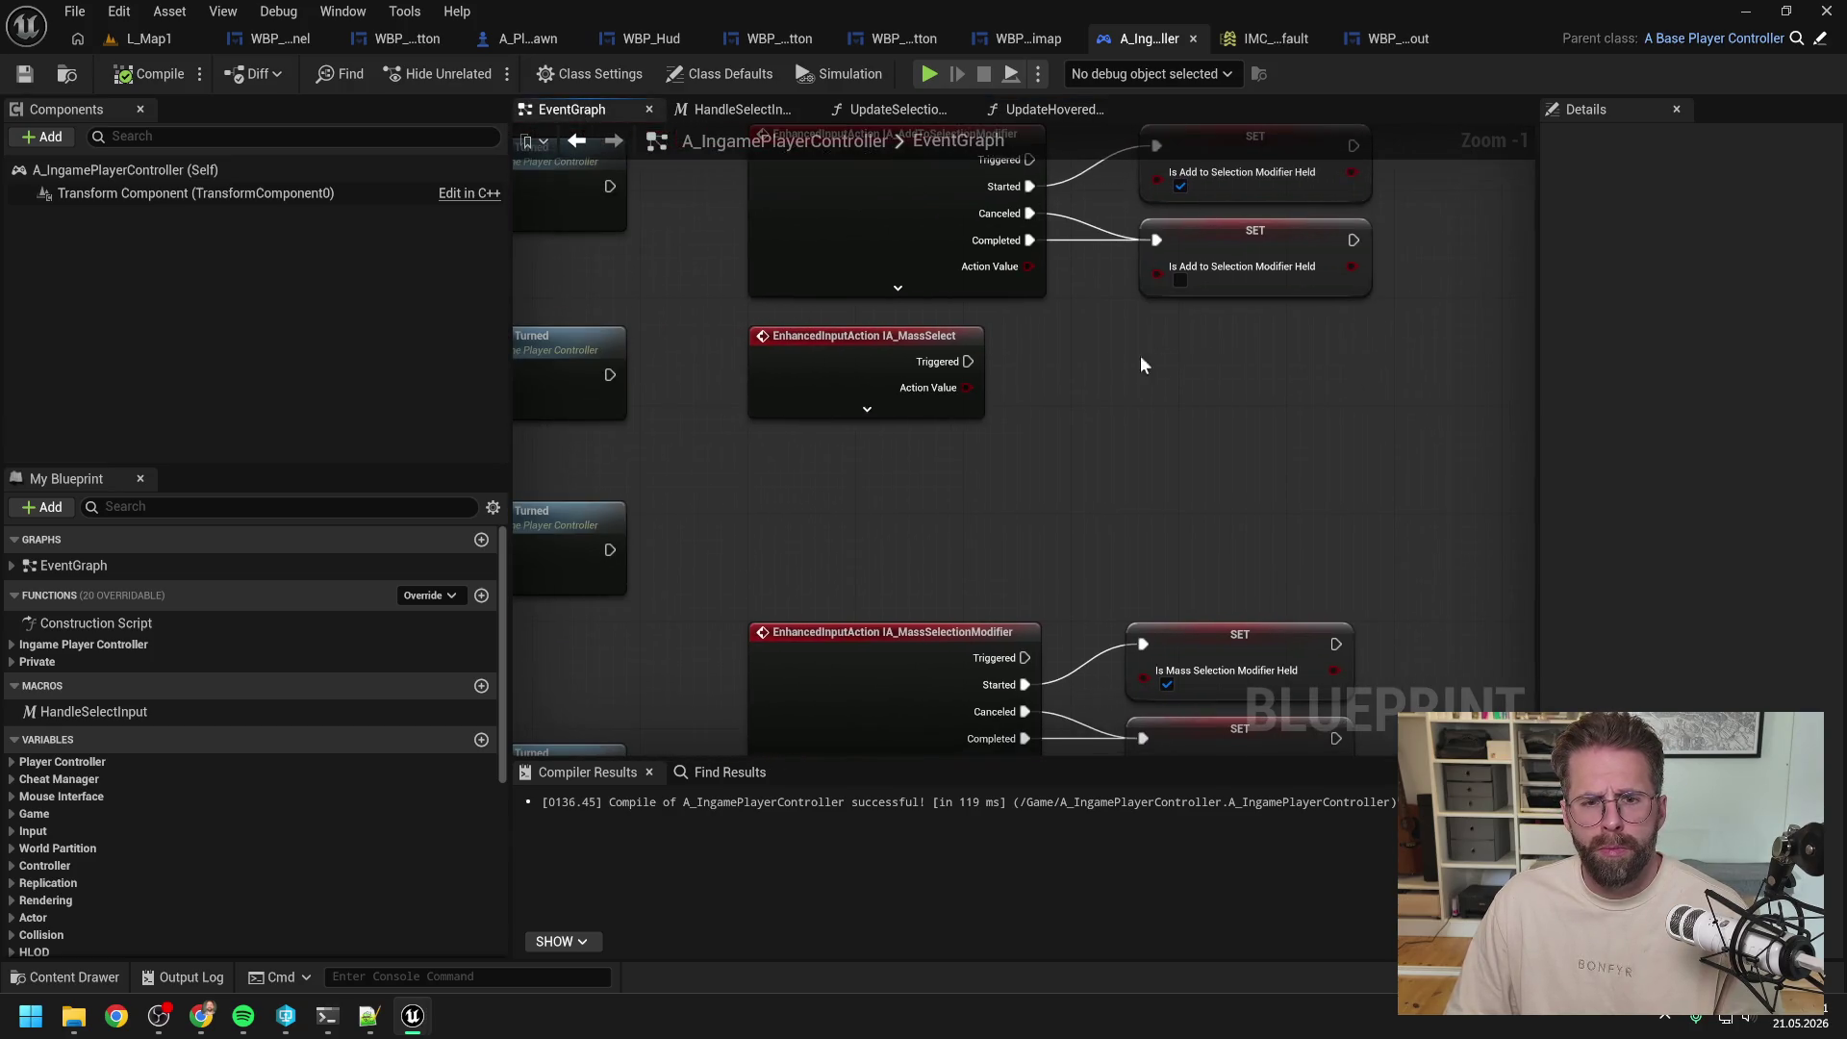
right_click(1096, 400)
type("get ent un")
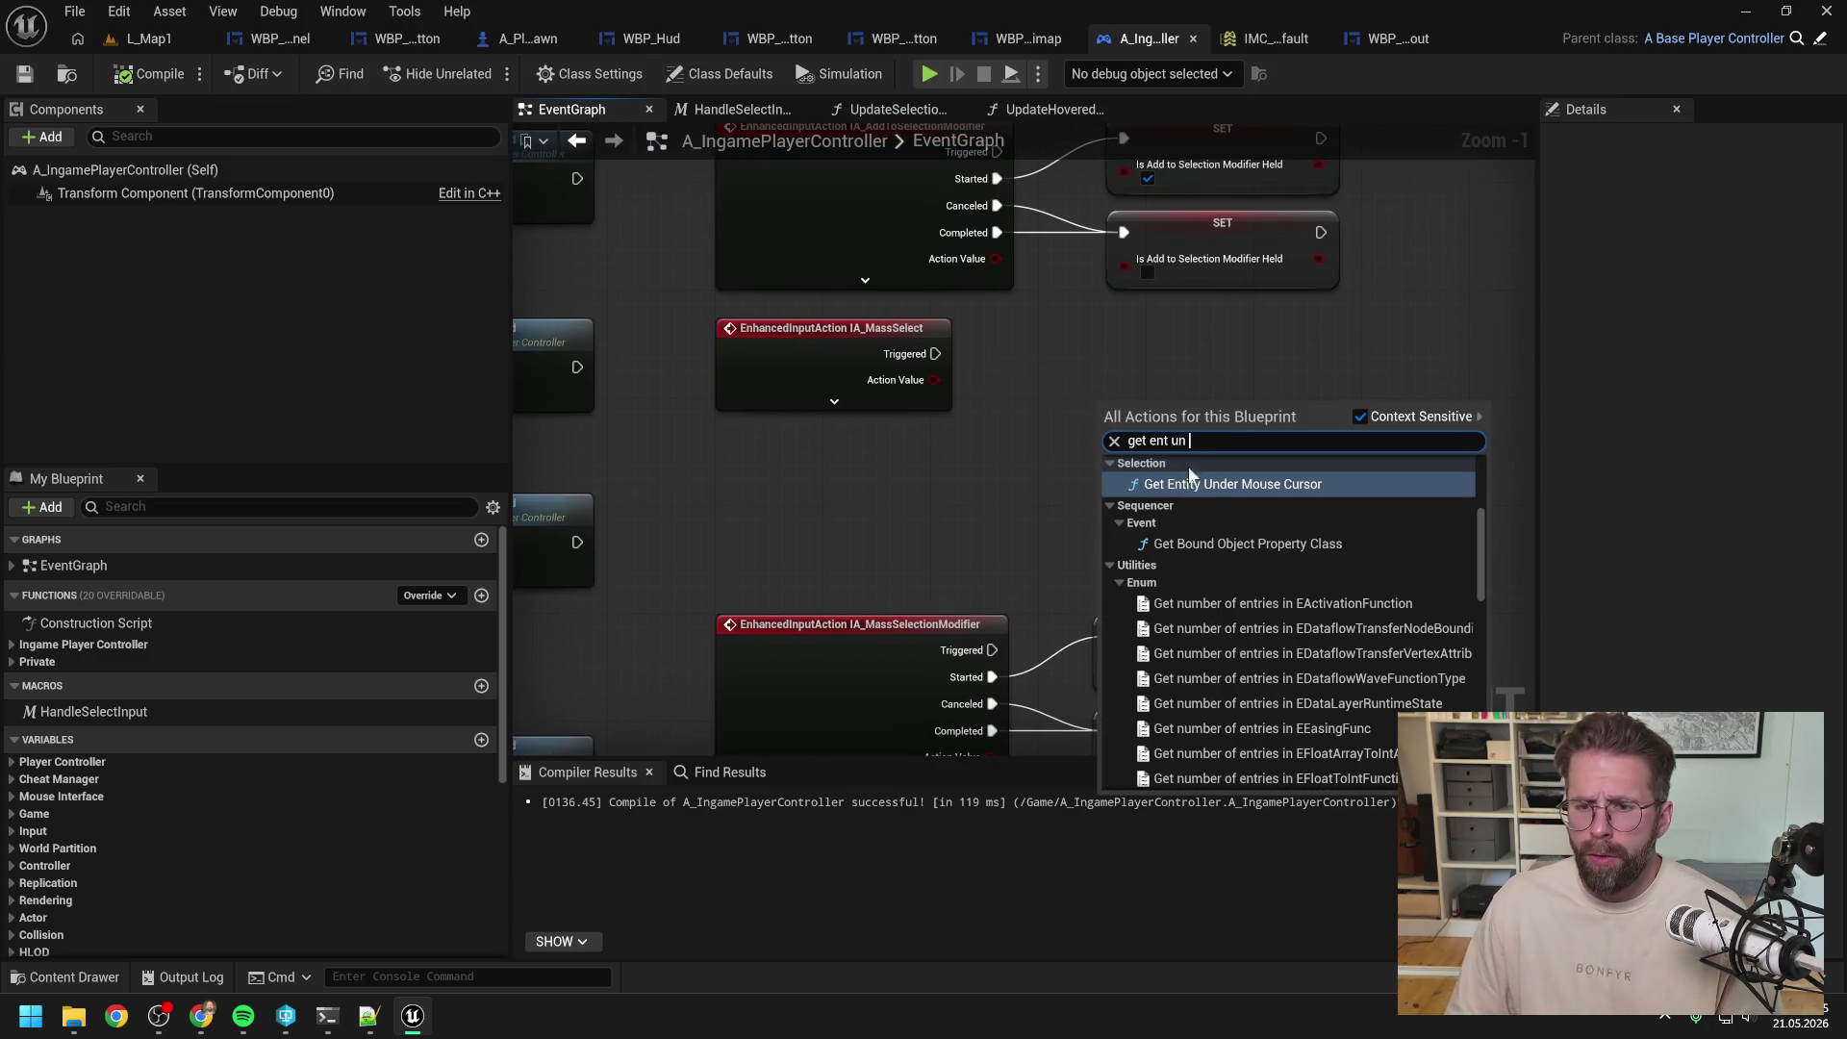
left_click(1185, 484)
right_click(1034, 457)
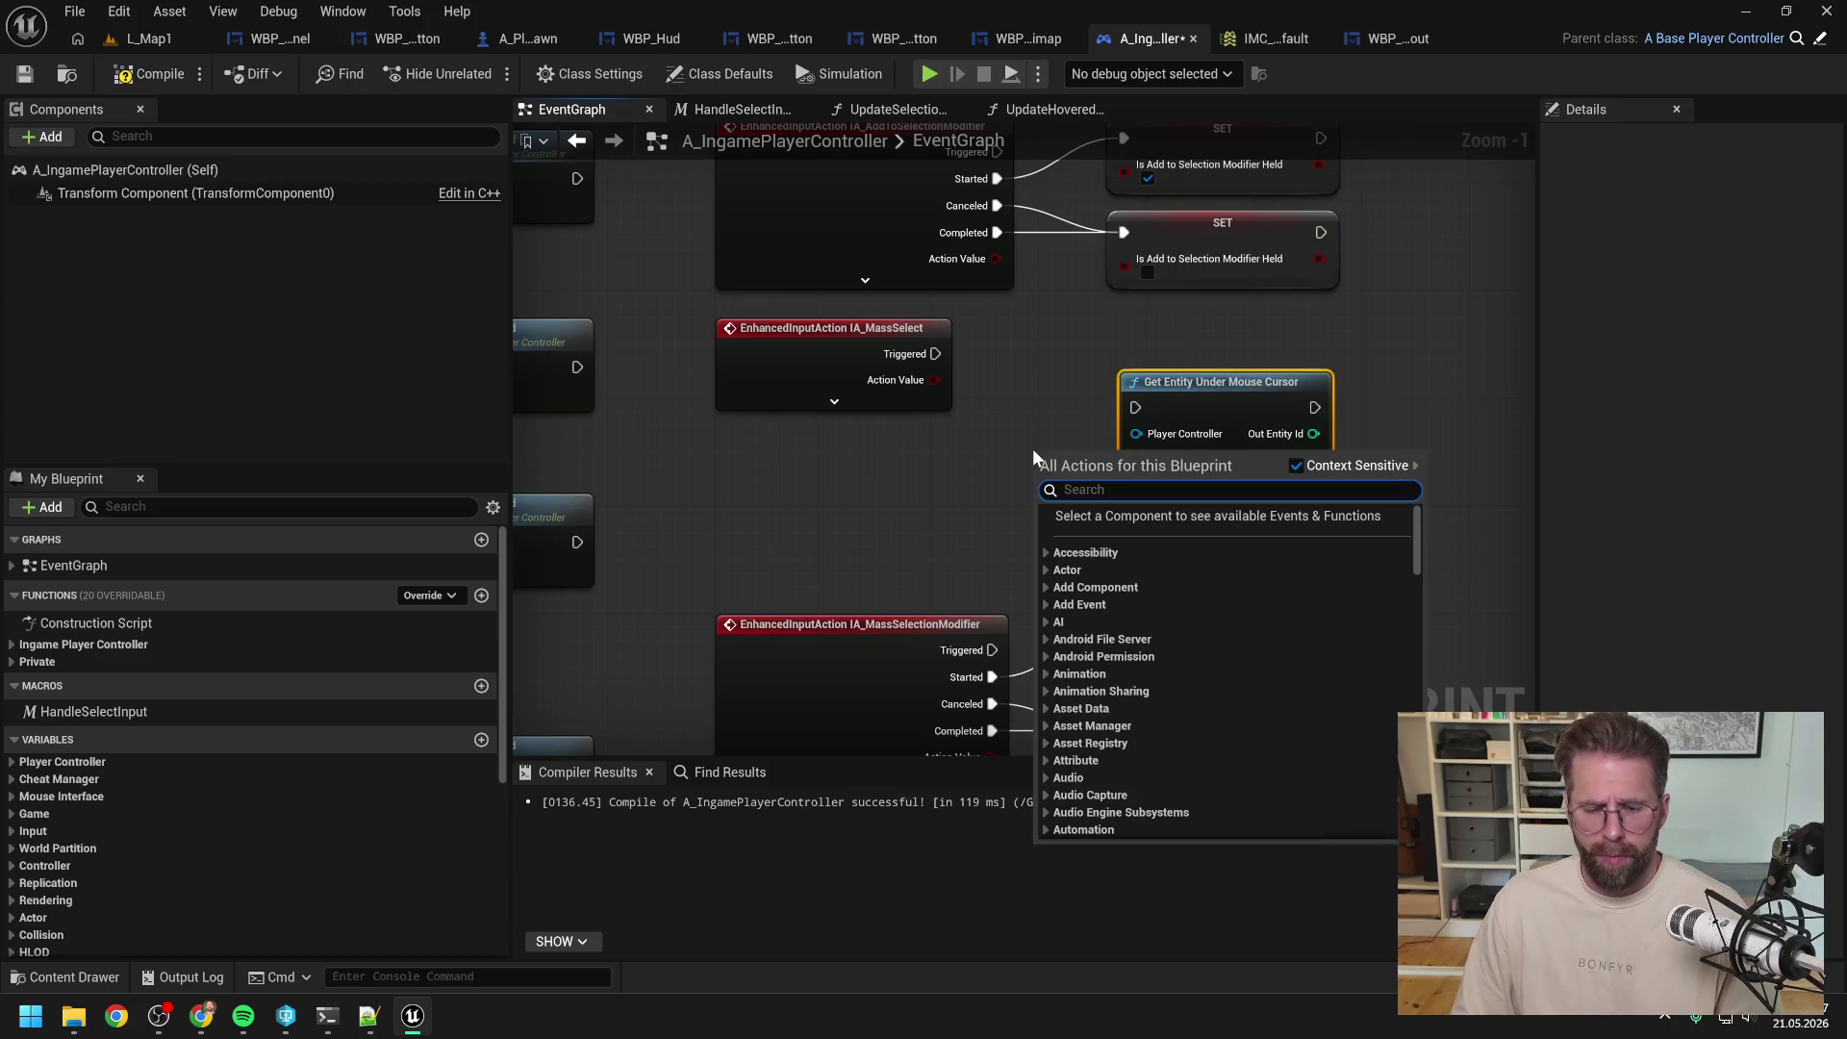
type("self")
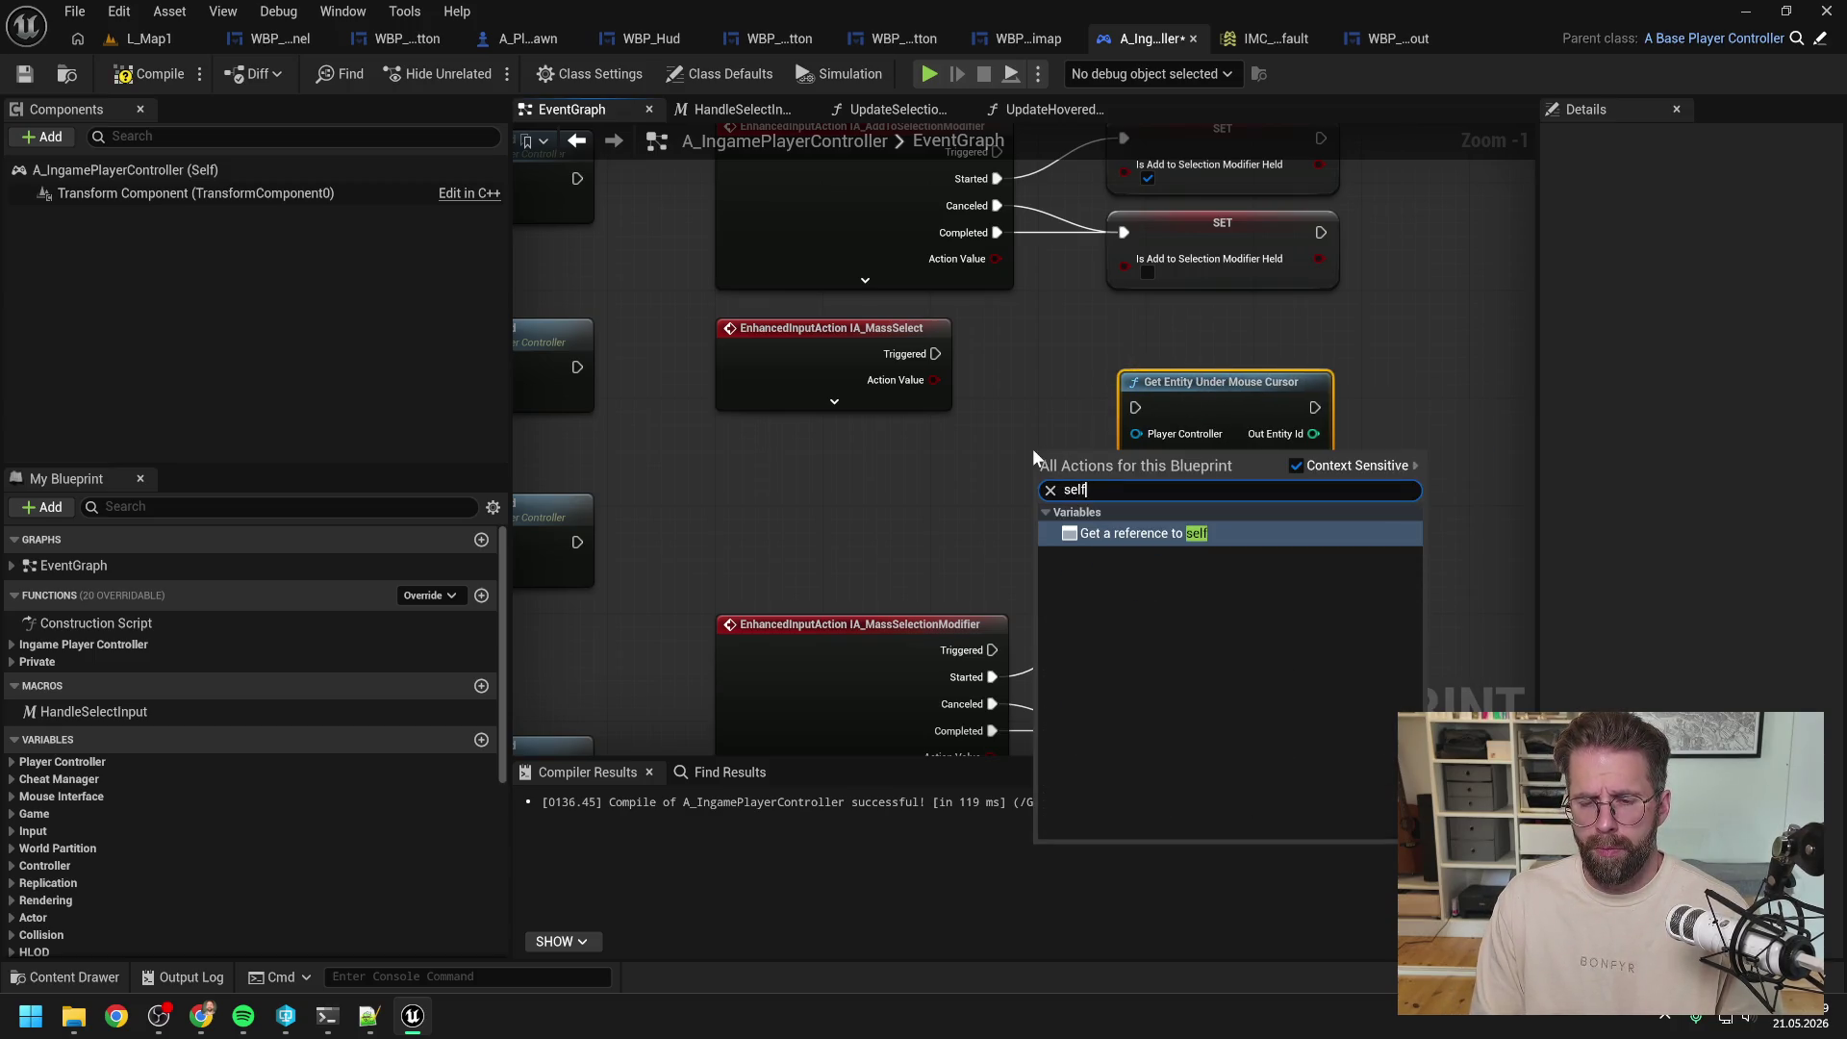
key("Return")
mouse_move(1067, 487)
left_mouse_down()
mouse_move(882, 496)
mouse_move(1112, 460)
mouse_move(991, 487)
mouse_move(1141, 435)
left_mouse_up()
Step: Expand IA_MassSelect, arrange the nodes and connect Started to Get Entity Under Mouse Cursor
scroll(1086, 429, "down", 1)
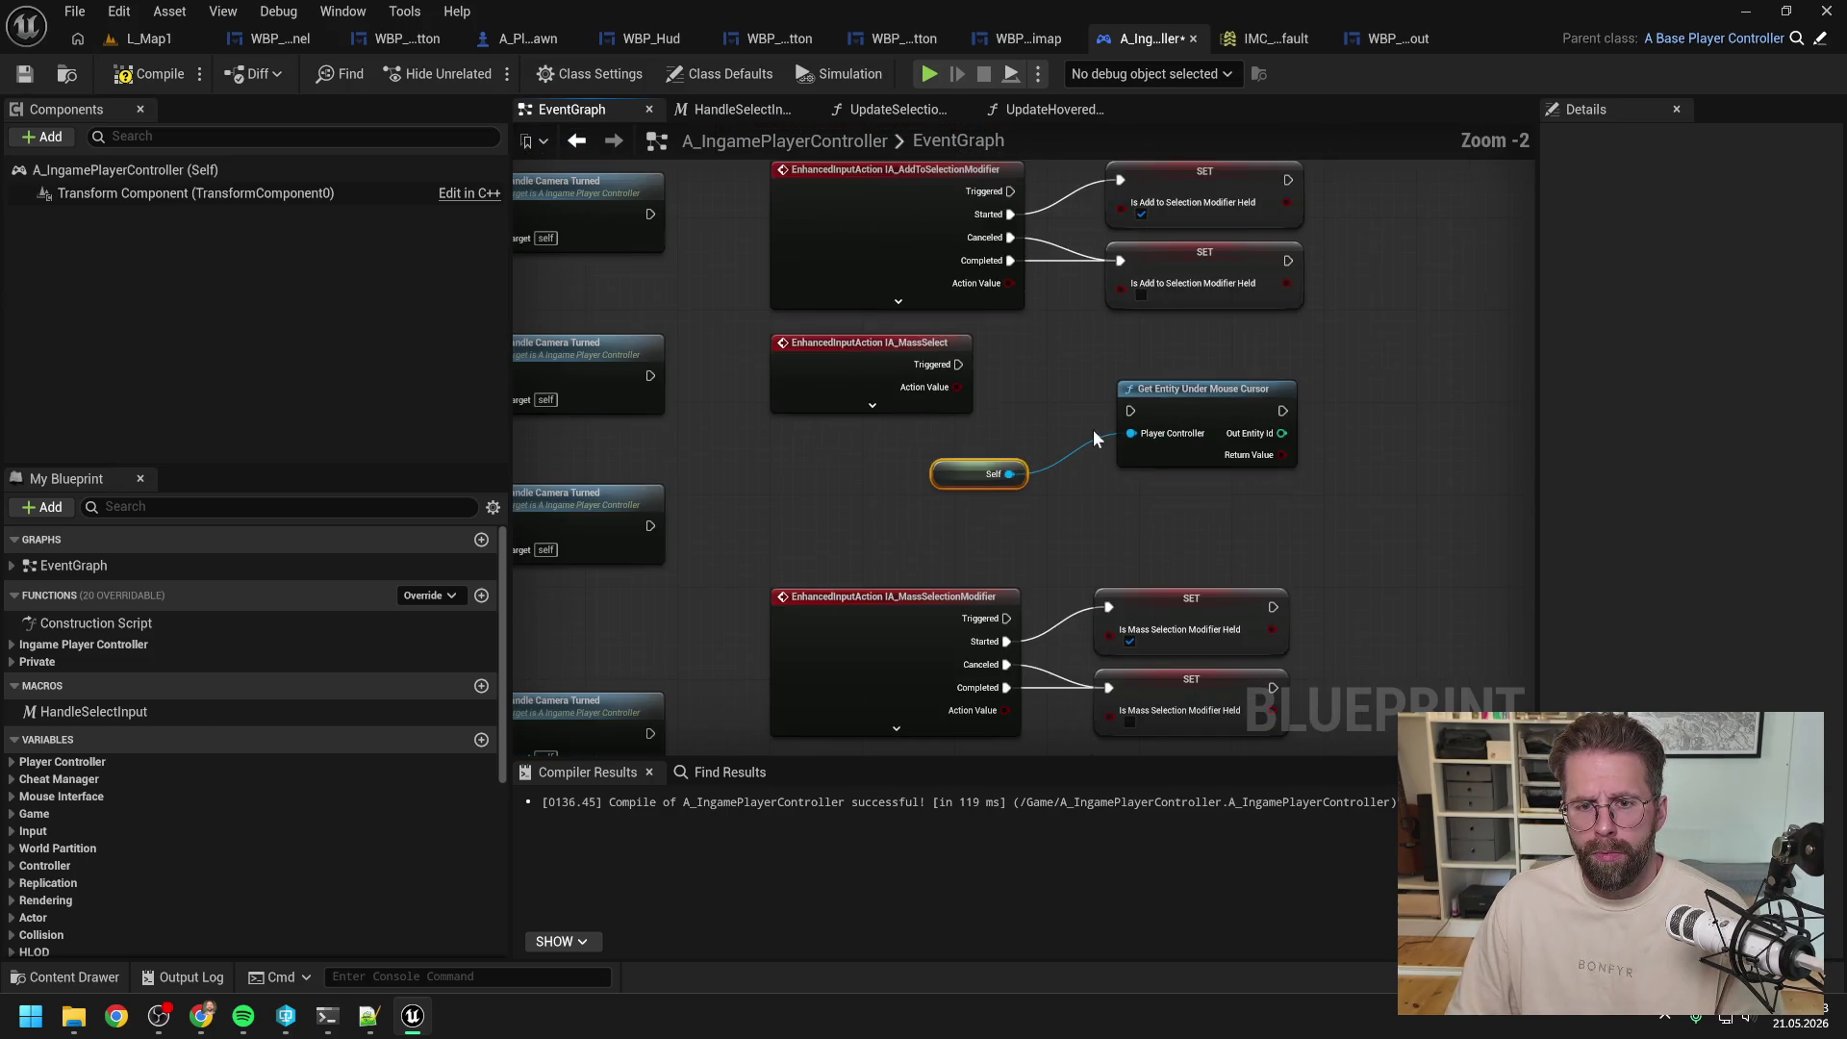
left_click_drag(866, 363, 866, 386)
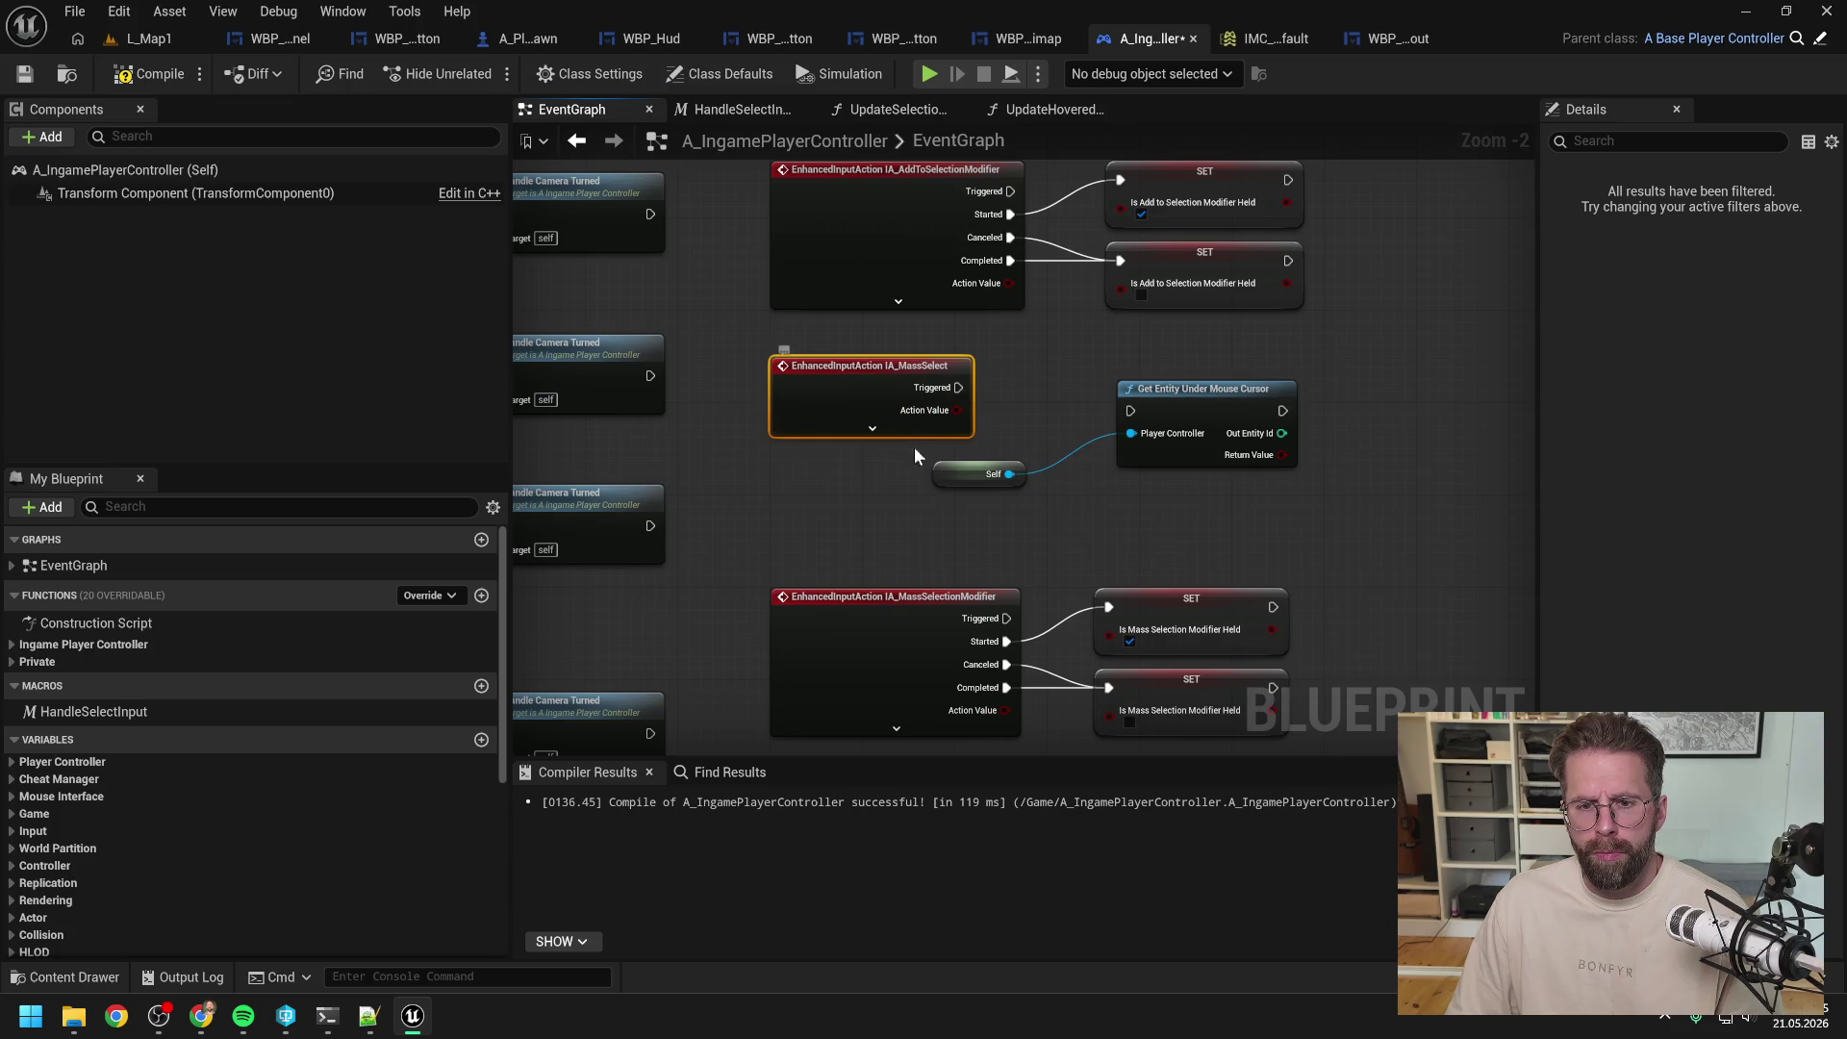
left_click(872, 427)
left_click_drag(969, 478, 1062, 375)
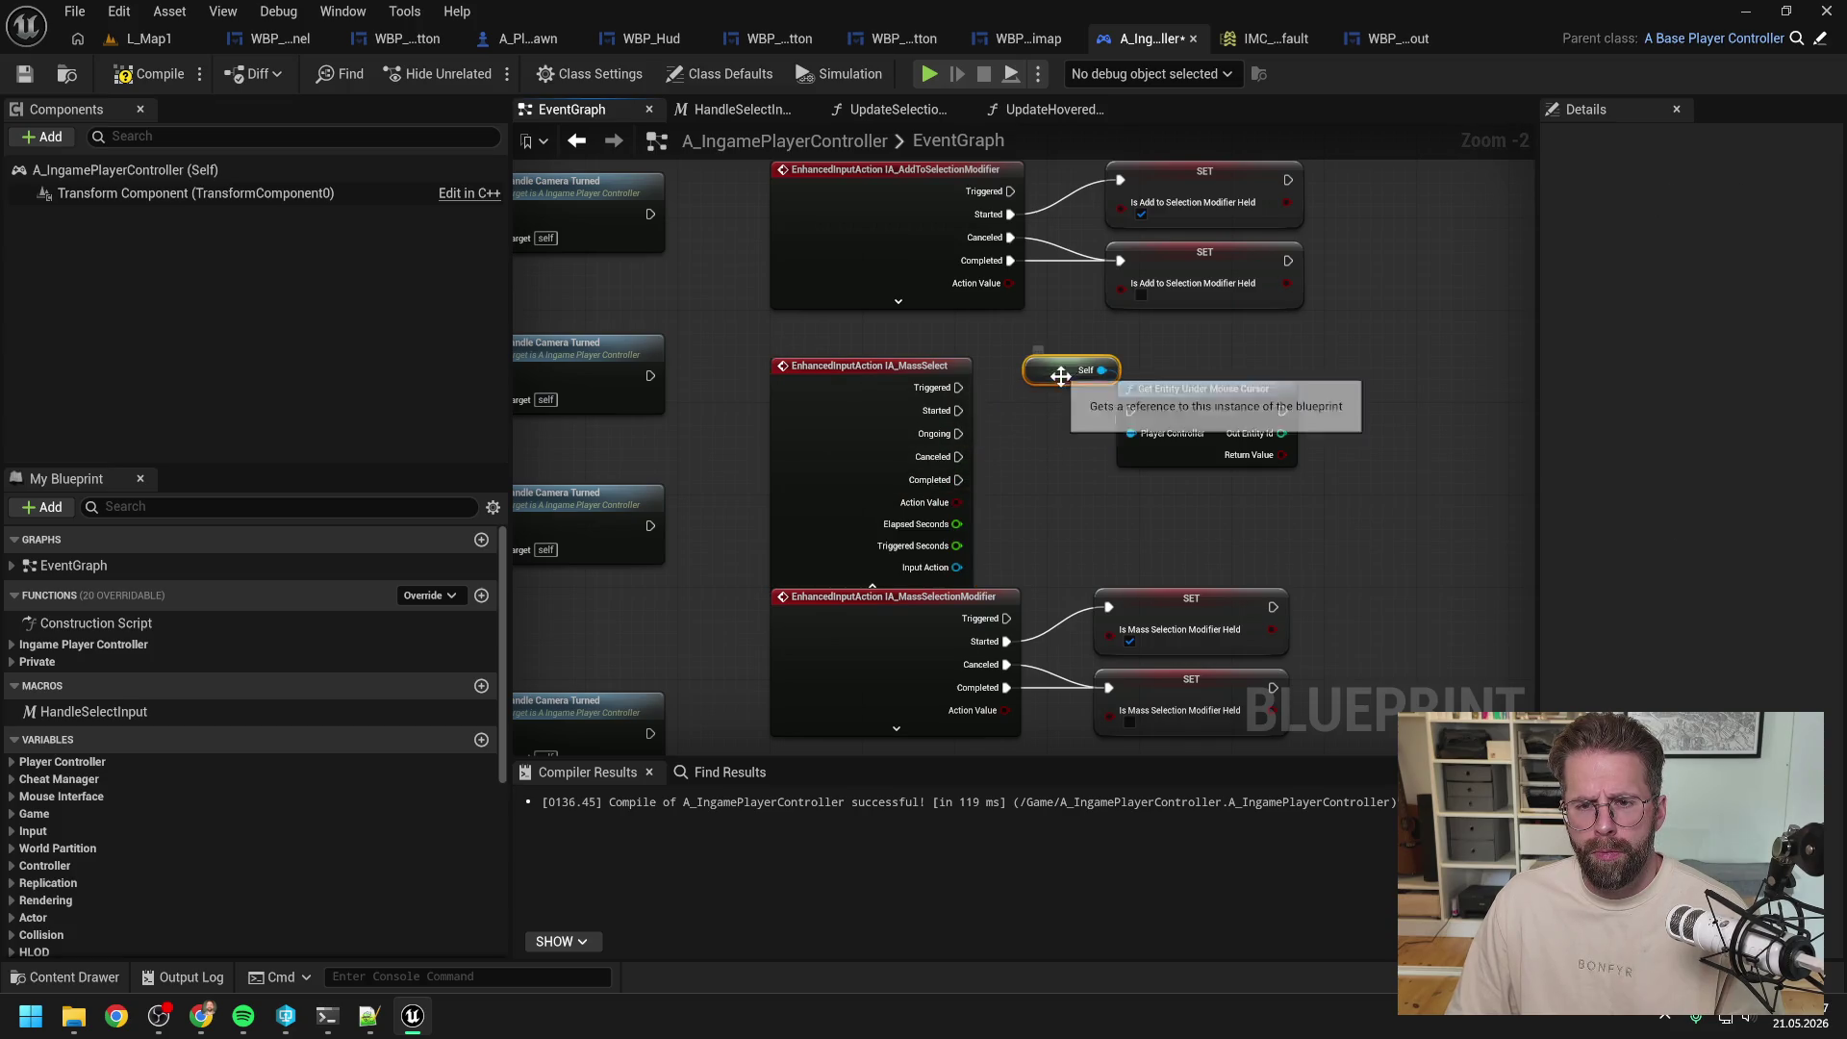
left_click_drag(1202, 389, 1237, 377)
left_click_drag(958, 410, 1194, 390)
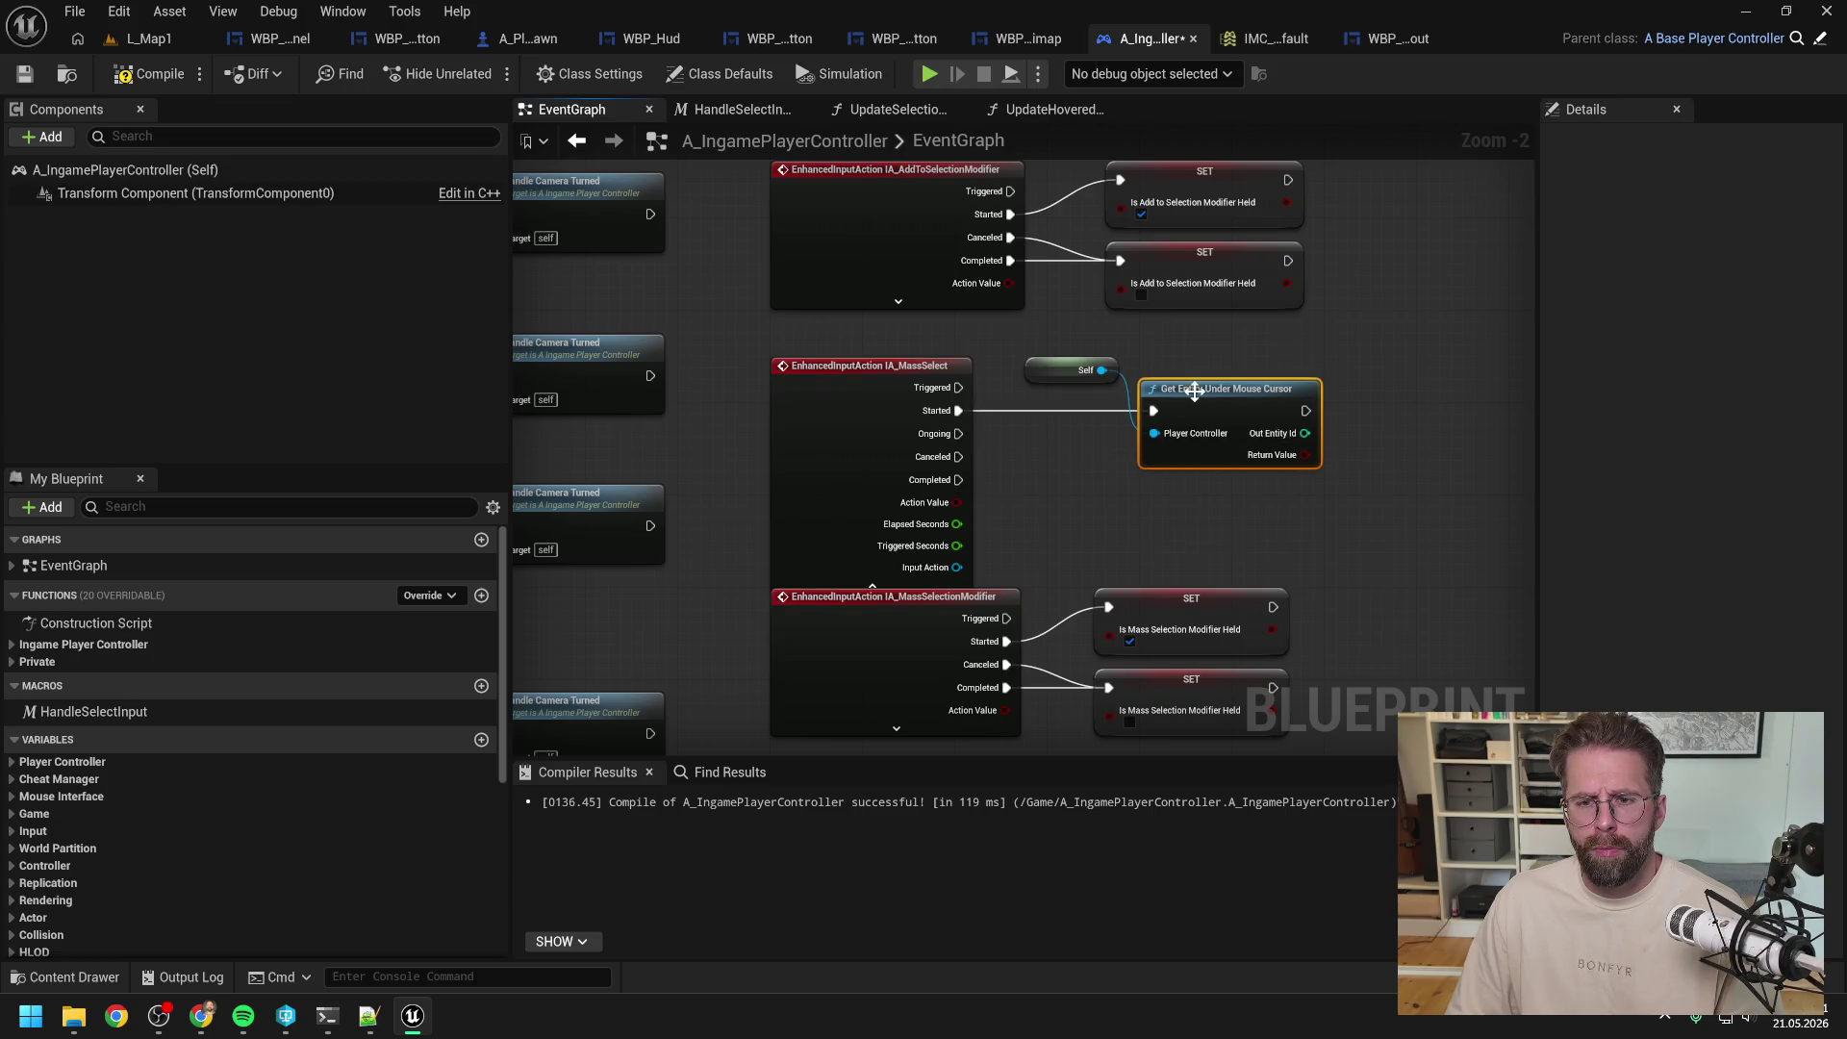
left_click_drag(1068, 370, 1046, 382)
left_click(962, 585)
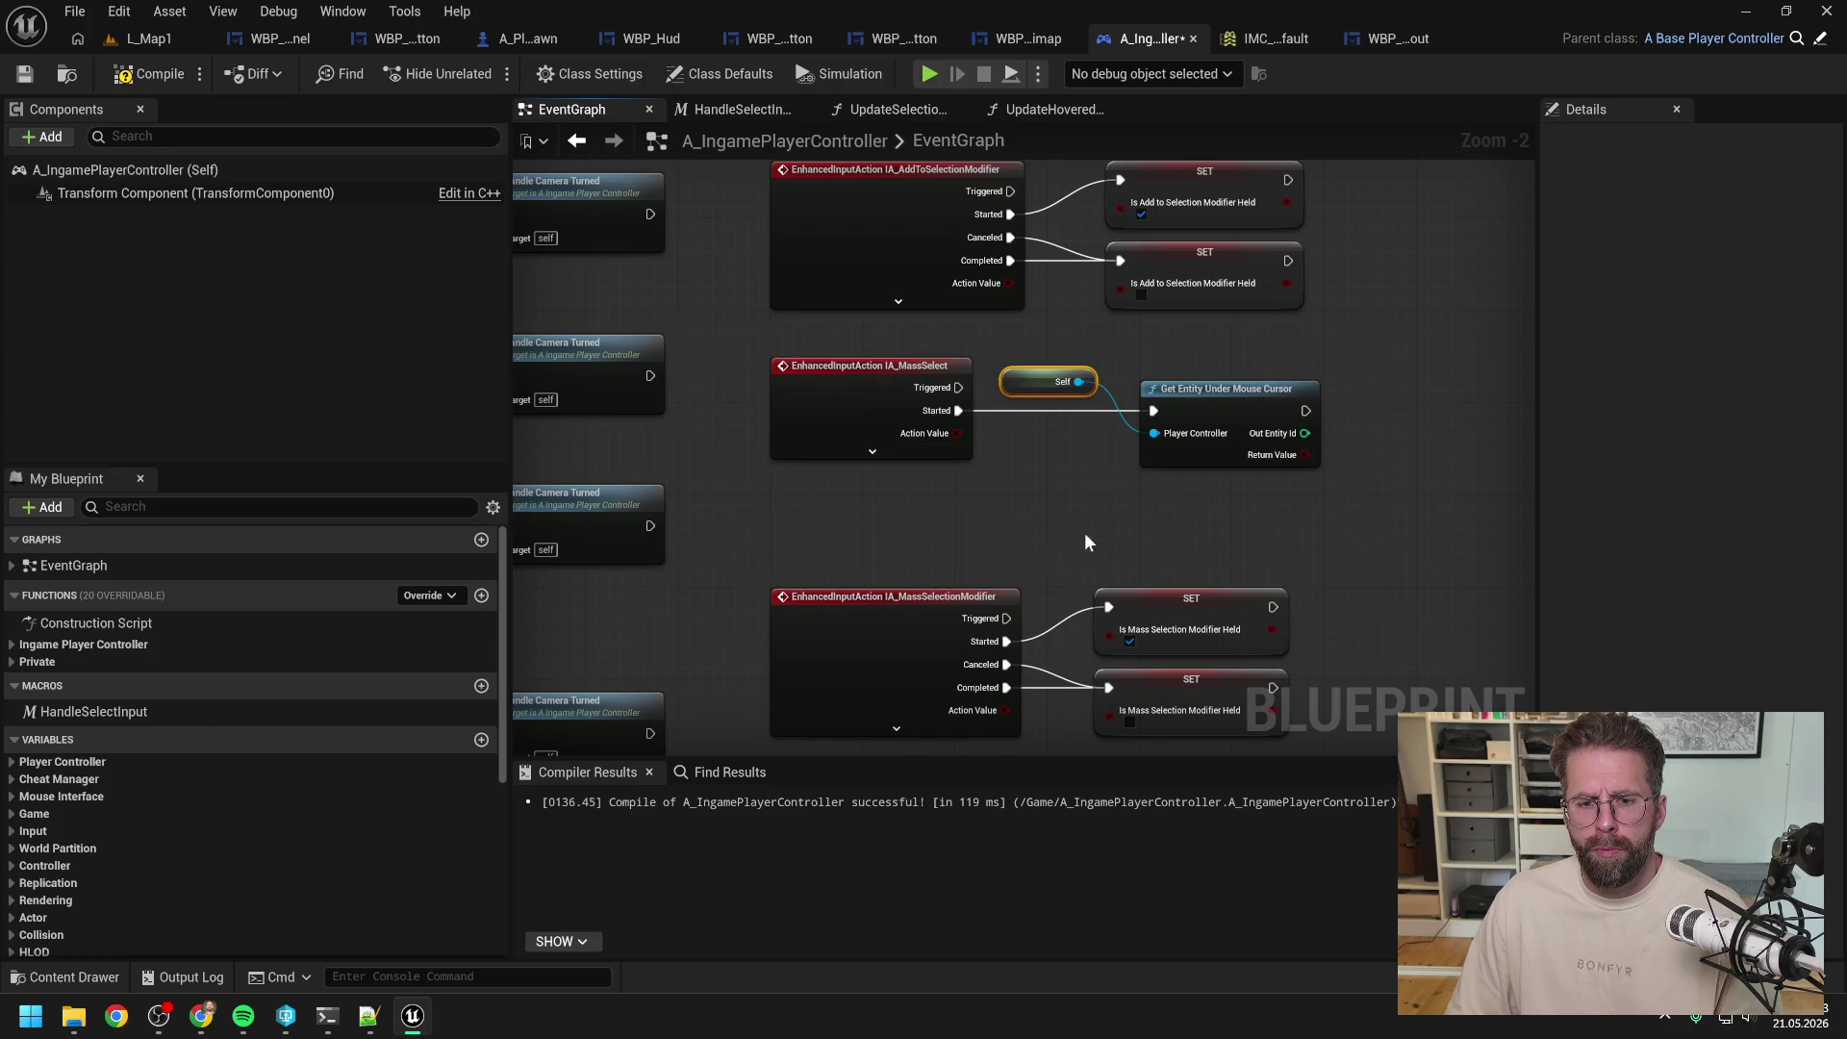
left_click_drag(1079, 533, 1006, 483)
left_click(1006, 483)
scroll(1006, 482, "down", 1)
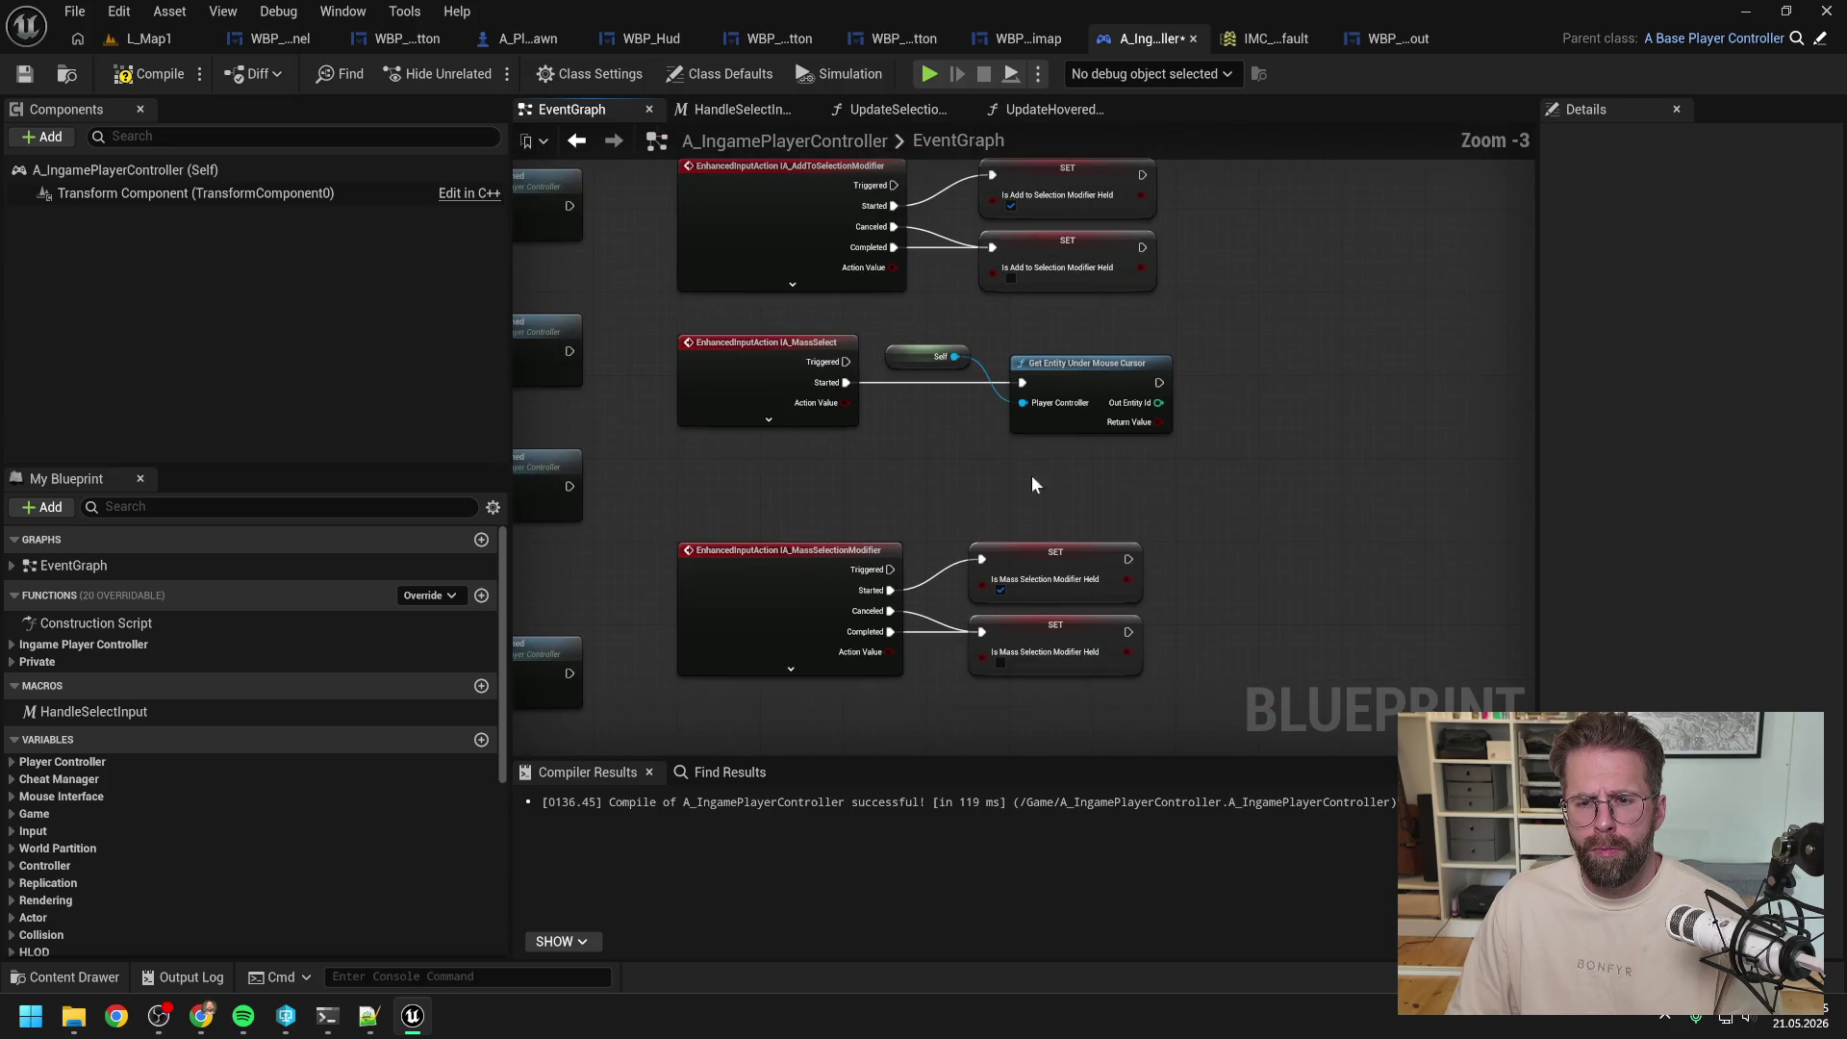
Step: Add a Branch on Get Entity Under Mouse Cursor's return value and save the Blueprint
left_click_drag(1054, 424, 1122, 407)
type("br")
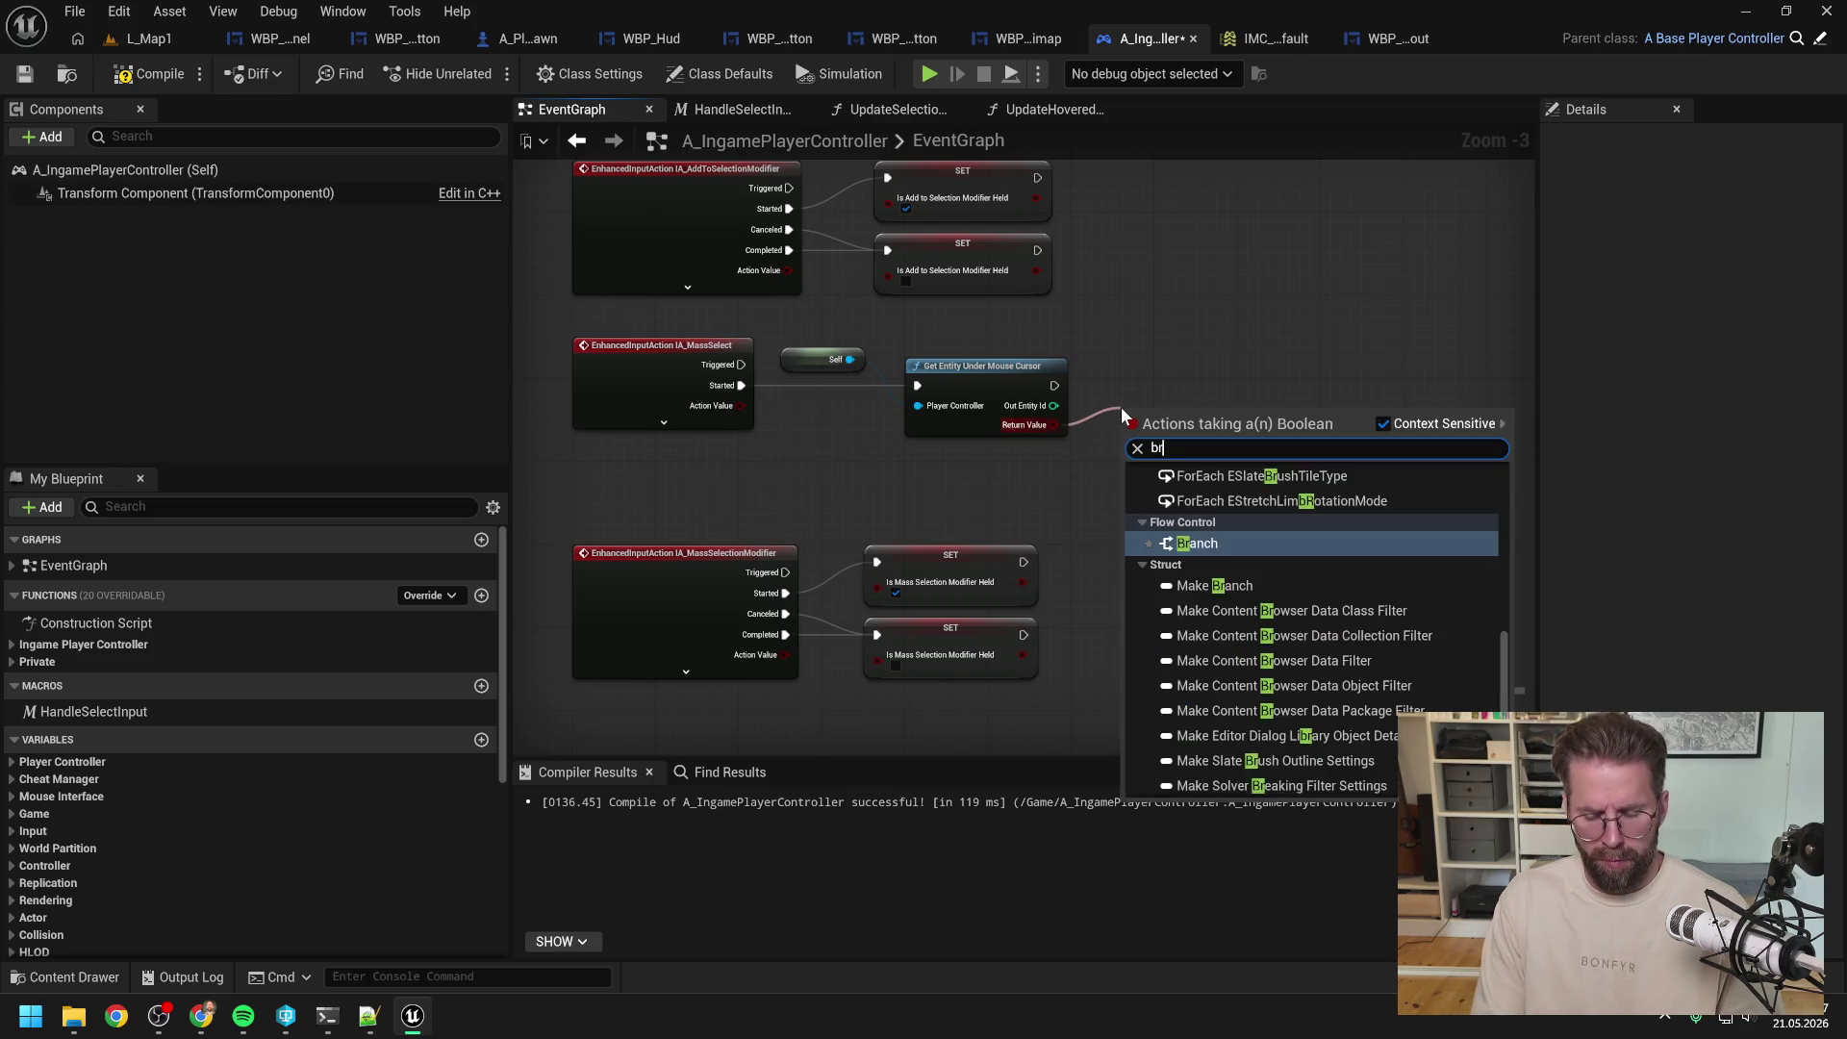
key("Return")
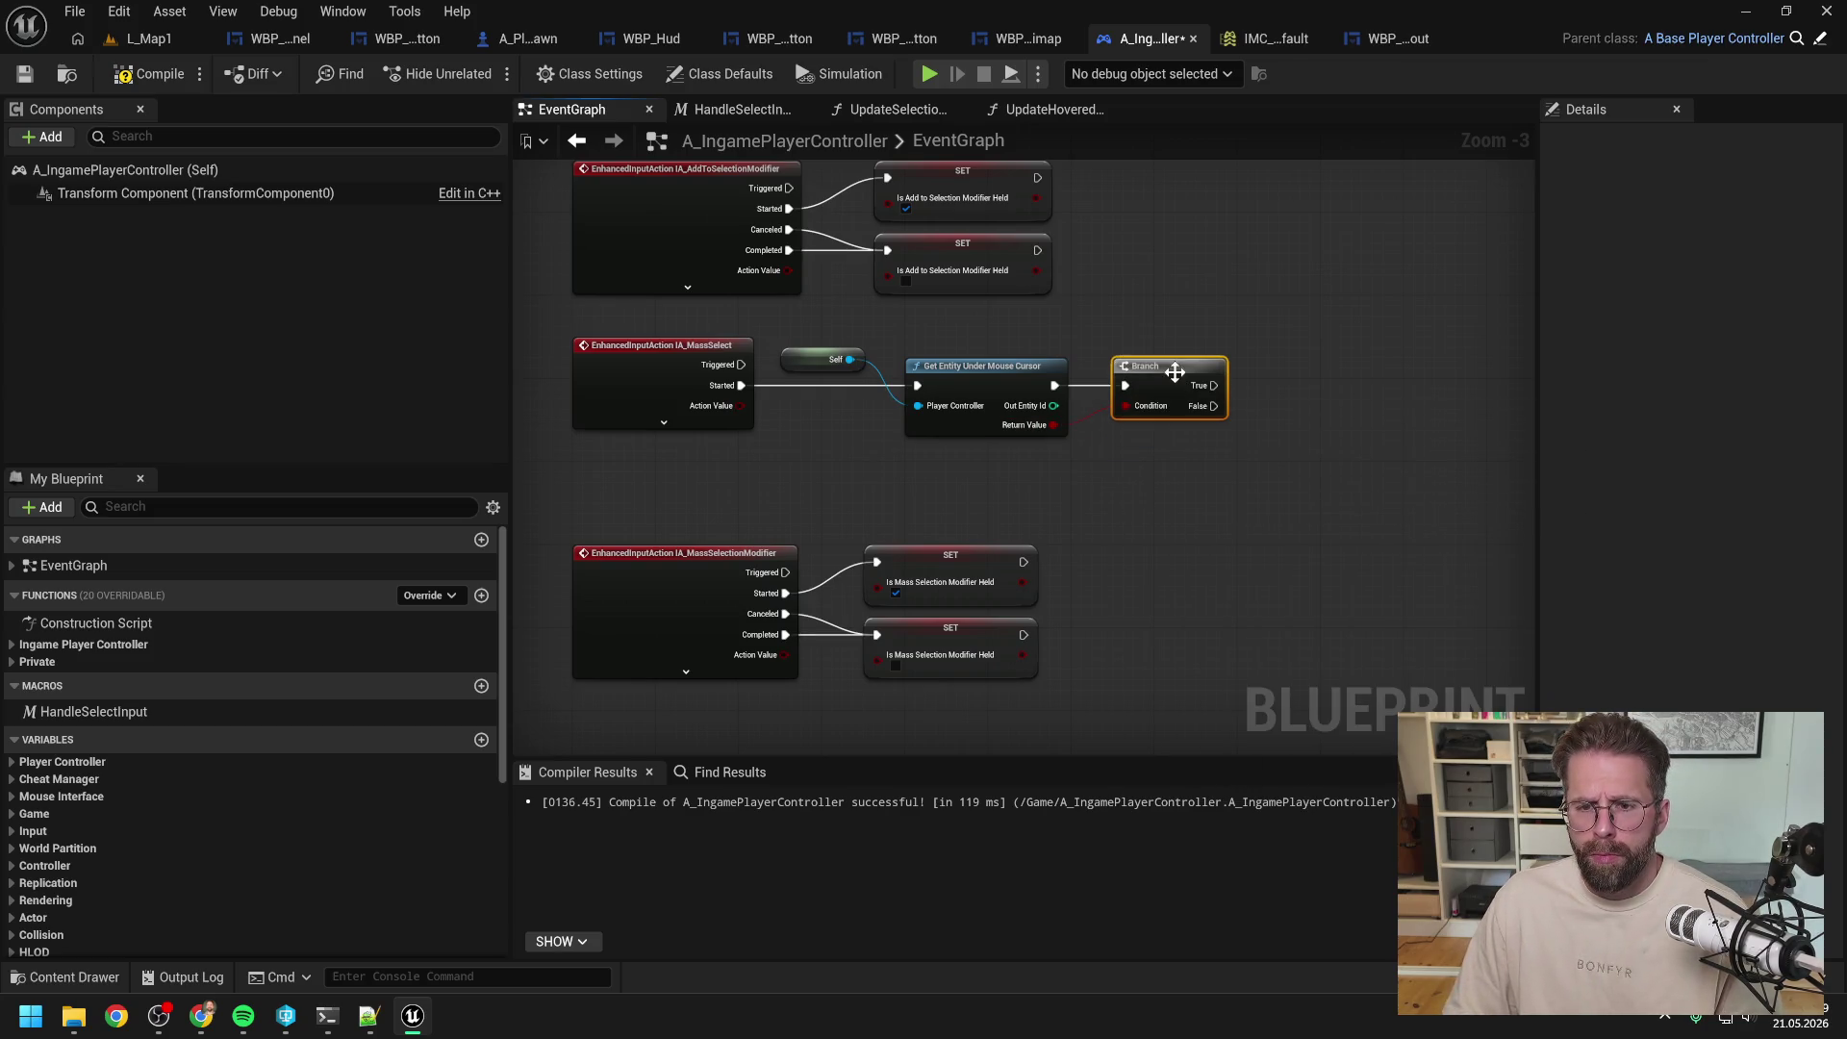
scroll(323, 721, "down", 5)
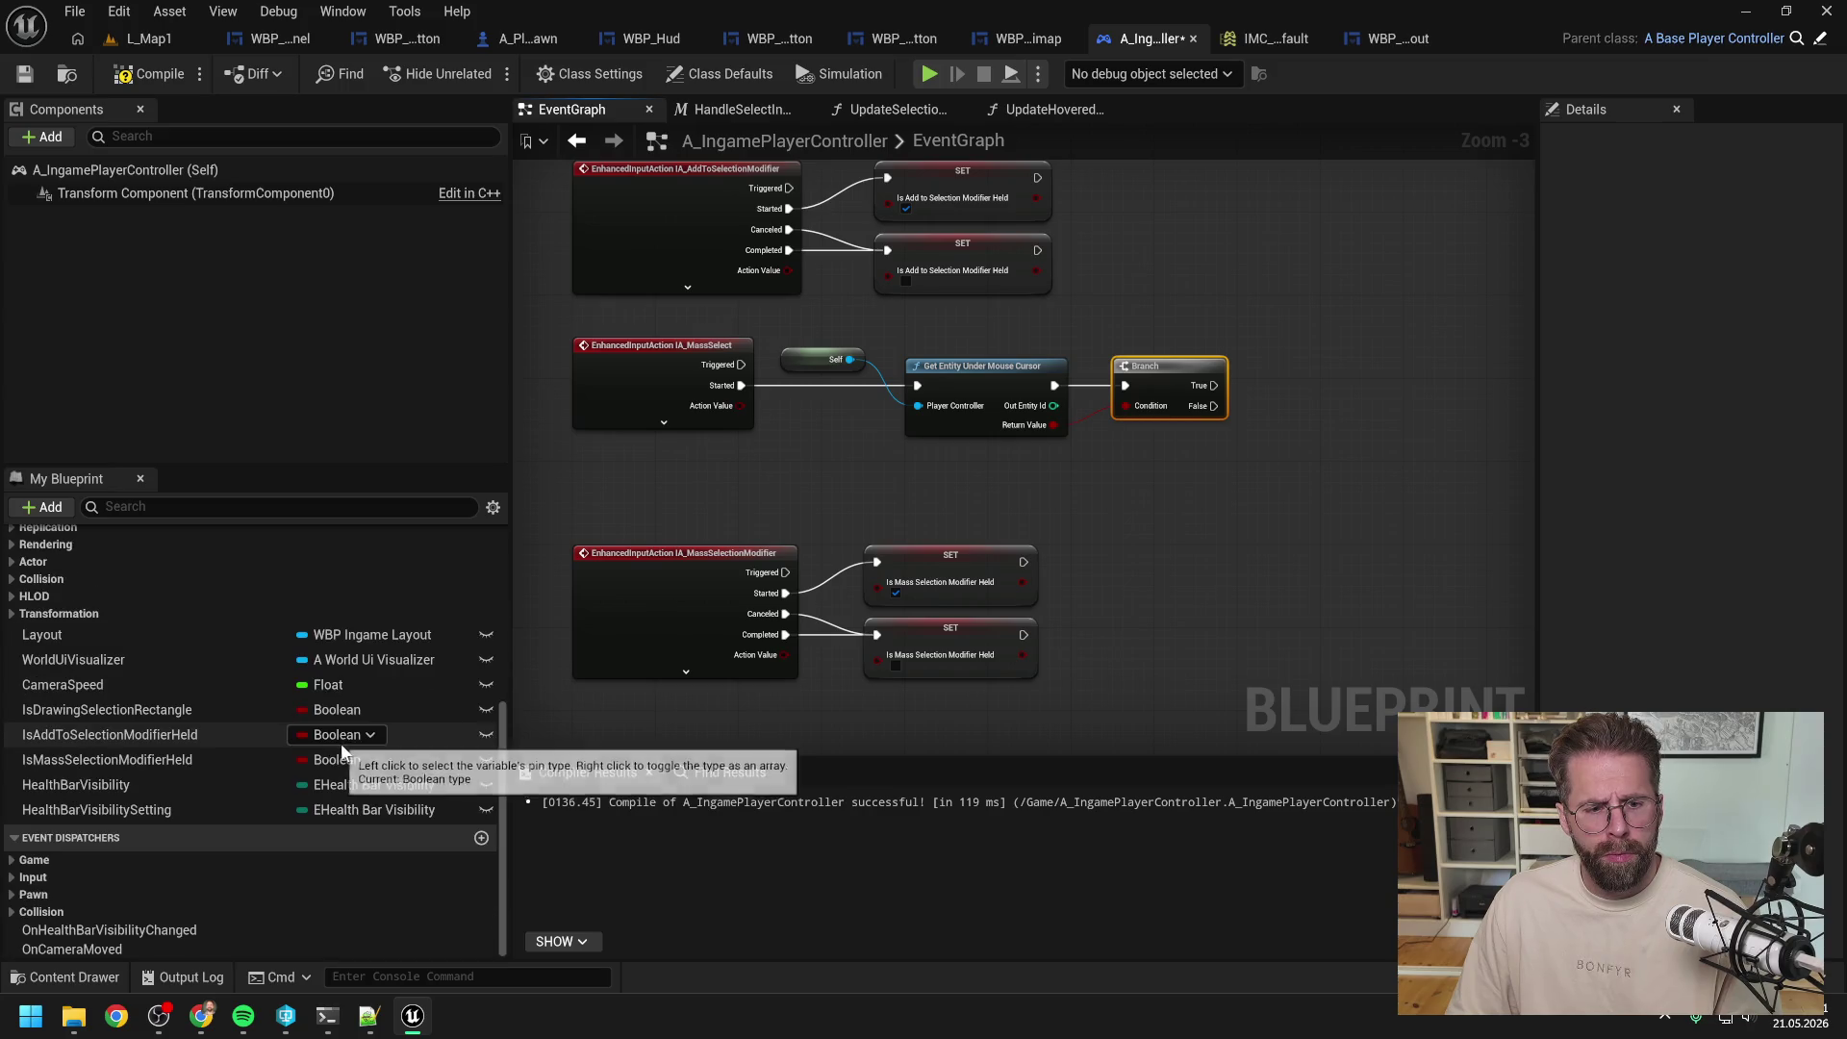
key("ctrl+s")
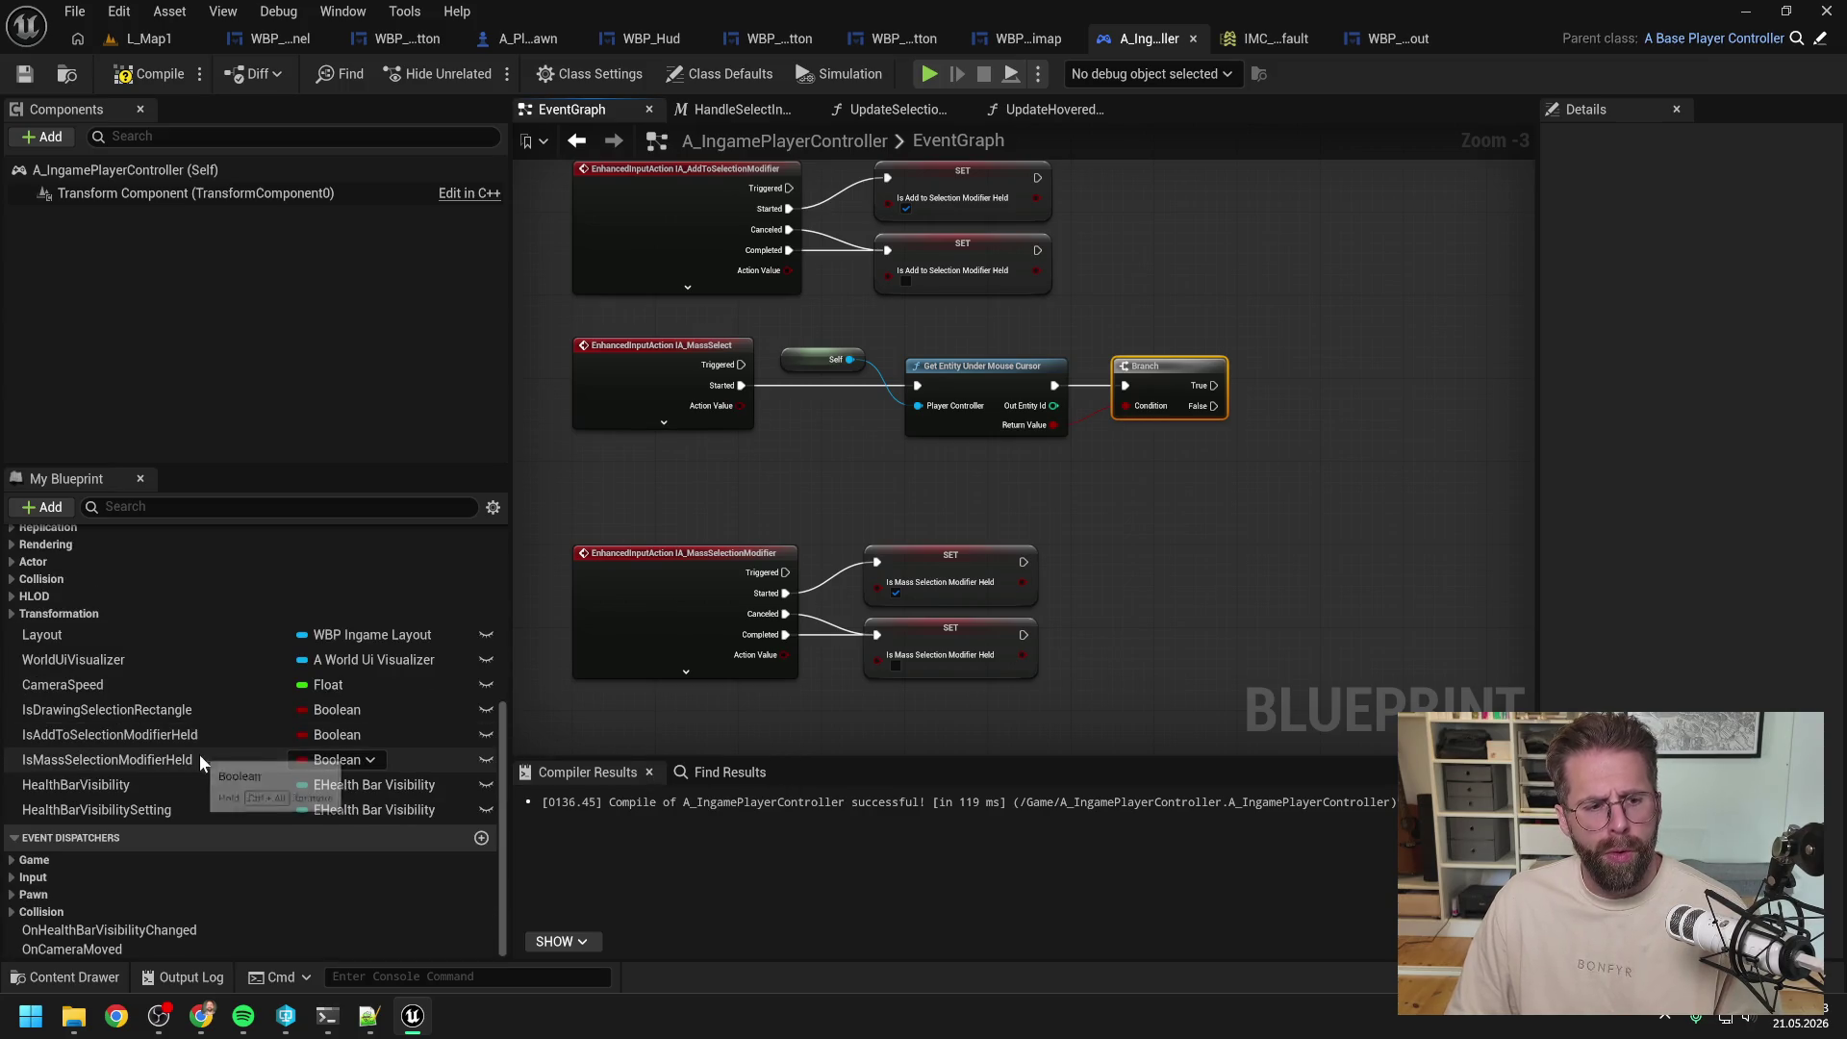
Step: Add an IsMassSelectionModifierHeld getter with a second Branch, chained after the first Branch's True
mouse_move(199, 759)
left_mouse_down()
mouse_move(1297, 350)
mouse_move(1319, 390)
mouse_move(1272, 396)
left_mouse_up()
left_click(1320, 390)
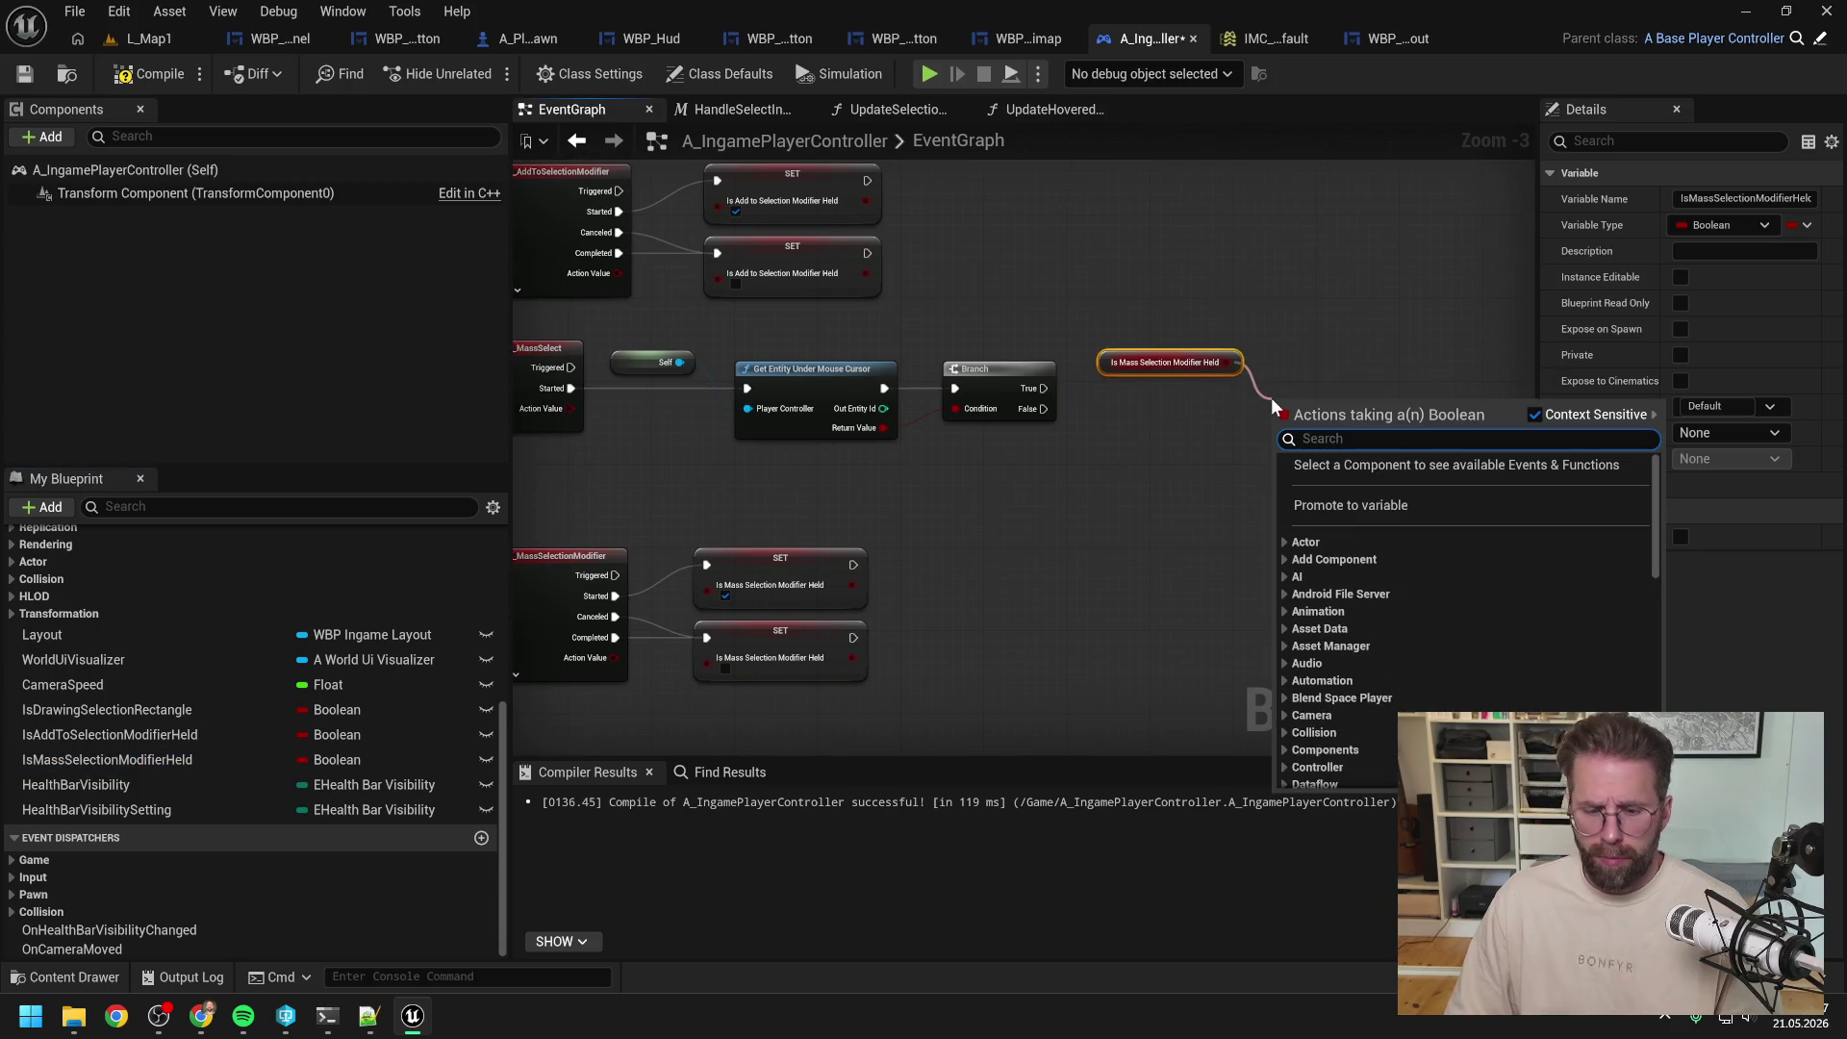
type("branch")
key("Return")
left_click_drag(1044, 389, 1279, 420)
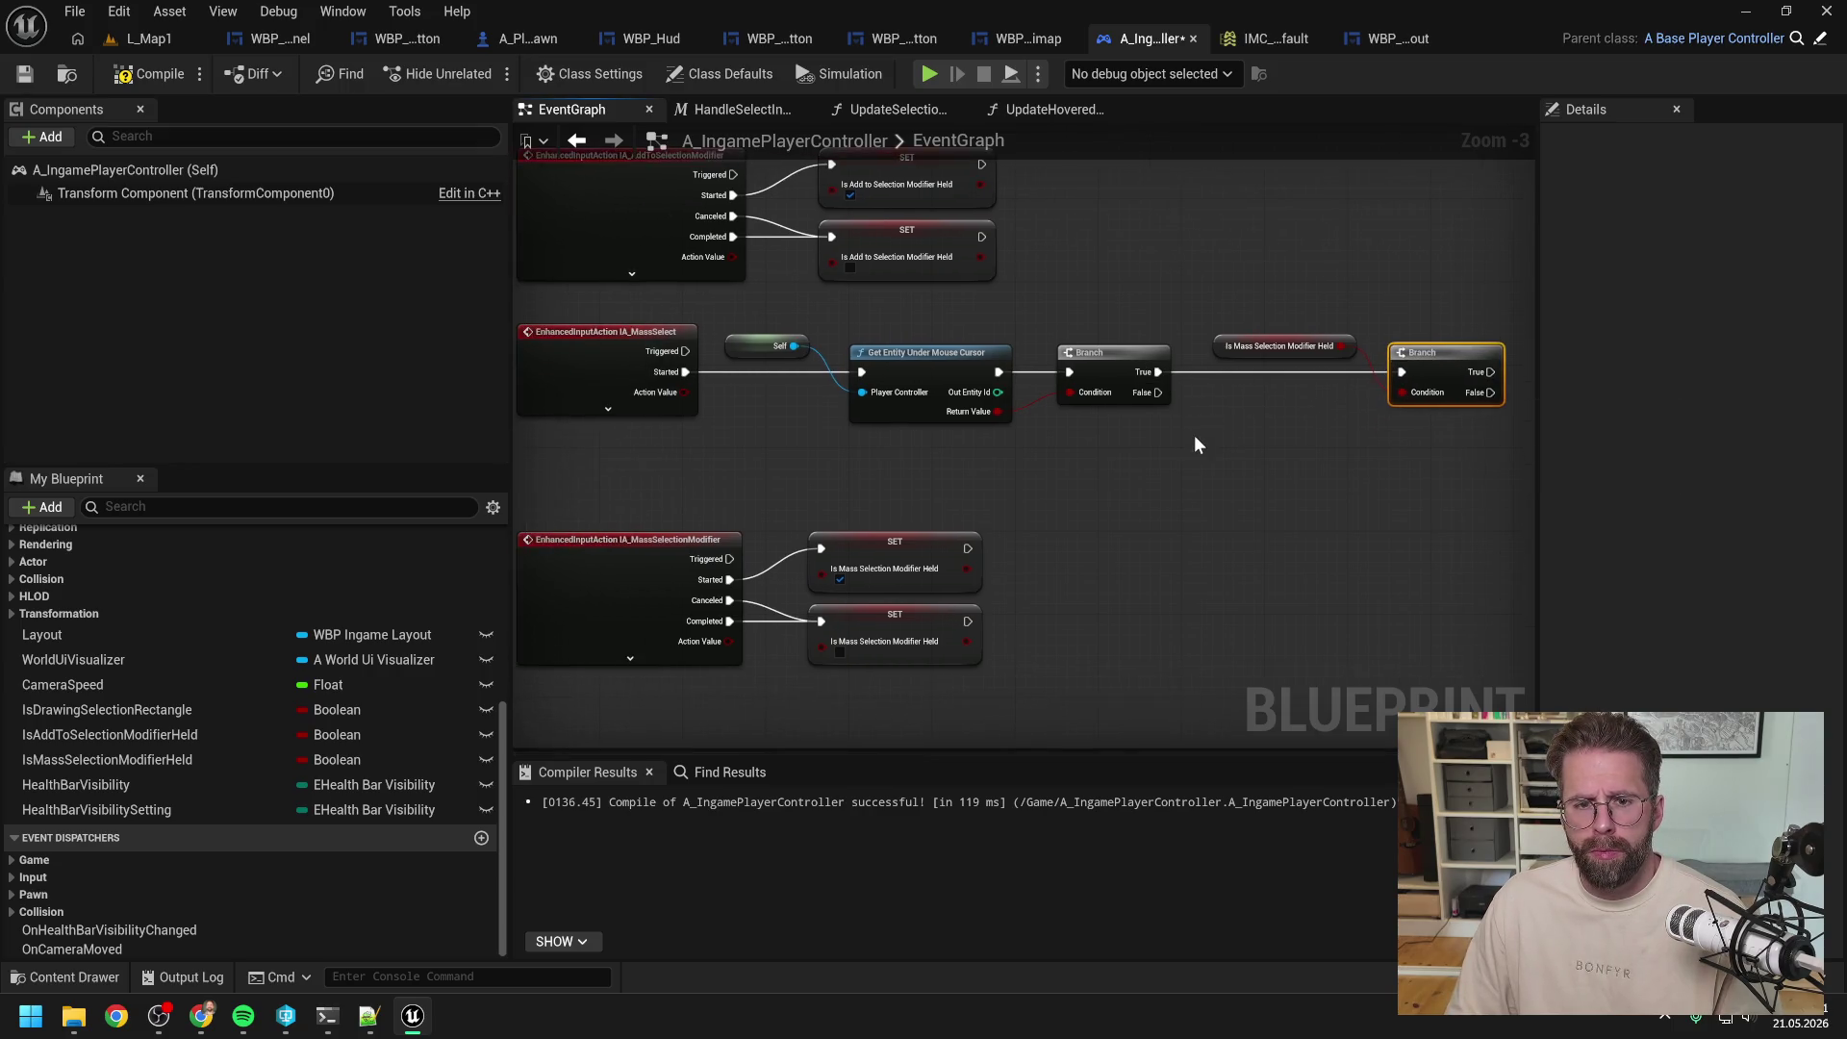
scroll(1193, 444, "down", 1)
left_click_drag(875, 347, 1411, 424)
Step: Collapse the selected nodes into a new function named HandleMassSelectInputStarted
right_click(1002, 384)
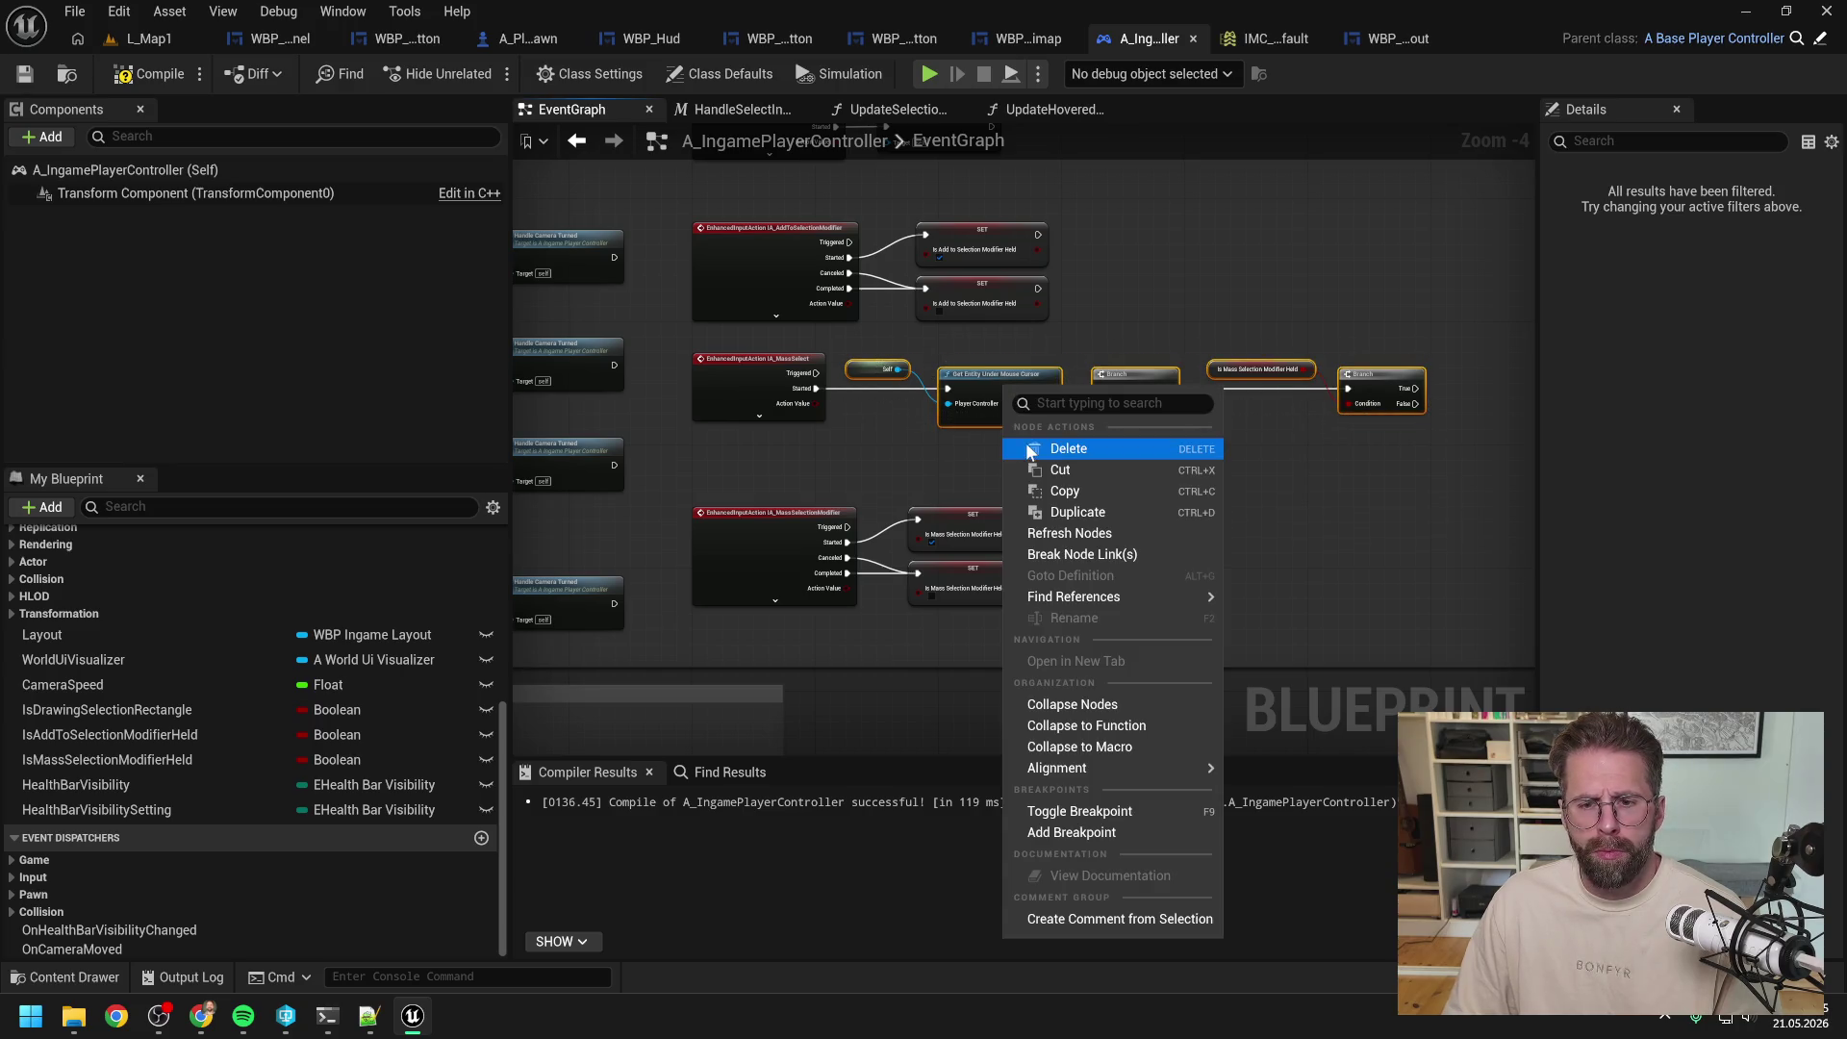
left_click(1087, 725)
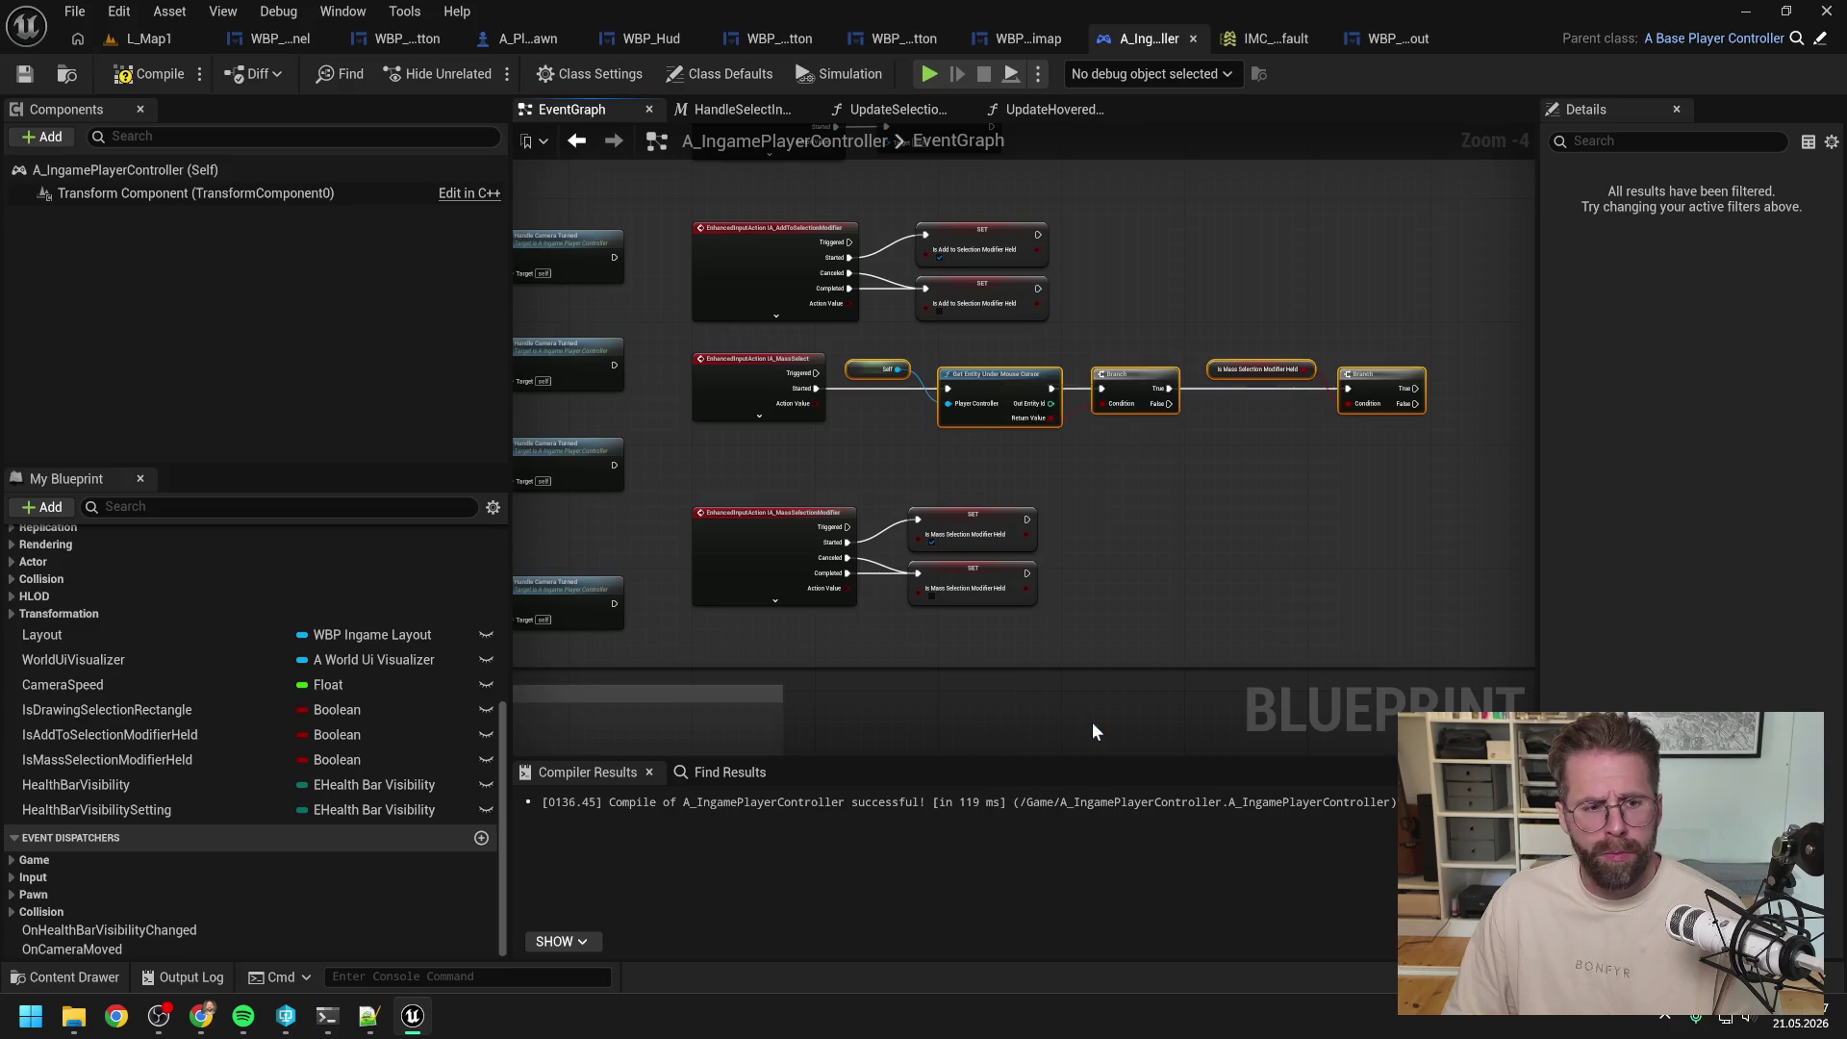
type("HandleMass")
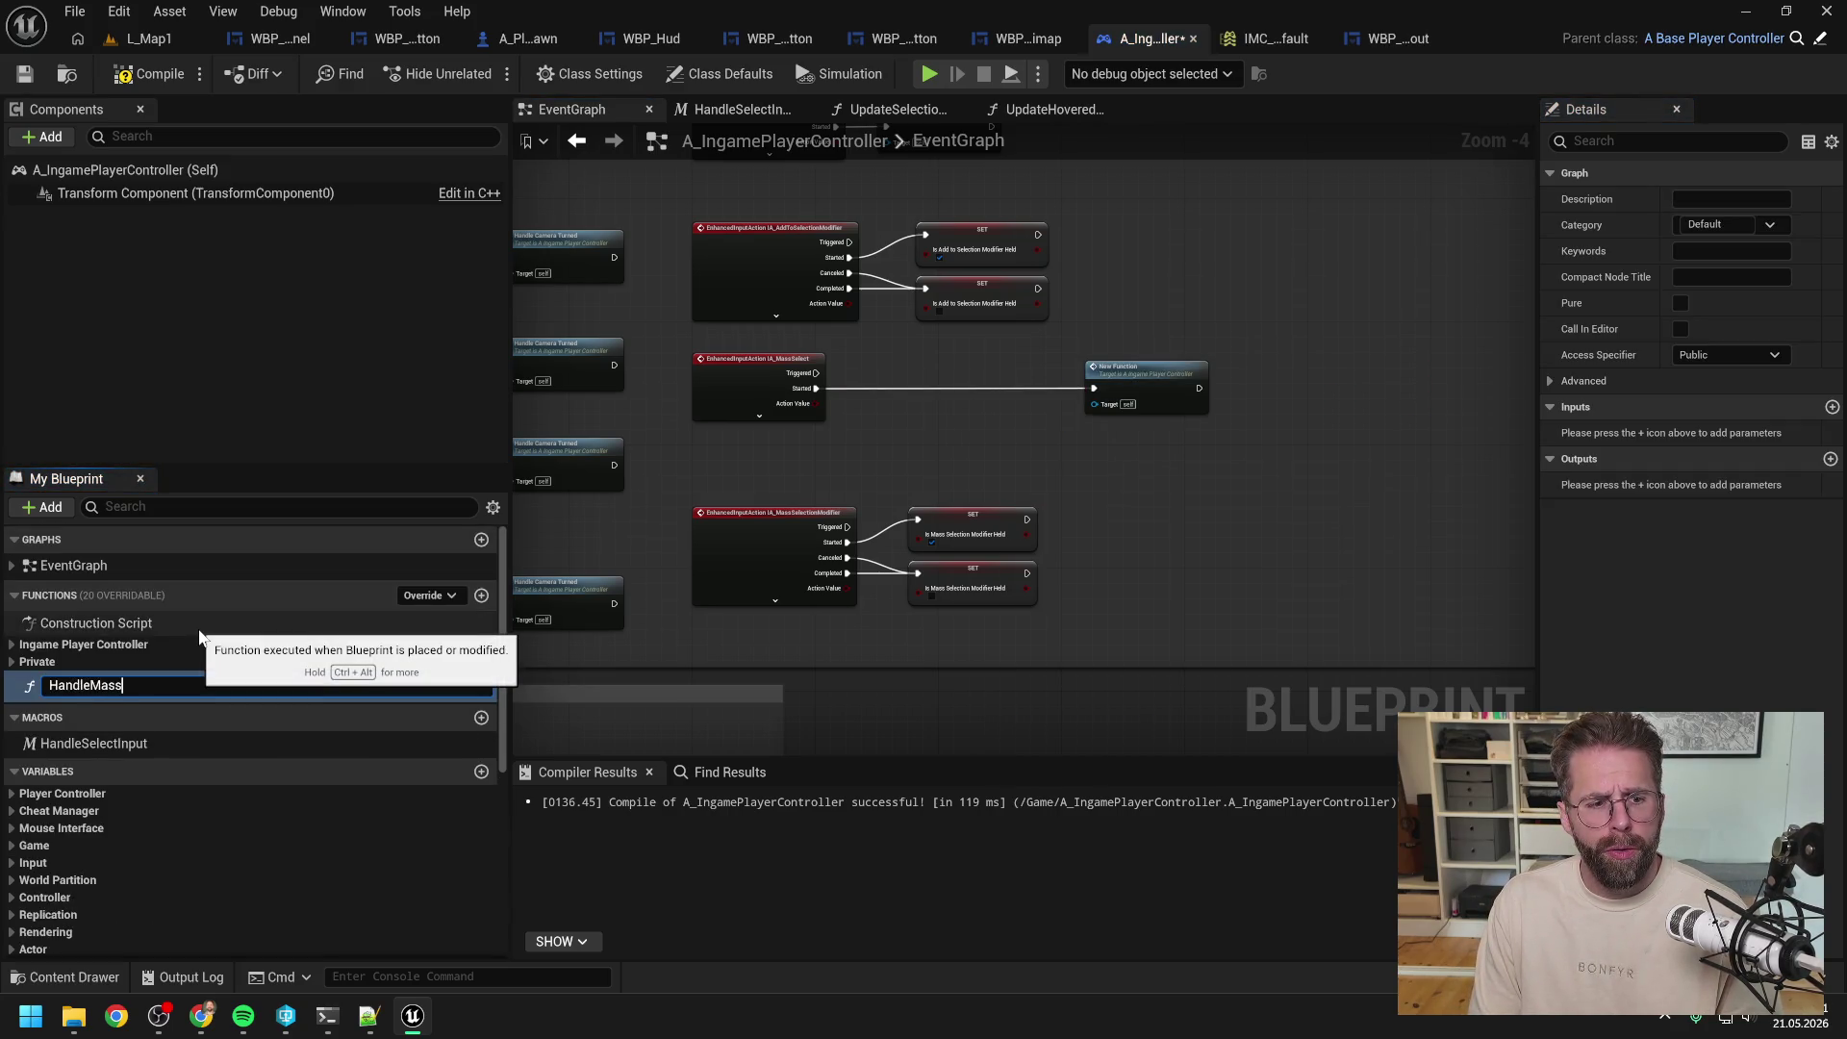
type("MassSelectInput")
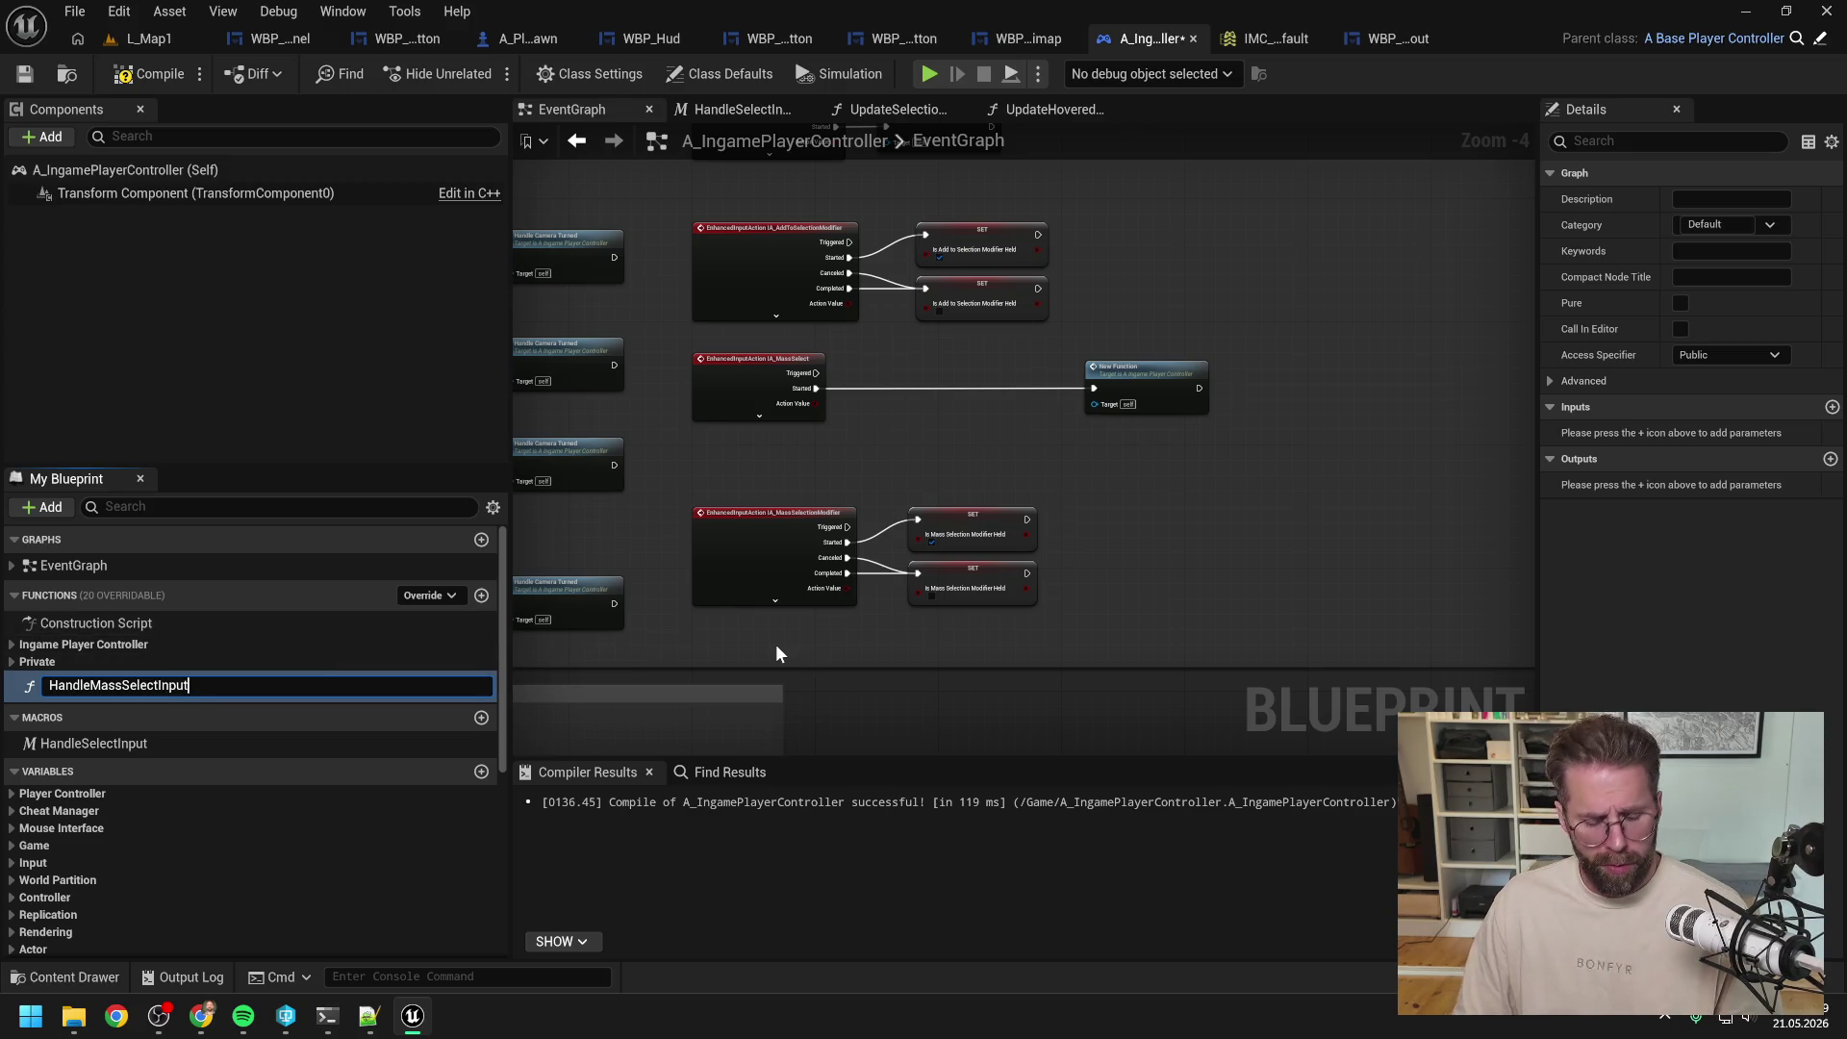
type("Started")
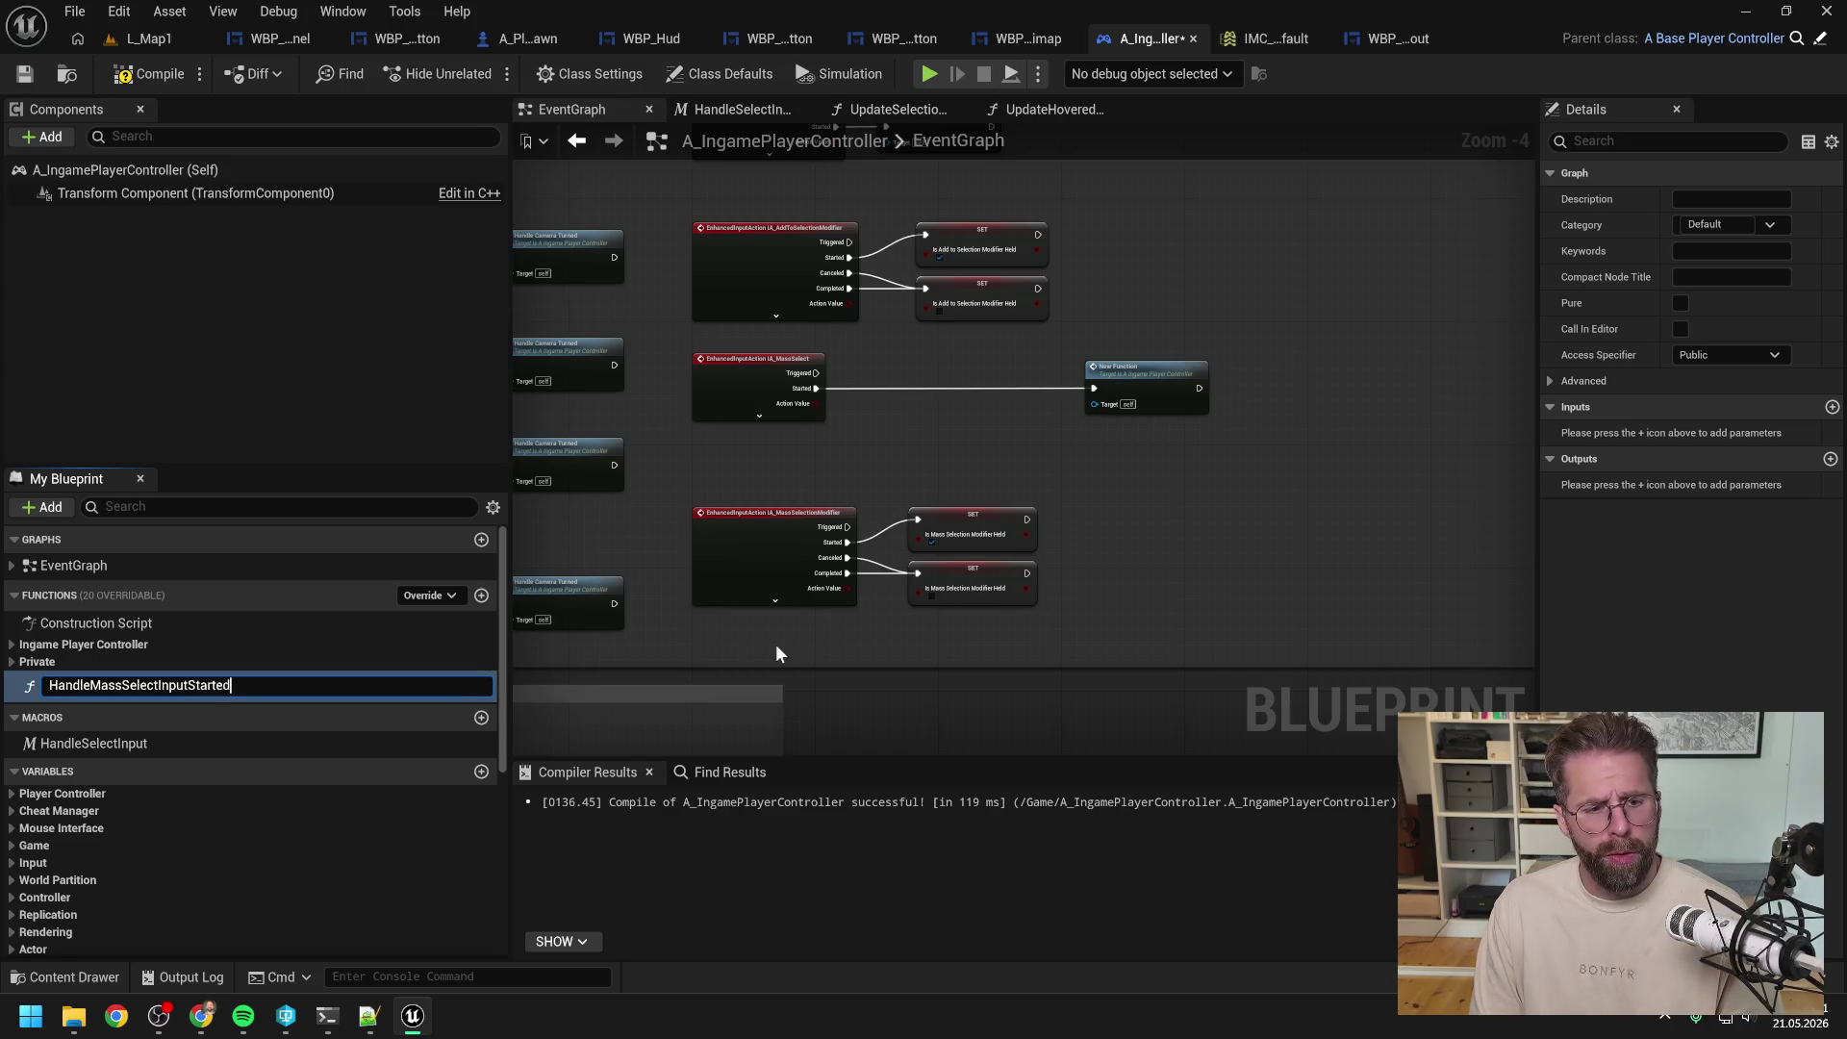
key("Return")
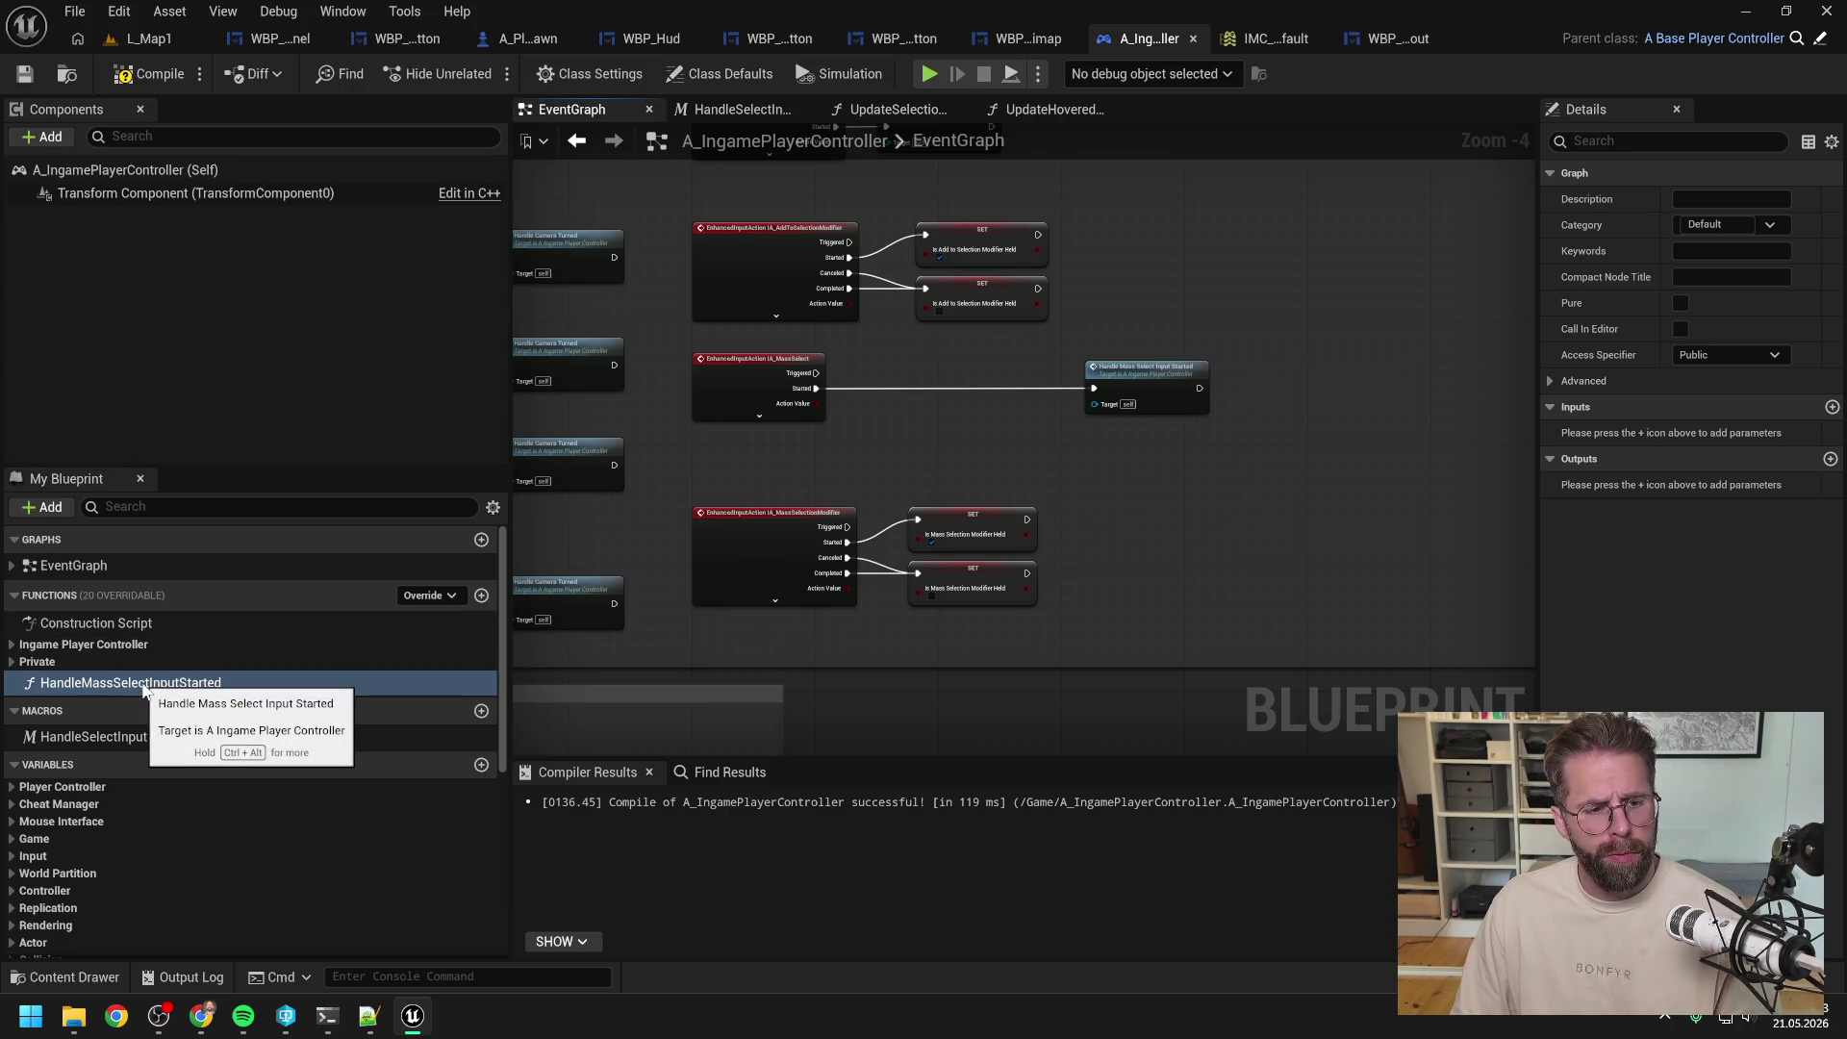
Step: Move the function into the Private category, keeping the name HandleMassSelectInputStarted
left_click(167, 685)
double_click(207, 685)
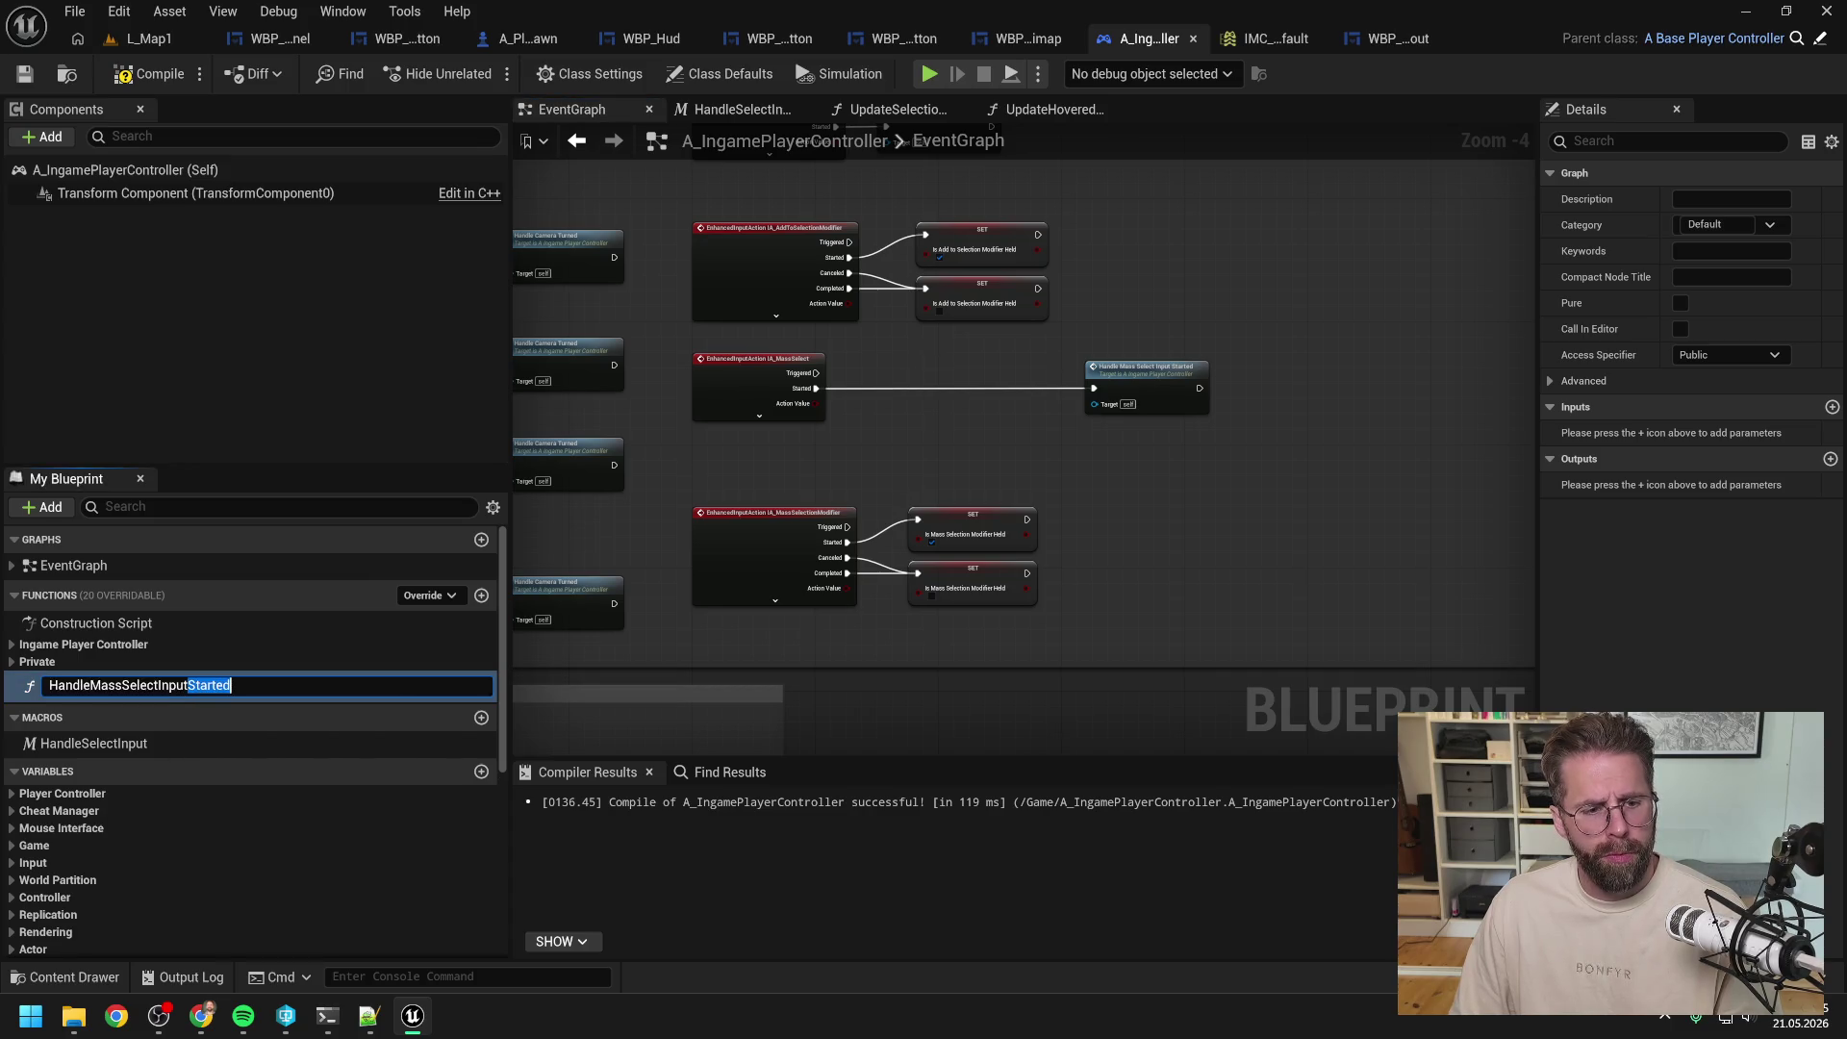
type("Pressed")
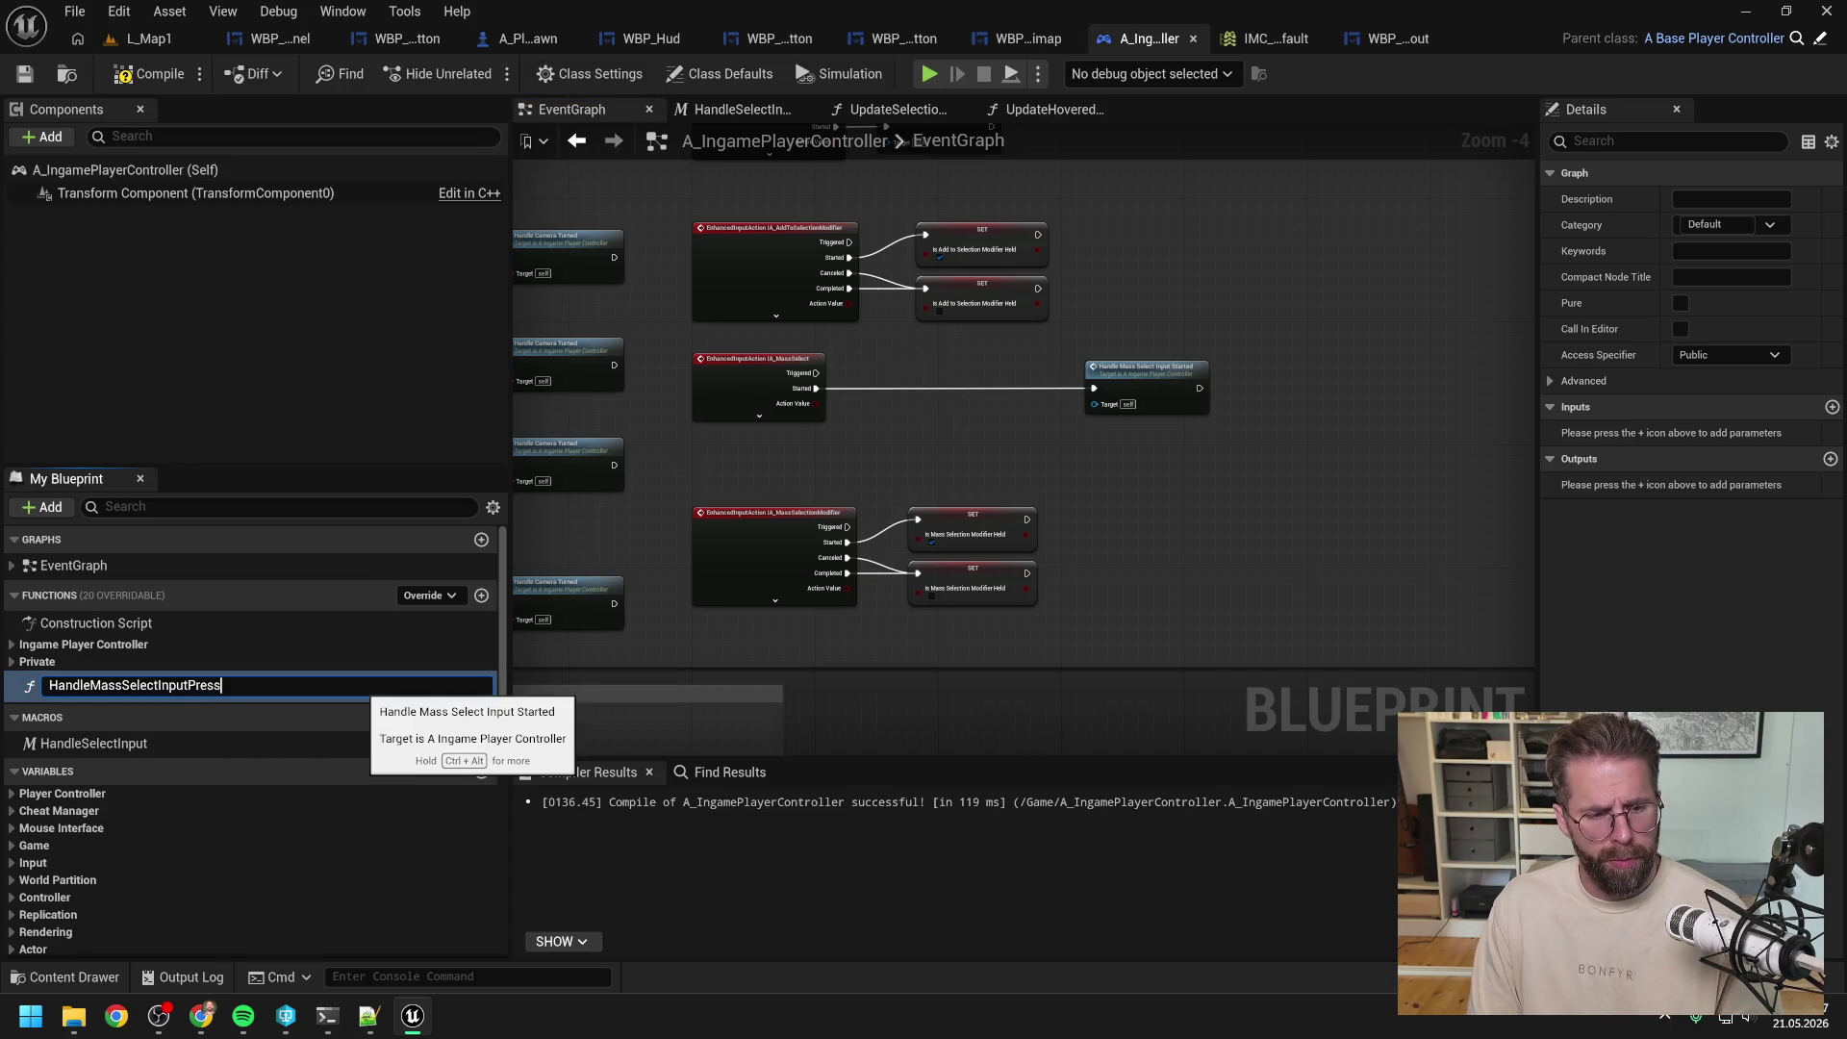
key("Return")
left_click_drag(222, 685, 97, 662)
mouse_move(227, 789)
left_mouse_down()
mouse_move(232, 729)
mouse_move(182, 638)
mouse_move(303, 623)
left_mouse_up()
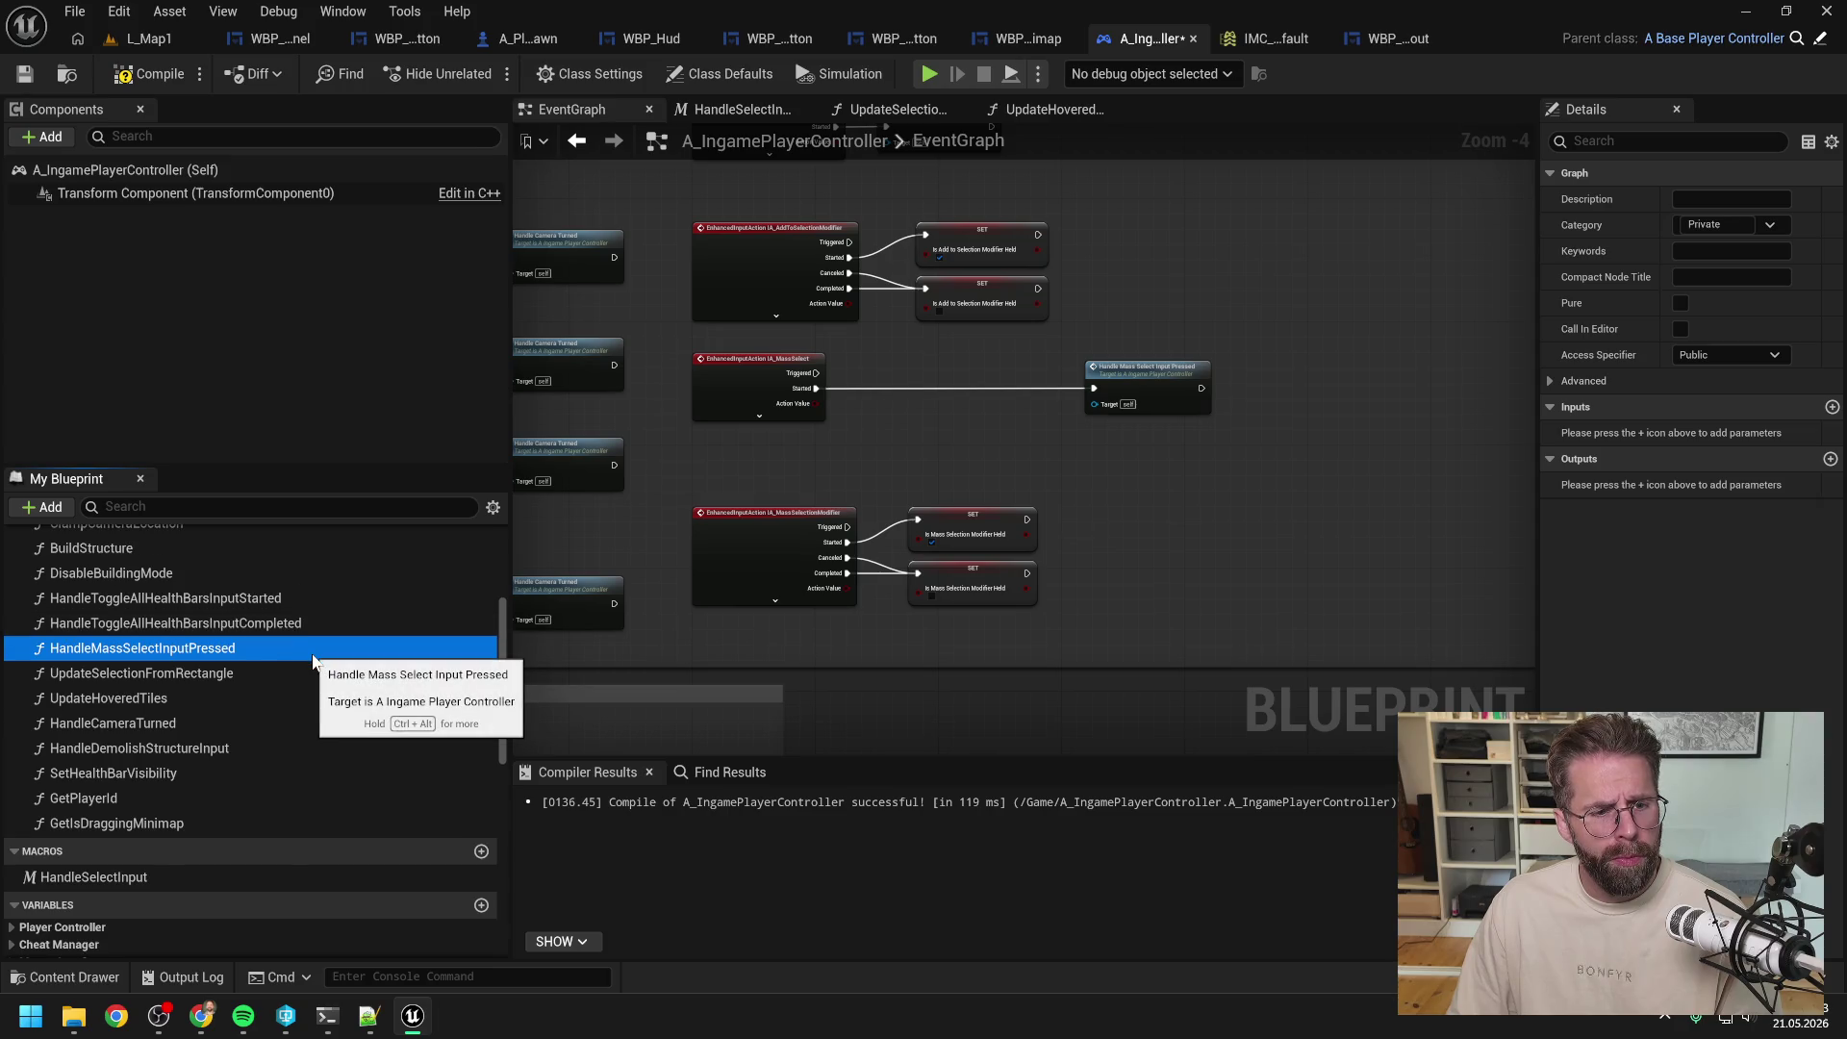
left_click(225, 649)
left_click_drag(186, 651, 477, 662)
type("Started")
key("Return")
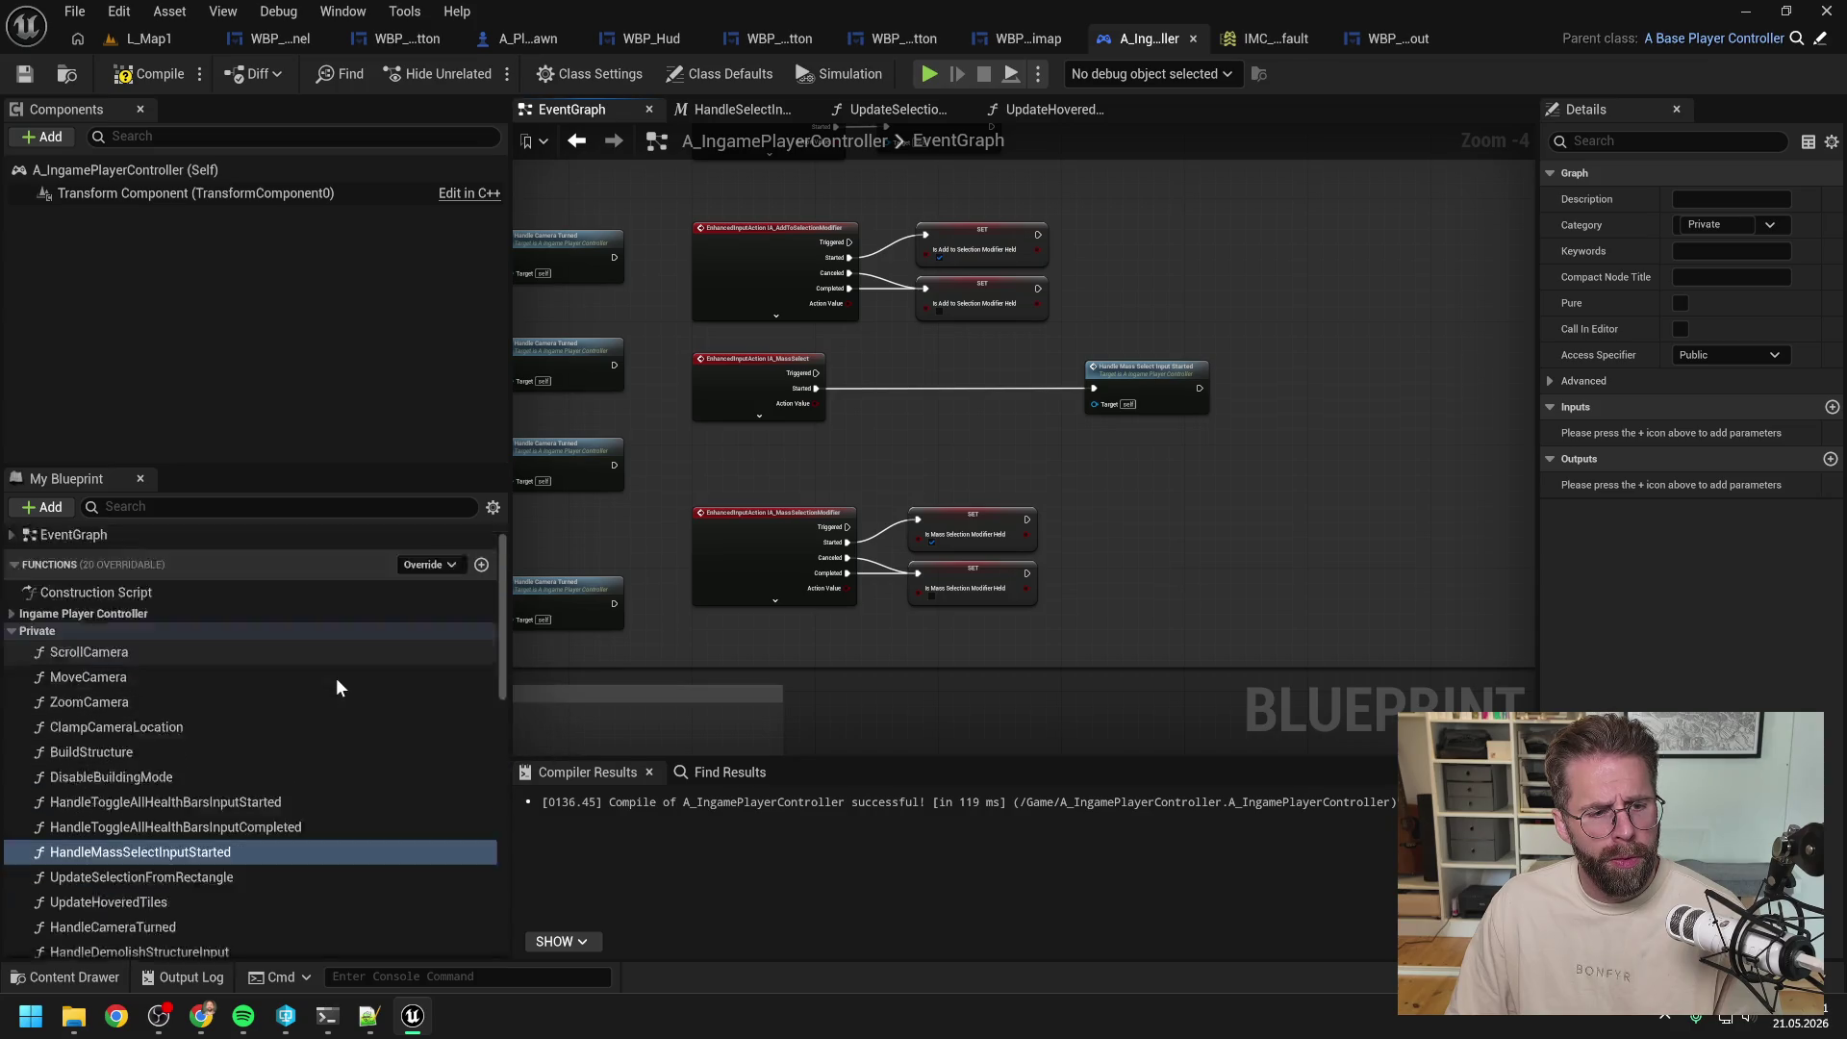
Step: Set the function's Access Specifier to Private and place its call beside IA_MassSelect
scroll(341, 676, "down", 5)
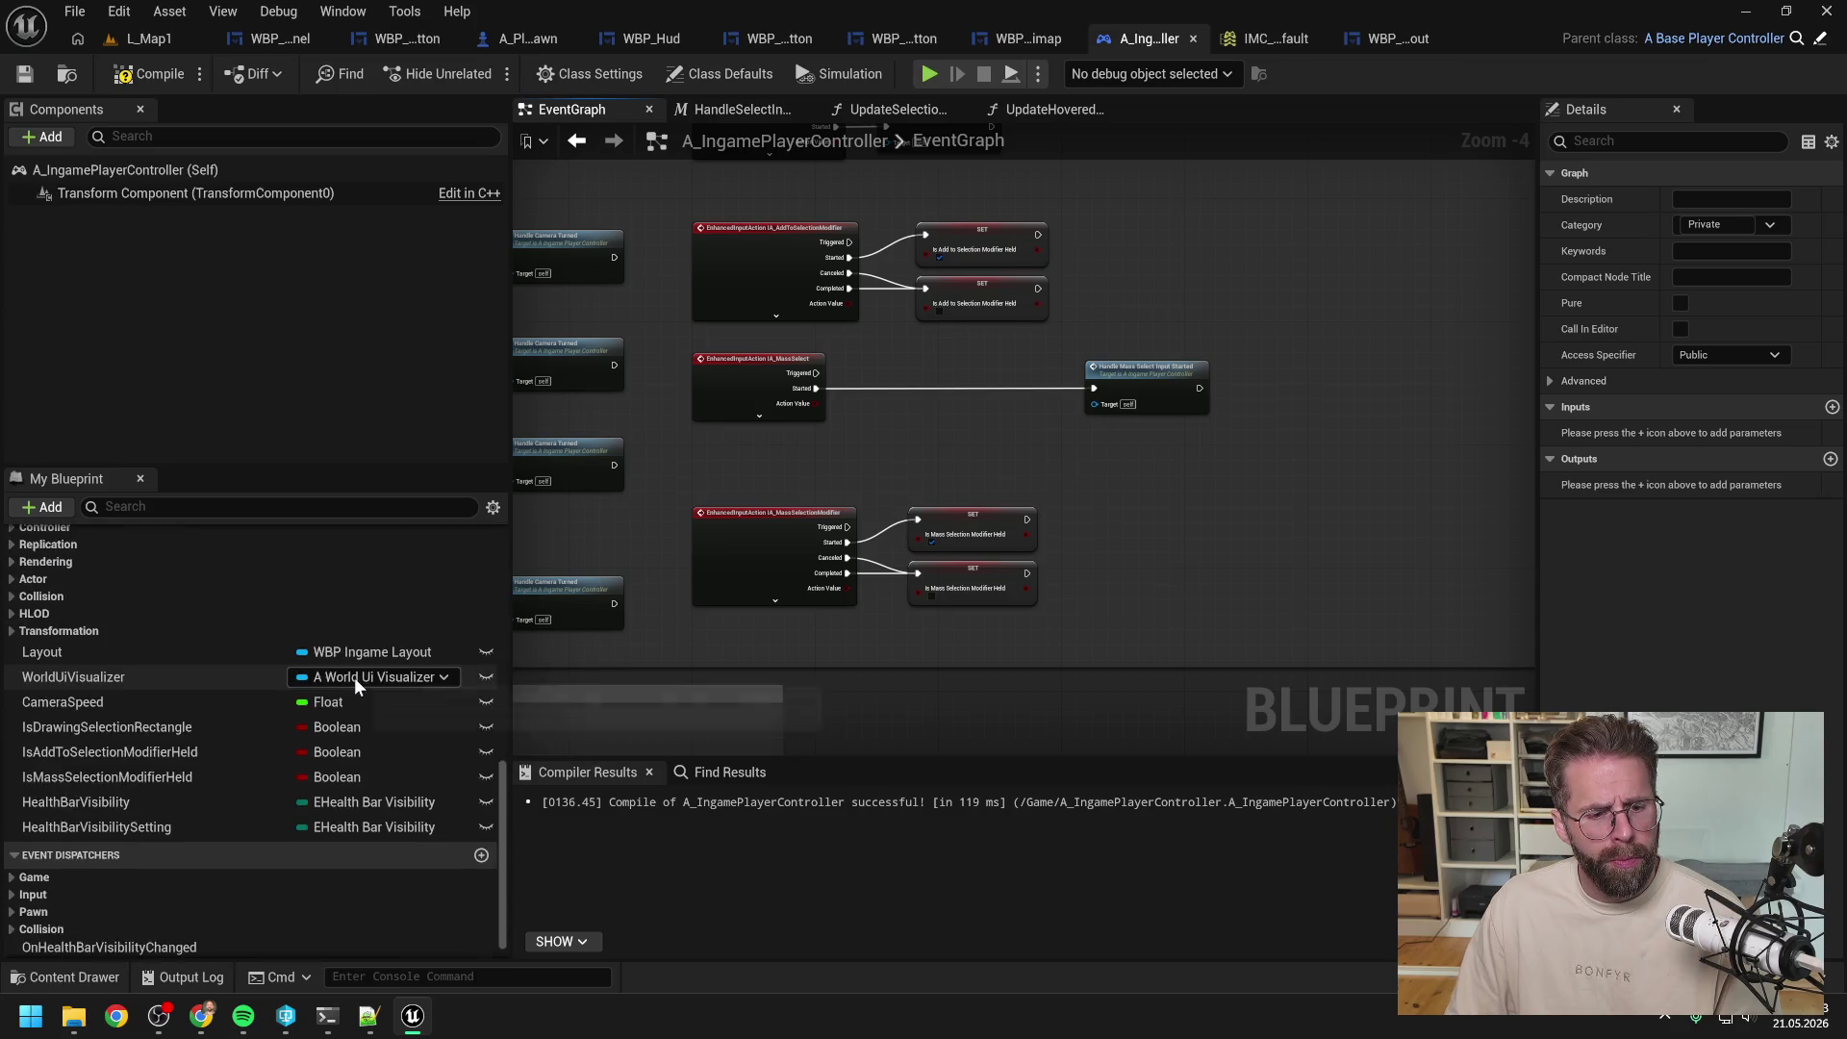
scroll(355, 681, "up", 5)
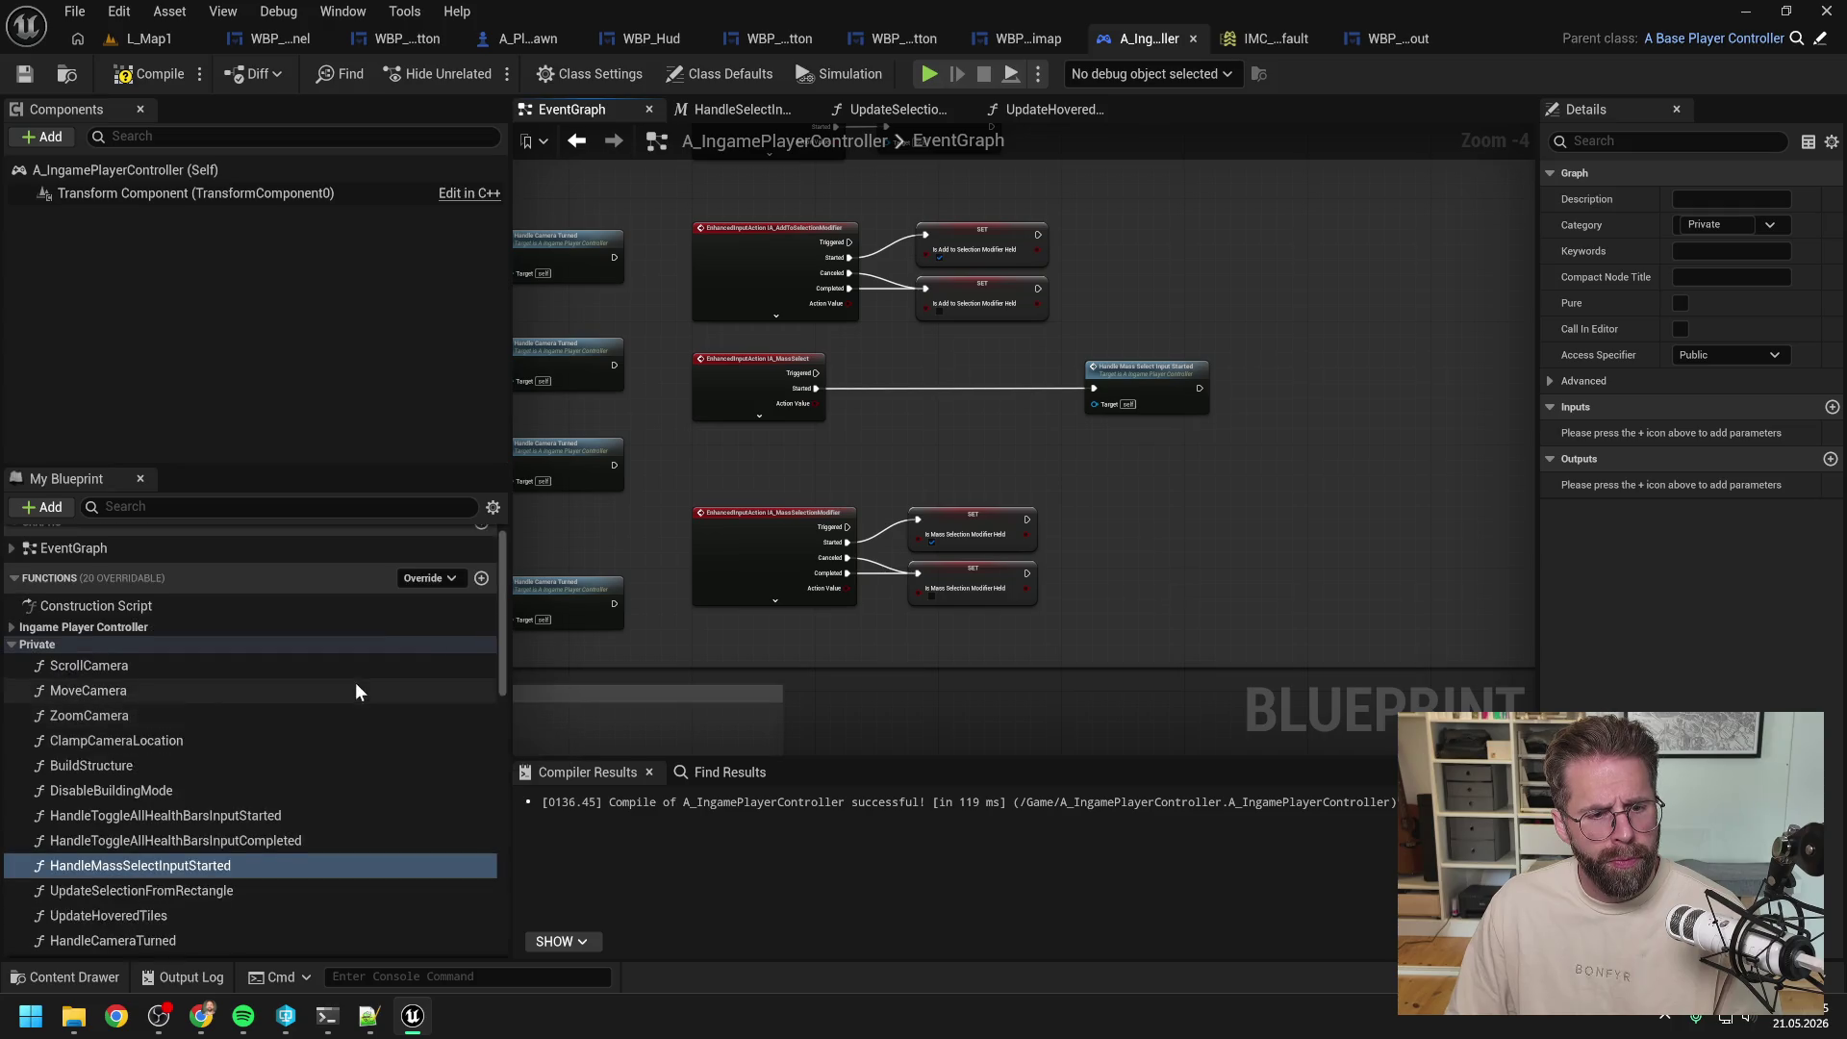
left_click(1731, 355)
left_click(1695, 408)
mouse_move(1070, 396)
left_mouse_down()
mouse_move(893, 395)
mouse_move(667, 427)
left_mouse_up()
Step: Open the HandleMassSelectInputStarted graph, frame its two-Branch logic and recompile successfully
double_click(901, 396)
scroll(1095, 340, "down", 1)
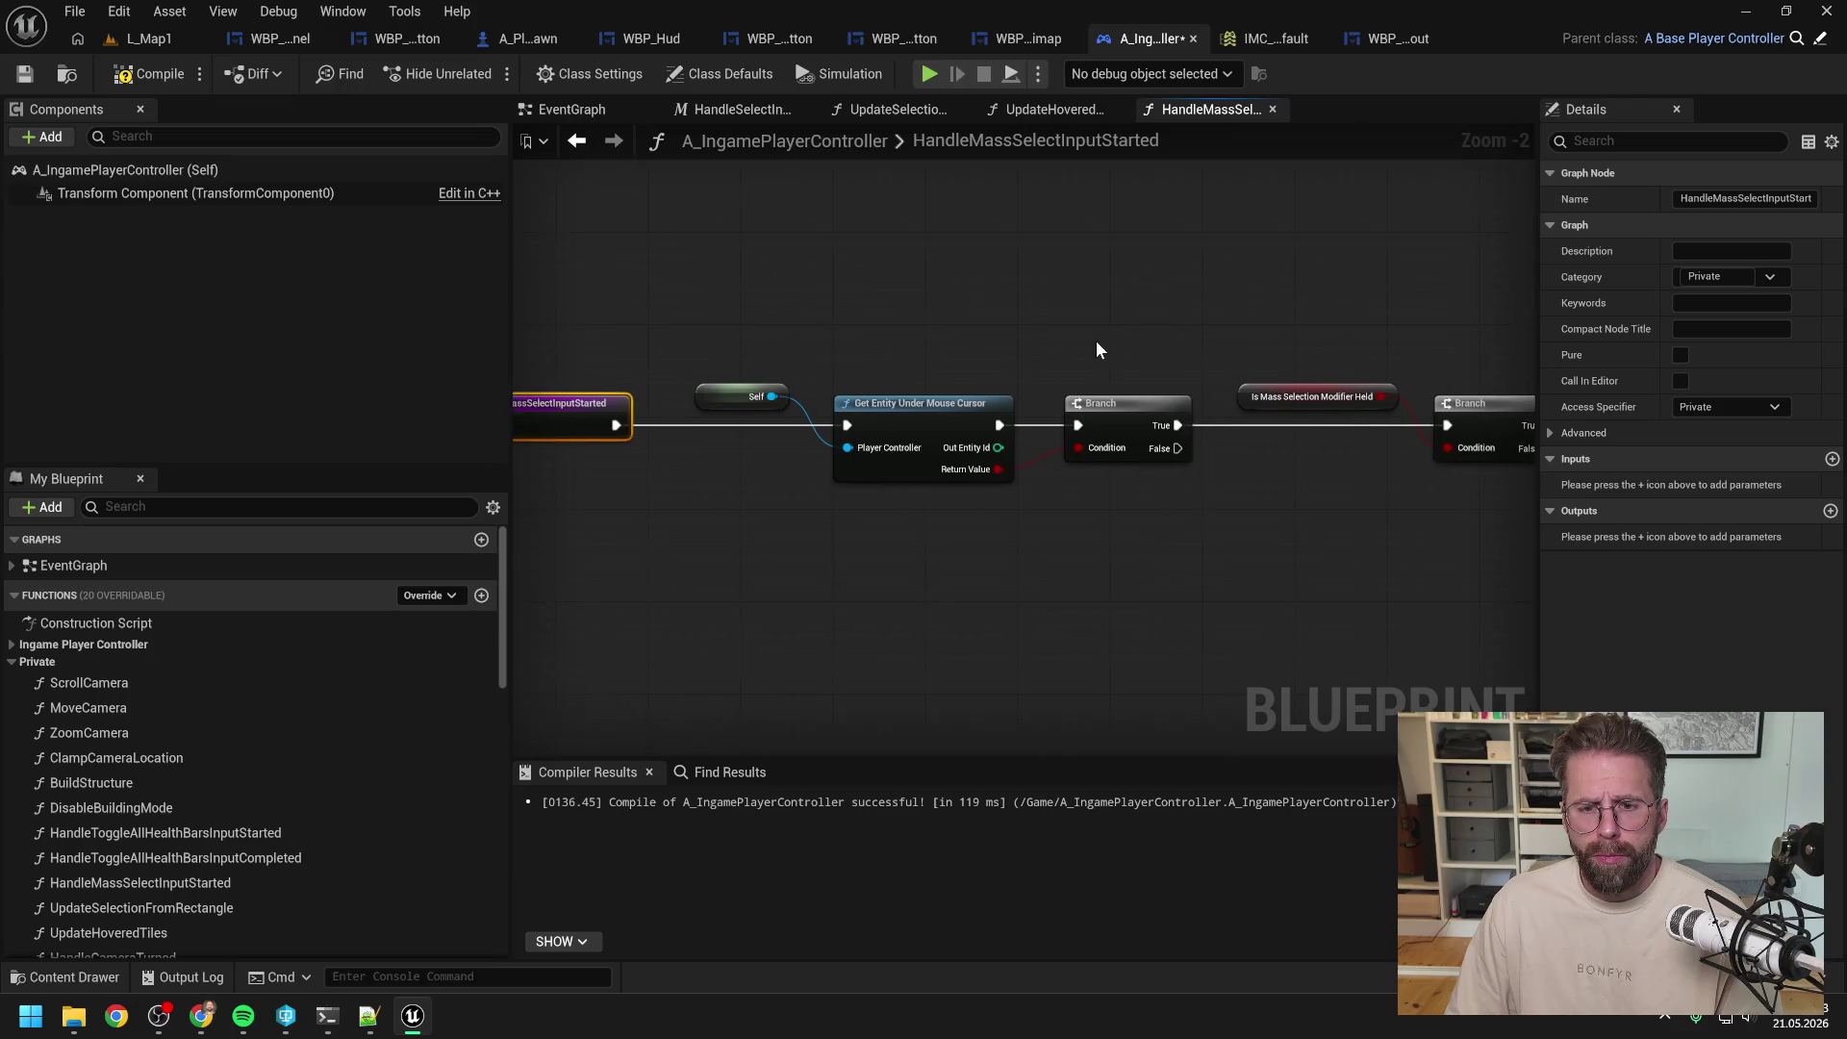
left_click(1088, 342)
mouse_move(1088, 342)
left_mouse_down()
mouse_move(975, 305)
mouse_move(920, 313)
left_mouse_up()
left_click(150, 74)
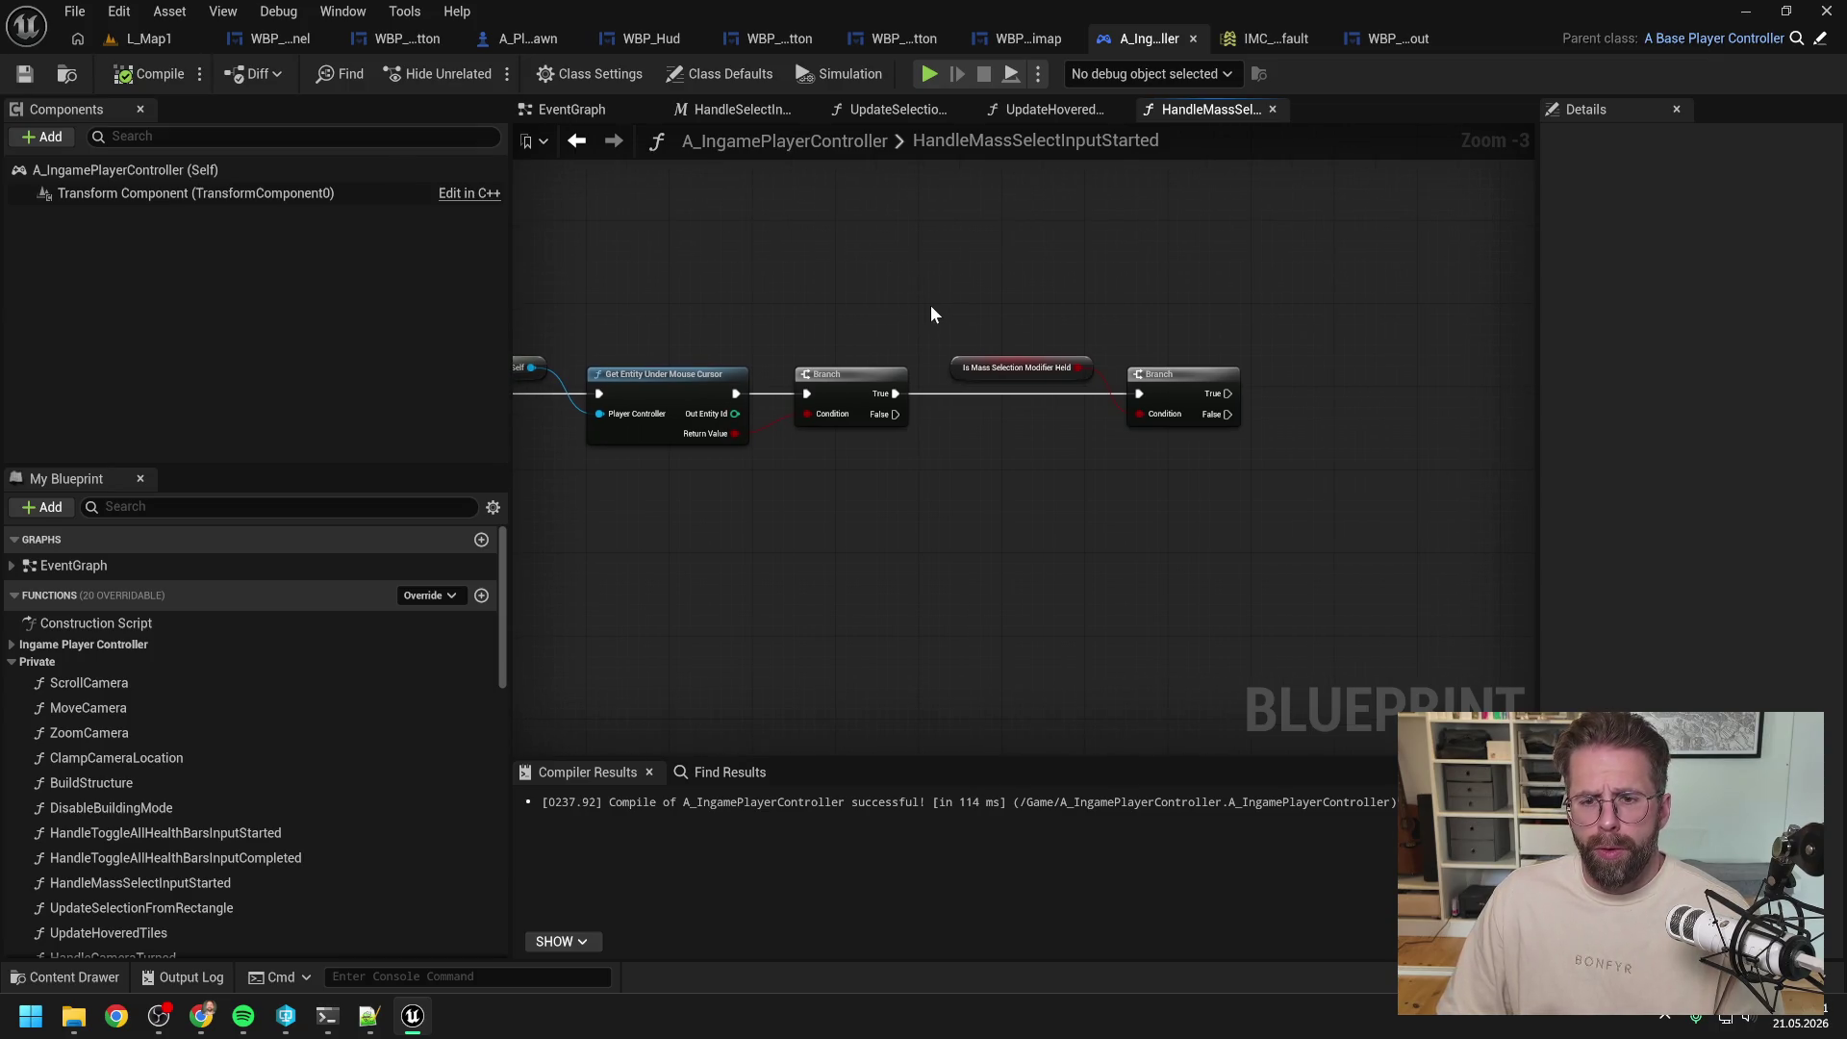
scroll(945, 306, "down", 1)
left_click_drag(944, 306, 1056, 314)
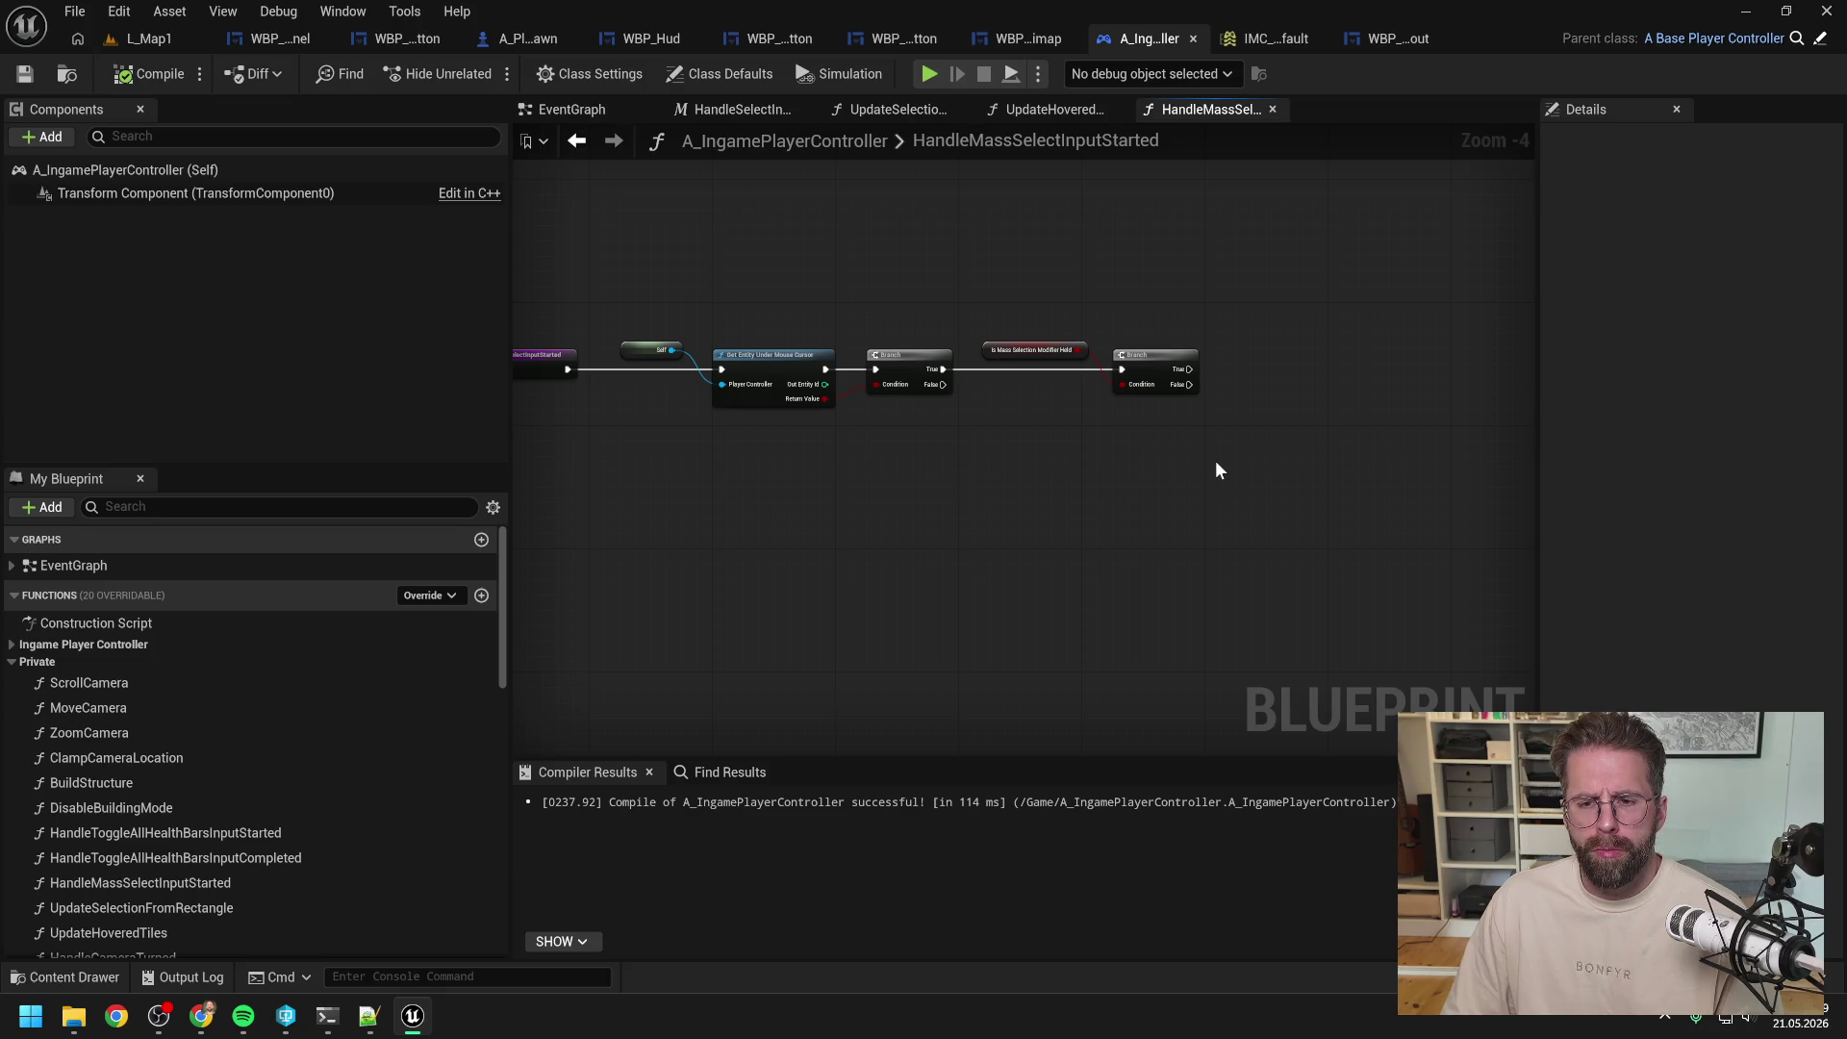
left_click_drag(1216, 462, 1165, 460)
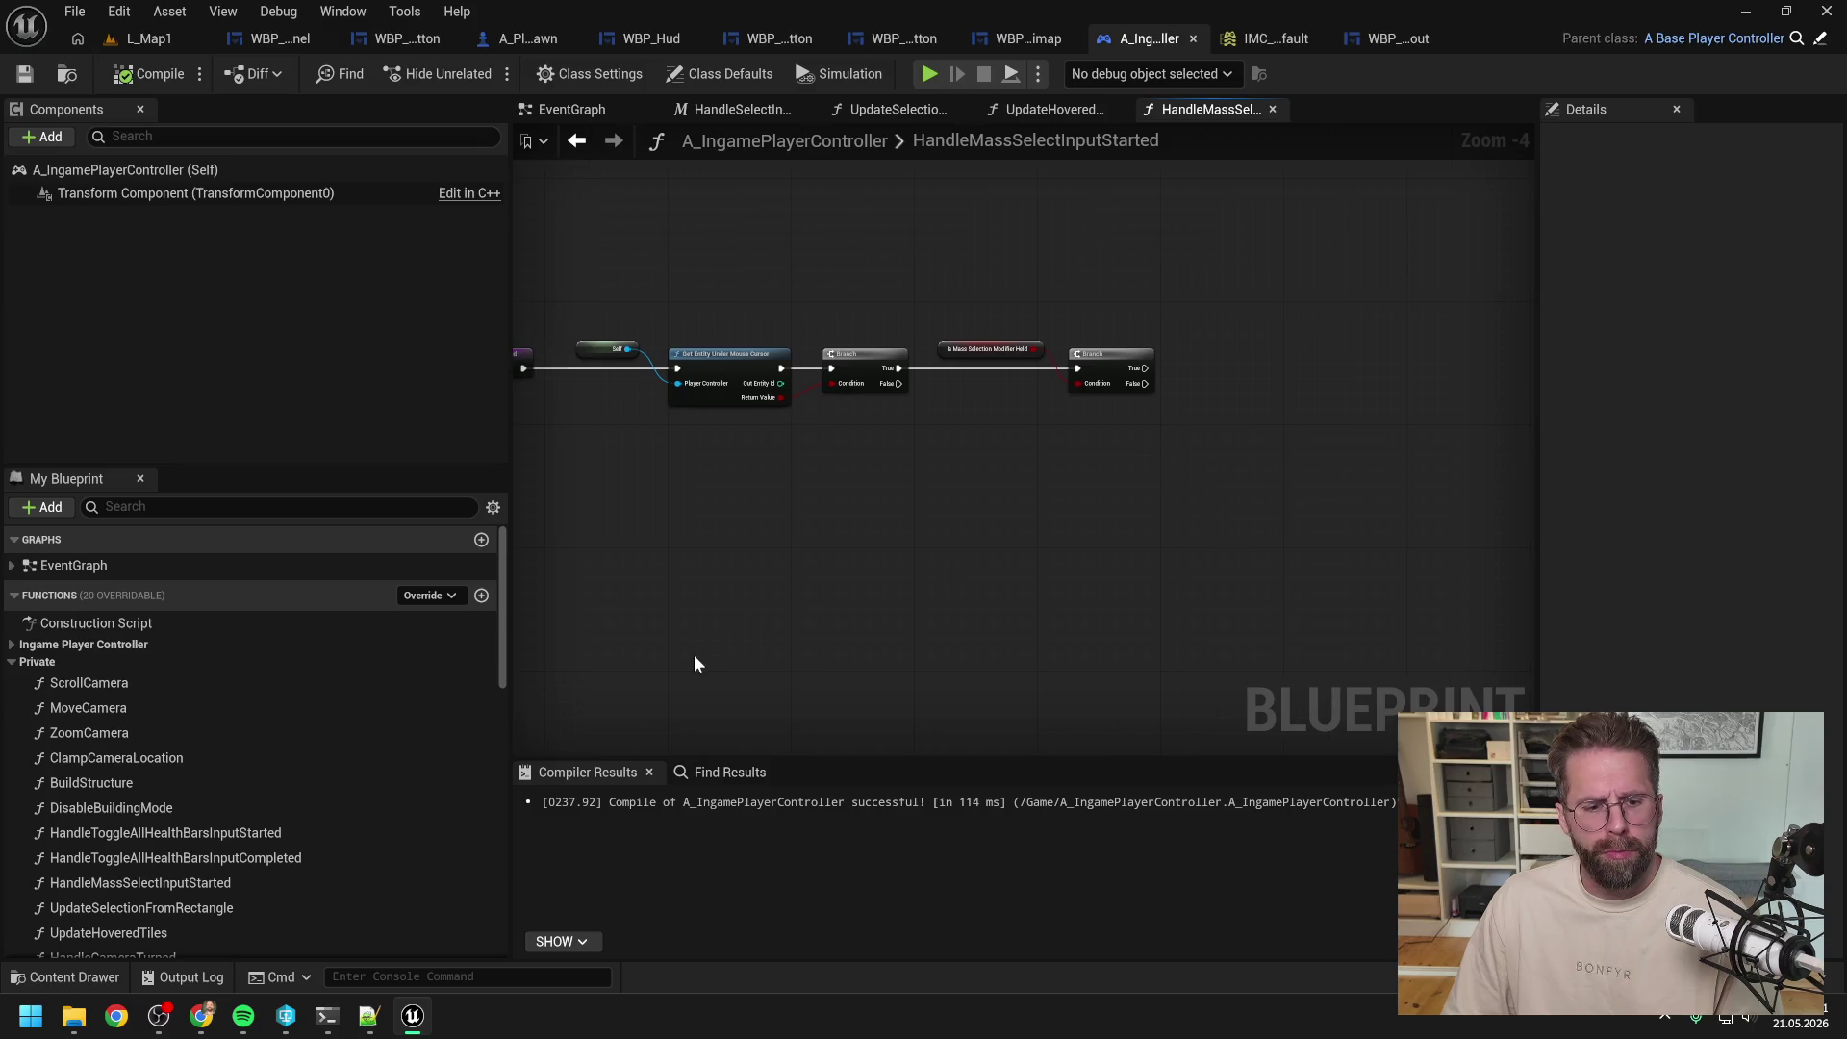
Step: In Claude Code, type 'dann brauche ich folgende Funktionen von dir. GetEntitiesOfSameType' without trailing space
key("alt+Tab")
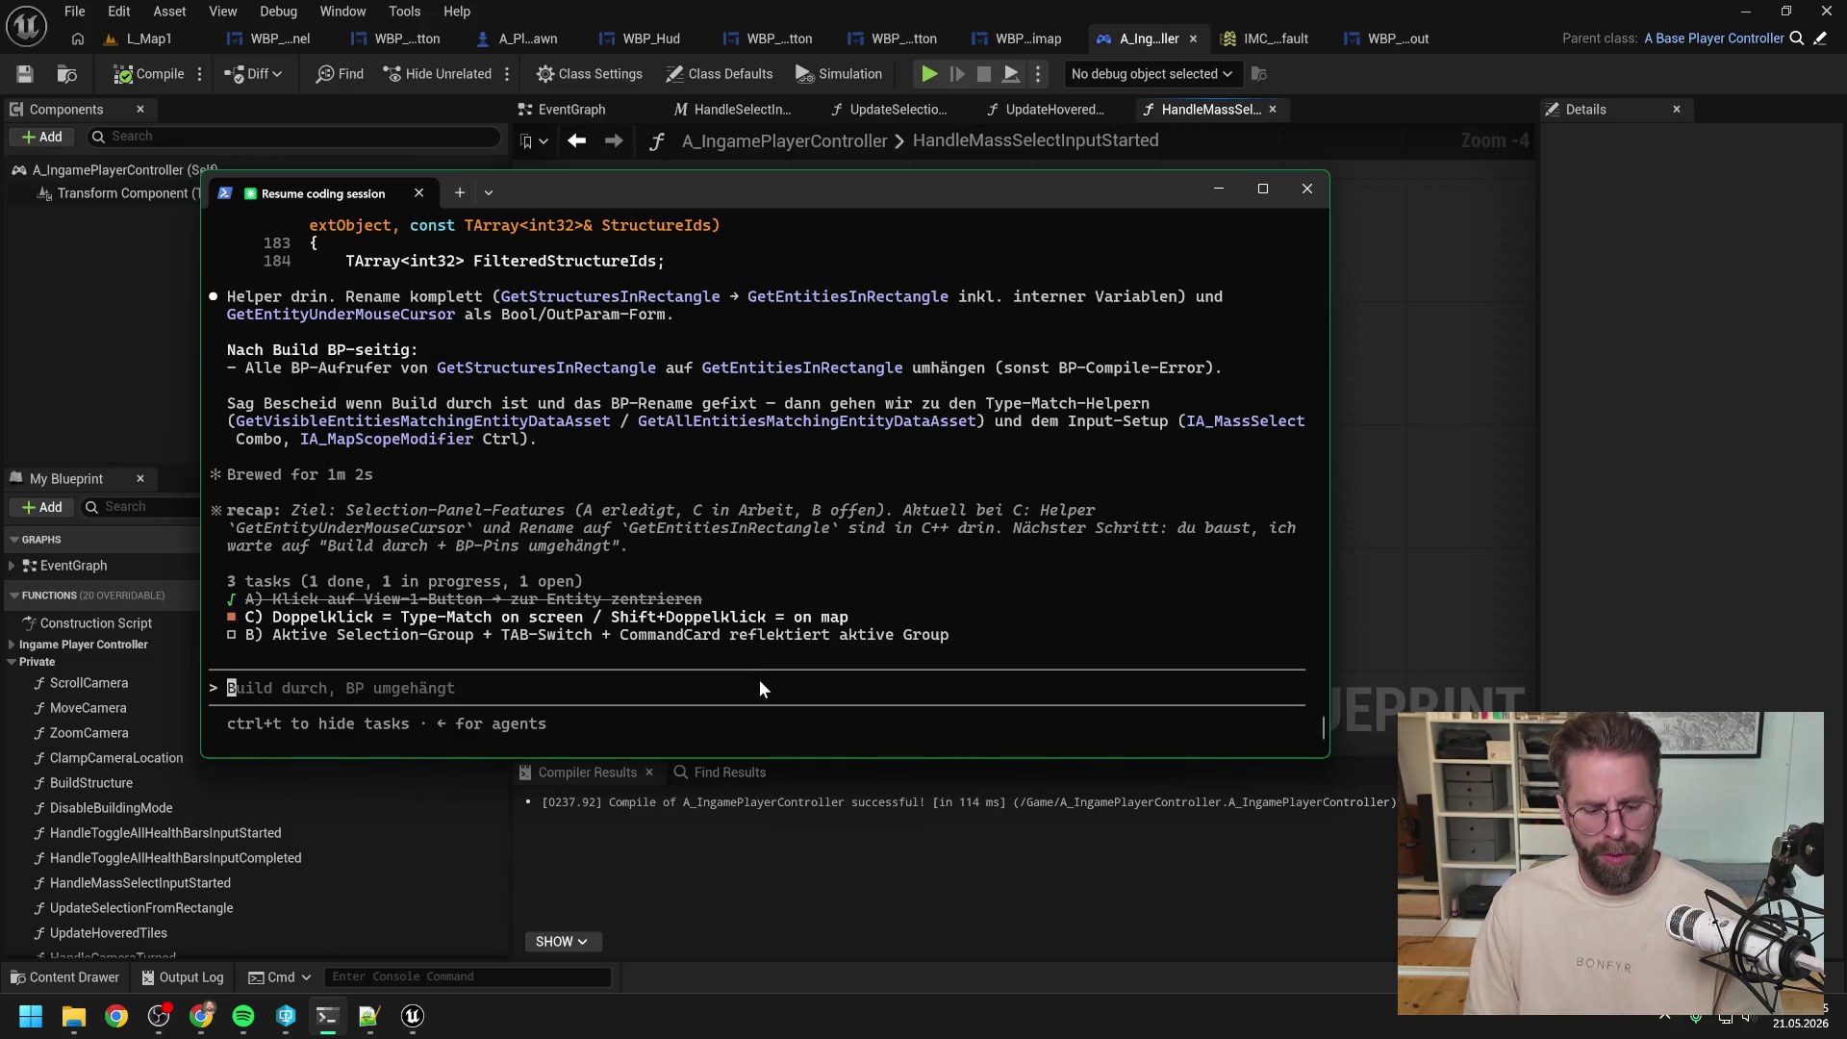
type("dann brauche ich folgende")
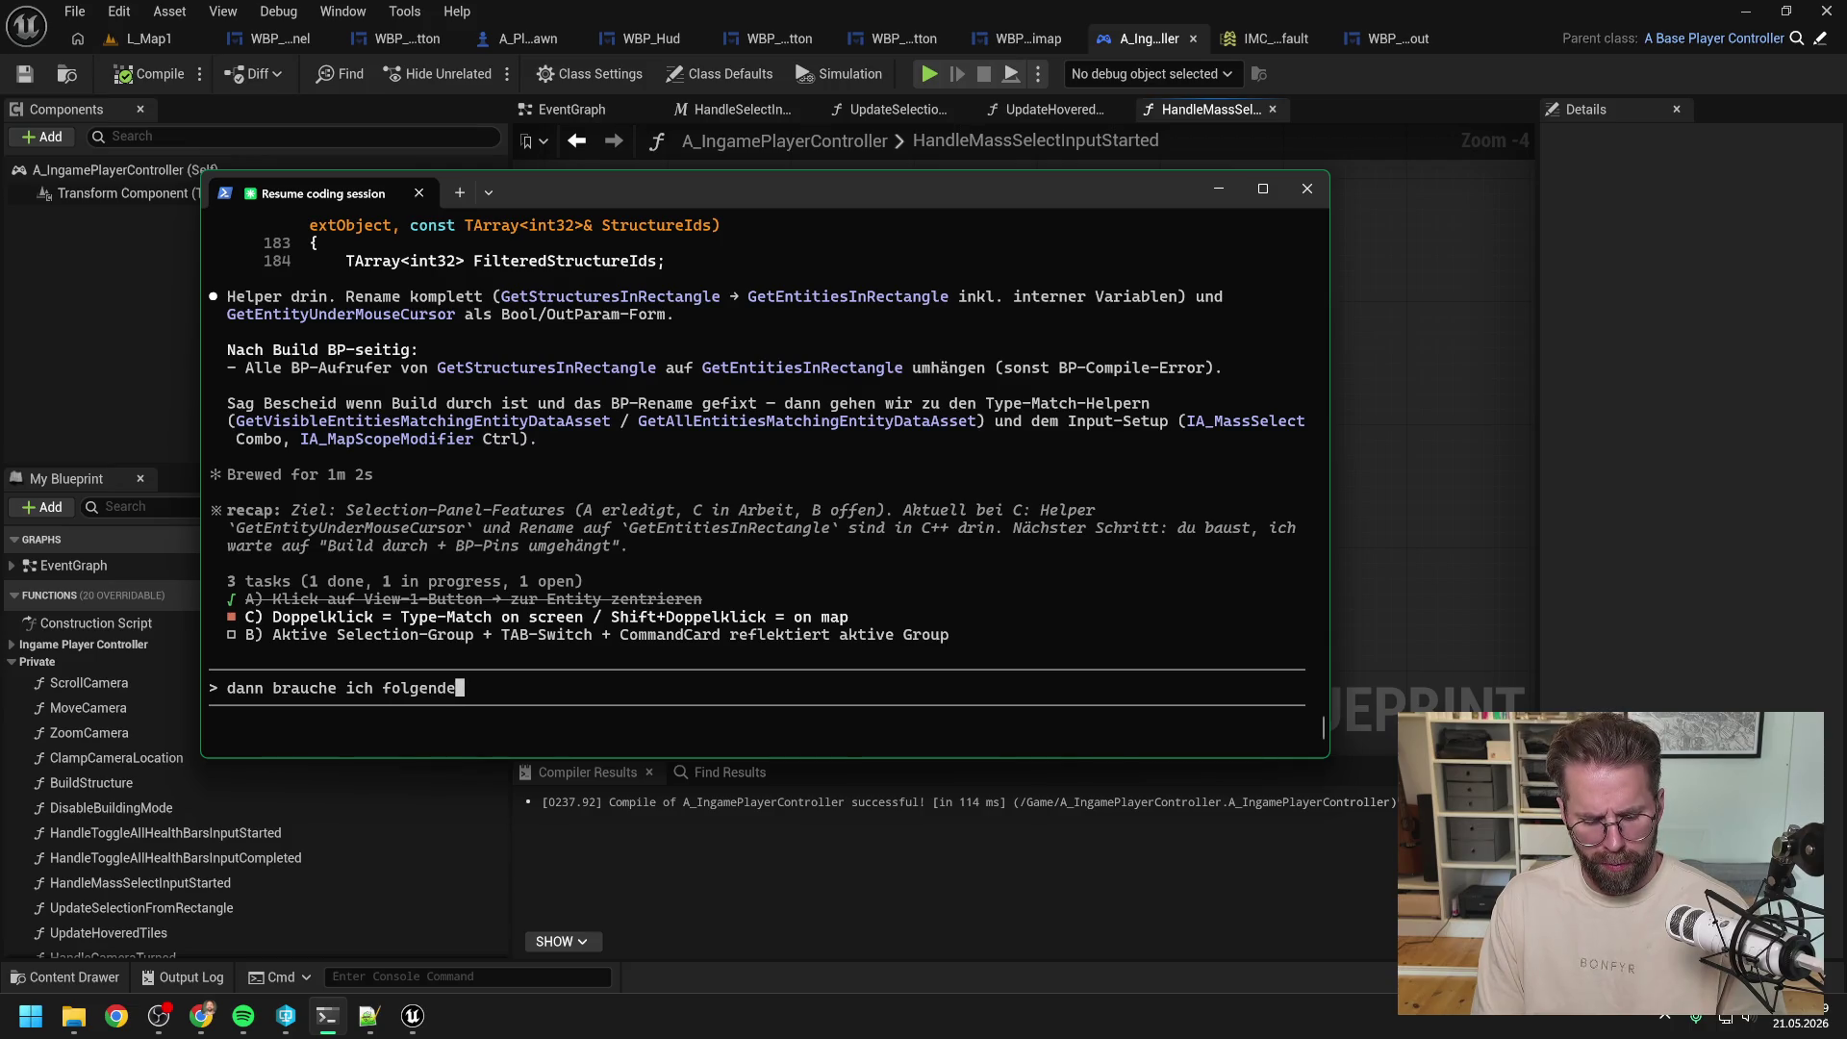
type(" Funktionen von dir. Get")
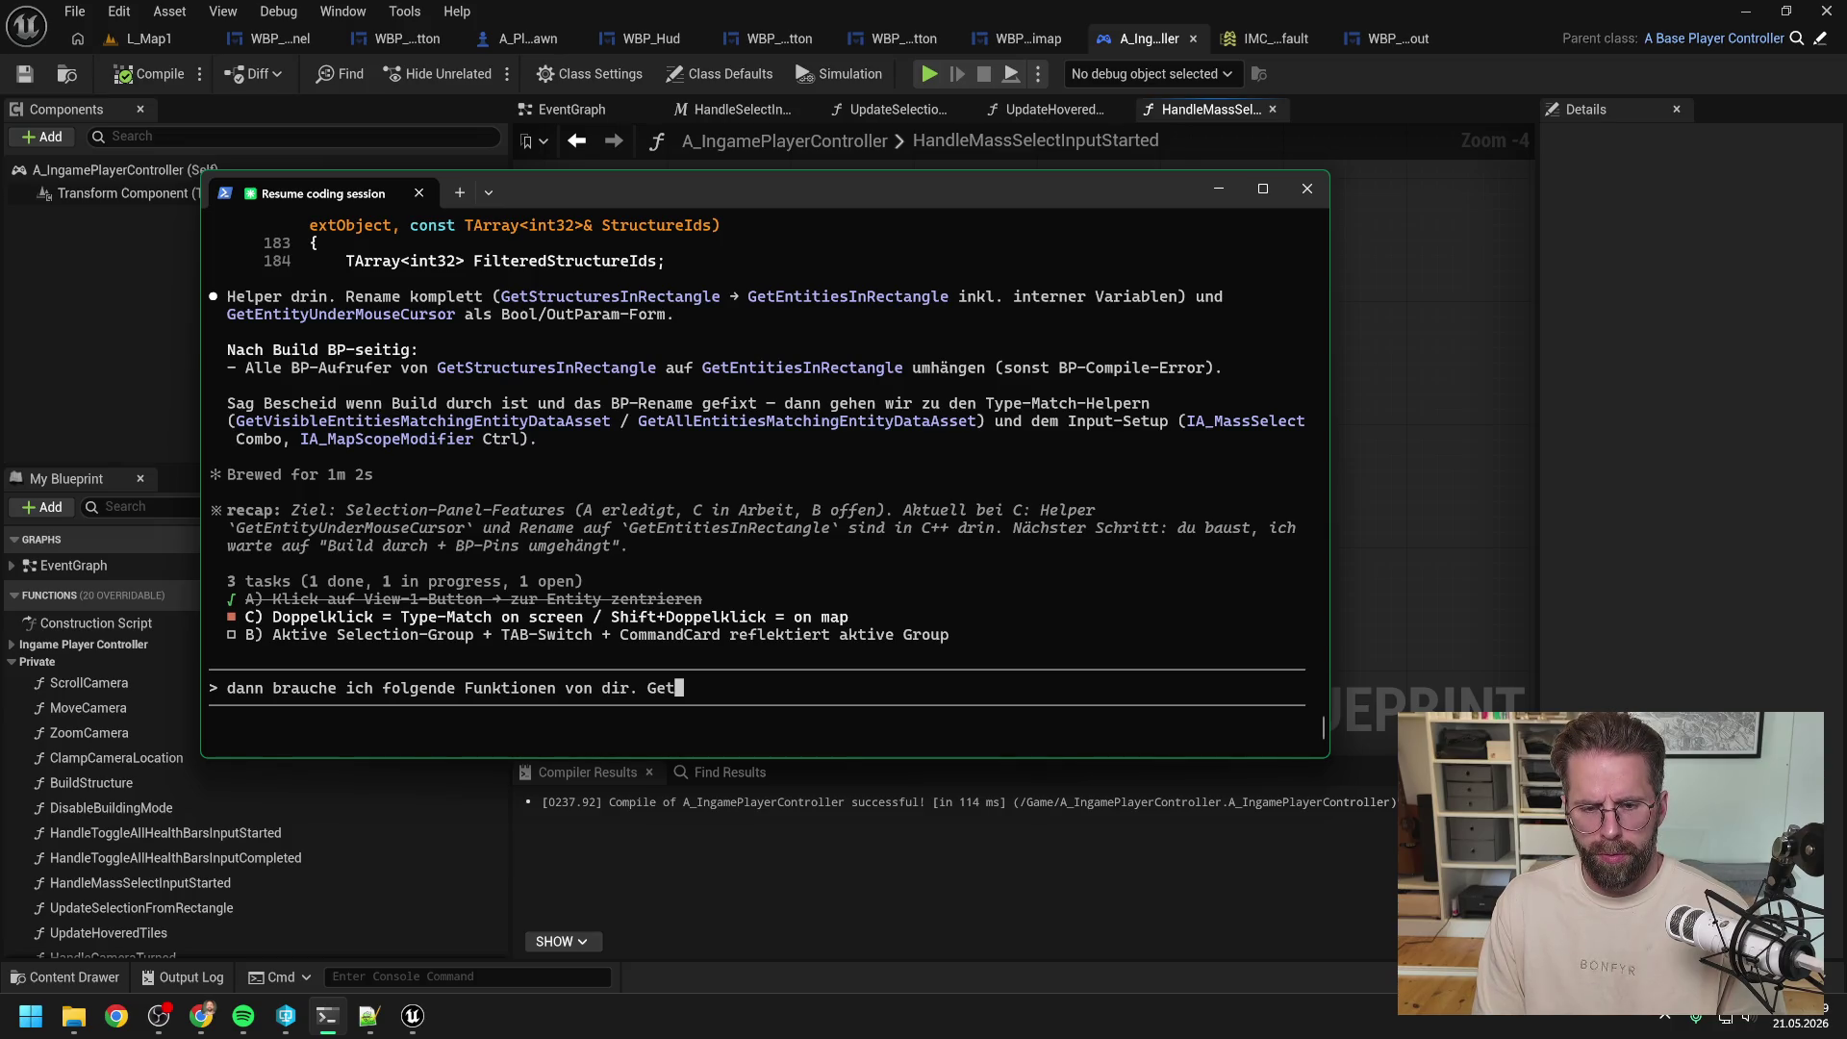
type("E")
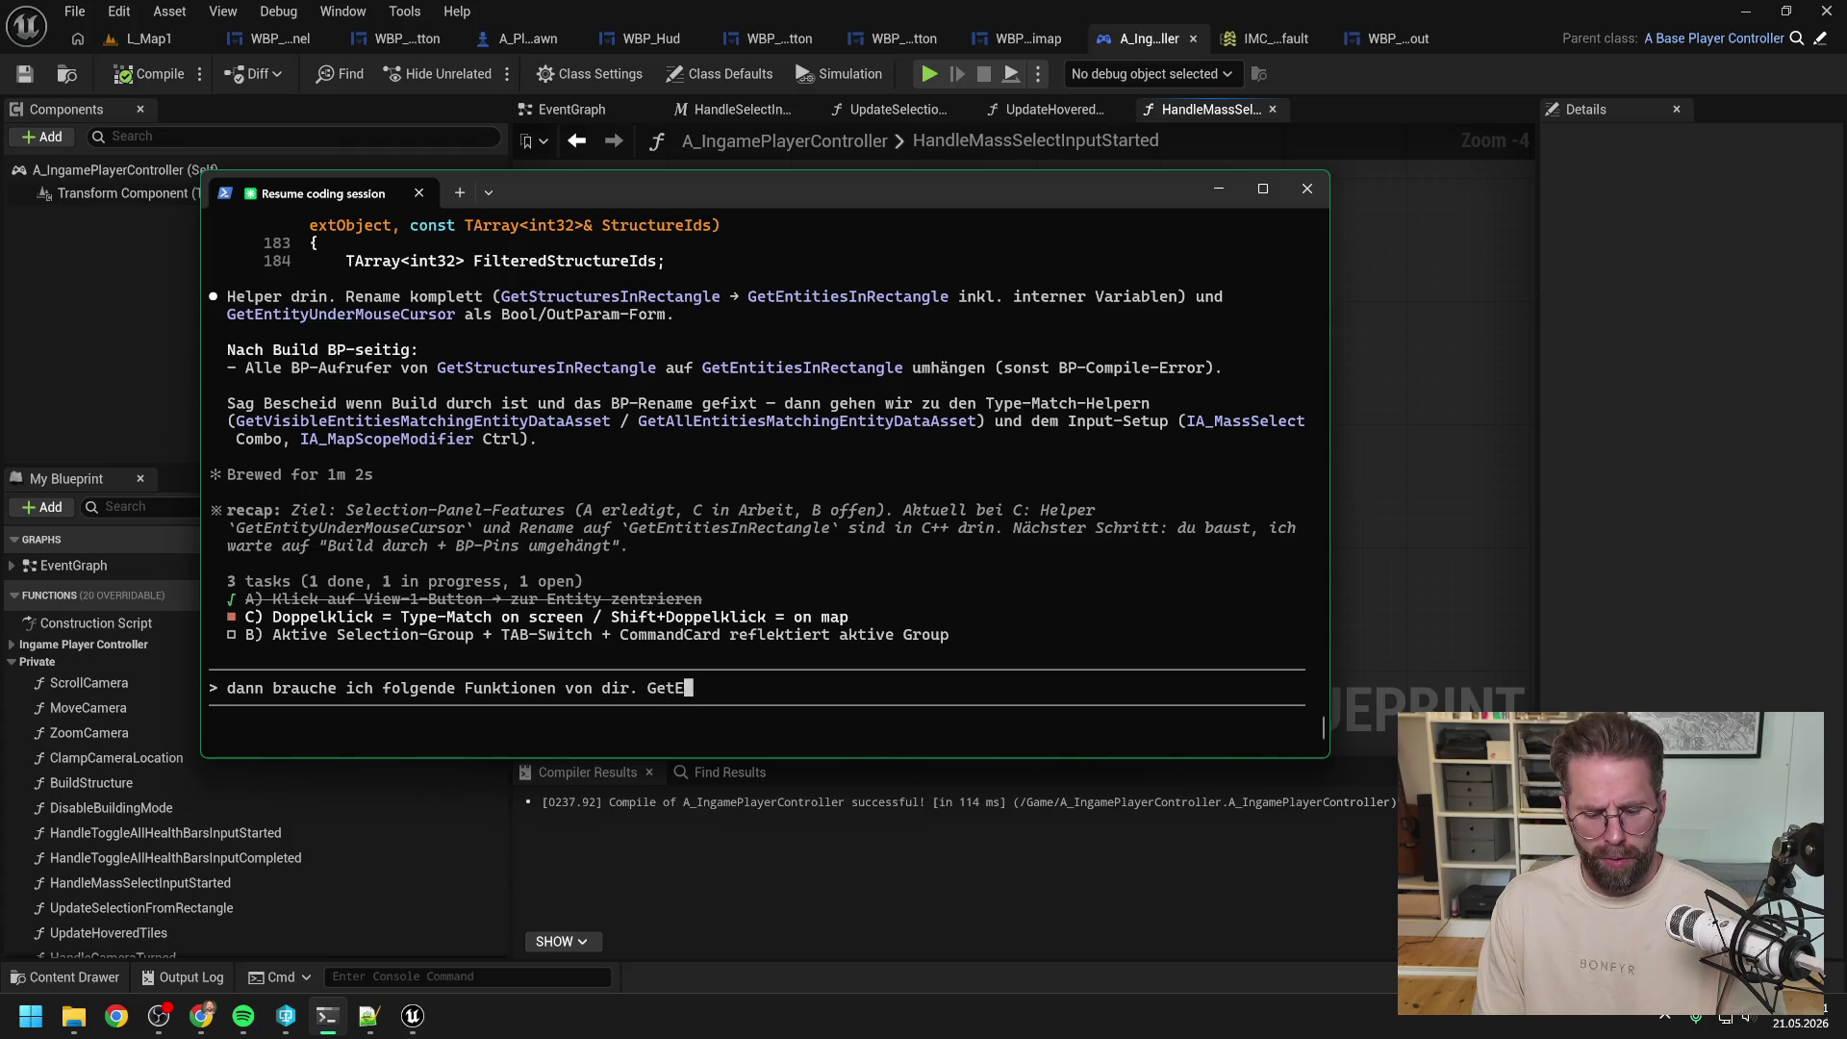
key("BackSpace")
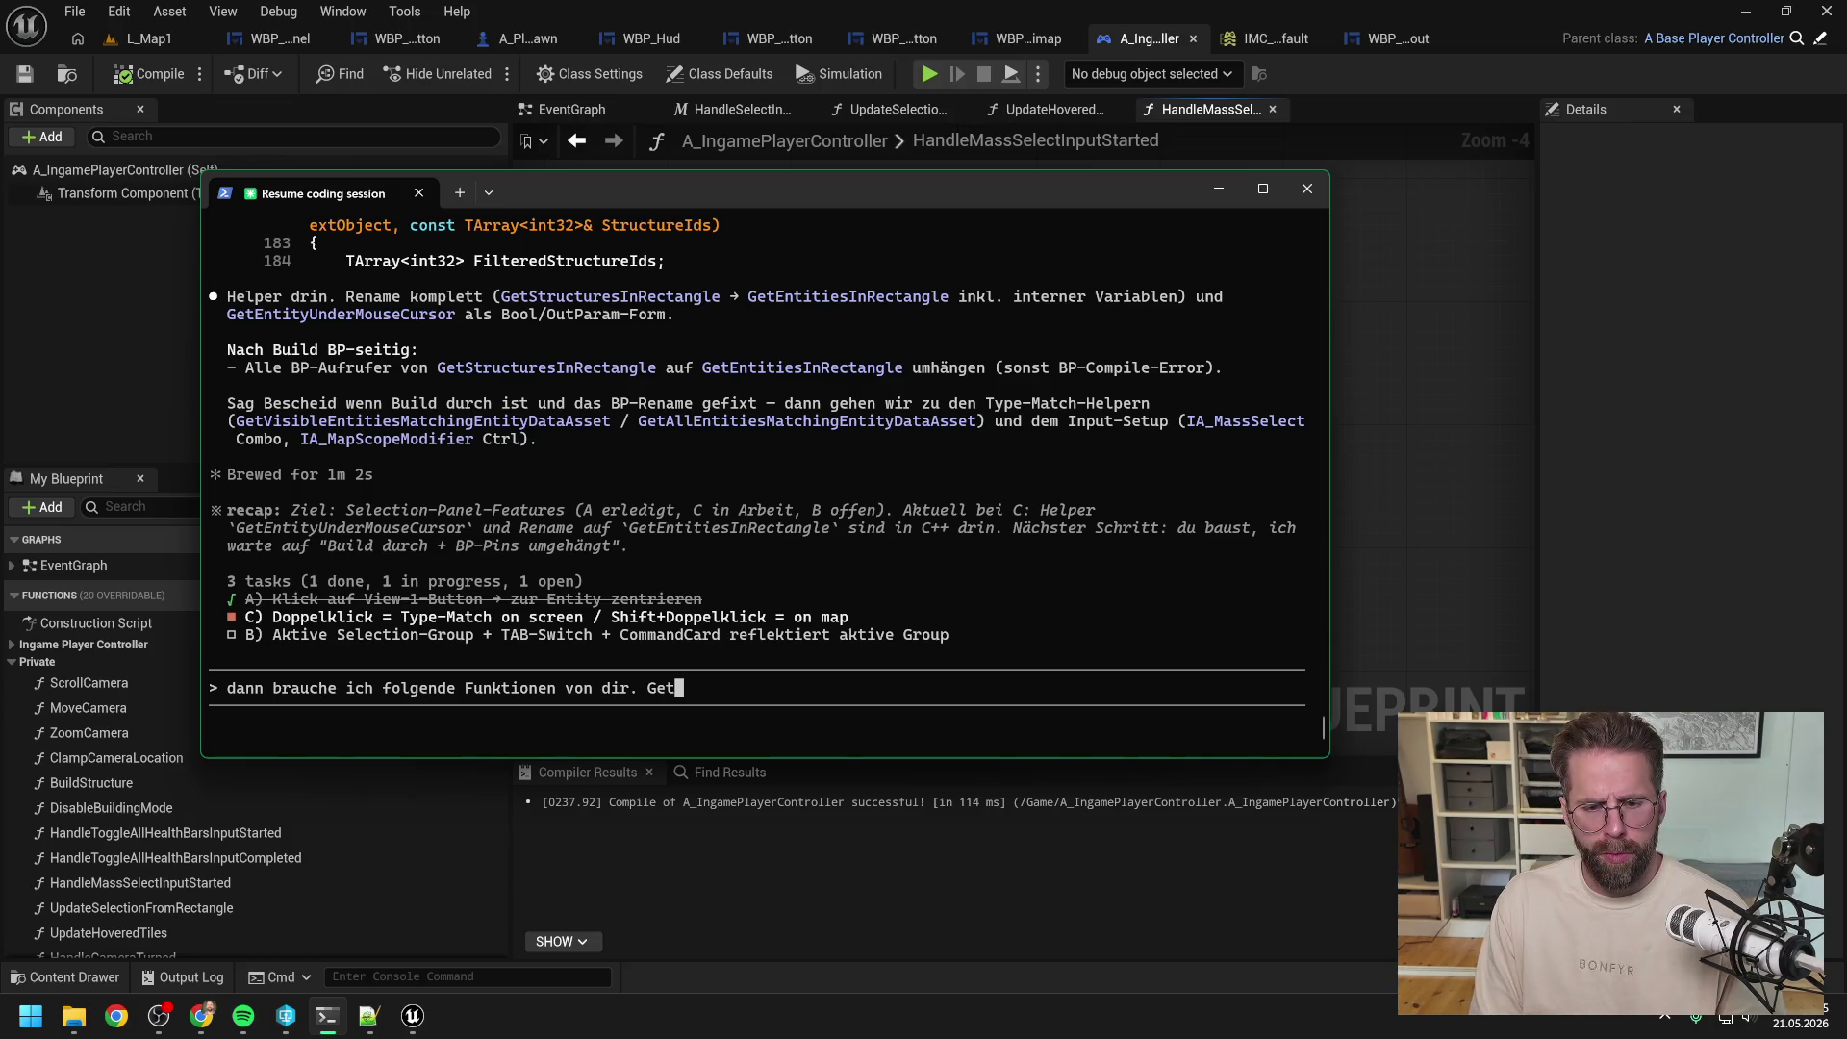
type("Entities")
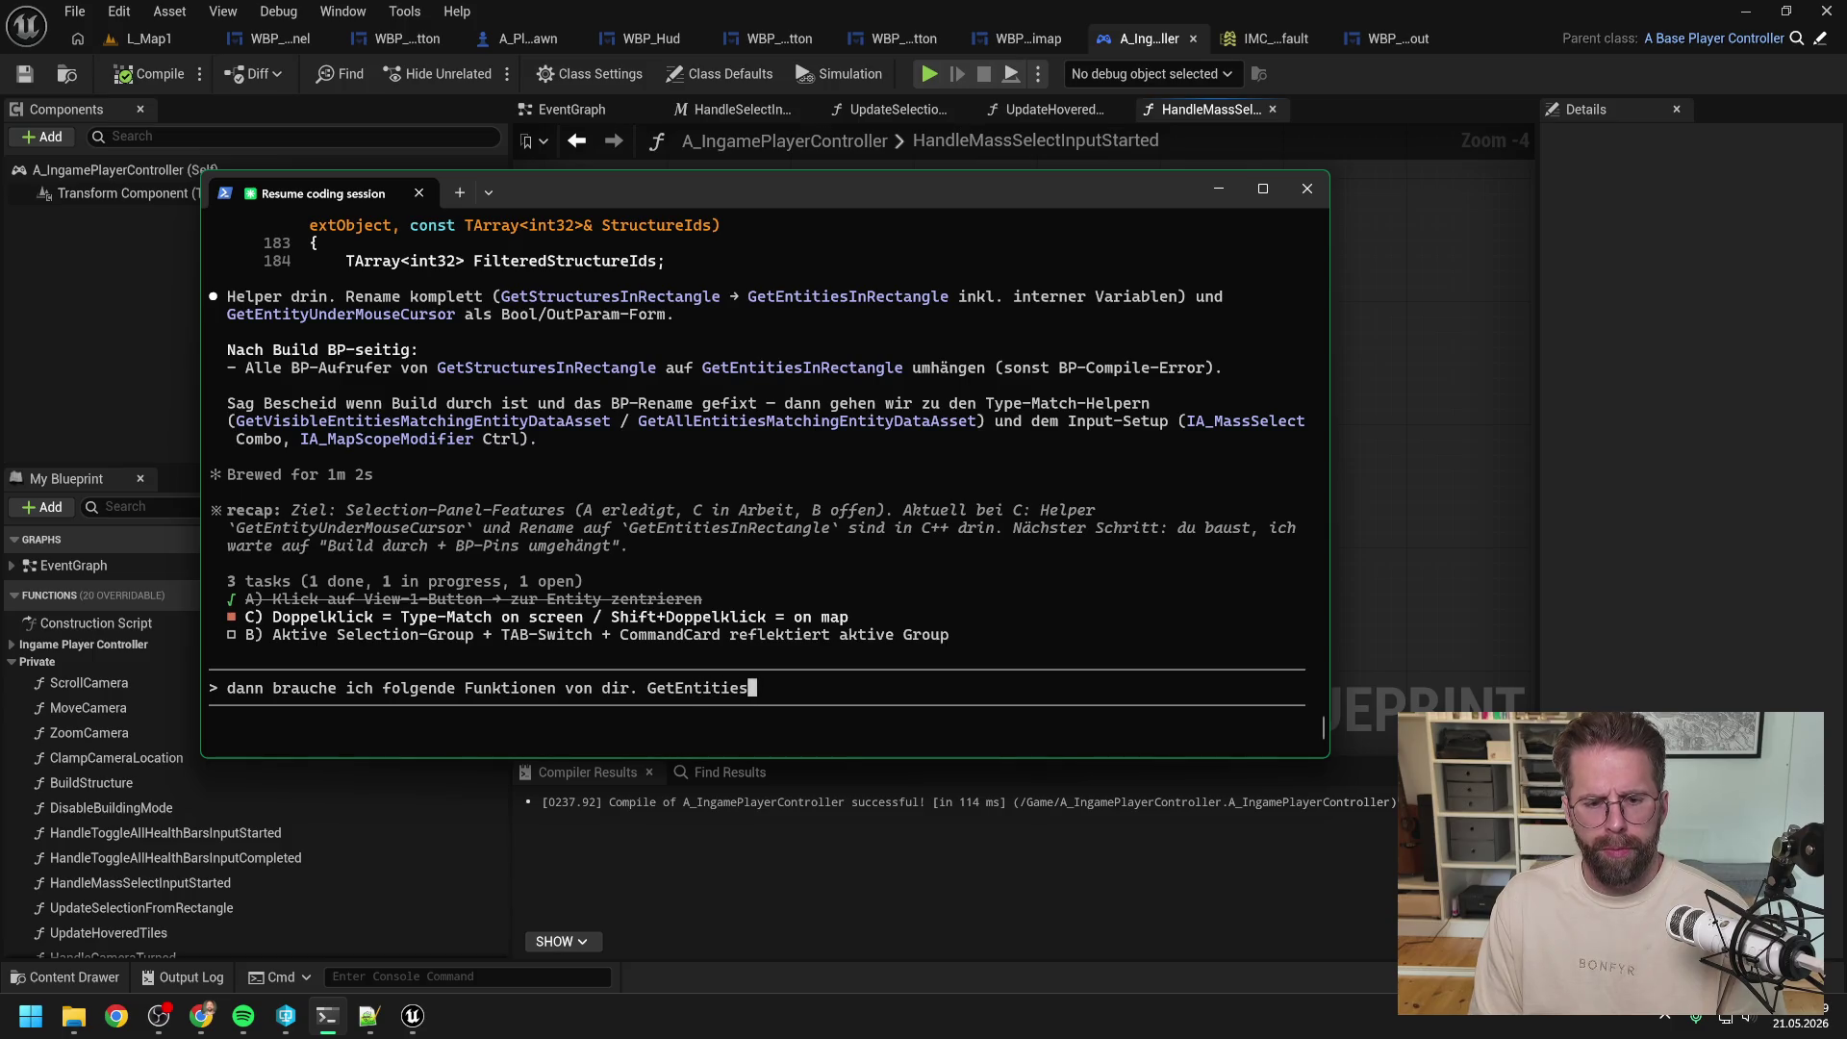
type("Of")
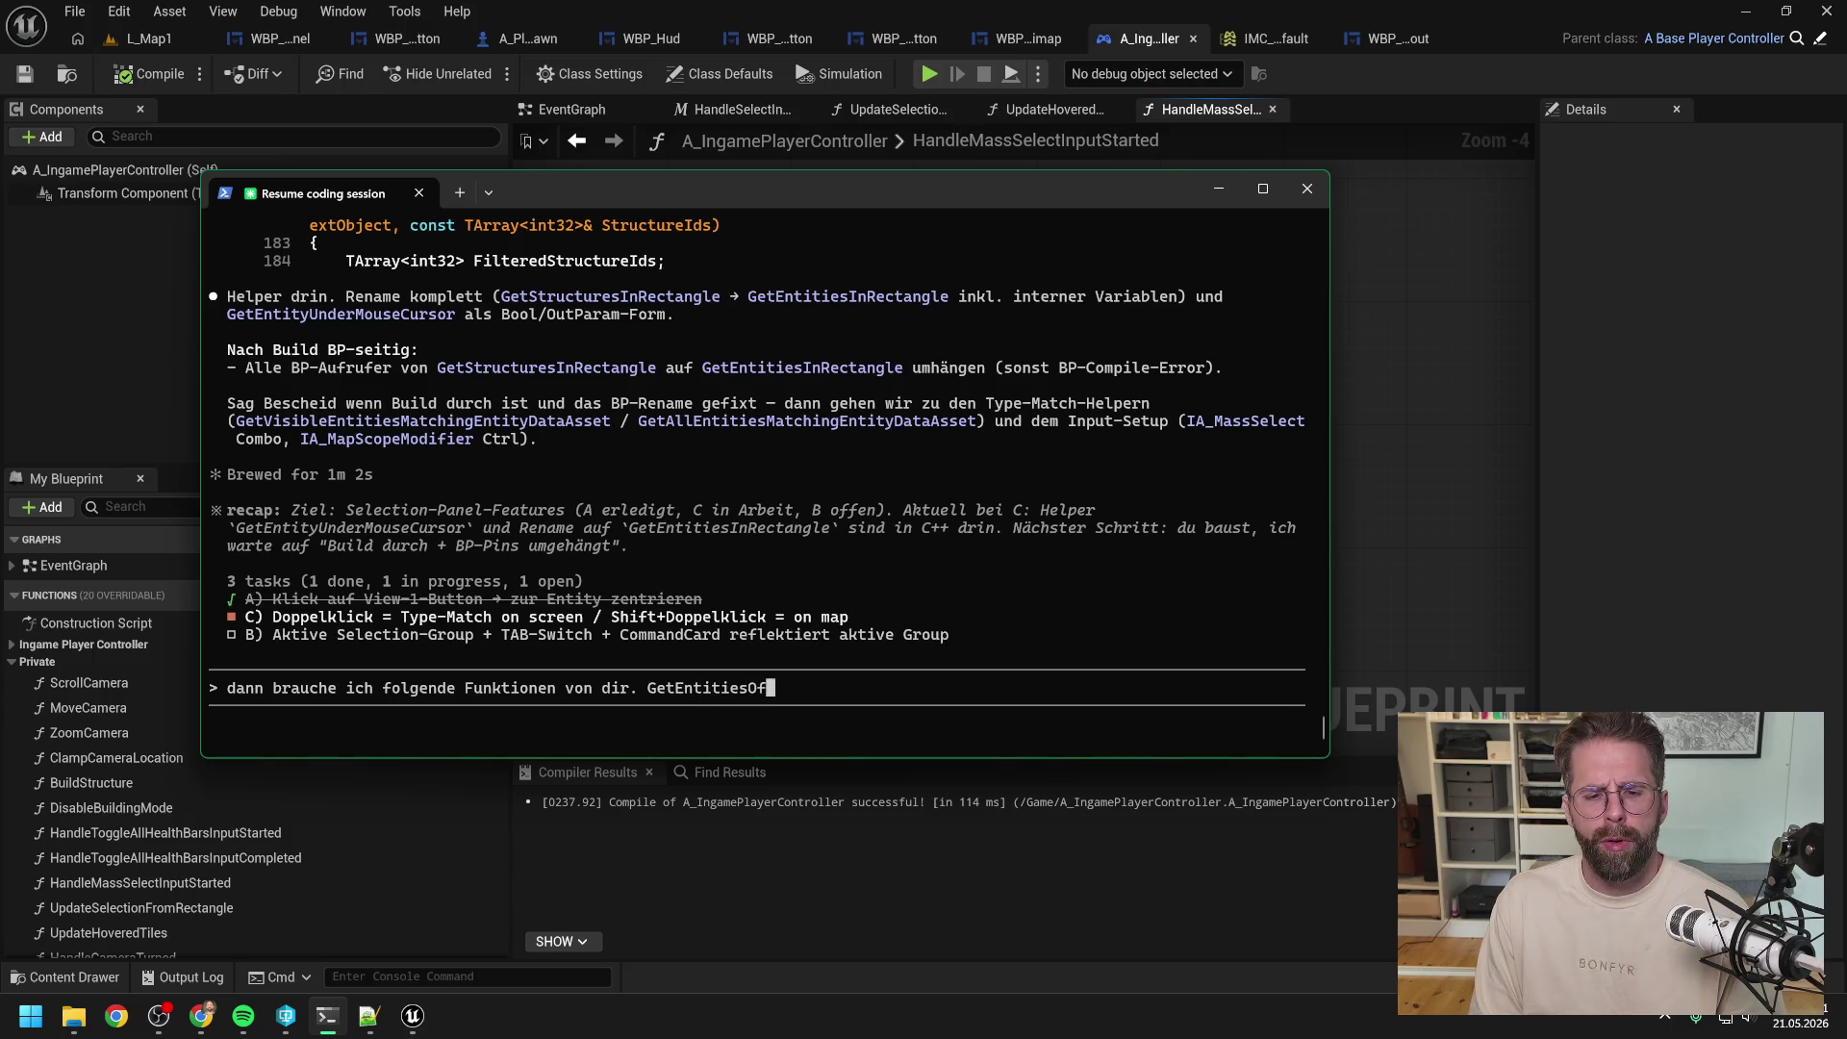
type("SameType")
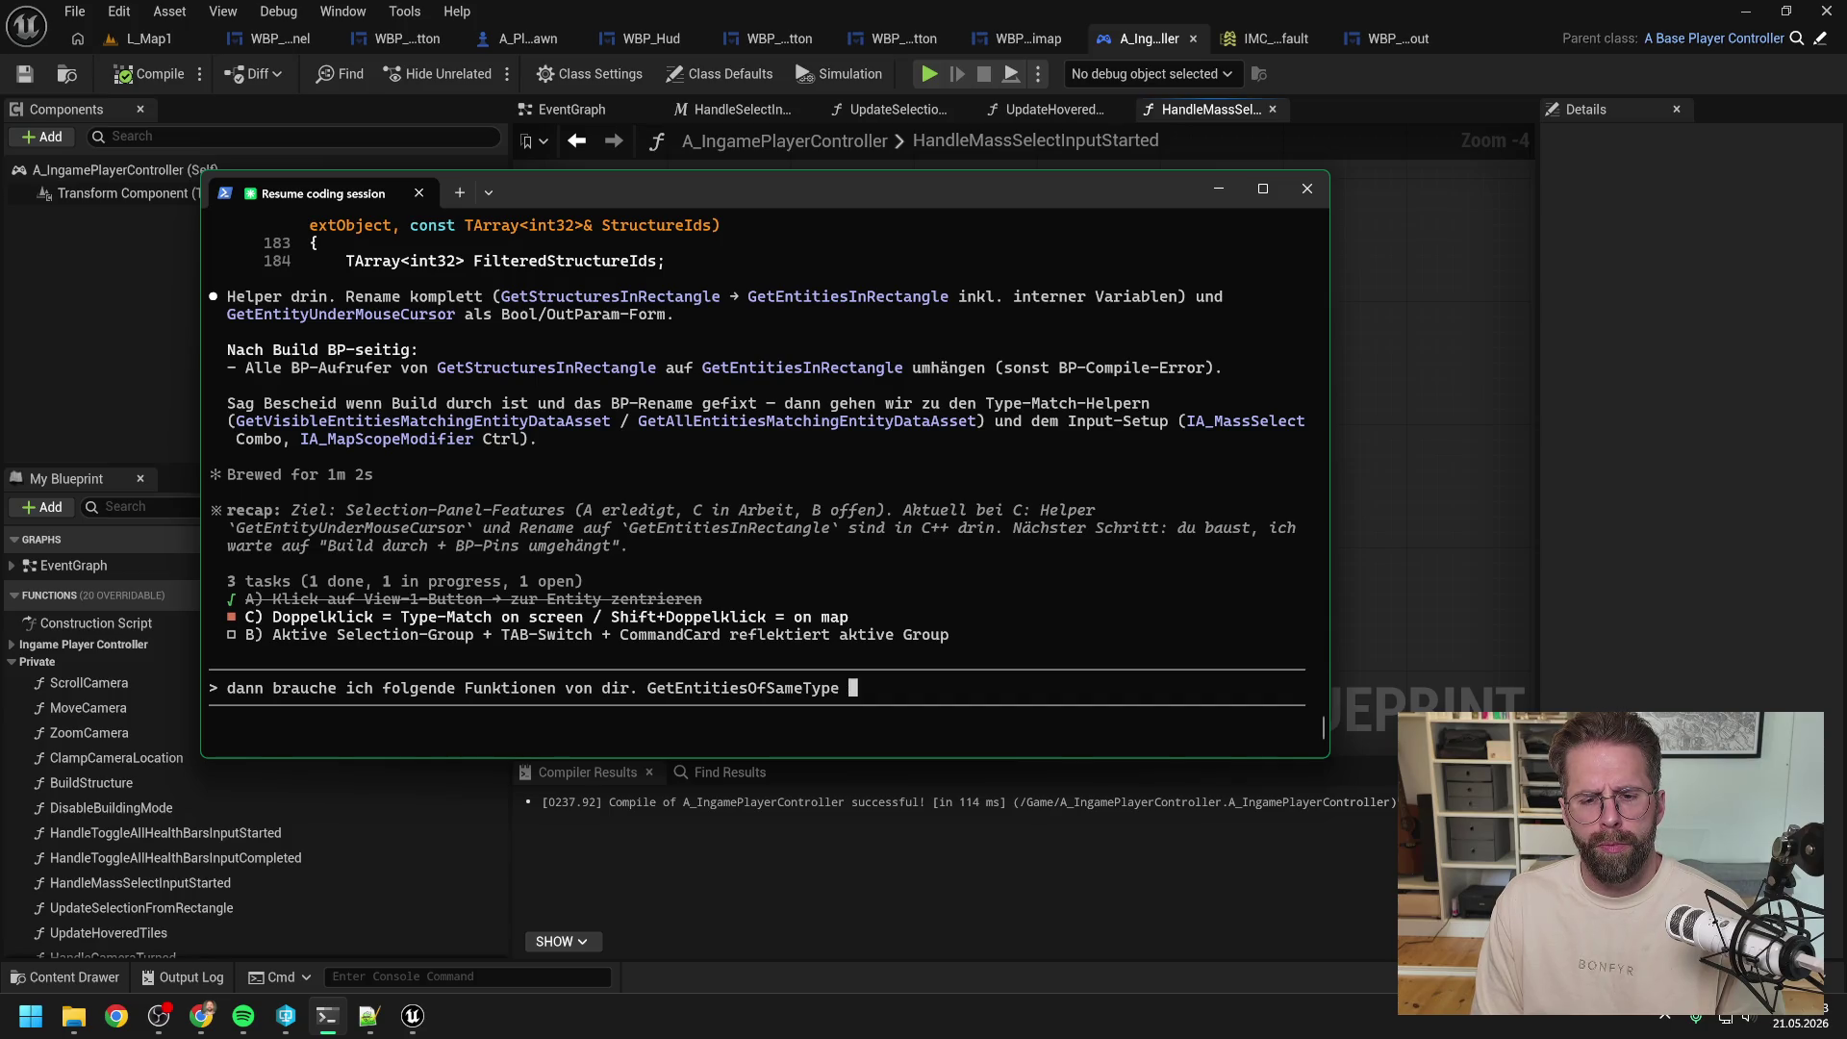
key("BackSpace")
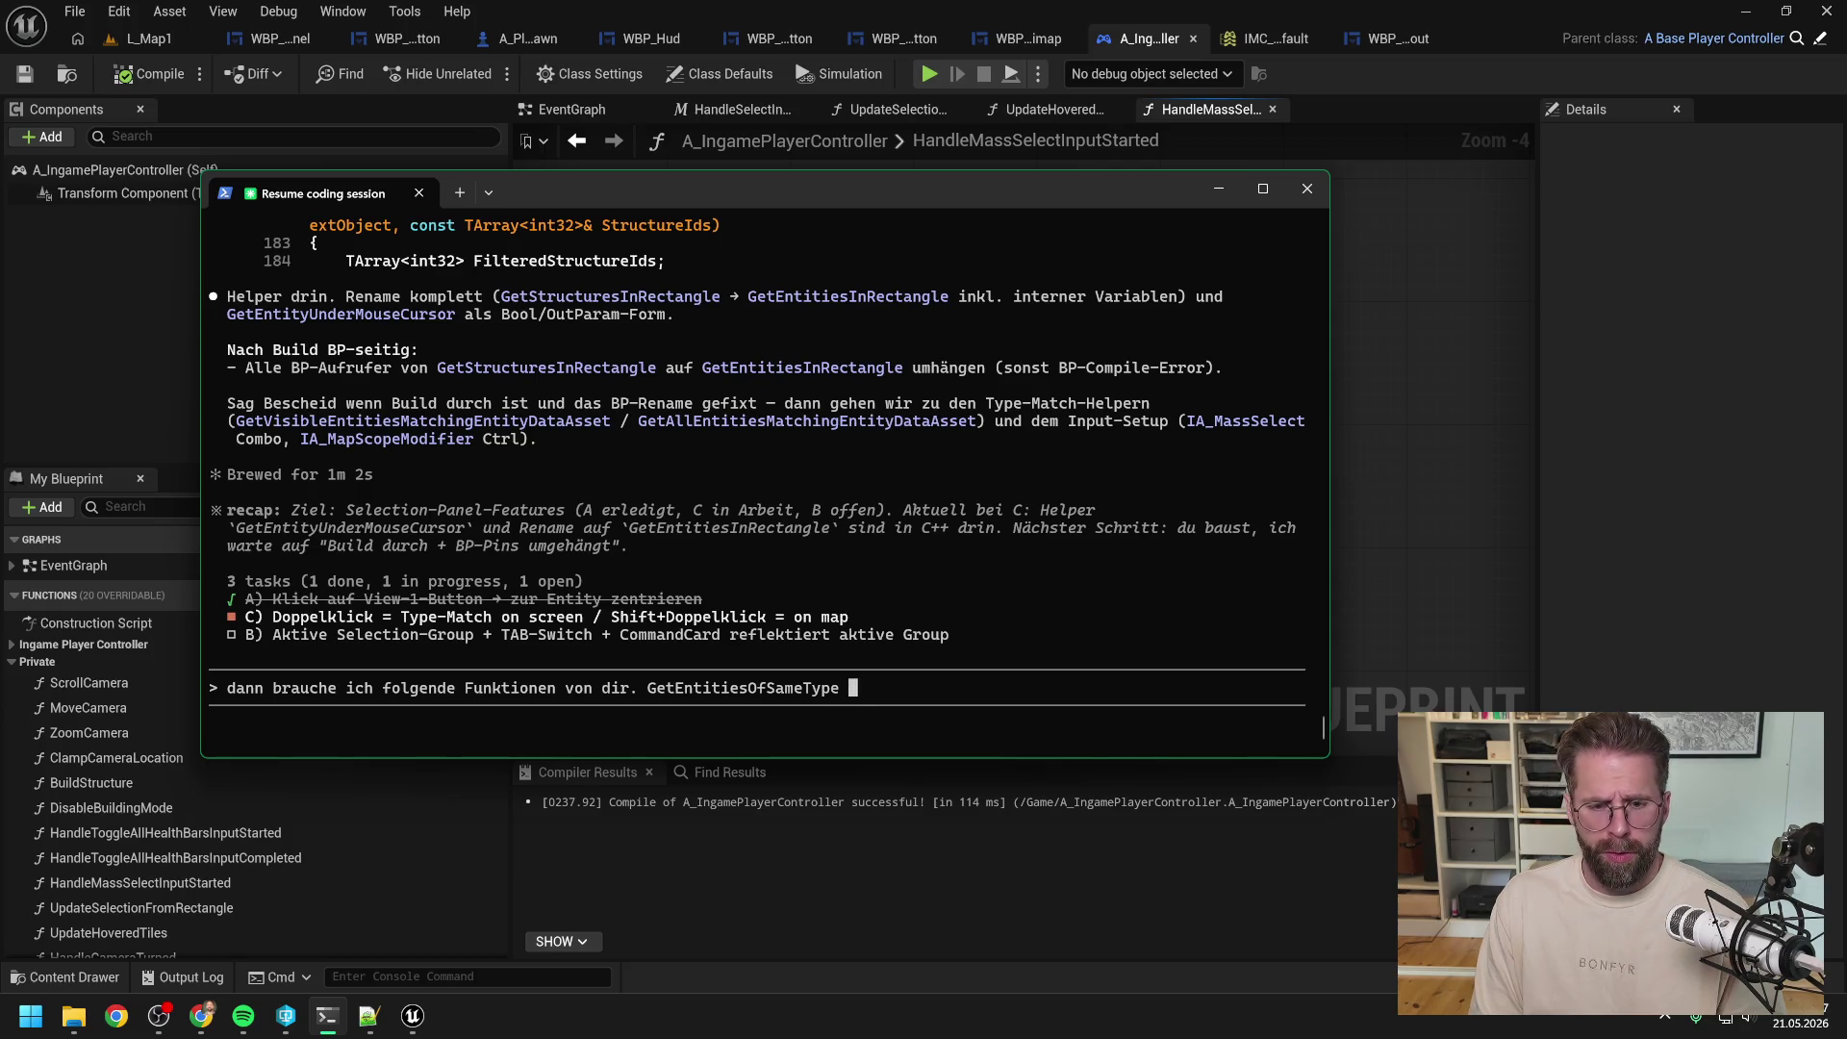
Step: Add 'und eine filter funktion' for on-screen entities to the request and send it to Claude
type("und Filt")
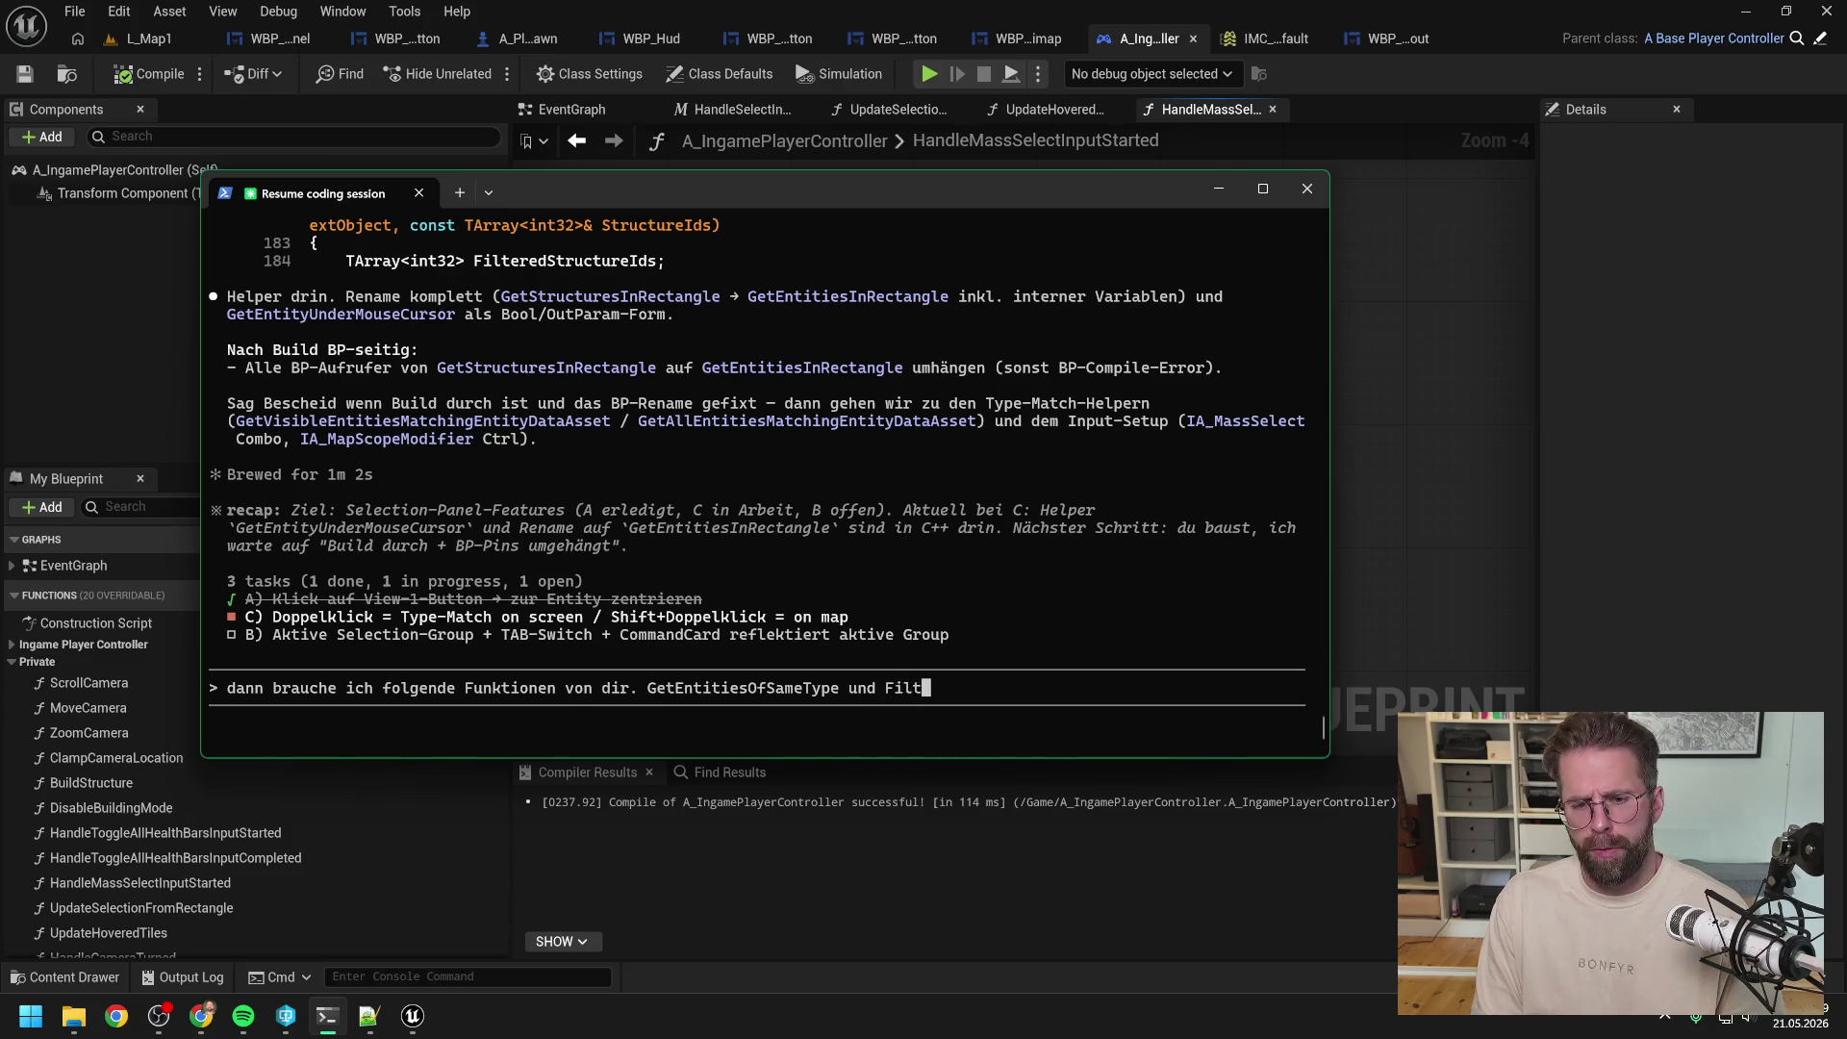
type("erEntities")
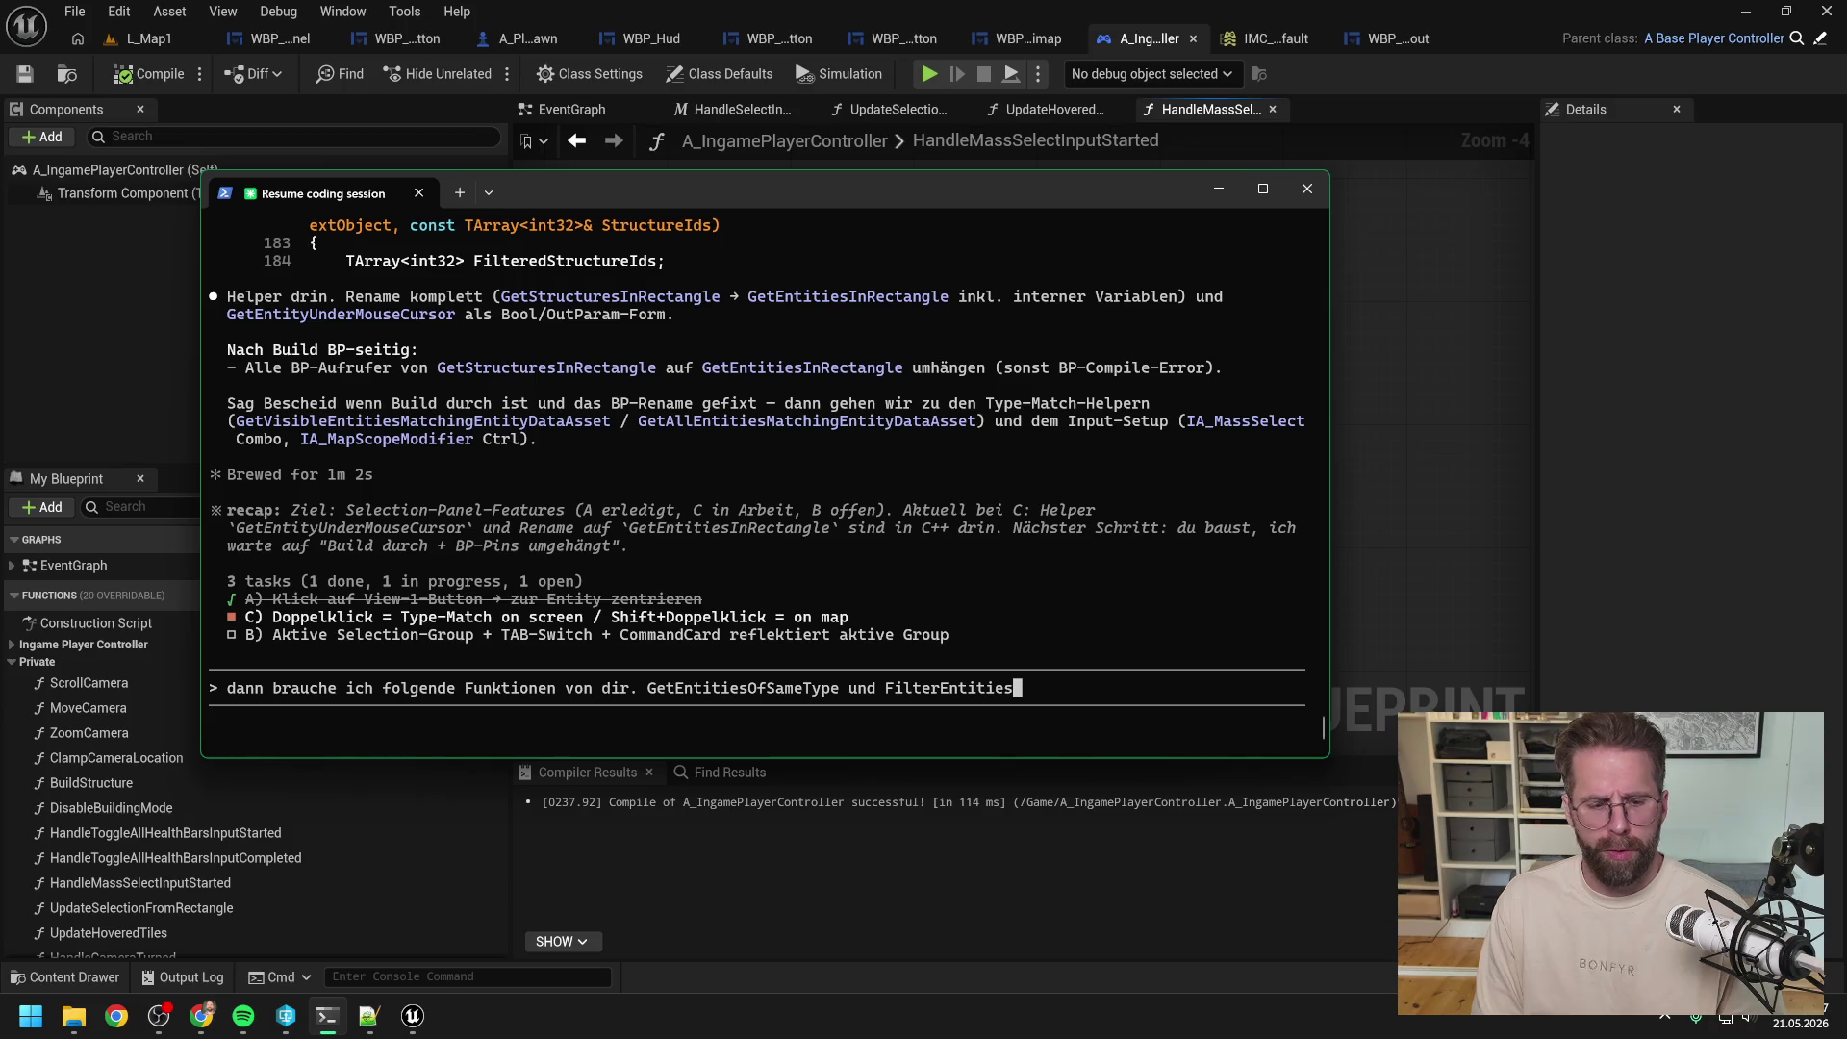
key("BackSpace")
key("BackSpace")
key("BackSpace")
key("BackSpace")
key("BackSpace")
key("BackSpace")
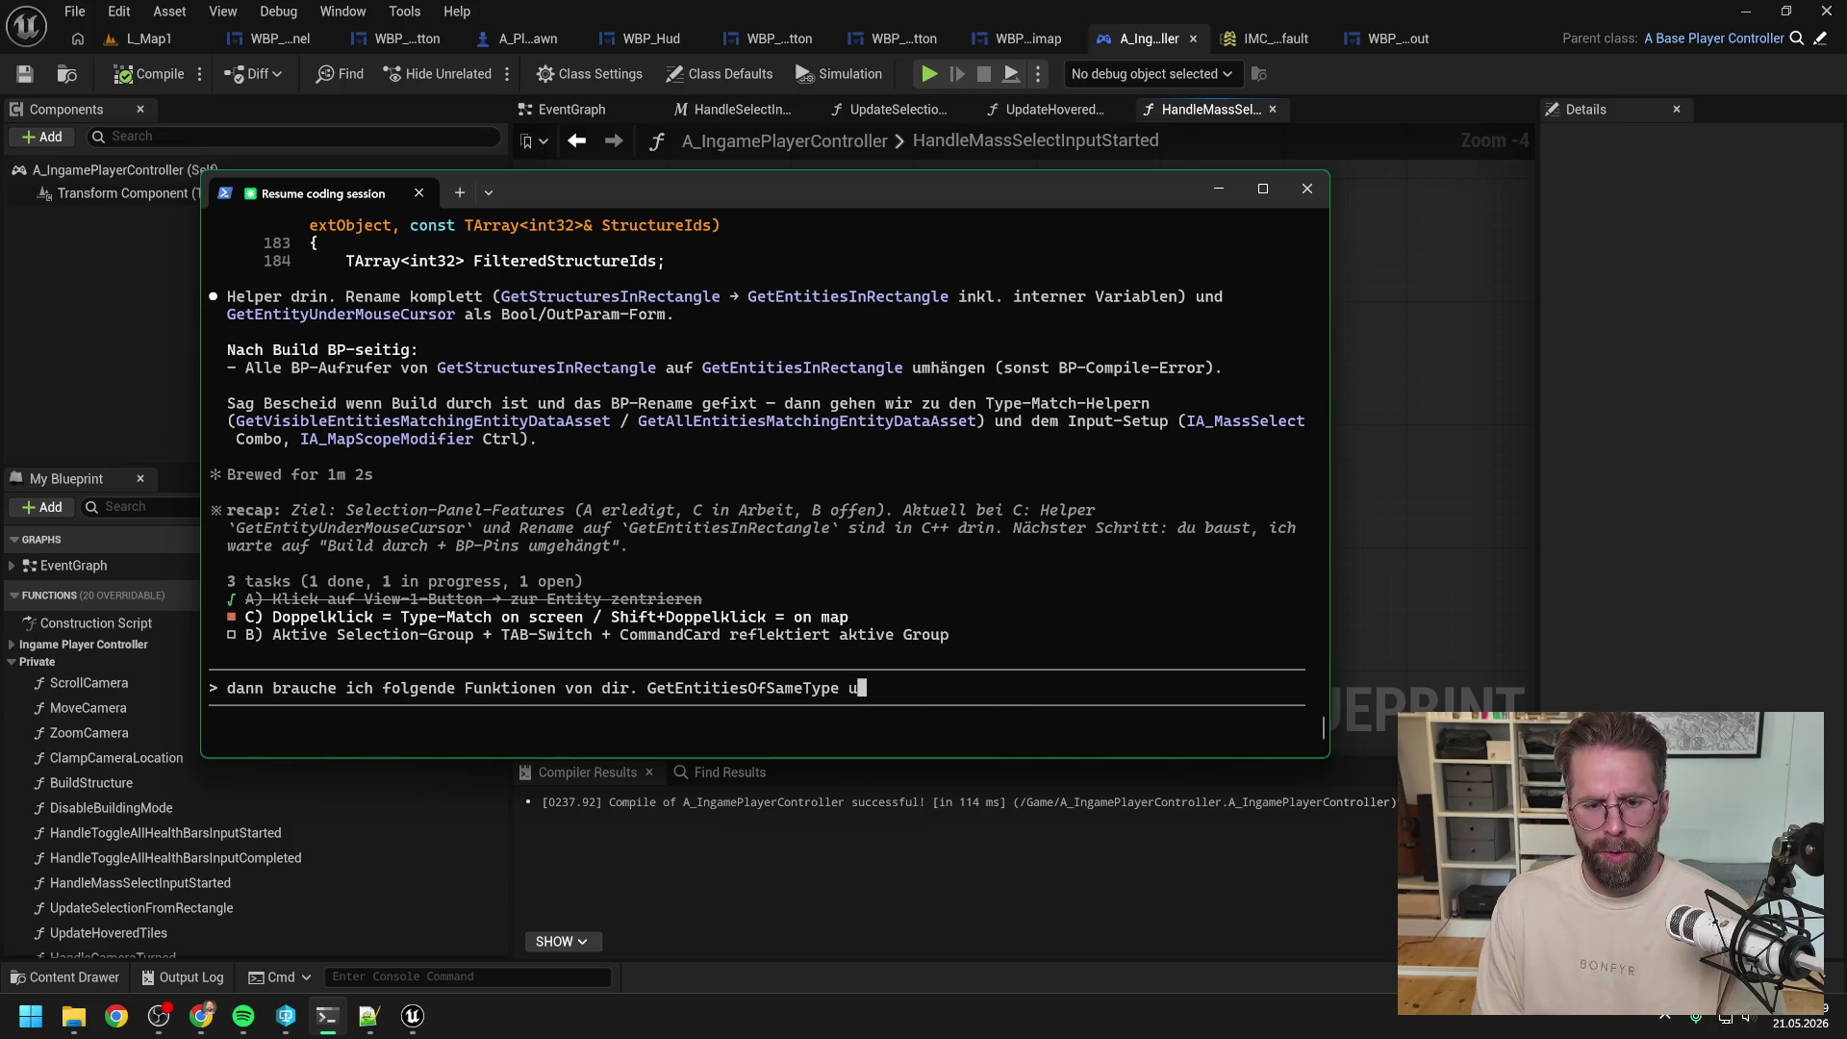
type("und eine filter funktion")
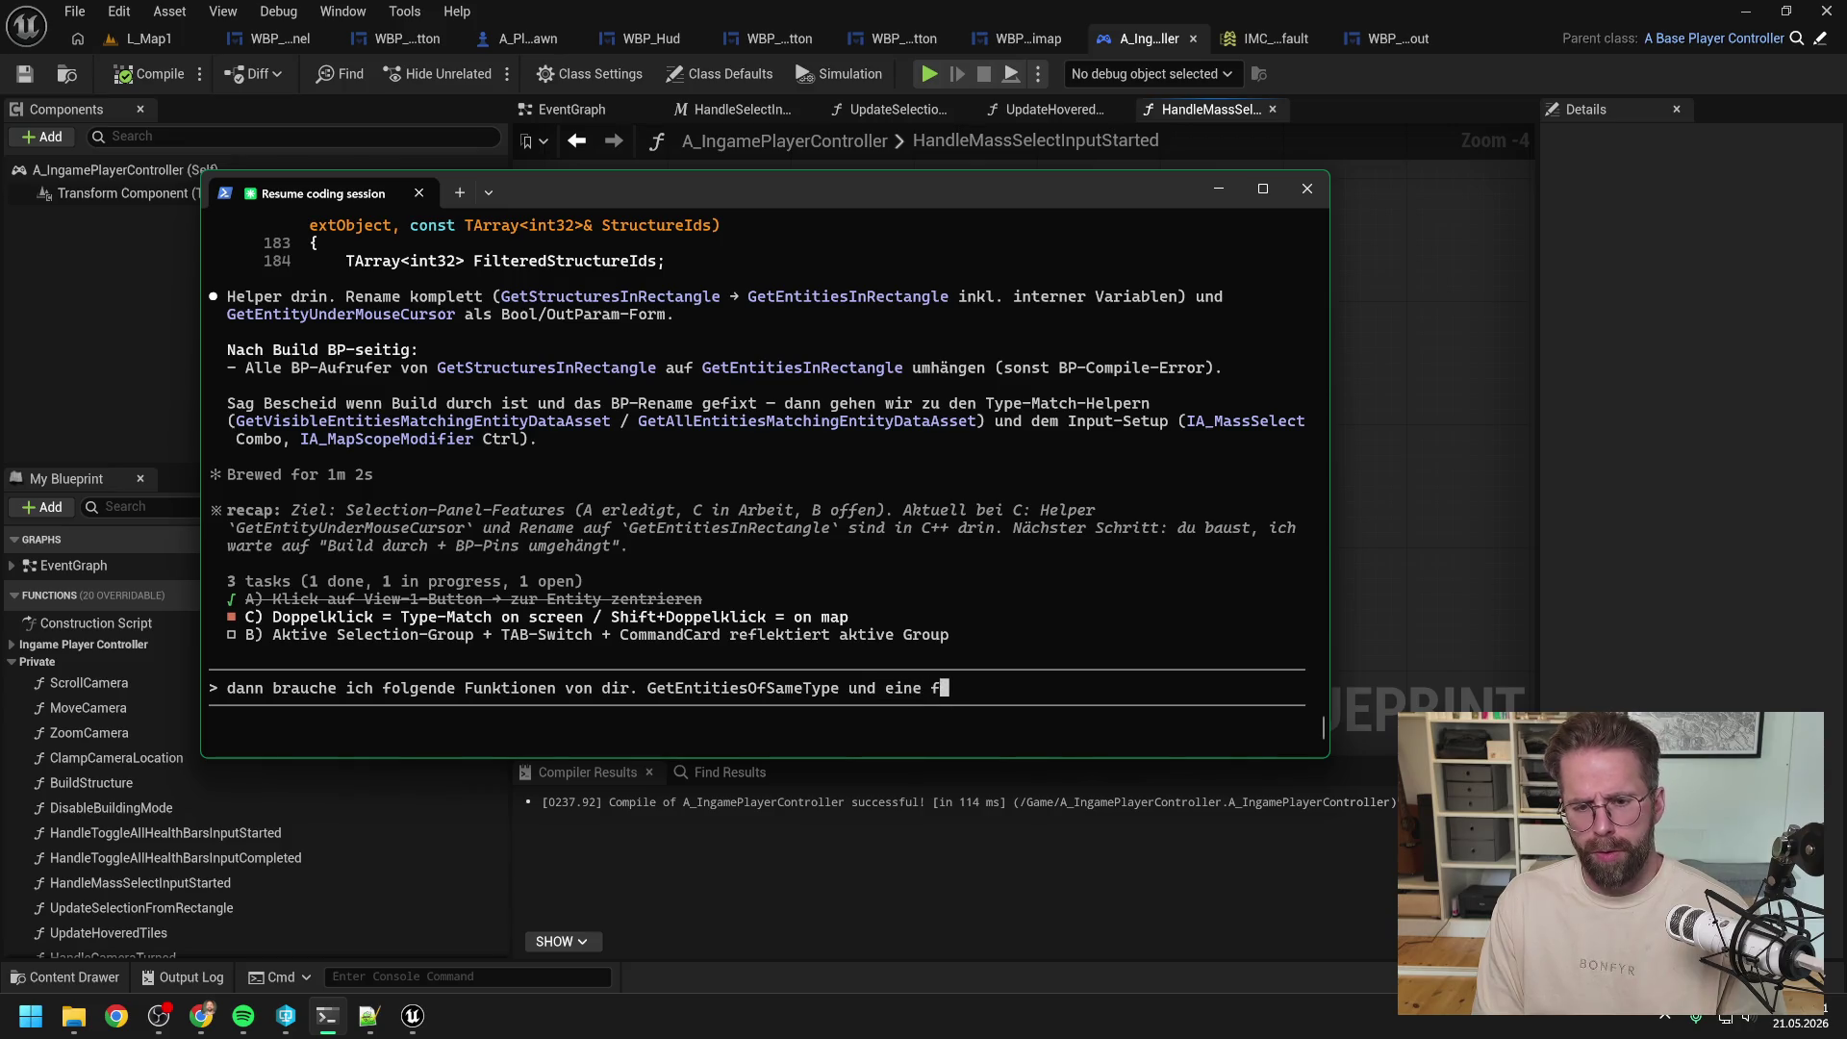
type(", die uns nur diejenigen rausfiltert, die sich auf dem Bildschirm befinden. ")
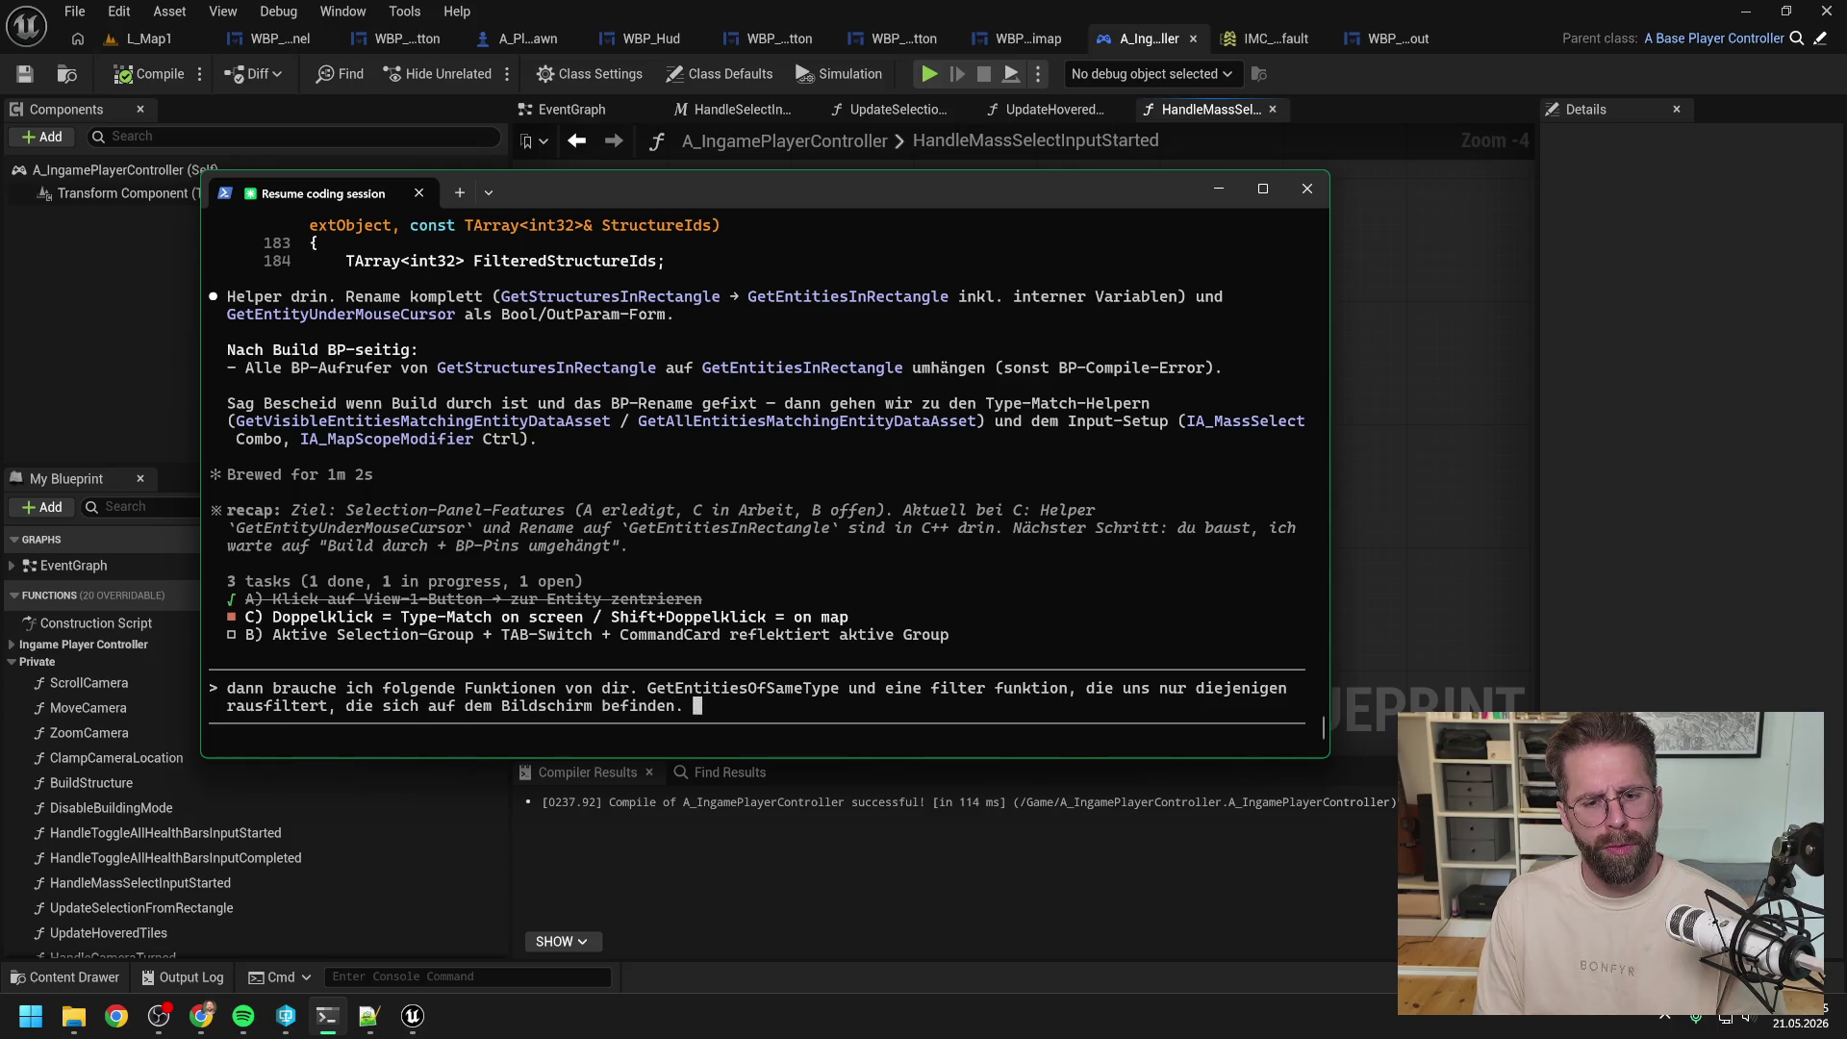
type("Bei G")
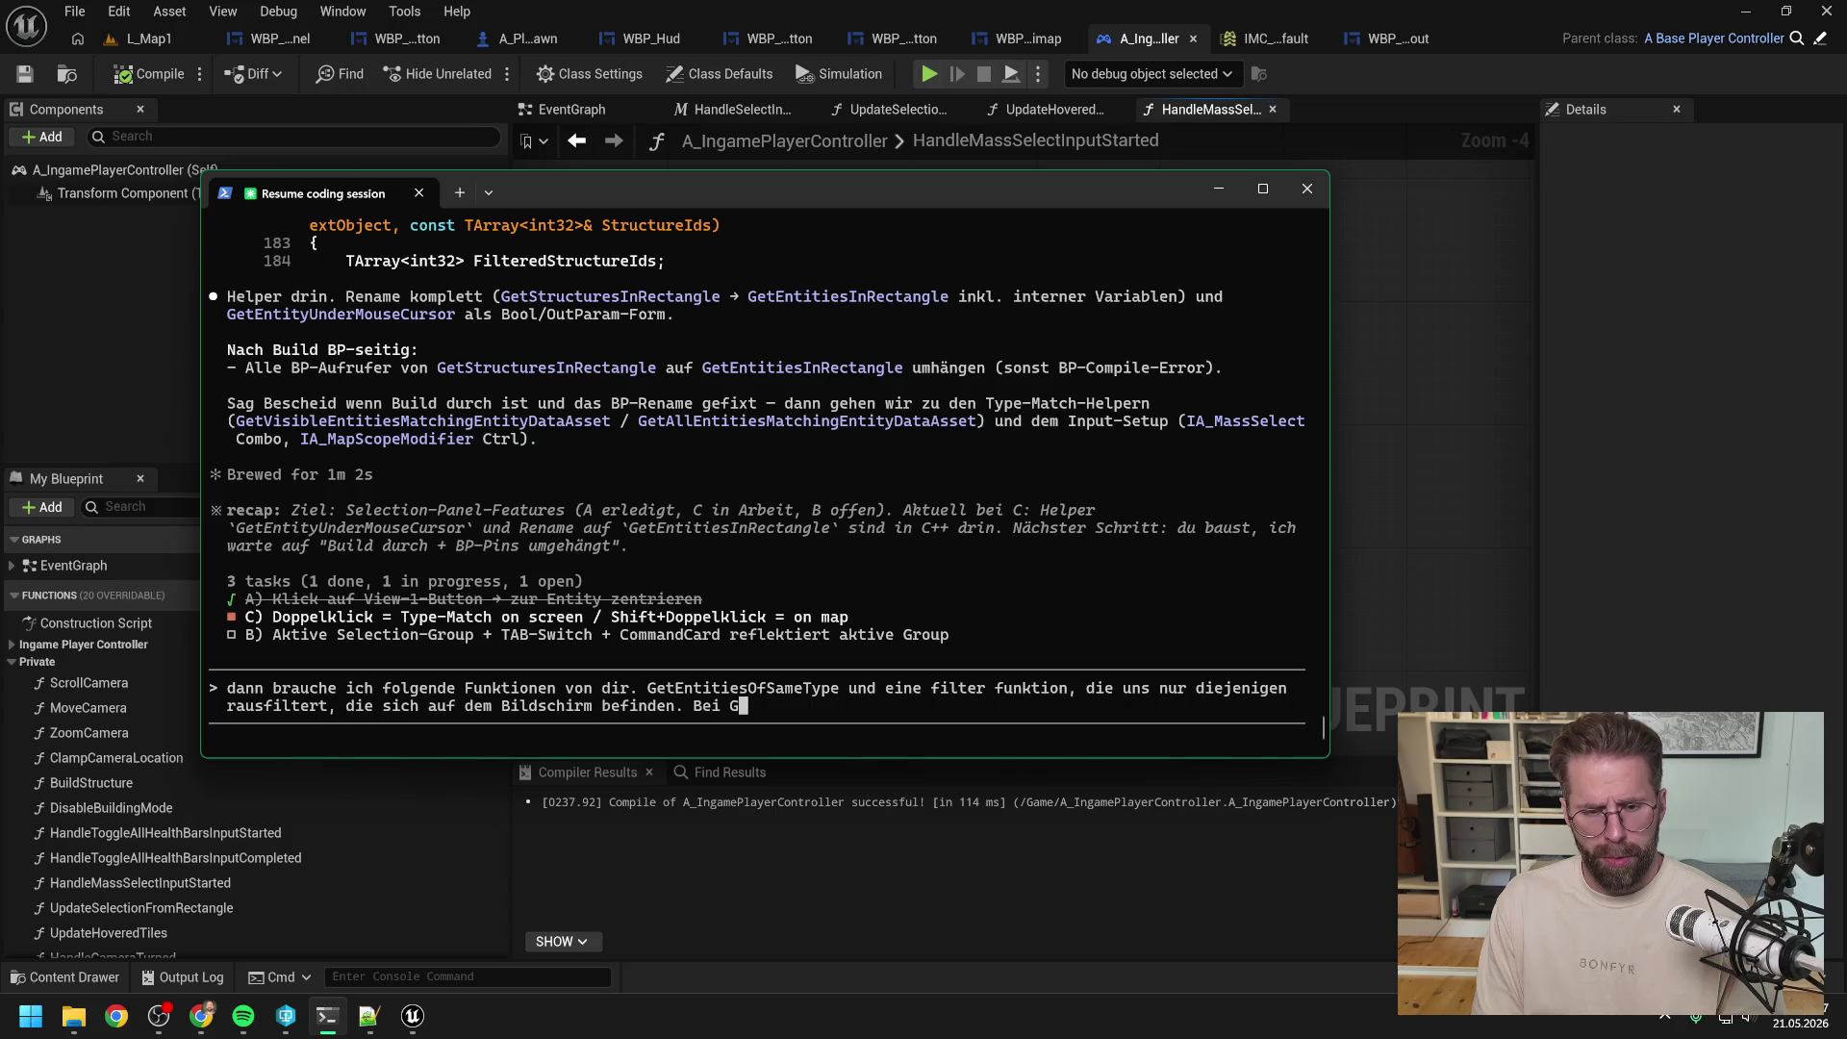
type("etEntities")
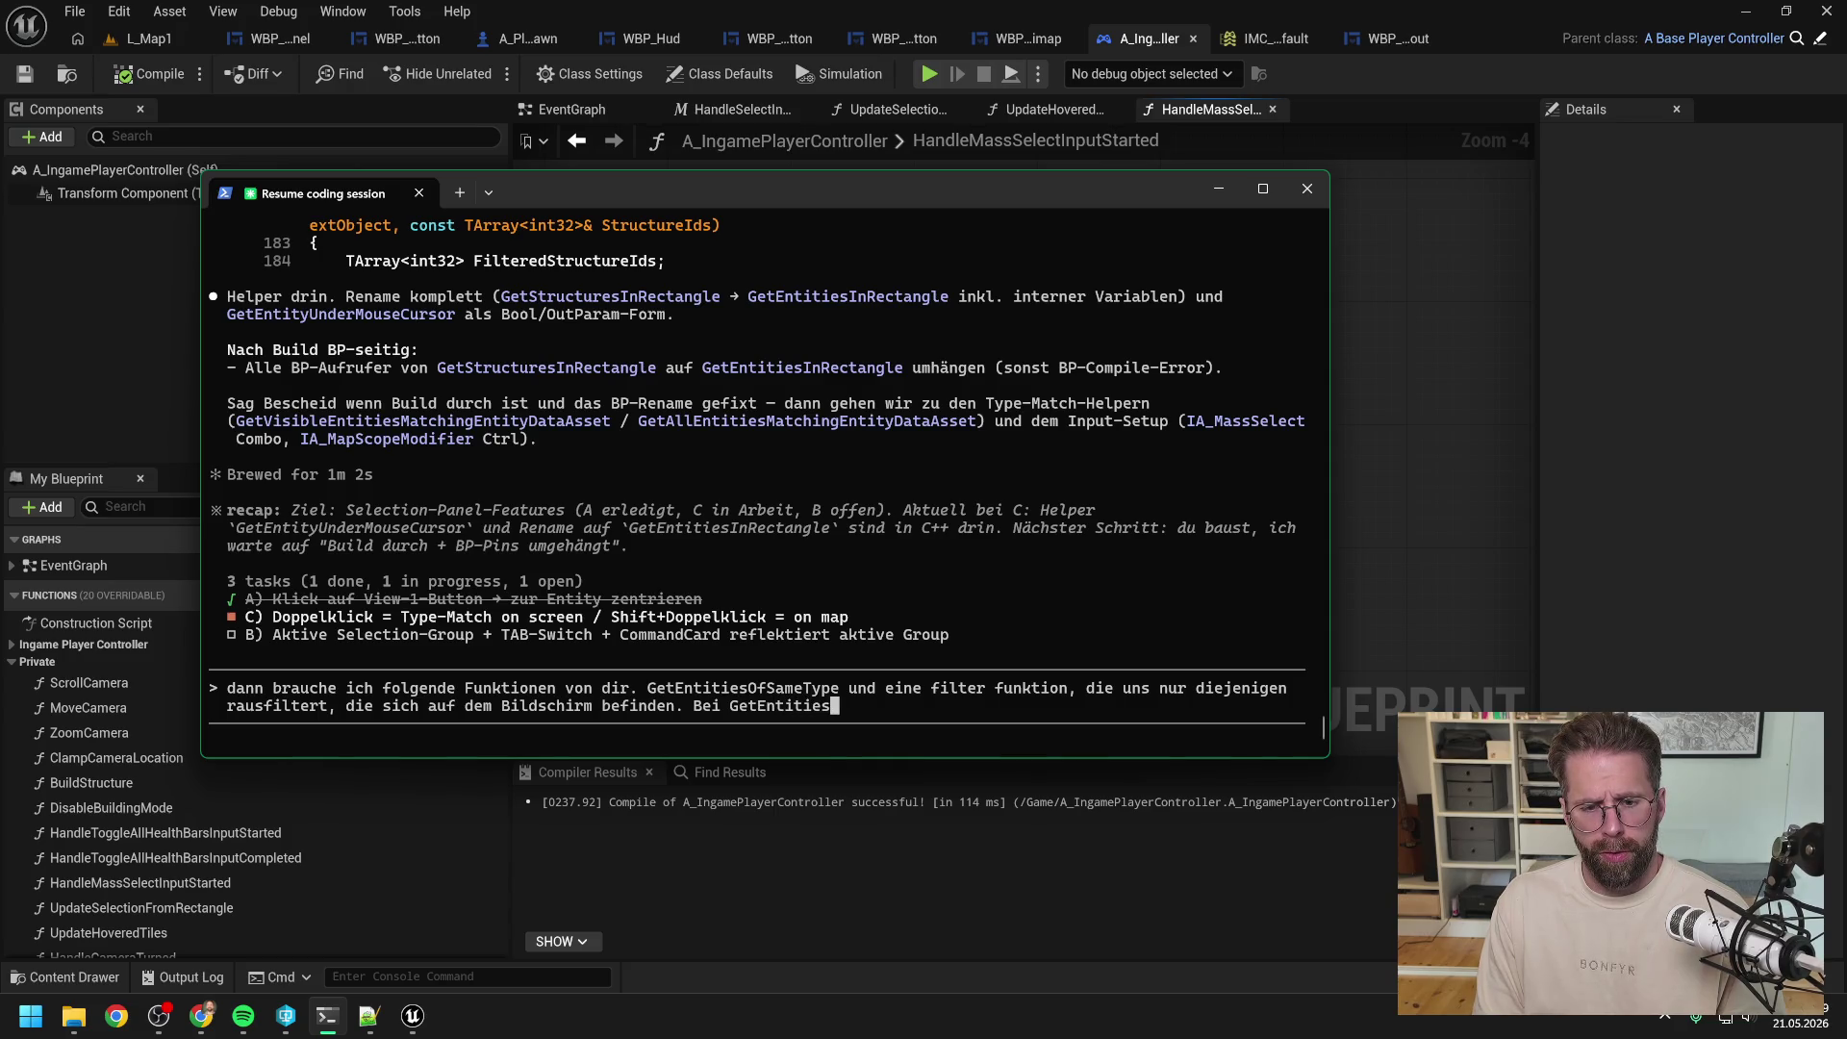
type("OfSameType")
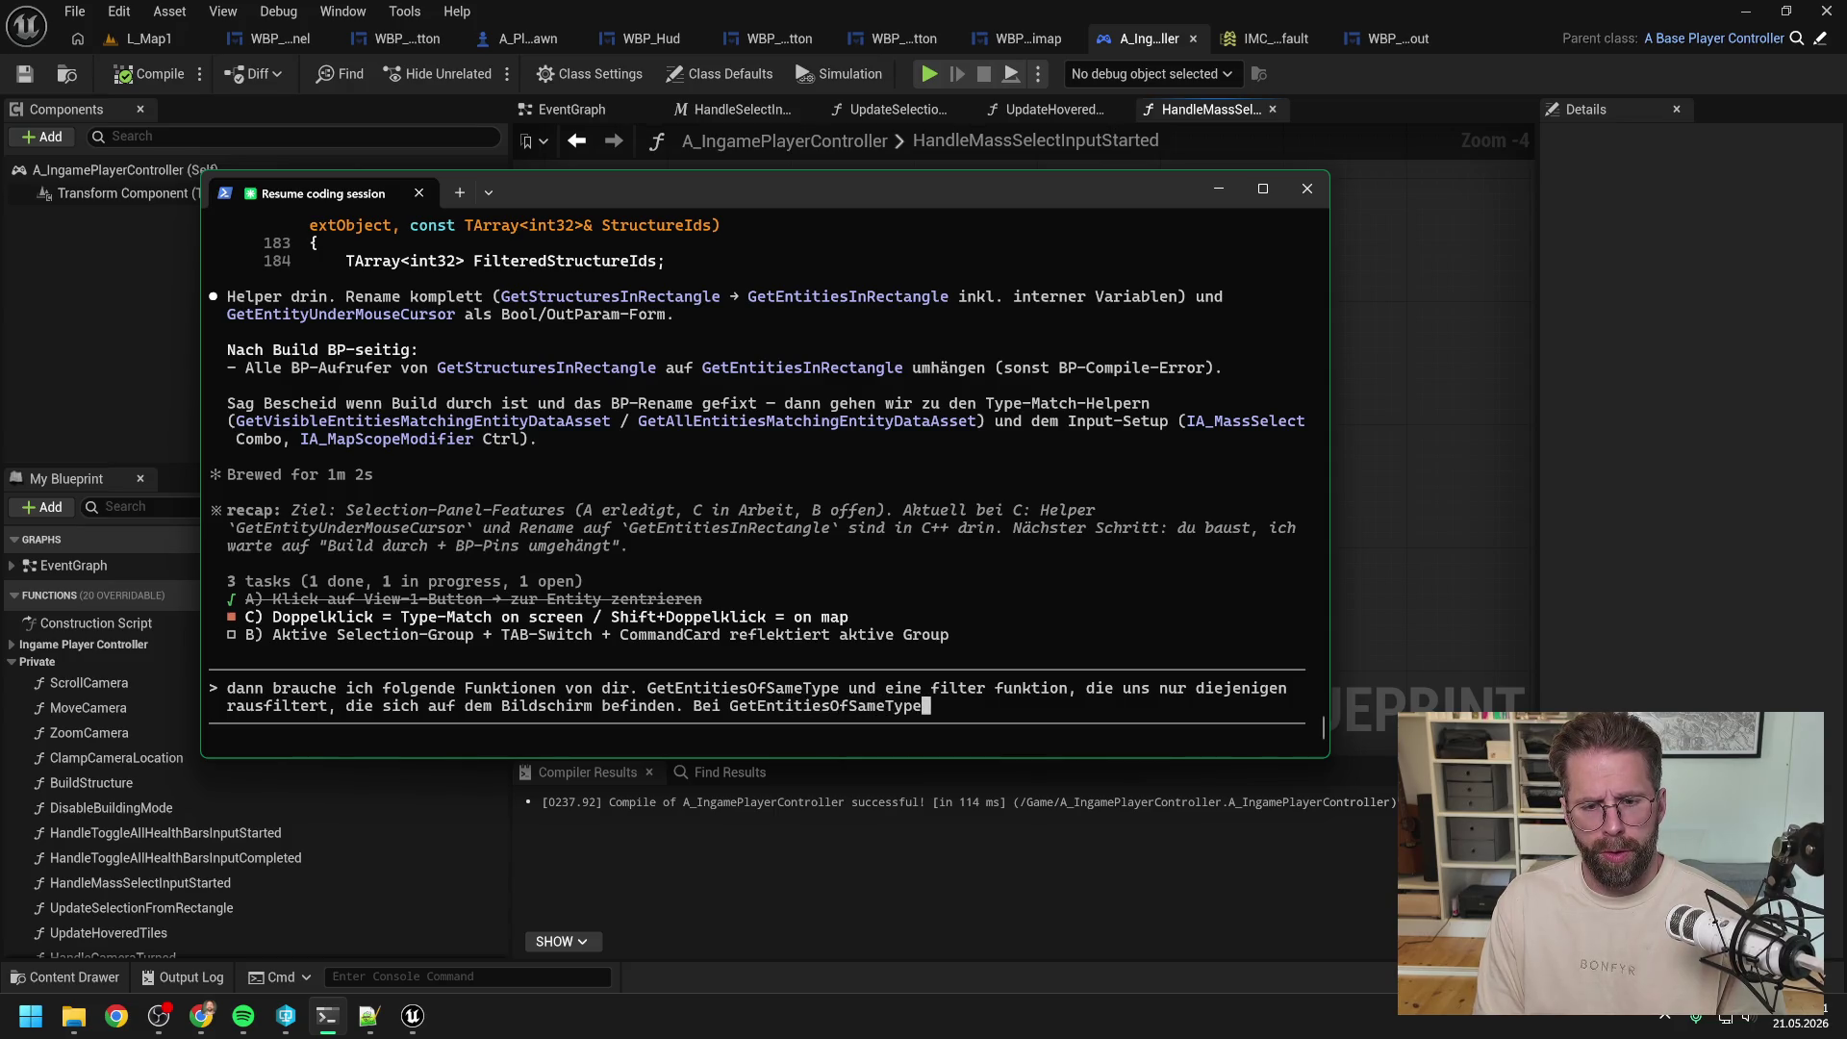
type(" sollten wir direkt nach")
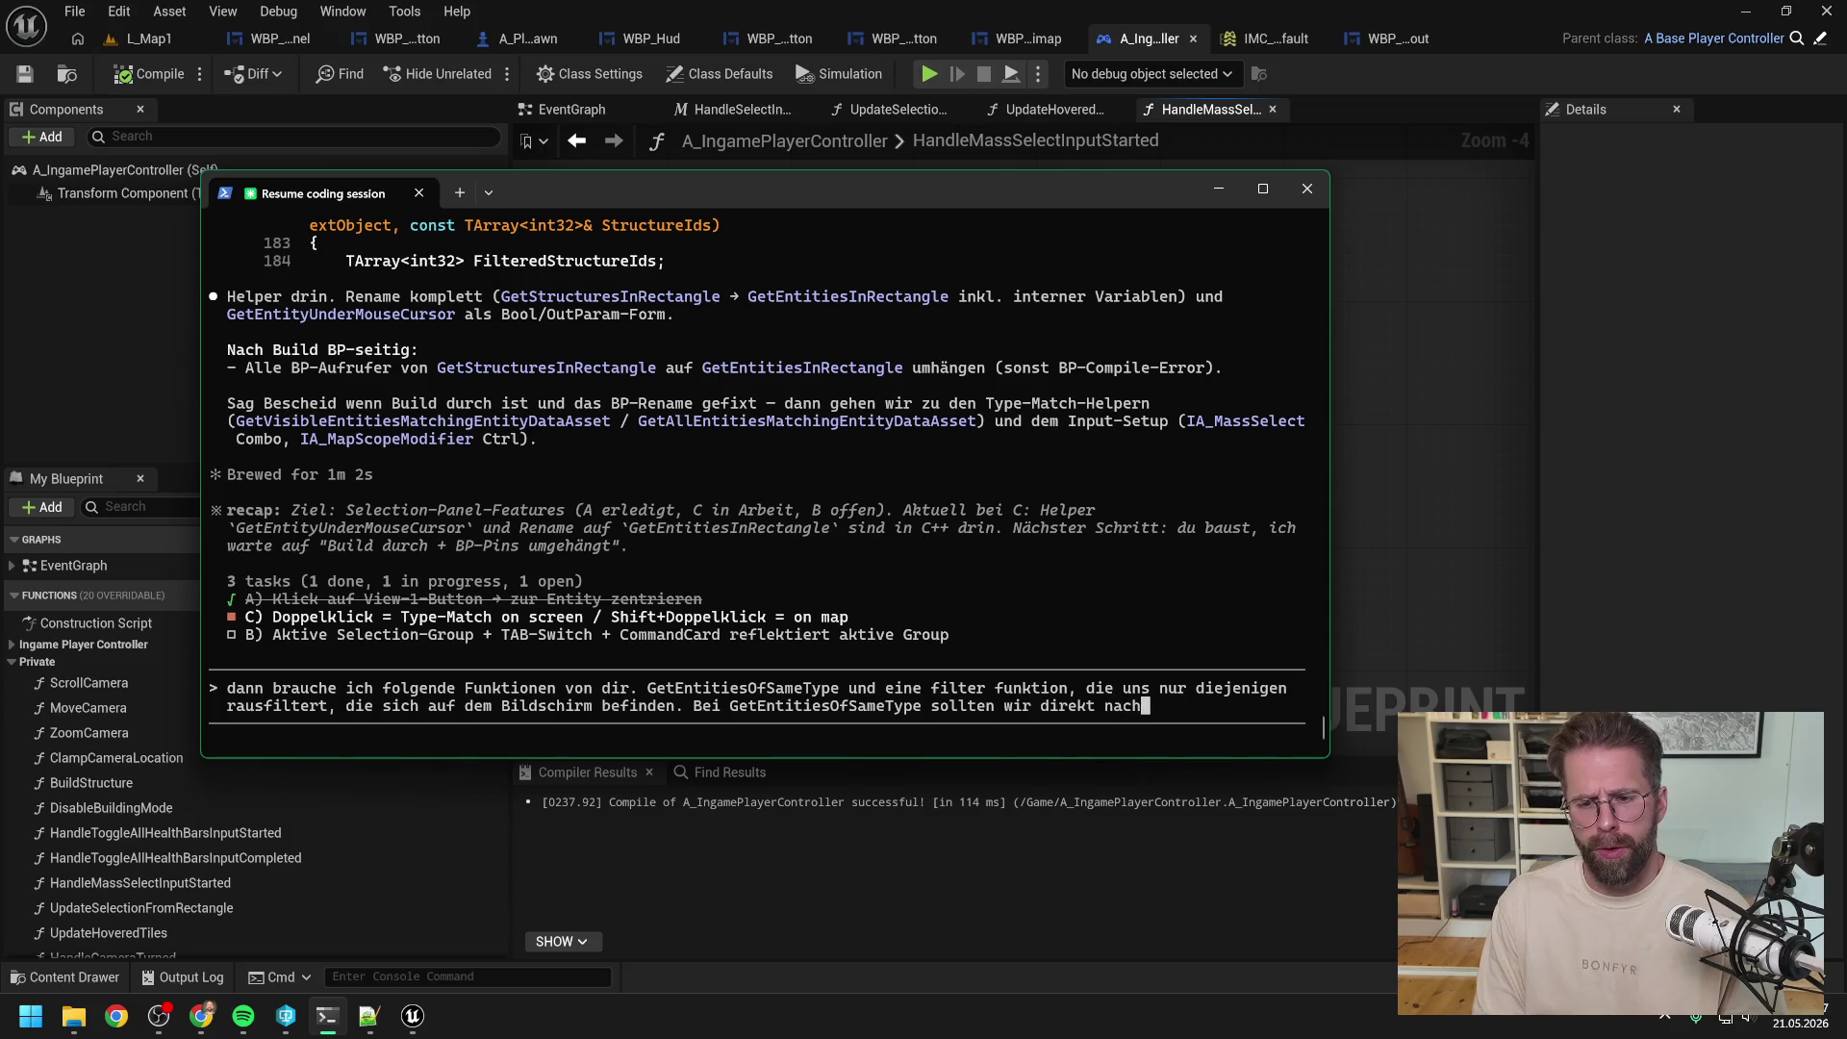
key("BackSpace")
key("BackSpace")
key("BackSpace")
key("BackSpace")
key("BackSpace")
key("BackSpace")
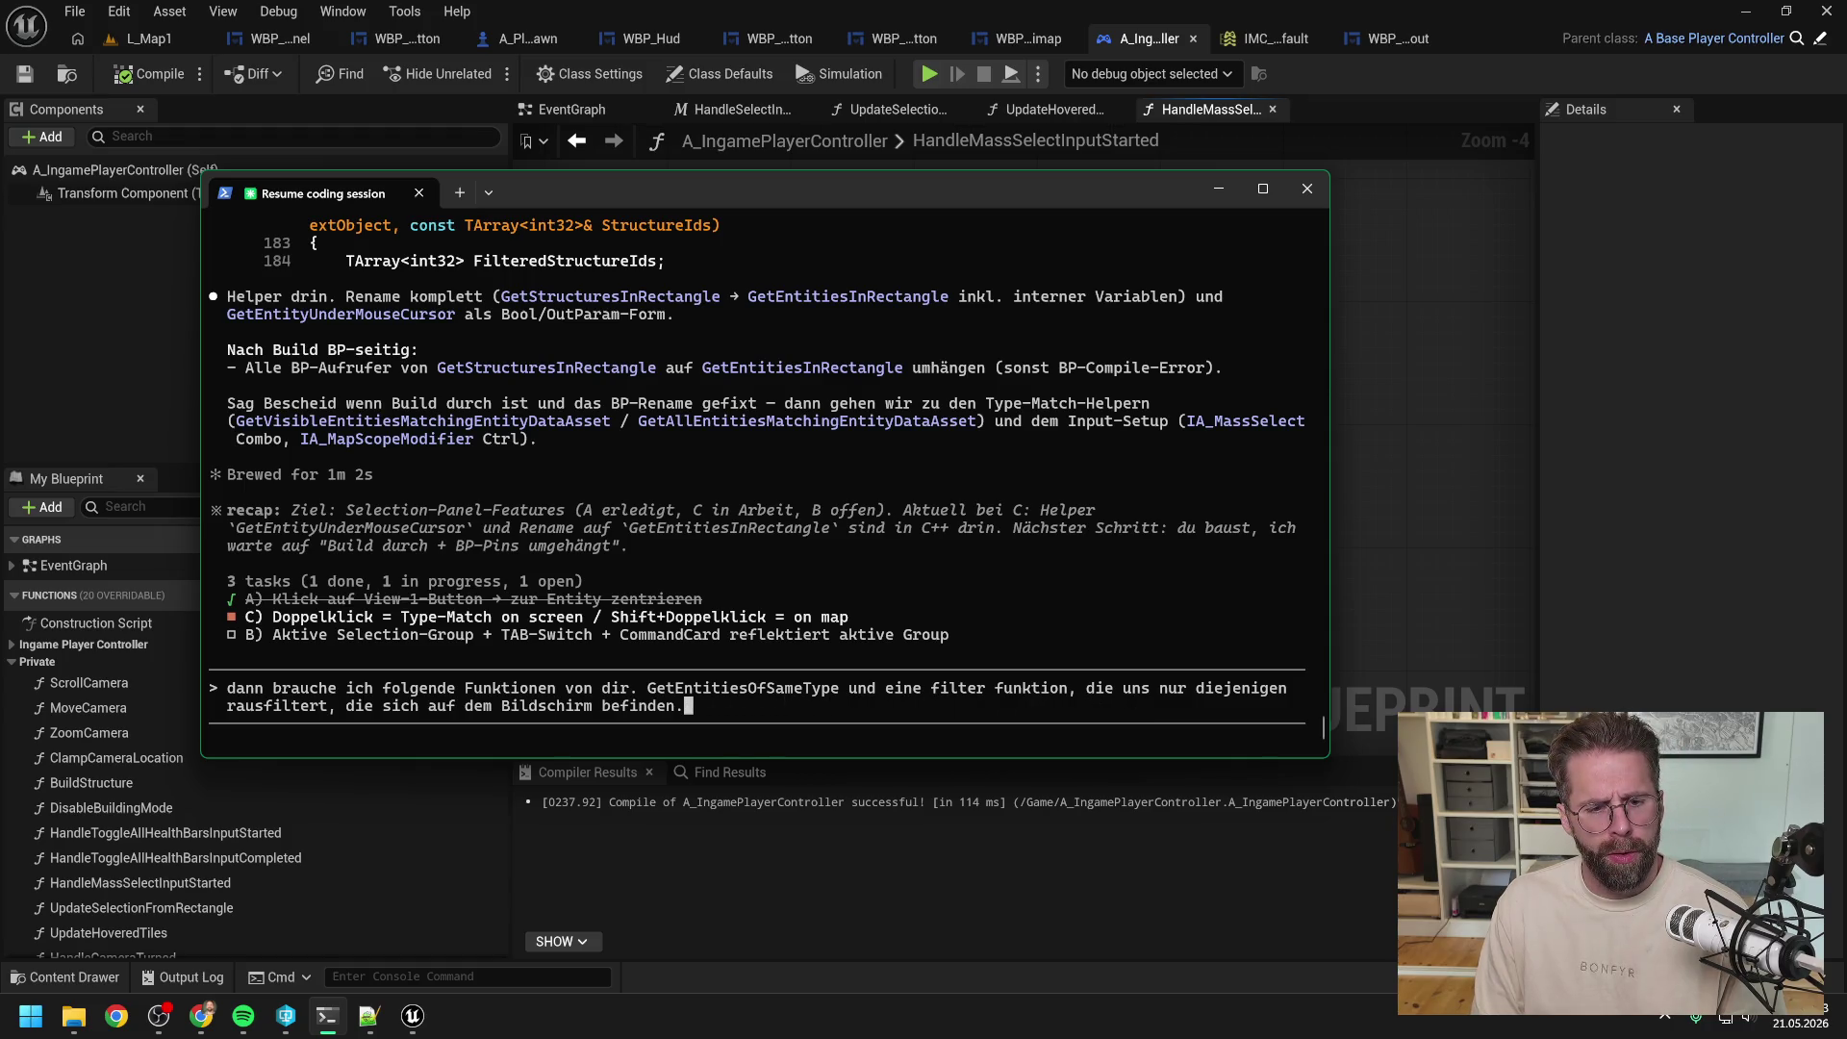
key("Return")
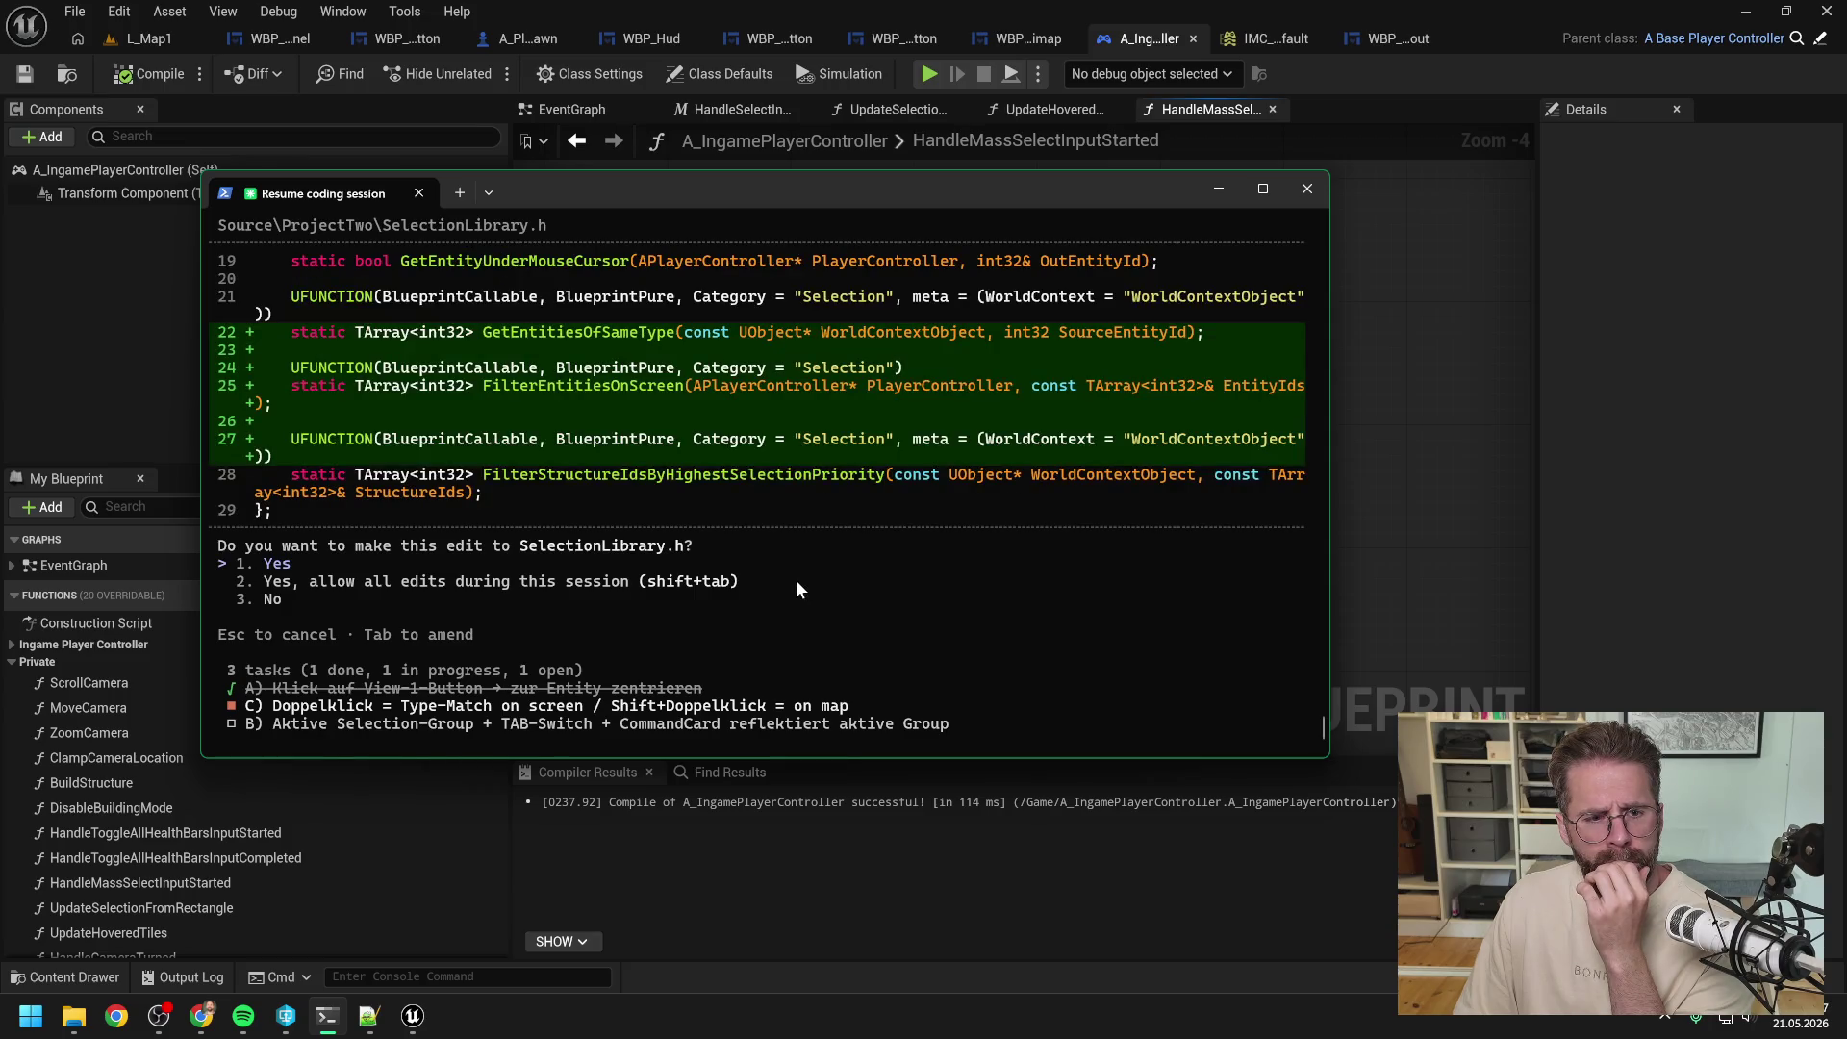
Step: Approve Claude's SelectionLibrary.h and SelectionLibrary.cpp edits and review the applied changes
scroll(792, 579, "up", 8)
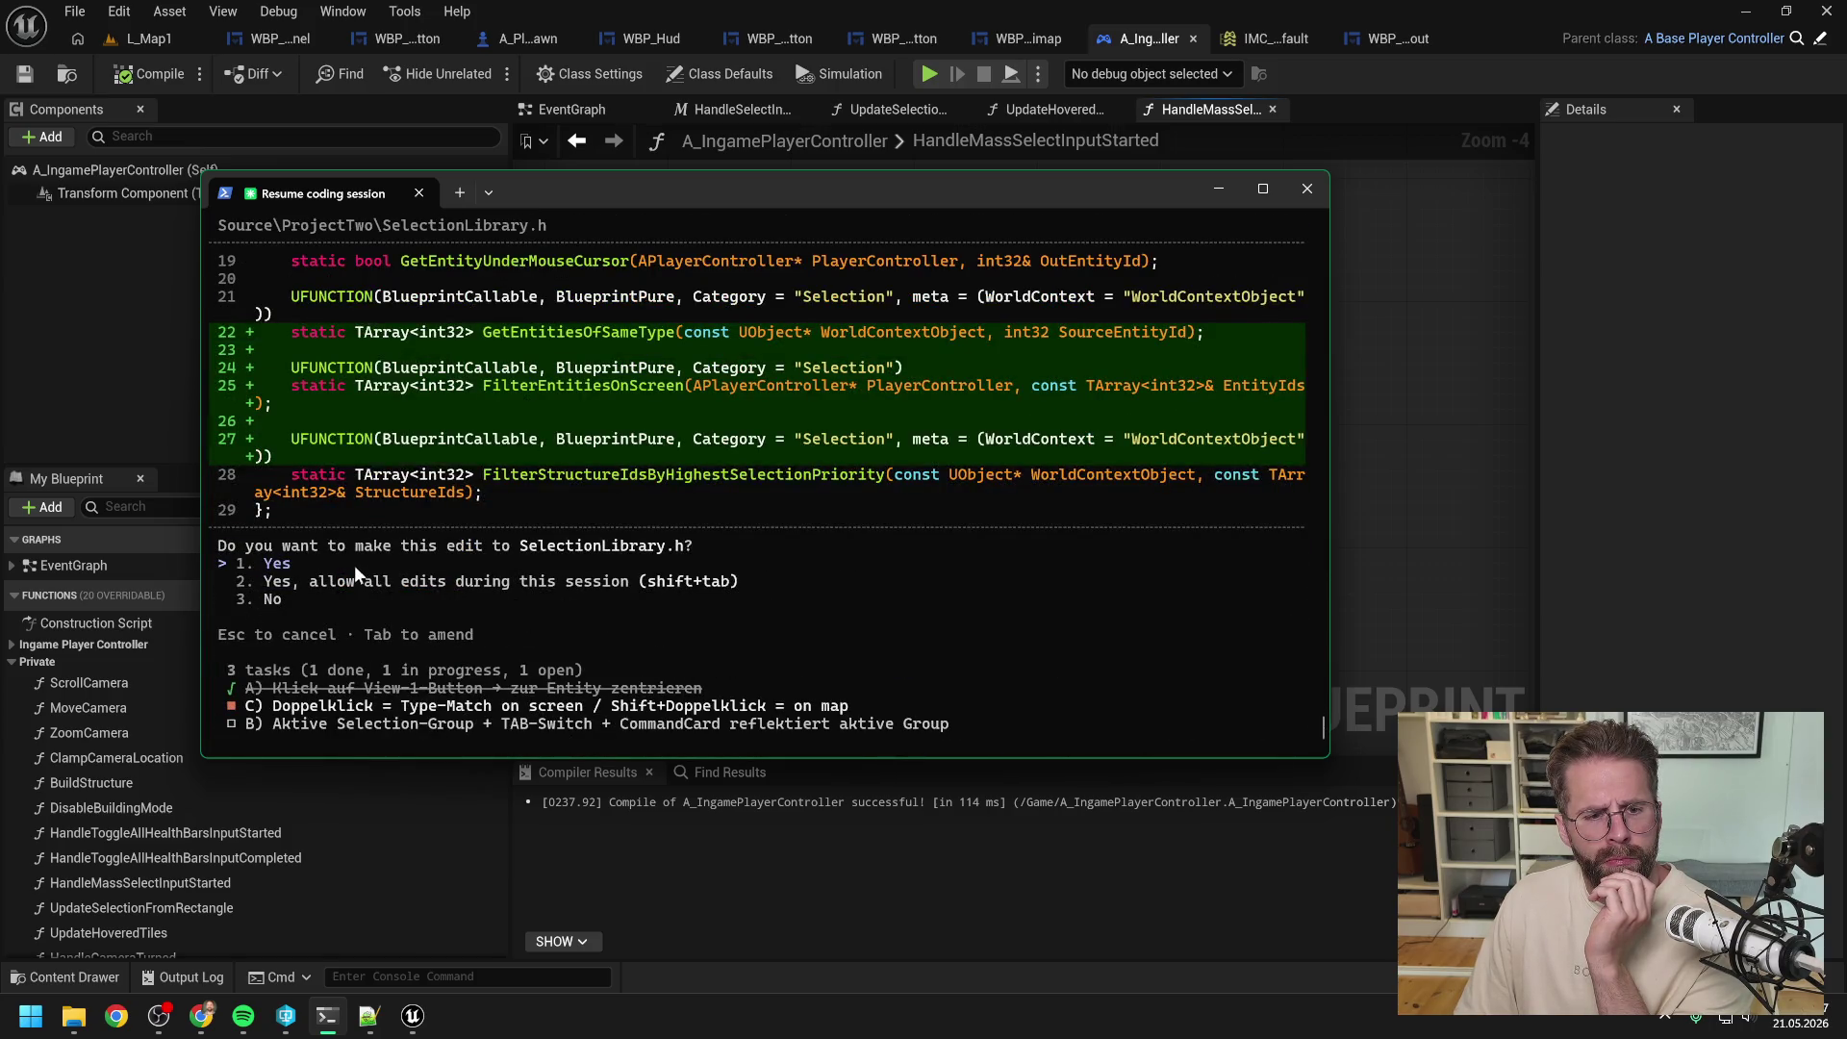
key("Return")
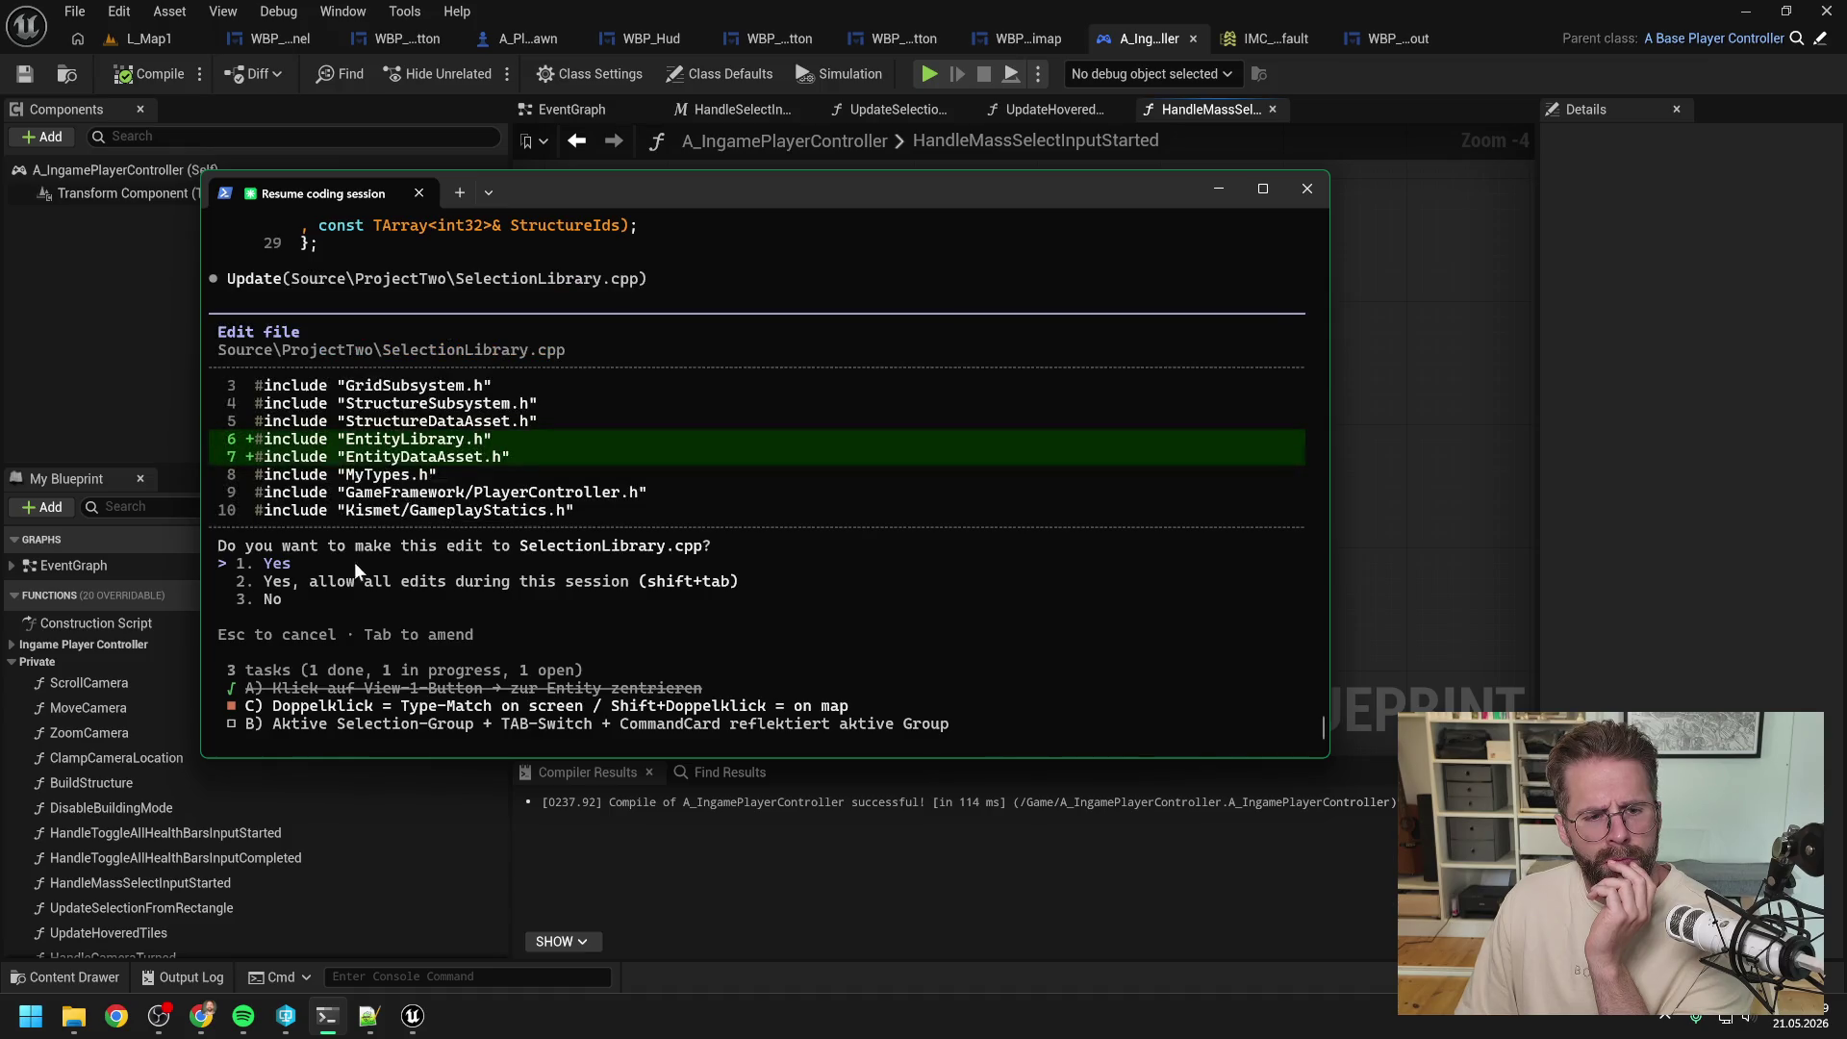
key("Return")
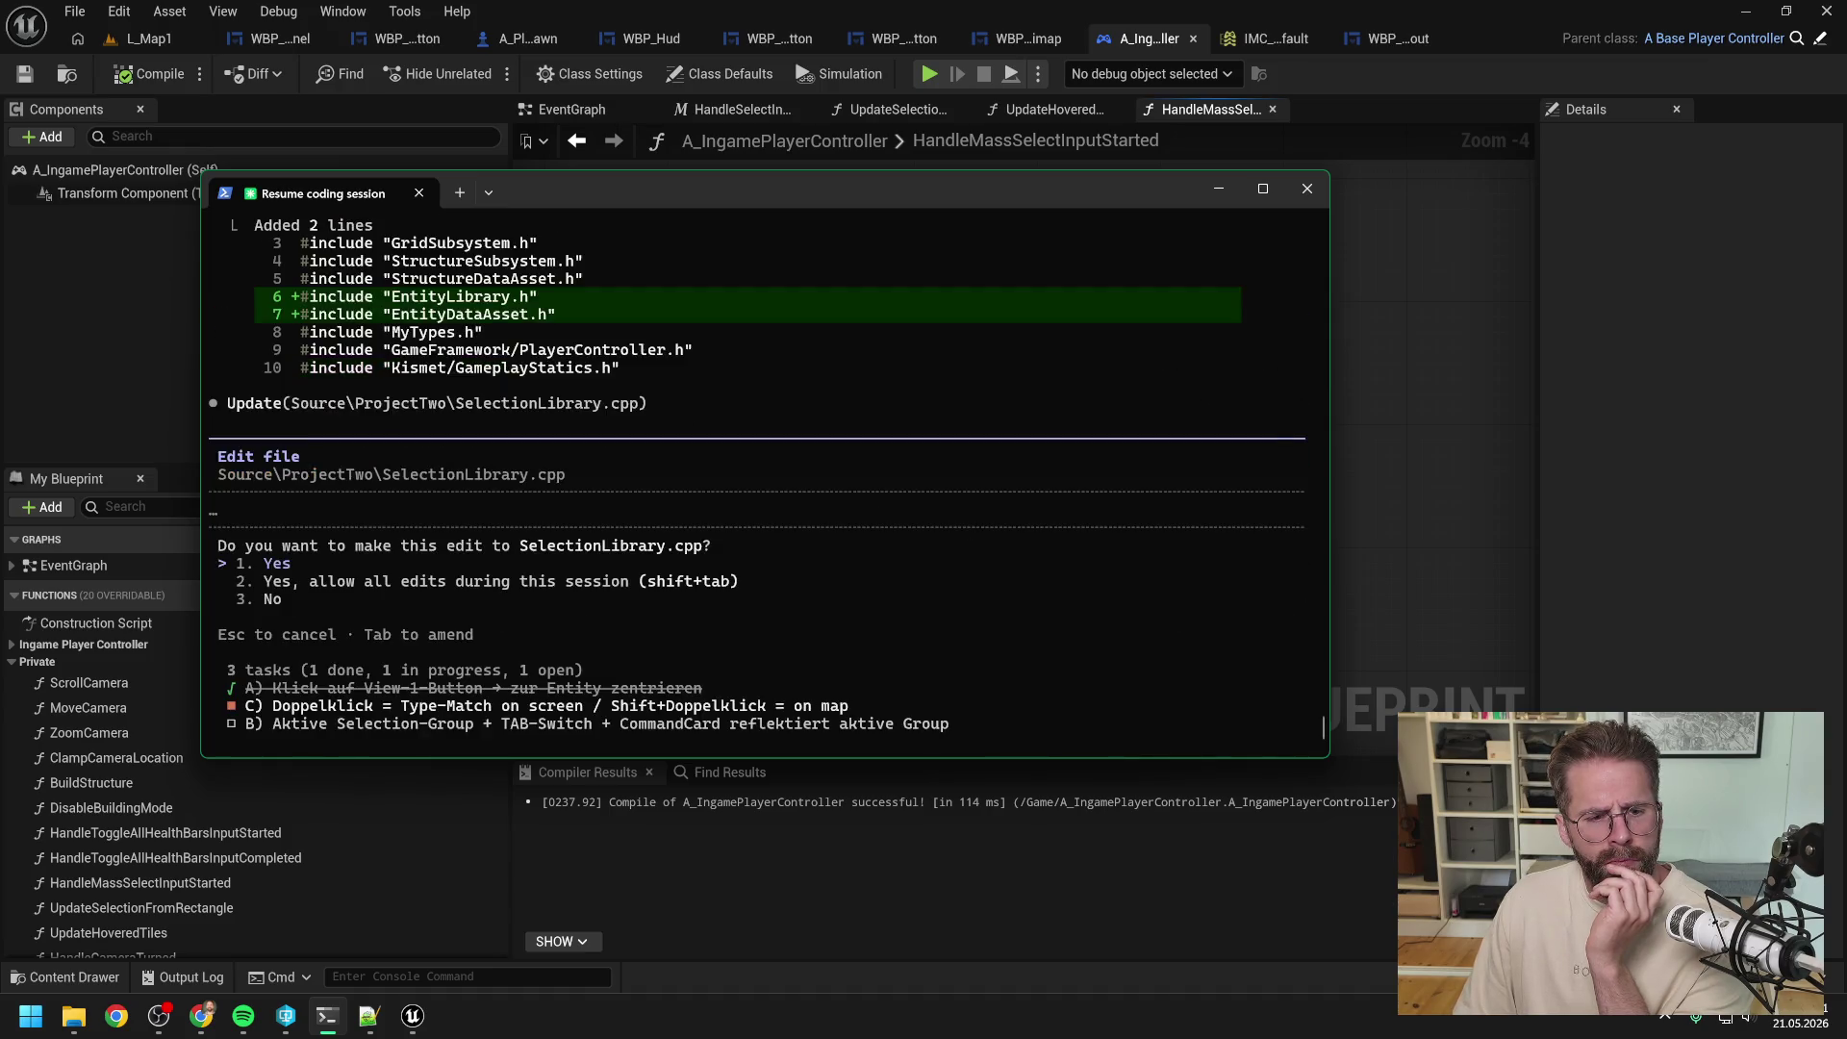
key("Return")
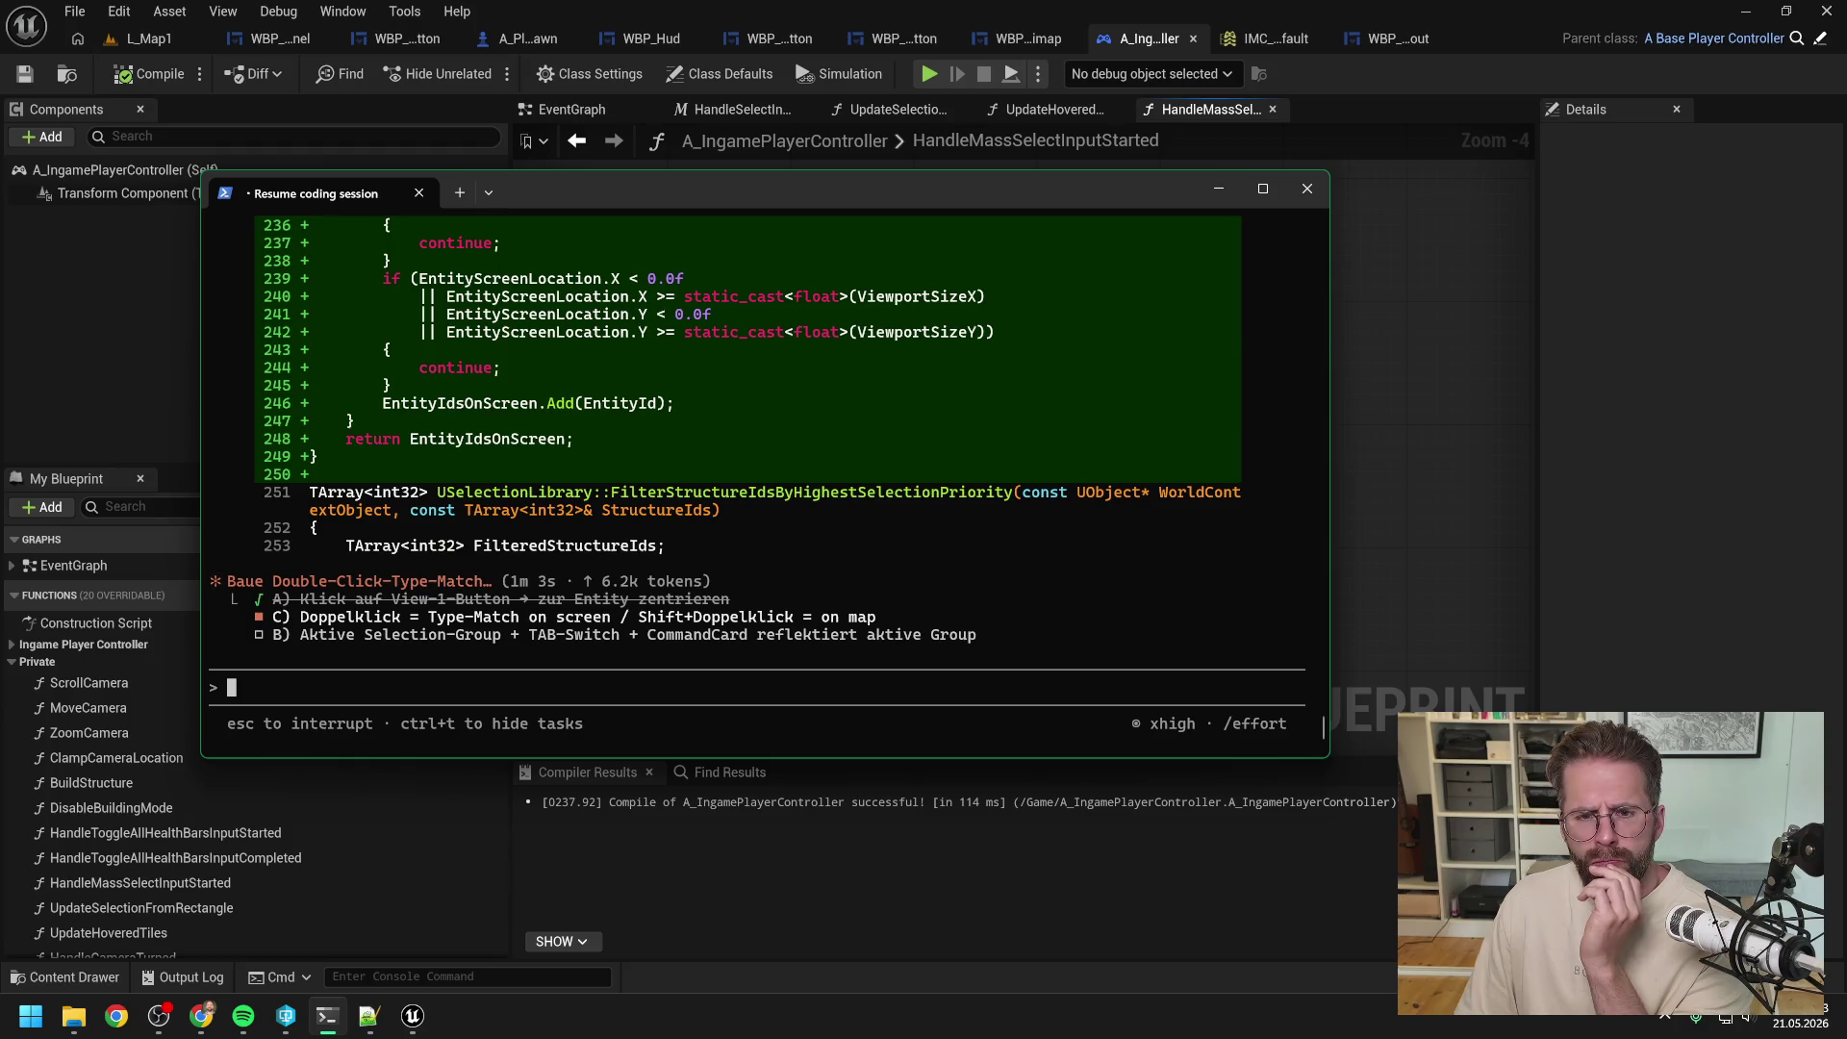
scroll(661, 540, "up", 8)
scroll(664, 545, "up", 8)
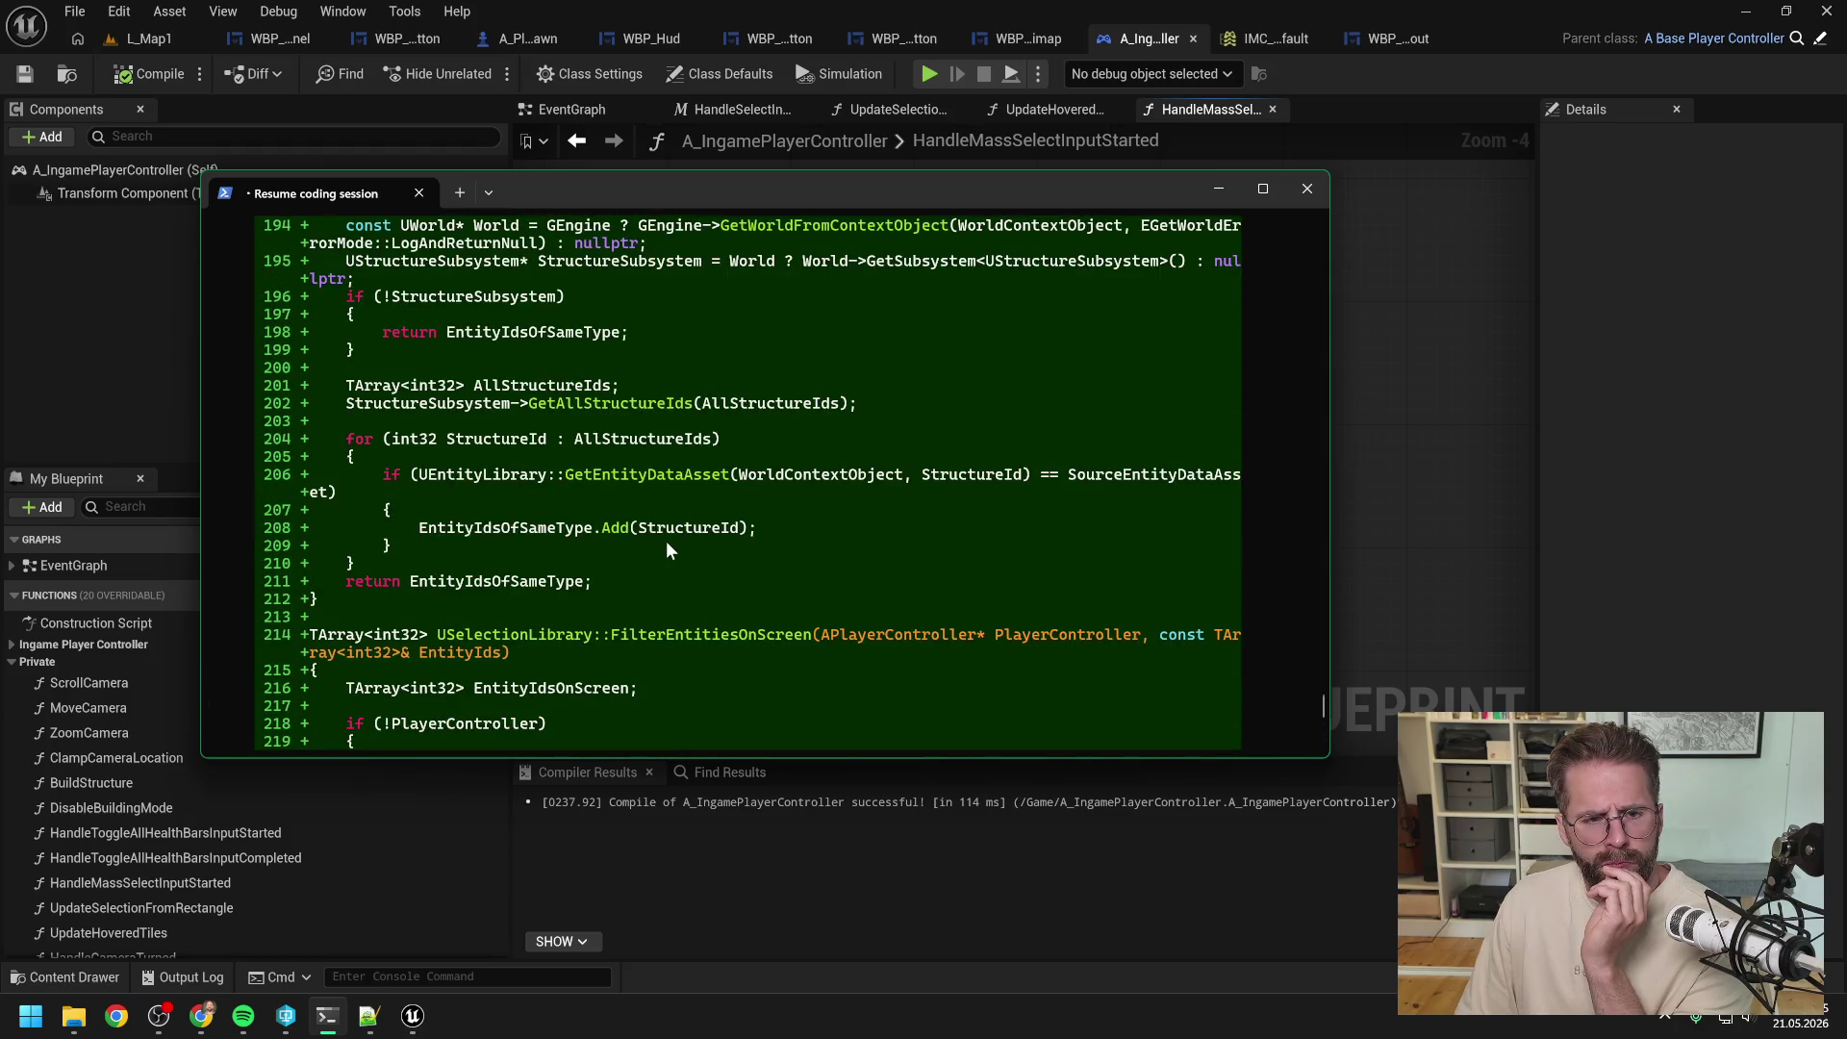
scroll(723, 529, "down", 15)
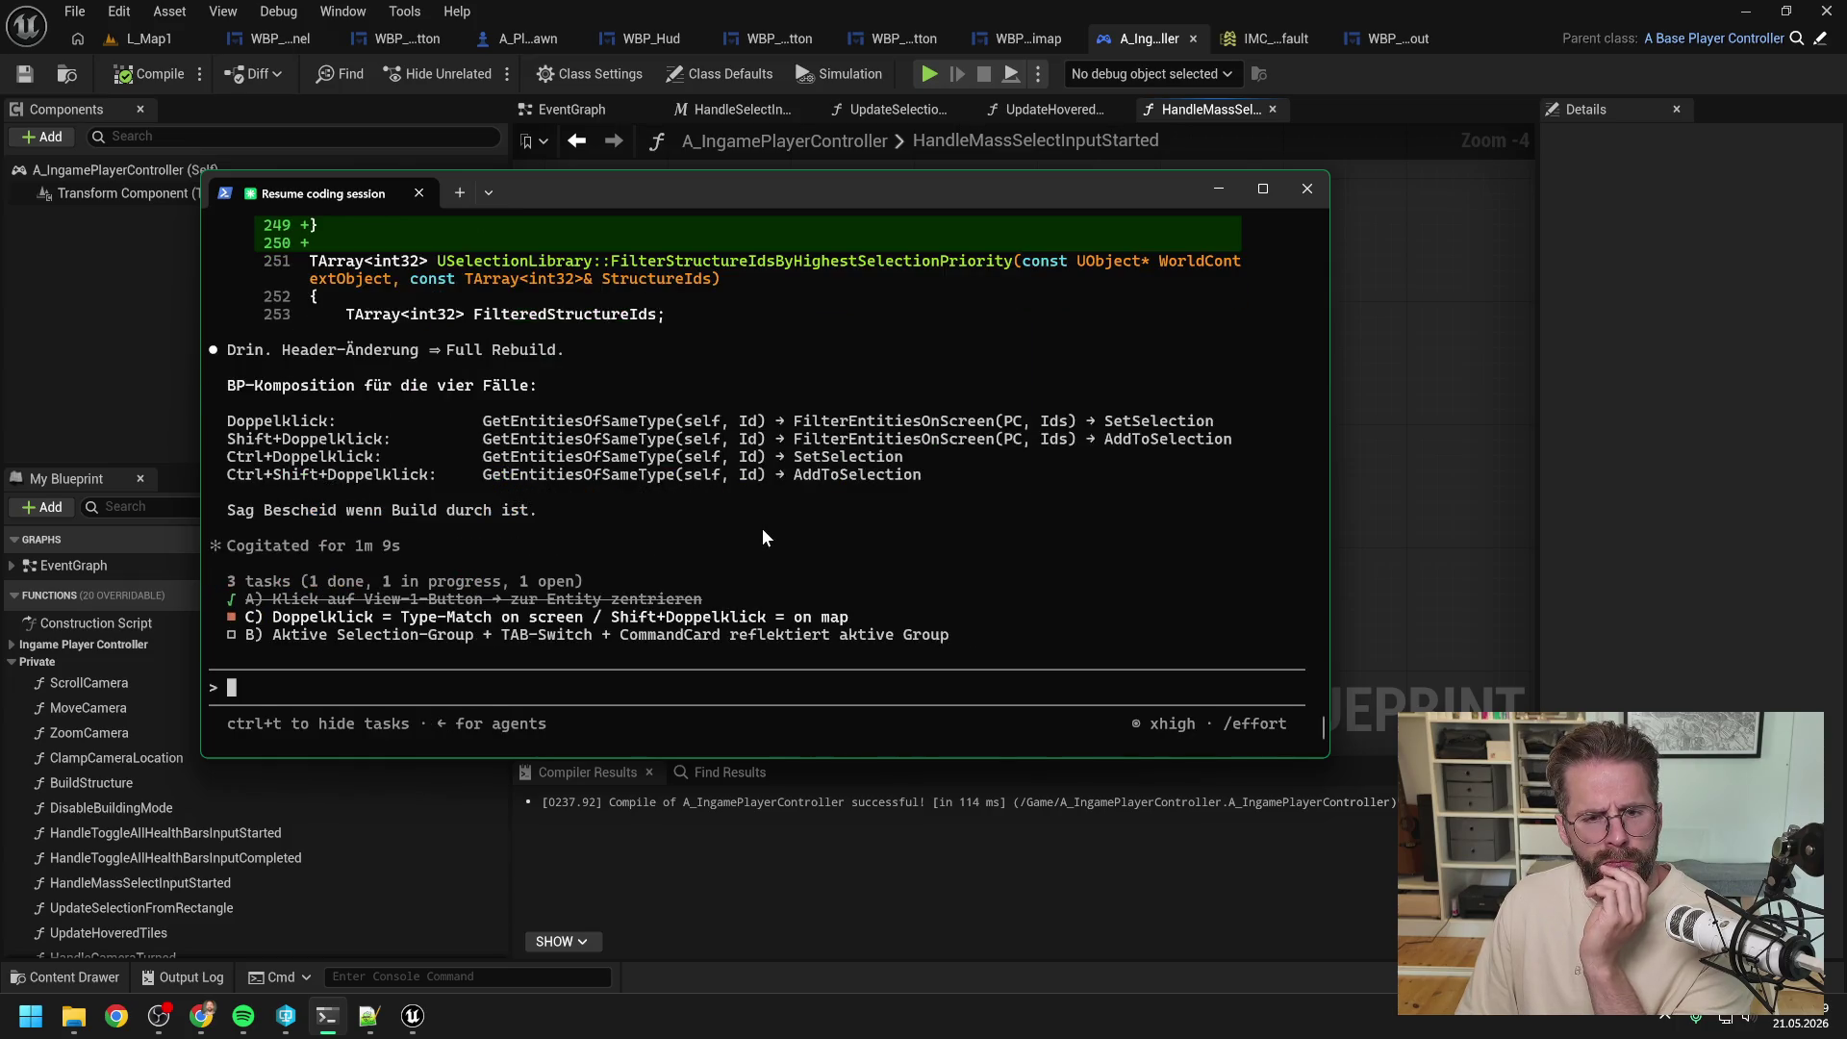
left_click(1428, 377)
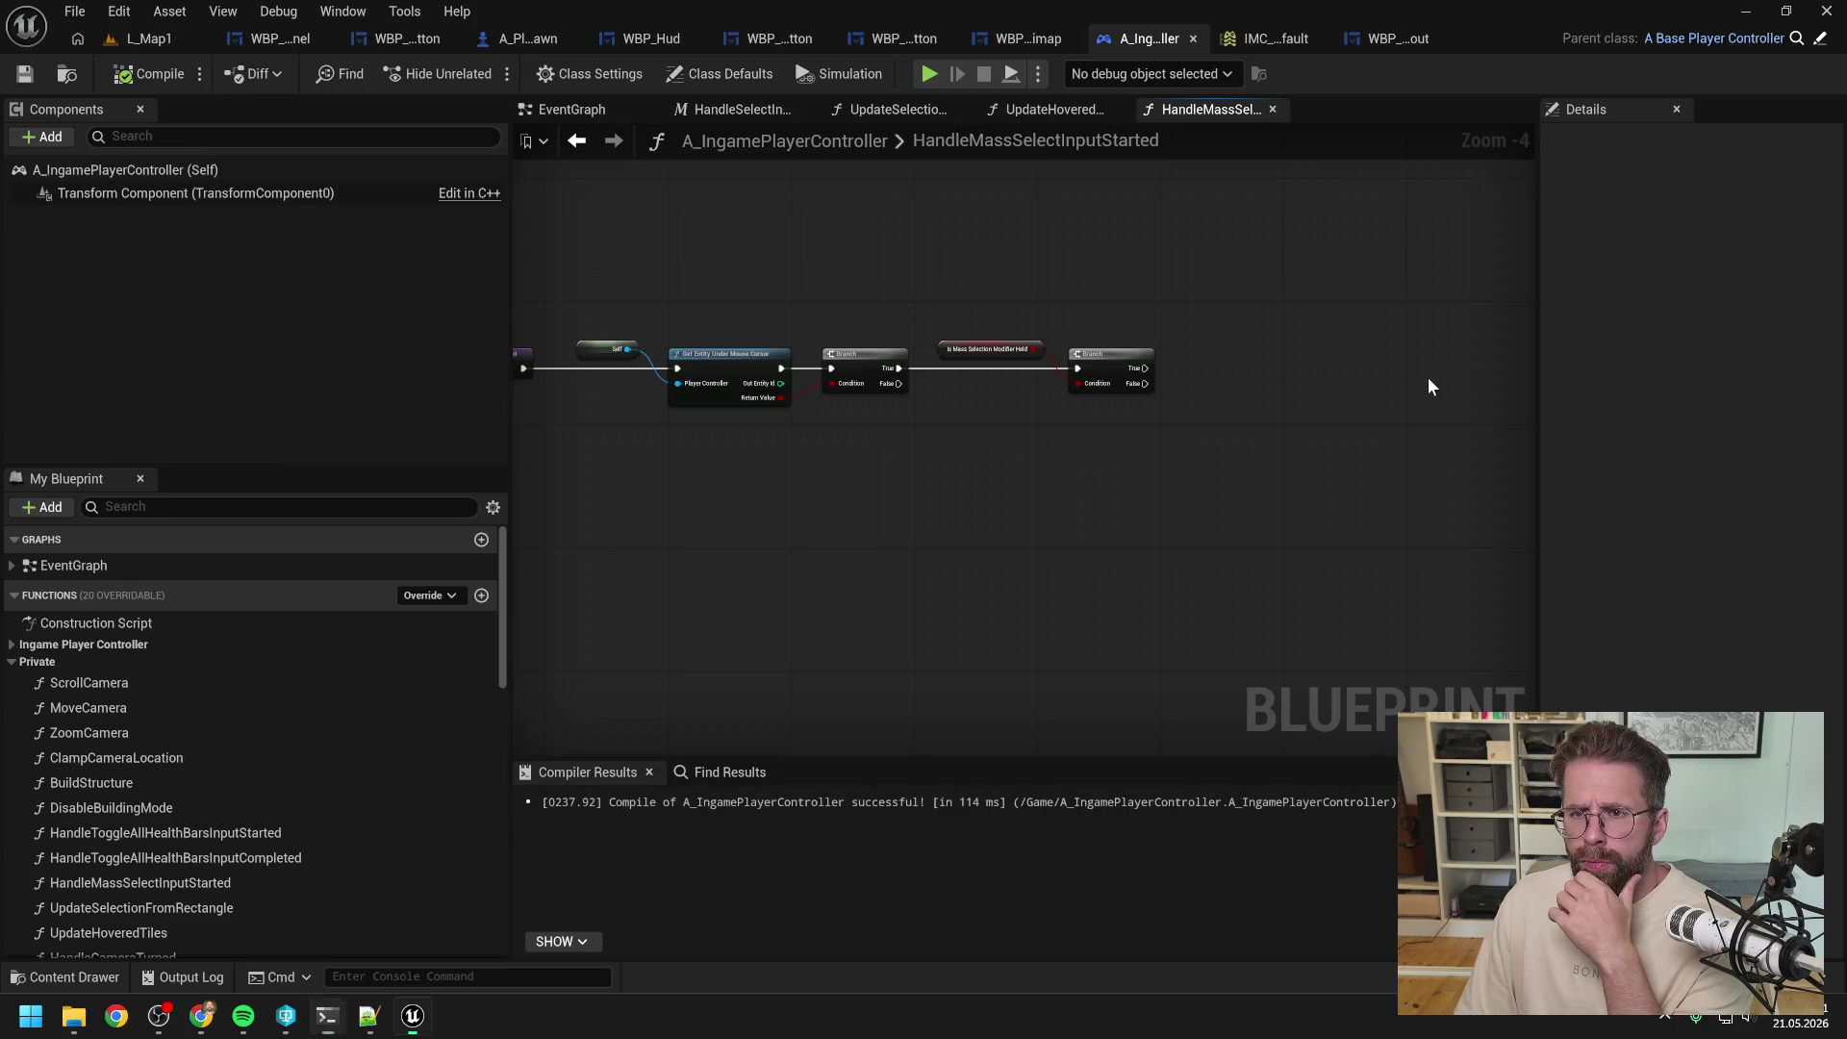
Step: Minimize Unreal and open the ProjectTwo.sln solution in Visual Studio
left_click(1745, 11)
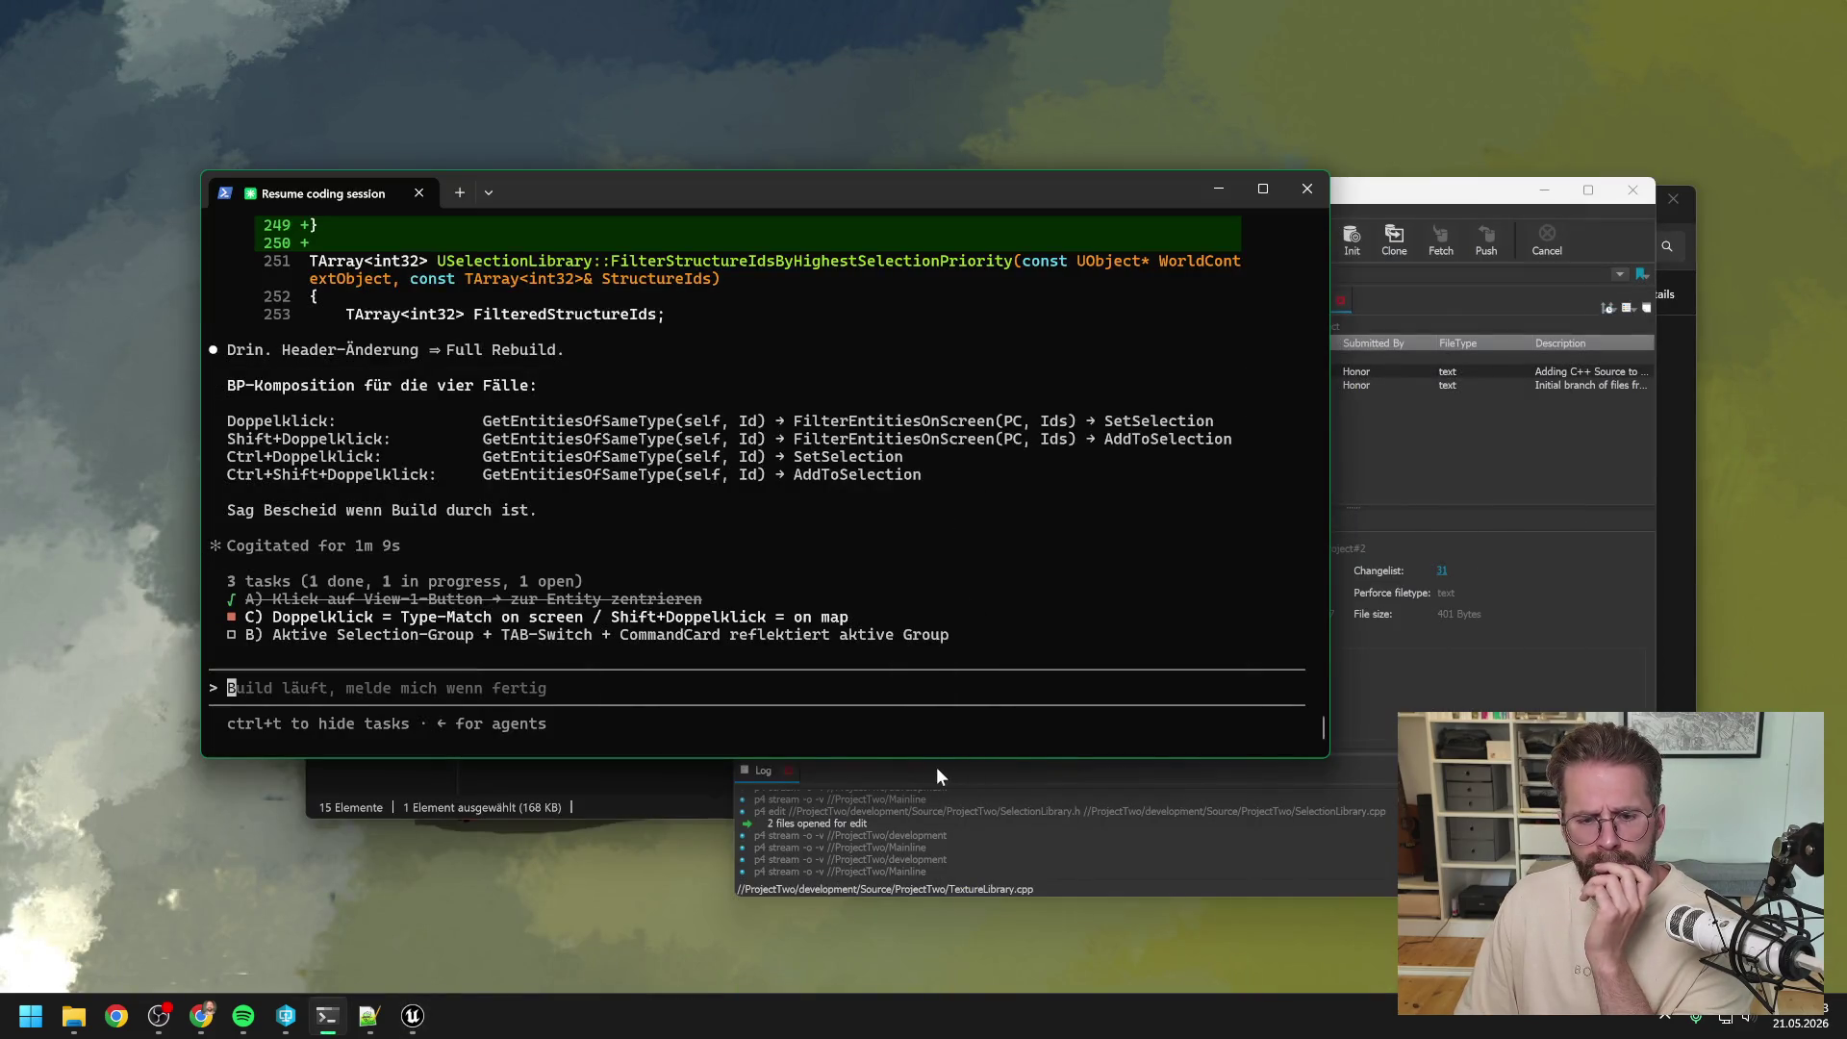
left_click(73, 1015)
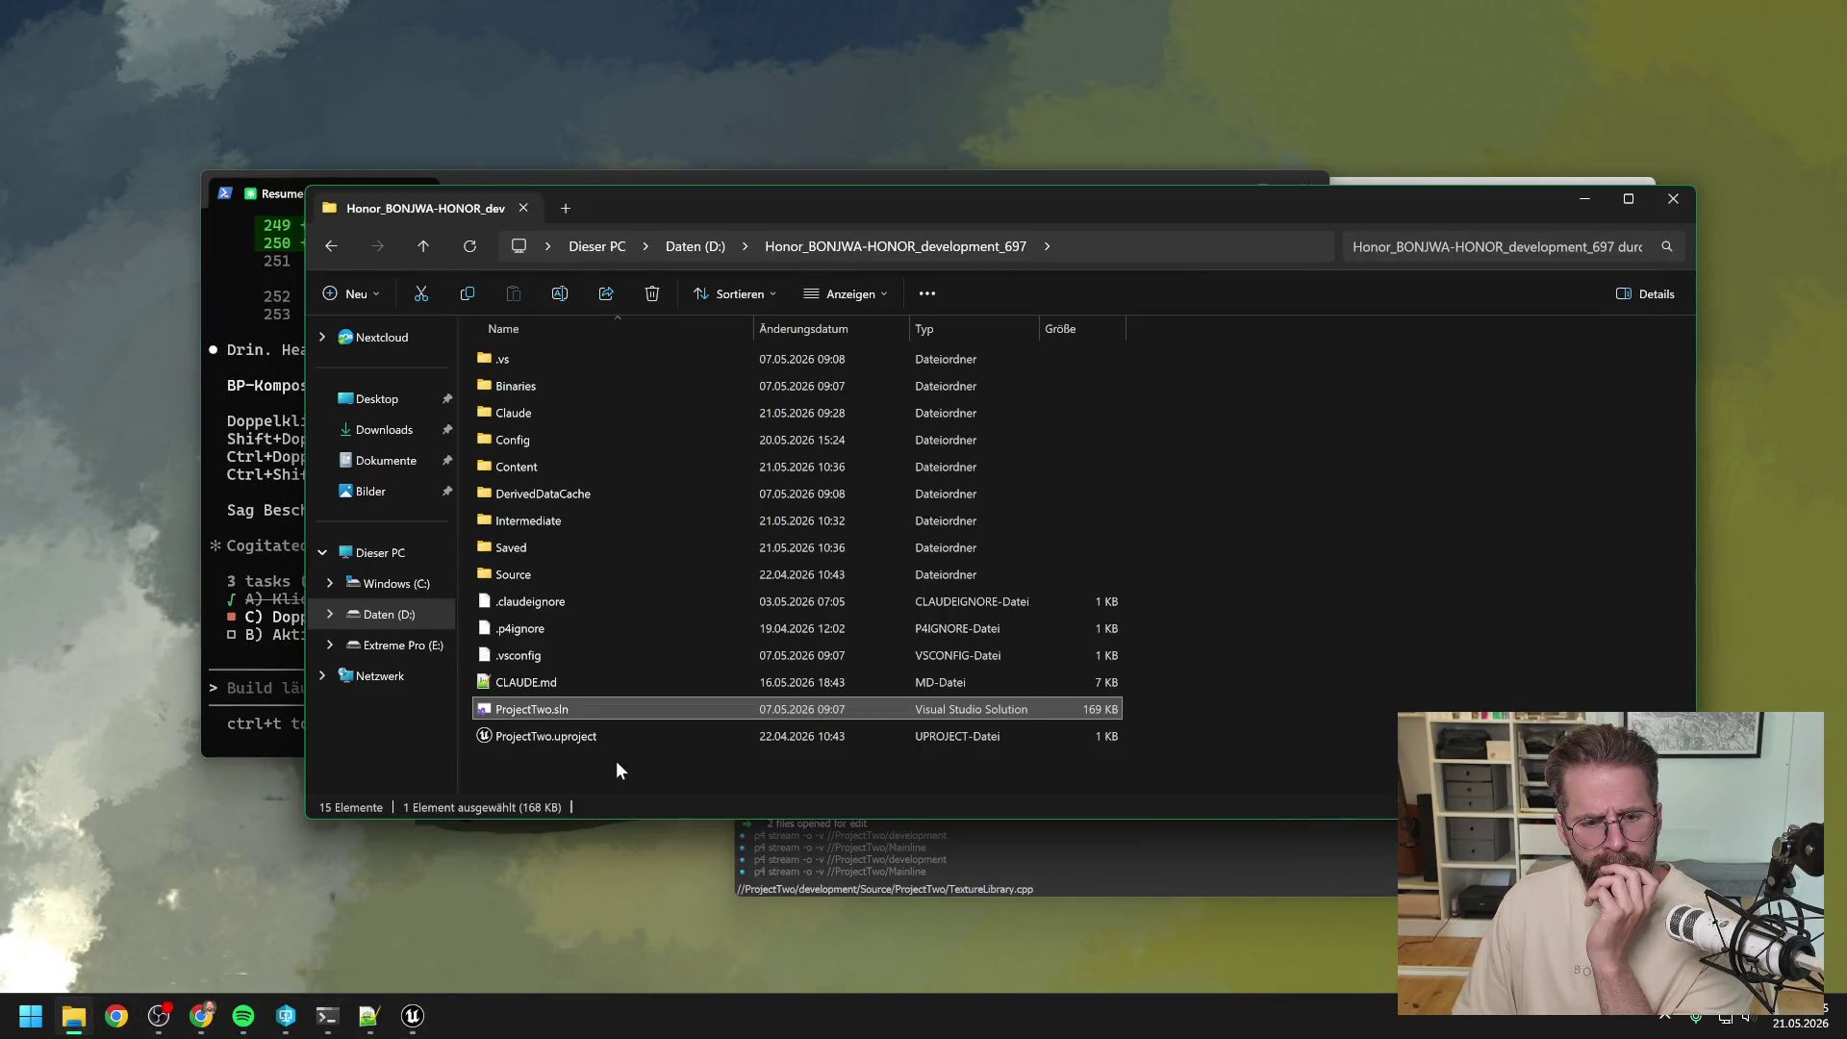
double_click(600, 707)
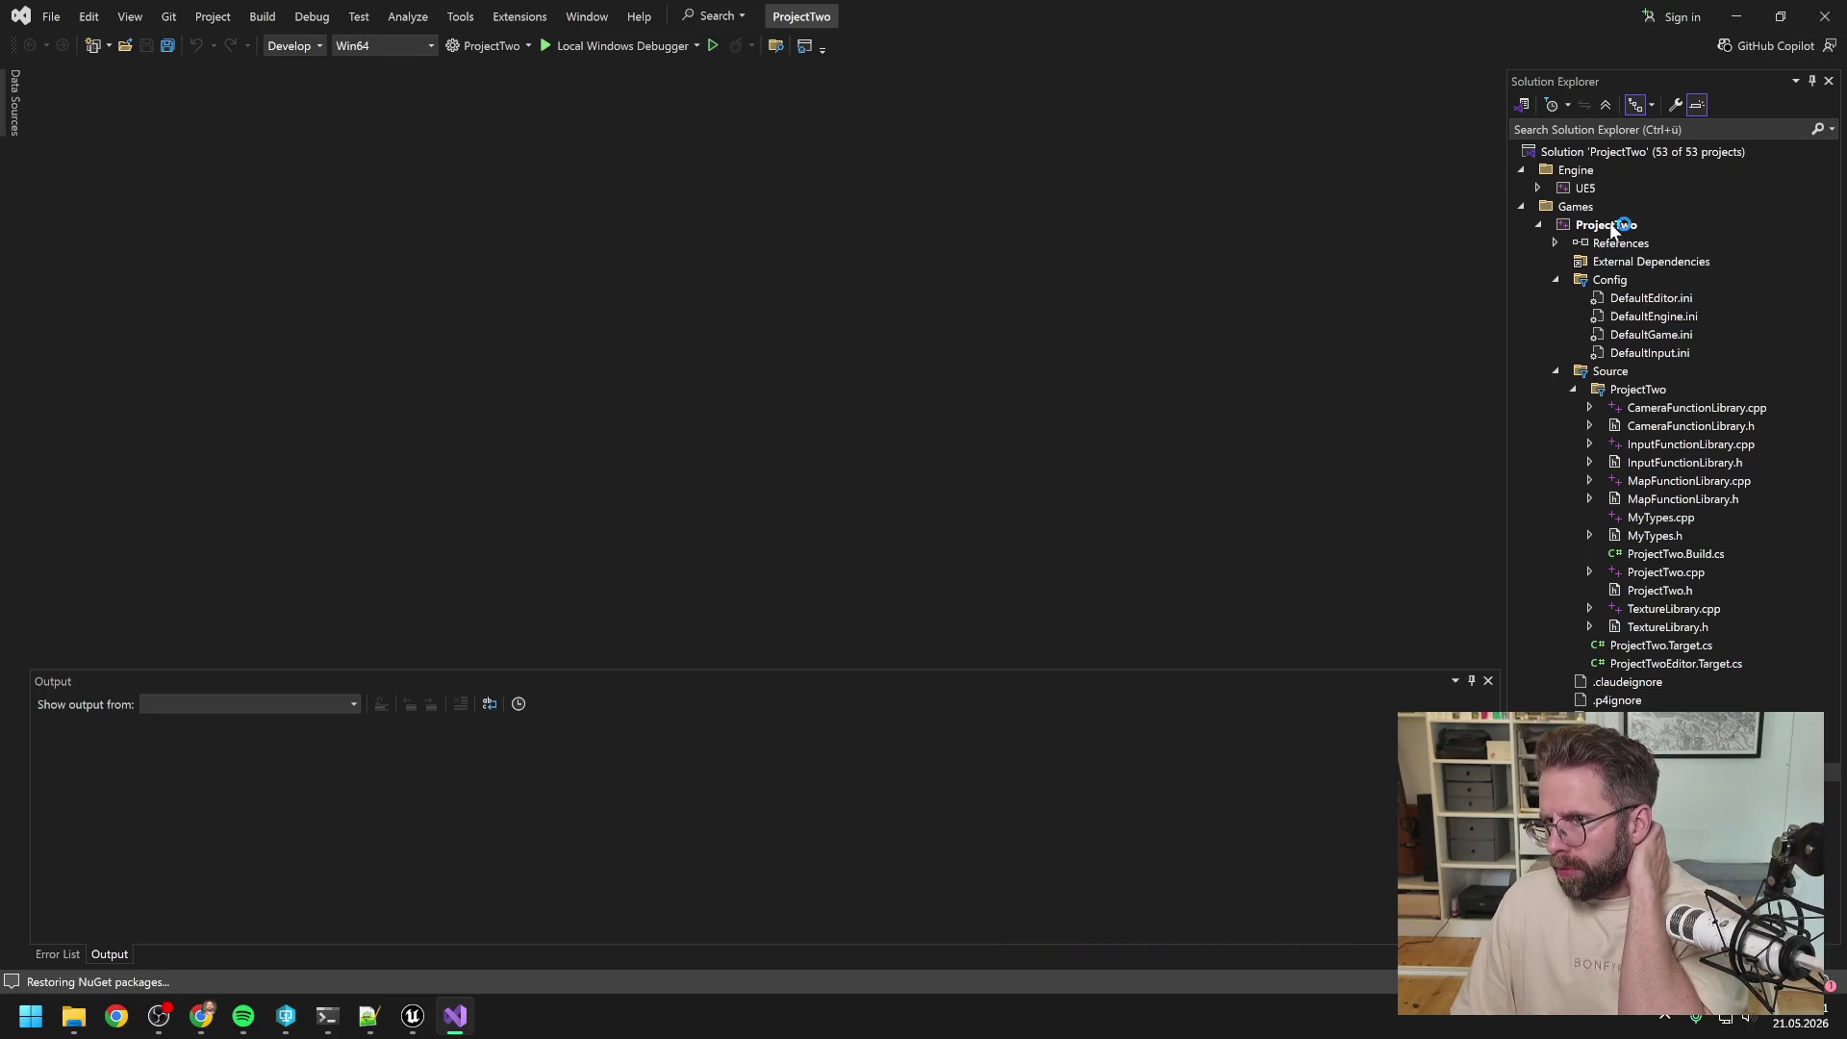
Step: Rebuild the ProjectTwo project, then close the Unreal Editor that locks its DLL
right_click(1608, 224)
right_click(1608, 227)
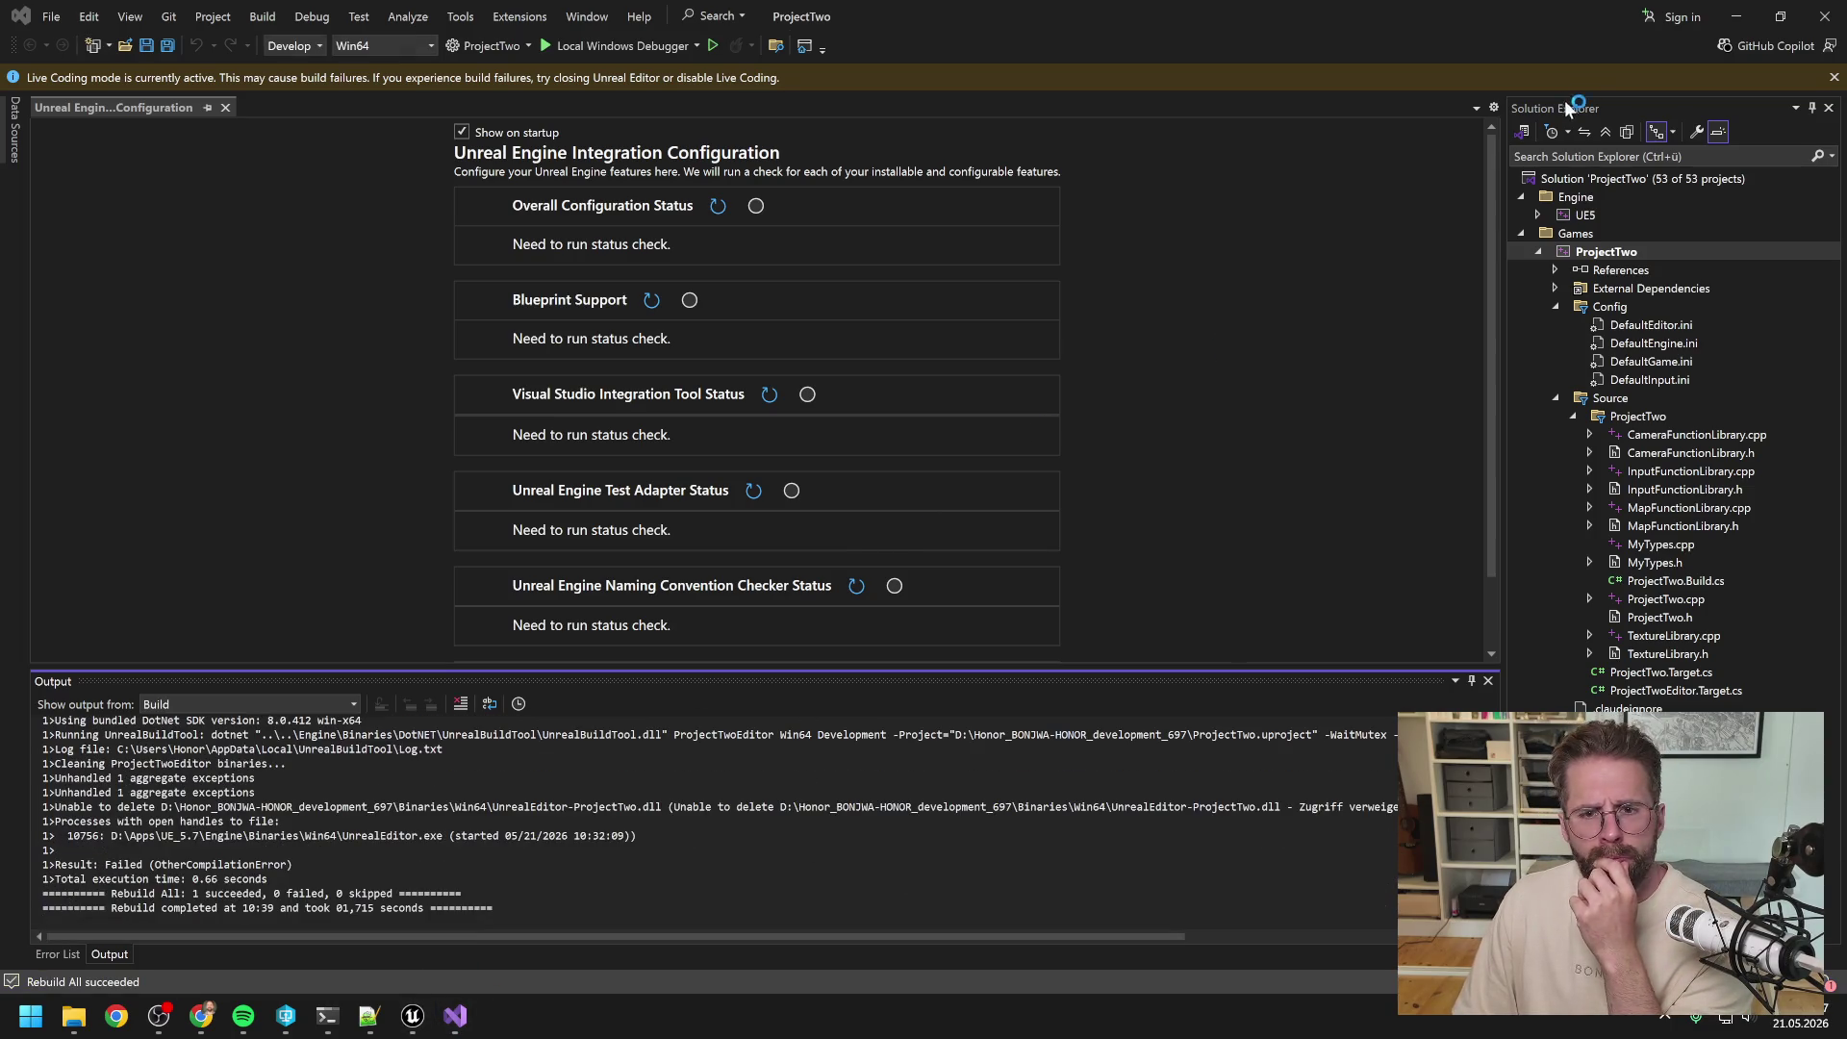
left_click(410, 1022)
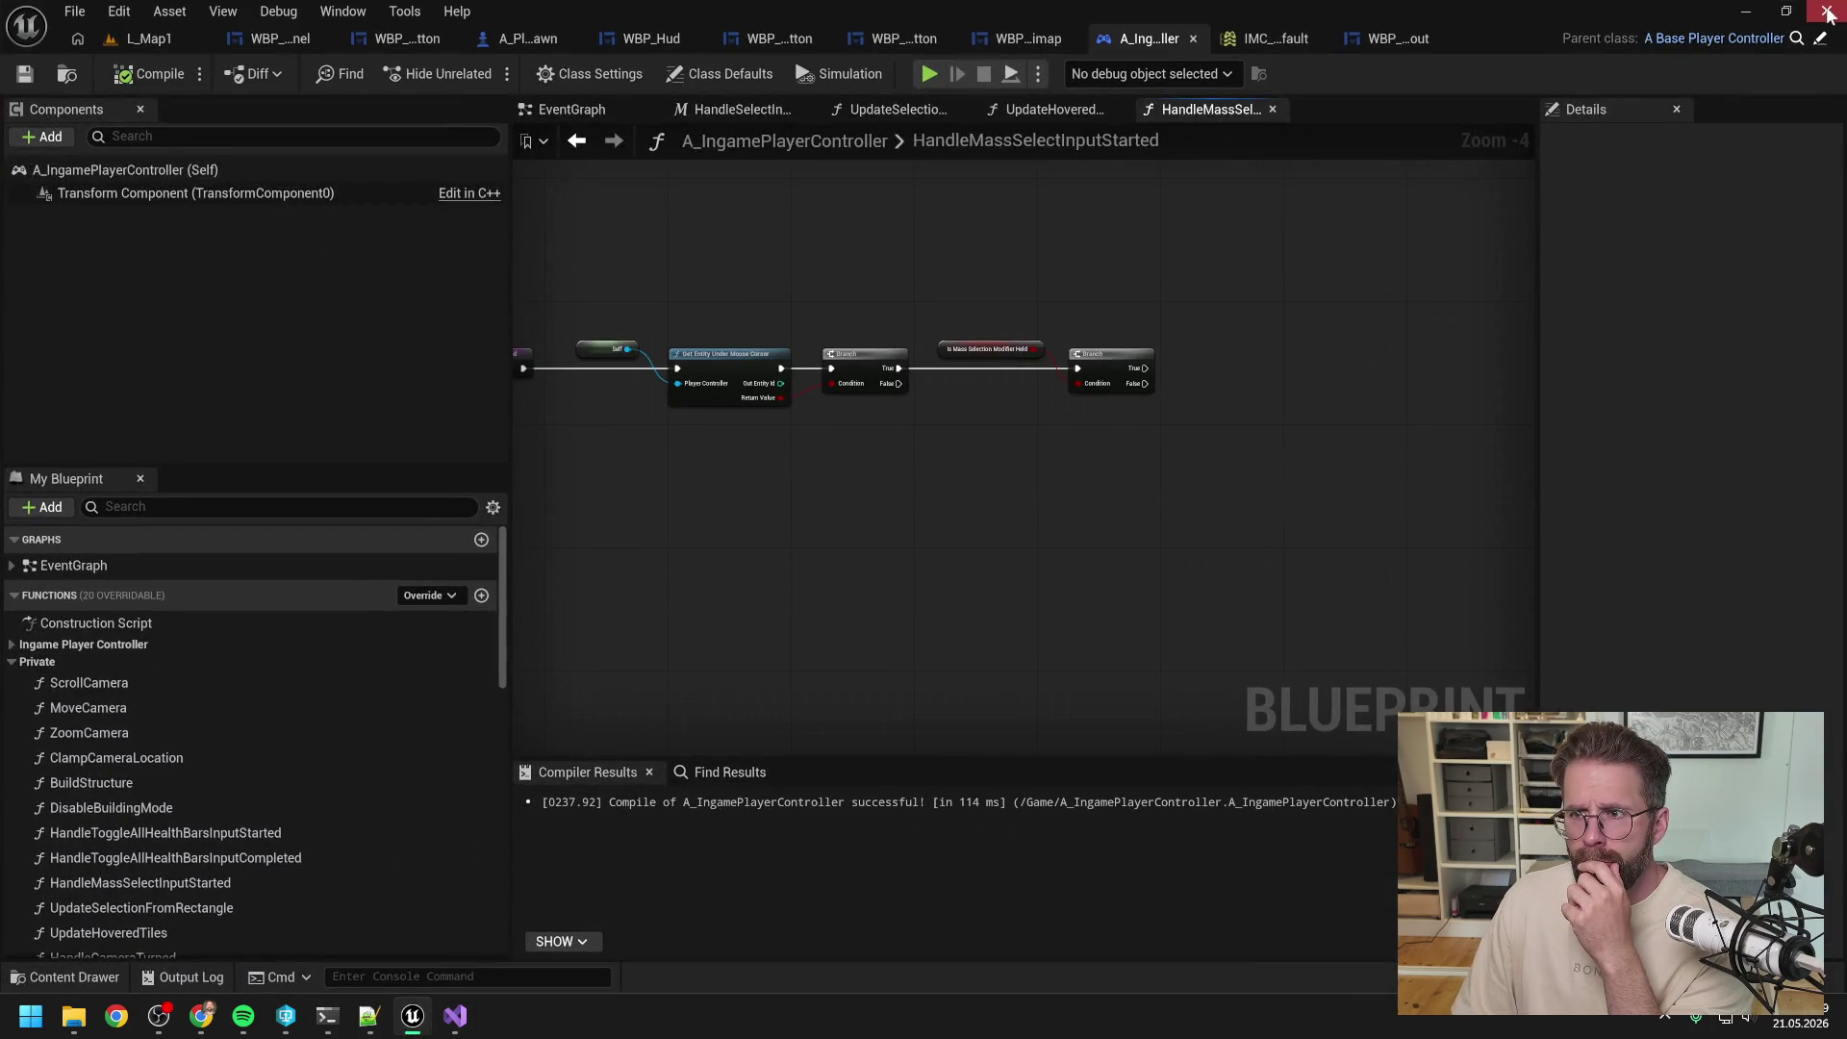
key("alt+F4")
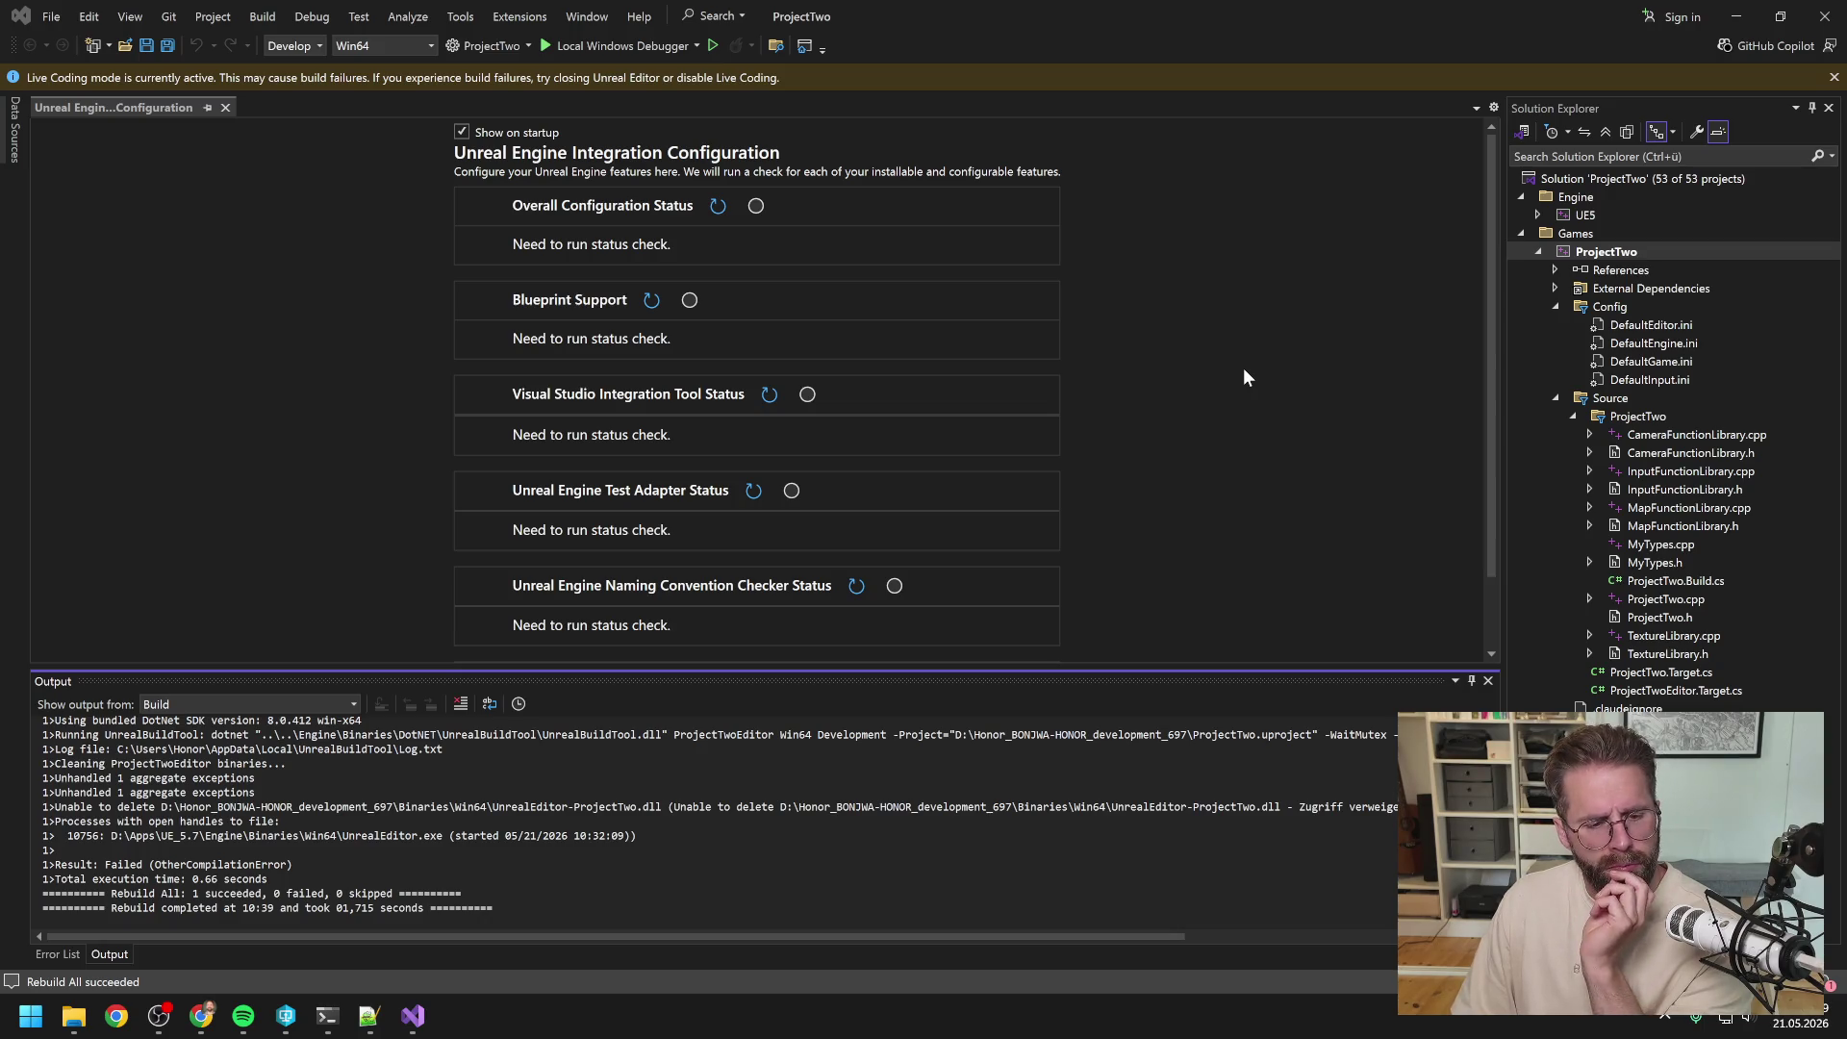
Step: Close Visual Studio, relaunch ProjectTwo, and decline the missing-modules rebuild so Unreal quits
left_click(1823, 17)
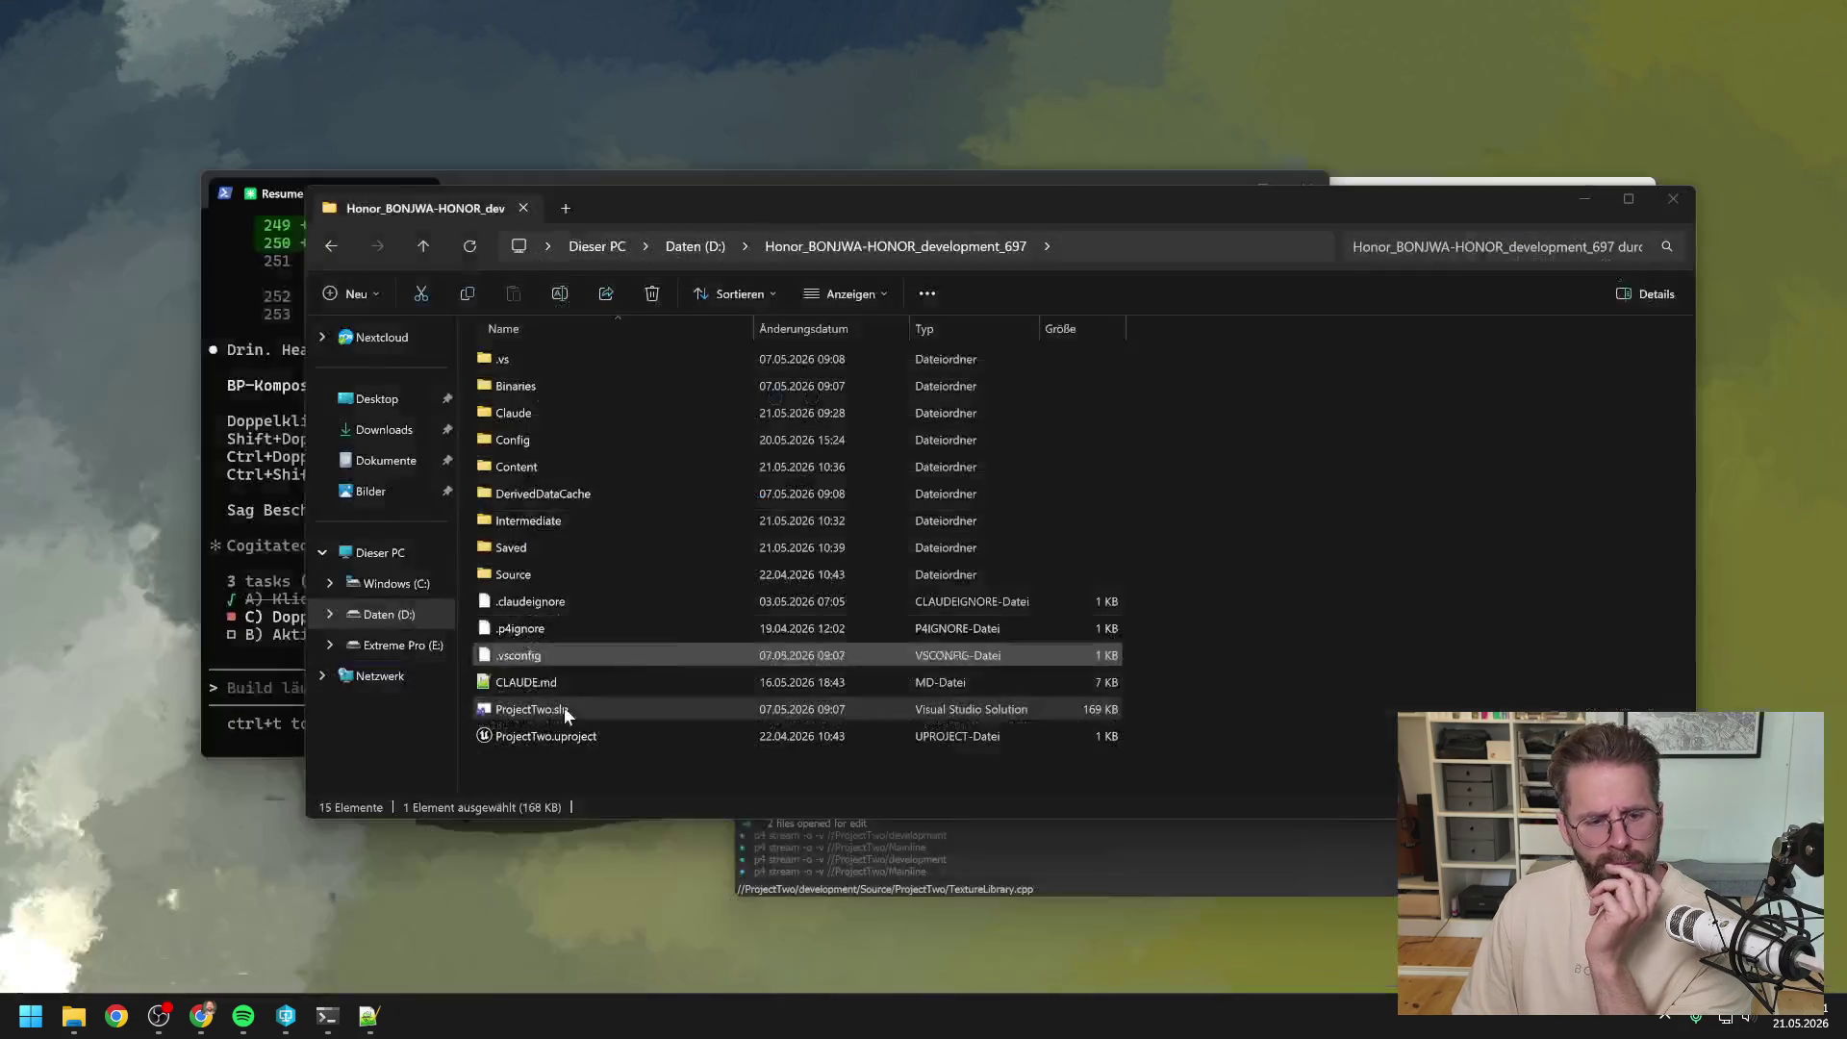
left_click(285, 1015)
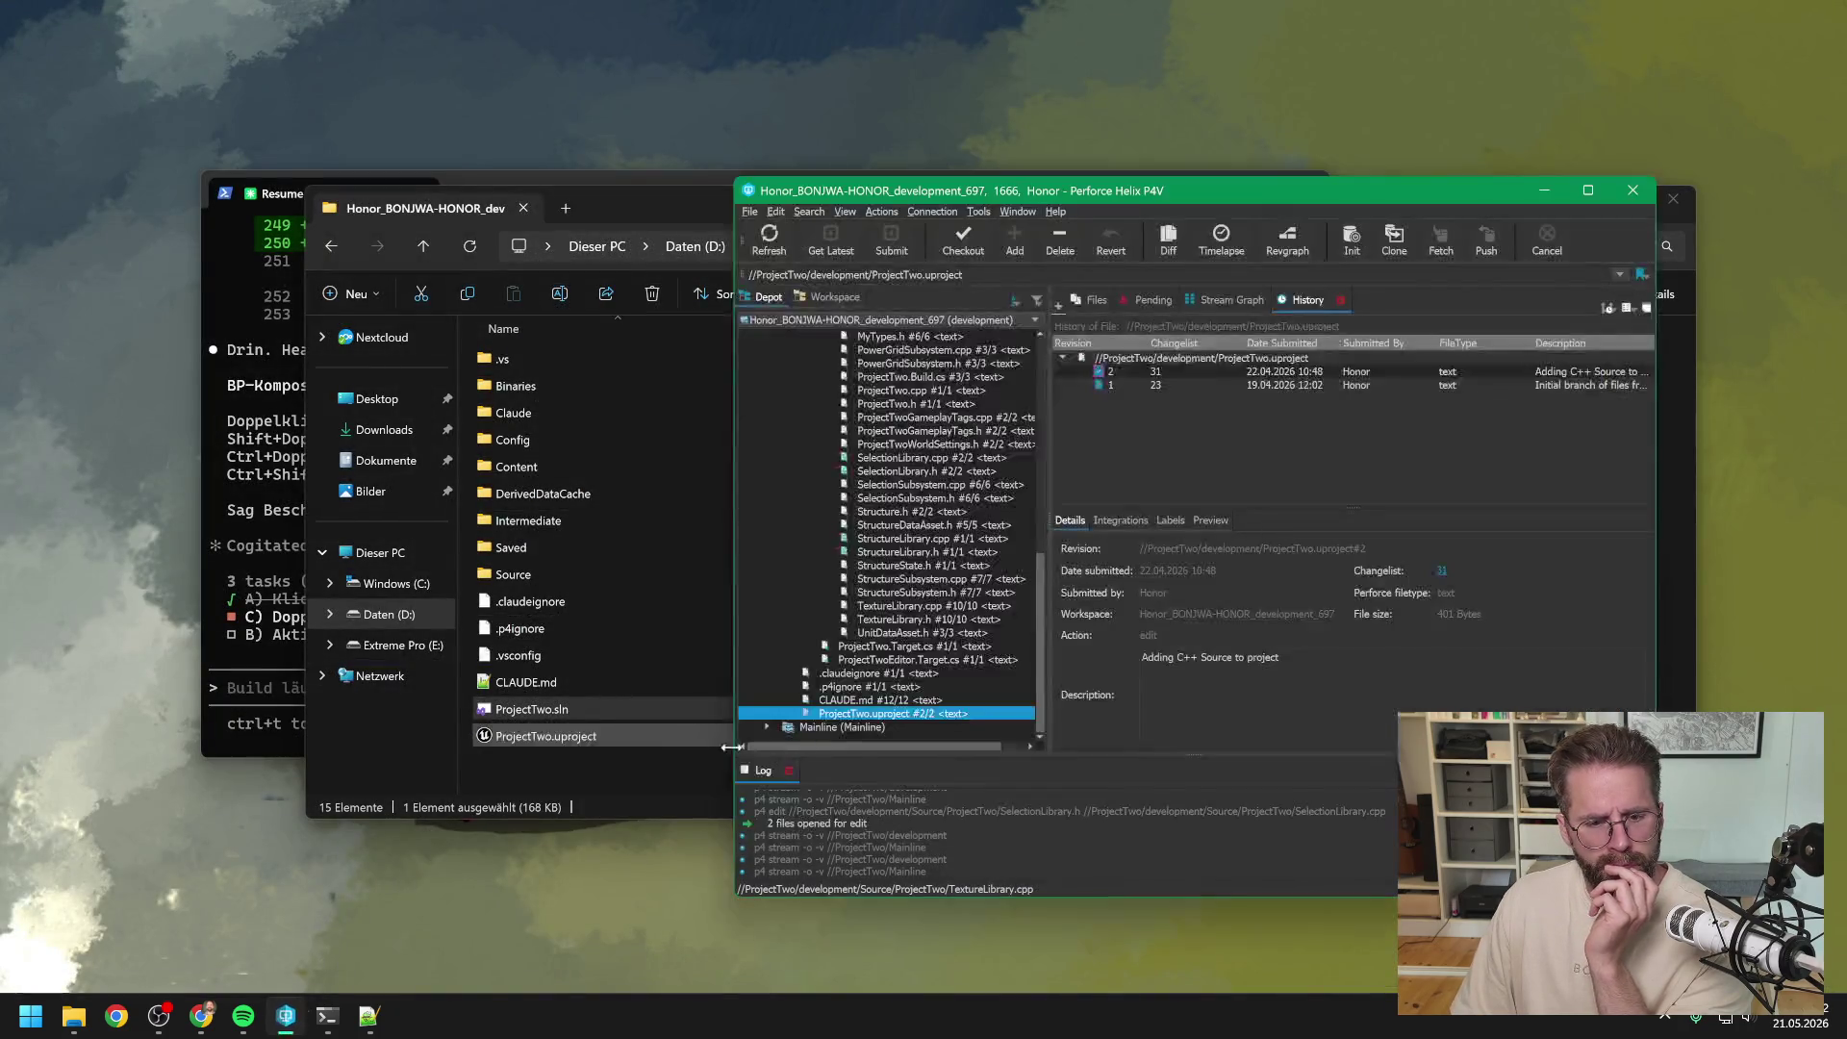
double_click(861, 717)
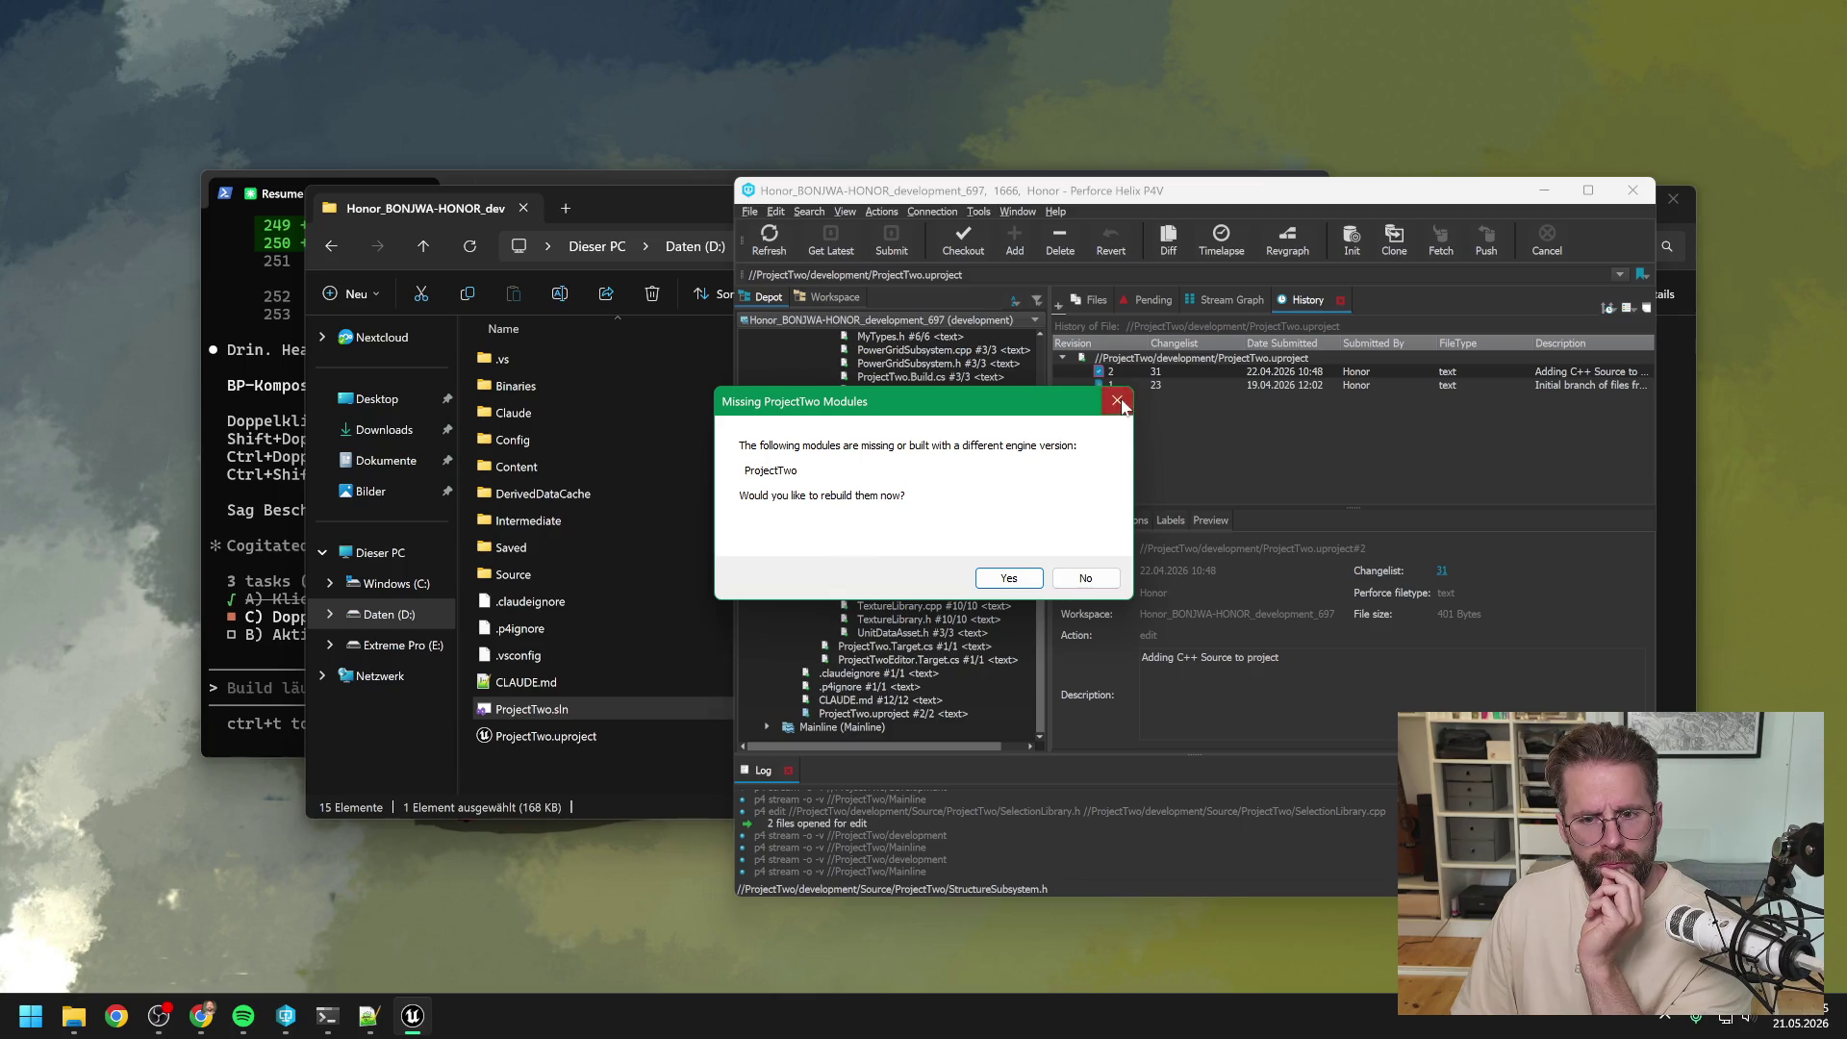
left_click(1117, 401)
left_click(1236, 575)
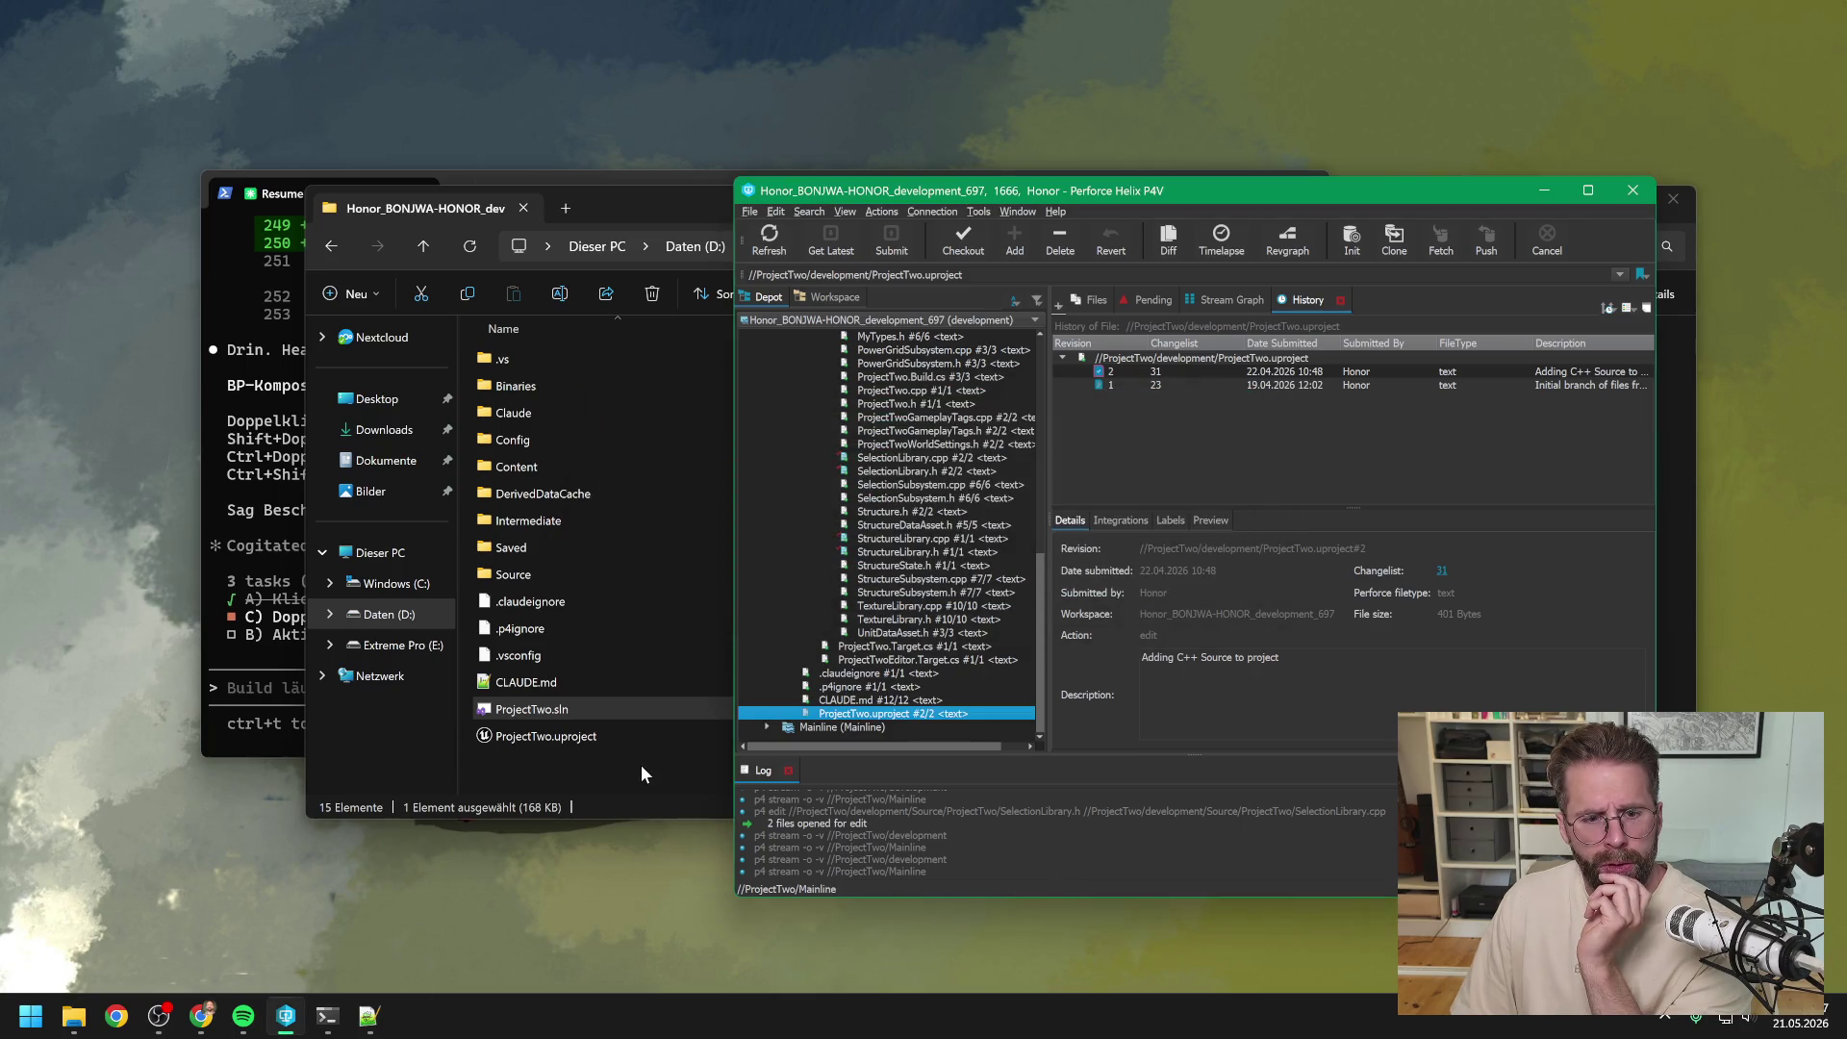
Step: Reopen ProjectTwo.sln in Visual Studio and select the ProjectTwo project
left_click(644, 764)
double_click(569, 706)
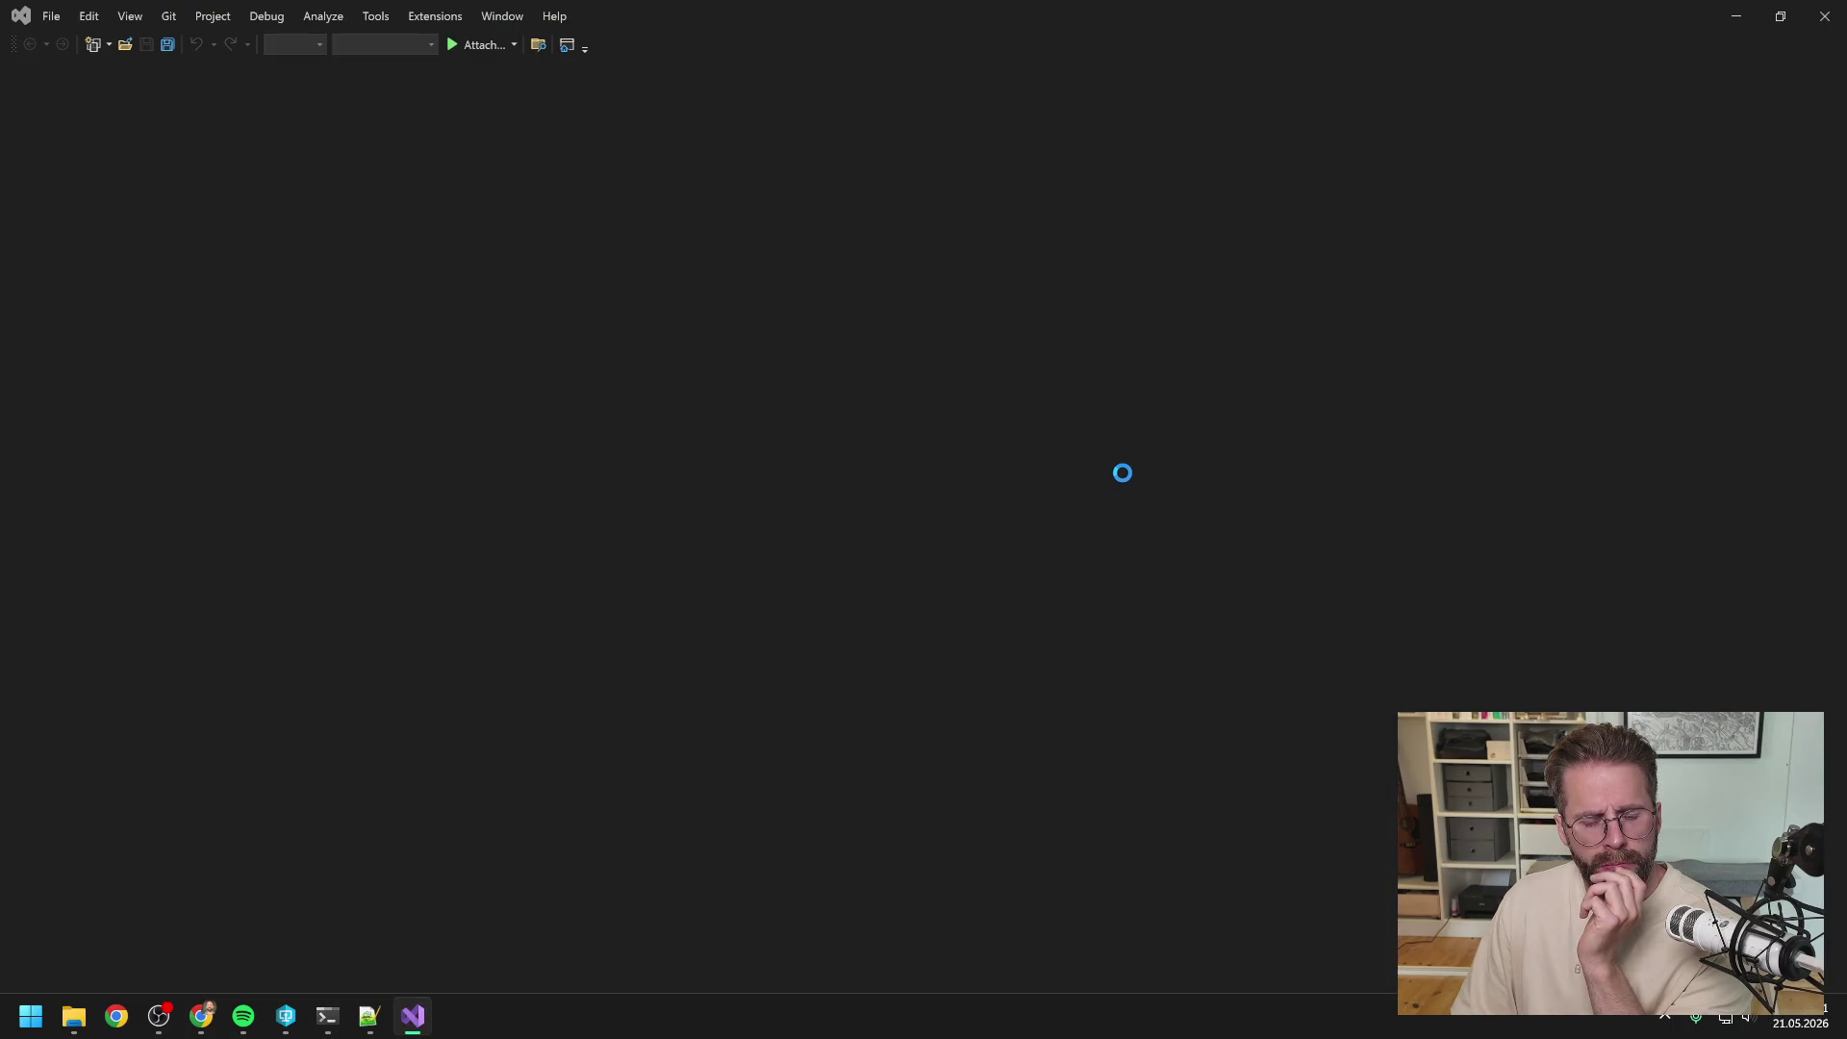
left_click(1612, 223)
Step: Clean and rebuild the ProjectTwo project, then close Visual Studio
right_click(1606, 223)
right_click(1577, 224)
left_click(1572, 267)
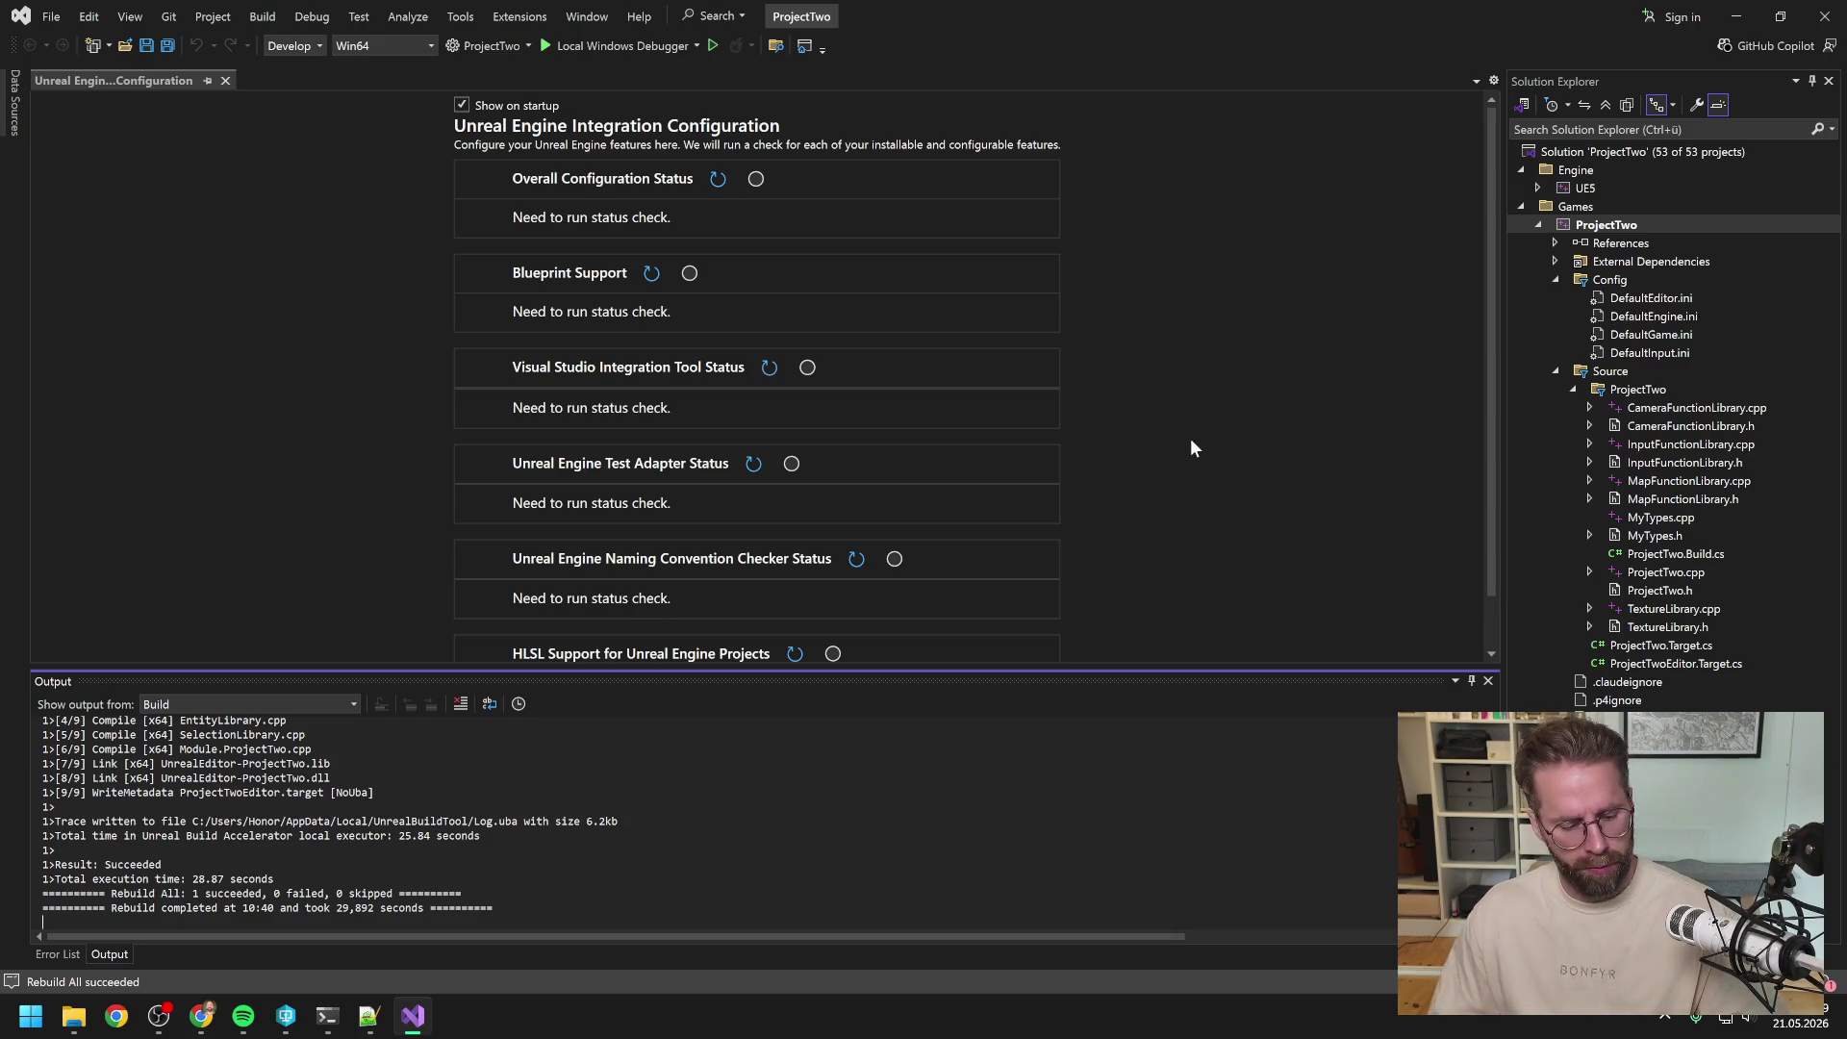
left_click(1825, 16)
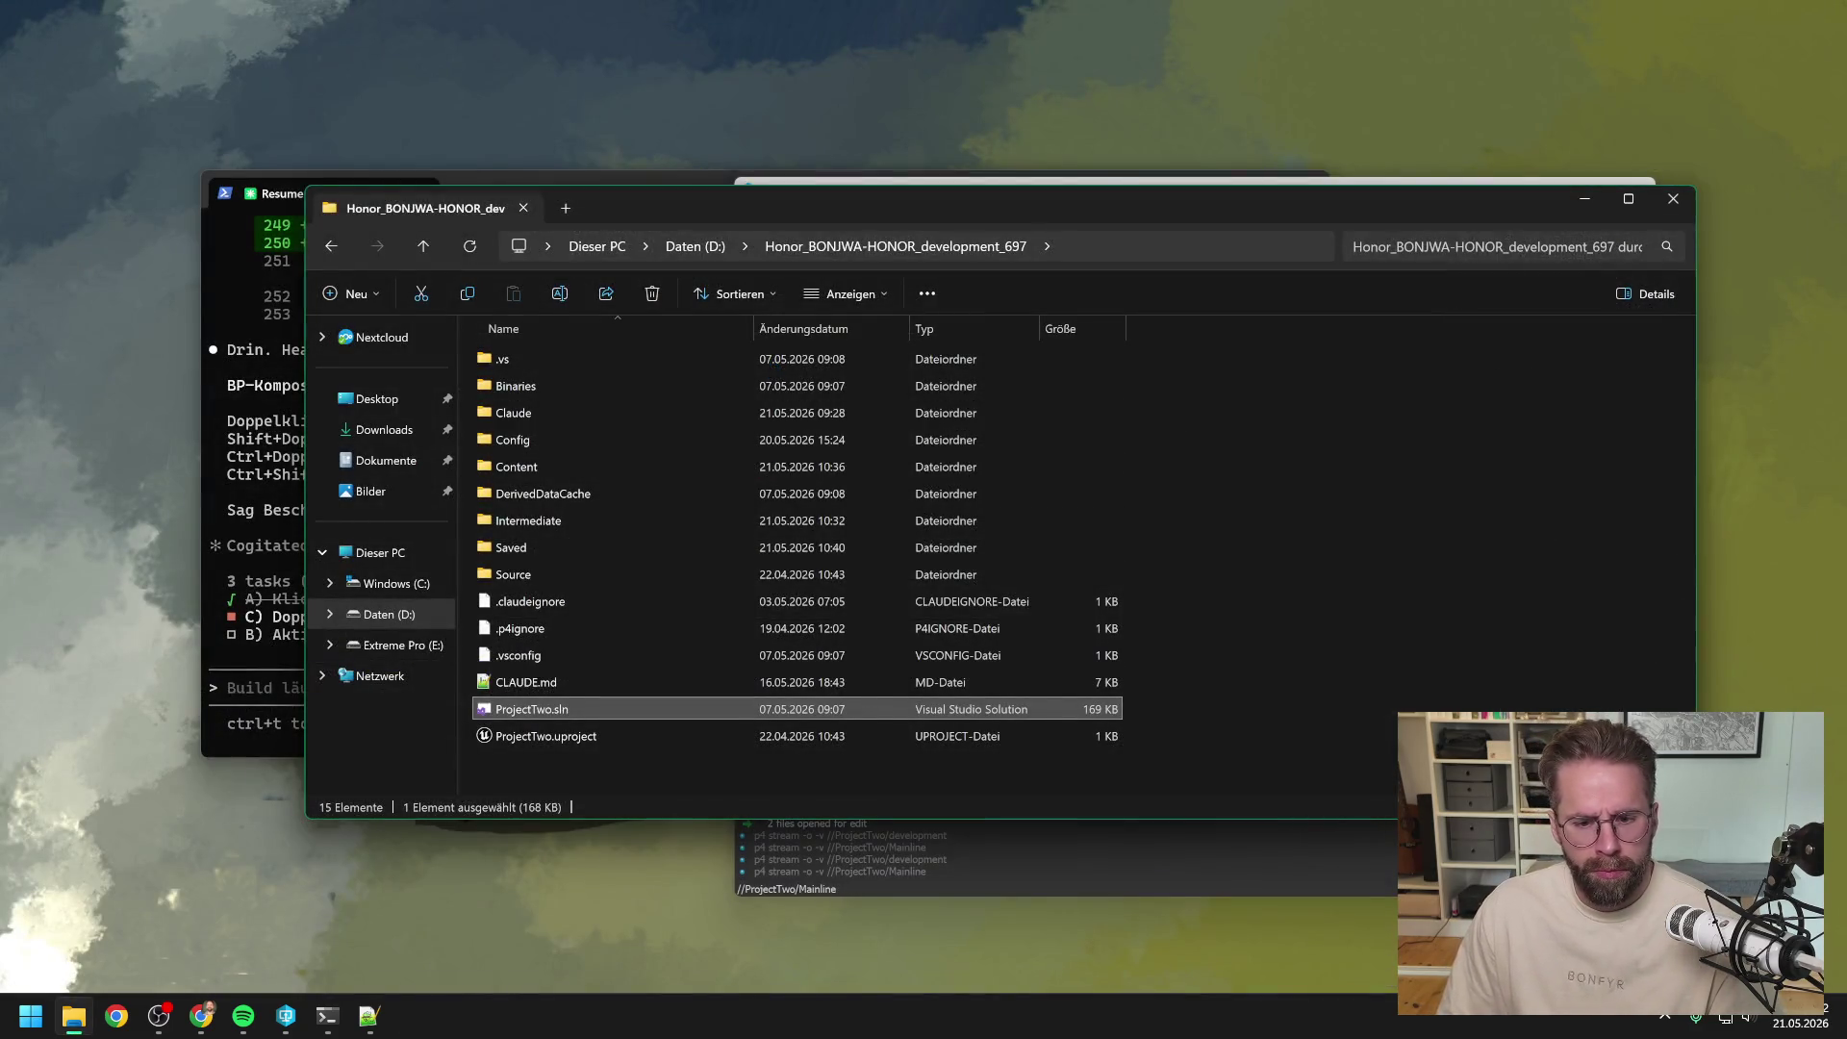
left_click(837, 852)
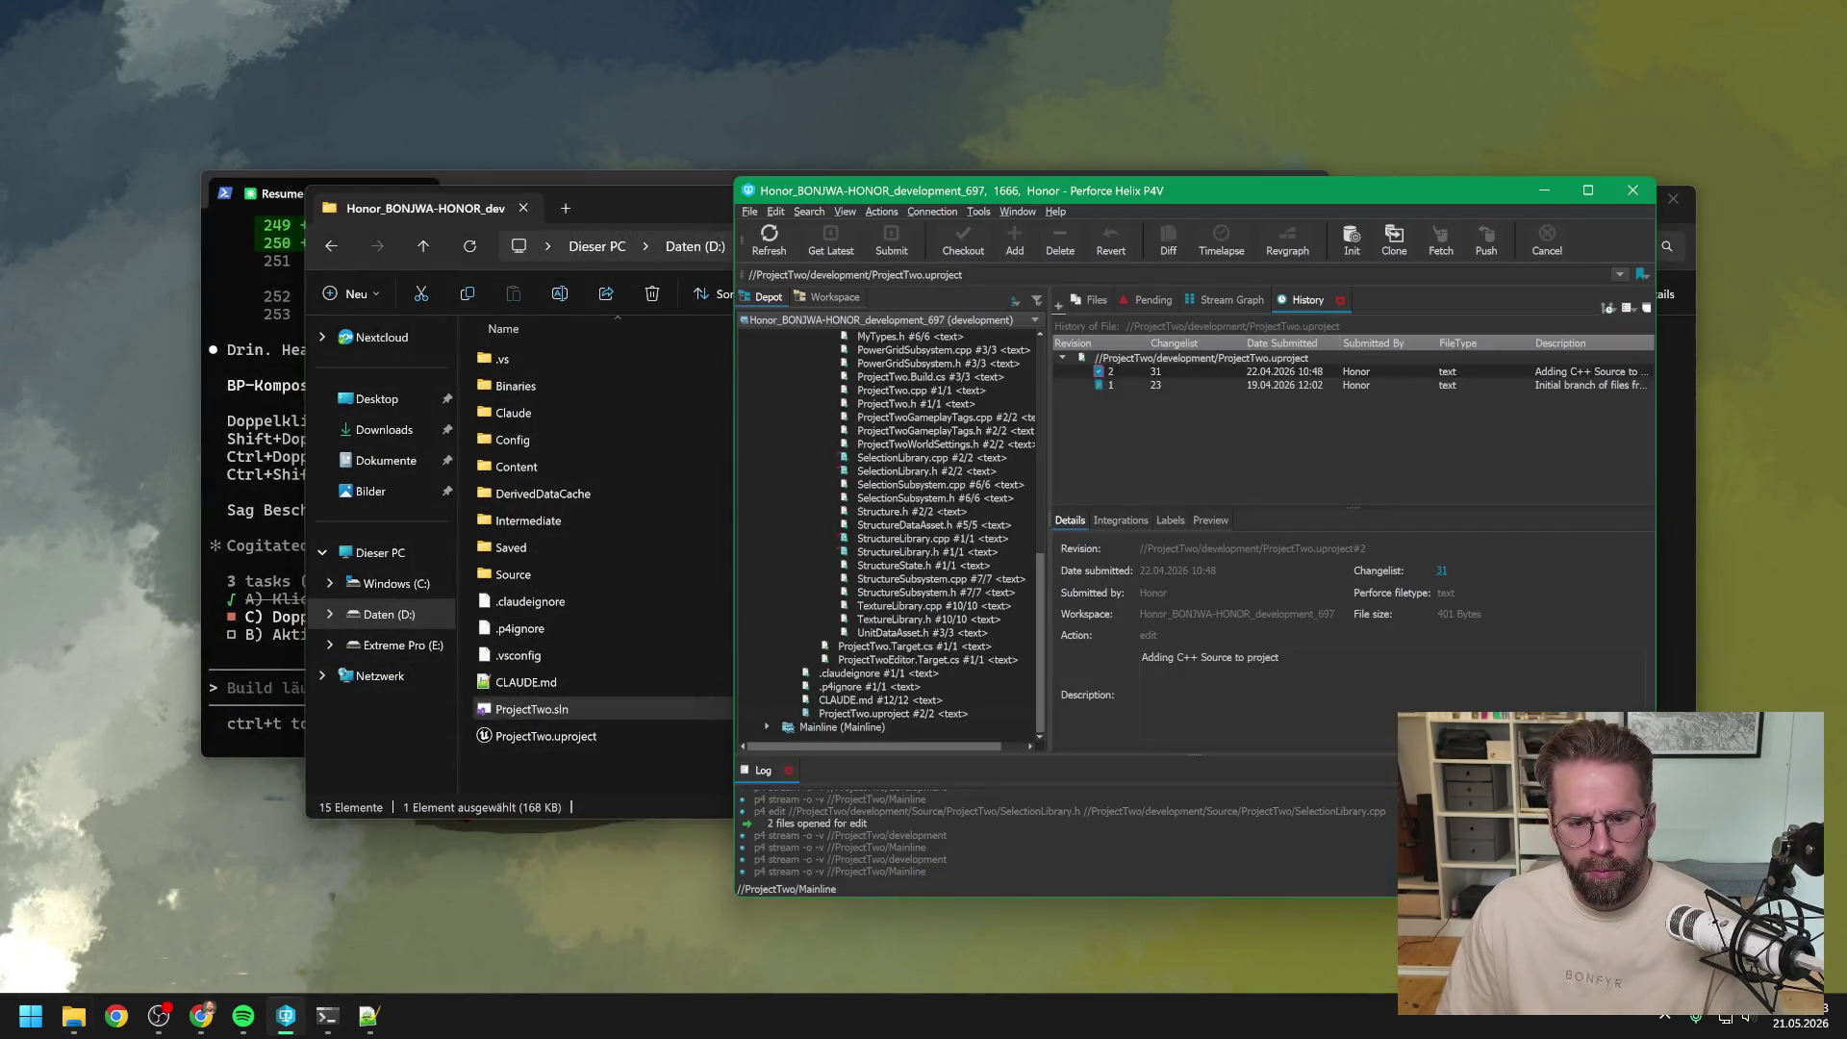
Step: Launch ProjectTwo.uproject from the Perforce depot tree in the Unreal Editor
double_click(896, 714)
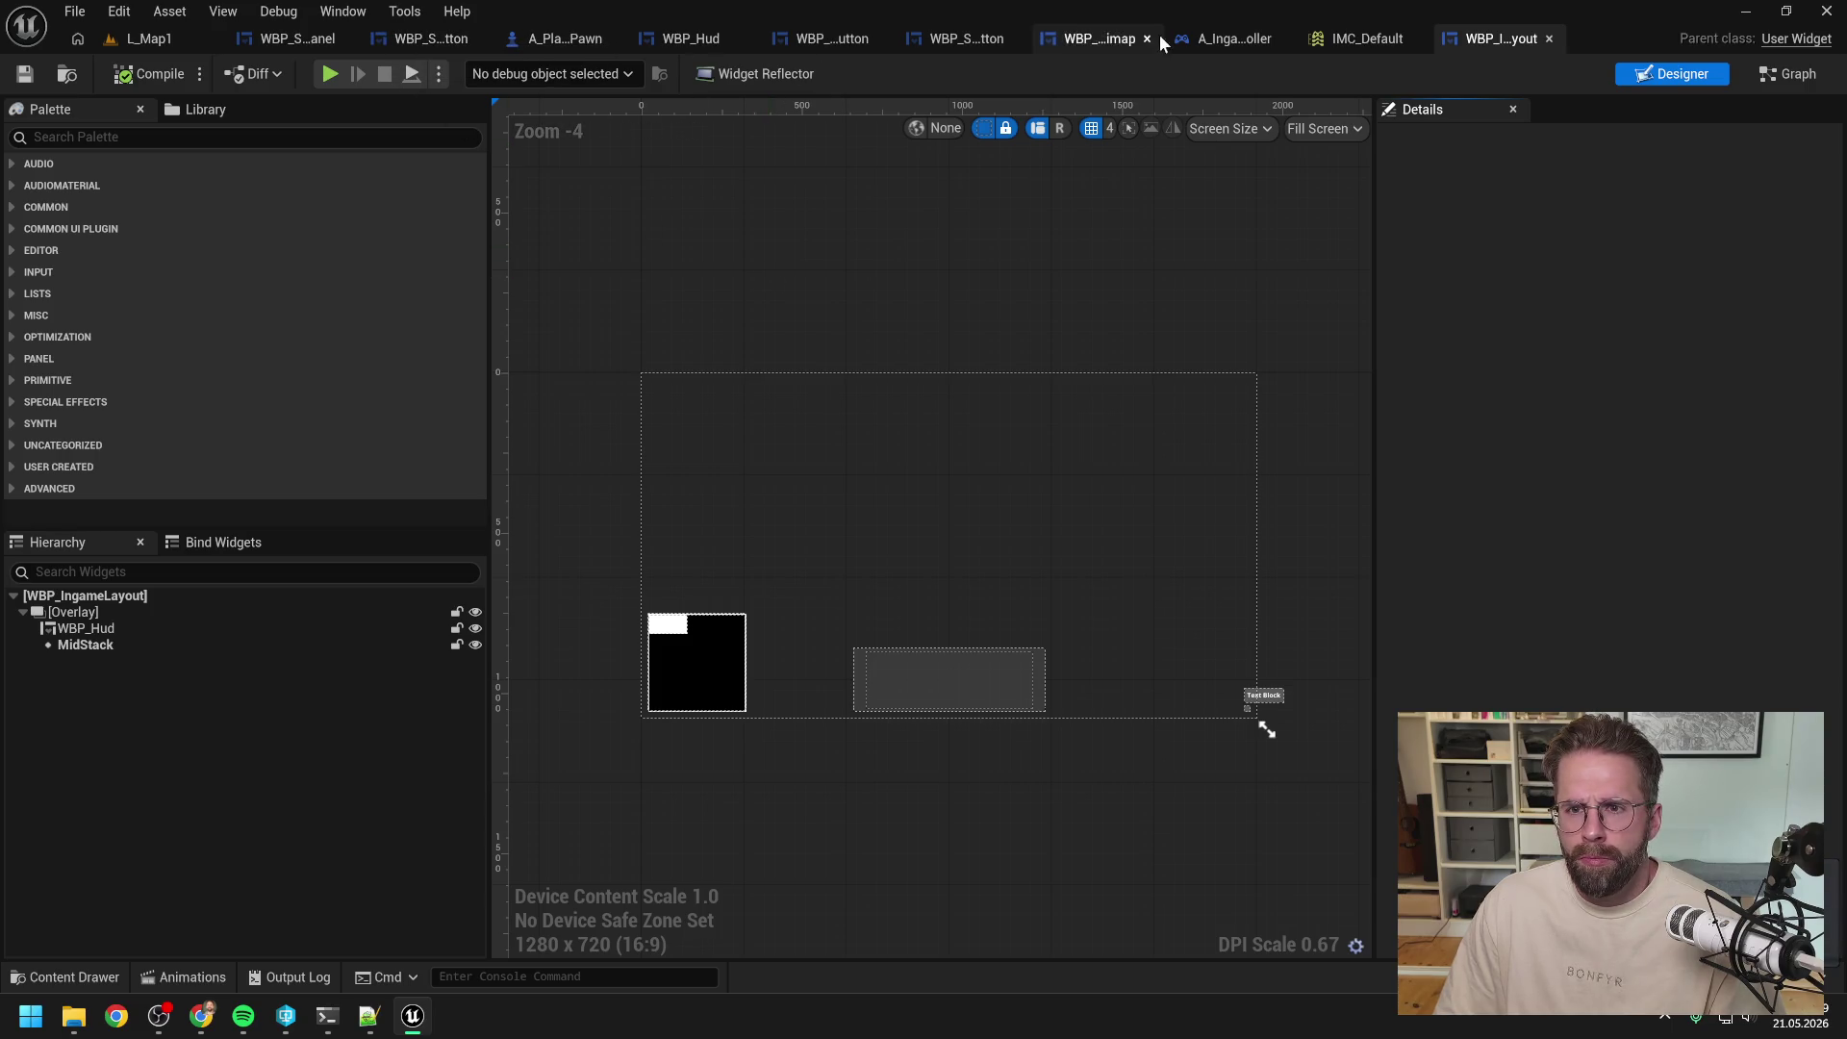
Step: In A_IngamePlayerController's HandleMassSelectInputStarted, add Get Entities Of Same Type fed by Out Entity Id
left_click(1236, 39)
double_click(991, 370)
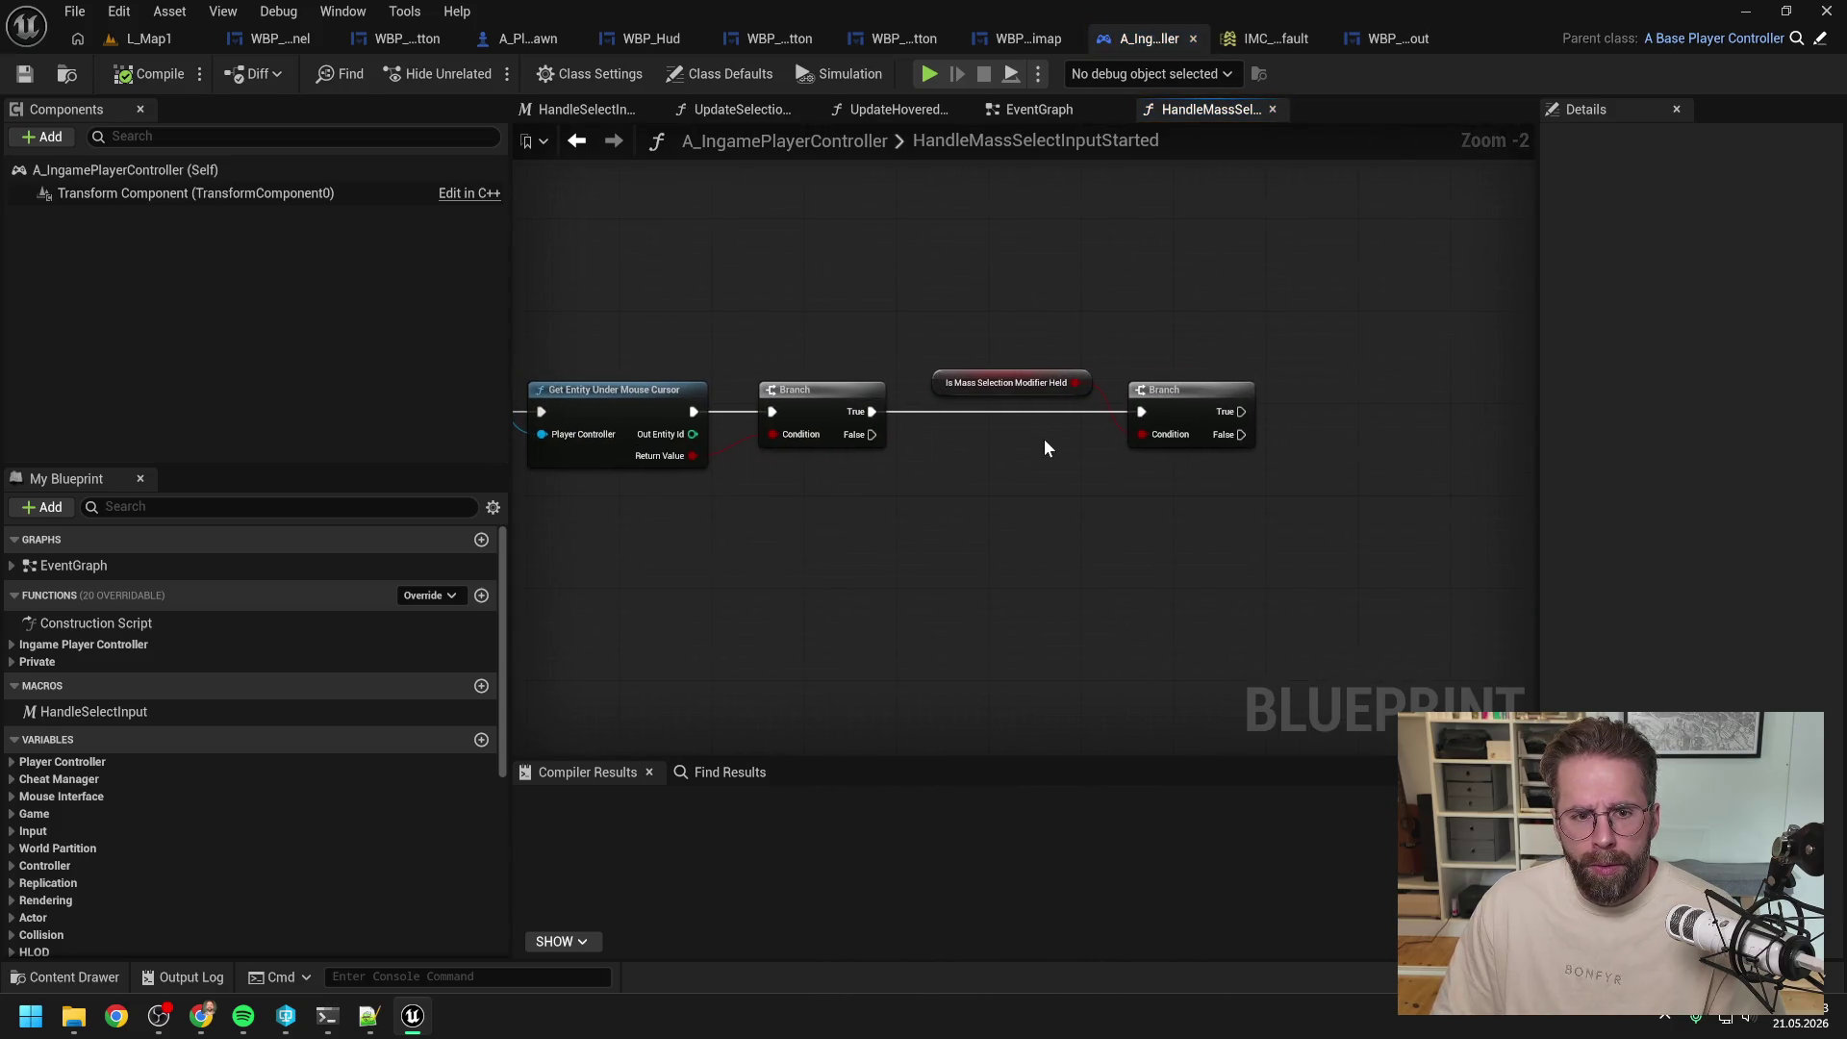
right_click(1158, 415)
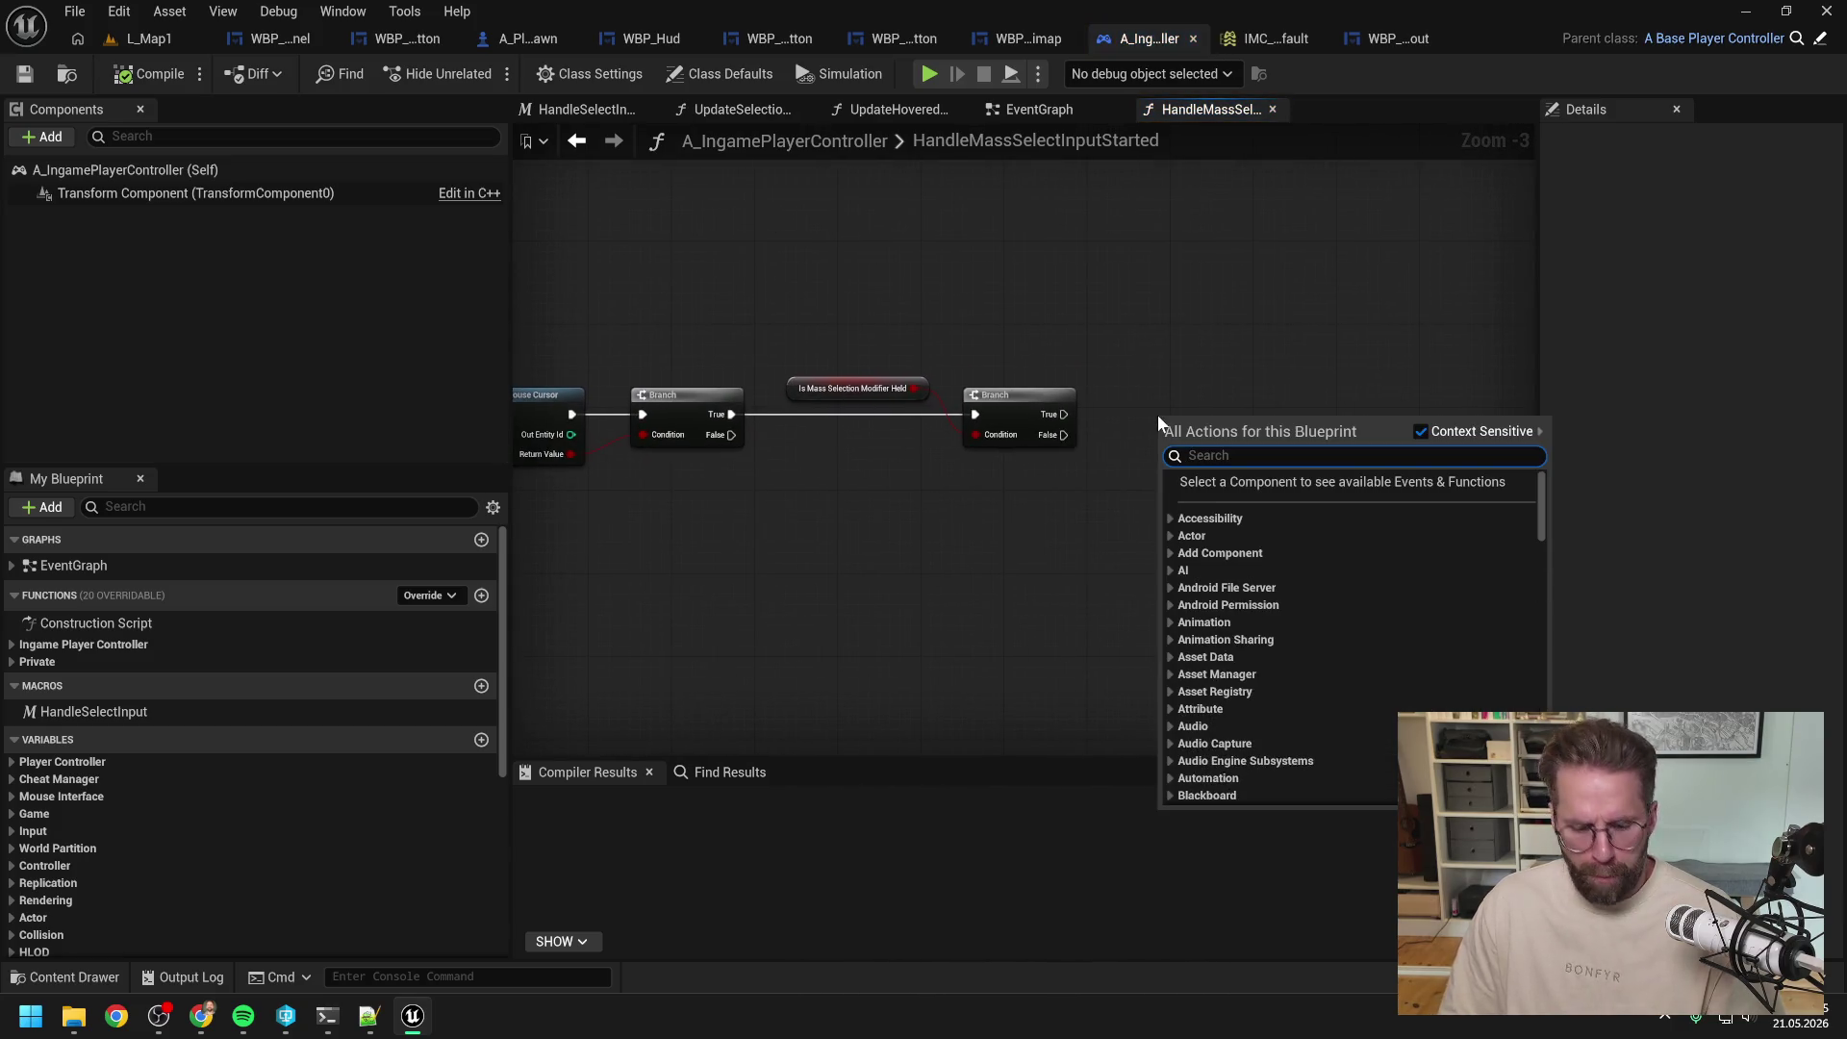
type("get ent")
type("iti")
key("Return")
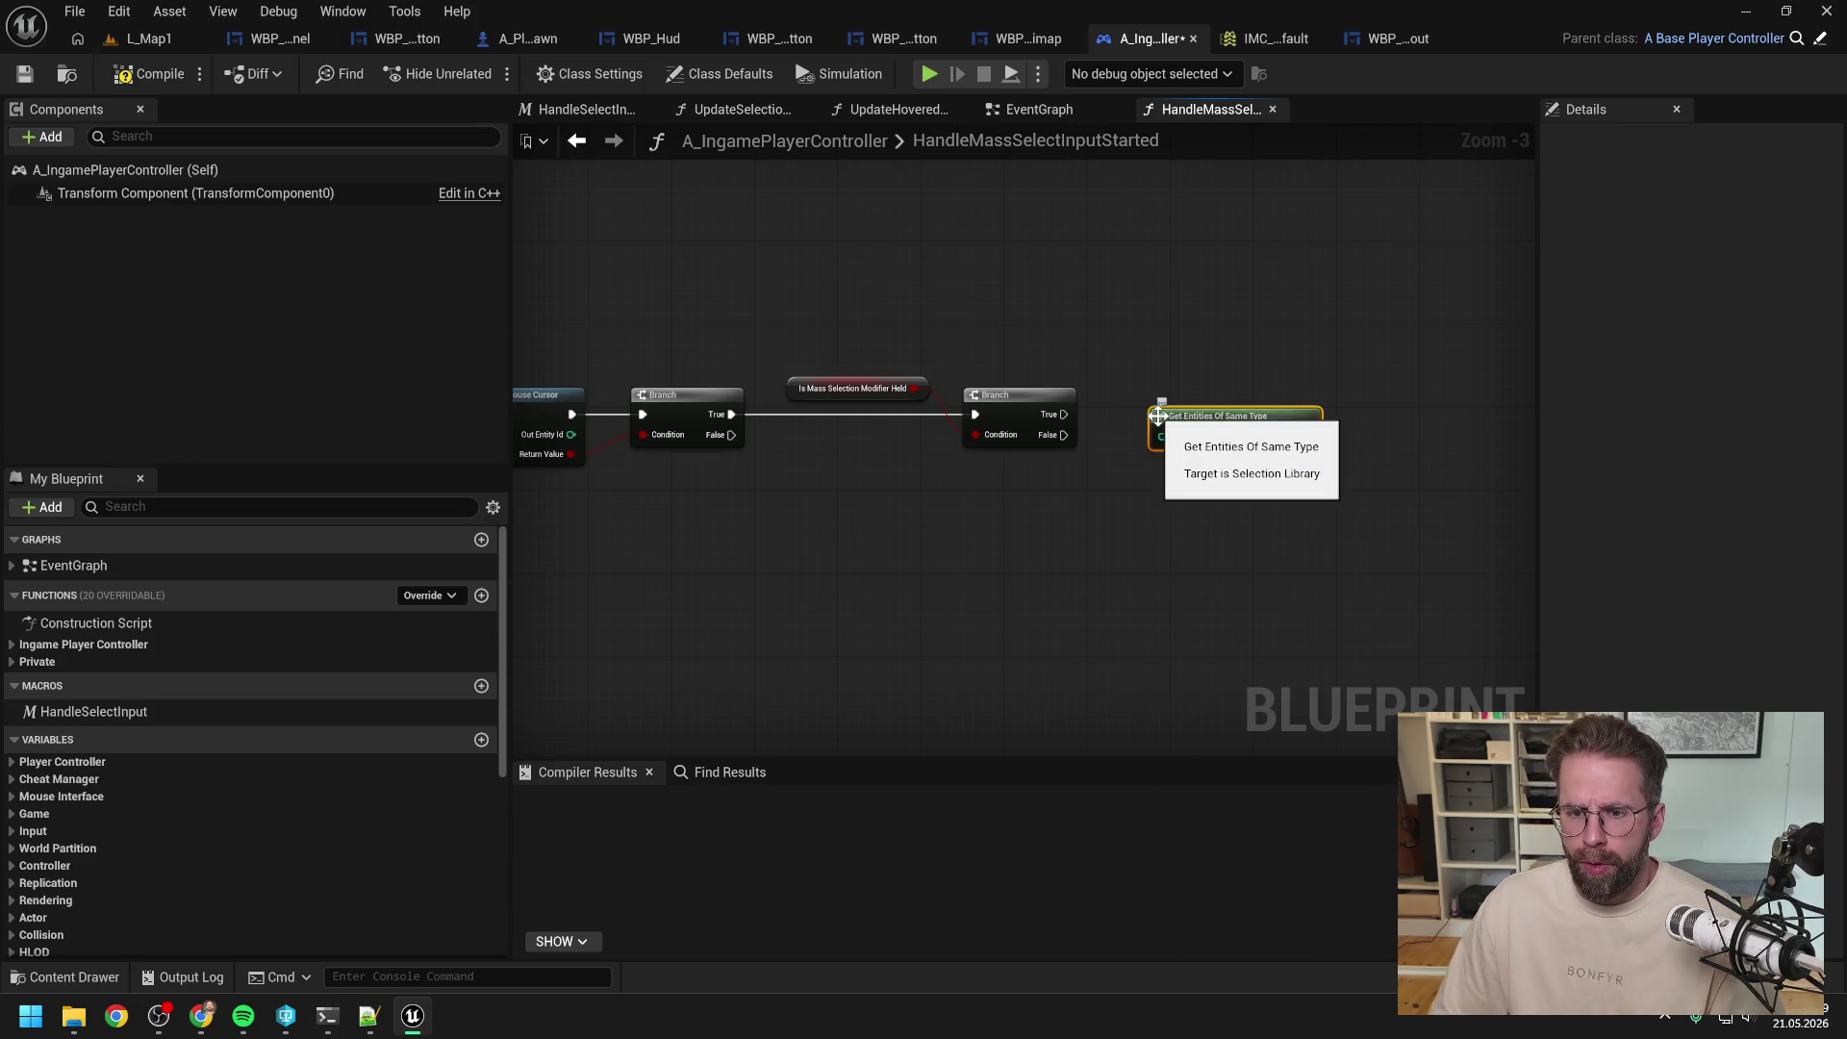
mouse_move(1296, 383)
left_mouse_down()
mouse_move(1302, 436)
mouse_move(1128, 441)
left_mouse_up()
left_click(1324, 363)
left_click_drag(699, 393, 1078, 456)
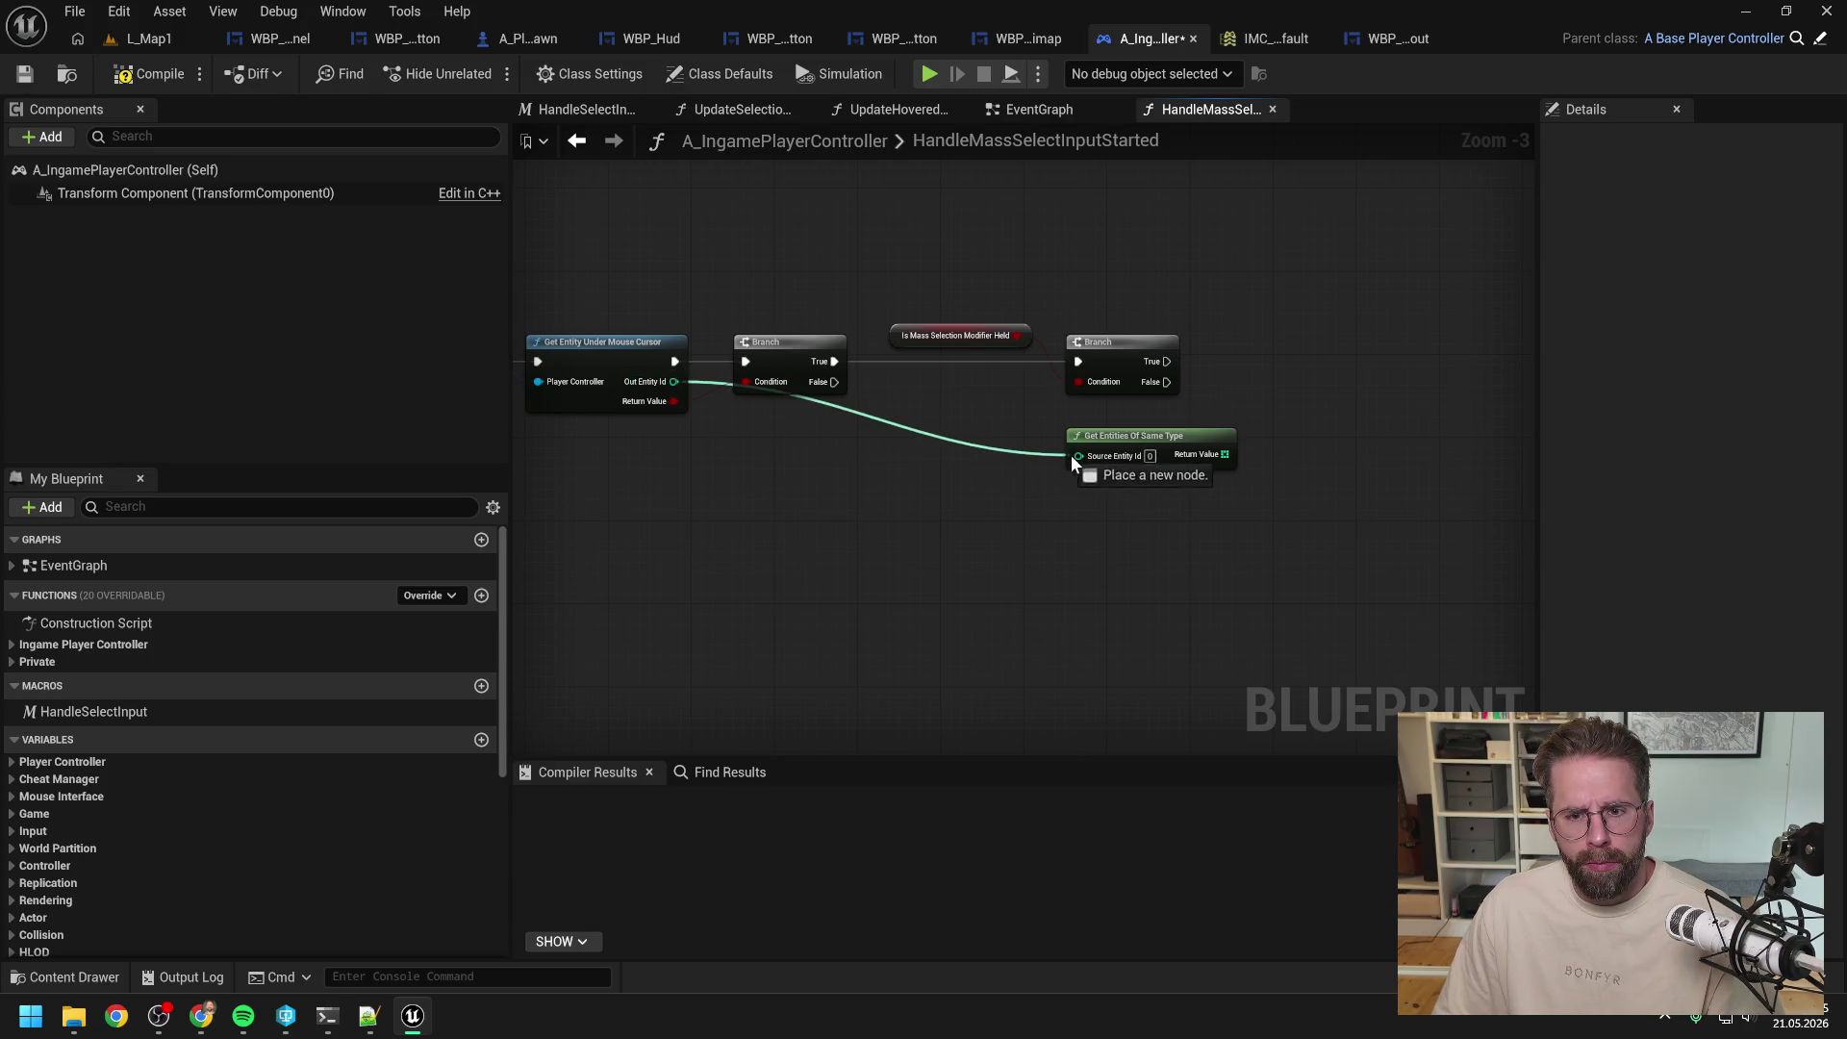
Step: Add a Filter Entities on Screen node fed by the same-type entity ids
right_click(1197, 411)
type("filter")
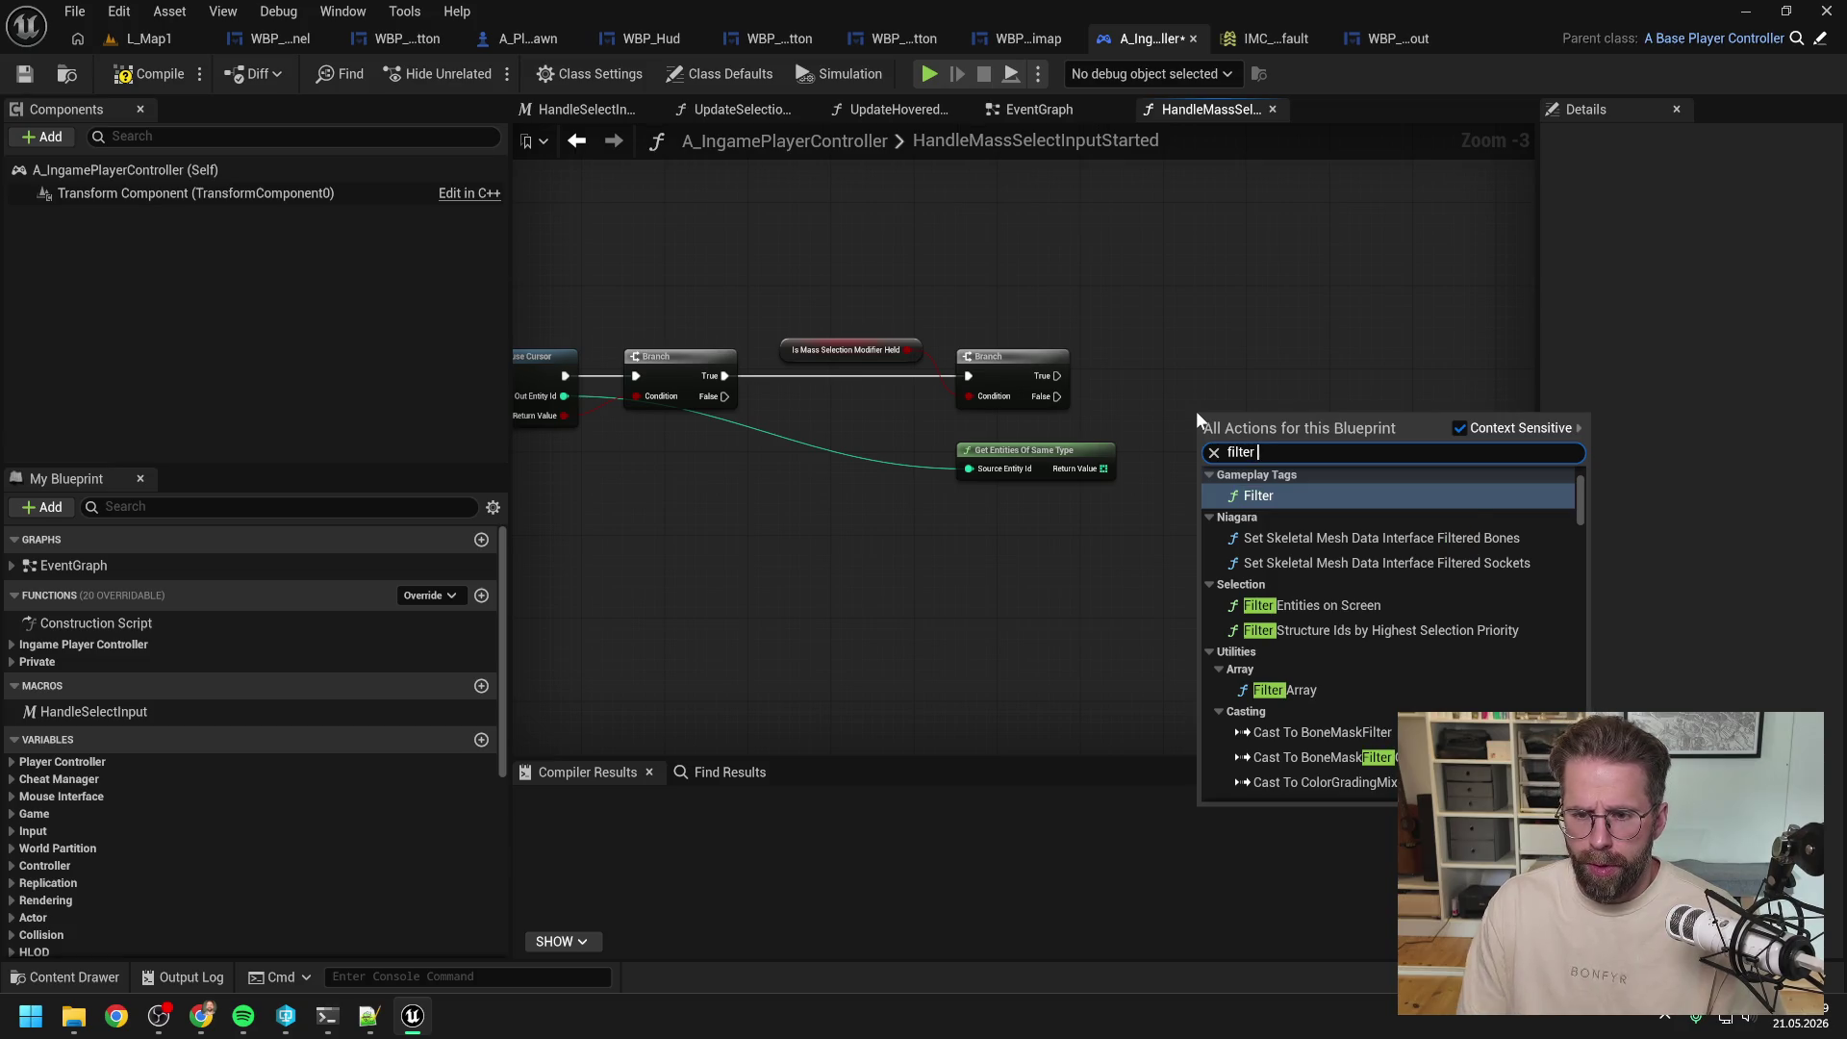
left_click(1289, 605)
left_click_drag(1103, 468, 1213, 460)
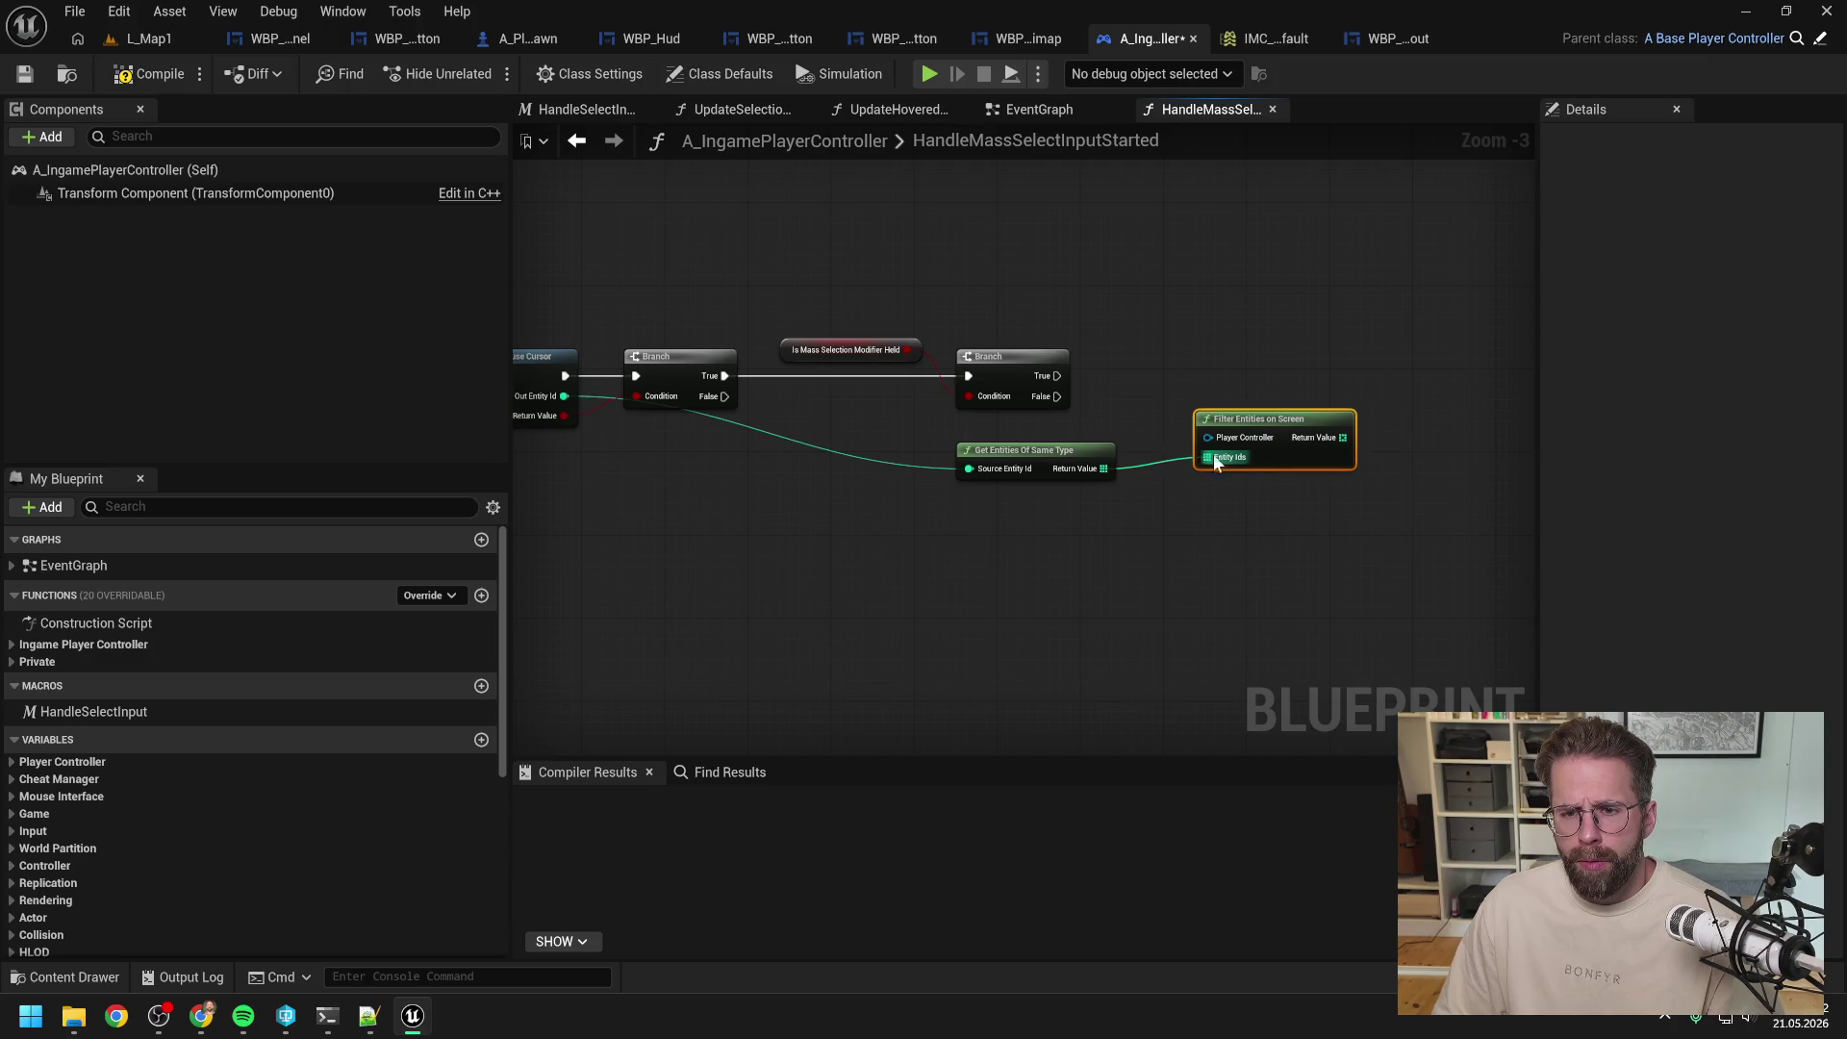
left_click(1280, 385)
Step: Place an Is Add to Selection Modifier Held getter below the chain
scroll(1280, 383, "down", 1)
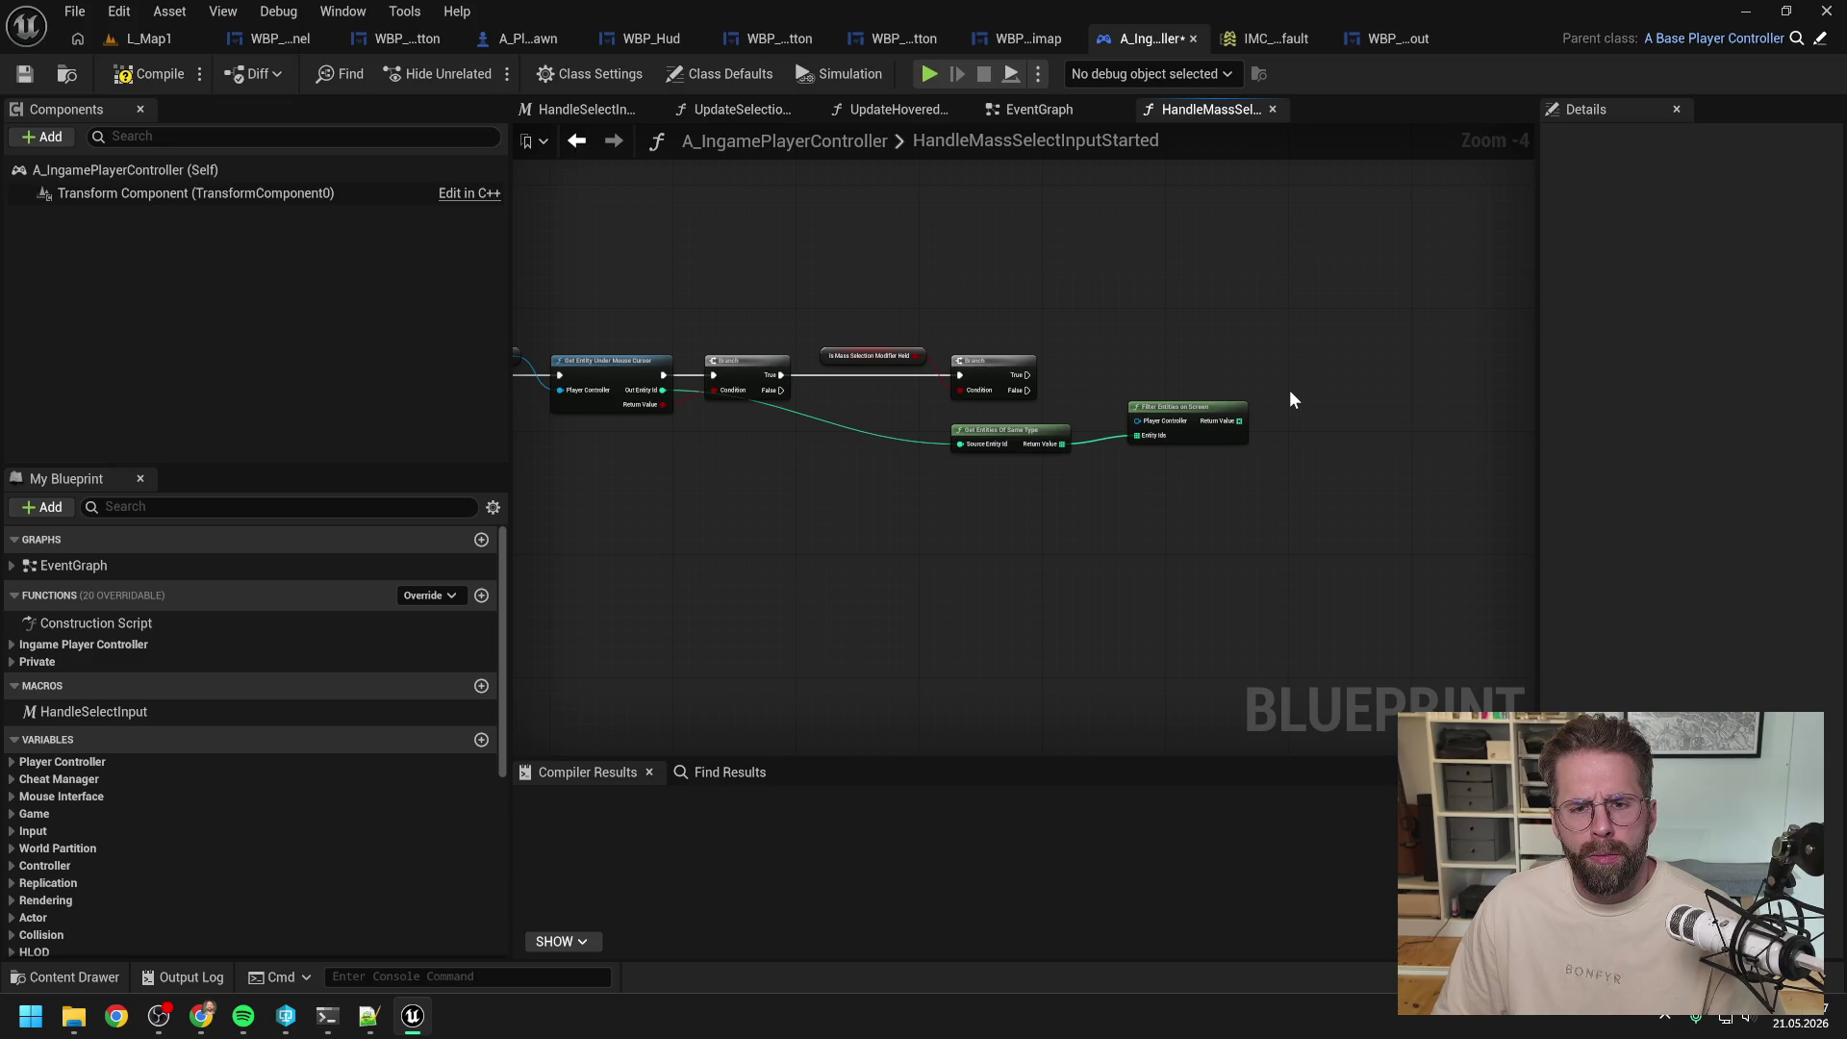
mouse_move(1135, 354)
left_mouse_down()
mouse_move(1370, 343)
mouse_move(1280, 338)
left_mouse_up()
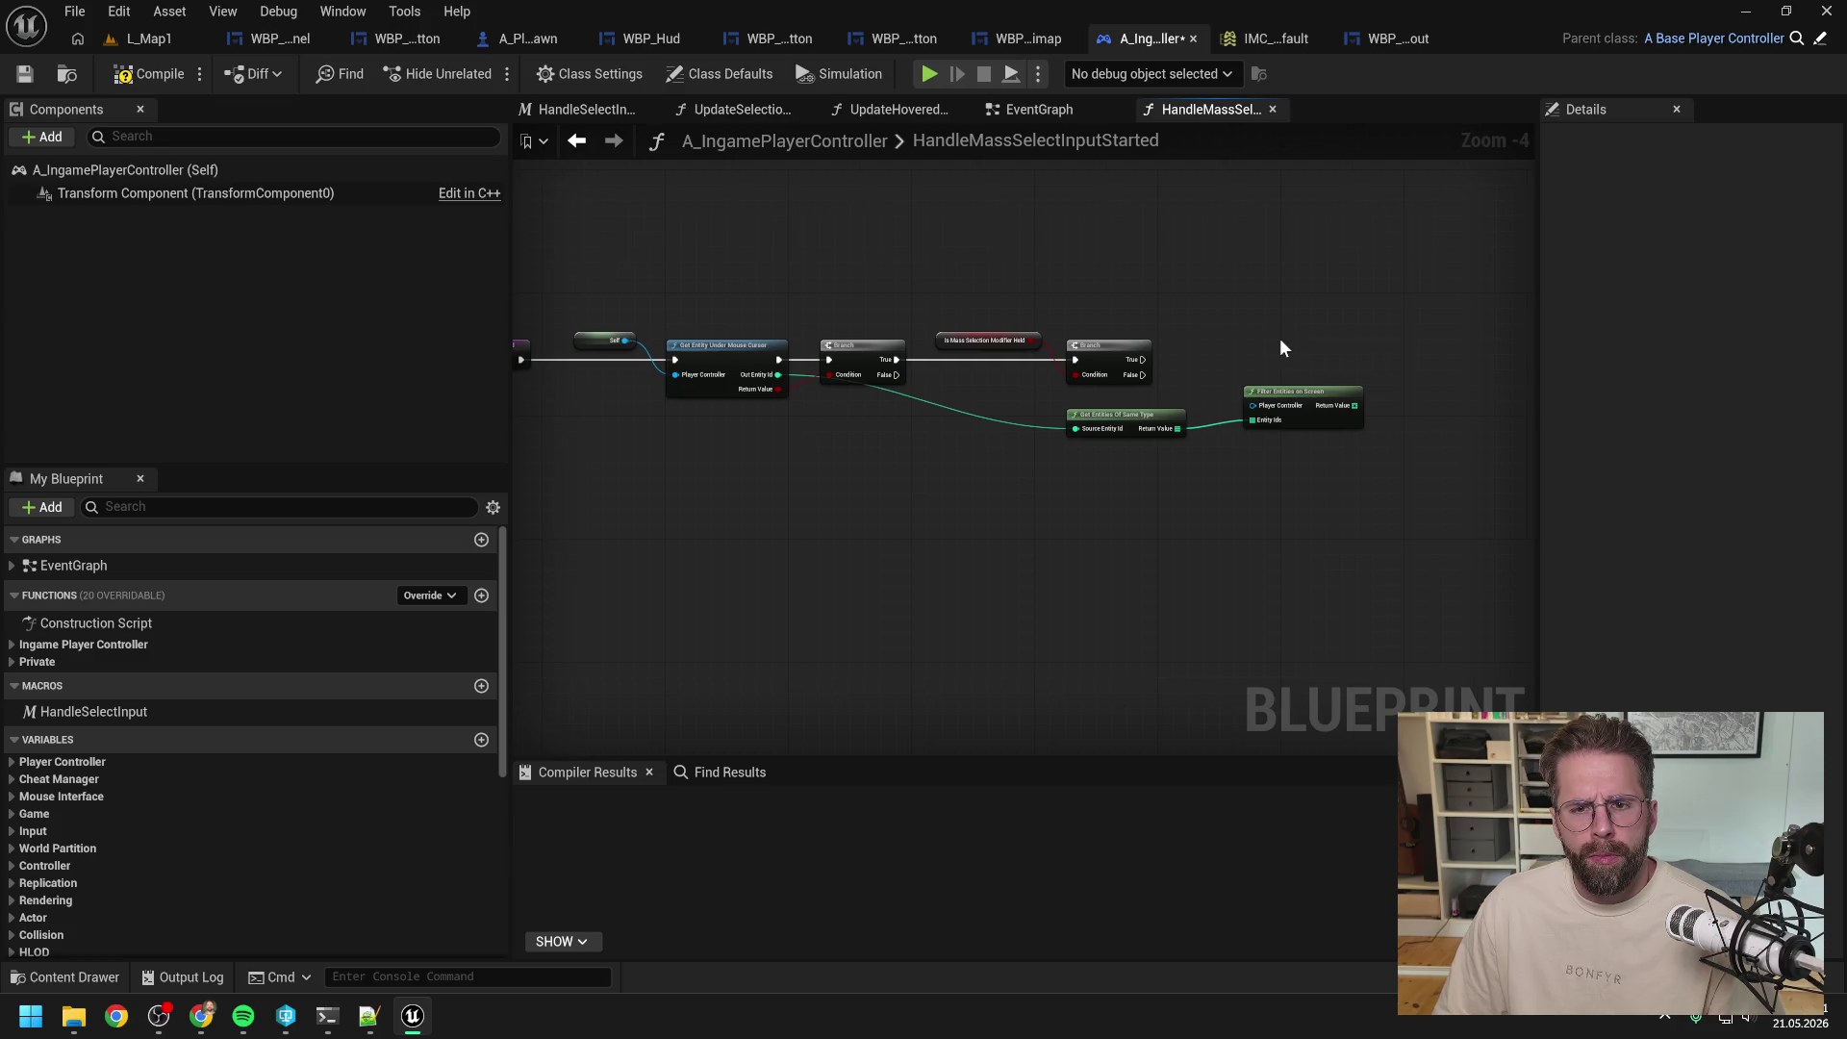
scroll(264, 704, "down", 5)
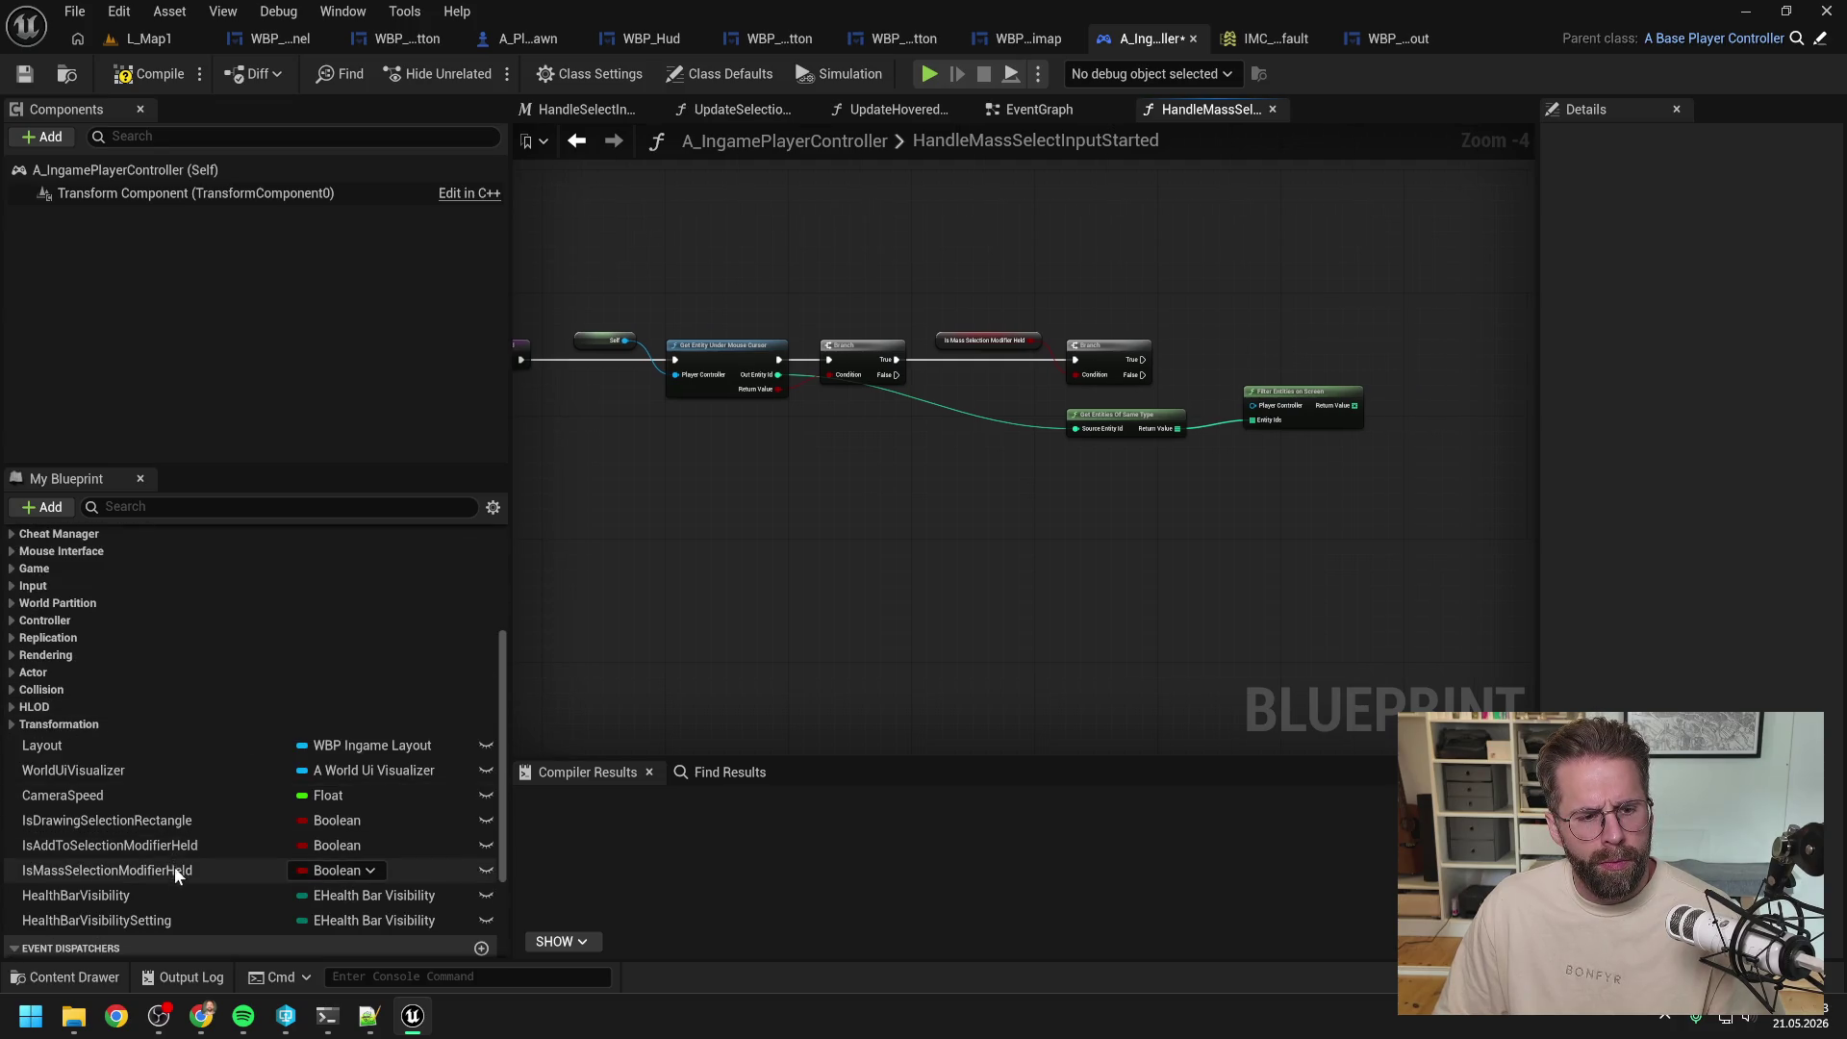
mouse_move(166, 844)
left_mouse_down()
mouse_move(197, 852)
mouse_move(1092, 489)
mouse_move(935, 565)
left_mouse_up()
left_click(1137, 530)
left_click(1075, 515)
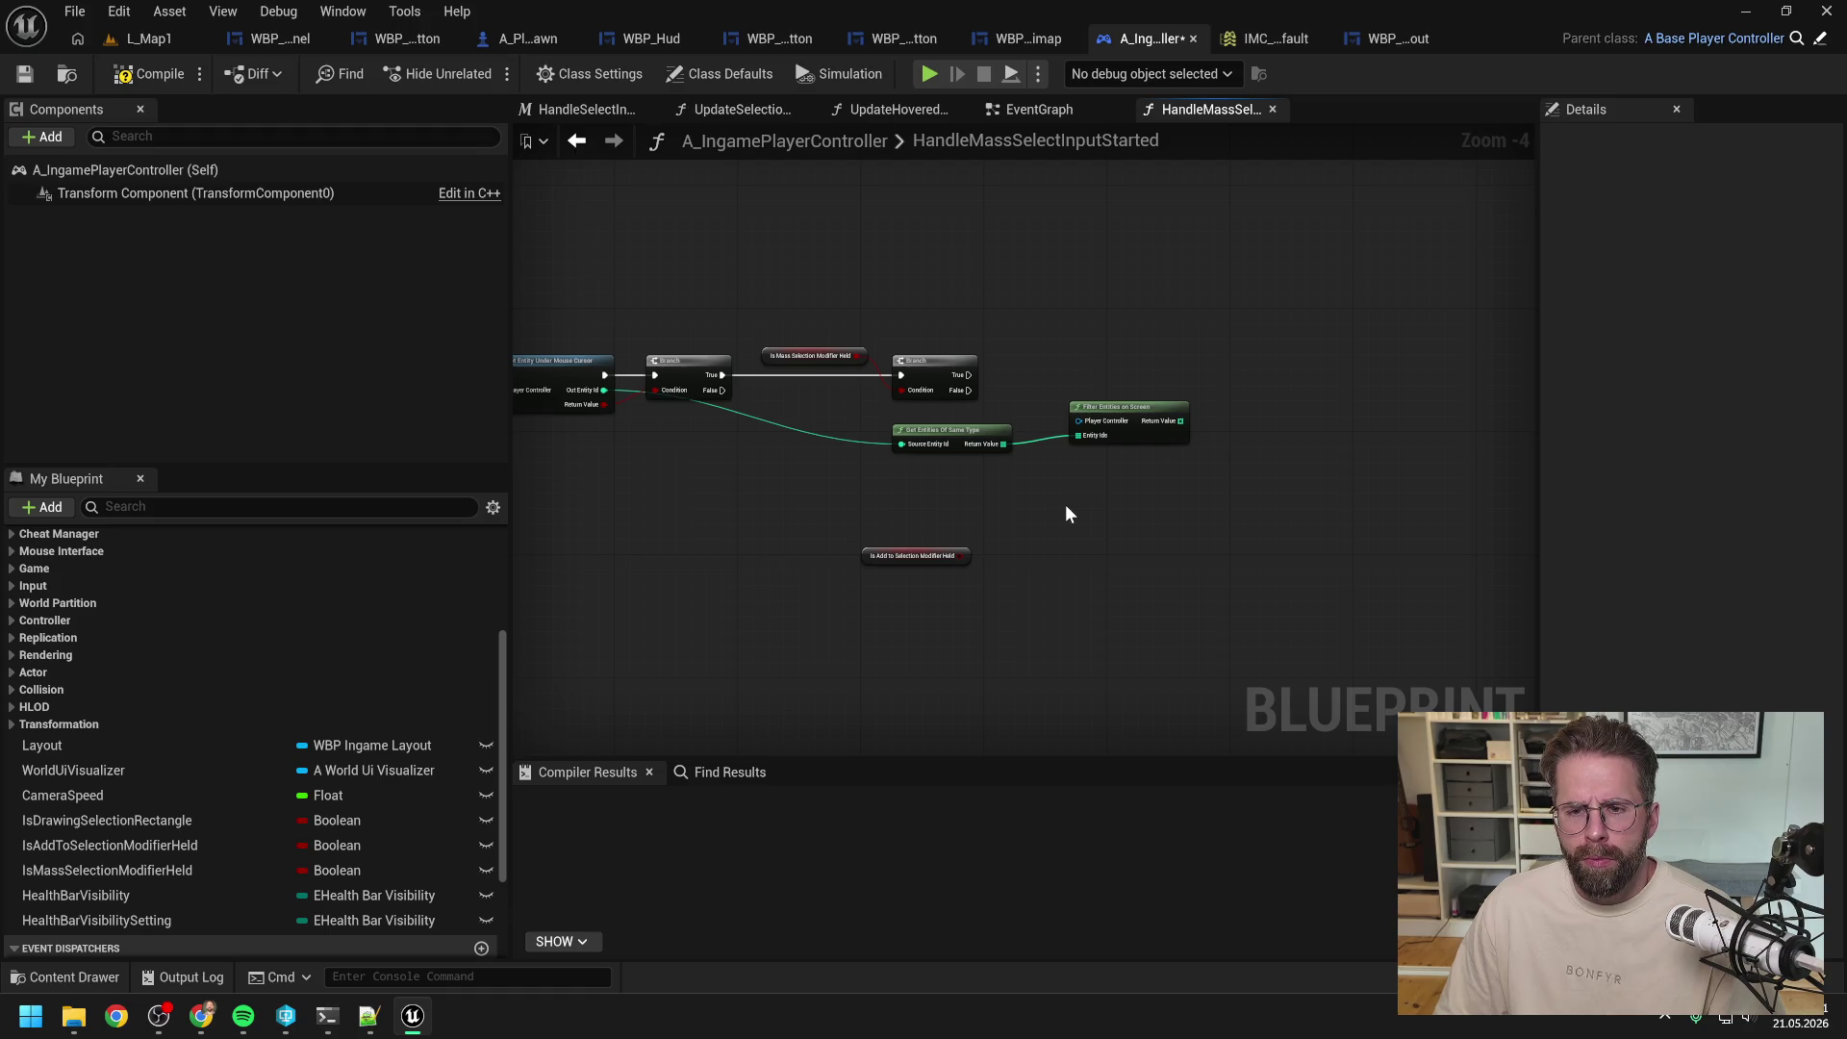
left_click_drag(1056, 502, 1141, 512)
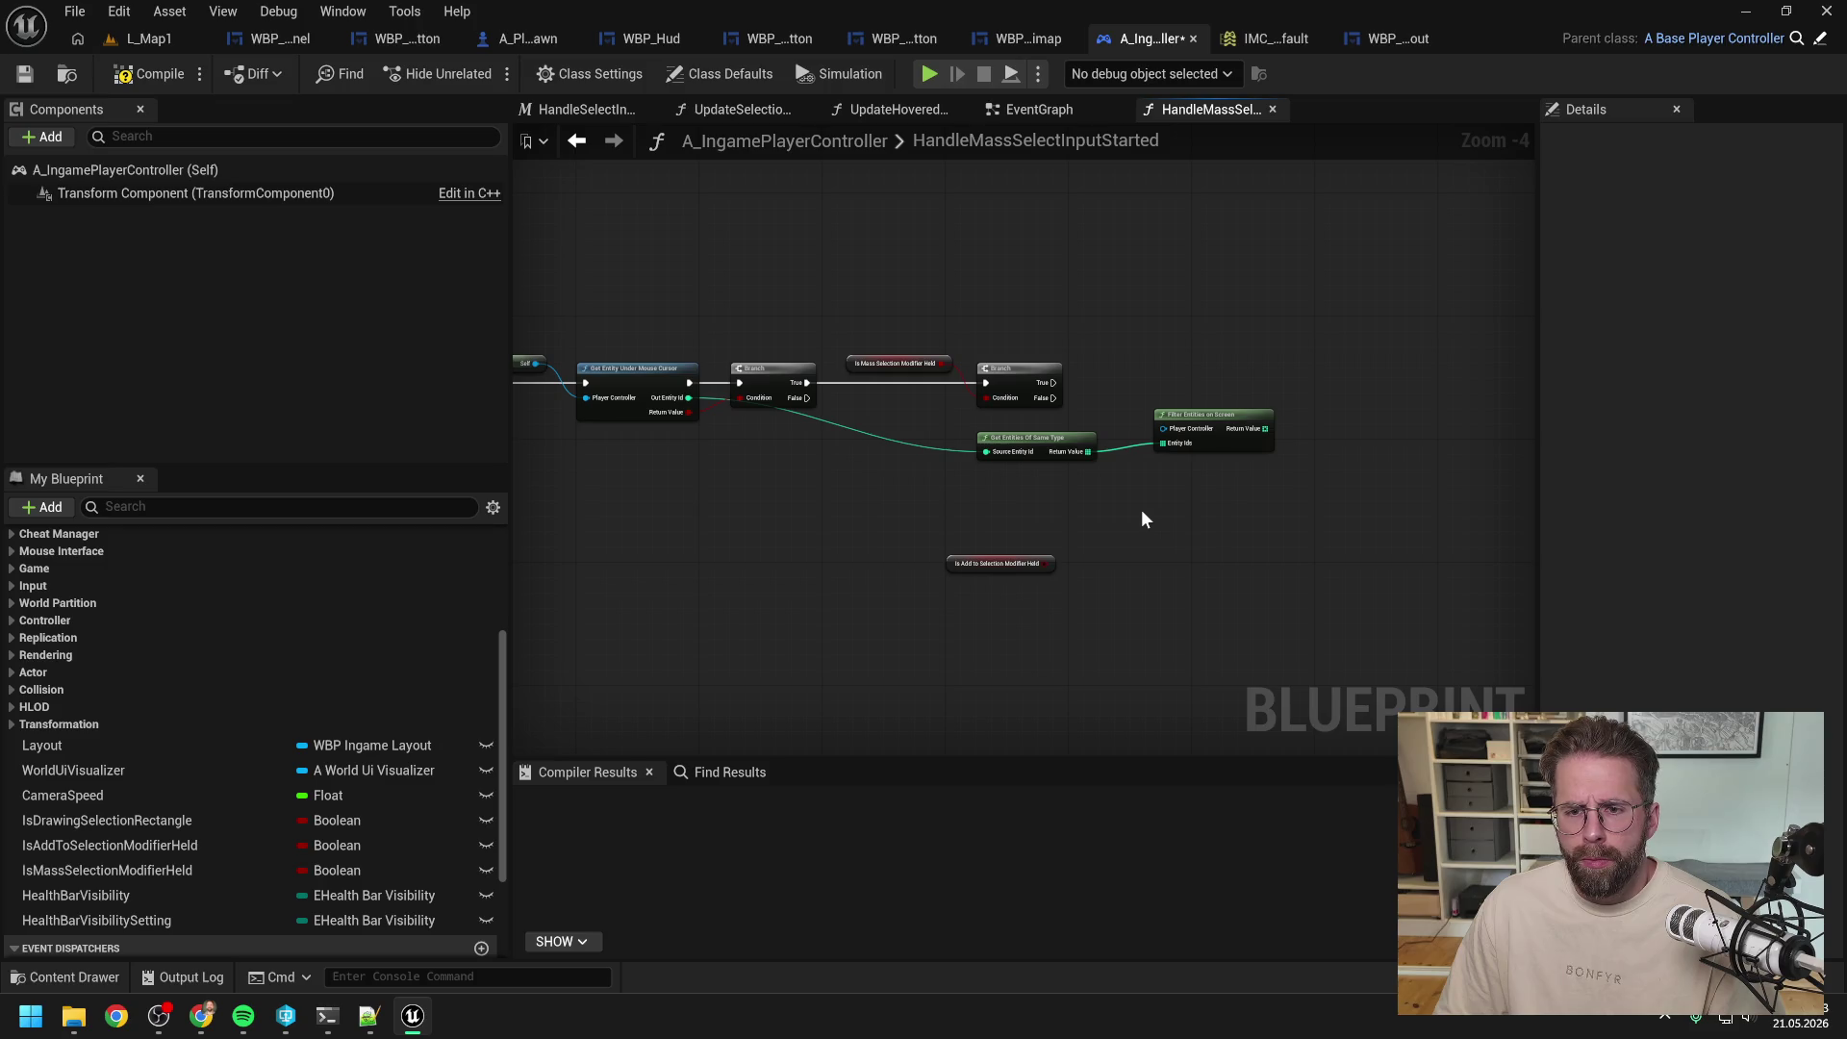
Step: Add a Self reference wired to the filter's Player Controller input
right_click(1142, 511)
type("get self")
key("Return")
left_click_drag(1190, 517, 1163, 429)
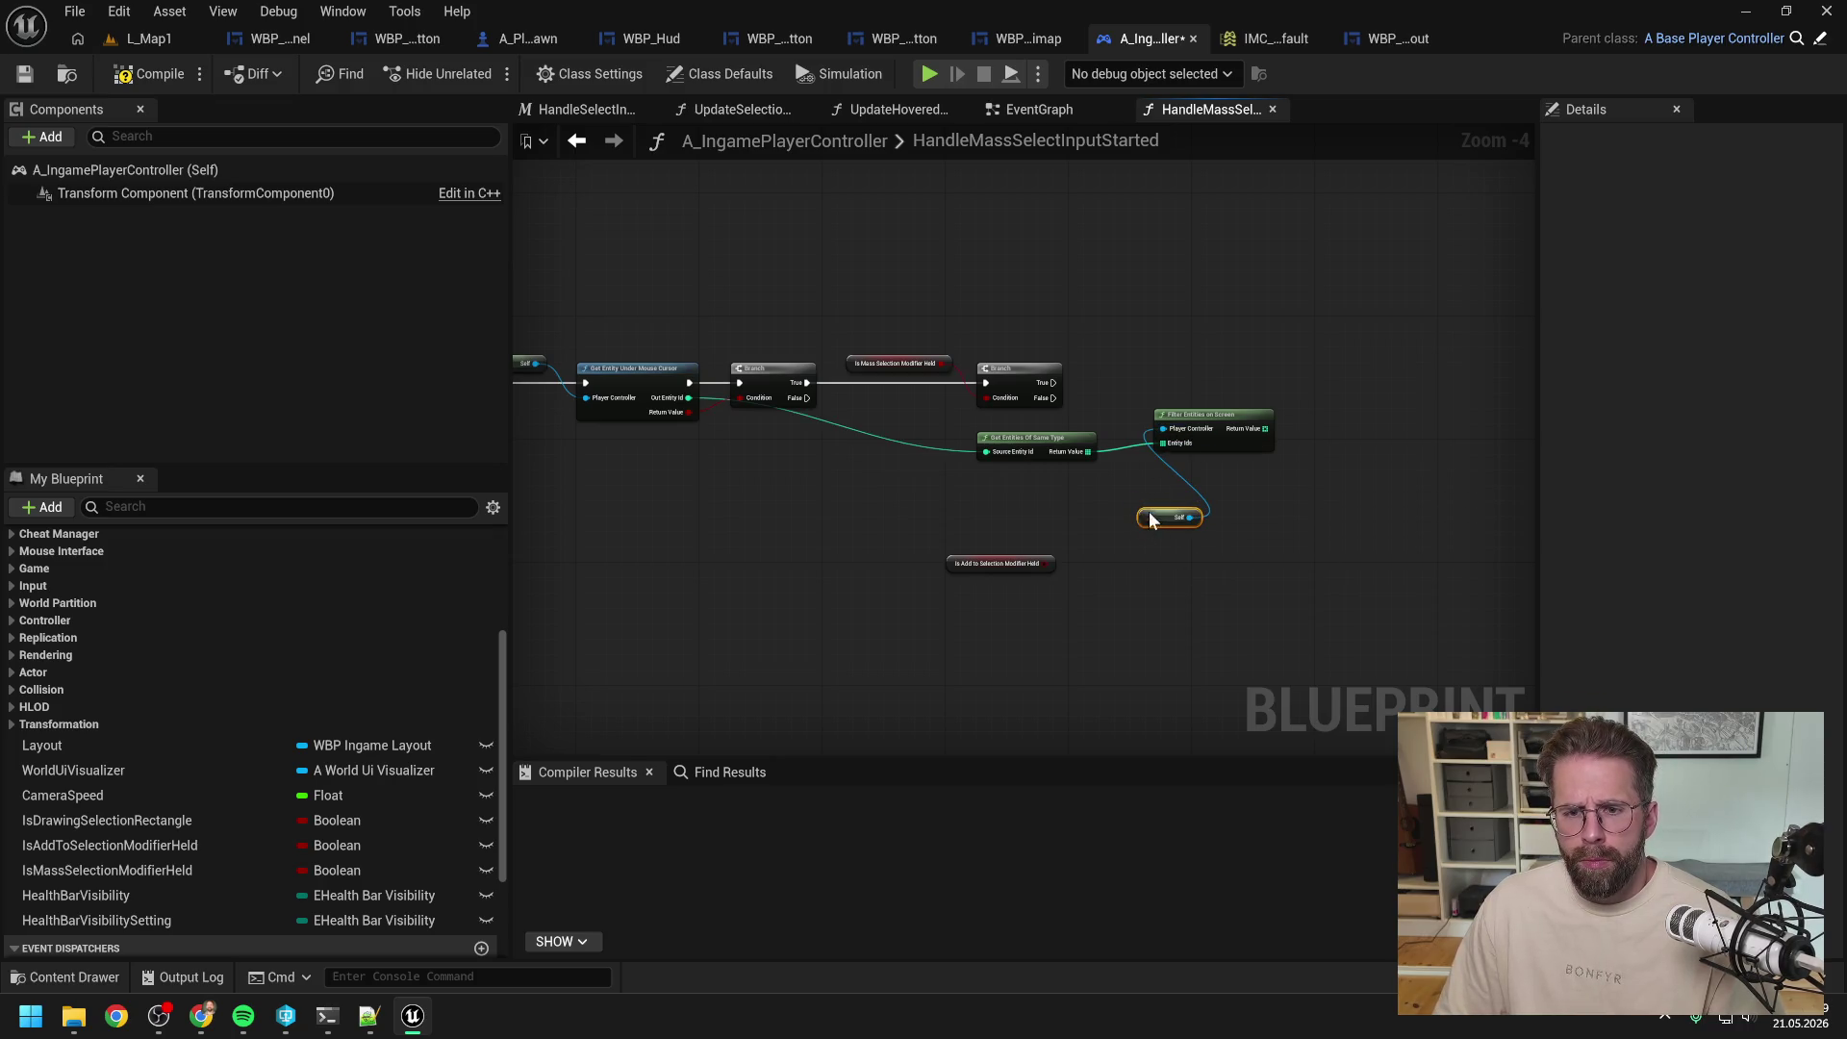
left_click_drag(1153, 522, 1052, 420)
left_click(1287, 372)
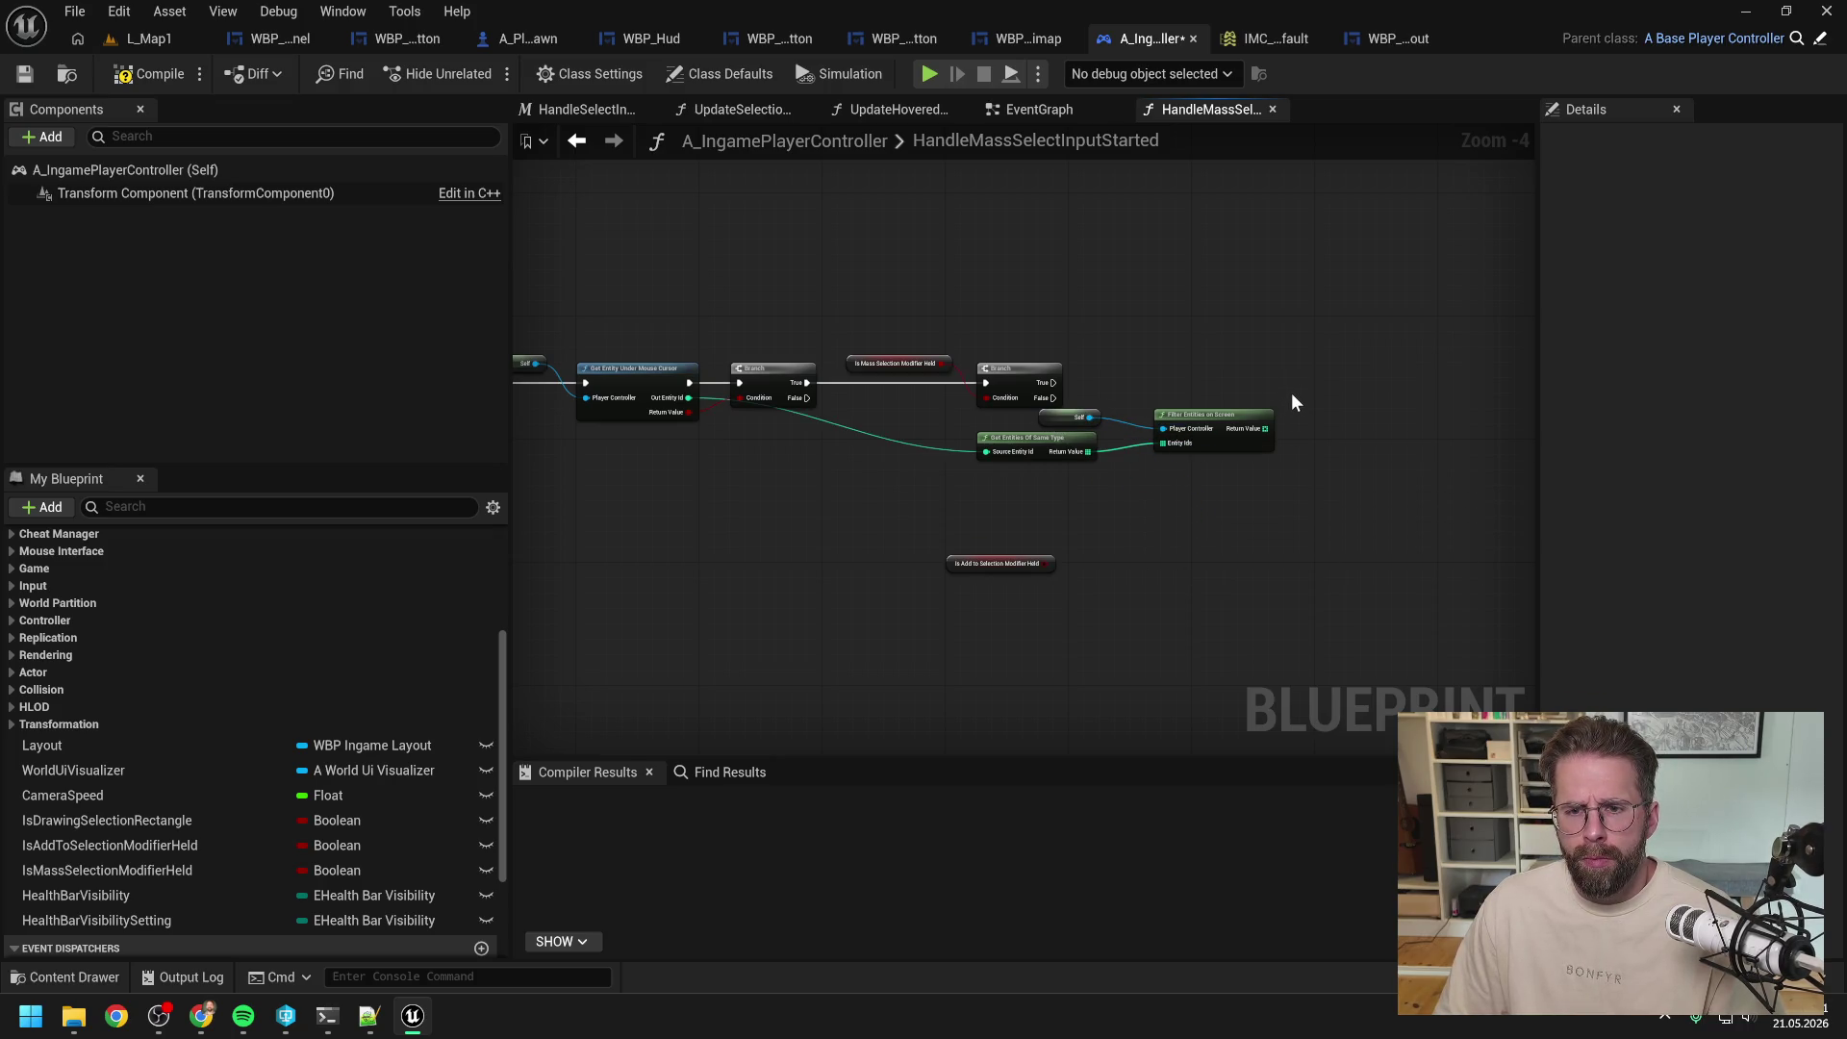
left_click_drag(1265, 428, 1335, 389)
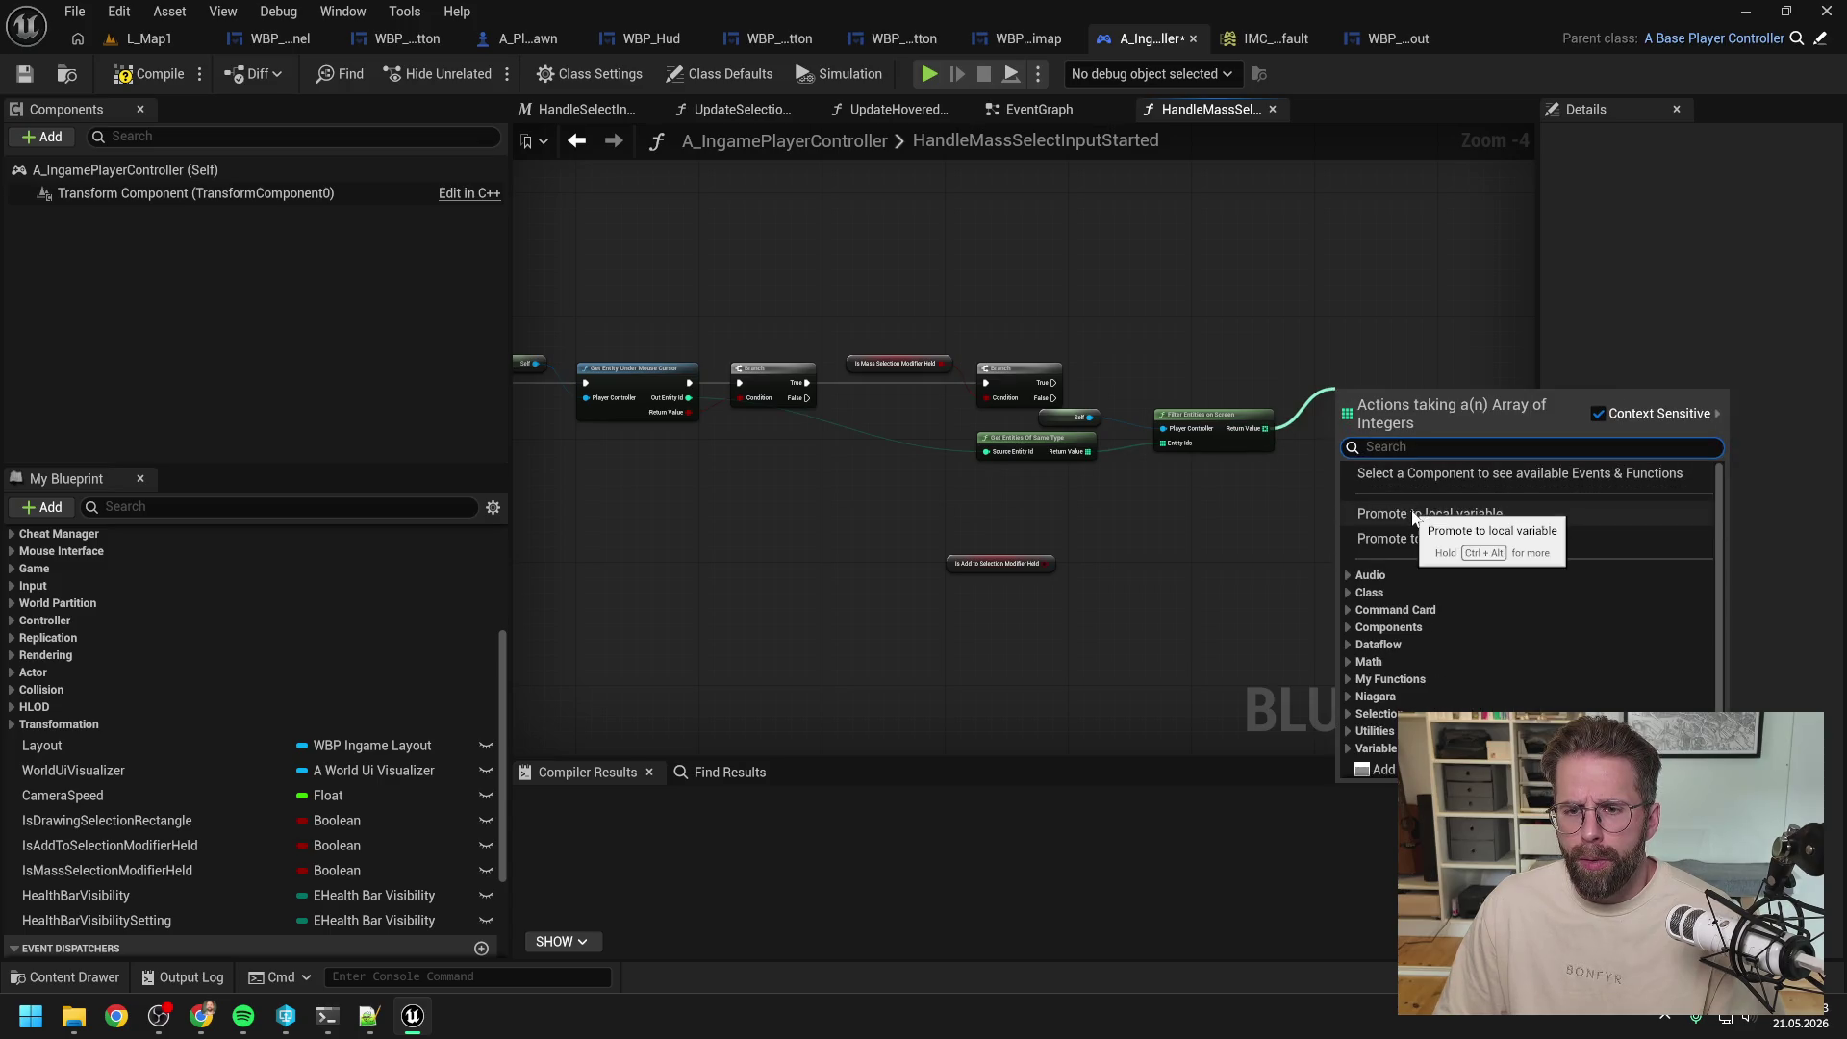
Step: Store the filtered ids in a new local variable EntityIdsLocal and add a Select node on it
left_click(1411, 512)
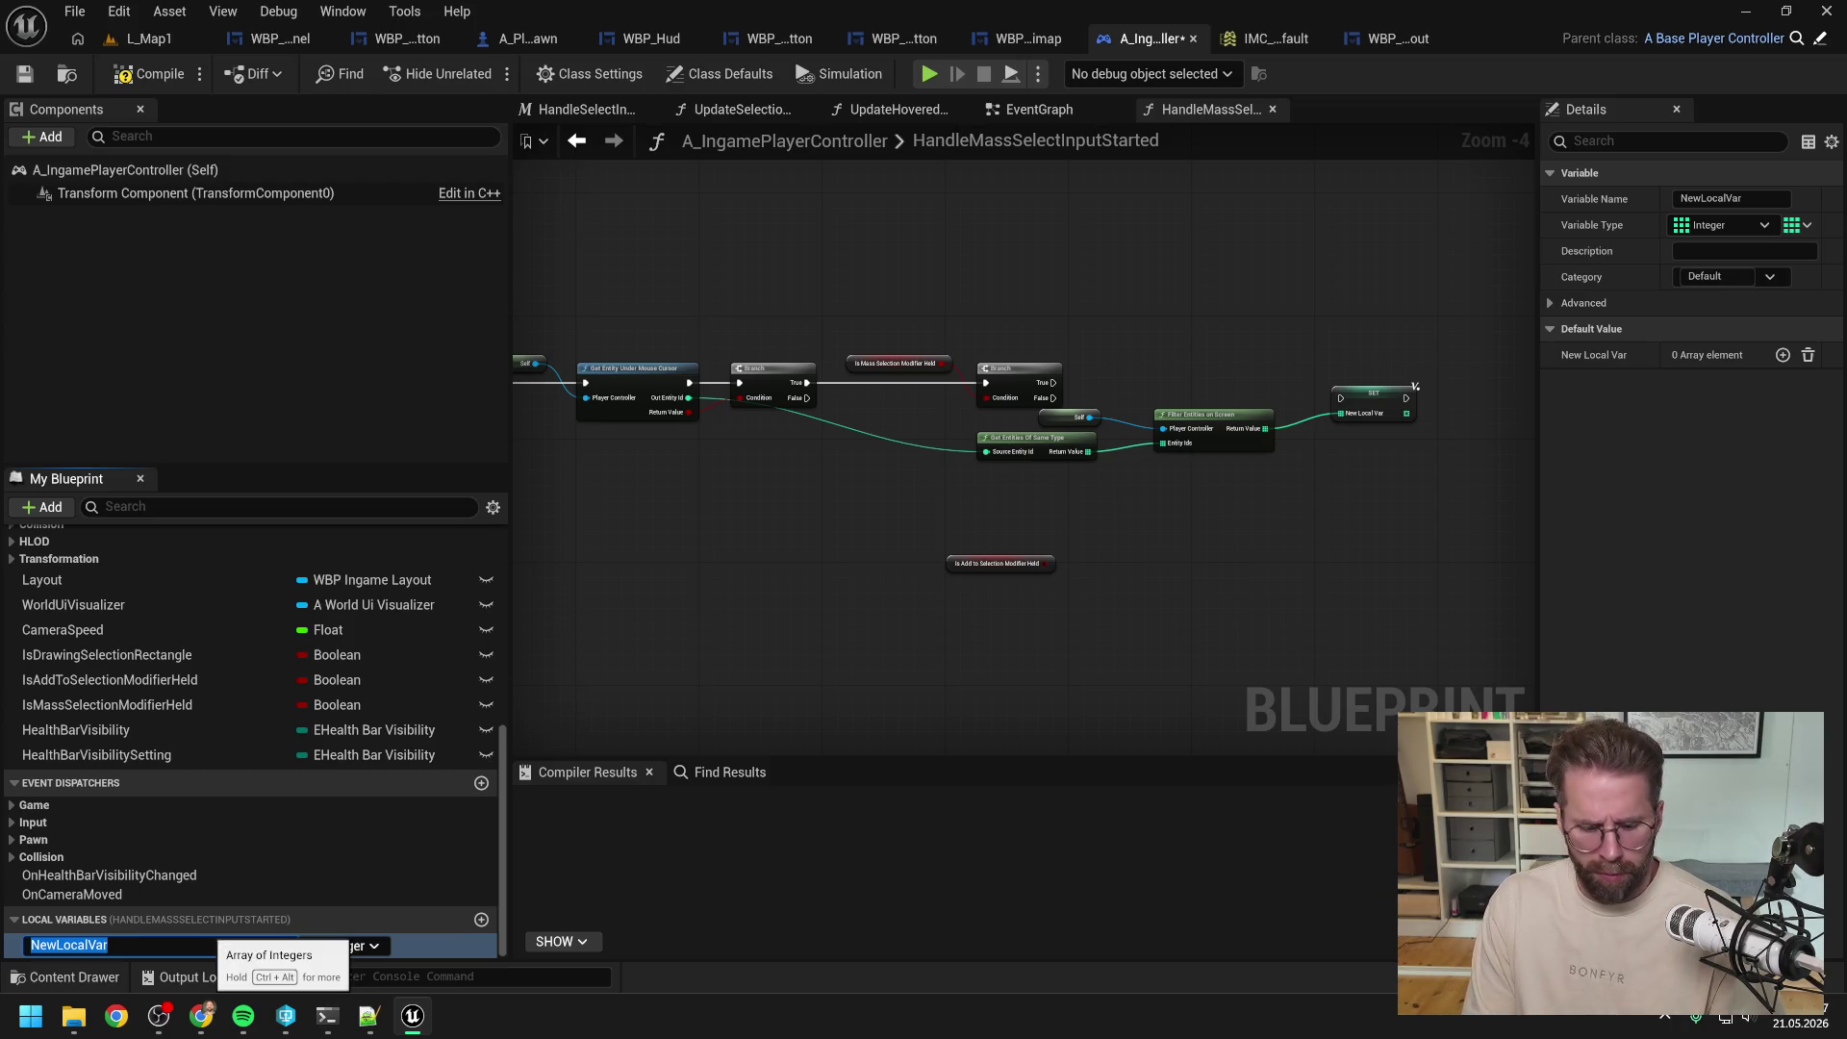
type("EntityIdsLoc")
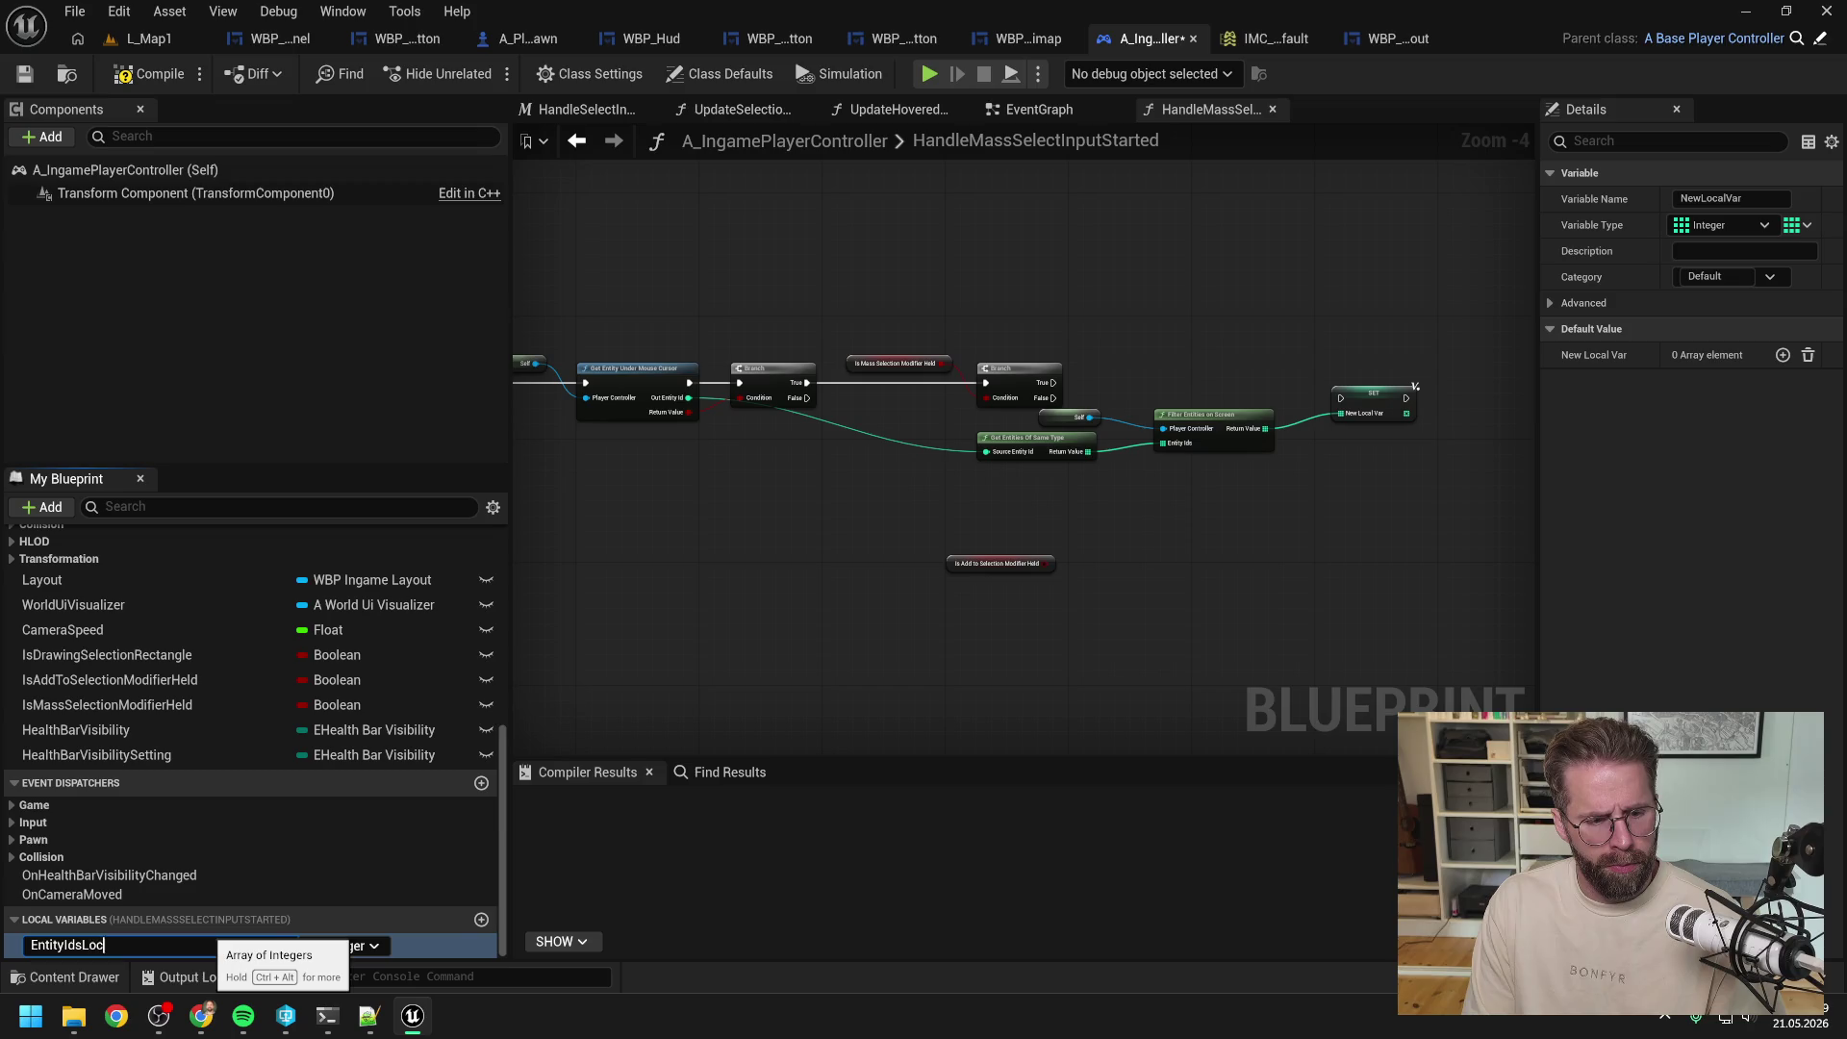
type("al")
key("Return")
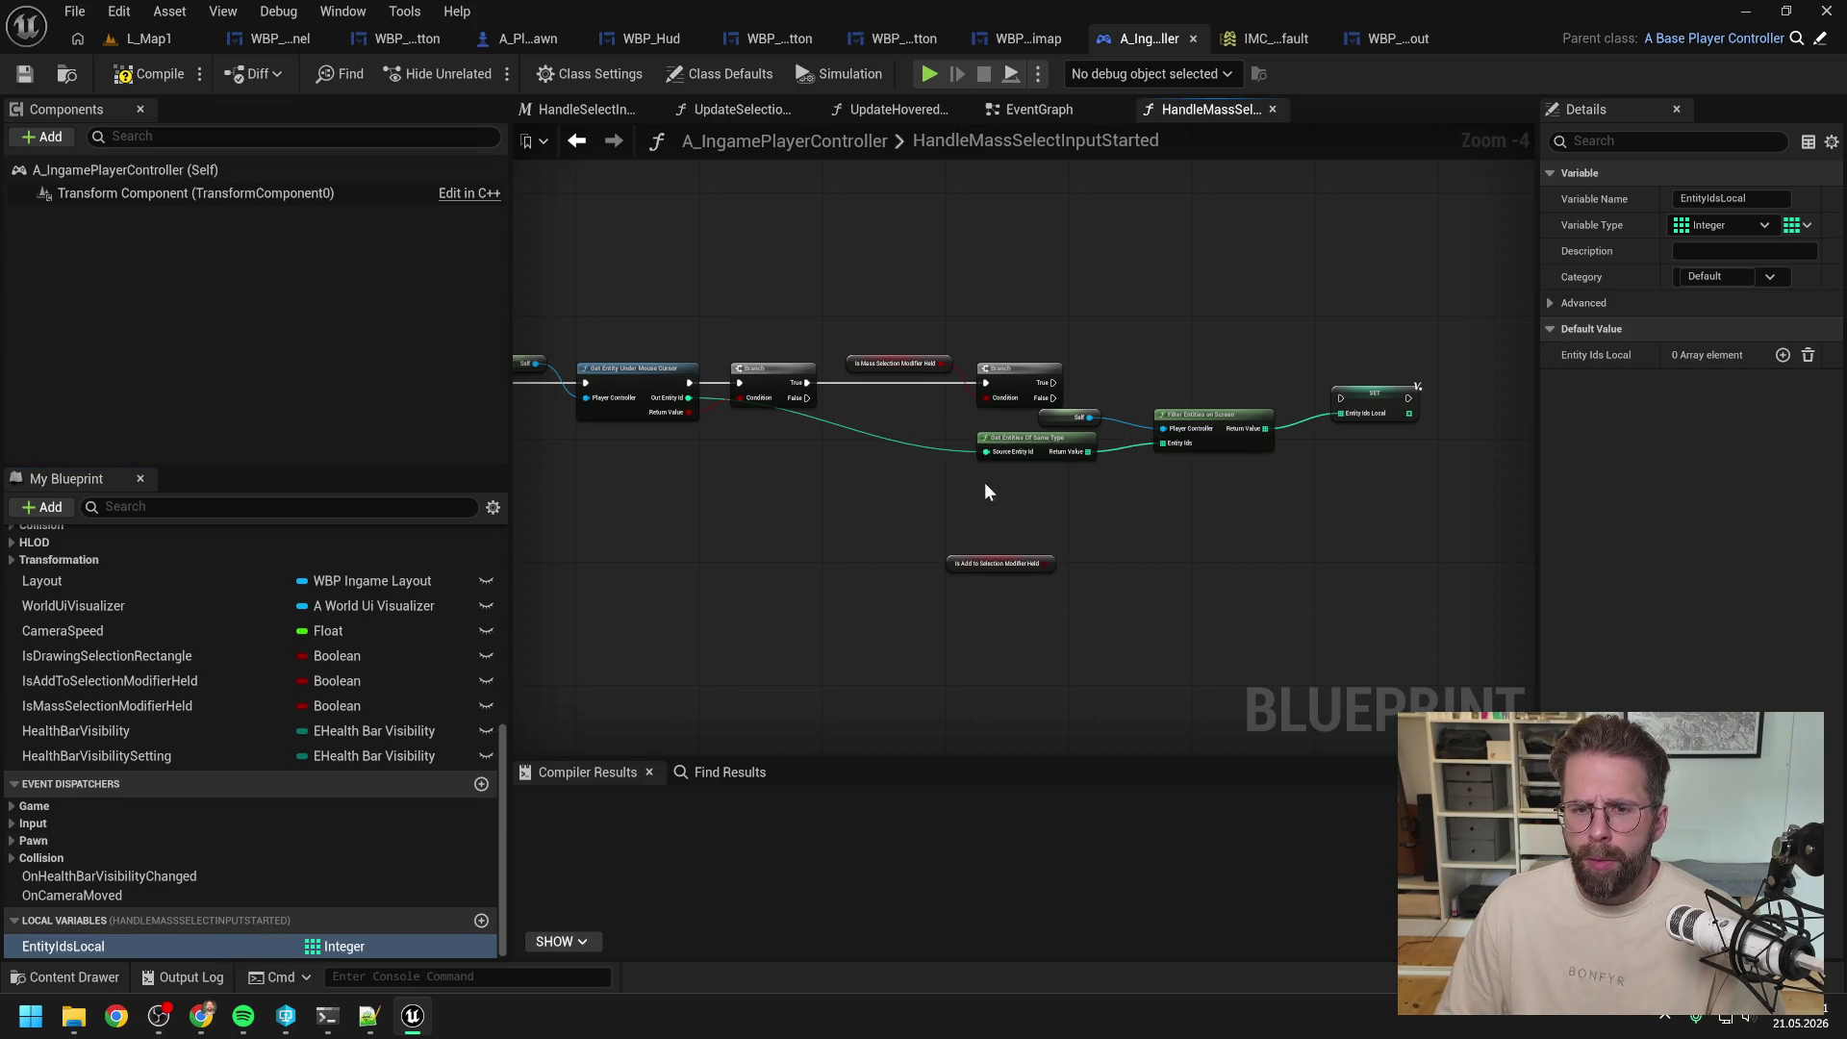
left_click_drag(1346, 418, 1310, 464)
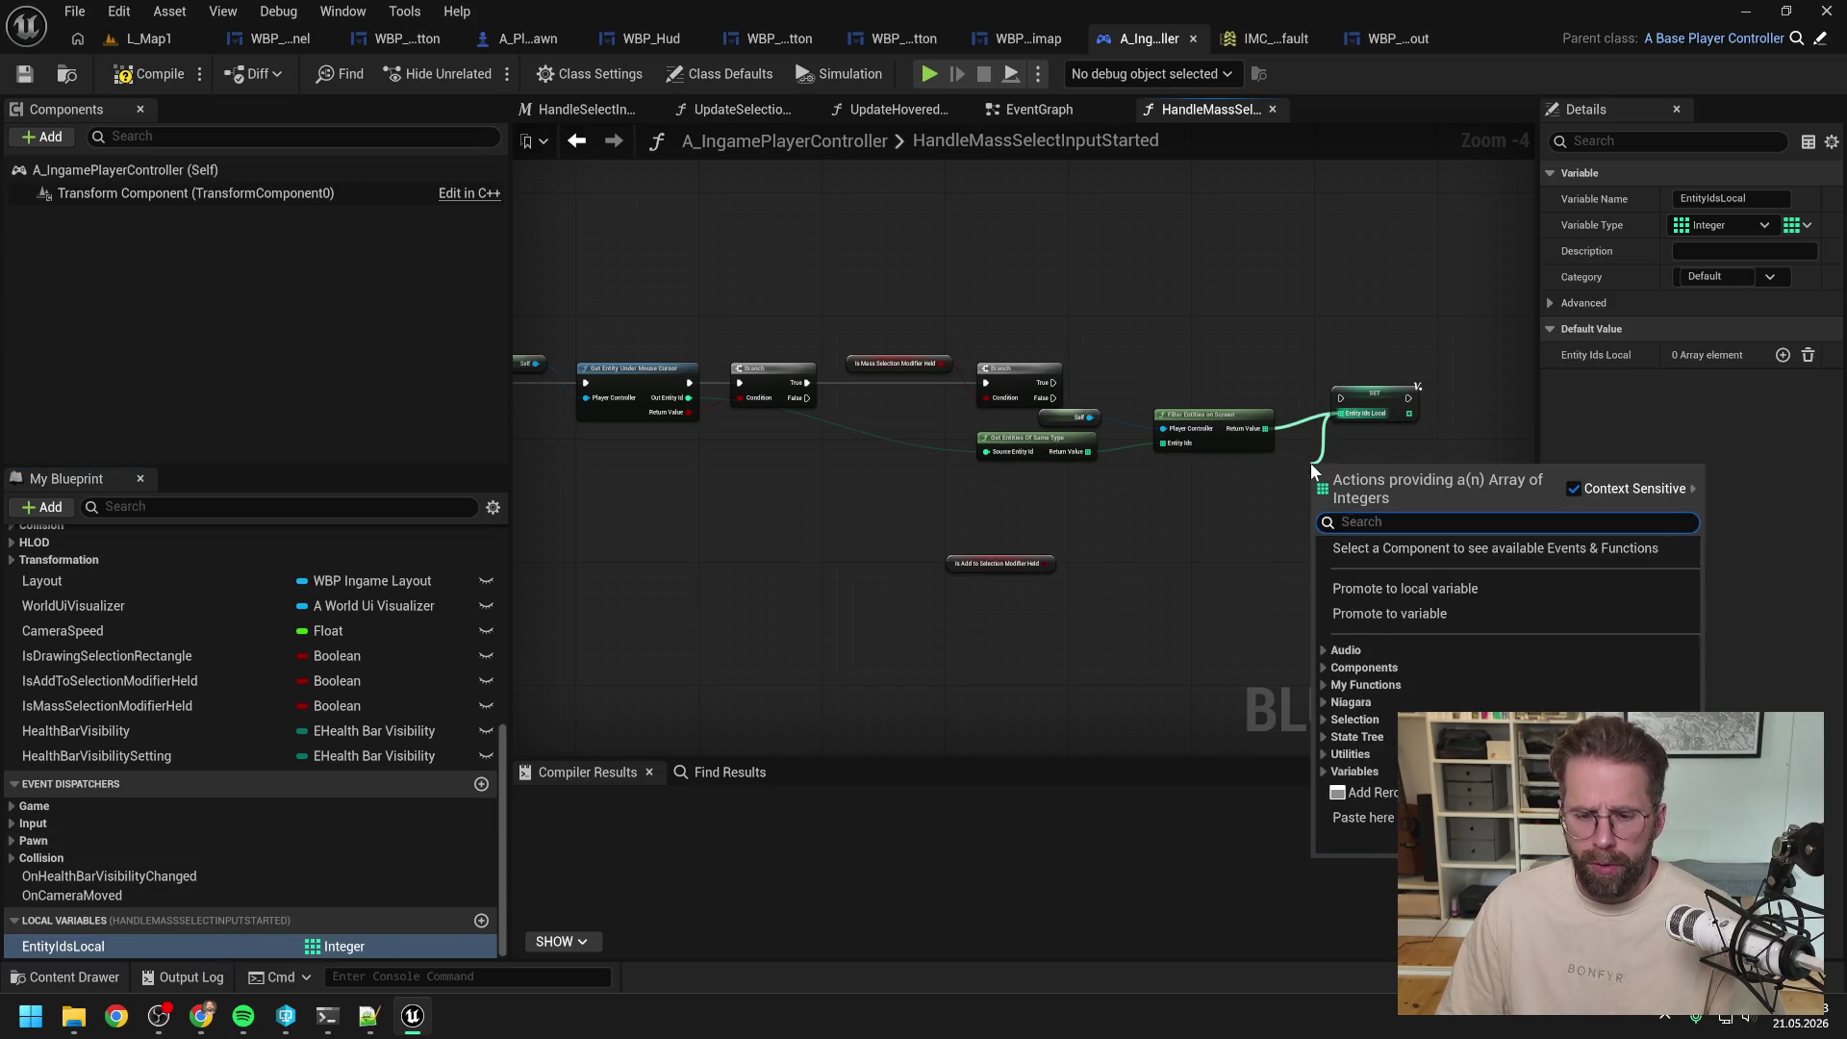
type("select")
key("Return")
left_click(938, 398)
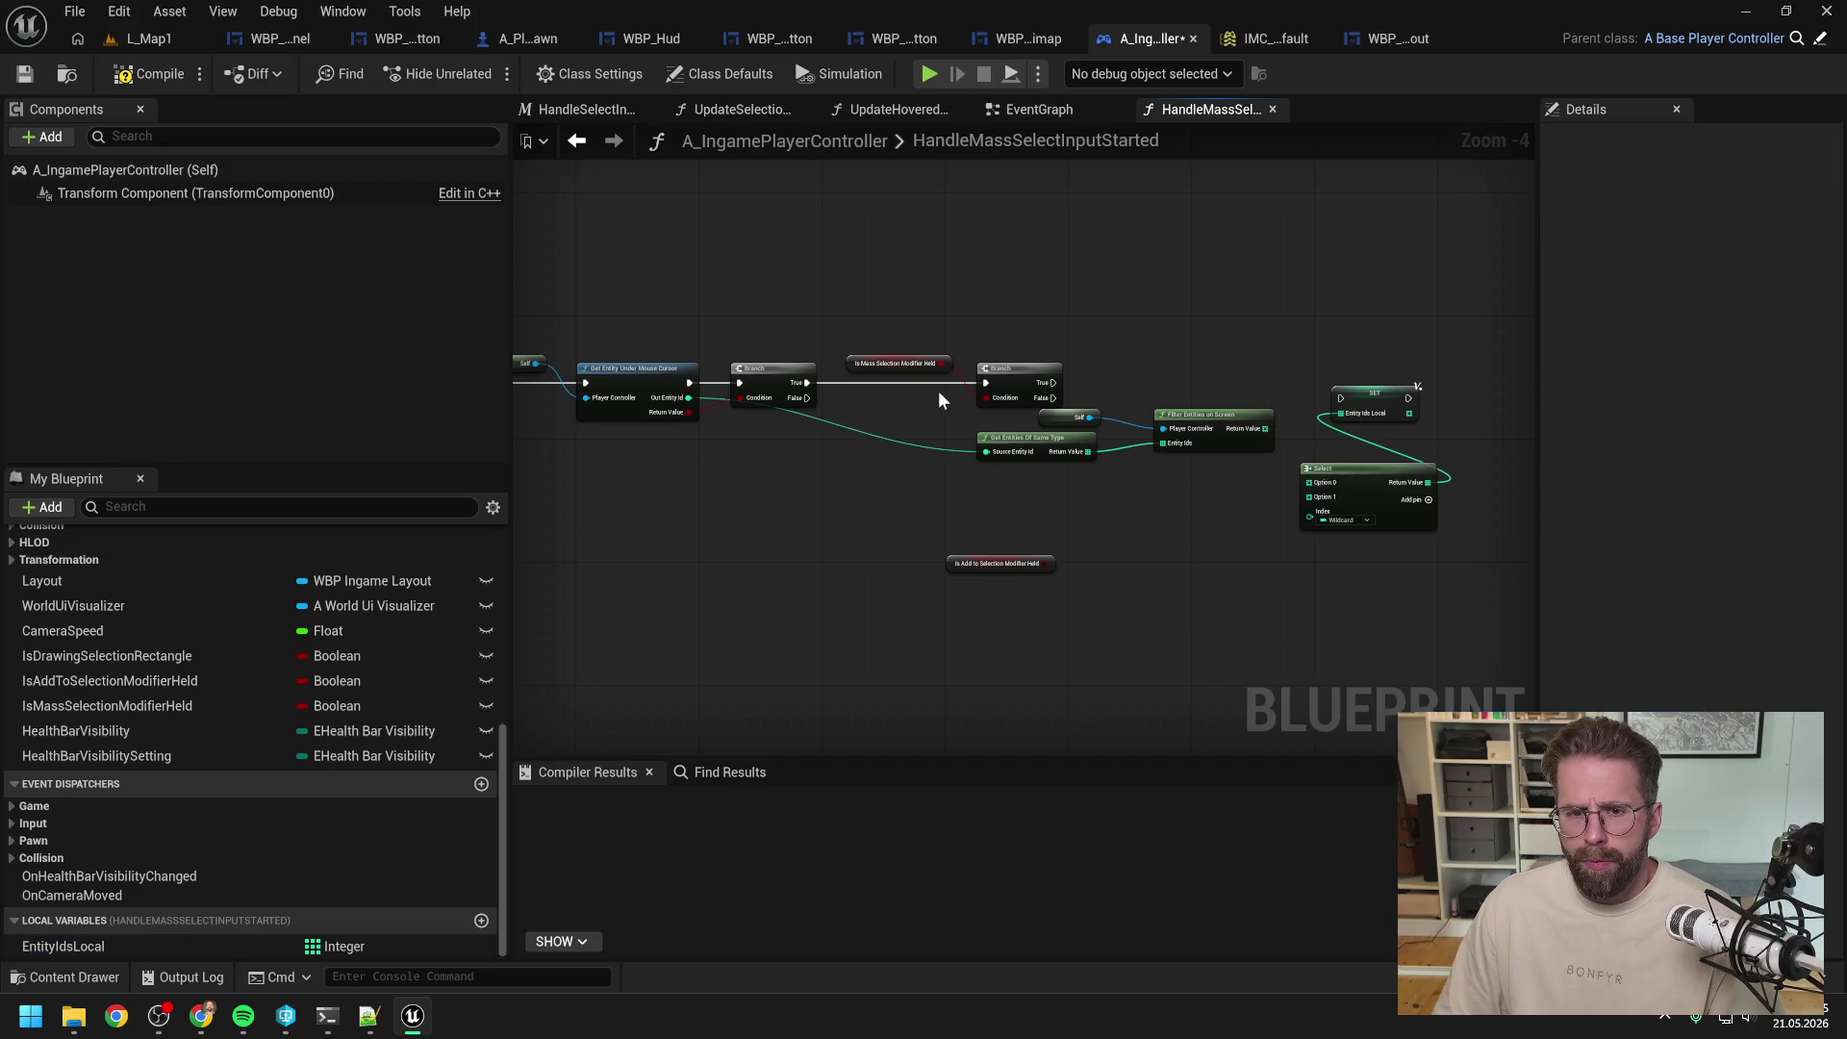
left_click_drag(988, 398, 1313, 511)
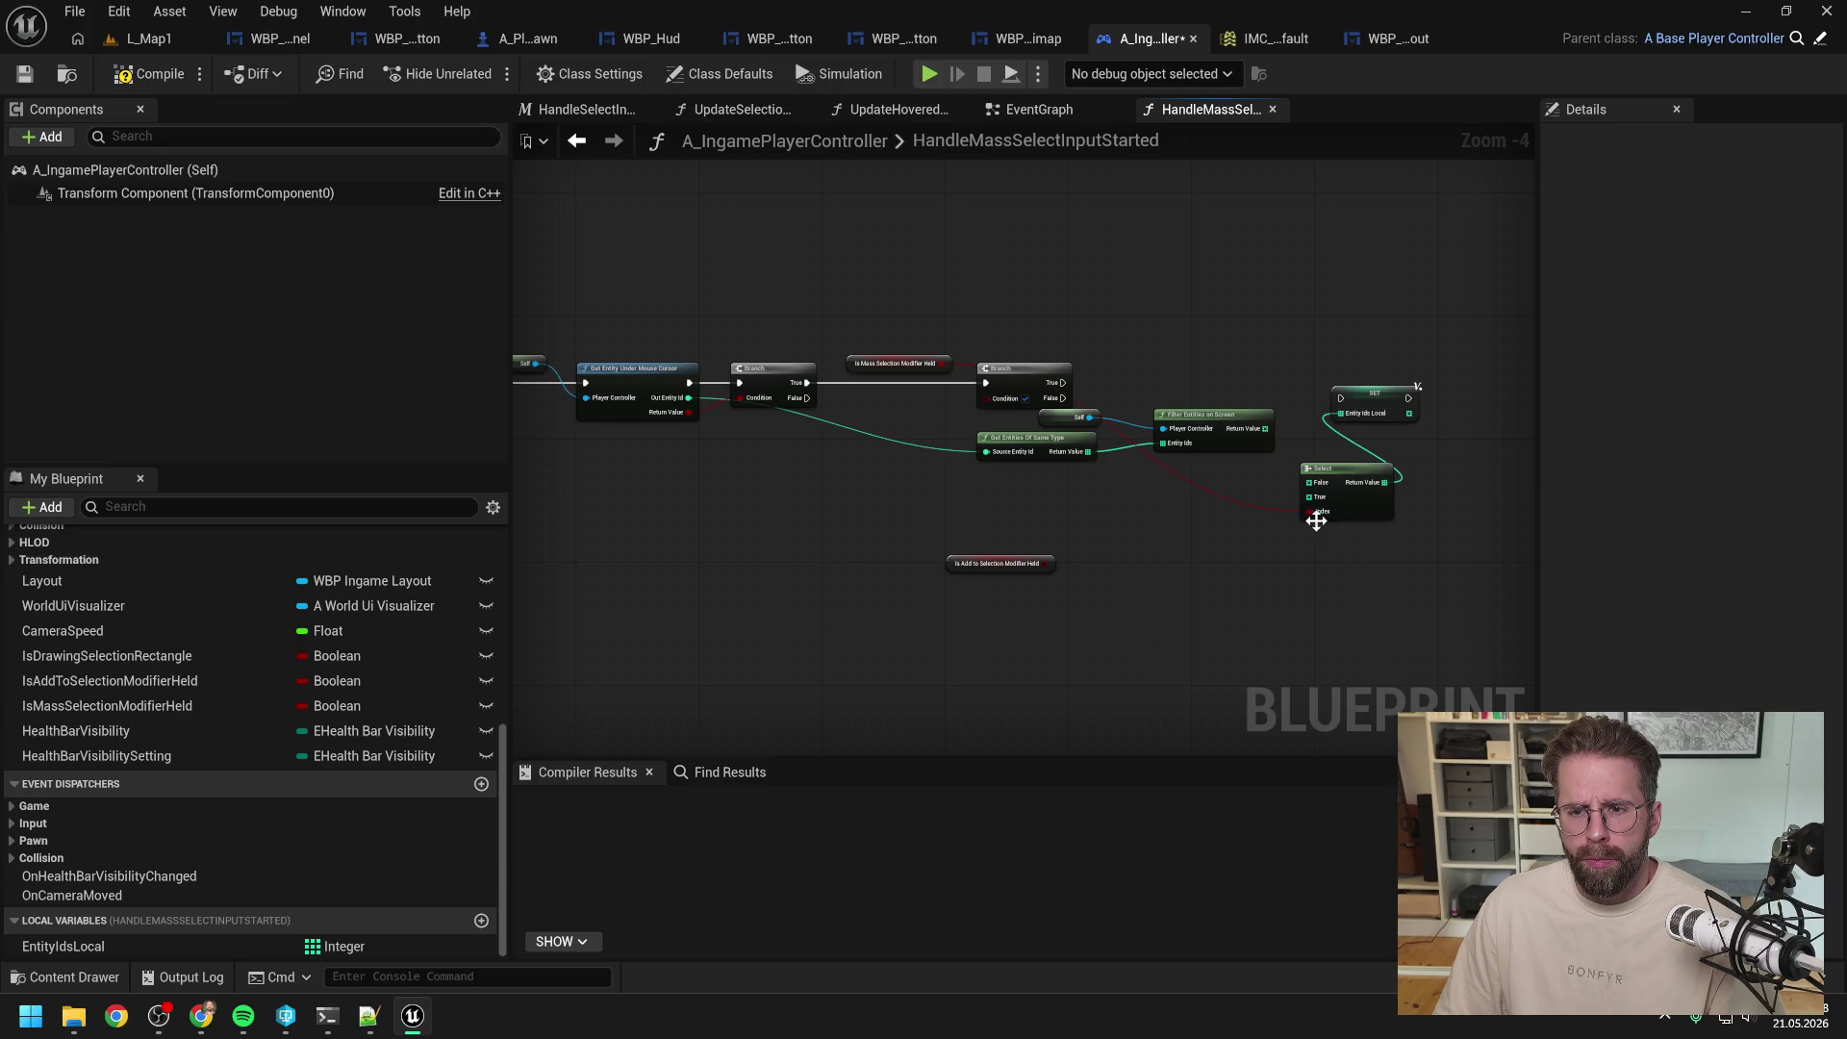
Step: Promote the mass-selection modifier value to a local variable and wire it into the second Branch
left_click(894, 369)
left_click_drag(895, 372, 1218, 510)
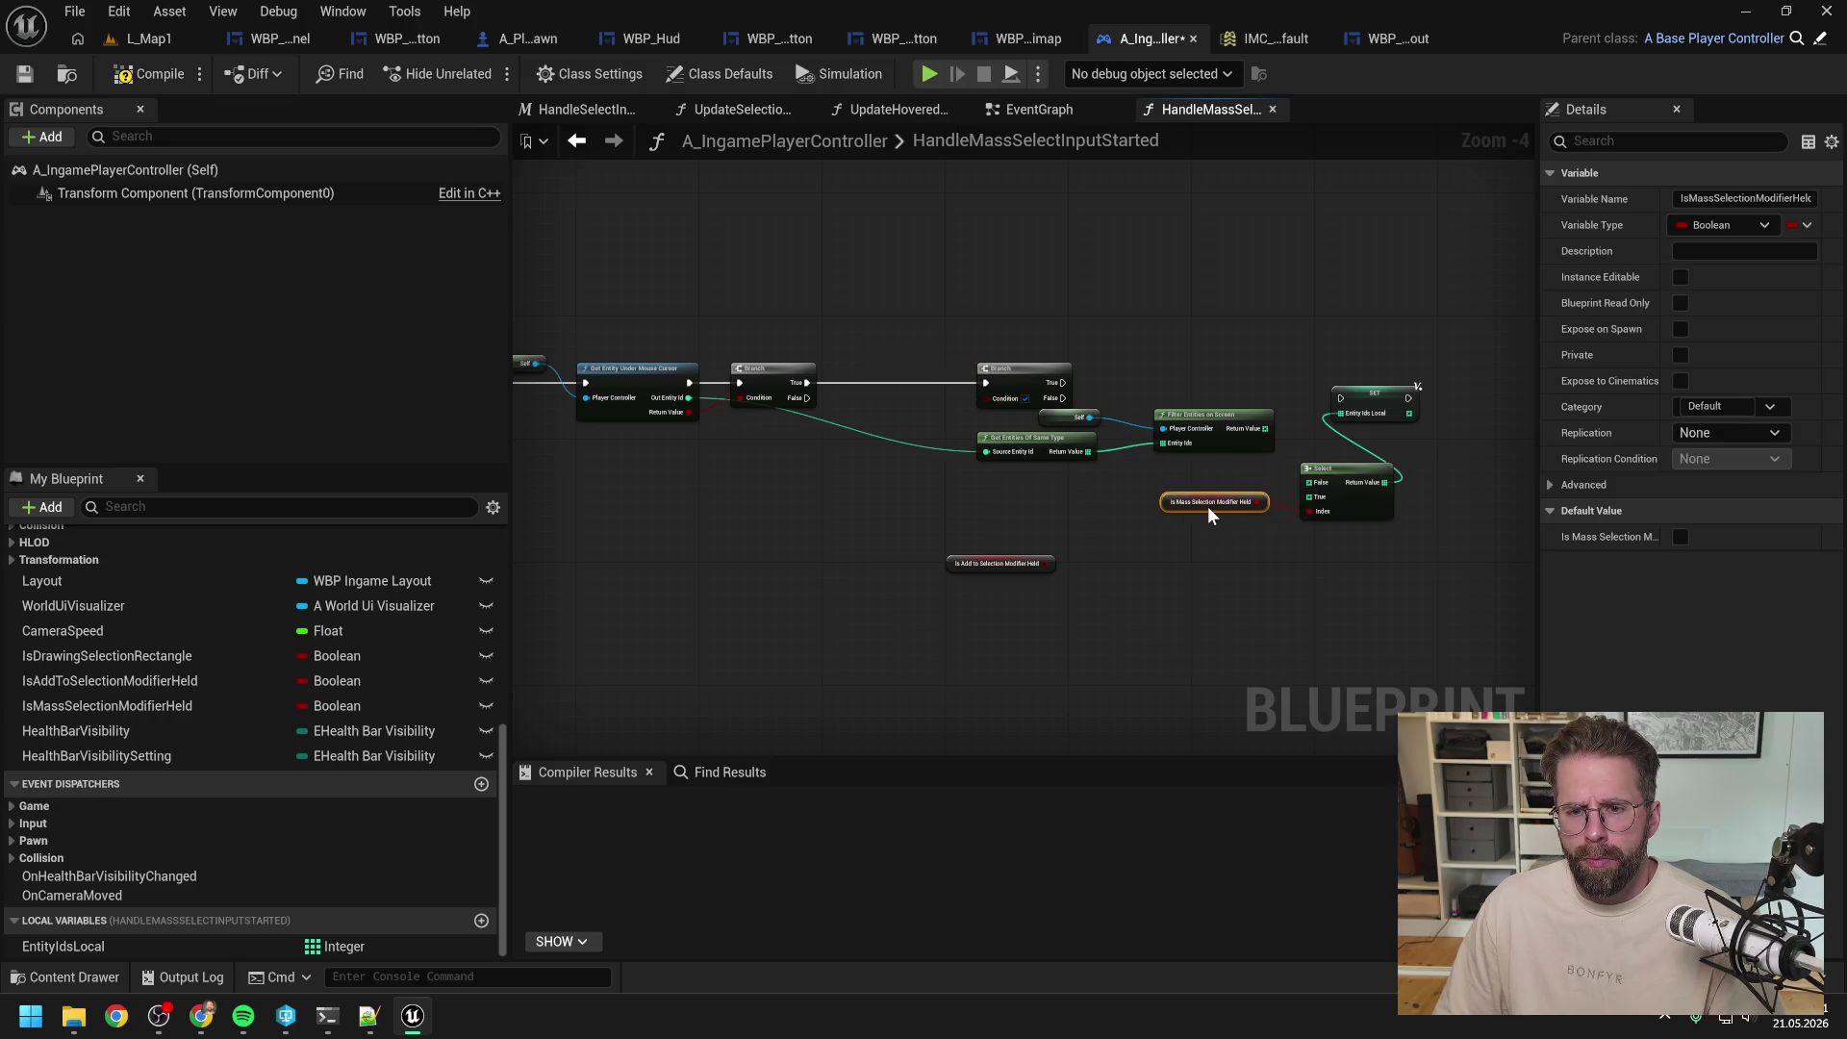
left_click(1194, 463)
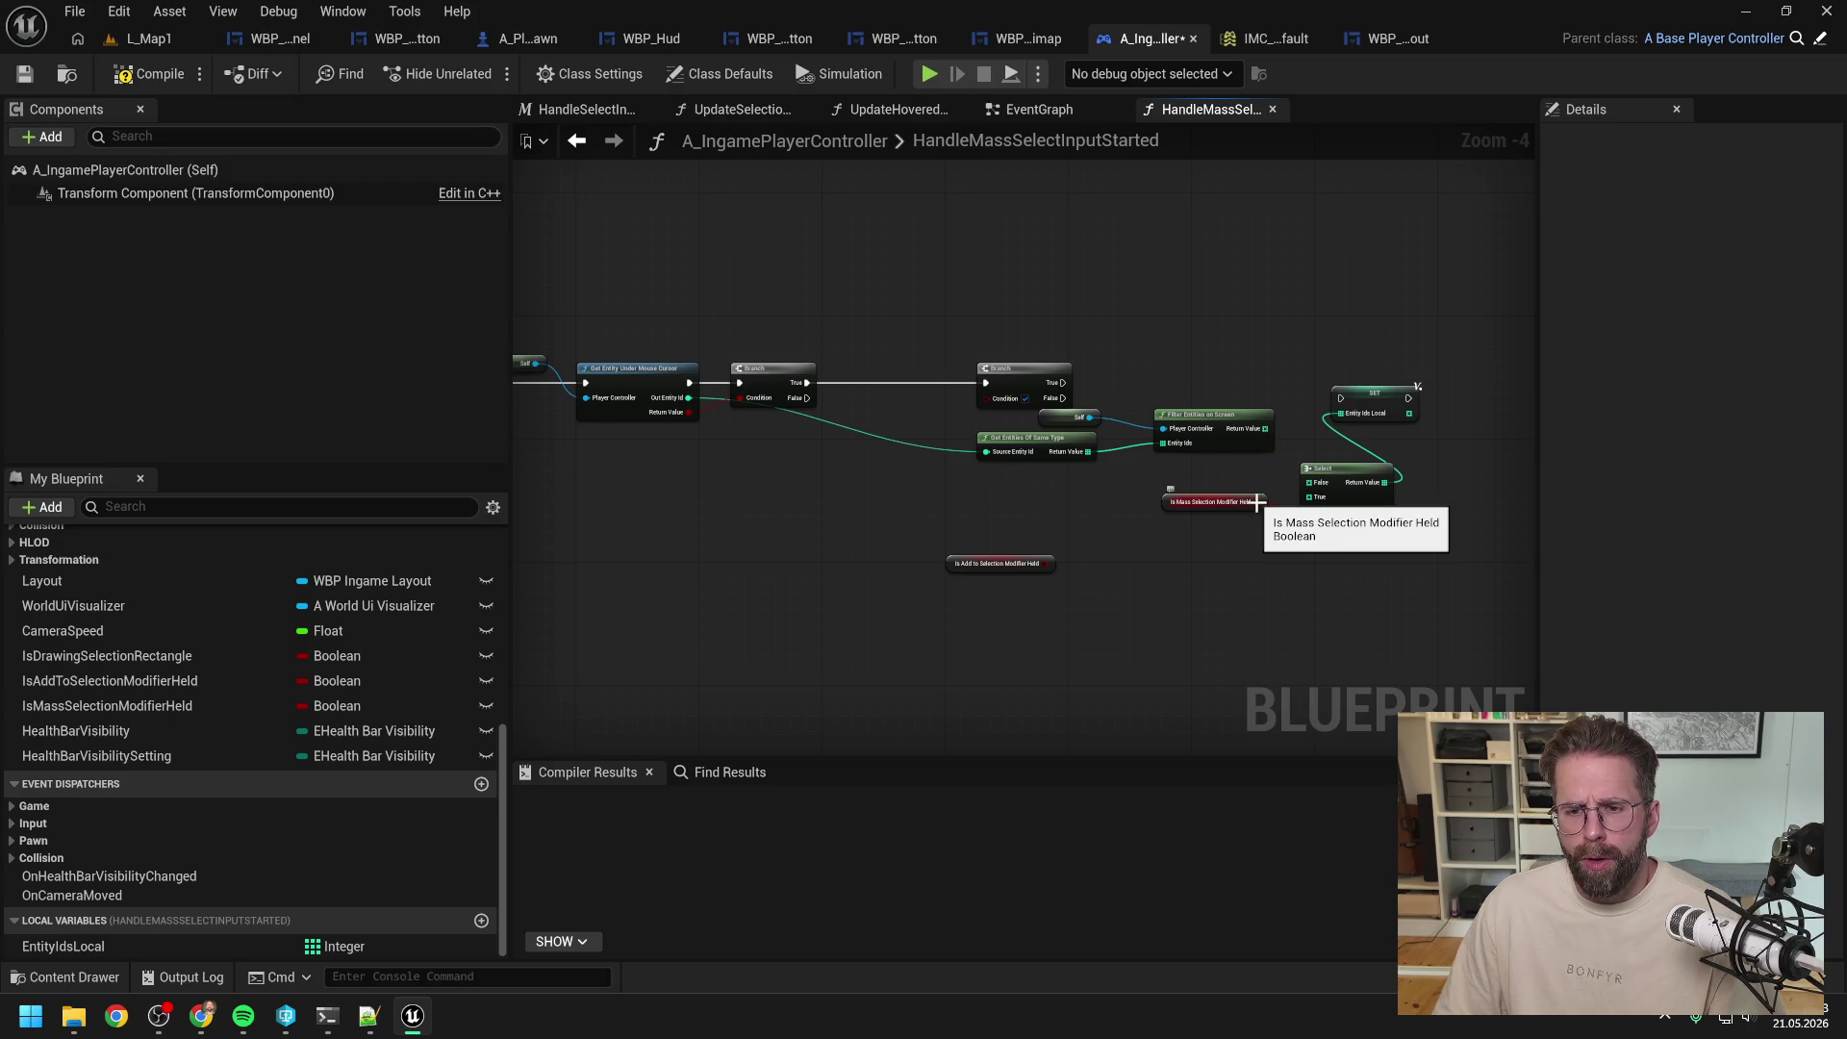
left_click_drag(1257, 501, 938, 409)
left_click(1062, 510)
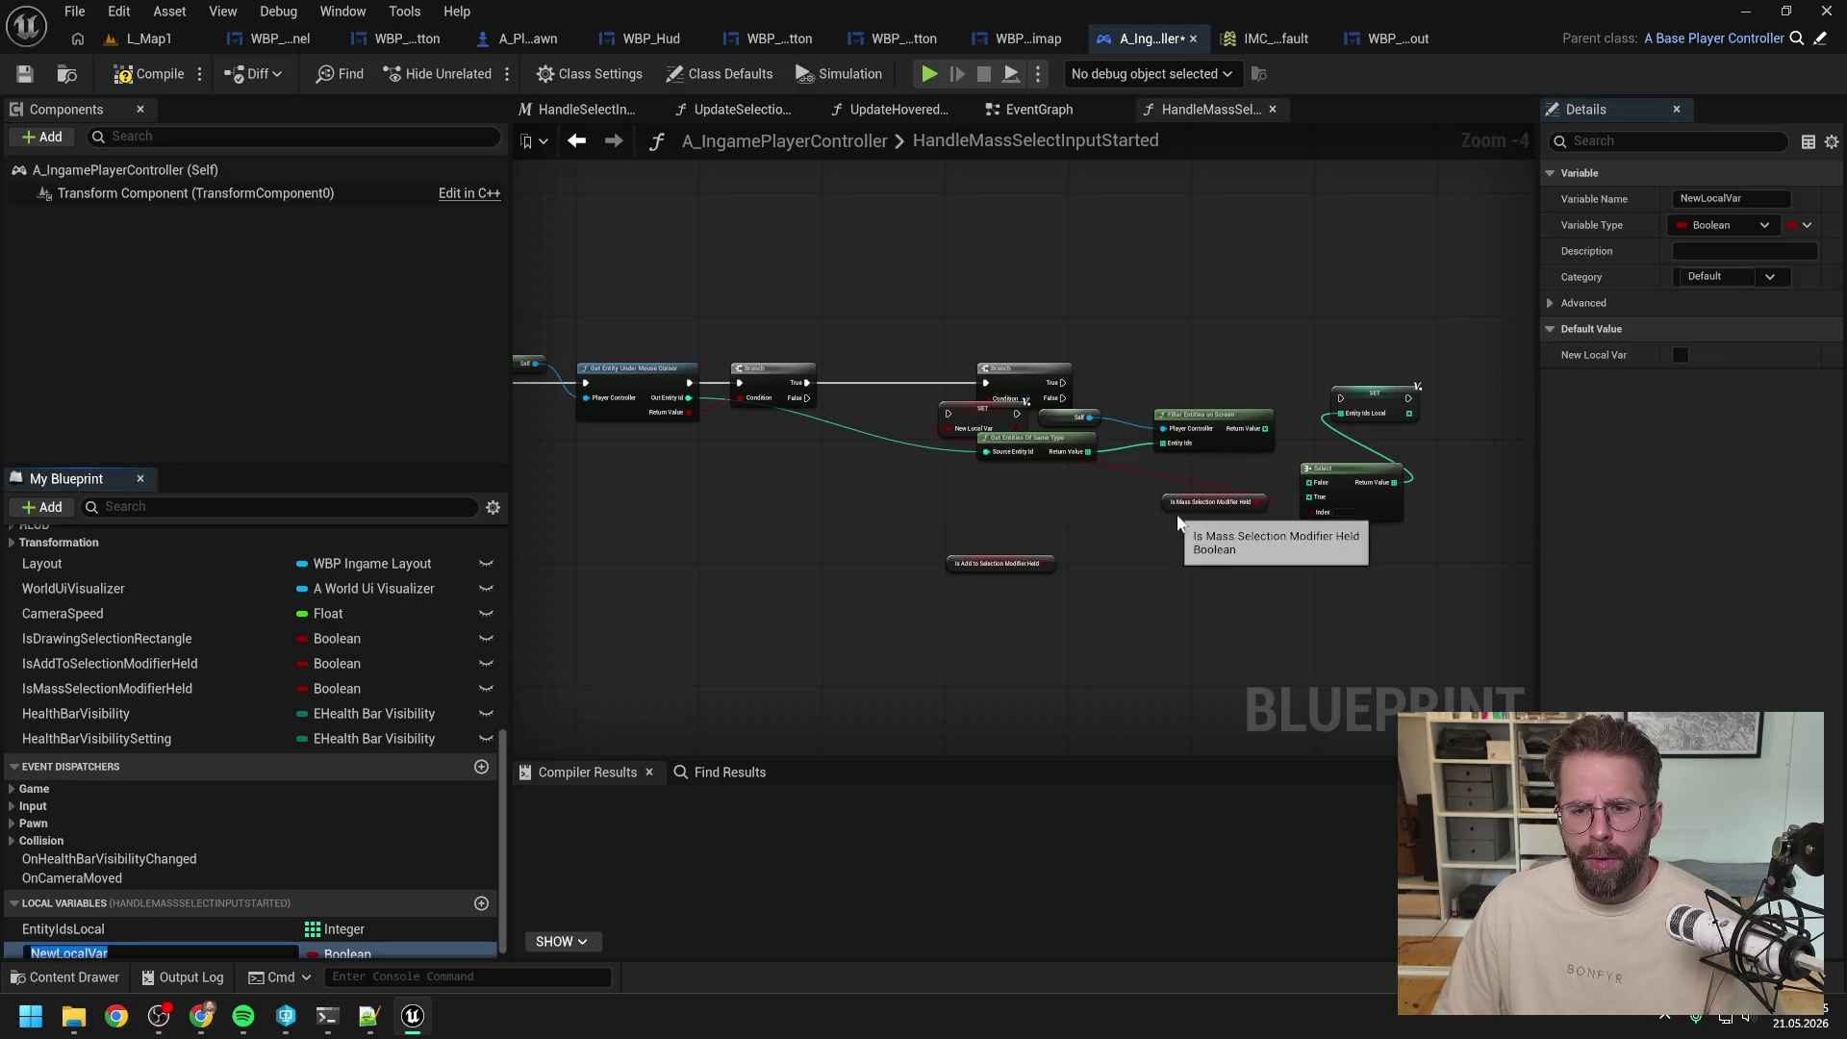
mouse_move(1214, 510)
left_mouse_down()
mouse_move(896, 377)
mouse_move(995, 390)
left_mouse_up()
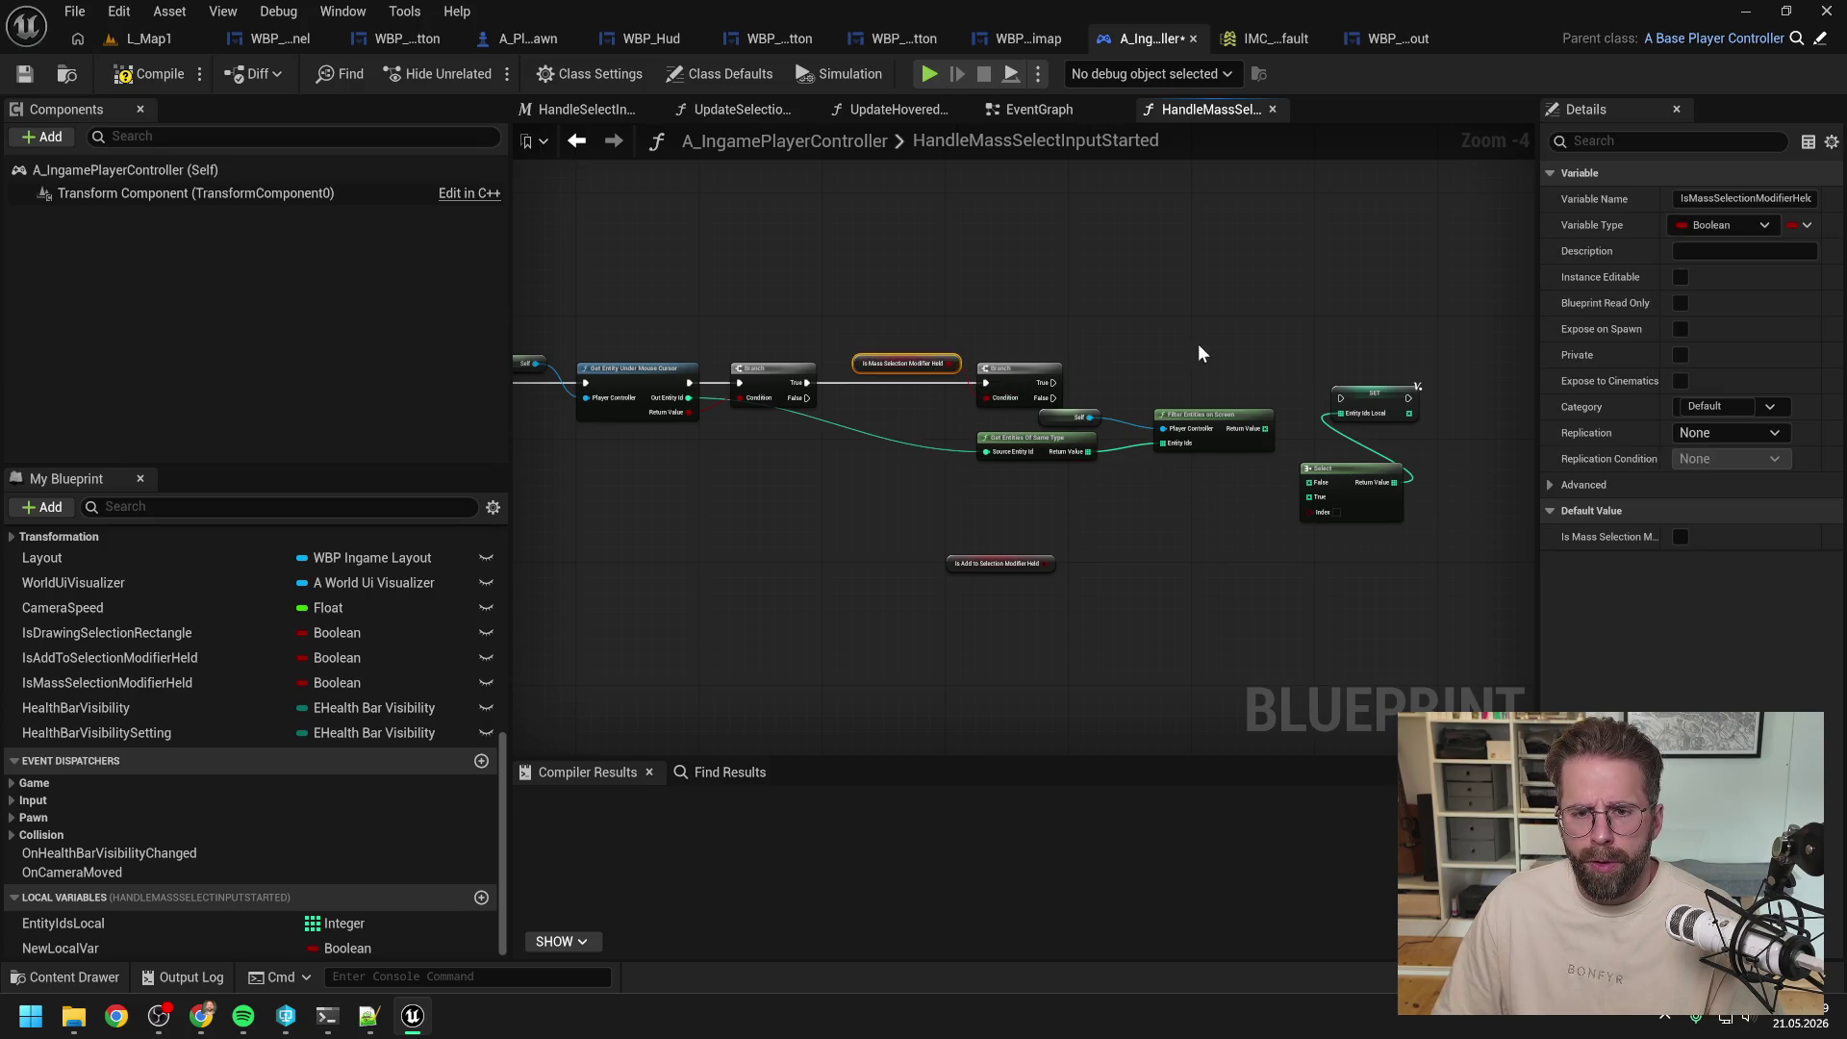
left_click_drag(1198, 344, 1122, 337)
Step: Delete the Select node, run the second Branch's True into SET, and tidy the lookup nodes
left_click(1013, 491)
mouse_move(1092, 406)
left_mouse_down()
mouse_move(1008, 425)
mouse_move(1108, 442)
left_mouse_up()
left_click(1165, 395)
key("Delete")
mouse_move(978, 376)
left_mouse_down()
mouse_move(1266, 394)
mouse_move(1294, 379)
left_mouse_up()
left_click(1212, 440)
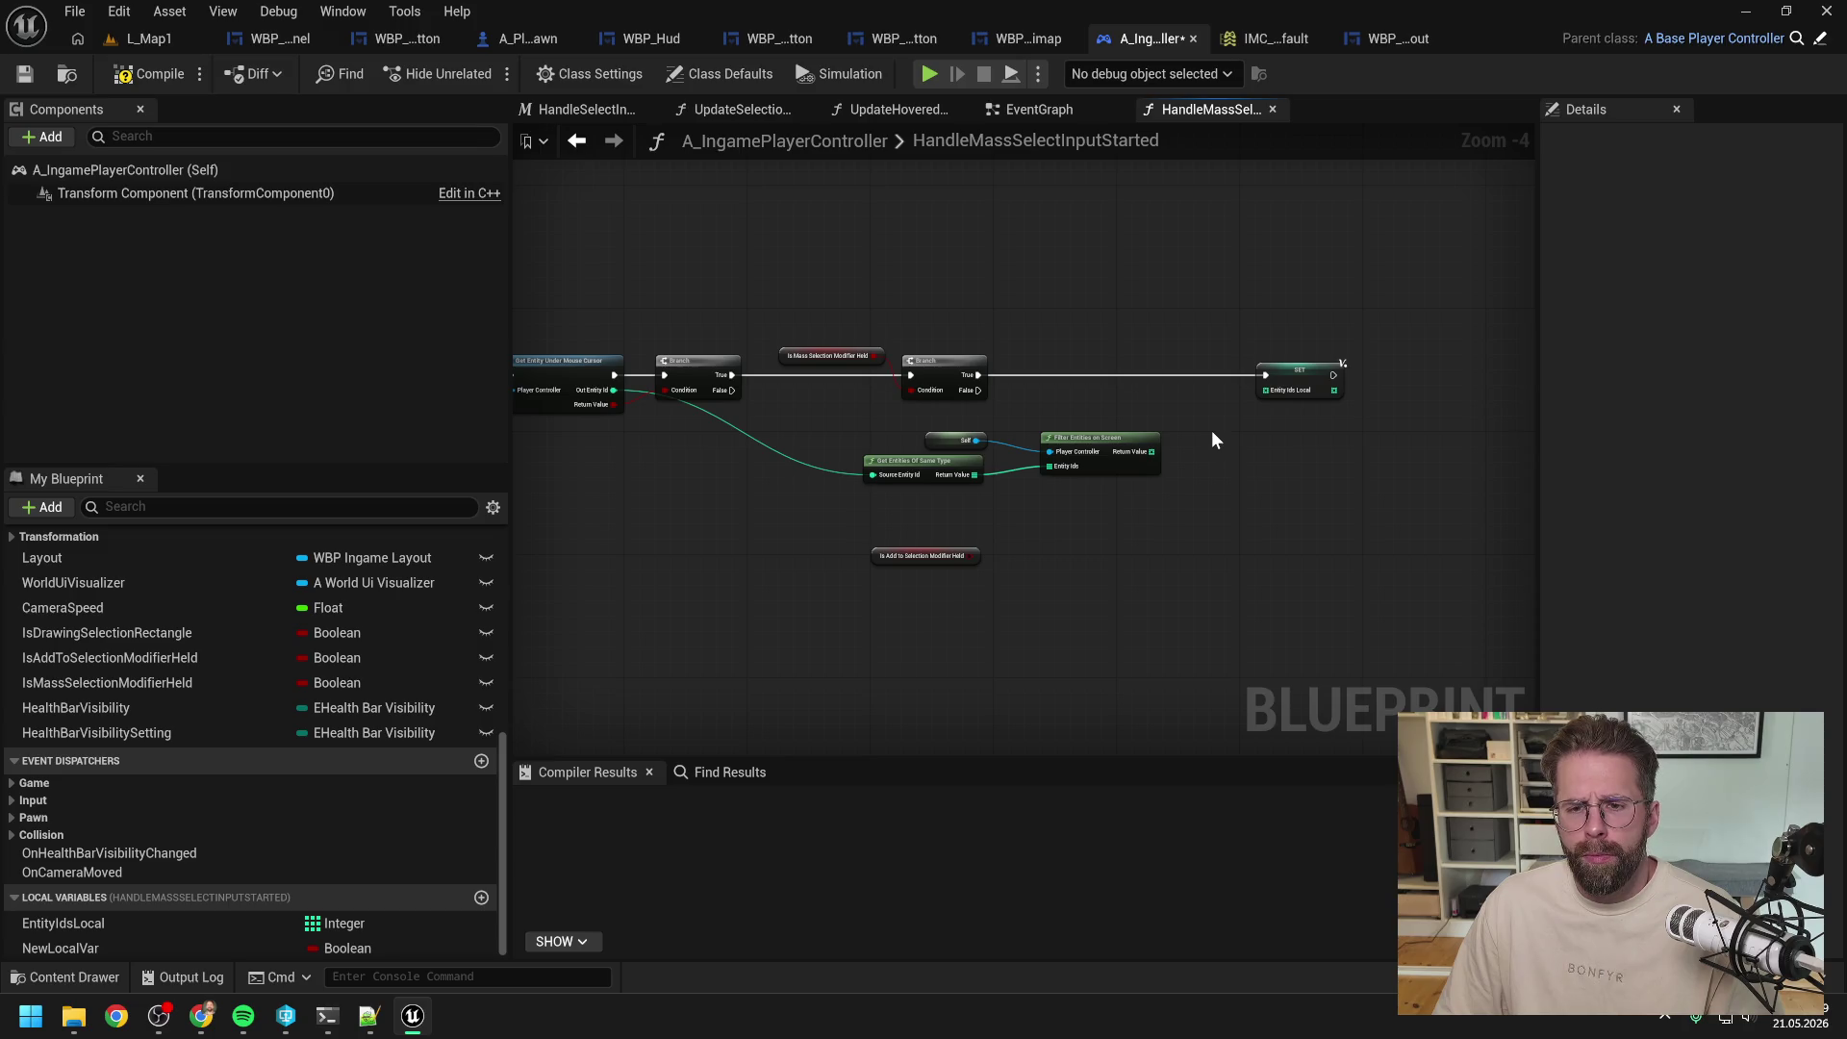
left_click_drag(1090, 440, 1128, 464)
mouse_move(946, 461)
left_mouse_down()
mouse_move(947, 424)
mouse_move(972, 474)
left_mouse_up()
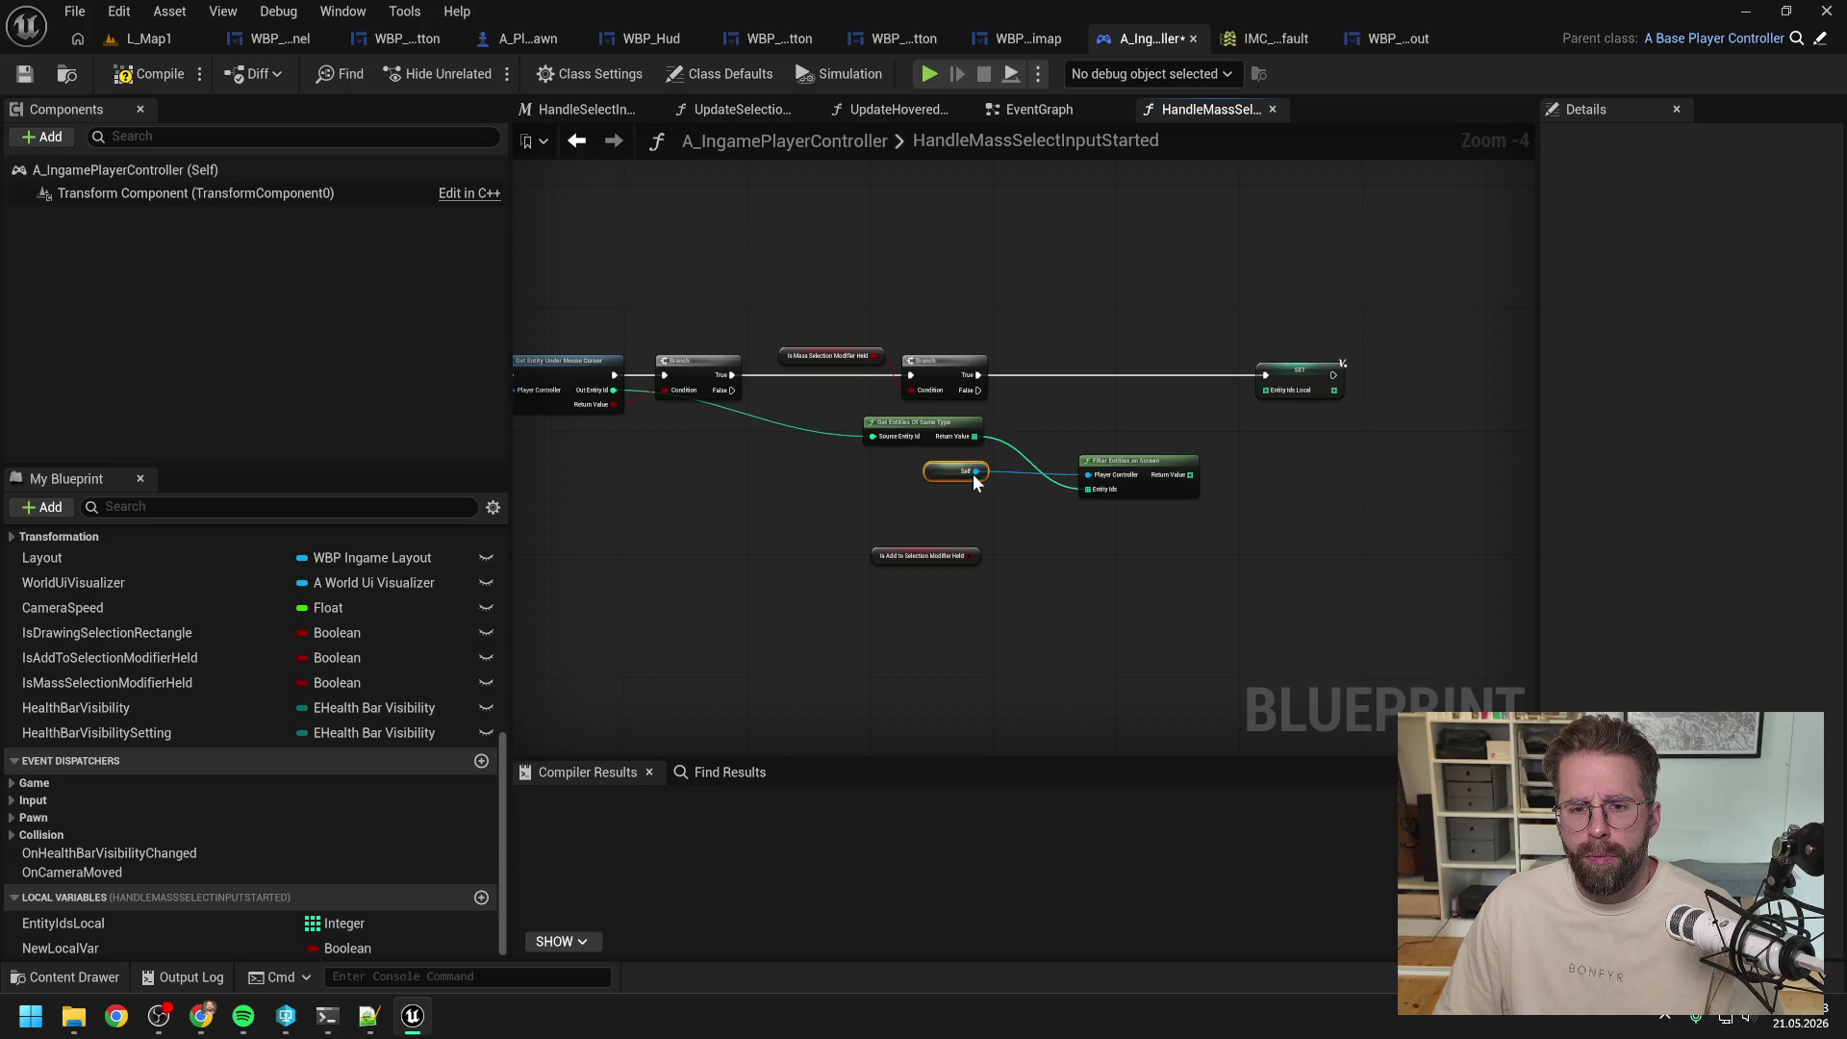
Step: Duplicate the SET EntityIdsLocal node for Branch False, wire both id results, and compile
left_click(1309, 381)
key("ctrl+c")
key("ctrl+v")
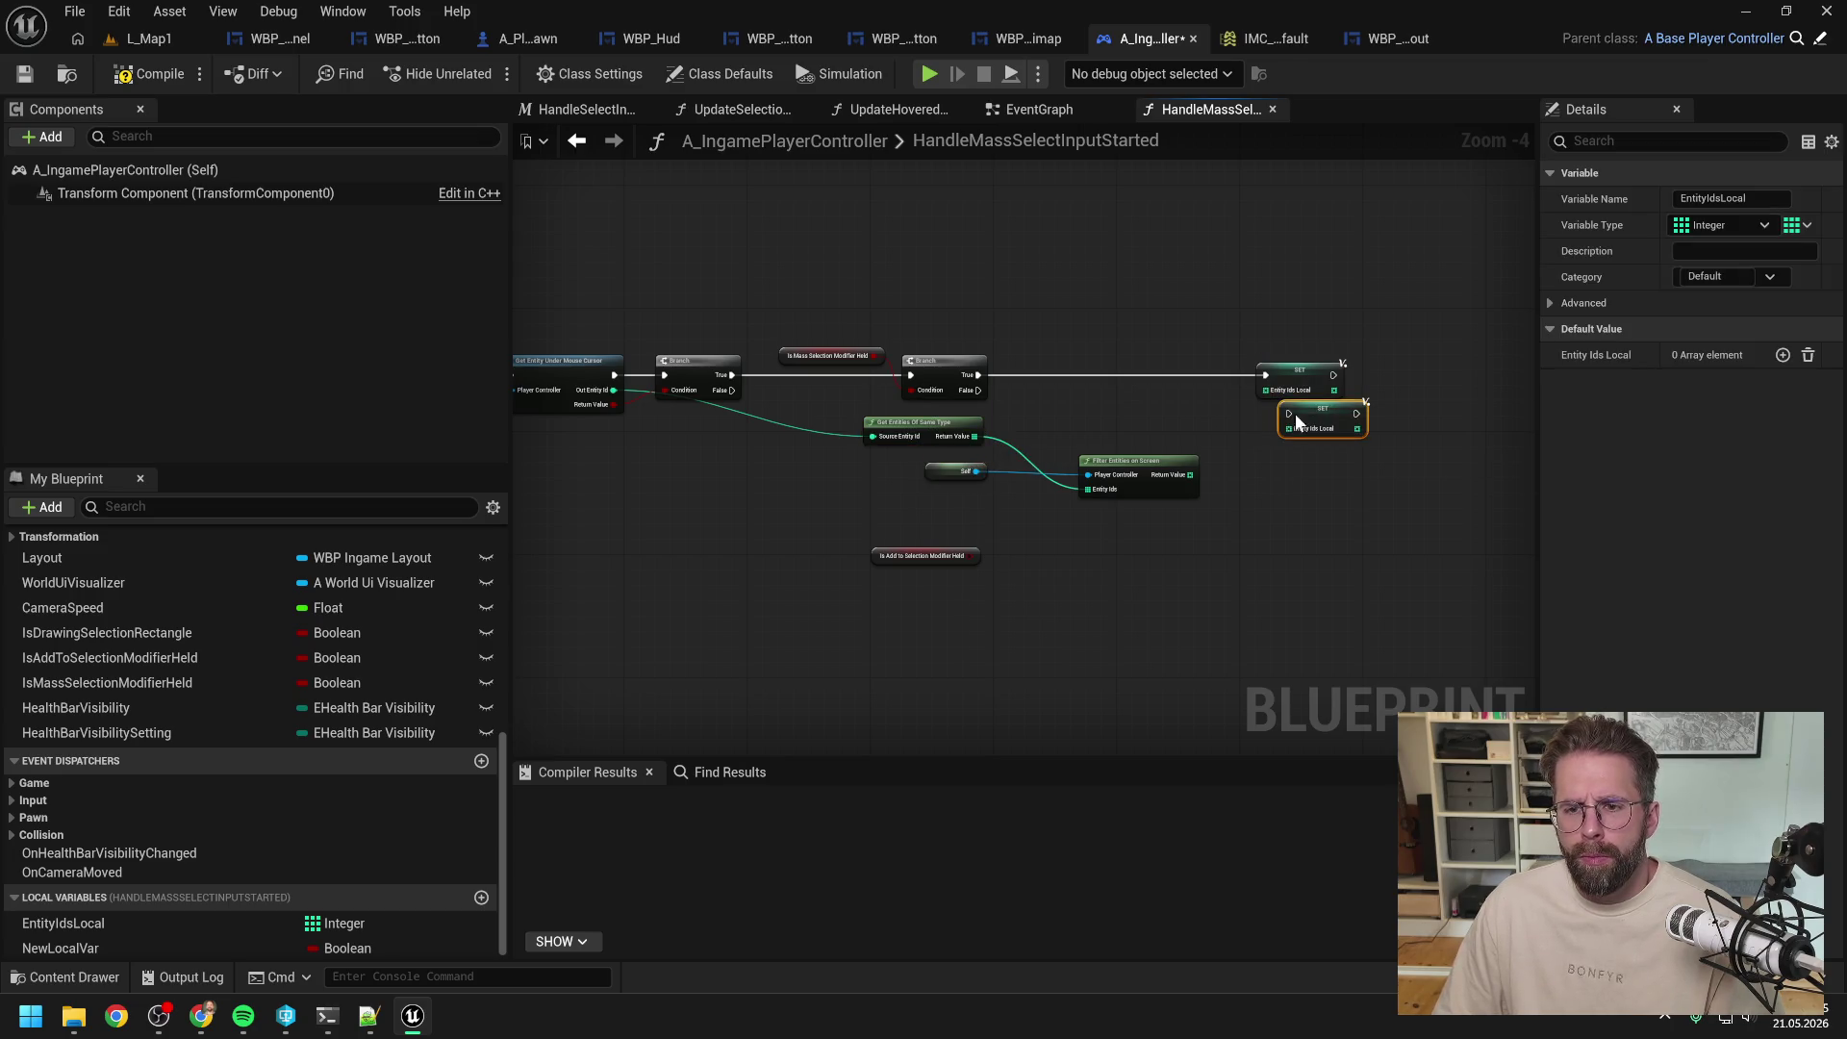
mouse_move(978, 389)
left_mouse_down()
mouse_move(1280, 418)
mouse_move(1265, 413)
left_mouse_up()
left_click_drag(1189, 474, 1266, 428)
mouse_move(975, 436)
left_mouse_down()
mouse_move(1260, 401)
mouse_move(1266, 437)
left_mouse_up()
left_click_drag(974, 436, 1268, 391)
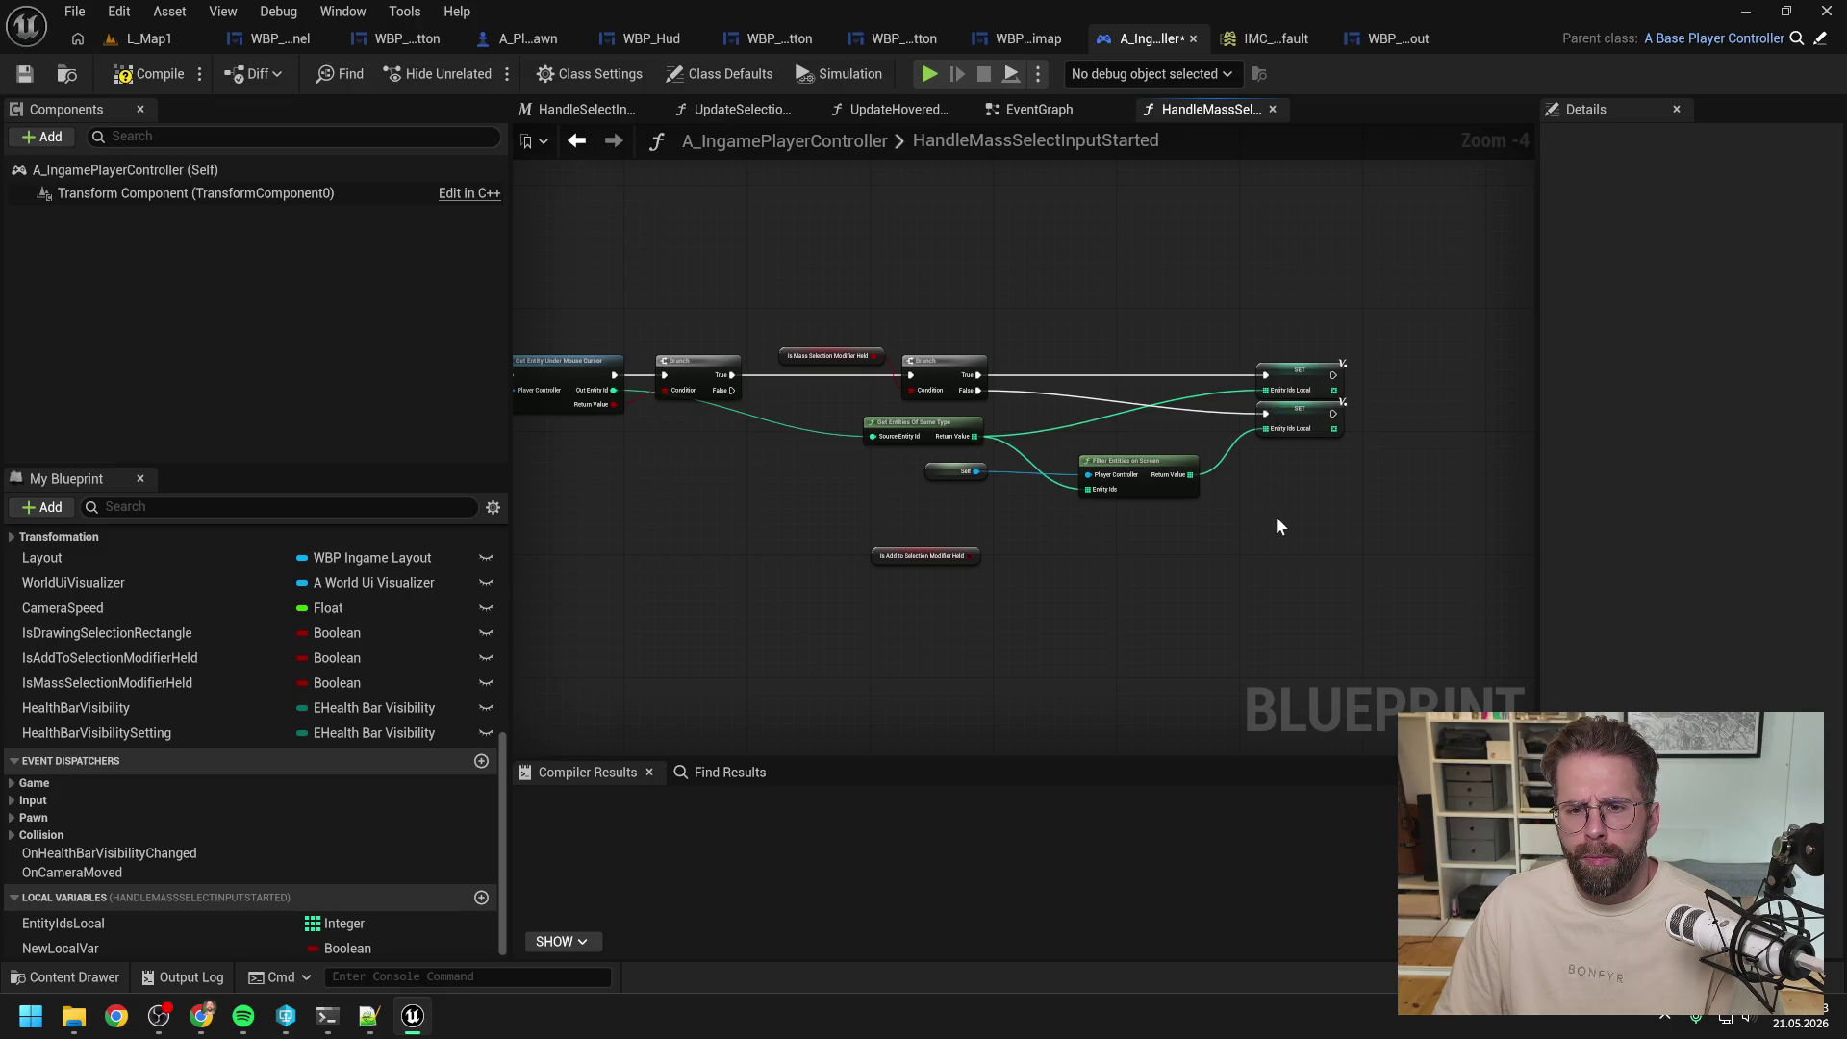
left_click(154, 74)
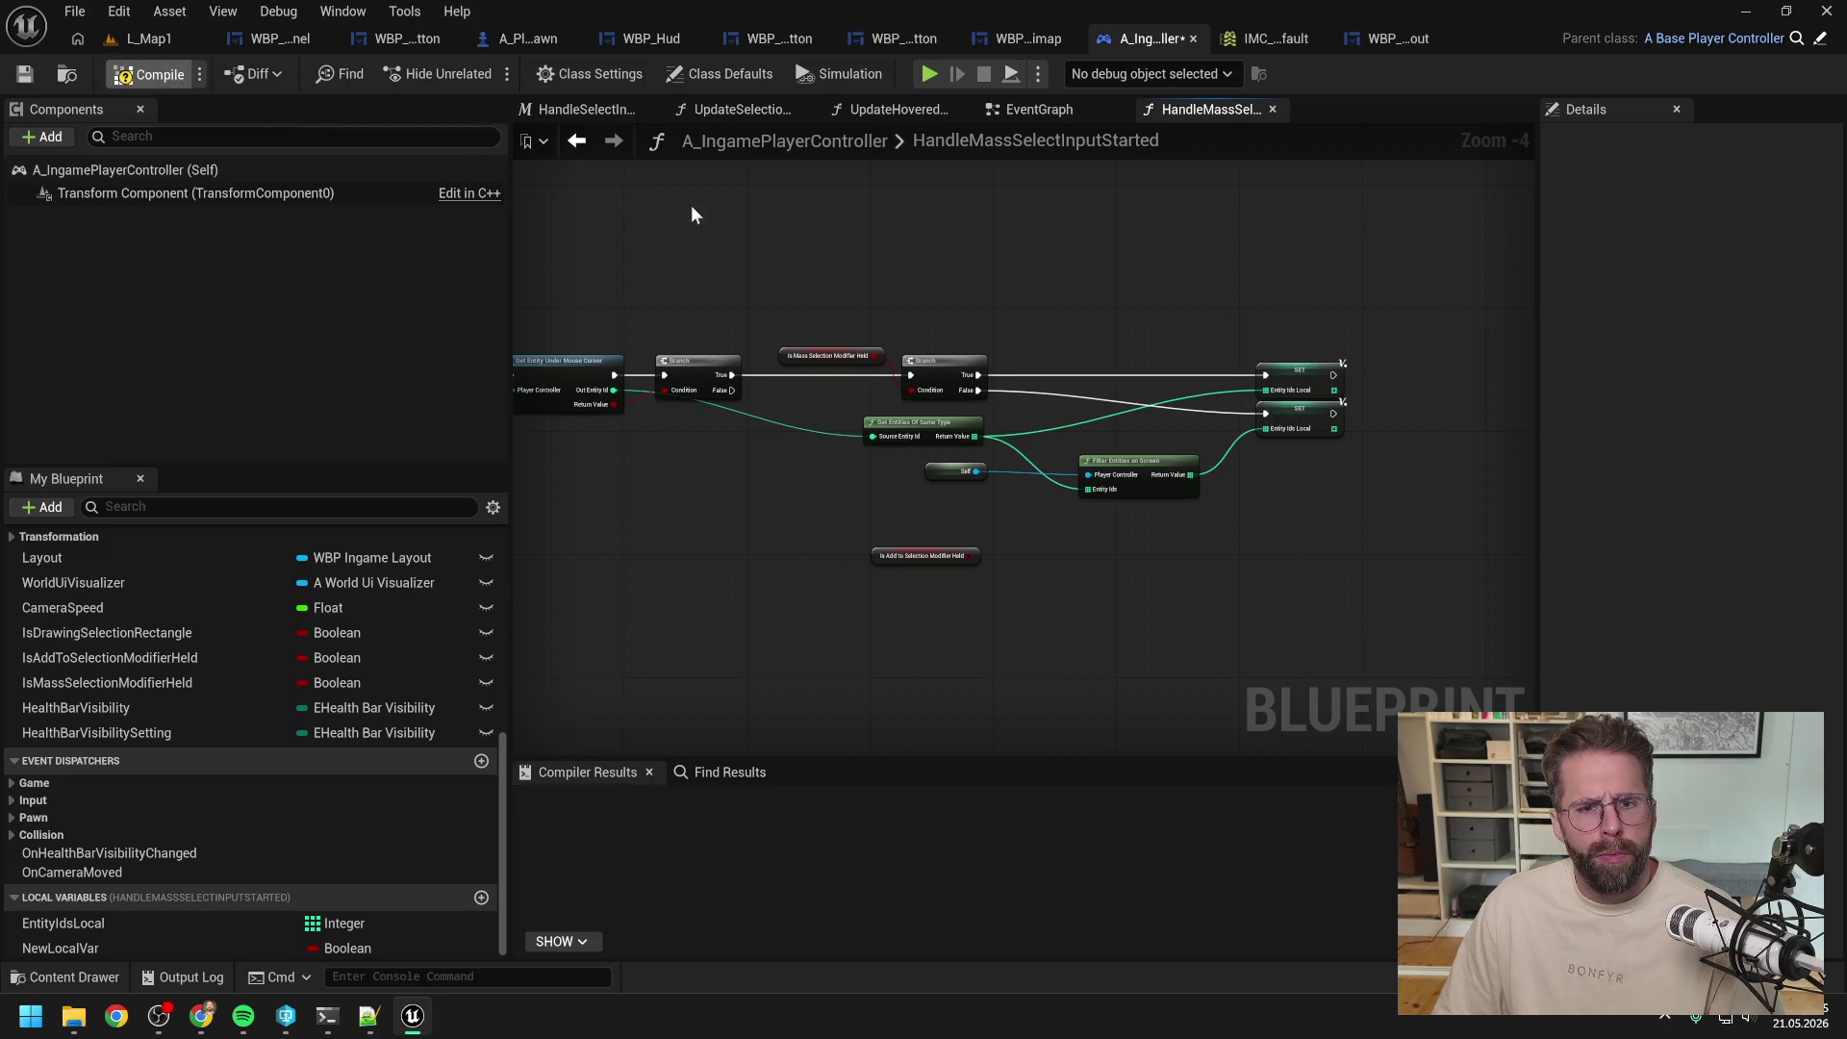
Step: Insert a Sequence node after the first Branch, with Then 0 driving the second Branch
right_click(876, 483)
type("sequence")
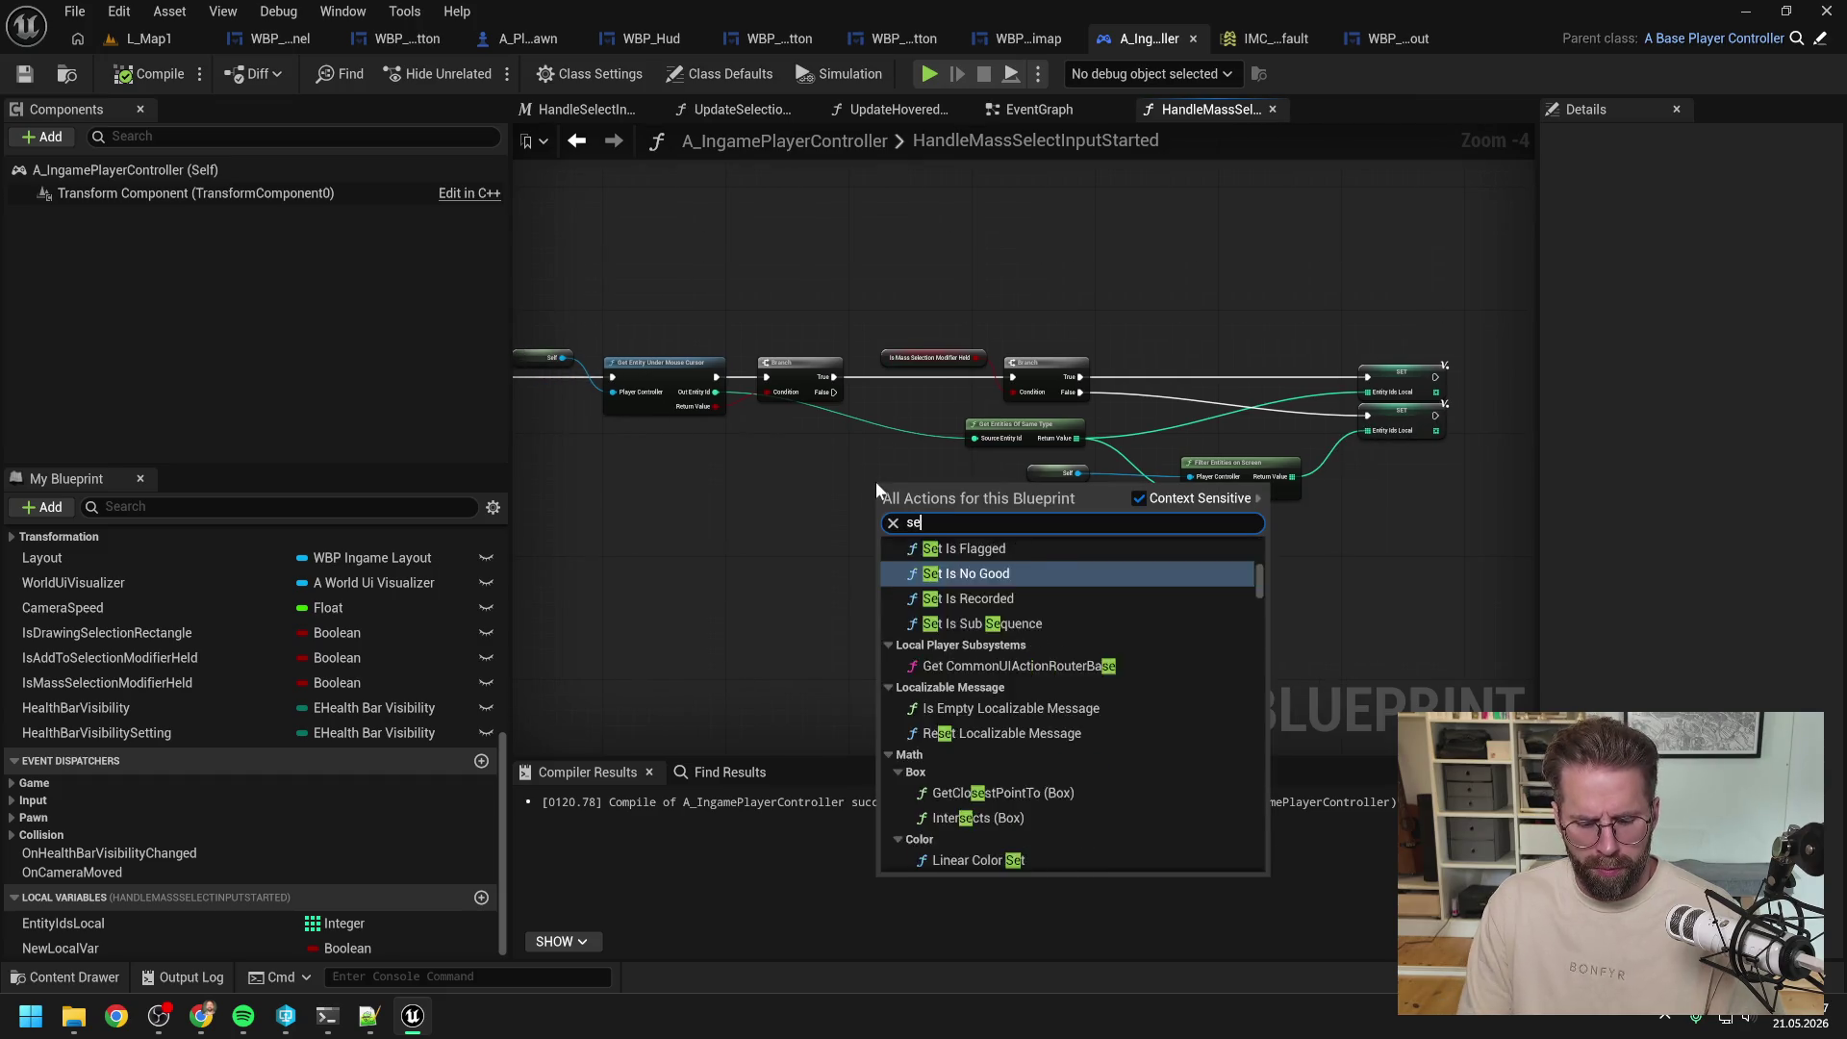
key("Return")
mouse_move(835, 376)
left_mouse_down()
mouse_move(882, 499)
mouse_move(1013, 377)
left_mouse_up()
left_click_drag(973, 303, 1399, 482)
left_click_drag(1058, 473, 1118, 472)
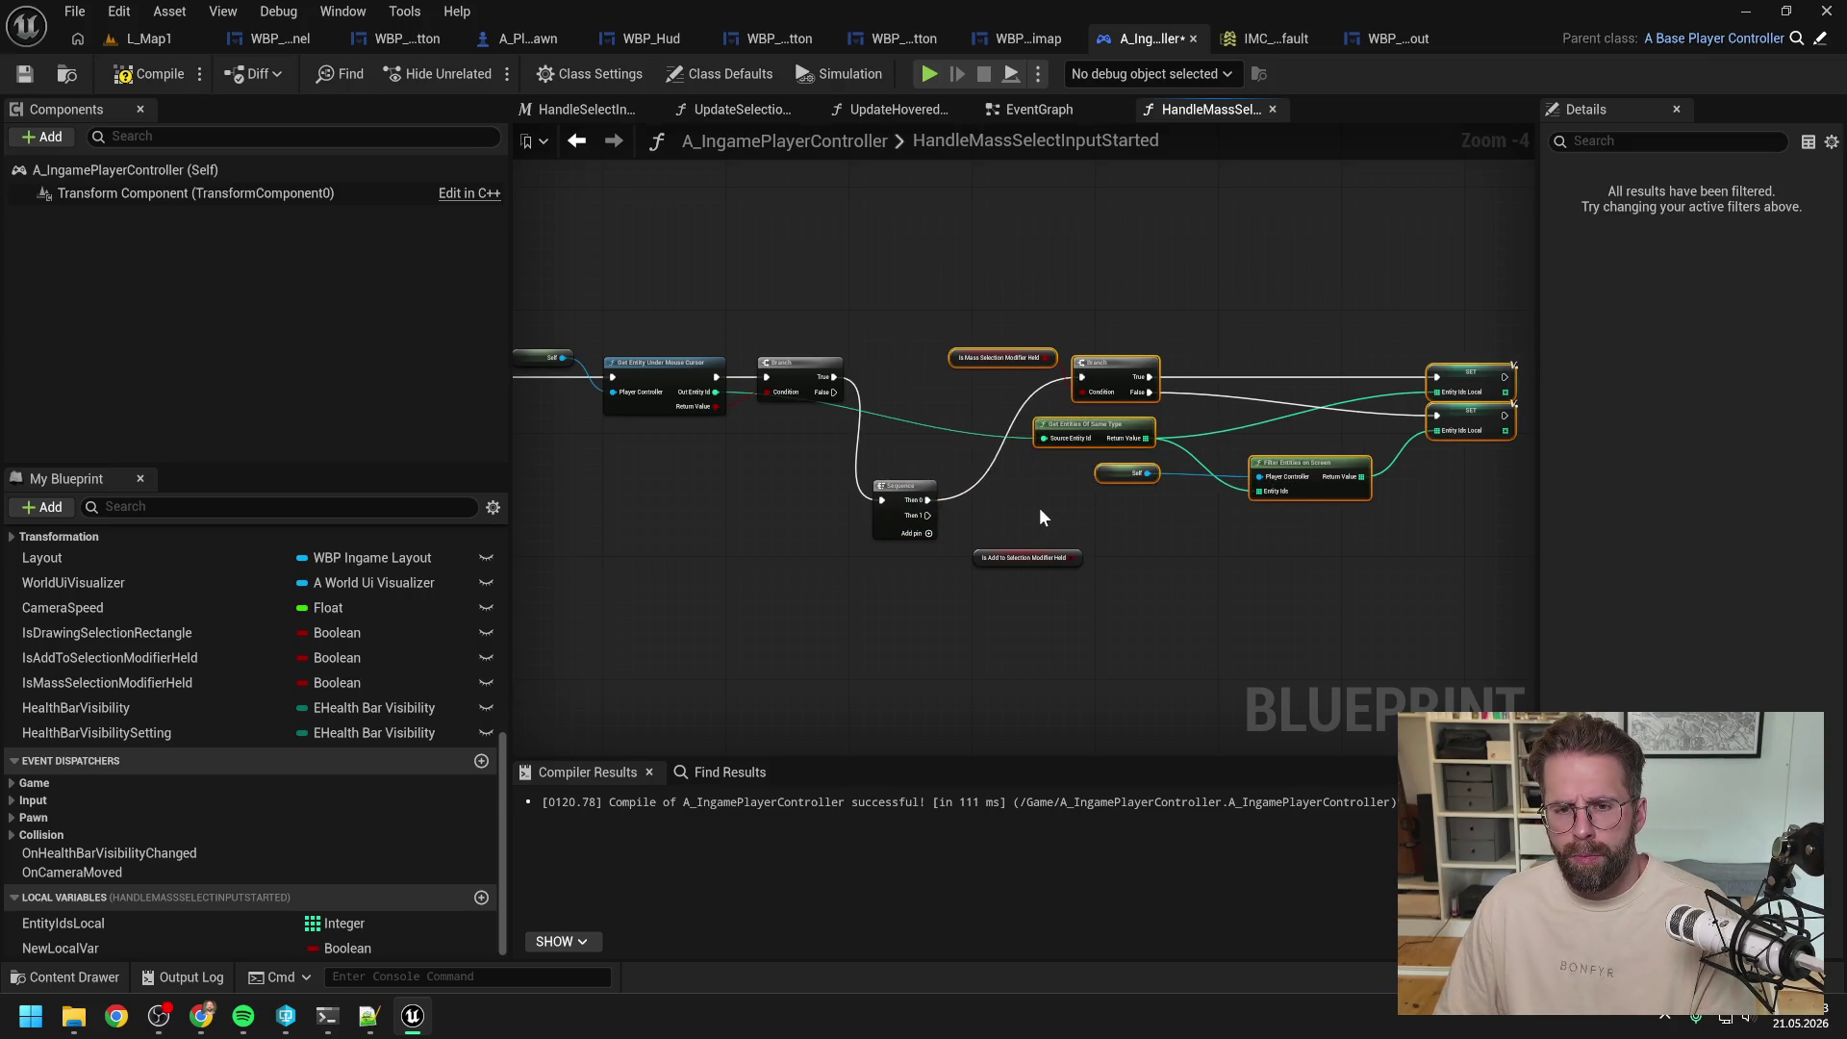
left_click(1039, 506)
Step: Tidy the wires with reroute points, align the Sequence and modifier getter, and compile
double_click(1036, 433)
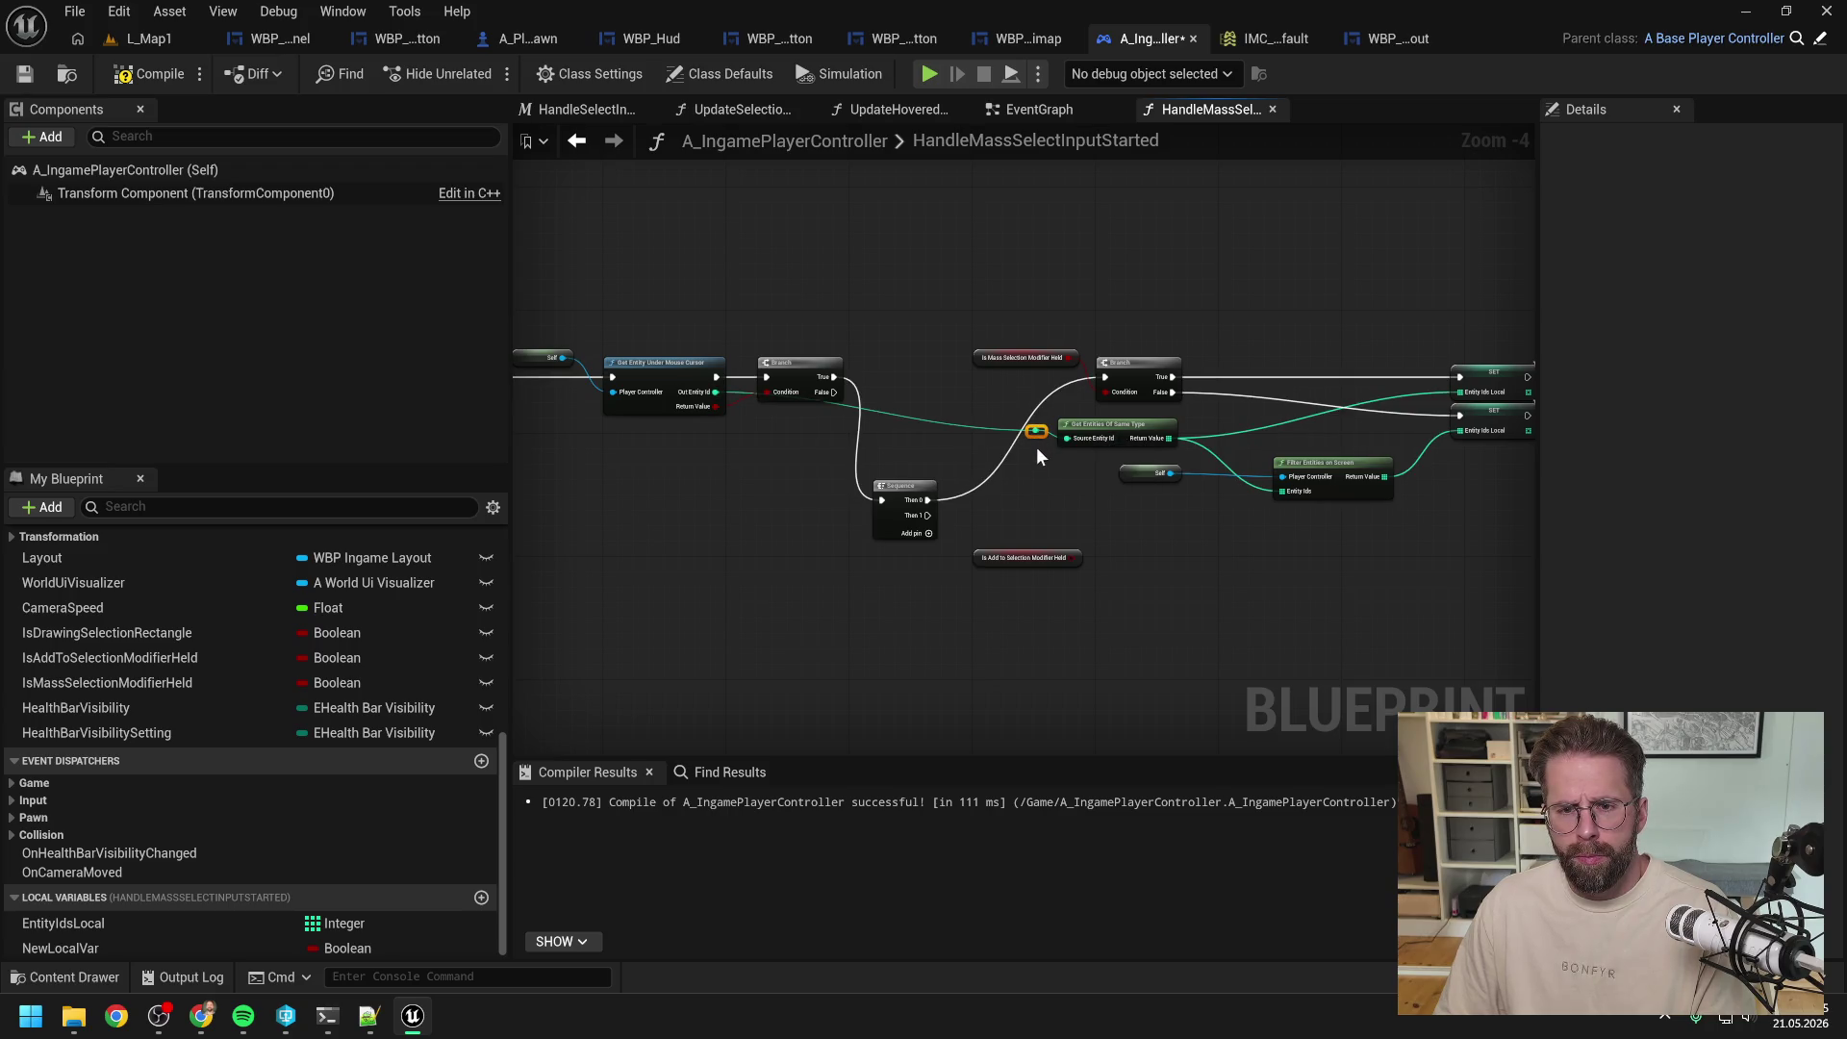
left_click_drag(1034, 347, 1034, 343)
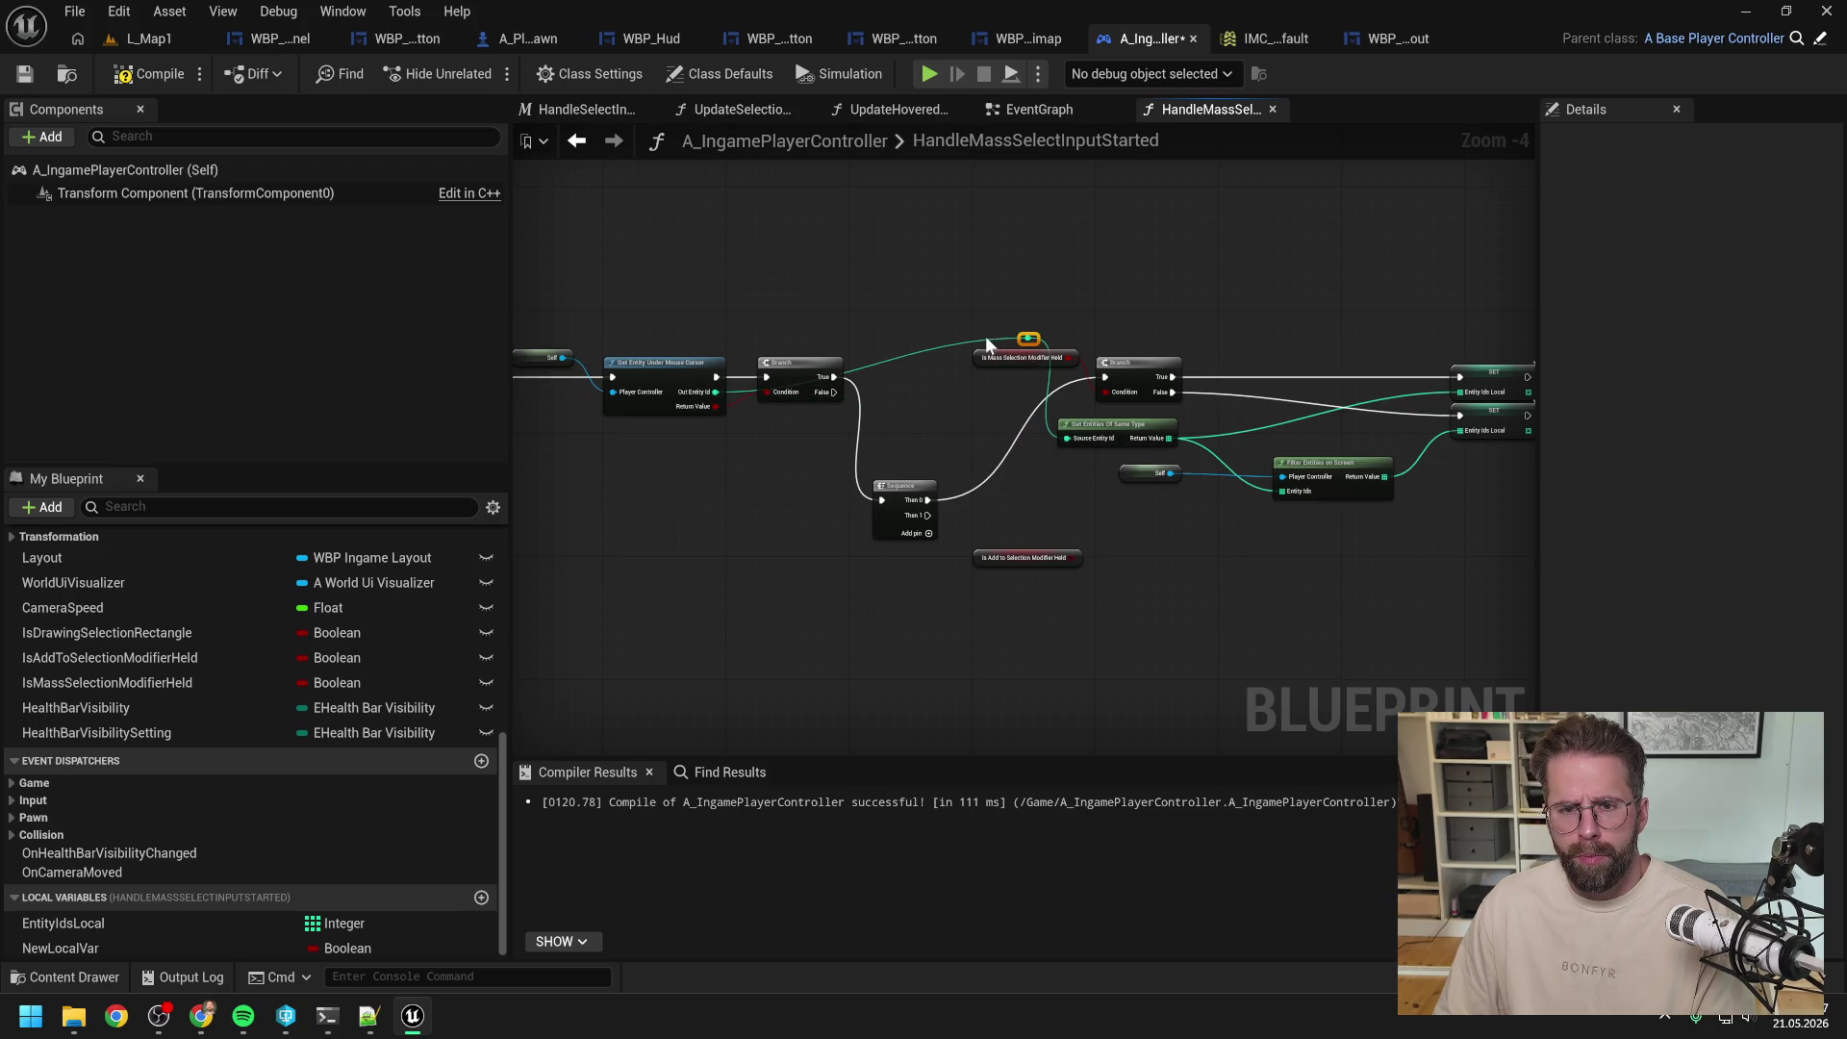
double_click(993, 340)
left_click_drag(992, 341, 844, 331)
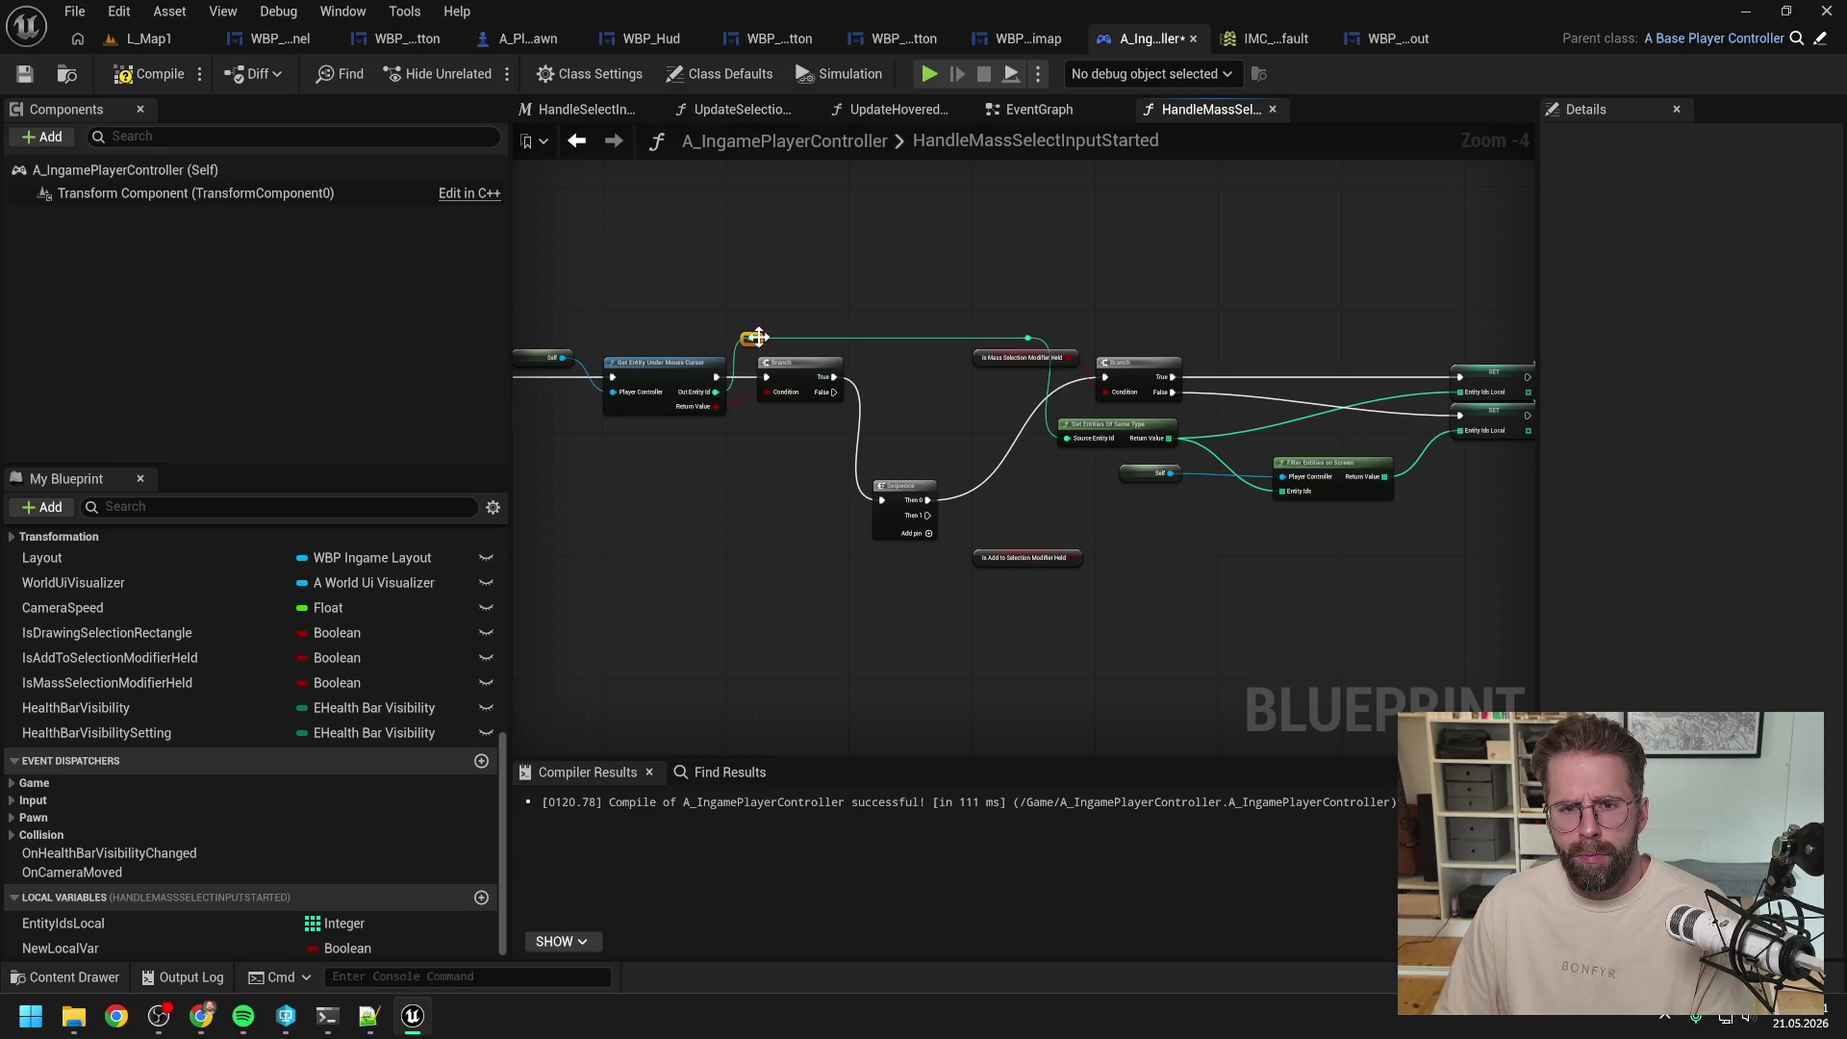
left_click_drag(911, 486, 912, 359)
left_click(1001, 449)
left_click_drag(1043, 560, 968, 567)
left_click(1035, 524)
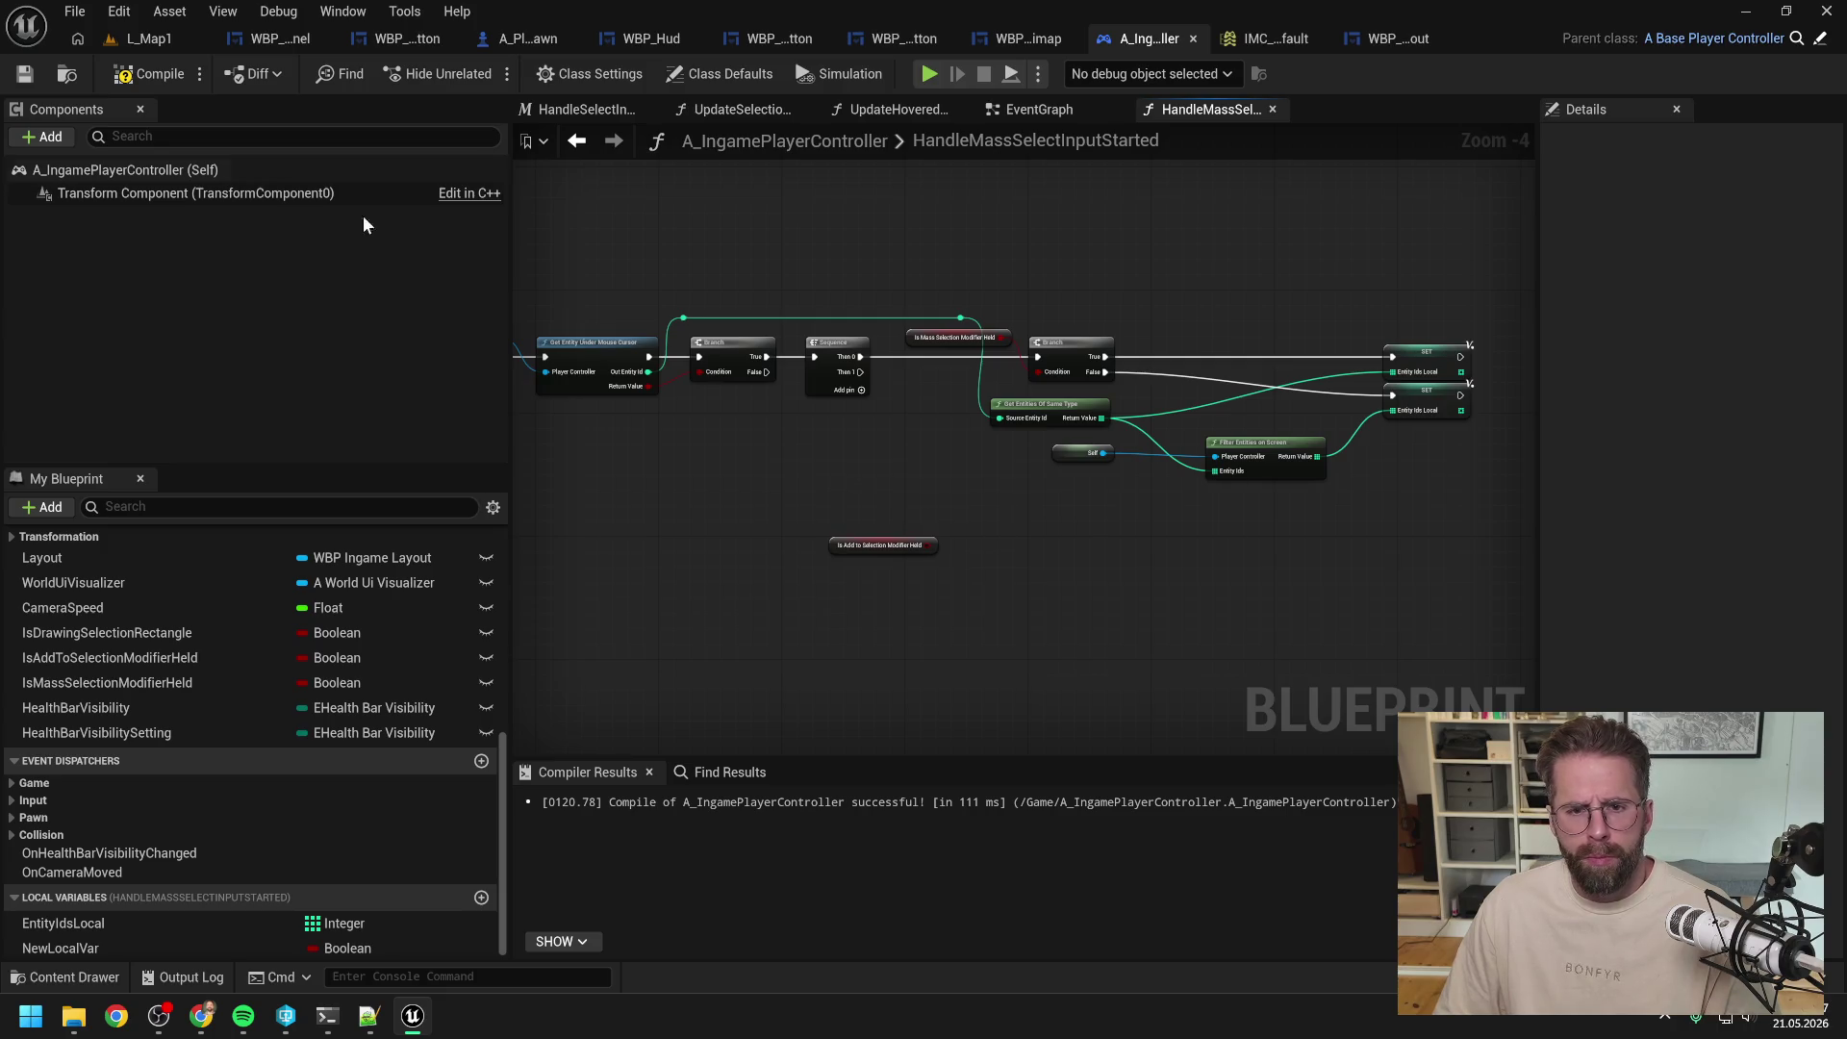
left_click(131, 79)
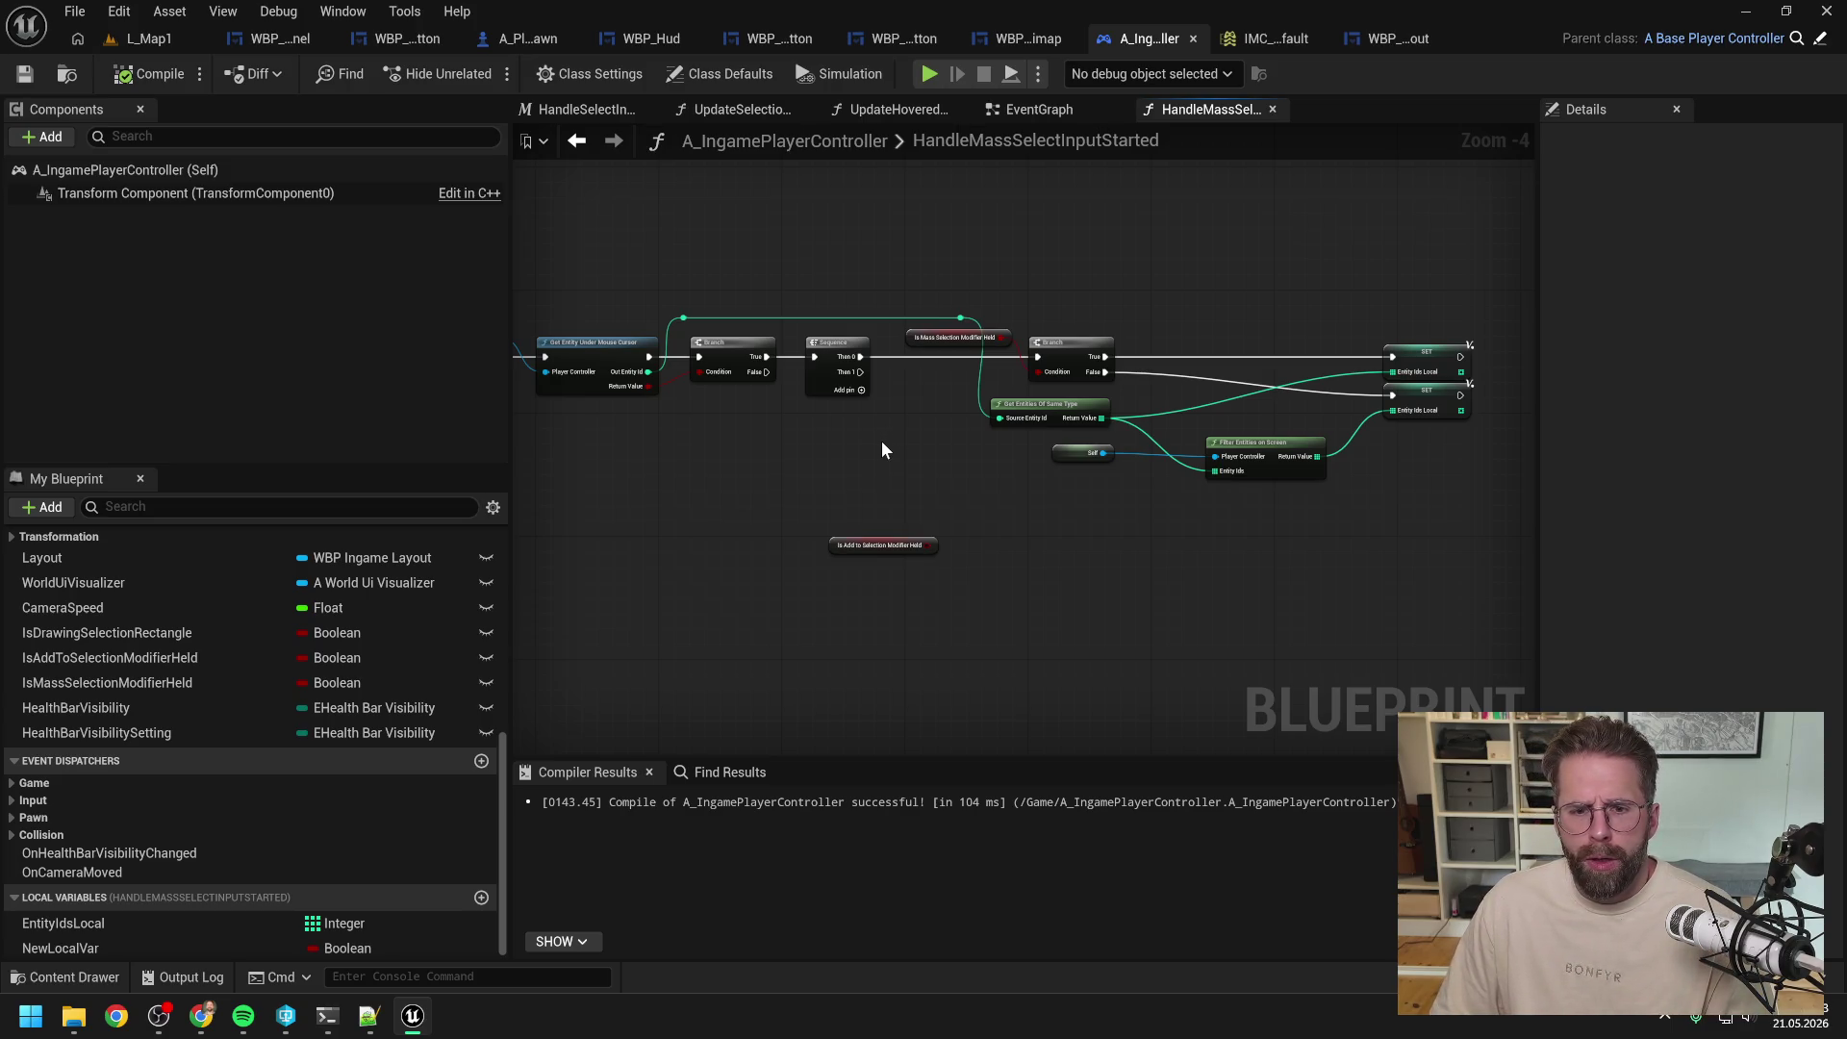
left_click_drag(882, 445, 995, 452)
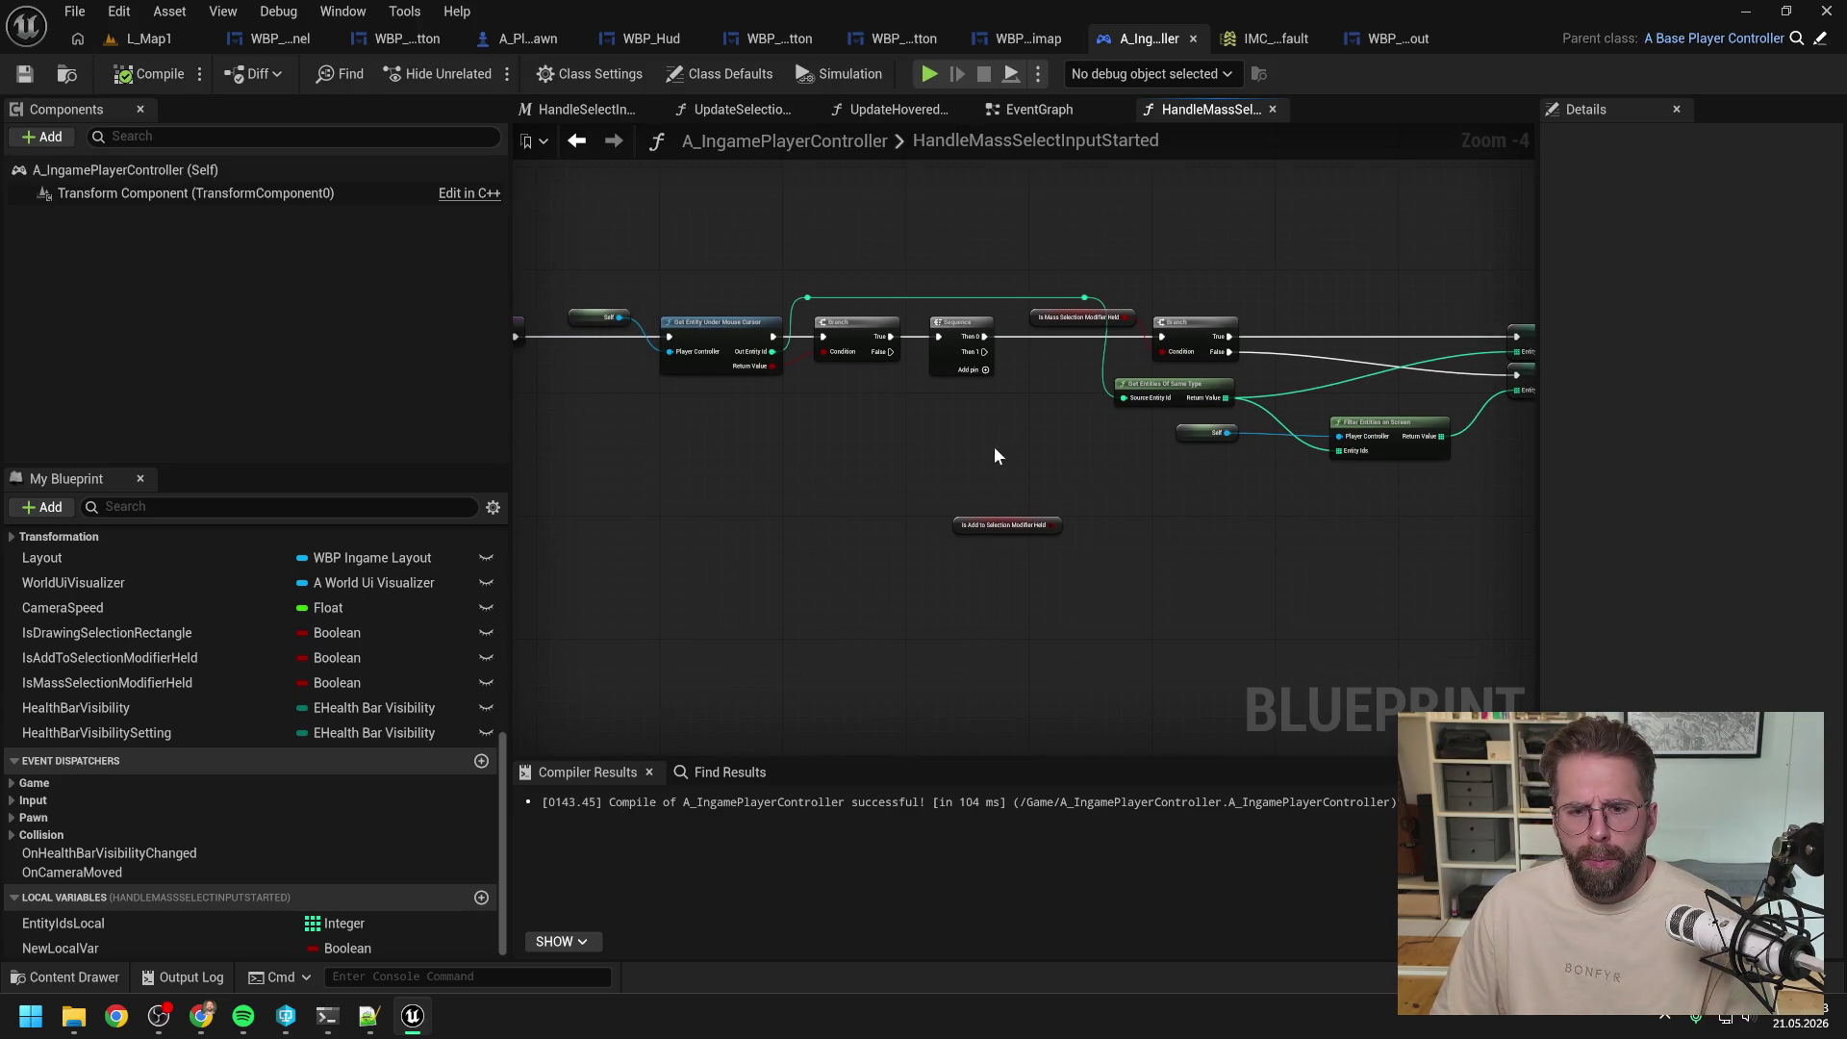
Step: Navigate from the EventGraph's HandleSelectInput macro into the UpdateSelectionFromRectangle function
left_click(1039, 109)
left_click_drag(625, 464, 1002, 466)
double_click(946, 301)
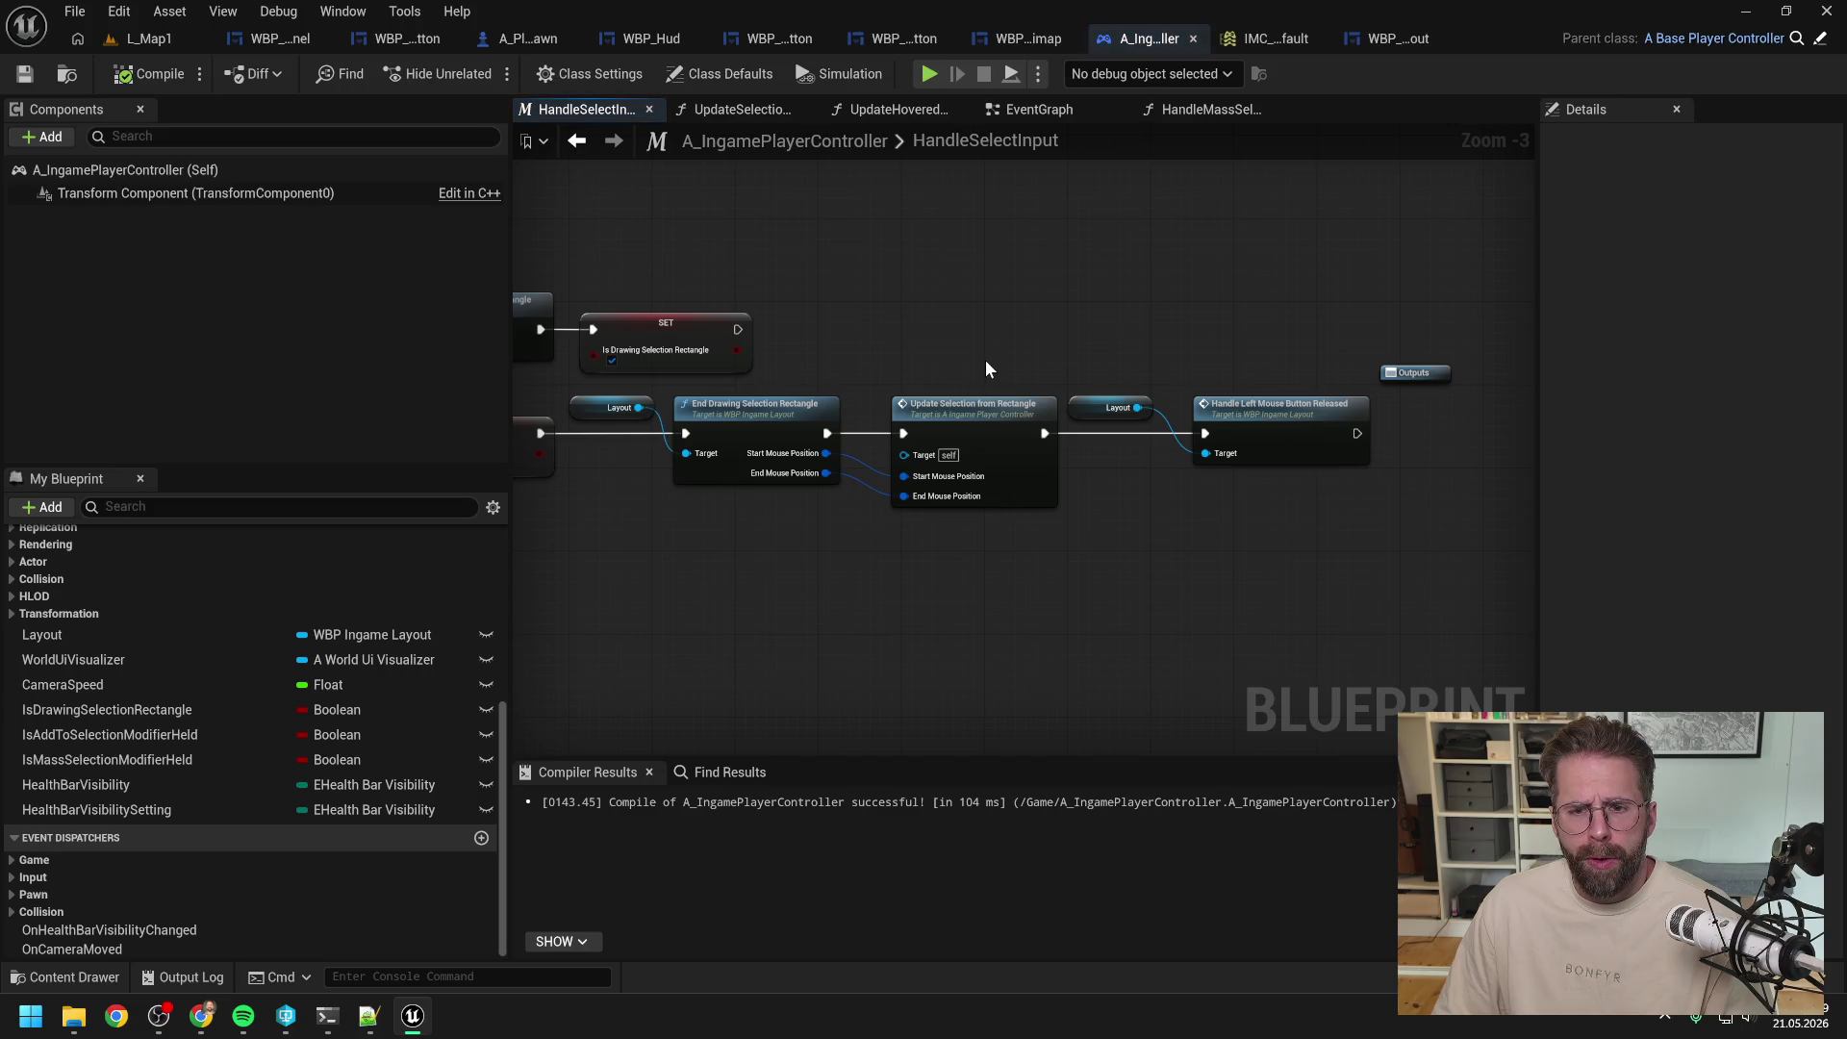
scroll(984, 355, "down", 1)
left_click_drag(985, 355, 1222, 341)
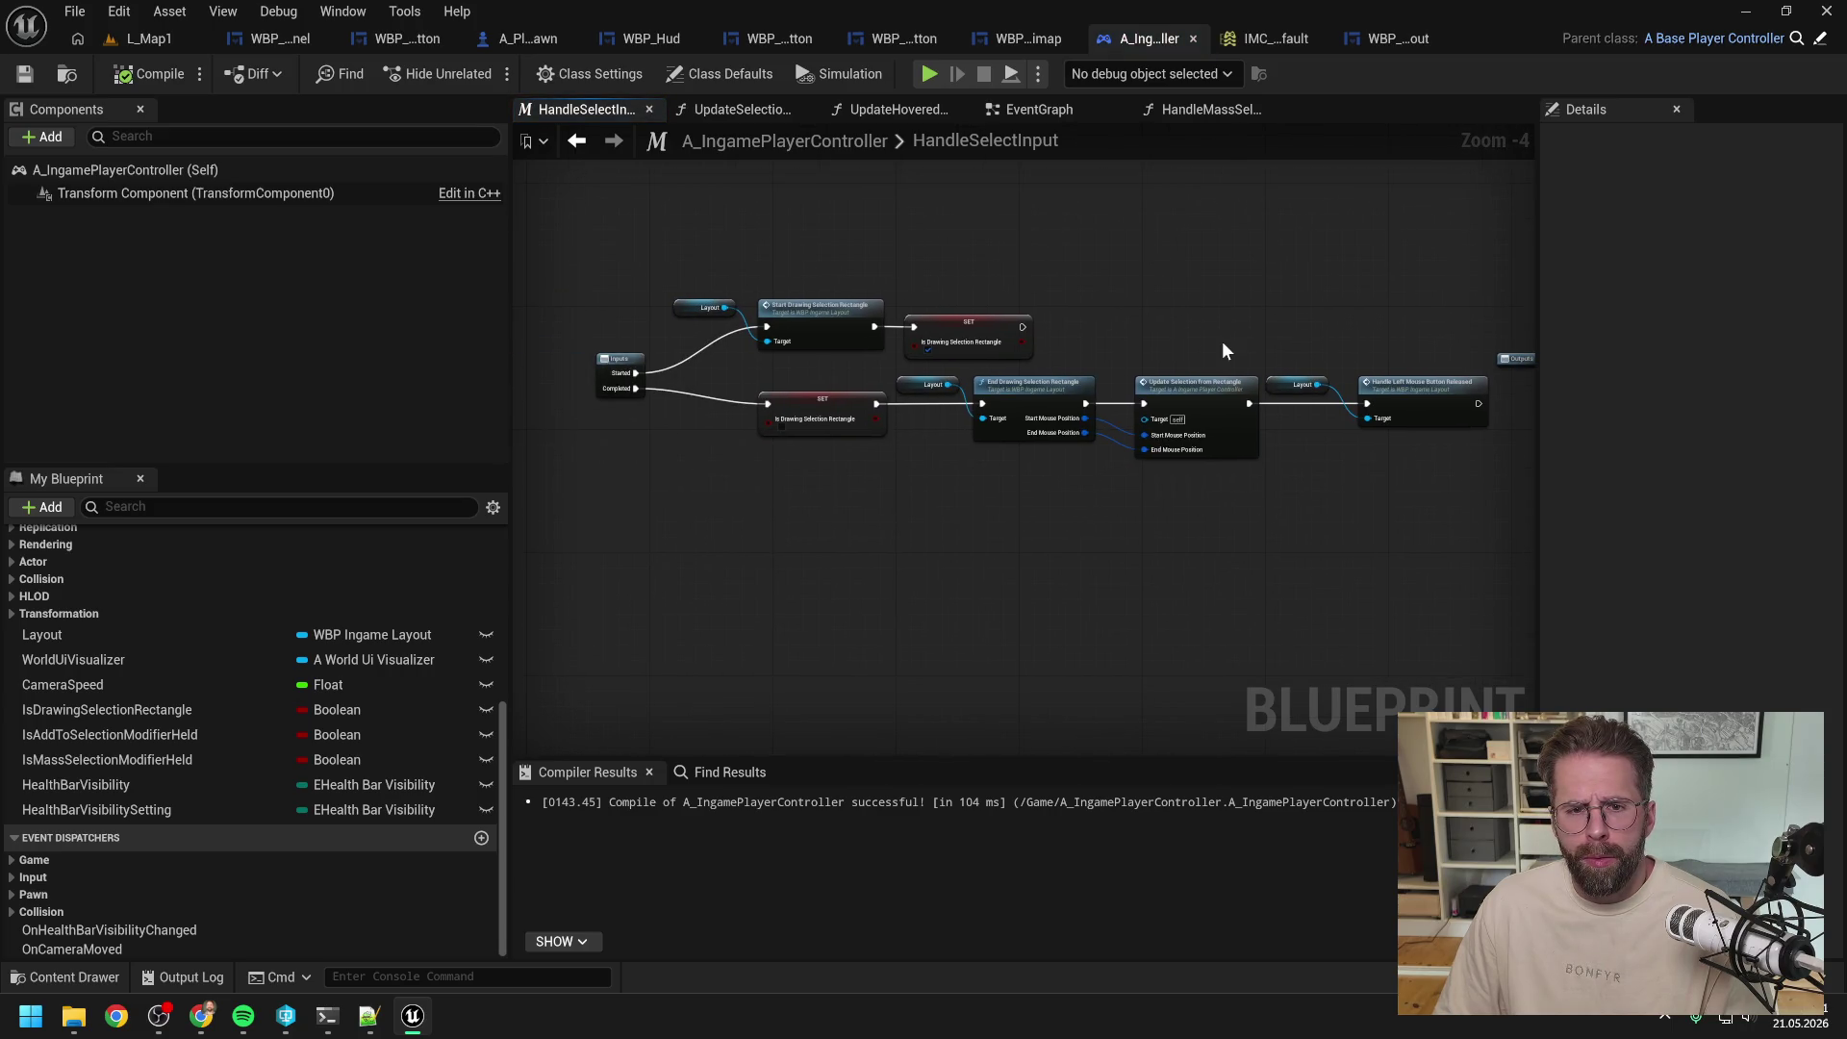
left_click_drag(1428, 397, 1365, 396)
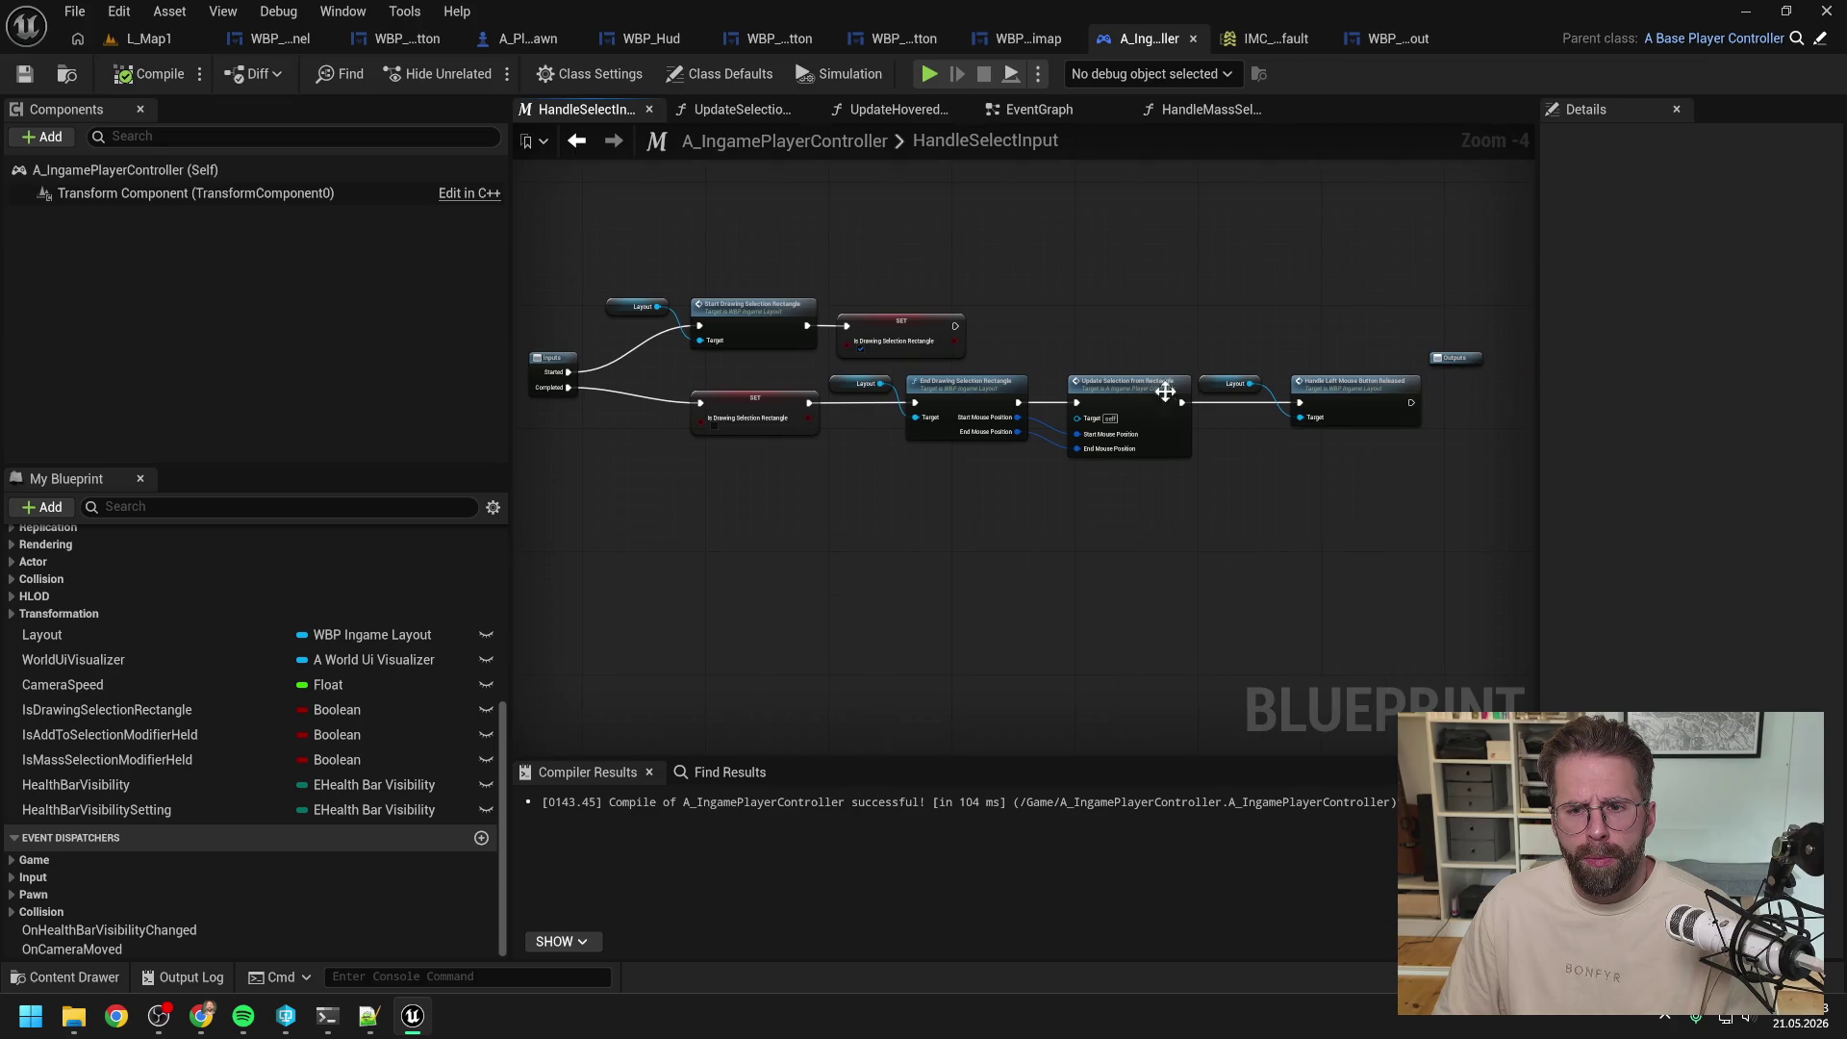
double_click(1142, 397)
mouse_move(1179, 447)
left_mouse_down()
mouse_move(954, 402)
mouse_move(814, 426)
left_mouse_up()
scroll(853, 426, "down", 3)
Step: Copy its Branch and add/set selection nodes into HandleMassSelectInputStarted, driven by Sequence Then 1
left_click_drag(782, 296, 1370, 557)
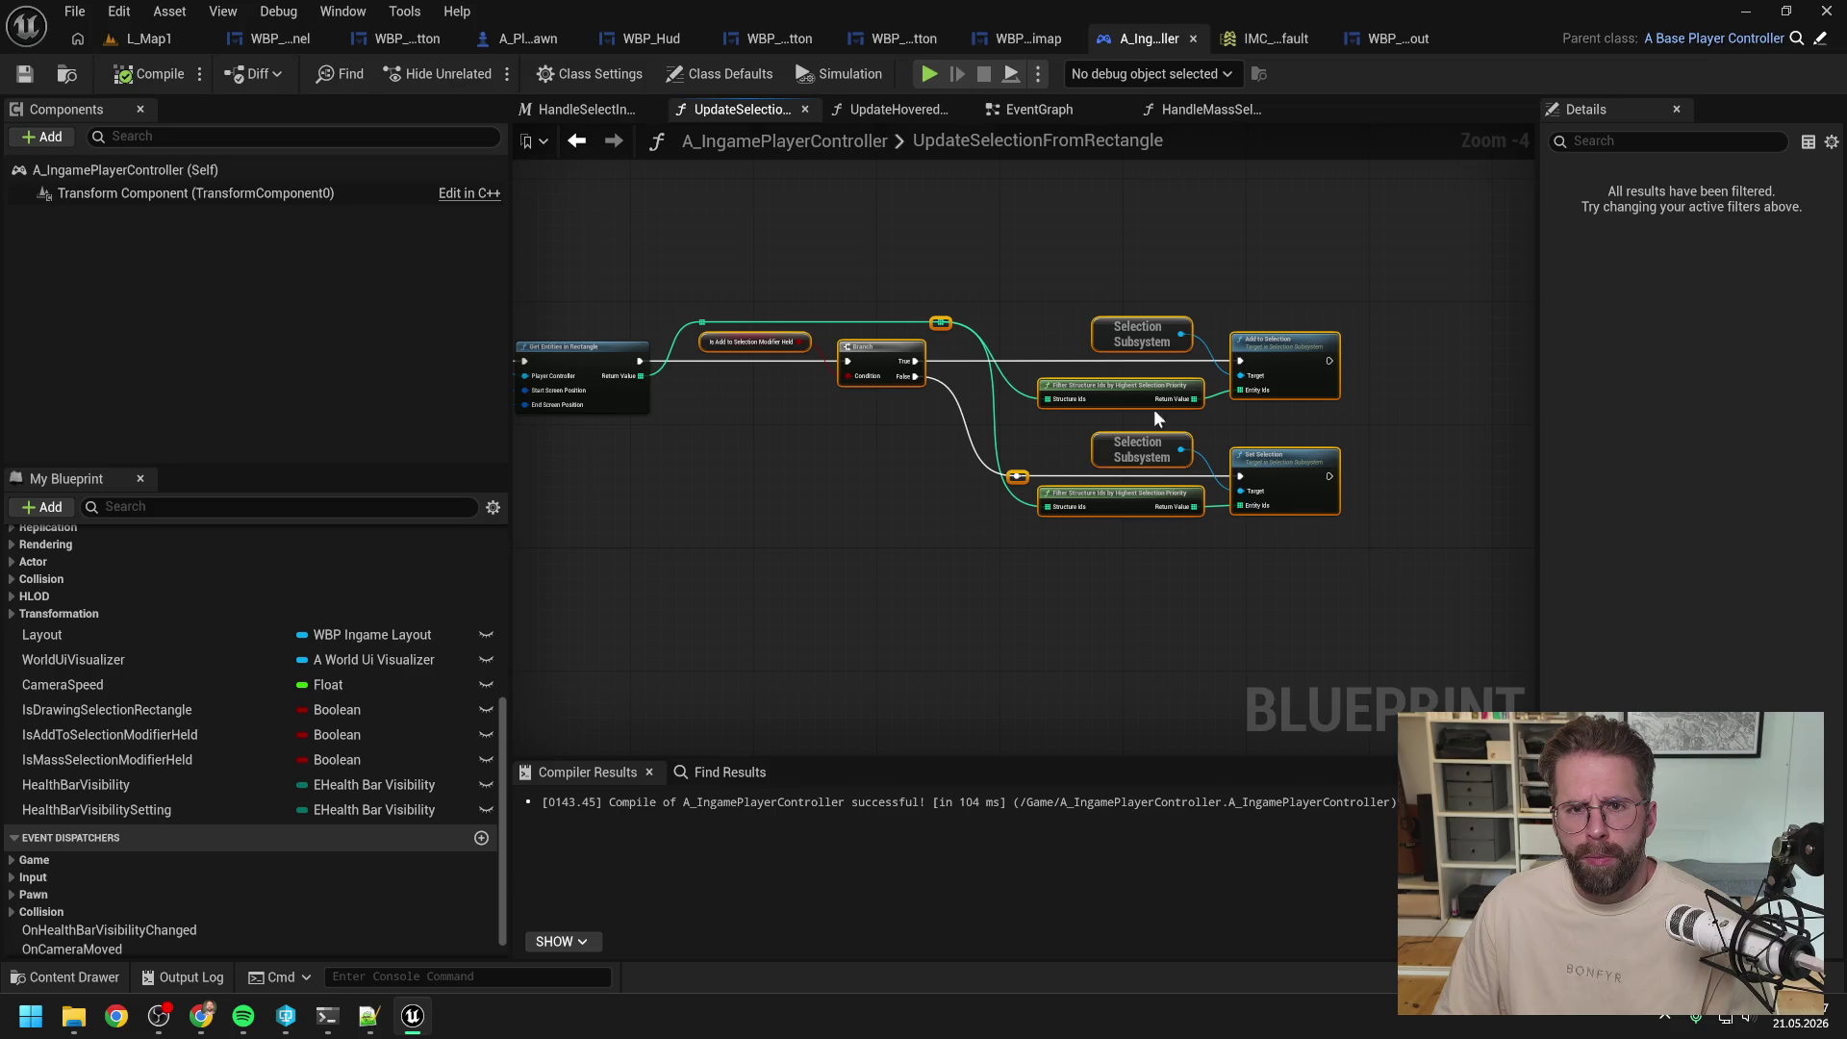
key("ctrl+c")
left_click(1209, 110)
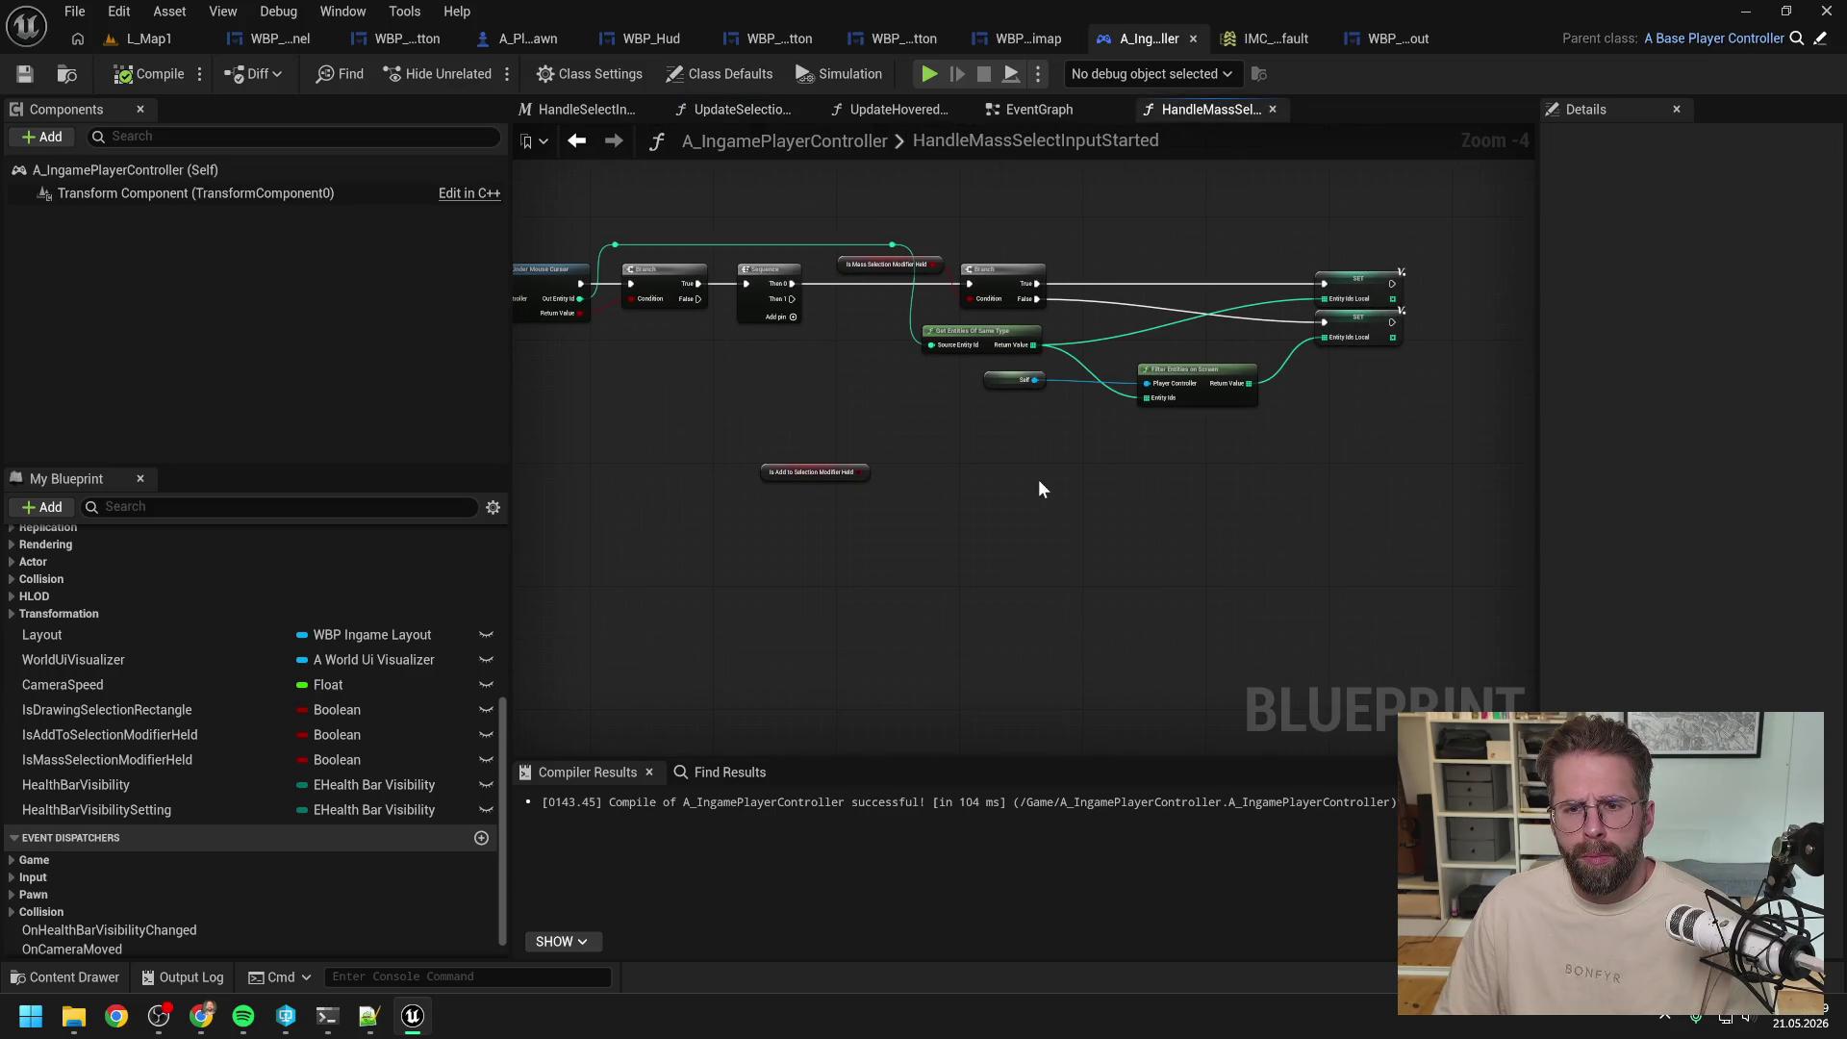
key("ctrl+v")
mouse_move(907, 436)
left_mouse_down()
mouse_move(985, 466)
mouse_move(960, 451)
left_mouse_up()
left_click(799, 384)
left_click_drag(791, 300, 916, 471)
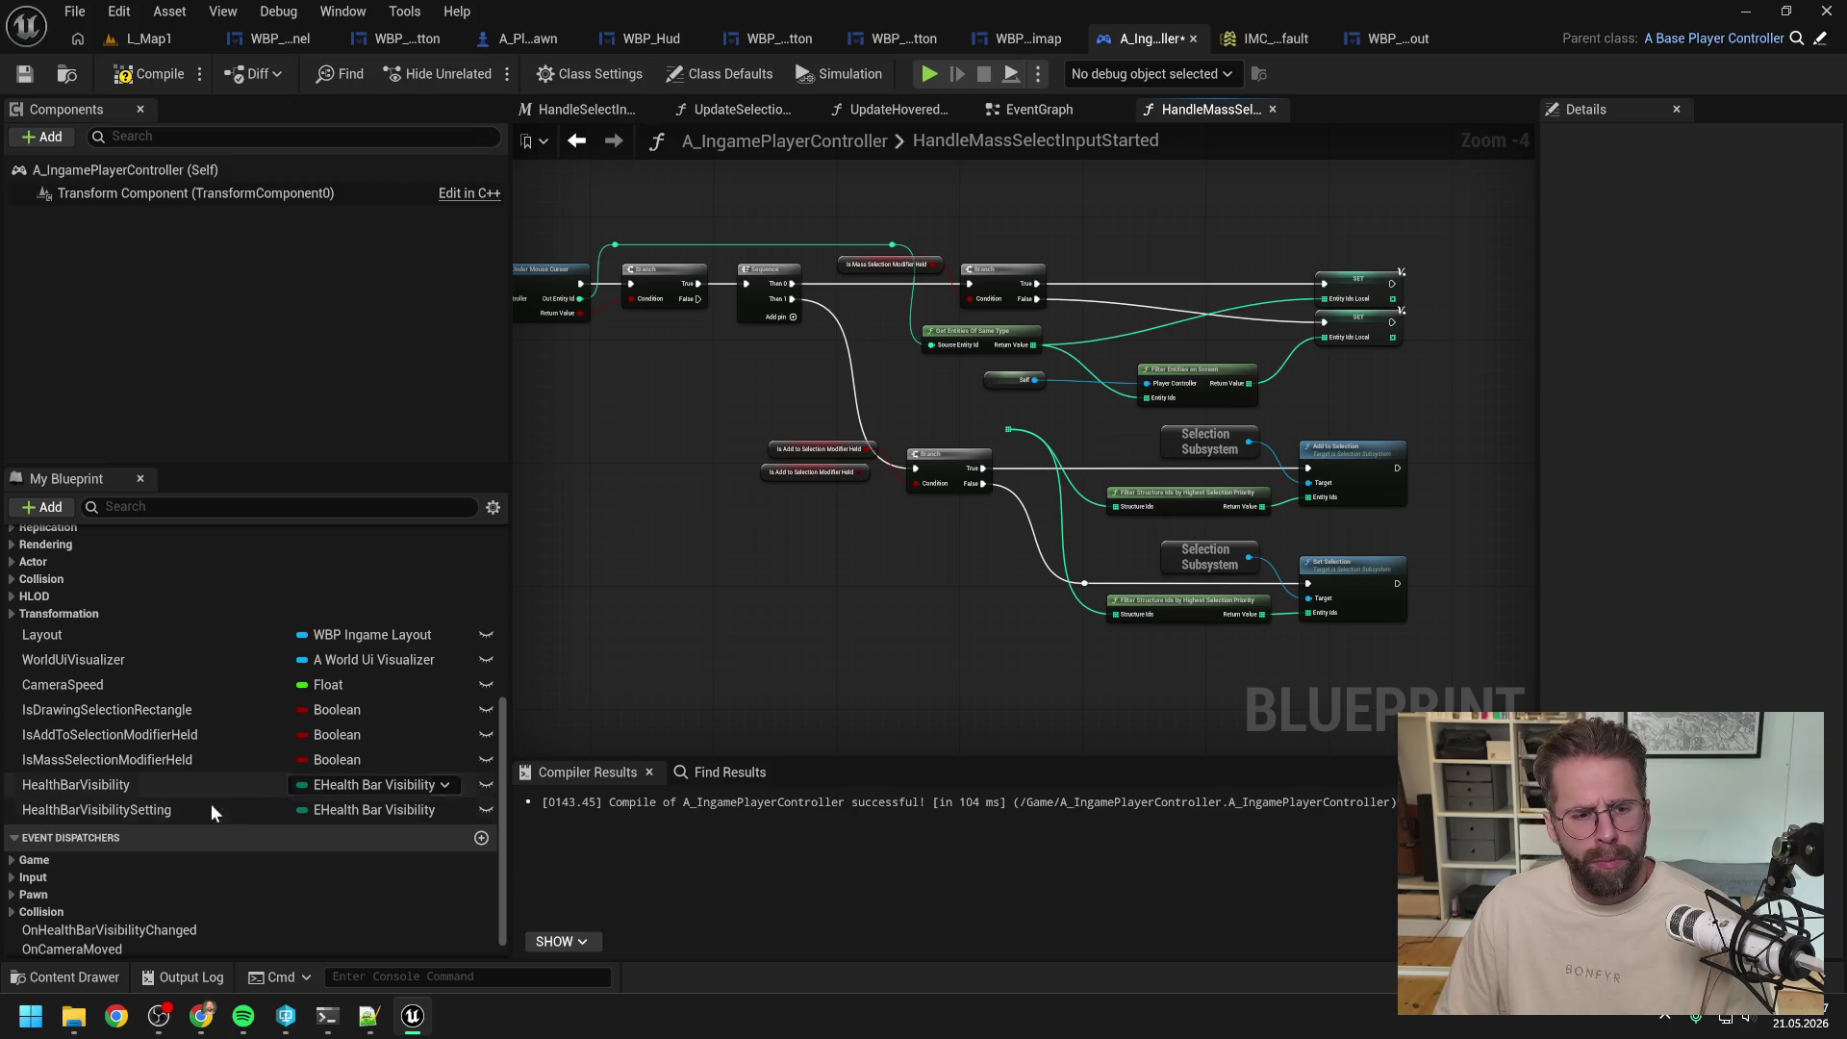
Step: Feed an EntityIdsLocal getter into the pasted Filter Structure Ids by Highest Selection Priority
scroll(231, 803, "down", 2)
left_click(13, 946)
mouse_move(123, 921)
left_mouse_down()
mouse_move(897, 418)
mouse_move(1015, 439)
mouse_move(1115, 506)
left_mouse_up()
left_click(961, 456)
key("Escape")
mouse_move(953, 418)
left_mouse_down()
mouse_move(989, 432)
mouse_move(1112, 613)
left_mouse_up()
left_click(1008, 431)
mouse_move(909, 425)
left_mouse_down()
mouse_move(1034, 524)
mouse_move(1016, 546)
mouse_move(1059, 589)
mouse_move(1037, 589)
mouse_move(1066, 552)
left_mouse_up()
left_click(845, 494)
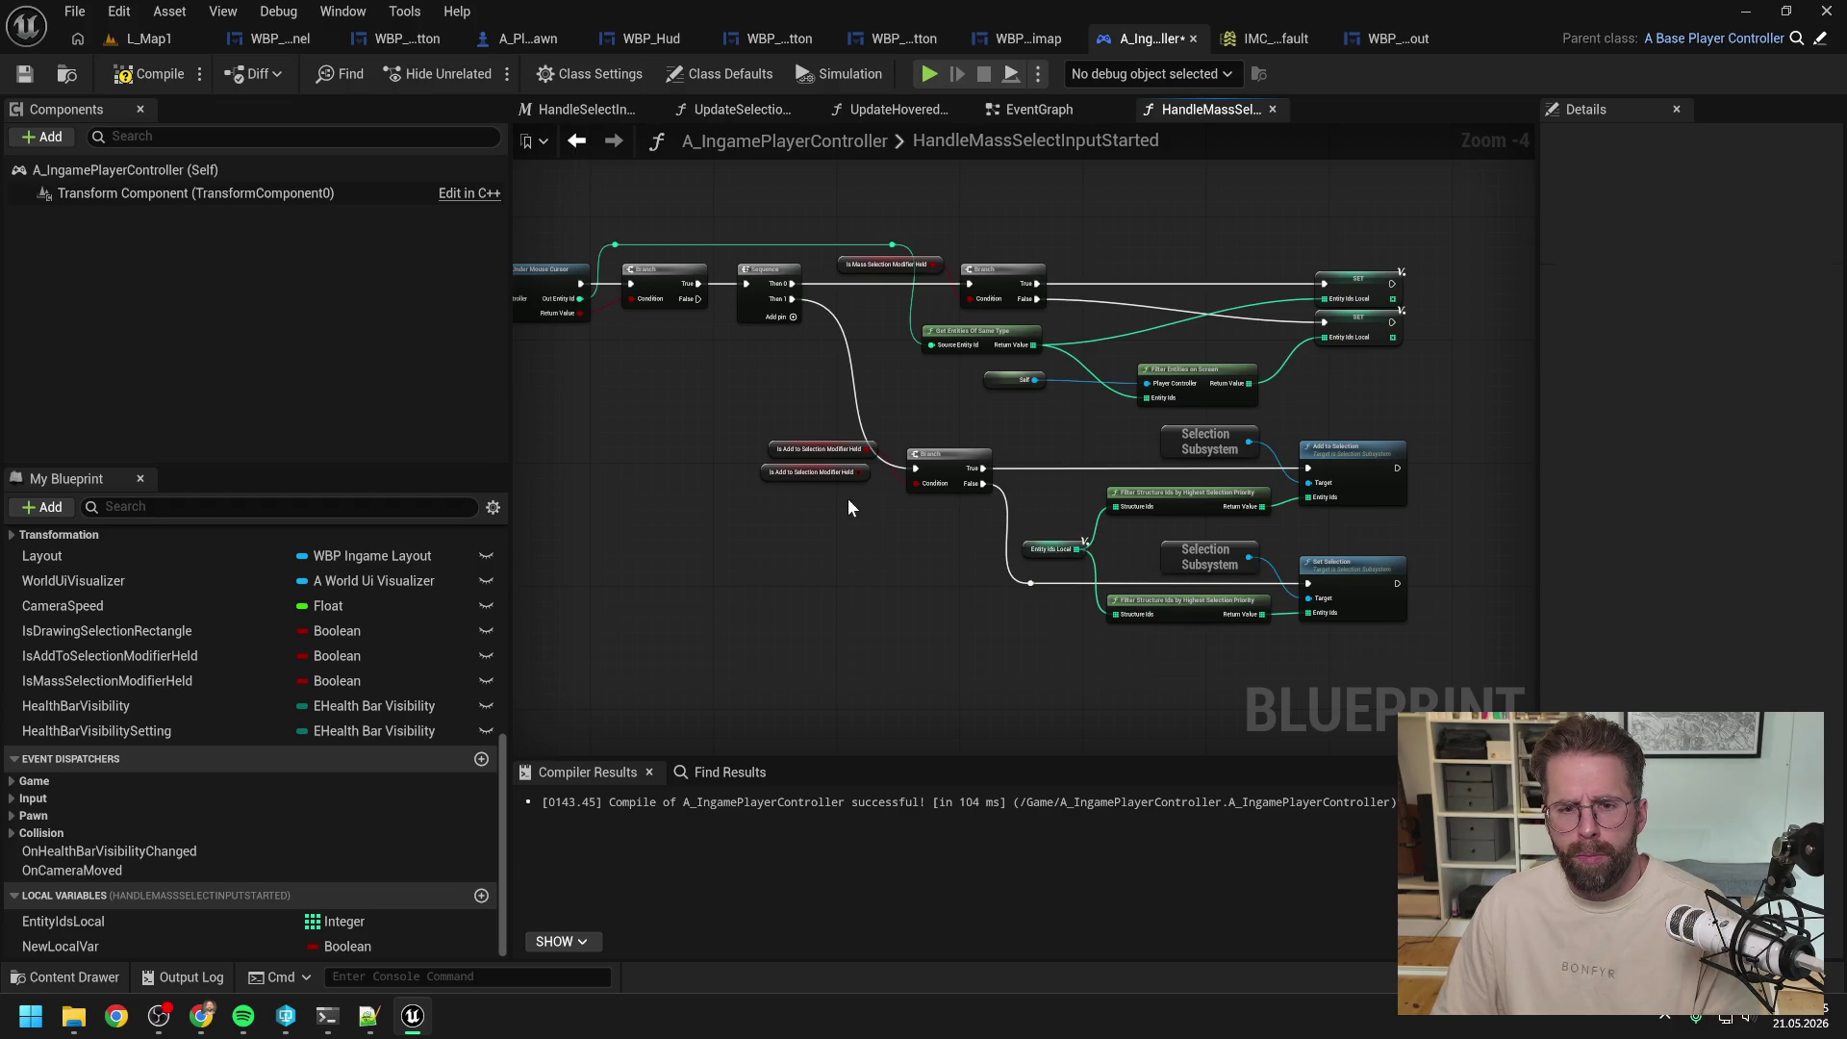
Step: Drive the pasted Branch from the shared modifier getter and recompile the blueprint
left_click_drag(835, 458, 820, 497)
left_click(804, 430)
left_click_drag(804, 430, 906, 438)
key("F7")
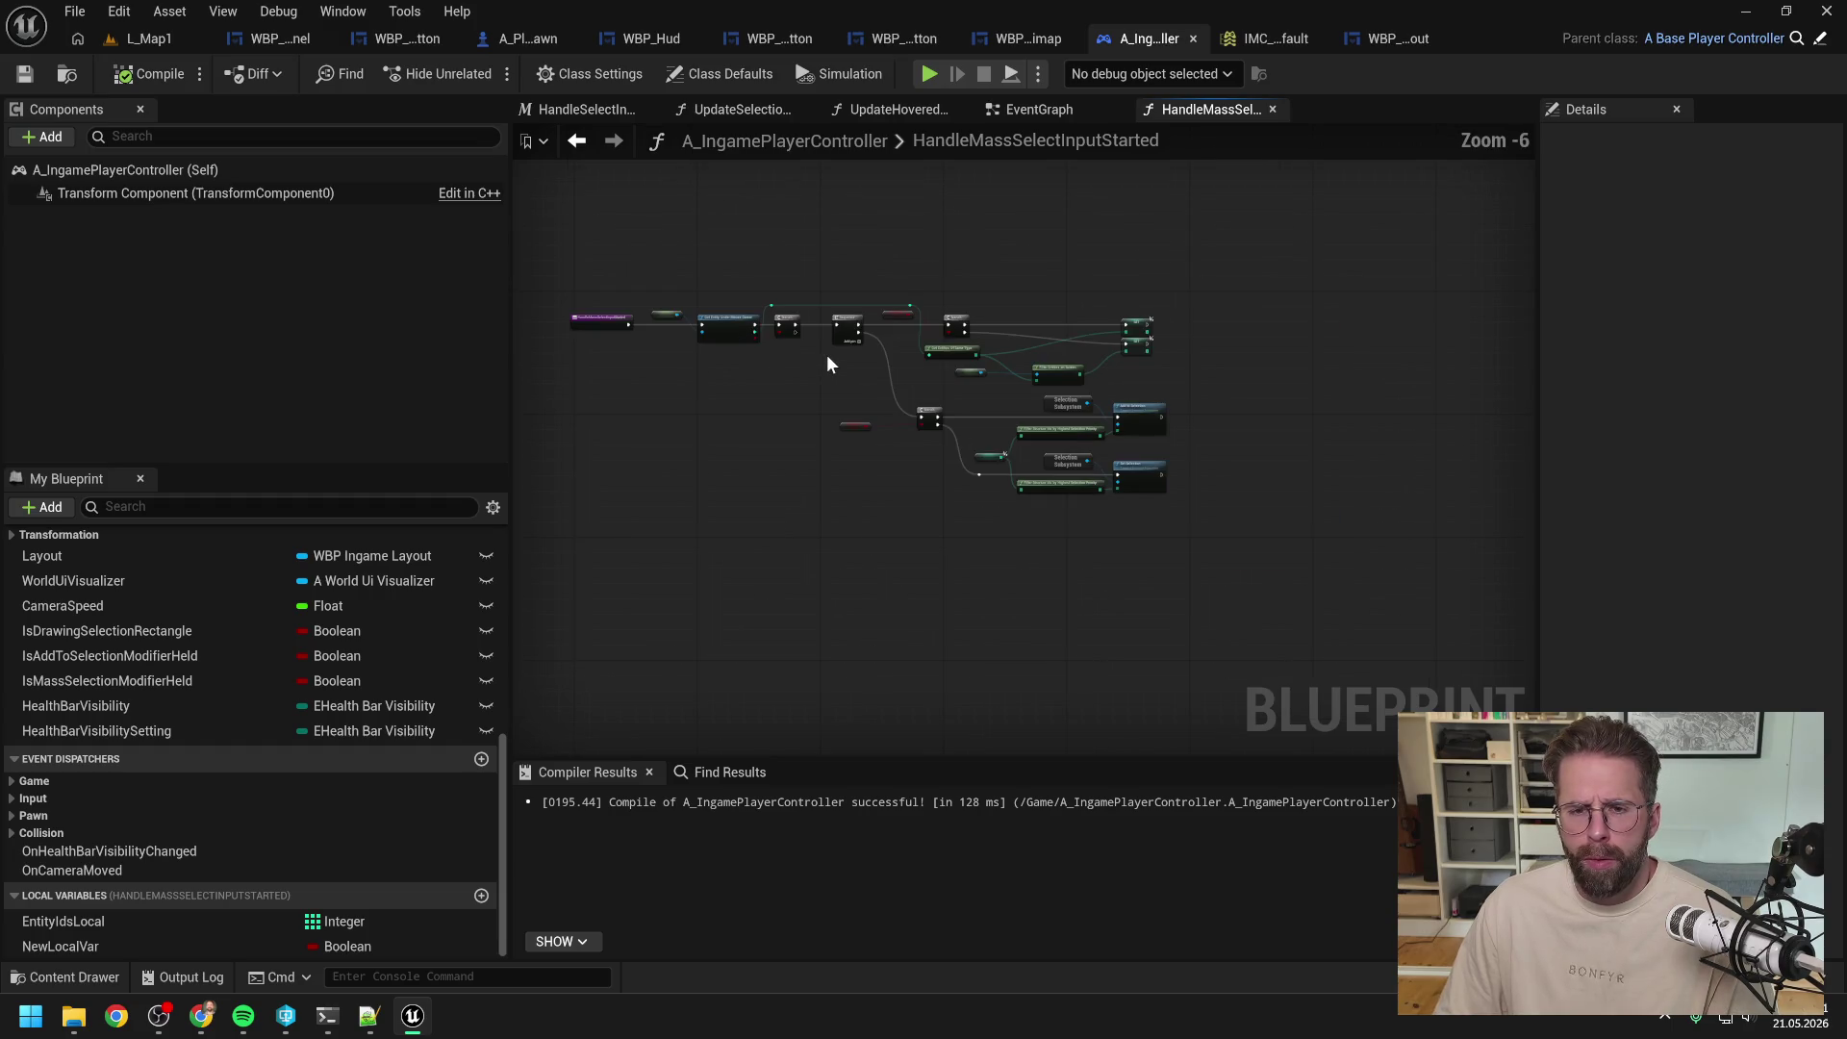
Step: Start Play-in-Editor on L_Map1 and place several tower buildings around the map
left_click(154, 38)
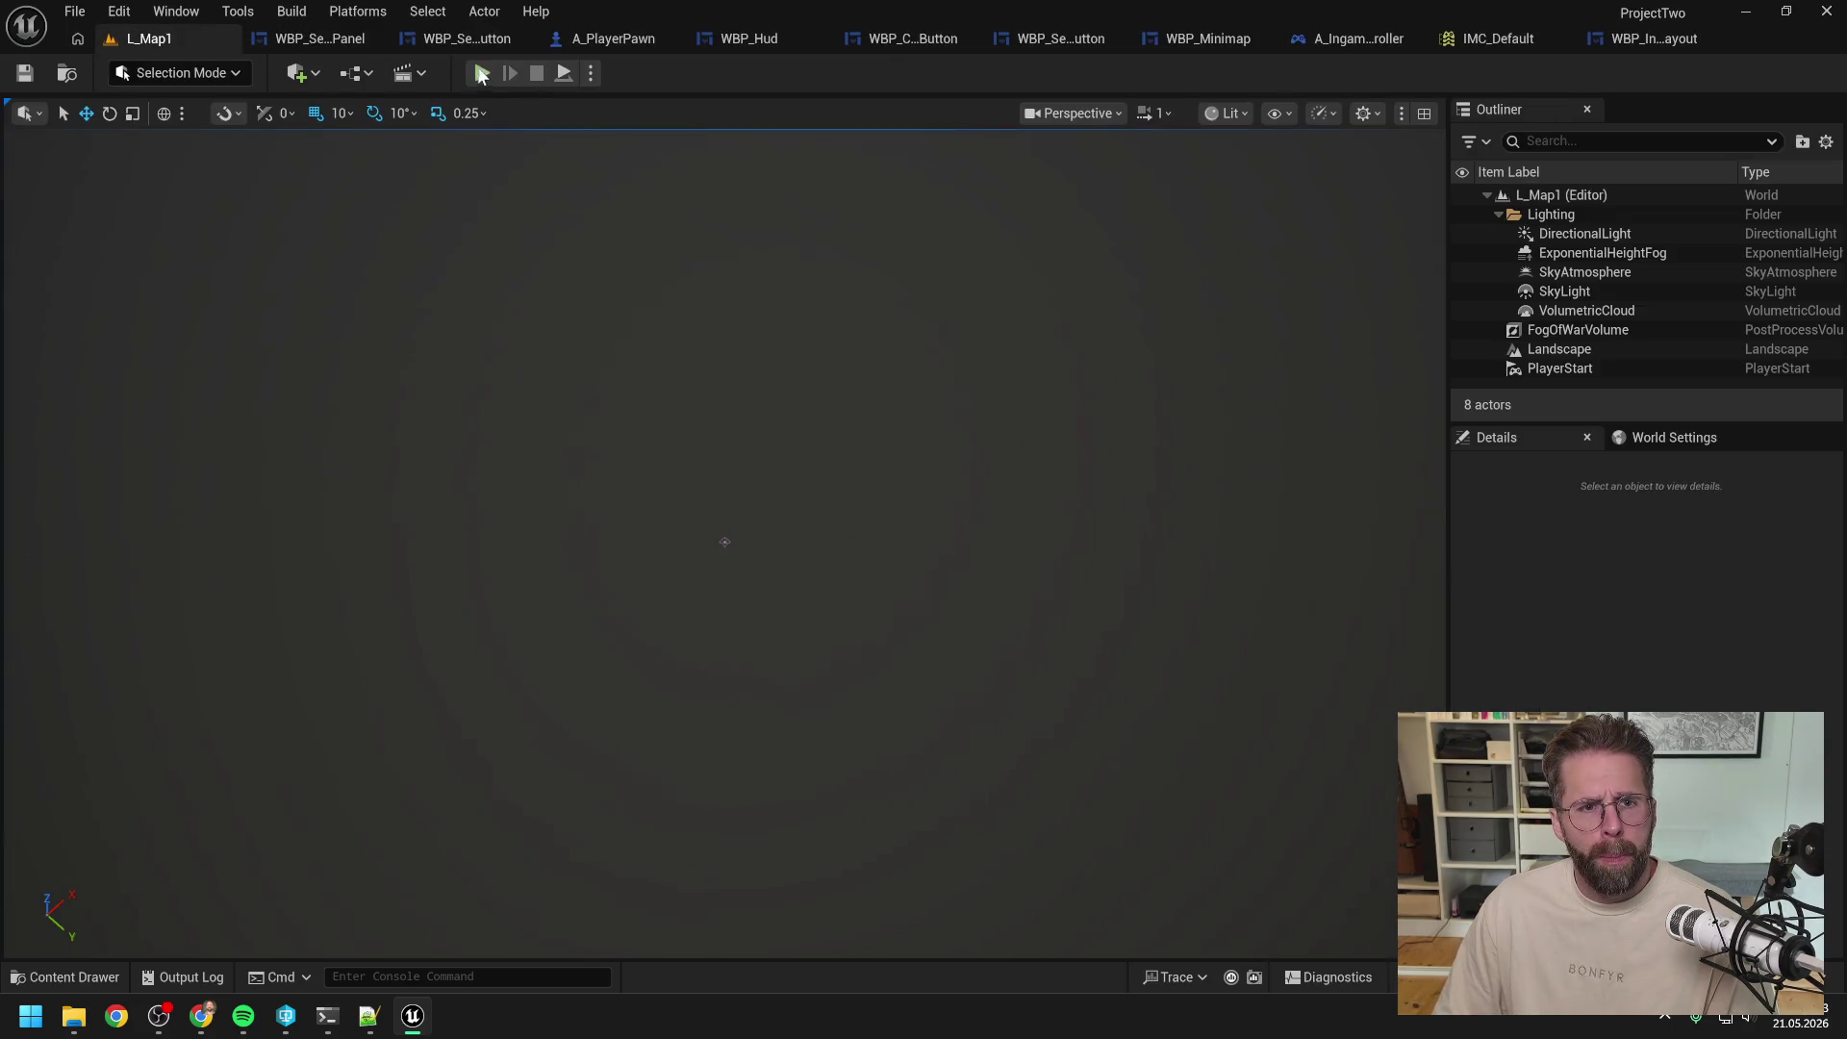
left_click(482, 75)
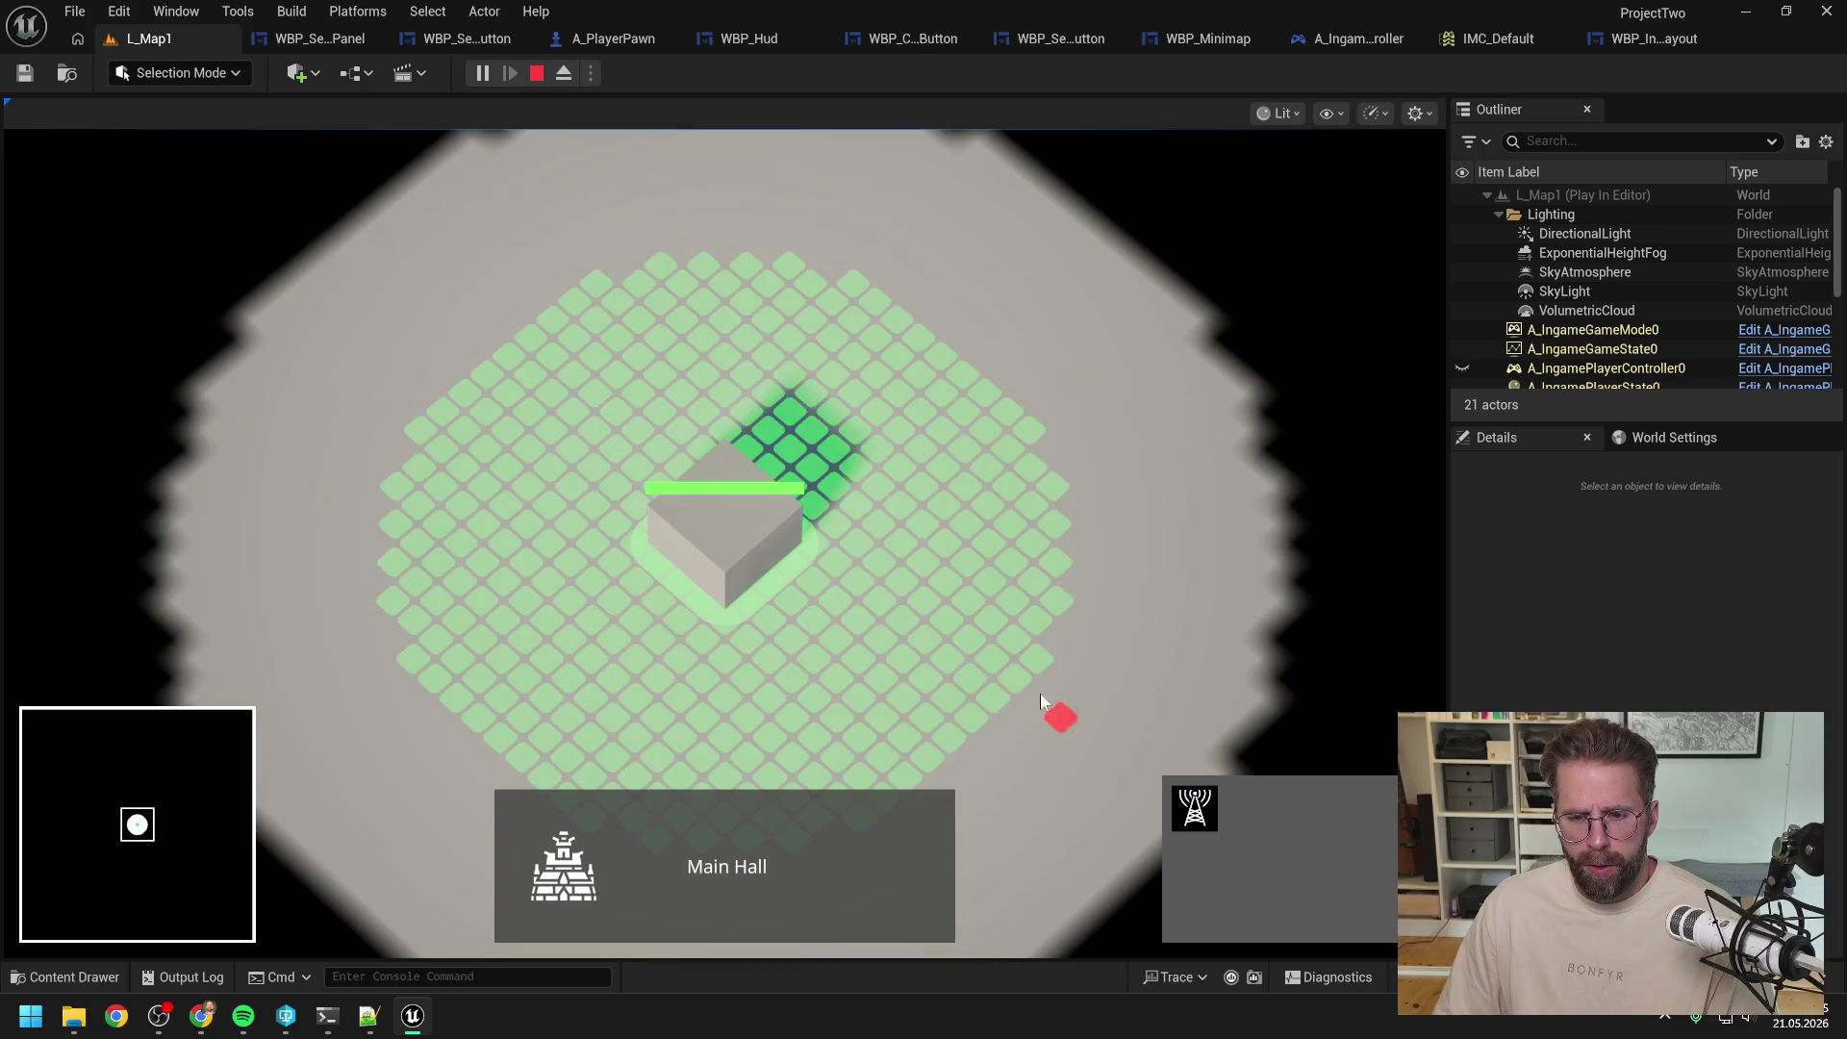
left_click(1020, 675)
left_click(961, 406)
left_click(764, 273)
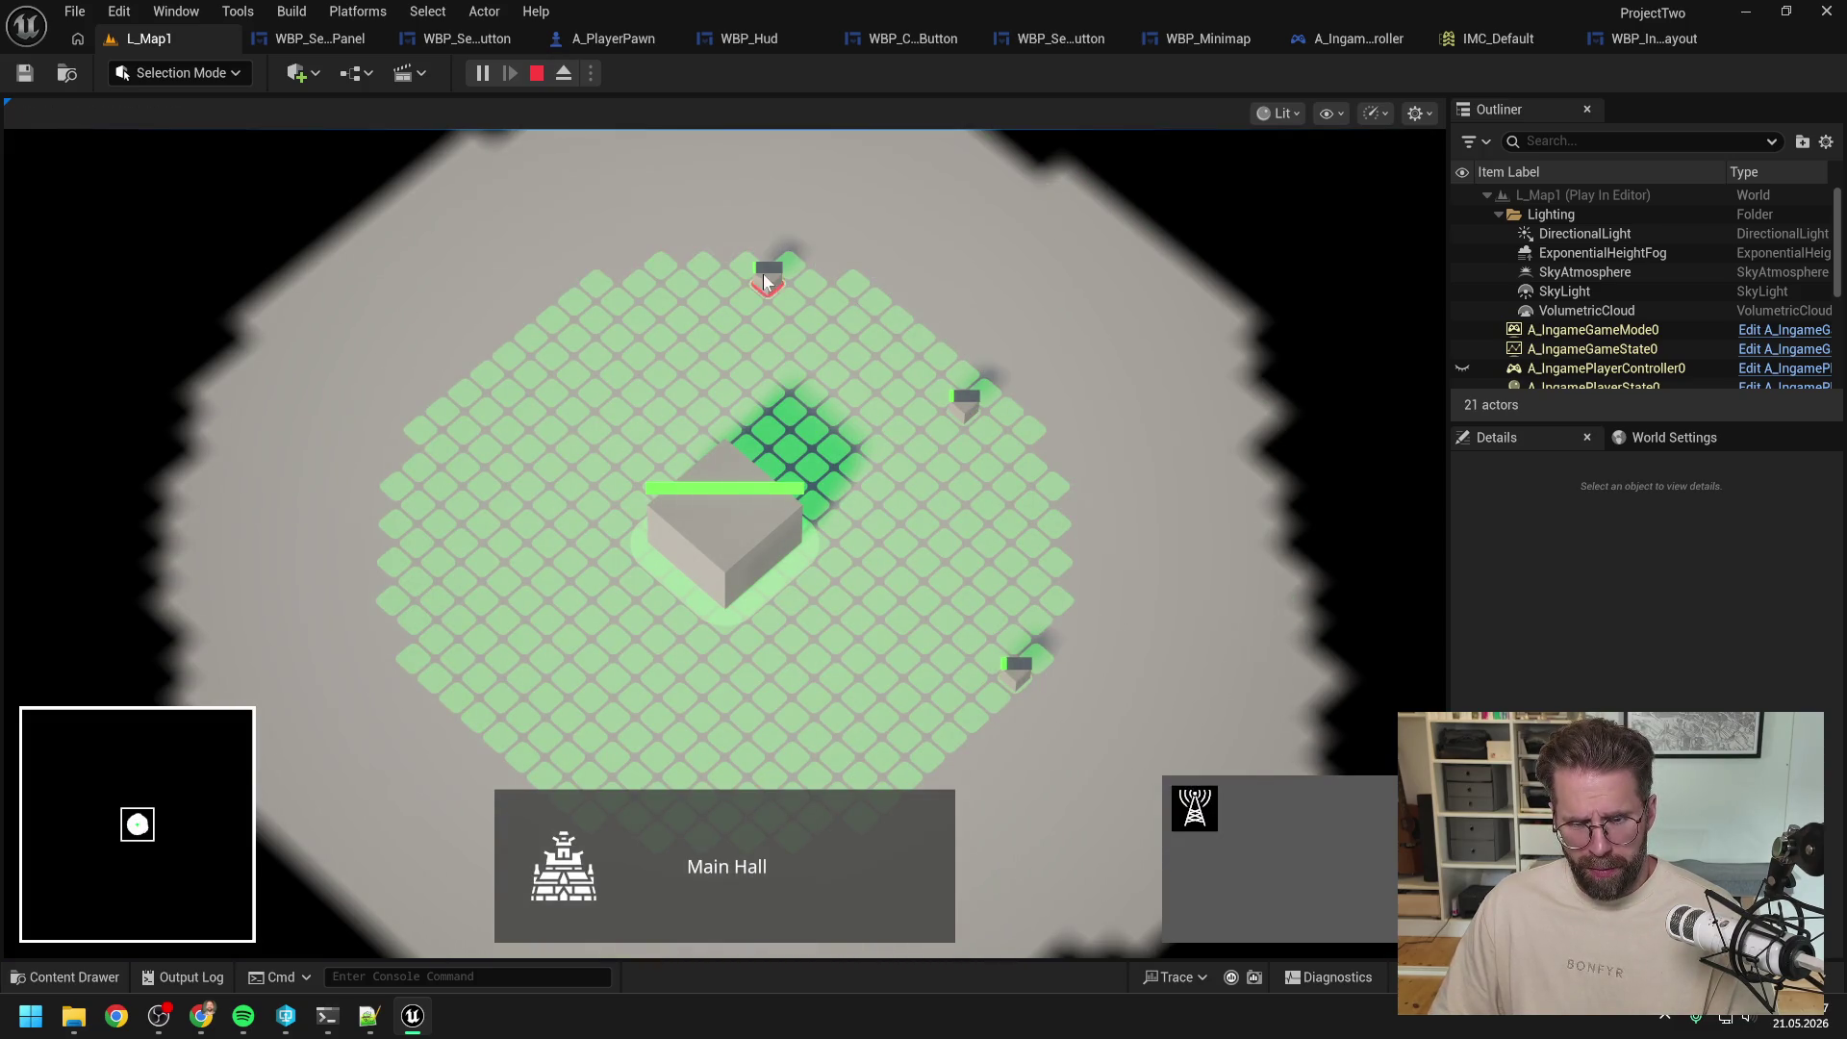
left_click(481, 363)
left_click(417, 609)
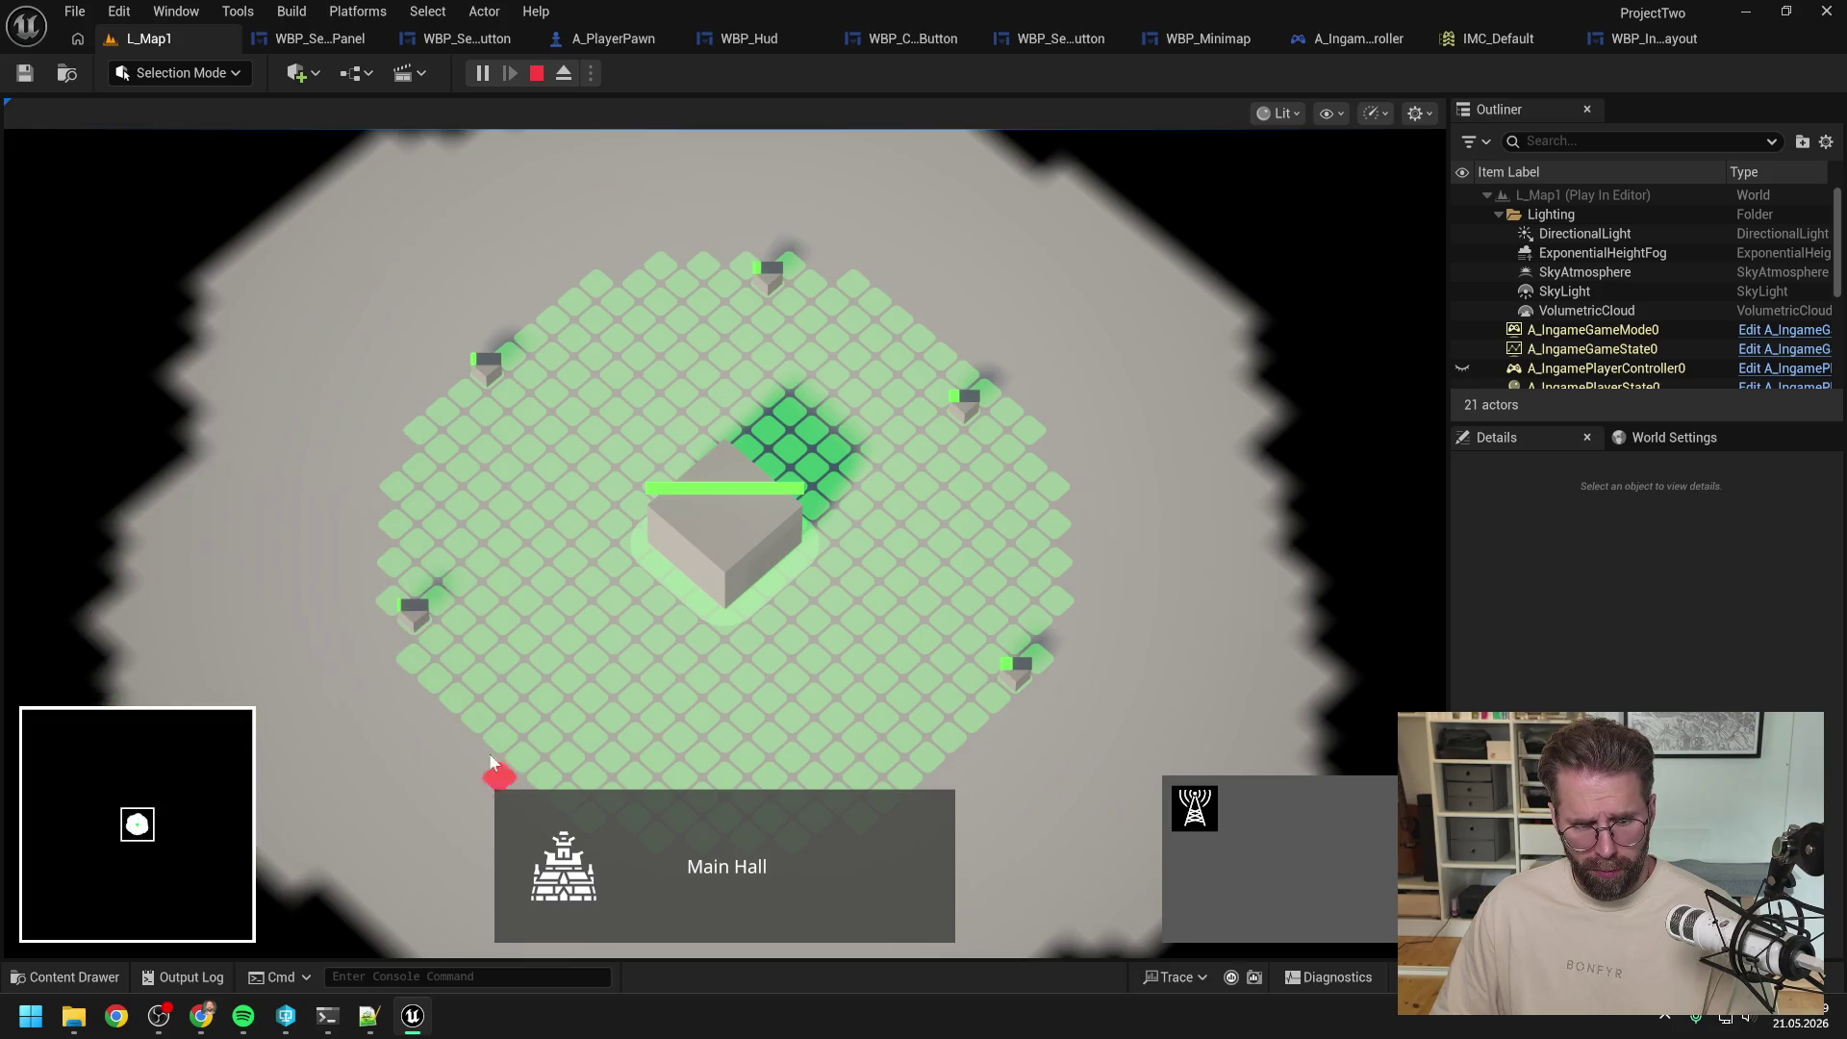
left_click(529, 563)
left_click(771, 620)
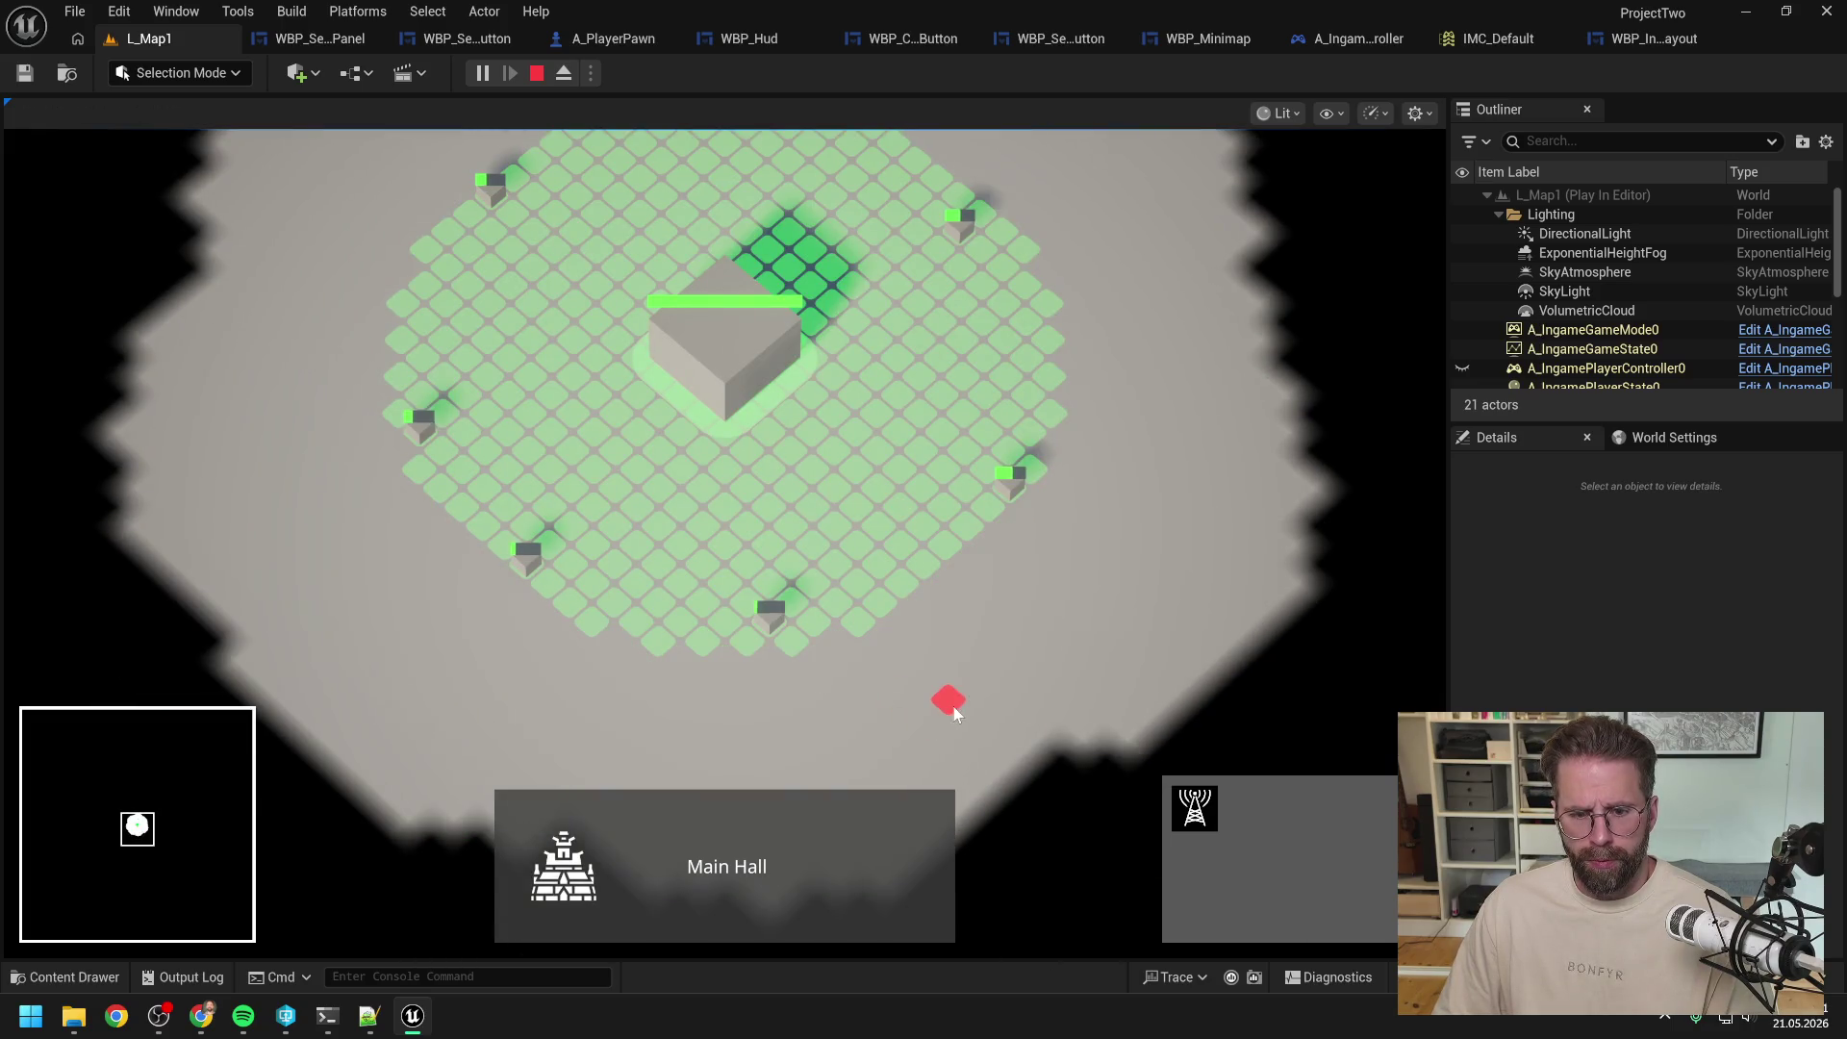
scroll(950, 706, "down", 3)
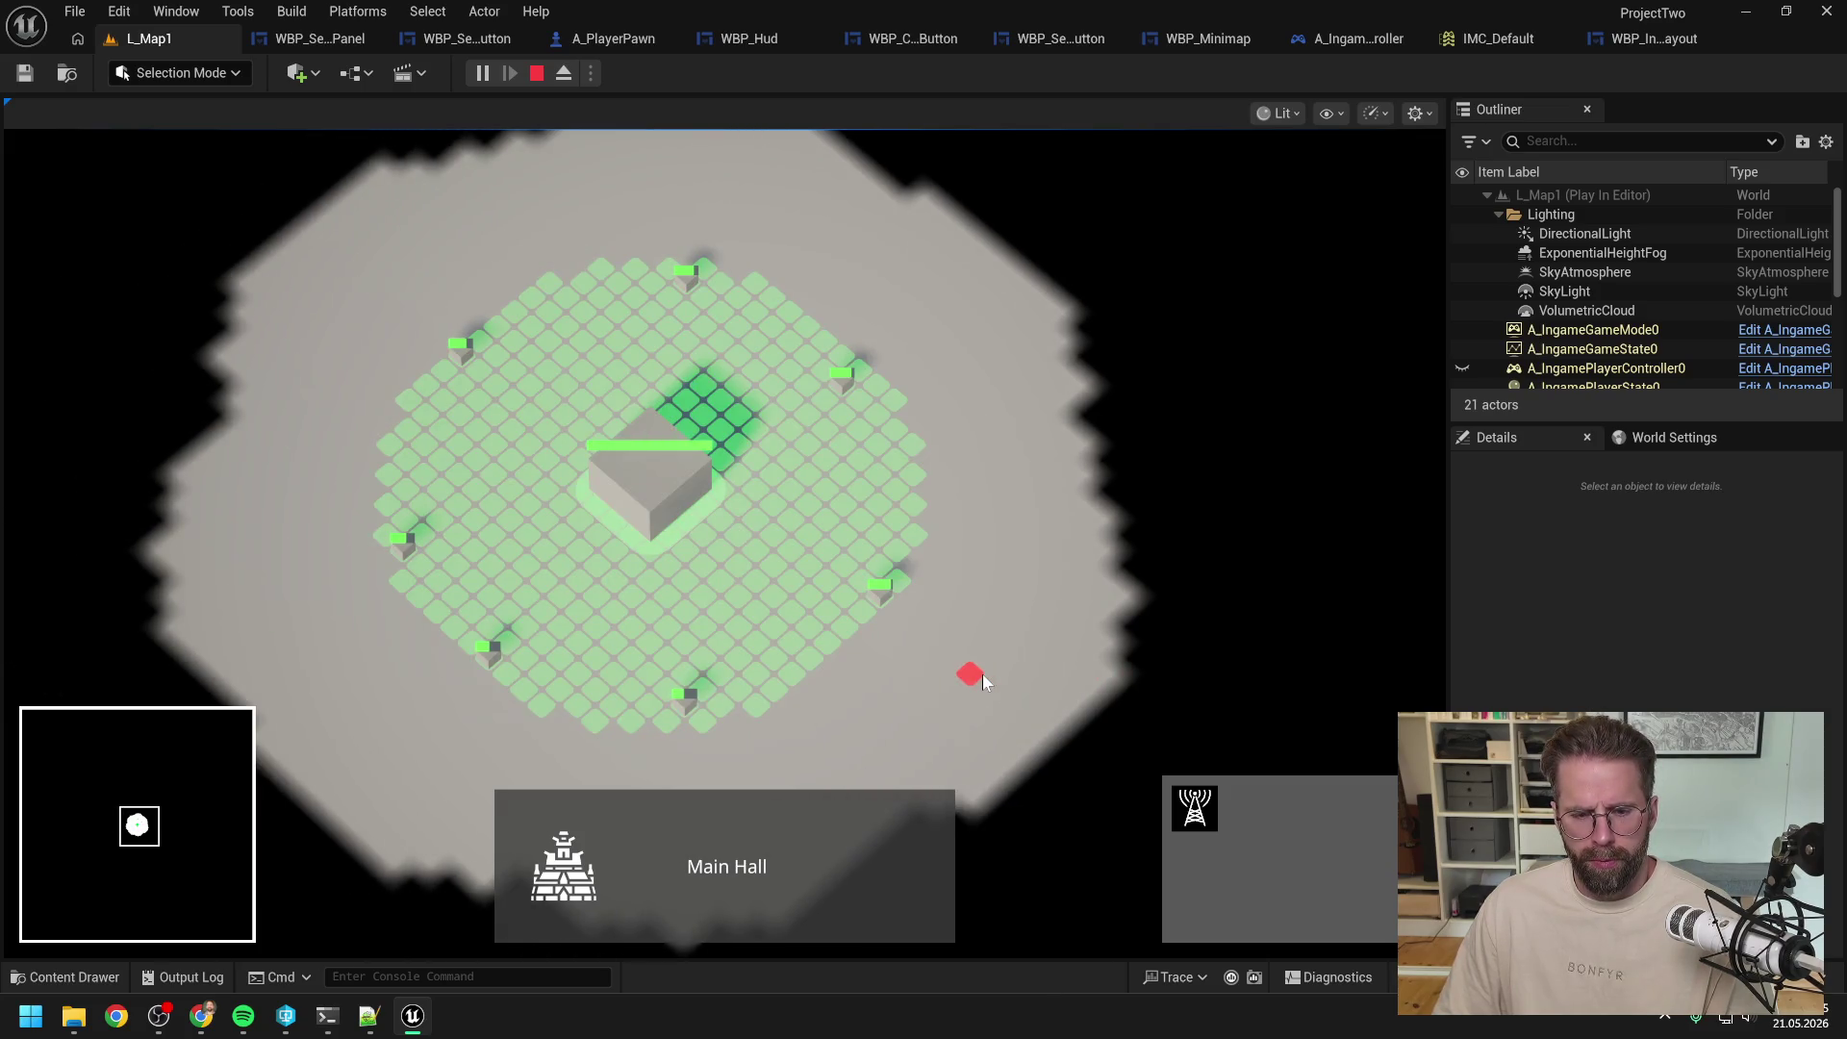
left_click(1041, 488)
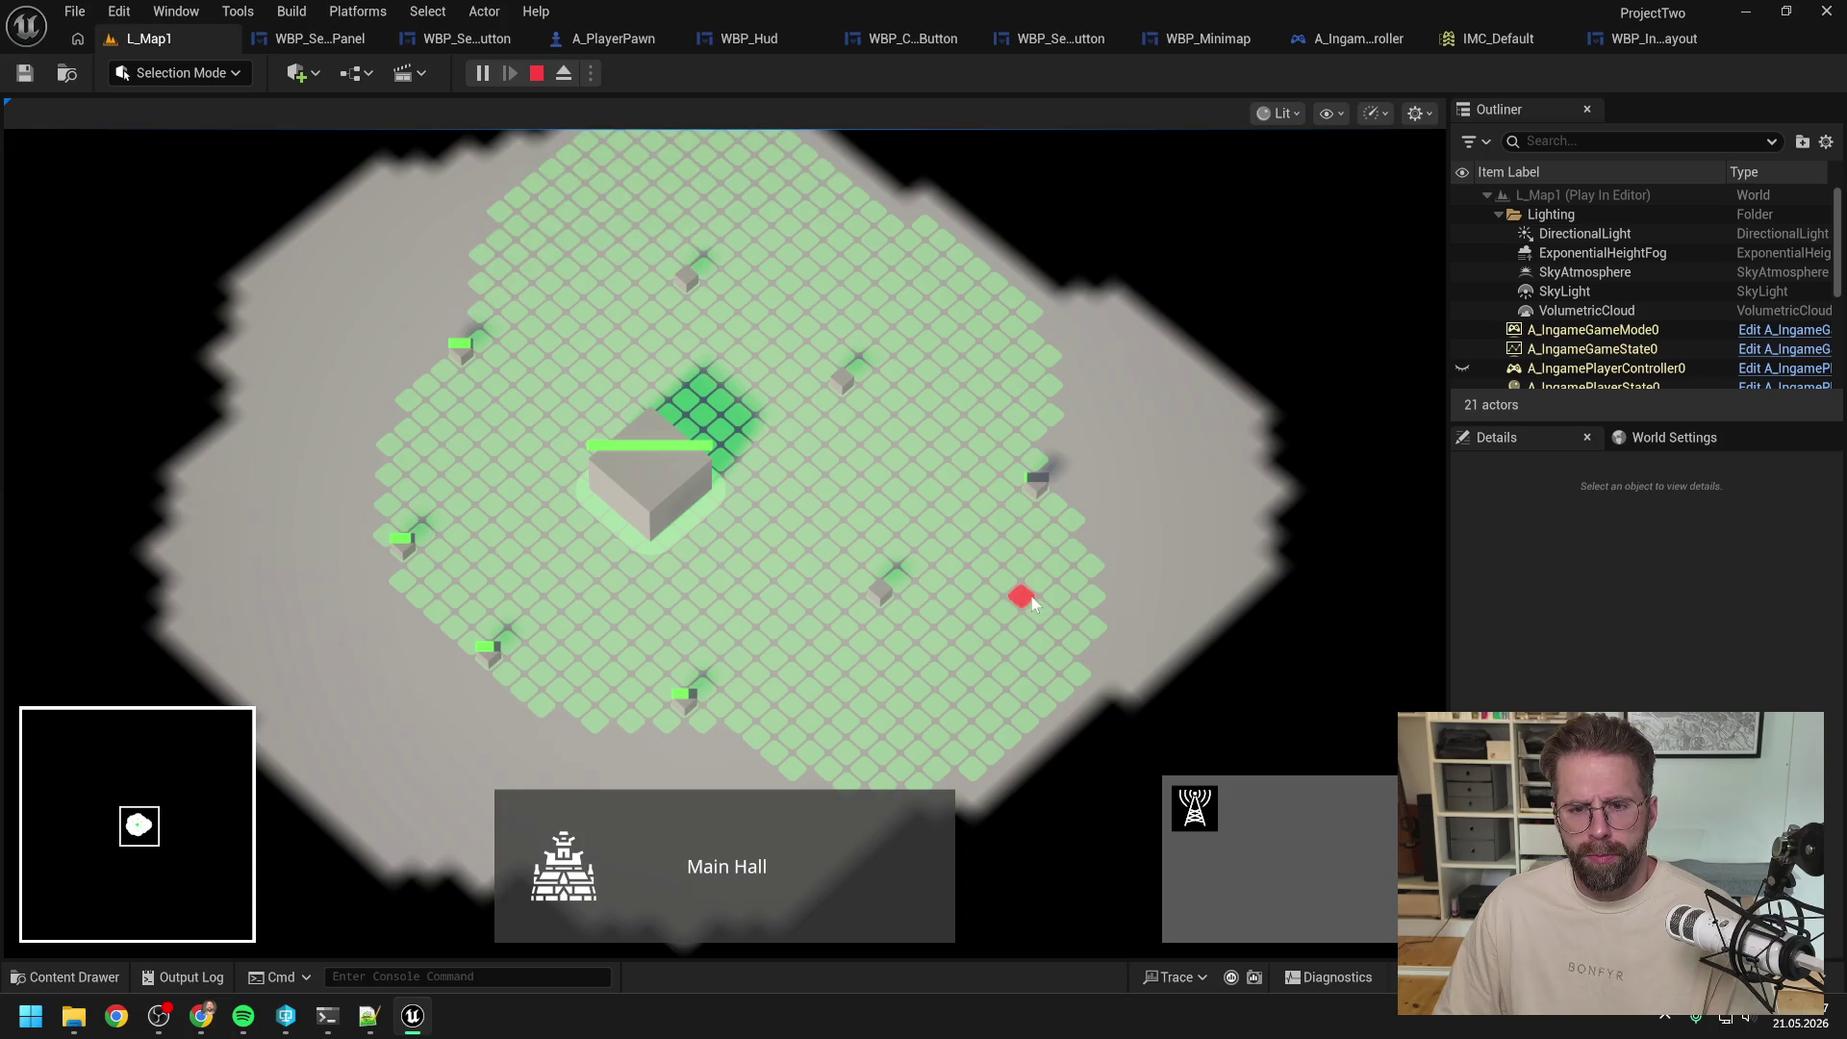
left_click(955, 406)
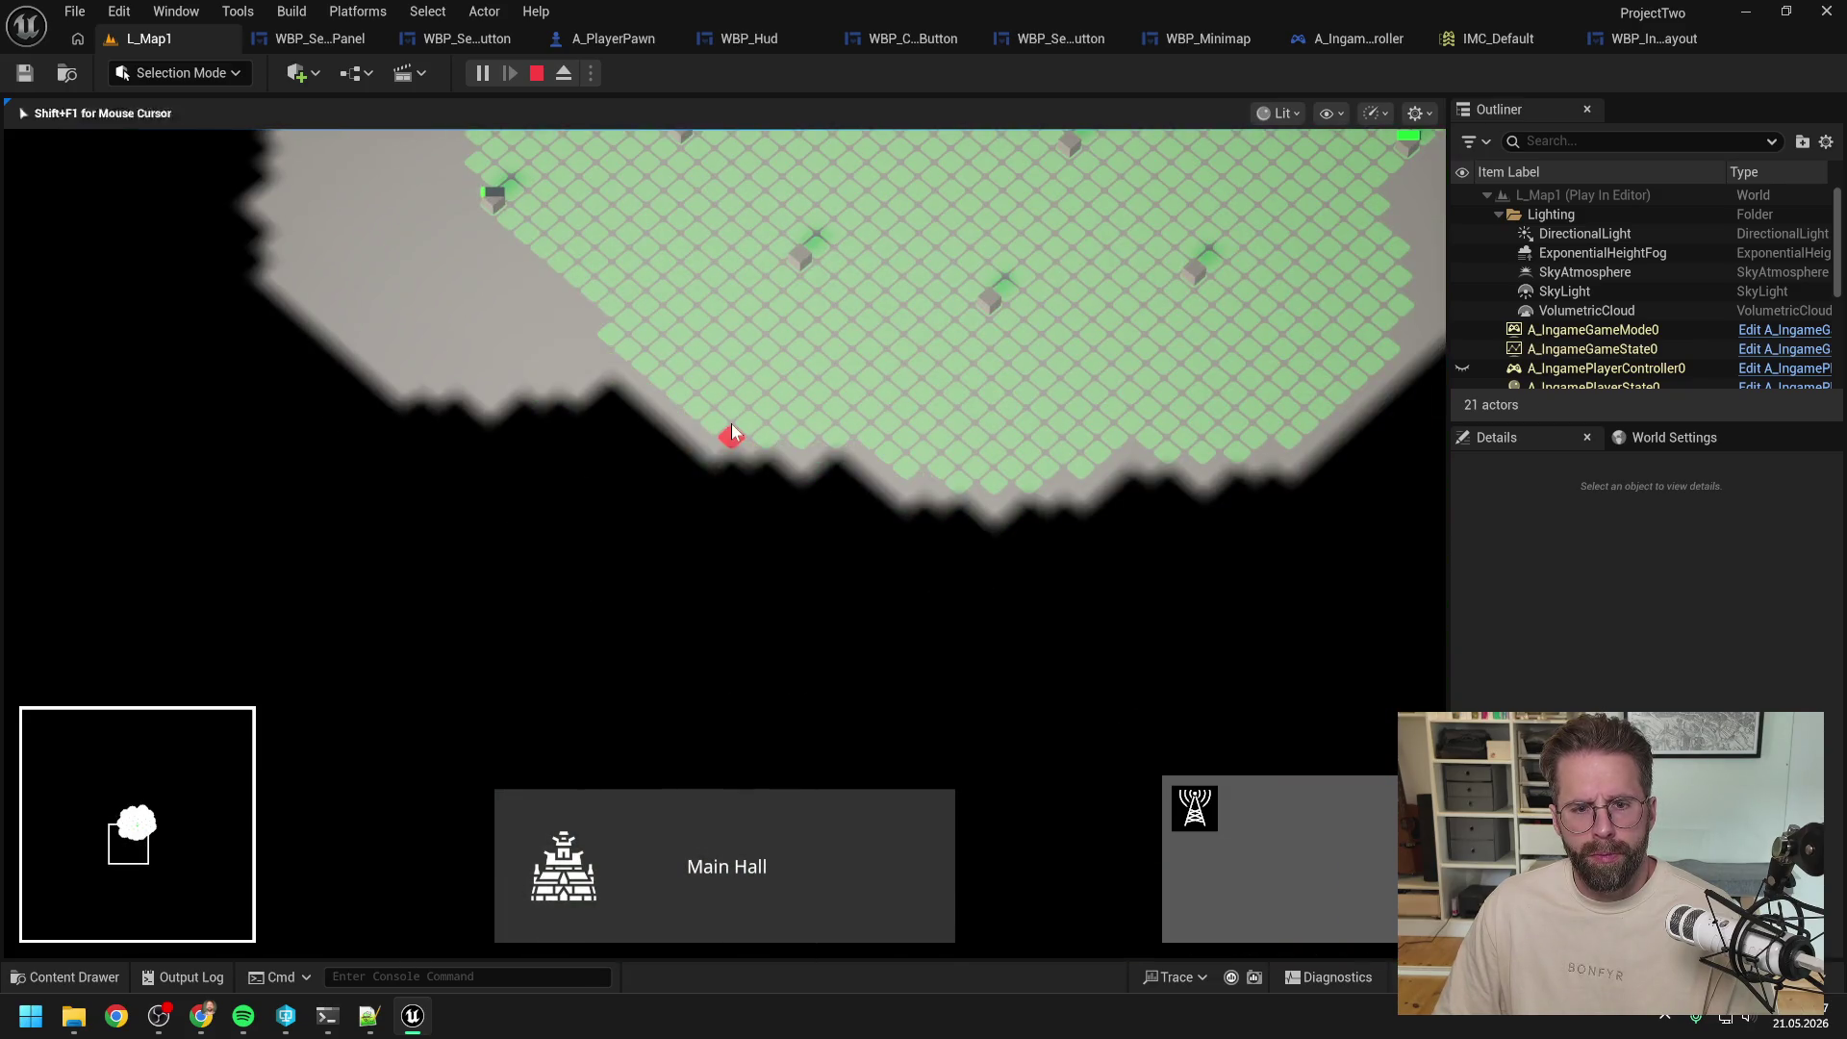
left_click(770, 454)
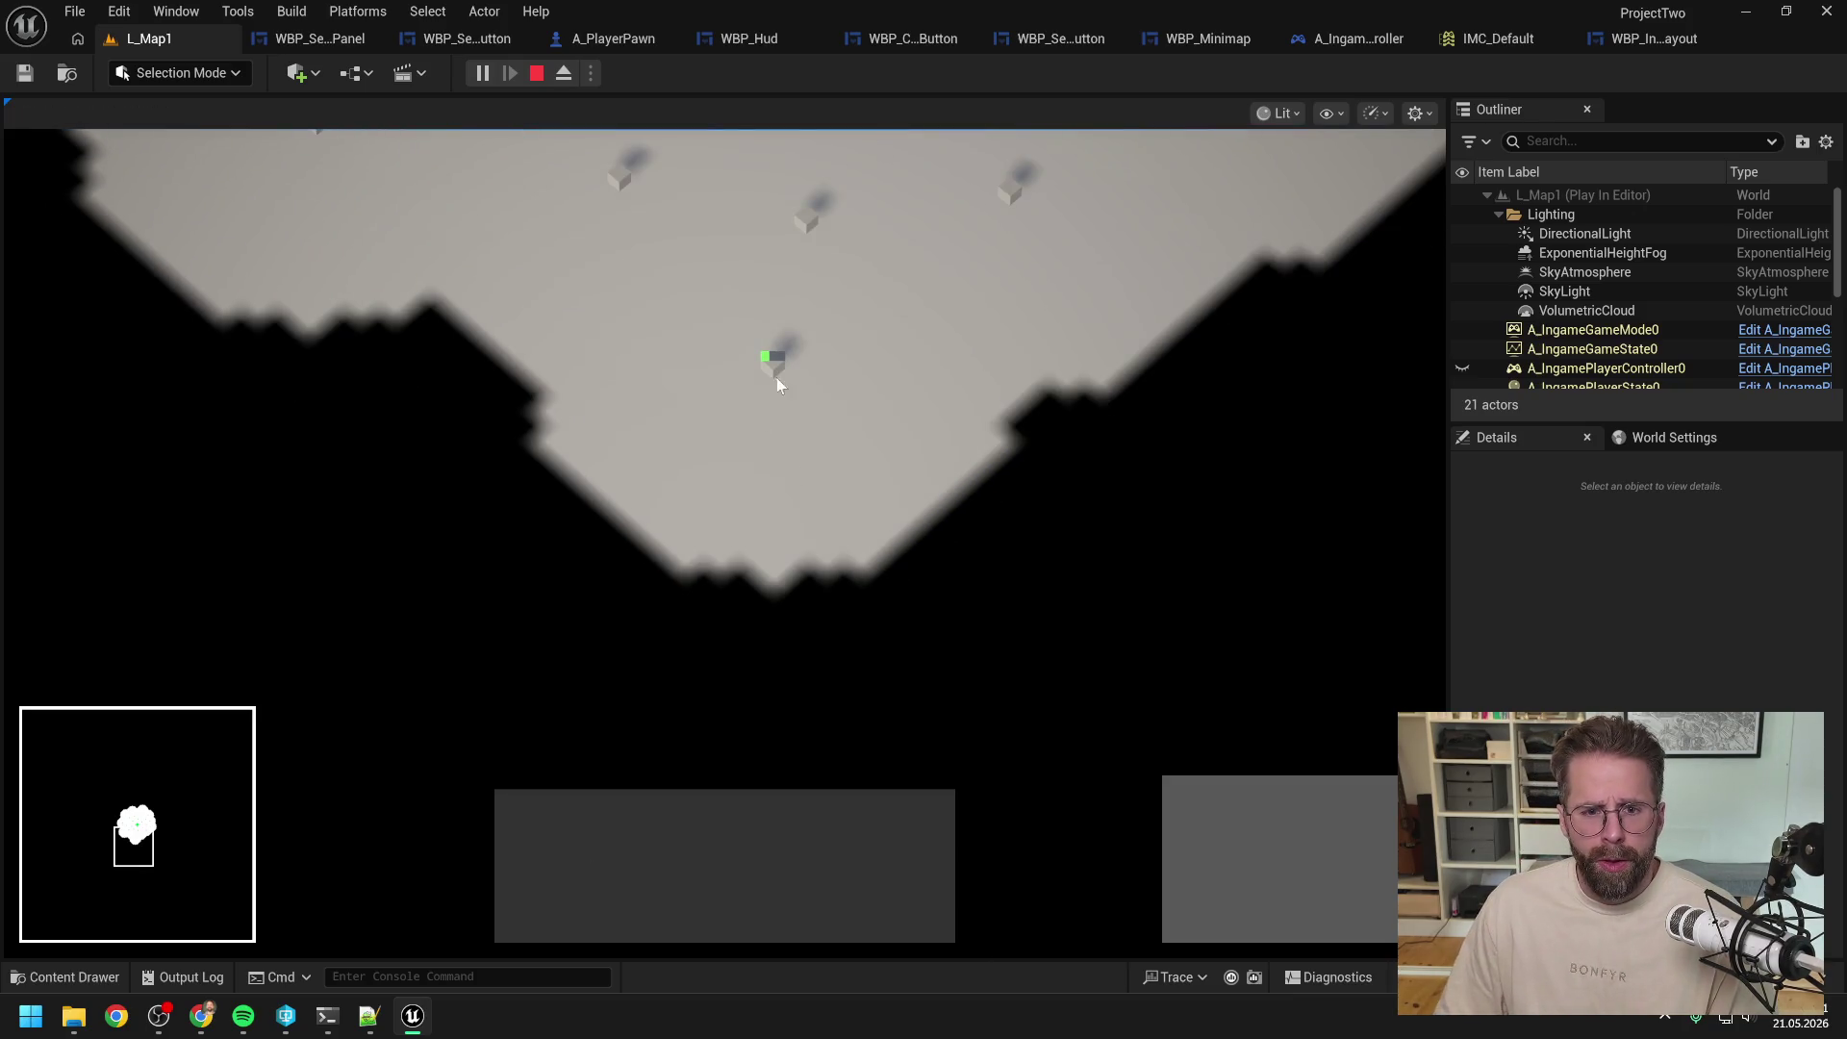
Step: Repeatedly select and double-click the Power Grid Generator to test mass selection, then stop play
left_click(778, 366)
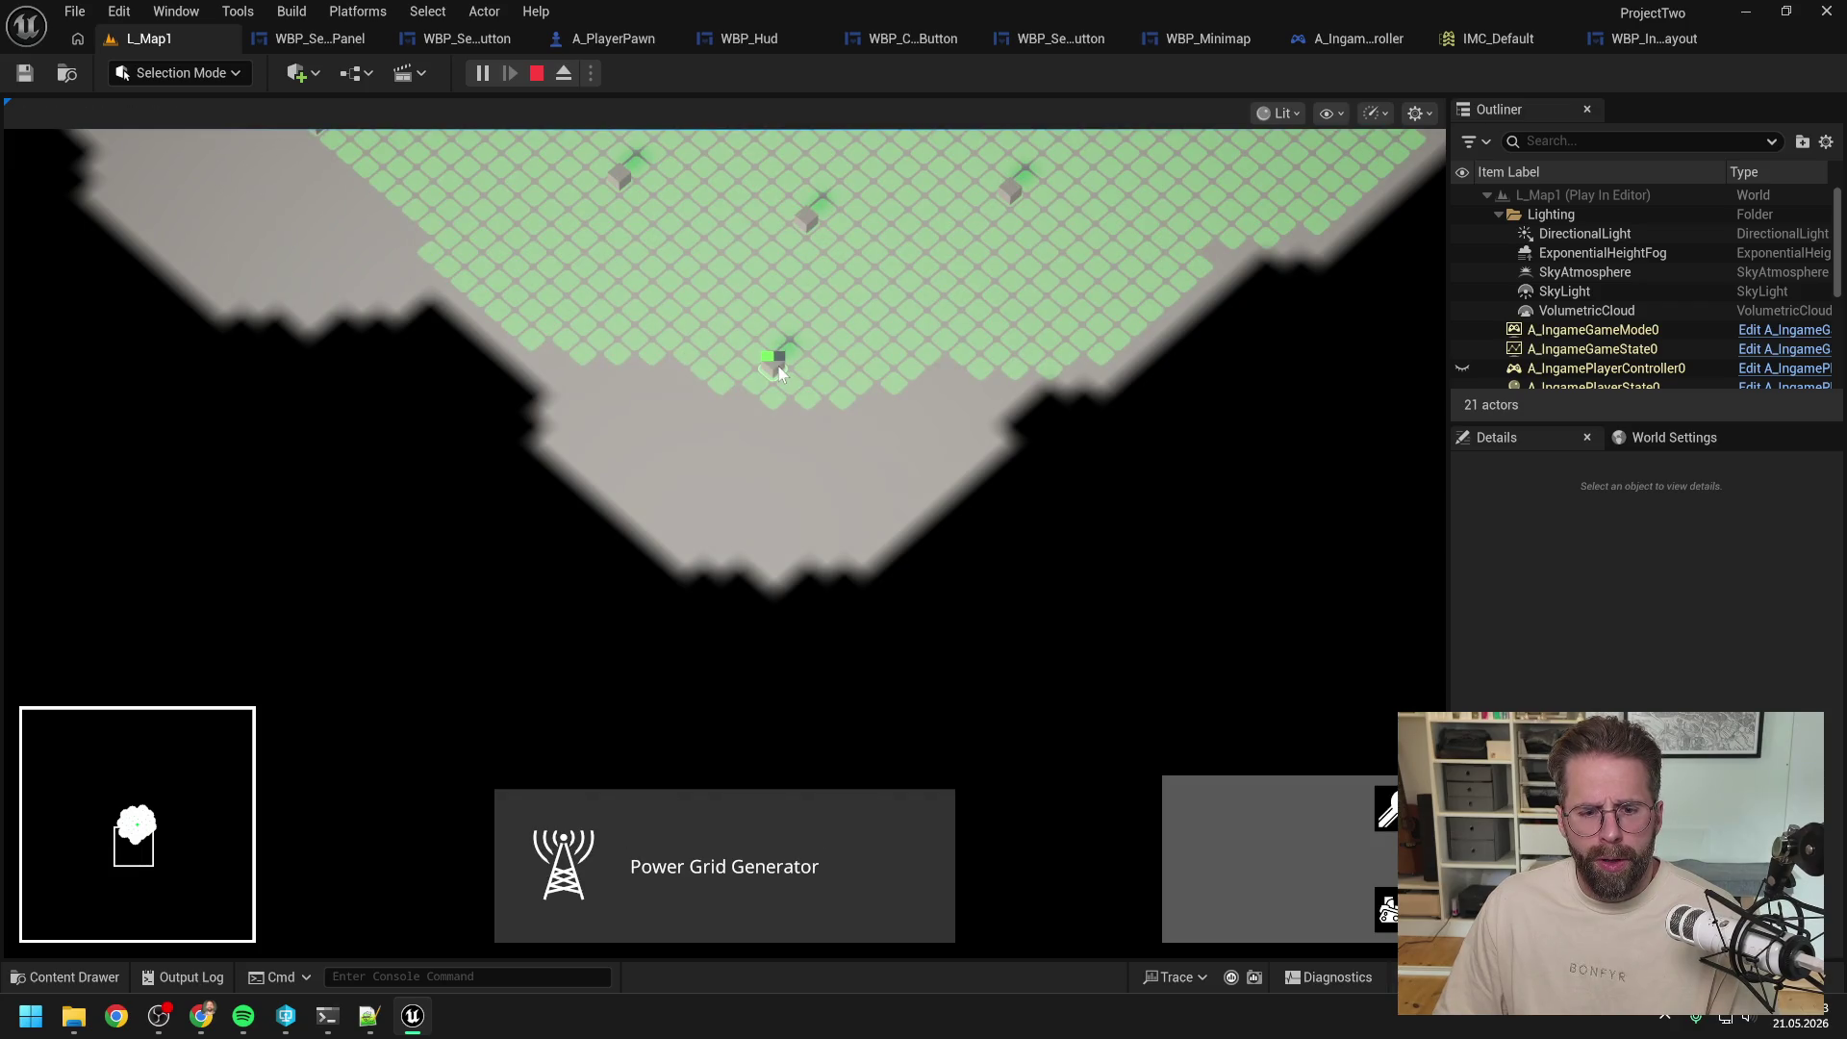
left_click(805, 397)
left_click(775, 366)
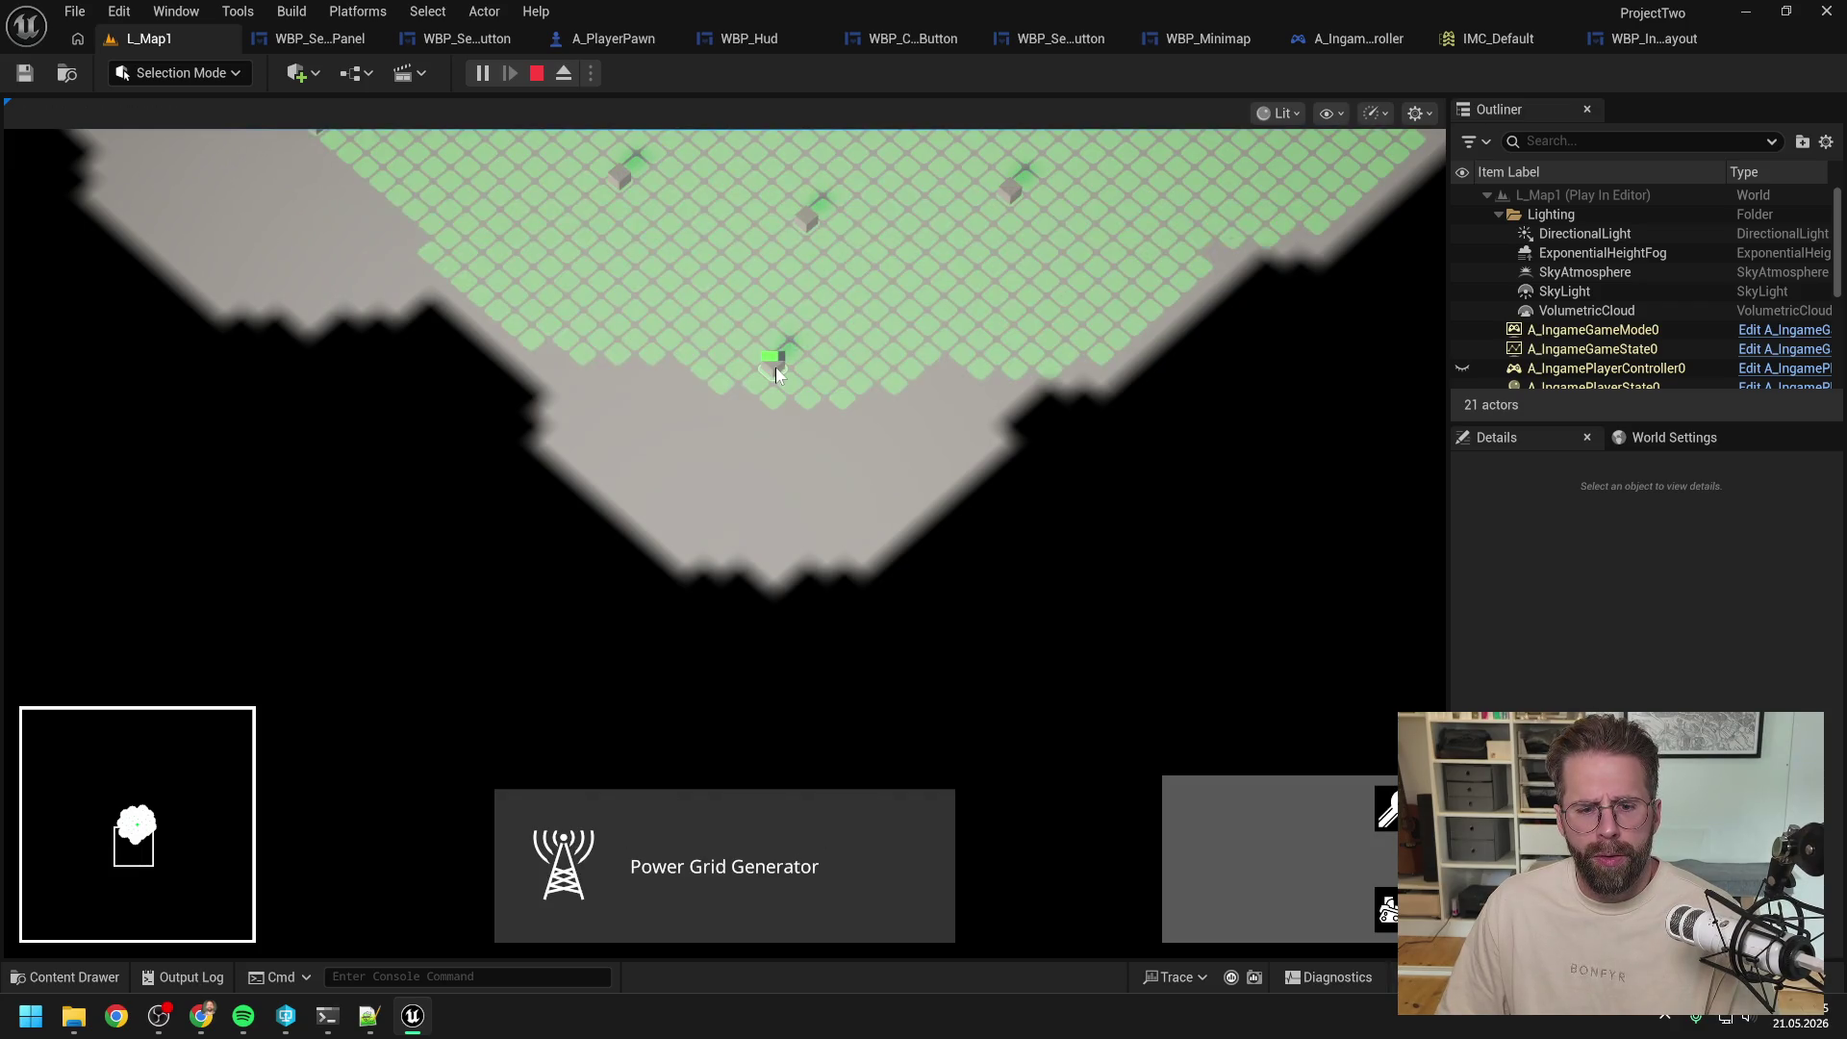
left_click(783, 381)
left_click(774, 371)
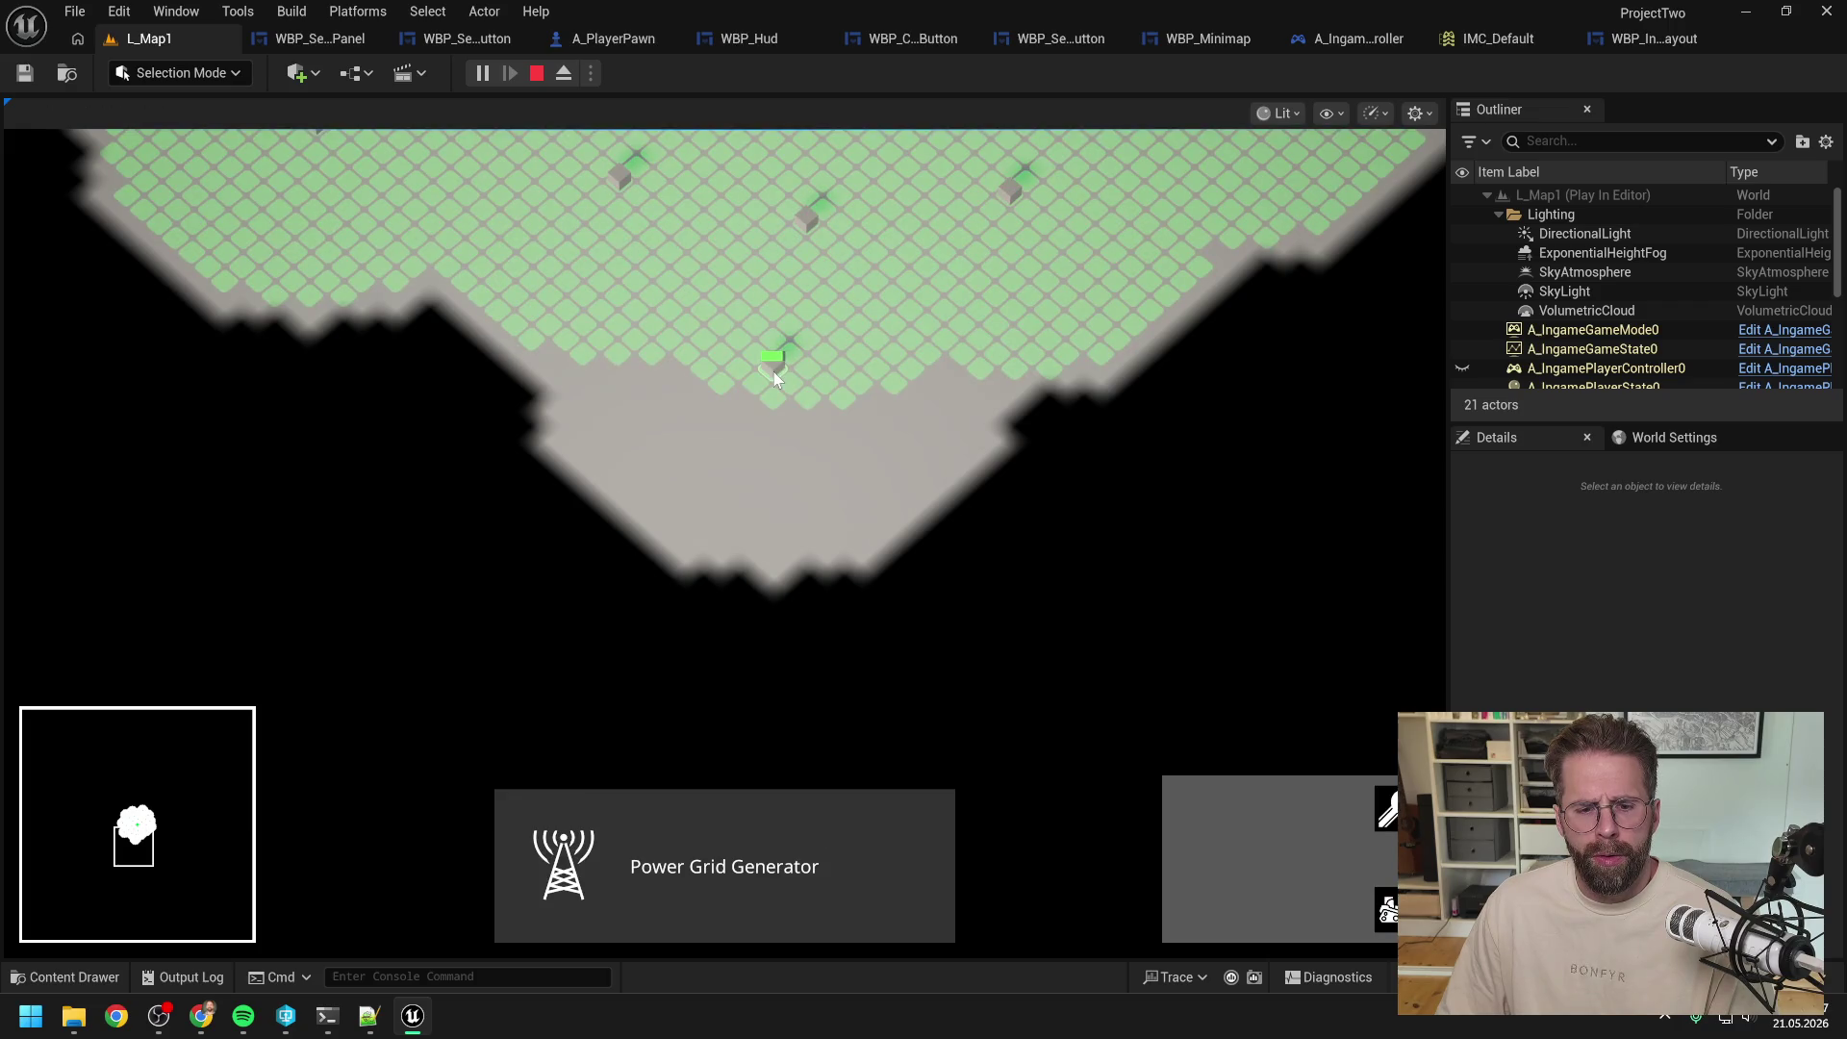
left_click(775, 378)
left_click(768, 371)
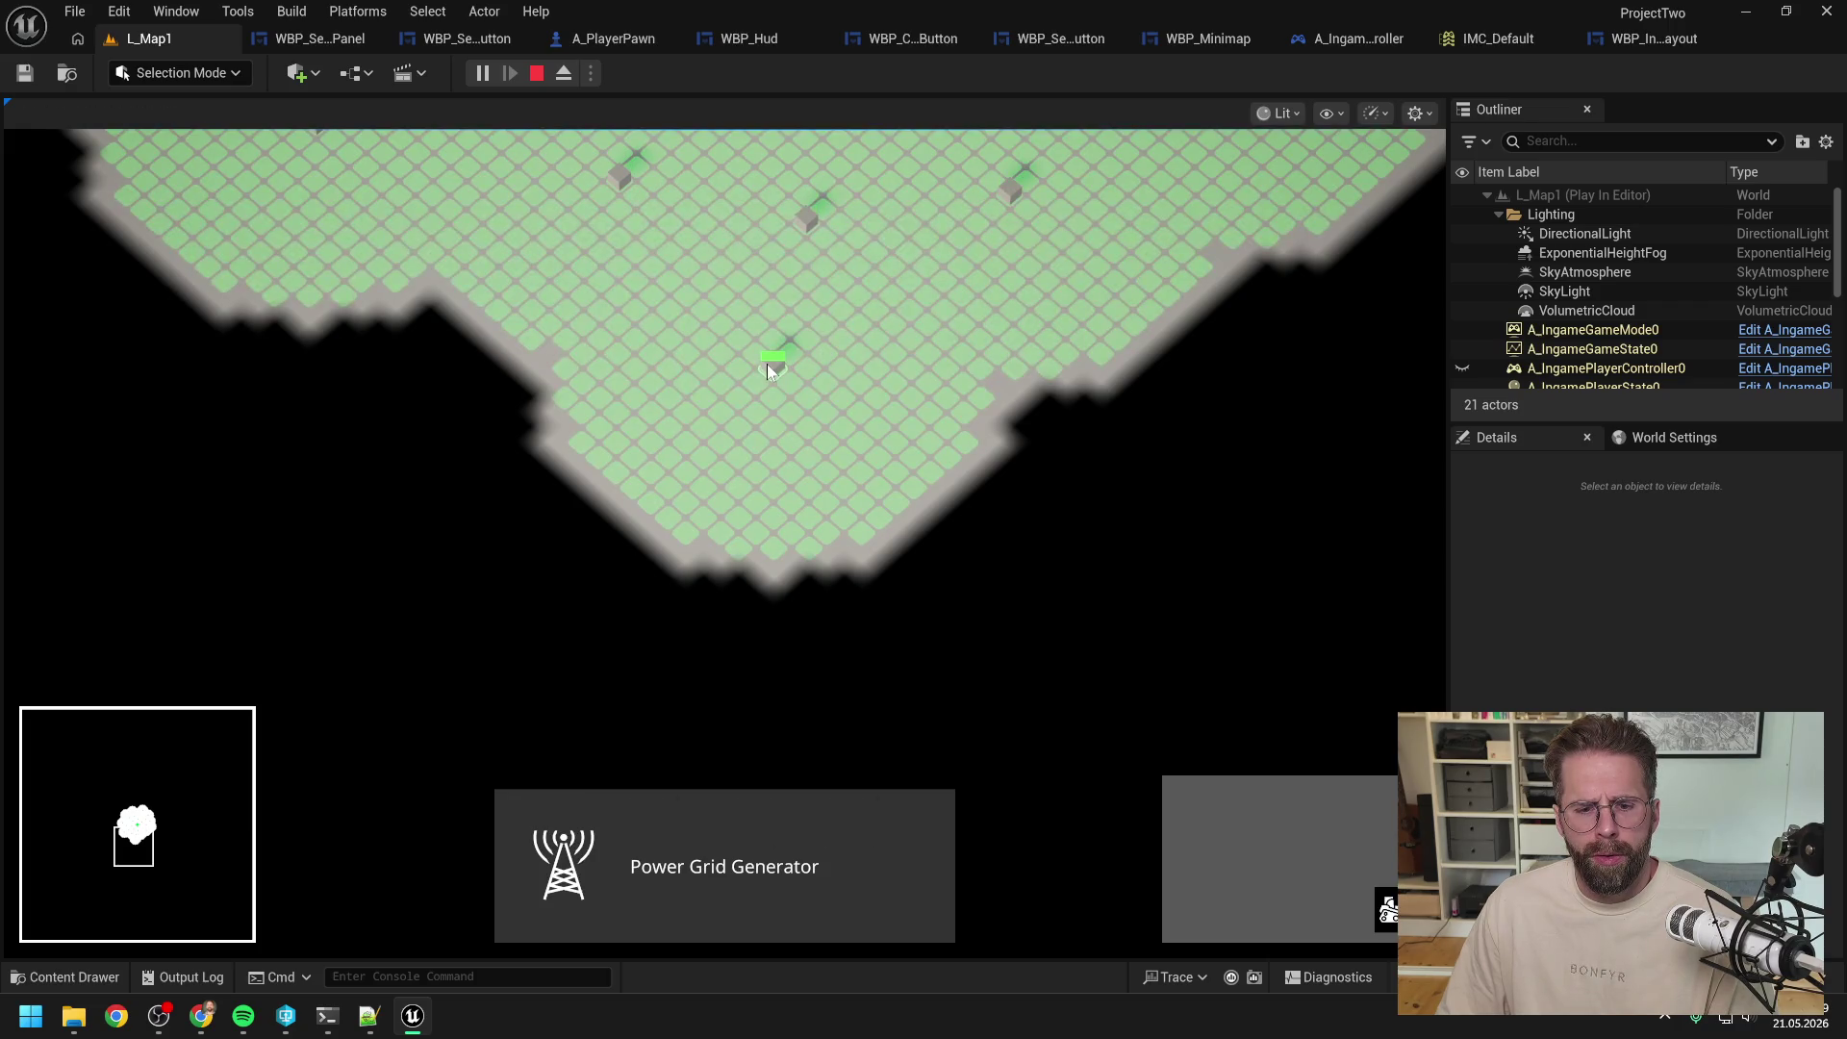
left_click(846, 444)
left_click(770, 370)
left_click(897, 414)
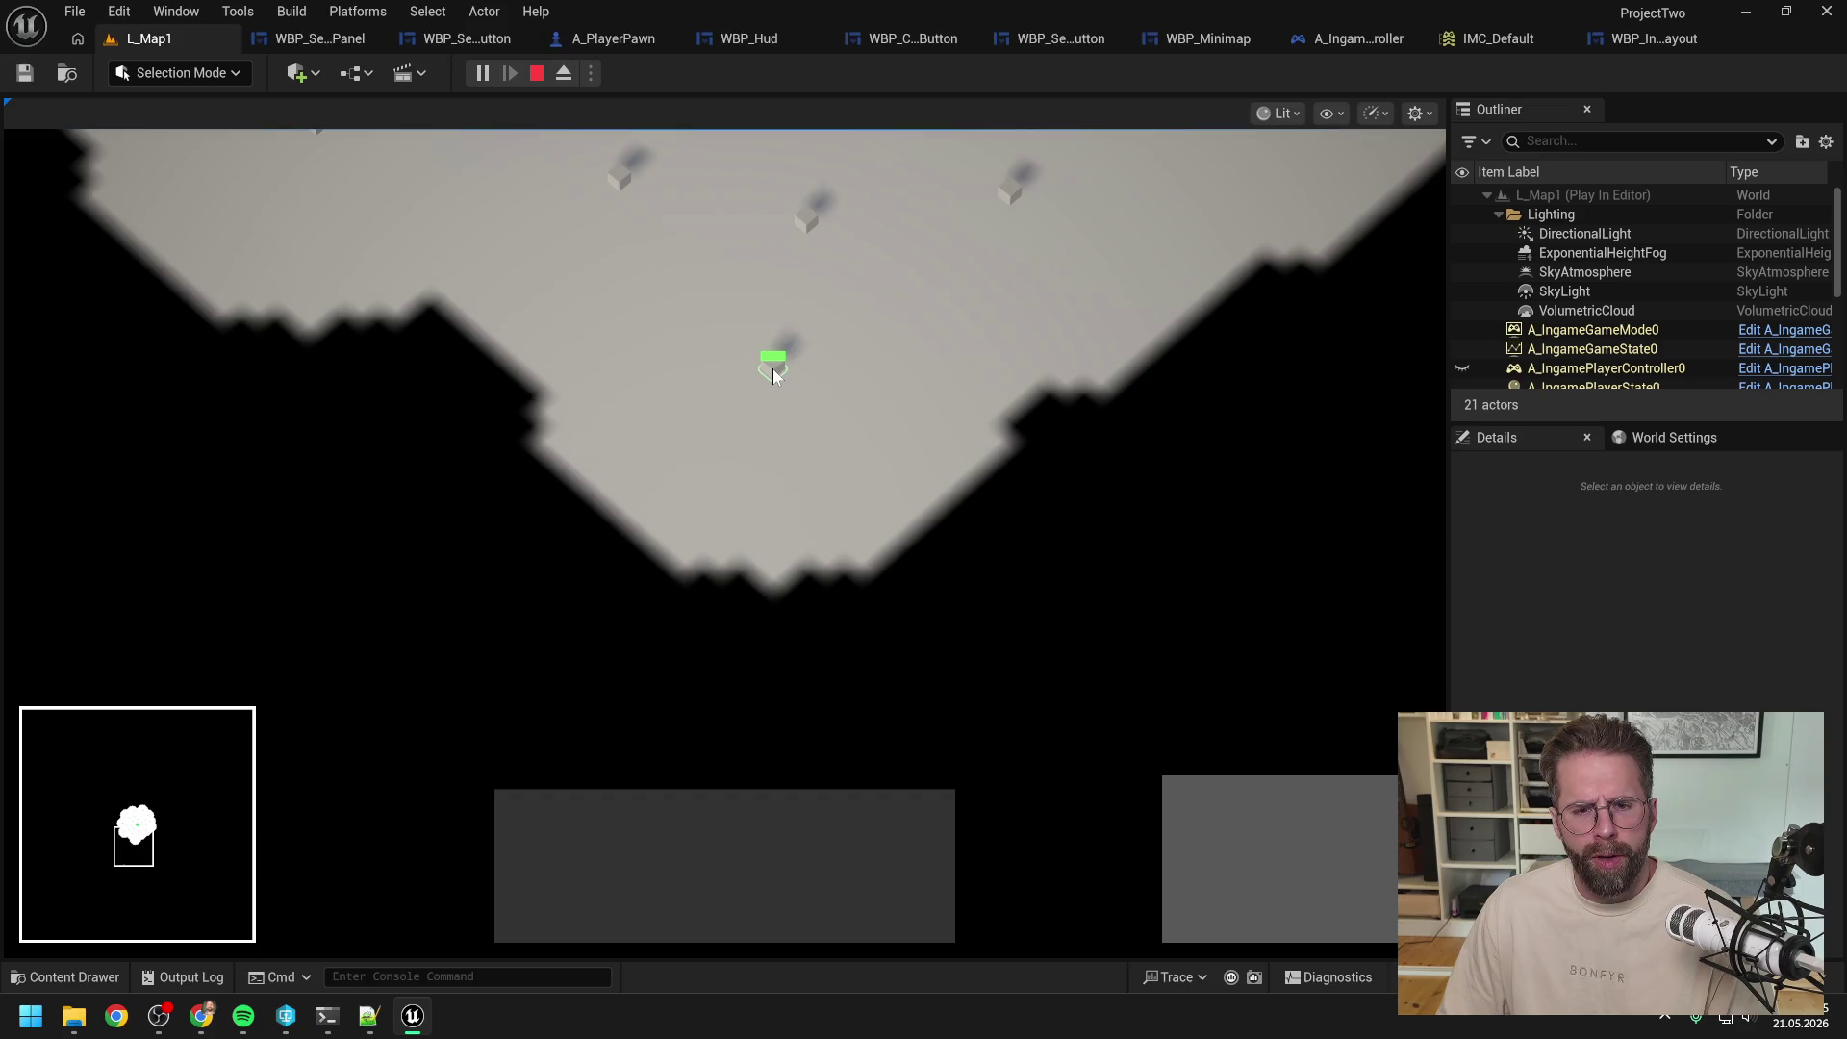
left_click(772, 371)
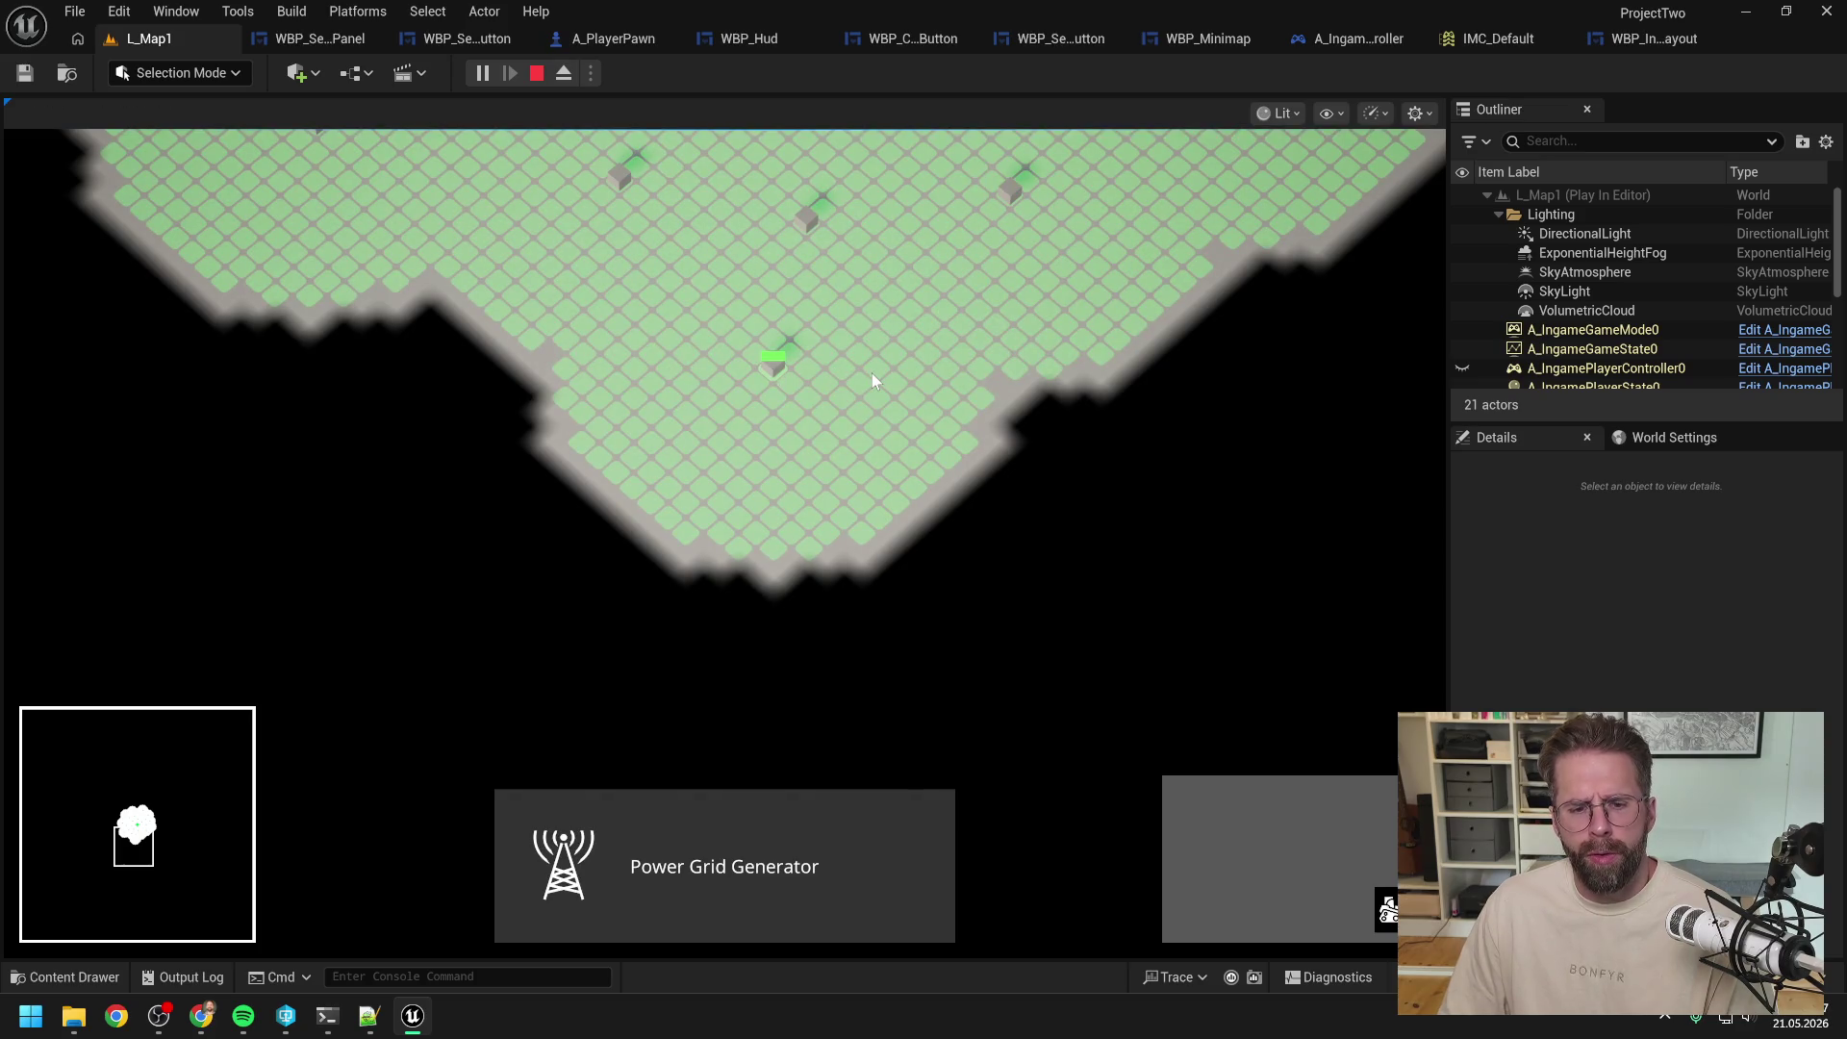
left_click(872, 373)
left_click(775, 367)
left_click(906, 361)
key("Escape")
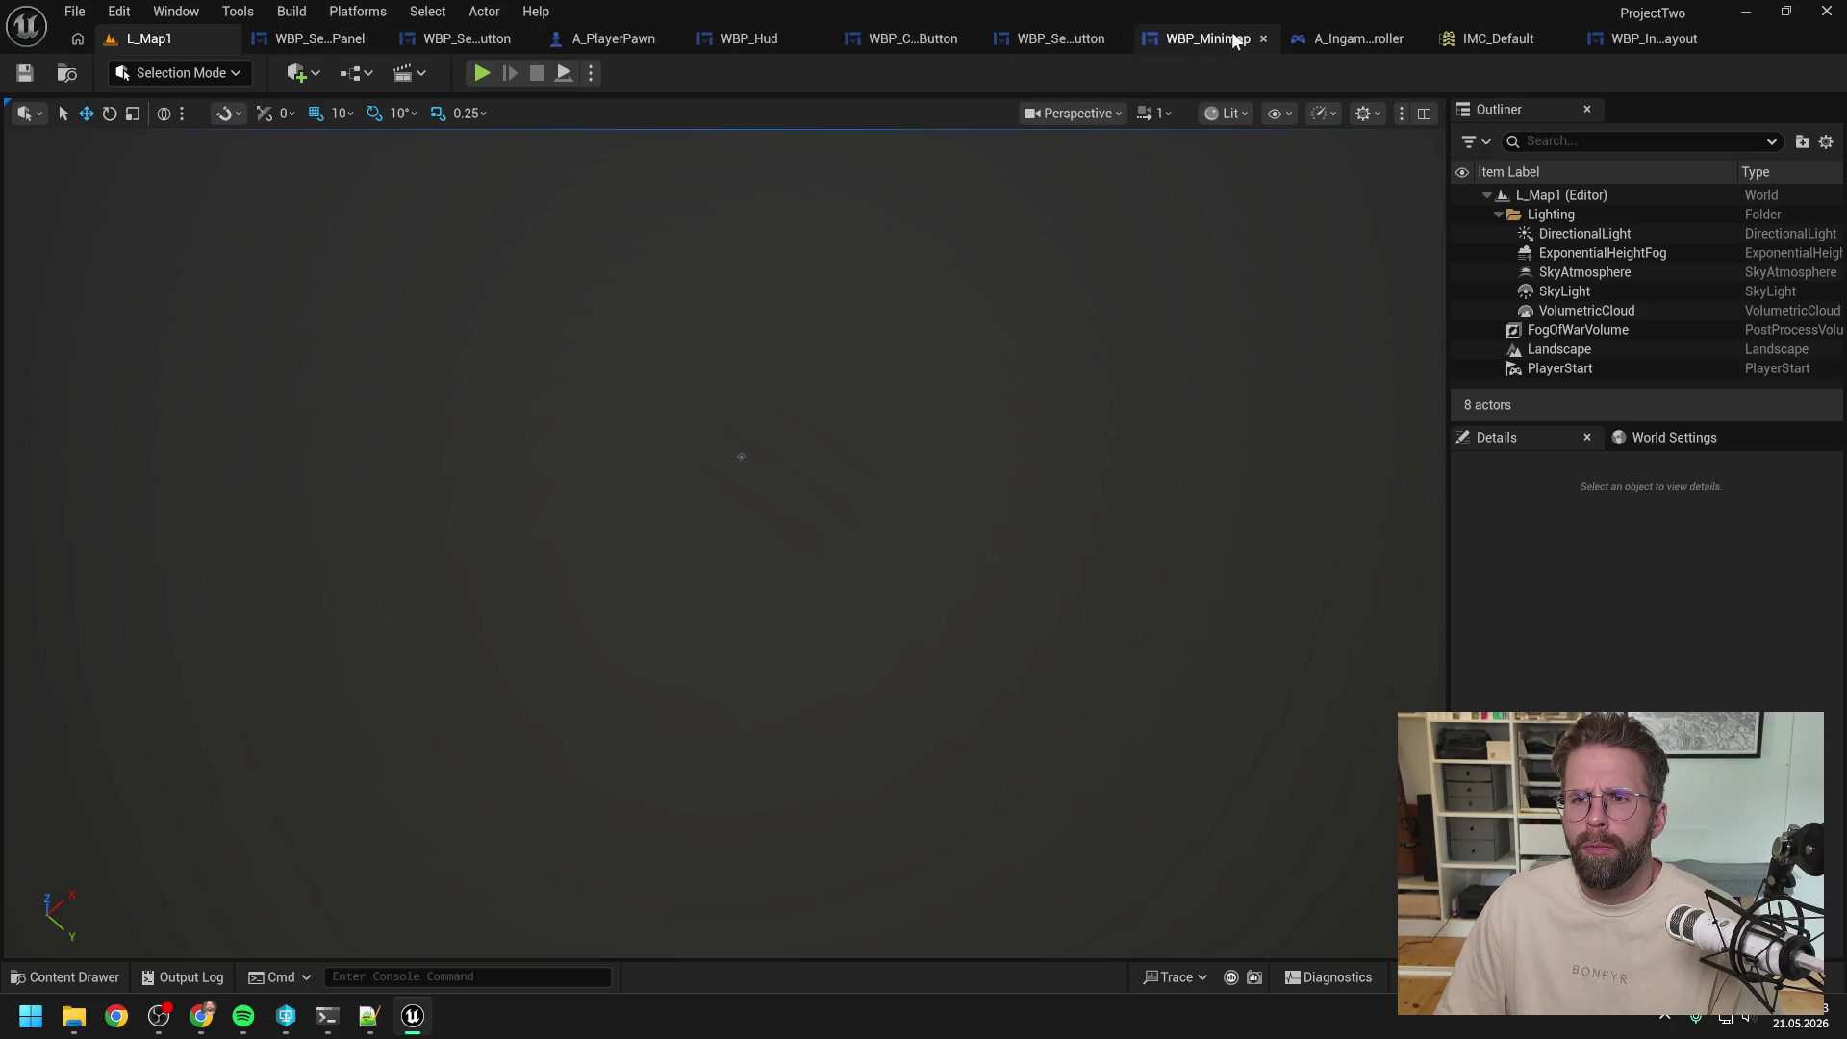
Step: In A_IngamePlayerController, close all graph tabs except EventGraph and expand the input action node
left_click(1358, 38)
scroll(915, 387, "up", 3)
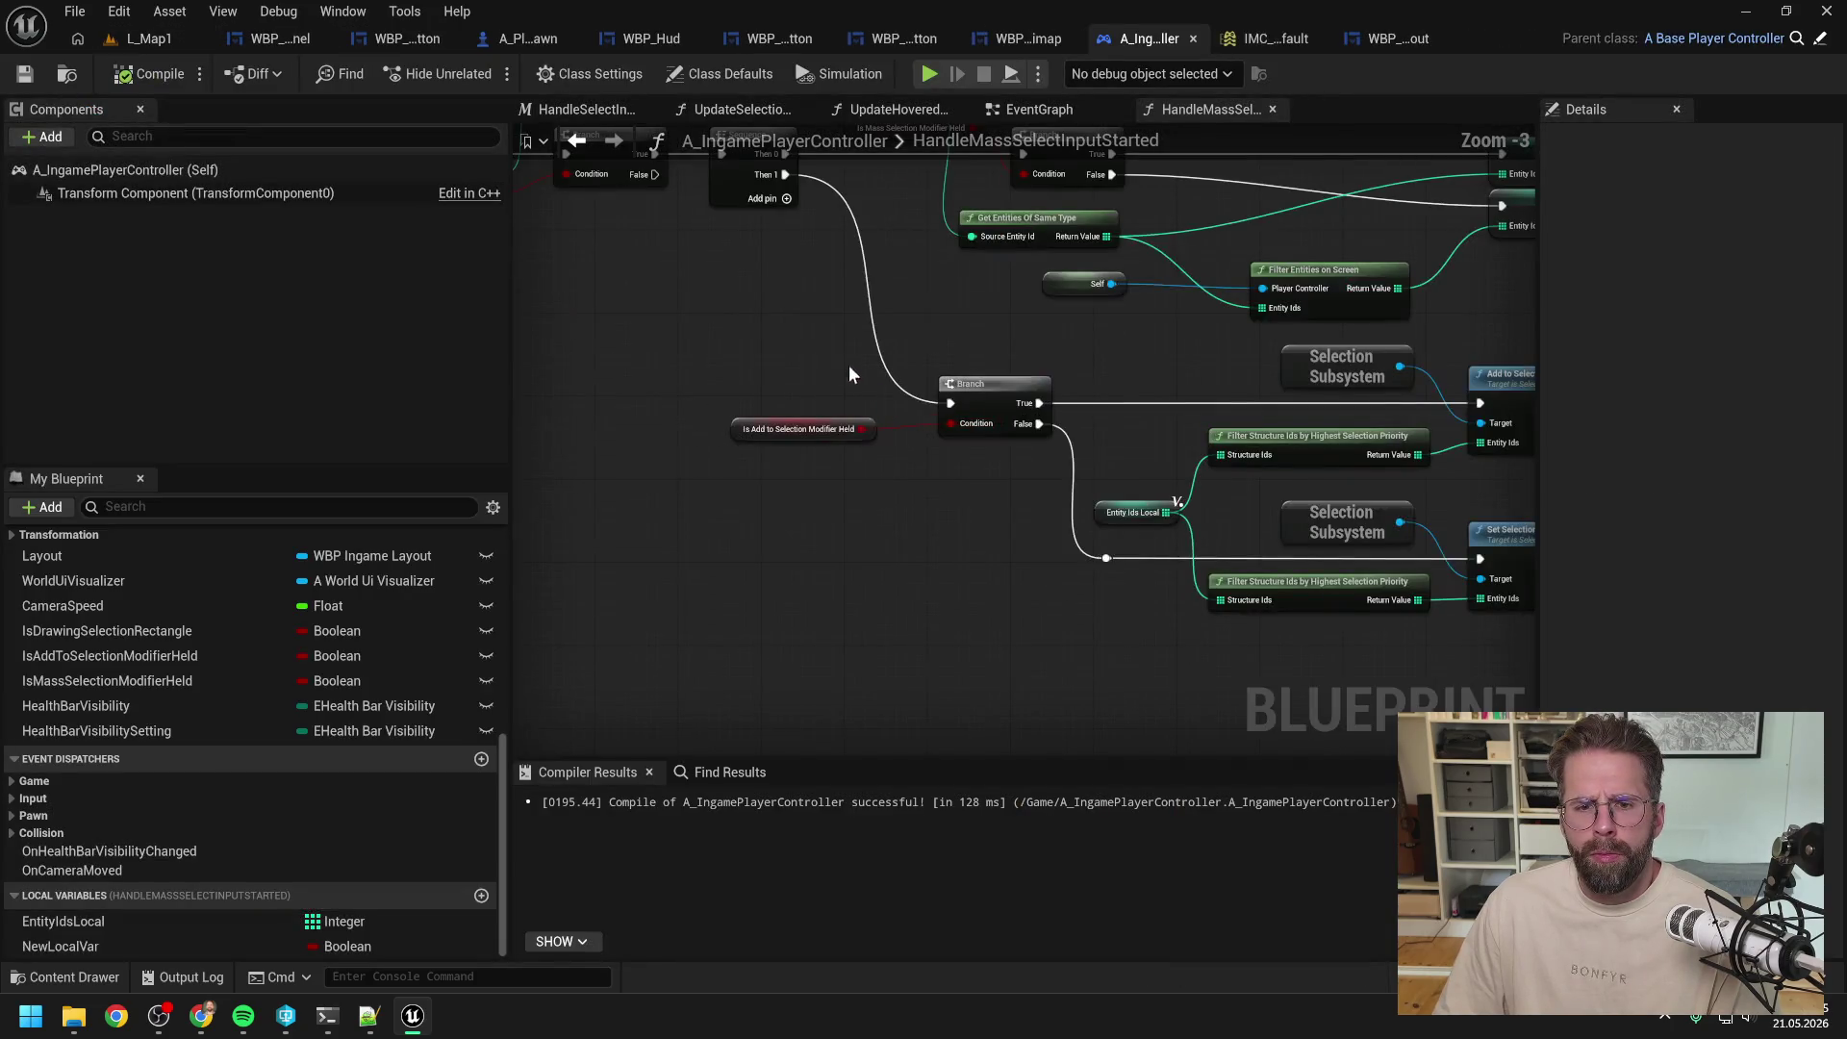
left_click(1031, 112)
right_click(1032, 112)
left_click(1081, 231)
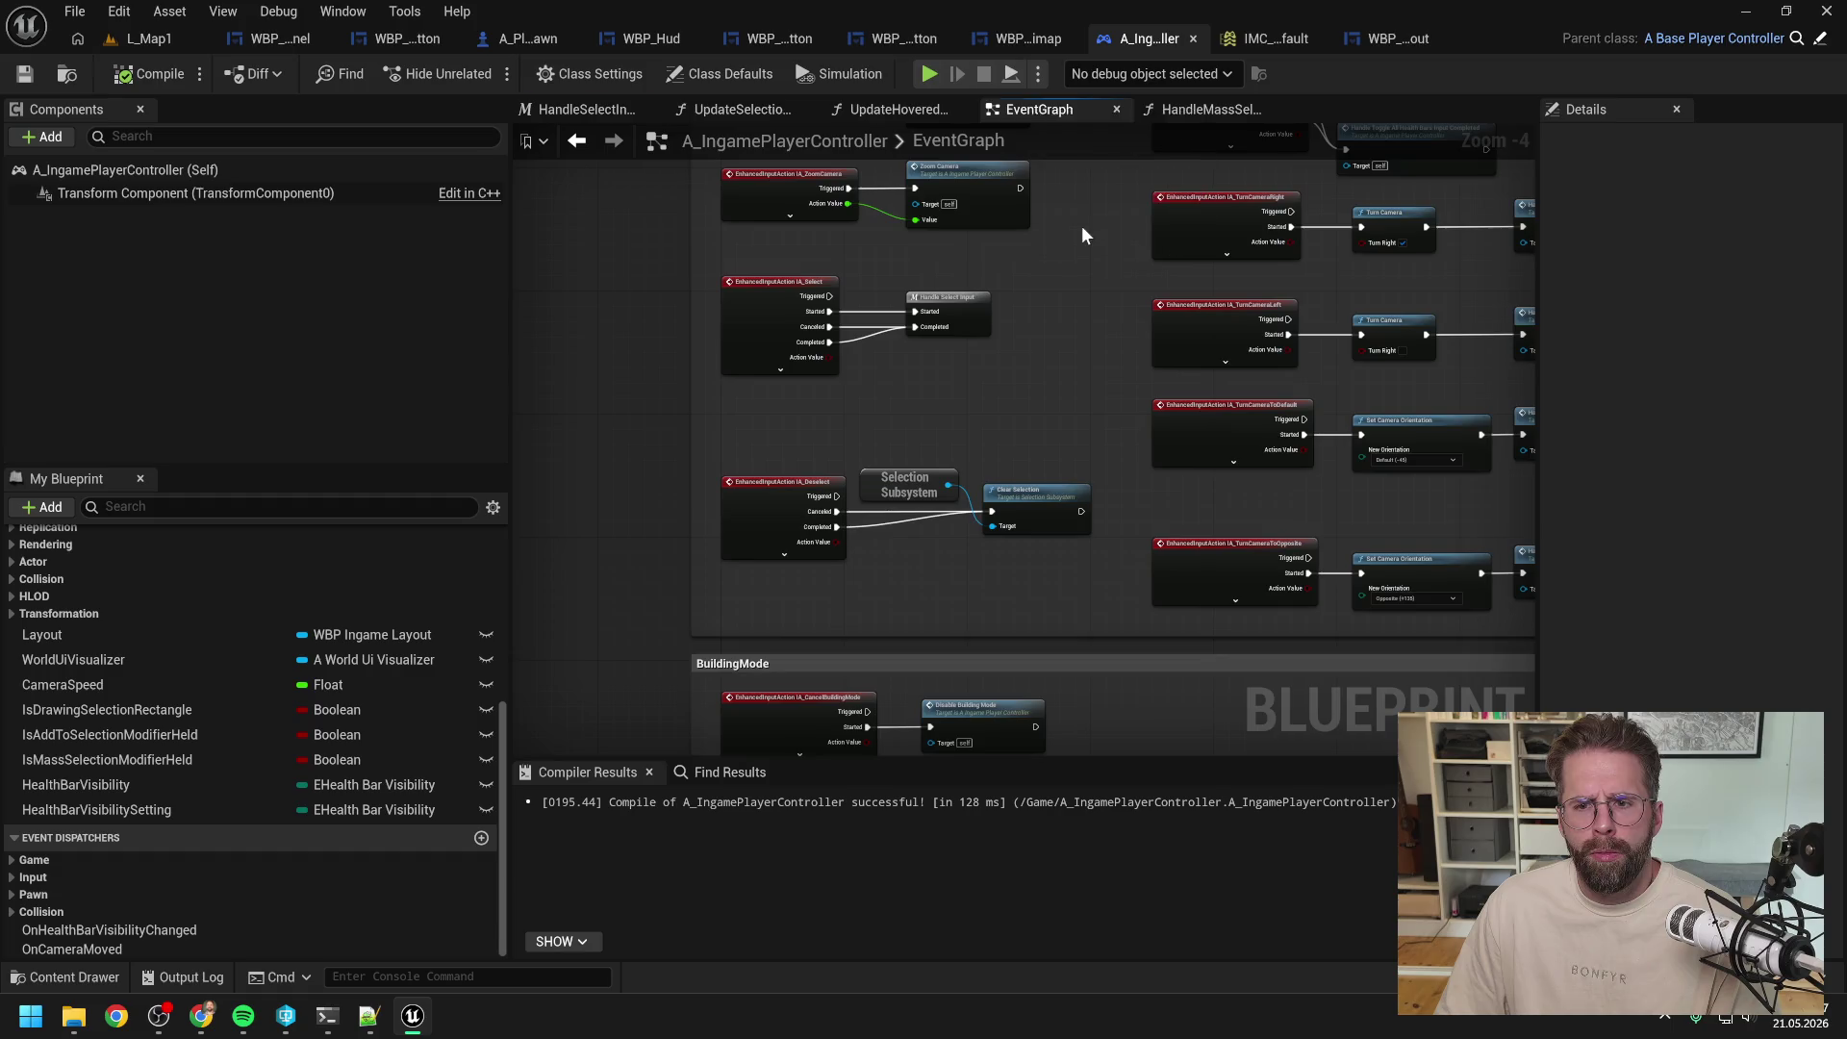
scroll(1129, 346, "up", 5)
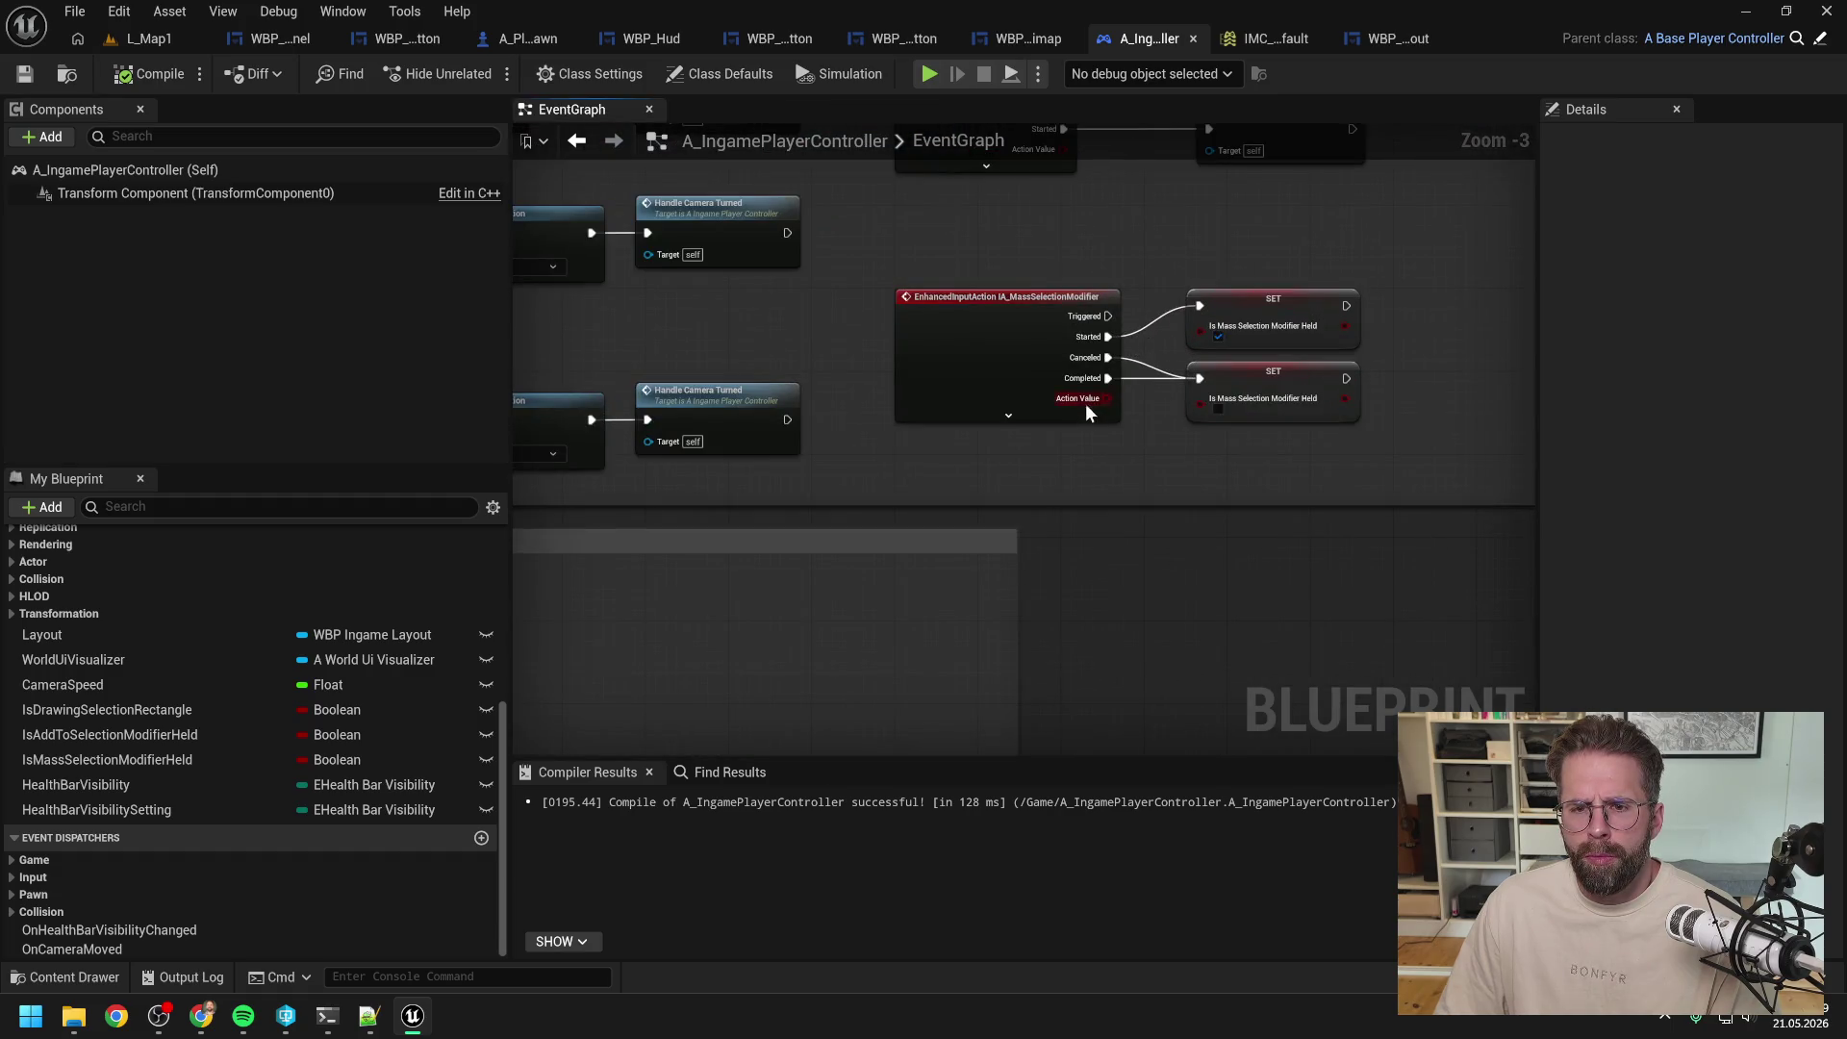
left_click(1008, 416)
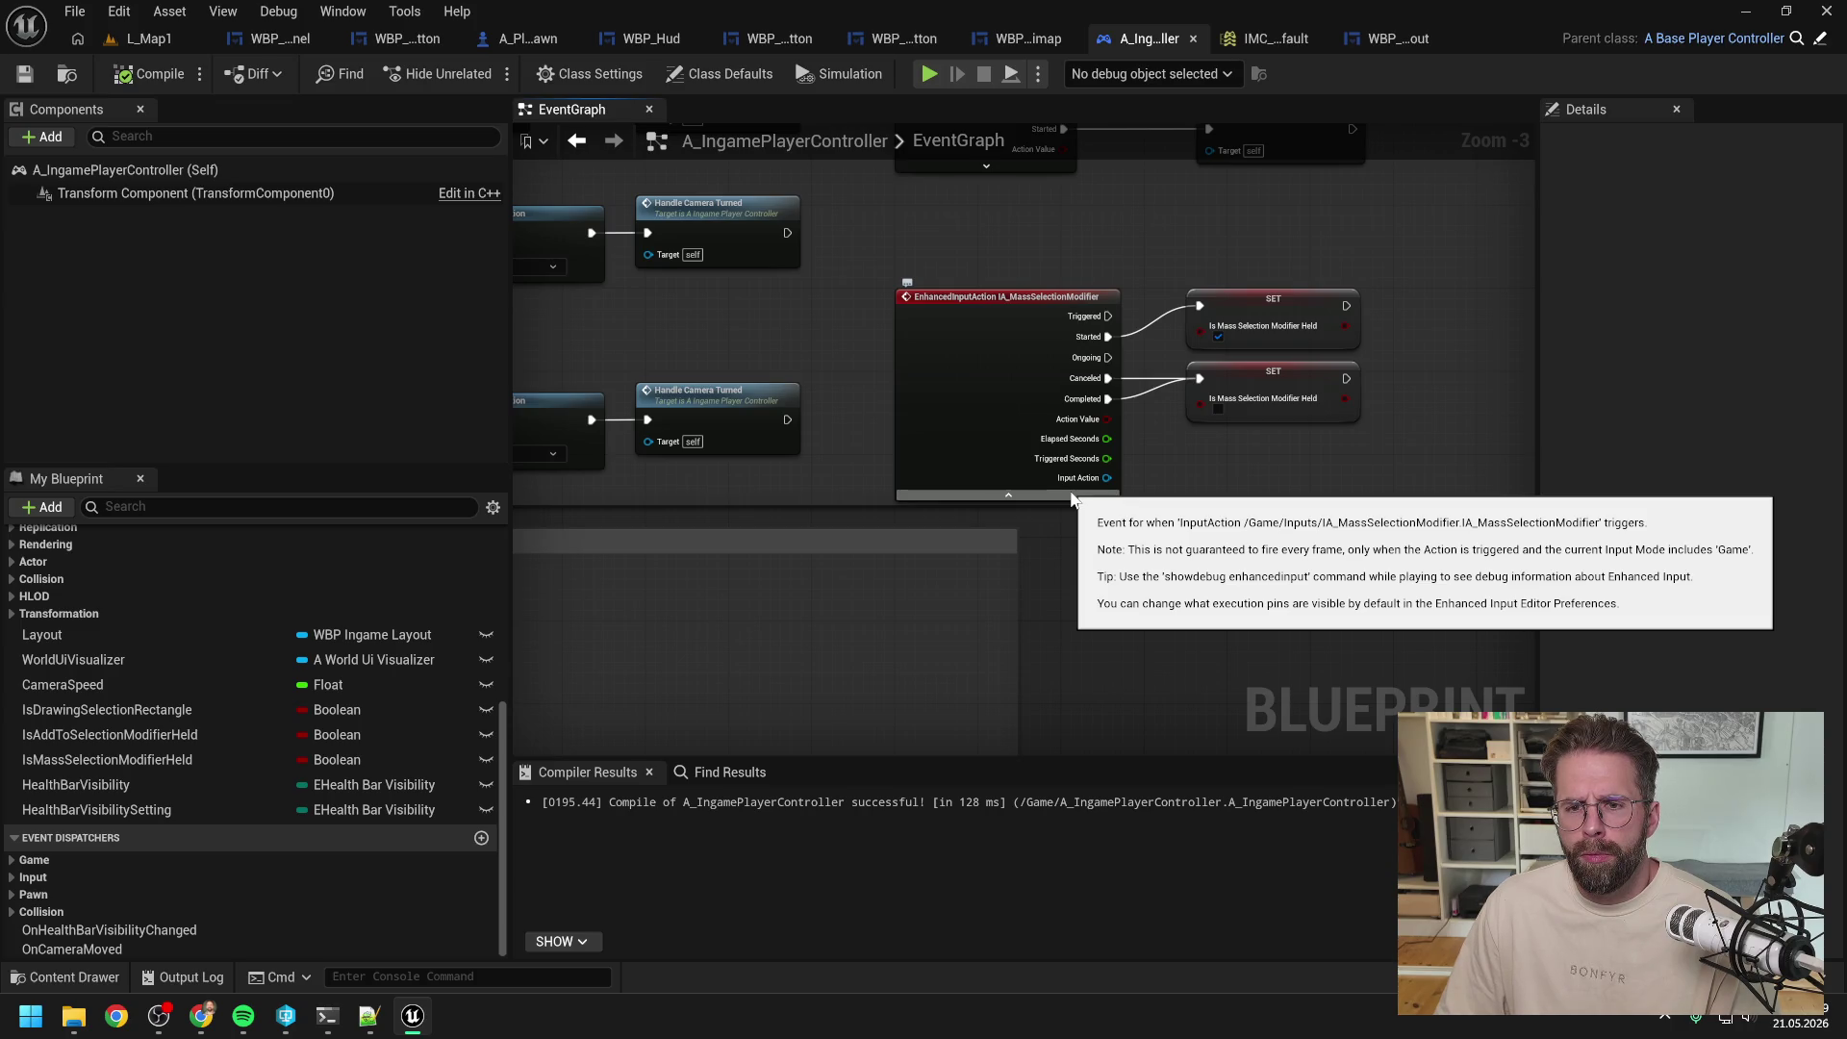
Step: Rework the input action node's Triggered and Started wiring to the first SET node, compiling in between
scroll(1149, 345, "up", 2)
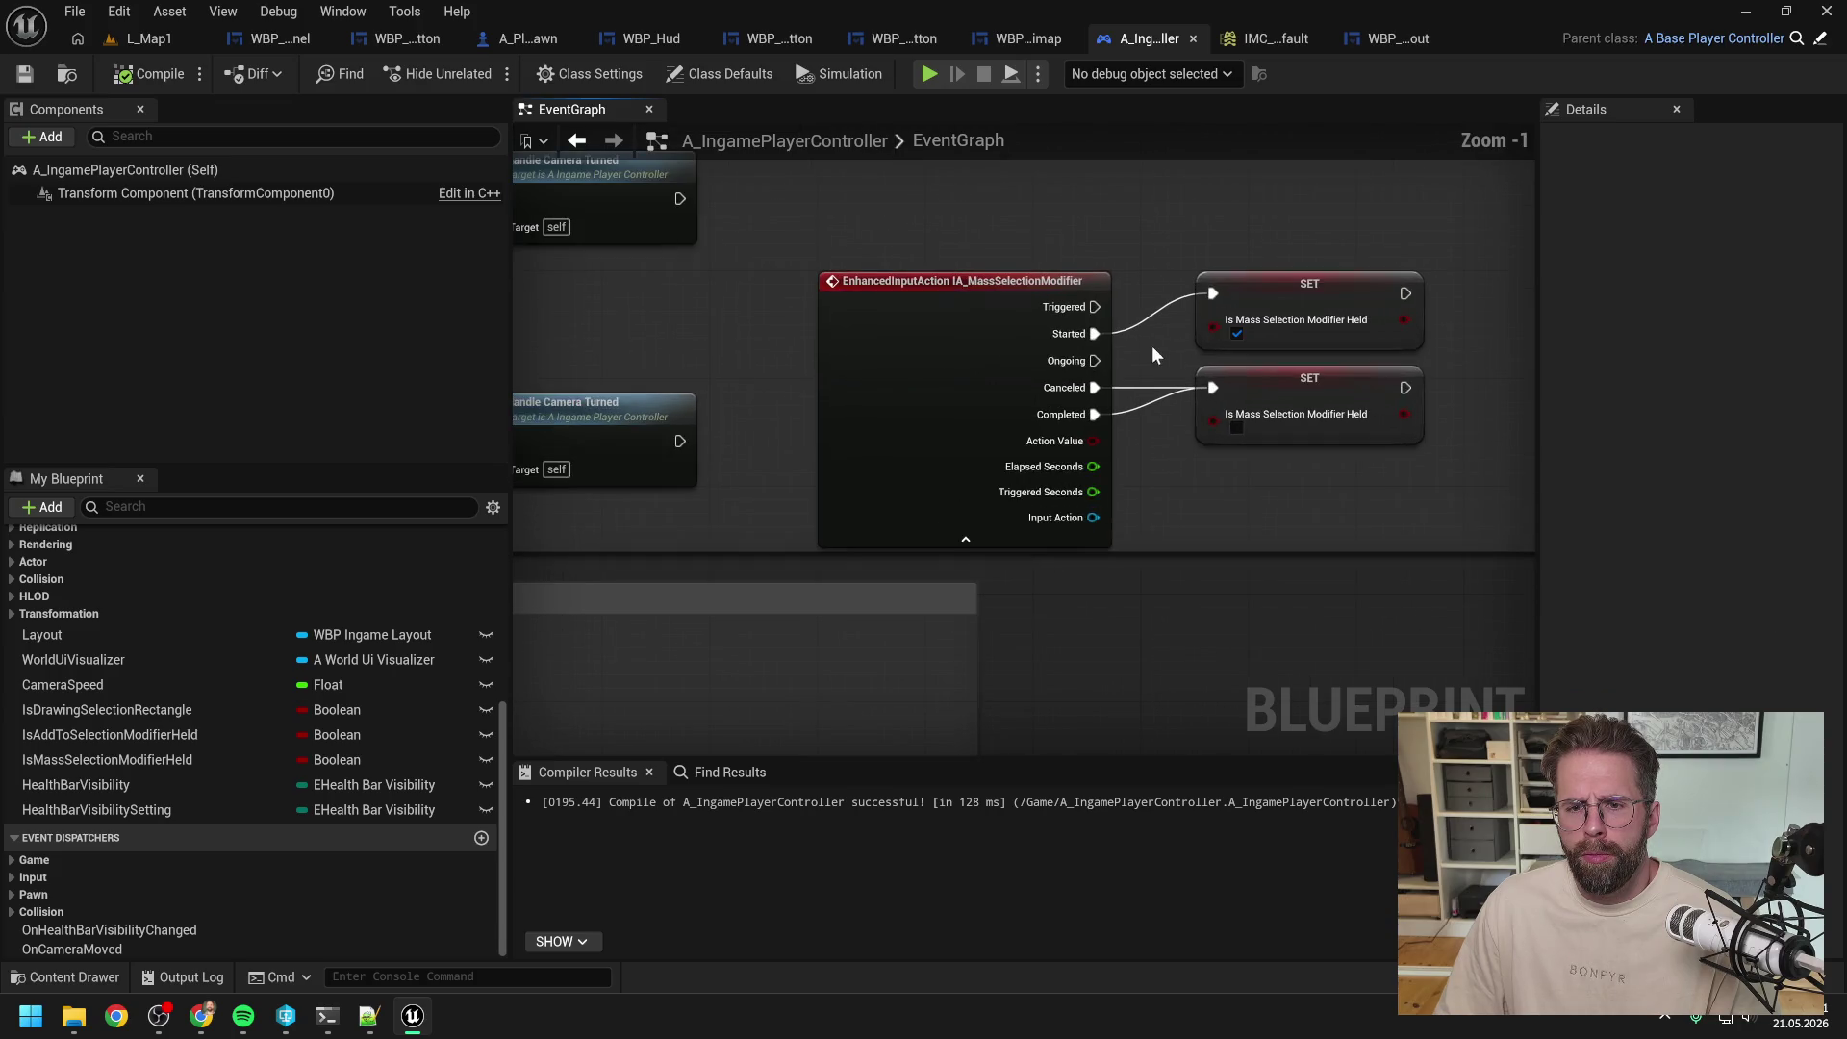
left_click_drag(1091, 306, 1212, 294)
left_click(150, 75)
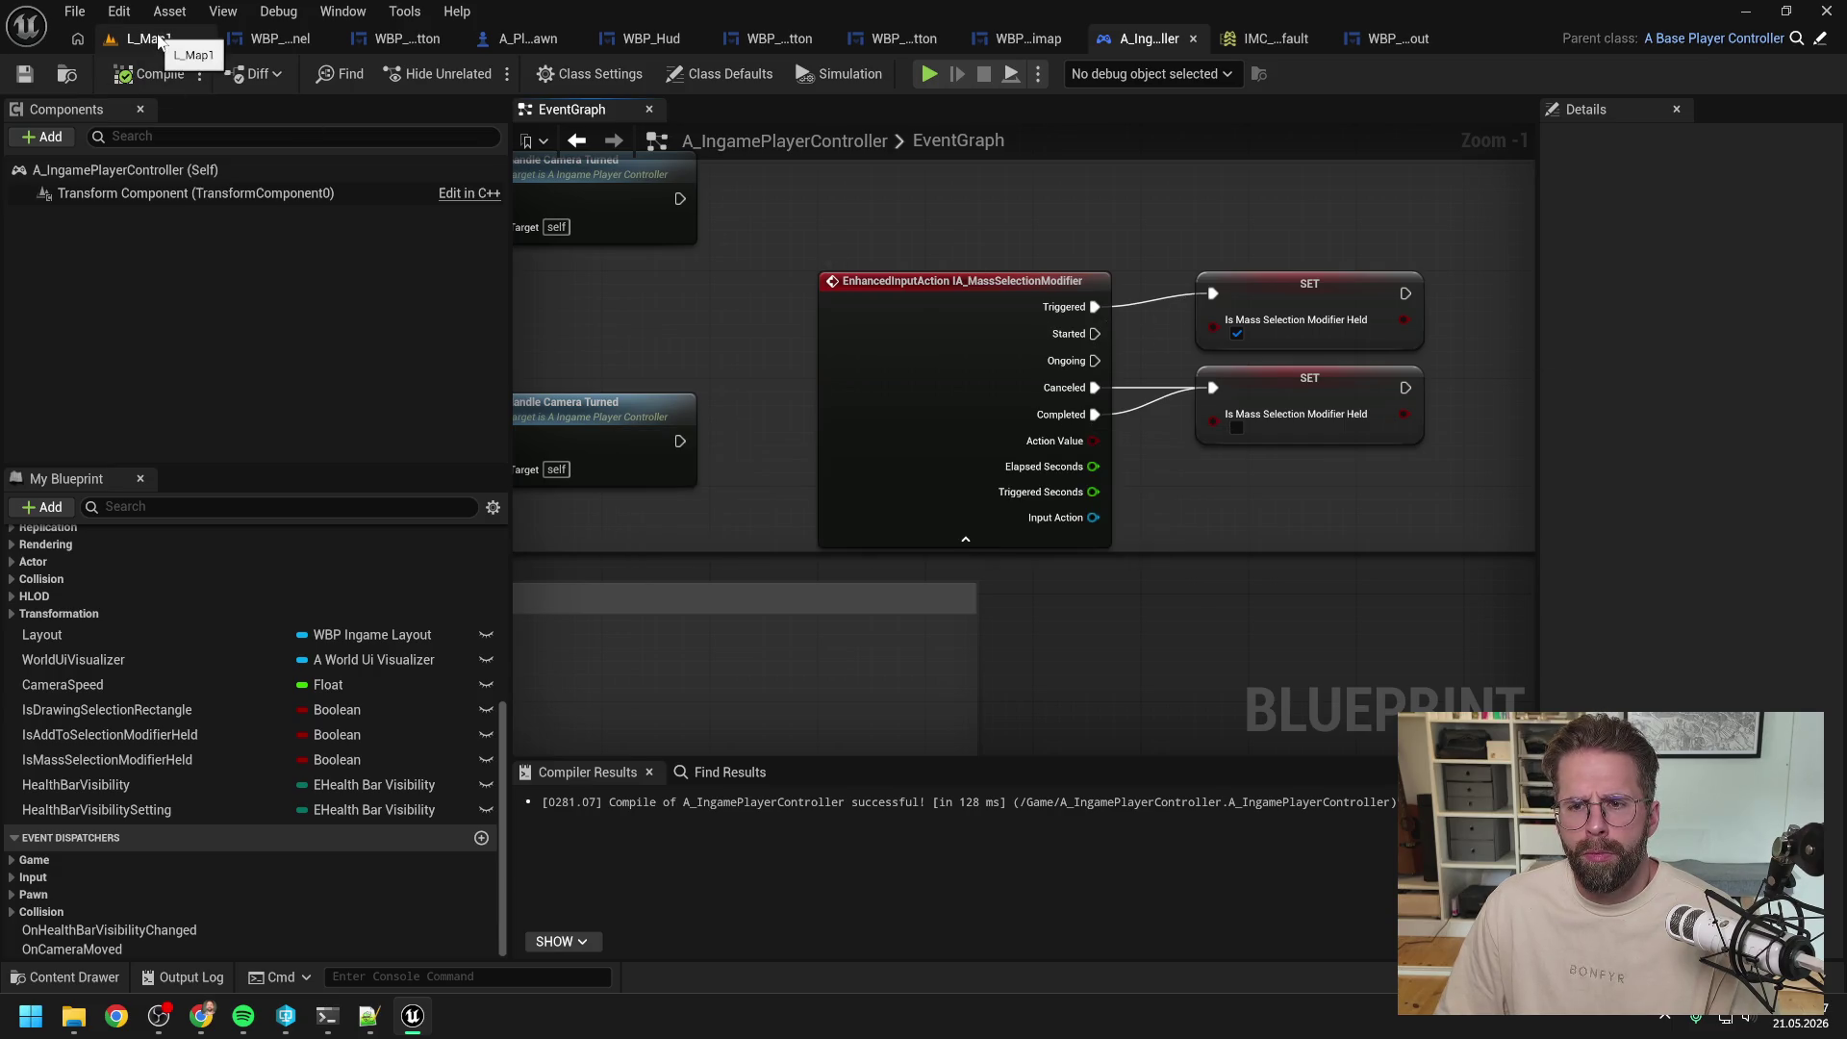
left_click_drag(1096, 333, 1212, 294)
left_click(1093, 308, "alt")
Step: Wire IA_MassSelect's Triggered to Handle Mass Select Input Started, then compile and save
scroll(1021, 502, "up", 5)
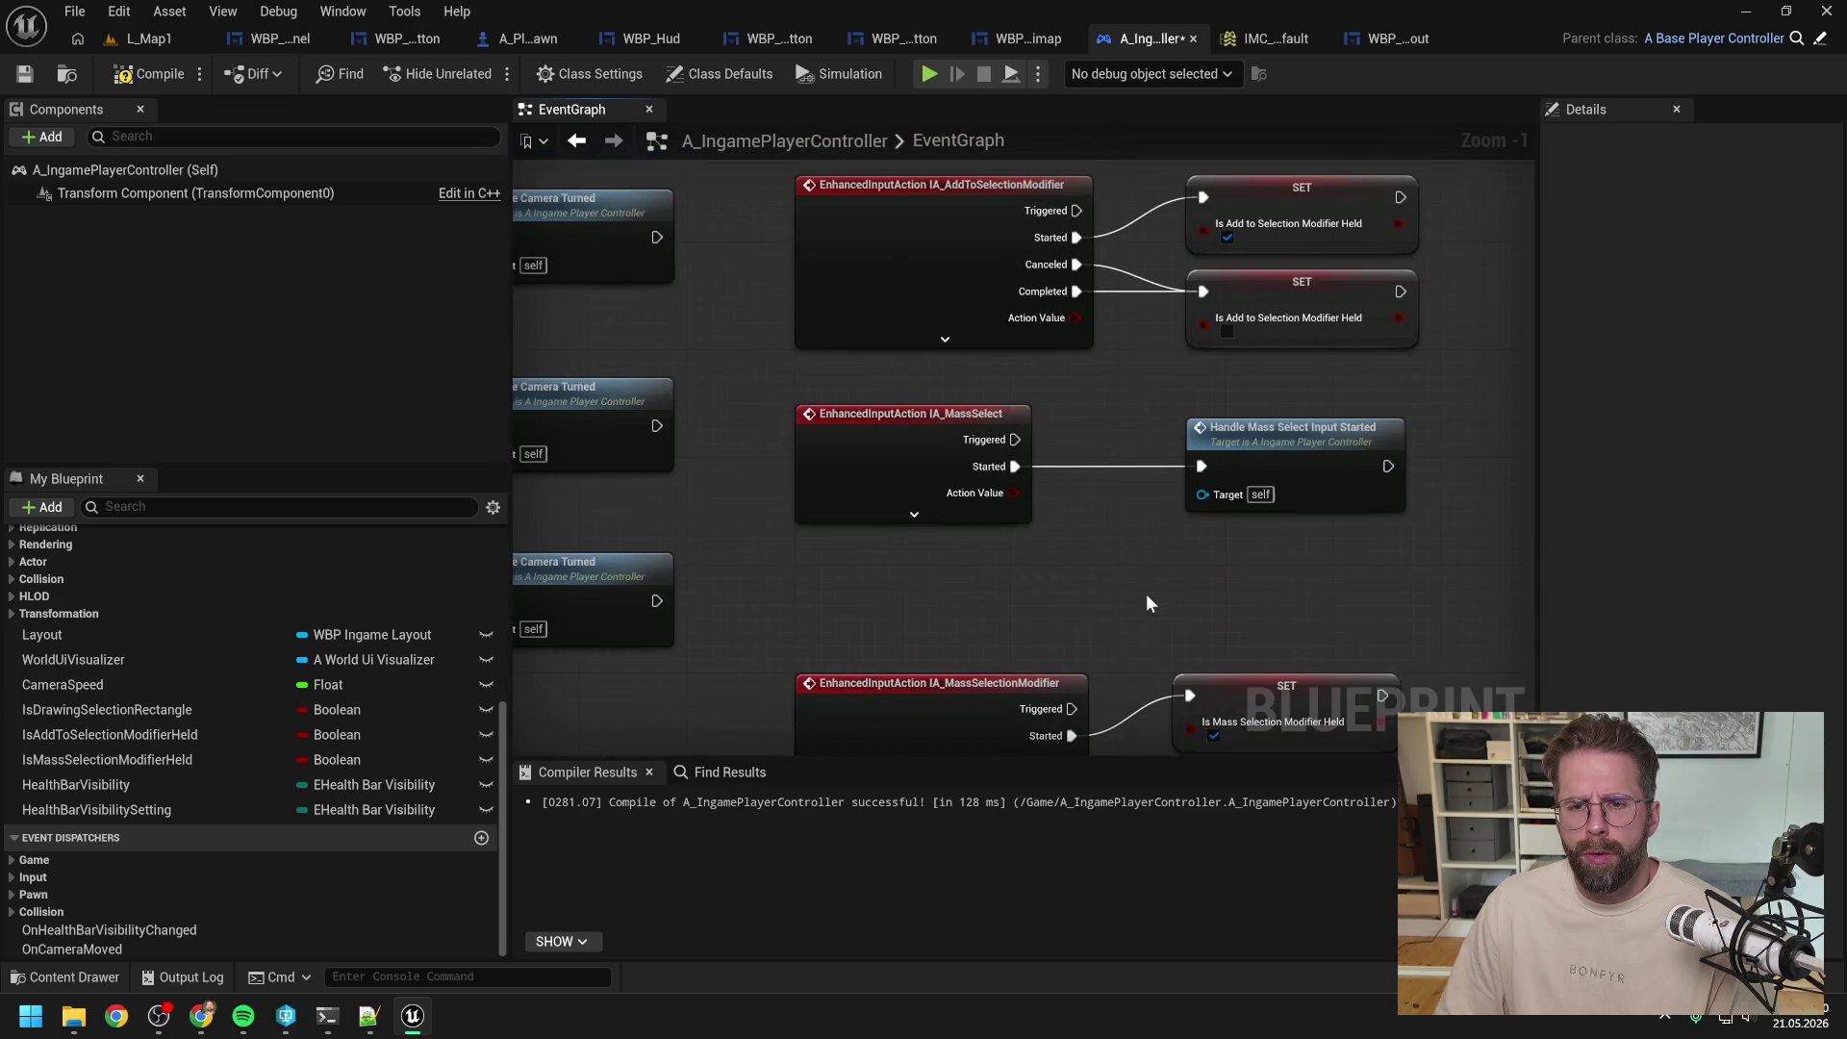
left_click_drag(1015, 440, 1201, 467)
left_click(1015, 467, "alt")
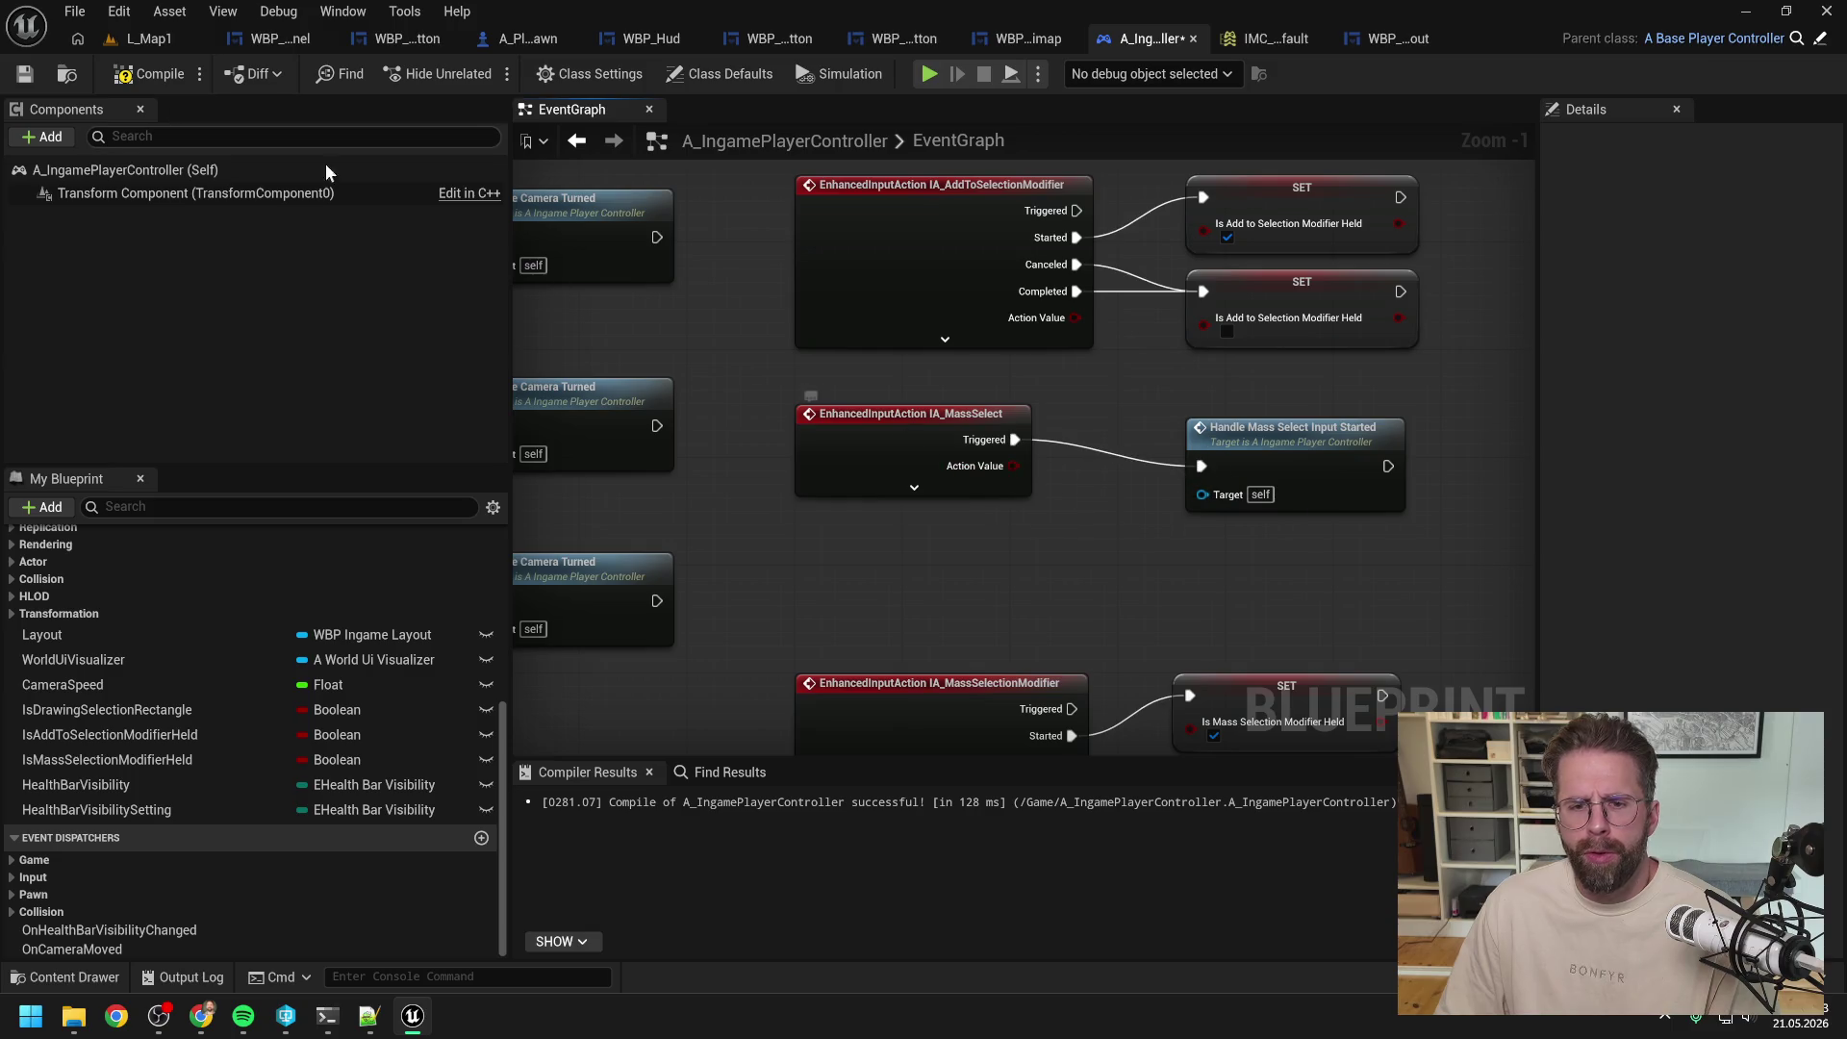
left_click(154, 73)
left_click(159, 37)
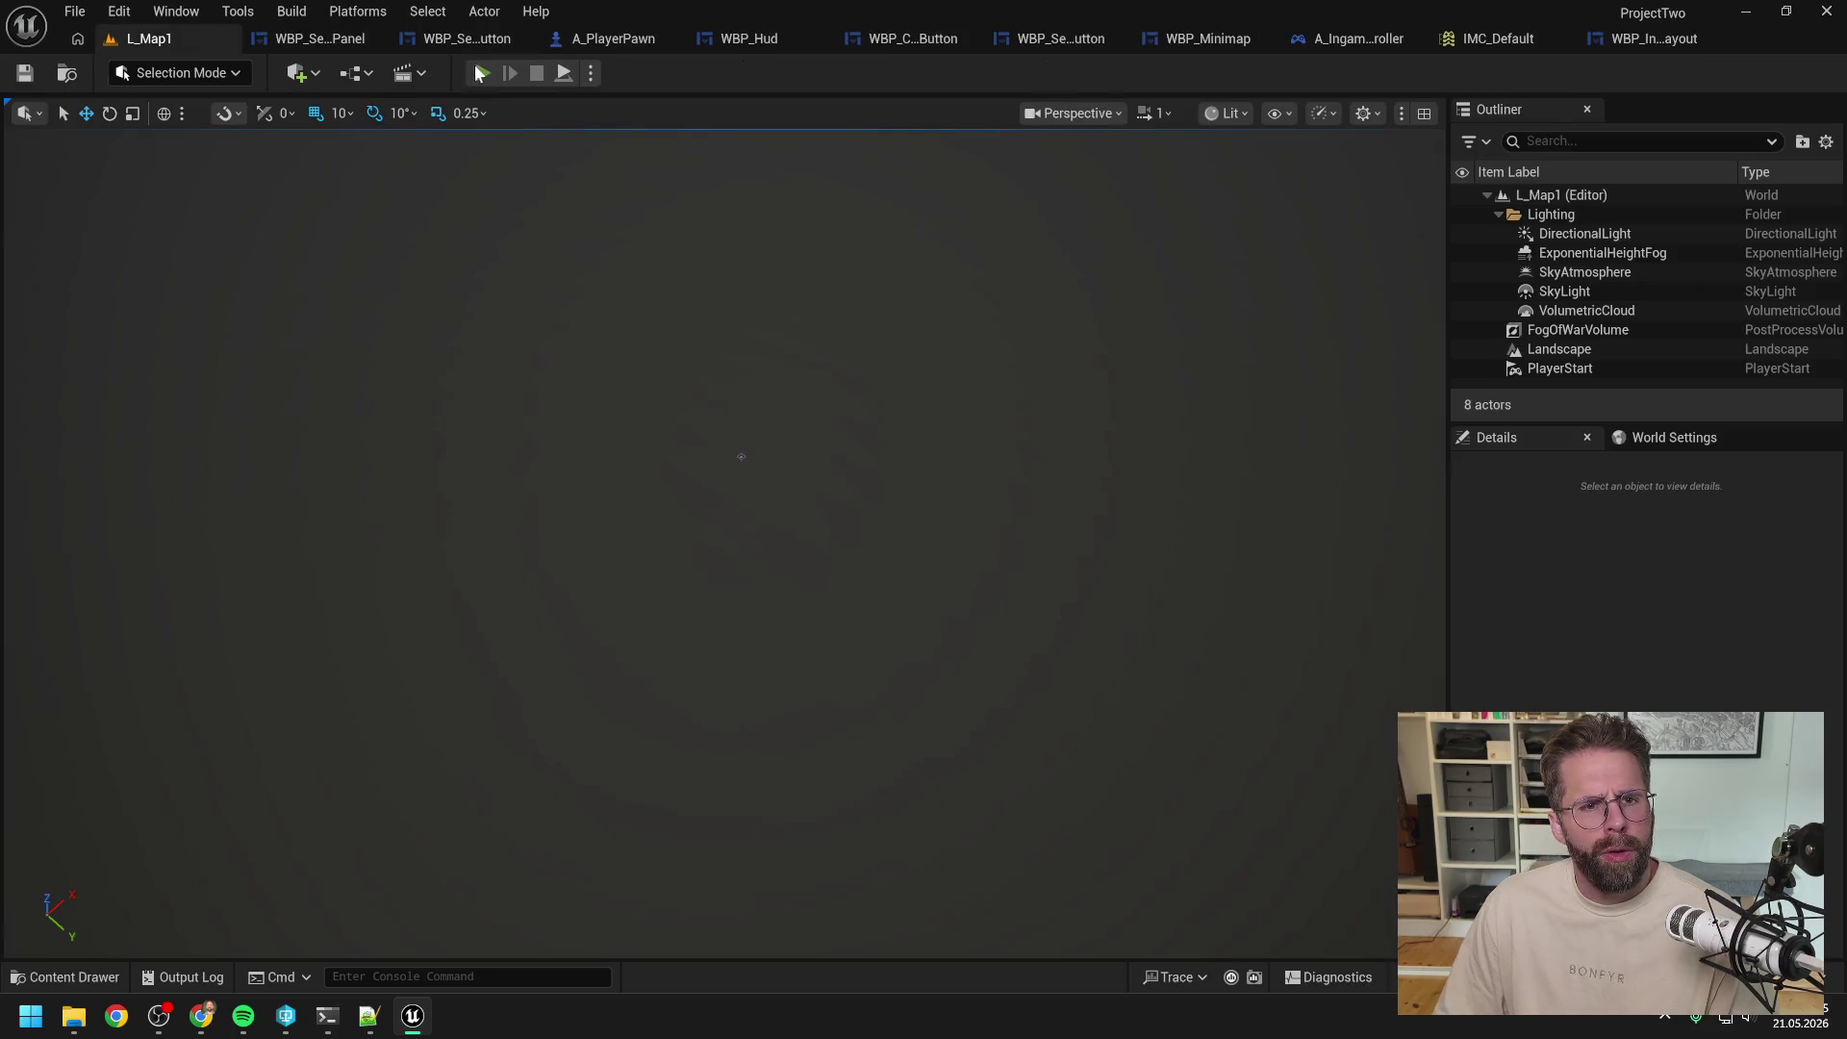
left_click(481, 73)
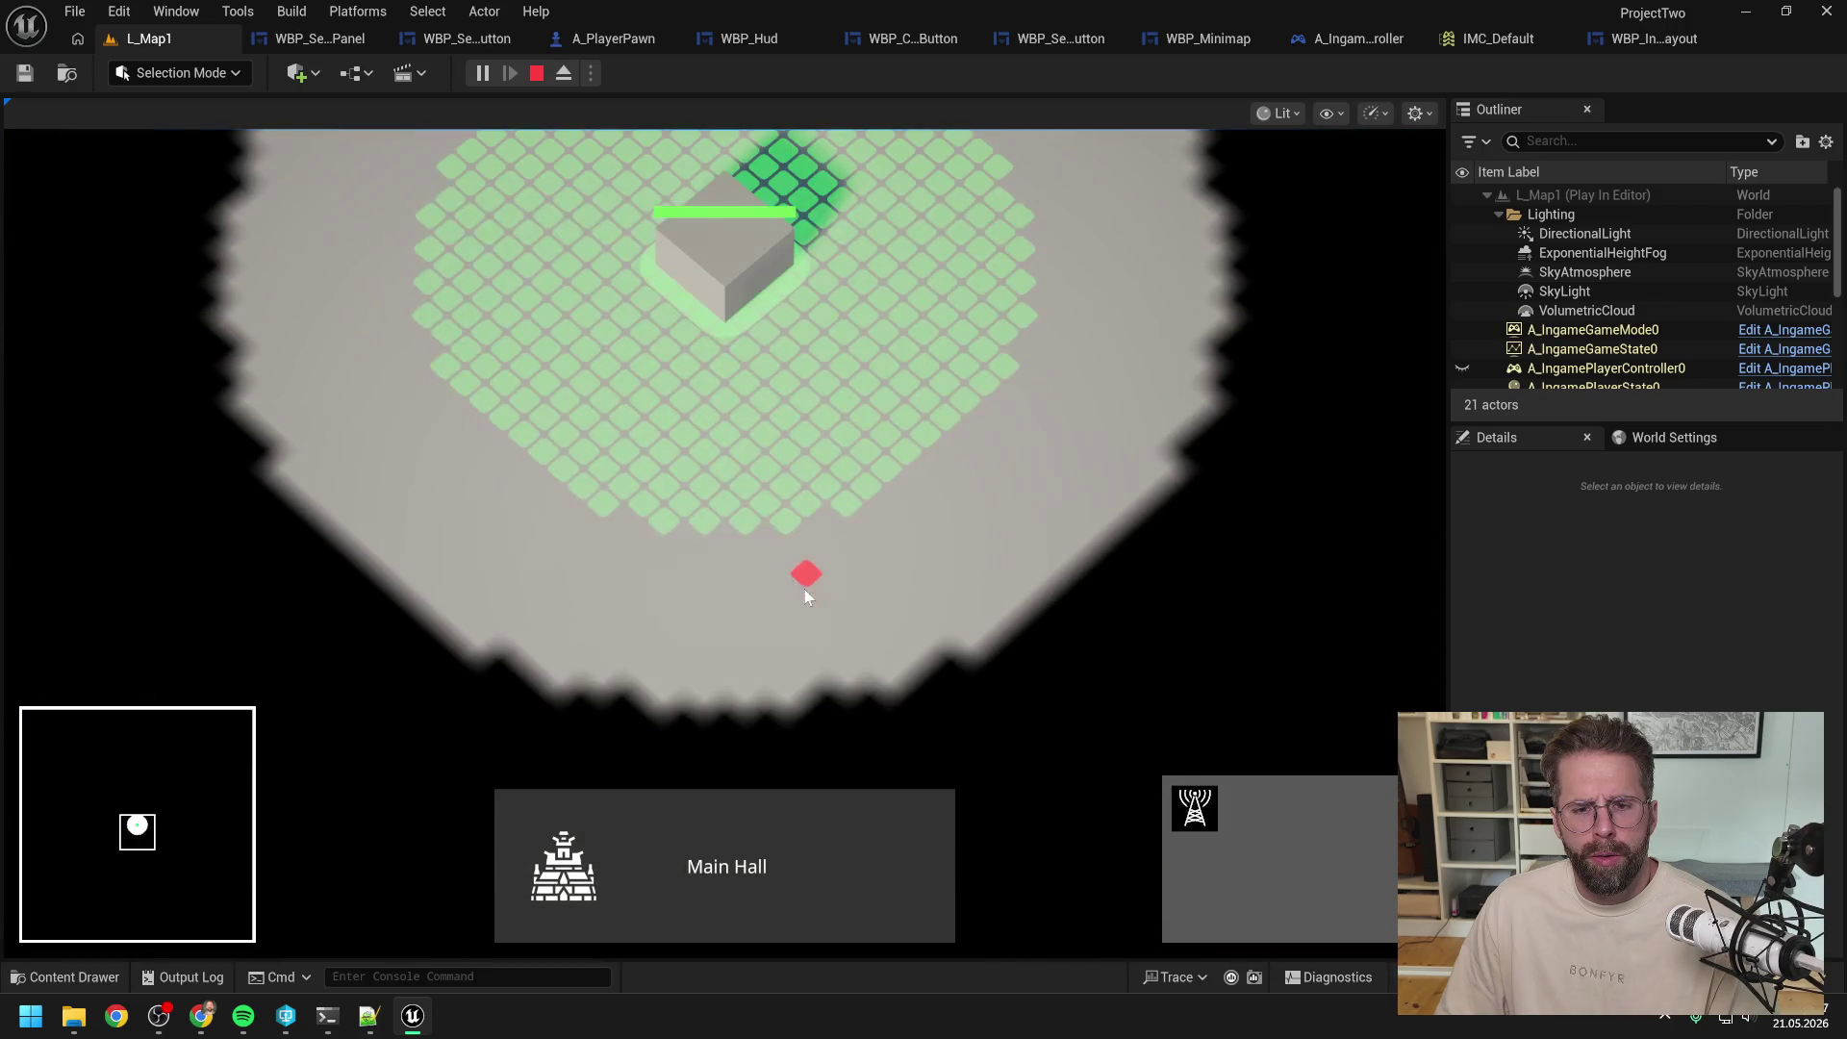
left_click(773, 527)
left_click(1006, 400)
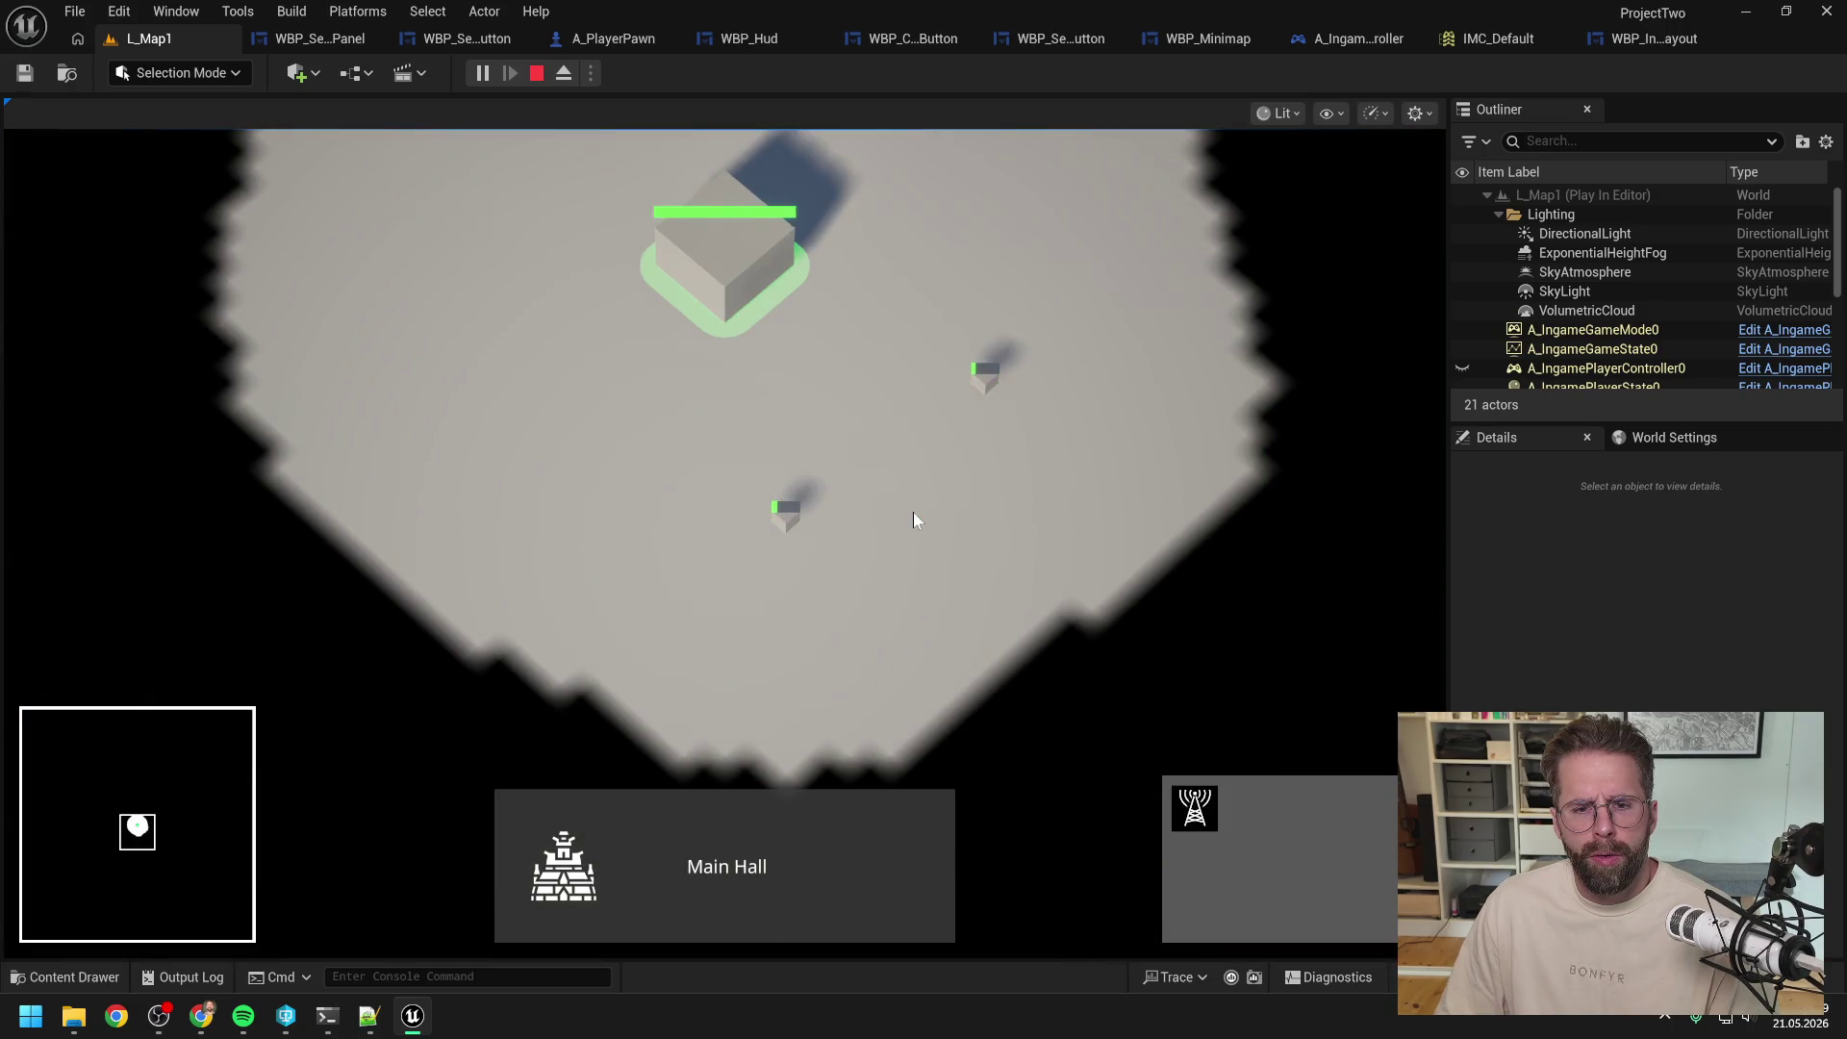
left_click(914, 512)
left_click(783, 524)
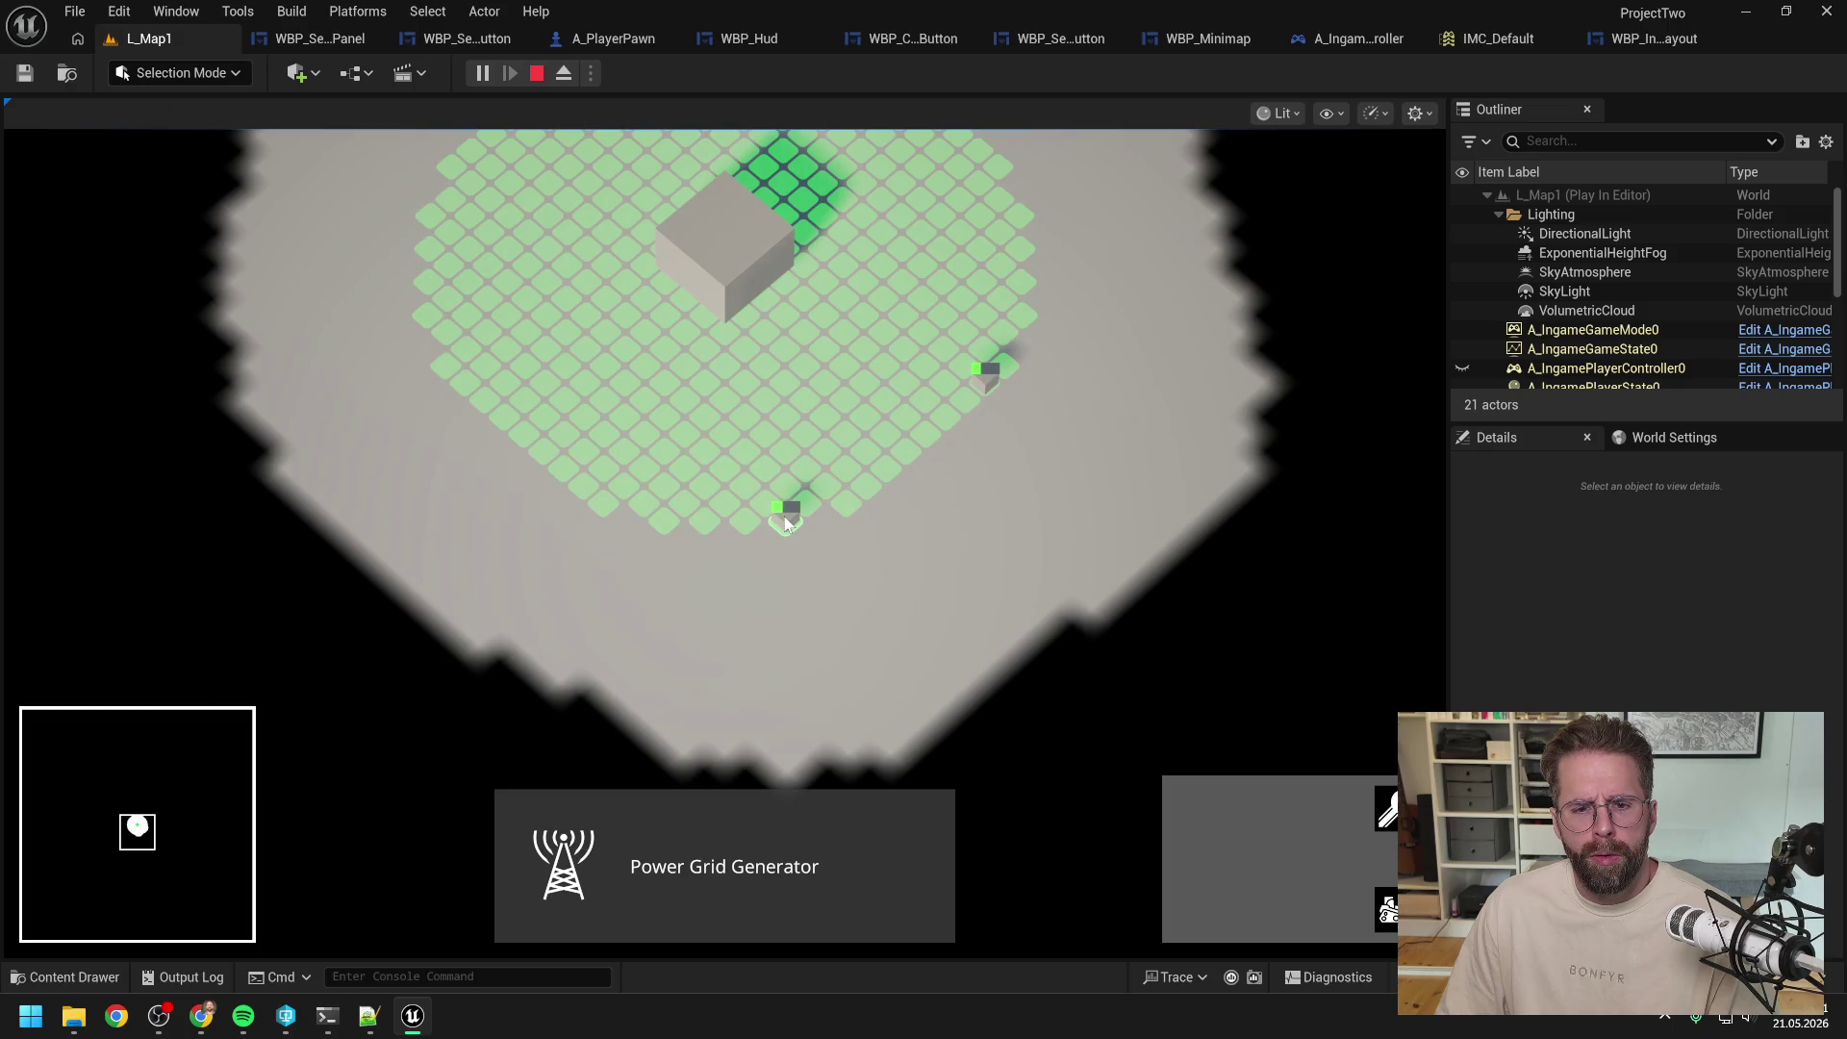
left_click(944, 552)
left_click(783, 522)
left_click(900, 539)
left_click(780, 522)
left_click(841, 565)
left_click(783, 521)
left_click(845, 550)
left_click(783, 522)
left_click(902, 534)
key("Escape")
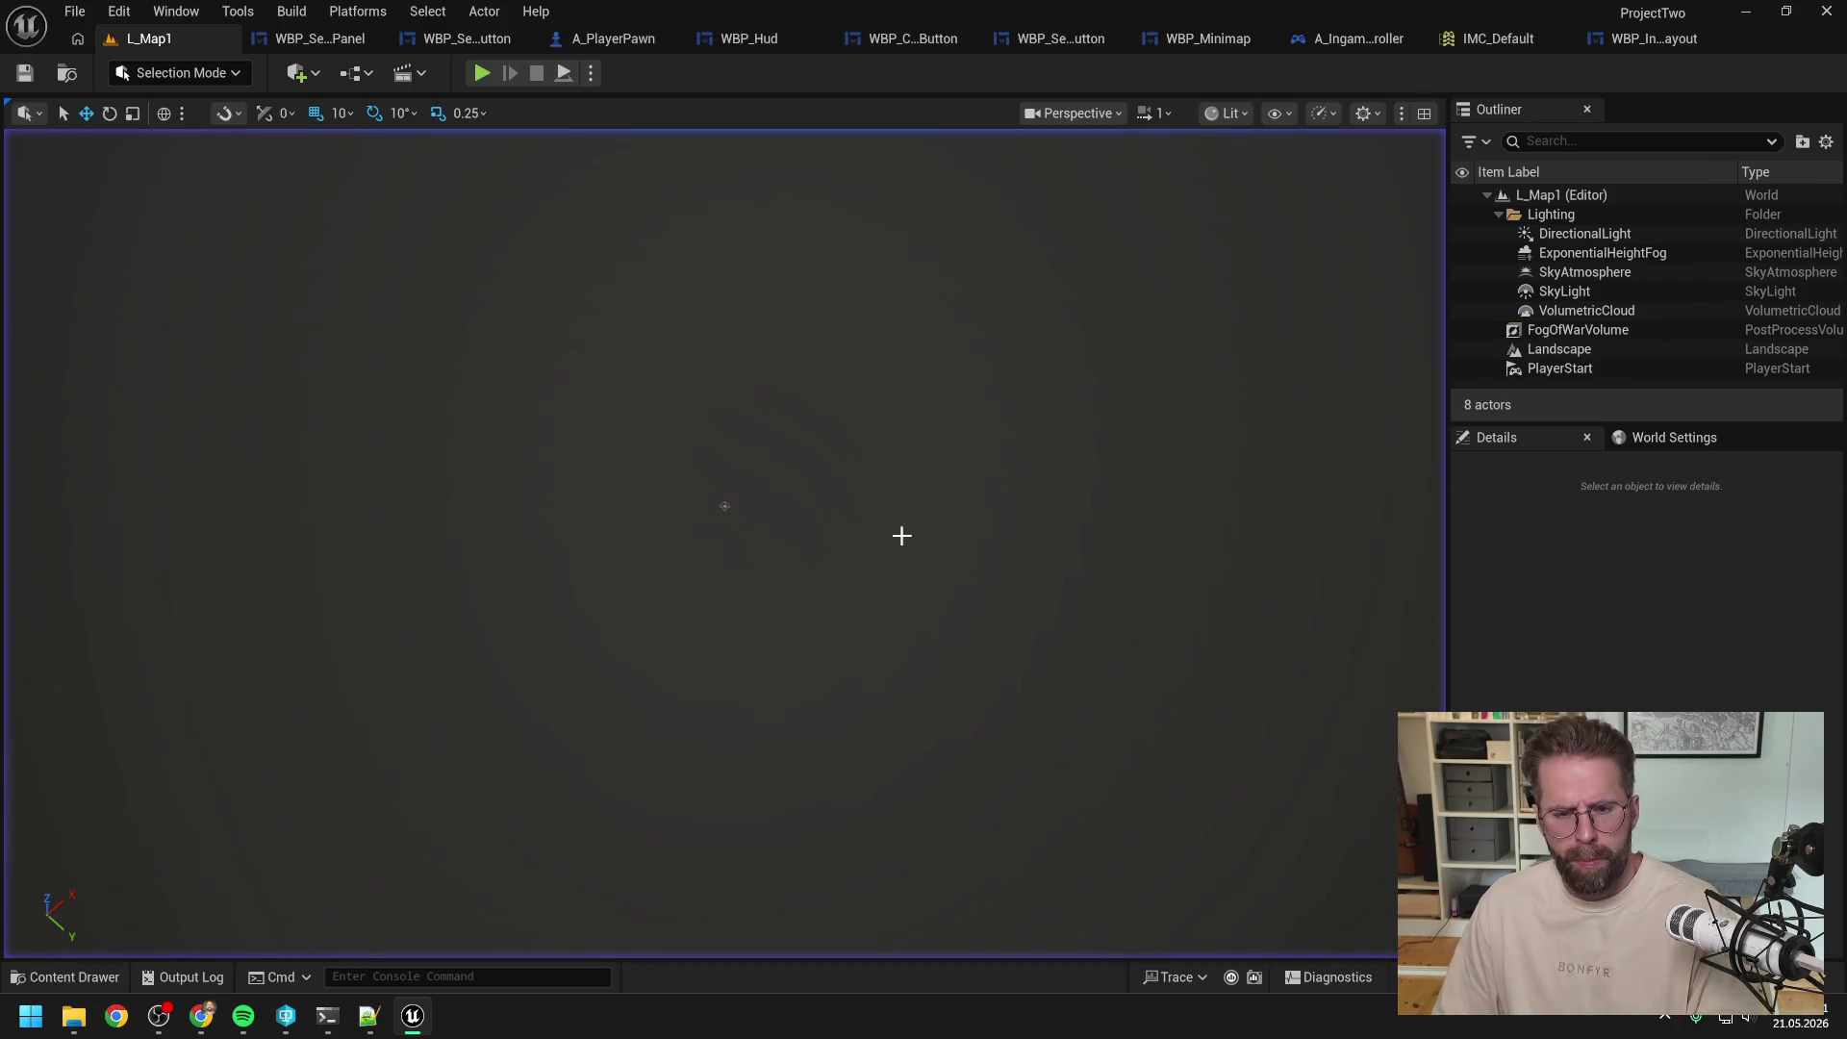
left_click(320, 38)
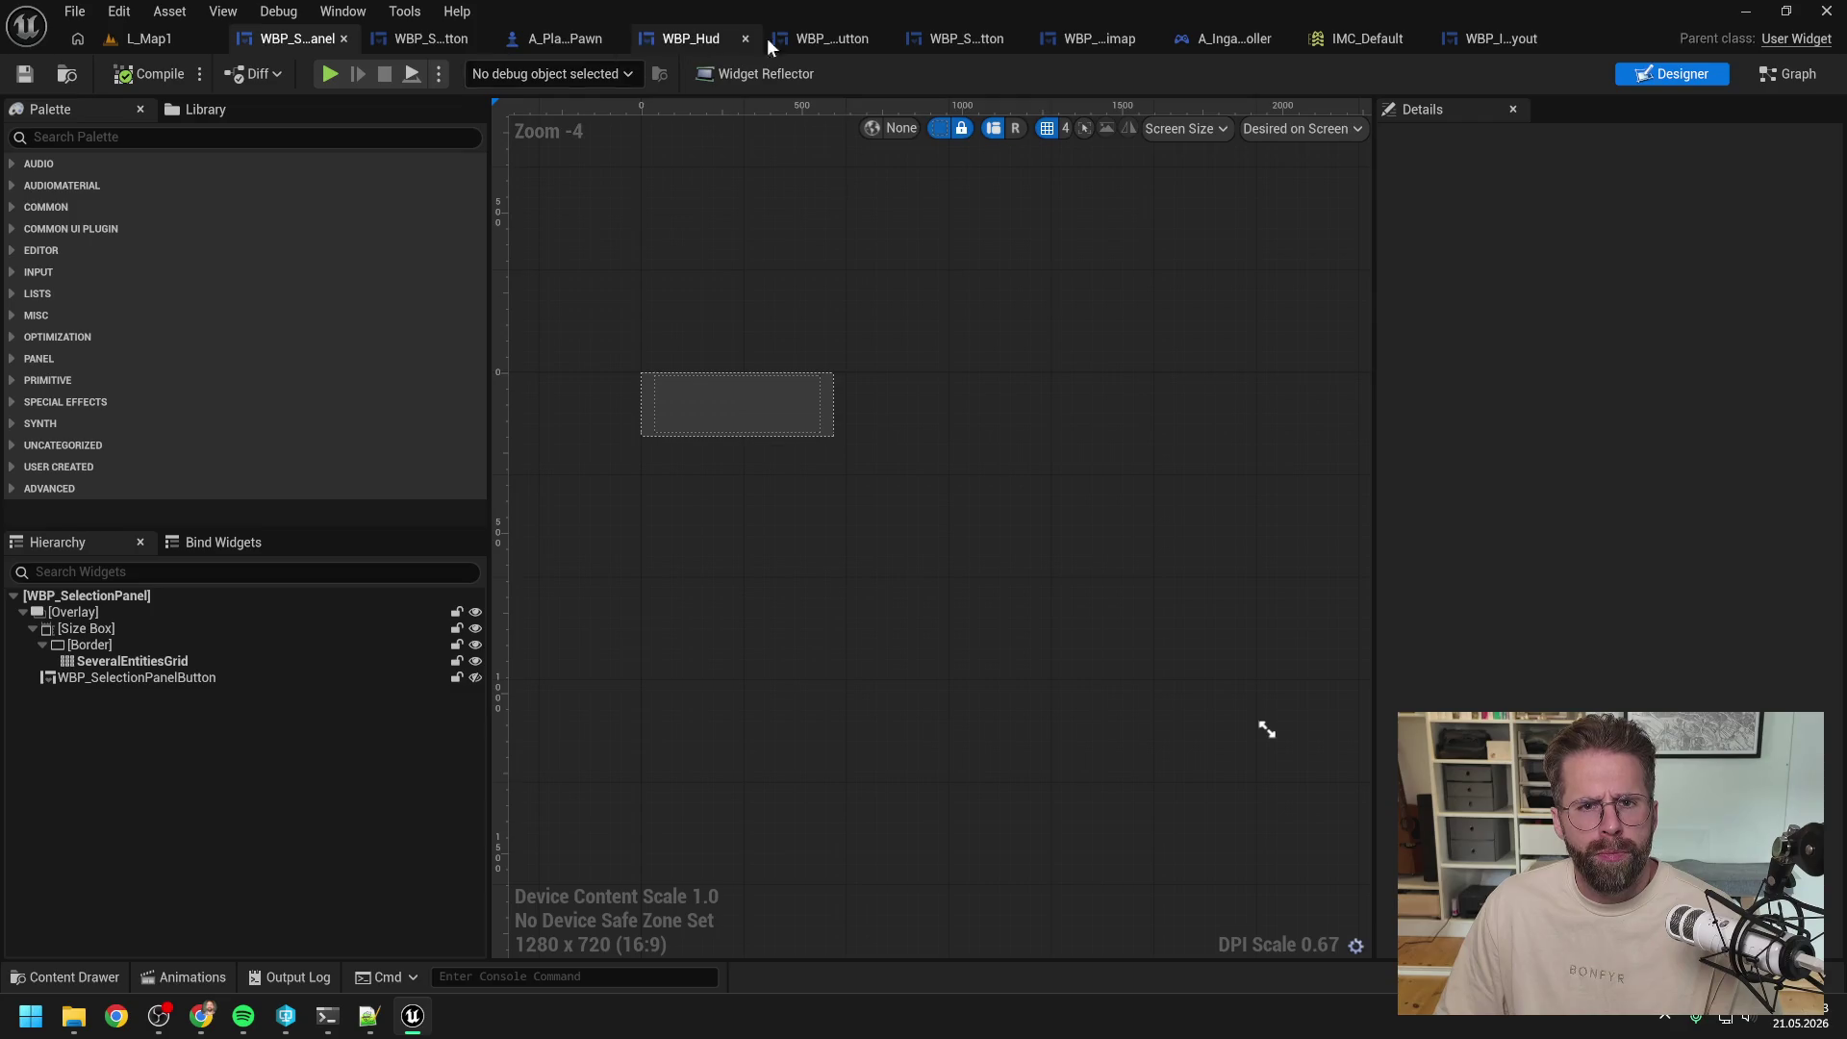
Step: Expand the IA_MassSelect node in the controller's EventGraph to show all pins and nudge it upward
left_click(1226, 38)
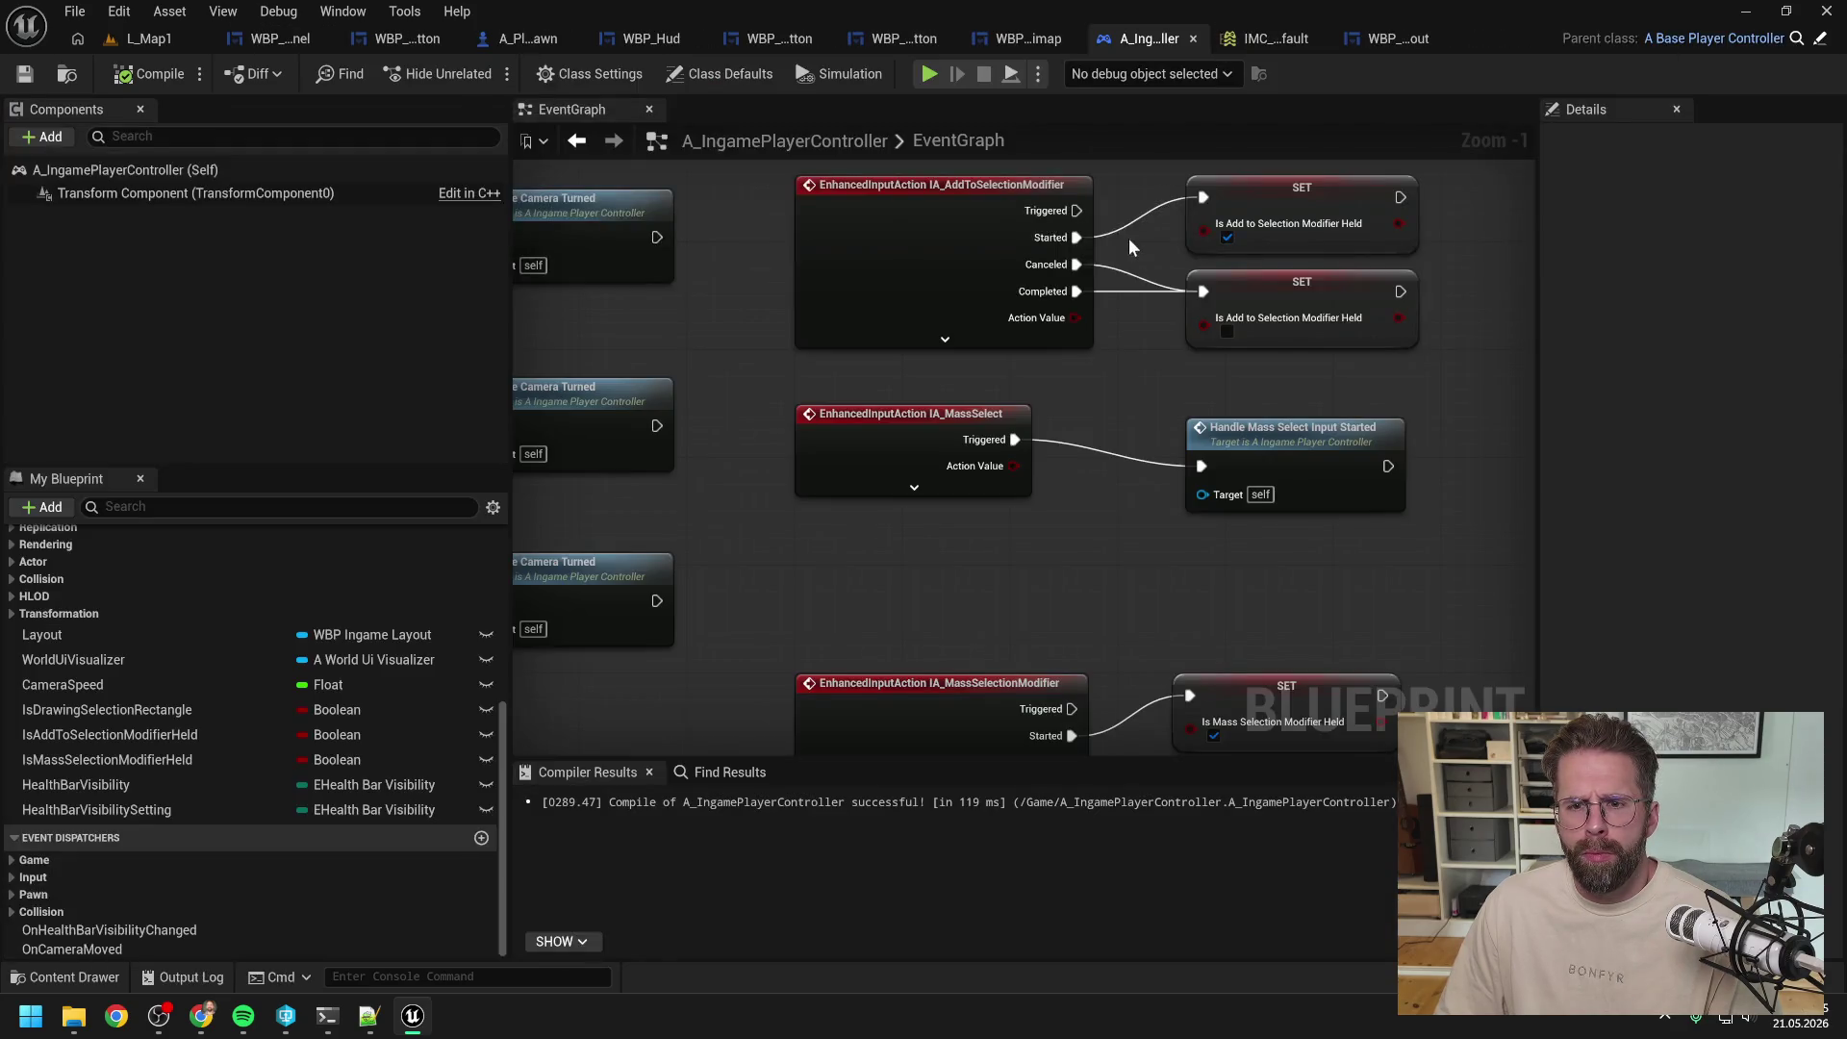
scroll(1024, 336, "up", 1)
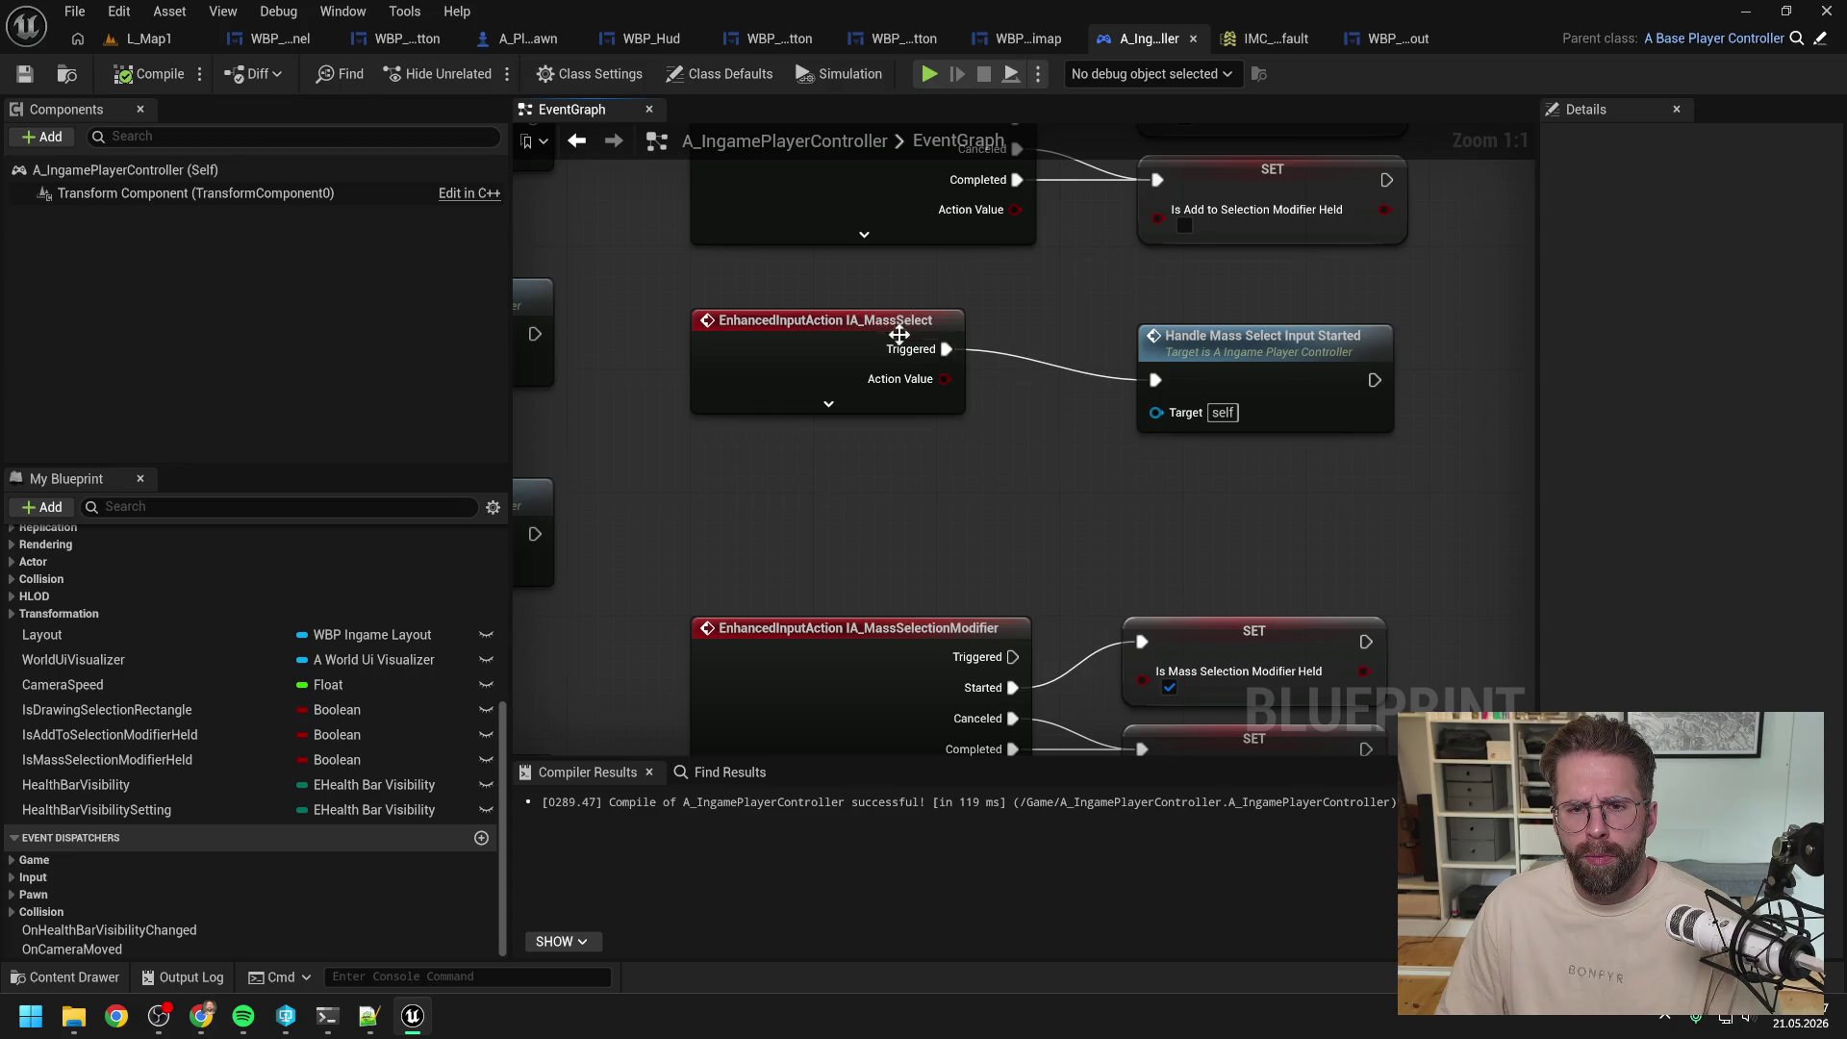
left_click(884, 349)
left_click(829, 435)
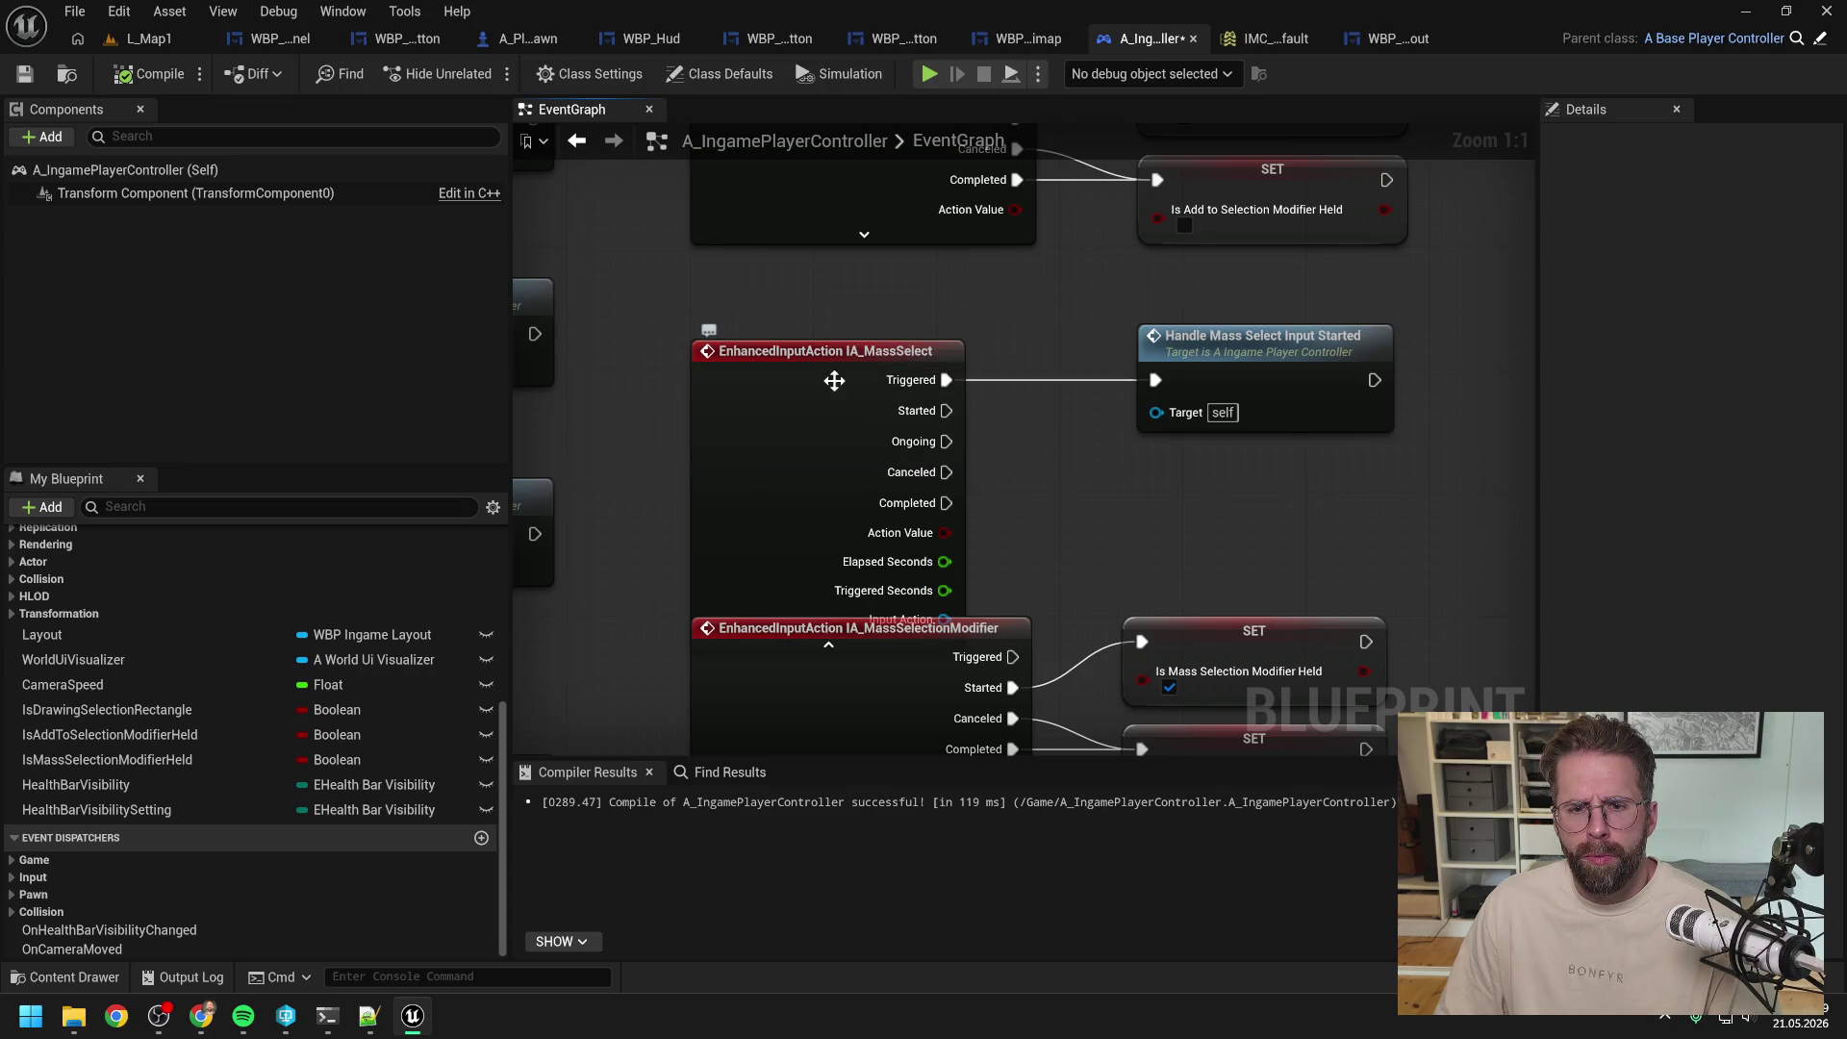
left_click_drag(837, 390, 837, 317)
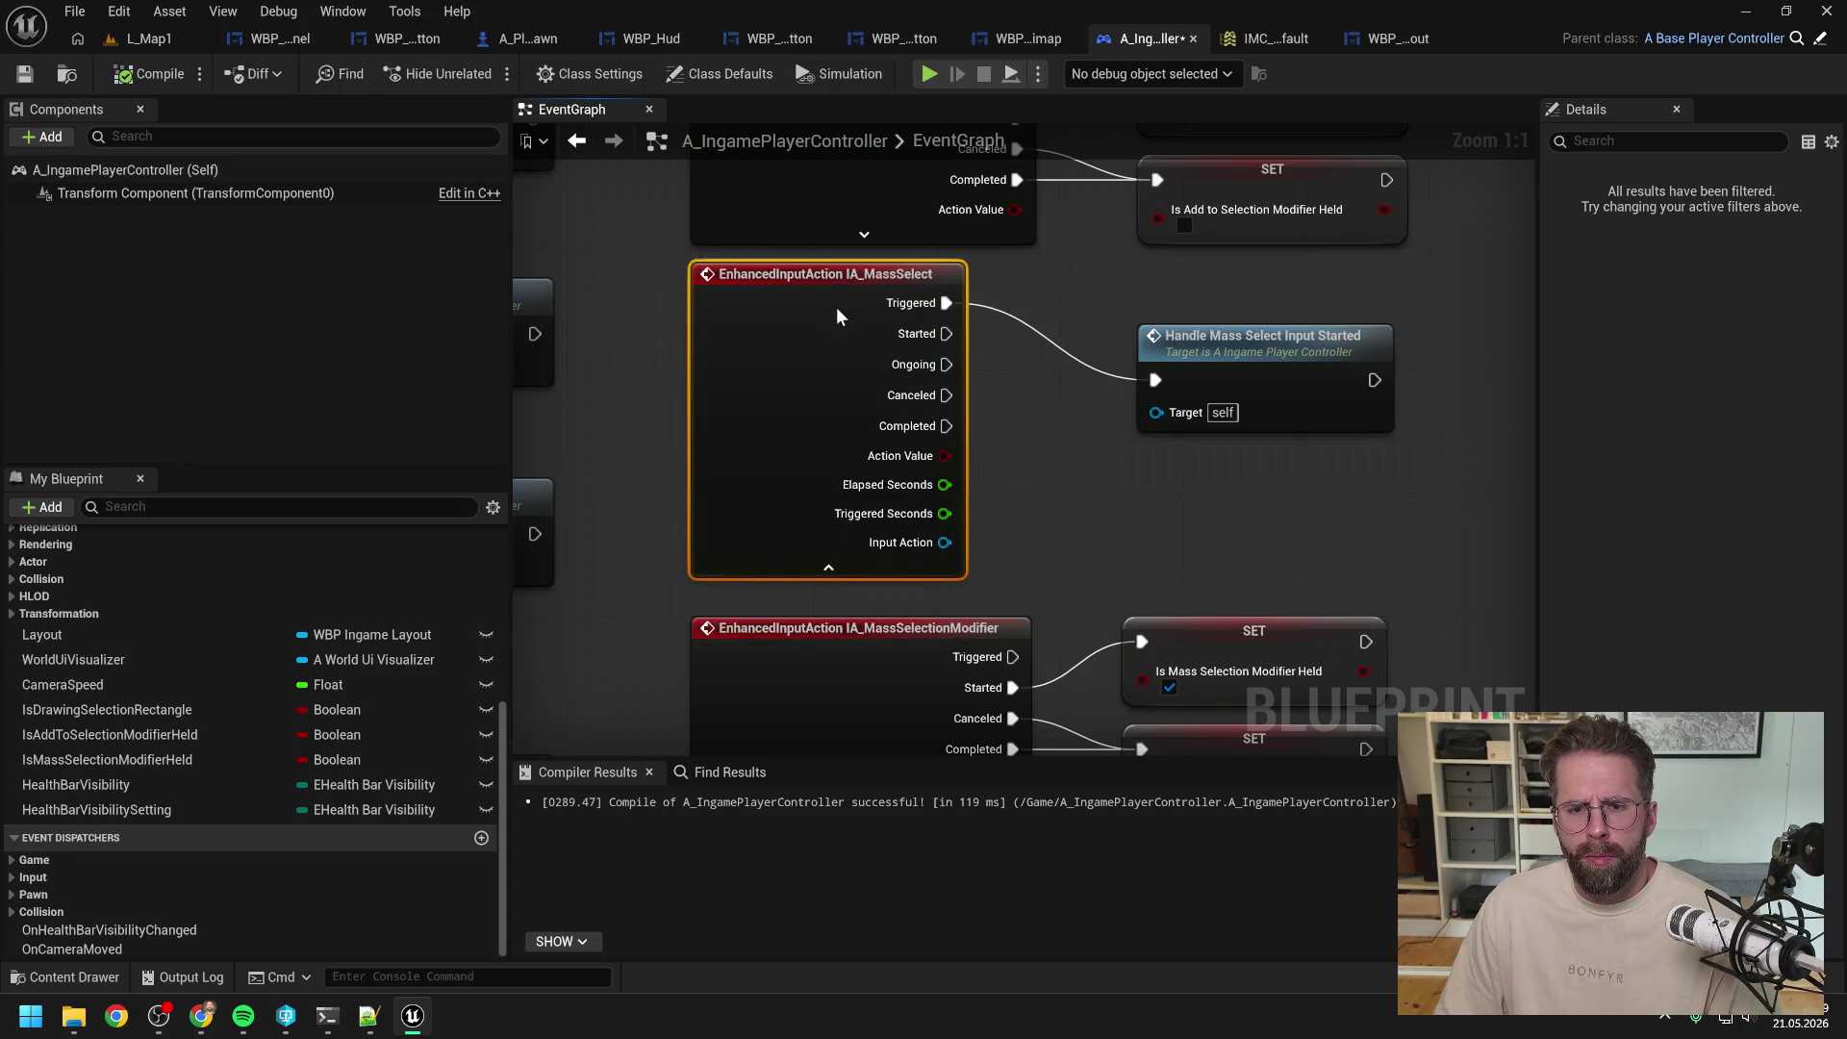
left_click(1072, 400)
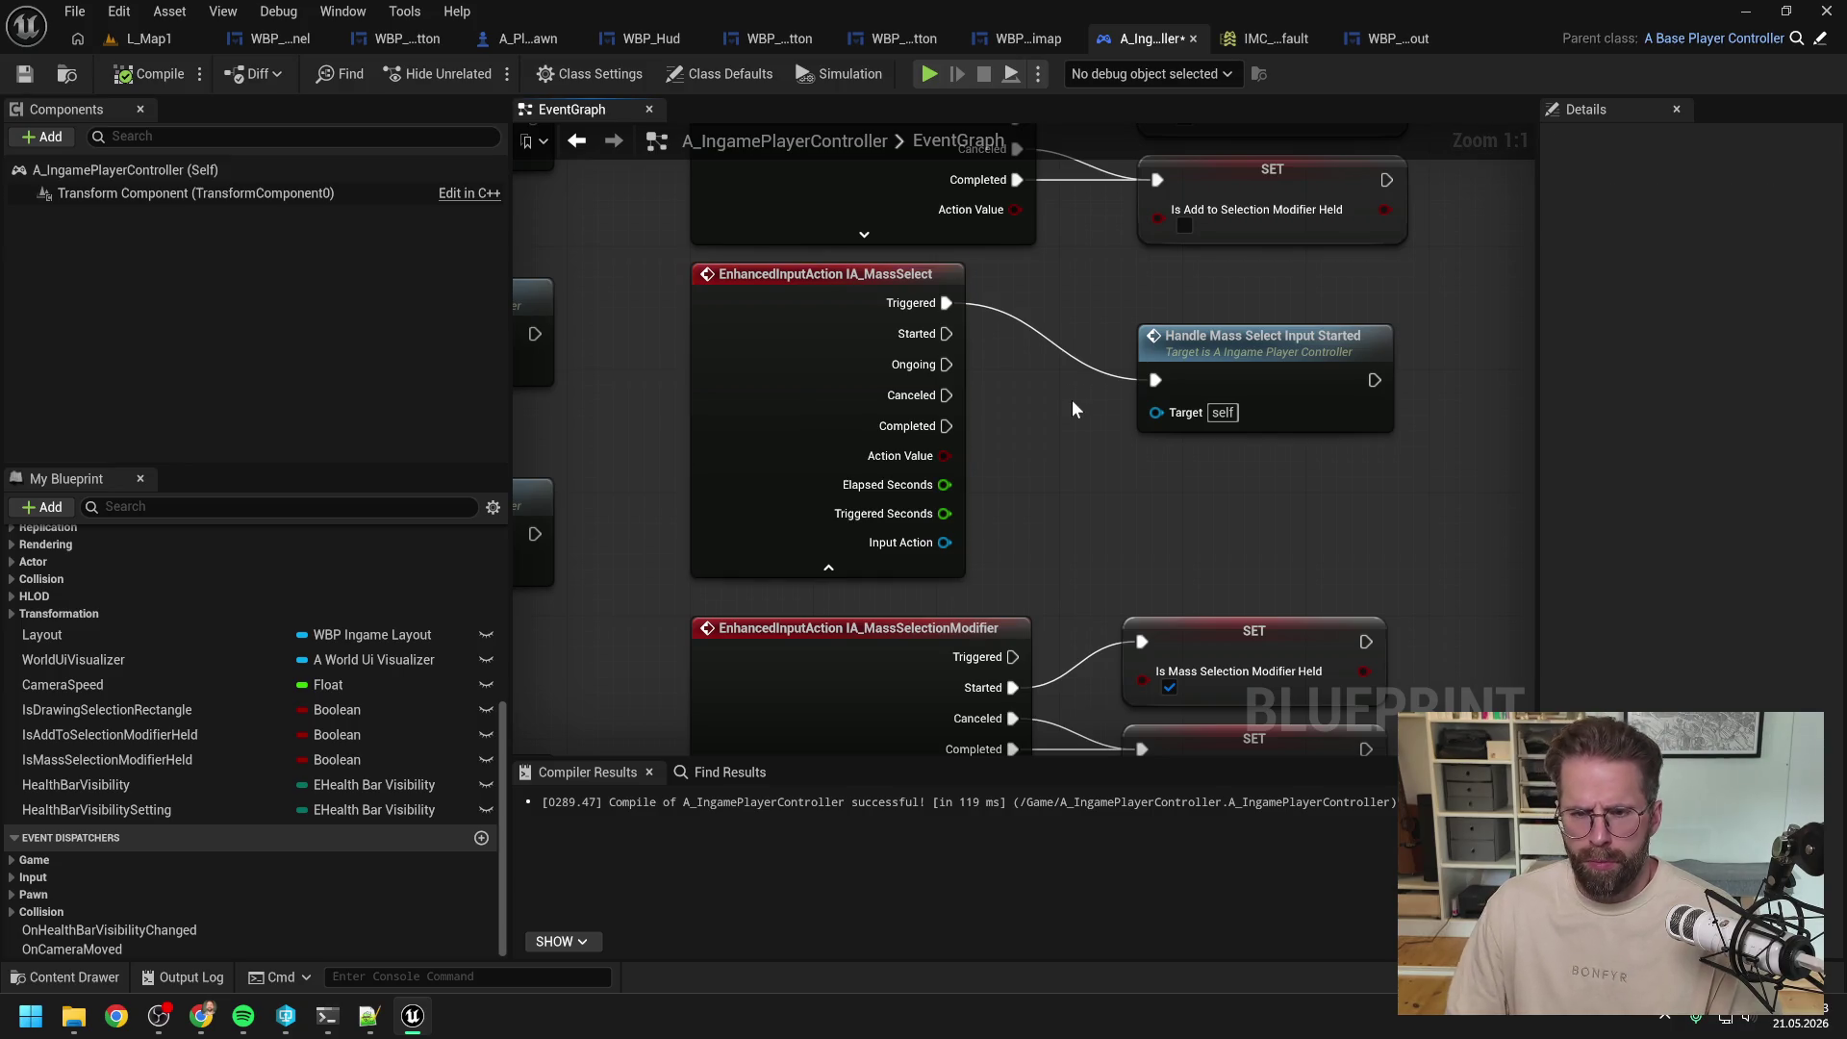
left_click(327, 1015)
Step: Ask the assistant 'für double tap trigger Started oder Triggered nehmen?' with a pasted graph screenshot
type("für double tap trigger Started oder")
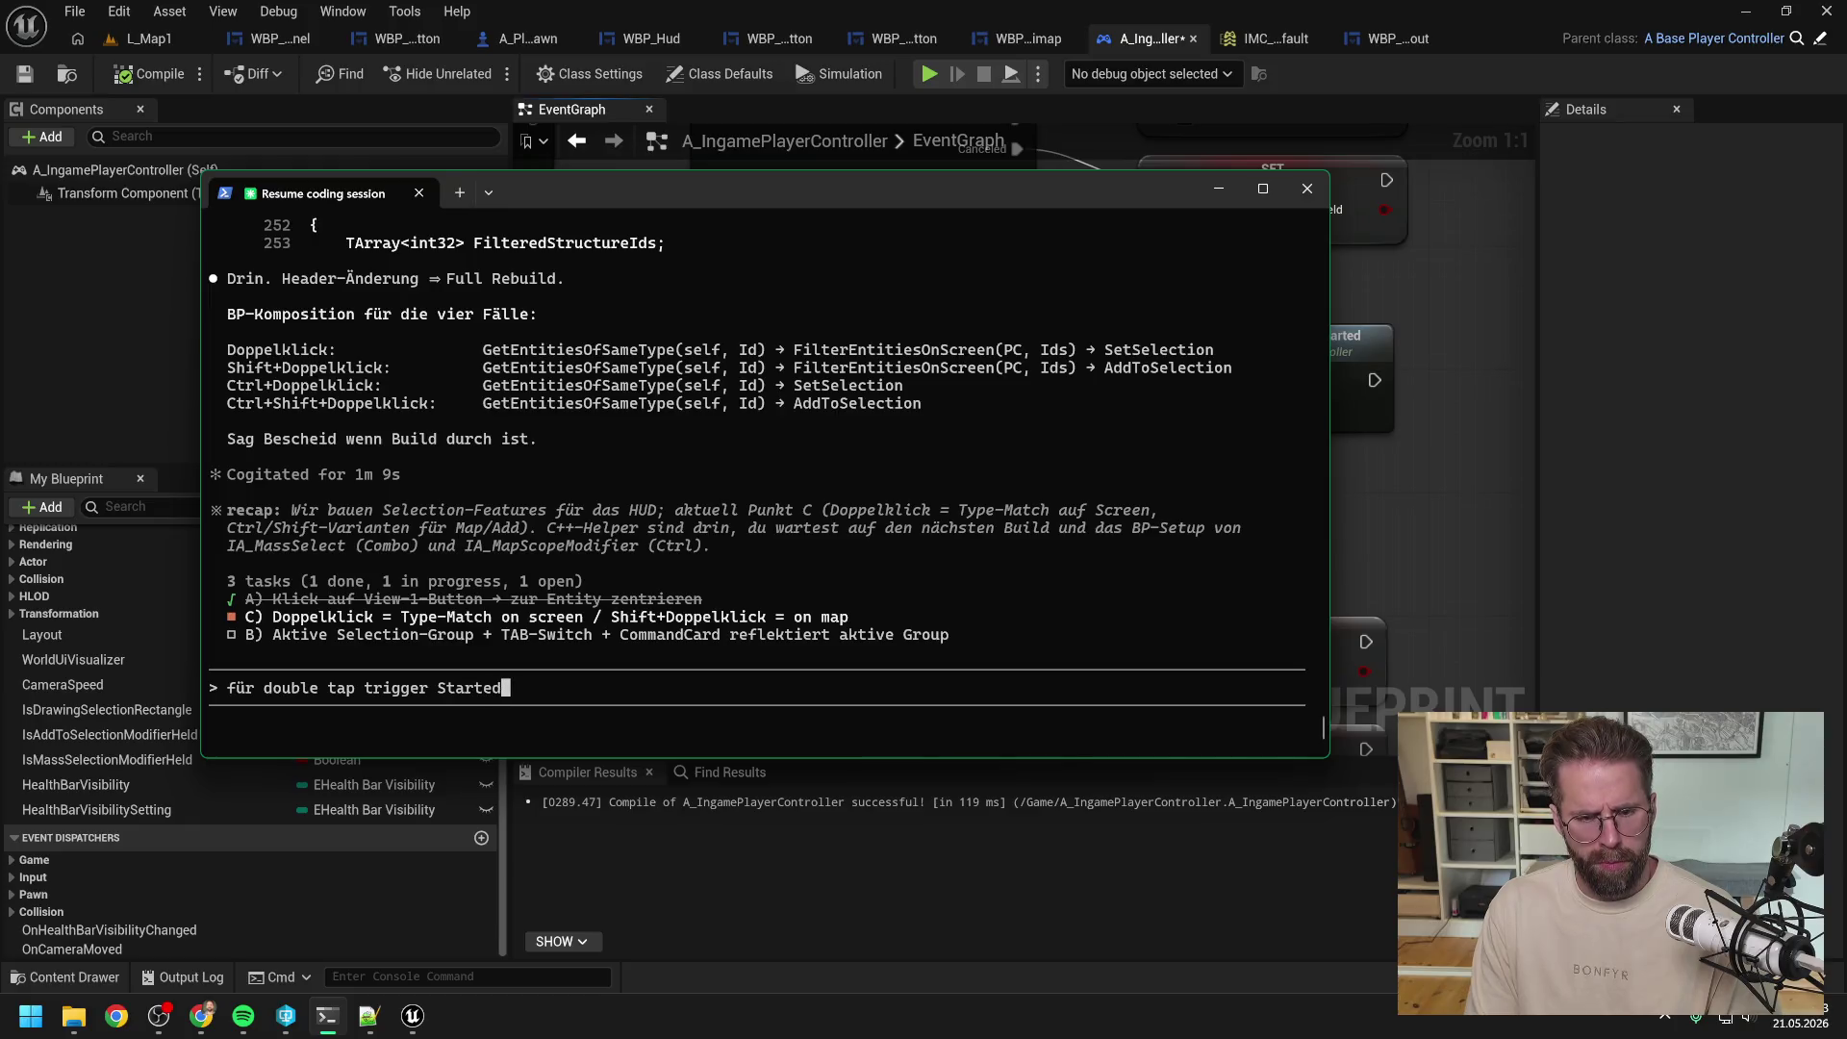
type(" Triggered nehmen")
key("ctrl+v")
type("?")
key("Return")
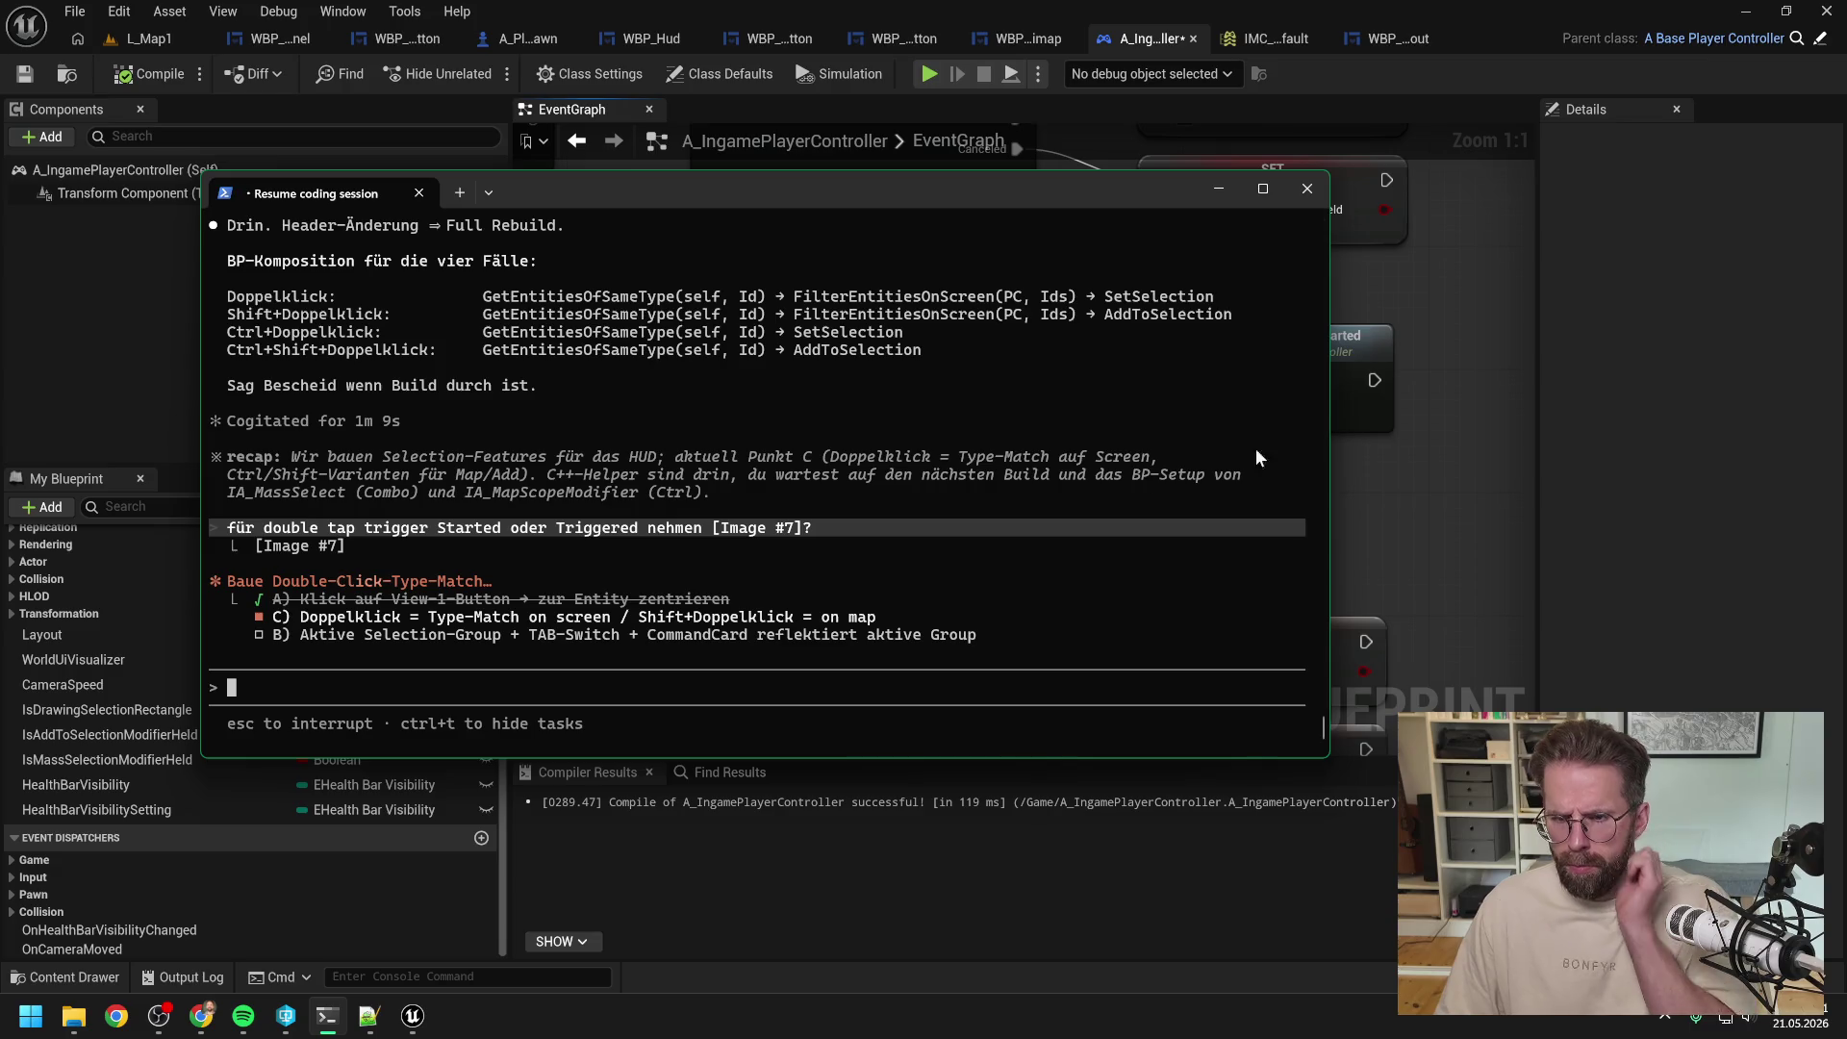
left_click(1429, 449)
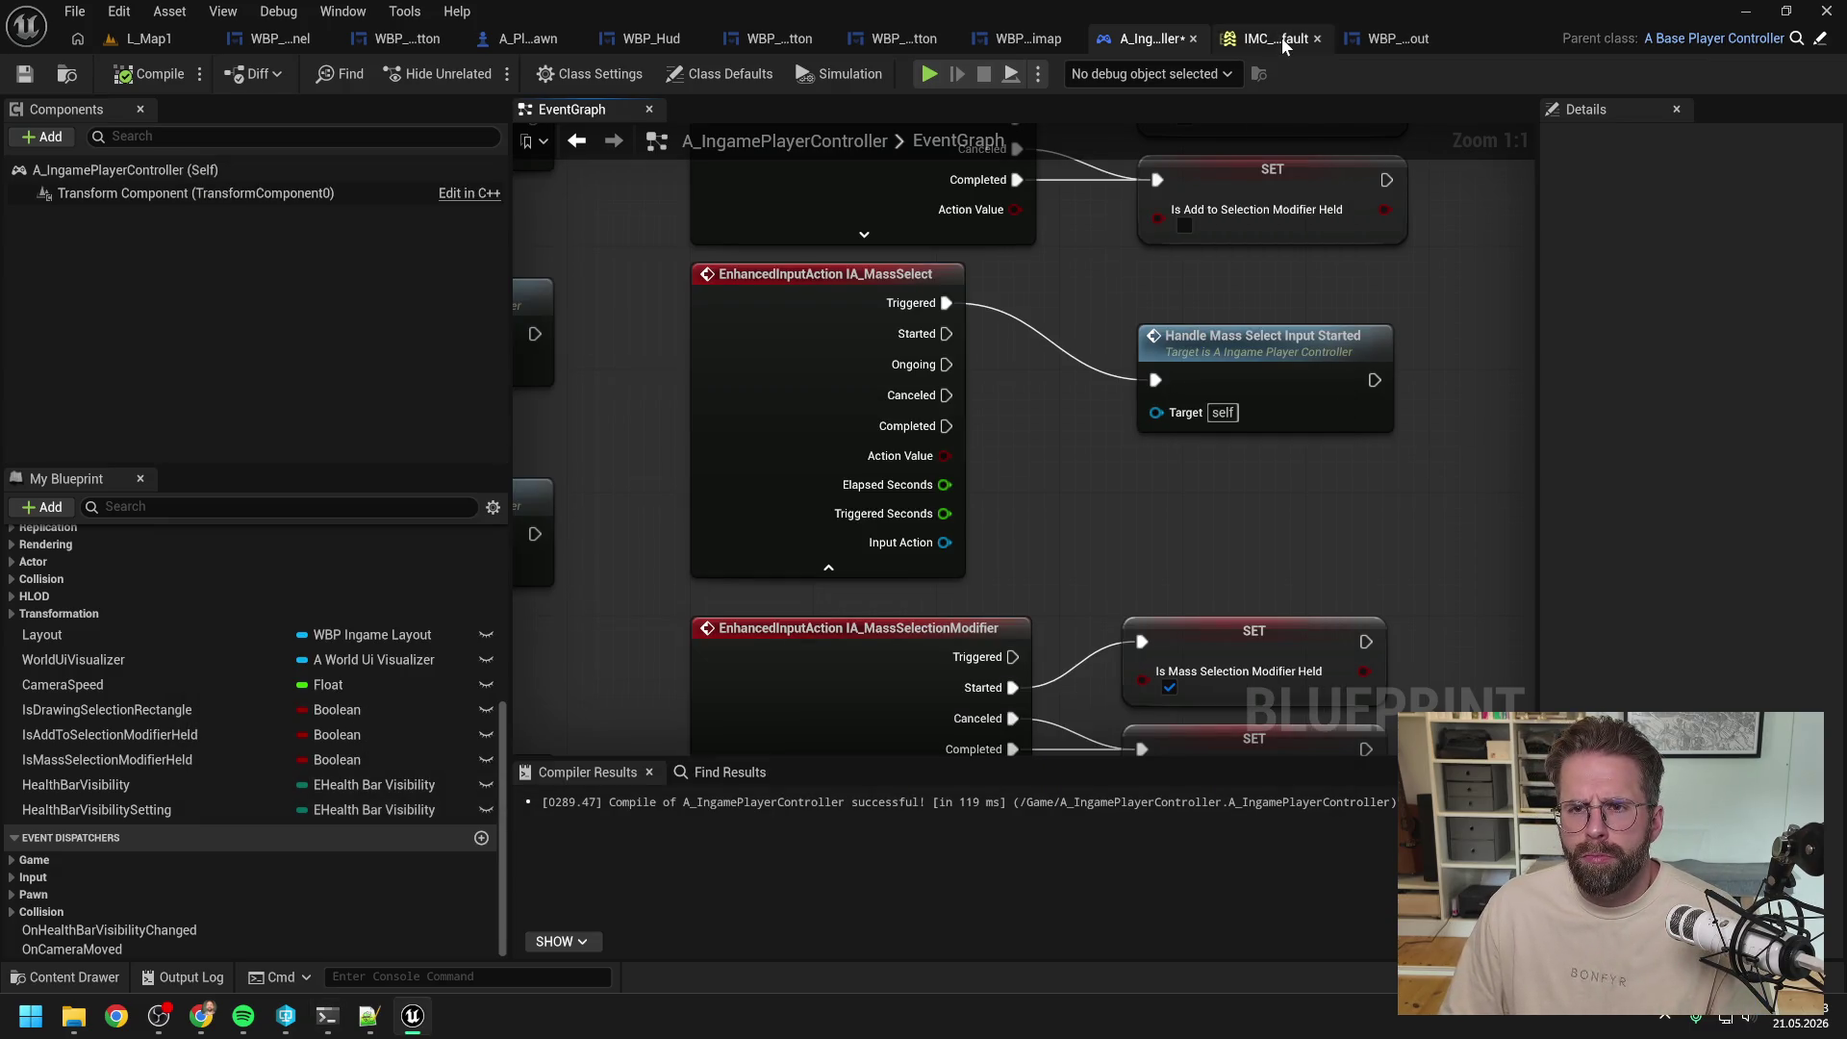
Step: Inspect the HandleMassSelectInputStarted function graph, return to the EventGraph, and read the assistant's answer
mouse_move(919, 442)
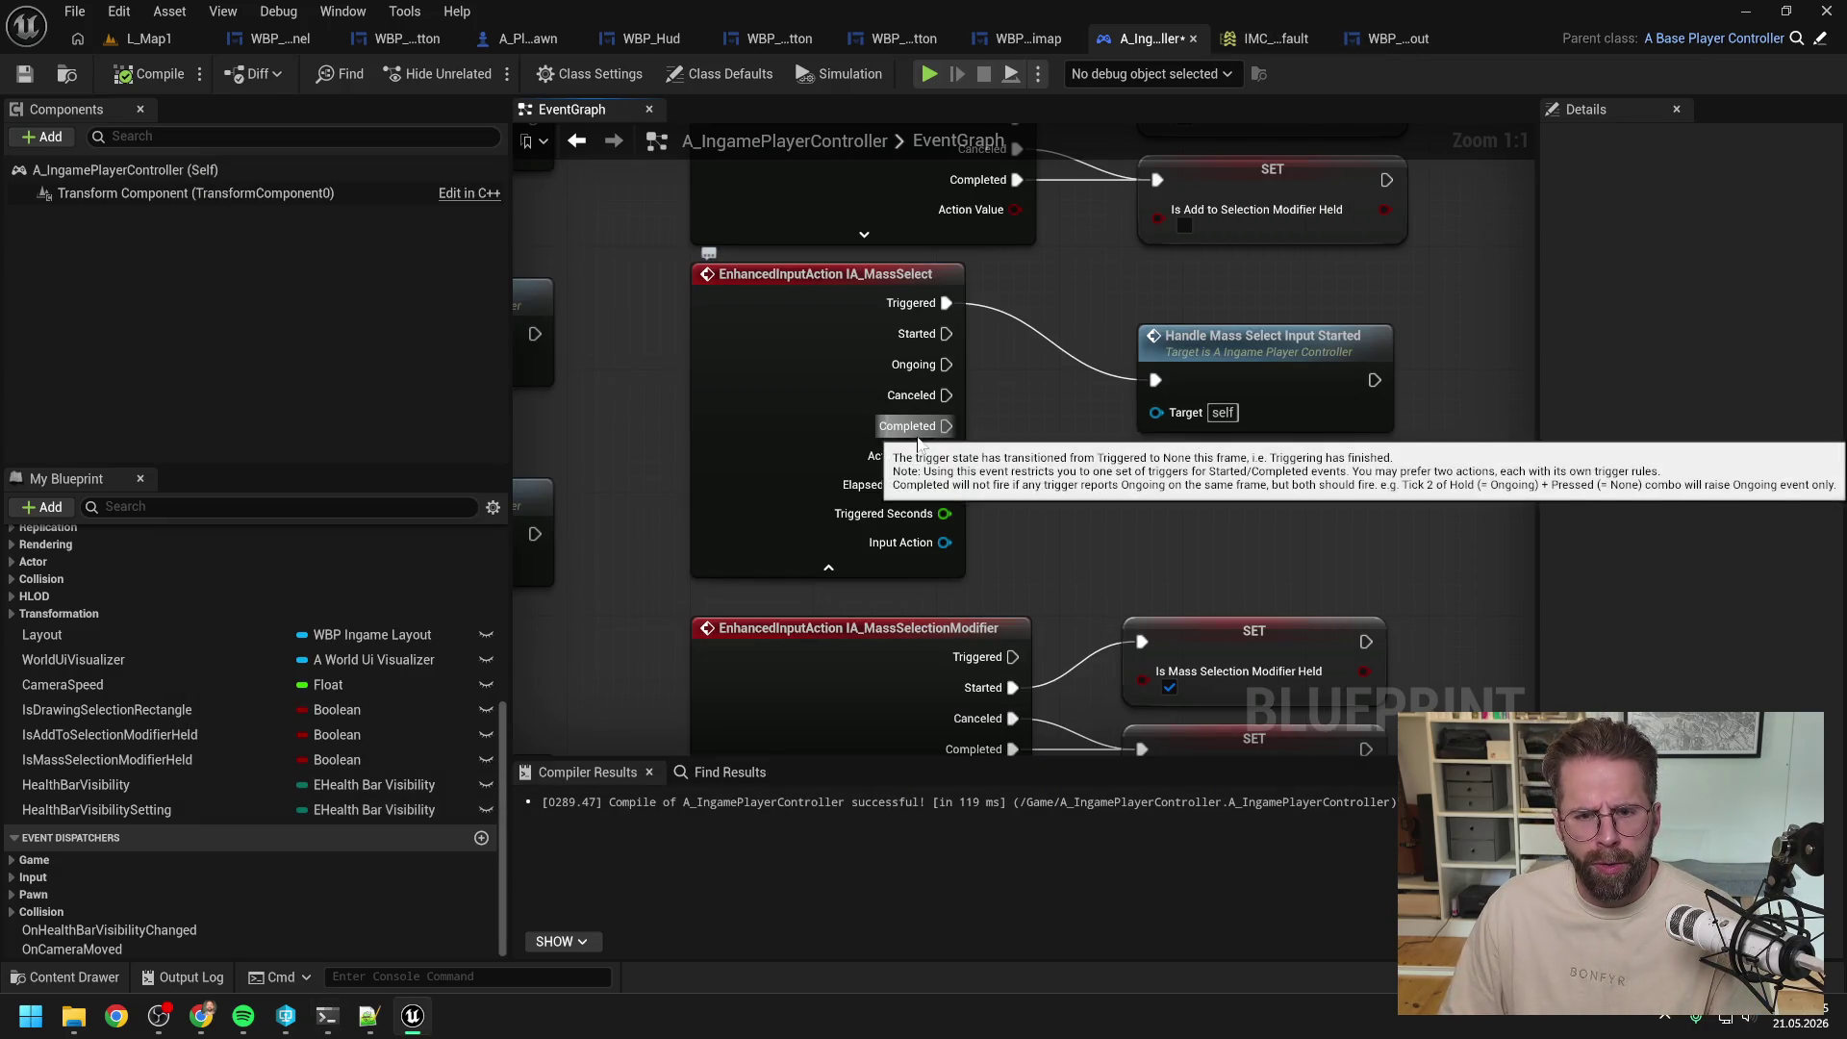
scroll(1065, 430, "down", 3)
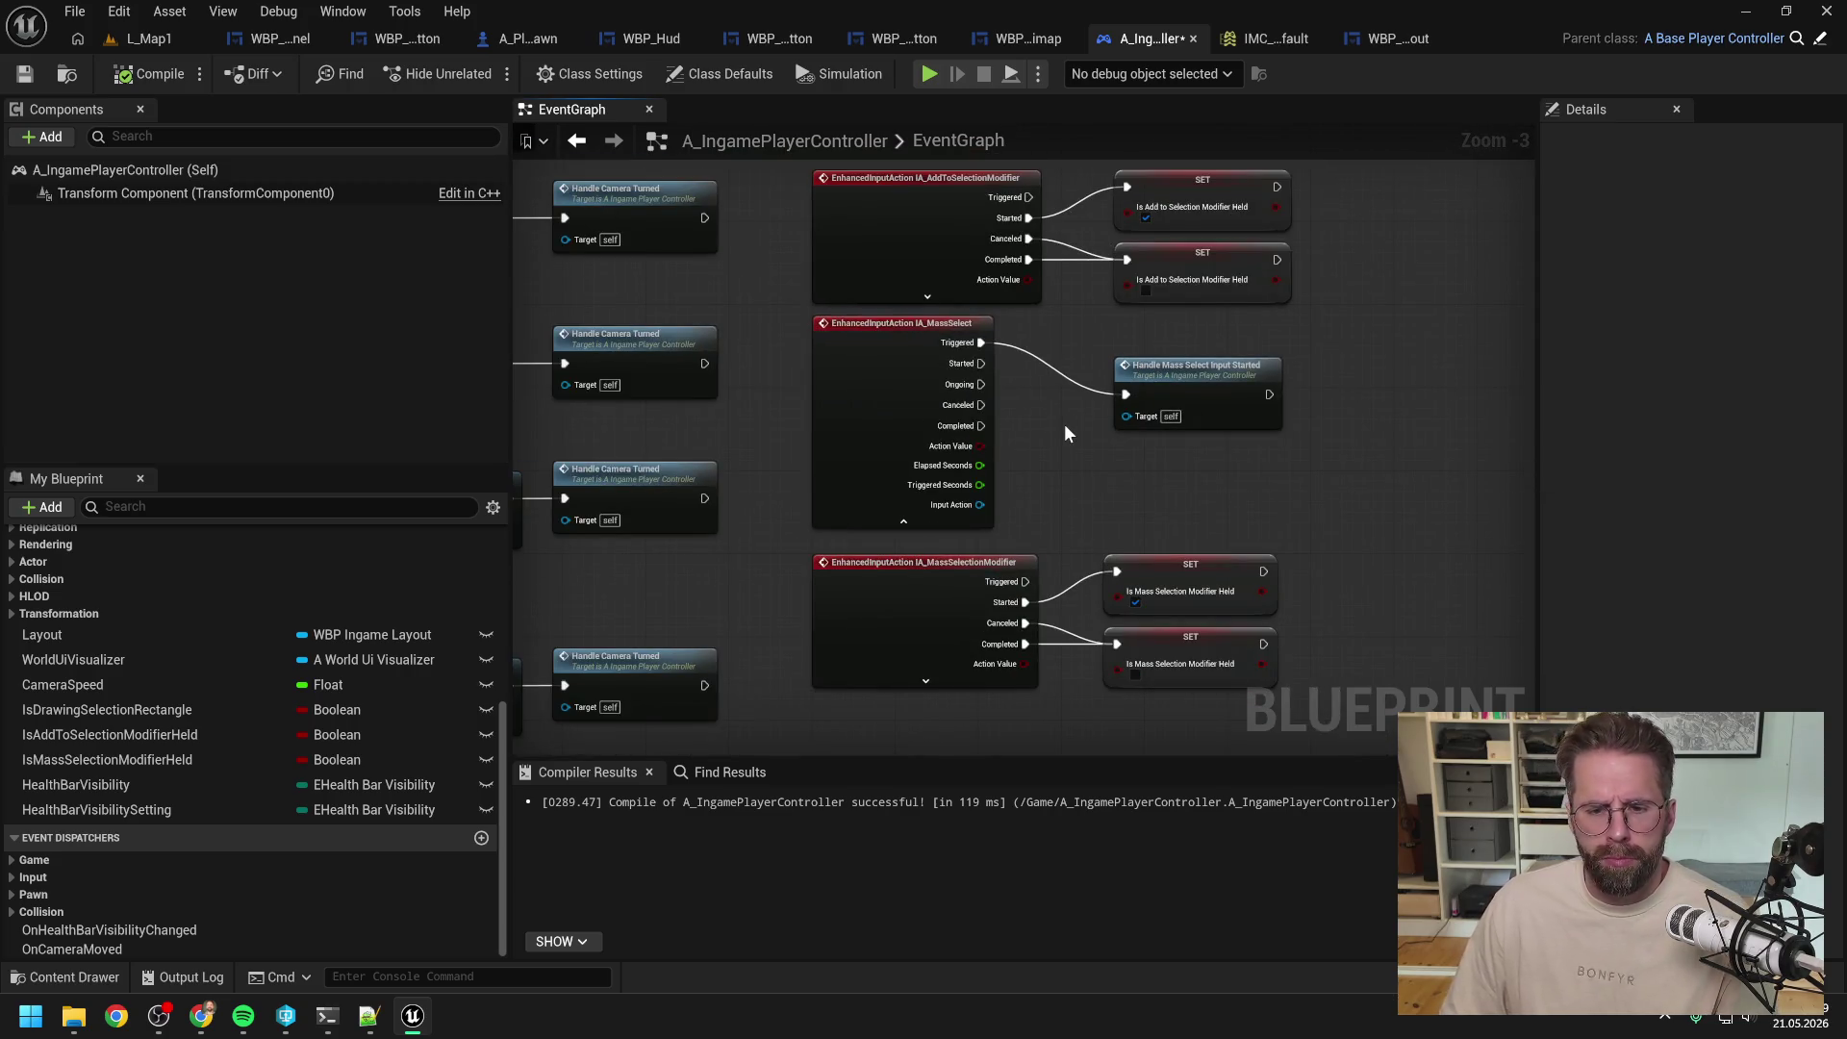
double_click(1172, 379)
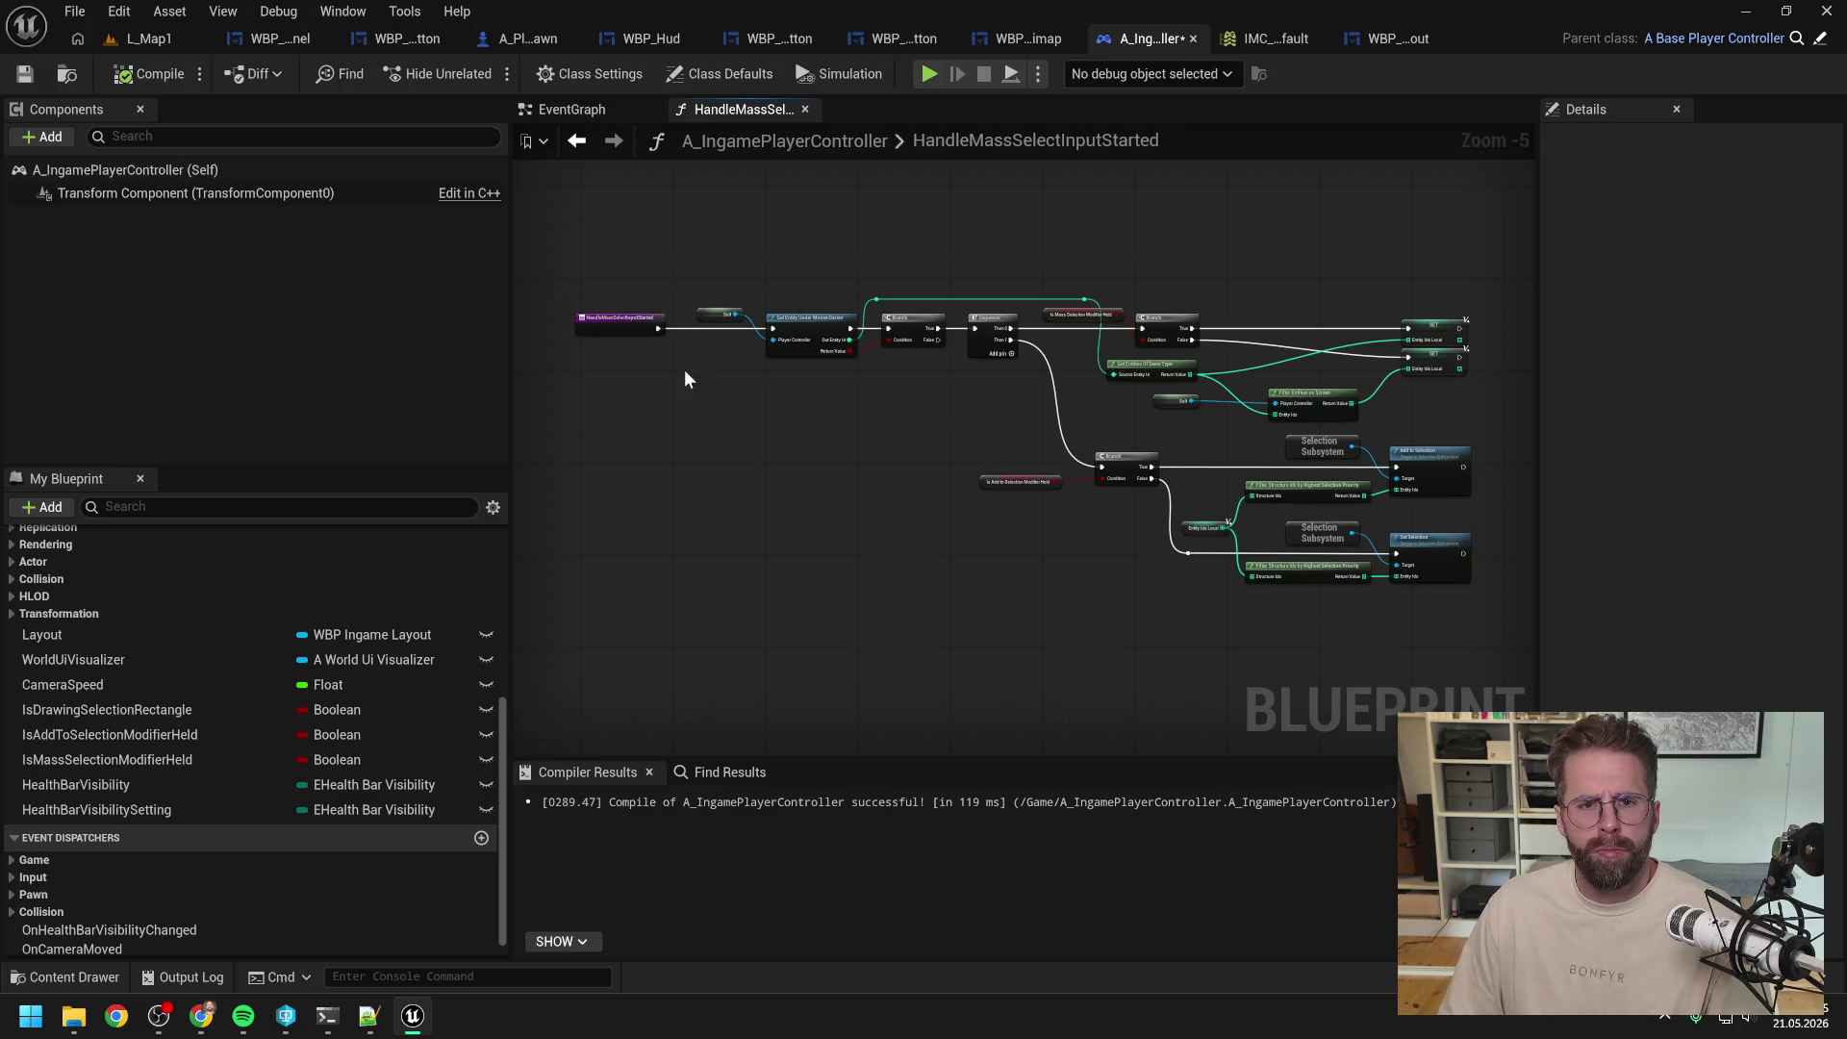
left_click(571, 109)
left_click(327, 1015)
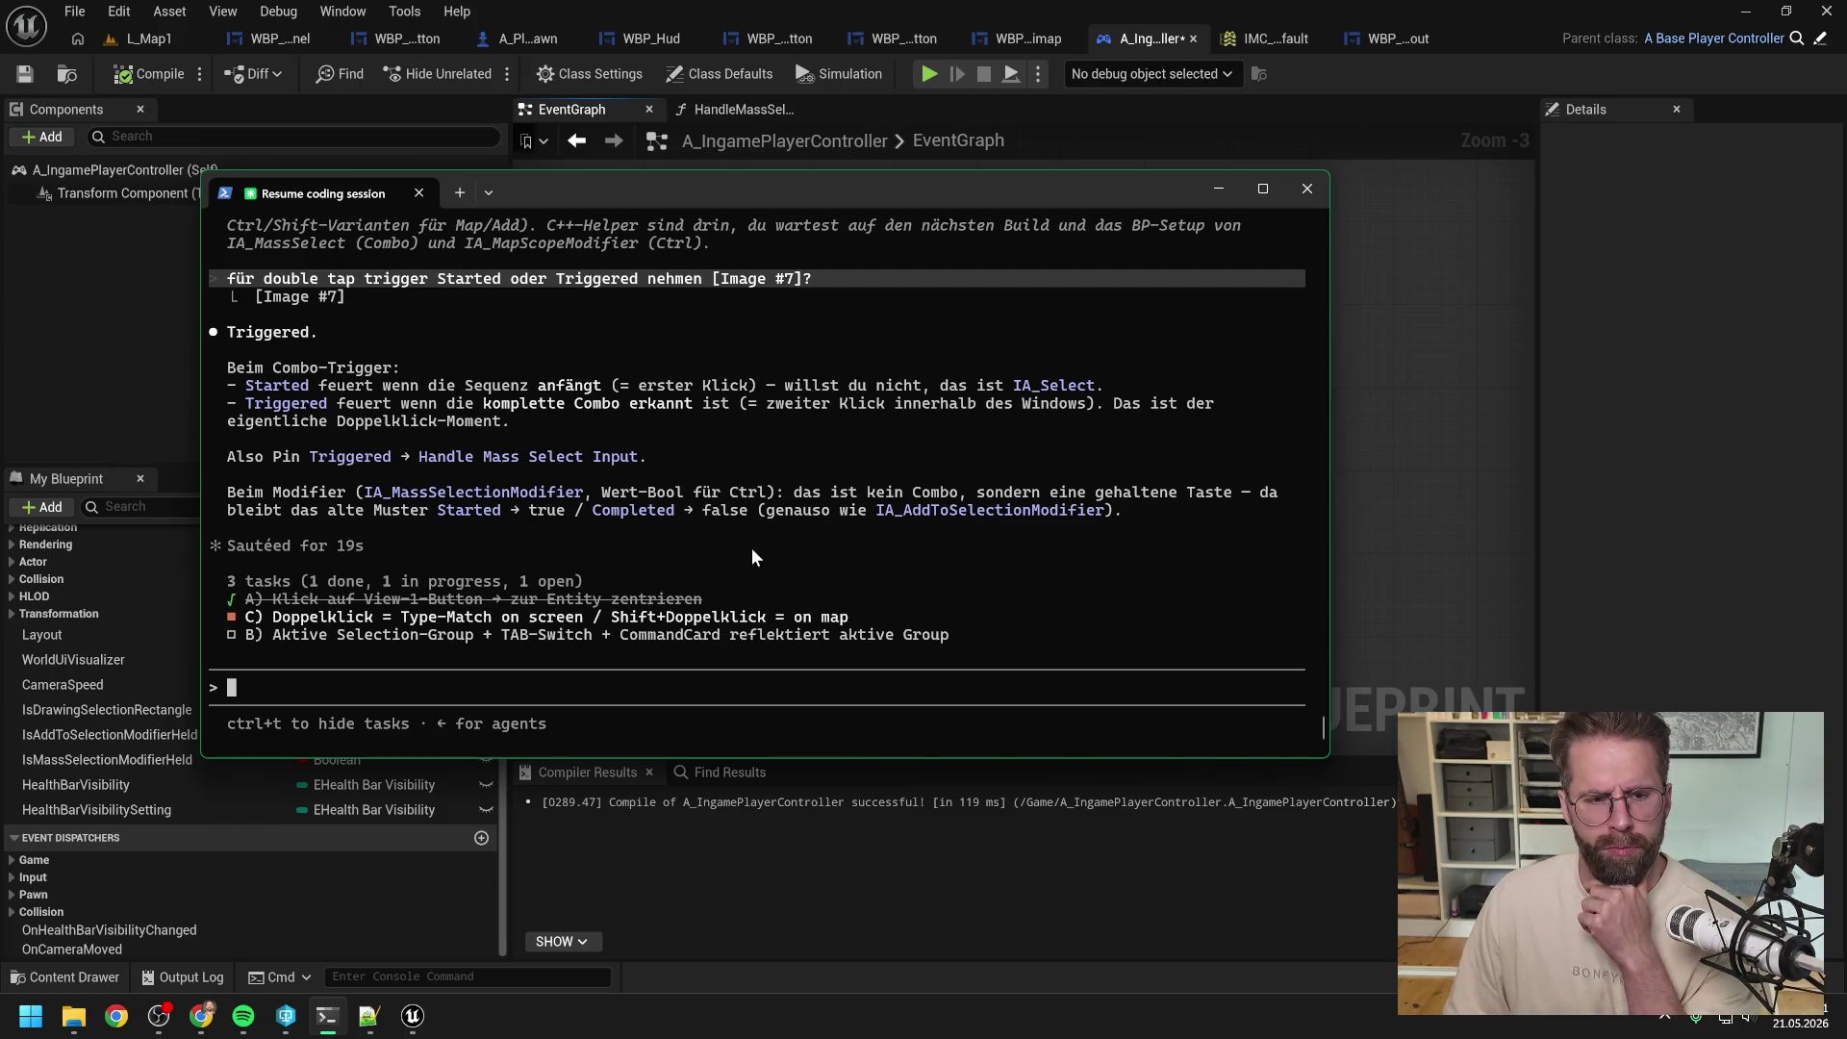
left_click(1364, 443)
Step: Break IA_Select's Started link to Handle Select Input, compile, and start a play test on L_Map1
scroll(1060, 443, "down", 3)
left_click_drag(1060, 443, 1559, 481)
scroll(1120, 402, "up", 4)
left_click_drag(1165, 381, 1018, 440)
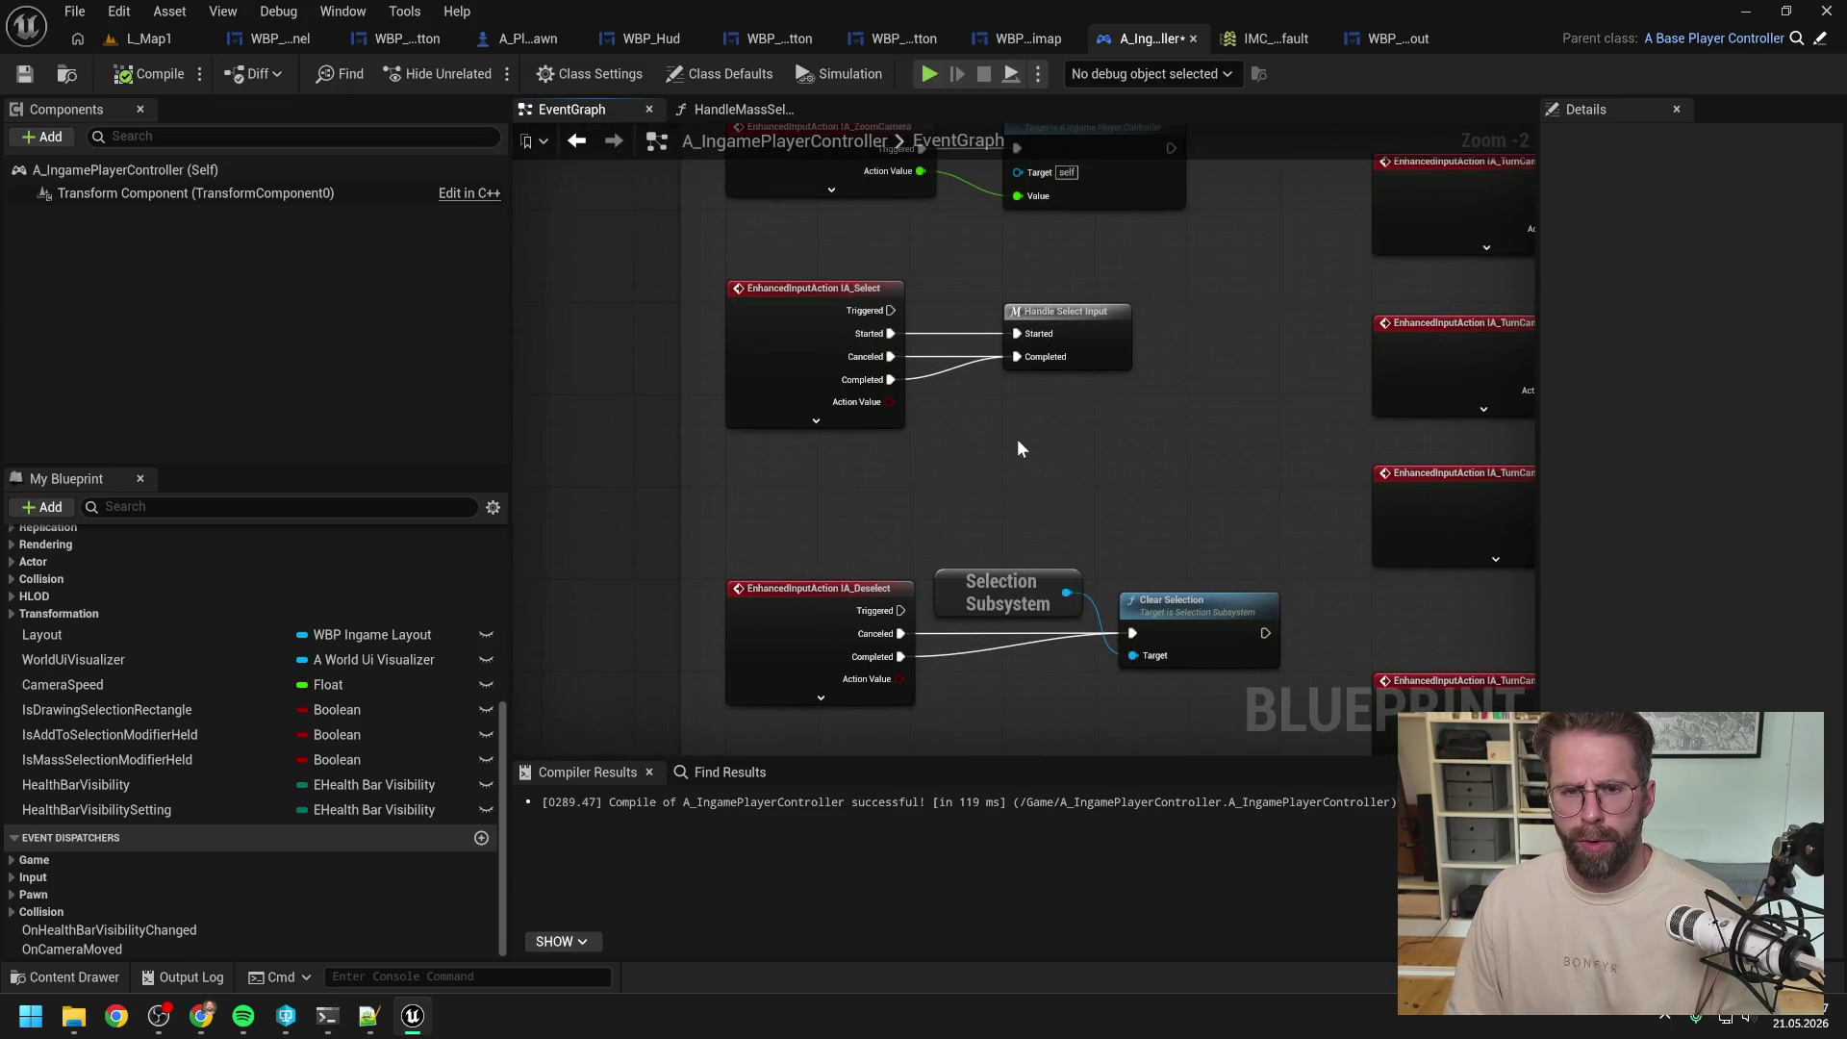
left_click(1016, 332, "alt")
left_click_drag(1202, 423, 1018, 425)
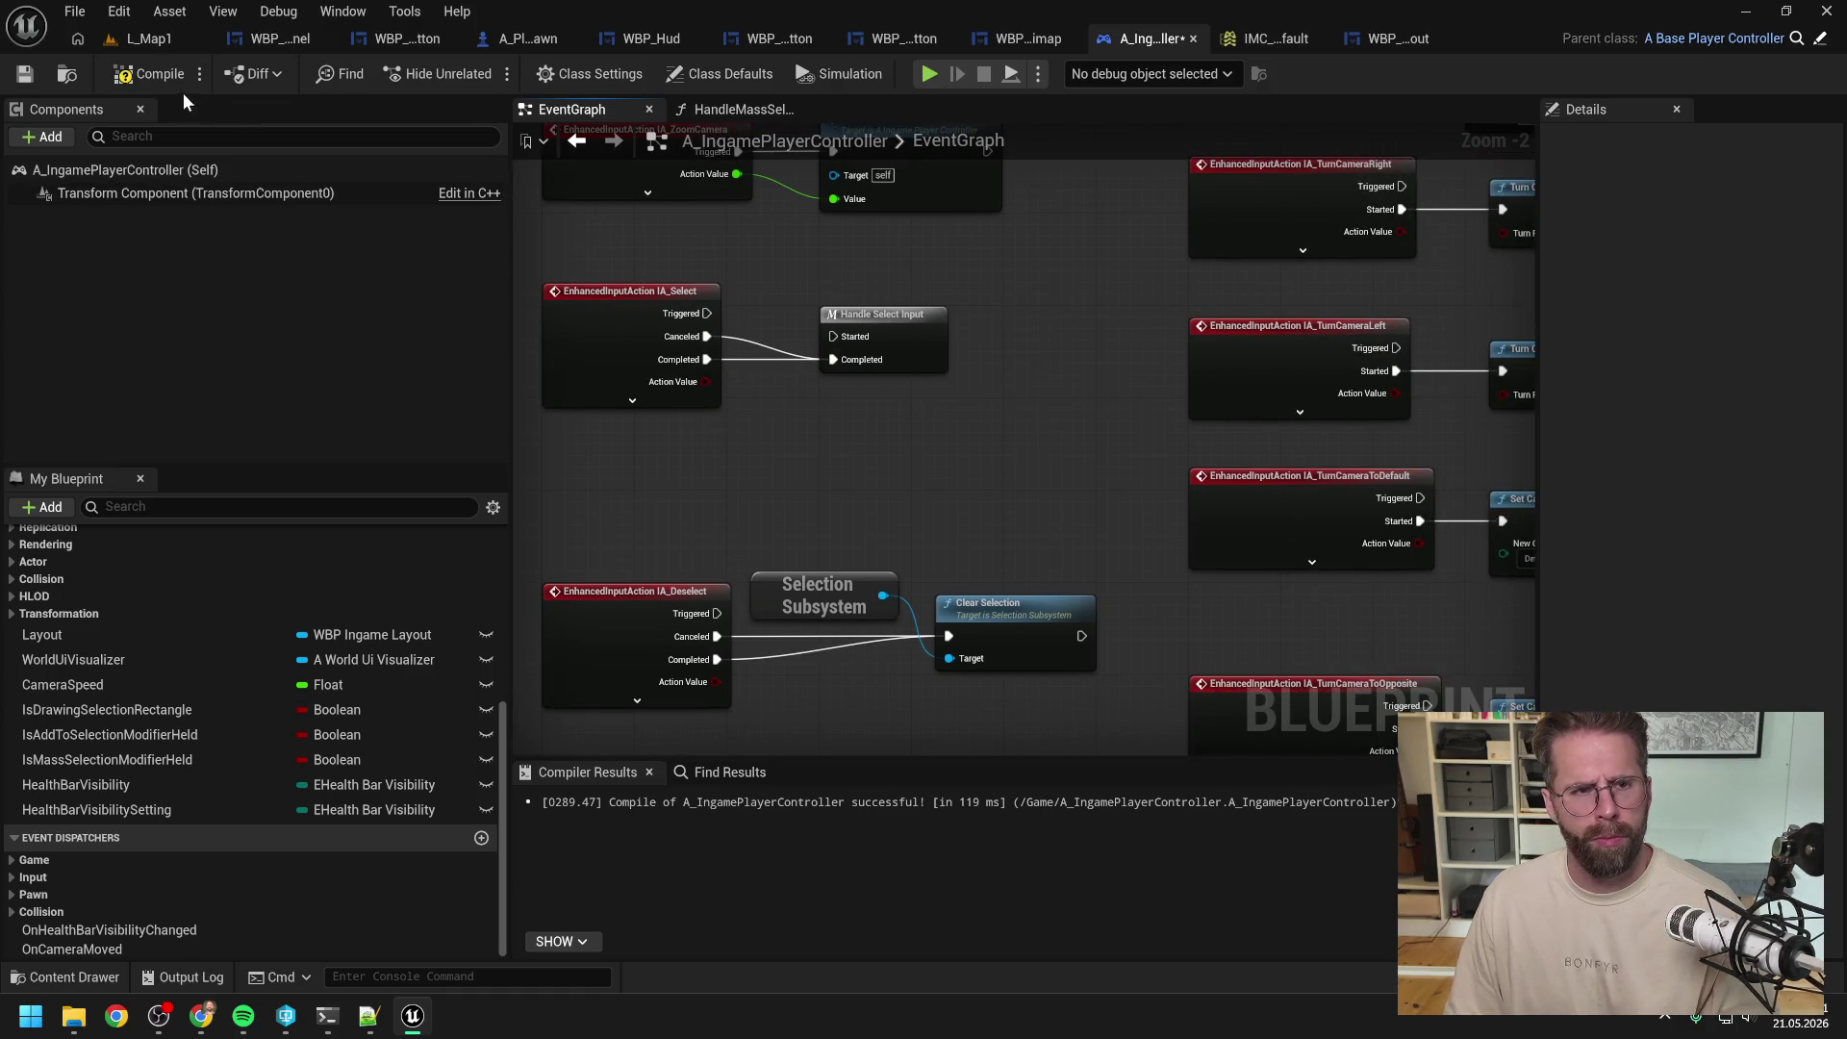
left_click(140, 71)
left_click(142, 40)
left_click(483, 73)
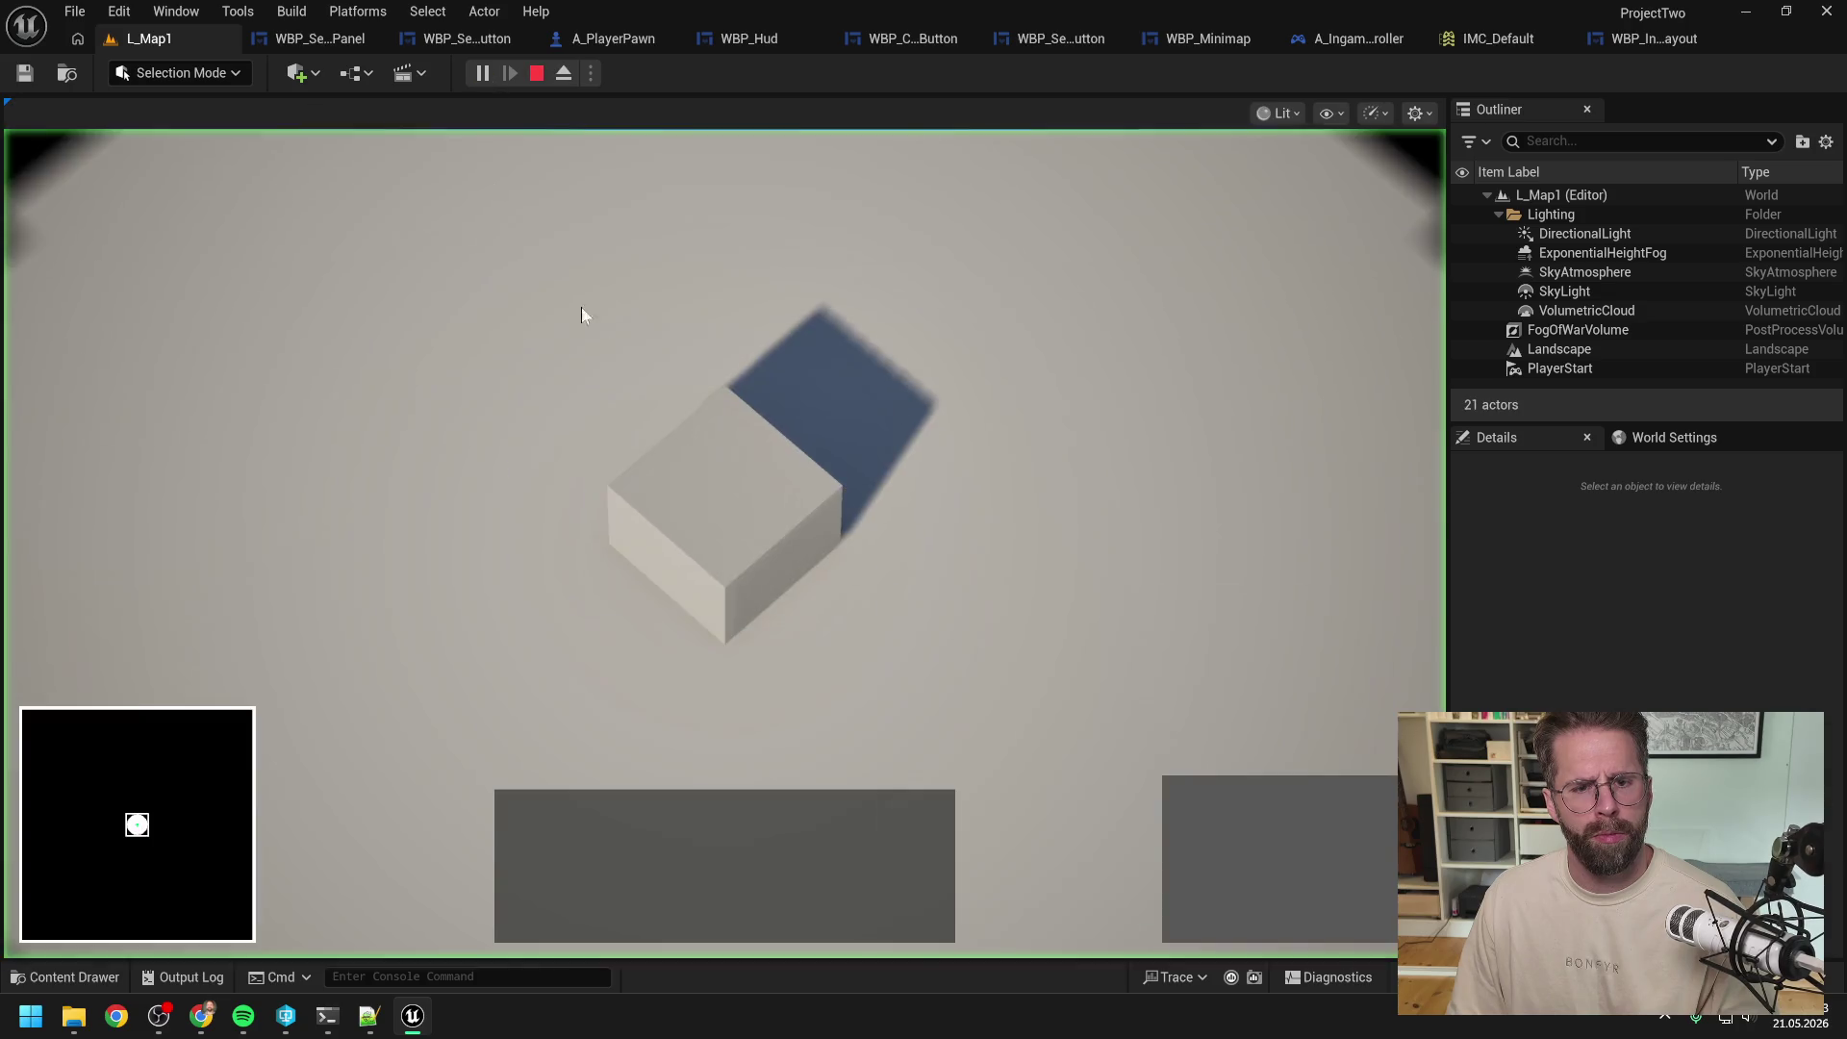
Step: Build two towers on the grid, select the lower one, and stop the play test
left_click(1173, 814)
left_click(1004, 631)
left_click(1004, 396)
left_click(1018, 619)
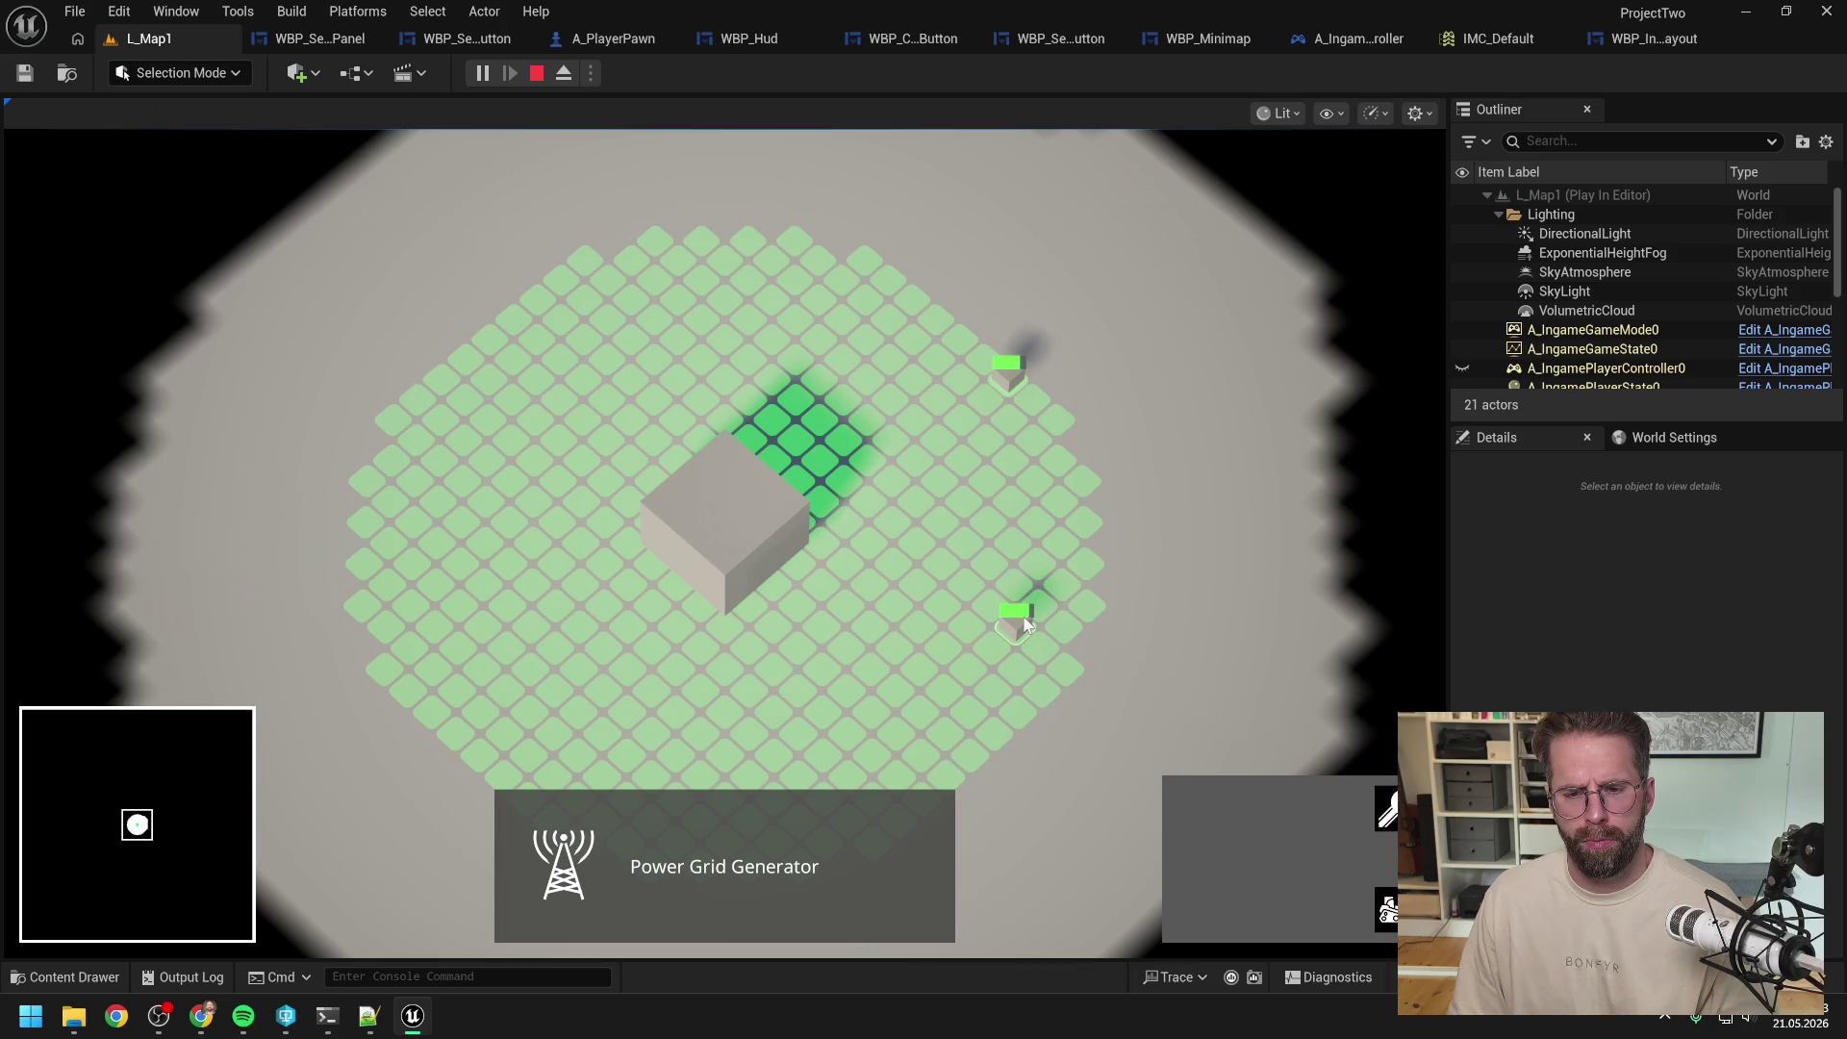
key("Escape")
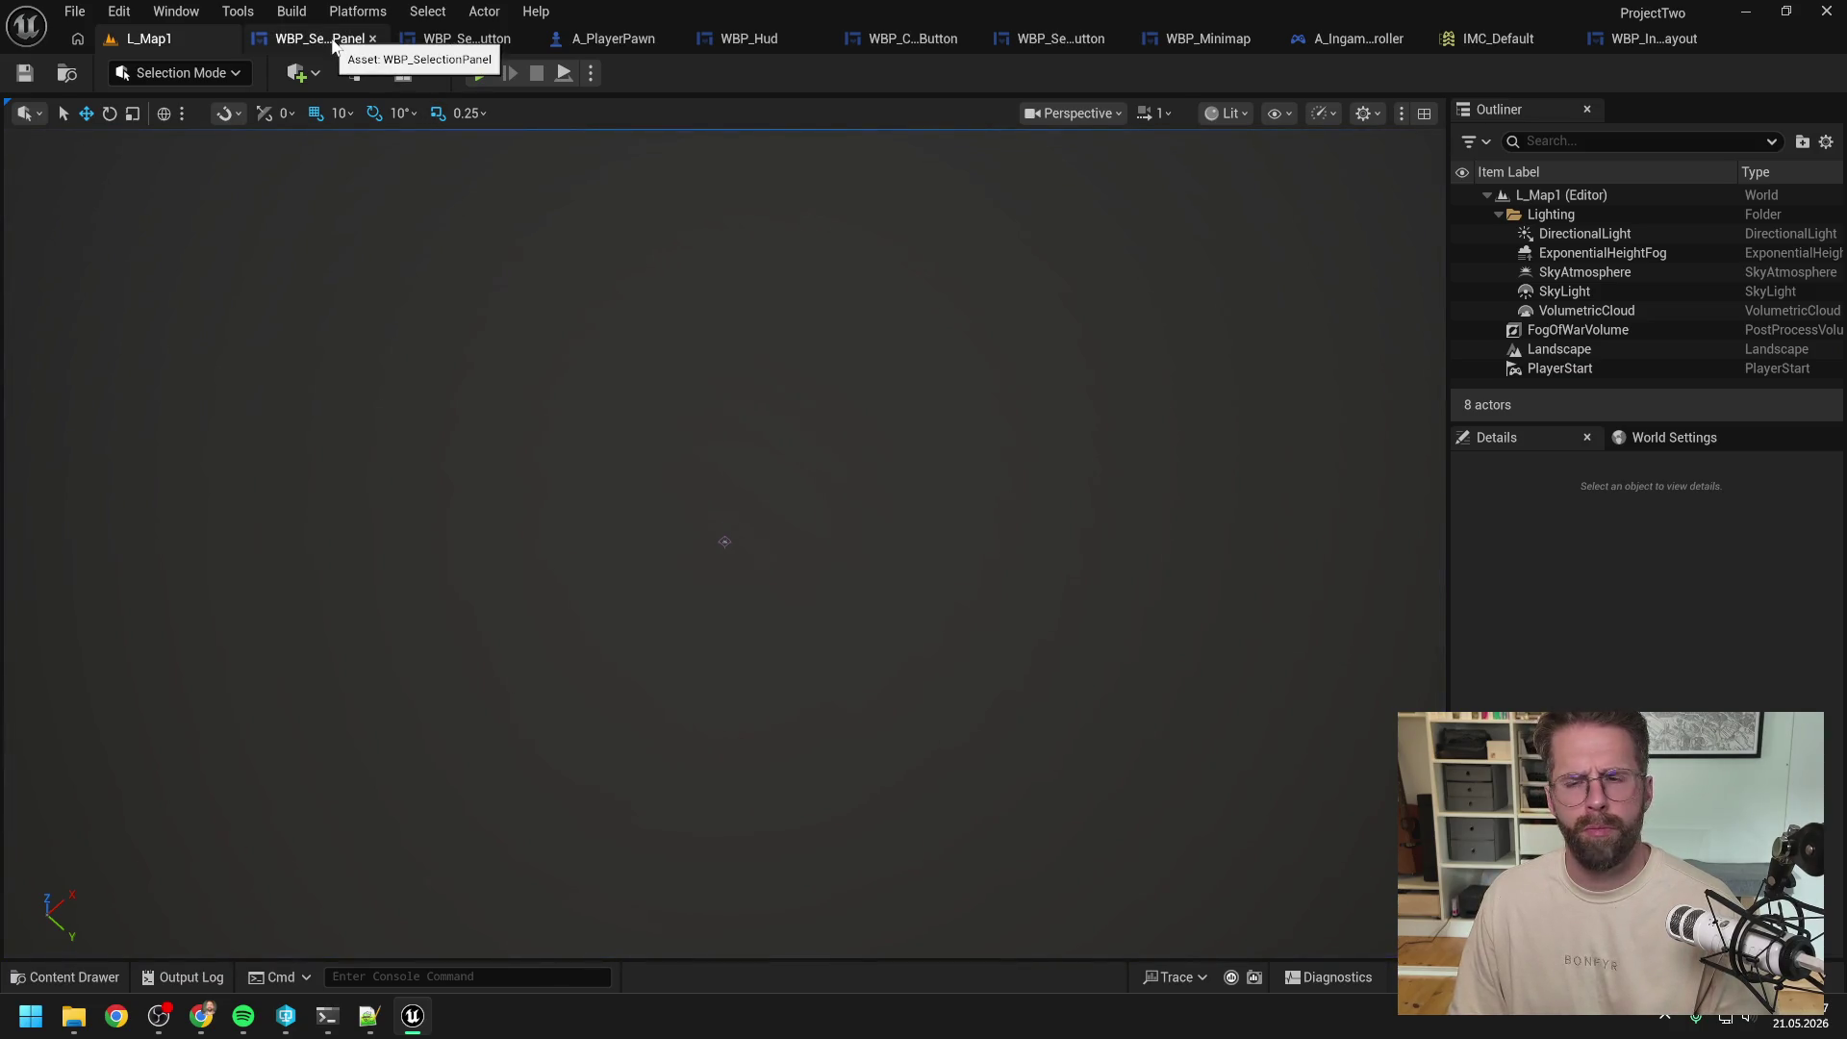
Step: Remove the Canceled and Completed wires from IA_Select and IA_Deselect, then compile
left_click(1396, 42)
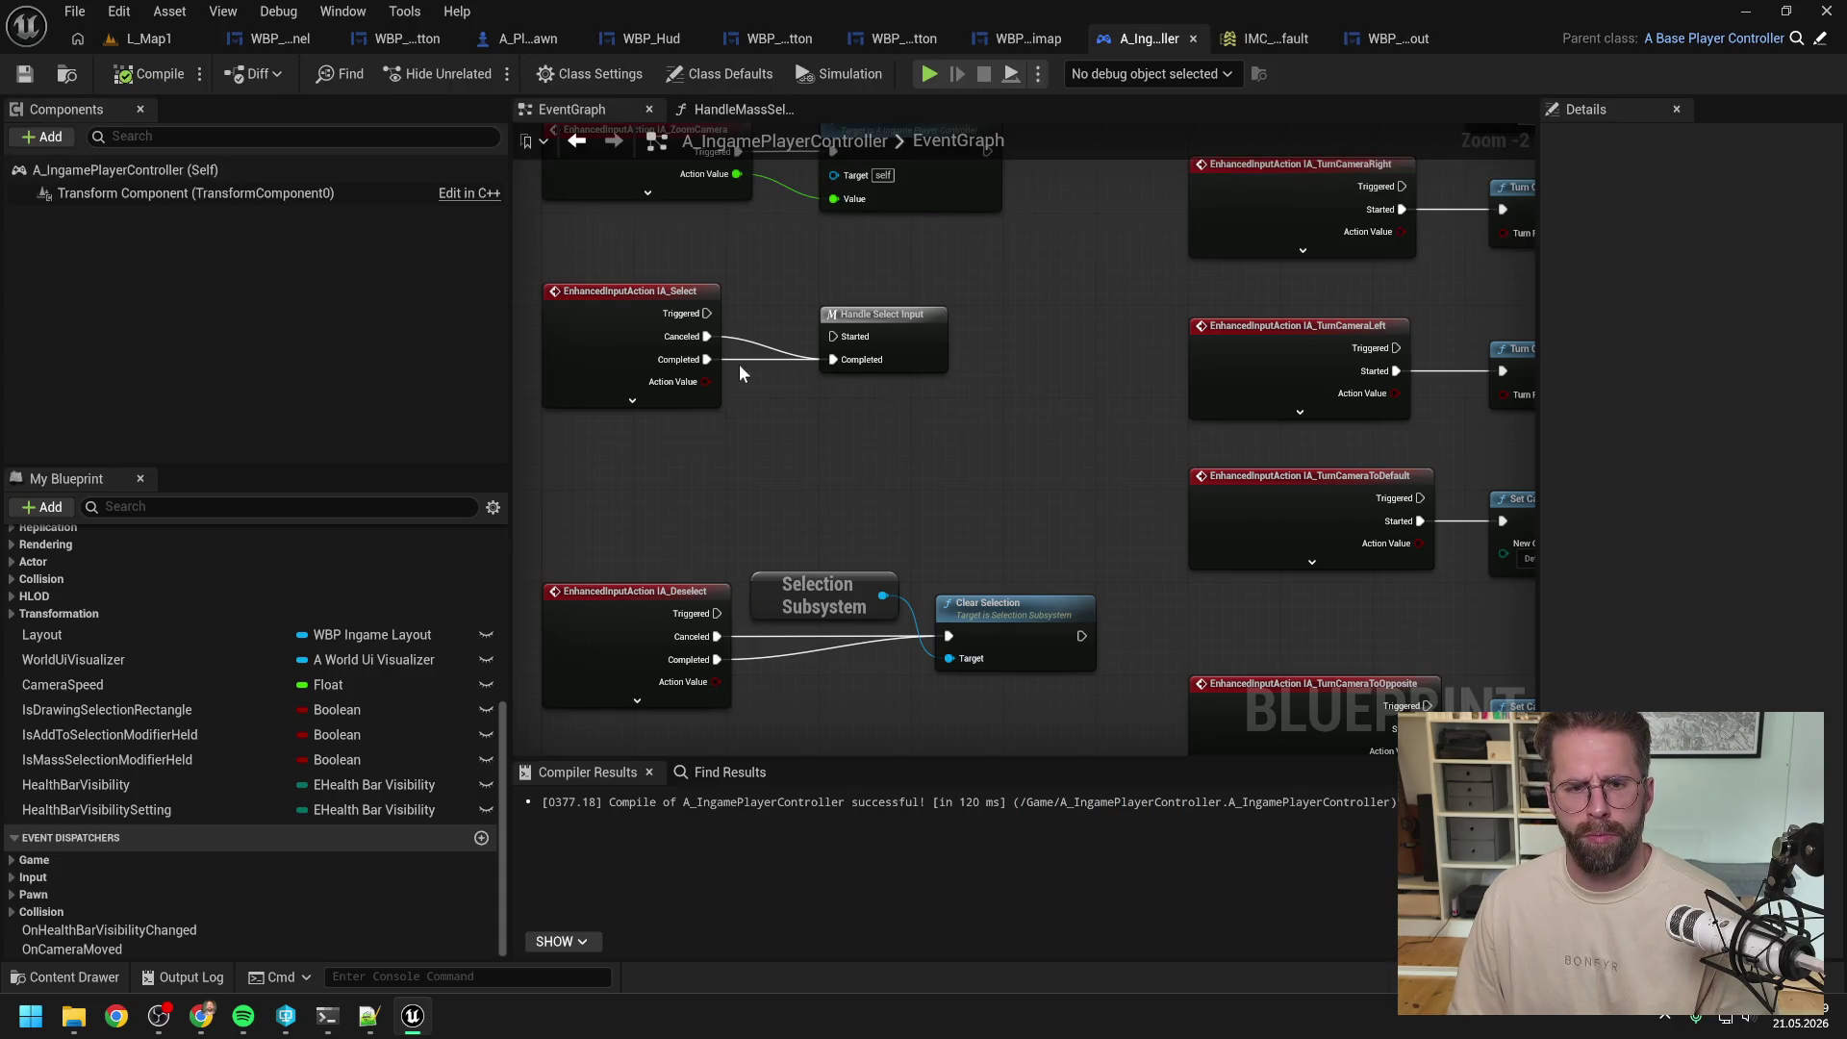
left_click(705, 361, "alt")
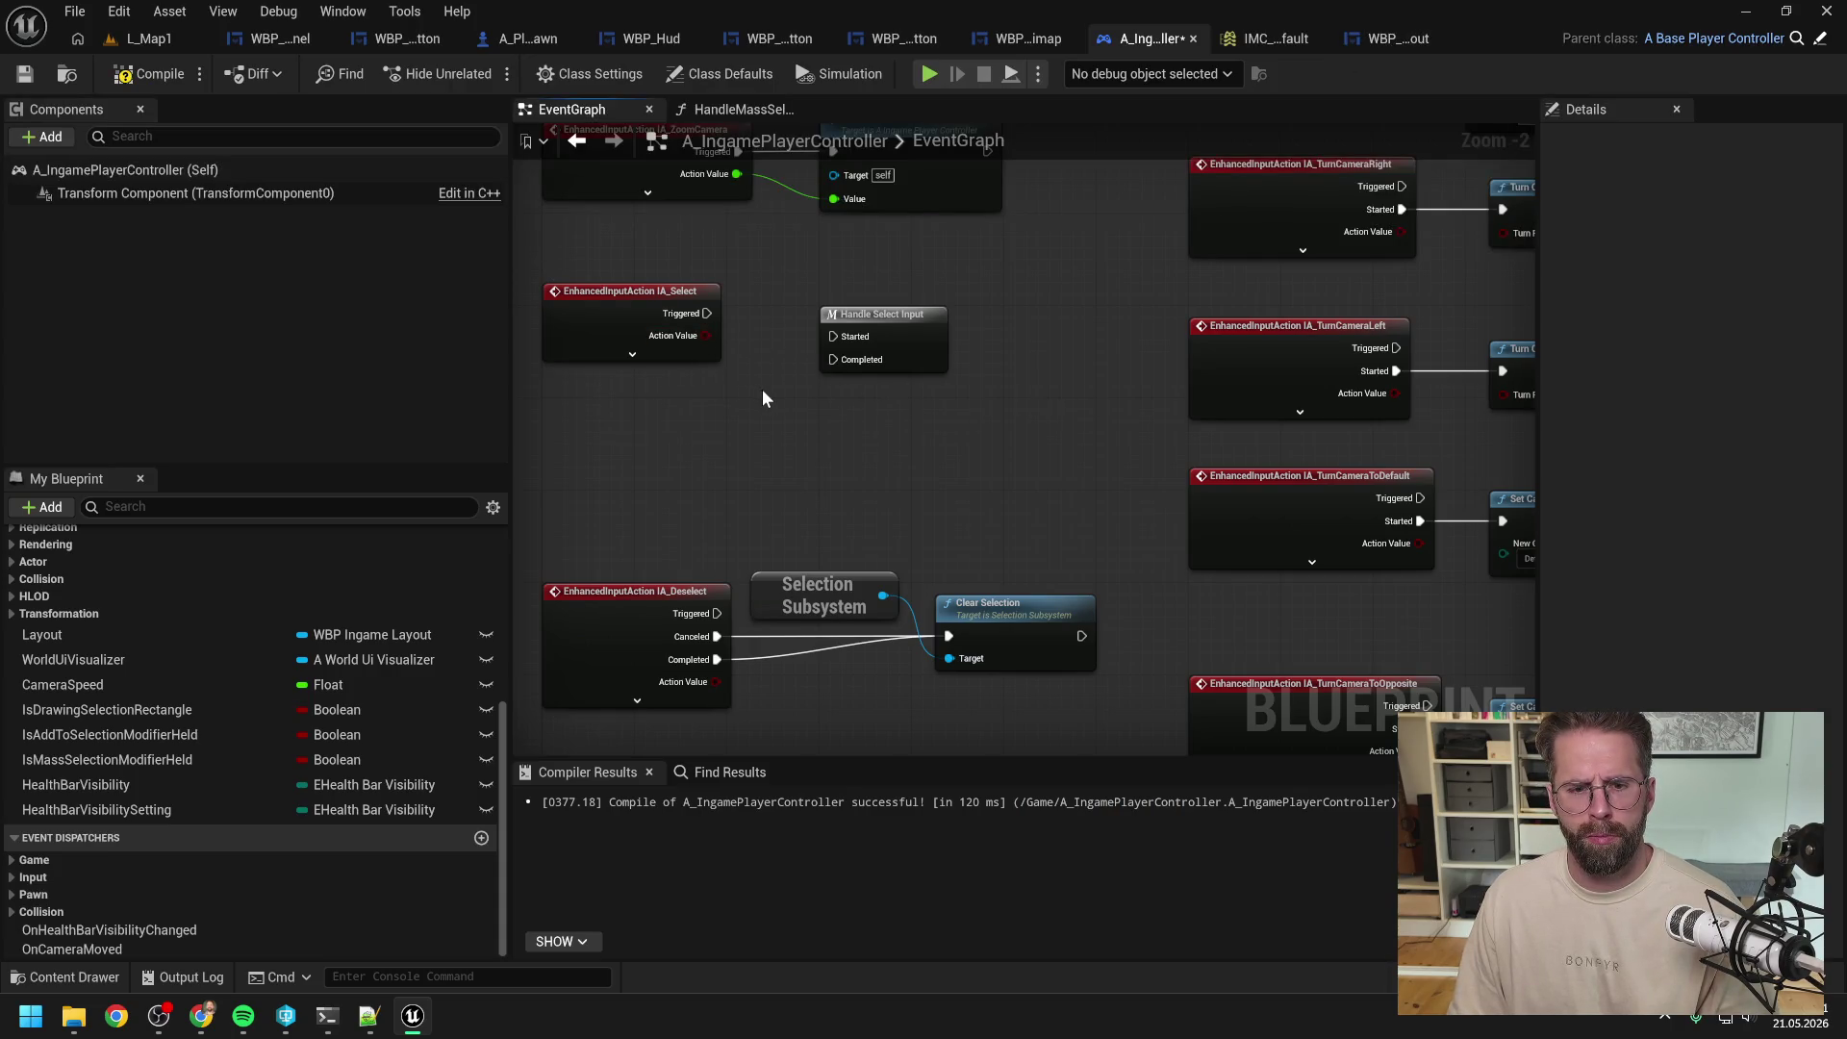
left_click(717, 635, "alt")
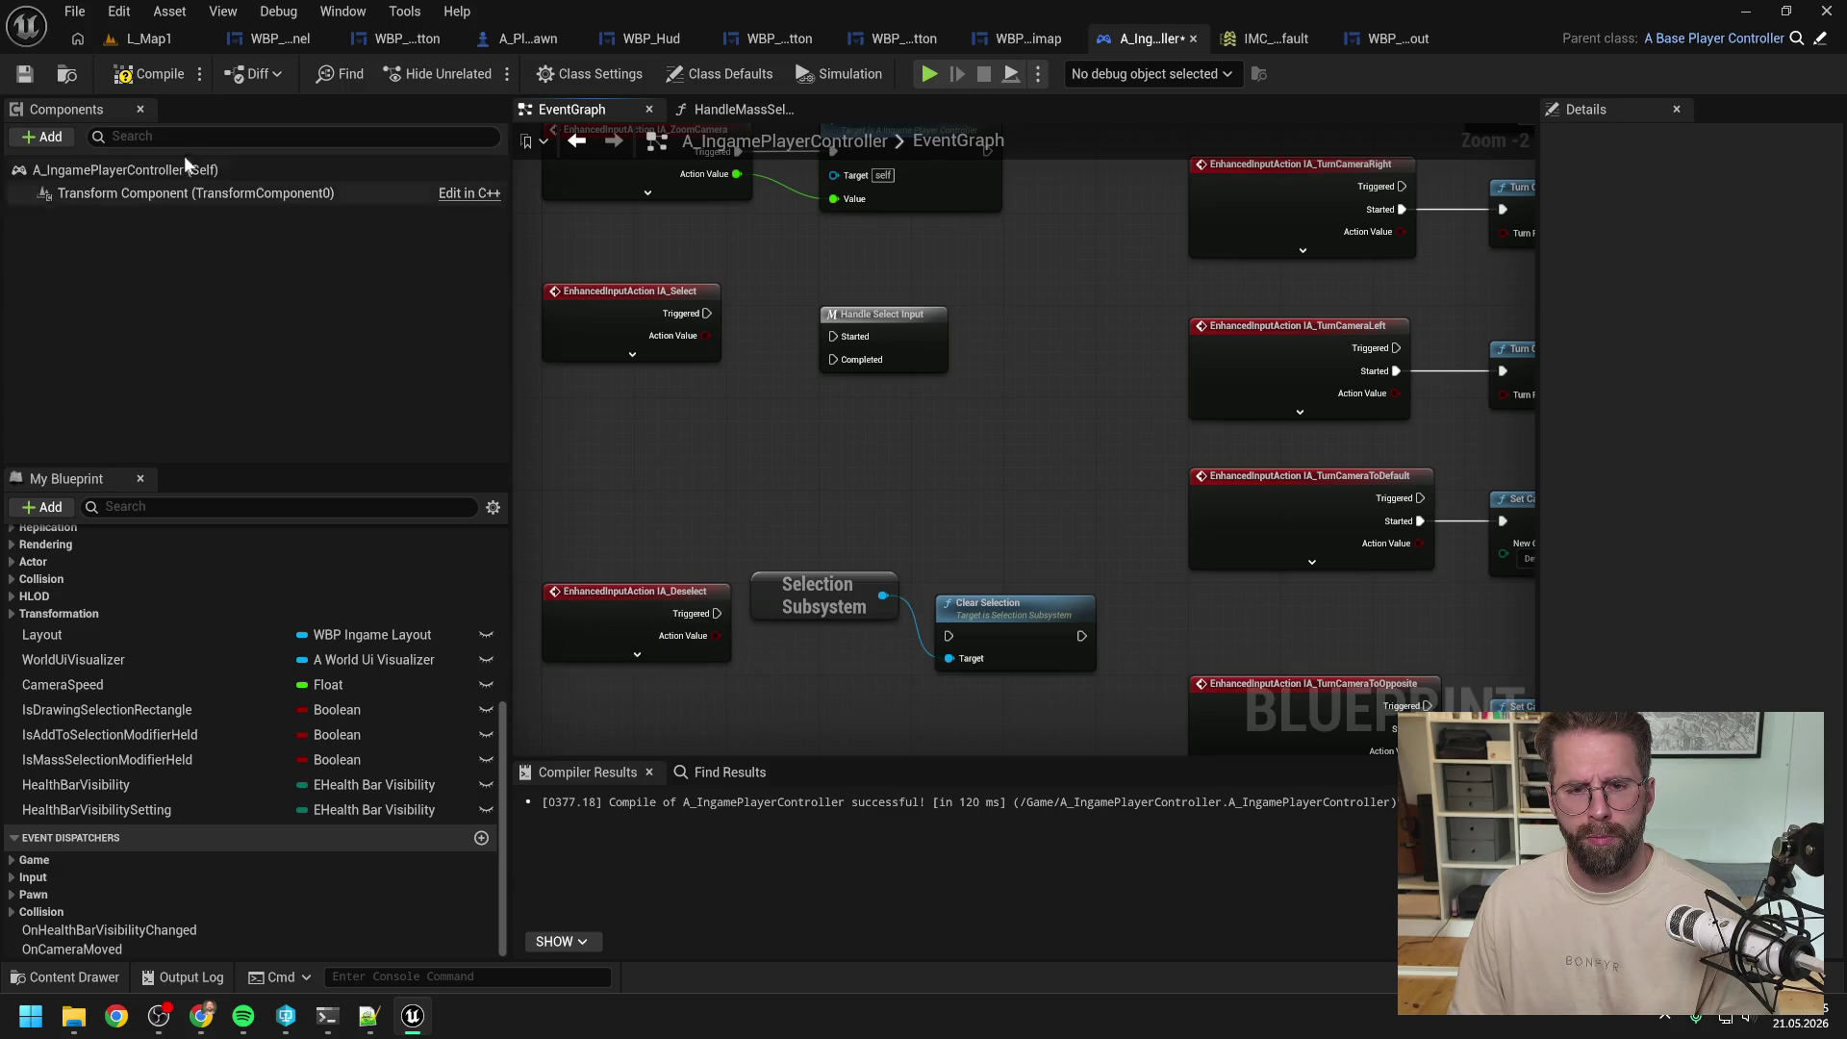
left_click(149, 73)
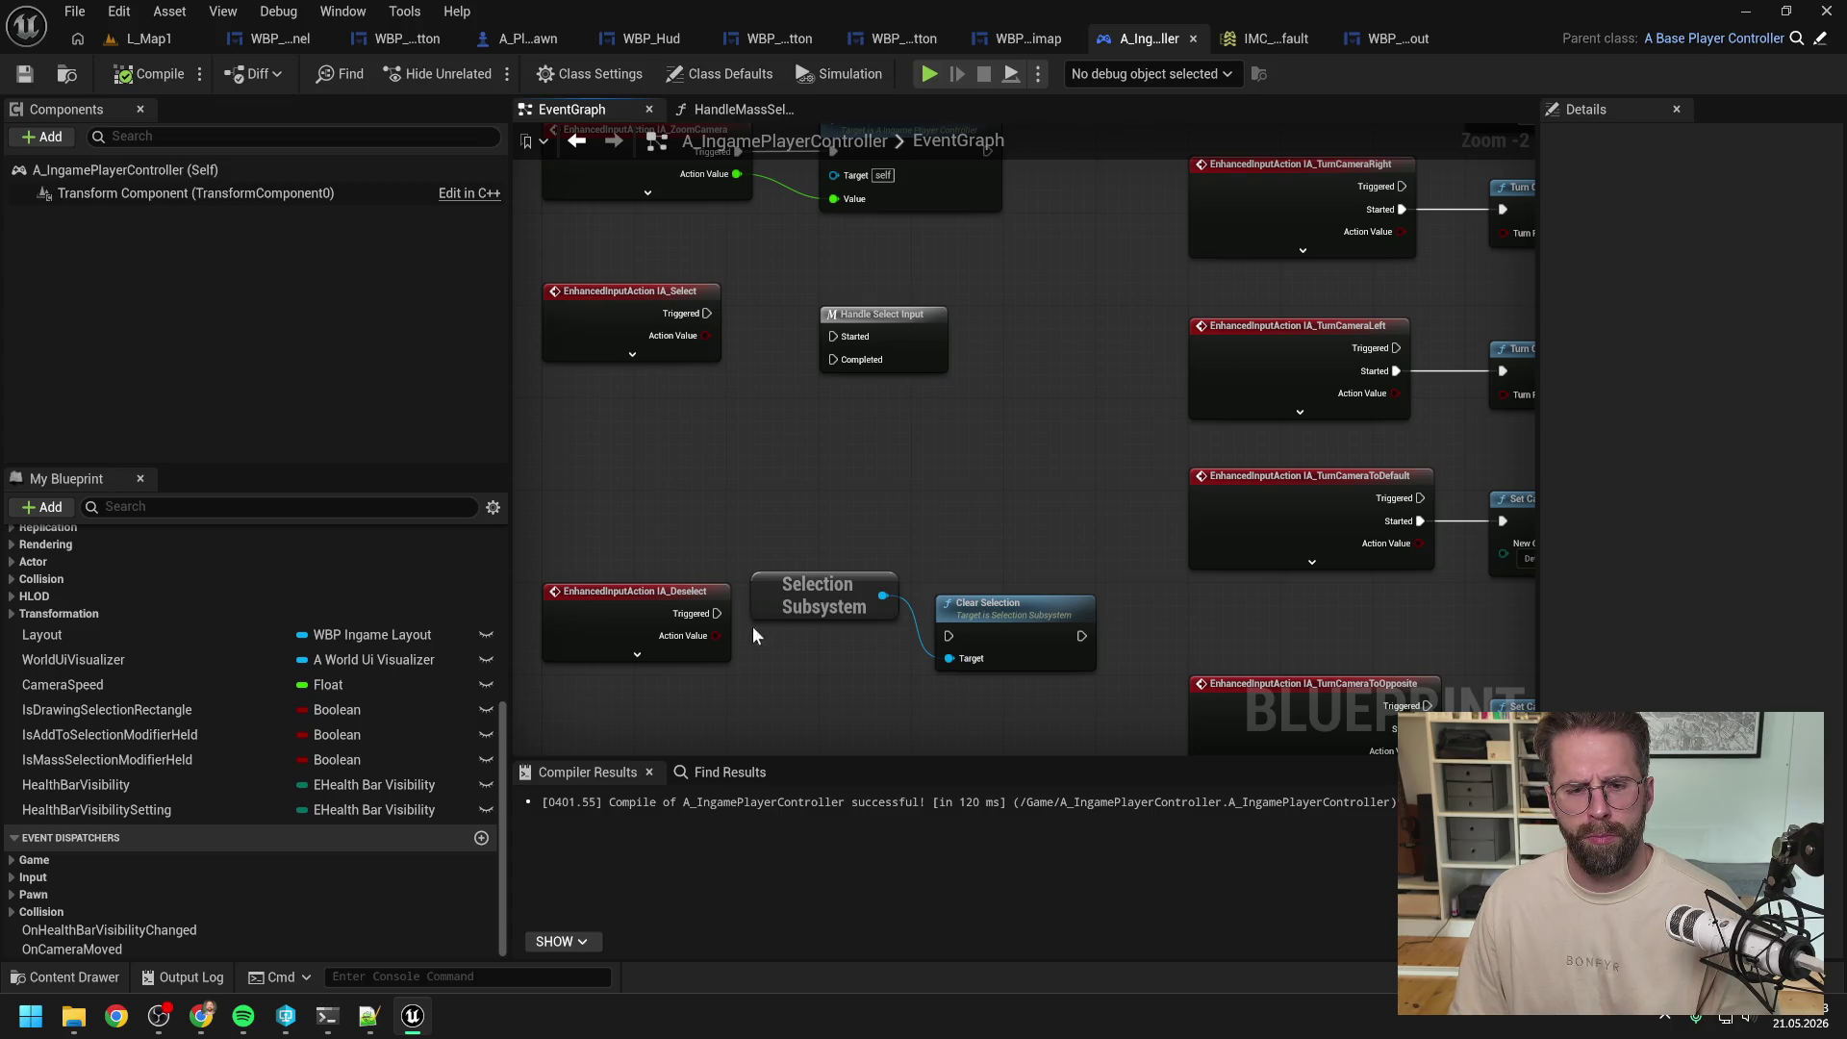
Step: Restore IA_Deselect's Canceled and Completed wires to Clear Selection with two undos and recompile
left_click(685, 658)
left_click(637, 655)
left_click_drag(717, 636, 897, 638)
left_click(793, 679)
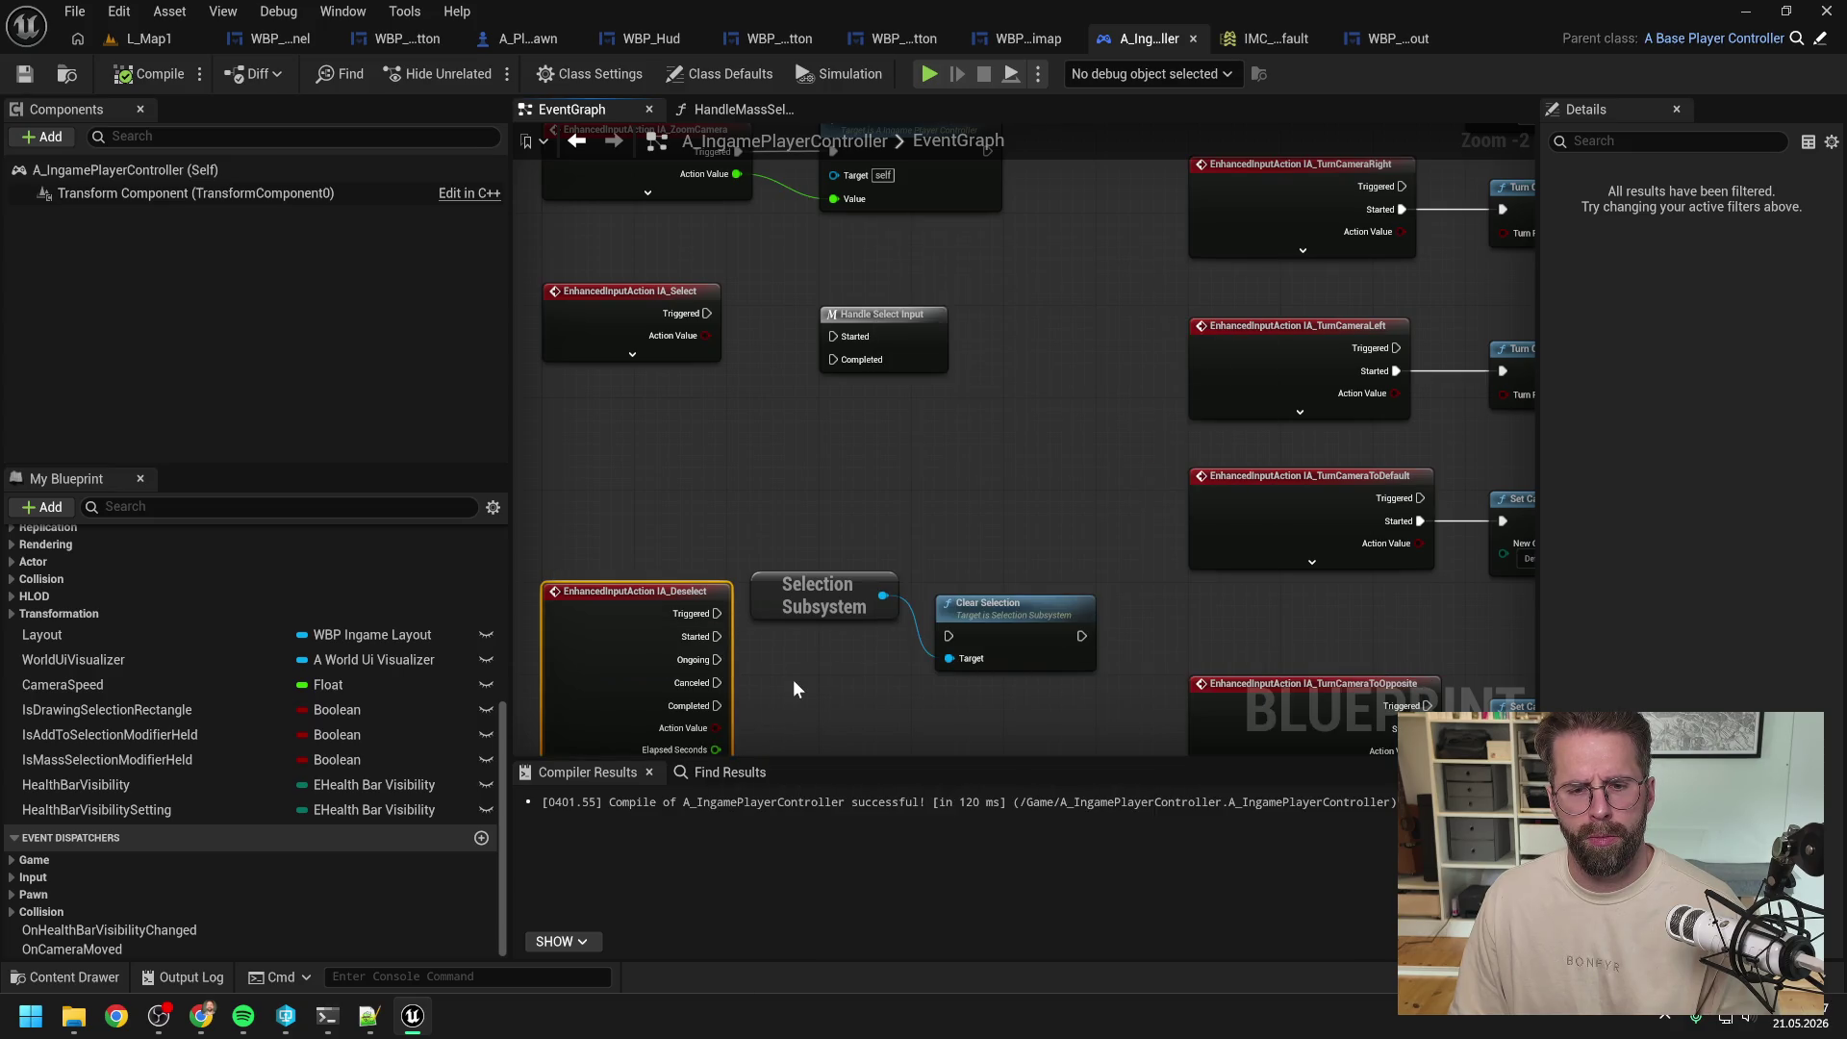
key("ctrl+z")
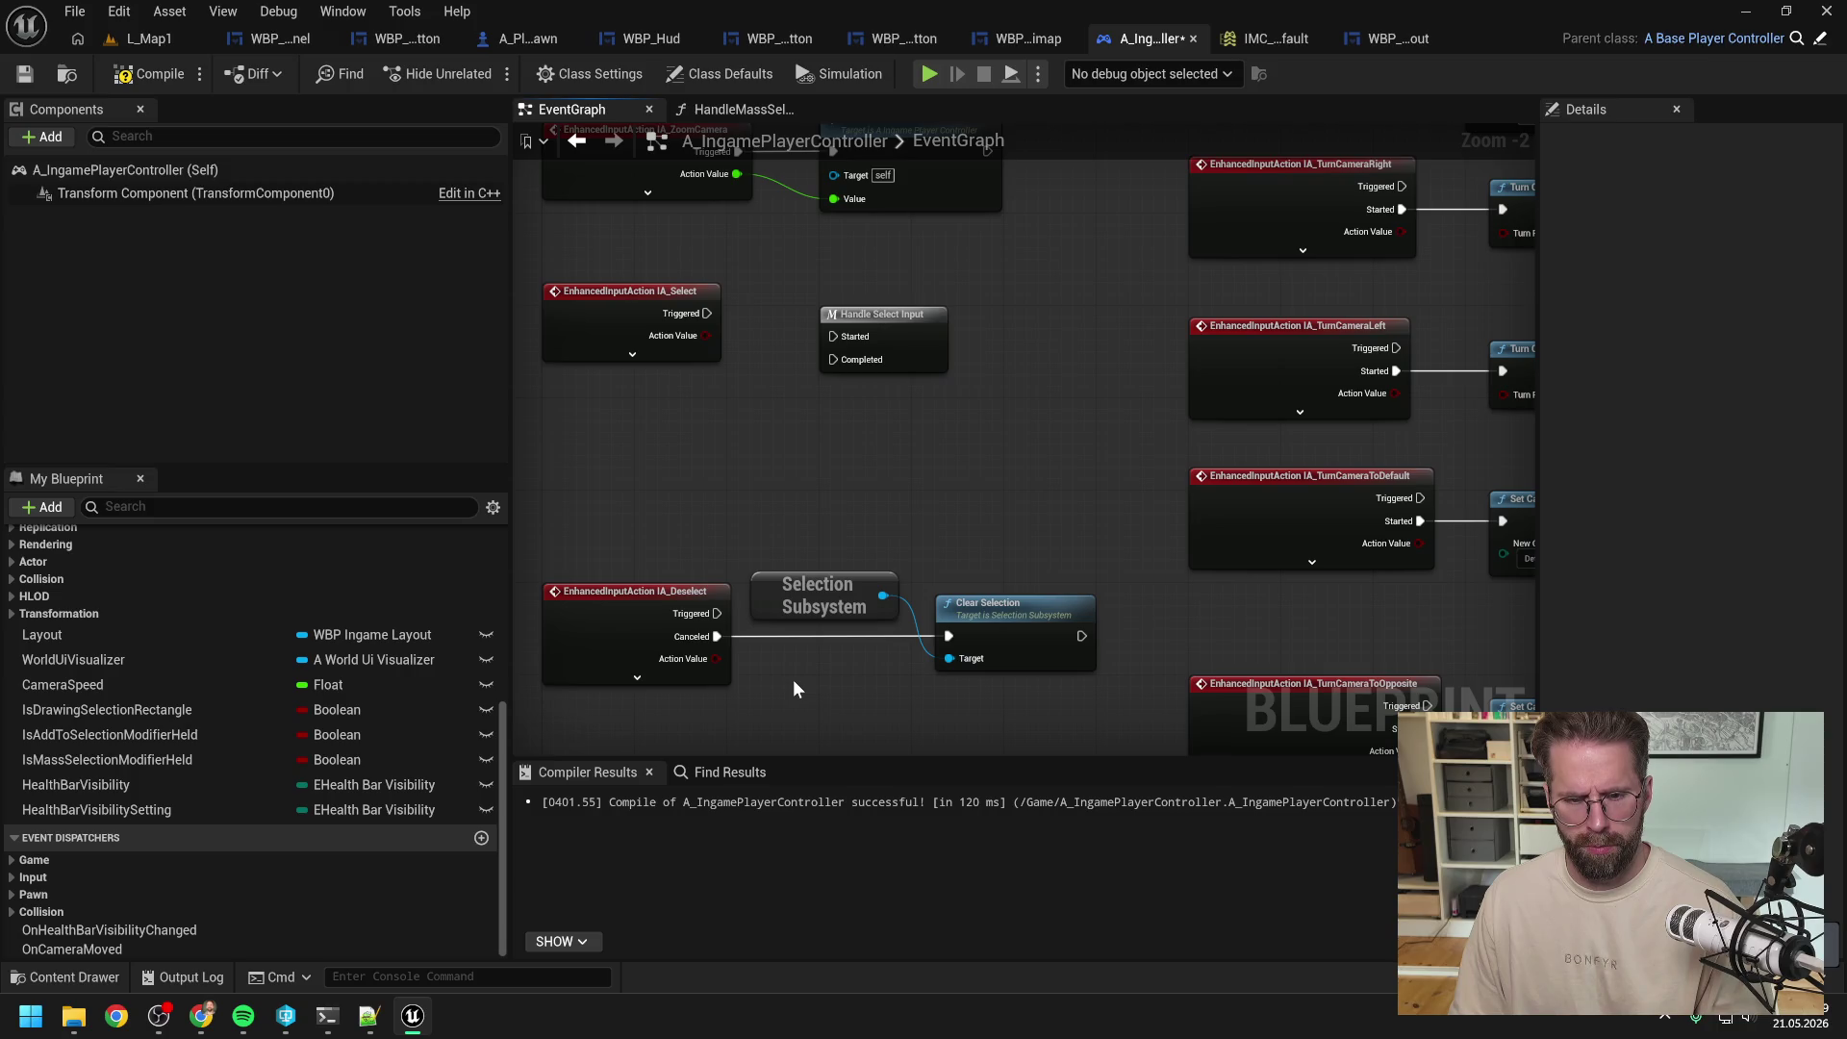
key("ctrl+z")
left_click(144, 77)
Step: Look over the EventGraph's input-action nodes, then start a play test on L_Map1
scroll(925, 357, "down", 2)
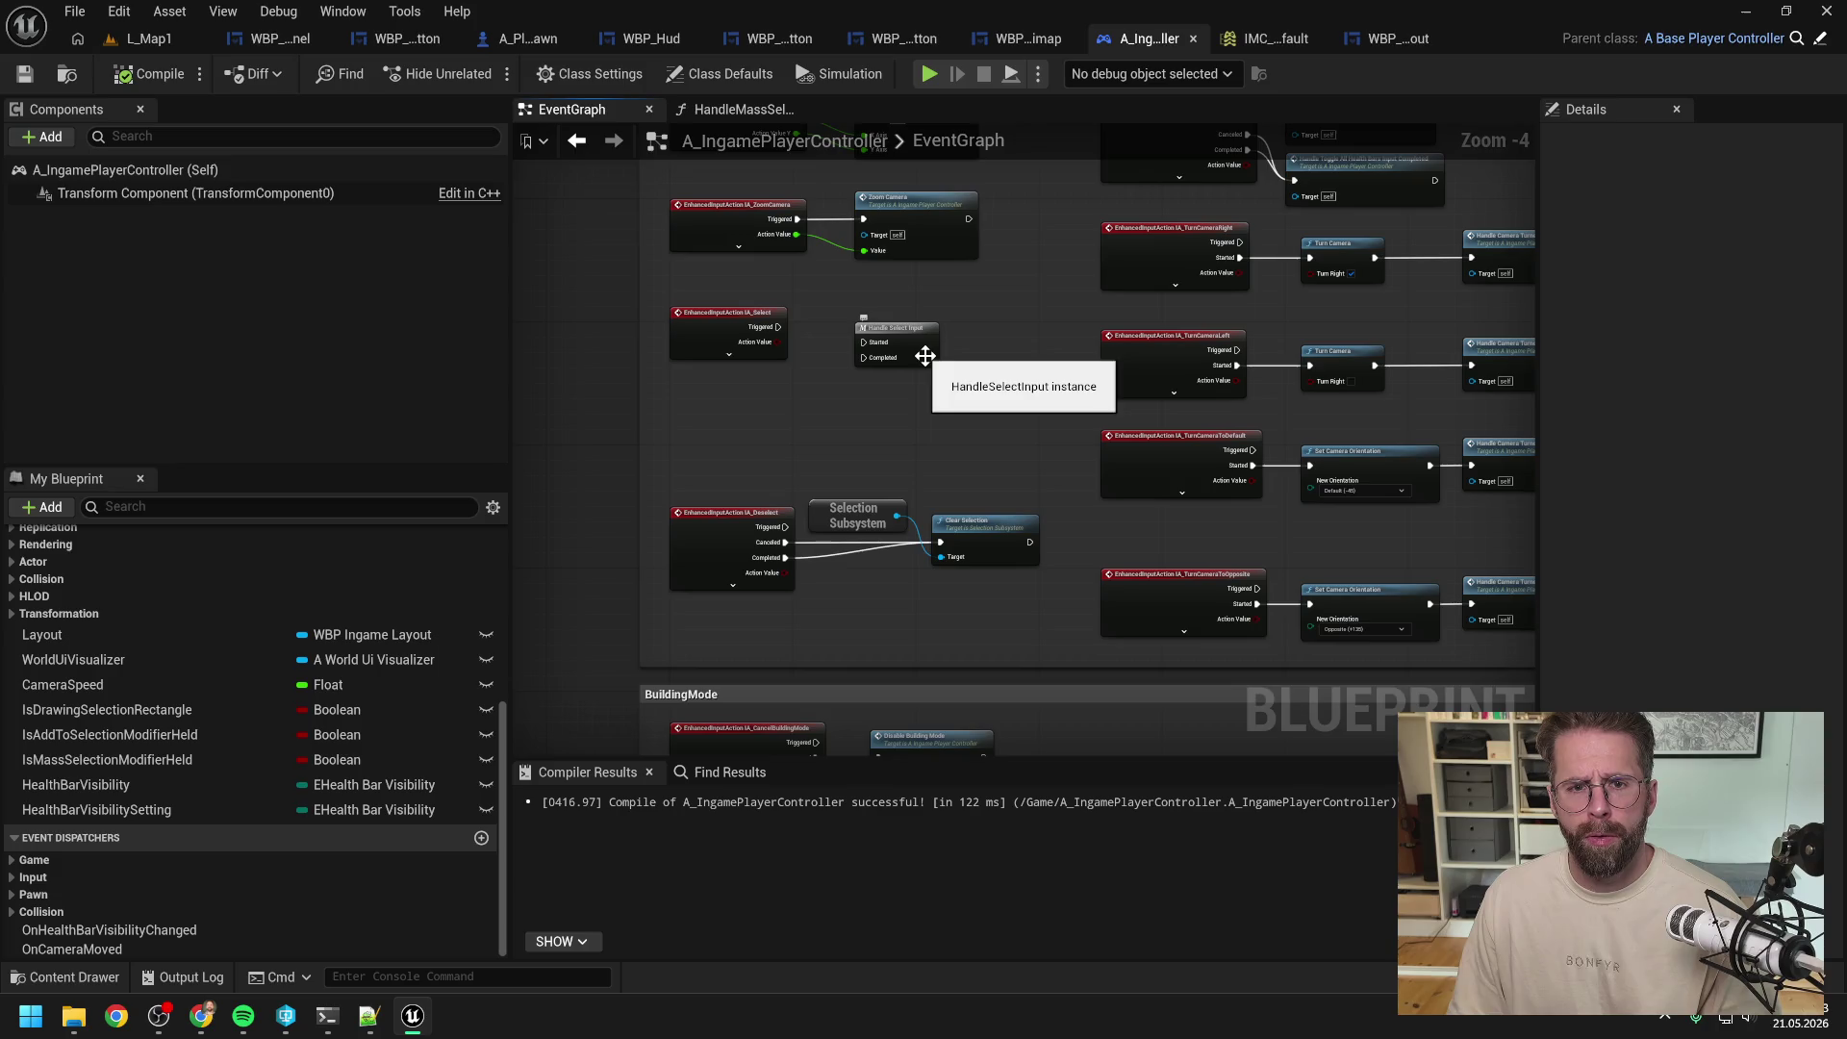
left_click_drag(924, 357, 981, 545)
left_click_drag(1121, 603, 822, 438)
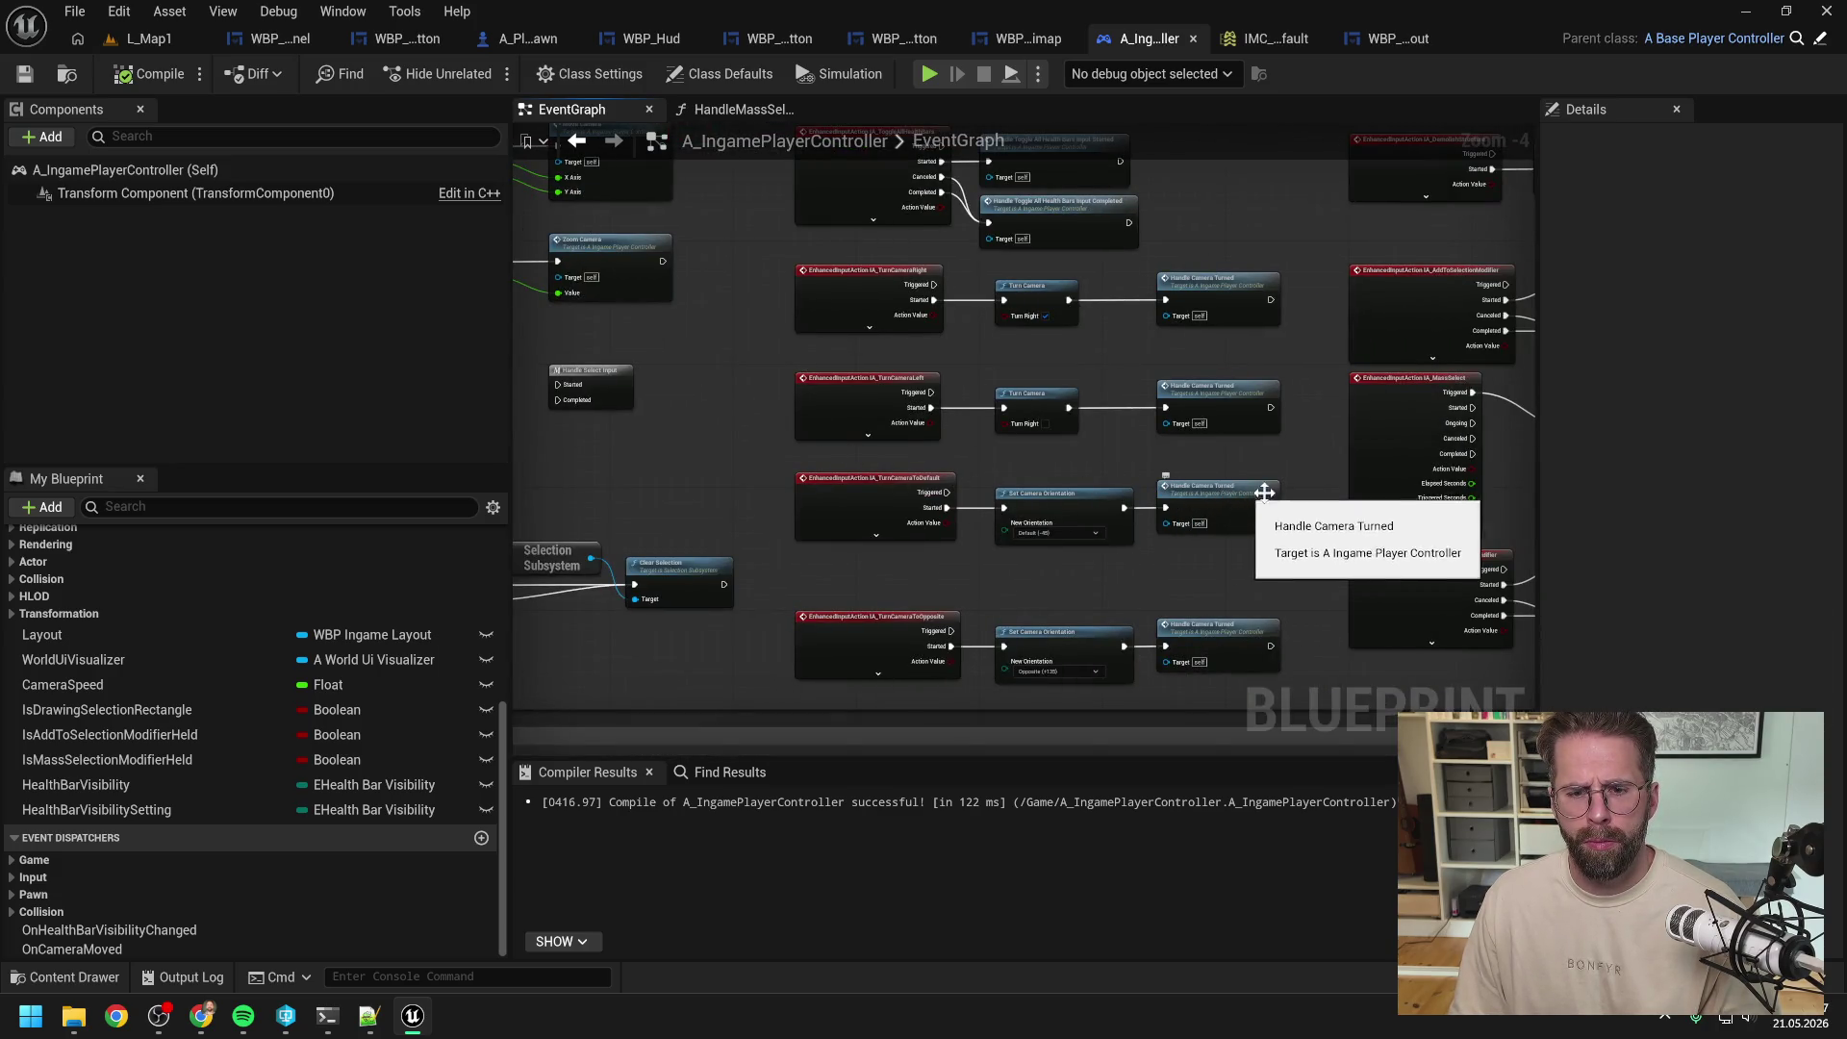
left_click_drag(1171, 496, 946, 479)
left_click_drag(1207, 456, 1222, 581)
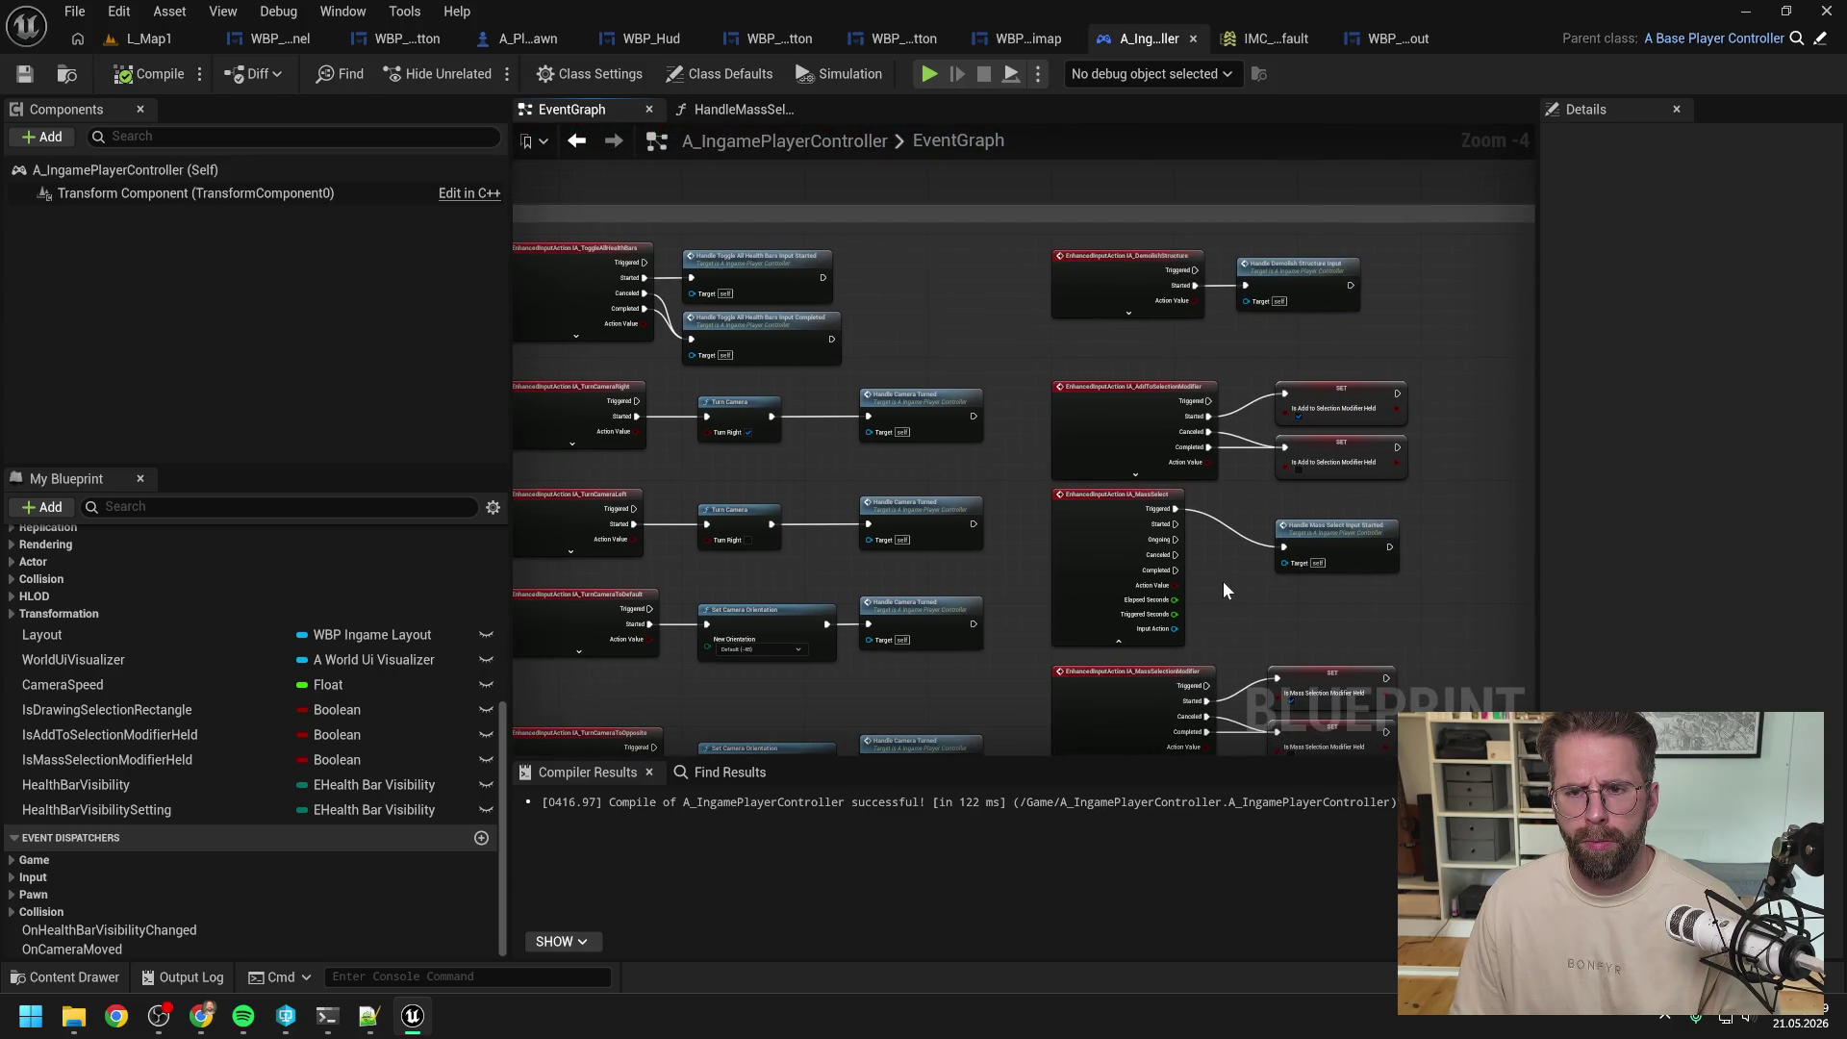
left_click(186, 45)
left_click(471, 75)
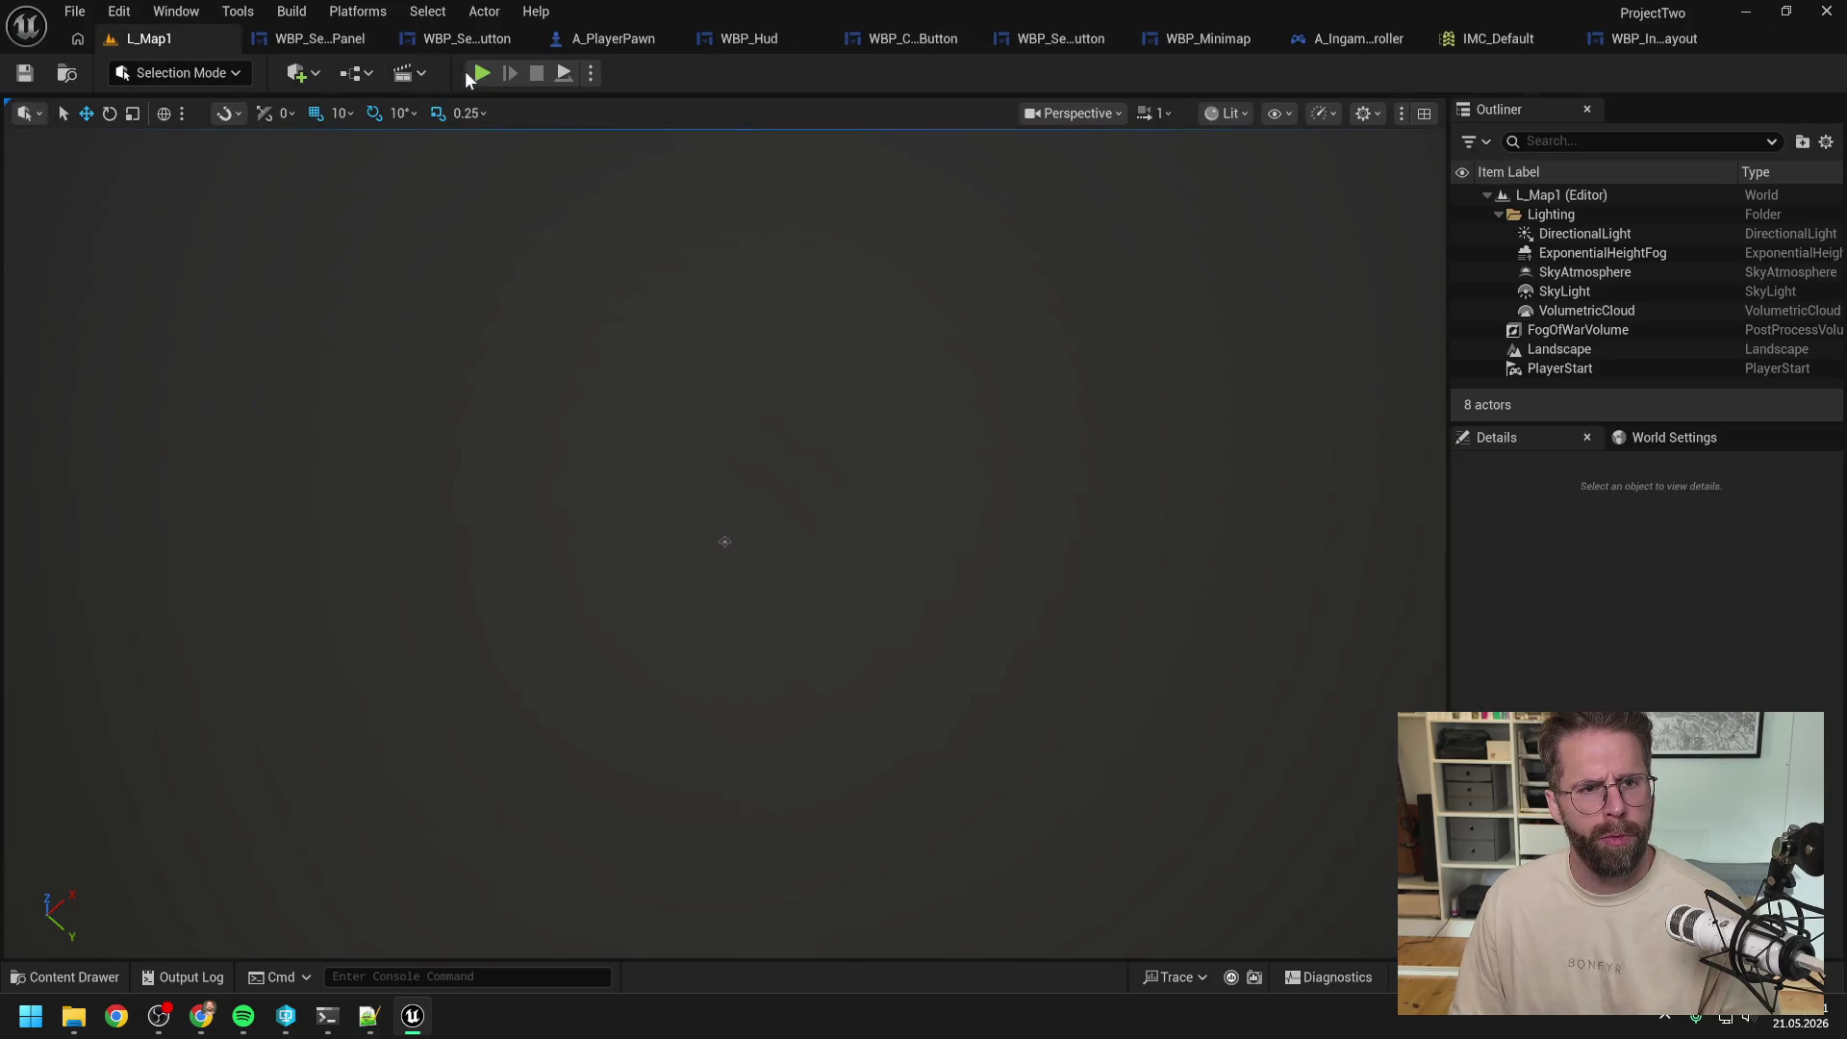
Step: Select the Main Hall, build a new tower, then double-click a tower to select all same-type towers
left_click(743, 515)
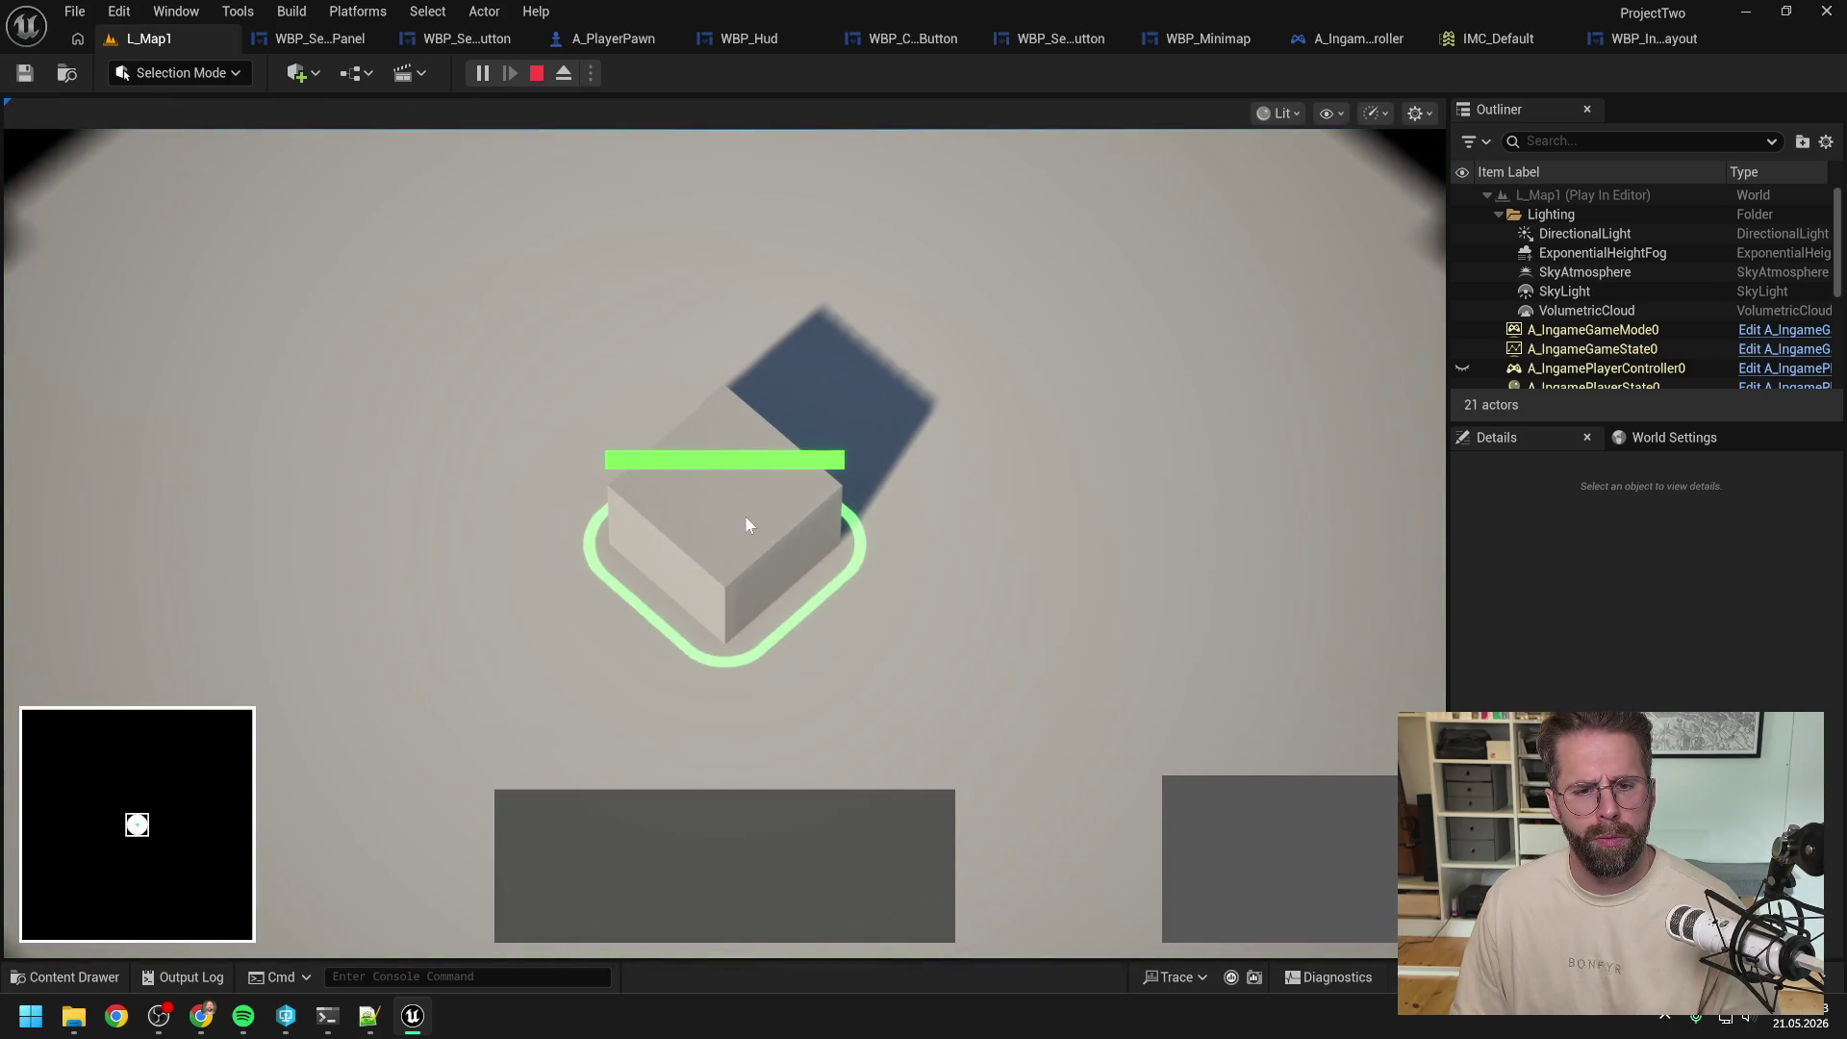
key("d")
key("s")
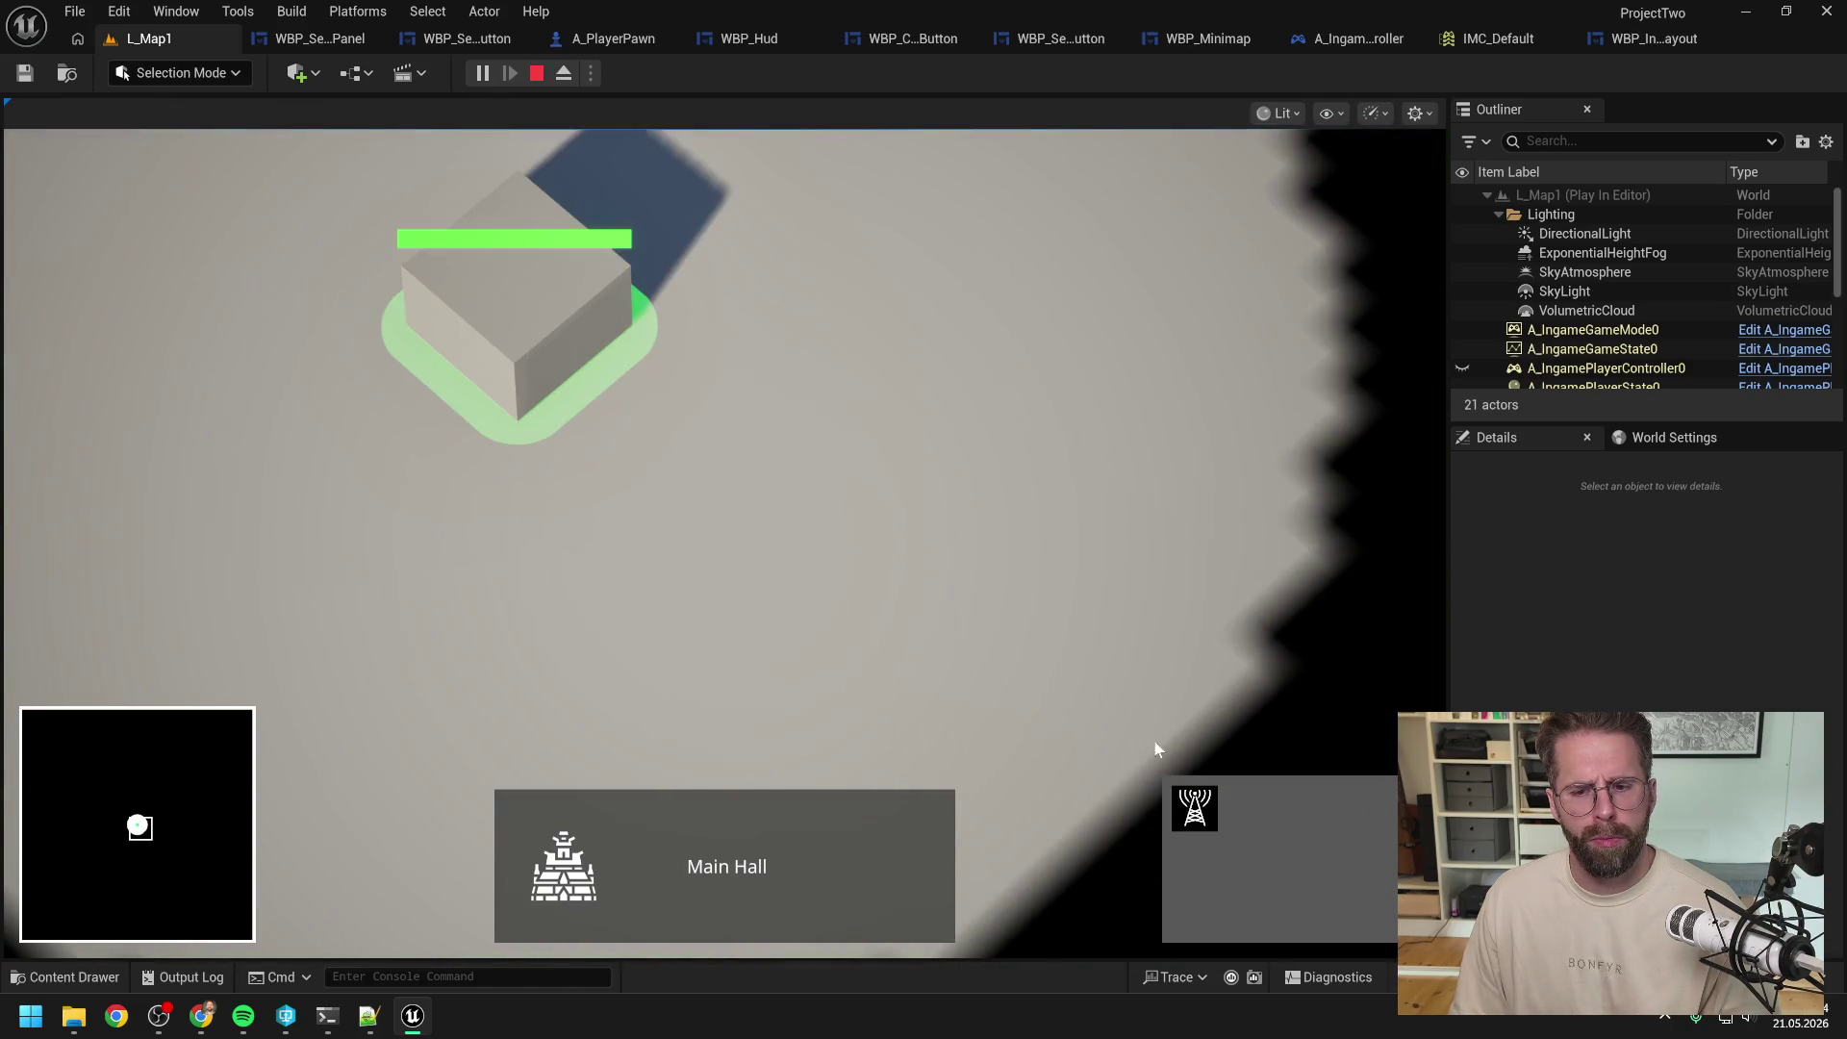
left_click(1194, 808)
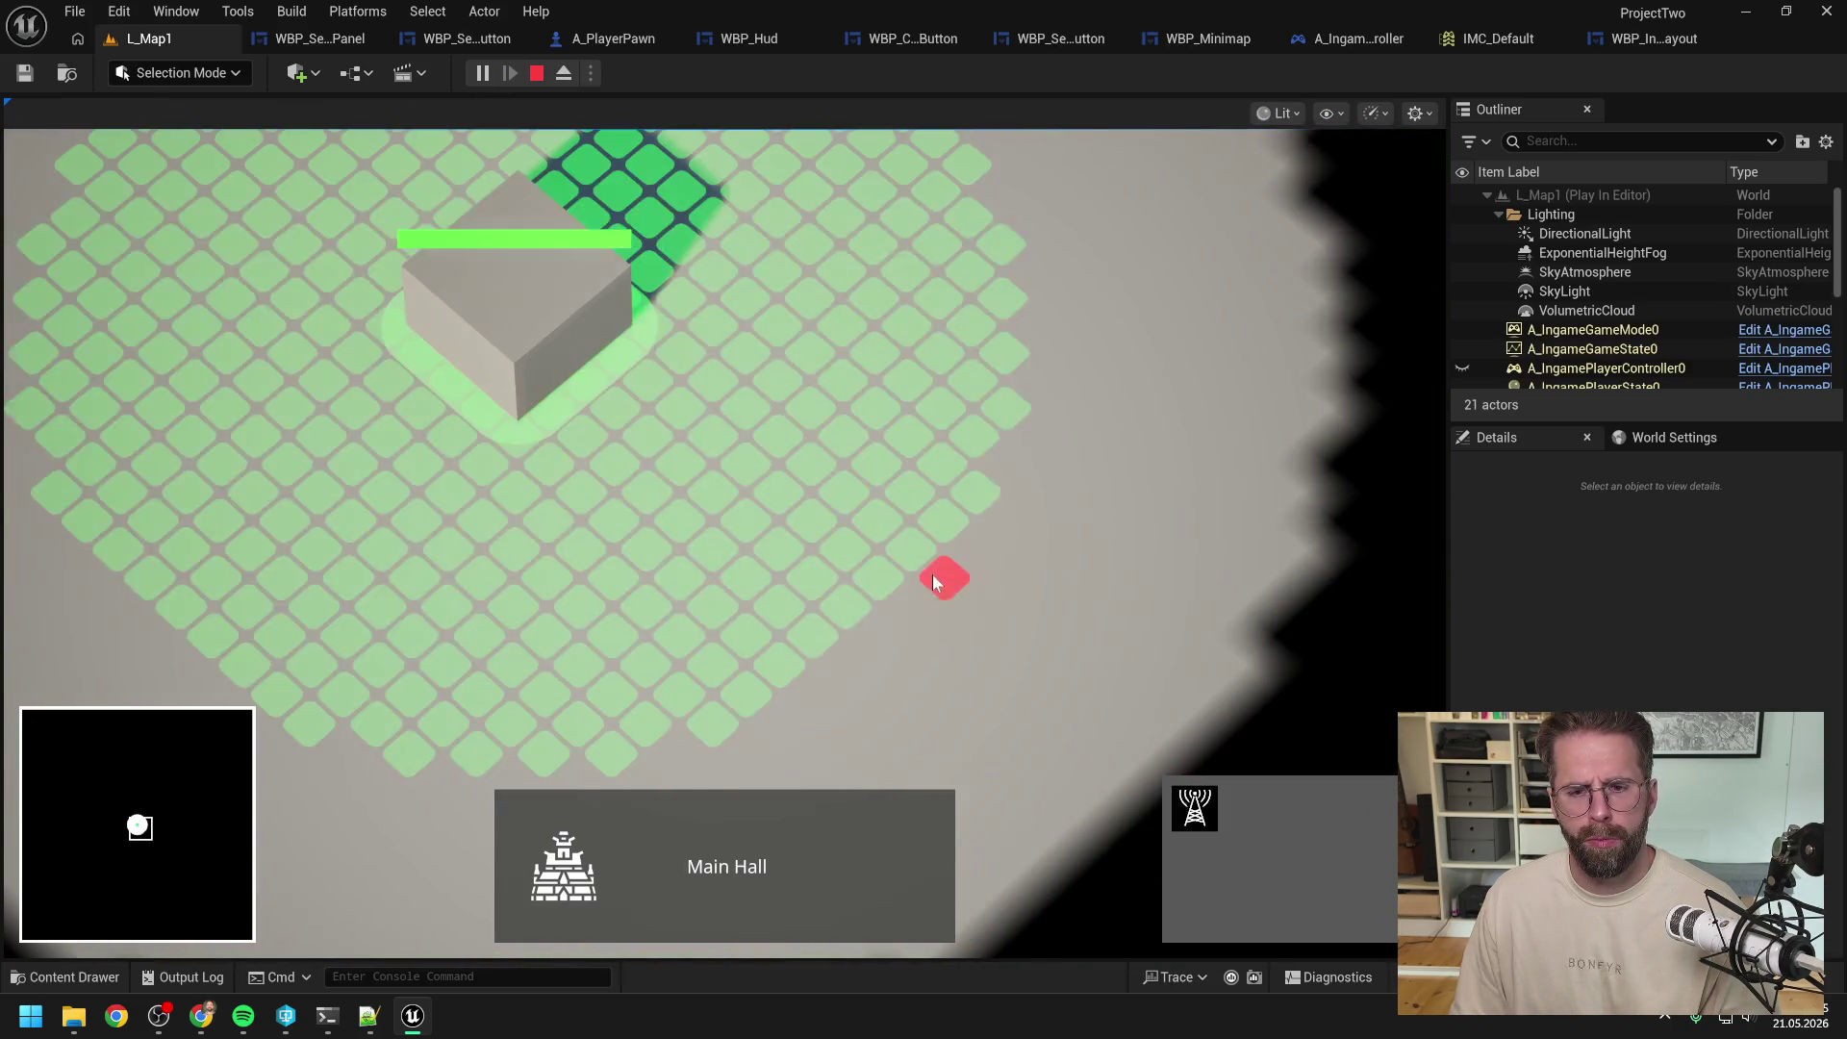
key("w")
left_click(633, 309)
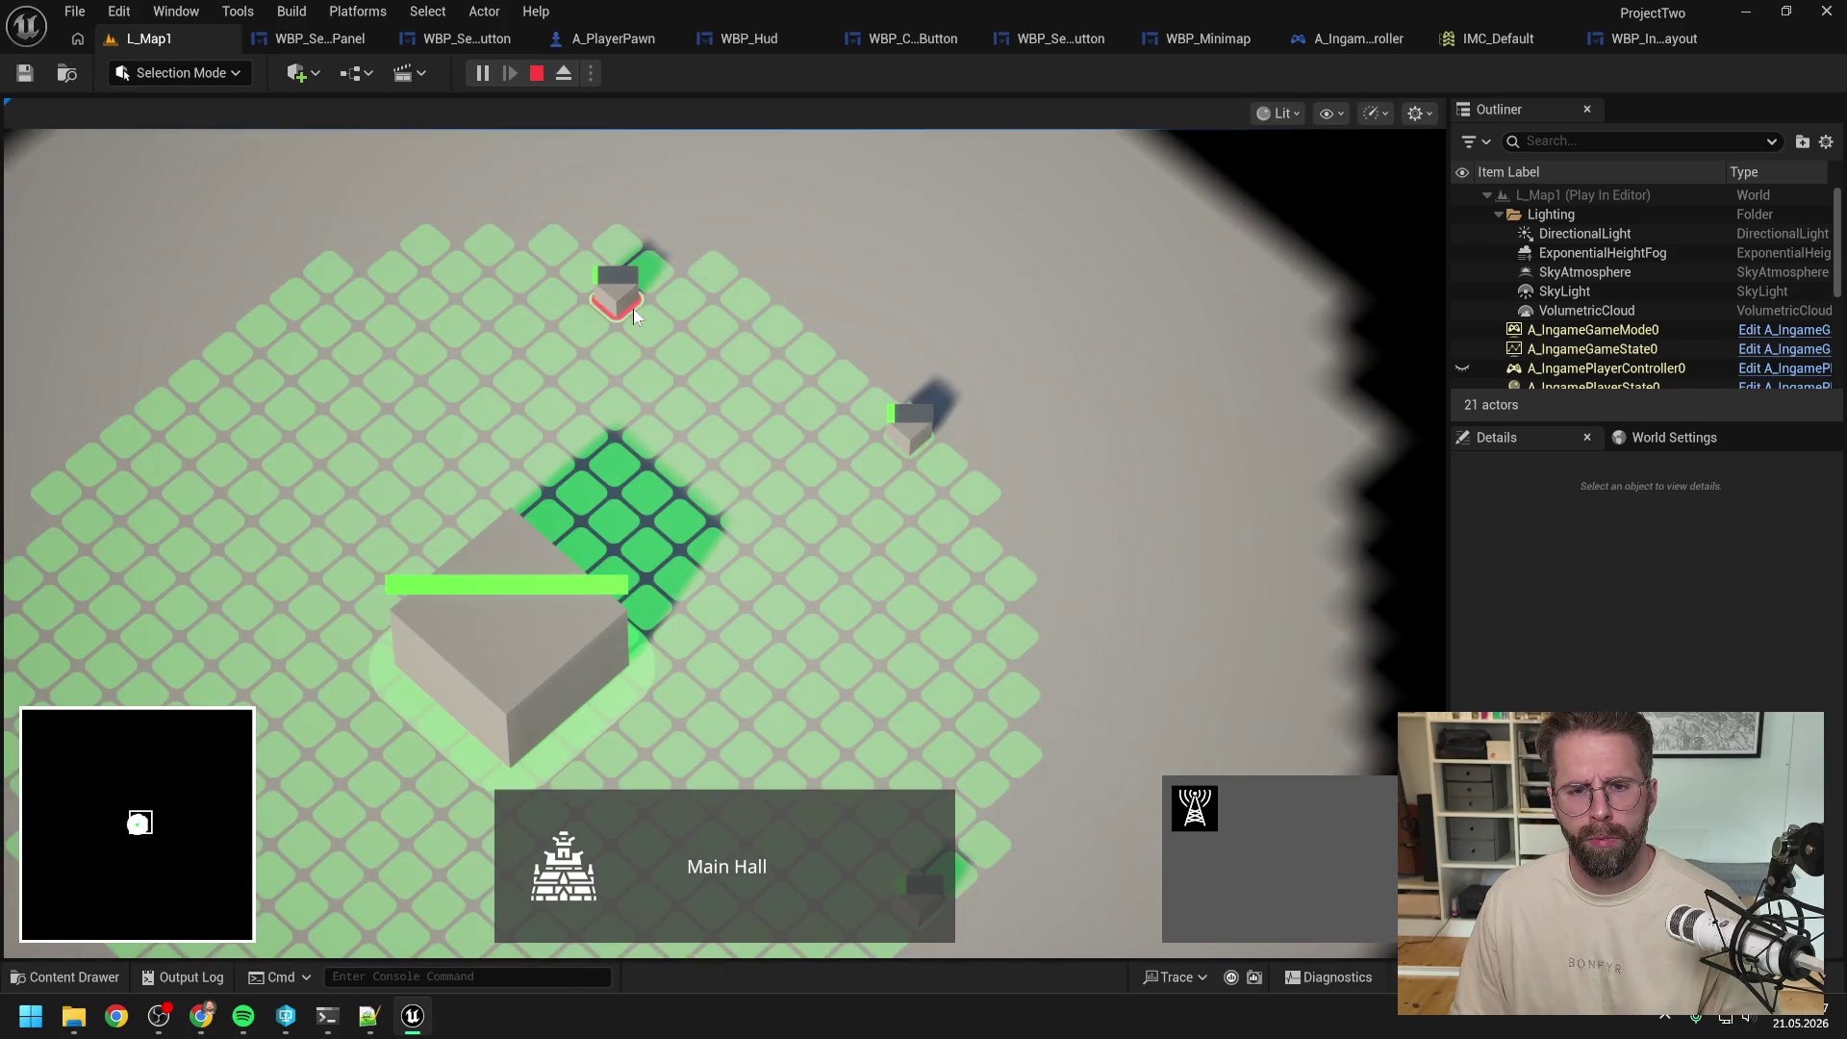
left_click(908, 441)
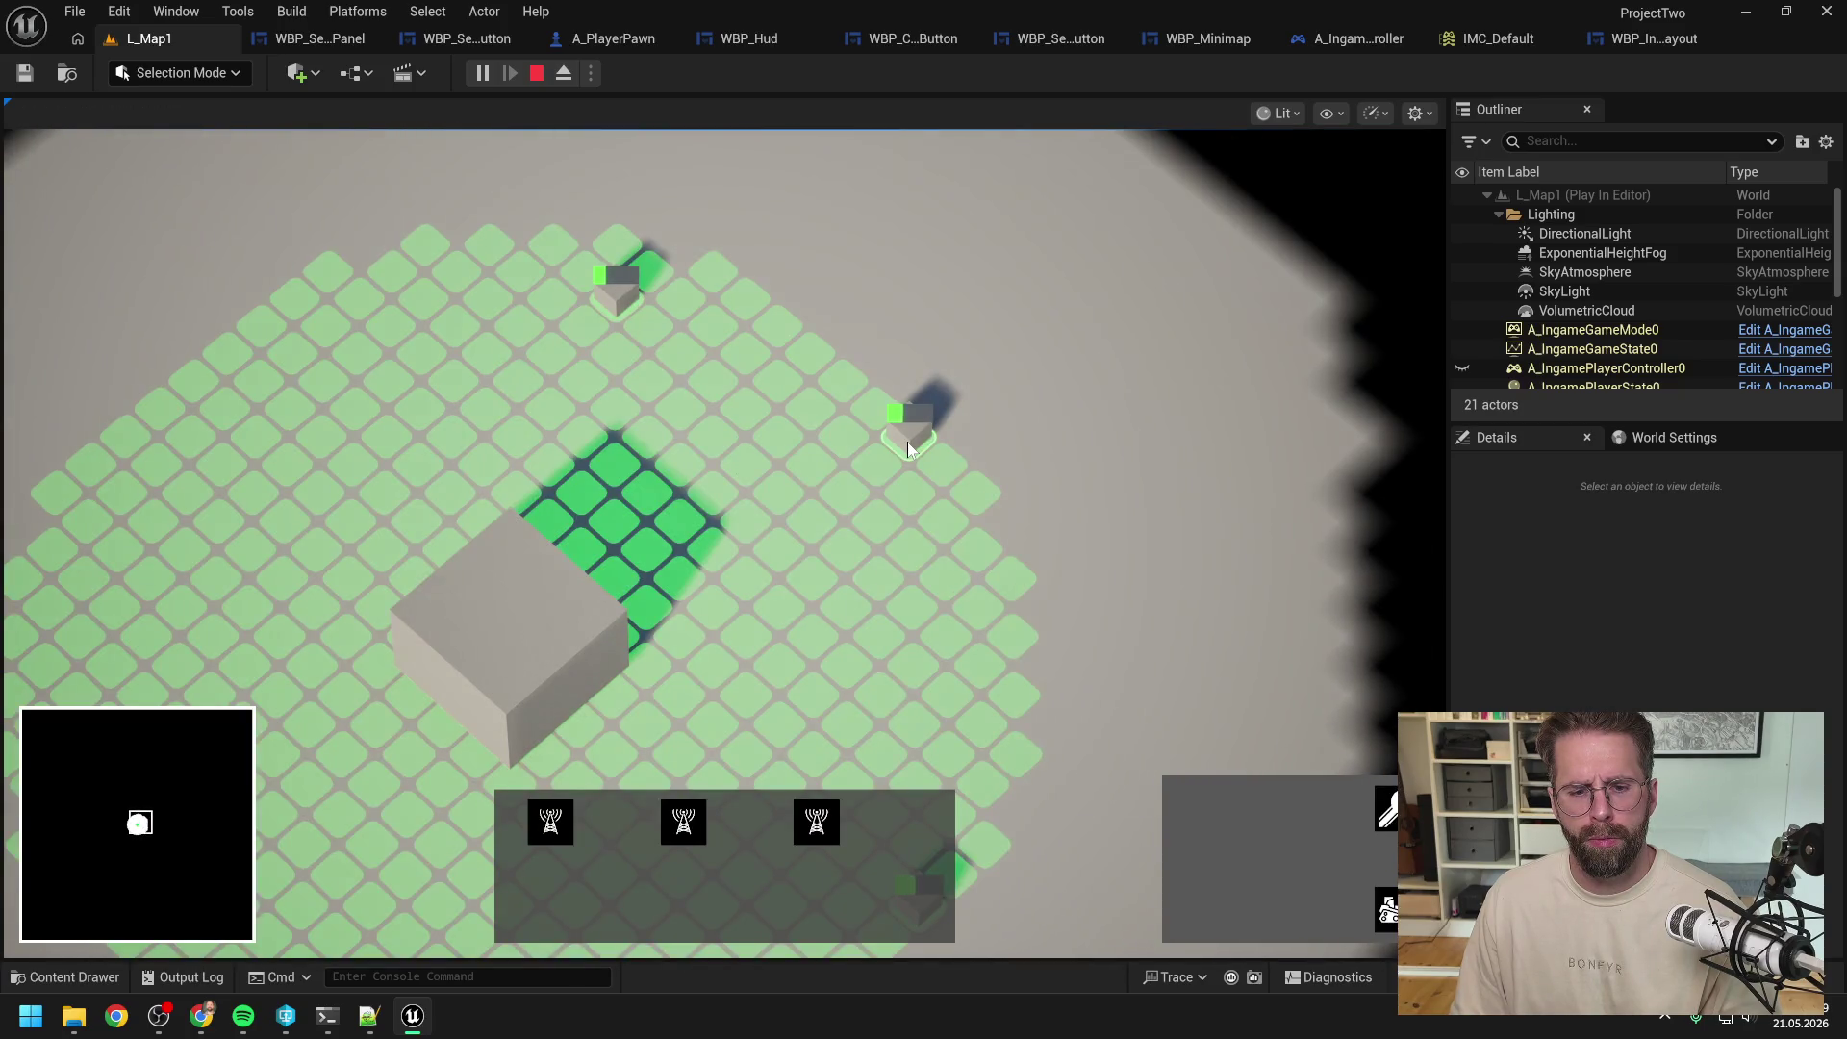
scroll(908, 442, "down", 3)
left_click(553, 441)
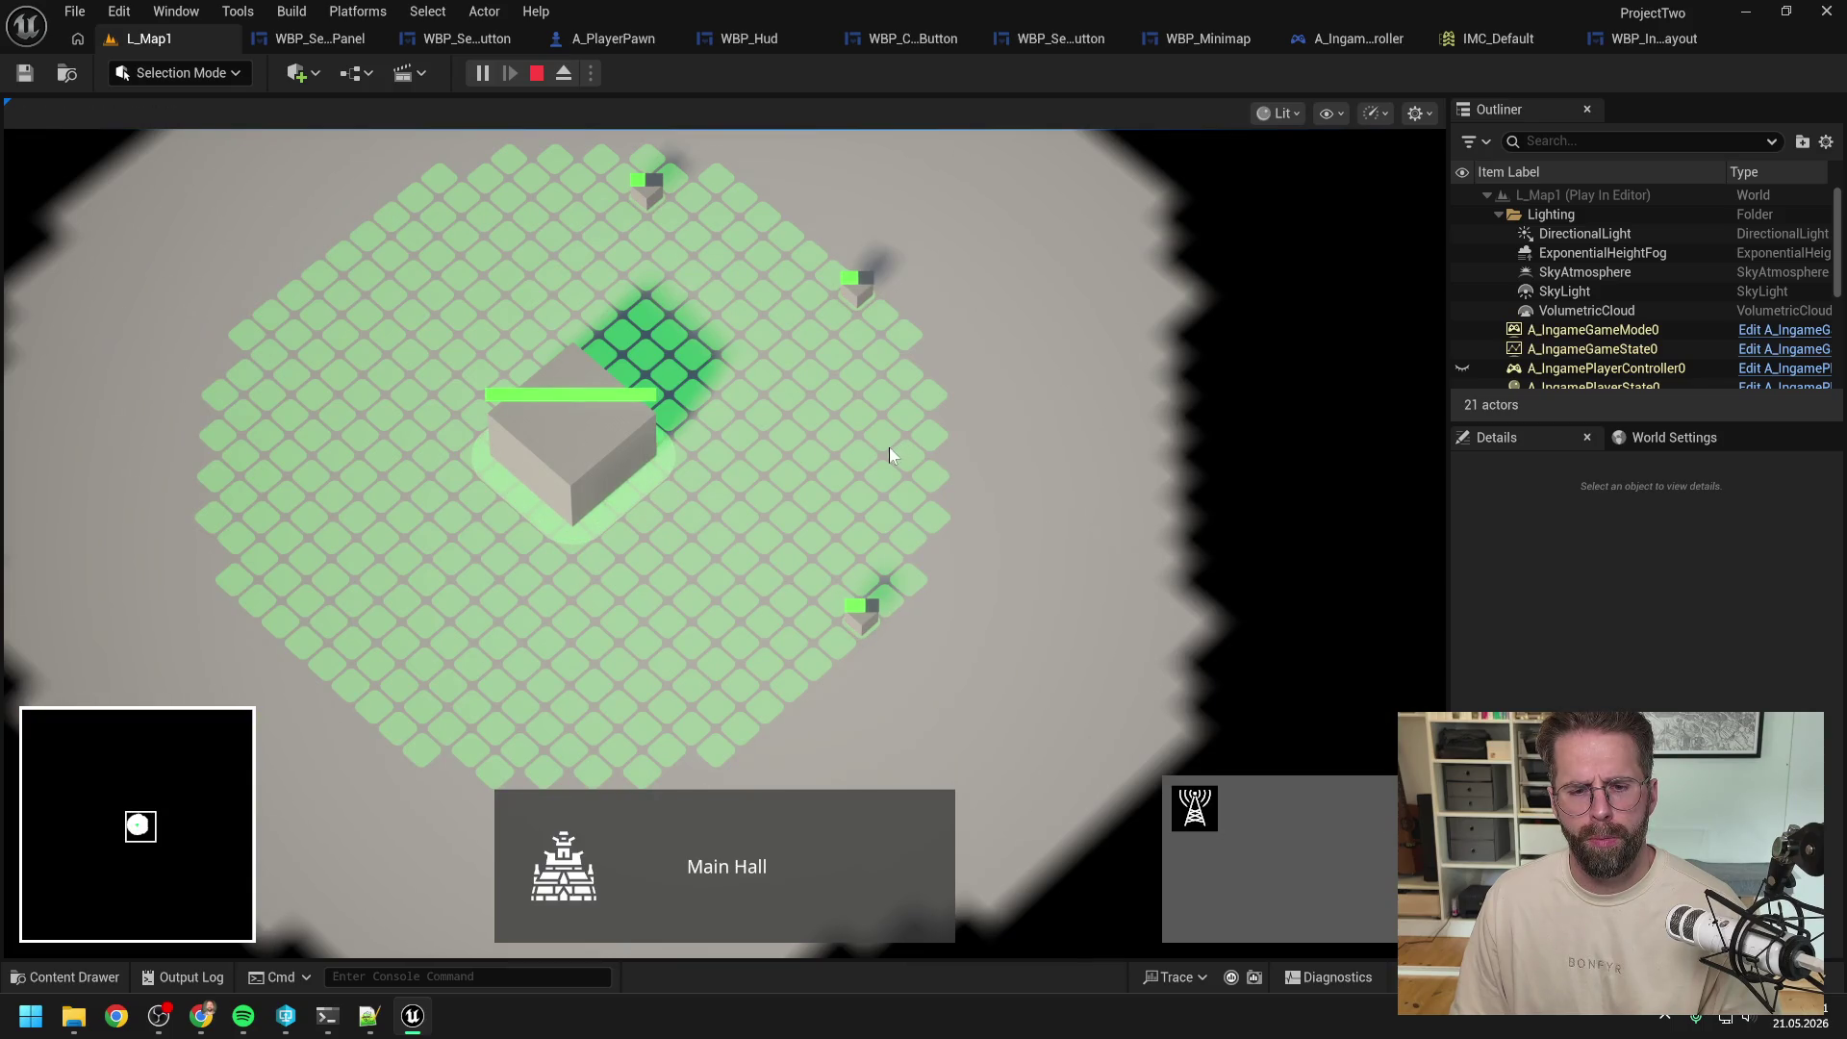
left_click(861, 618)
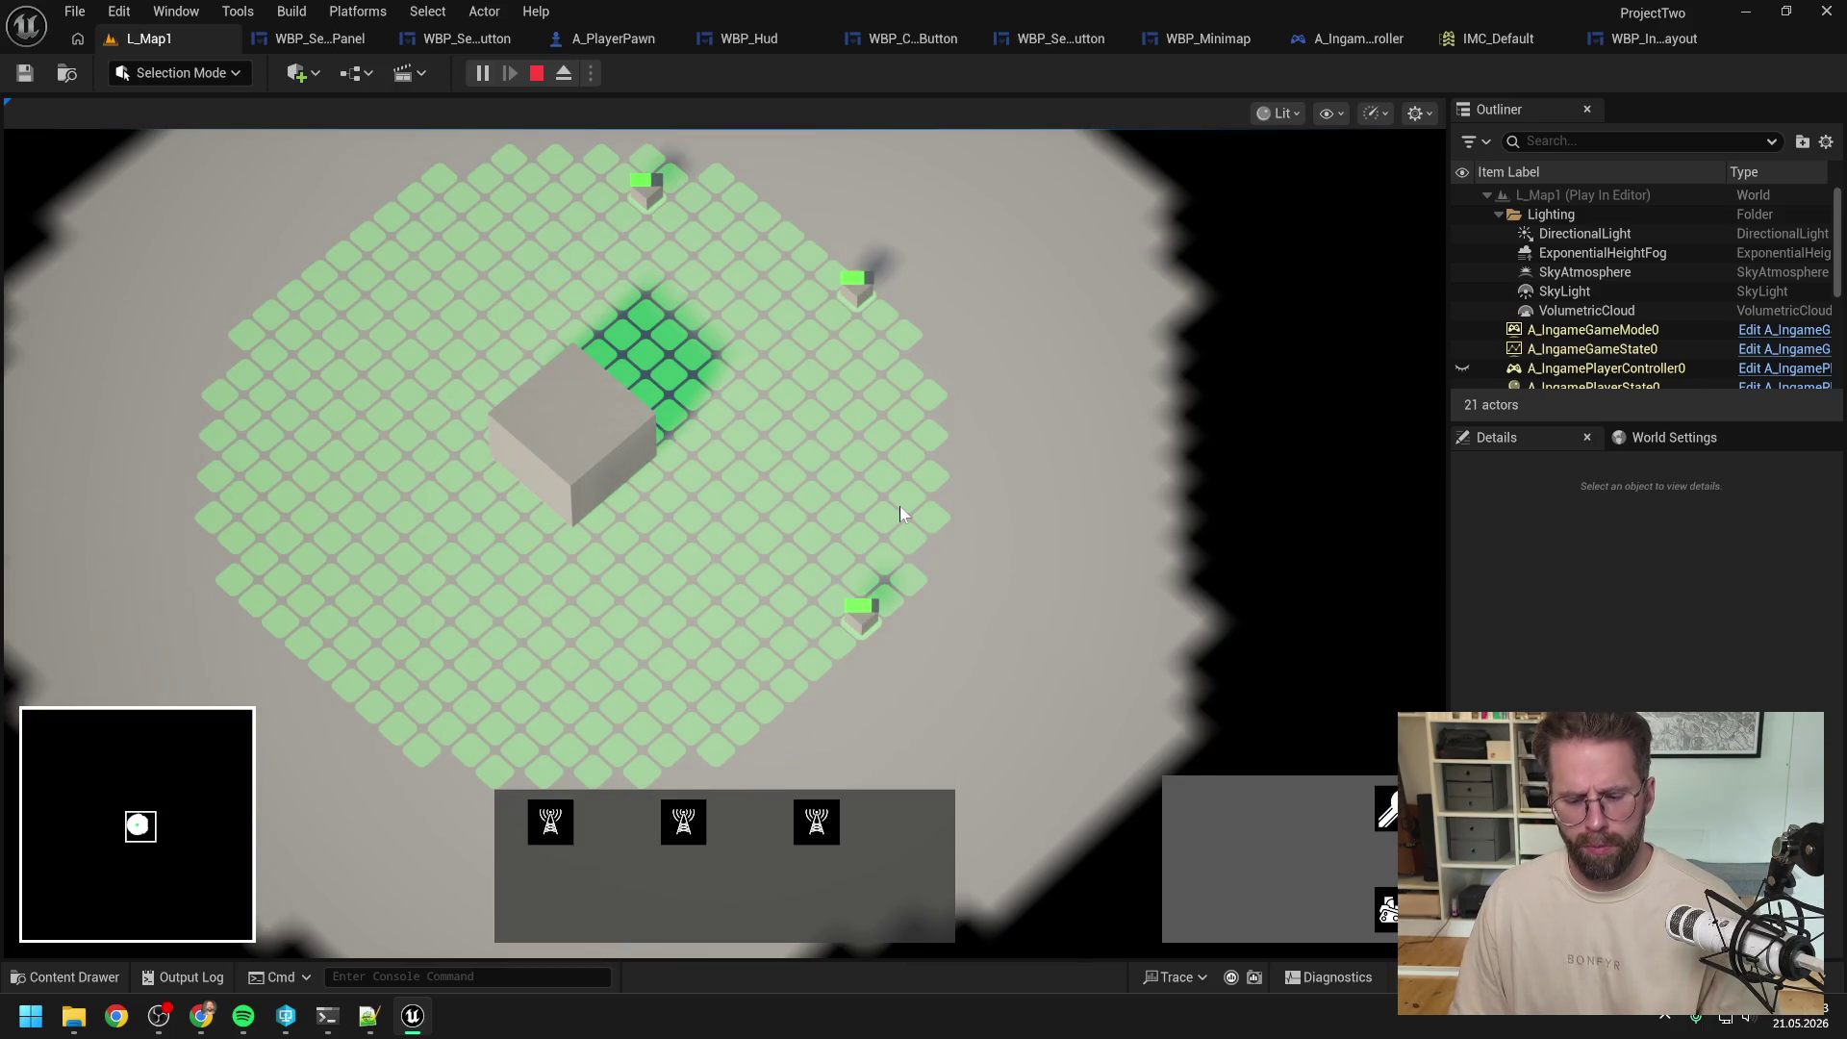
key("Escape")
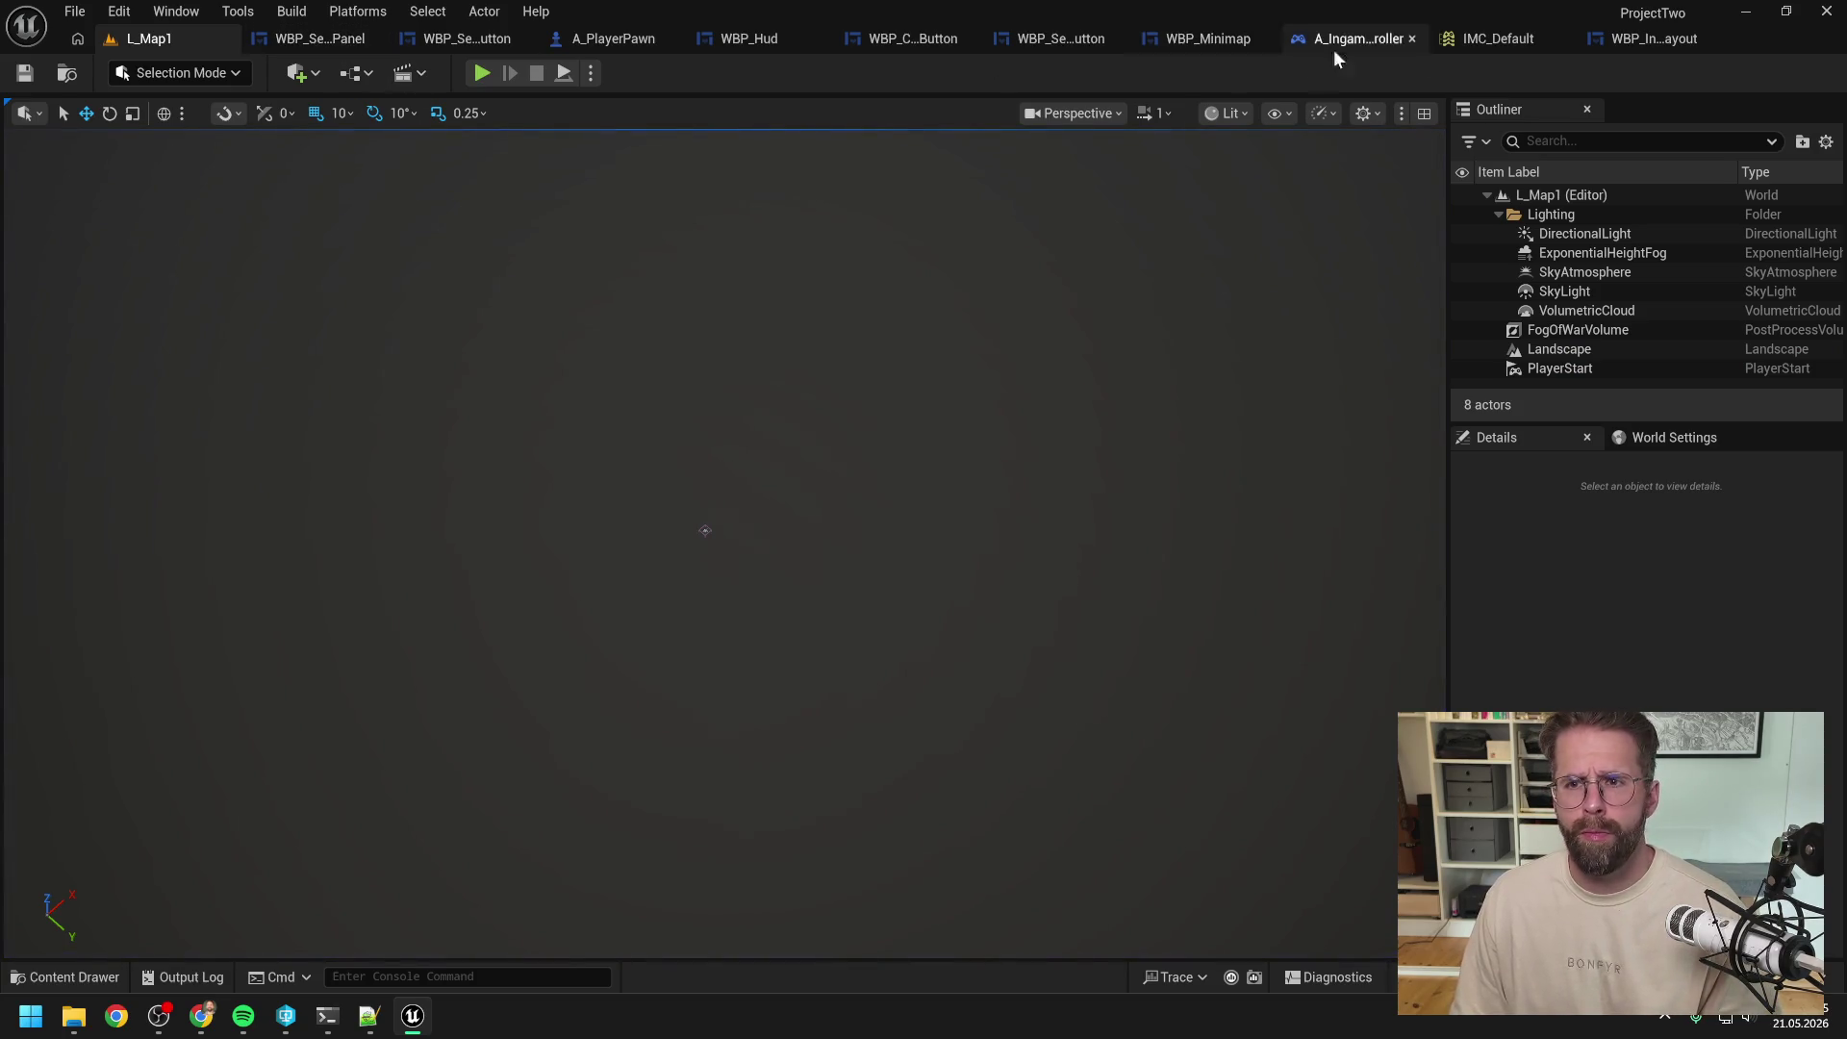
left_click(1379, 37)
Step: Reconnect IA_Select's Started, Completed and Canceled pins to Handle Select Input and recompile
scroll(780, 394, "up", 2)
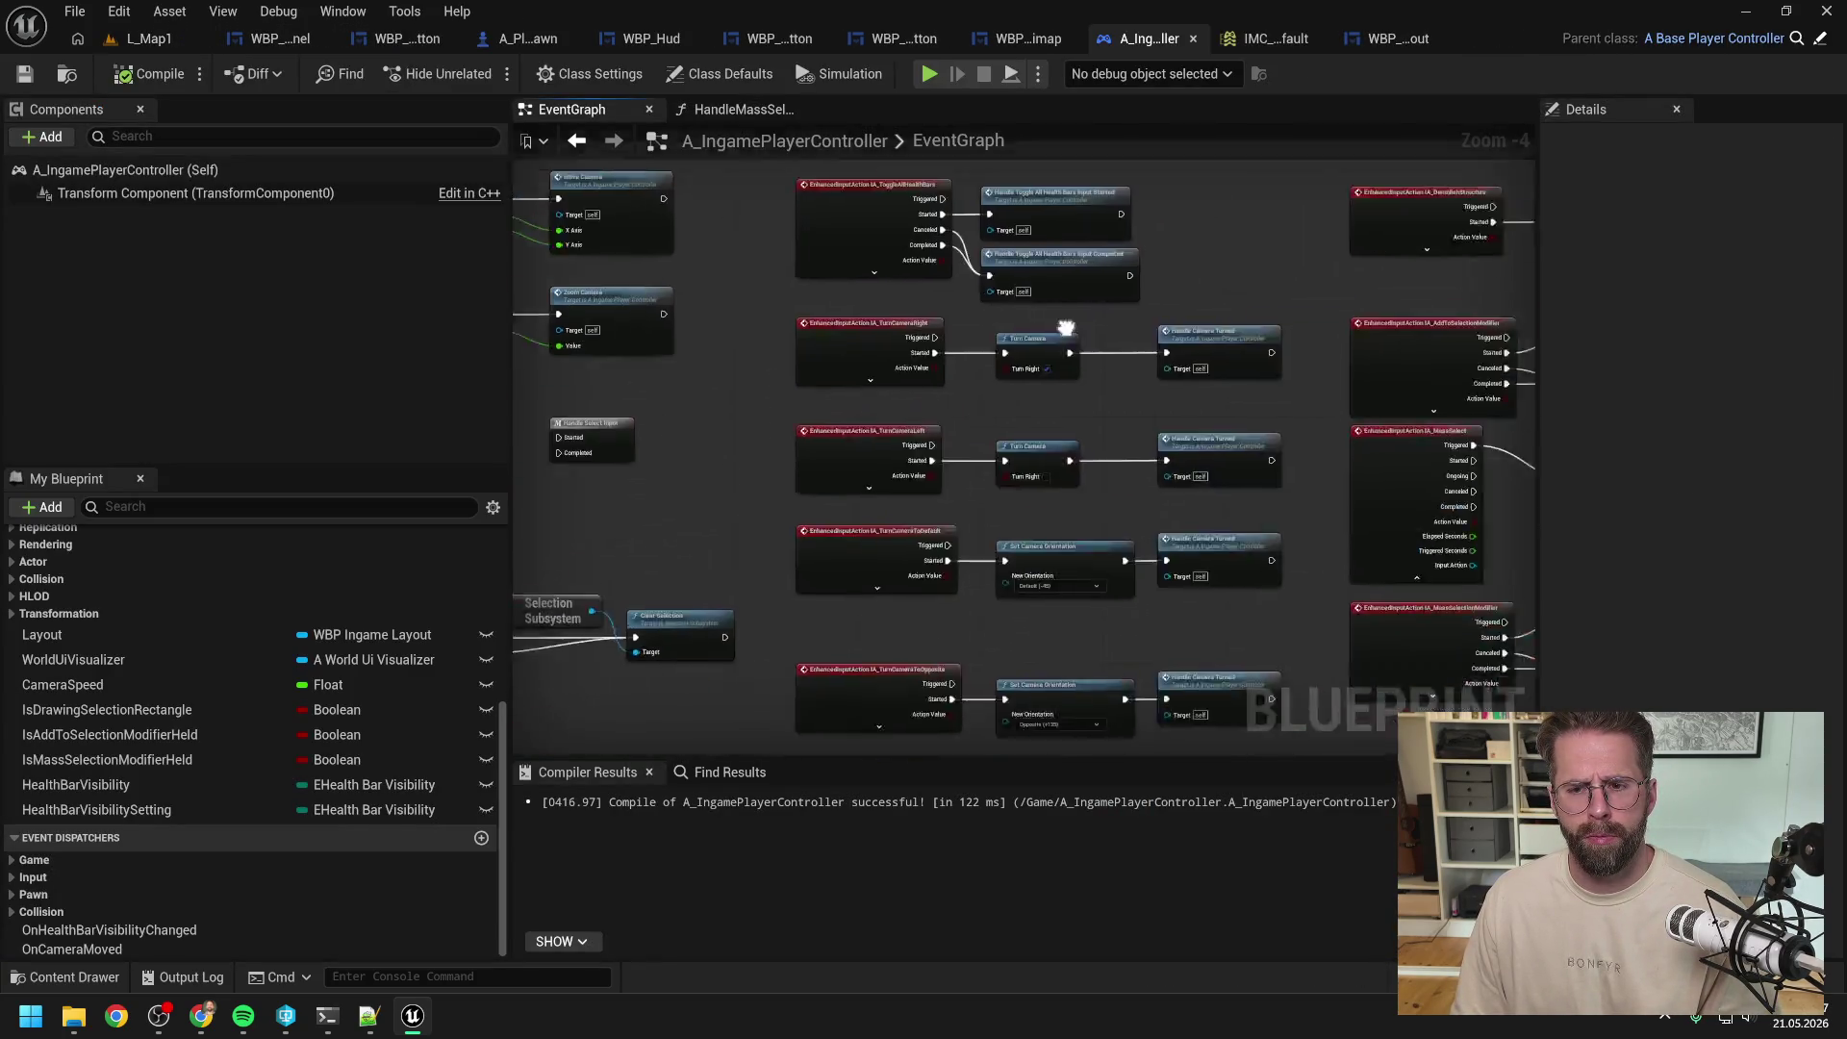
scroll(812, 391, "up", 3)
left_click(768, 412)
left_click_drag(817, 385, 980, 386)
left_click_drag(816, 478, 980, 418)
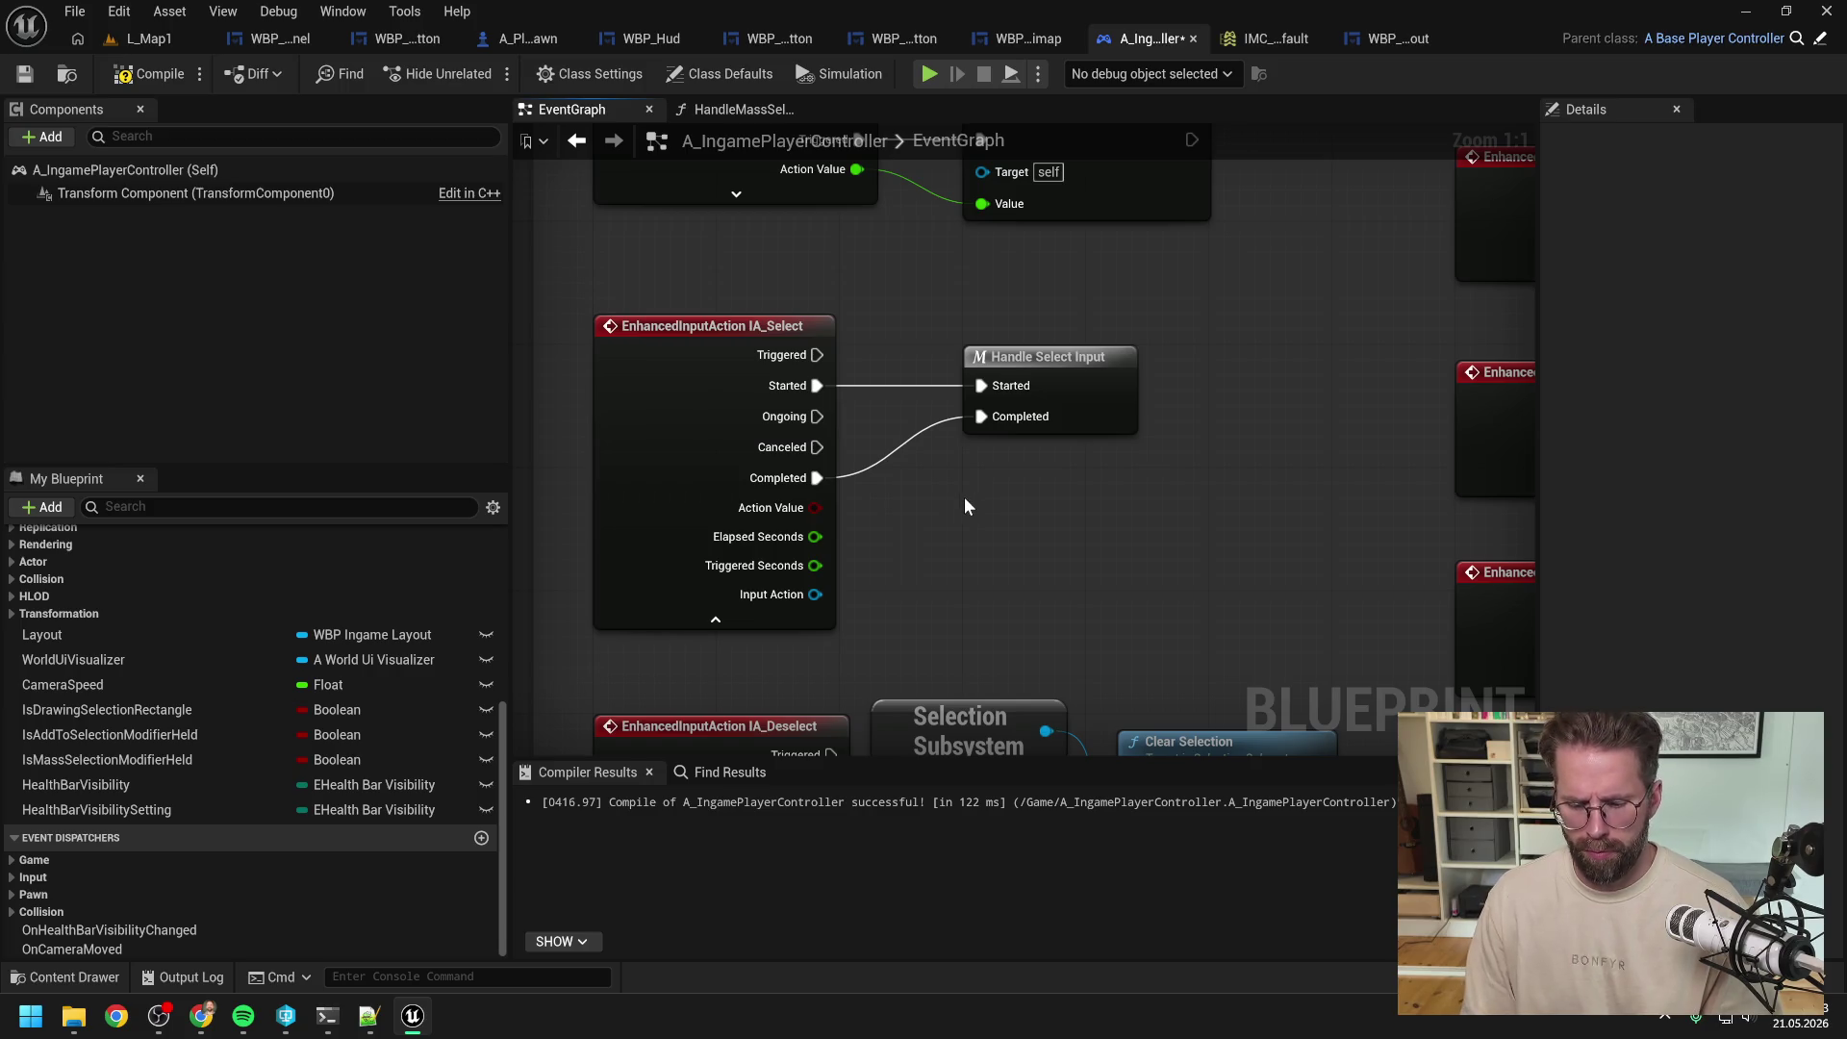
left_click_drag(816, 447, 980, 417)
left_click(148, 72)
left_click(327, 1016)
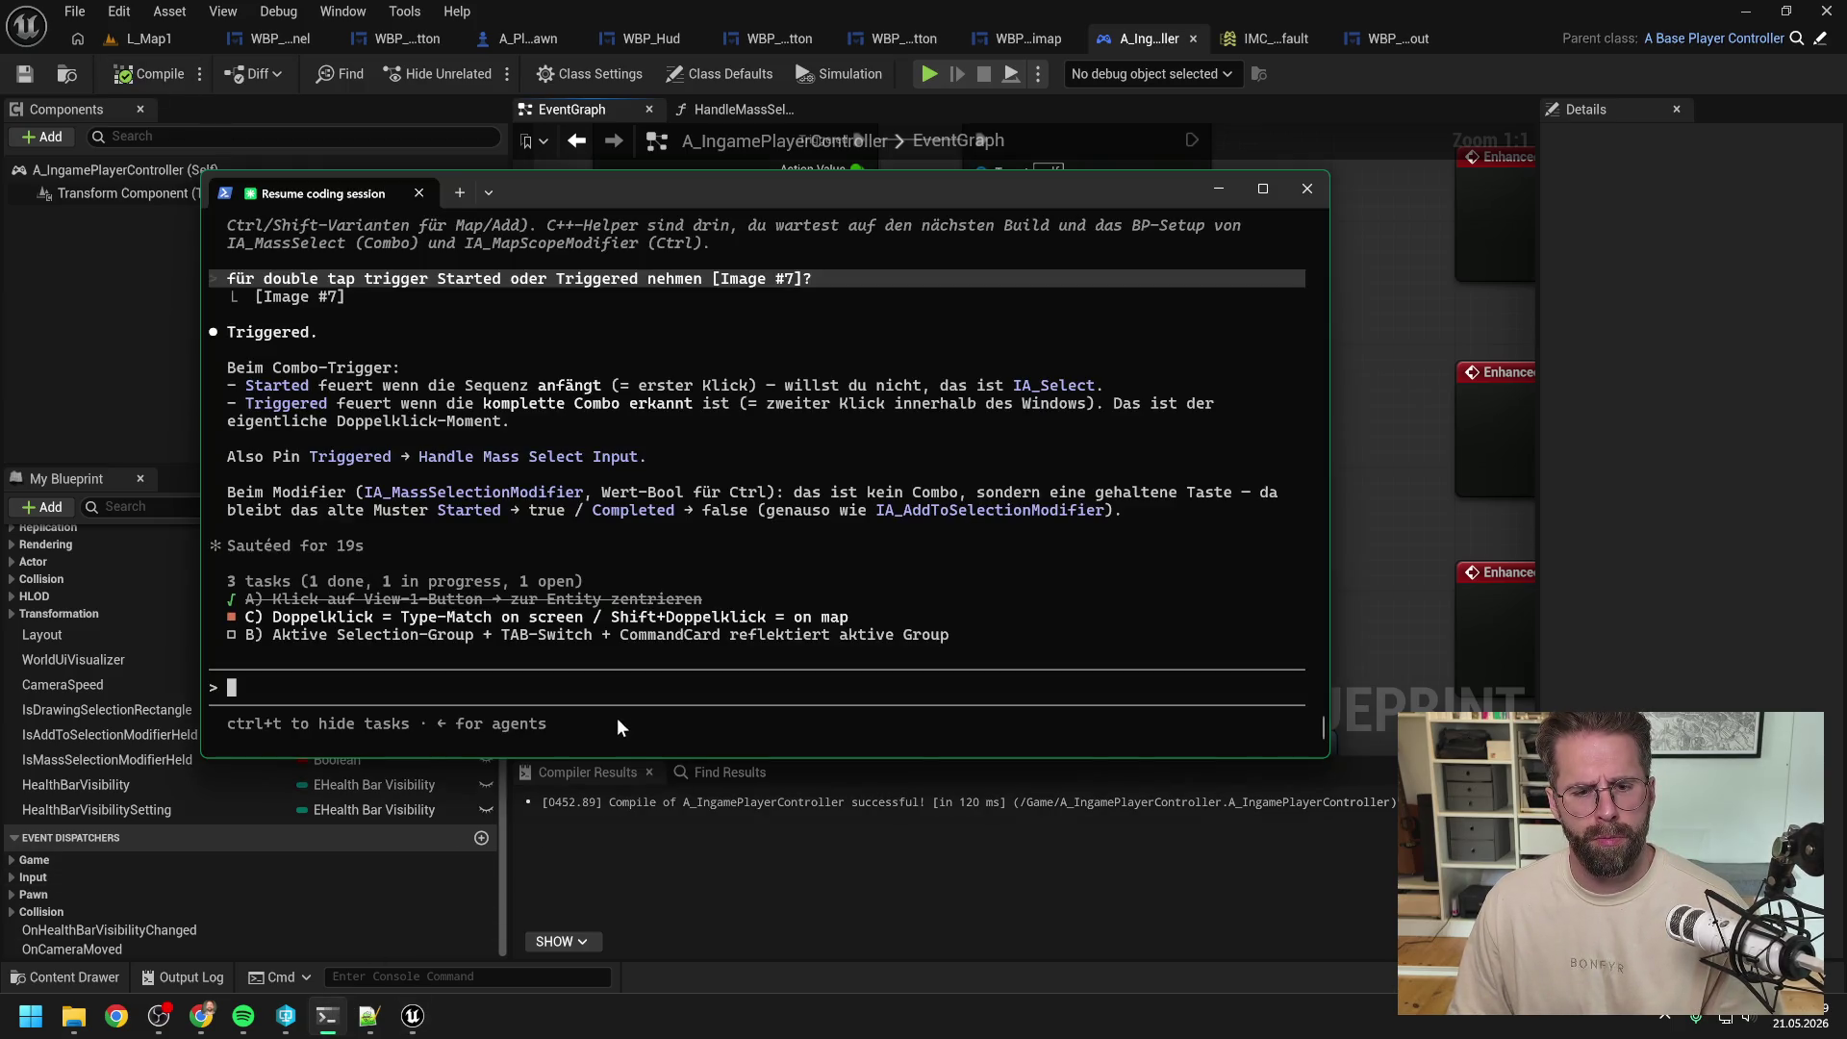
Step: Tell Claude, with a pasted screenshot, that MassSelect fails while IA_Select (left mouse button) is active
type("Mein IA_Select (auch linke Maustaste) sch")
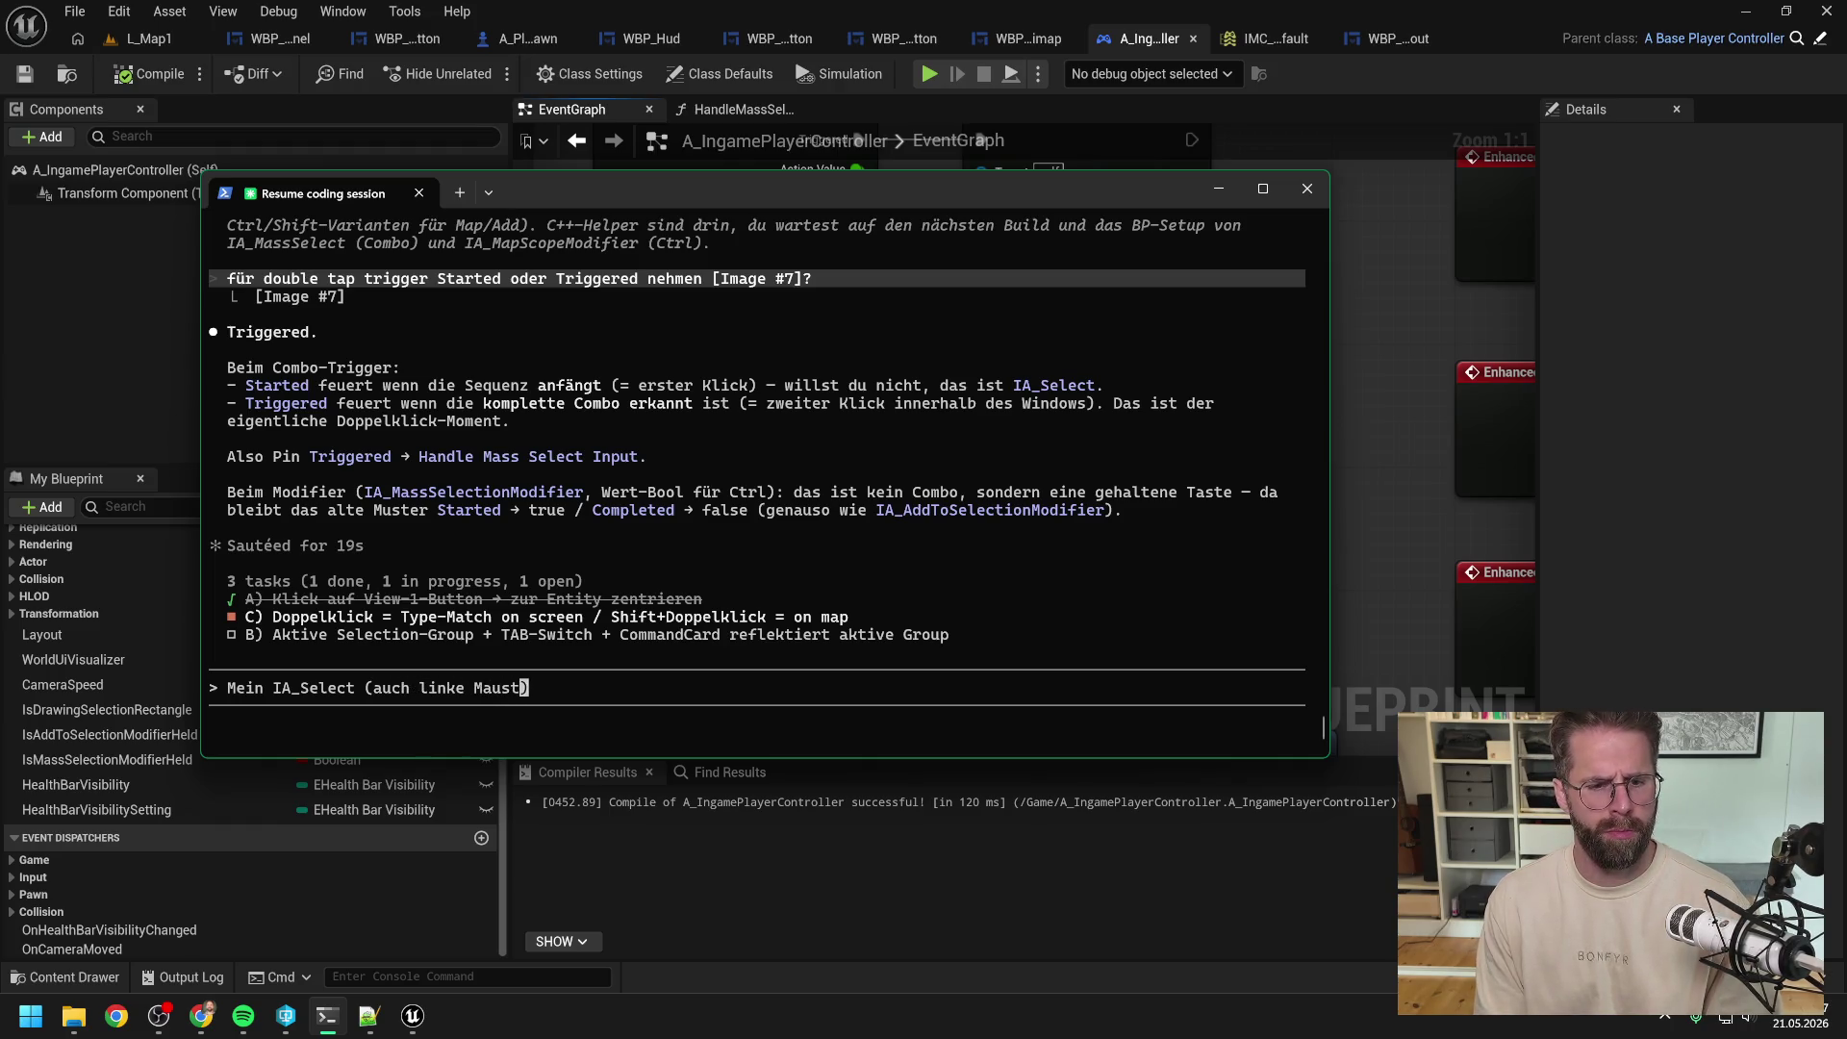
type("eint im Konfli")
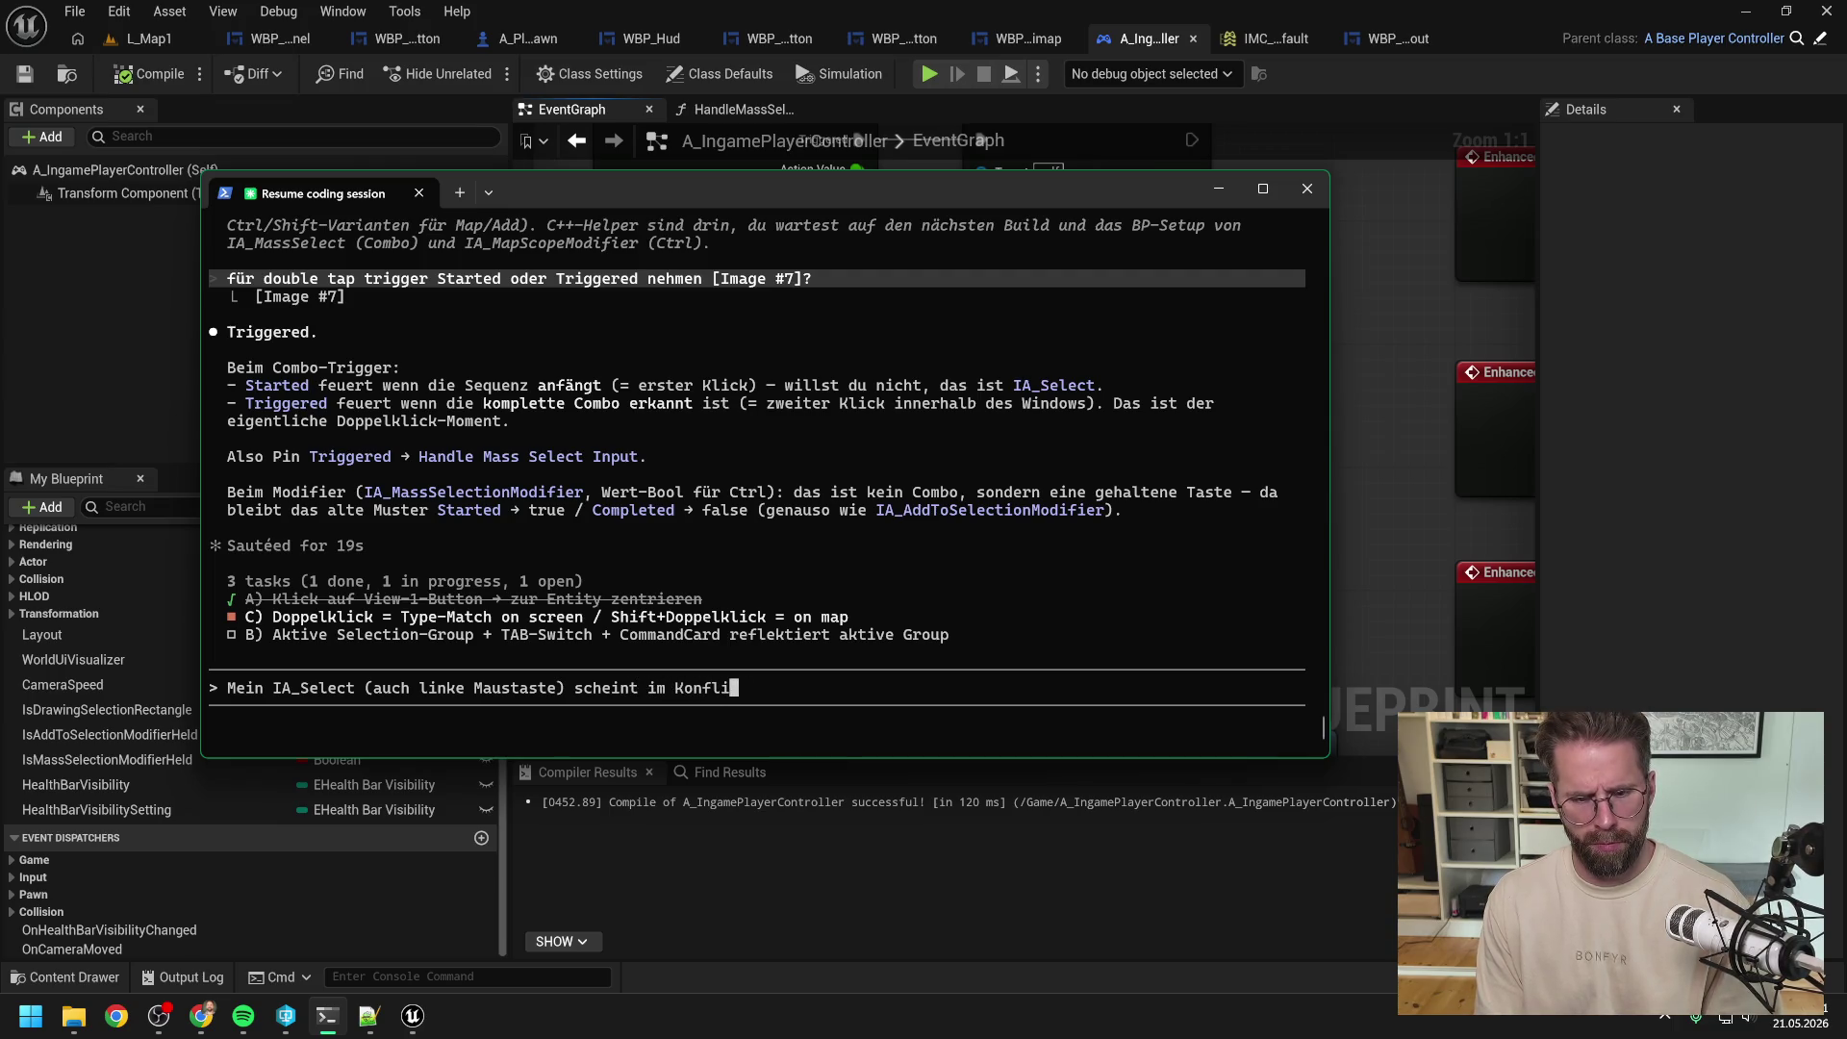
type("kt zu stehen, ")
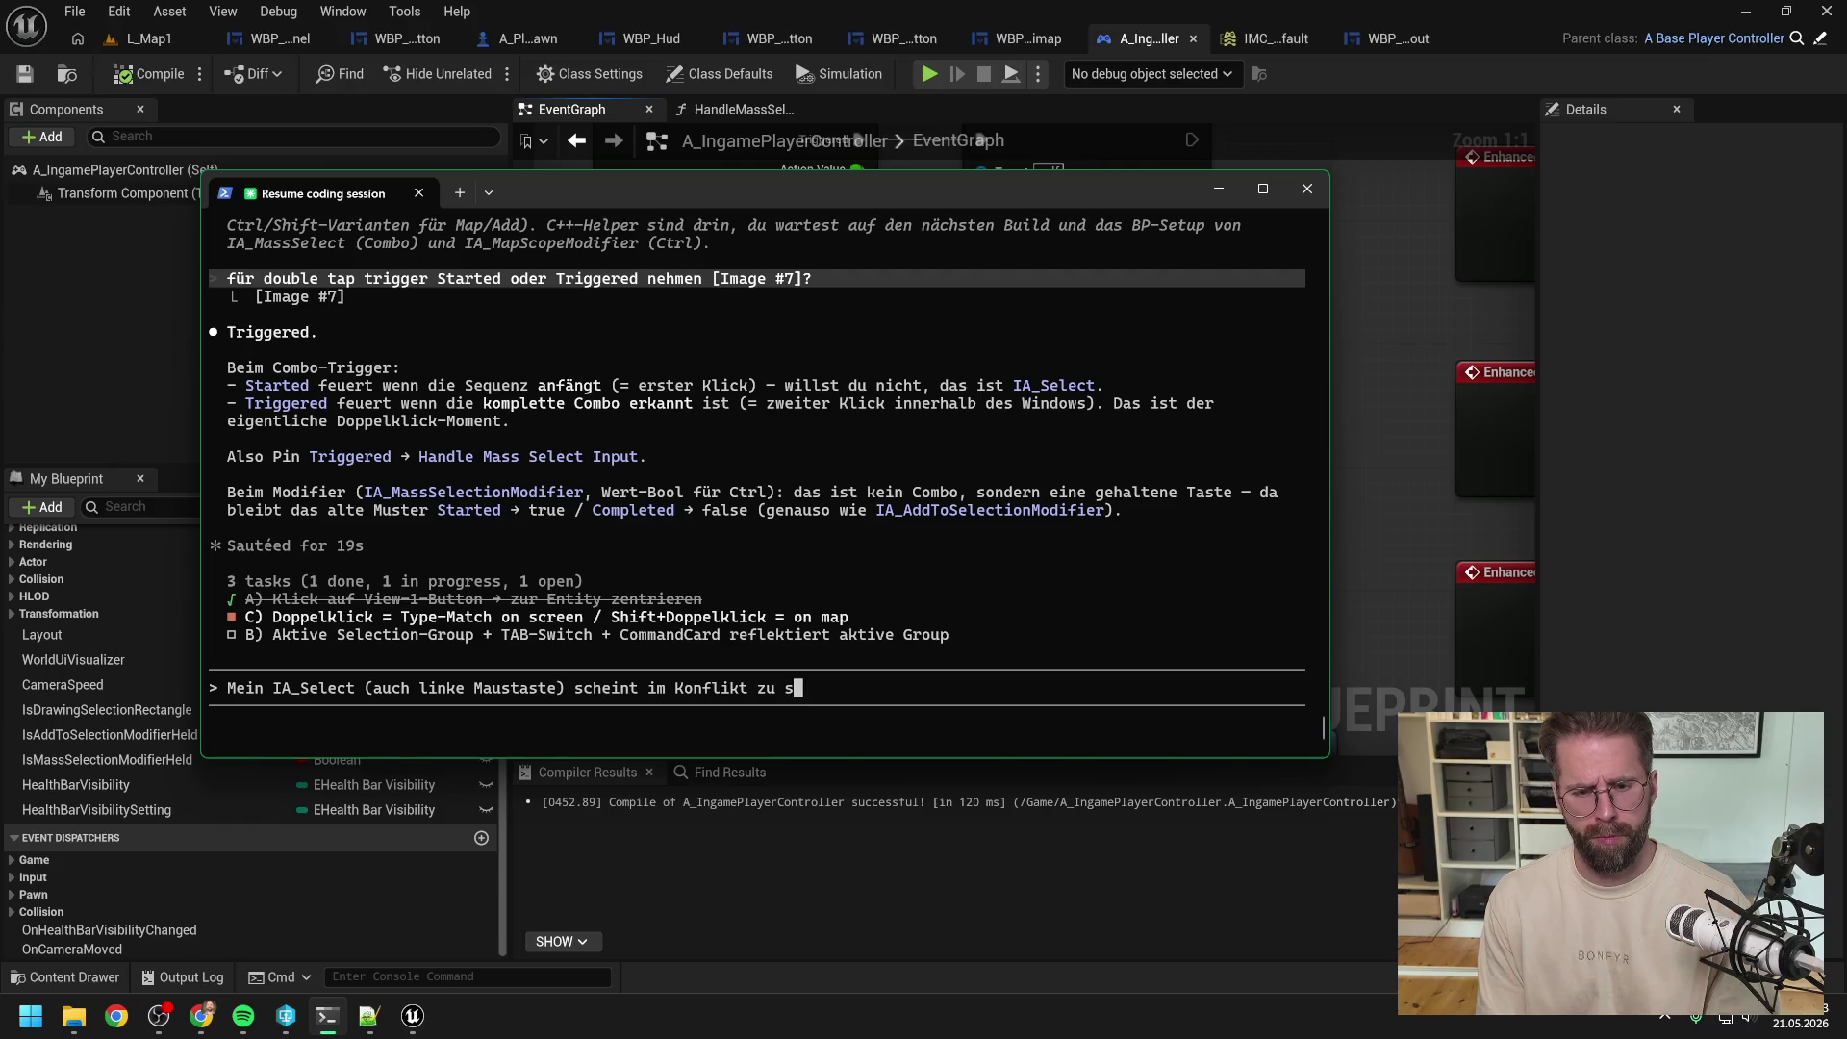
type("nn der aktiv ist")
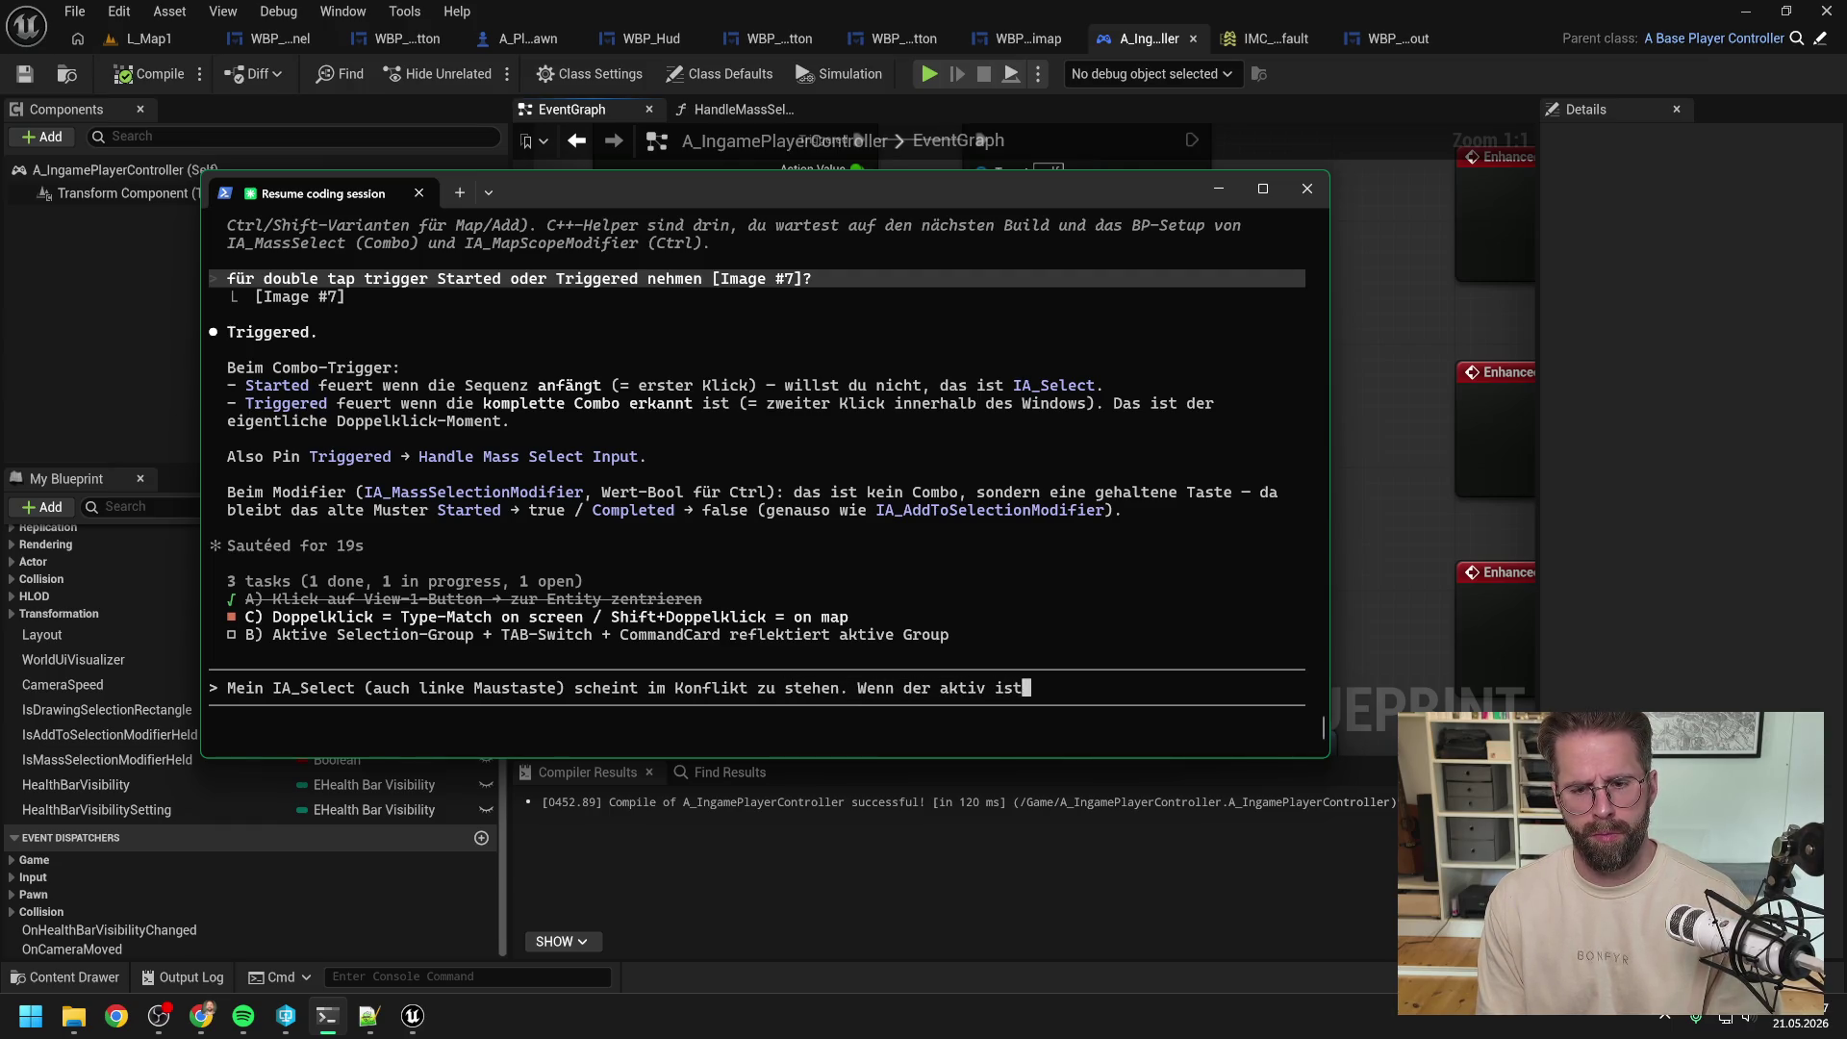
type(", geht ")
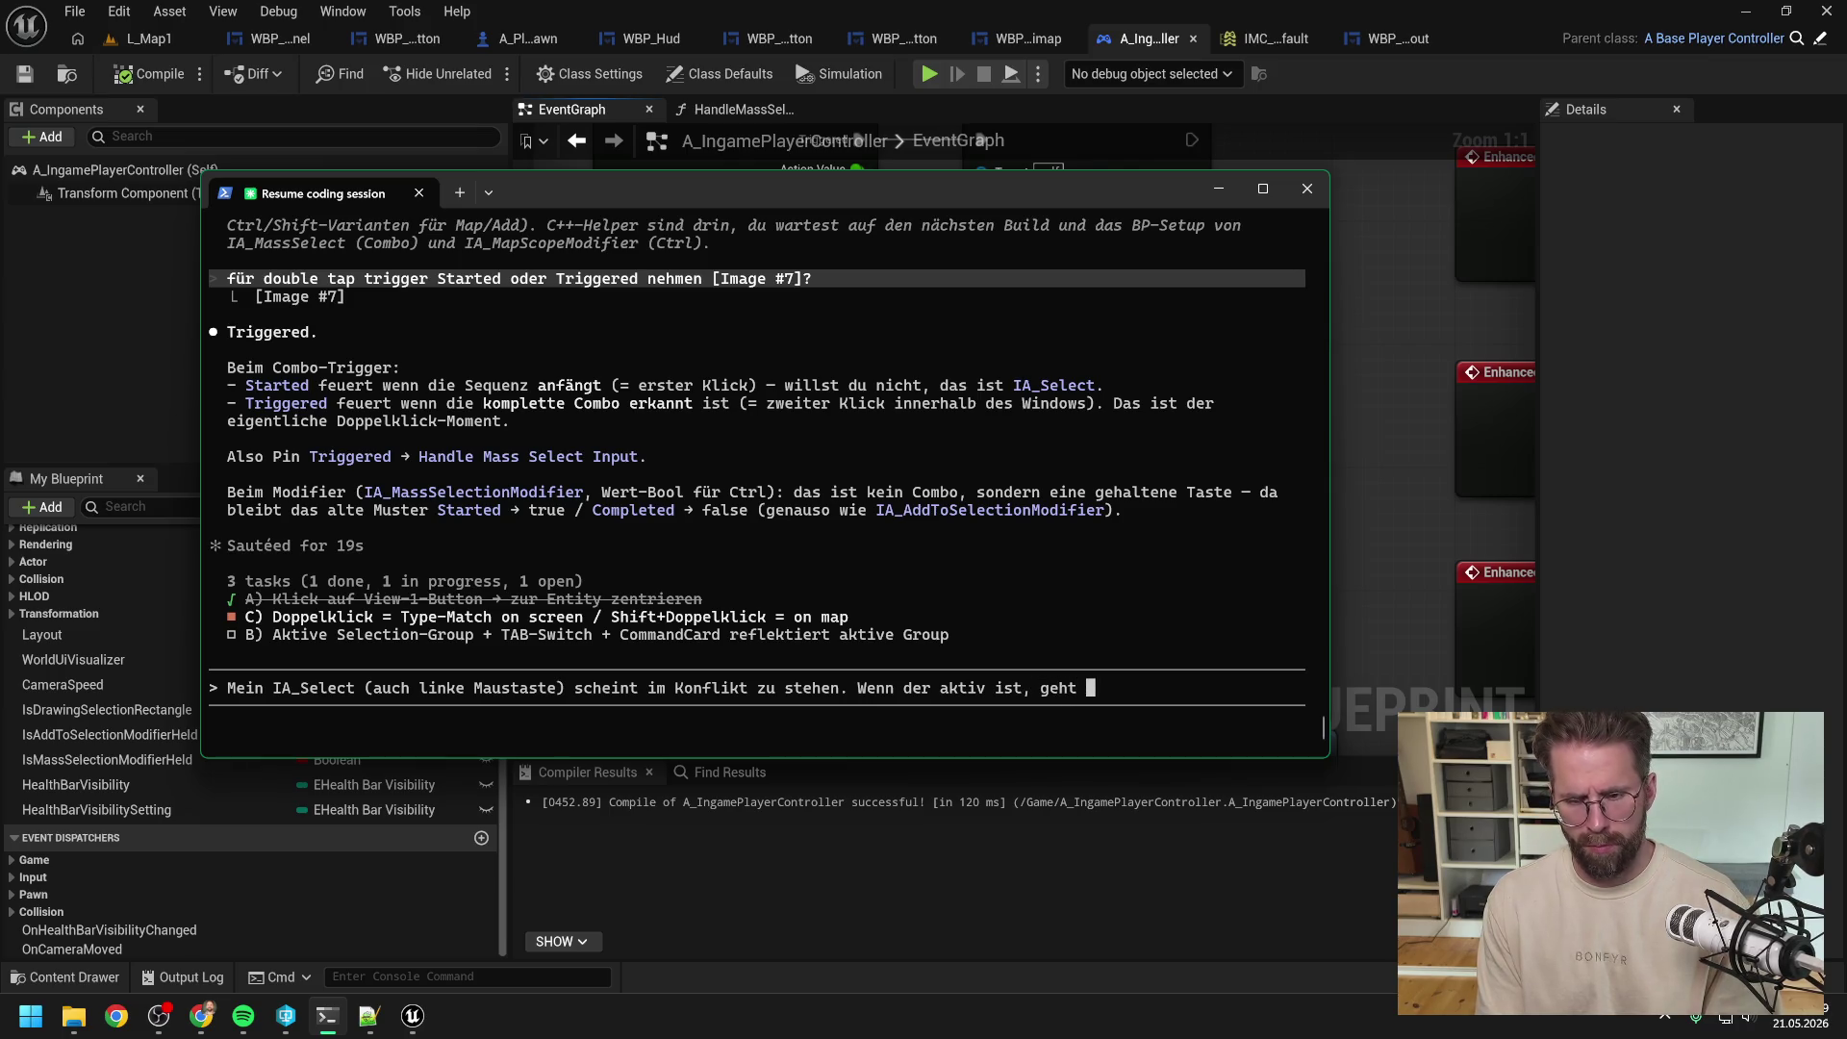
type("MassSelect nicht")
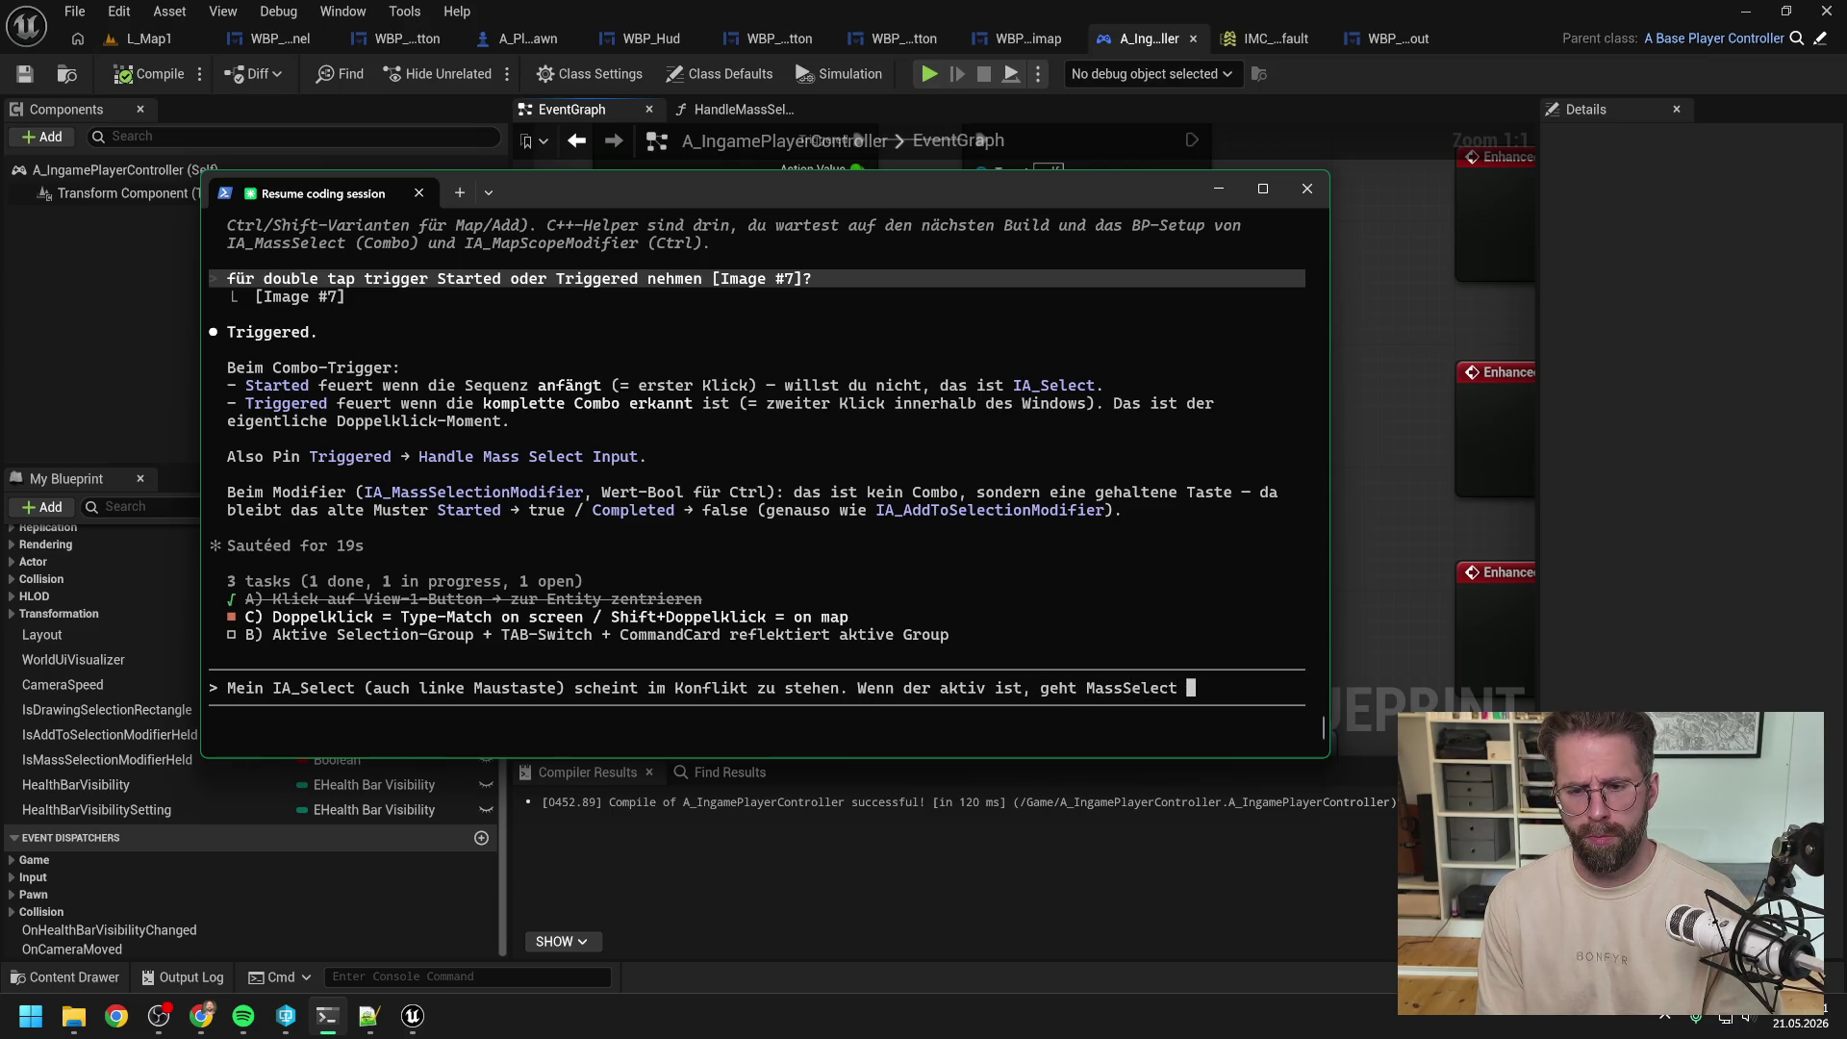
key("ctrl+v")
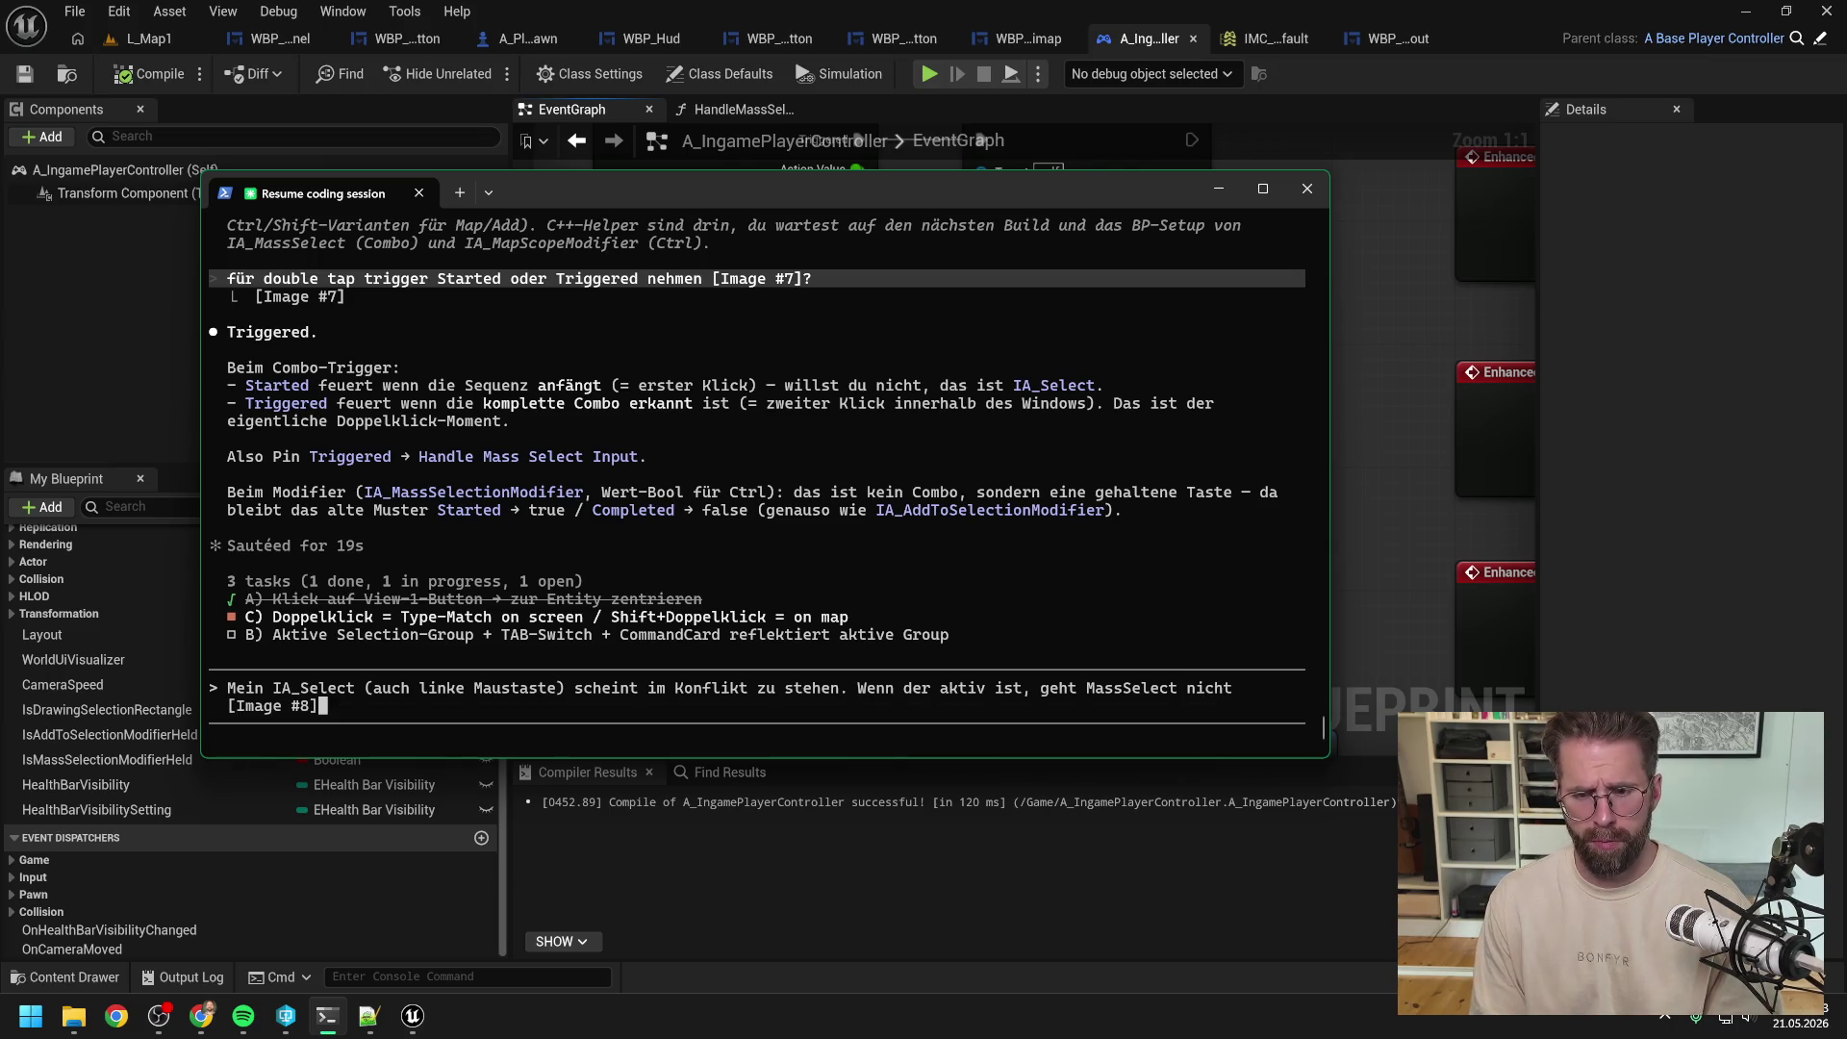
key("Return")
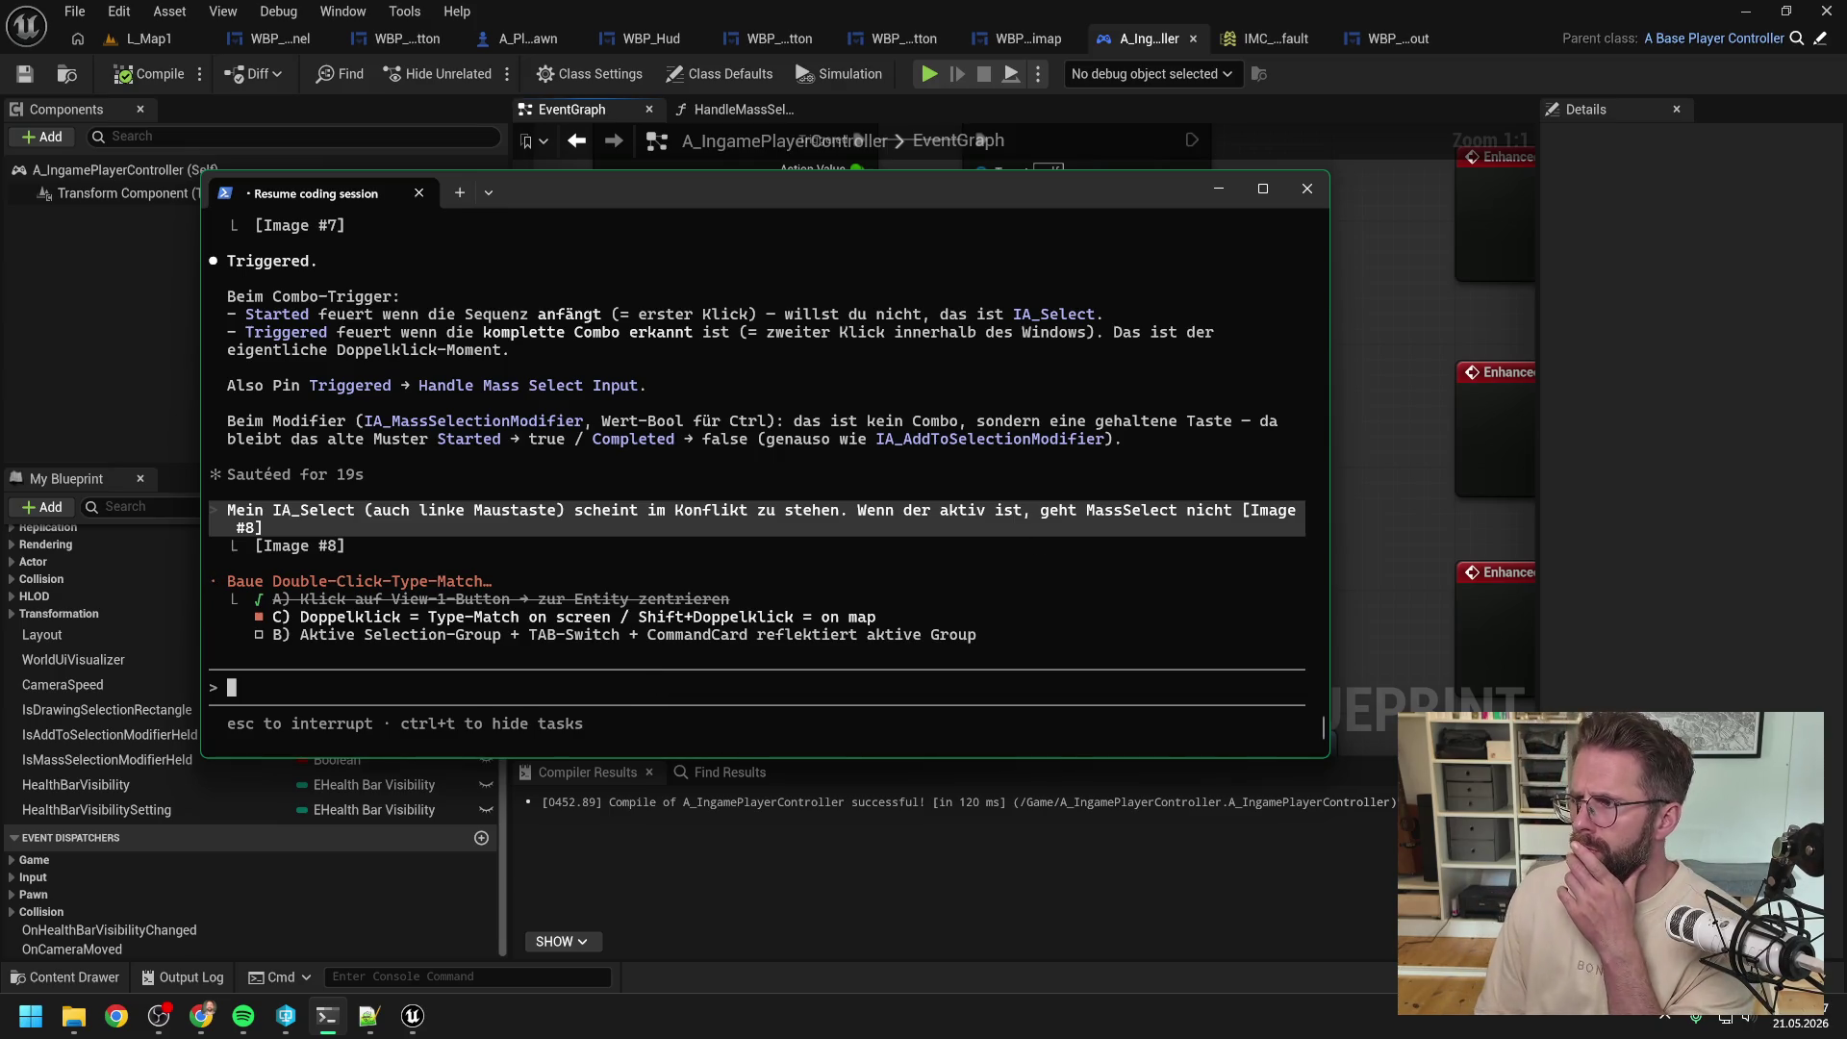
left_click(1407, 433)
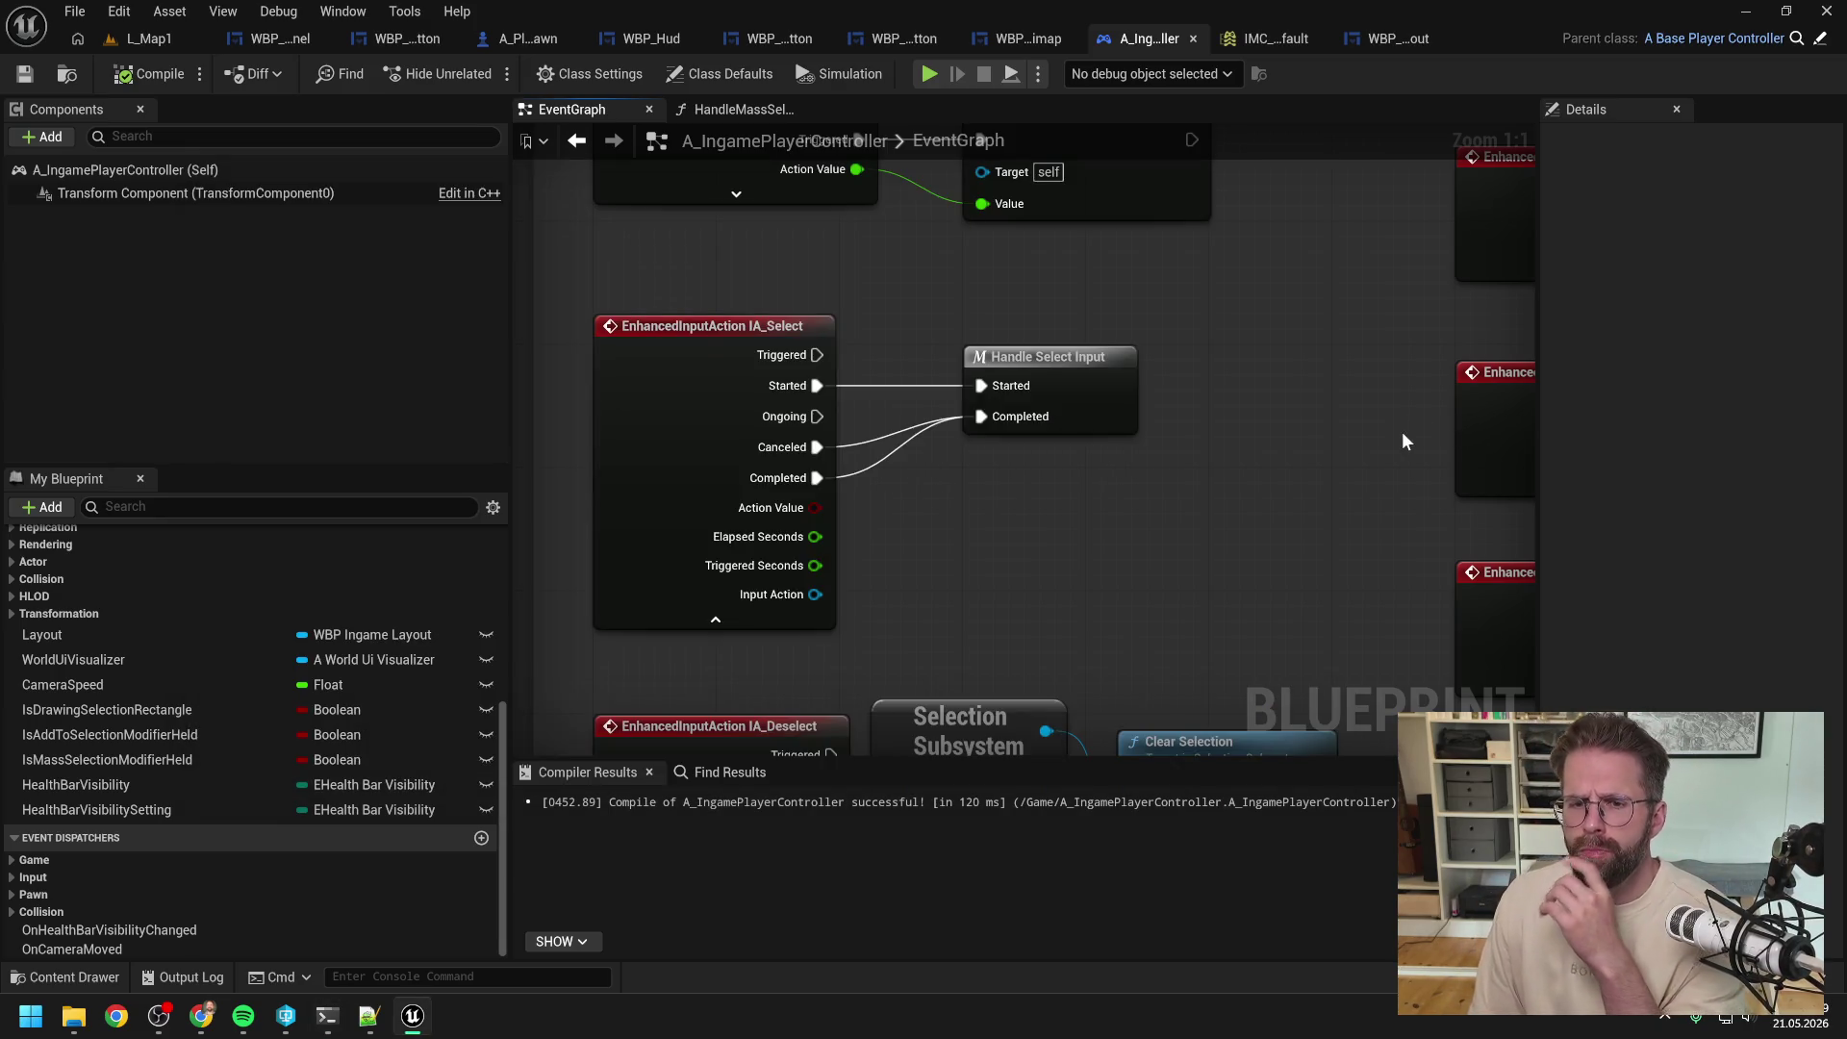
Step: Inspect the IA_MassSelect node, then check IMC_Default's Left Mouse Button Repeated Tap trigger of 2 taps
scroll(1399, 431, "down", 3)
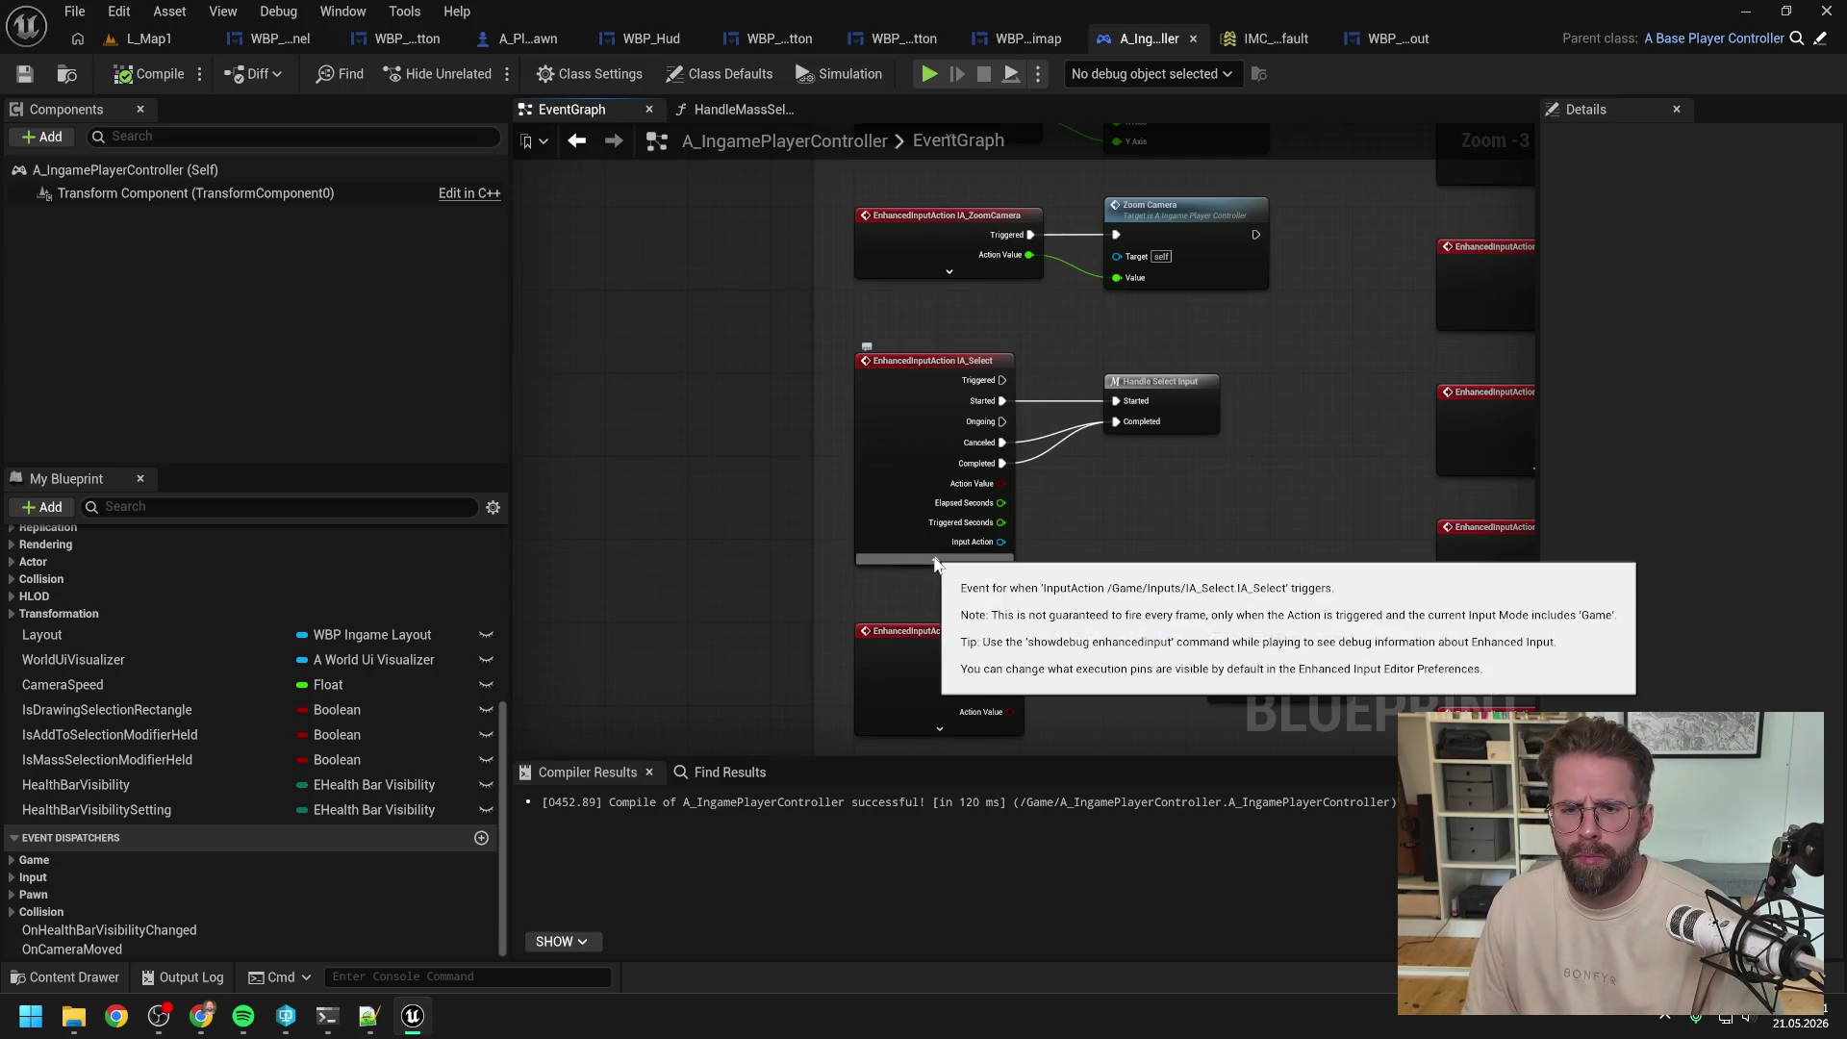
scroll(1022, 466, "down", 2)
scroll(1180, 497, "up", 3)
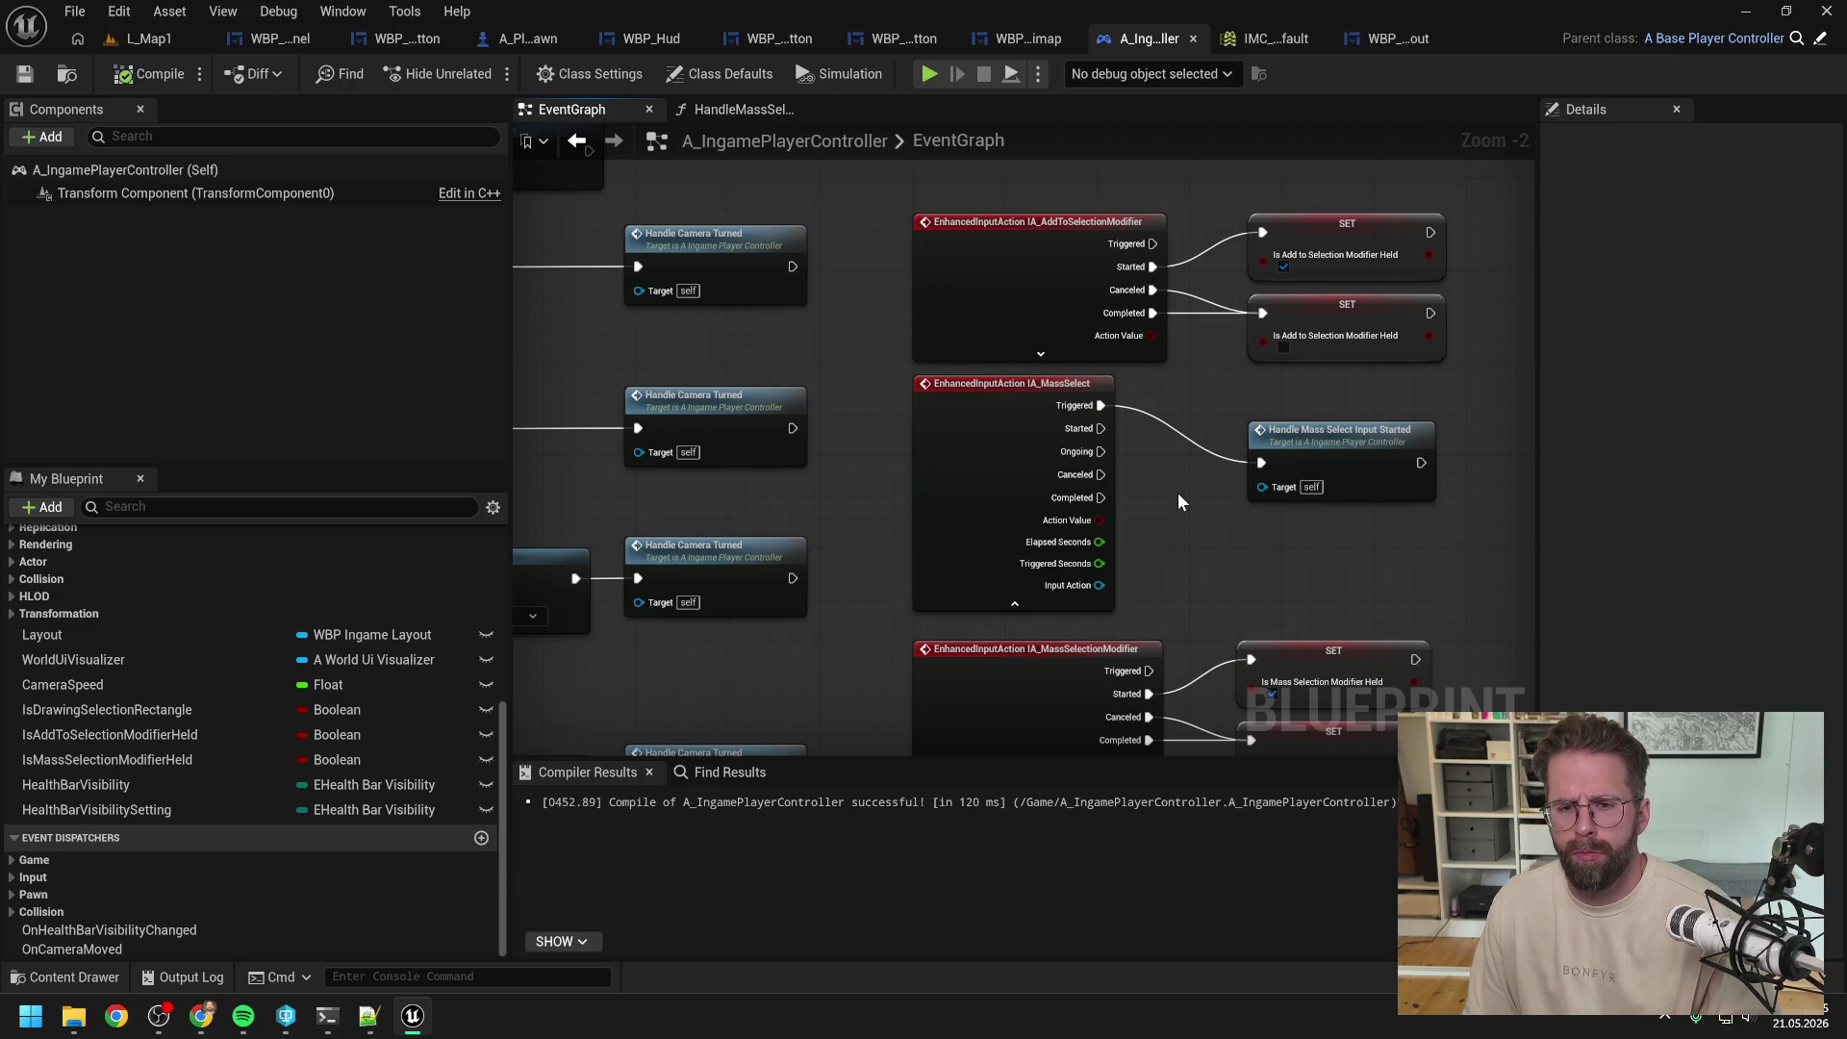
mouse_move(960, 457)
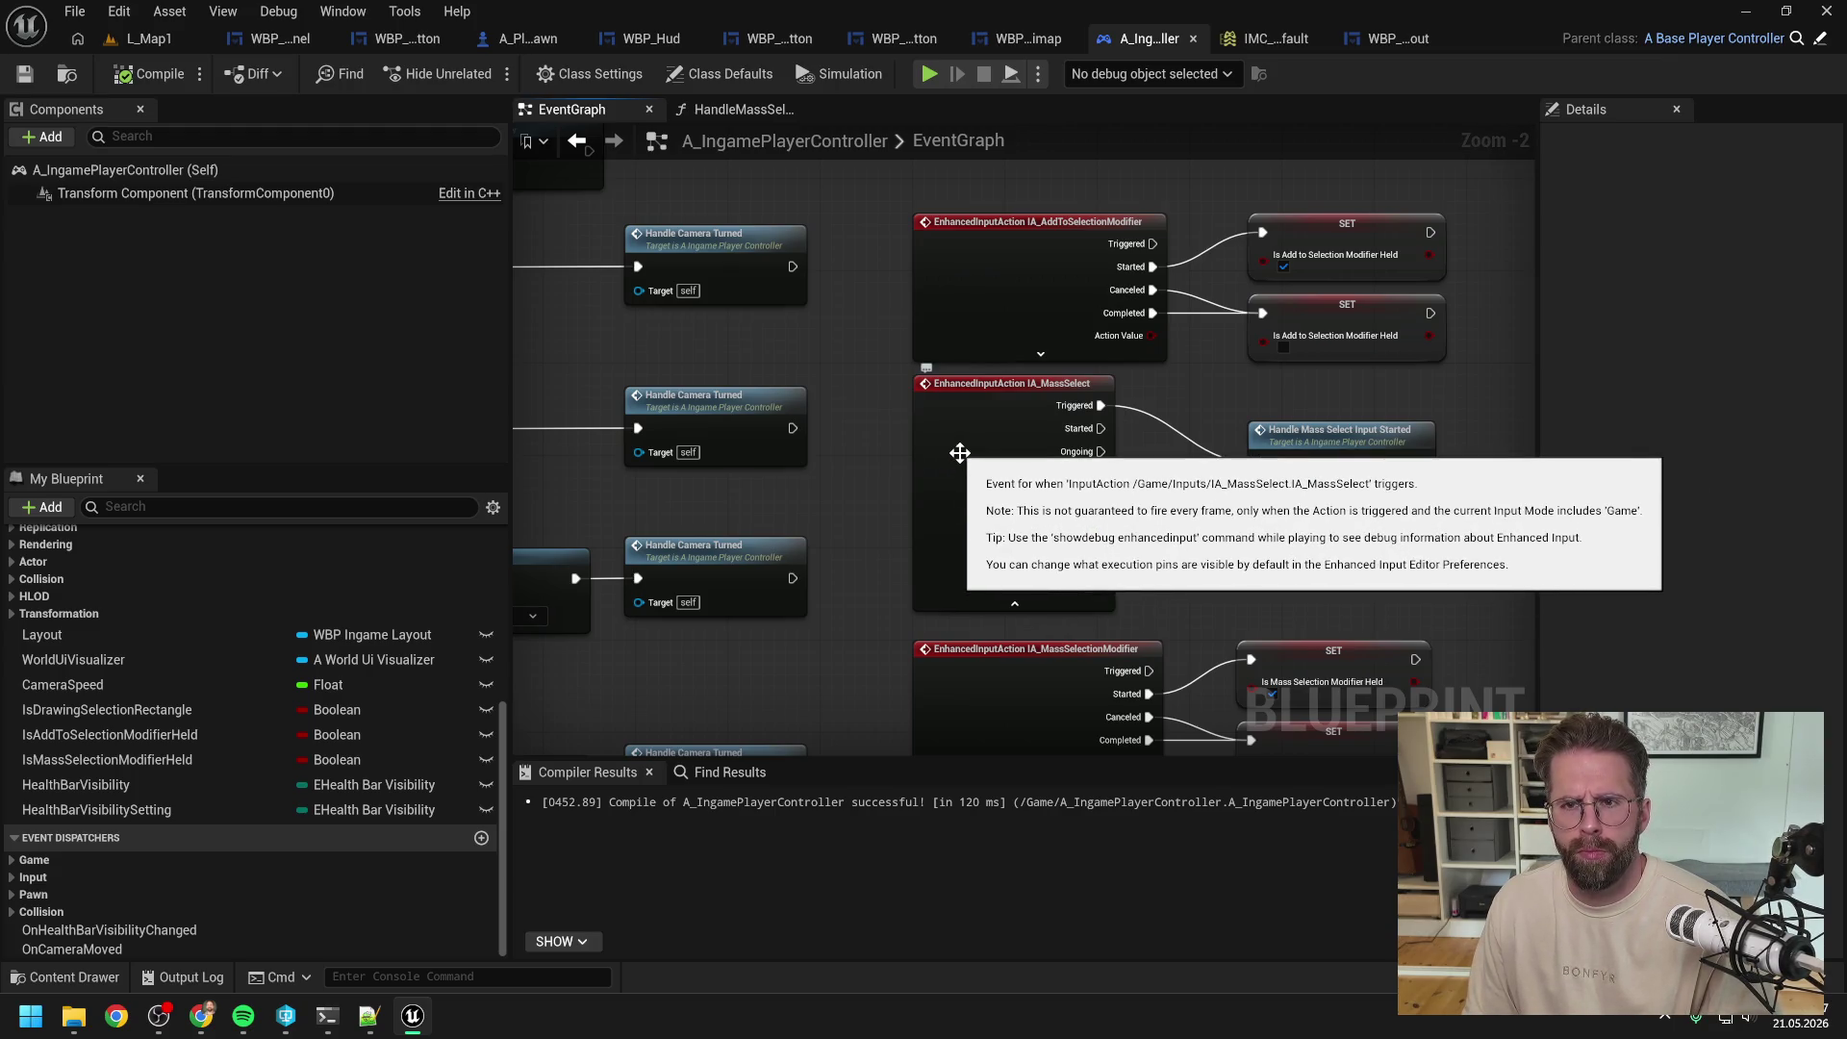
left_click(1260, 39)
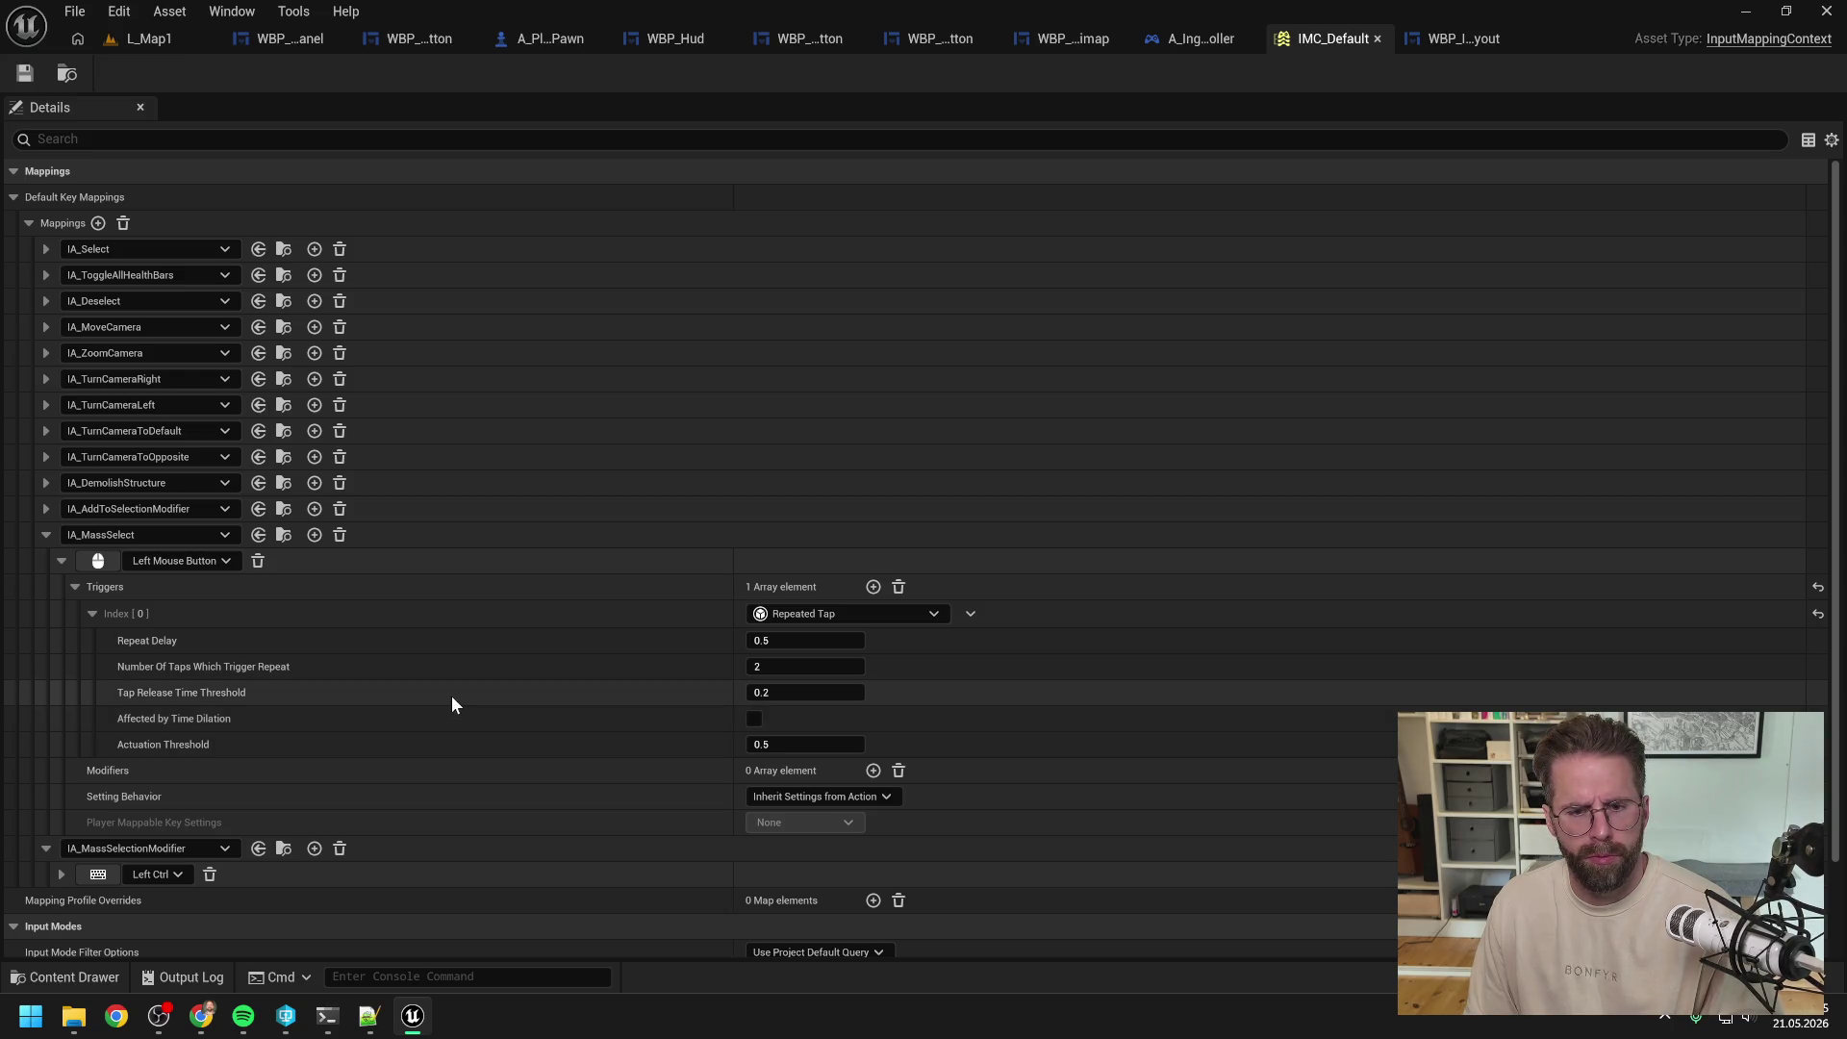
Step: Find IA_Select and turn off Consume Lower Priority Enhanced Input Mappings
key("ctrl+space")
type("selec")
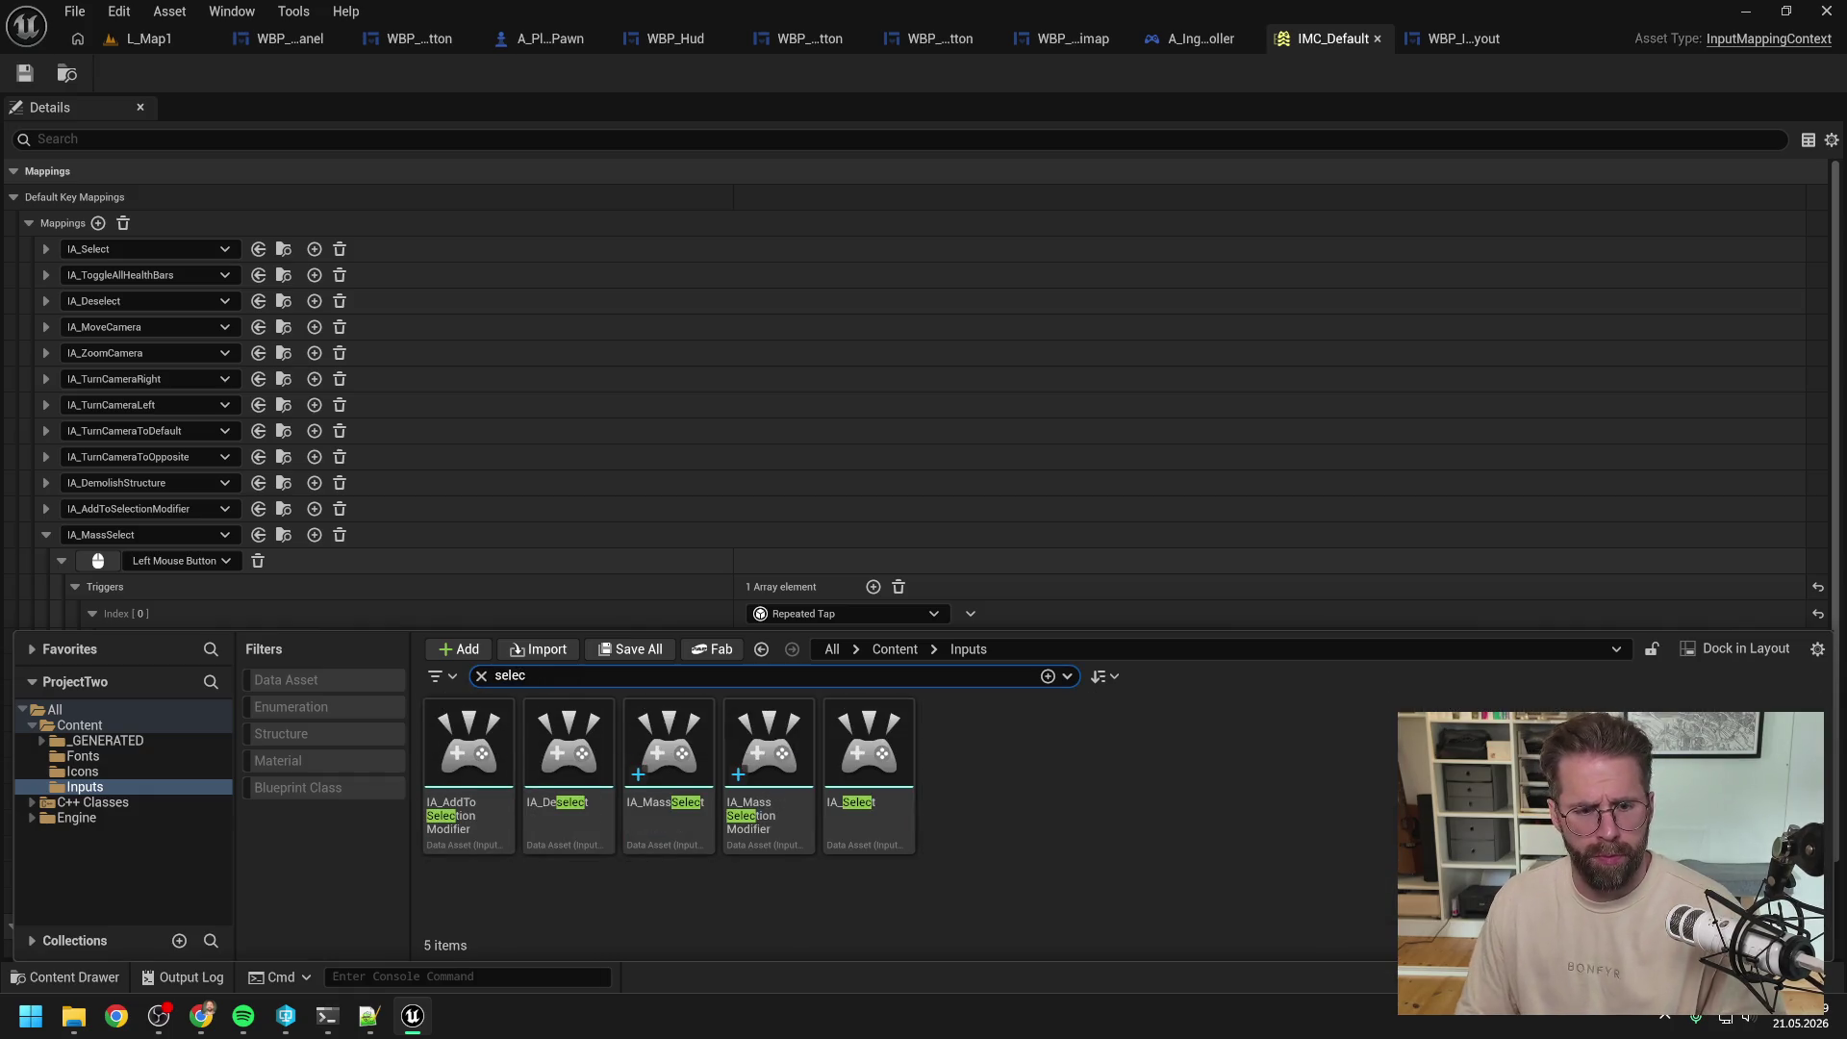
double_click(869, 760)
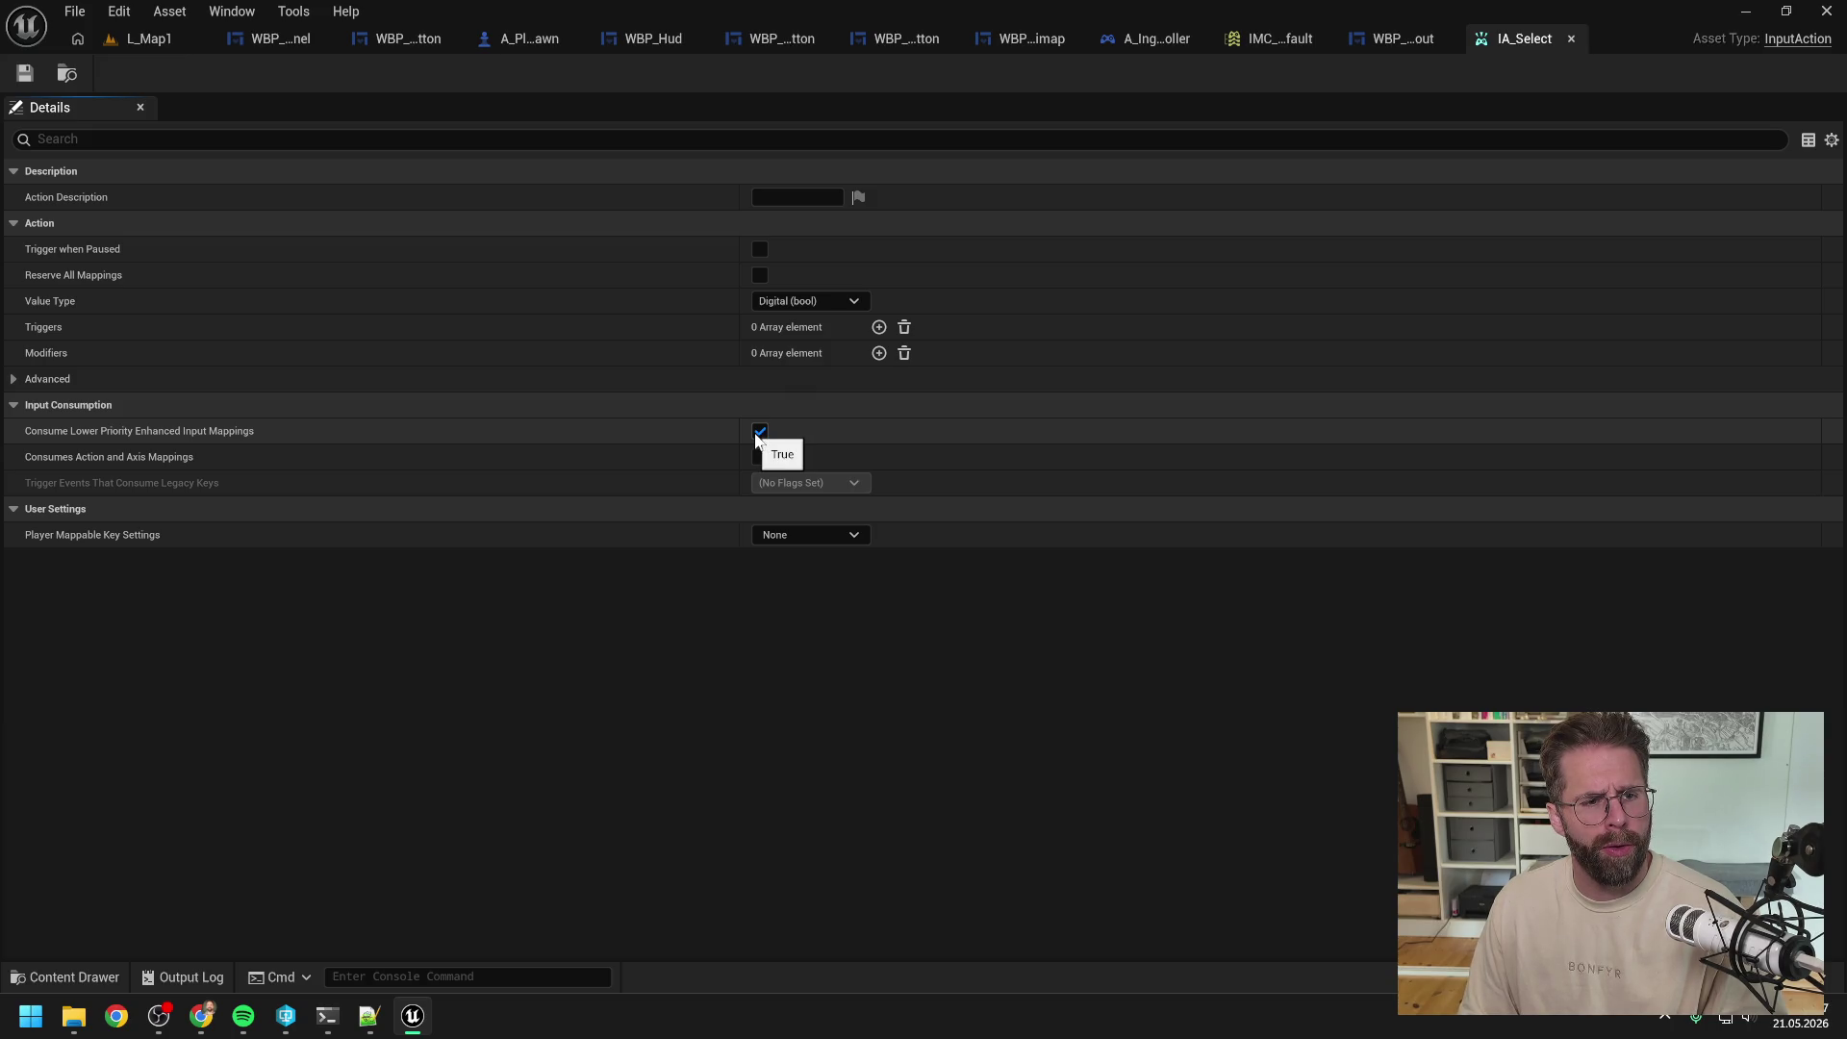
left_click(759, 432)
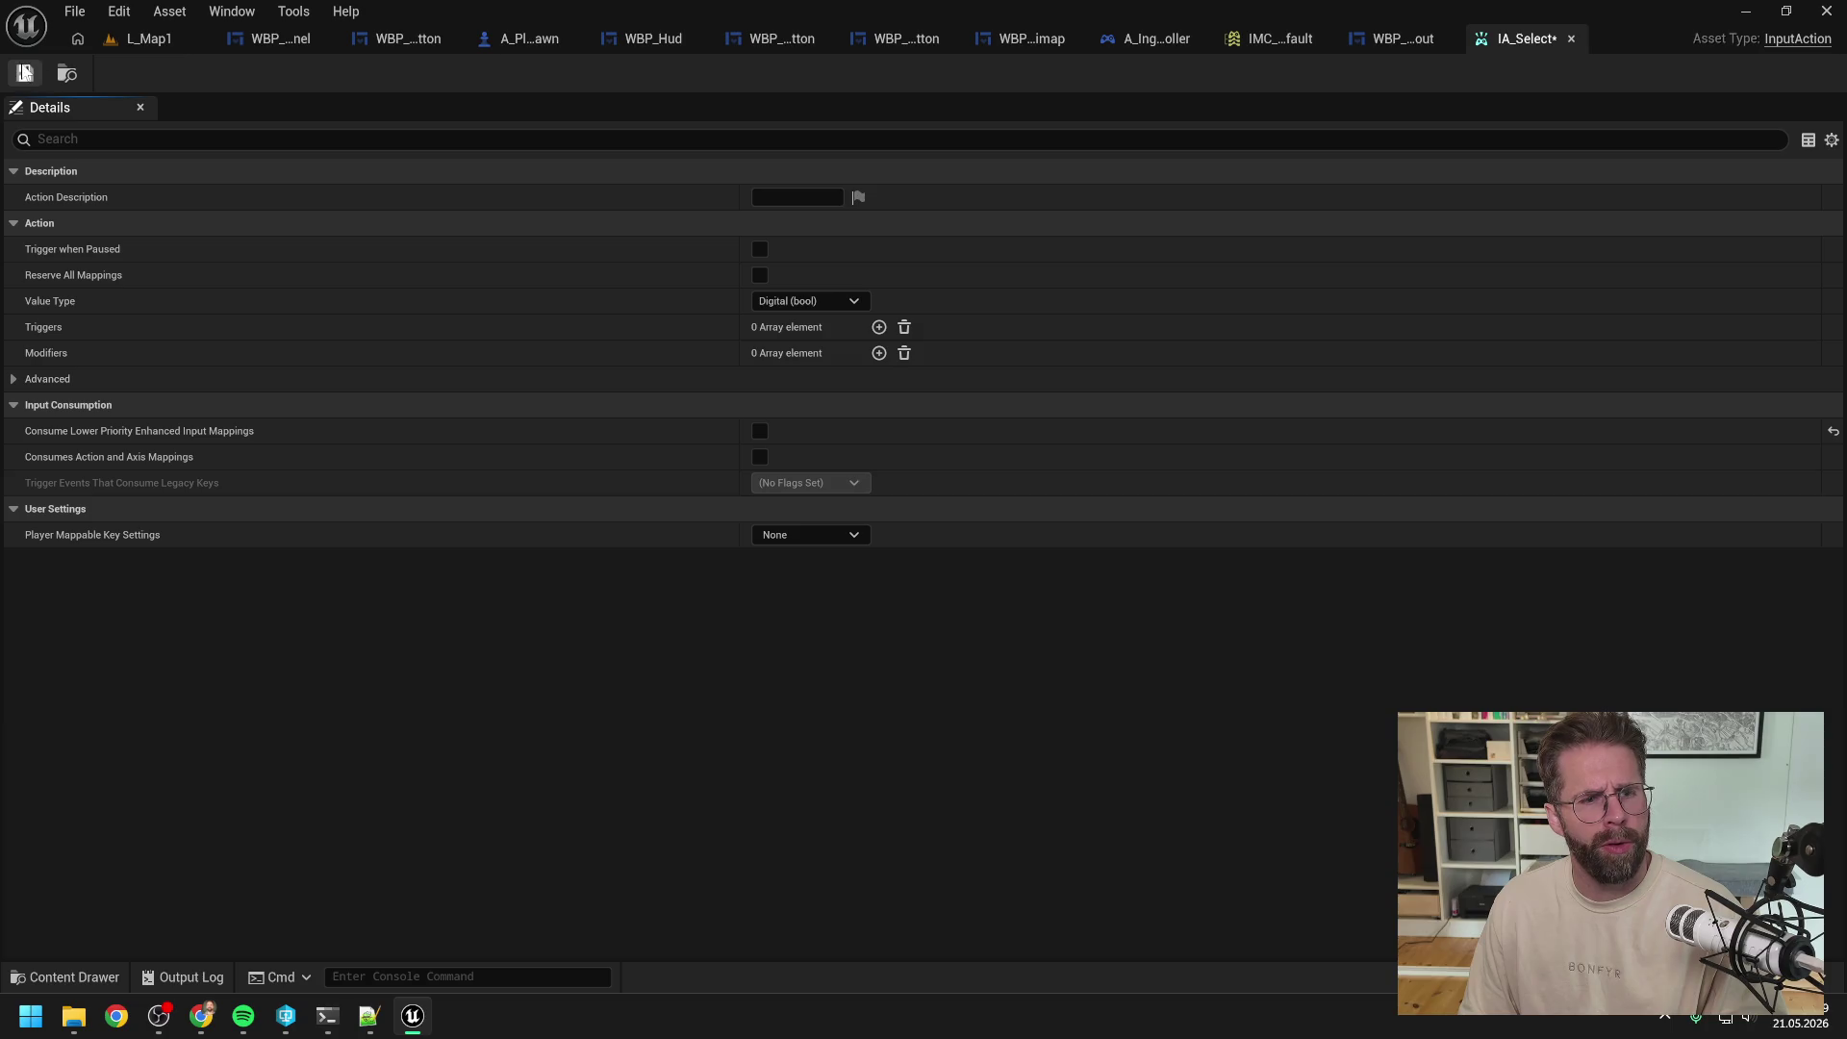
Step: Save and check out IA_Select, then start a Play-in-Editor test on L_Map1
left_click(24, 72)
left_click(952, 724)
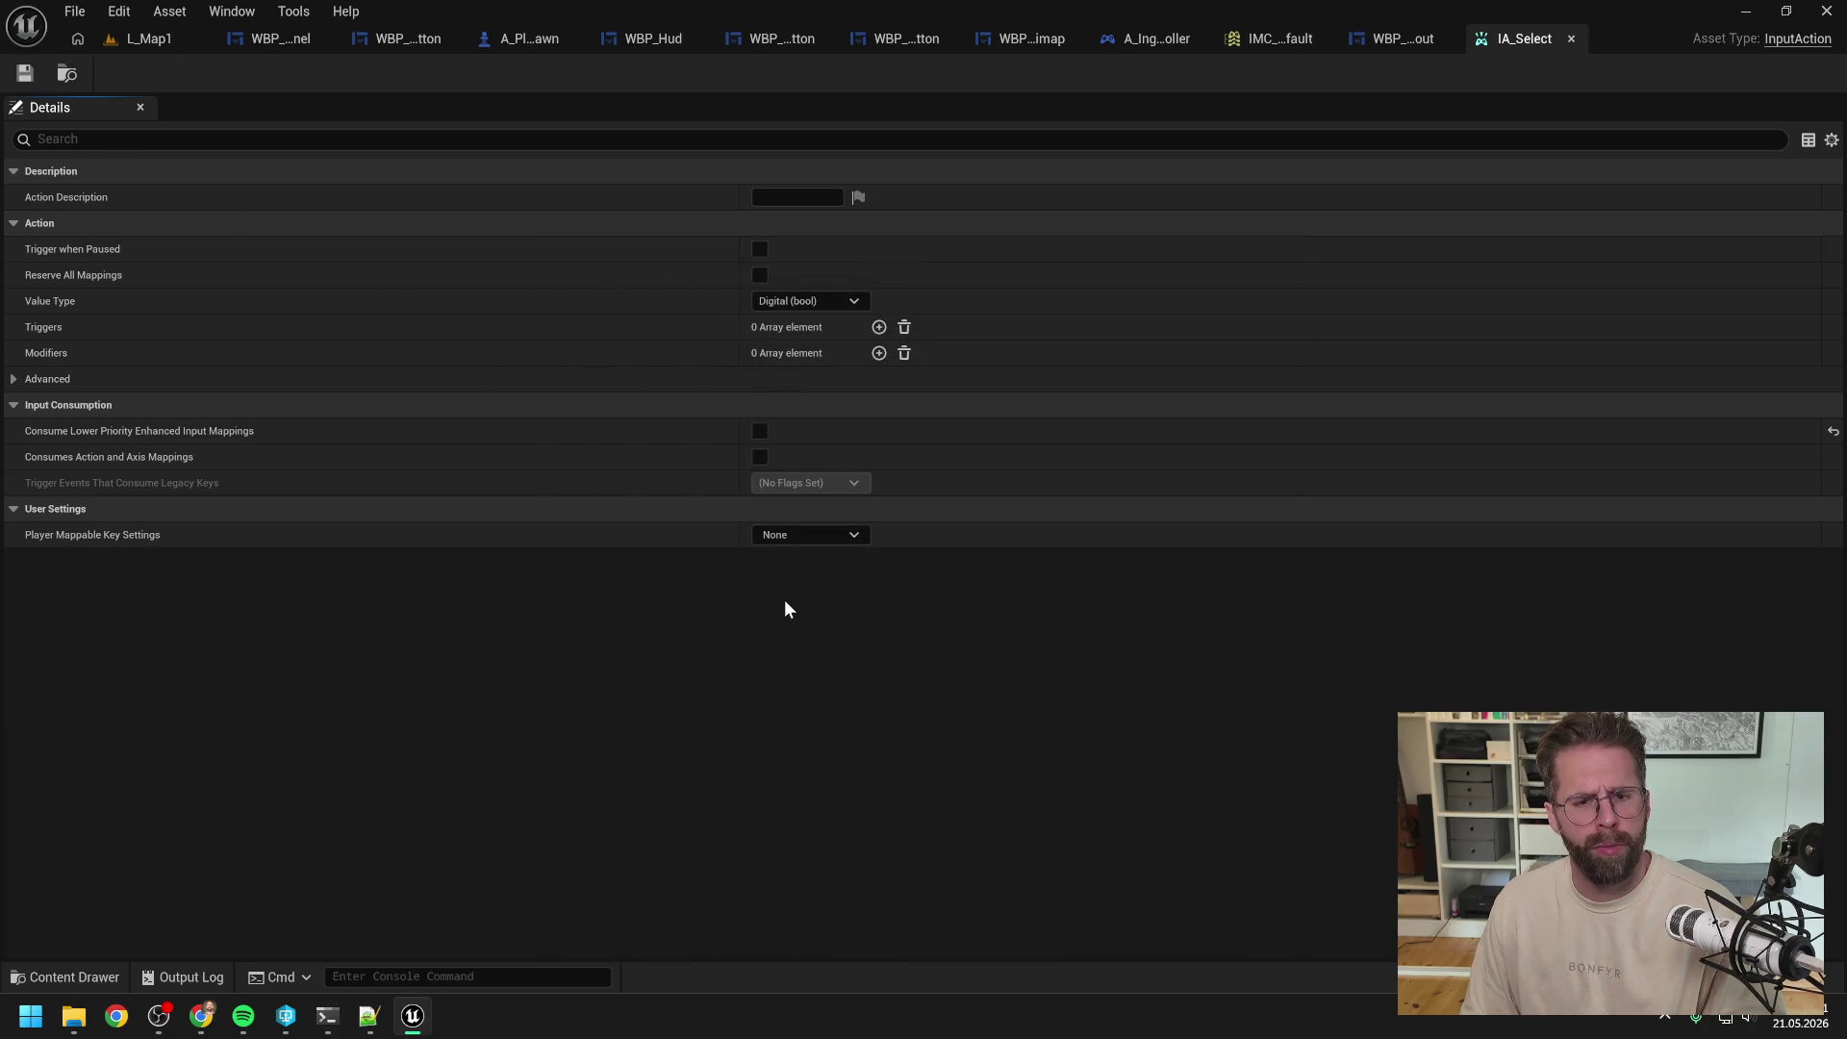
left_click(144, 39)
key("alt+p")
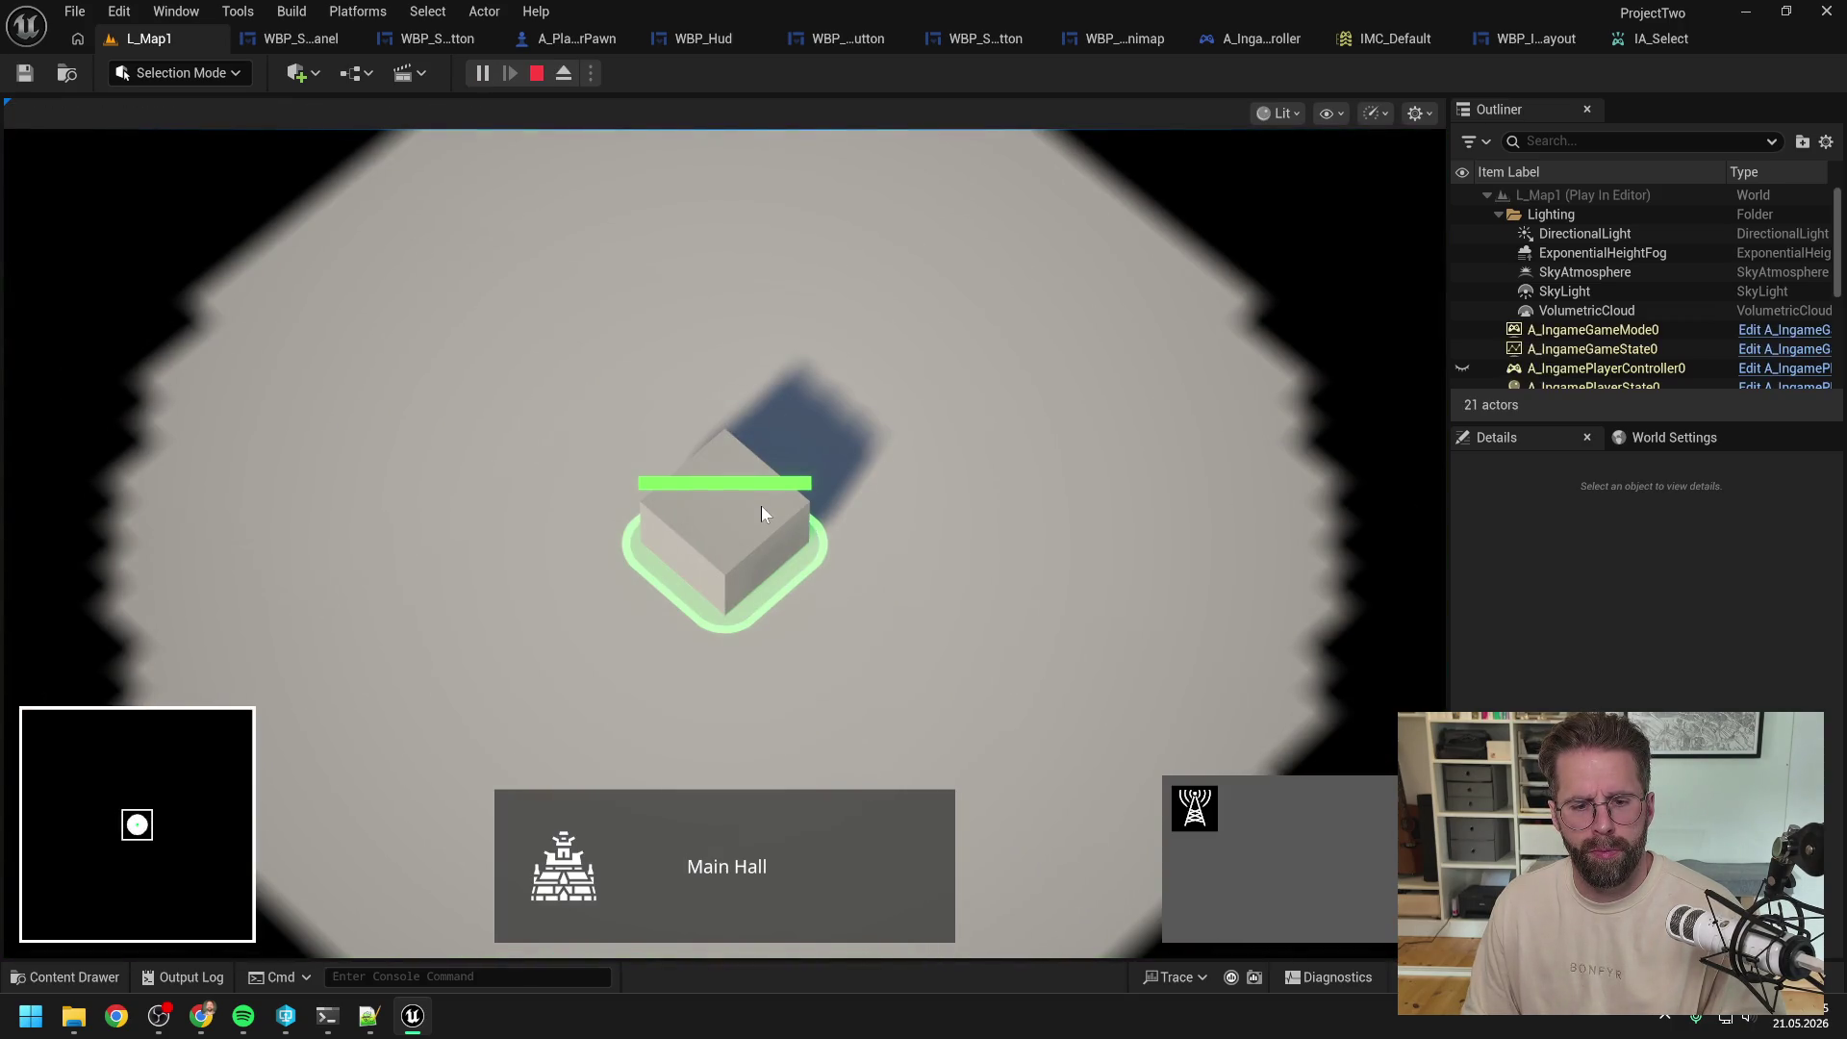
Step: Place a power generator, select and deselect it twice via empty ground, then stop the test
left_click(1194, 808)
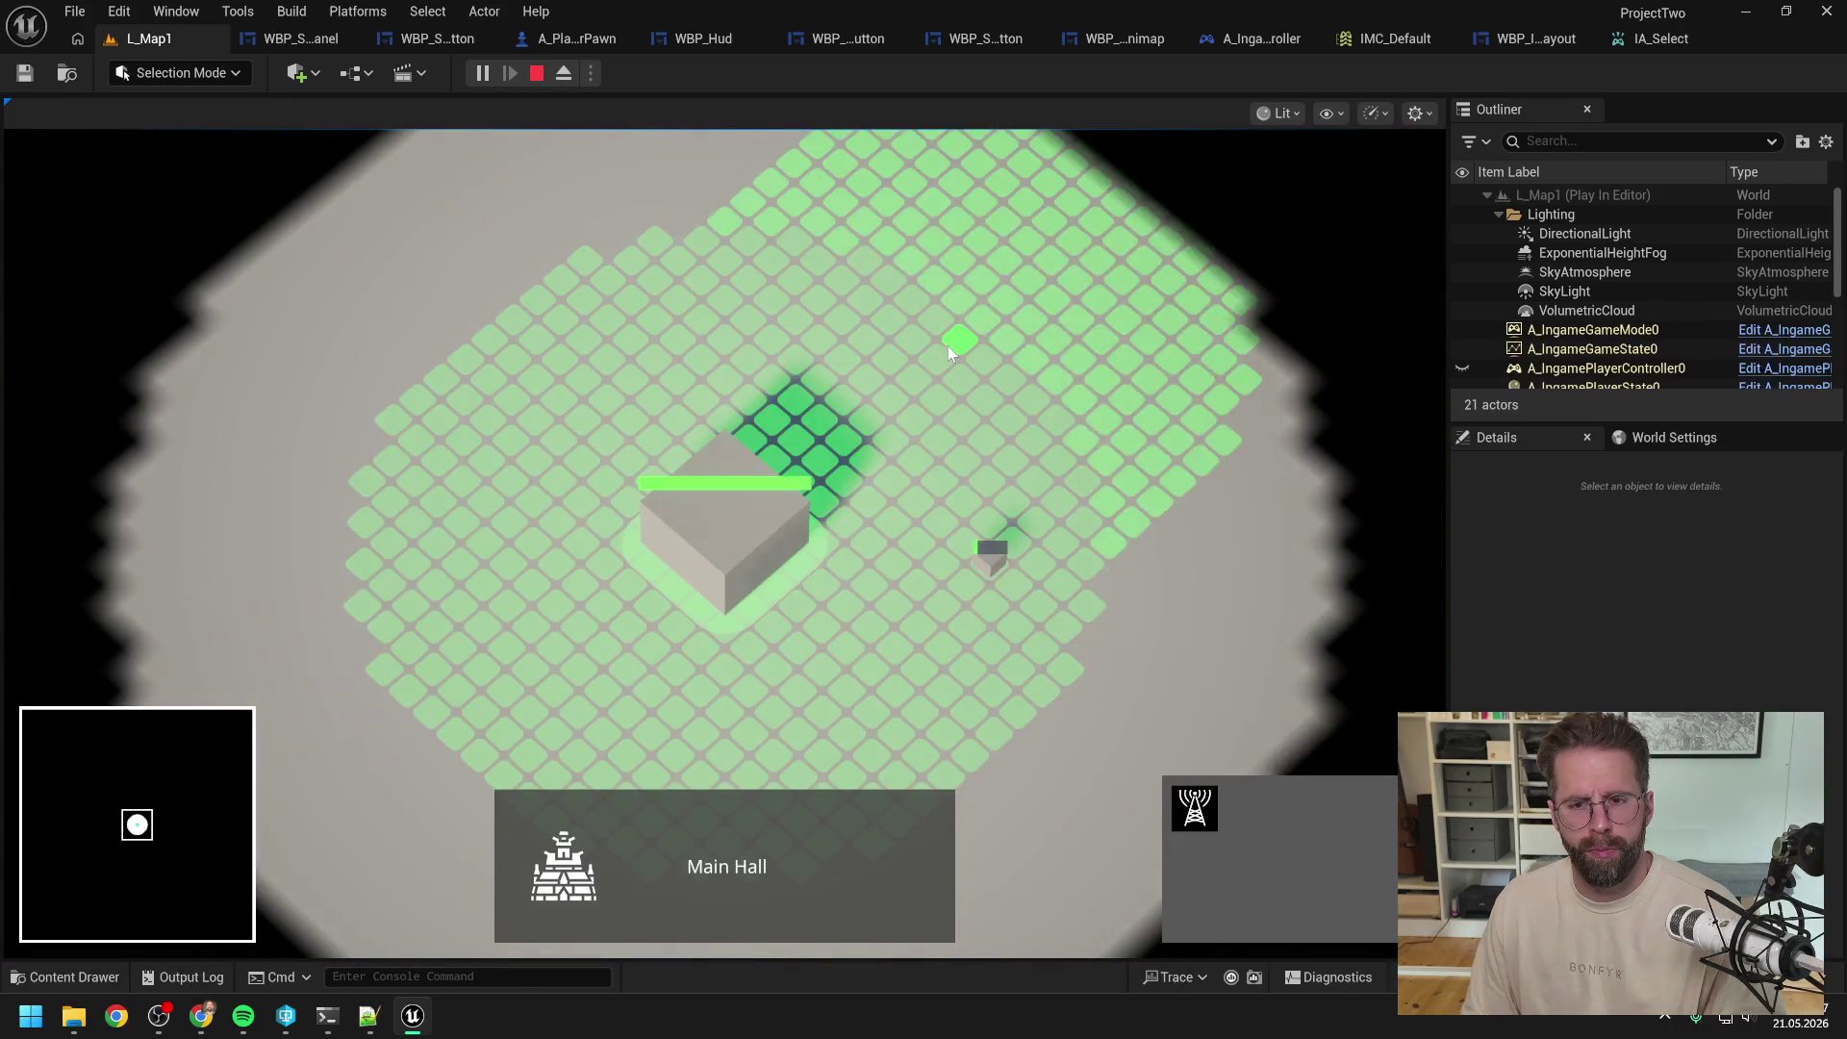
left_click(948, 344)
left_click(999, 556)
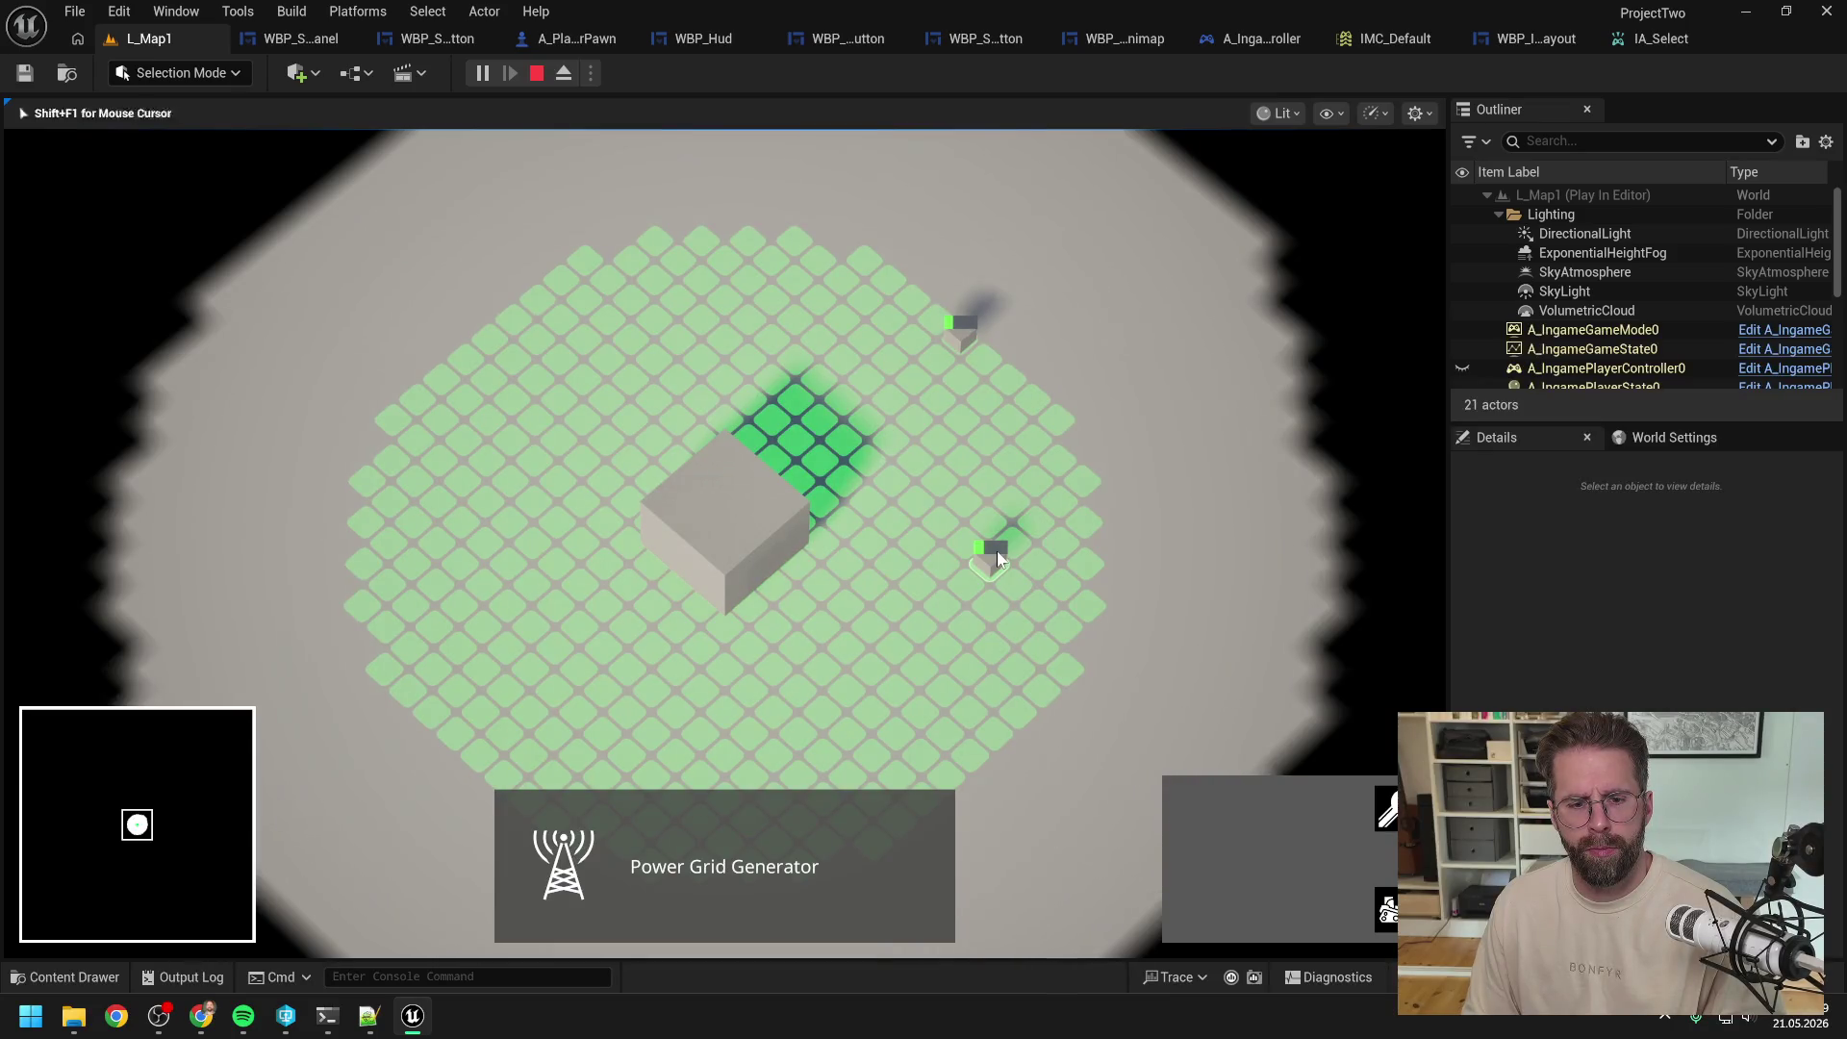
left_click(1001, 469)
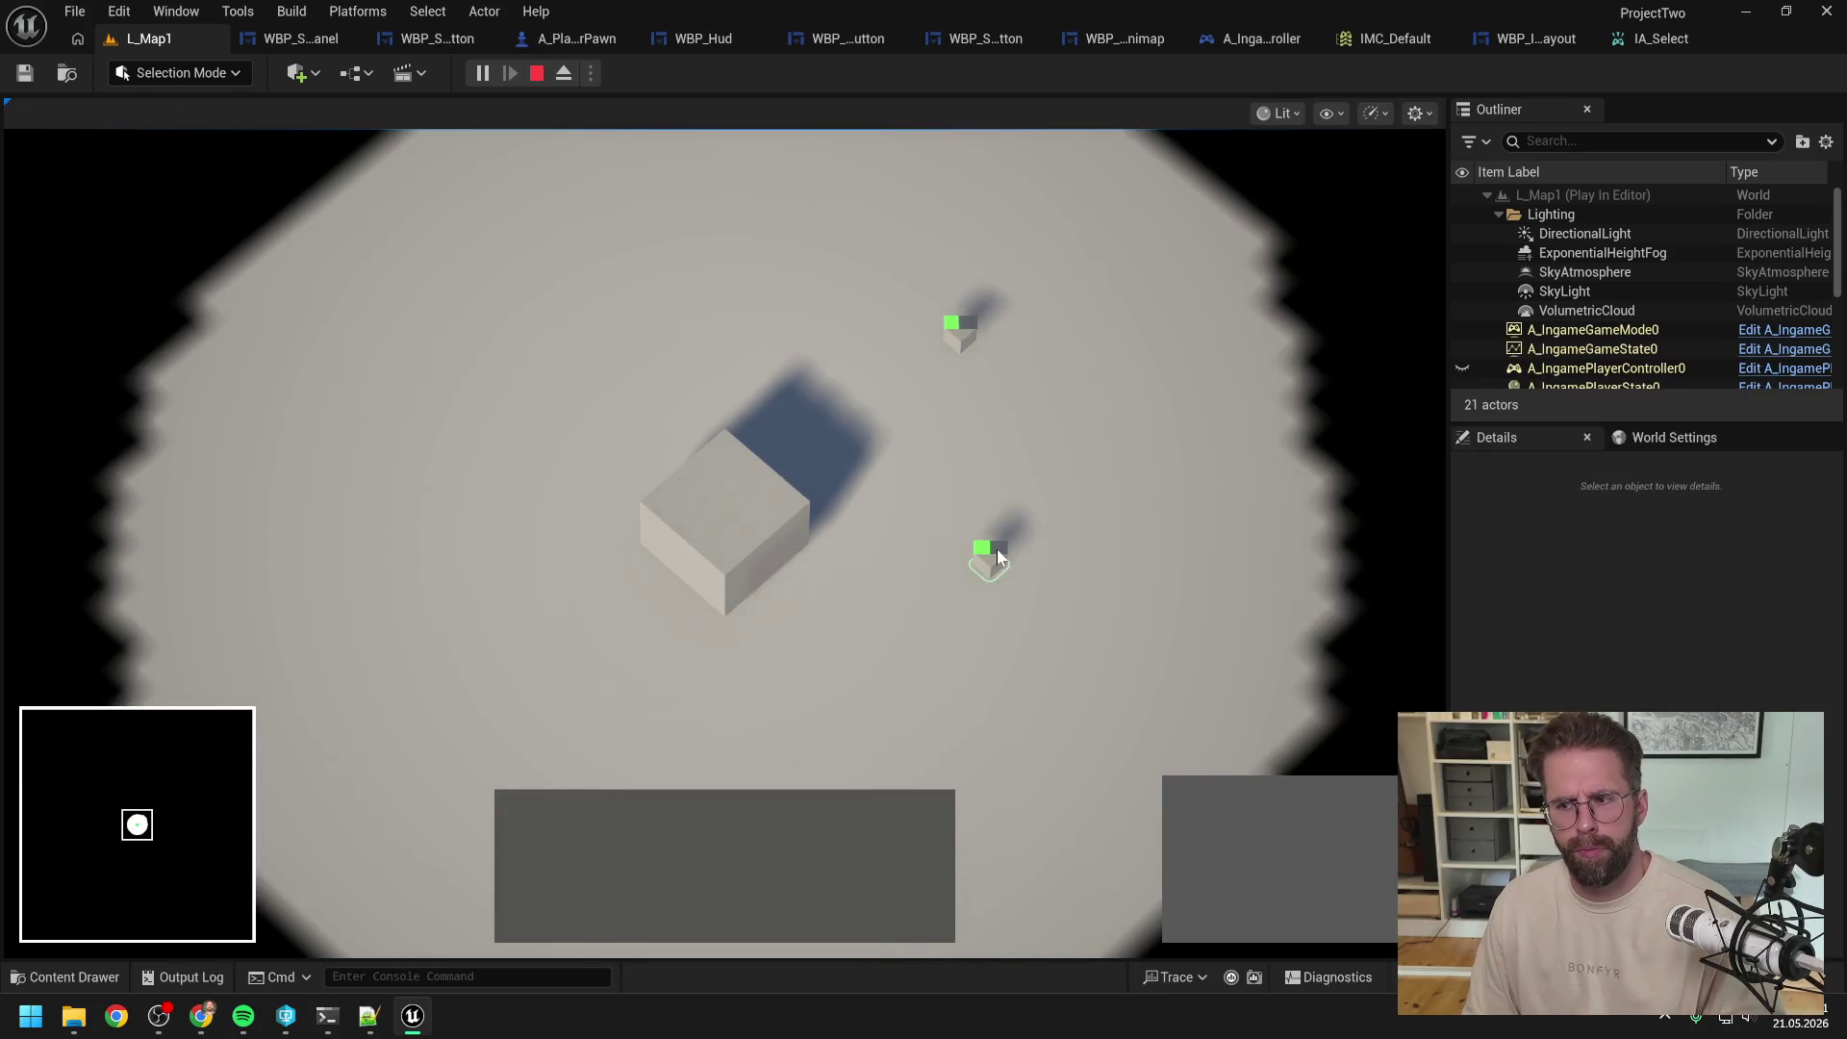
left_click(994, 558)
left_click(994, 469)
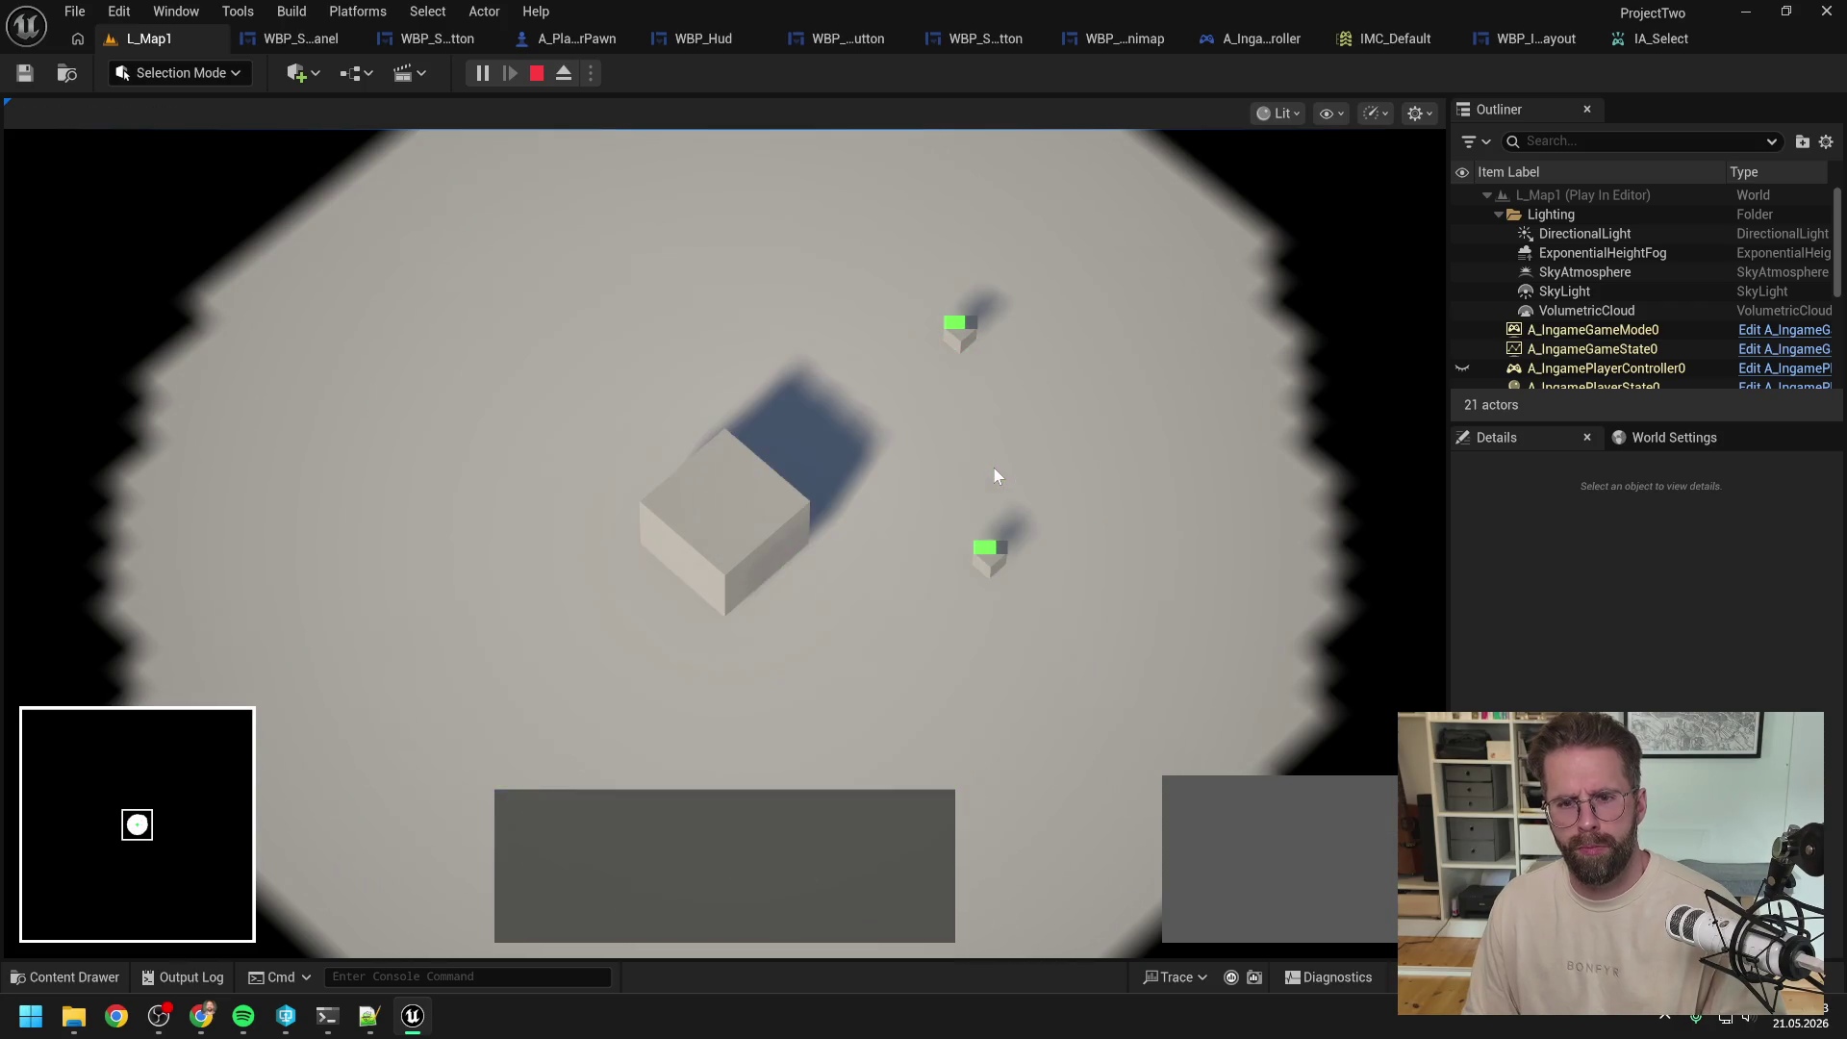
key("Escape")
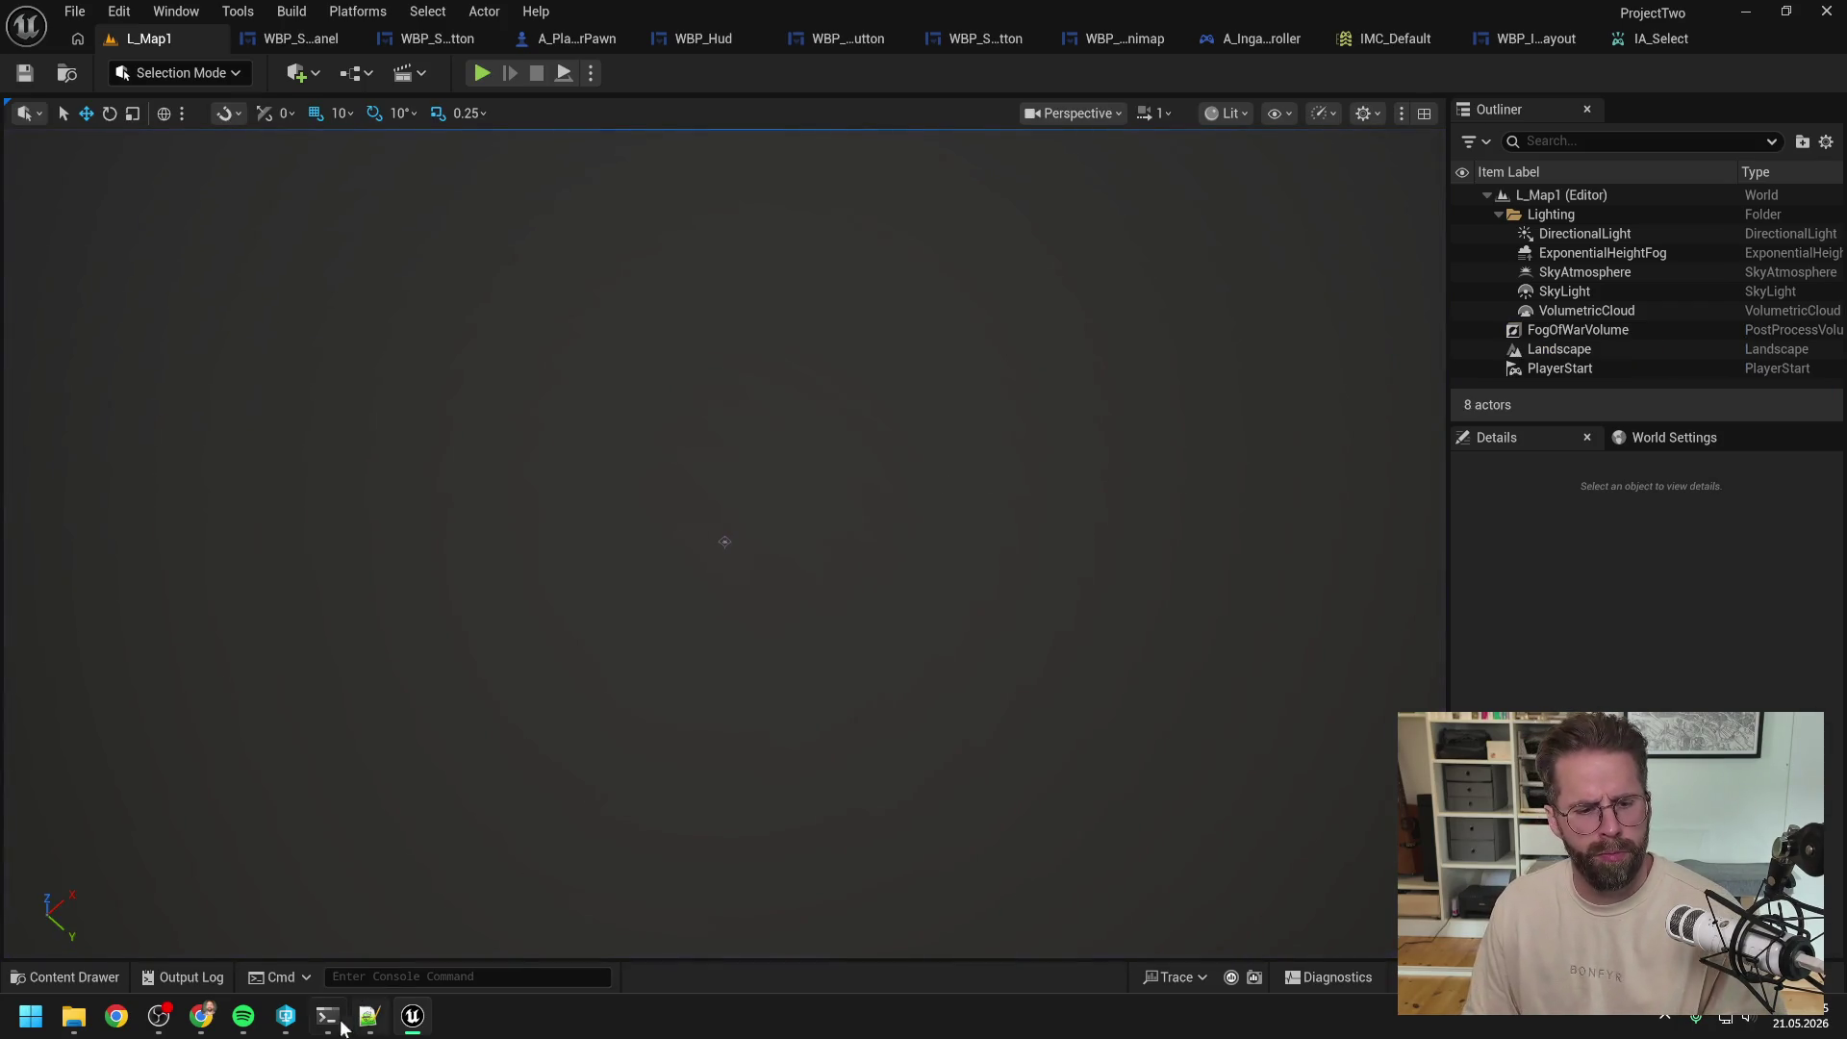
Step: In IA_Select, read the Consume Lower Priority tooltip and expand Advanced, showing Take Highest Absolute Value
left_click(327, 1016)
left_click(812, 815)
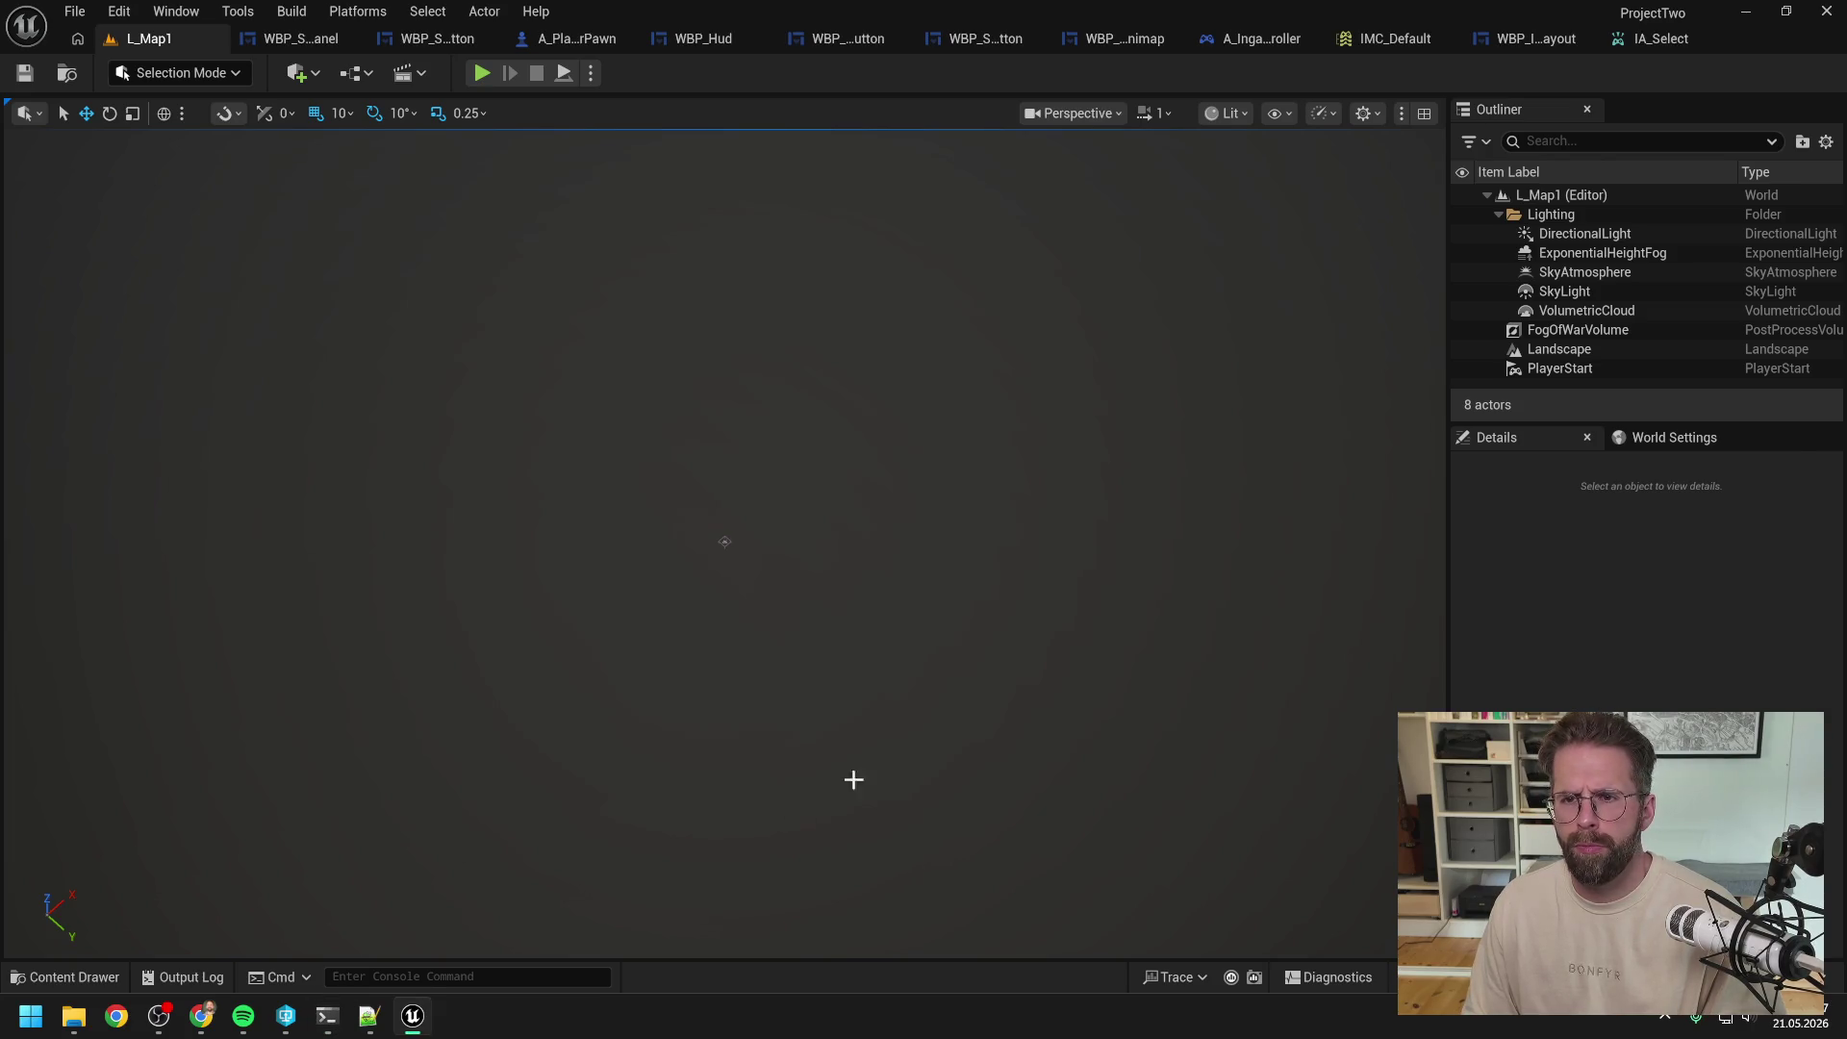
left_click(1635, 38)
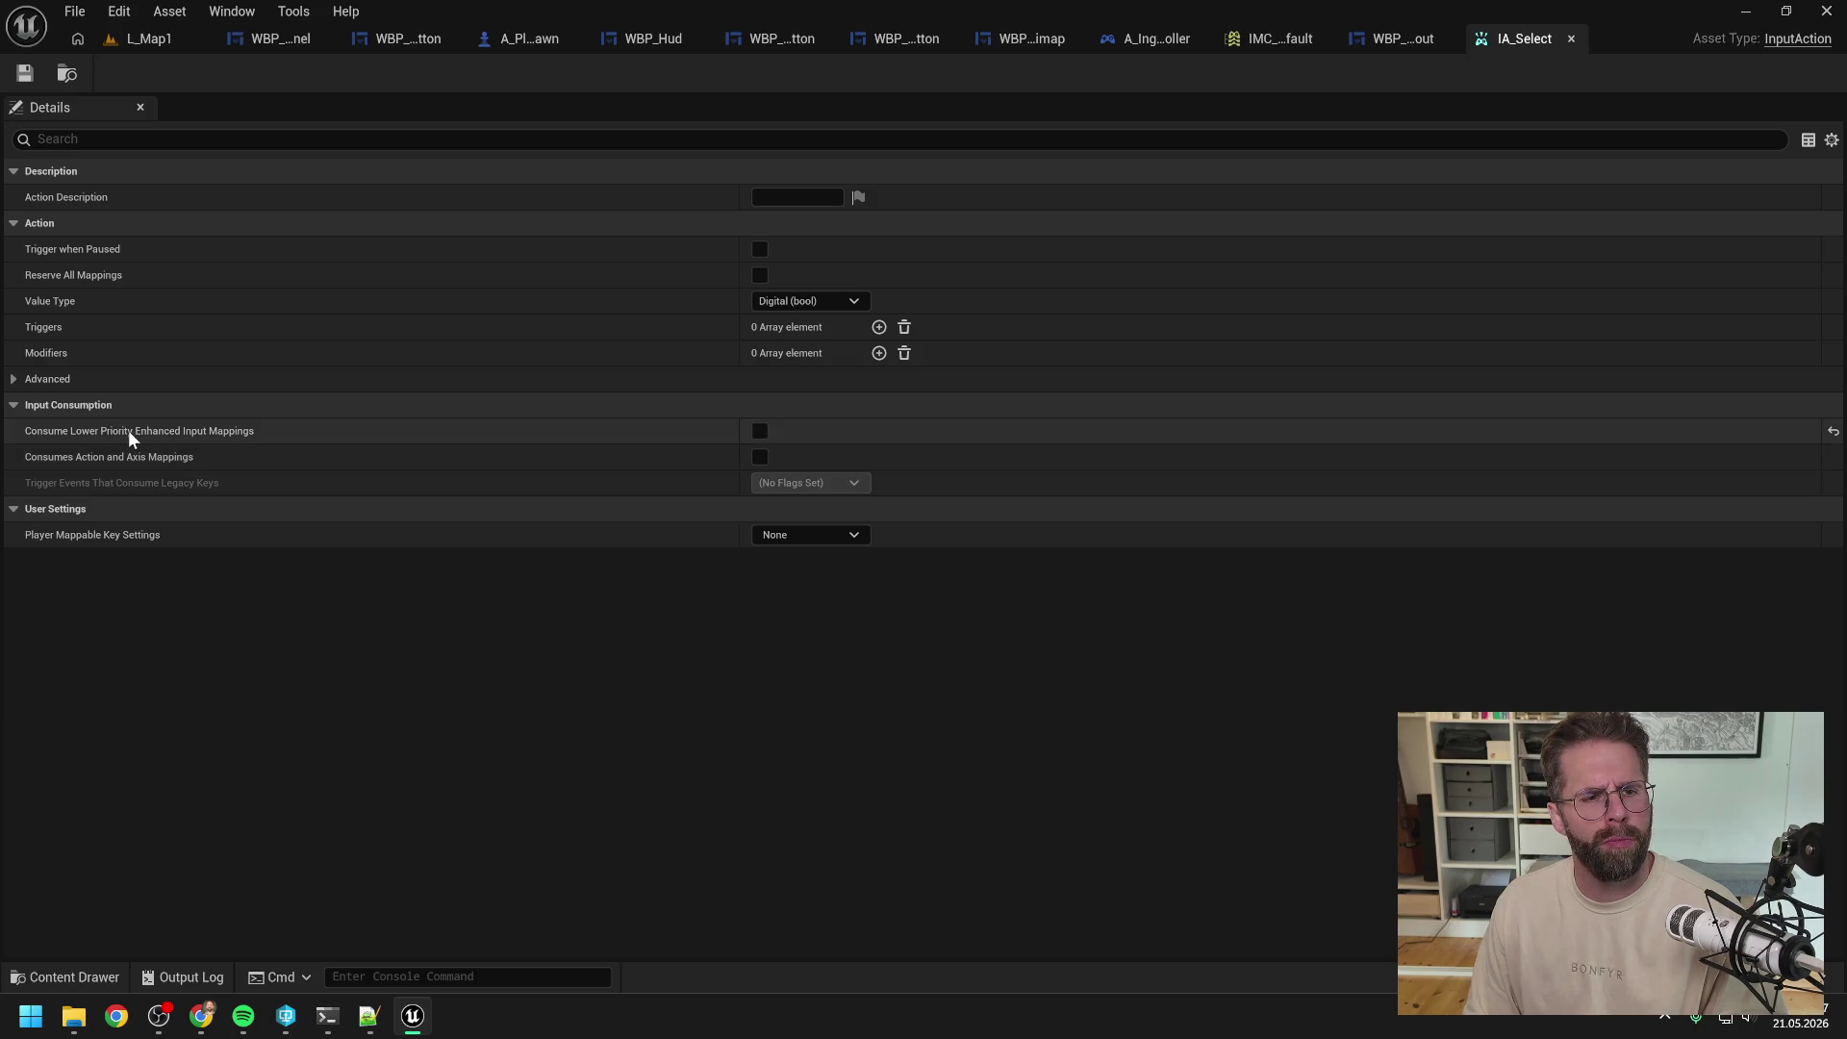
mouse_move(169, 437)
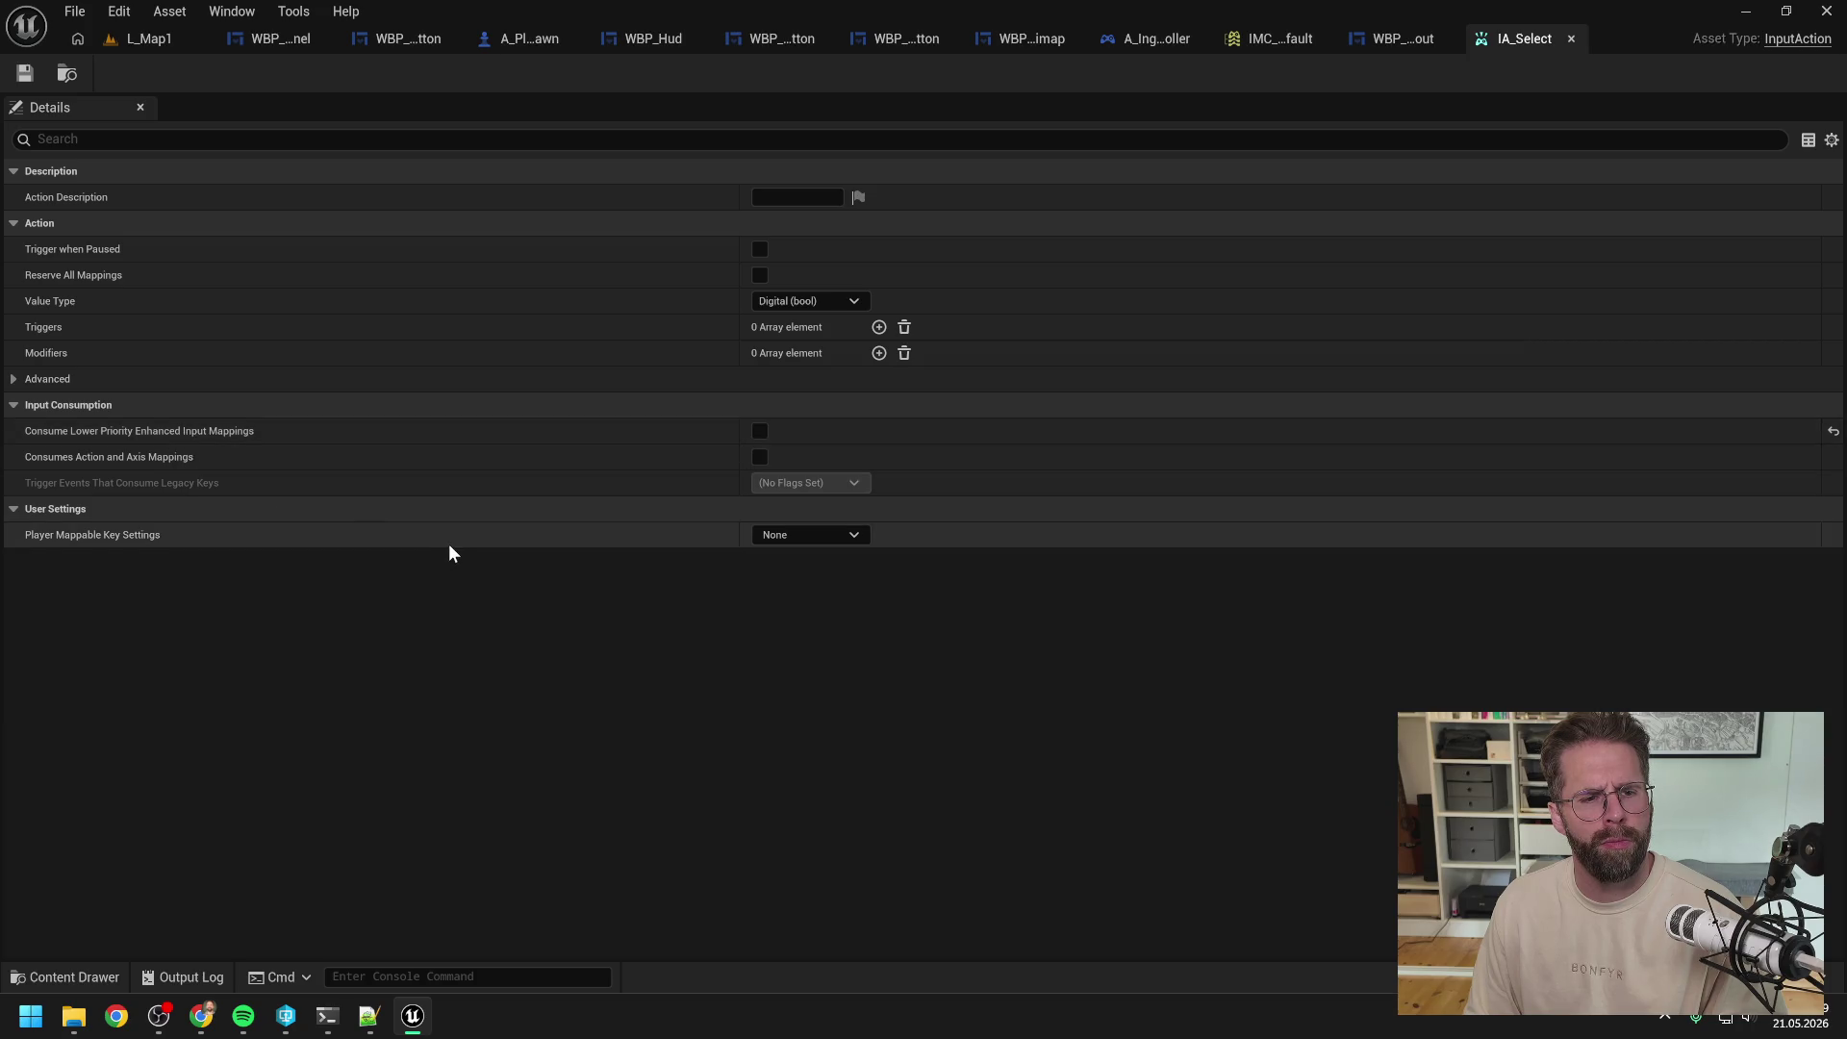
left_click(14, 380)
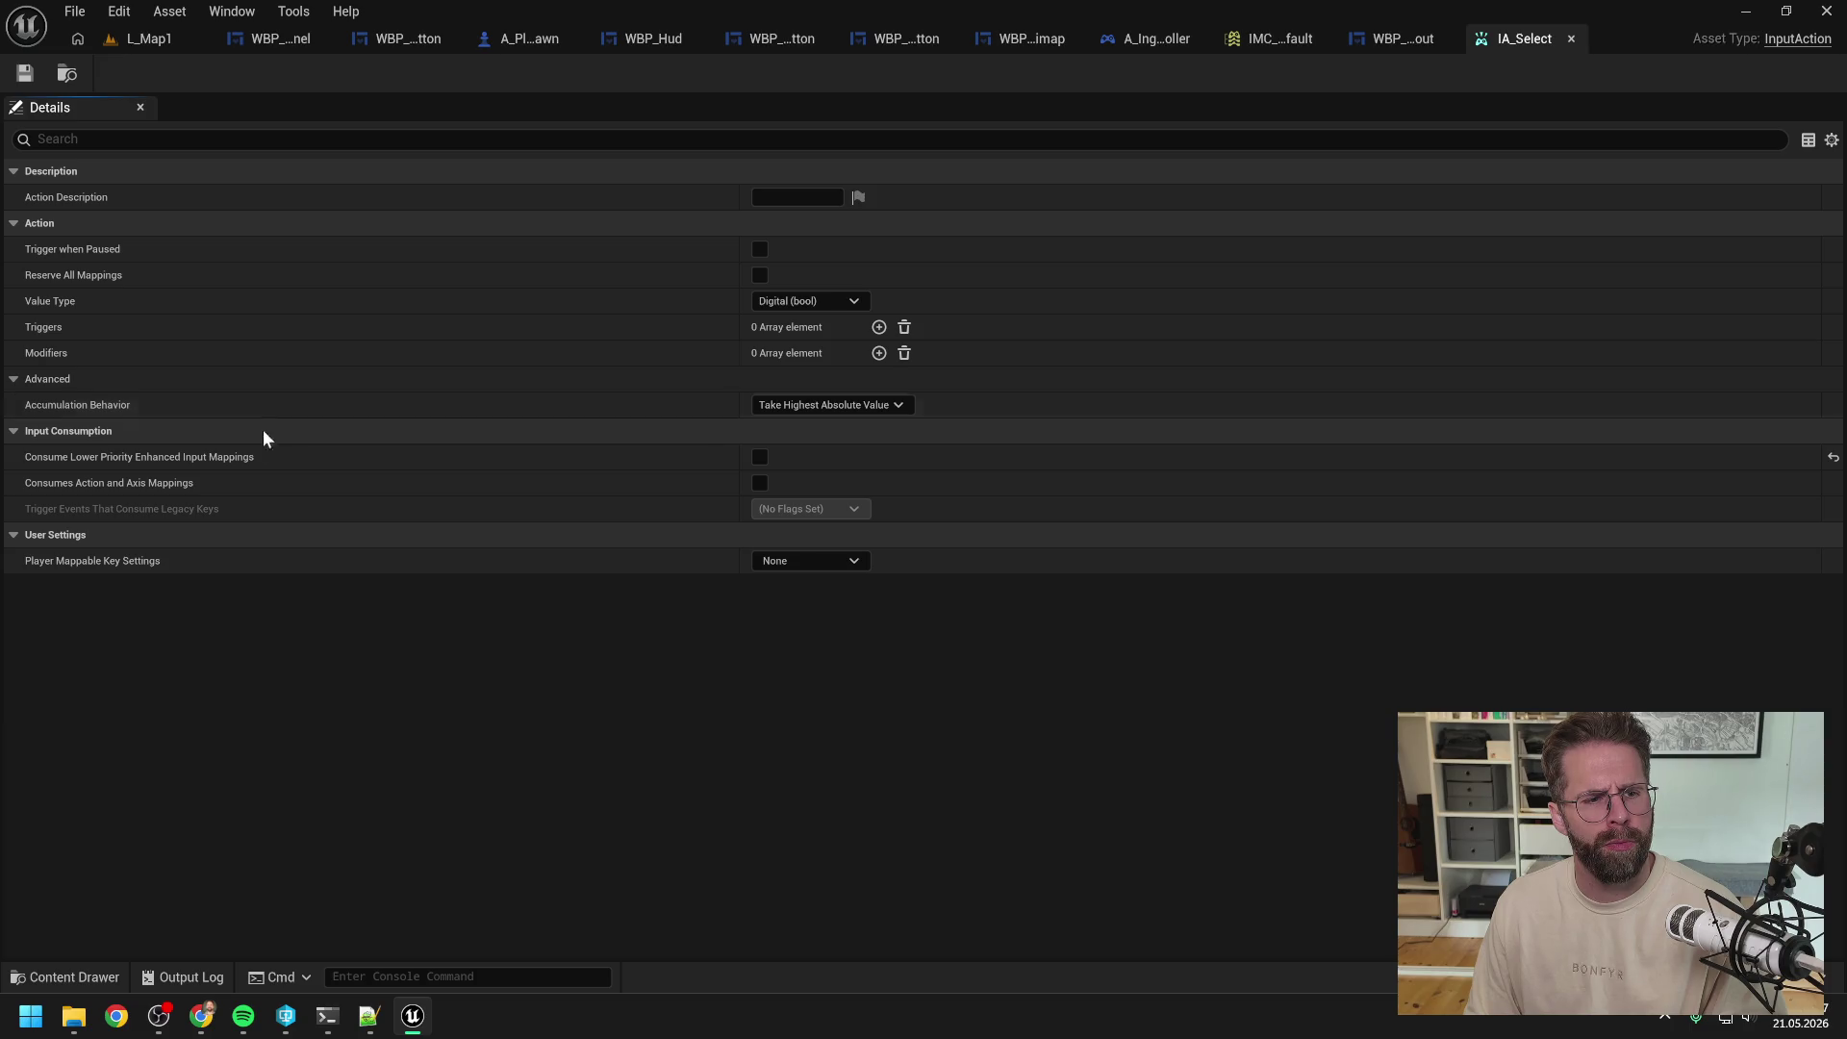
mouse_move(243, 458)
left_click(327, 1016)
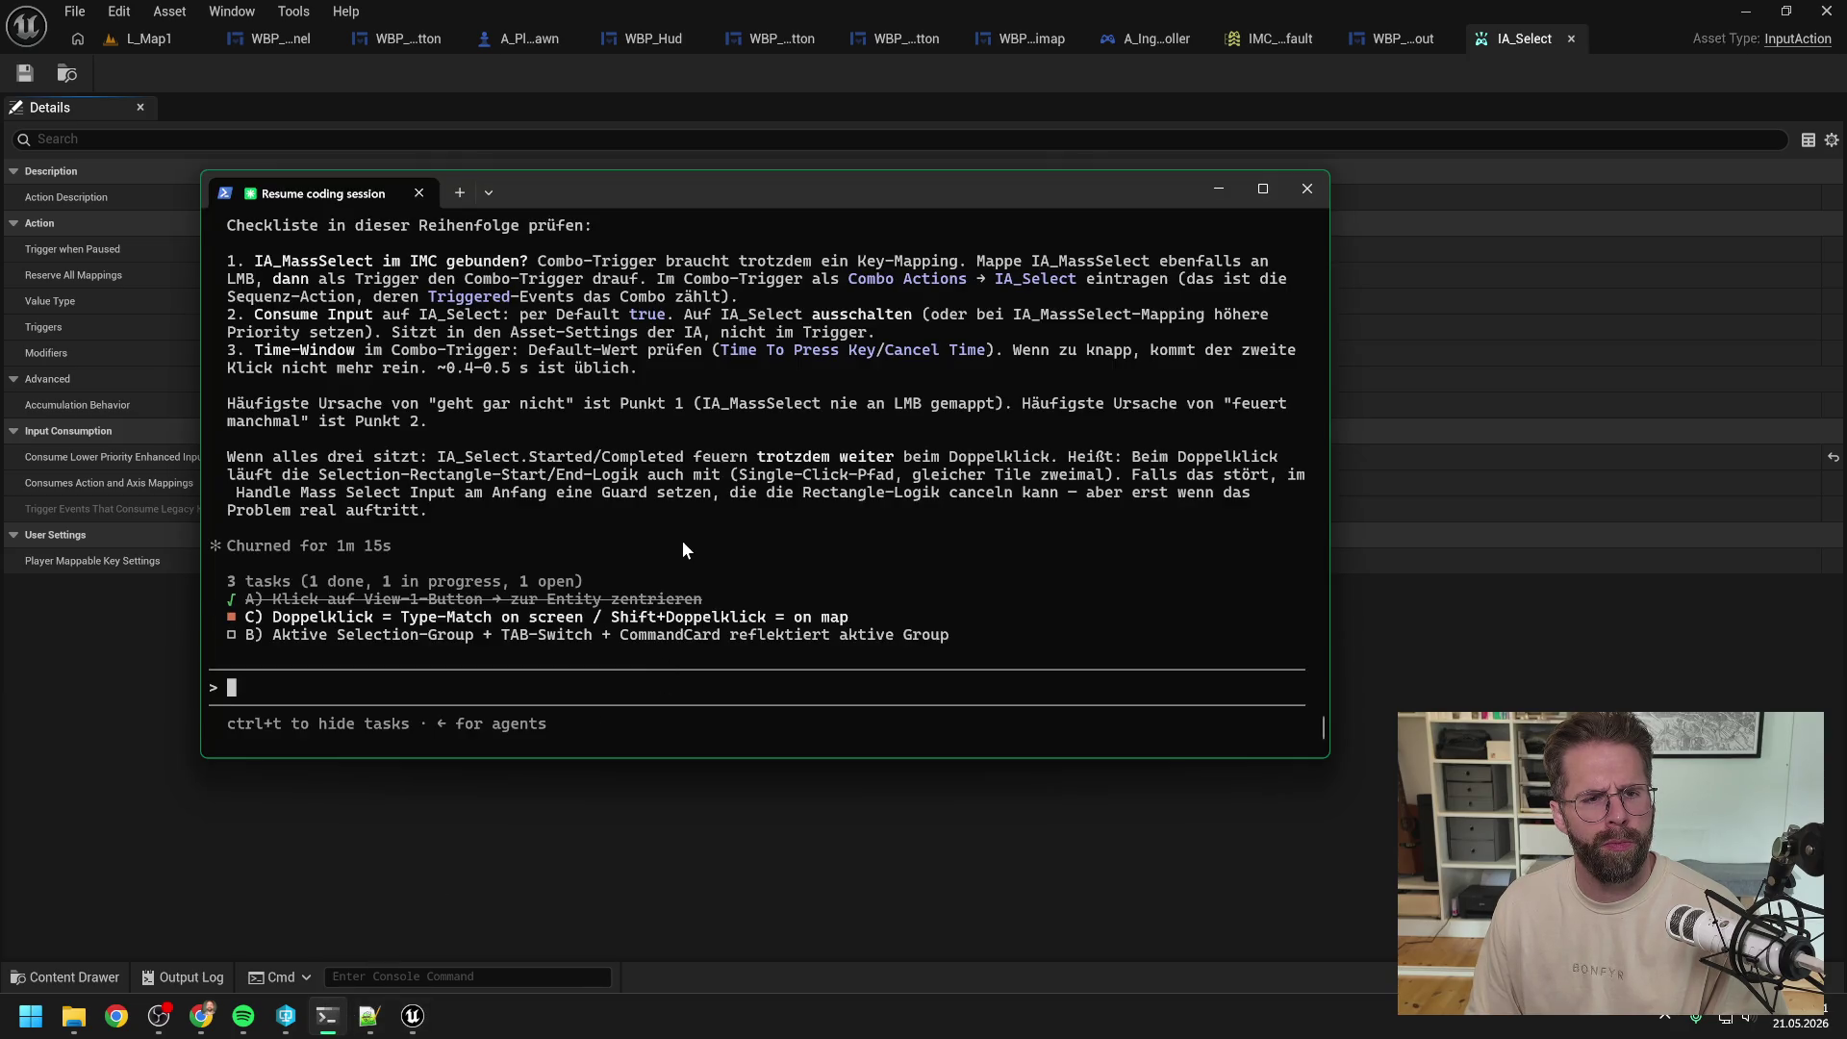
Step: Scroll through Claude's reply explaining that IA_Select consumes the left click before IA_MassSelect
scroll(682, 548, "up", 2)
scroll(717, 550, "up", 1)
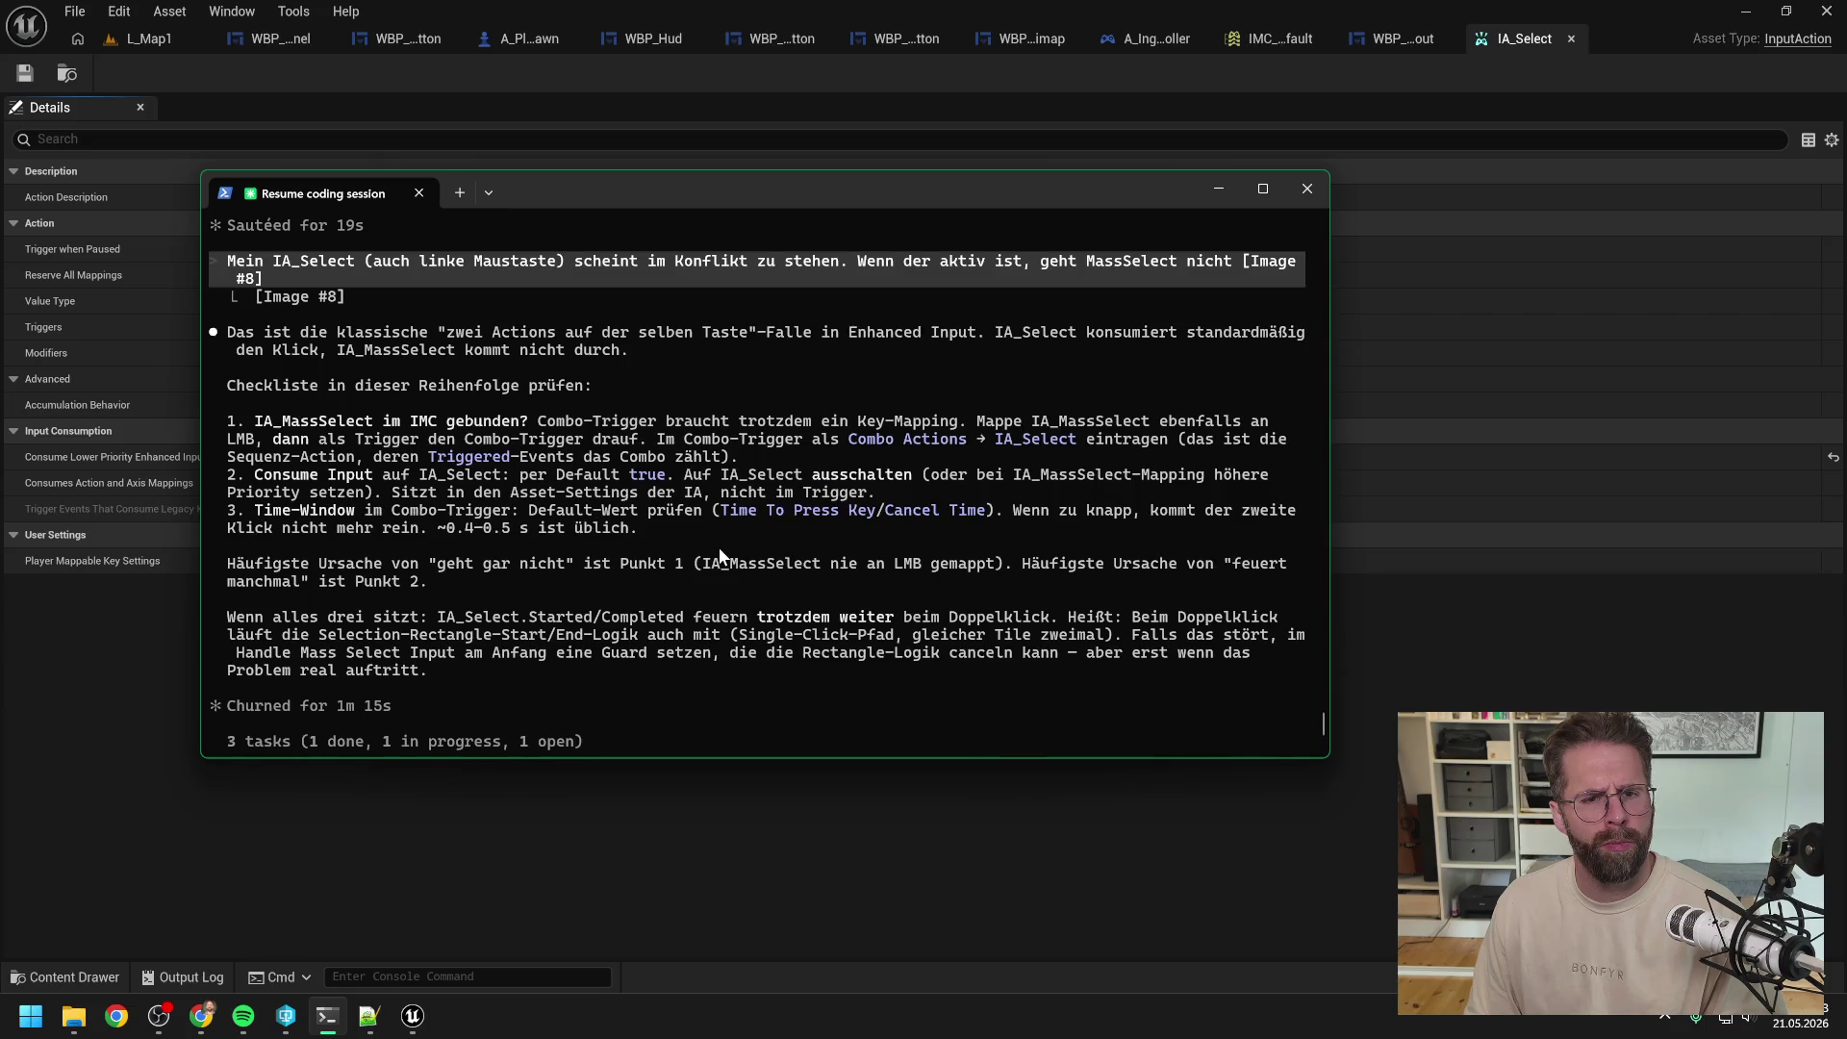
scroll(722, 553, "down", 1)
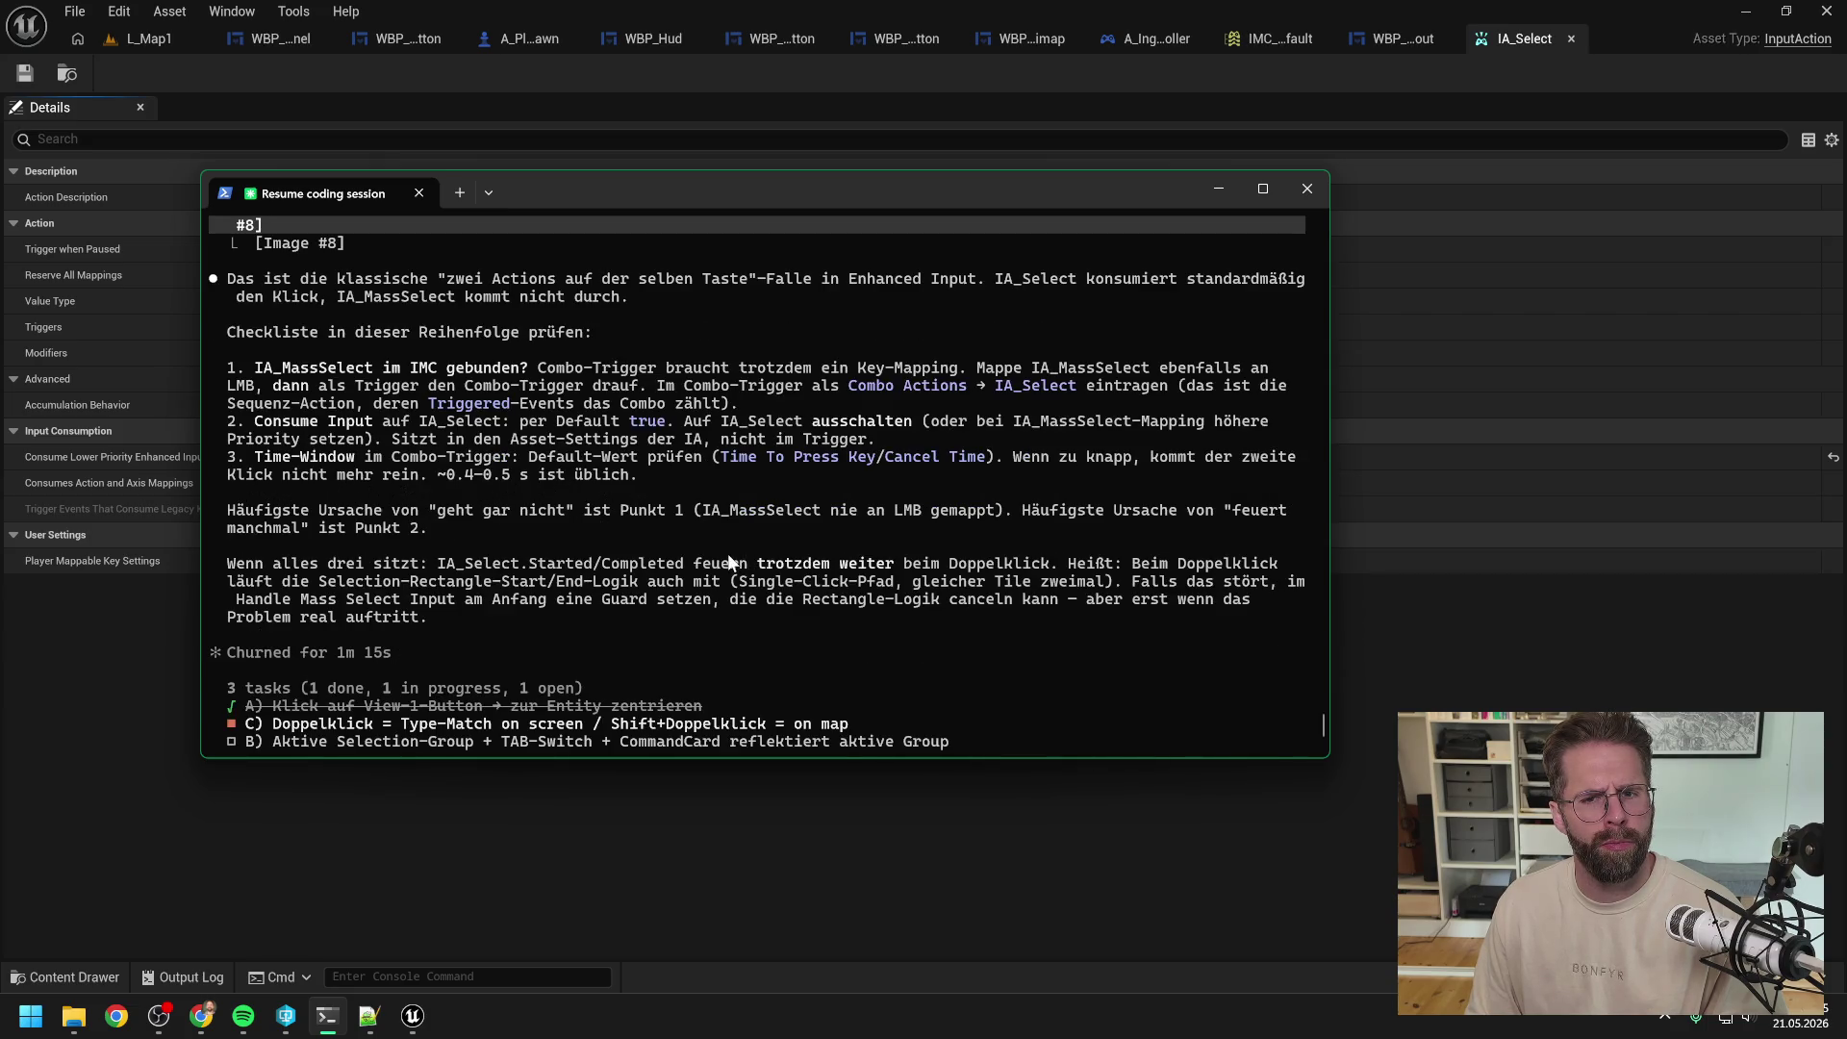
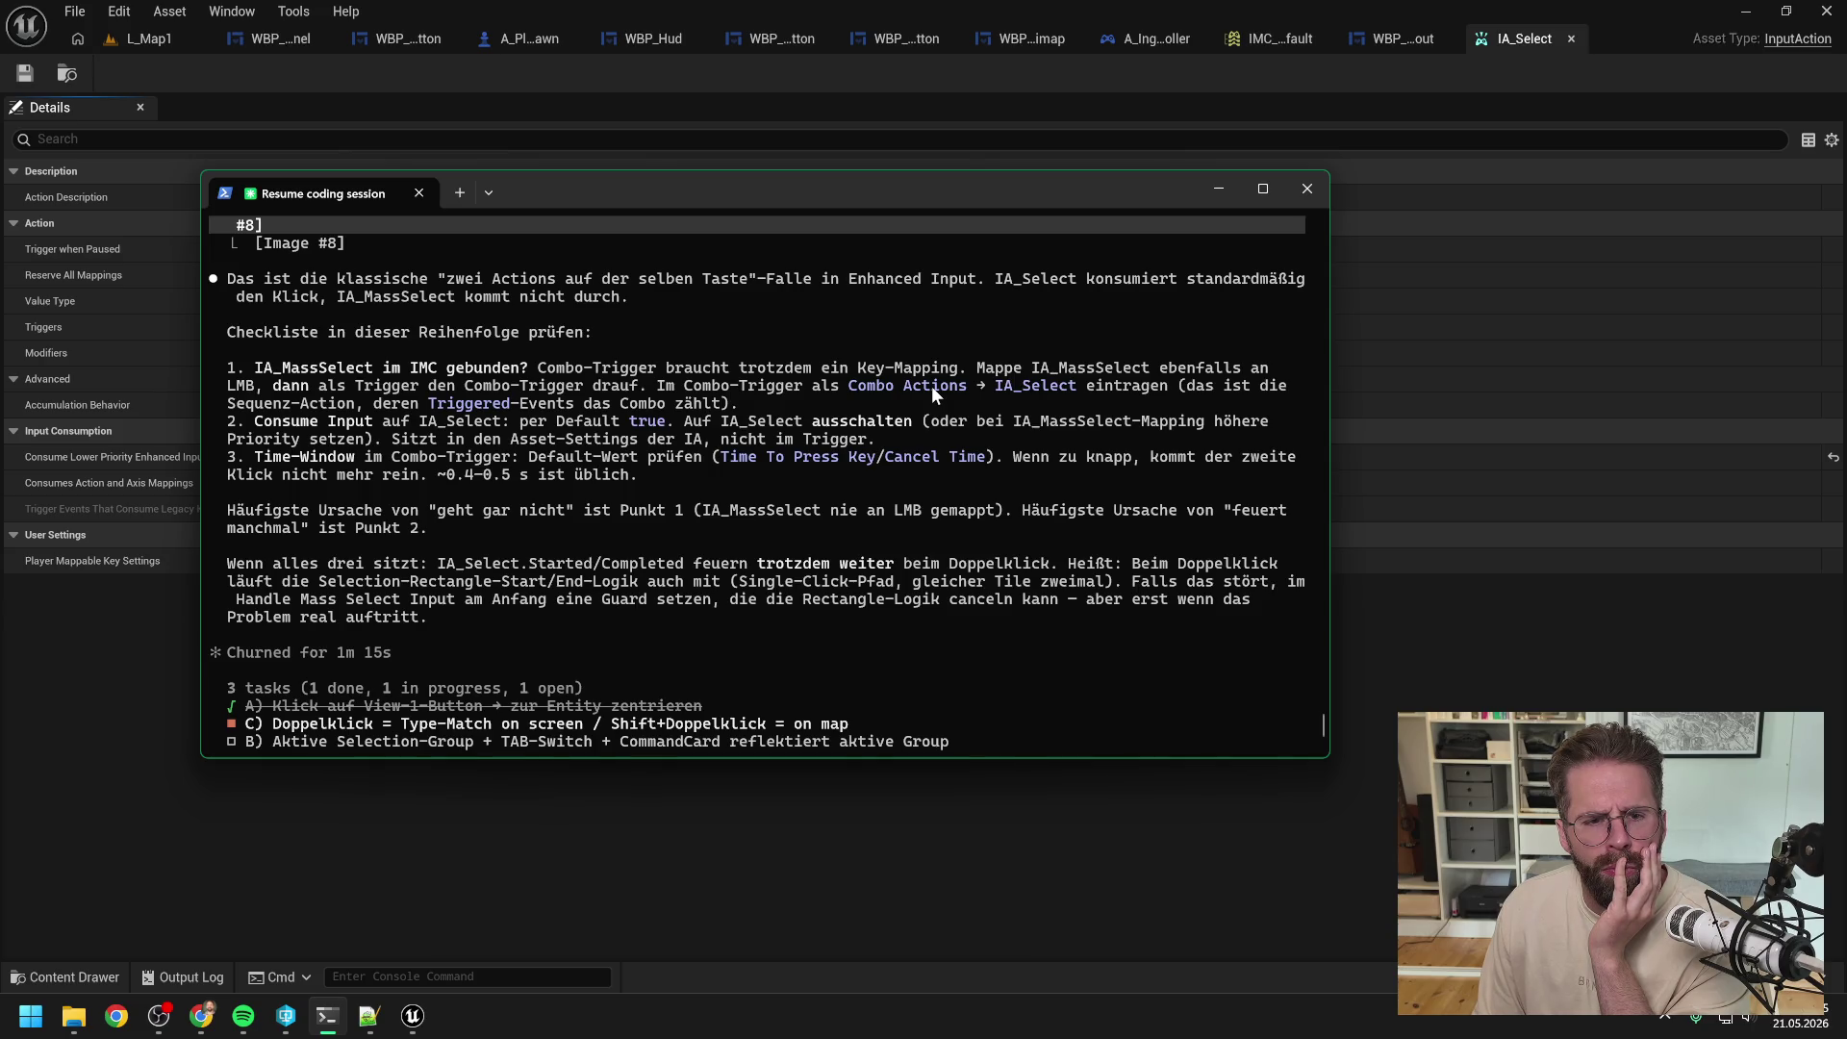
Step: Leave the terminal and return to Unreal's IA_Select input action settings
key("alt+Tab")
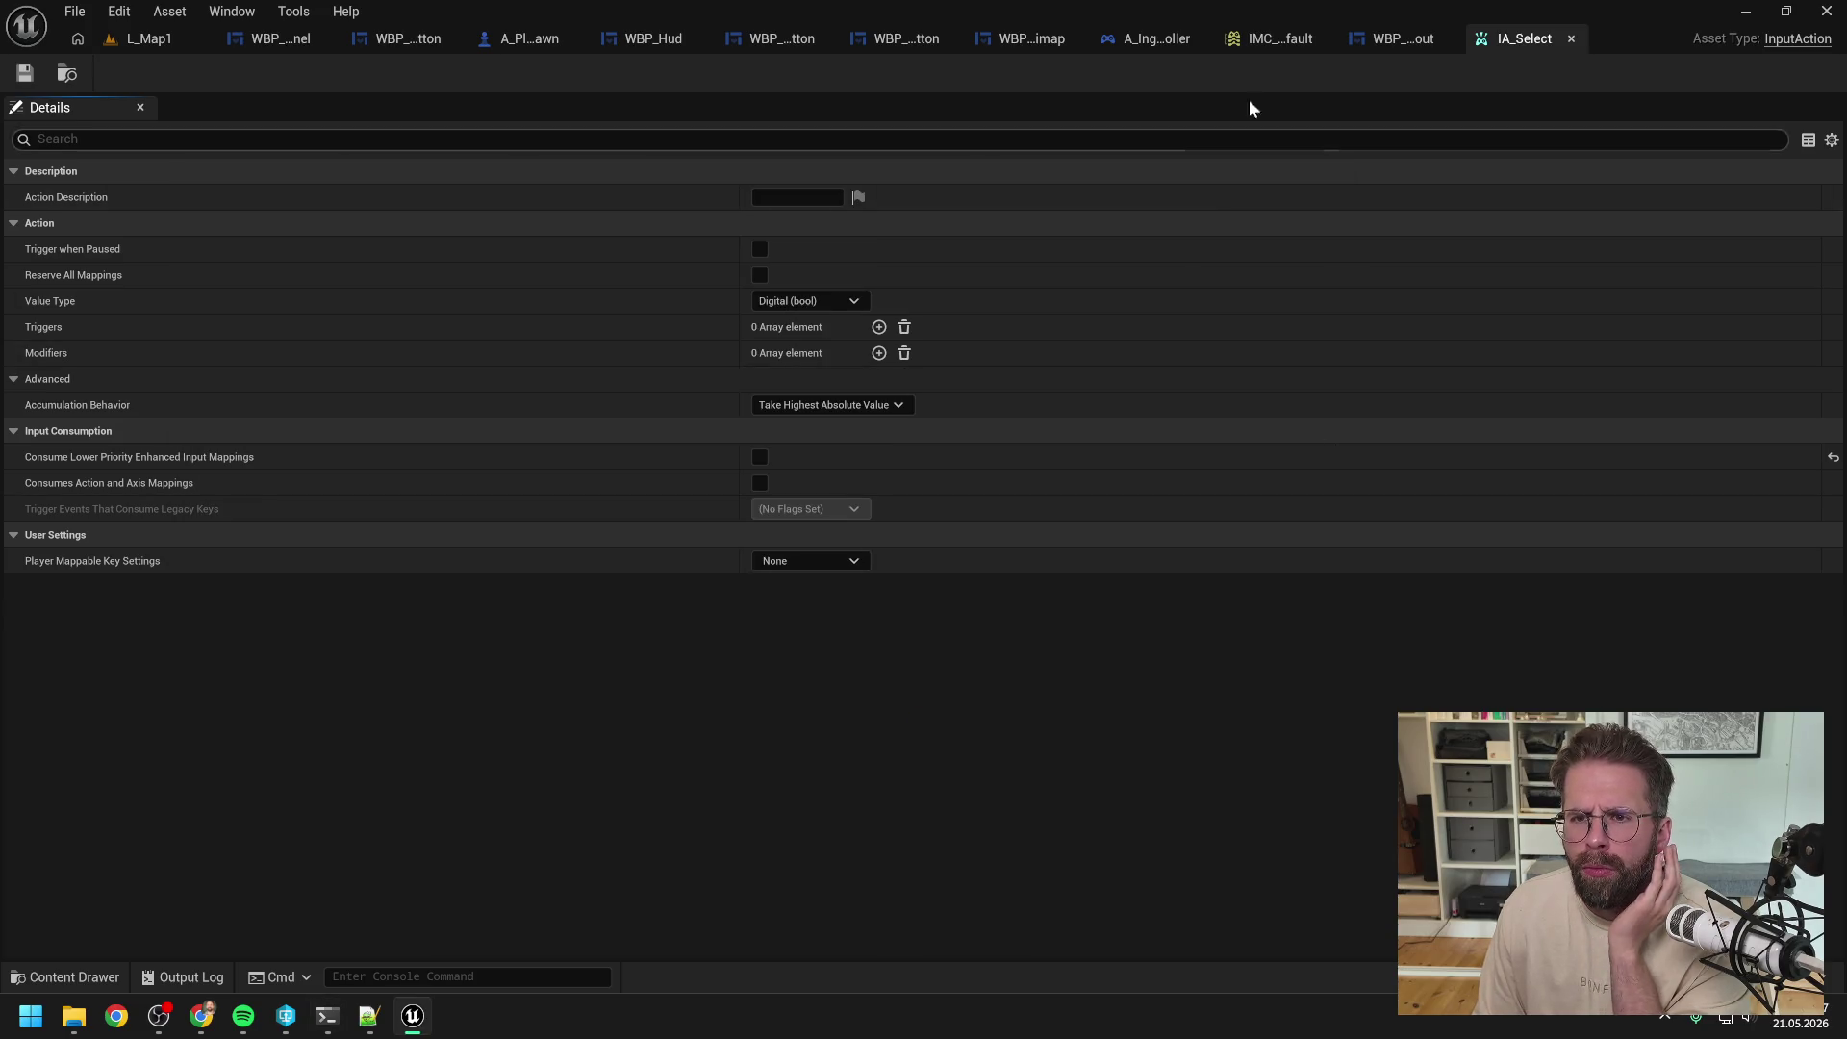
Step: In IMC_Default, add a second trigger of type Combo (Beta) to IA_MassSelect's mapping
left_click(1265, 38)
scroll(760, 433, "down", 2)
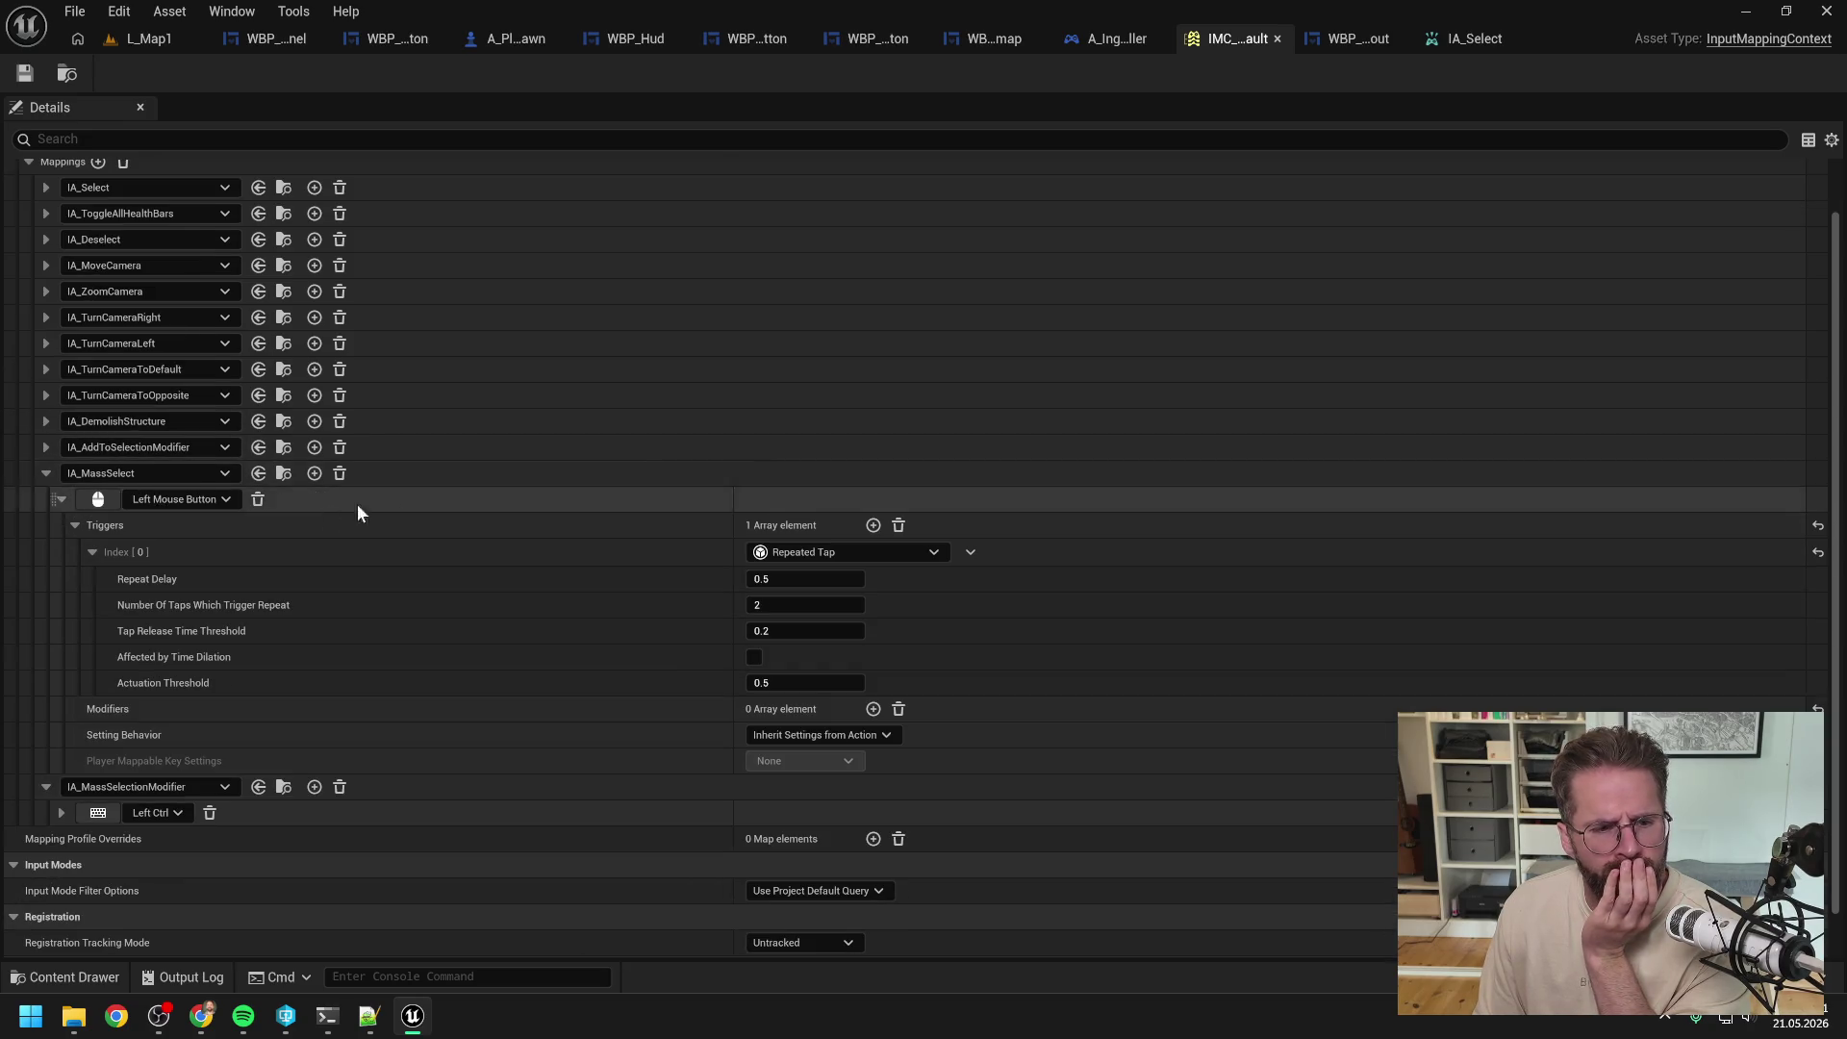
left_click(873, 524)
left_click(824, 712)
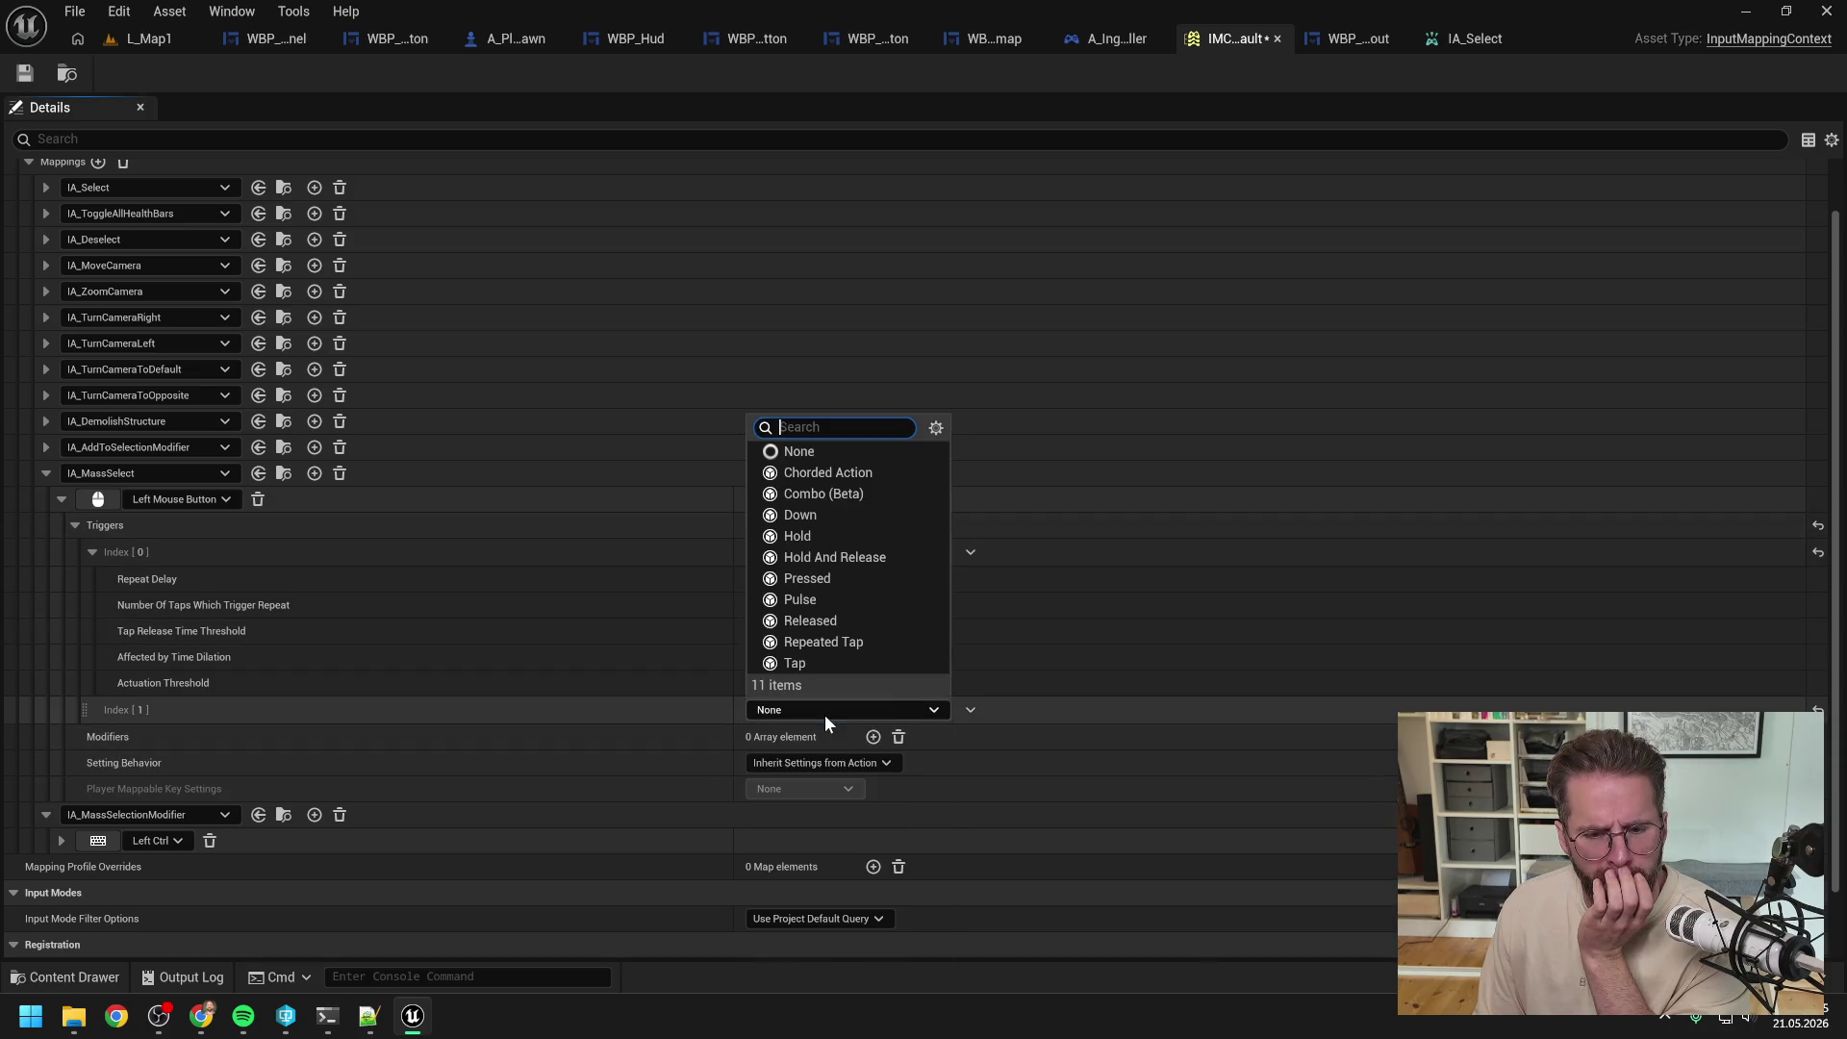
left_click(859, 497)
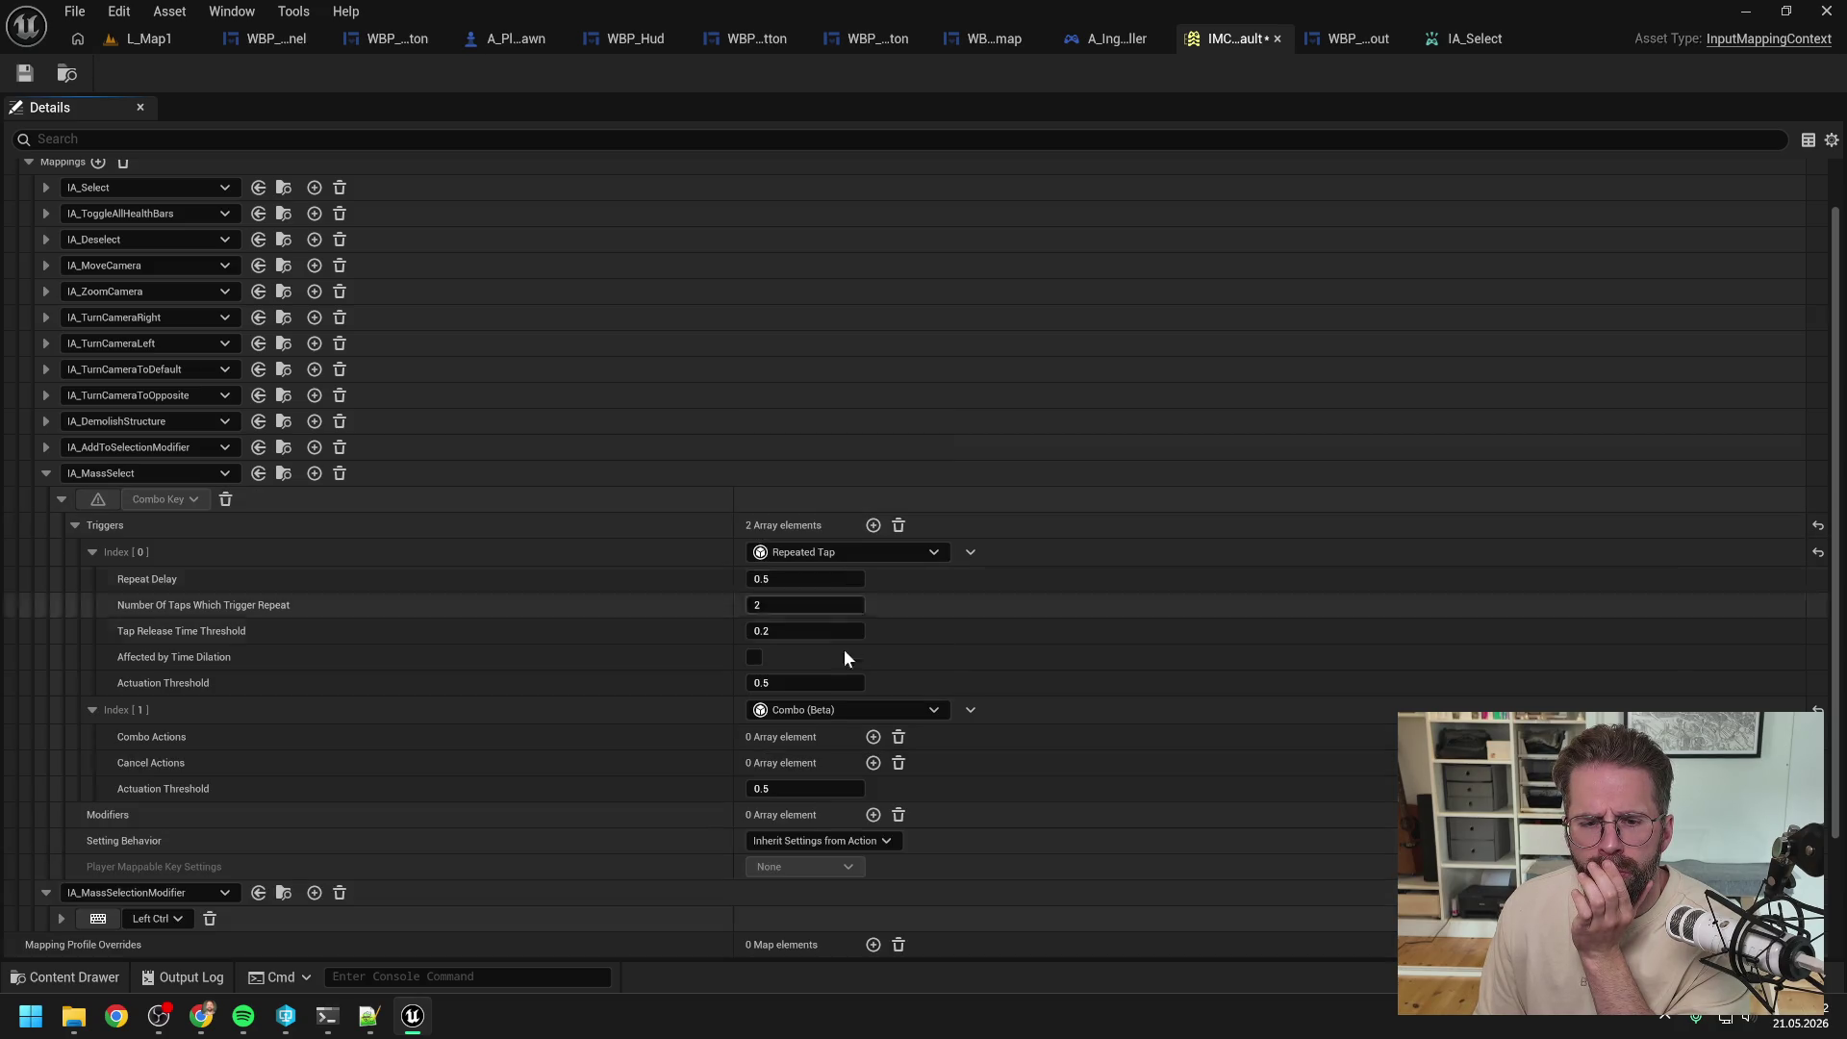
Step: Add a combo step using IA_Select as its action, then bring the Claude Code terminal back
left_click(873, 736)
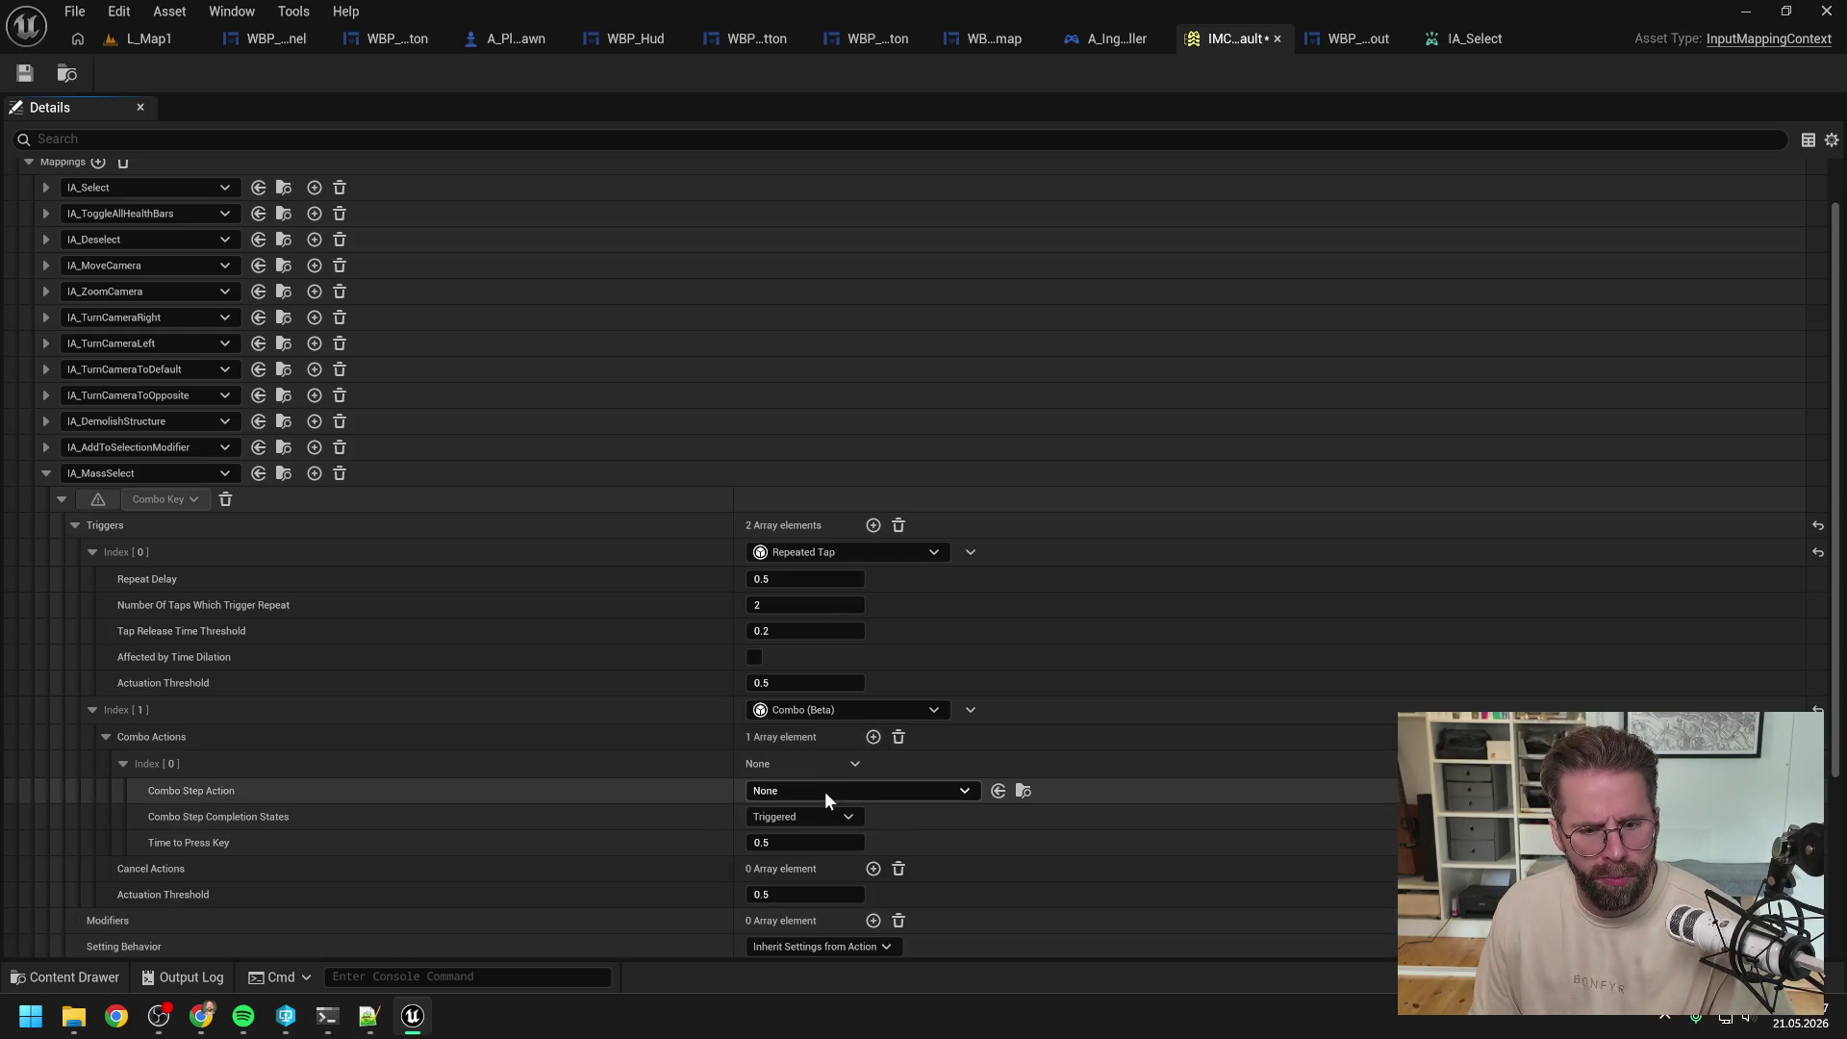
left_click(823, 790)
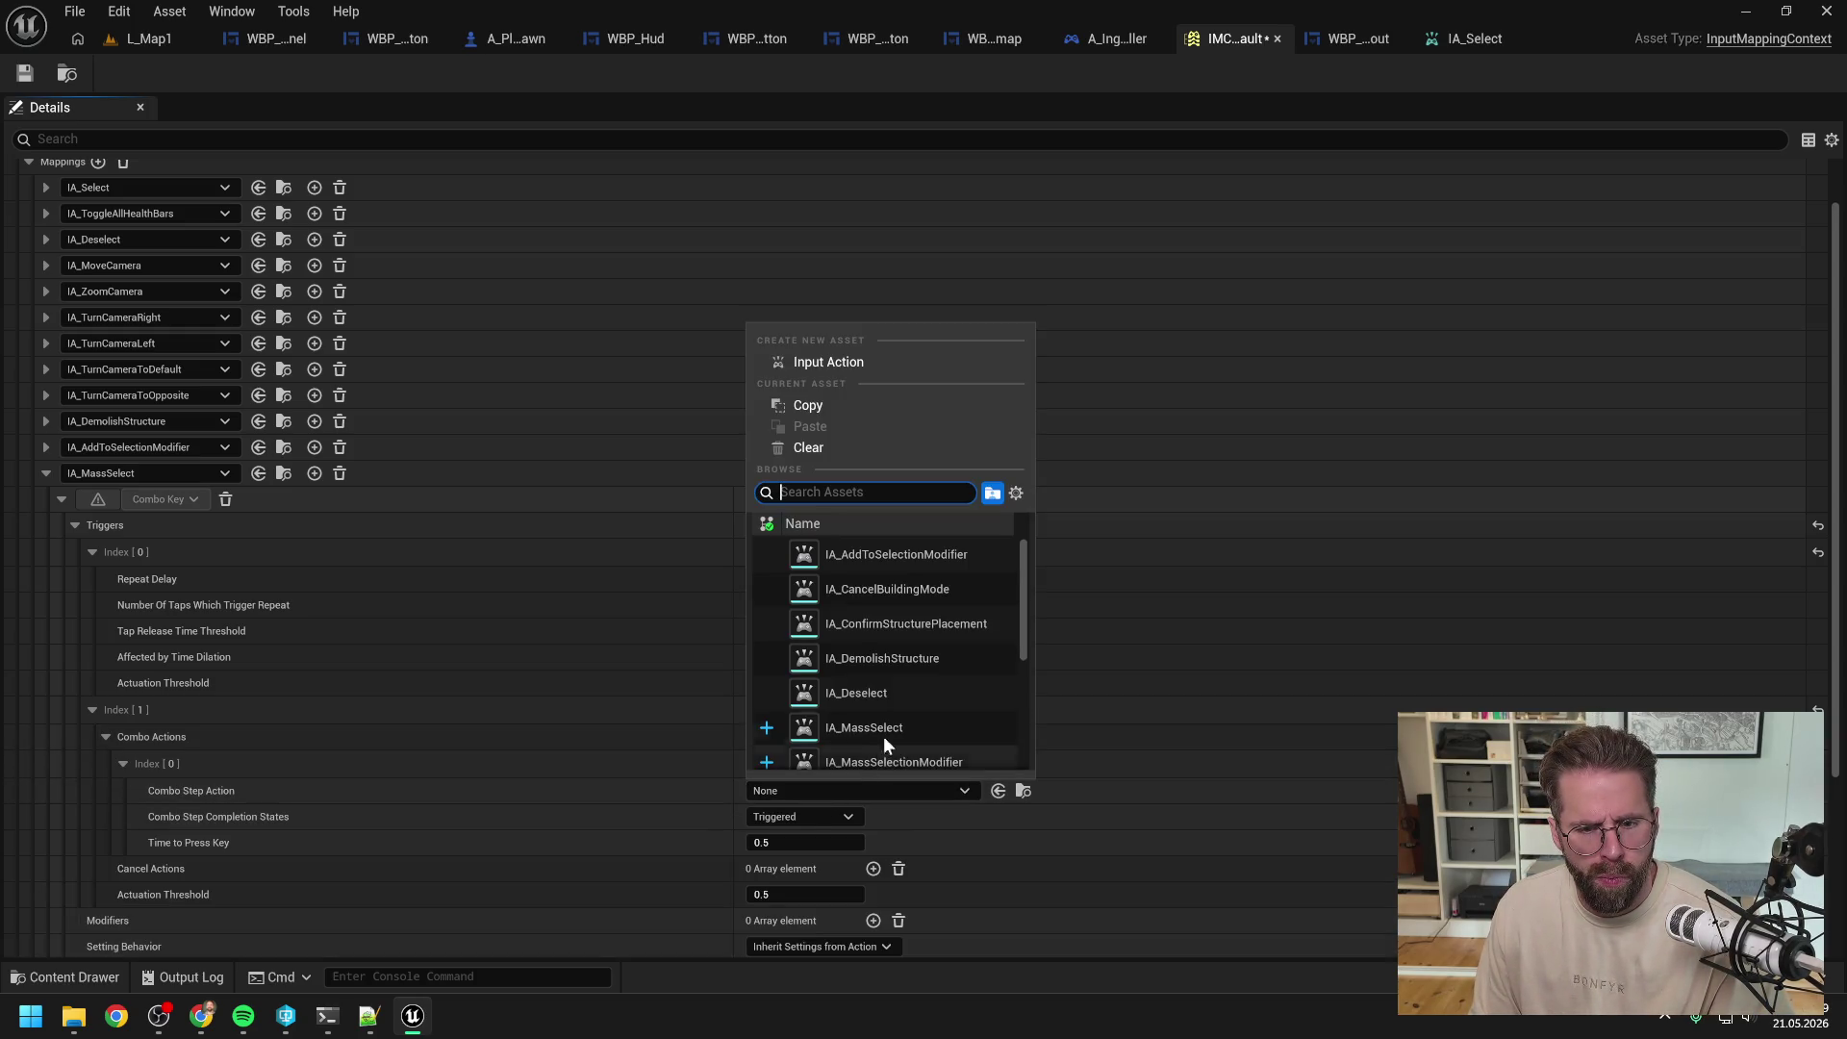
scroll(939, 666, "down", 5)
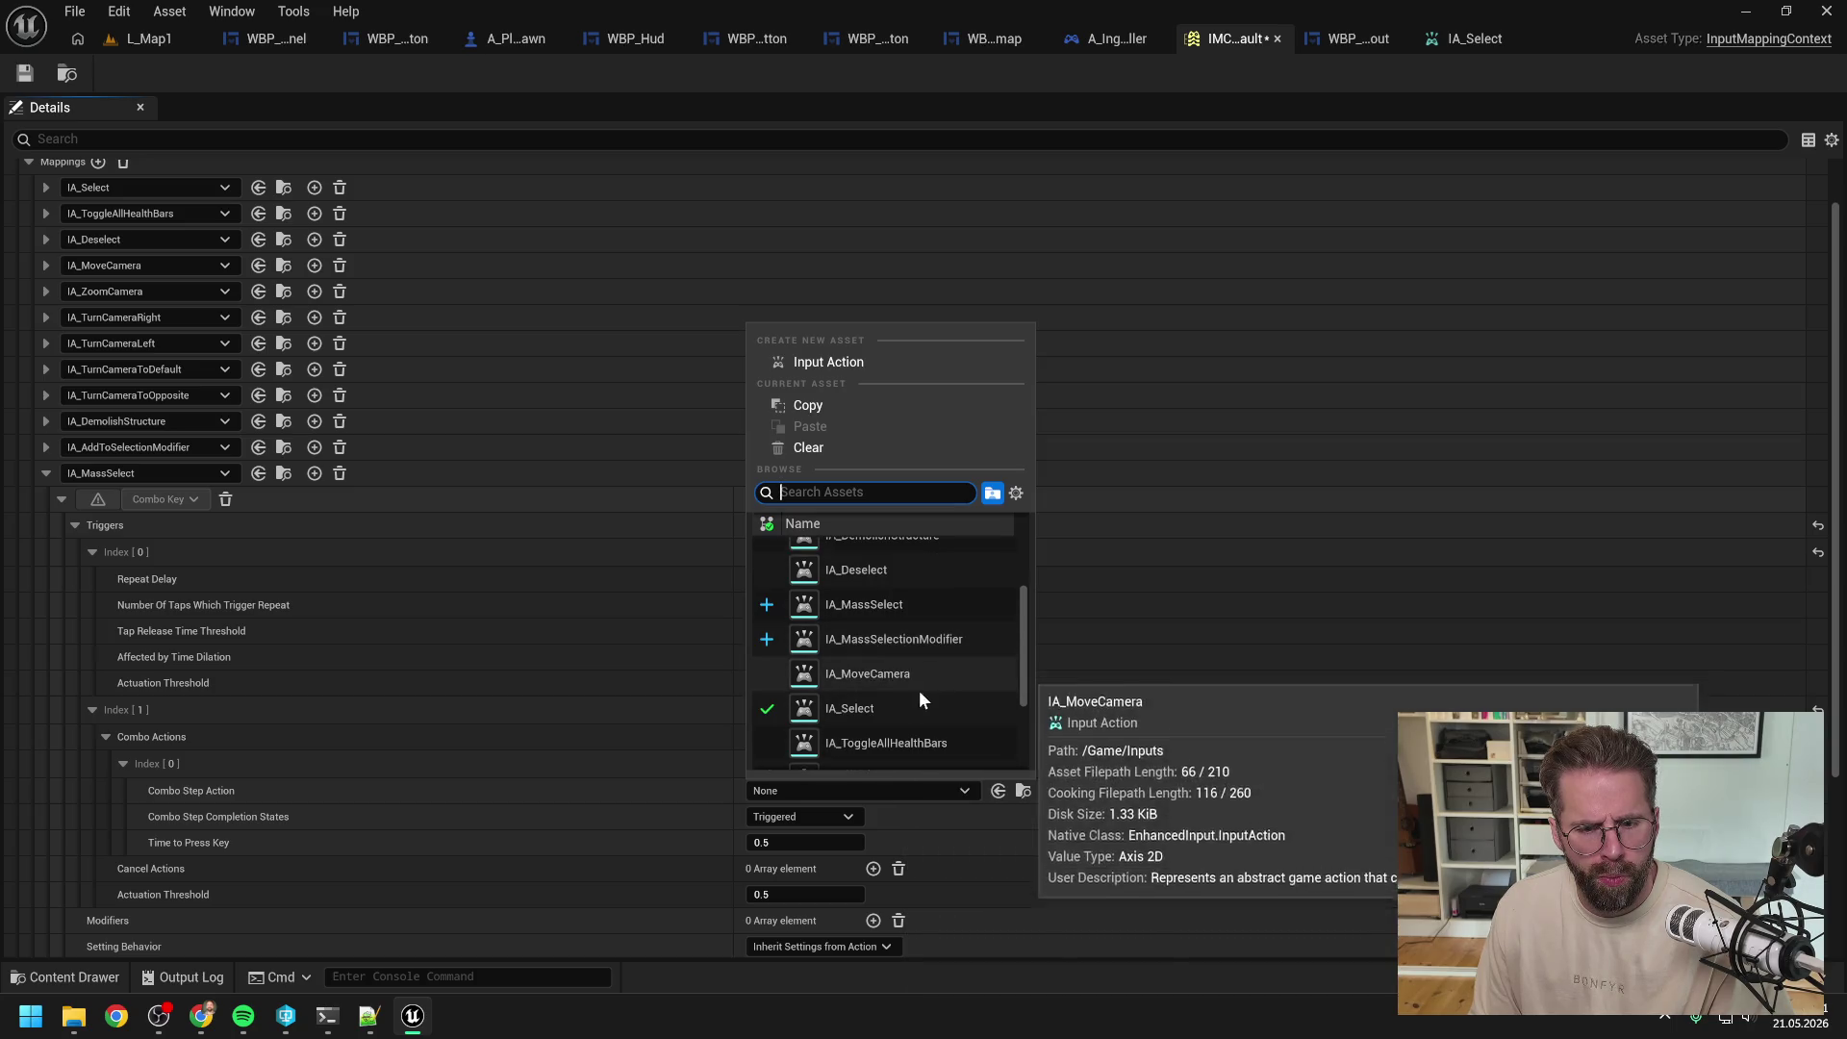
left_click(902, 706)
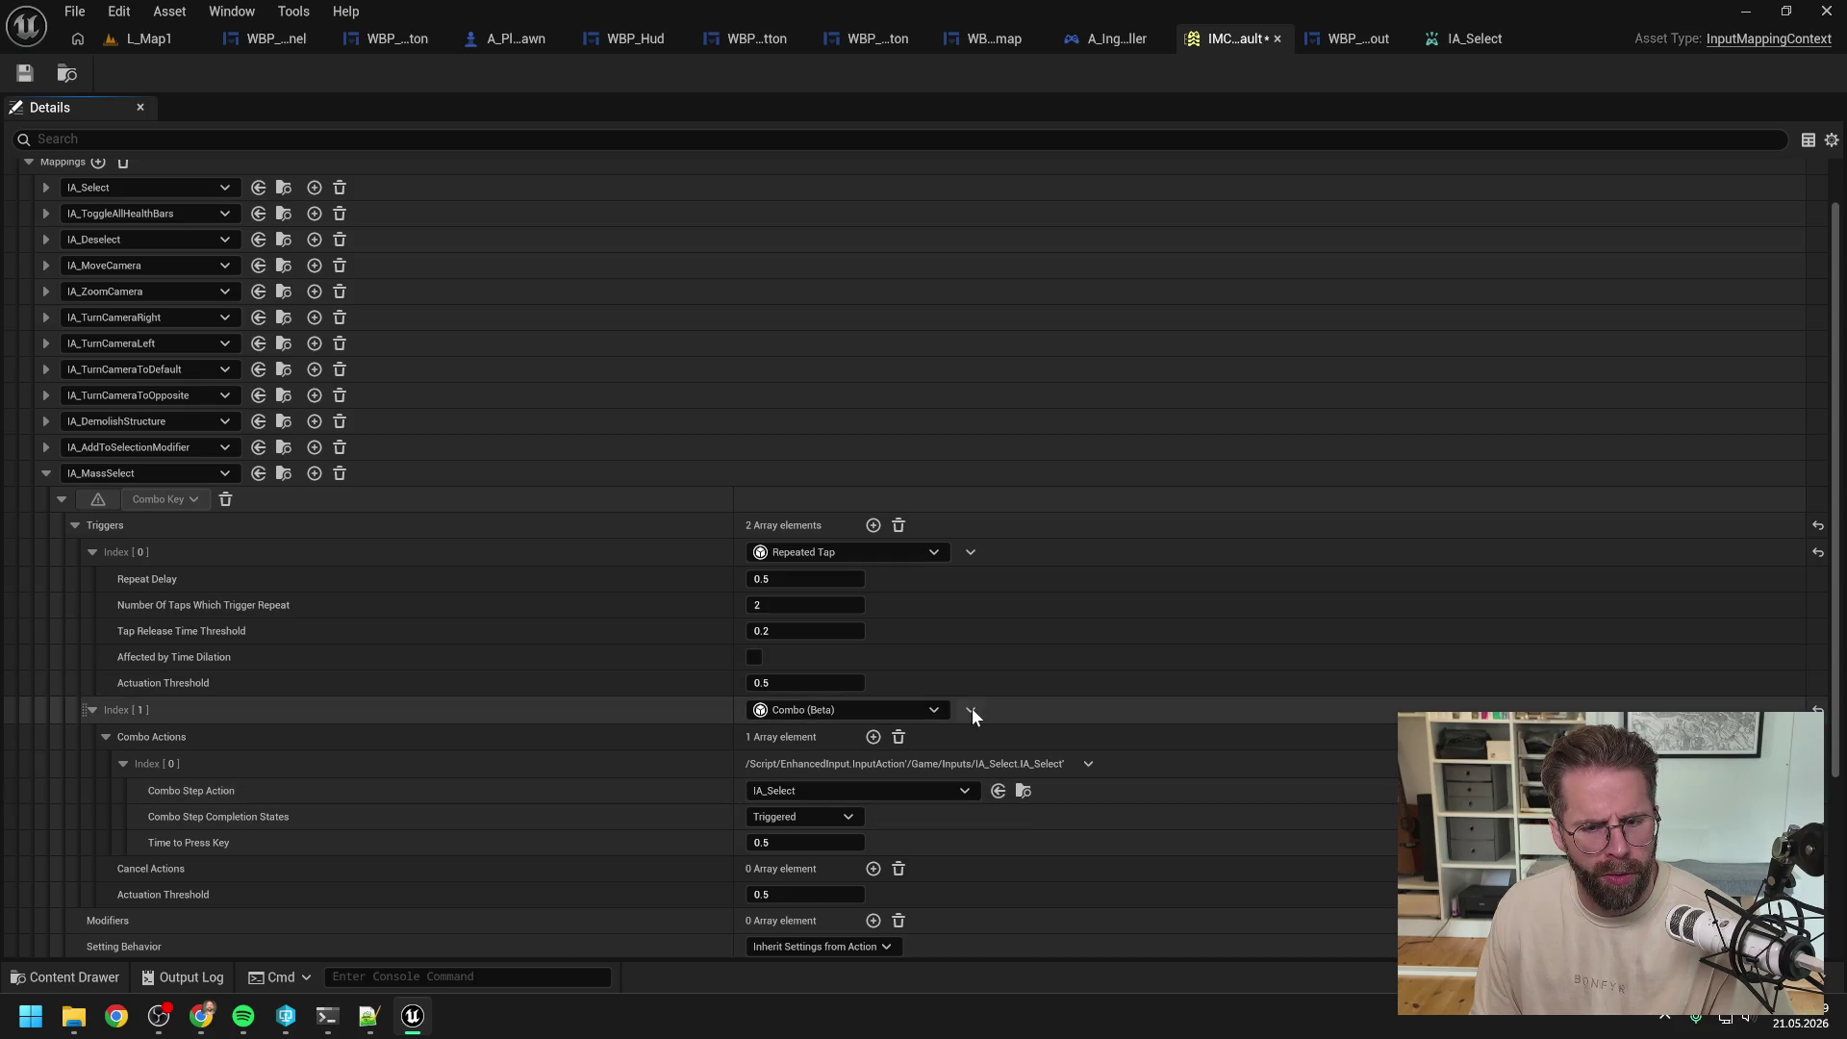
left_click(330, 1017)
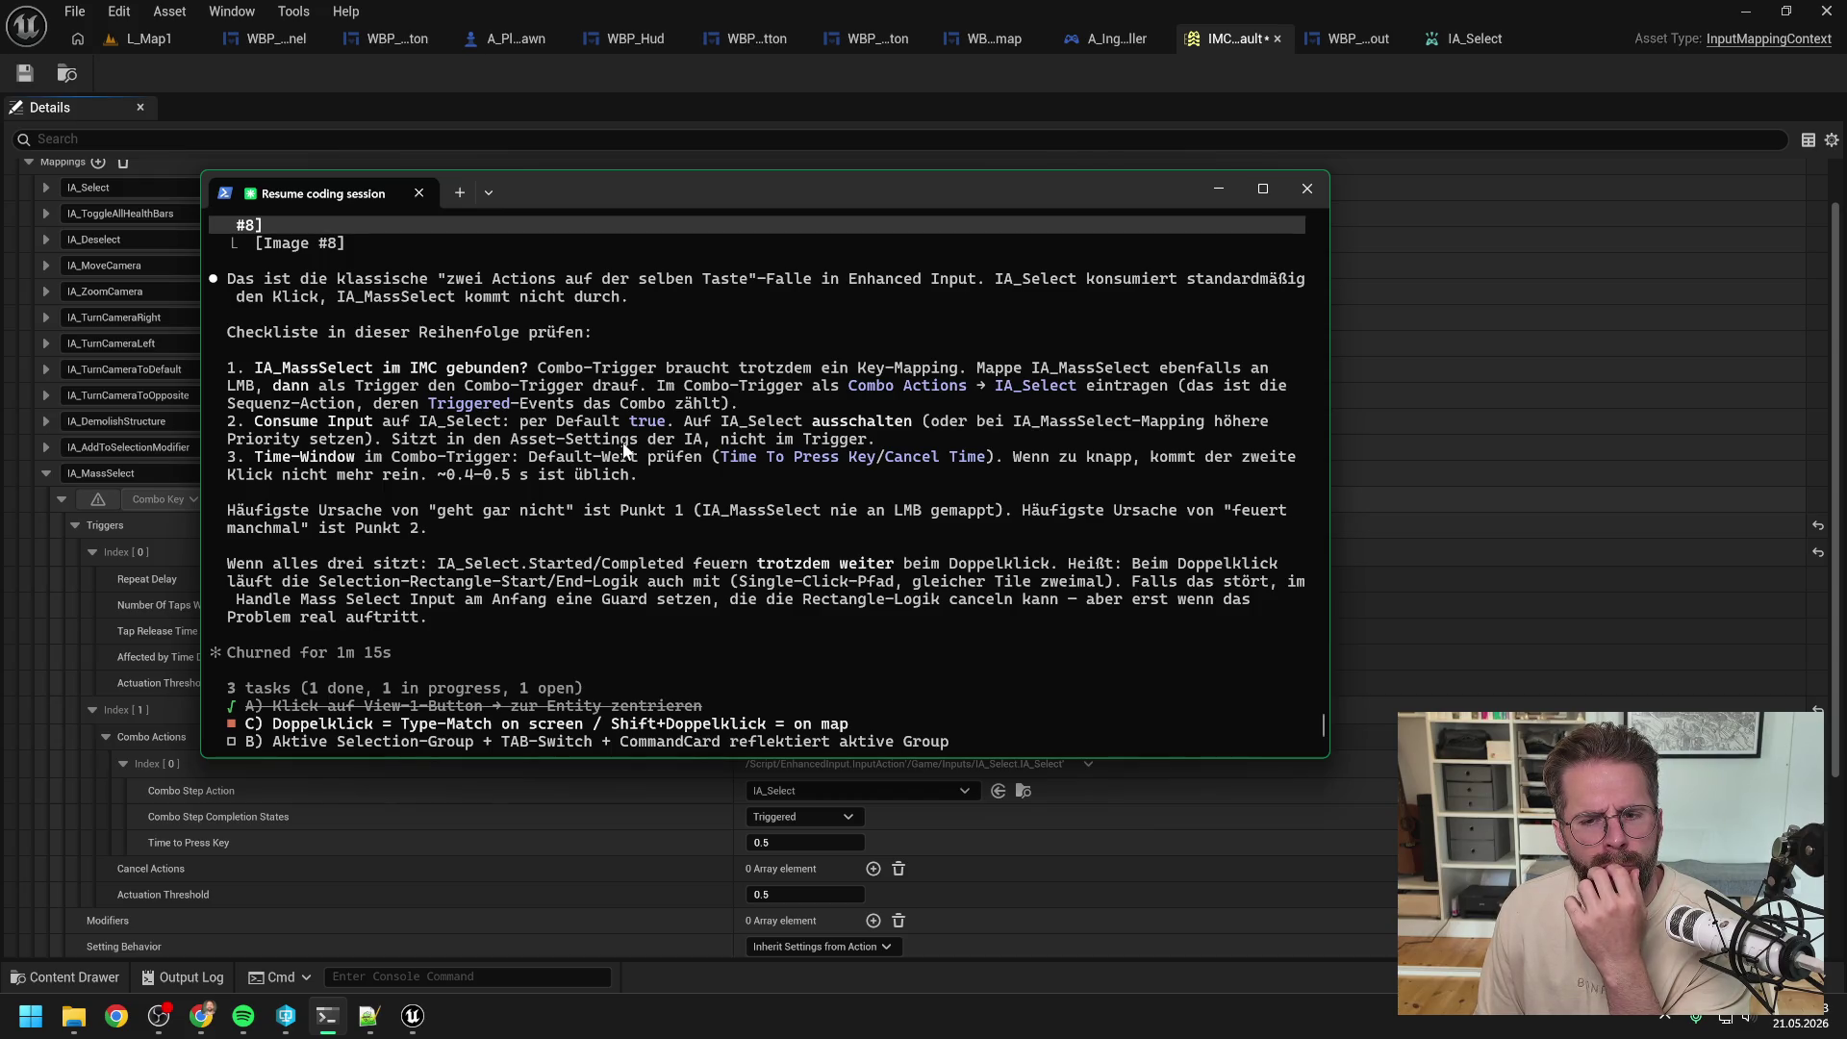
Step: Back in Unreal, delete the Combo trigger from IA_MassSelect's mapping
left_click(1292, 804)
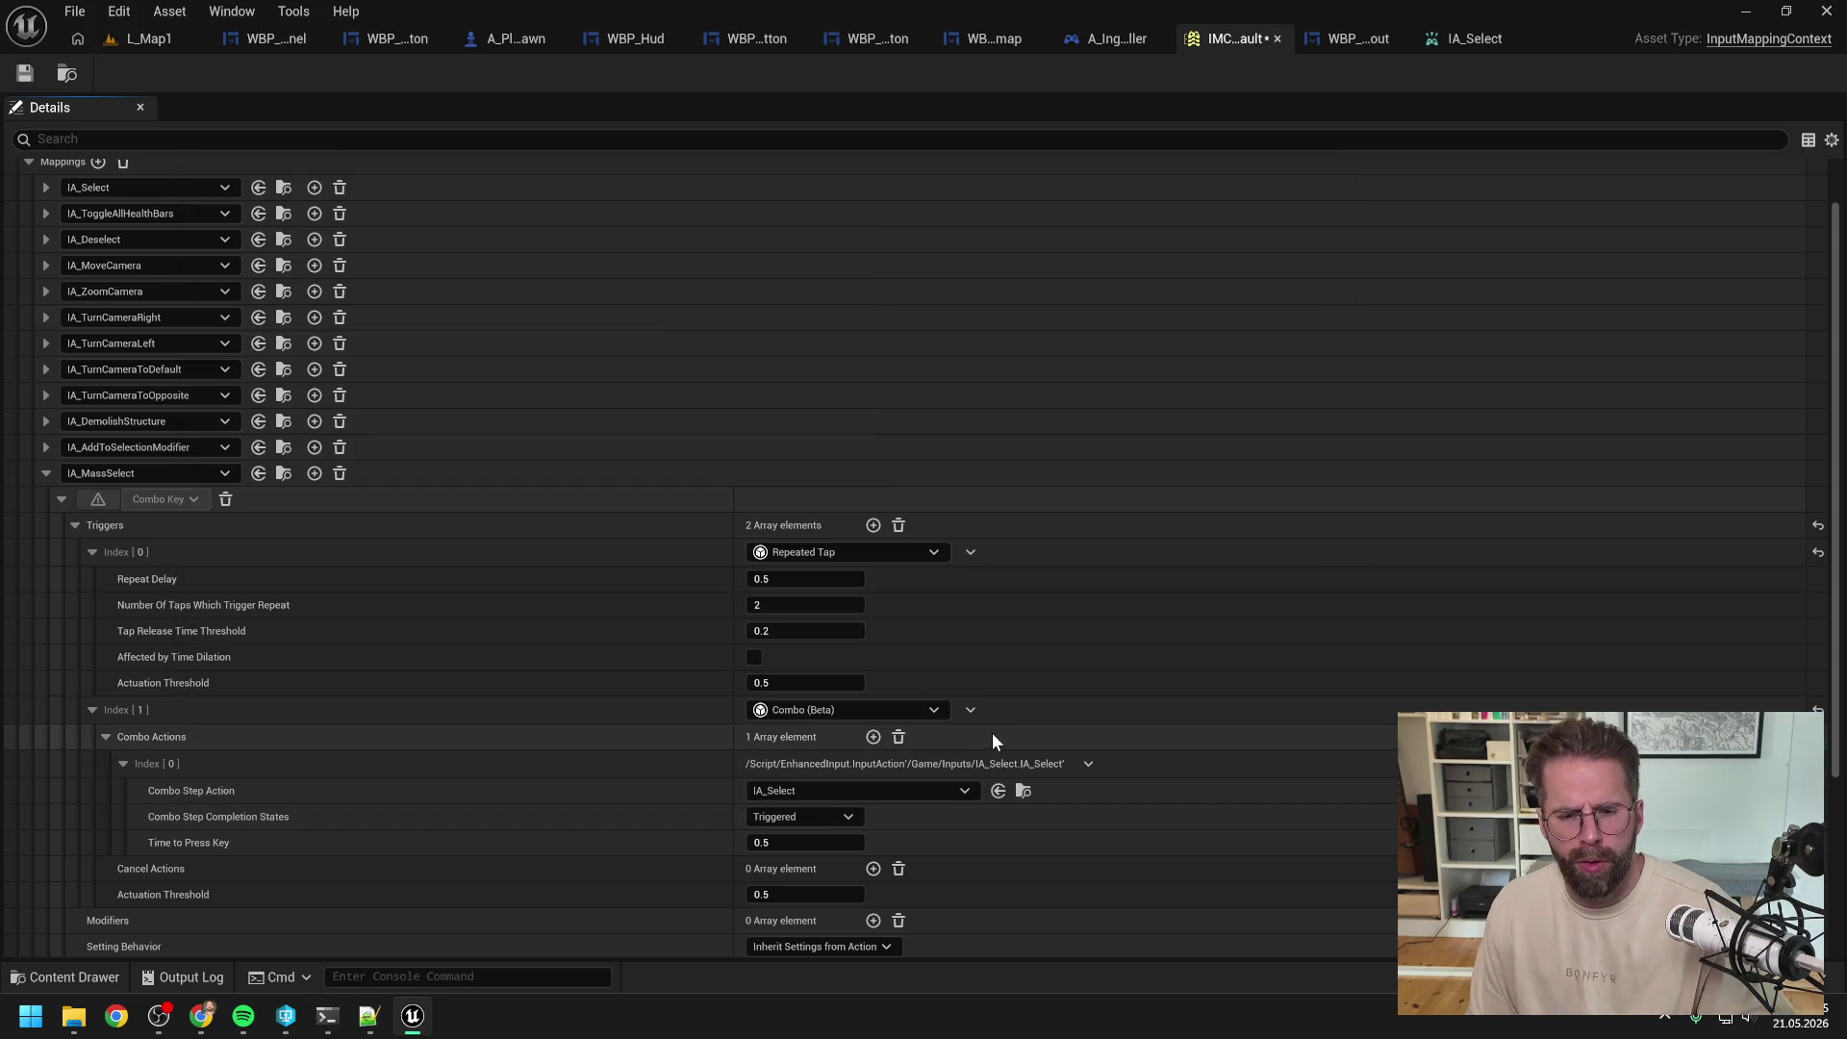
left_click(971, 711)
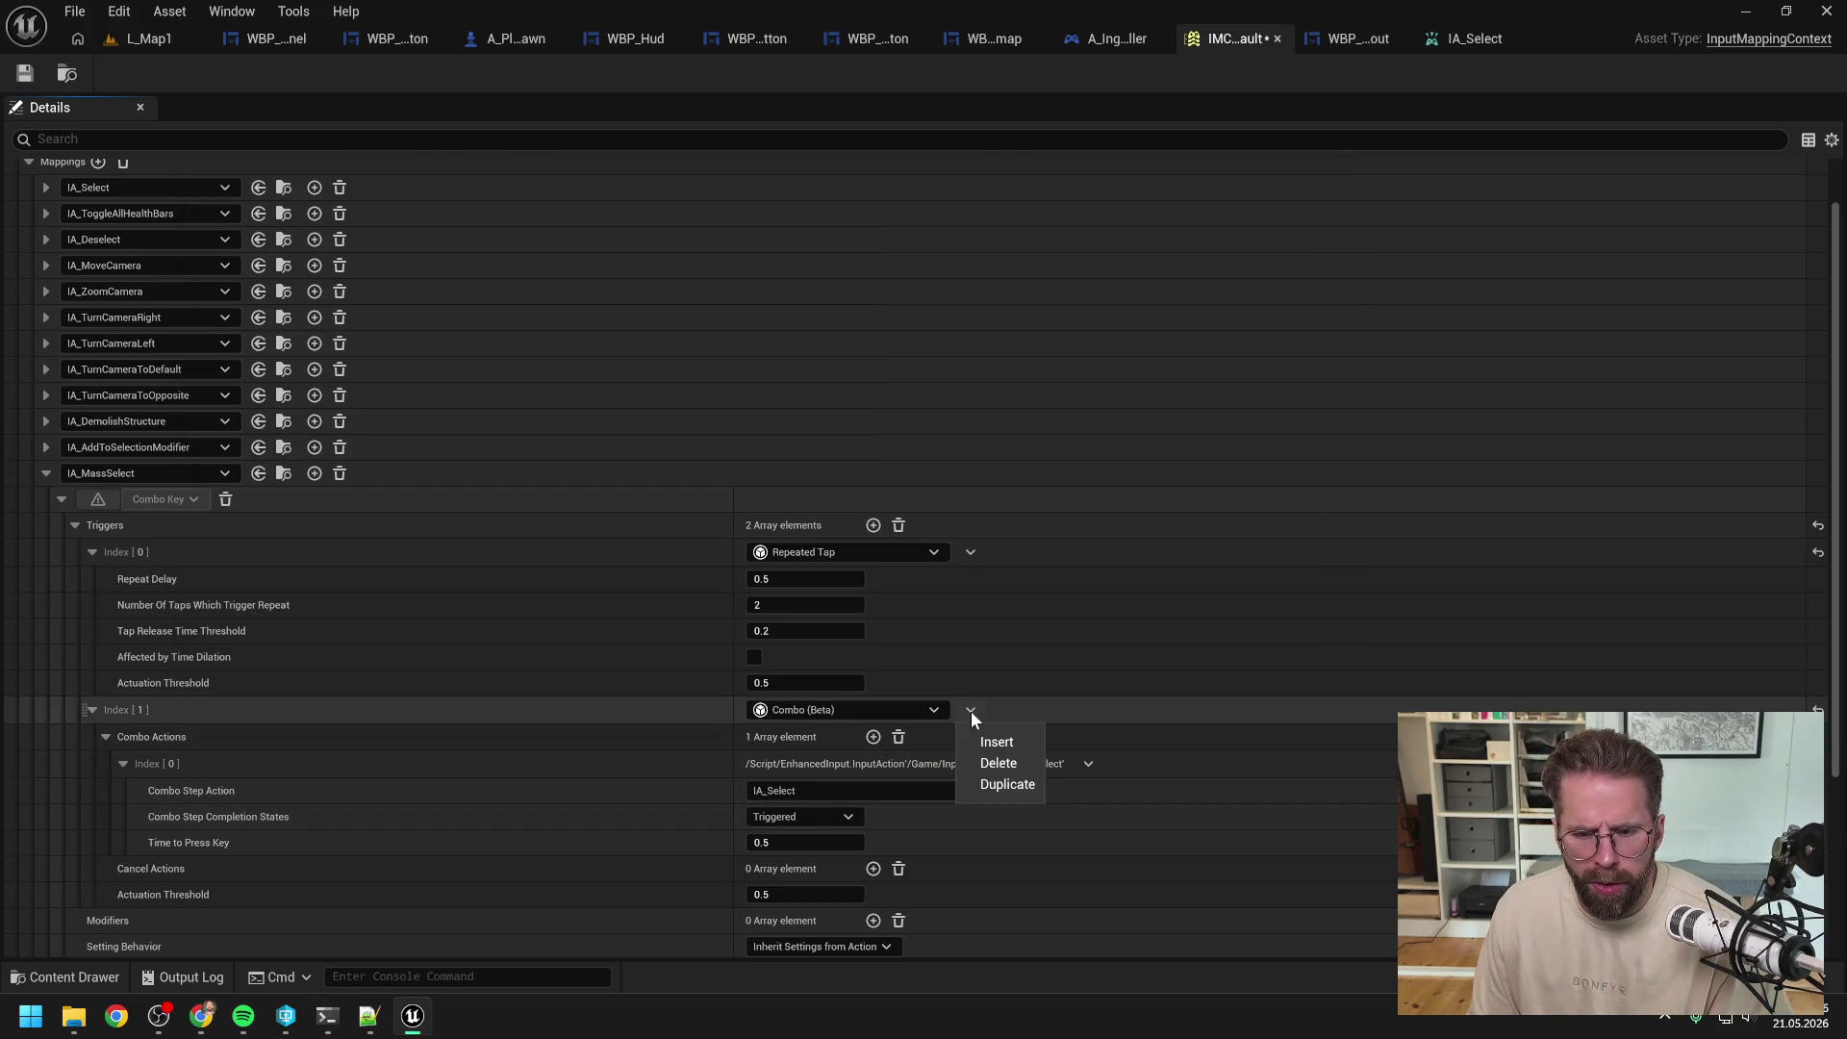
left_click(998, 768)
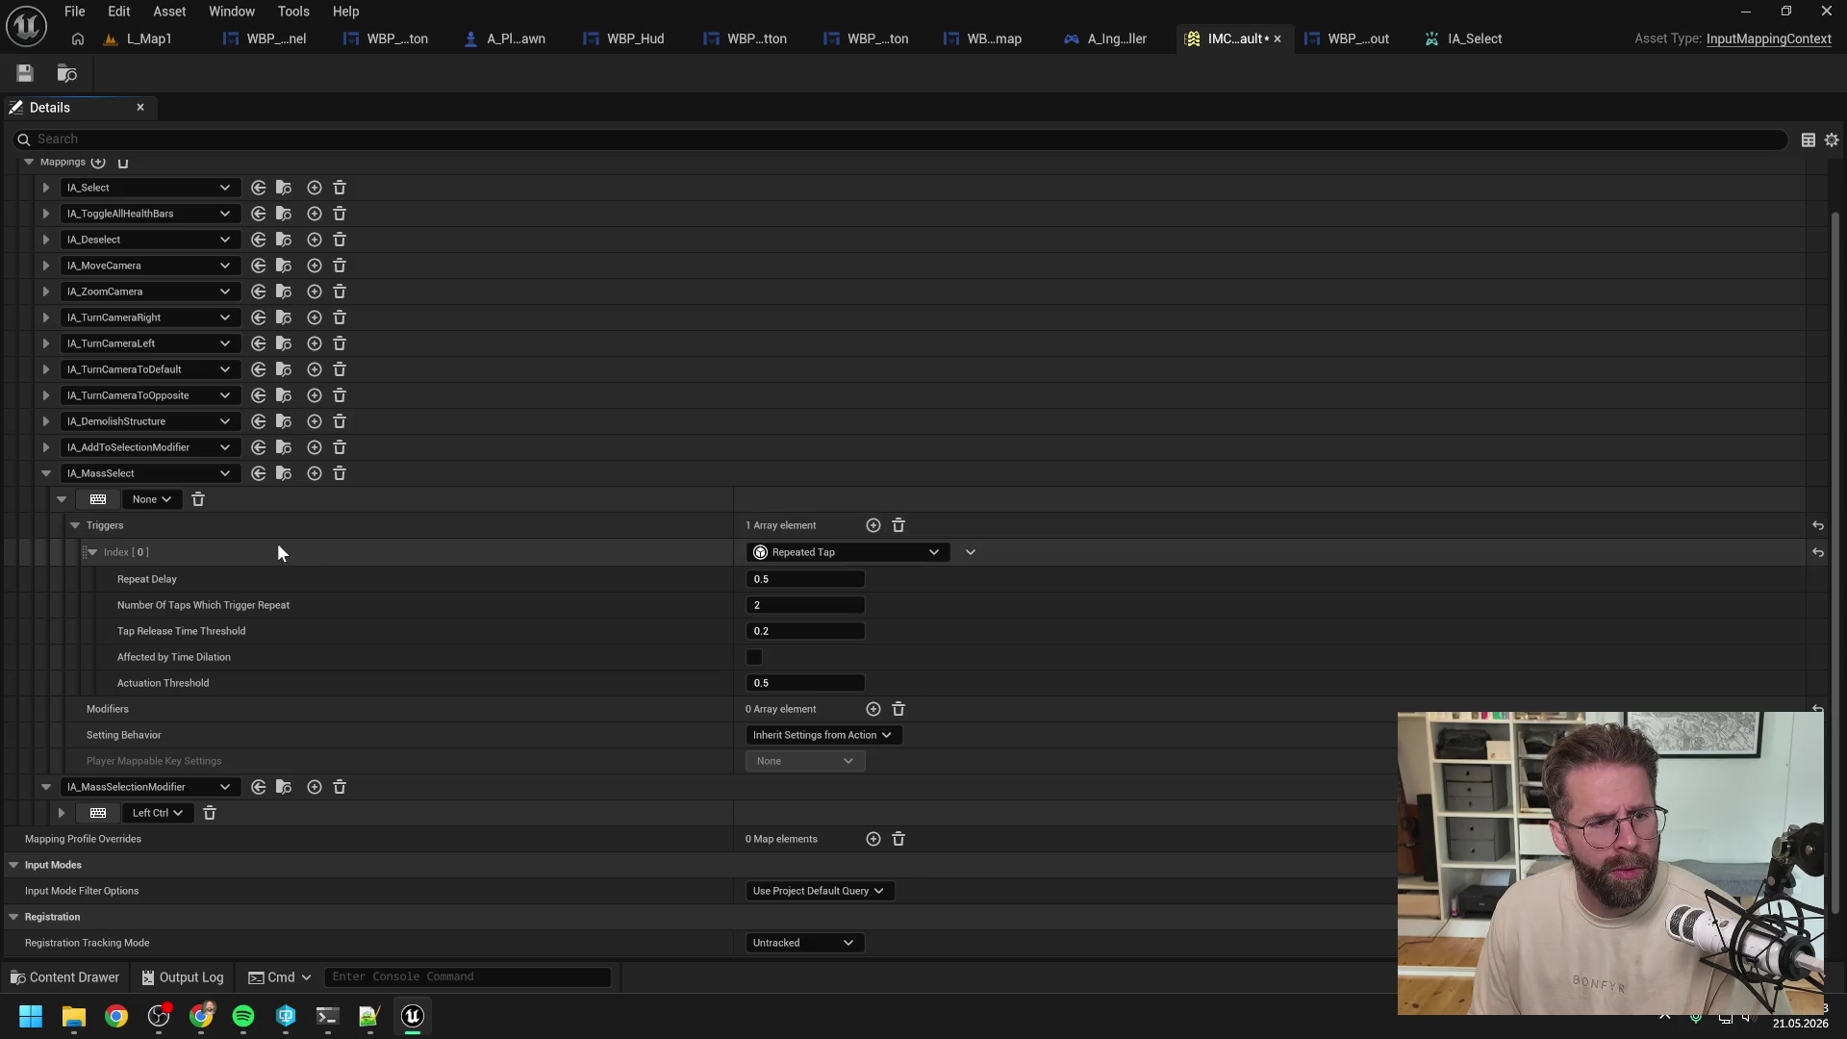
Step: Bind IA_MassSelect to Left Mouse Button and save IMC_Default
left_click(102, 498)
left_click(102, 498)
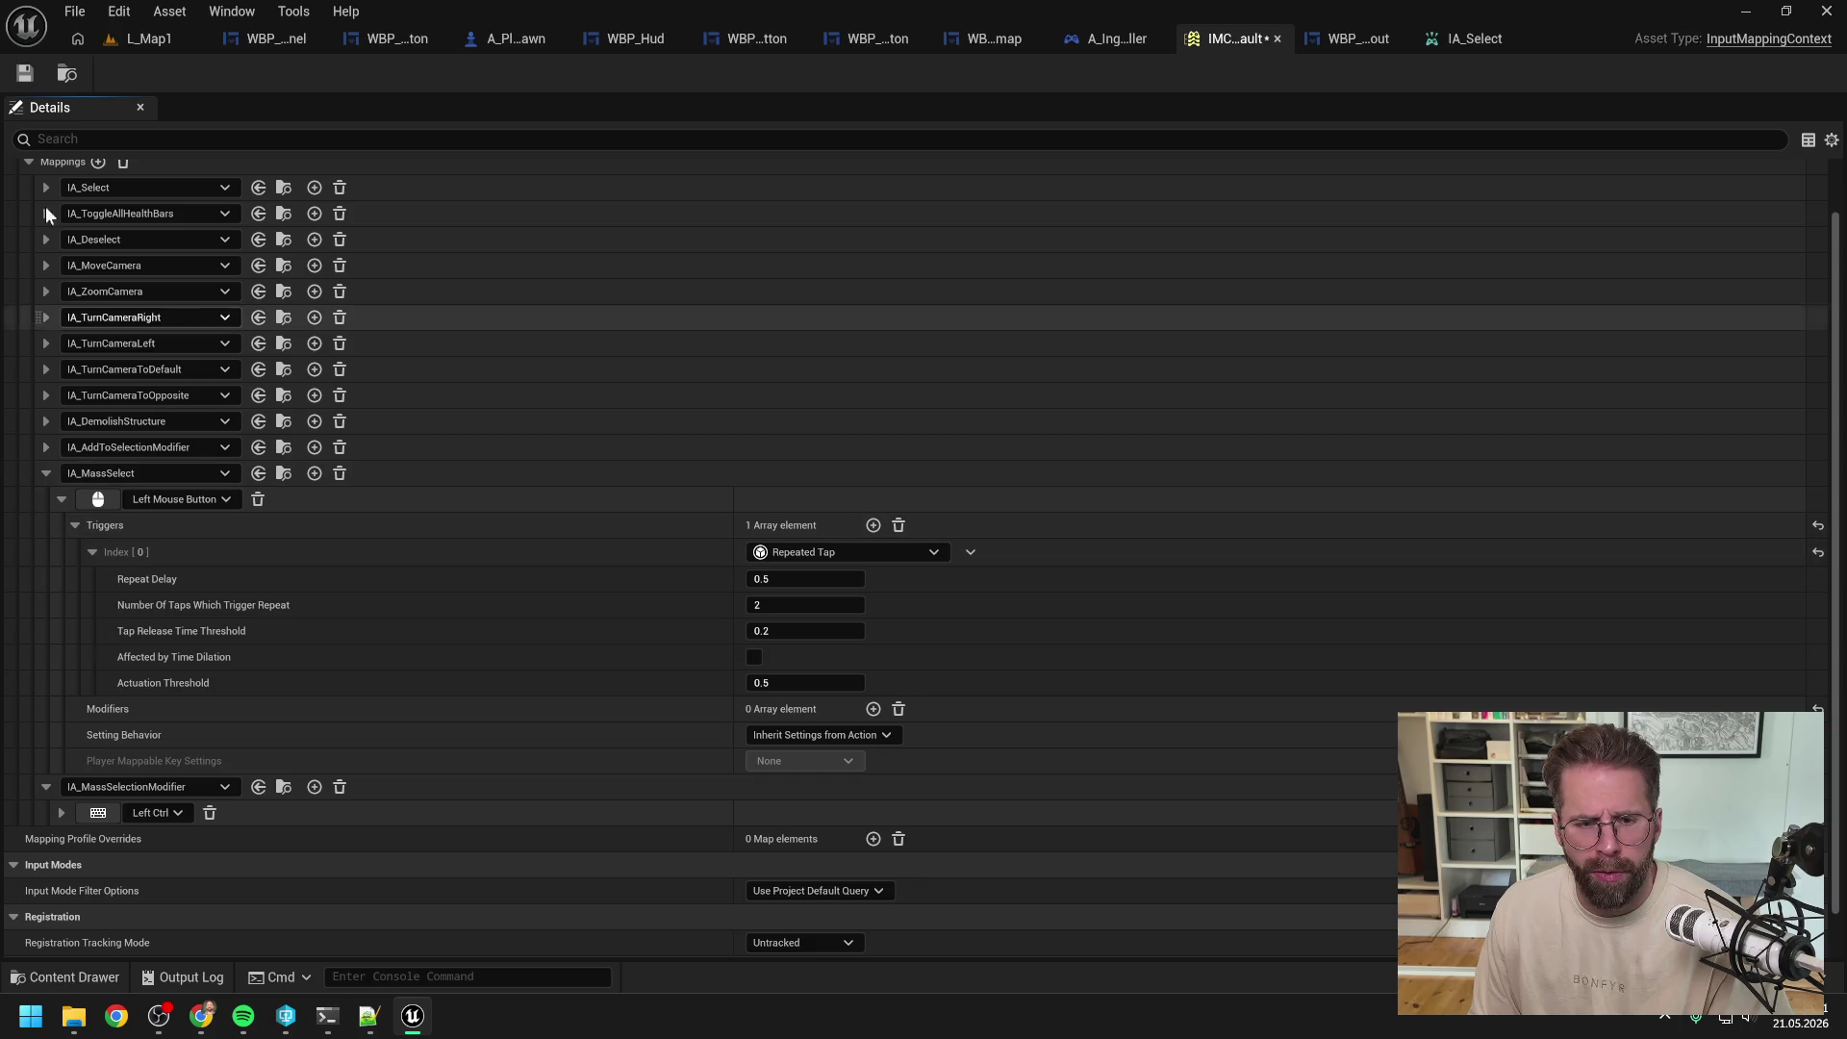
left_click(25, 74)
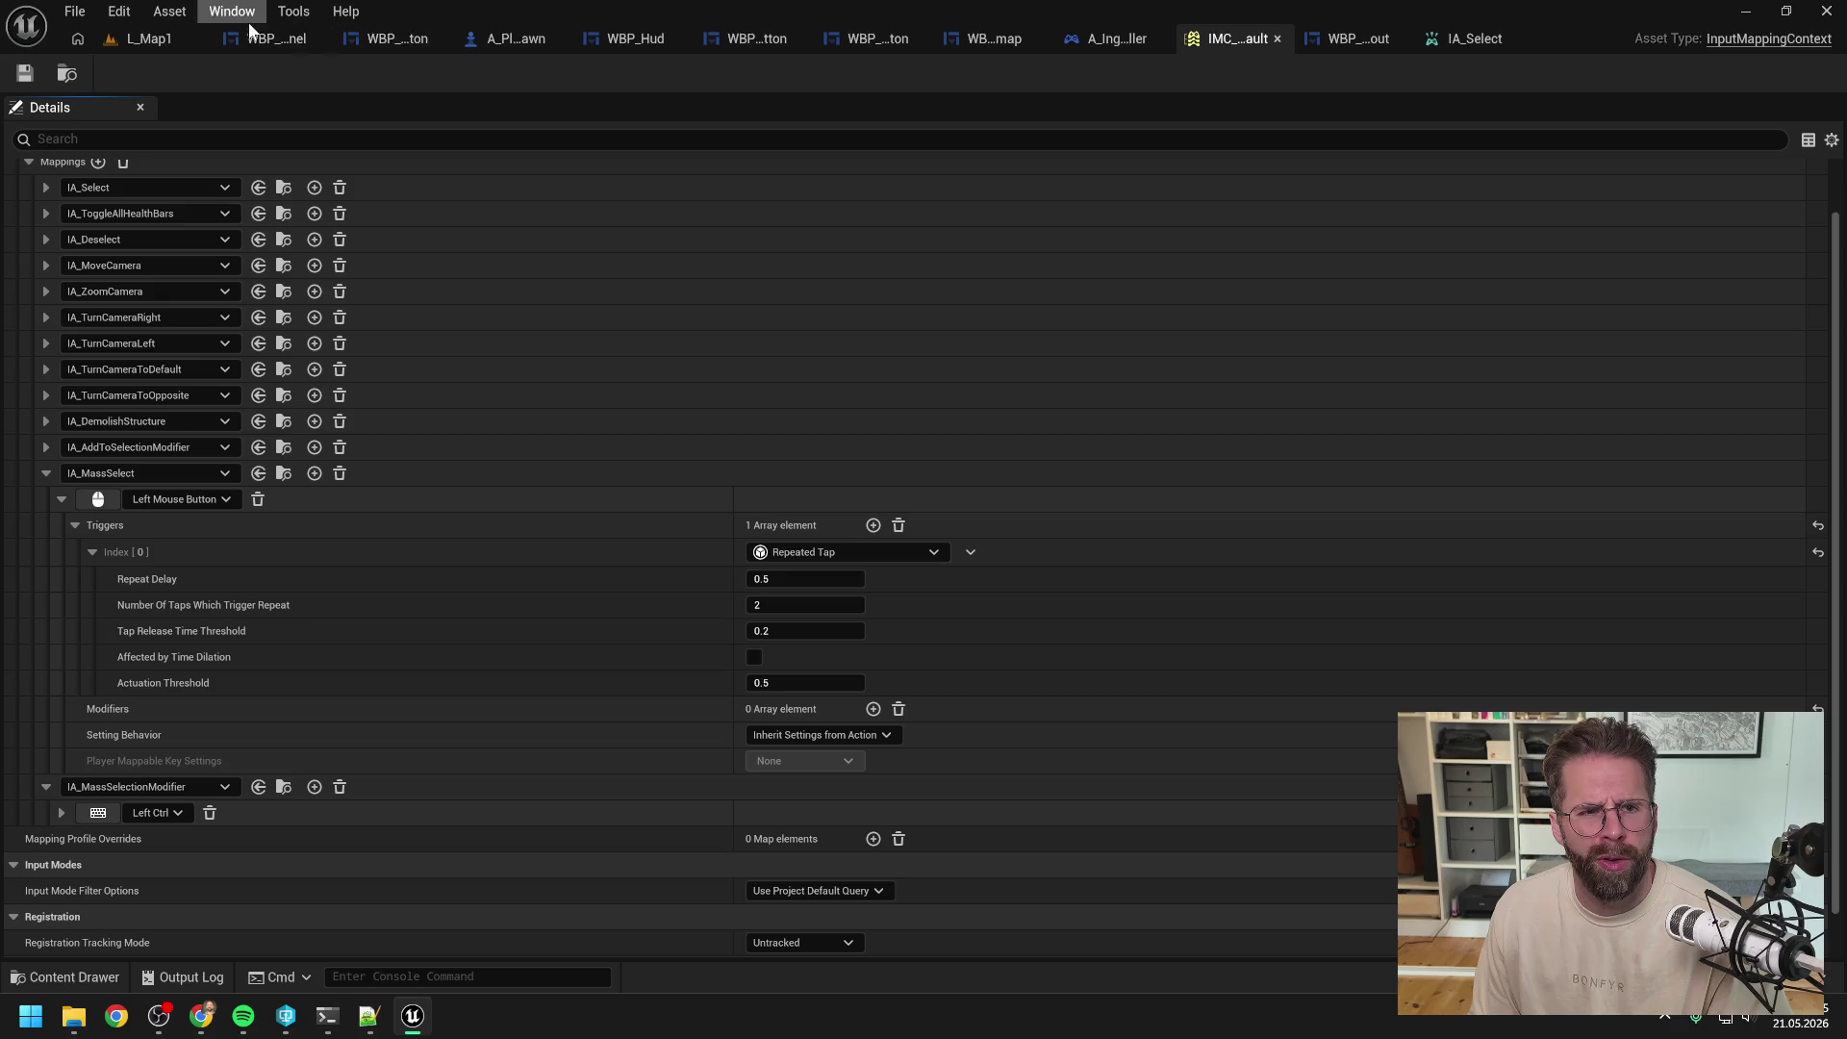
left_click(1145, 41)
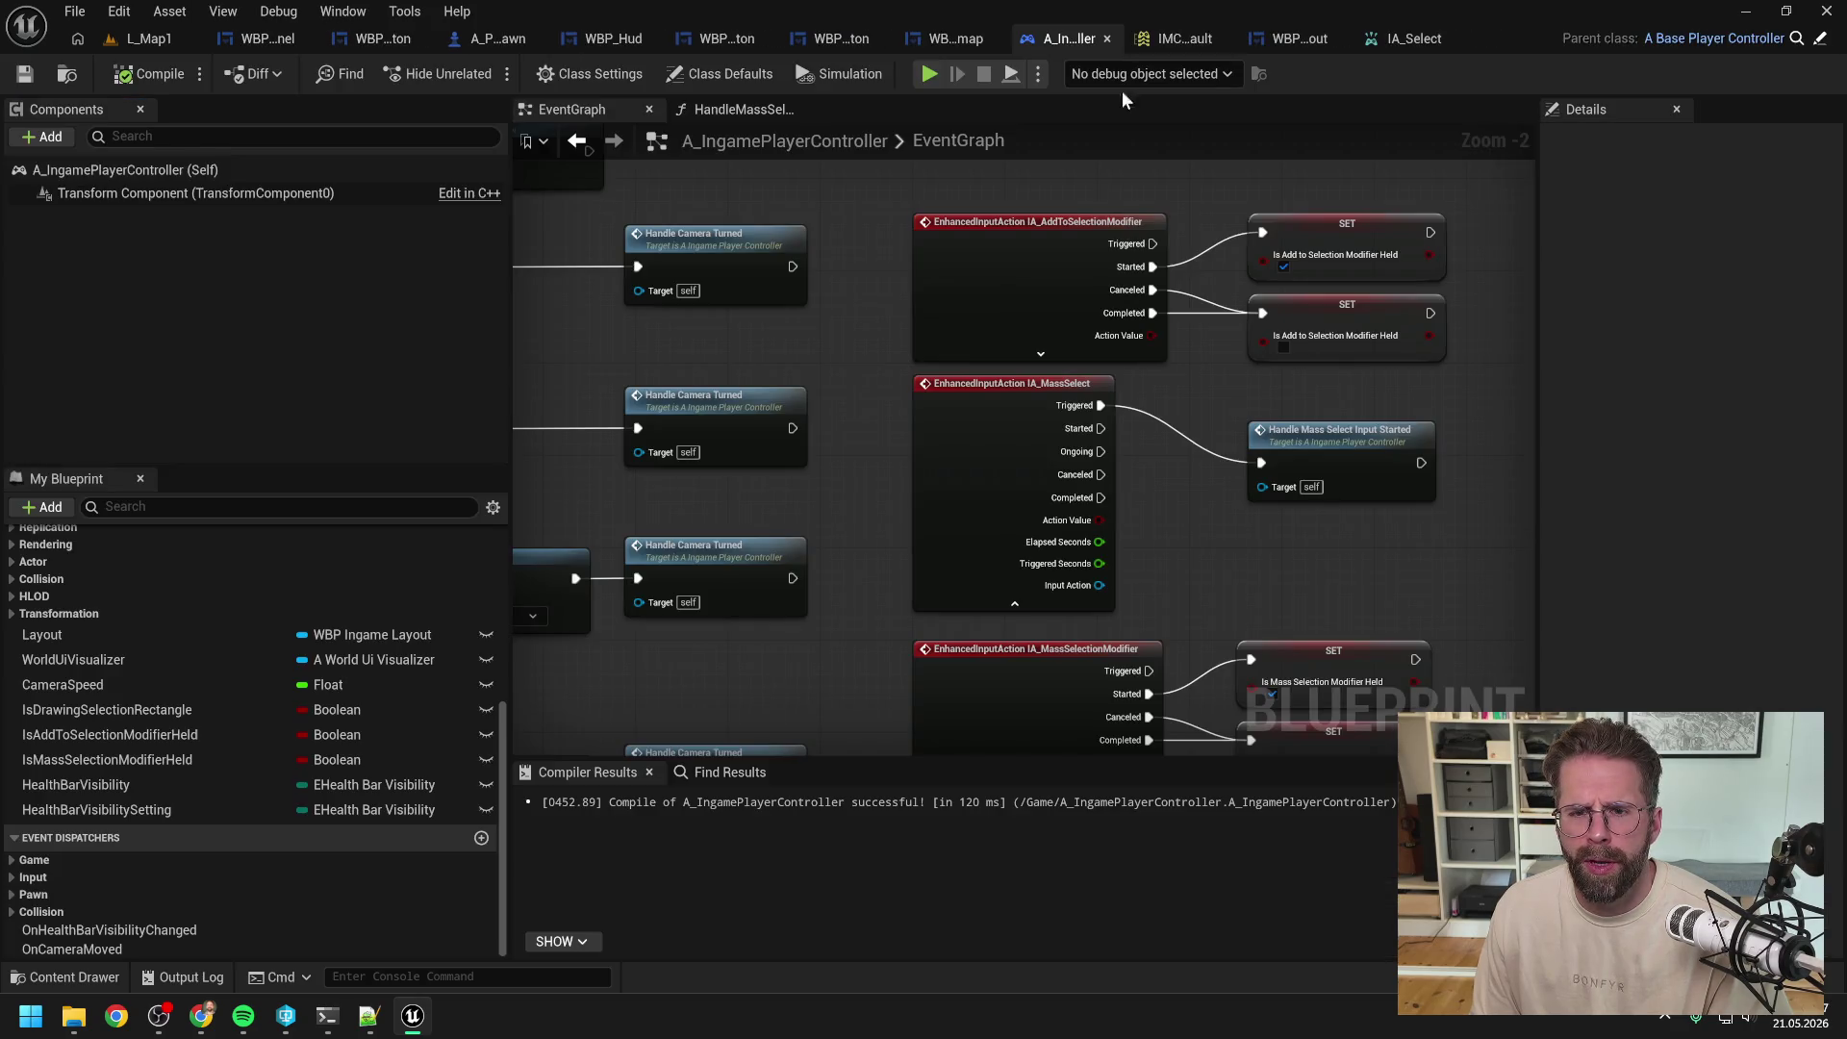
Step: Play L_Map1 in the editor and place two Power Grid Generators
scroll(649, 277, "up", 3)
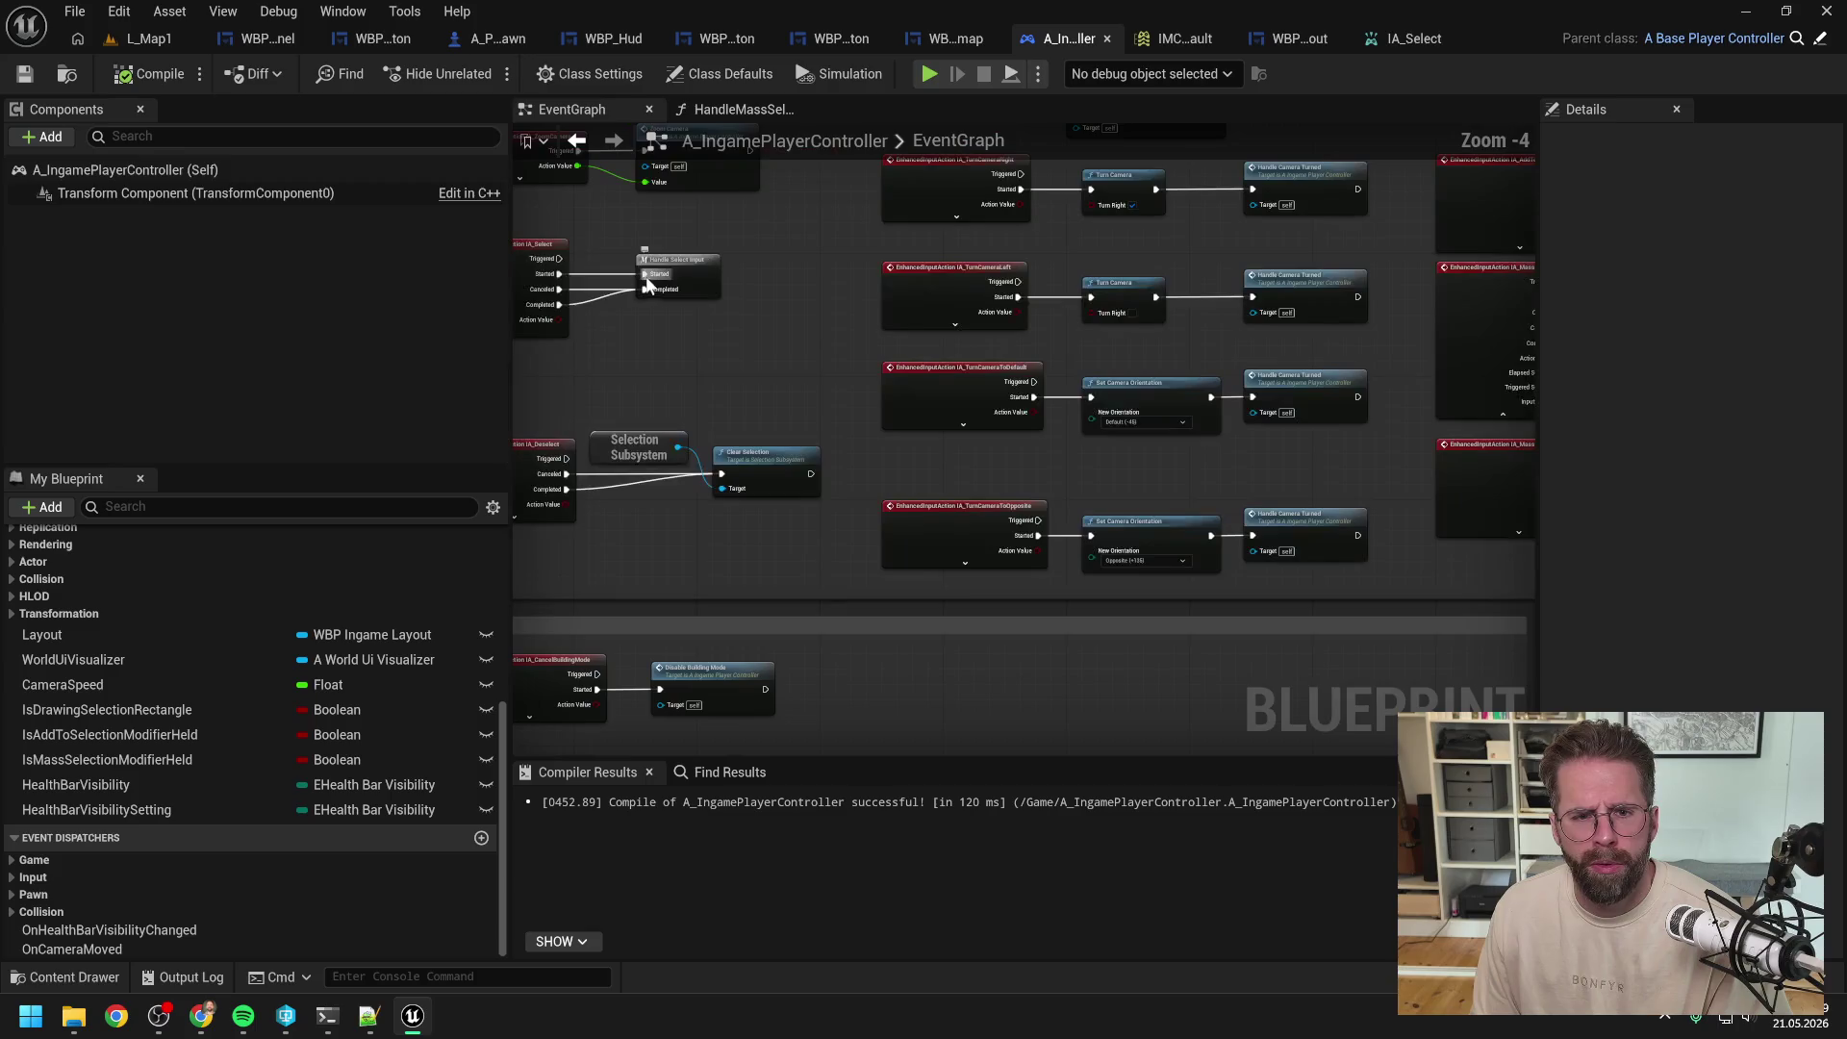
left_click(149, 38)
left_click(484, 74)
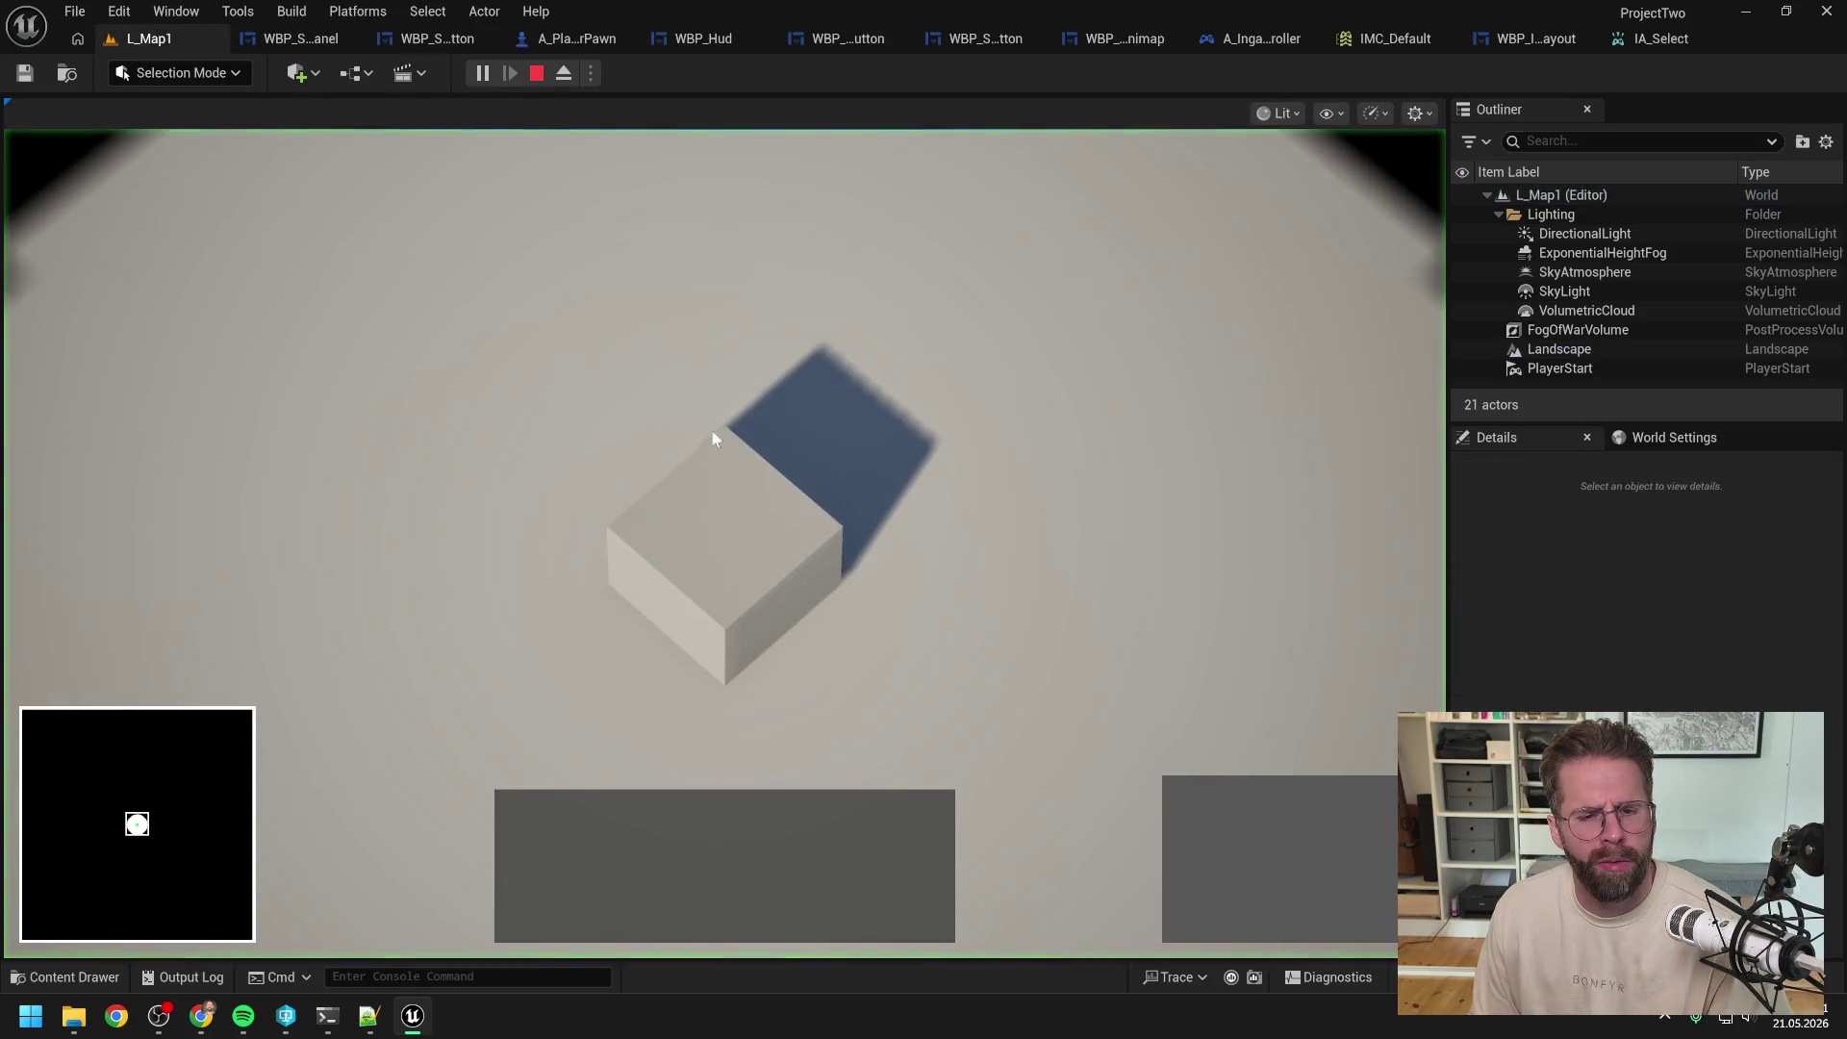
left_click(1194, 807)
left_click(1089, 541)
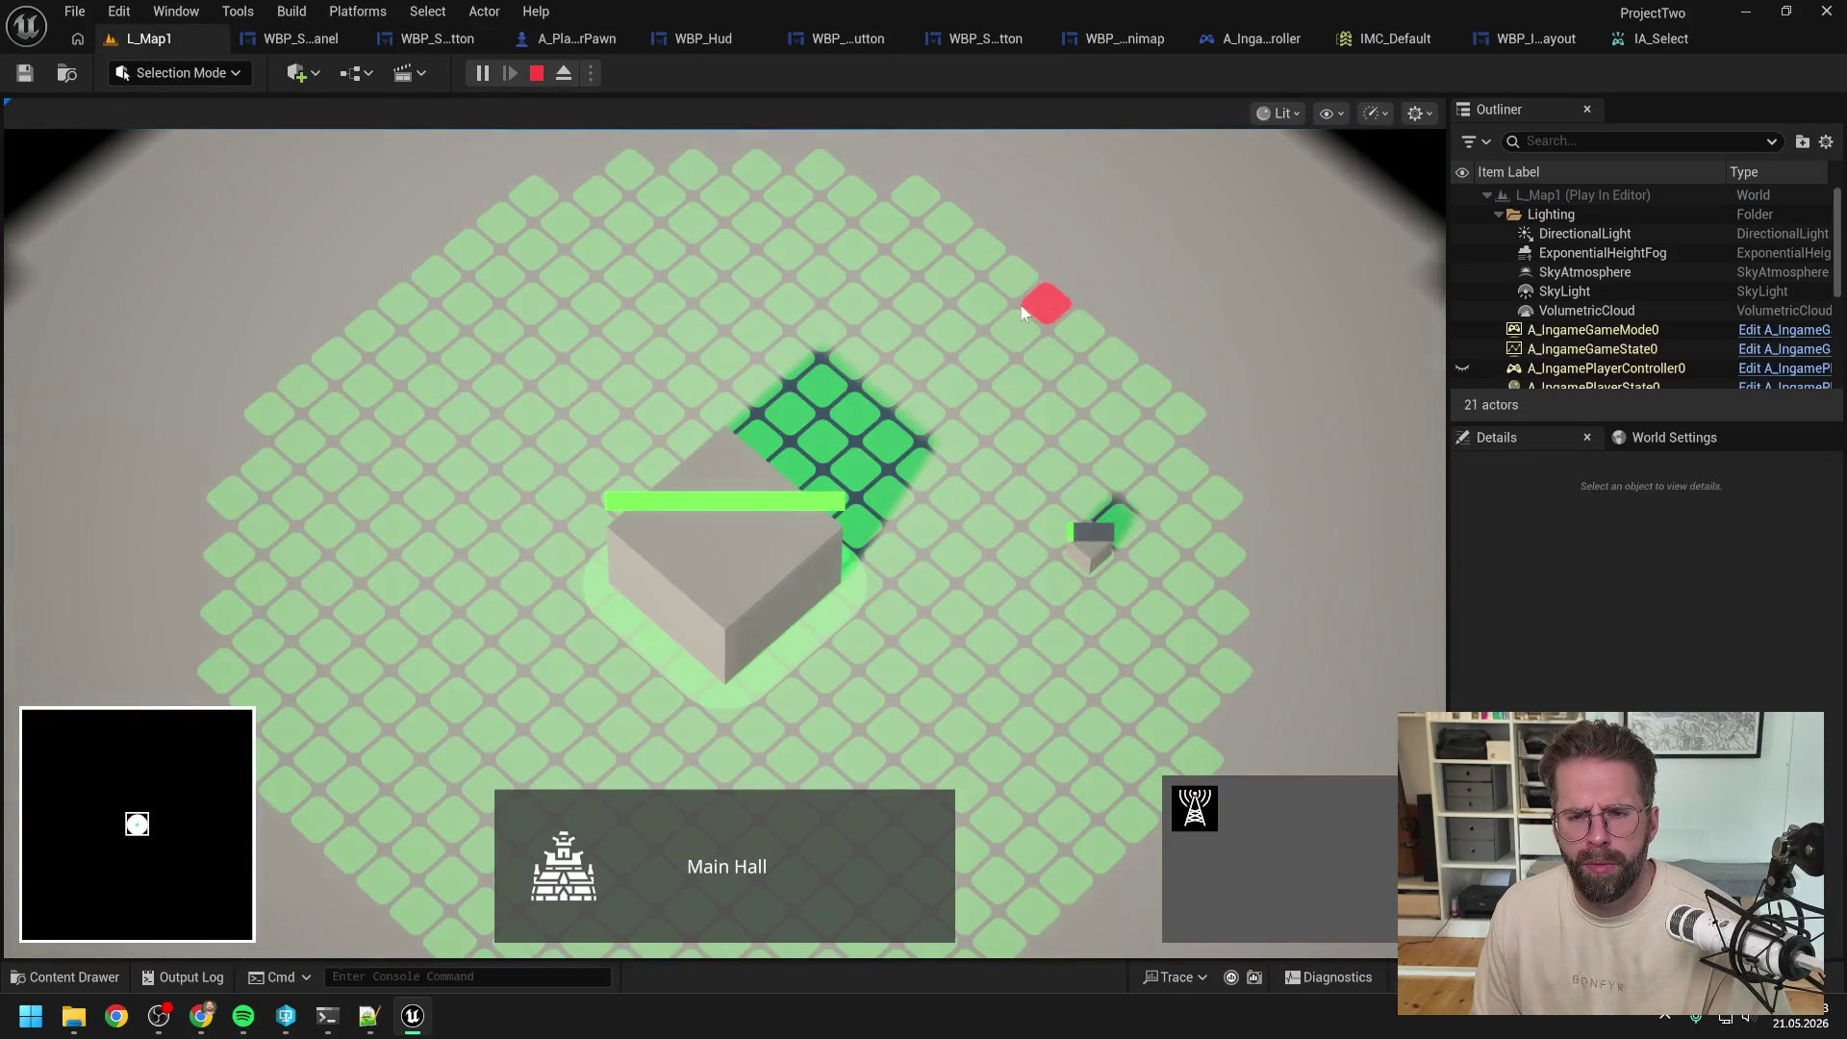
left_click(981, 286)
Step: Repeatedly select and deselect the generators to test selection, then stop the play session
left_click(984, 287)
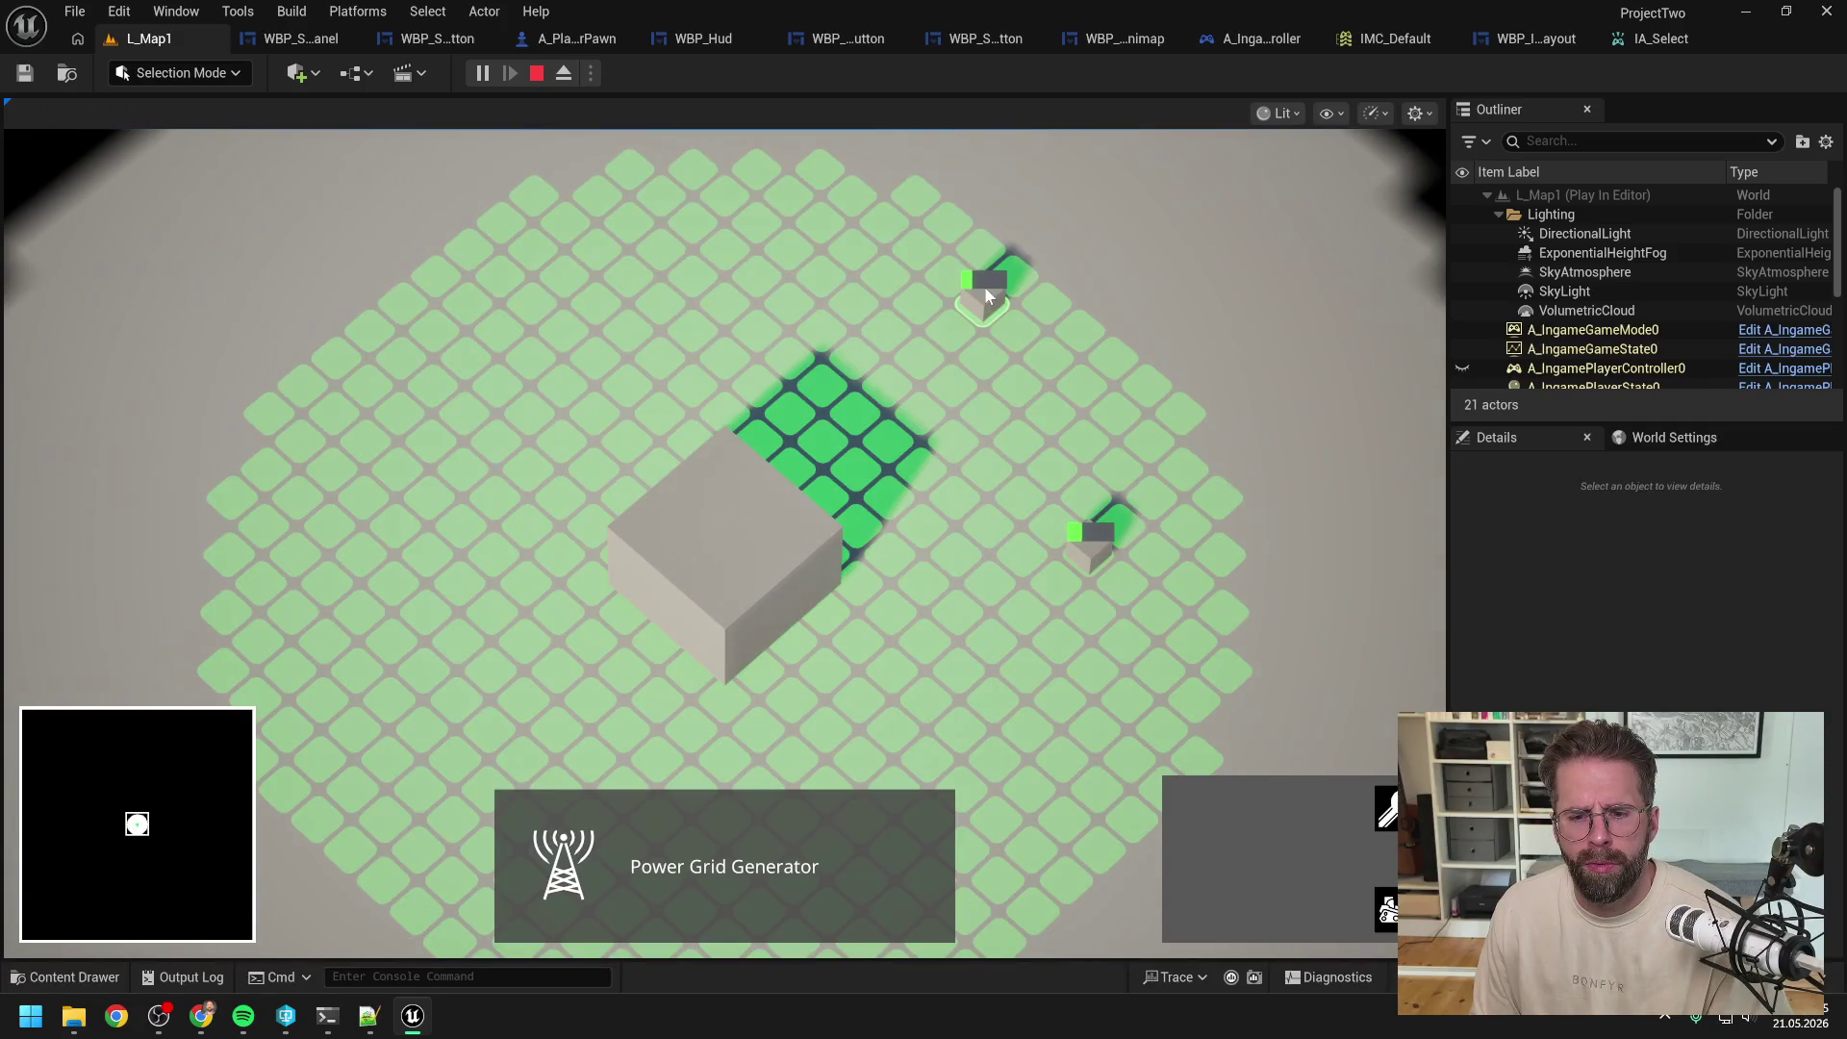
left_click(1056, 424)
left_click(1092, 566)
left_click(1019, 439)
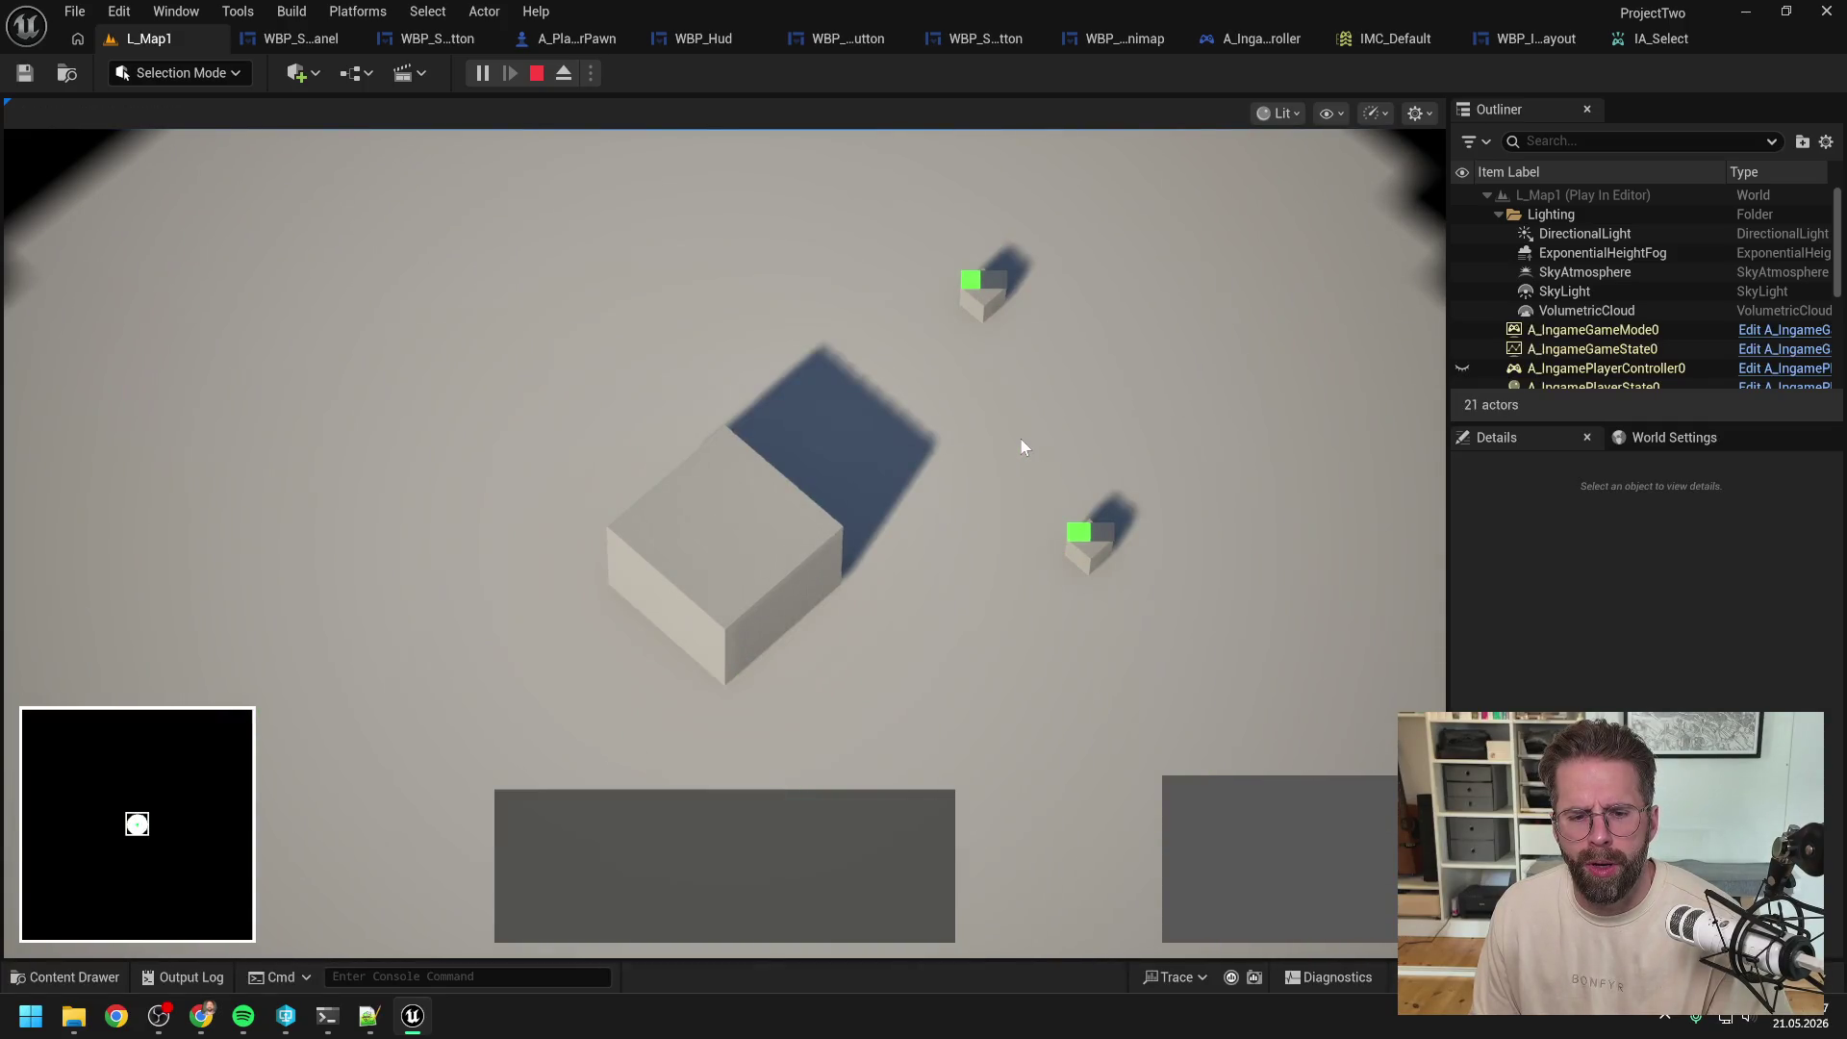
left_click(1092, 562)
left_click(1000, 475)
left_click(996, 310)
left_click(1079, 527)
left_click(1087, 545)
left_click(1000, 460)
key("Escape")
left_click(1359, 48)
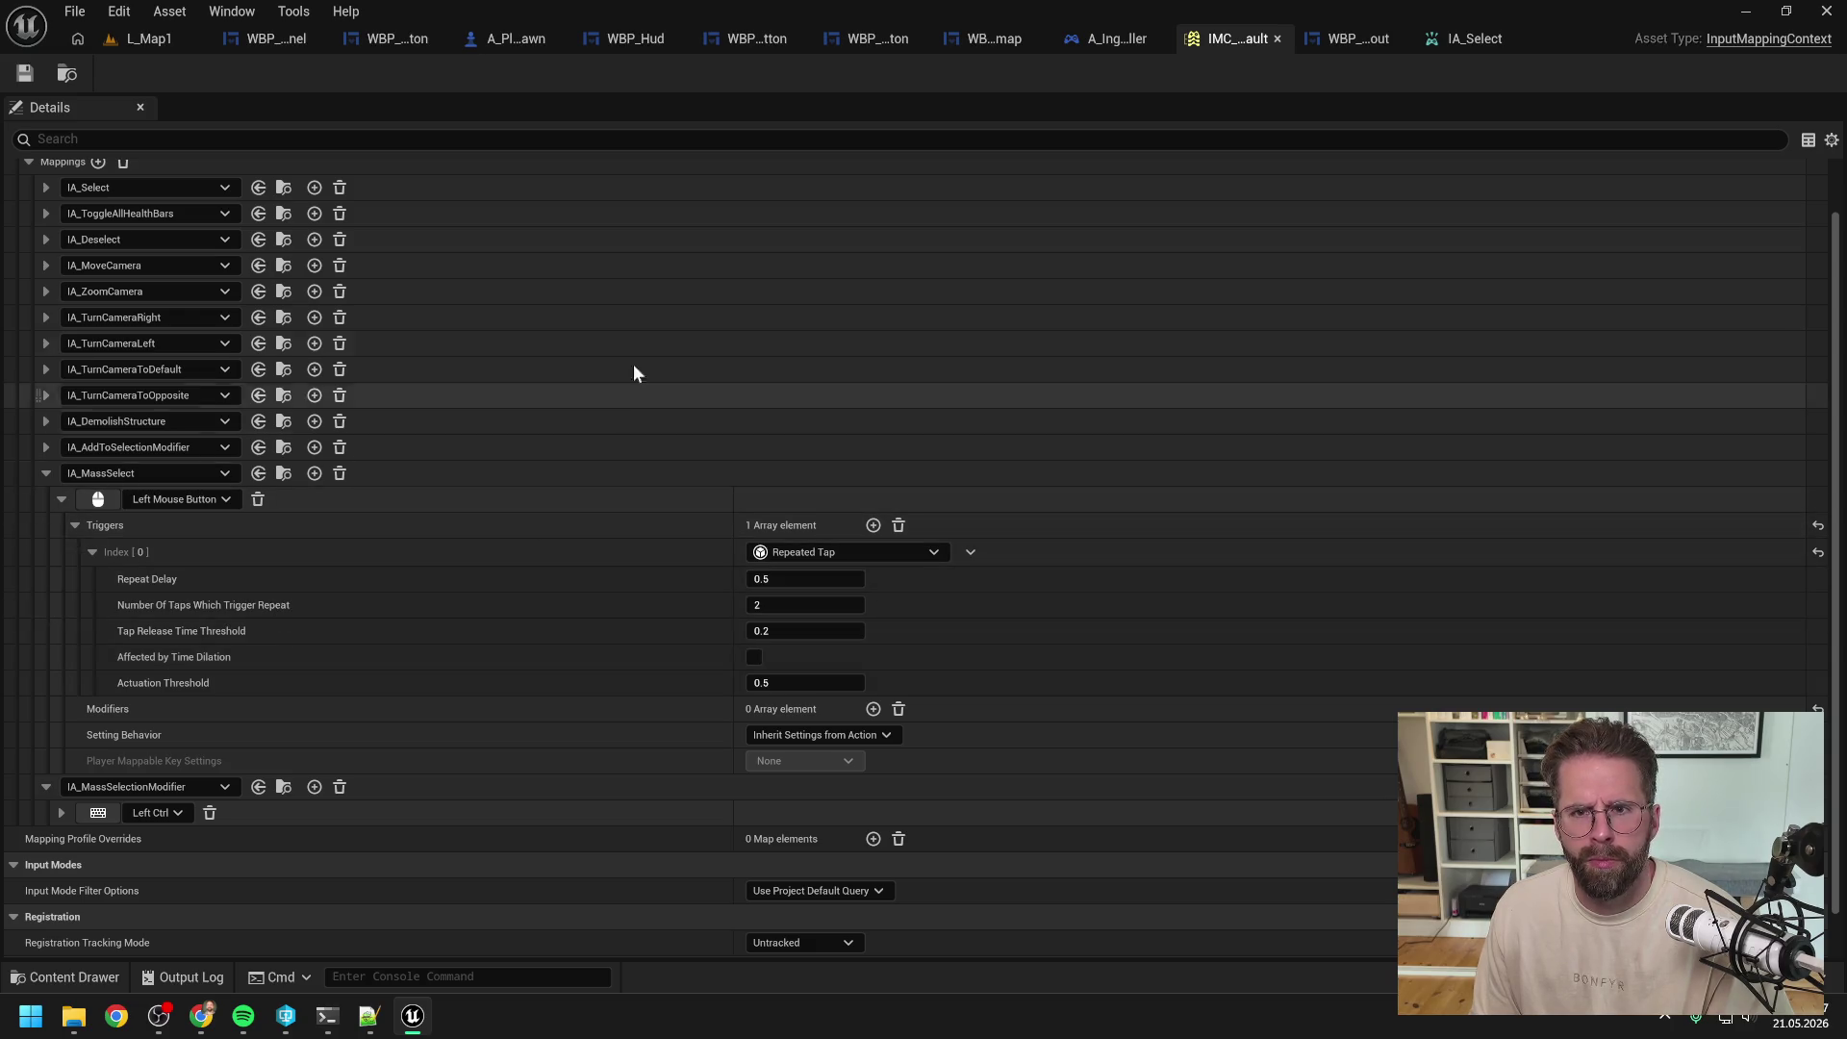
Step: In the player controller graph, wire a Print String node off IA_MassSelect's Triggered output
left_click(1110, 33)
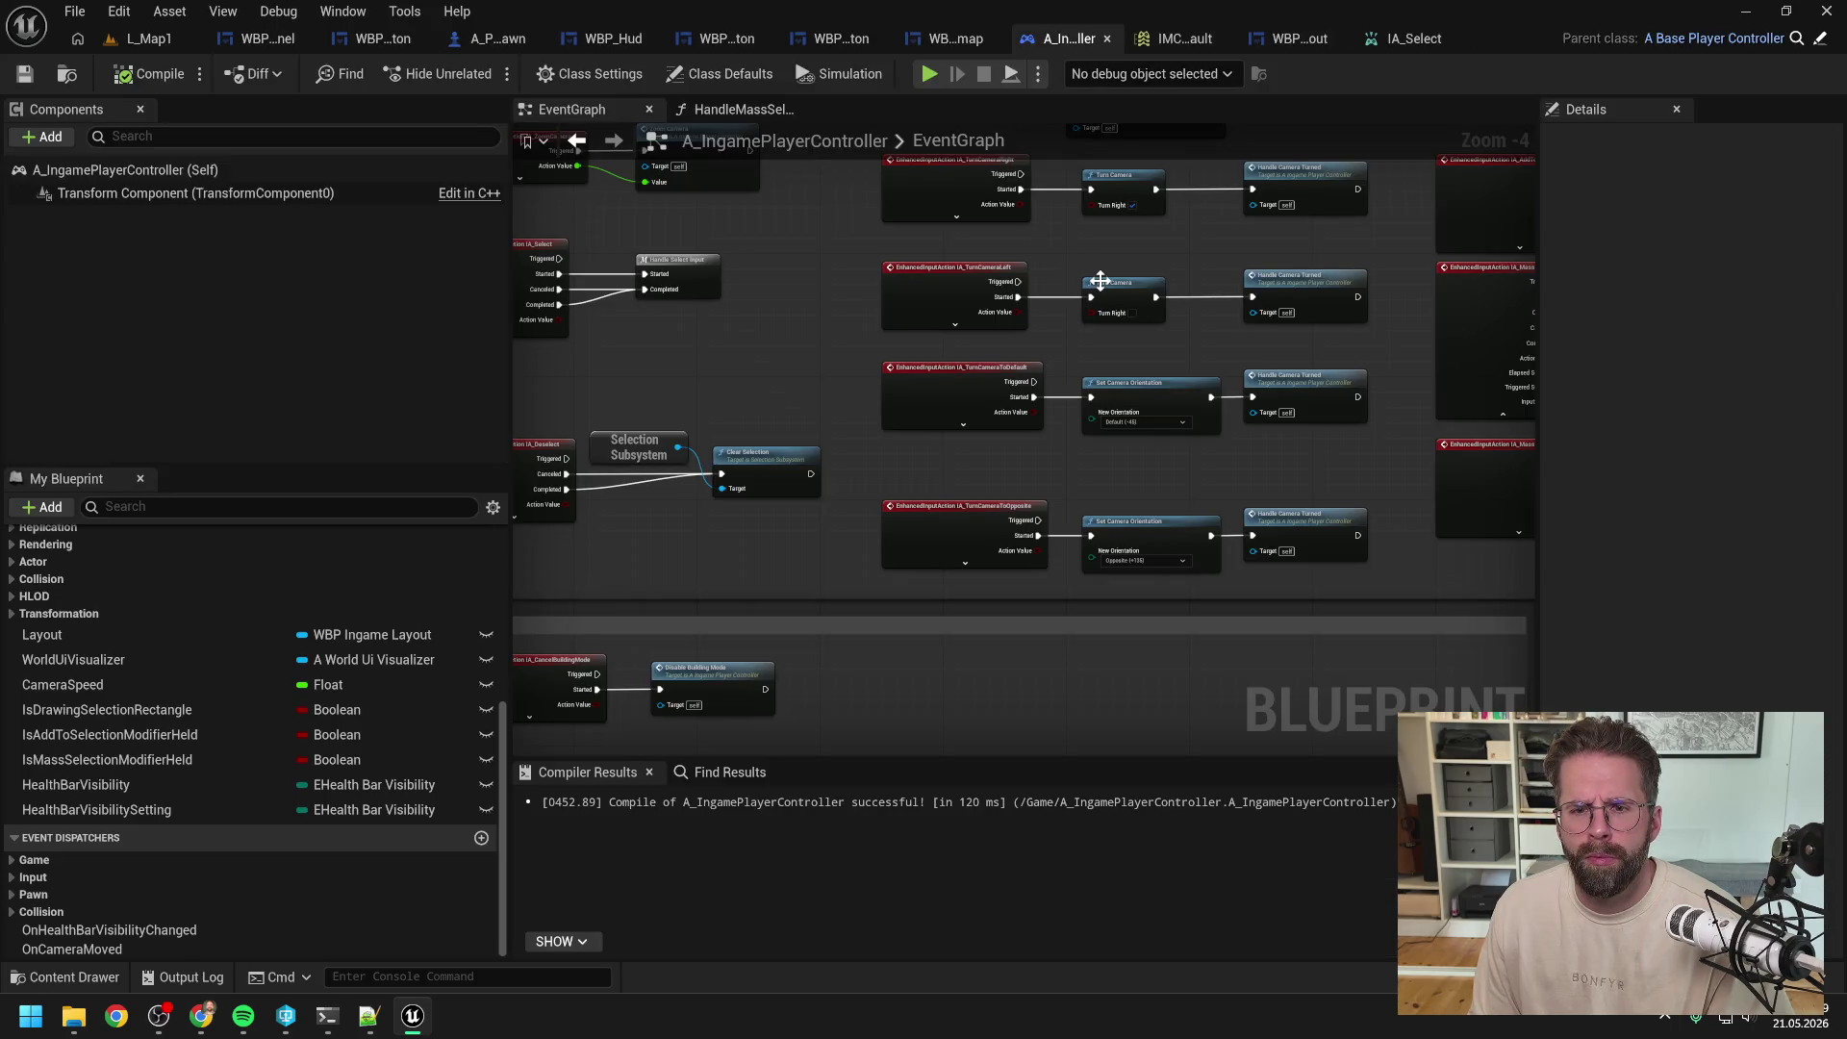
scroll(1076, 274, "down", 2)
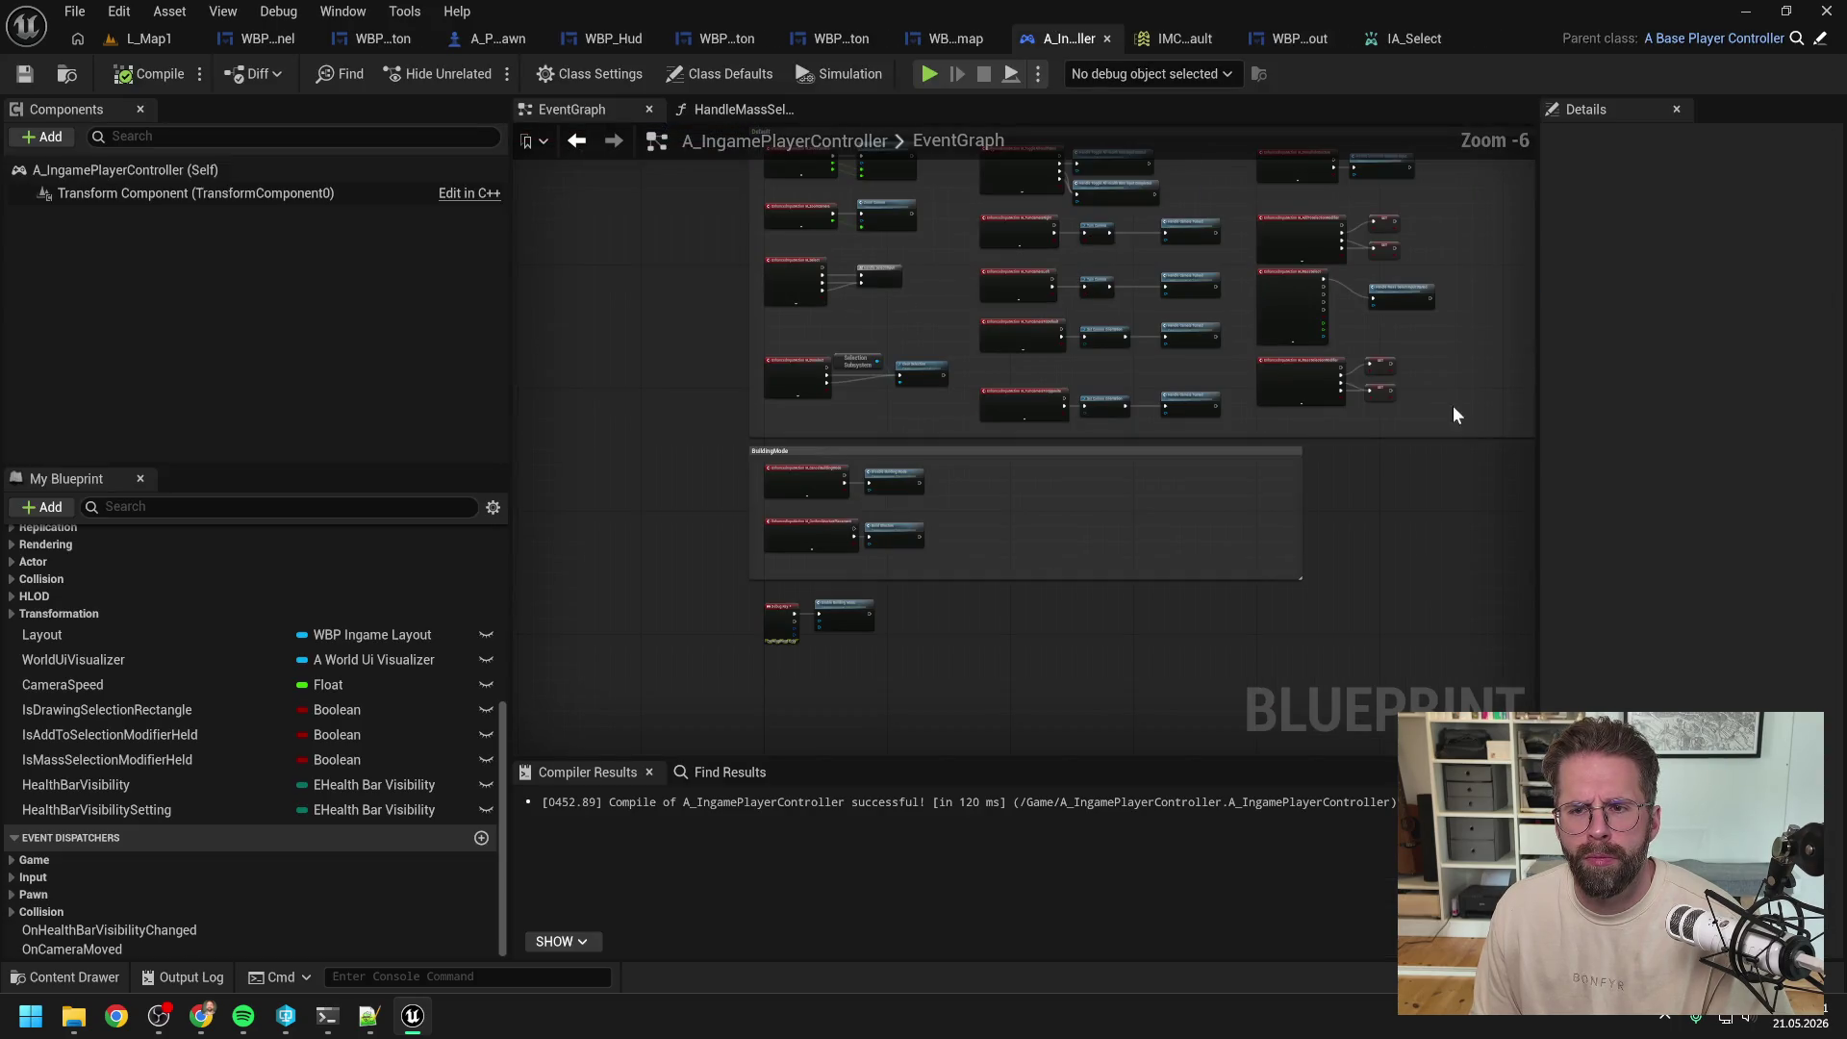
scroll(1201, 296, "up", 4)
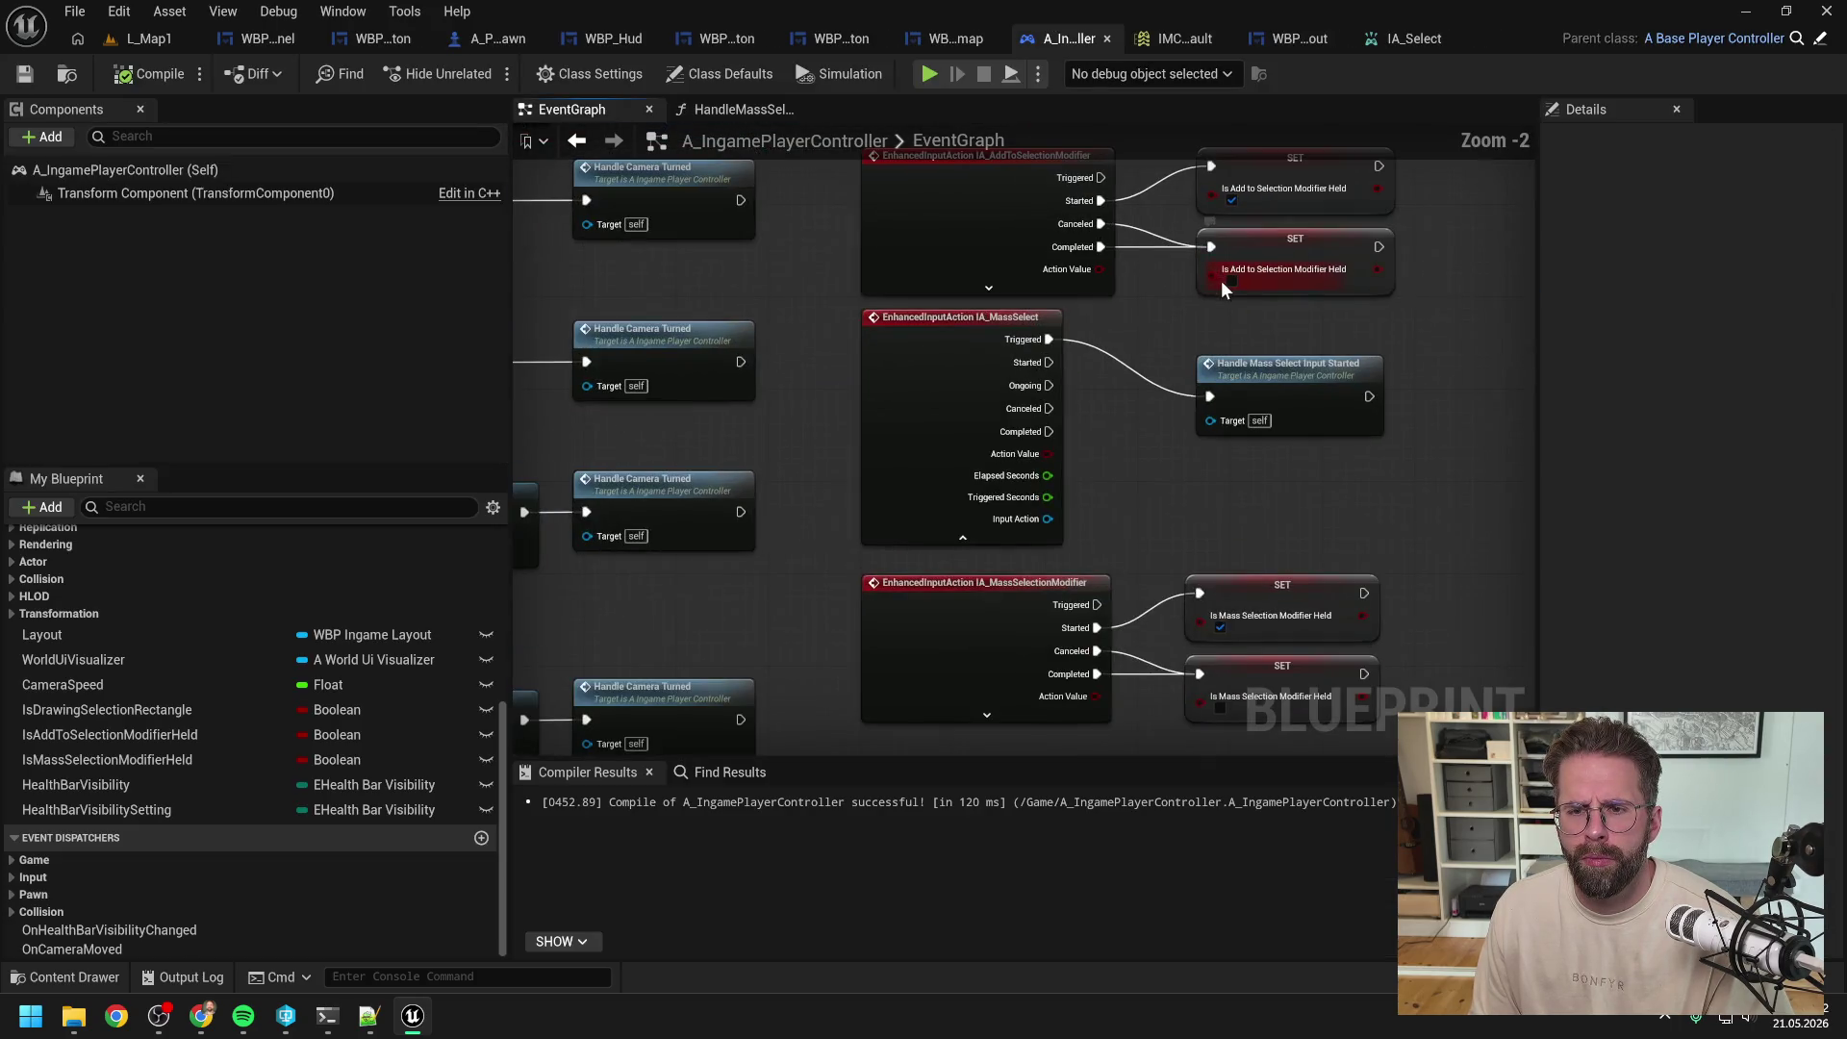
right_click(1139, 425)
key("Escape")
key("ctrl+v")
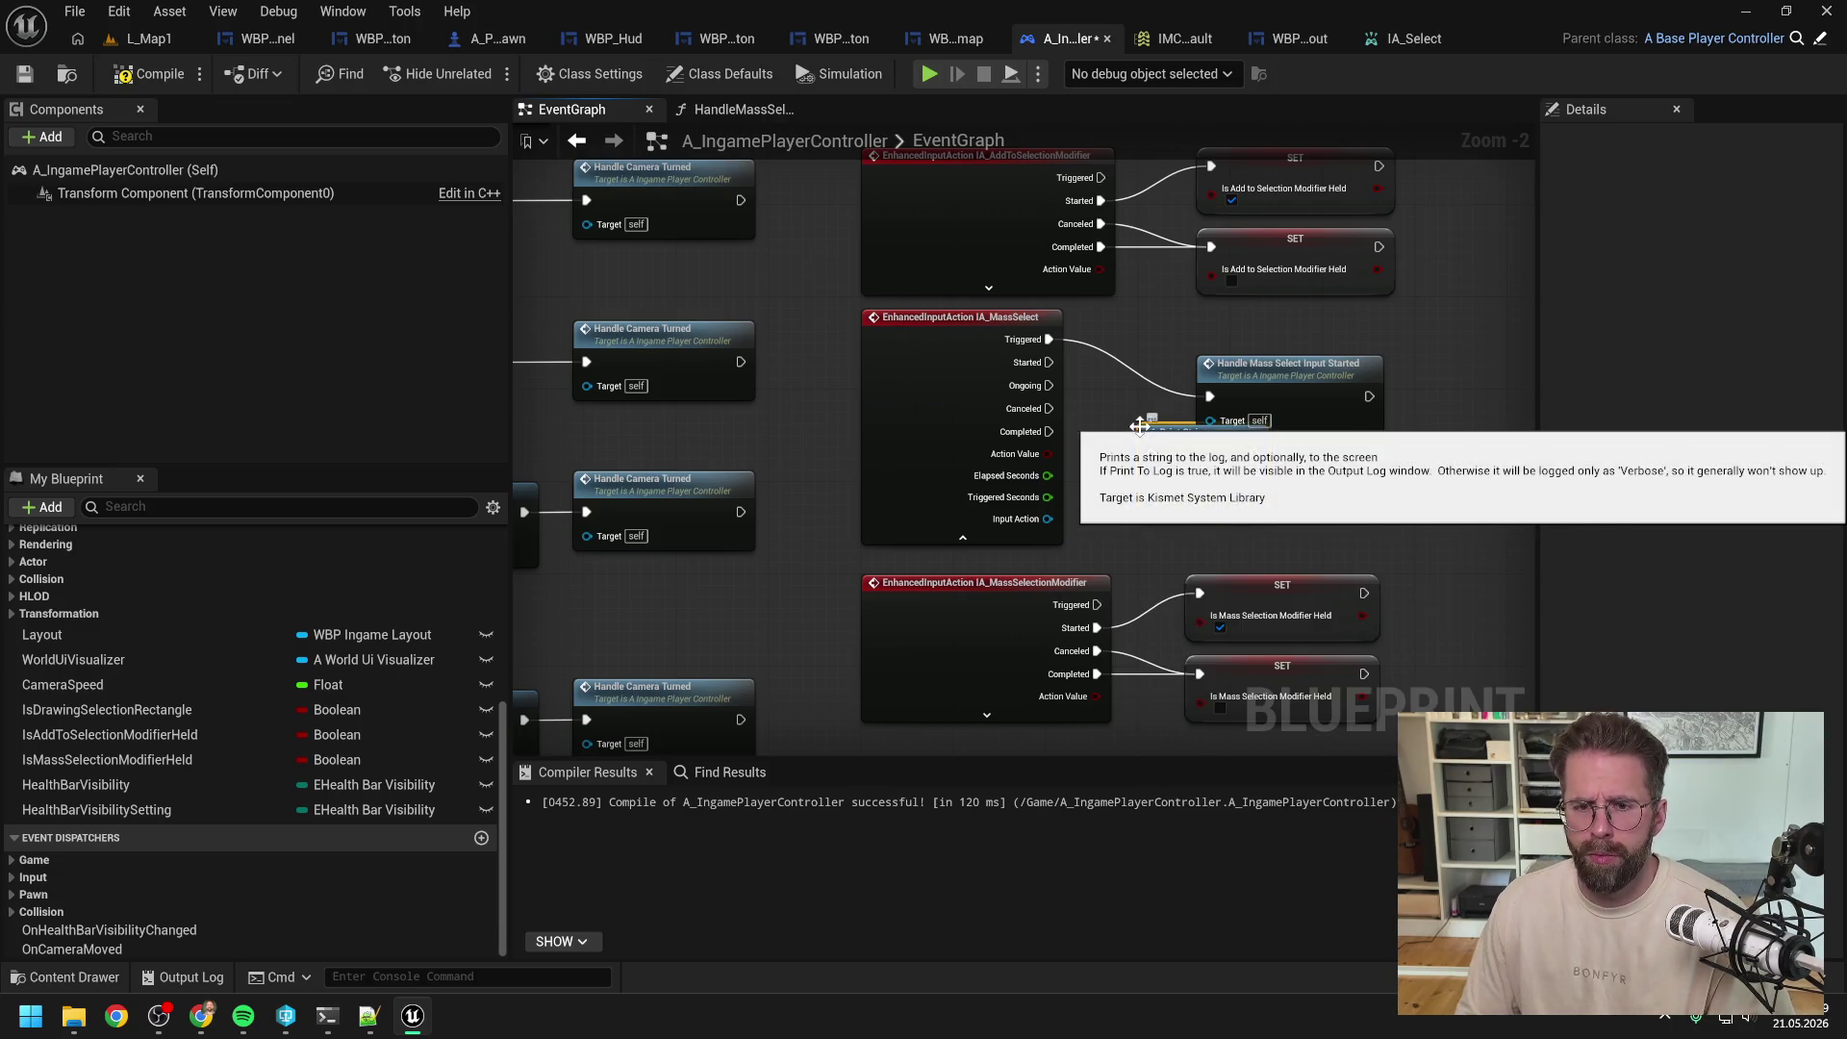
mouse_move(1049, 339)
left_mouse_down()
mouse_move(1154, 459)
mouse_move(1210, 396)
left_mouse_up()
Step: Compile the blueprint and start playing L_Map1 in the editor
left_click(152, 73)
left_click(170, 48)
left_click(483, 73)
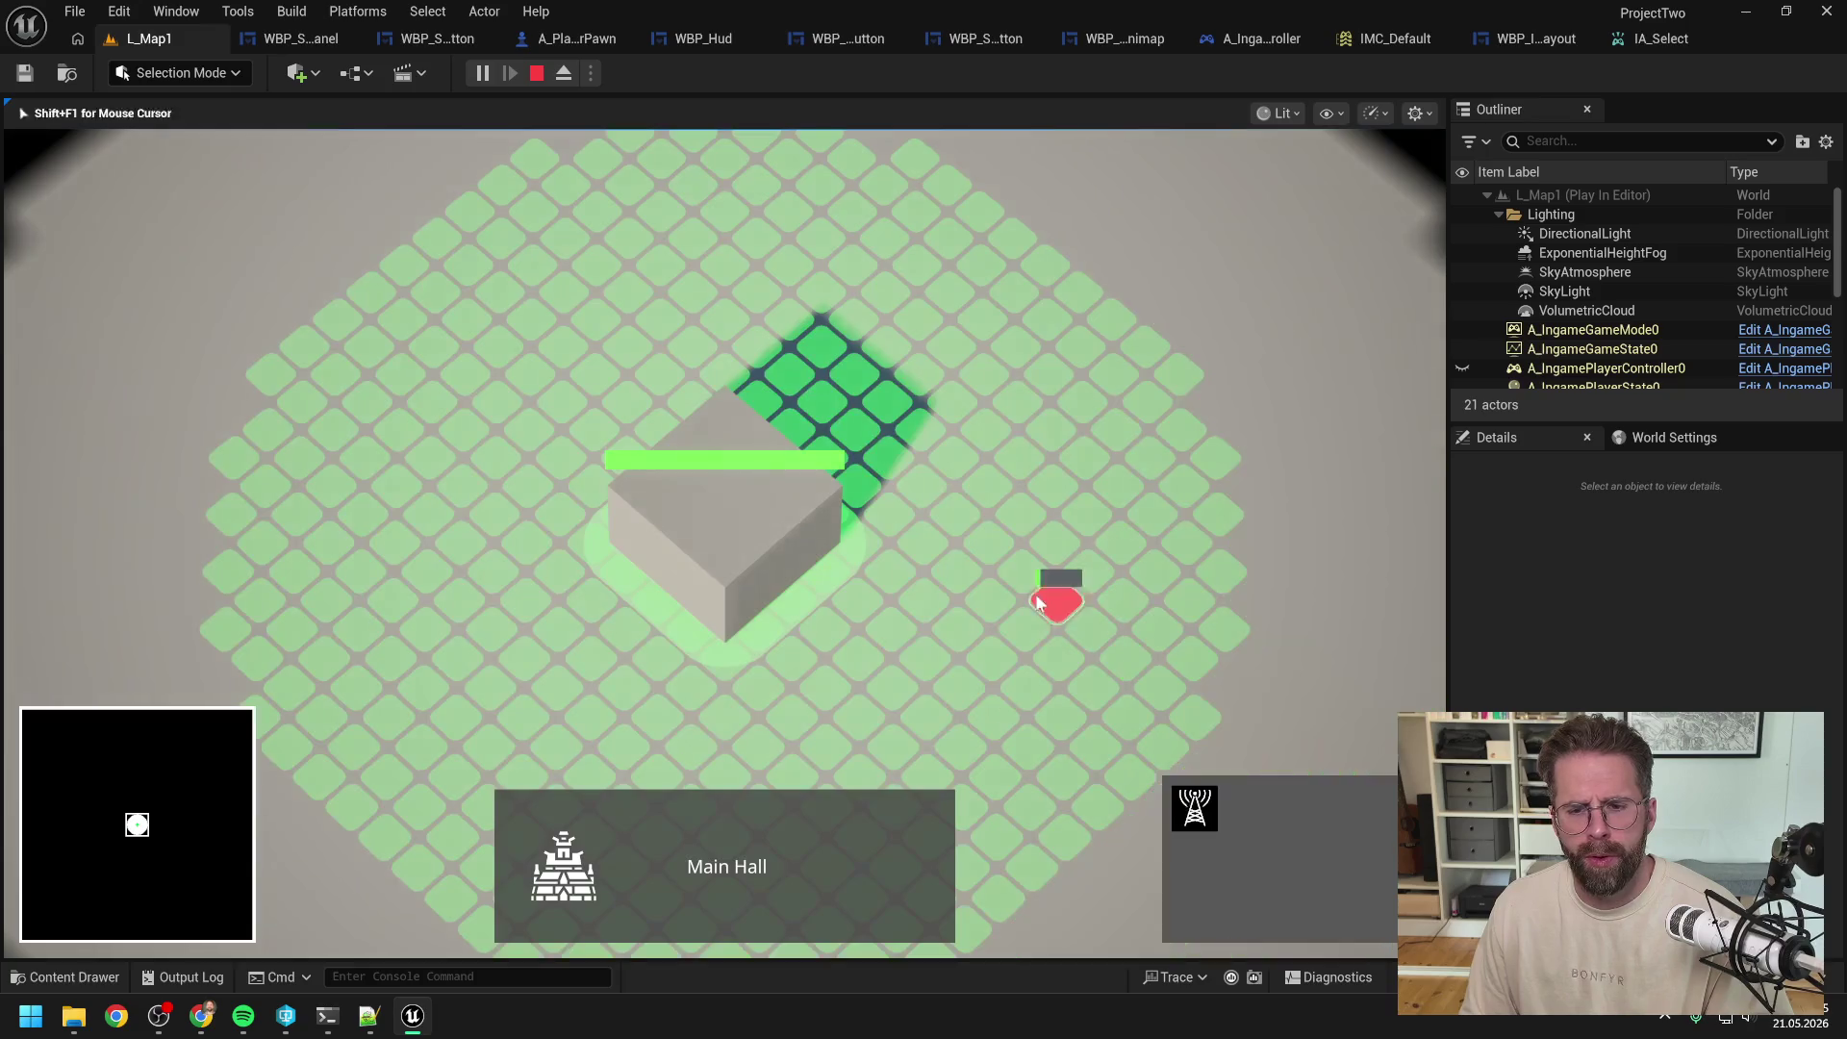
Step: Click the generators and empty ground repeatedly to trigger the 'Hello' print, then stop Play In Editor
left_click(1087, 429)
left_click(1056, 597)
left_click(1055, 597)
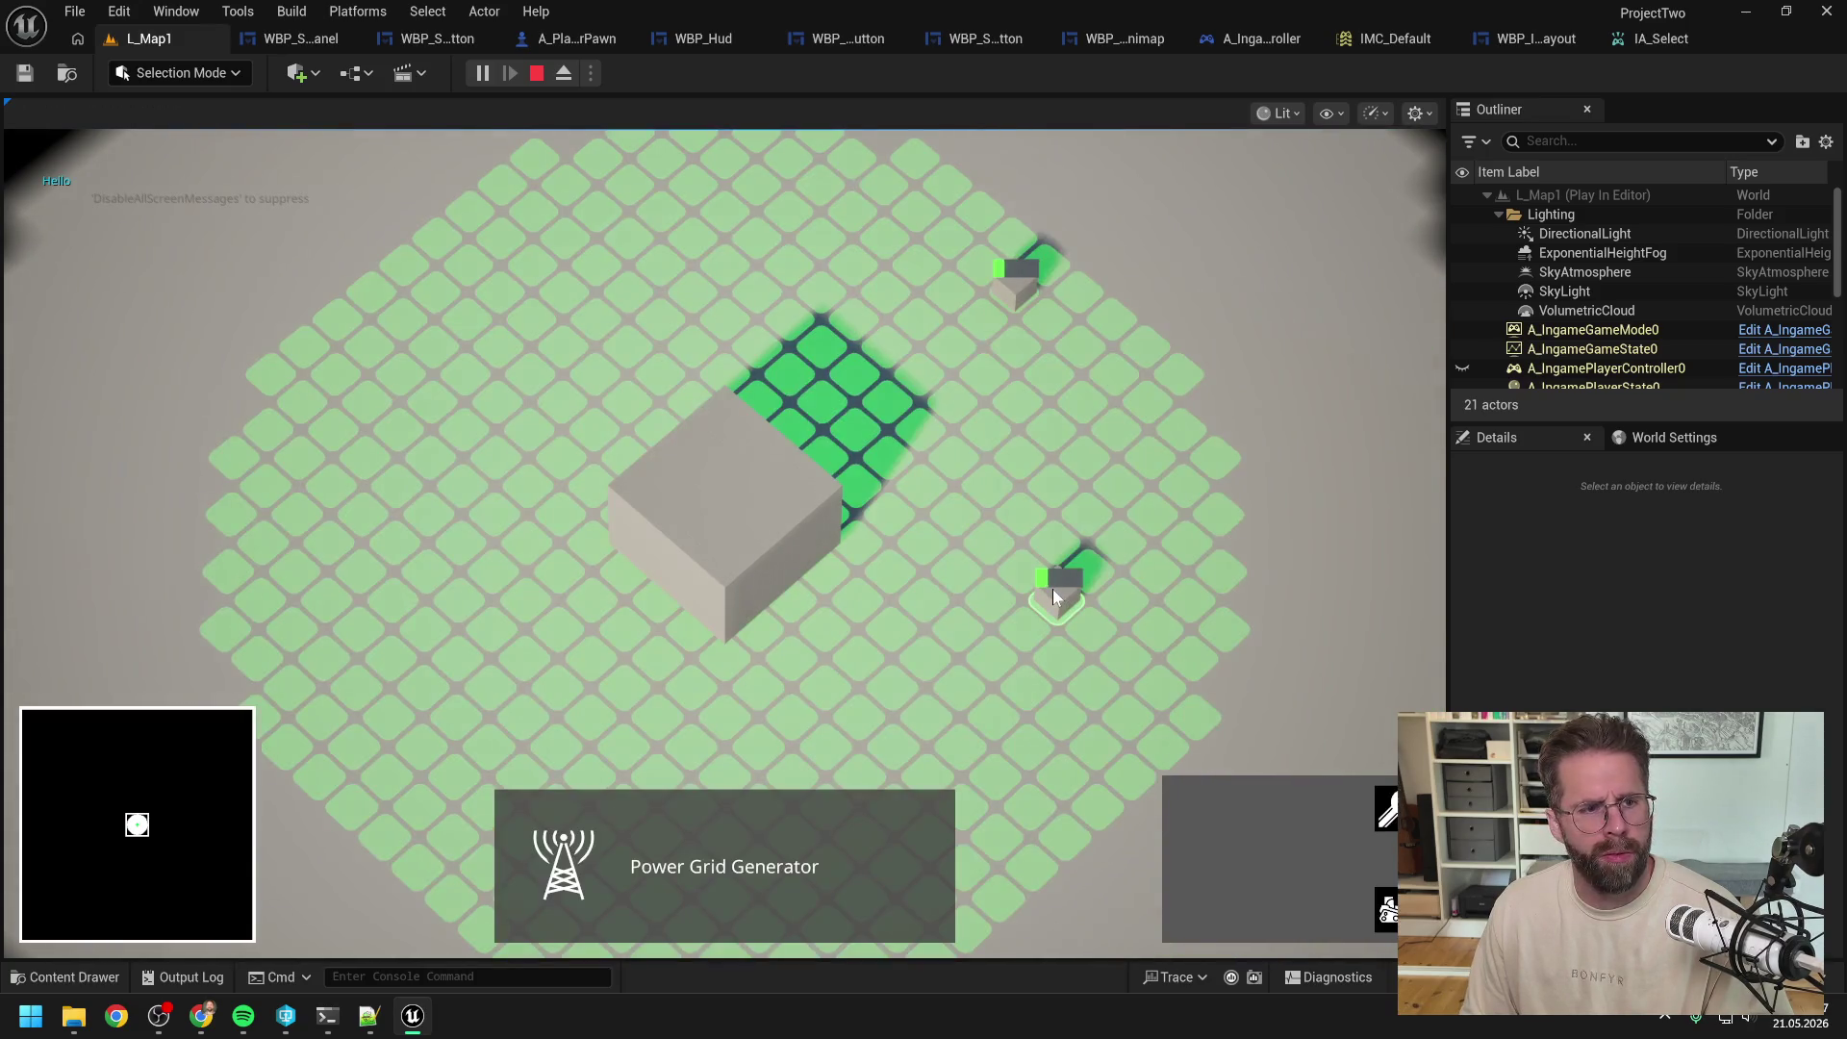
left_click(1054, 430)
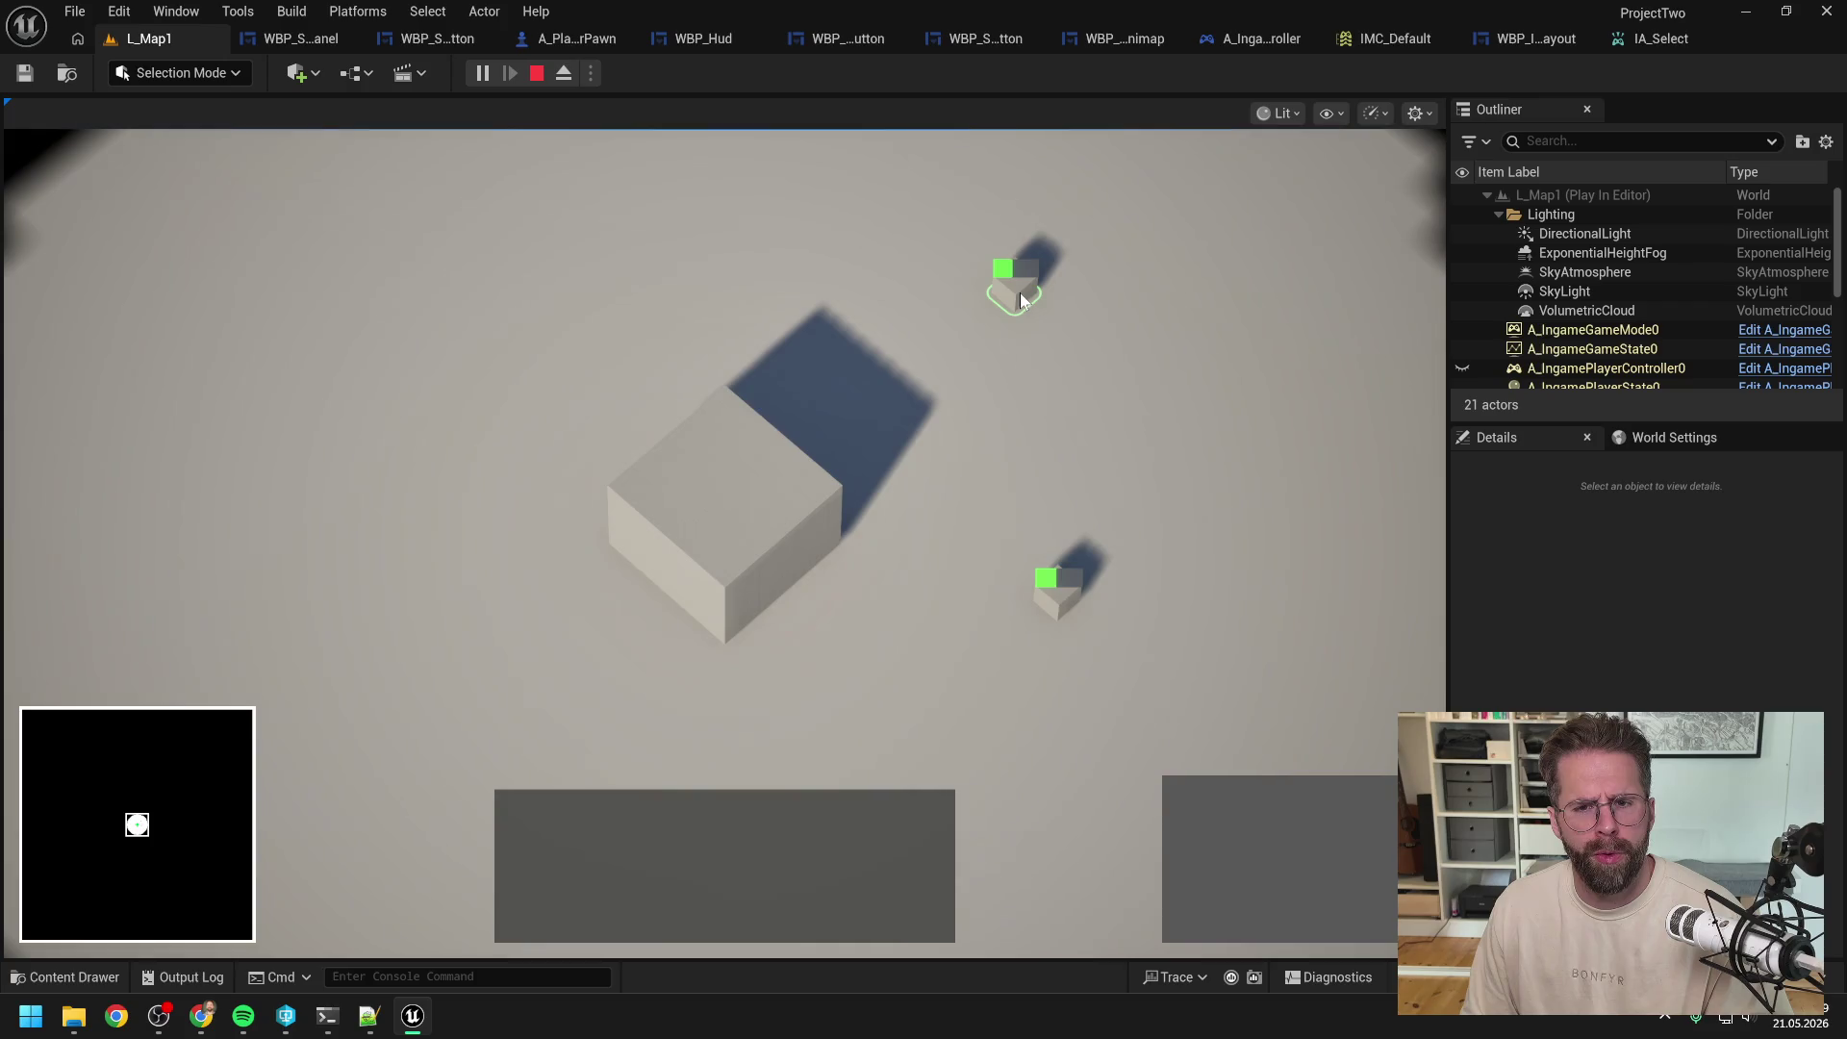
left_click(1021, 296)
left_click(1019, 292)
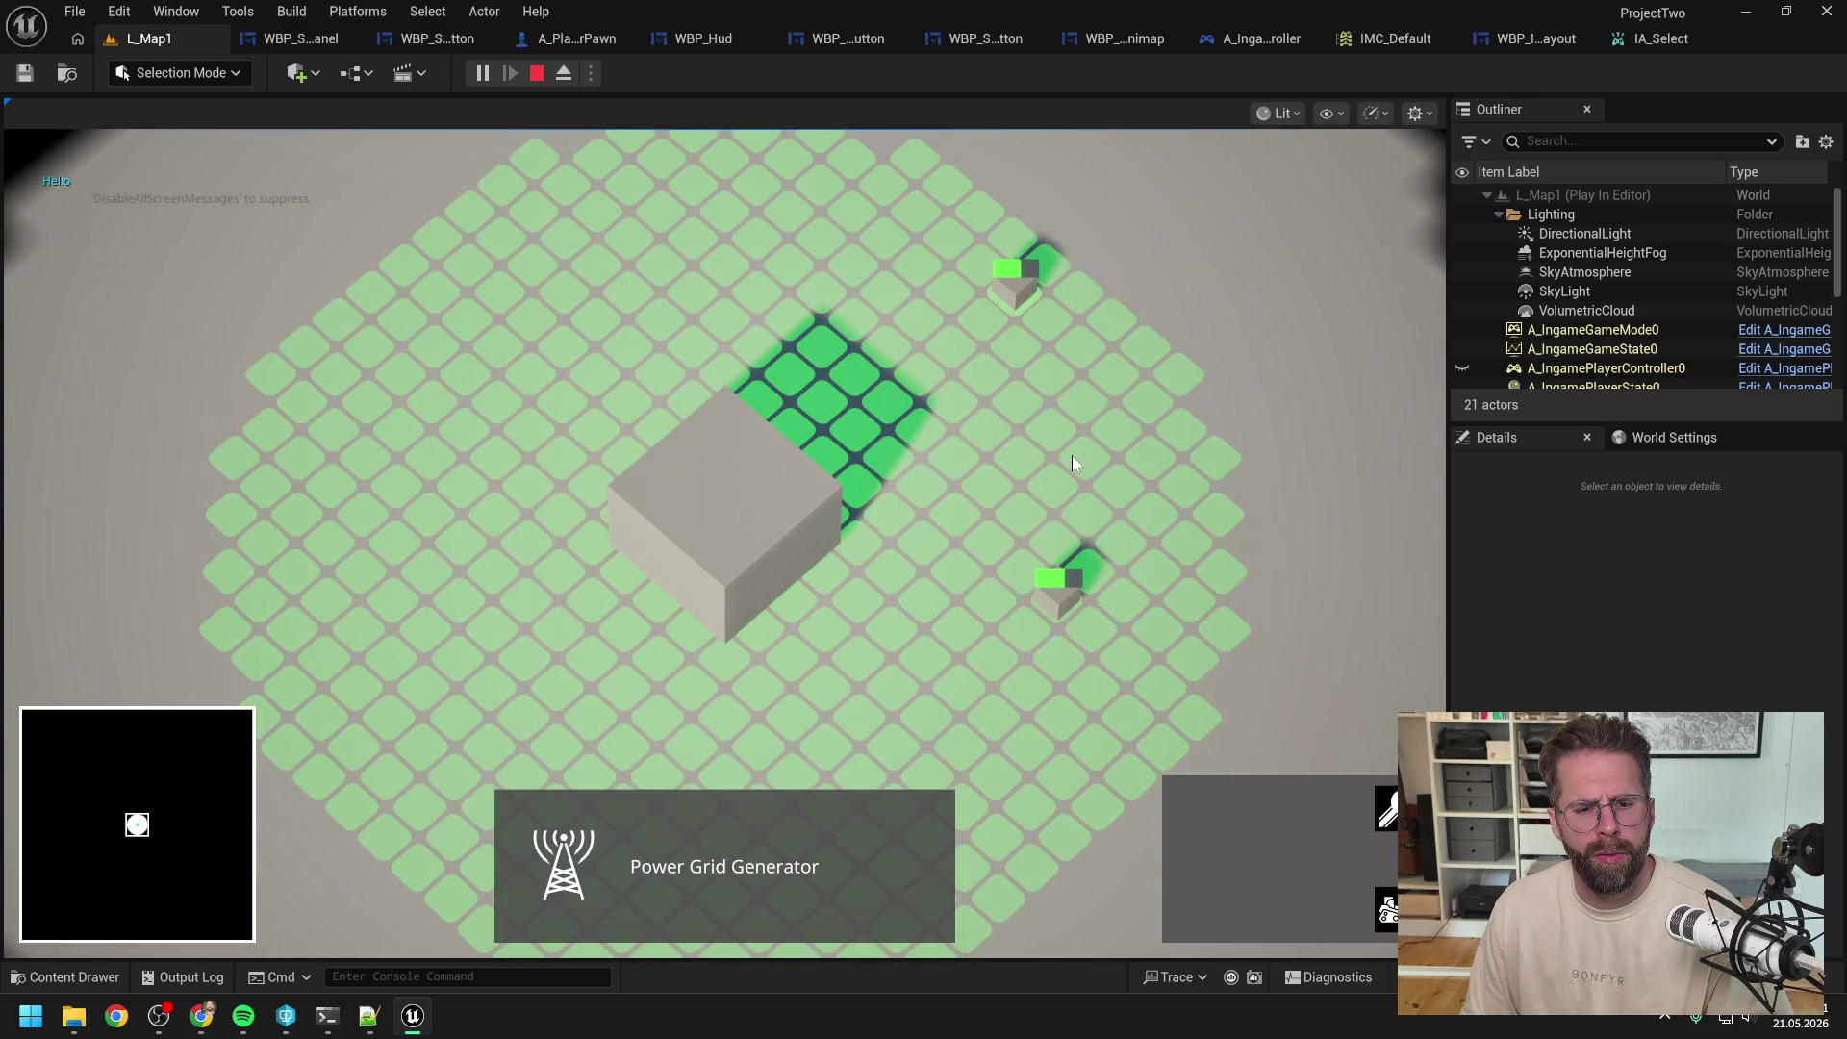
left_click(1072, 464)
left_click(1053, 587)
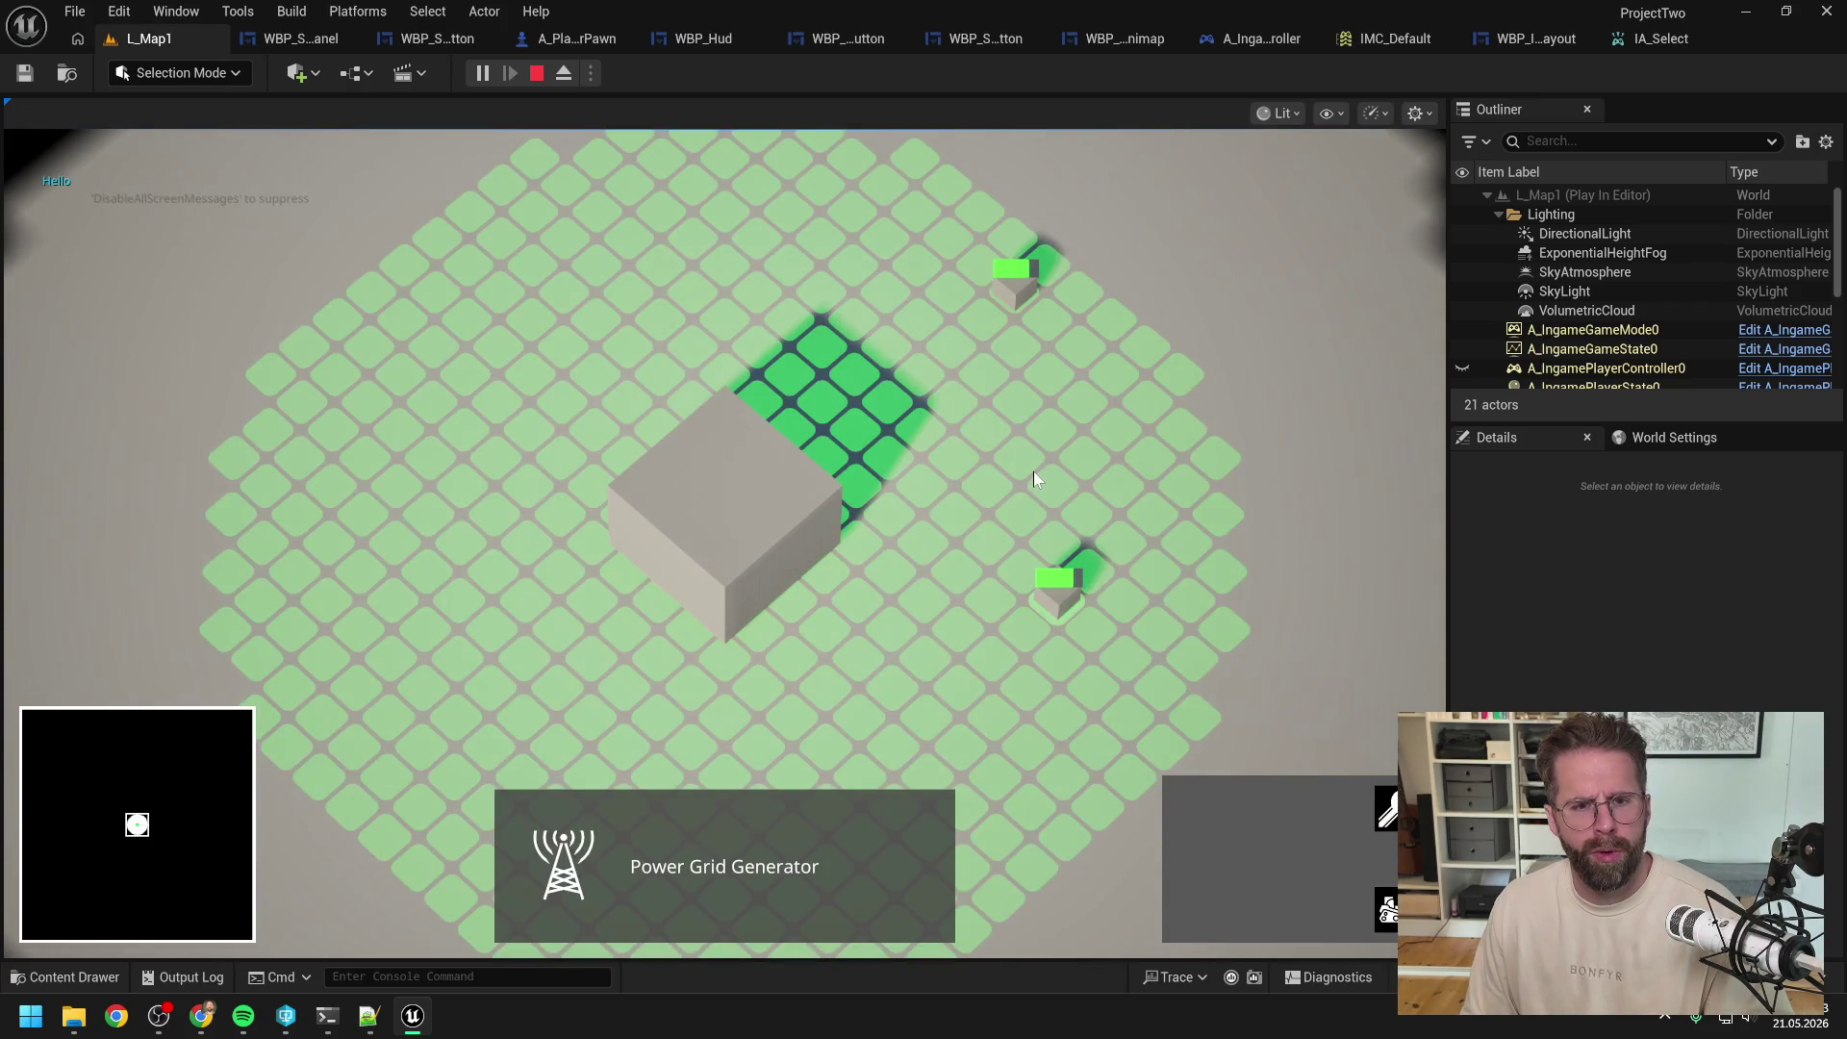
left_click(1033, 471)
left_click(1064, 596)
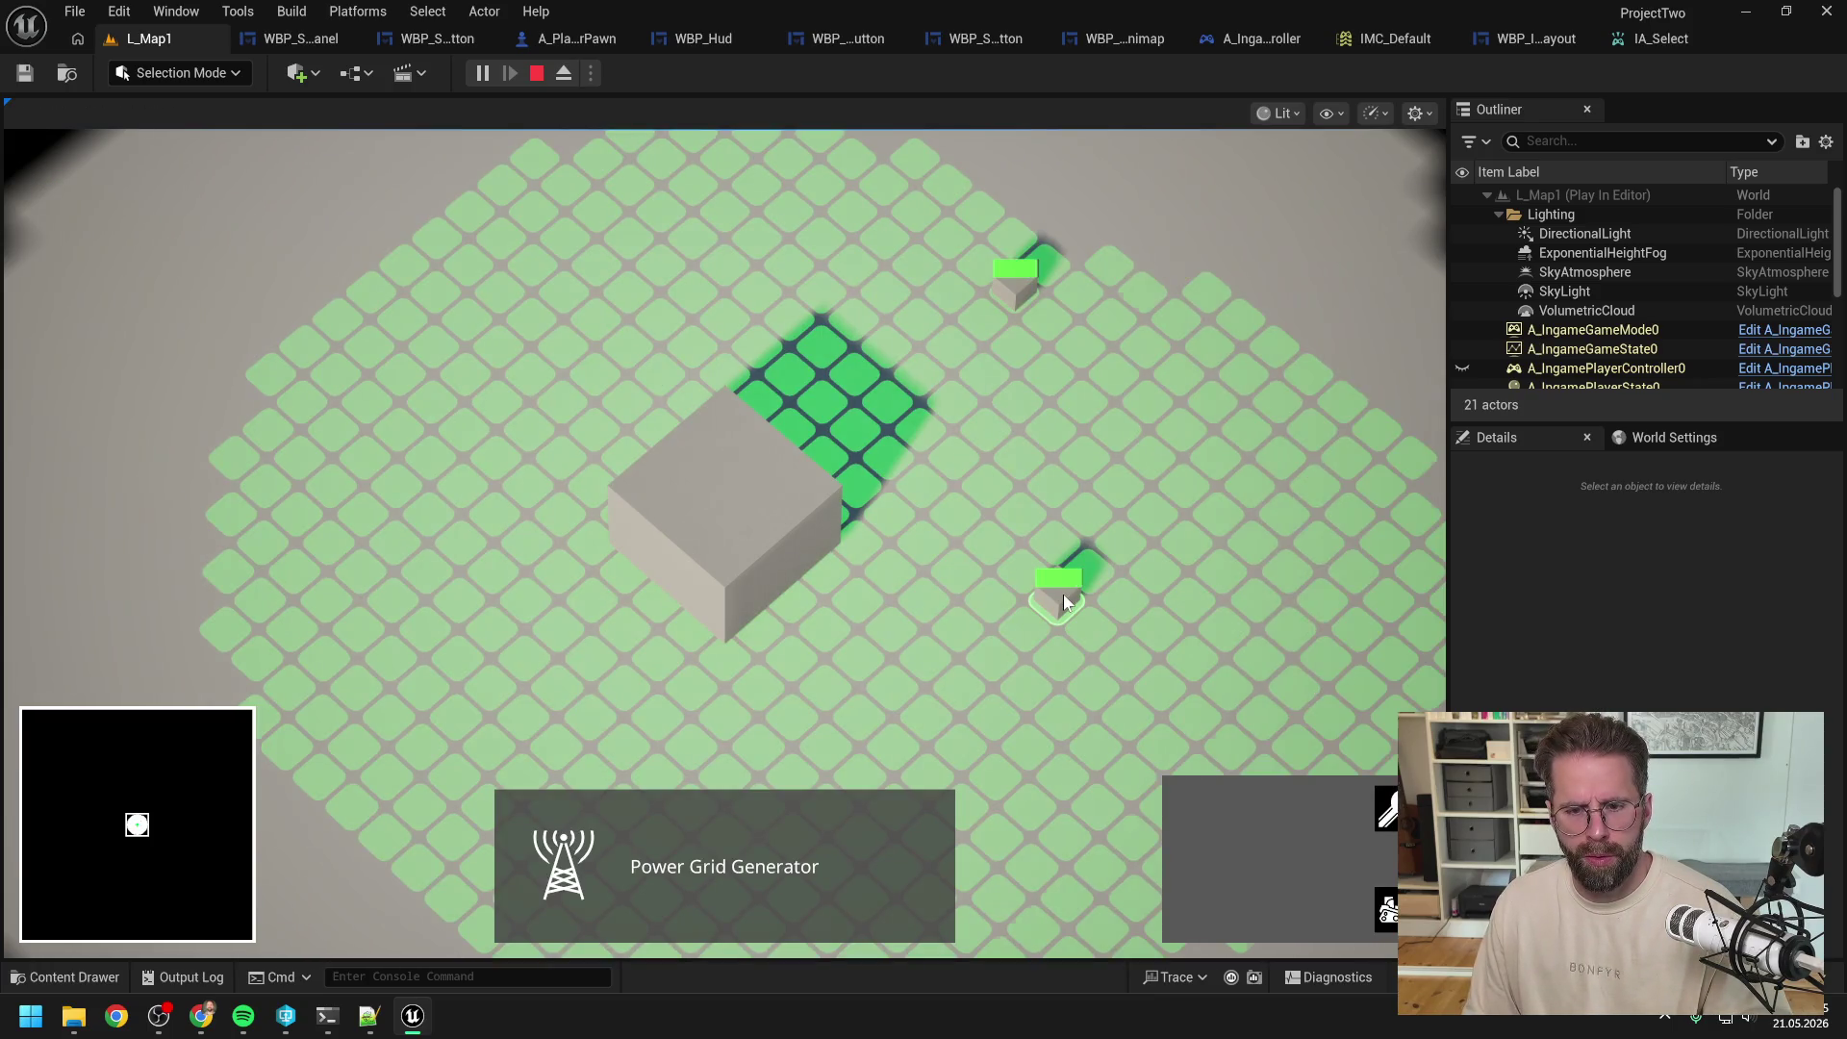
left_click(1050, 534)
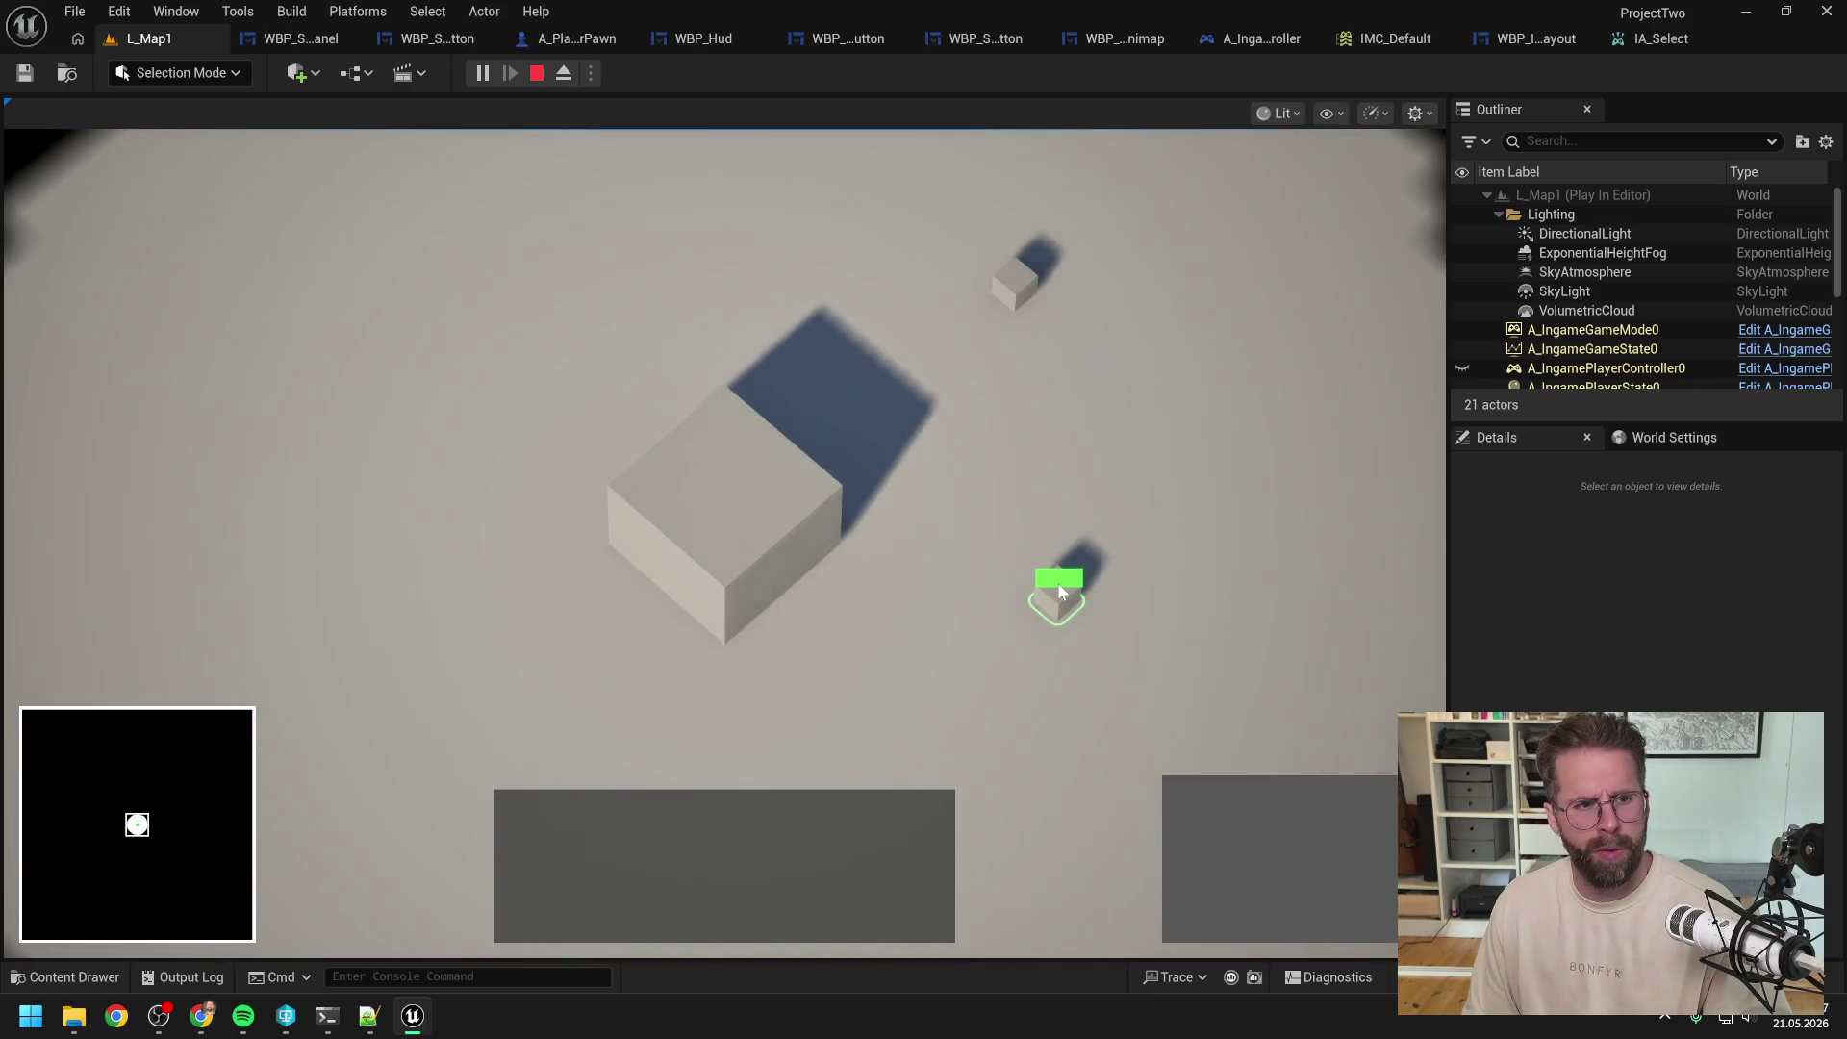
left_click(1060, 589)
left_click(1052, 556)
left_click(1056, 594)
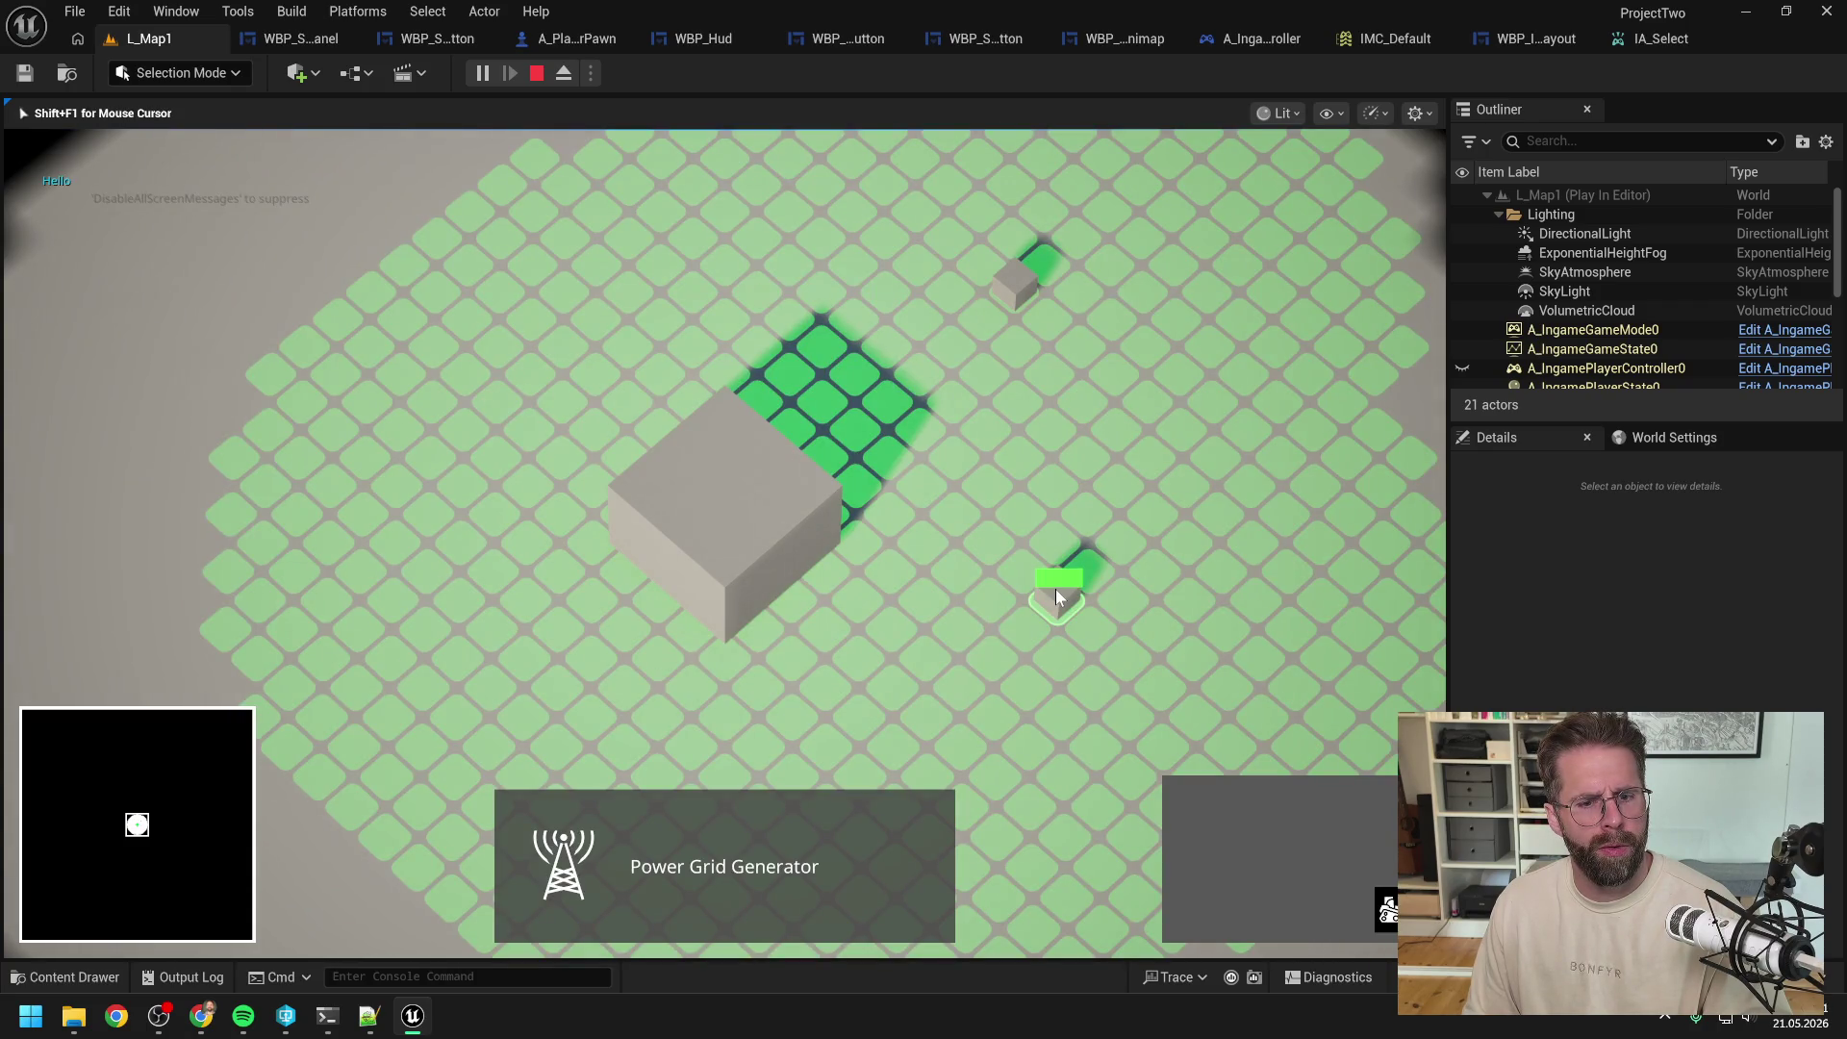
key("Escape")
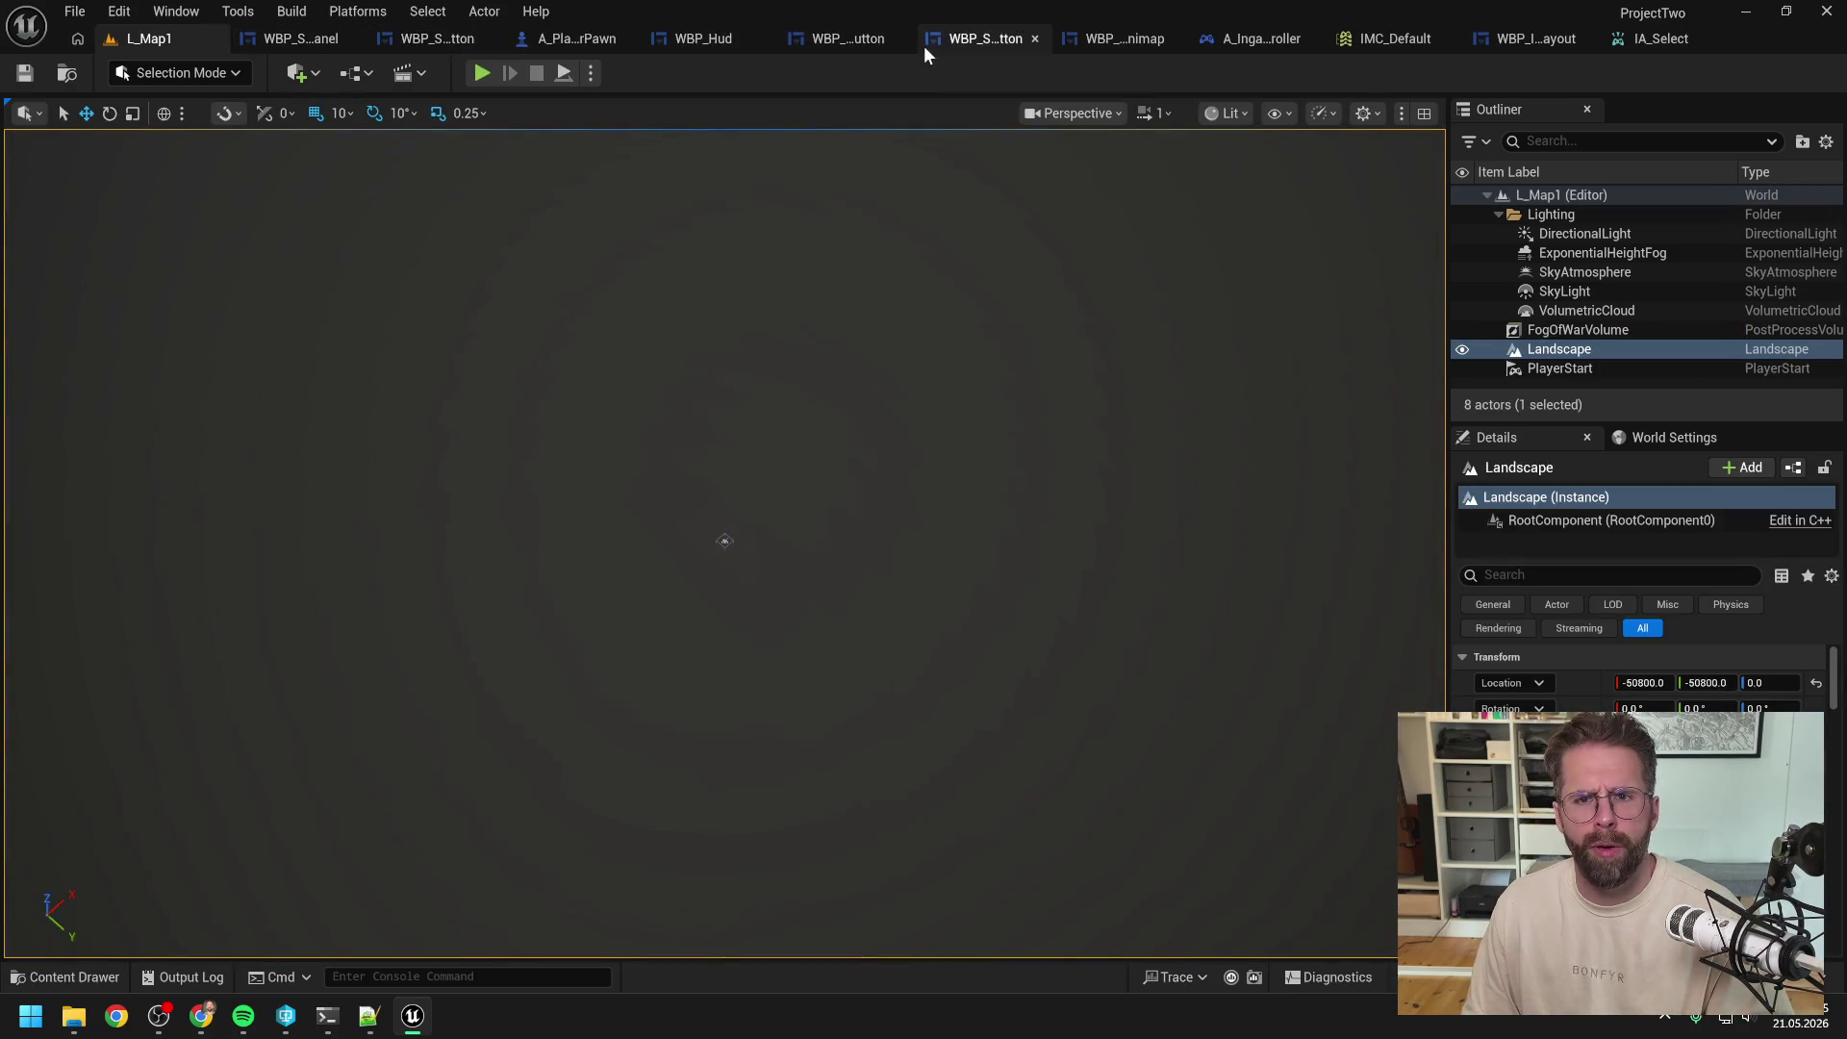
left_click(1211, 34)
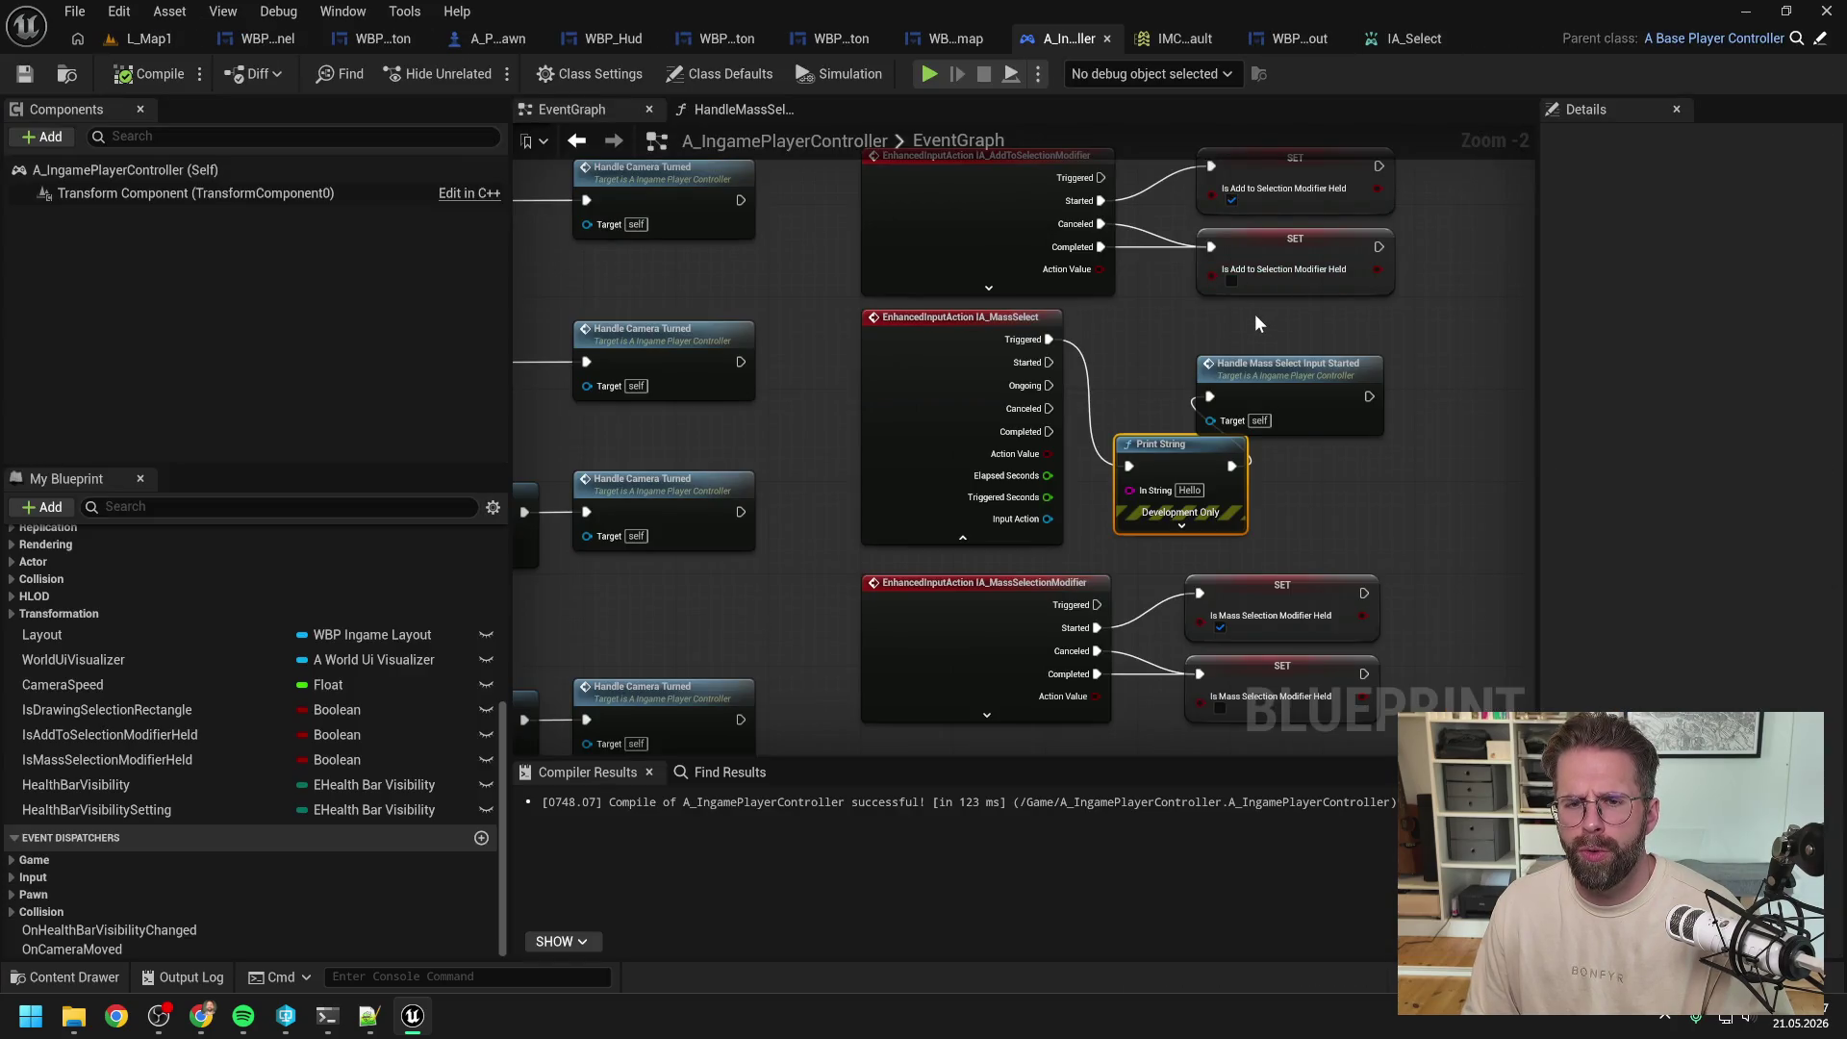
Step: Pan the EventGraph to the IA_Select event and open the Handle Select Input macro graph
scroll(1255, 318, "down", 2)
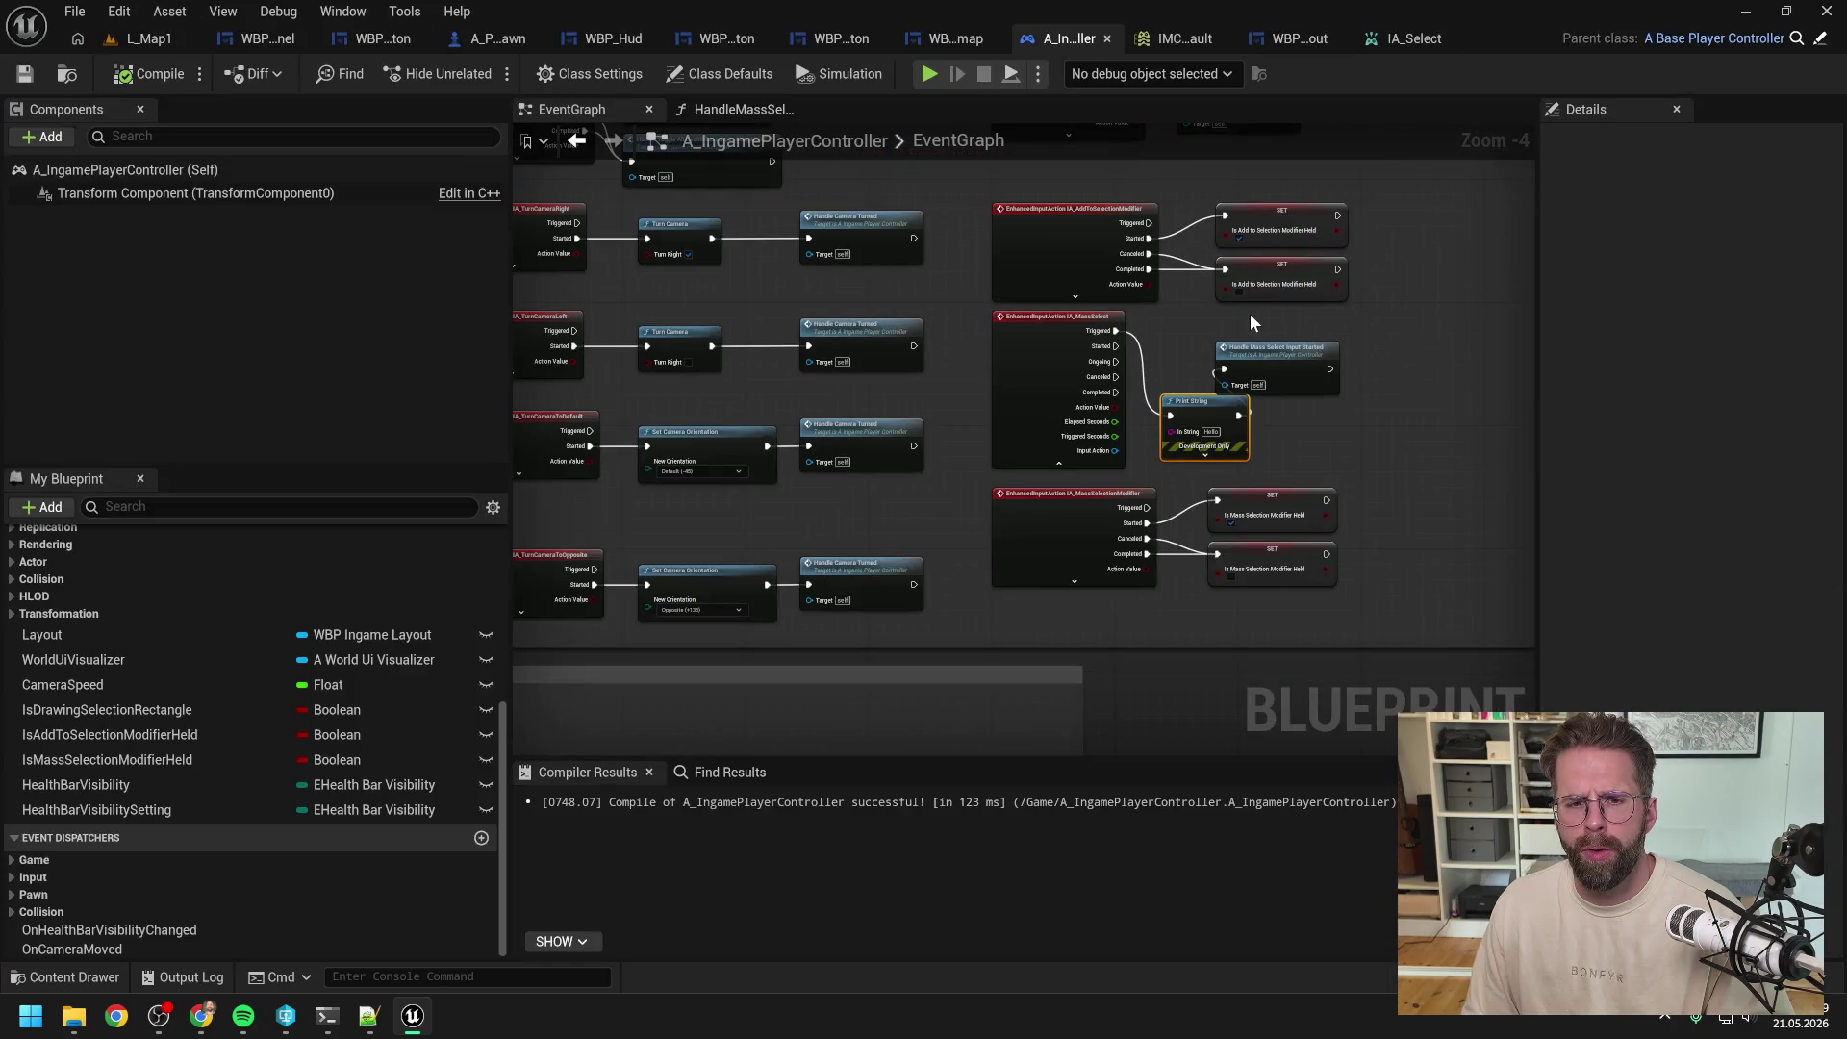
left_click_drag(1239, 314, 1510, 313)
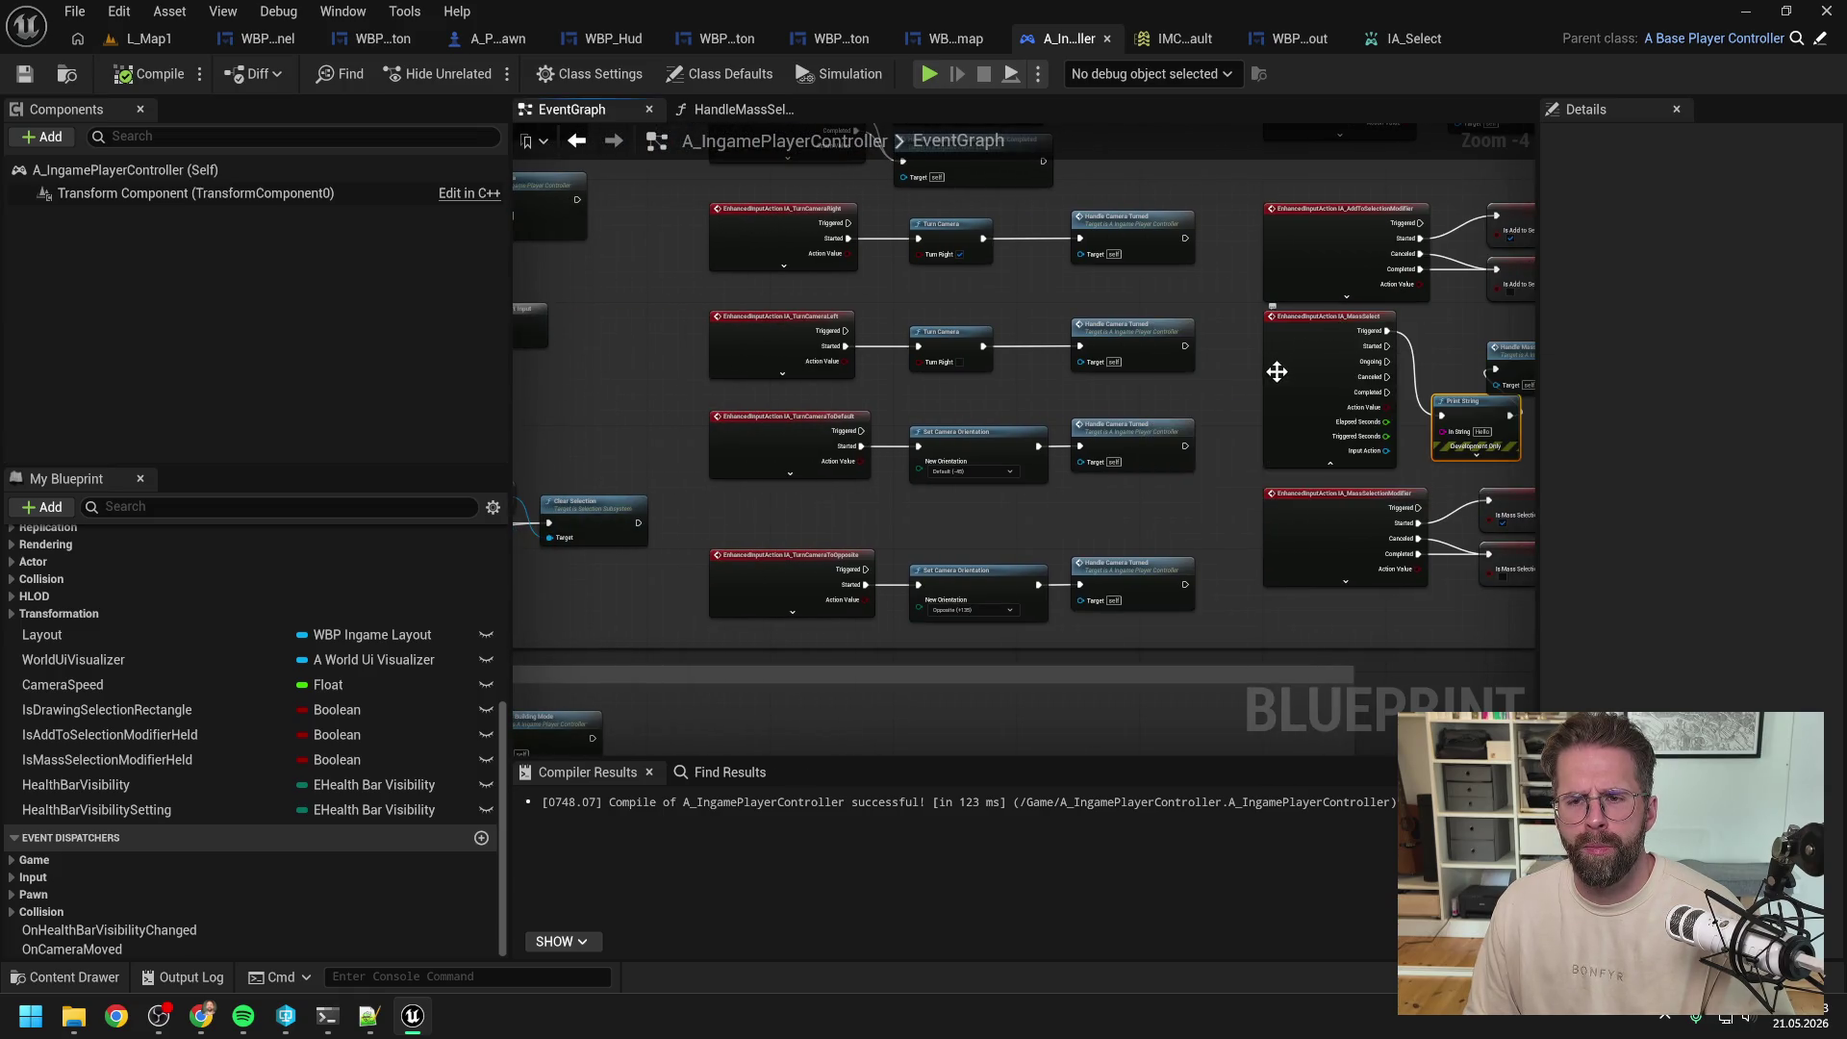
left_click_drag(1264, 392, 1500, 391)
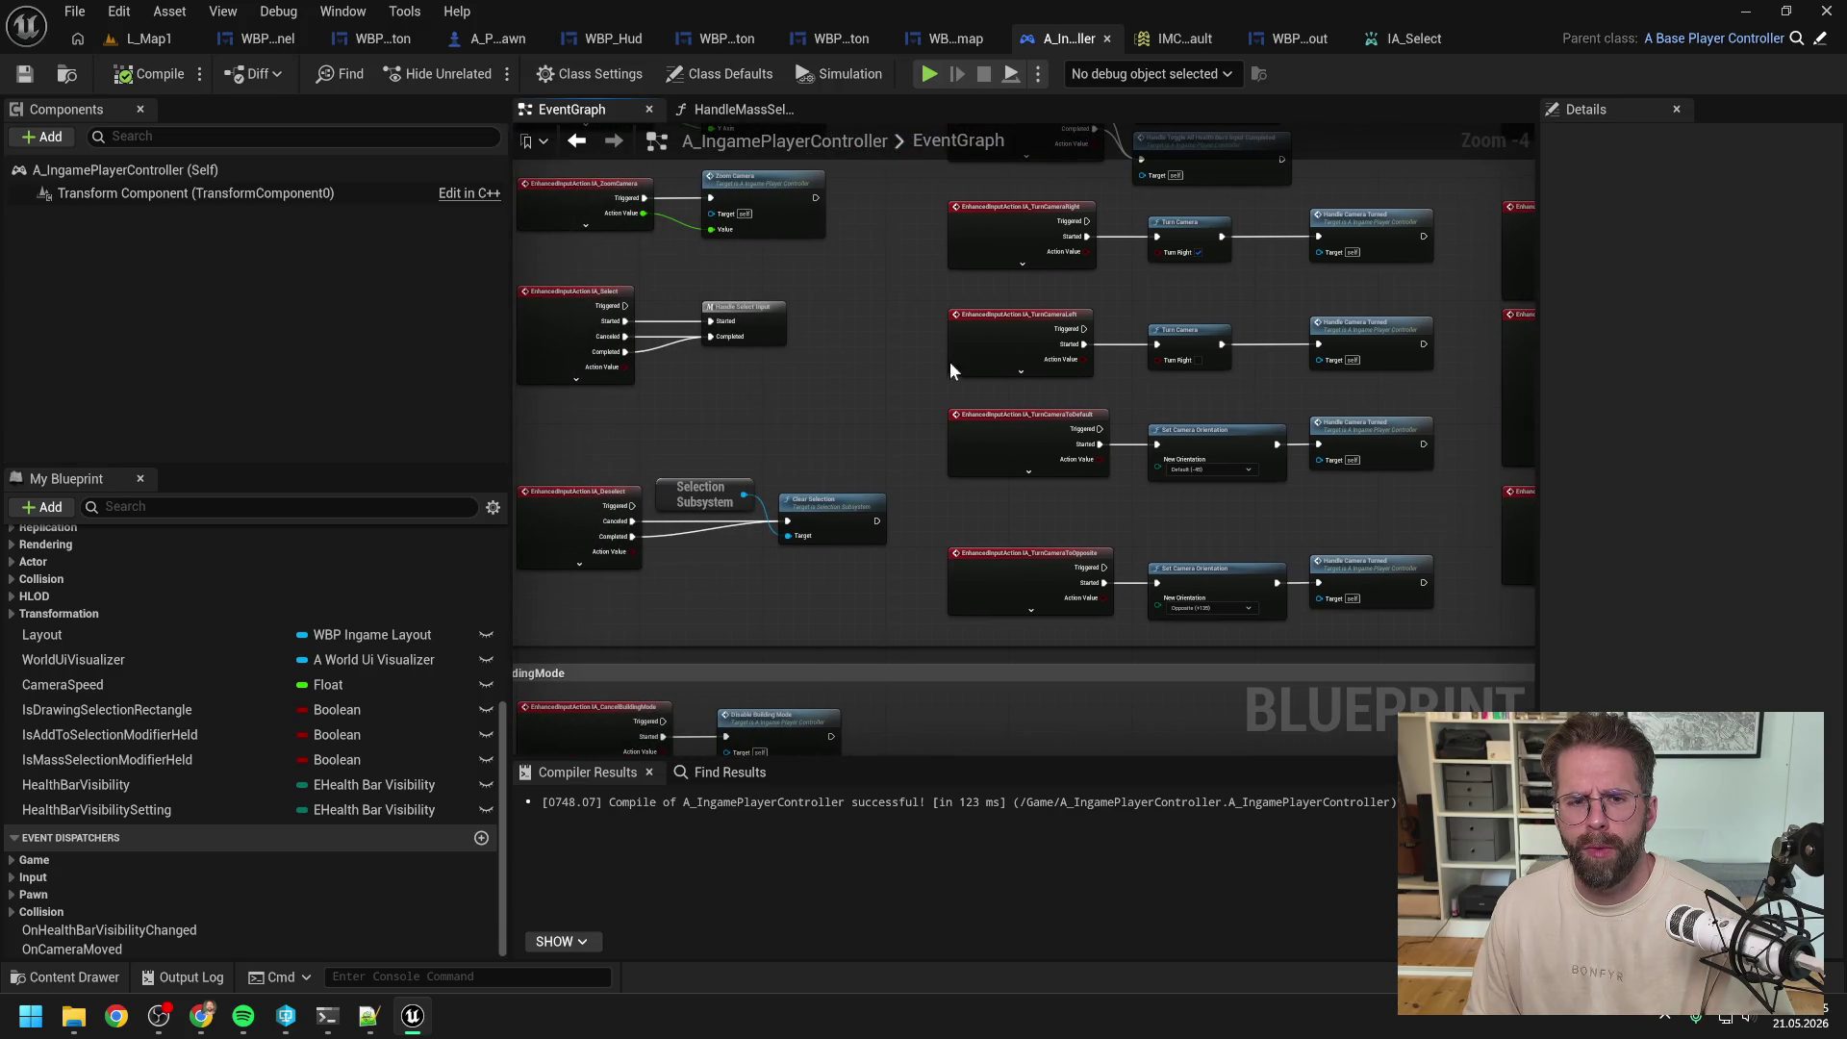
double_click(762, 327)
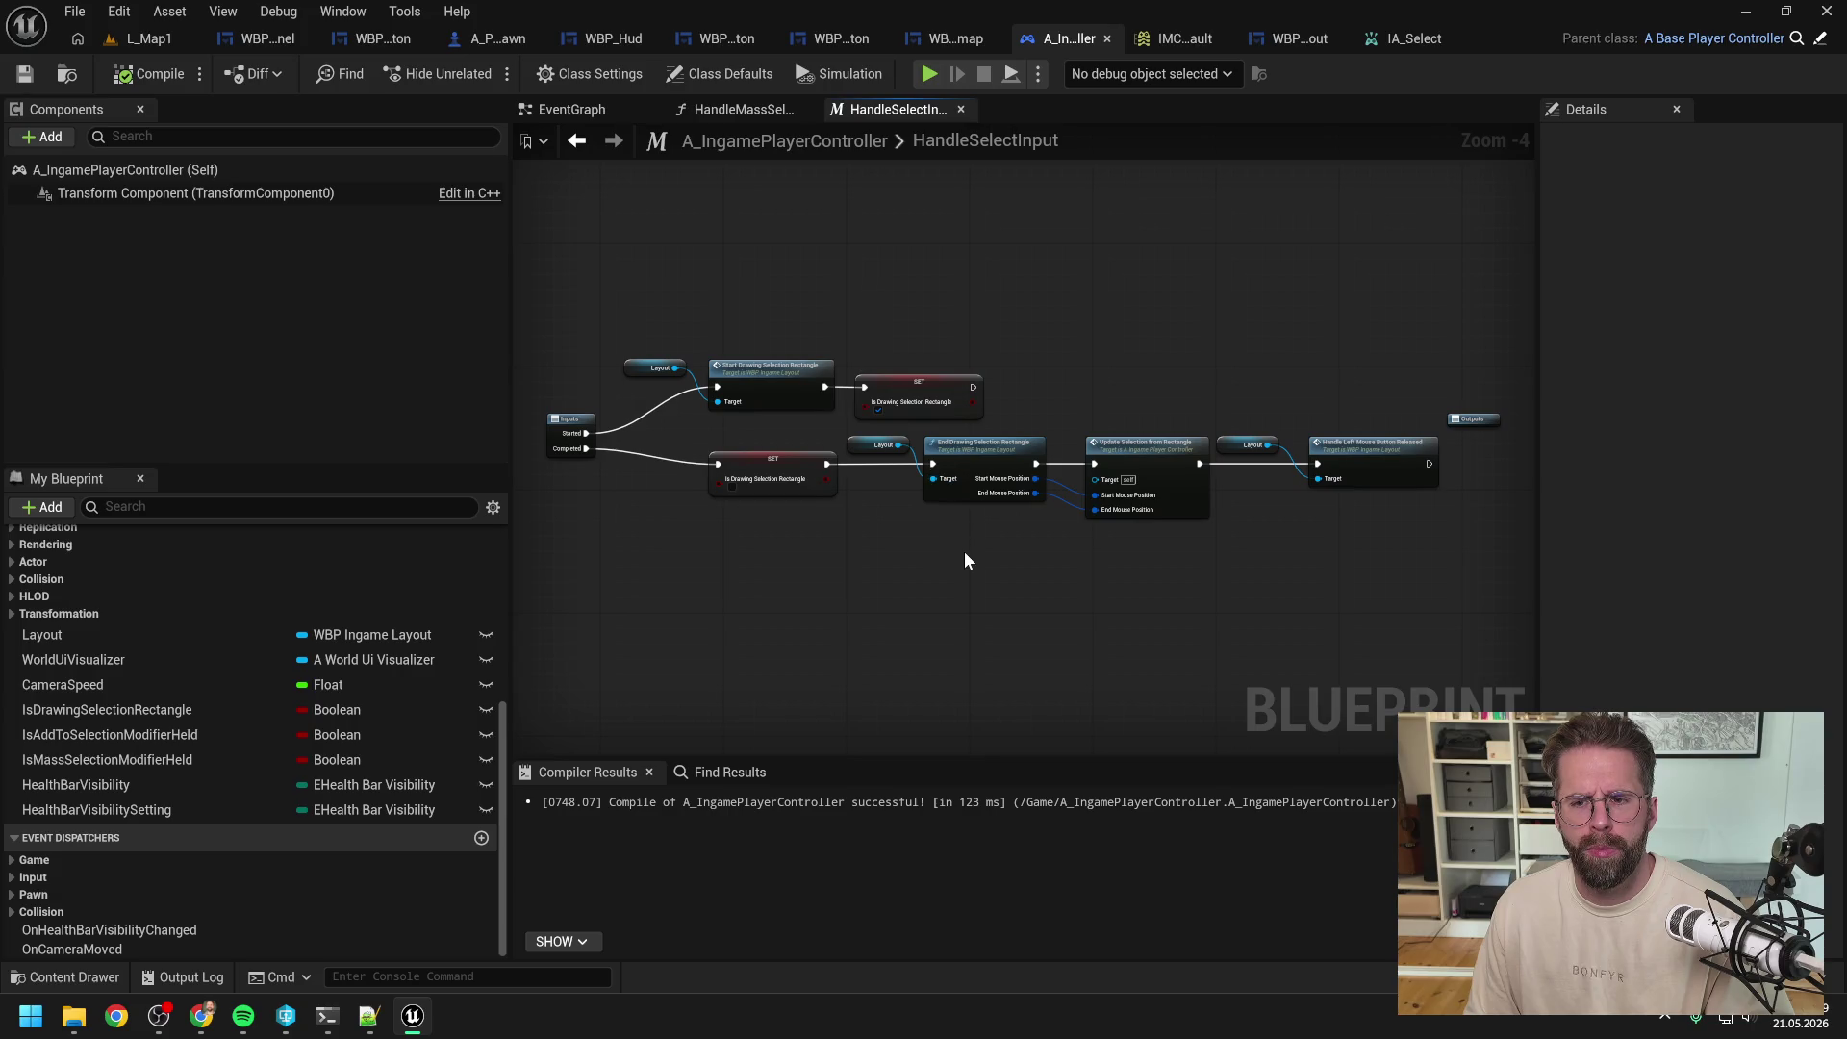
left_click_drag(1205, 585, 1173, 568)
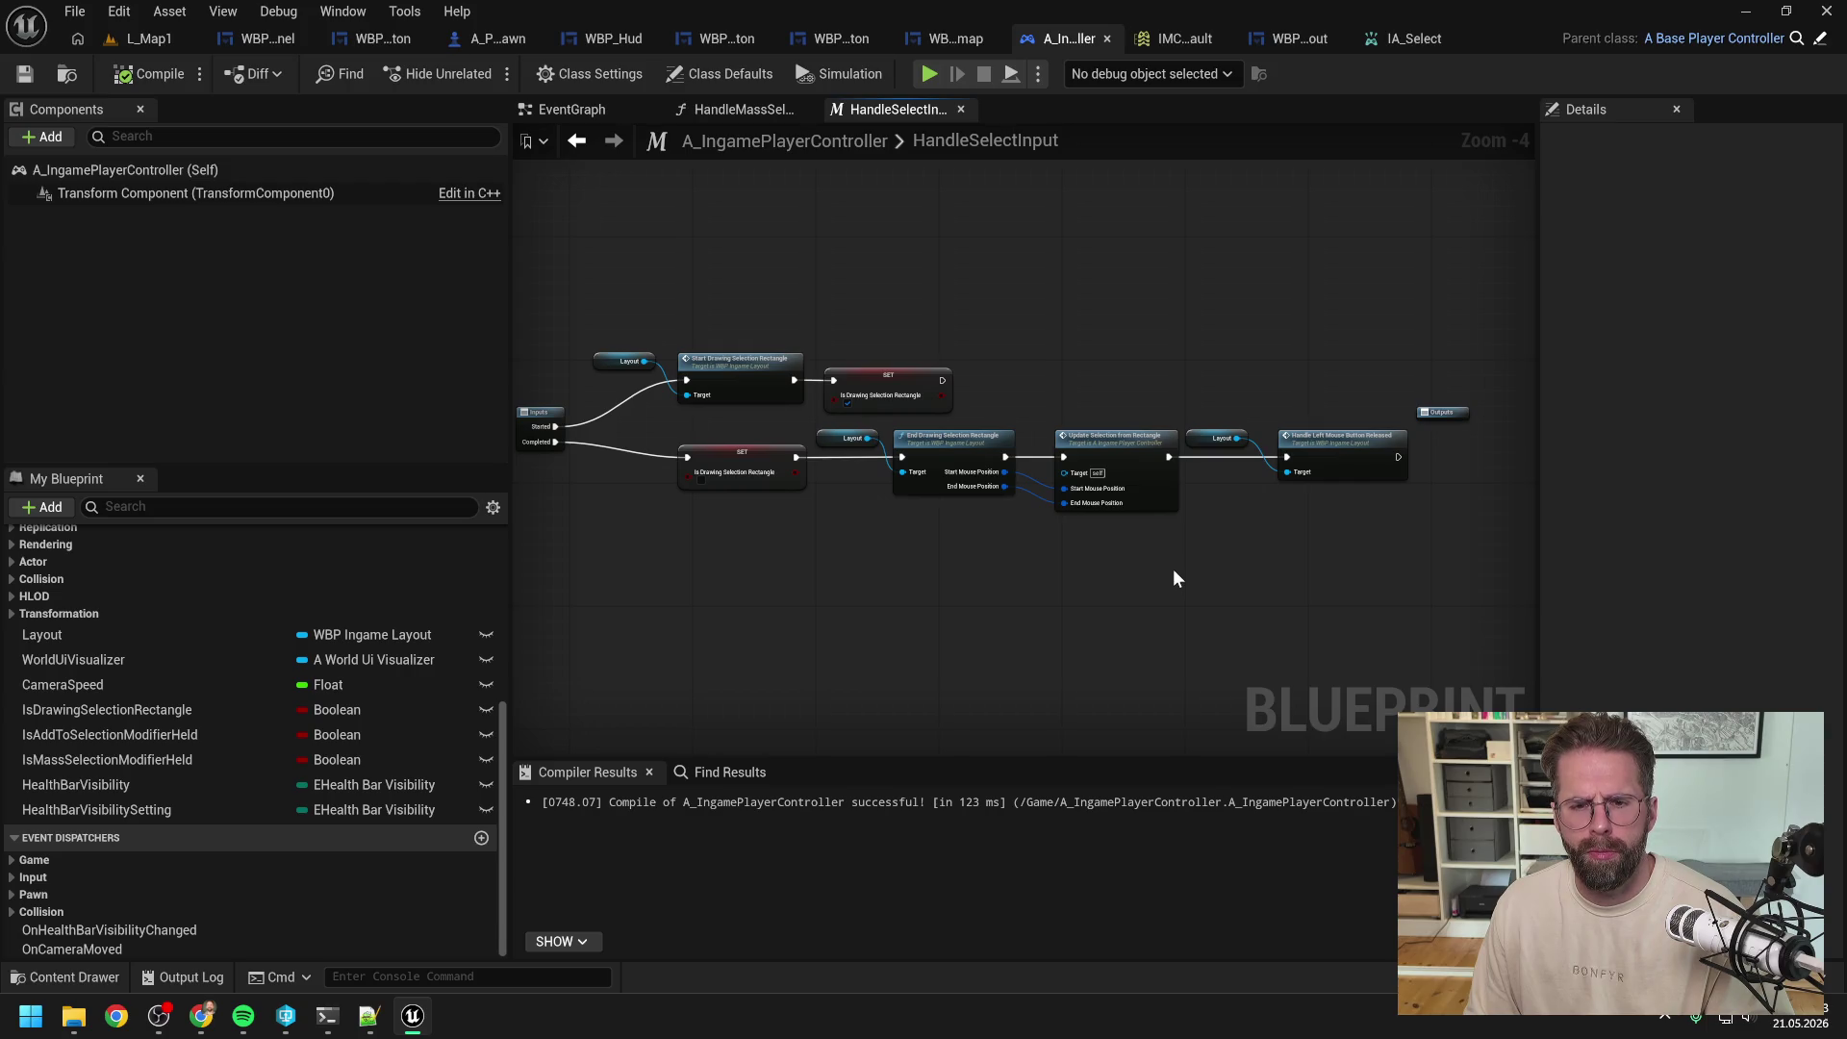
mouse_move(802, 552)
left_mouse_down()
mouse_move(973, 561)
mouse_move(861, 550)
left_mouse_up()
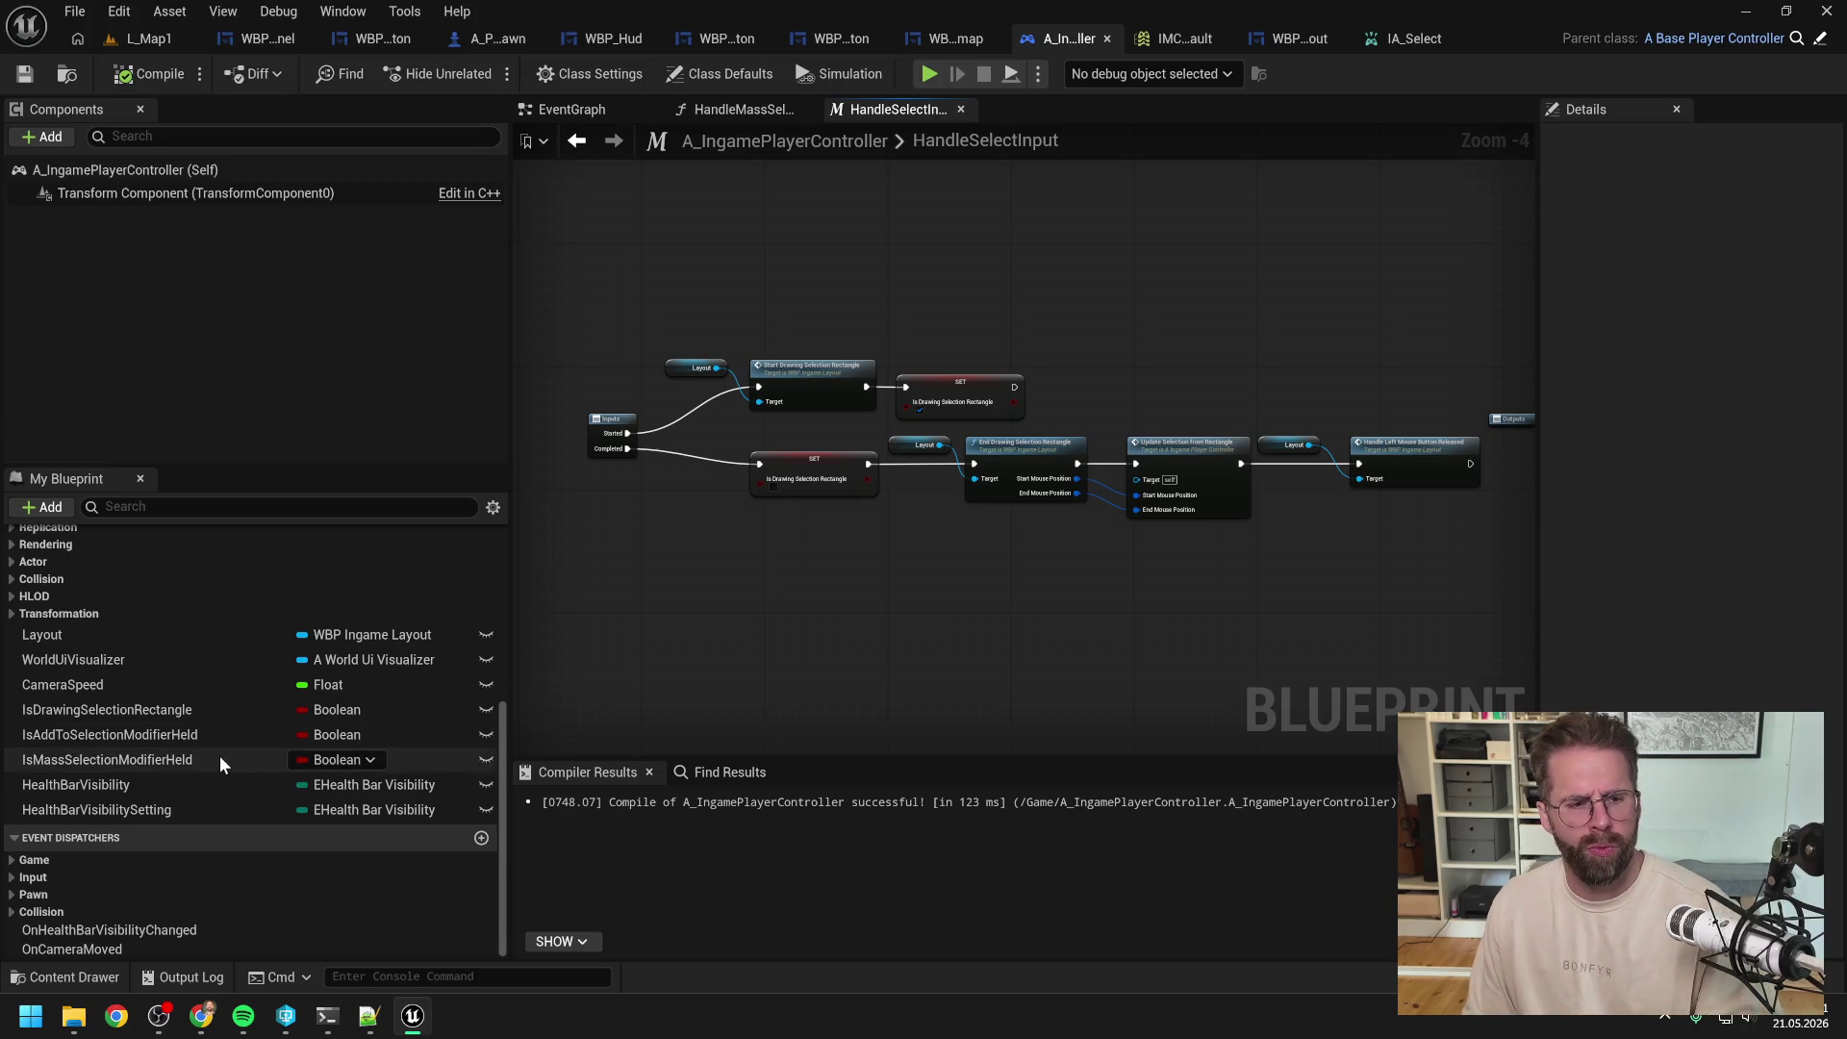
left_click(174, 760)
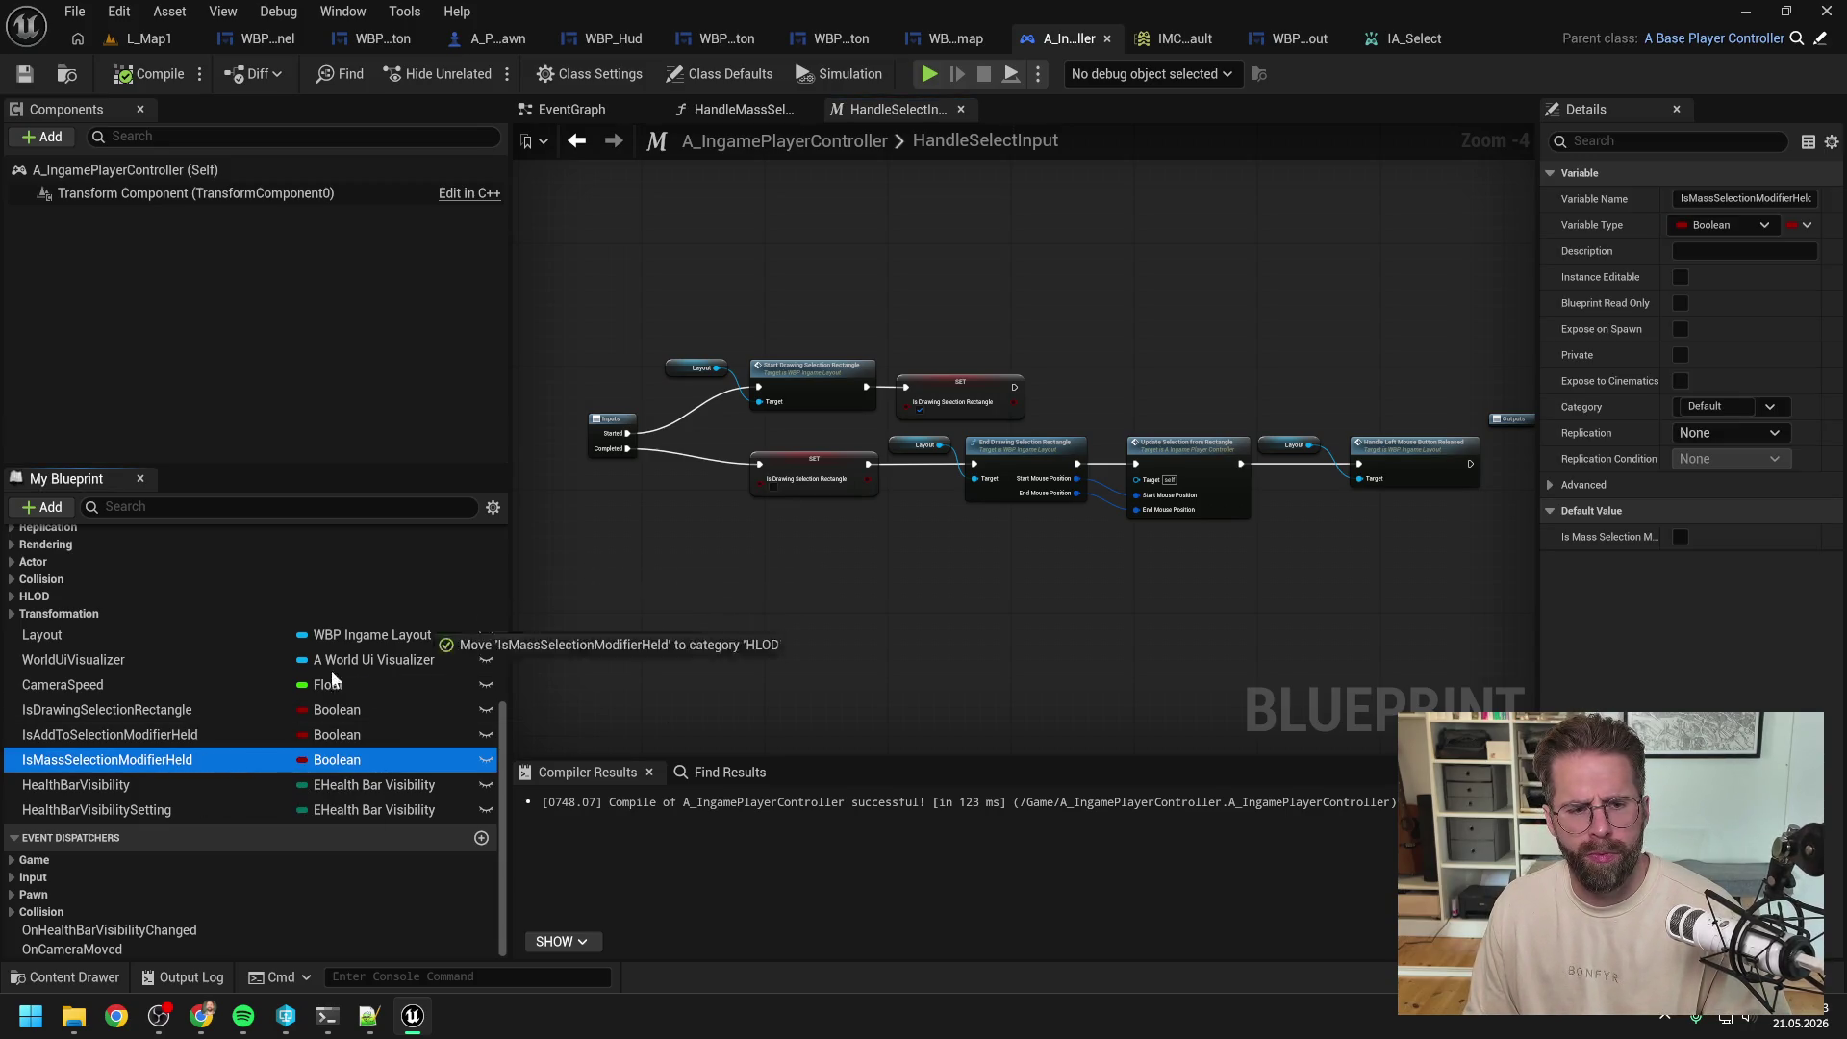
Step: Open IA_MassSelect from the Content Drawer to check its Digital (bool) settings
left_click(721, 582)
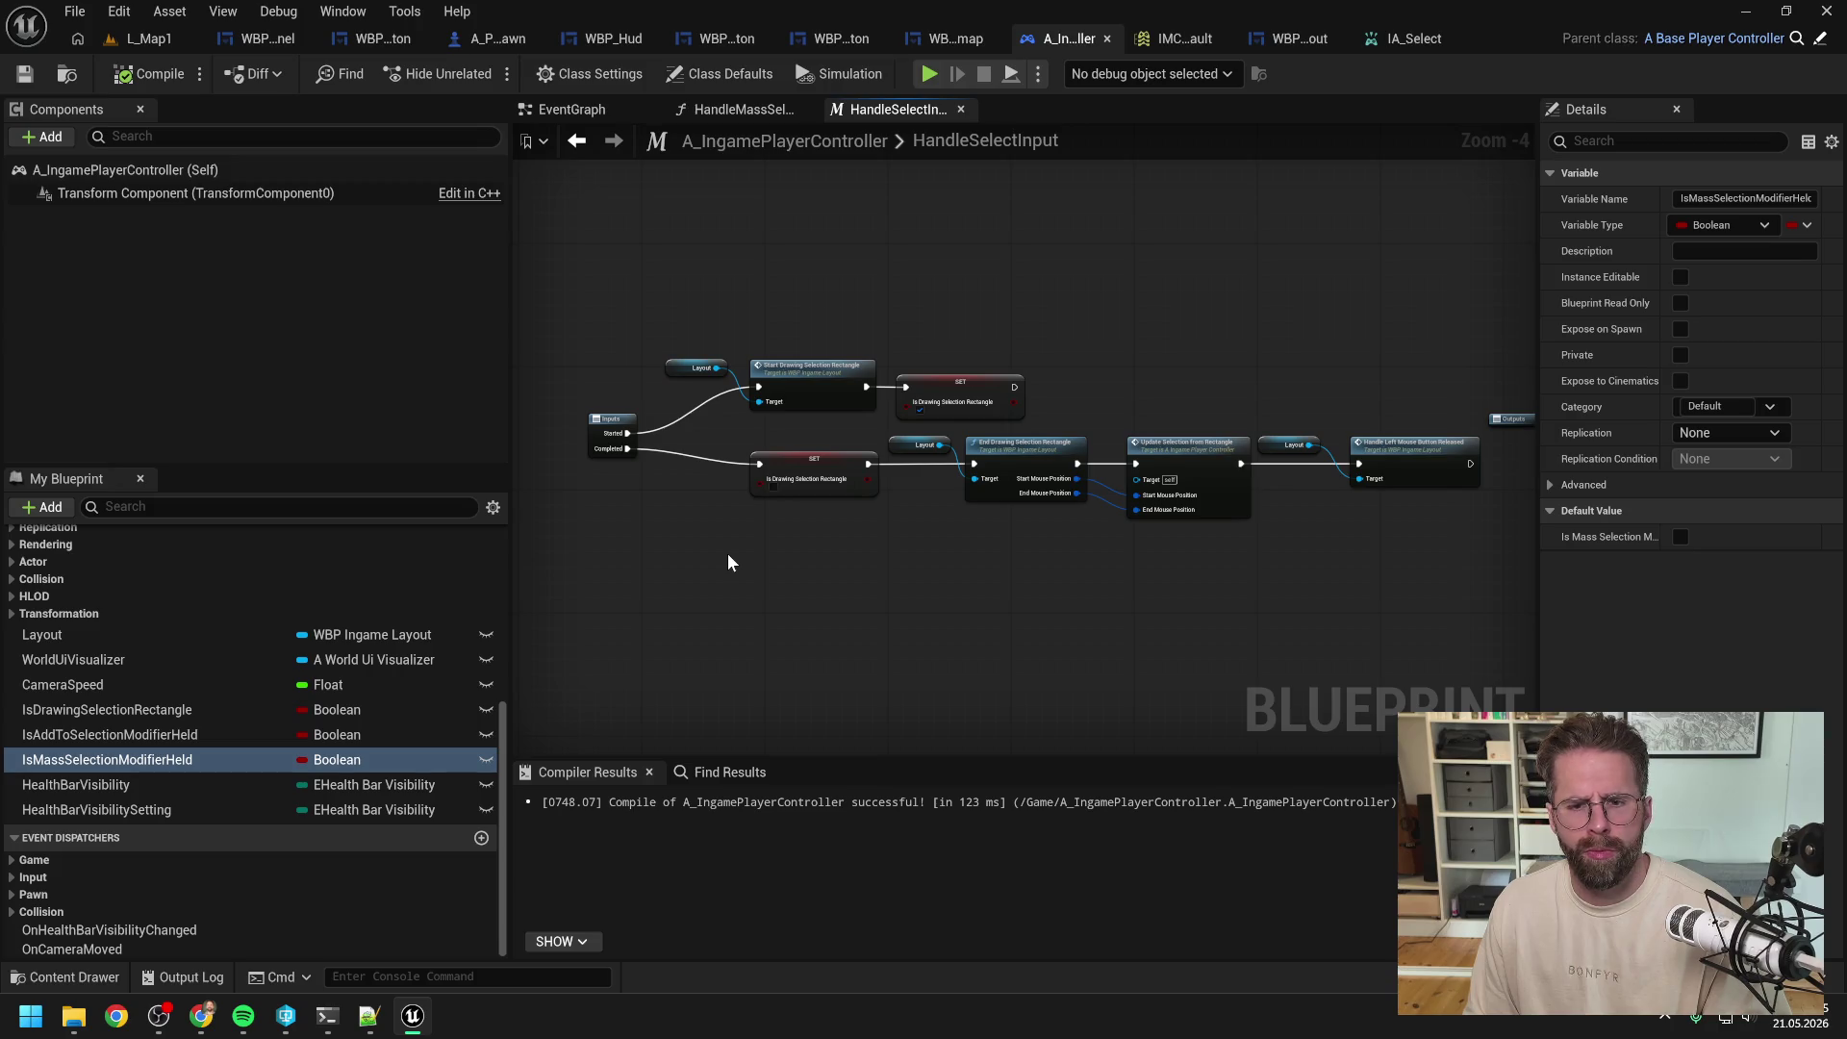
key("ctrl+space")
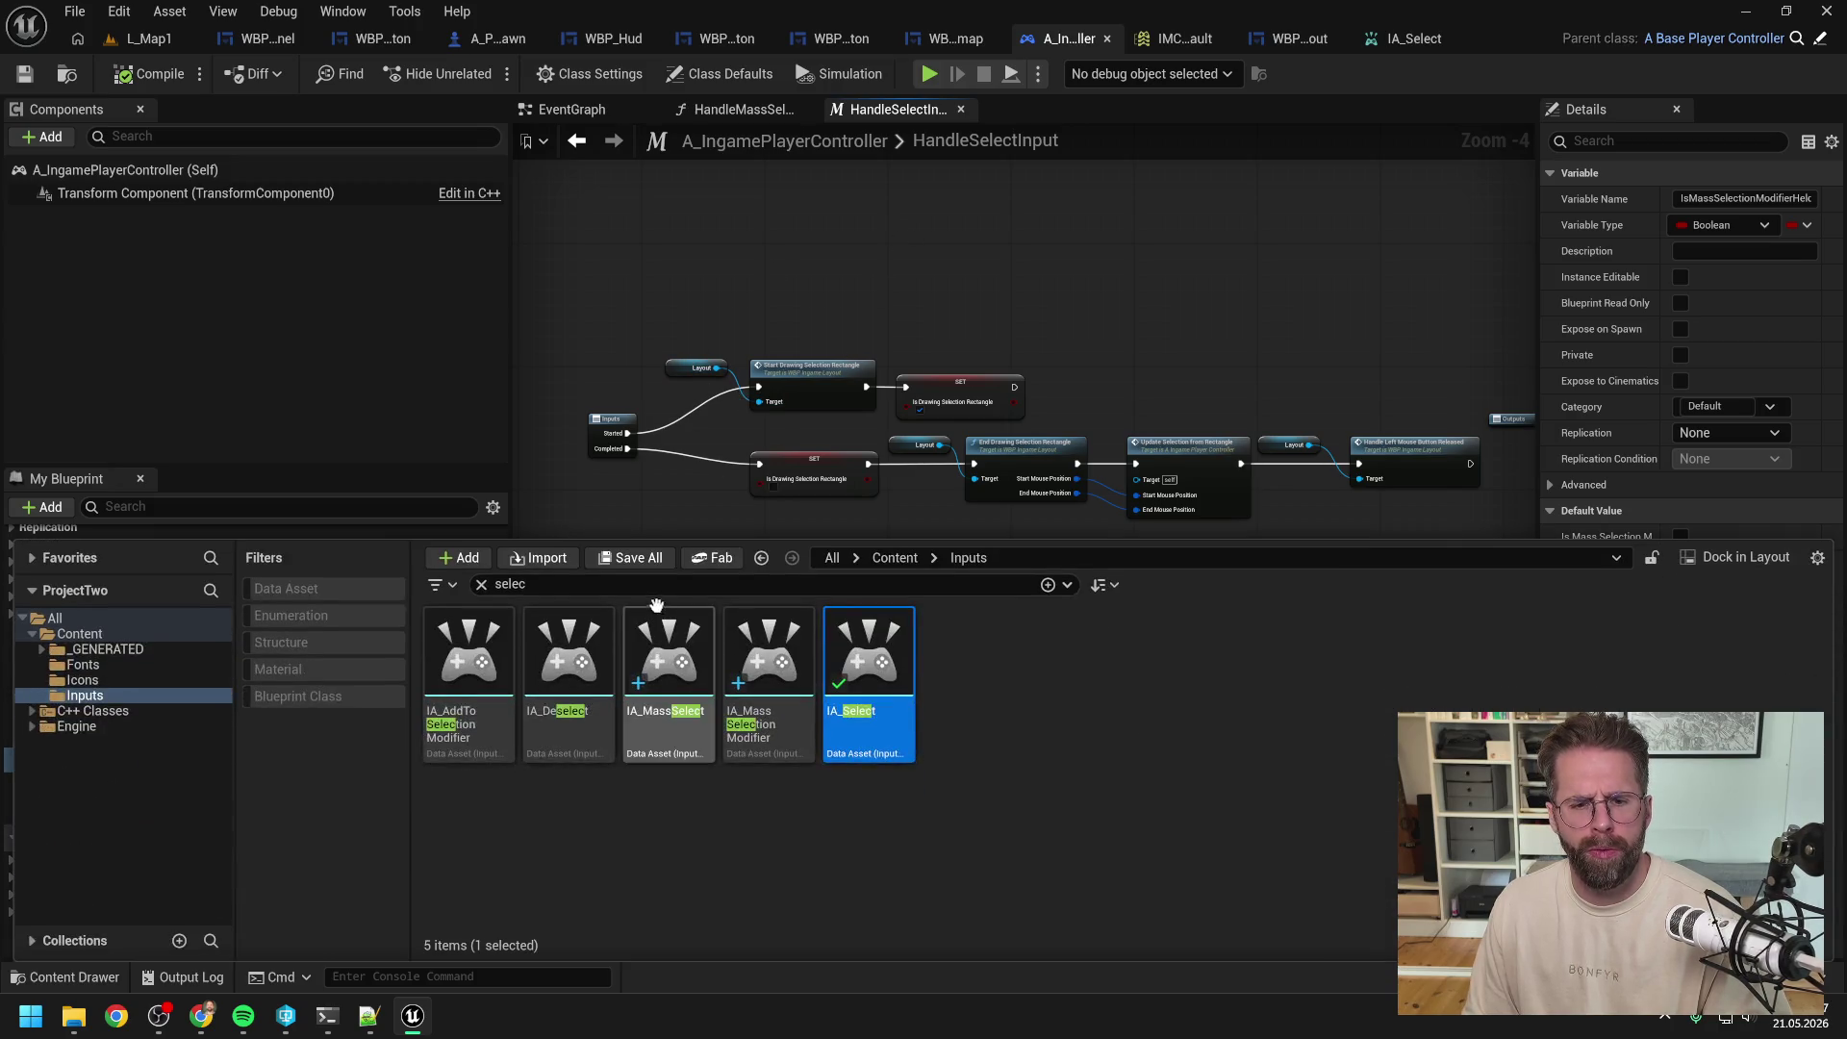
double_click(673, 649)
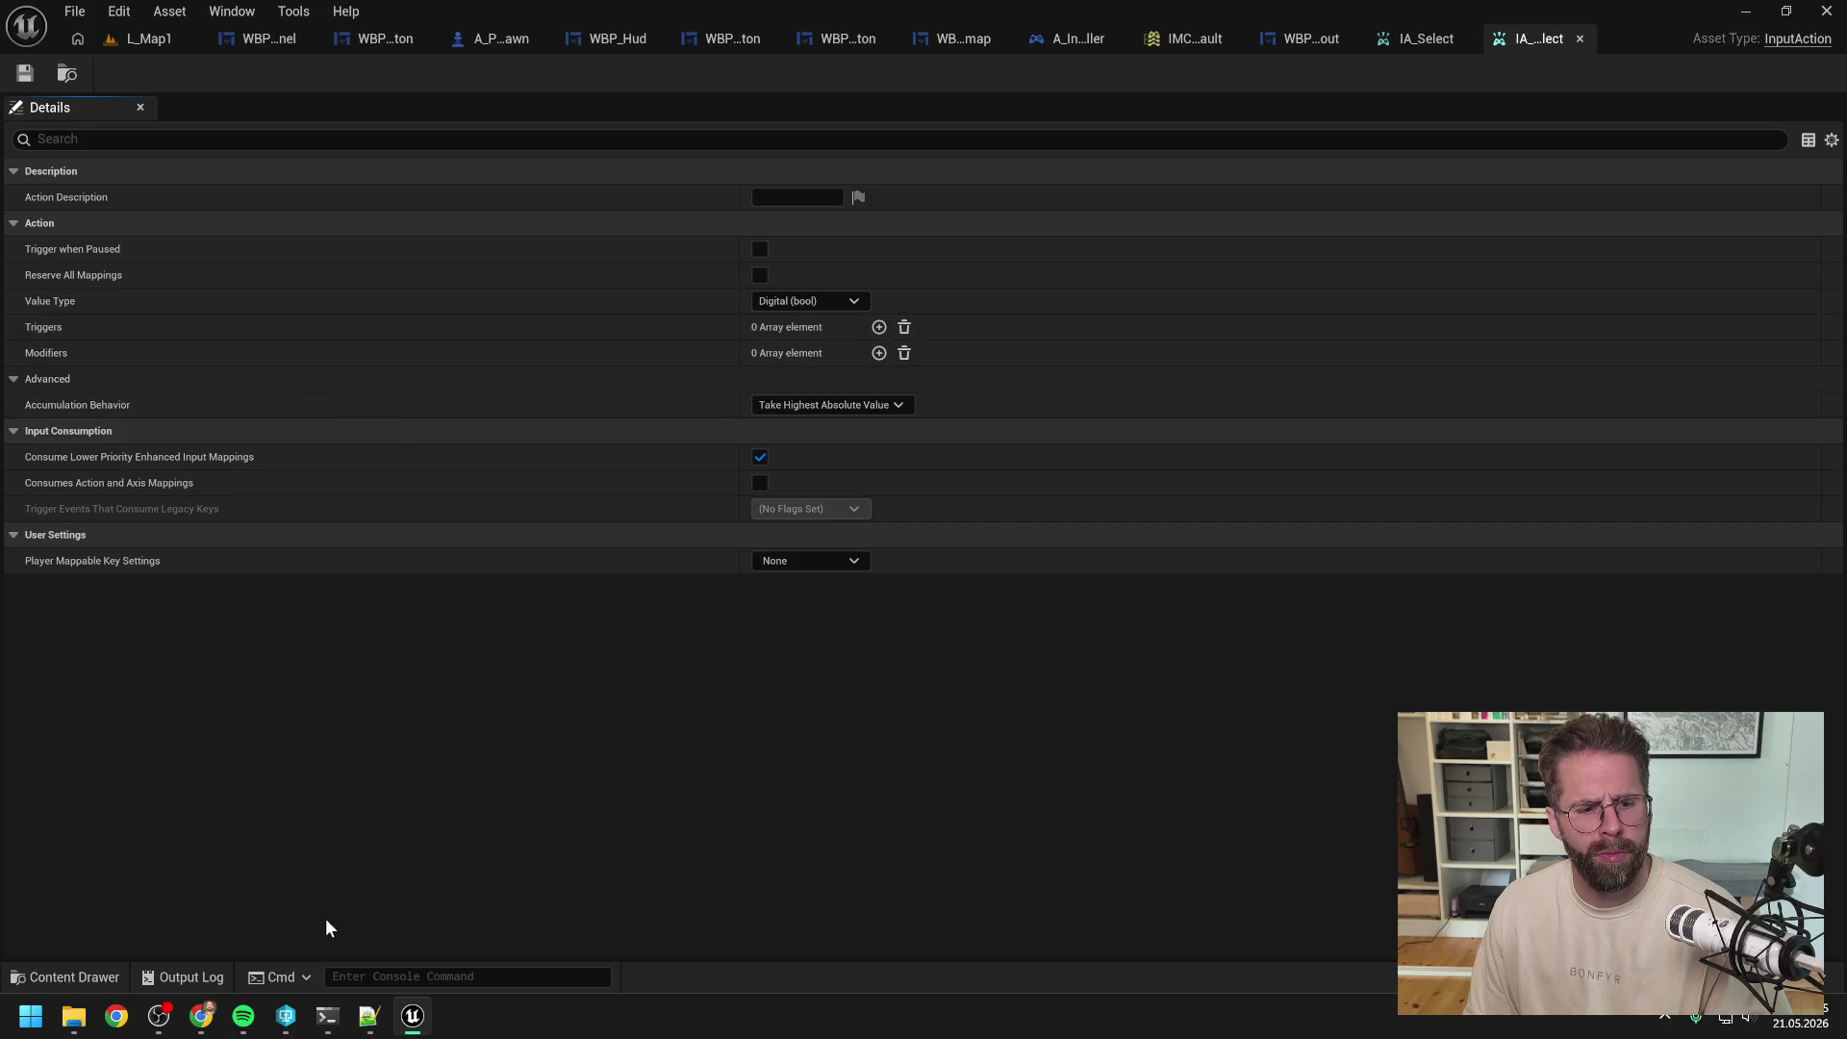
left_click(327, 1016)
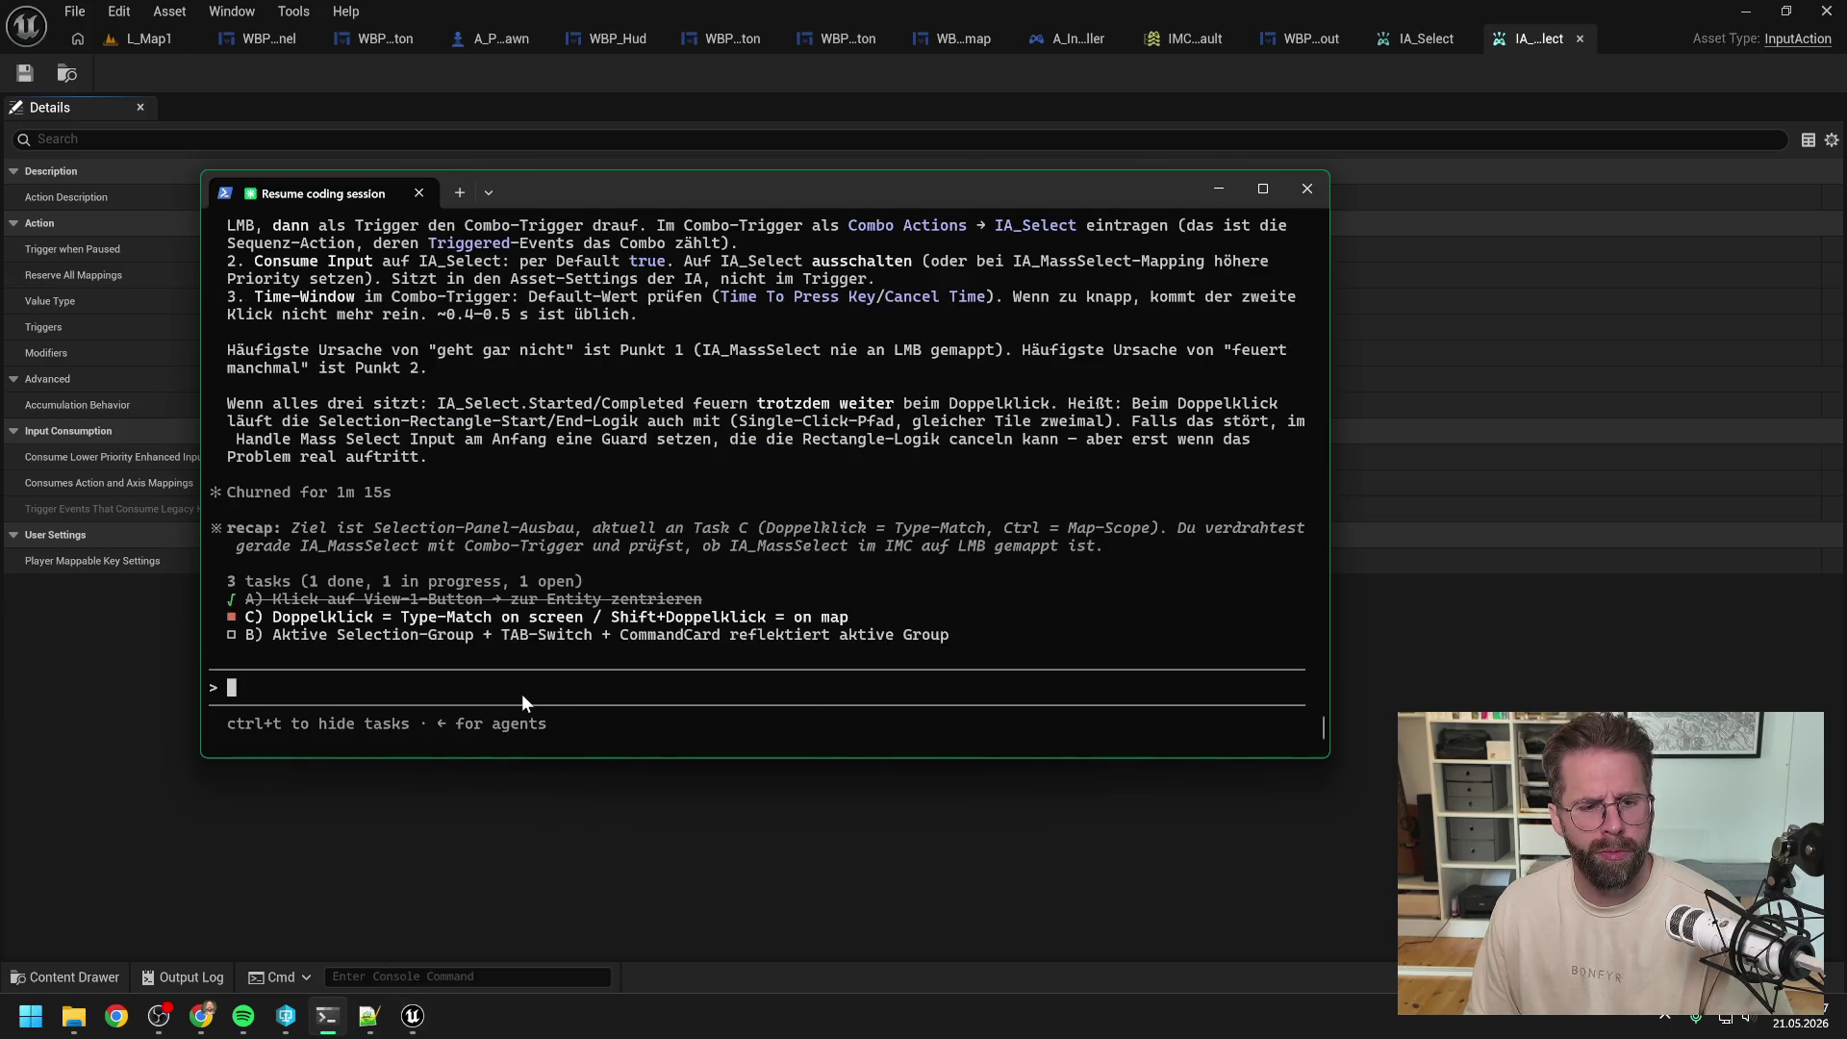
Step: Ask Claude Code in German how Enhanced Input priority is decided, attaching a pasted screenshot
type("wie wird die Prio von EnhancedInputs a")
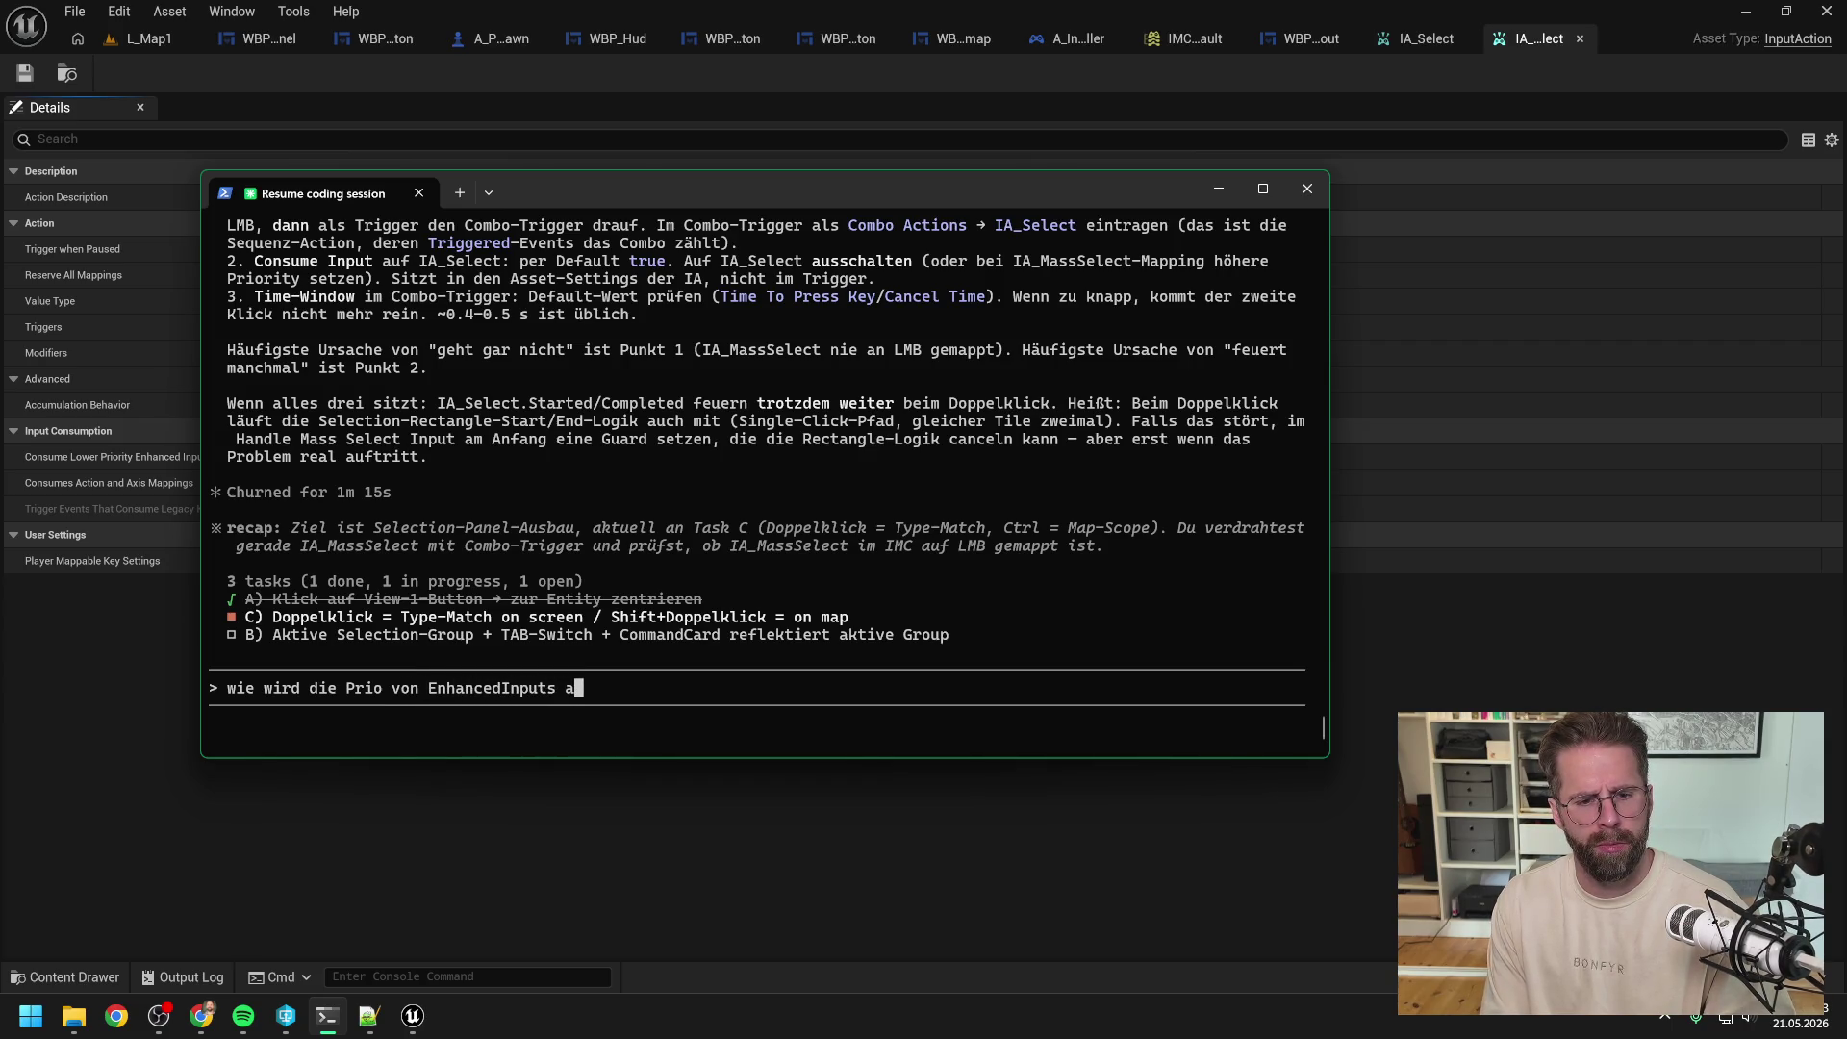
type("hiede")
type(" Im")
type("lbst gibt es dafür kein Feld")
left_click(535, 811)
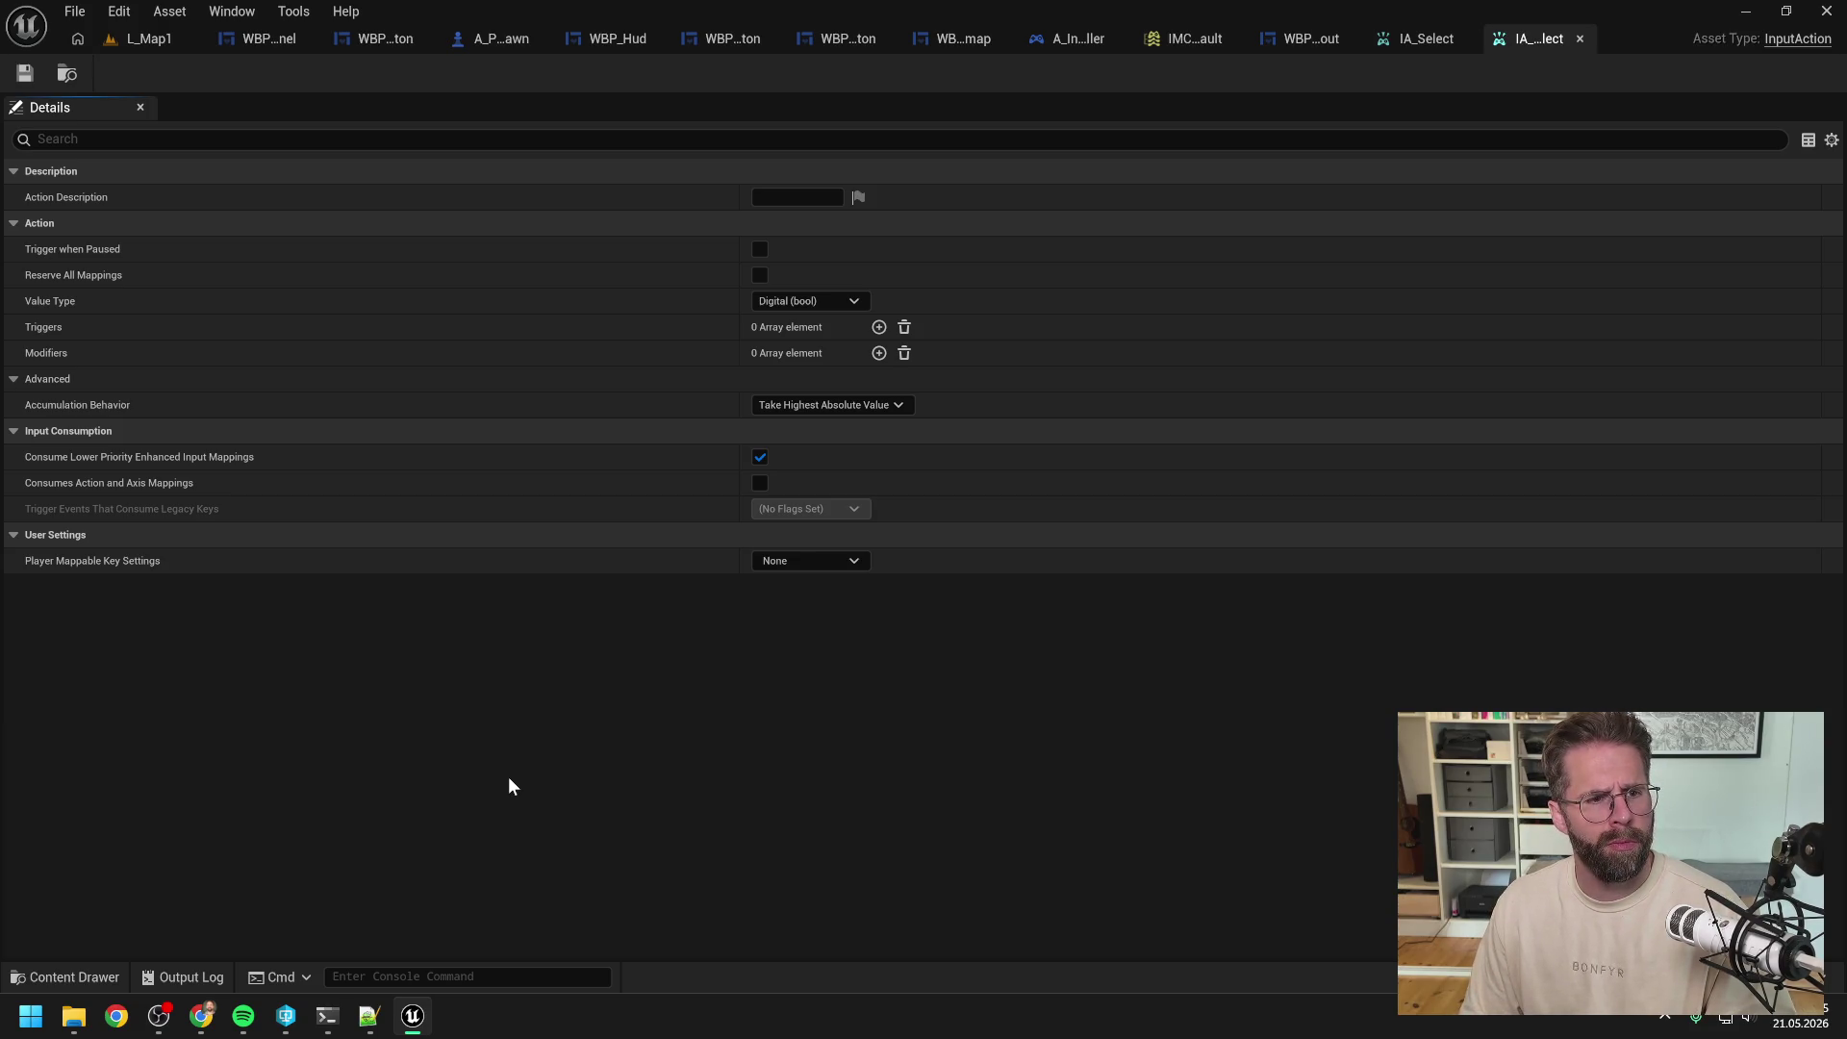
left_click(336, 1012)
key("ctrl+v")
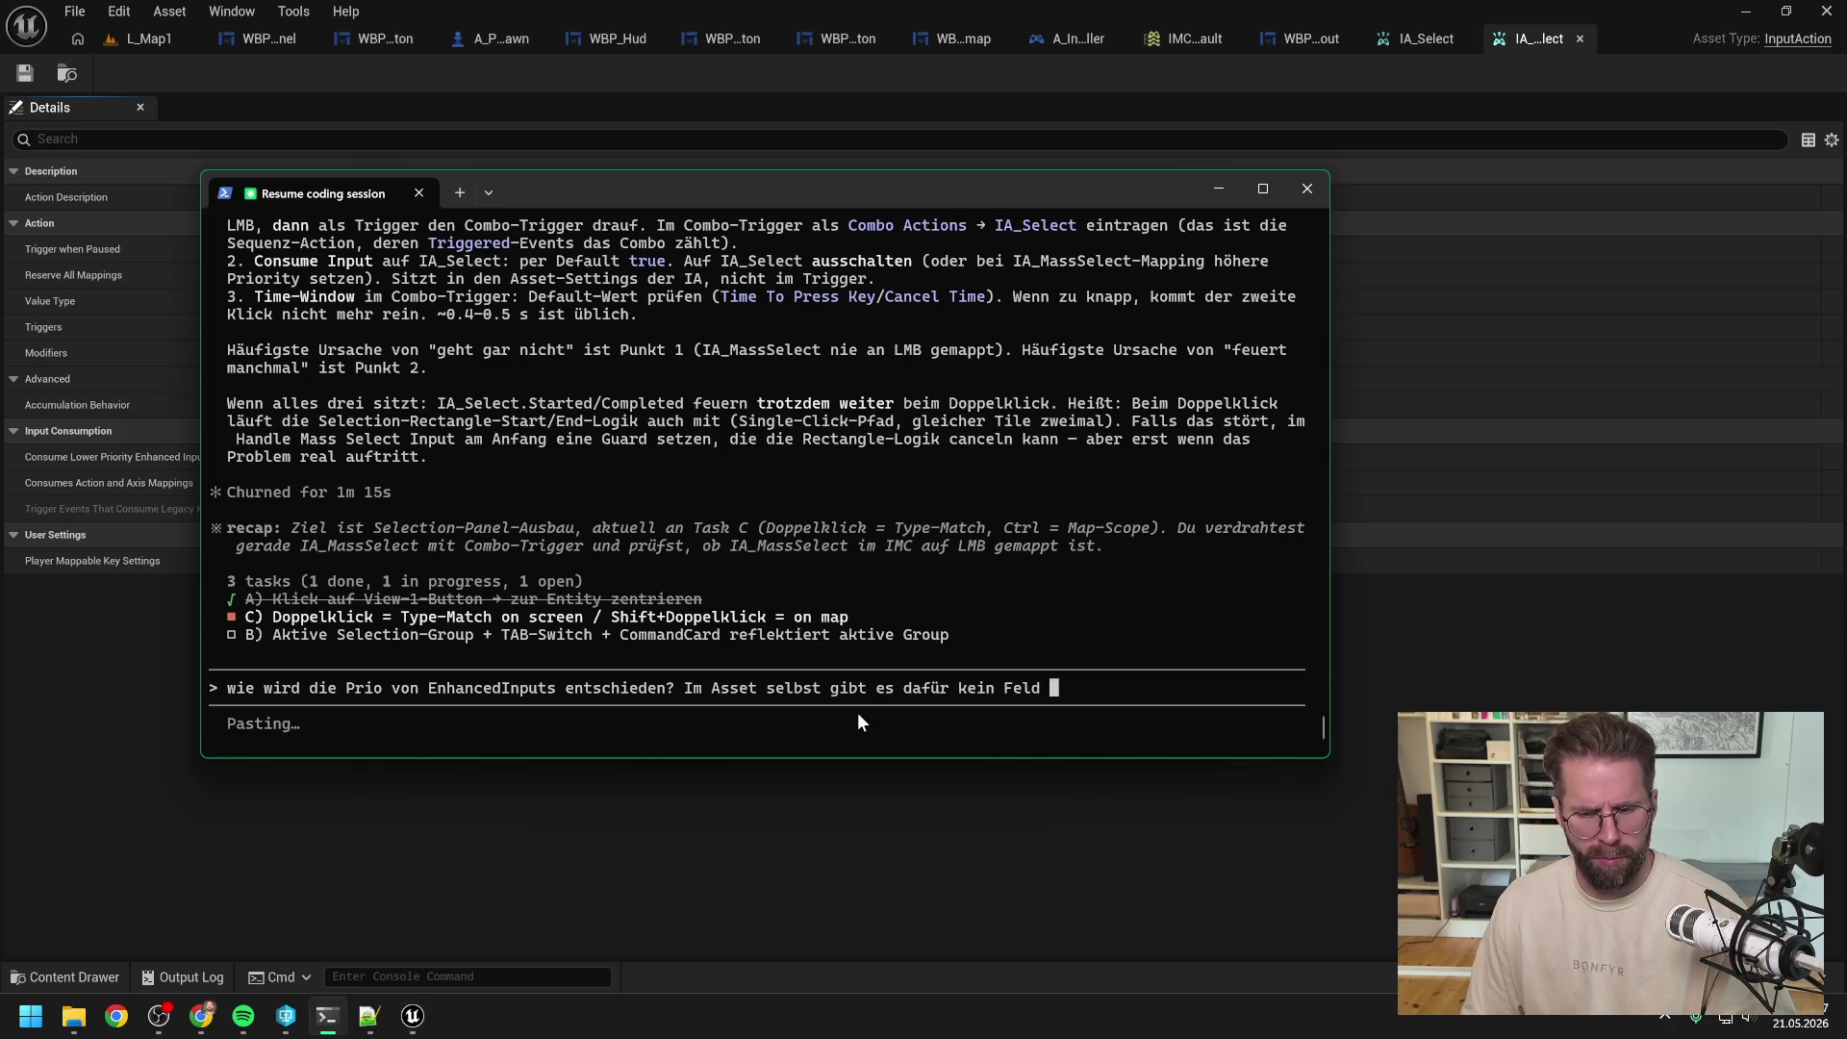
key("Return")
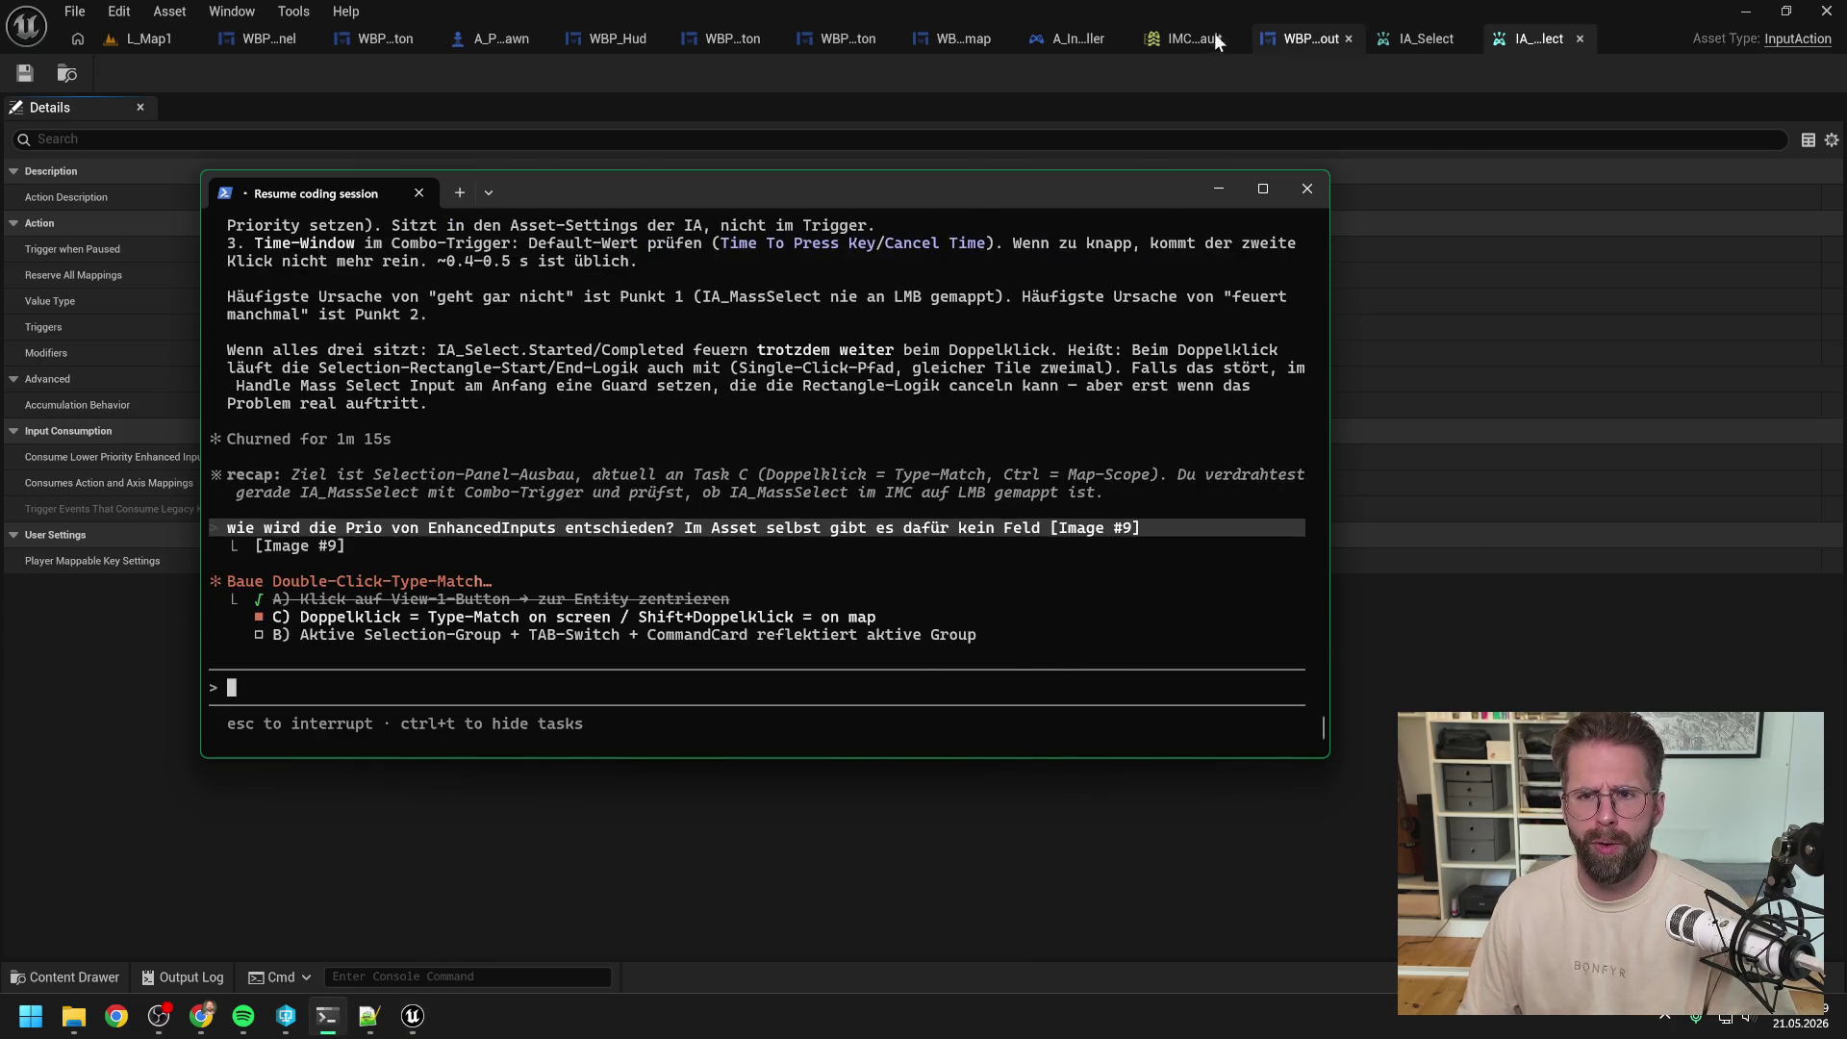
Step: Move IA_MassSelect to the top of IMC_Default's mappings, above IA_Select, and save
left_click(1216, 36)
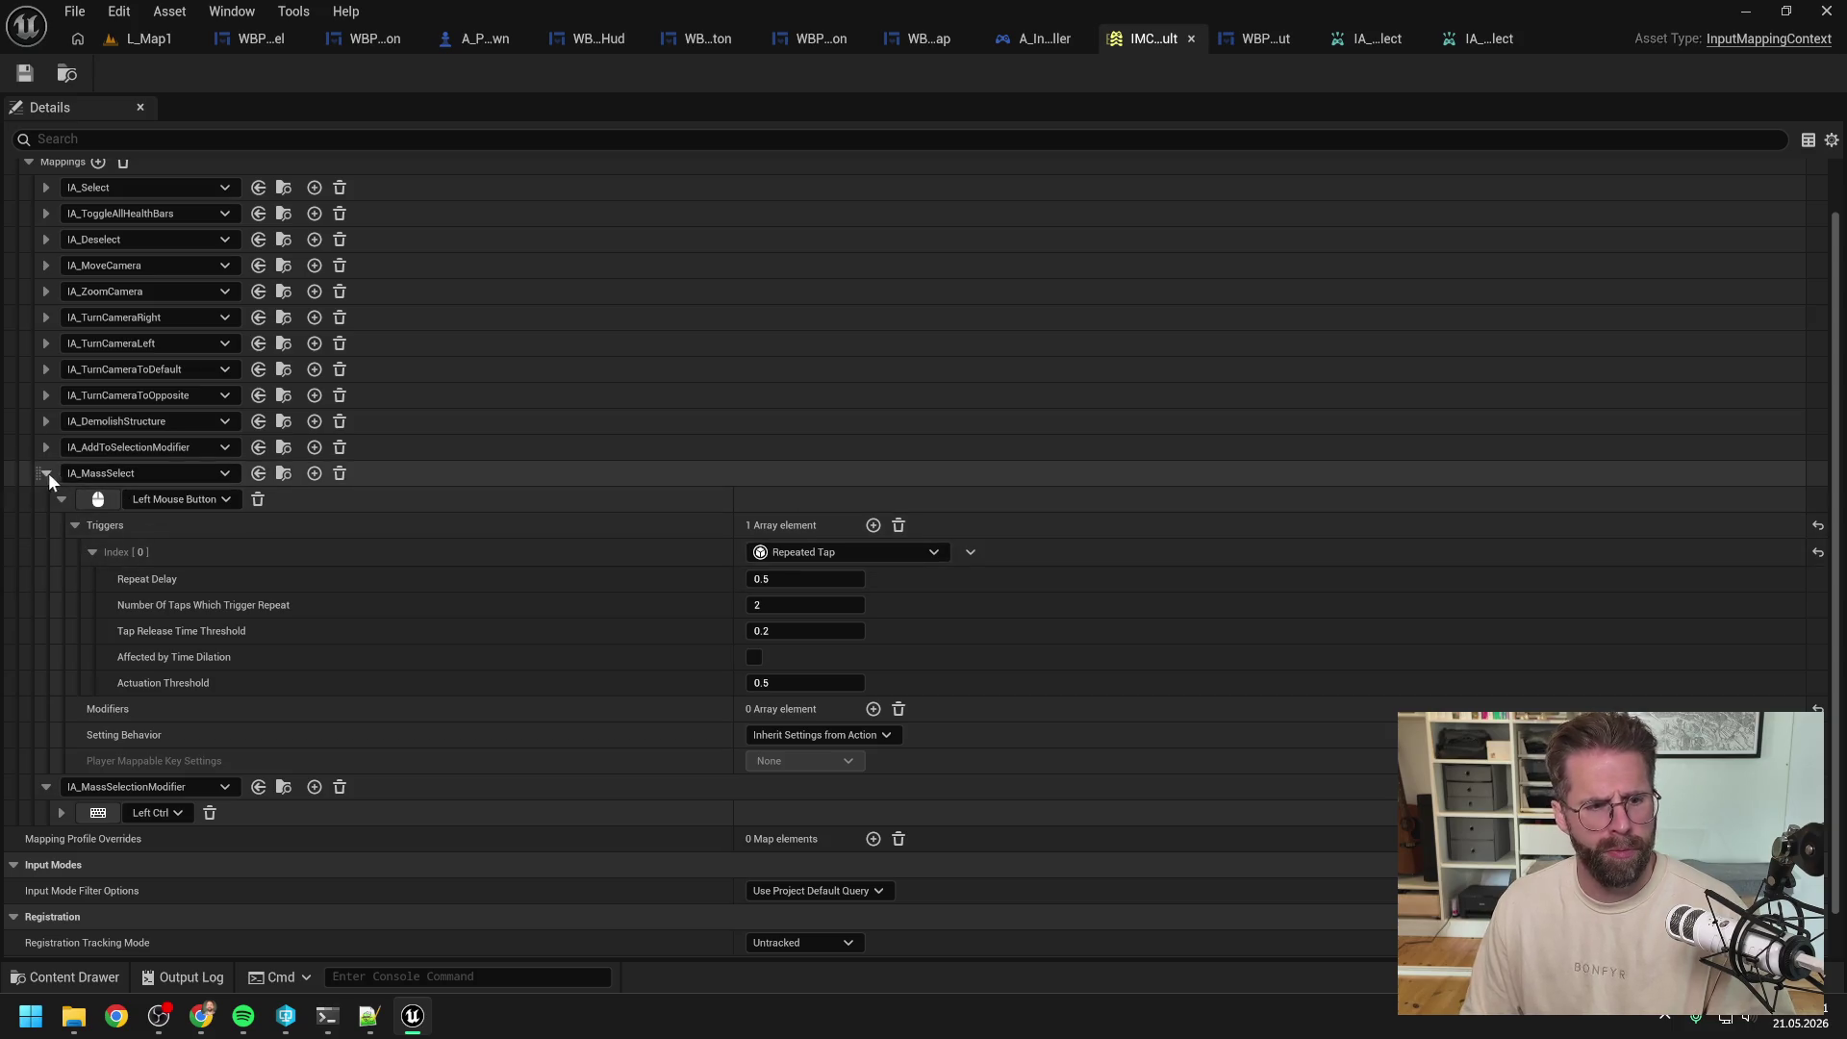
left_click(38, 473)
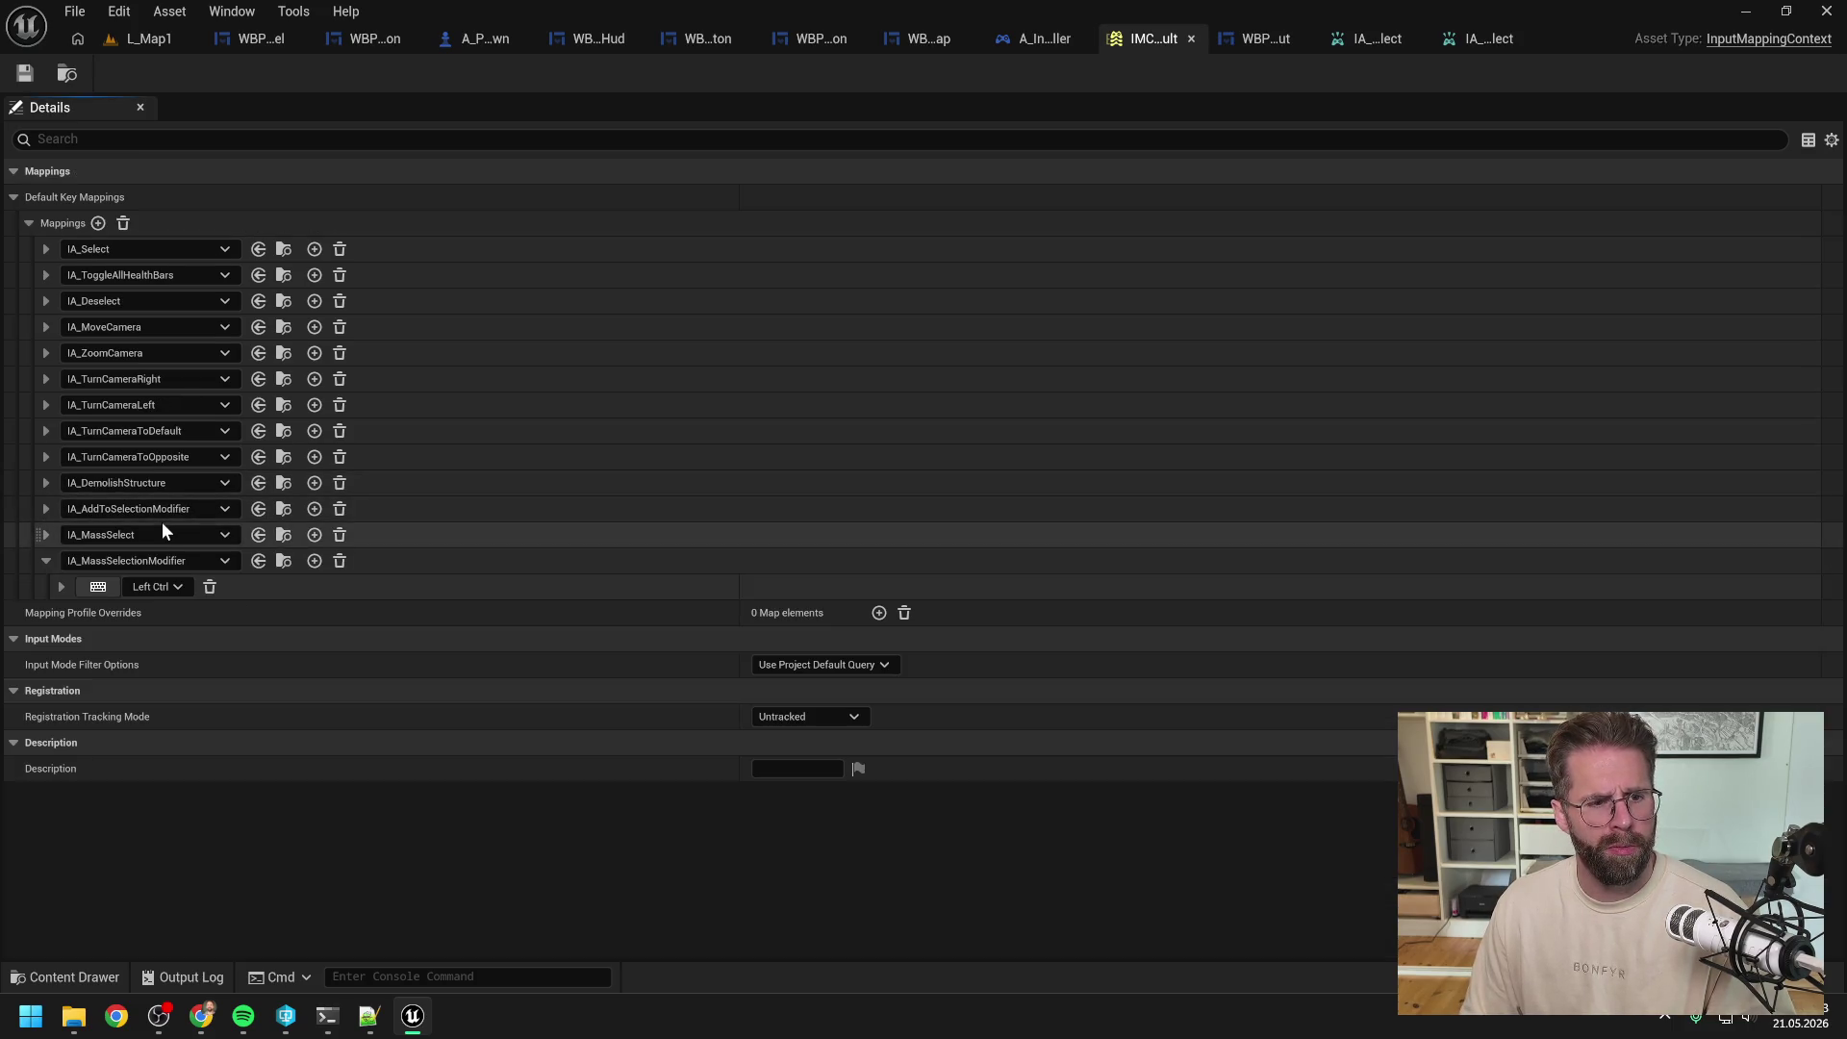
left_click(44, 561)
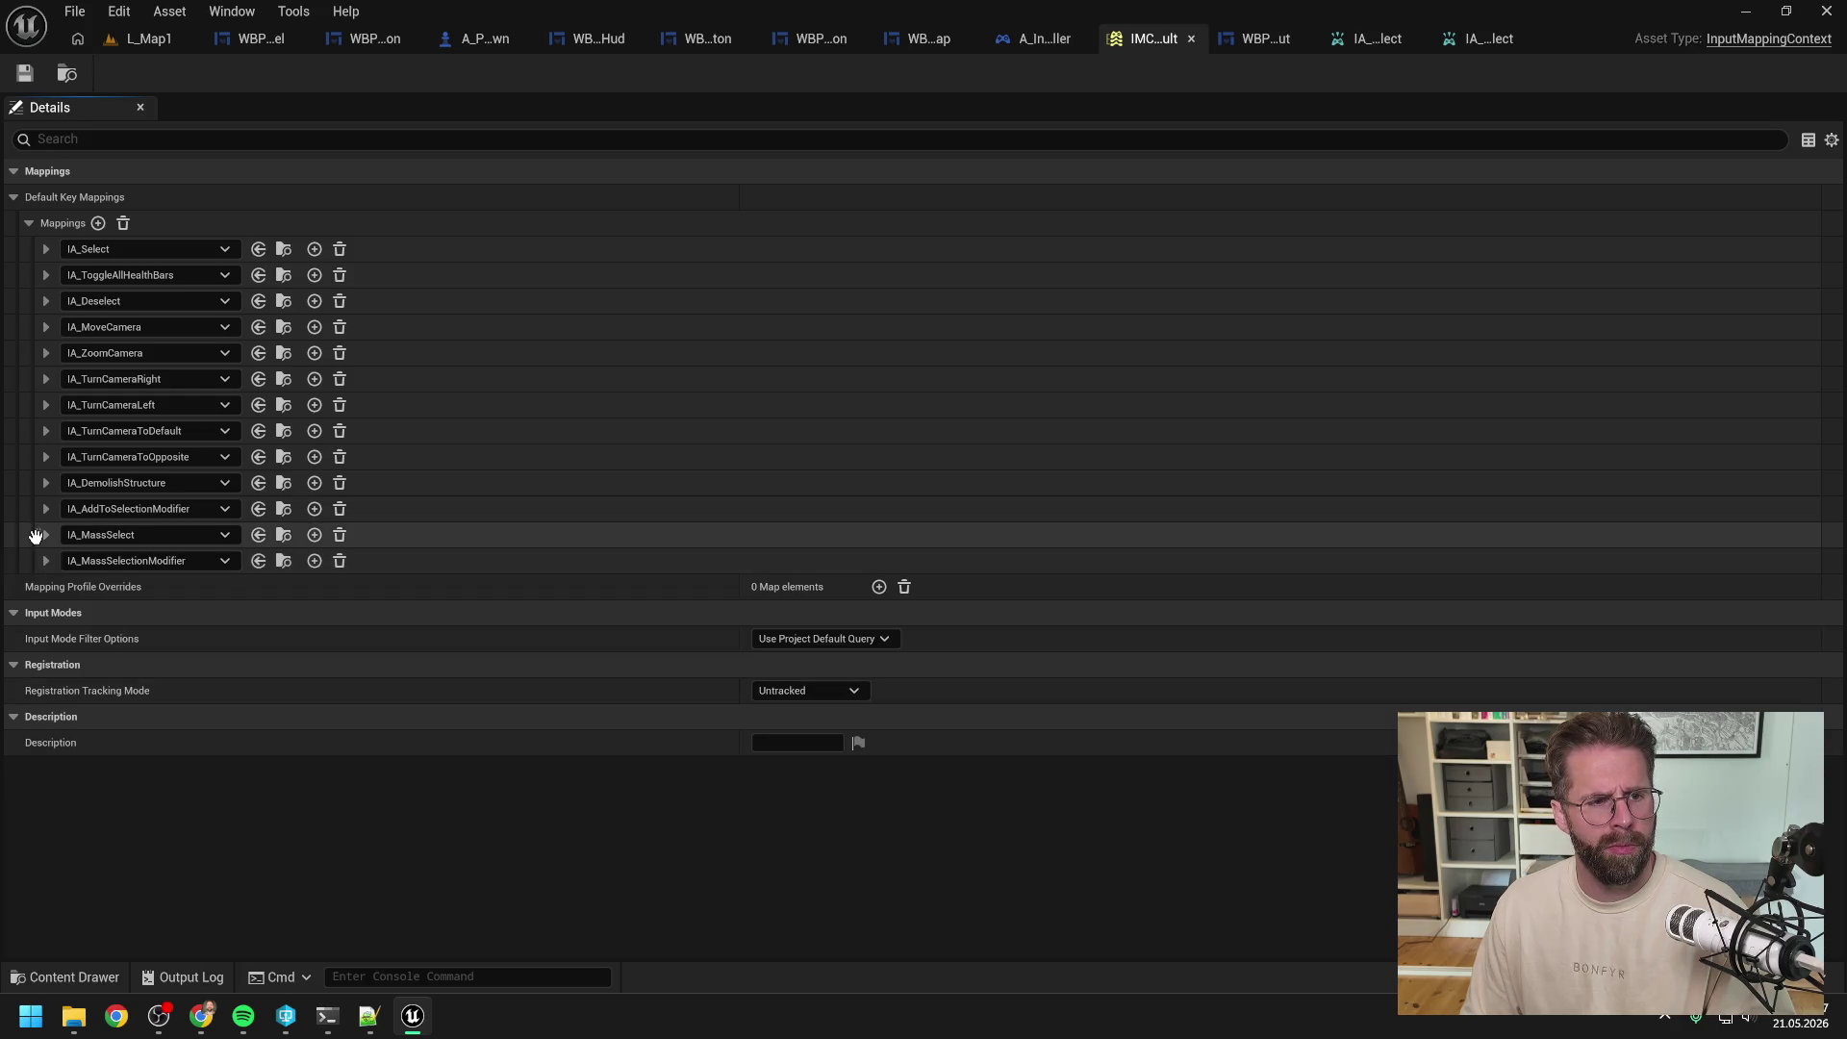
left_click_drag(35, 530, 38, 247)
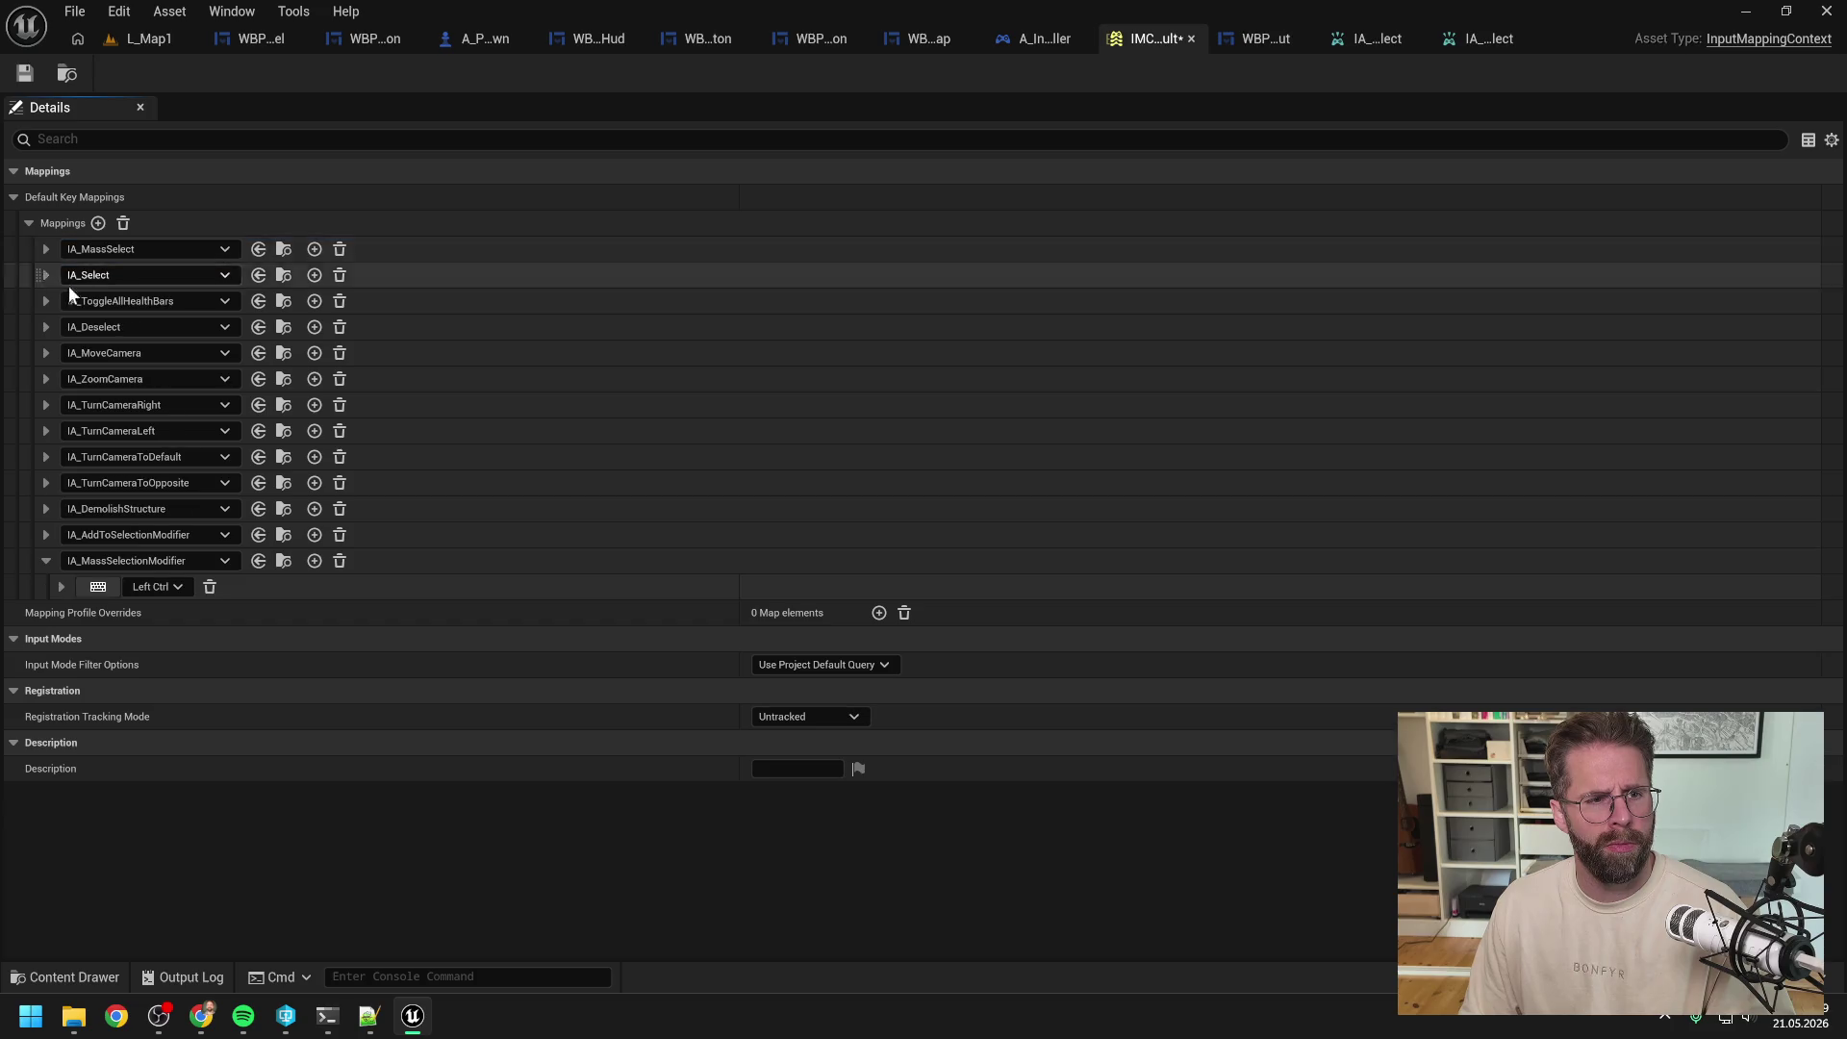
left_click(25, 73)
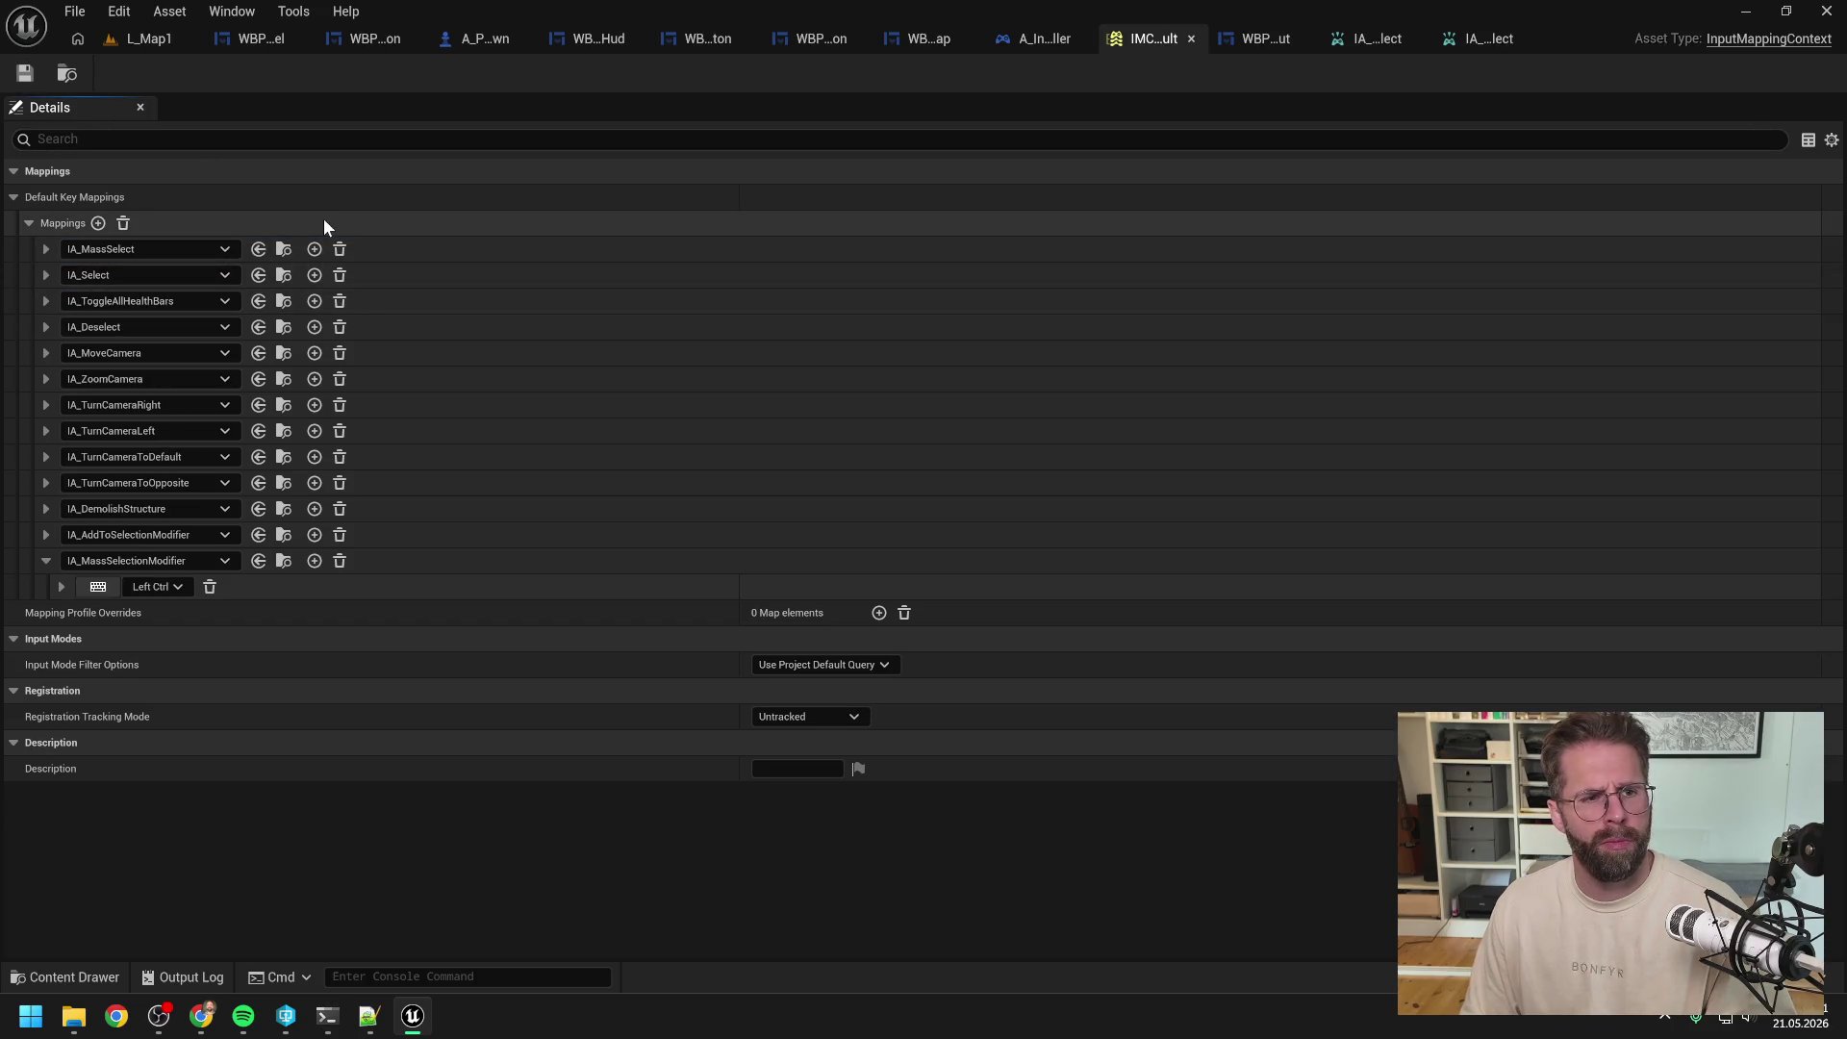
left_click(123, 39)
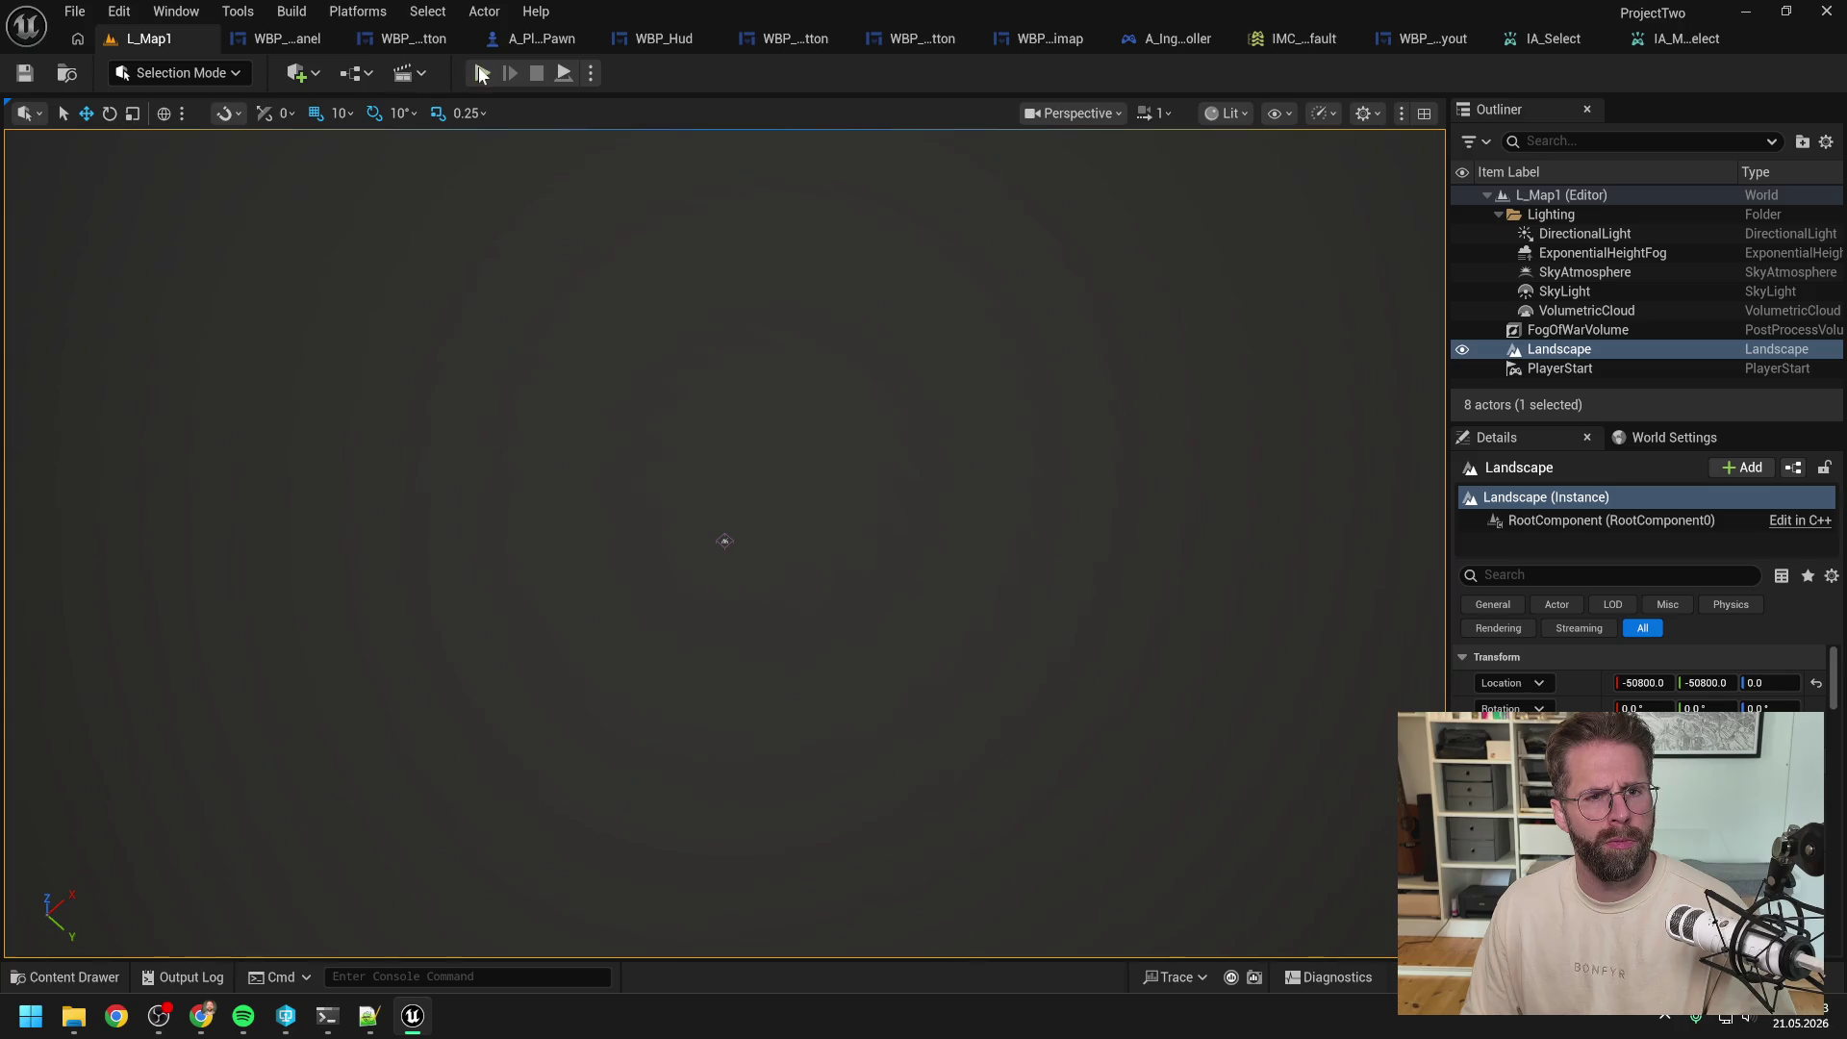
Step: Start a play test and place a Power Grid Generator from the Main Hall
left_click(483, 75)
left_click(723, 493)
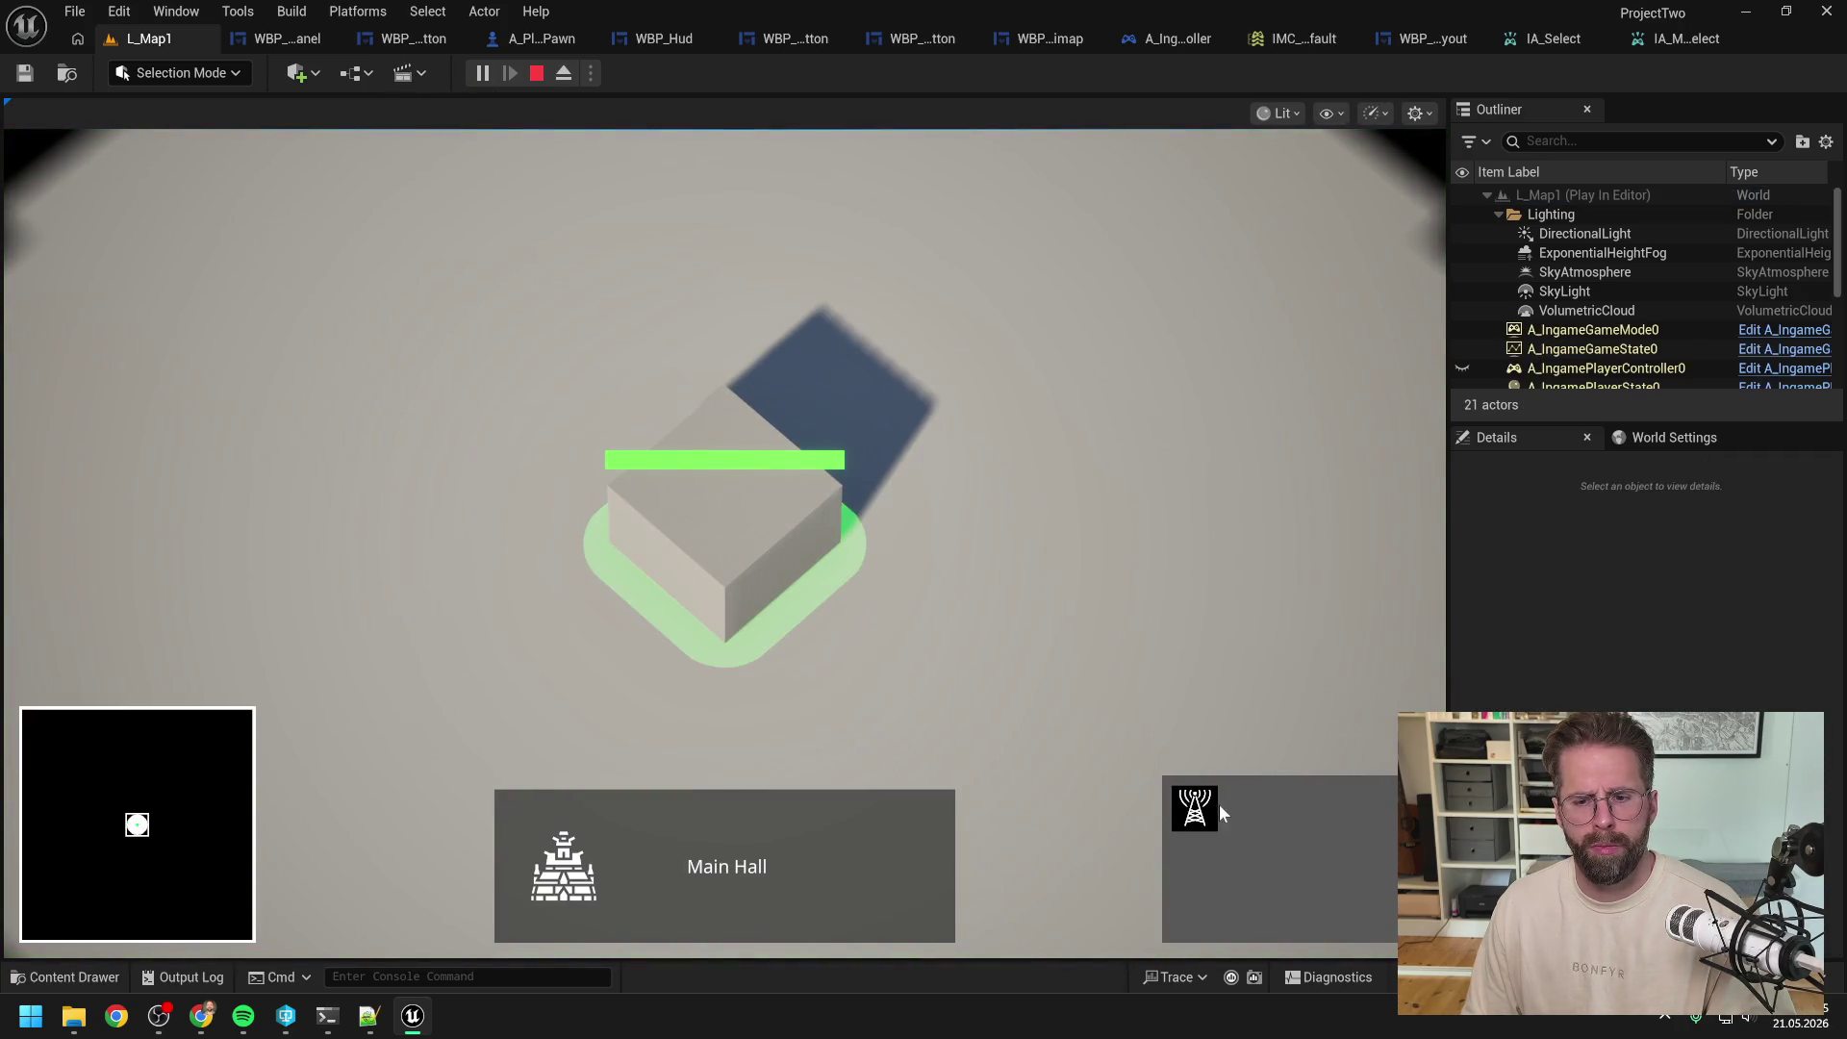
left_click(1194, 806)
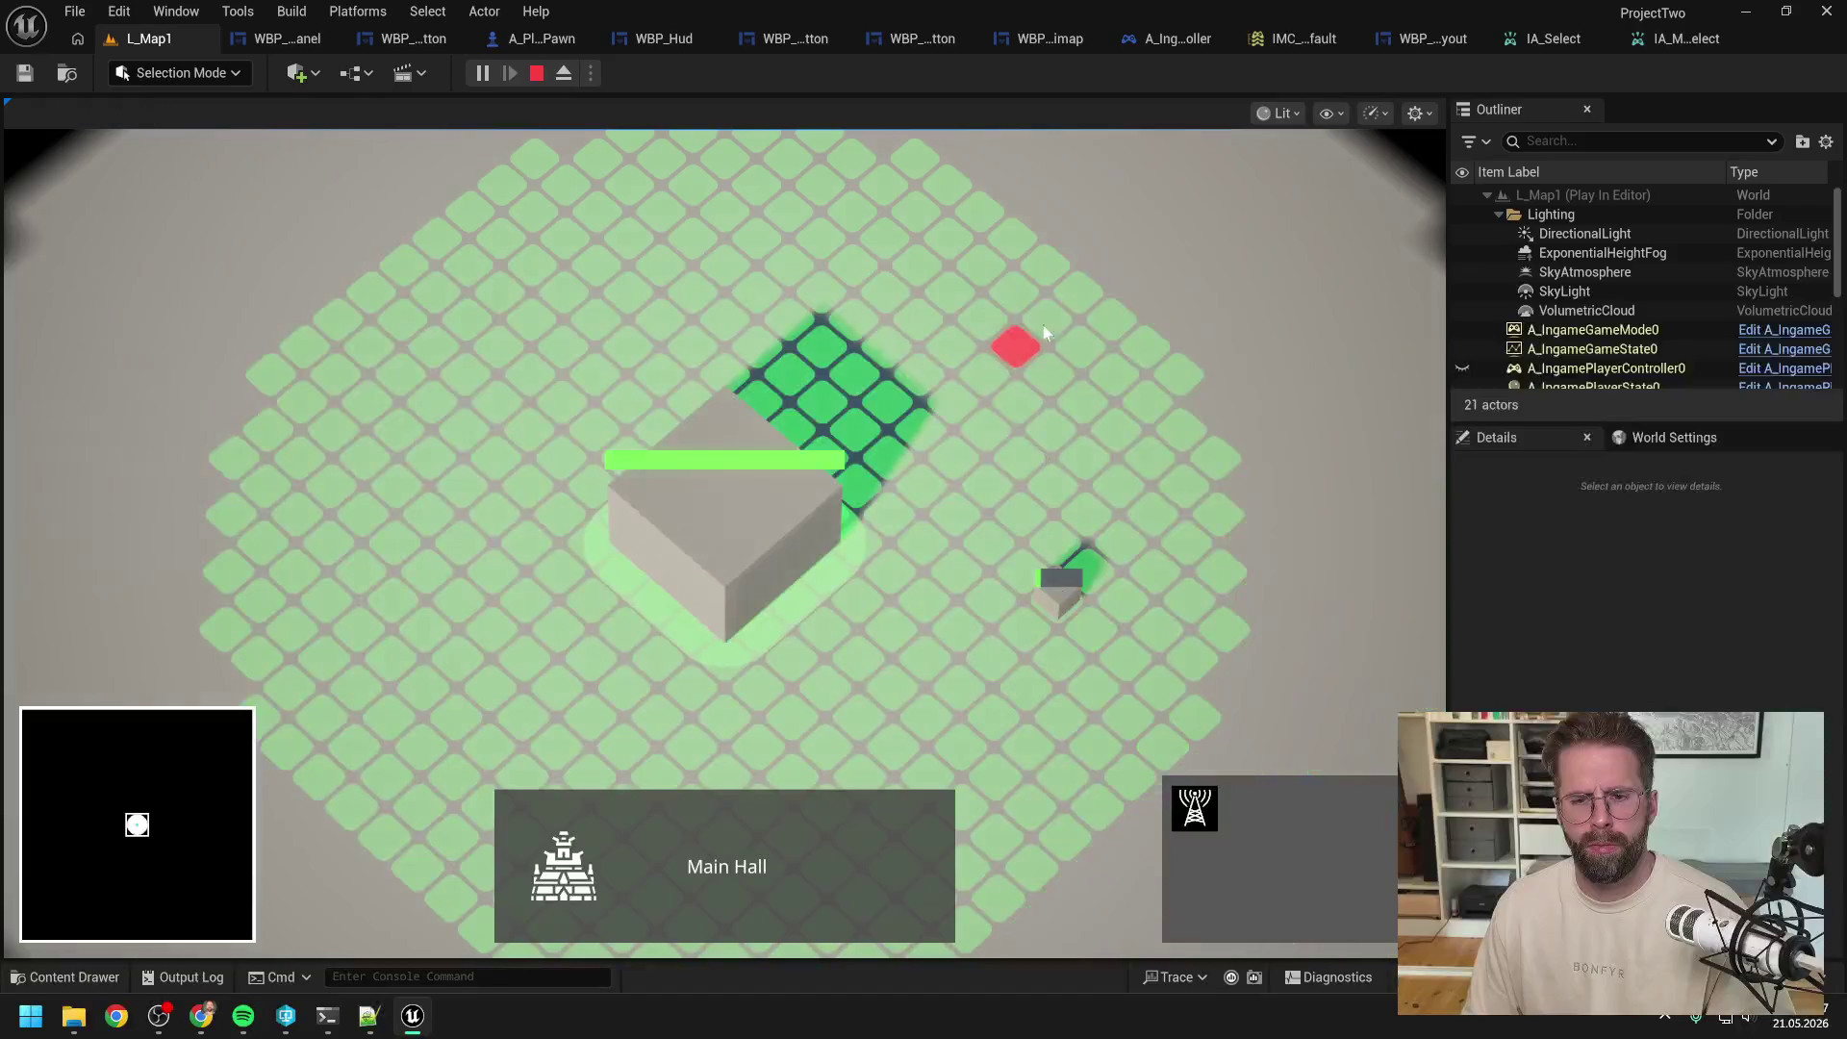
left_click(1015, 279)
Step: Test selecting and deselecting the two generators, then end the play session
left_click(1110, 447)
left_click(1018, 283)
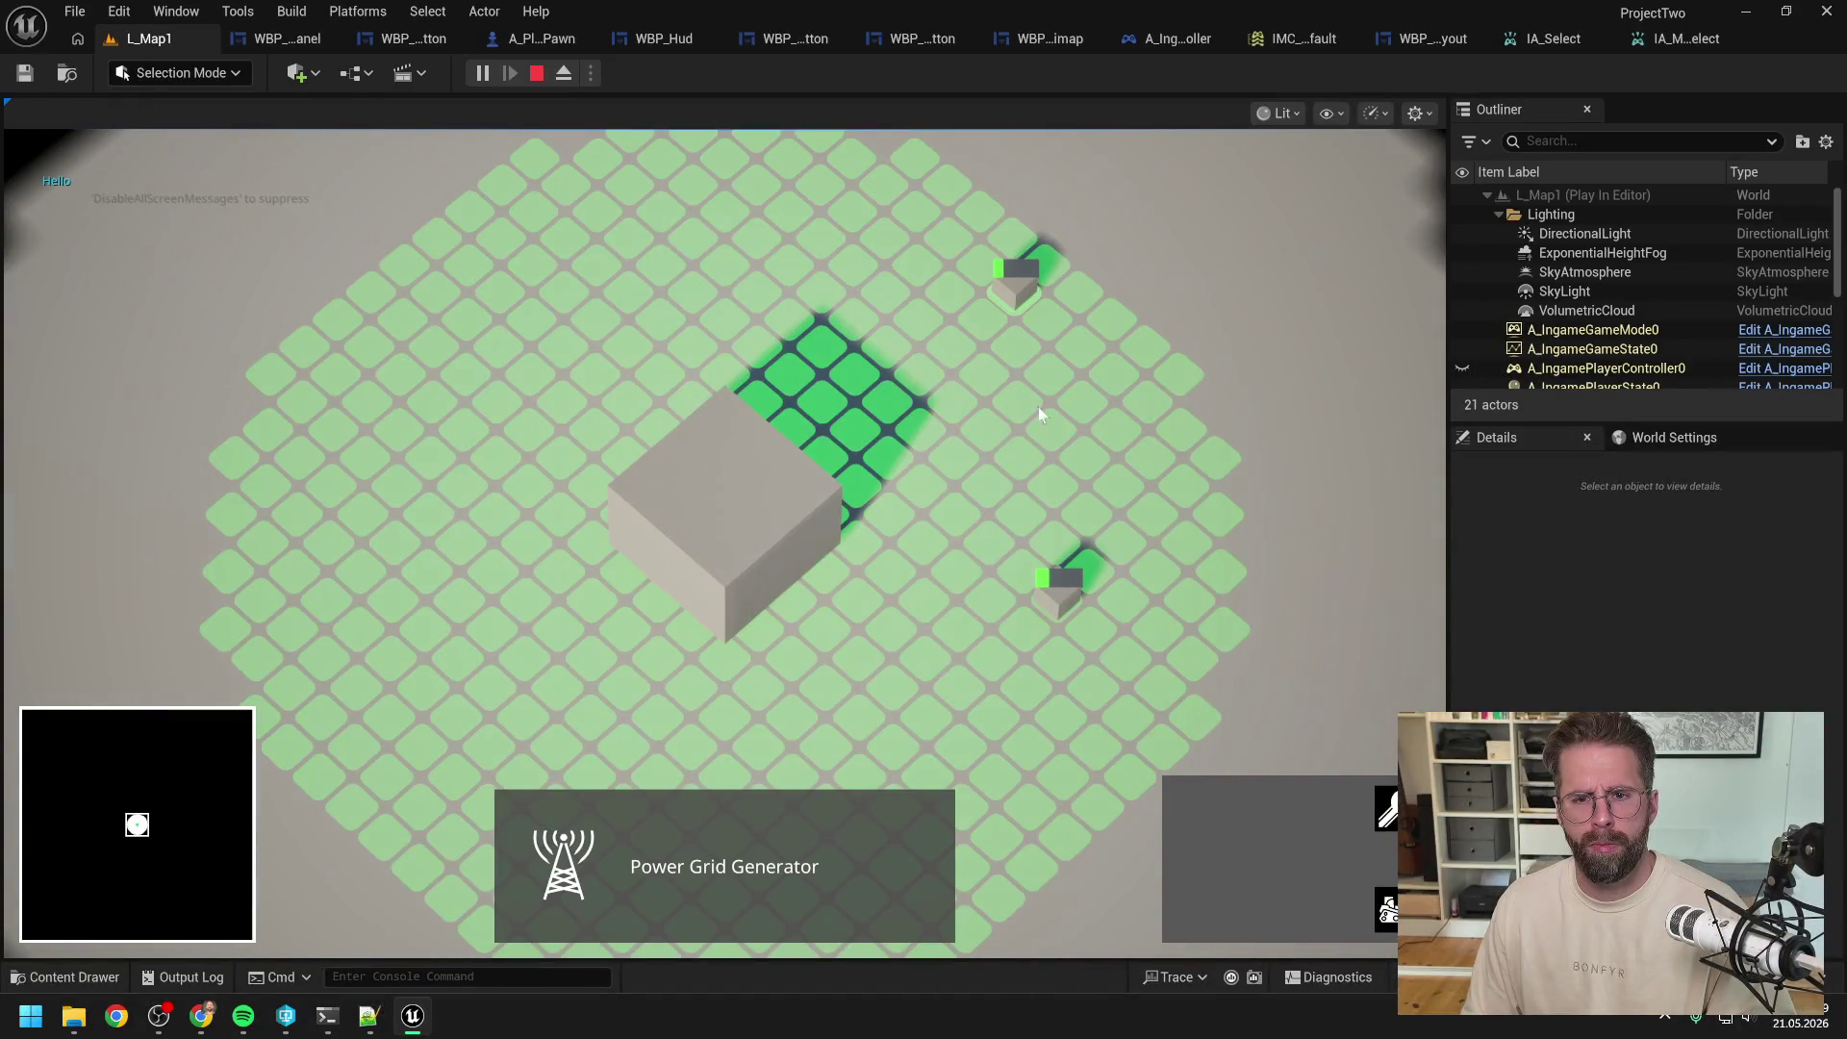
left_click(1047, 442)
left_click(1055, 606)
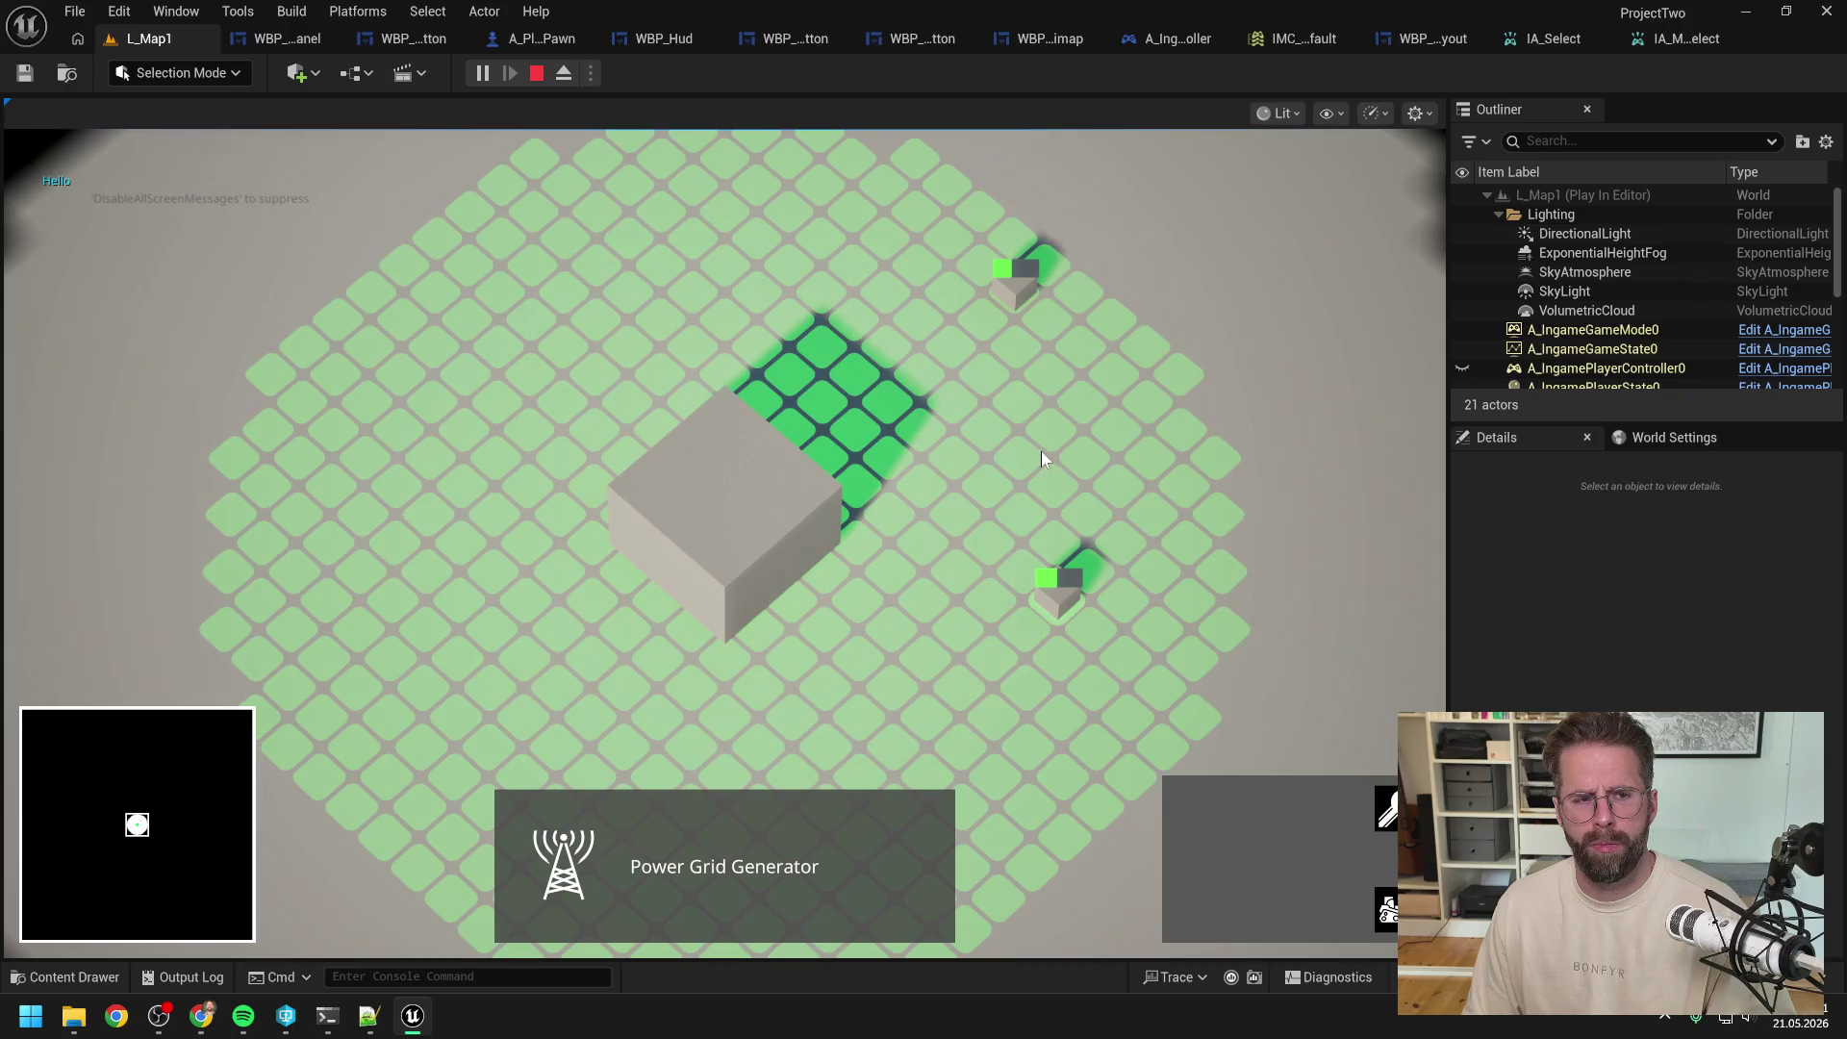
left_click(1041, 452)
left_click(1020, 281)
left_click(1039, 418)
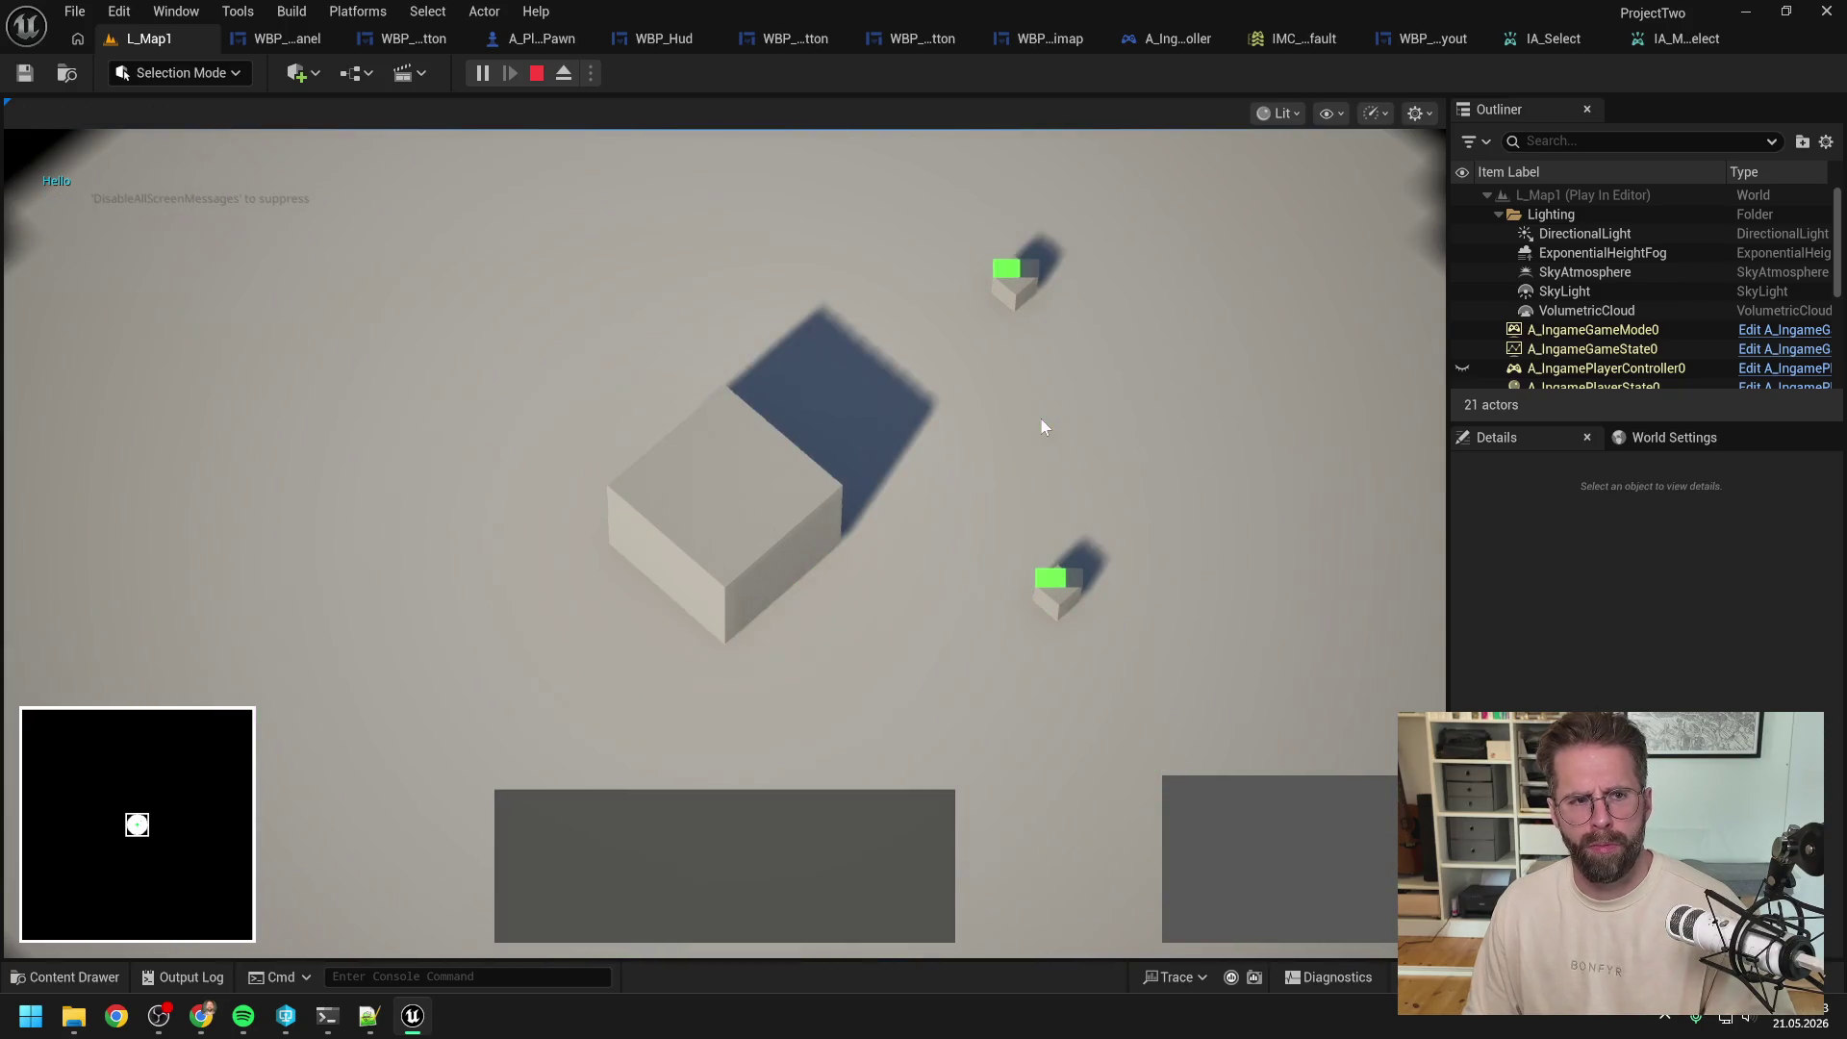
key("Escape")
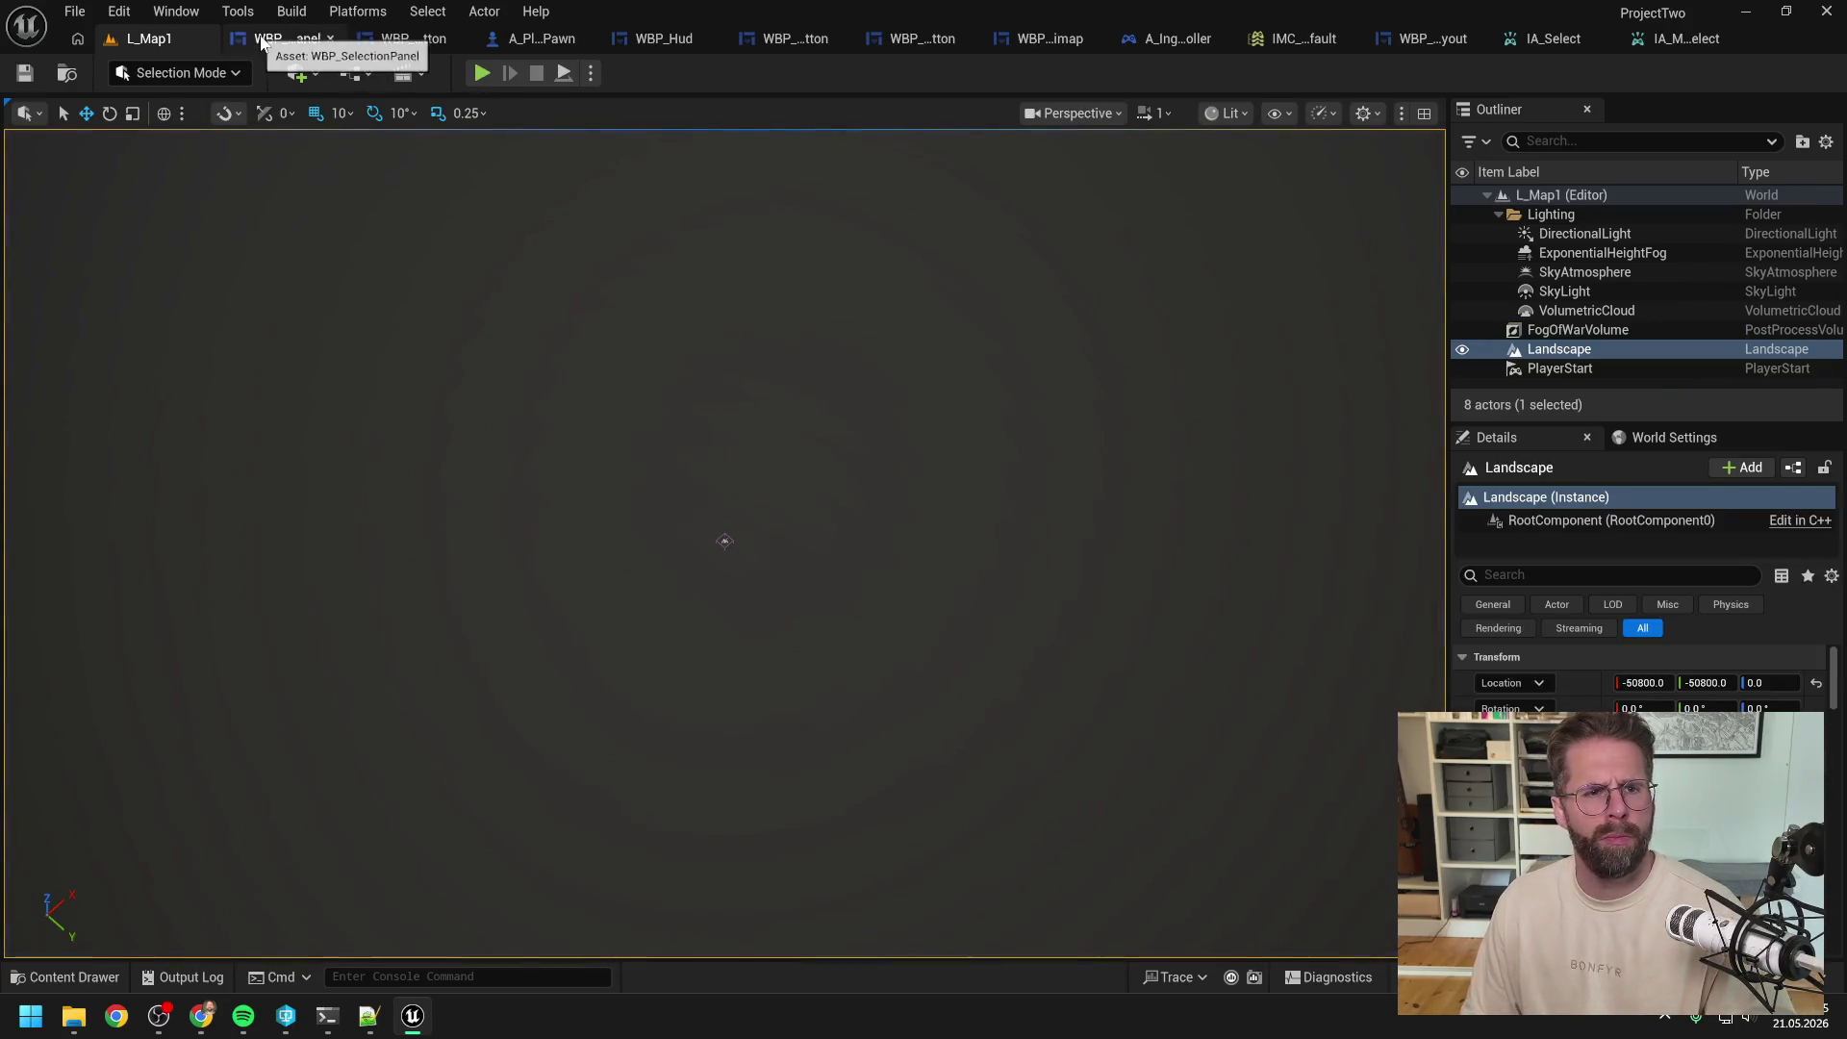
Step: Add a Print String node below the IA_Select event in the player controller EventGraph
left_click(1169, 38)
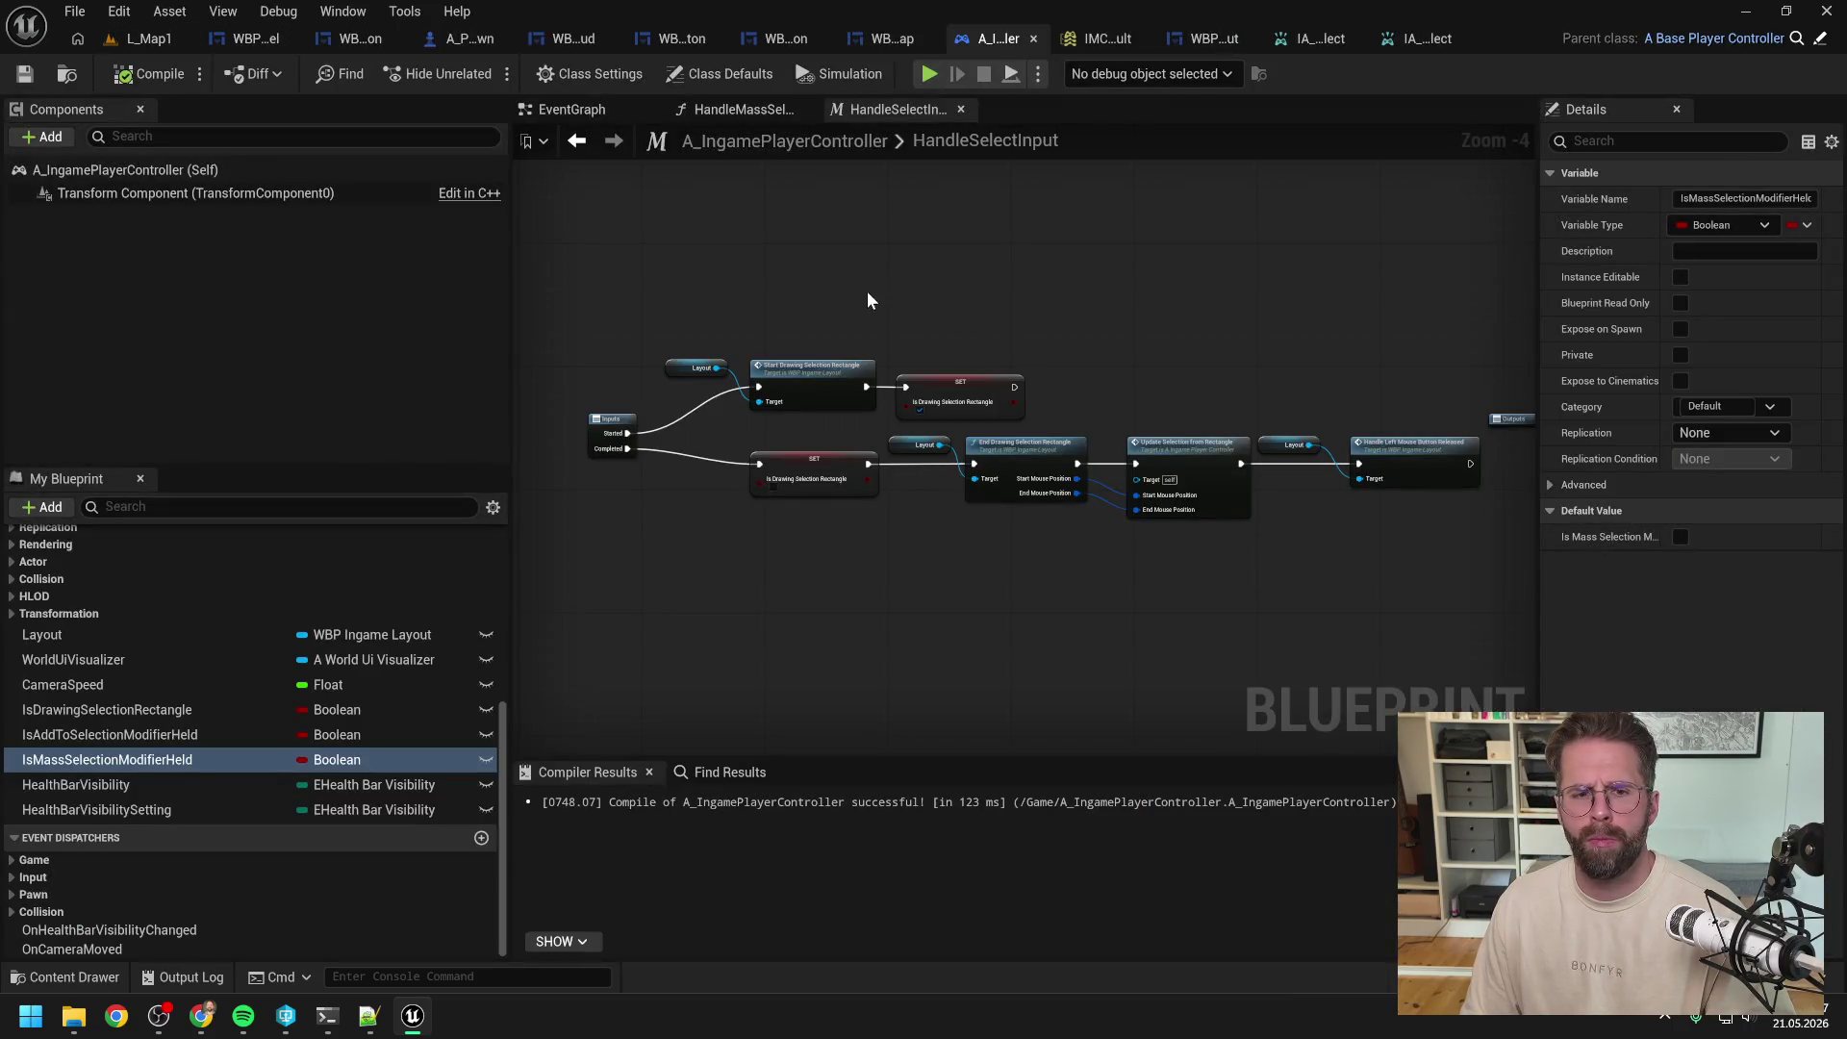
right_click(666, 492)
type("print")
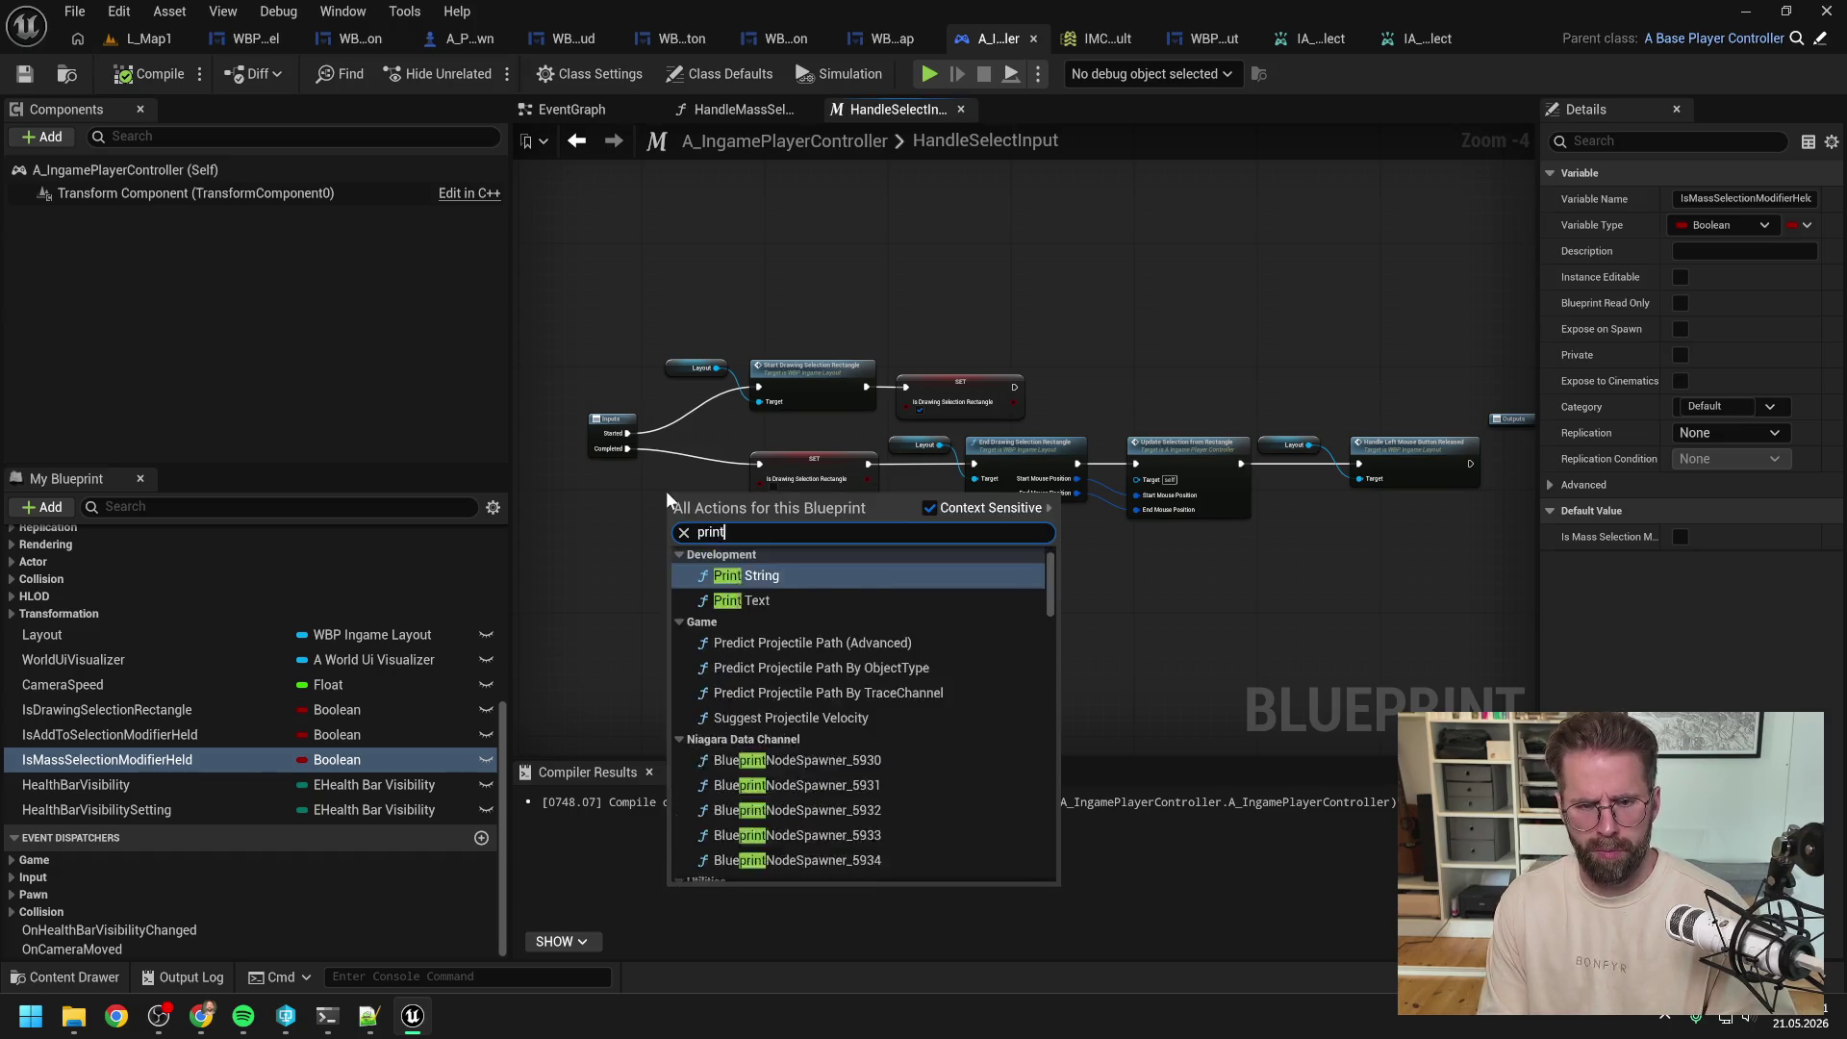
key("Return")
scroll(665, 491, "up", 2)
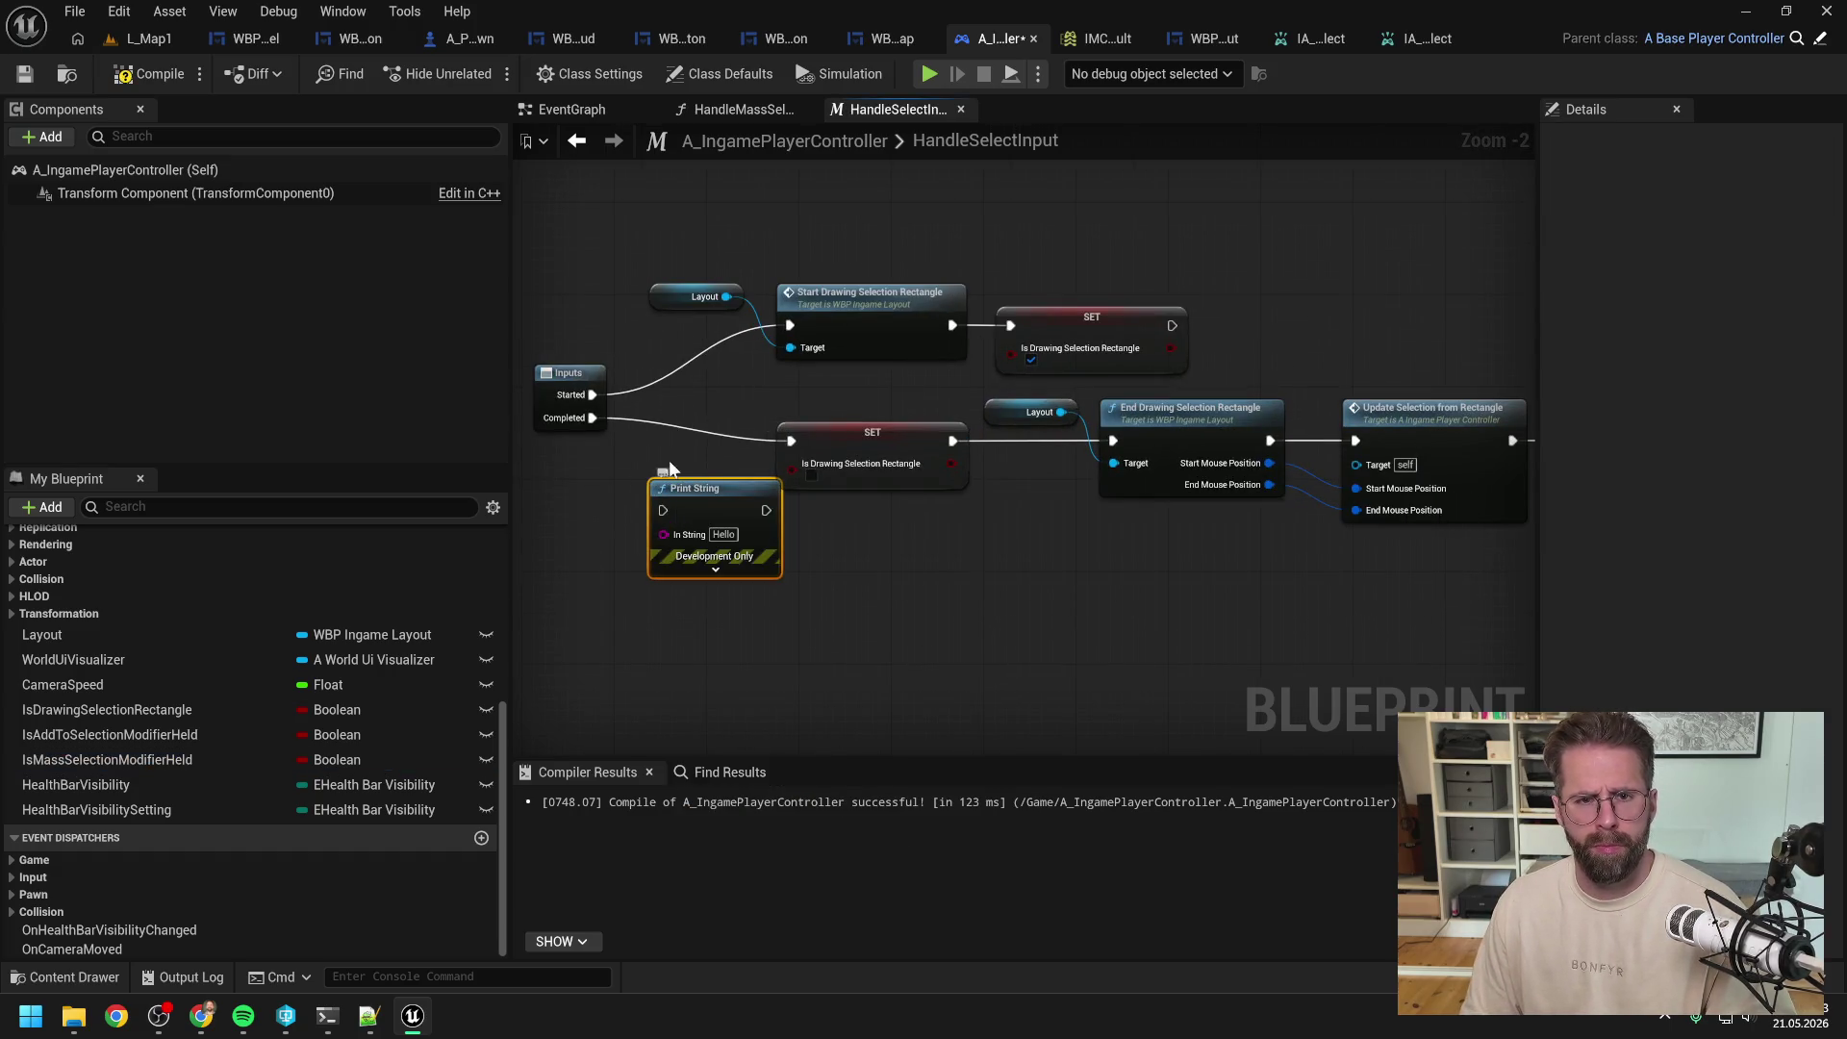
key("Delete")
left_click(583, 114)
scroll(766, 401, "up", 3)
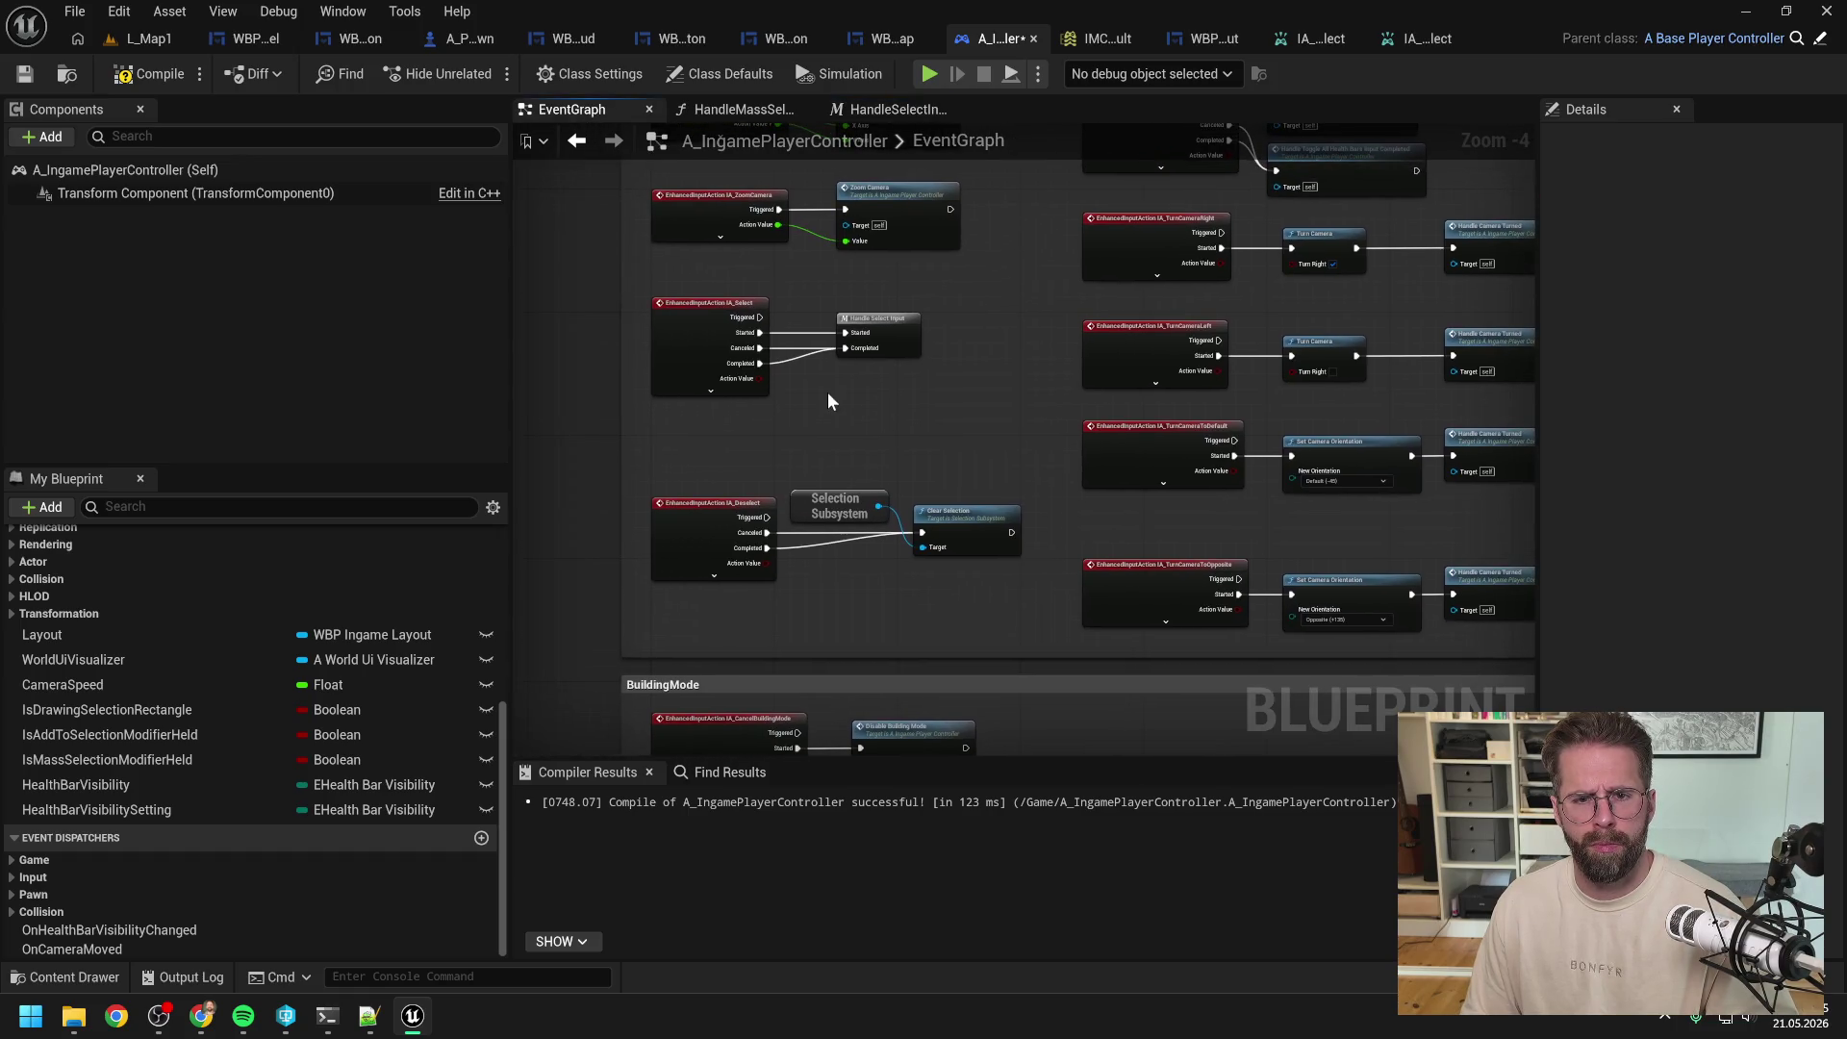
key("ctrl+v")
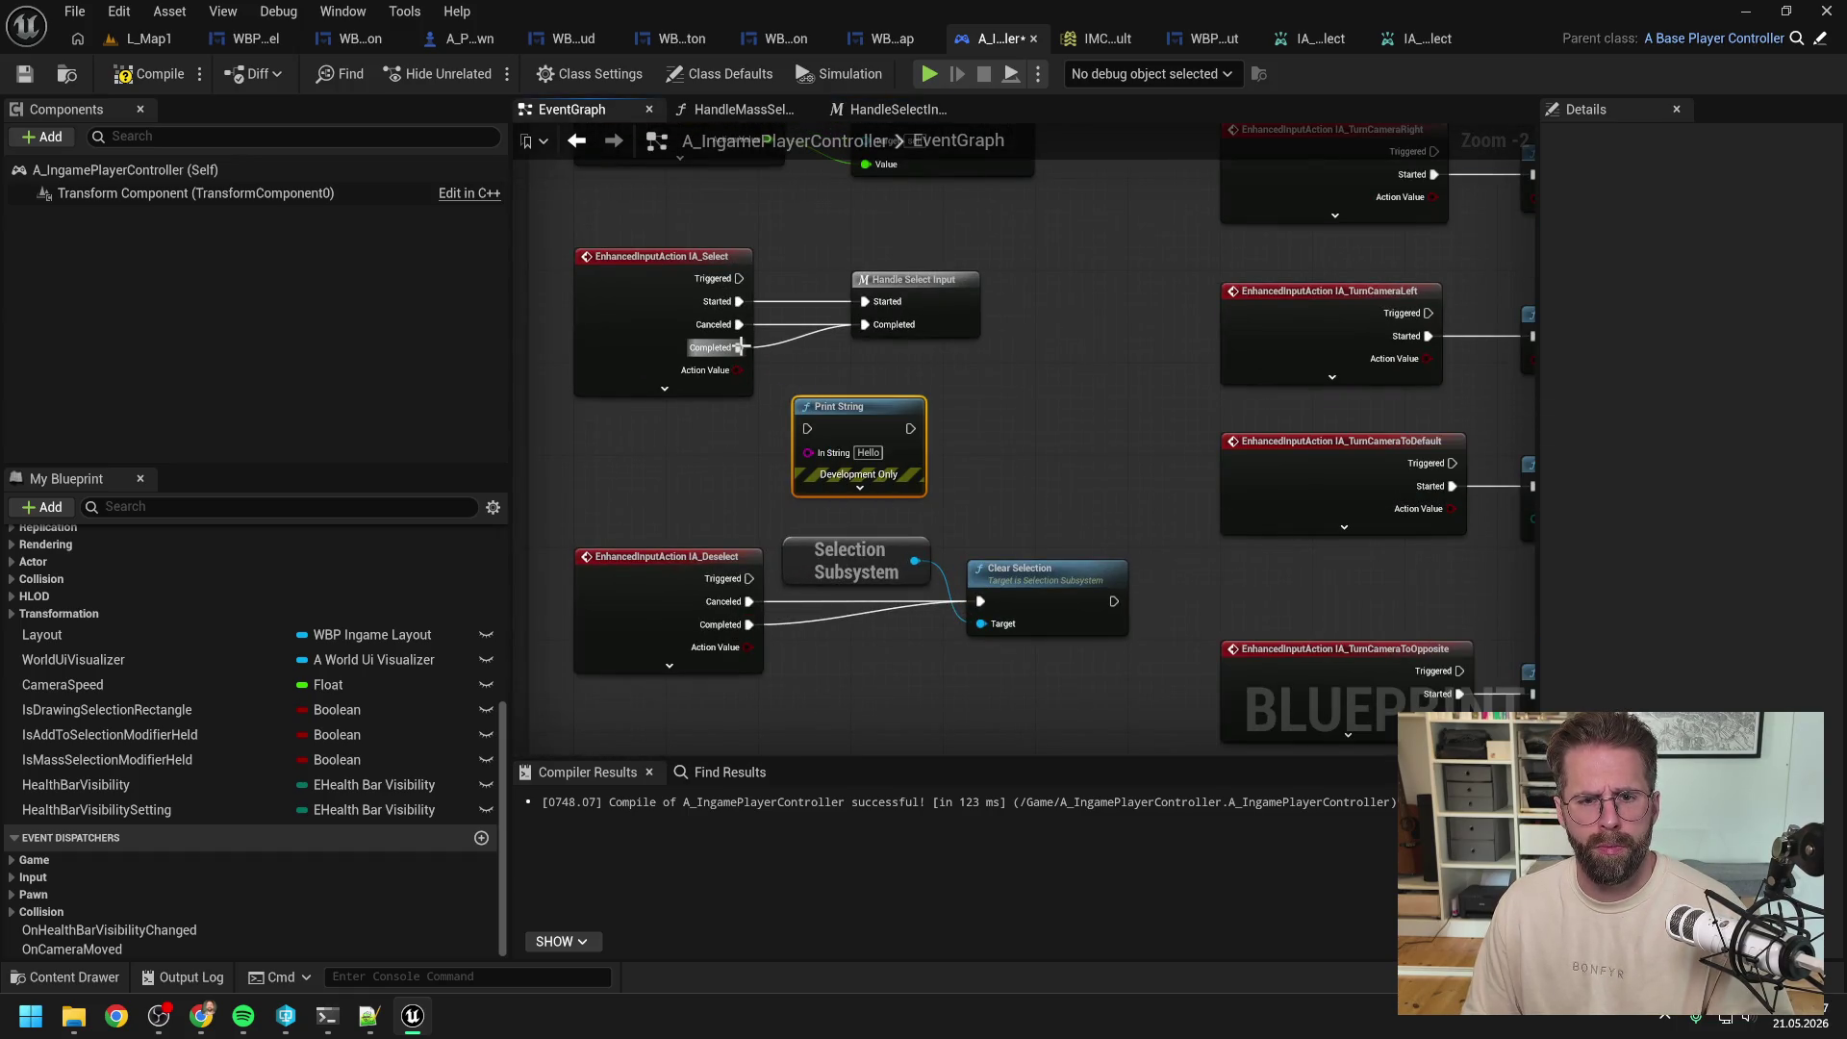
Step: Route IA_Select Completed and Canceled through a 'Select Completed' print into Handle Select Input
left_click_drag(741, 347, 808, 425)
mouse_move(739, 324)
left_mouse_down()
mouse_move(804, 390)
mouse_move(807, 428)
left_mouse_up()
type("Sel")
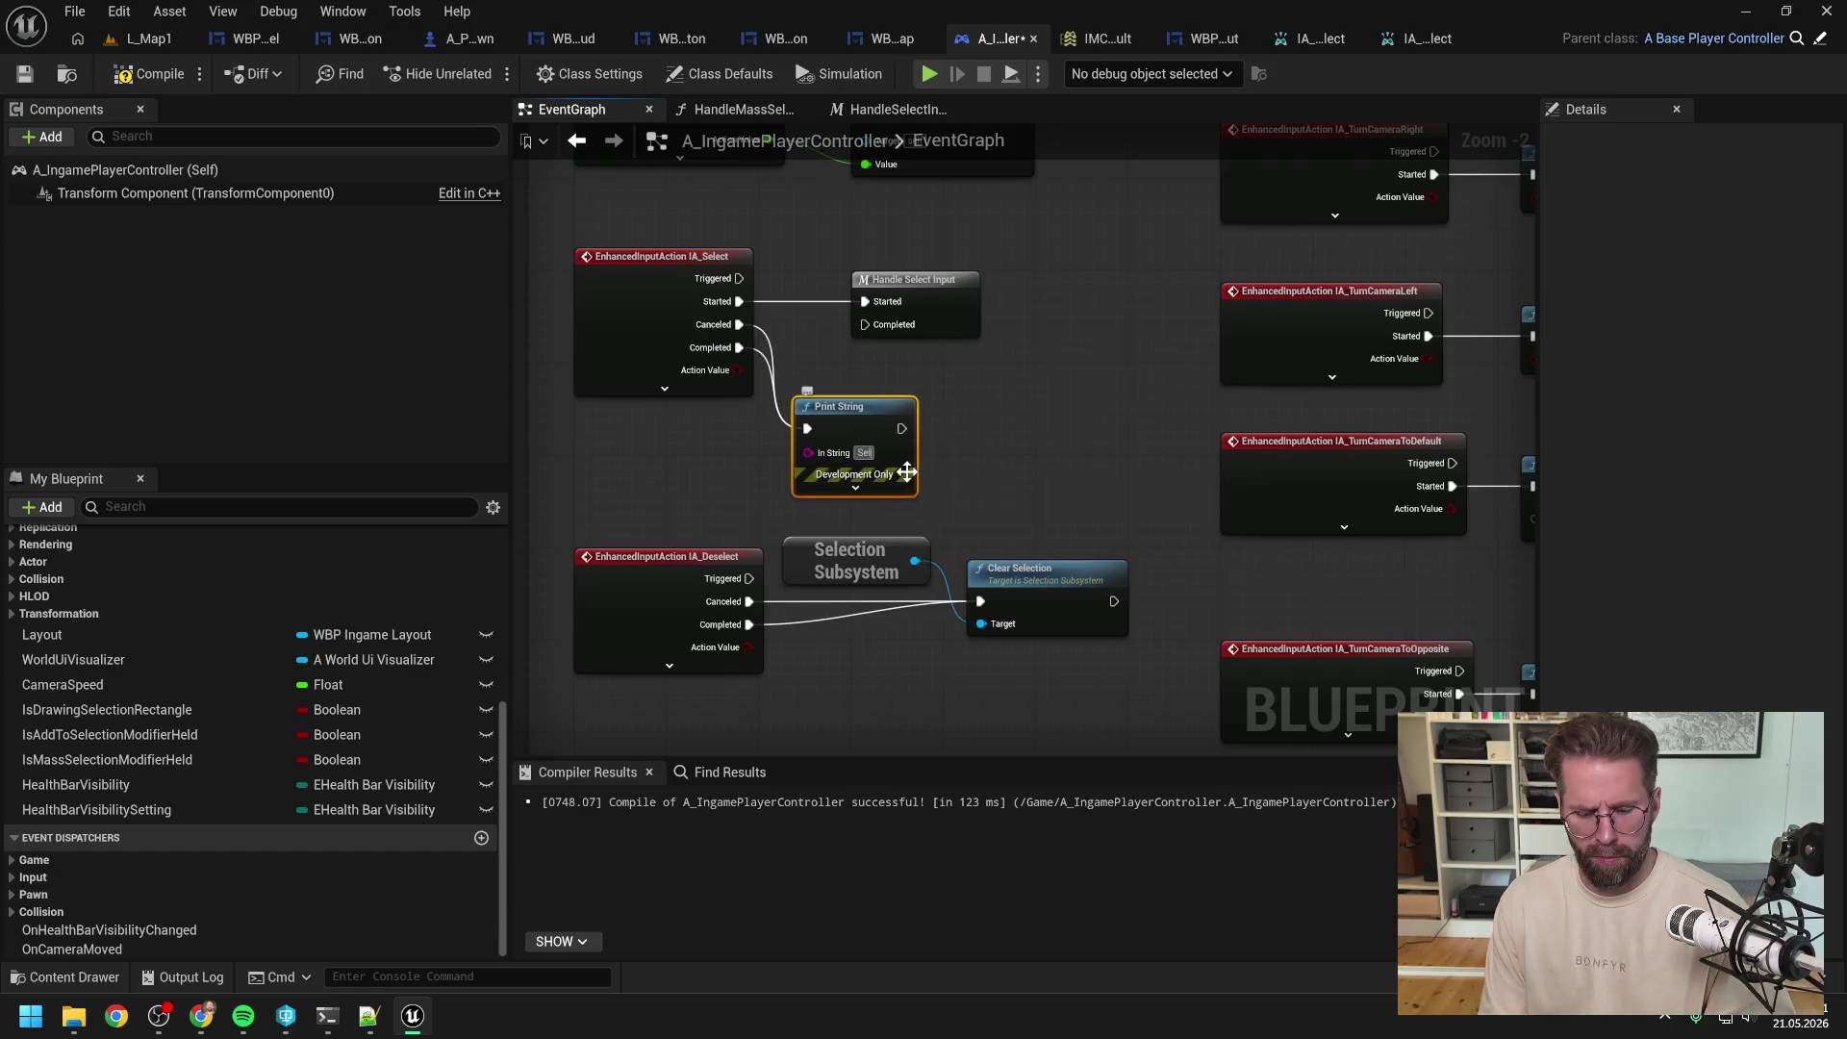
type("ect Completed")
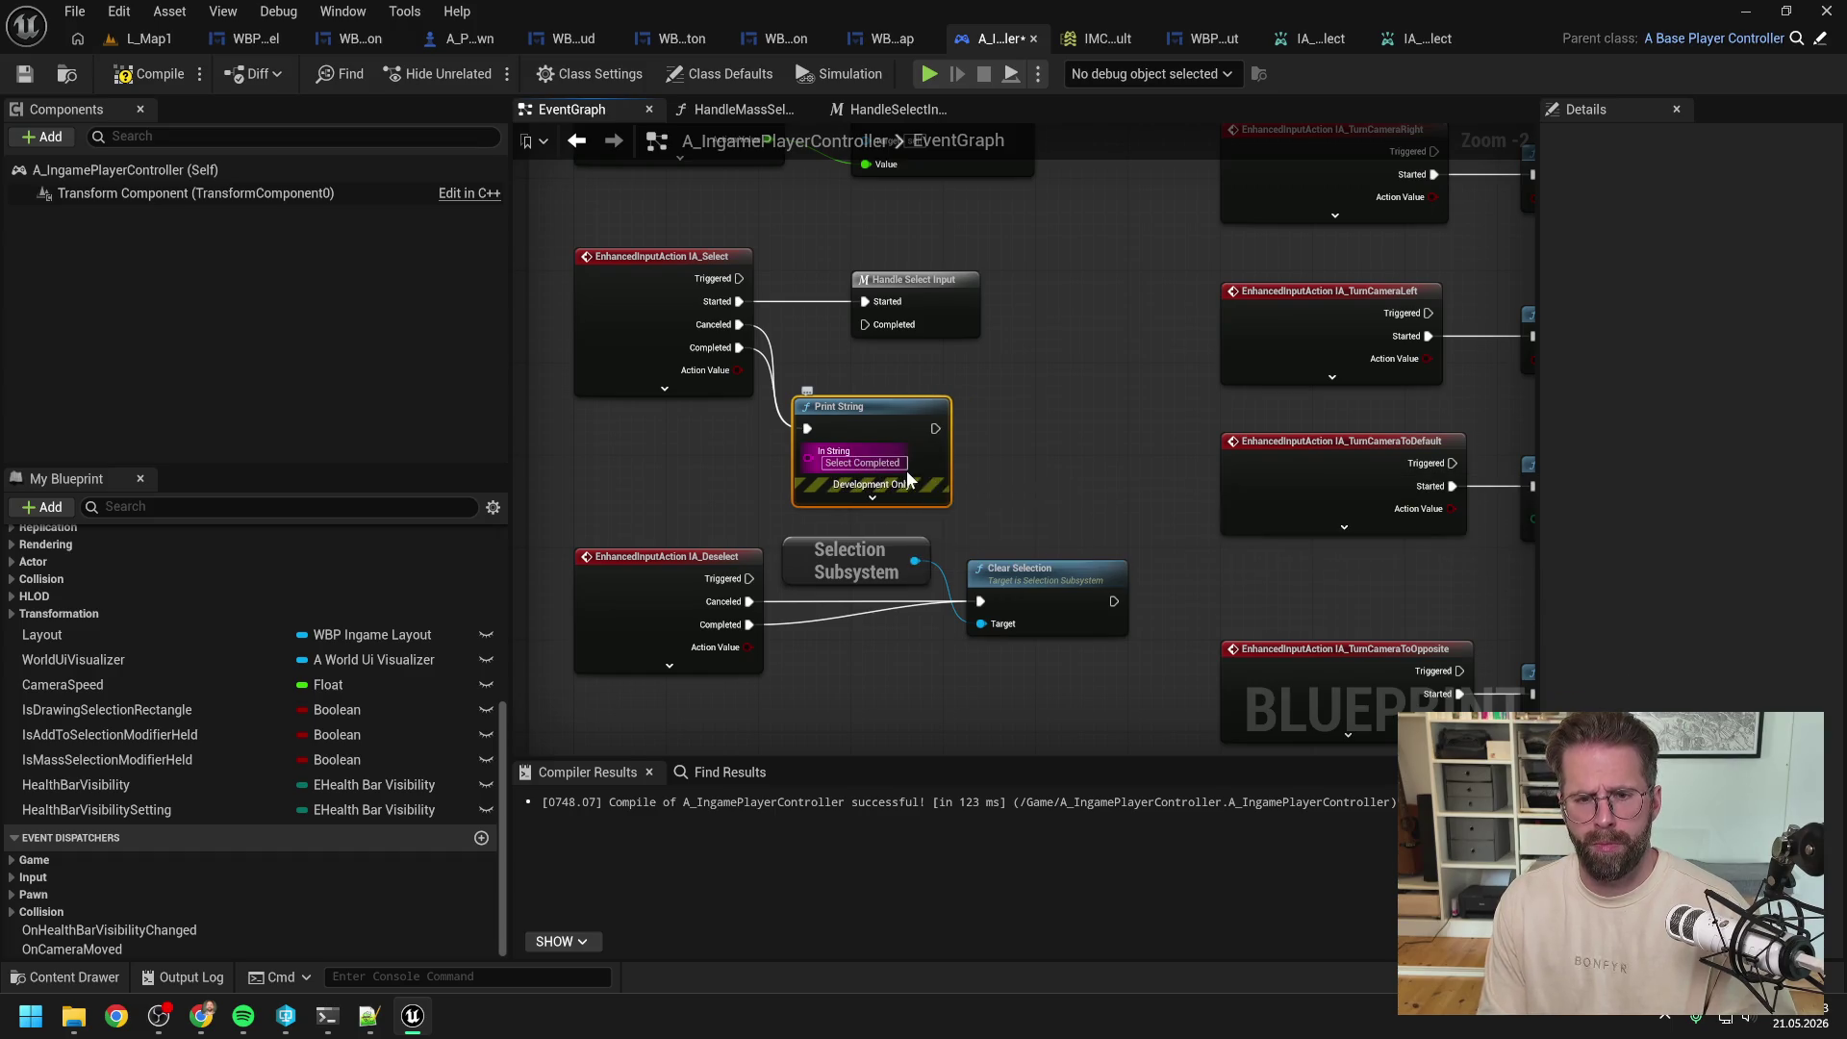
key("Return")
left_click_drag(935, 428, 883, 330)
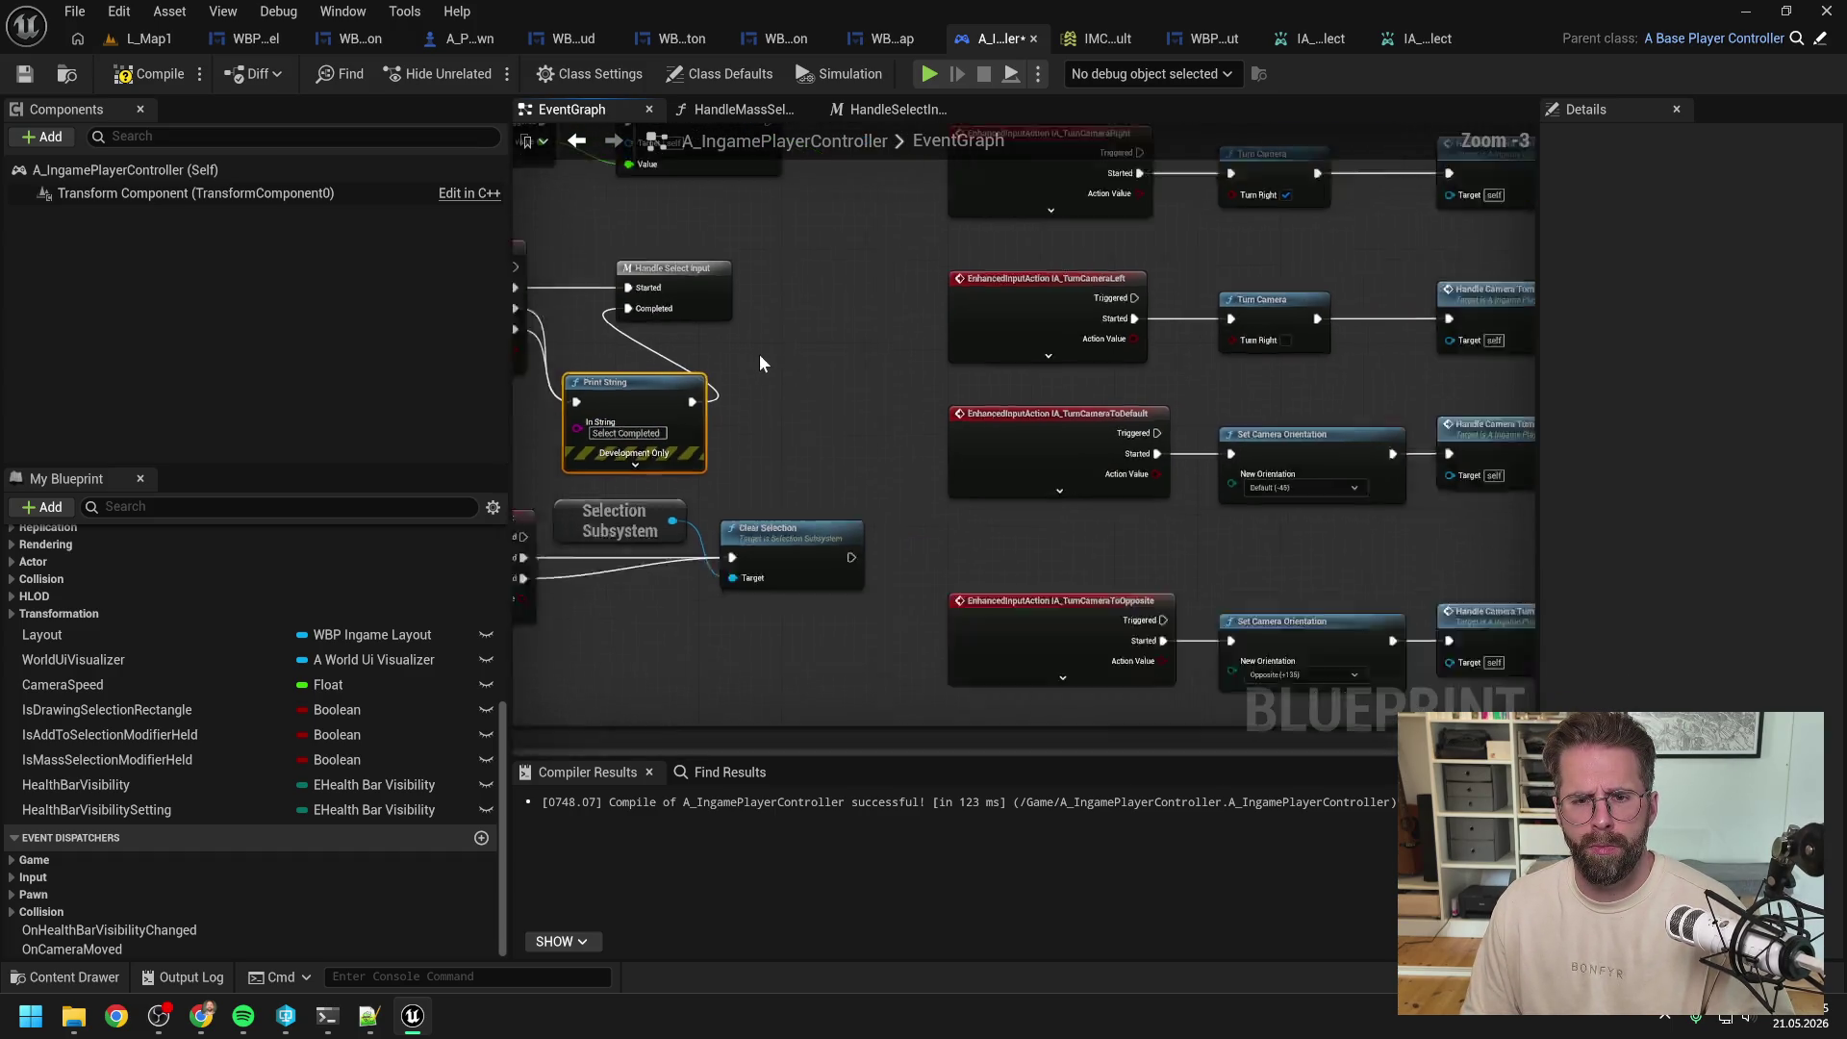
Step: Set the IA_MassSelect print message to 'MassSelect Triggered', then go back to L_Map1
scroll(764, 356, "down", 3)
scroll(1434, 404, "up", 3)
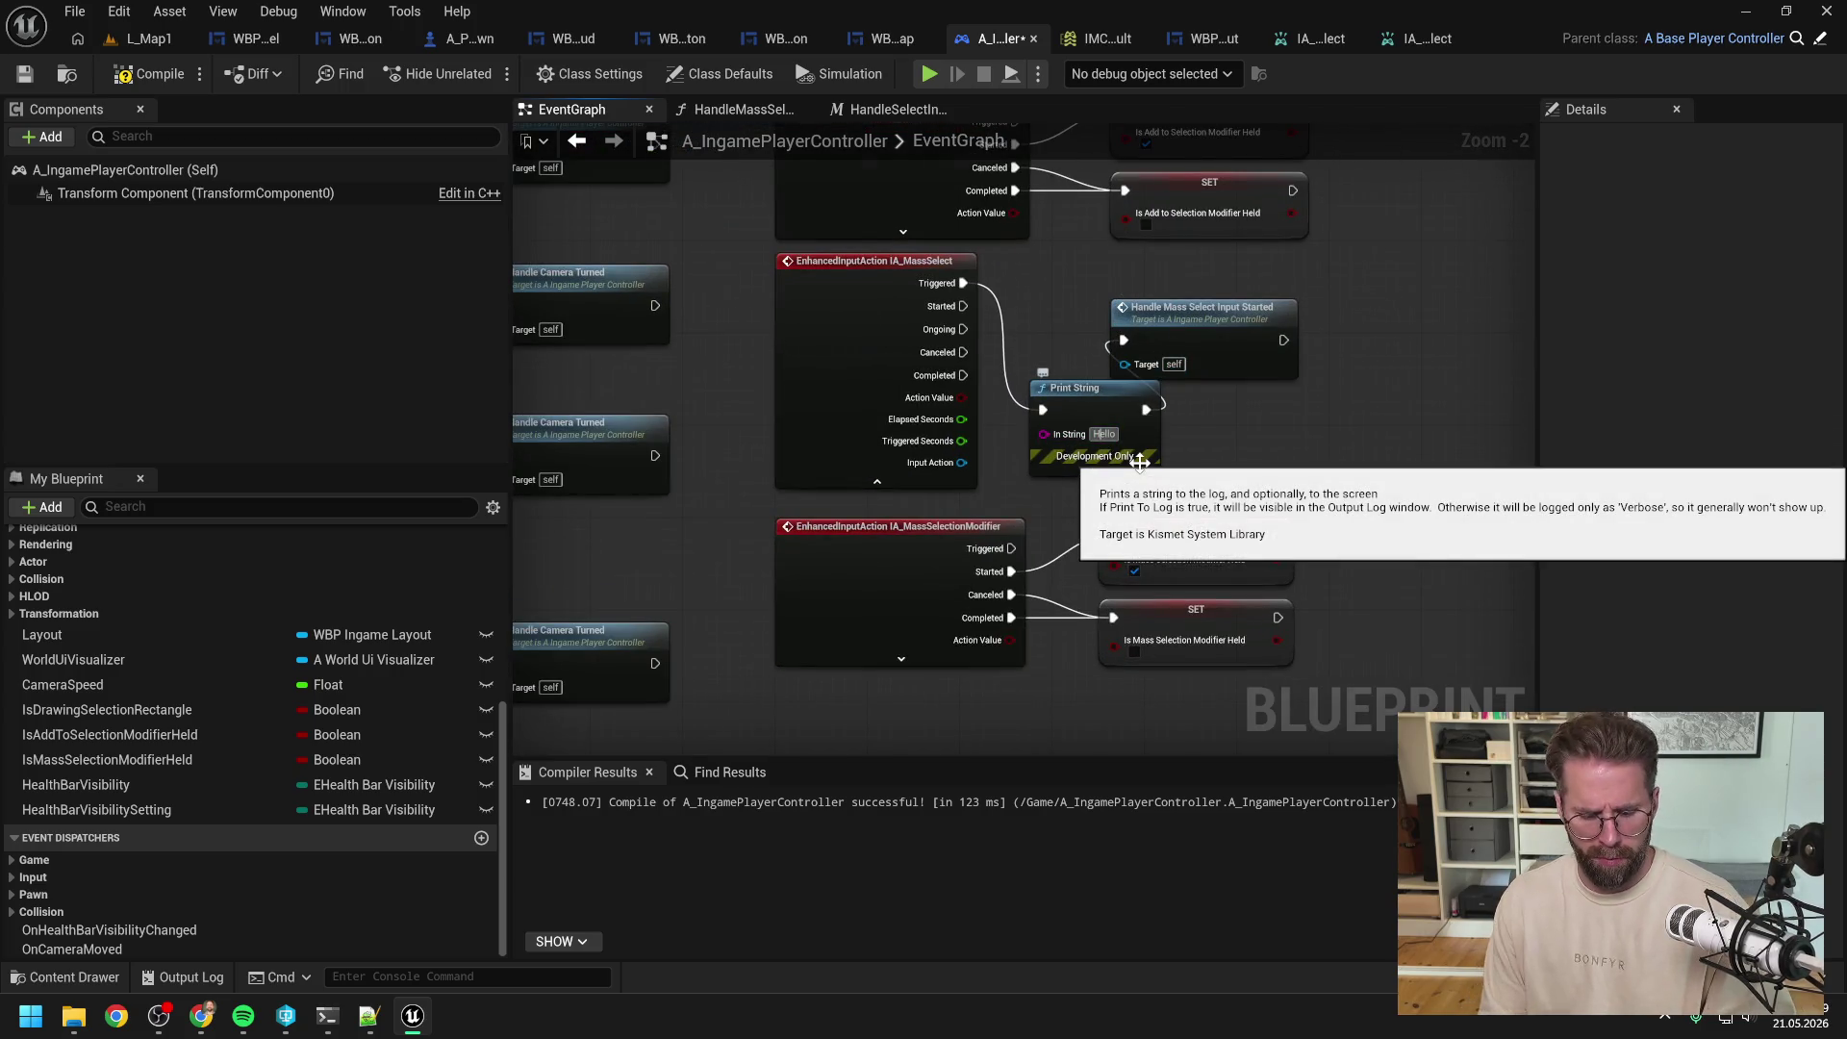
type("MassSelect Trigge")
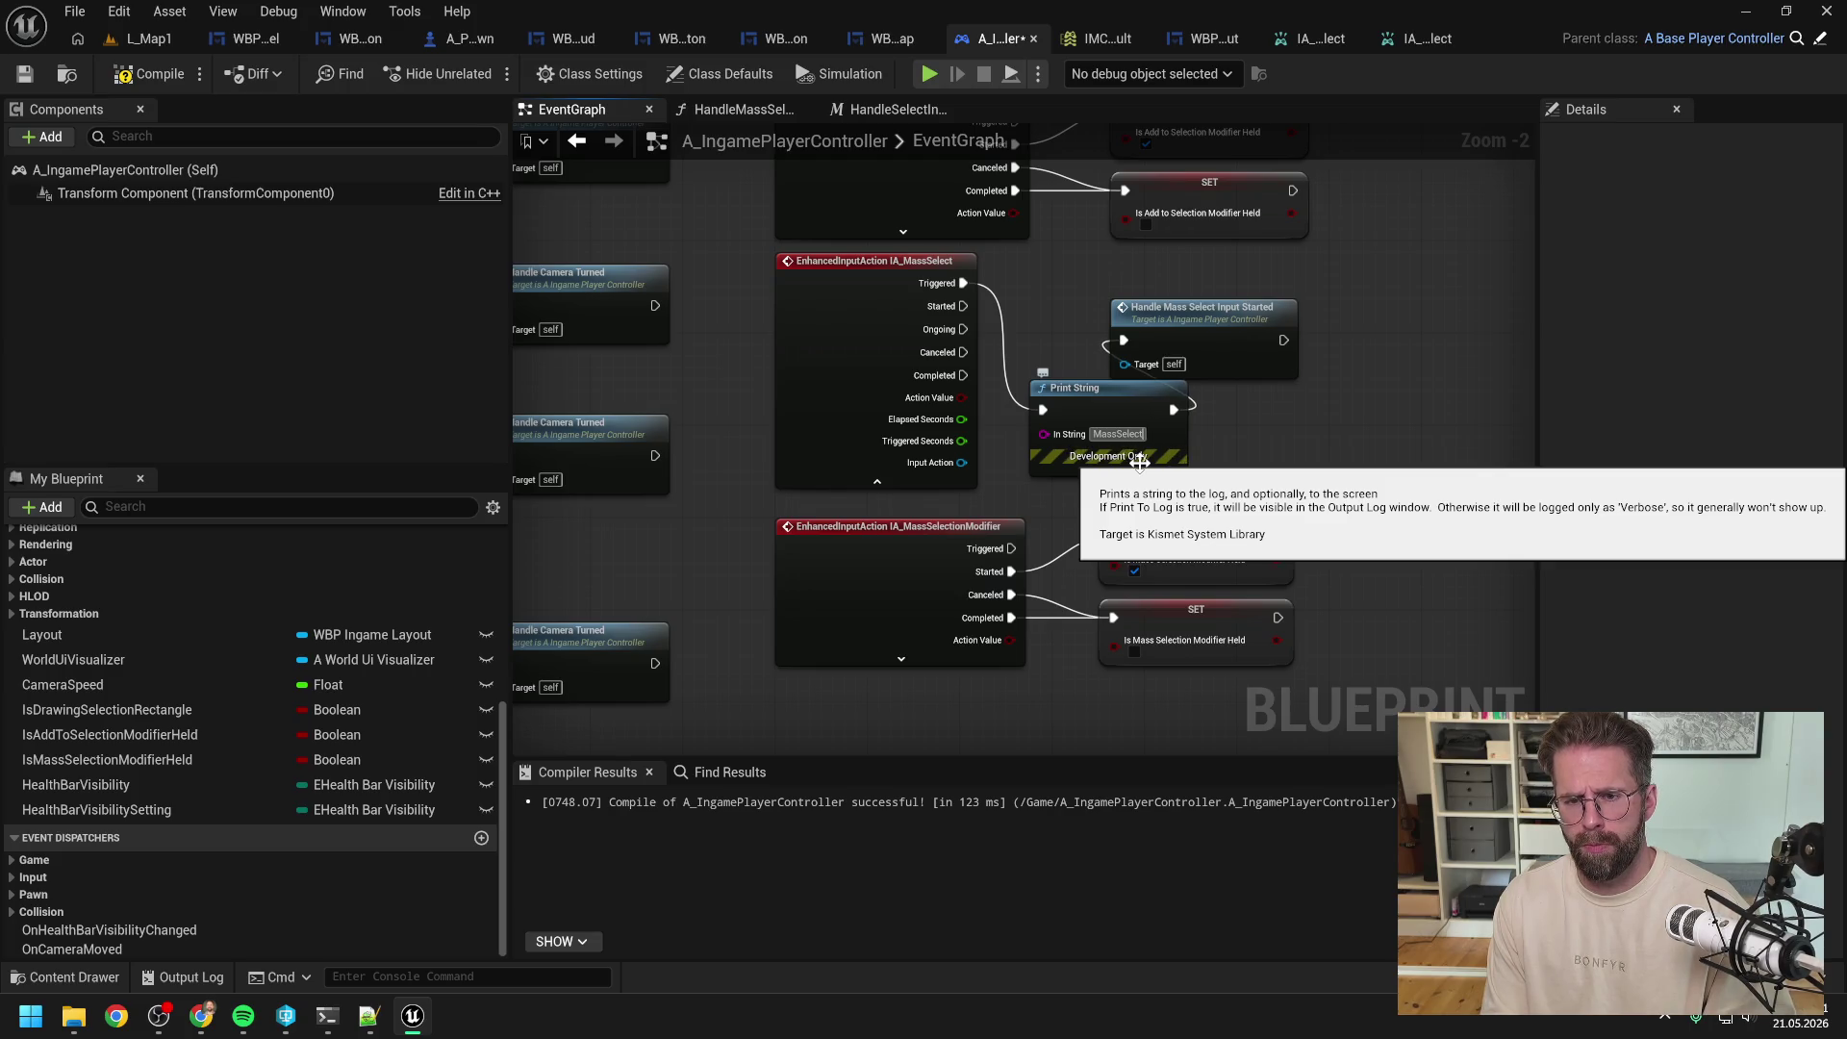
type("red")
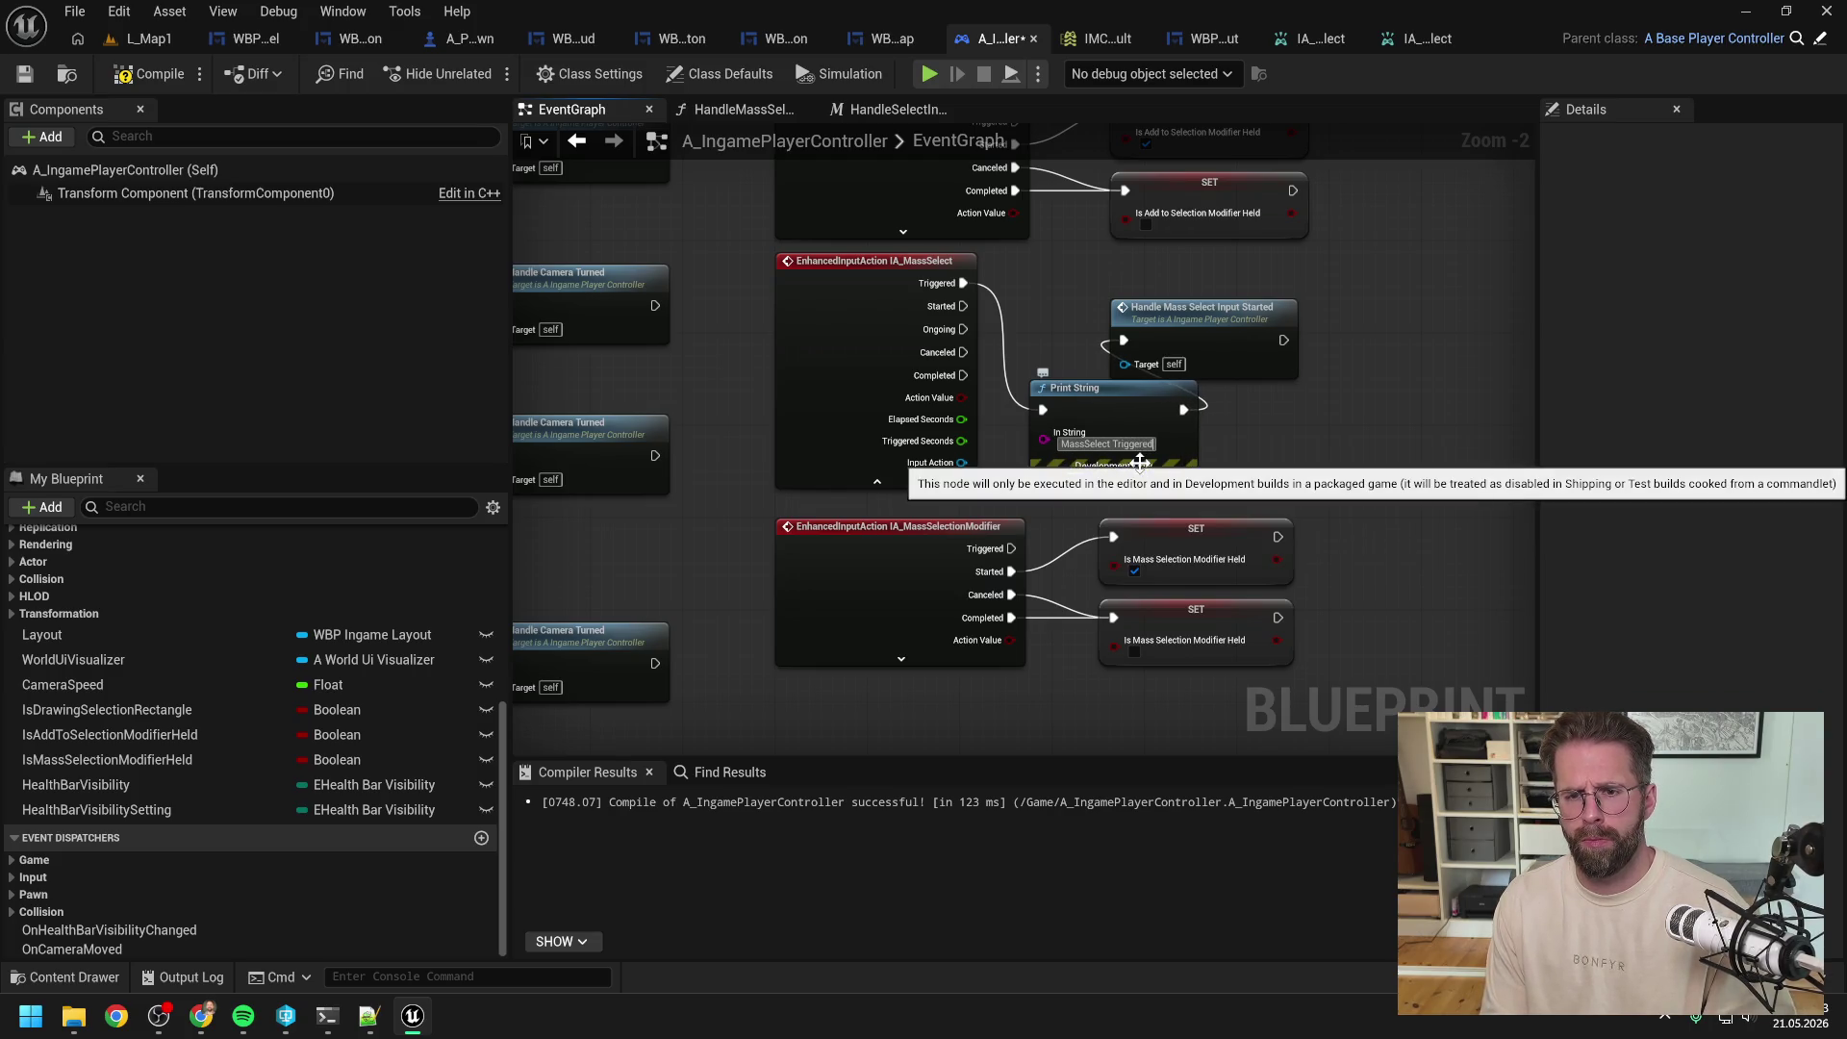
left_click(144, 37)
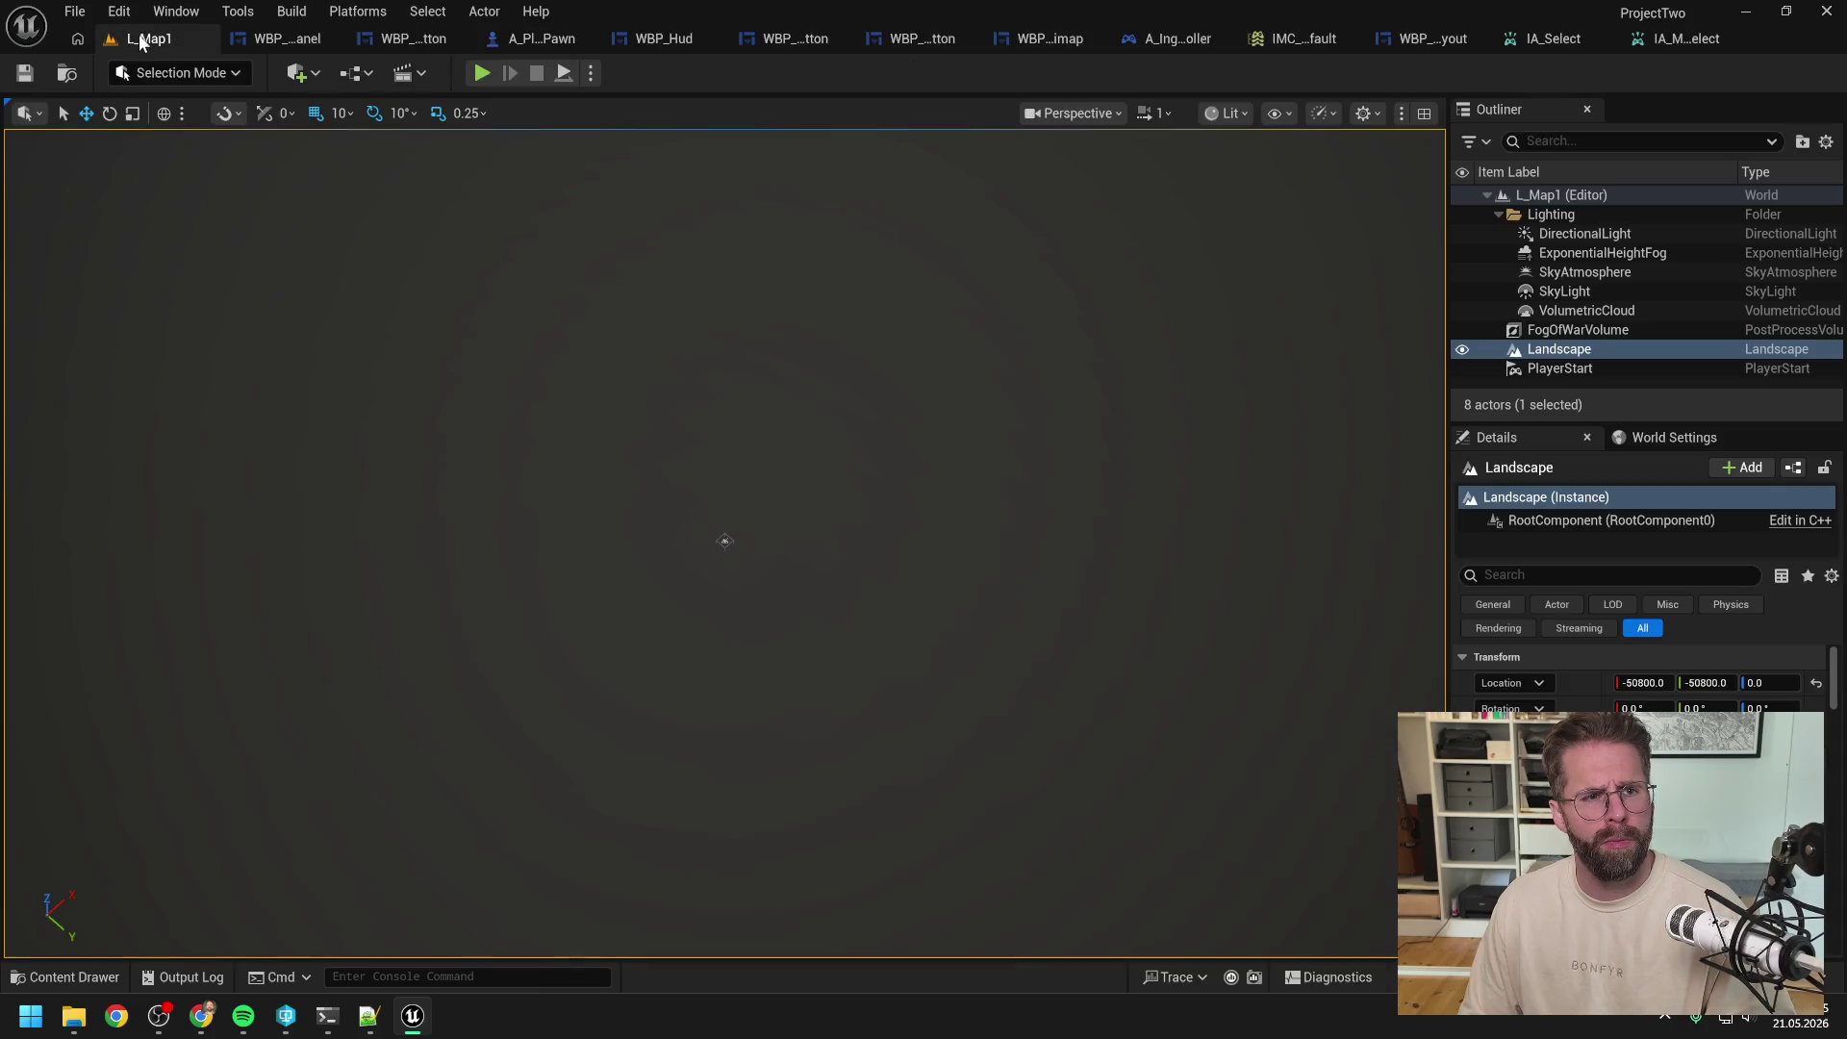
left_click(481, 74)
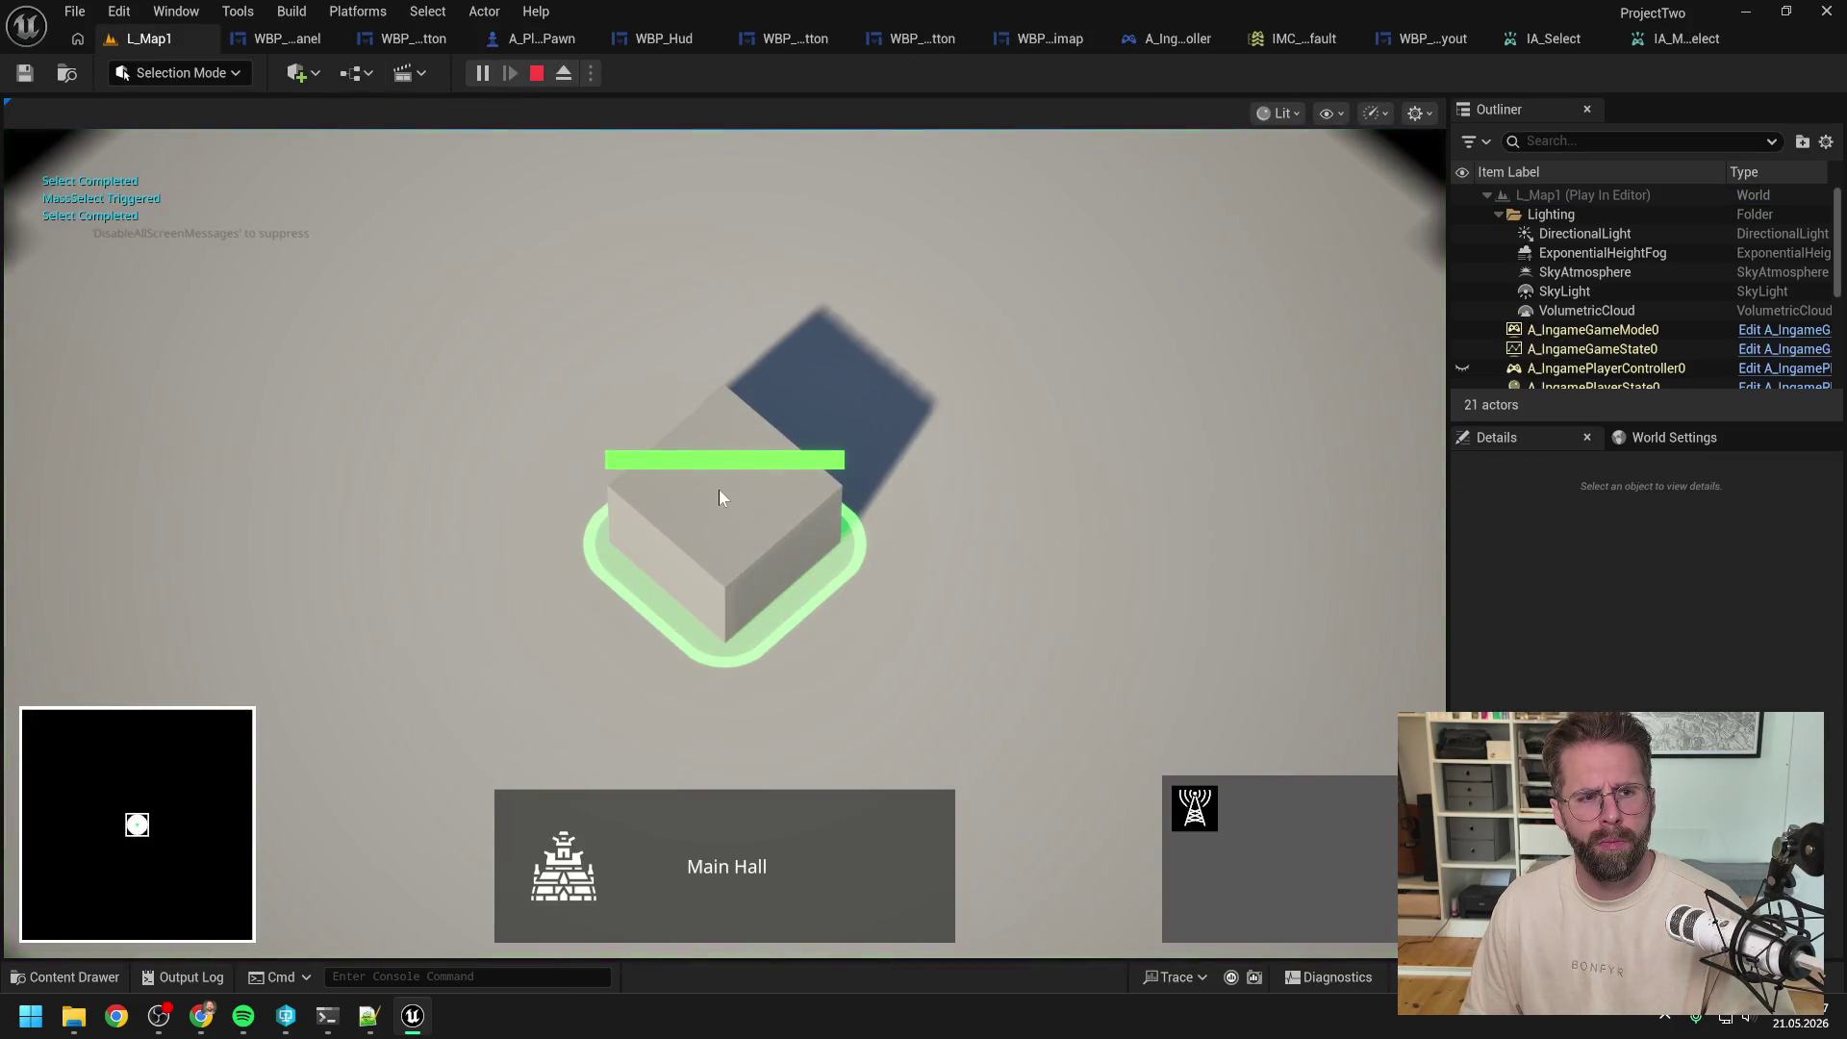
left_click(993, 424)
scroll(995, 426, "down", 3)
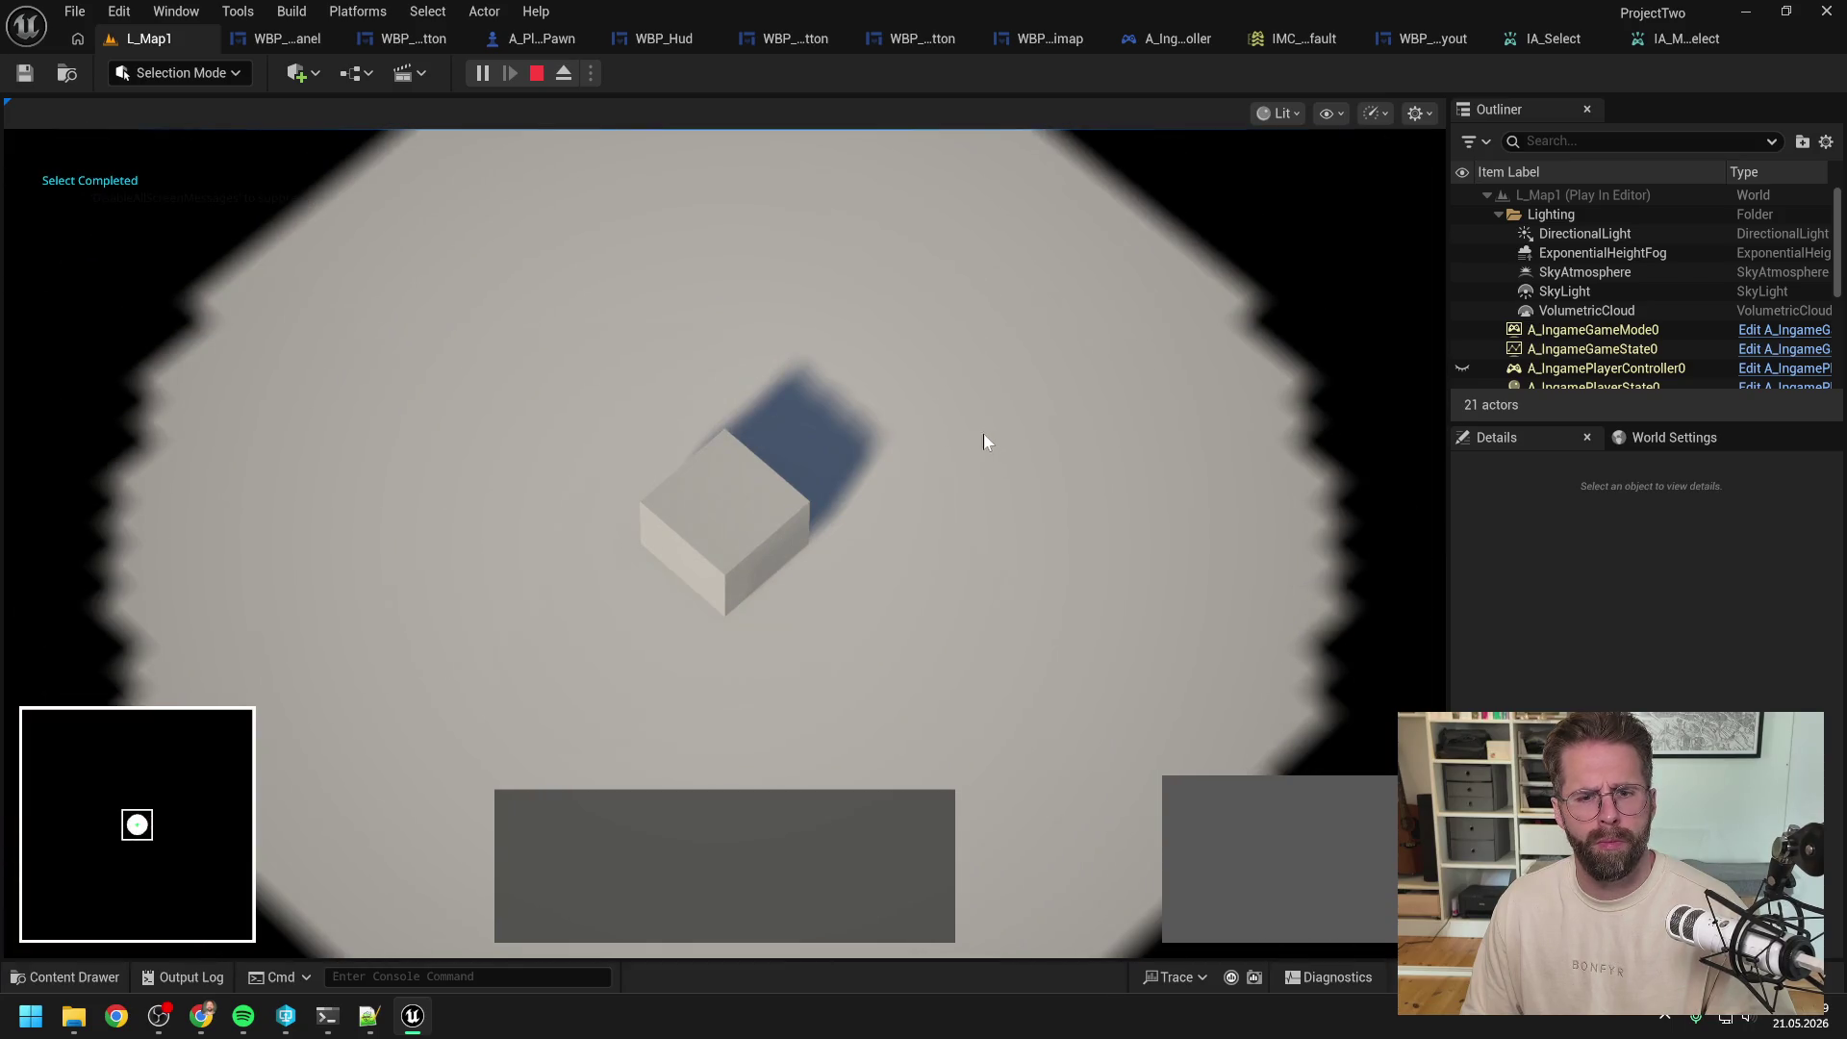
left_click(747, 496)
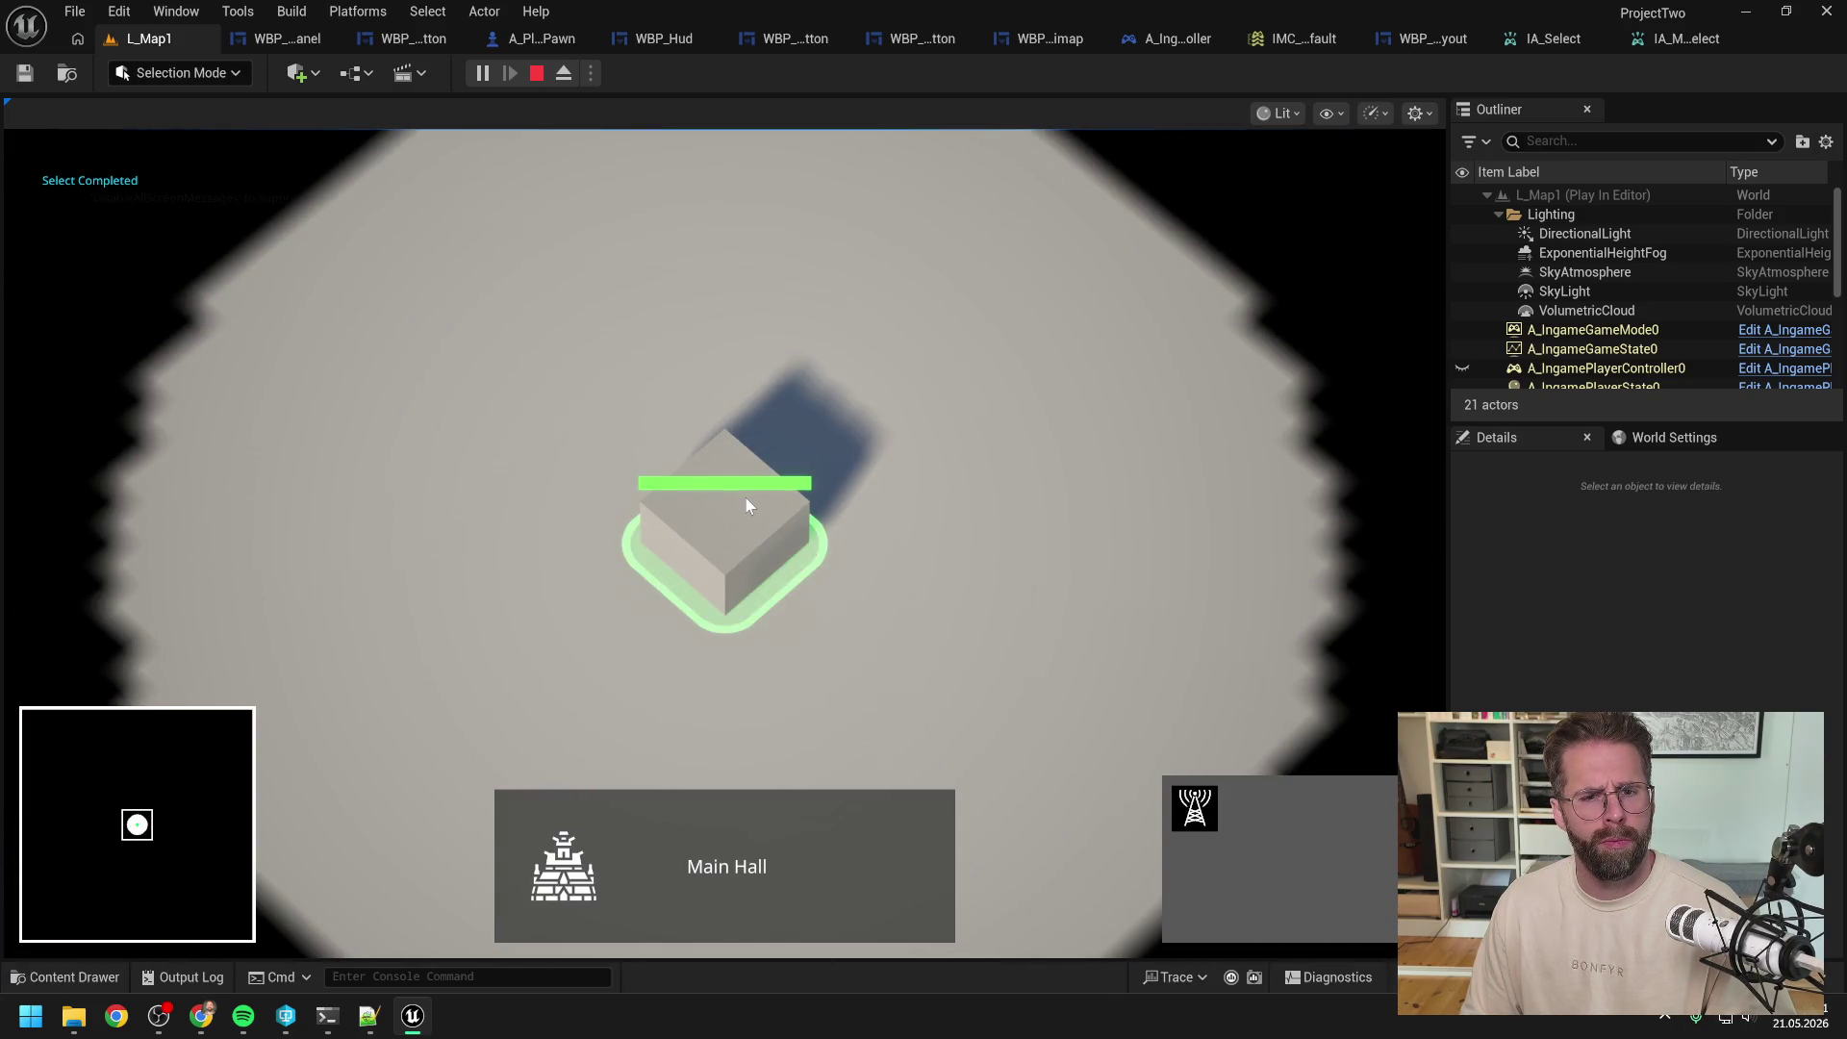
left_click(1195, 808)
left_click(1007, 544)
left_click(949, 339)
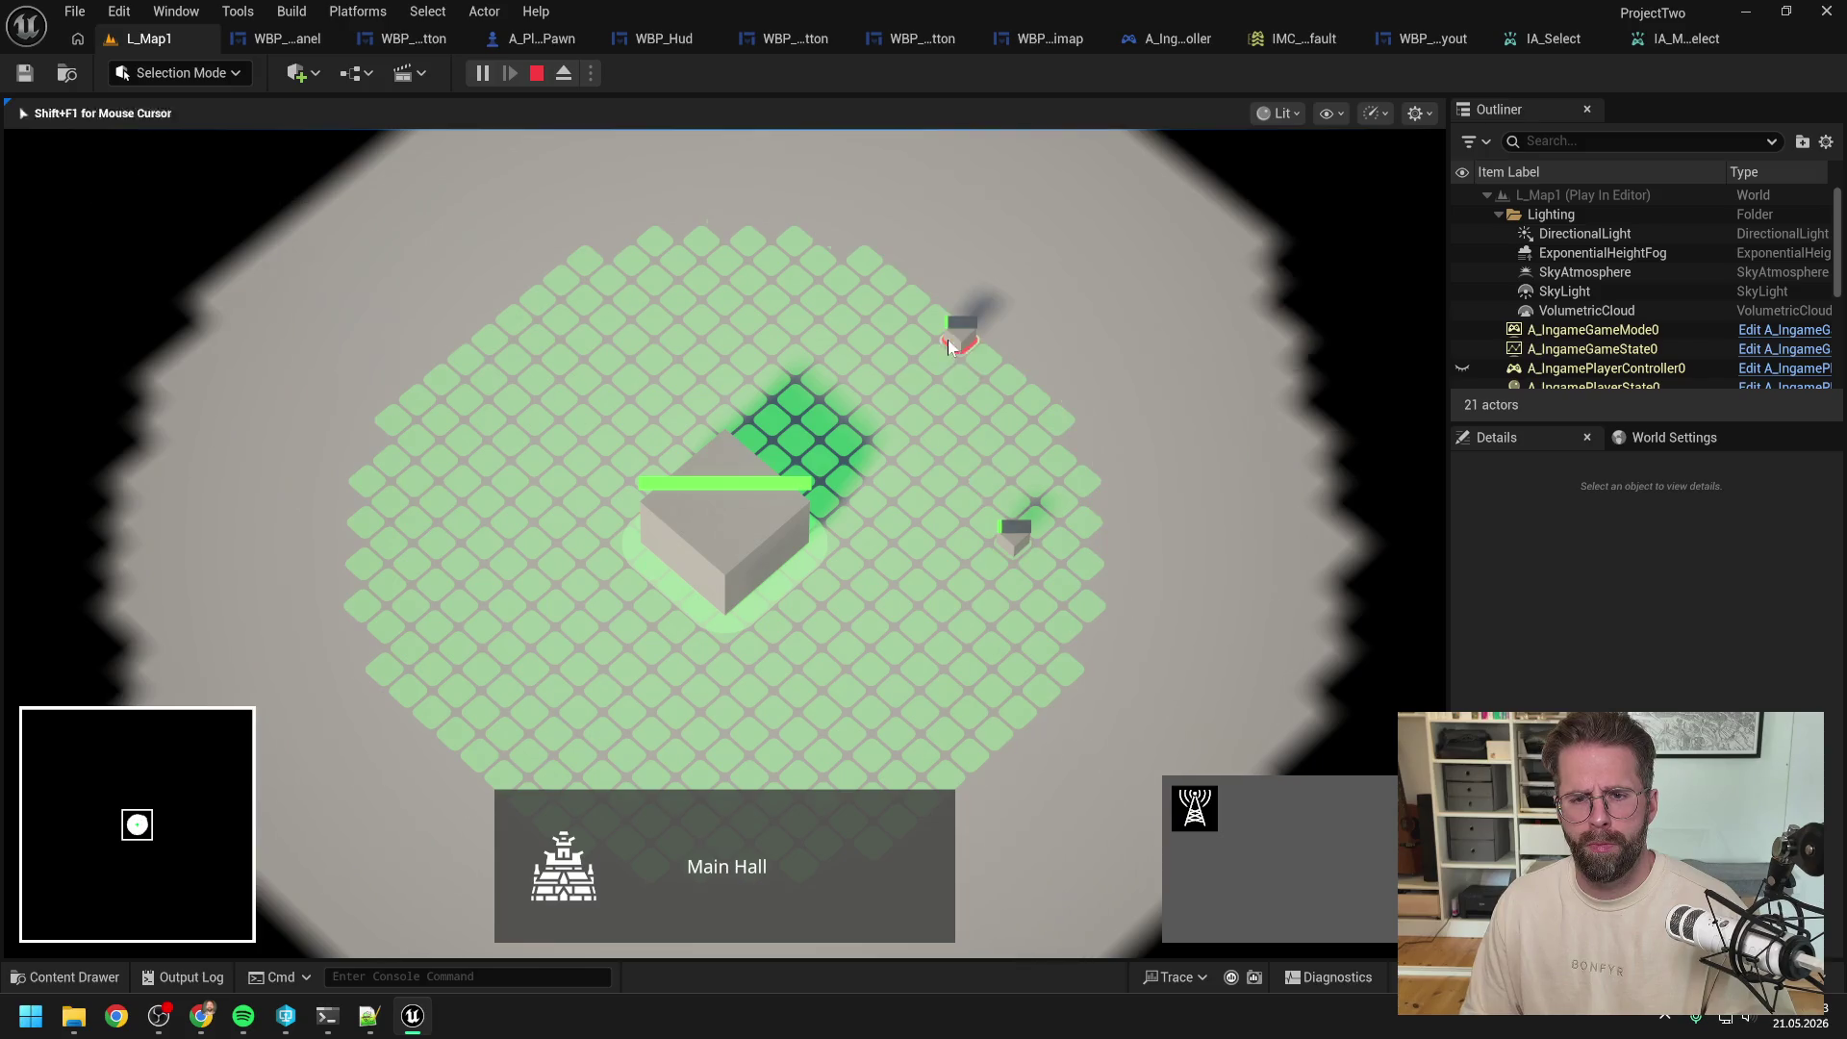
left_click(1040, 491)
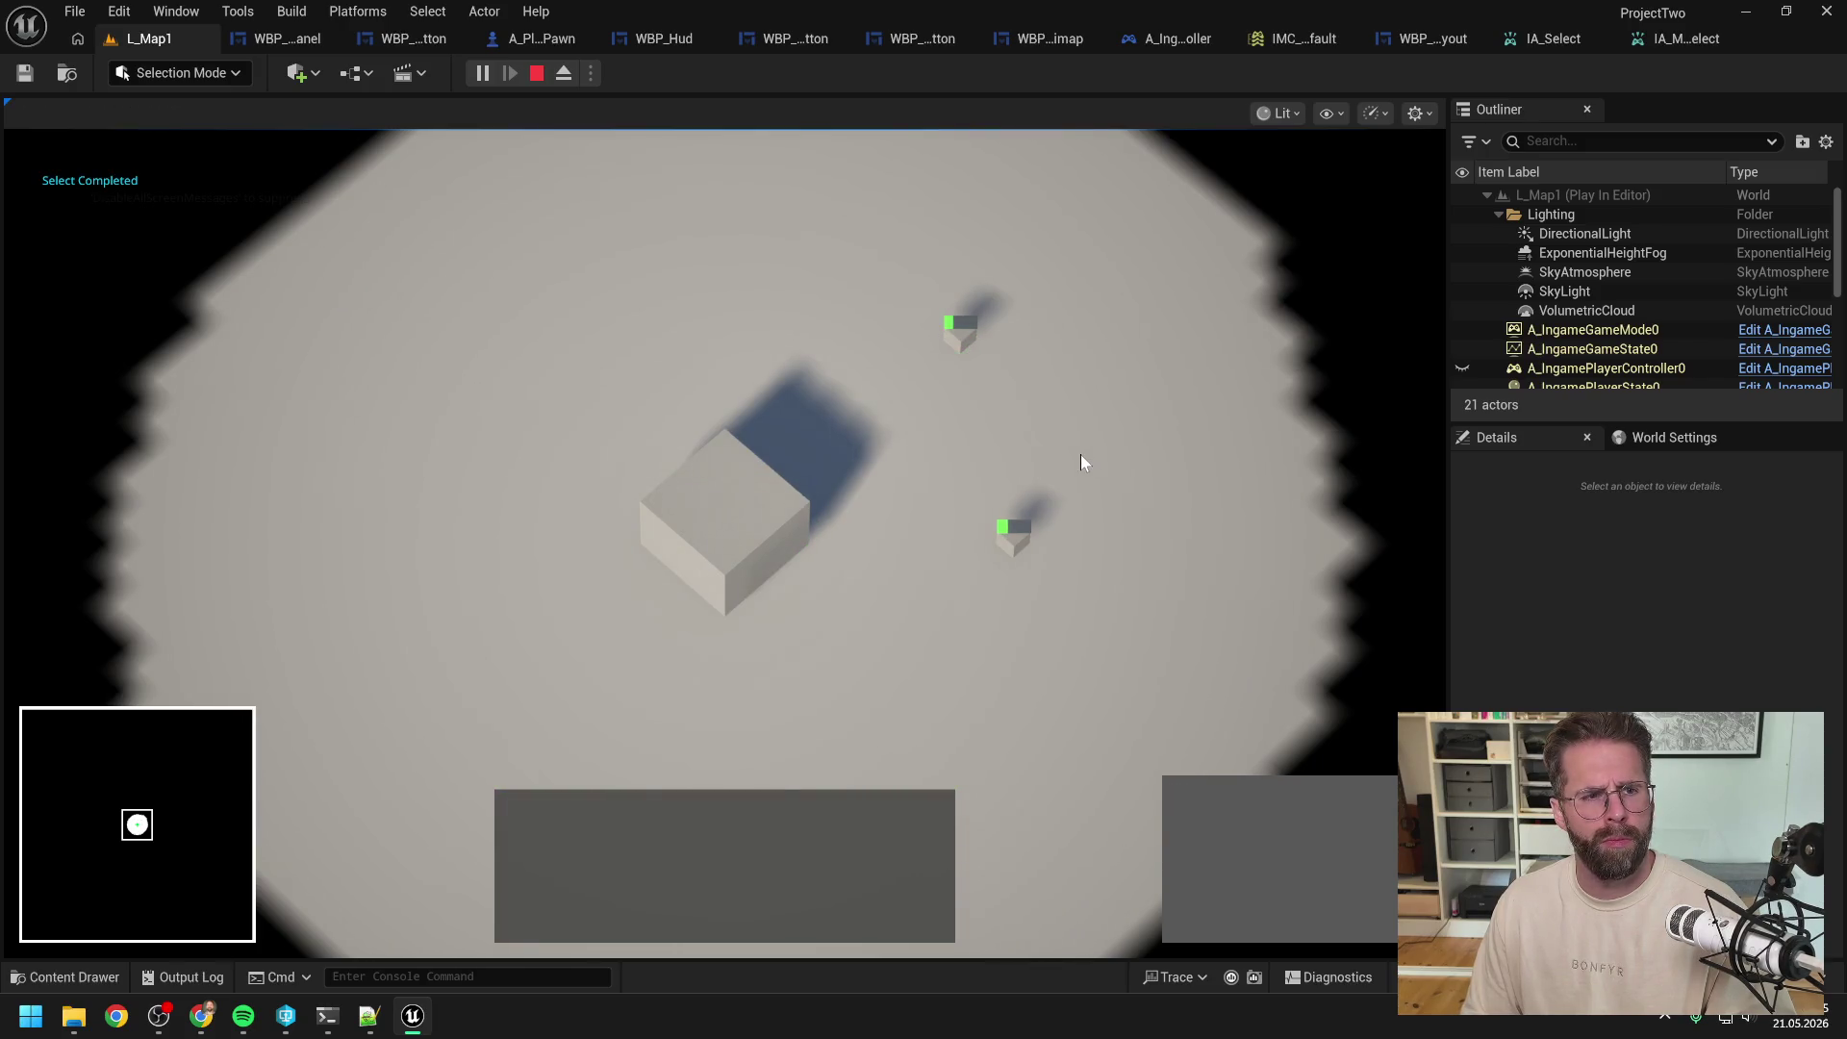
double_click(957, 346)
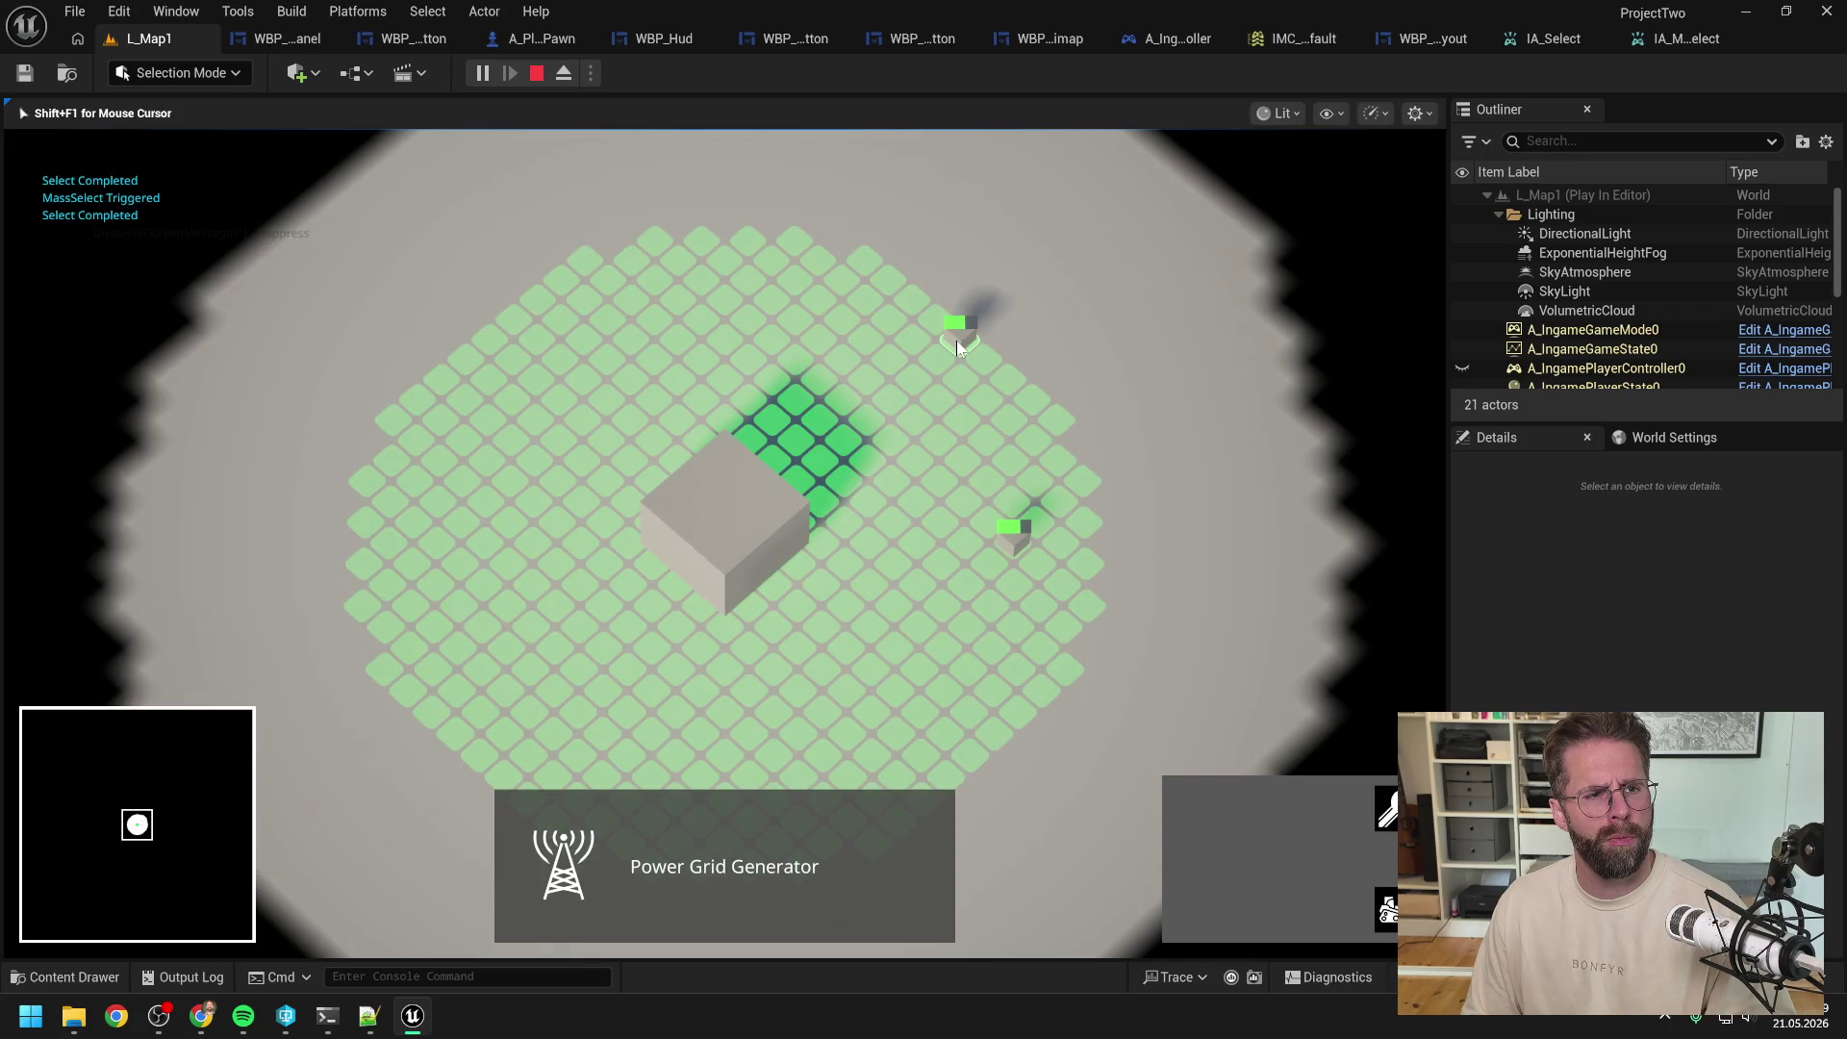
left_click(971, 491)
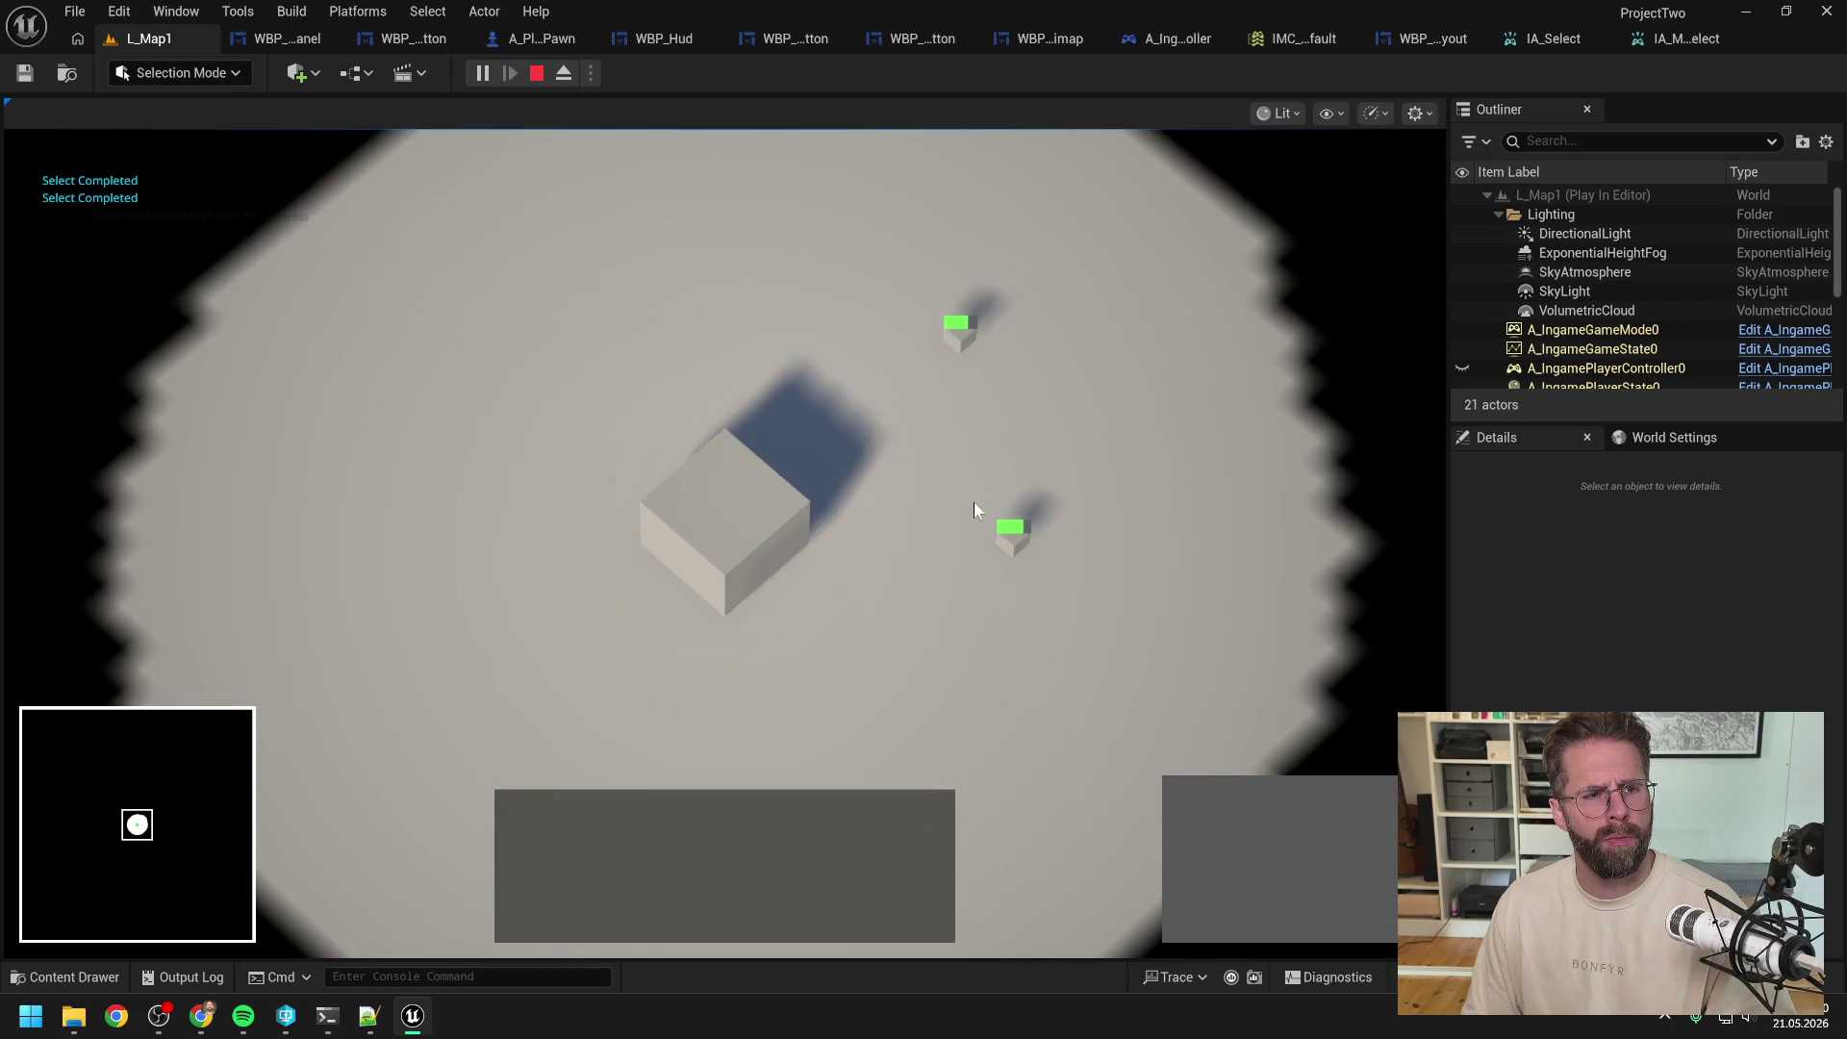
left_click(1017, 551)
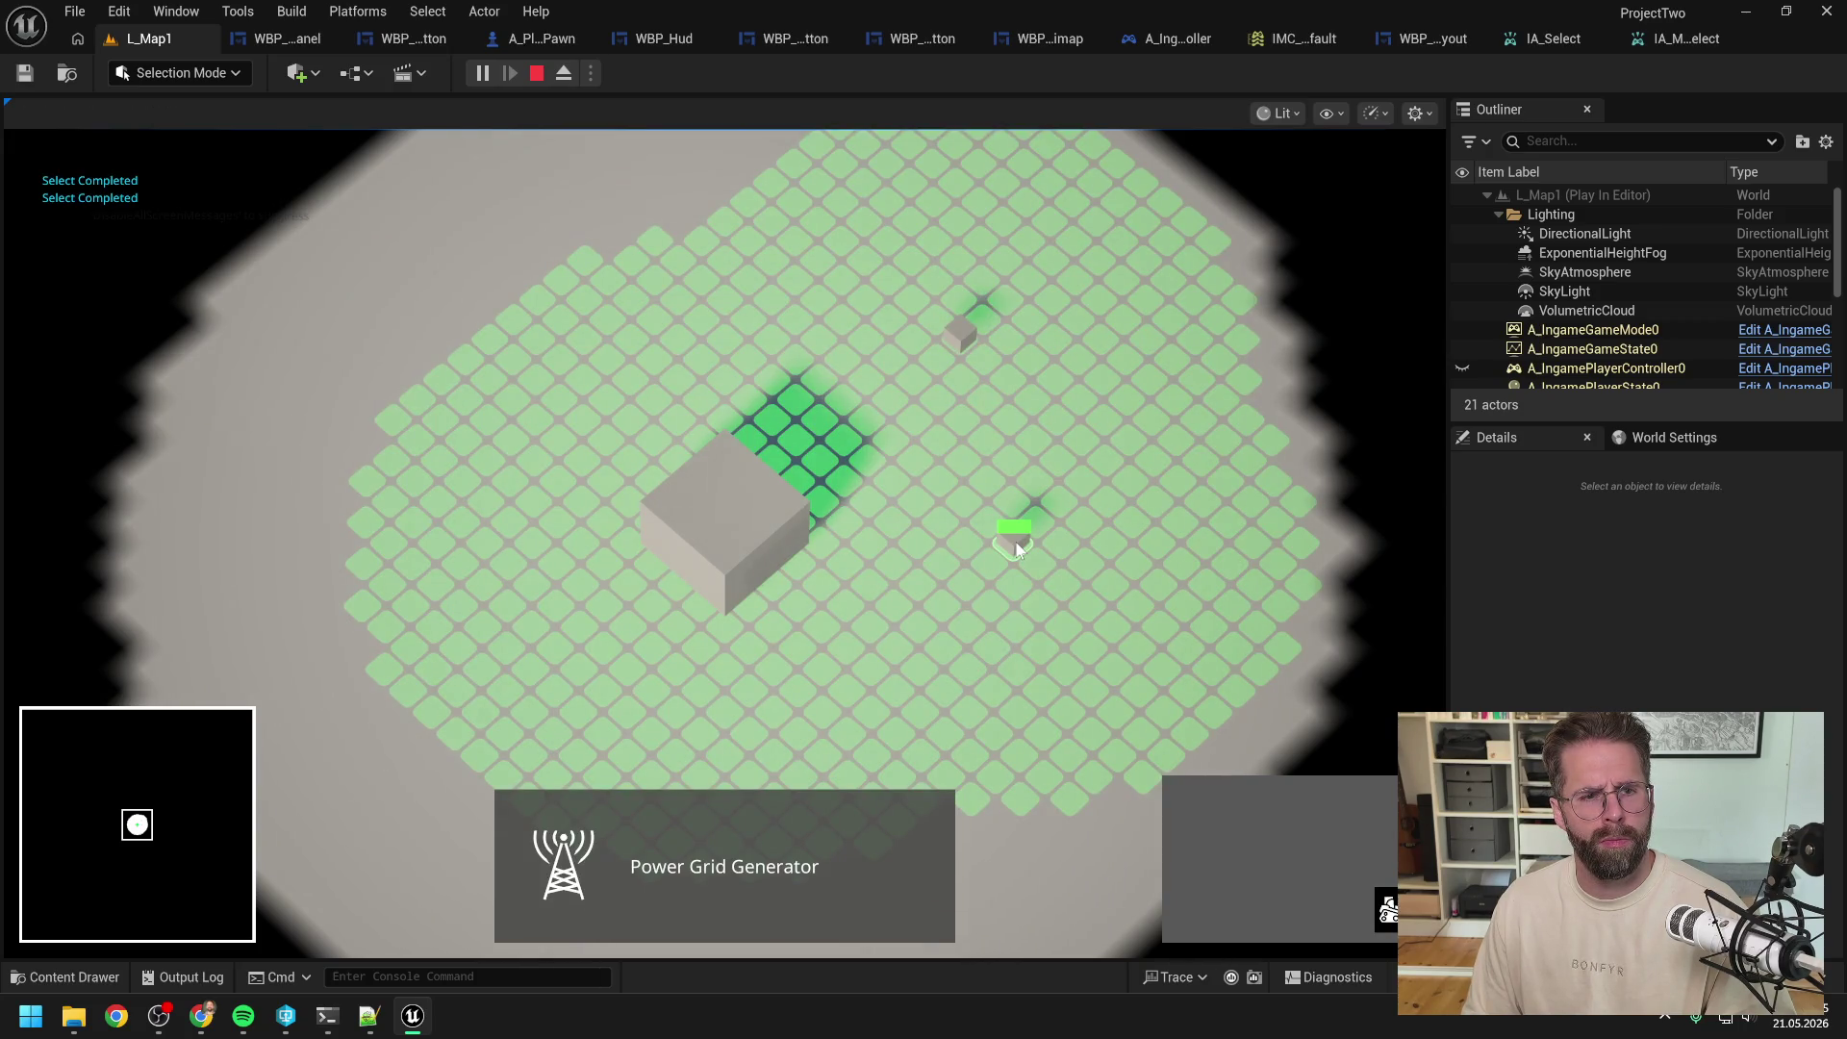
left_click(1017, 550)
left_click(1021, 542)
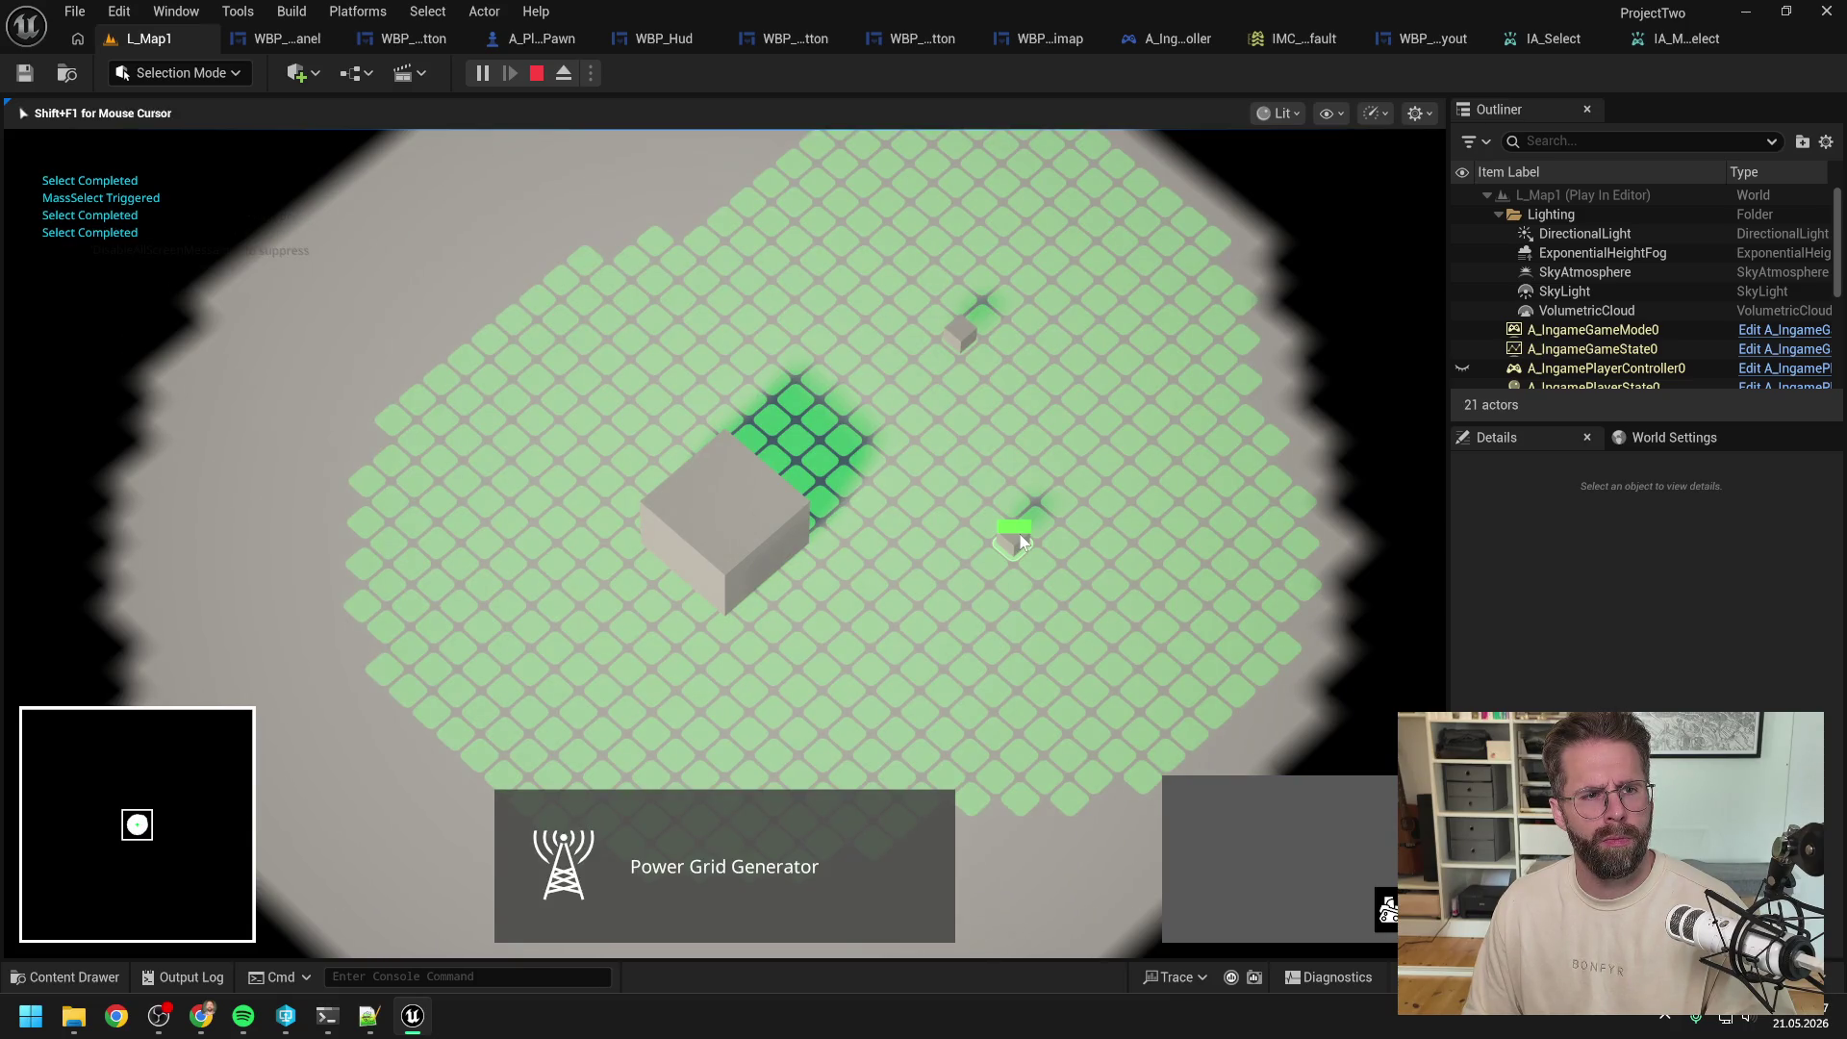
left_click(947, 495)
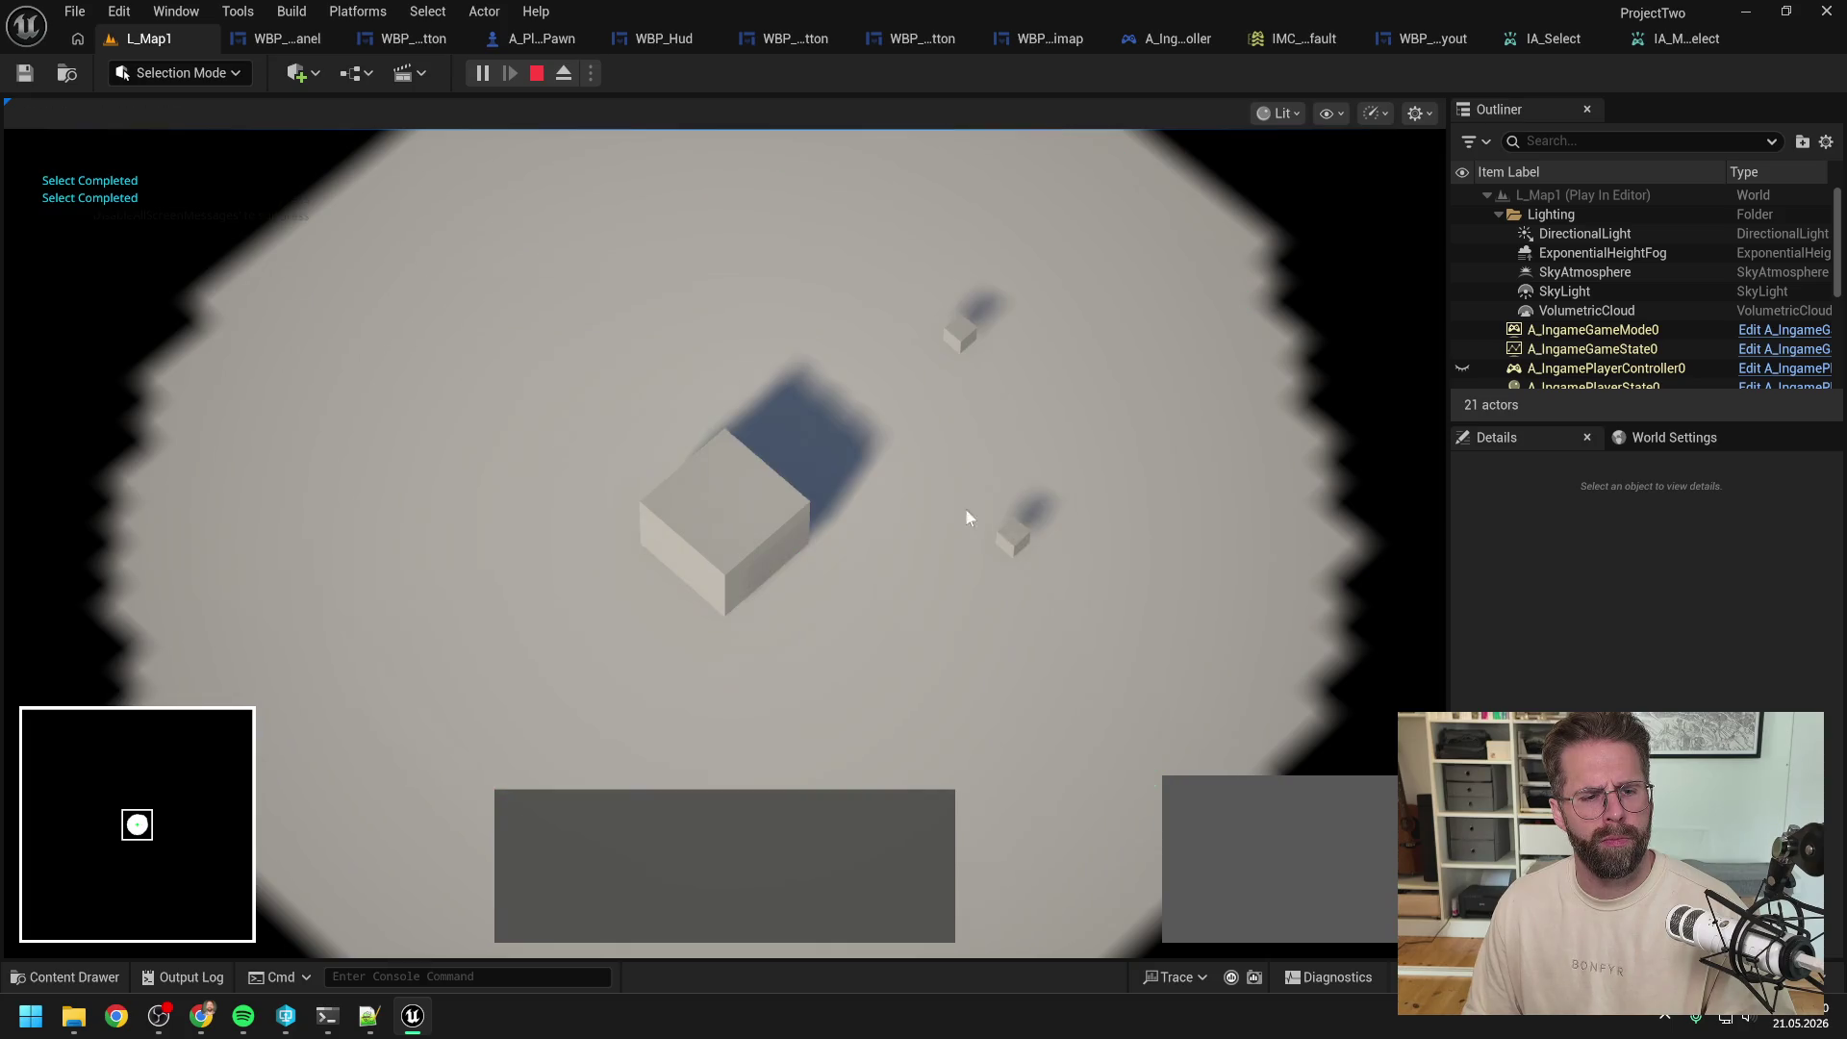
left_click(1012, 545)
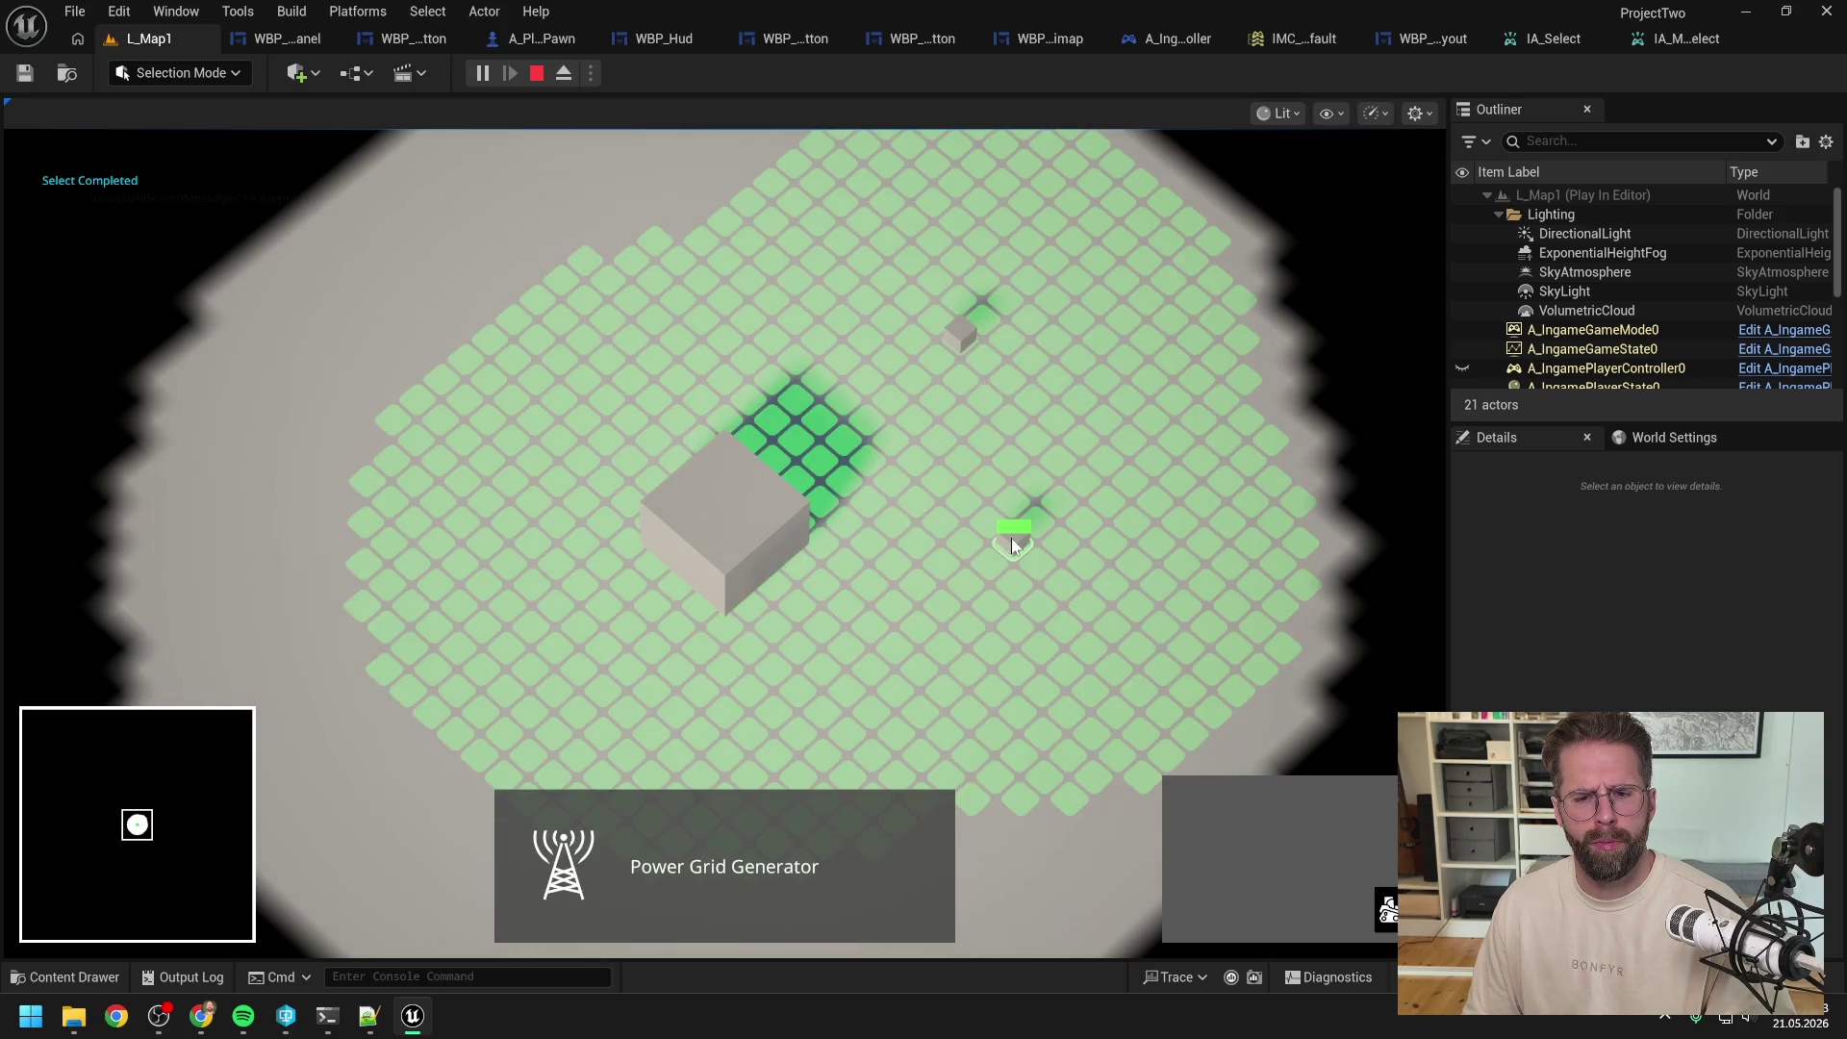
left_click(1012, 539)
left_click(914, 533)
left_click(1019, 541)
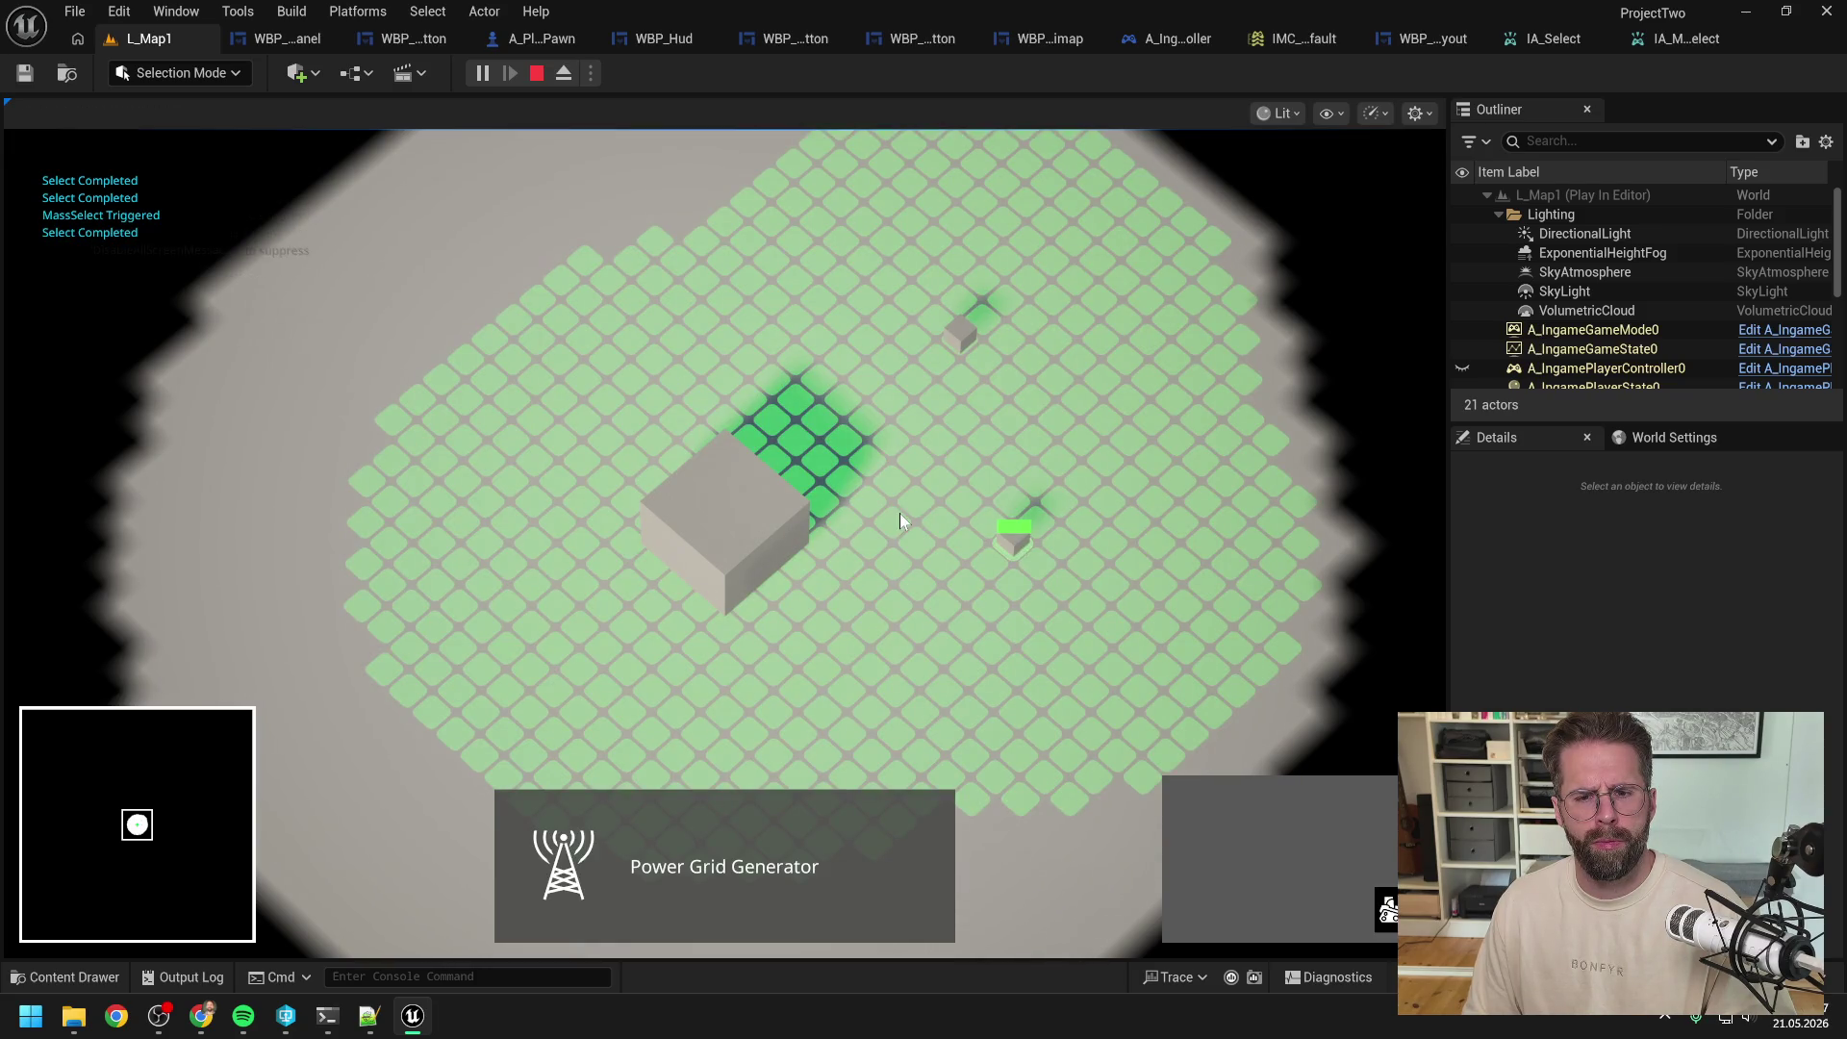
left_click(901, 512)
left_click(1010, 547)
left_click(866, 474)
key("Escape")
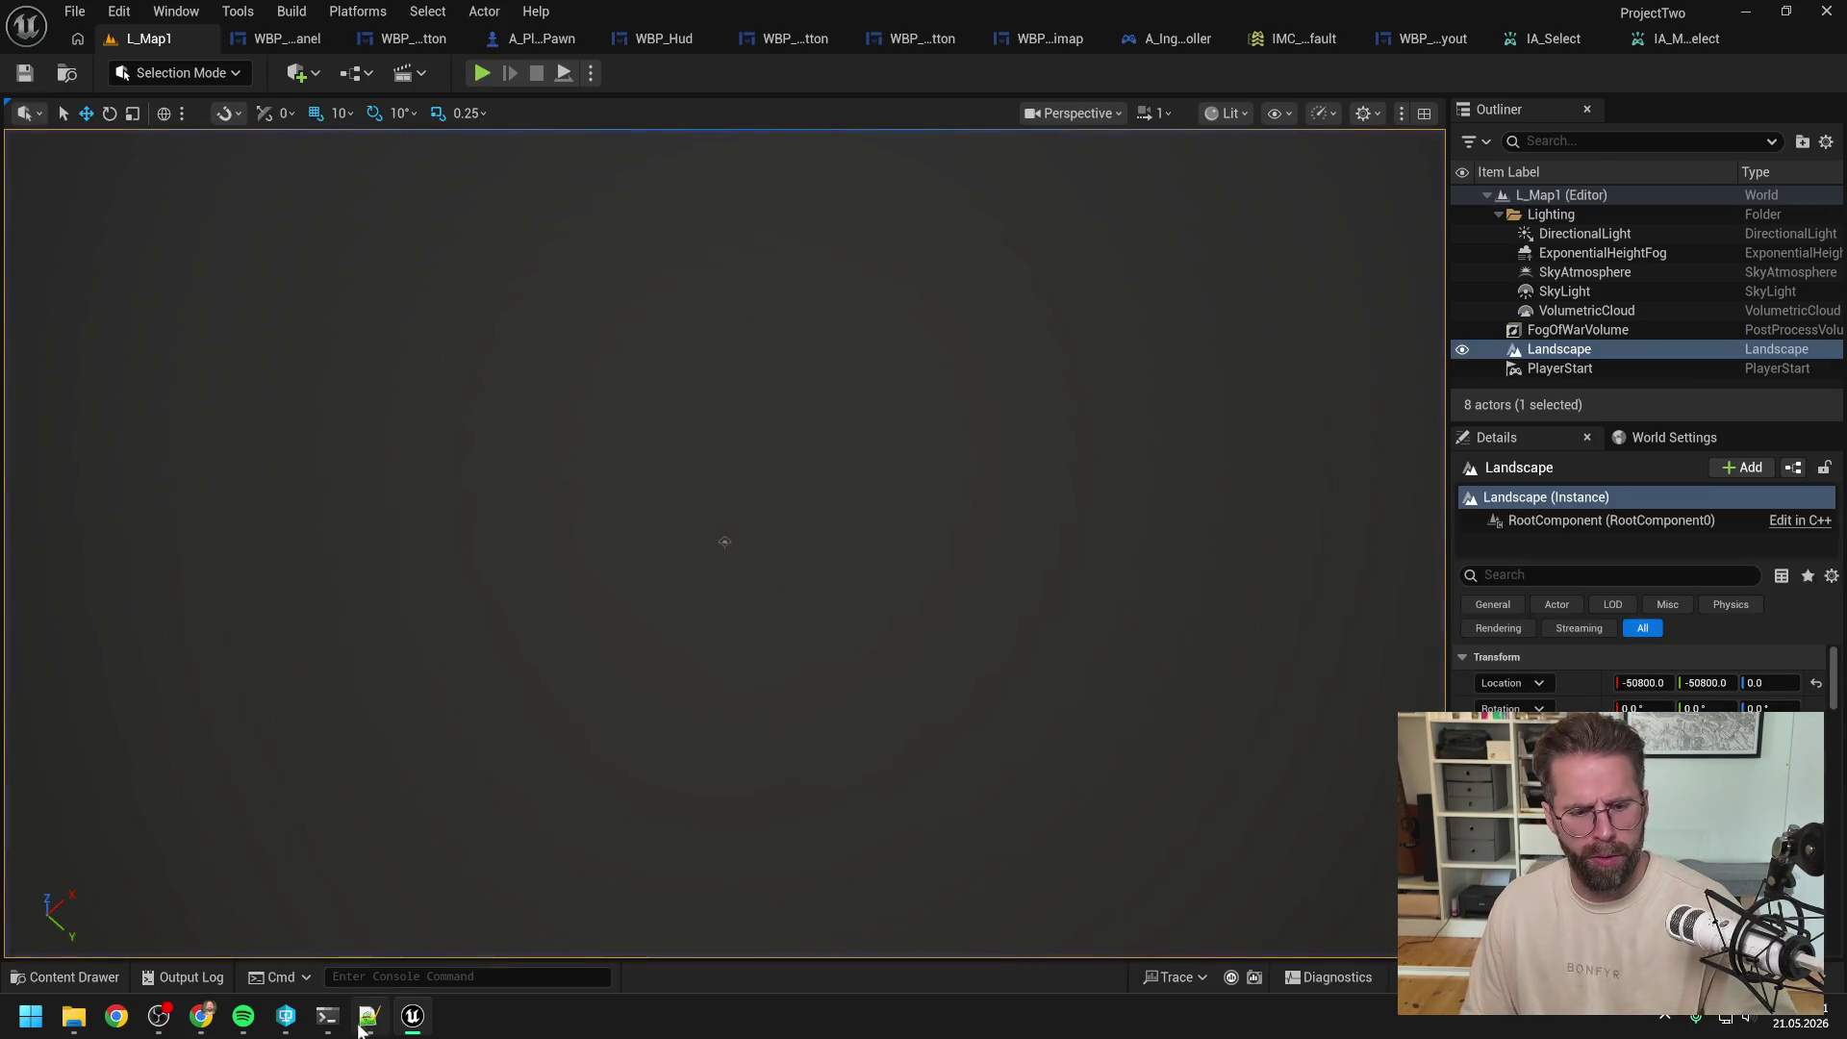
Step: Tell Claude Code that IA_Select's Completed still fires and overwrites the selection
left_click(327, 1016)
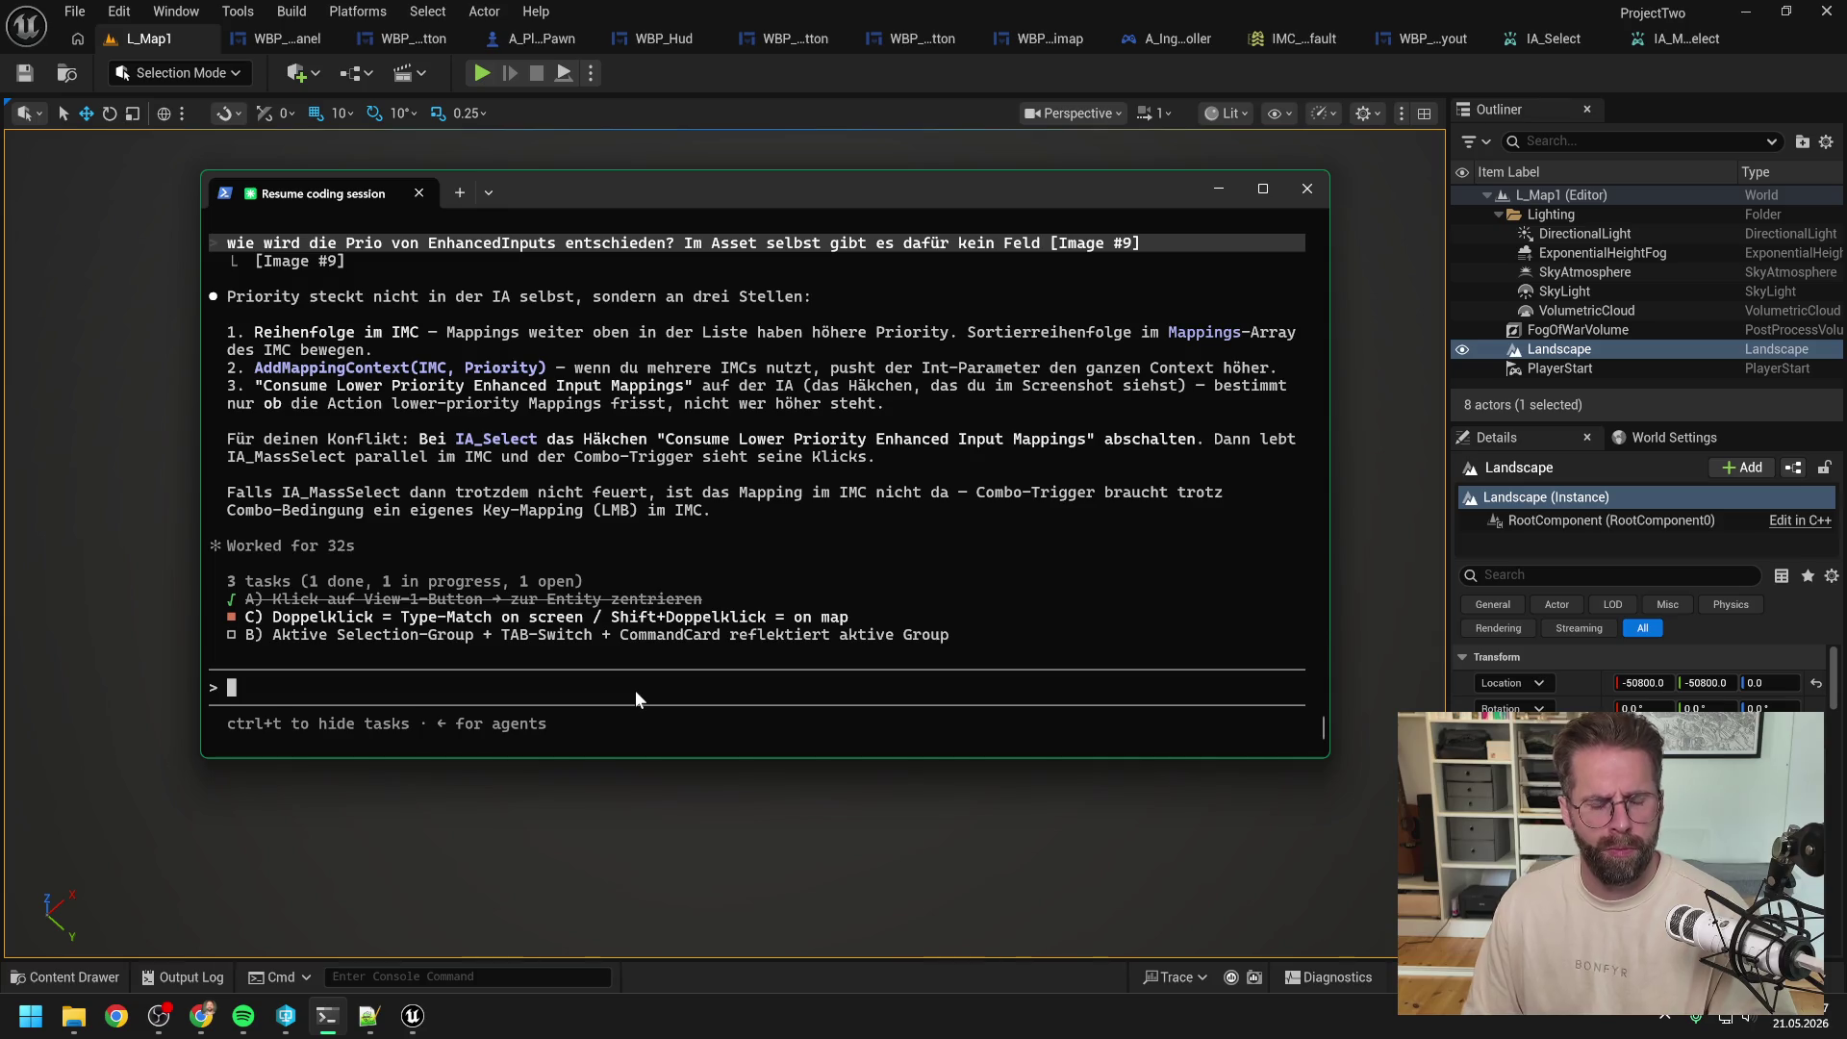
type("ok er fe")
type("rt, nun habe ich aber das prtob")
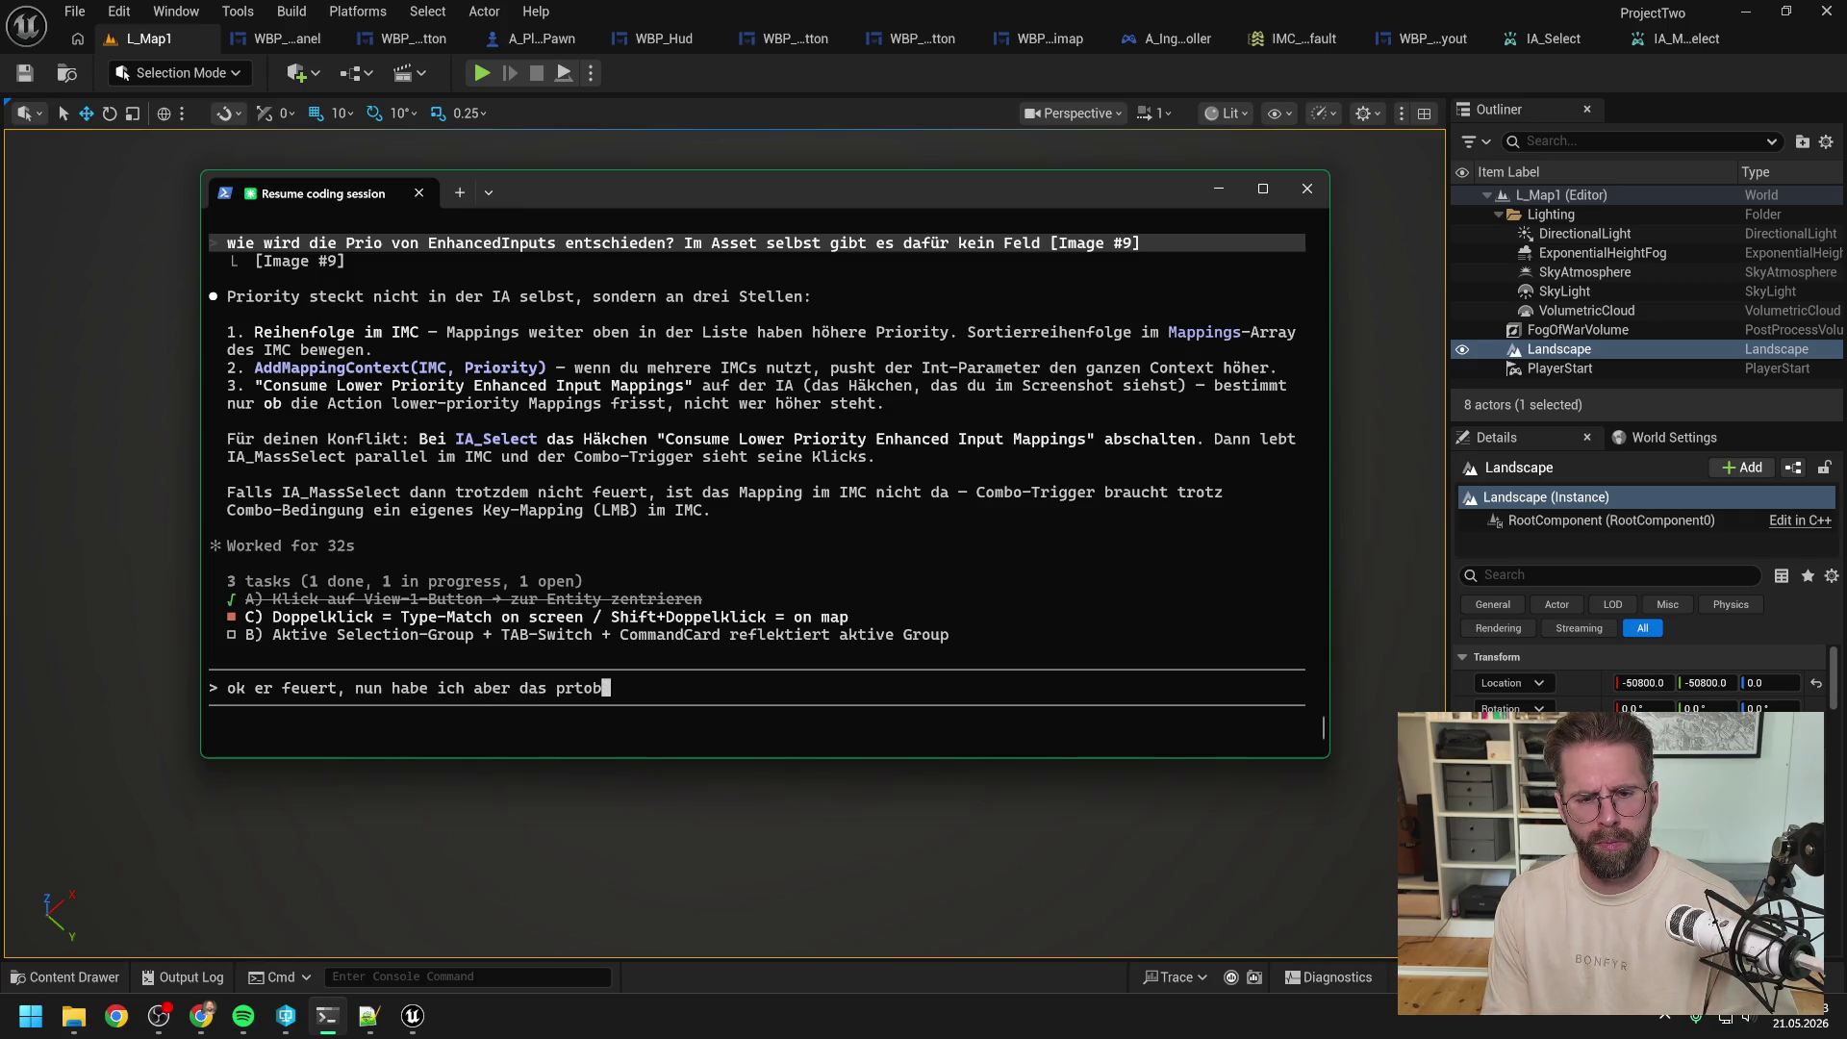
key("BackSpace")
key("BackSpace")
key("BackSpace")
type("oblem d")
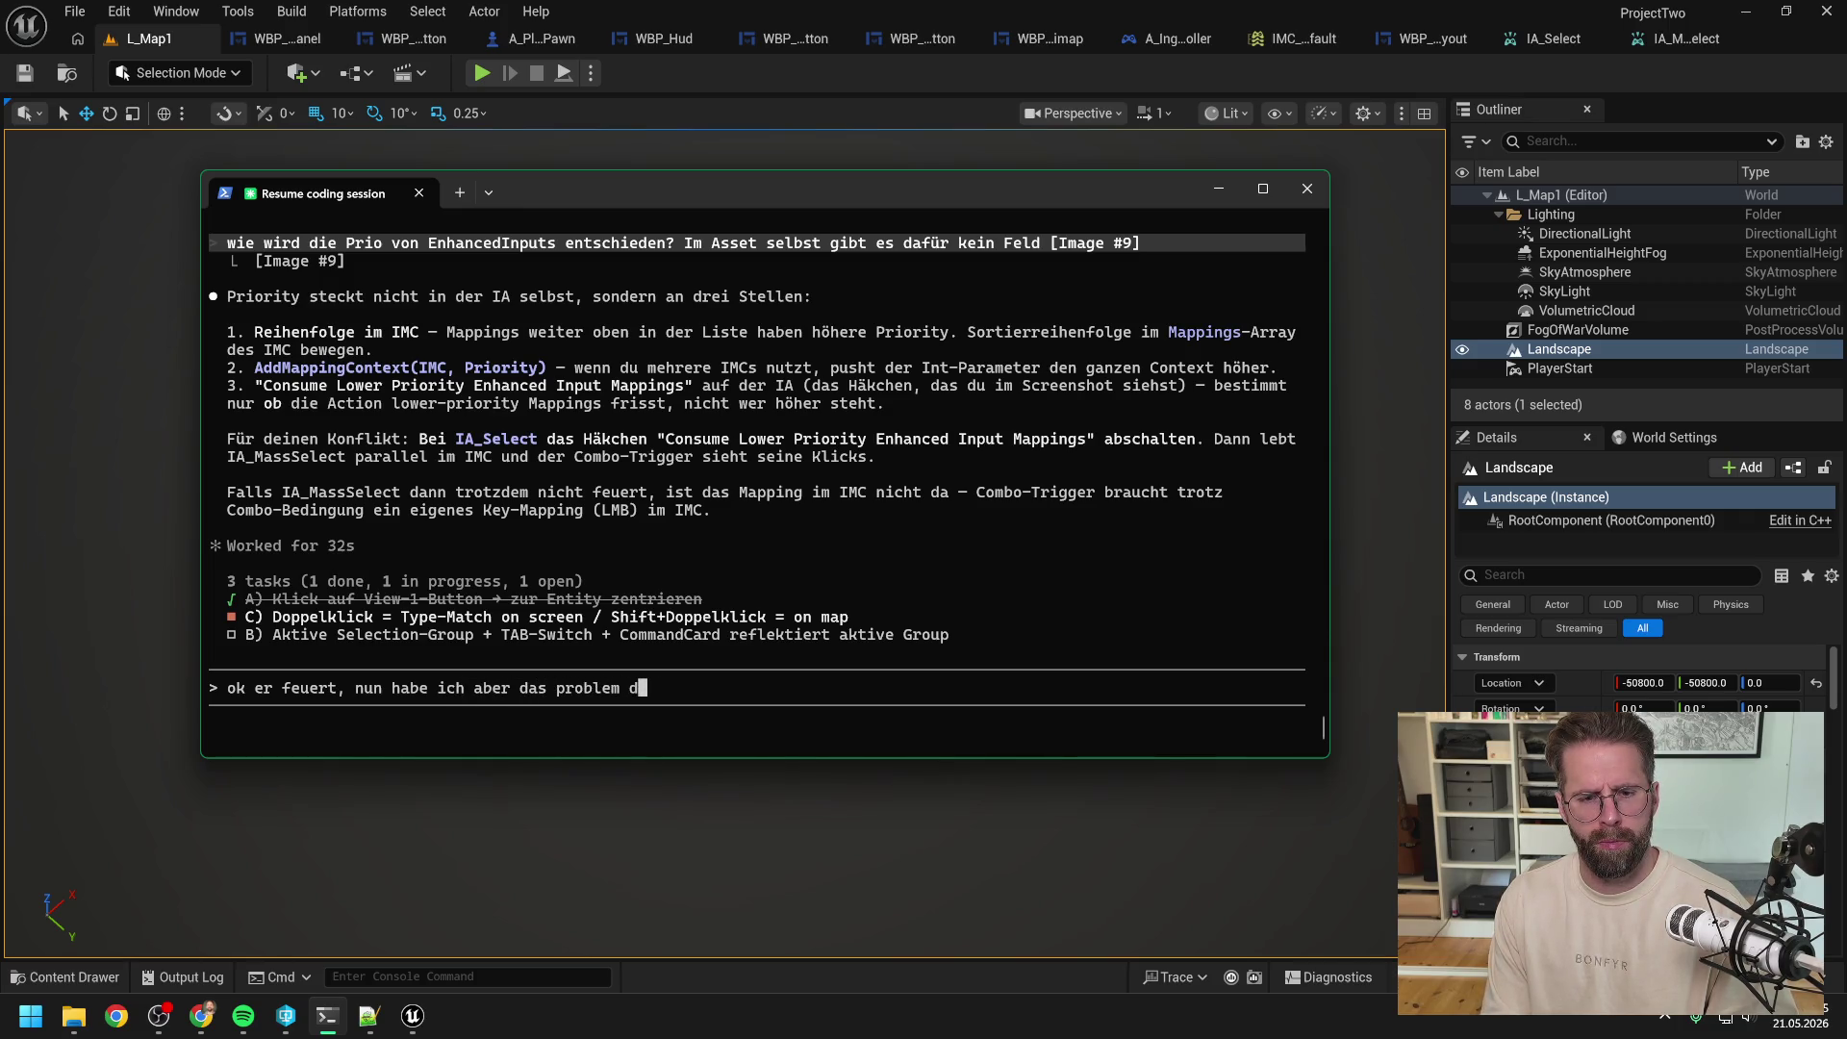
type("as Completed von")
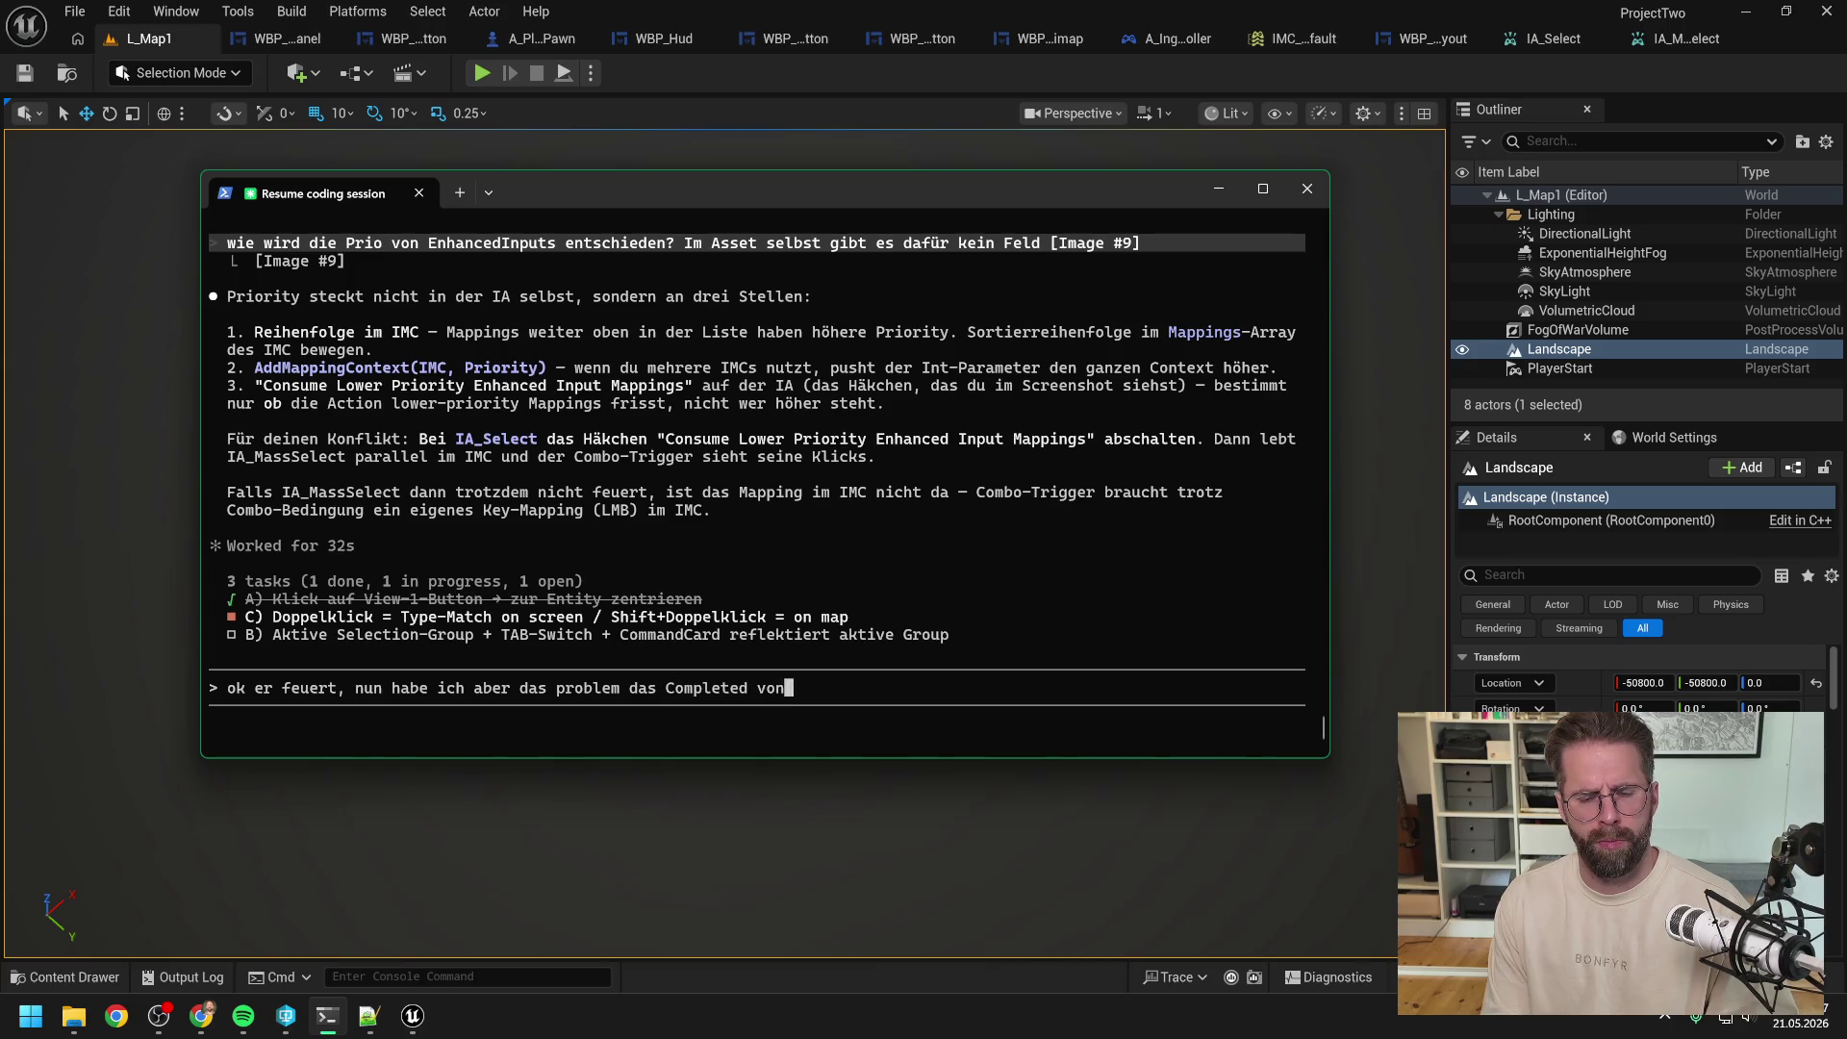
type(" IA")
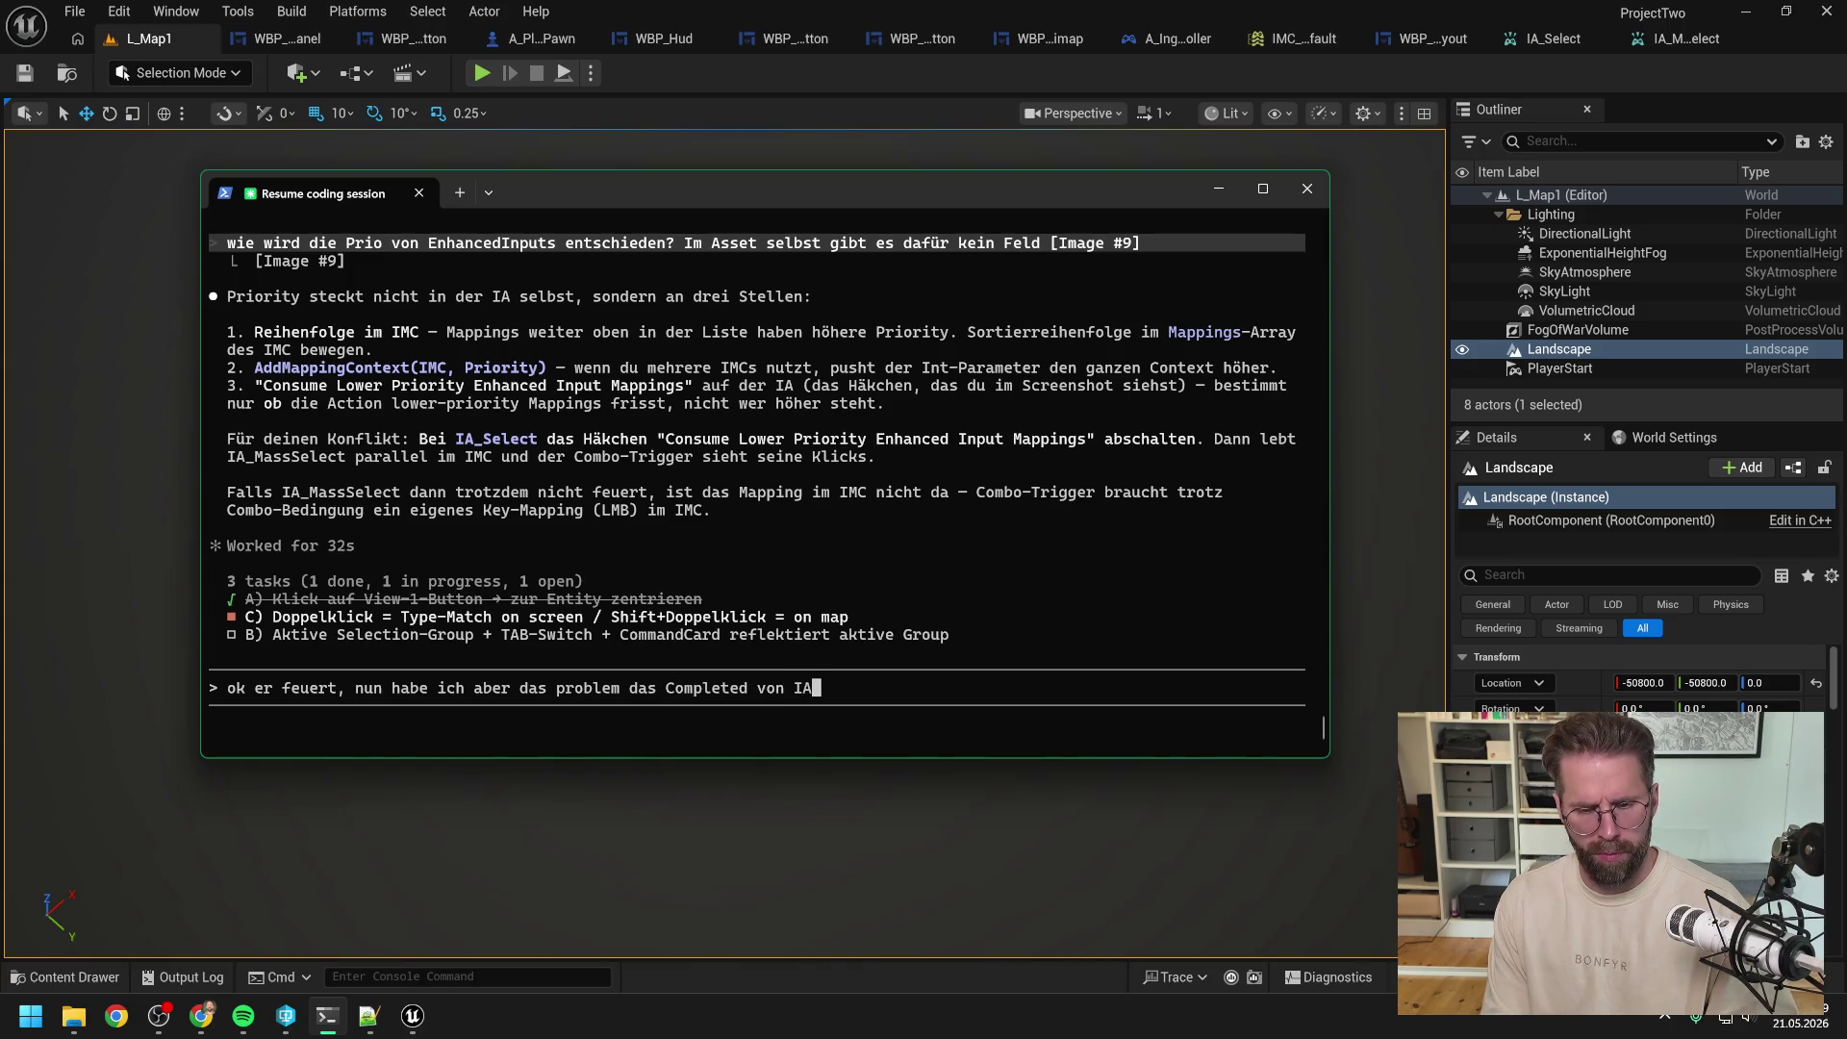
type("_Select weir fuert und di")
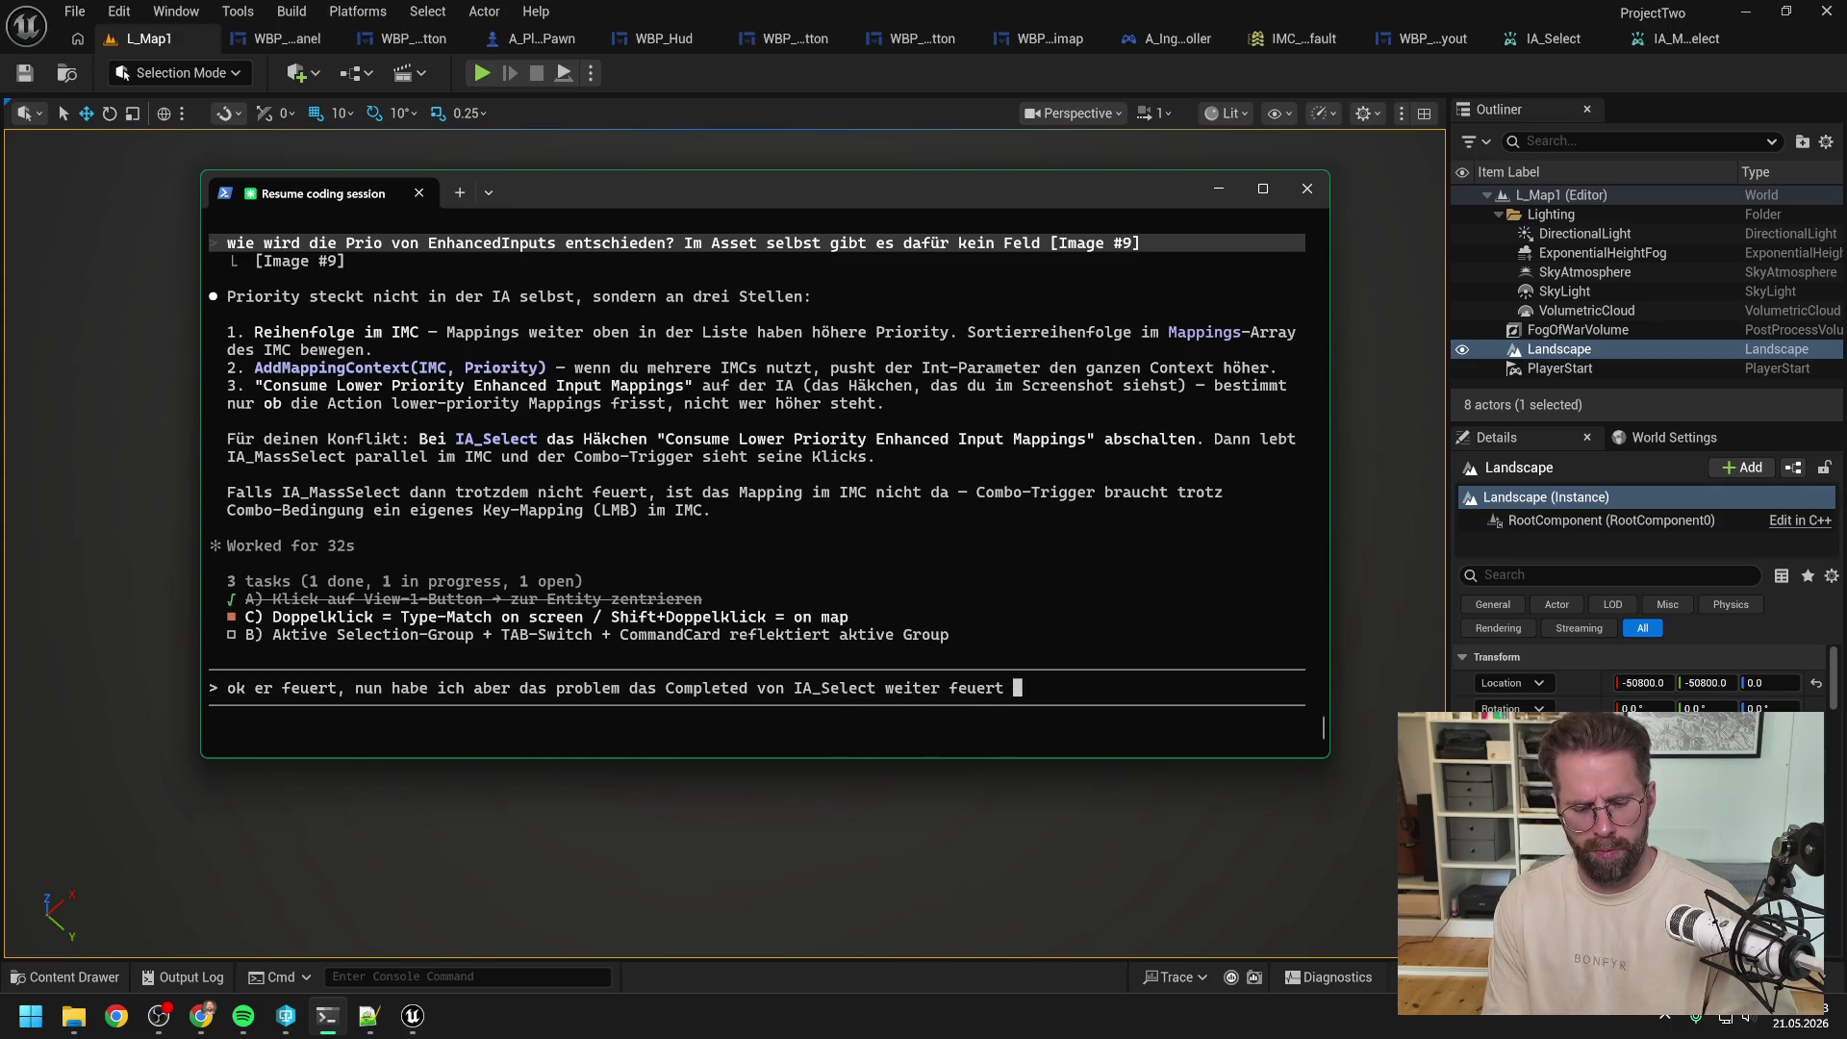
type("election ")
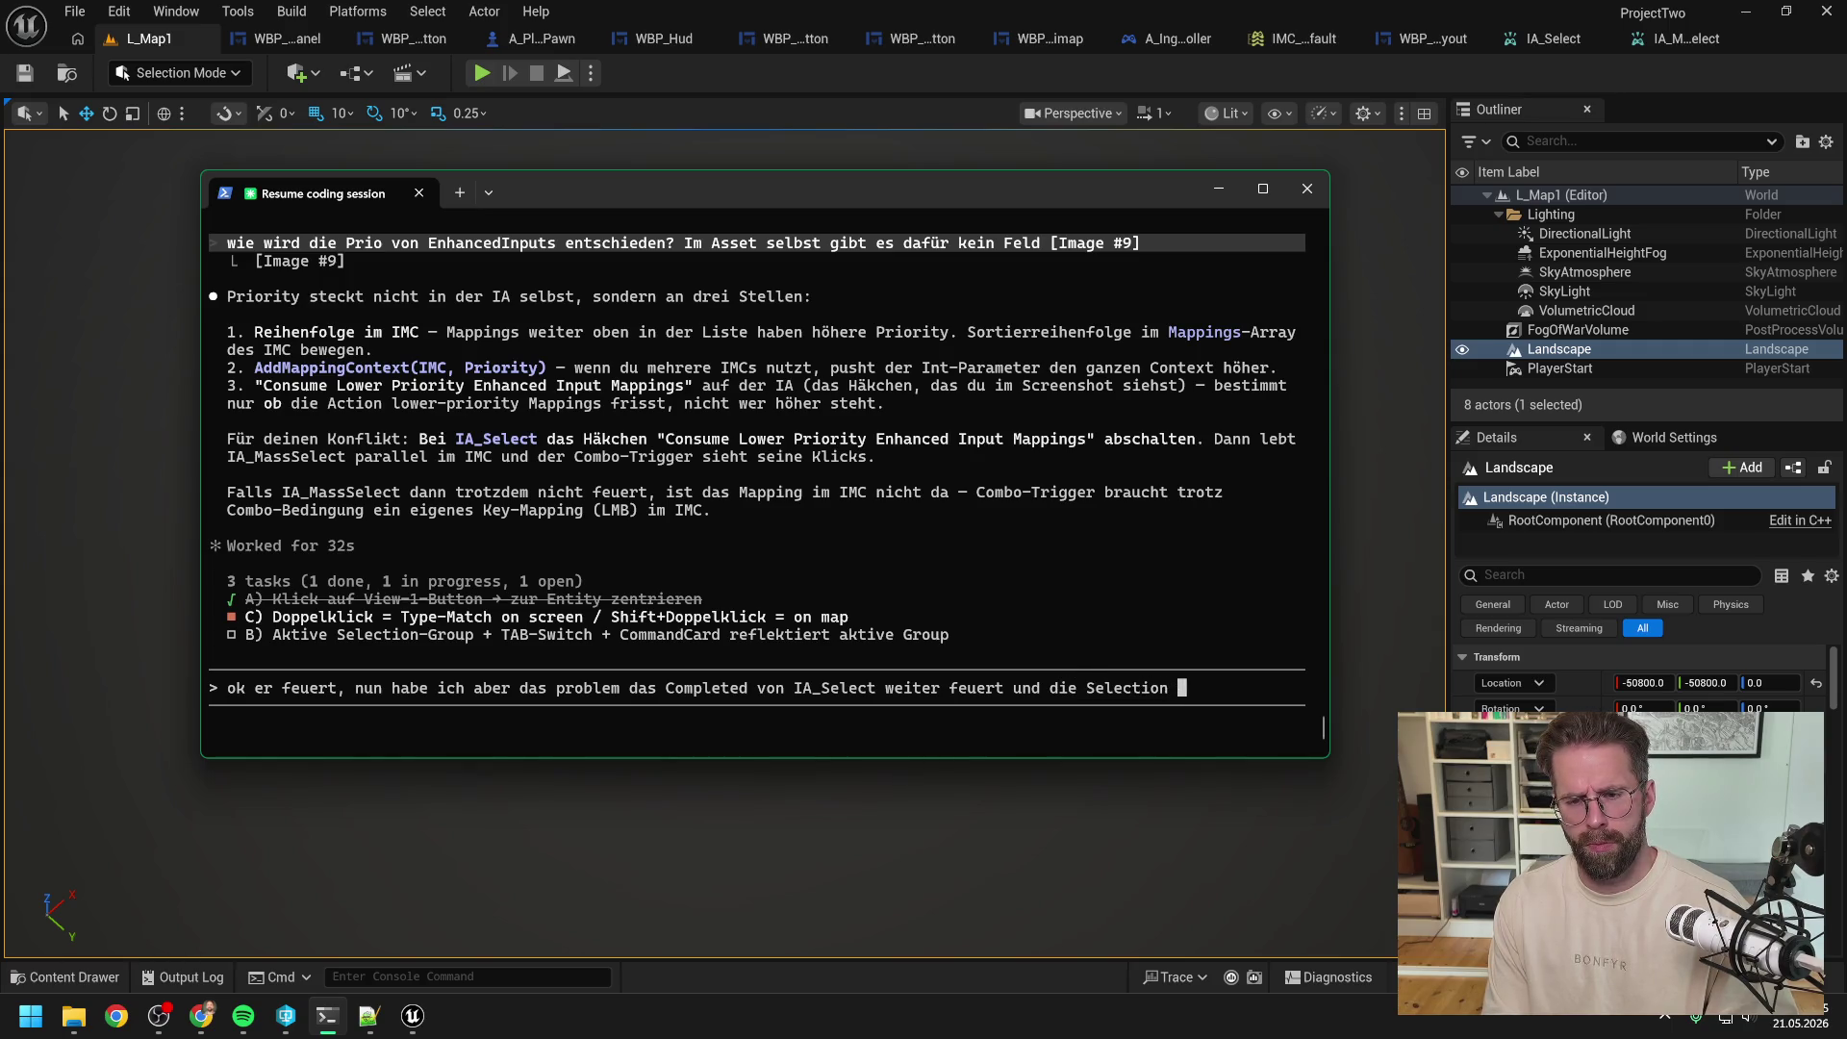
type("überschreibt")
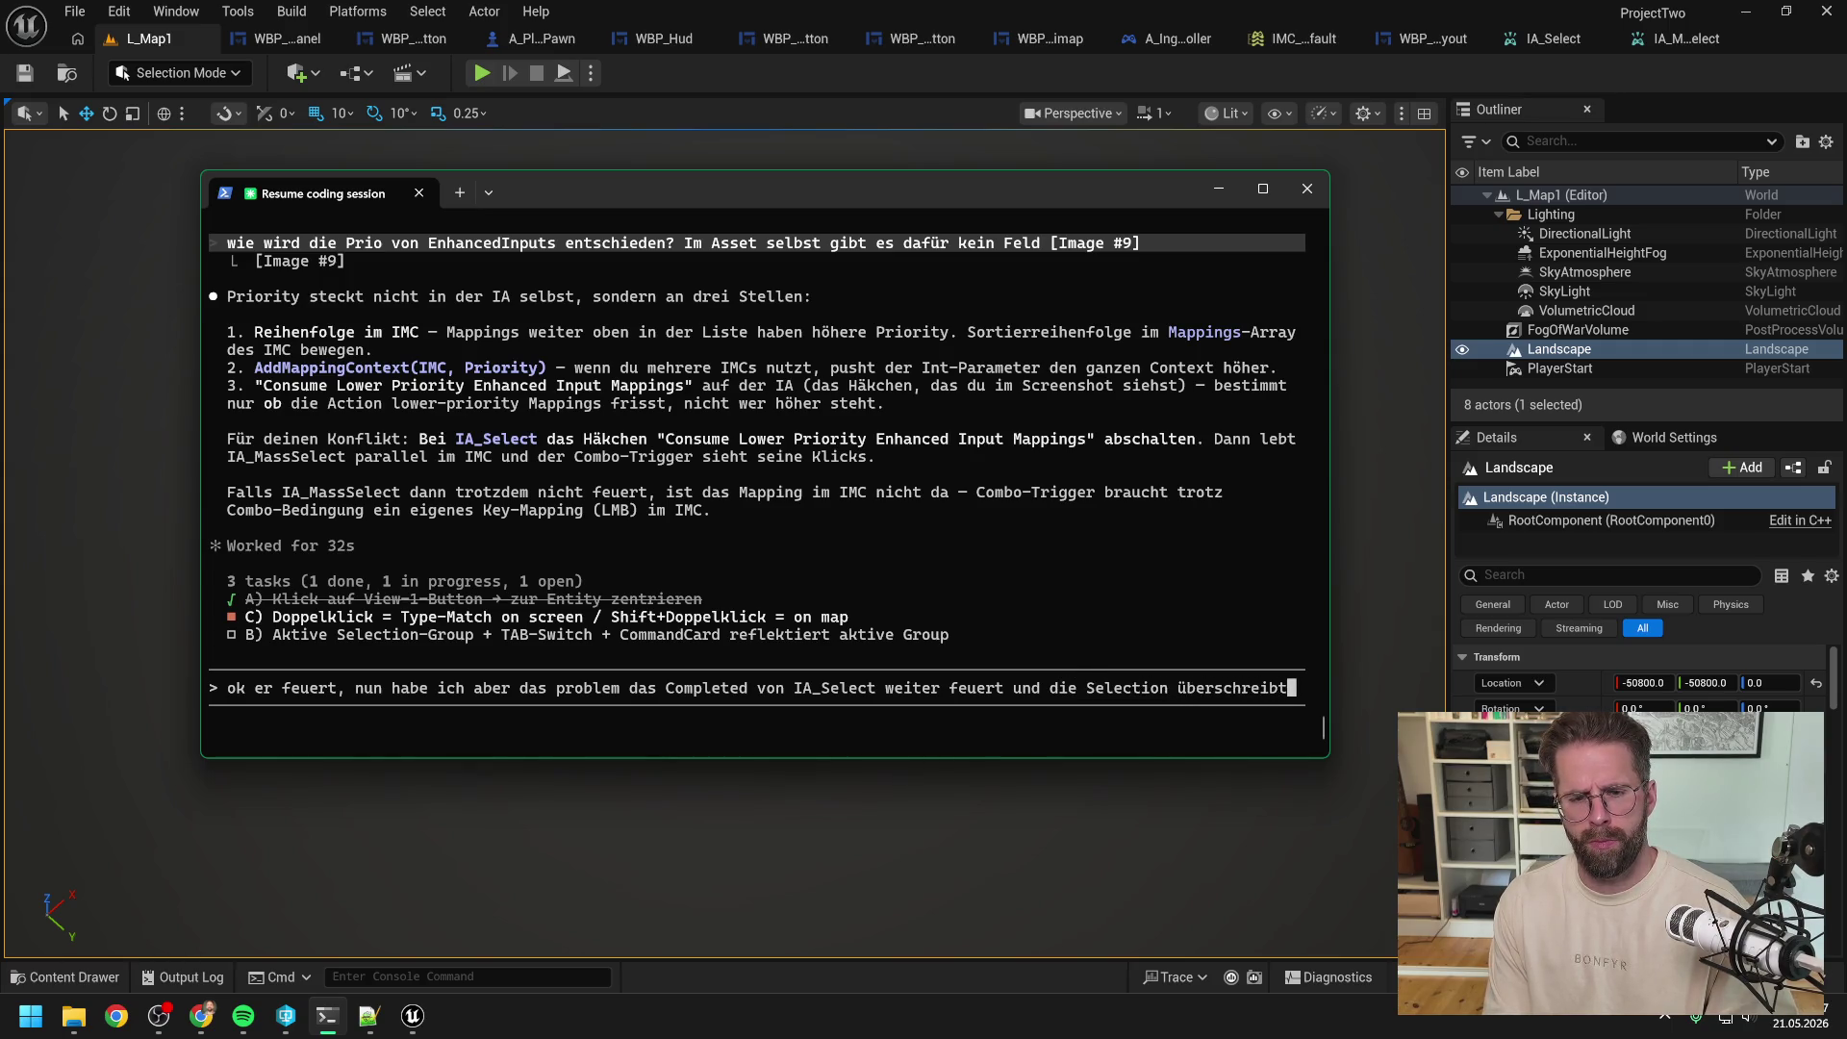
key("Return")
left_click(482, 77)
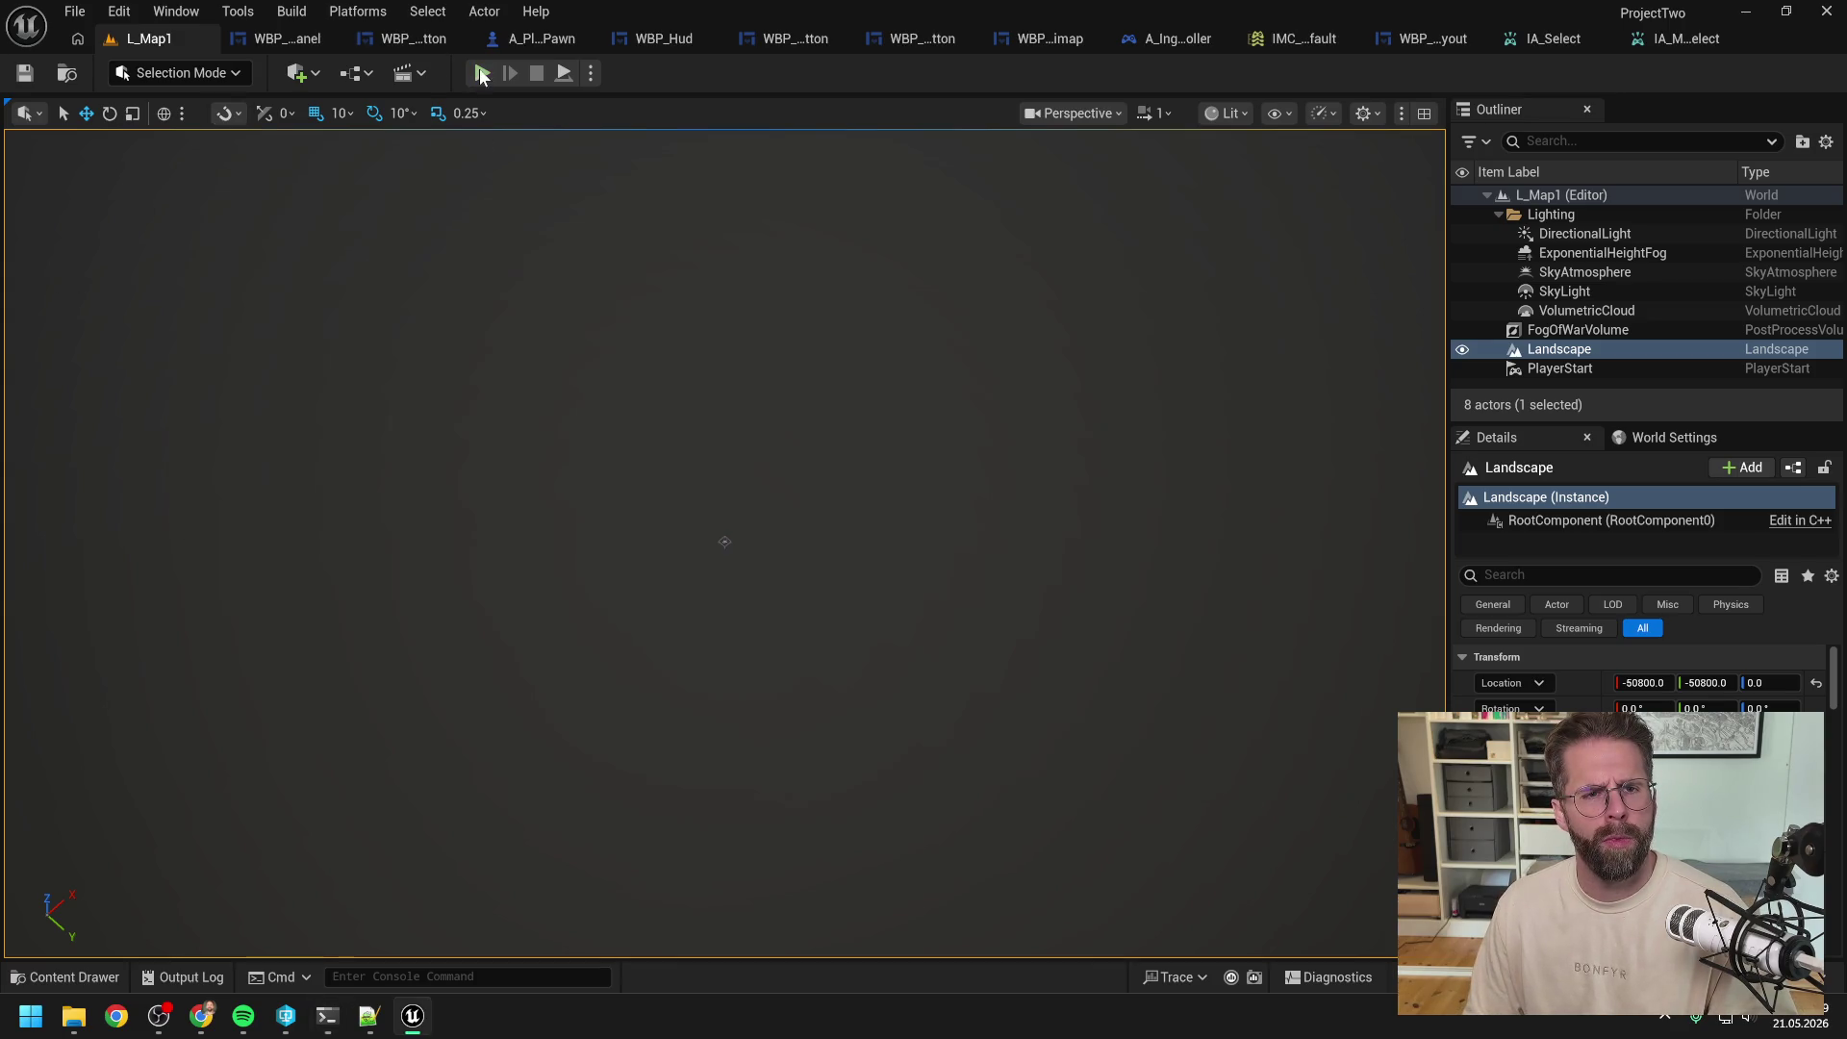
Step: Play-test placing two Power Grid Generators and selecting one, then stop the session
left_click(614, 481)
left_click(731, 524)
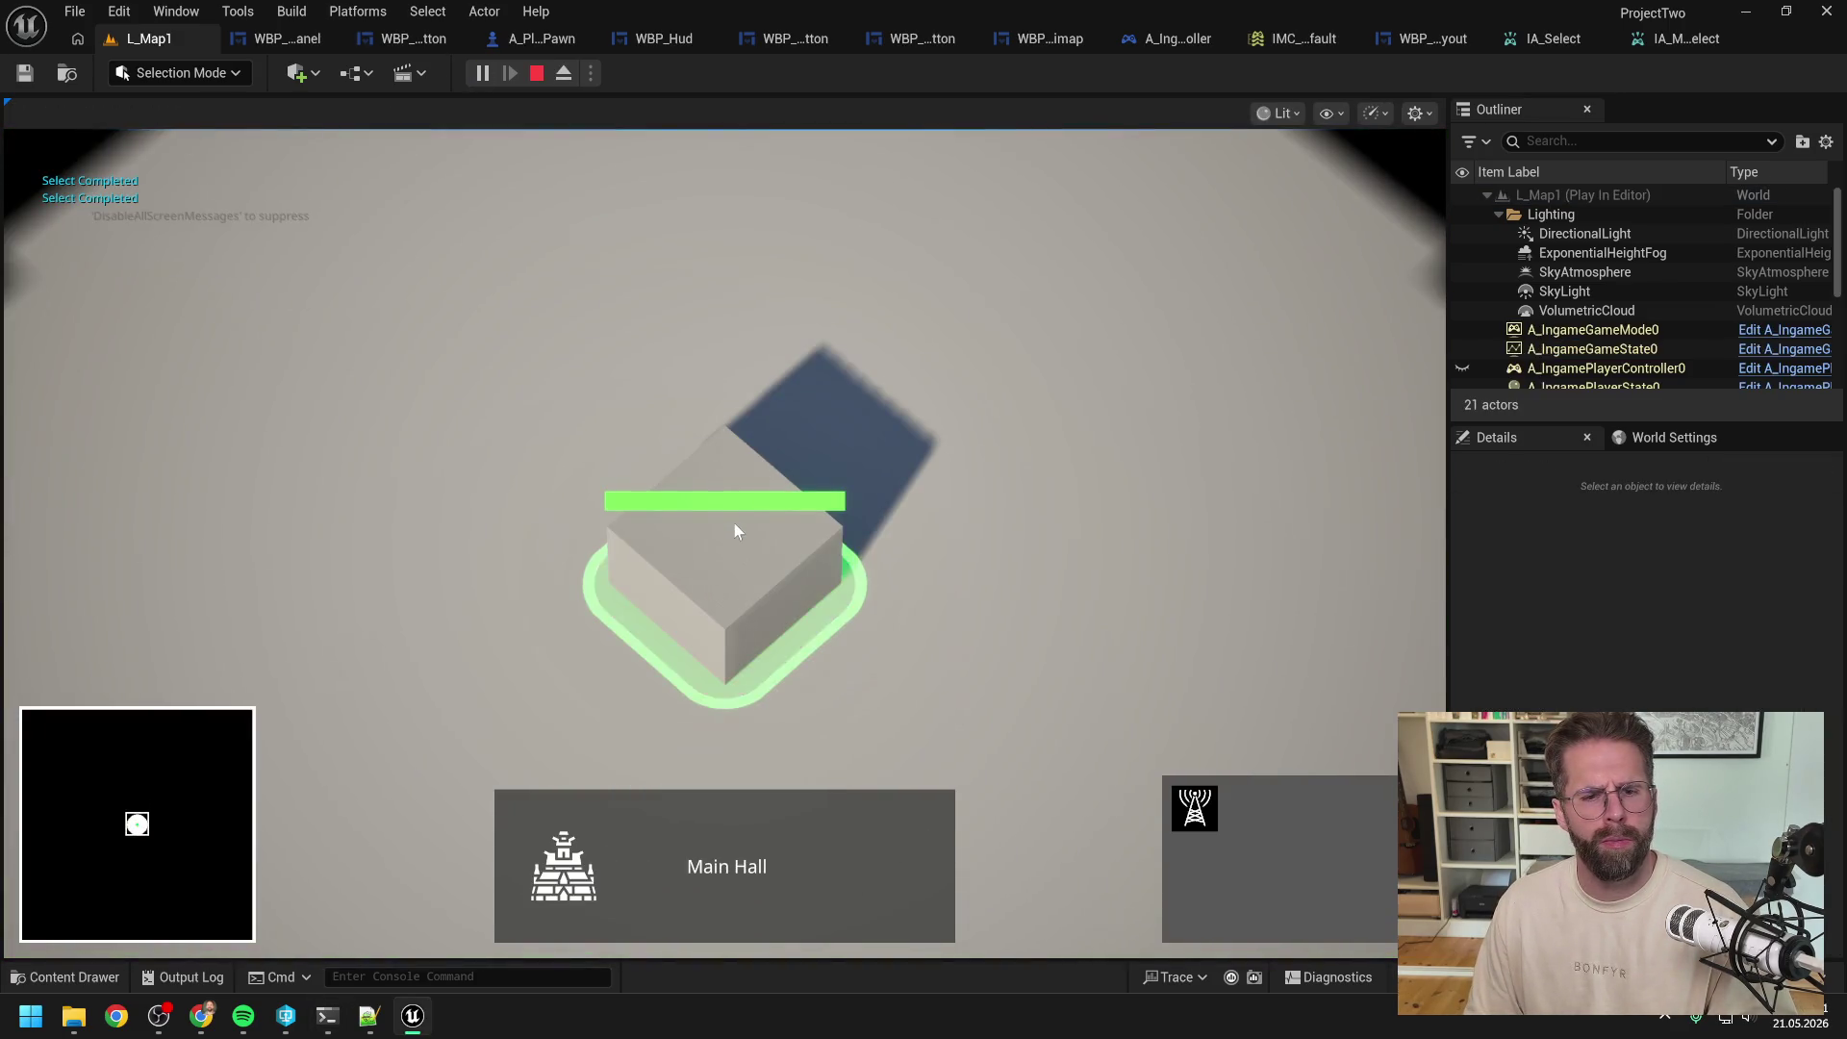
left_click(1194, 808)
left_click(1093, 539)
left_click(1014, 264)
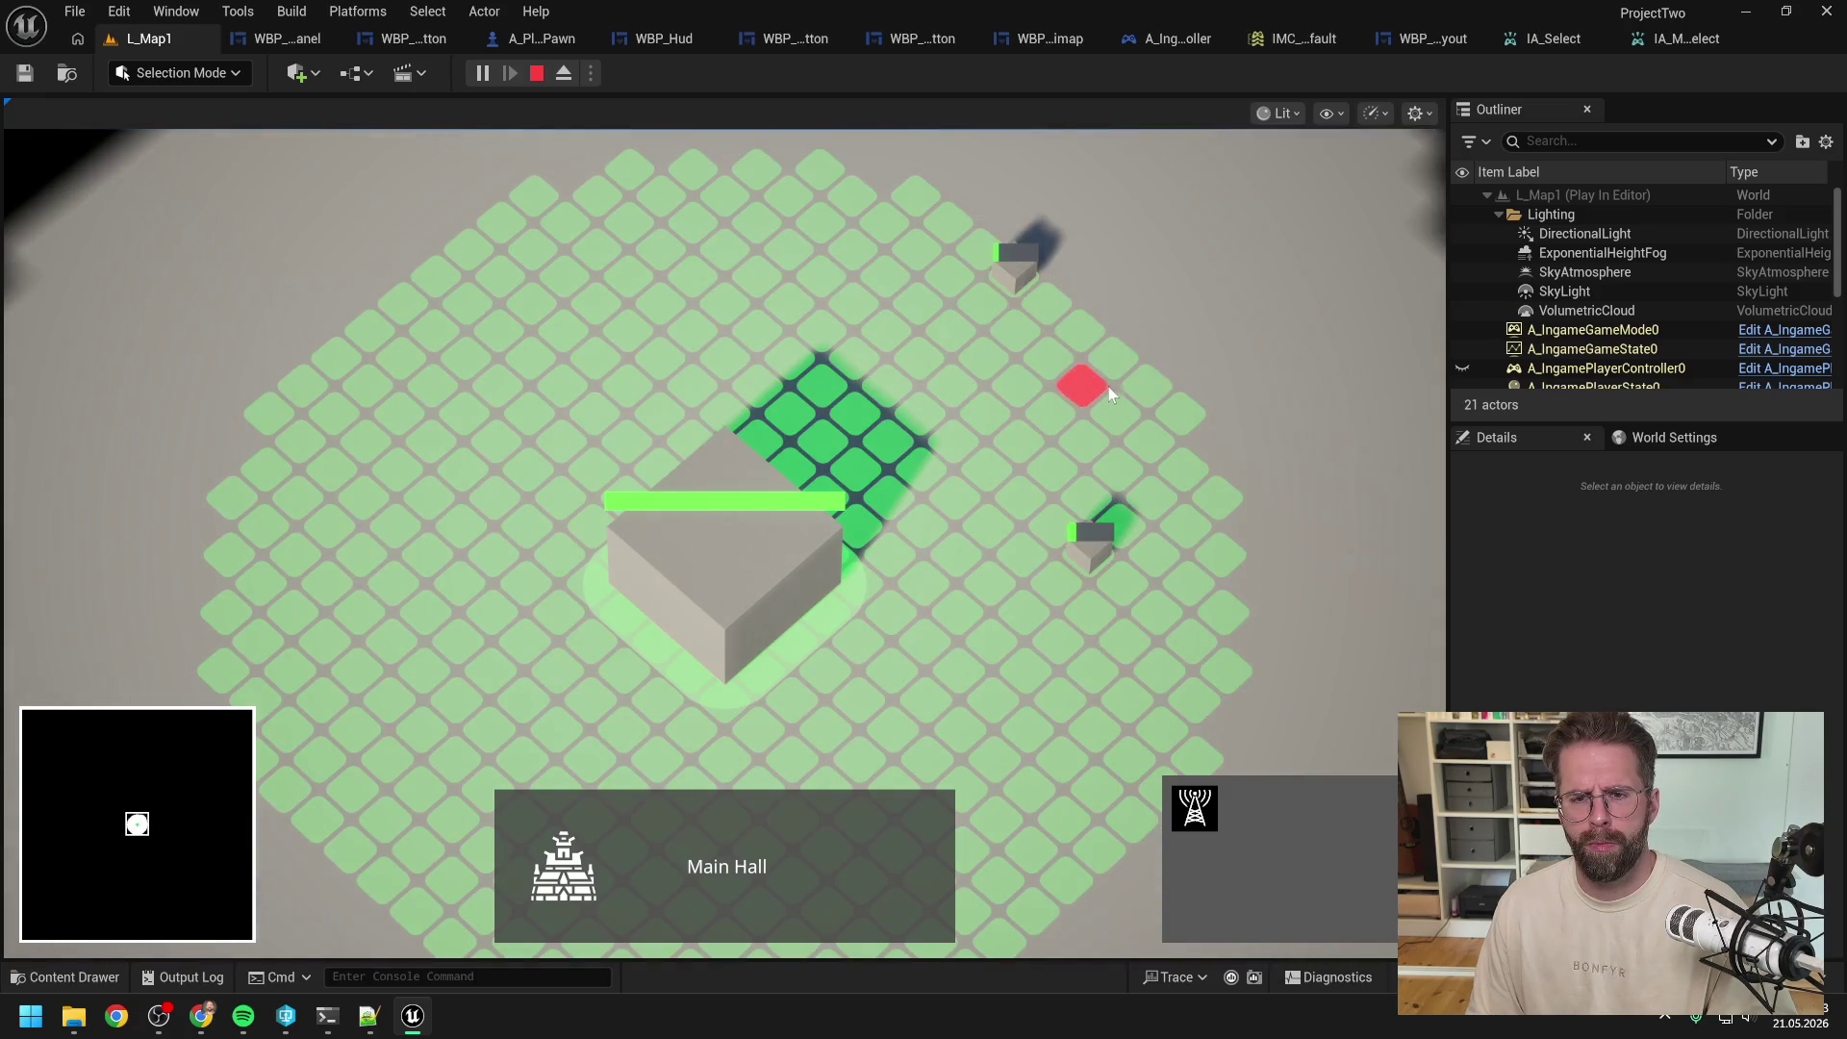
scroll(1110, 386, "down", 3)
left_click(1087, 419)
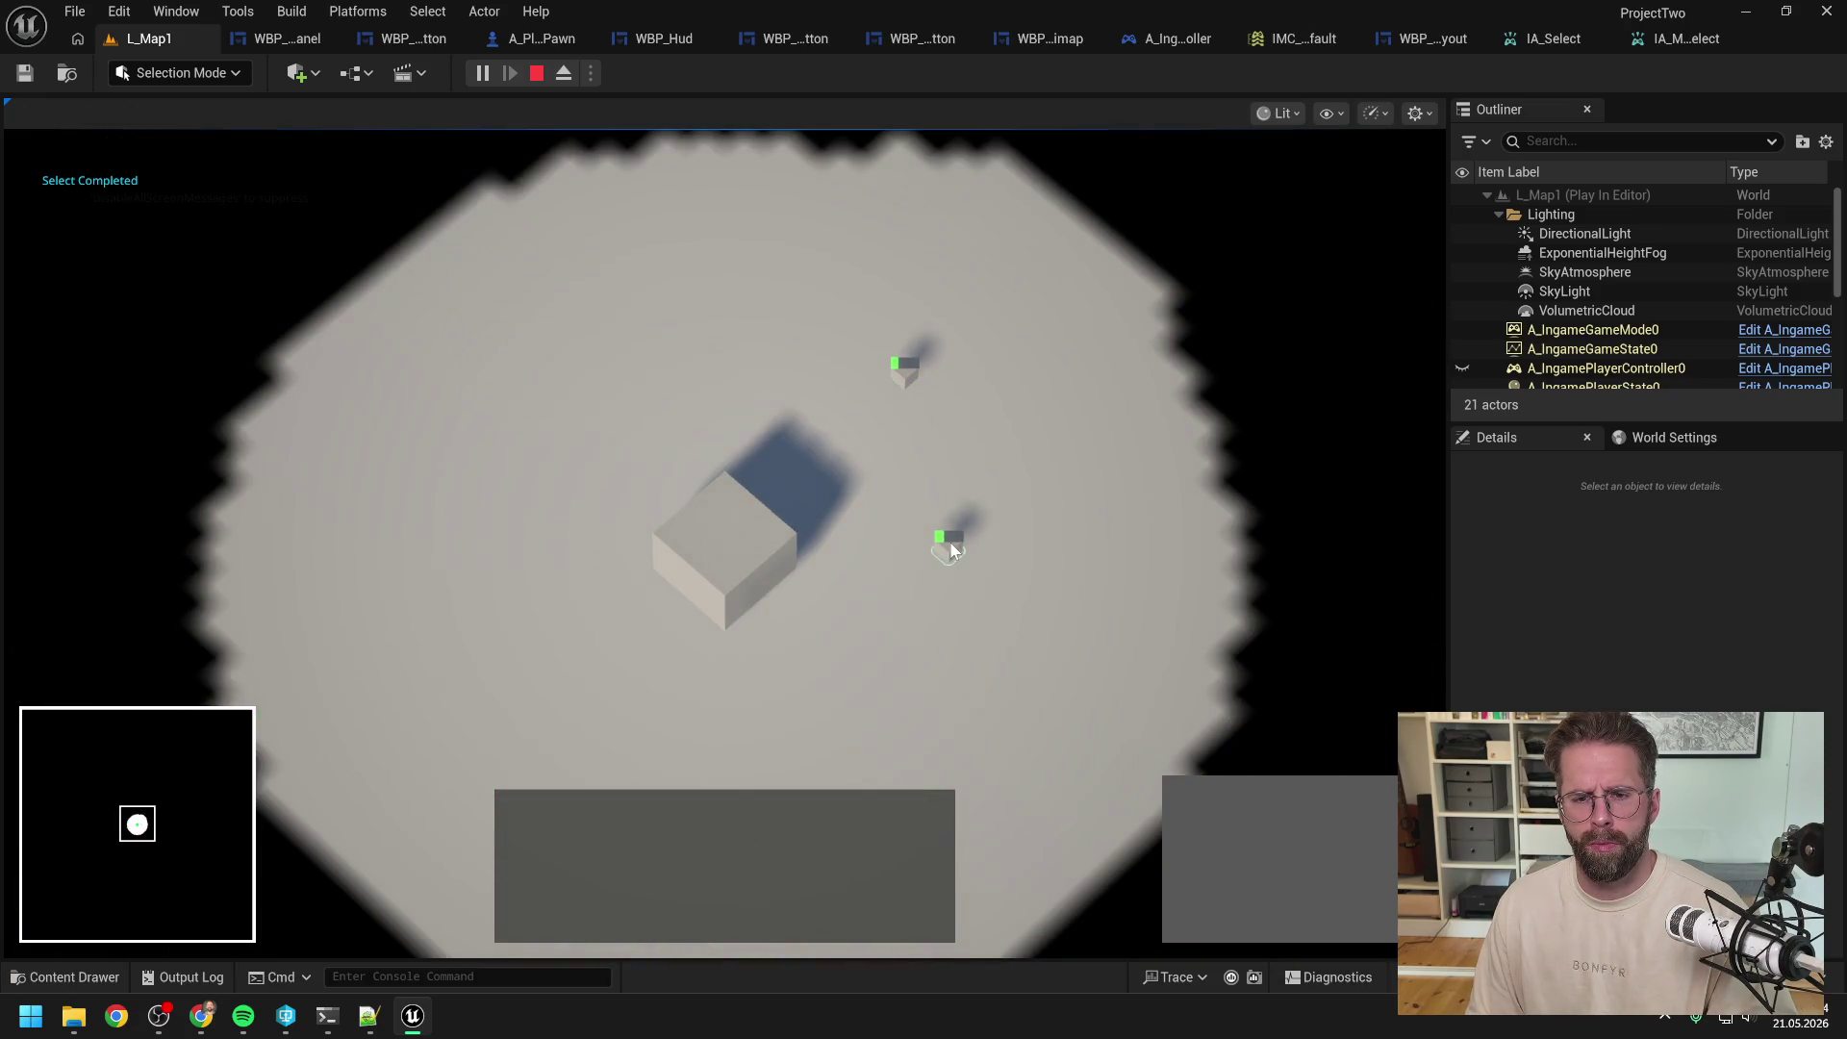
left_click(950, 549)
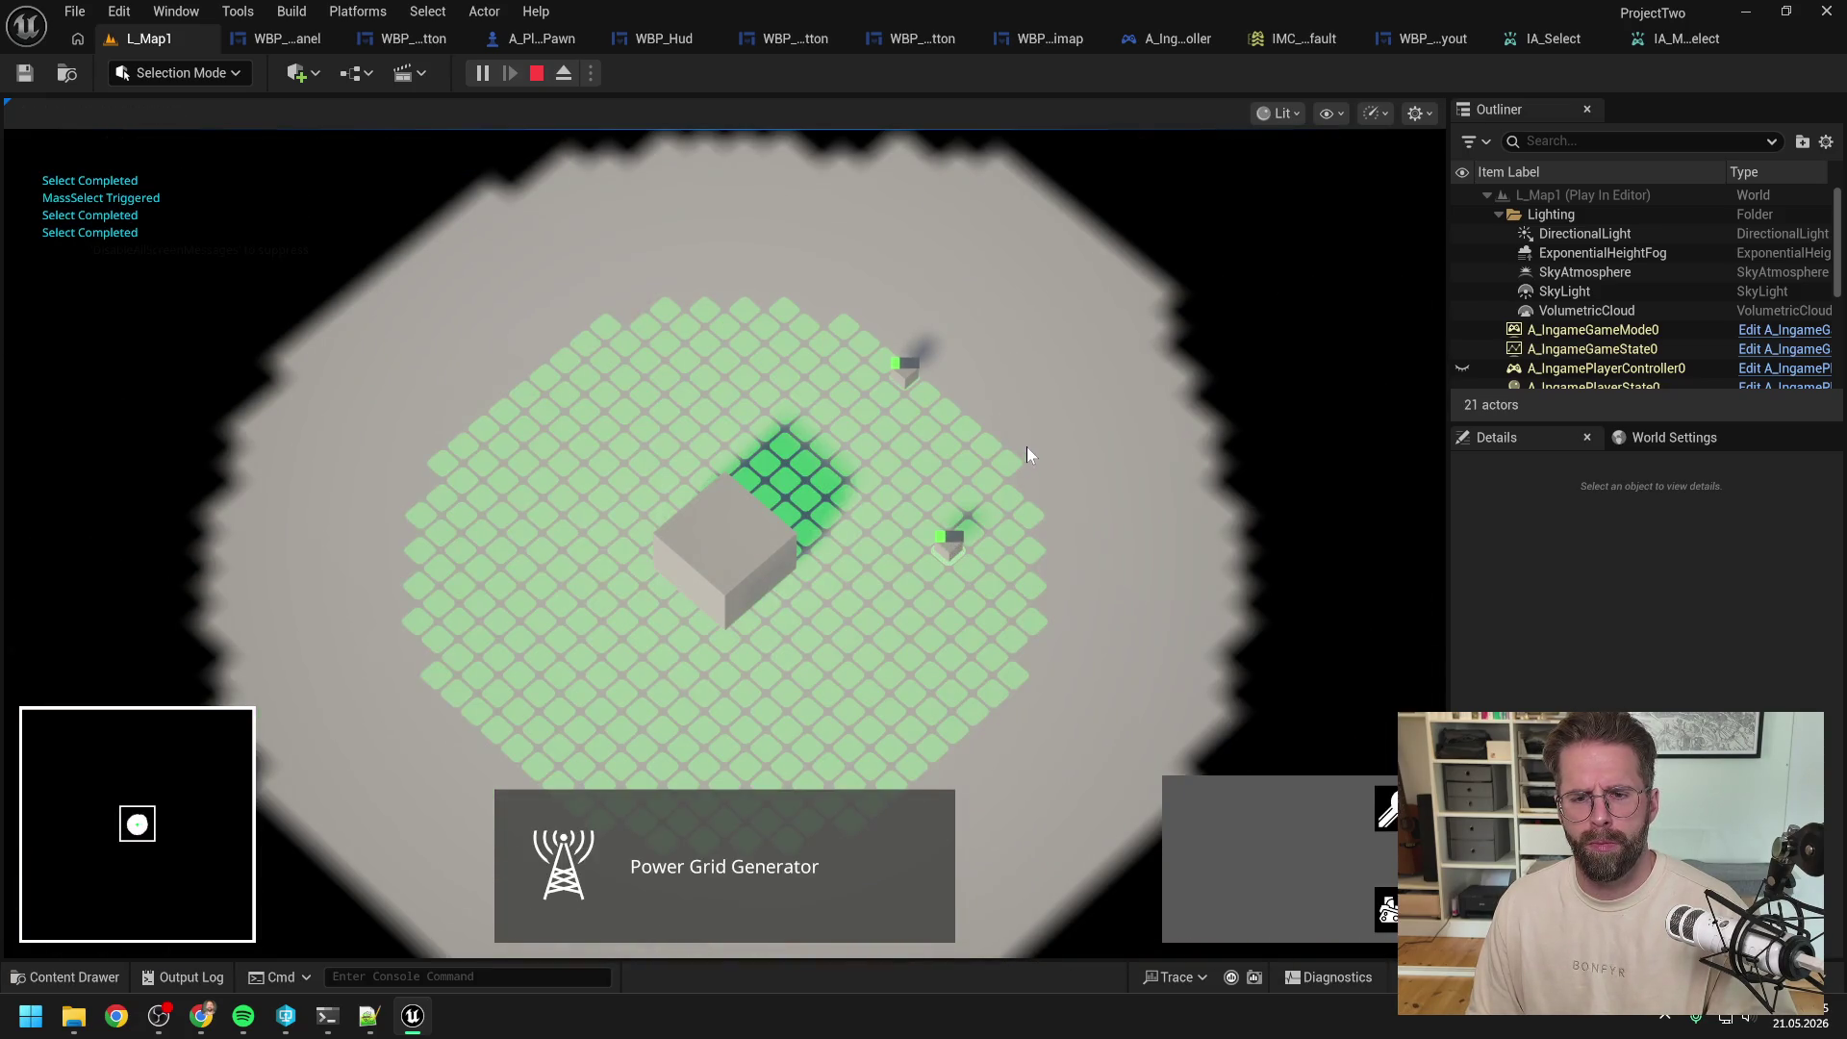
left_click(1027, 447)
key("Escape")
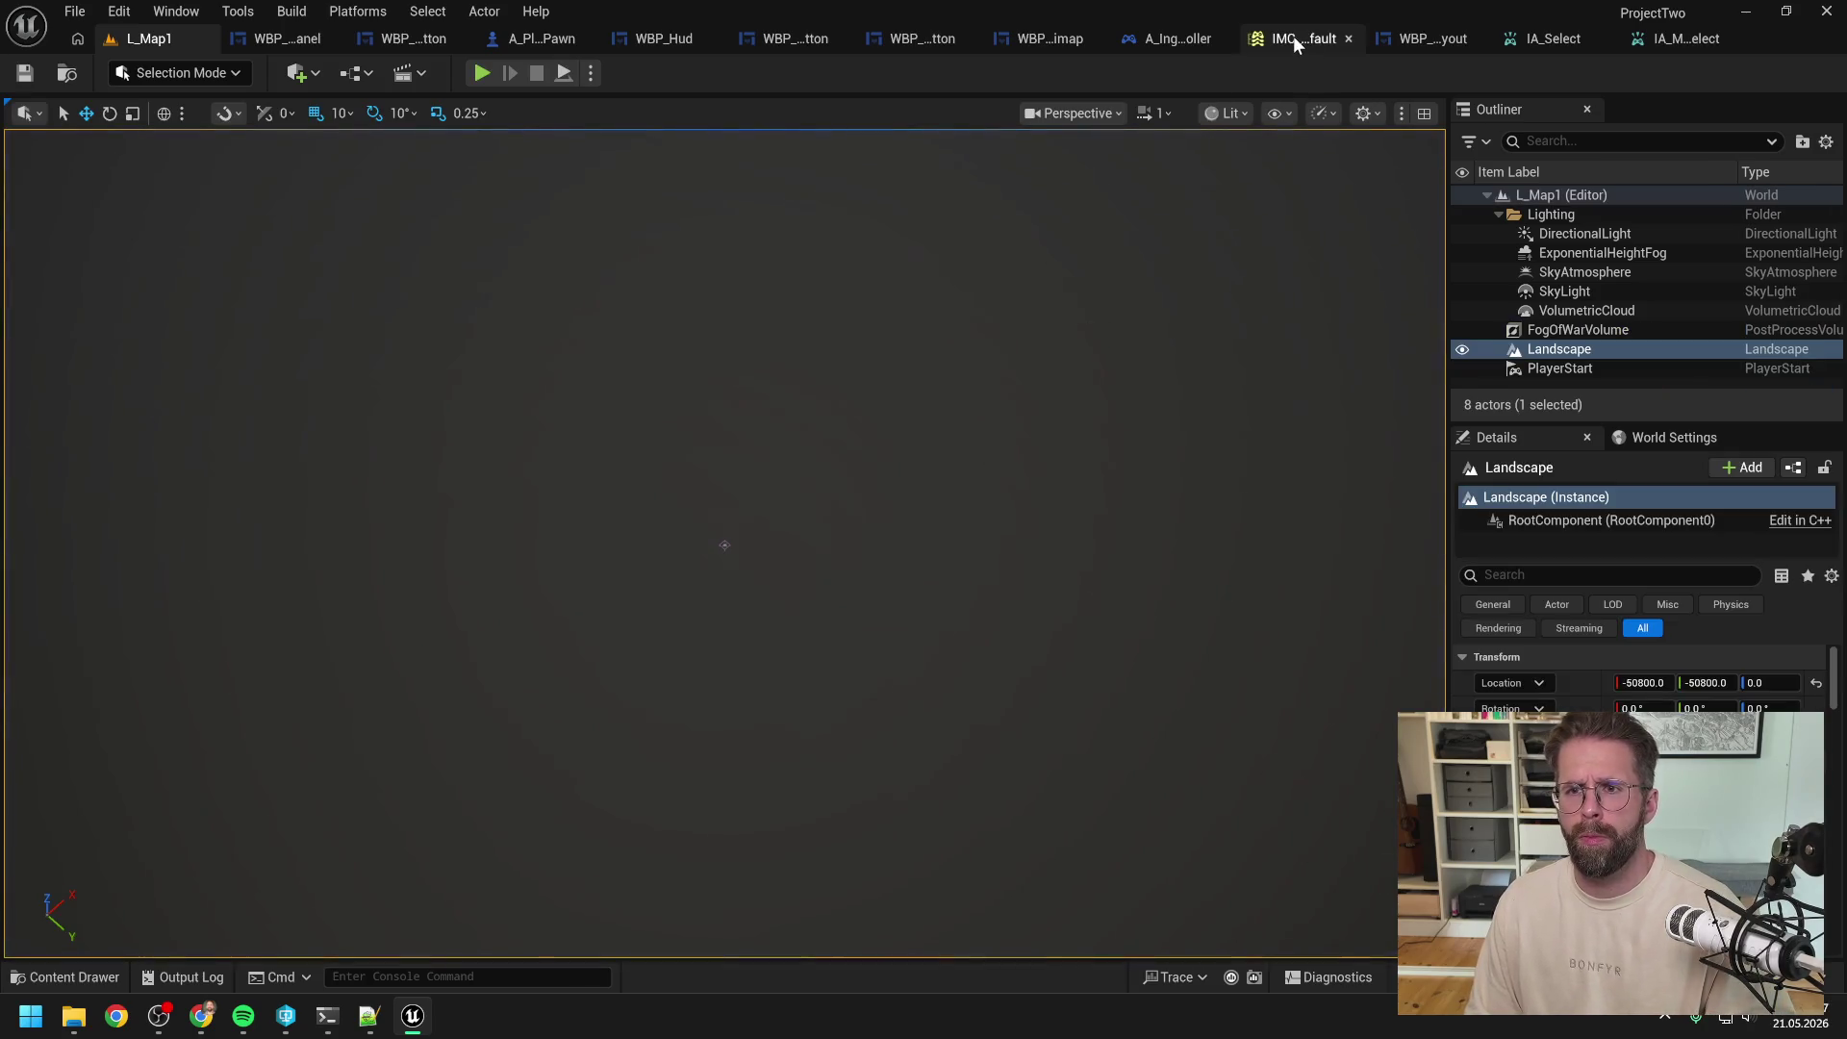
Step: Enable Consume Lower Priority Enhanced Input Mappings on IA_Select and save the asset
left_click(1541, 37)
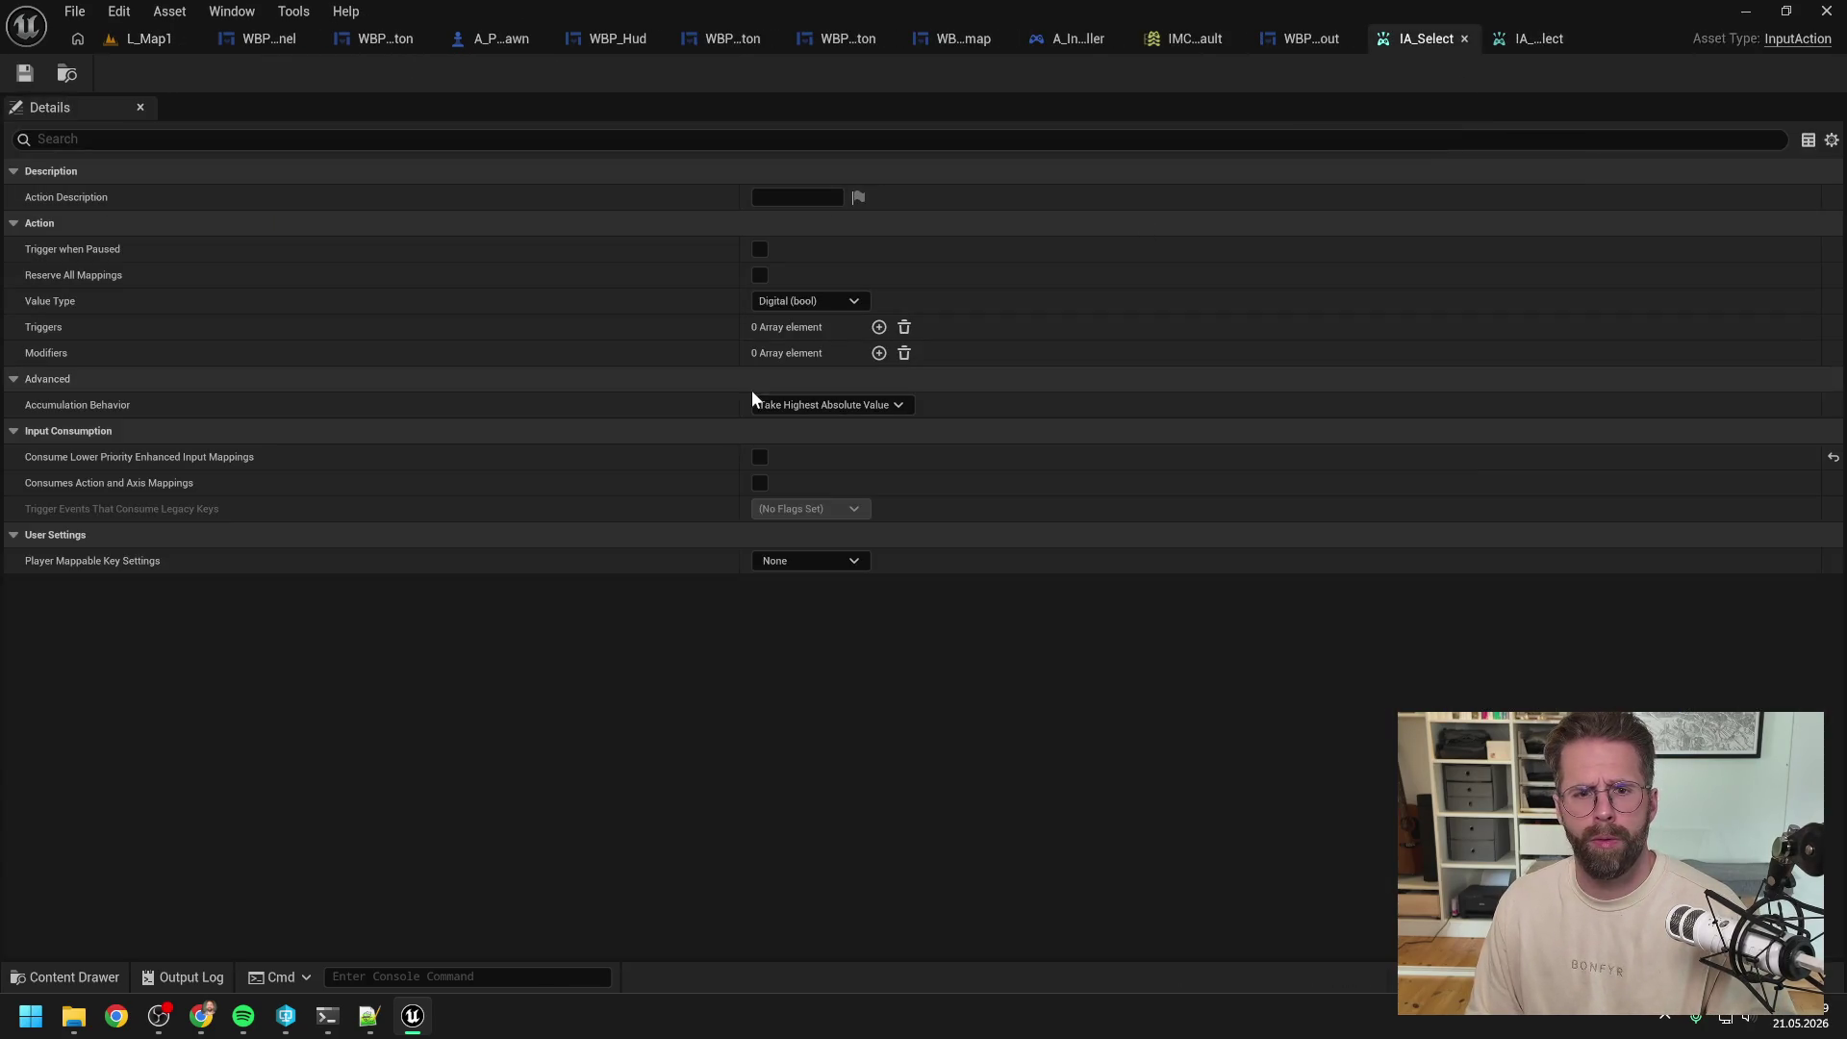
left_click(760, 457)
left_click(25, 73)
left_click(112, 45)
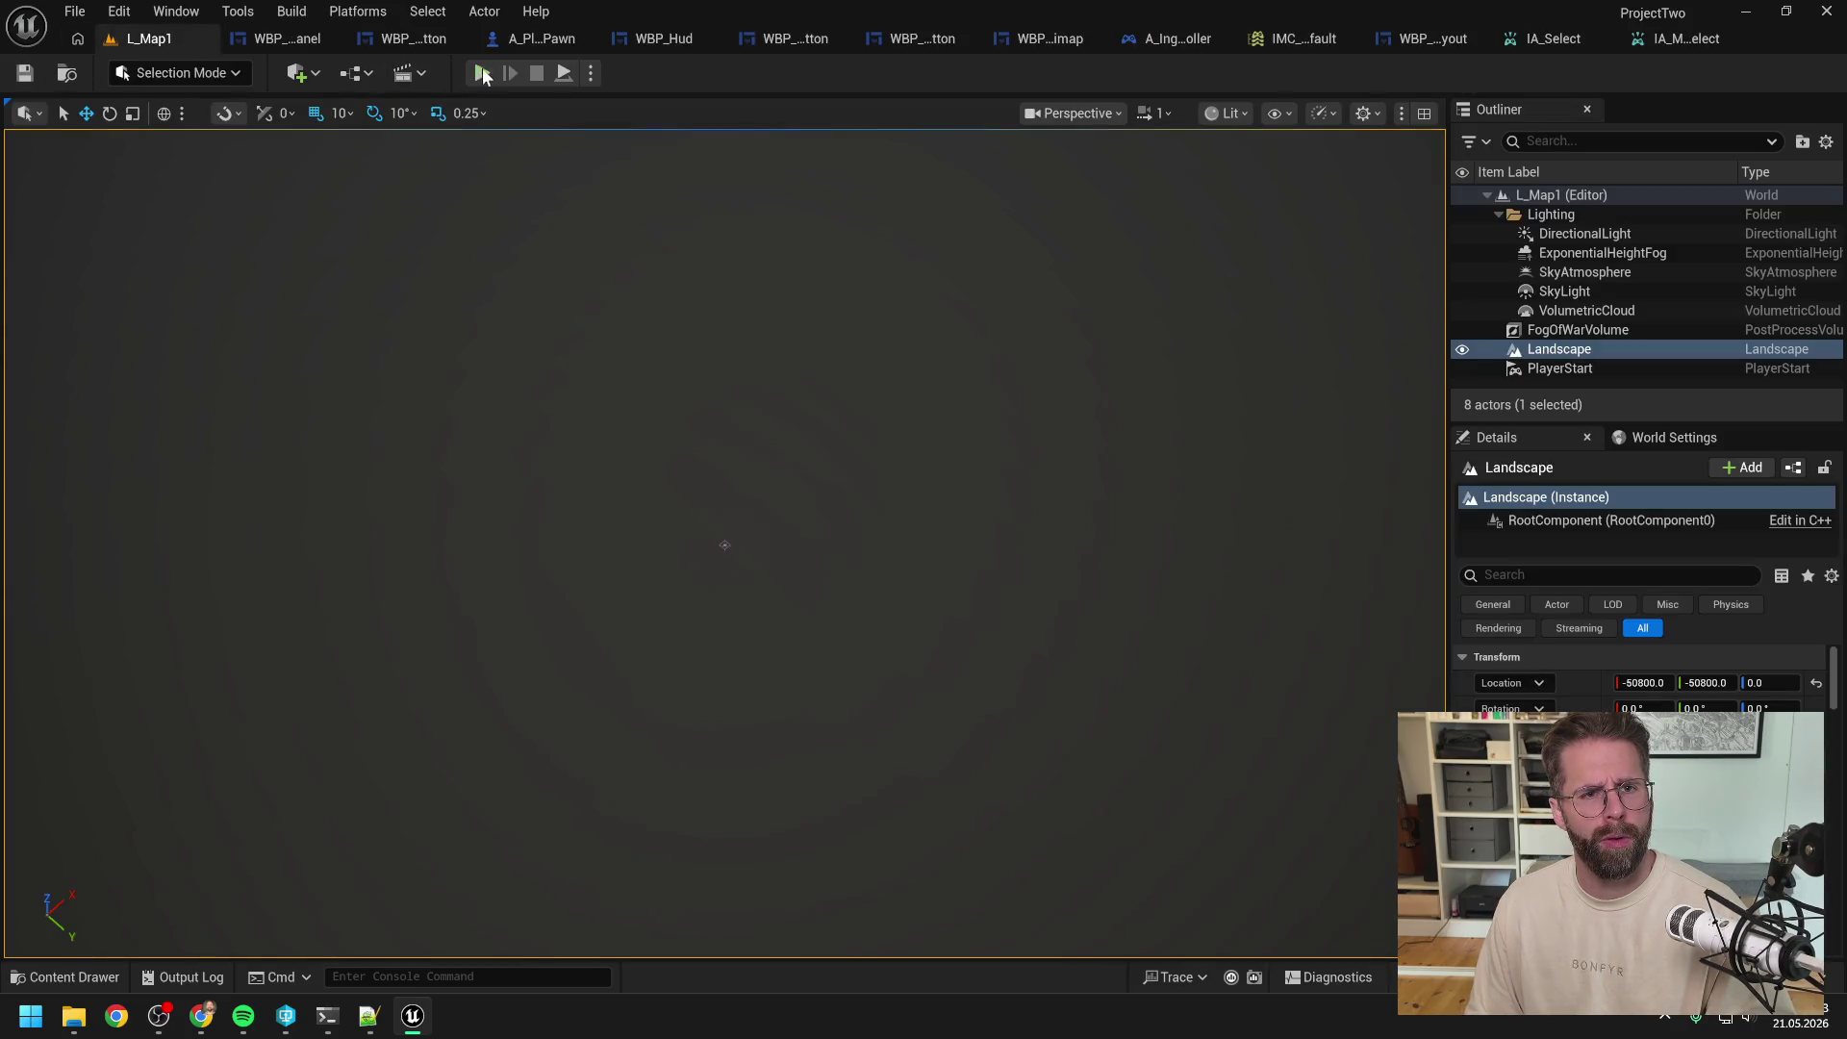
Step: Play-test again, placing two generators and mass-selecting them, then stop the session
left_click(482, 73)
left_click(746, 506)
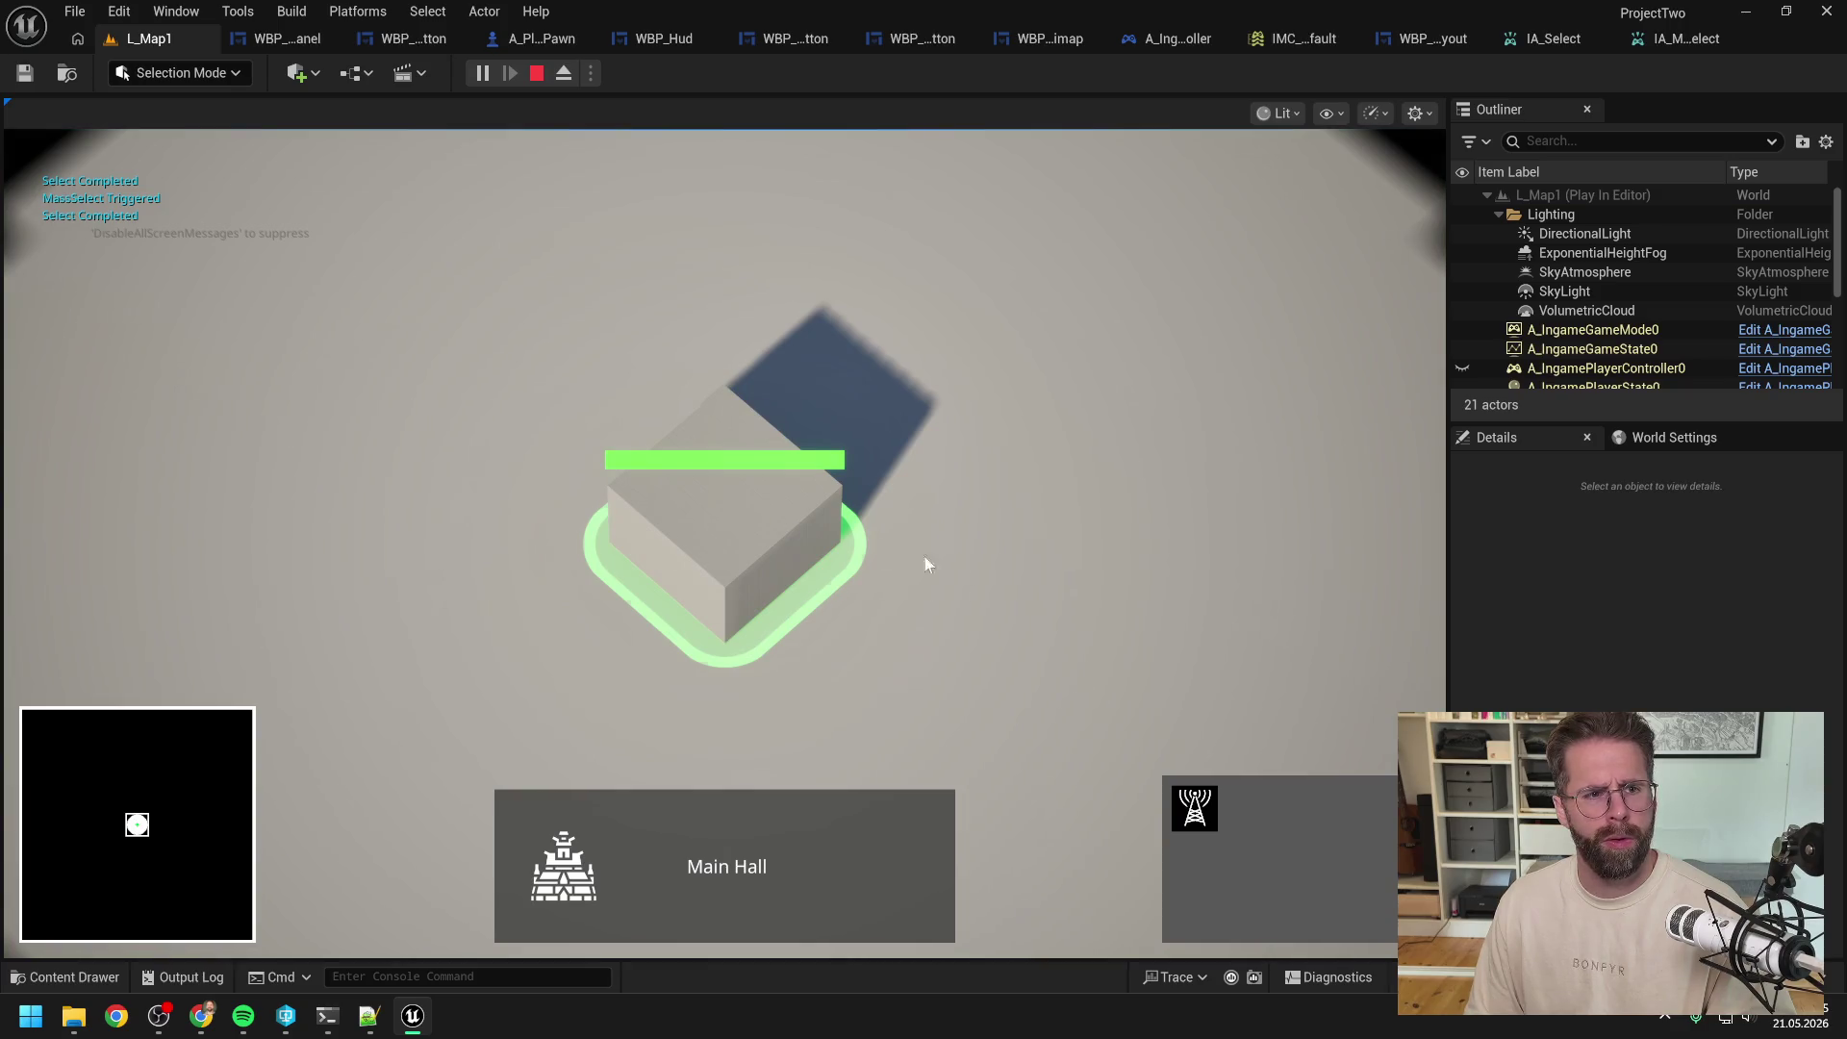
left_click(1203, 806)
left_click(1081, 577)
left_click(1016, 264)
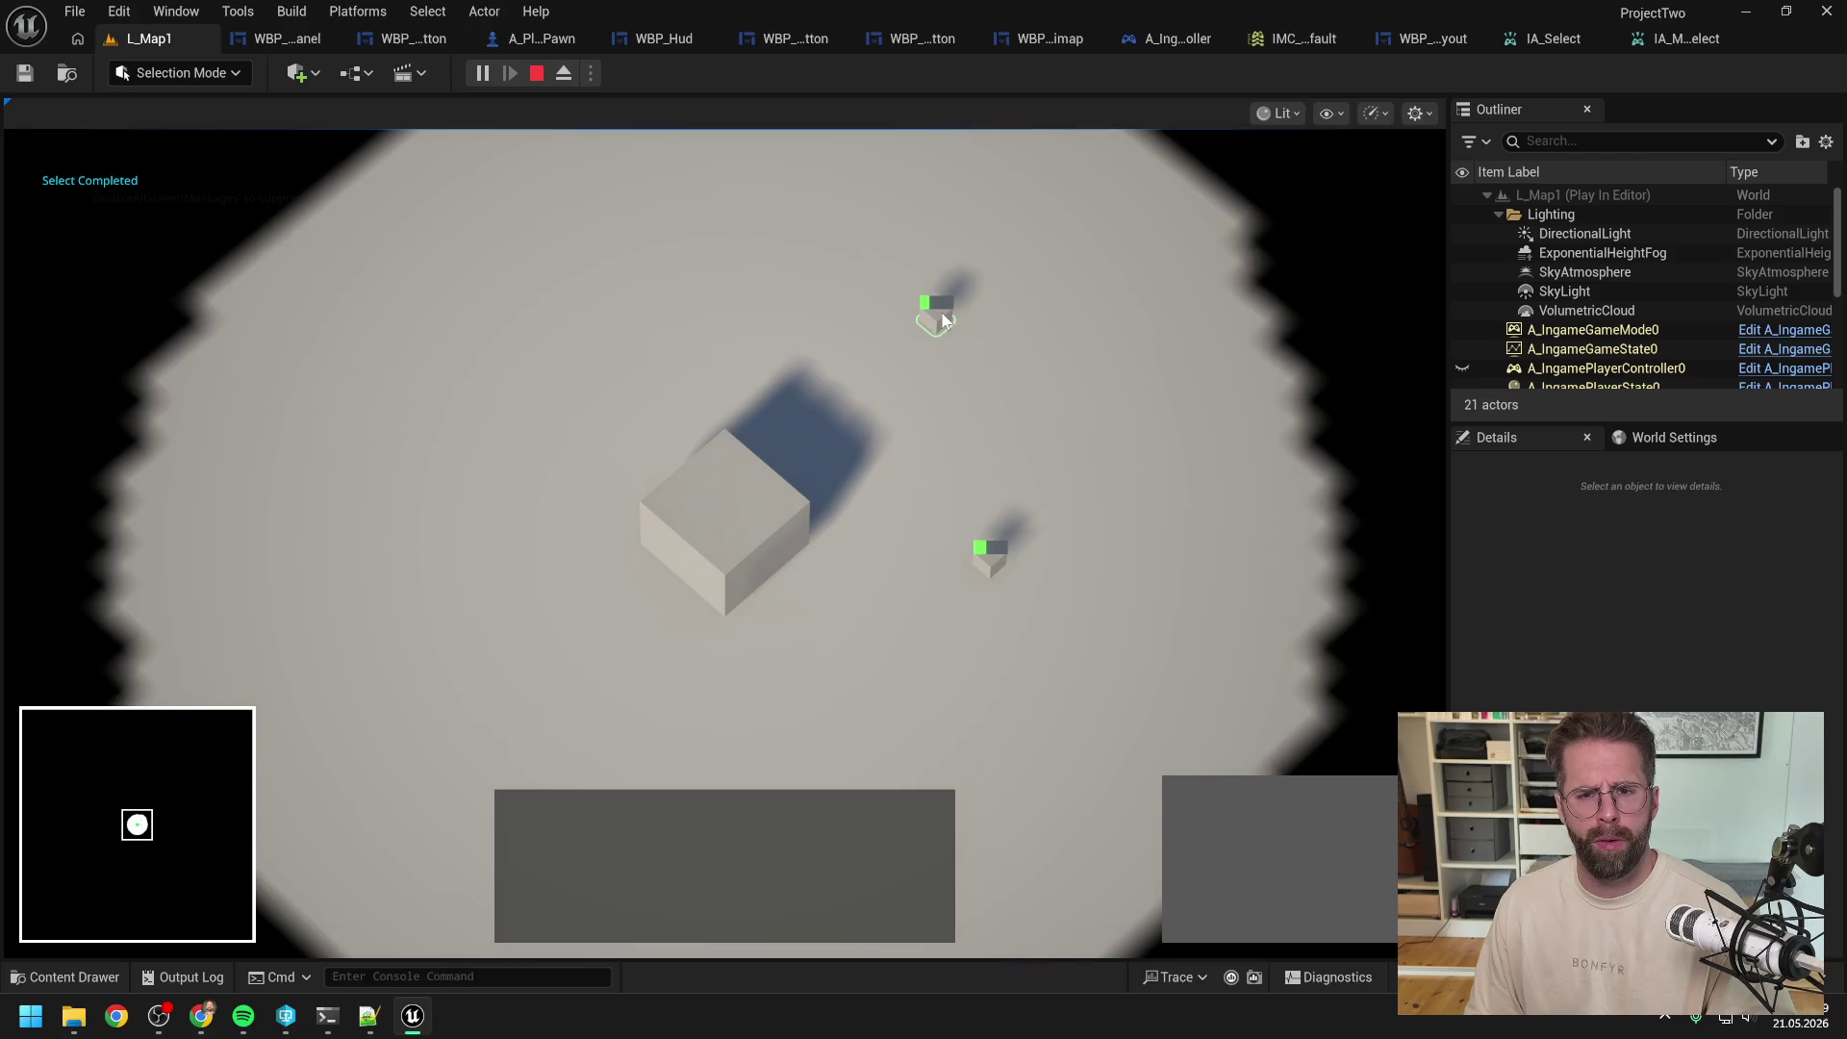
left_click(943, 320)
left_click(994, 402)
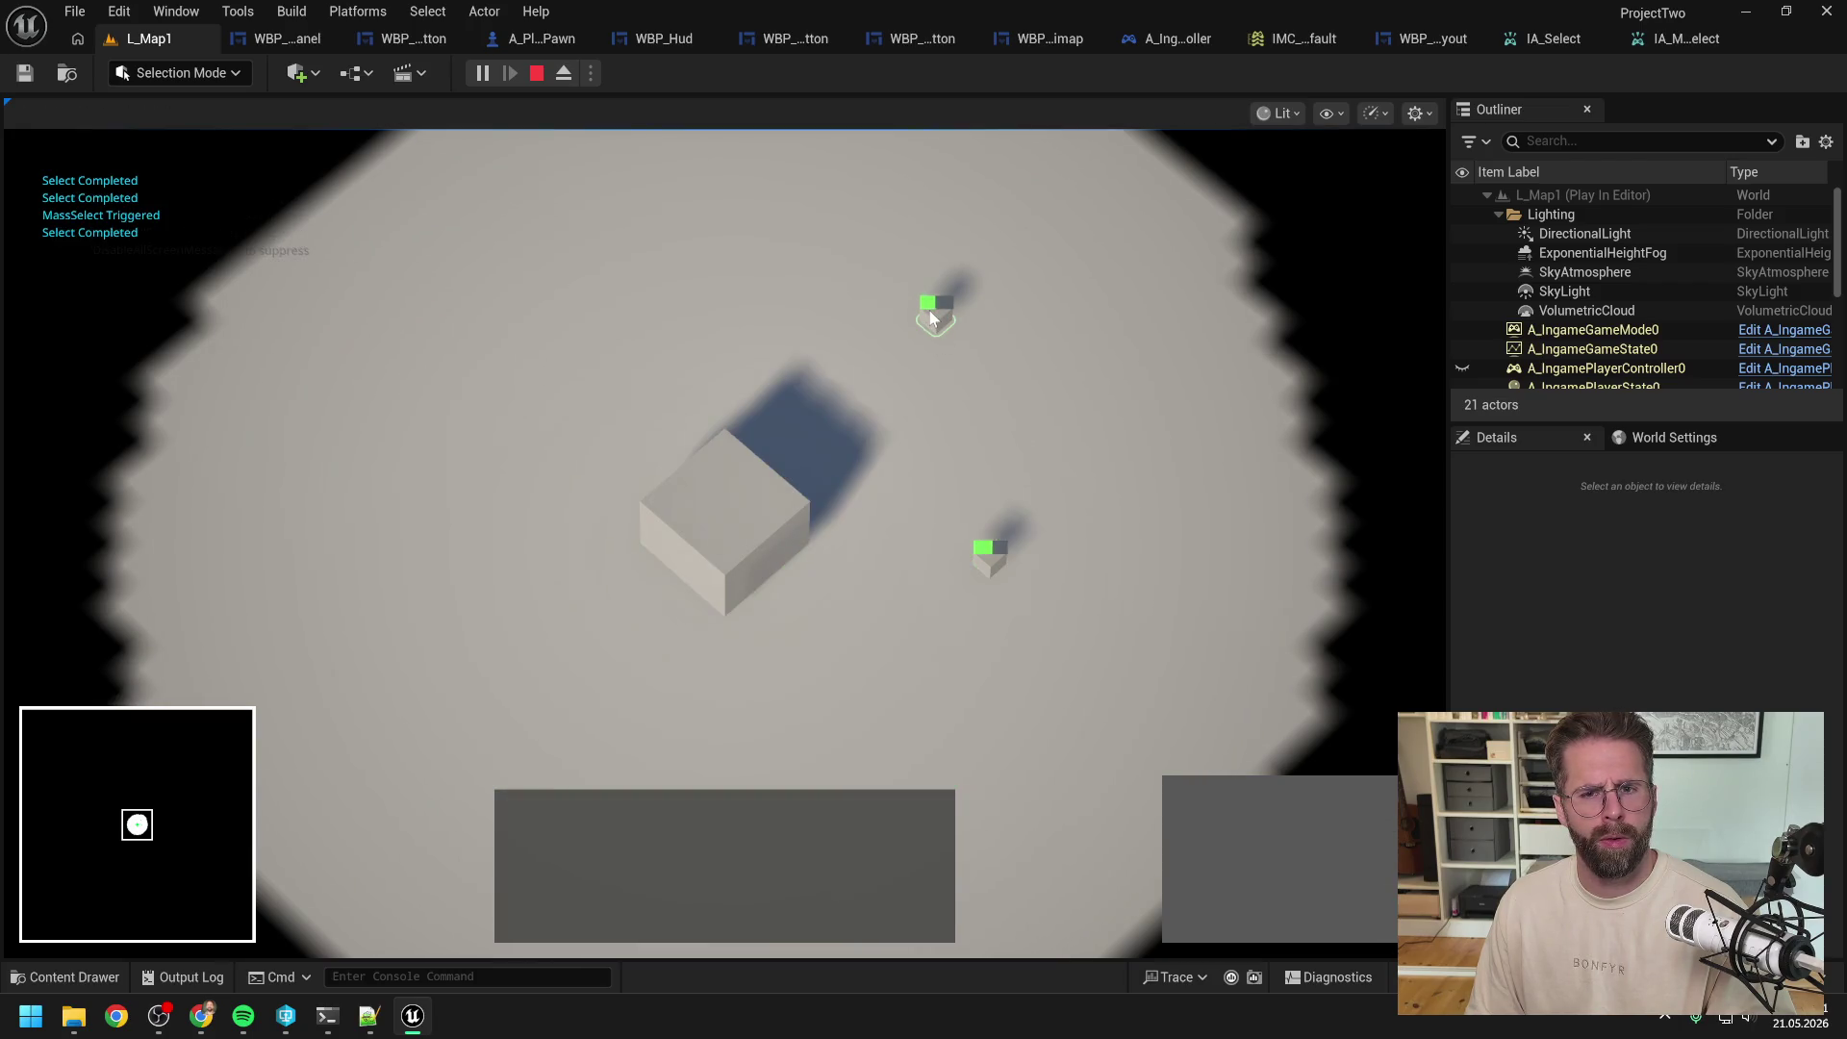
left_click(949, 393)
left_click(948, 300)
left_click(944, 443)
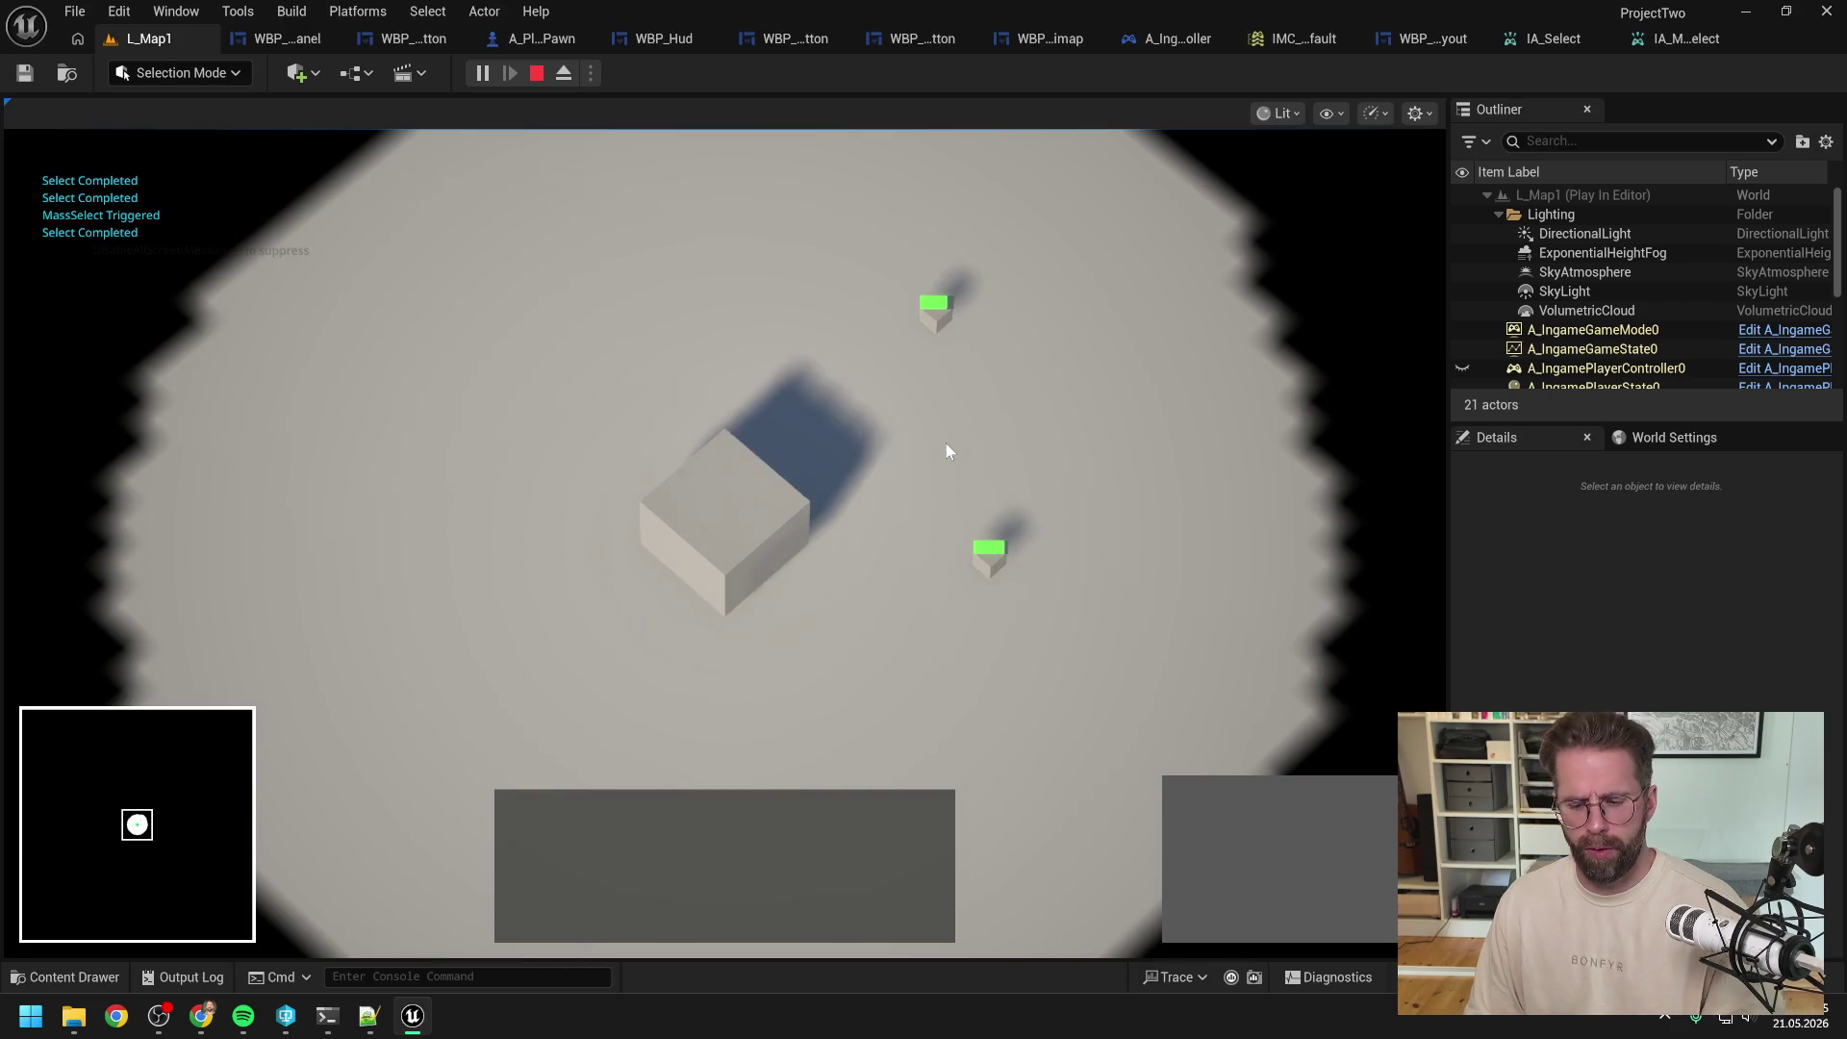
key("Escape")
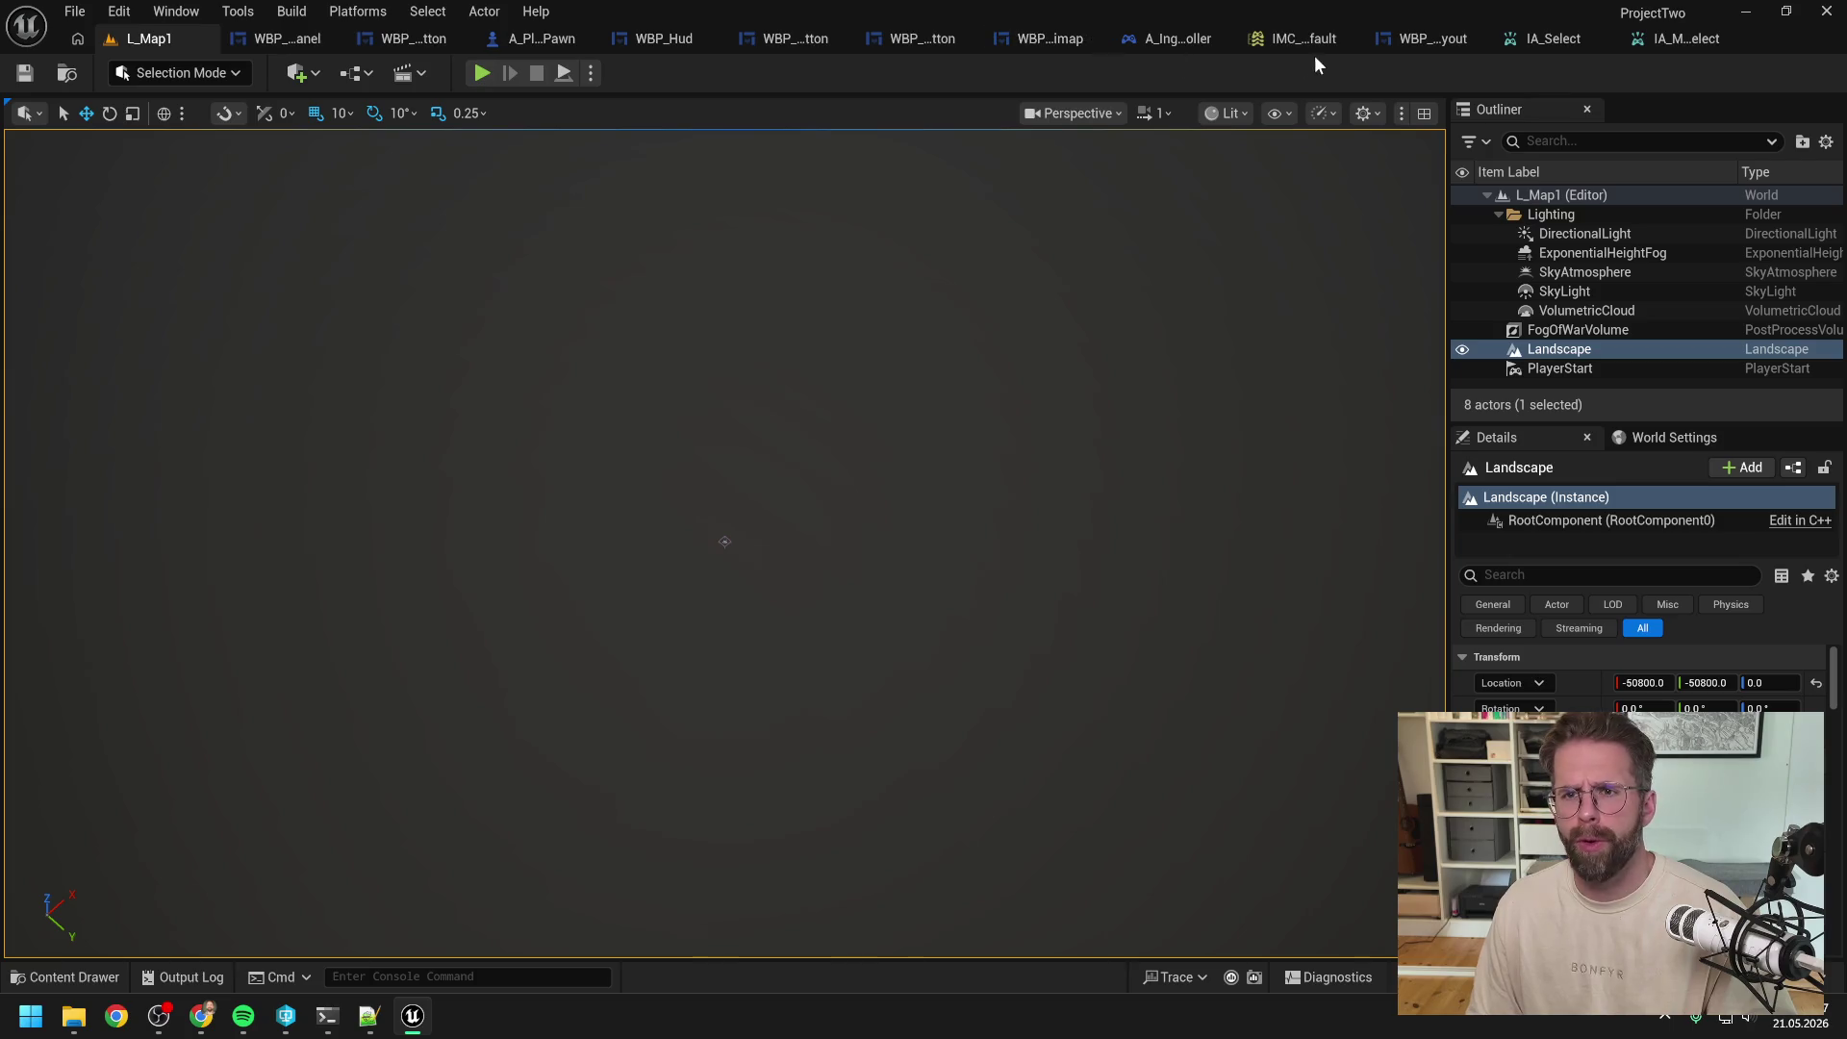
left_click(1191, 36)
Step: Open the HandleSelectInput macro and pan across its selection-rectangle nodes
scroll(787, 353, "down", 3)
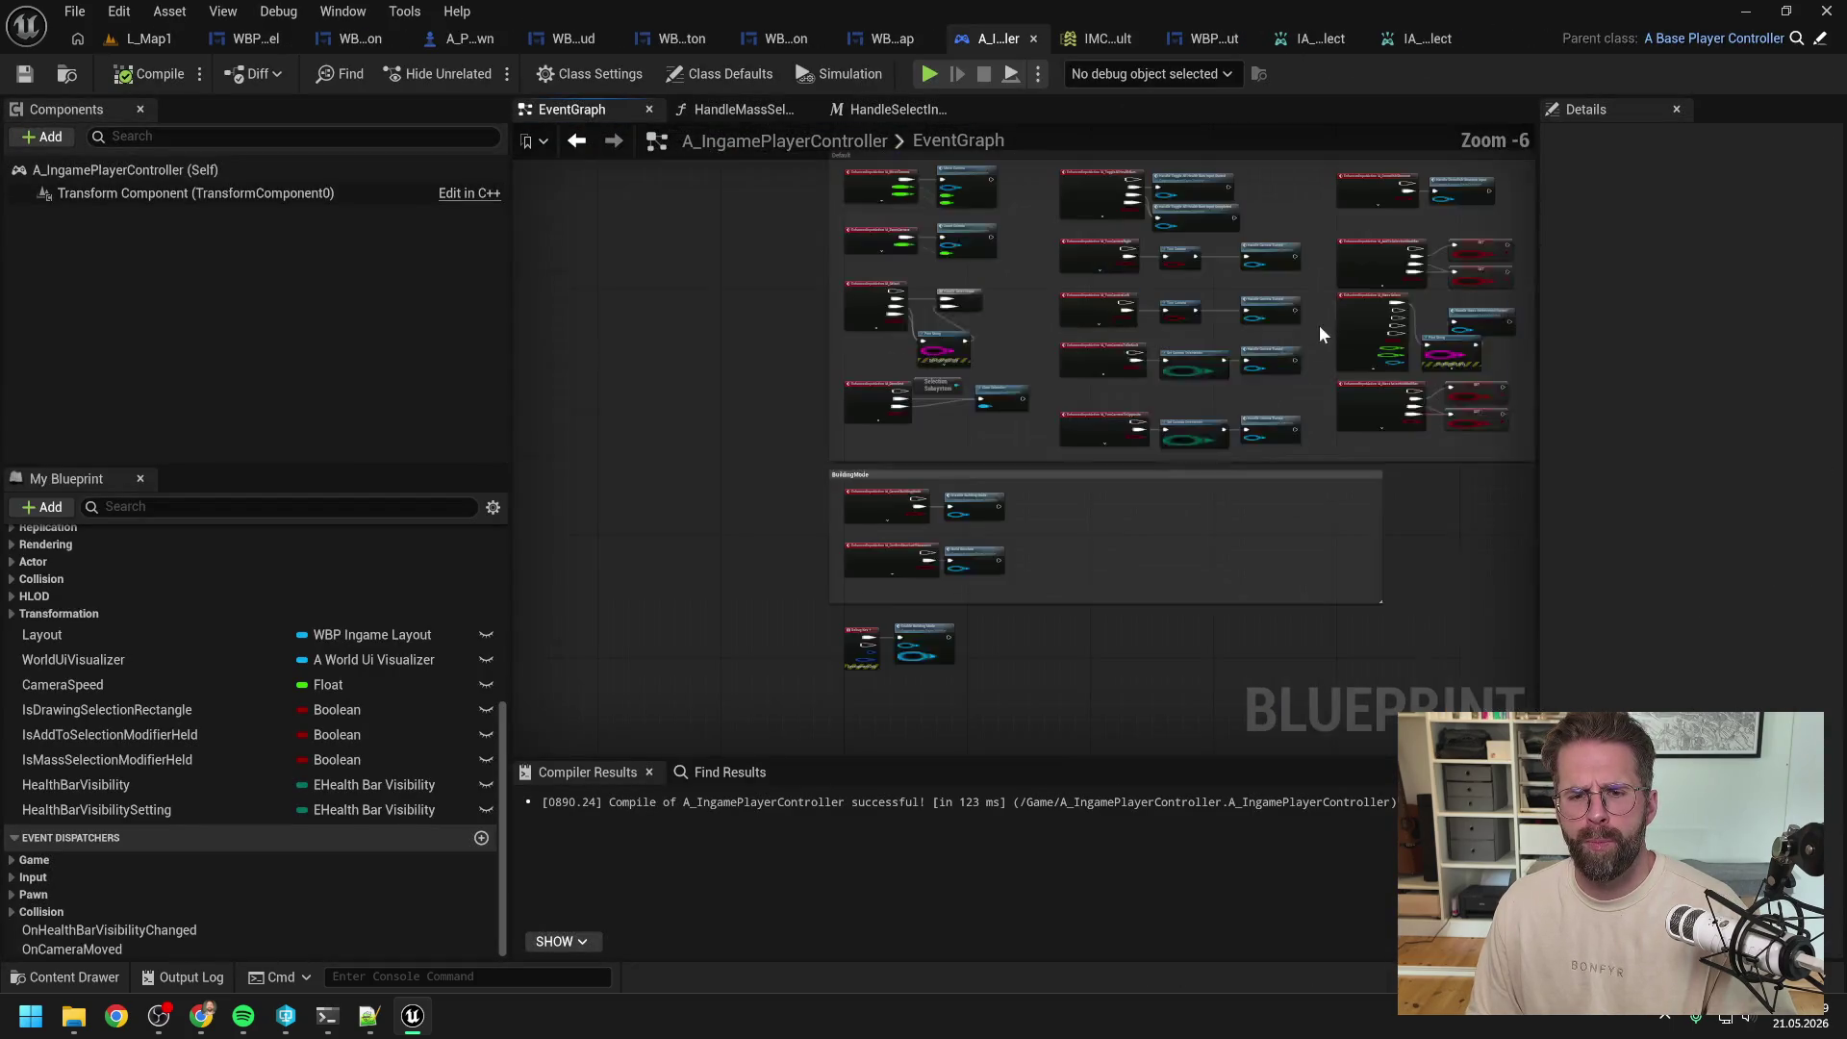
scroll(1002, 204, "up", 3)
double_click(1003, 203)
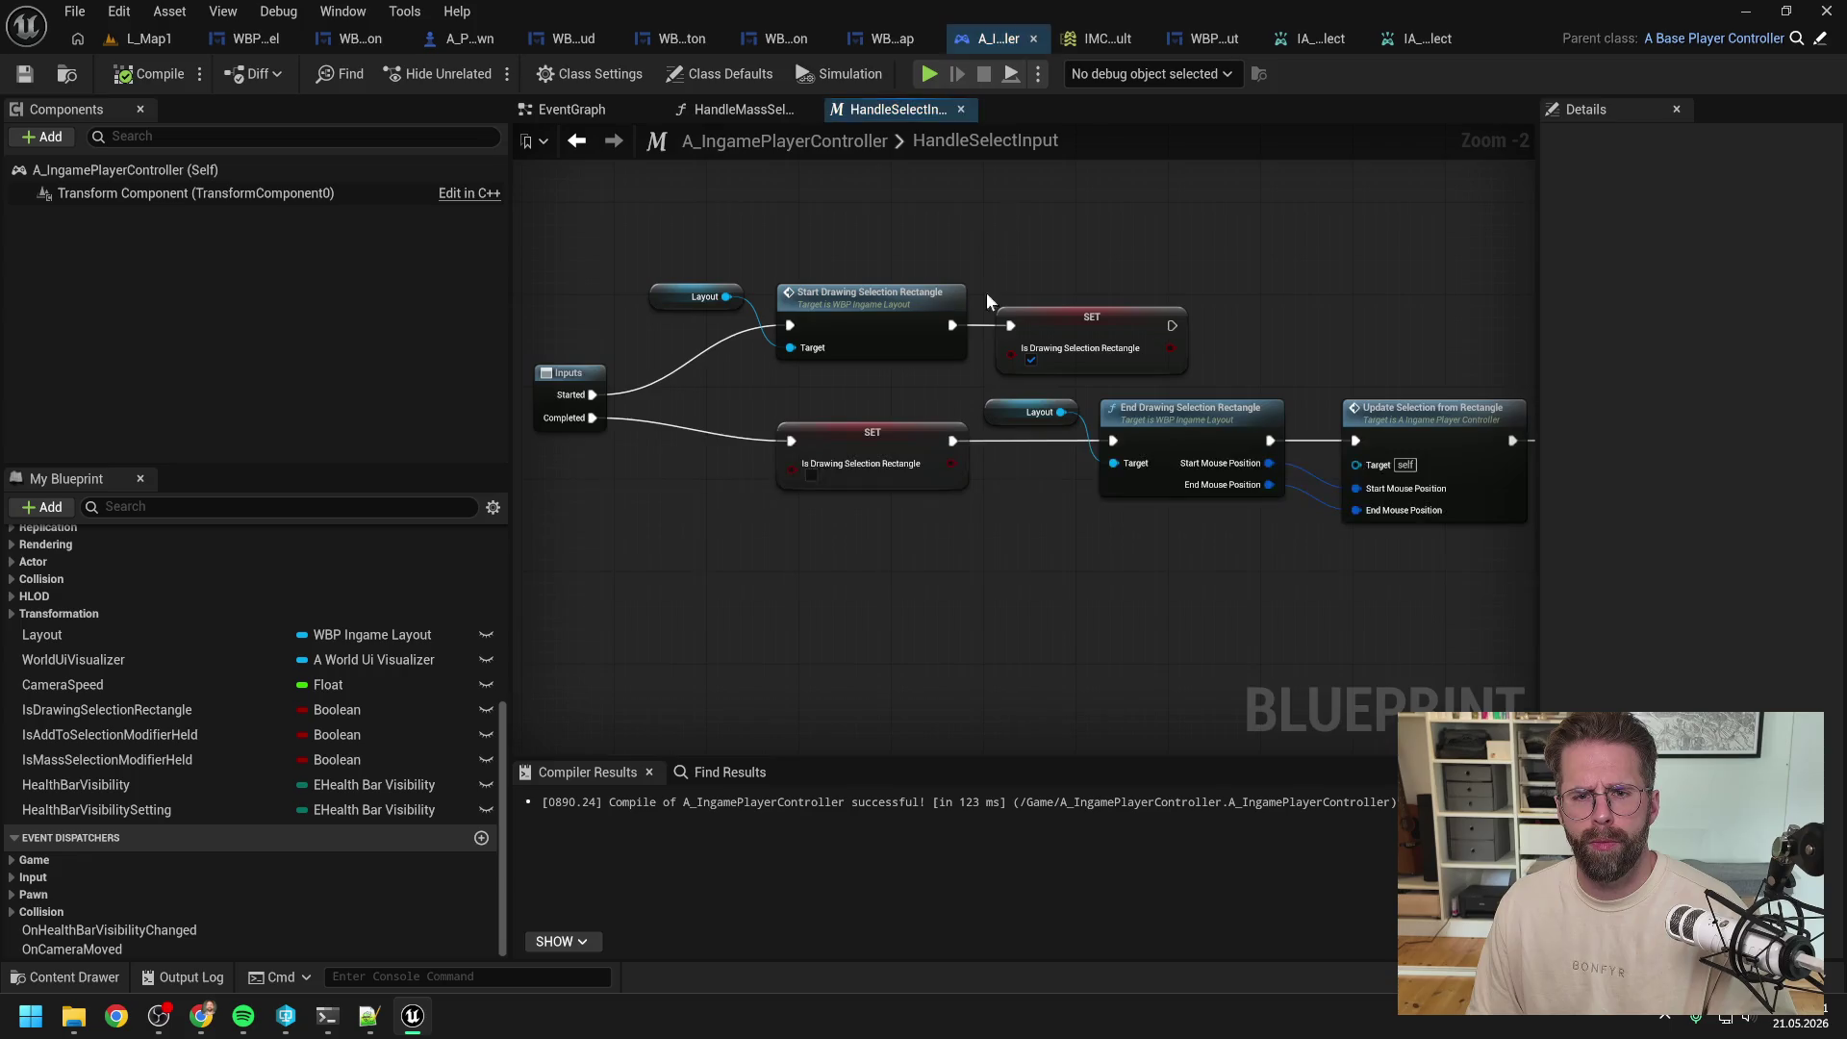
left_click_drag(1002, 531, 872, 507)
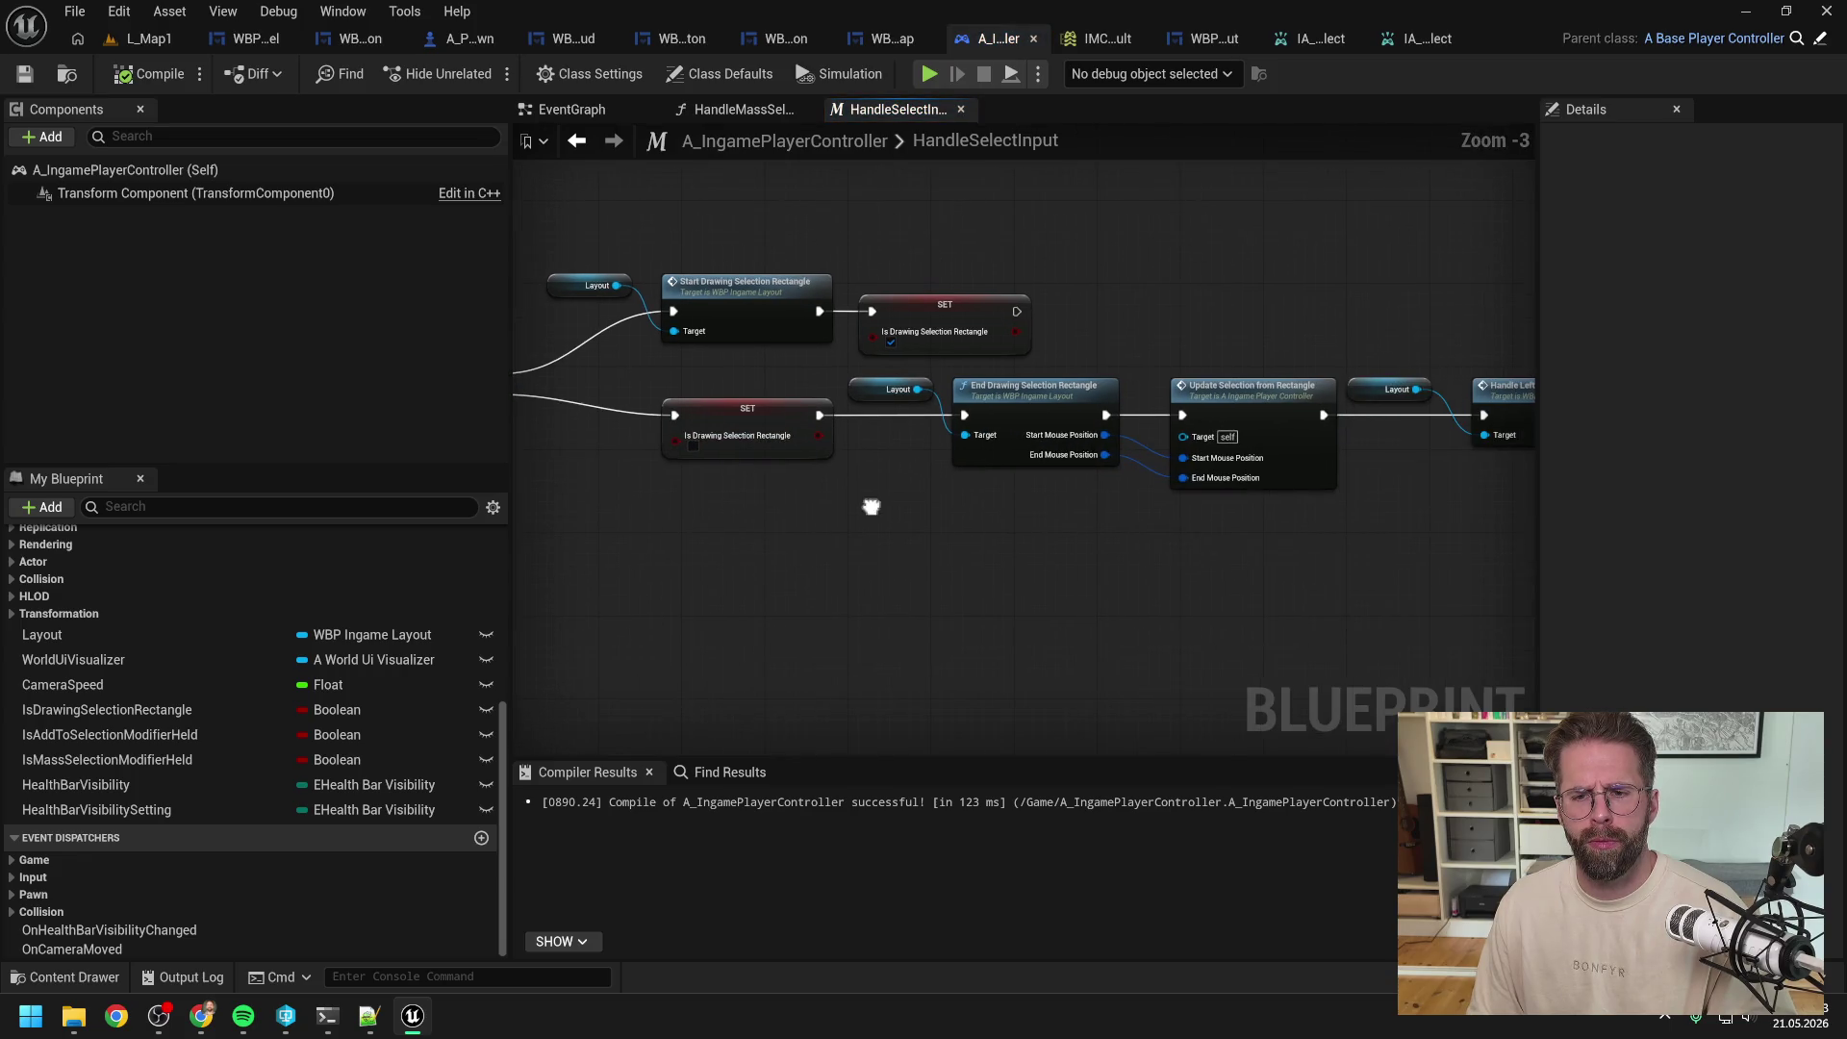
scroll(871, 512, "down", 1)
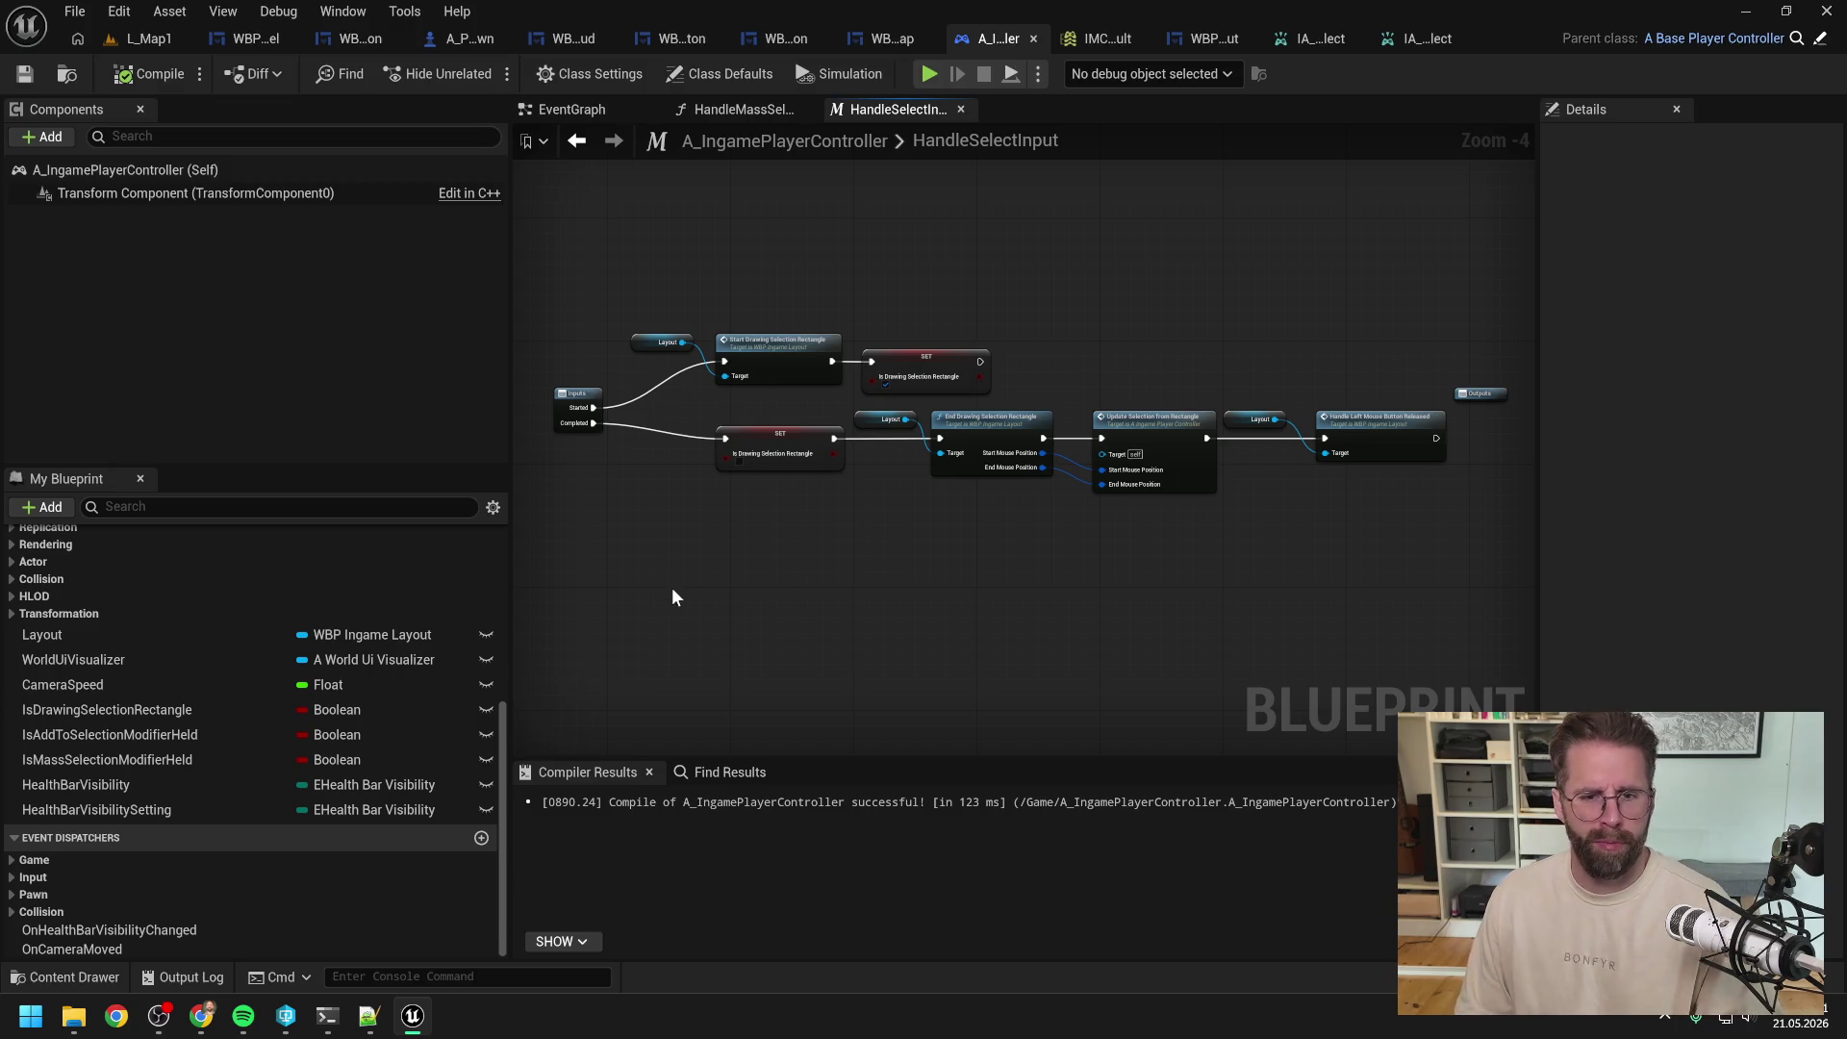
left_click(327, 1016)
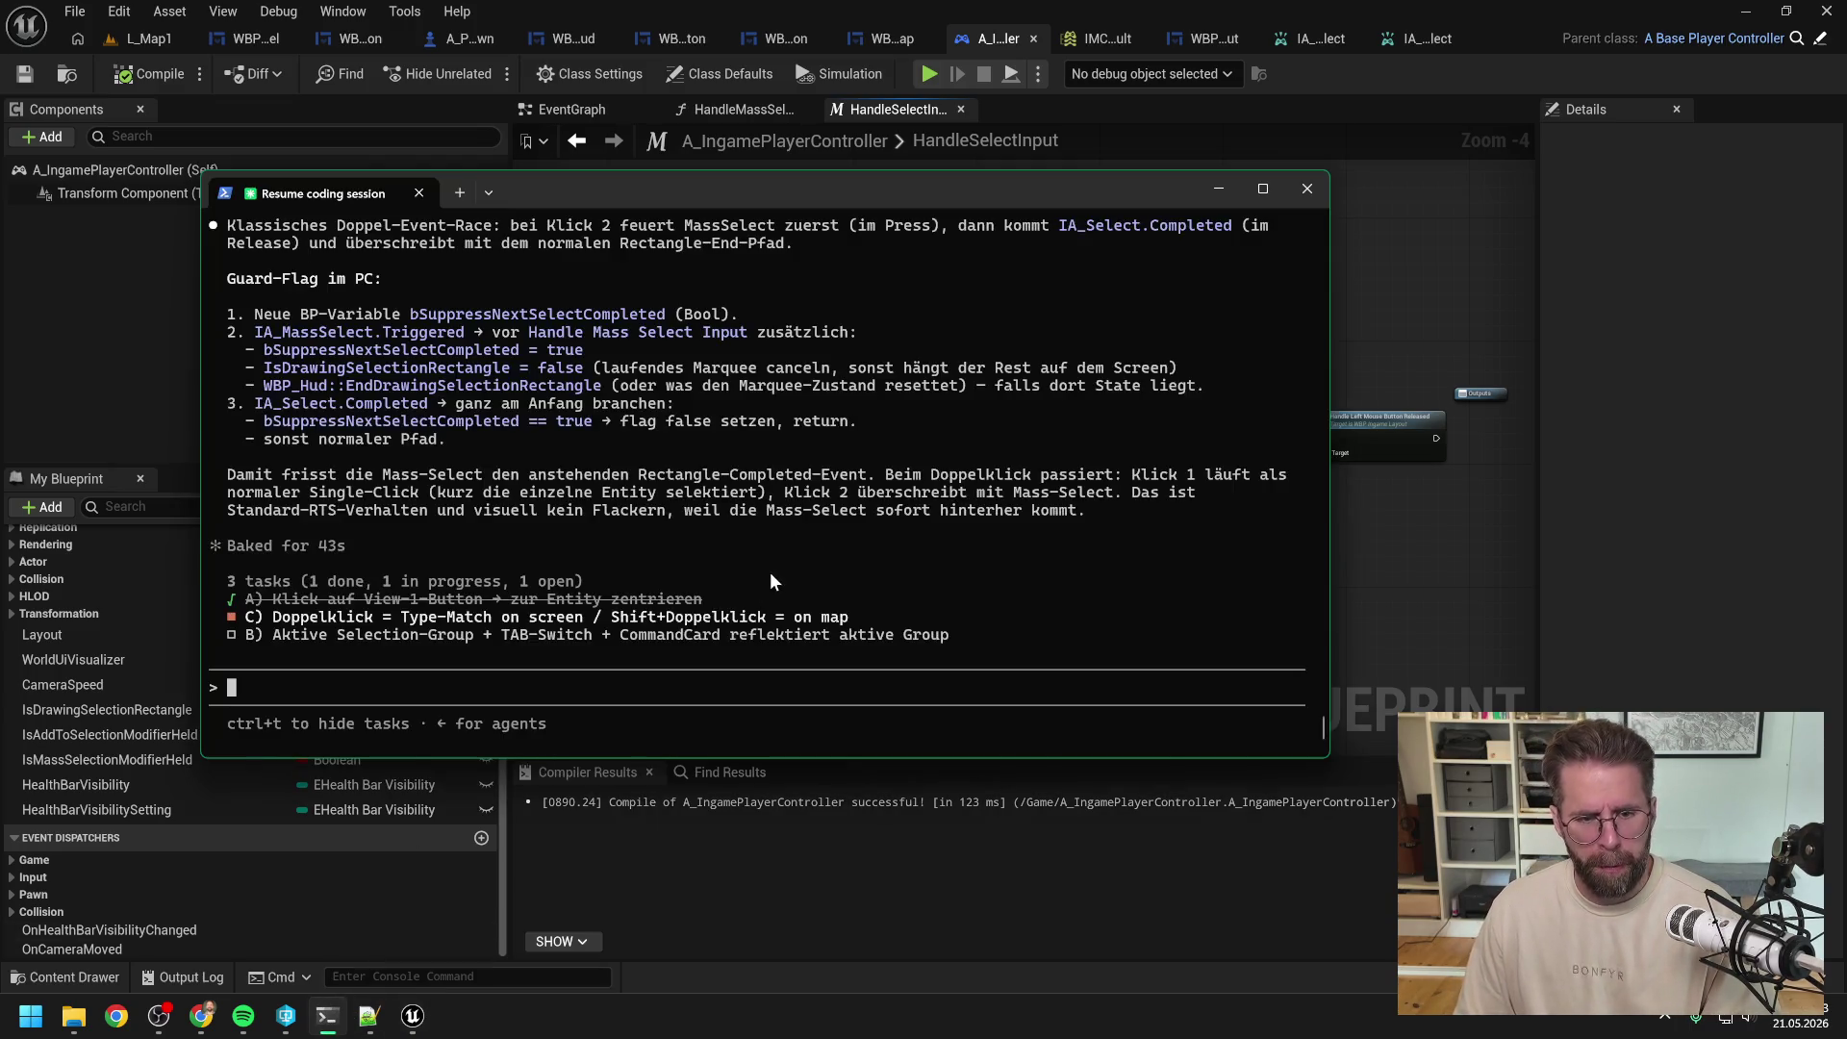
scroll(747, 563, "up", 2)
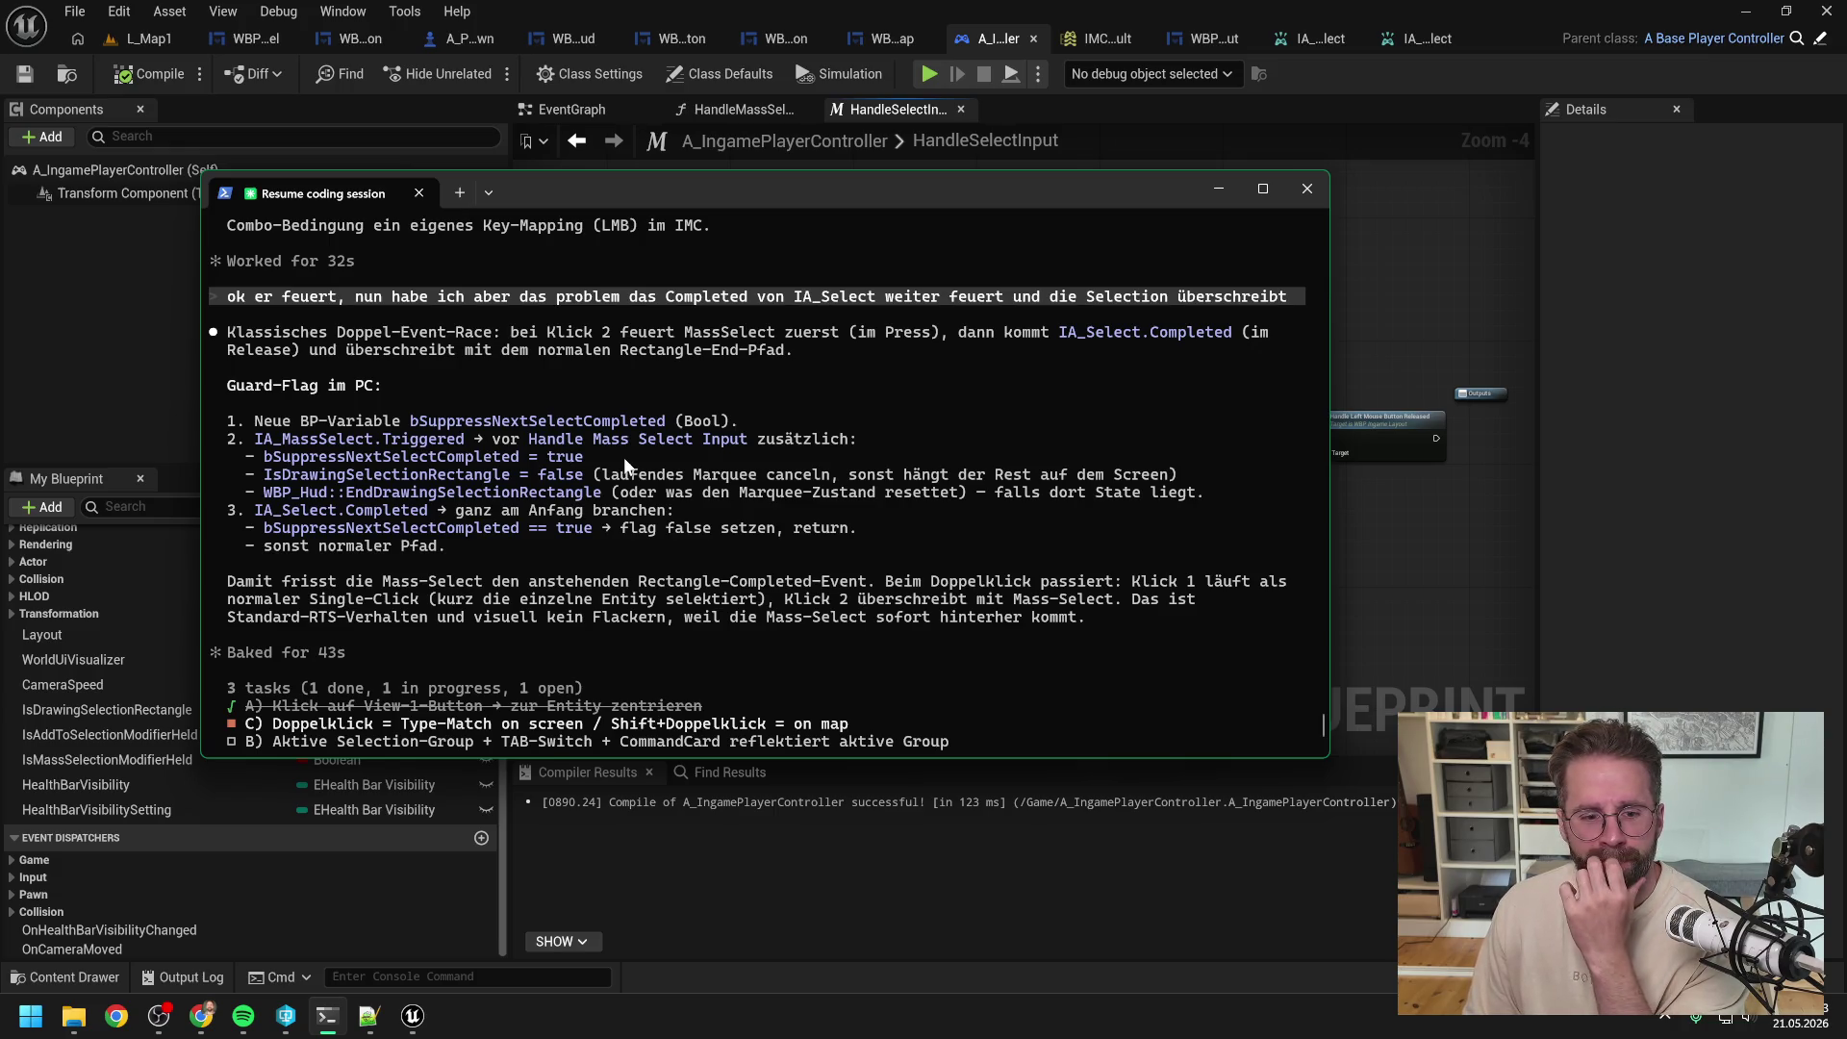
left_click(1342, 547)
Step: Create a new Boolean variable named IsMassSelectionInProgress
left_click(608, 122)
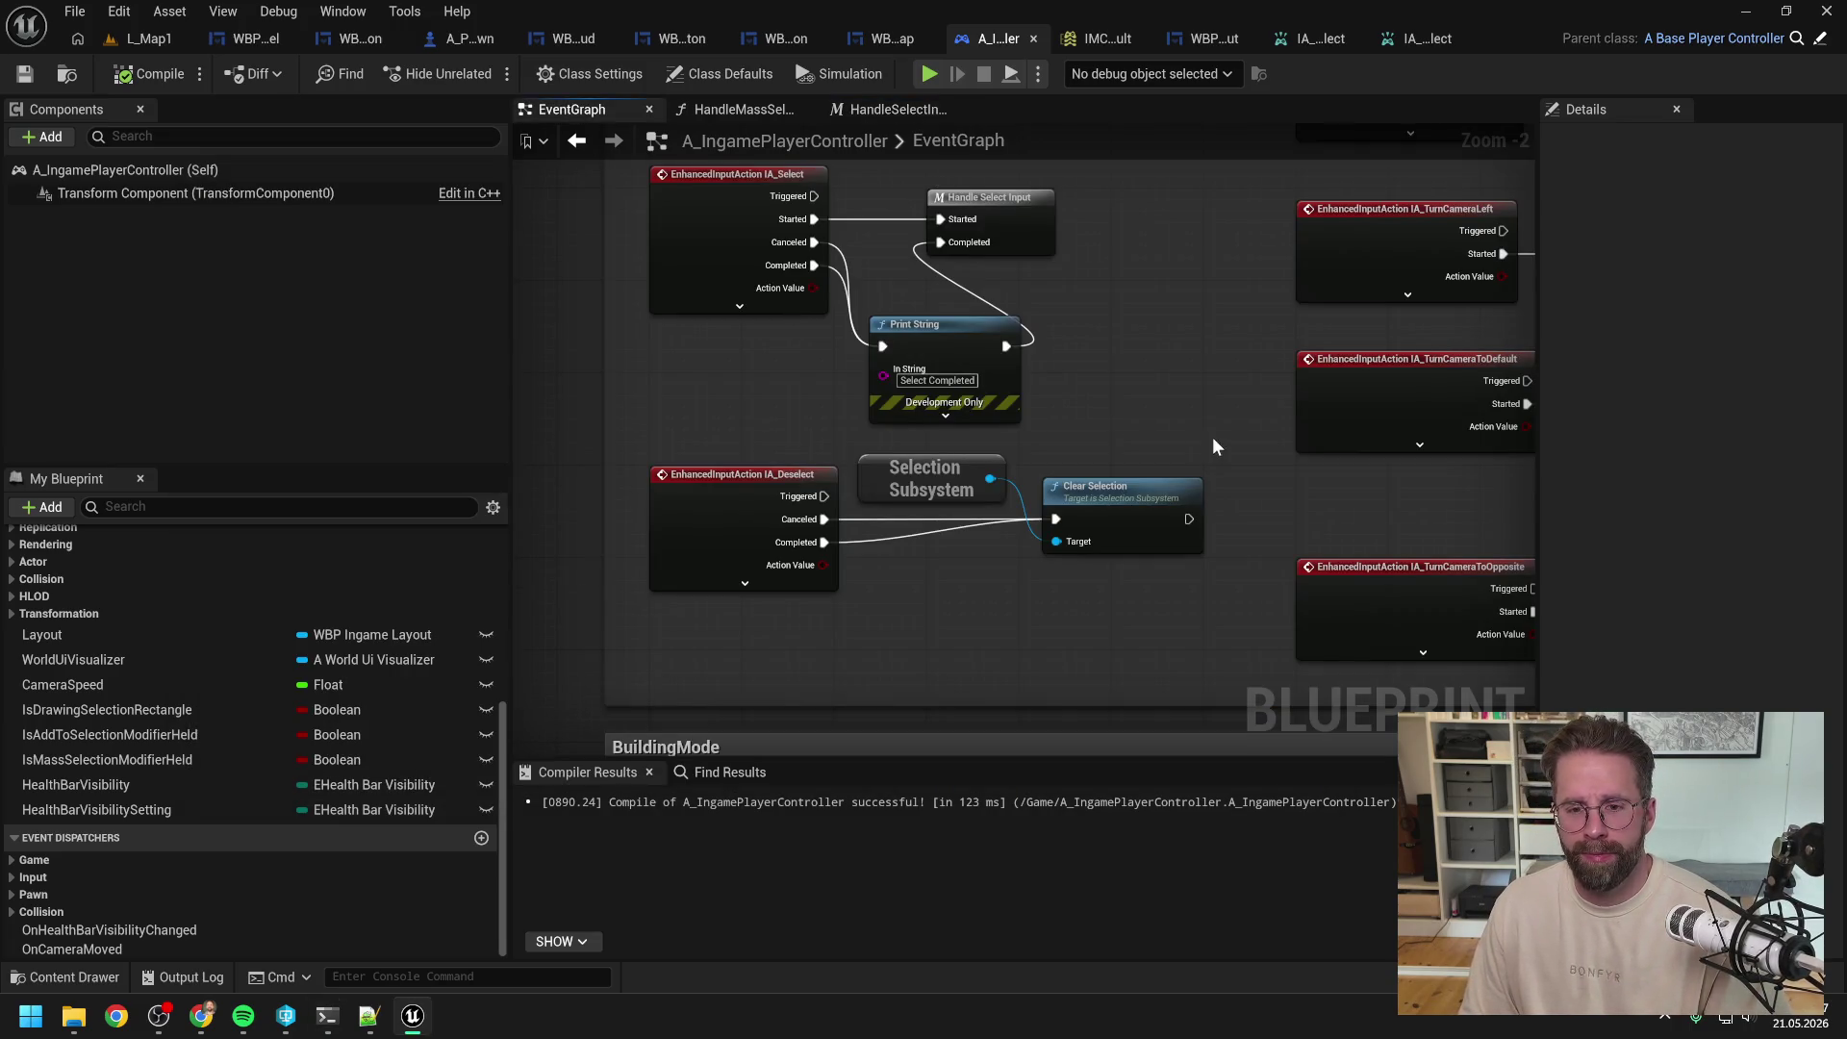
scroll(941, 350, "down", 3)
scroll(906, 394, "up", 4)
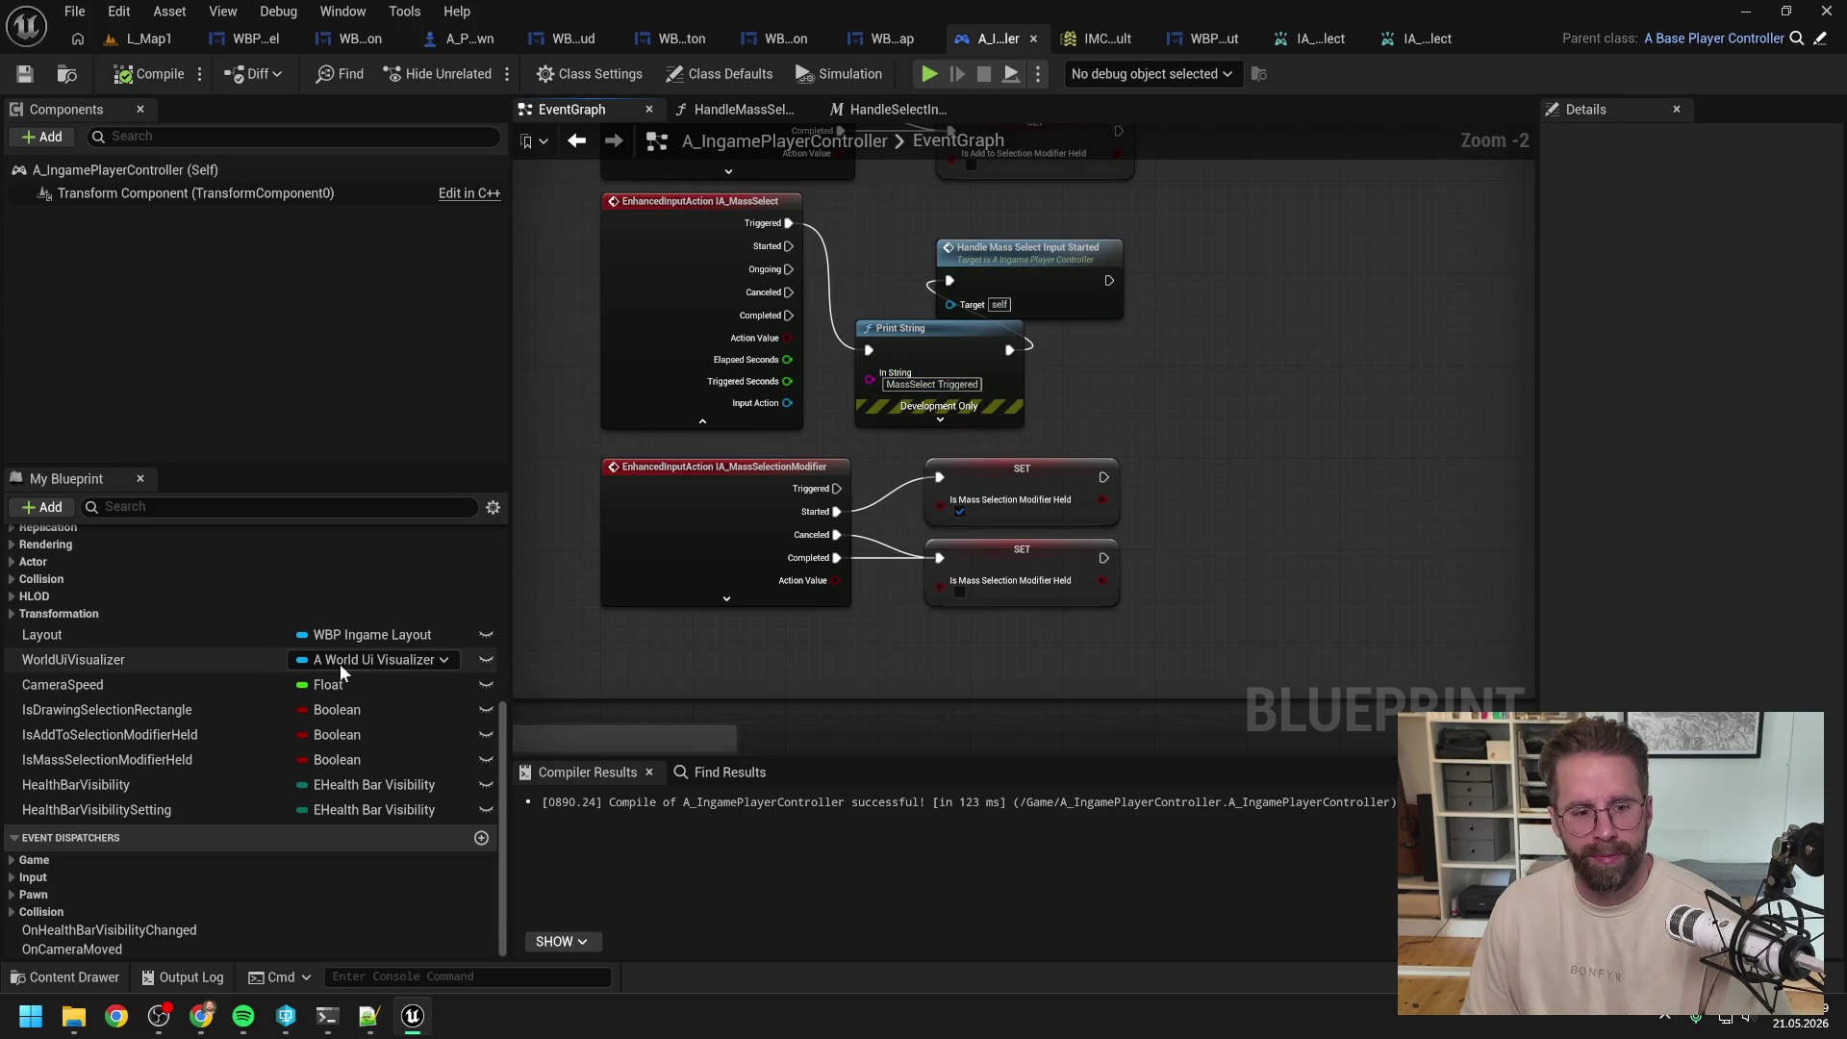
scroll(475, 623, "up", 3)
scroll(475, 632, "up", 3)
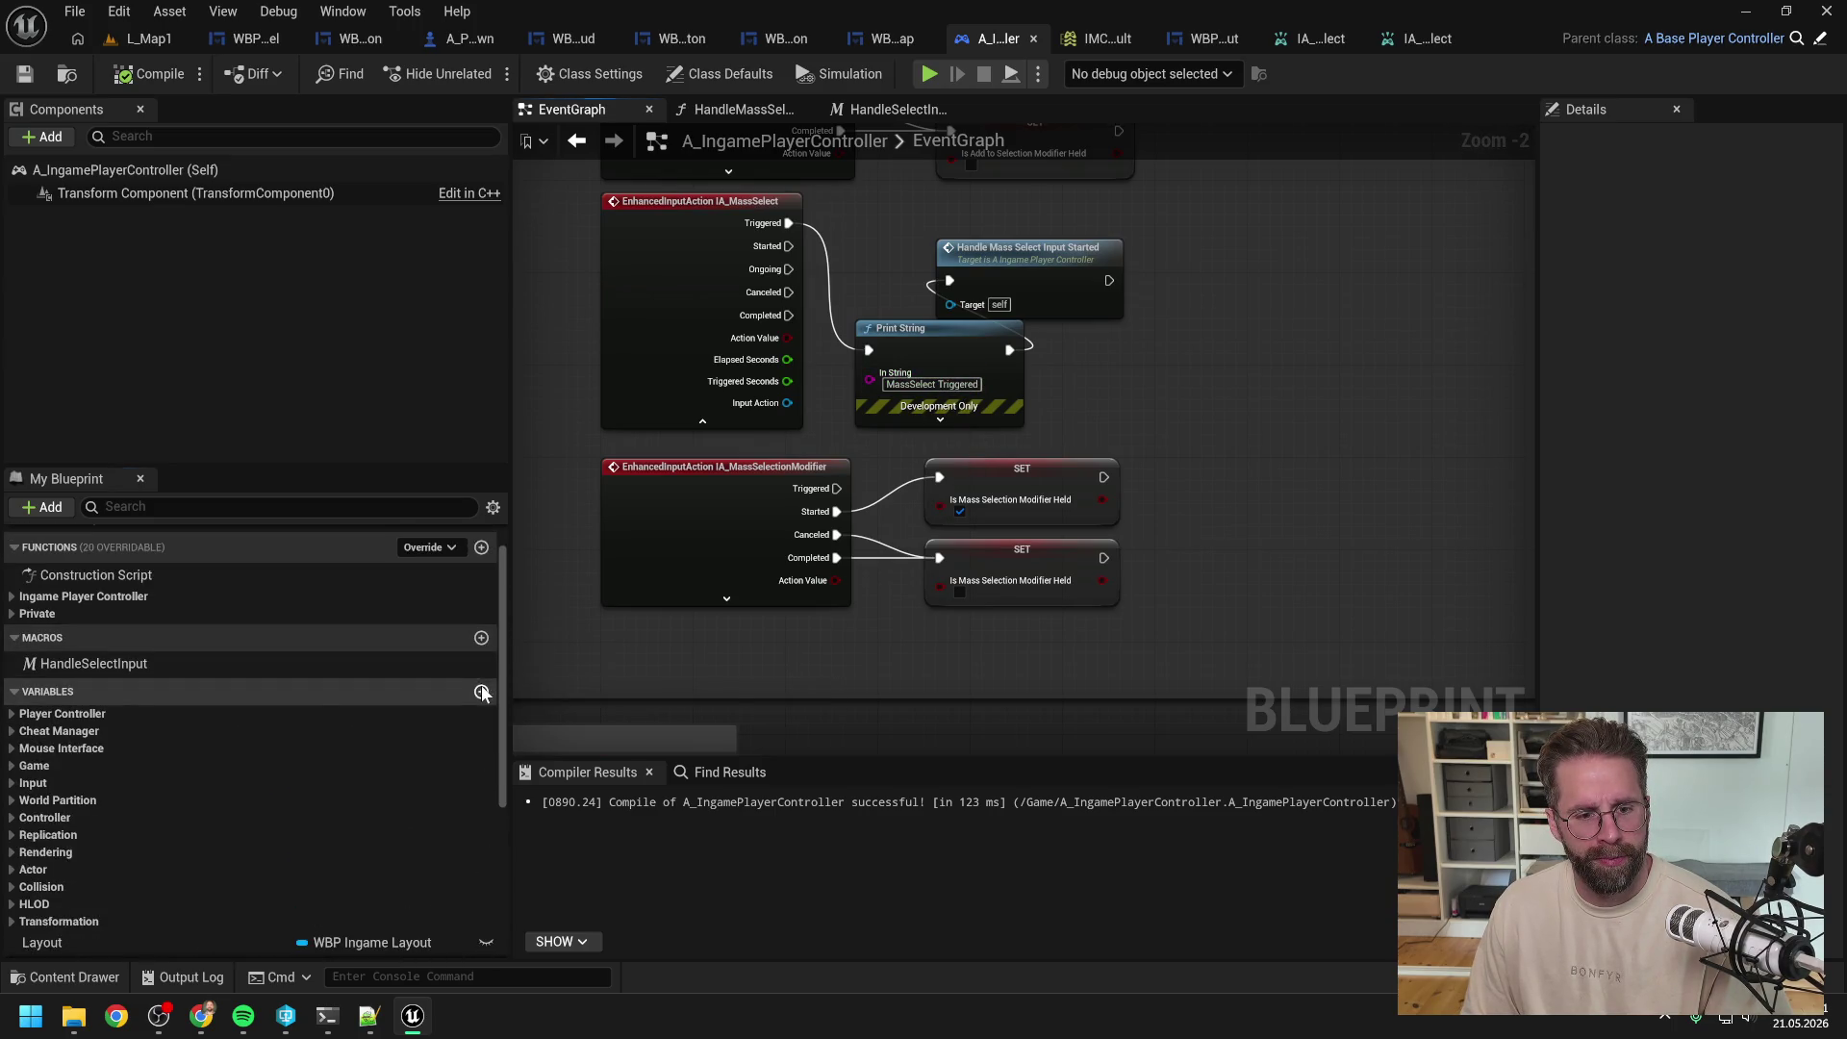
left_click(481, 627)
type("IsMassSelectionIn")
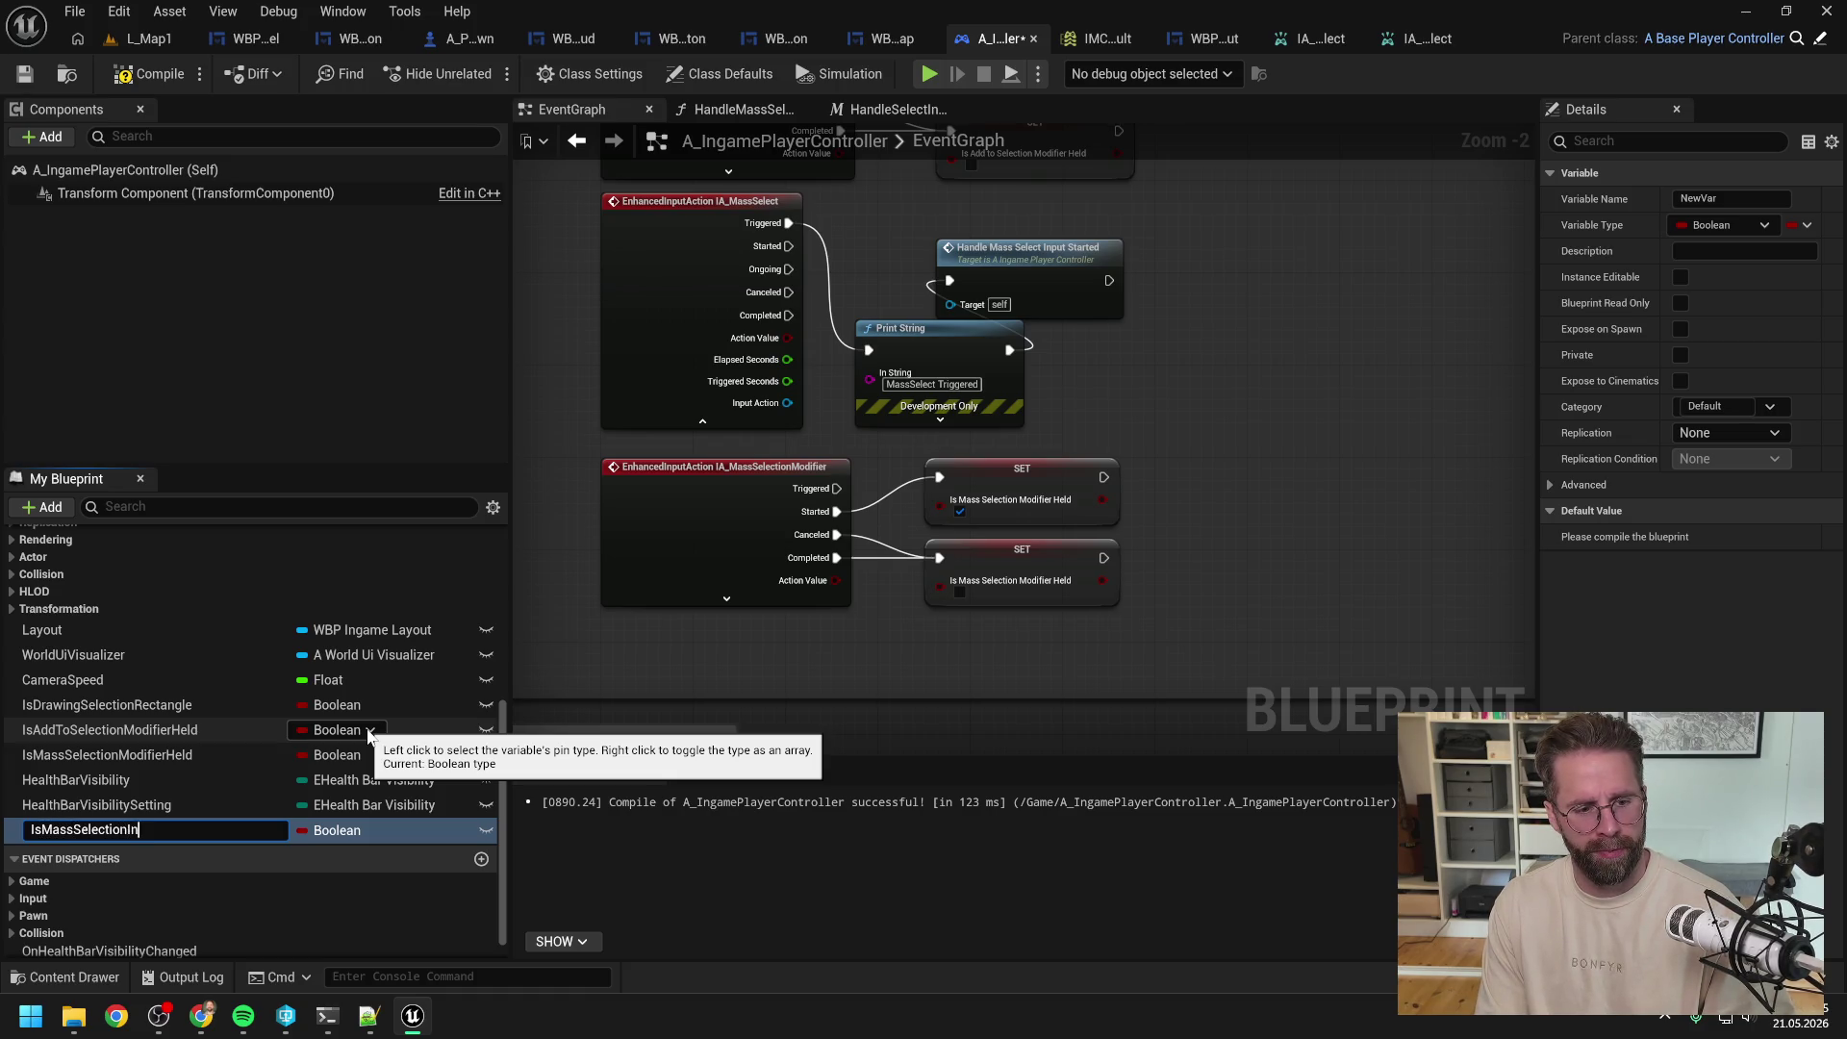
type("s")
key("Return")
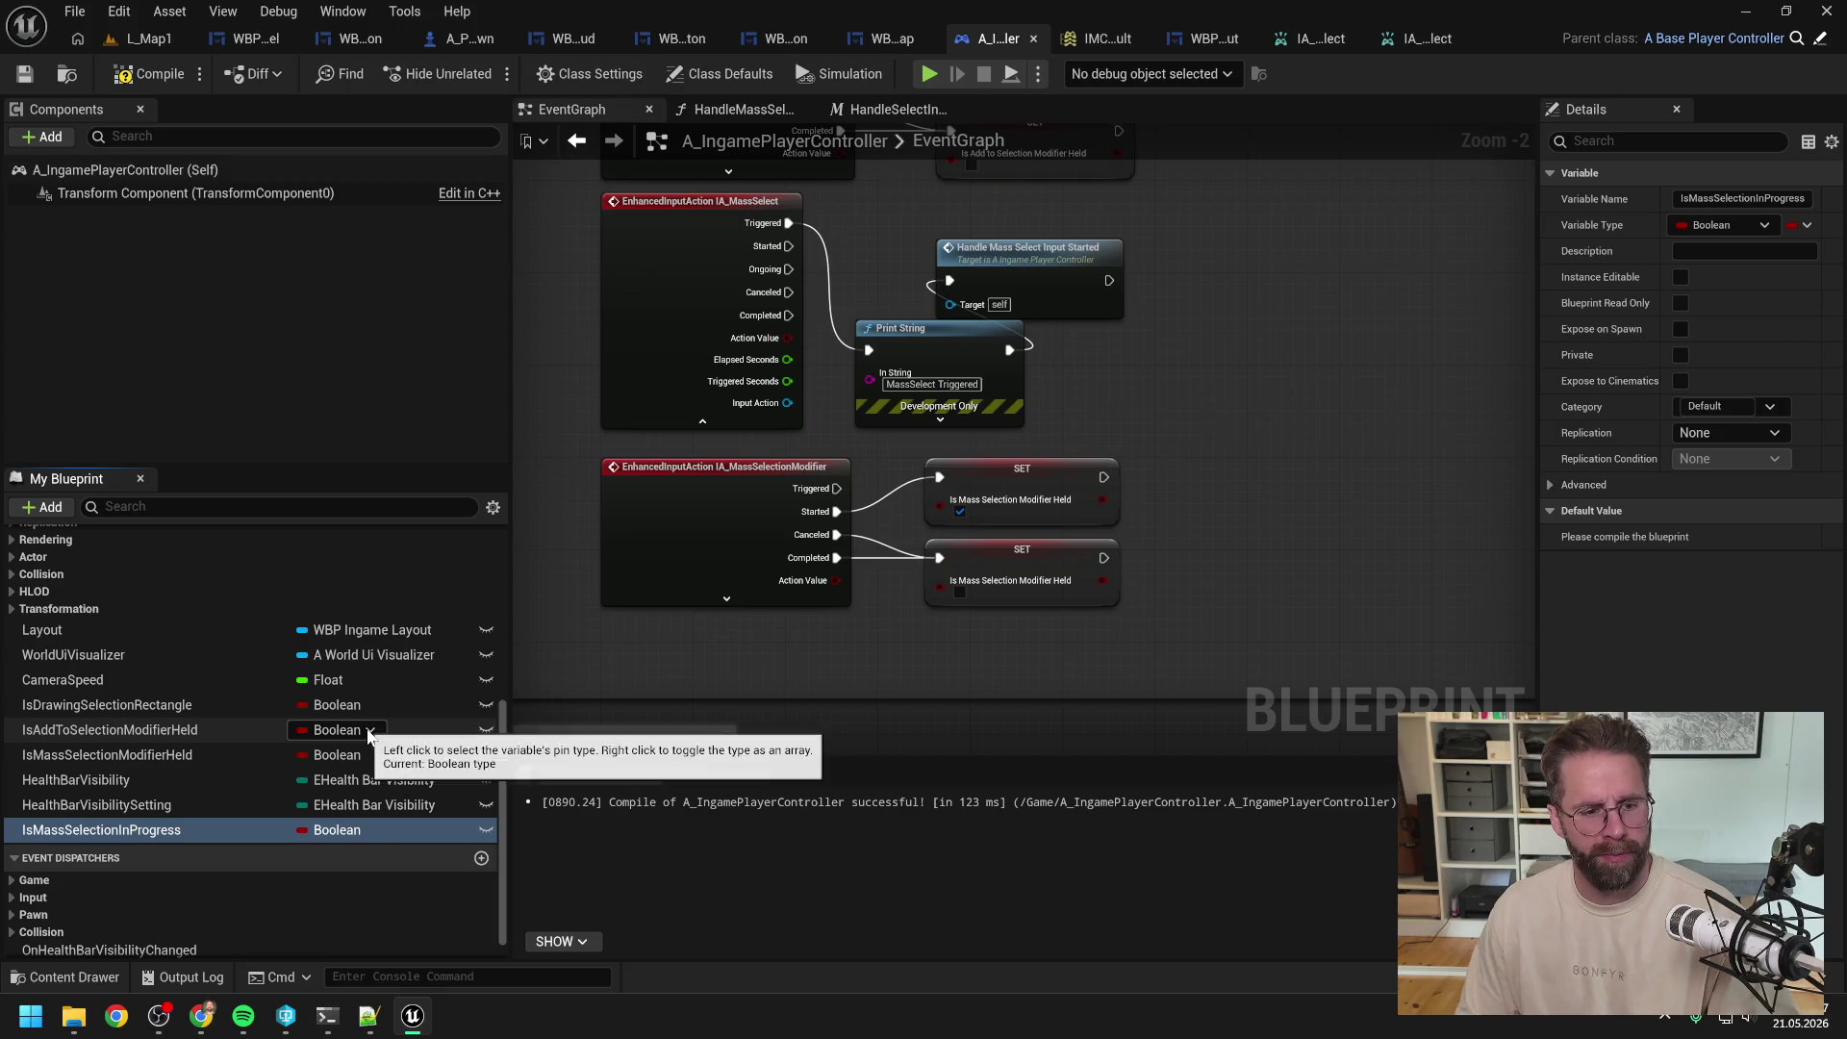
Step: Set IsMassSelectionInProgress true after Handle Mass Select Input Started, removing the MassSelect debug print
mouse_move(159, 833)
left_mouse_down()
mouse_move(134, 783)
mouse_move(317, 777)
left_mouse_up()
left_click_drag(638, 563, 1178, 271)
left_click(1231, 323)
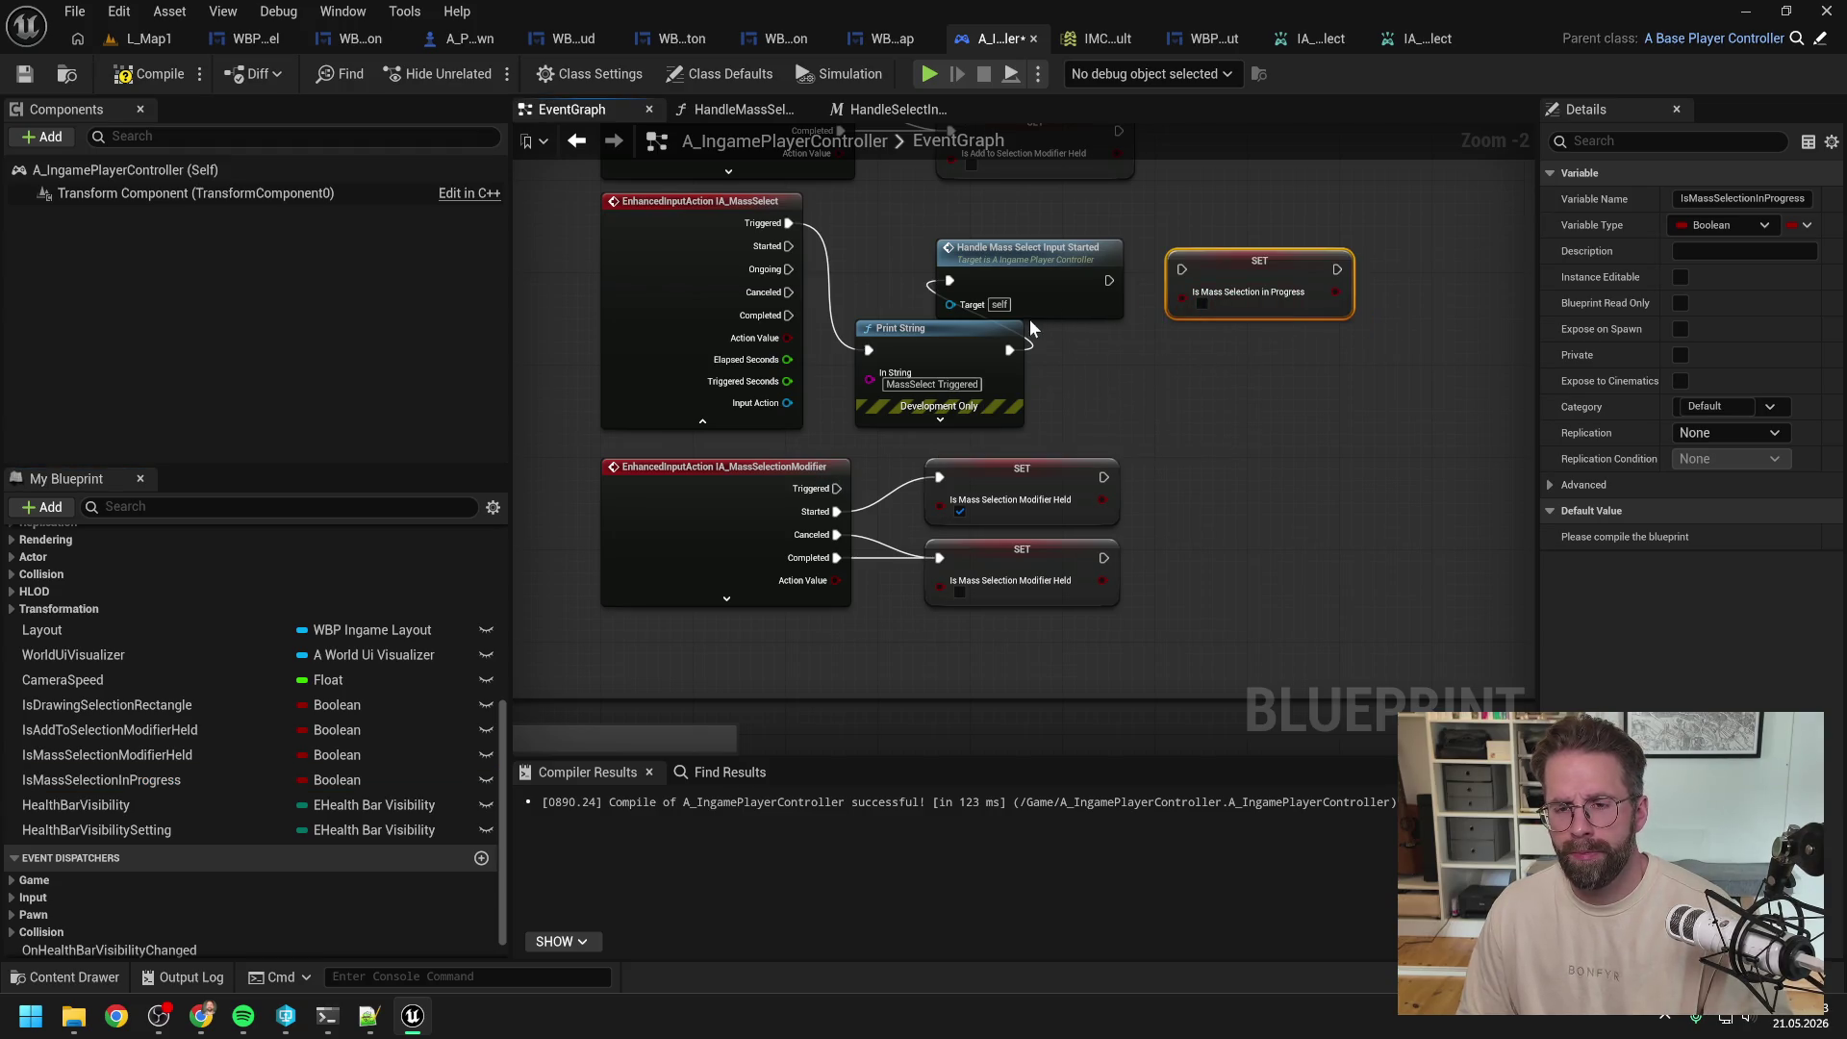
left_click_drag(1110, 280, 1181, 269)
left_click(952, 417)
key("Delete")
mouse_move(811, 287)
left_mouse_down()
mouse_move(958, 346)
mouse_move(1054, 291)
left_mouse_up()
left_click(1223, 367)
left_click_drag(1250, 337, 1237, 310)
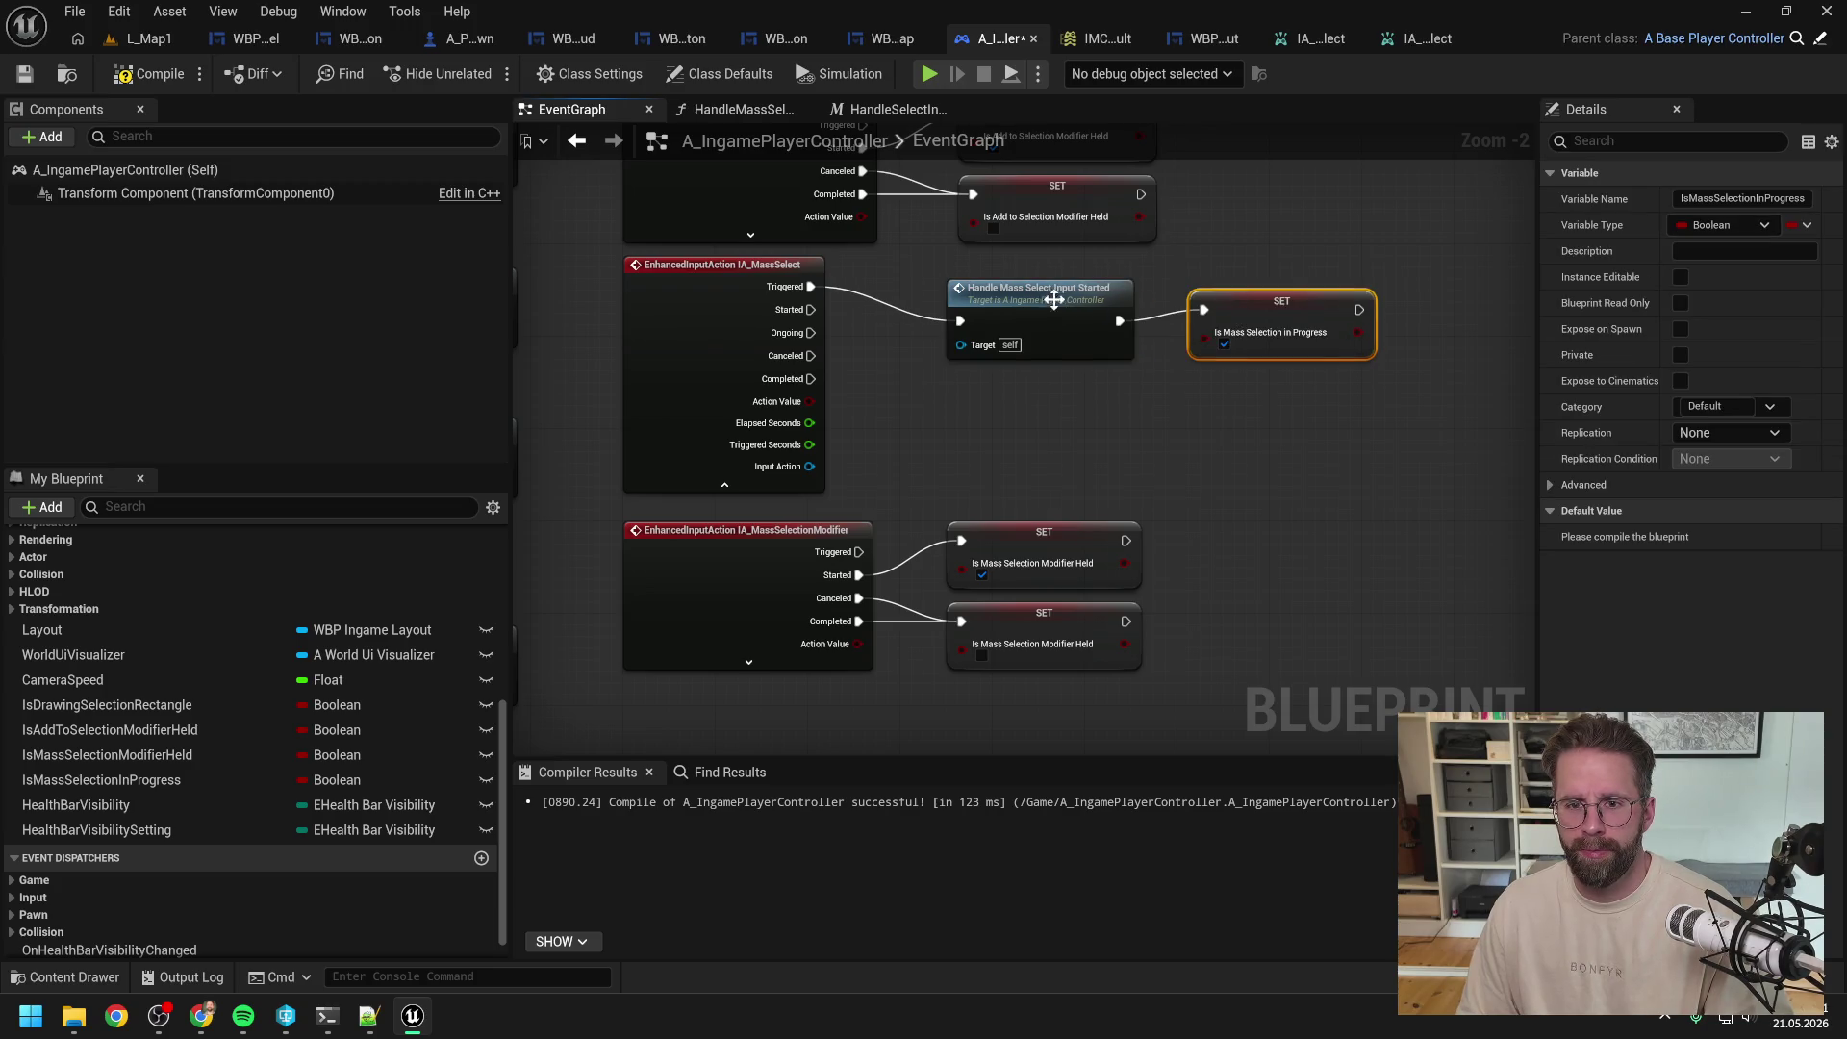
left_click(1070, 300)
Step: Add a copied setter that sets IsMassSelectionInProgress false on Canceled and Completed
left_click(1180, 391)
left_click(1280, 327)
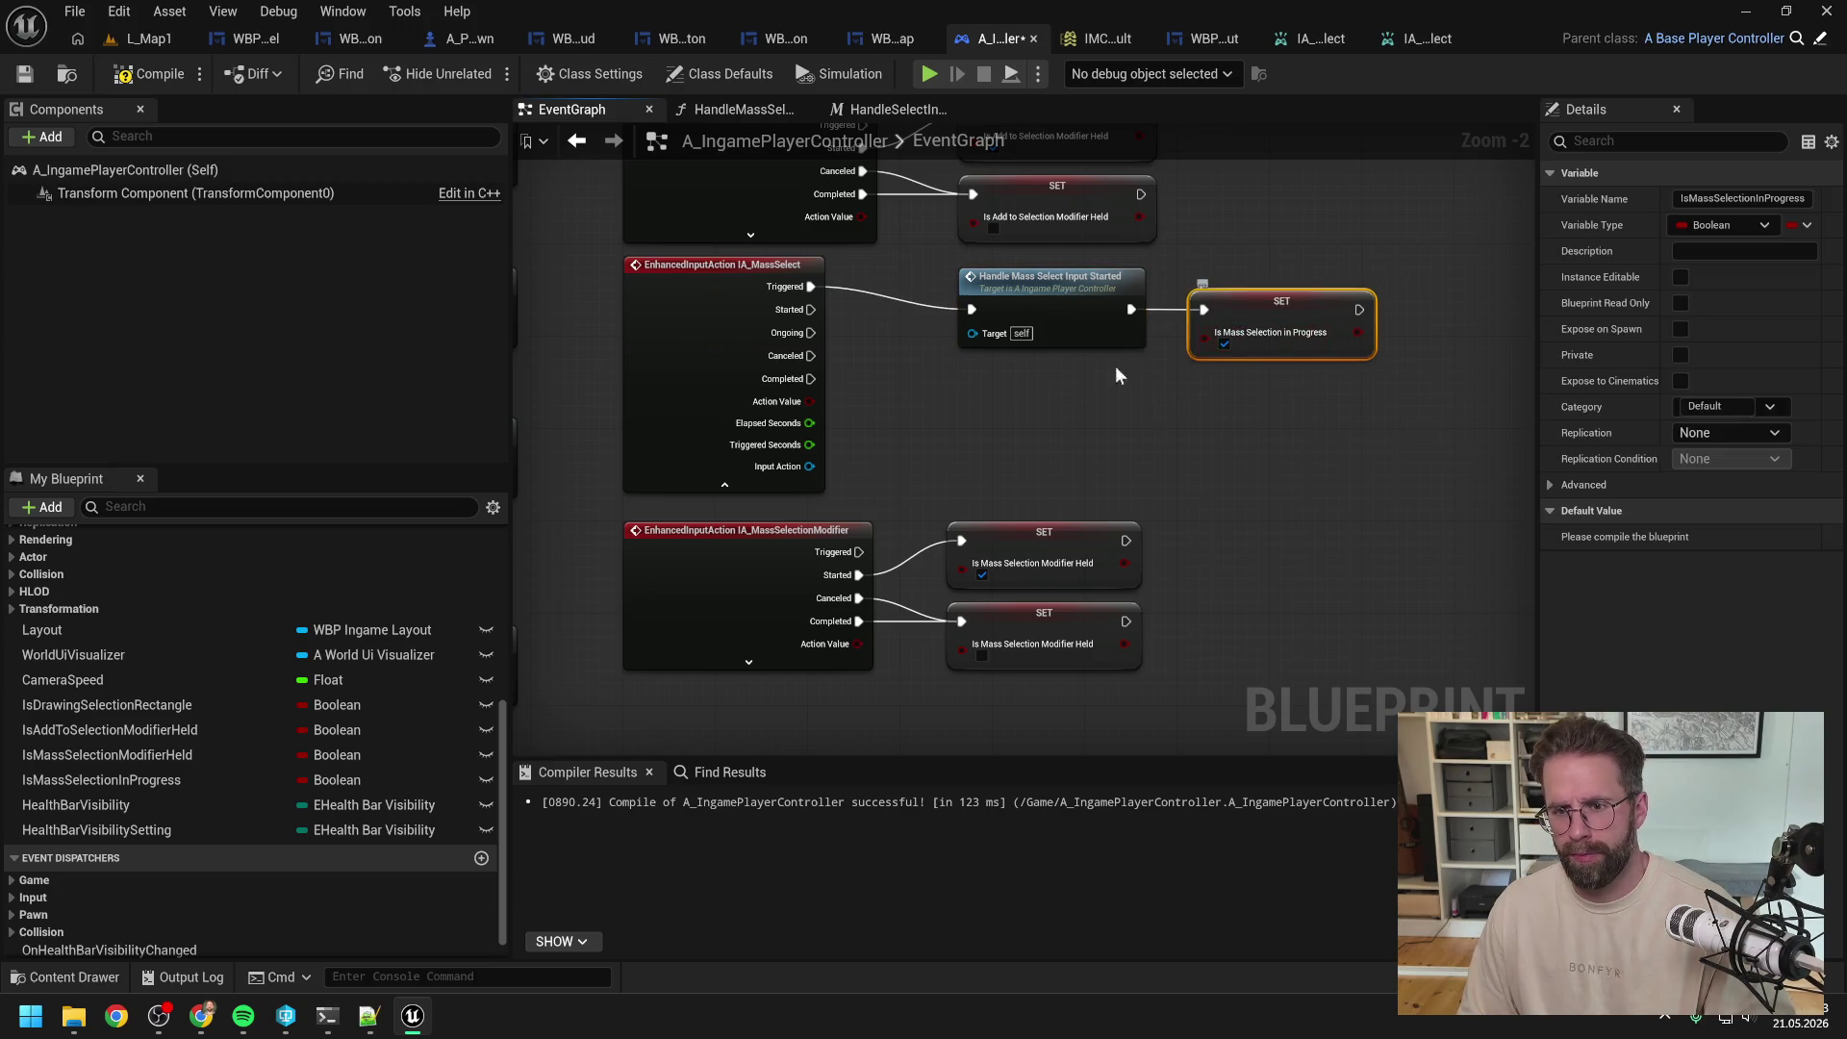
key("ctrl+c")
key("ctrl+v")
left_click_drag(1064, 402, 1030, 402)
left_click(1013, 435)
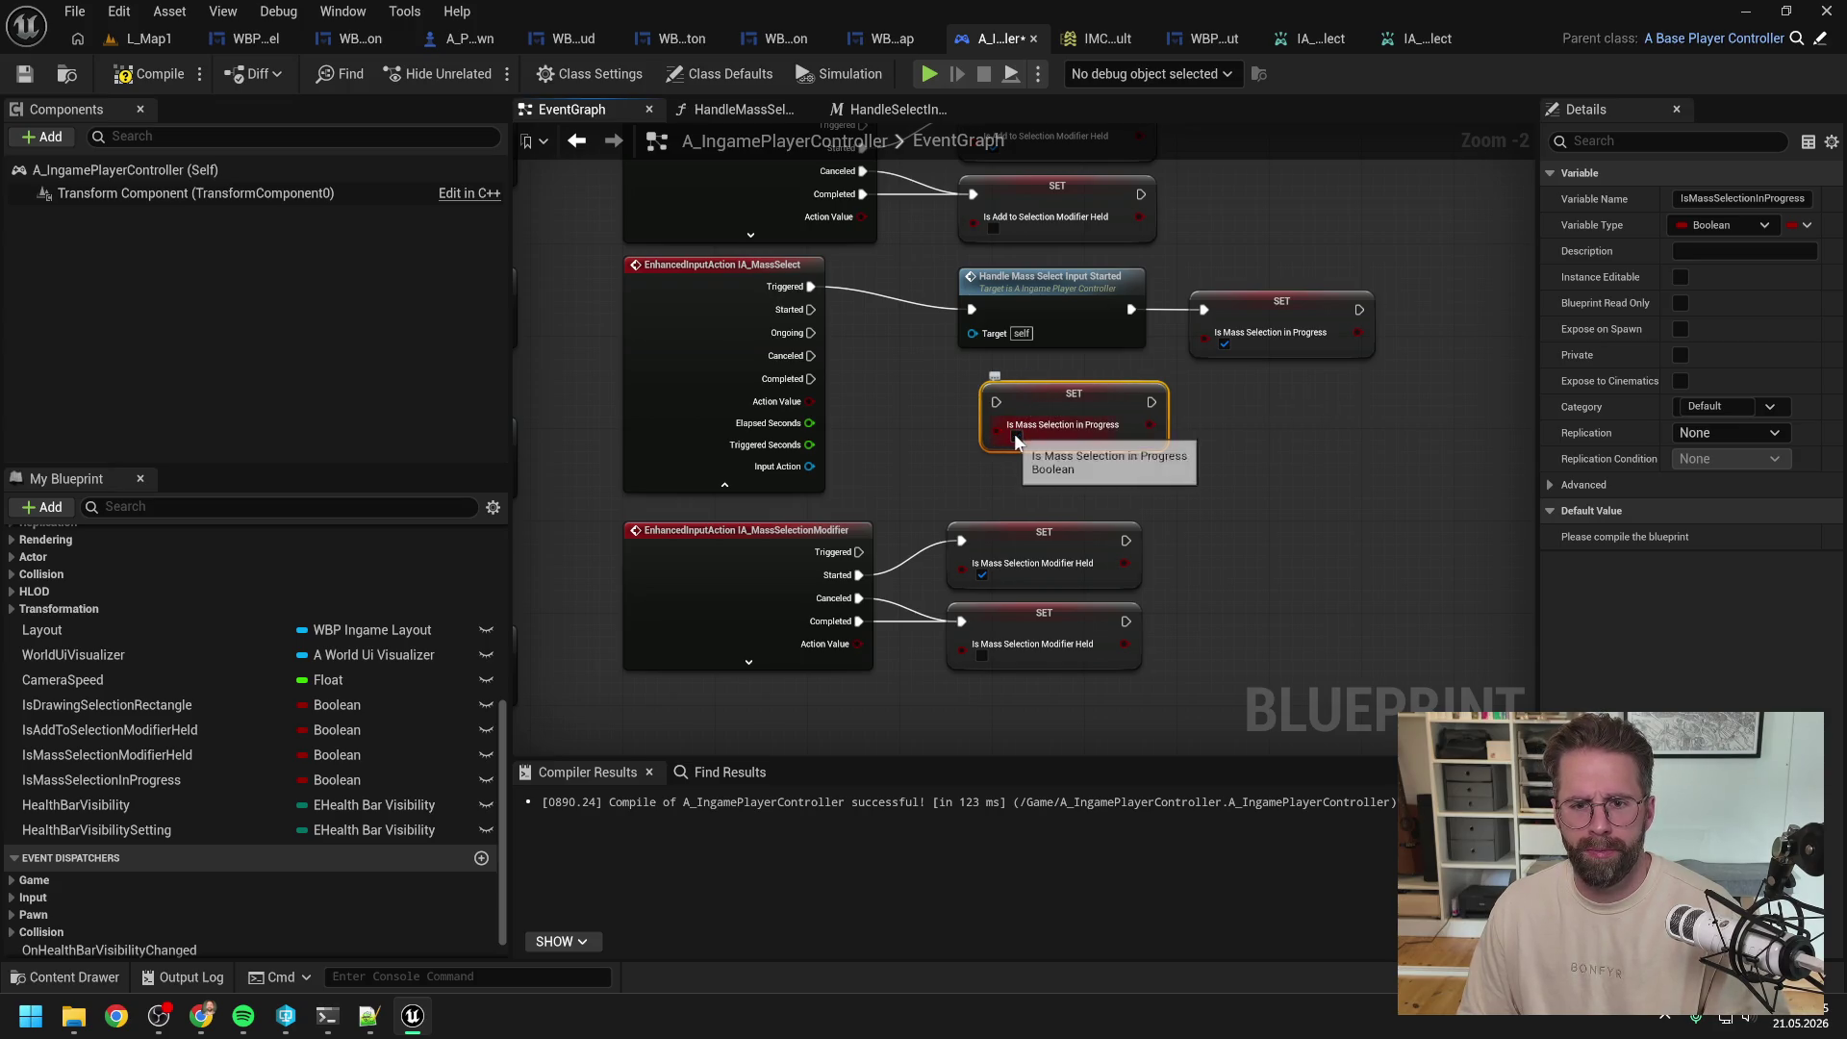
left_click_drag(811, 356, 996, 402)
left_click_drag(811, 379, 1006, 404)
left_click(725, 484)
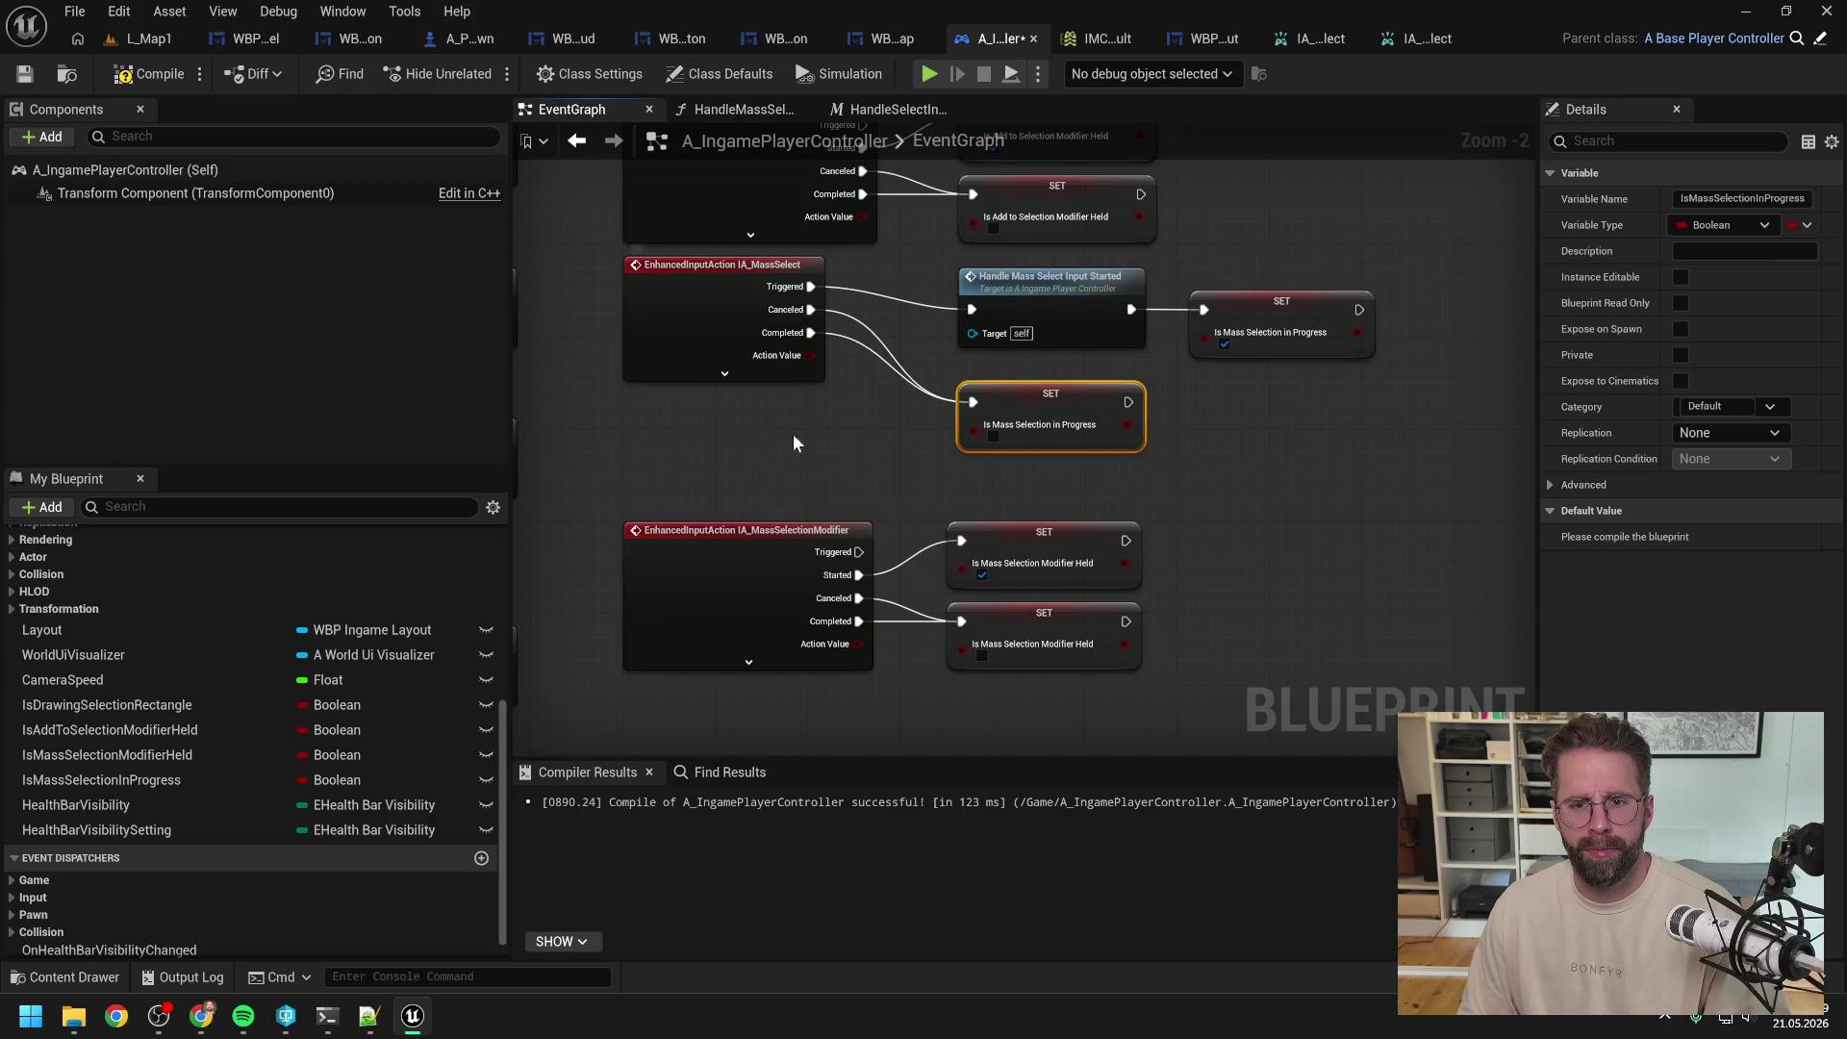
left_click(746, 278)
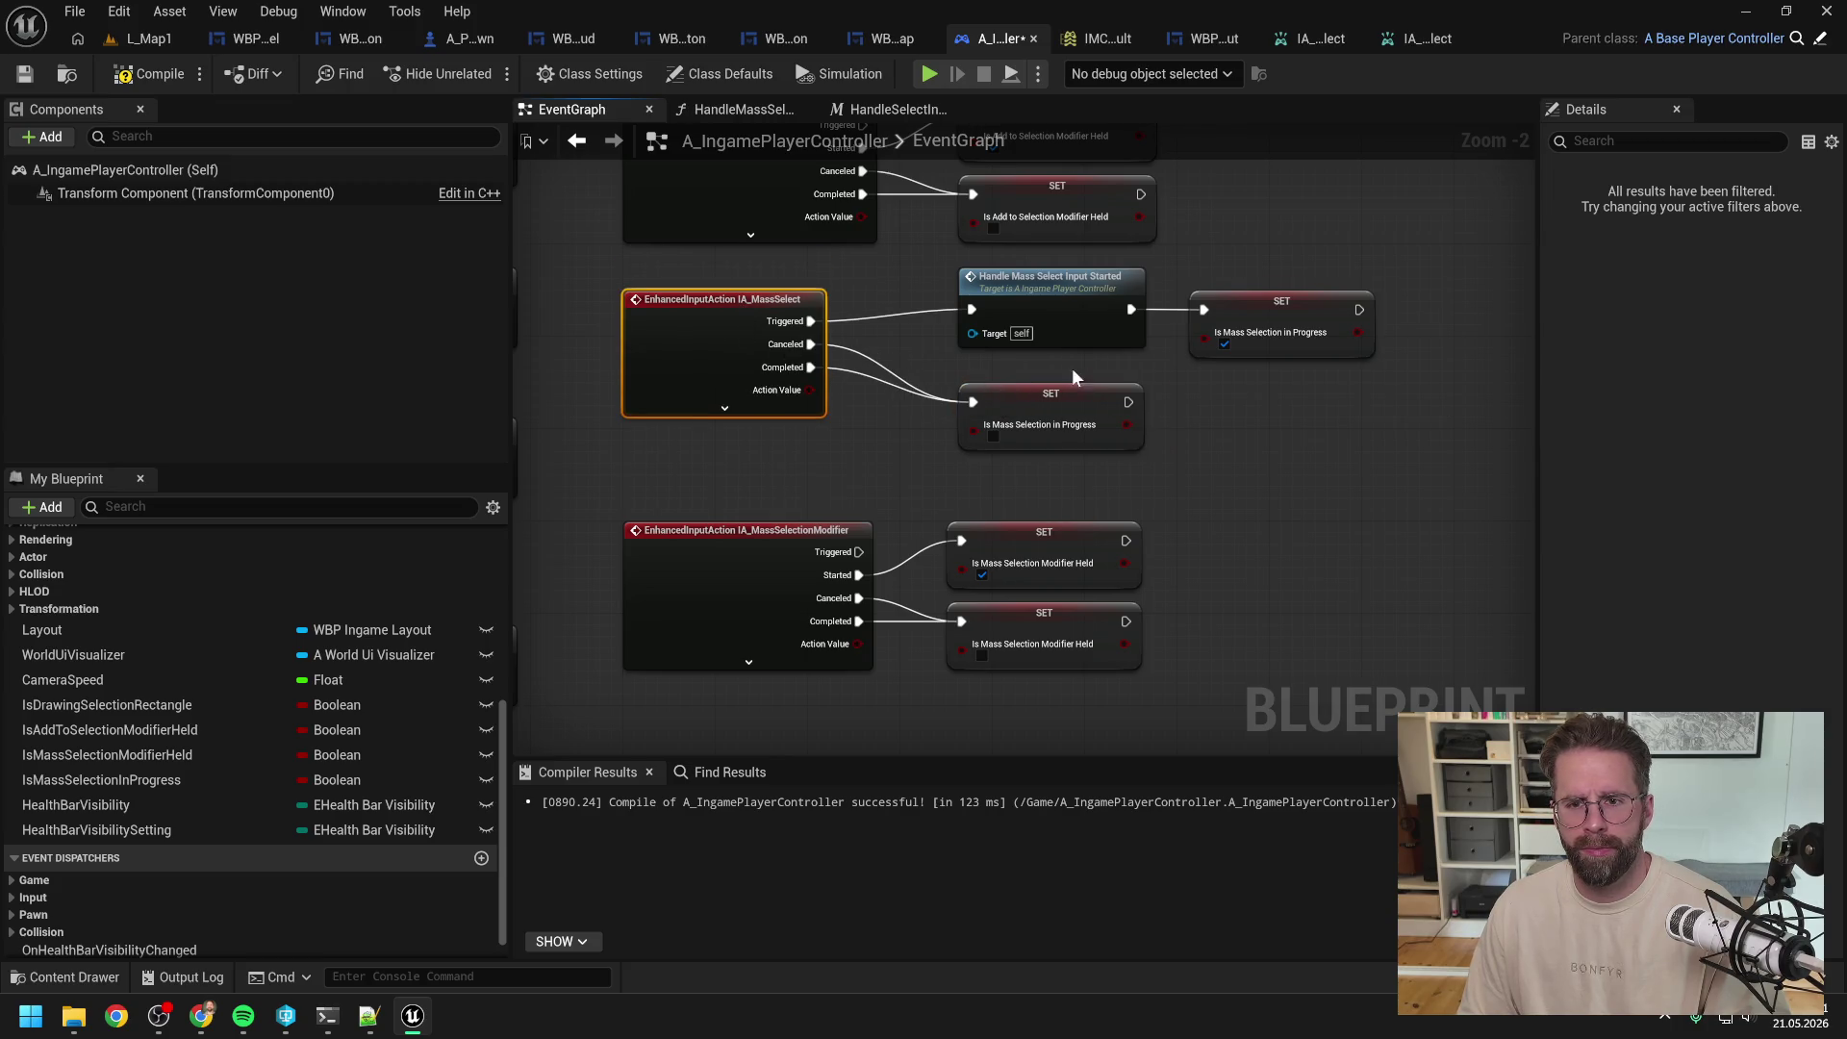
scroll(1071, 367, "down", 1)
scroll(1111, 531, "down", 2)
scroll(1137, 520, "up", 2)
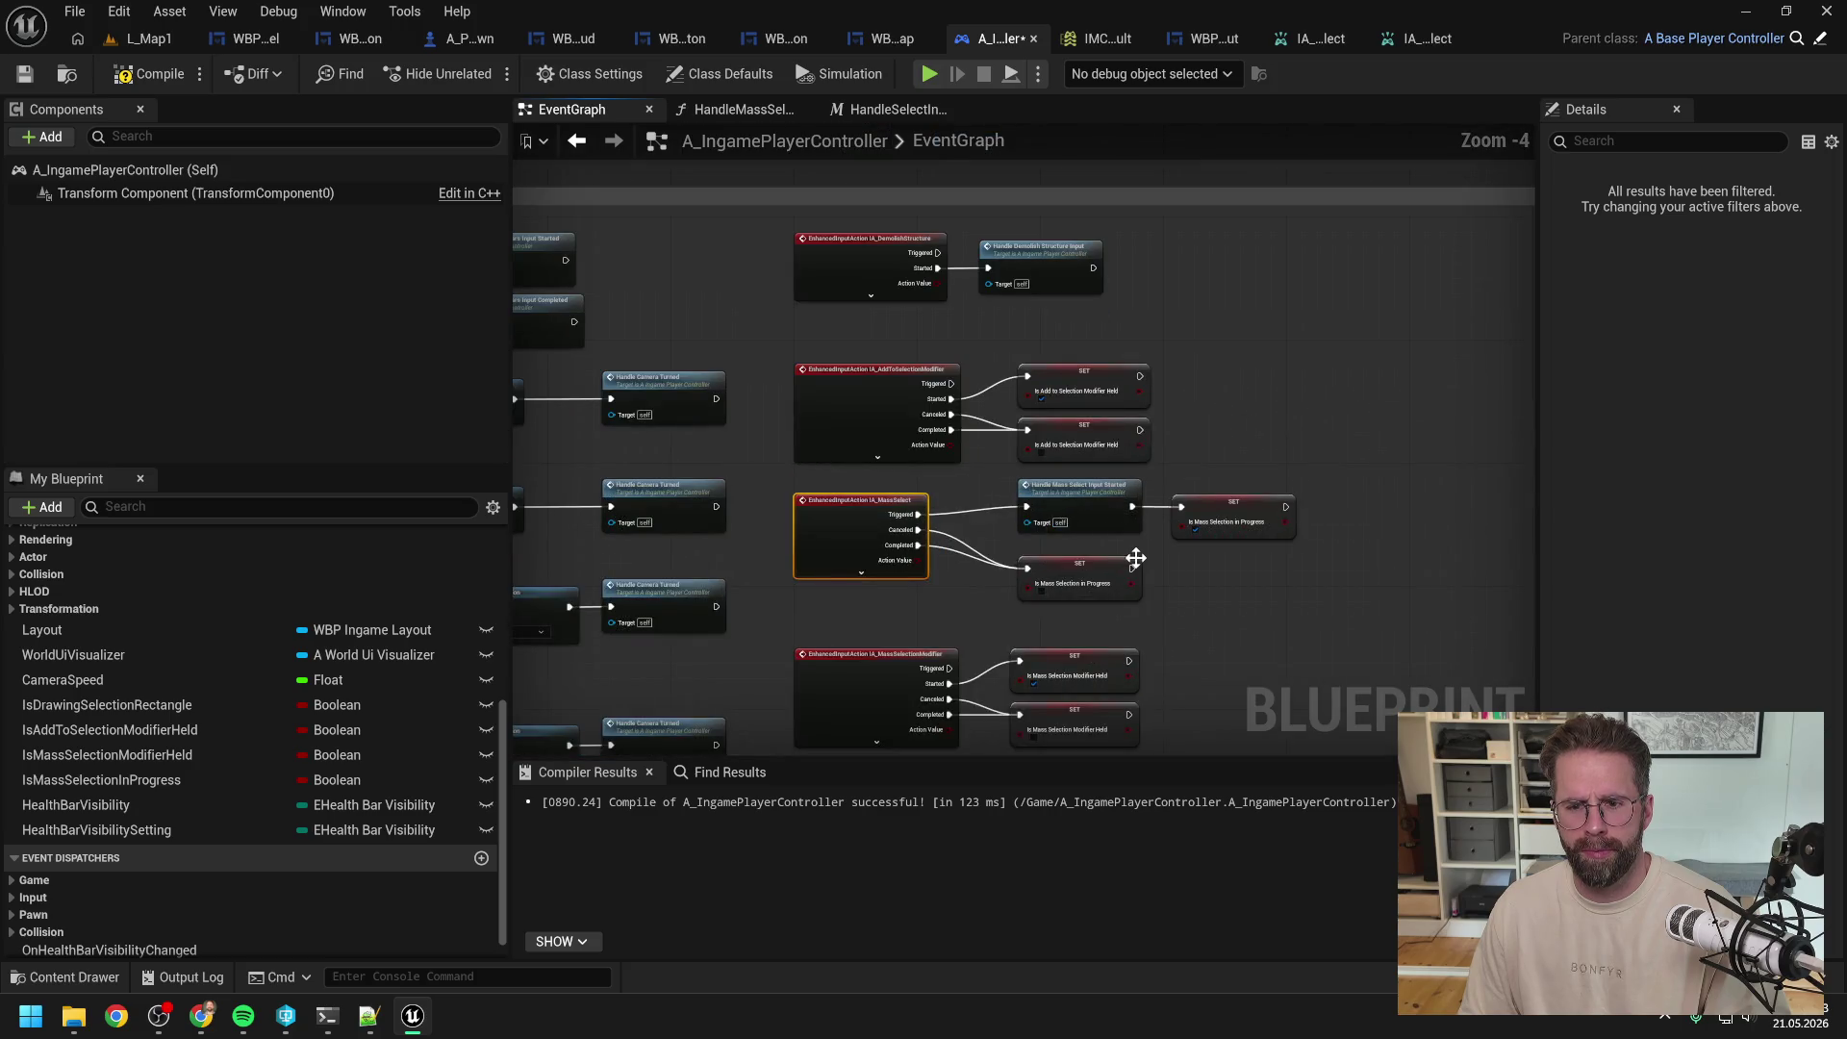
left_click(1112, 571)
Step: Save the project and open the HandleSelectInput function graph
key("ctrl+s")
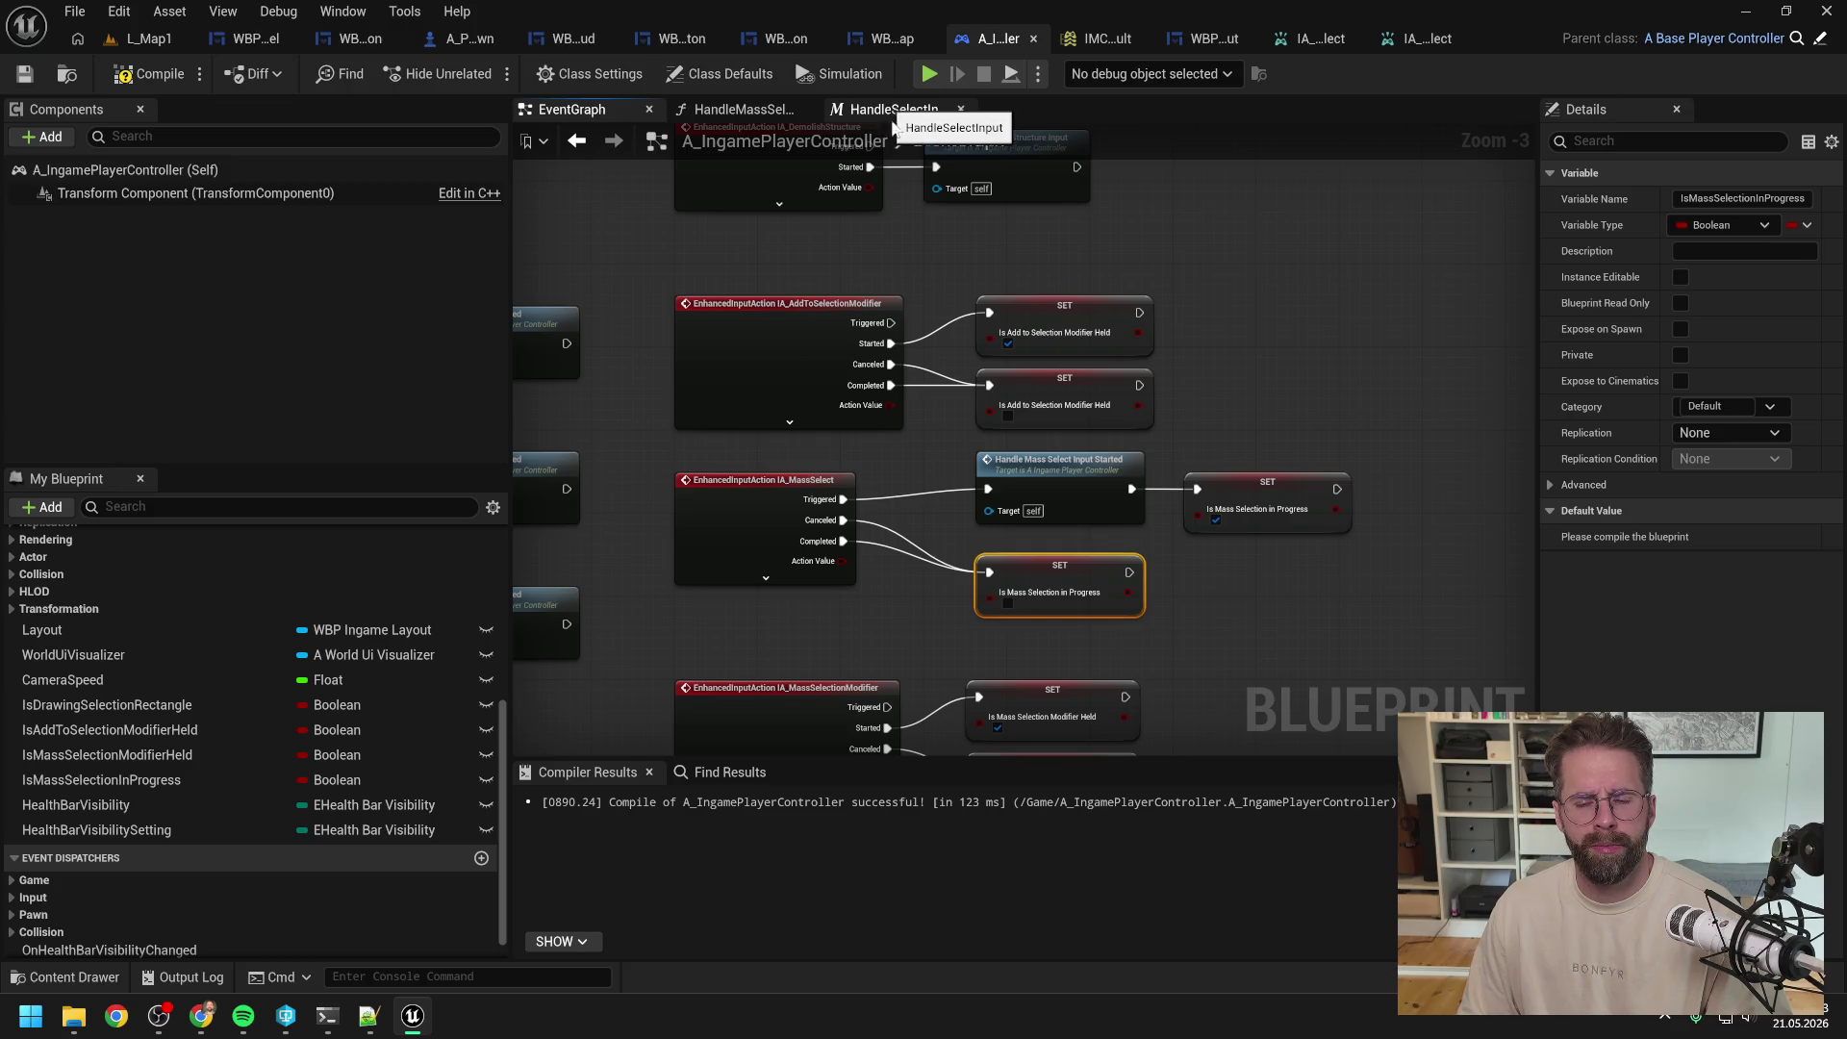
left_click(1209, 427)
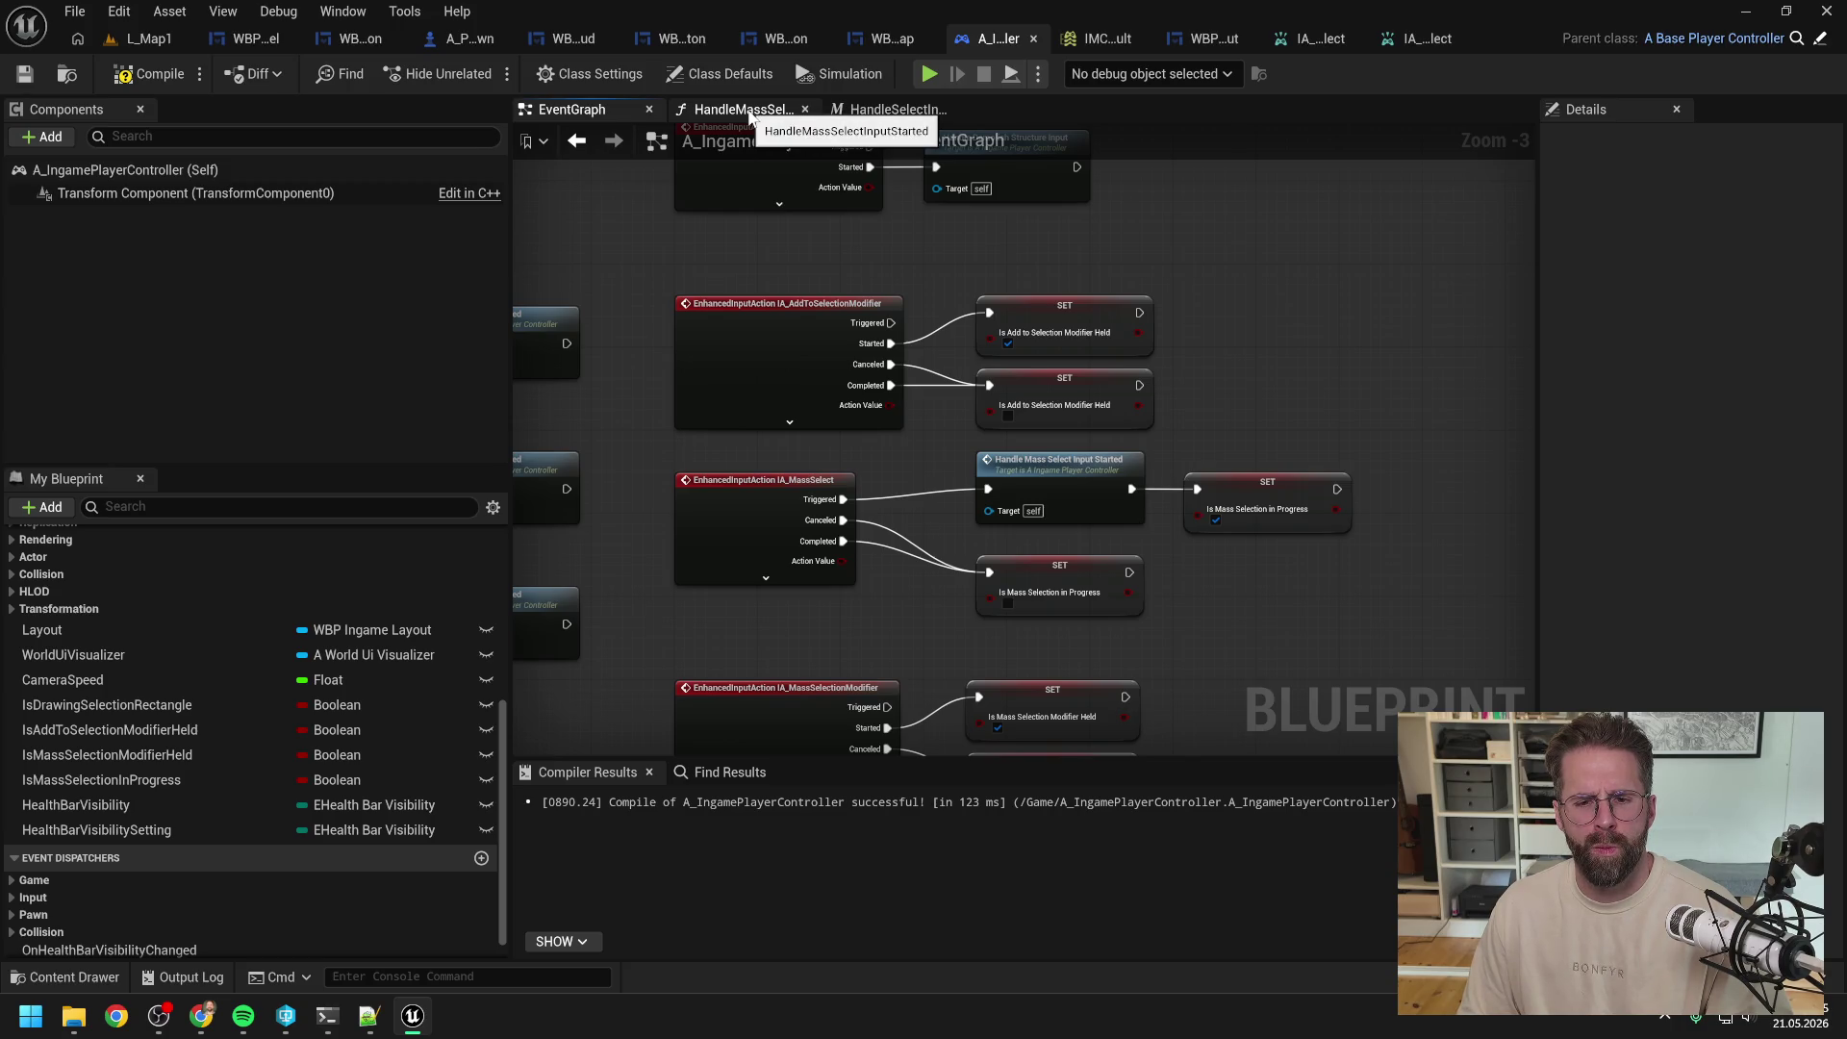
left_click(751, 113)
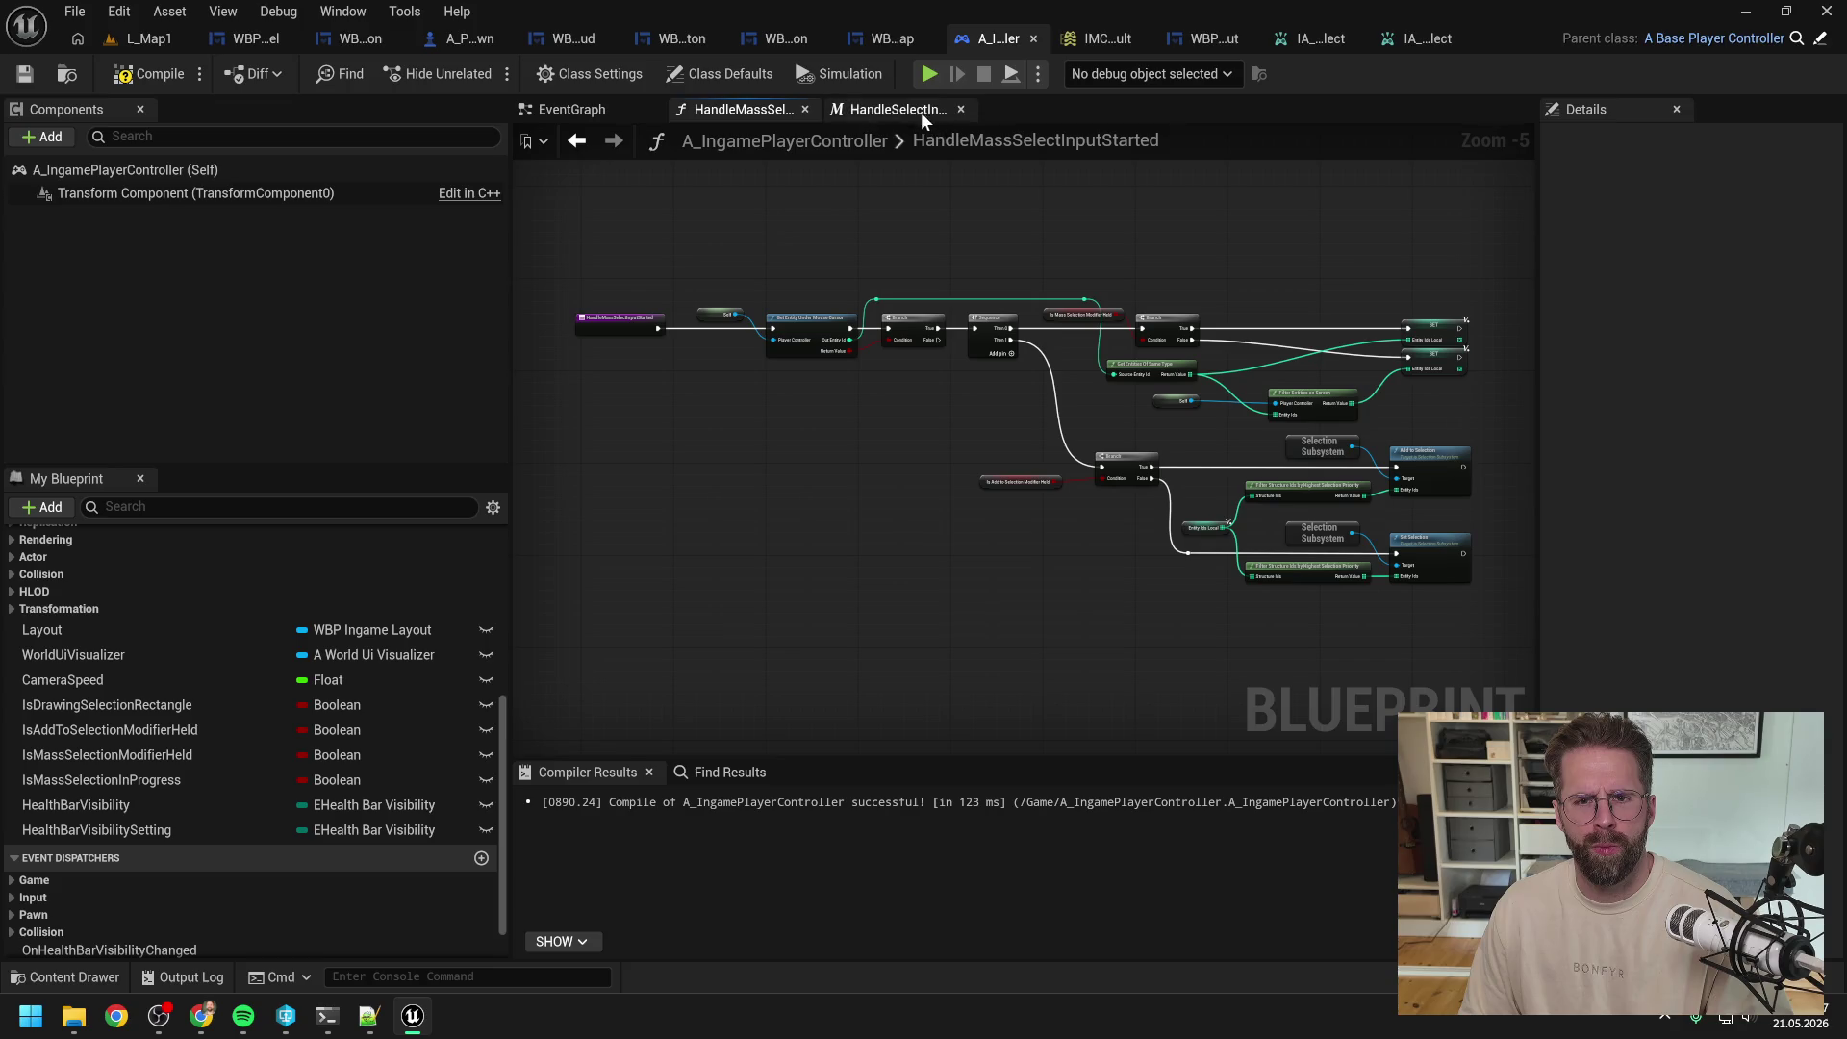
left_click(896, 109)
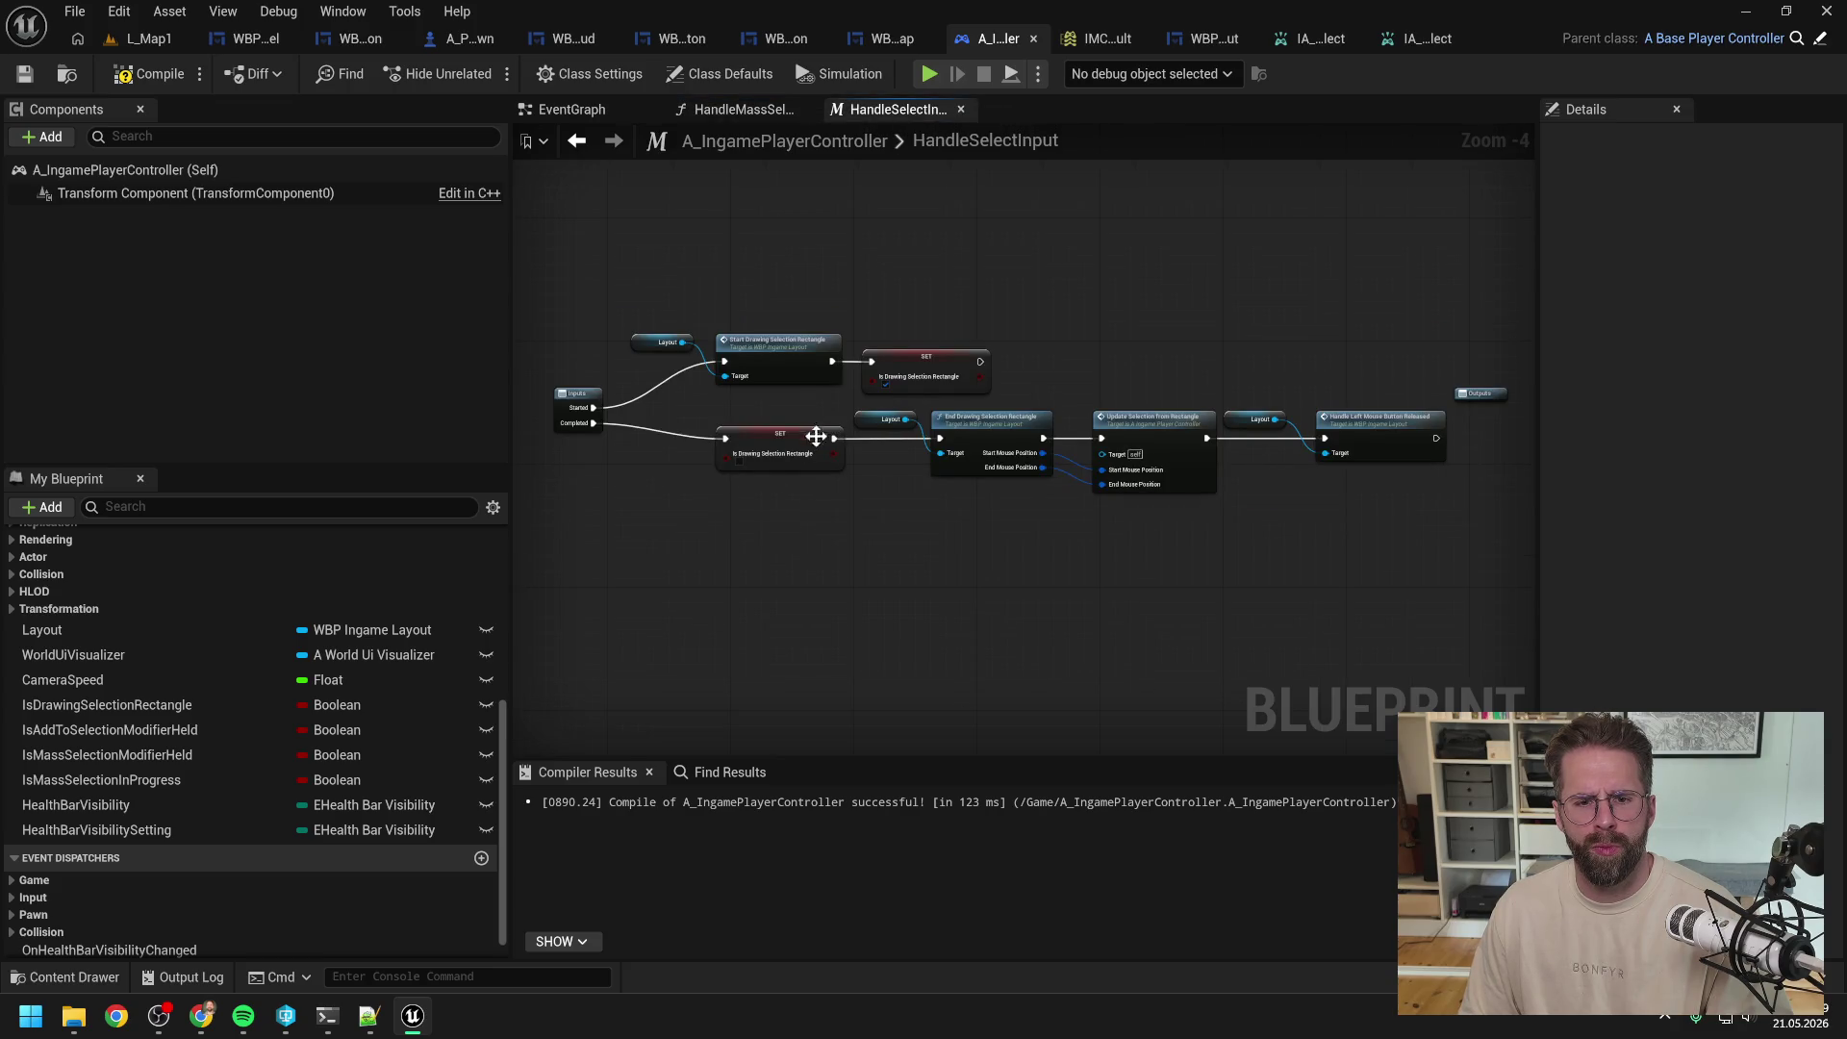
scroll(868, 485, "up", 2)
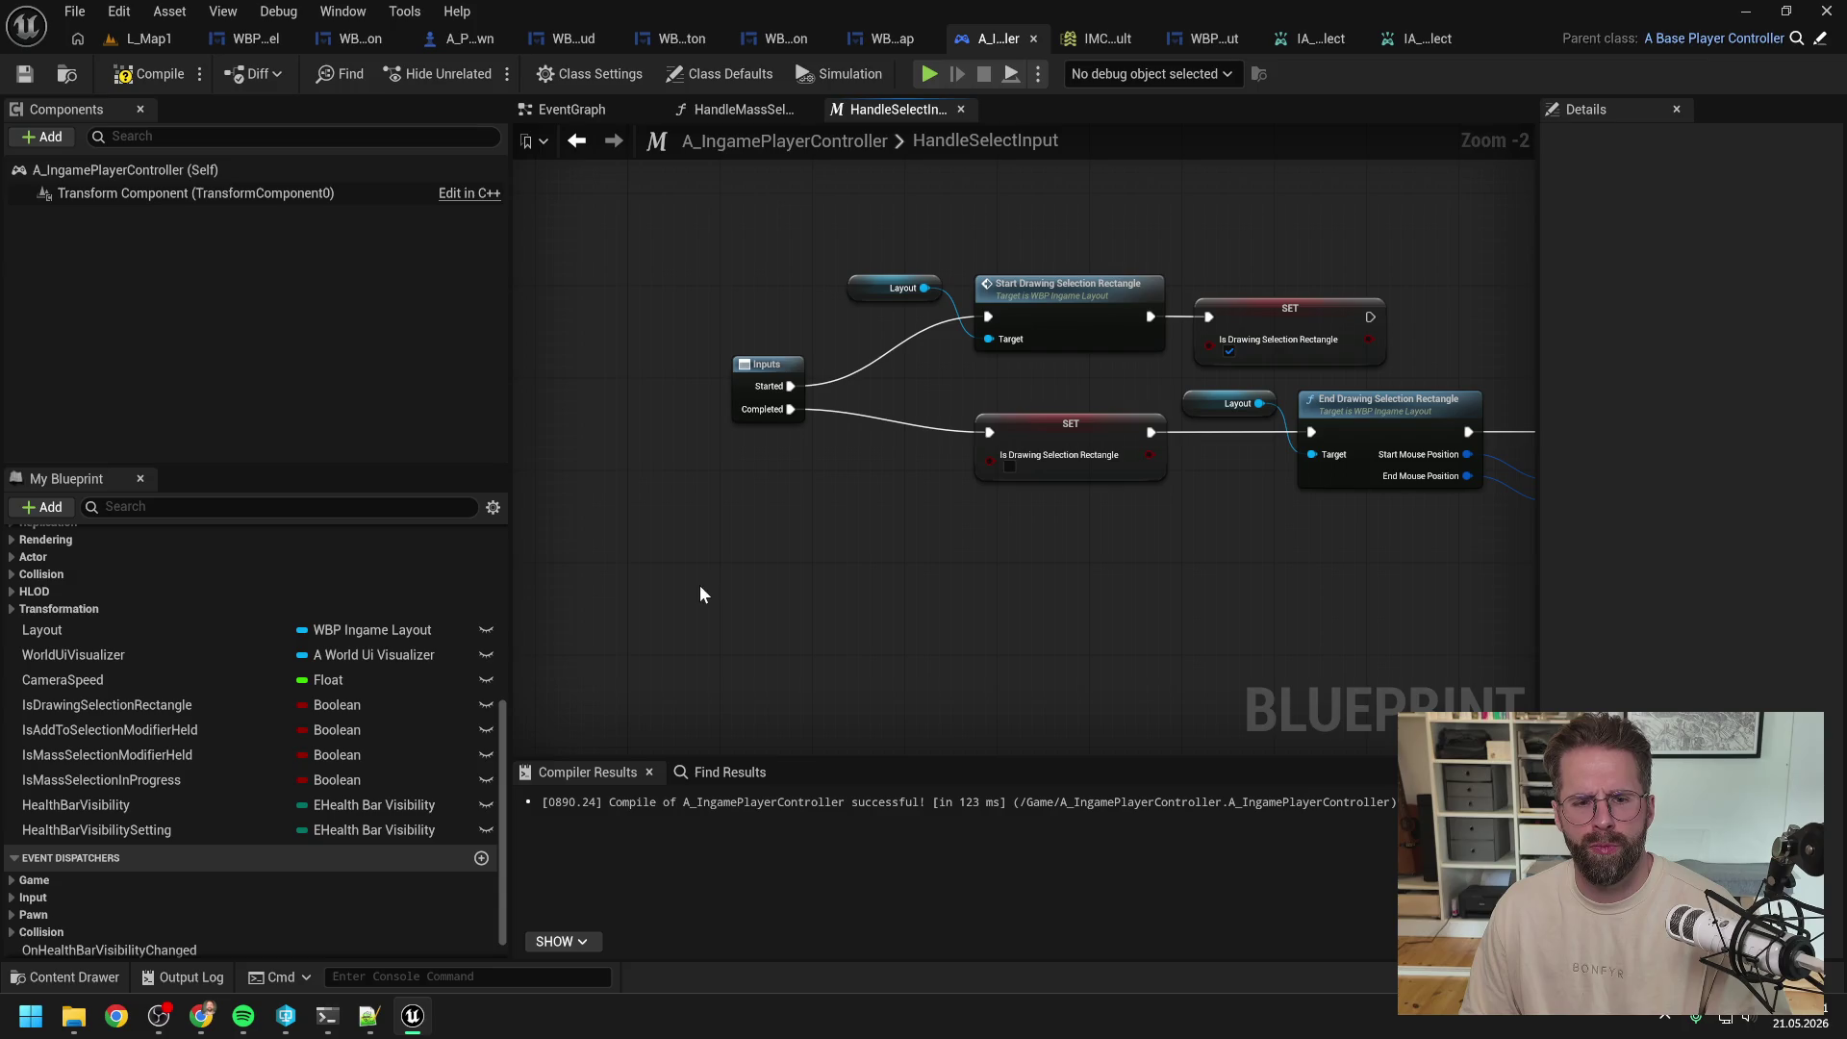
Step: Branch the Completed path on IsMassSelectionInProgress, wiring False into the SET node
mouse_move(83, 779)
left_mouse_down()
mouse_move(845, 483)
mouse_move(866, 507)
mouse_move(716, 537)
mouse_move(839, 546)
left_mouse_up()
left_click(883, 528)
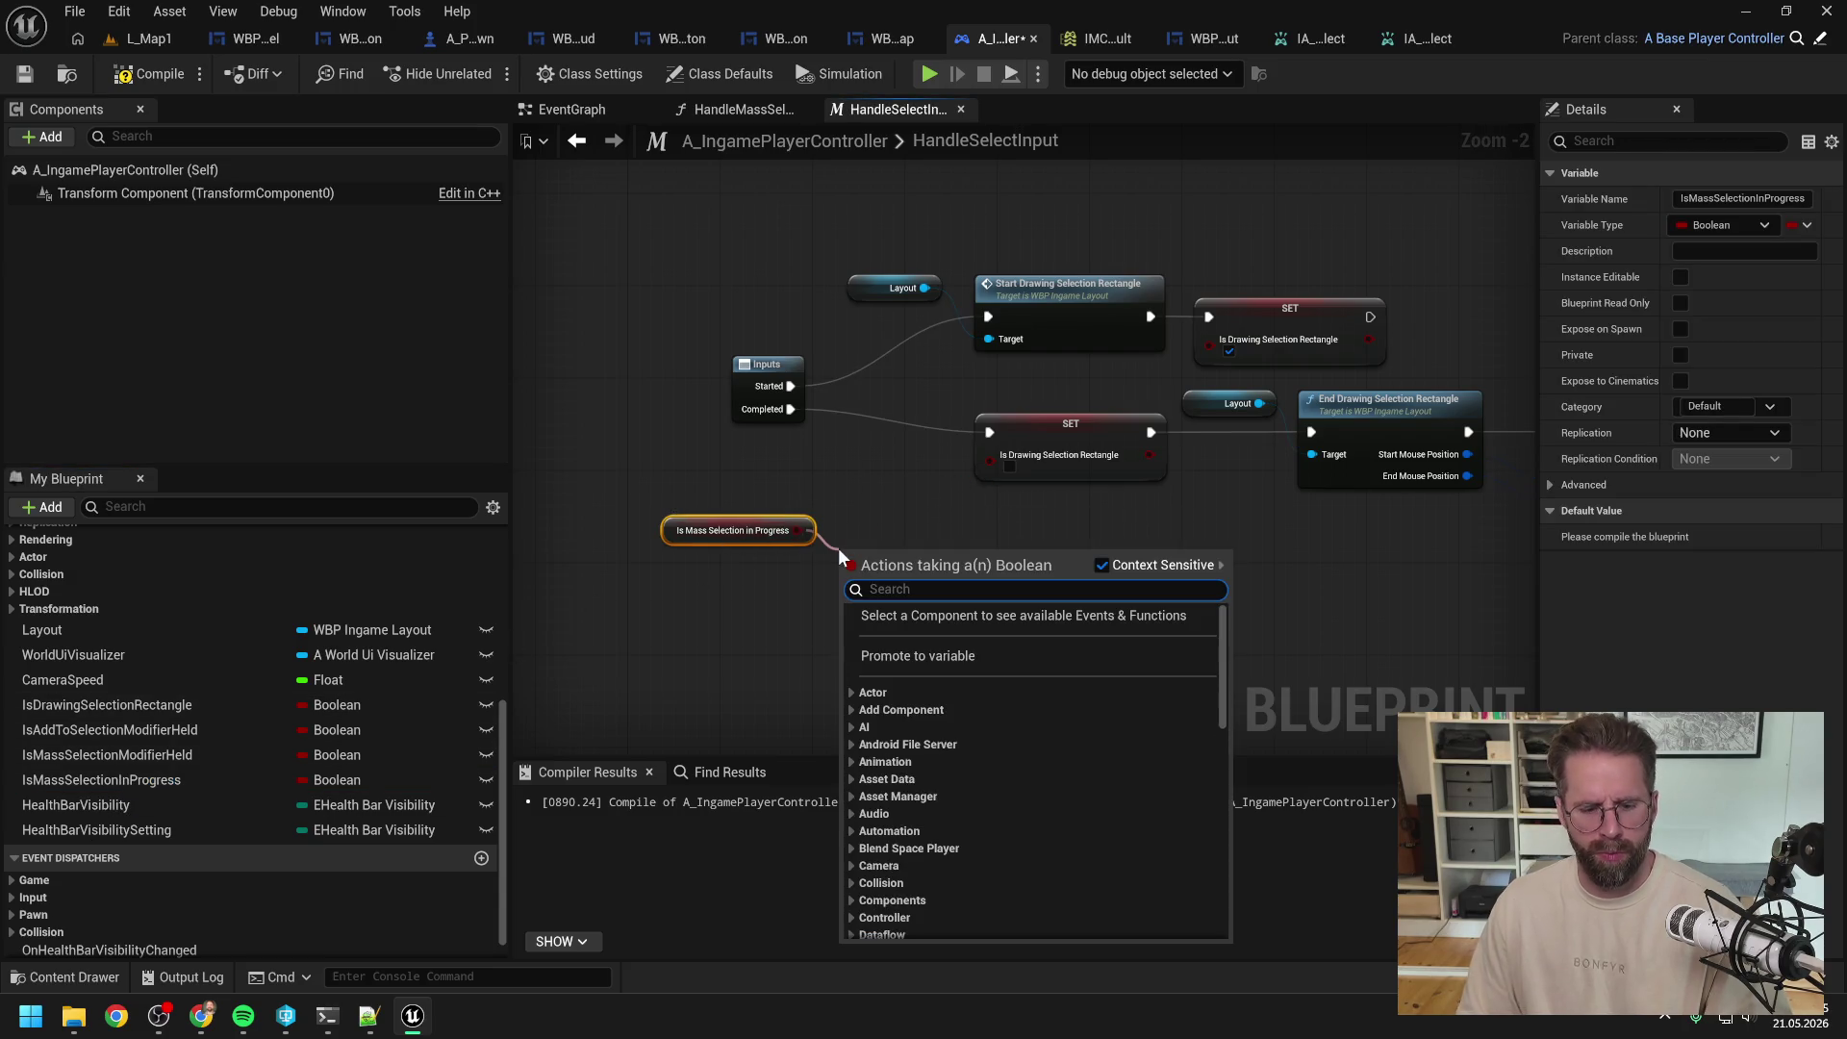
type("branch")
key("Return")
mouse_move(793, 413)
left_mouse_down()
mouse_move(862, 569)
mouse_move(1231, 435)
mouse_move(991, 433)
left_mouse_up()
scroll(824, 527, "down", 2)
left_click_drag(819, 528, 1501, 416)
Step: Align the Branch beside the Inputs node and tidy the graph layout
left_click_drag(827, 491, 842, 491)
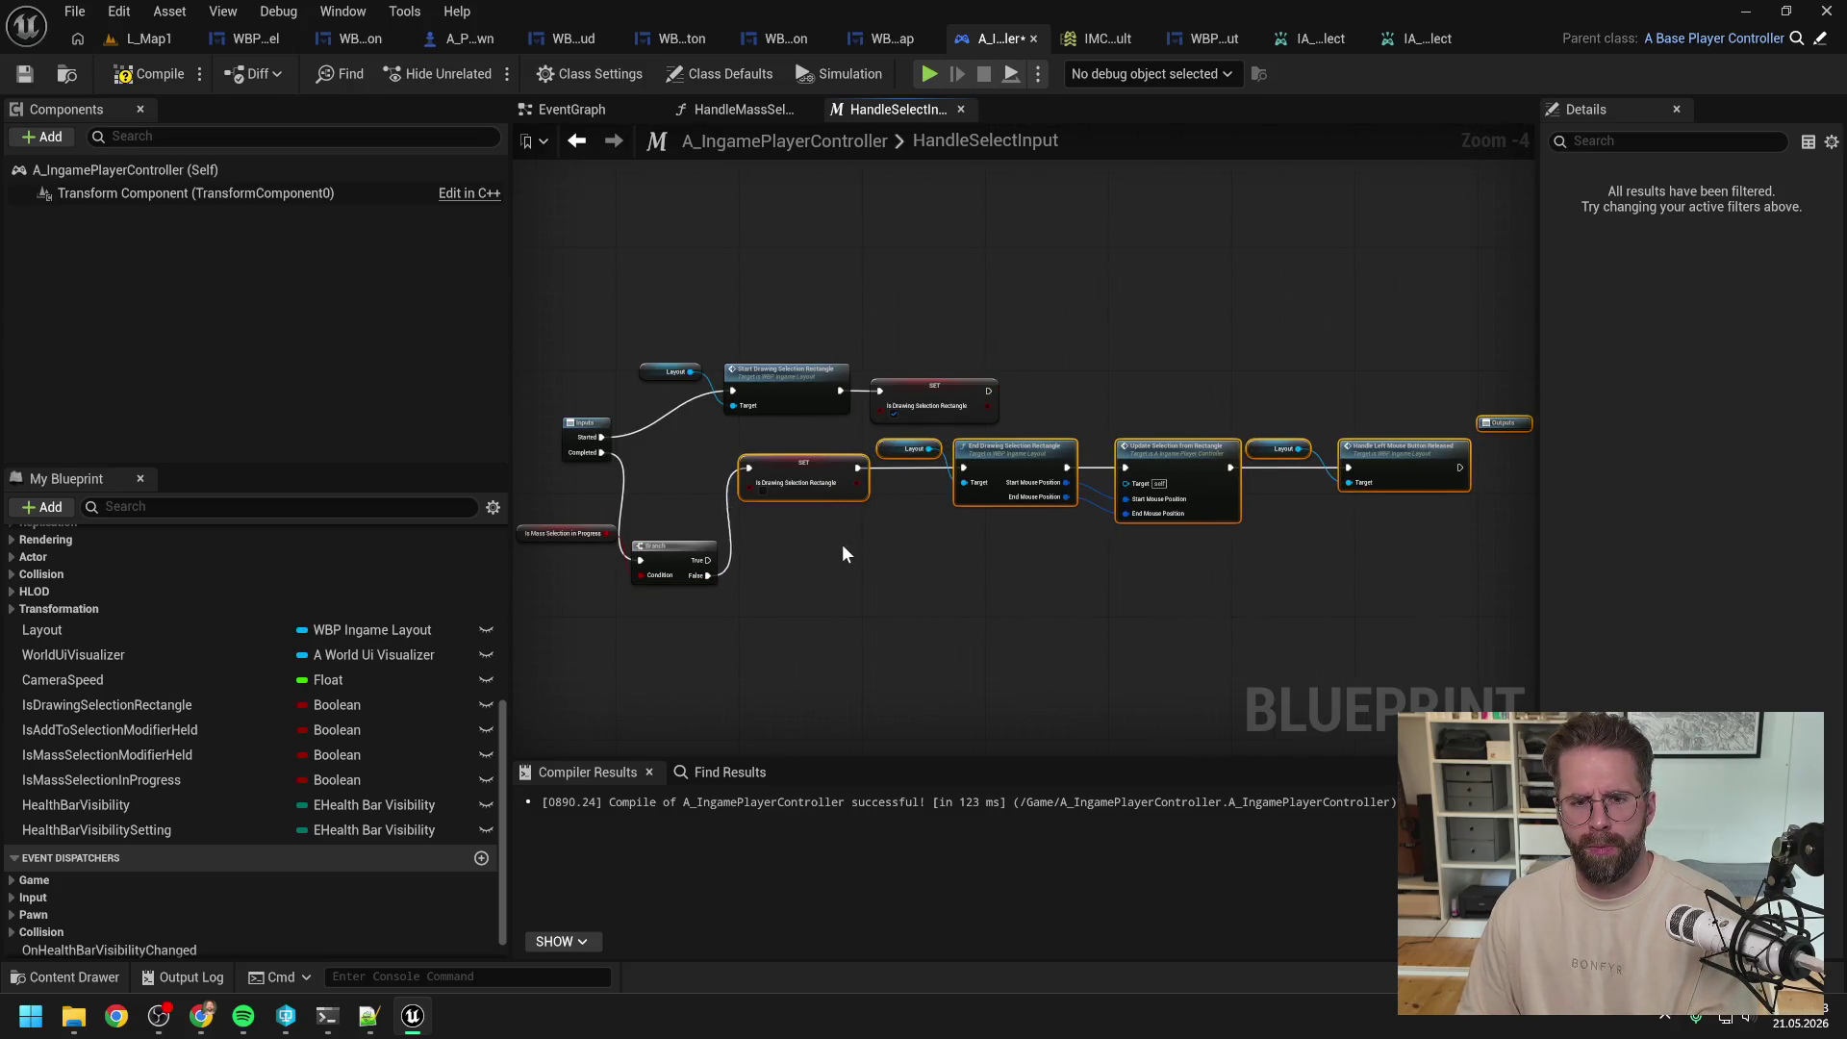
left_click_drag(681, 552, 727, 444)
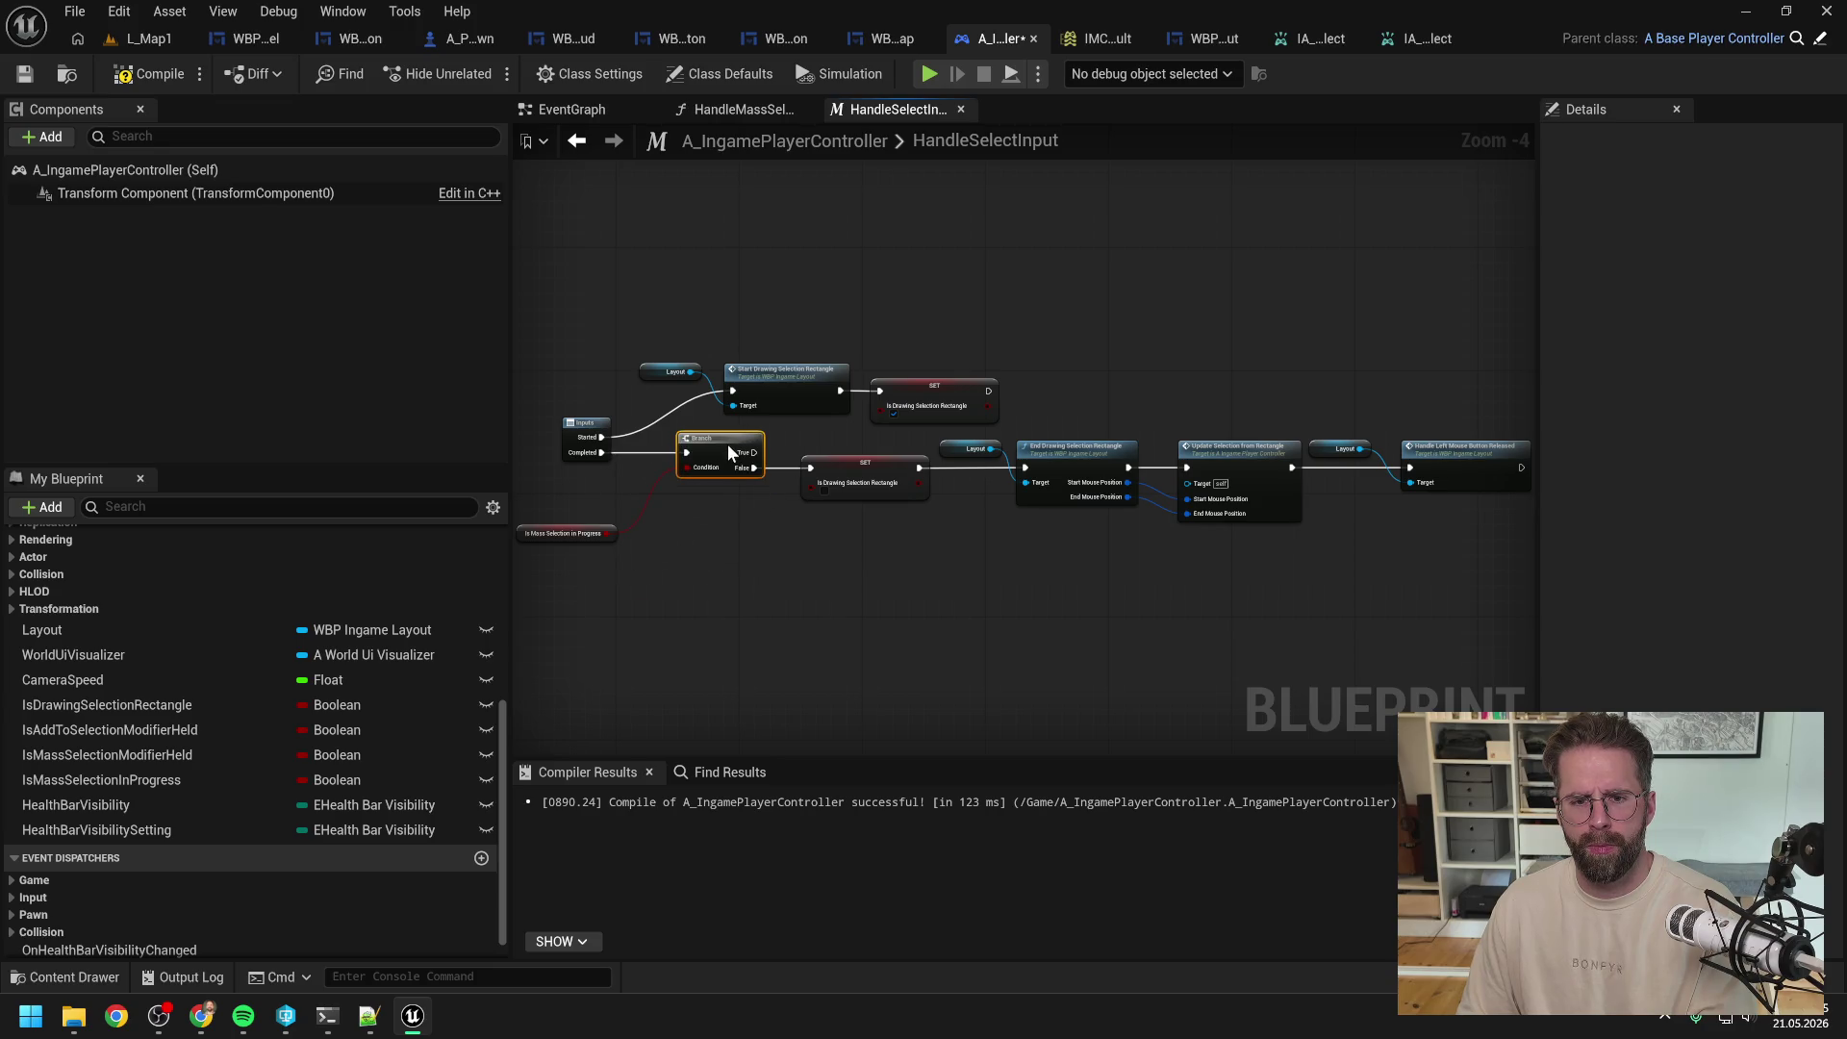
left_click(608, 544)
left_click(607, 537)
left_click(699, 529)
left_click(159, 37)
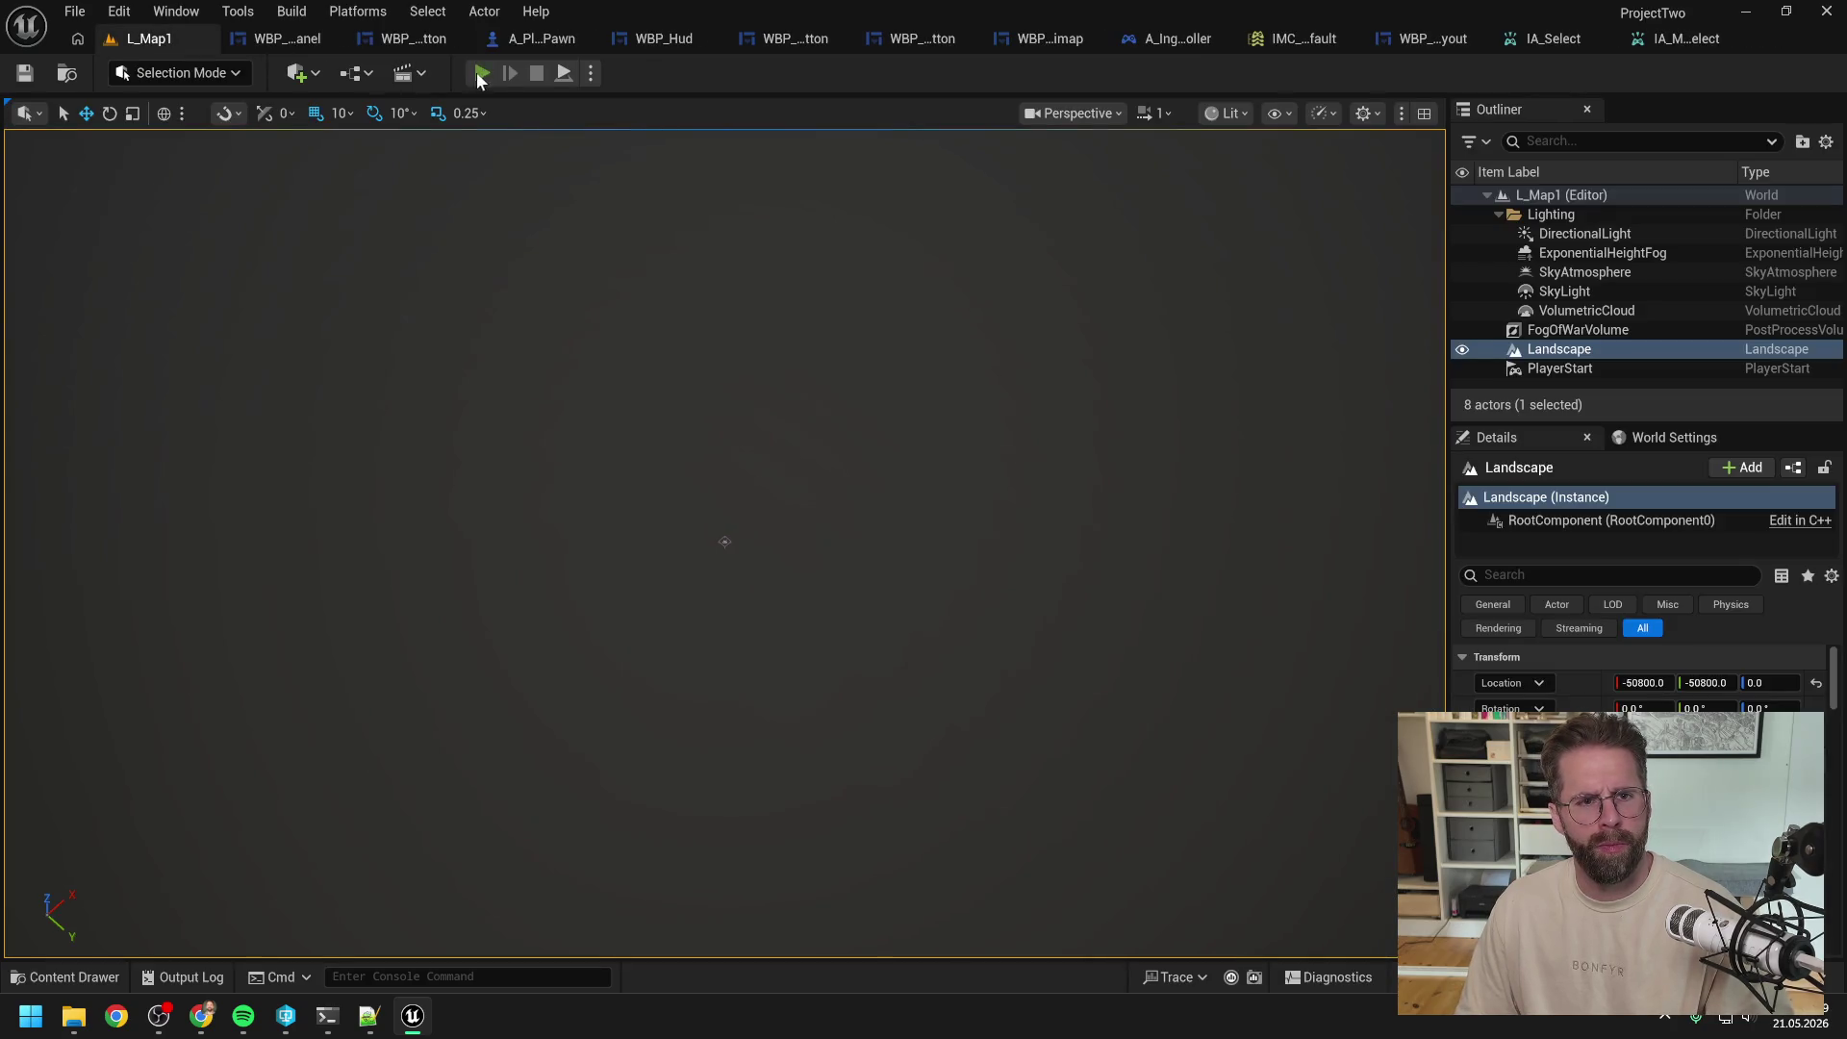
Step: Play-test building two Power Grid Generators and box-selecting them, then stop the session
left_click(481, 72)
left_click(1193, 811)
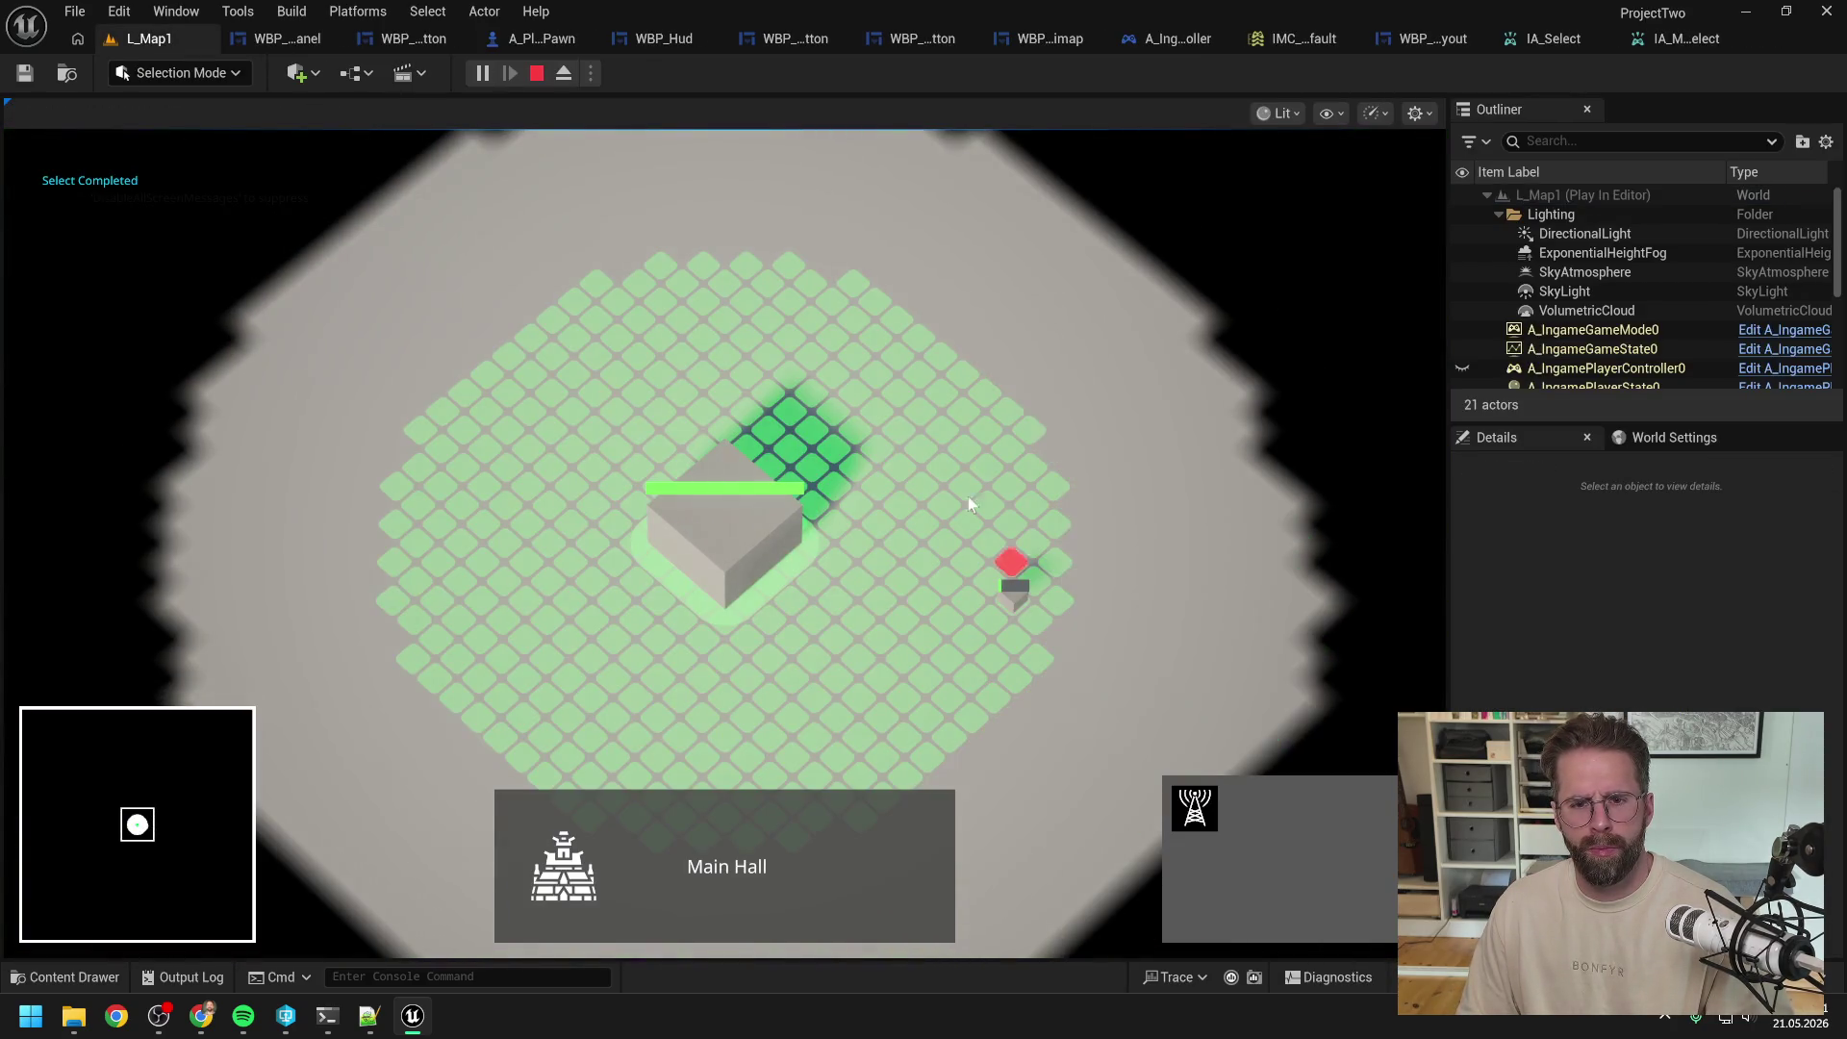
left_click(1010, 590)
left_click(944, 379)
right_click(1006, 482)
left_click(1014, 602)
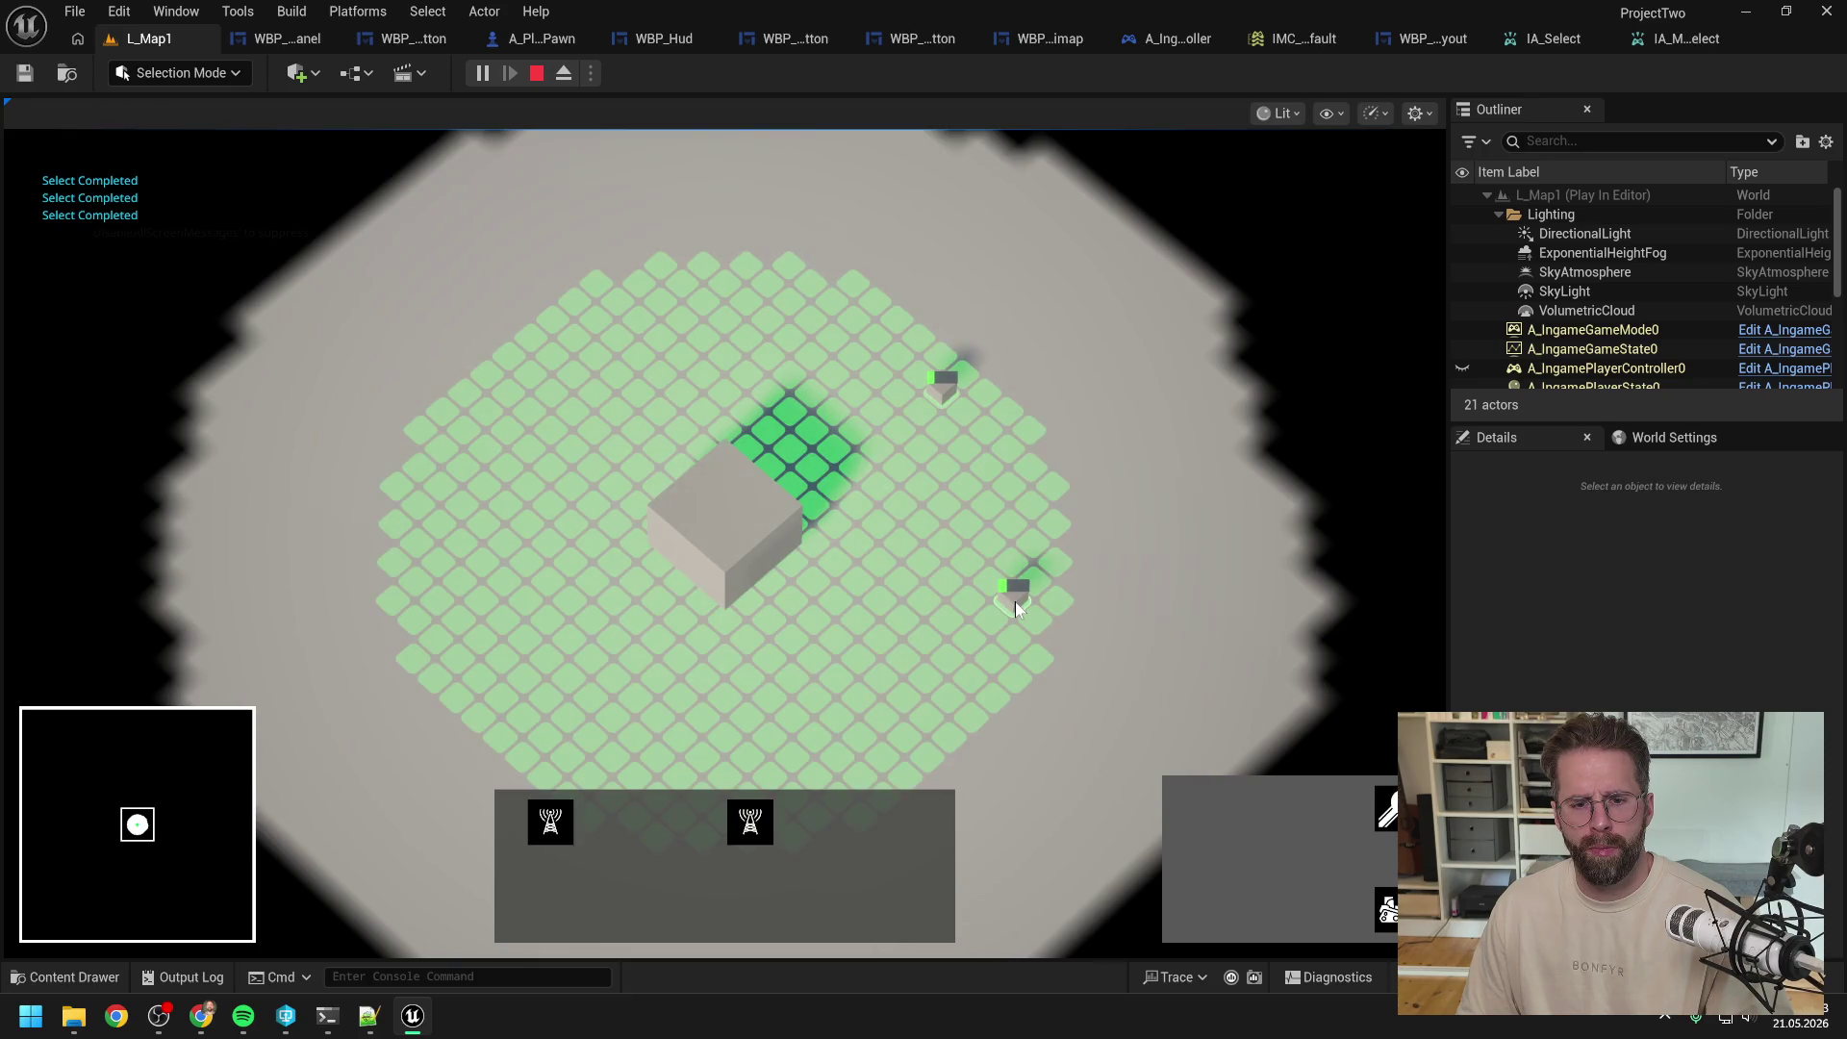
mouse_move(1014, 602)
left_mouse_down()
mouse_move(958, 500)
mouse_move(742, 359)
mouse_move(742, 321)
mouse_move(939, 436)
left_mouse_up()
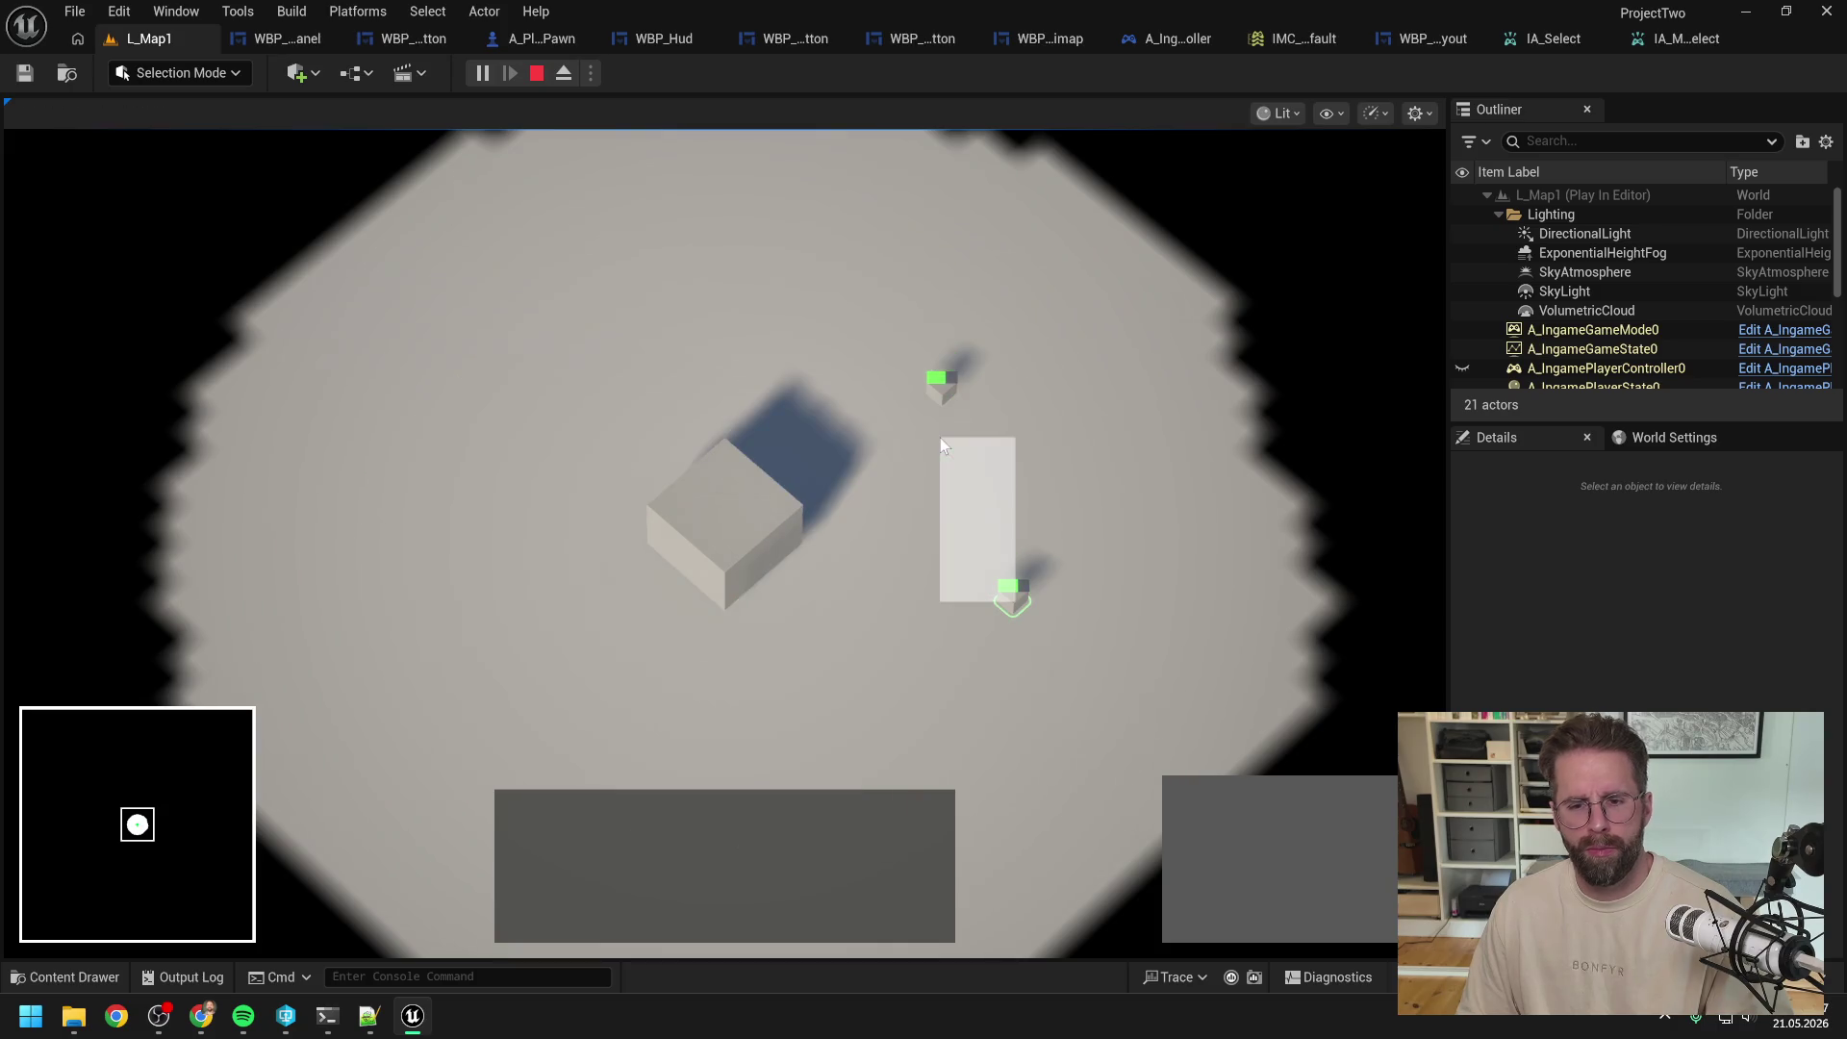
key("Escape")
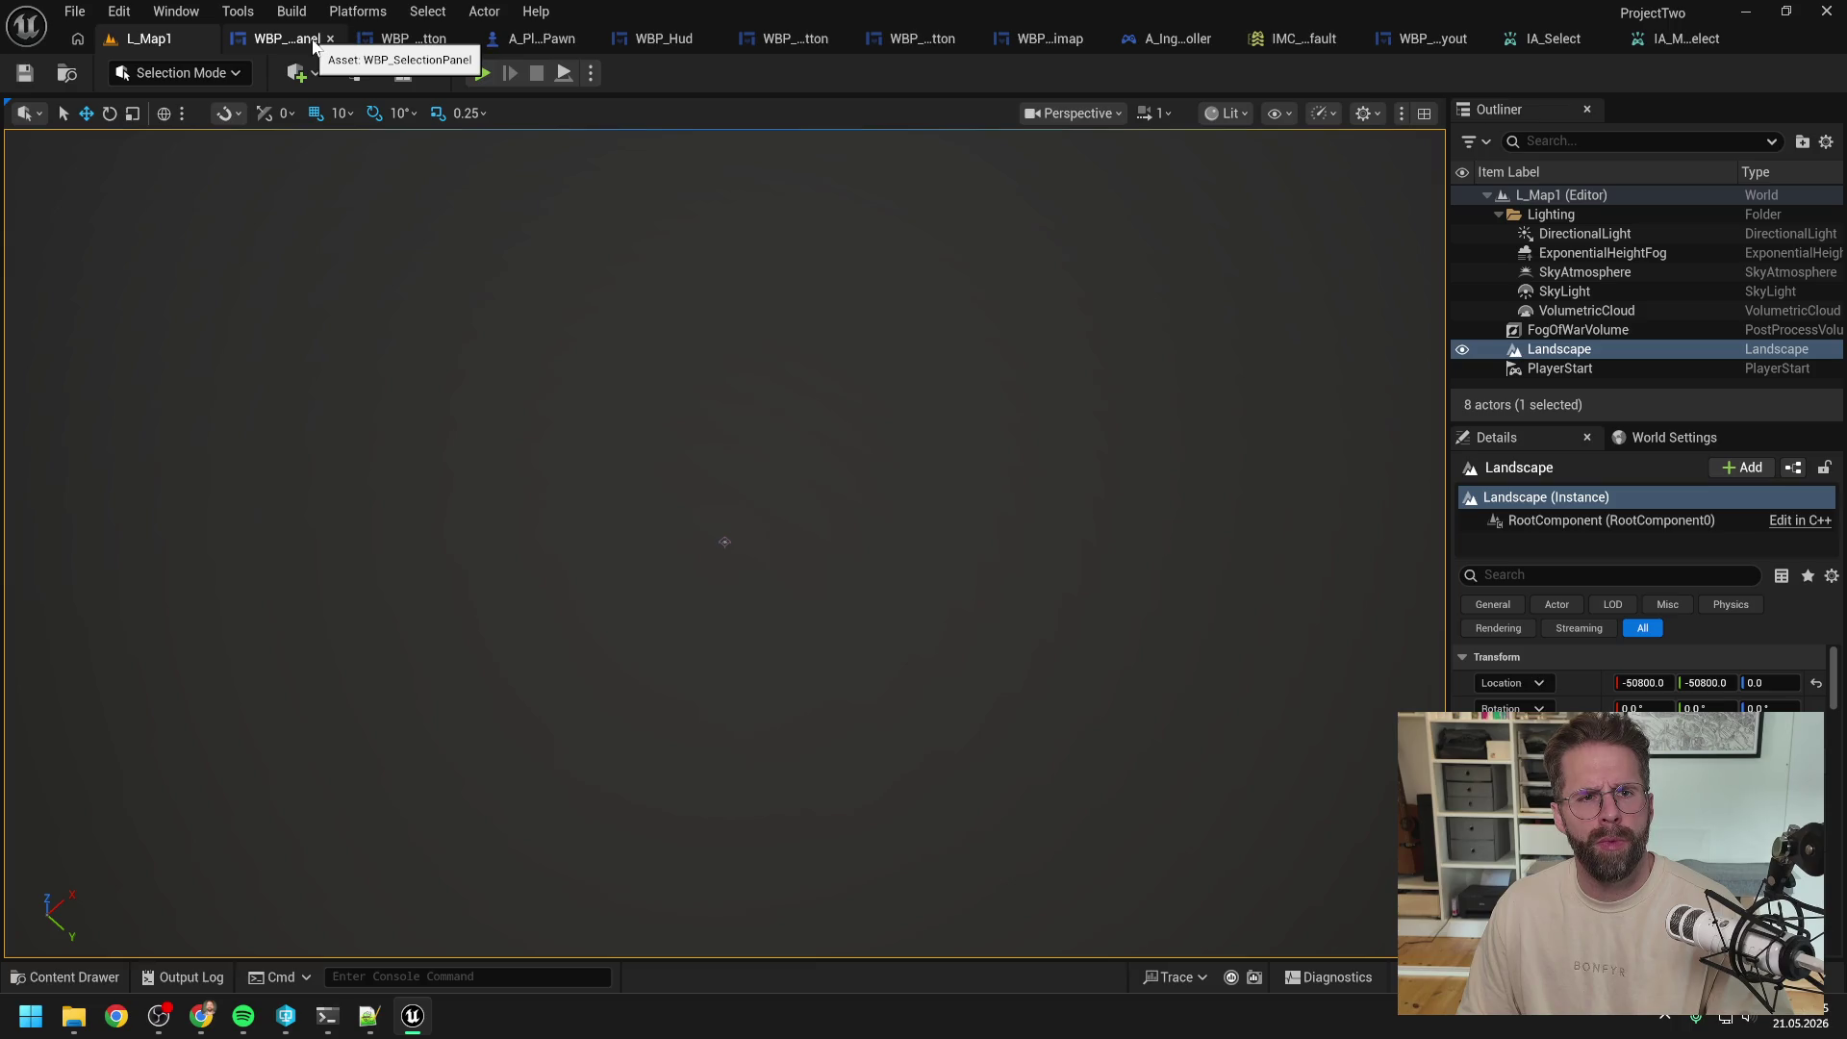
Step: In A_IngamePlayerController, select the Layout and Handle Left Mouse Button Released nodes
left_click(1127, 40)
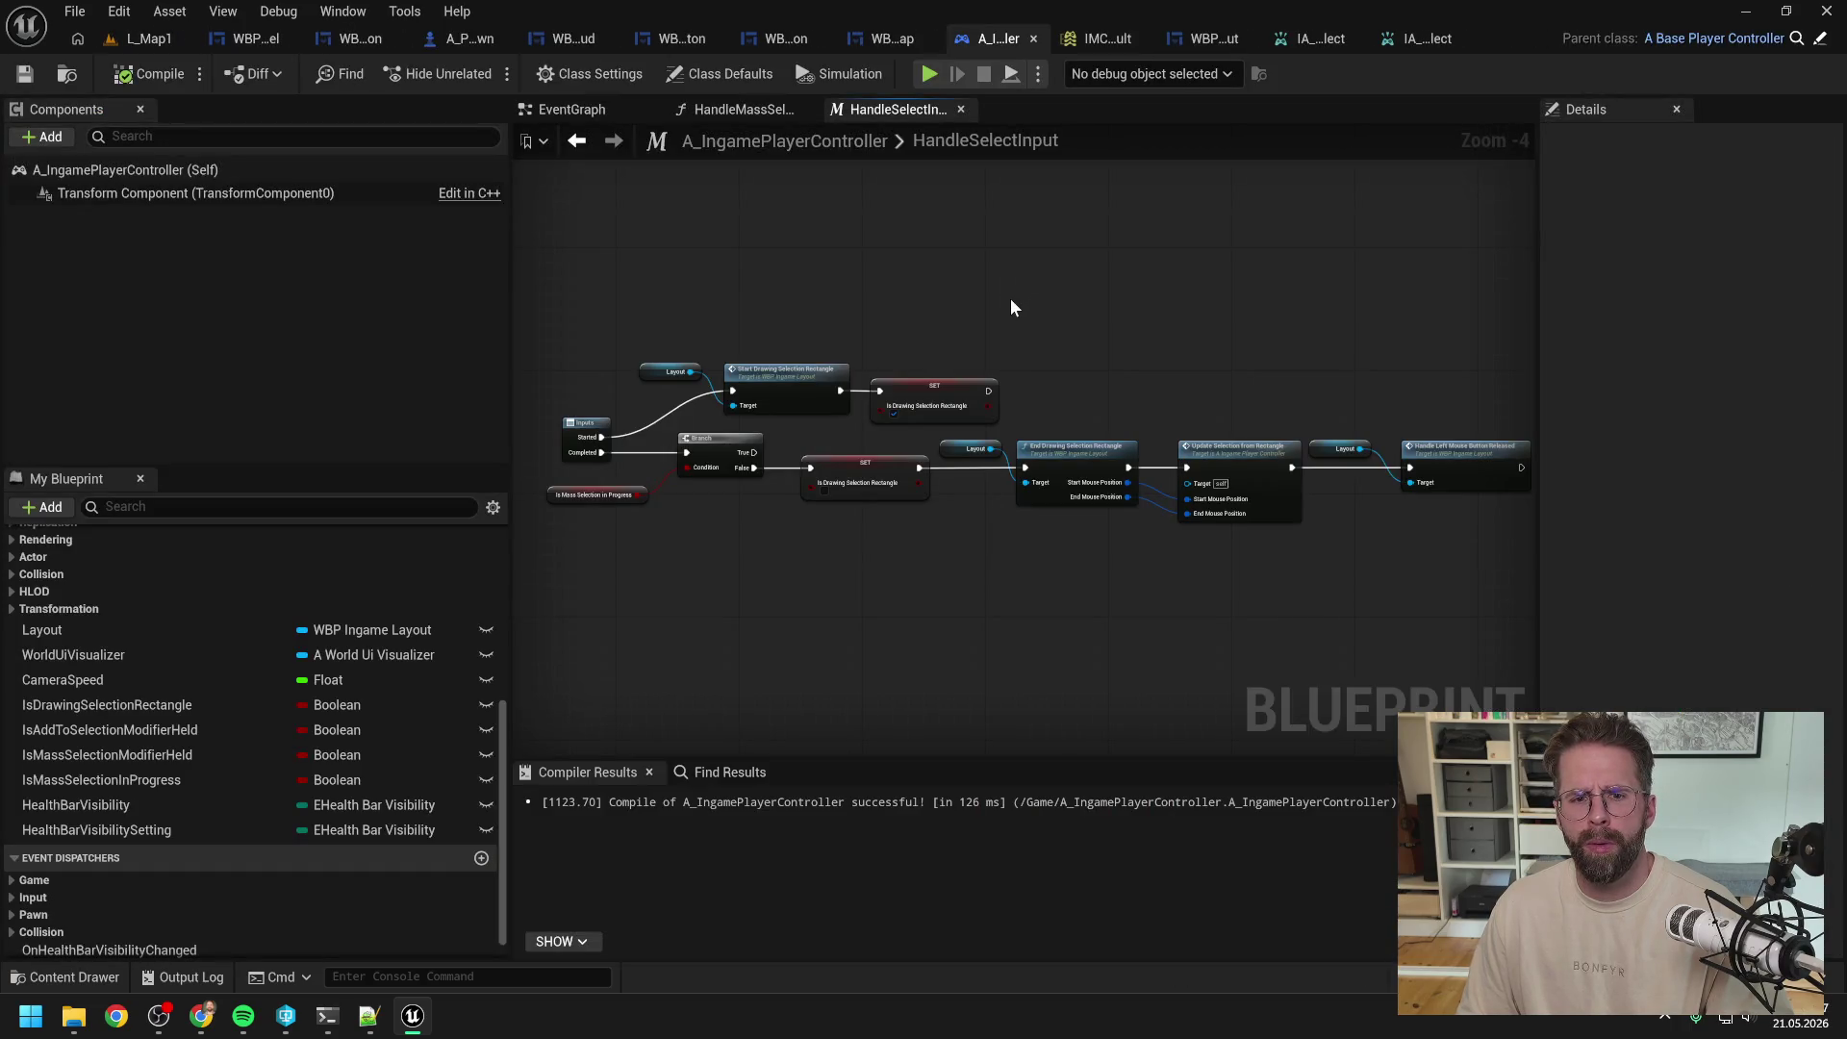
left_click_drag(1193, 399, 1320, 512)
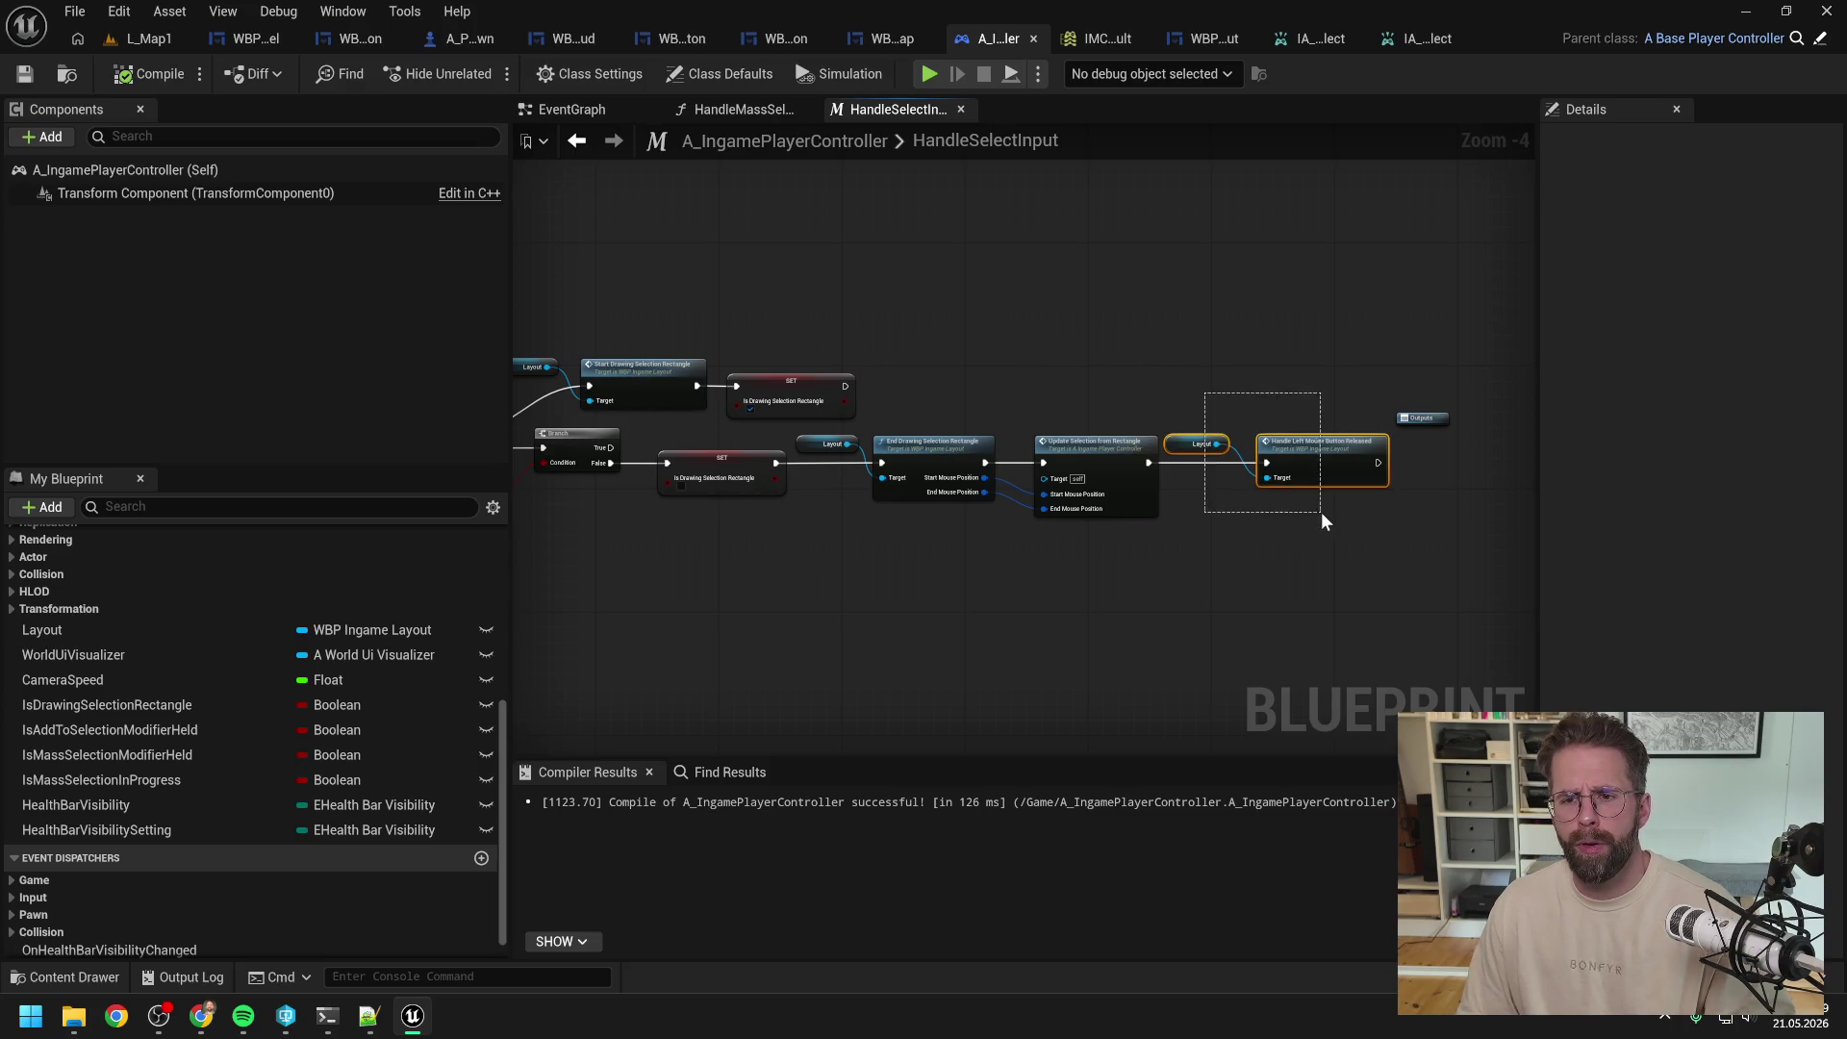
left_click(740, 111)
left_click(558, 112)
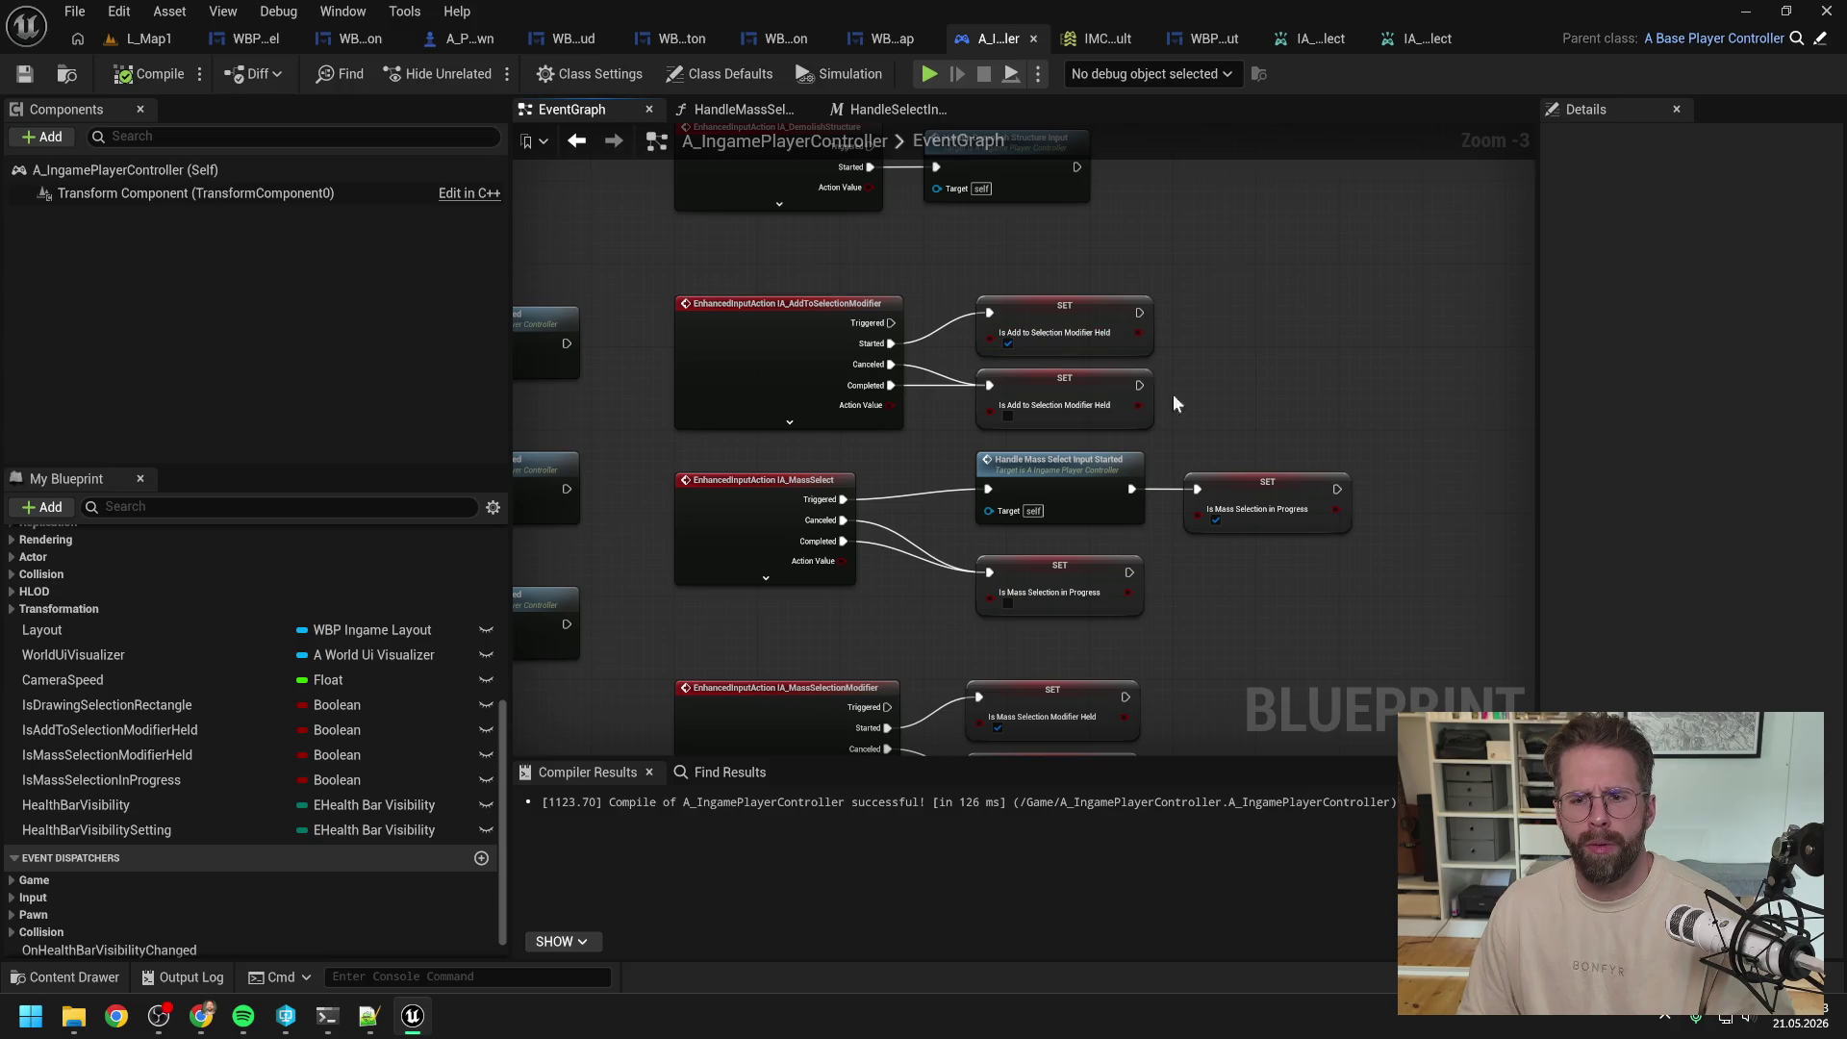
Step: Add a Then 2 pin to HandleMassSelectInputStarted's Sequence and wire it to Handle Left Mouse Button Released
double_click(1069, 479)
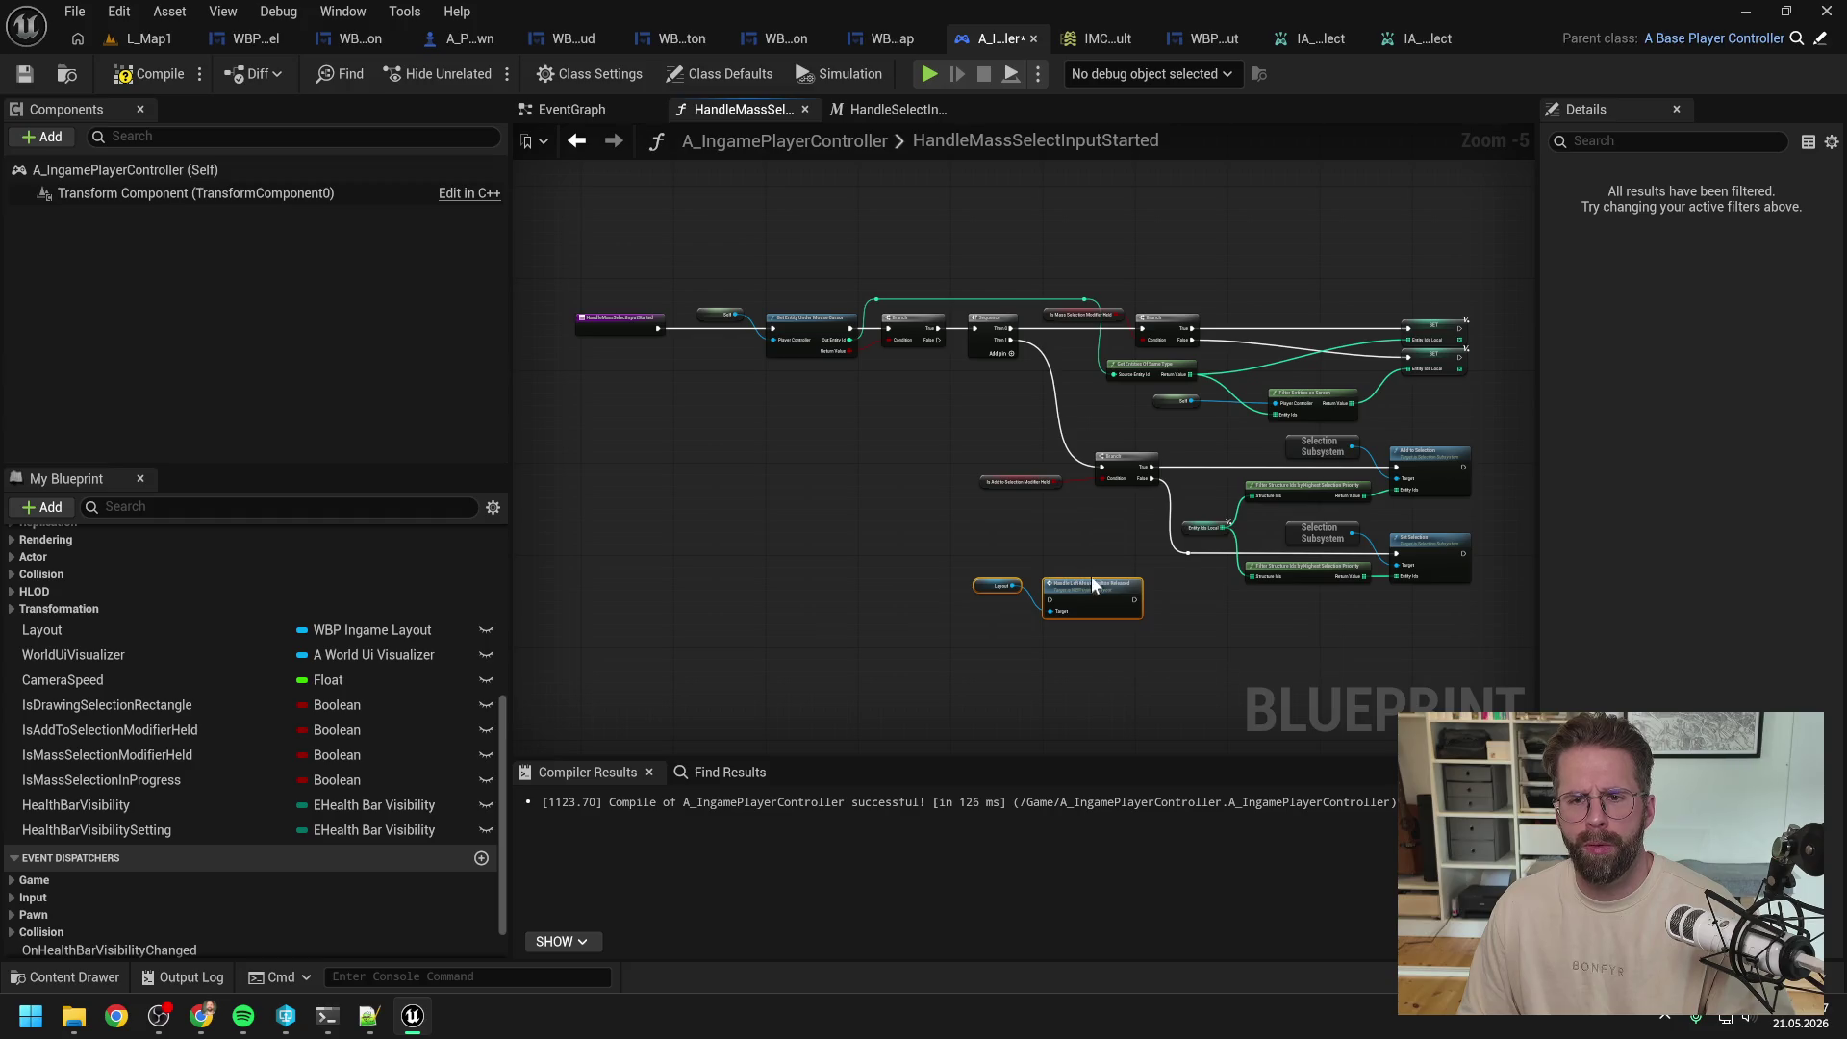
left_click_drag(1107, 589, 1137, 611)
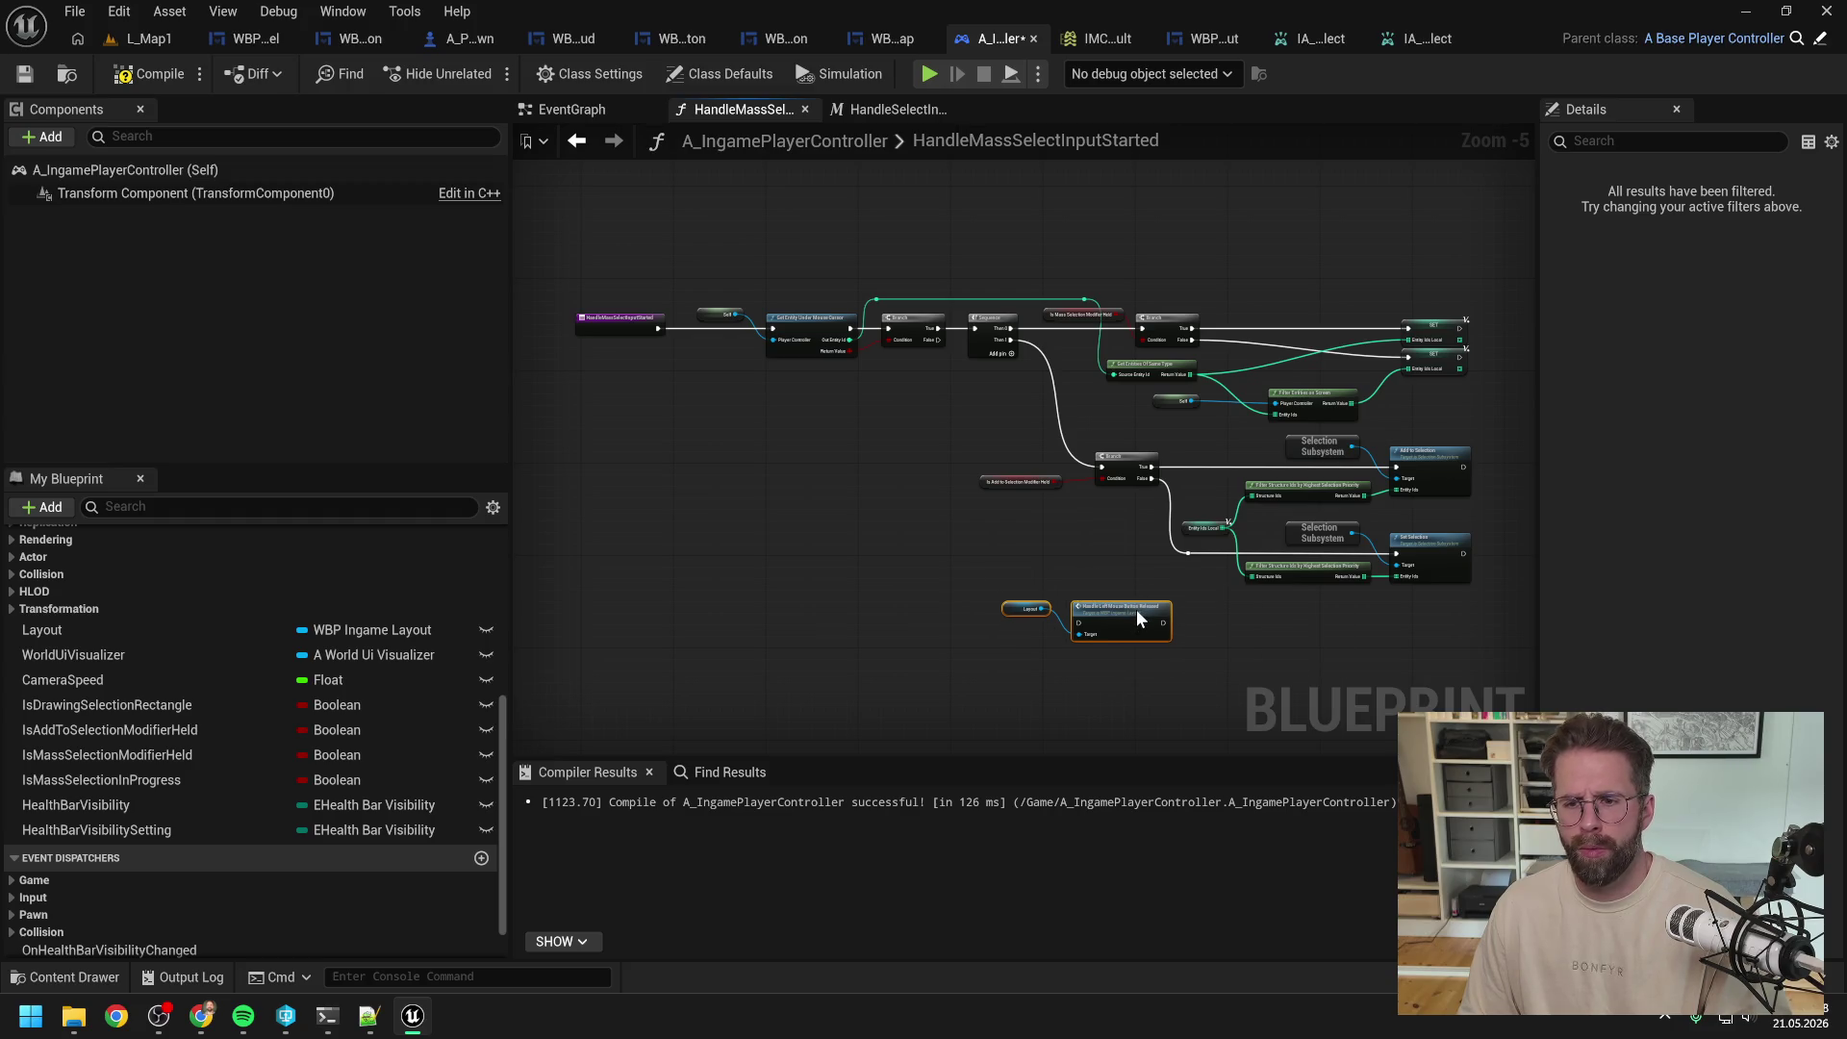
left_click(1011, 356)
scroll(914, 400, "up", 1)
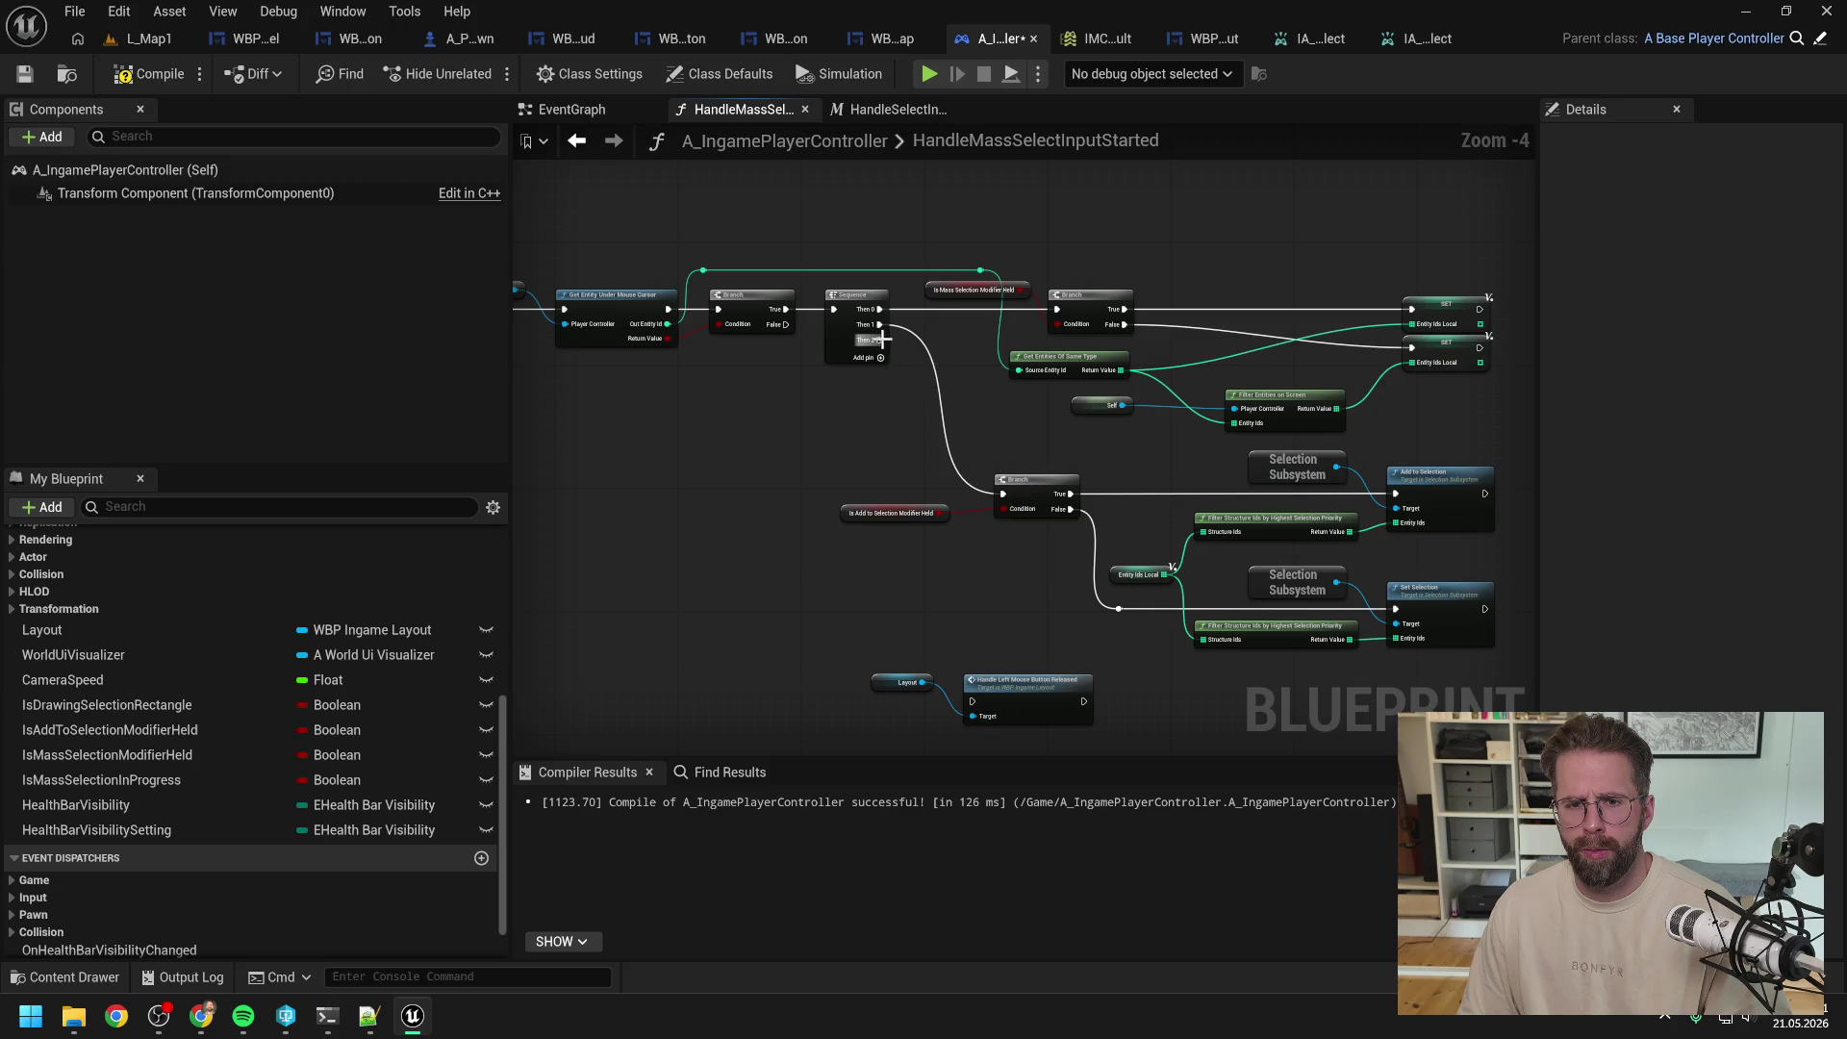
mouse_move(881, 389)
left_mouse_down()
mouse_move(1100, 393)
mouse_move(956, 389)
left_mouse_up()
mouse_move(1018, 305)
left_mouse_down()
mouse_move(1102, 660)
mouse_move(1199, 633)
left_mouse_up()
left_click(1170, 643)
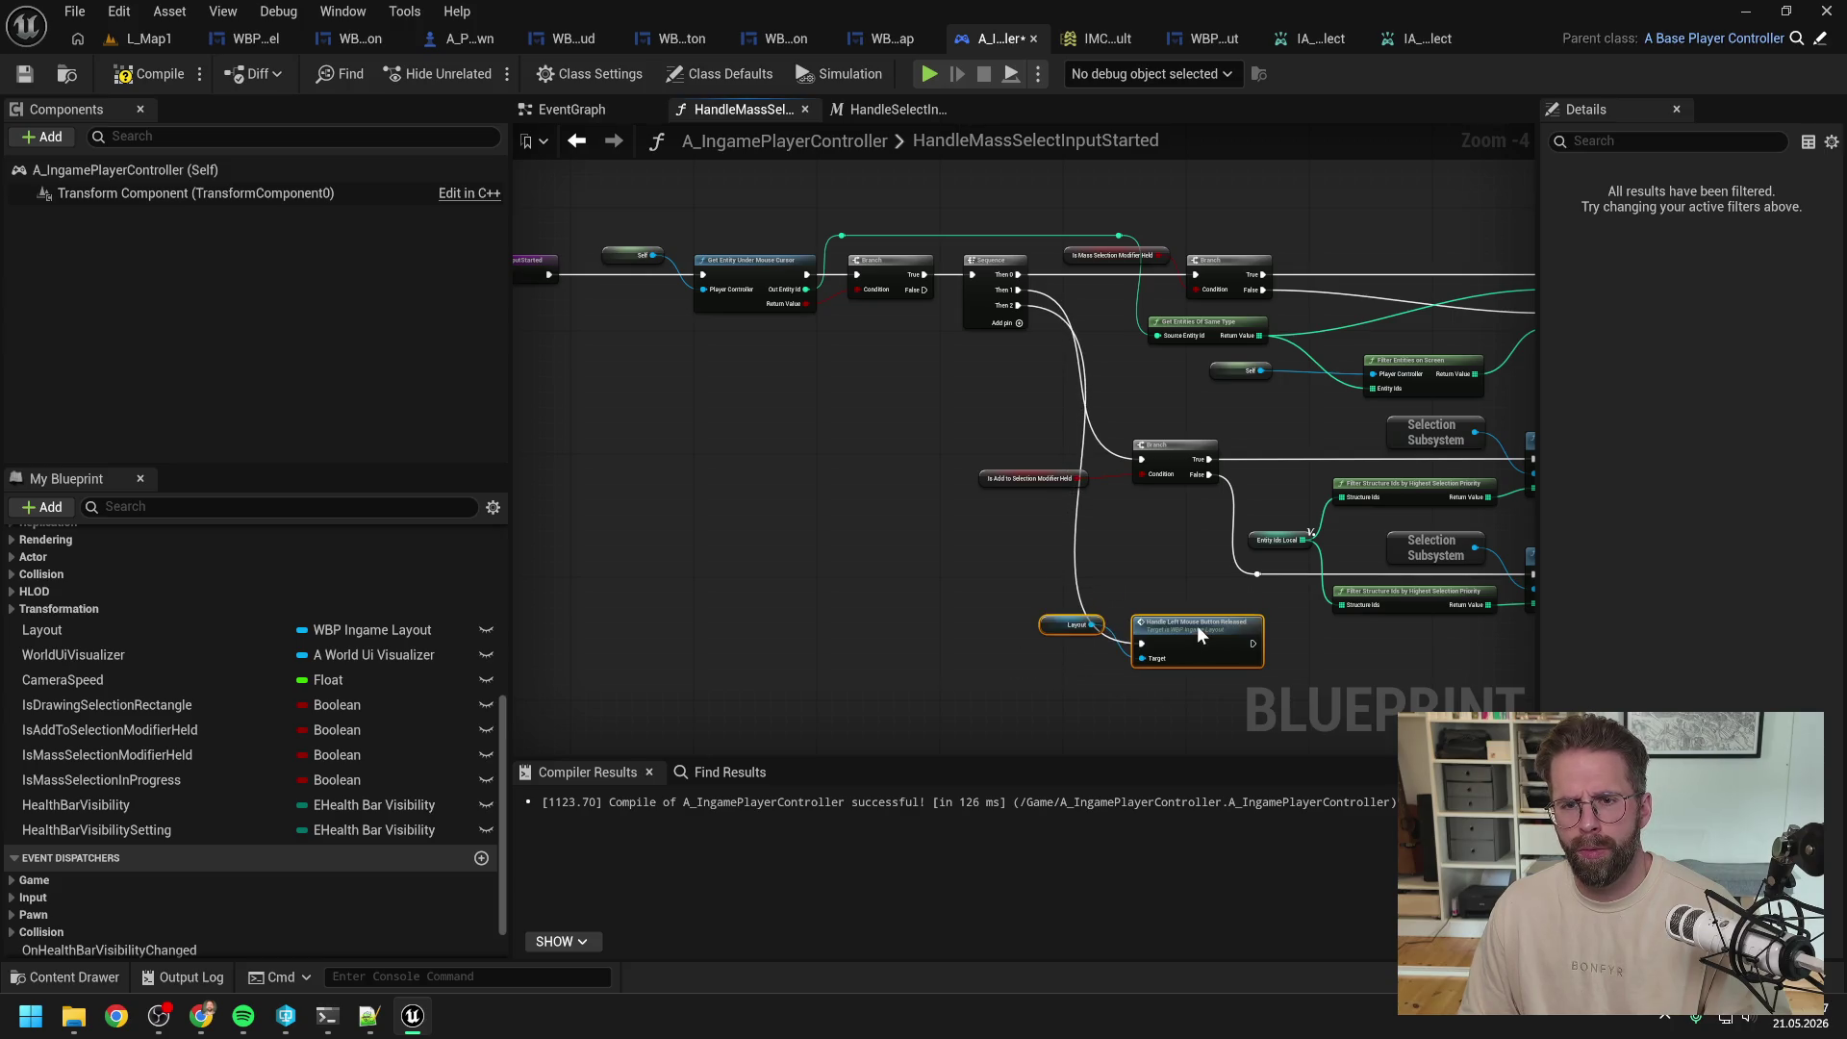
left_click(1162, 569)
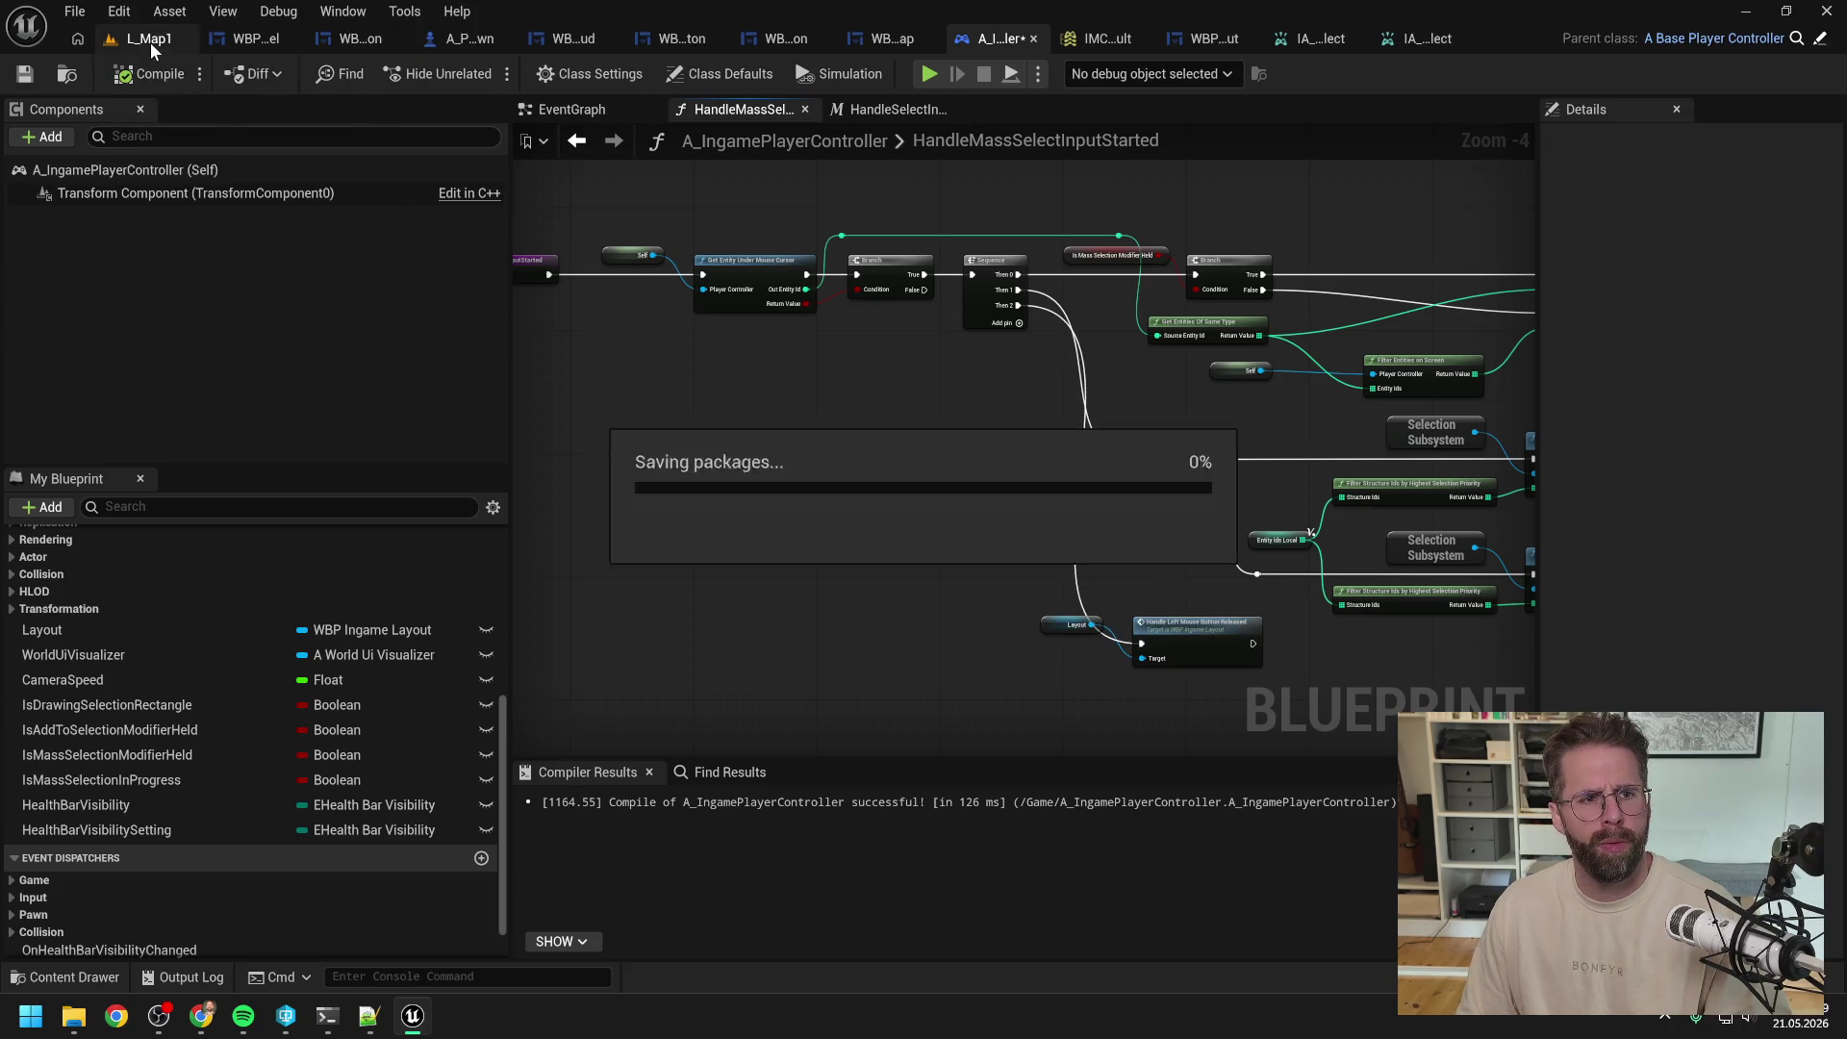
Step: Save, start a play test, and place two power grid generators from the Main Hall
left_click(149, 39)
left_click(484, 73)
left_click(729, 475)
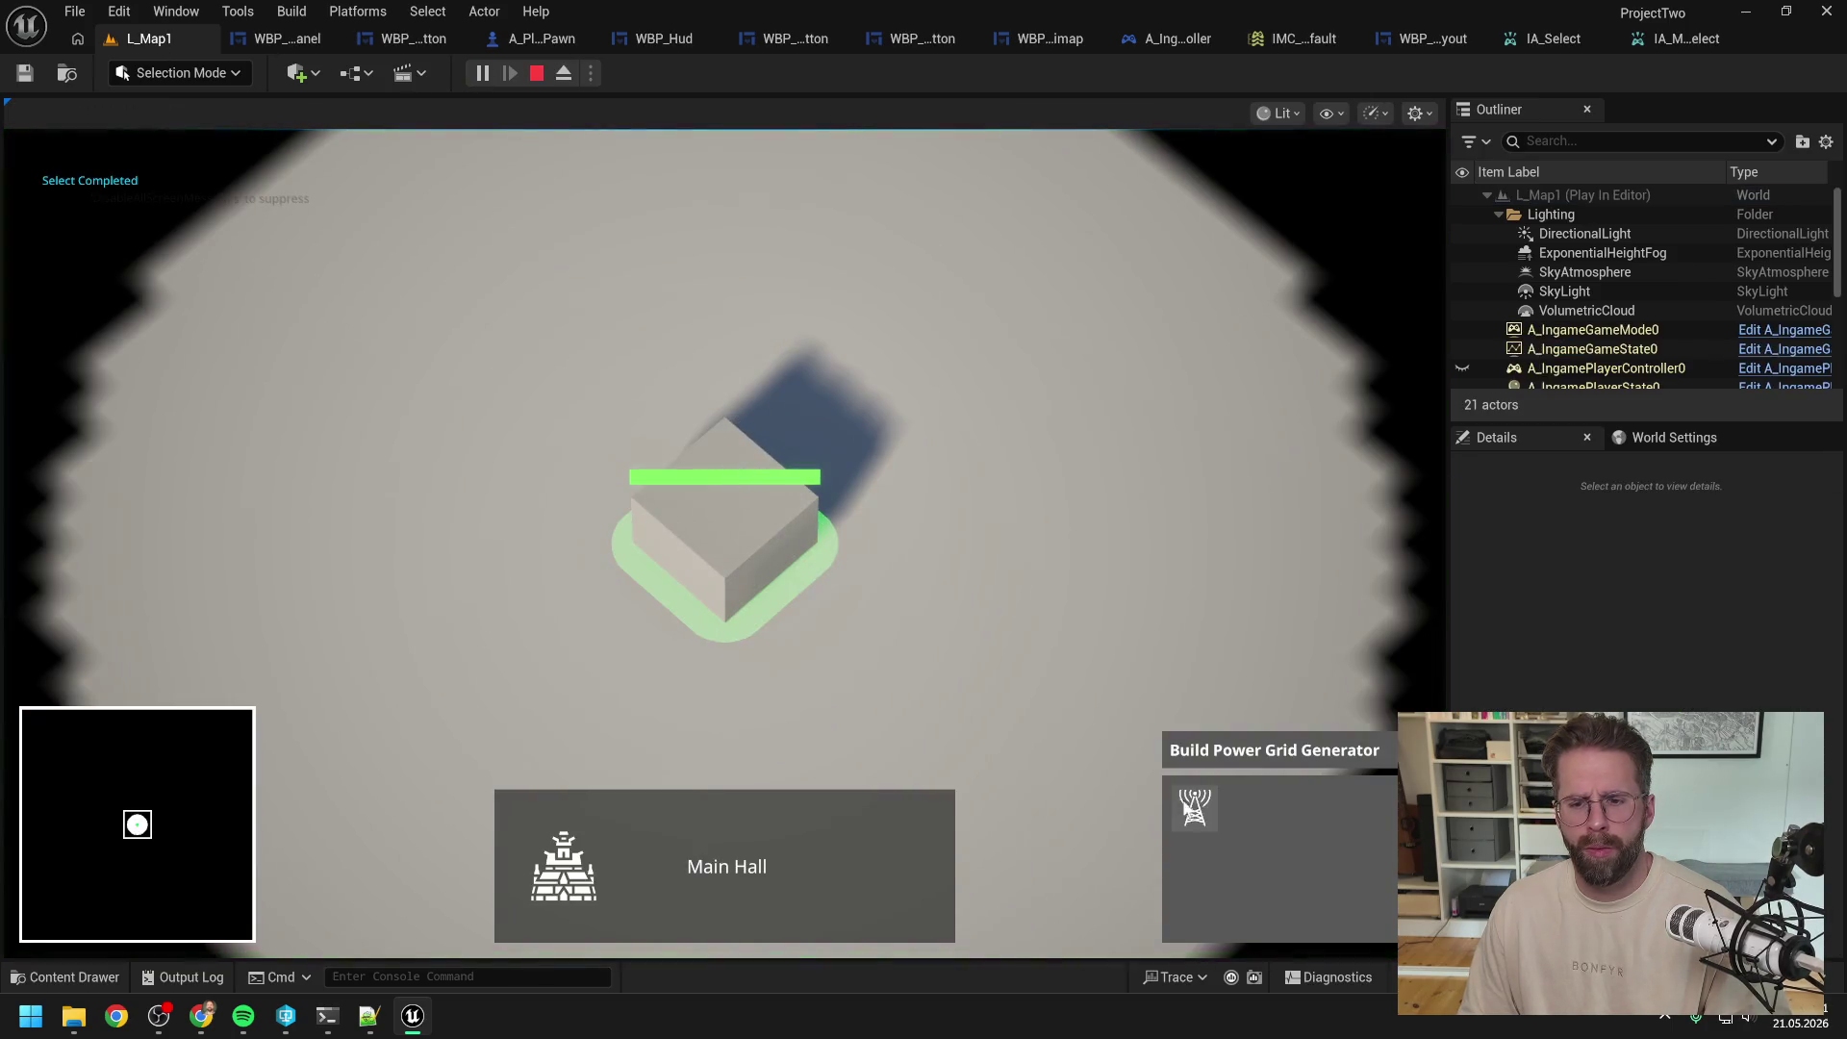
left_click(1194, 808)
left_click(1020, 611)
left_click(990, 357)
Step: Box-select the two generators, end the play session, and return to WBP_SelectionPanel
scroll(1101, 414, "down", 3)
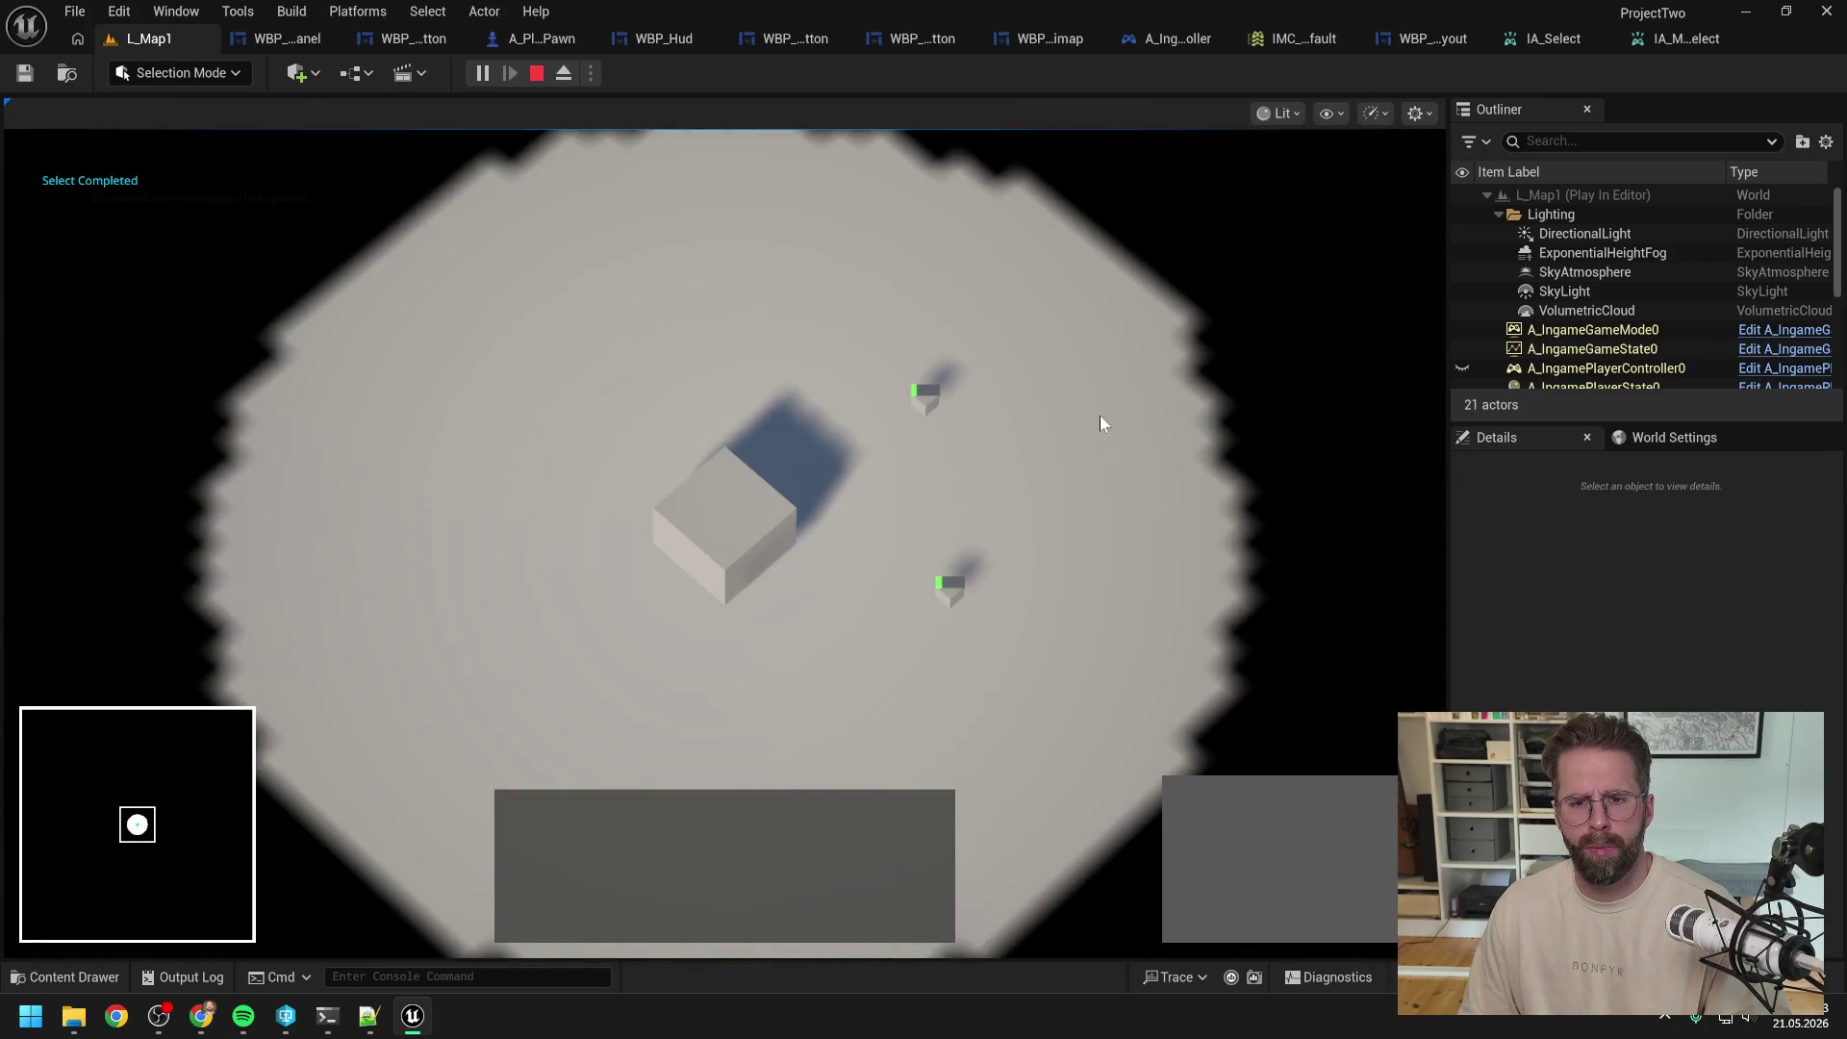
left_click(925, 398)
mouse_move(929, 399)
left_mouse_down()
mouse_move(989, 531)
mouse_move(1025, 535)
mouse_move(1014, 510)
left_mouse_up()
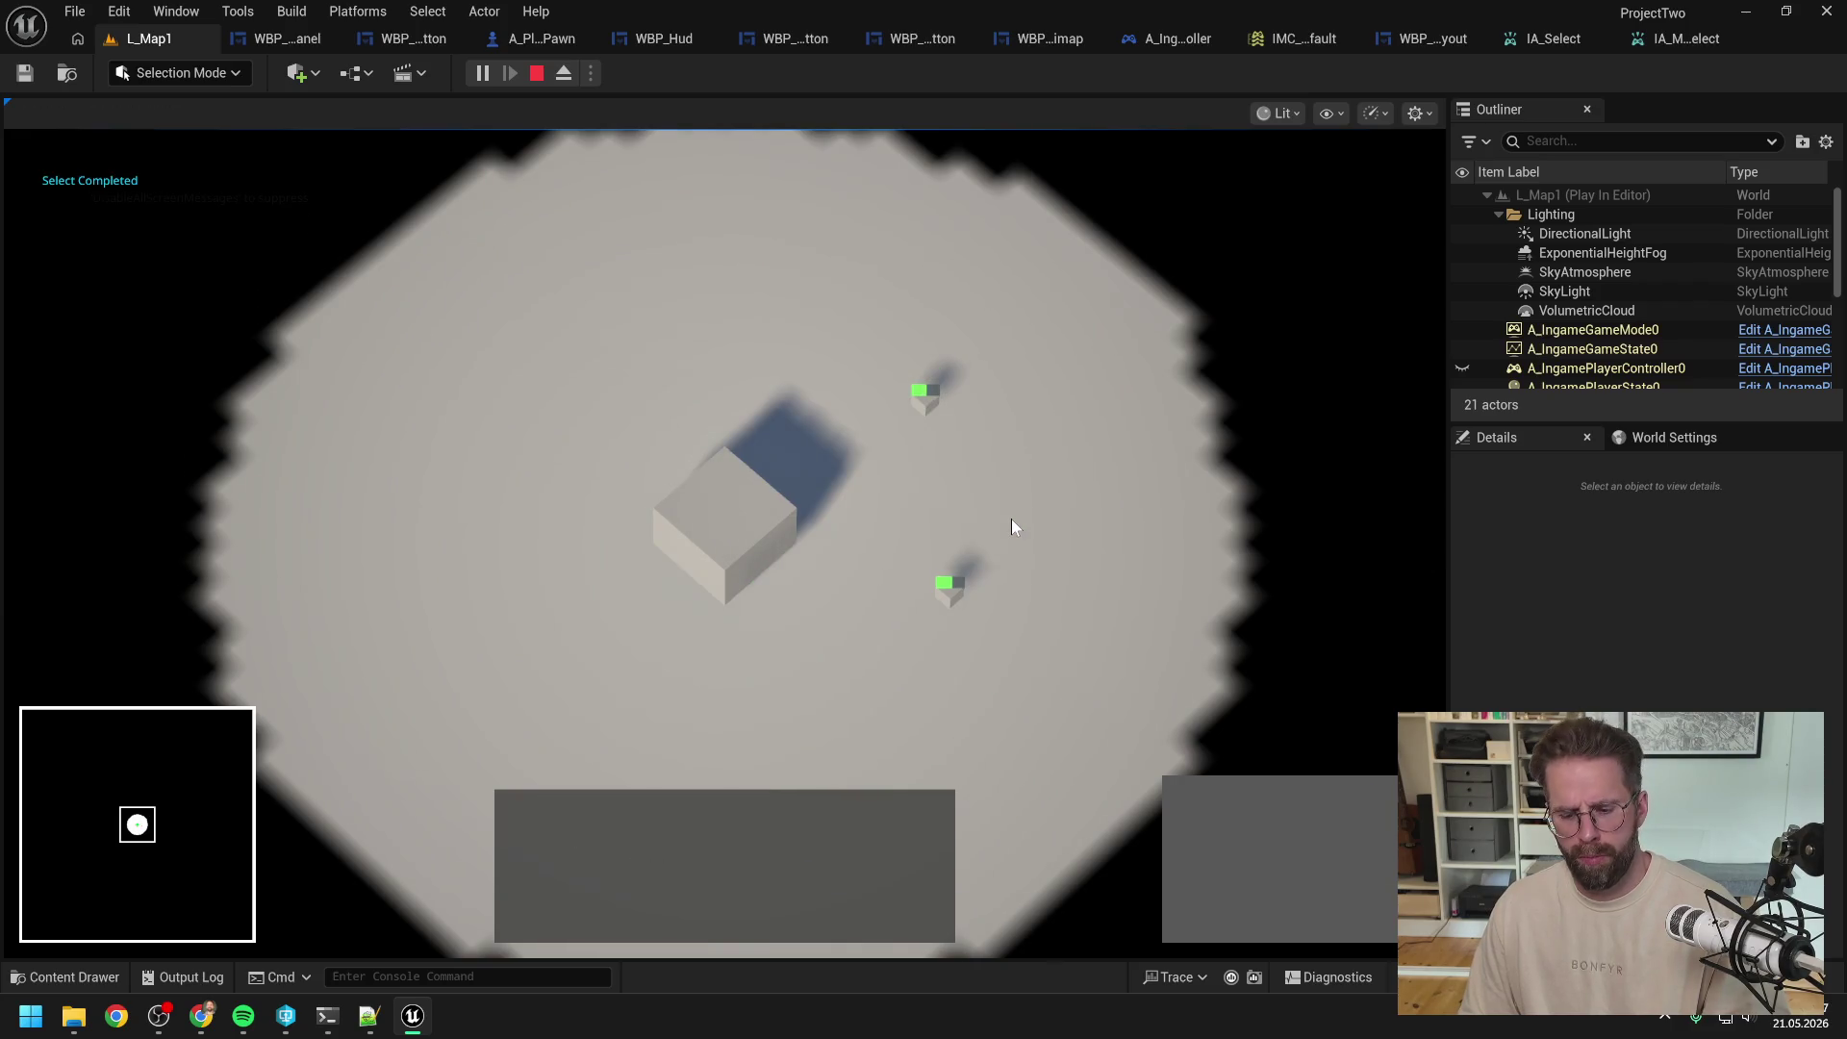
key("Escape")
left_click(277, 39)
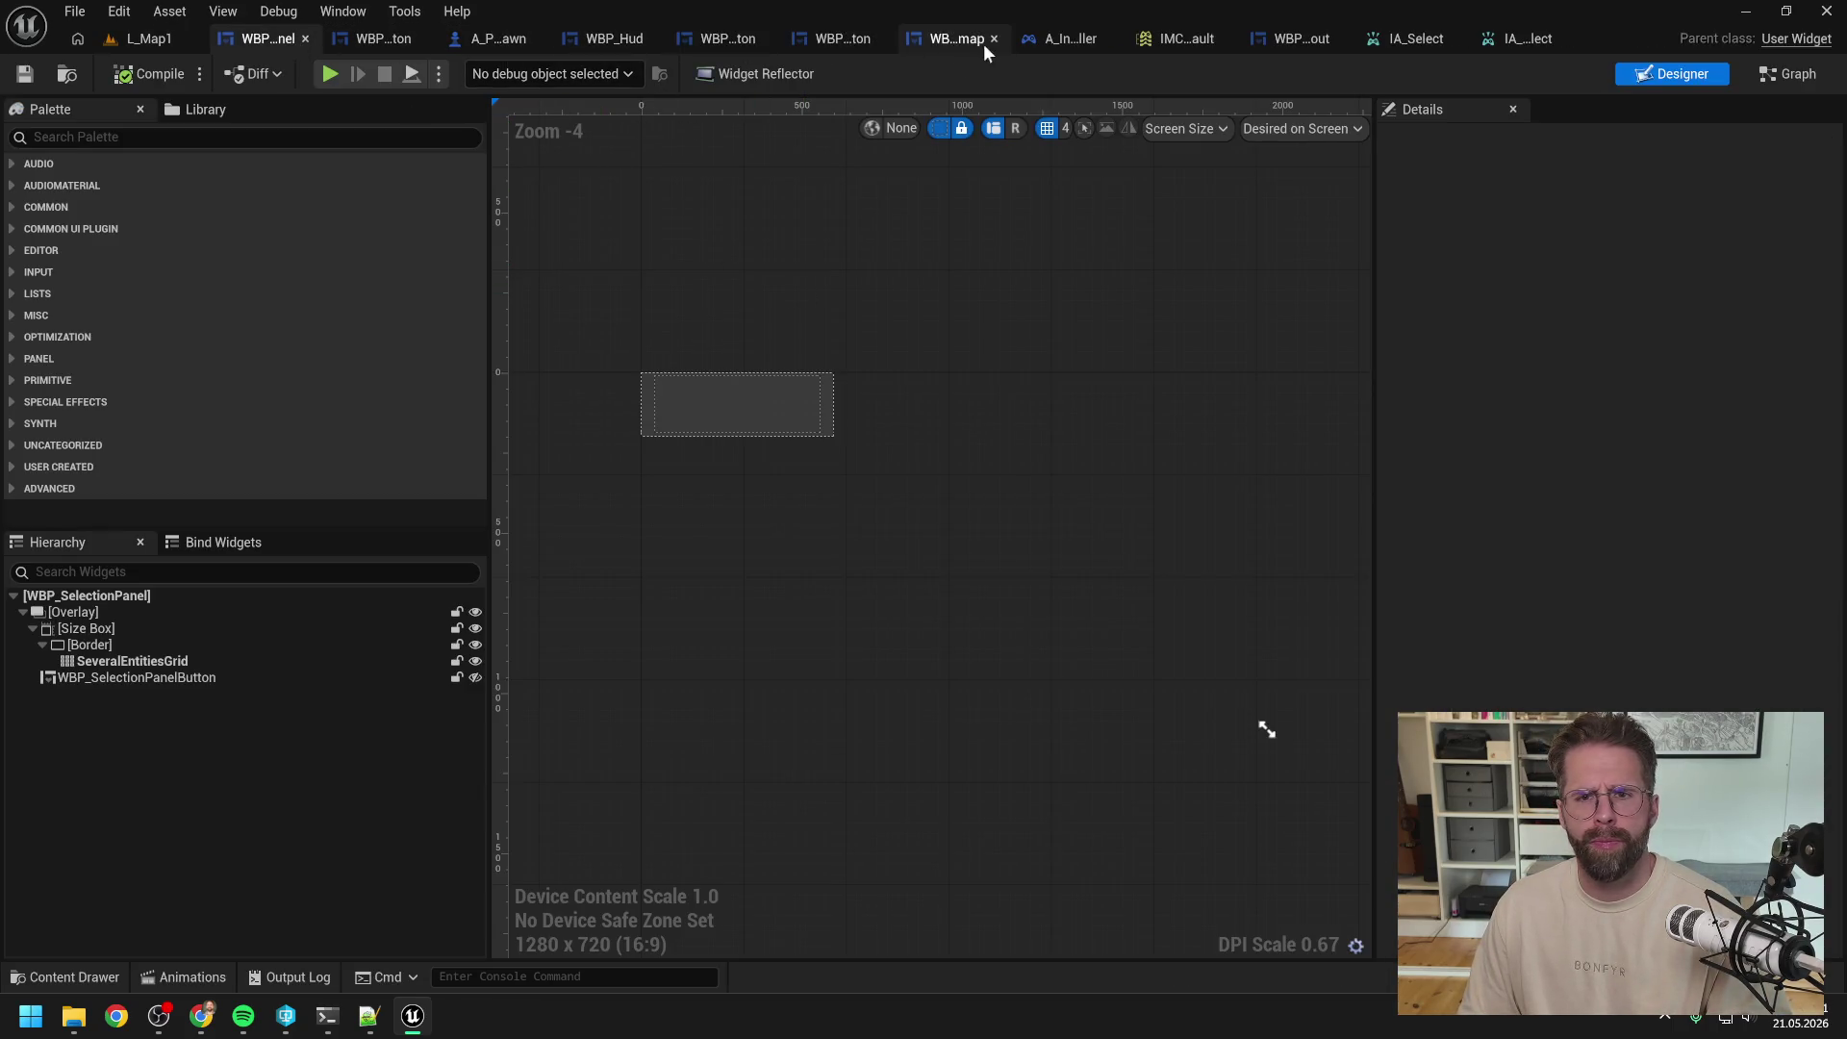
Step: In A_IngamePlayerController, delete the Layout and release nodes and remove the Sequence's Then 2 output
left_click(1071, 38)
mouse_move(981, 577)
left_mouse_down()
mouse_move(1255, 665)
mouse_move(1169, 673)
left_mouse_up()
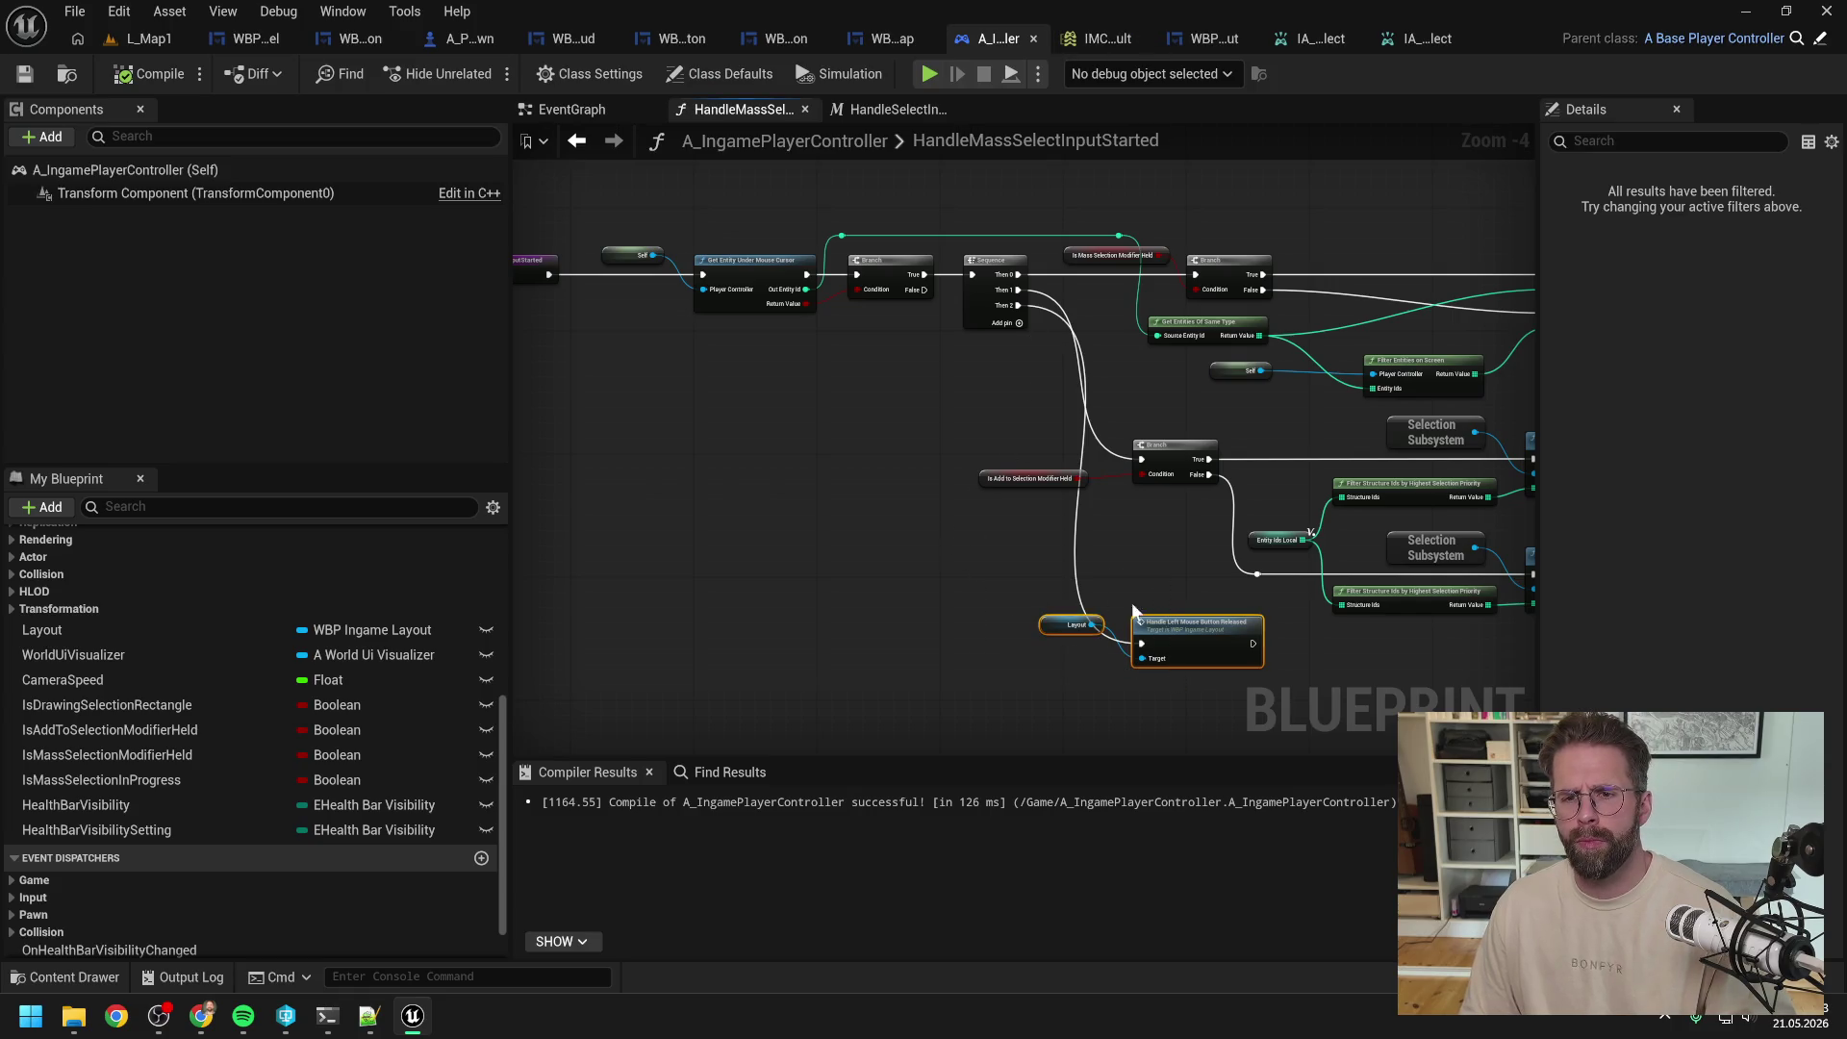
key("Delete")
right_click(1017, 305)
left_click(1063, 412)
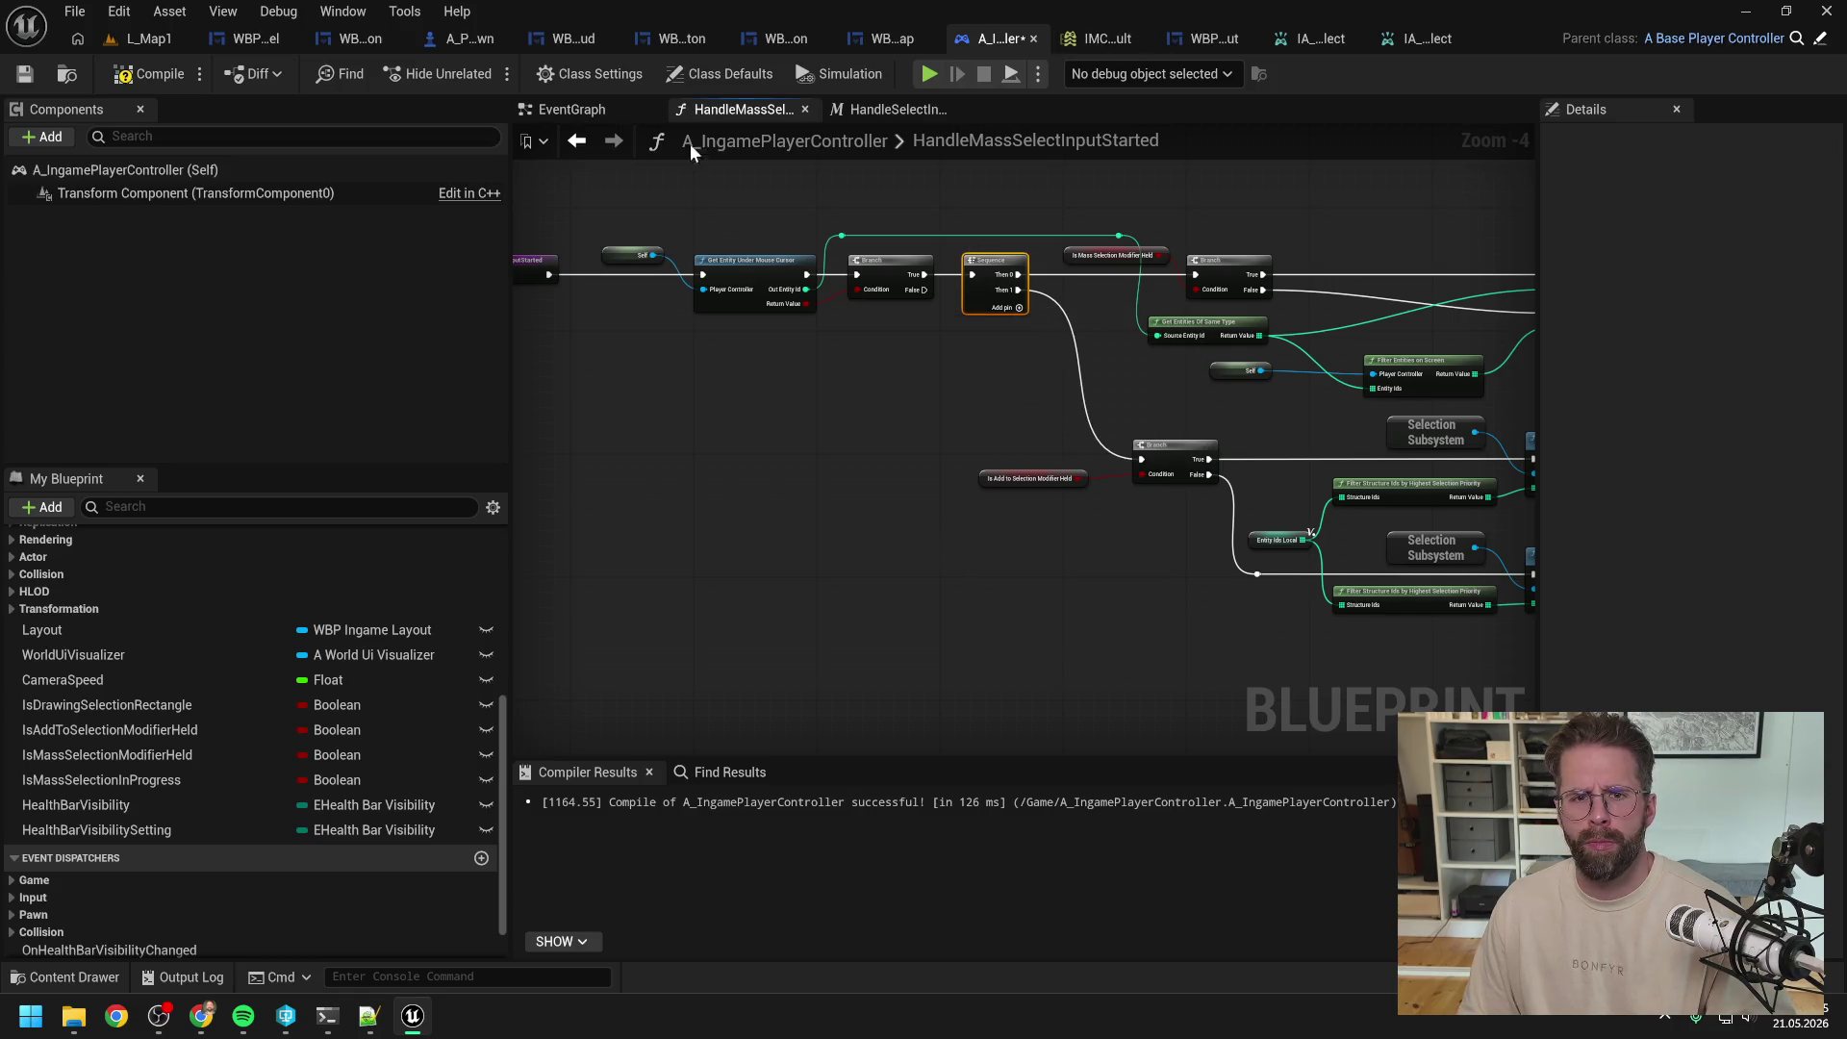
Step: Paste the Layout and Handle Left Mouse Button Released nodes into the EventGraph after the SET node
left_click(585, 106)
scroll(1085, 583, "down", 2)
key("ctrl+v")
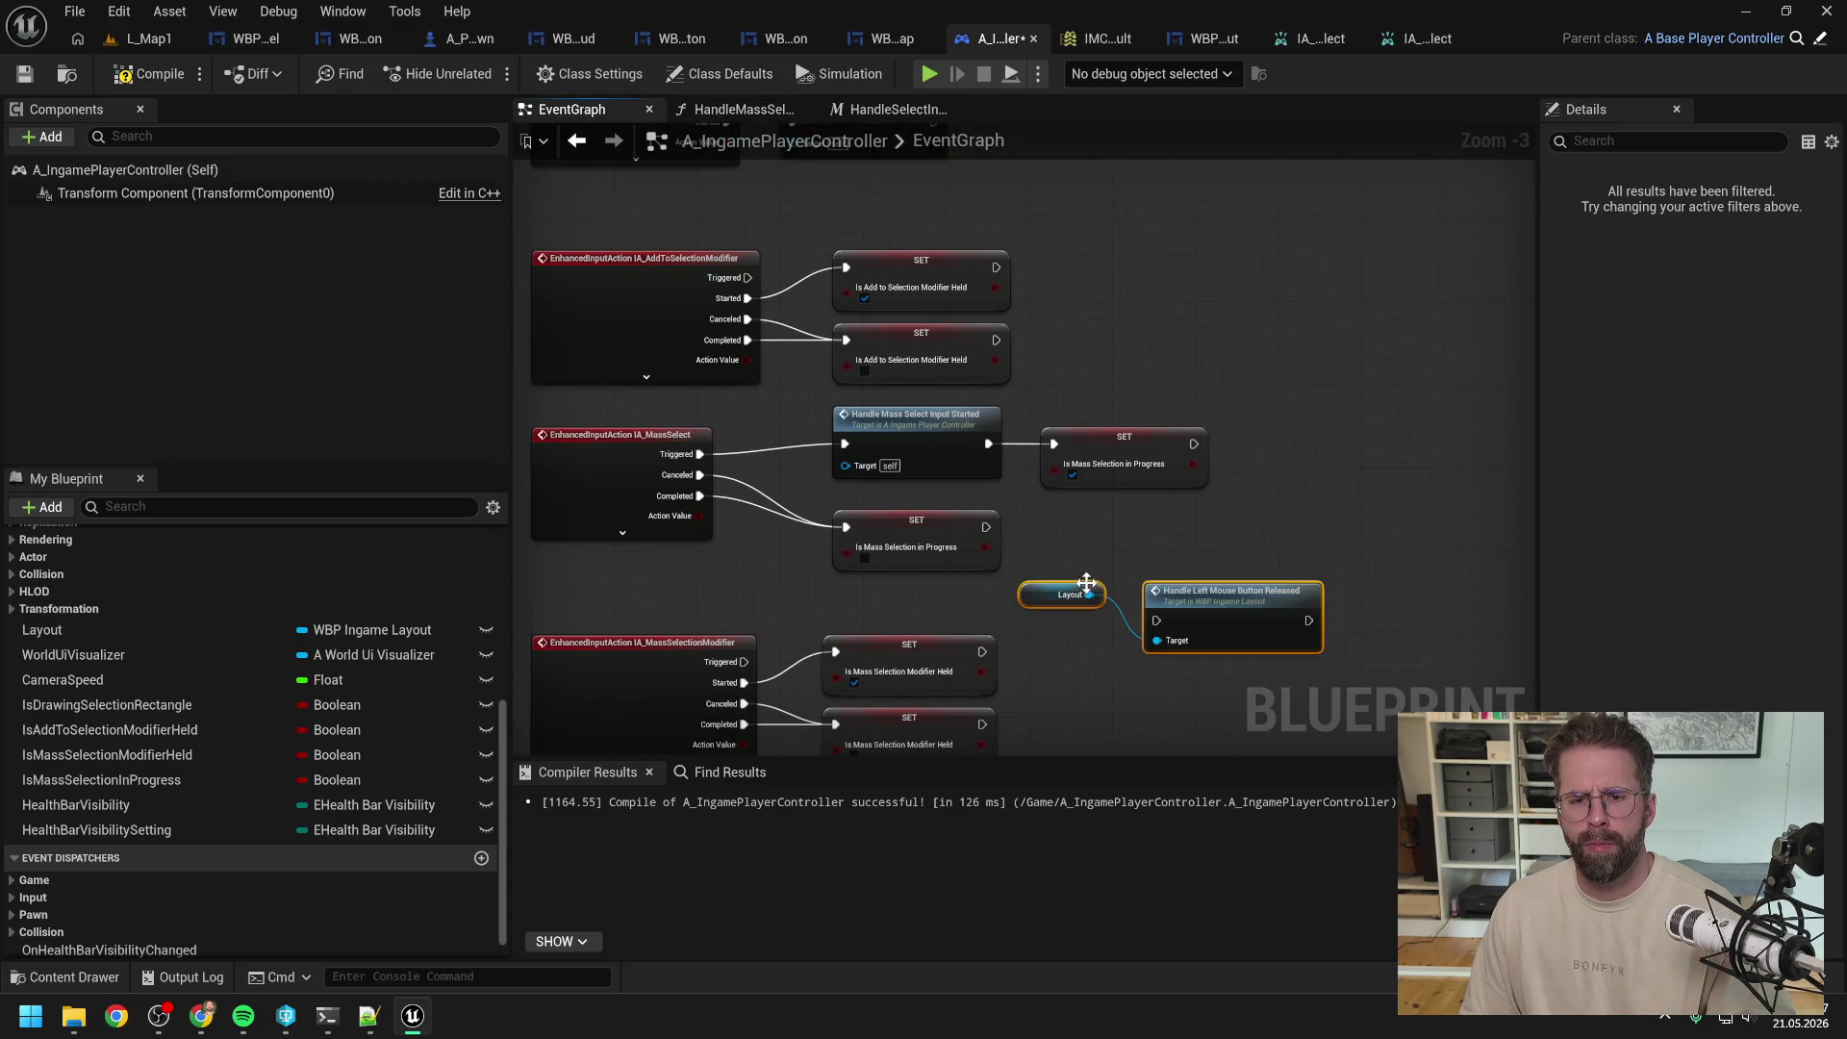
left_click_drag(1181, 598, 1192, 547)
left_click_drag(986, 527, 1166, 569)
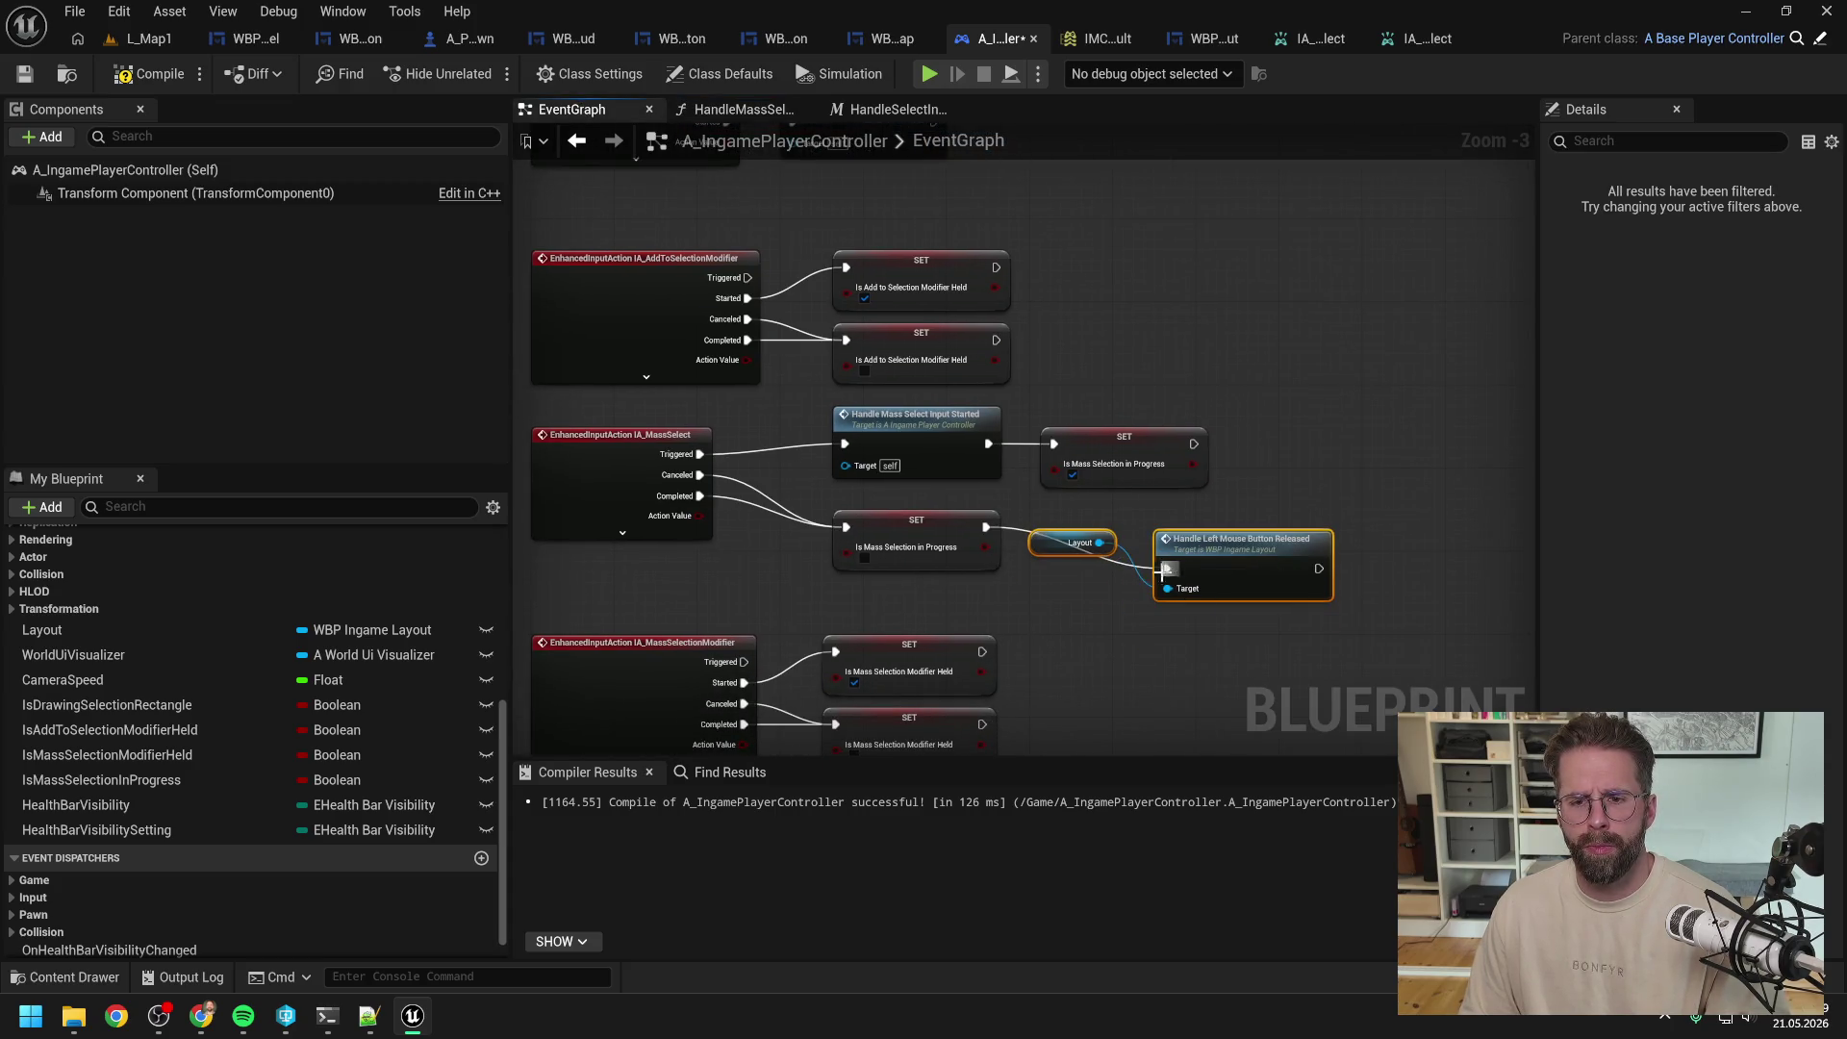
Step: Play-test L_Map1 by placing a power grid generator and box-selecting, then reopen WBP_SelectionPanel
left_click(146, 37)
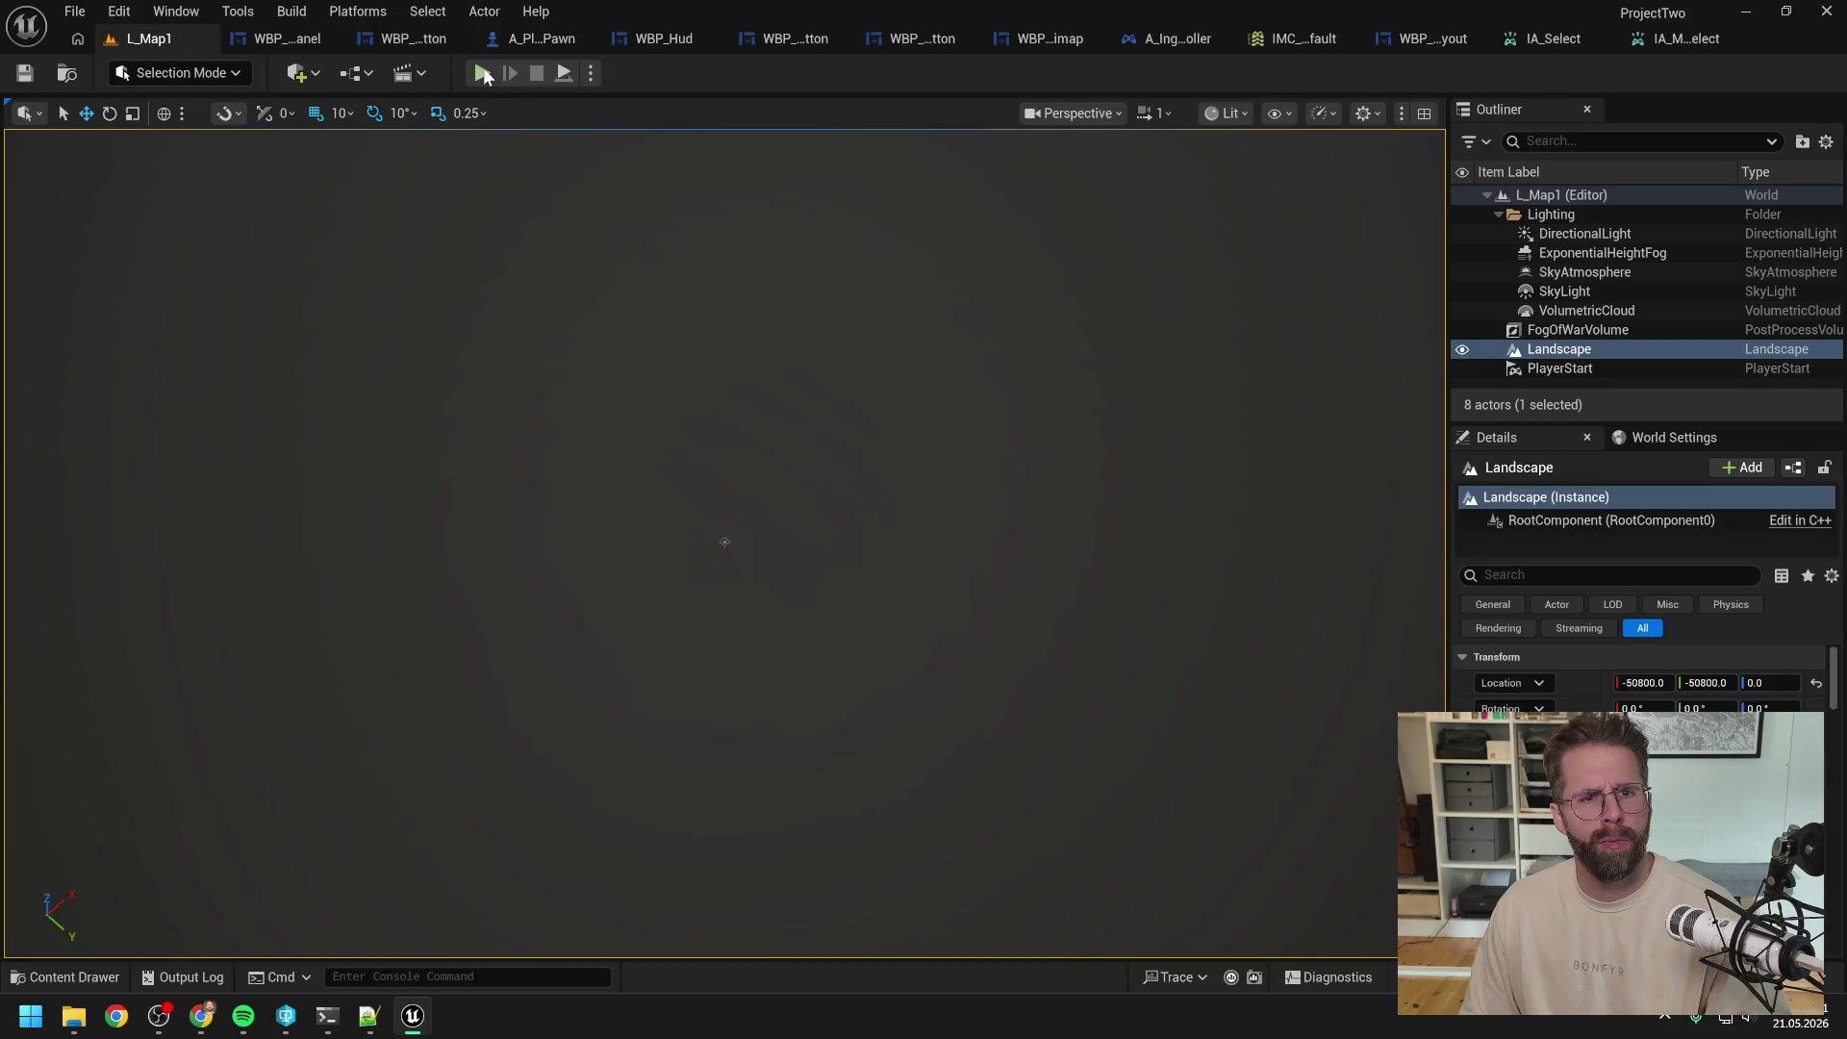
left_click(483, 69)
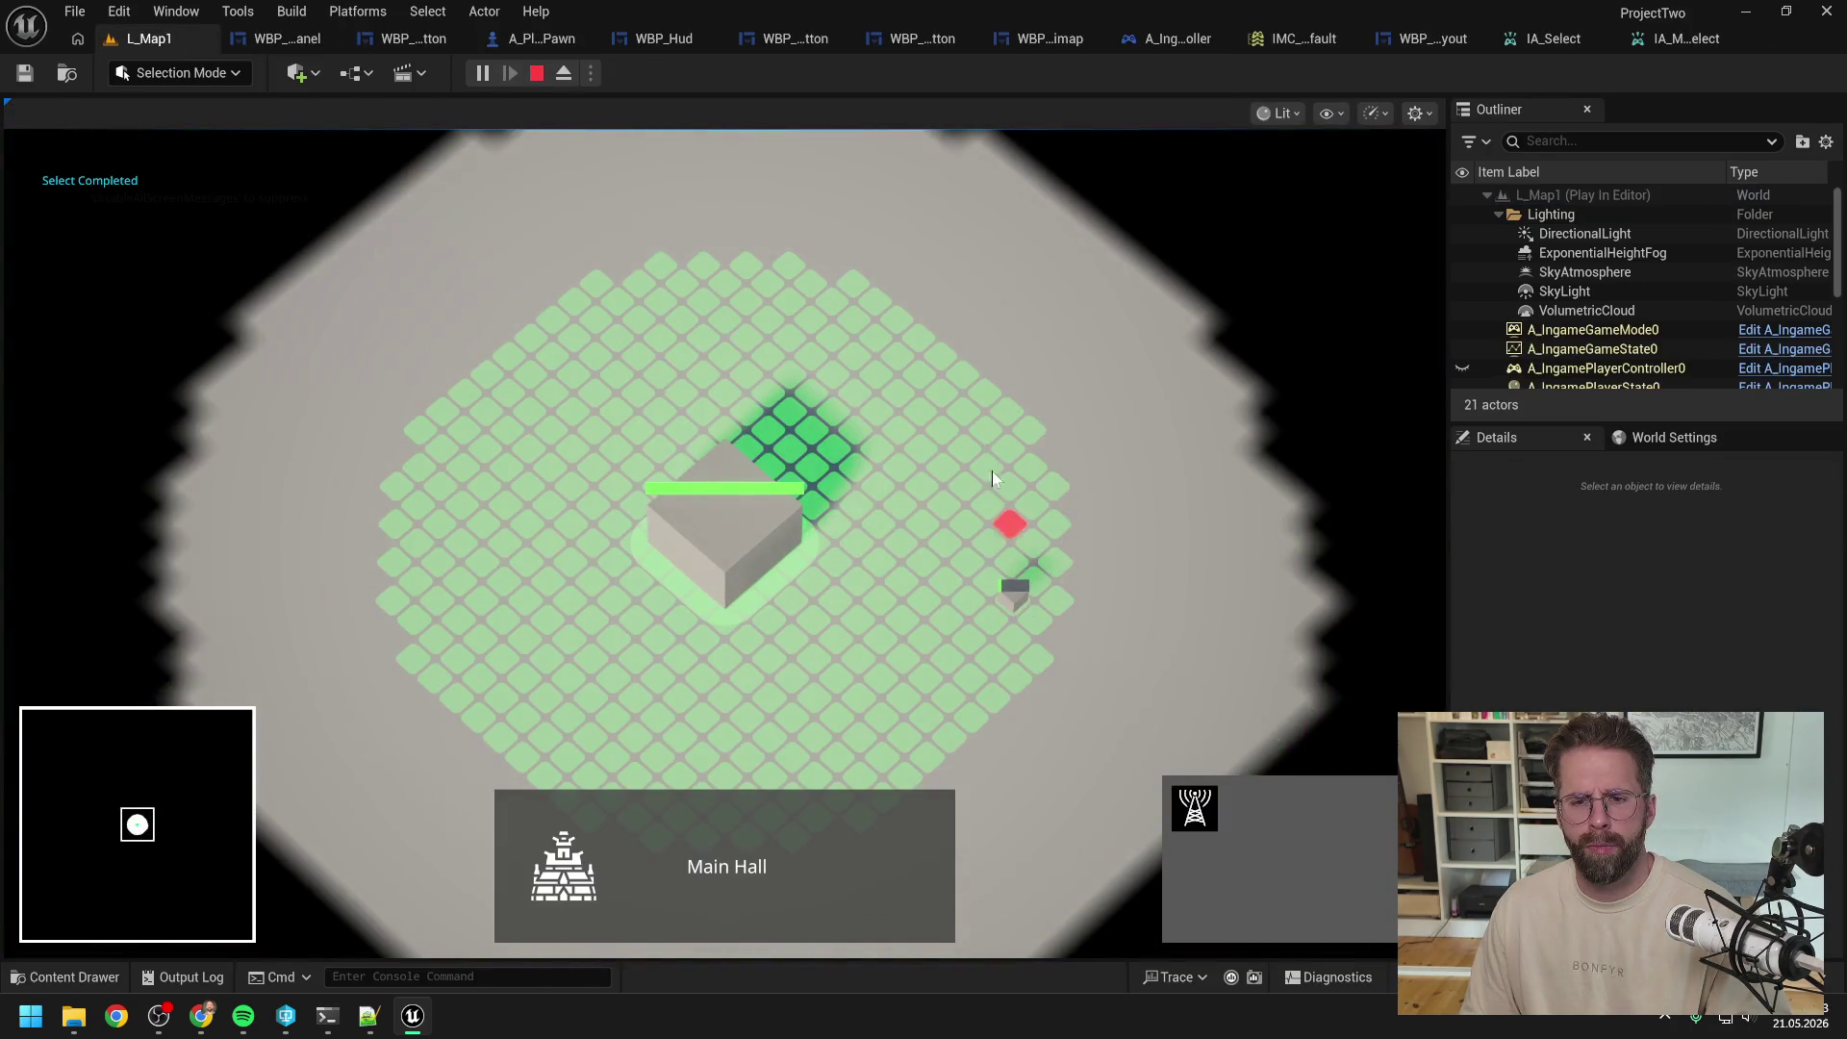
left_click(981, 400)
left_click(981, 401)
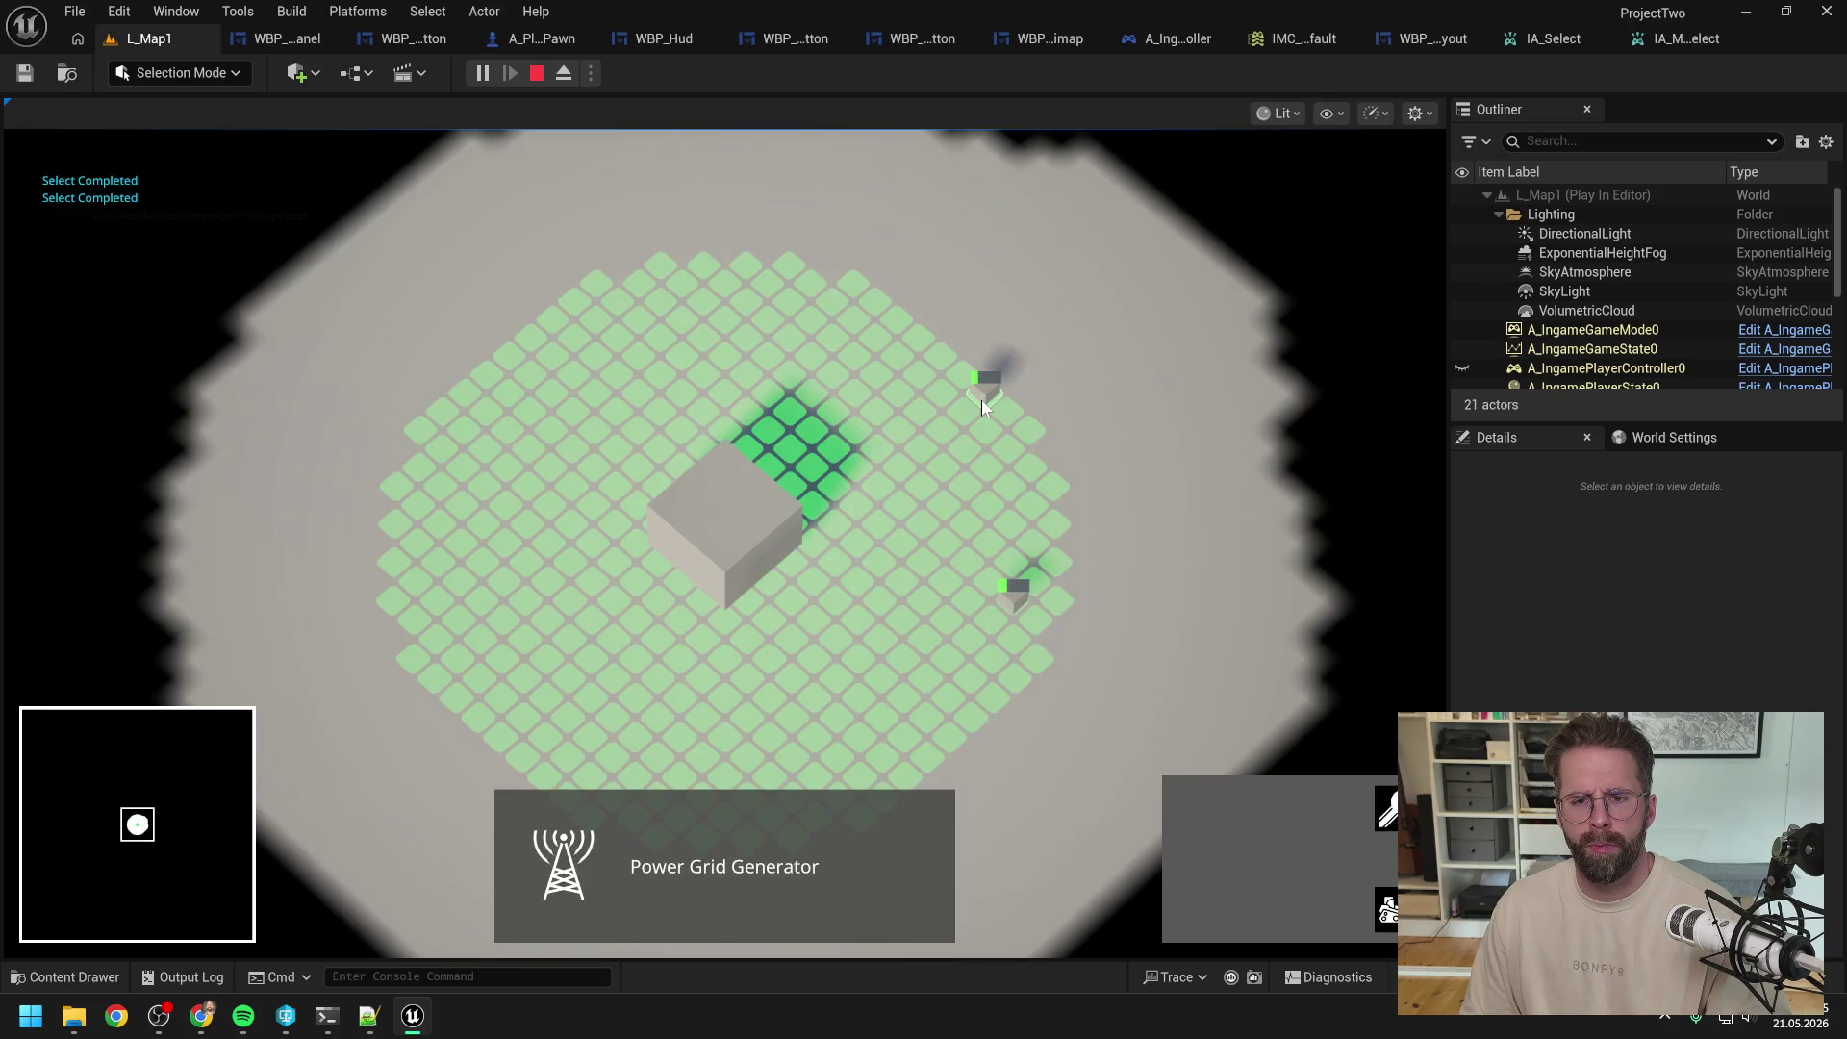
mouse_move(981, 400)
left_mouse_down()
mouse_move(898, 506)
mouse_move(804, 476)
mouse_move(841, 510)
left_mouse_up()
key("Escape")
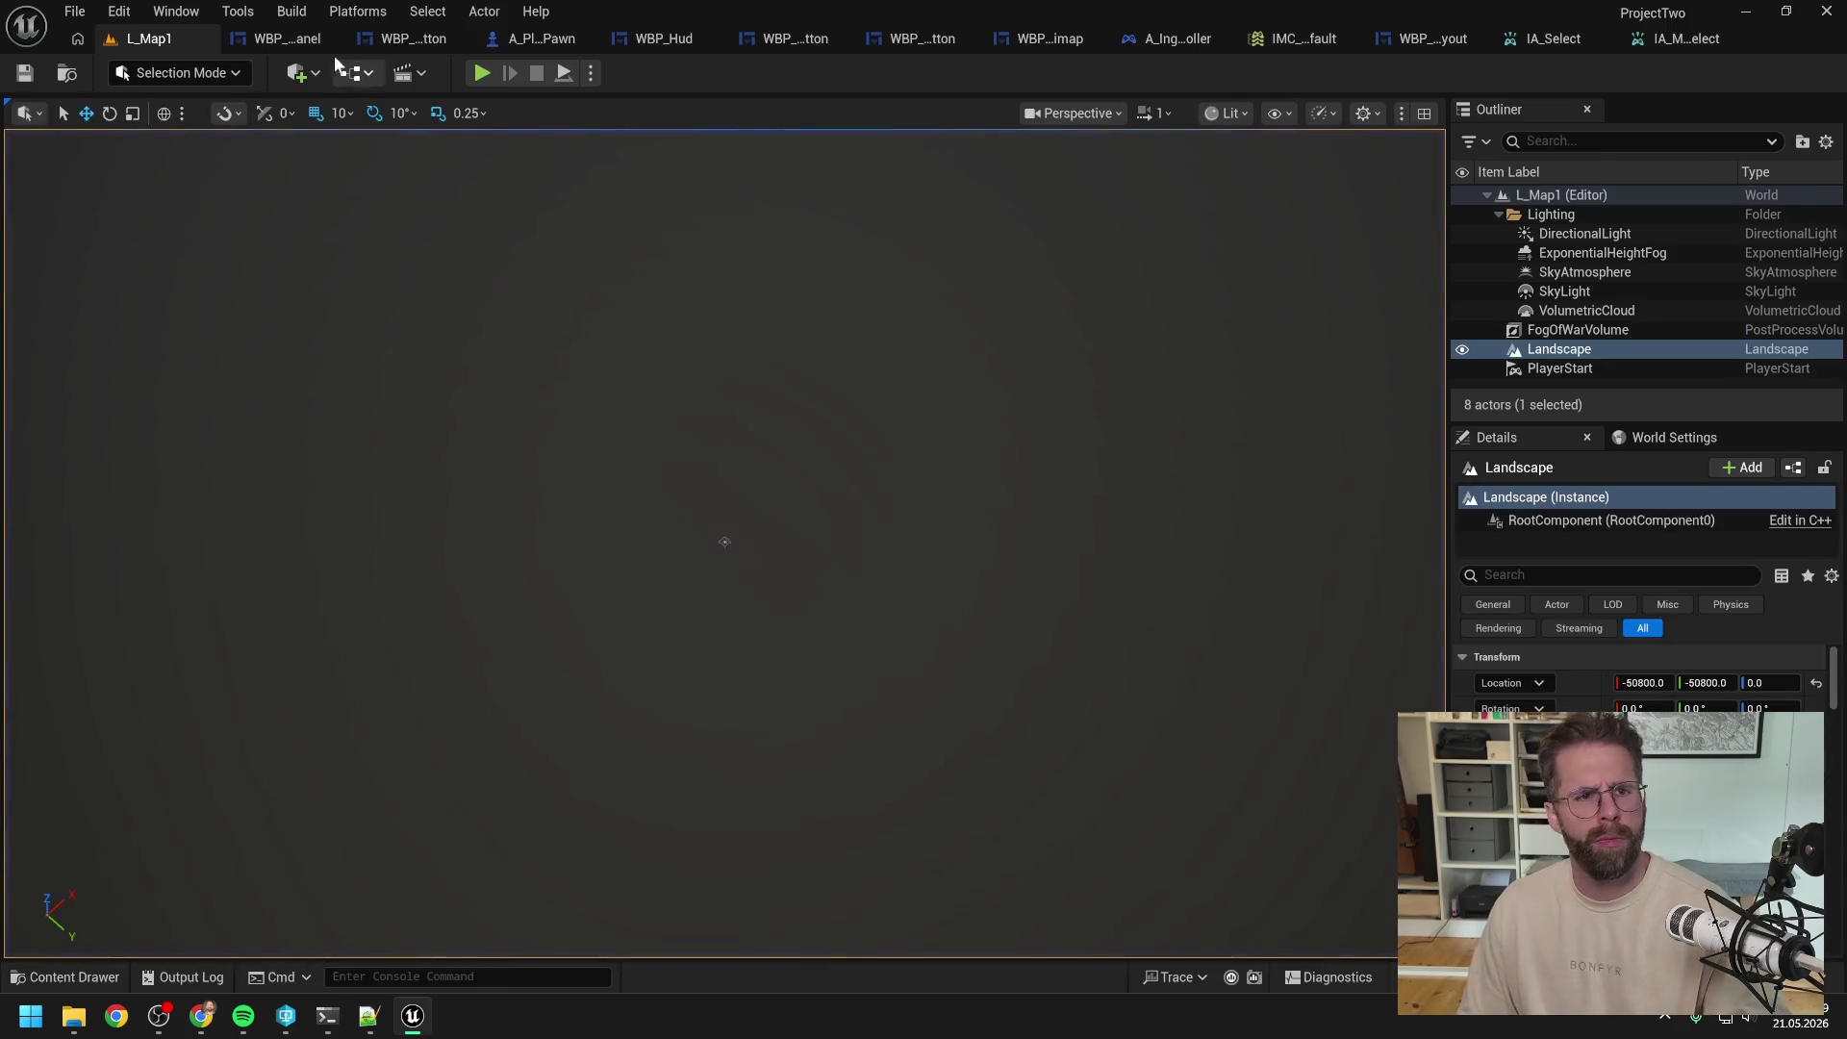
left_click(286, 38)
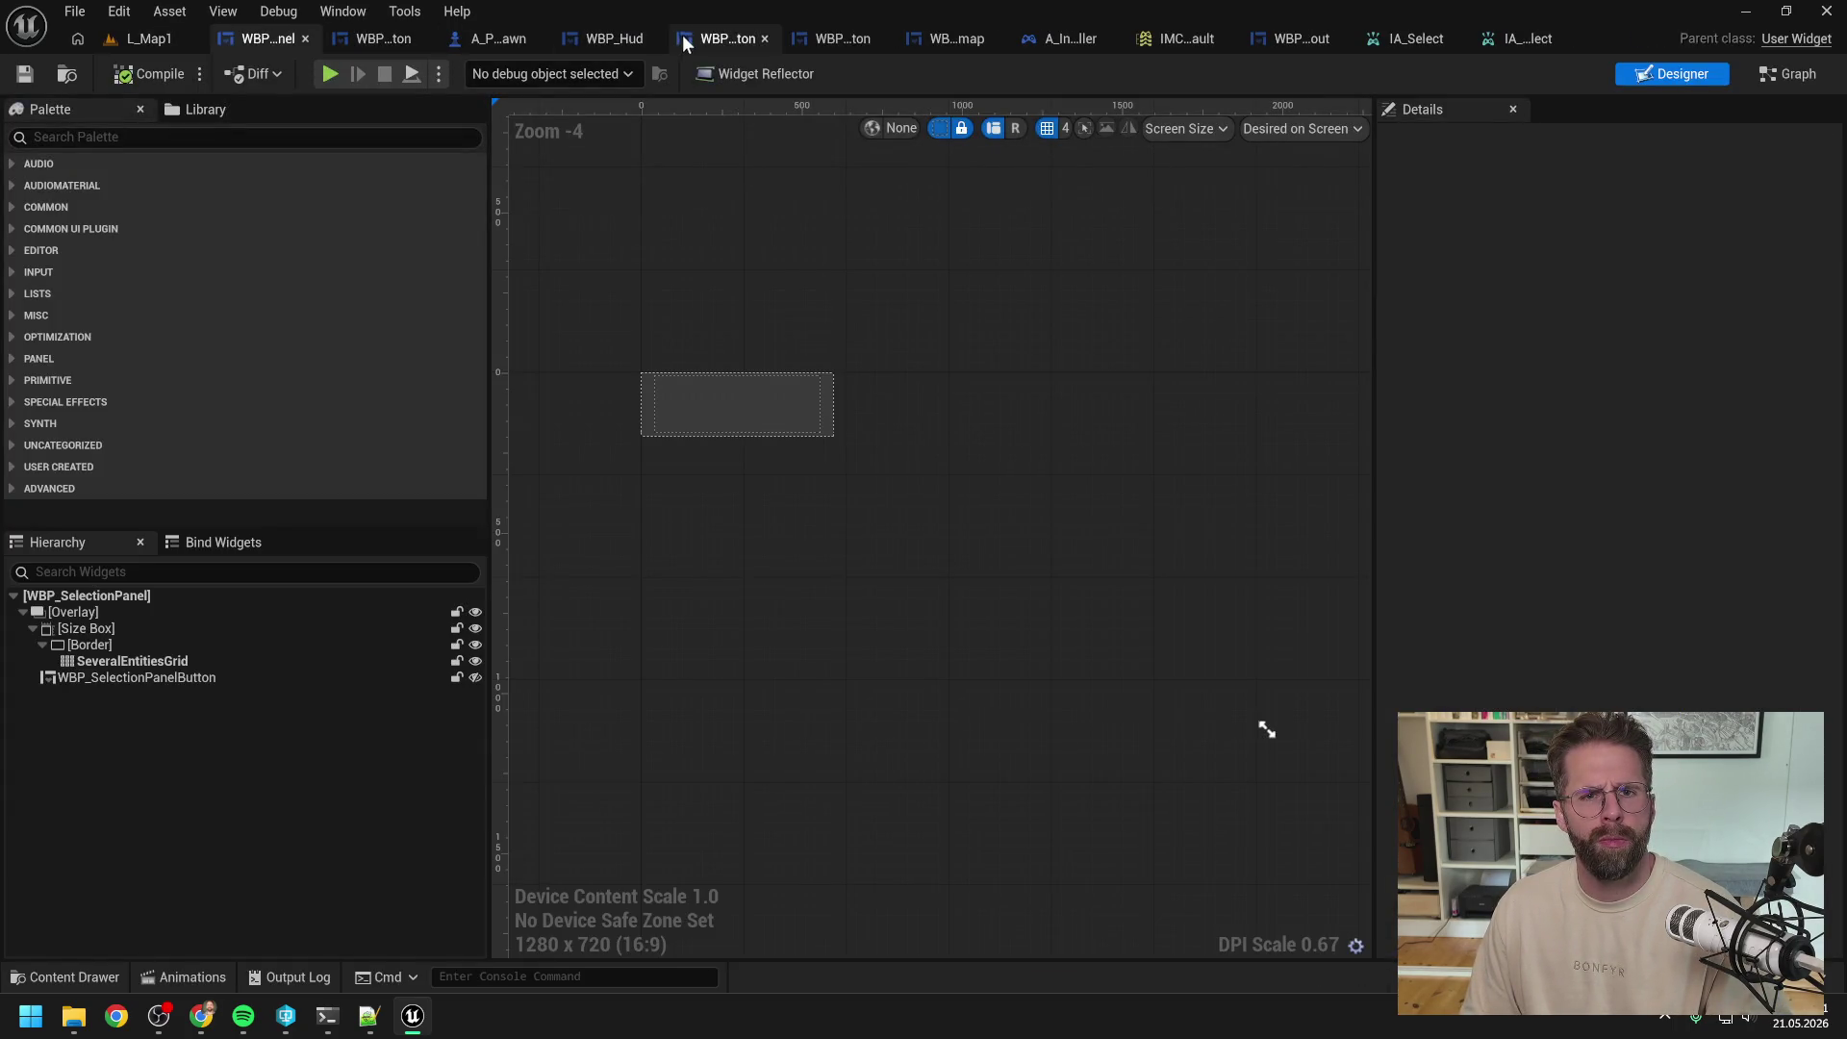
Step: Put a breakpoint on Handle Left Mouse Button Released and hit it by clicking the main hall in play
left_click(1039, 44)
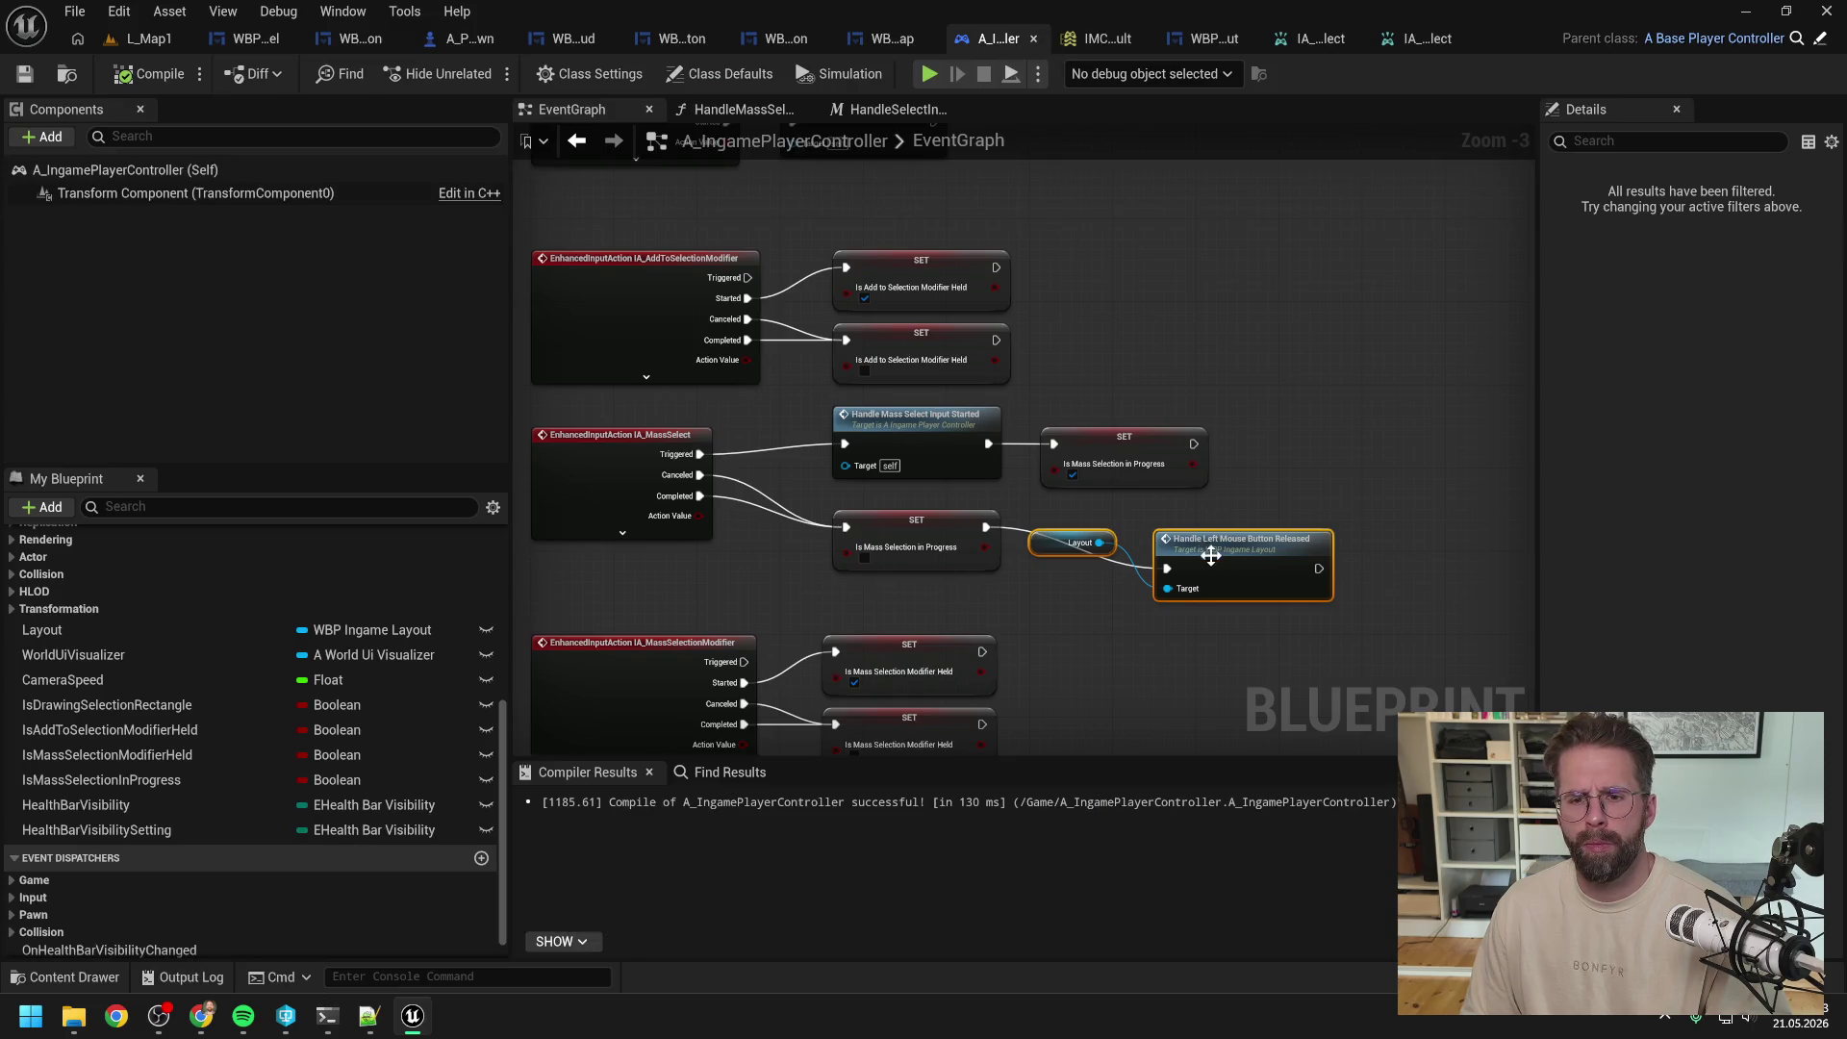
key("F9")
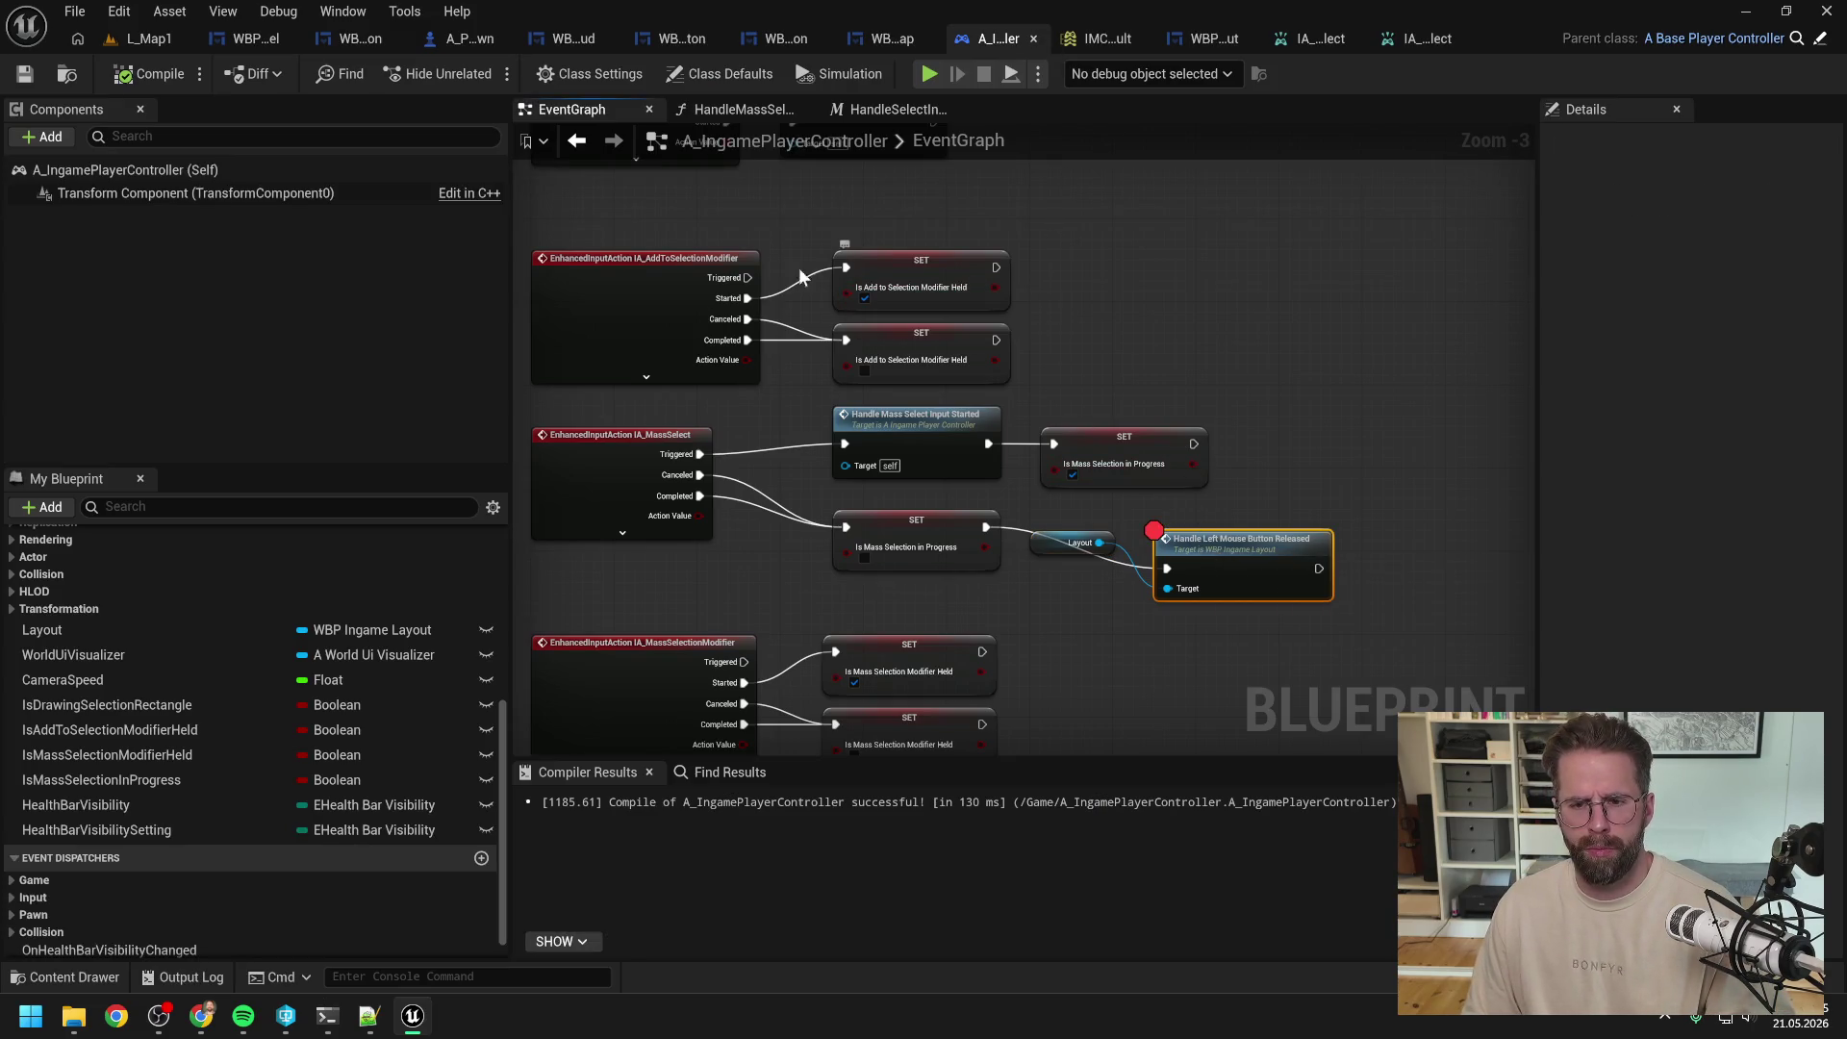
key("alt+p")
left_click(754, 536)
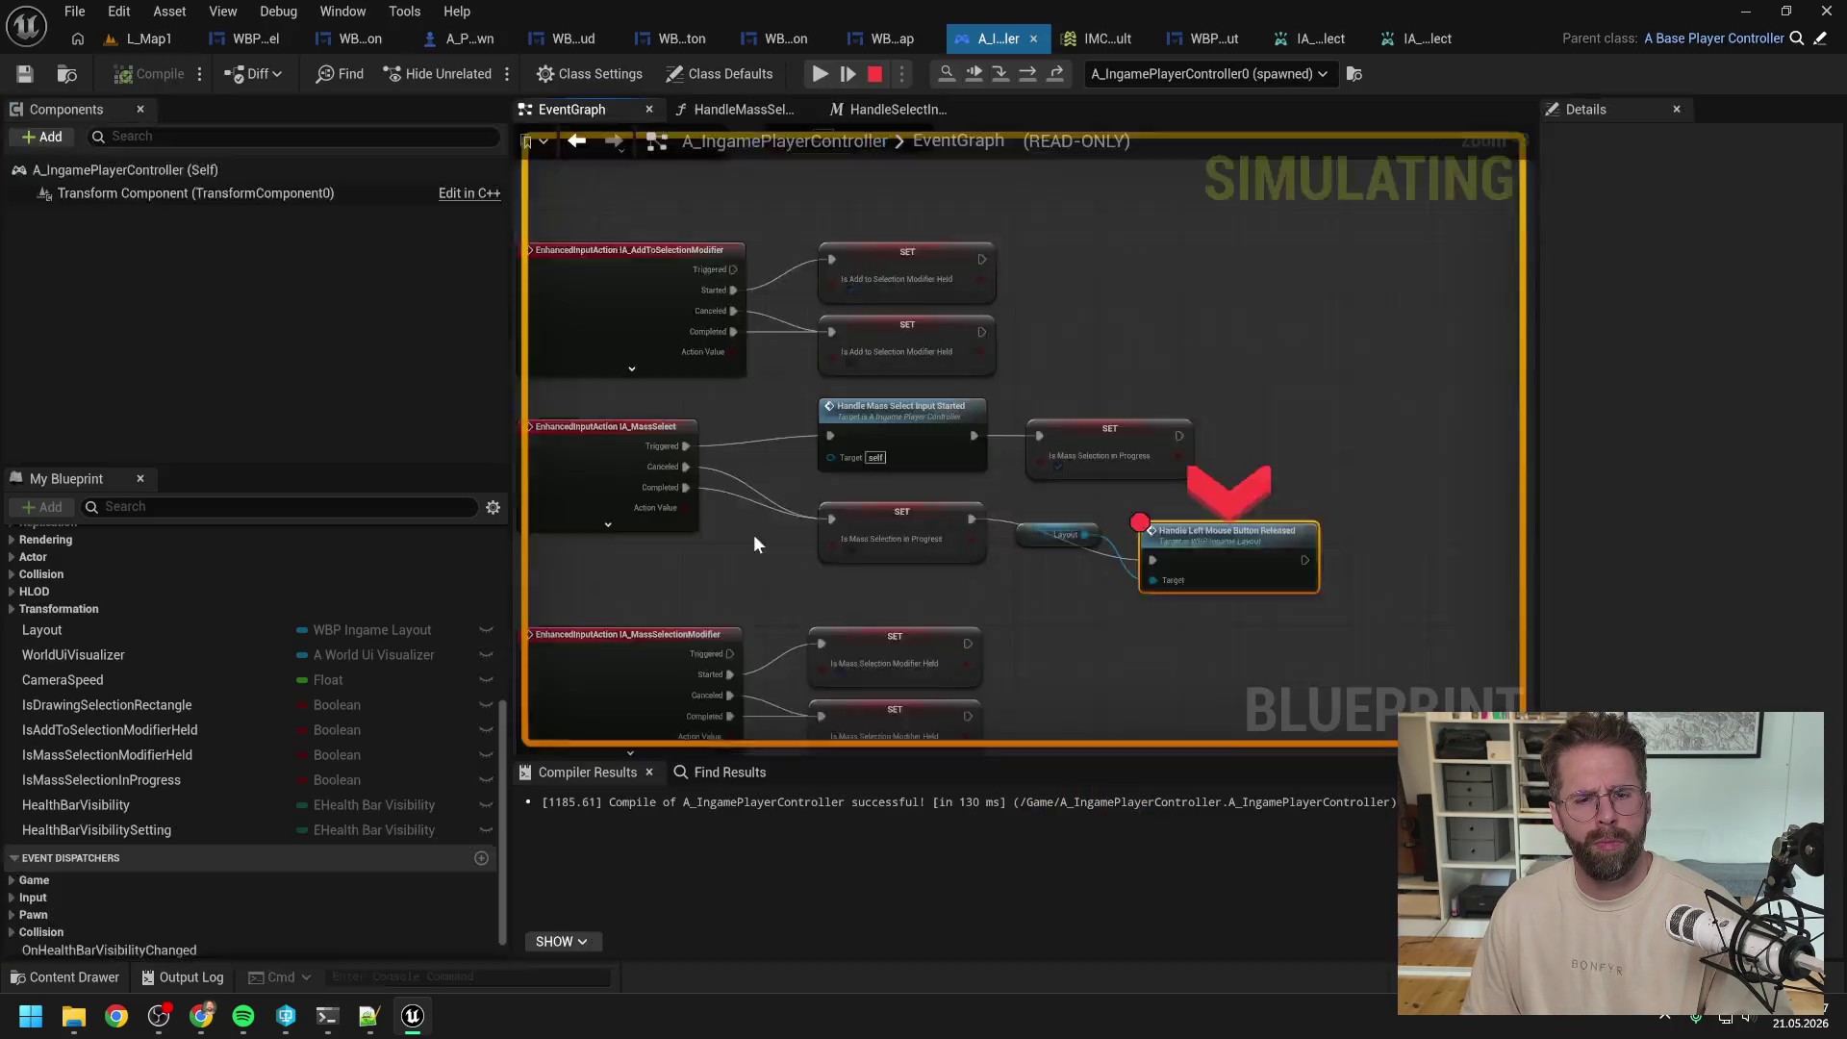
left_click(820, 73)
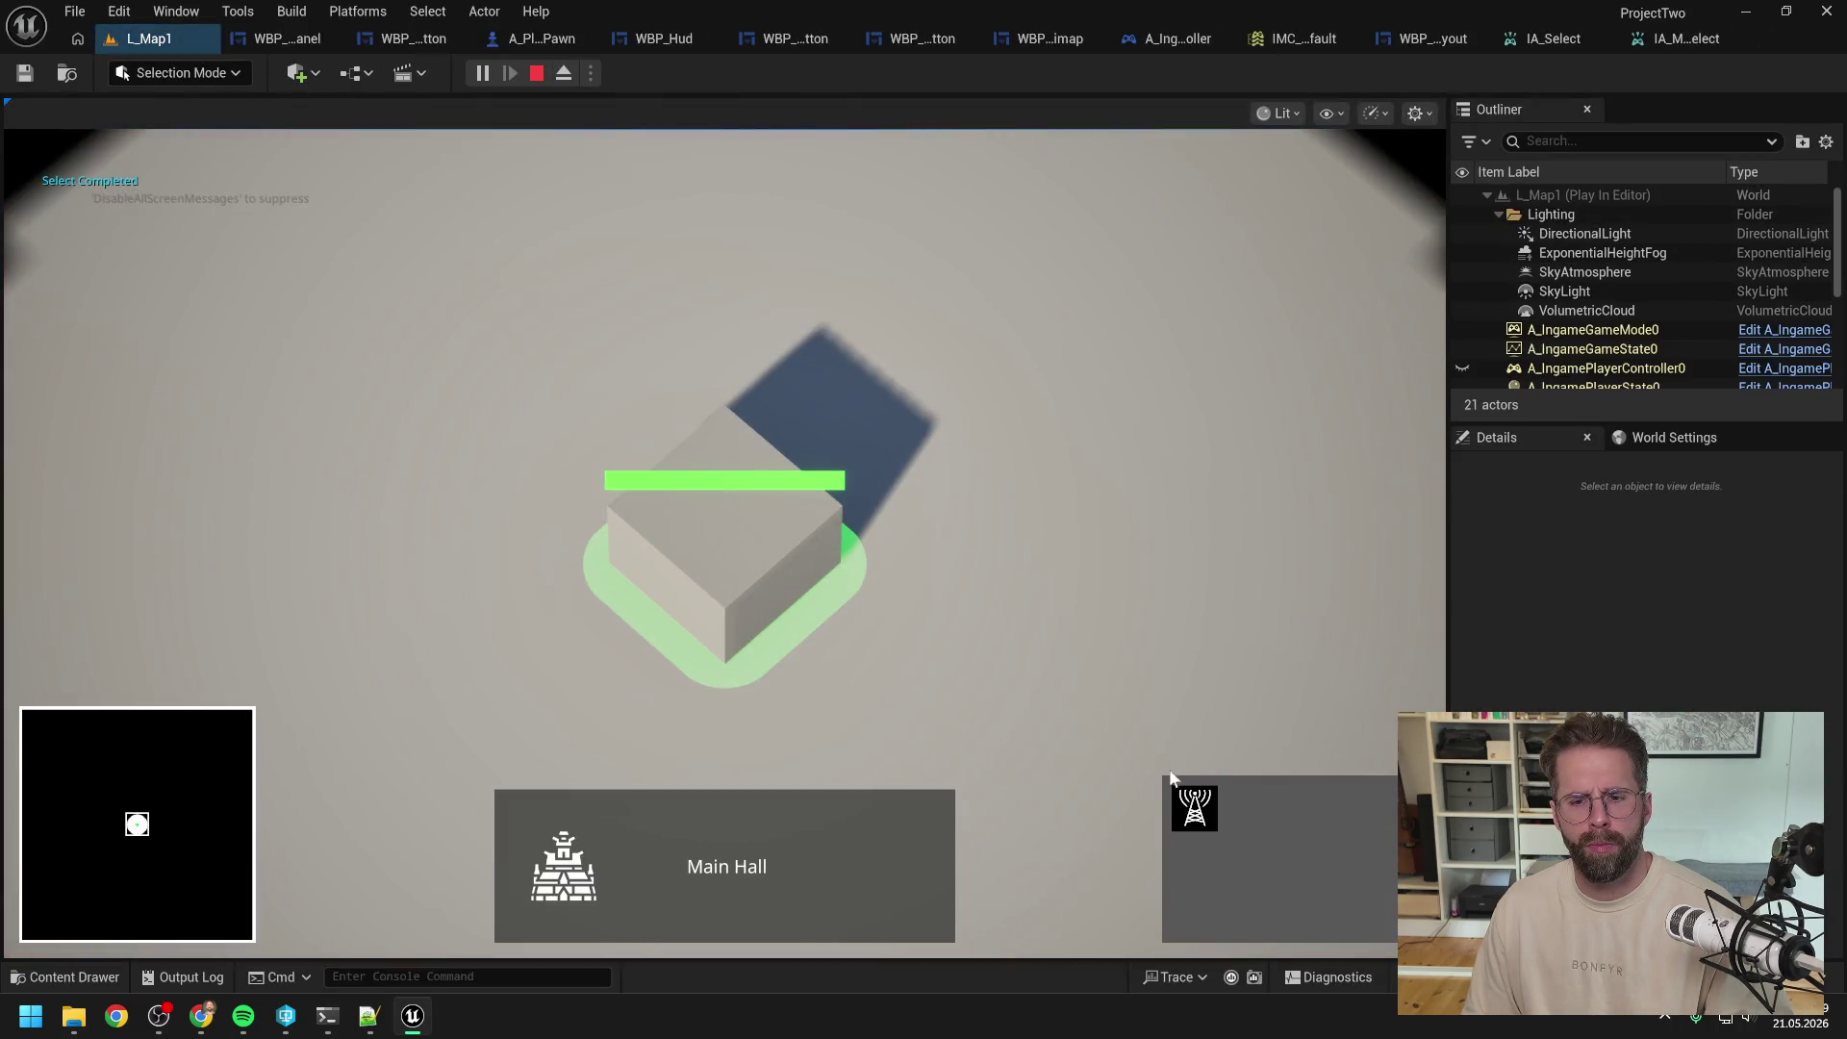
Step: Place two power grid generators, trigger the breakpoint again on ground clicks, then stop the session
left_click(1198, 801)
left_click(1091, 578)
left_click(981, 267)
left_click(1053, 378)
left_click(820, 75)
left_click(976, 283)
scroll(978, 268, "down", 3)
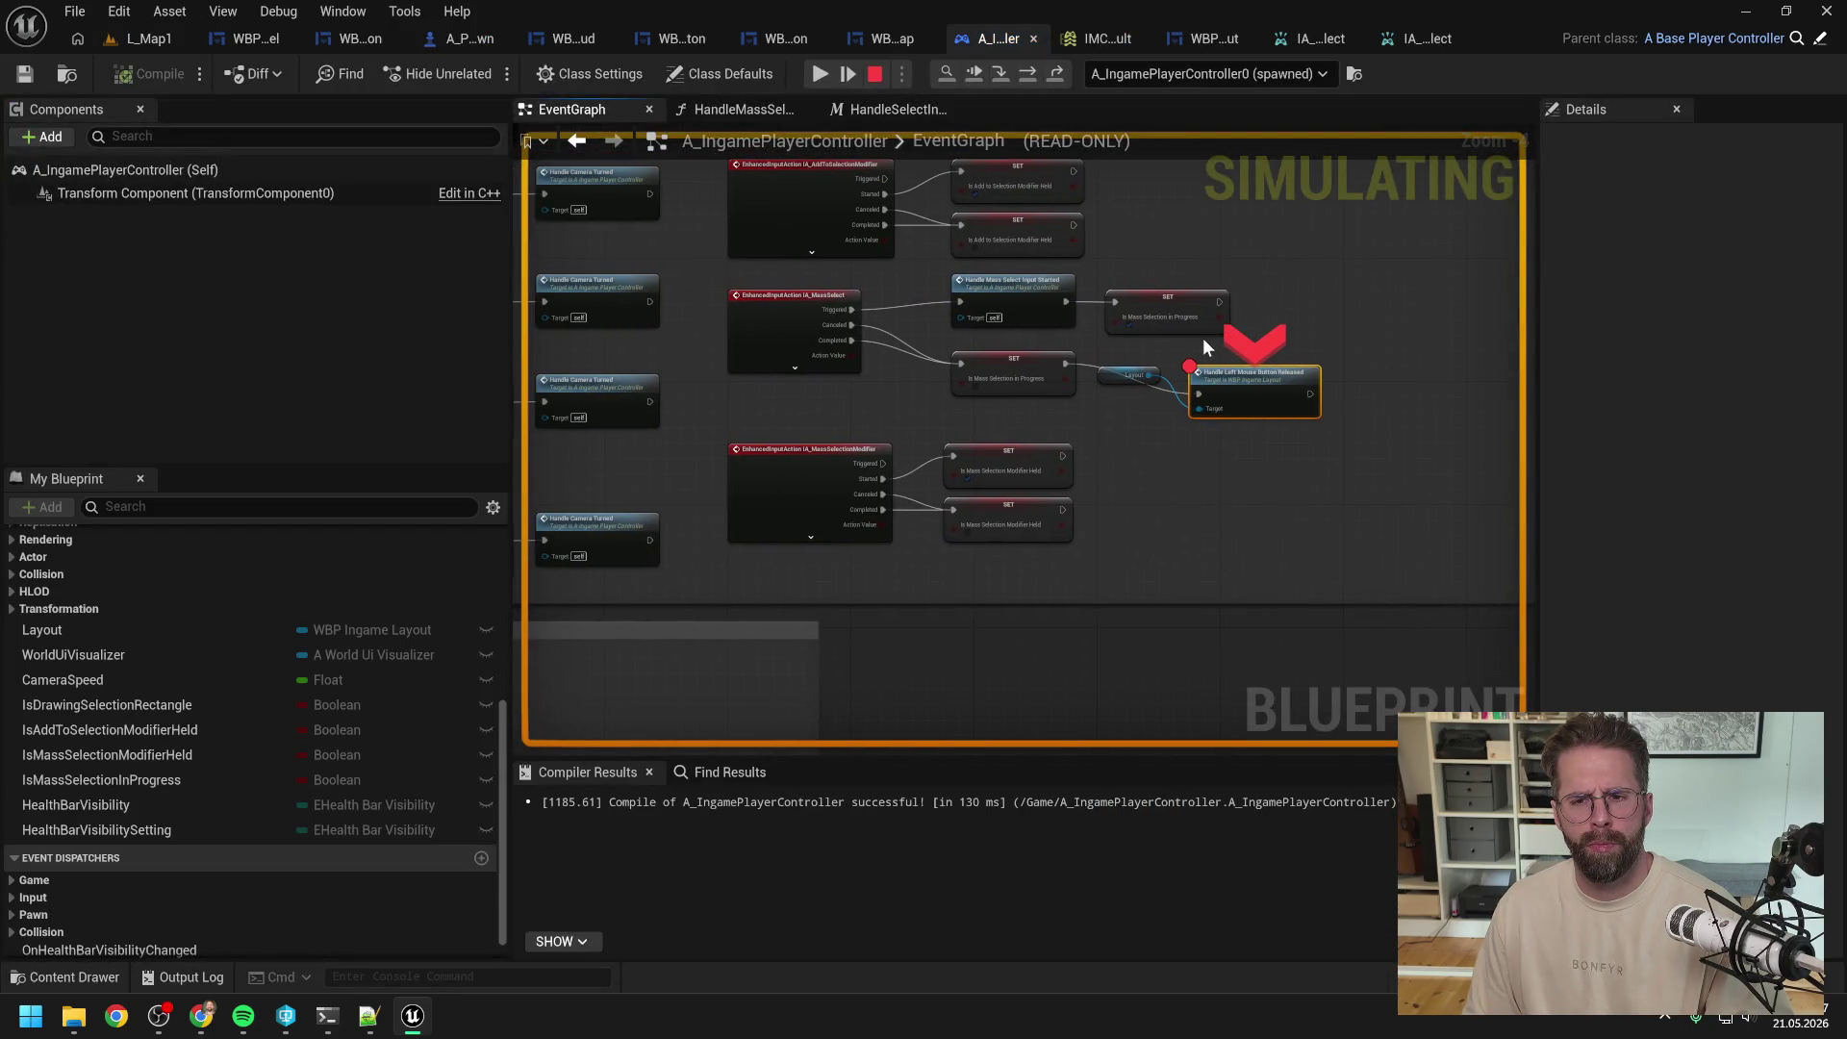
left_click(877, 75)
scroll(1116, 419, "up", 2)
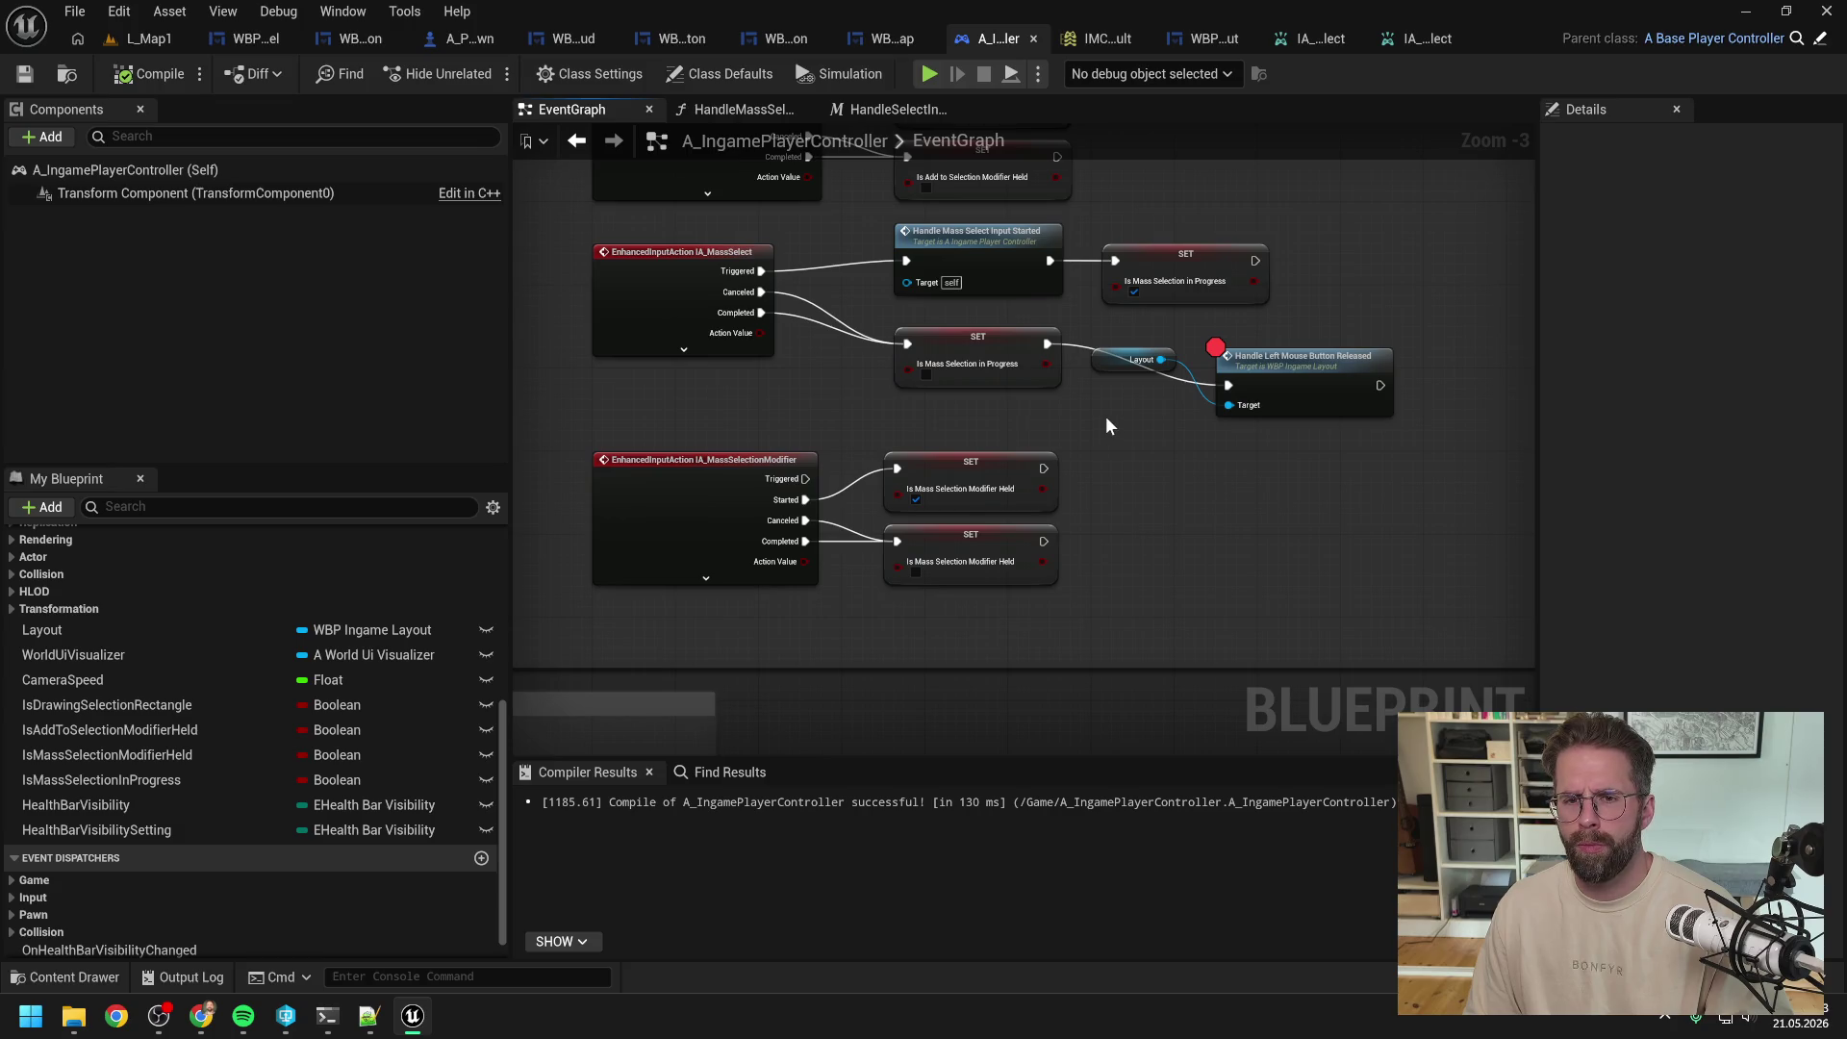
Step: Add an IsMassSelectionInProgress getter feeding a Branch whose True output drives the SET node
scroll(1106, 424, "down", 1)
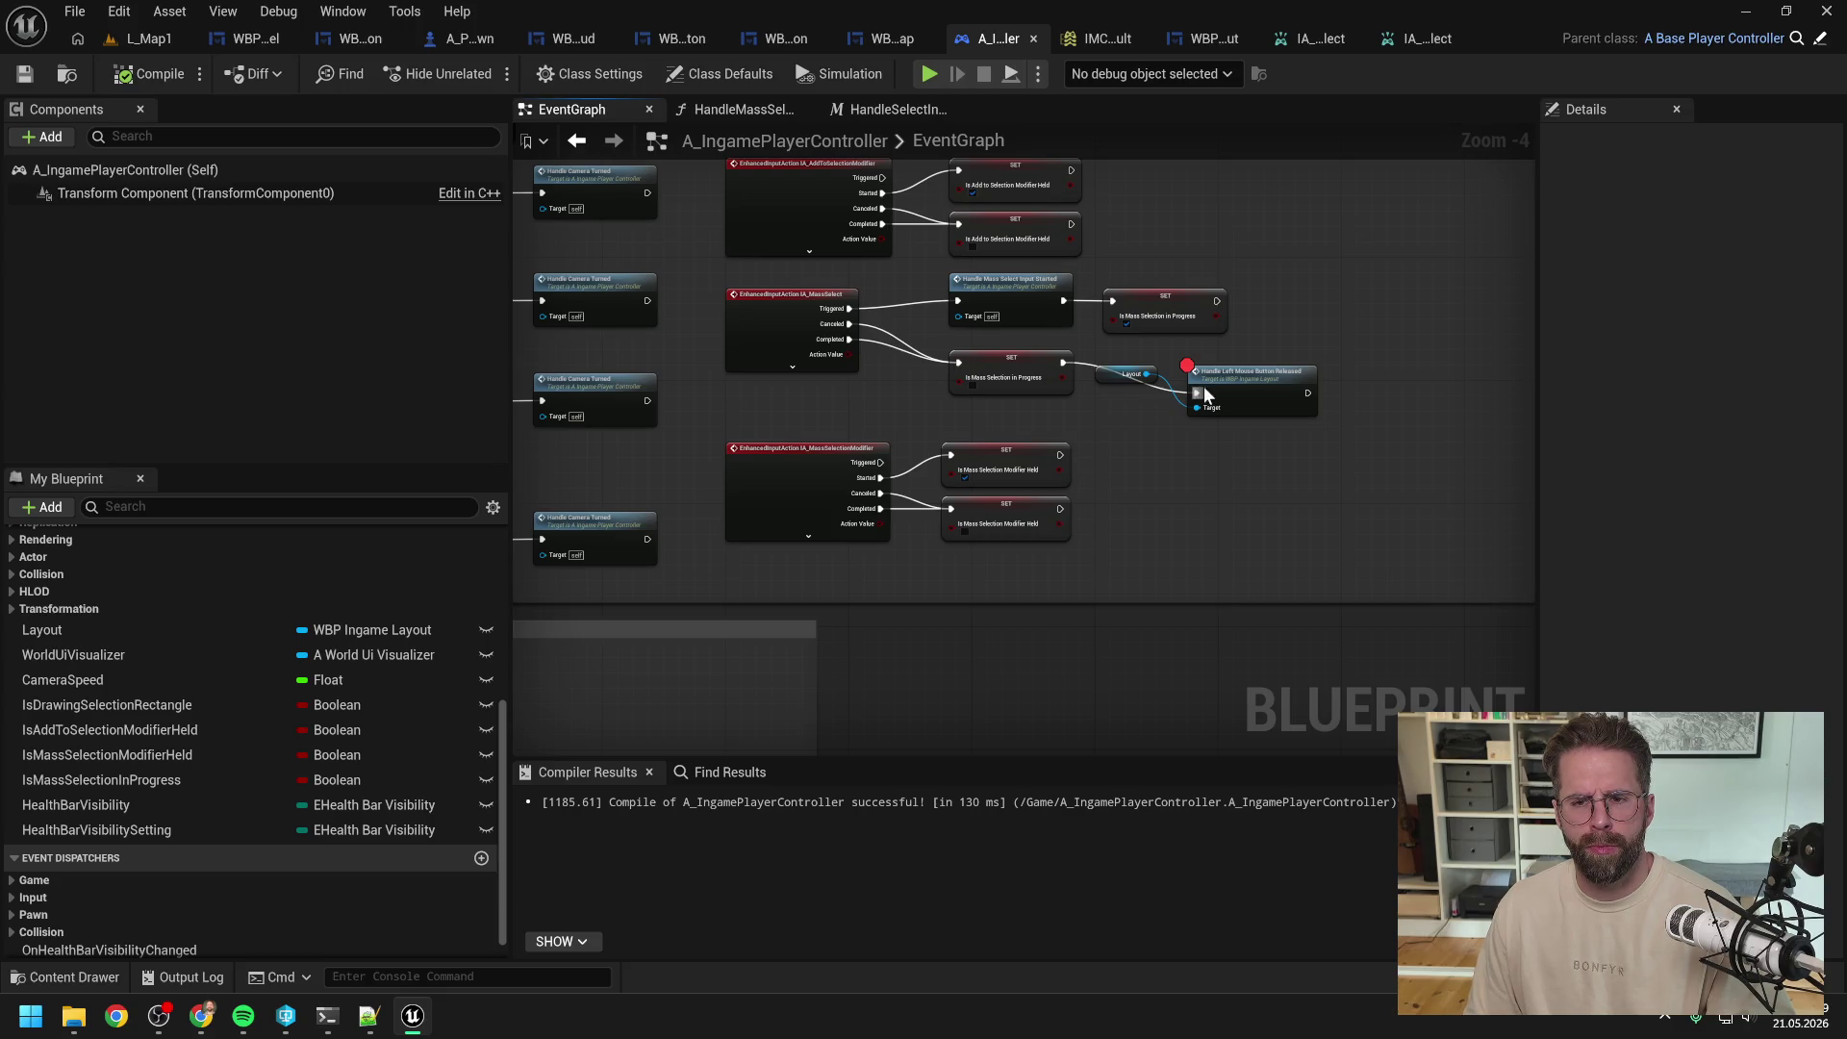
mouse_move(212, 778)
left_mouse_down()
mouse_move(991, 400)
mouse_move(895, 408)
mouse_move(1037, 413)
left_mouse_up()
left_click(954, 440)
type("branch")
key("Return")
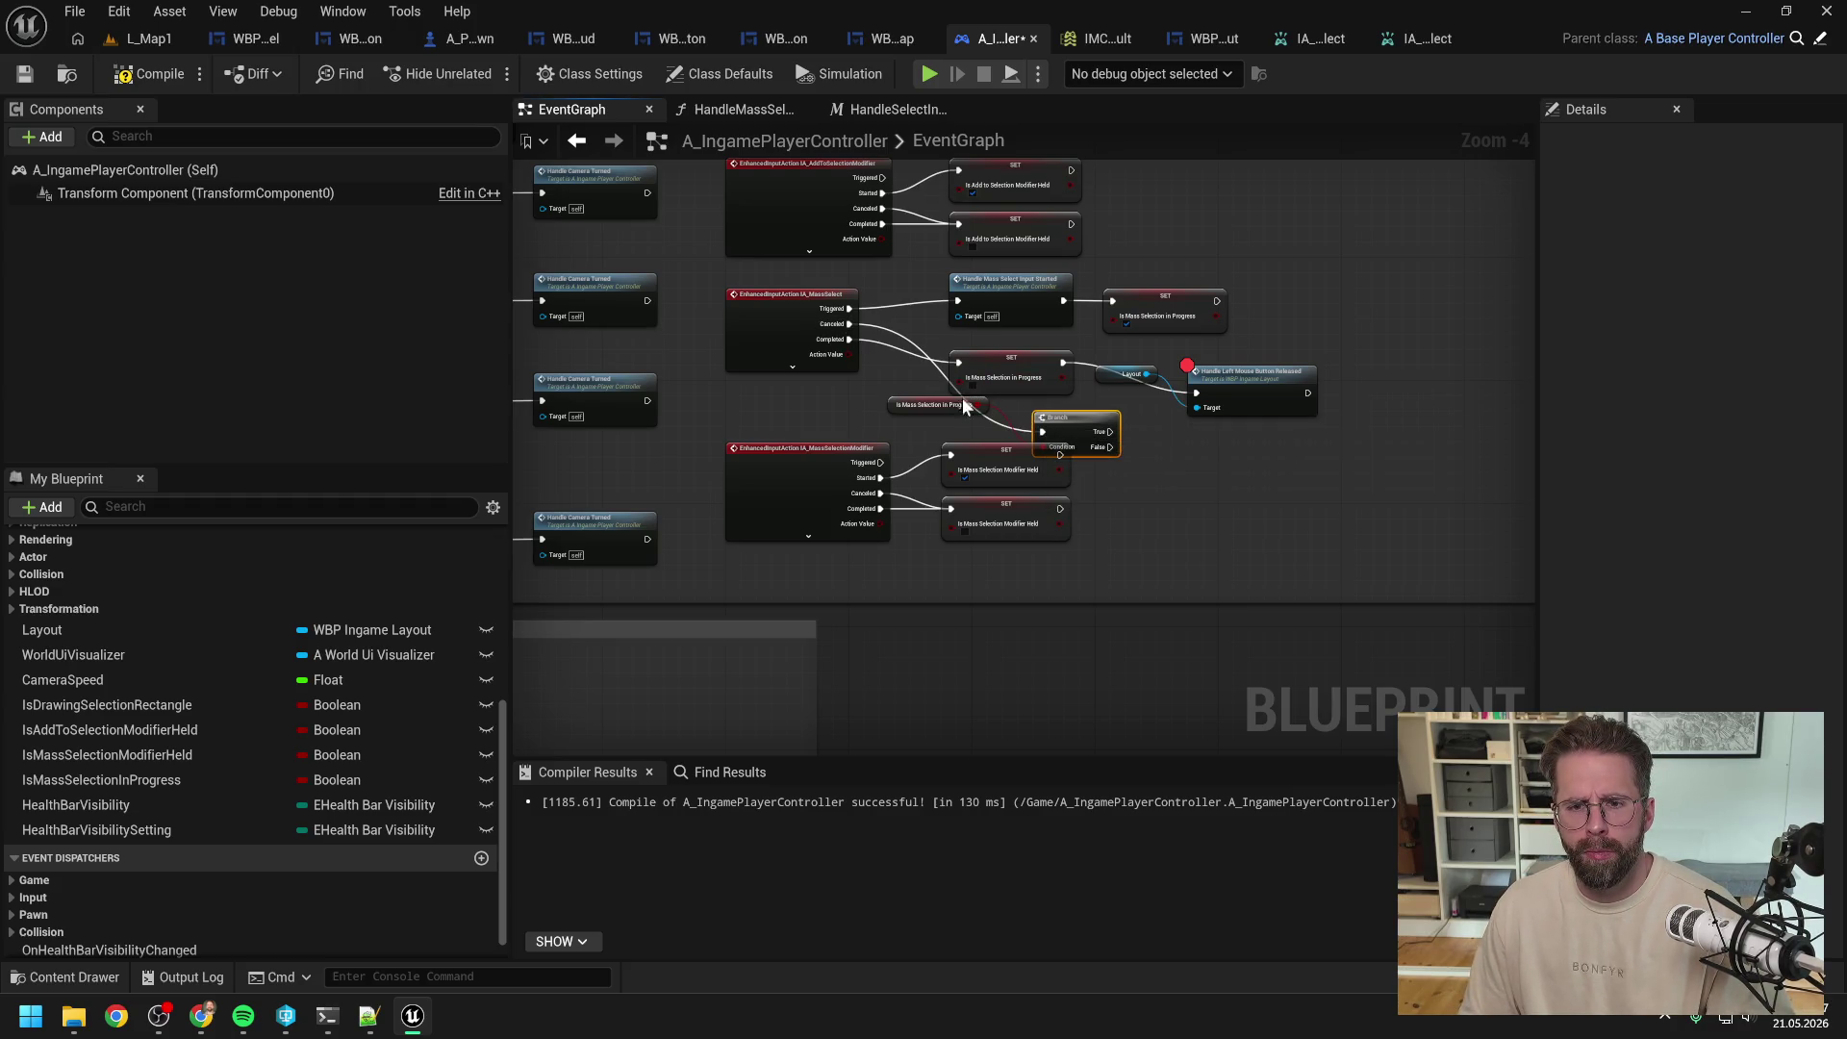
mouse_move(1110, 431)
left_mouse_down()
mouse_move(977, 383)
mouse_move(1250, 396)
left_mouse_up()
left_click(1020, 365)
Step: Arrange the Branch, getter, SET, Layout and release nodes neatly in line and compile the blueprint
left_click_drag(1000, 372, 1208, 372)
mouse_move(1083, 414)
left_mouse_down()
mouse_move(1059, 361)
mouse_move(996, 338)
left_mouse_up()
left_click_drag(959, 410, 835, 402)
left_click_drag(983, 351, 983, 367)
left_click(1285, 385)
left_click(1458, 384, "ctrl")
left_click_drag(1220, 383, 1129, 375)
key("F7")
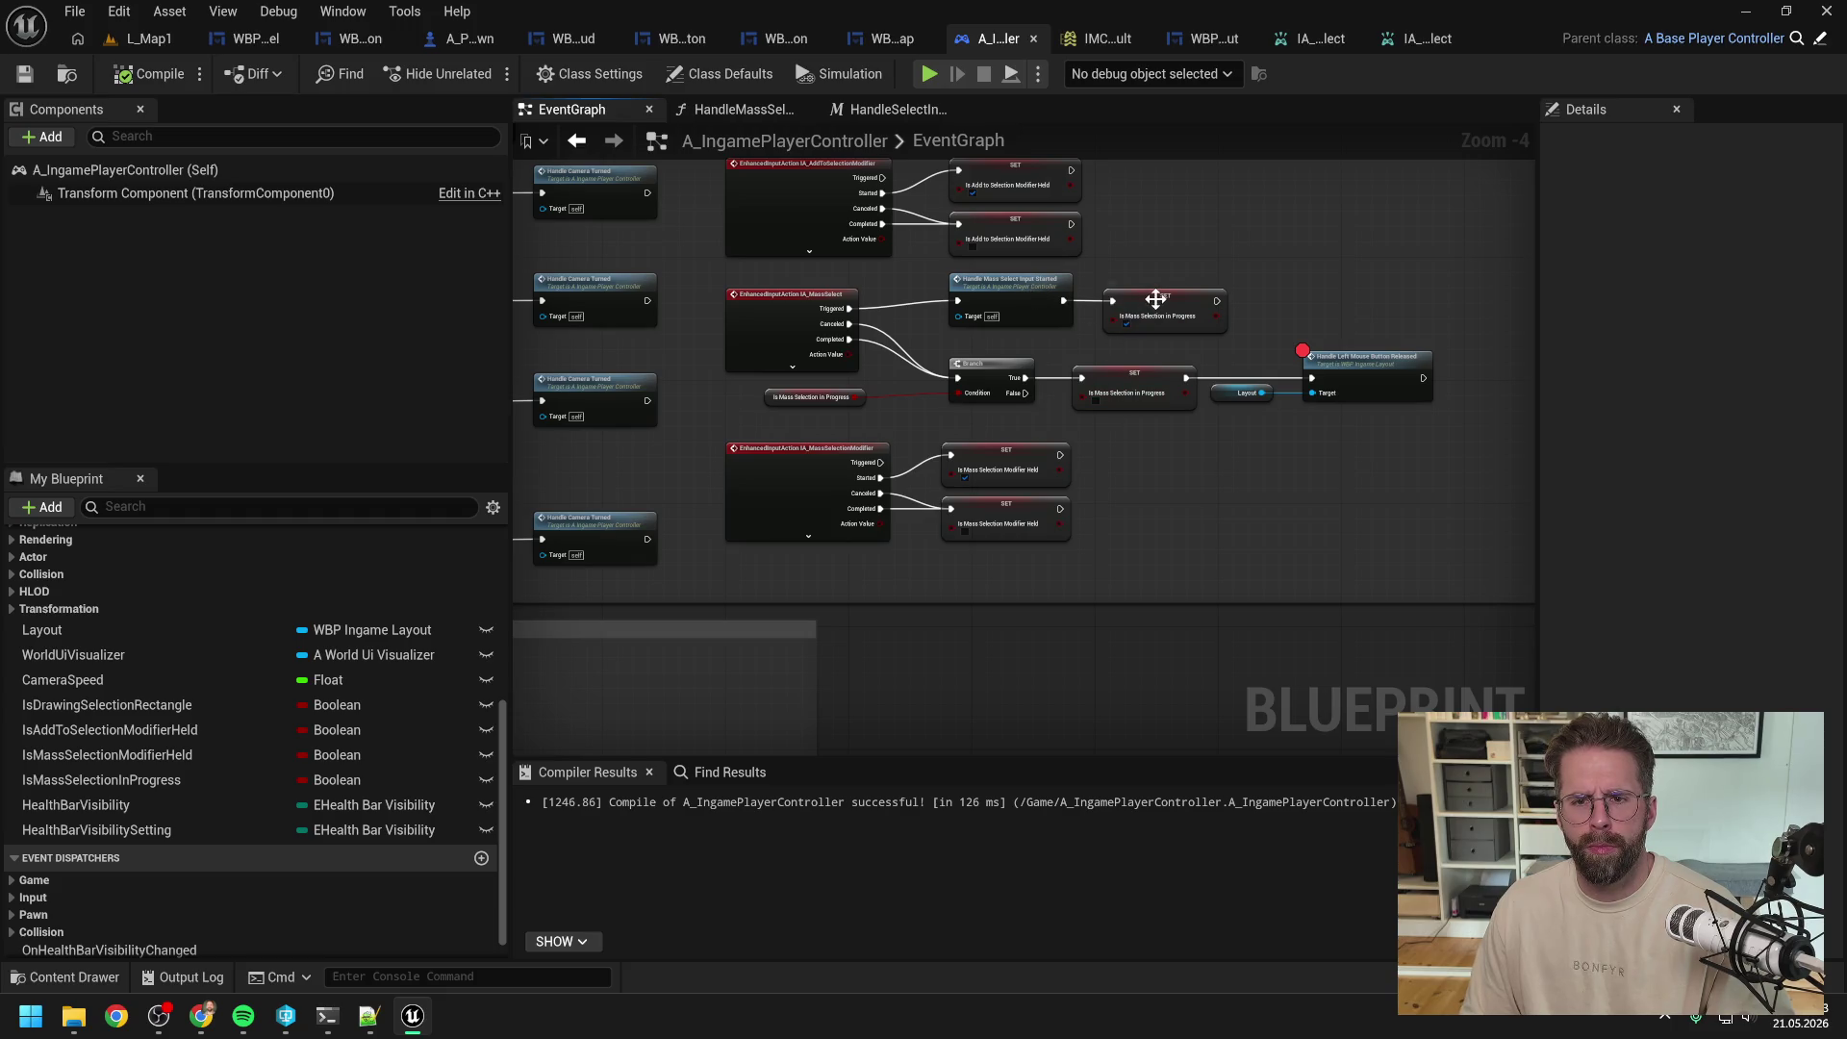
left_click_drag(1026, 288, 979, 289)
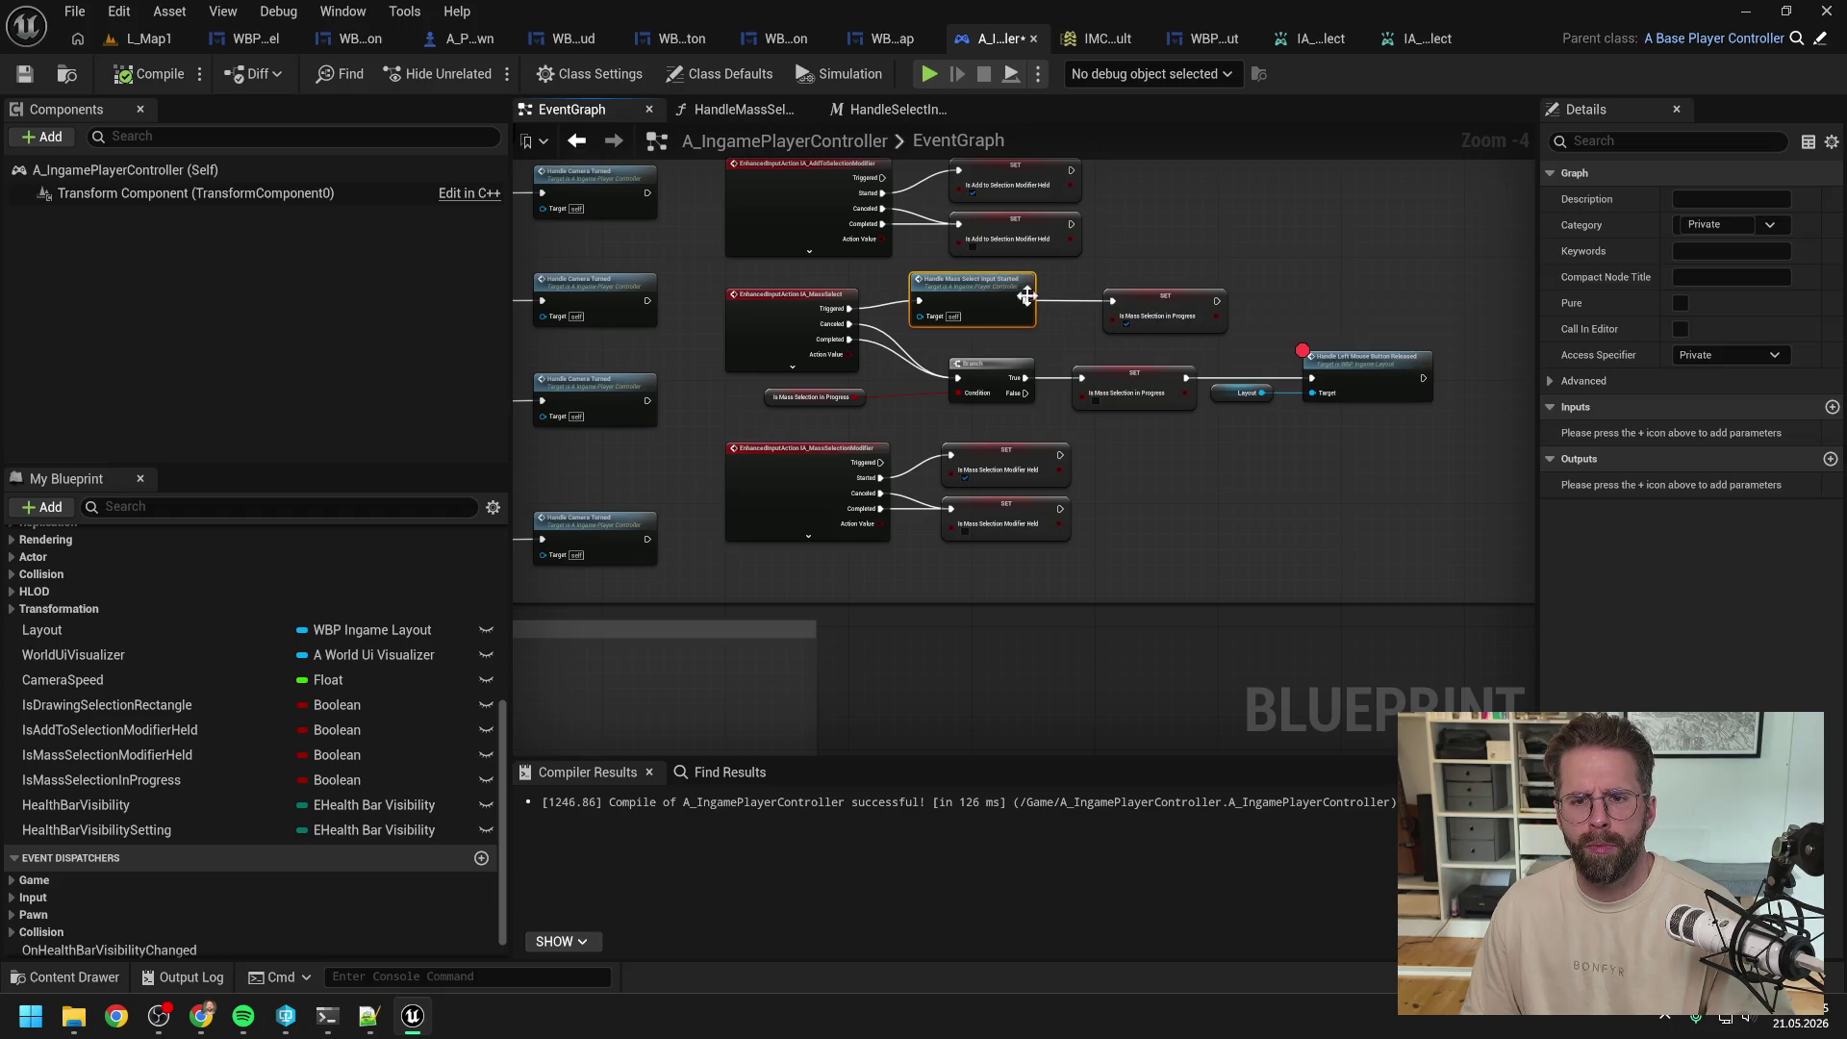
left_click_drag(1165, 298, 1134, 298)
left_click(1173, 277)
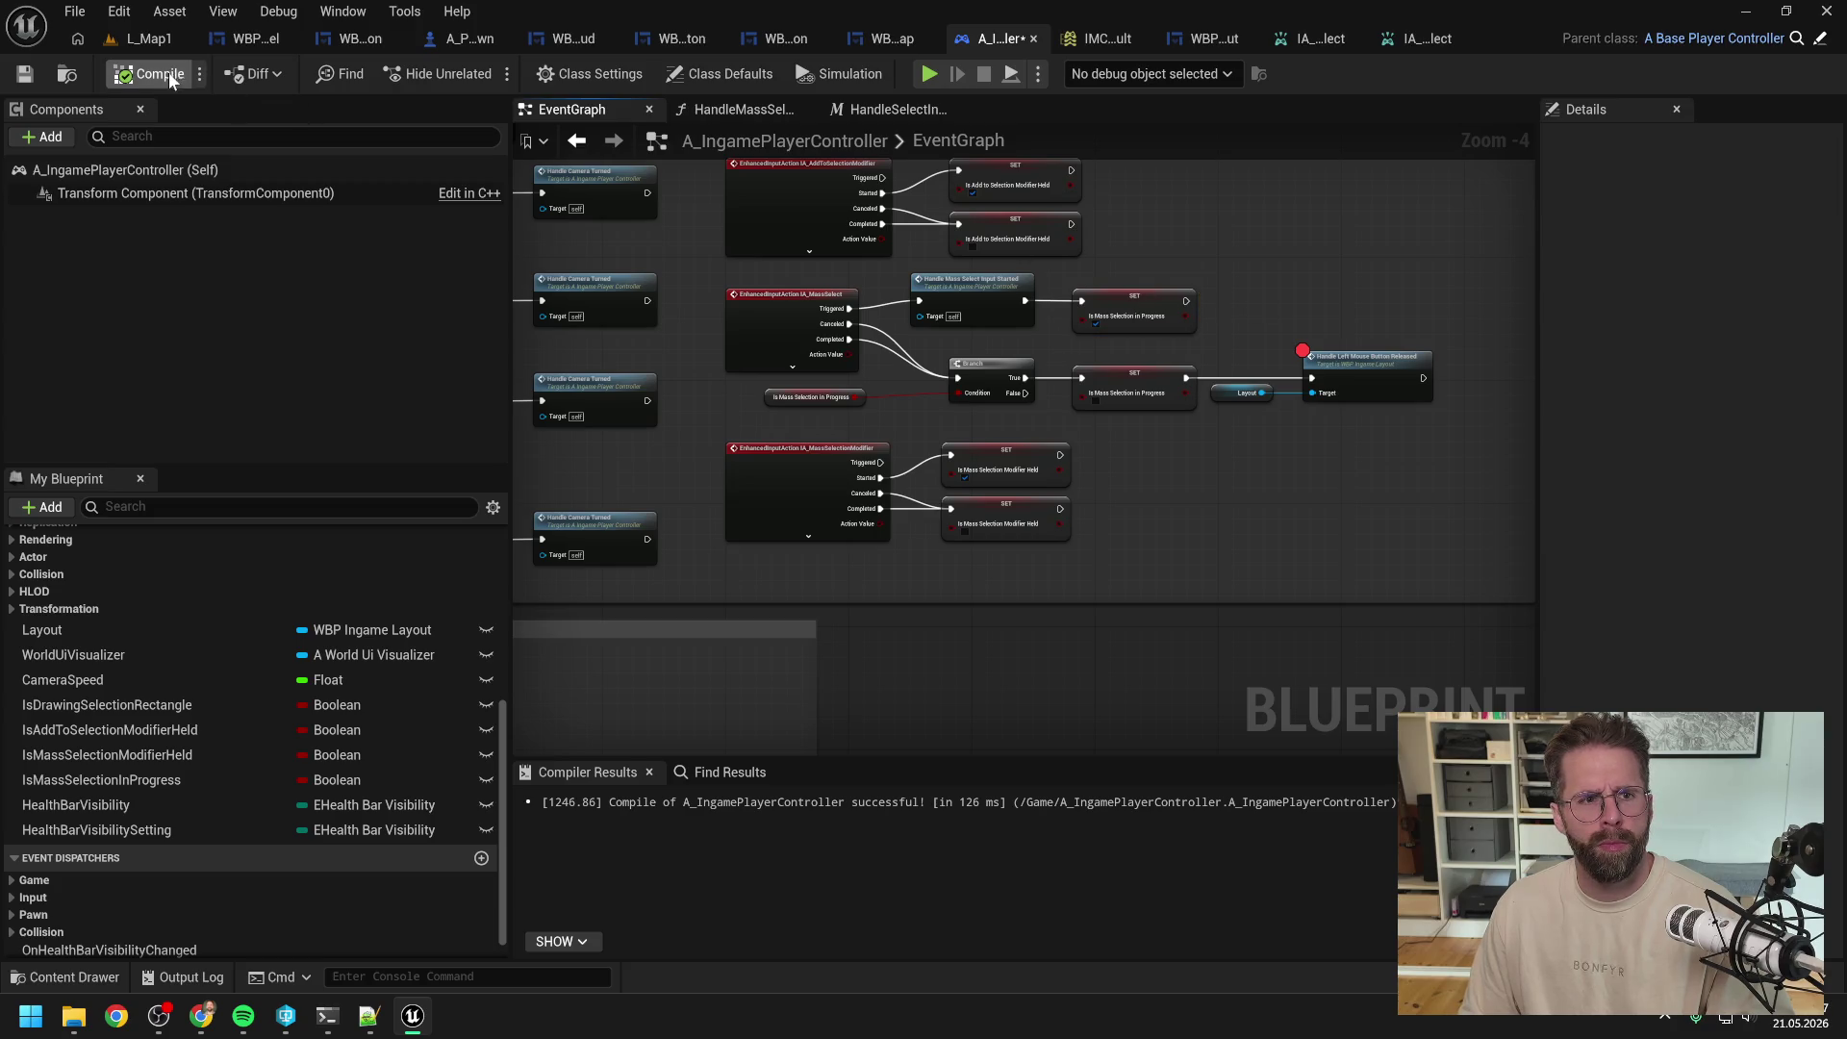
Step: Play-test L_Map1, place two power grid generators, and click one to hit the breakpoint
left_click(154, 39)
left_click(482, 73)
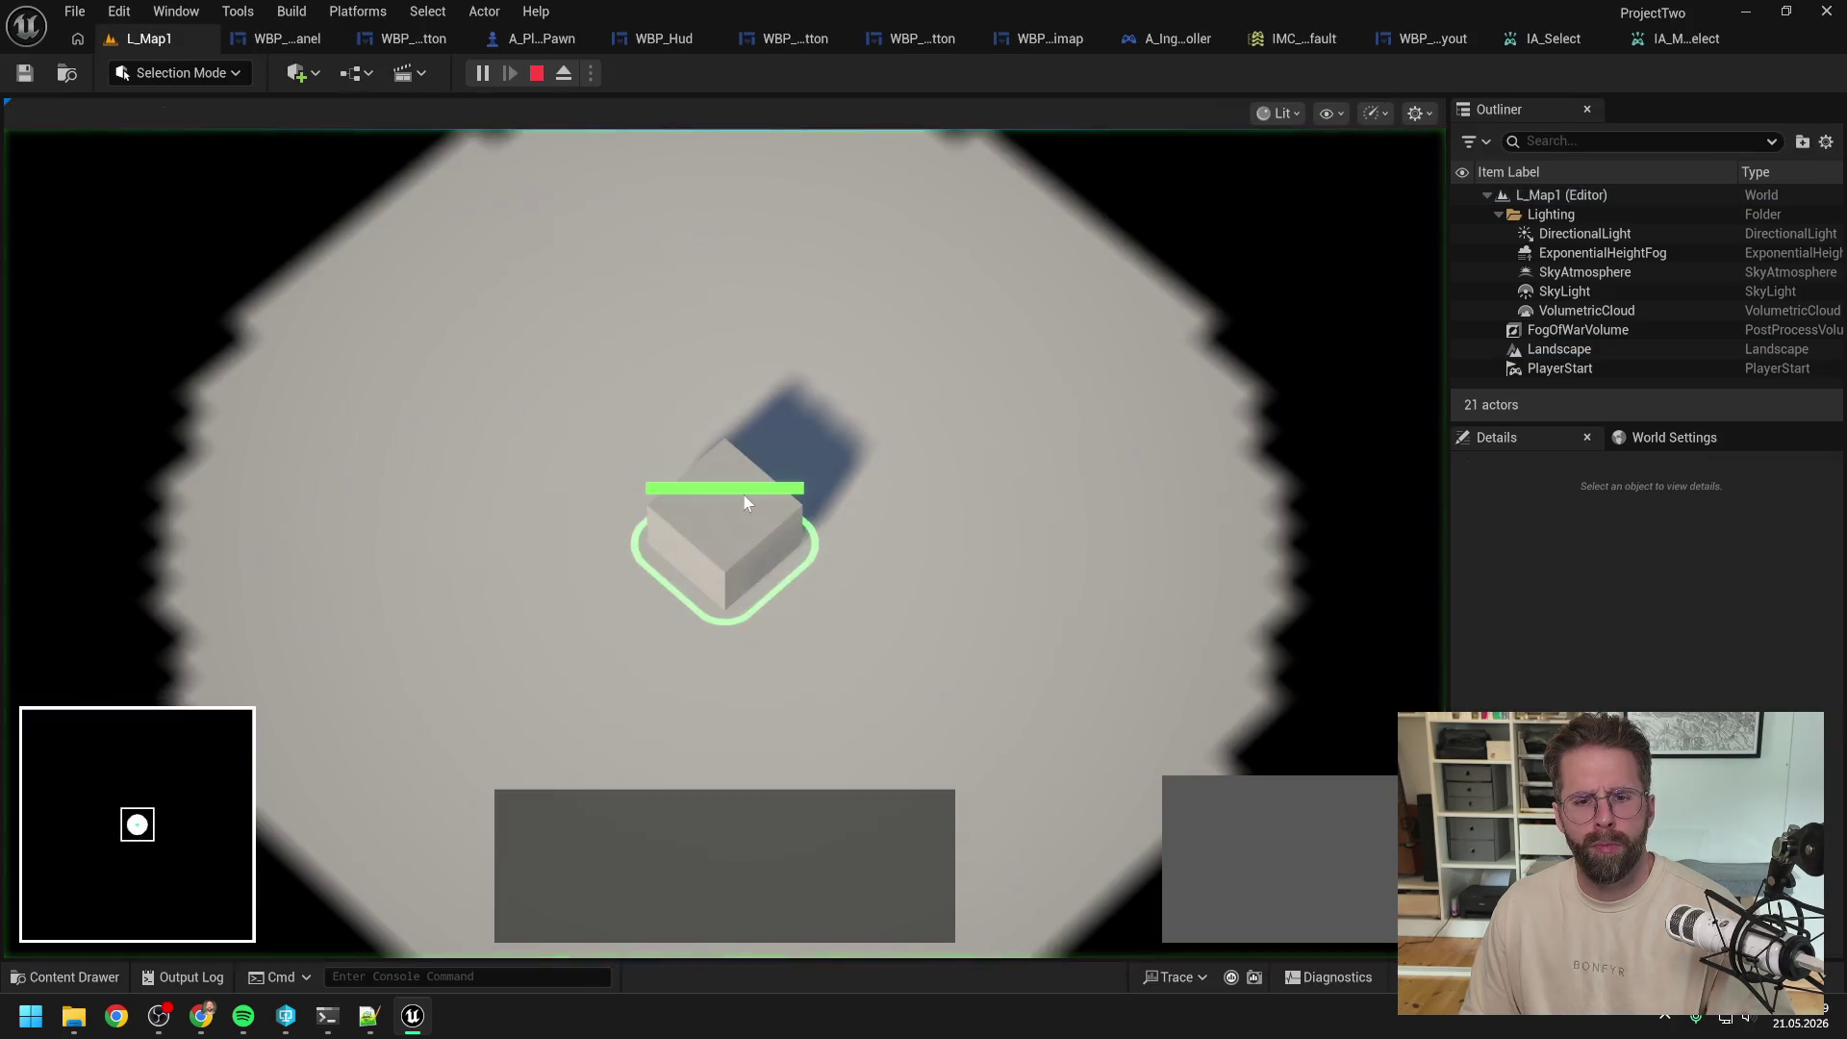
left_click(1210, 794)
left_click(1012, 563)
left_click(933, 352)
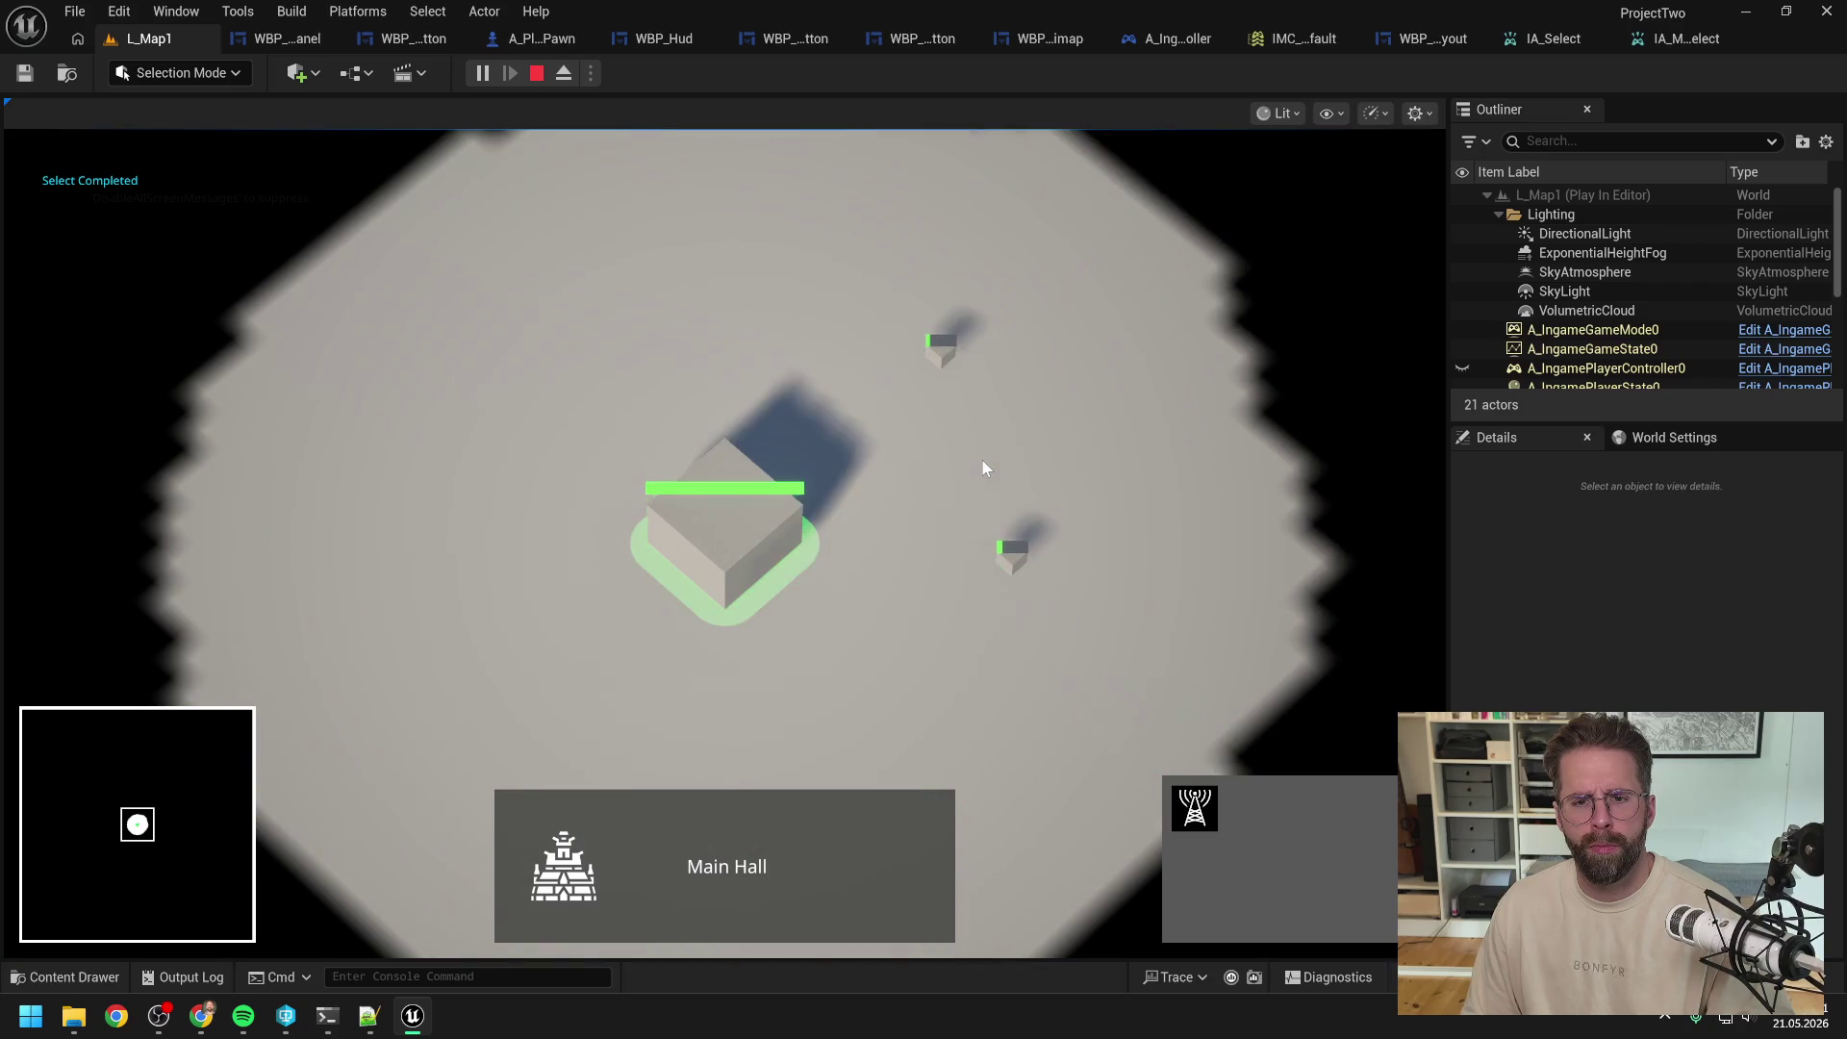
left_click(1012, 556)
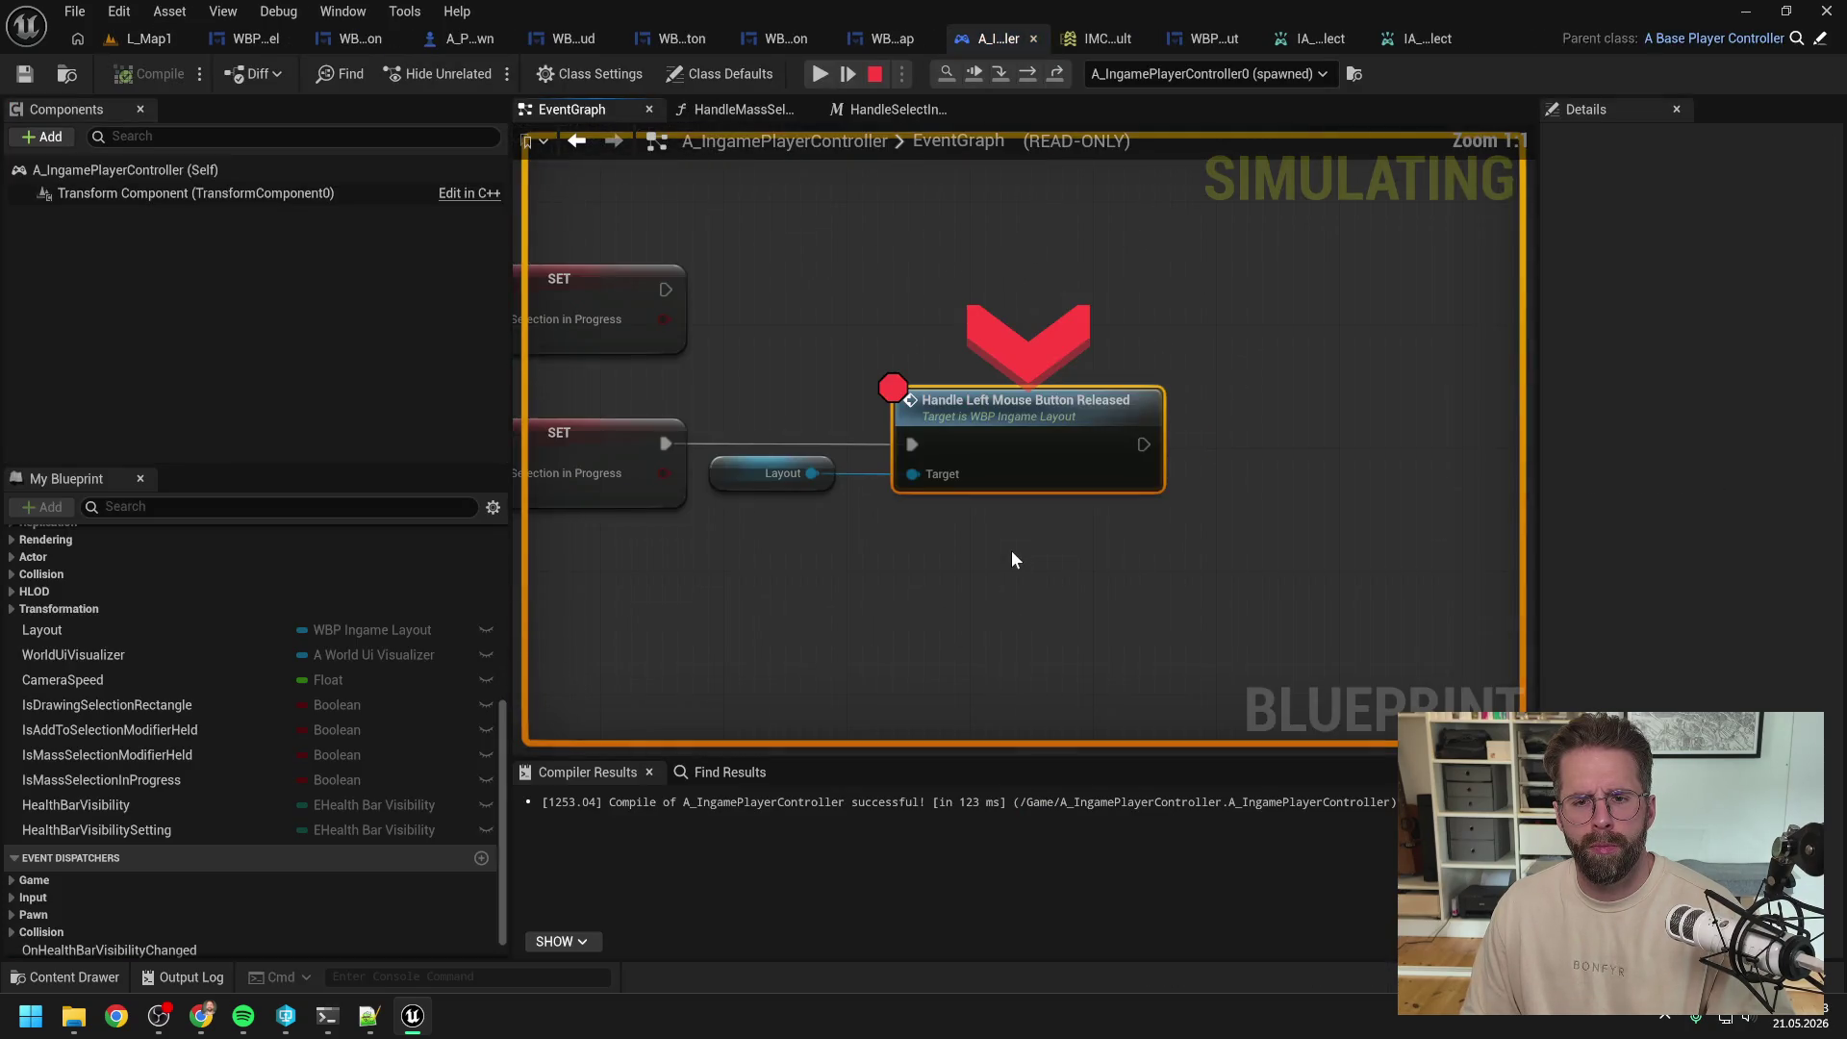
Step: Clear the breakpoint, resume, box-select across the map, then stop and return to A_IngamePlayerController
left_click_drag(1006, 551, 1185, 511)
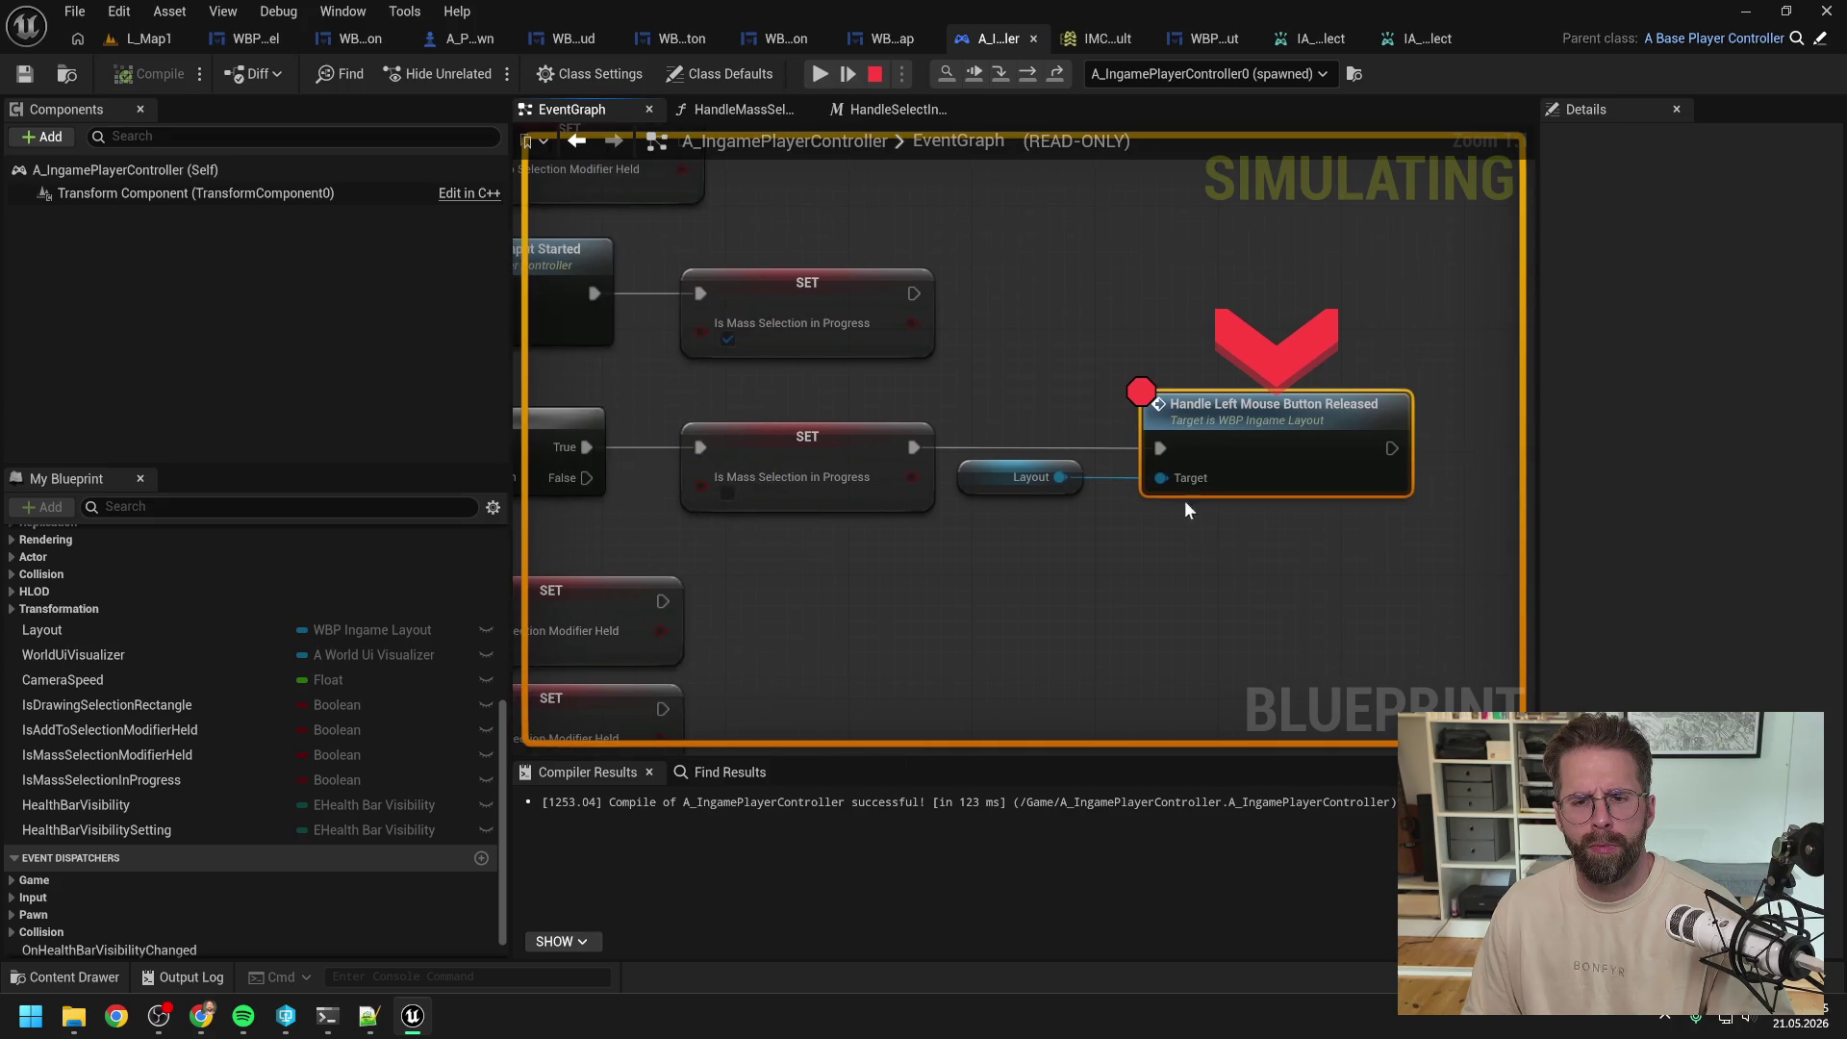
key("F5")
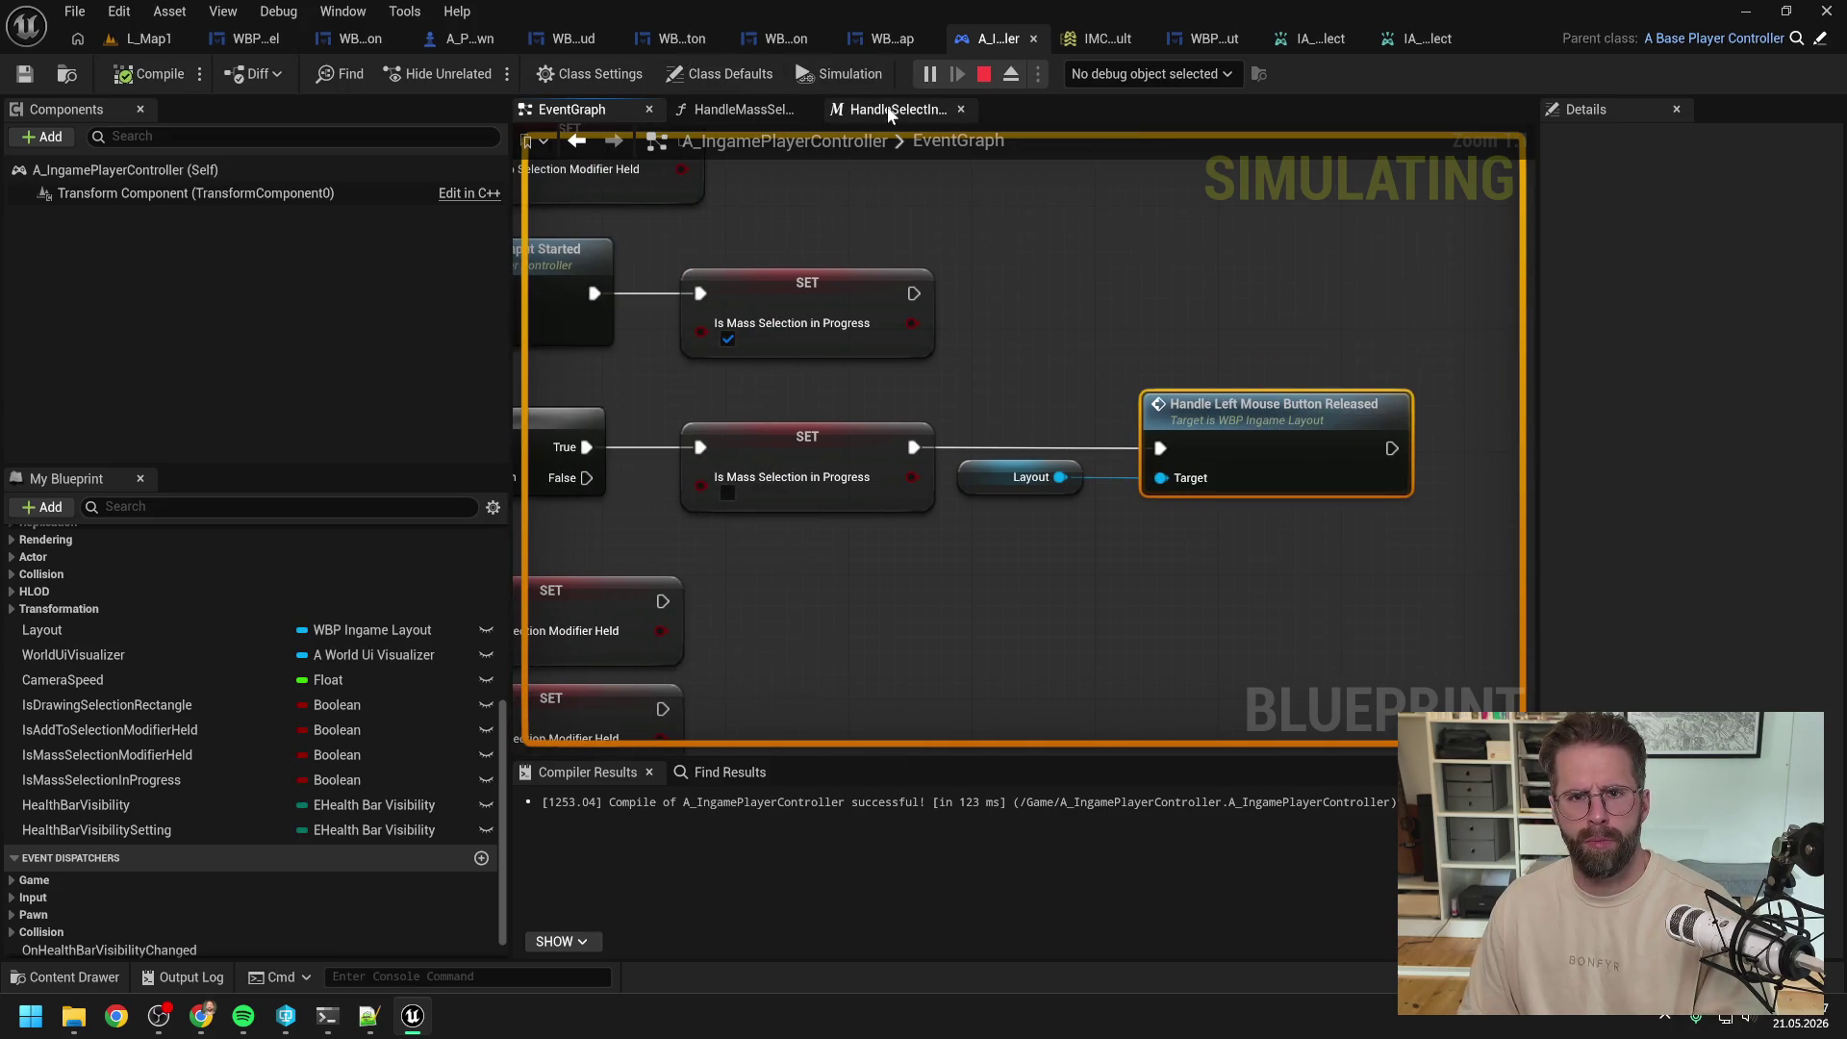
left_click(198, 34)
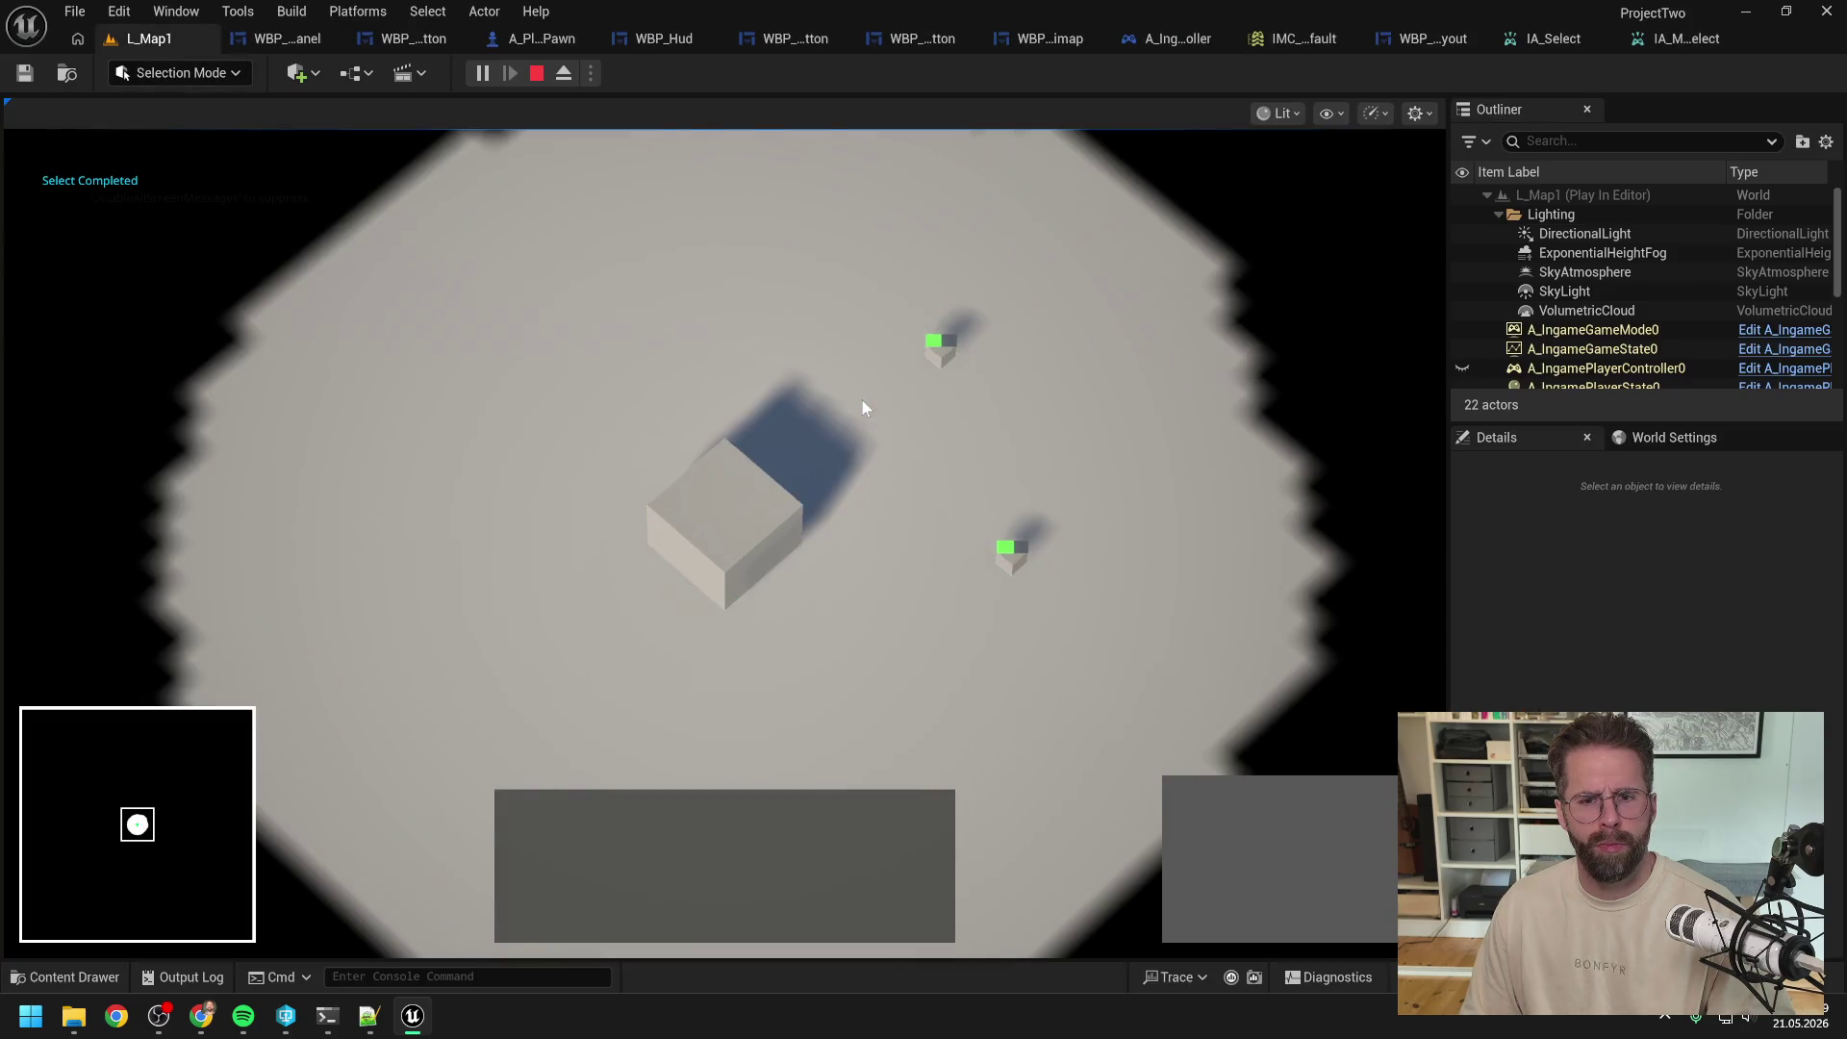
left_click(1009, 558)
mouse_move(1012, 556)
left_mouse_down()
mouse_move(778, 366)
mouse_move(800, 365)
left_mouse_up()
key("Escape")
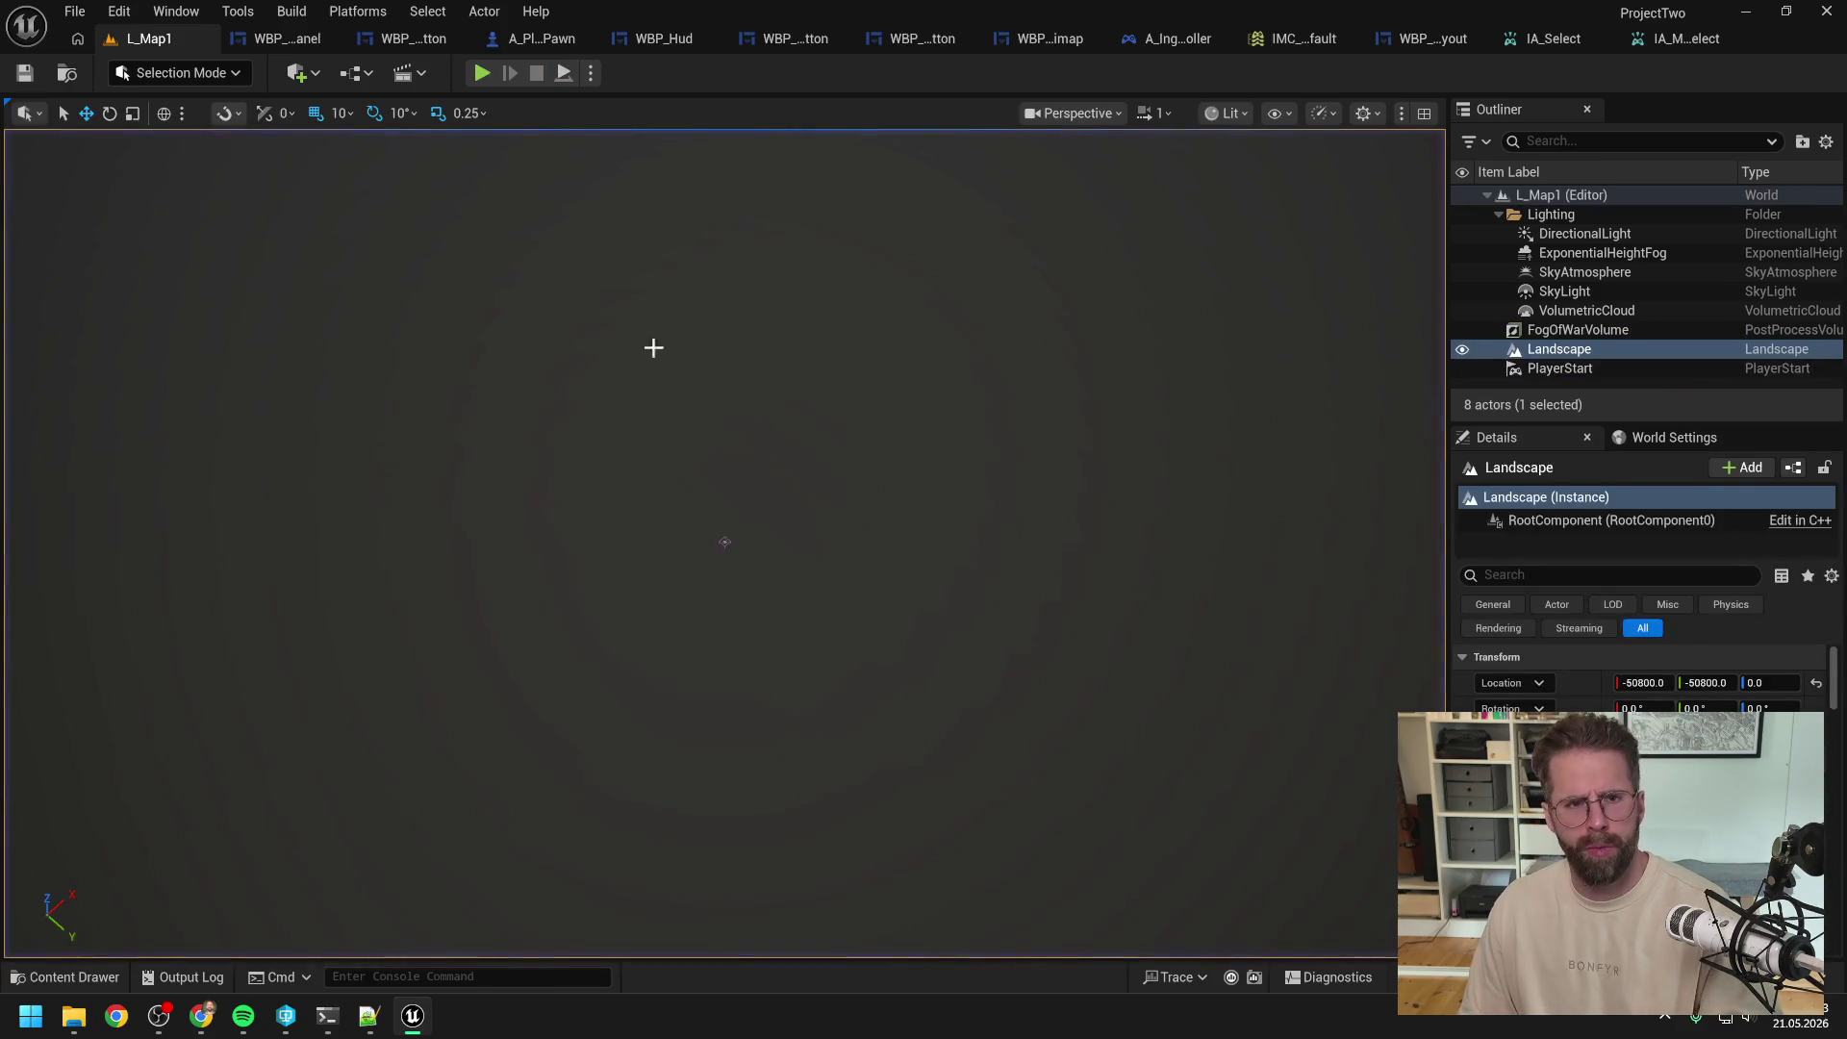
left_click(276, 38)
left_click(1053, 39)
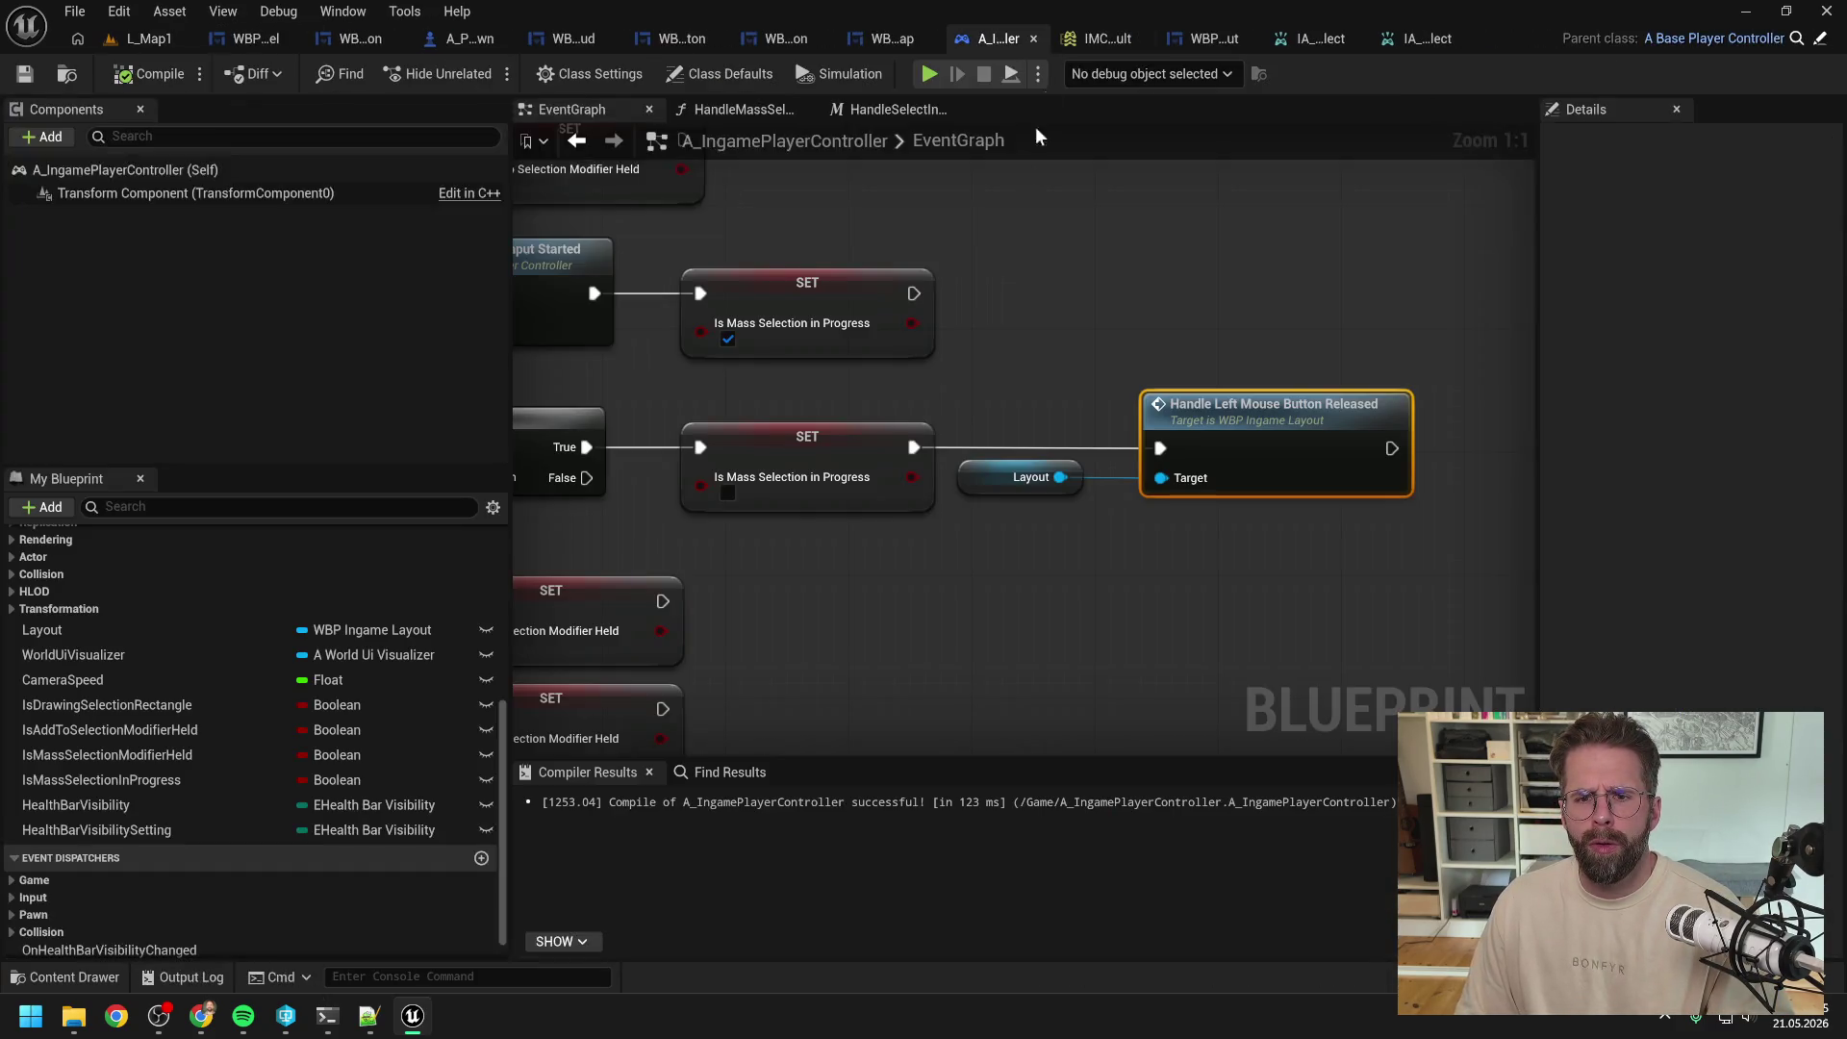
Step: Open the HandleSelectInput graph and pan to the start of the selection logic
scroll(1029, 300, "down", 2)
left_click(886, 110)
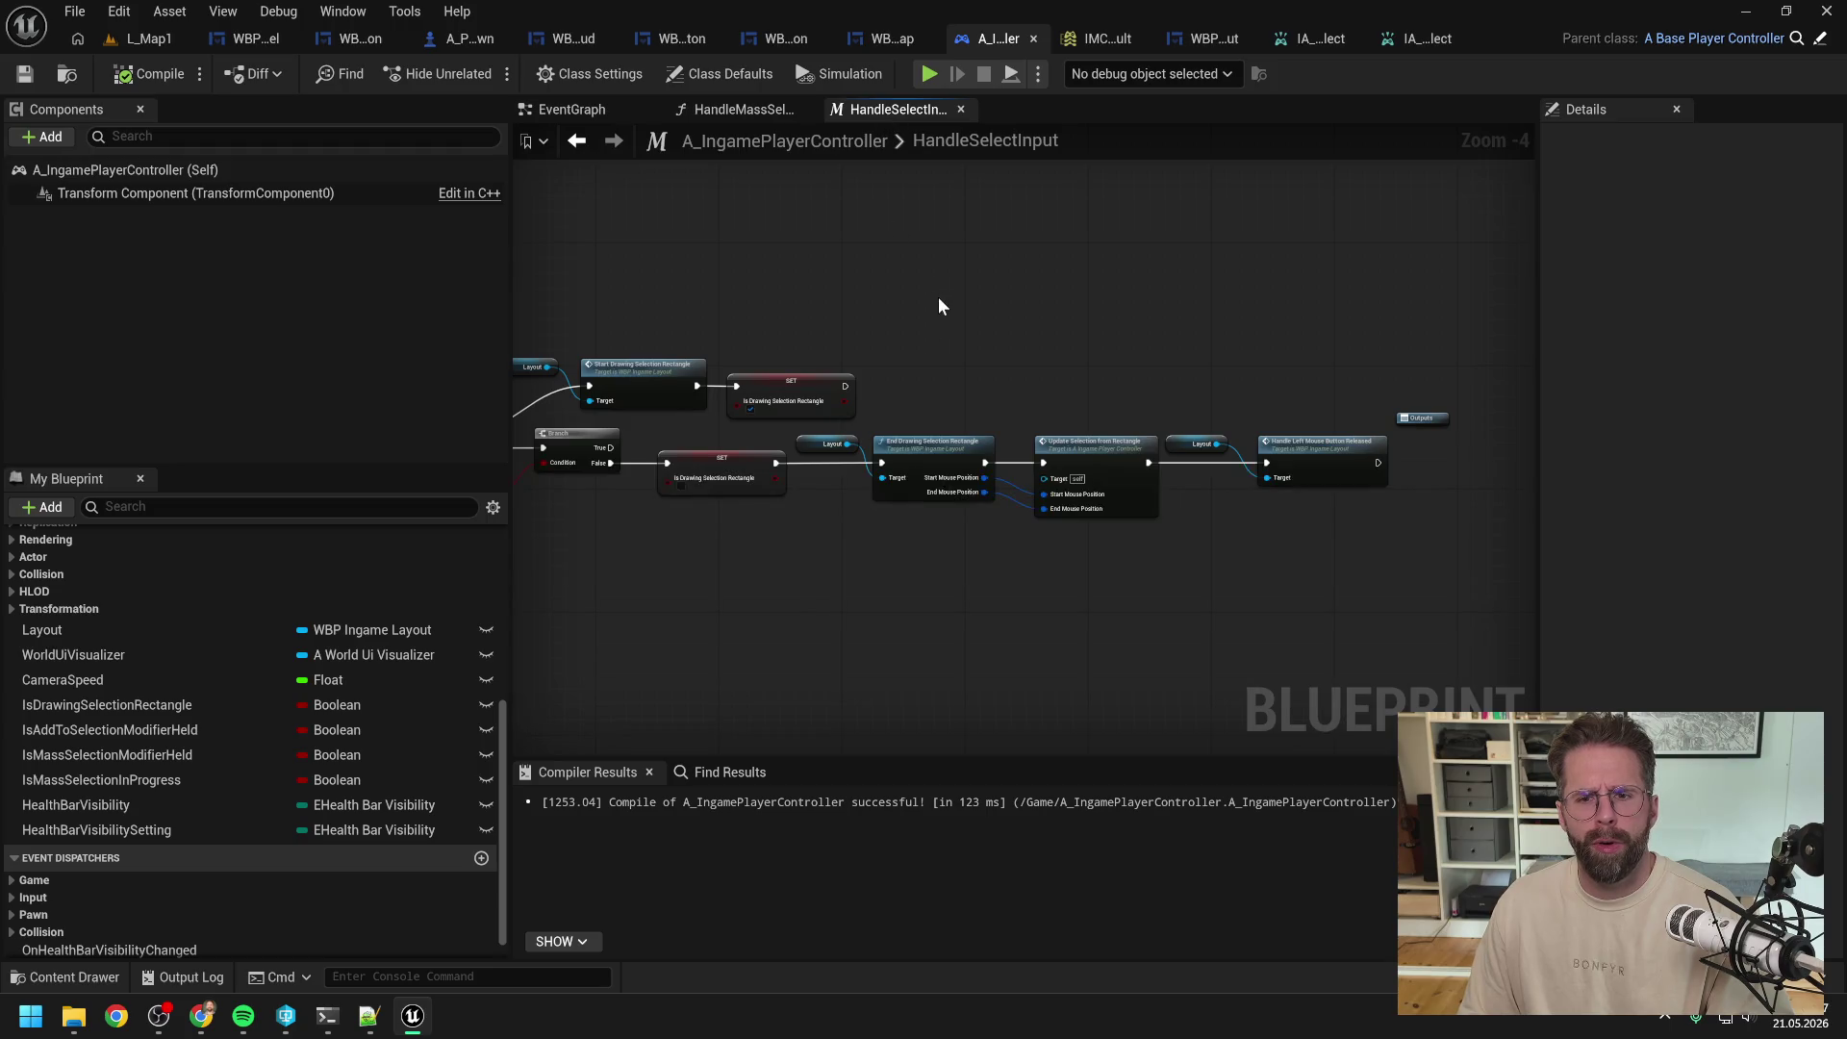
left_click_drag(1168, 359, 1261, 362)
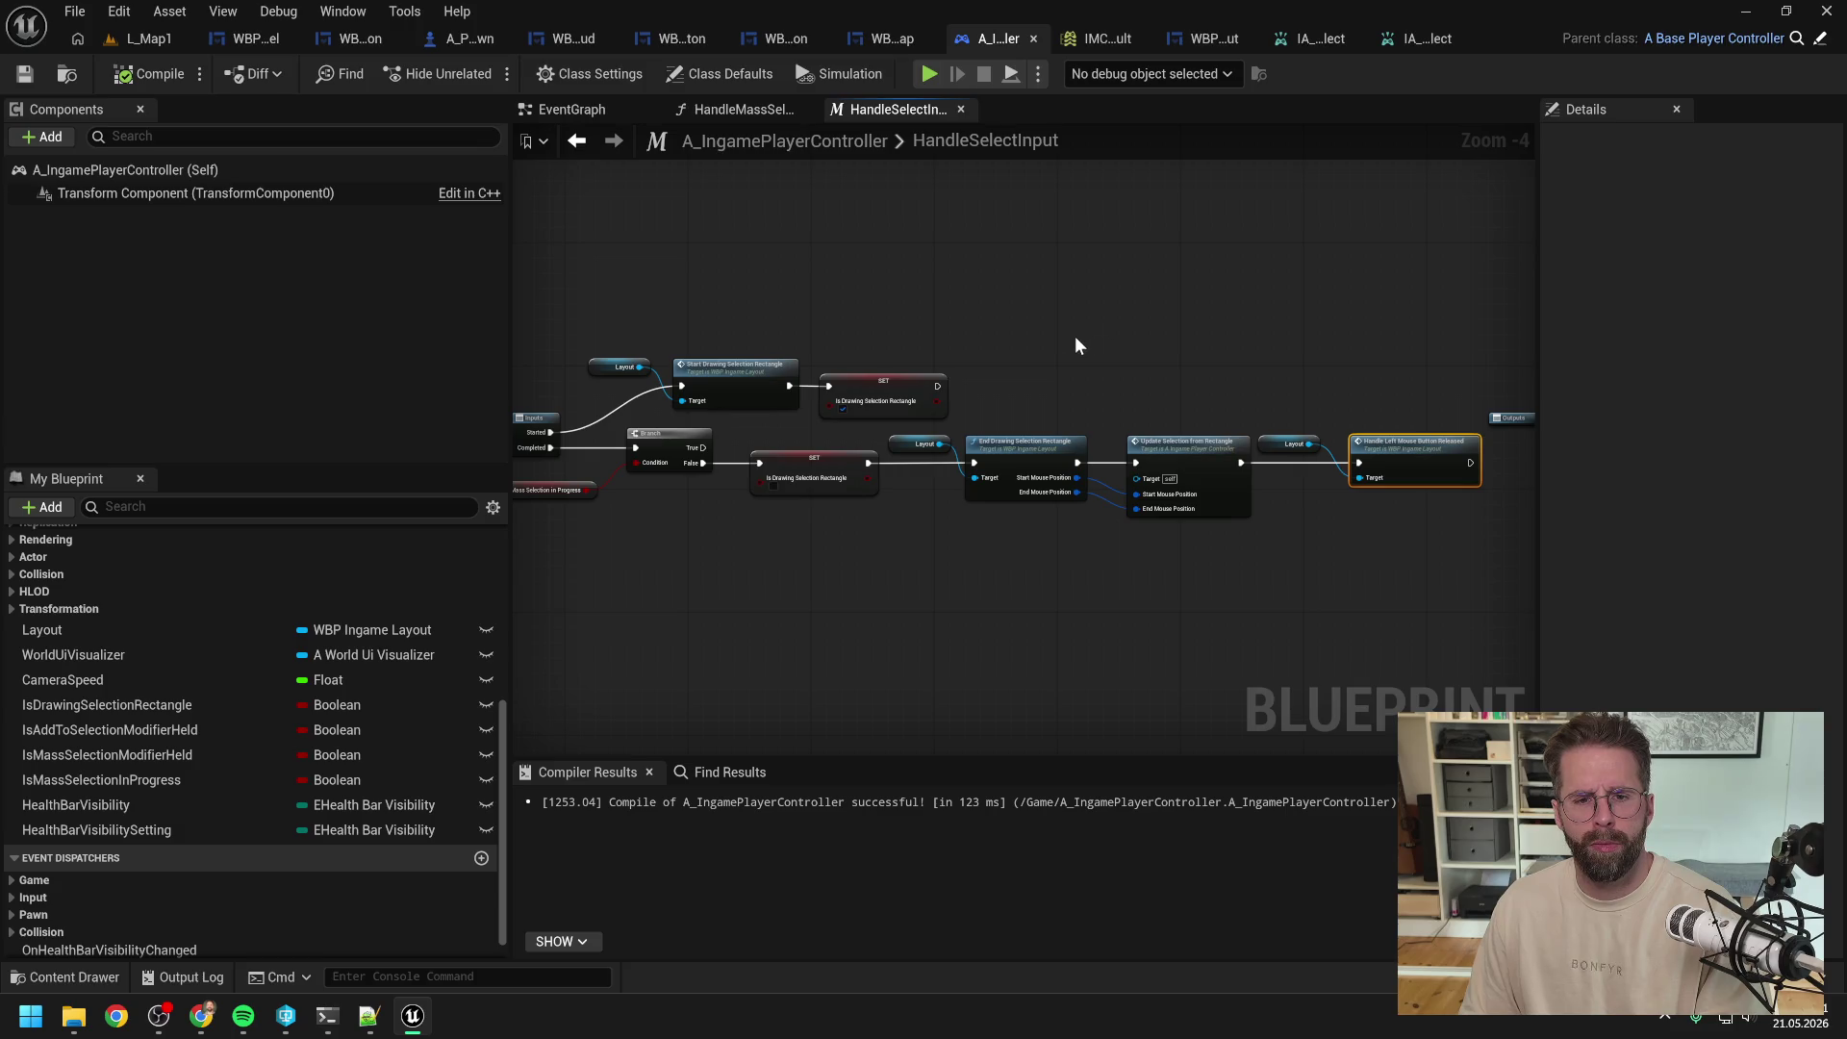
left_click_drag(1076, 345, 1186, 332)
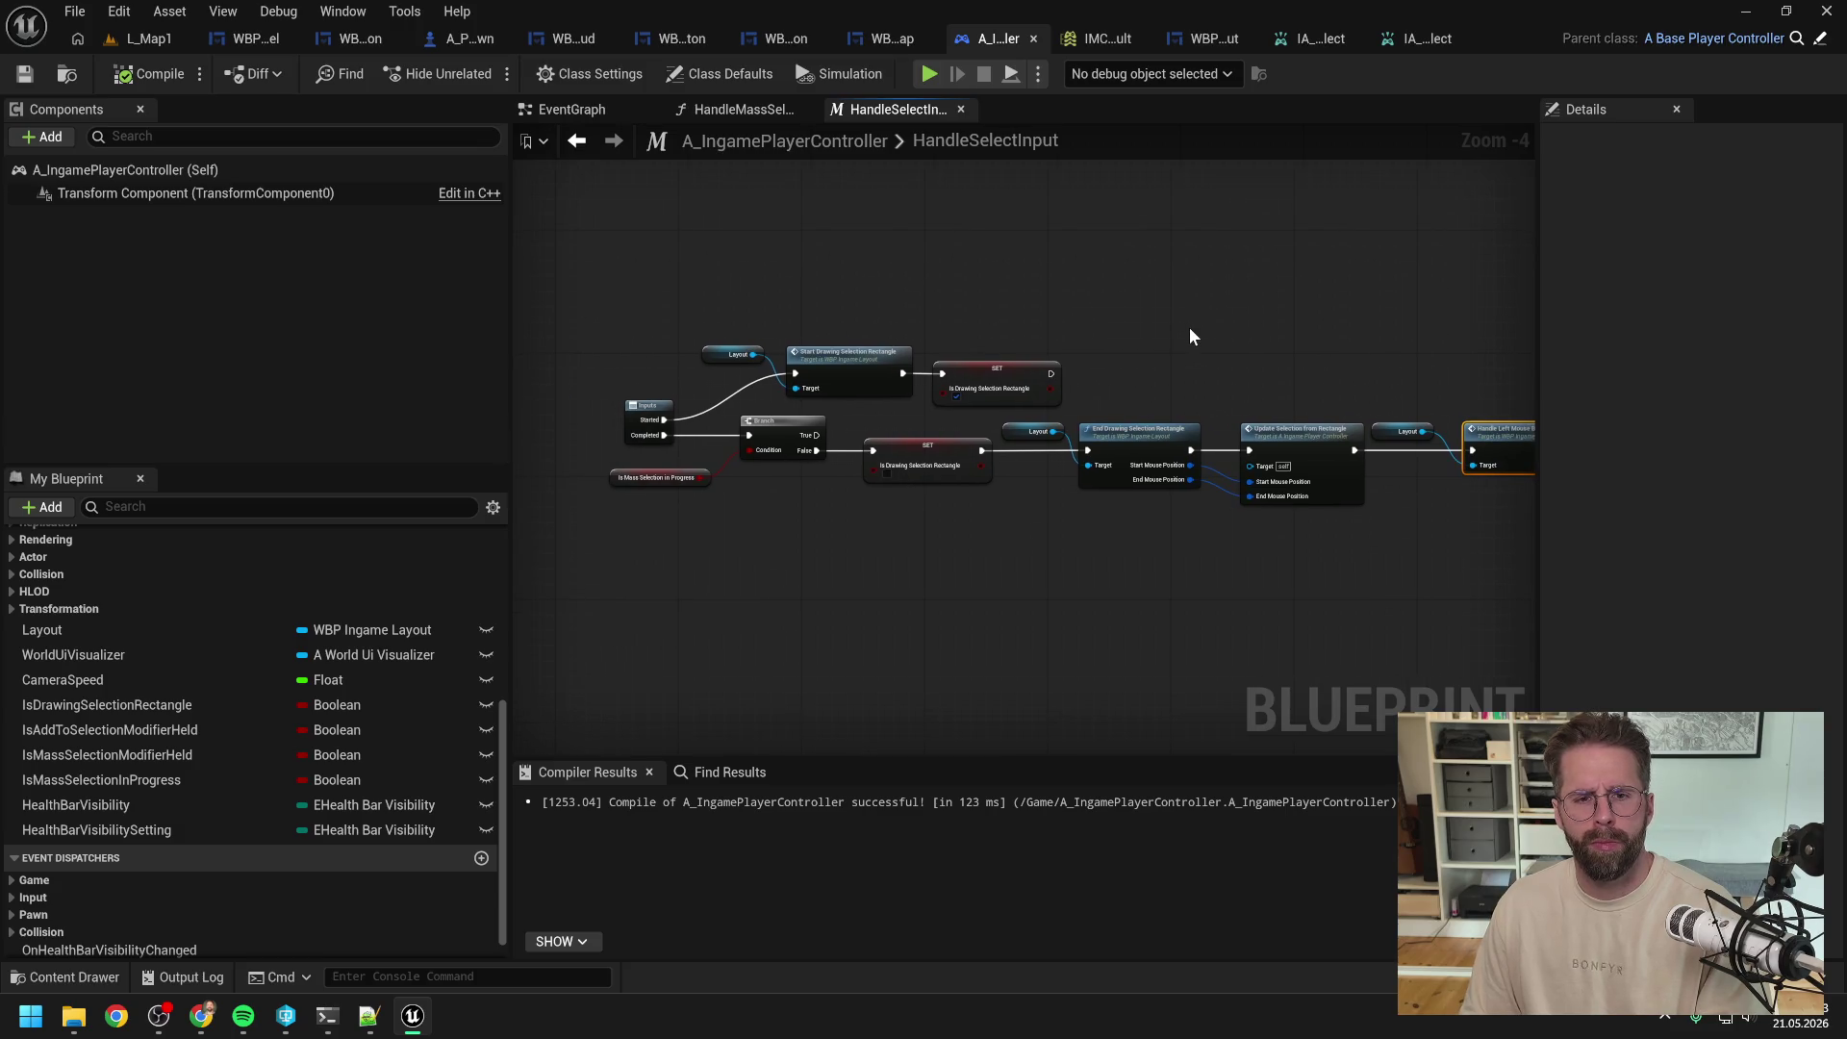
left_click_drag(1182, 328, 1169, 327)
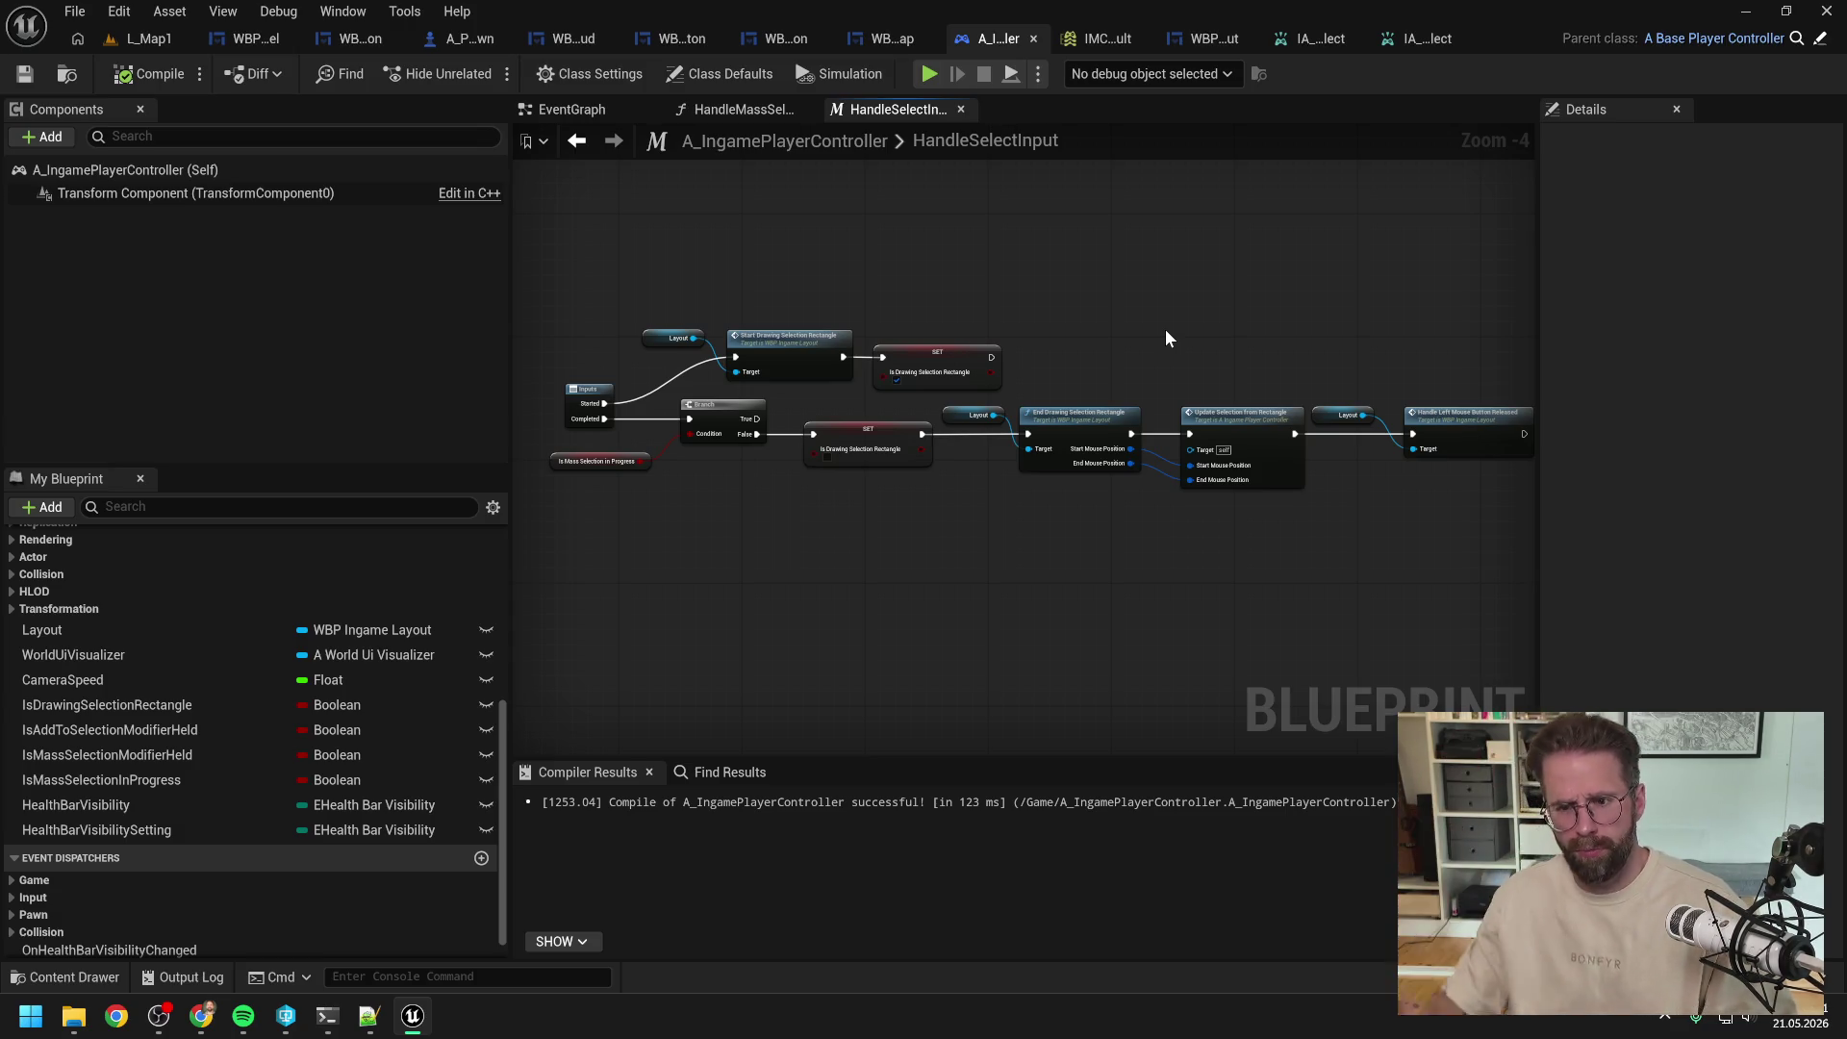
Step: Inspect UpdateSelectionFromRectangle, then follow the release call into WBP_Minimap's HandleLeftMouseButtonReleased
double_click(1245, 432)
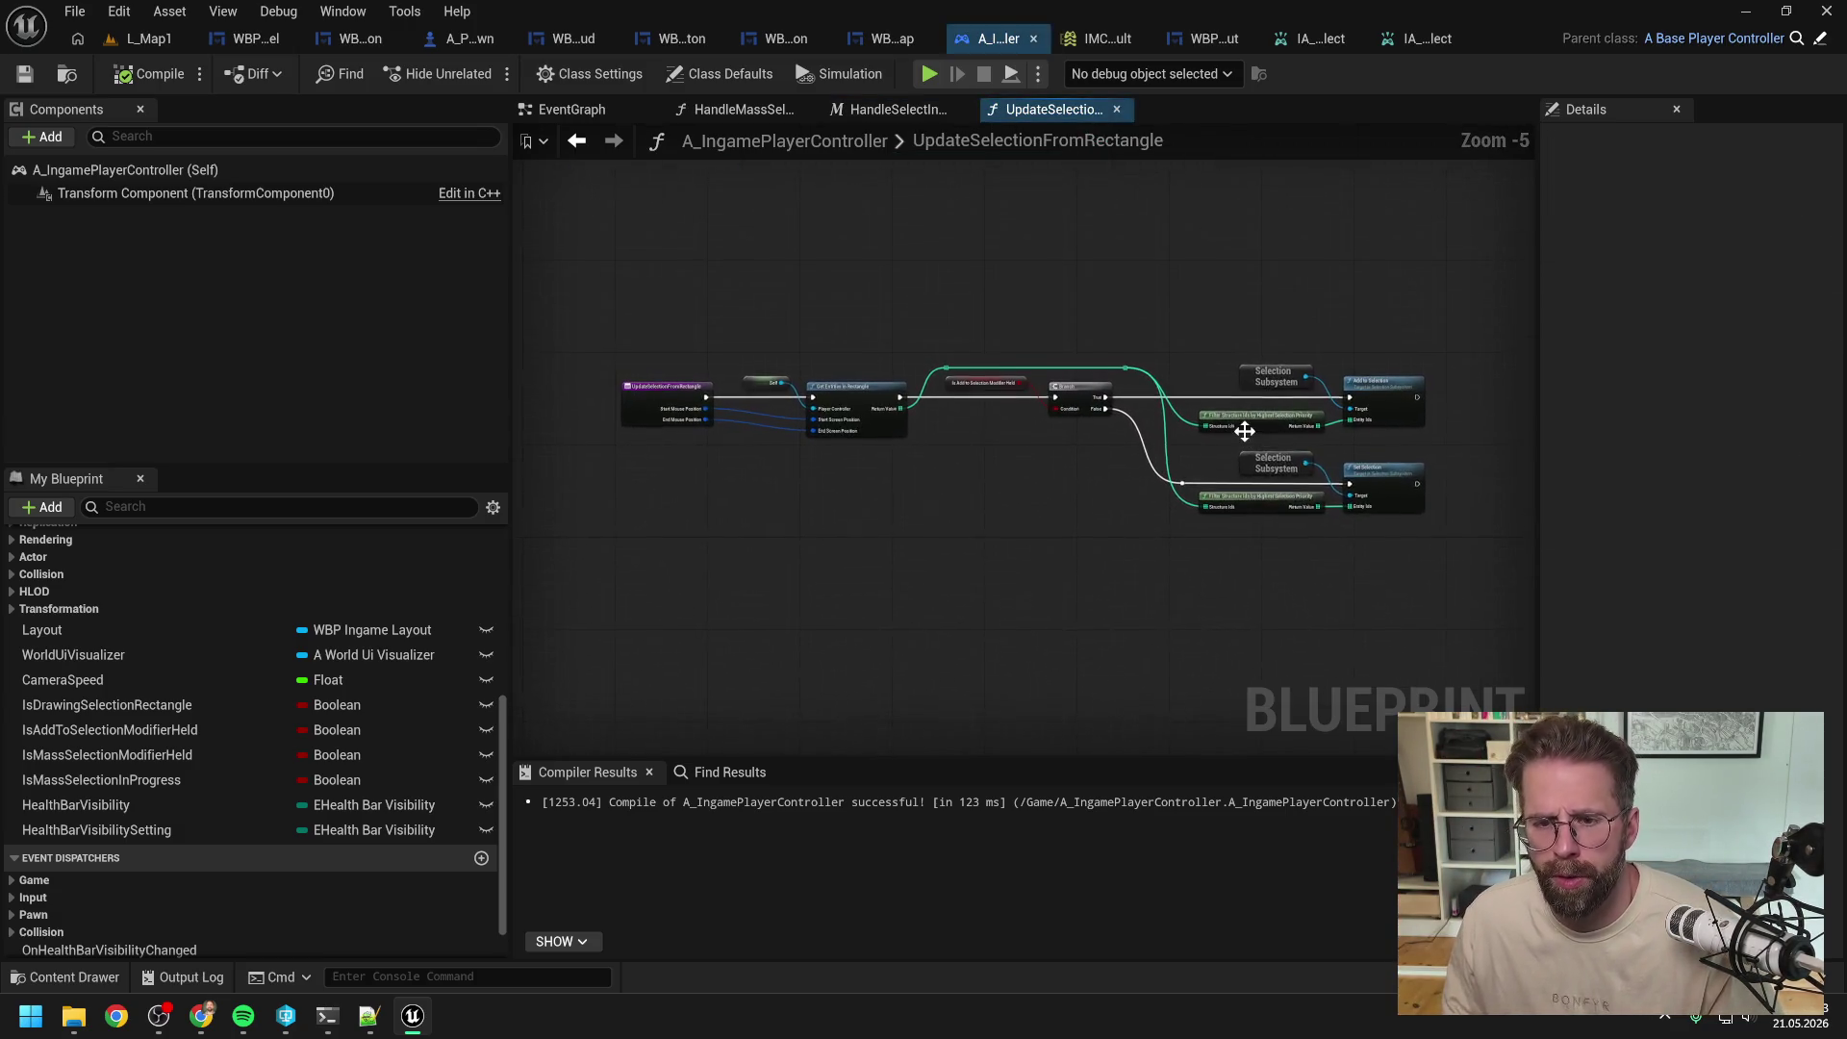
scroll(1039, 447, "up", 1)
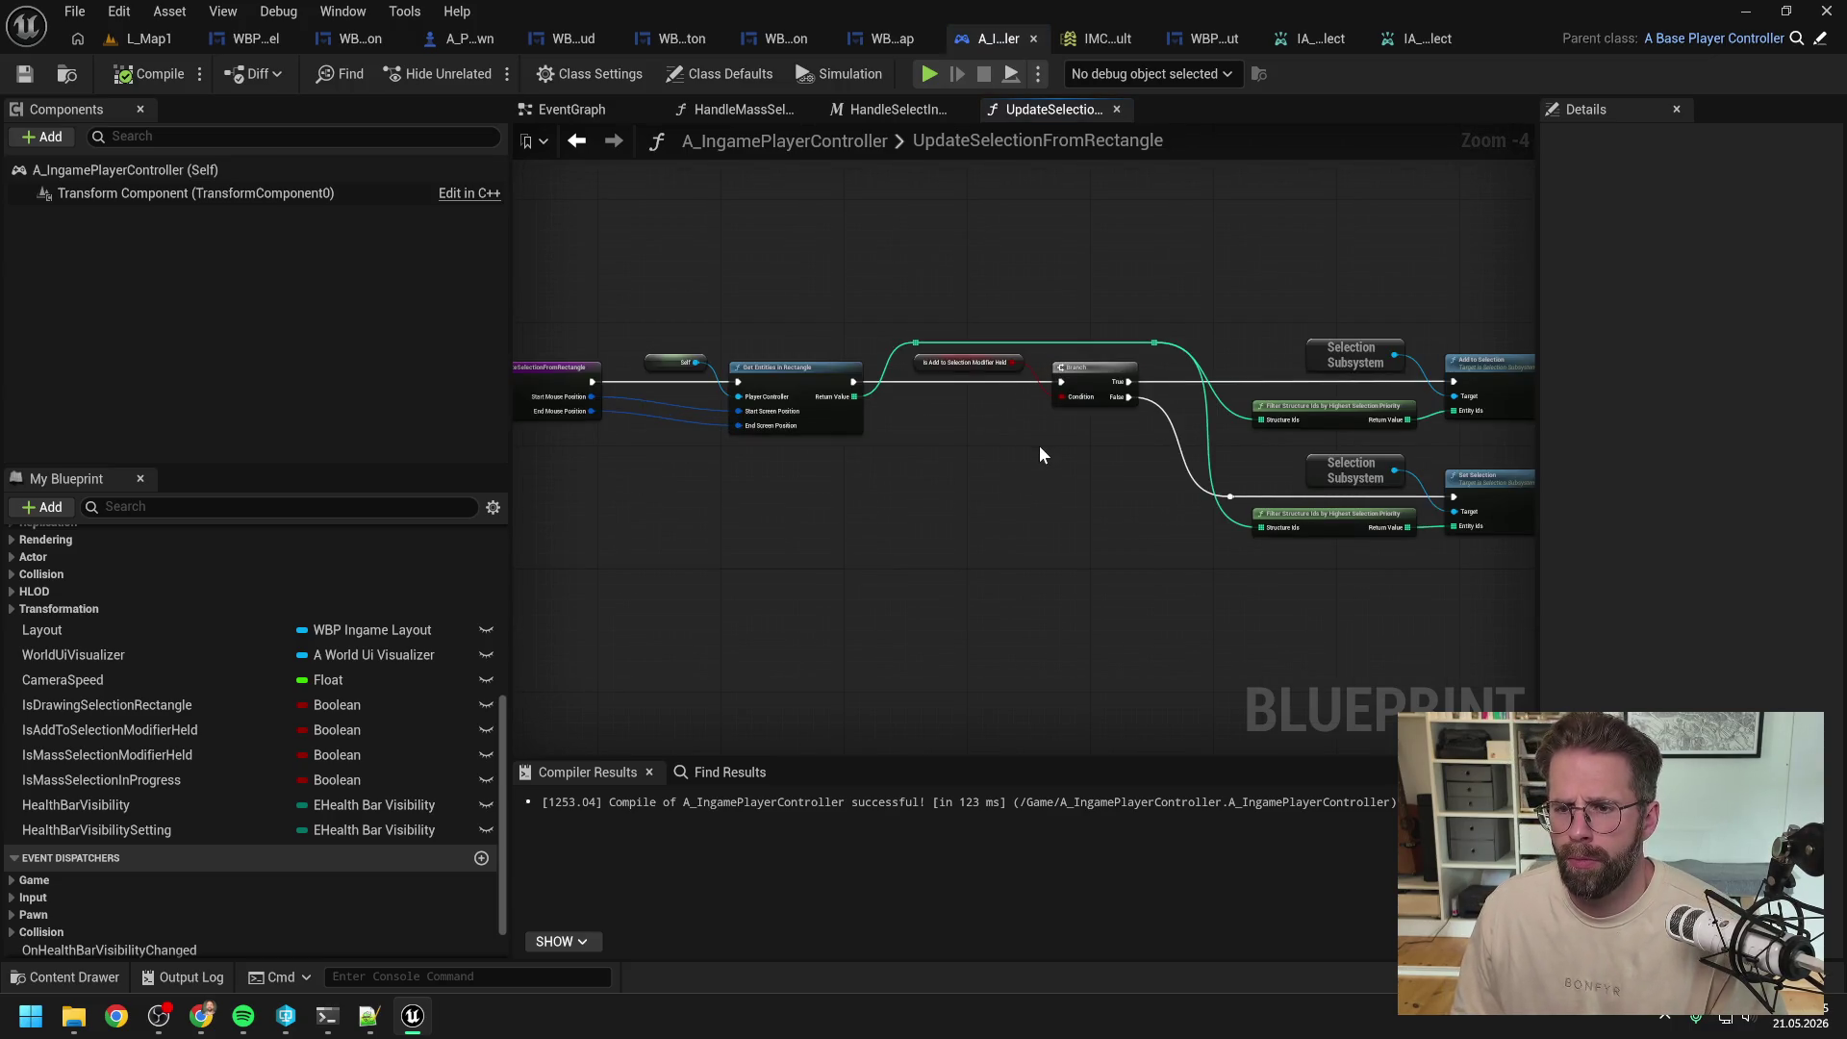
left_click(887, 108)
double_click(1221, 415)
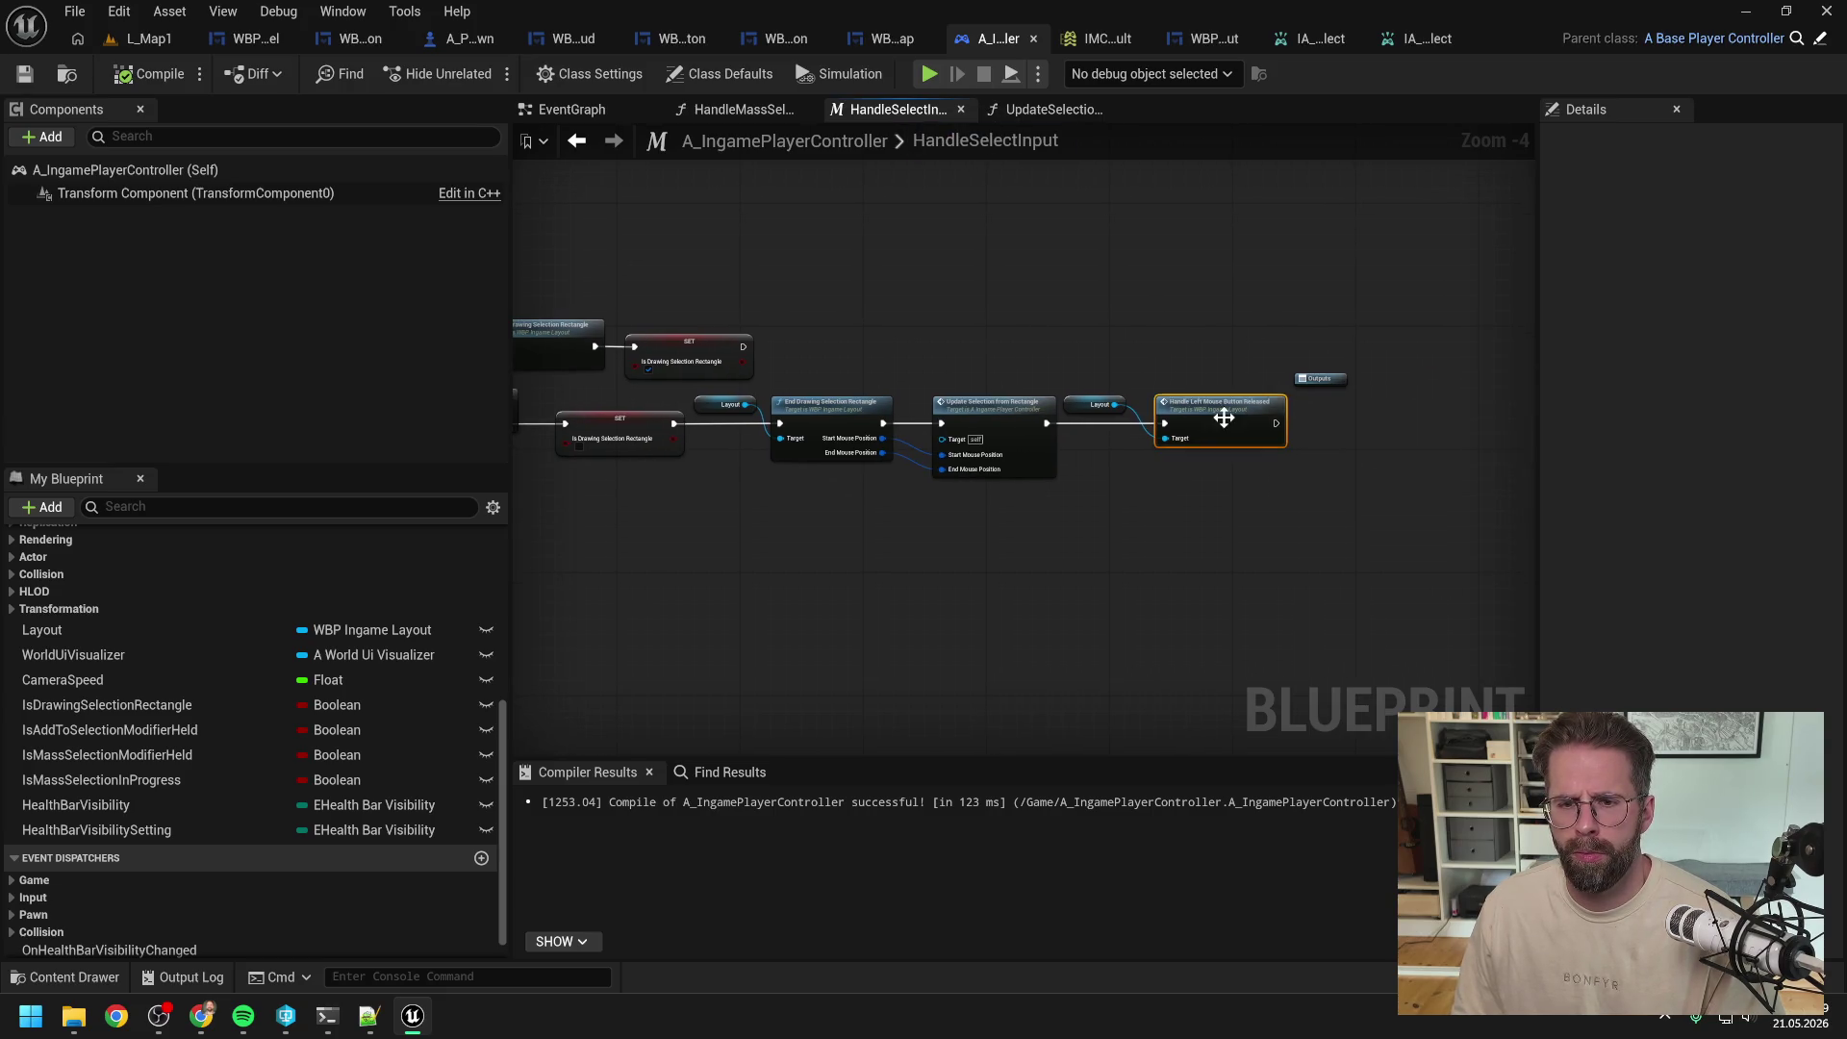
double_click(1382, 384)
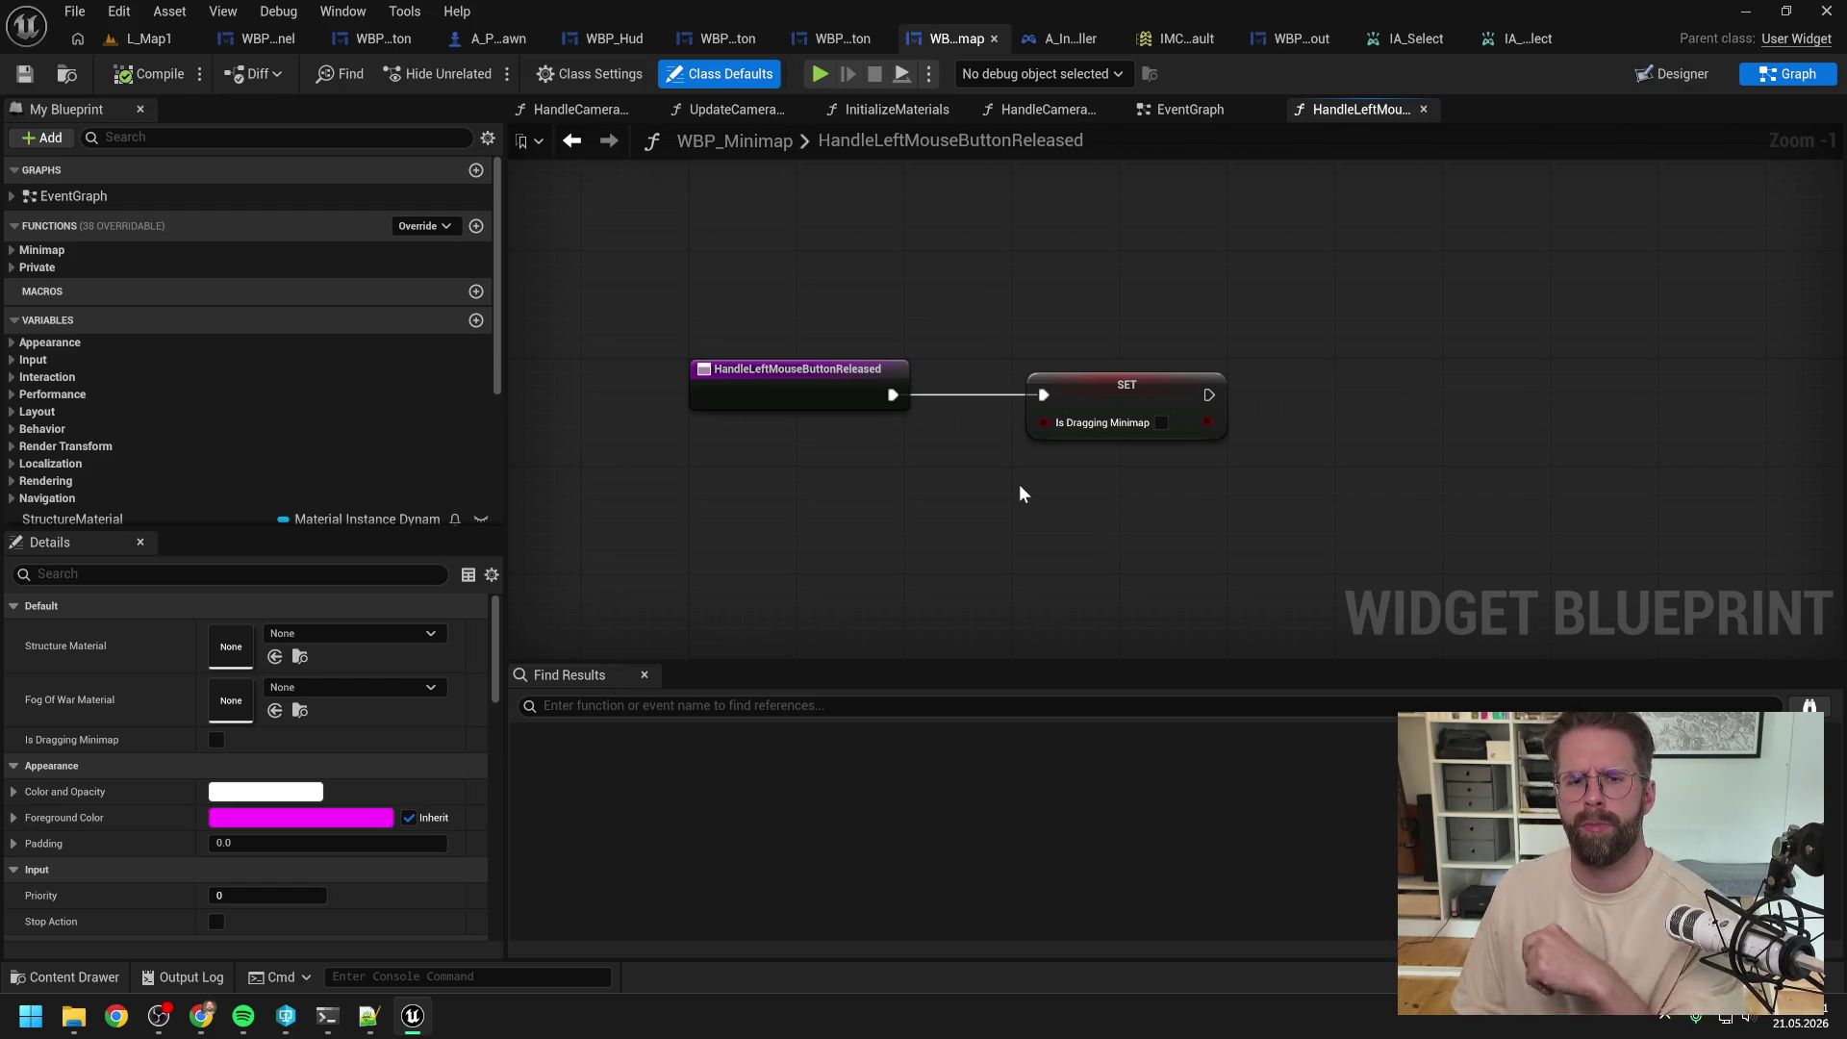
Step: Review the minimap's function graph and EventGraph, then reopen HandleLeftMouseButtonReleased from the Private functions
scroll(1019, 483, "down", 1)
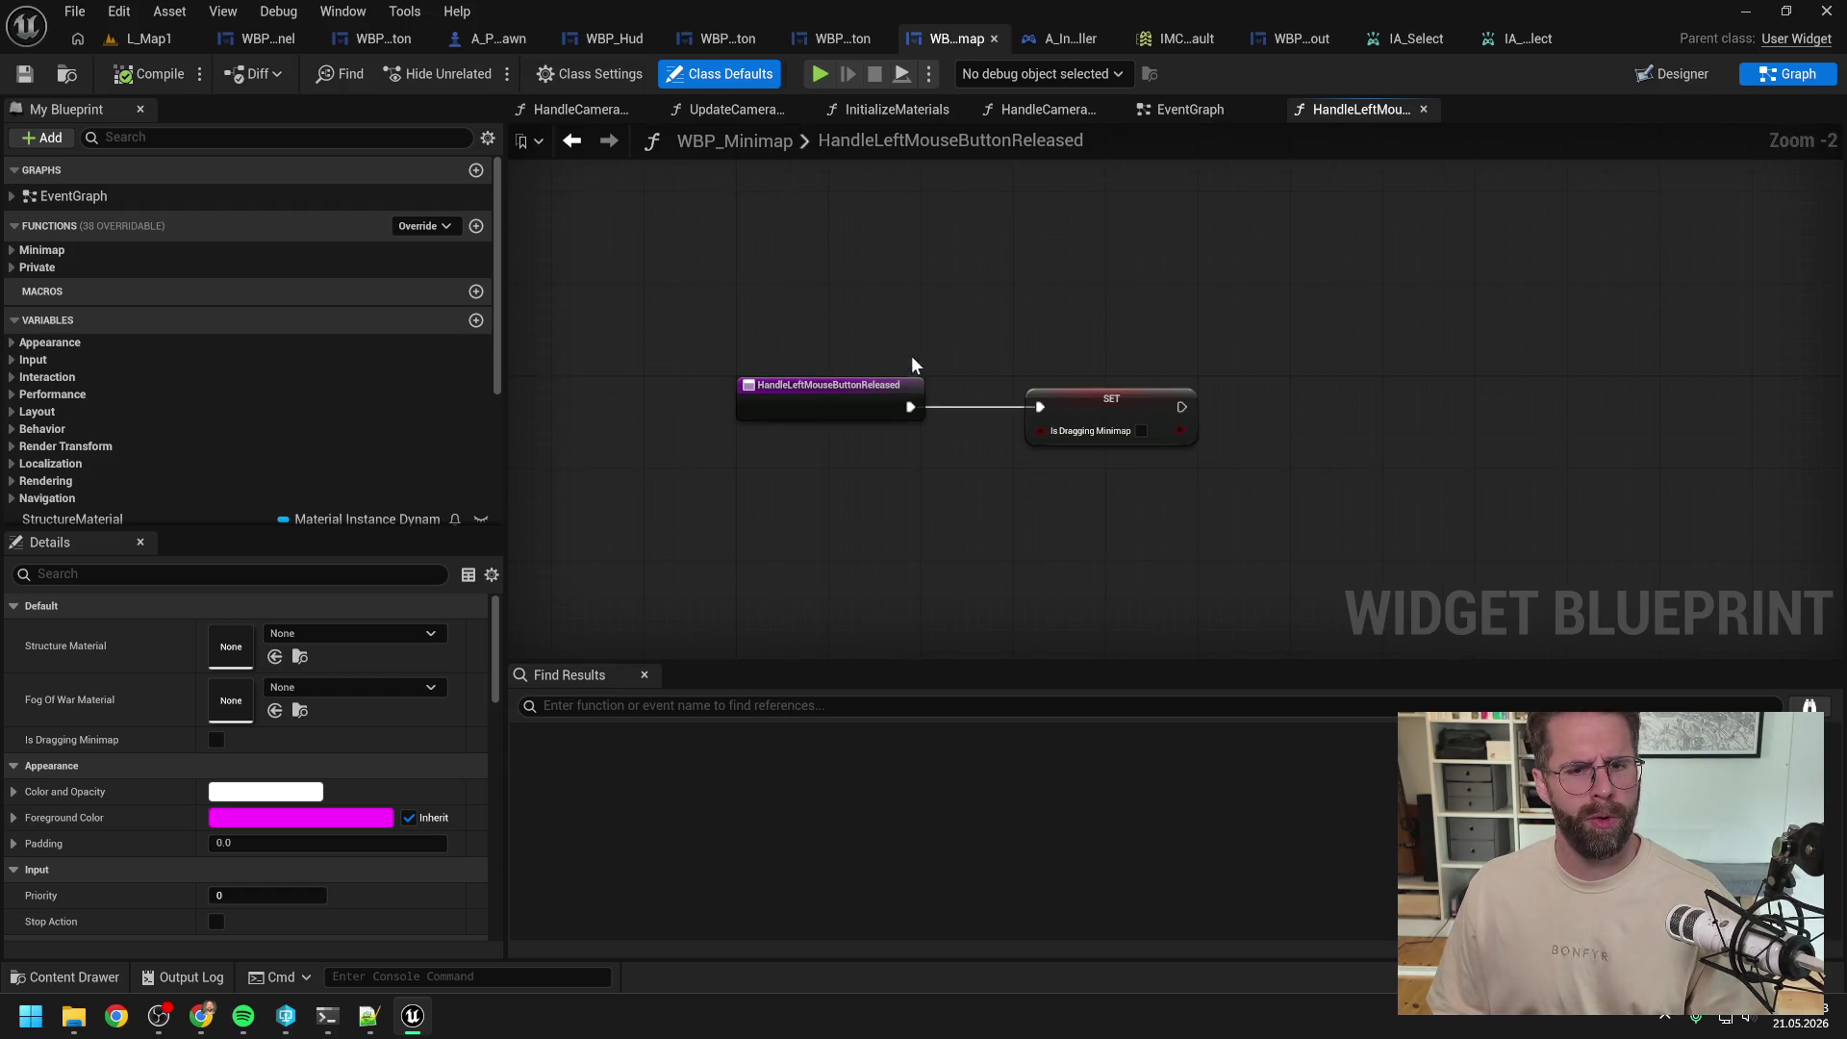
left_click_drag(916, 362, 1040, 279)
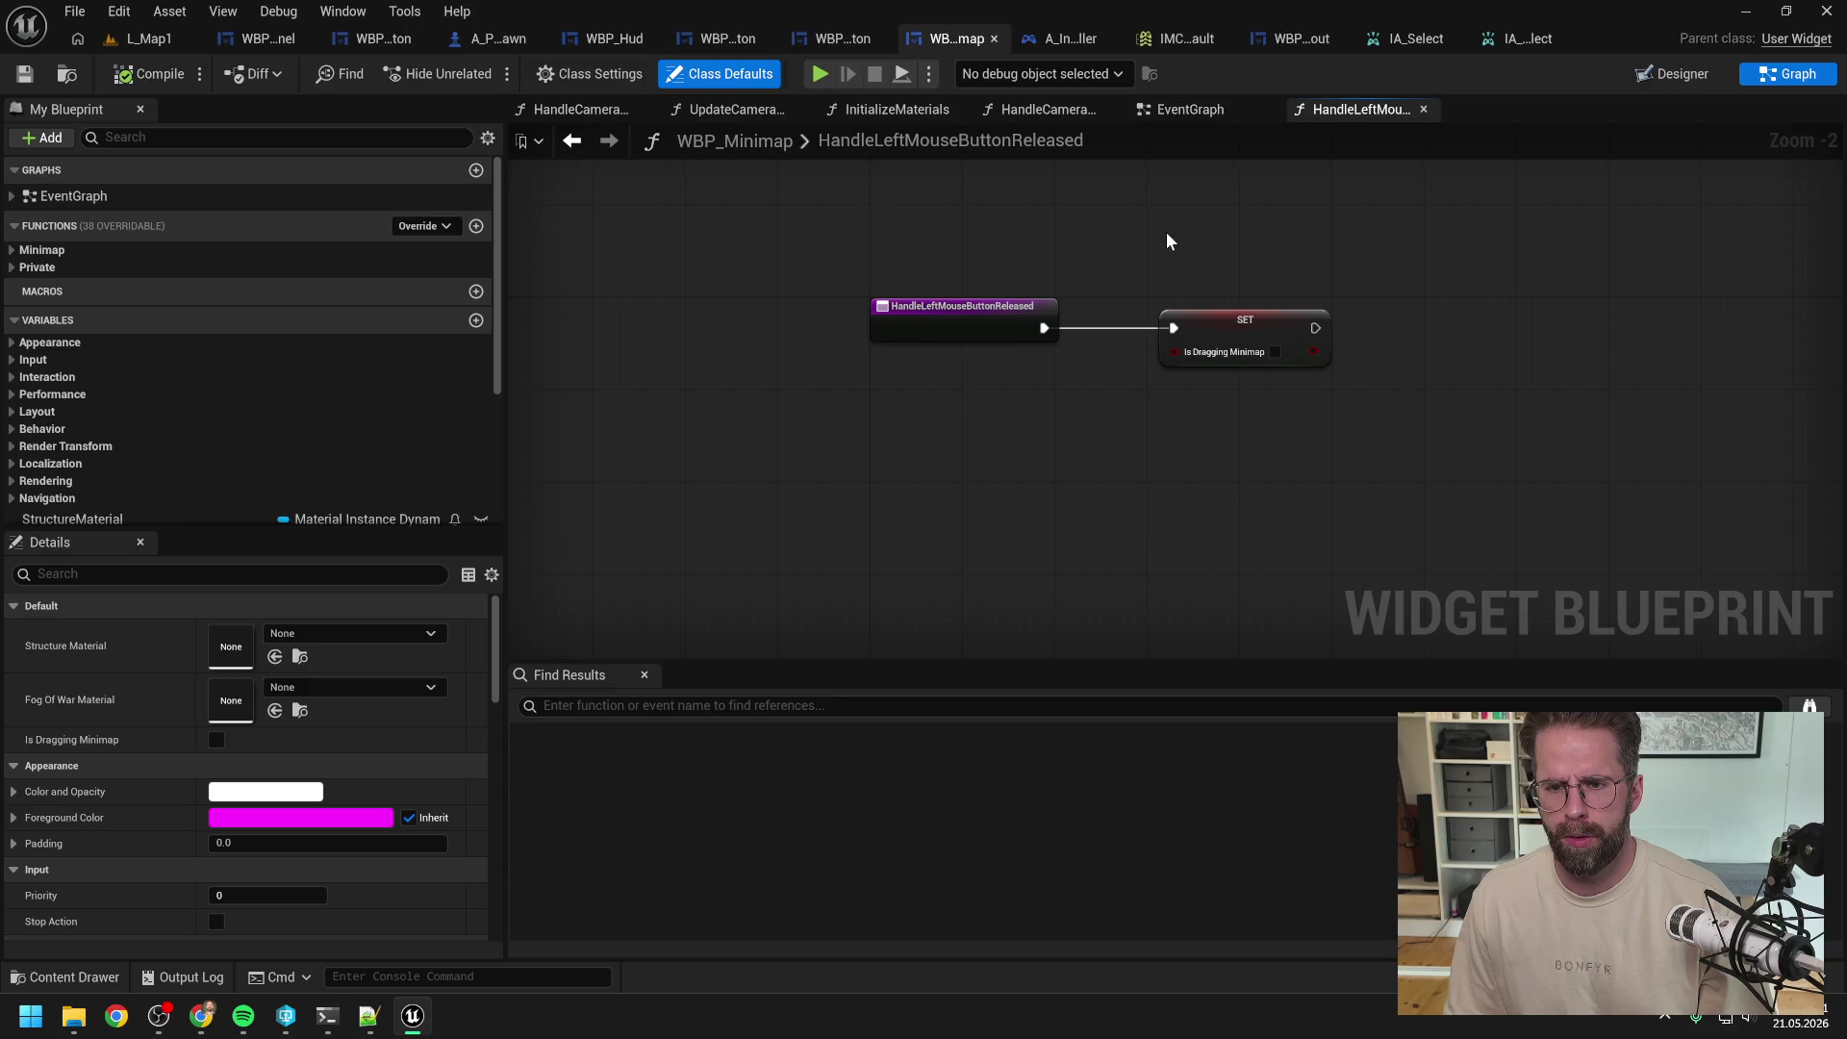
left_click(1198, 109)
mouse_move(1104, 273)
left_mouse_down()
mouse_move(1296, 277)
mouse_move(1214, 402)
mouse_move(1199, 358)
left_mouse_up()
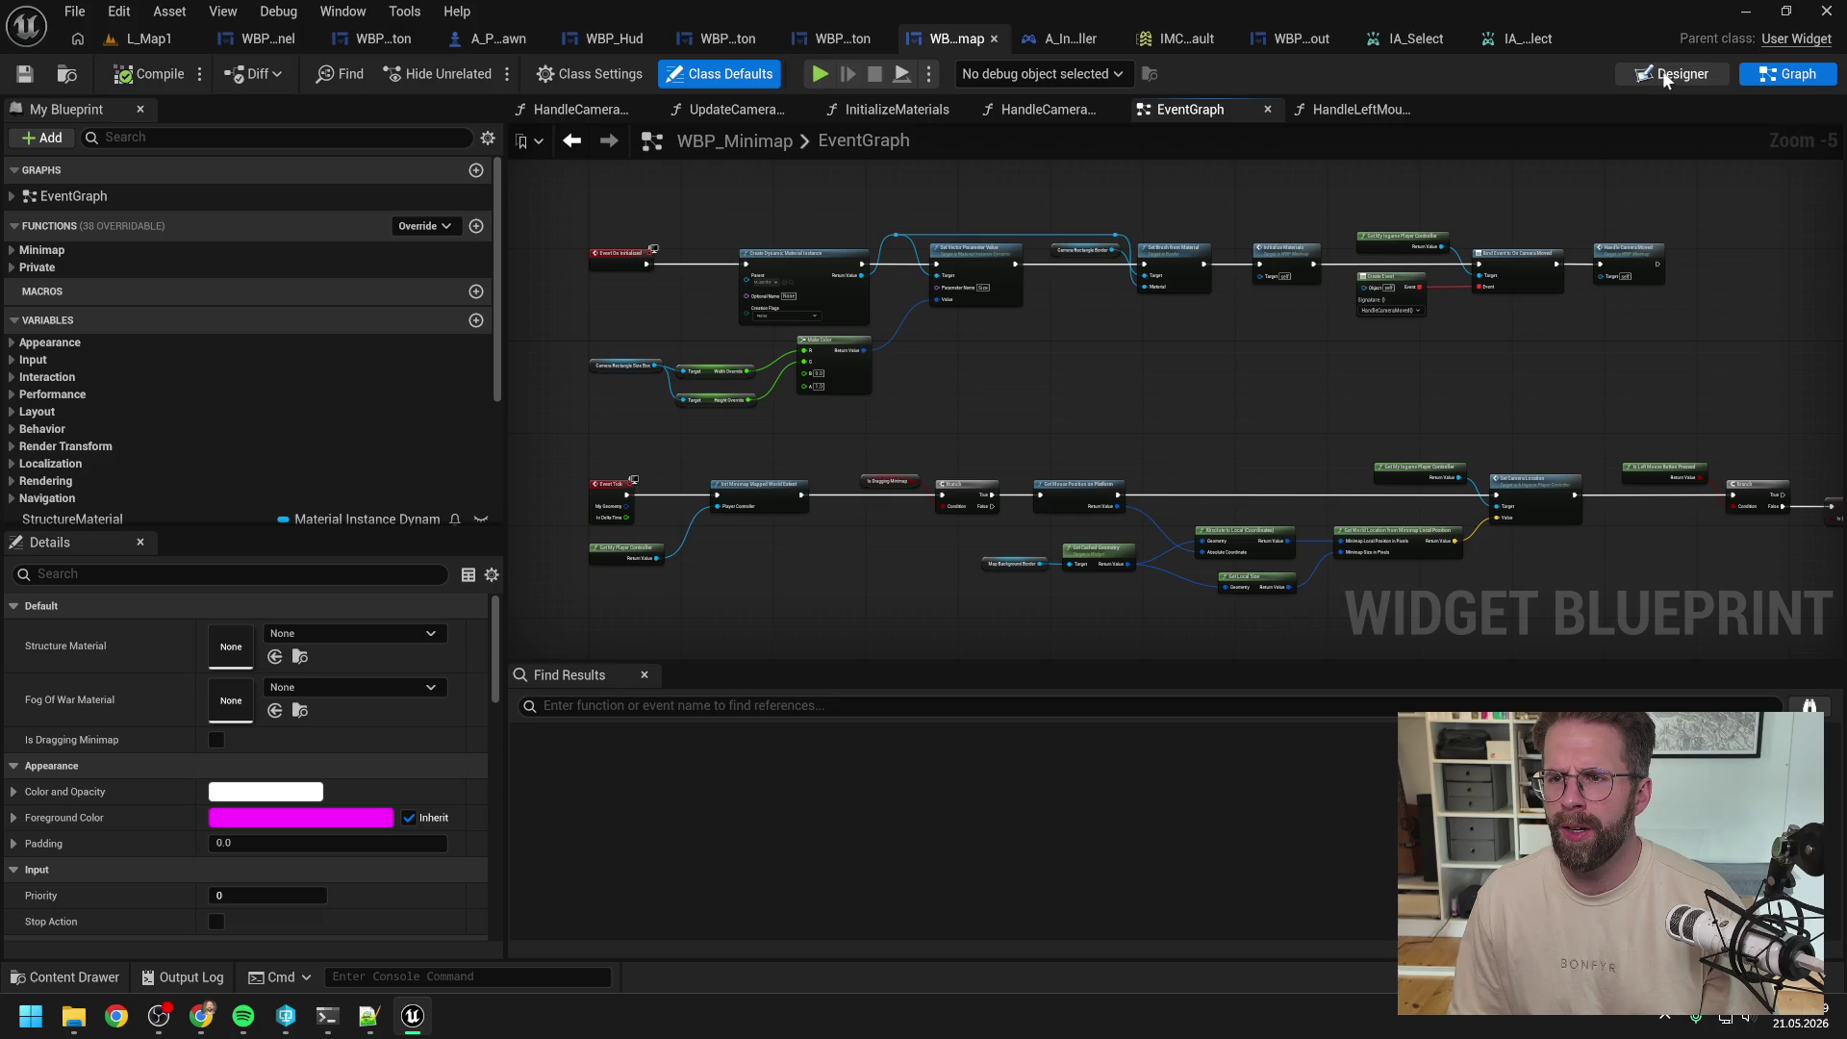
left_click(31, 268)
double_click(235, 416)
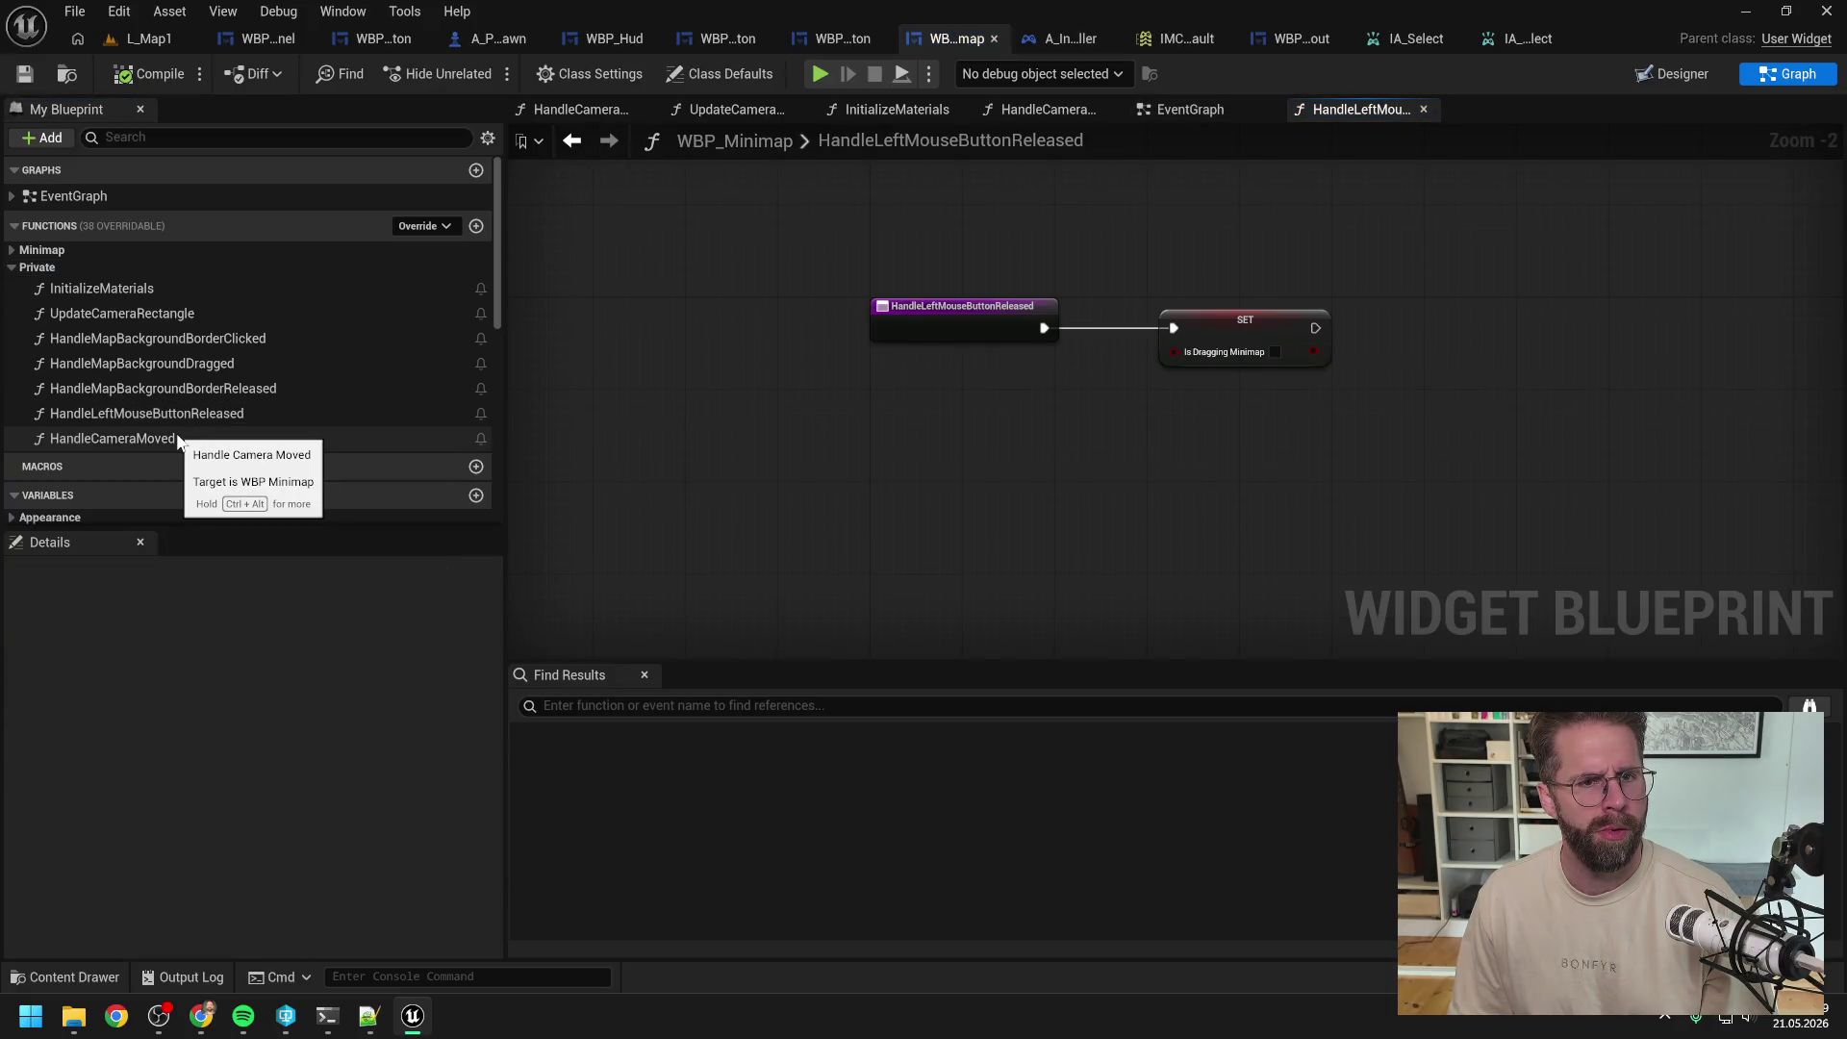
Step: Close every other graph tab, then the HandleLeftMouseButtonReleased tab as well
right_click(1359, 109)
left_click(1402, 240)
left_click(647, 108)
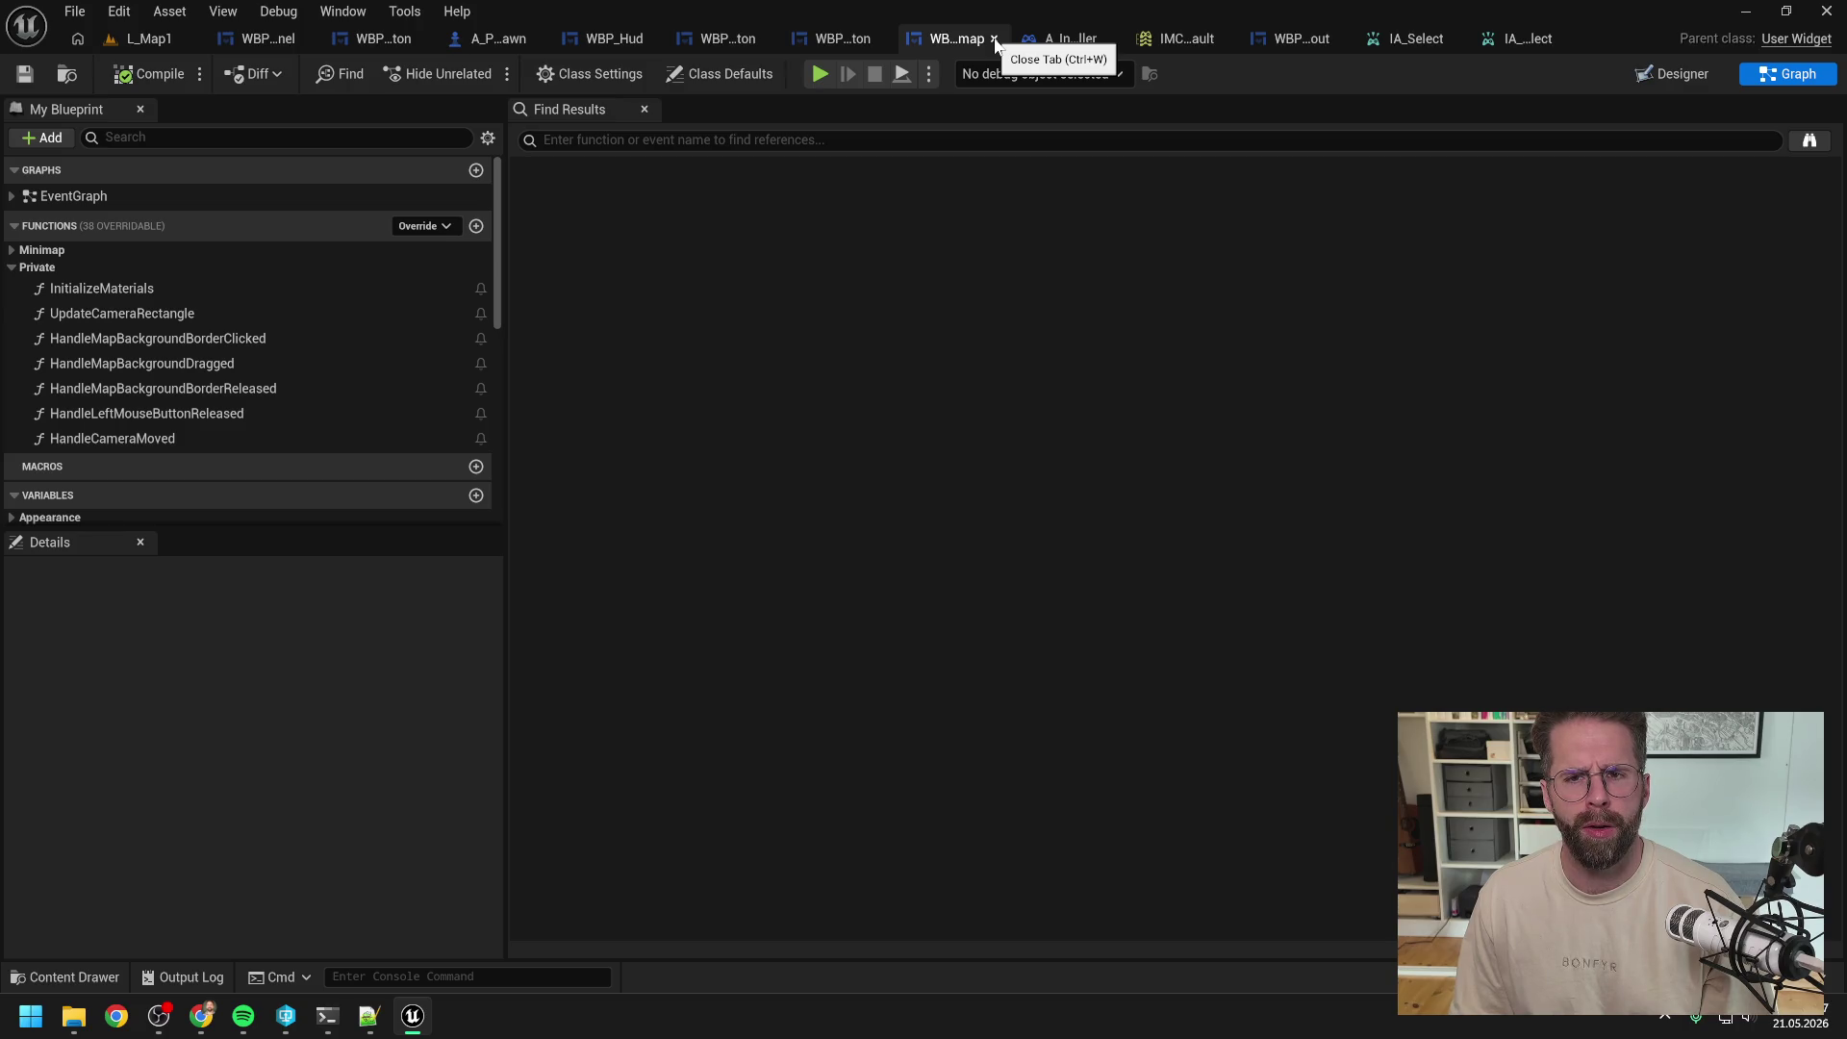
Step: Close WBP_Minimap and open WBP_IngameLayout by searching 'layout' across all Content folders
left_click(996, 39)
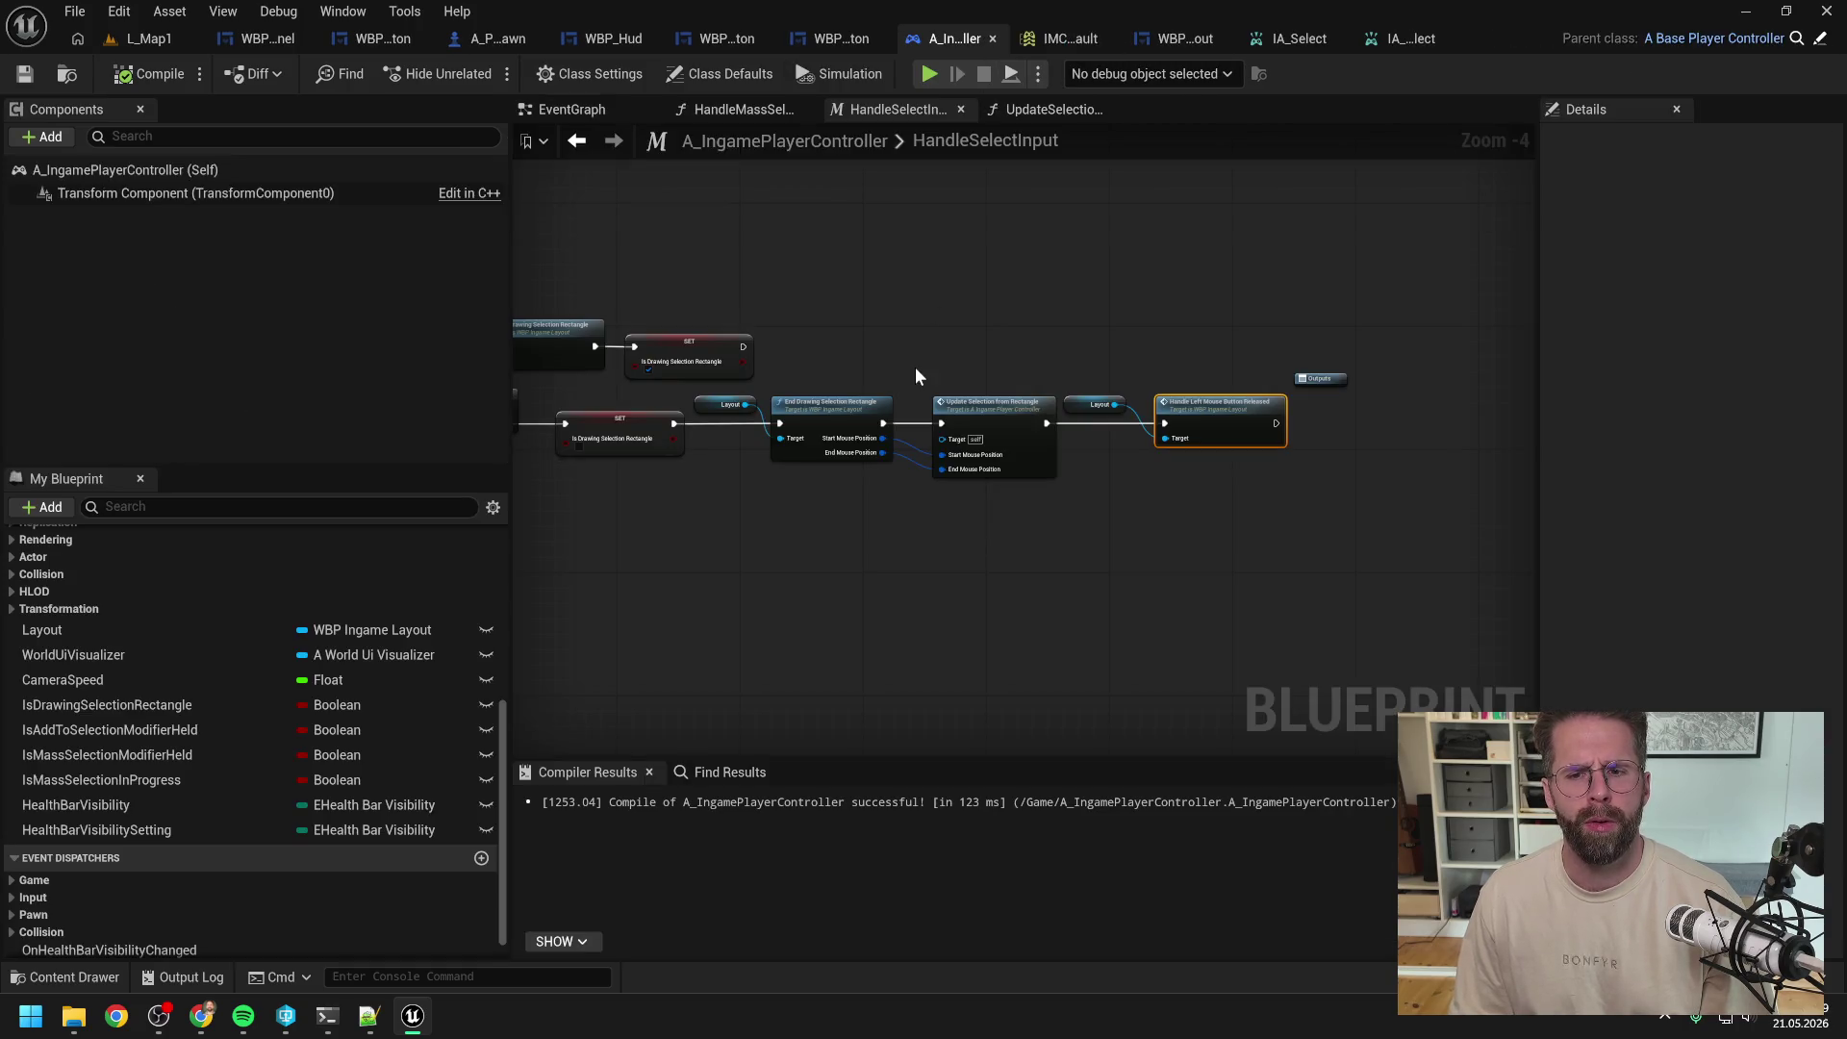
key("ctrl+space")
double_click(664, 582)
type("layout")
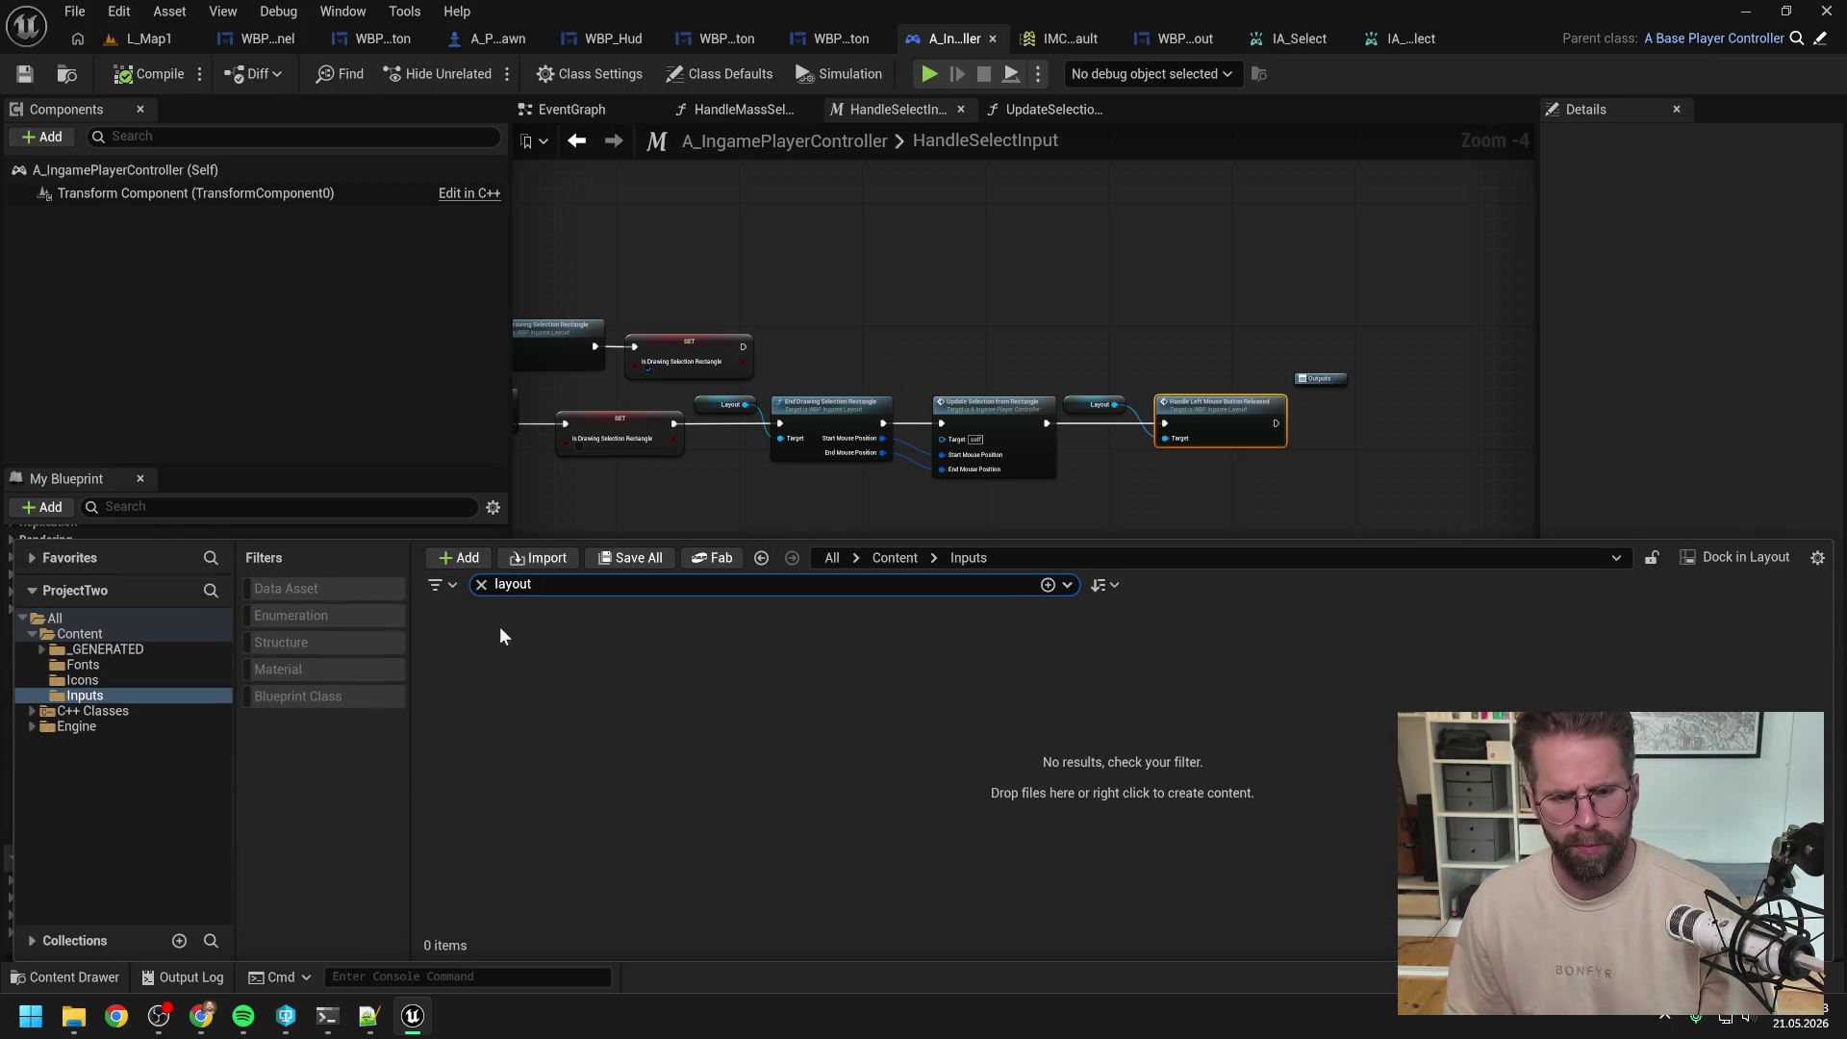
left_click(122, 635)
double_click(481, 661)
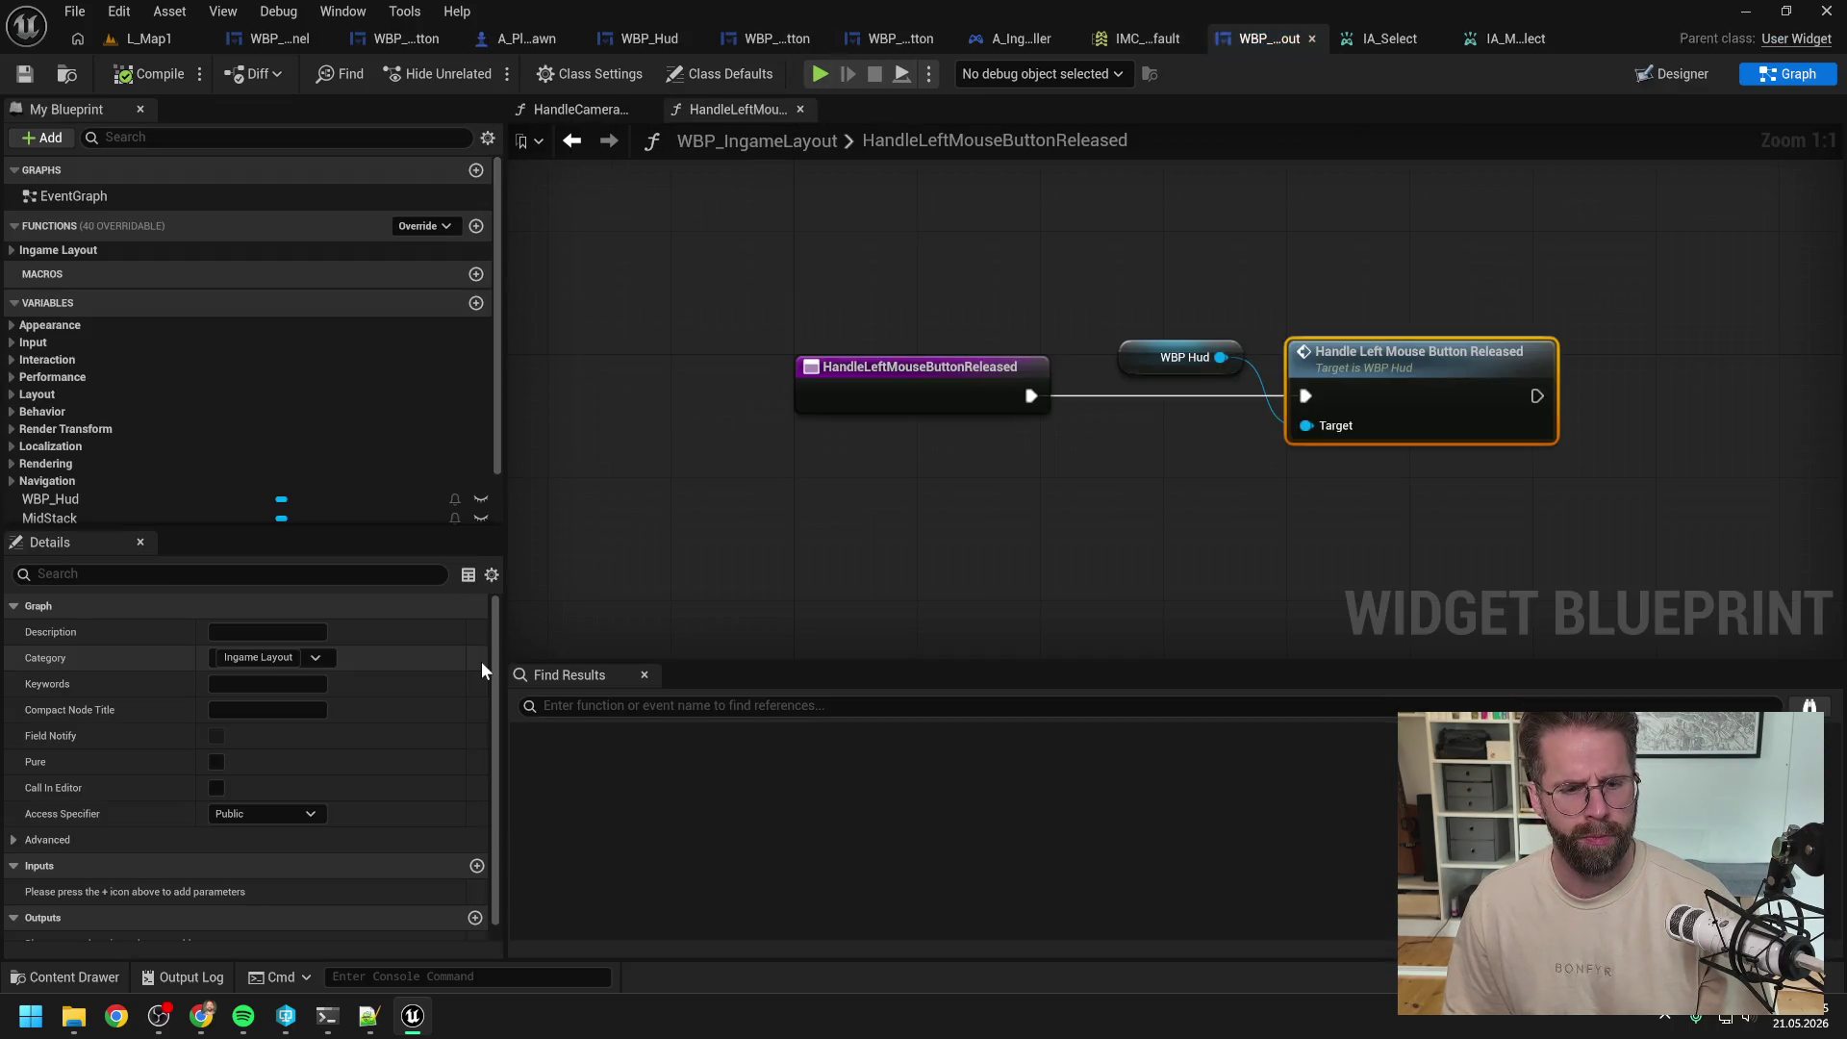
Step: Open StartDrawingSelectionRectangle and jump to WBP_Hud's implementation of it
left_click(1347, 192)
left_click(11, 250)
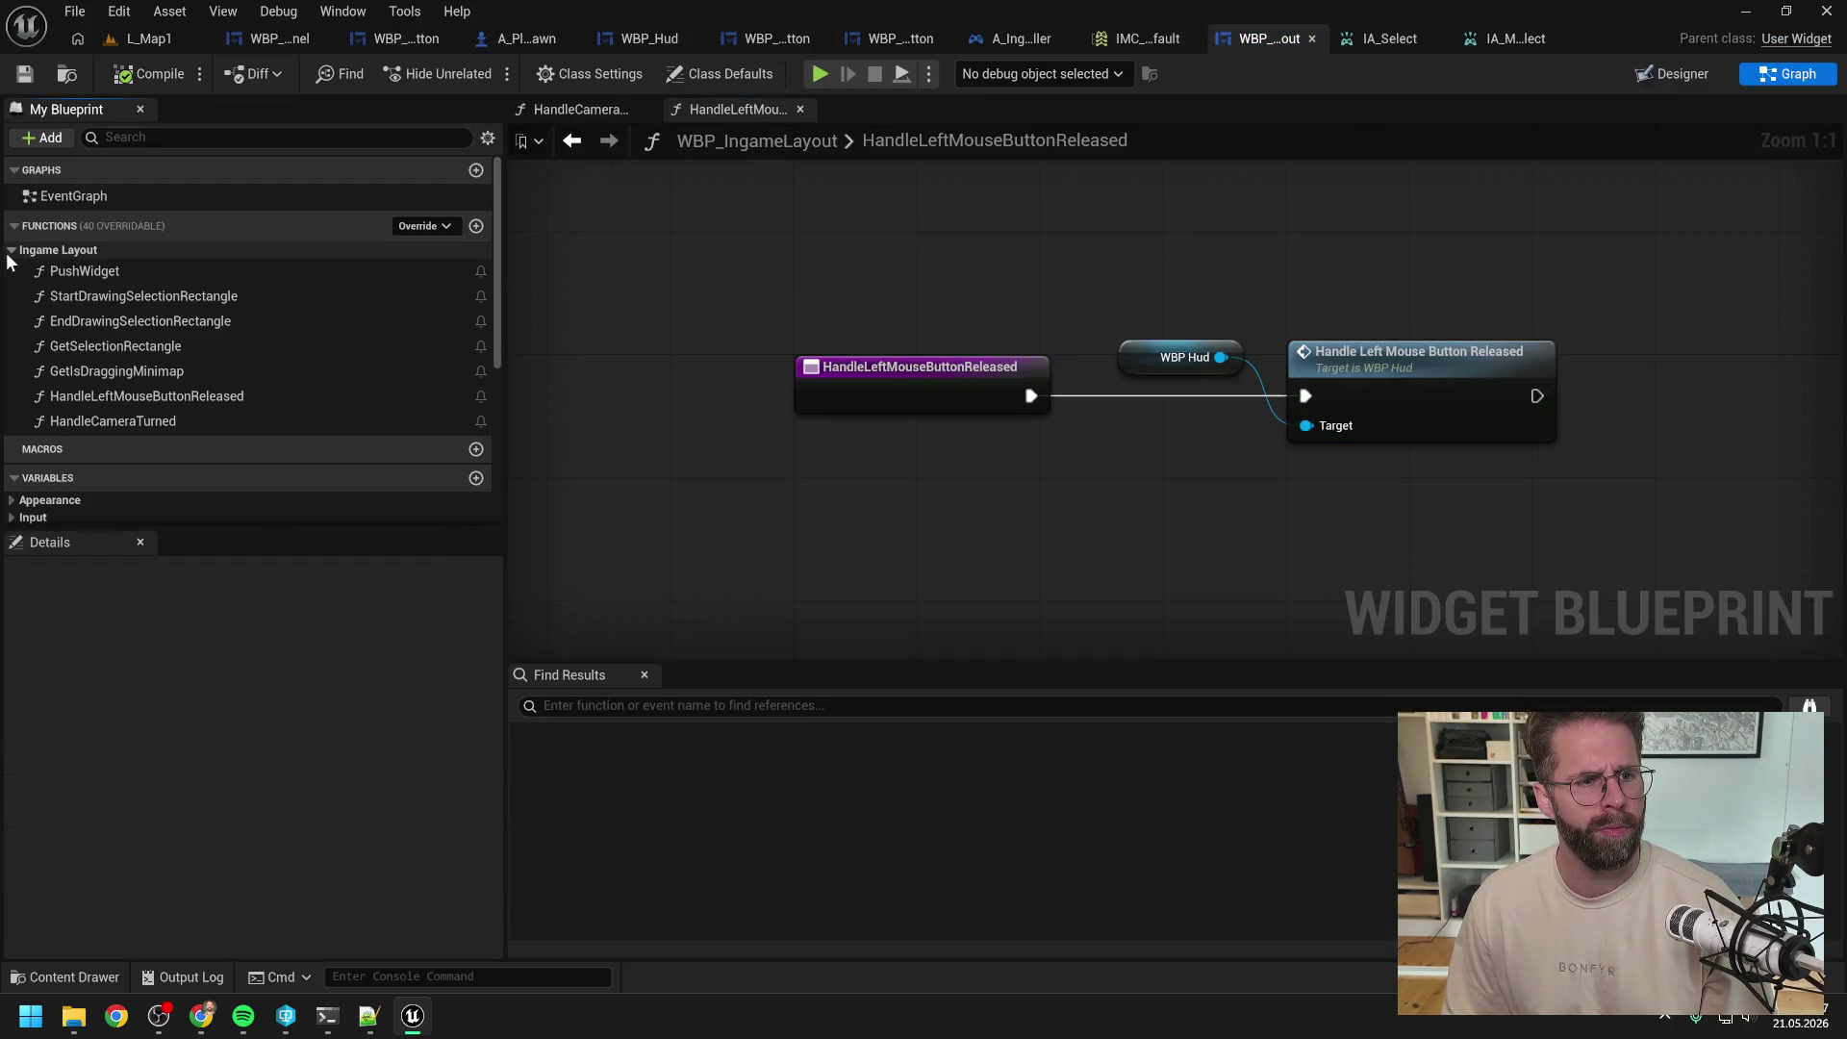
double_click(162, 298)
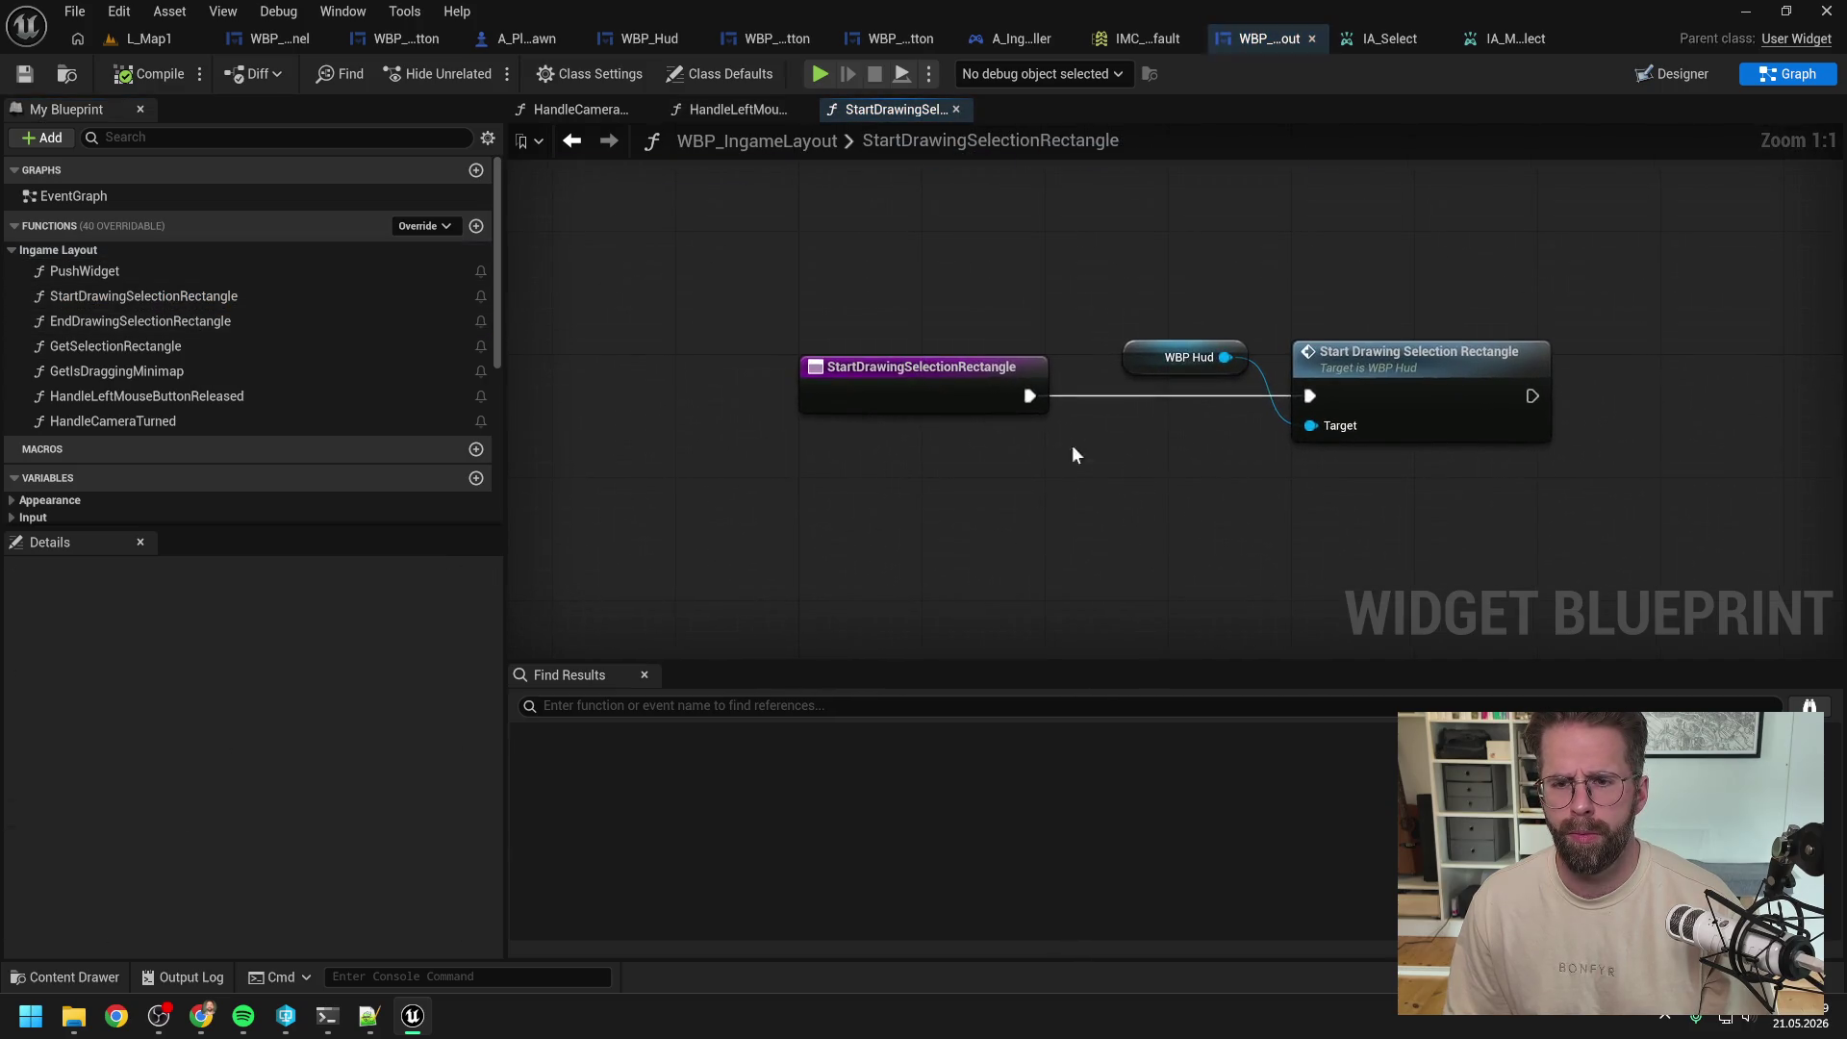
double_click(1198, 364)
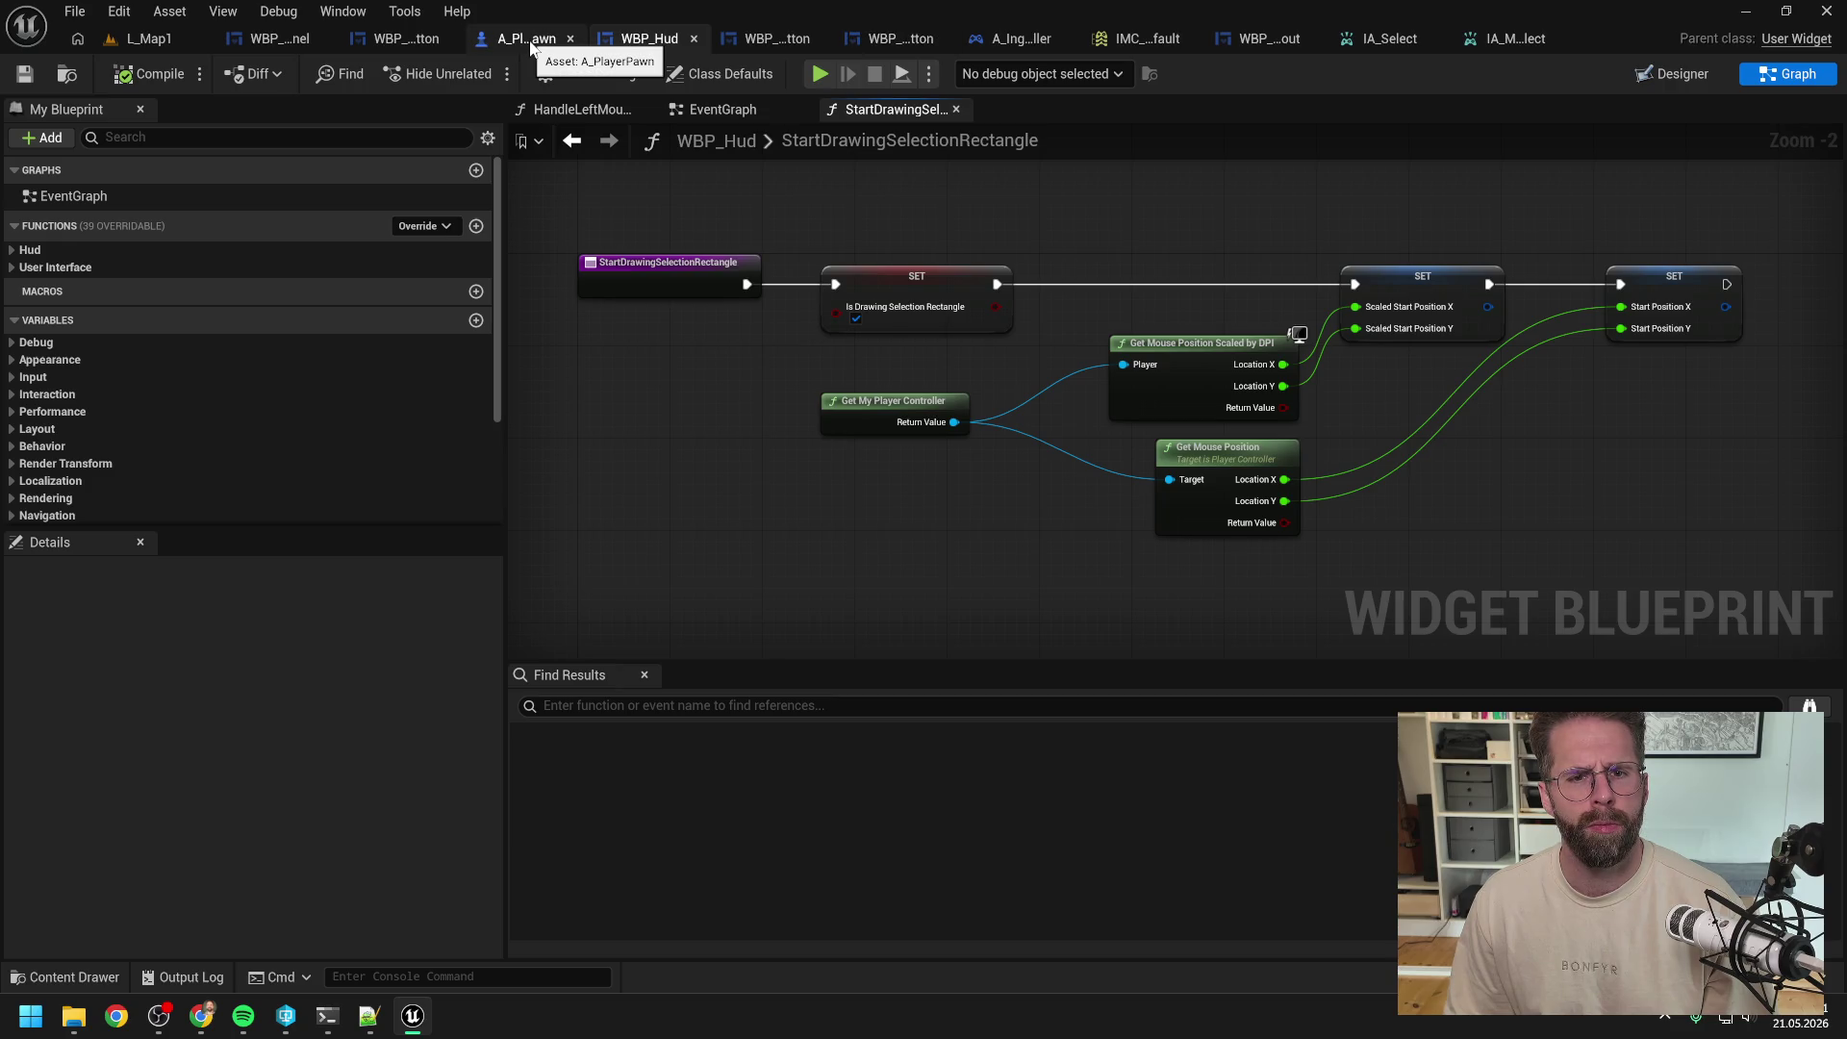
Step: Close all WBP_Hud graphs except the EventGraph and open EndDrawingSelectionRectangle
left_click(731, 110)
right_click(725, 113)
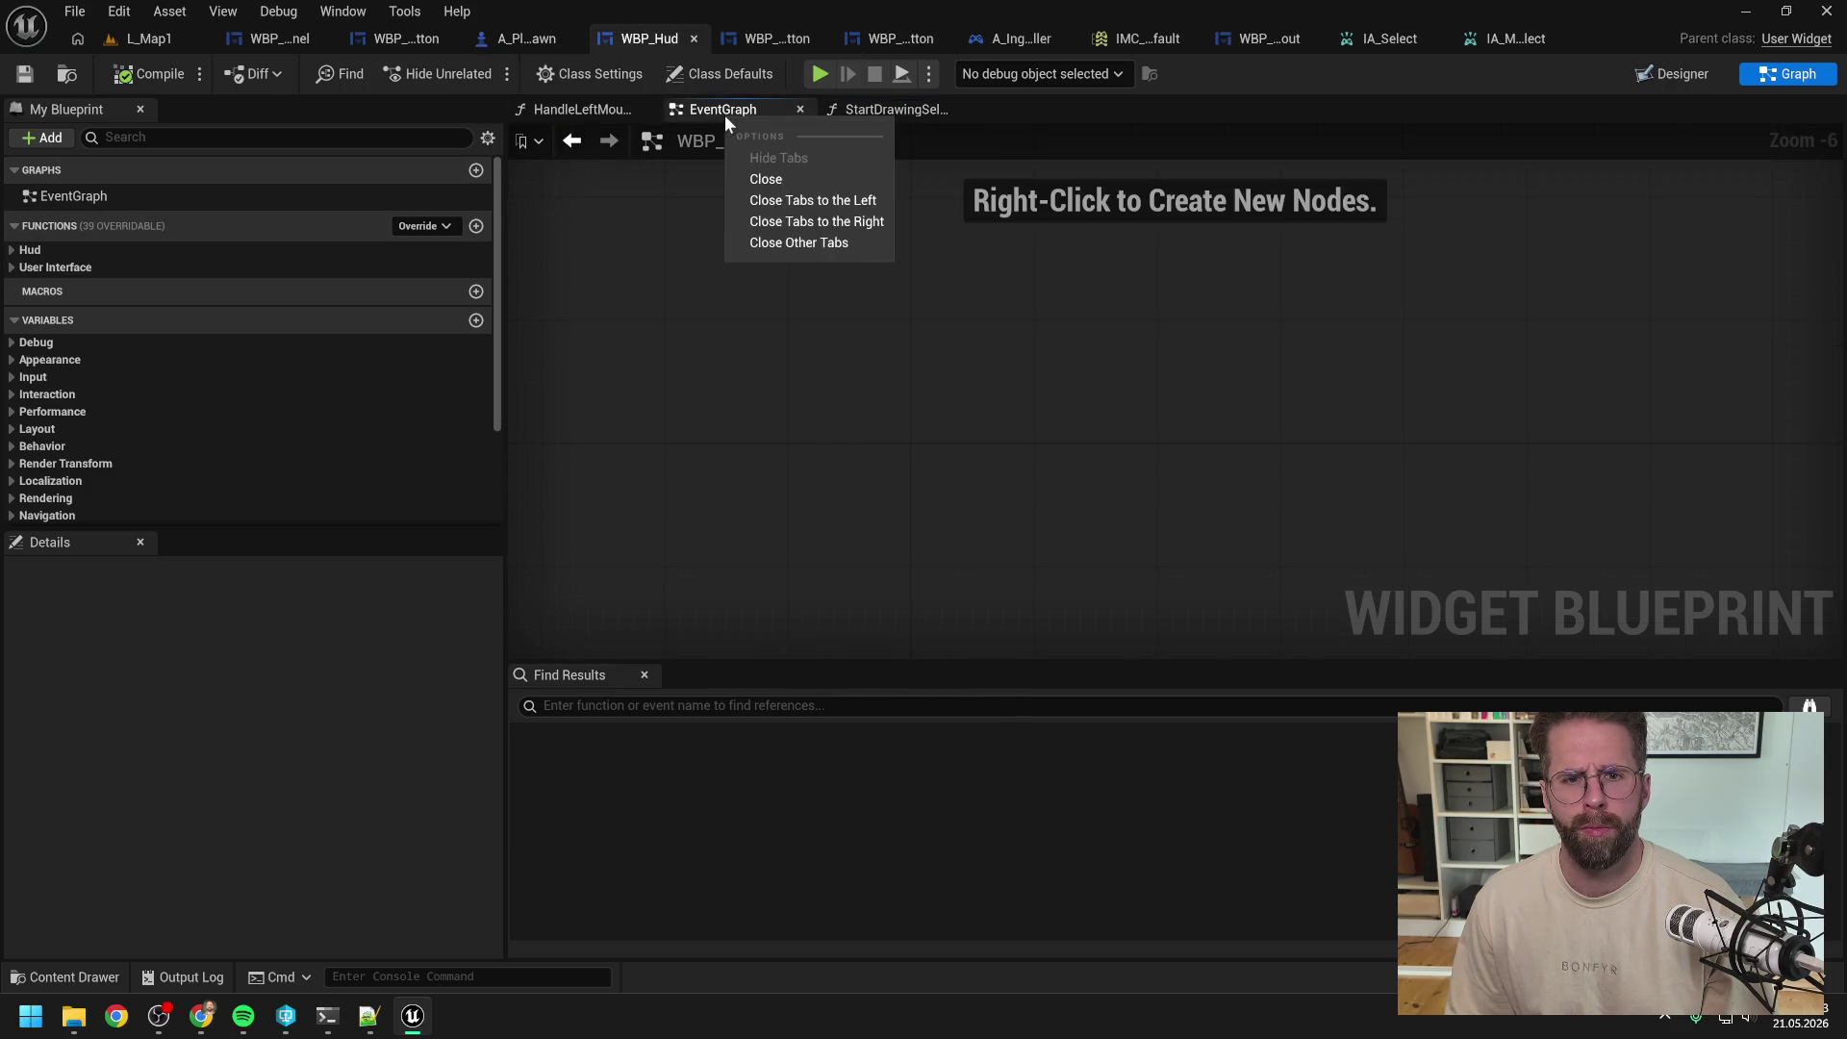
left_click(797, 242)
left_click(23, 249)
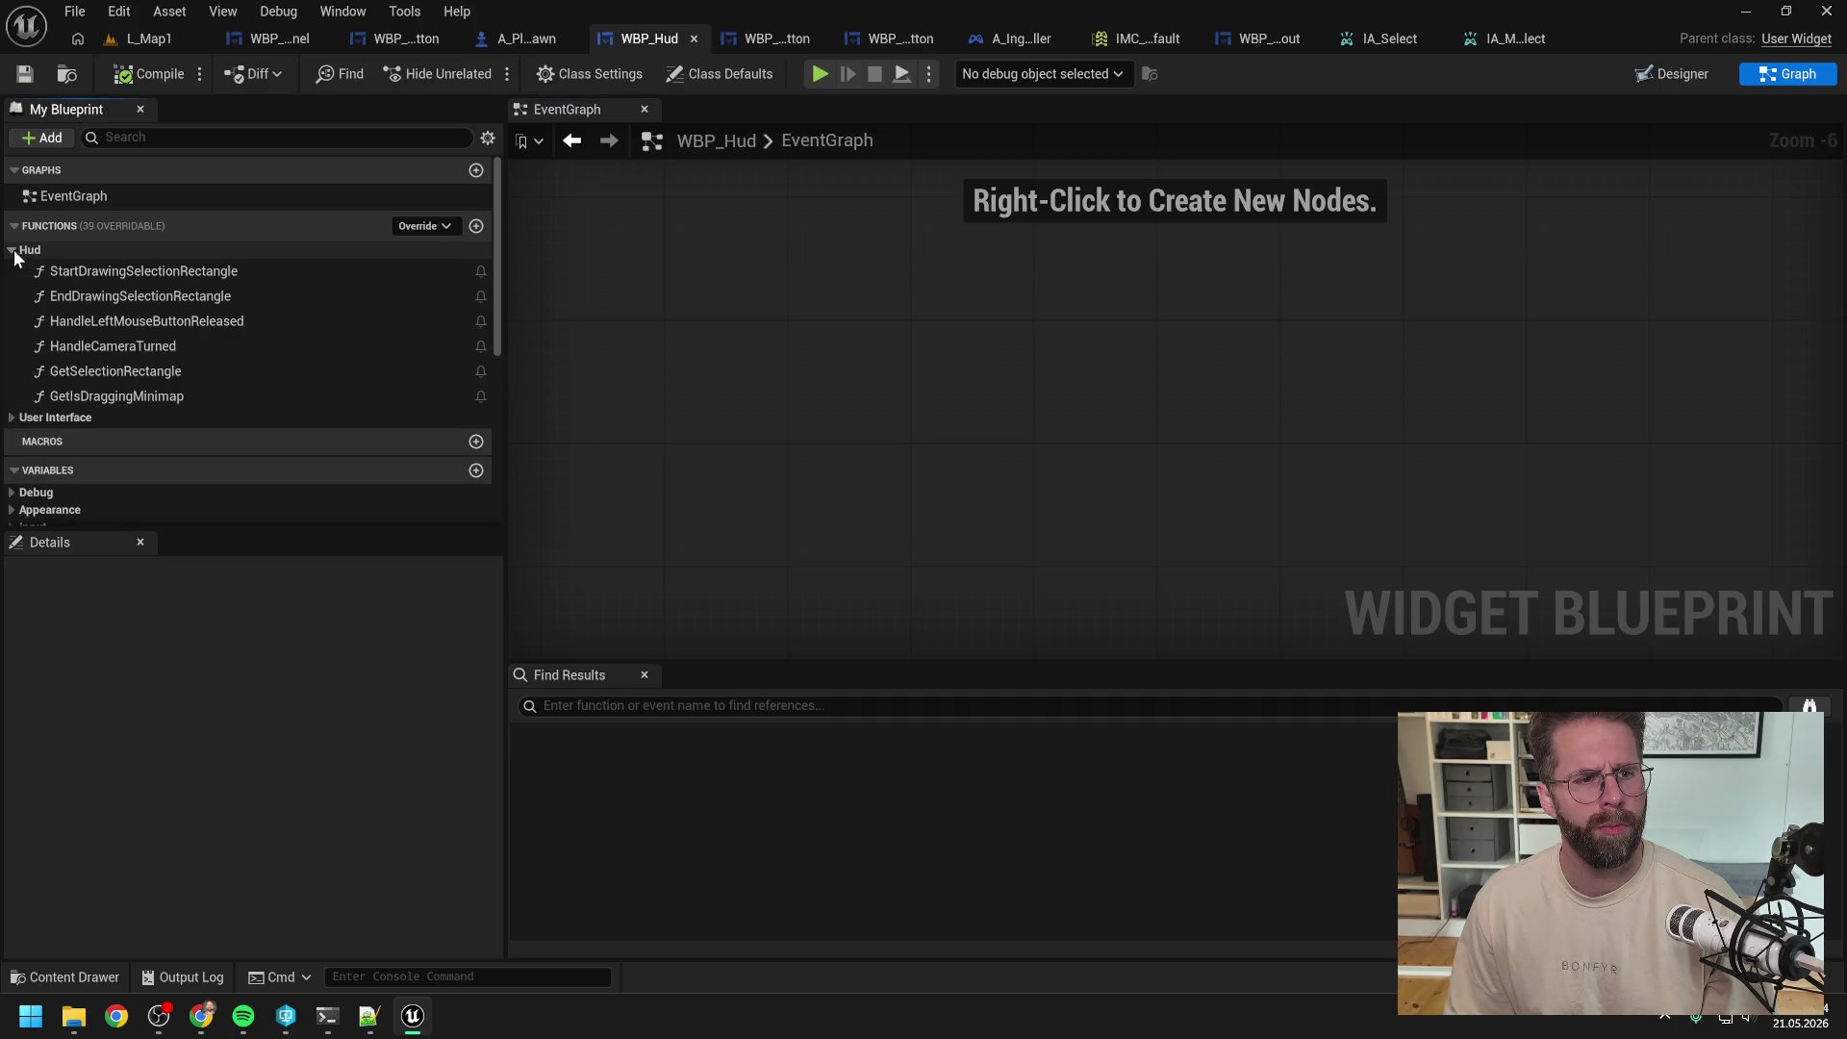
double_click(135, 295)
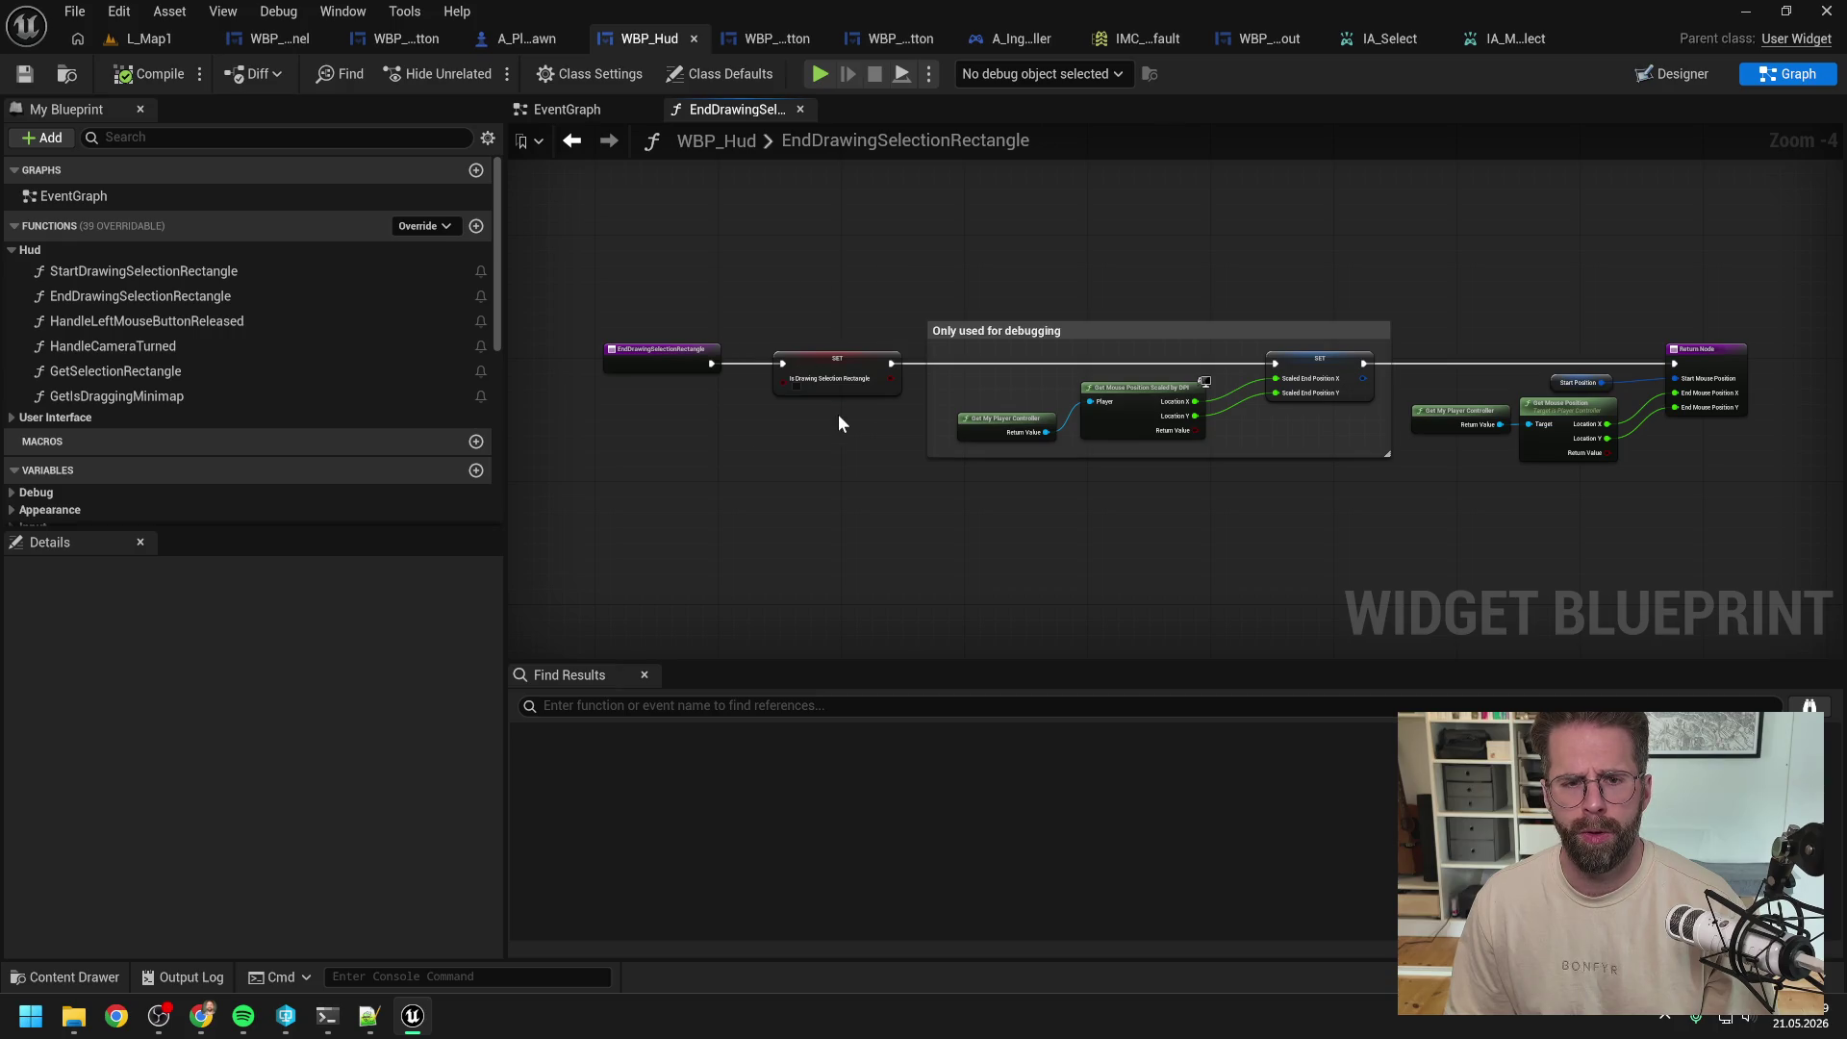
left_click(674, 363)
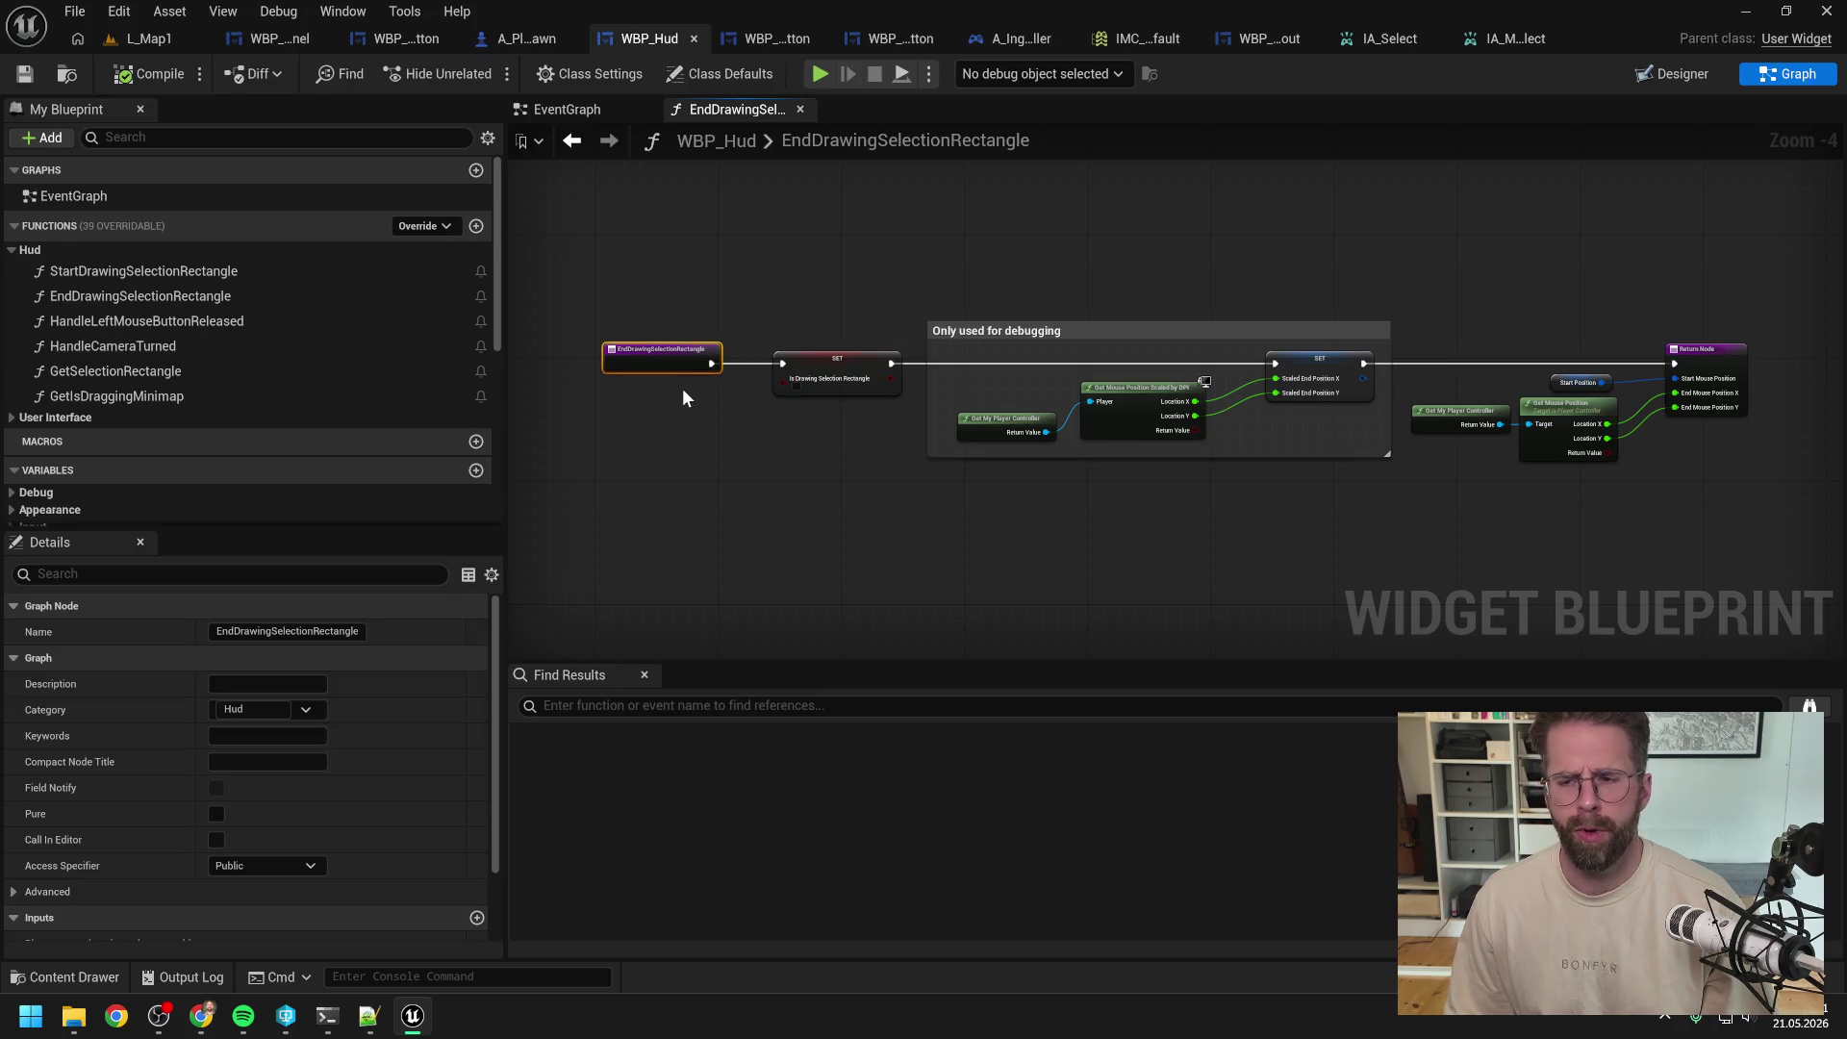
left_click(687, 441)
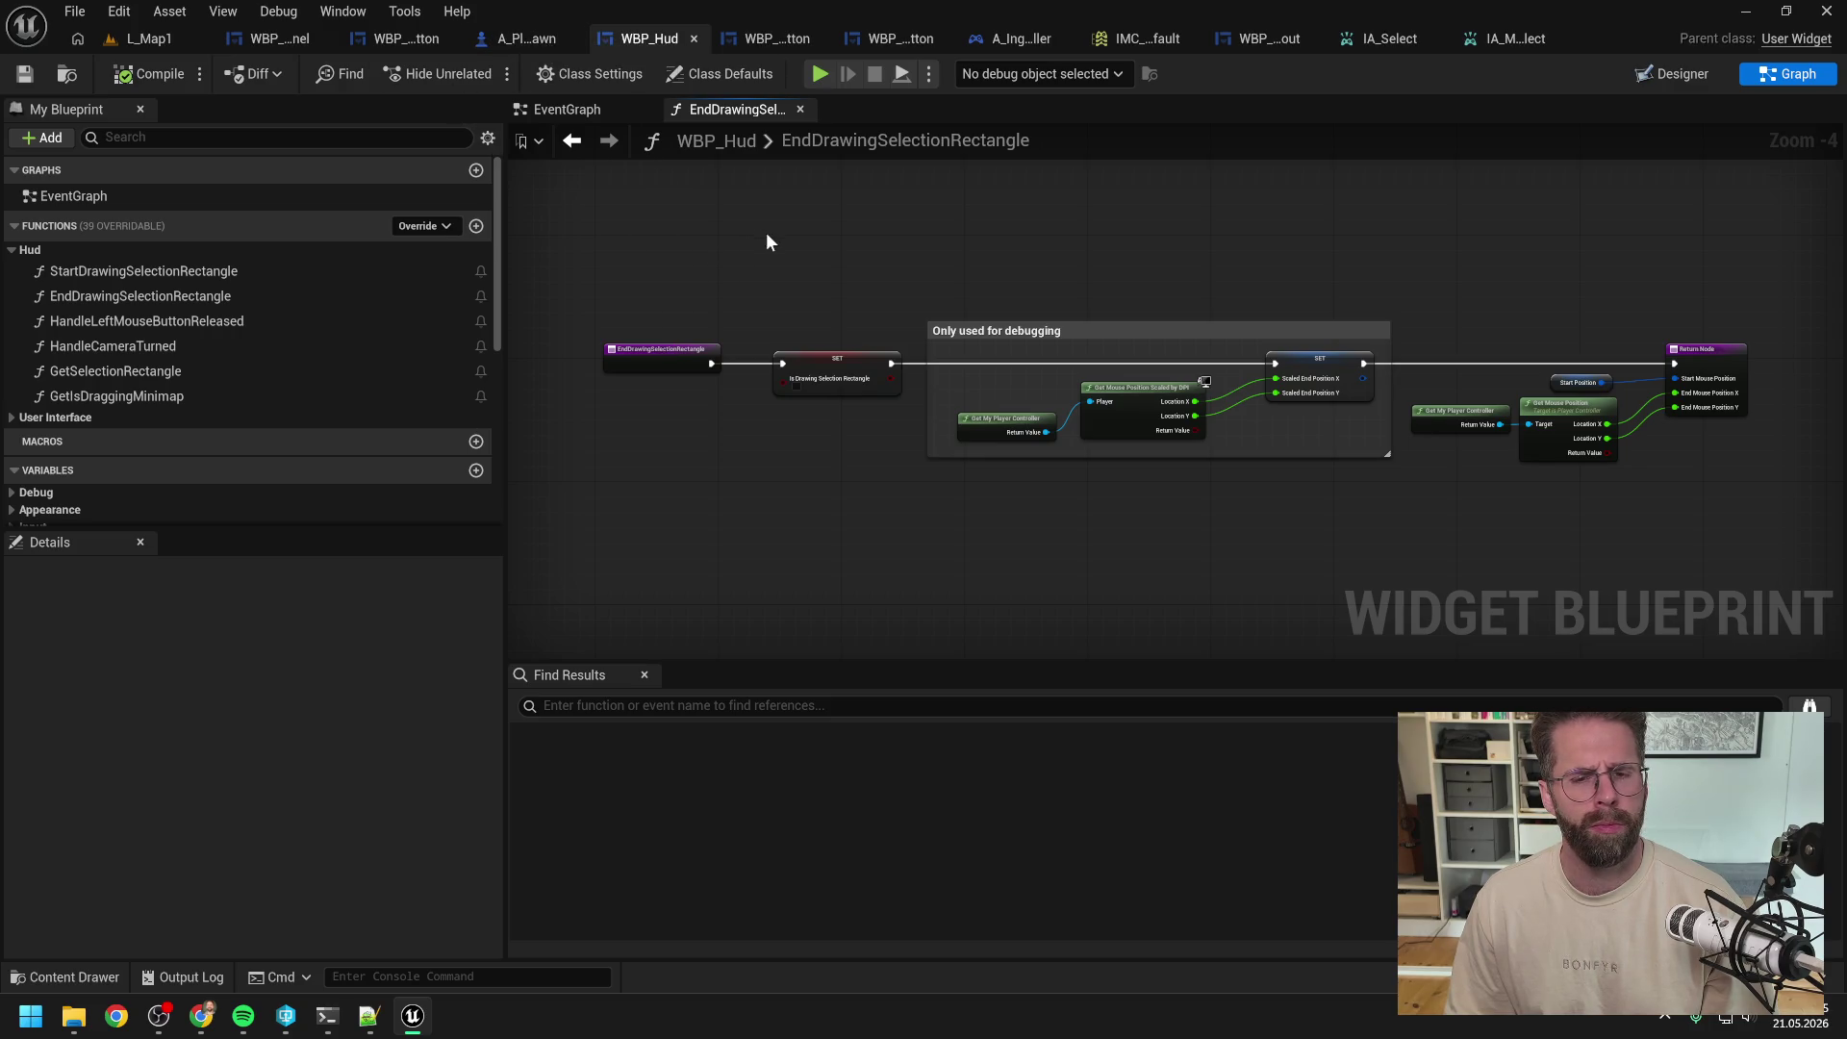
mouse_move(793, 250)
left_mouse_down()
mouse_move(894, 247)
mouse_move(770, 250)
left_mouse_up()
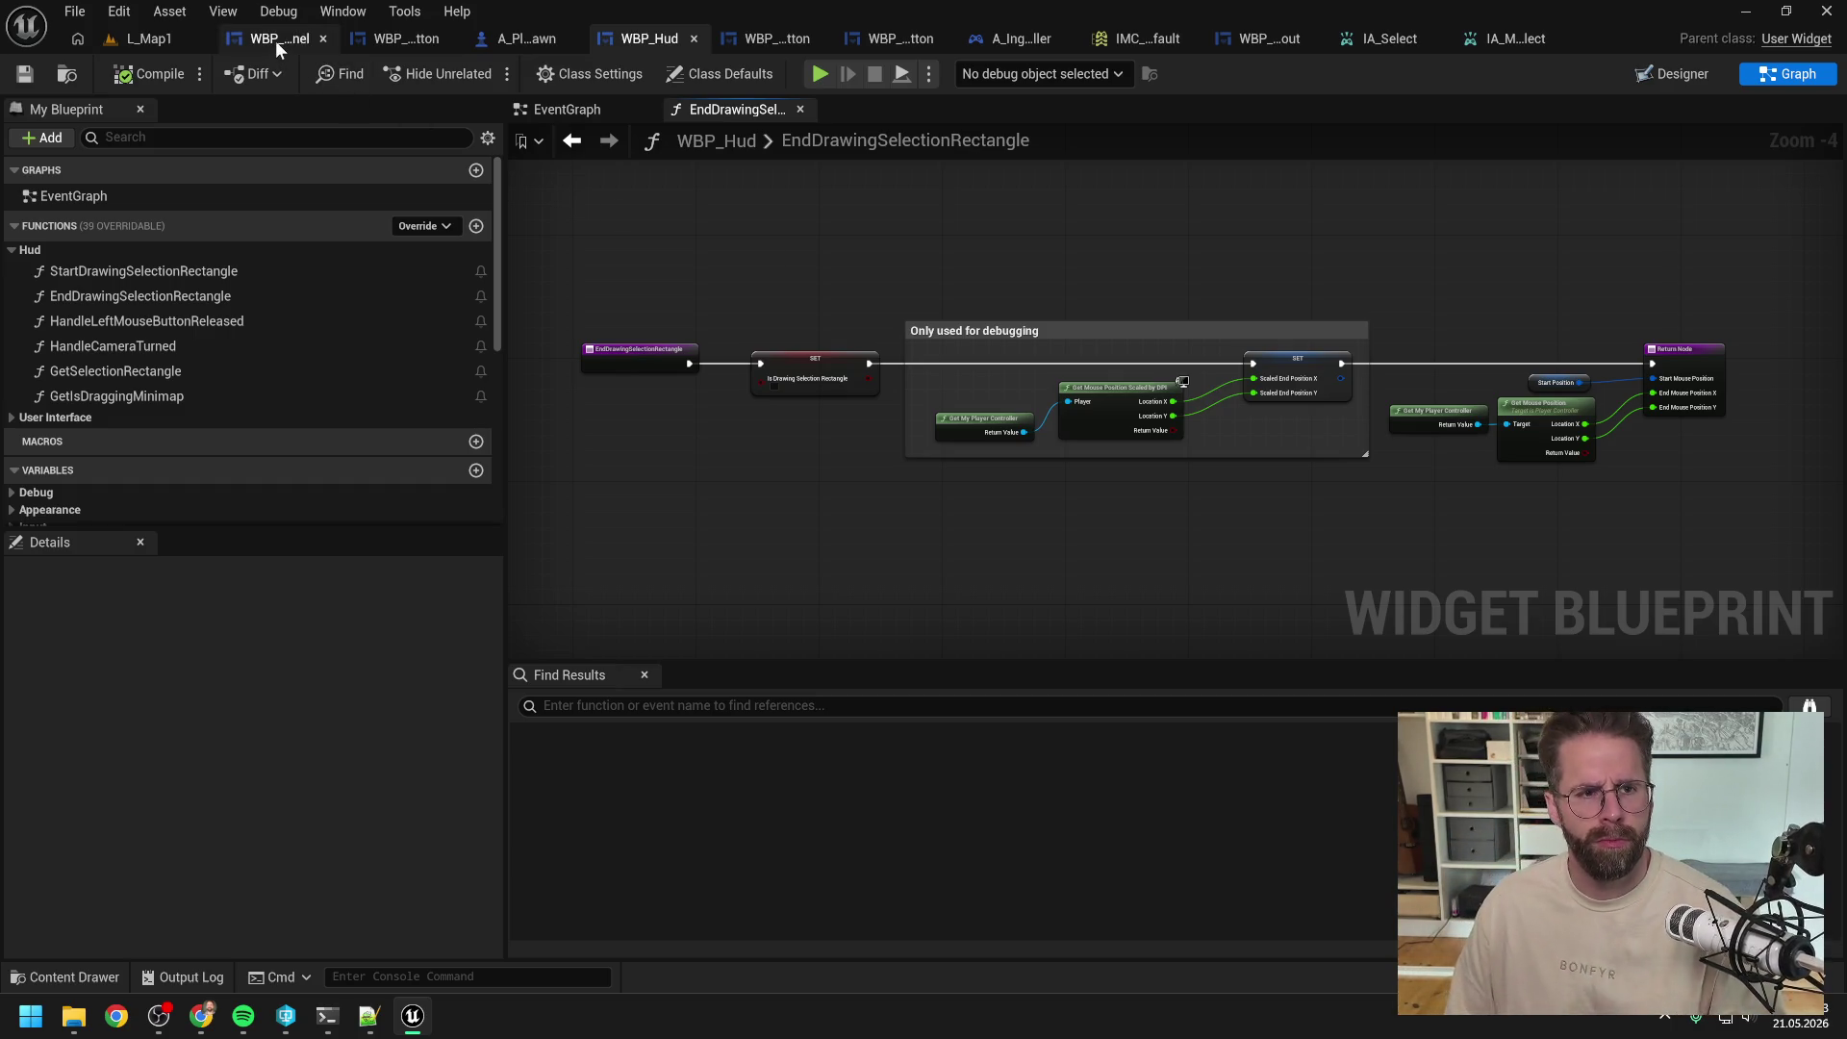
Step: Create an OnLeftMouseButtonReleased event dispatcher and place its Call node in HandleSelectInput
left_click(1022, 39)
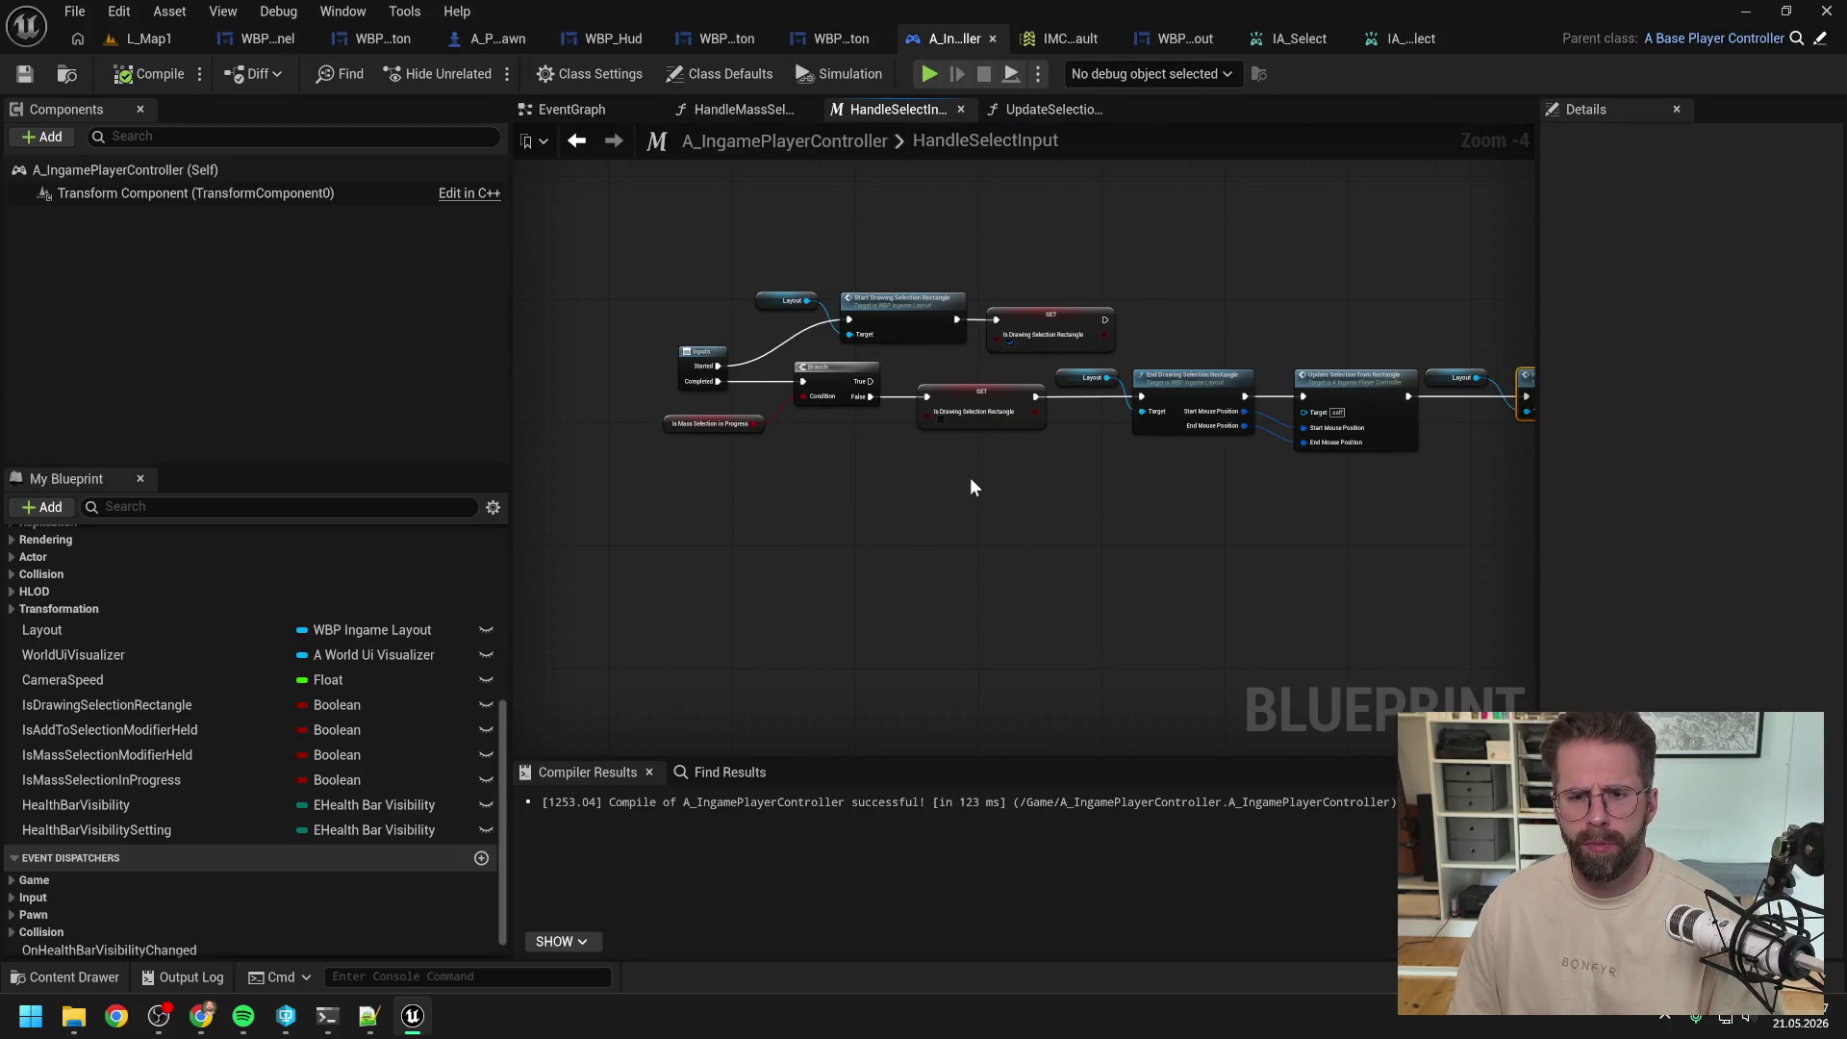
left_click_drag(1076, 483, 759, 488)
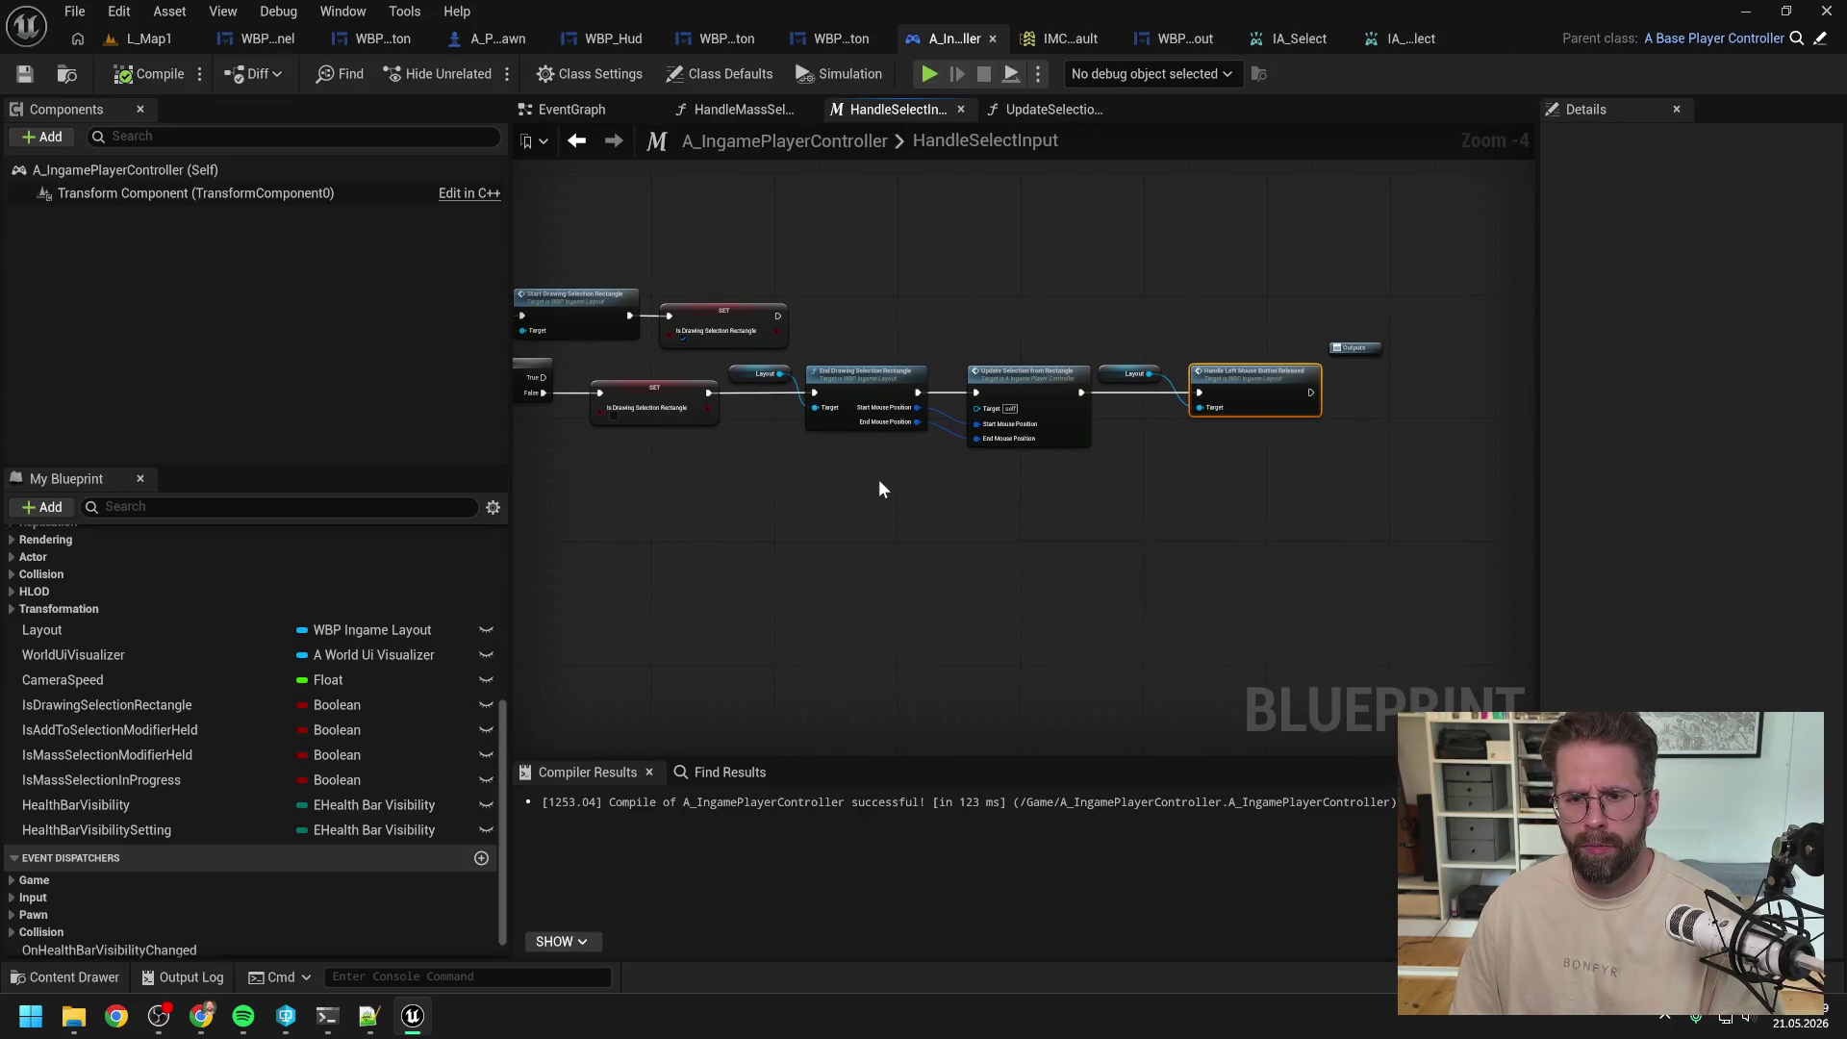
left_click(1062, 501)
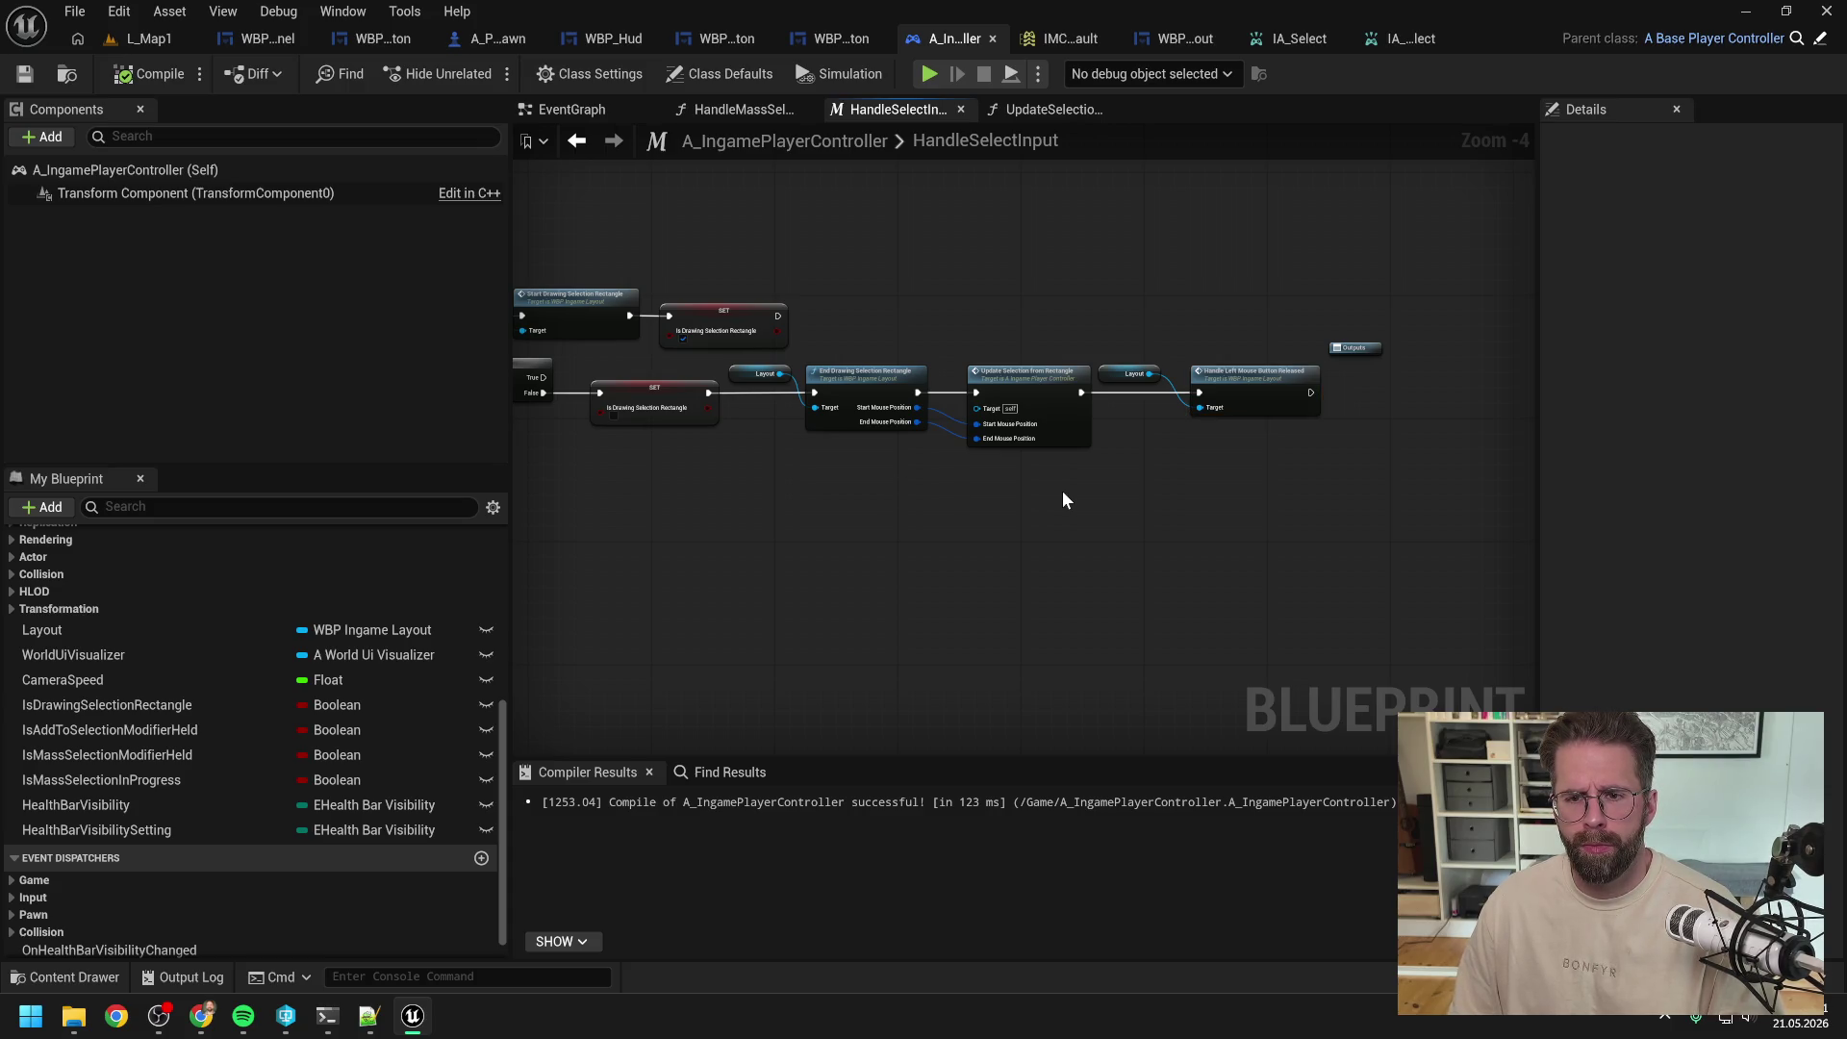
scroll(260, 644, "down", 1)
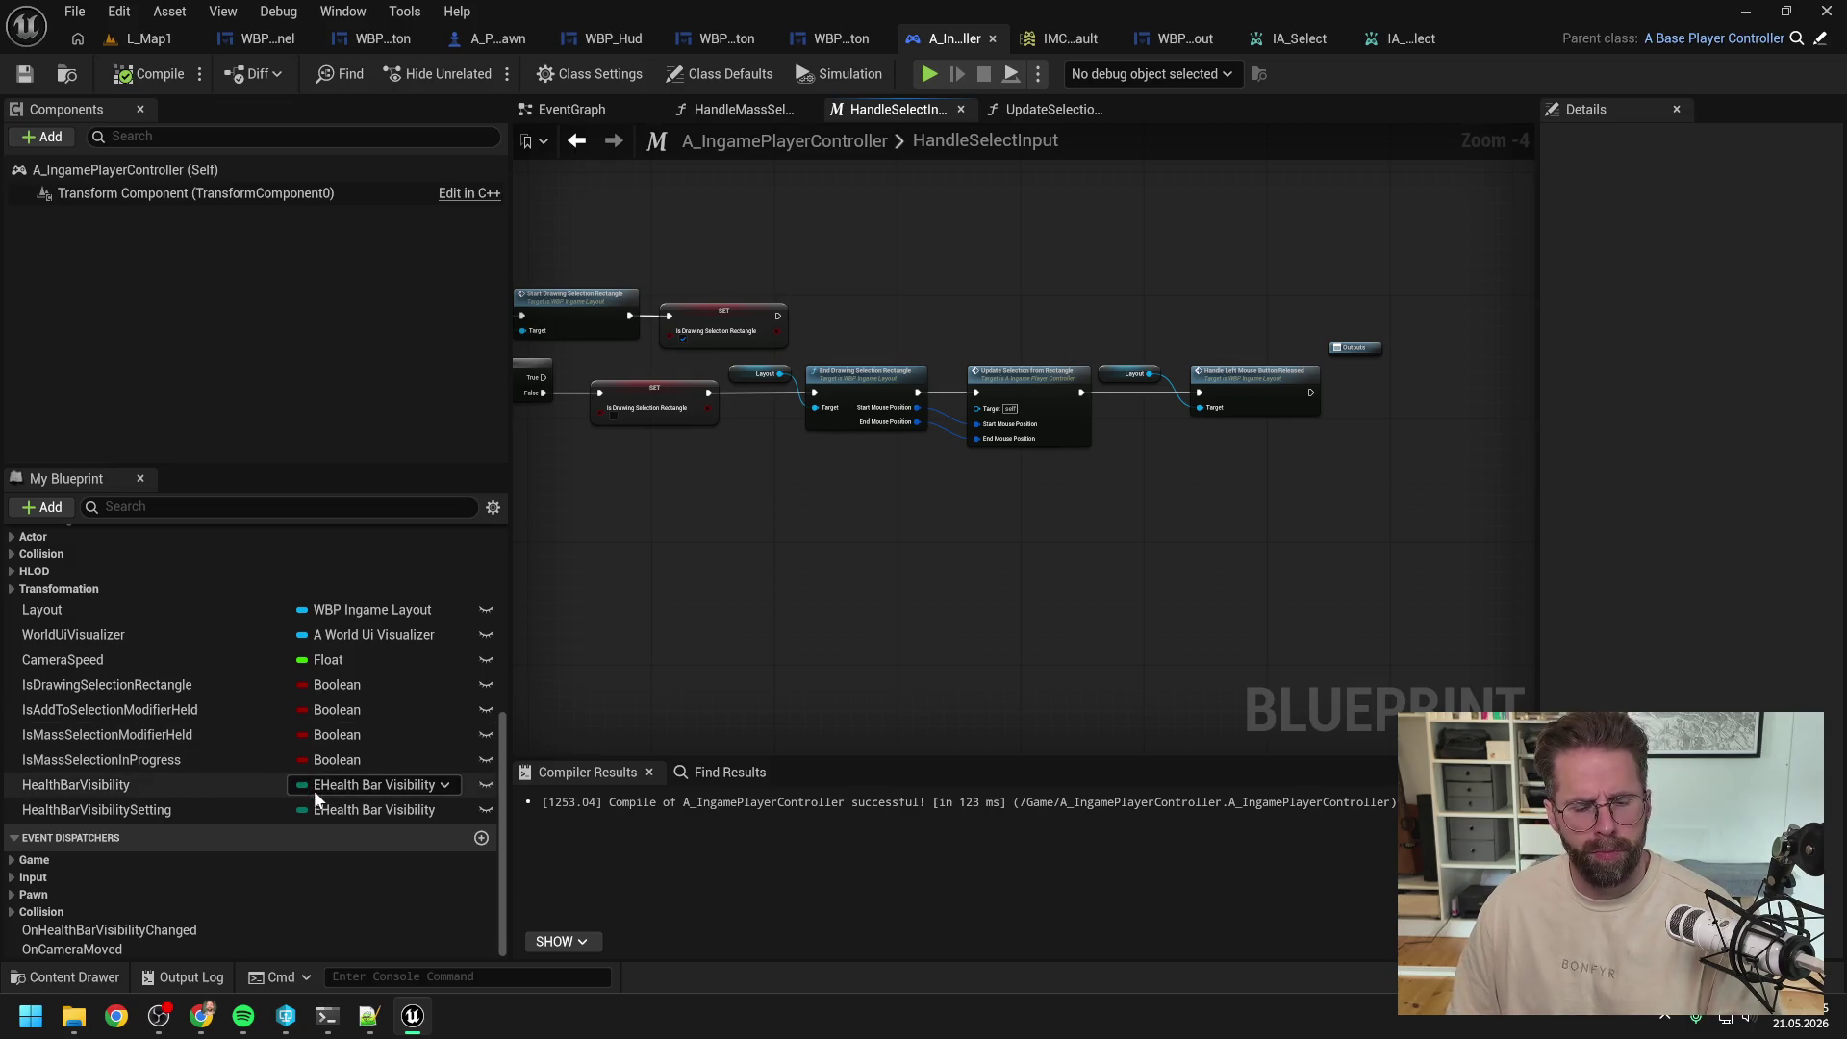
left_click(481, 841)
type("OnLeftMouseButtonReleased")
key("Return")
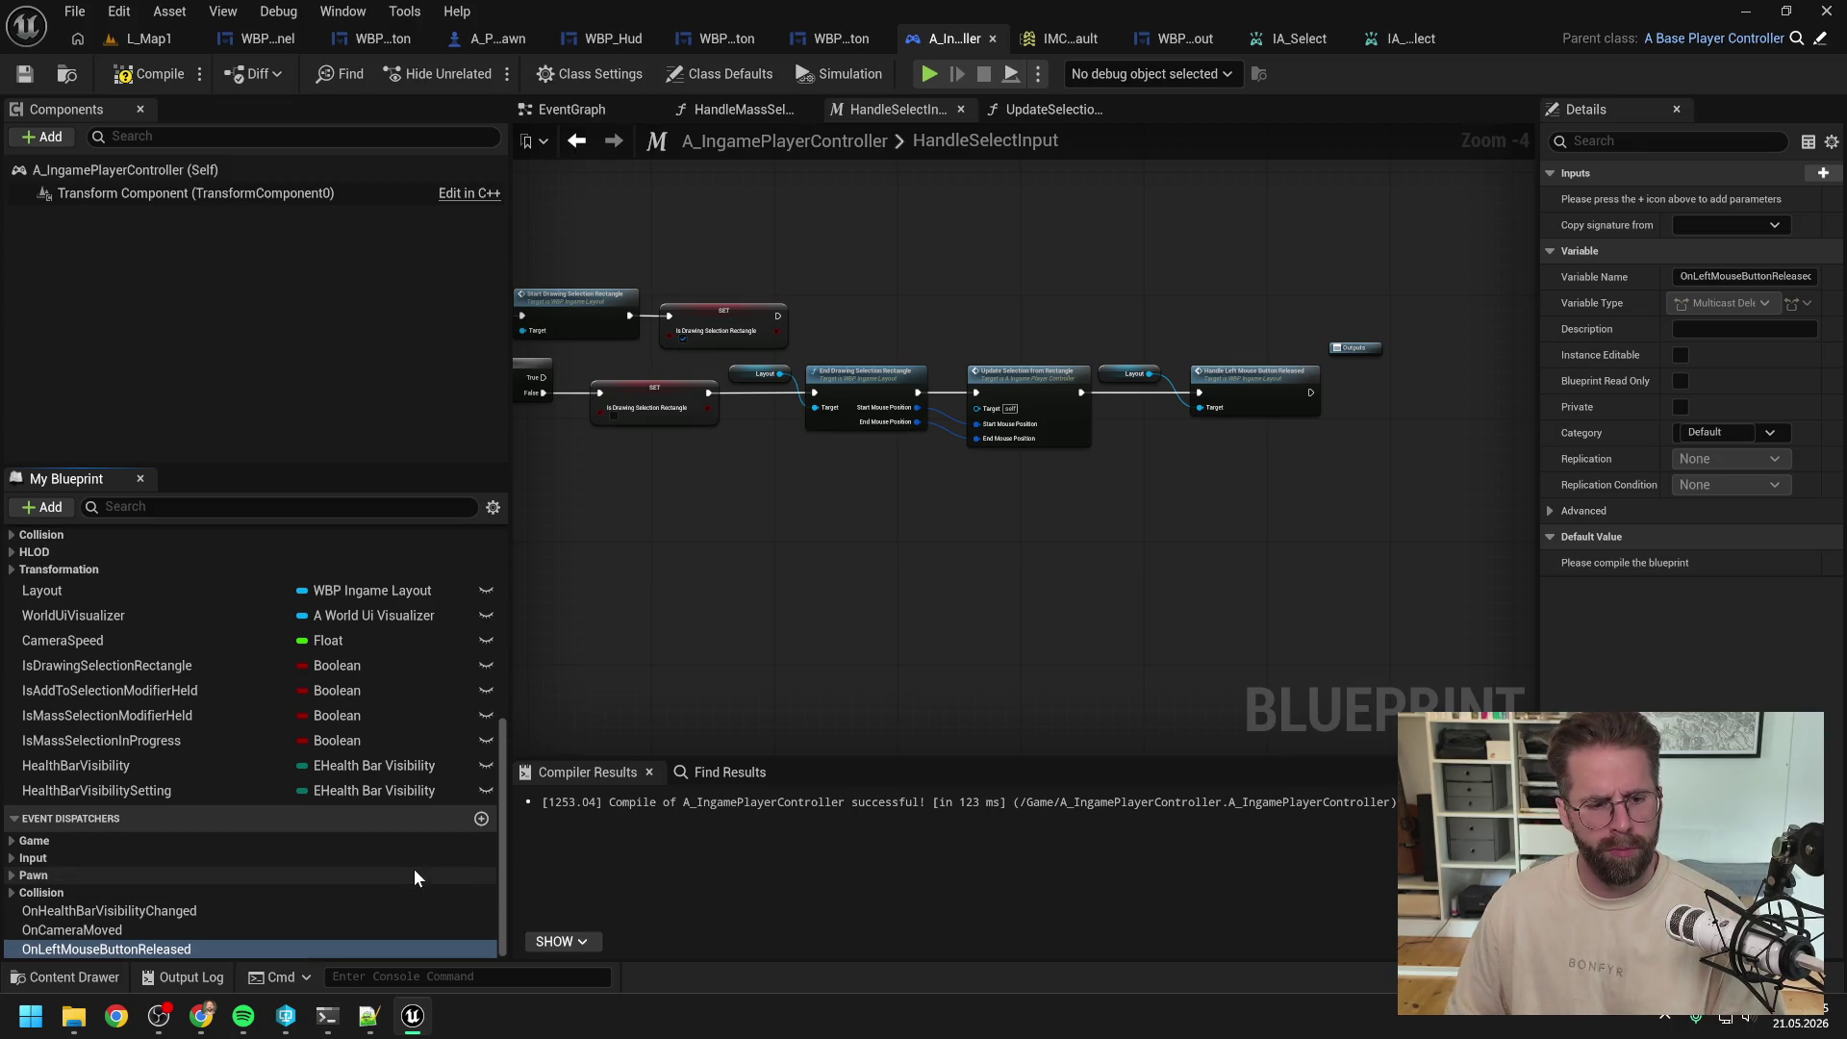
left_click_drag(198, 954, 1150, 458)
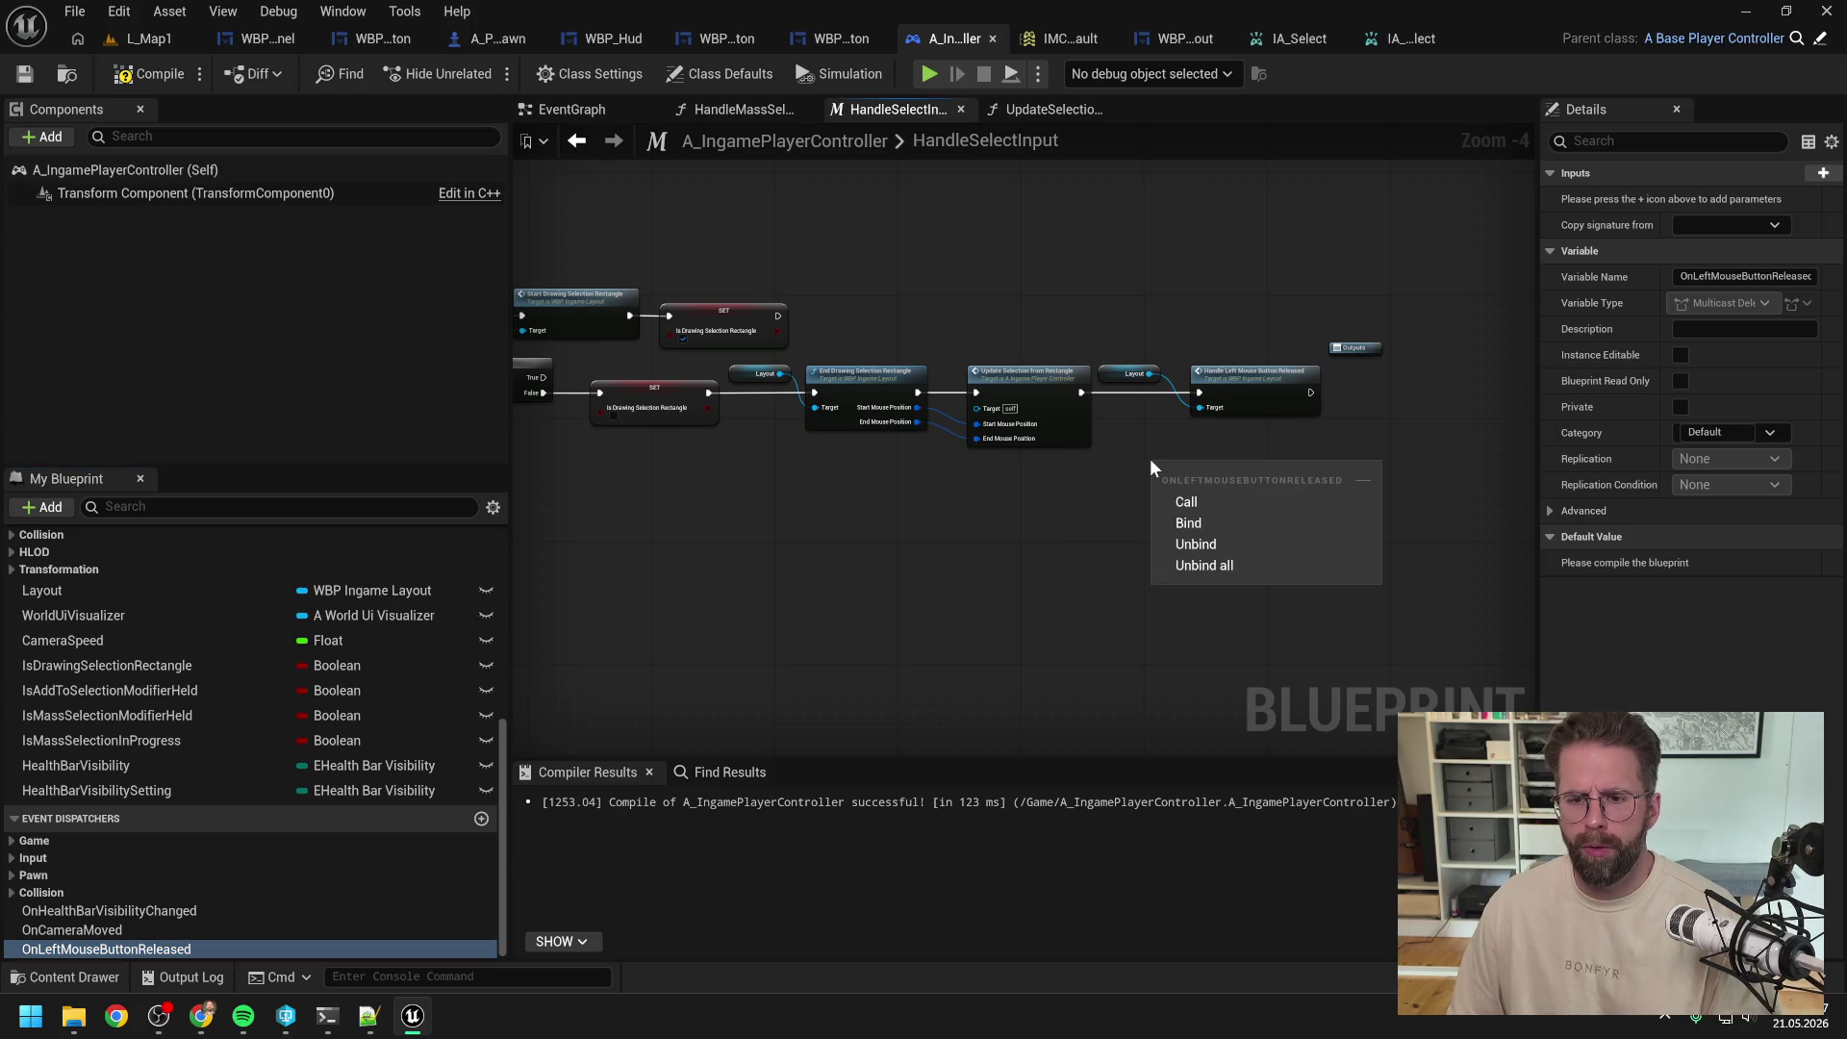
left_click(1191, 498)
Step: Jump to WBP_Hud's HandleLeftMouseButtonReleased and select its call to the minimap handler
scroll(1250, 452, "up", 1)
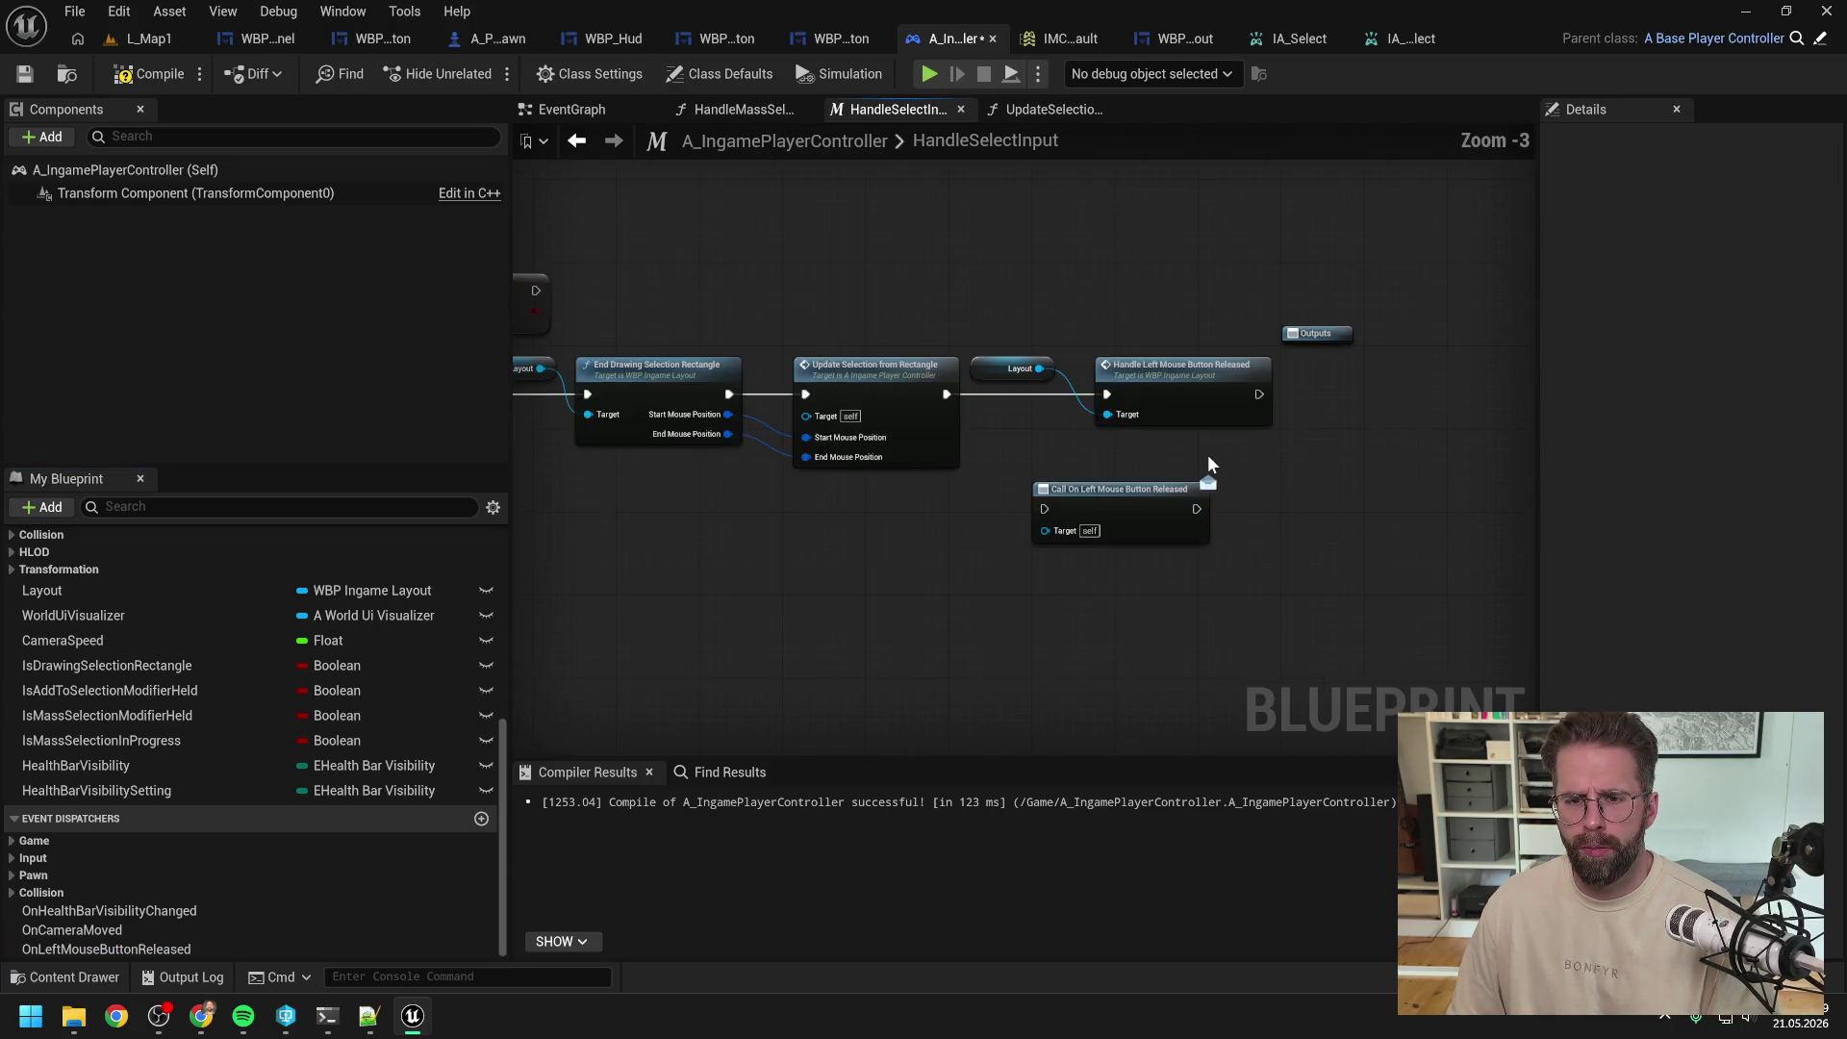
double_click(1179, 376)
scroll(1331, 371, "up", 1)
left_click(1285, 362)
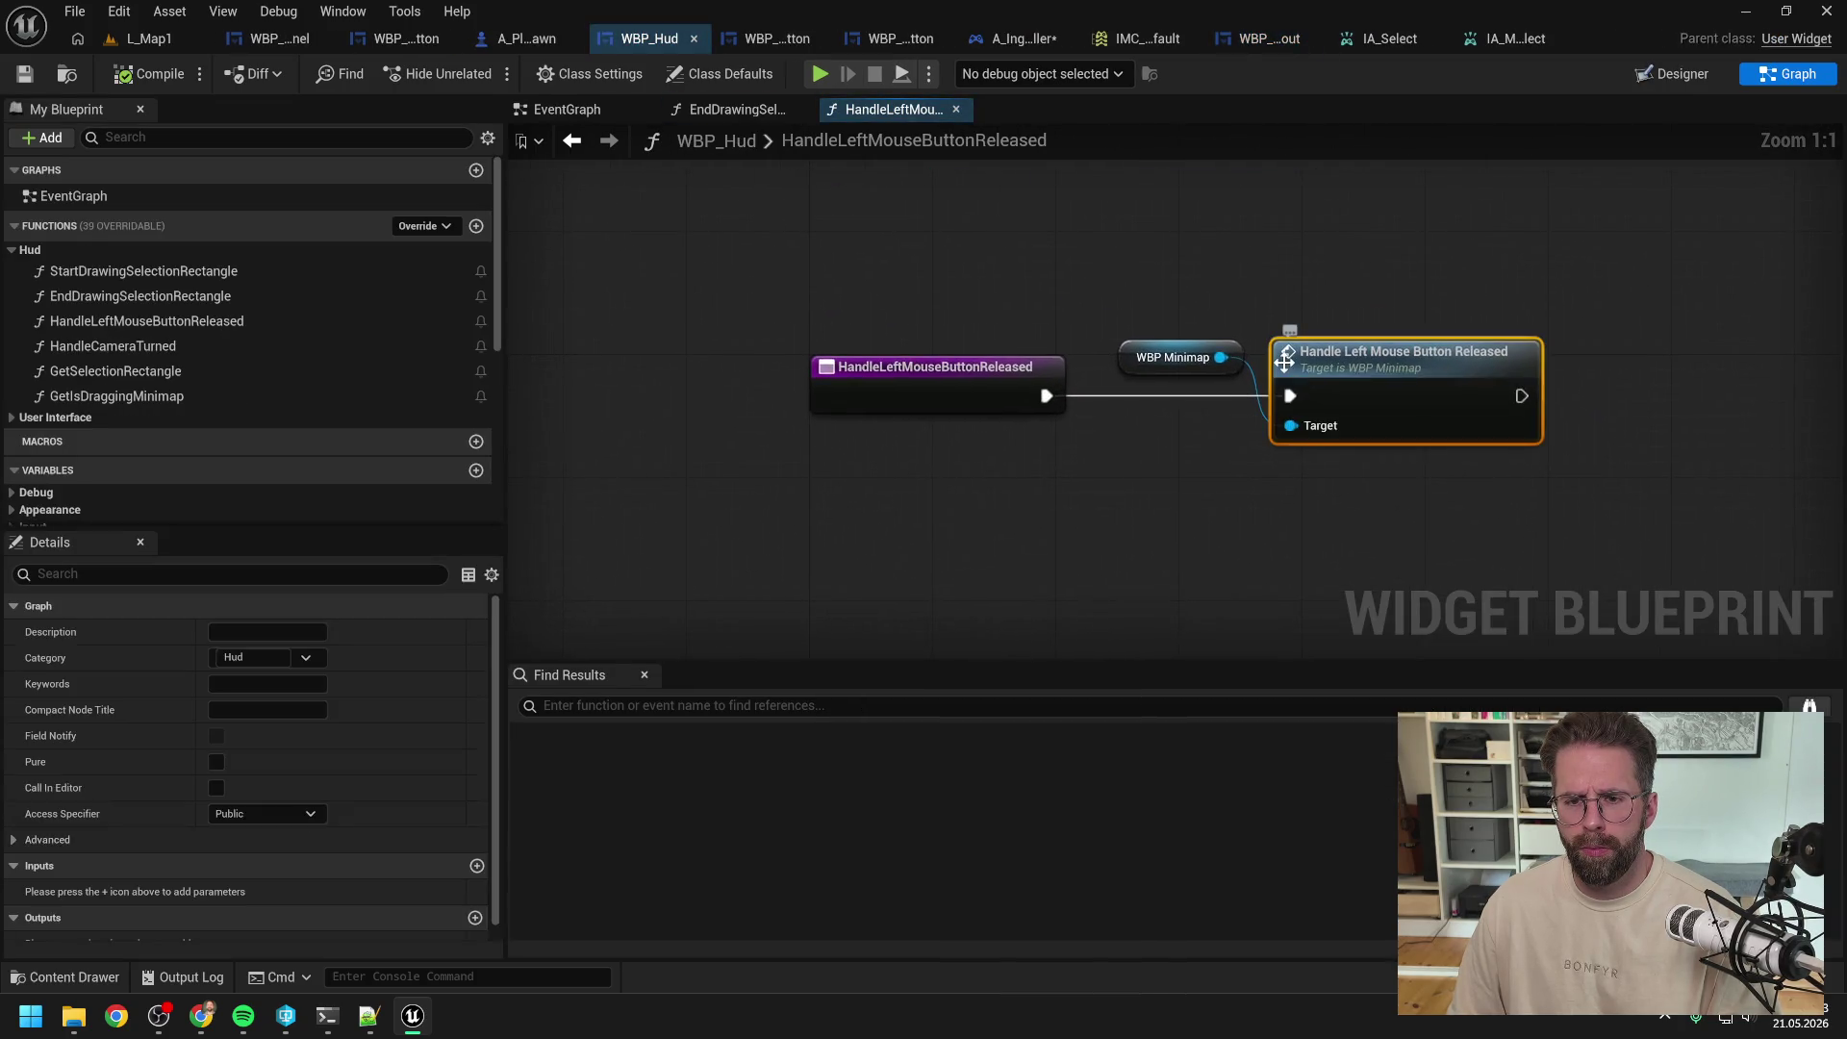
Step: In WBP_Minimap's EventGraph, make room beside Handle Camera Moved and duplicate the Get My Ingame Player Controller node
double_click(1284, 362)
left_click(552, 114)
scroll(1402, 383, "up", 3)
left_click(668, 285)
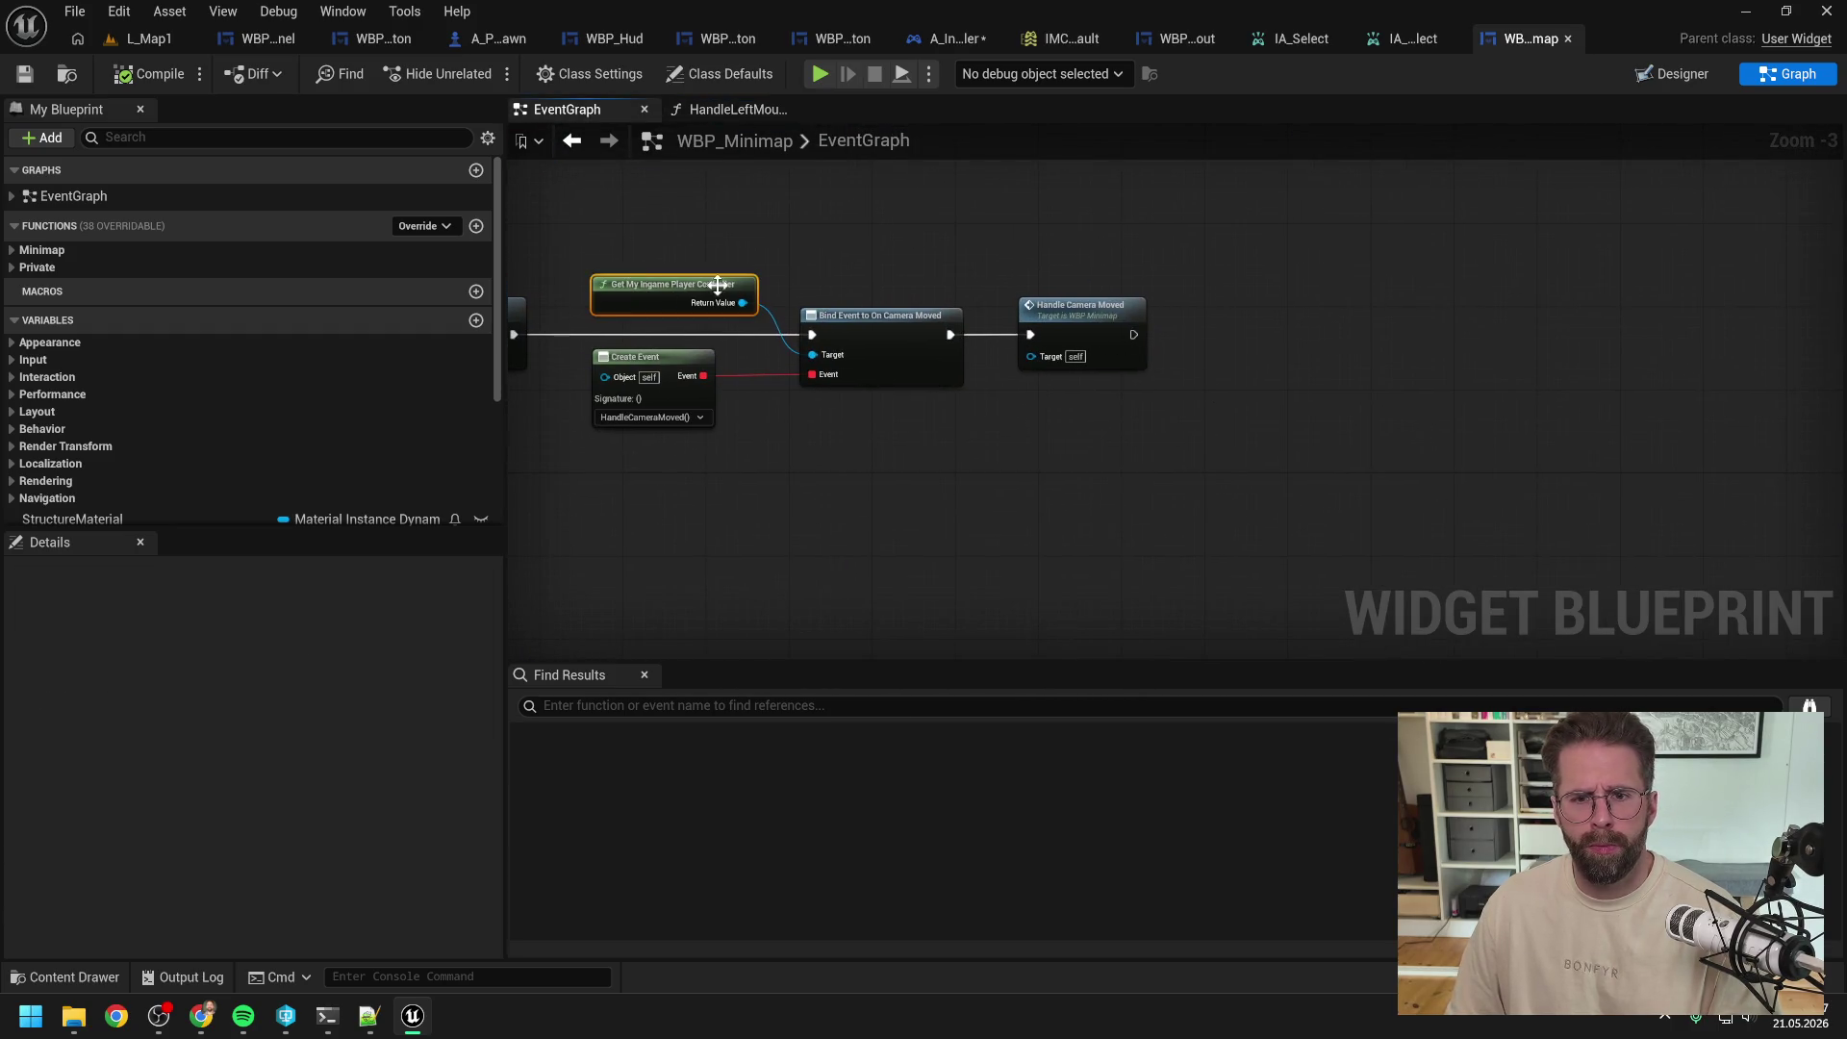
left_click_drag(1093, 310, 1468, 312)
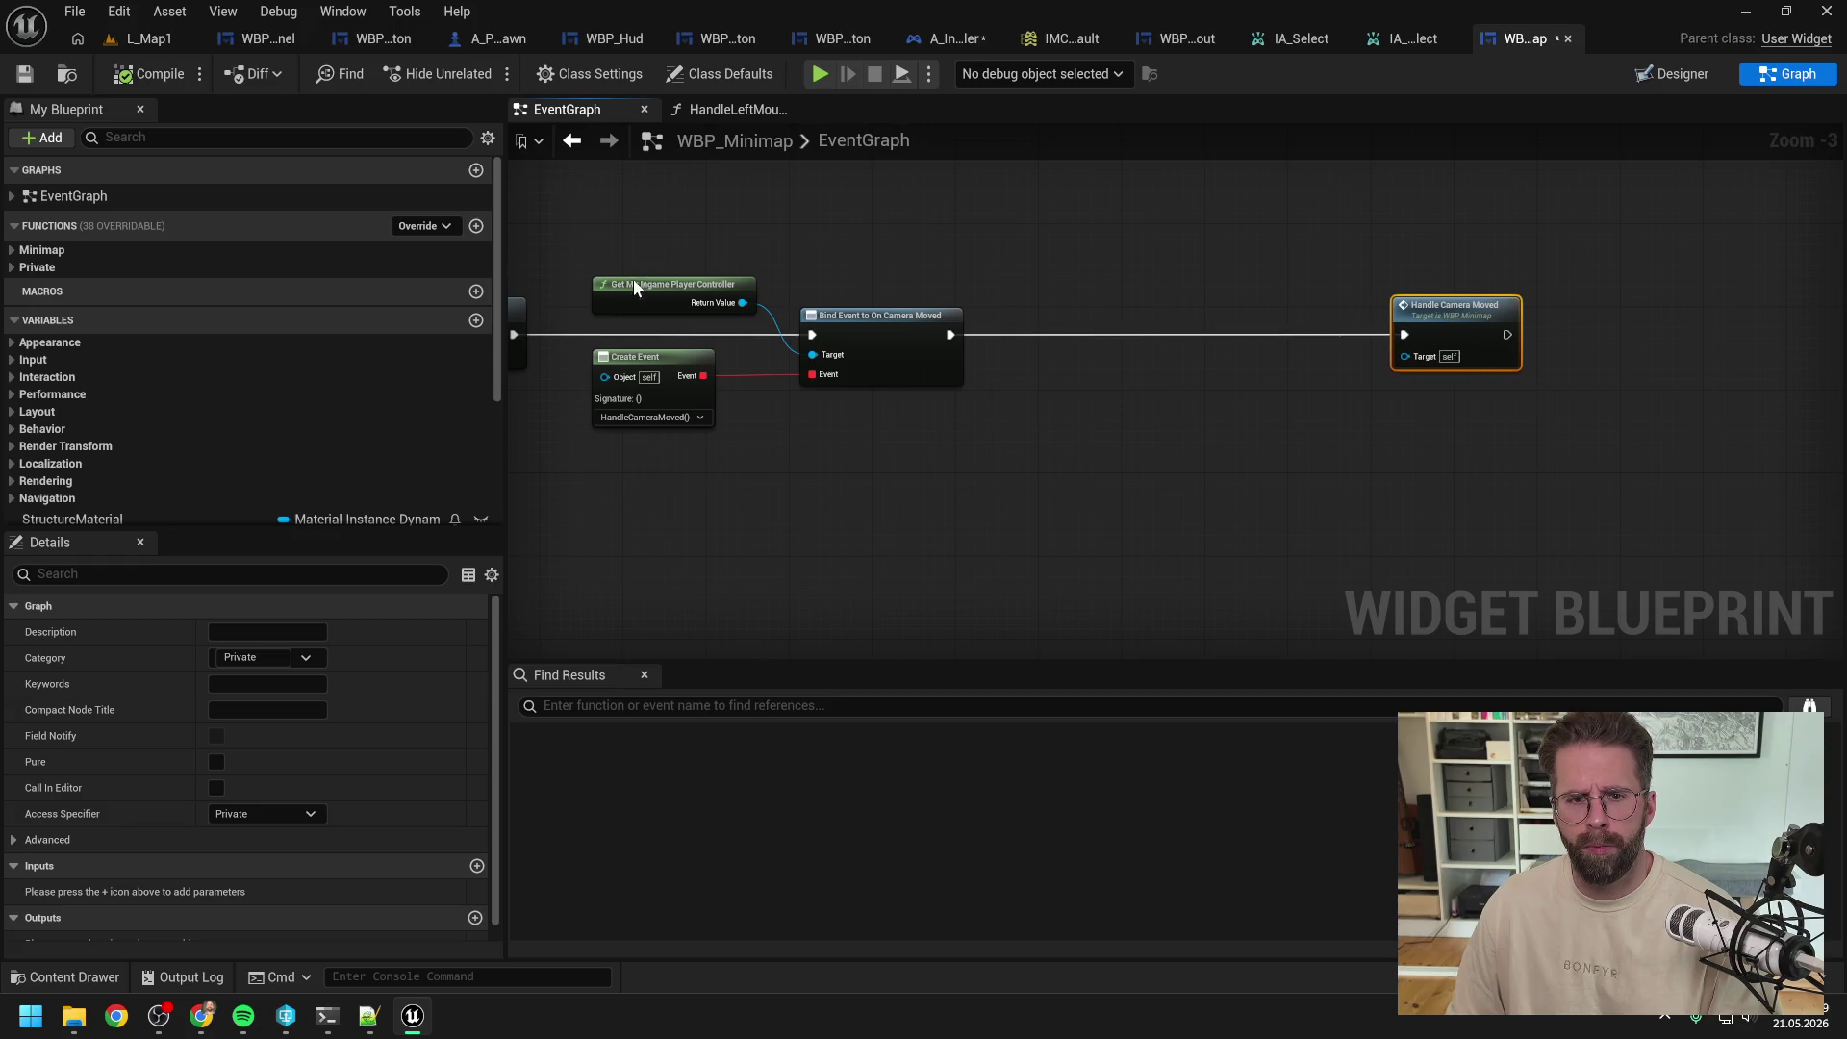
left_click(997, 287)
key("ctrl+c")
key("ctrl+v")
Step: Add a Bind Event to On Left Mouse Button Released from the copied controller, chained after the Camera Moved bind
left_click_drag(1148, 313, 1187, 331)
type("bi")
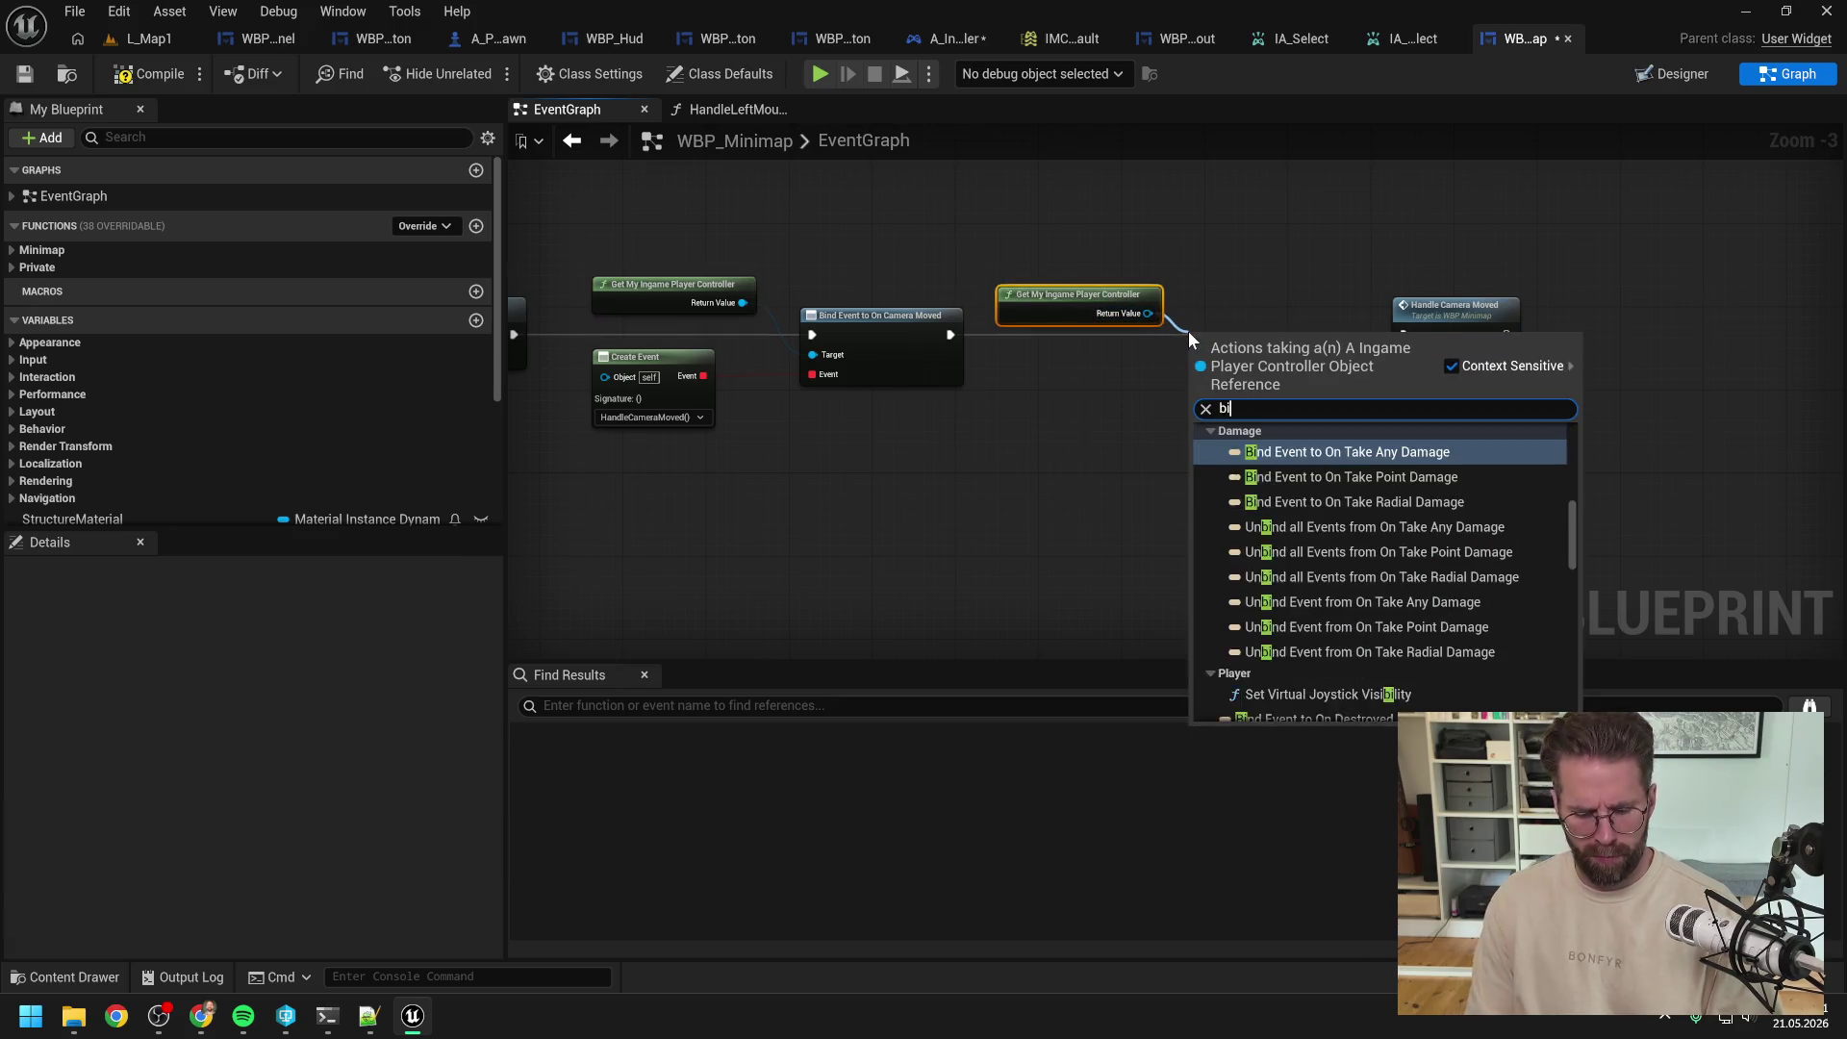
type("nd left")
key("Return")
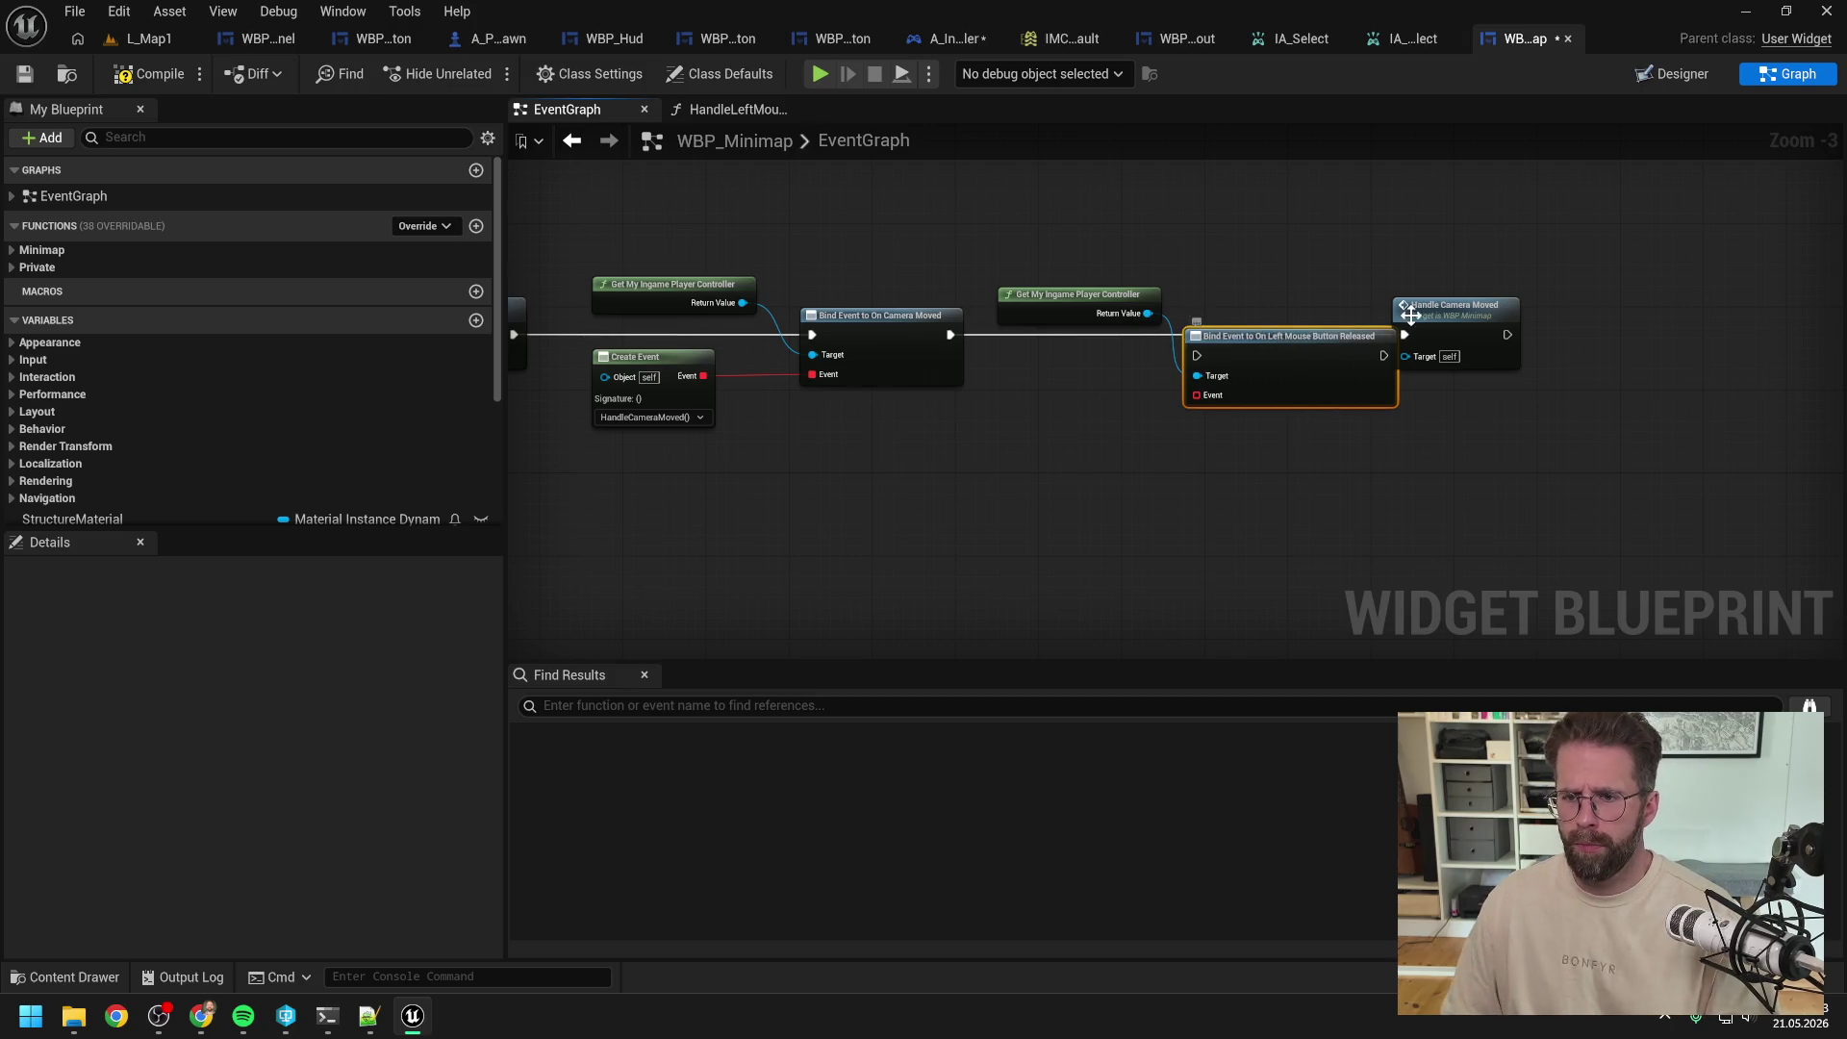
left_click_drag(1398, 327, 1491, 327)
left_click_drag(1316, 340, 1347, 319)
left_click_drag(1227, 335, 1142, 420)
left_click(1295, 408)
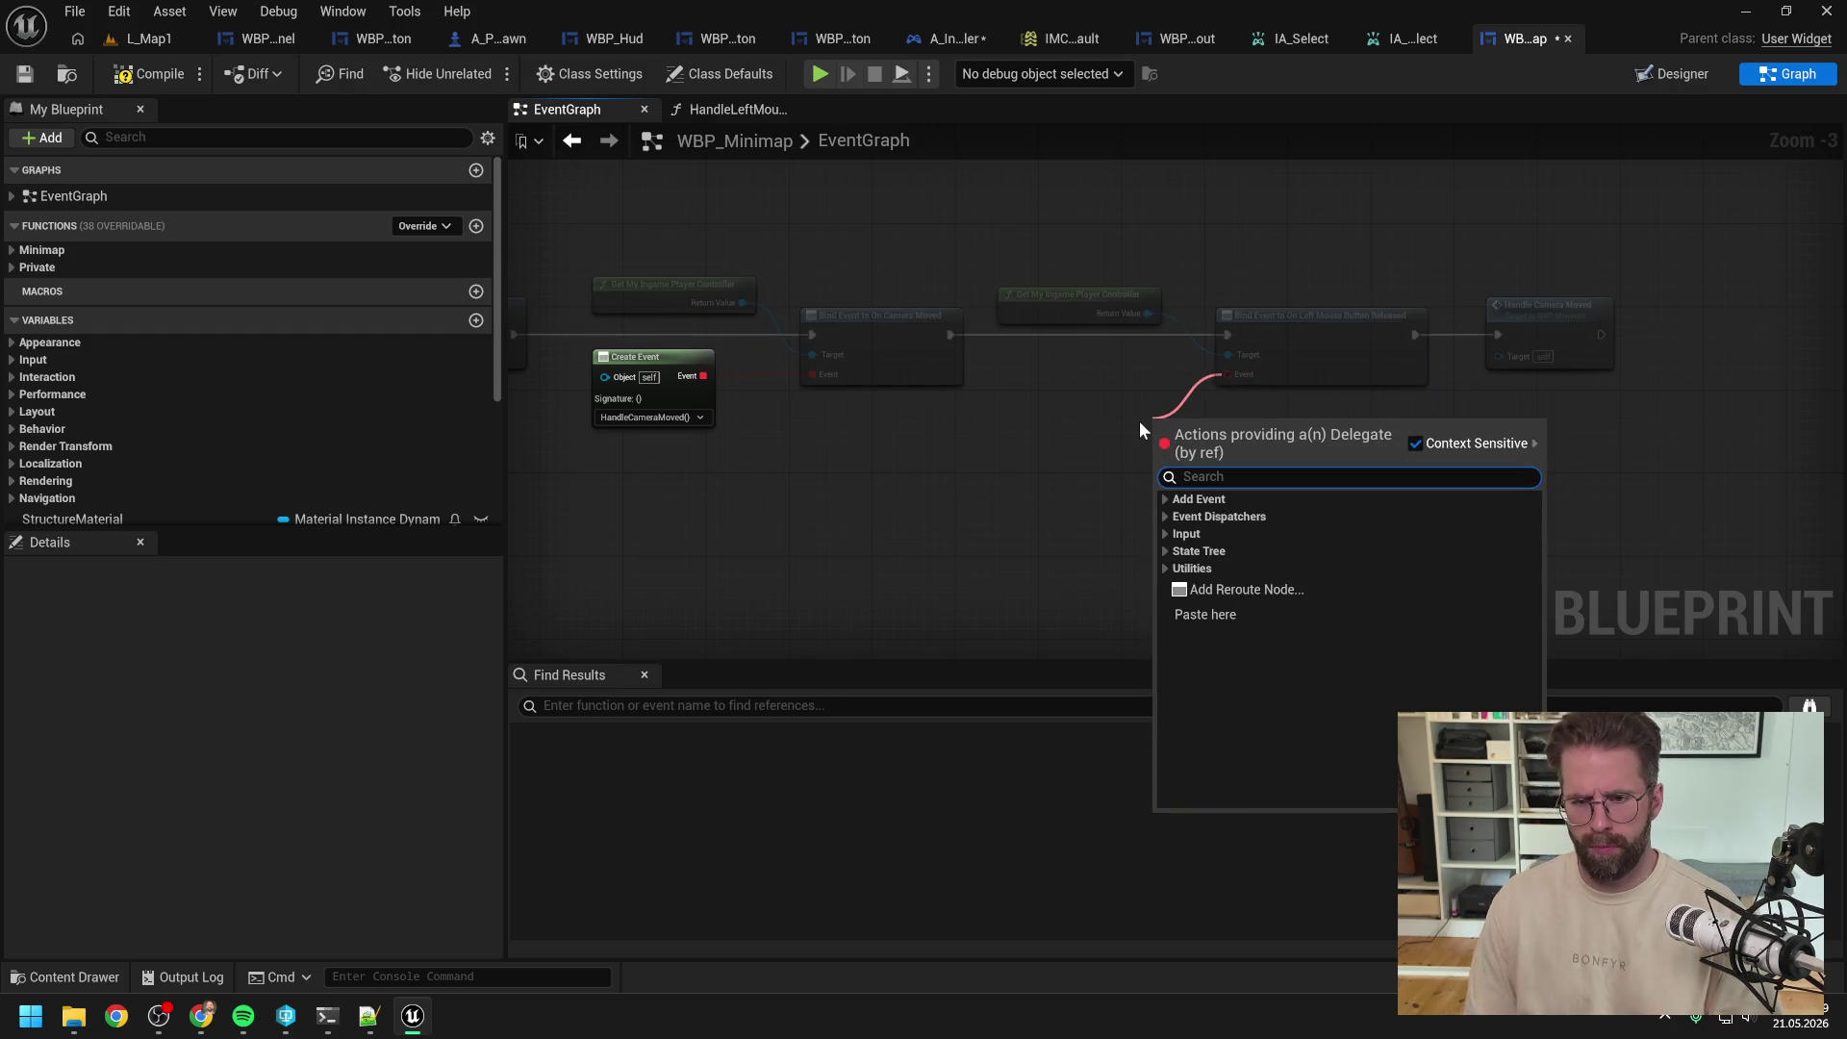
Step: Add Create Event nodes from the bind's Event pin, then delete them again
left_click(1200, 518)
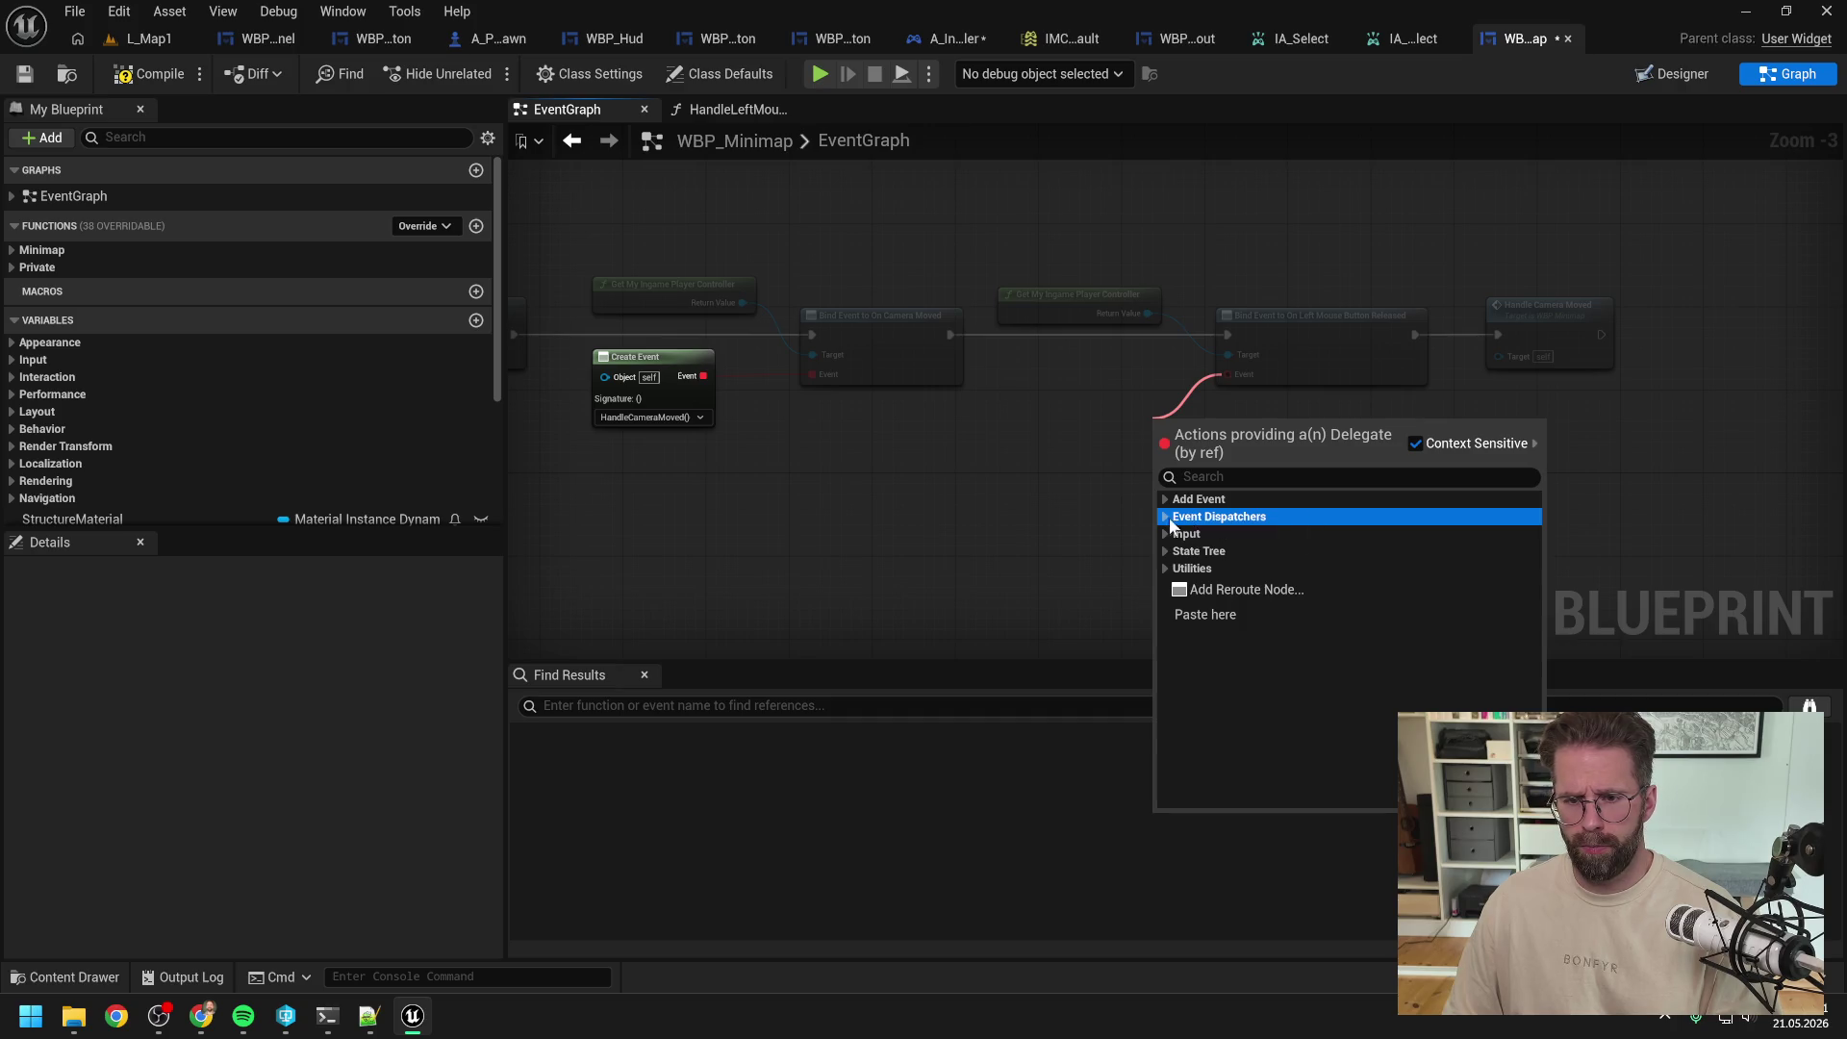
left_click(1200, 537)
mouse_move(1209, 429)
left_mouse_down()
mouse_move(1048, 358)
mouse_move(1064, 366)
left_mouse_up()
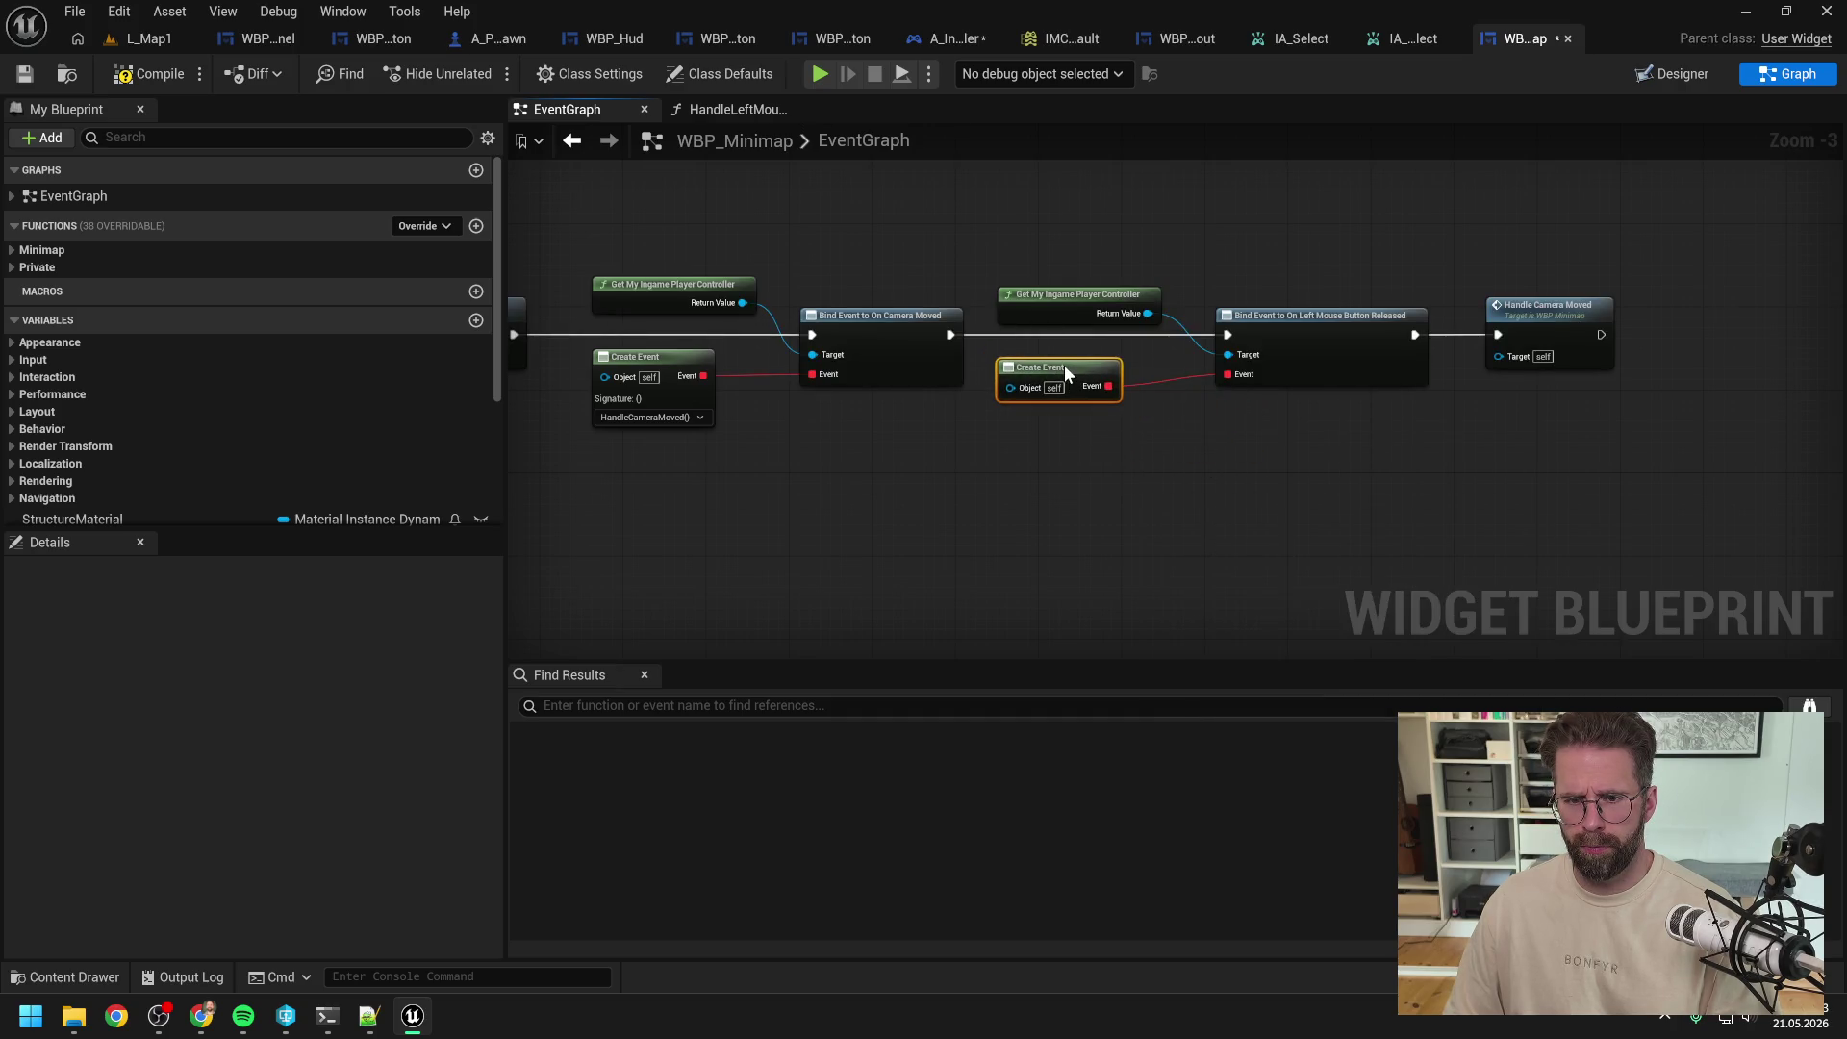
key("Delete")
left_click_drag(1222, 375, 1104, 428)
left_click(1110, 516)
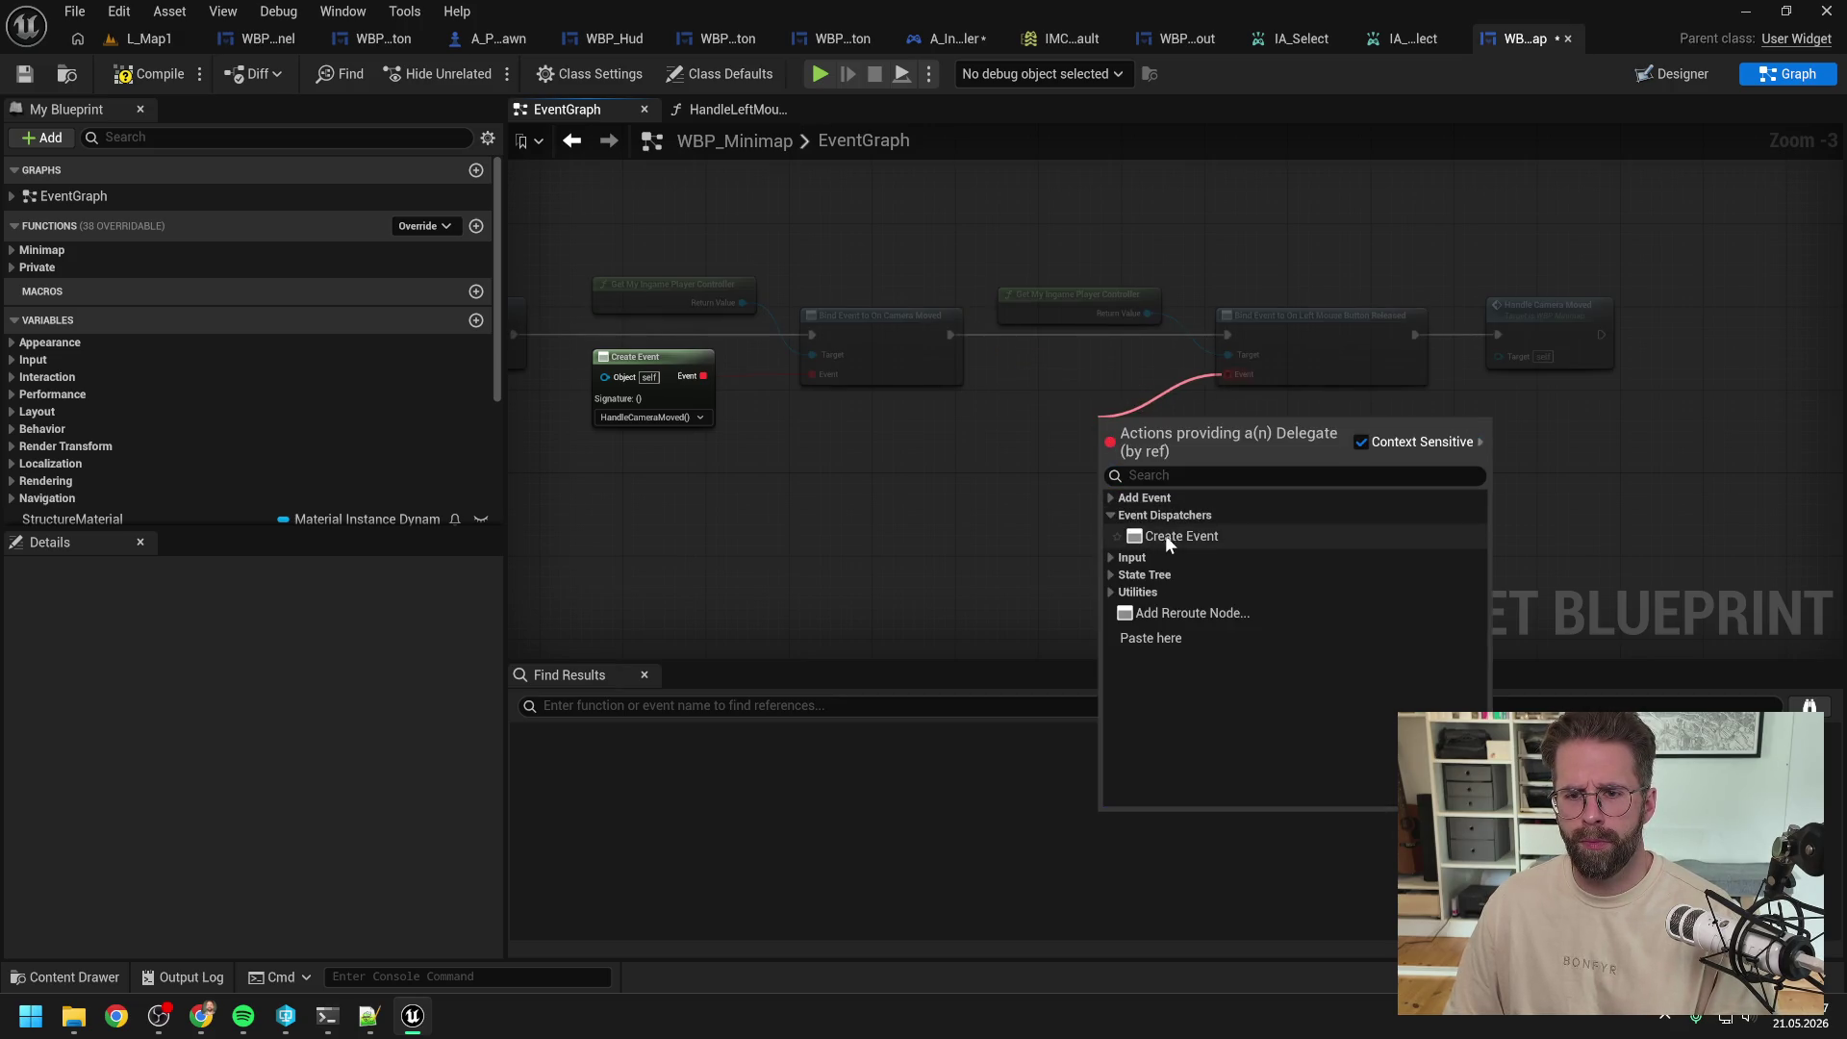
left_click(1173, 543)
key("Delete")
Step: Wire a pasted copy of the existing Create Event into the bind, delete it, then compile
left_click(668, 361)
key("ctrl+c")
key("ctrl+v")
left_click_drag(1129, 418, 1227, 375)
left_click(1196, 475)
left_click(1058, 402)
key("Delete")
key("ctrl+shift+s")
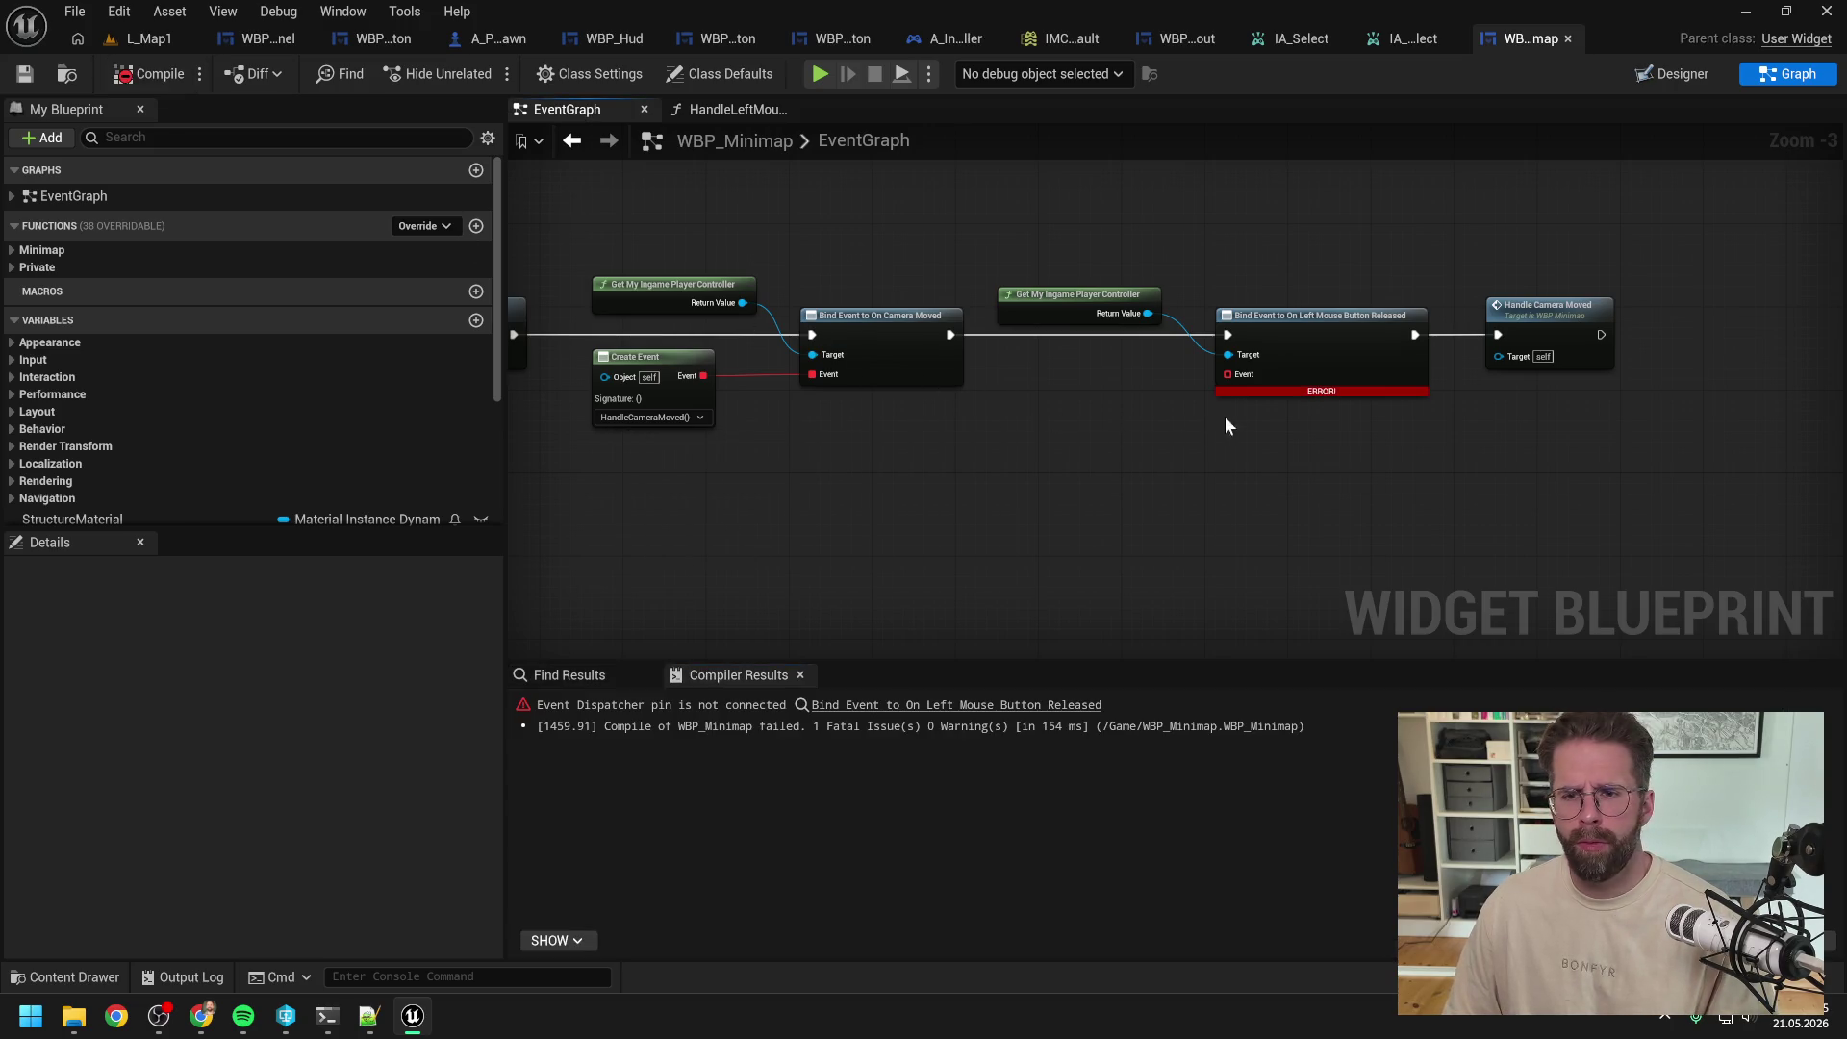
Step: Add a Create Event on the bind's Event pin and generate a matching function for it
left_click_drag(1227, 377, 1110, 400)
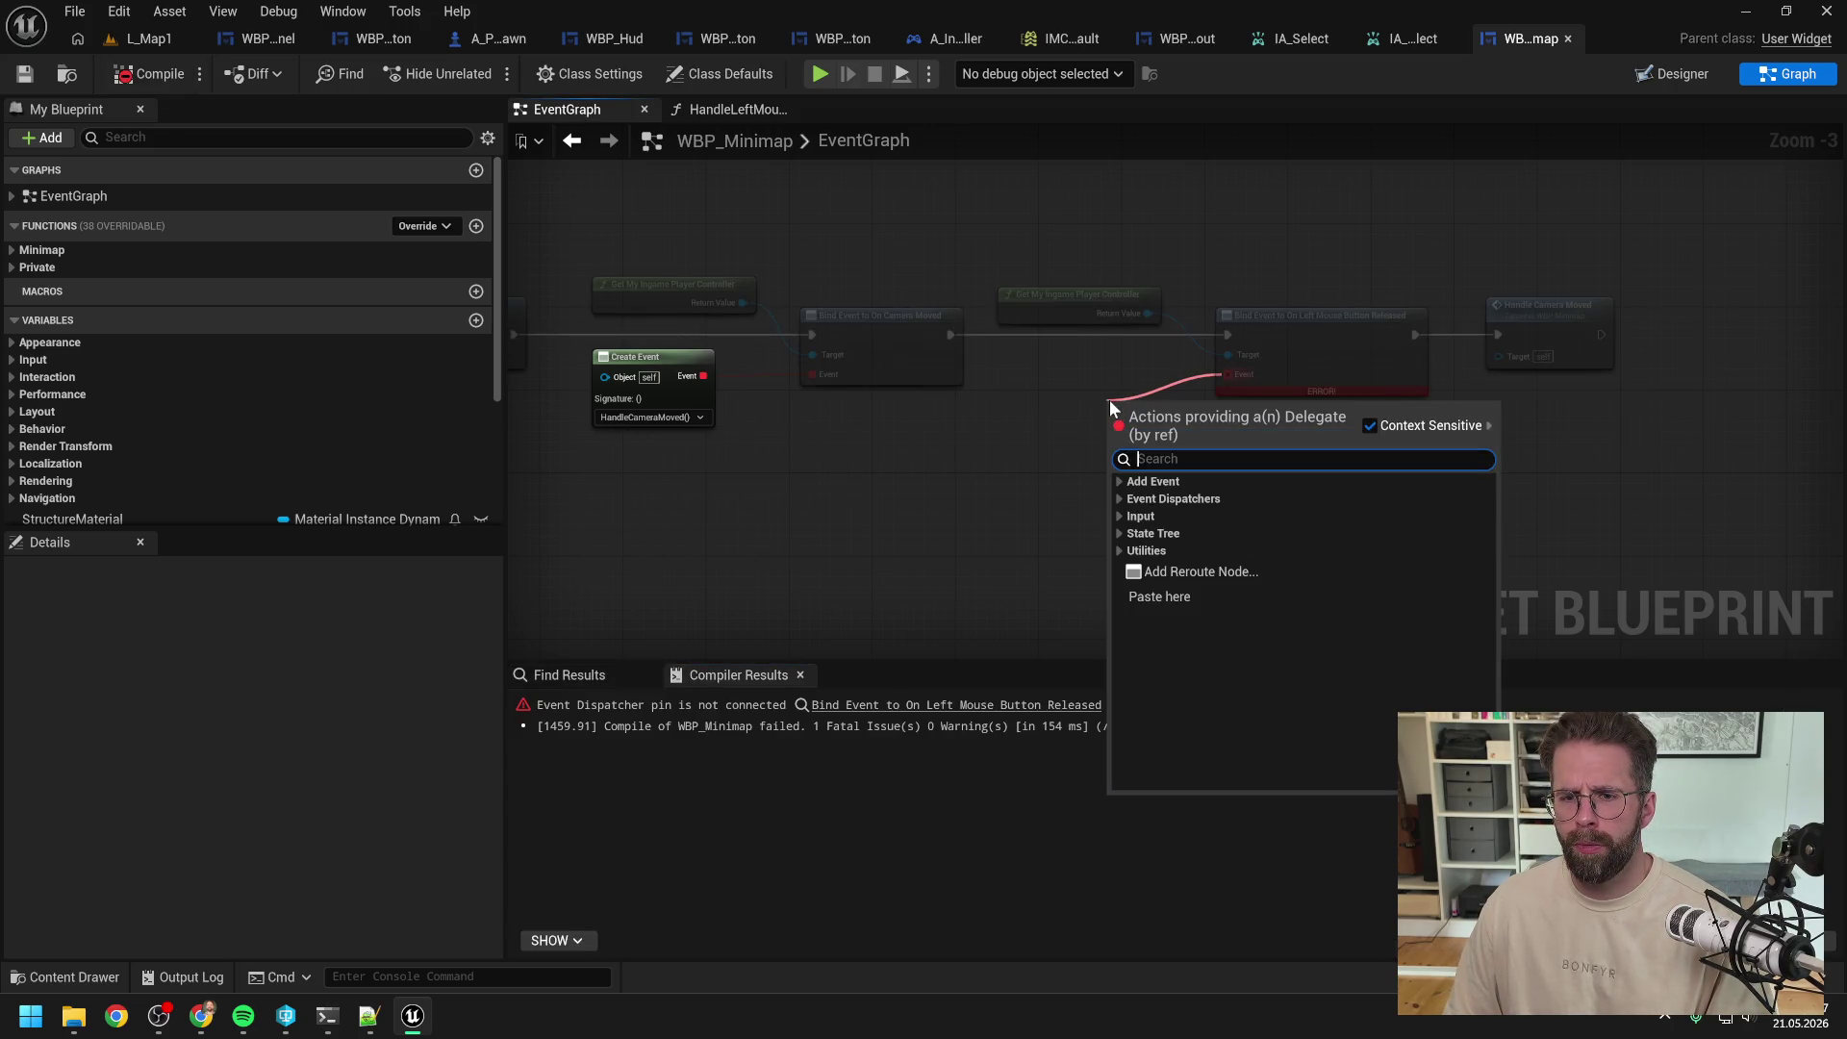
left_click(1118, 481)
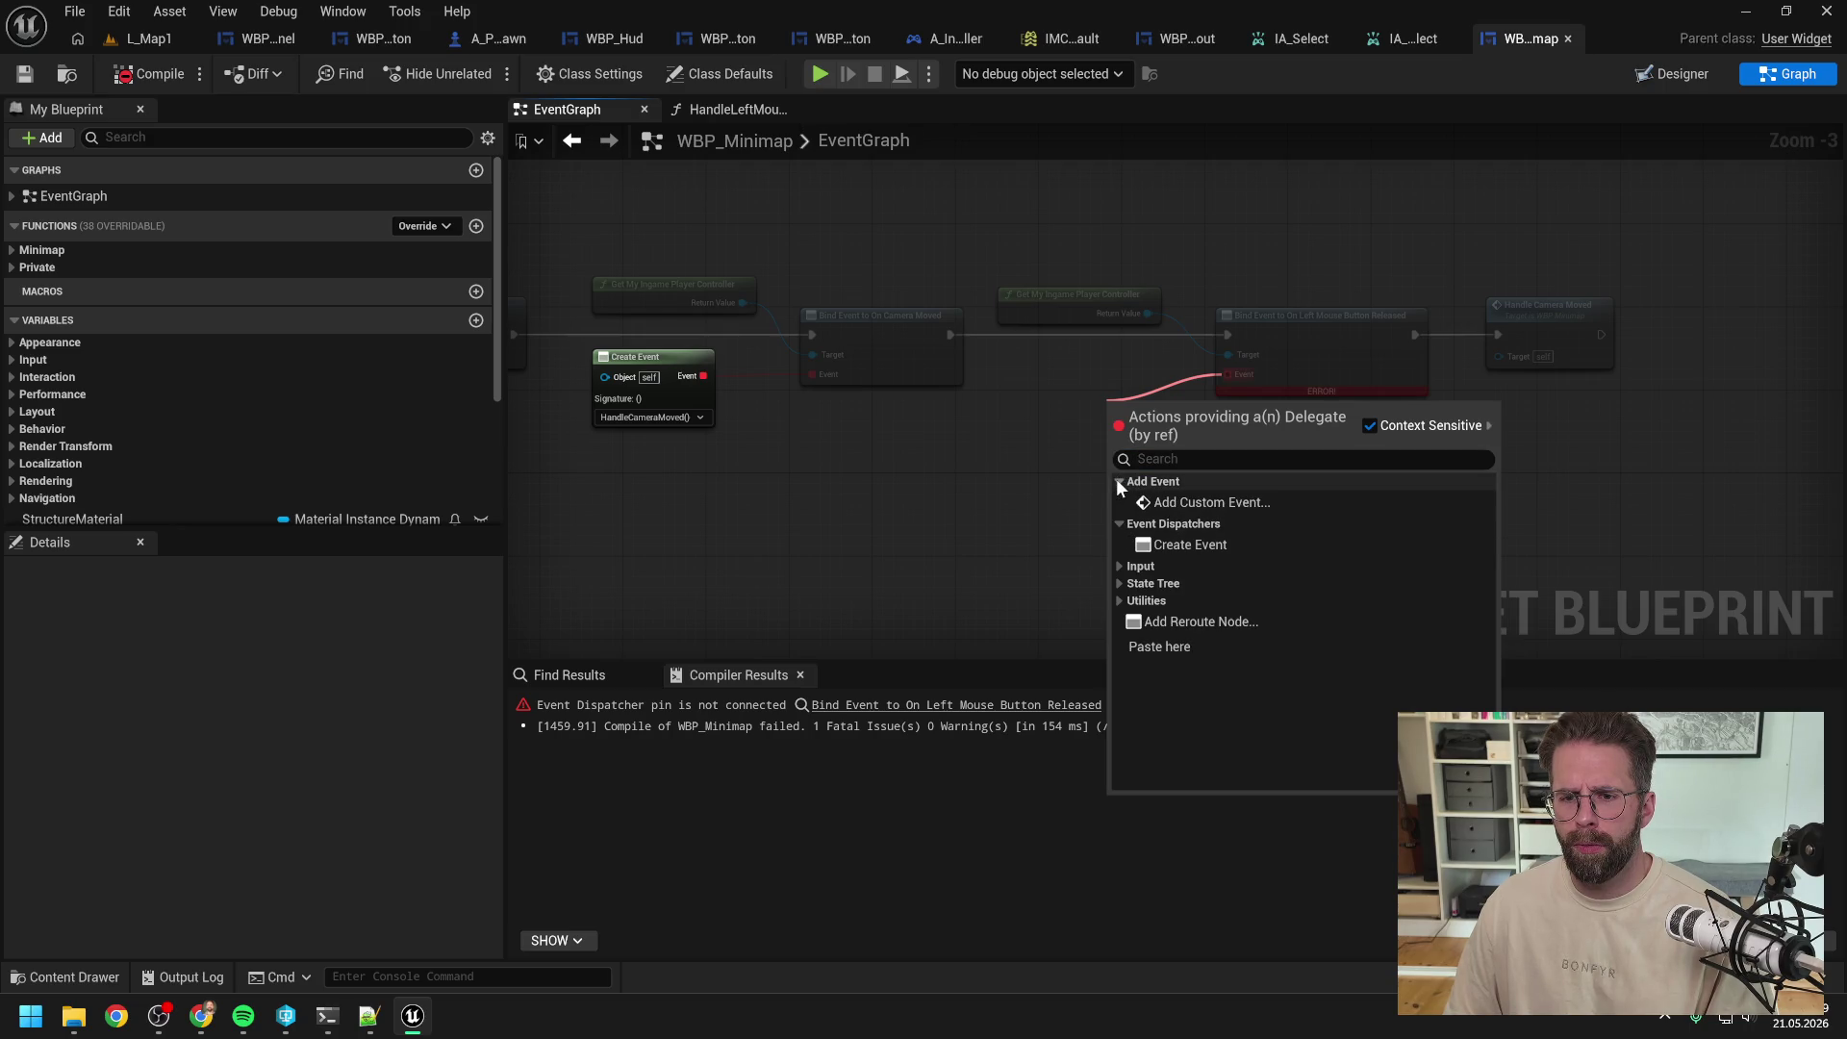
left_click(1193, 545)
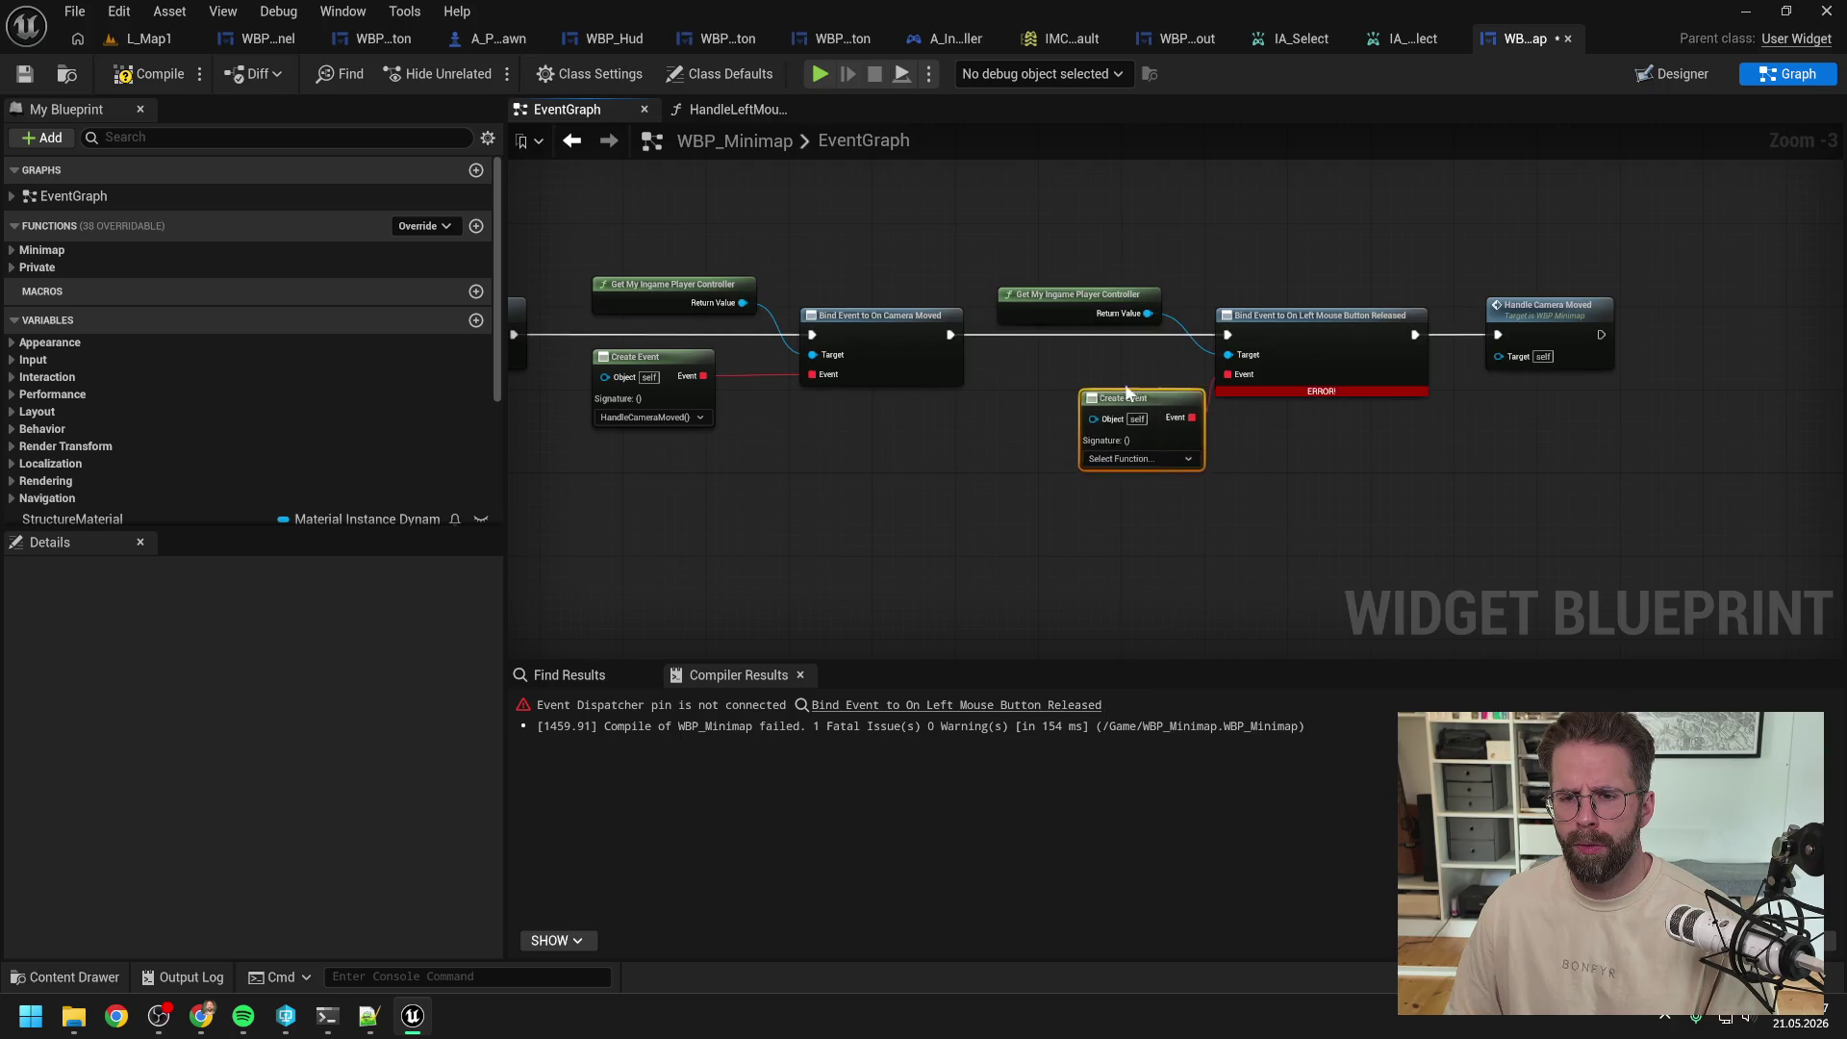
left_click_drag(1142, 394, 1090, 353)
left_click(1116, 418)
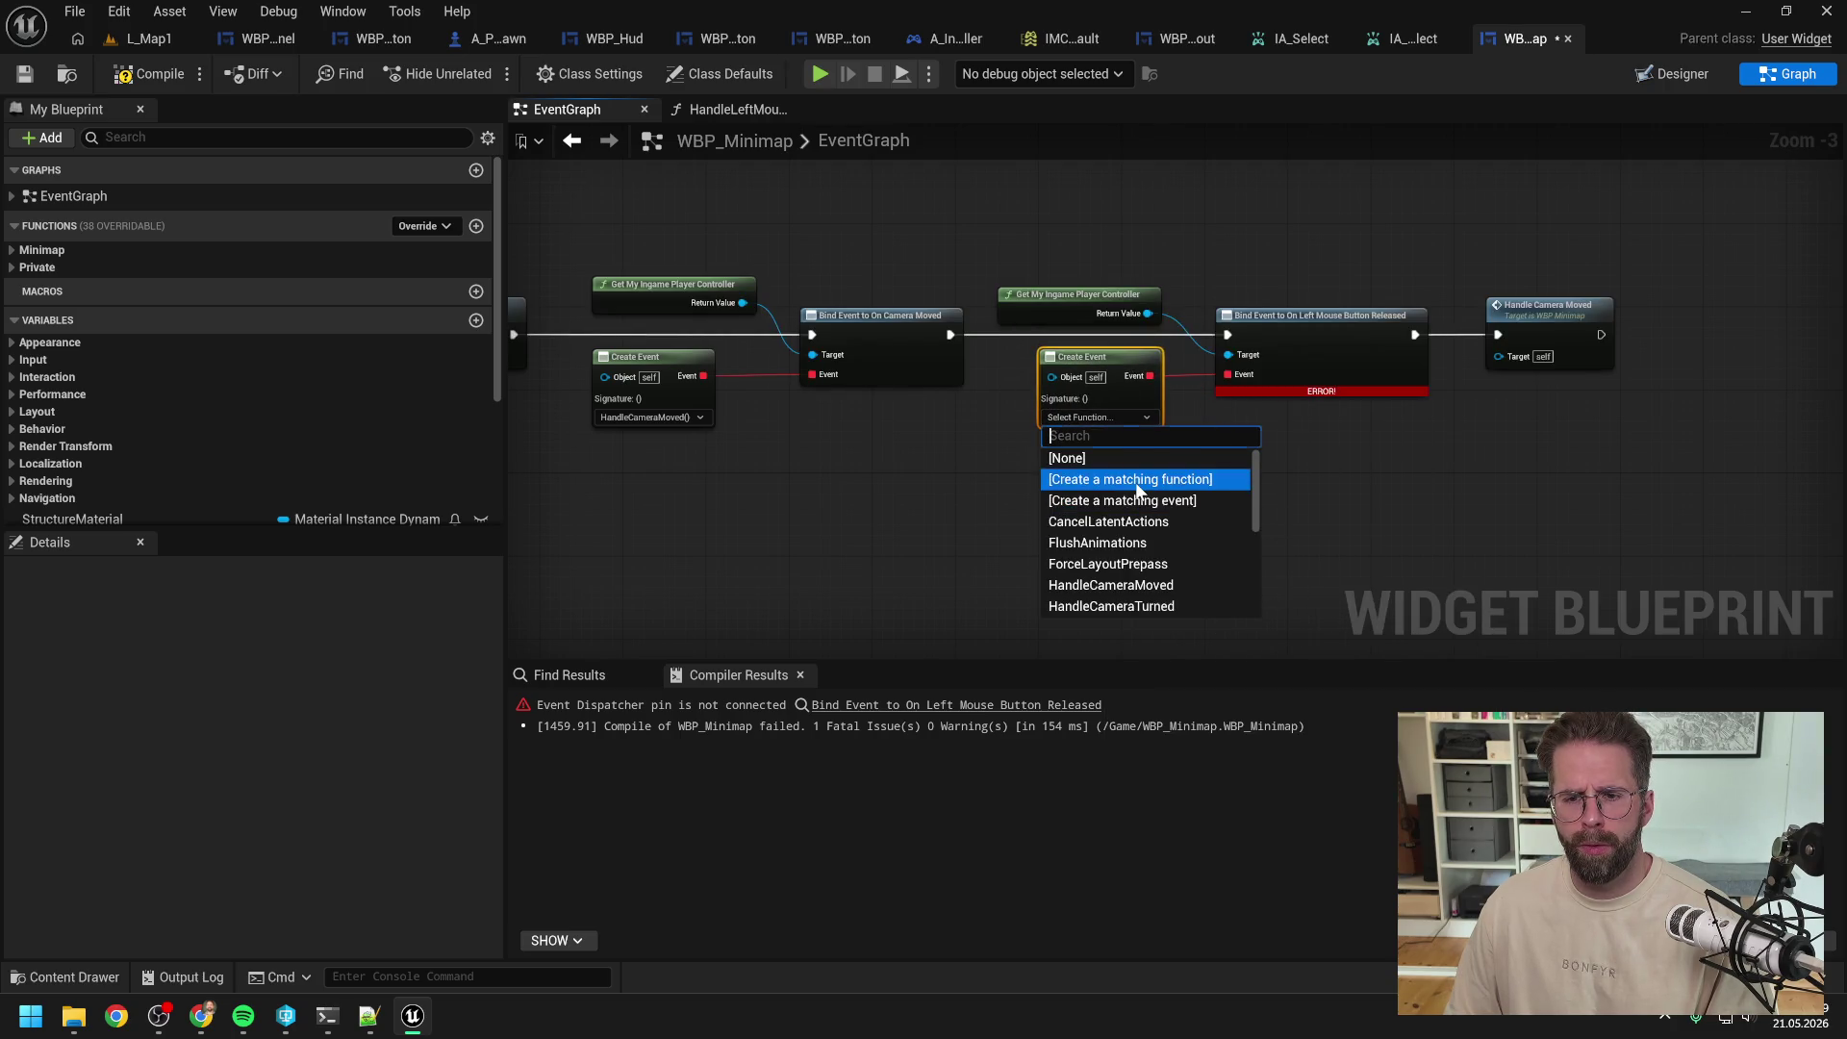
left_click(1138, 490)
left_click(187, 290)
type("HandleLeftMouseButtonReleas")
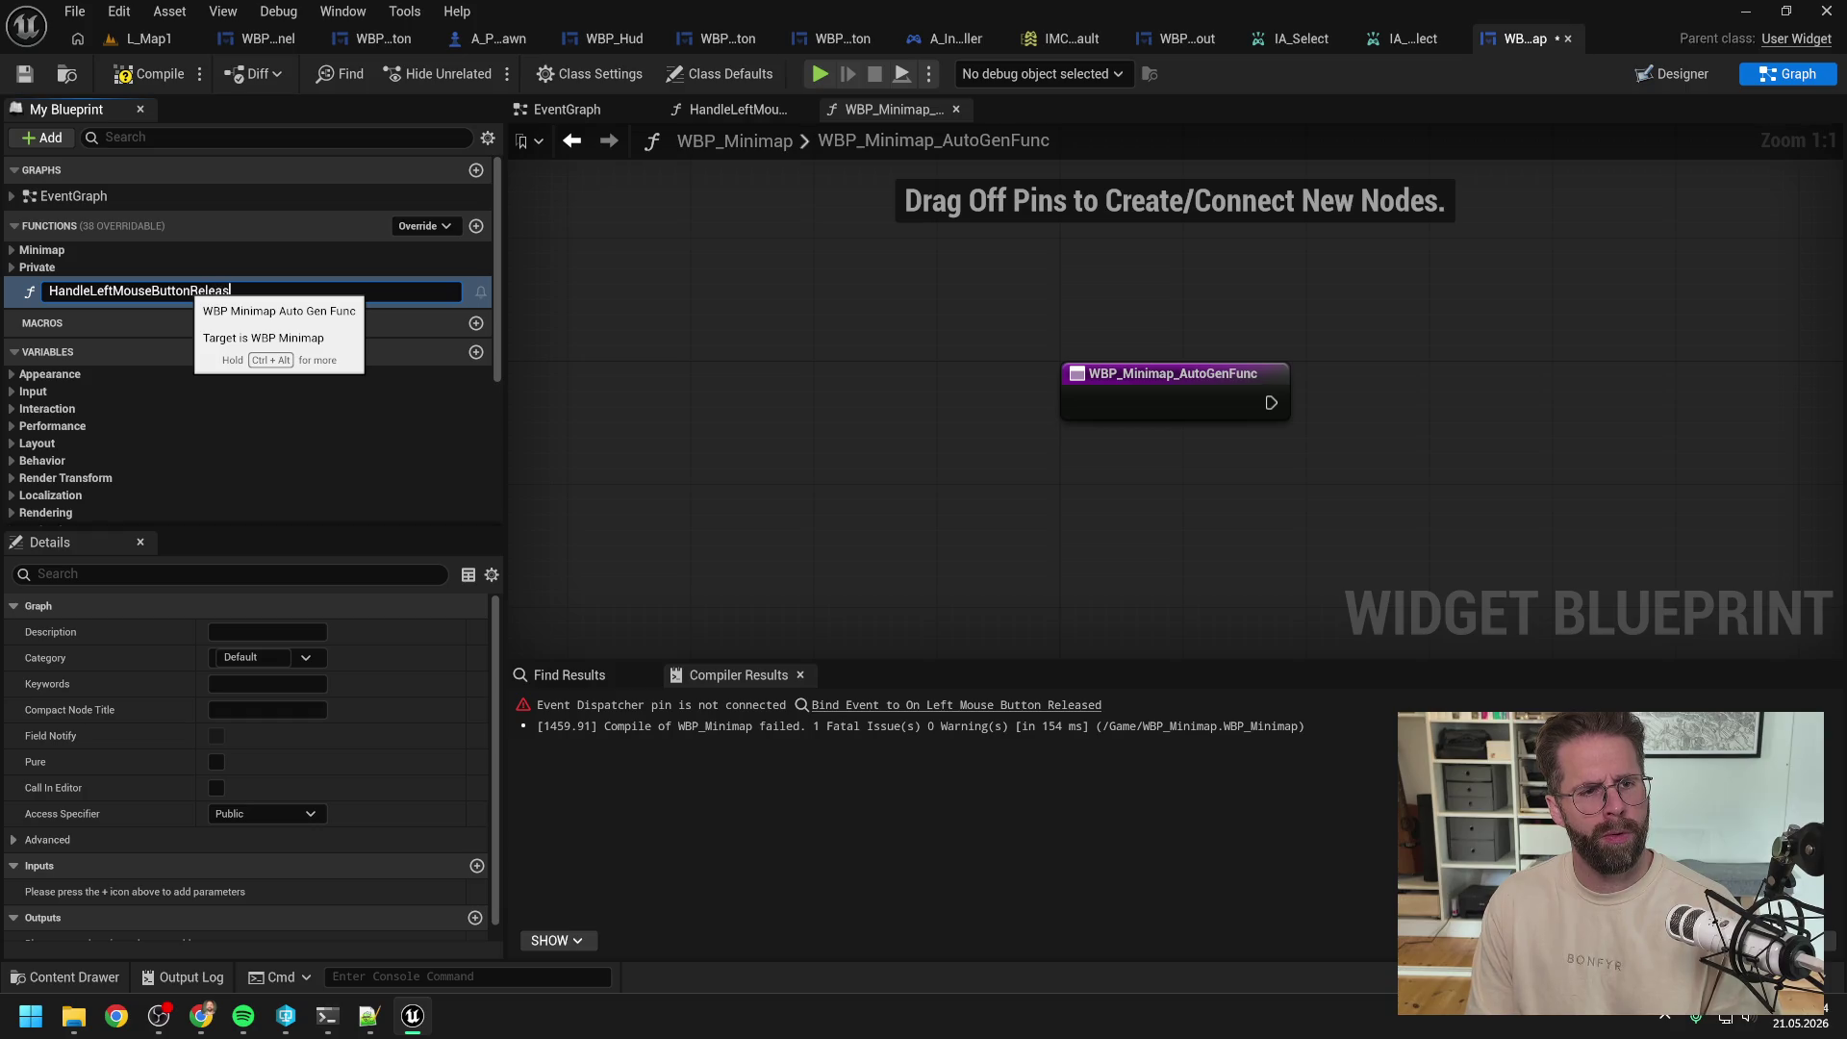
key("Escape")
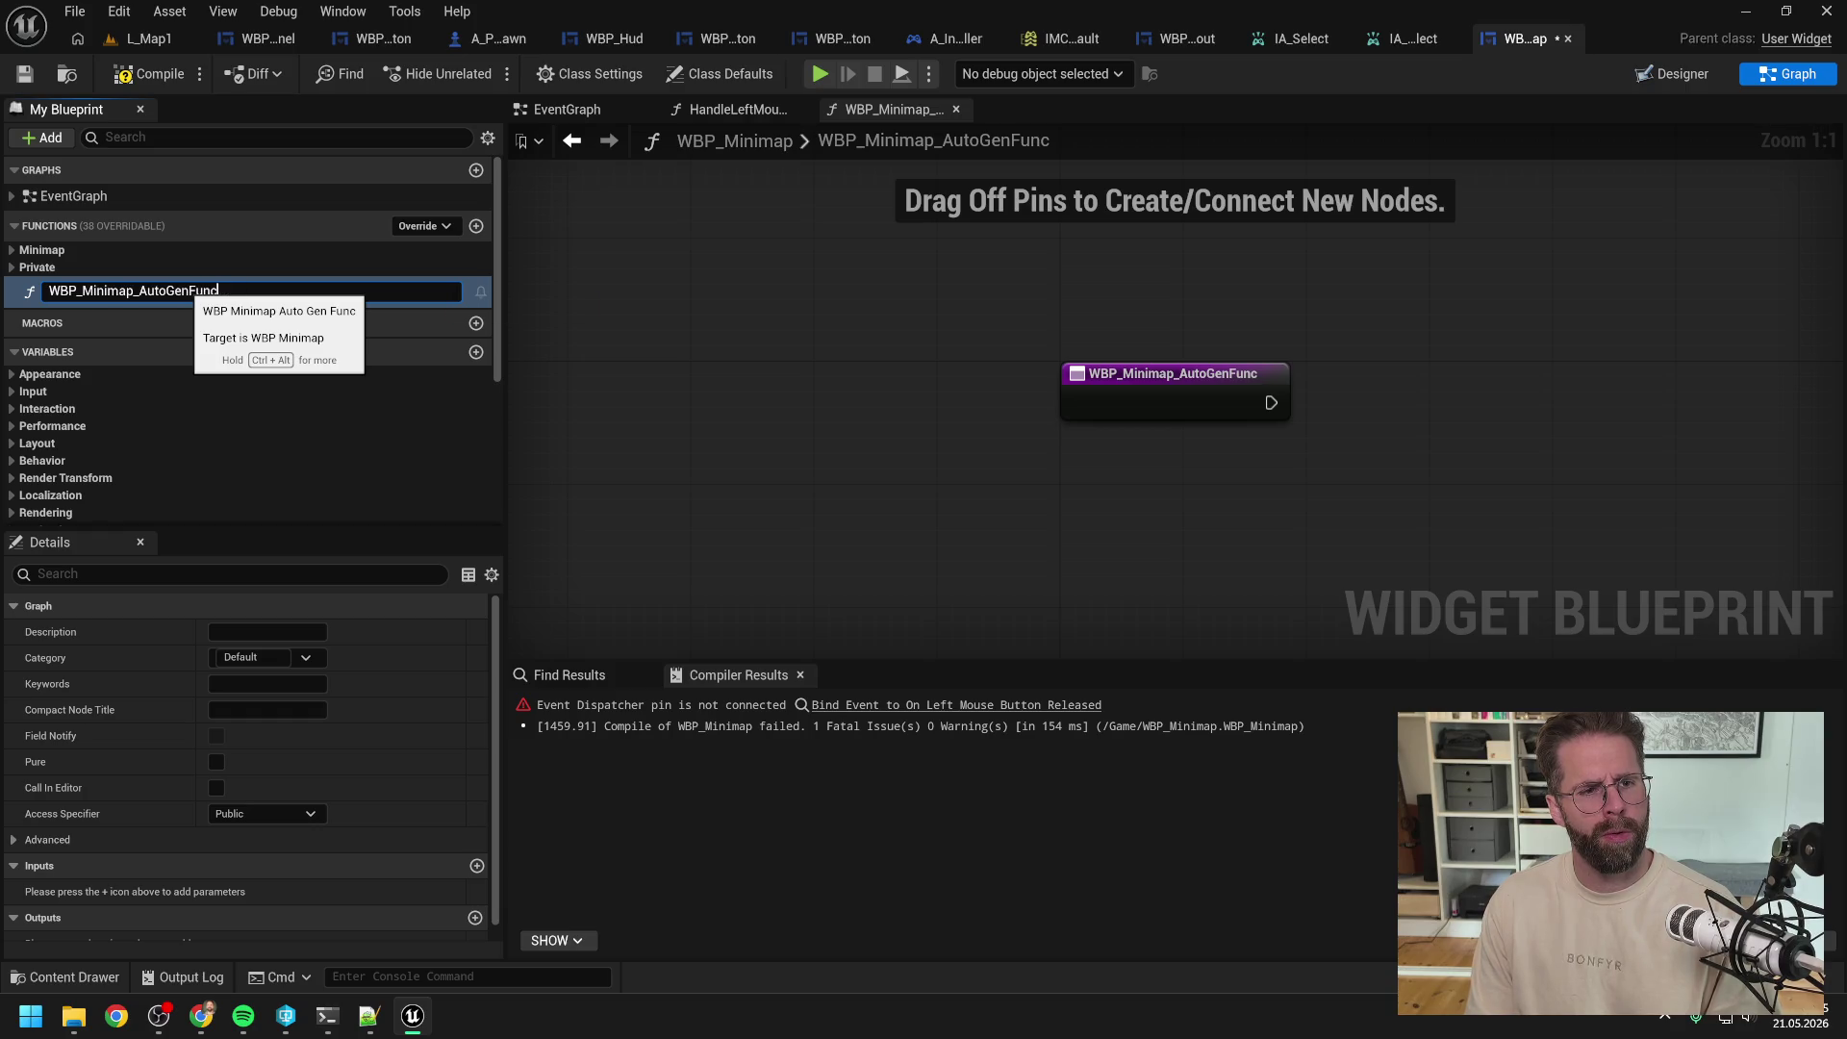
Step: Delete the generated AutoGenFunc and set the Create Event to HandleLeftMouseButtonReleased
left_click(9, 269)
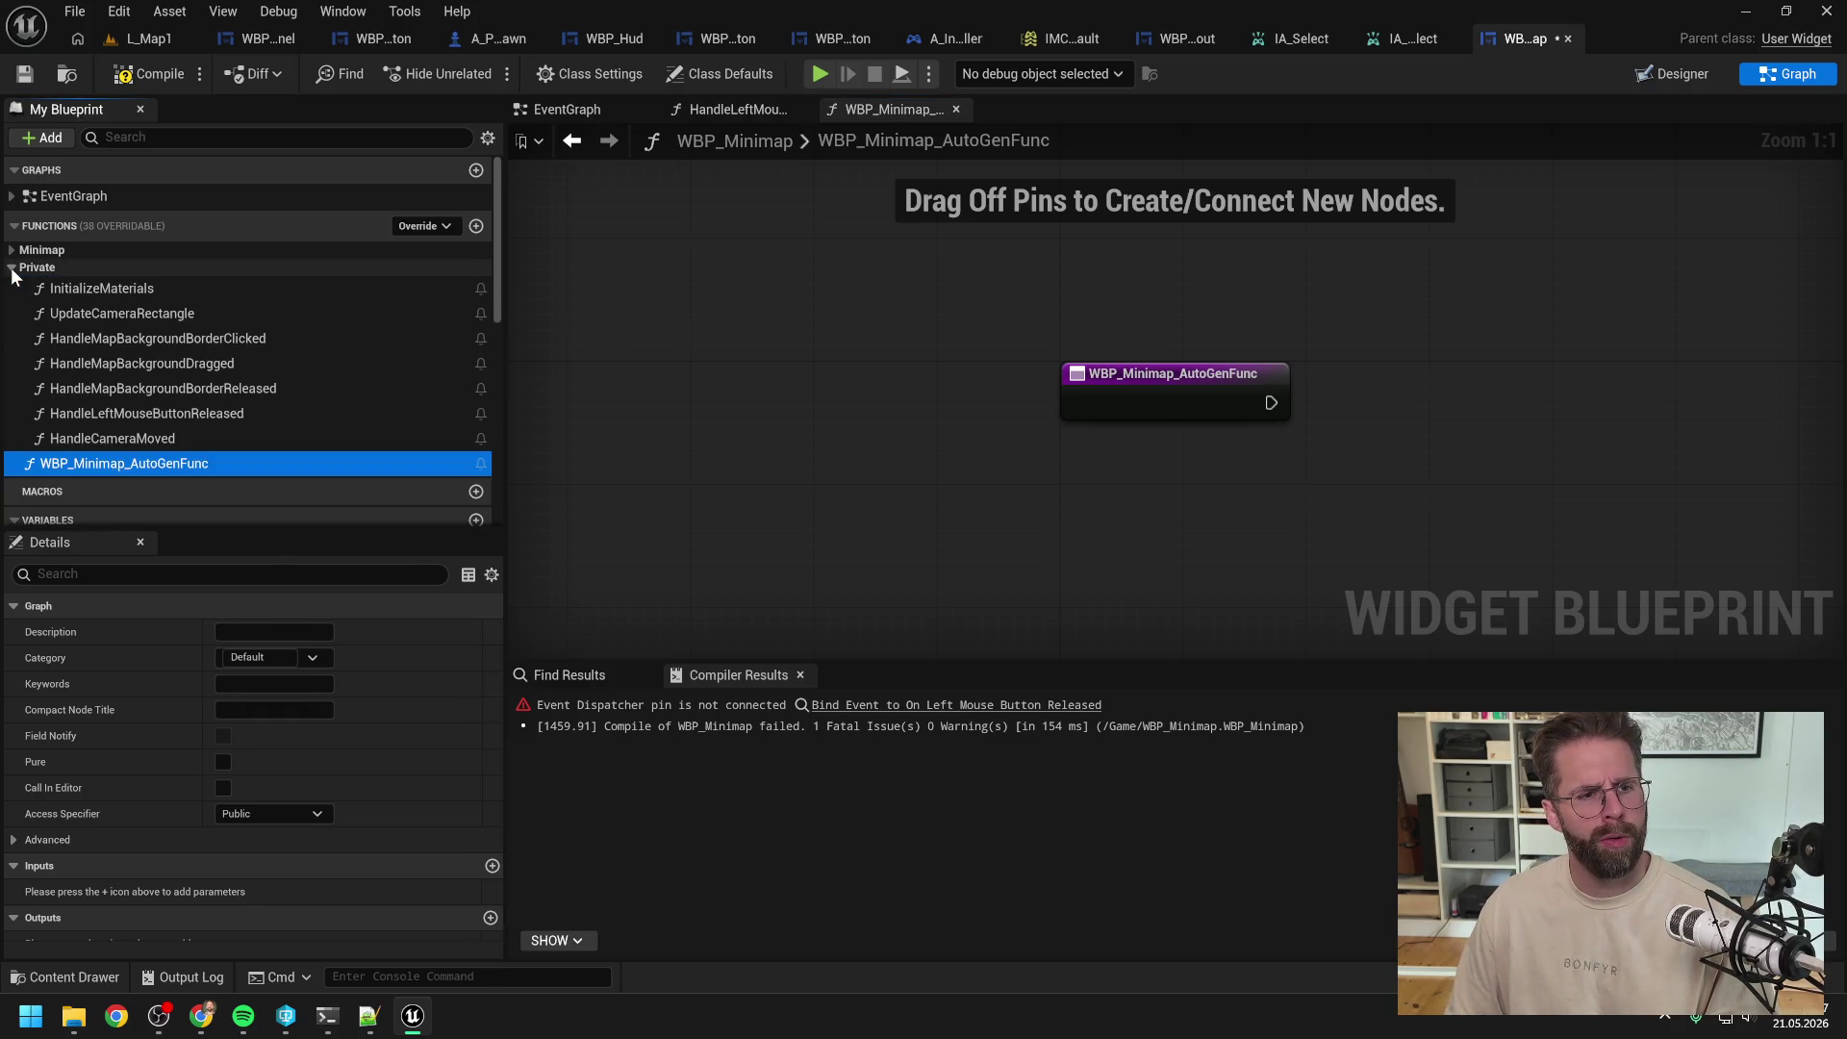
left_click(154, 419)
left_click(156, 465)
key("Delete")
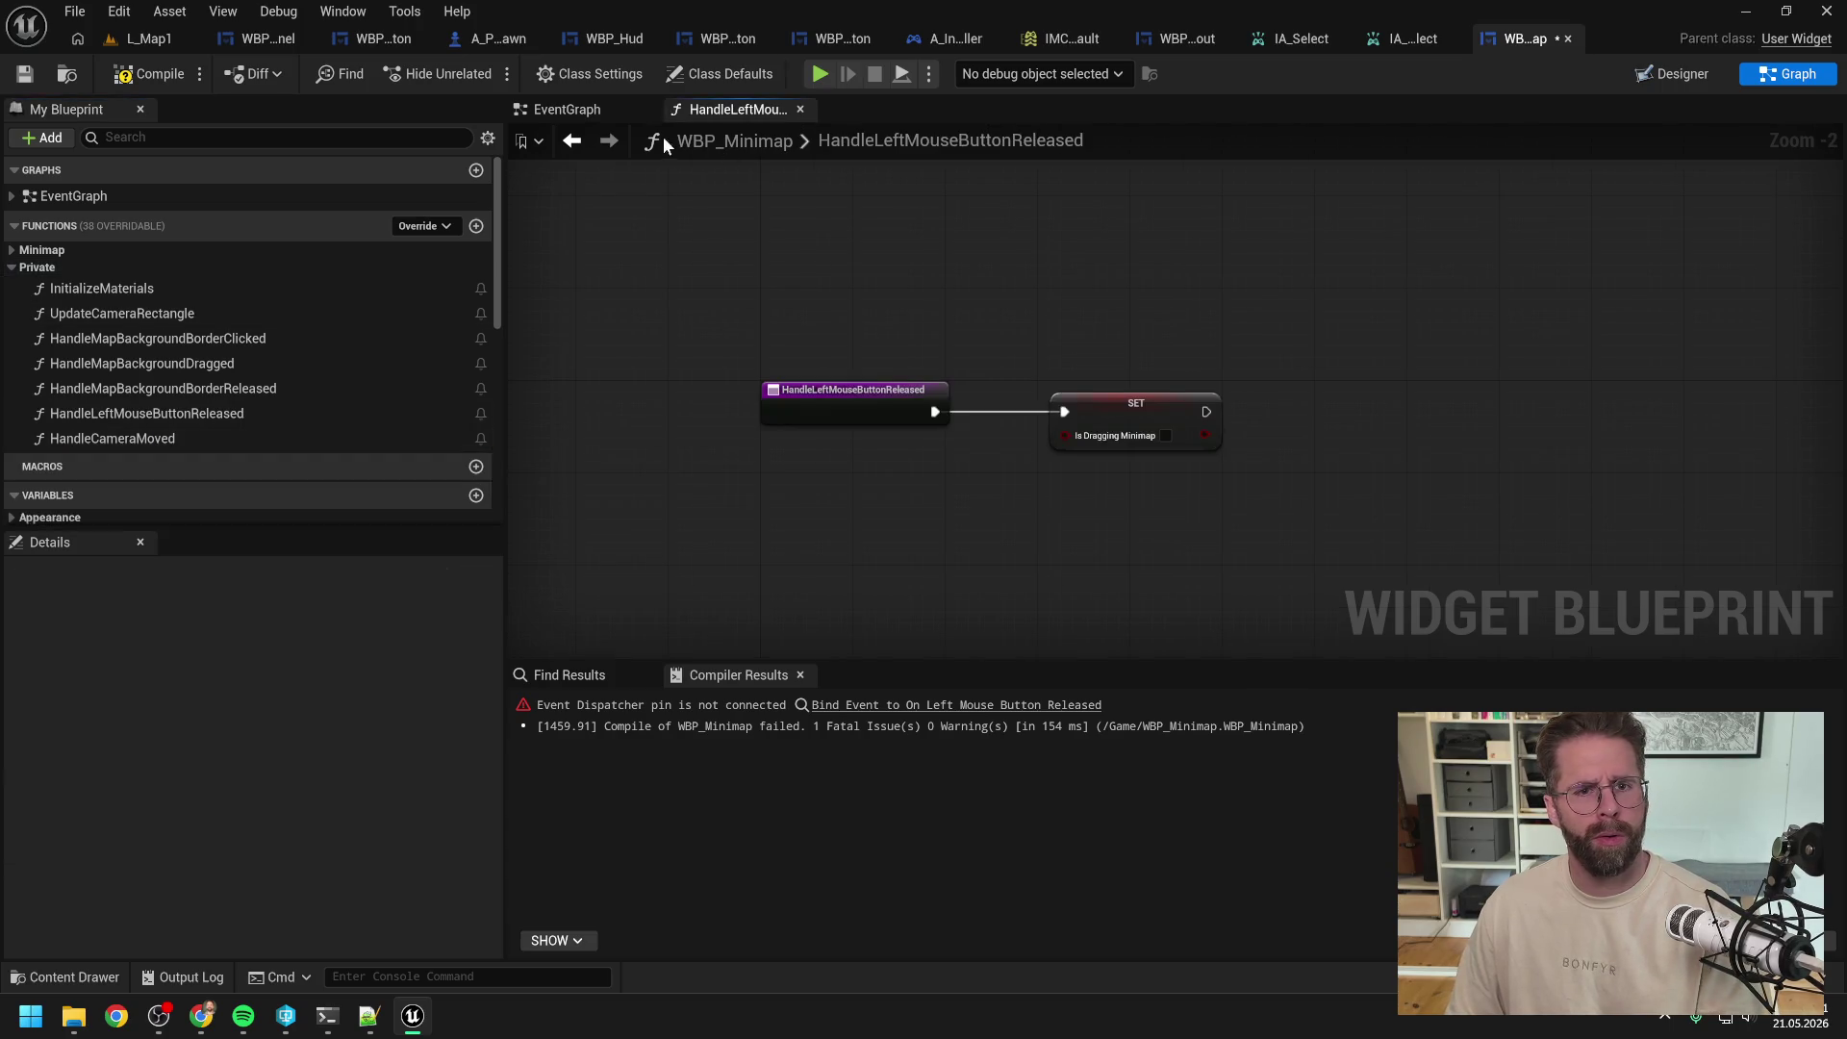
left_click(572, 110)
left_click(1127, 418)
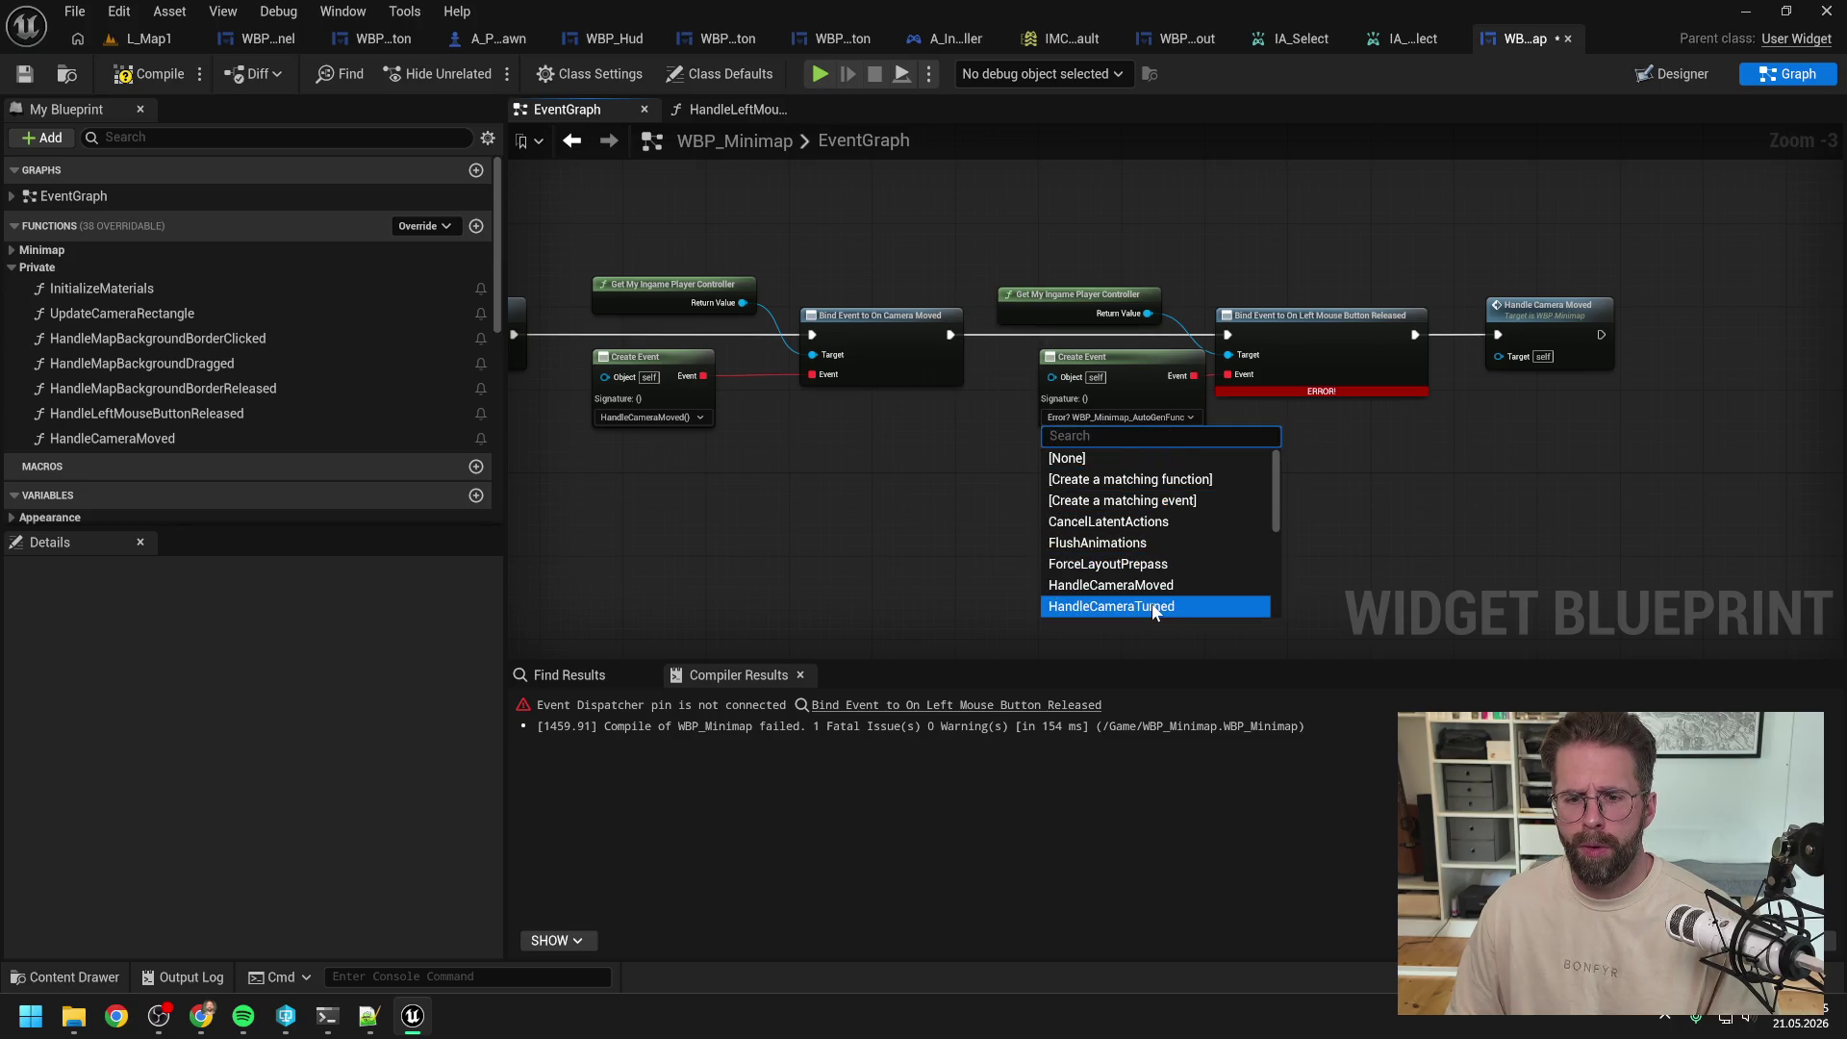
scroll(1153, 606, "down", 2)
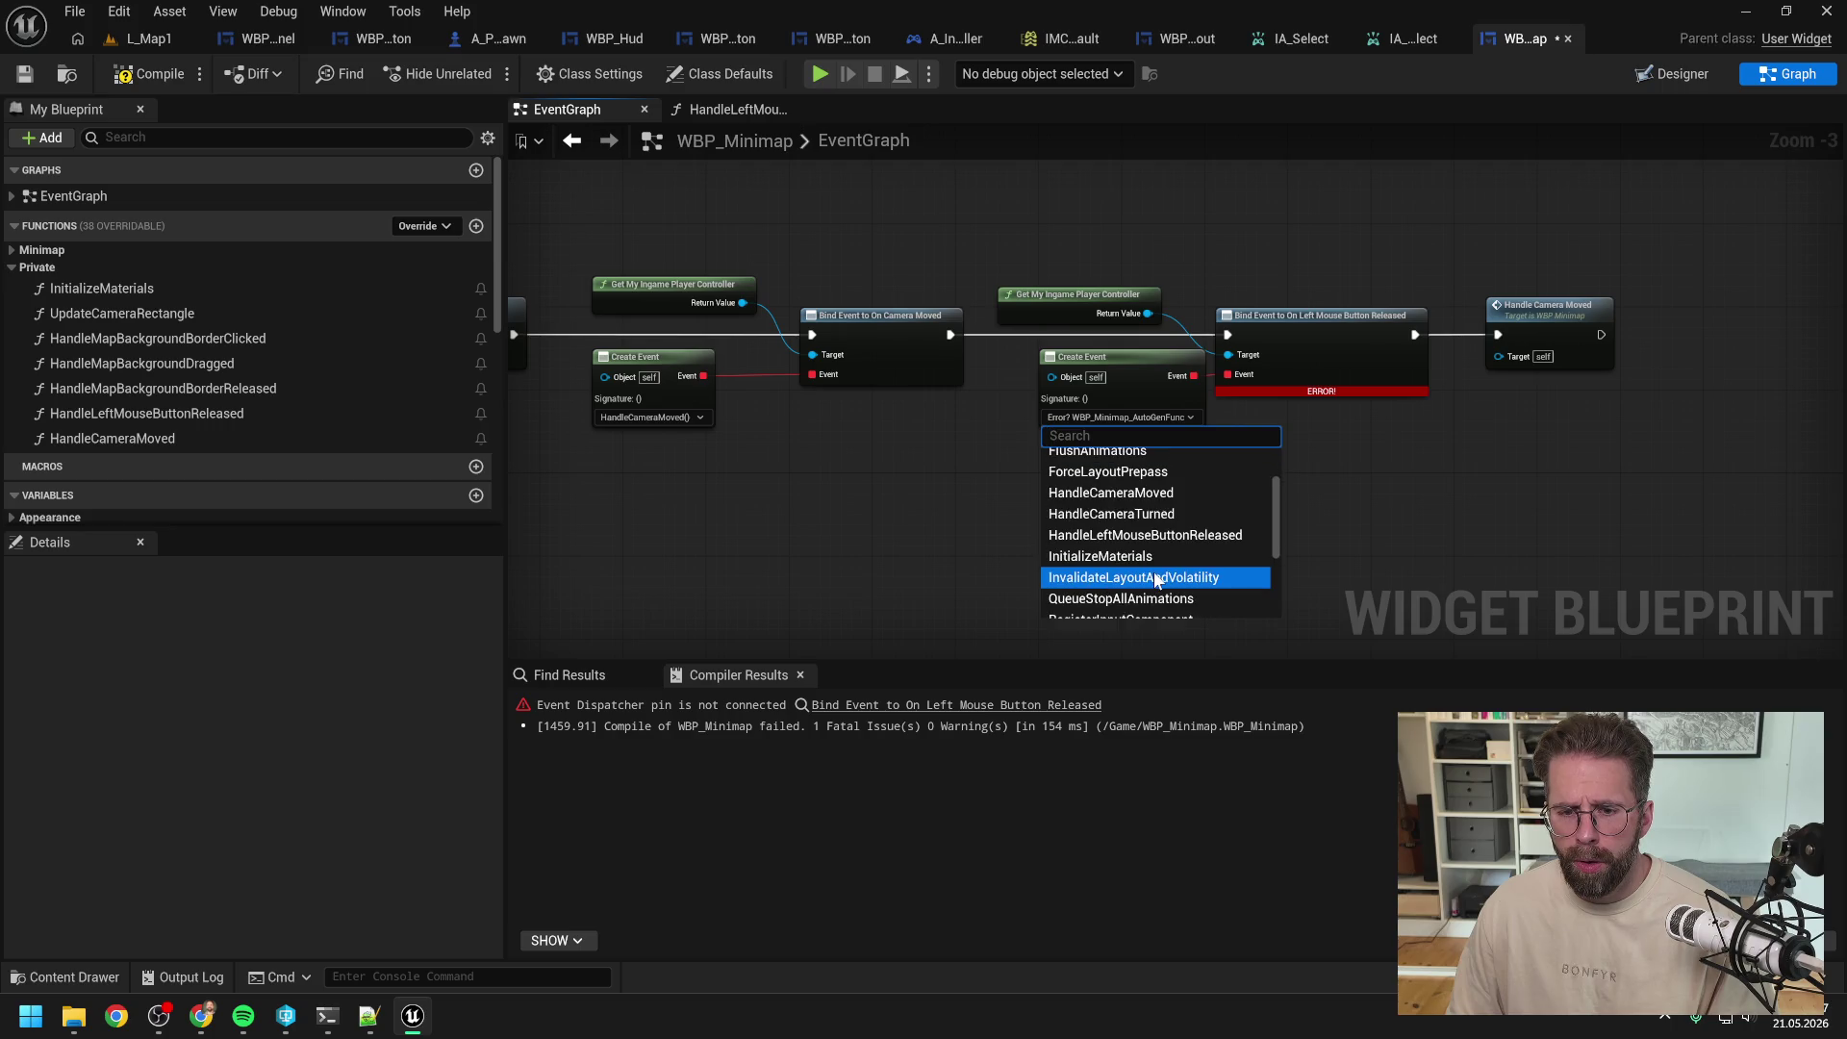
left_click(1164, 535)
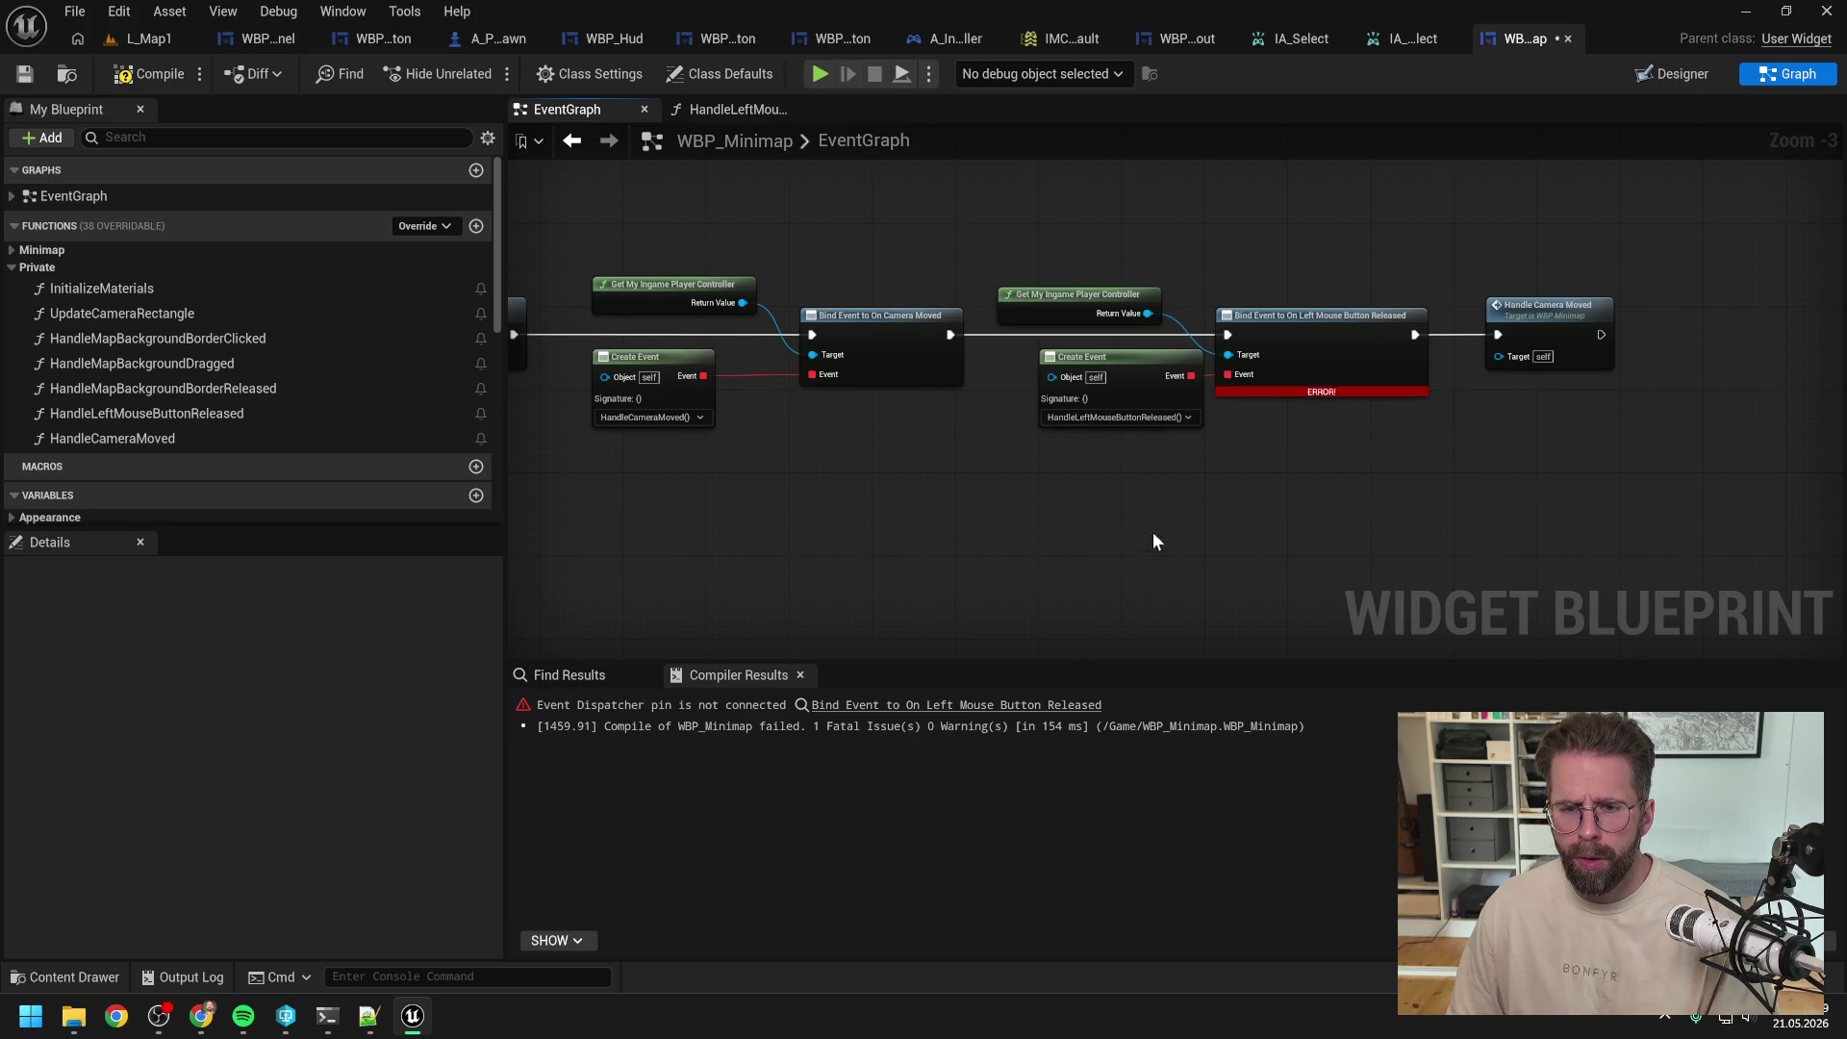
left_click_drag(1085, 356, 1043, 354)
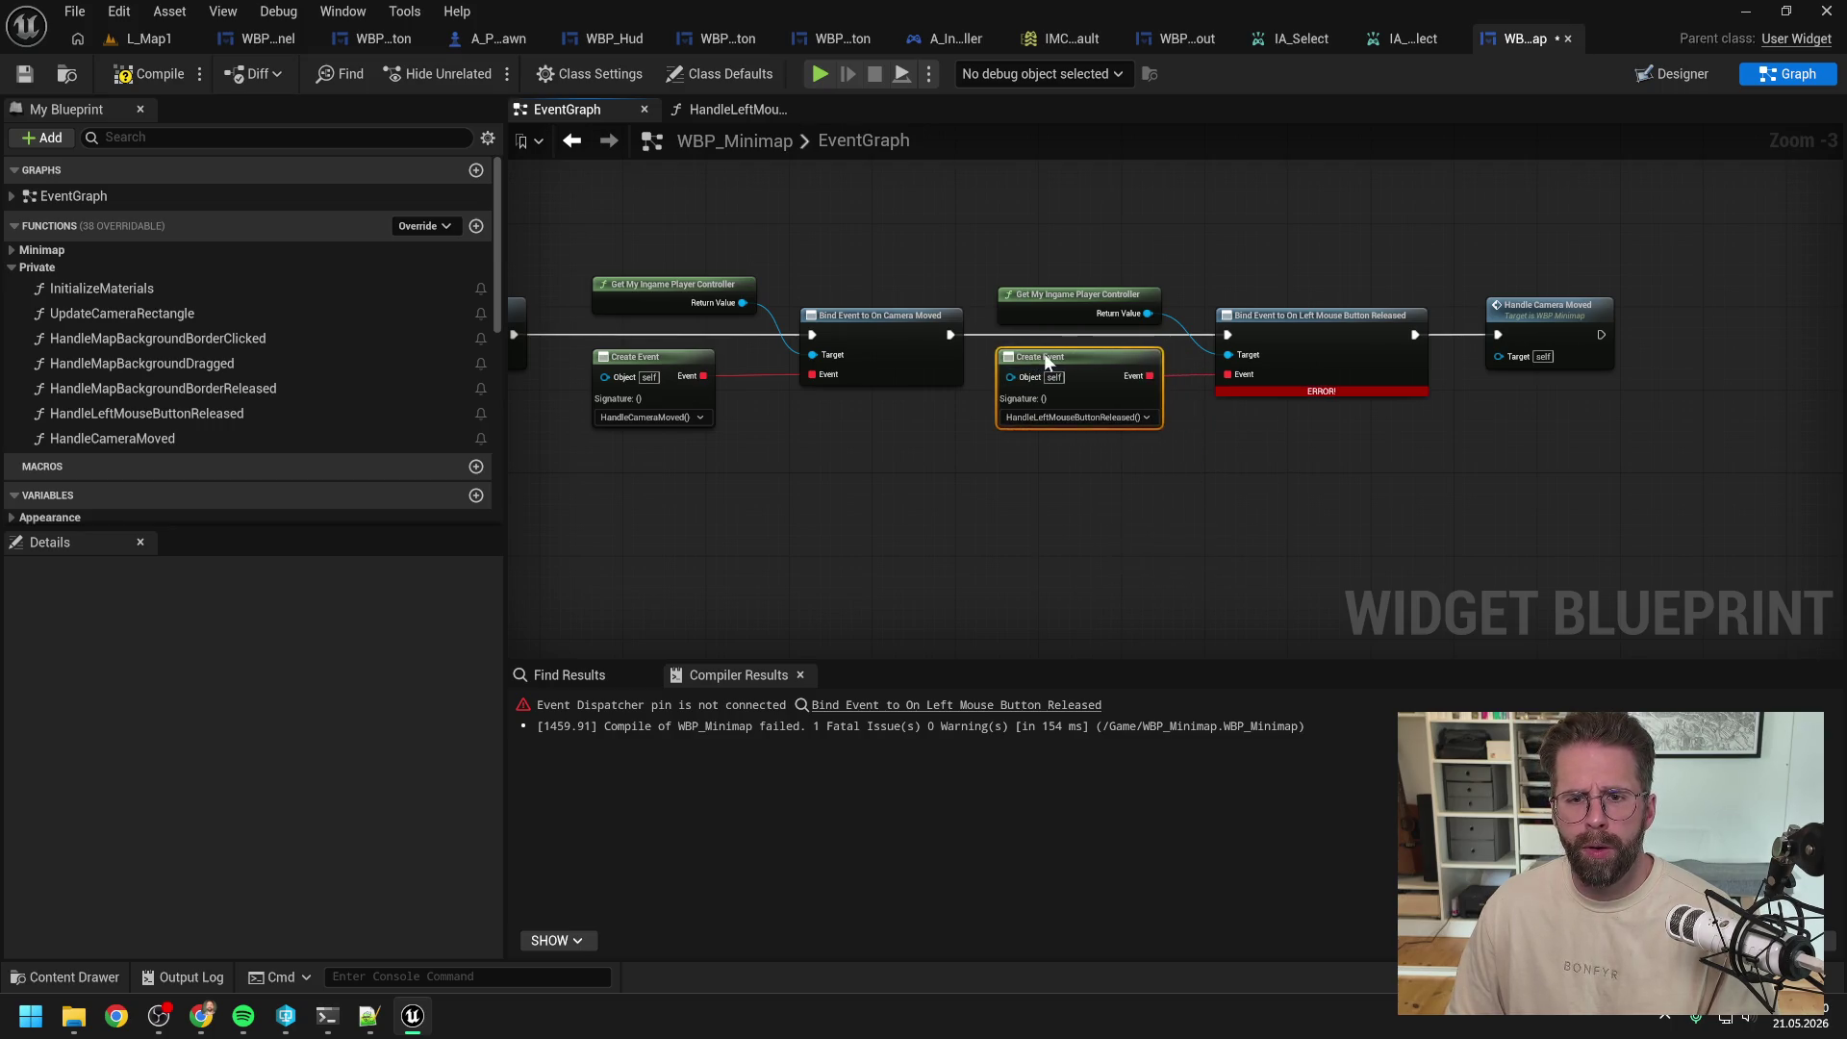
Step: Make HandleLeftMouseButtonReleased private, then compile and save WBP_Minimap
left_click(204, 412)
left_click(285, 810)
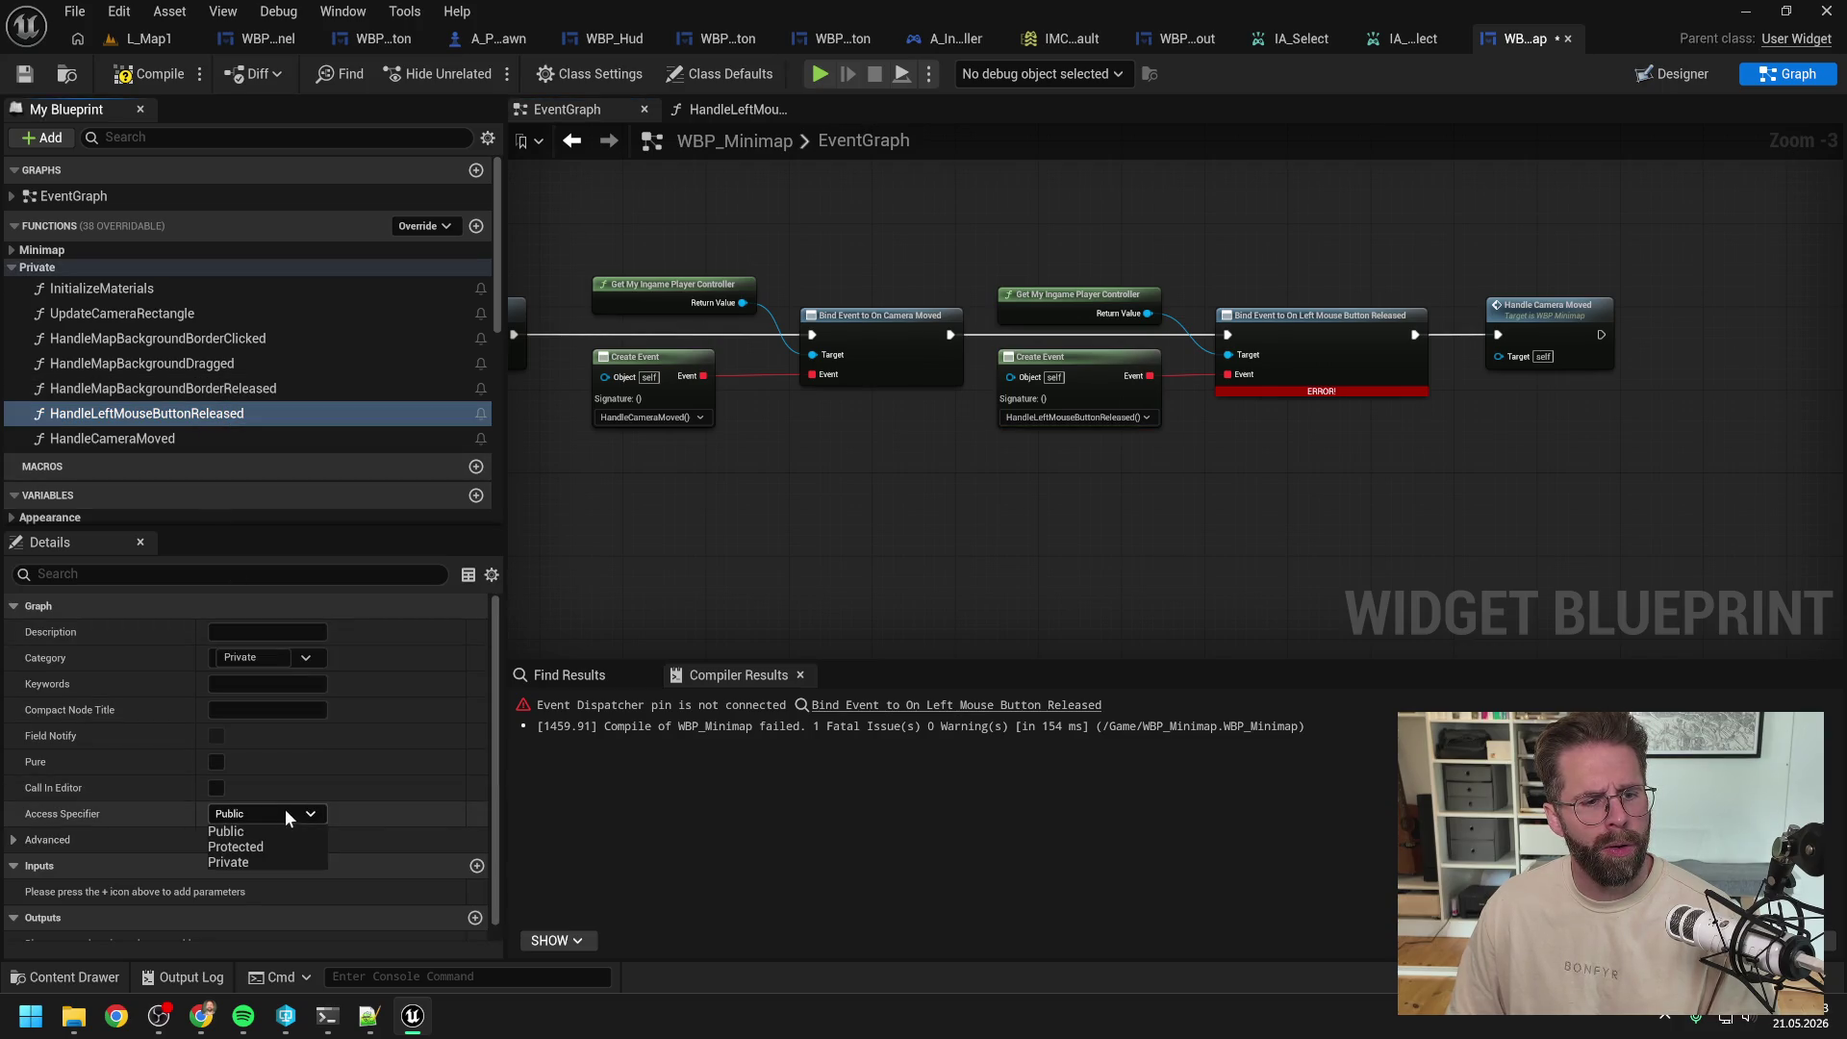
left_click(246, 858)
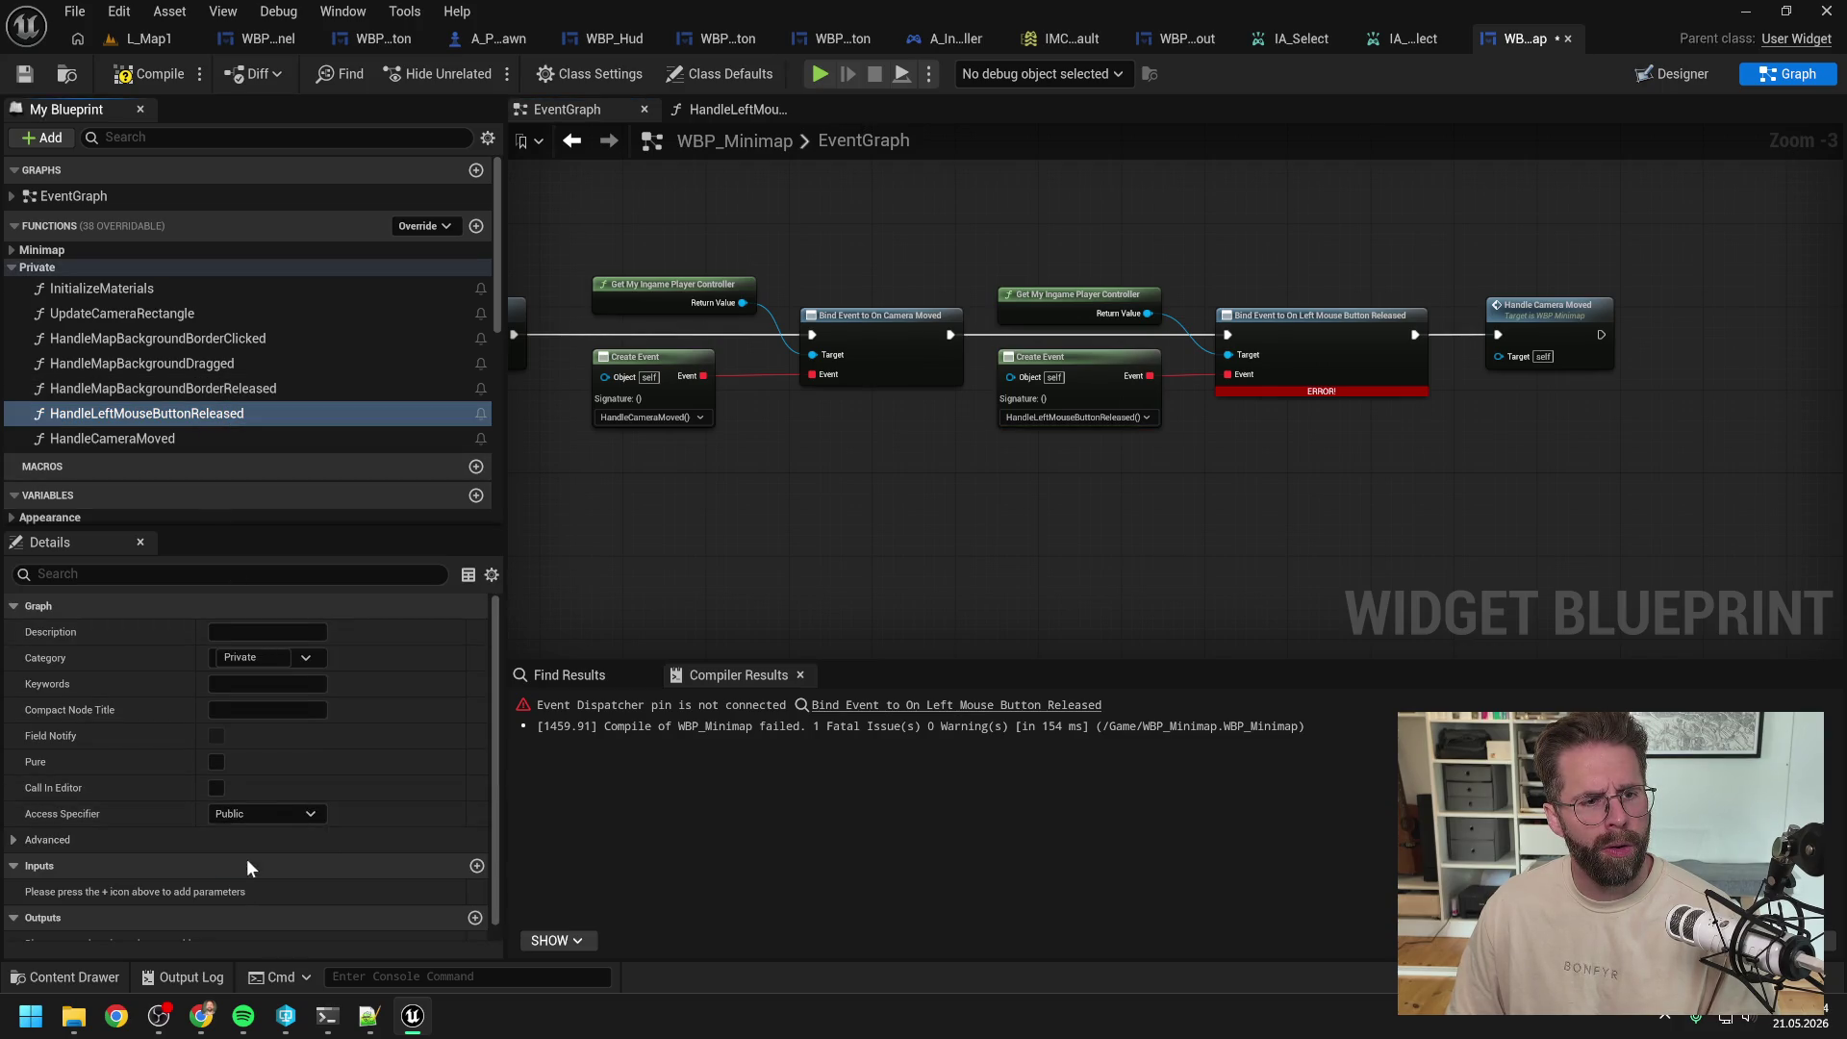
left_click(140, 74)
key("ctrl+s")
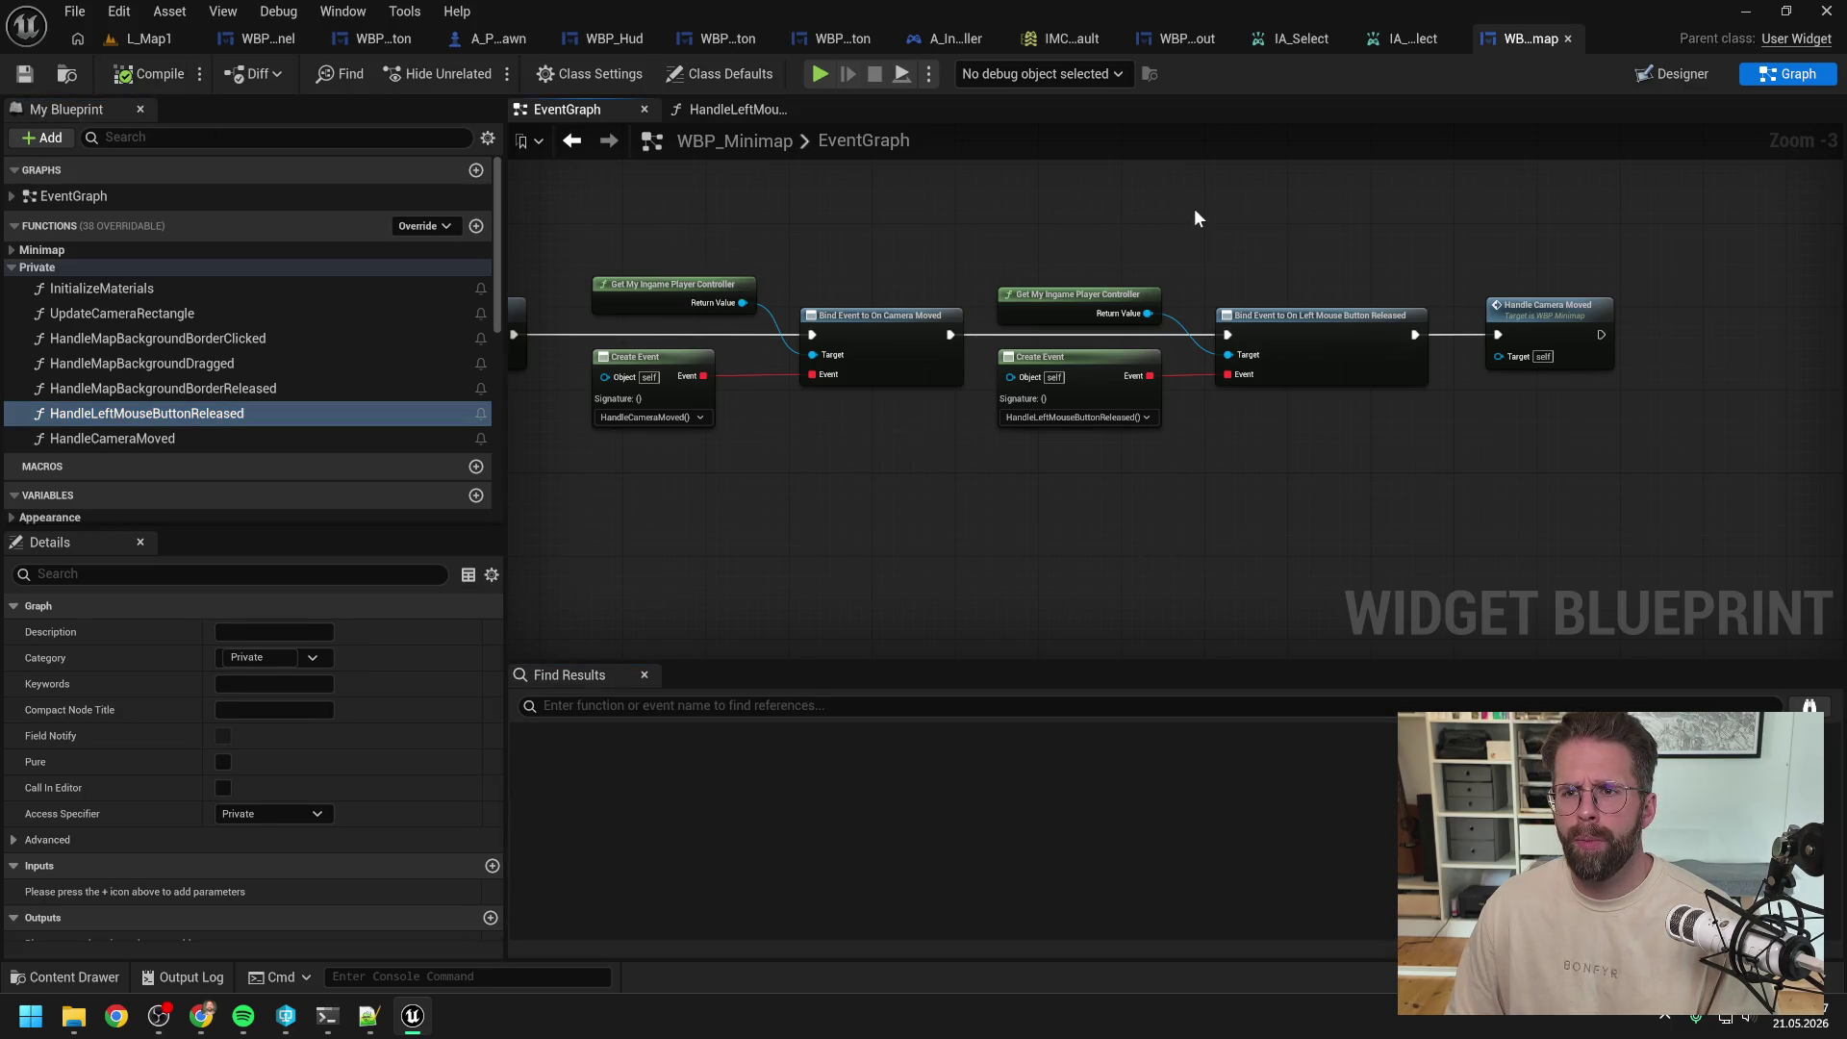
Step: Compile WBP_Hud, delete its failing HandleLeftMouseButtonReleased function, then recompile with F7 and save
left_click(1173, 38)
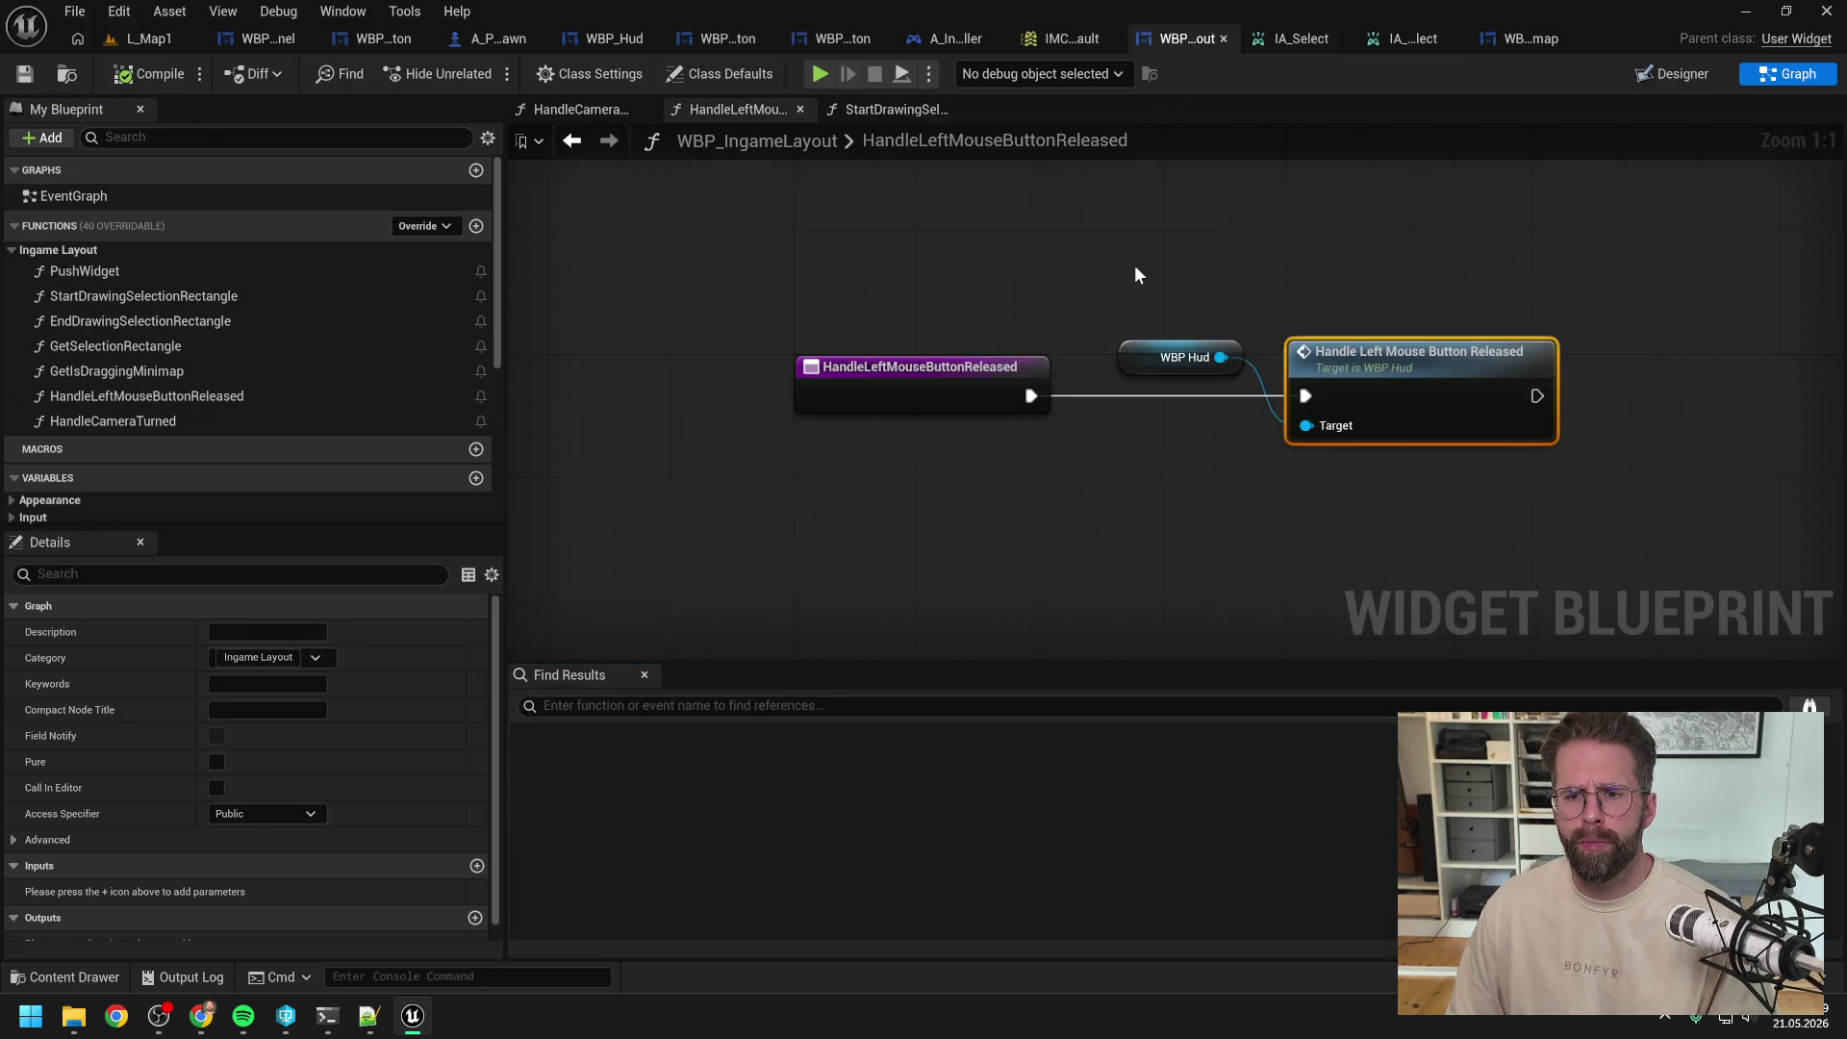
double_click(1376, 375)
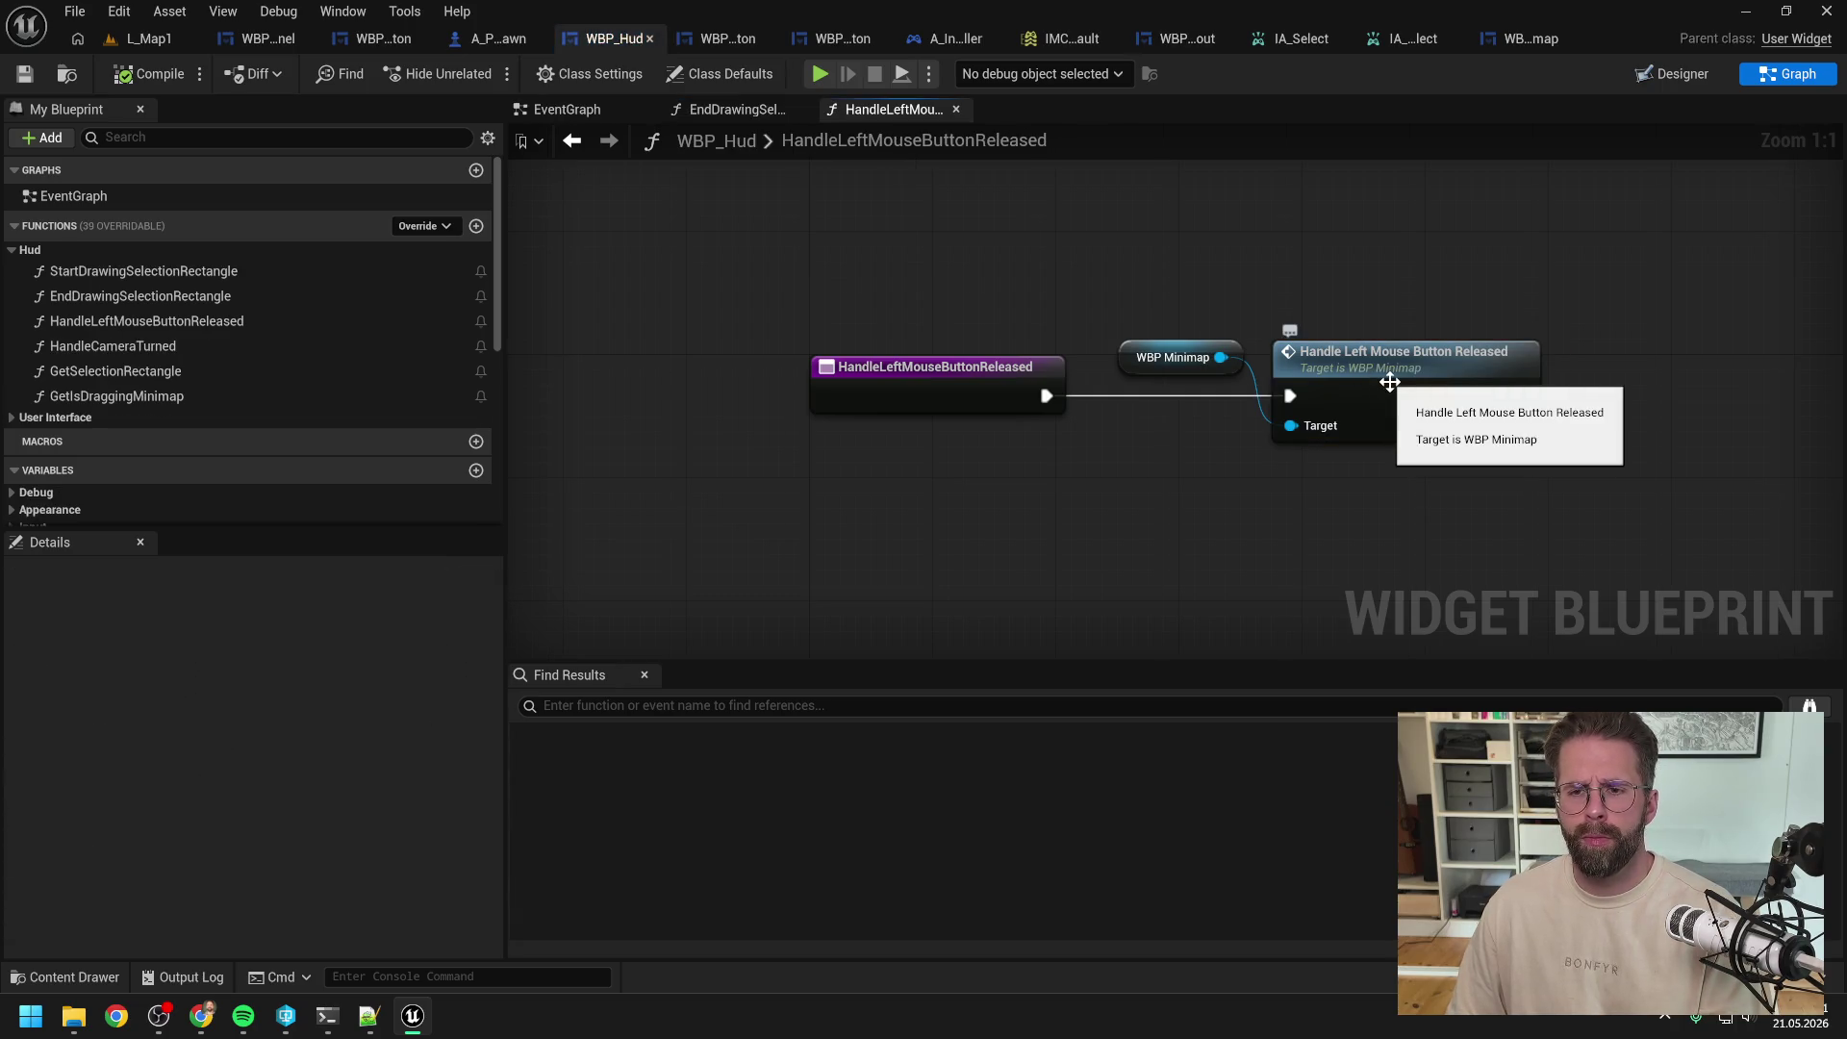
left_click(145, 73)
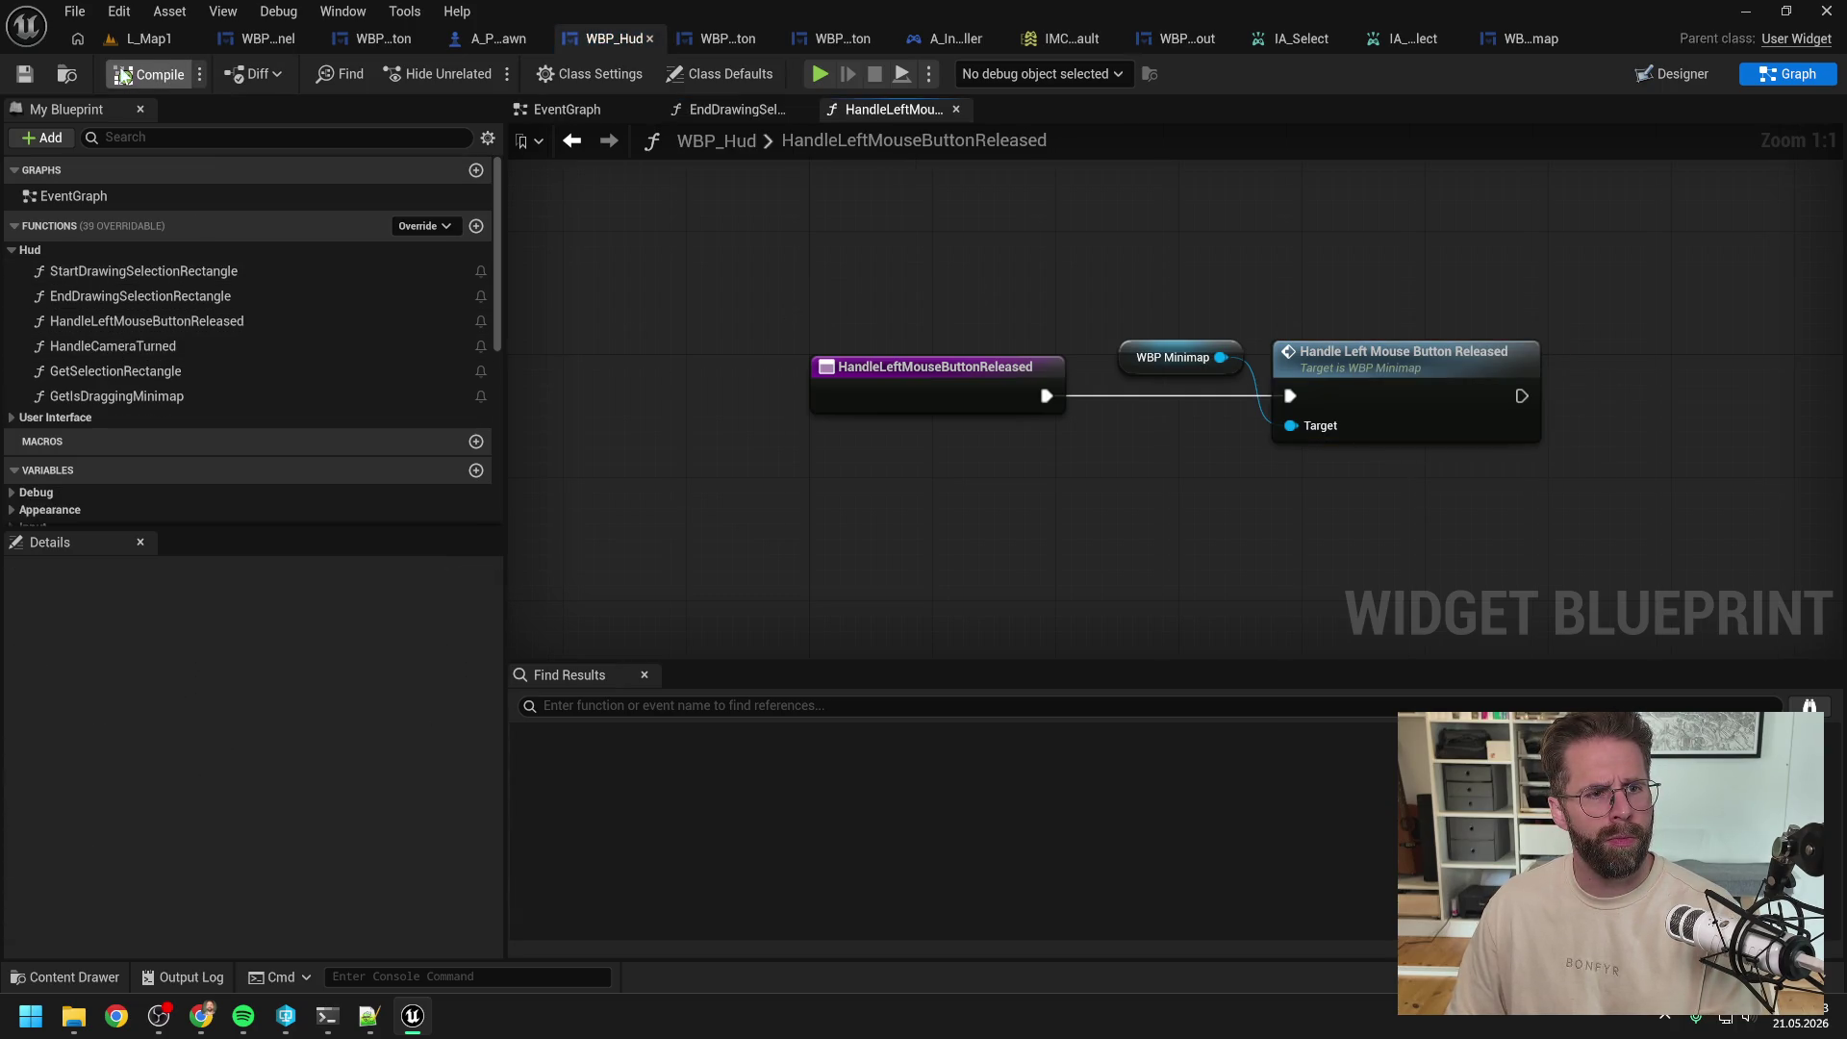
left_click(169, 325)
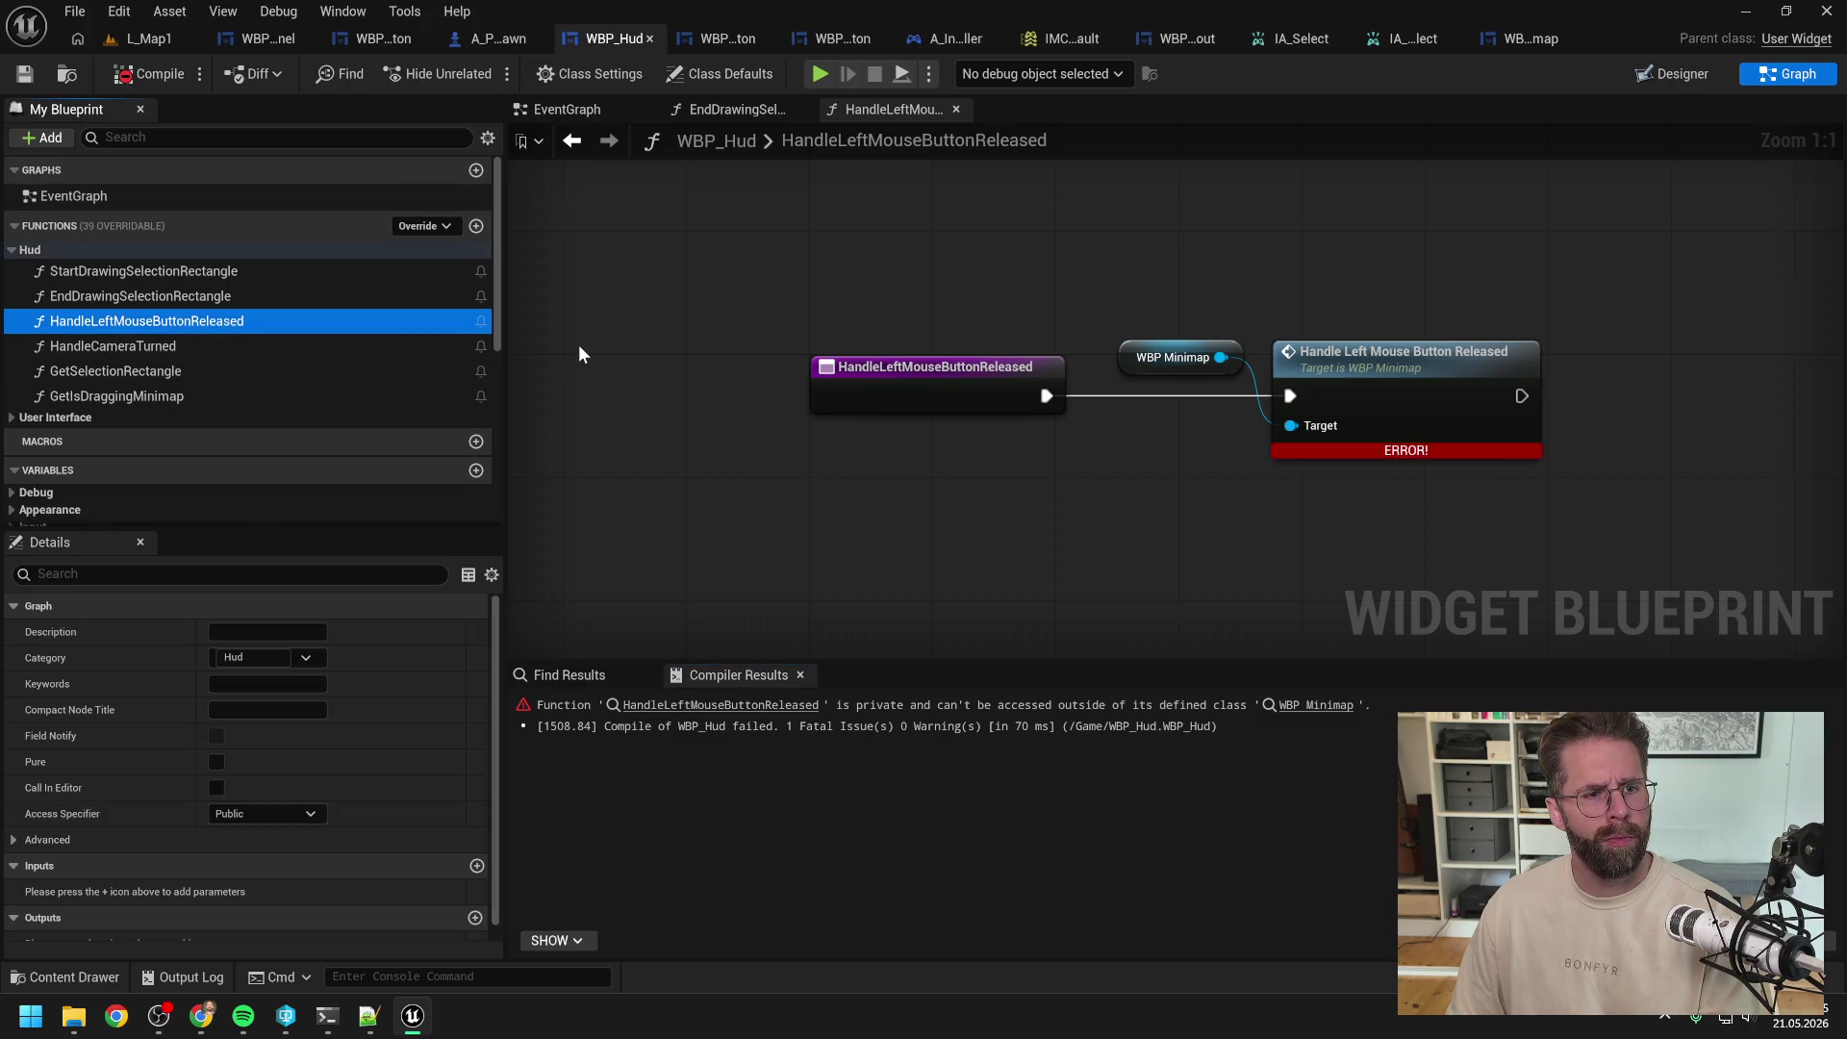
key("Delete")
left_click(1110, 545)
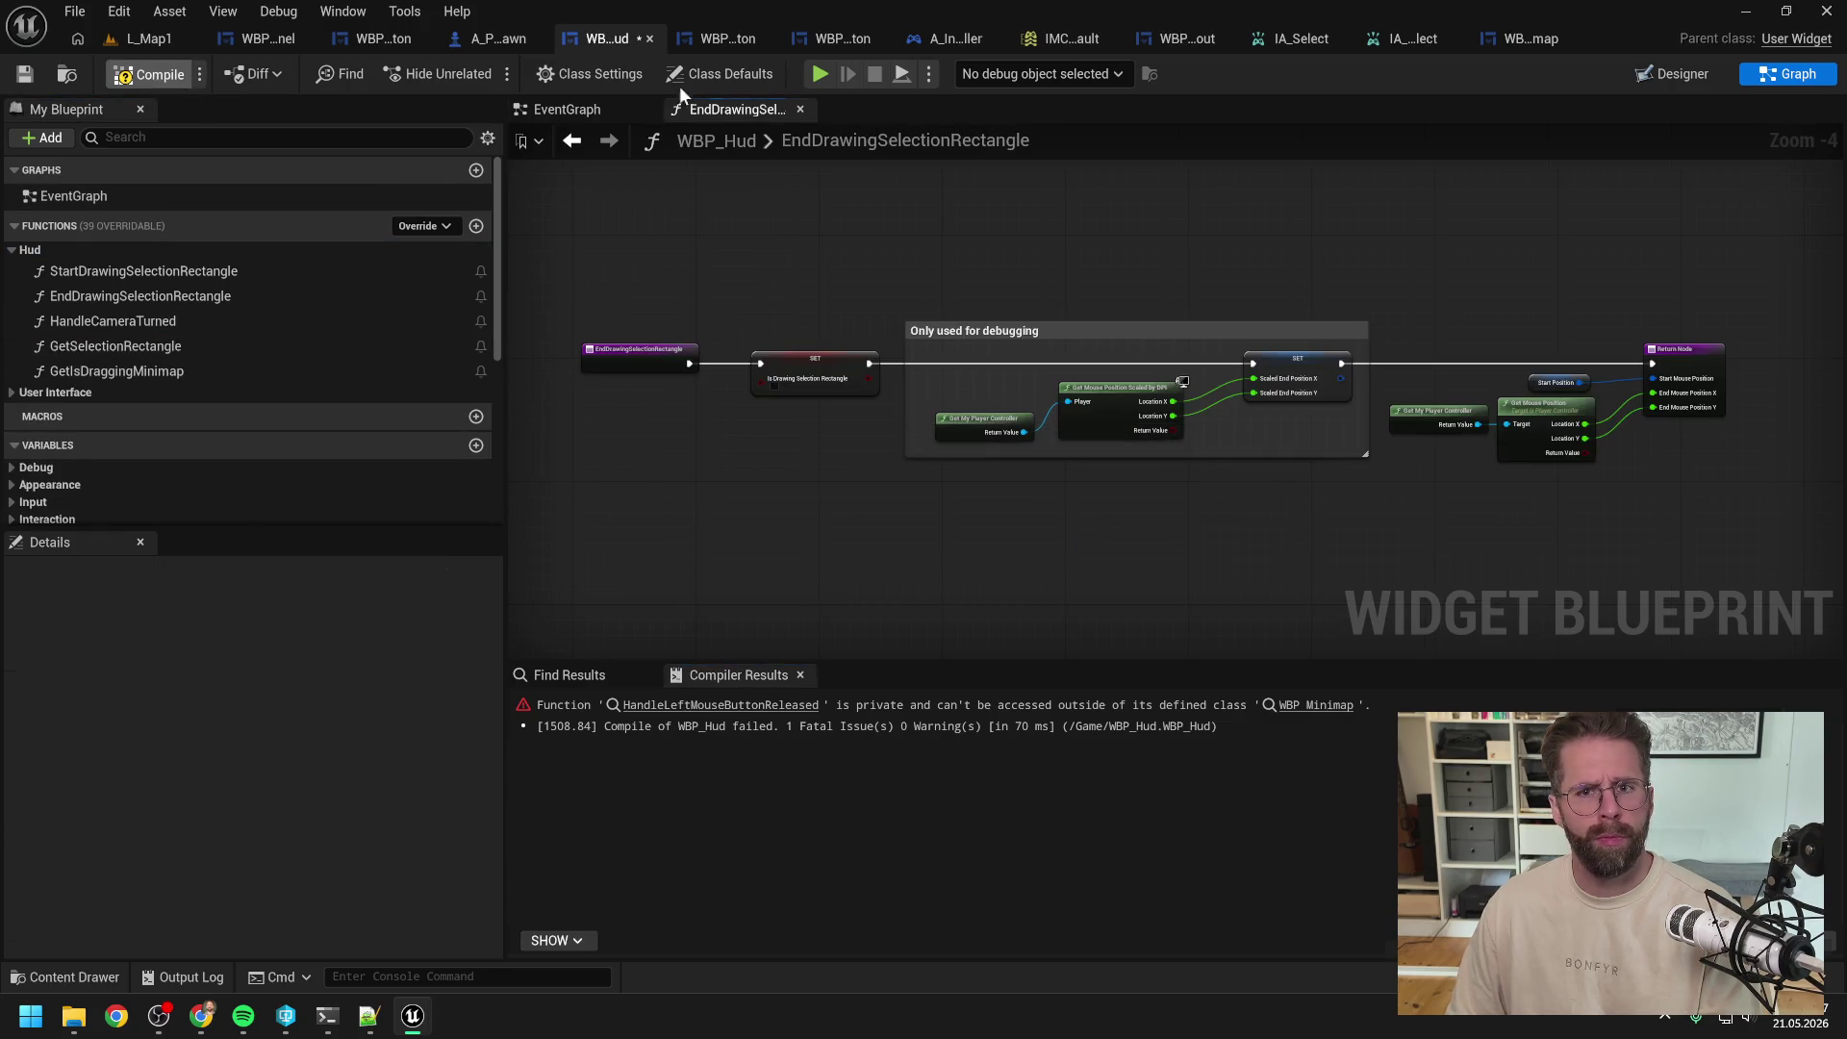
key("F7")
key("ctrl+s")
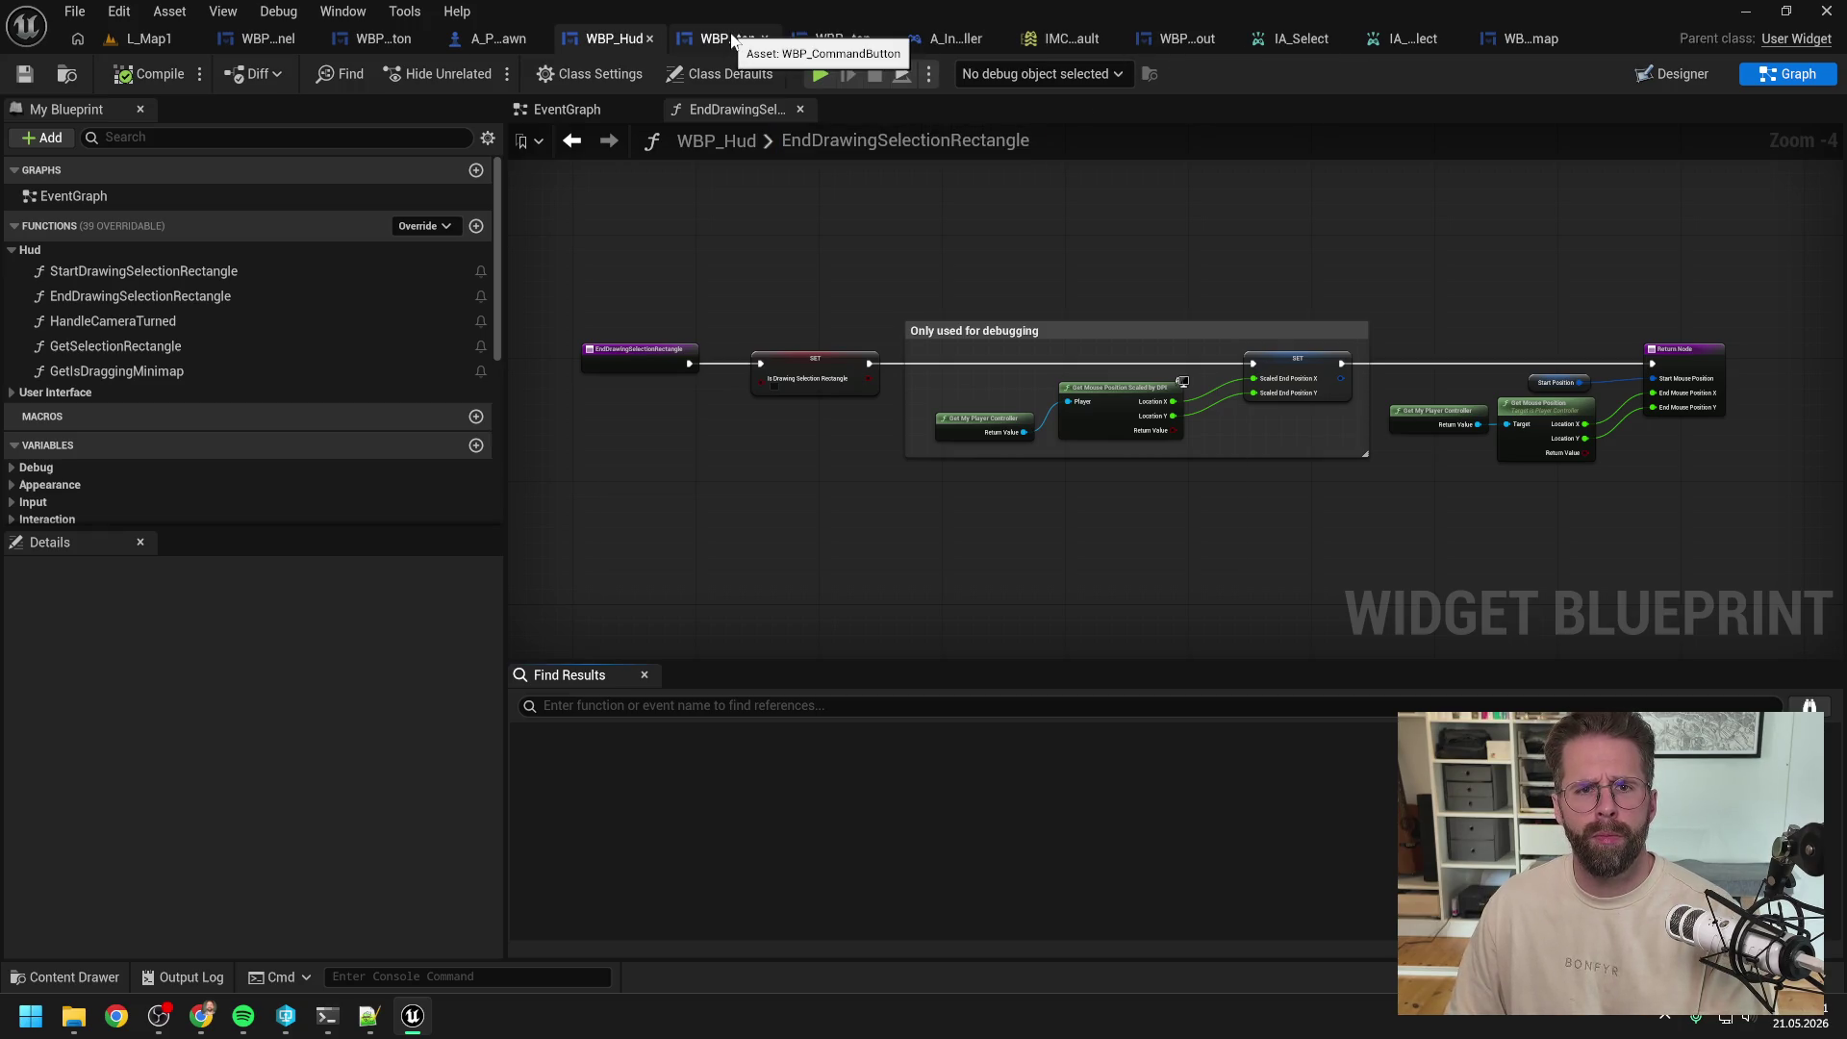
Step: Delete HandleLeftMouseButtonReleased from WBP_IngameLayout, compile, and save after checking out the asset
left_click(1201, 45)
left_click(233, 396)
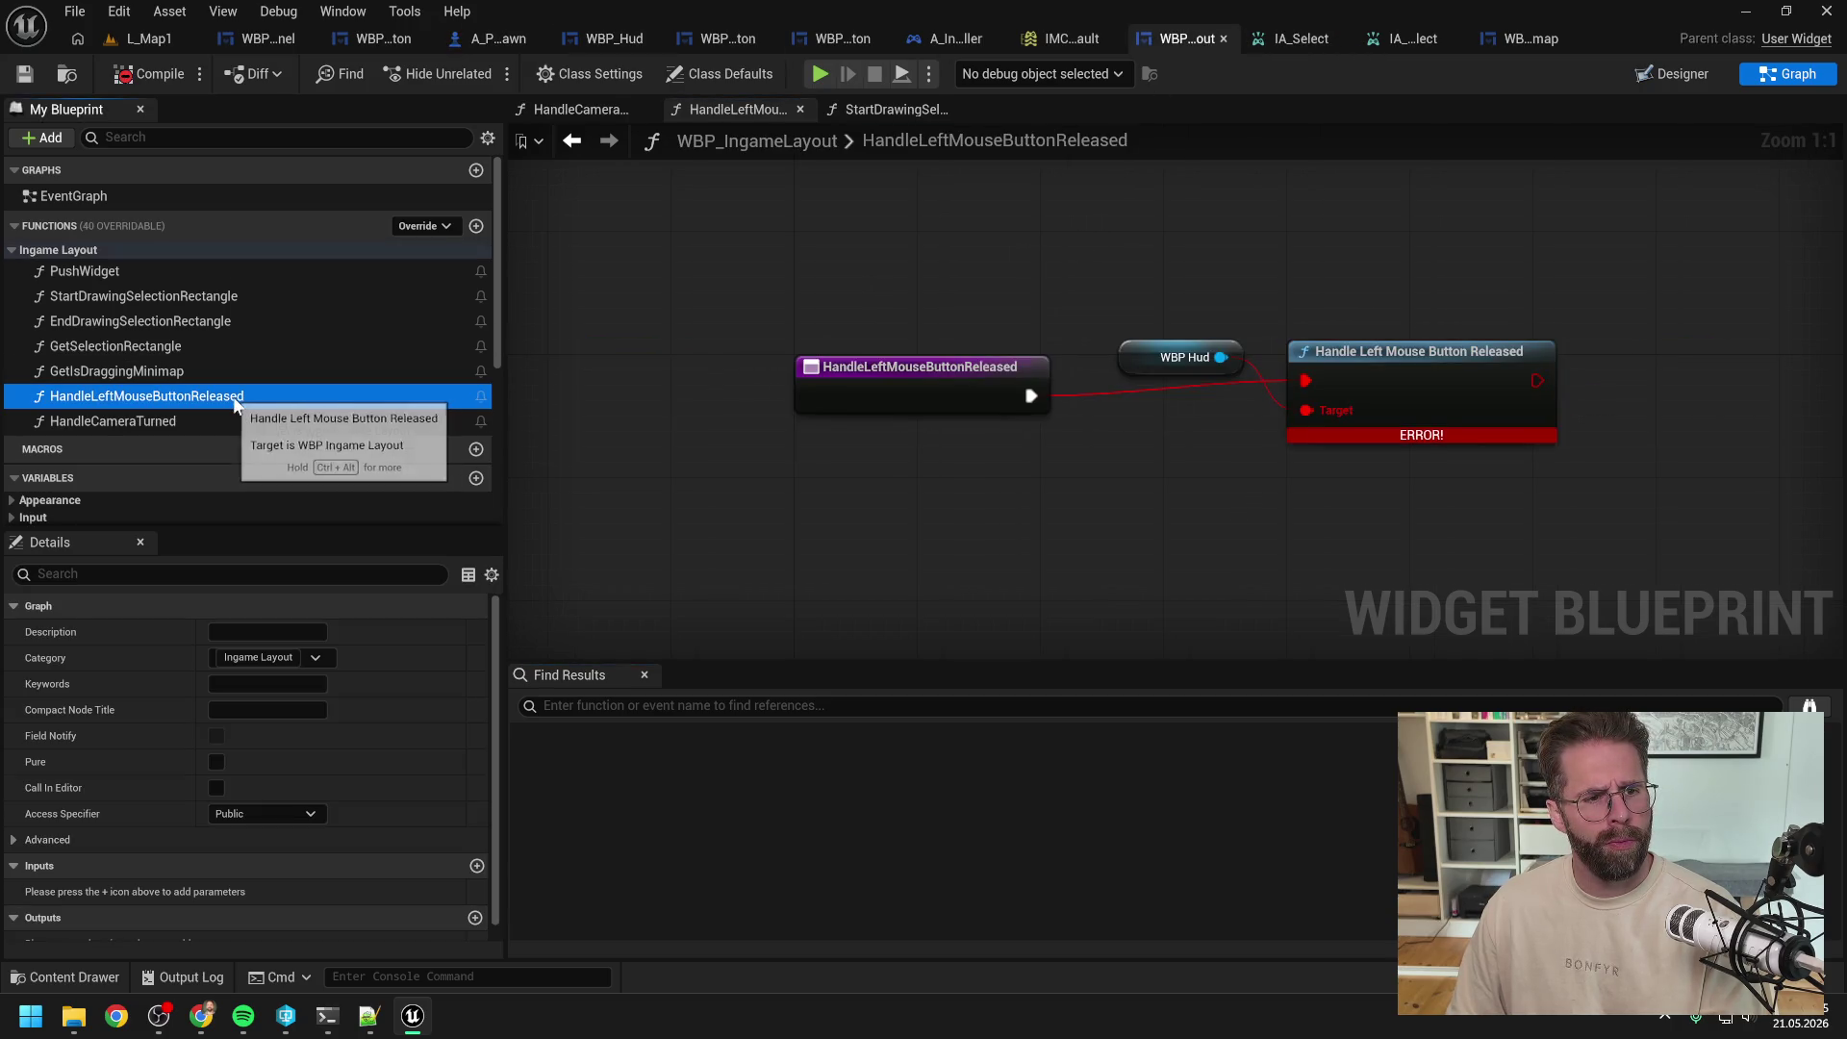
key("Delete")
left_click(1102, 544)
left_click(154, 74)
key("ctrl+s")
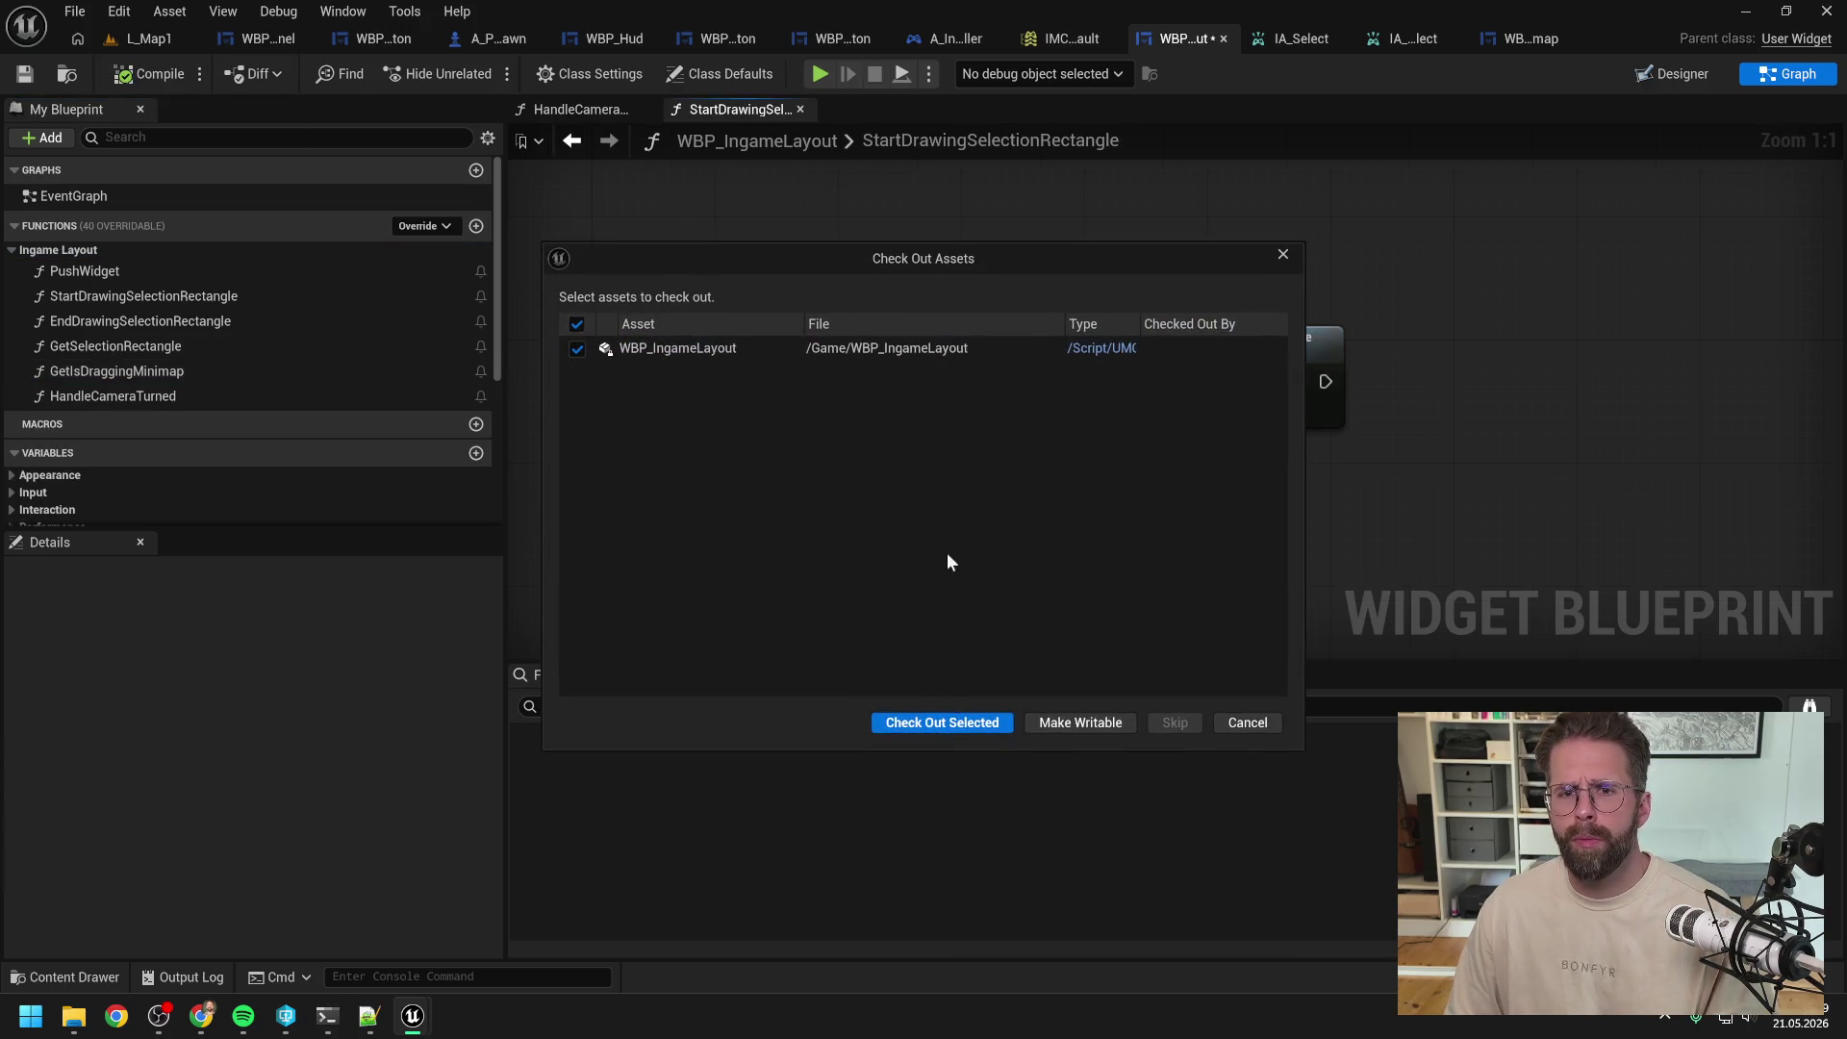
left_click(945, 702)
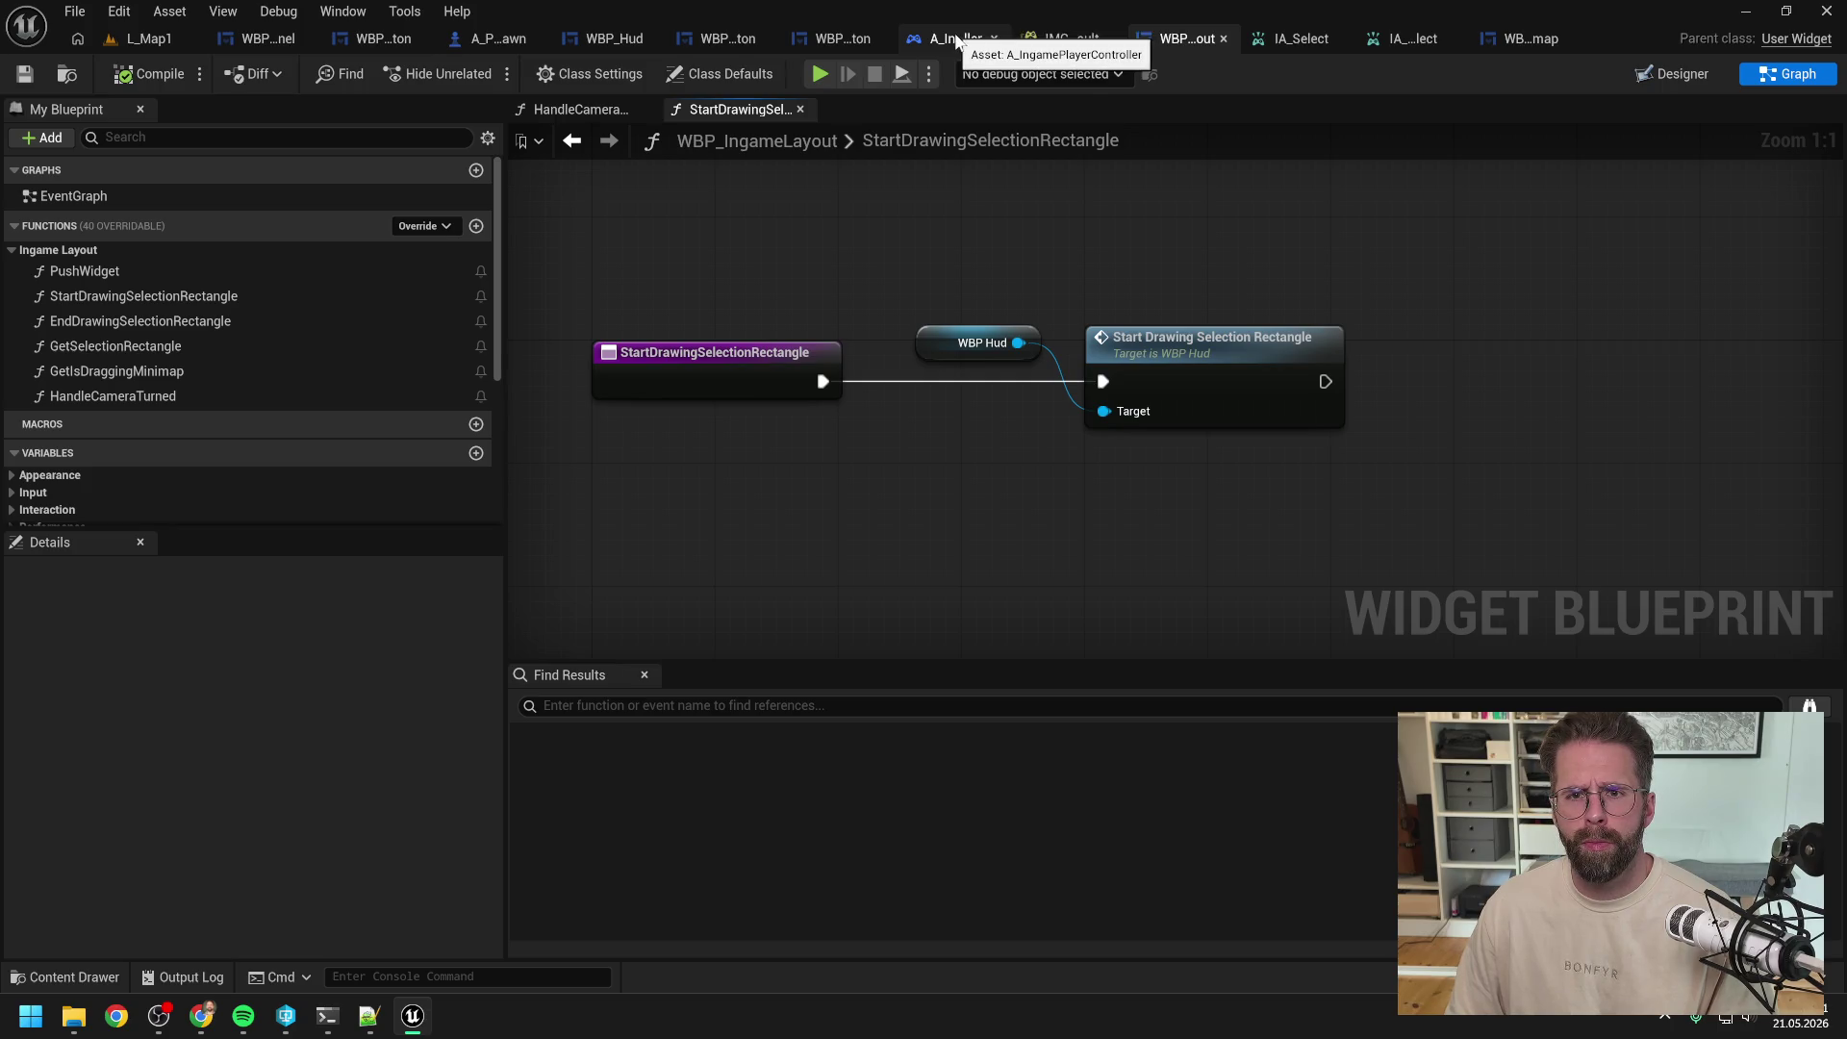
Step: In A_IngamePlayerController, replace the Layout and Handle nodes with the dispatcher call, then compile and save
left_click(956, 34)
left_click_drag(947, 394, 1047, 512)
left_click_drag(1000, 351, 1145, 402)
key("Delete")
mouse_move(1134, 490)
left_mouse_down()
mouse_move(1122, 385)
mouse_move(1098, 384)
left_mouse_up()
left_click_drag(1054, 325, 1243, 303)
key("F7")
key("ctrl+s")
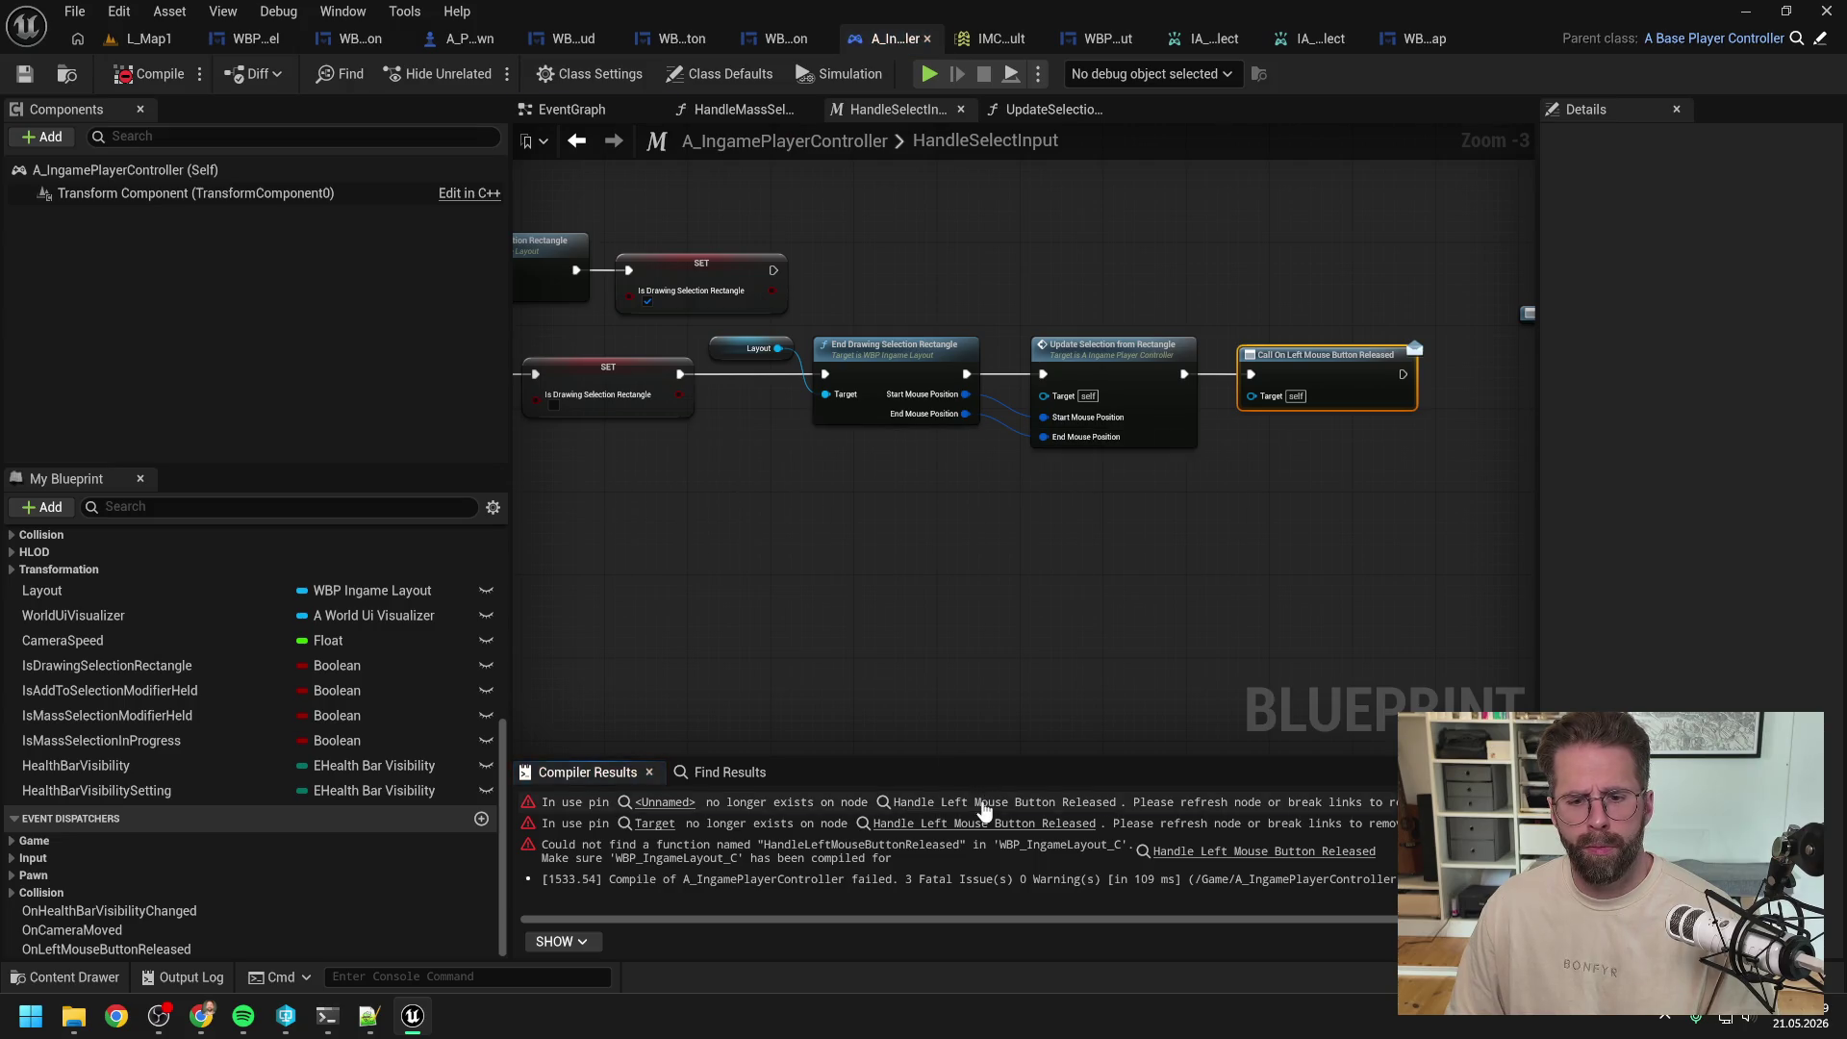
Step: At the erroring node, wire the SET node into a pasted Call On Left Mouse Button Released, removing the old nodes, and compile
left_click(962, 802)
left_click_drag(910, 588, 1098, 533)
key("ctrl+v")
left_click(1024, 542)
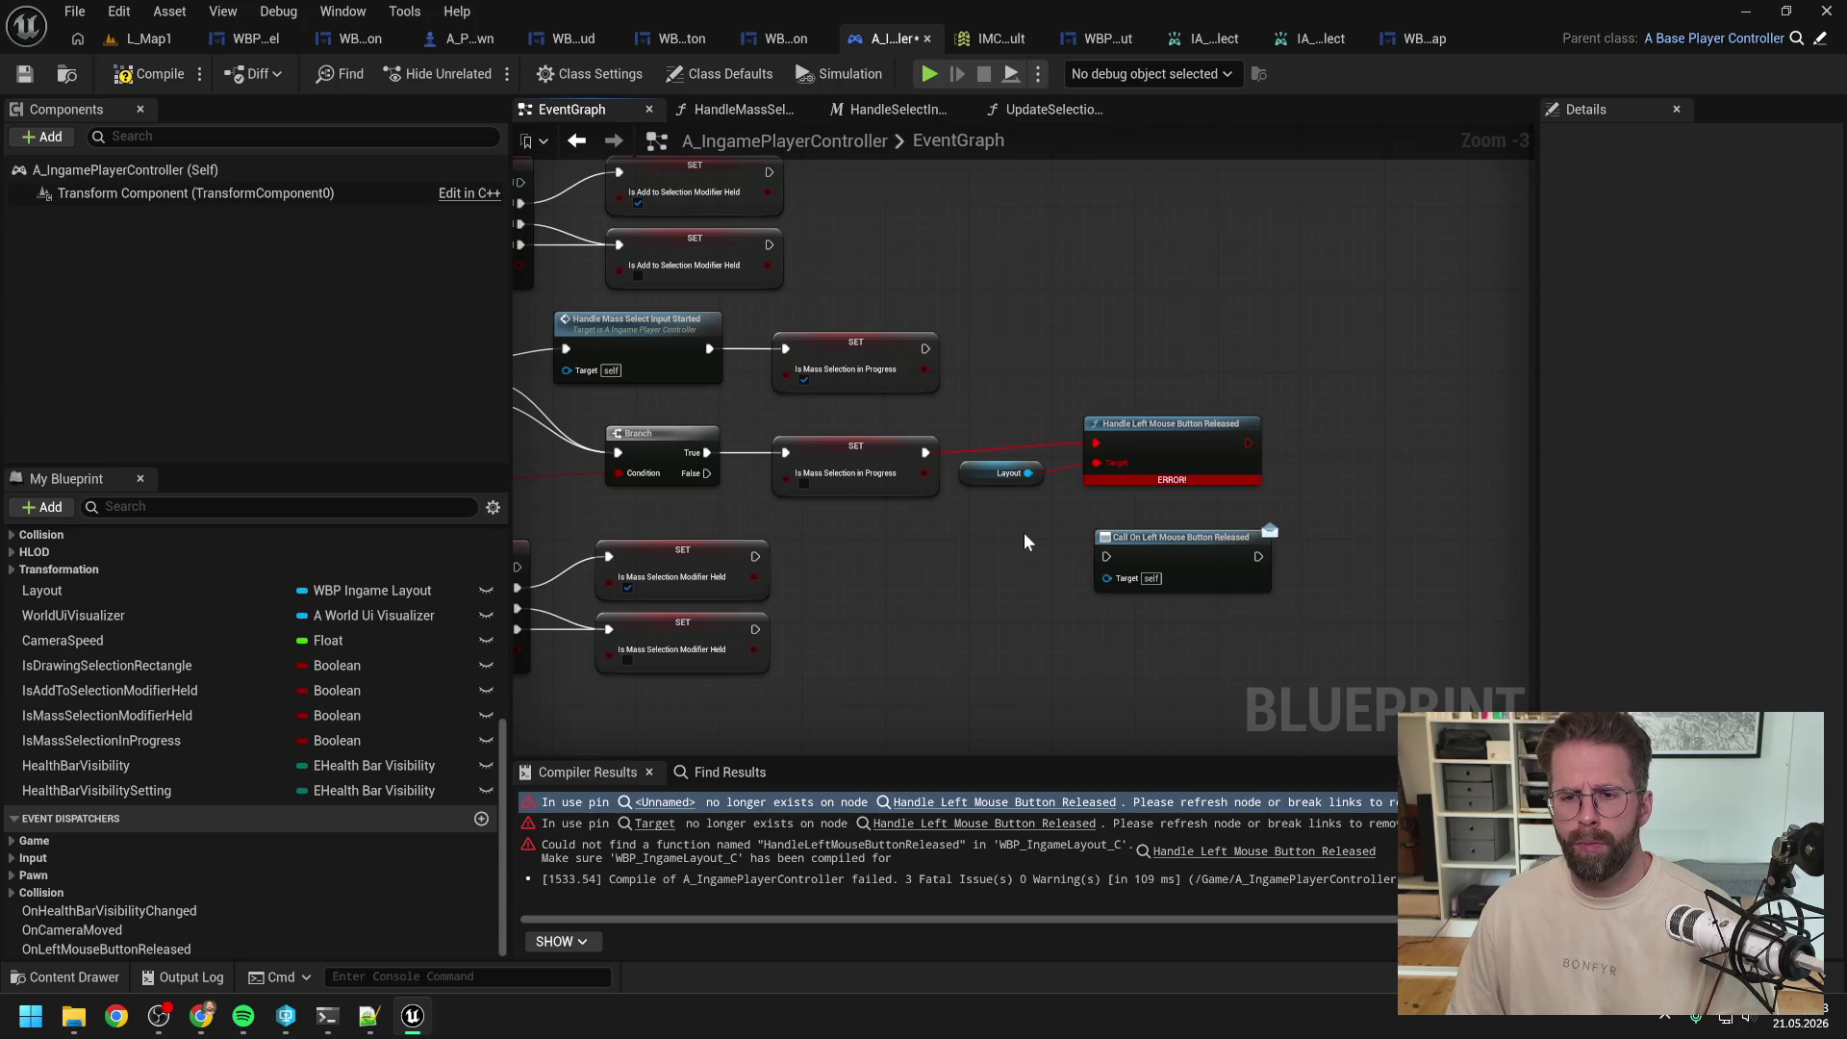
mouse_move(926, 452)
left_mouse_down()
mouse_move(1015, 525)
mouse_move(1106, 556)
left_mouse_up()
mouse_move(1018, 406)
left_mouse_down()
mouse_move(1131, 503)
mouse_move(1064, 450)
left_mouse_up()
key("Delete")
left_click(149, 73)
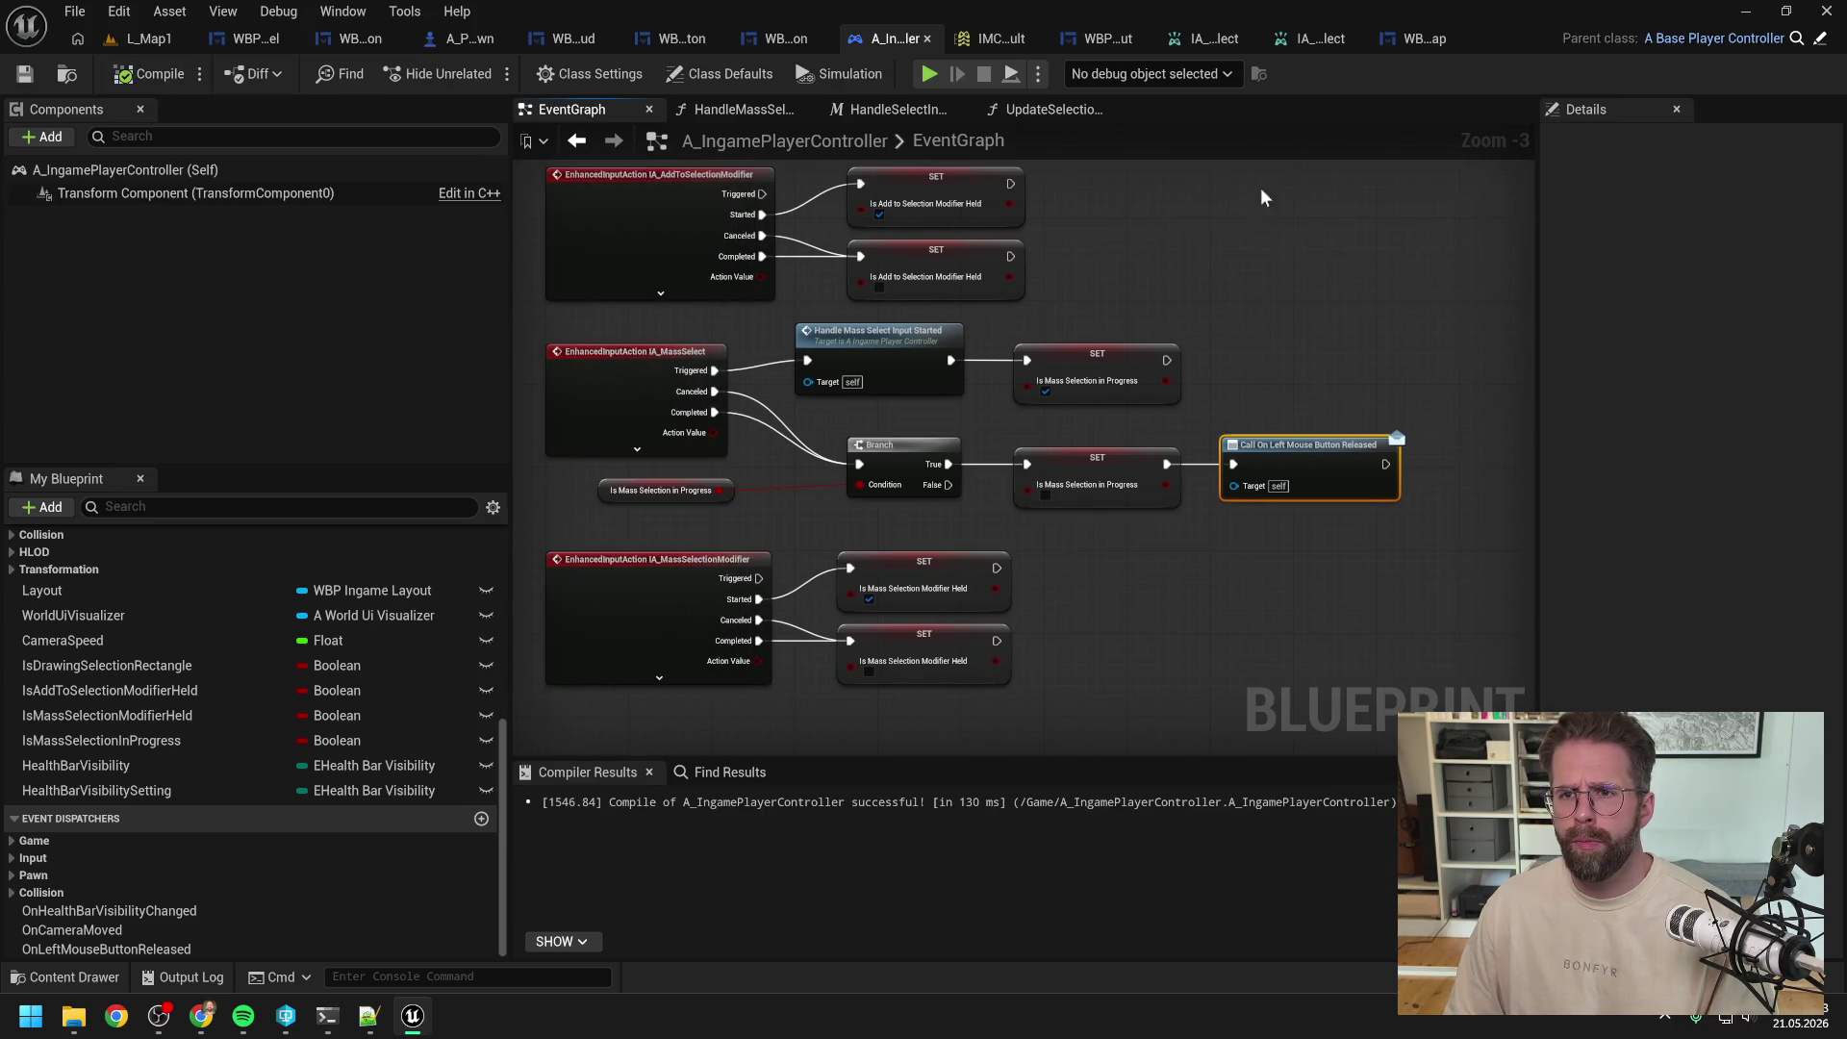
left_click(1426, 41)
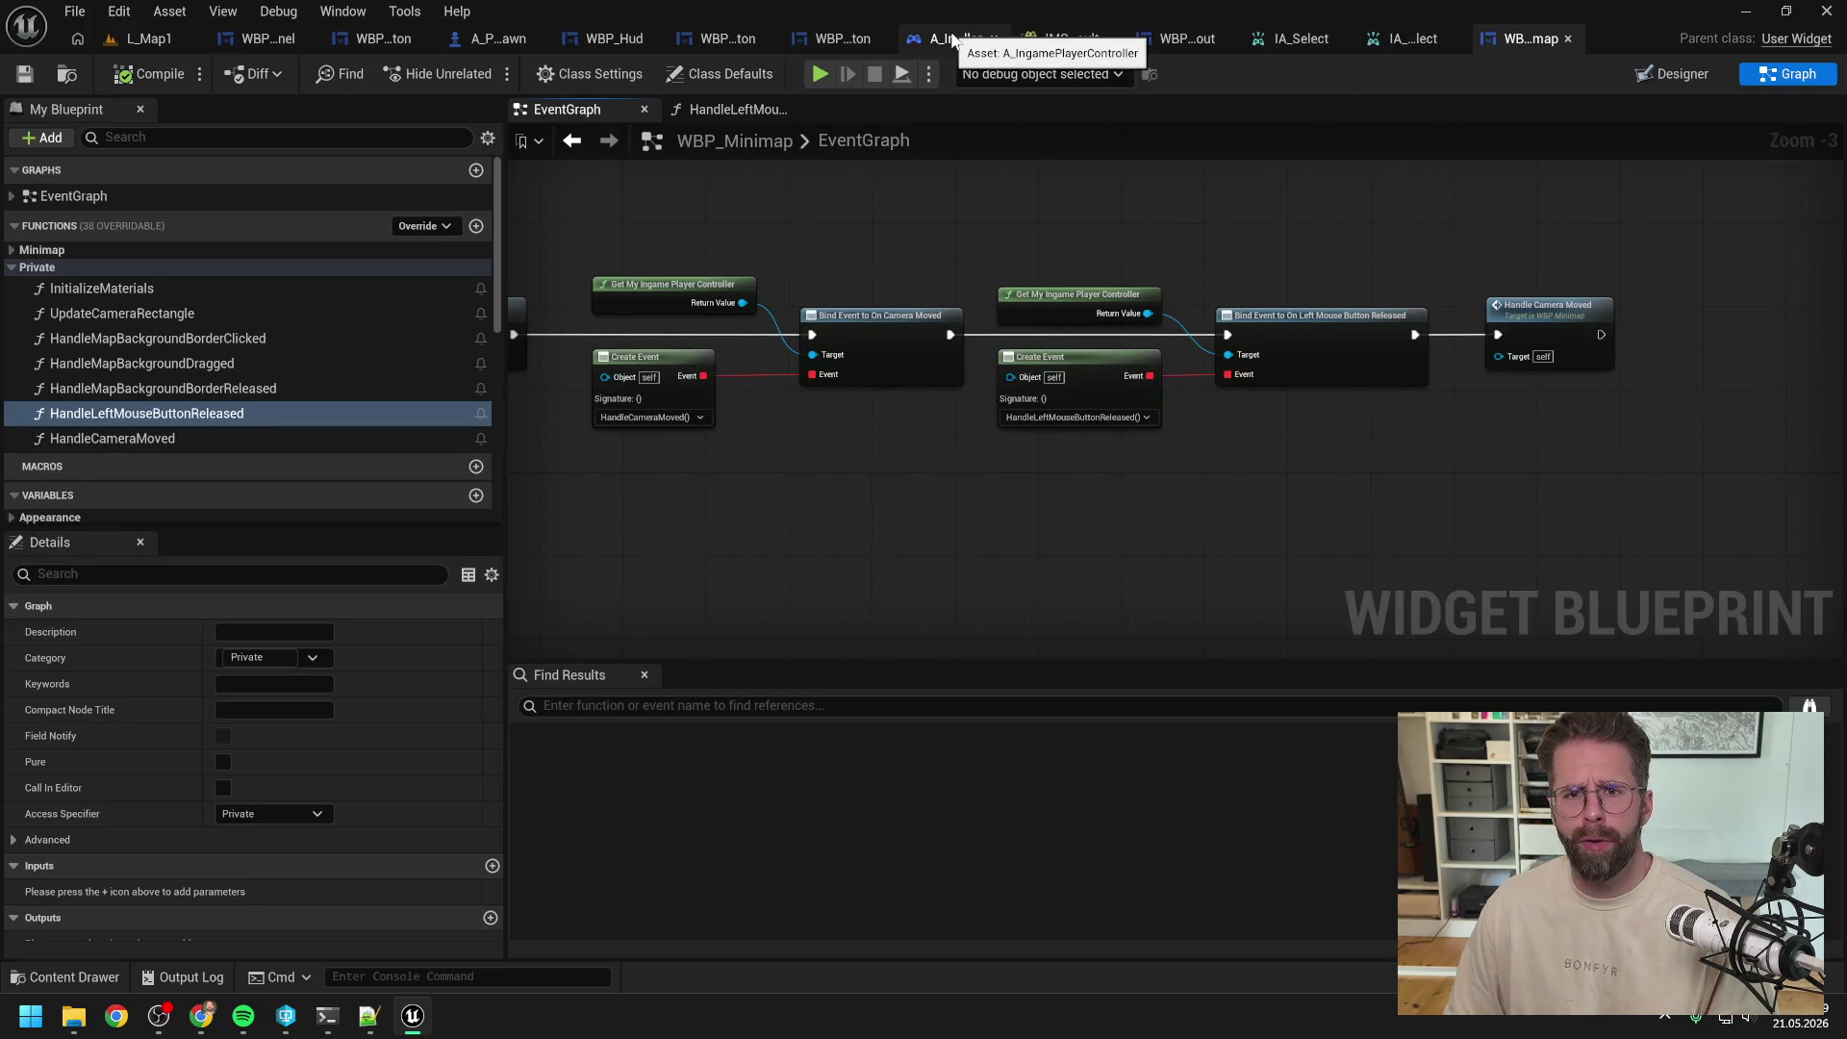
Step: Add an Event On Initialized node to WBP_Hud's EventGraph
left_click(612, 39)
left_click(595, 109)
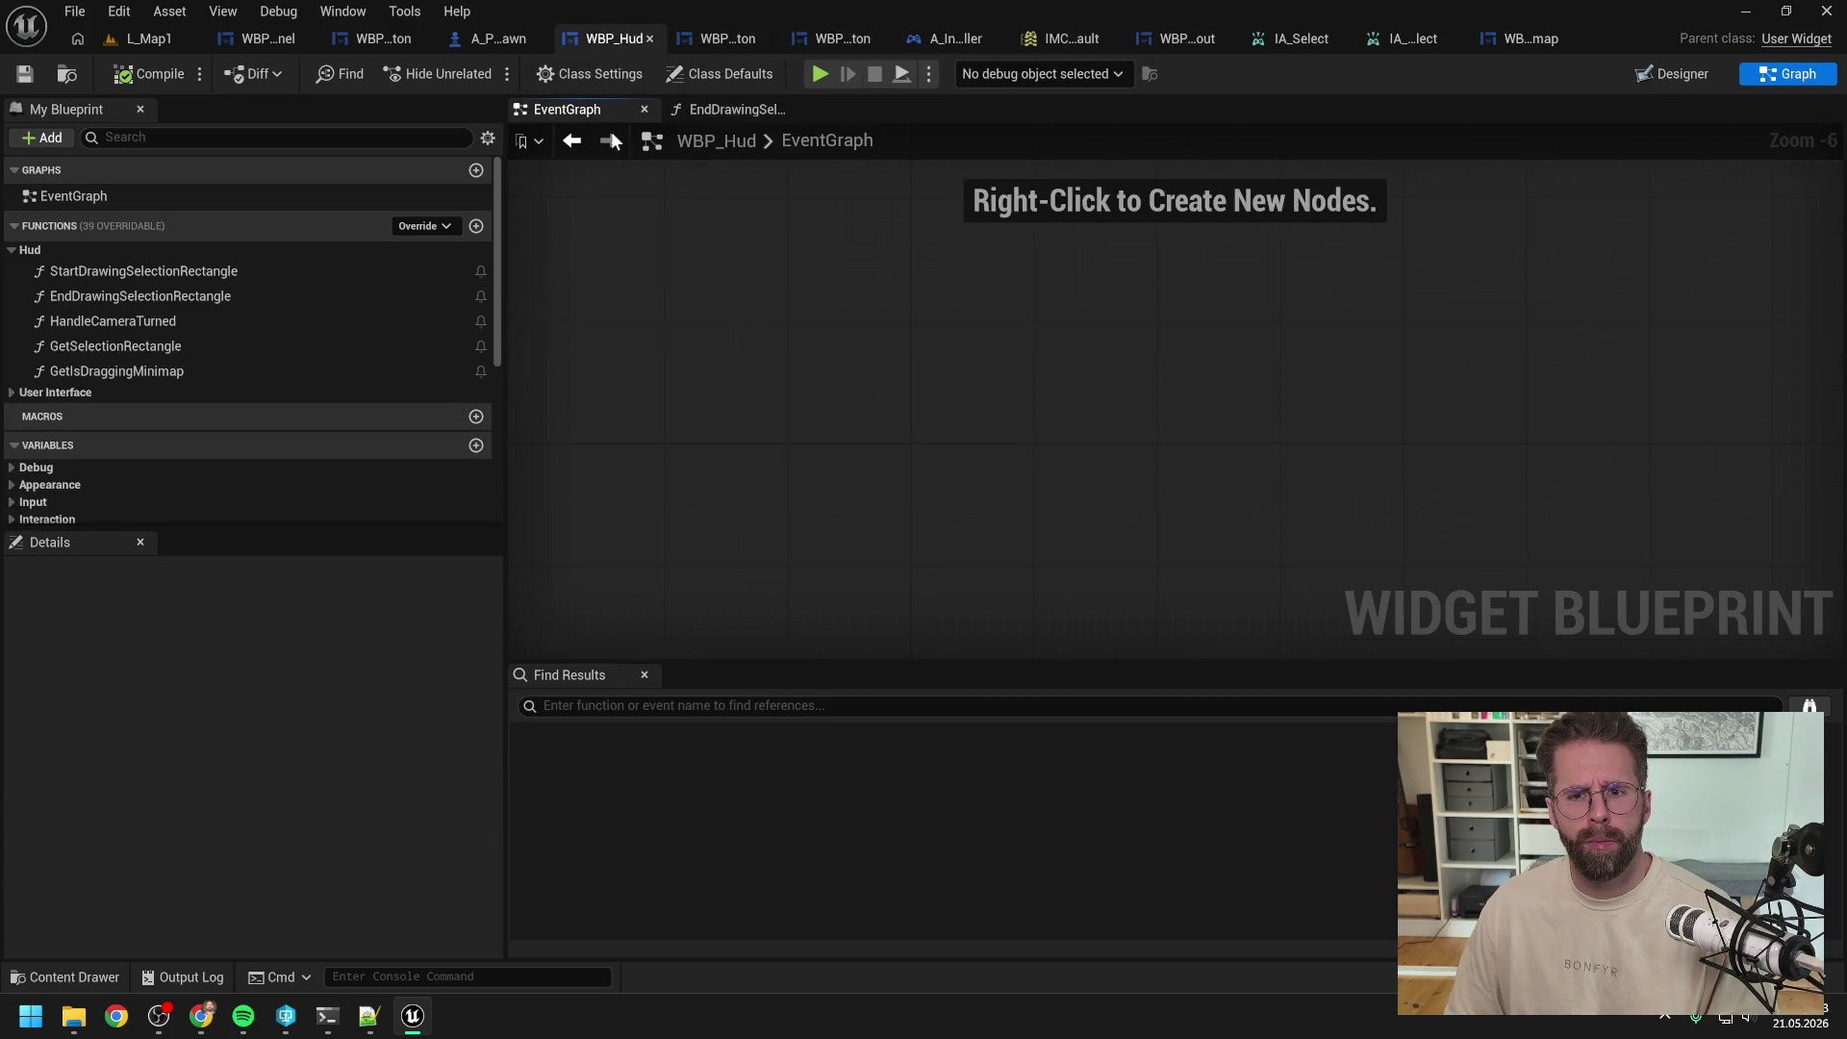
right_click(1105, 366)
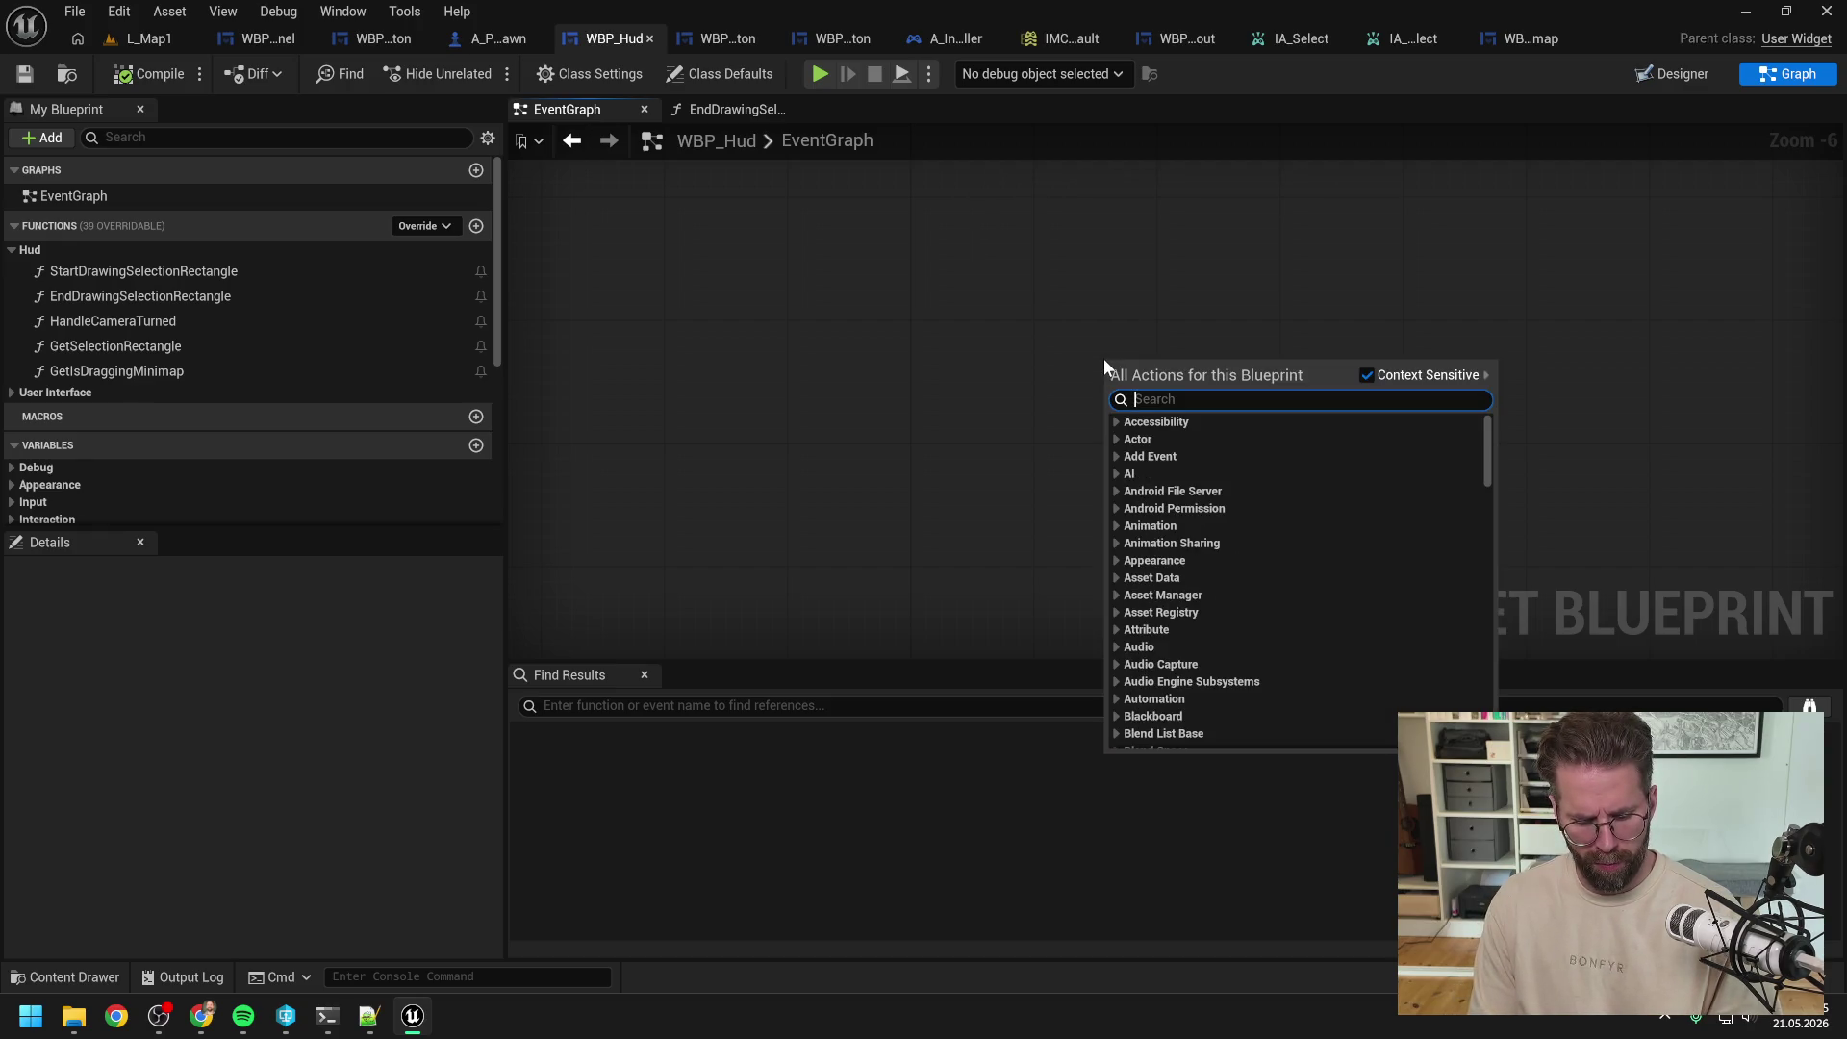
type("init")
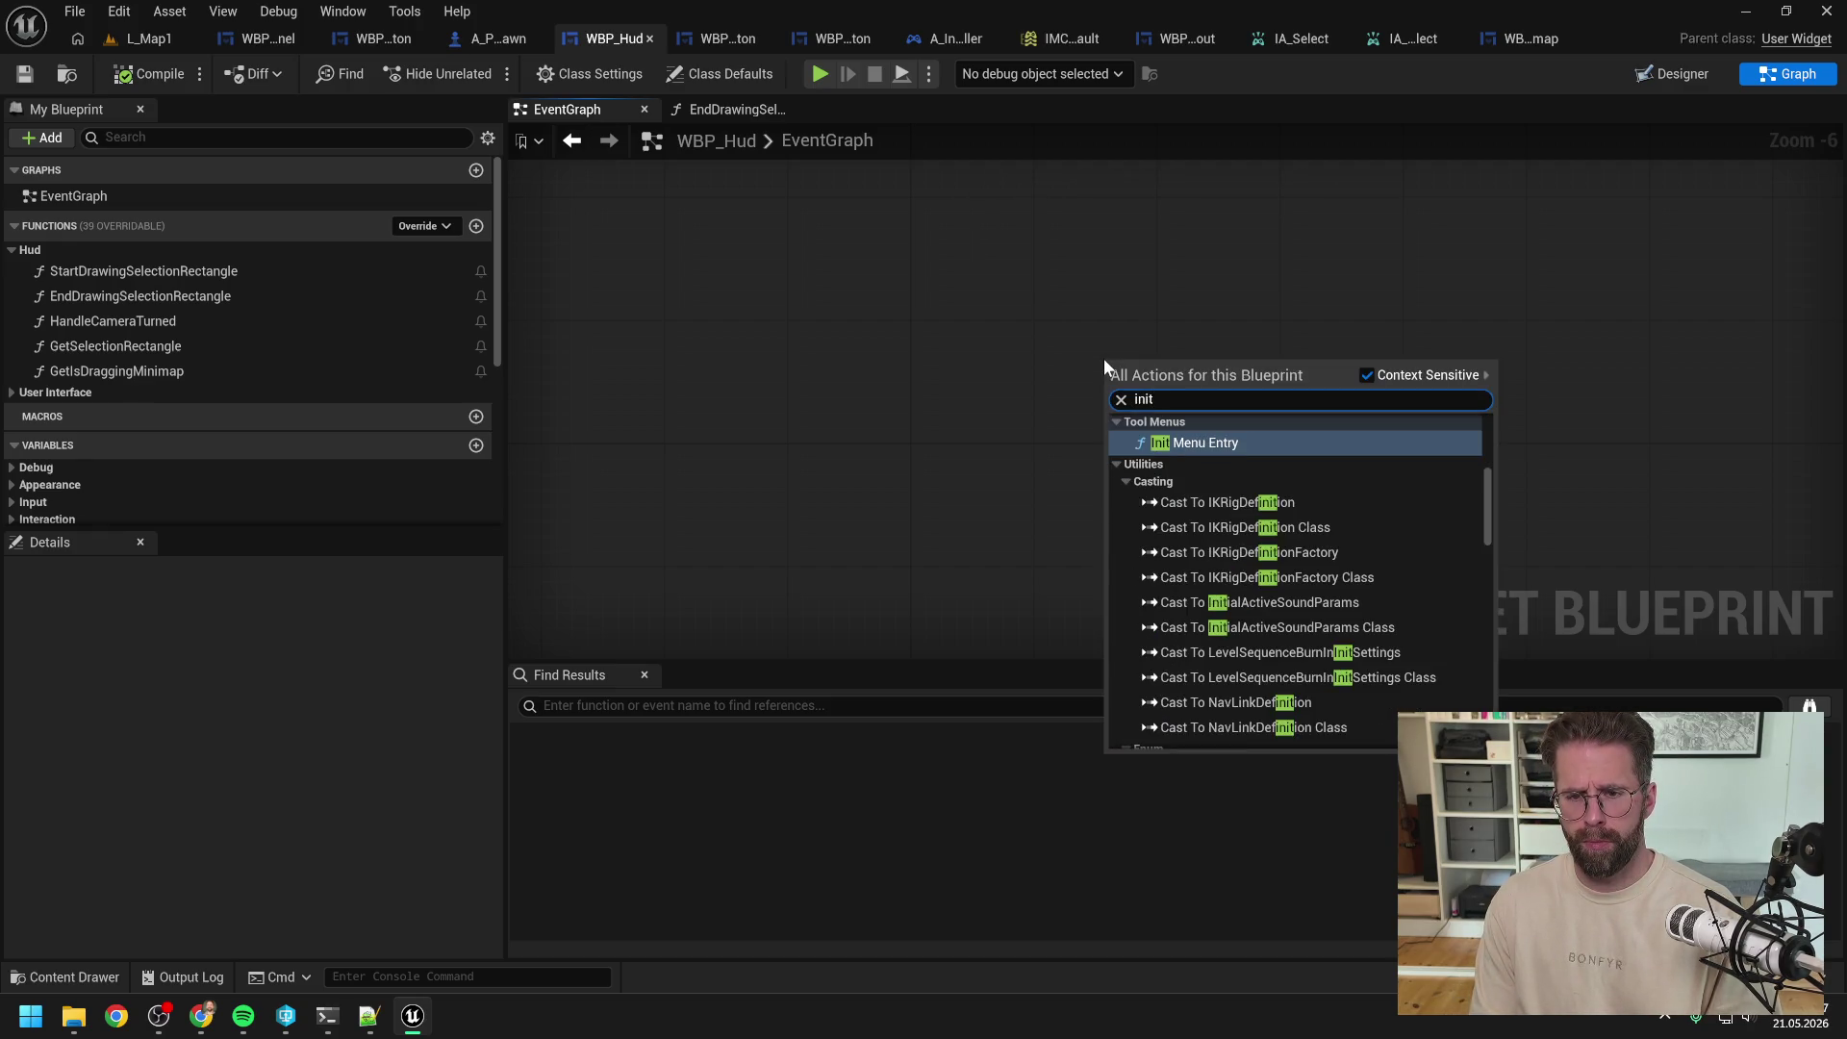
type("ia")
key("Return")
scroll(989, 304, "up", 6)
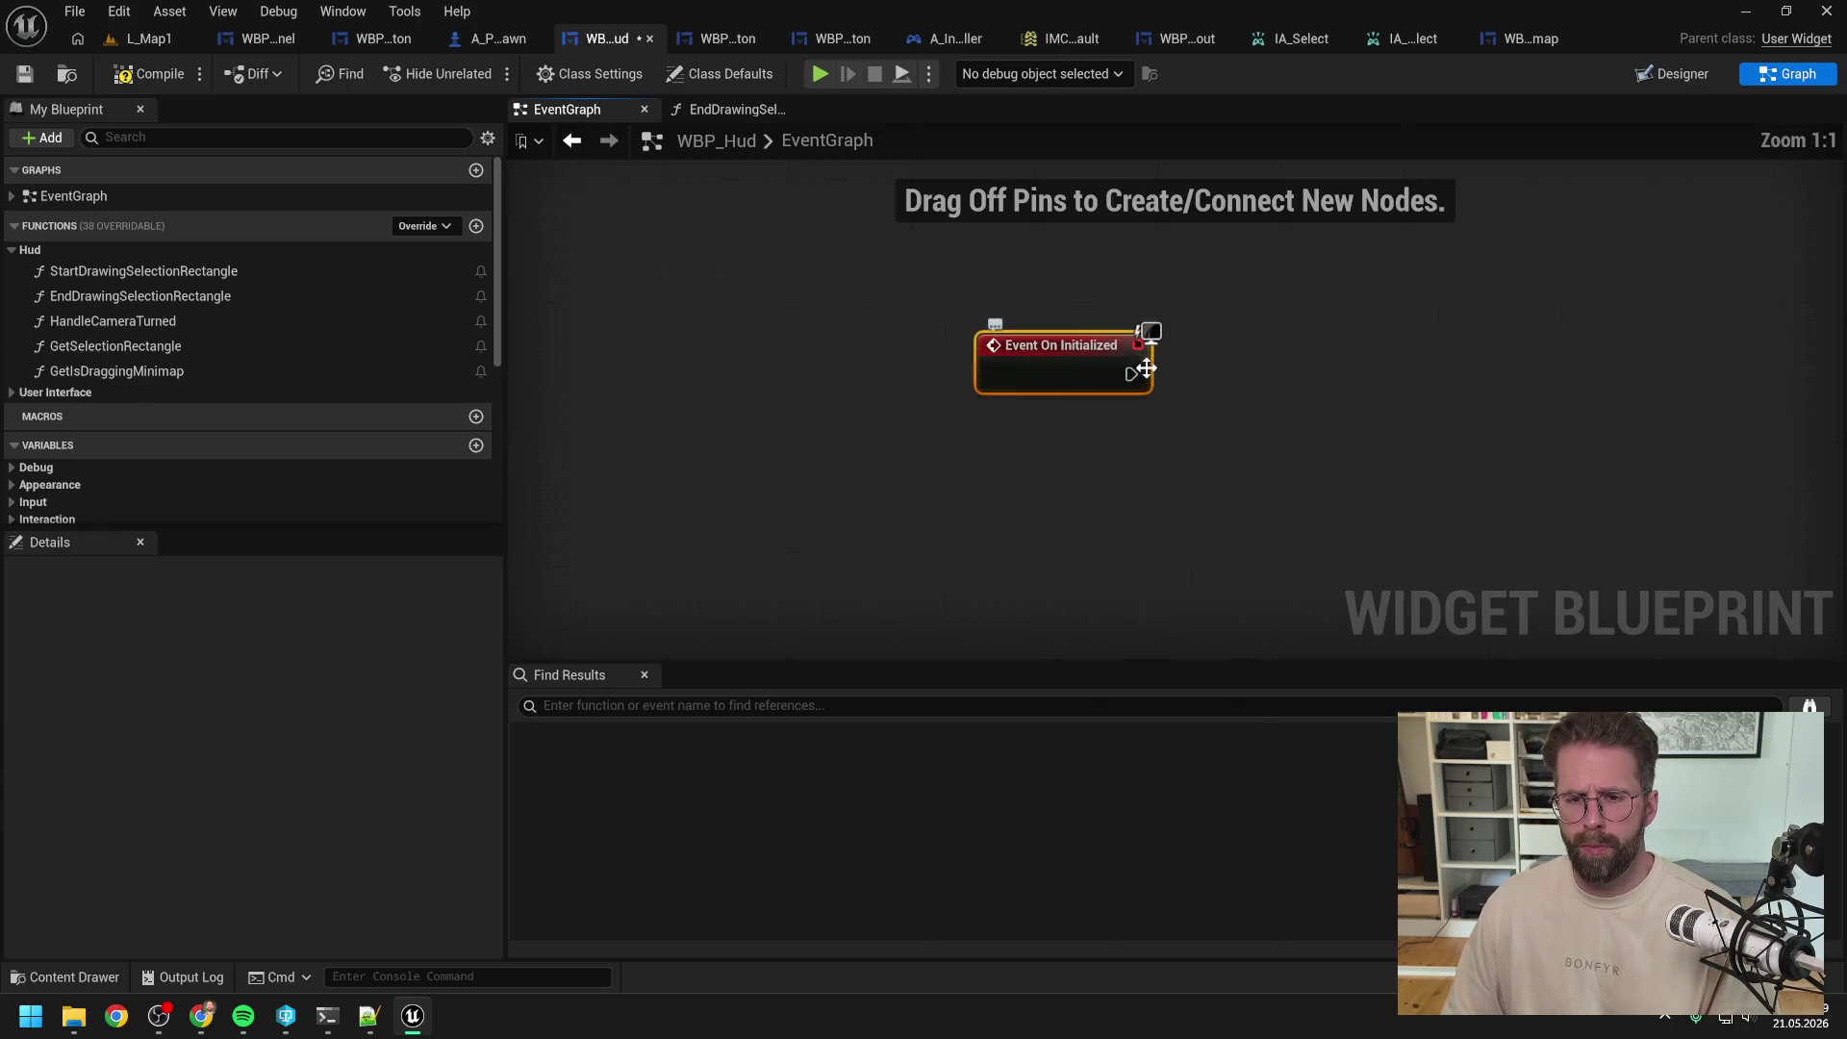
left_click_drag(990, 304, 926, 319)
Step: Add Get My Ingame Player Controller and a Bind Event to On Left Mouse Button Released run from On Initialized
right_click(1077, 296)
type("ge")
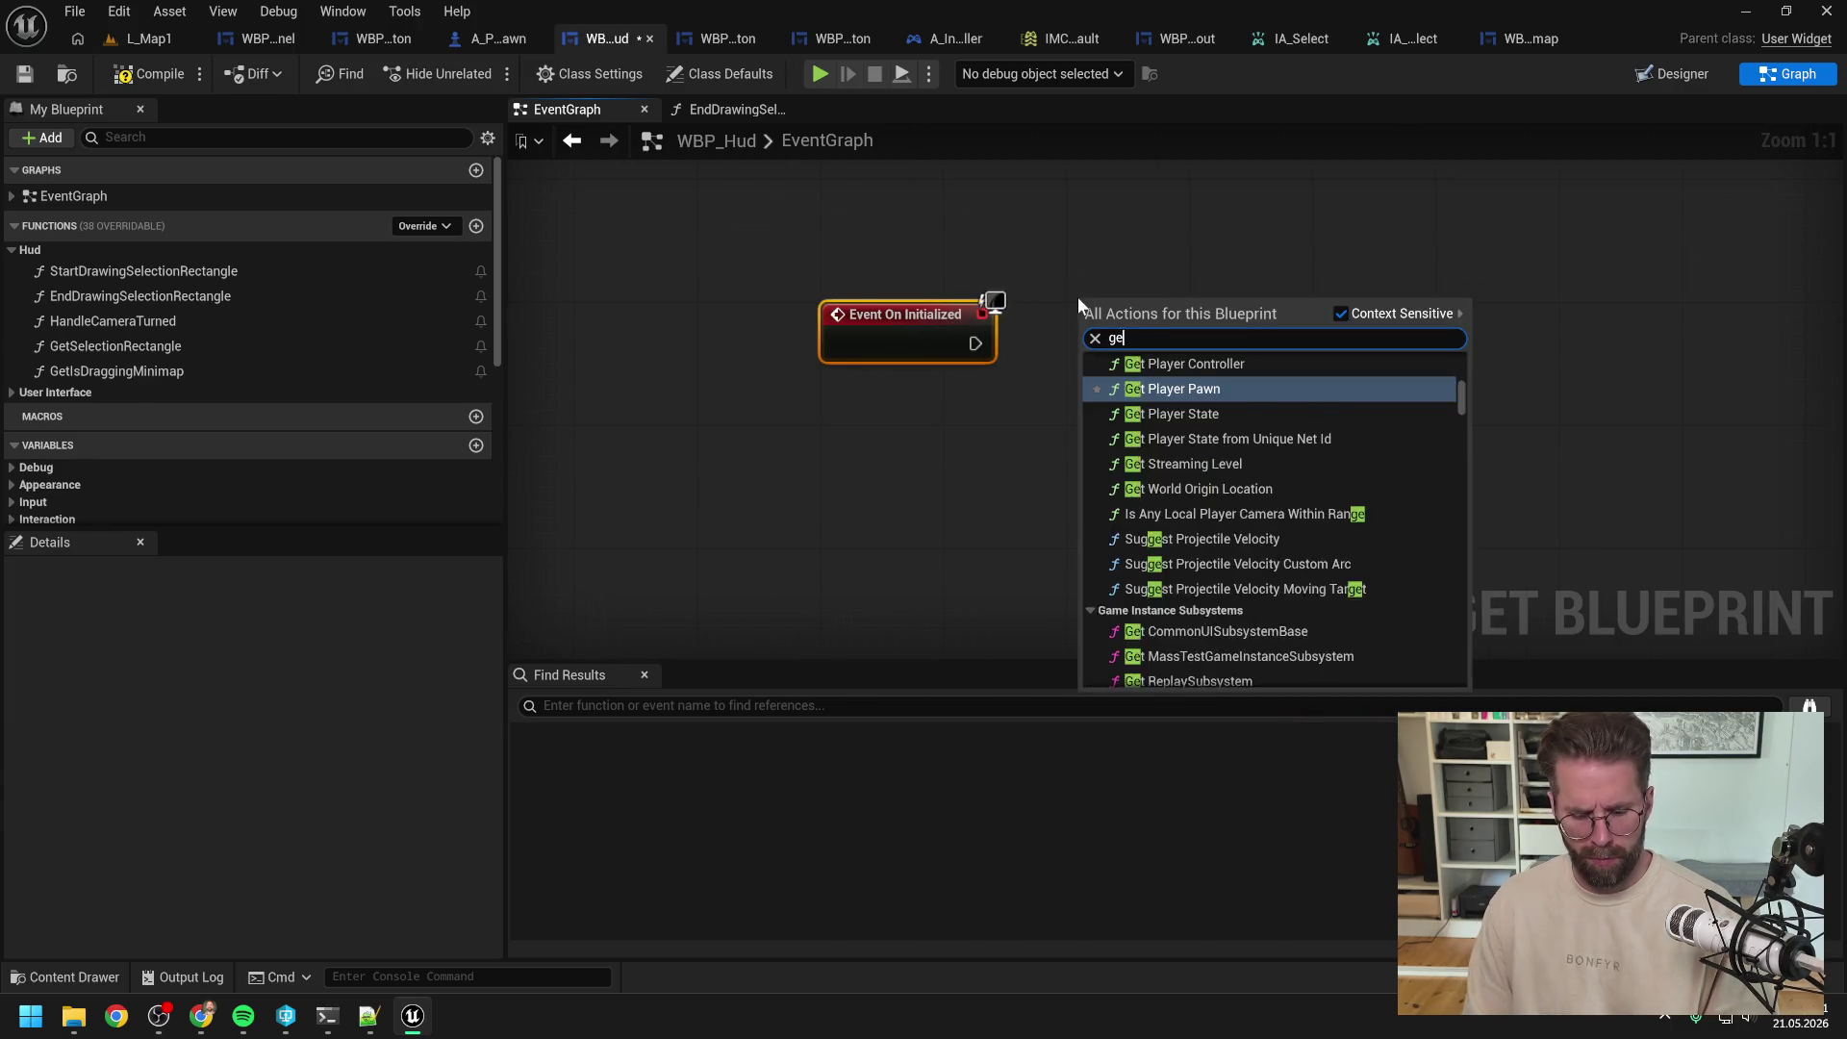
type("t ingameplayer")
key("Return")
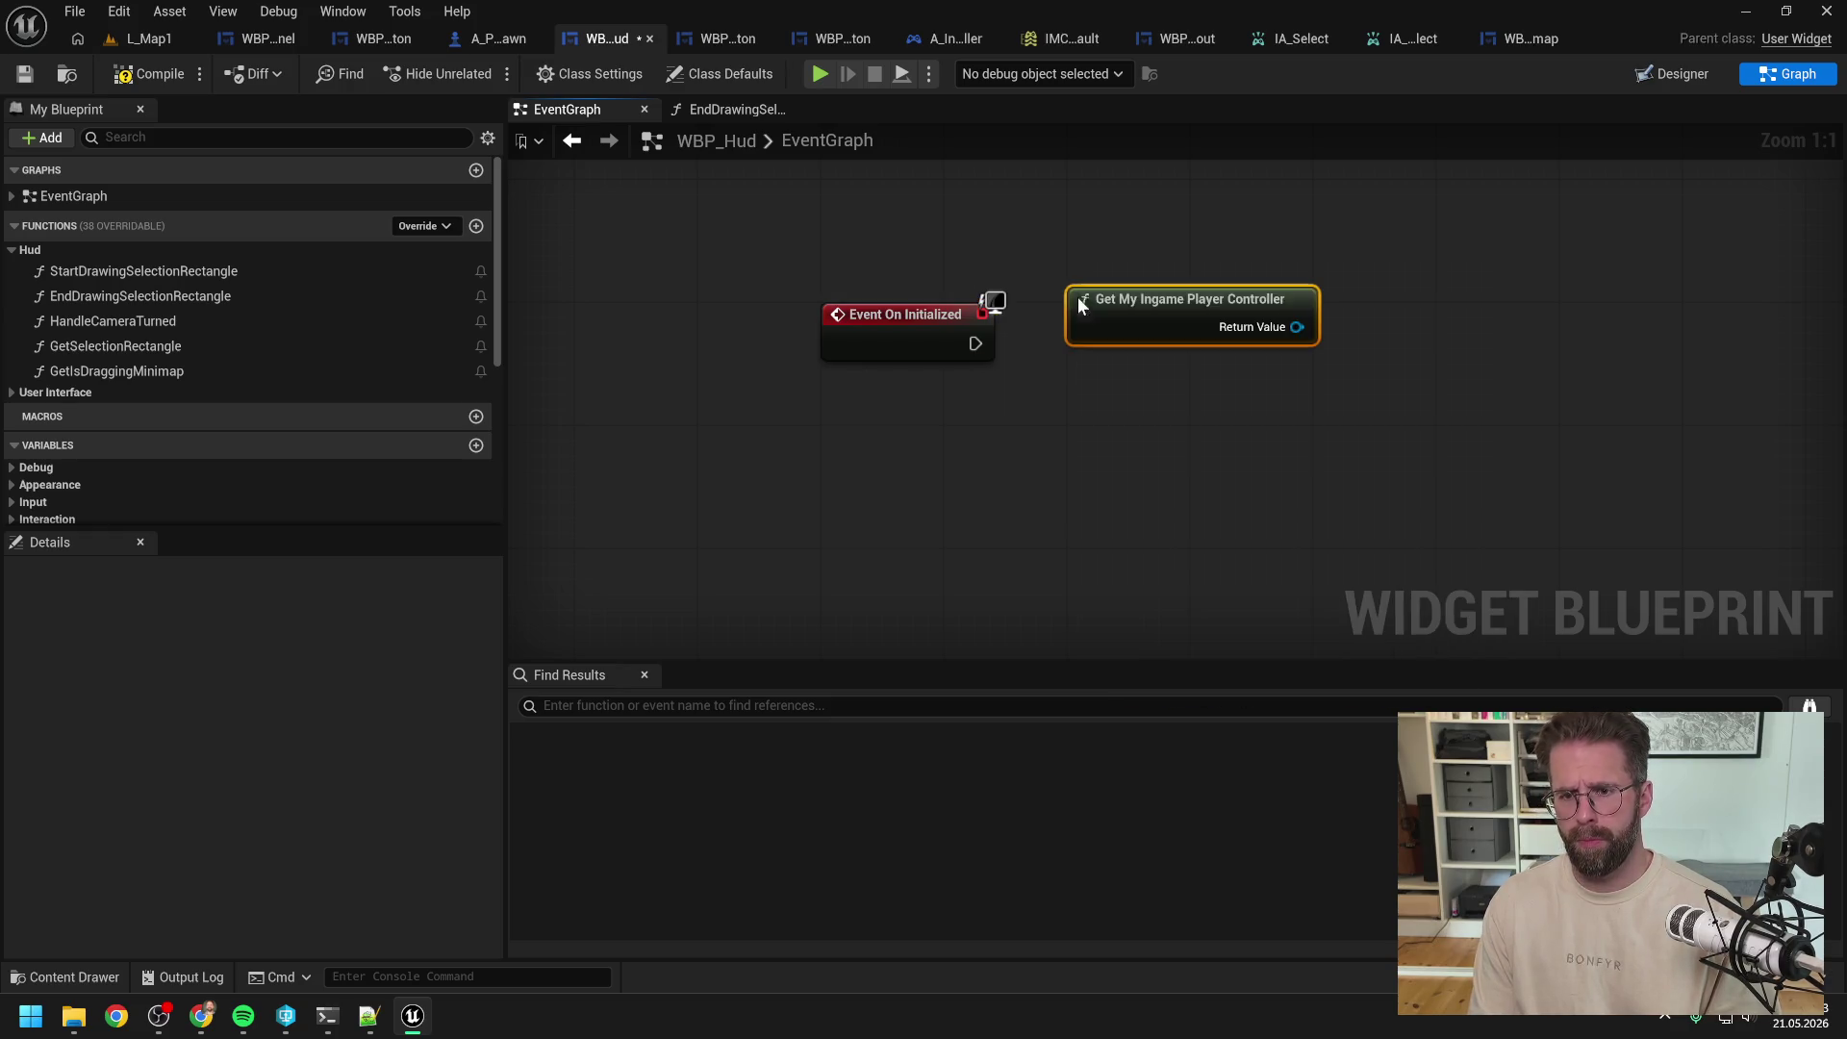
left_click_drag(1077, 296, 1033, 239)
left_click_drag(1250, 266, 1324, 326)
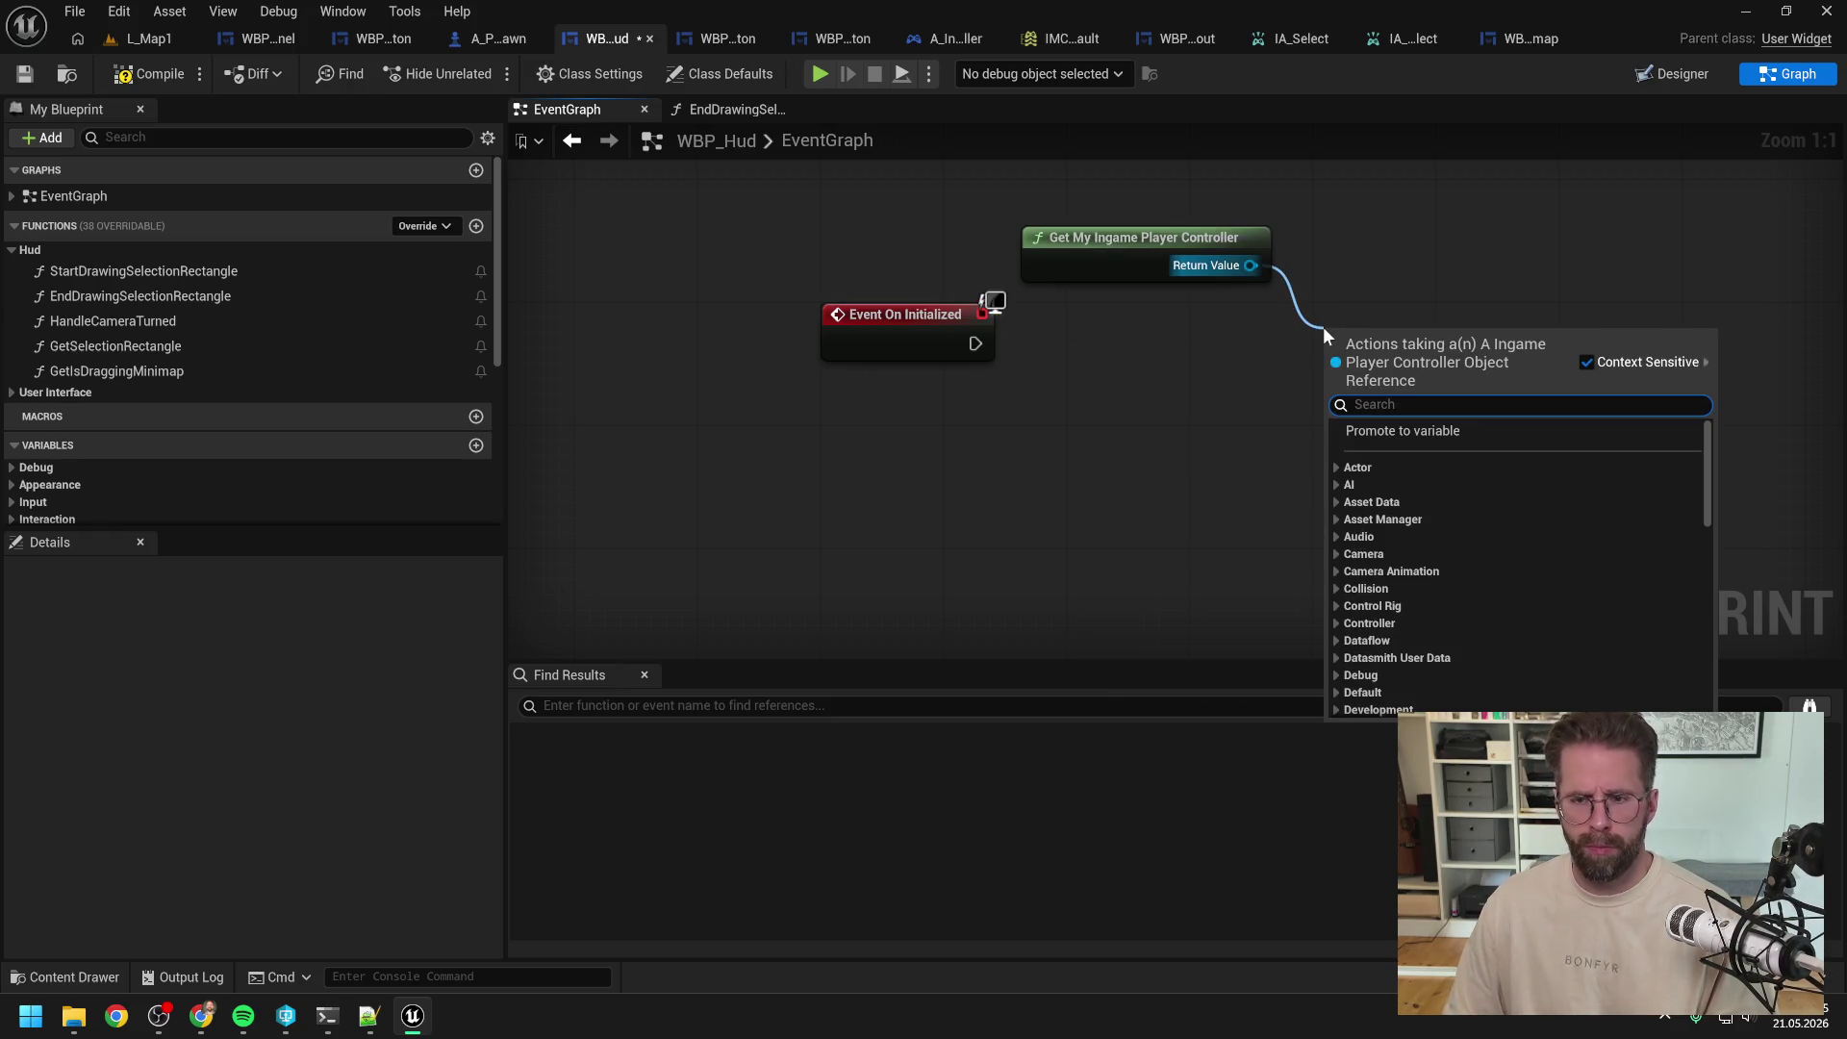
type("bind")
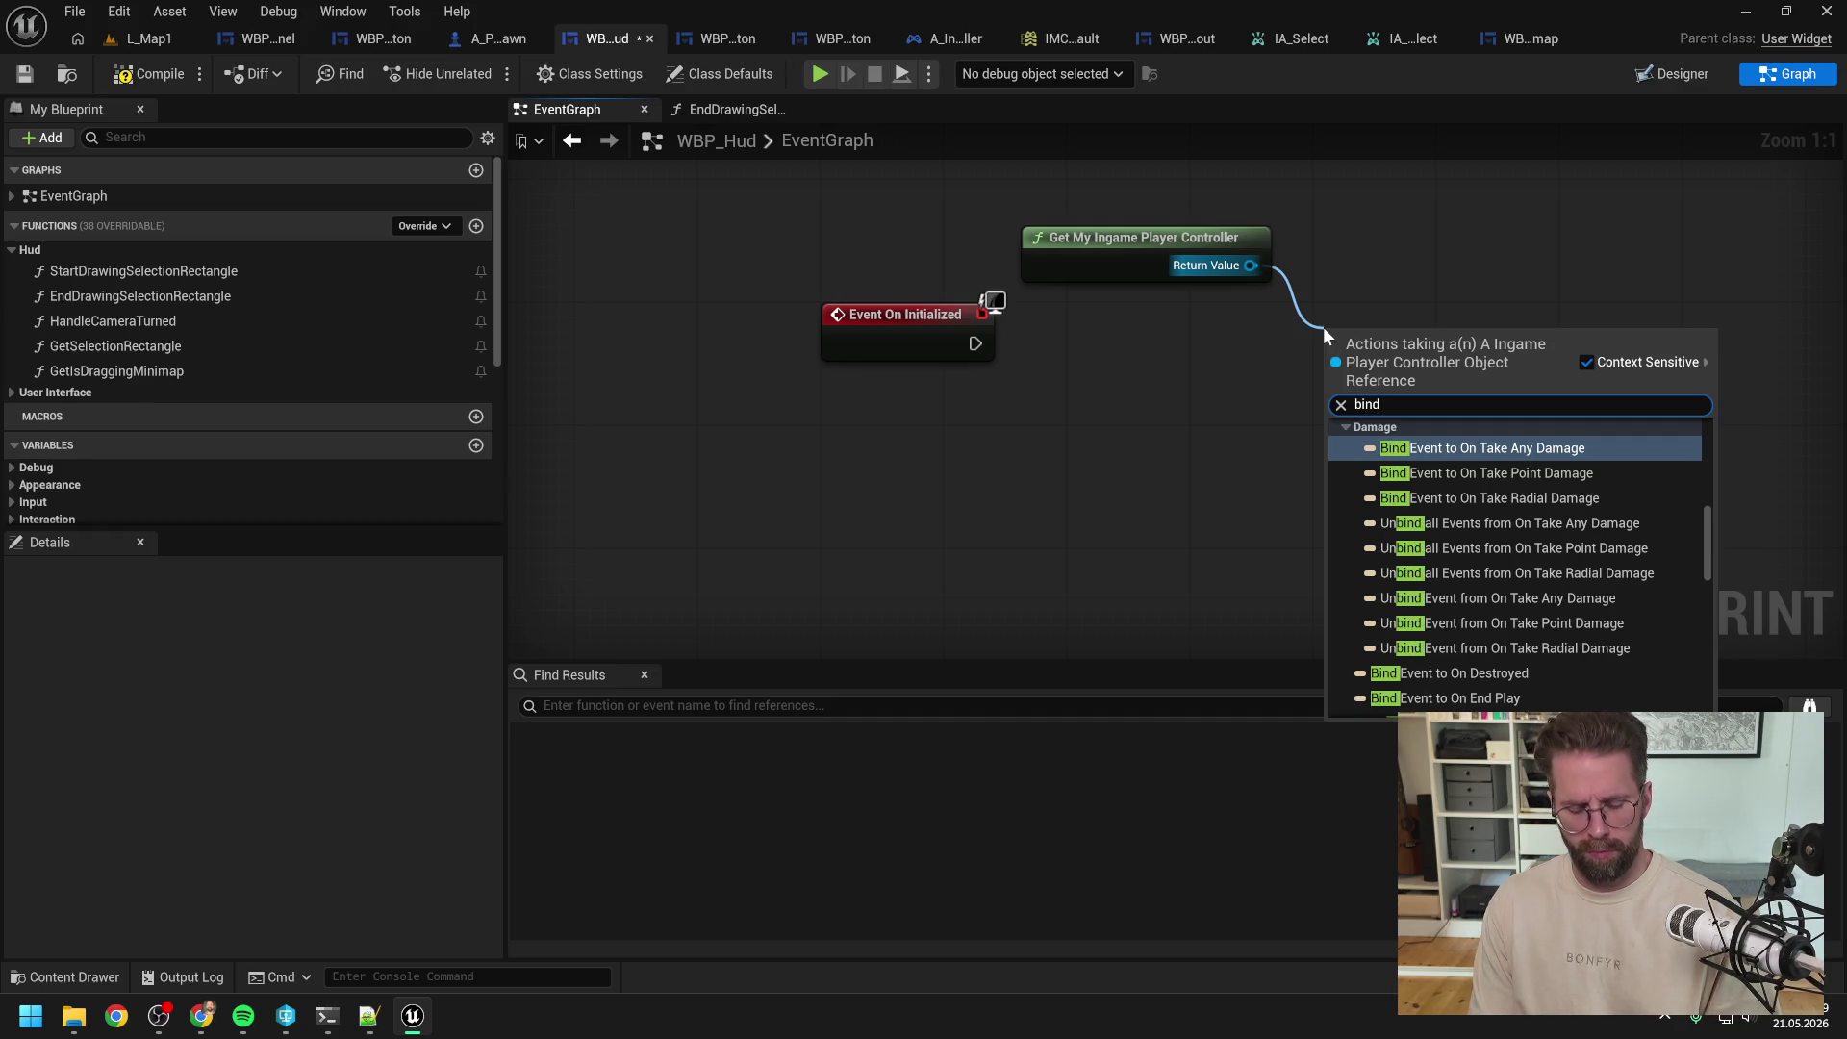
type(" left mouse")
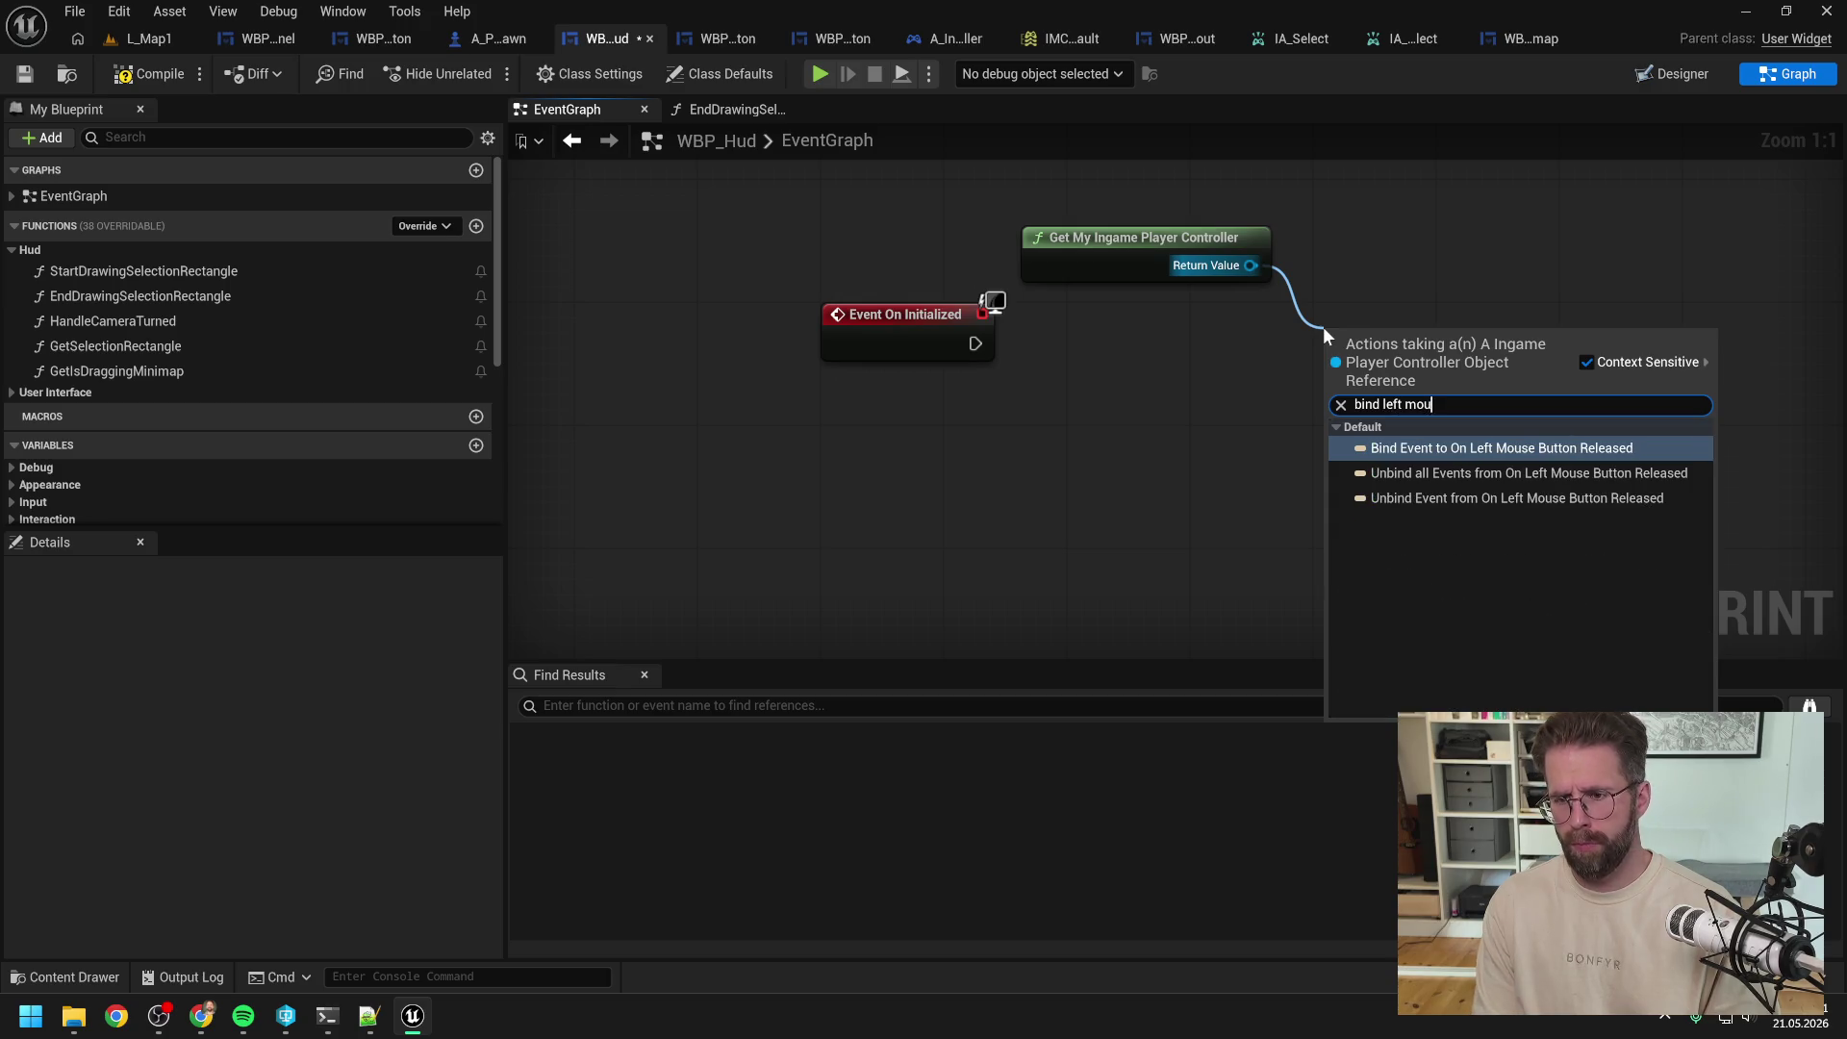
key("Return")
left_click_drag(975, 344, 1330, 358)
left_click_drag(1379, 347, 1441, 331)
left_click_drag(1142, 236, 1185, 266)
Step: Feed the bind's Event pin a Create Event with a newly generated matching function
mouse_move(1393, 402)
left_mouse_down()
mouse_move(1260, 446)
mouse_move(1144, 380)
left_mouse_up()
left_click(1270, 526)
left_click(1323, 543)
left_click(1147, 467)
left_click(1159, 532)
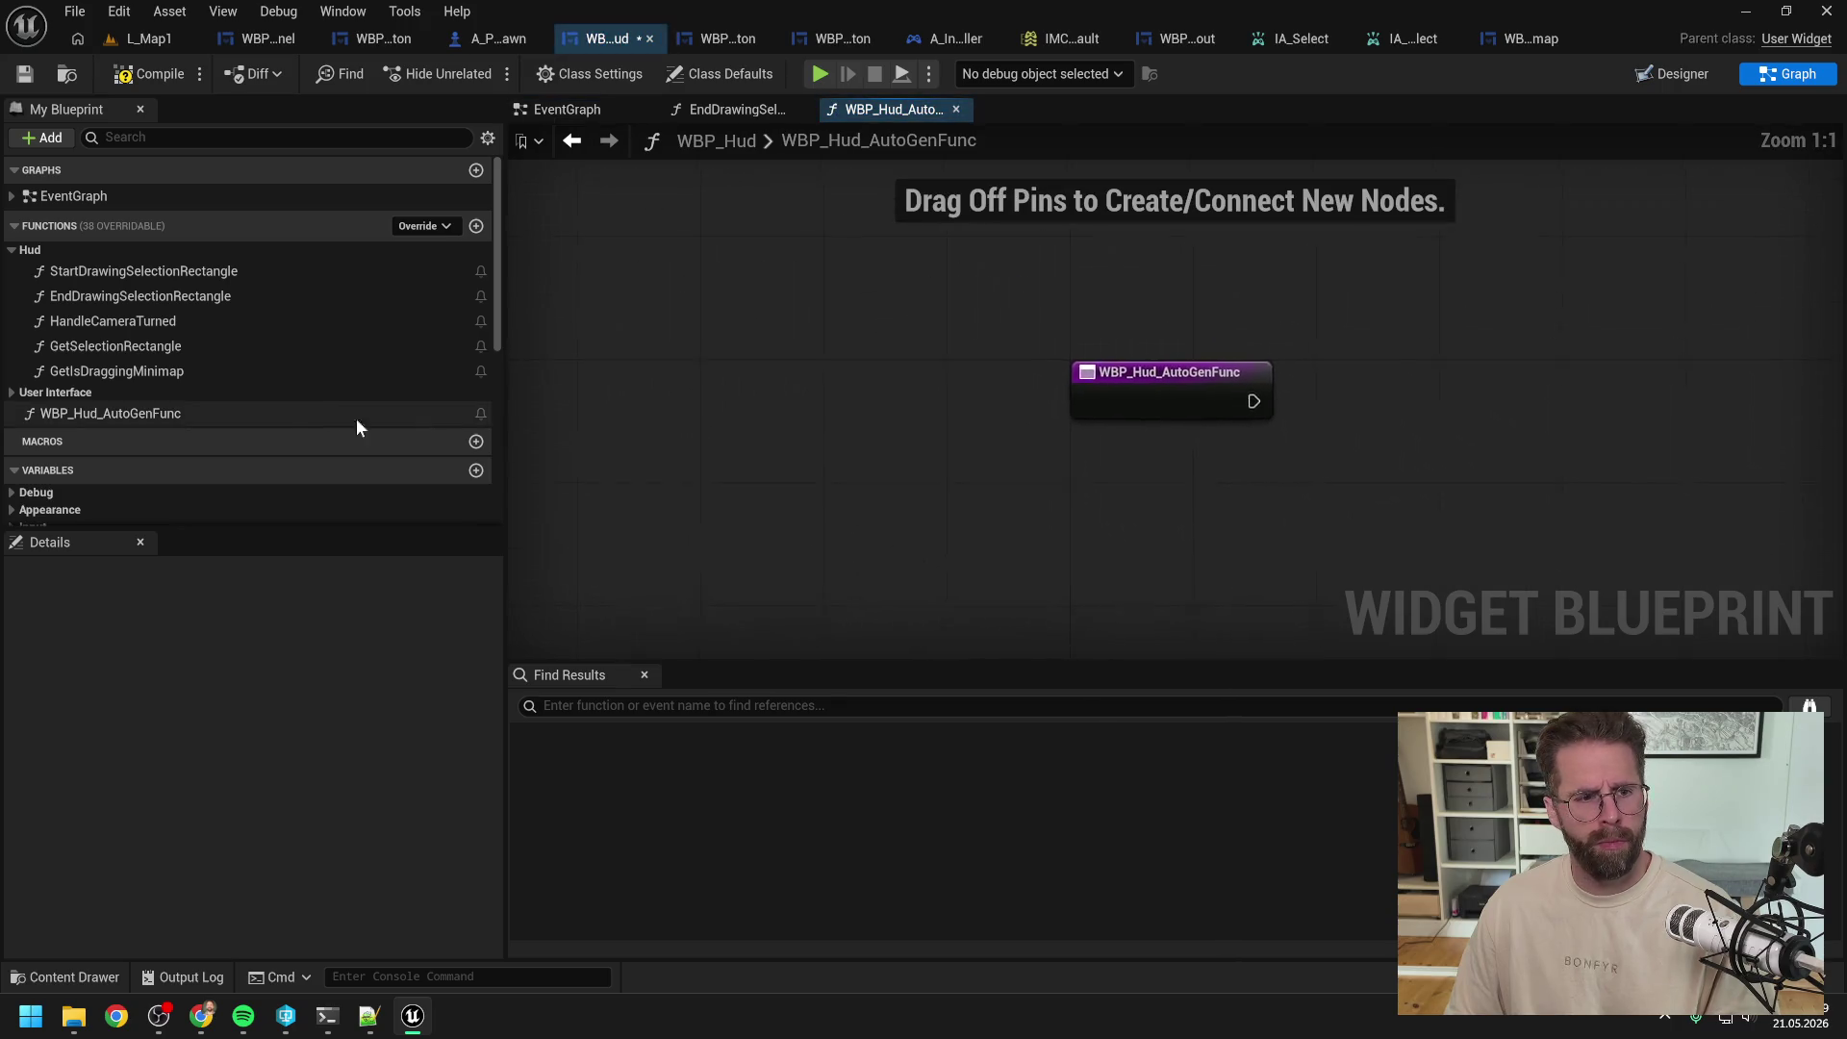
Step: Rename the generated function to HandleLeftMouseButtonReleased, move it into the Hud category, and make it private
type("Handle")
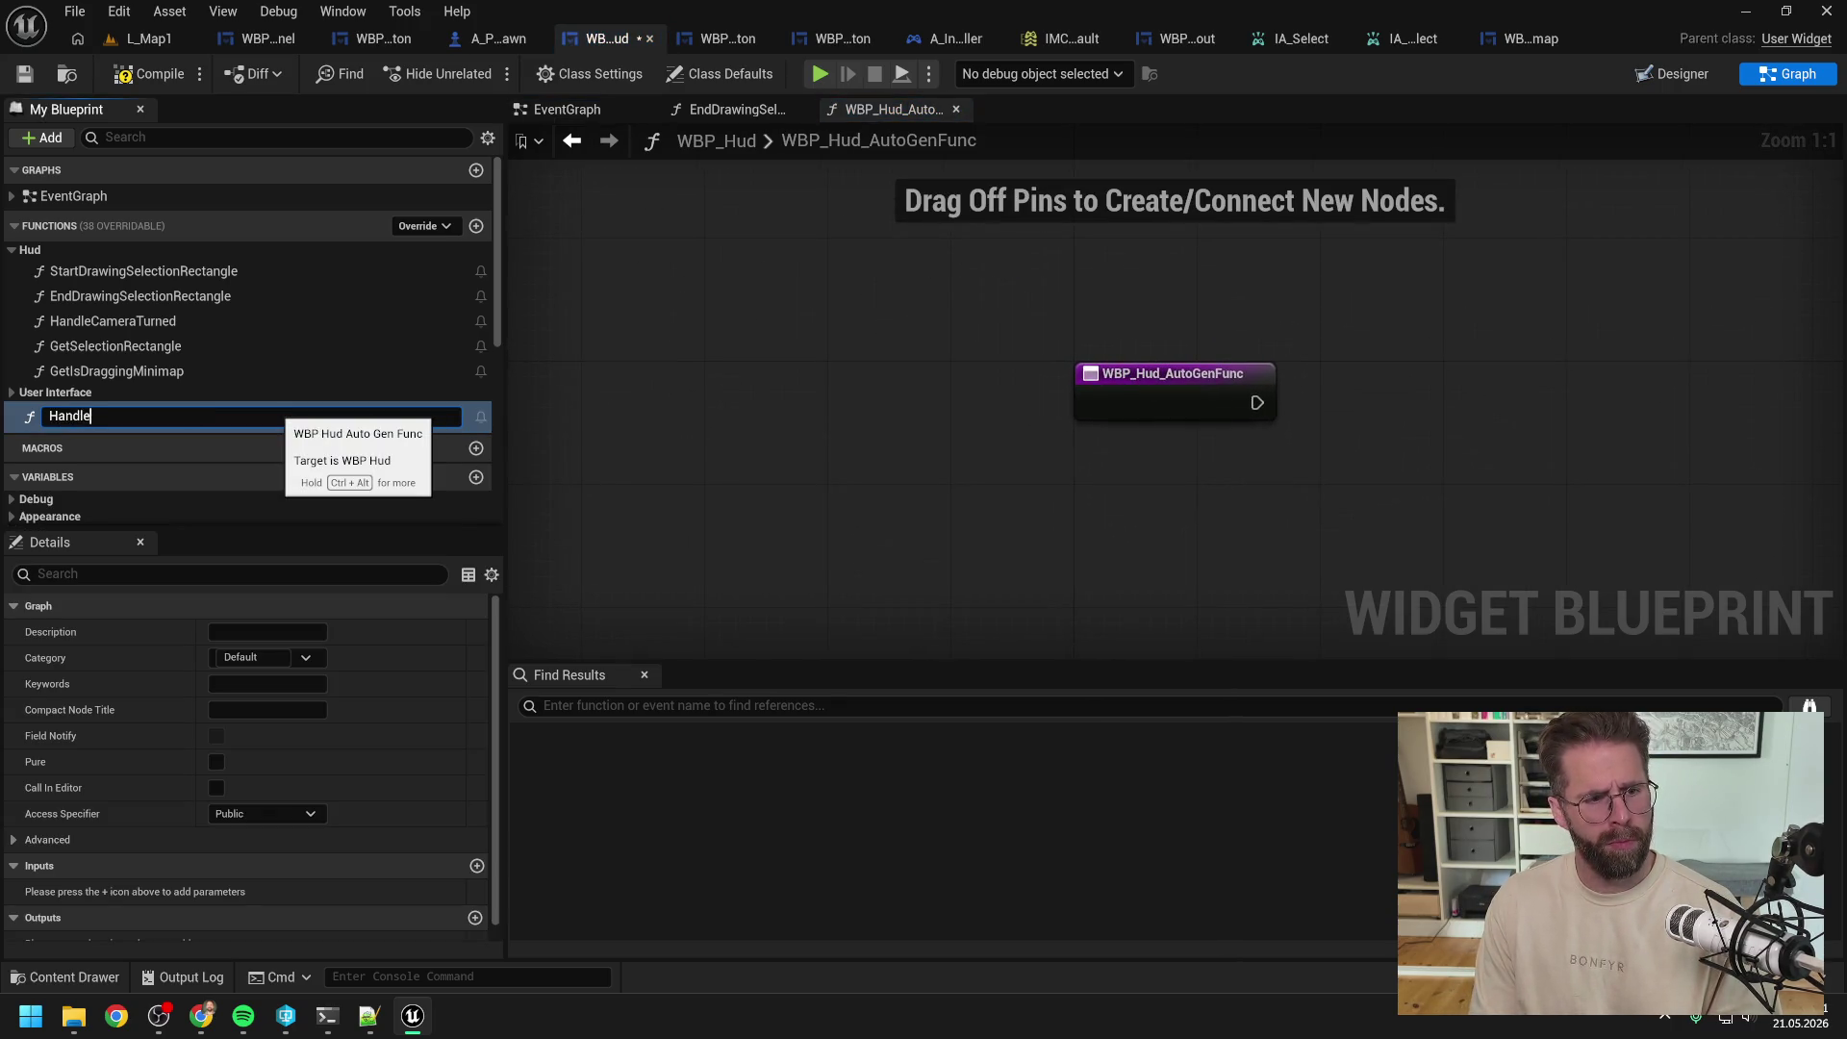
type("LeftMouseButtonReleased")
key("Return")
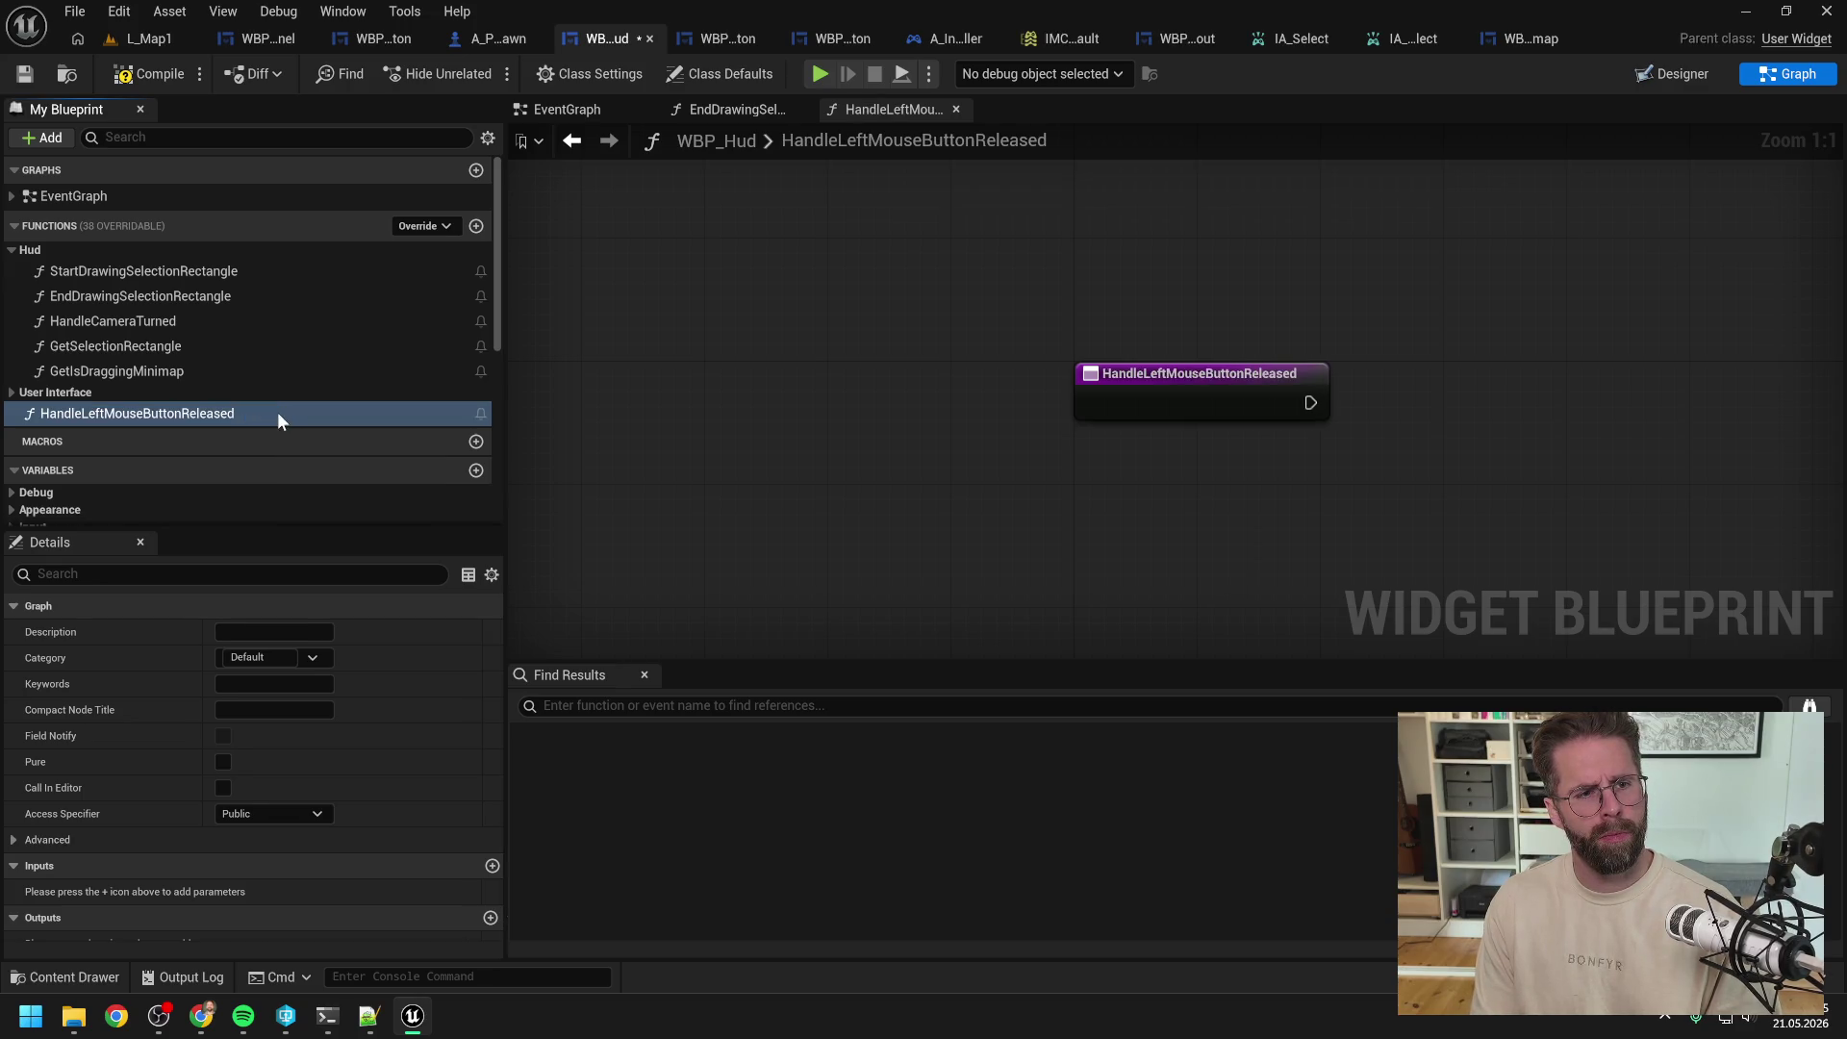
left_click_drag(204, 404, 176, 377)
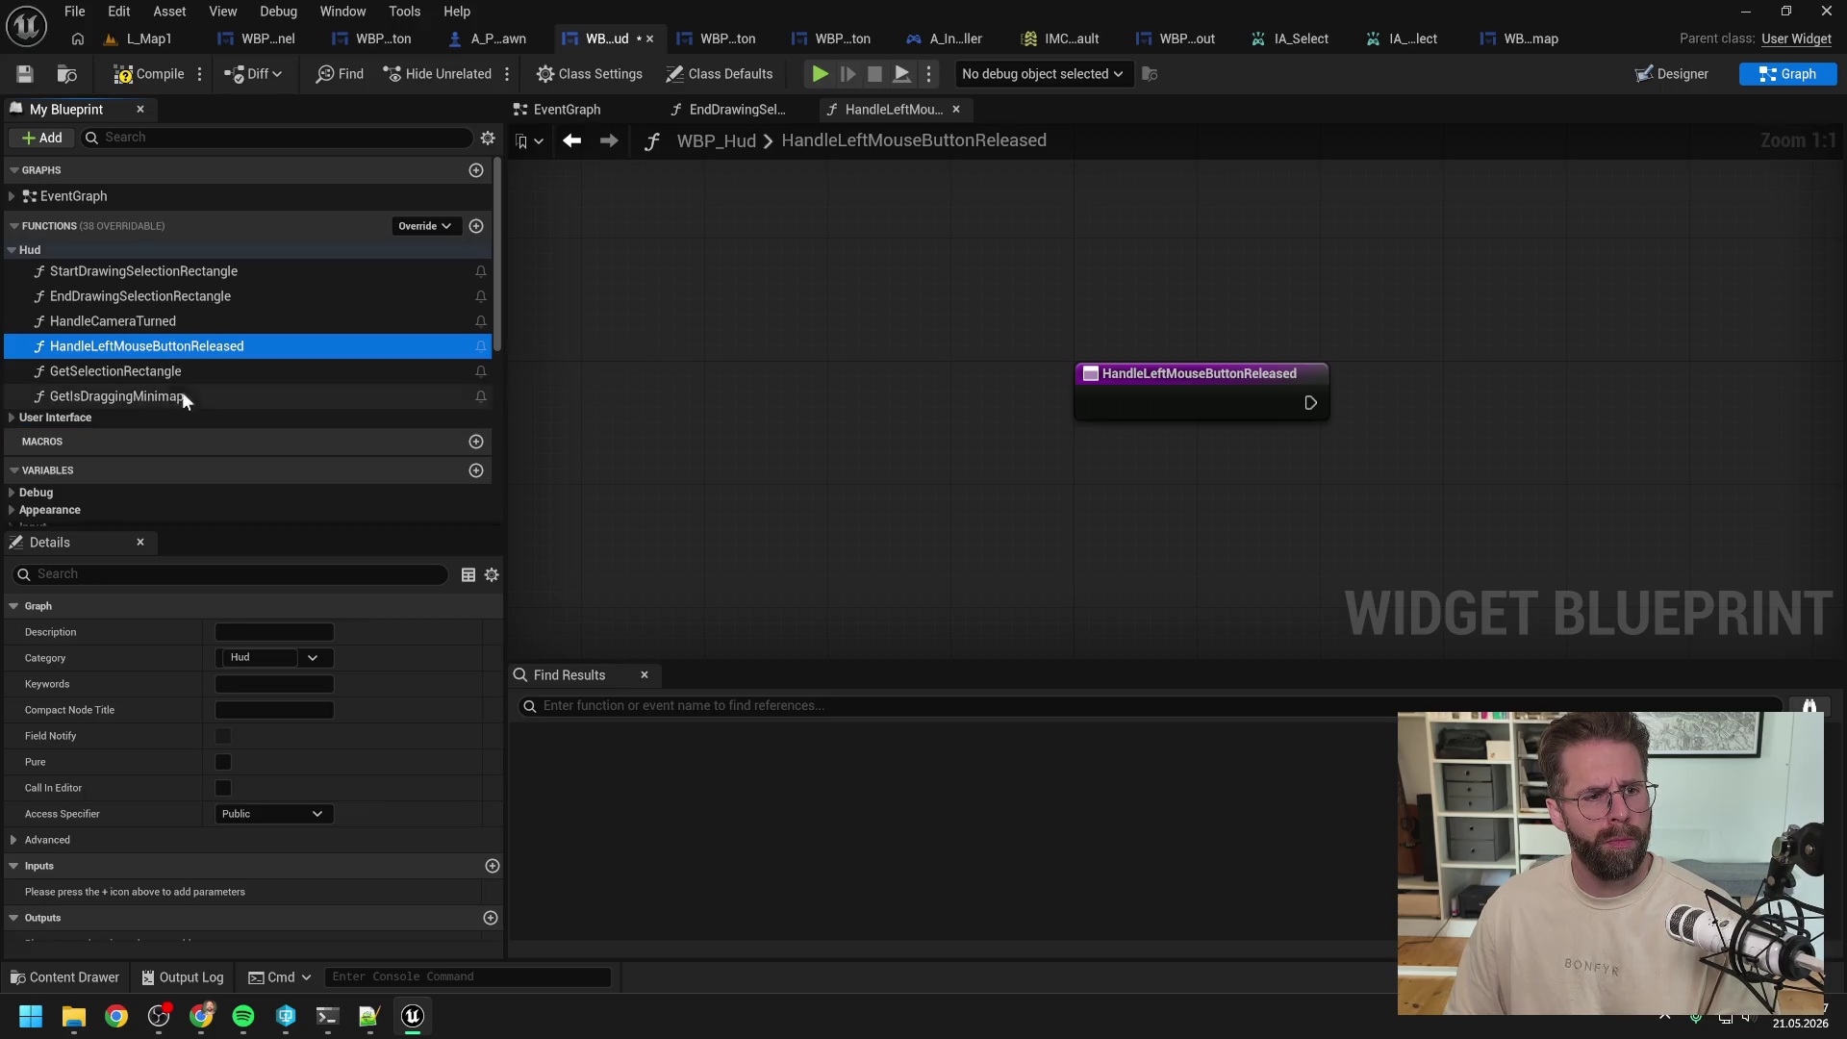
left_click(267, 812)
left_click(252, 861)
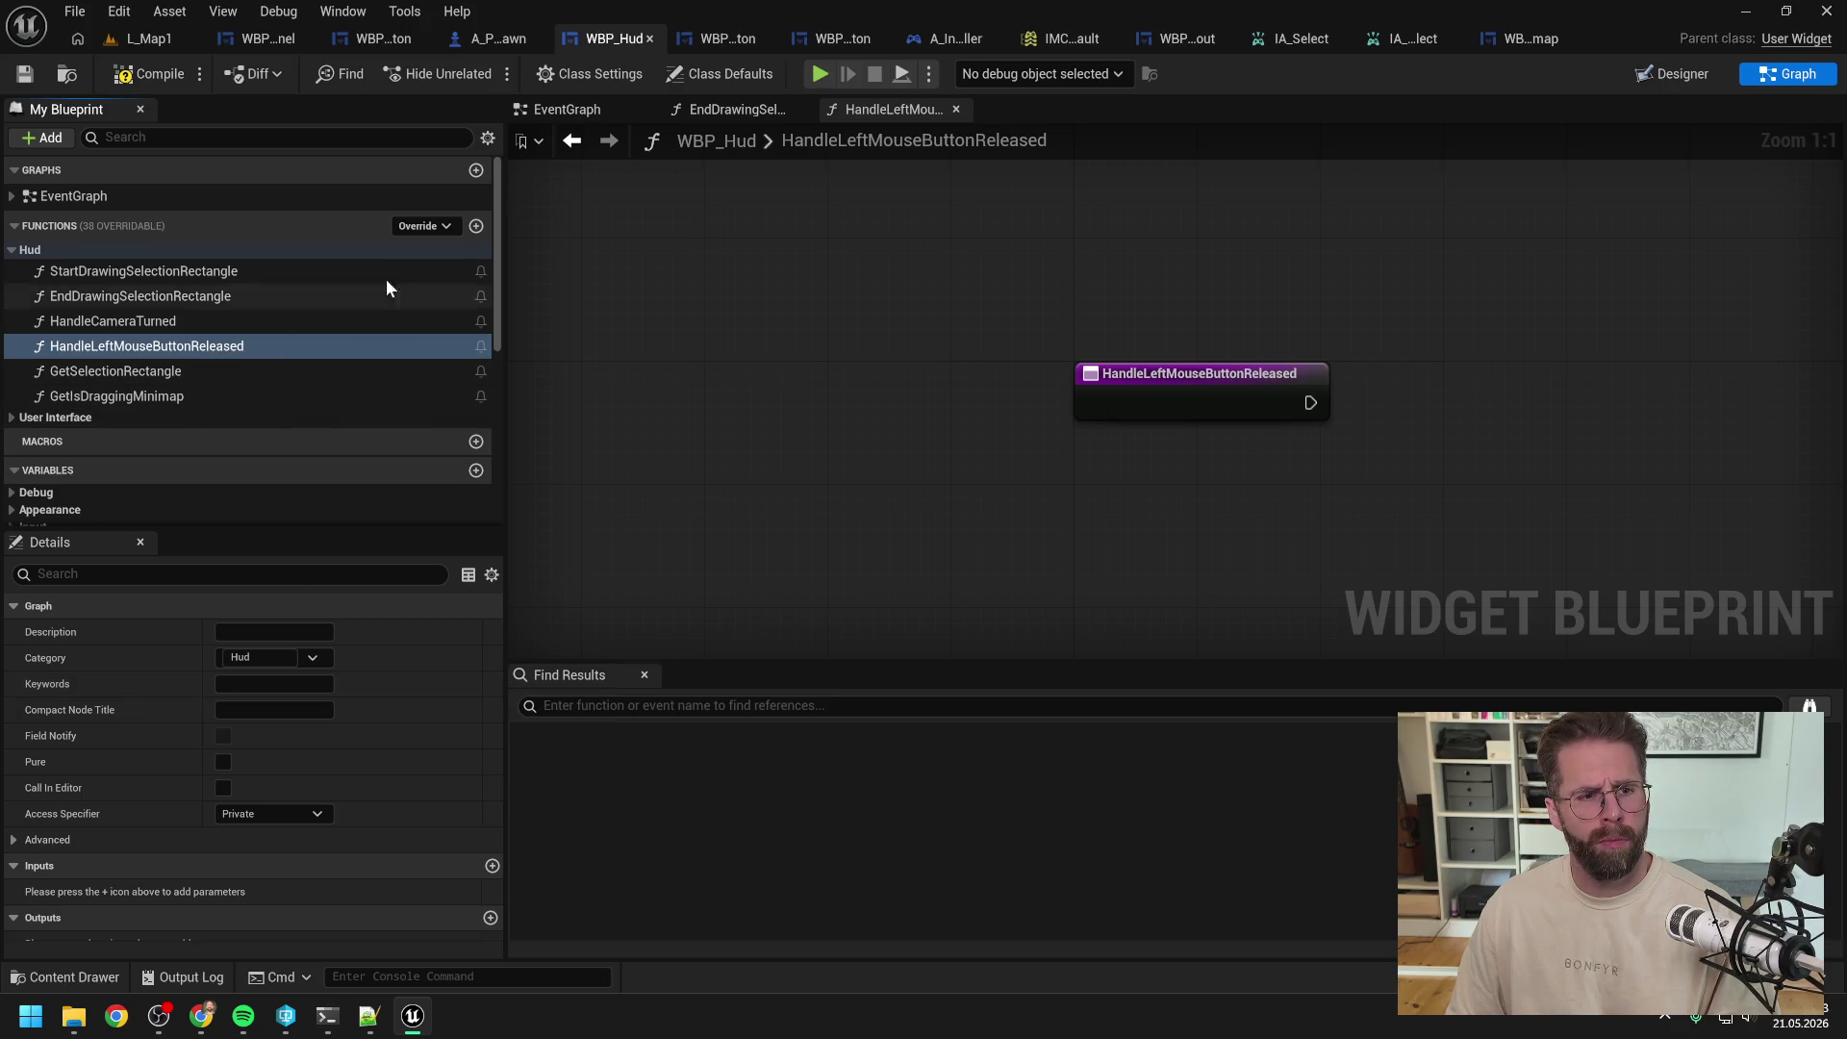
Step: Check the event graph binding, then open the EndDrawingSelectionRectangle graph
left_click(730, 111)
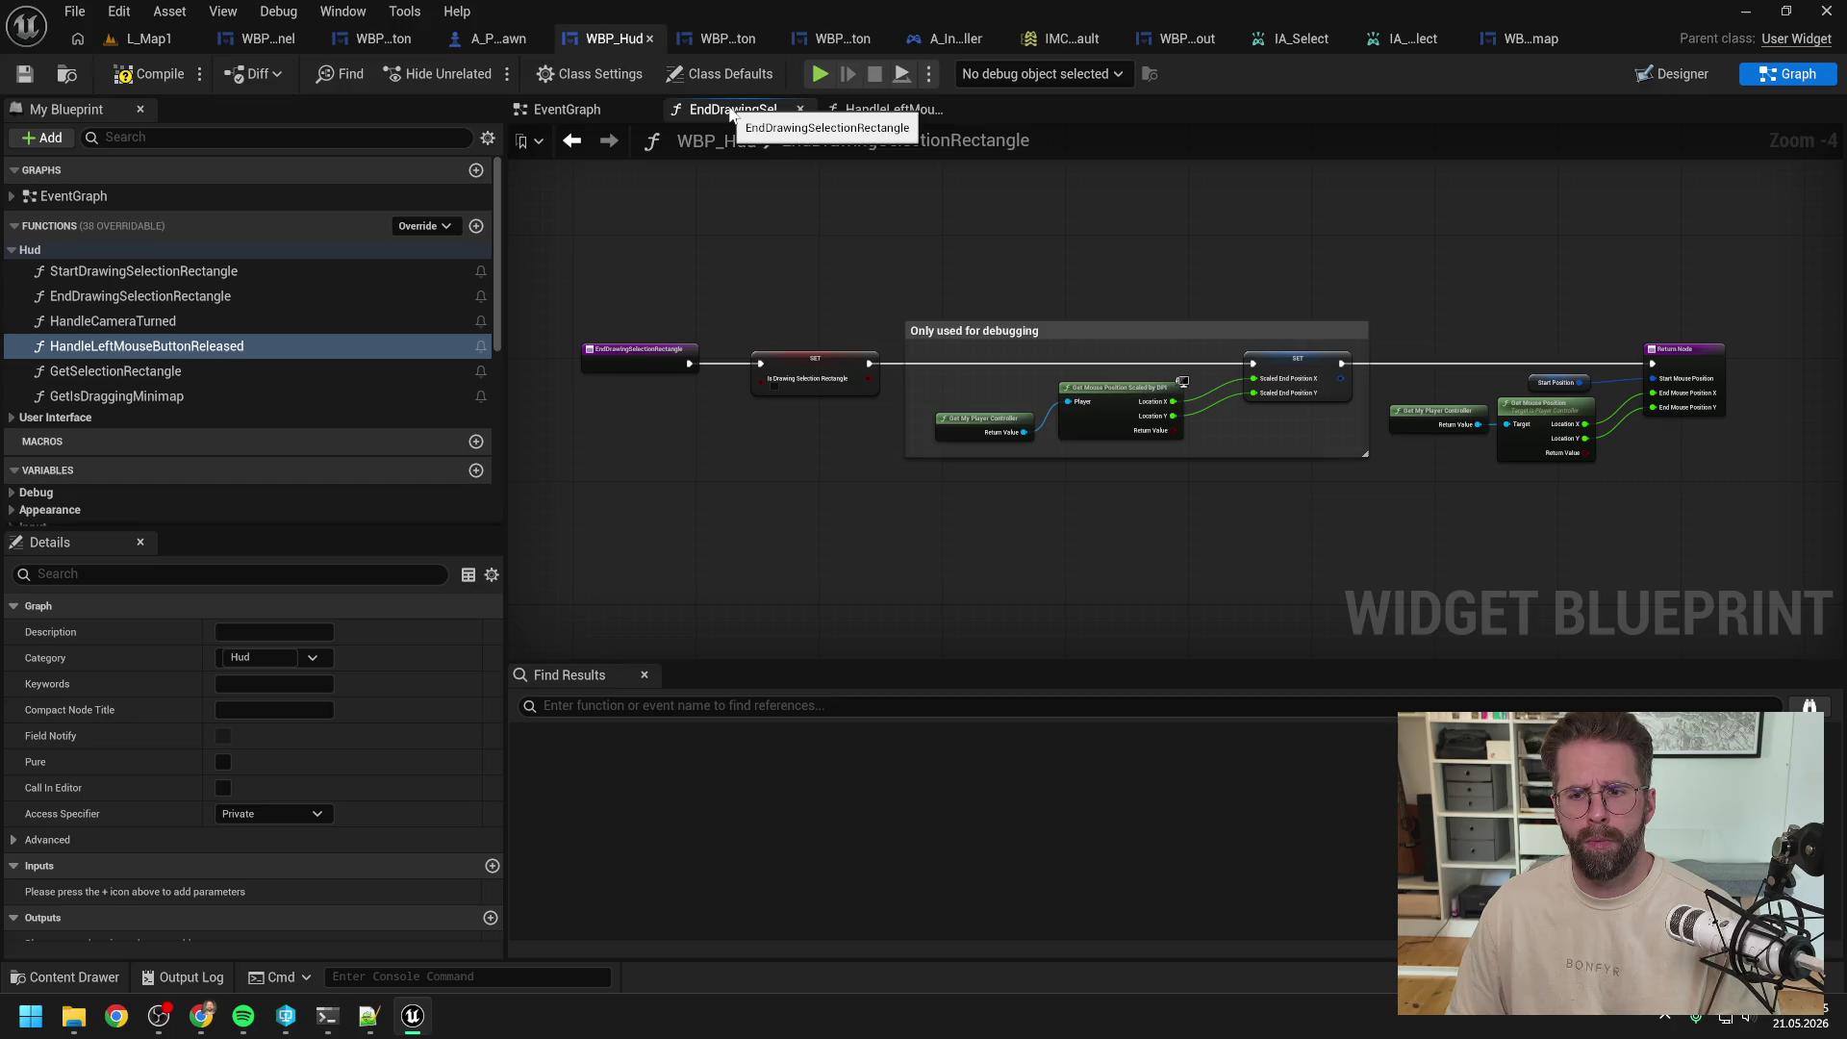
left_click(608, 110)
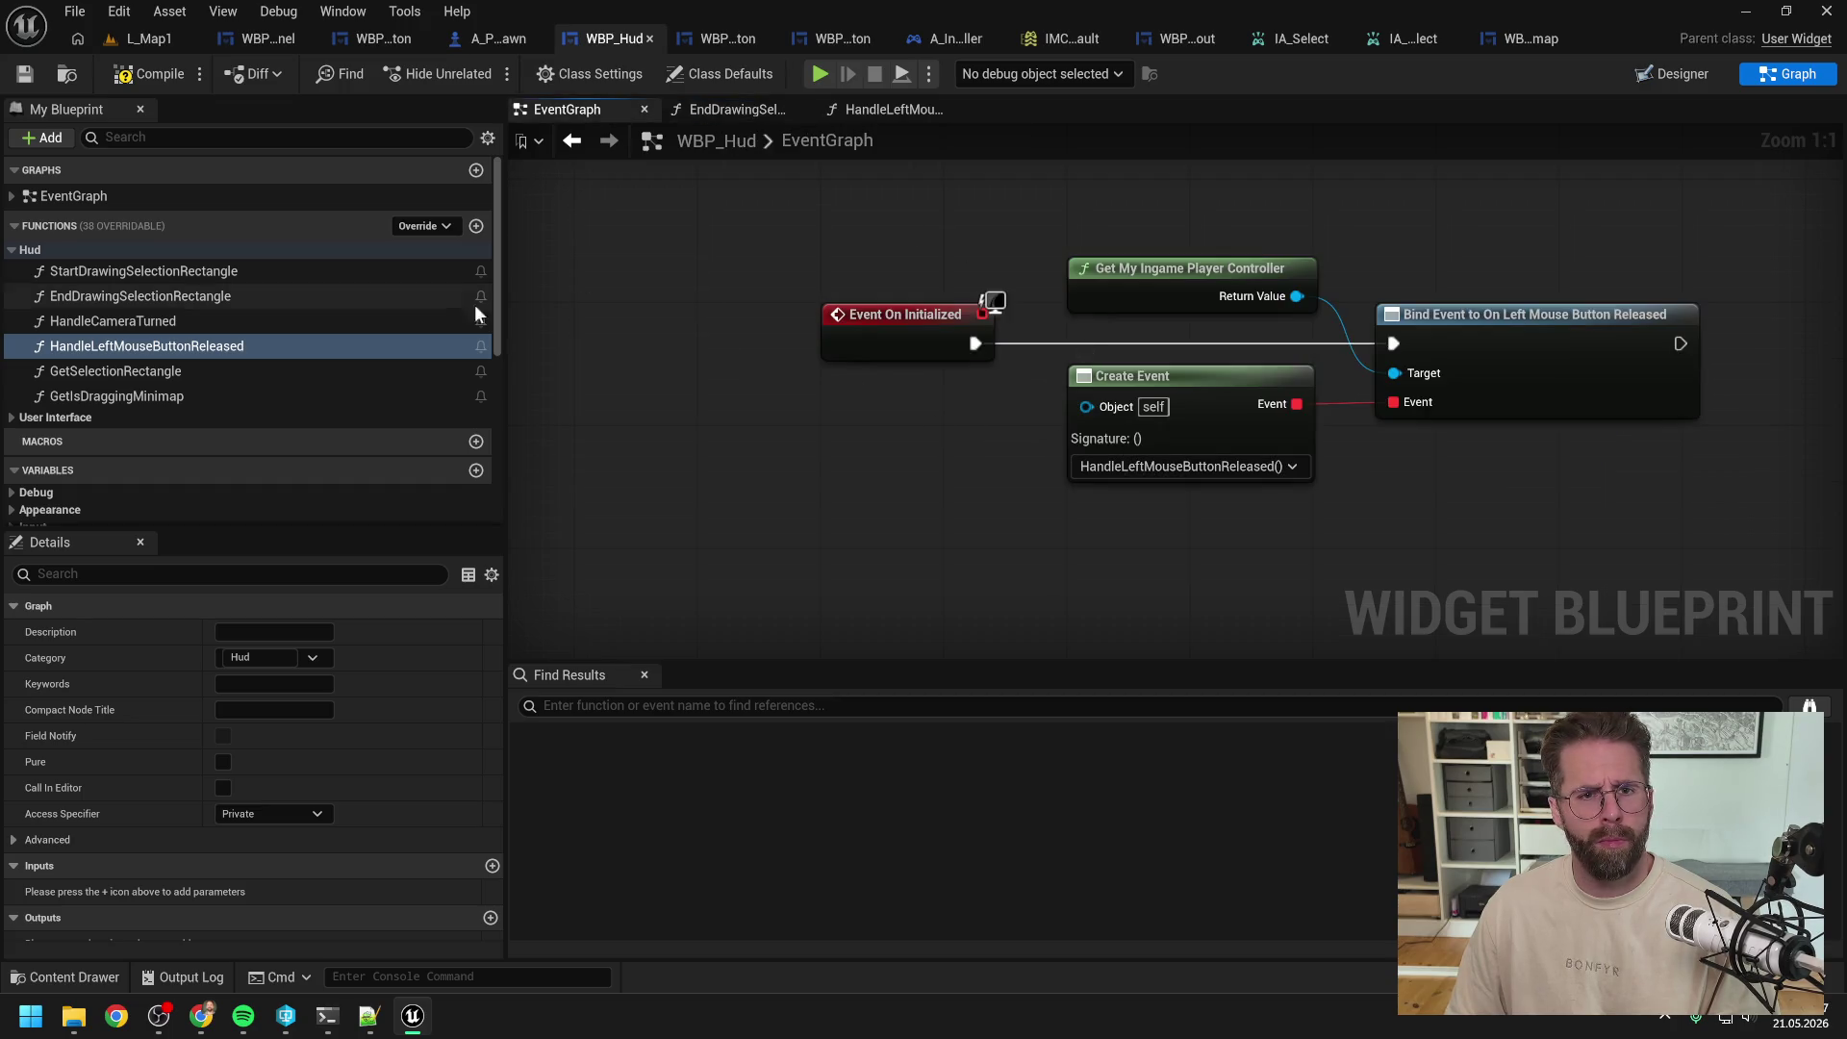
double_click(204, 294)
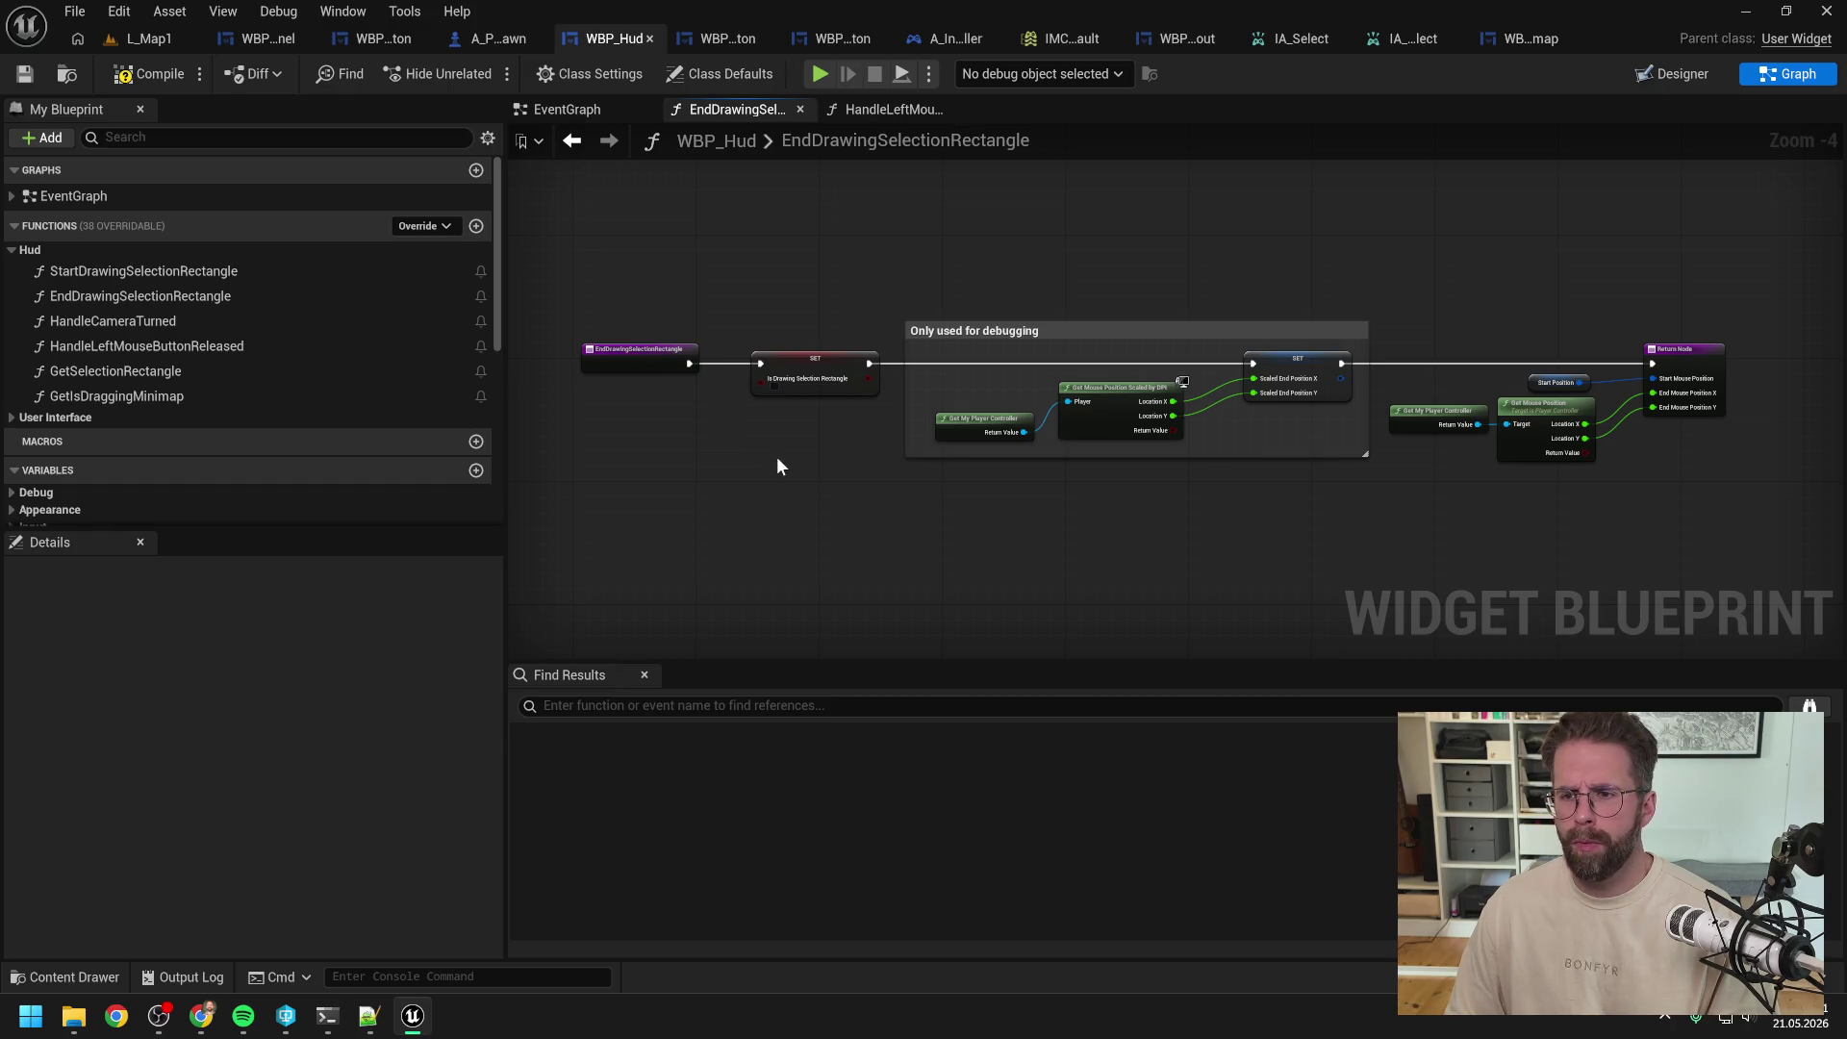
Step: Paste the SET Is Drawing Selection Rectangle node into HandleLeftMouseButtonReleased, wired from its entry node
left_click(814, 385)
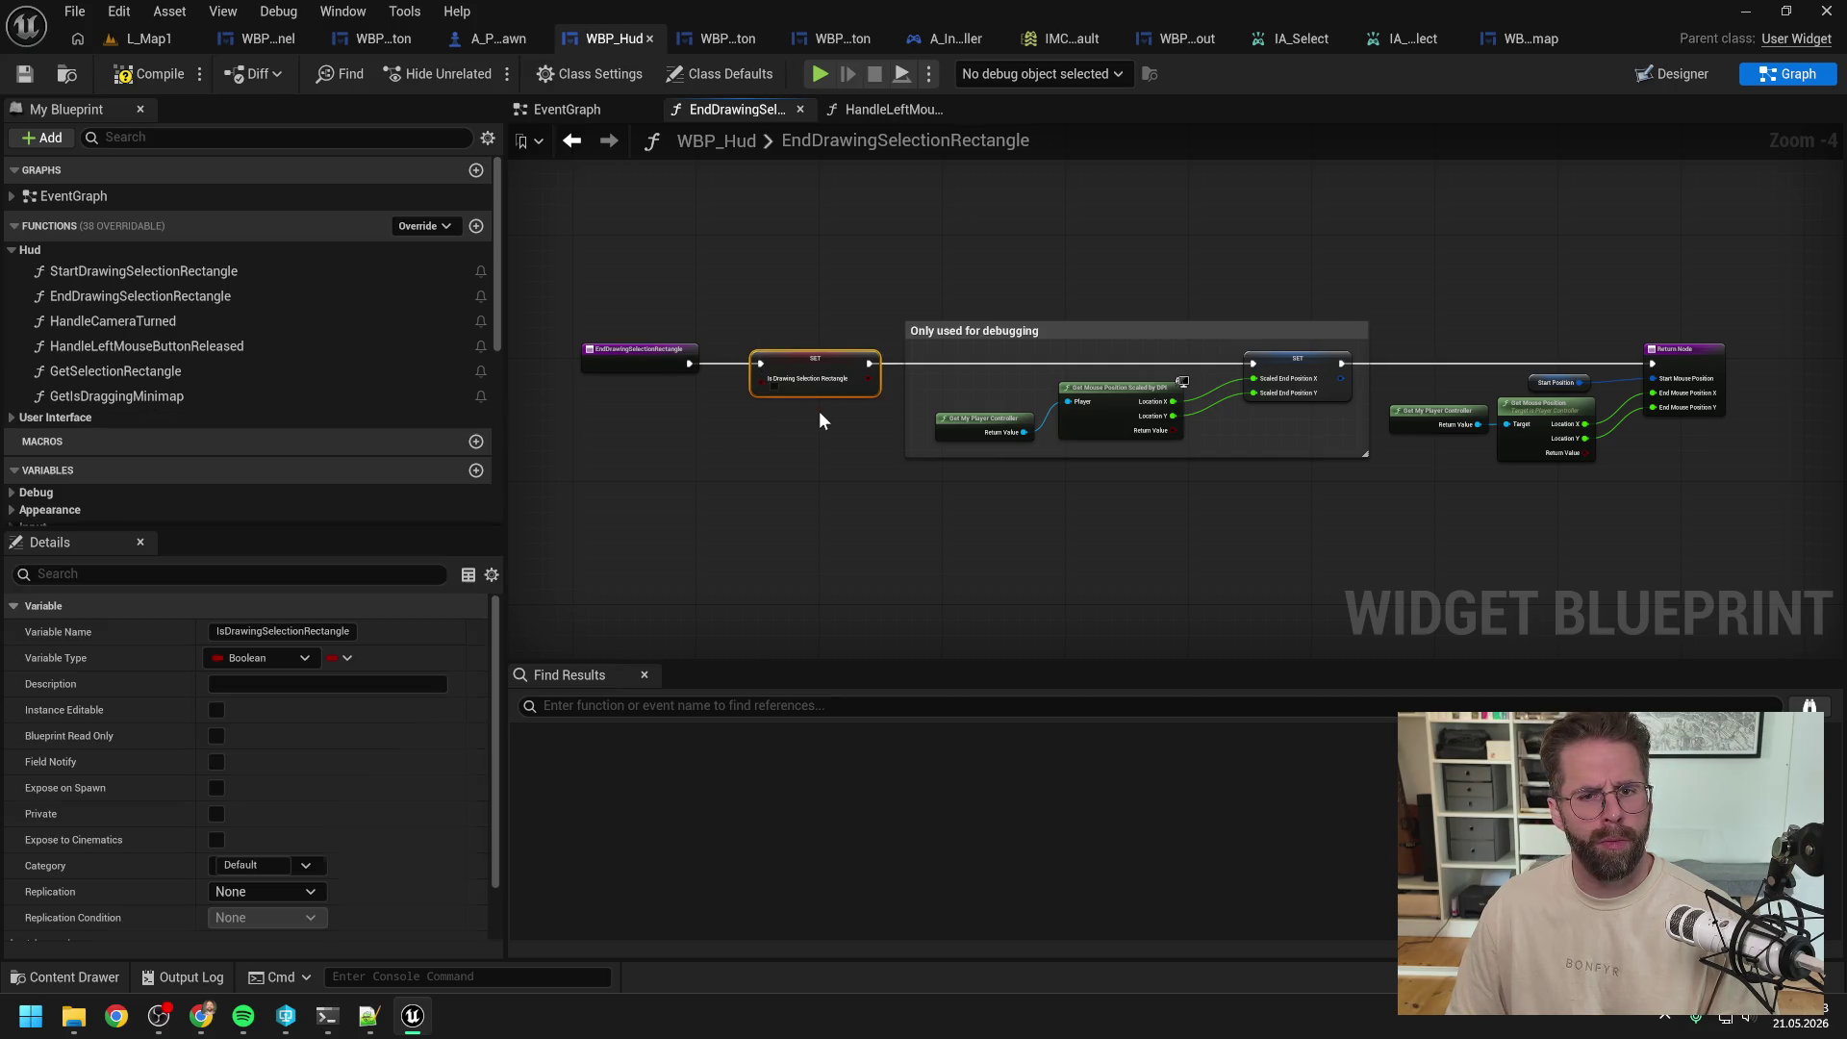
double_click(228, 346)
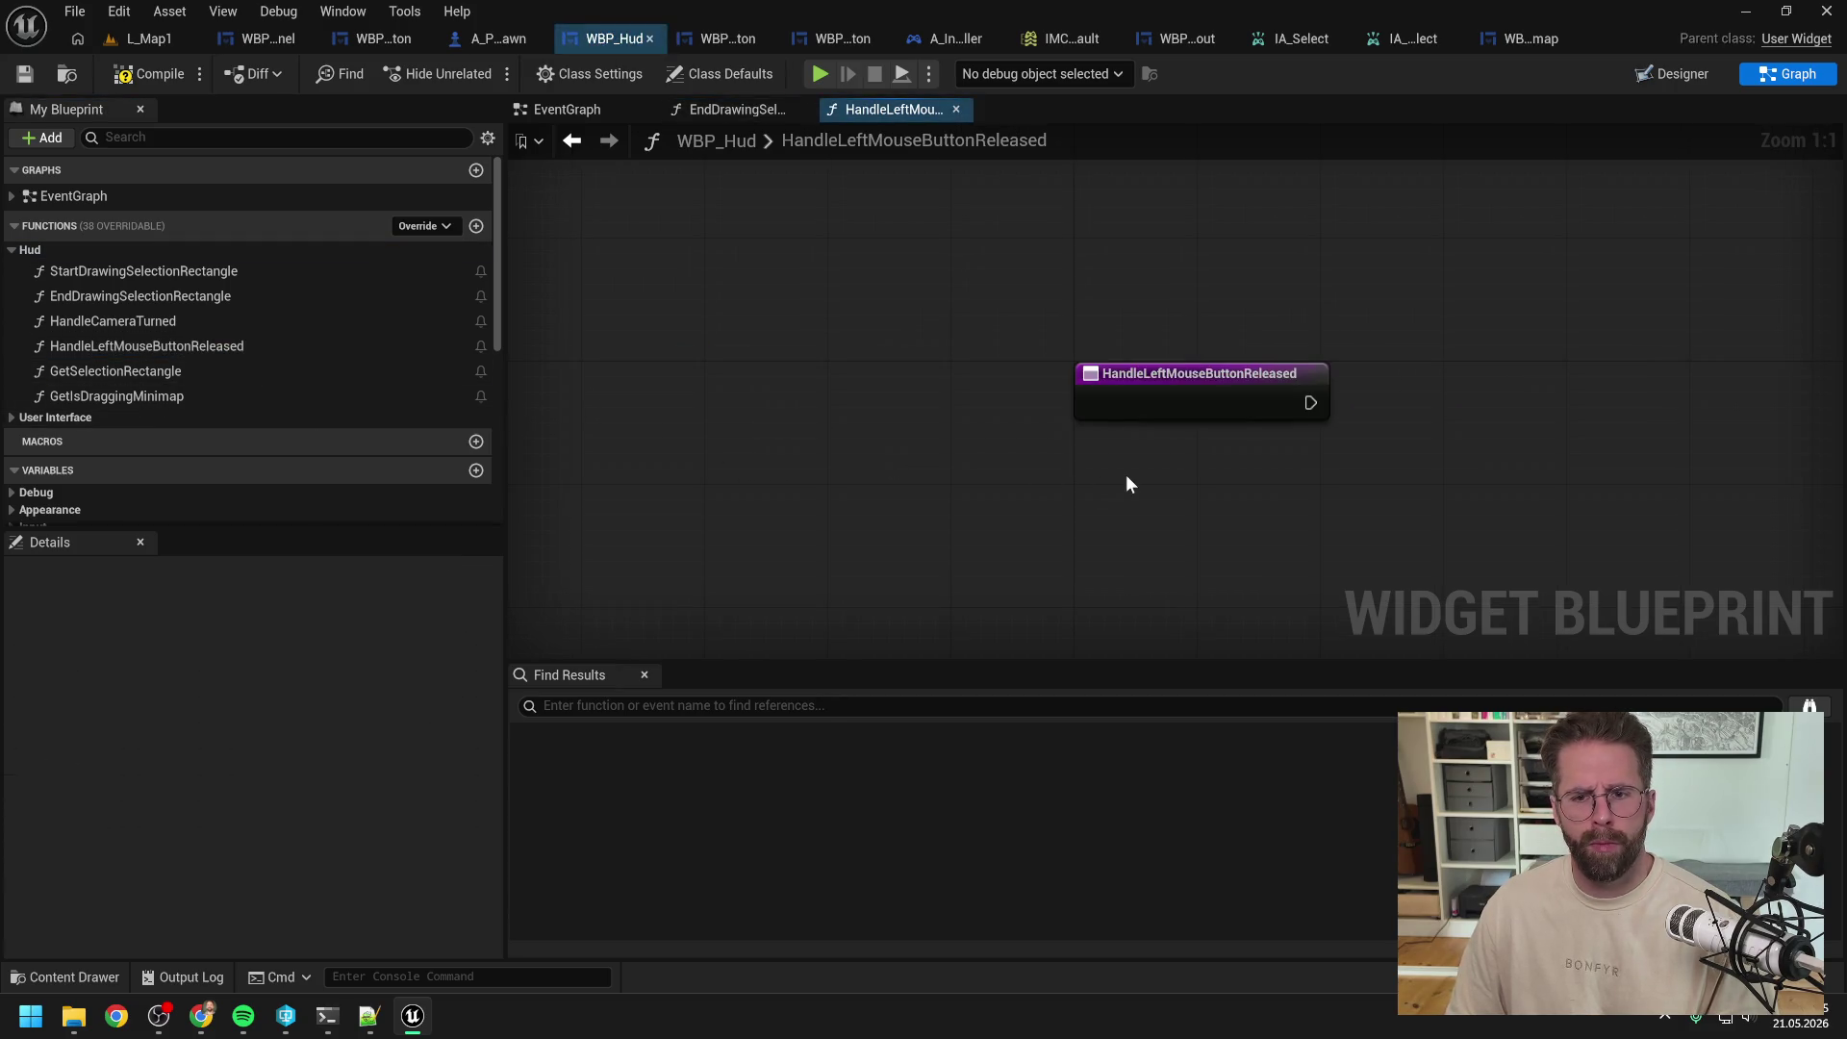
key("ctrl+v")
left_click(1008, 502)
left_click_drag(1003, 496, 1137, 494)
left_click(1128, 420)
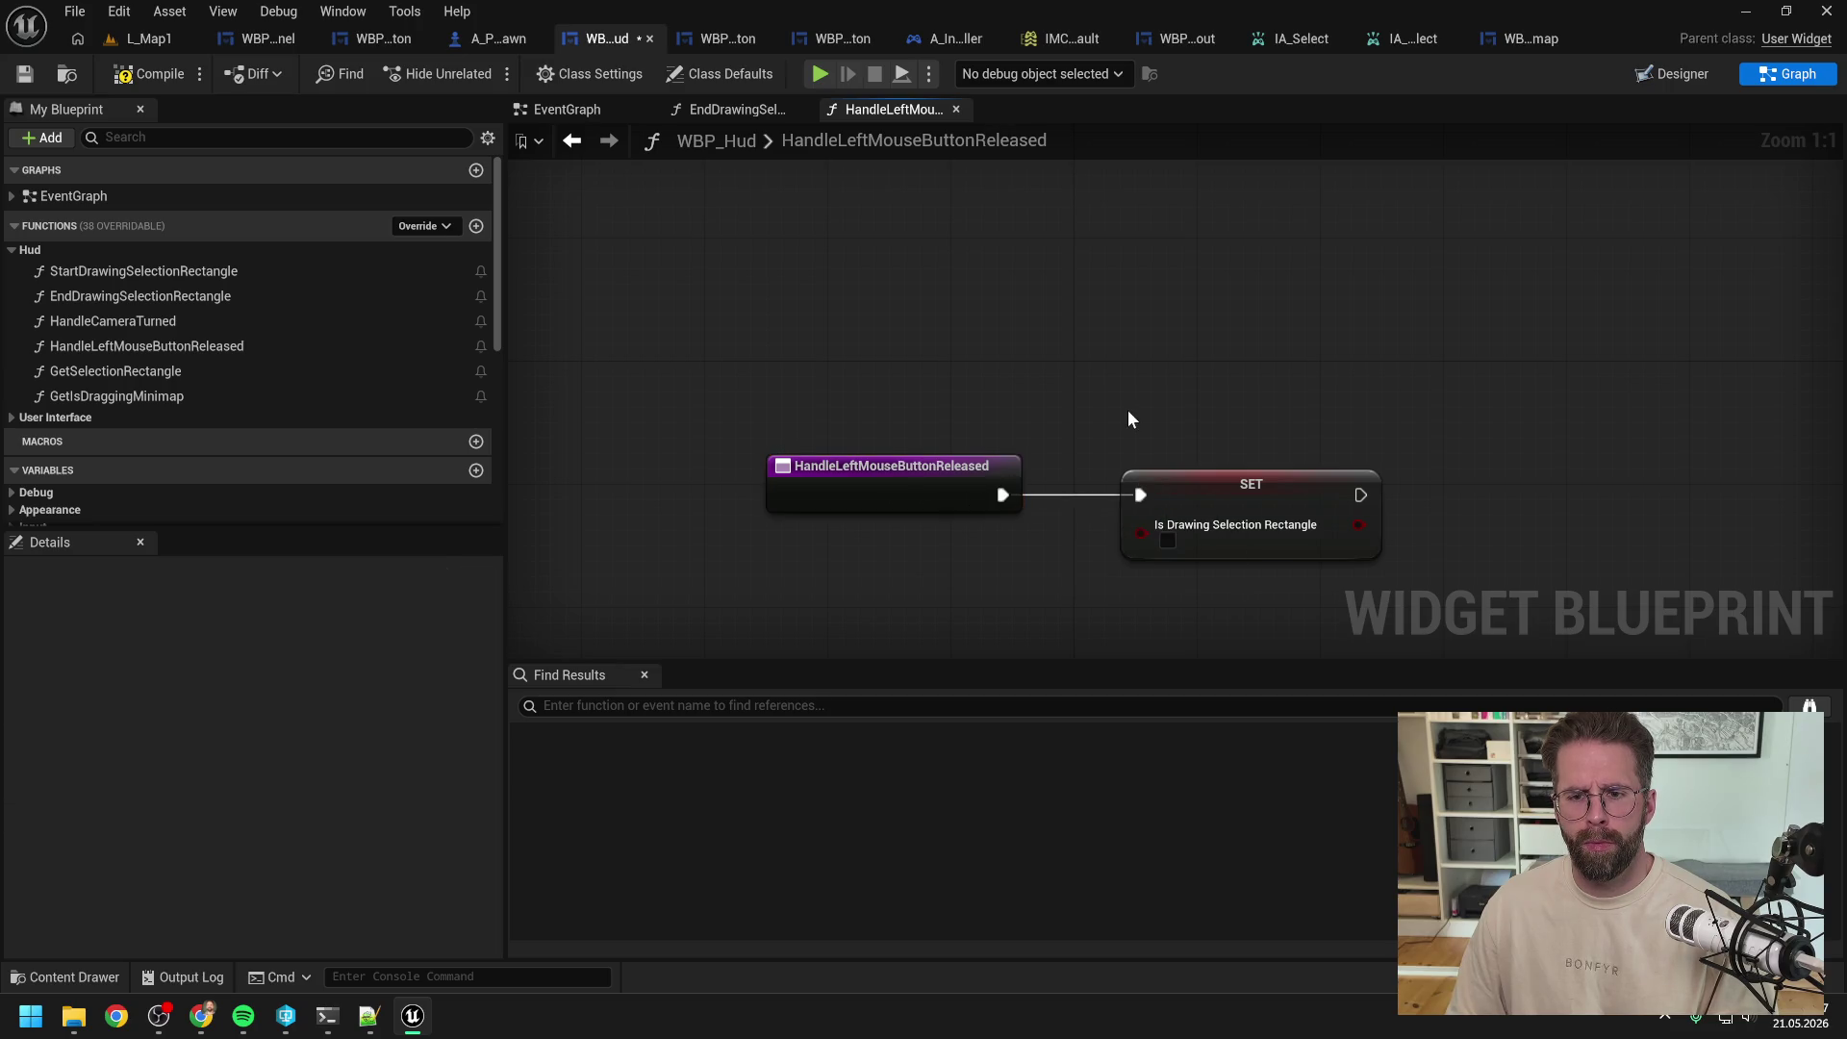
Step: Delete the SET node from EndDrawingSelectionRectangle, then undo to restore it
left_click(760, 109)
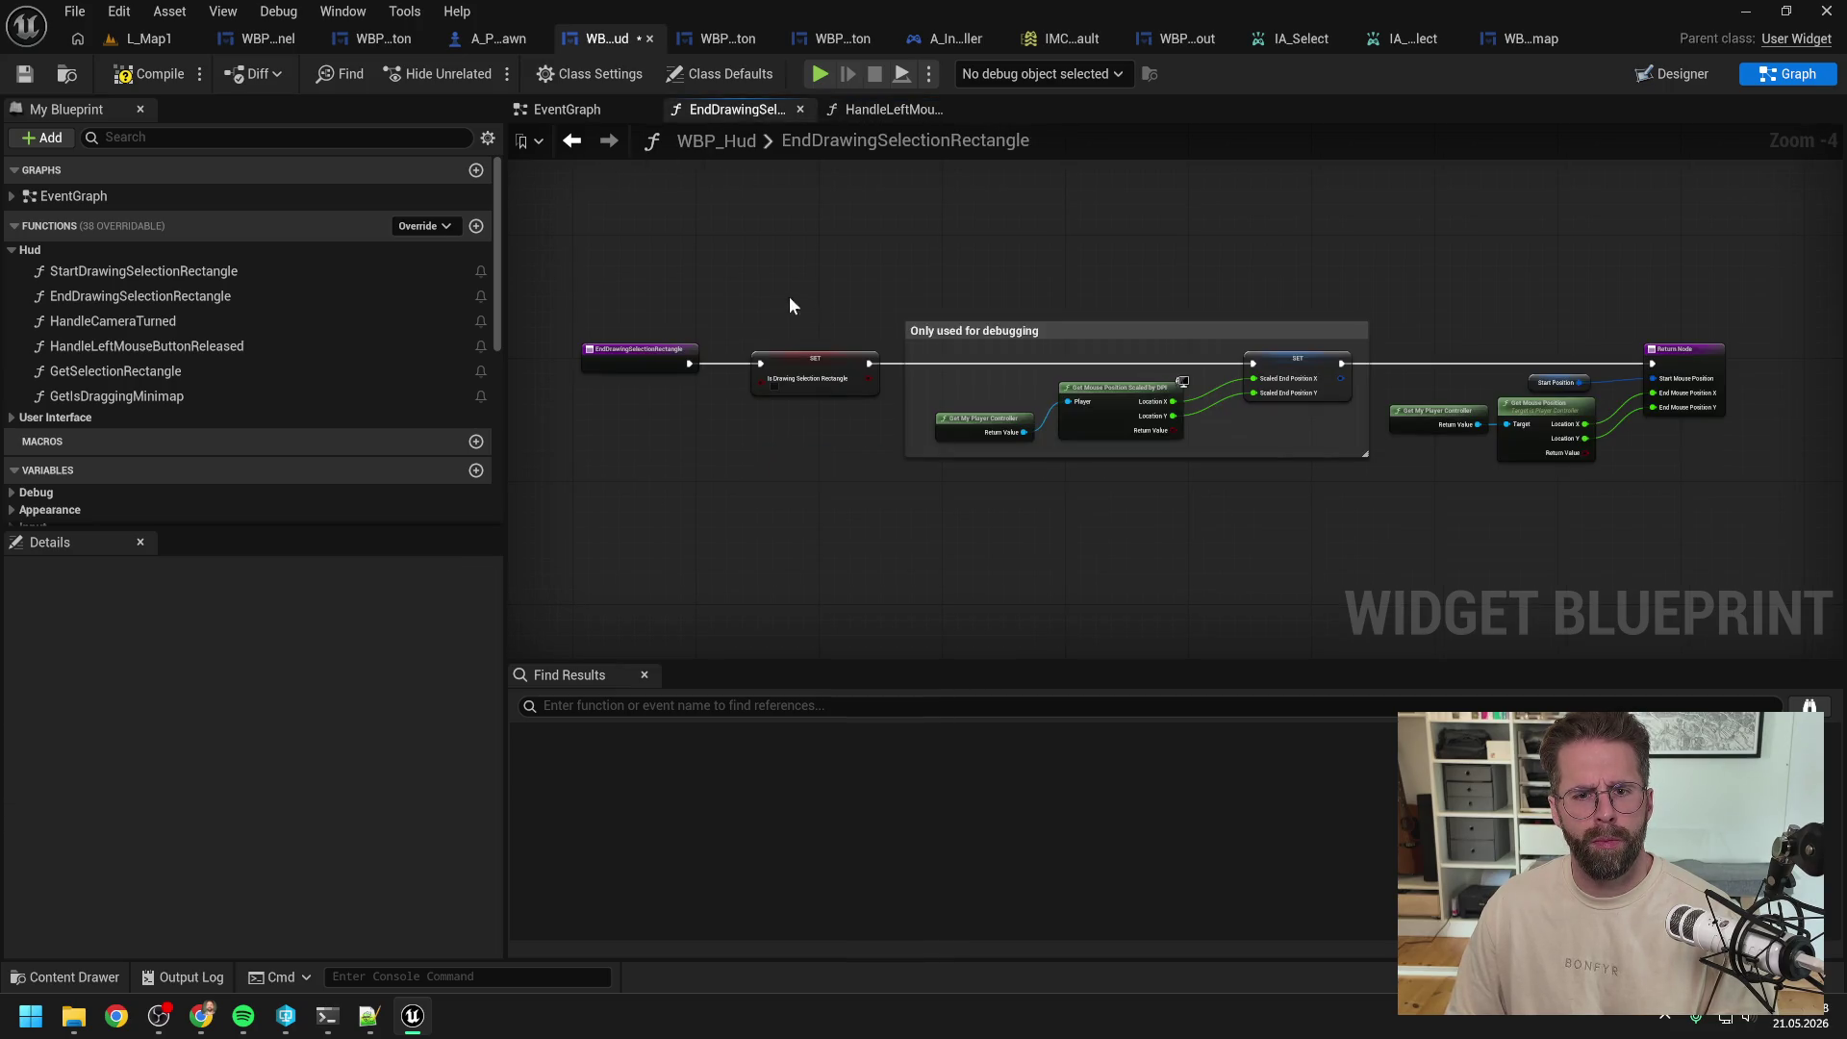
left_click(823, 416)
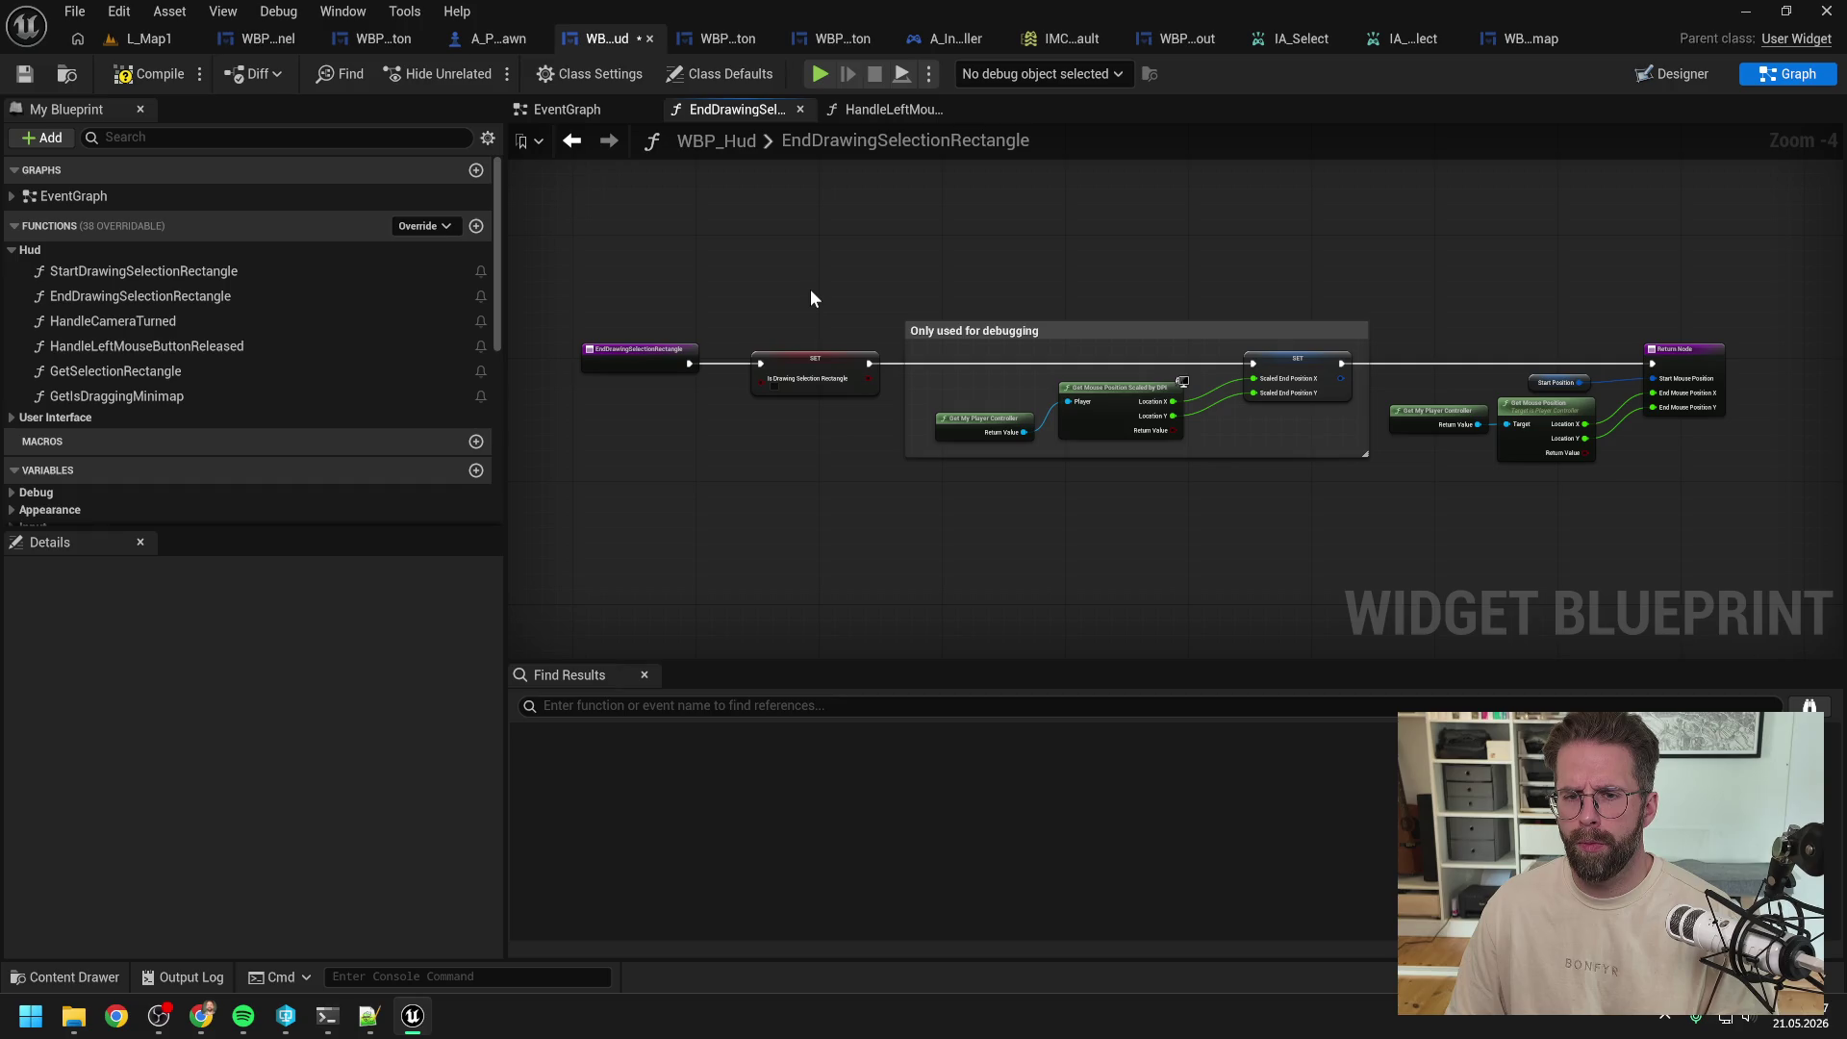
left_click(822, 359)
key("Delete")
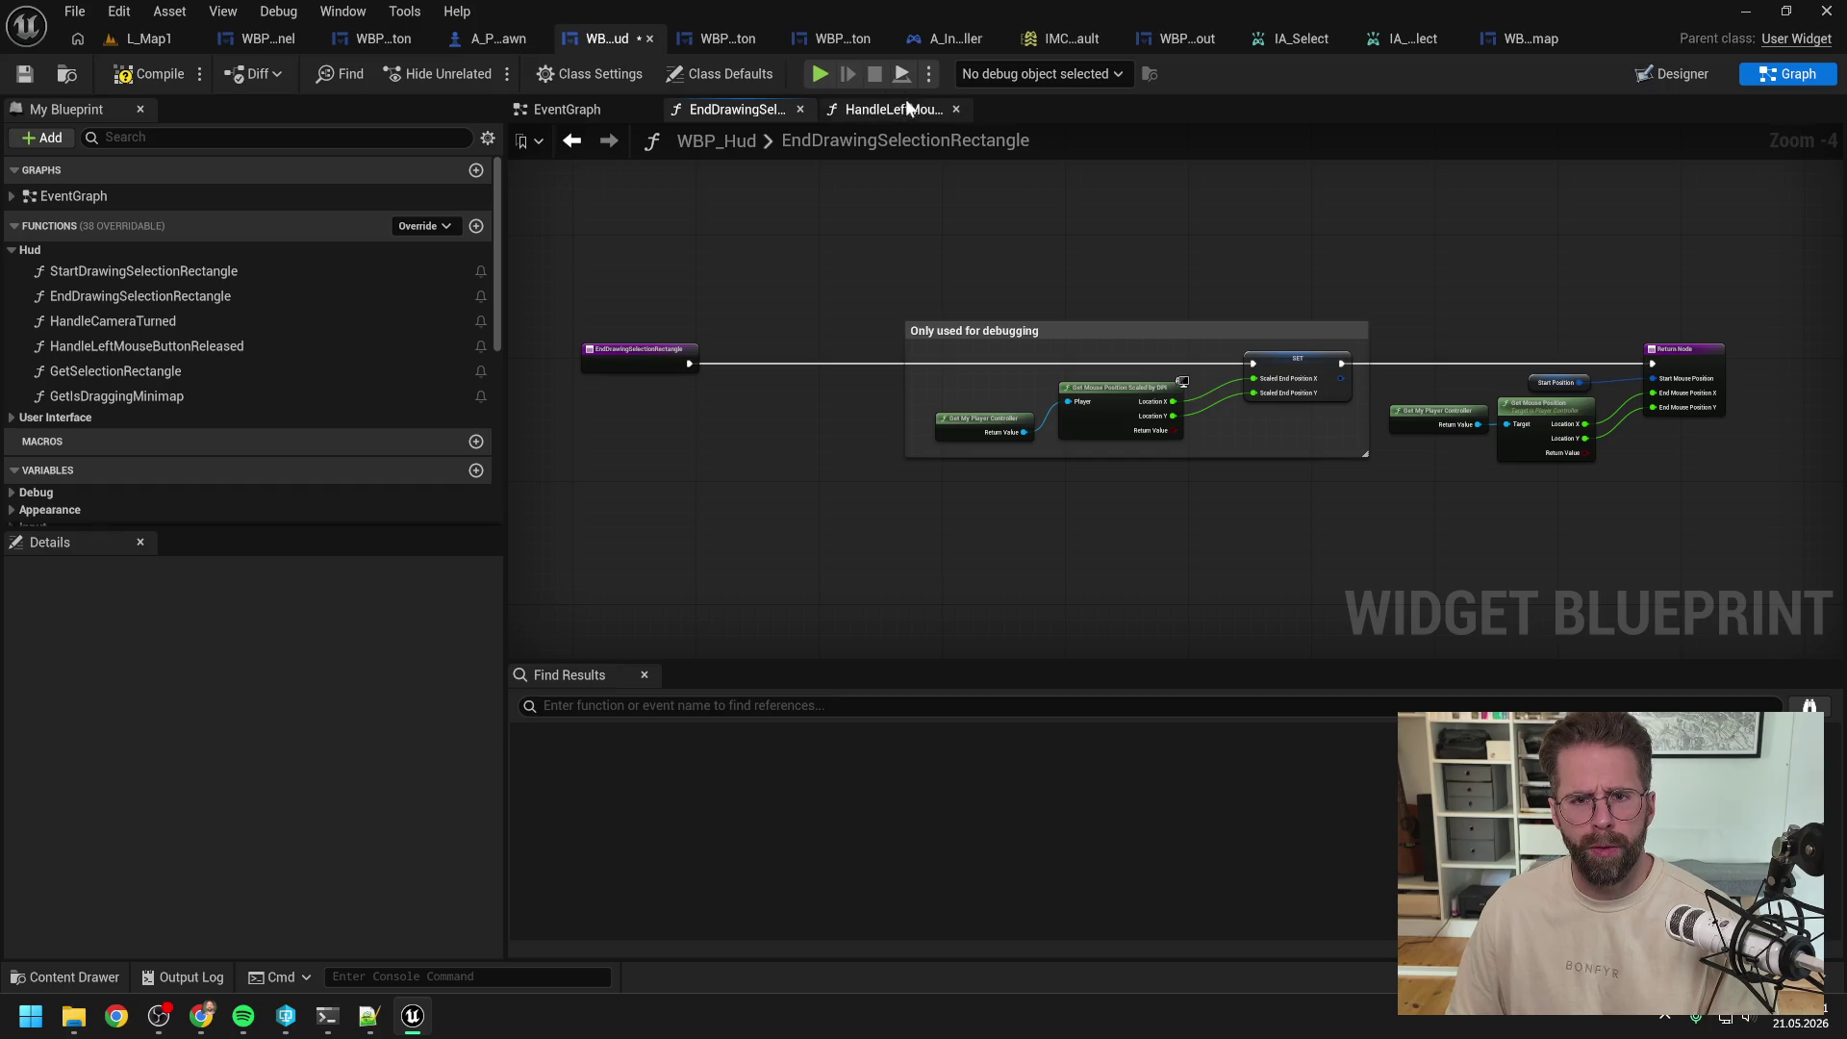
left_click(907, 108)
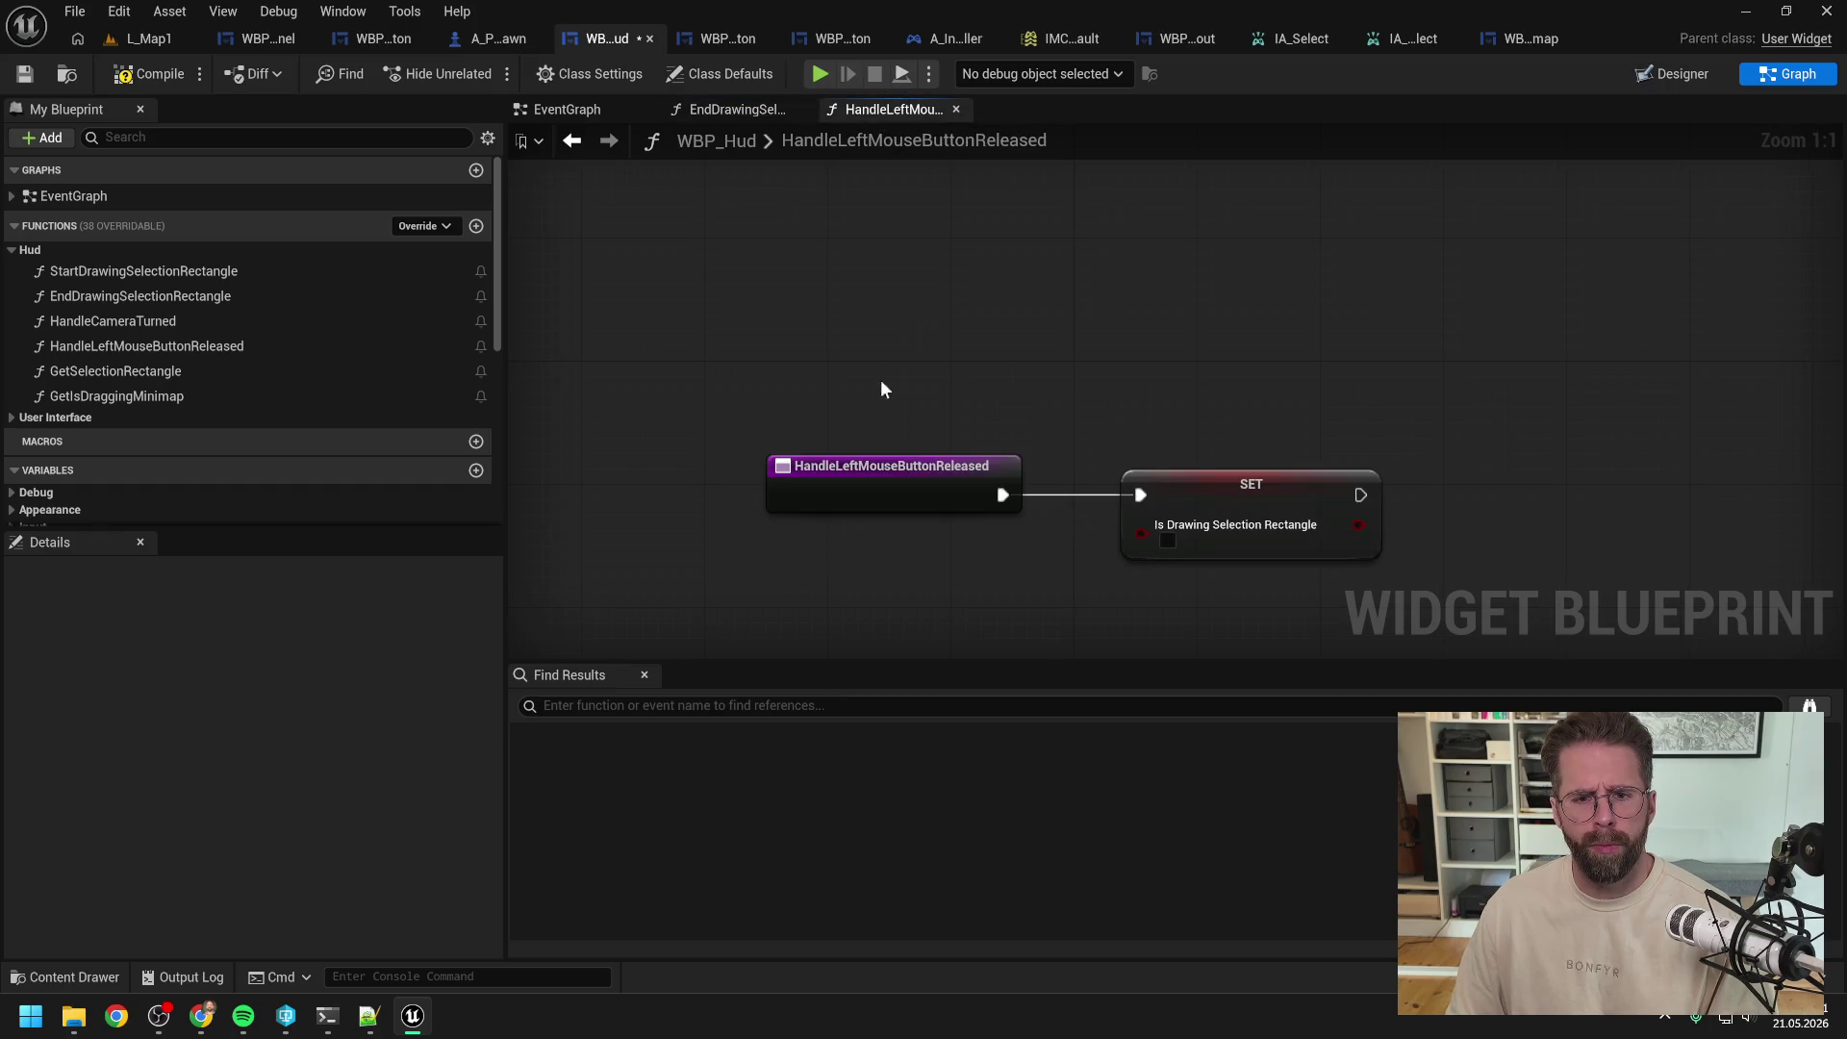
left_click(208, 346)
left_click(736, 109)
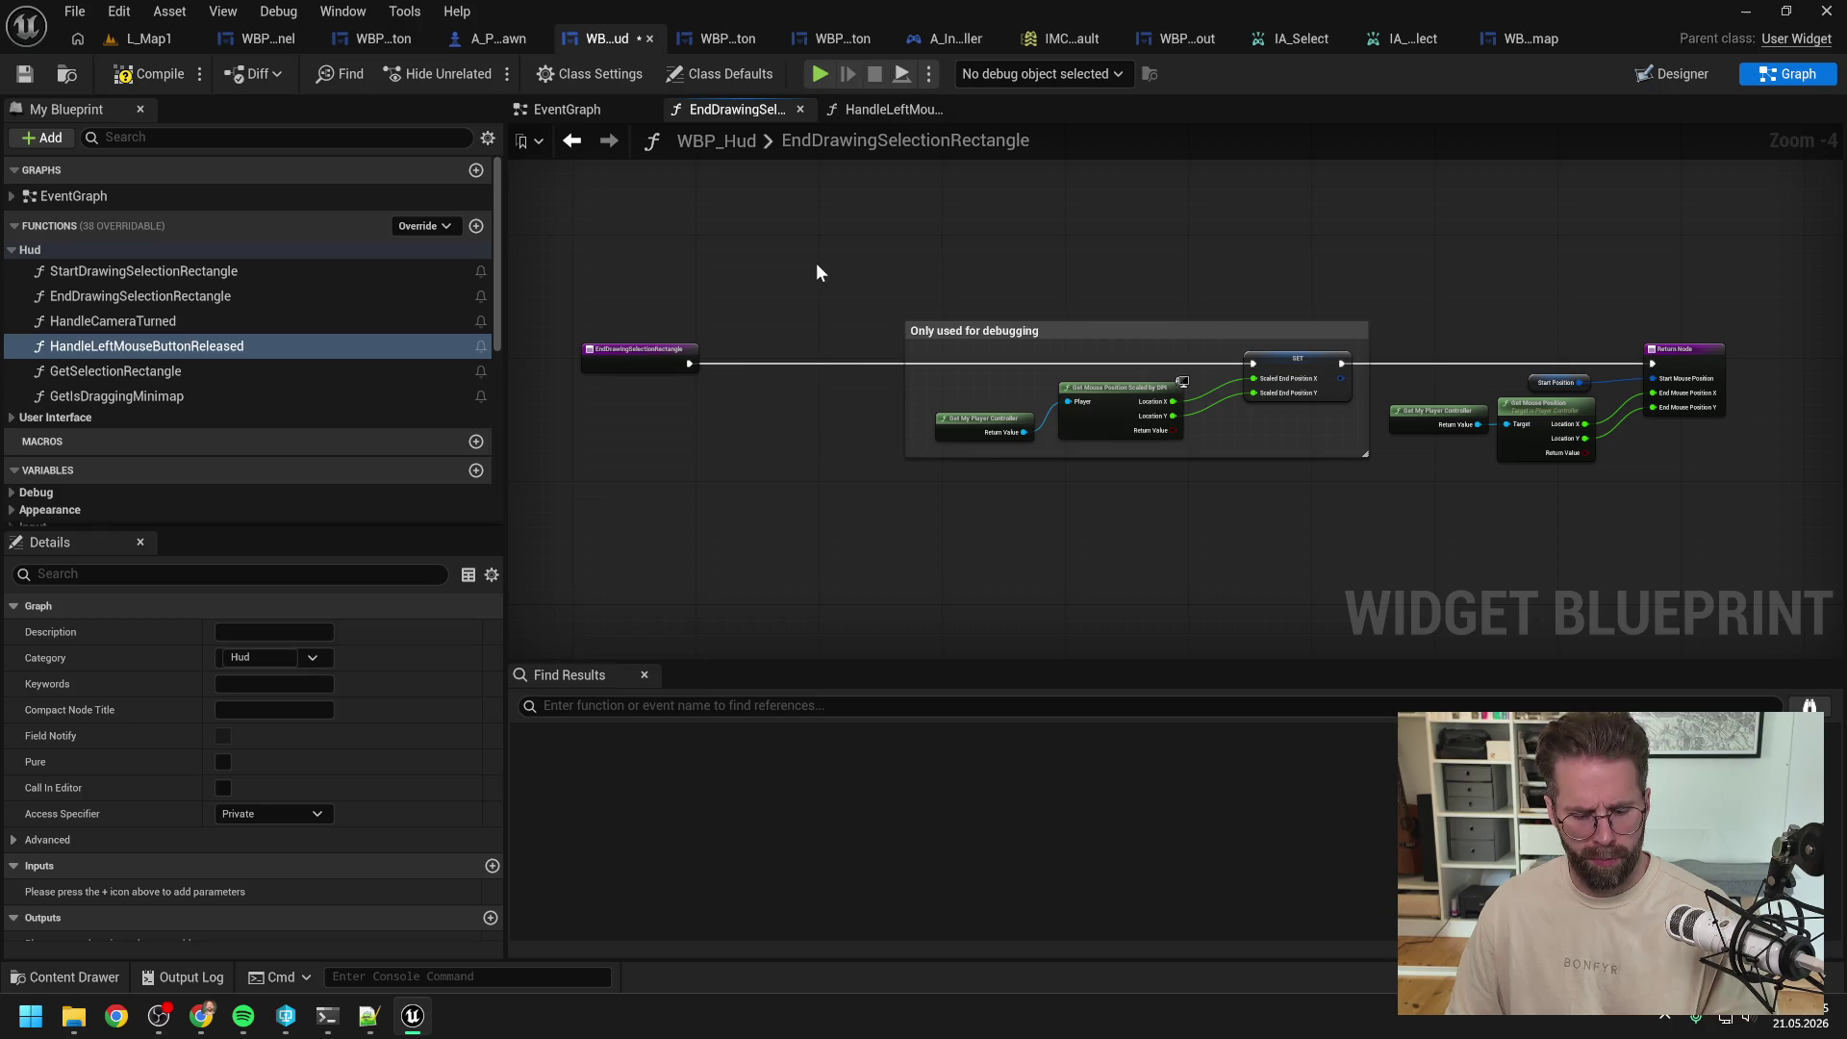
key("ctrl+z")
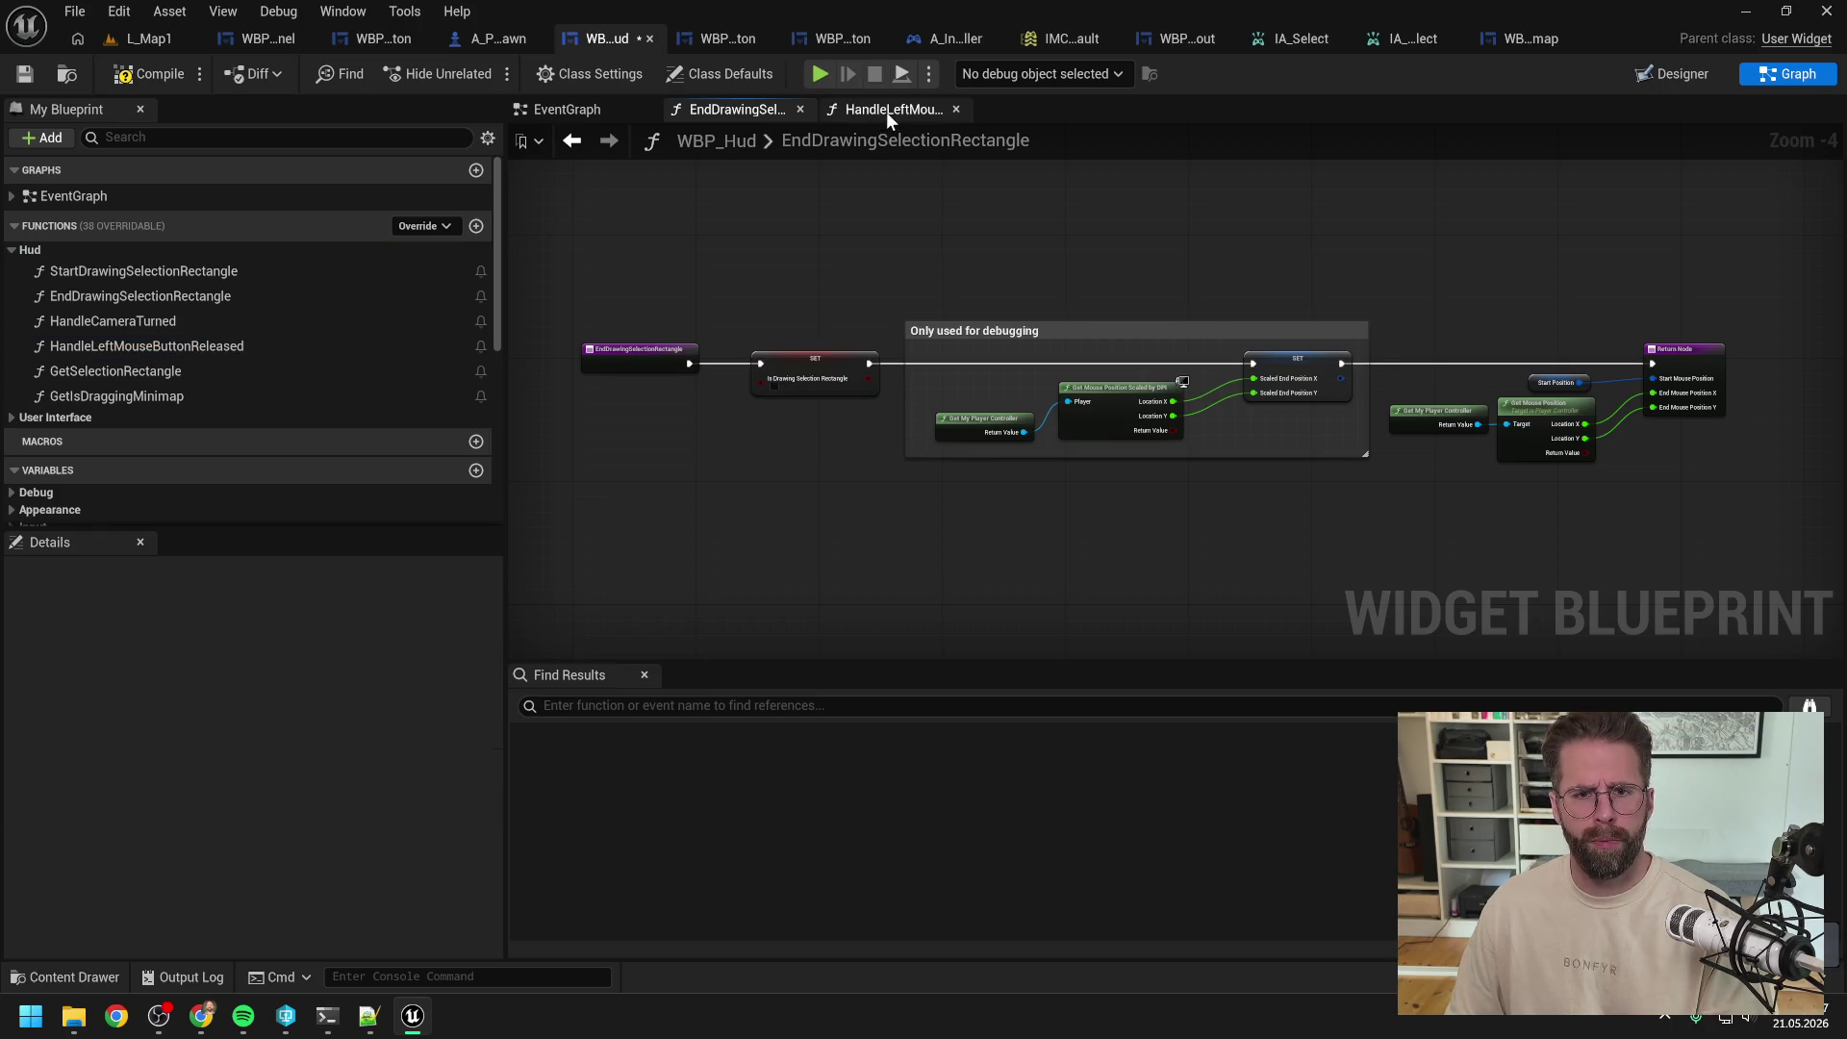
Step: Review the HandleLeftMouseButtonReleased graph and its function properties
left_click(886, 110)
key("ctrl+a")
left_click(181, 346)
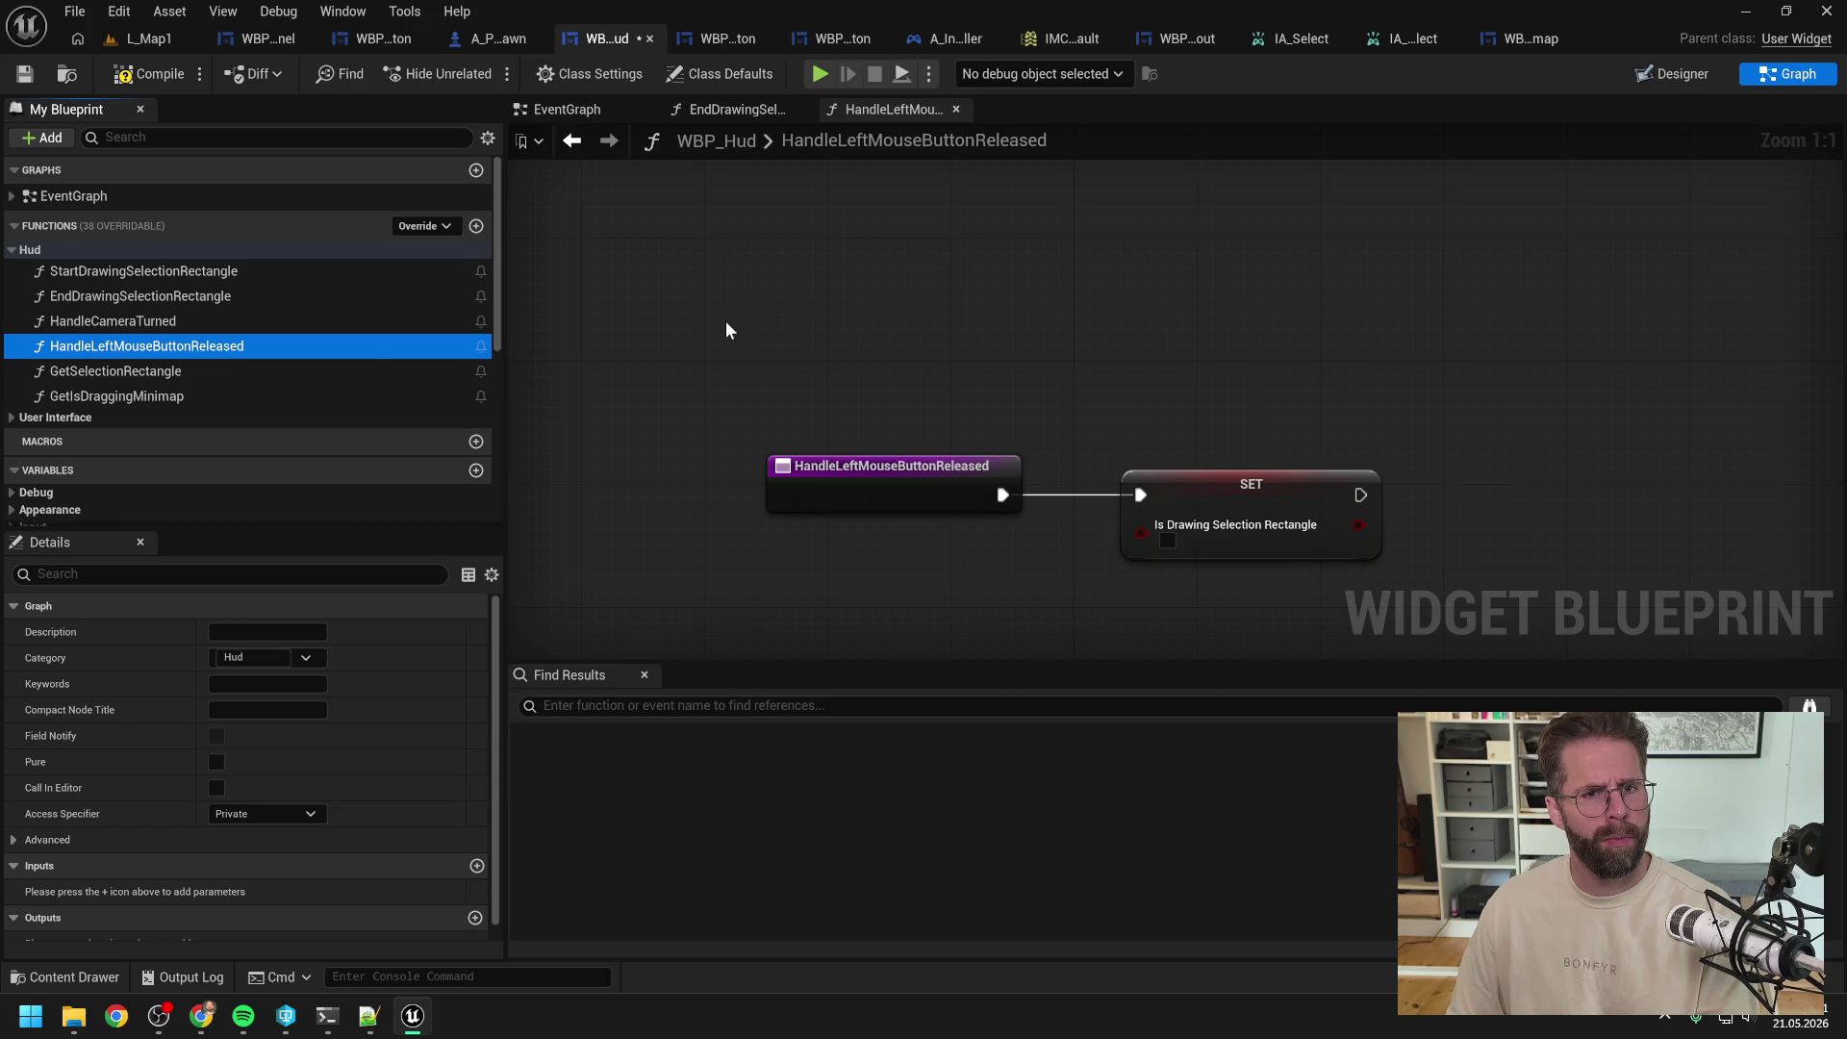
left_click(738, 109)
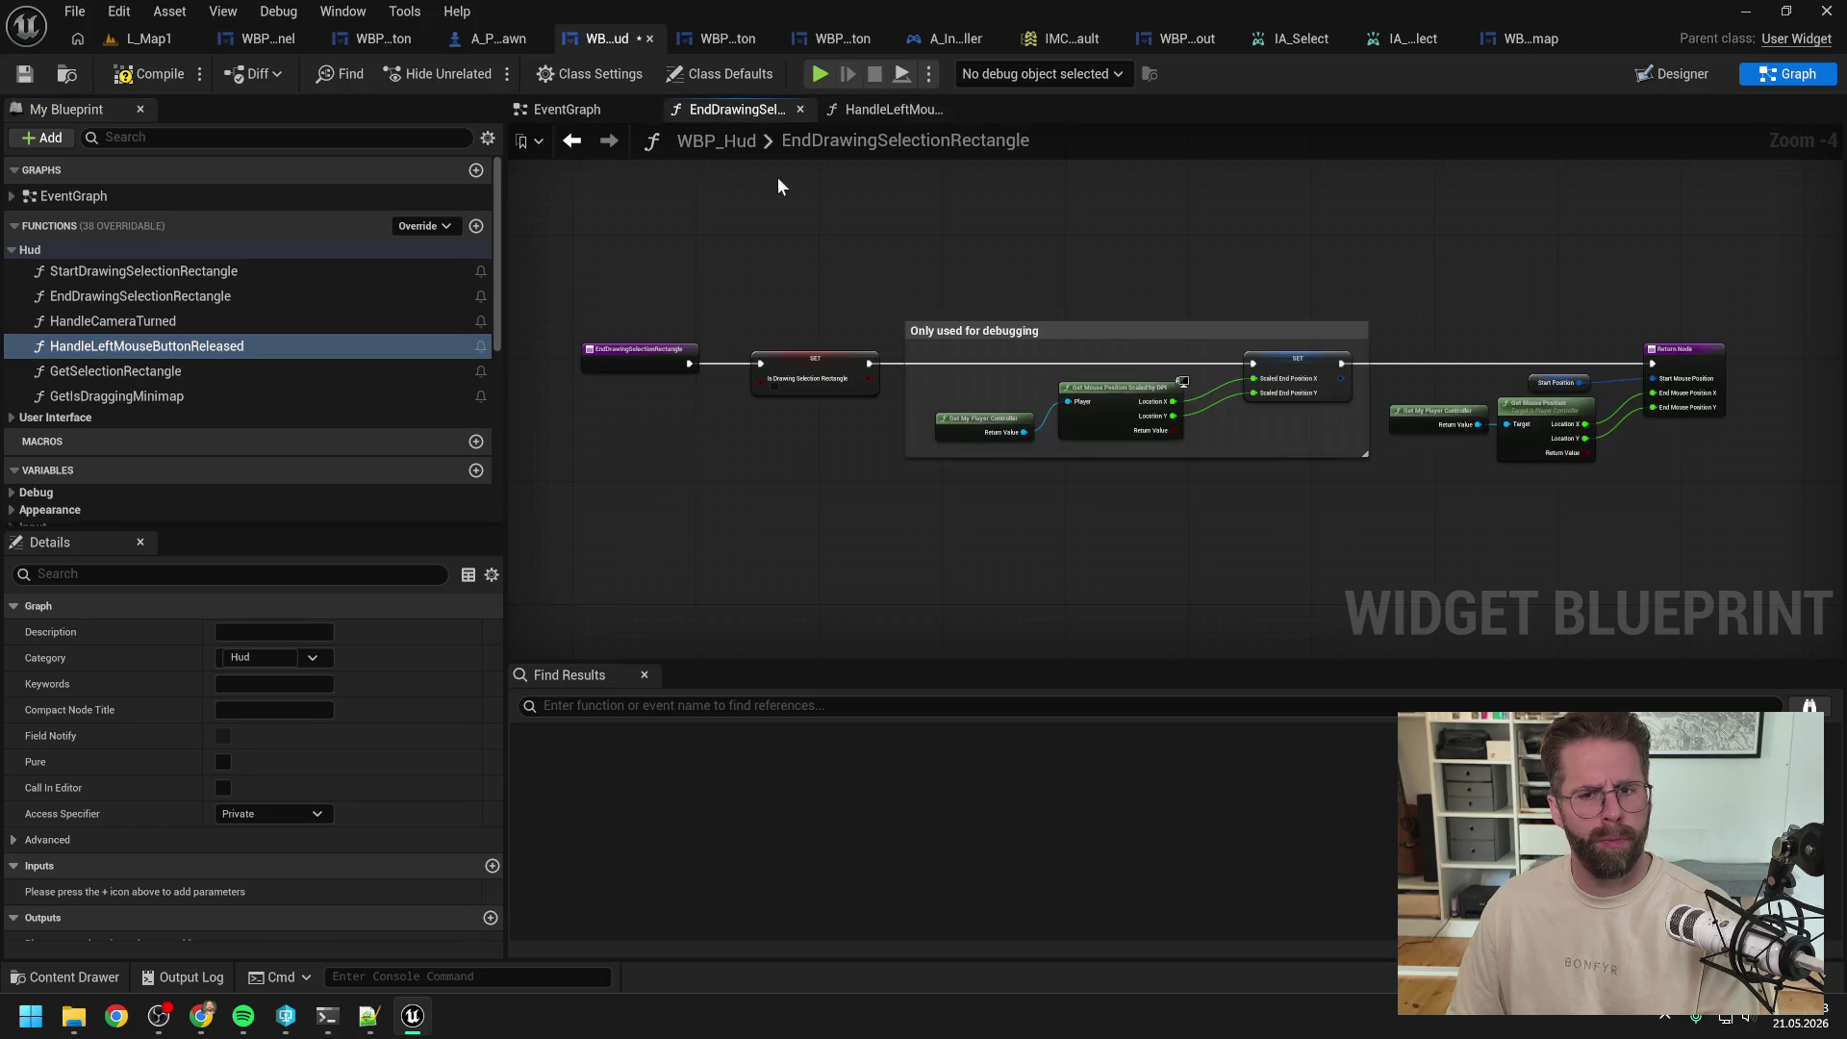
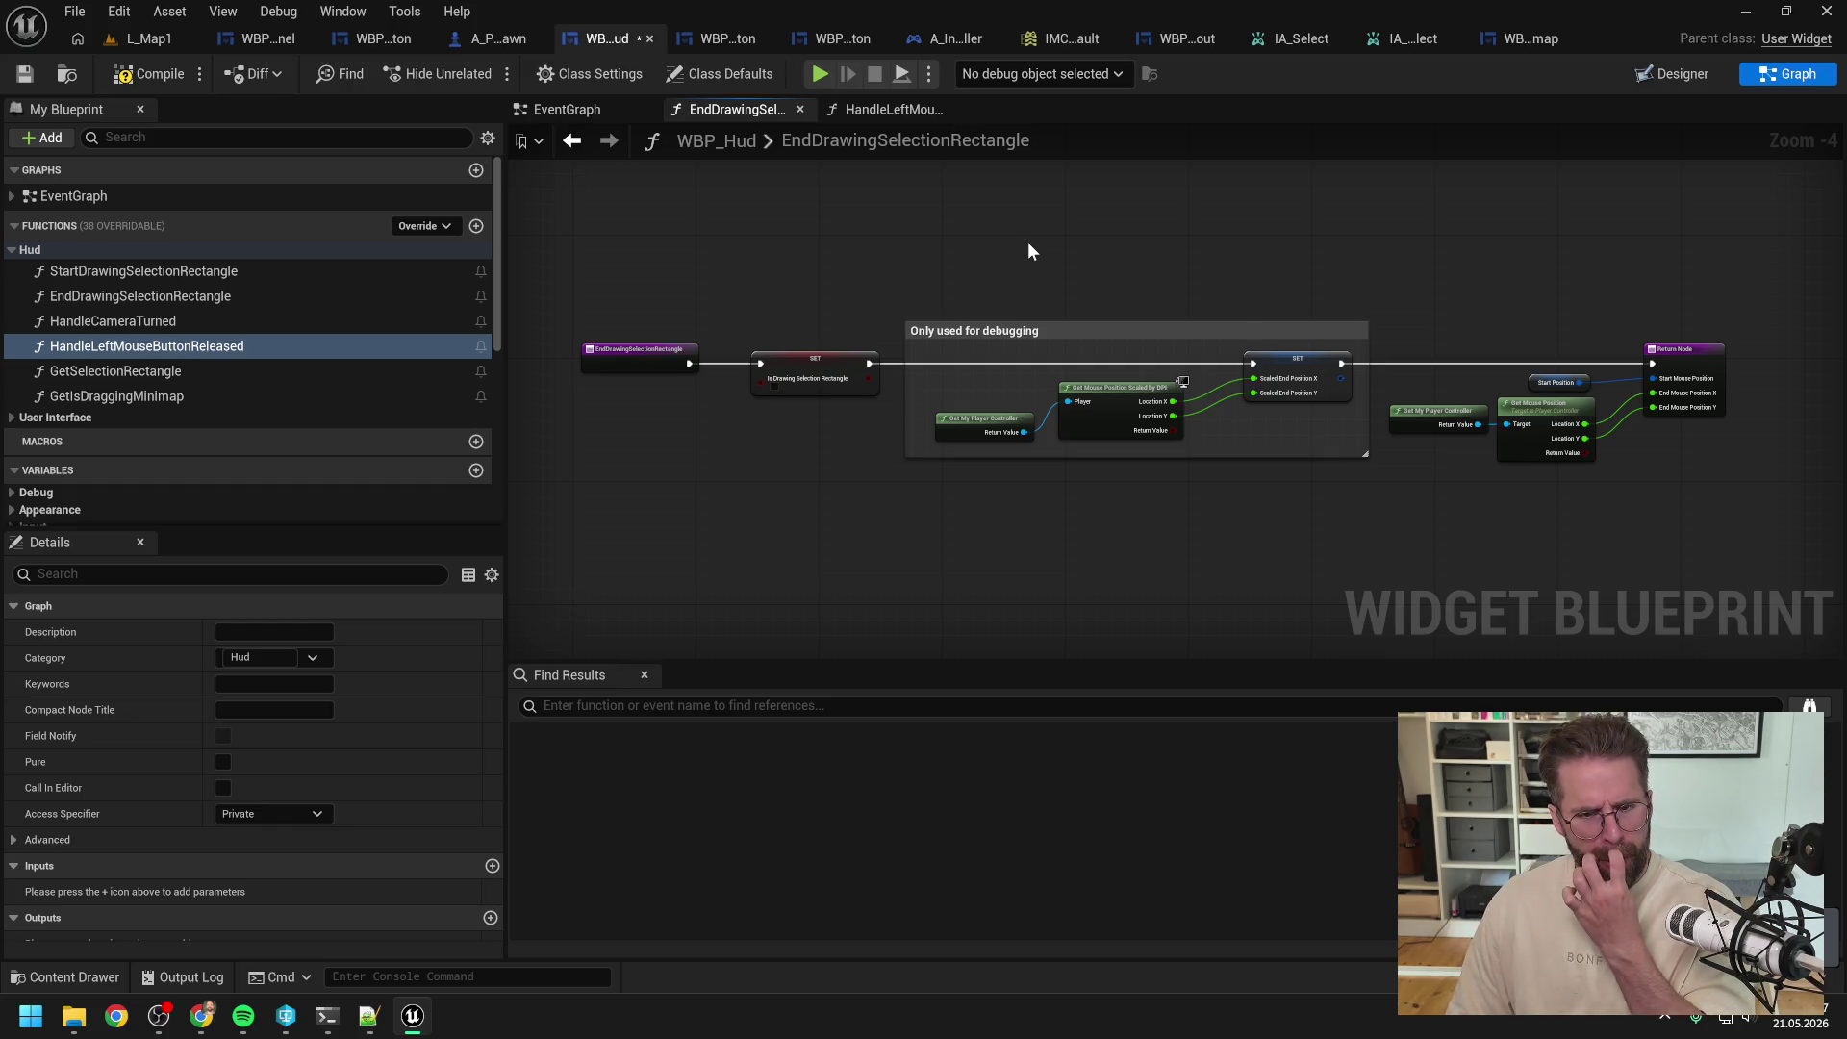
Step: Compile and save WBP_Hud, review its HandleLeftMouseButtonReleased graph, then return to L_Map1
left_click(144, 74)
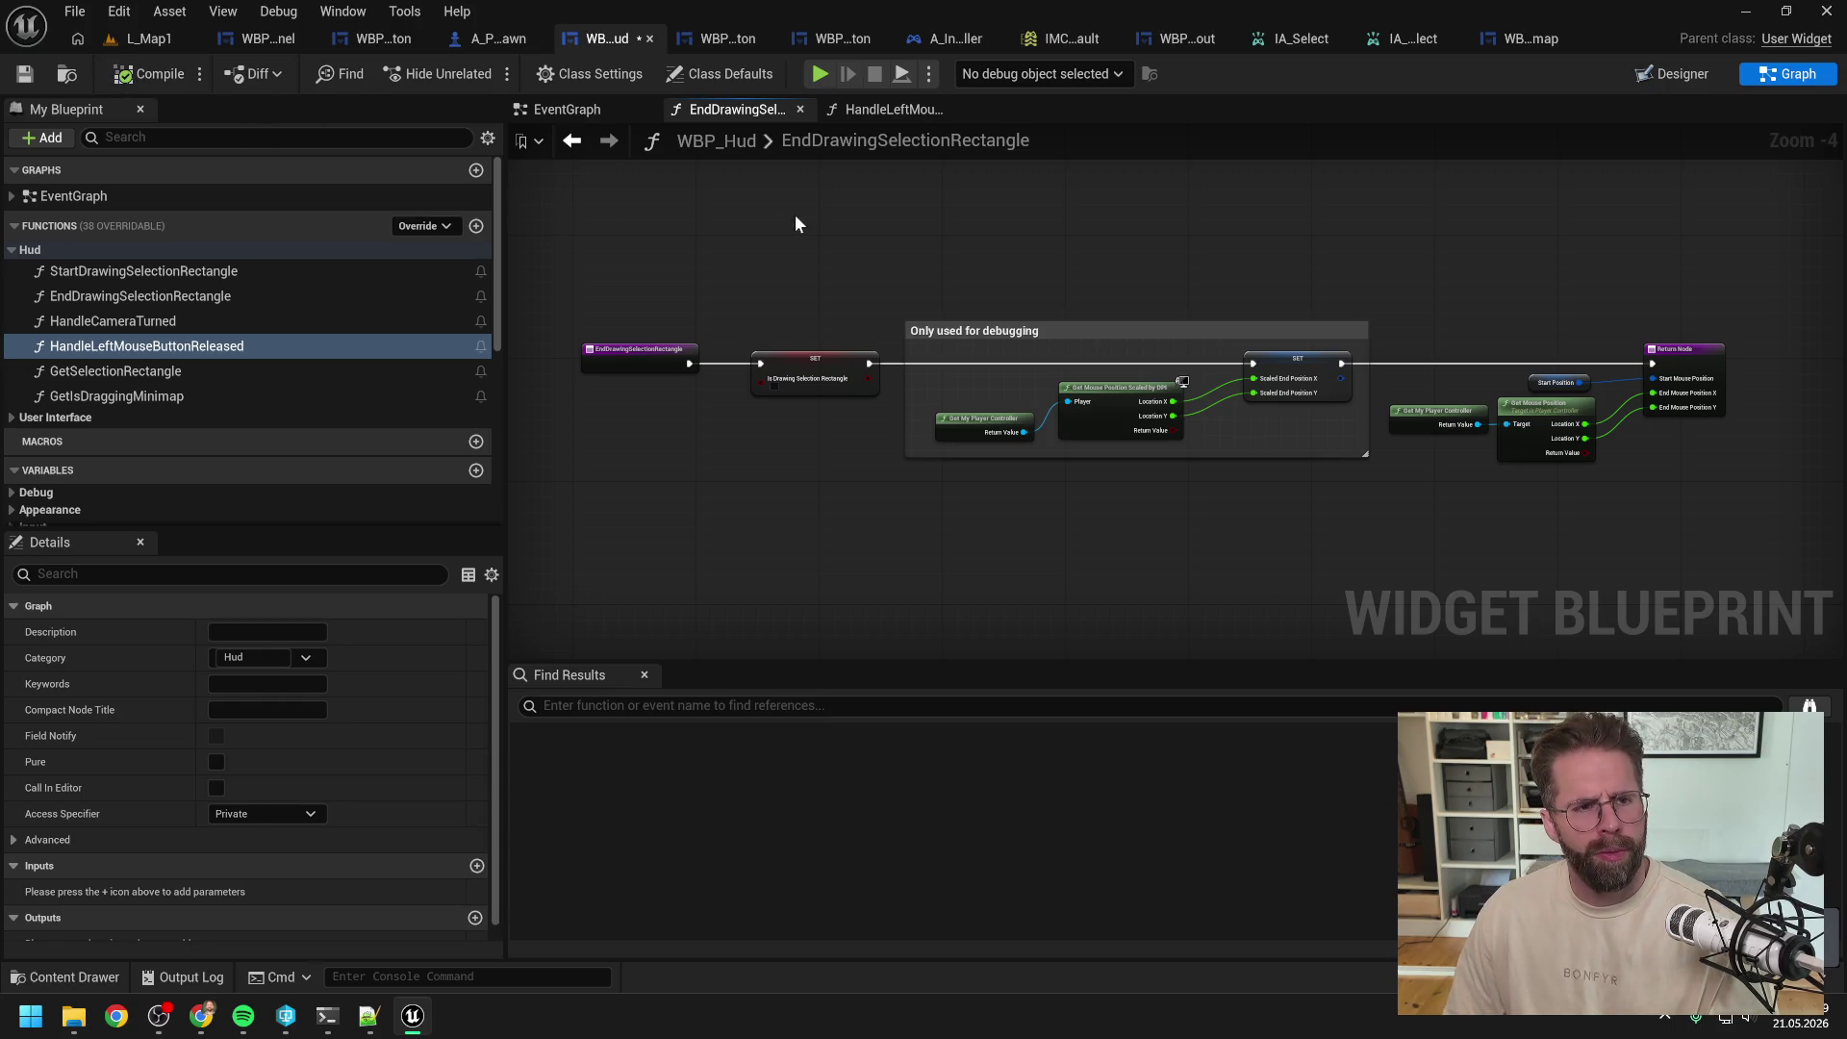
key("ctrl+s")
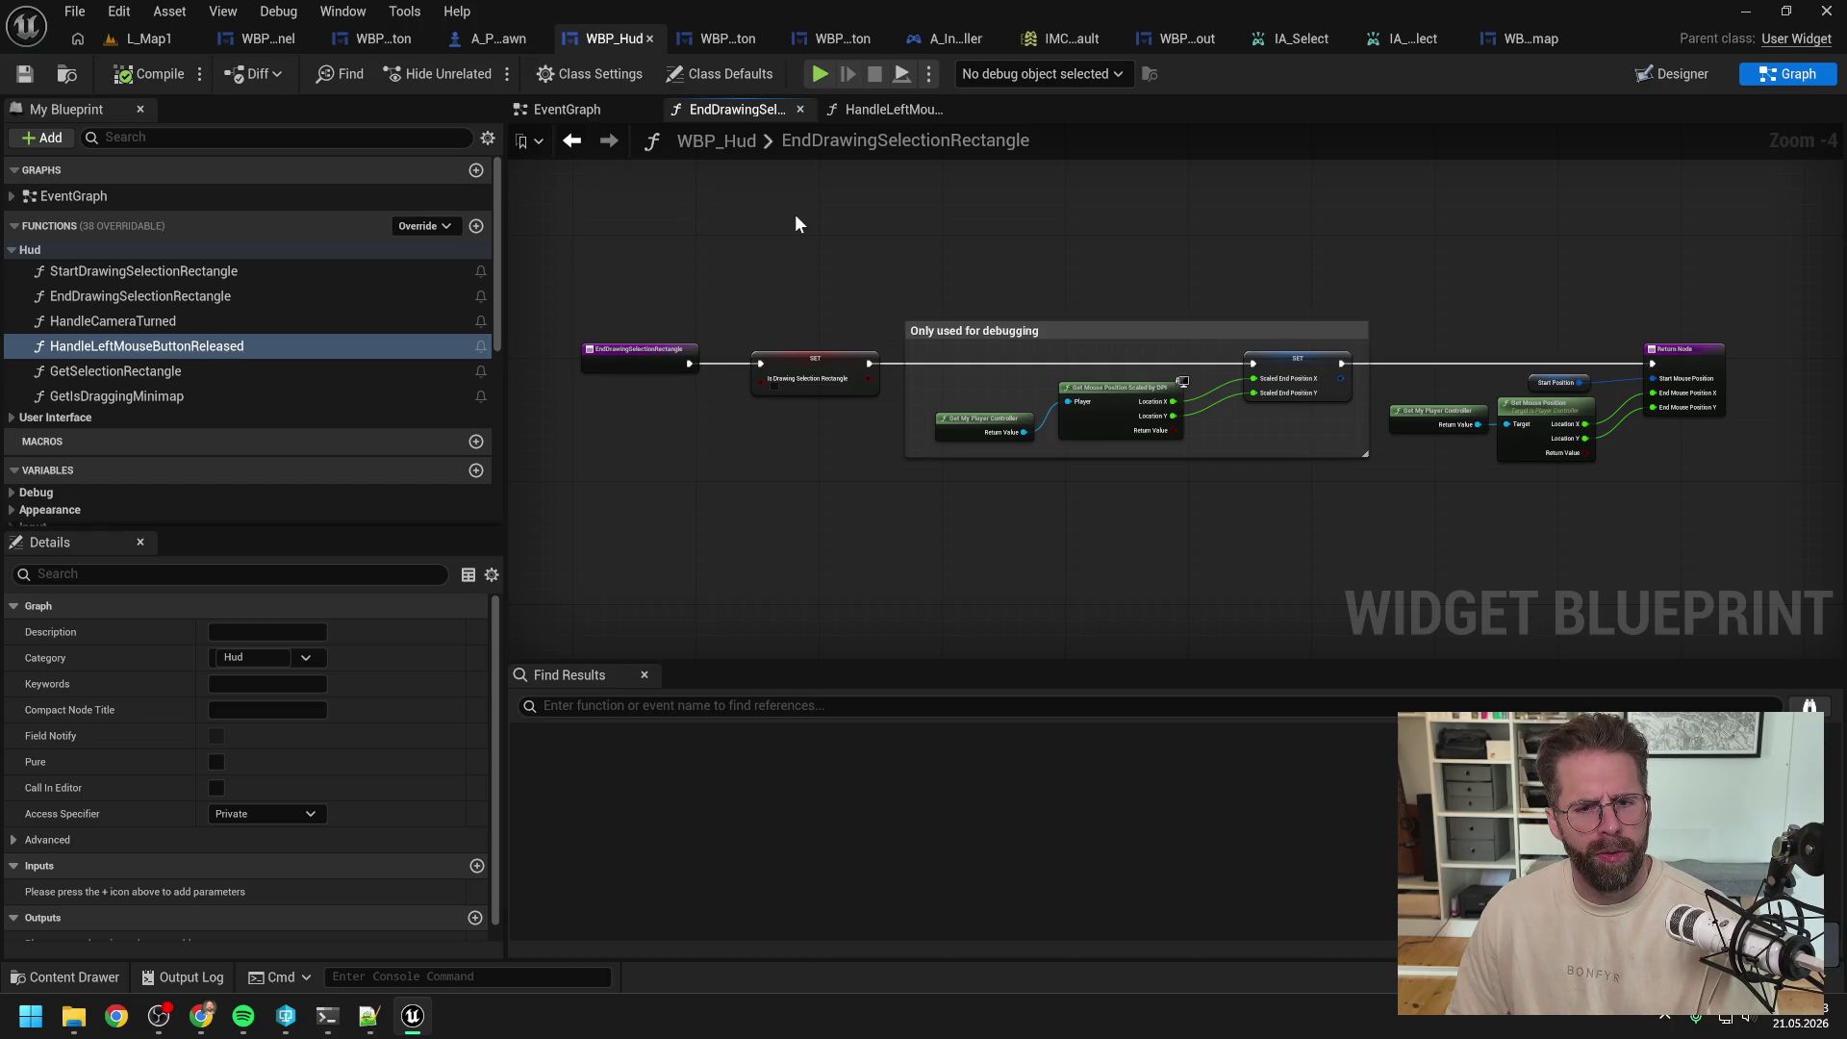
left_click(866, 113)
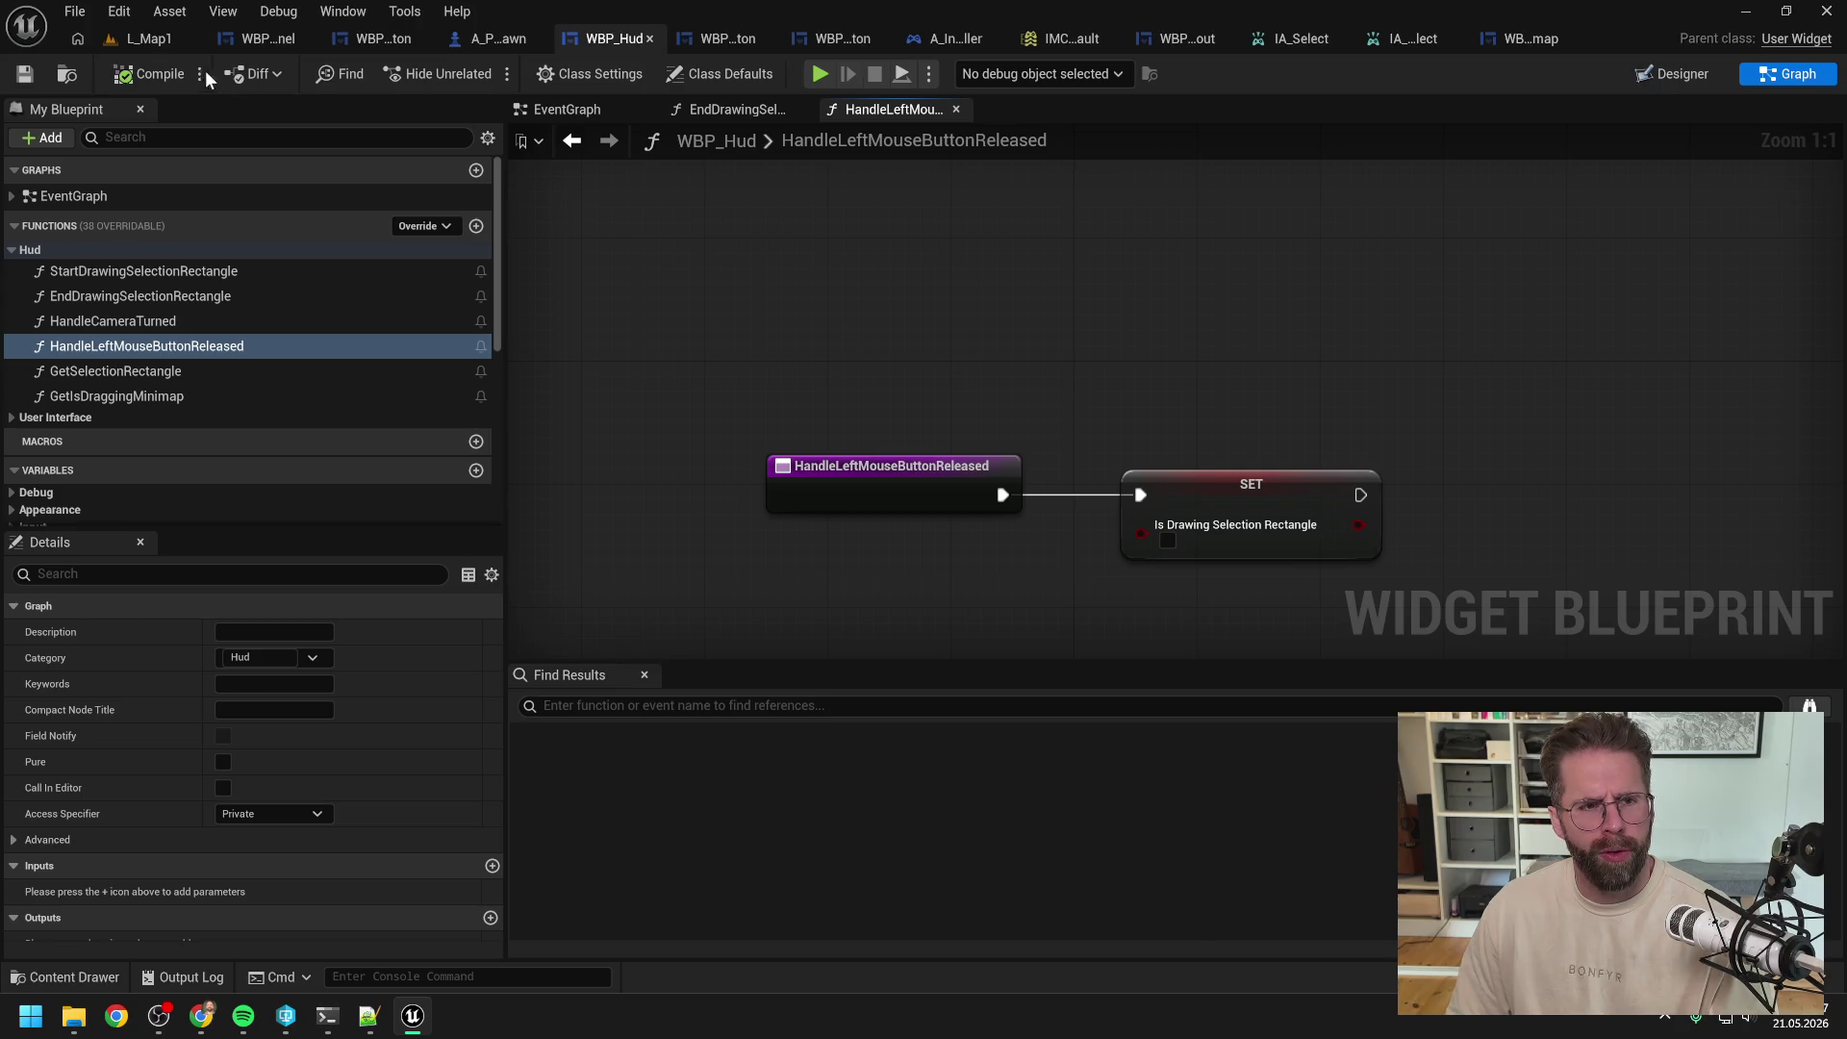
left_click(603, 106)
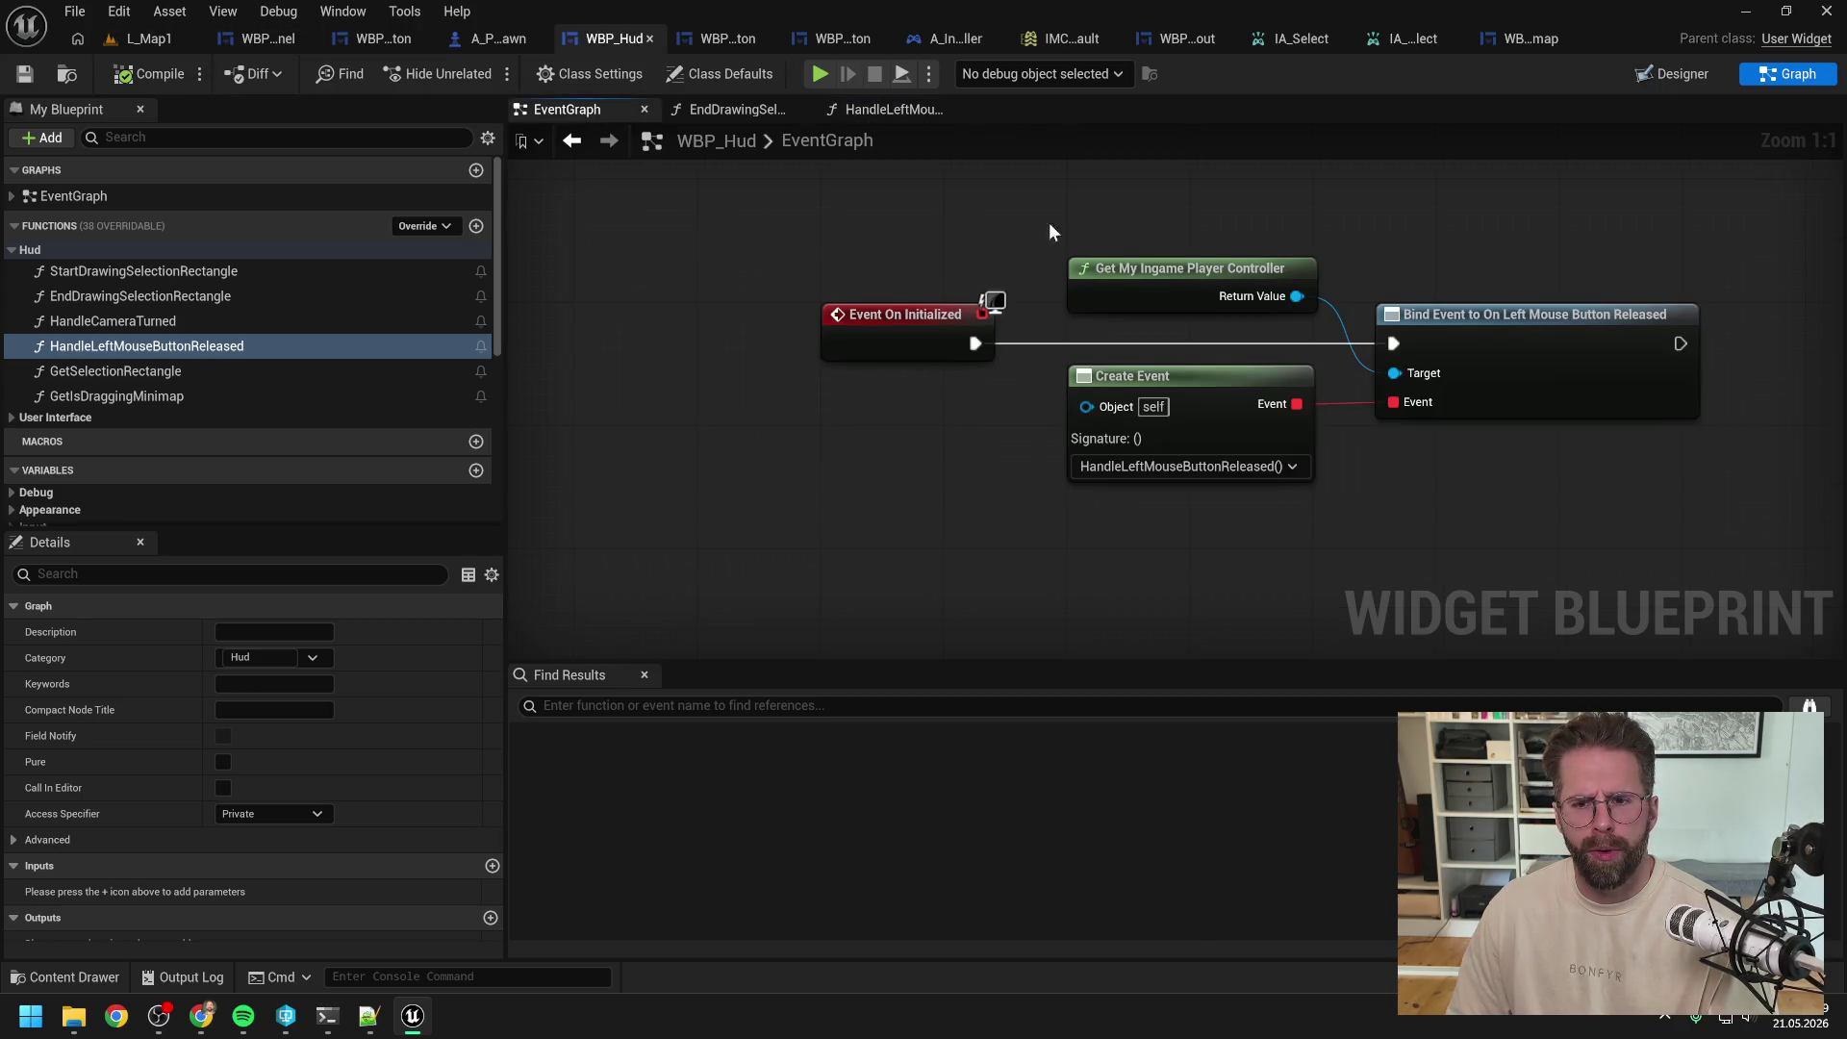
left_click(149, 39)
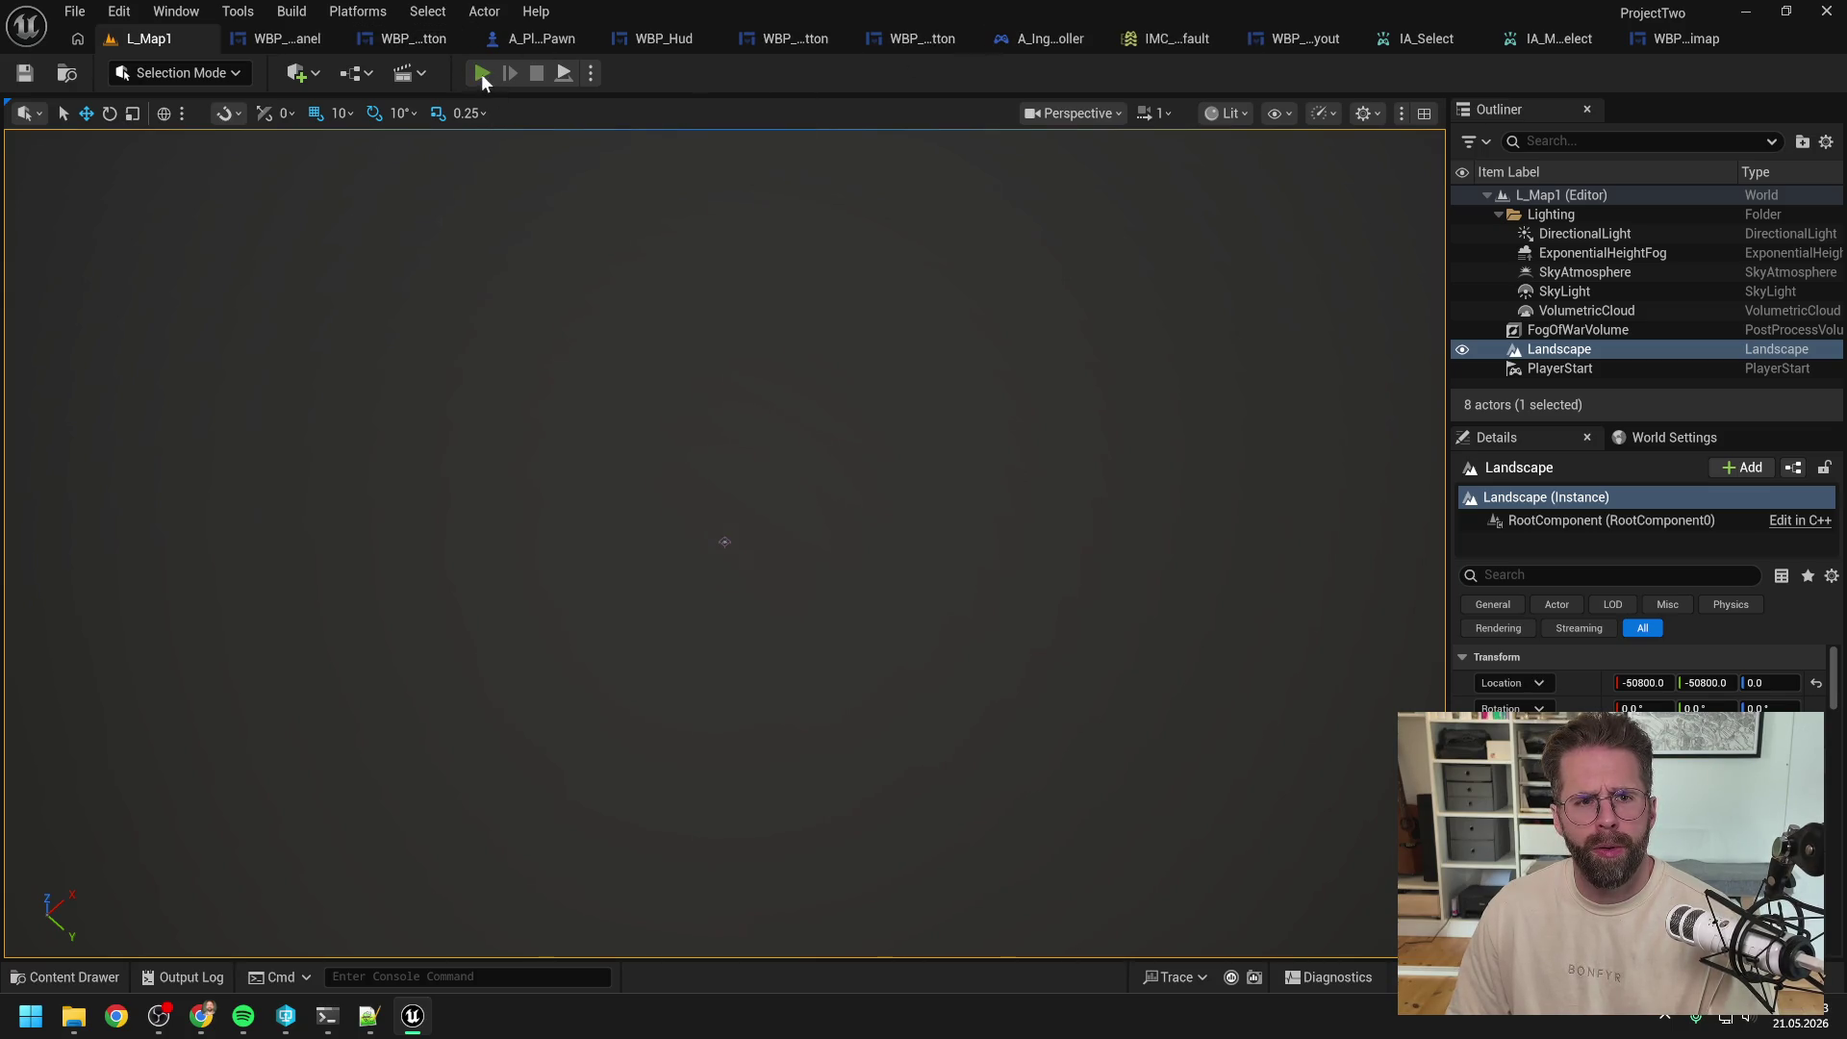
left_click(481, 73)
left_click(1193, 808)
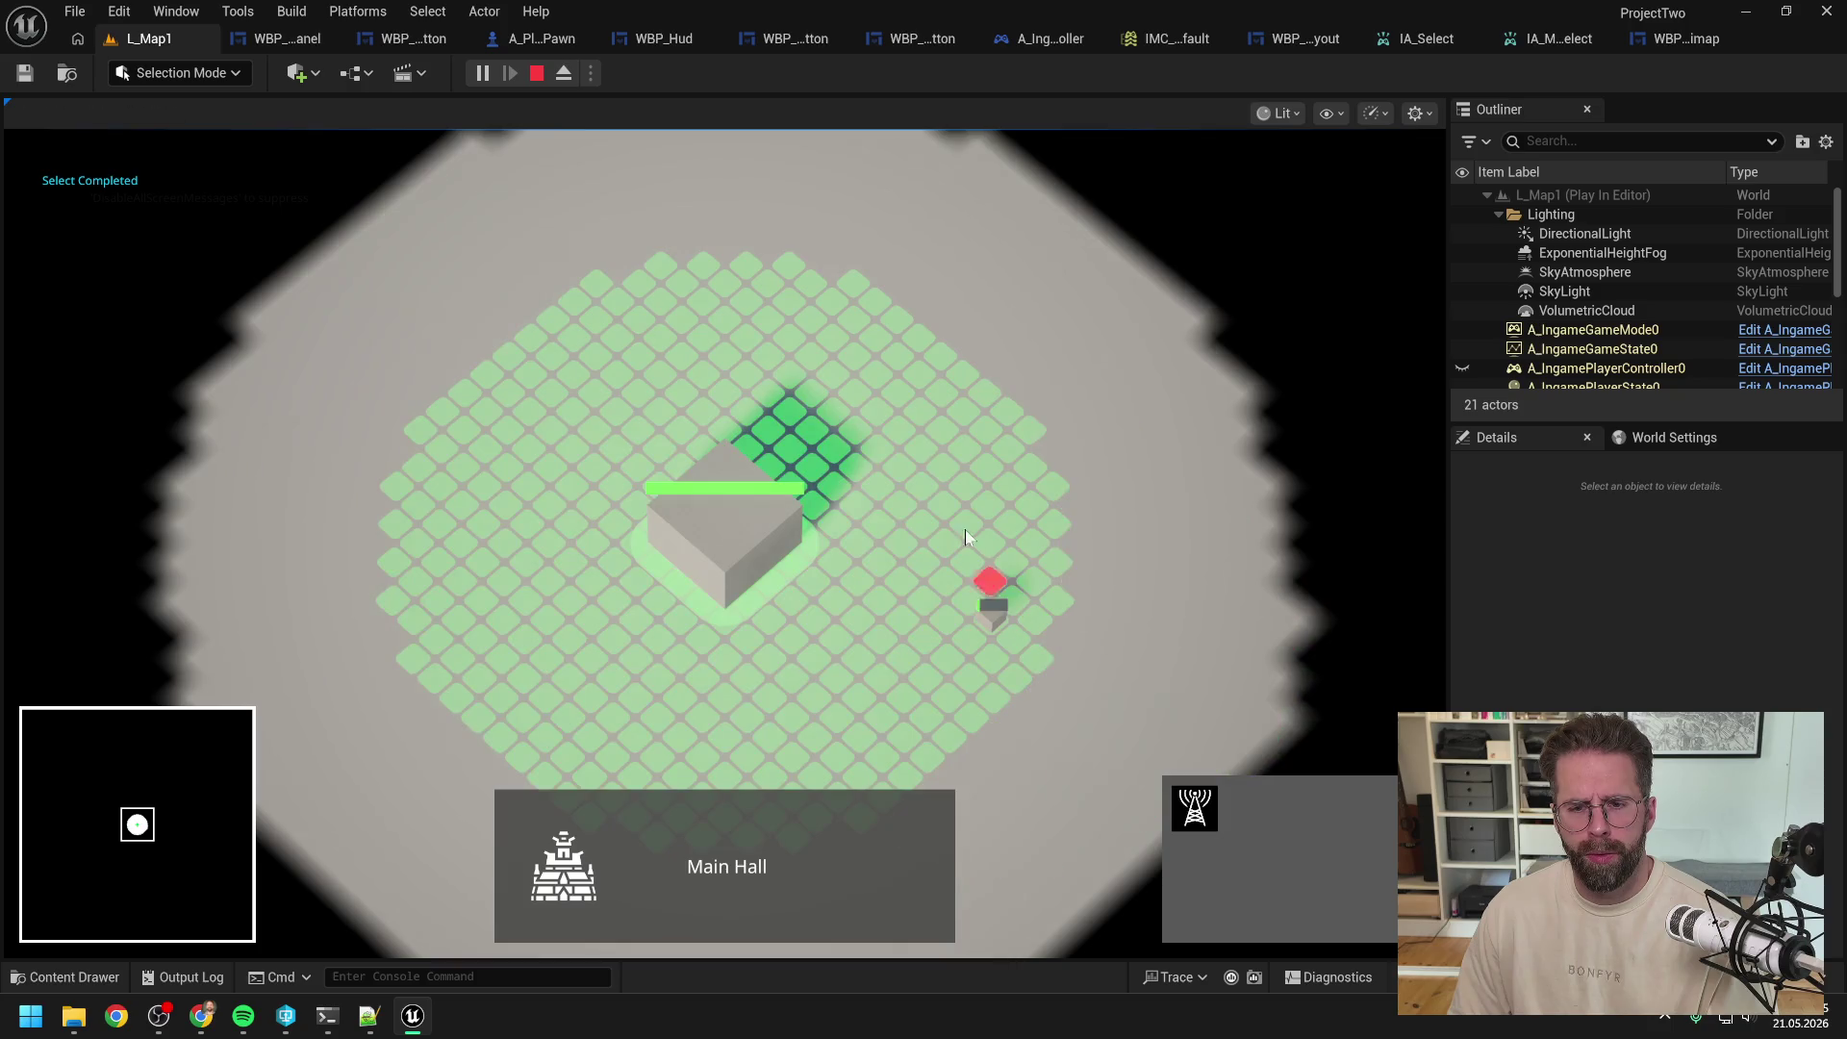
left_click(979, 562)
left_click(943, 356)
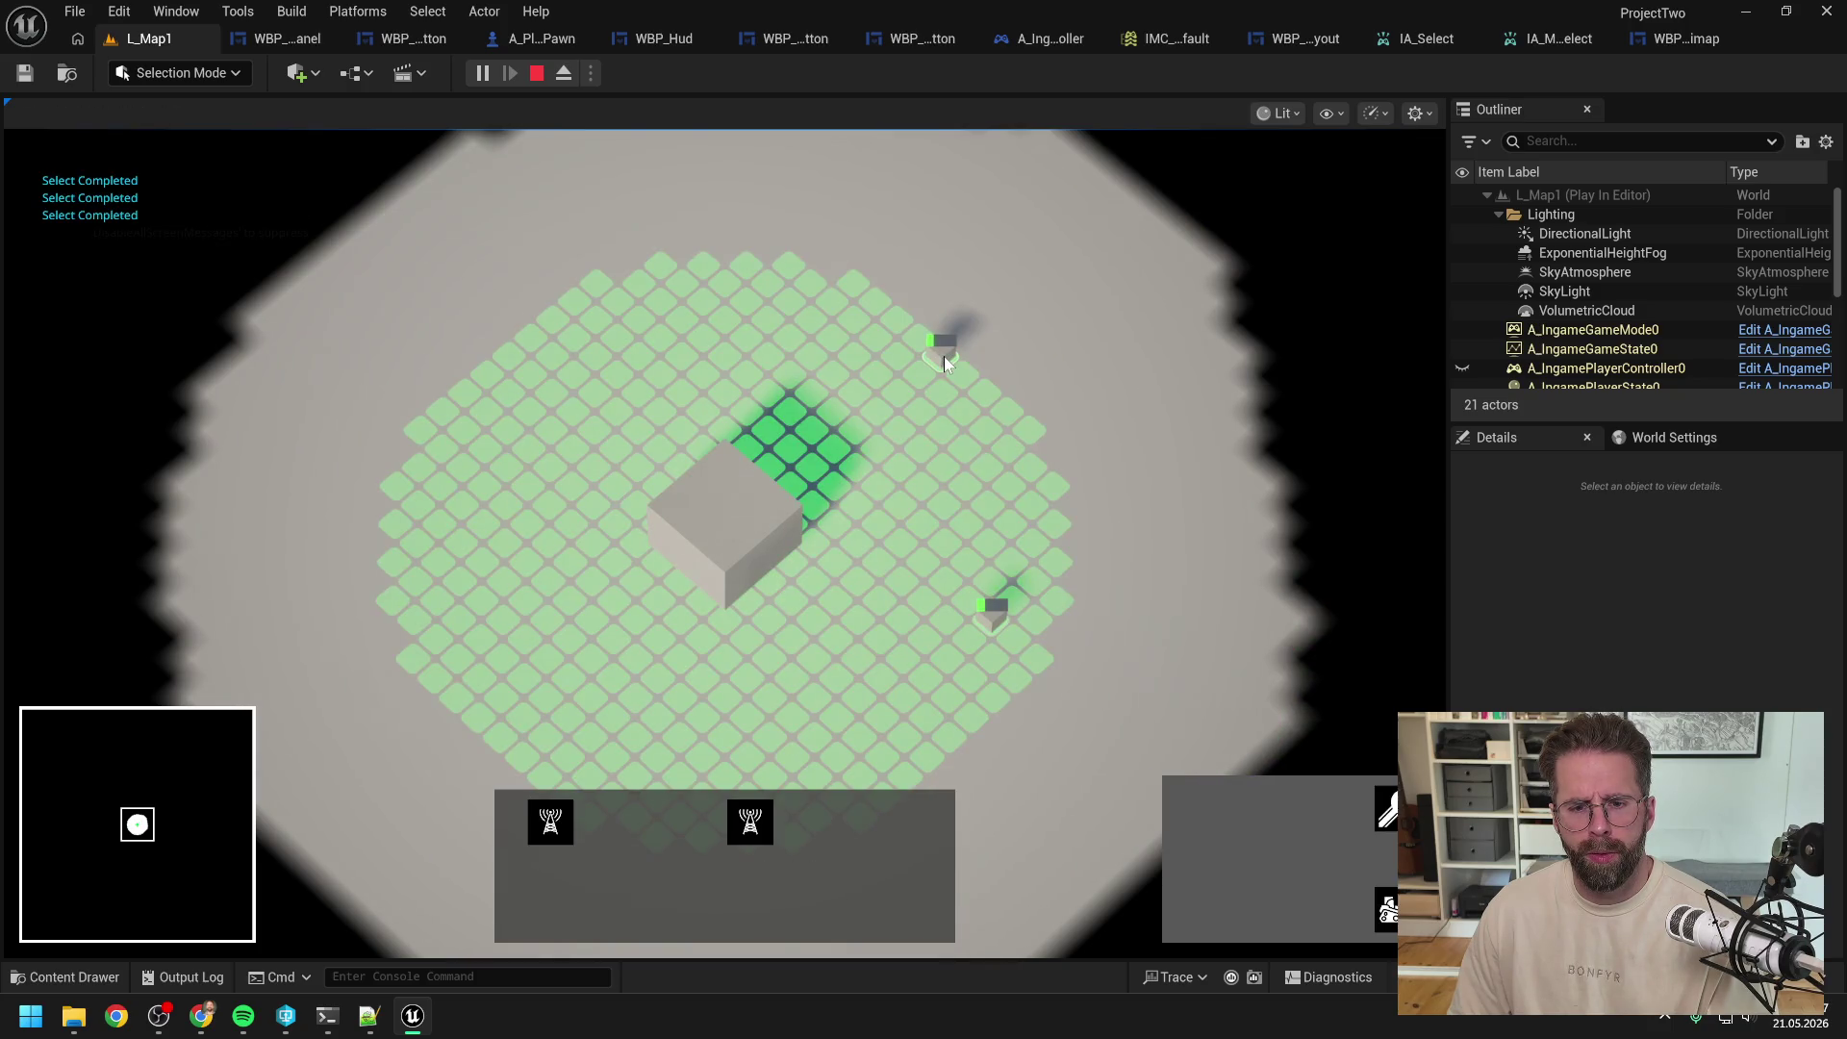
right_click(942, 525)
left_click(939, 362)
left_click(787, 511)
left_click_drag(890, 281, 1125, 672)
left_click(777, 535)
left_click(1126, 466)
left_click(821, 448)
left_click_drag(886, 424, 1077, 550)
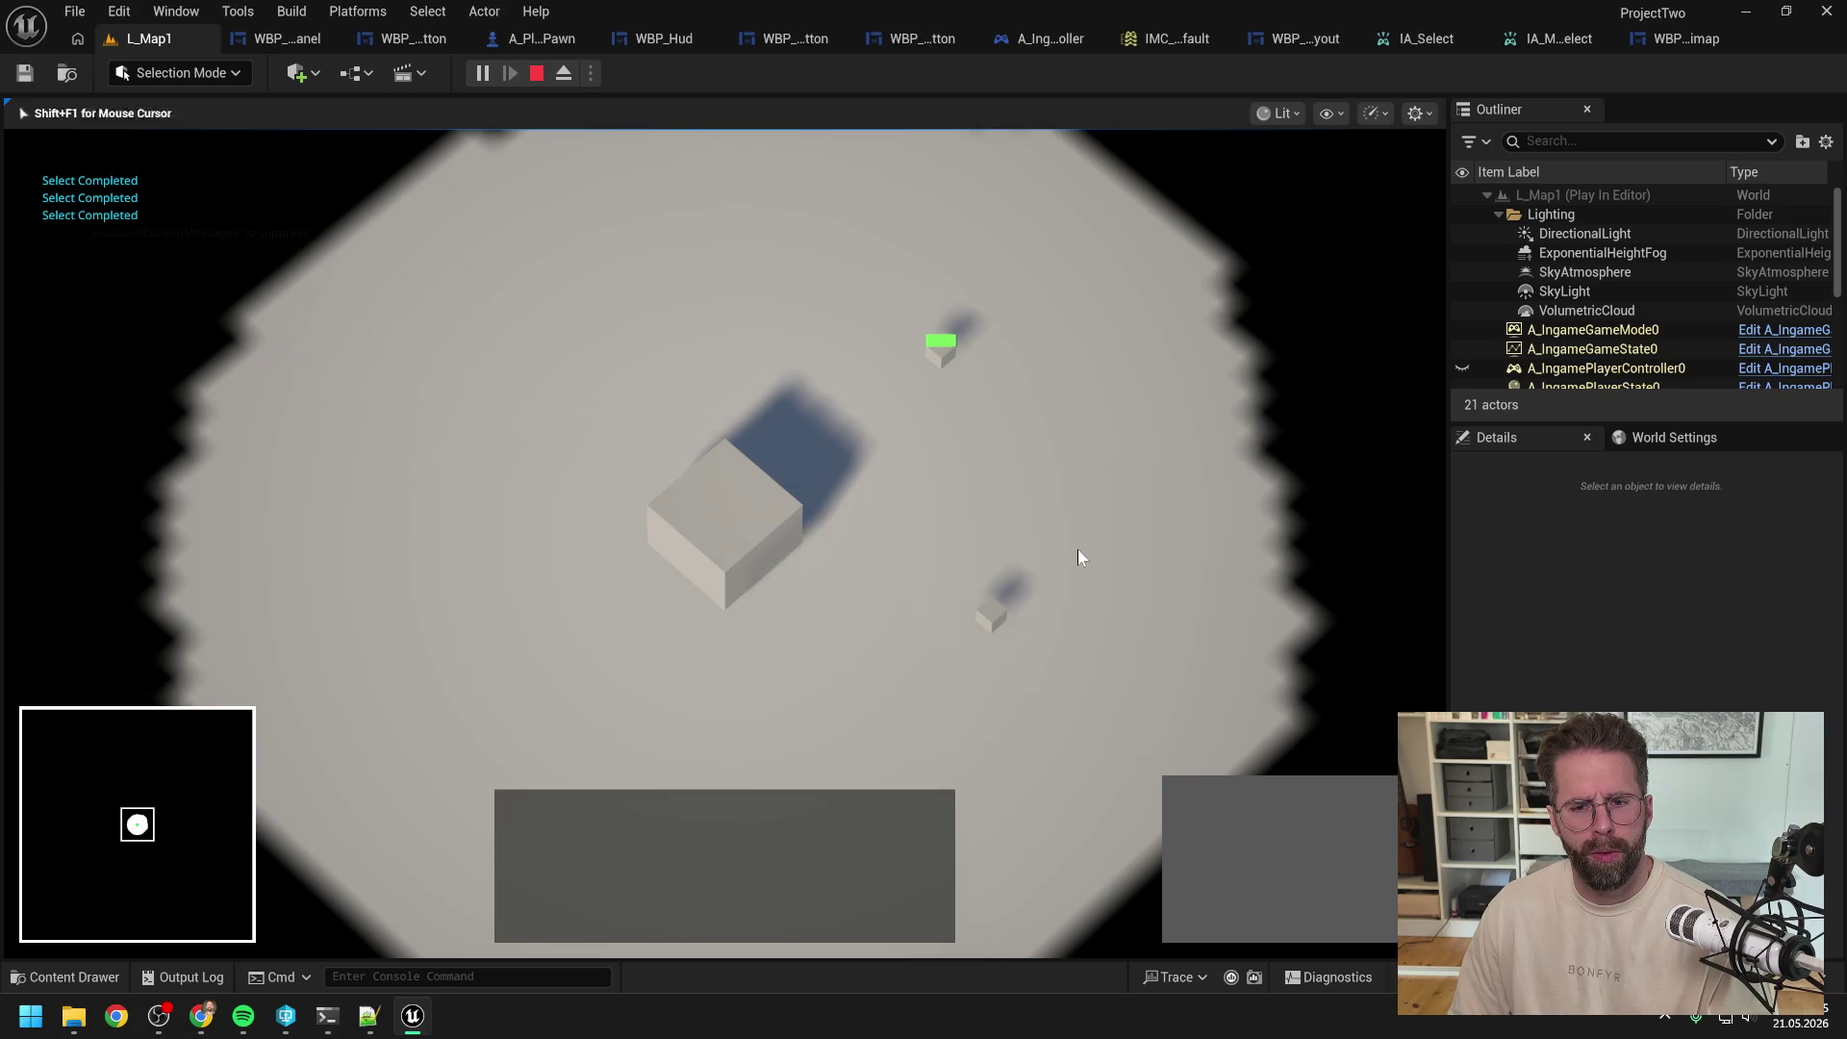
left_click(995, 623)
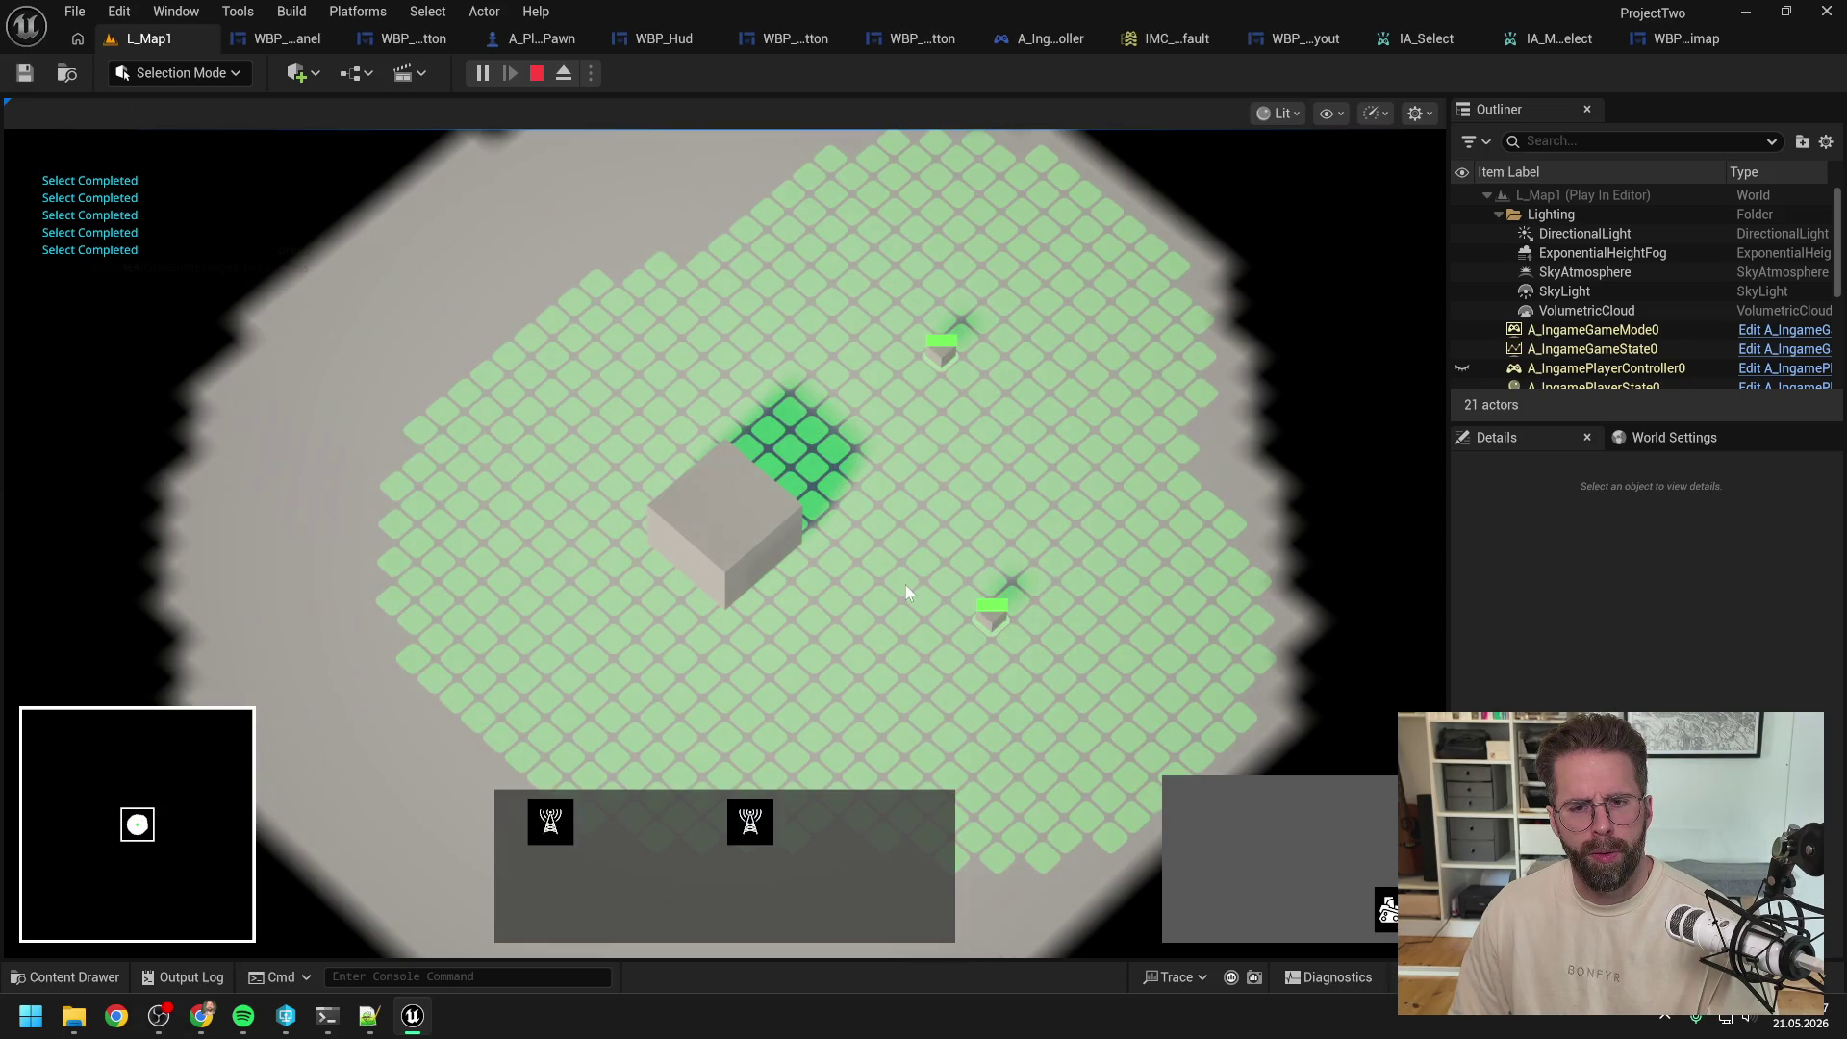
left_click(731, 537)
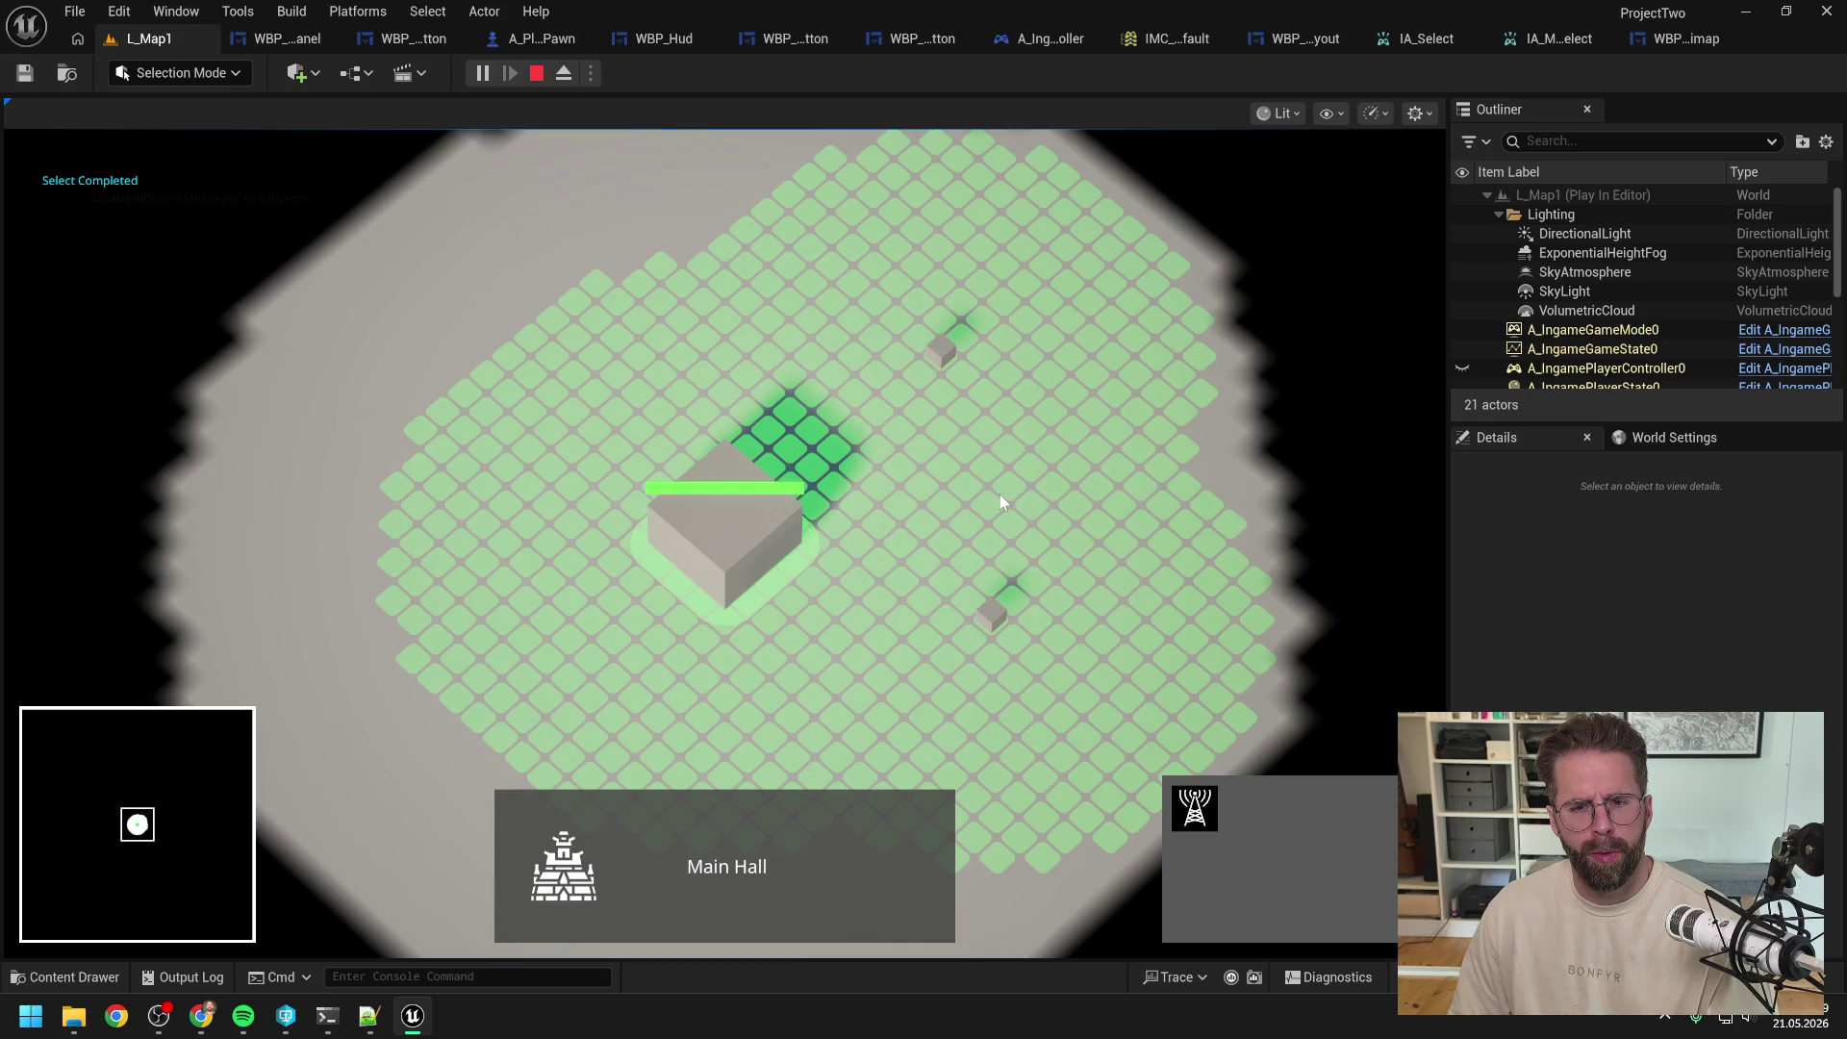
left_click(992, 608)
left_click(987, 568)
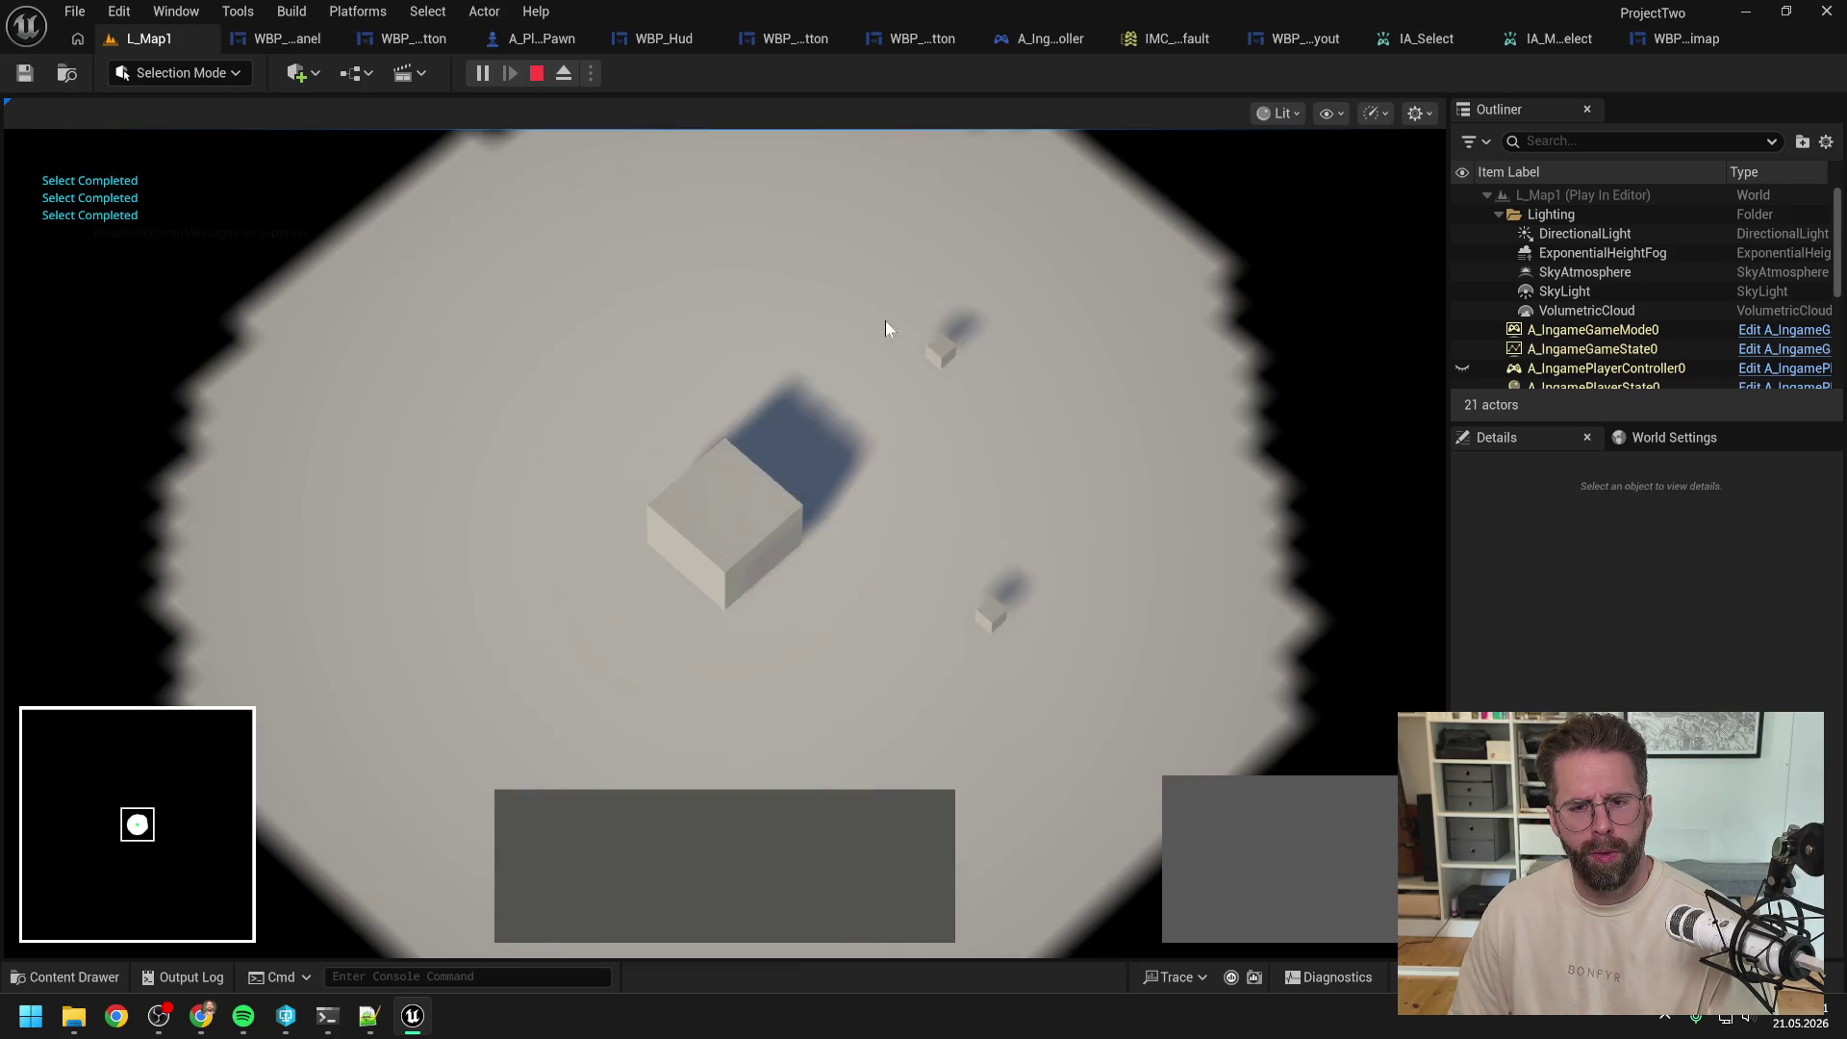
left_click(996, 606)
left_click(903, 413)
left_click_drag(909, 311, 1050, 409)
left_click_drag(958, 563, 1052, 661)
left_click_drag(909, 520, 1083, 691)
left_click(964, 517)
left_click_drag(870, 297, 1062, 413)
left_click(742, 524)
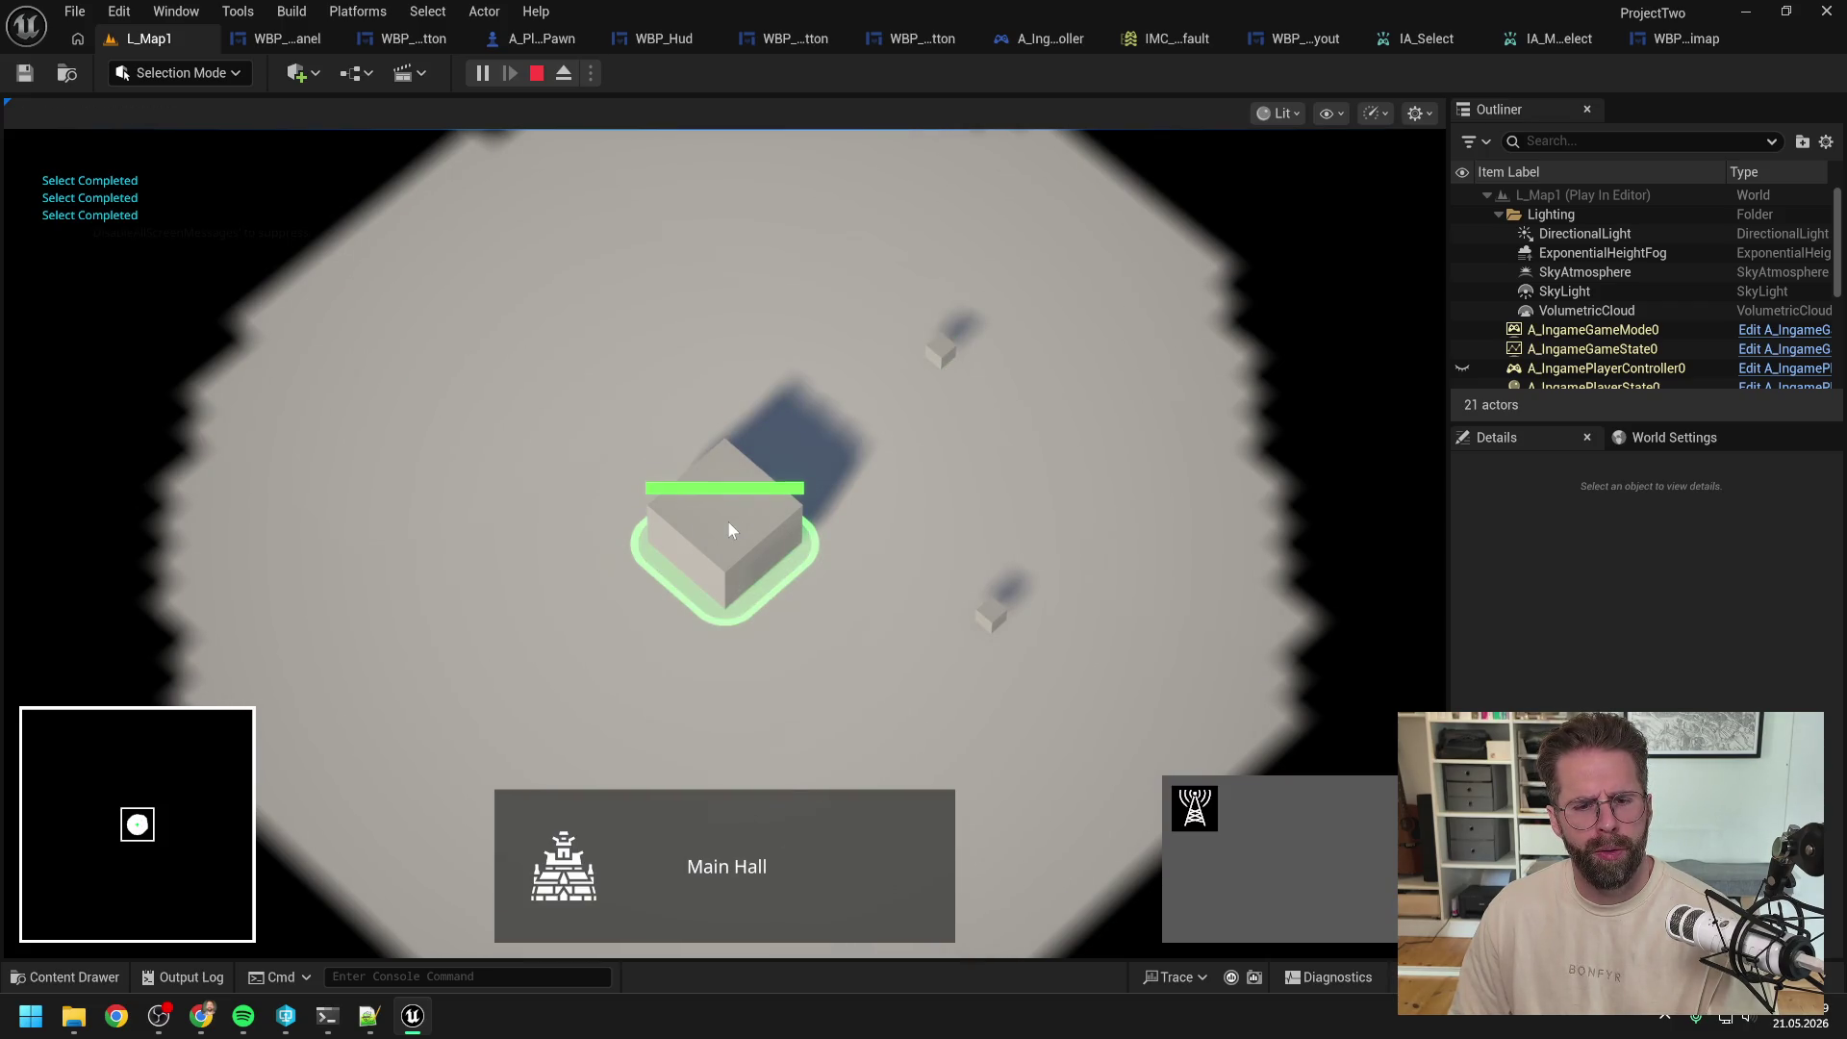
left_click(1004, 533)
left_click_drag(895, 293, 1042, 409)
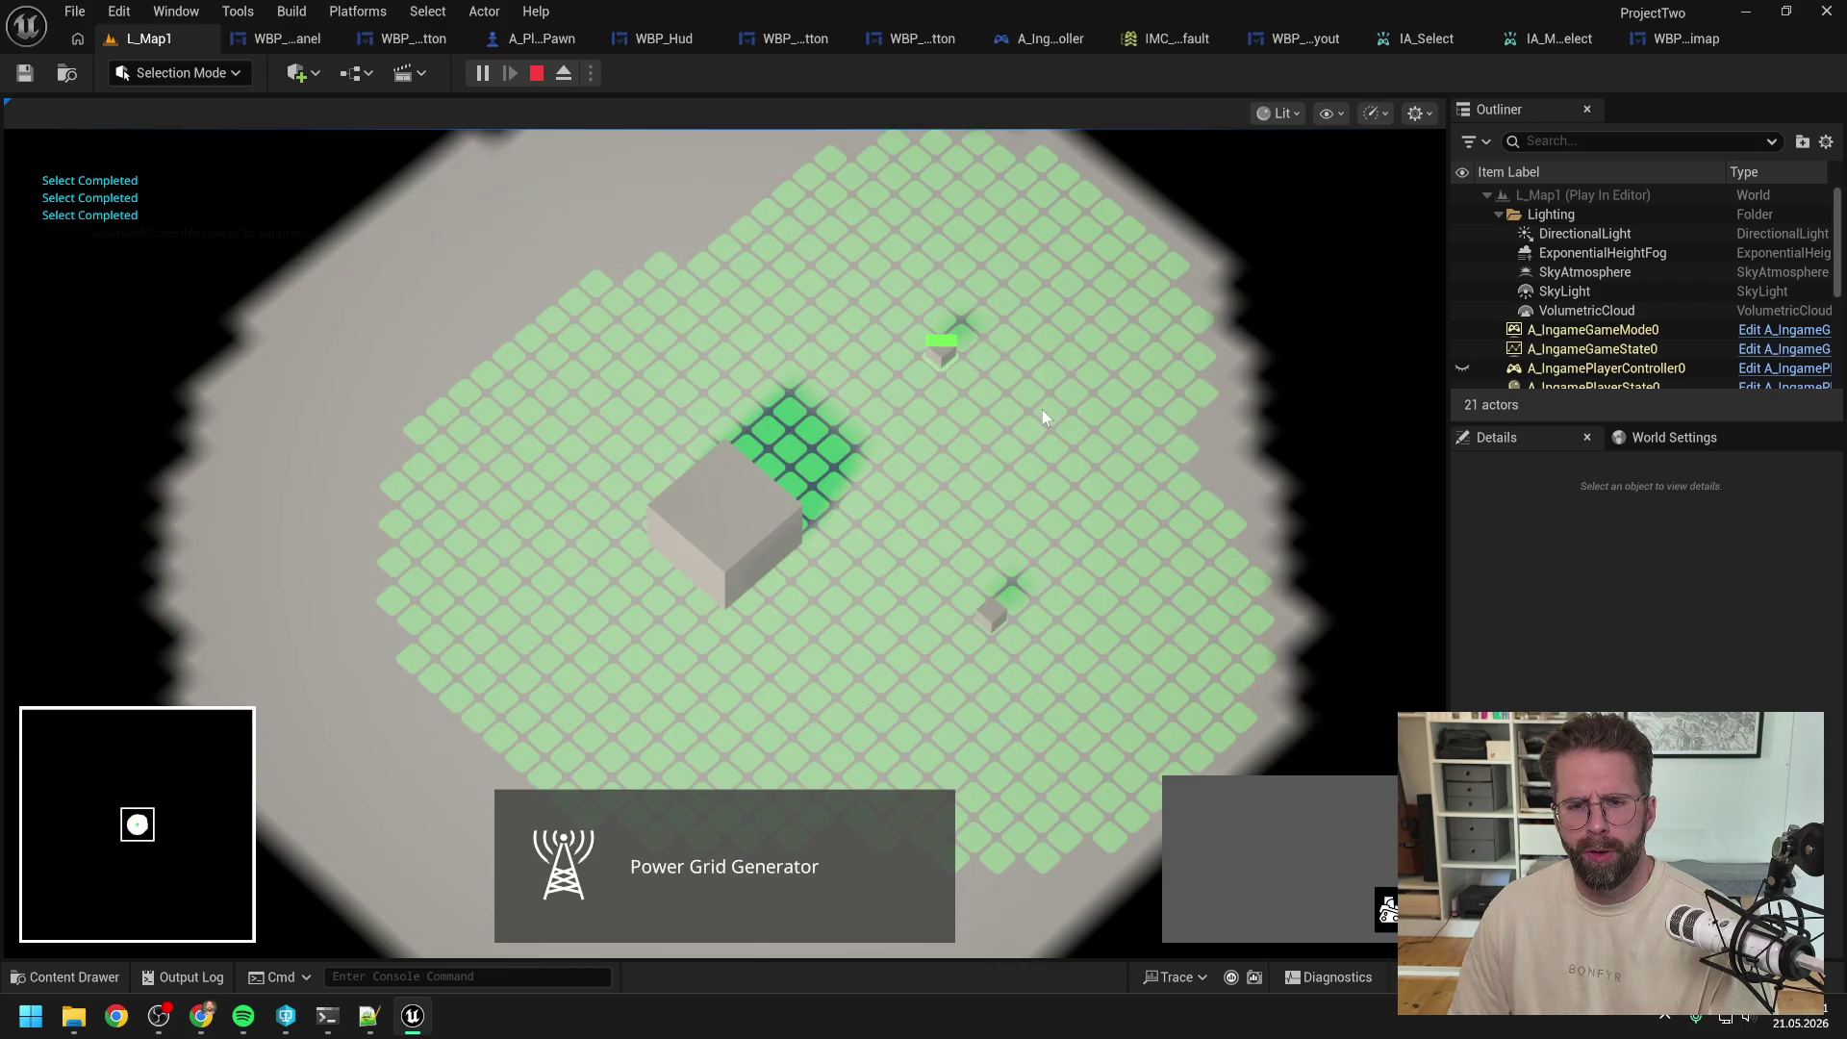
left_click(818, 547)
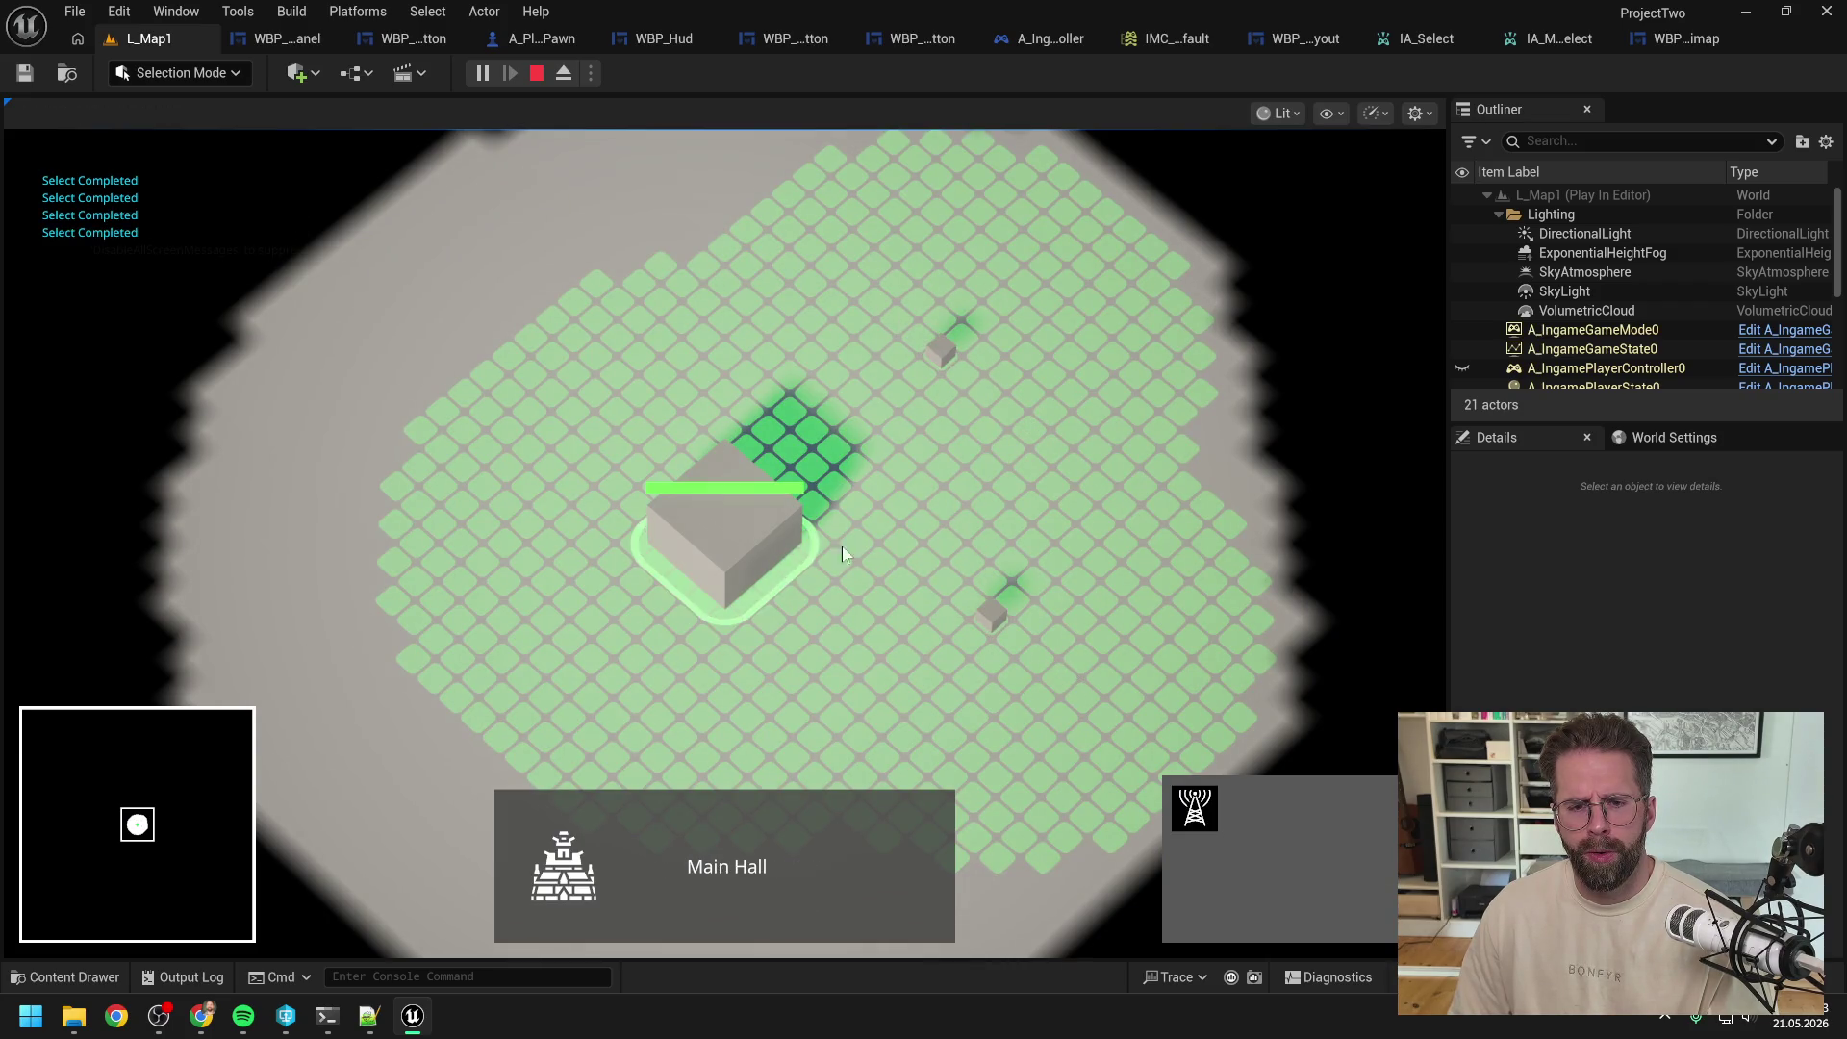
mouse_move(1064, 677)
left_mouse_down()
mouse_move(996, 620)
mouse_move(900, 372)
mouse_move(1036, 406)
left_mouse_up()
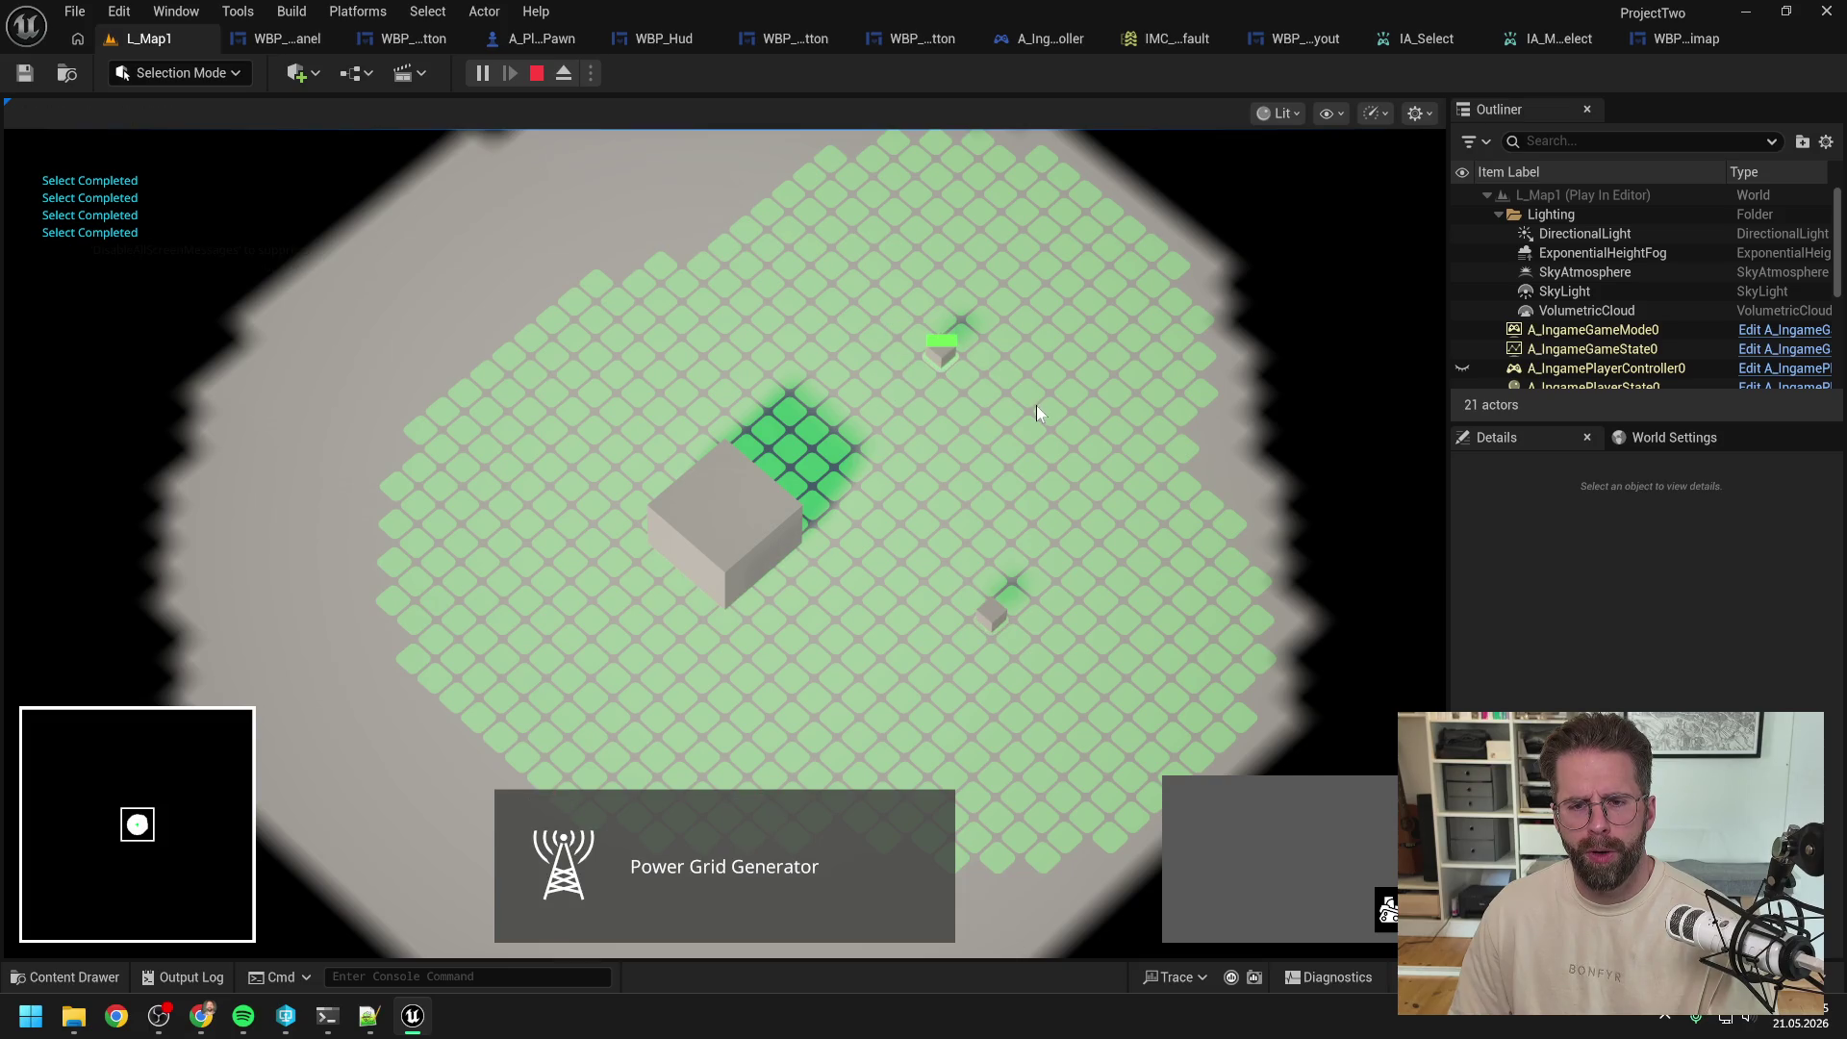
left_click_drag(873, 311, 1029, 426)
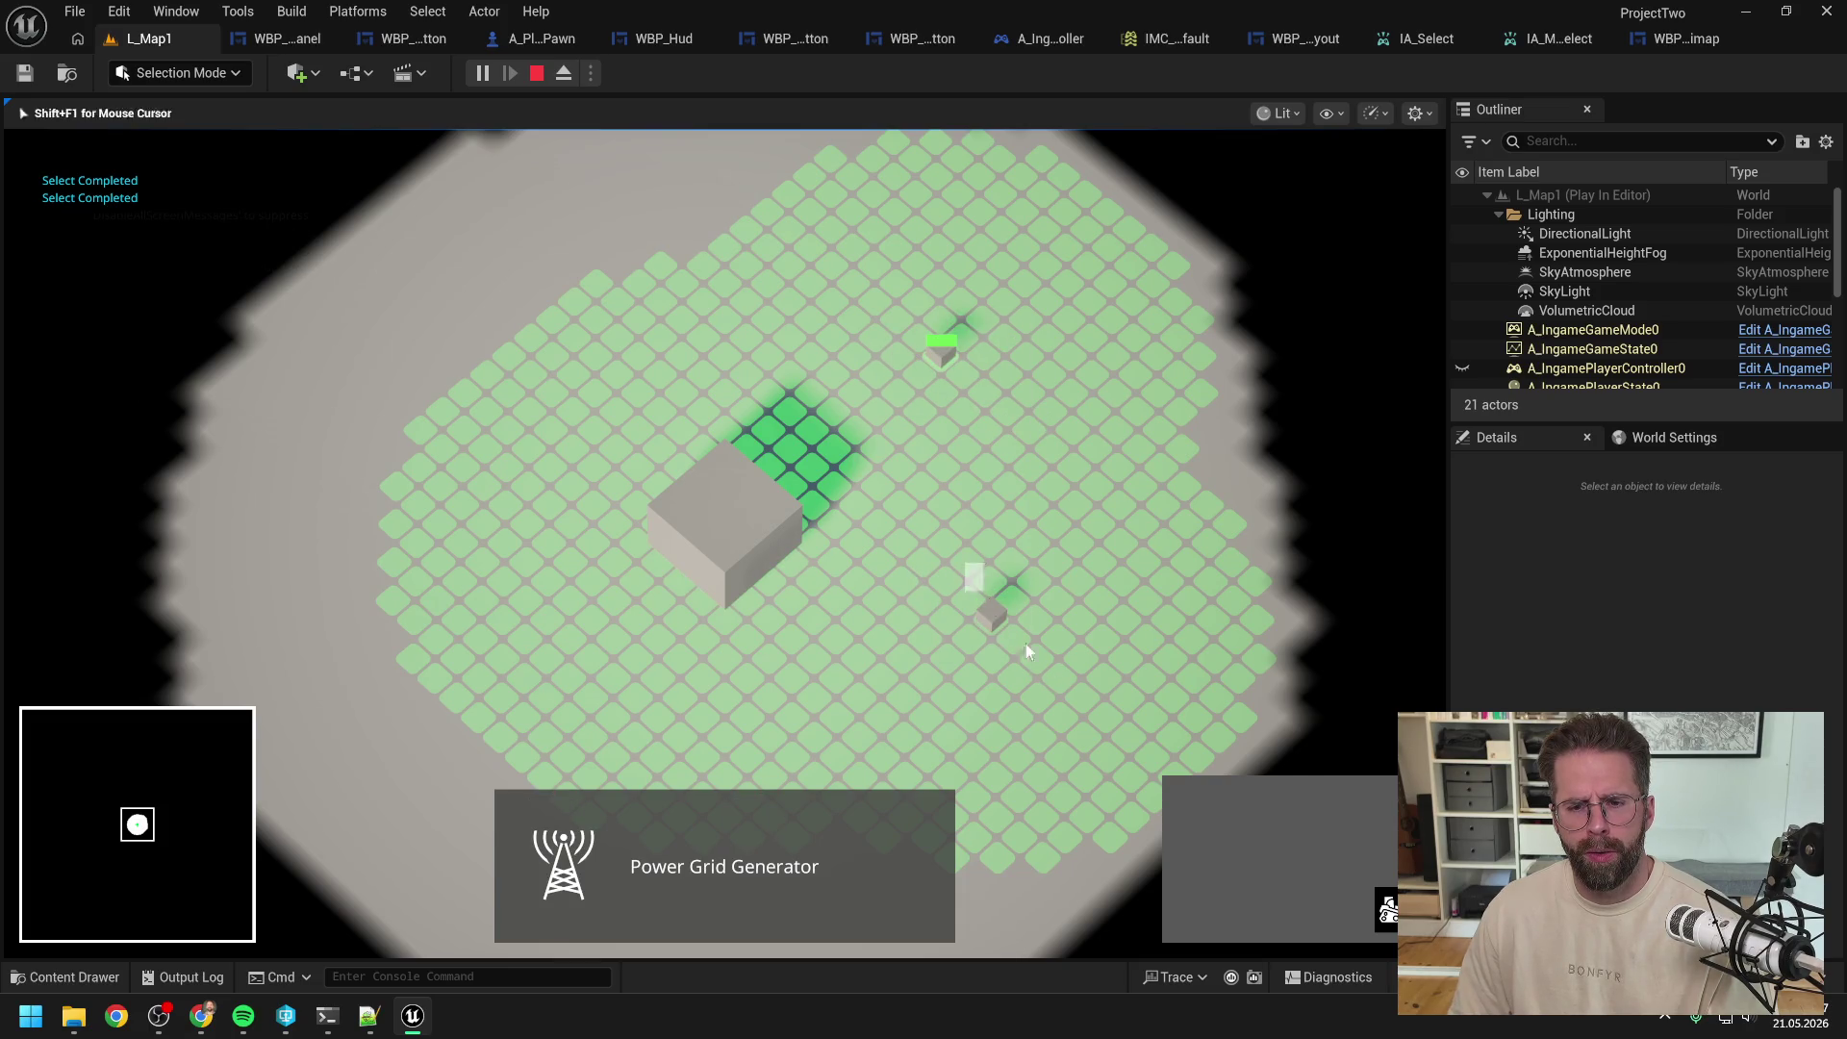
left_click(748, 539)
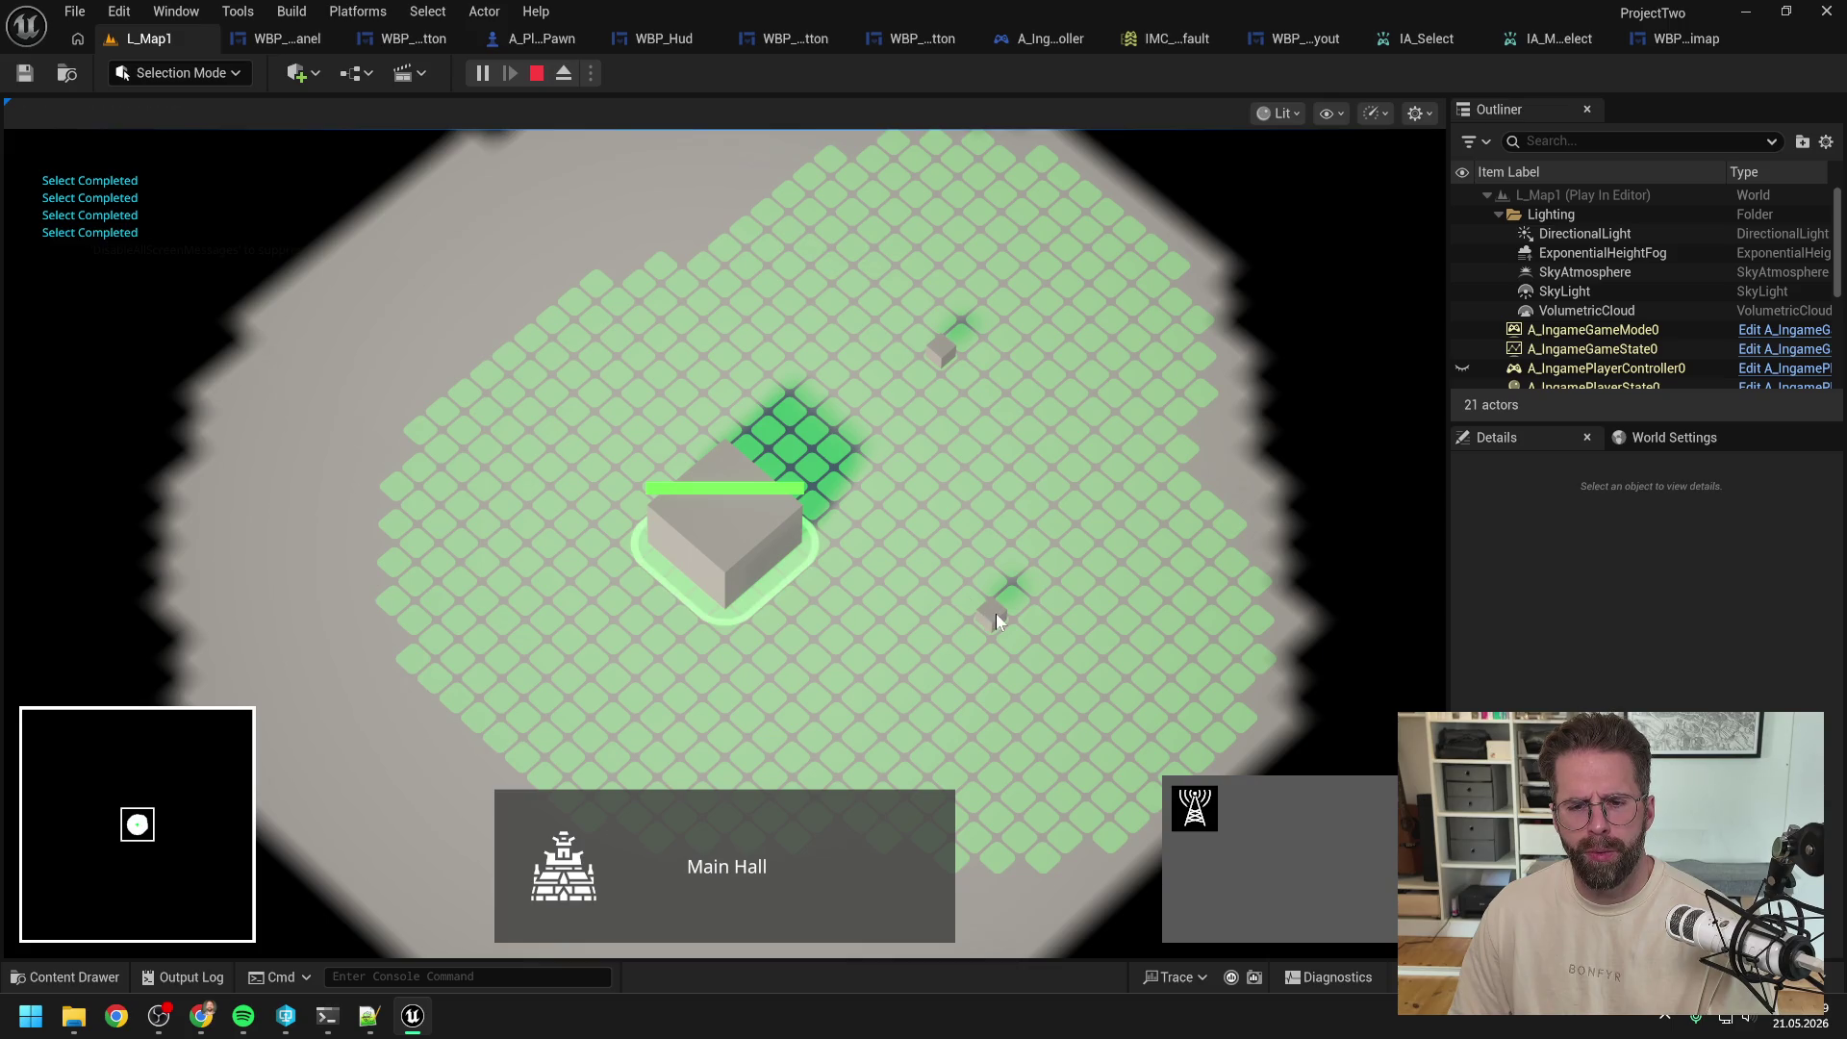
left_click(1041, 660)
left_click(934, 358)
left_click(751, 534)
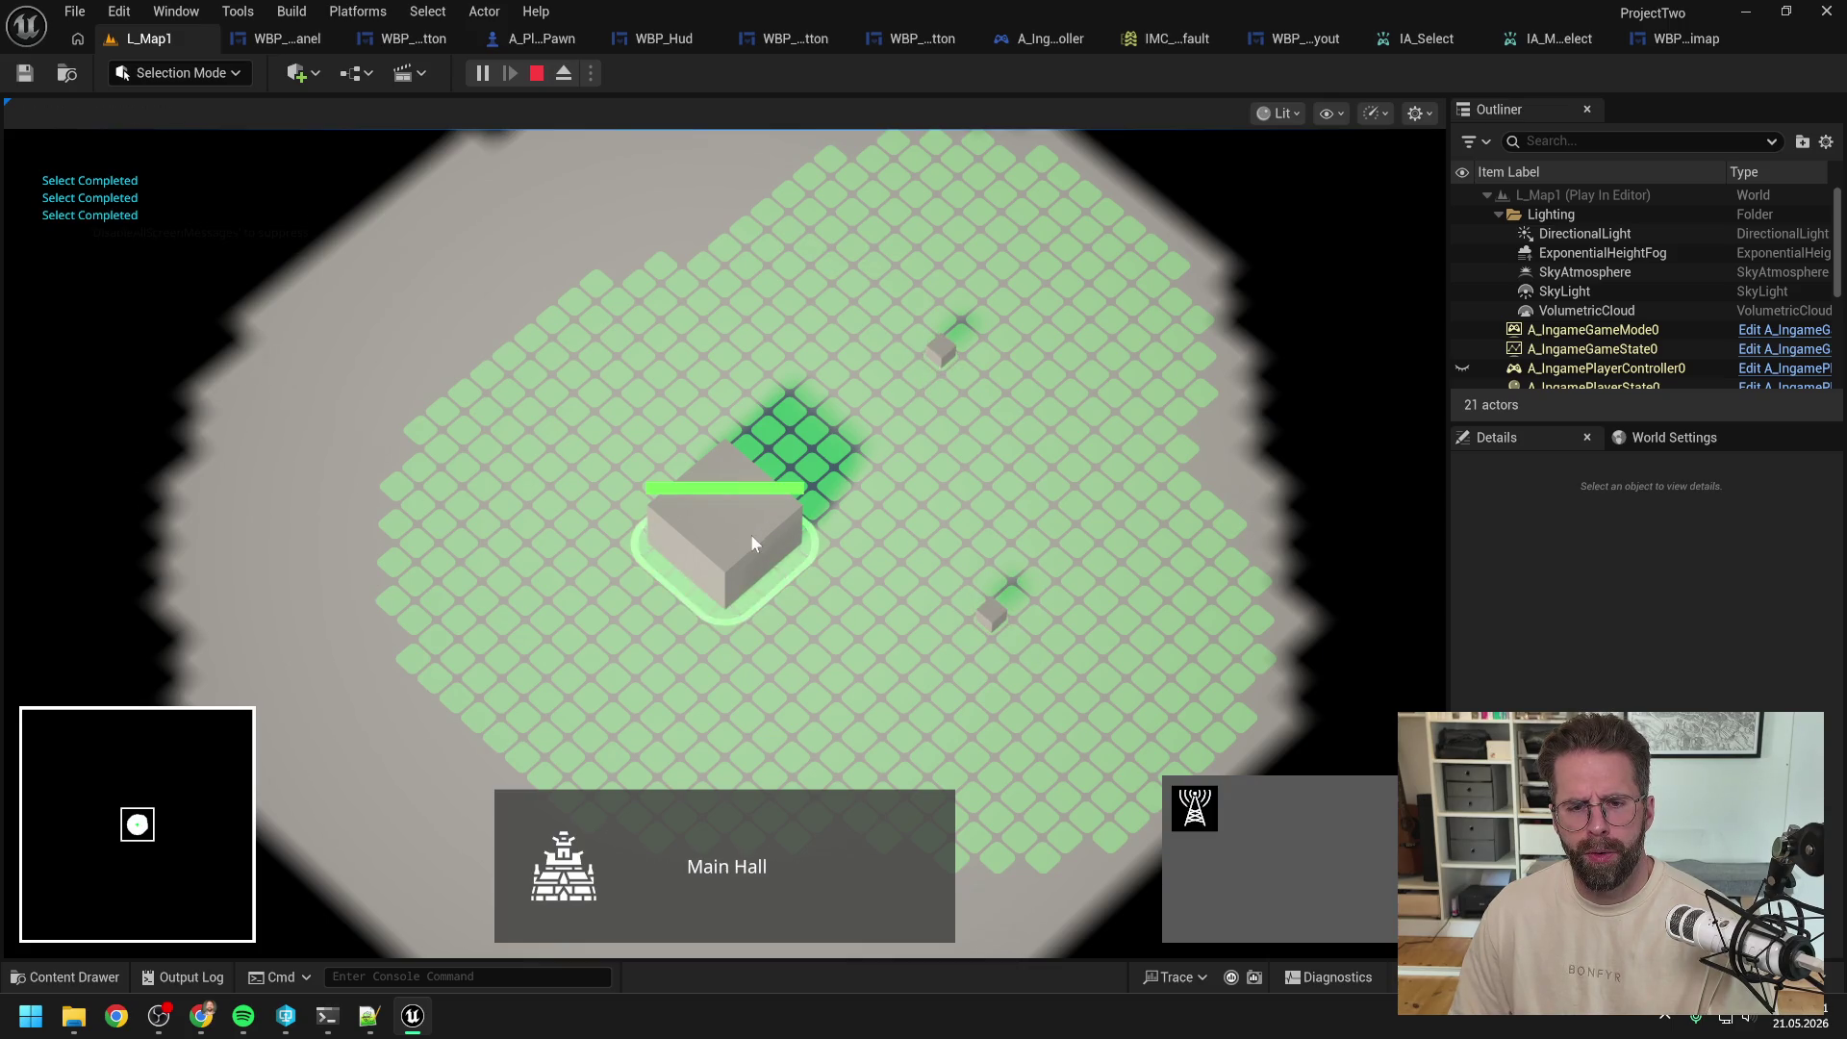
left_click_drag(891, 281, 1147, 729)
left_click(995, 616)
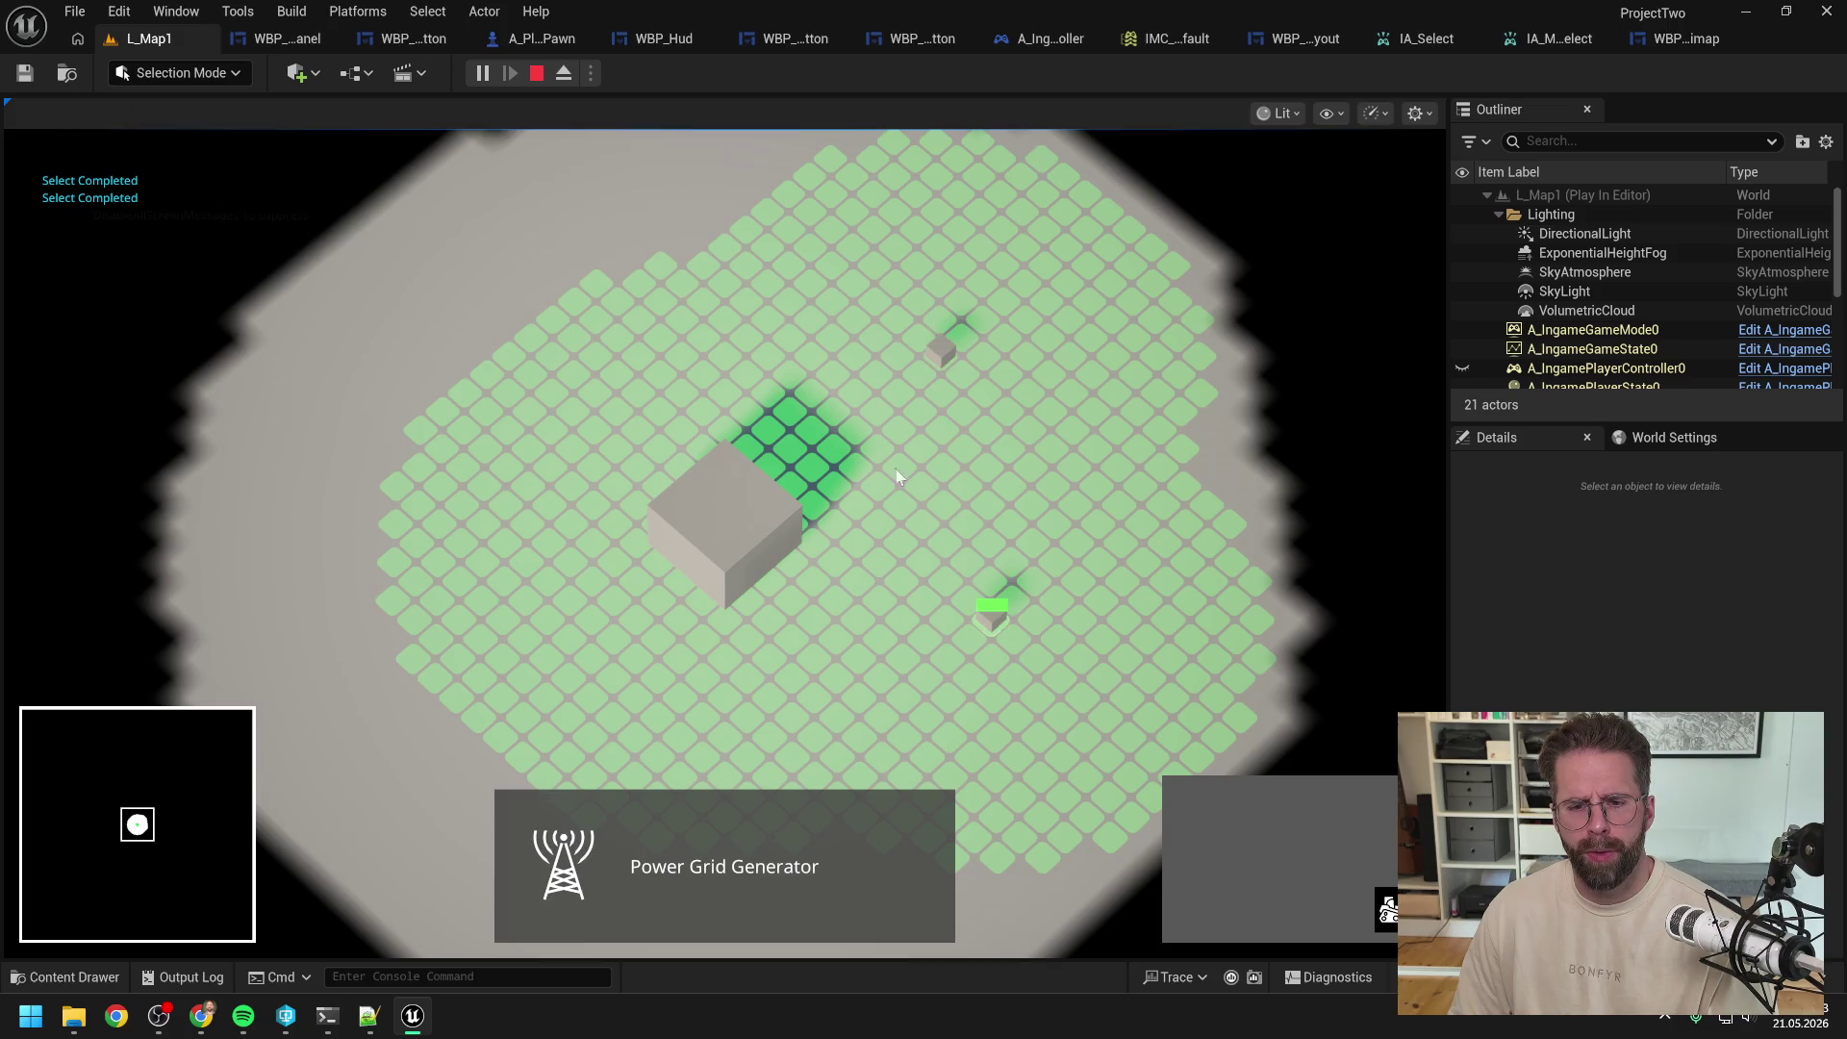
left_click(731, 520)
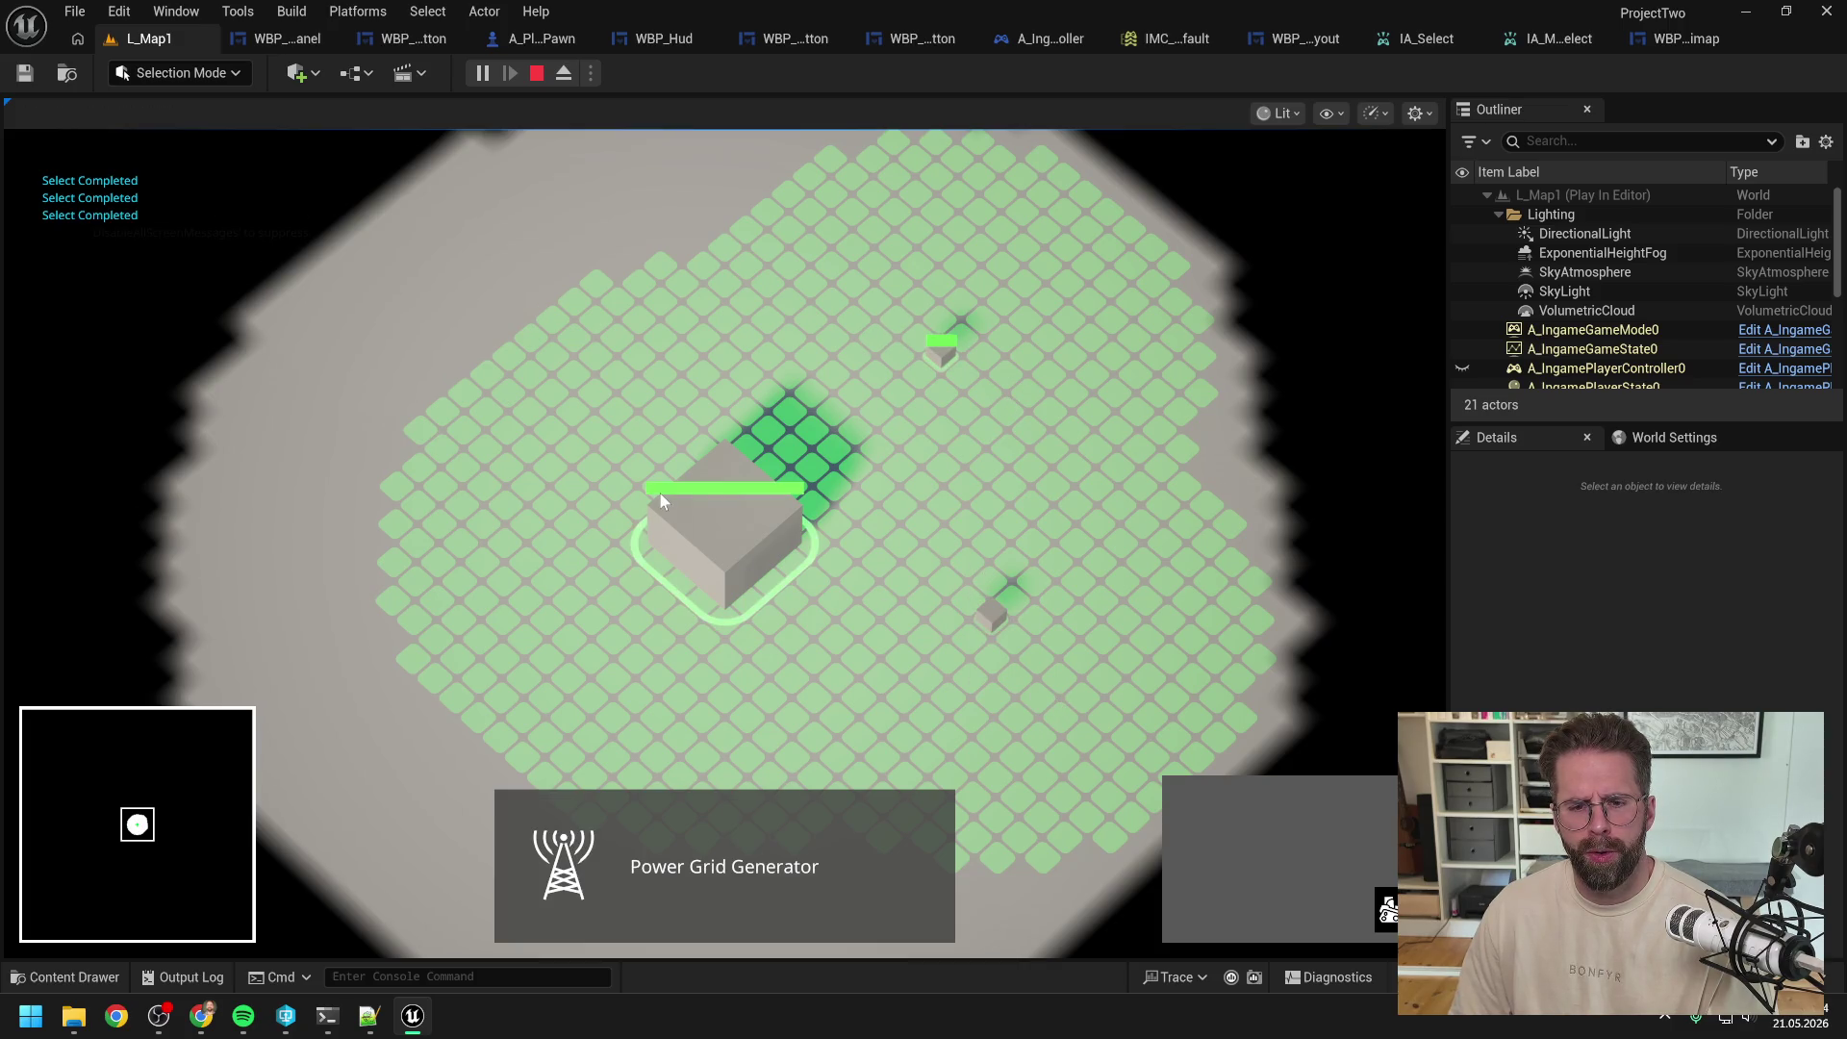
left_click(854, 534)
left_click(990, 608)
left_click(938, 352)
left_click(991, 608)
left_click_drag(871, 268, 1057, 452)
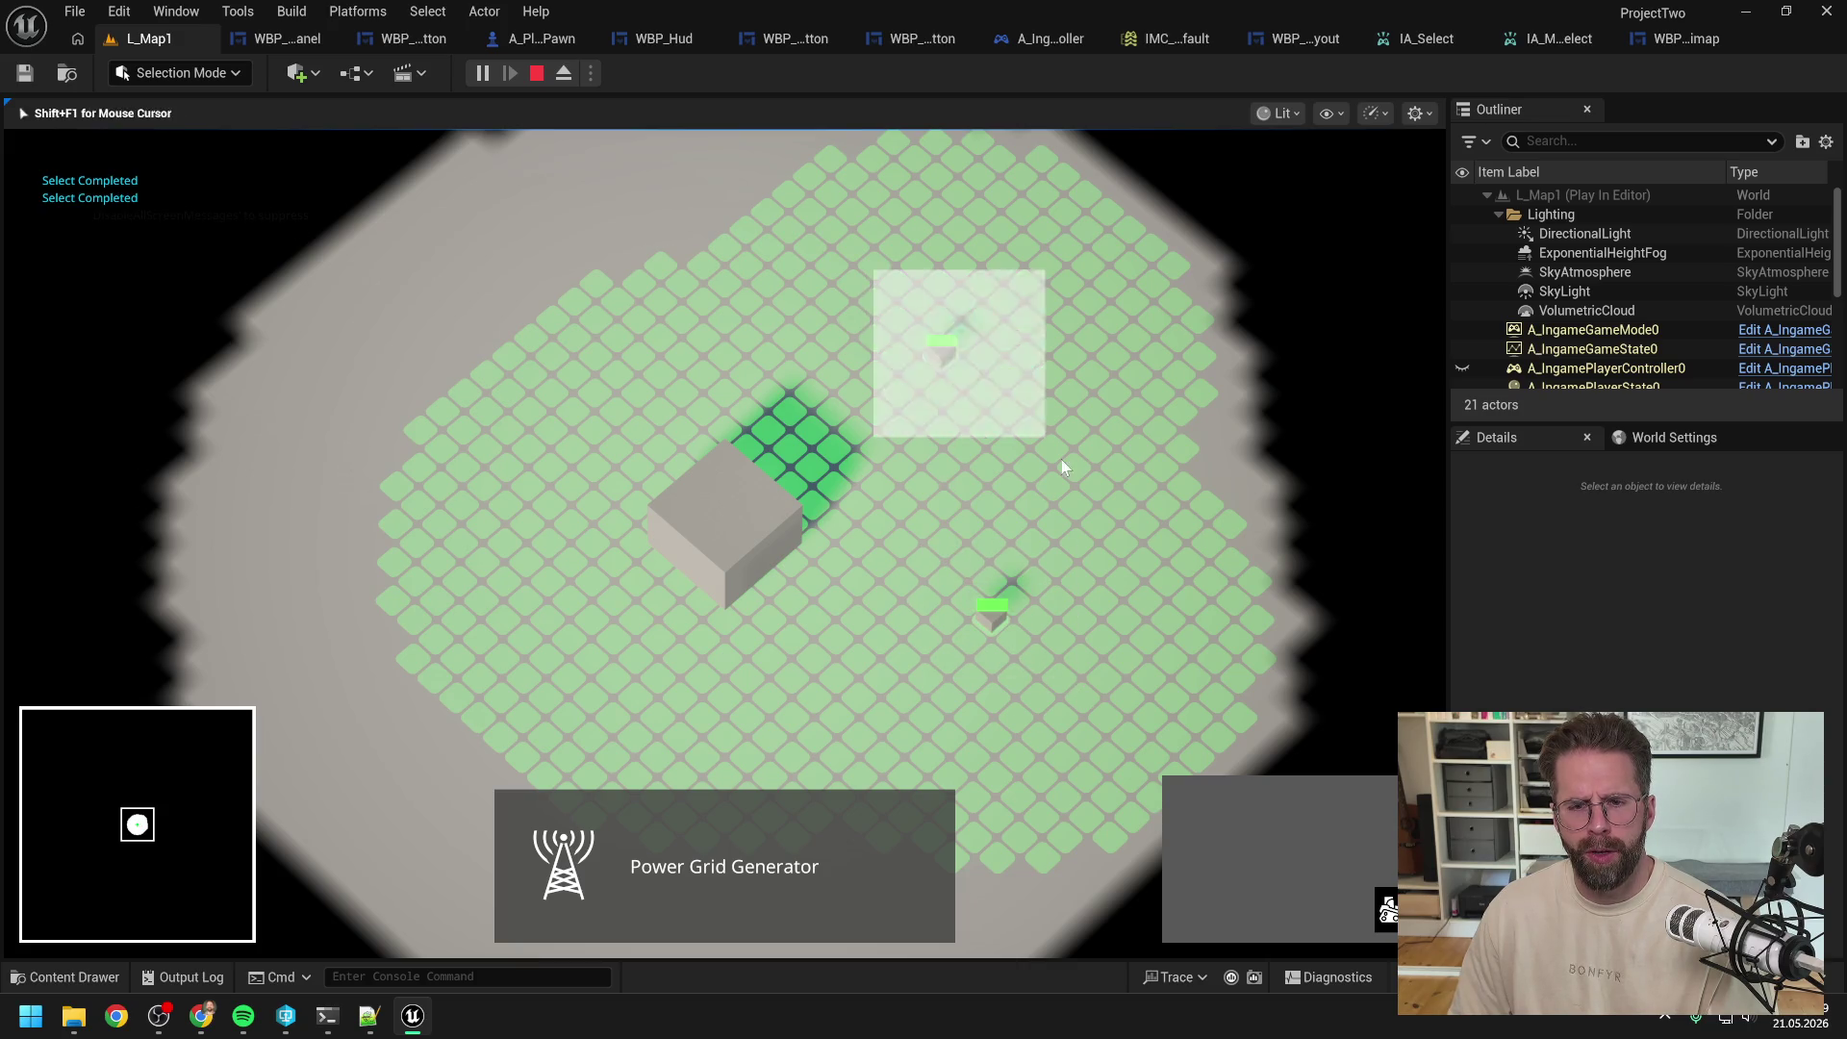
left_click(747, 545, "shift")
mouse_move(895, 298)
left_mouse_down()
mouse_move(1178, 718)
mouse_move(1042, 610)
left_mouse_up()
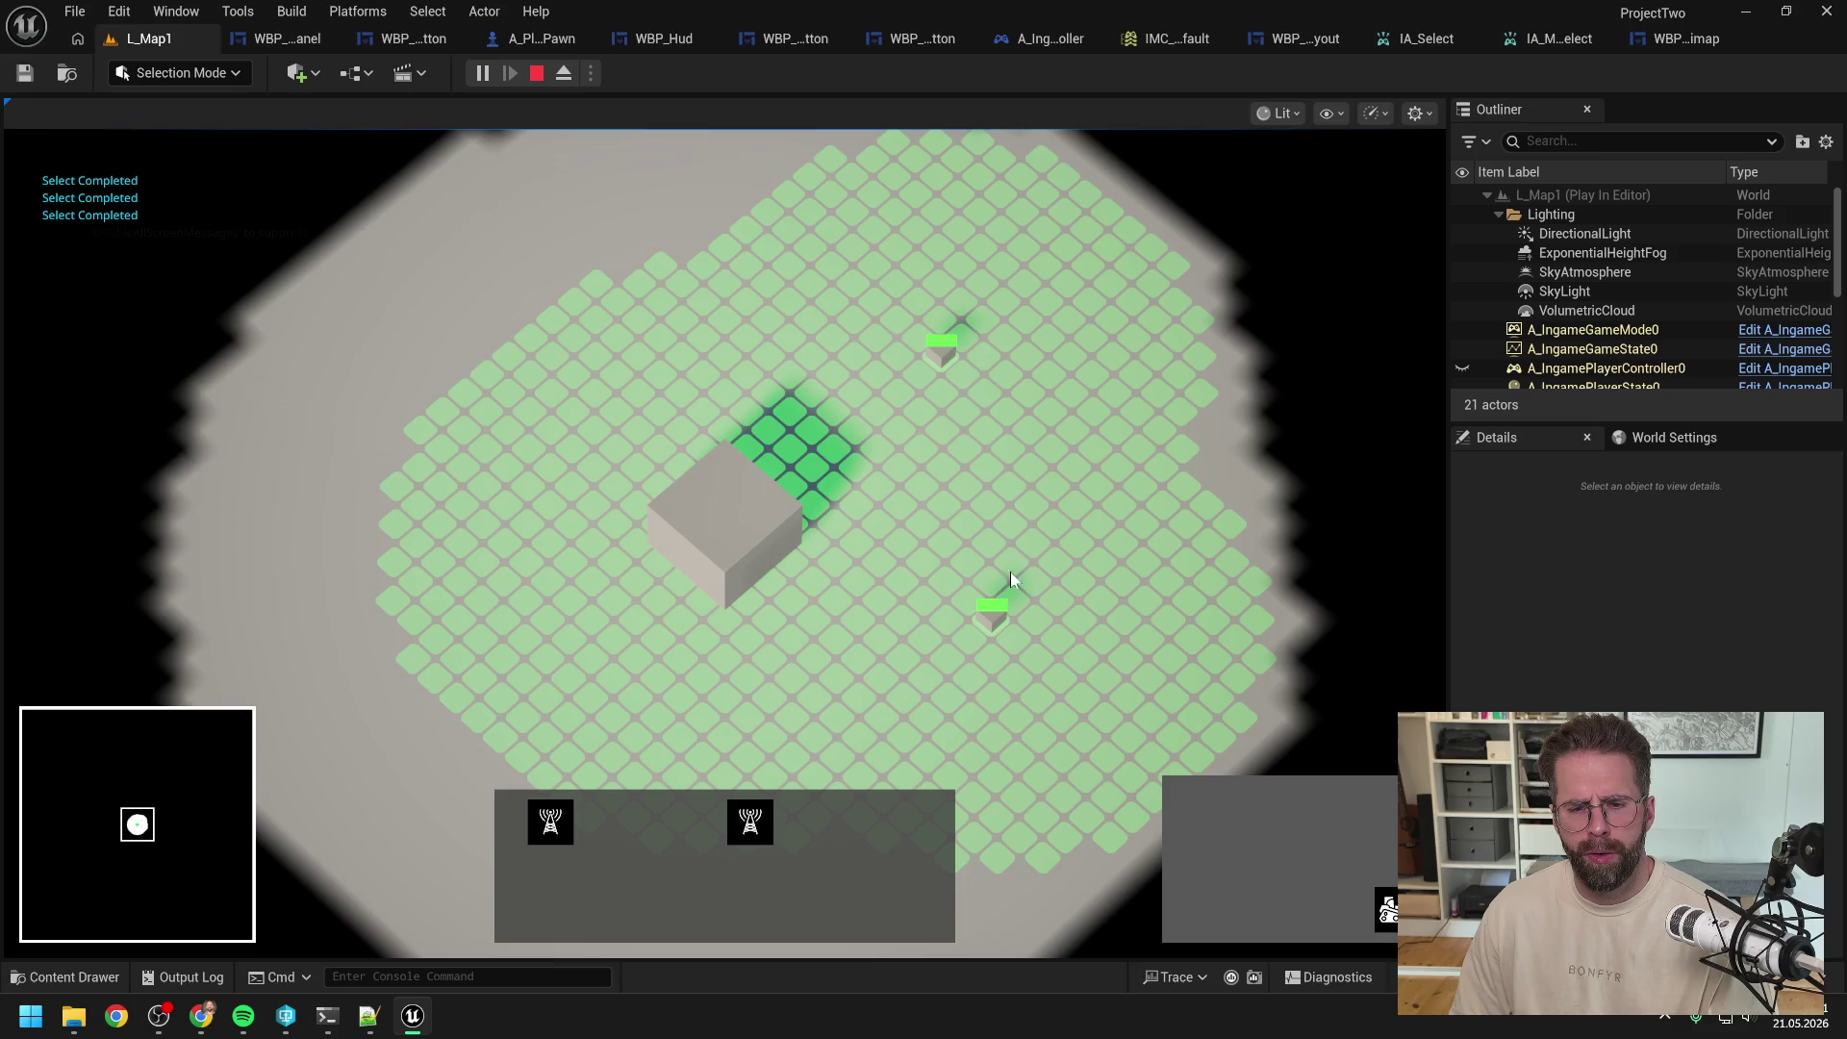
left_click_drag(820, 279, 1029, 424)
mouse_move(912, 326)
left_mouse_down()
mouse_move(1047, 431)
mouse_move(1039, 452)
left_mouse_up()
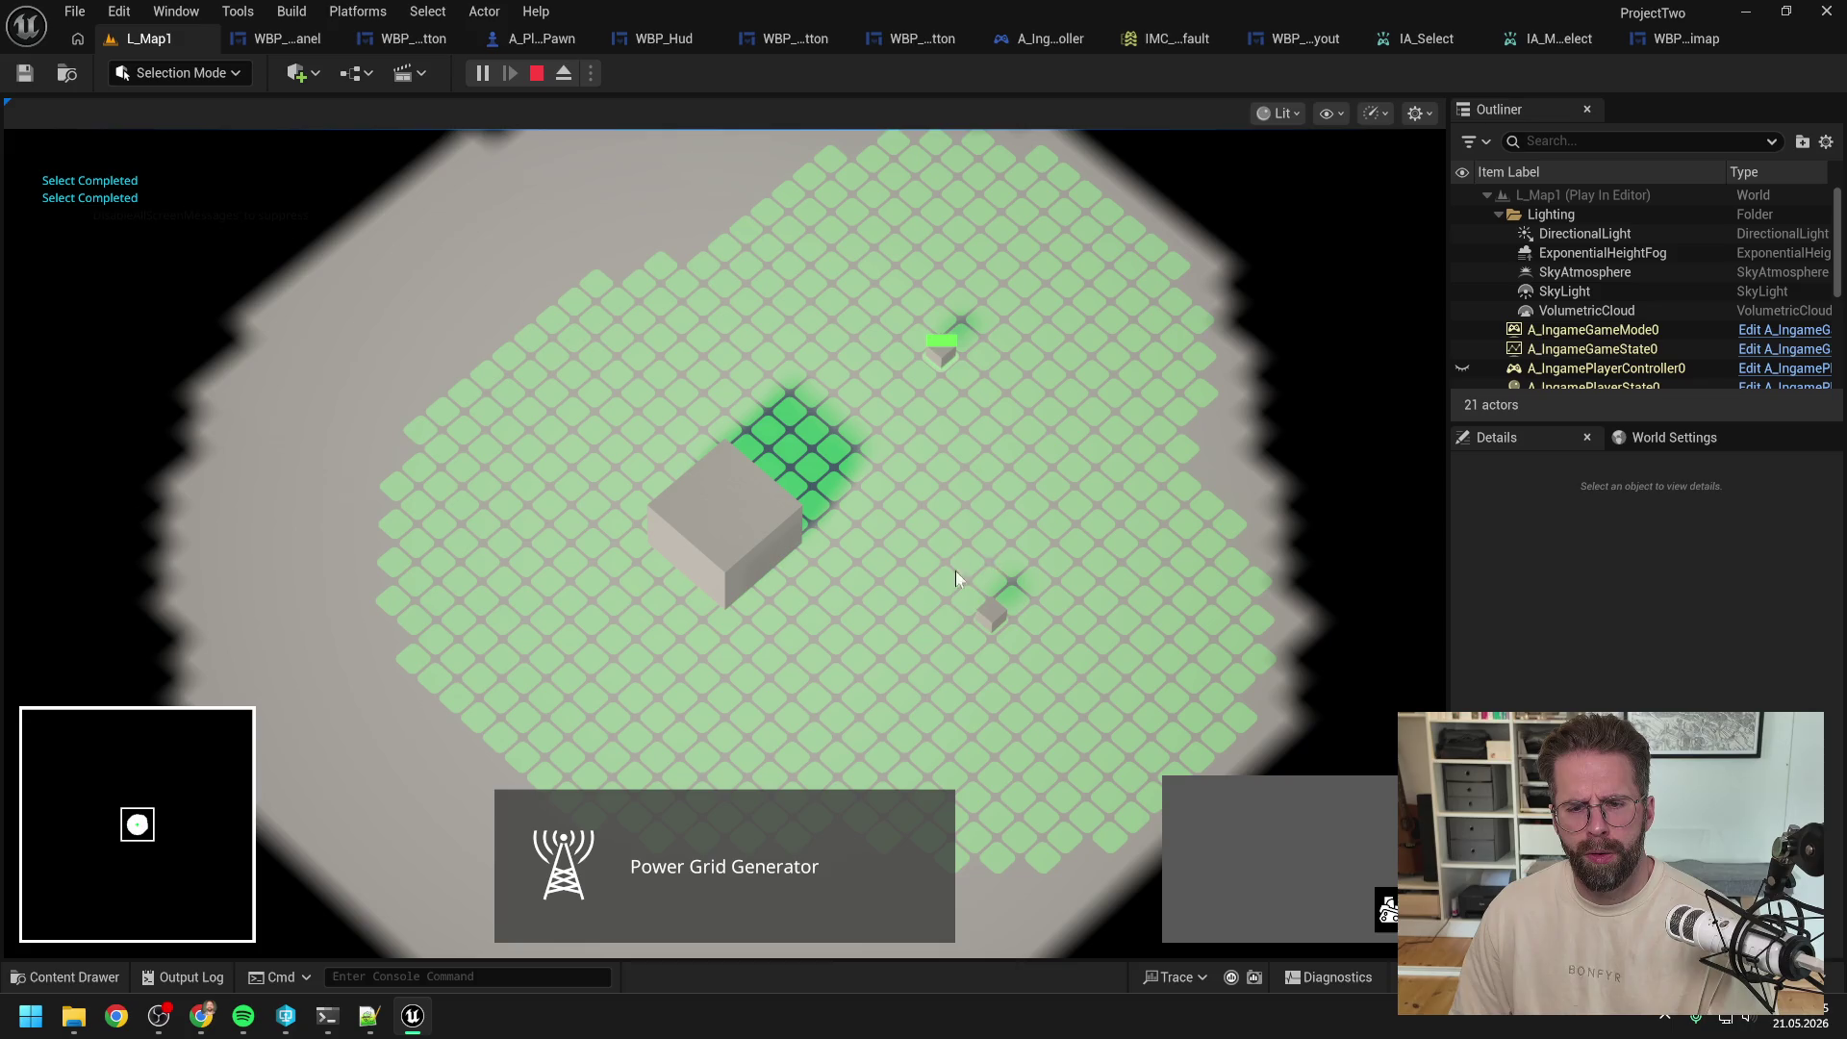
mouse_move(910, 360)
left_mouse_down()
mouse_move(962, 301)
mouse_move(989, 600)
mouse_move(1056, 433)
left_mouse_up()
mouse_move(893, 376)
left_mouse_down()
mouse_move(973, 604)
mouse_move(946, 574)
mouse_move(1082, 694)
mouse_move(945, 560)
mouse_move(951, 577)
left_mouse_up()
left_click_drag(1177, 719, 984, 577)
left_click(942, 348)
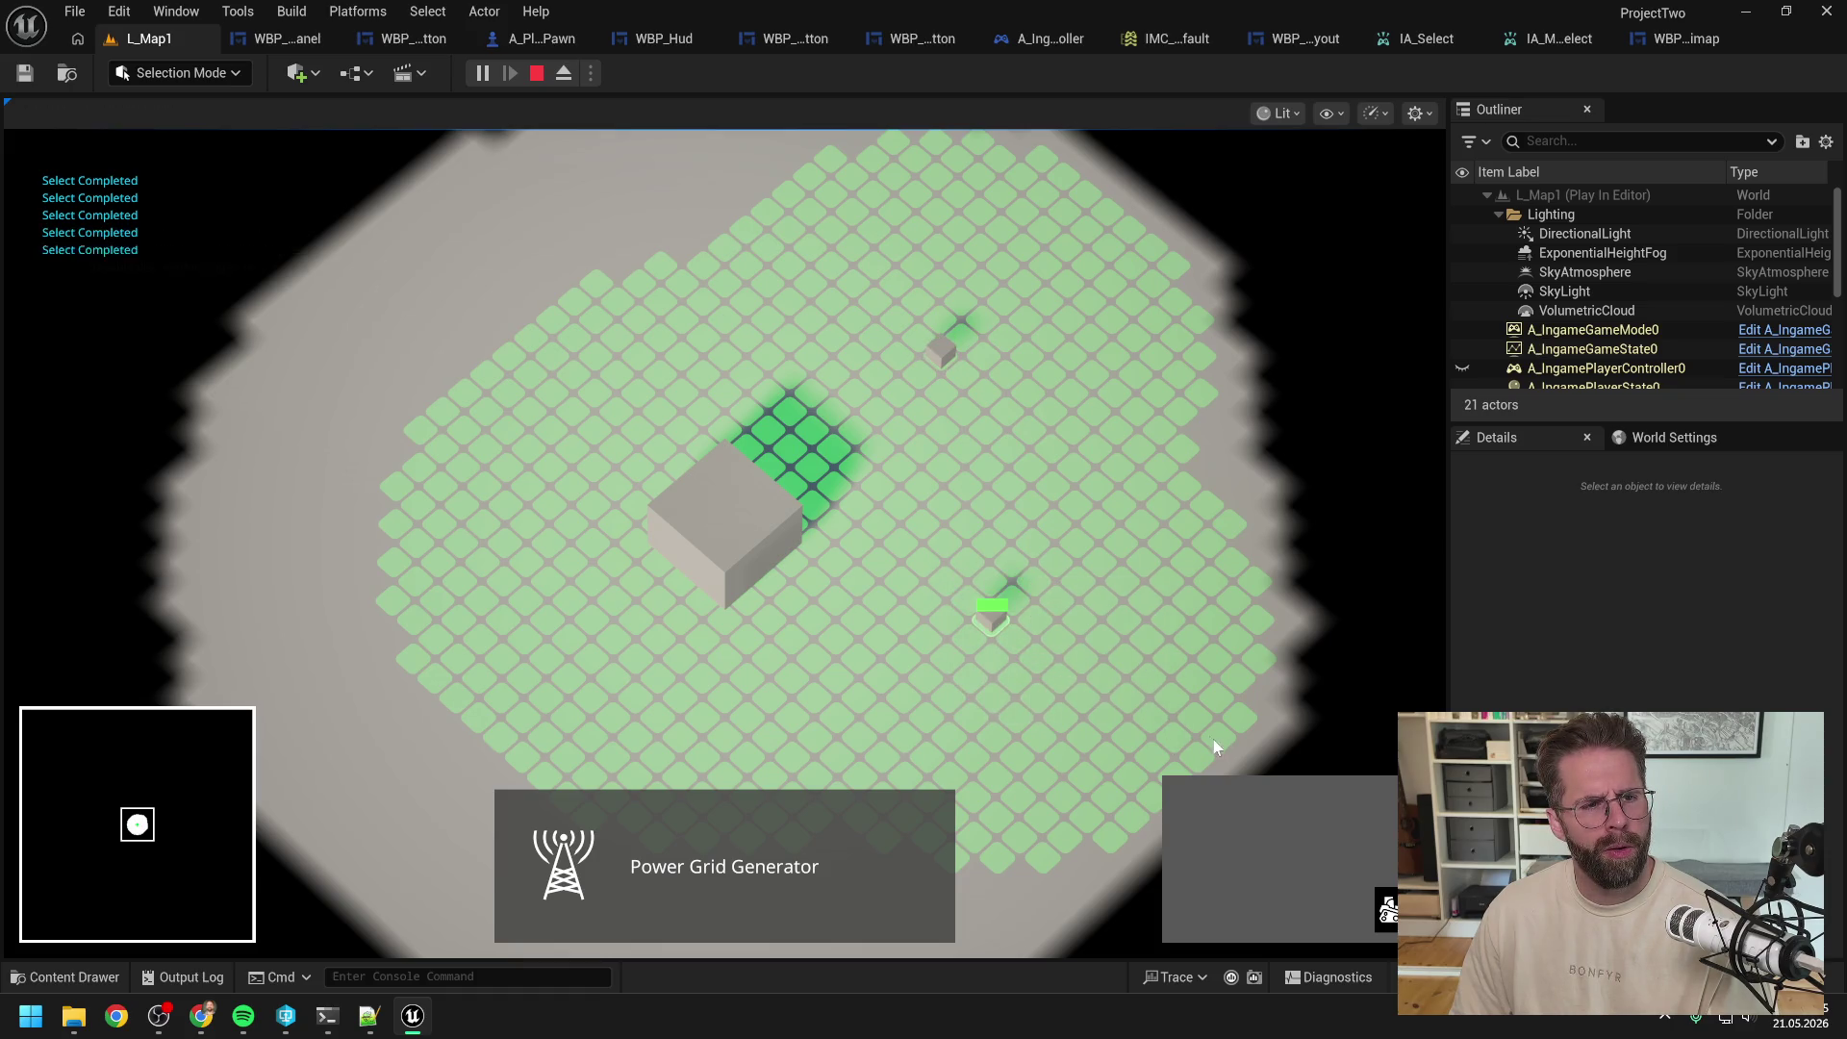
left_click_drag(878, 316, 1106, 479)
left_click_drag(930, 554, 1216, 756)
key("Escape")
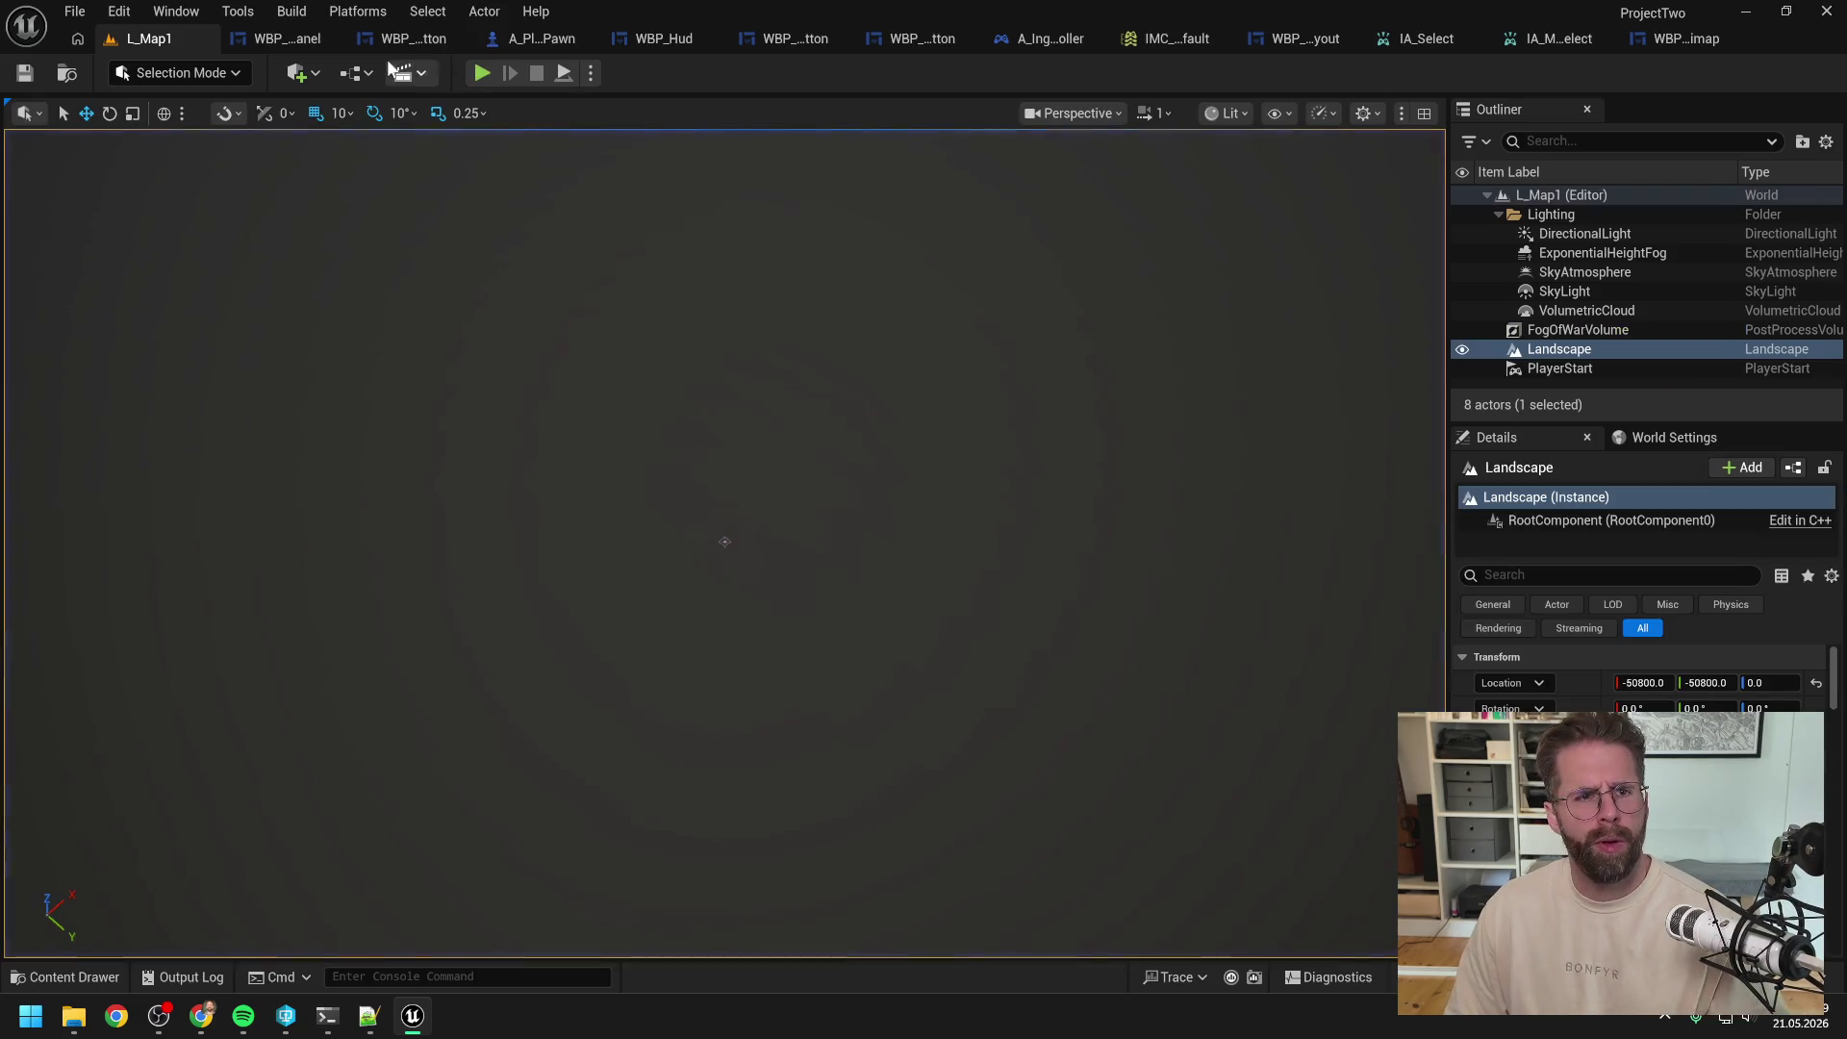
left_click(1059, 37)
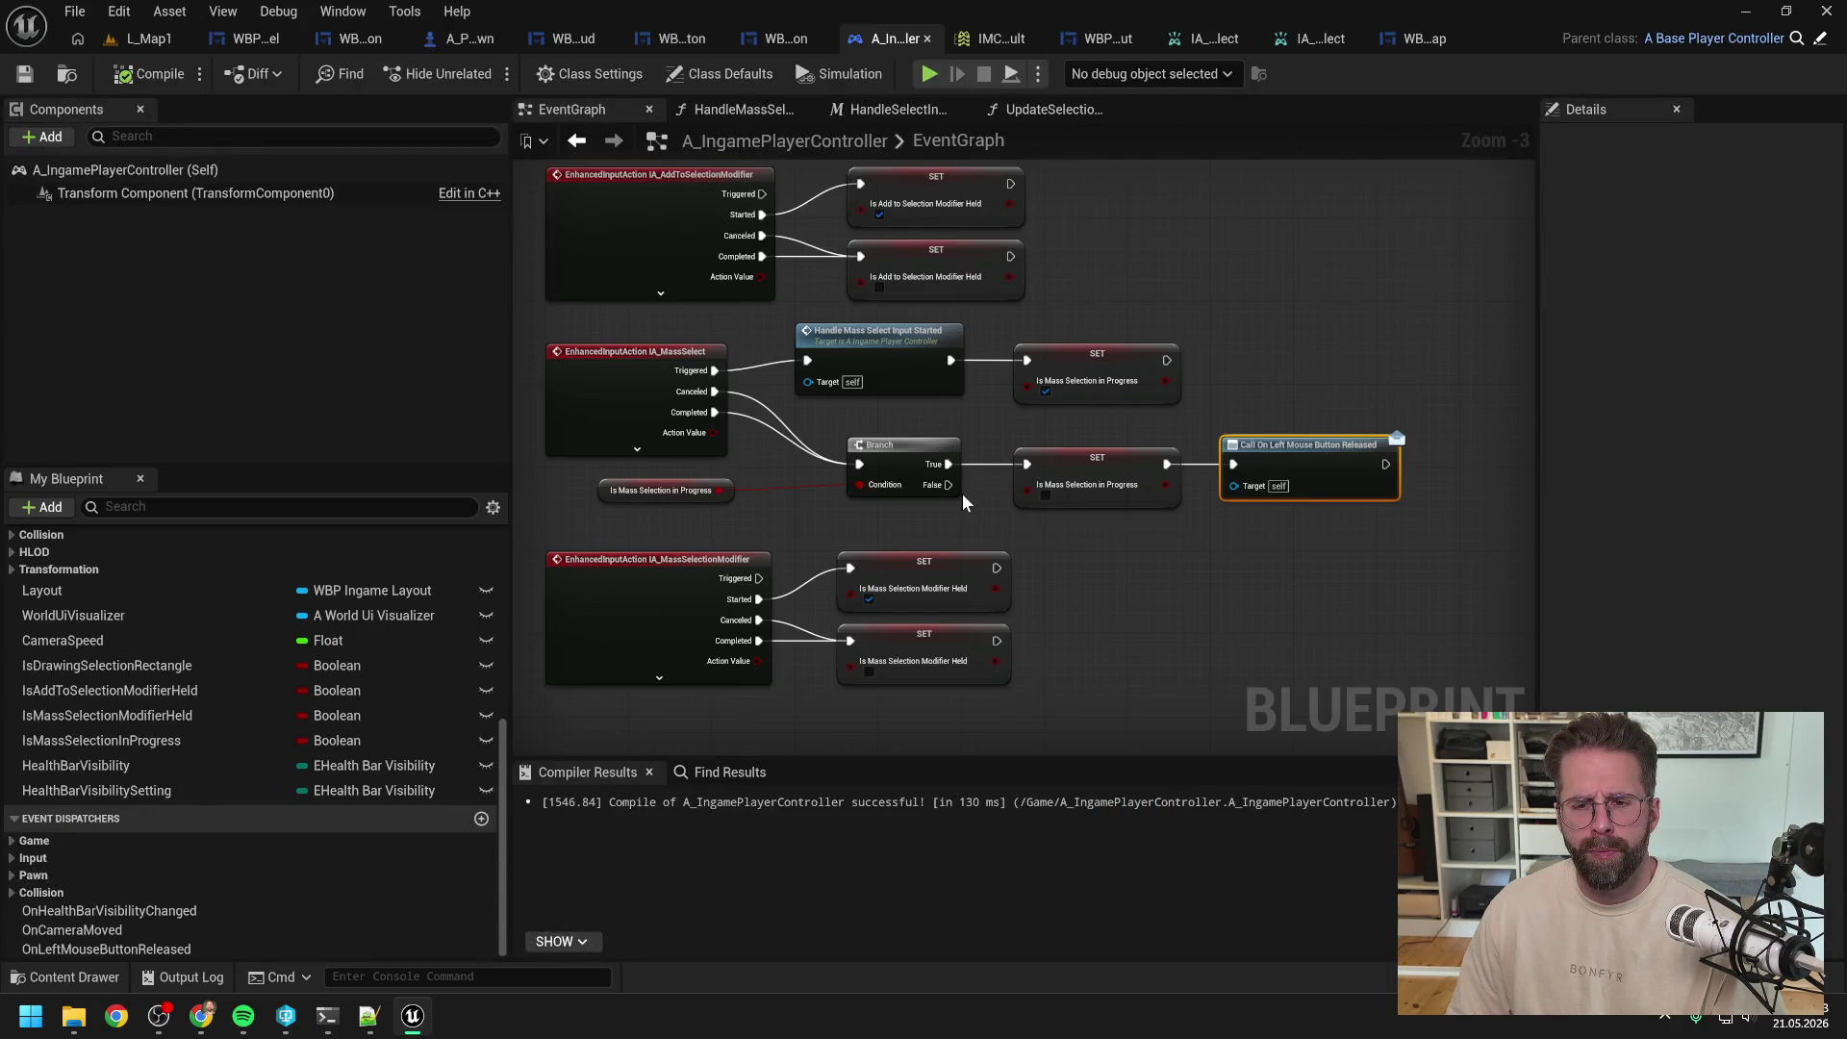
Step: Wire IA_MassSelect's Canceled and Completed into the SET node, delete the Branch, and tidy nodes
scroll(962, 493, "up", 1)
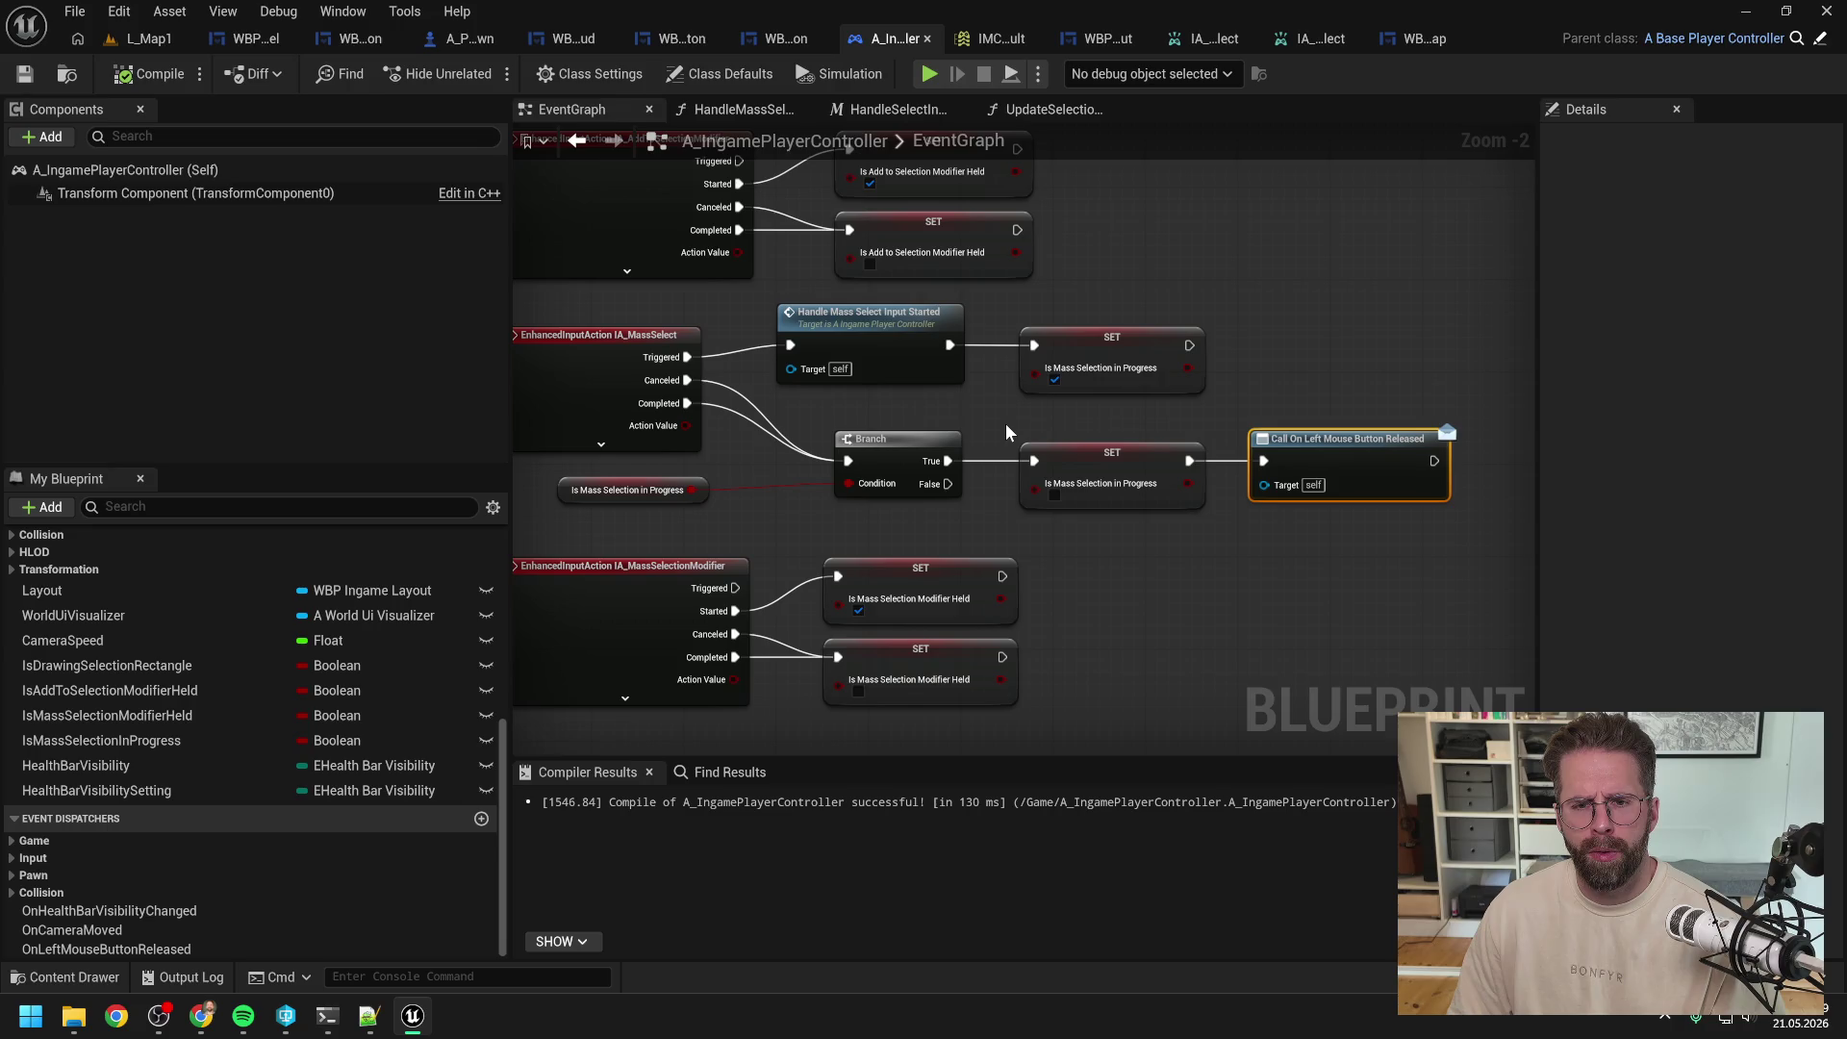
mouse_move(687, 380)
left_mouse_down()
mouse_move(947, 462)
mouse_move(1037, 460)
left_mouse_up()
left_click(885, 471)
left_click(627, 490, "ctrl")
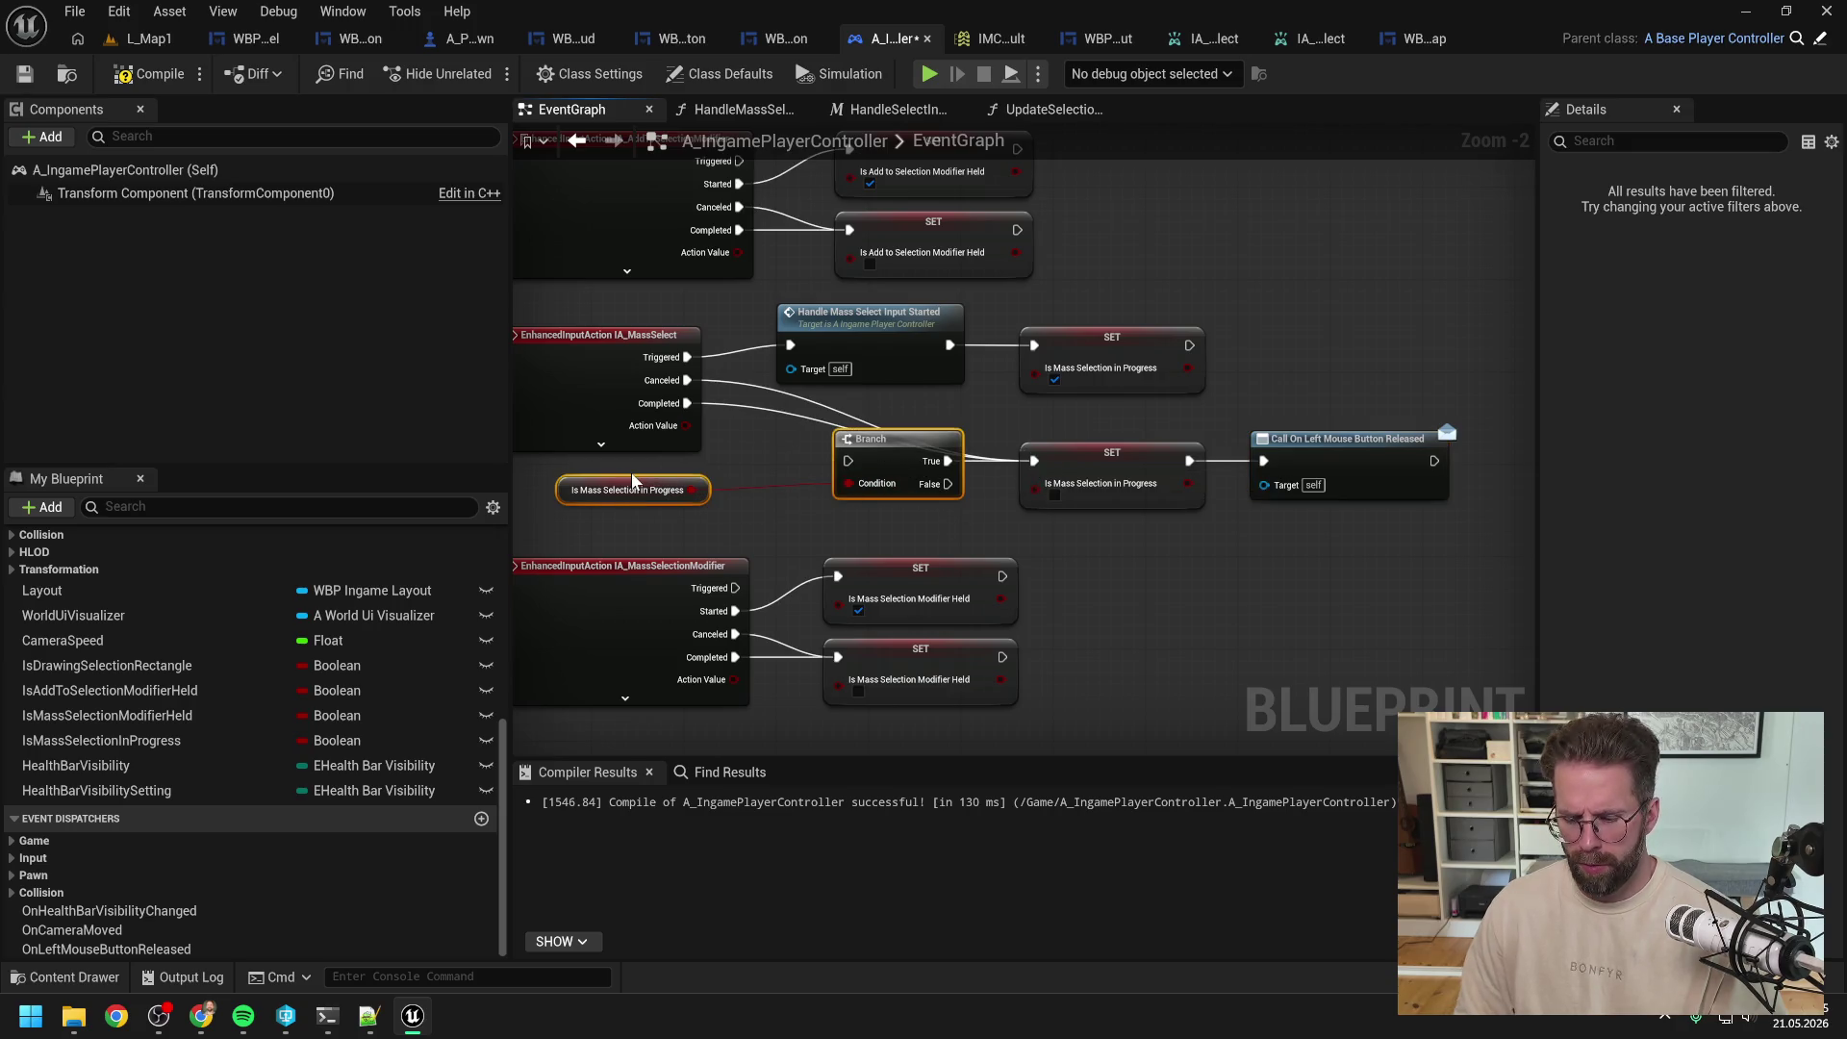
key("Delete")
left_click(1346, 450)
left_click(1157, 473, "ctrl")
left_click_drag(1156, 464, 914, 440)
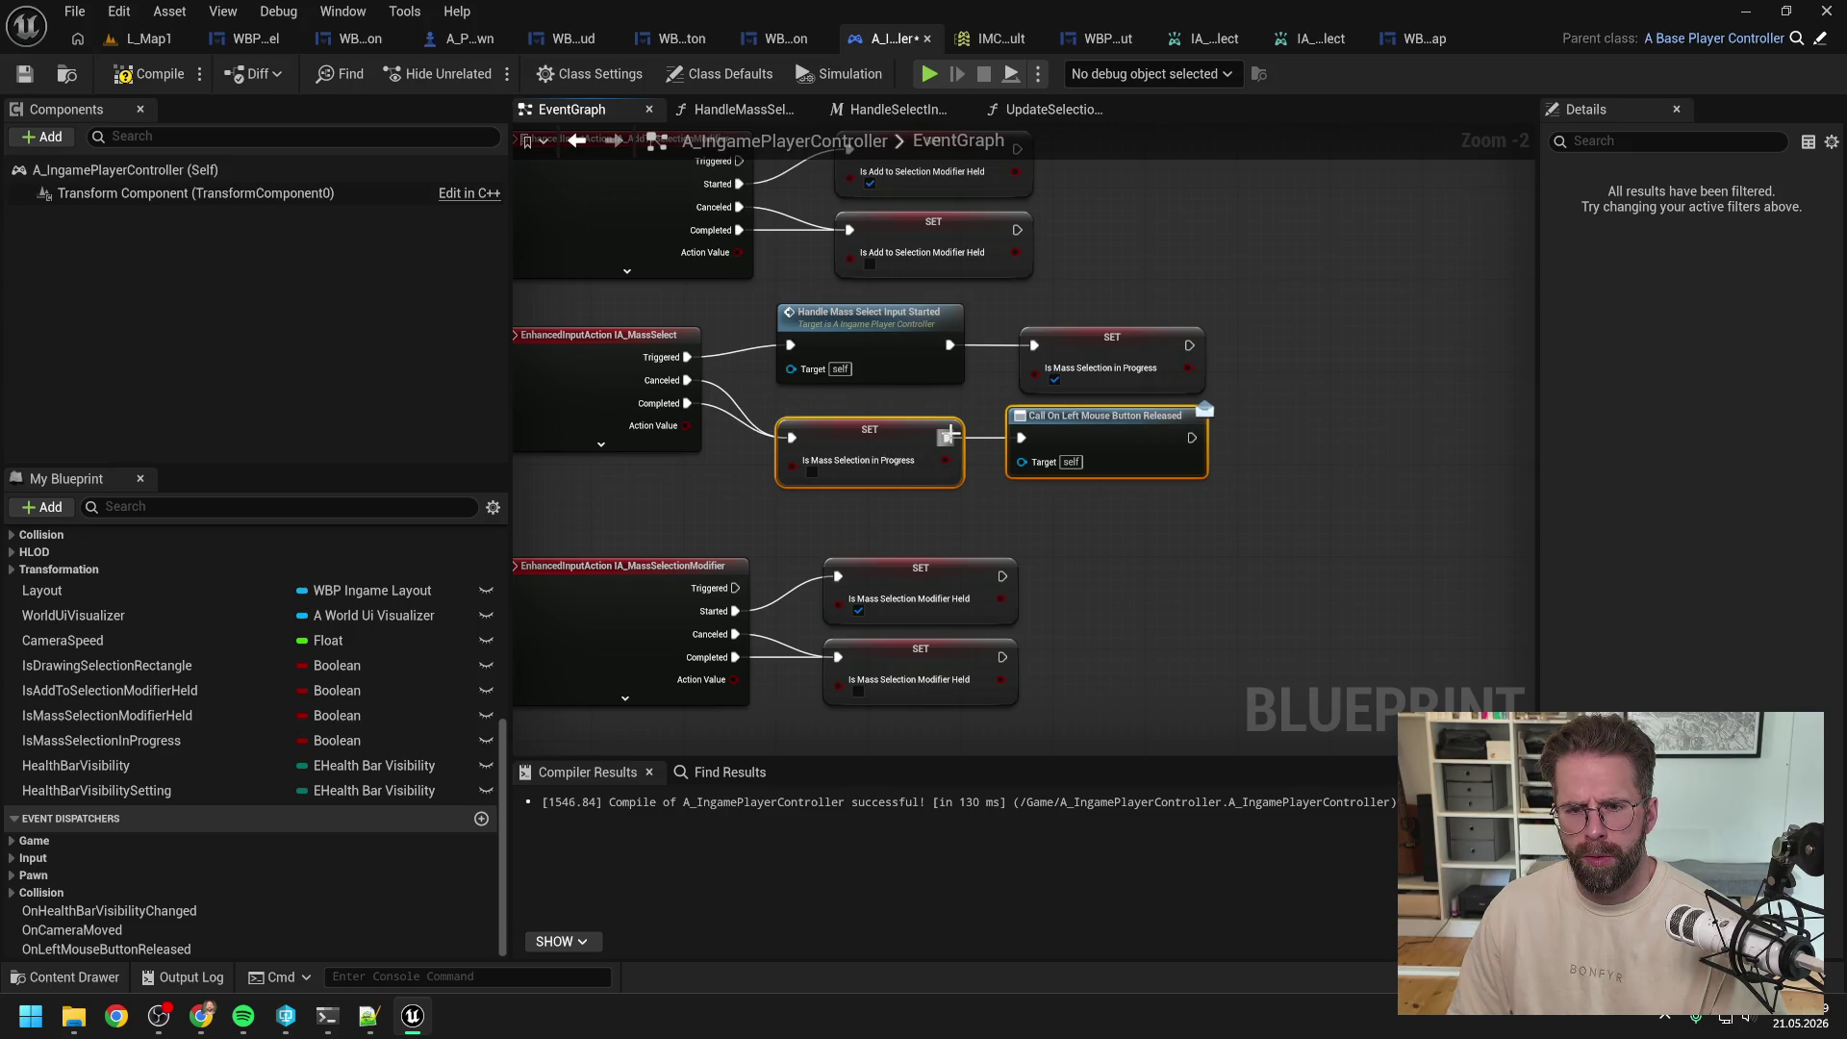
Step: Compile and save A_IngamePlayerController, then run L_Map1 in play-in-editor
key("F7")
key("ctrl+s")
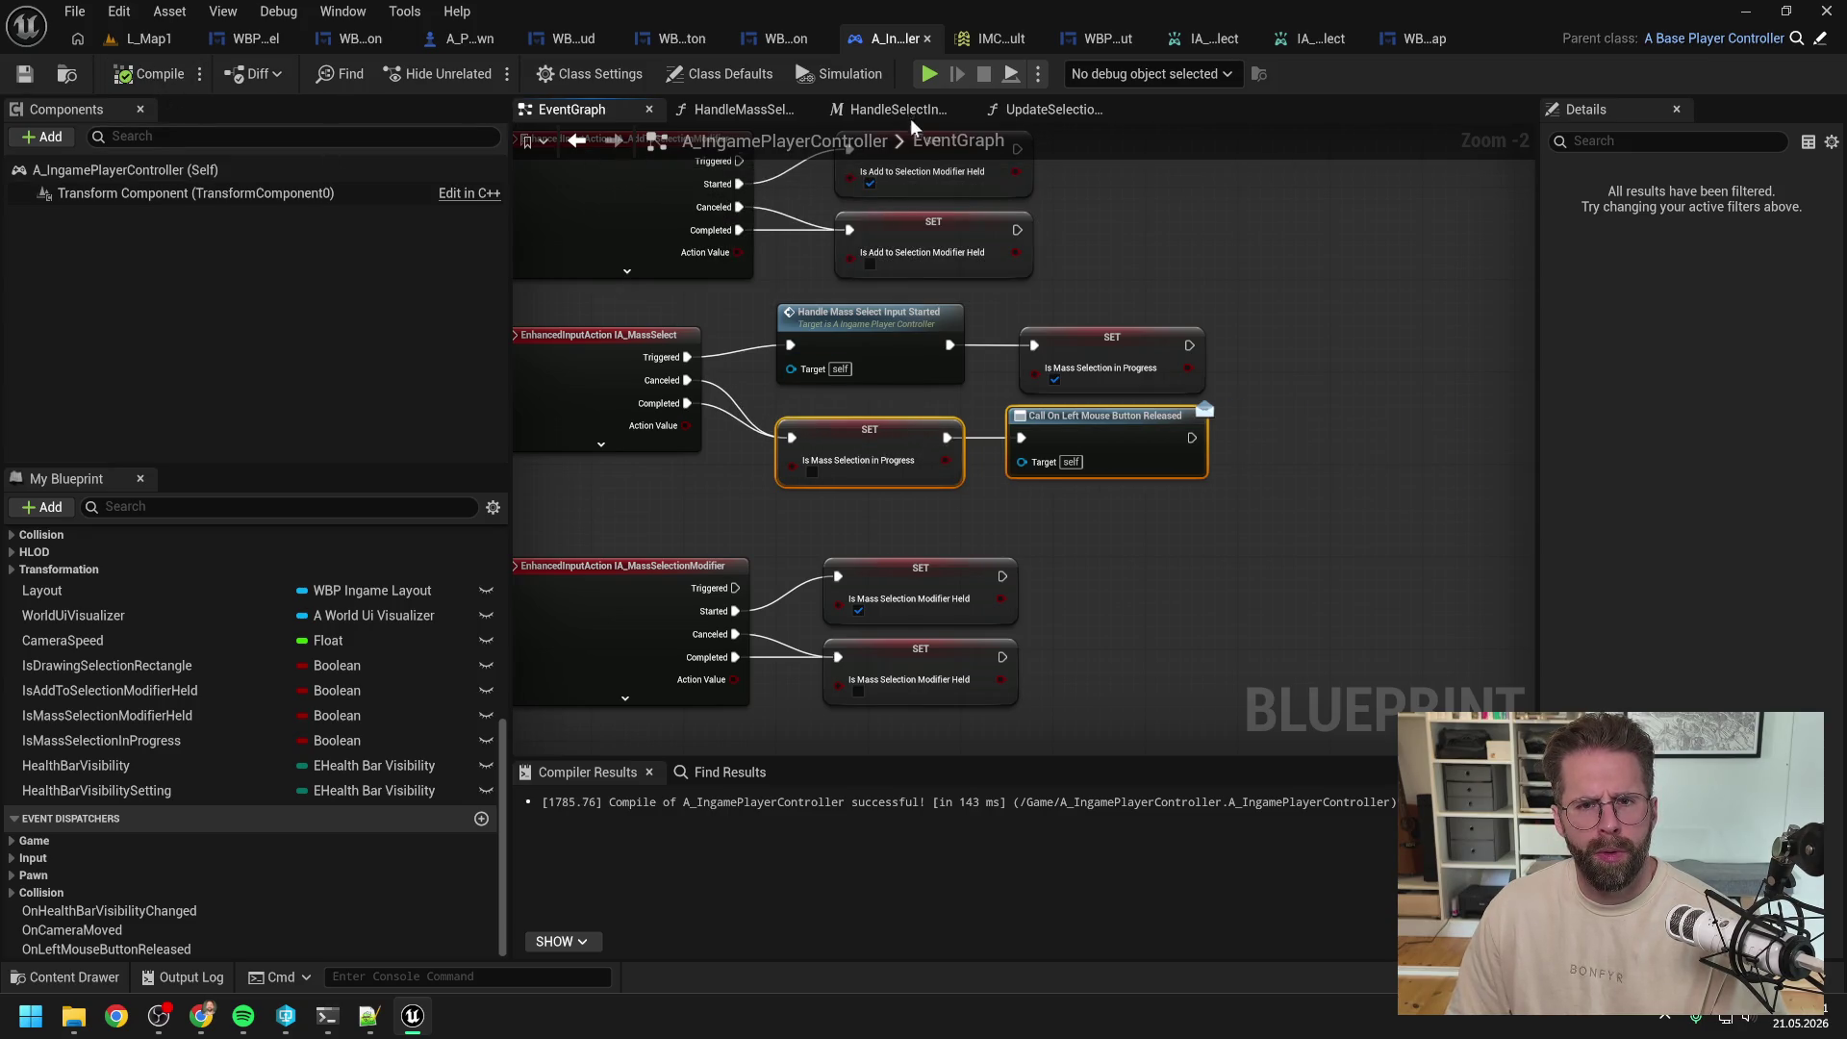
left_click(904, 111)
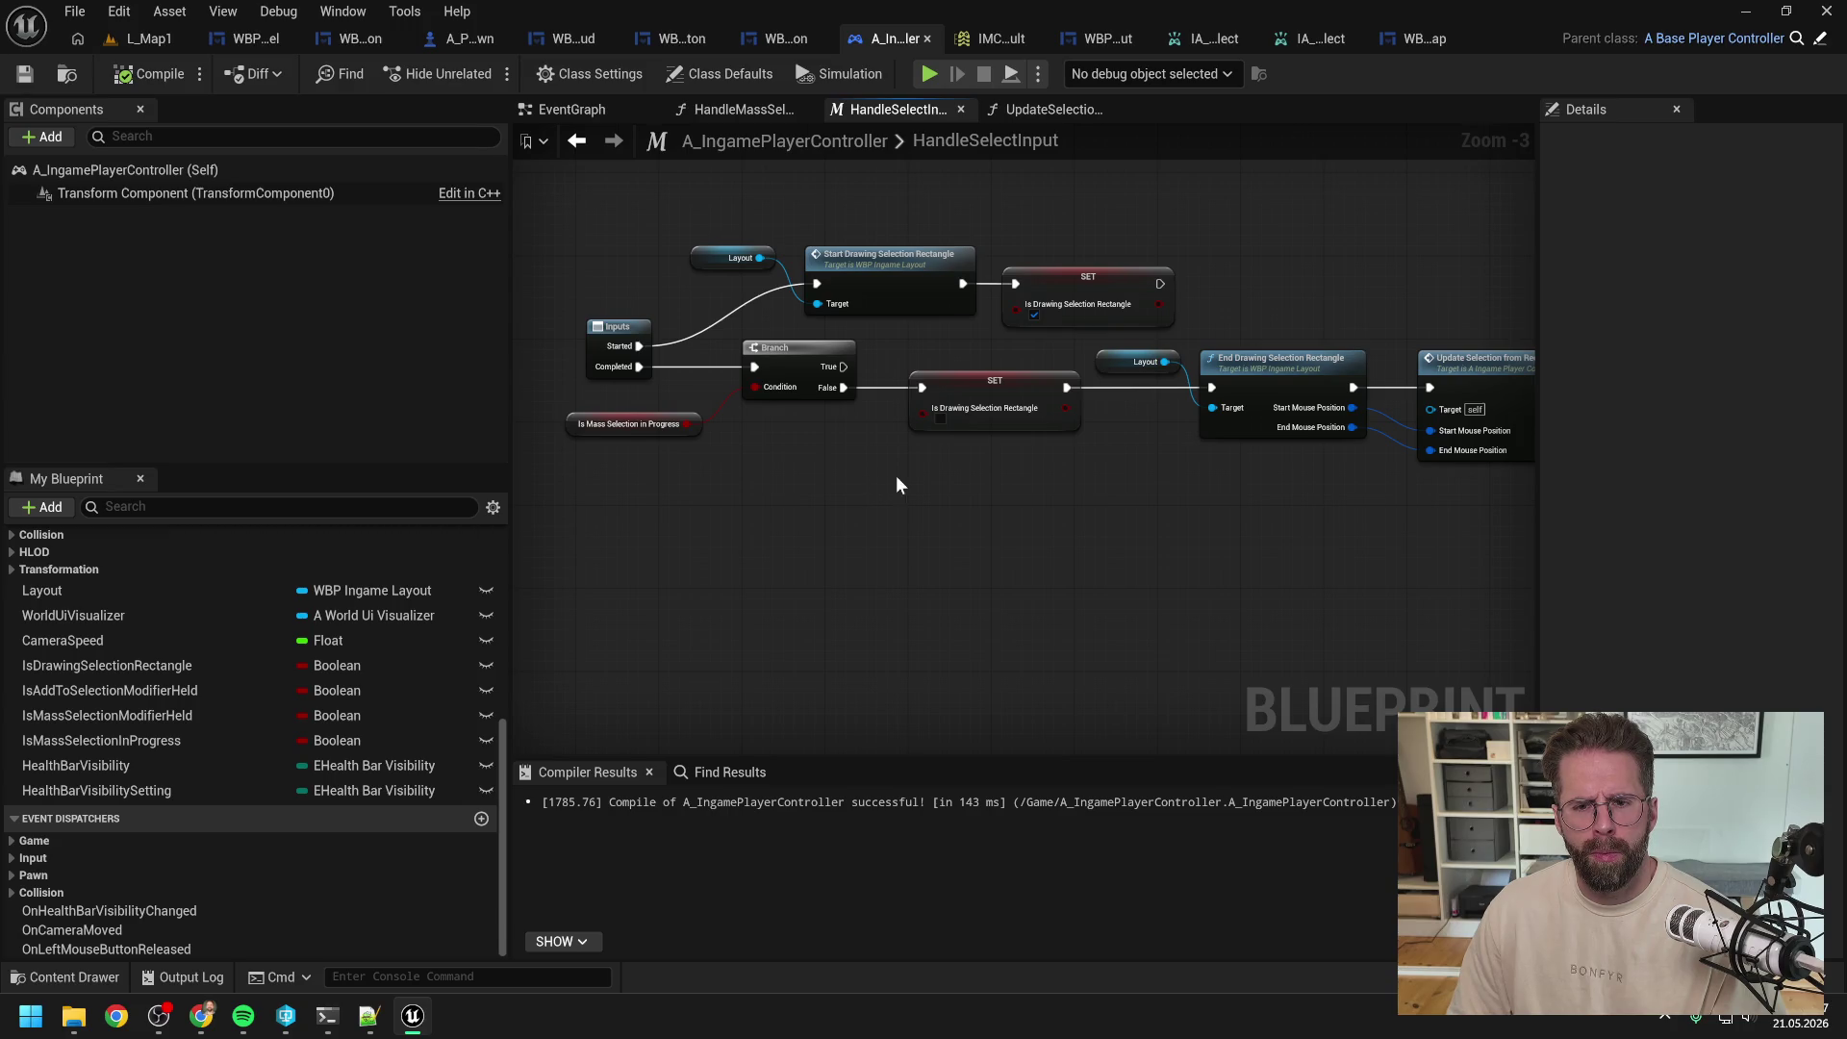
scroll(883, 481, "down", 1)
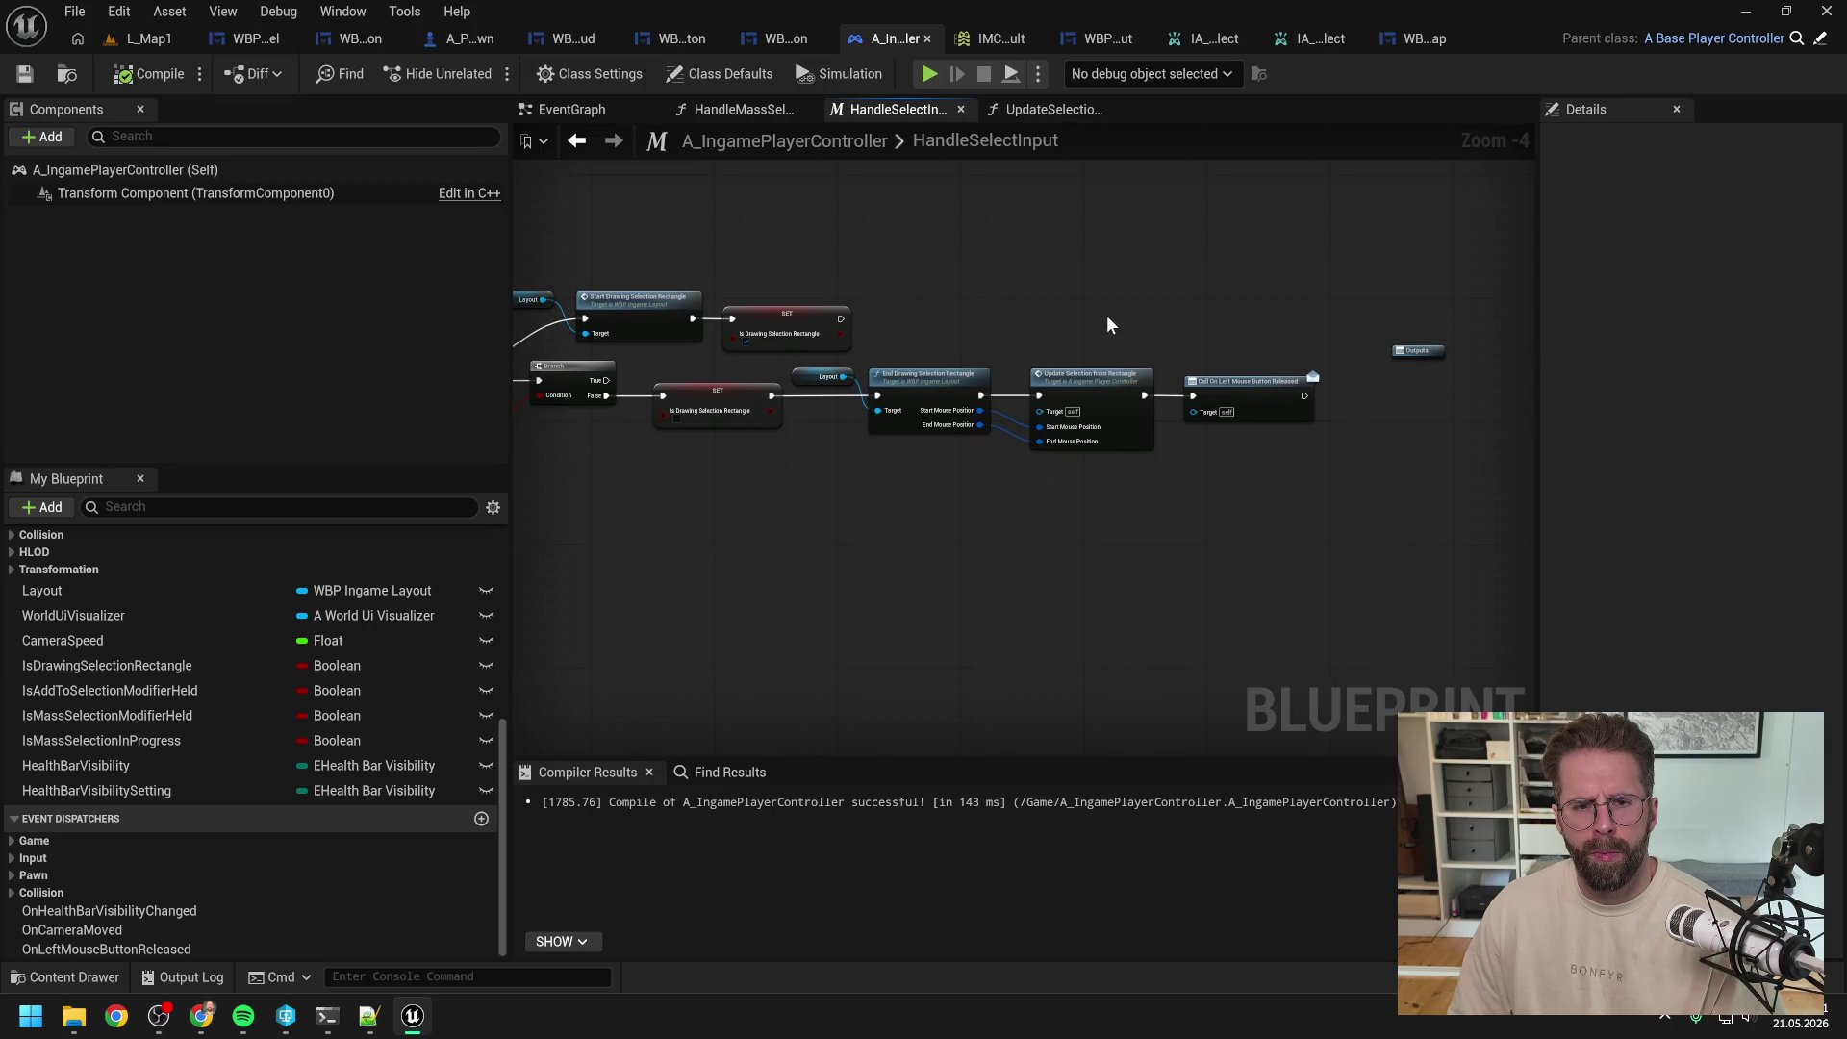
left_click(149, 39)
left_click(481, 73)
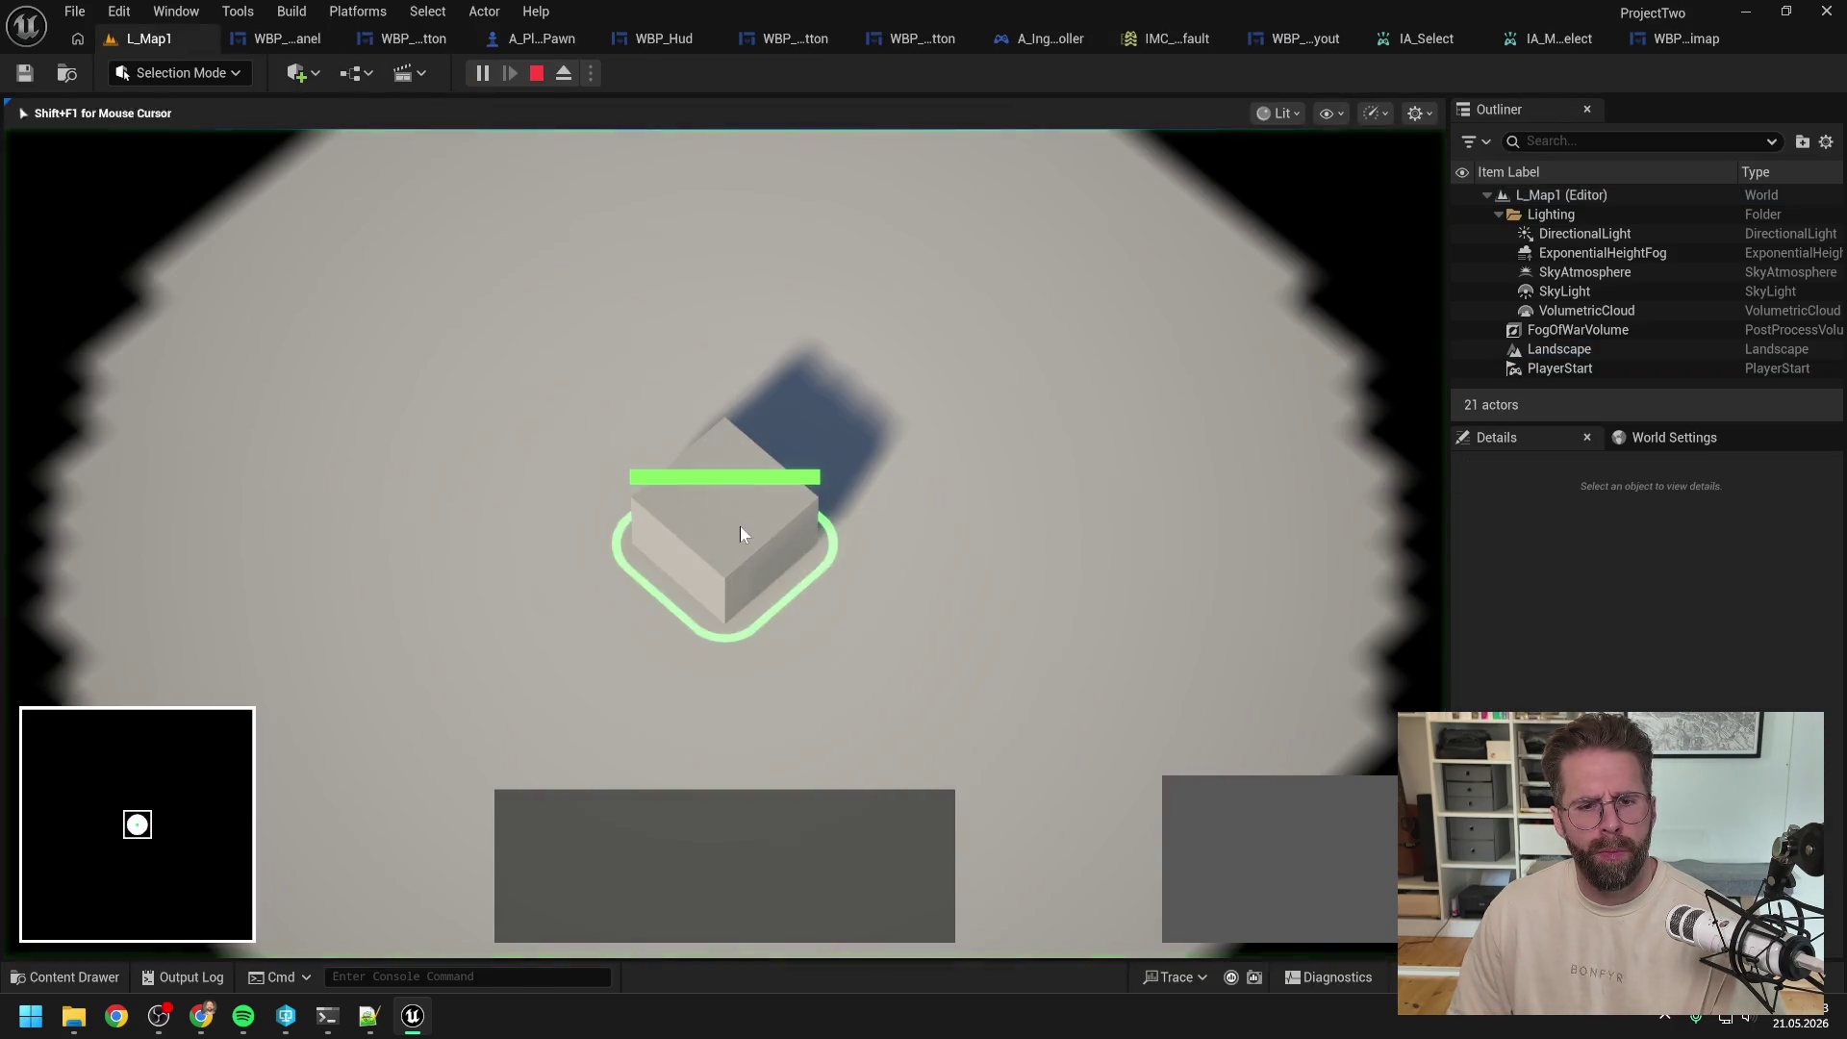
Step: Select the Main Hall and place a new Power Grid Generator beside it
left_click(741, 534)
left_click(1194, 808)
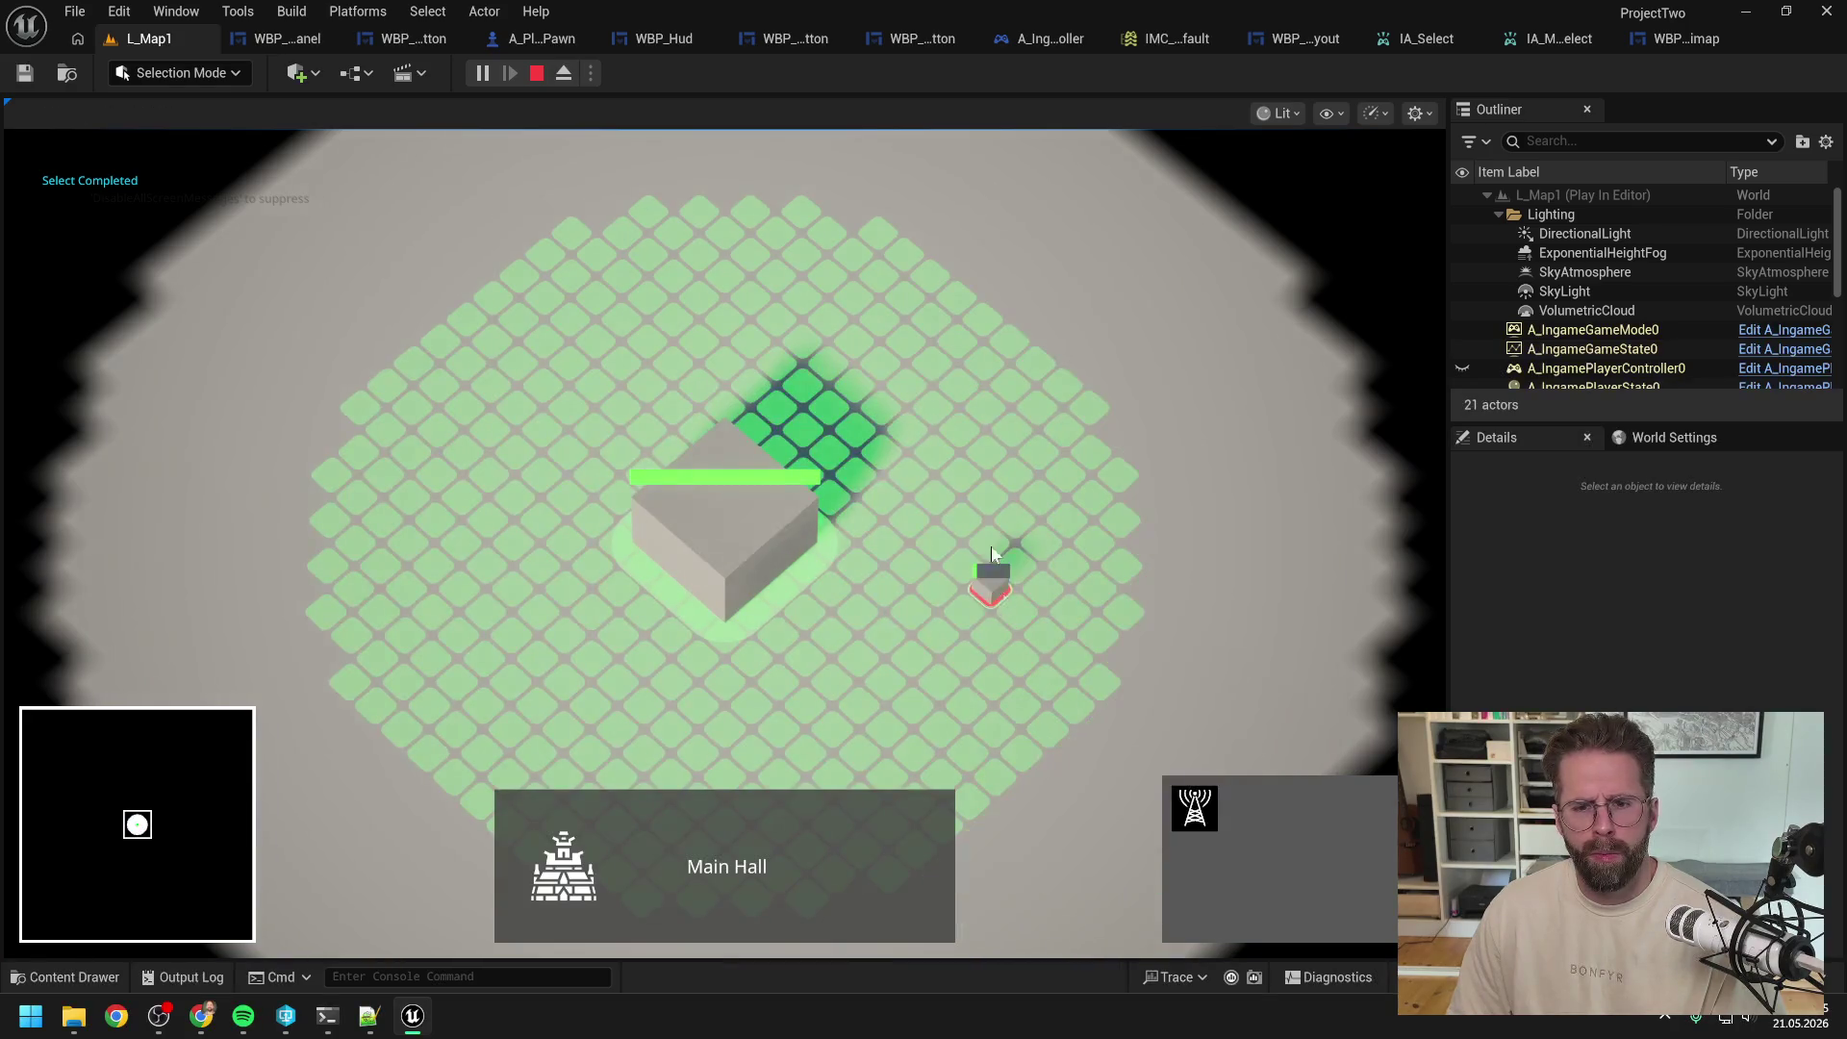
left_click(985, 337)
left_click(1056, 431)
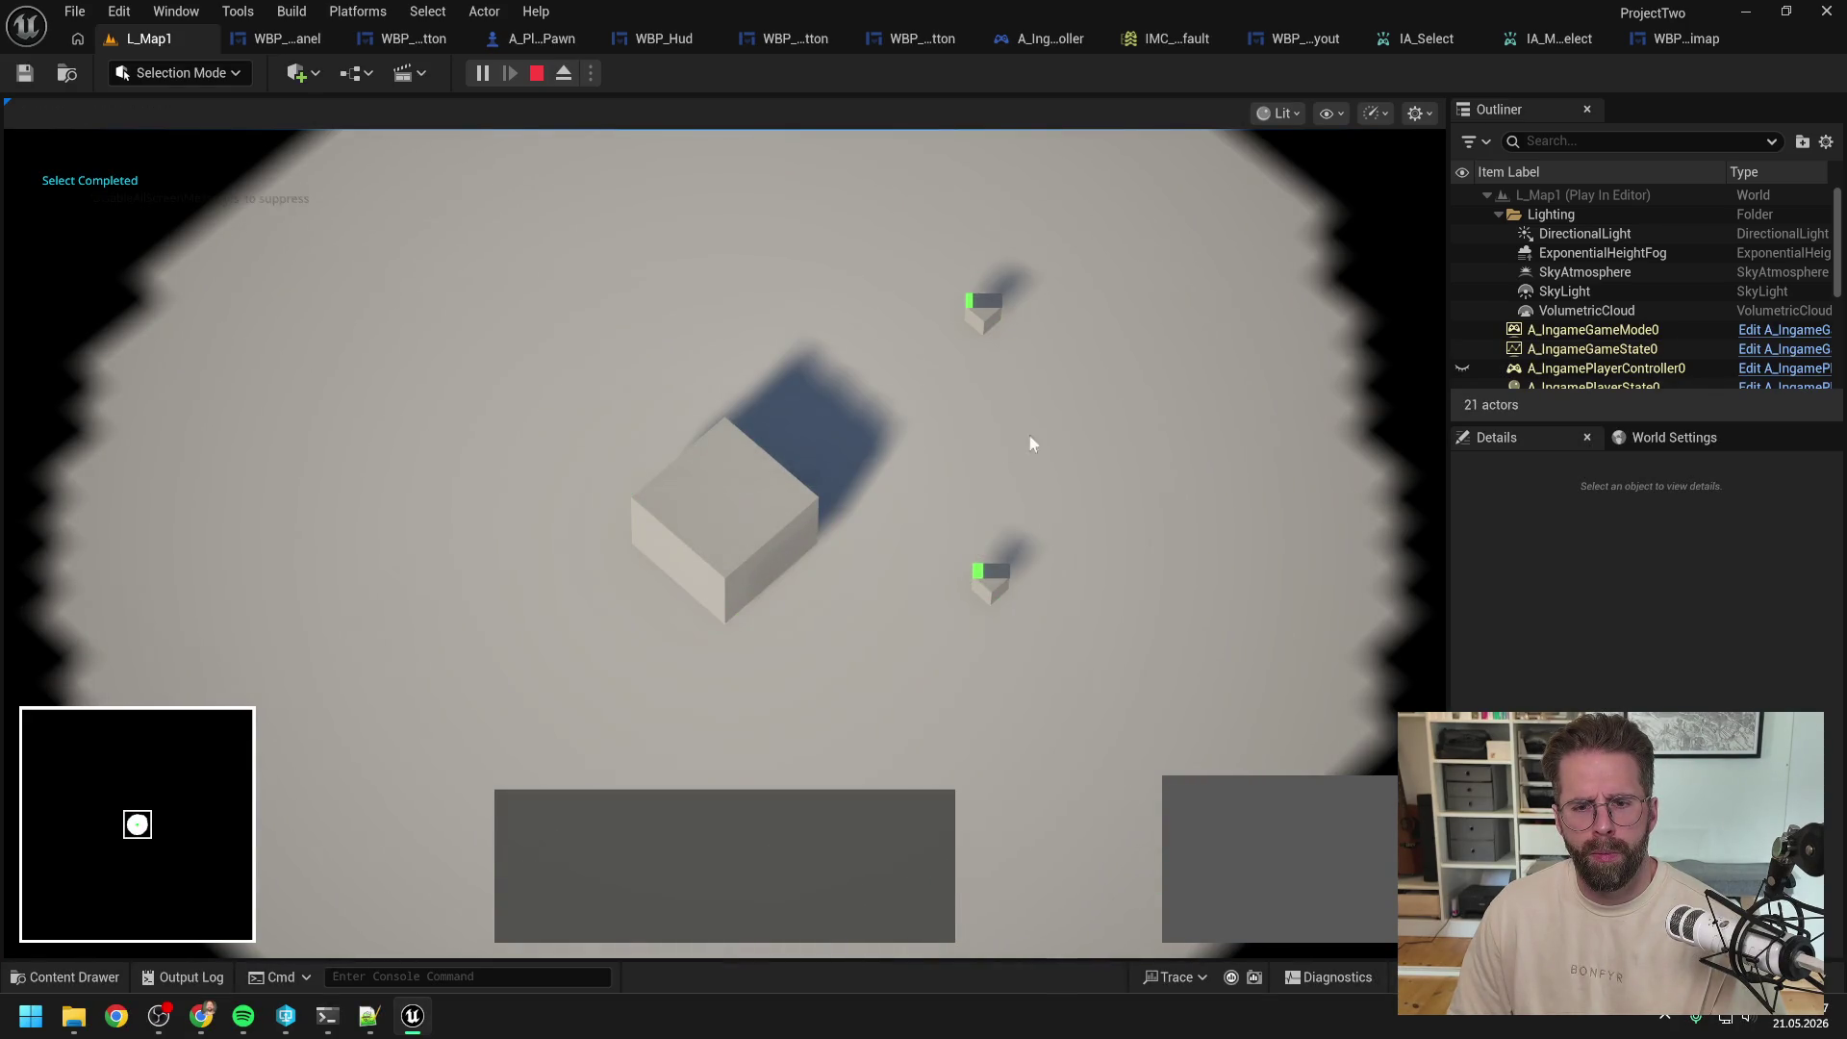
Step: Test click, box and add-to-selection on the upper and lower generators
left_click_drag(869, 228, 1056, 365)
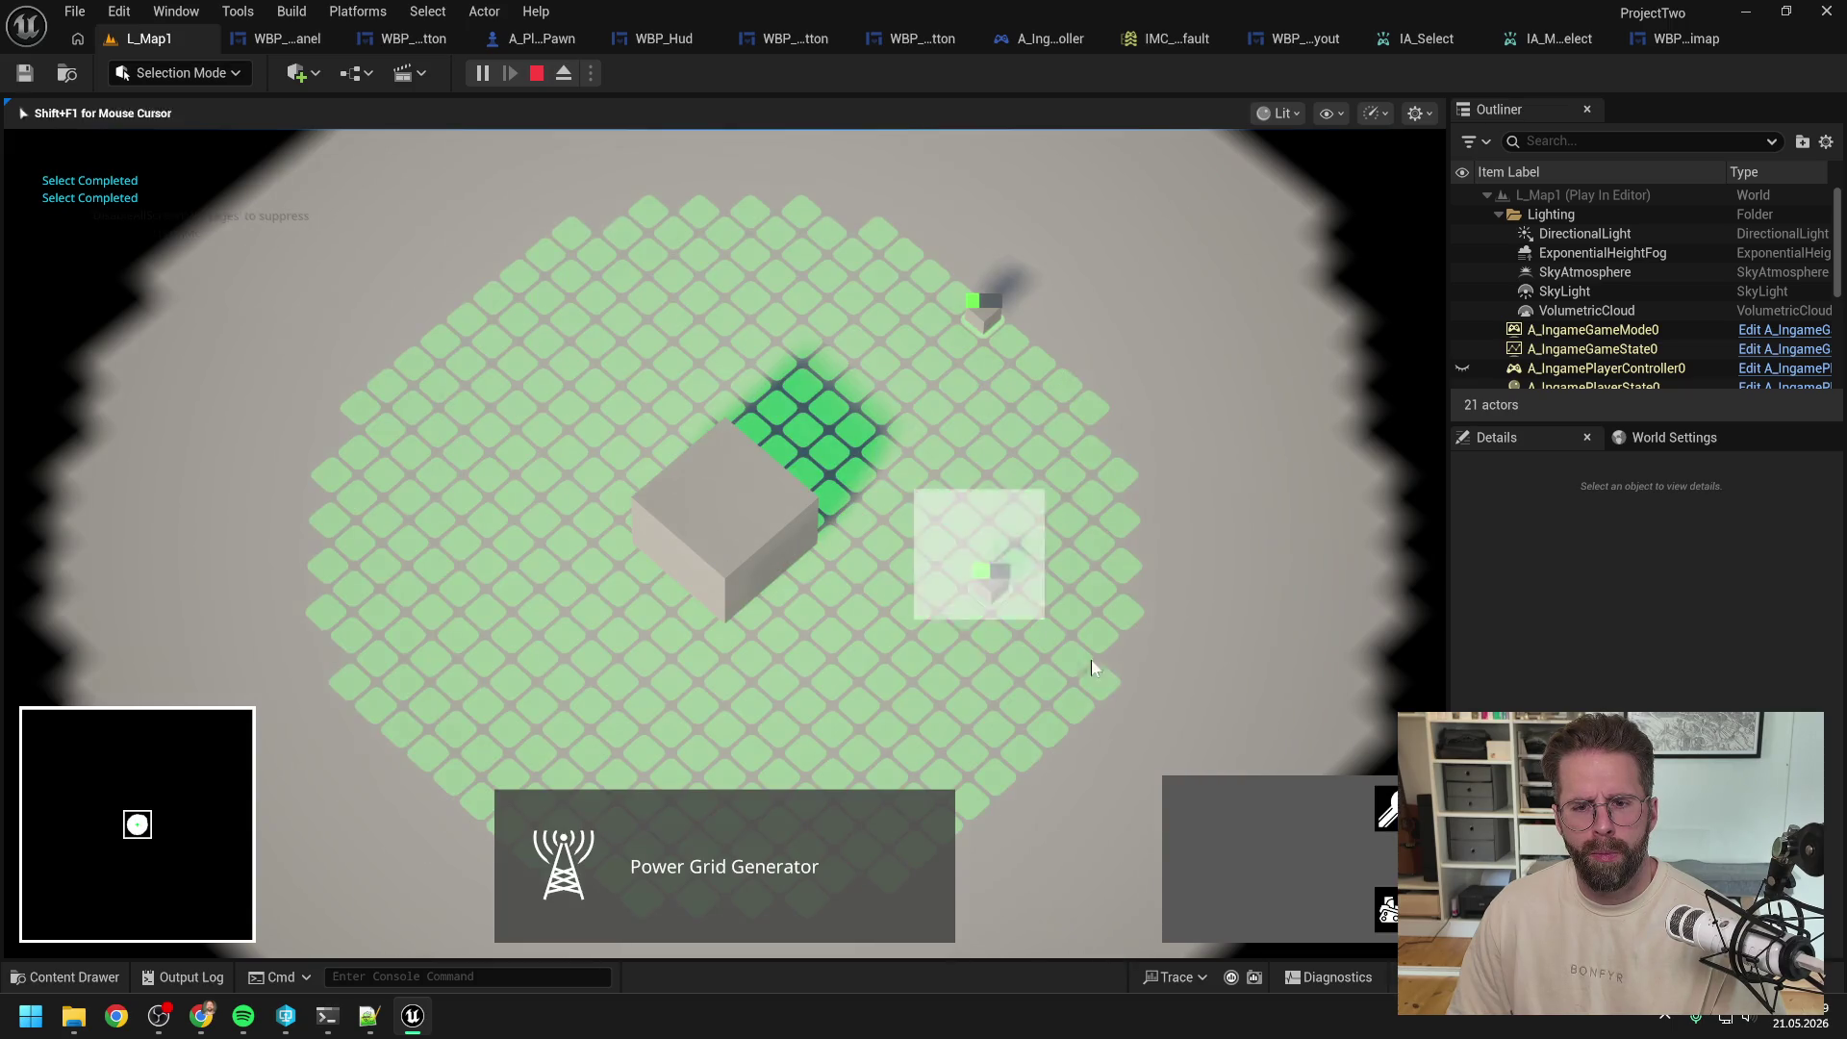
left_click(990, 316)
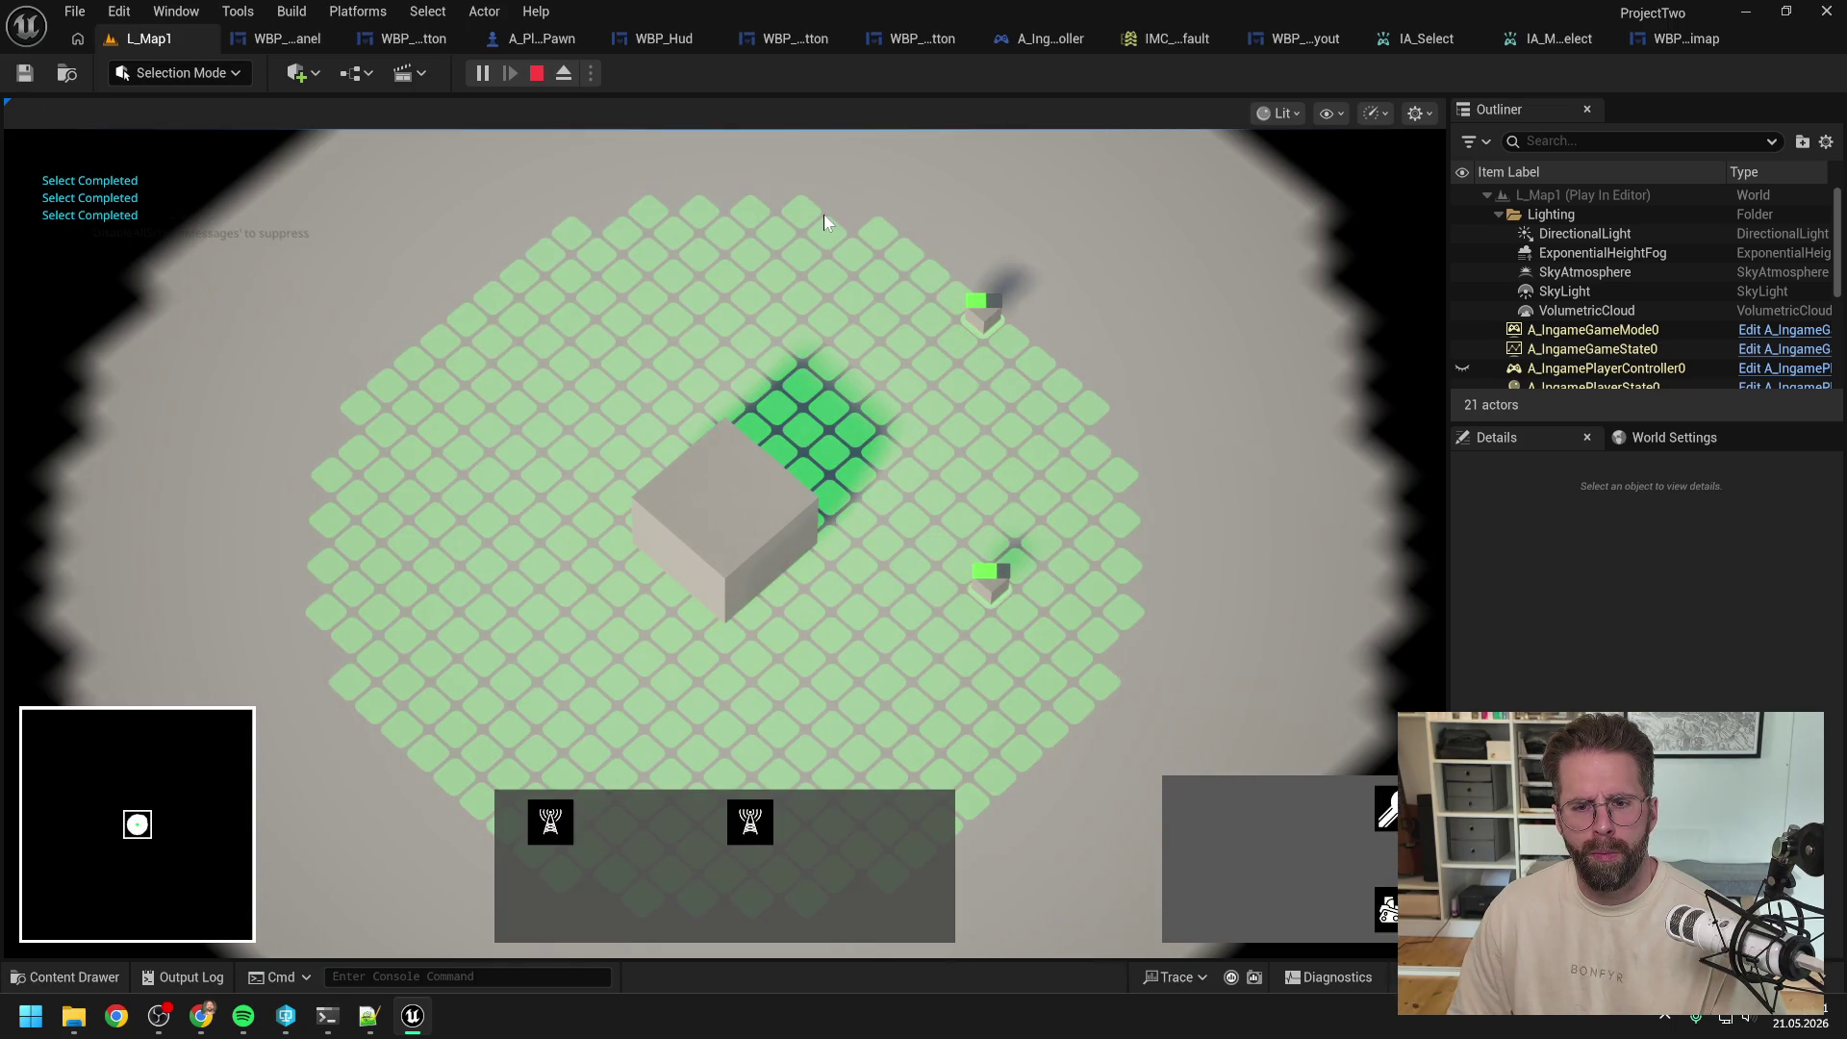
left_click(1139, 425)
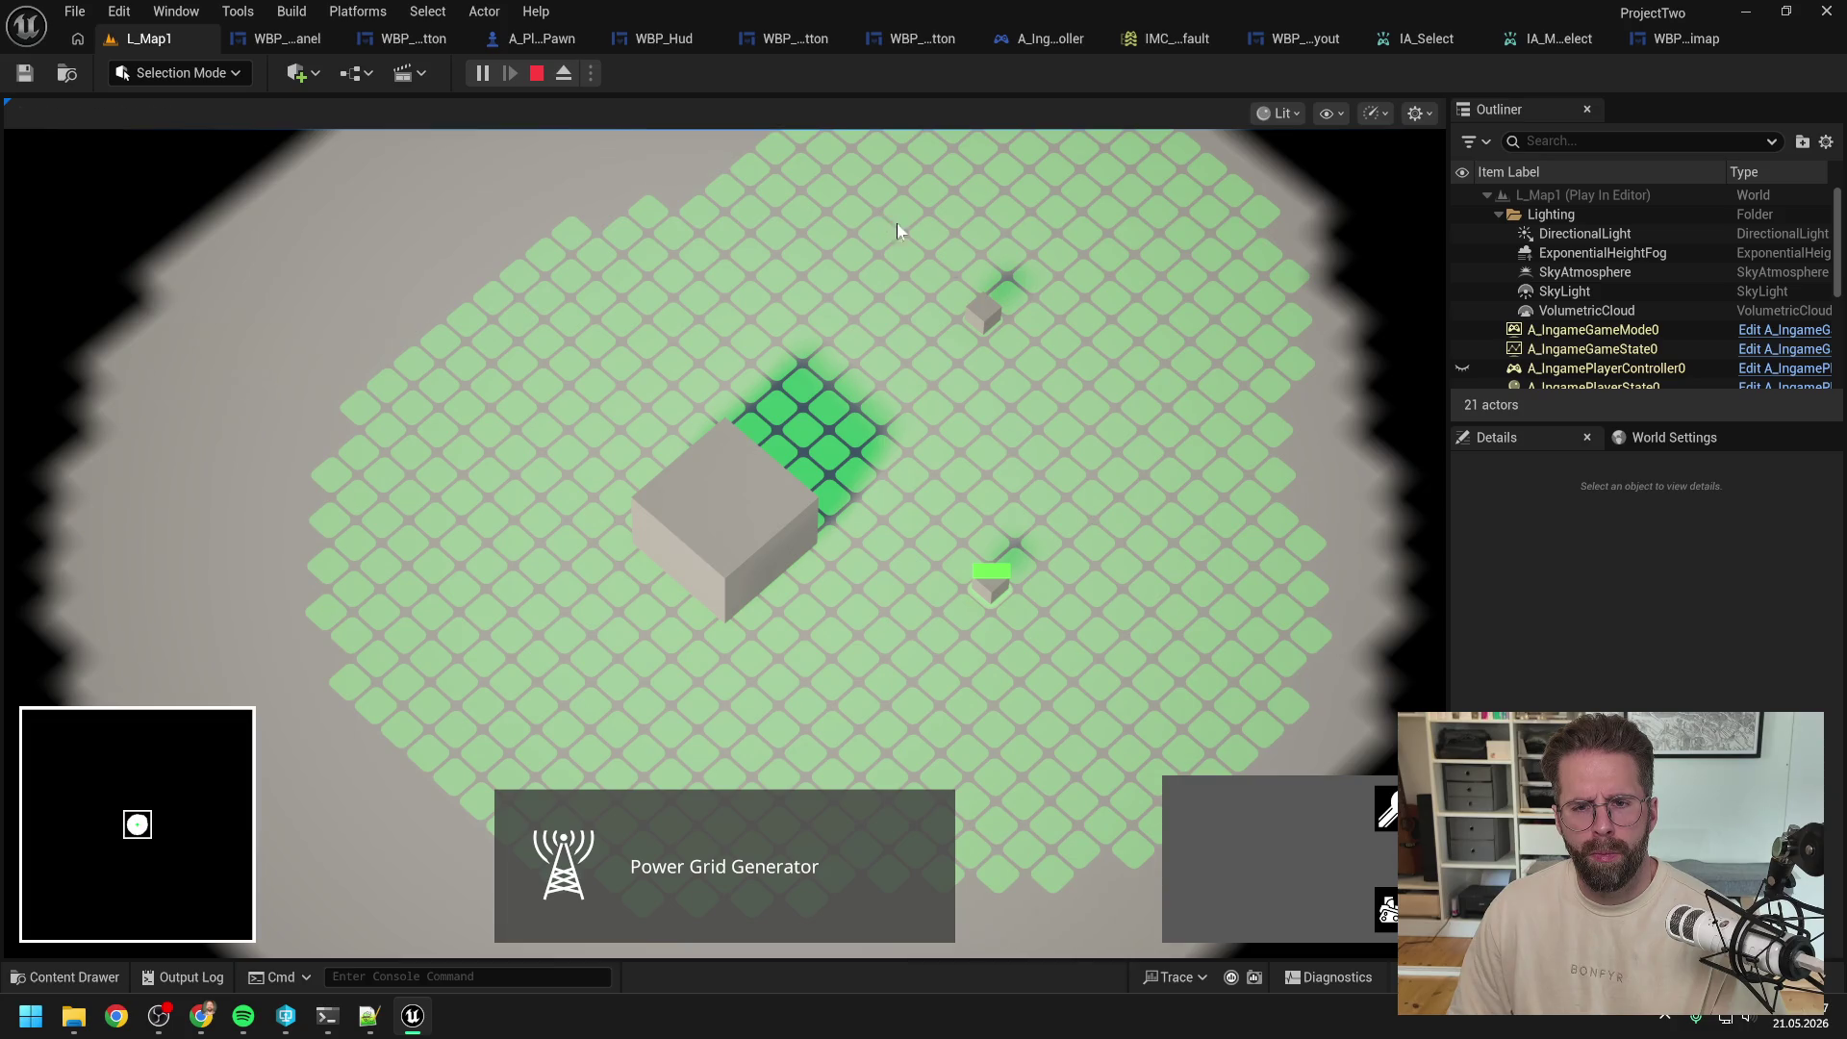
left_click(983, 309)
left_click_drag(914, 520, 1076, 660)
left_click(983, 310)
left_click_drag(953, 529, 1146, 665)
left_click(983, 310)
left_click(998, 581, "shift")
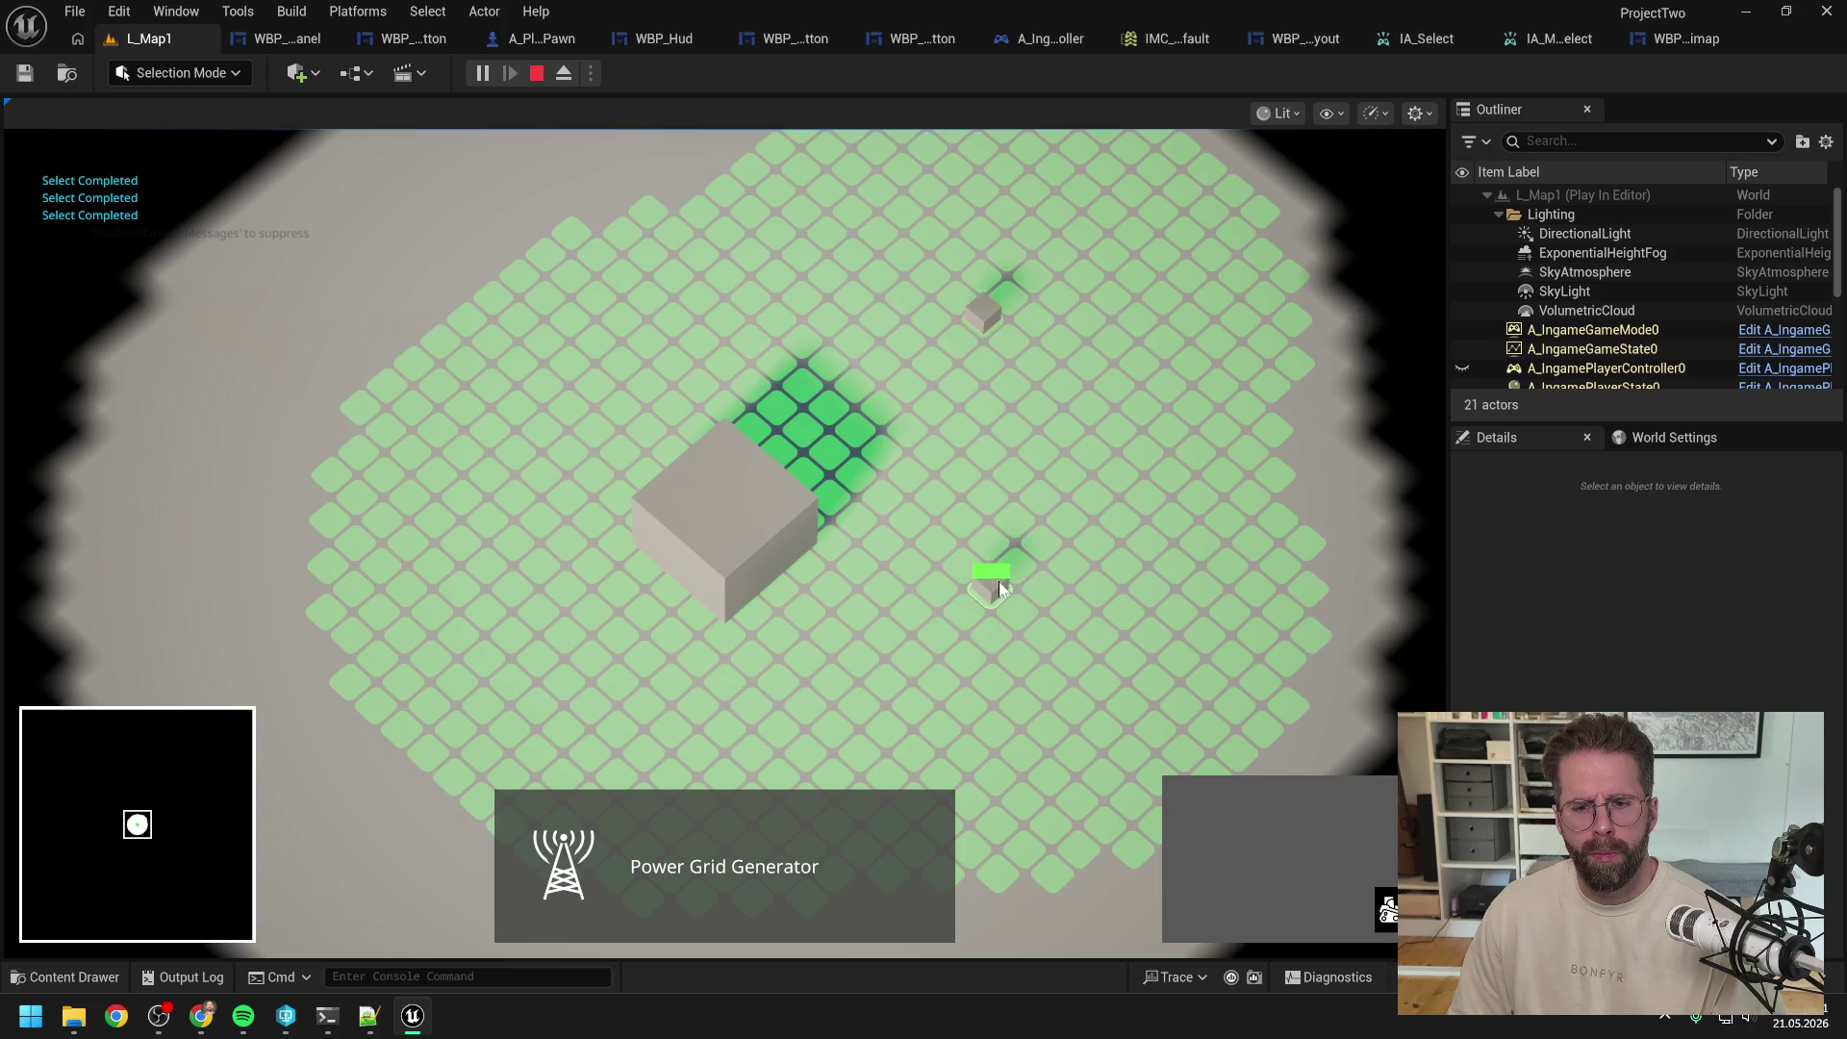
Step: Repeatedly select the top generator, then box-select the lower generator
left_click(962, 299)
left_click_drag(948, 524, 1077, 662)
left_click(983, 310)
left_click_drag(932, 539, 1088, 681)
left_click_drag(915, 260, 1054, 378)
left_click_drag(947, 534, 1069, 650)
Step: Test box selection around the Main Hall and adding both generators to the selection
mouse_move(643, 476)
left_mouse_down()
mouse_move(886, 666)
mouse_move(1075, 671)
left_mouse_up()
left_click(986, 309)
left_click(993, 575, "shift")
left_click_drag(892, 229, 1099, 384)
left_click(991, 579)
mouse_move(754, 539)
left_mouse_down()
mouse_move(877, 520)
mouse_move(1108, 685)
left_mouse_up()
left_click(983, 309)
left_click(990, 575)
left_click(983, 308)
left_click(991, 575, "shift")
Step: Test click and box selection of the Main Hall and both small generators
left_click(758, 527)
left_click_drag(541, 414, 827, 673)
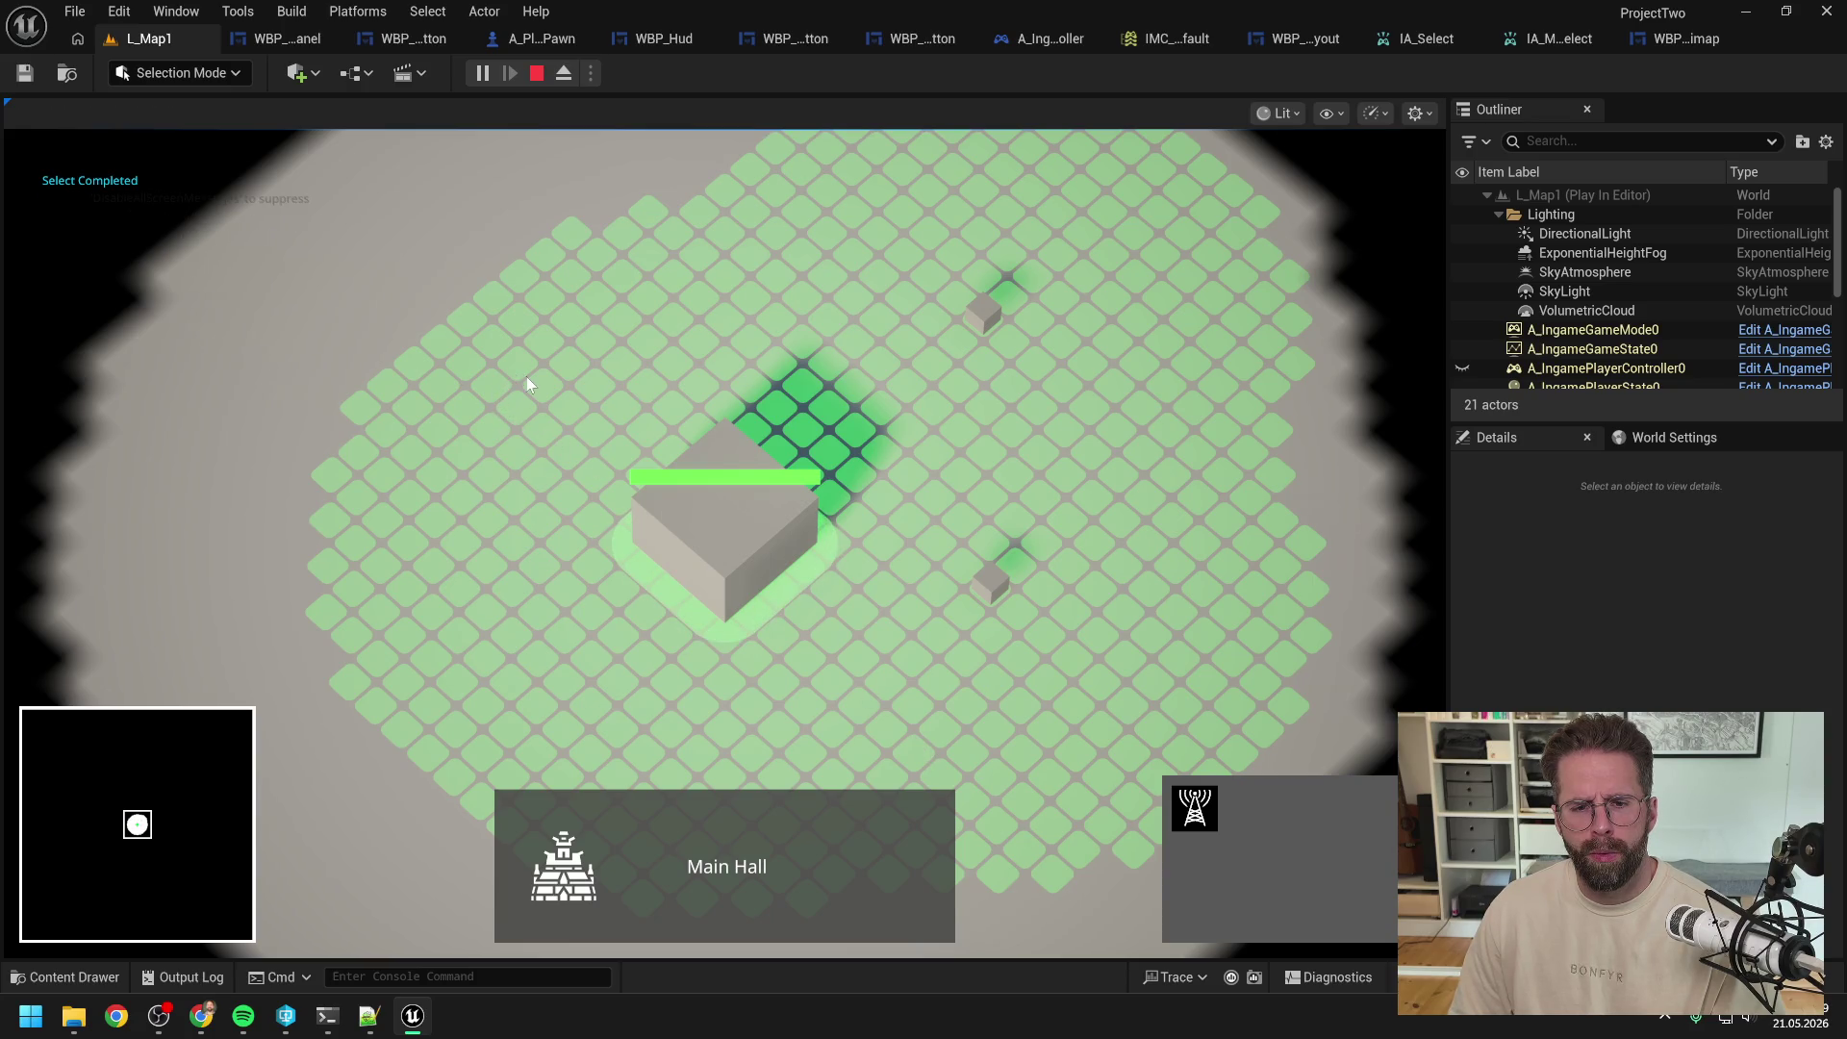
left_click(979, 747)
mouse_move(983, 750)
left_mouse_down()
mouse_move(619, 465)
mouse_move(983, 696)
left_mouse_up()
left_click(983, 697)
left_click_drag(554, 382, 1039, 750)
left_click_drag(411, 267, 820, 491)
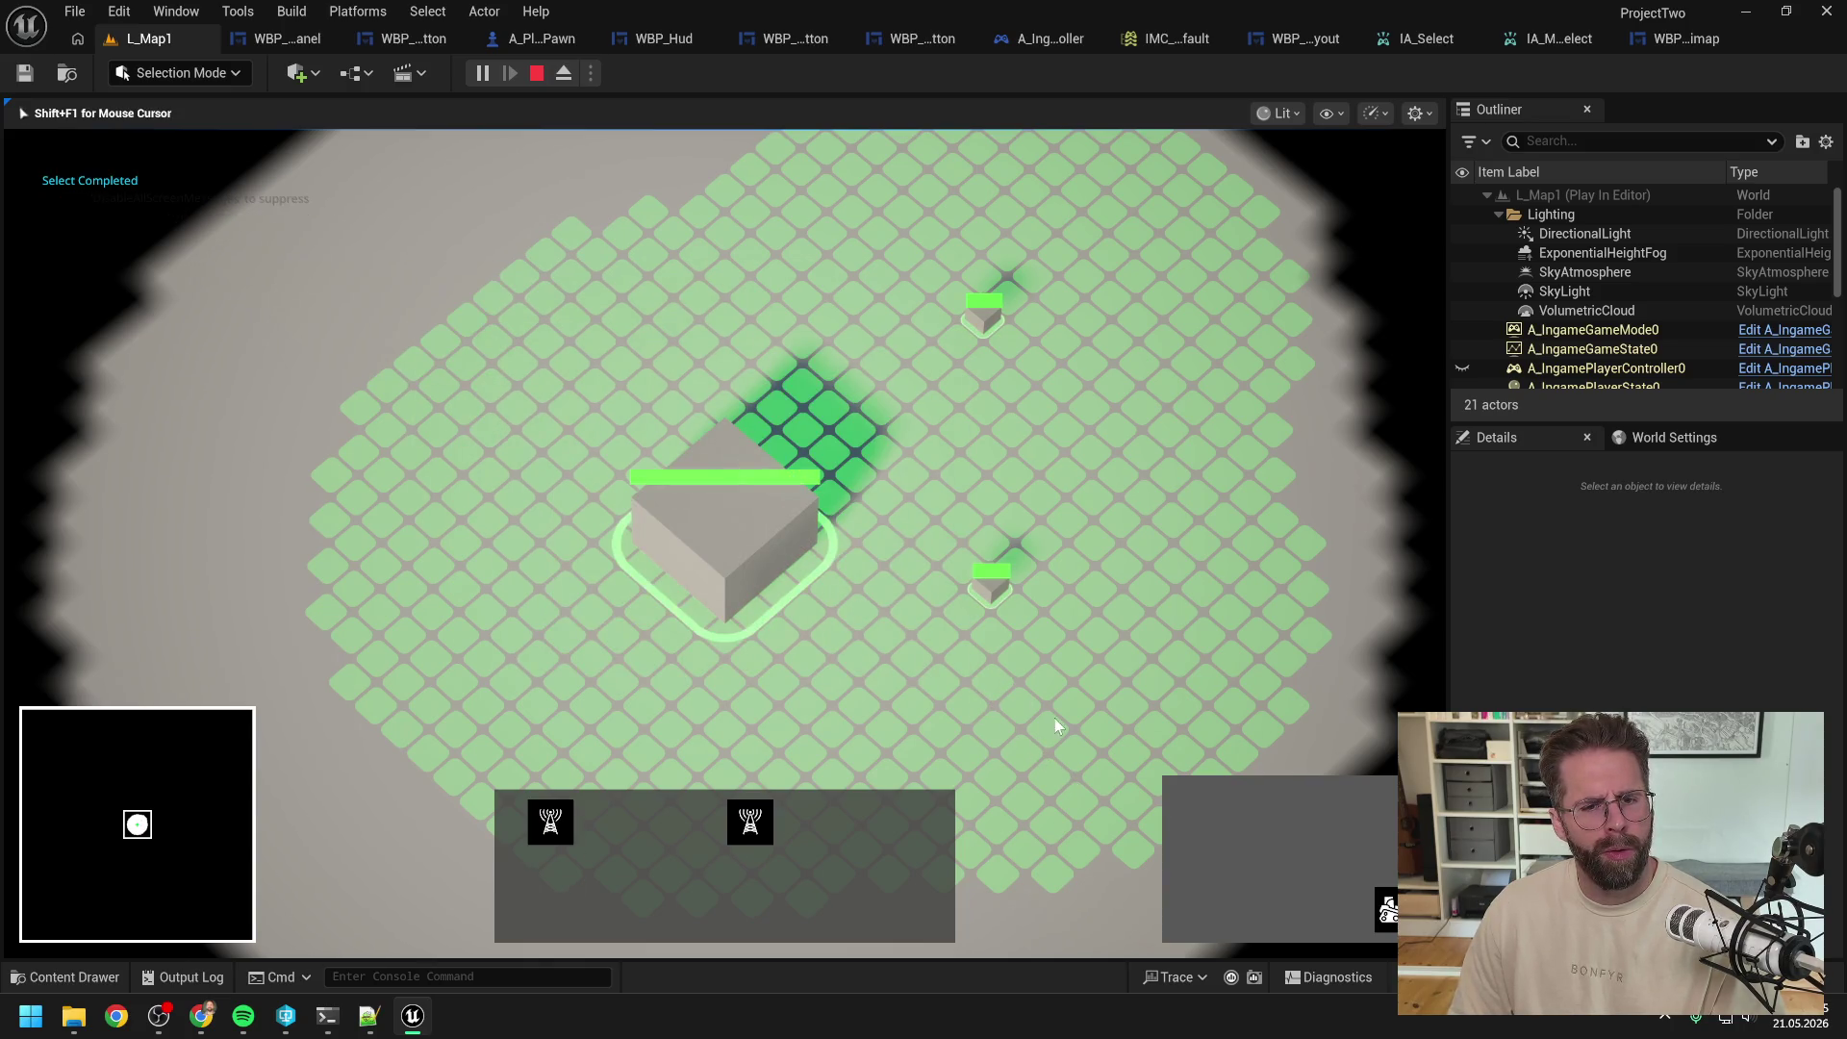
left_click(1134, 783)
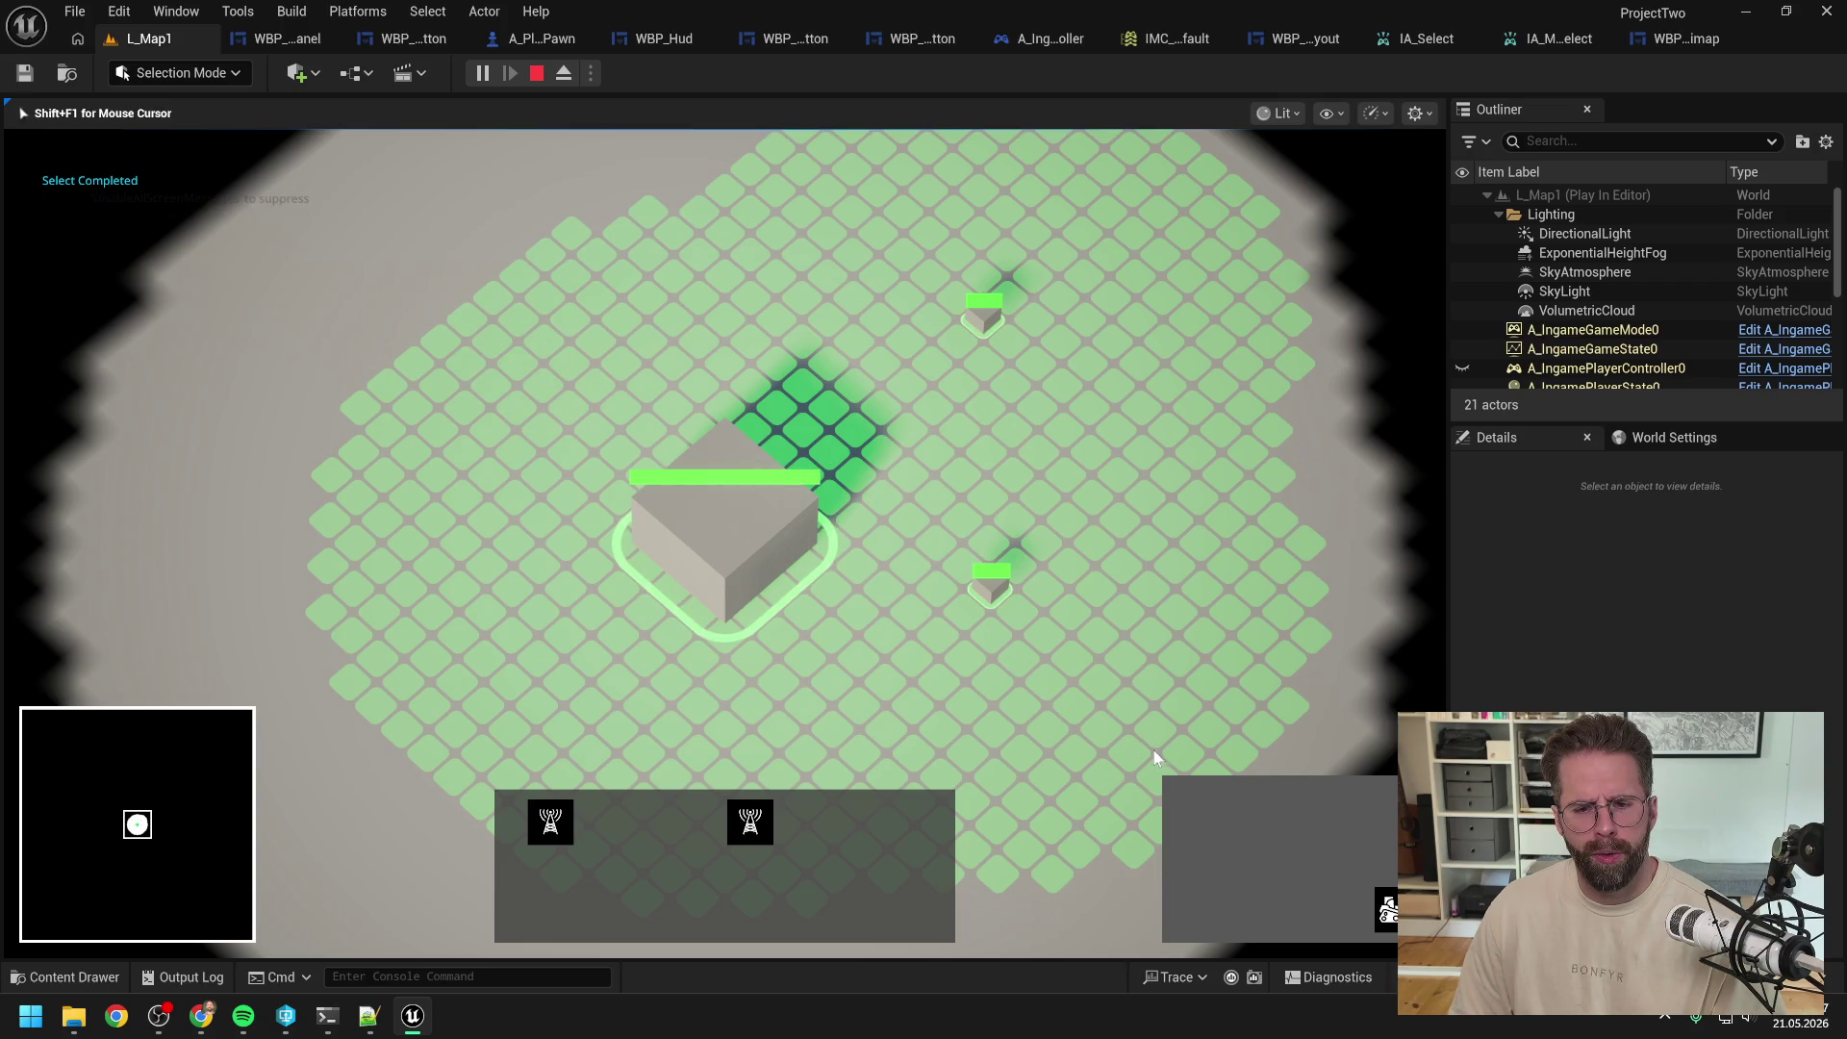
Step: Select, deselect and box-select individual generators, then select the Main Hall
left_click(939, 476)
left_click(1000, 596)
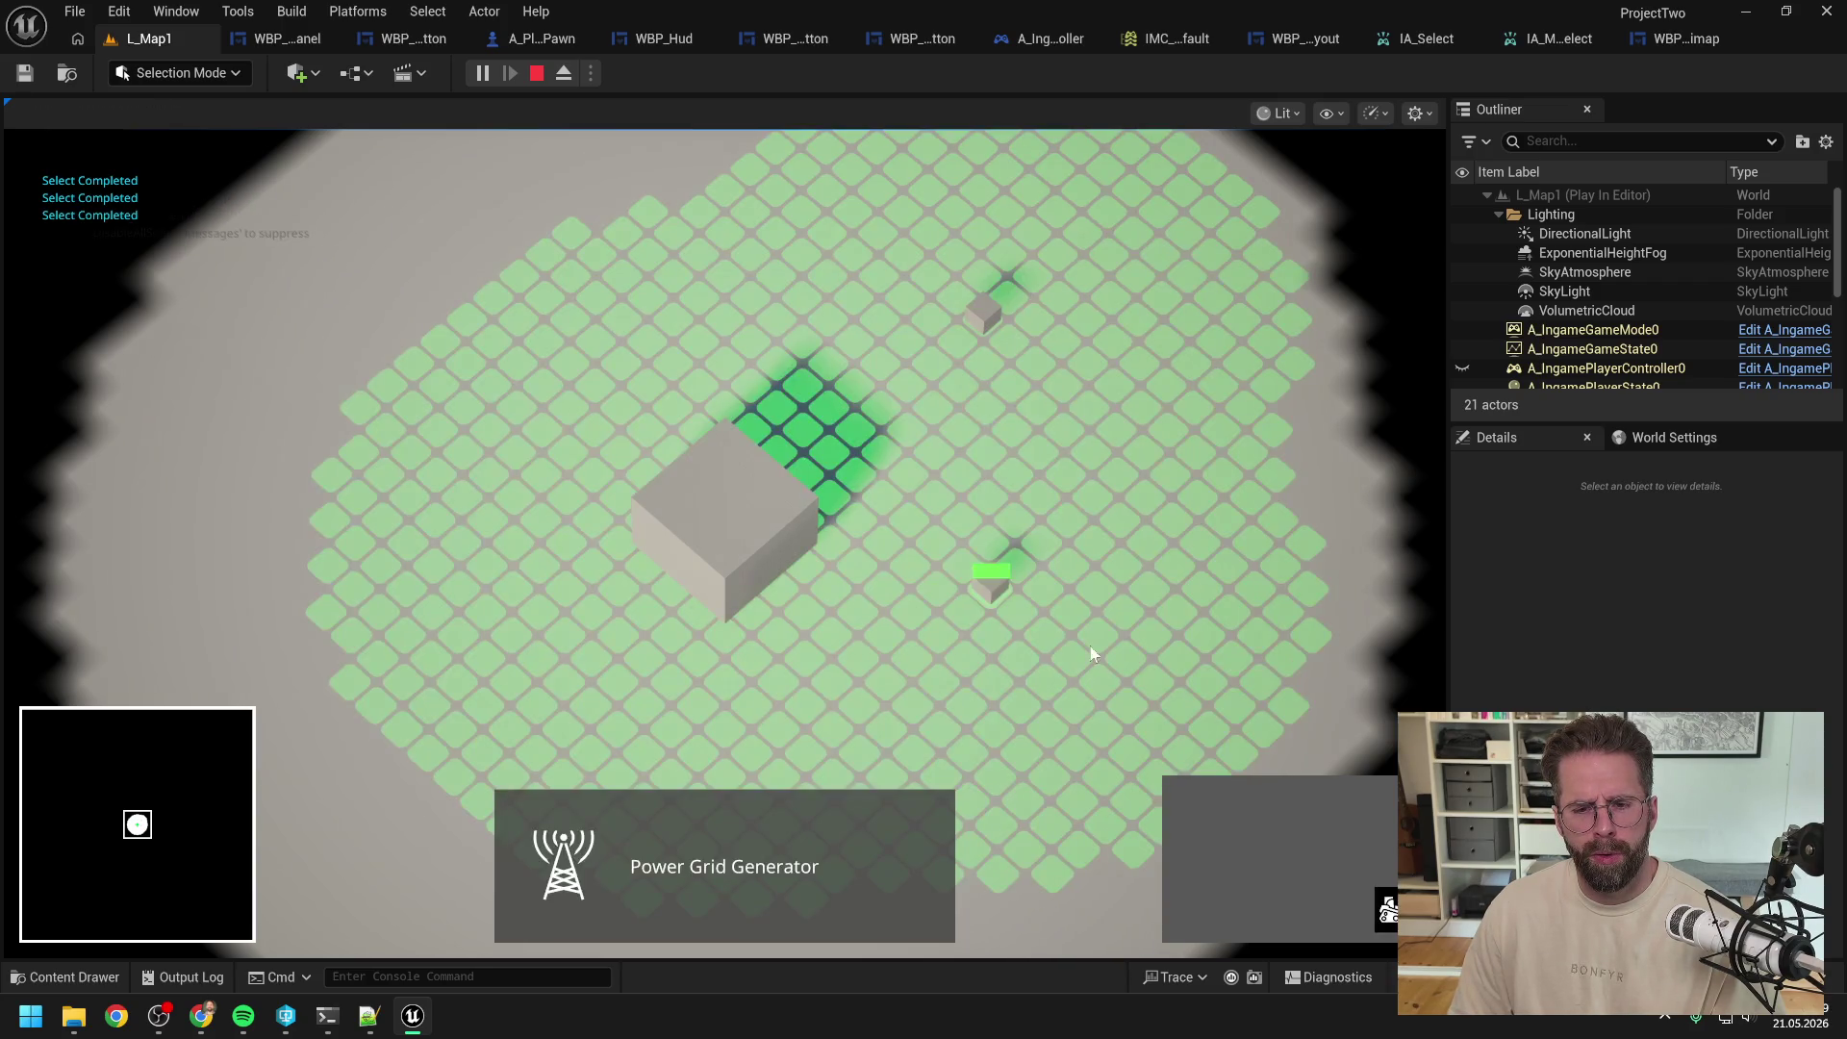
left_click(1081, 502)
mouse_move(861, 303)
left_mouse_down()
mouse_move(919, 365)
mouse_move(1195, 545)
left_mouse_up()
left_click(1239, 568)
left_click(724, 519)
Step: Check generator and Main Hall selection once more, then stop play-in-editor
left_click(991, 582)
left_click(1231, 291)
left_click(739, 519)
left_click(991, 581)
key("Escape")
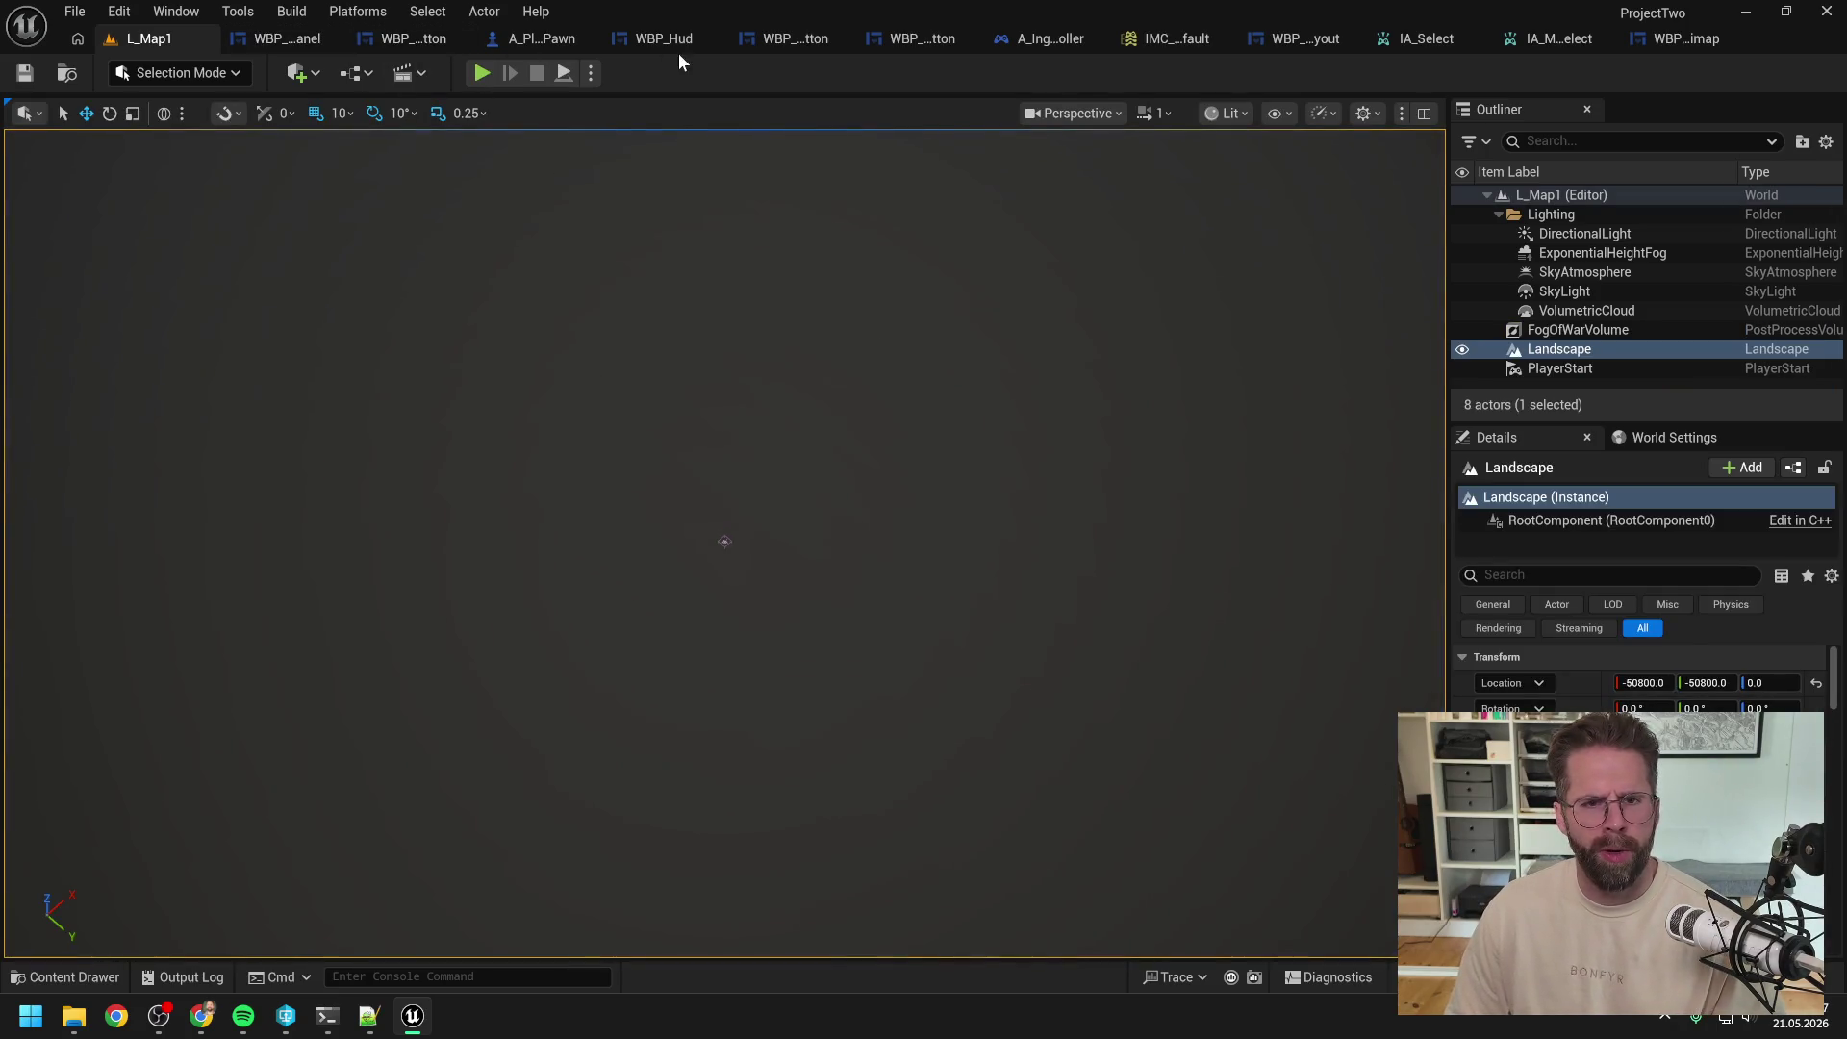
Step: Unhook IA_MassSelect's Canceled from the SET node, recompile the controller, and replay L_Map1
left_click(1034, 38)
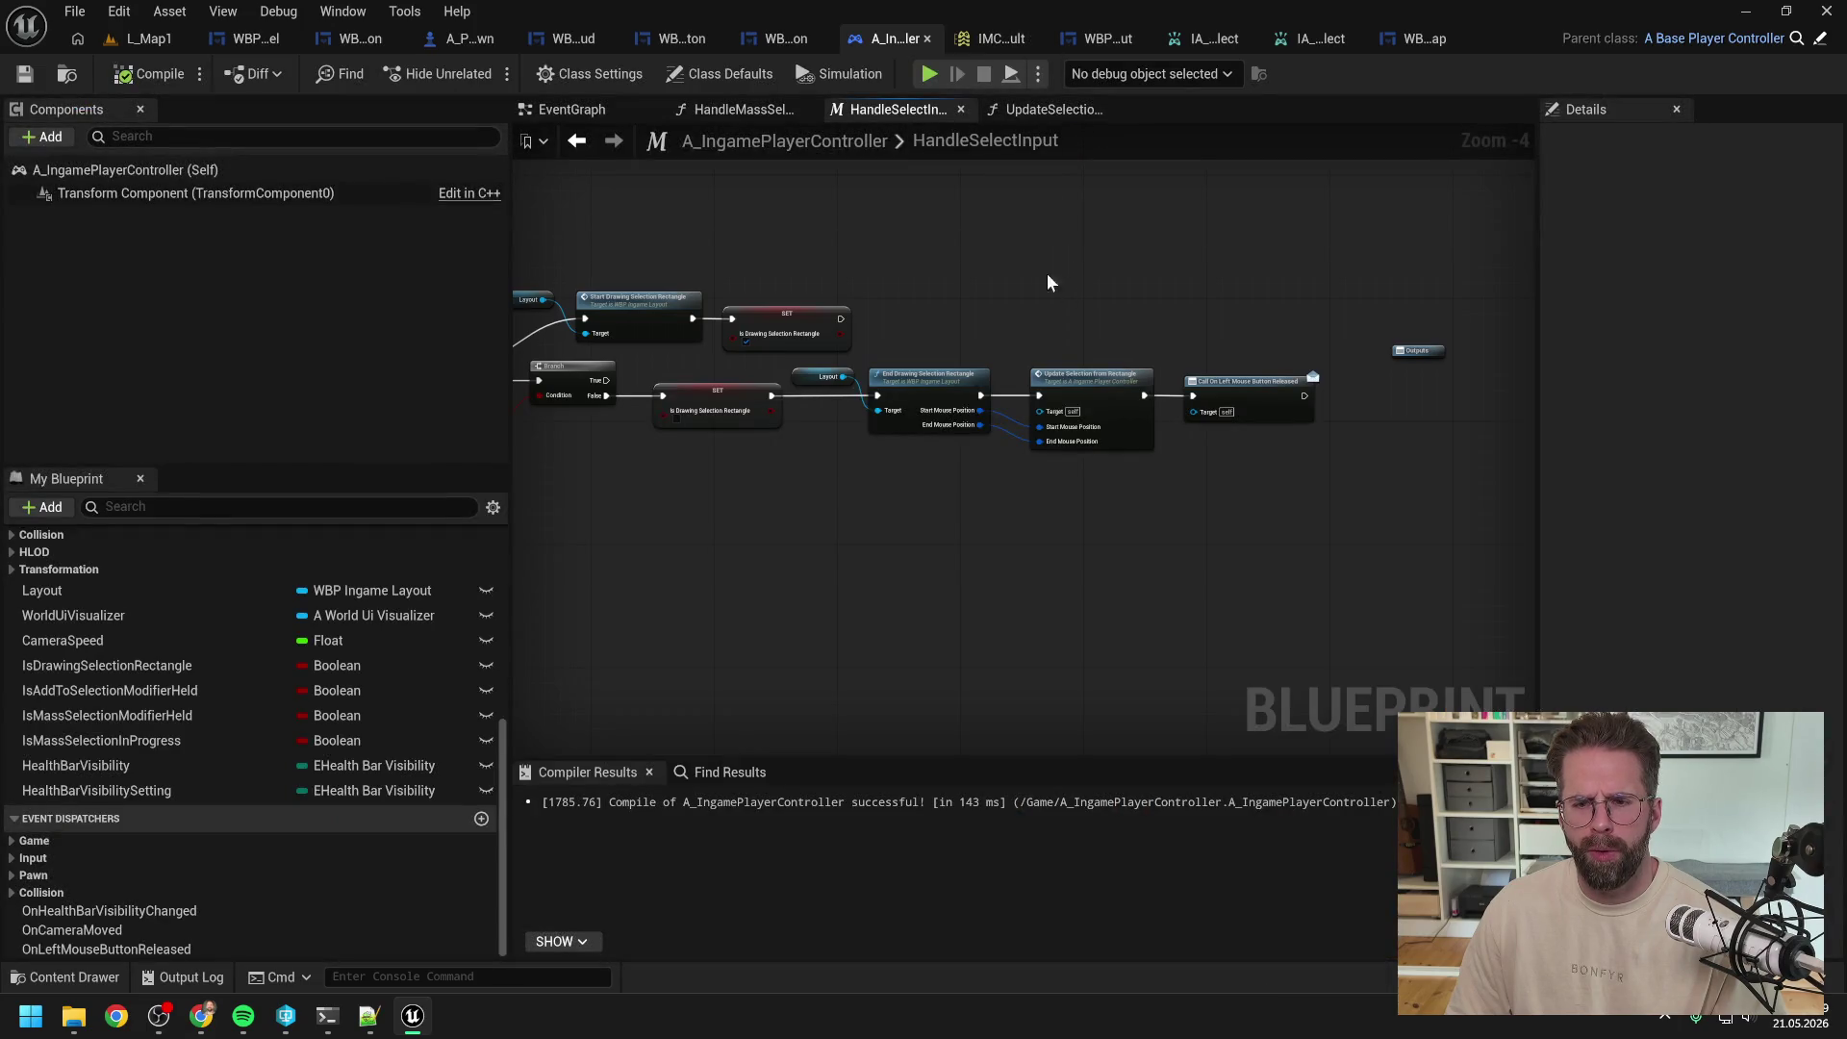
left_click(572, 109)
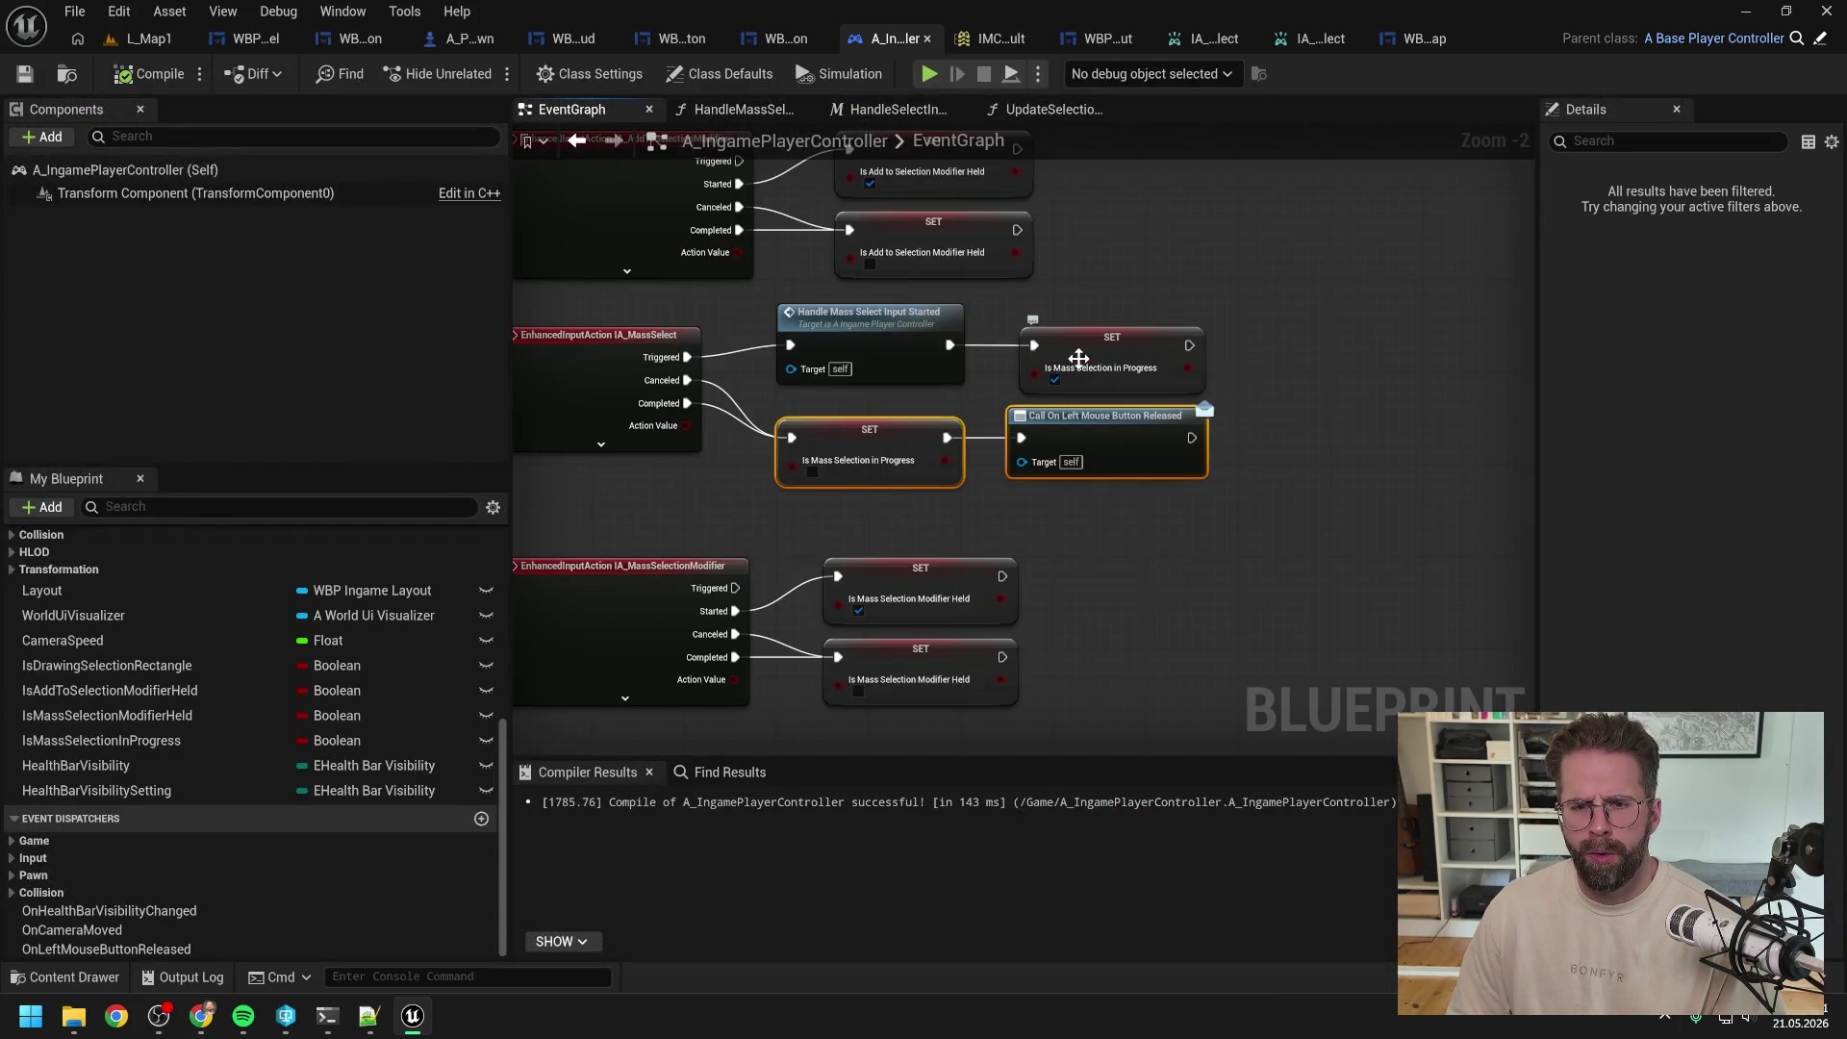
scroll(1078, 356, "down", 3)
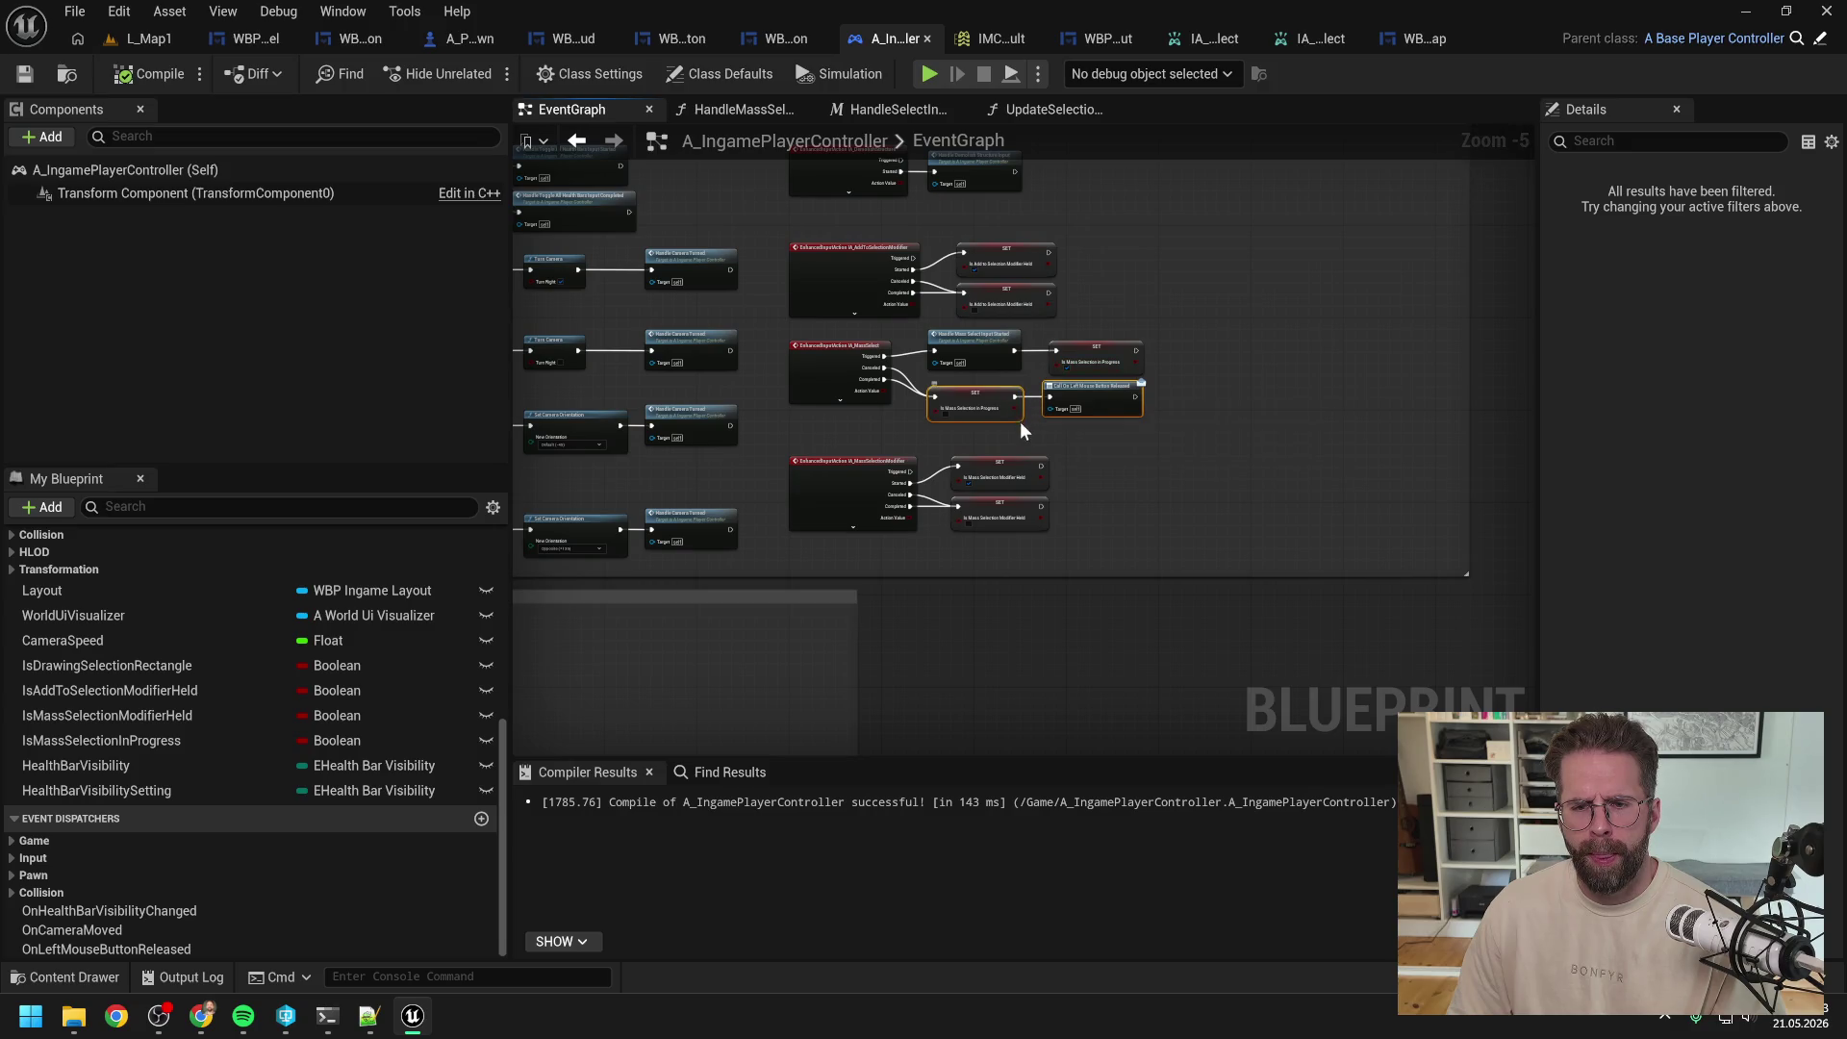
scroll(1036, 412, "up", 2)
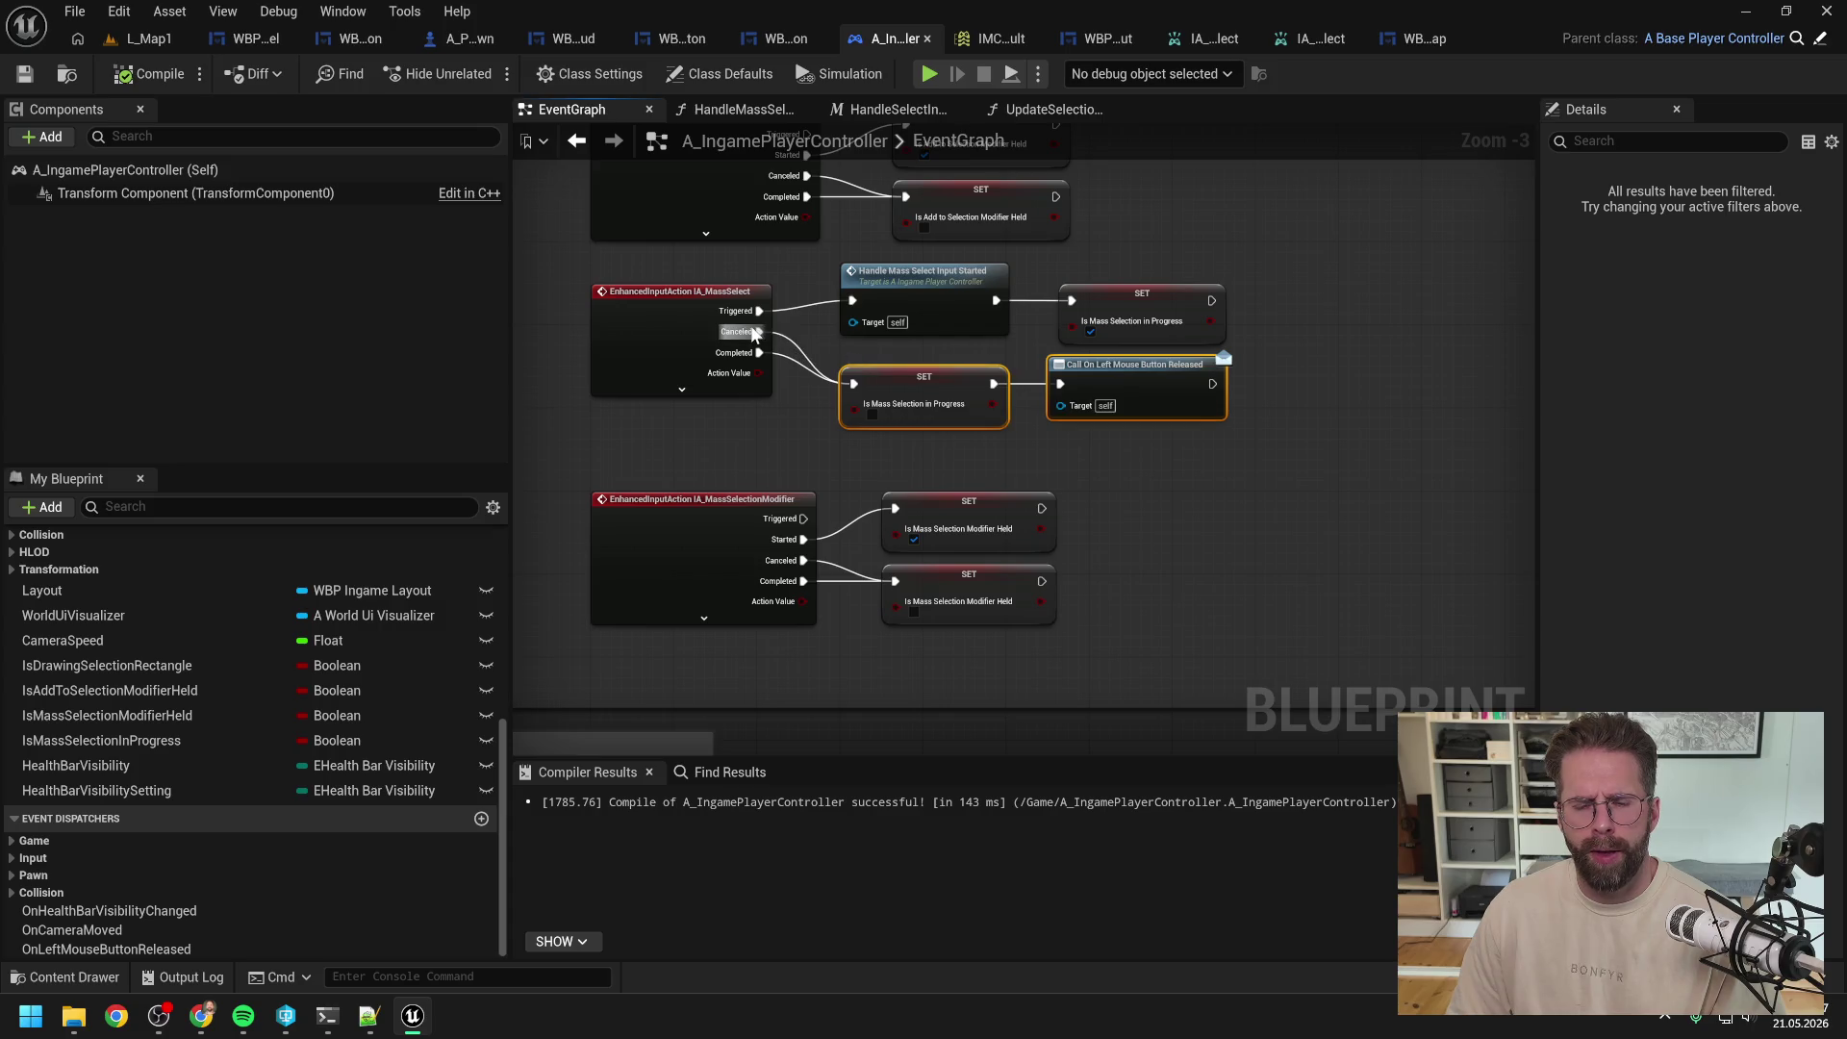
left_click(818, 365, "alt")
left_click(150, 74)
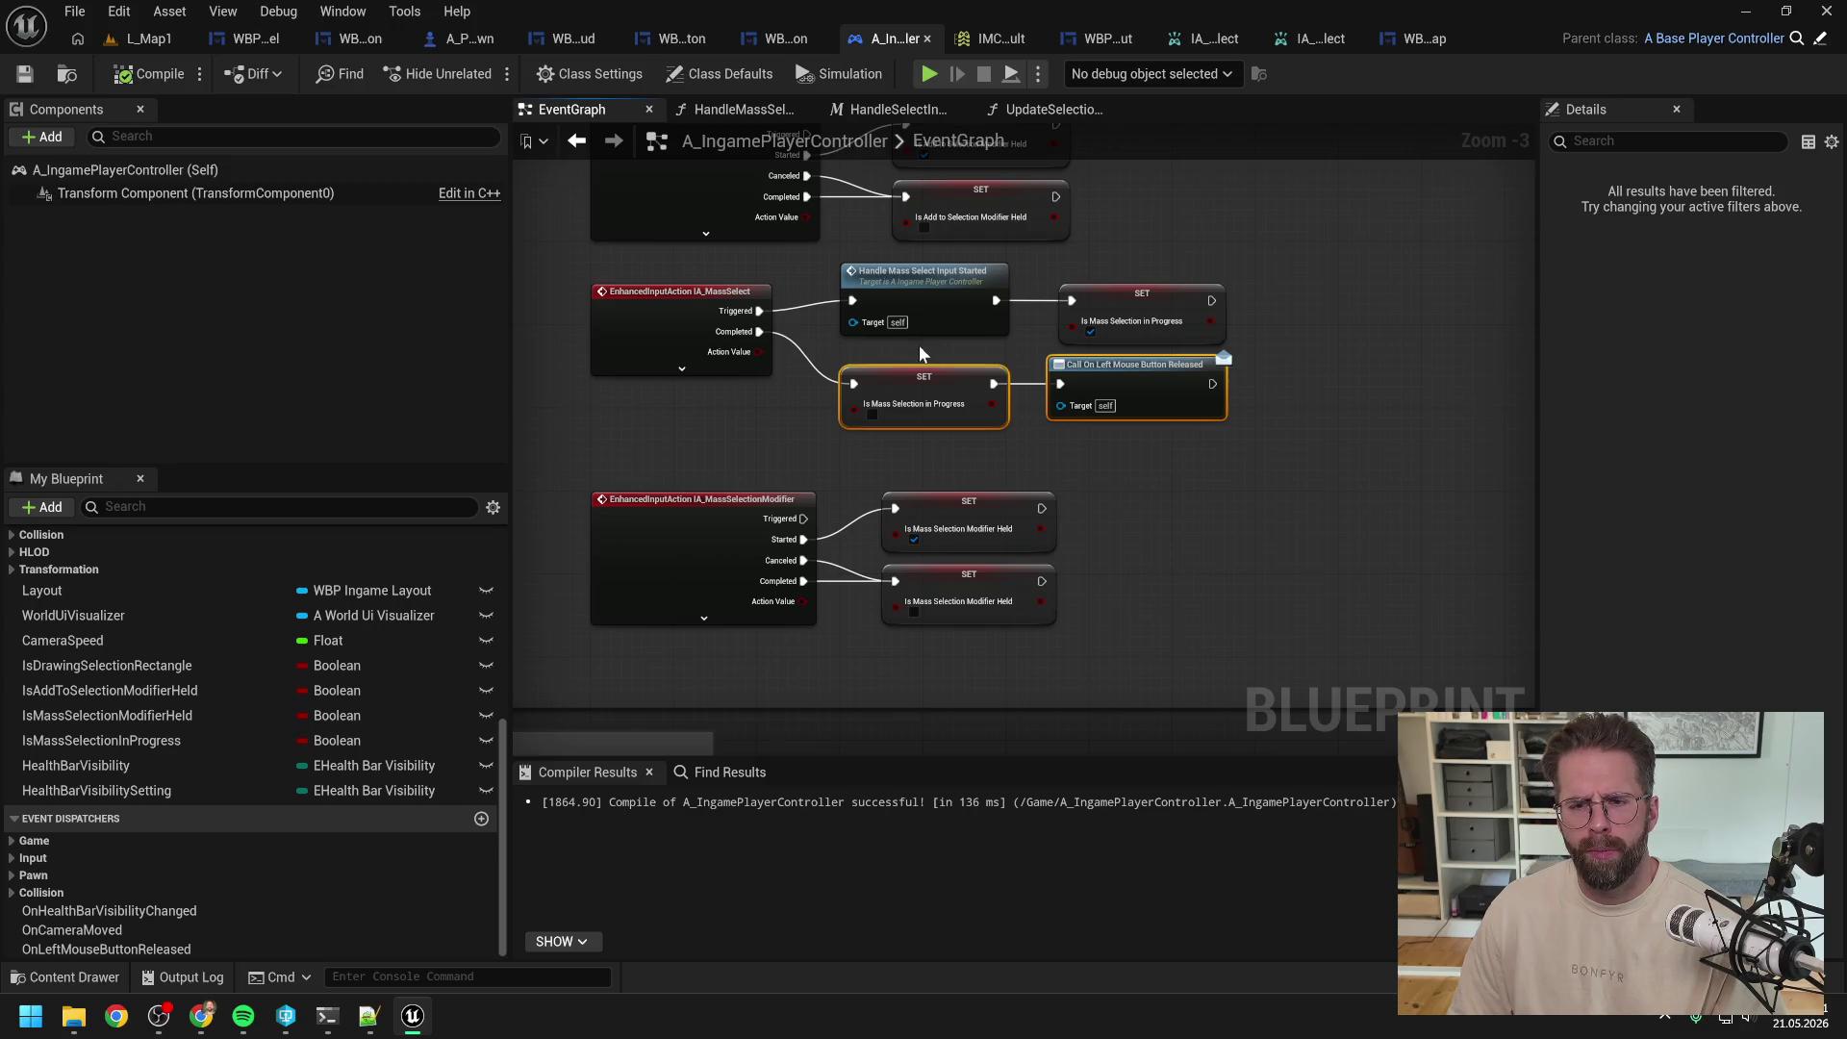
left_click(149, 39)
key("alt+p")
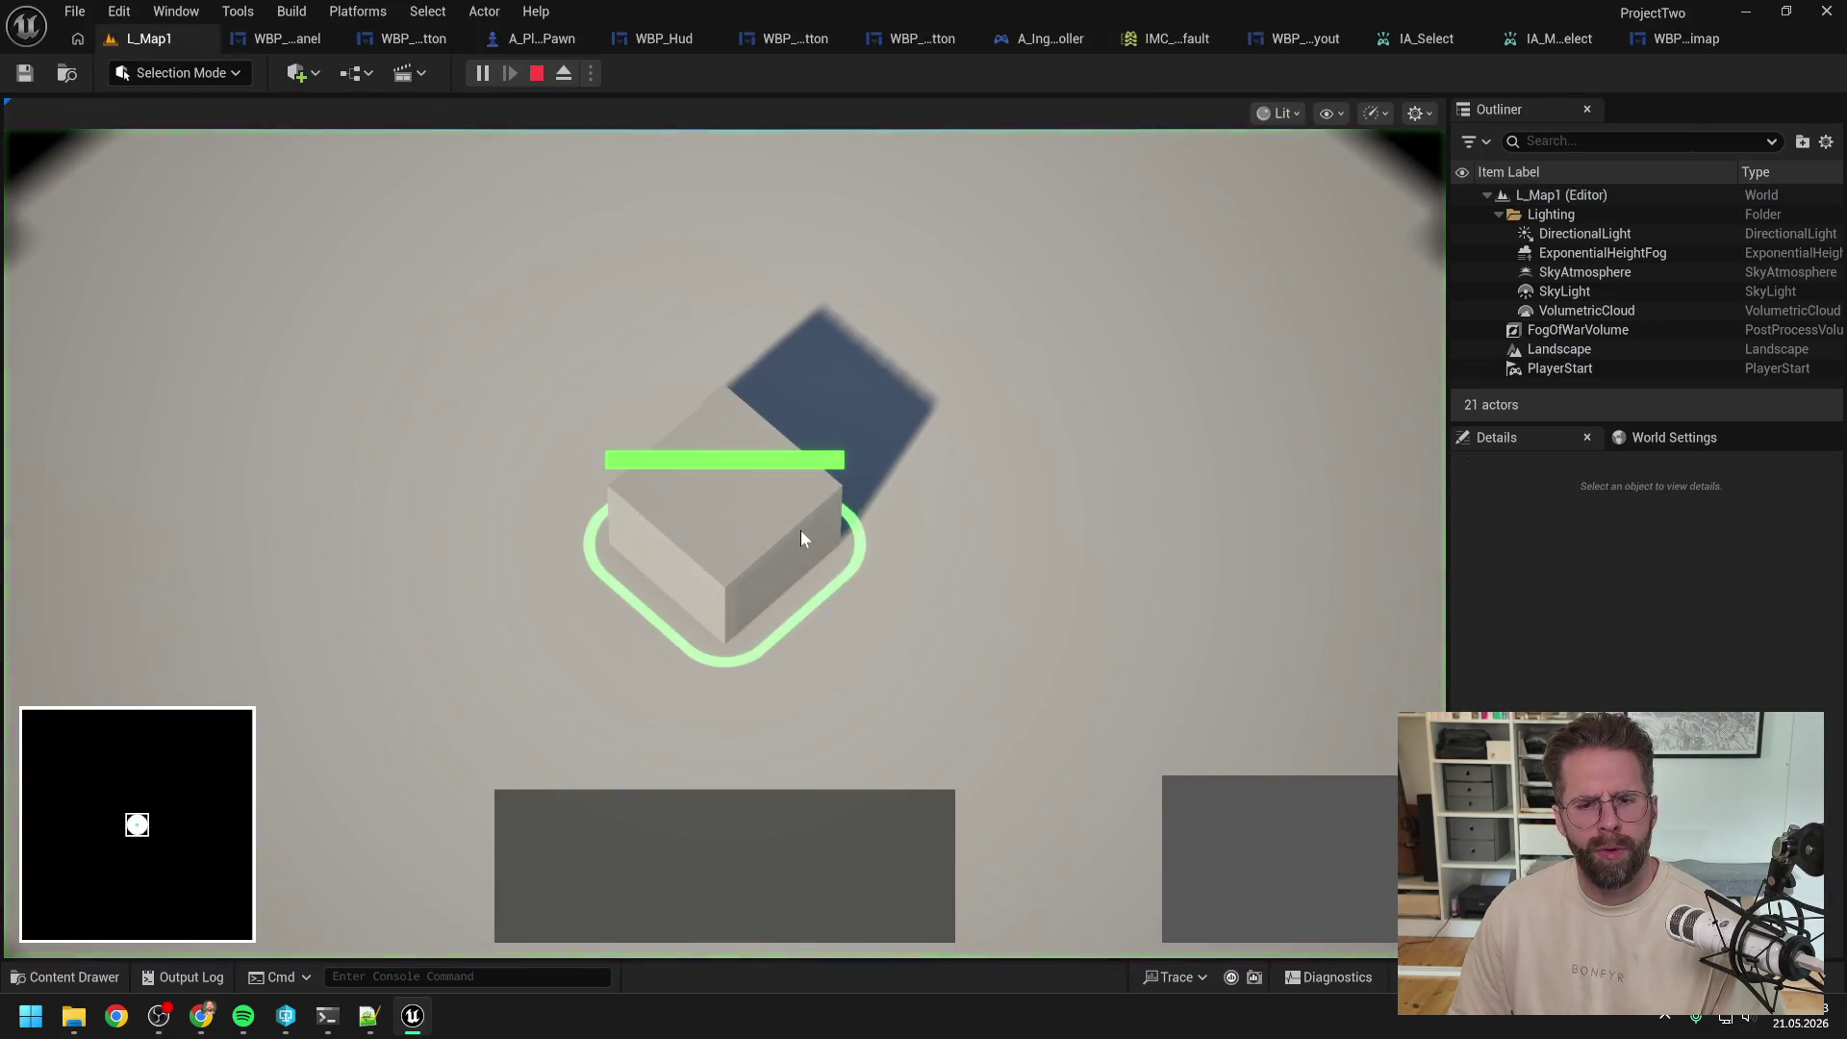
Step: Cancel generator placement, then test click and box selection of the Main Hall
left_click(1191, 808)
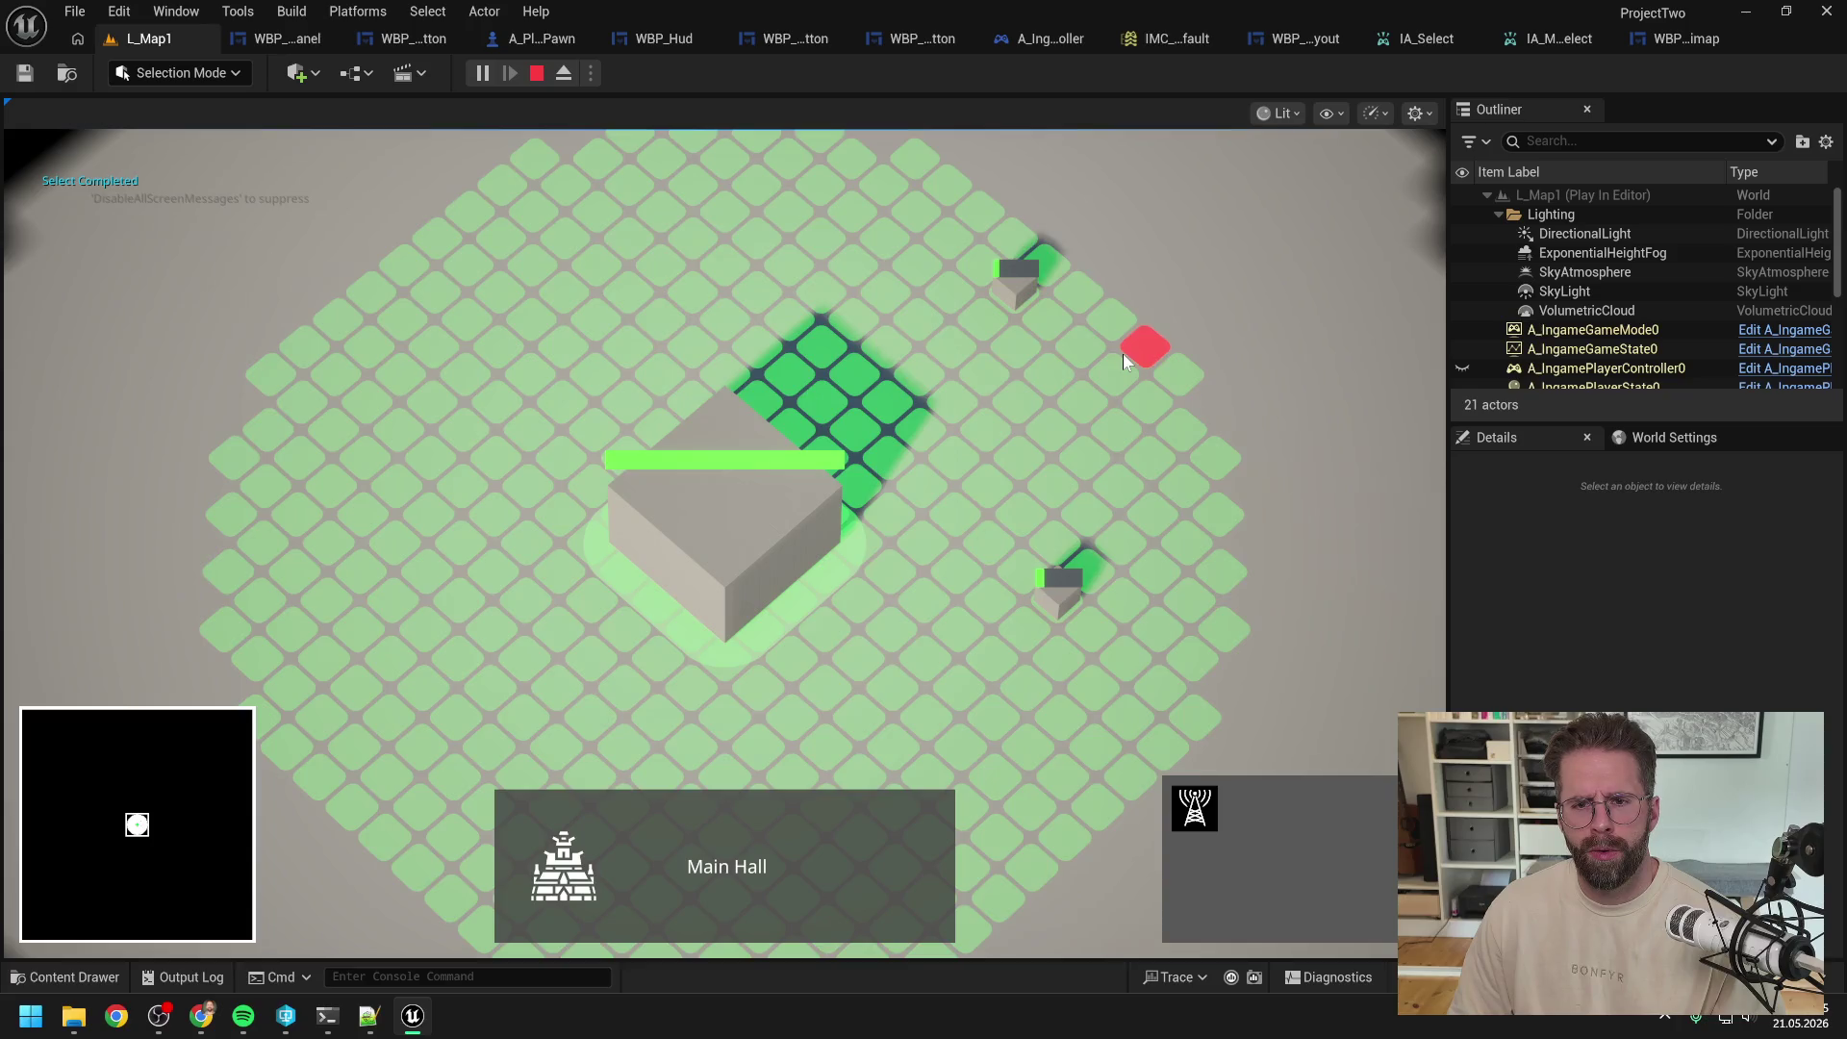
right_click(1123, 354)
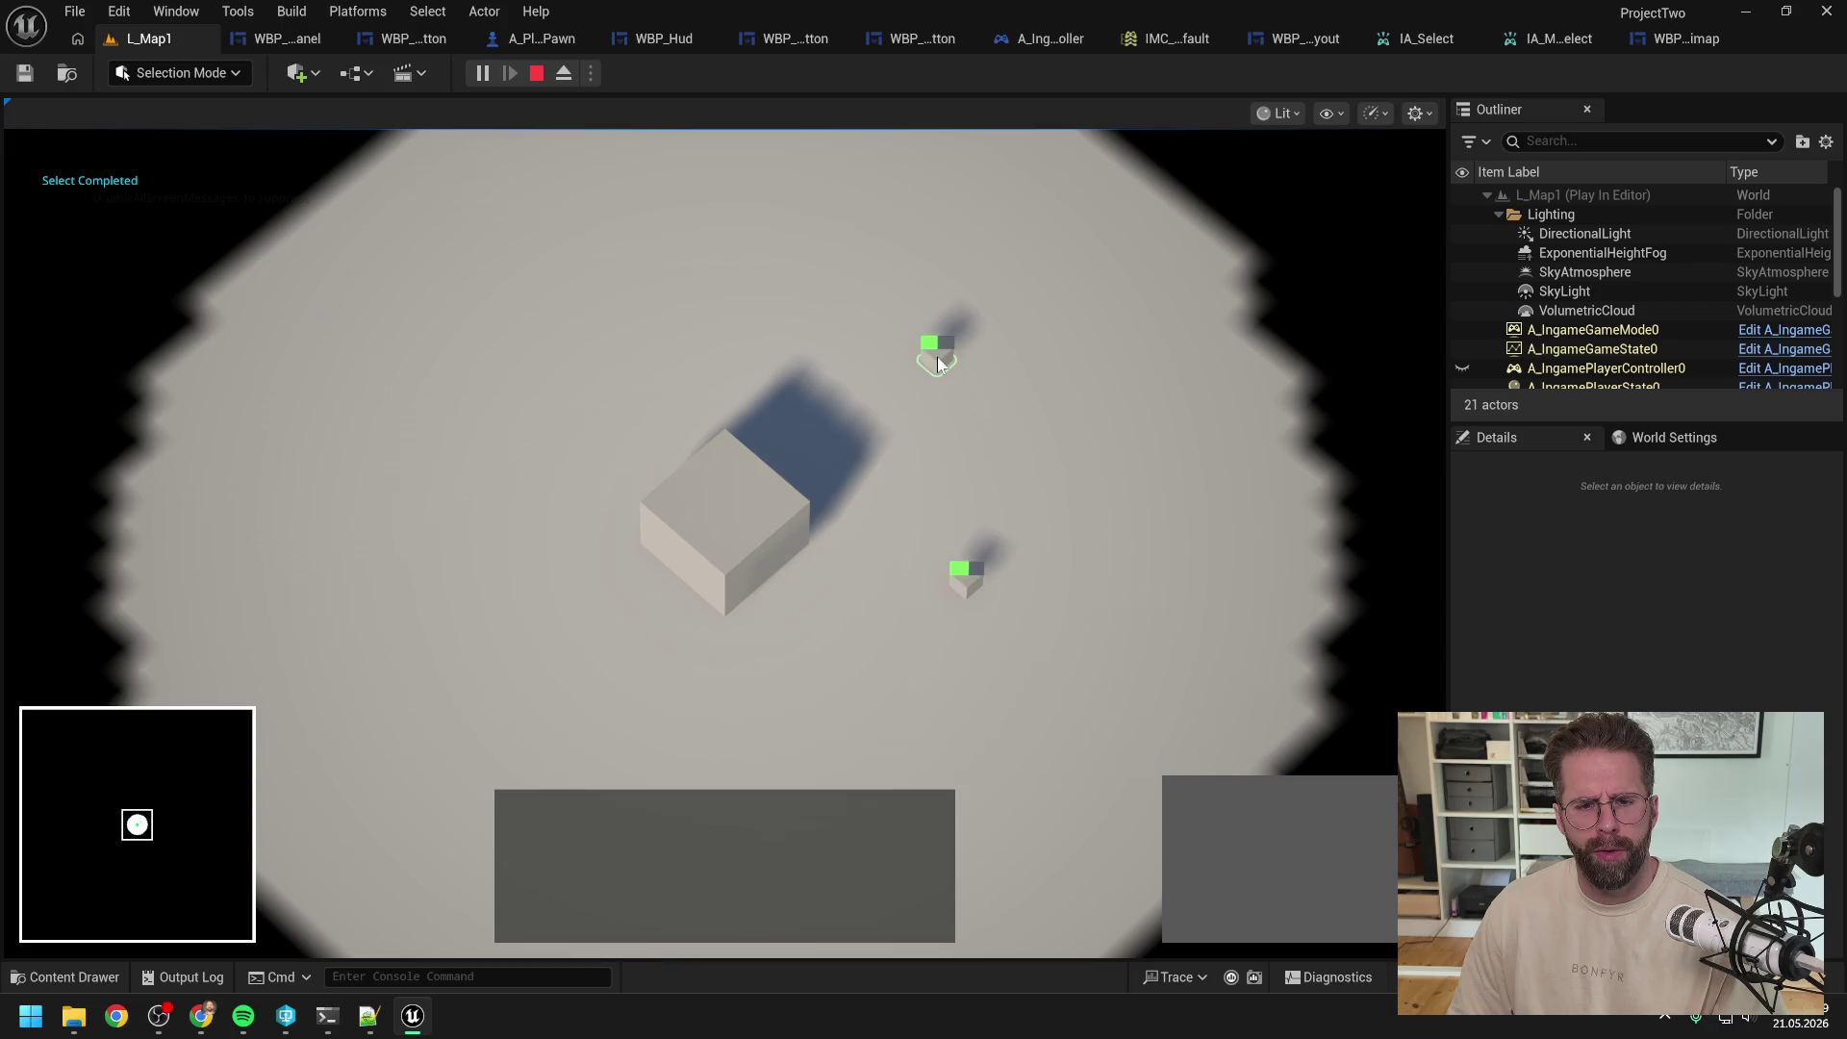
left_click(758, 506)
left_click_drag(705, 270, 1382, 690)
left_click(852, 517)
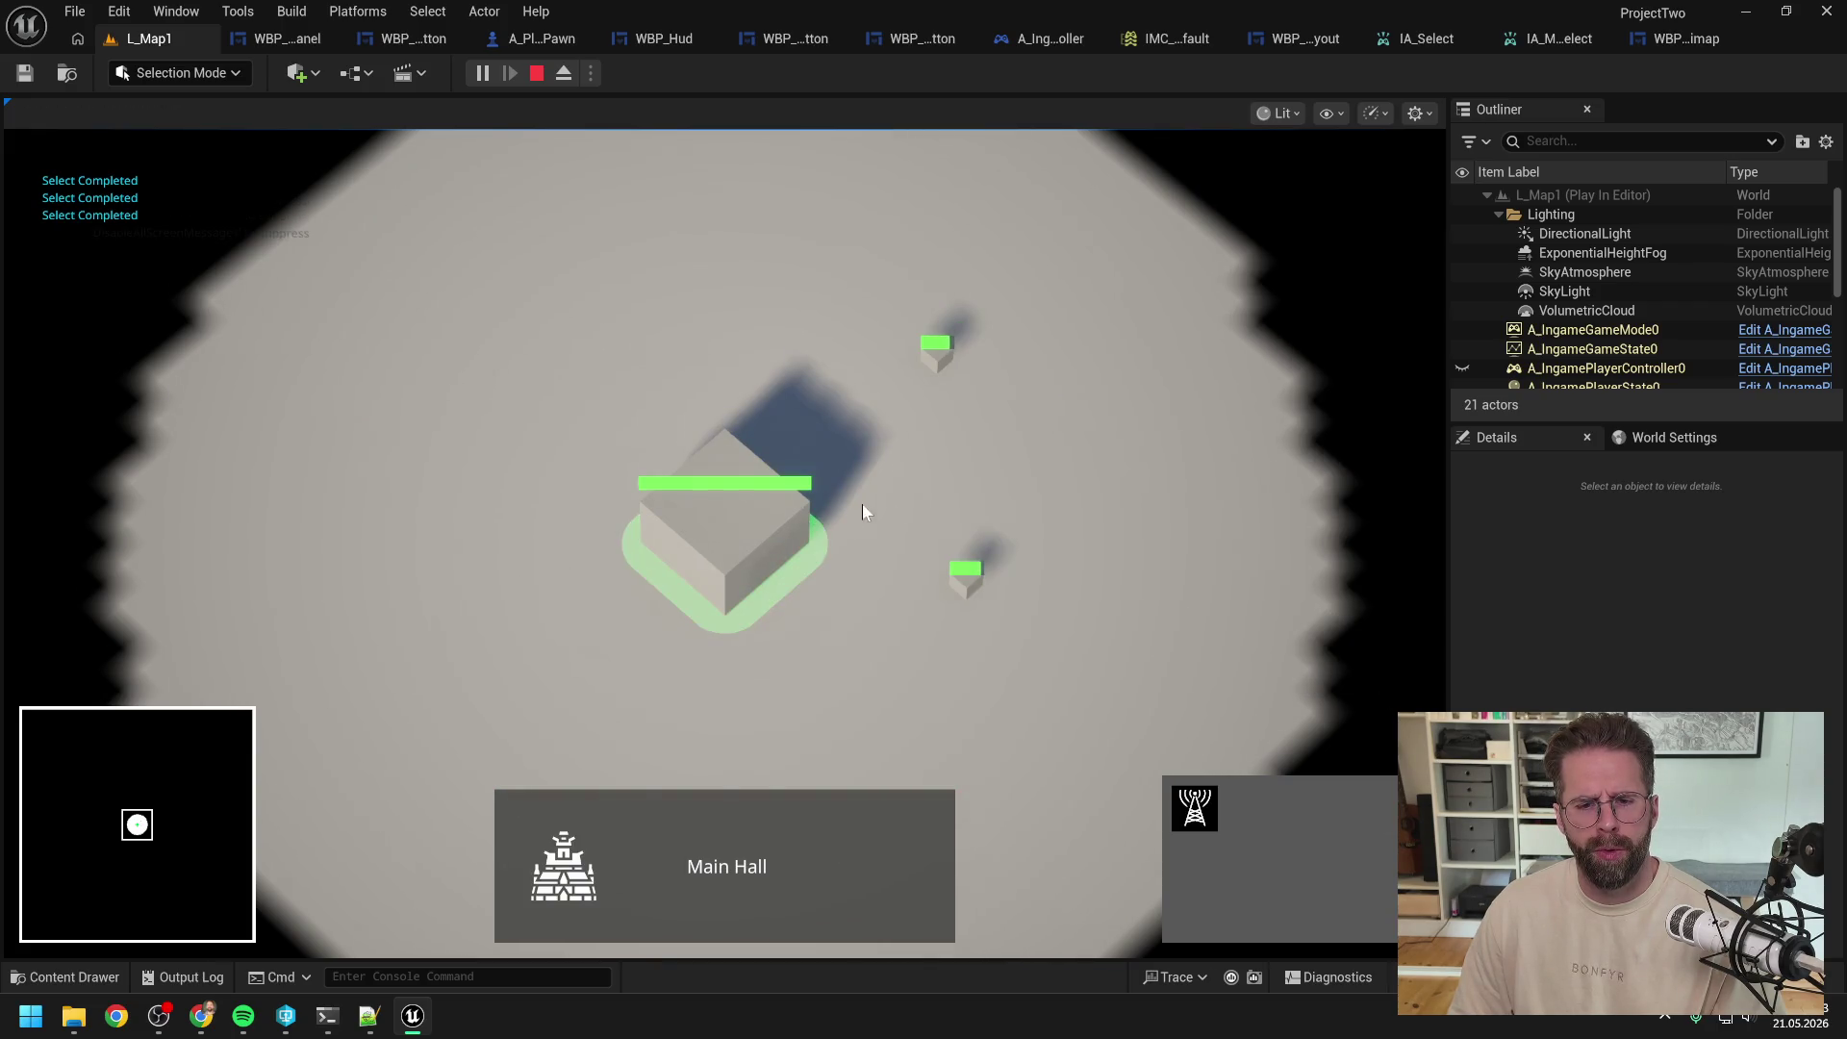
left_click(1098, 523)
Step: Test adding the lower generator with a modifier key and by box selection
key("1")
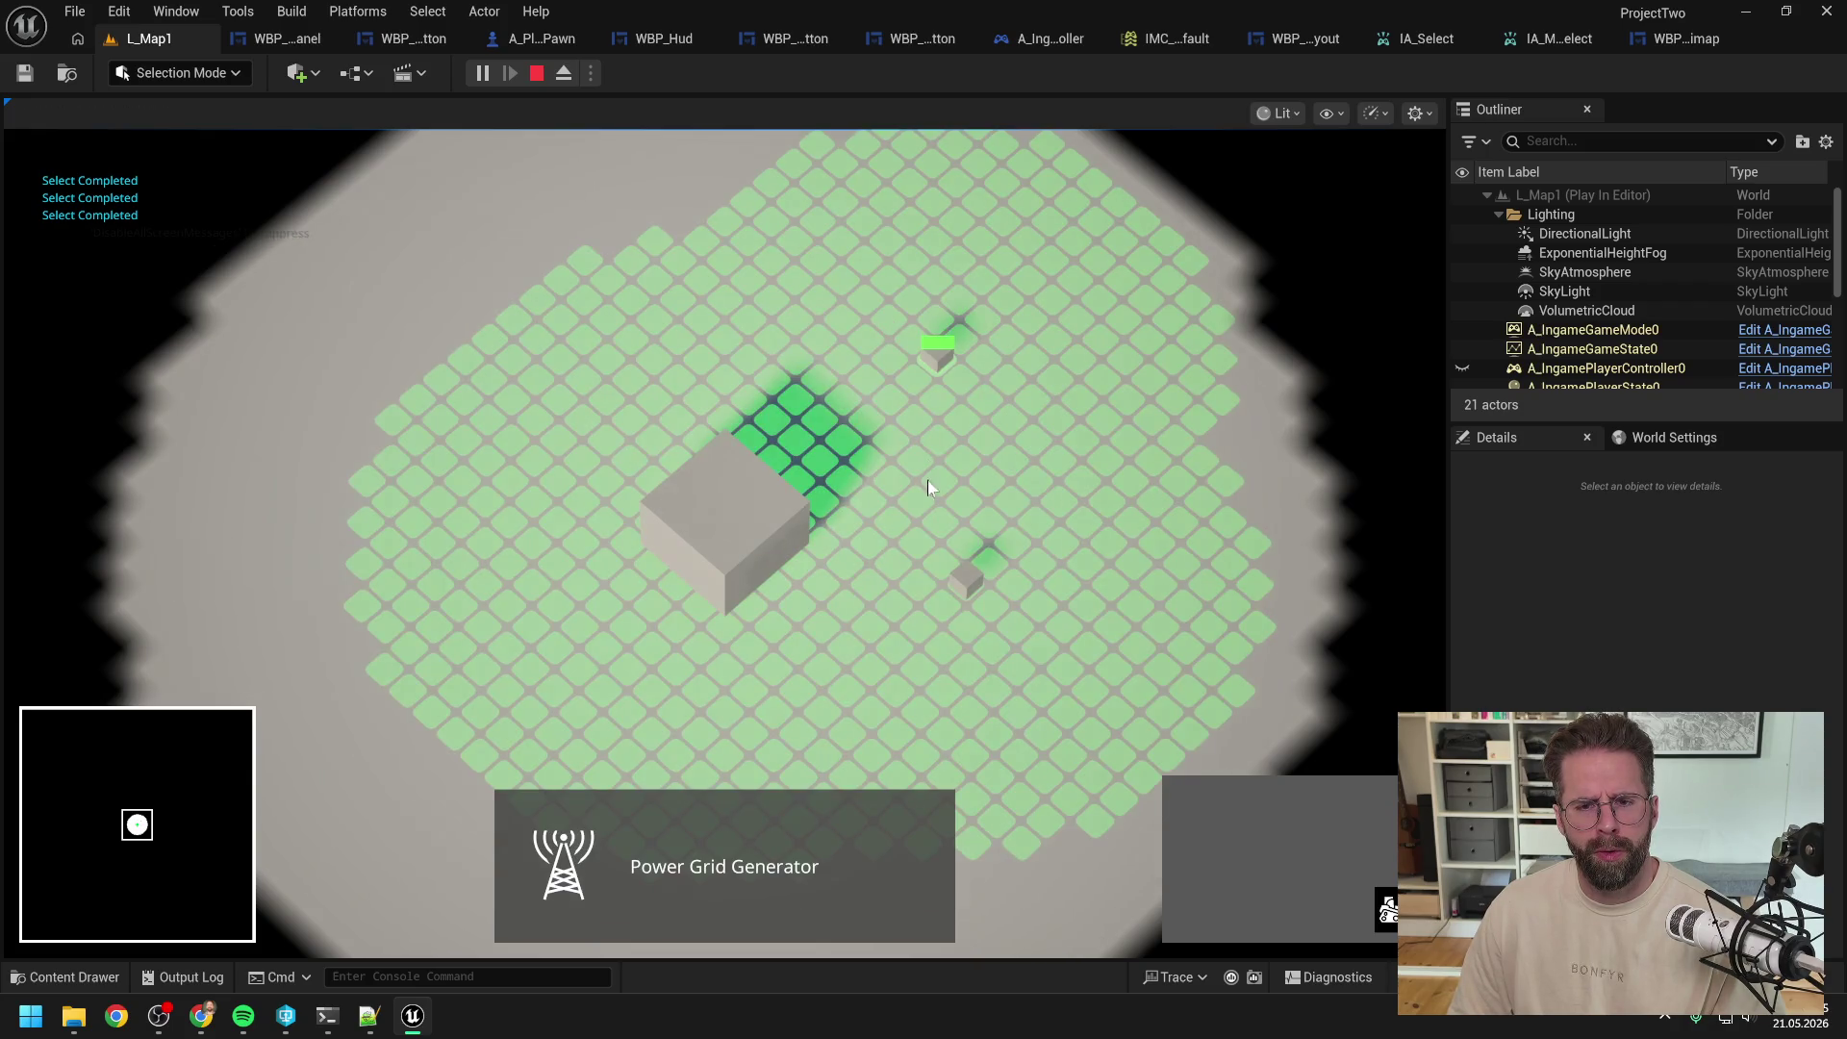
key("2")
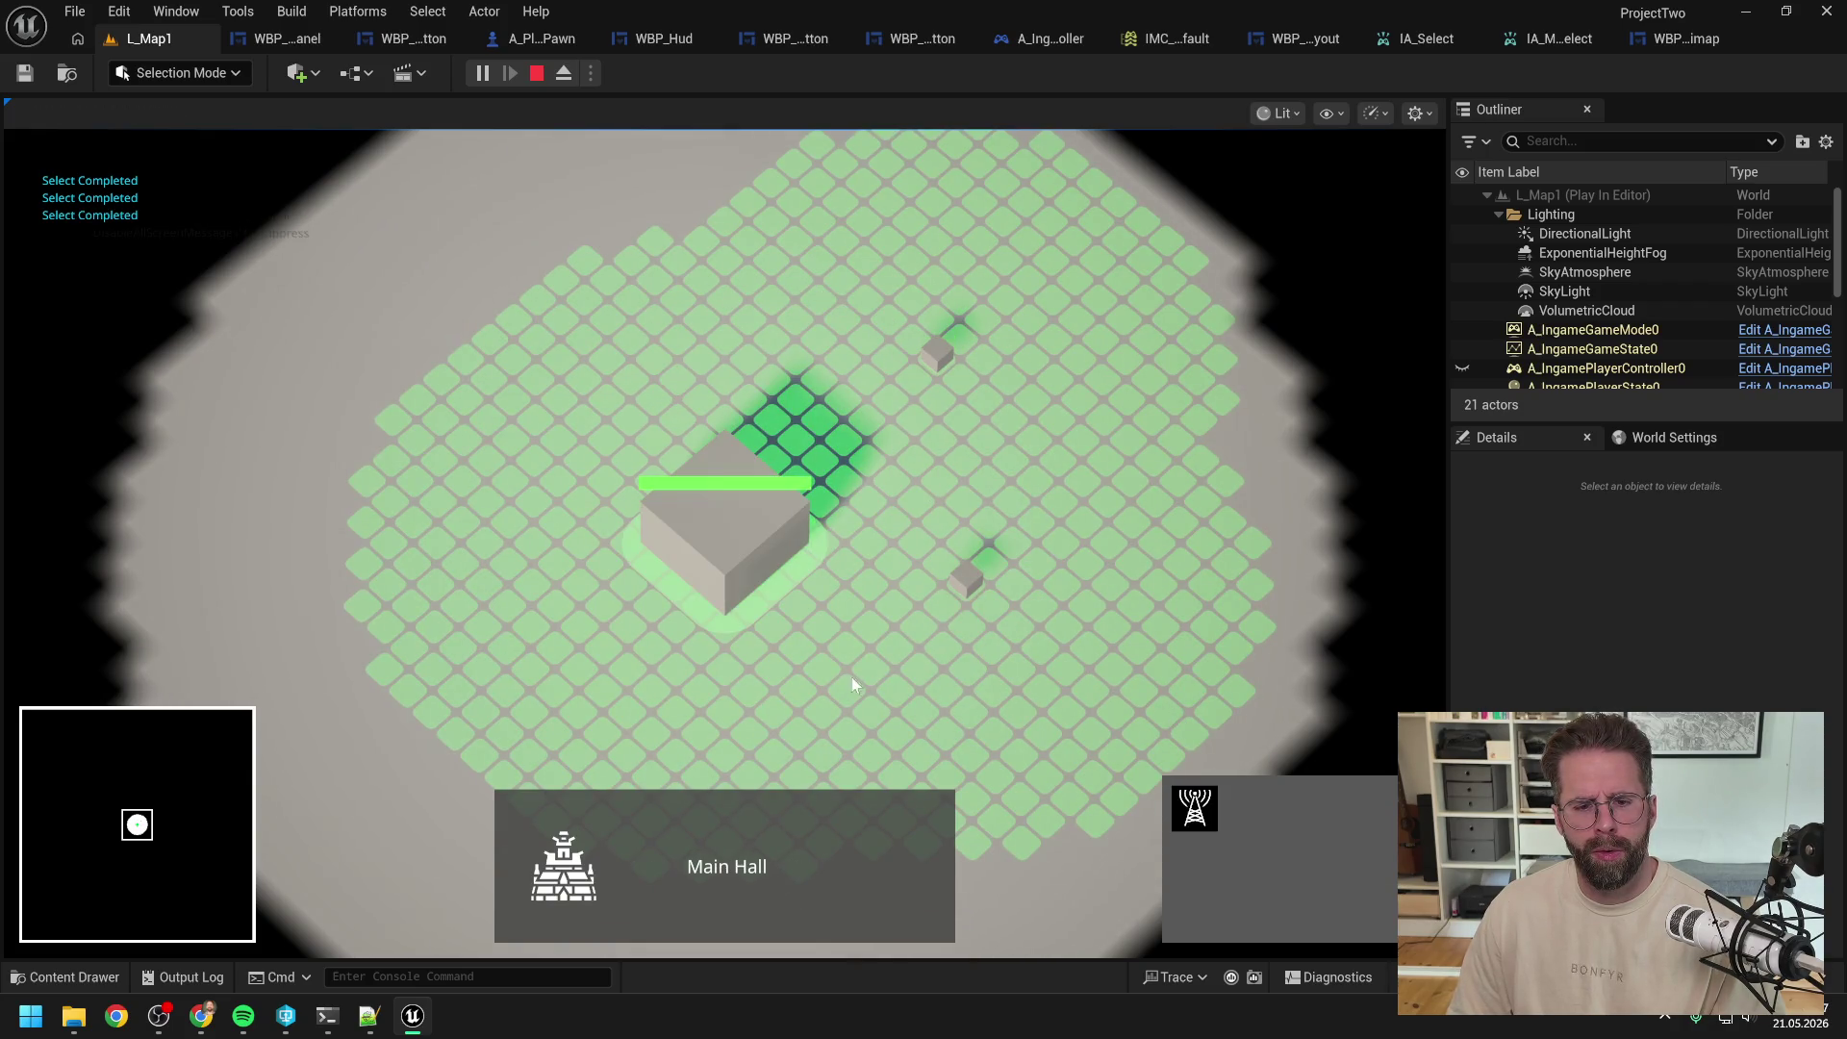
key("1")
left_click(991, 617)
mouse_move(626, 272)
left_mouse_down()
mouse_move(1160, 733)
mouse_move(1218, 725)
left_mouse_up()
left_click(971, 586)
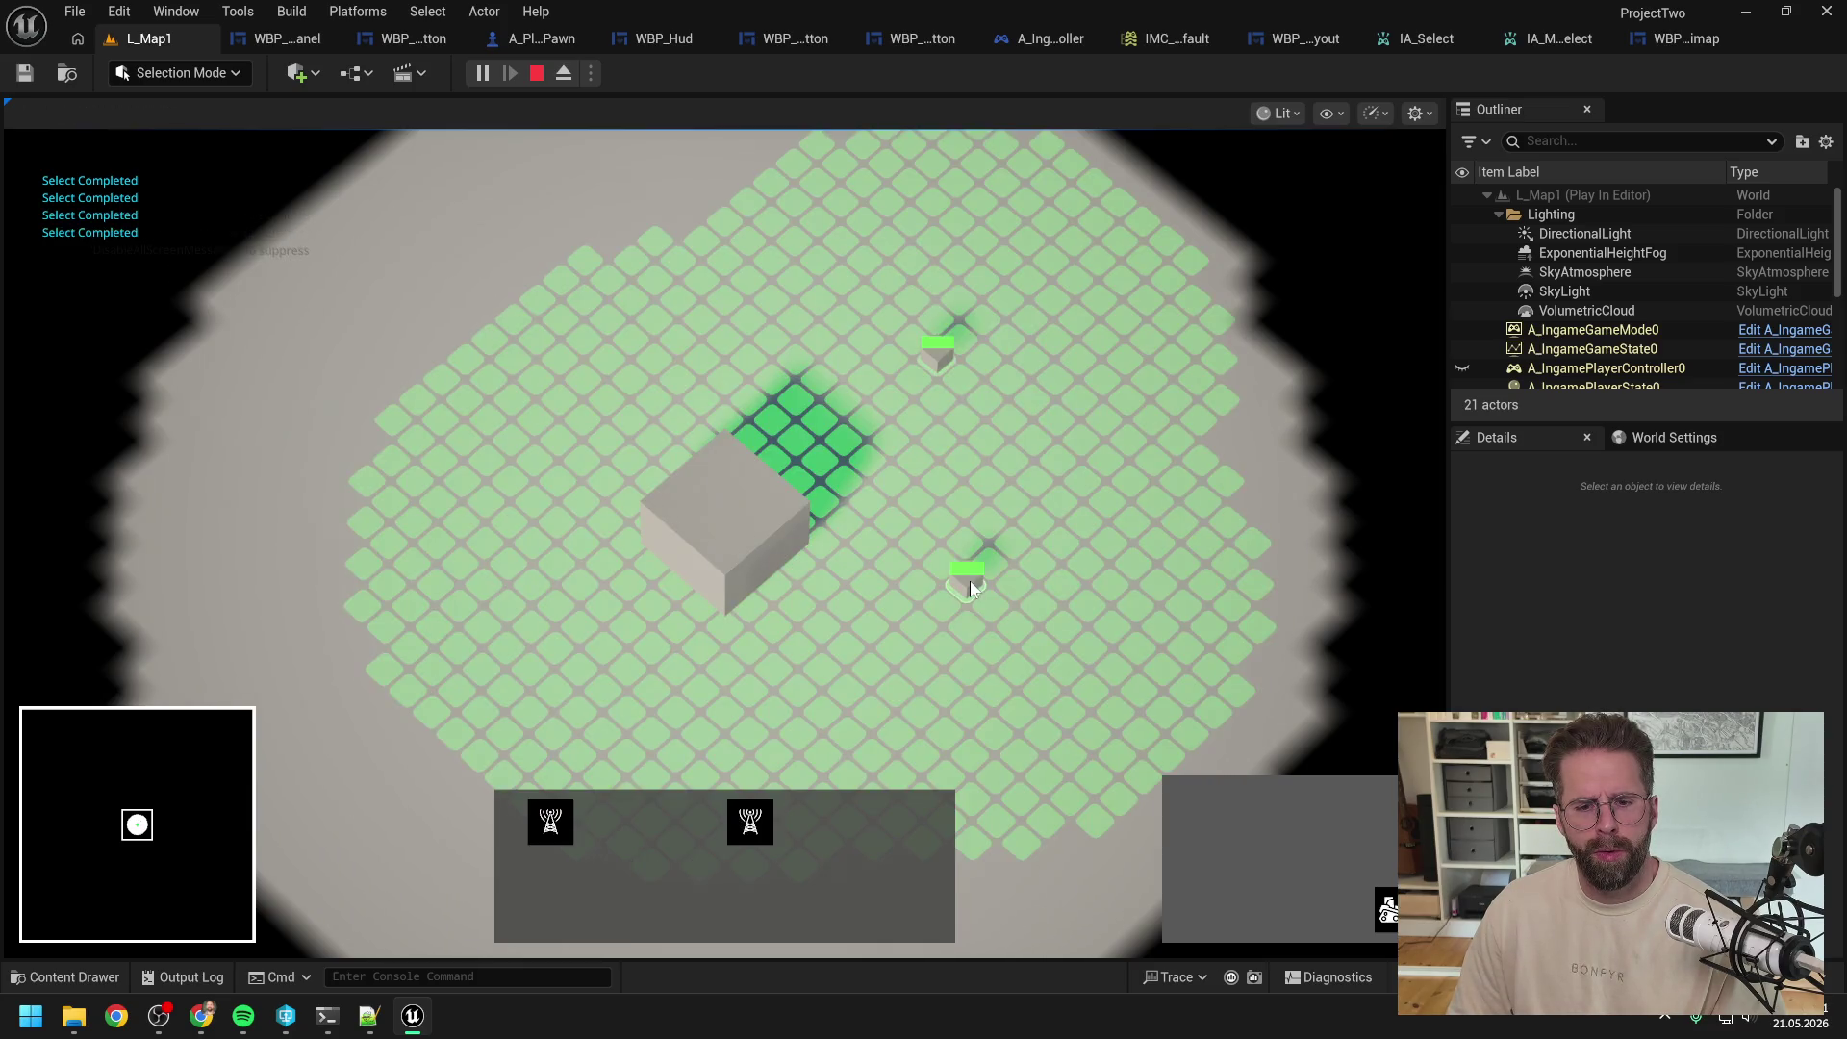
left_click(828, 442)
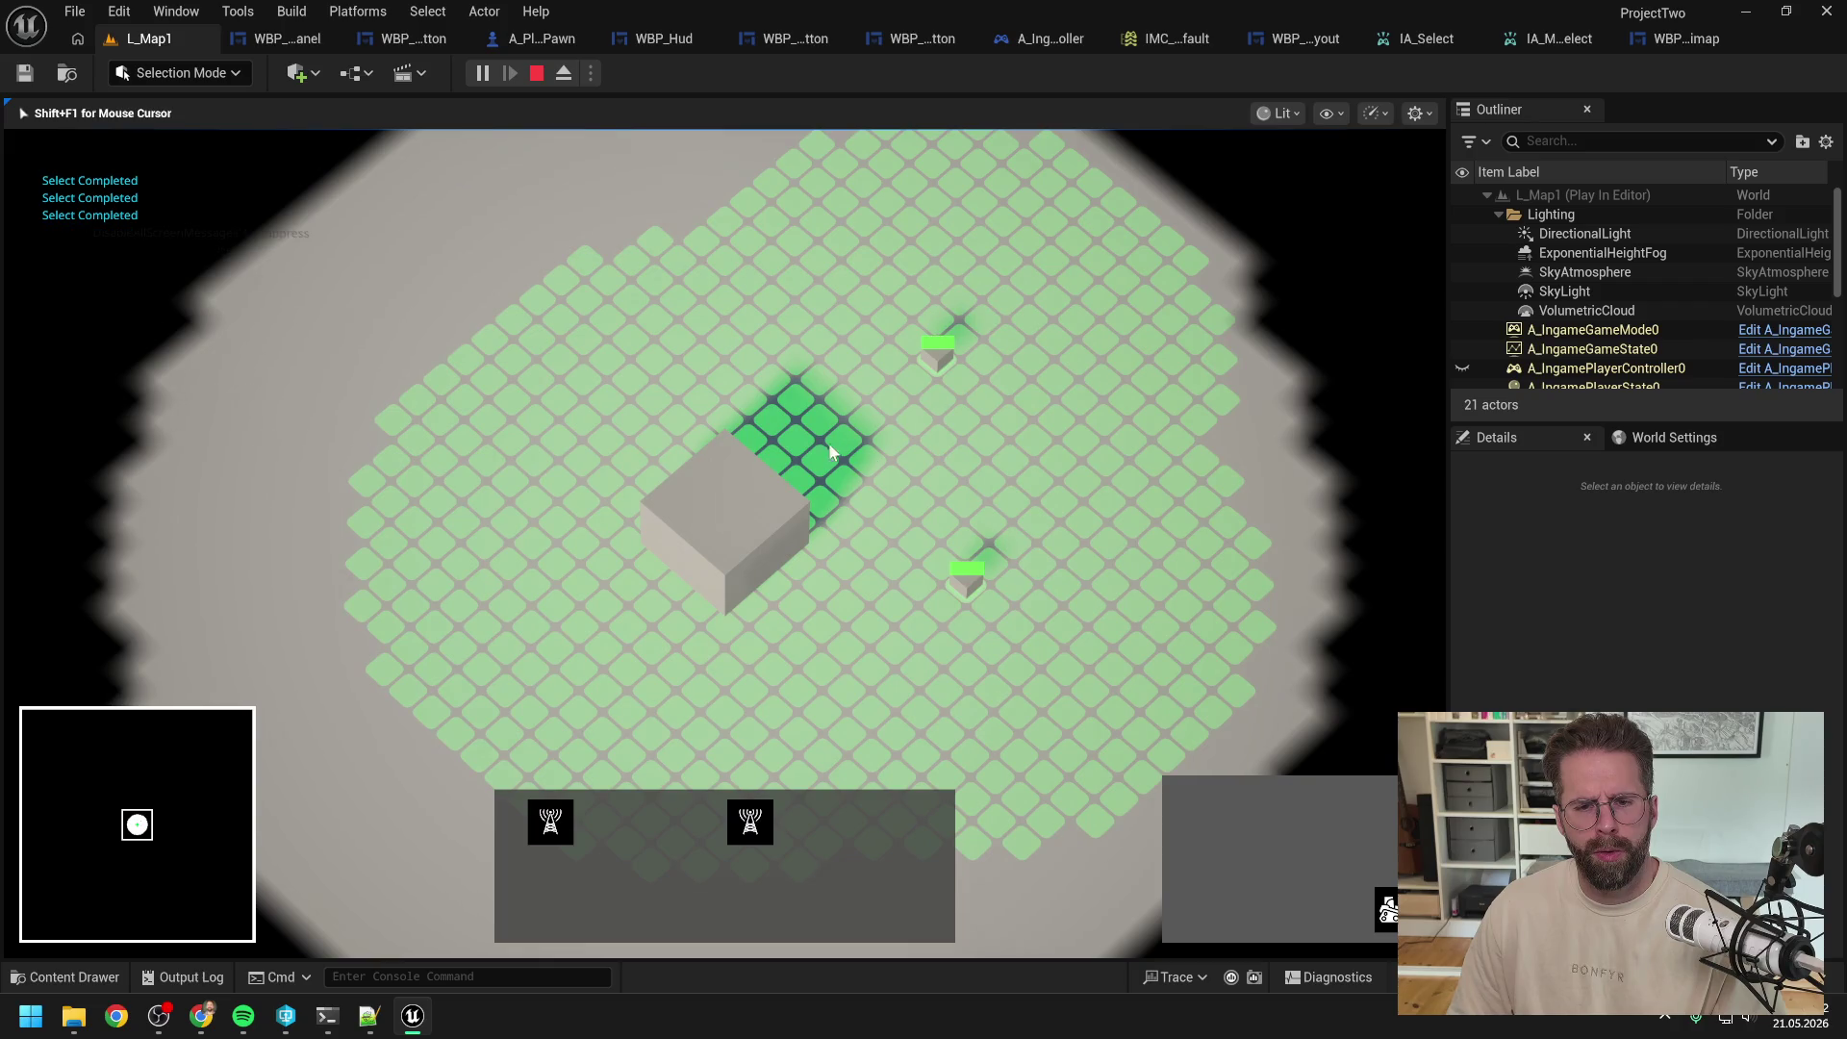
Step: Test click and box selection of both generators and the Main Hall, then stop PIE
left_click(967, 582)
left_click(938, 354)
left_click(1001, 543)
left_click(970, 582)
left_click_drag(969, 582, 1080, 465)
left_click_drag(828, 450, 595, 632)
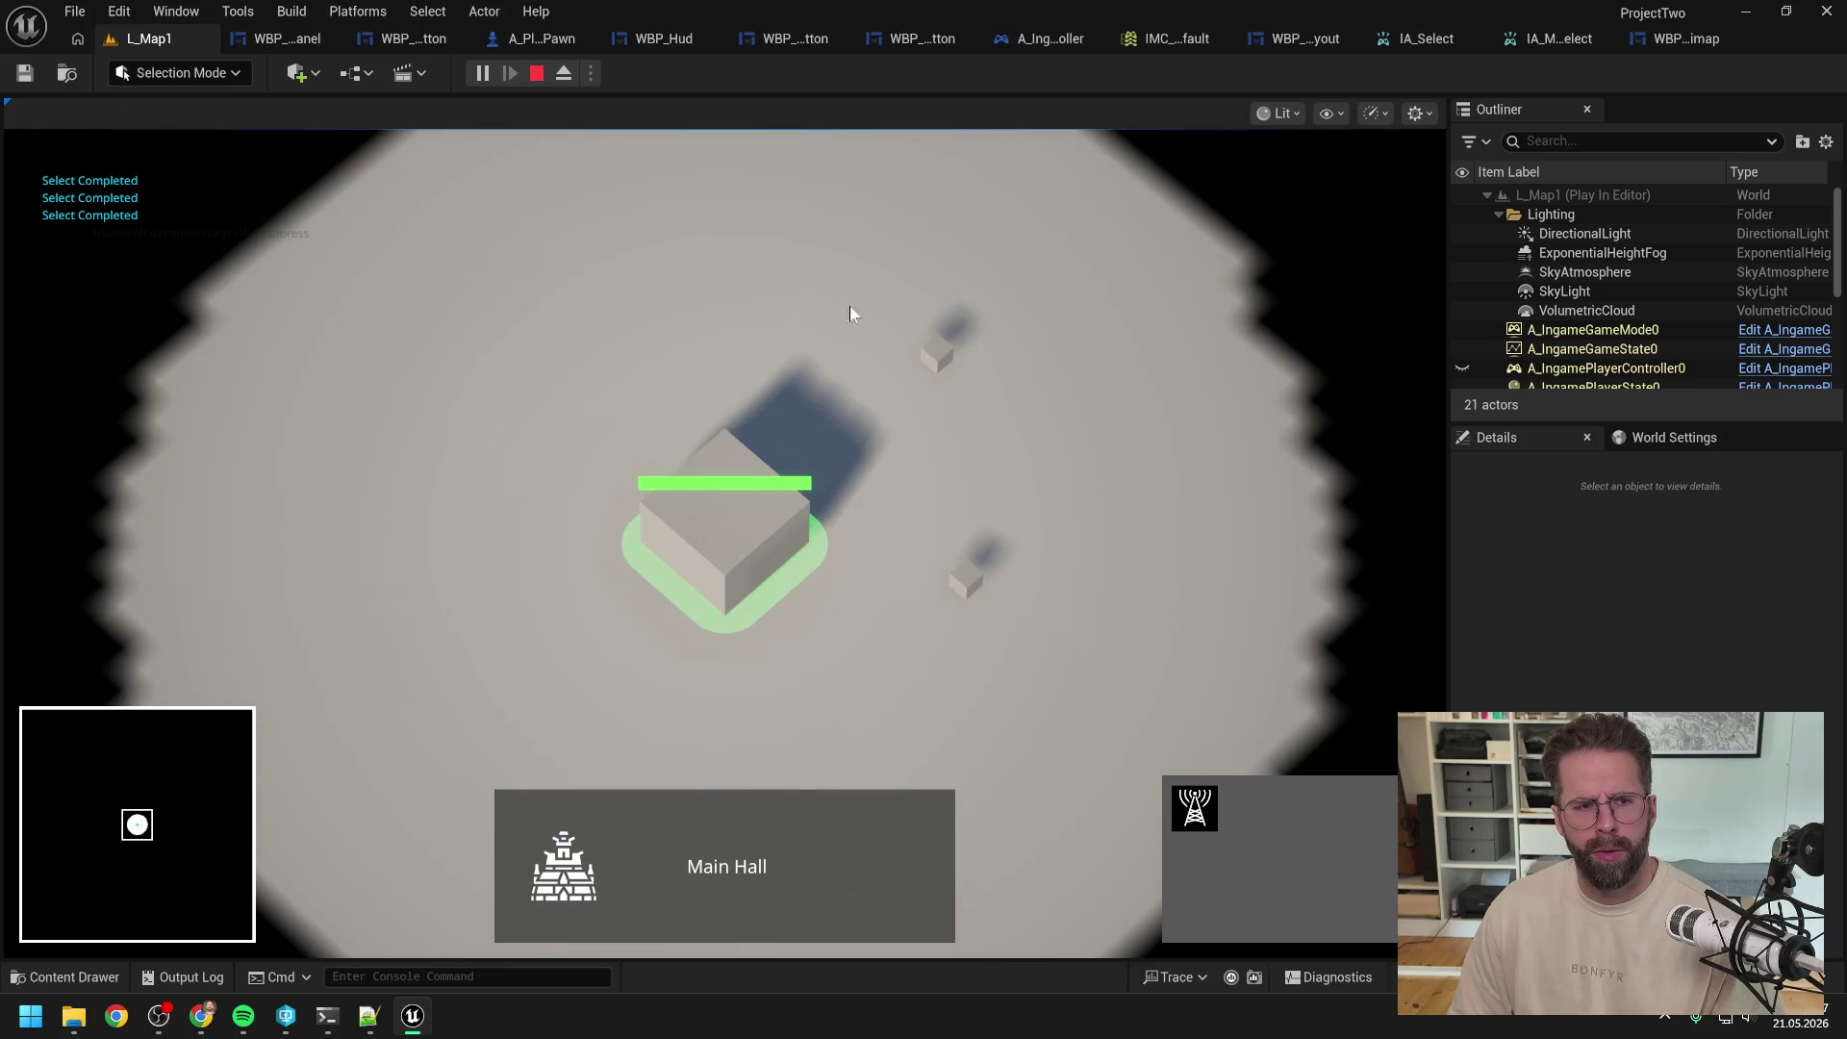
key("Escape")
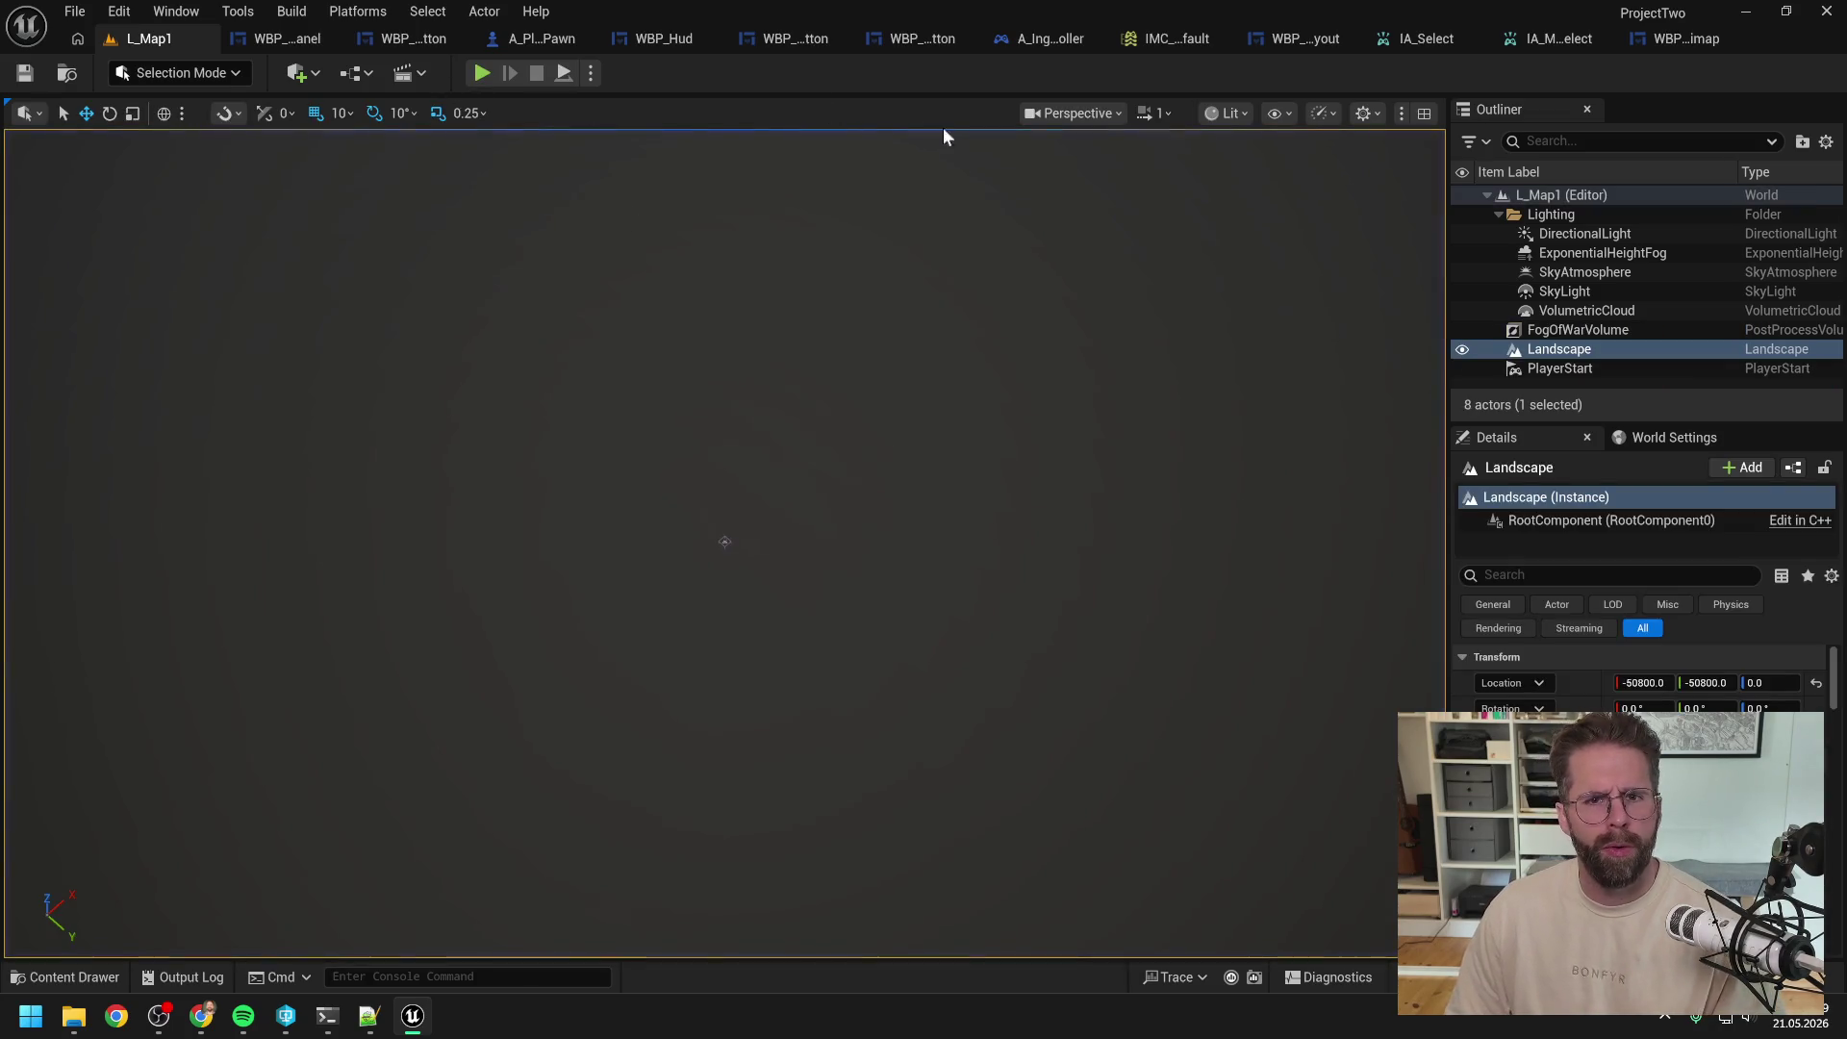
Step: Delete the Select Completed Print String debug node from A_IngamePlayerController
left_click(1044, 39)
scroll(962, 301, "down", 5)
scroll(1070, 372, "up", 5)
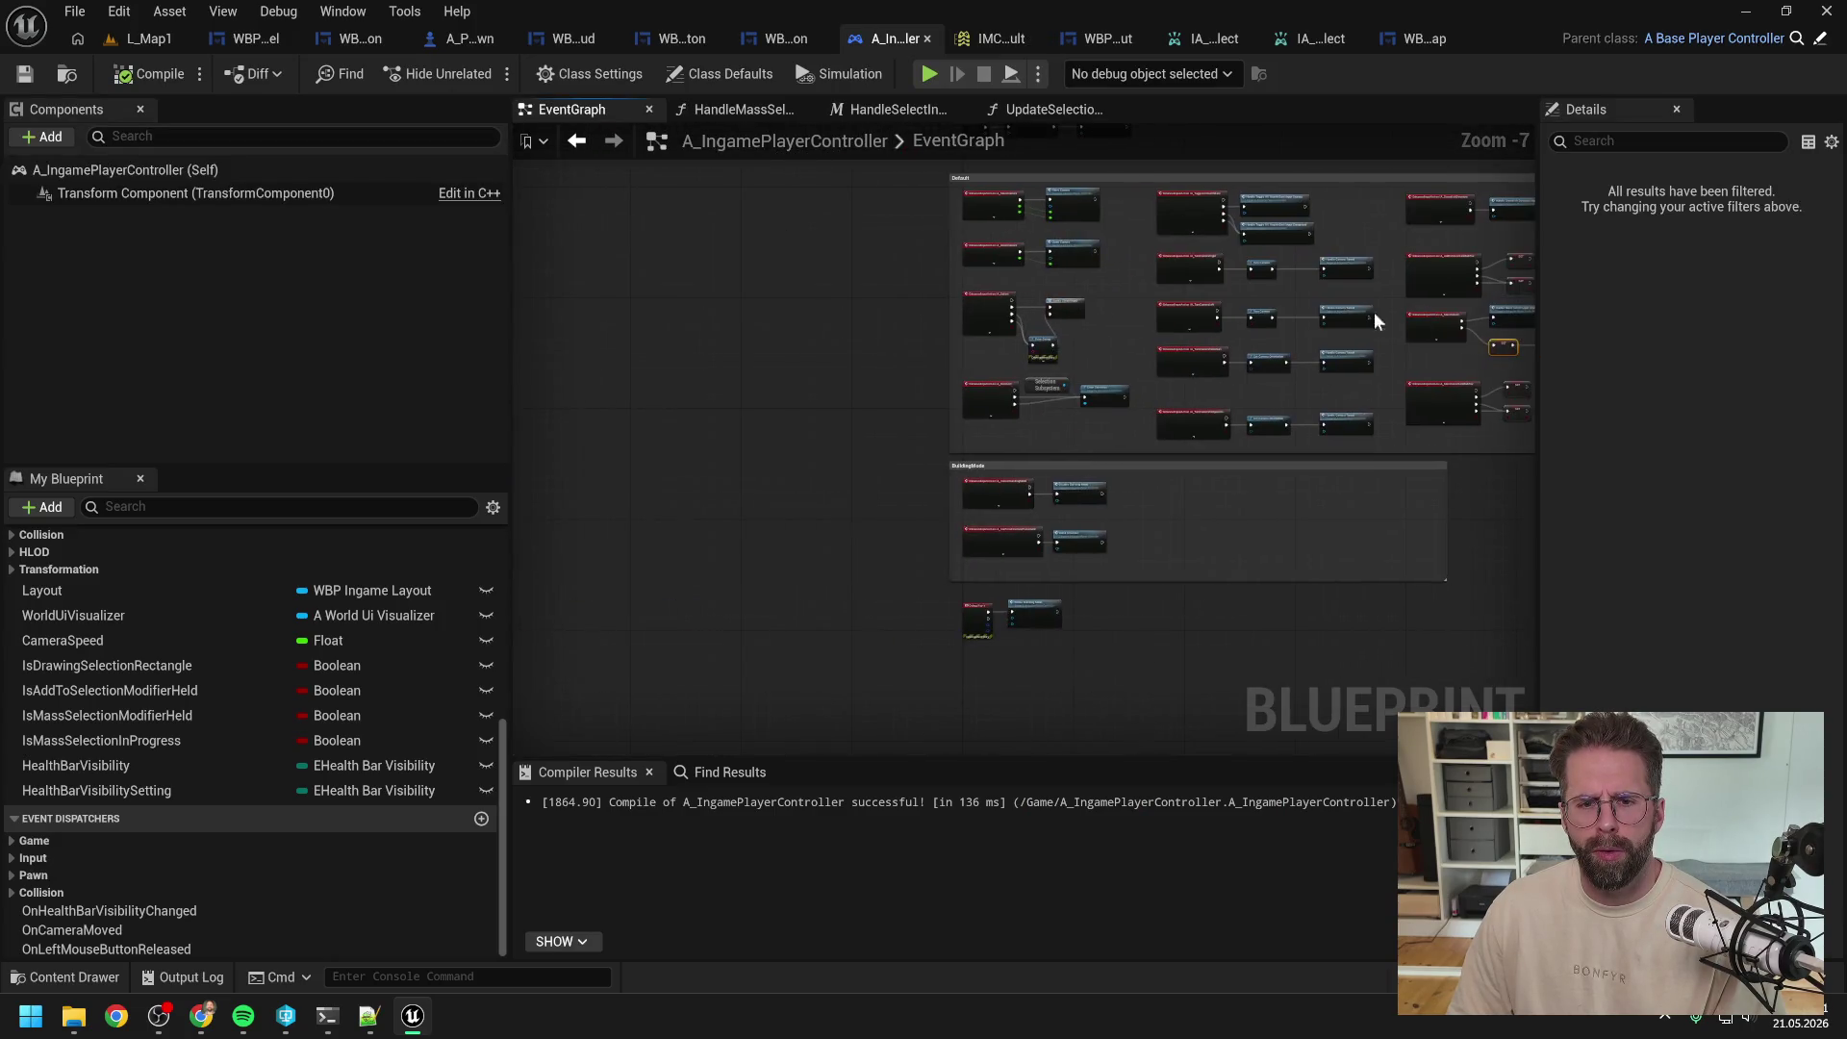
left_click(1069, 373)
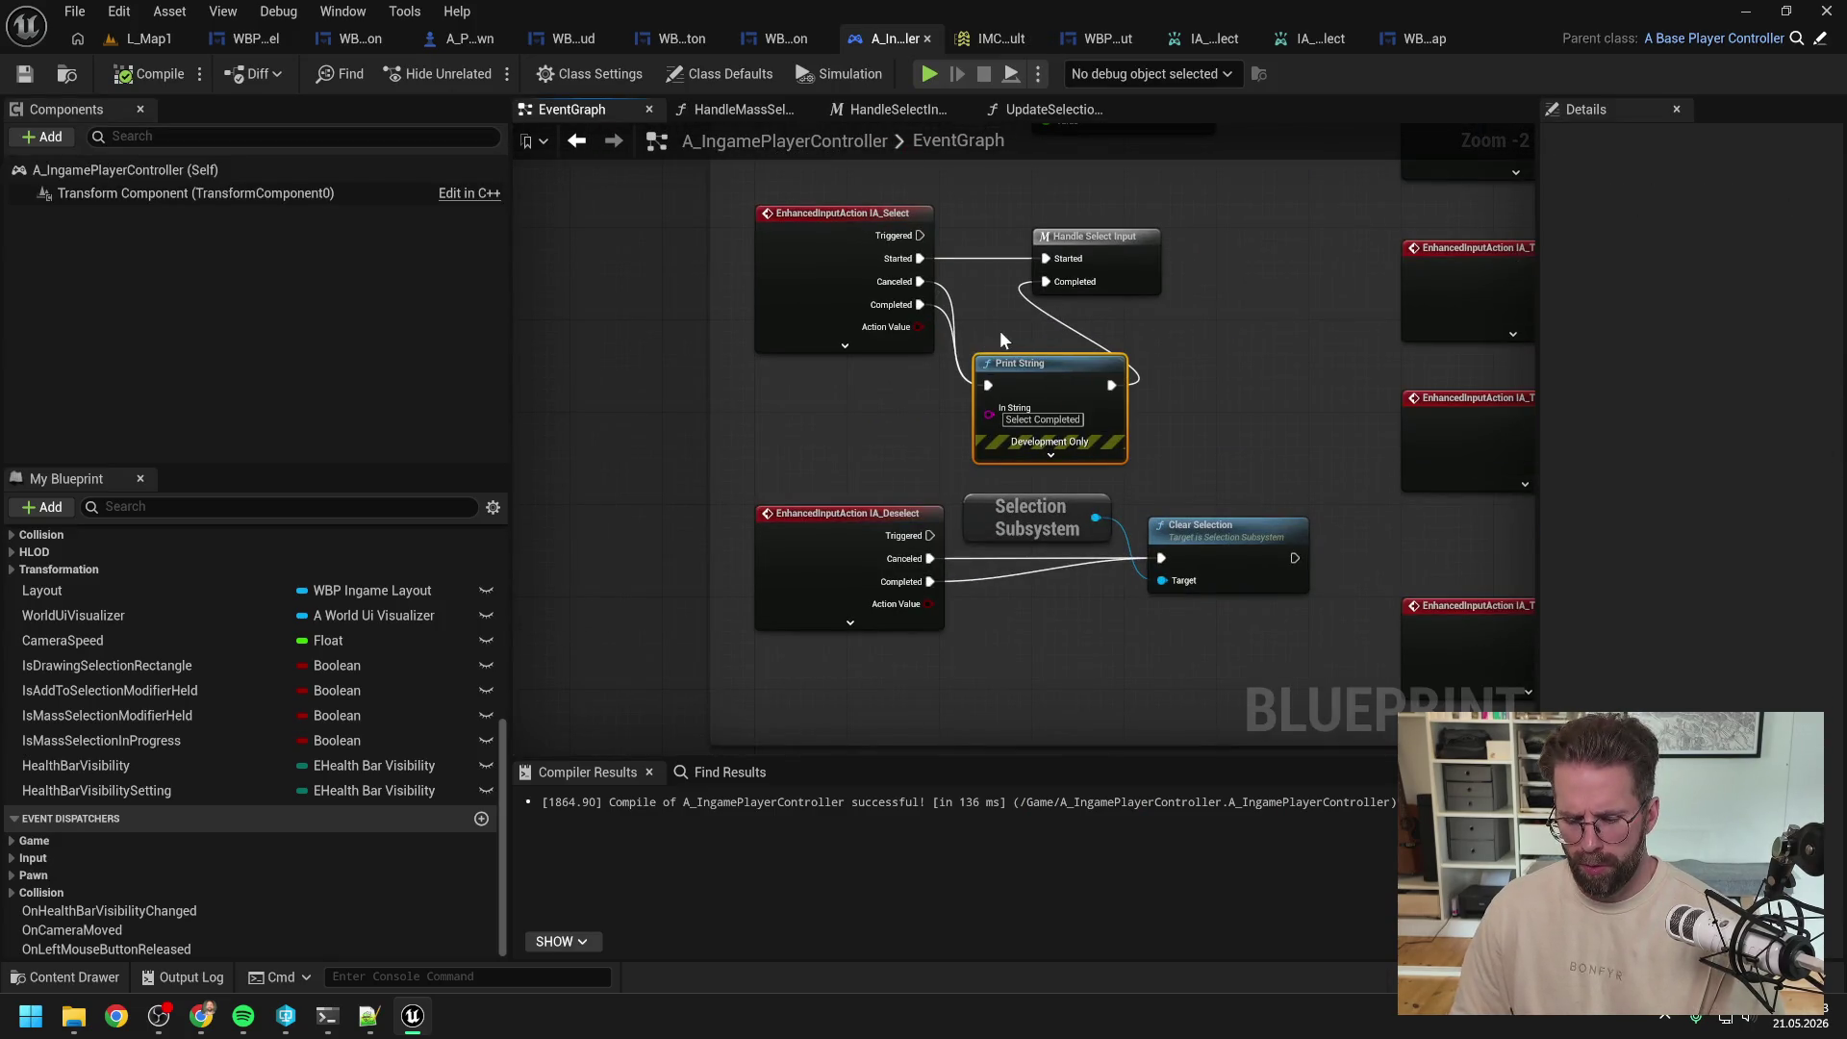
key("Delete")
Step: Recompile the controller, switch to L_Map1 and start play-in-editor
left_click(149, 74)
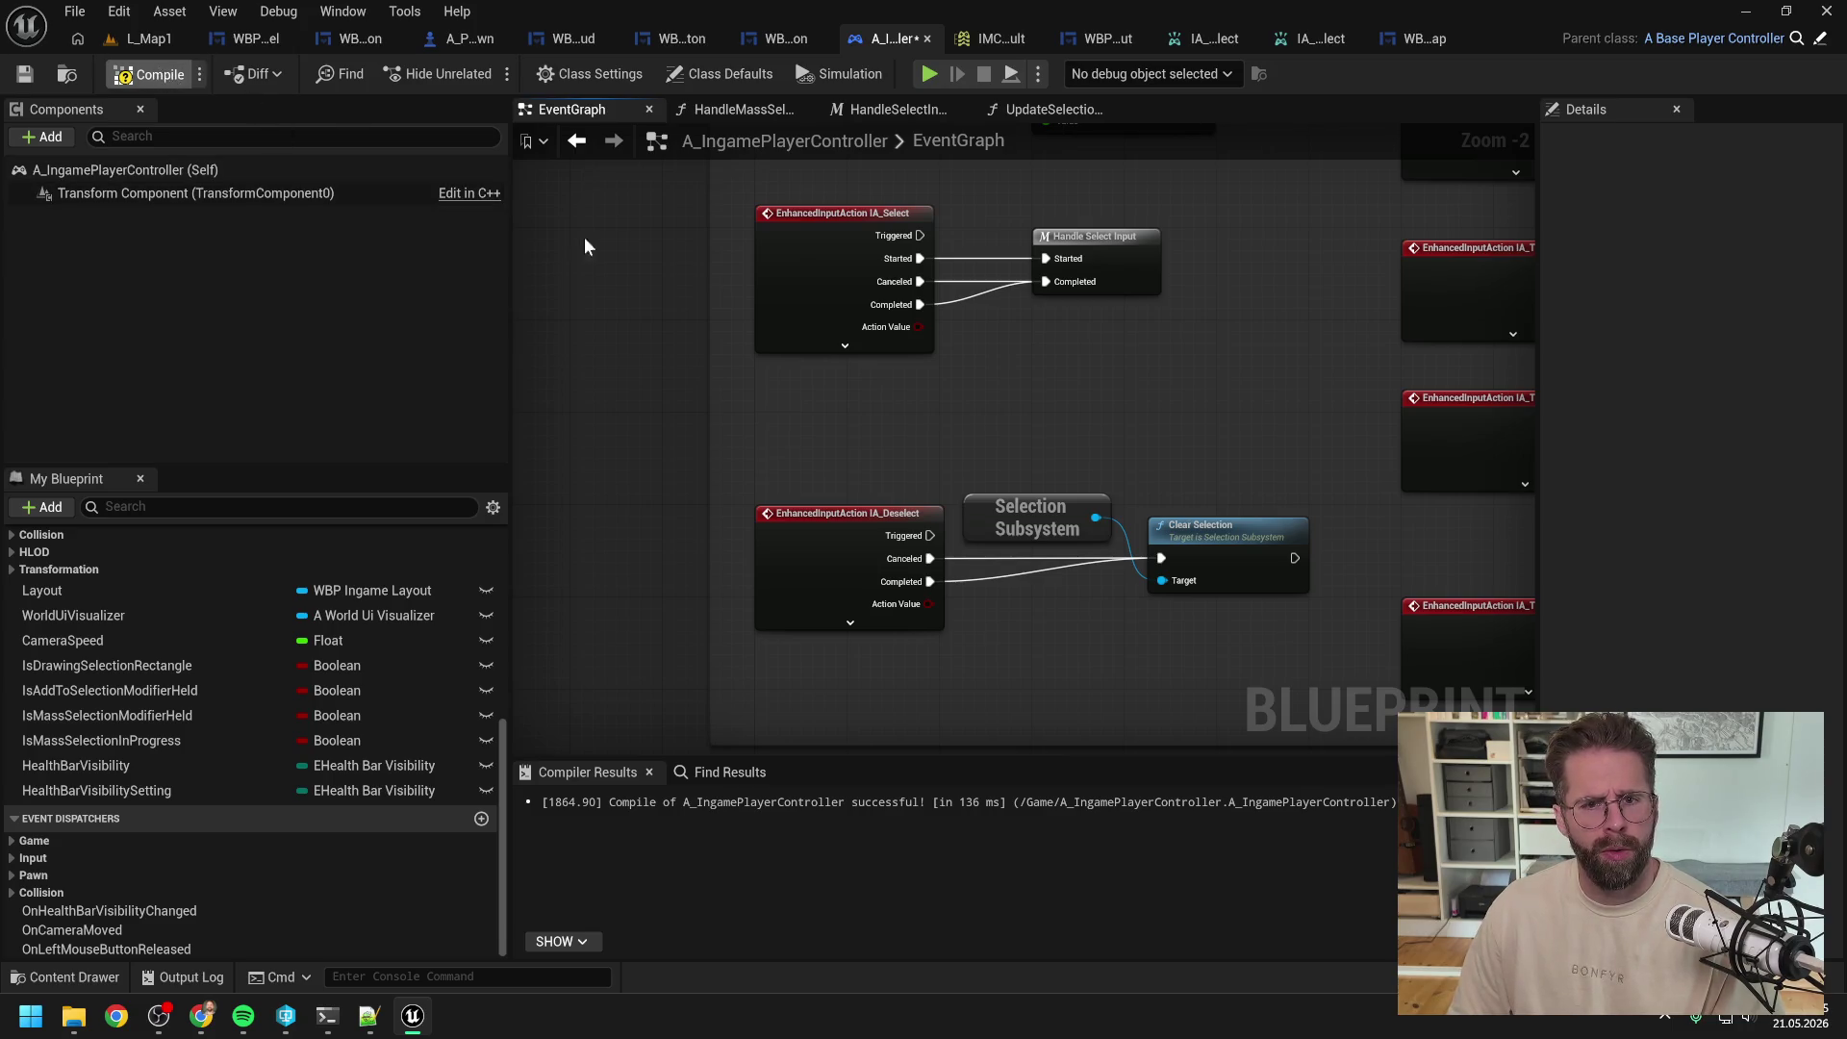
scroll(1153, 371, "down", 4)
scroll(1064, 346, "up", 2)
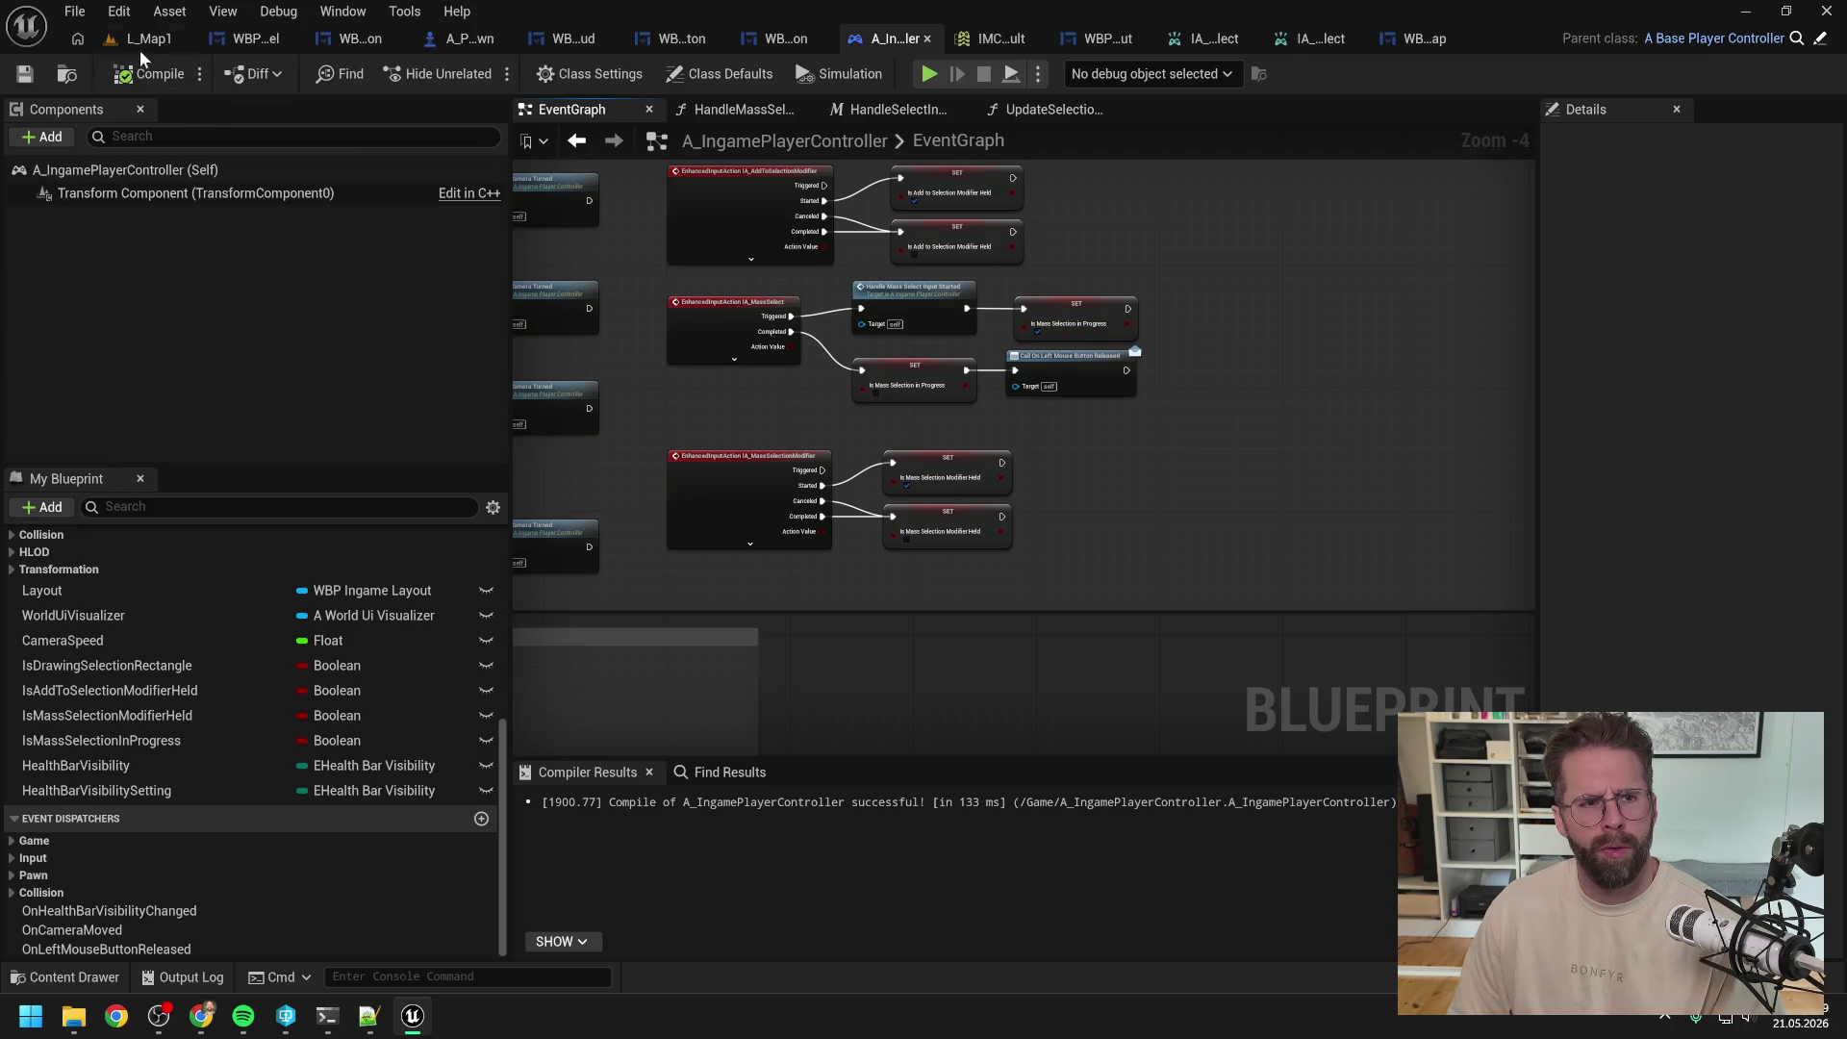
left_click(143, 44)
left_click(483, 74)
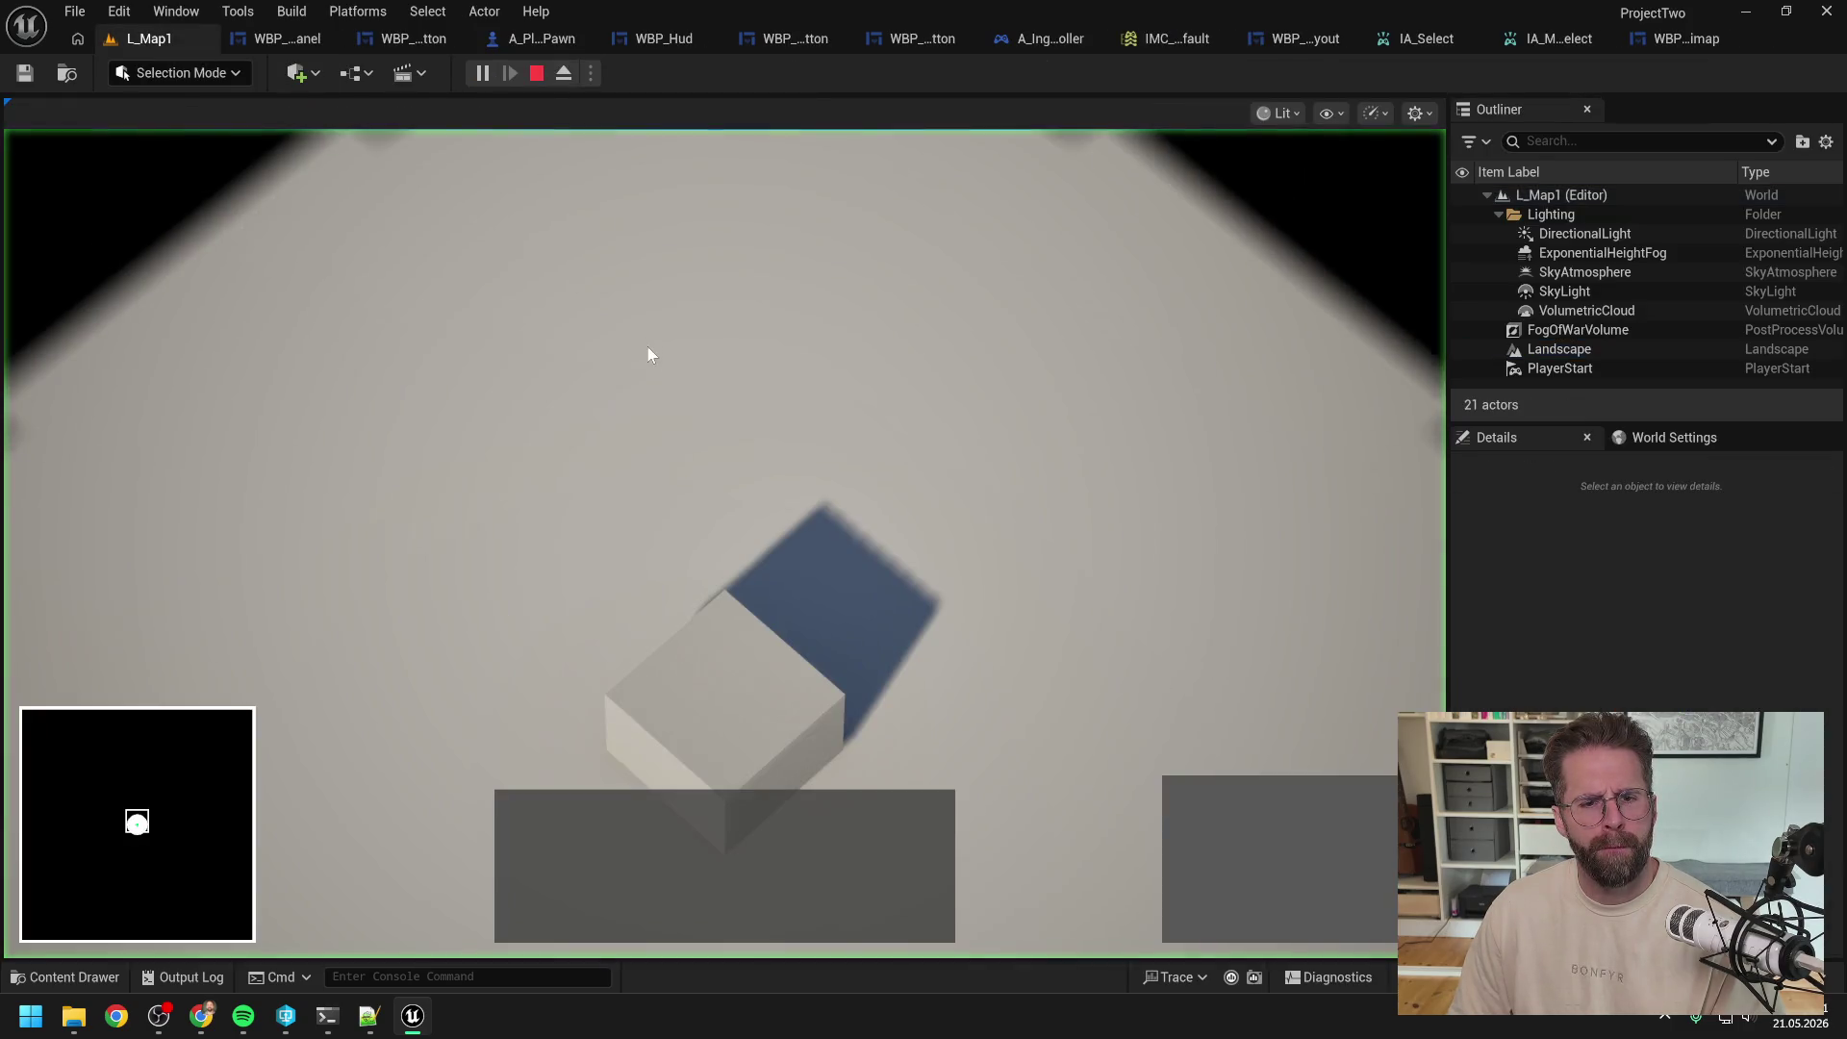
Step: Select the Main Hall and place six Power Grid Generators across the build grid
left_click(756, 649)
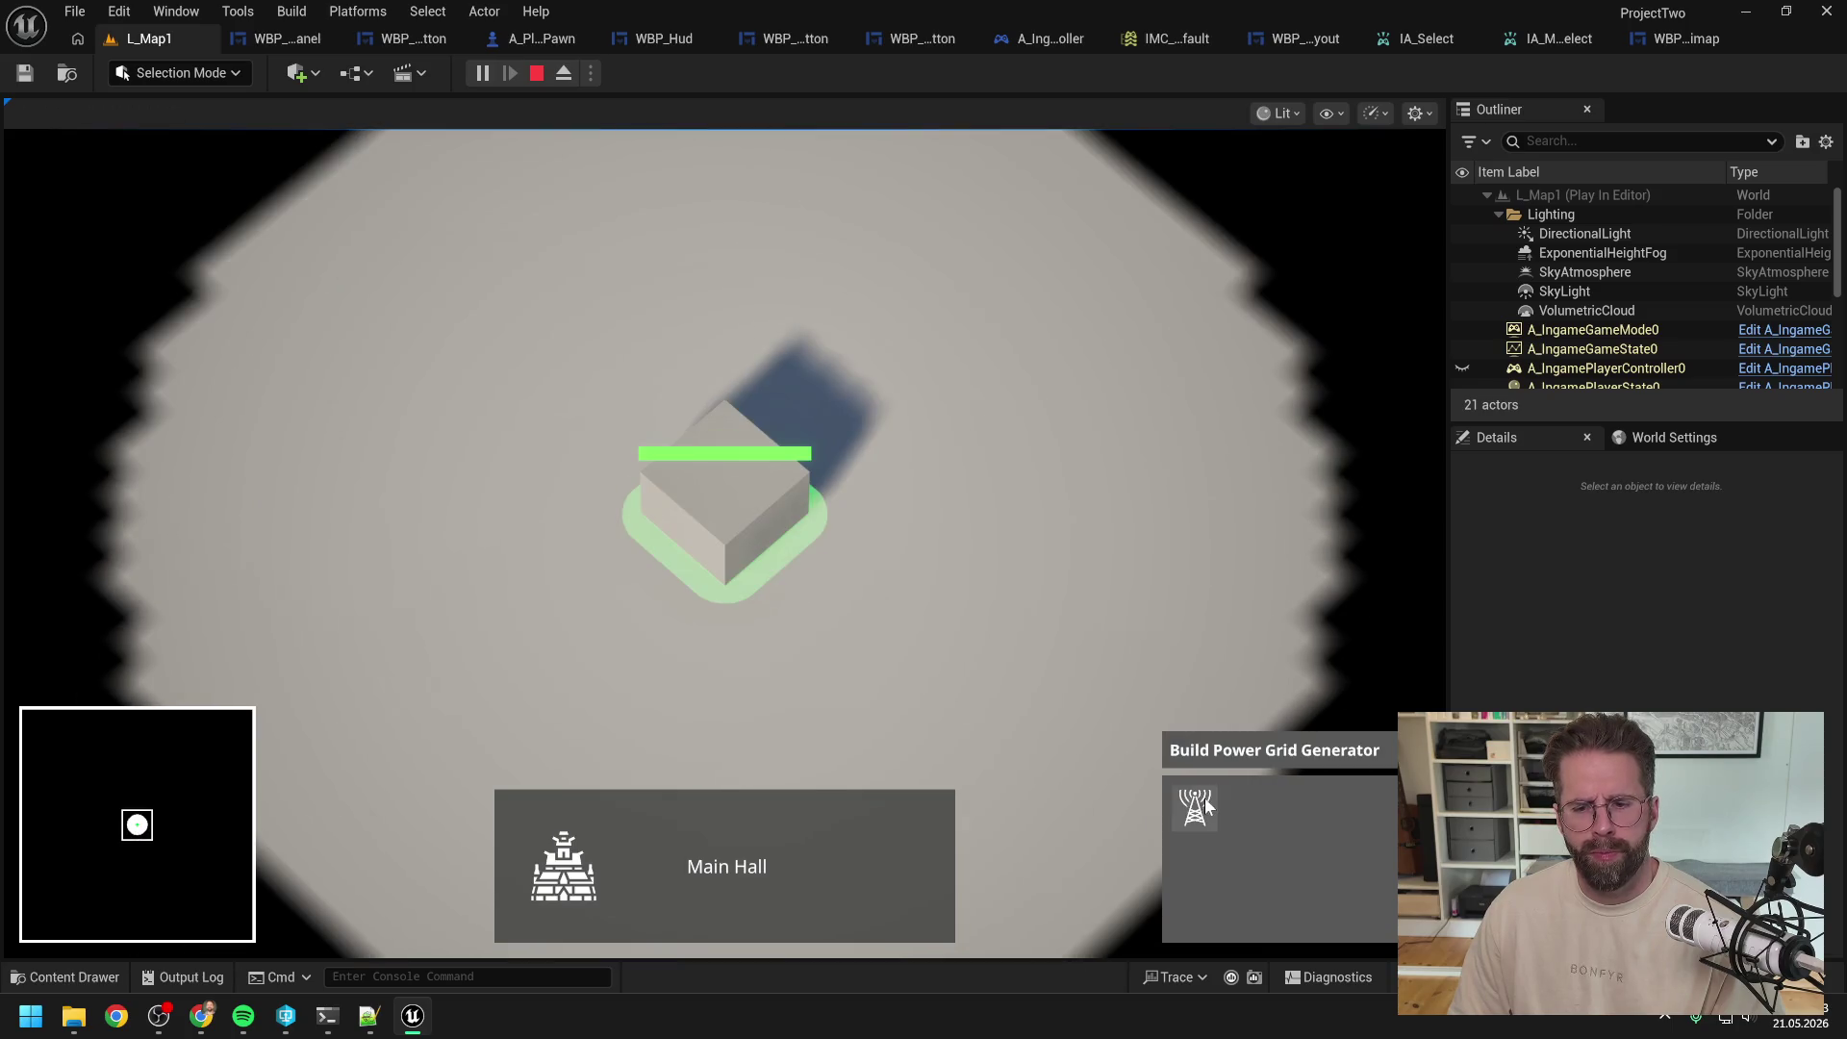
left_click(1202, 798)
left_click(1005, 589)
left_click(937, 337)
left_click(632, 265)
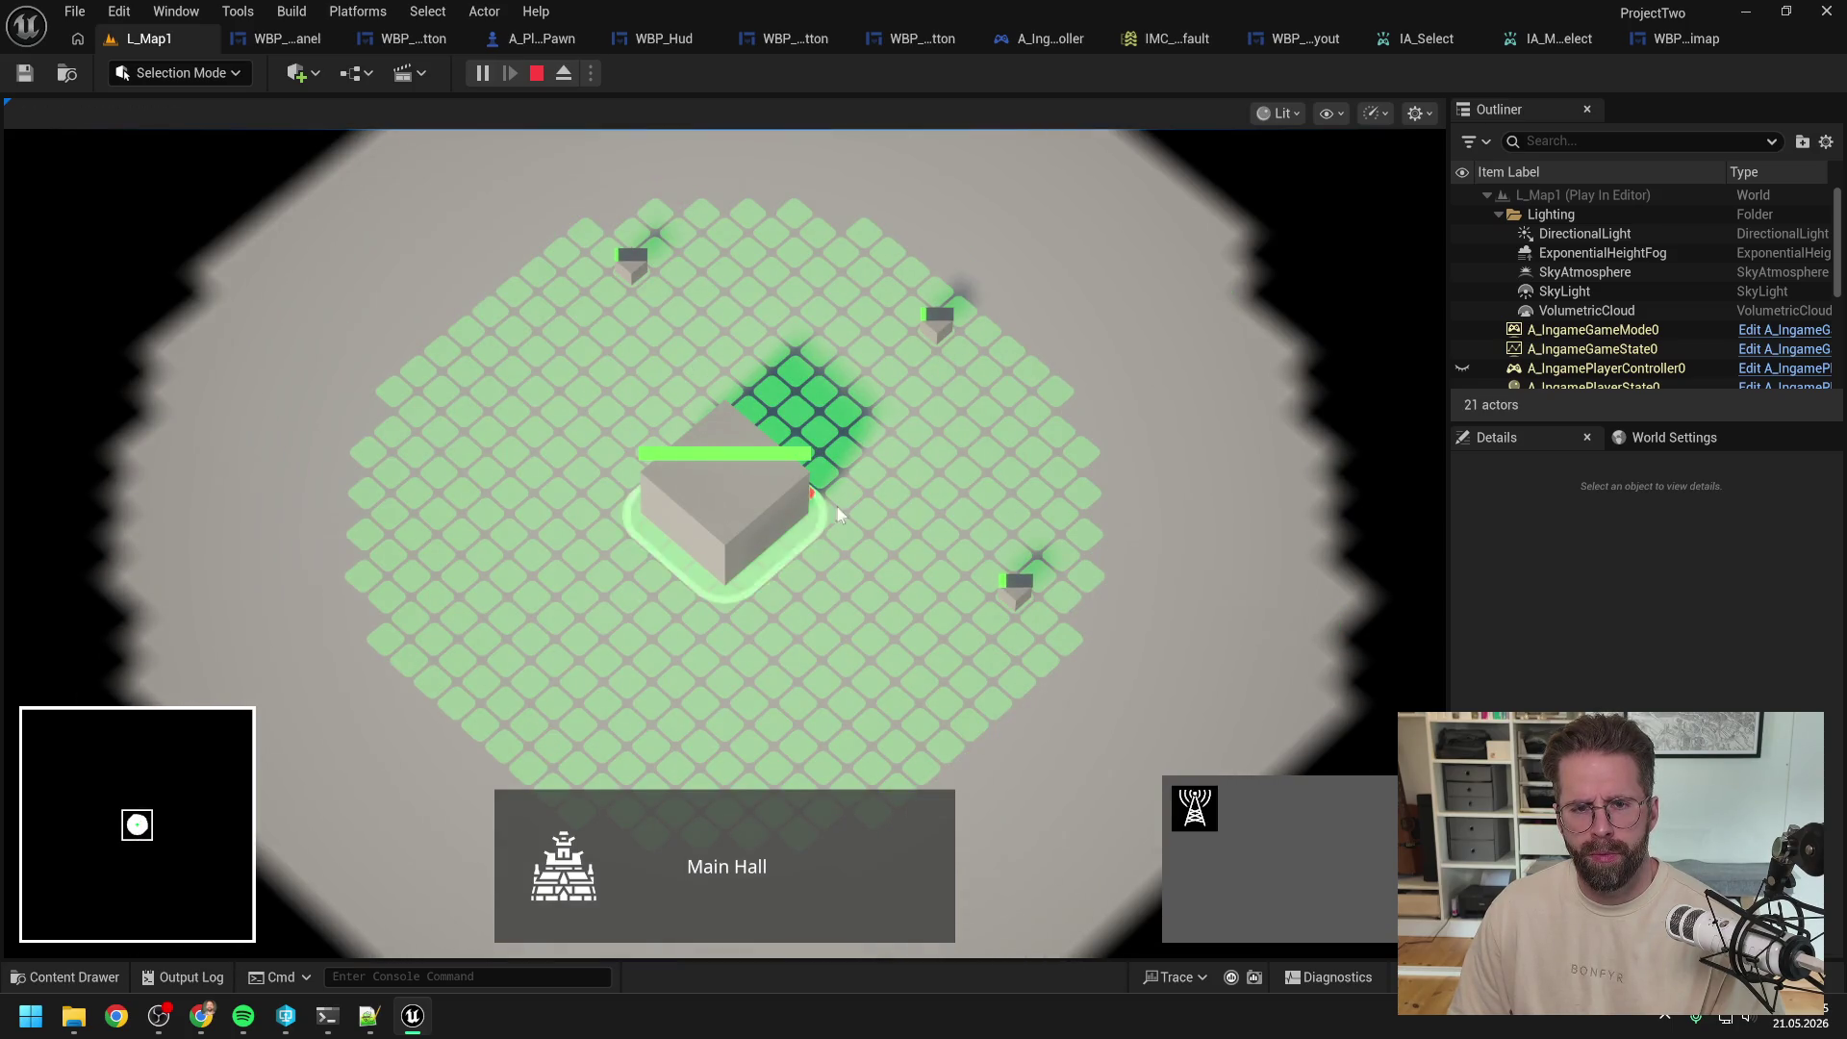
key("s")
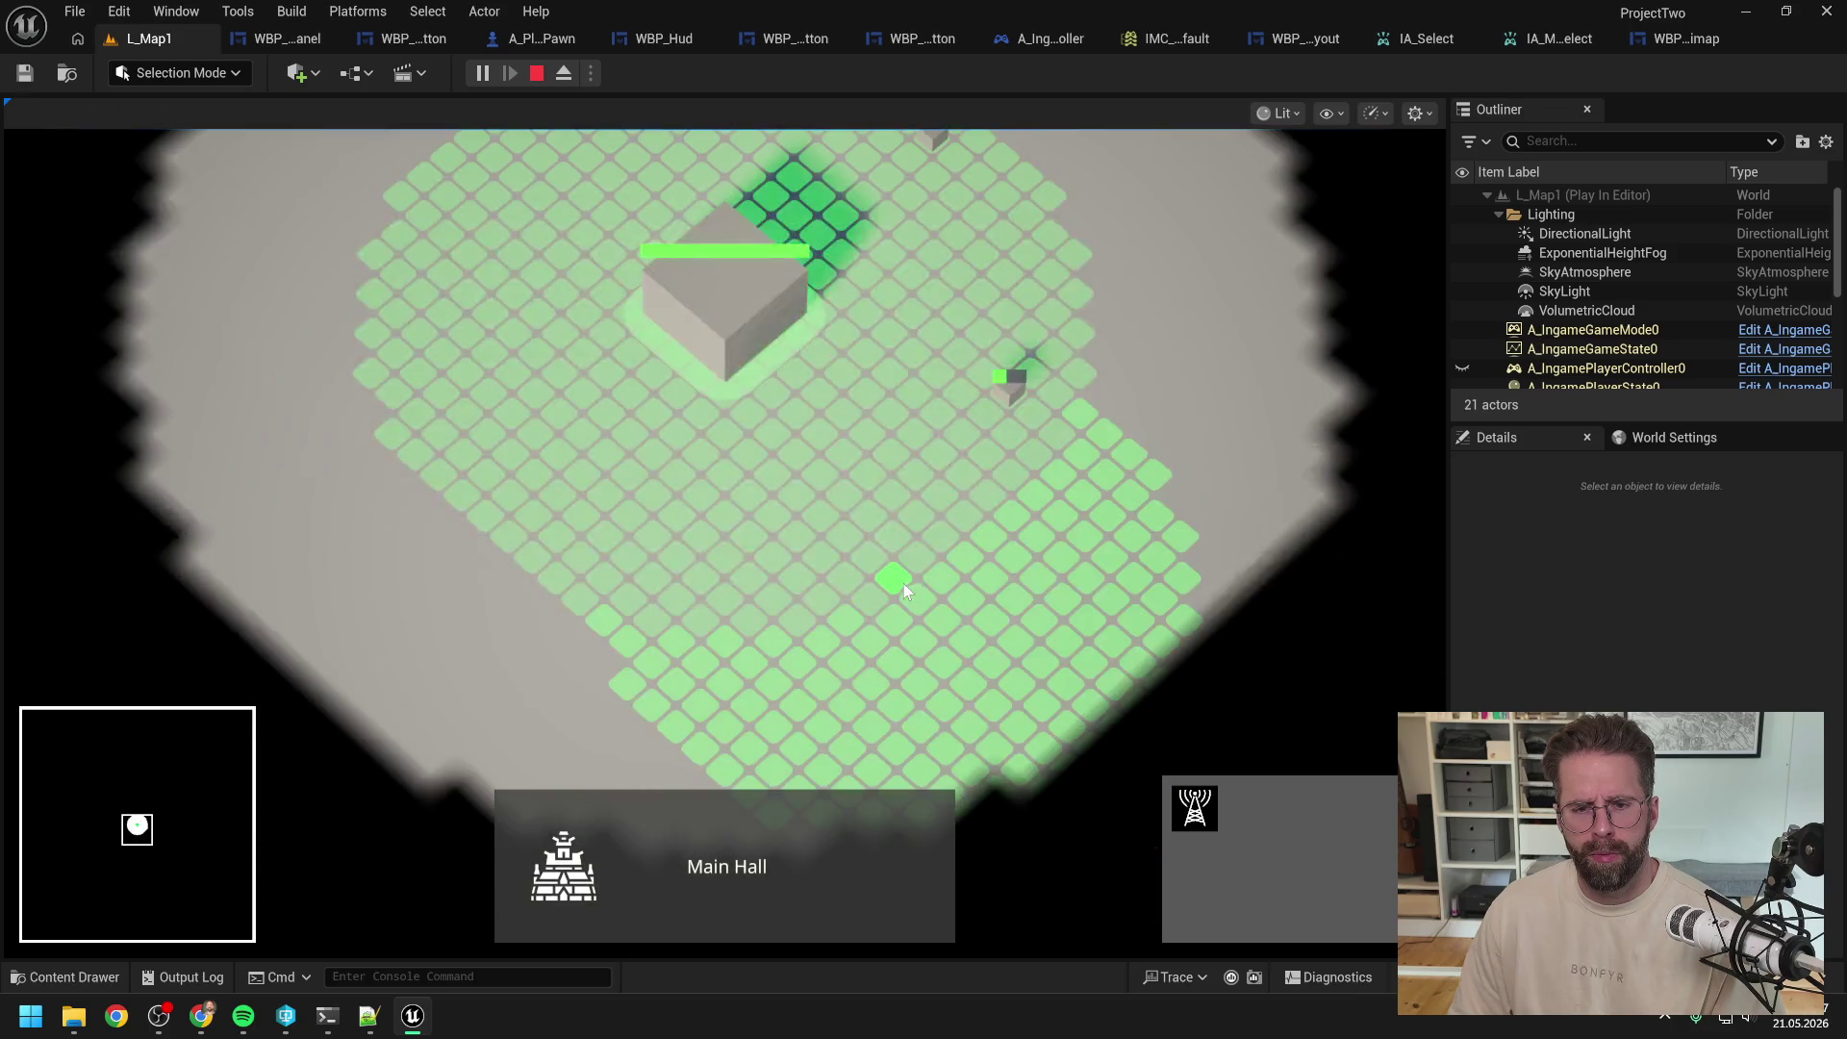
left_click(894, 573)
left_click(533, 566)
key("a")
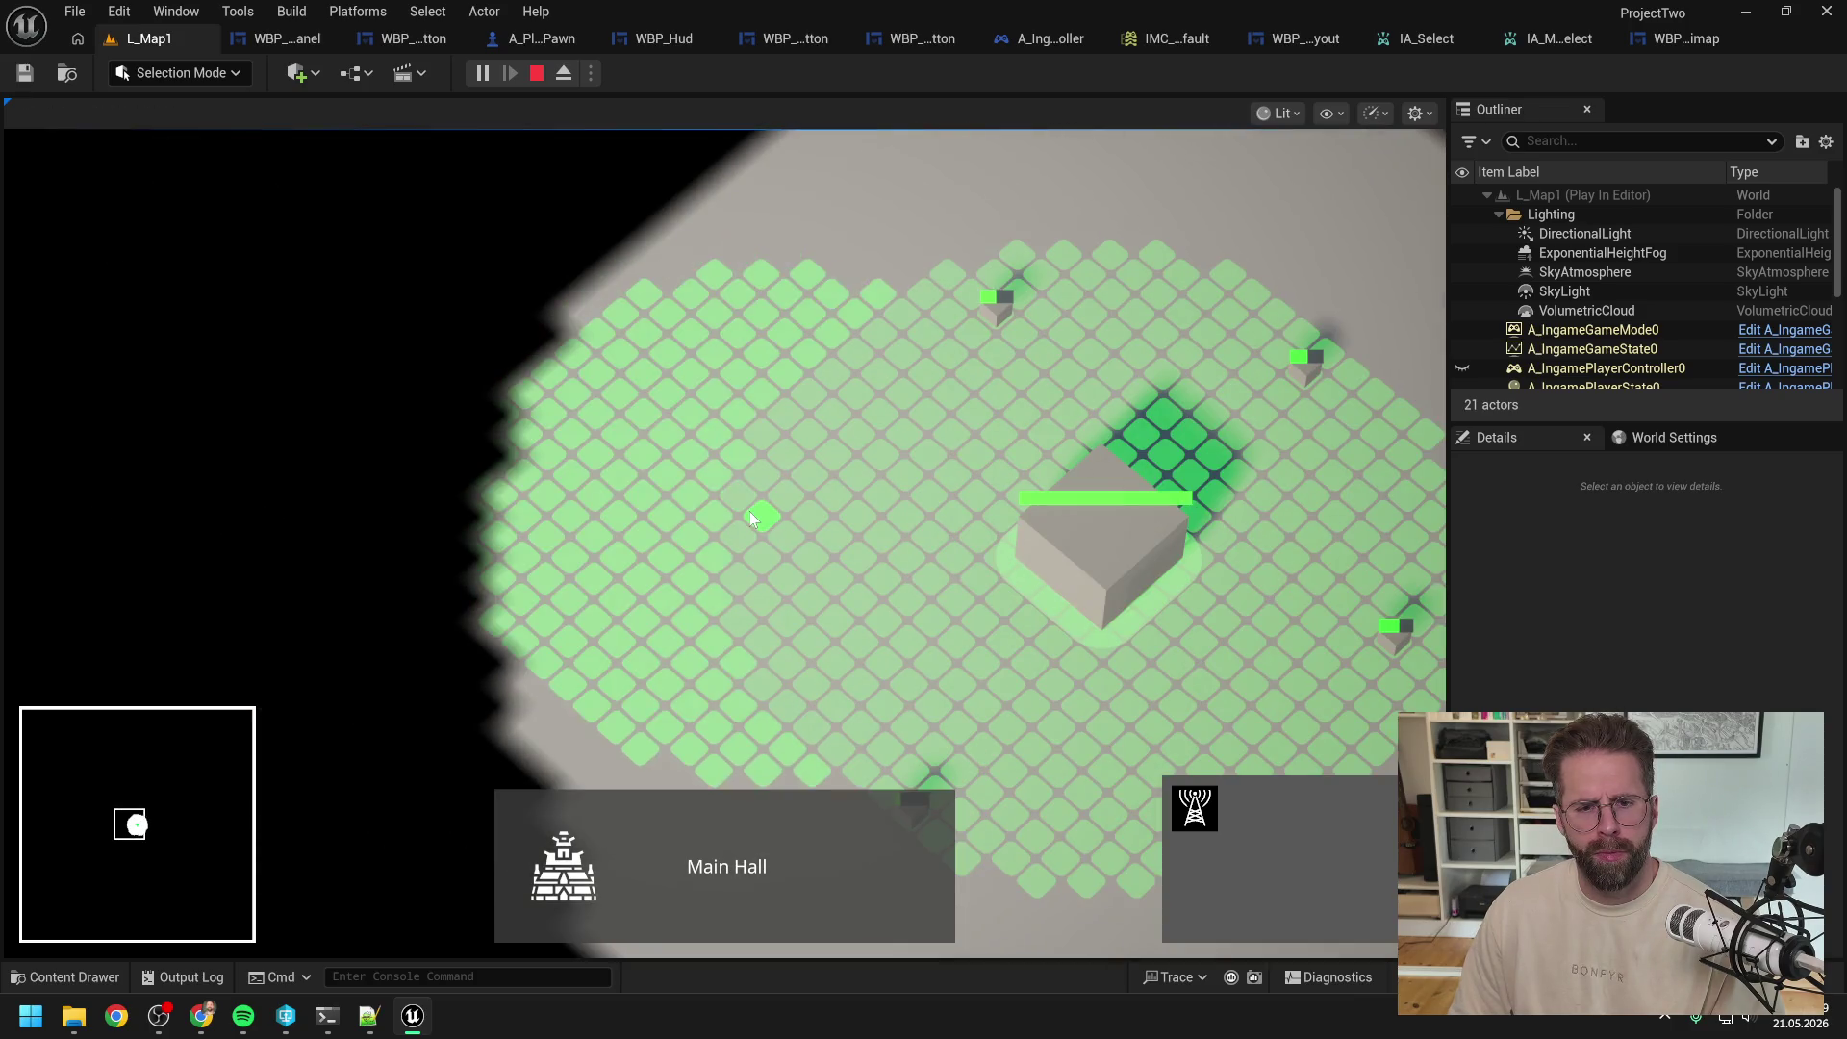
left_click(752, 510)
Step: Cancel placement, pan around the map, and reselect the Main Hall to build another generator
right_click(831, 385)
key("d")
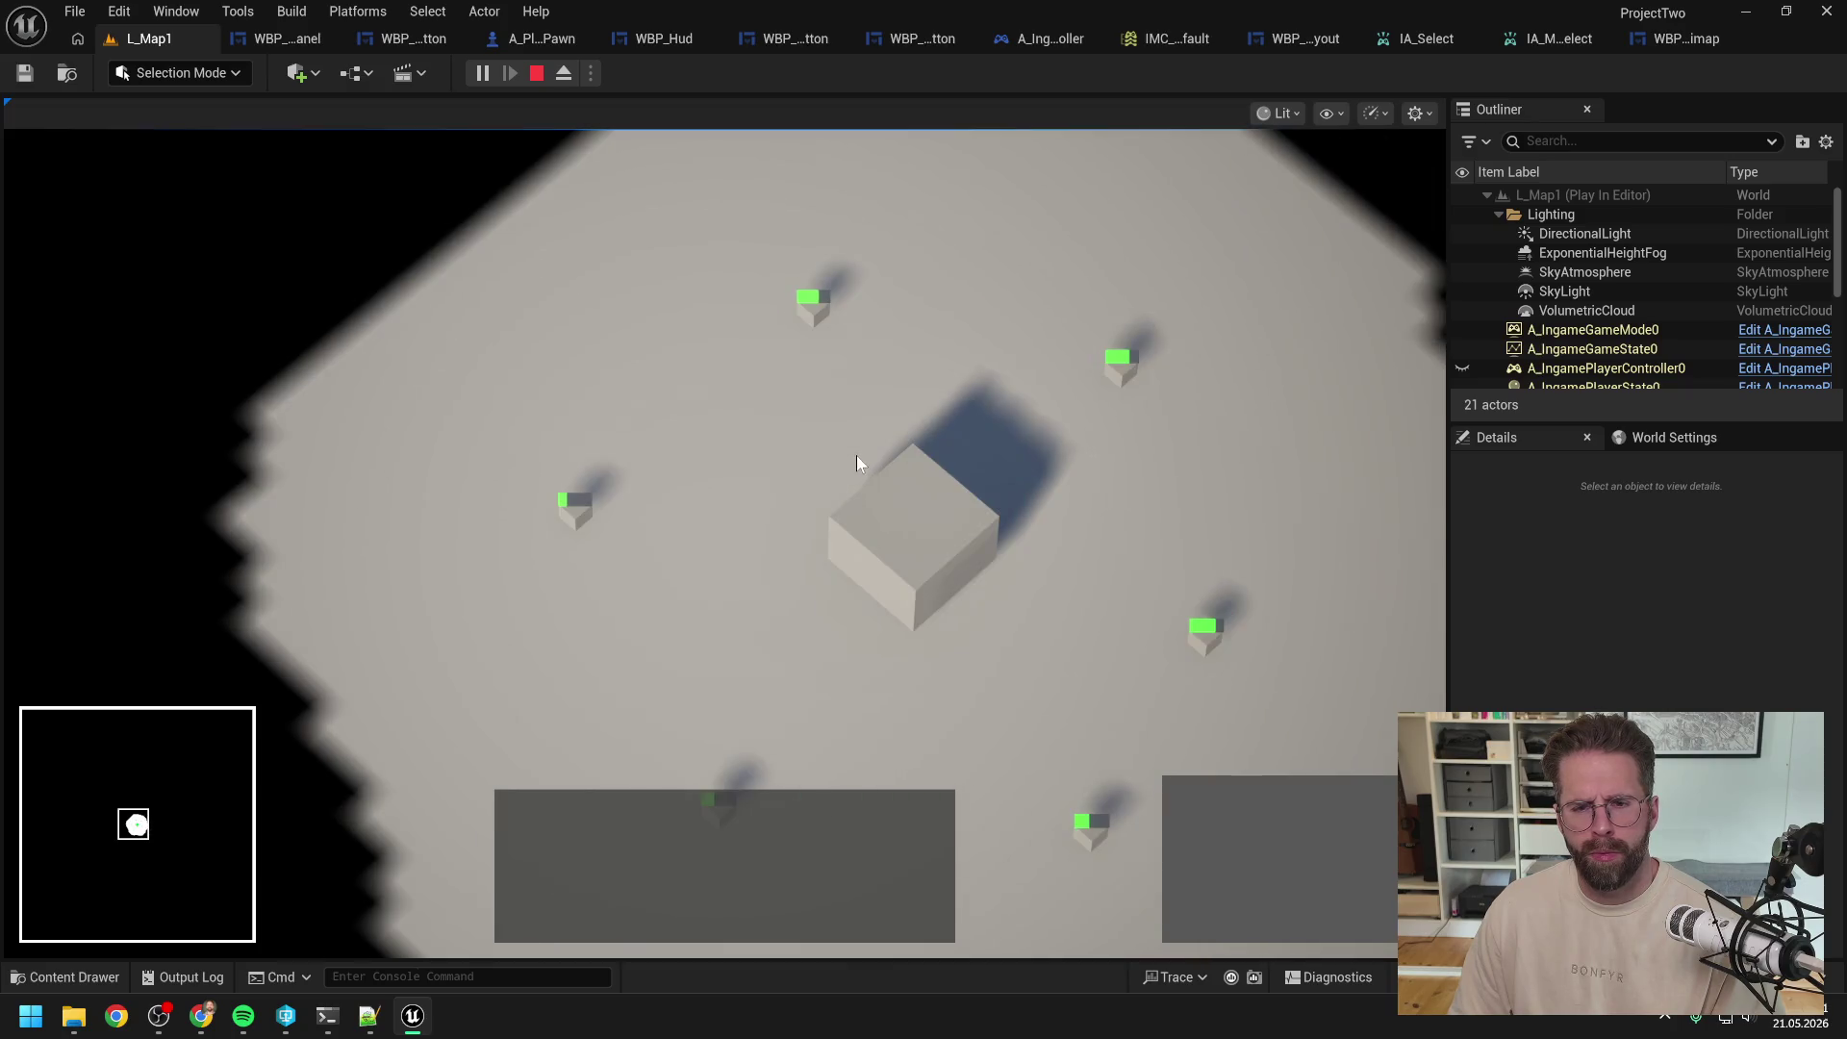
key("s")
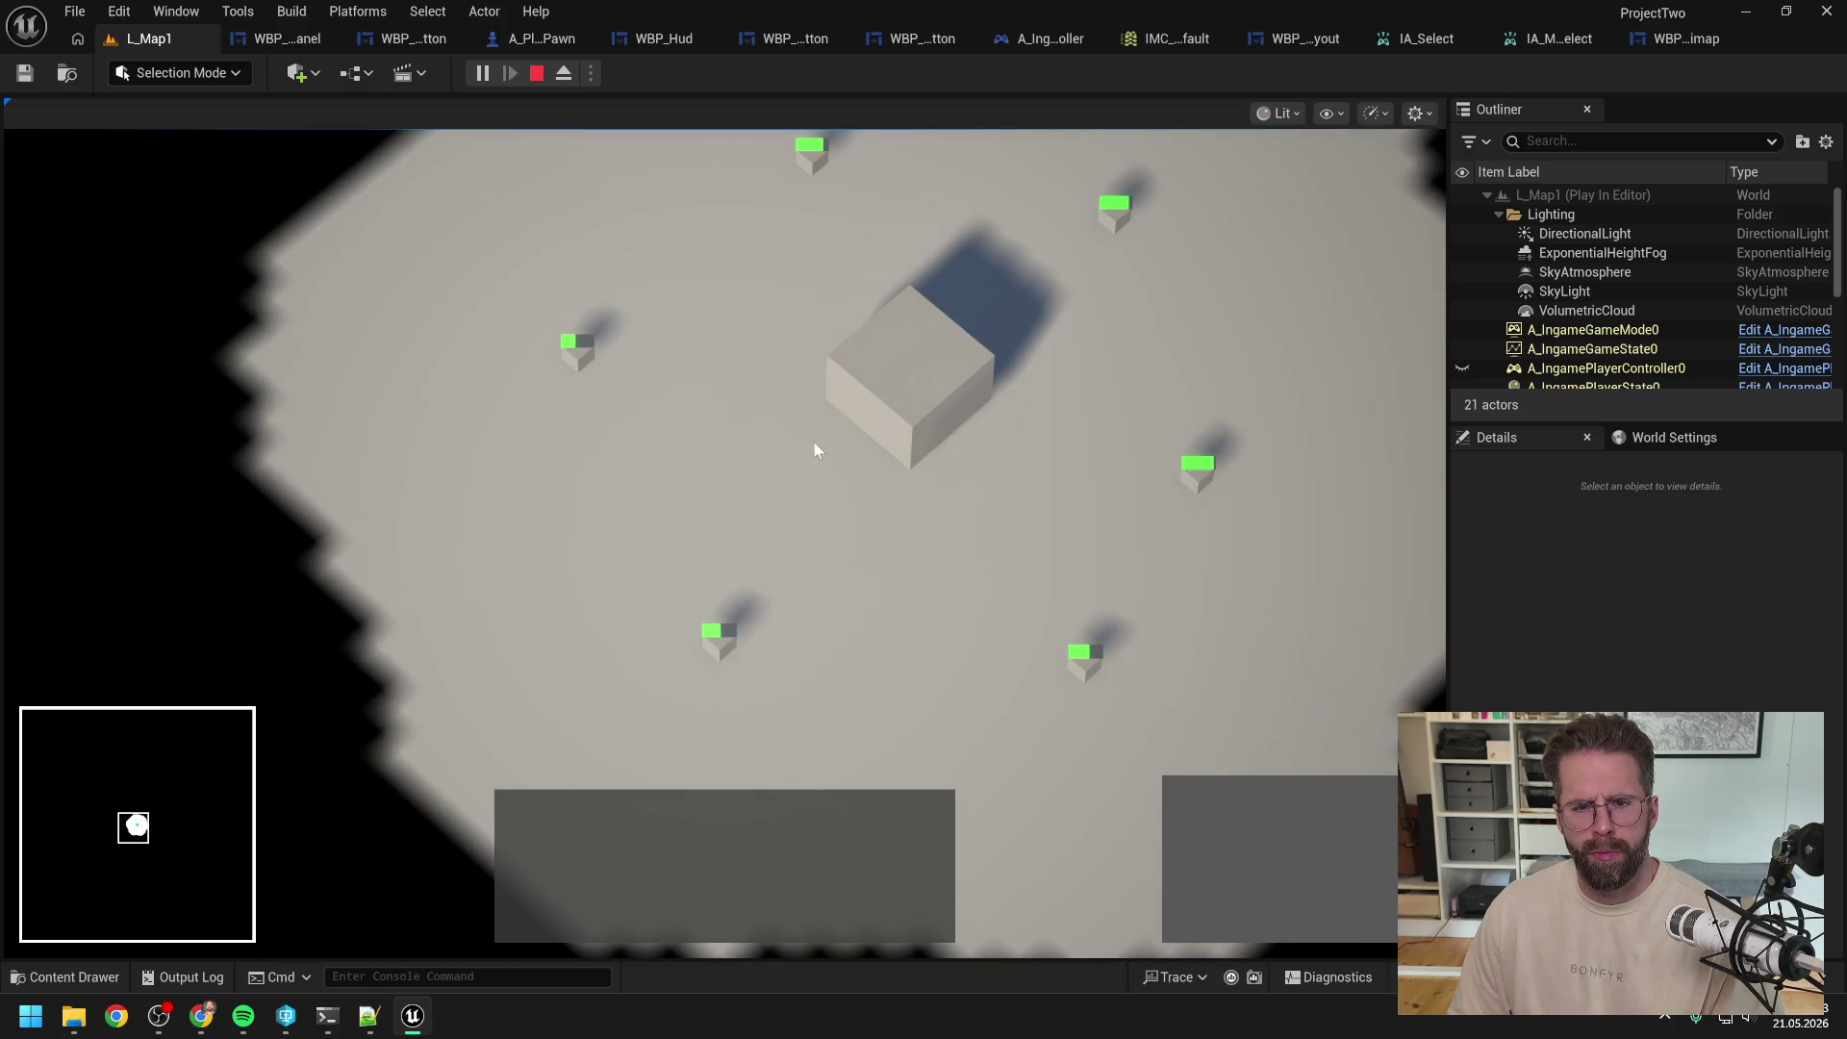
scroll(815, 442, "down", 2)
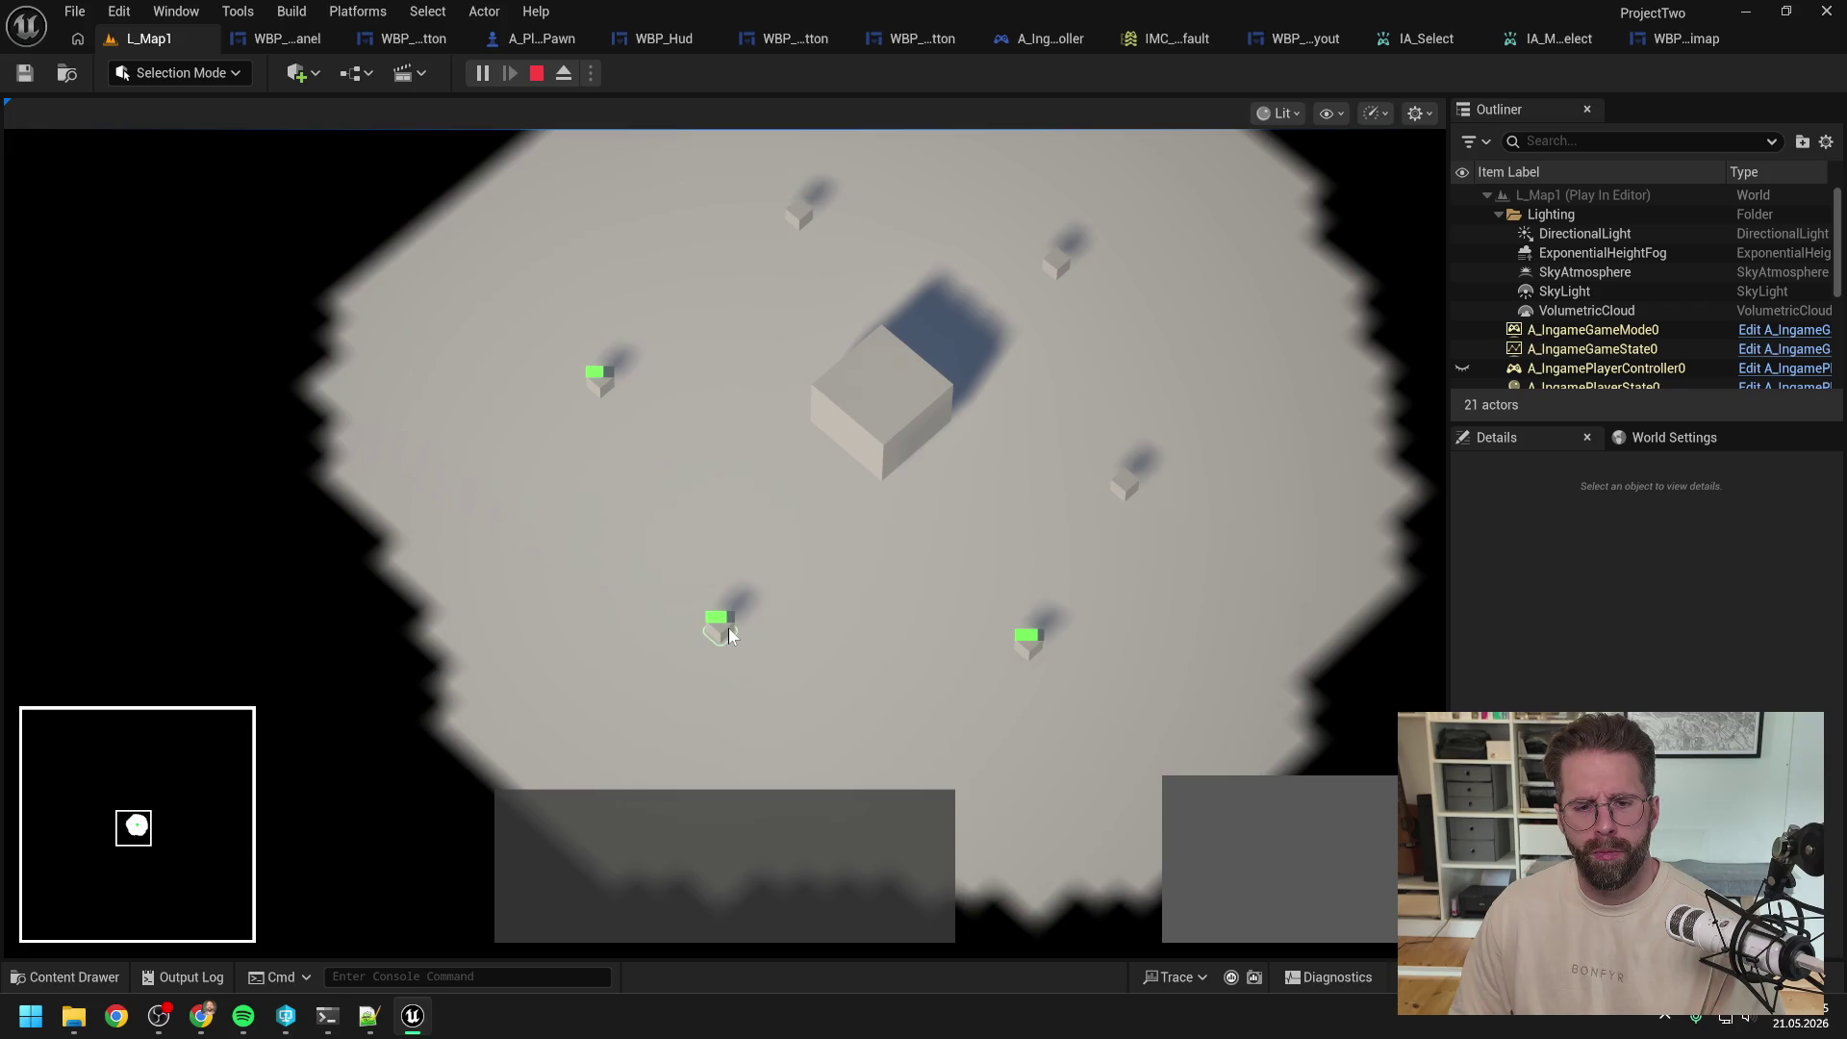
key("a")
key("s")
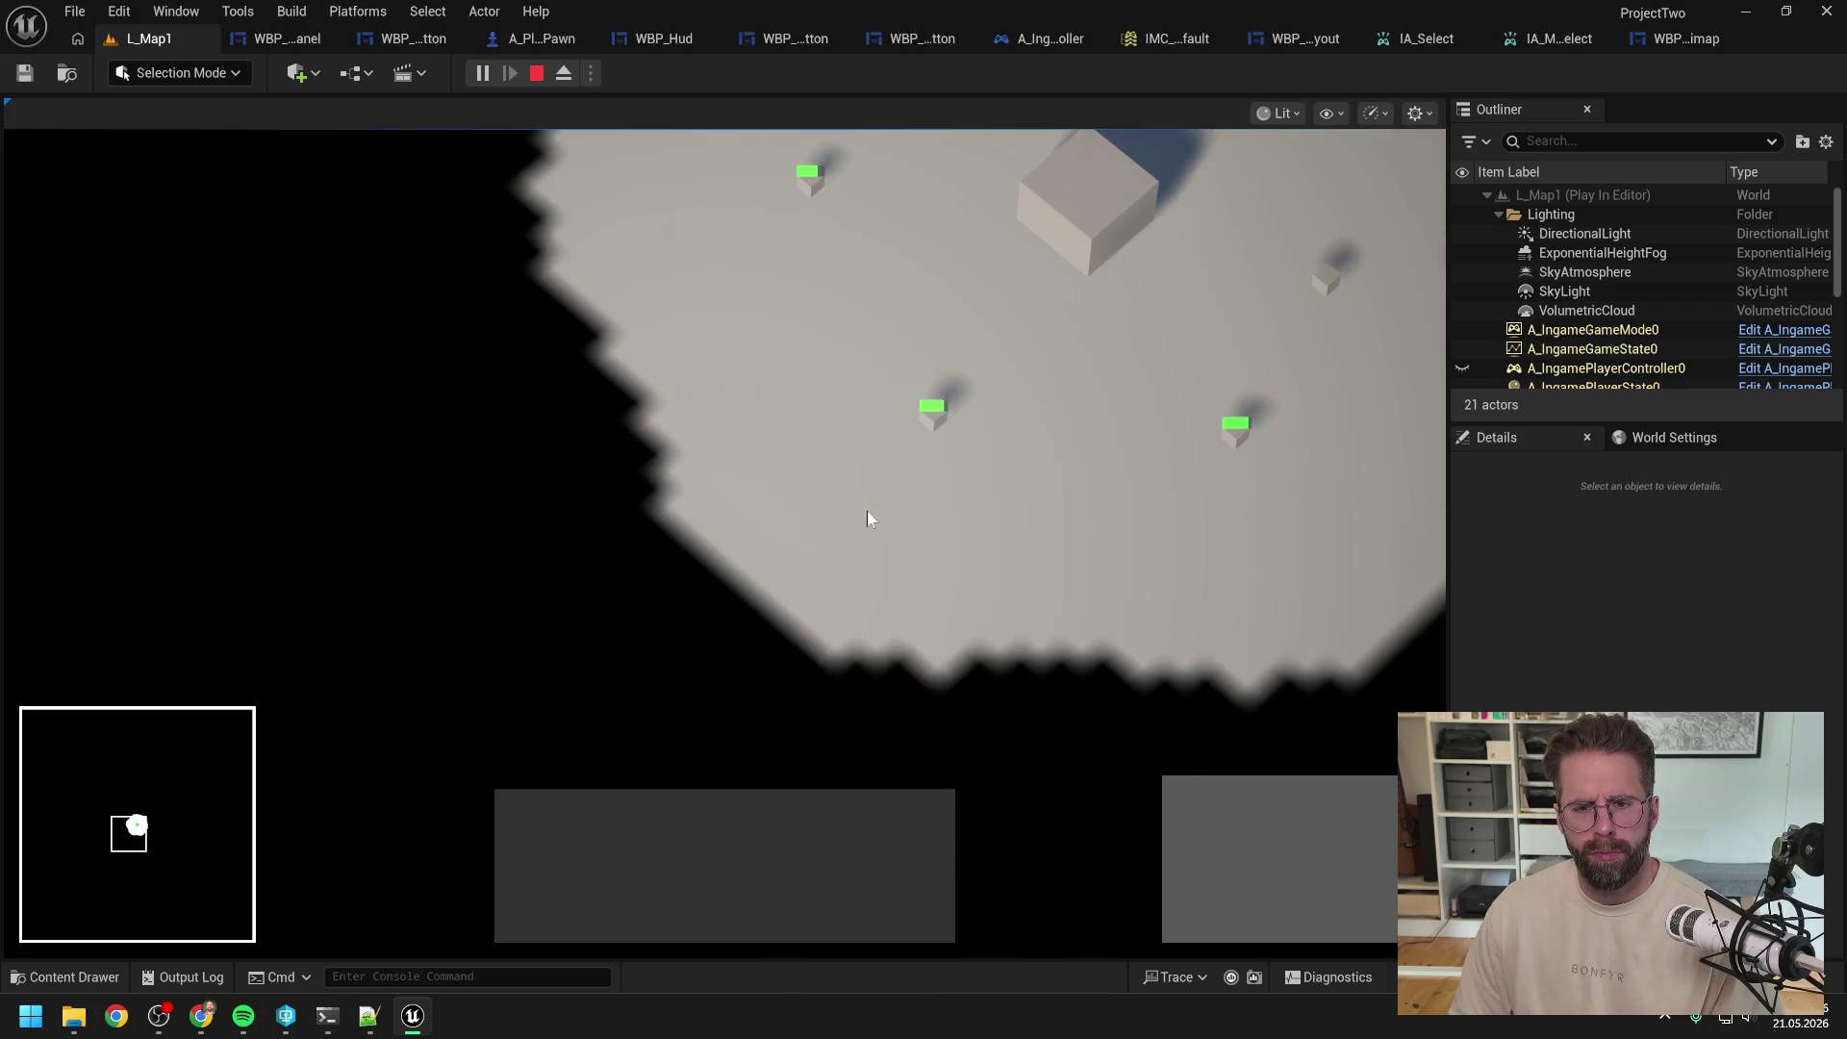
key("w")
key("d")
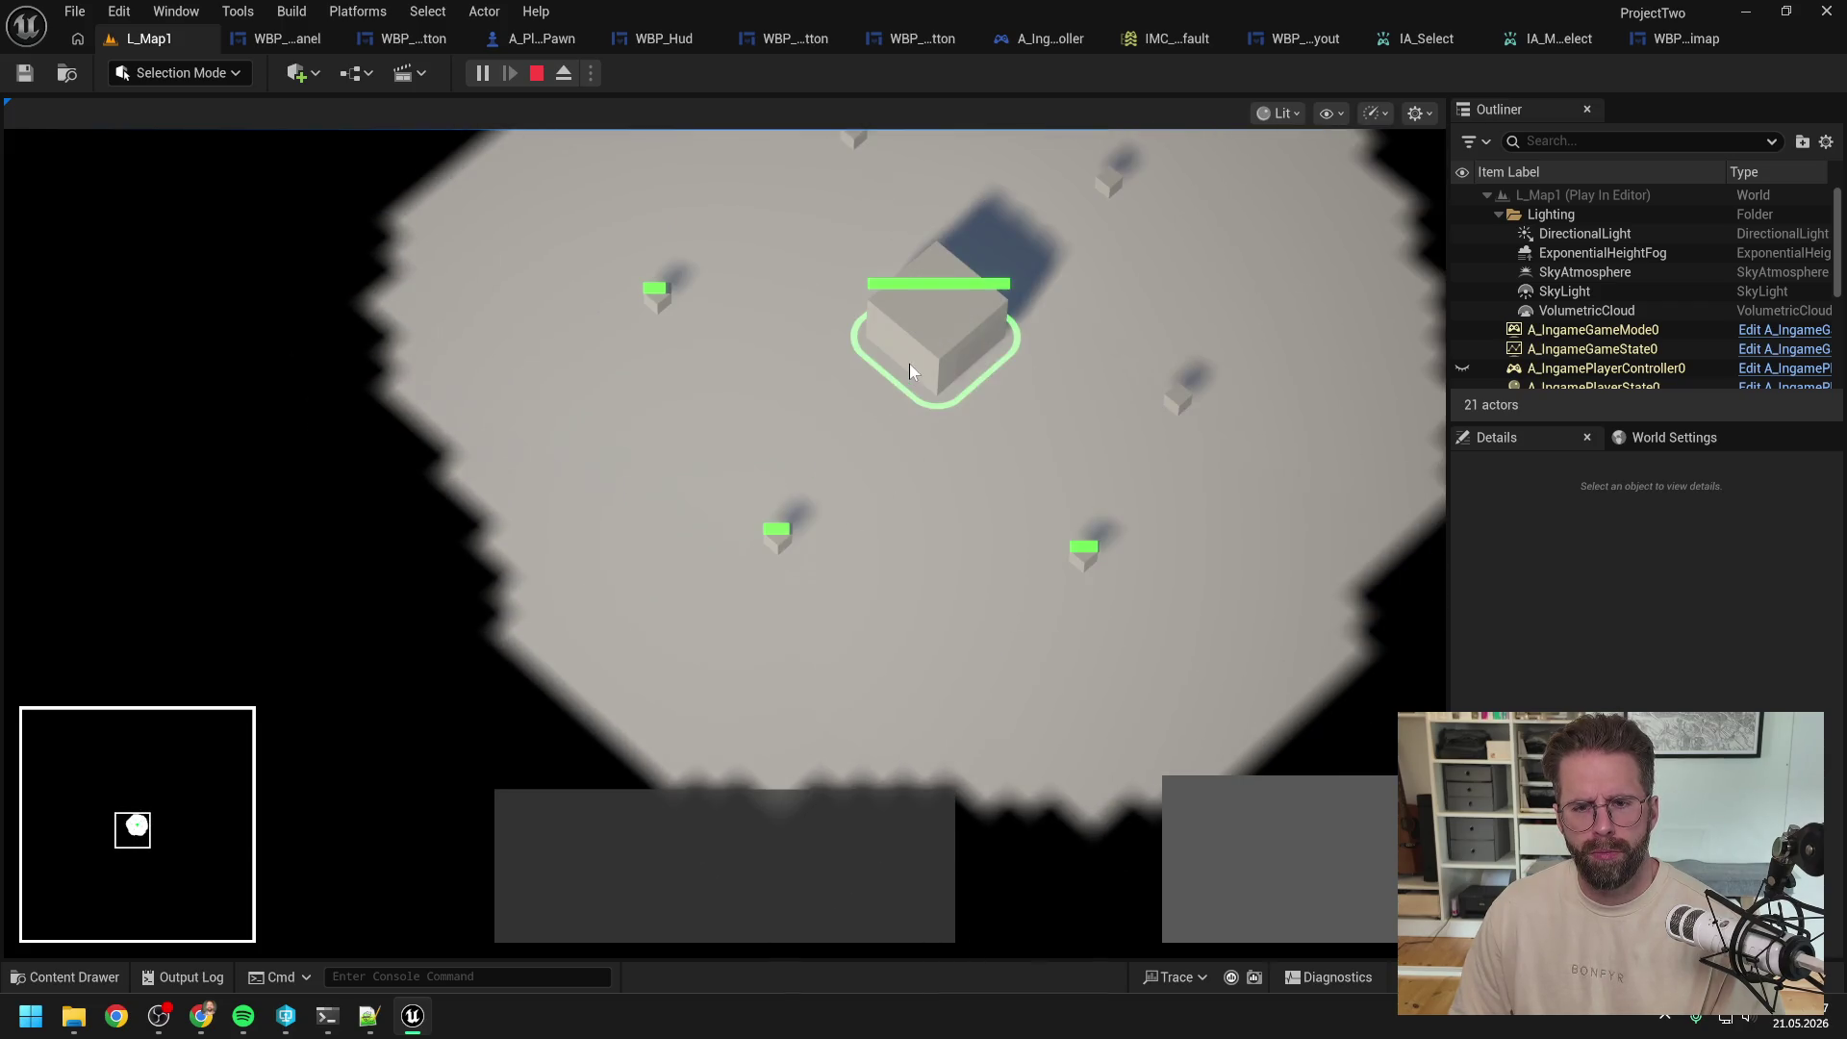
left_click(909, 364)
left_click(1194, 808)
Step: Pan and zoom the game camera across the map to bring the buildings into view
key("s")
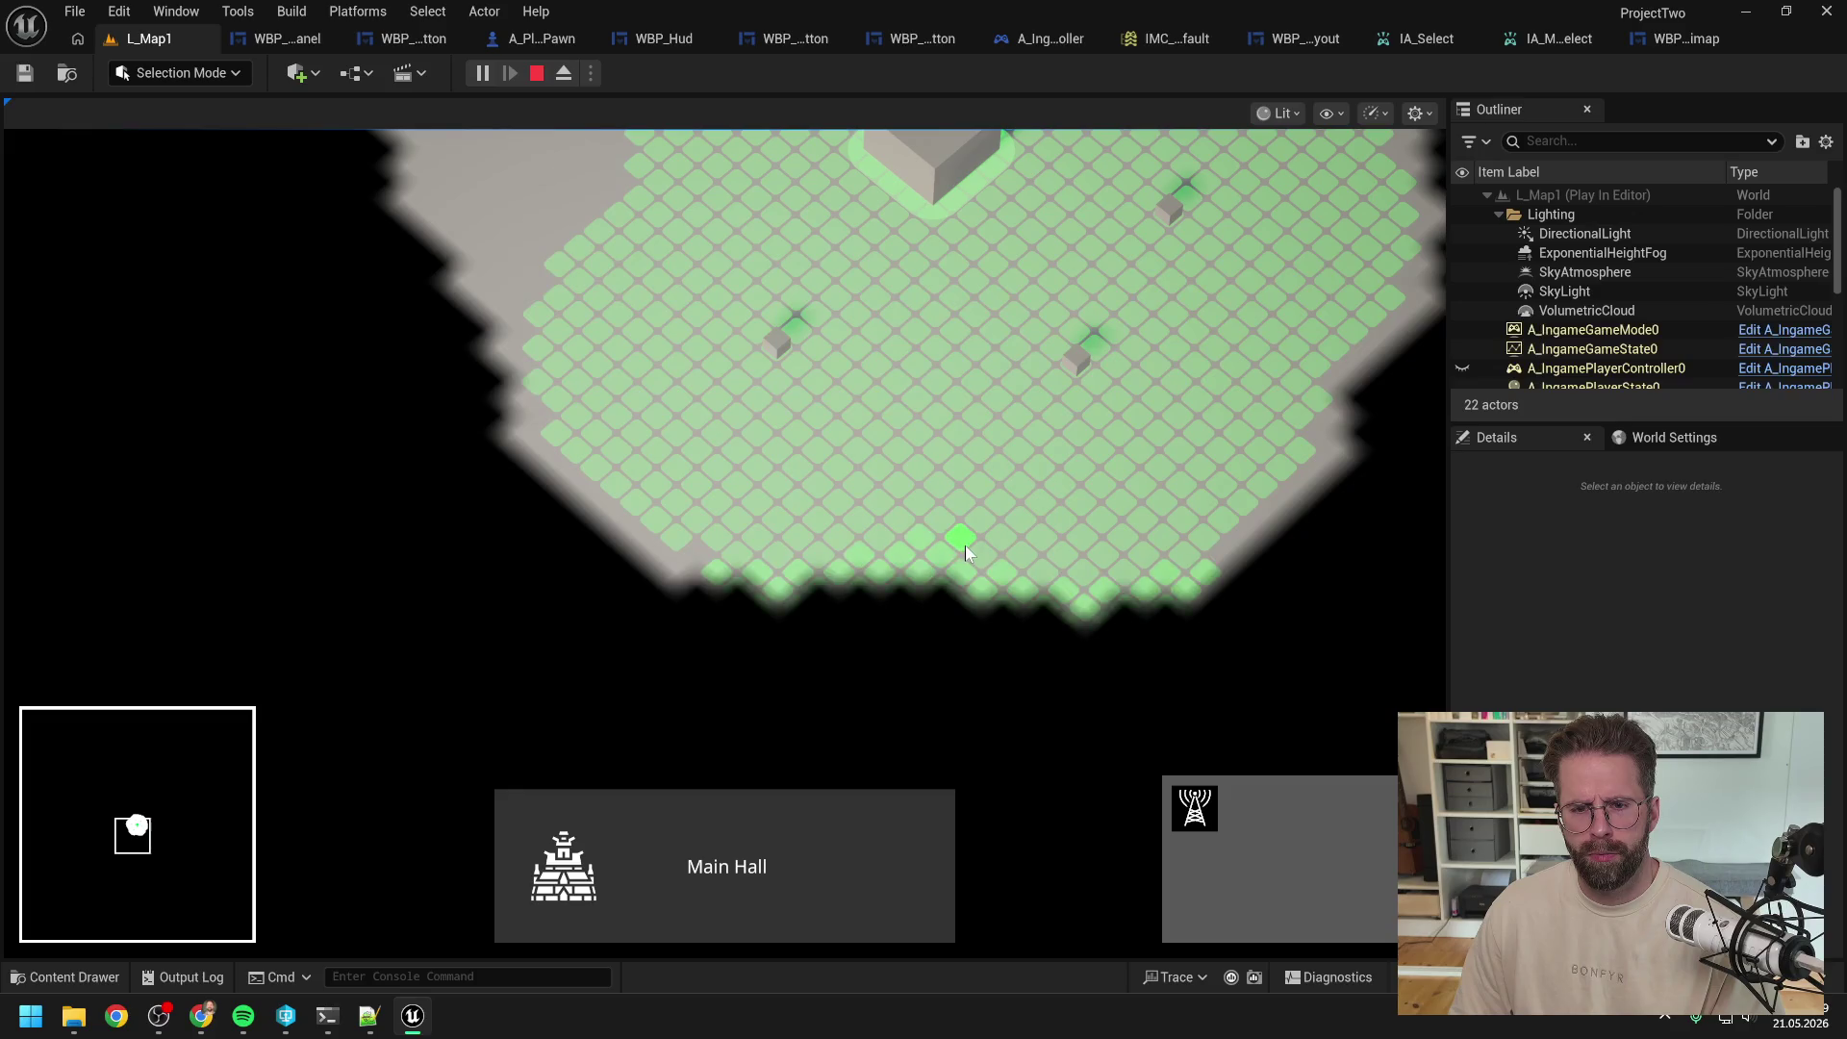
key("d")
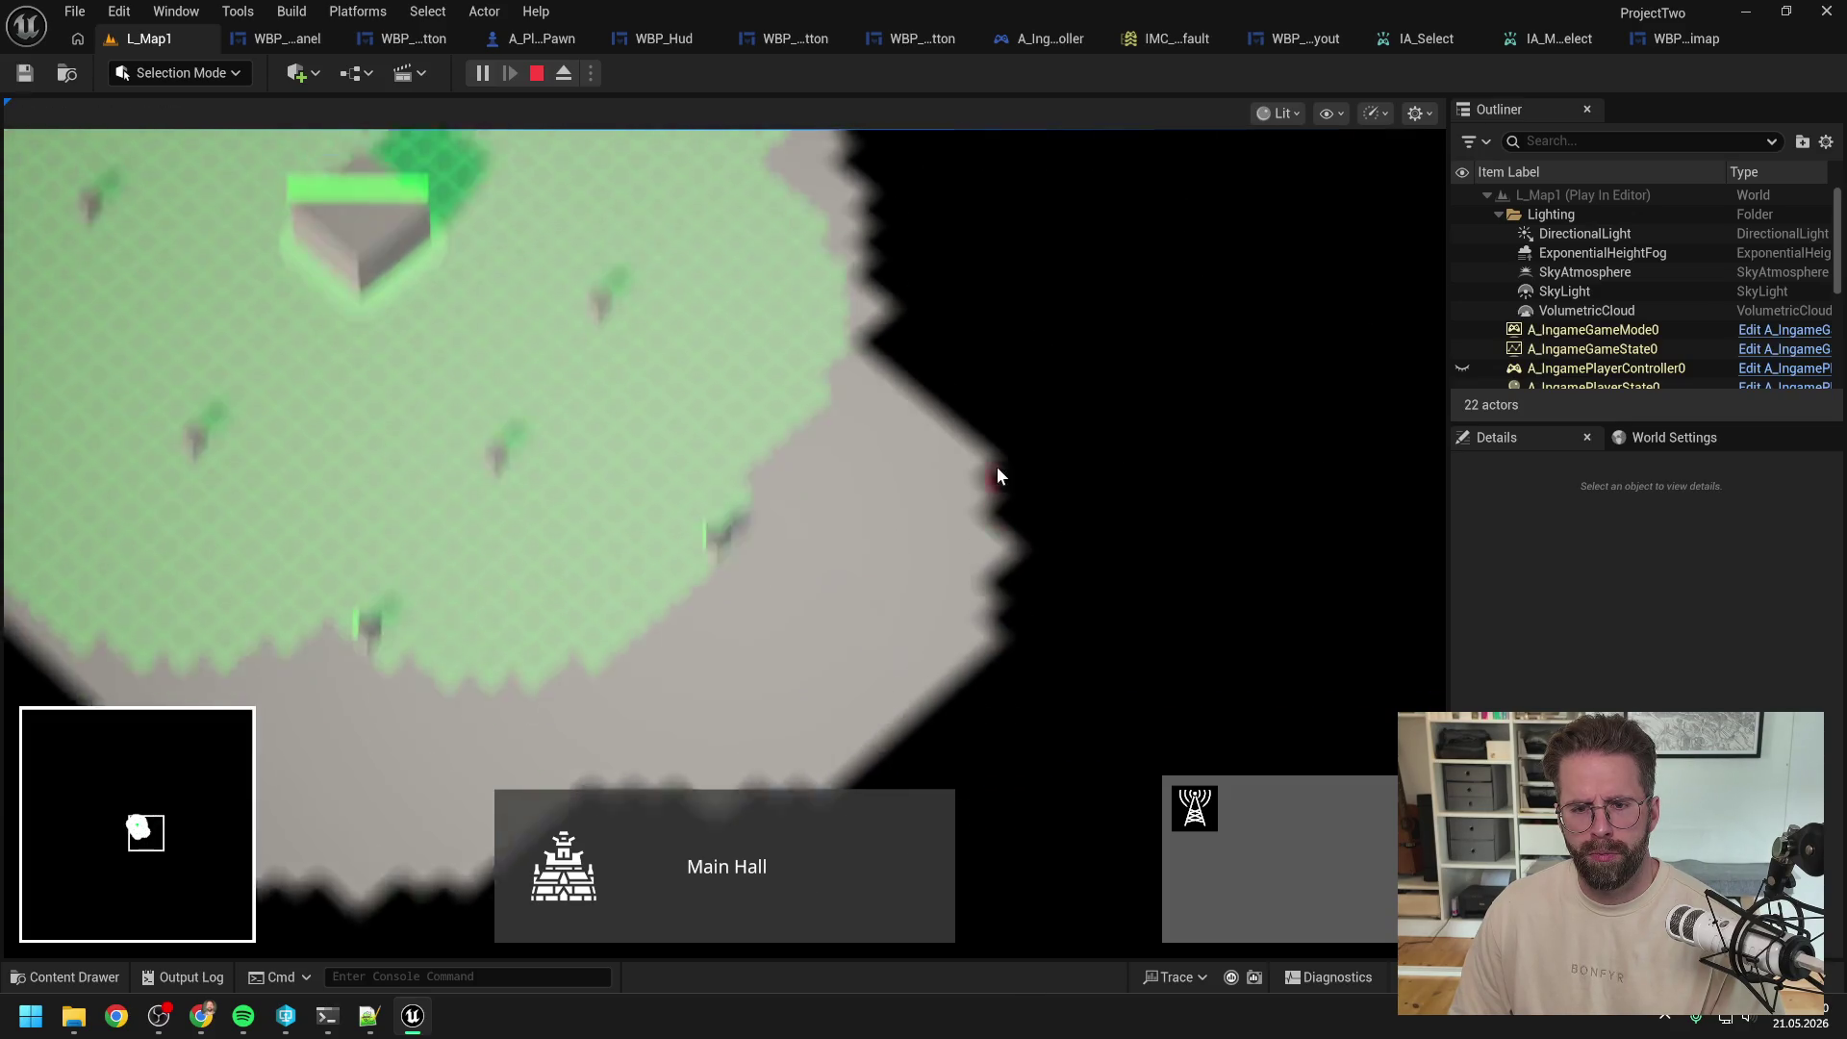
key("w")
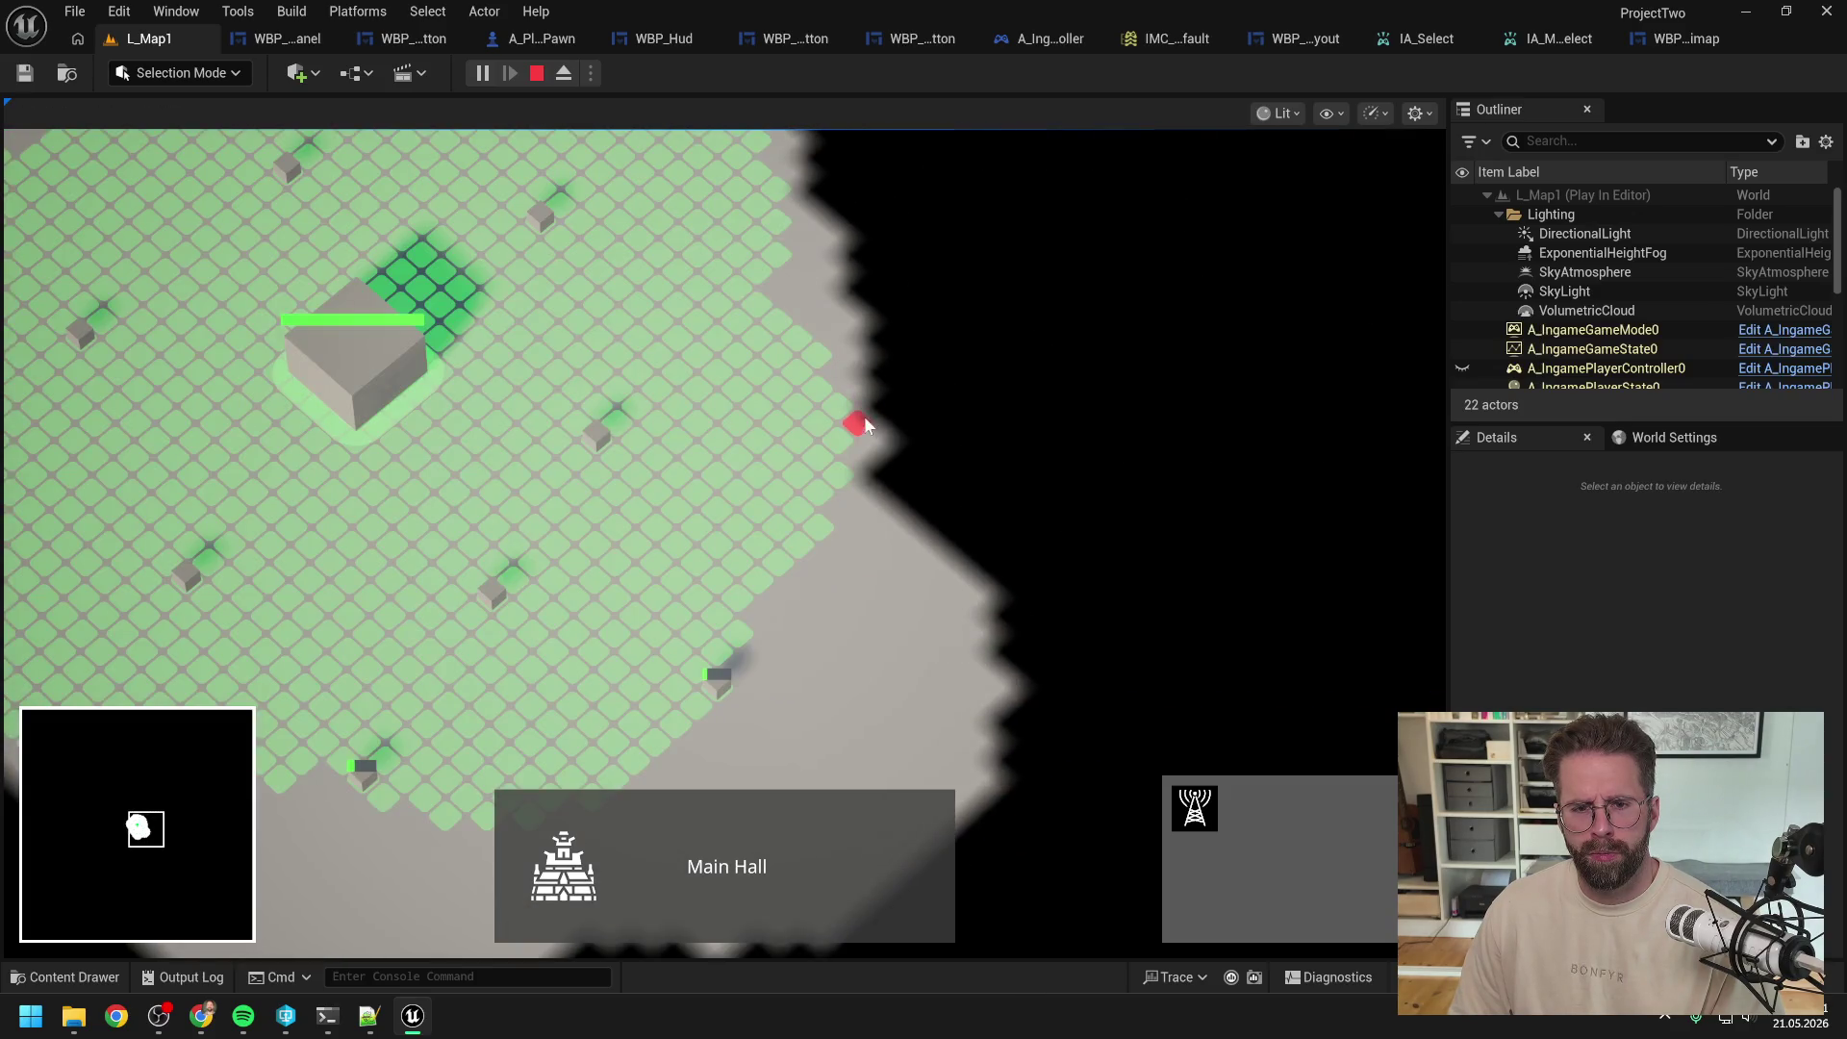
key("w")
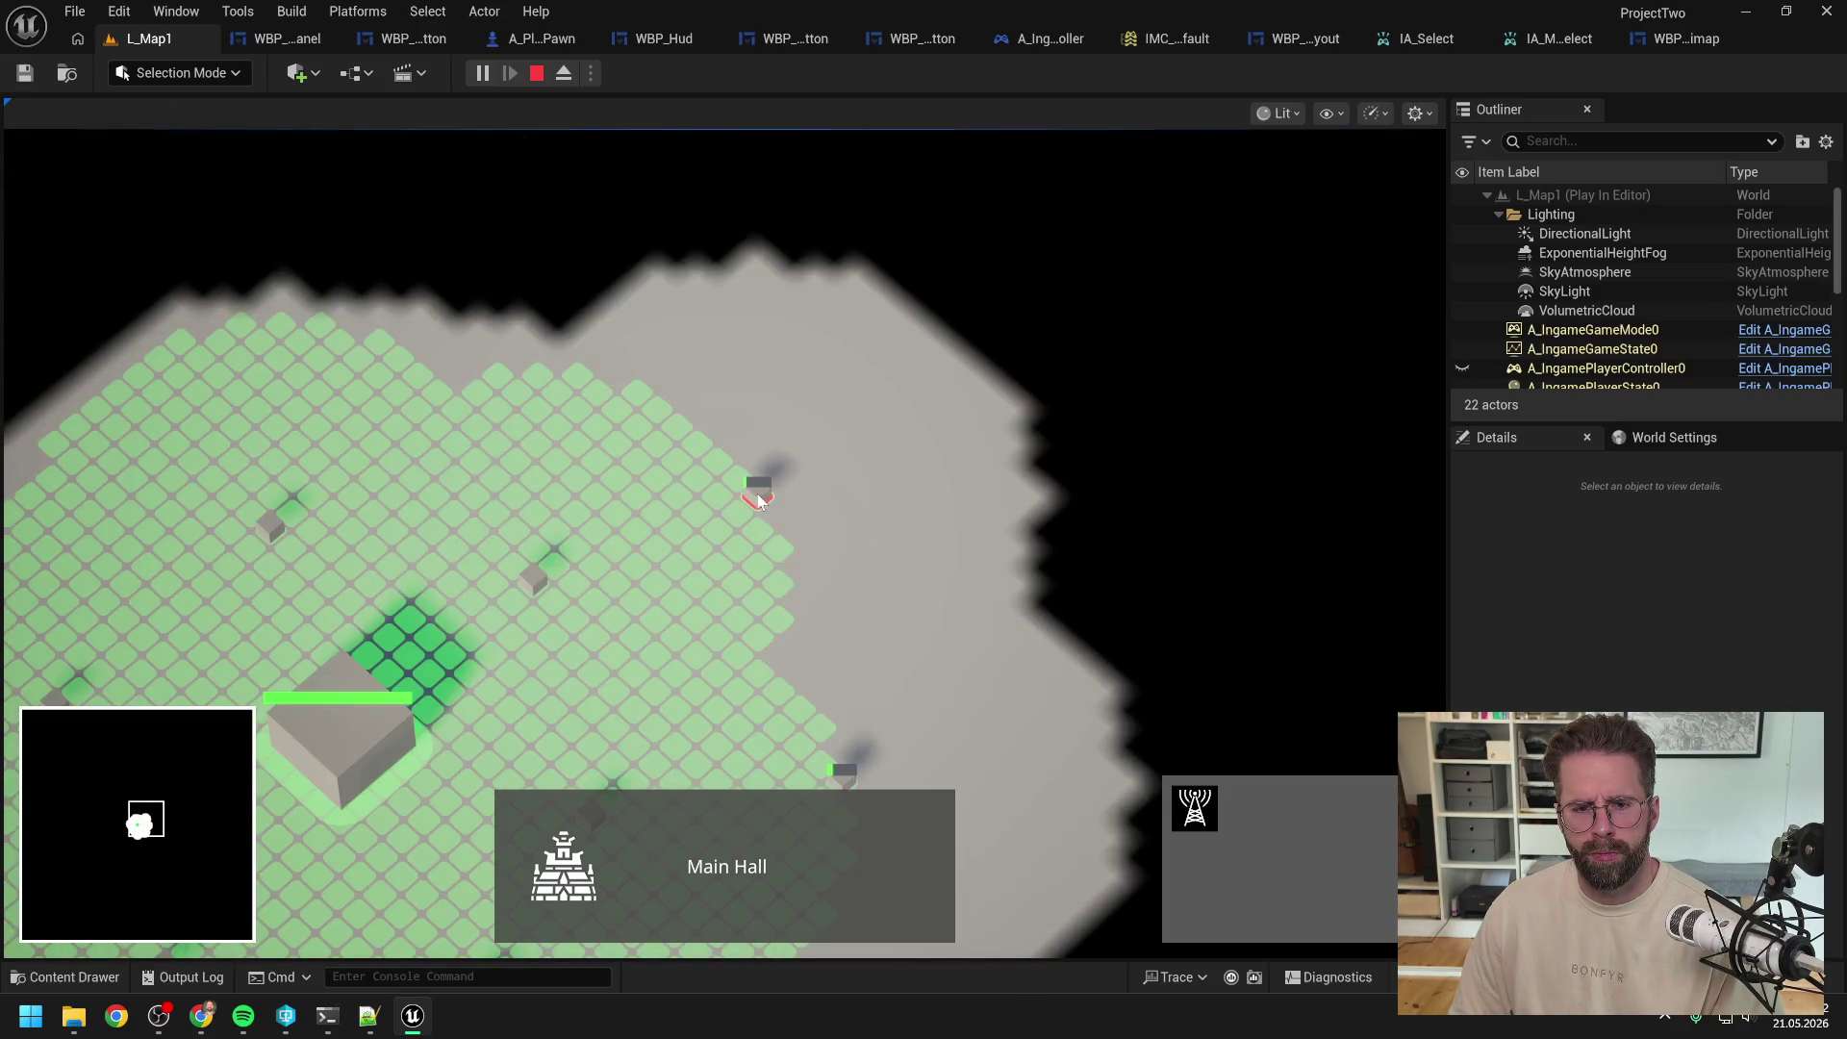
key("a")
scroll(780, 487, "up", 3)
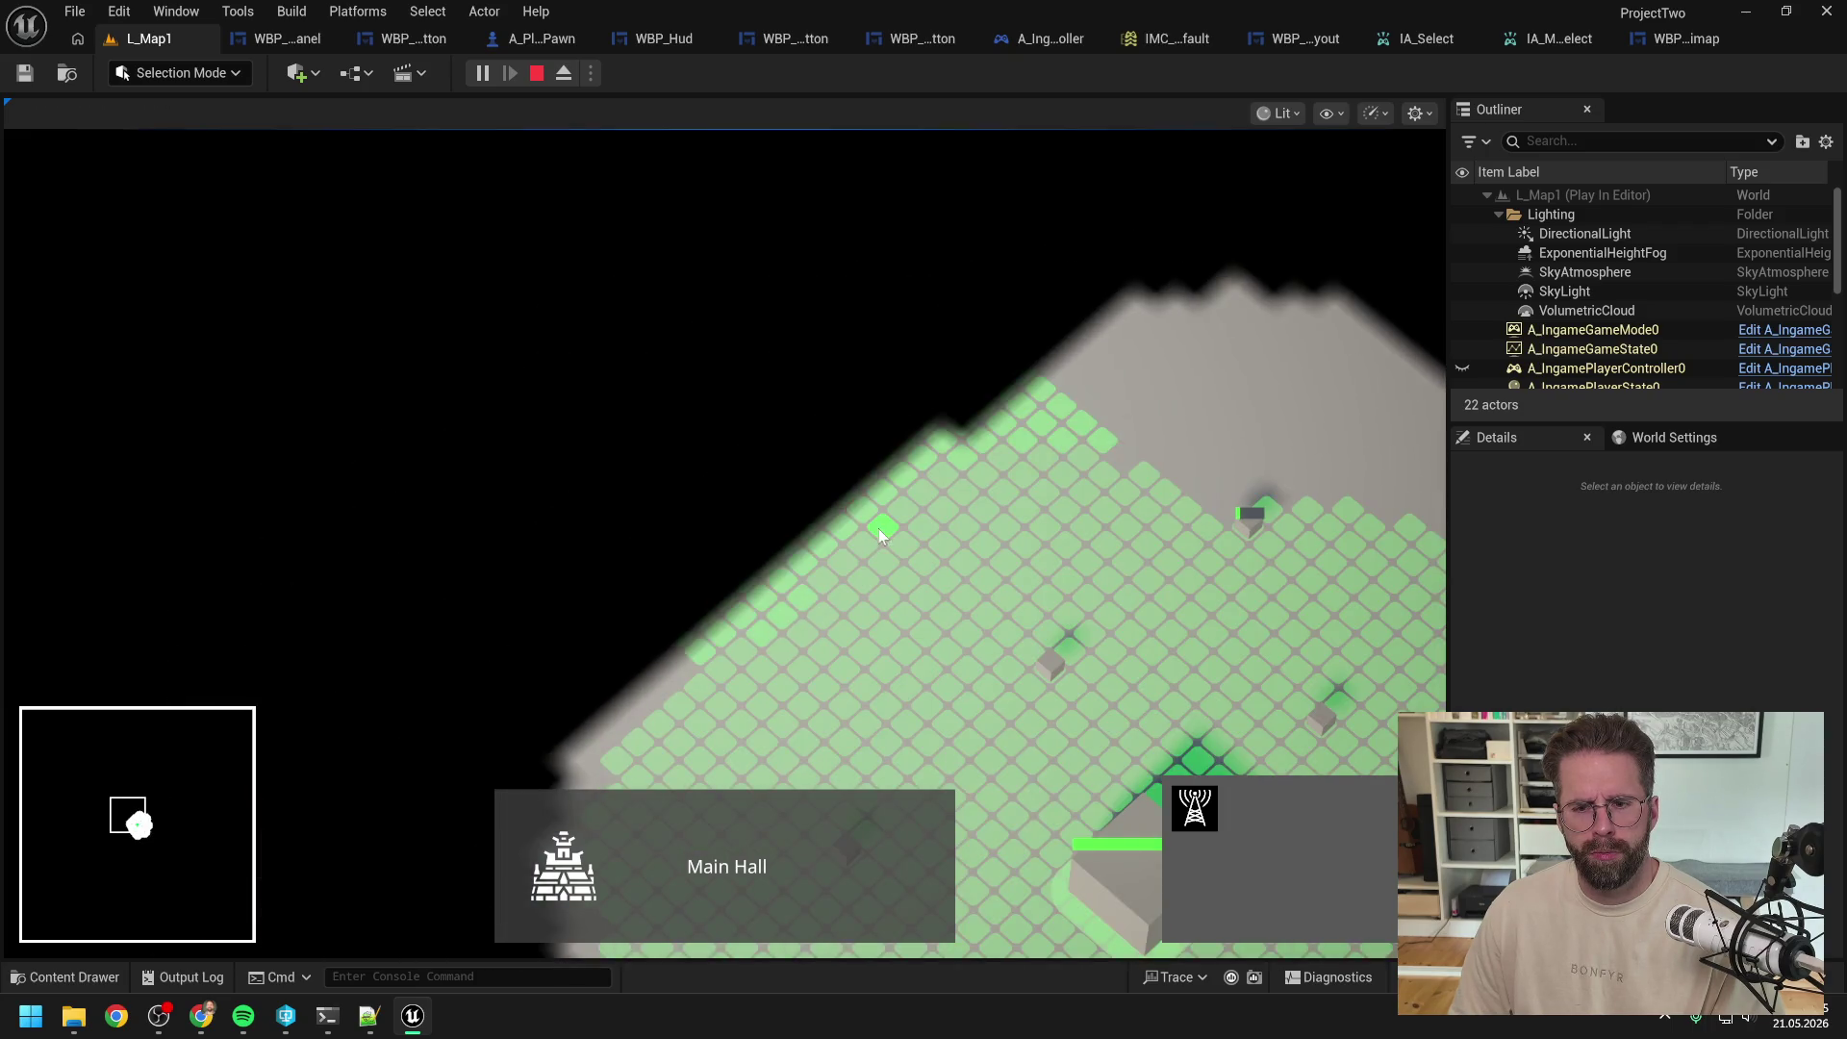
key("a")
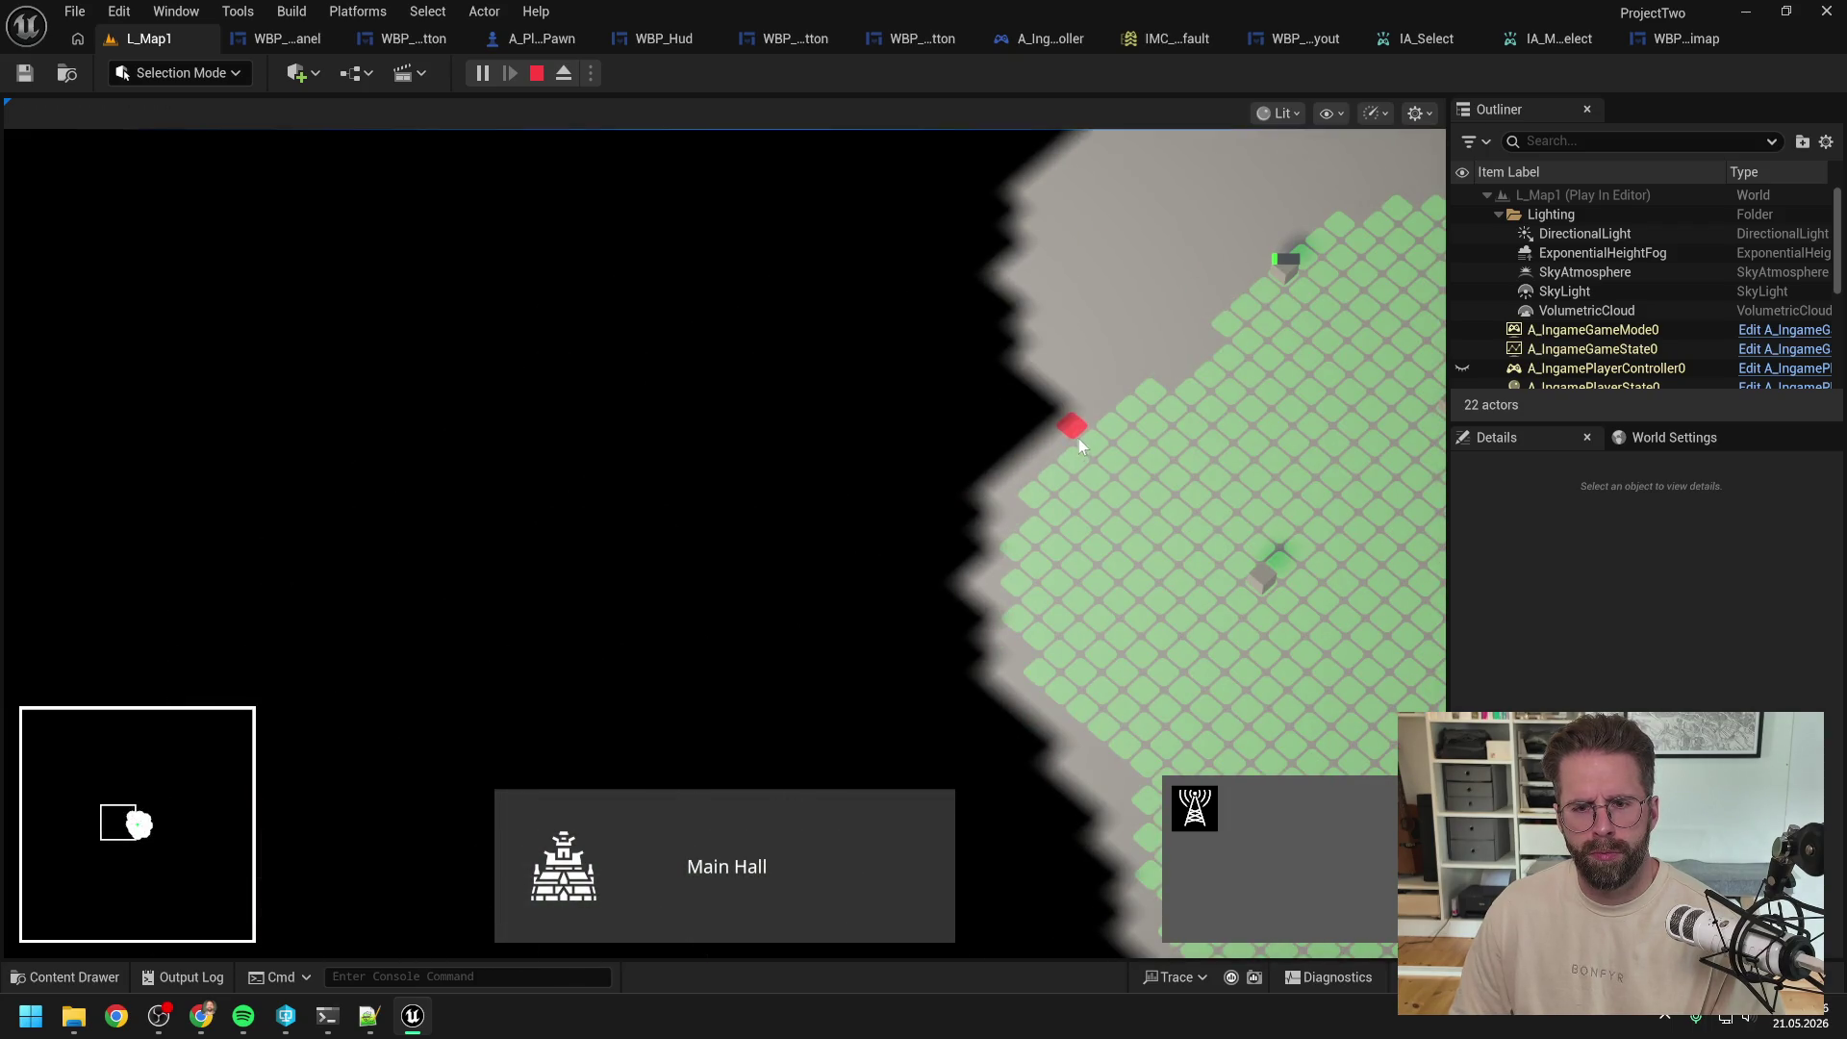
key("d")
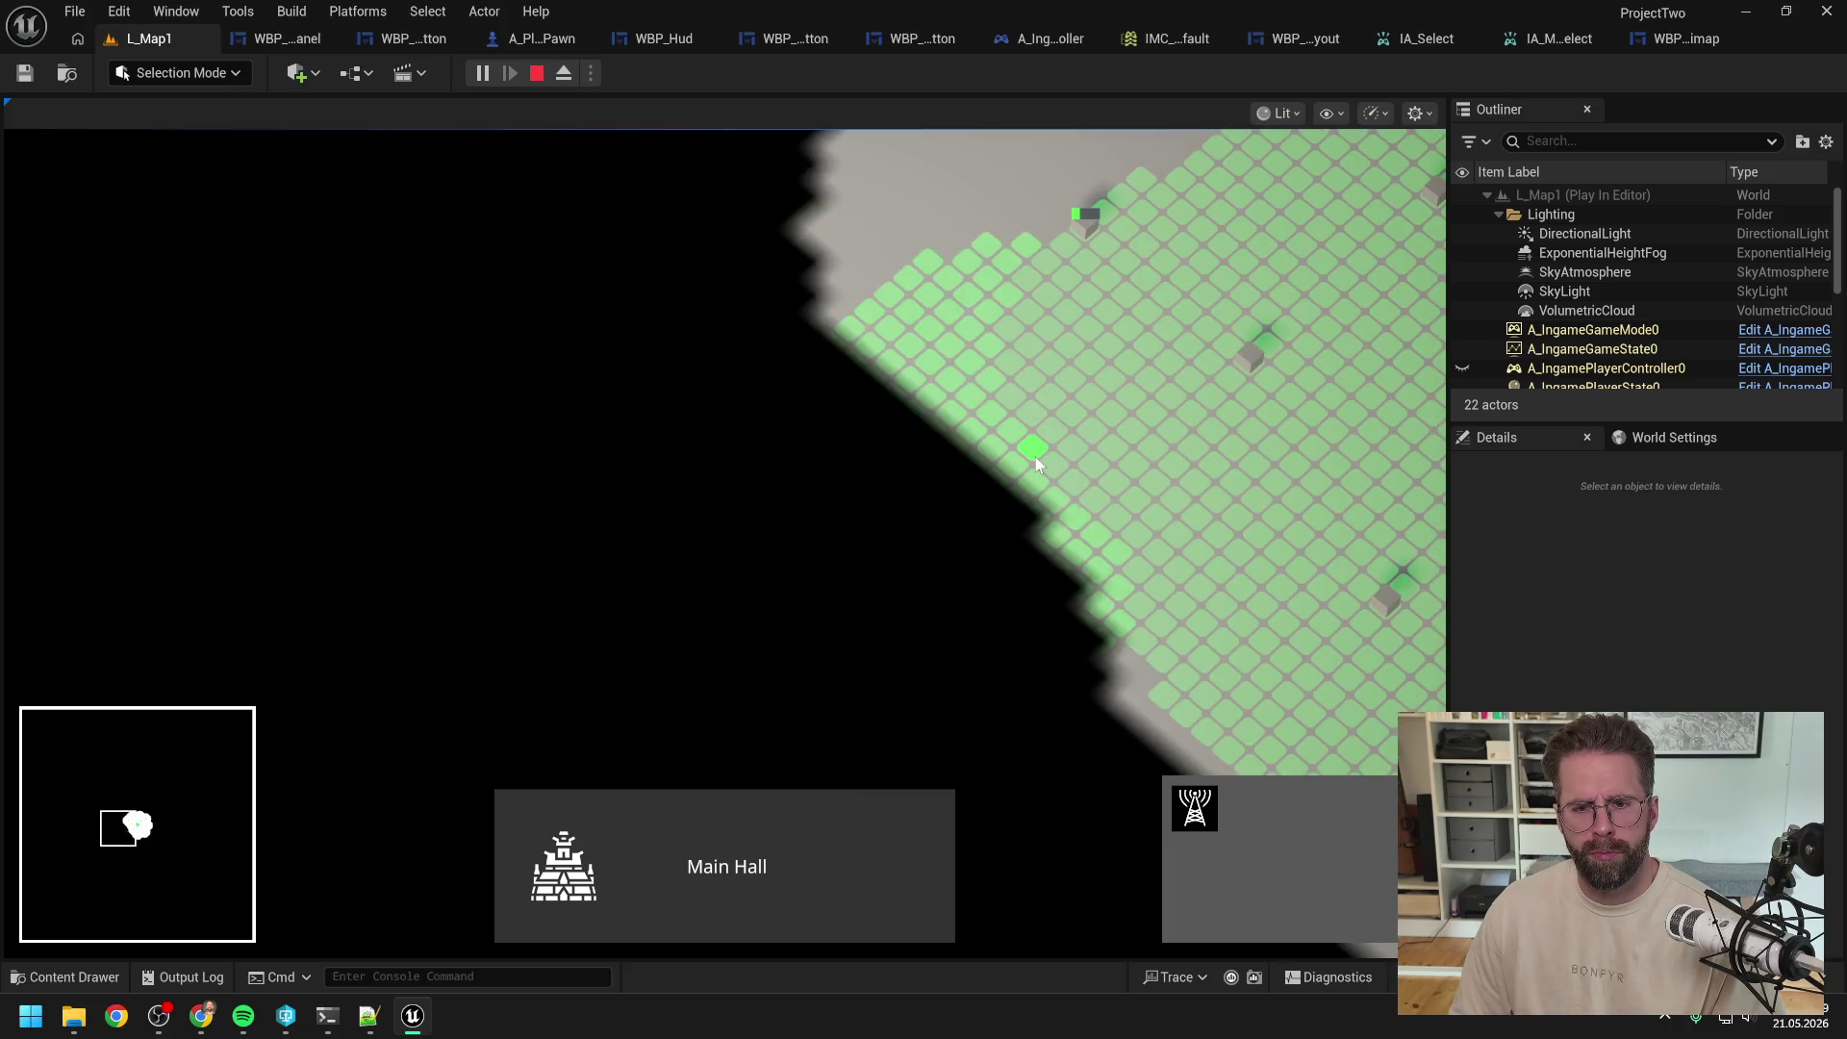
key("d")
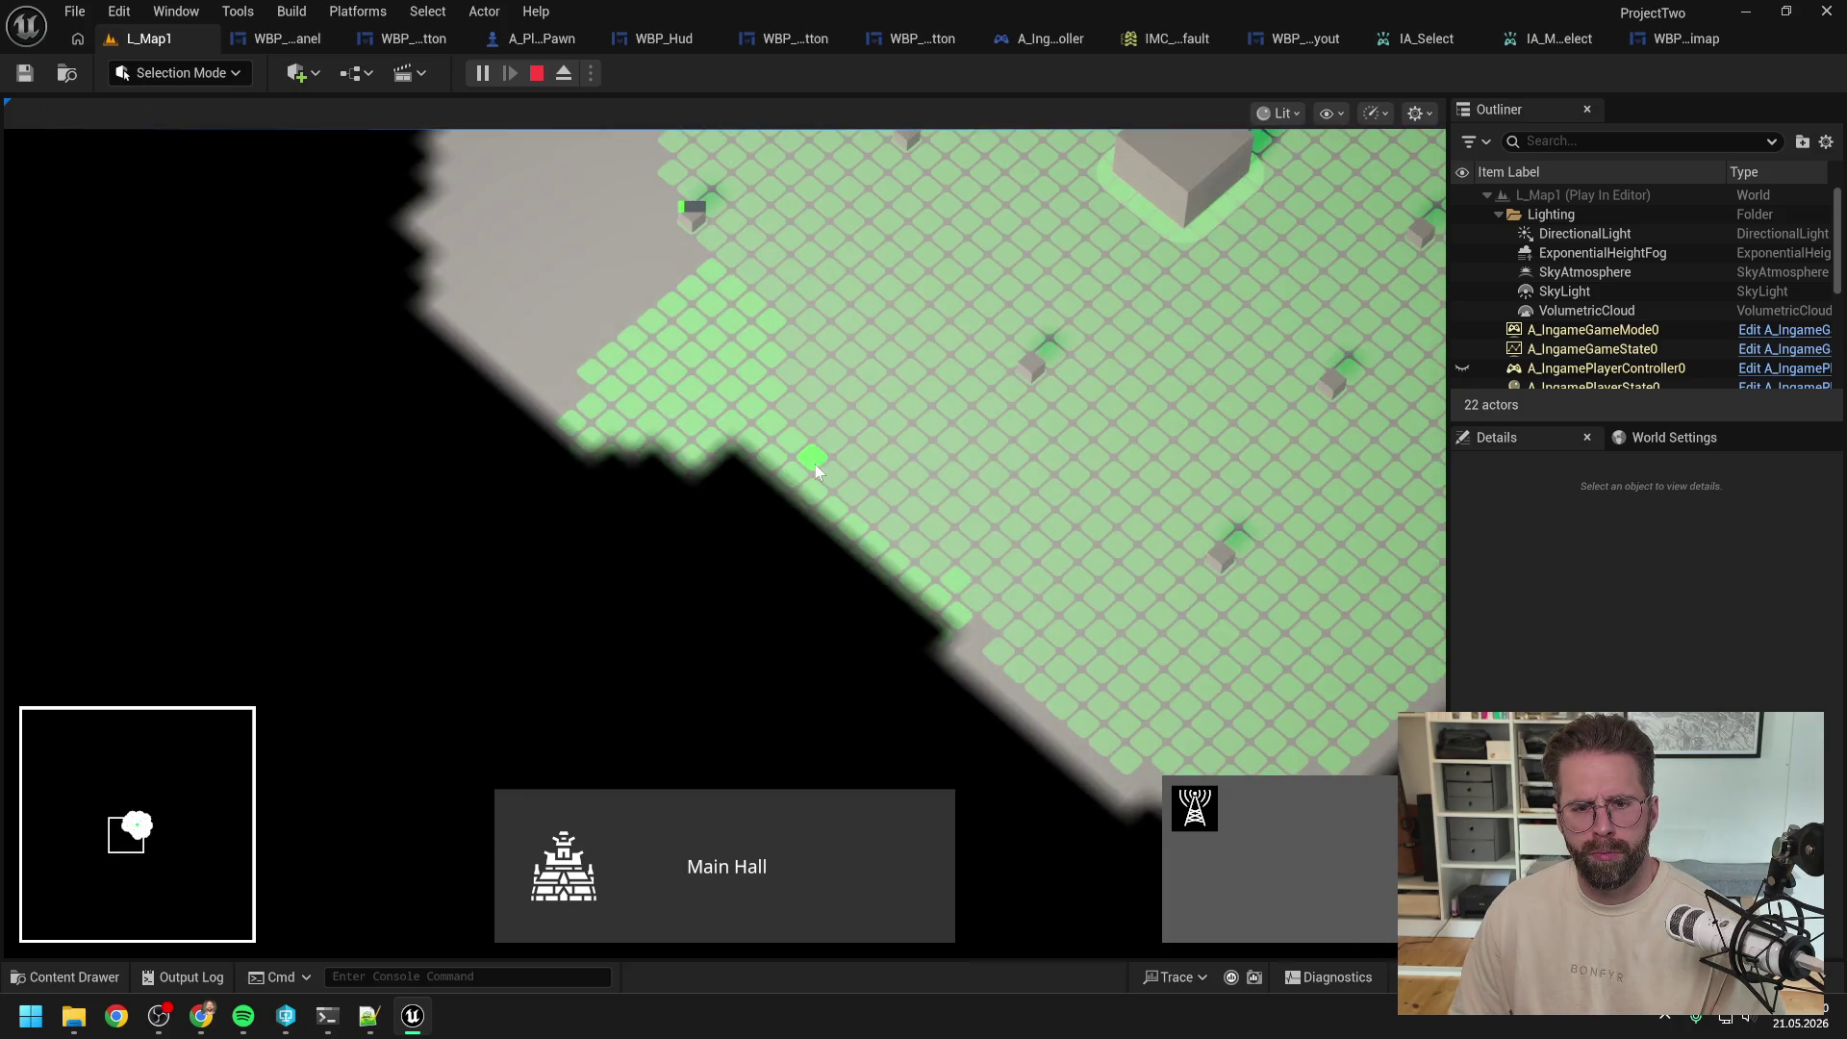
key("d")
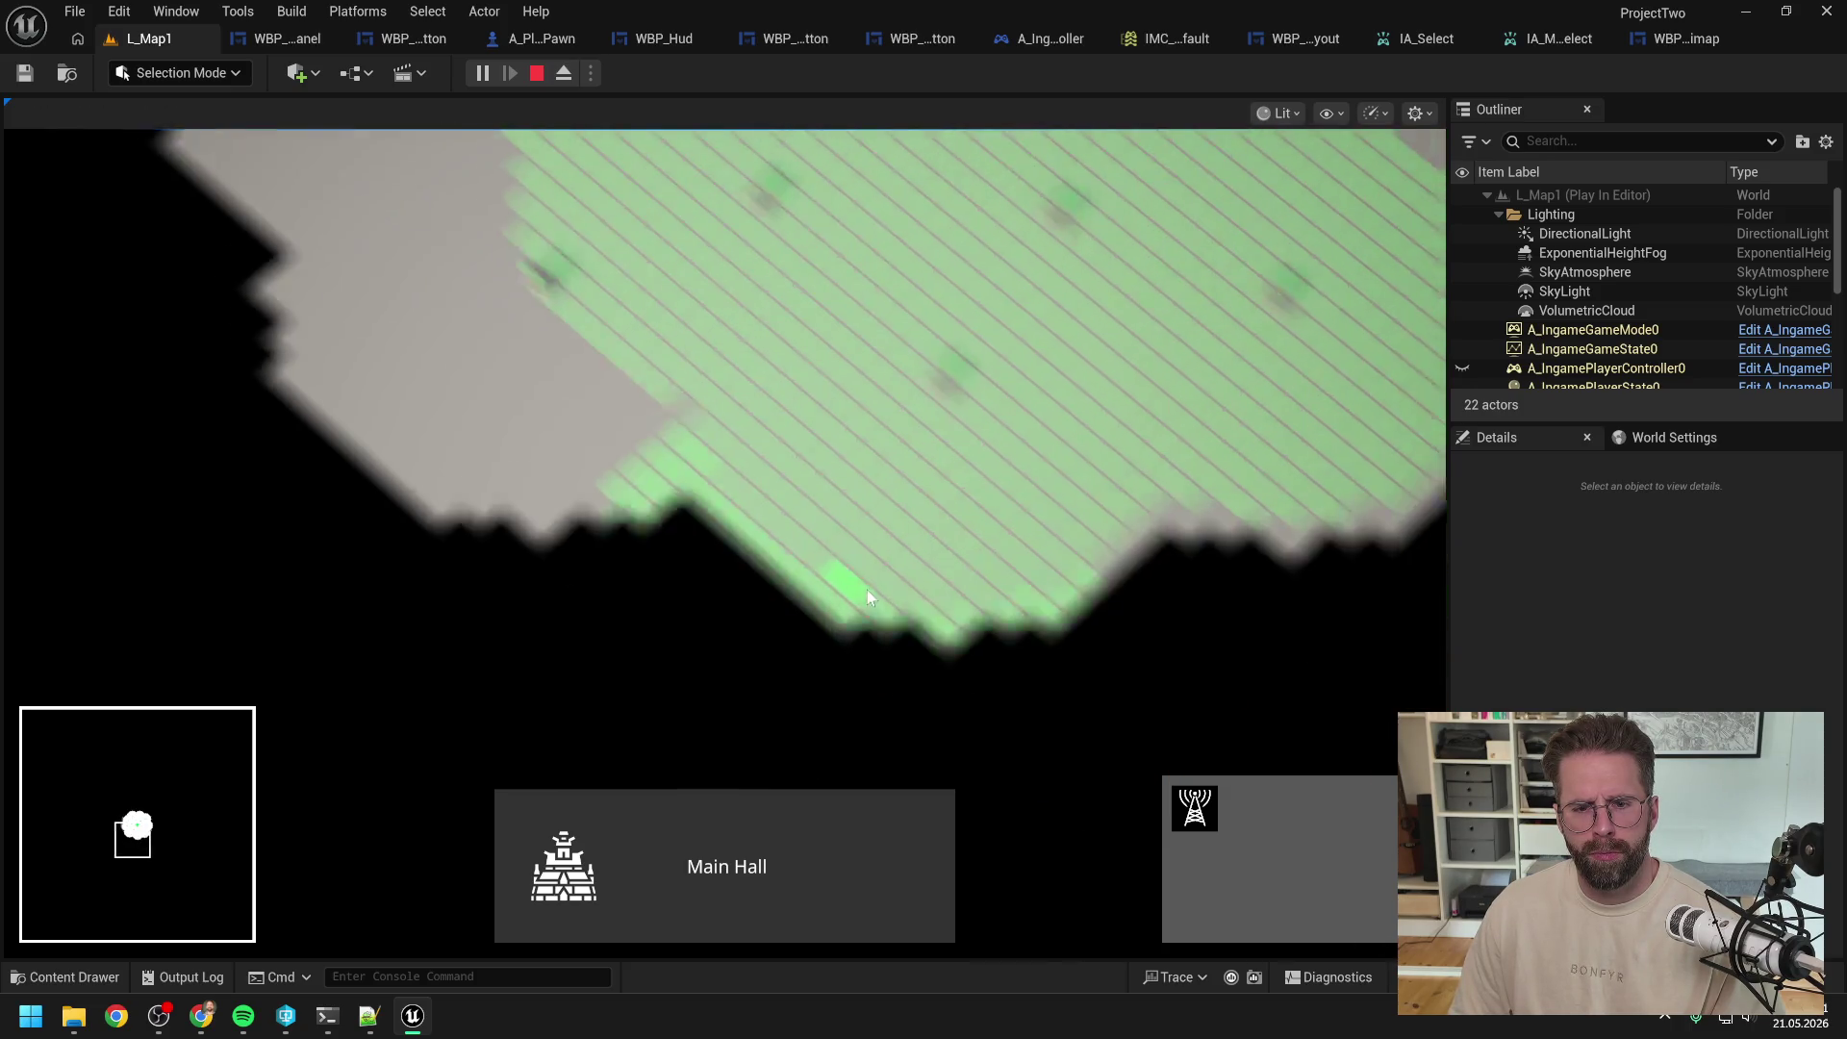
key("d")
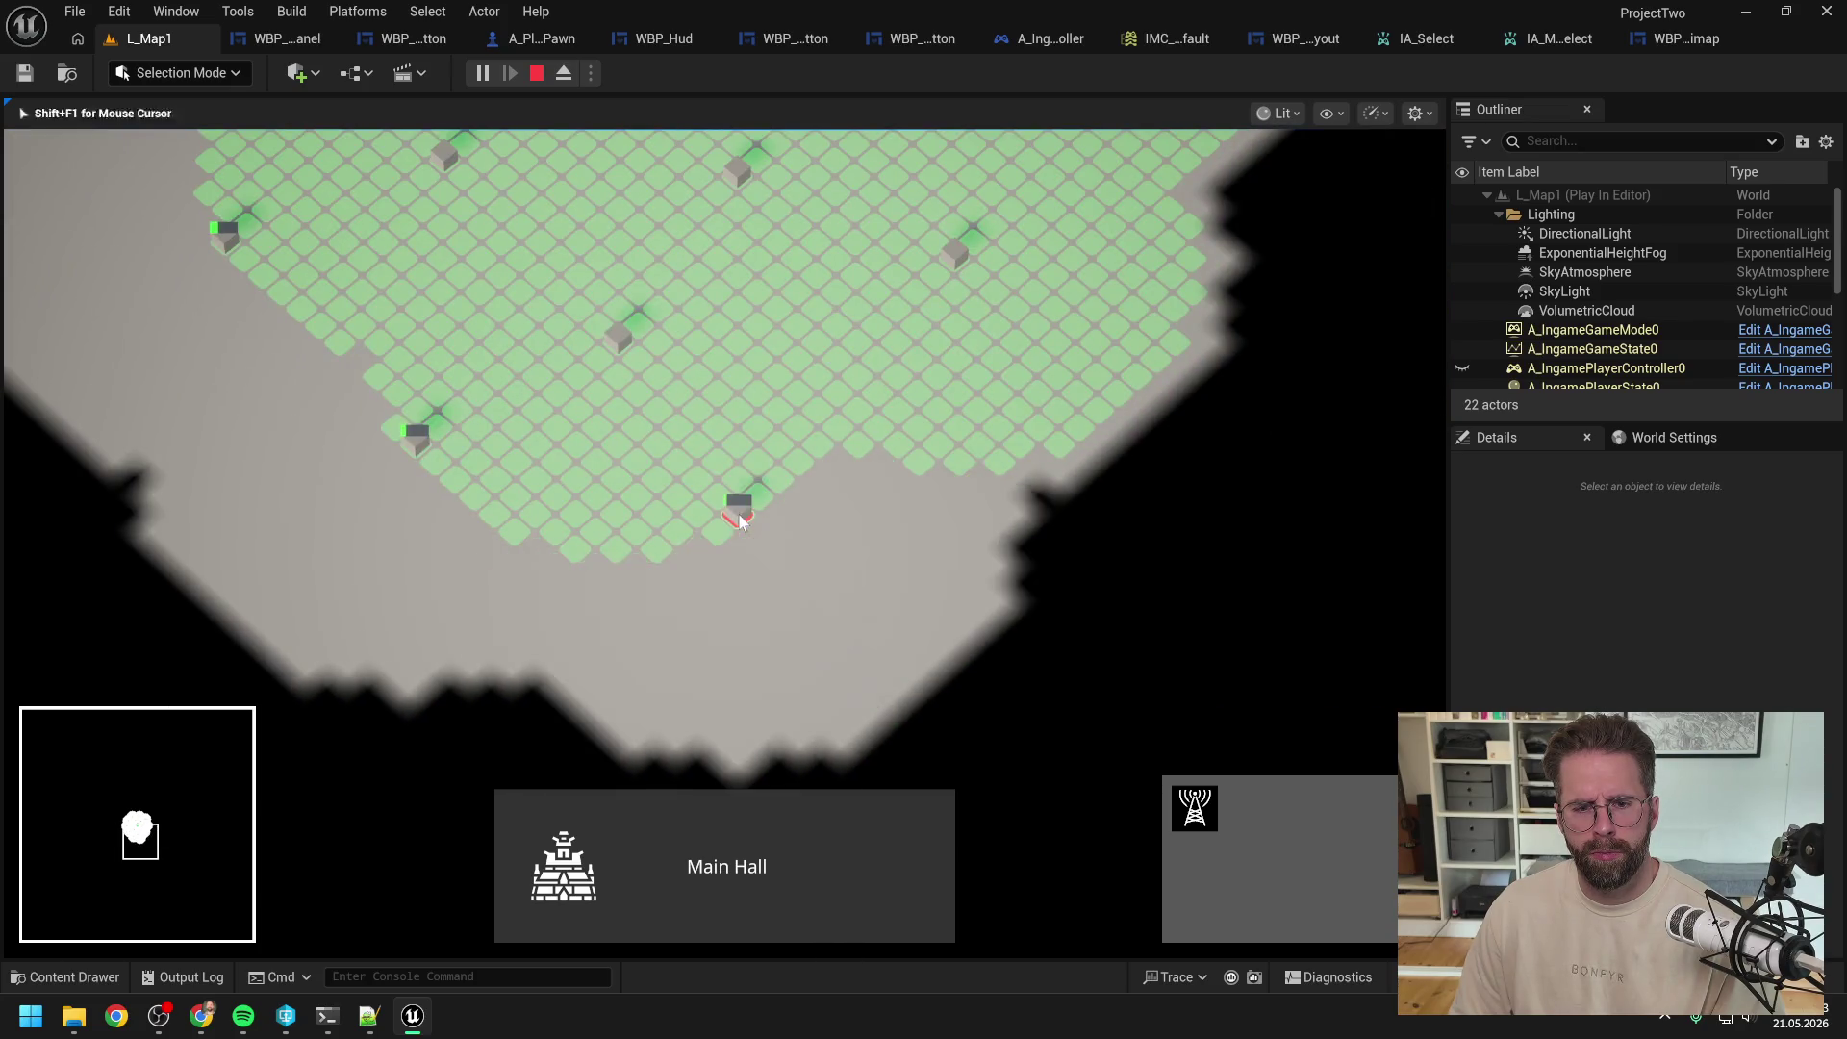
key("w")
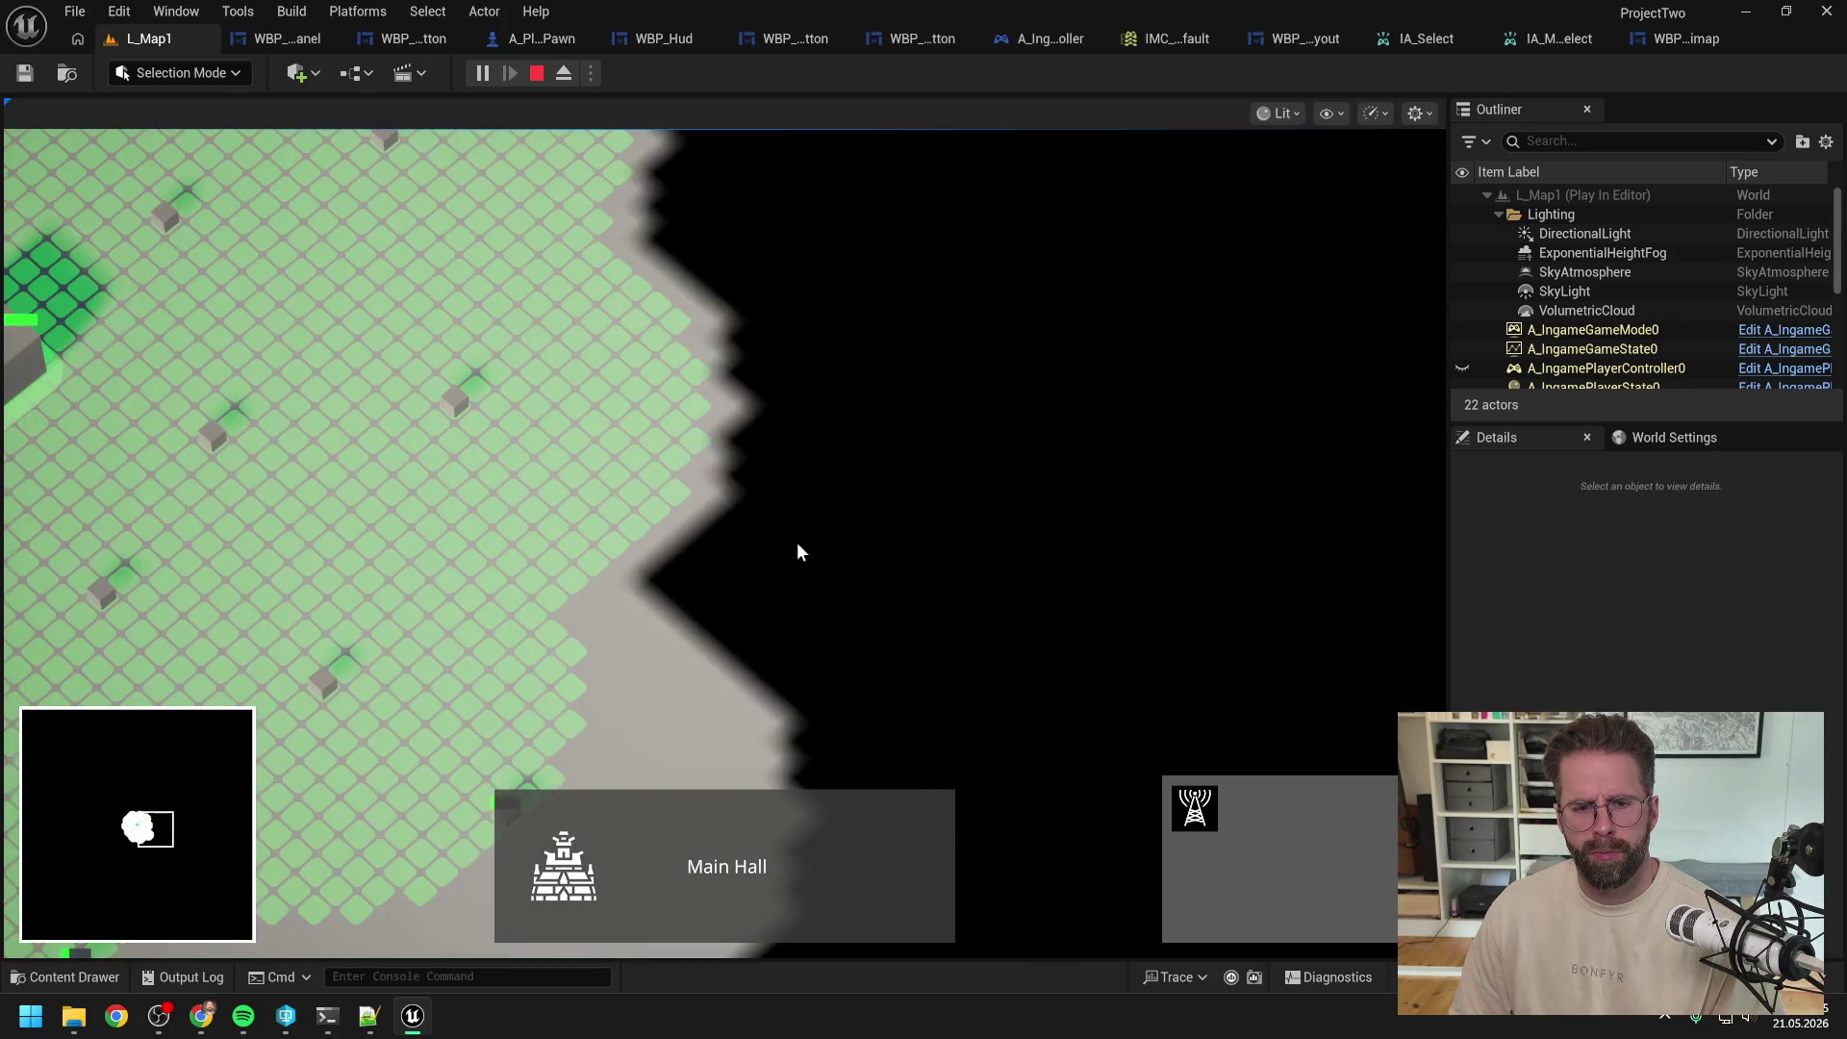
key("a")
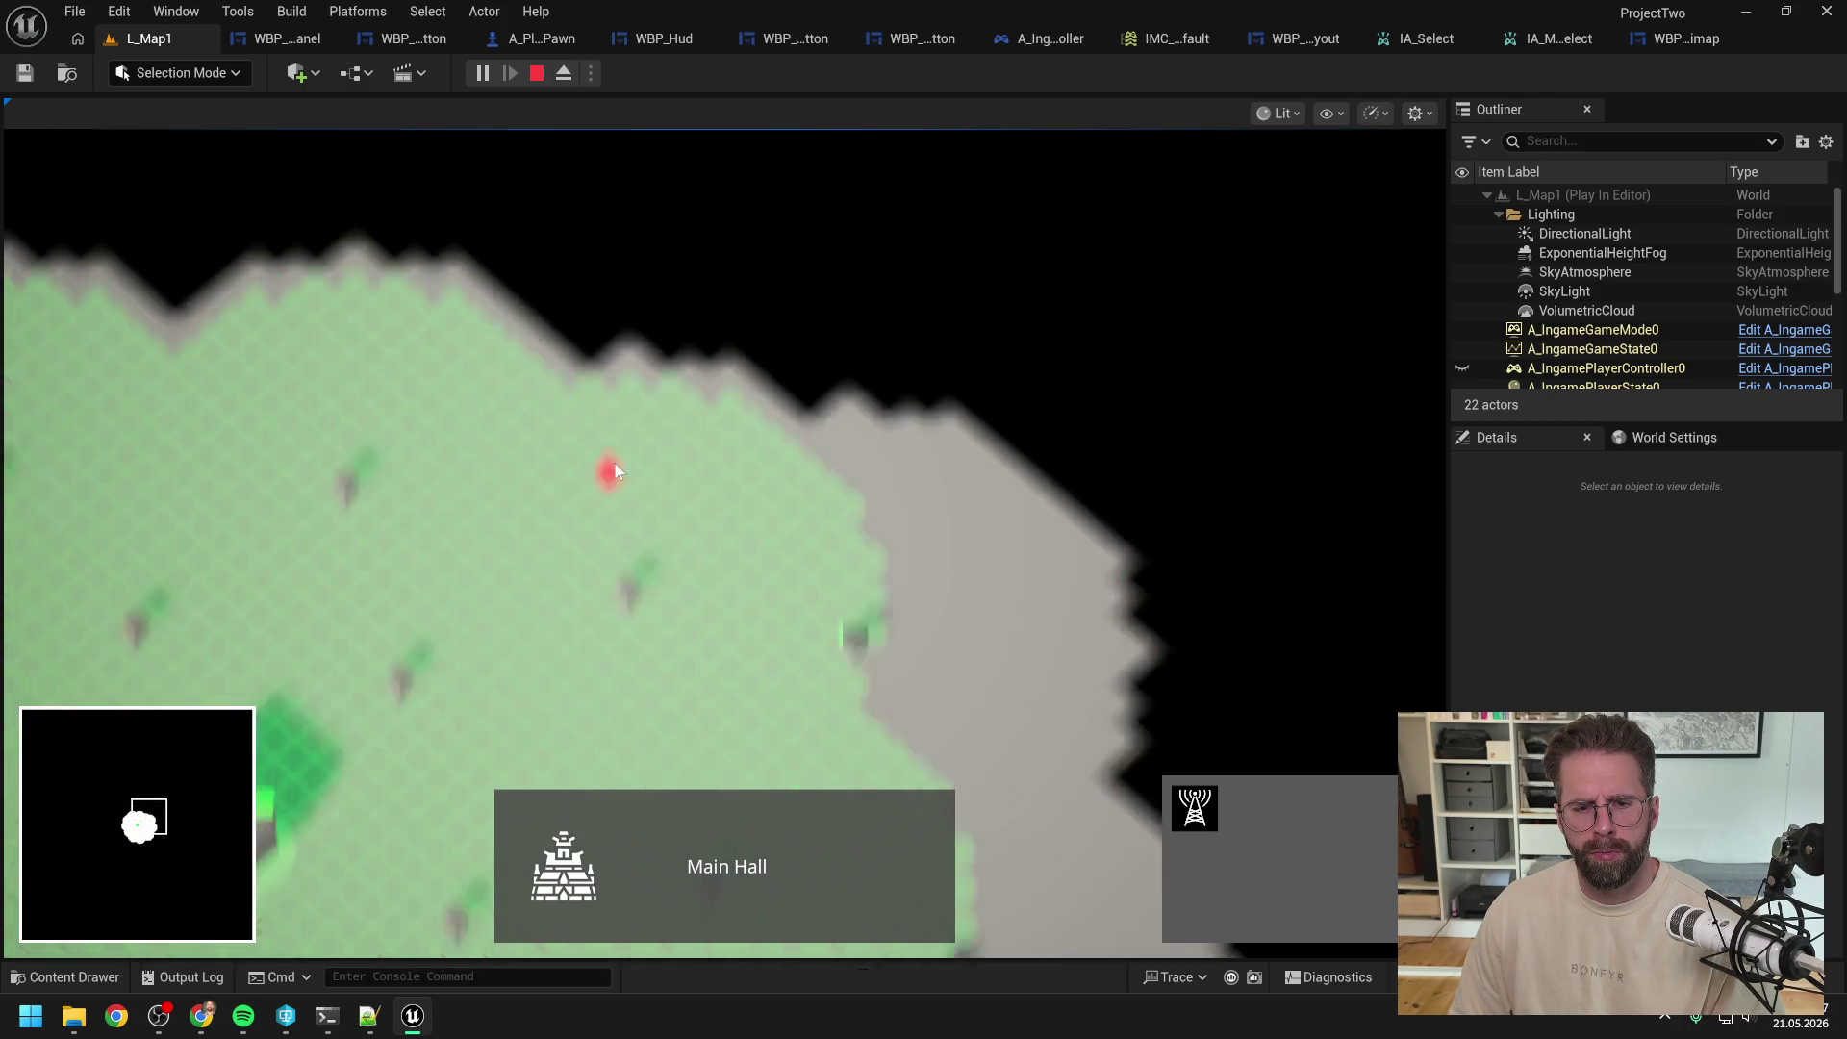
key("a")
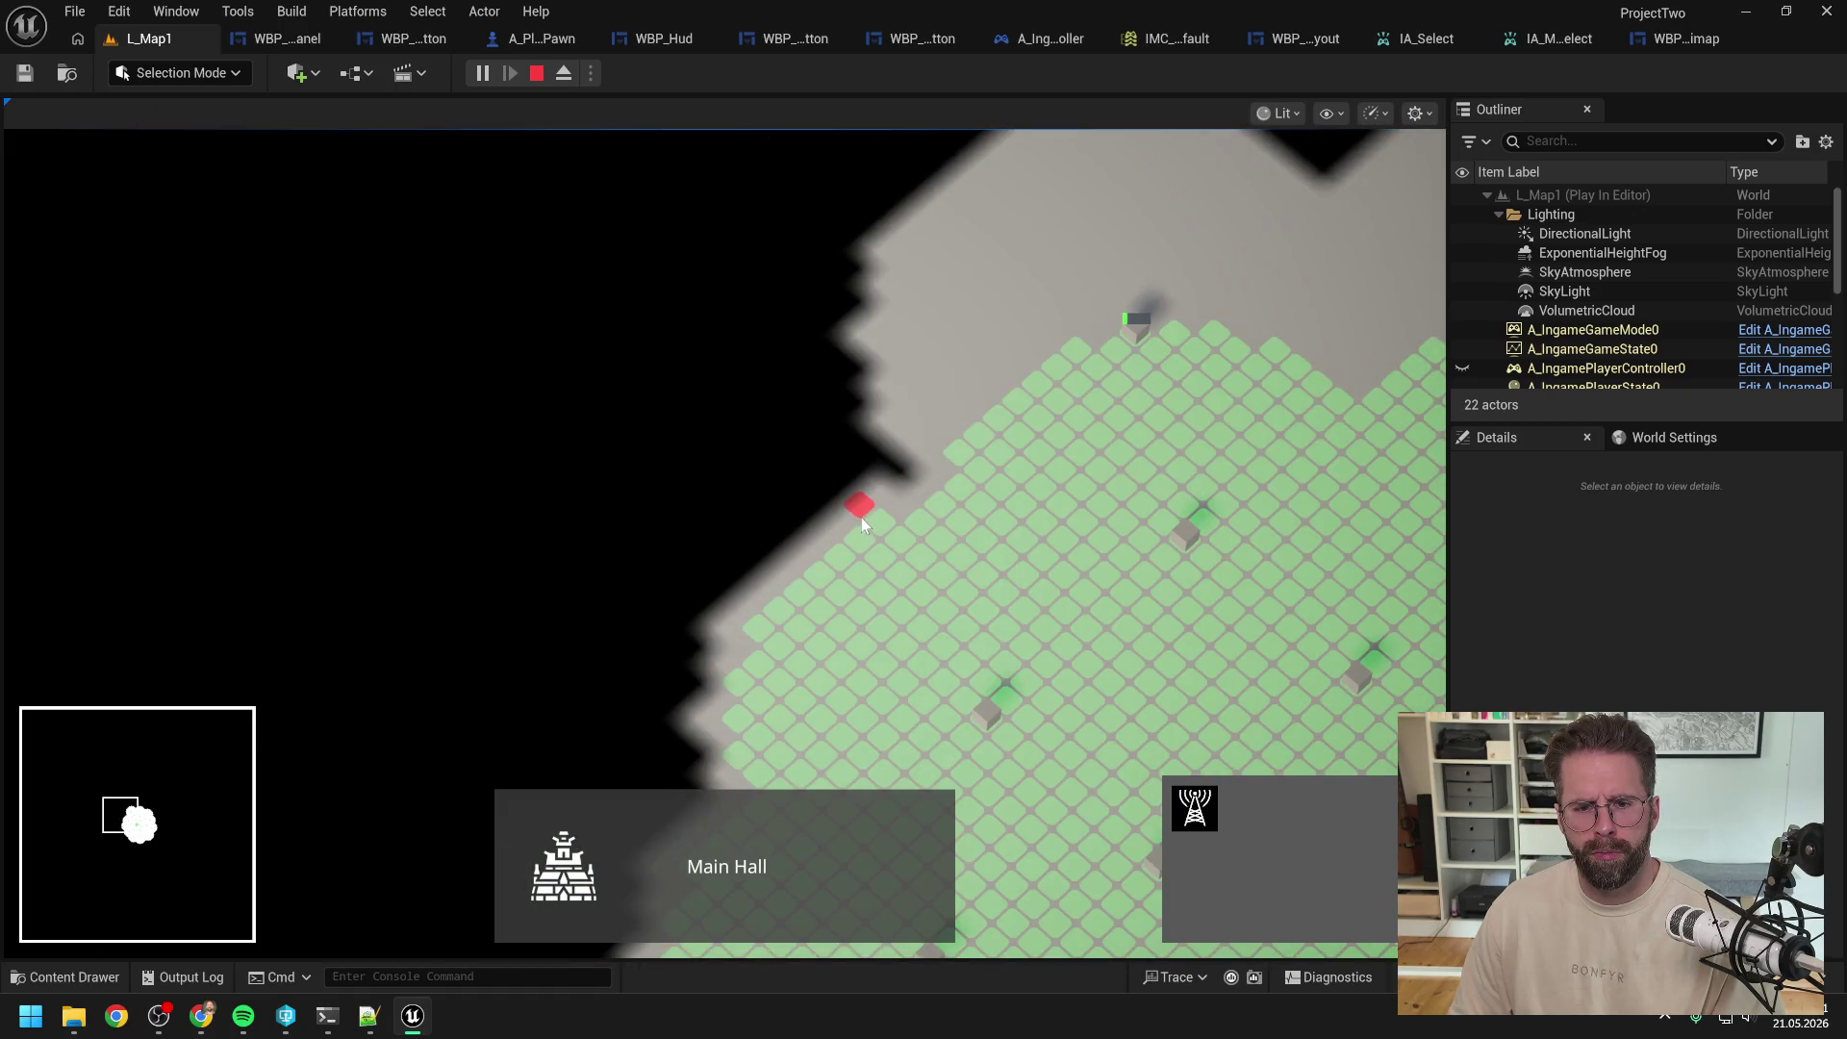
key("a")
key("s")
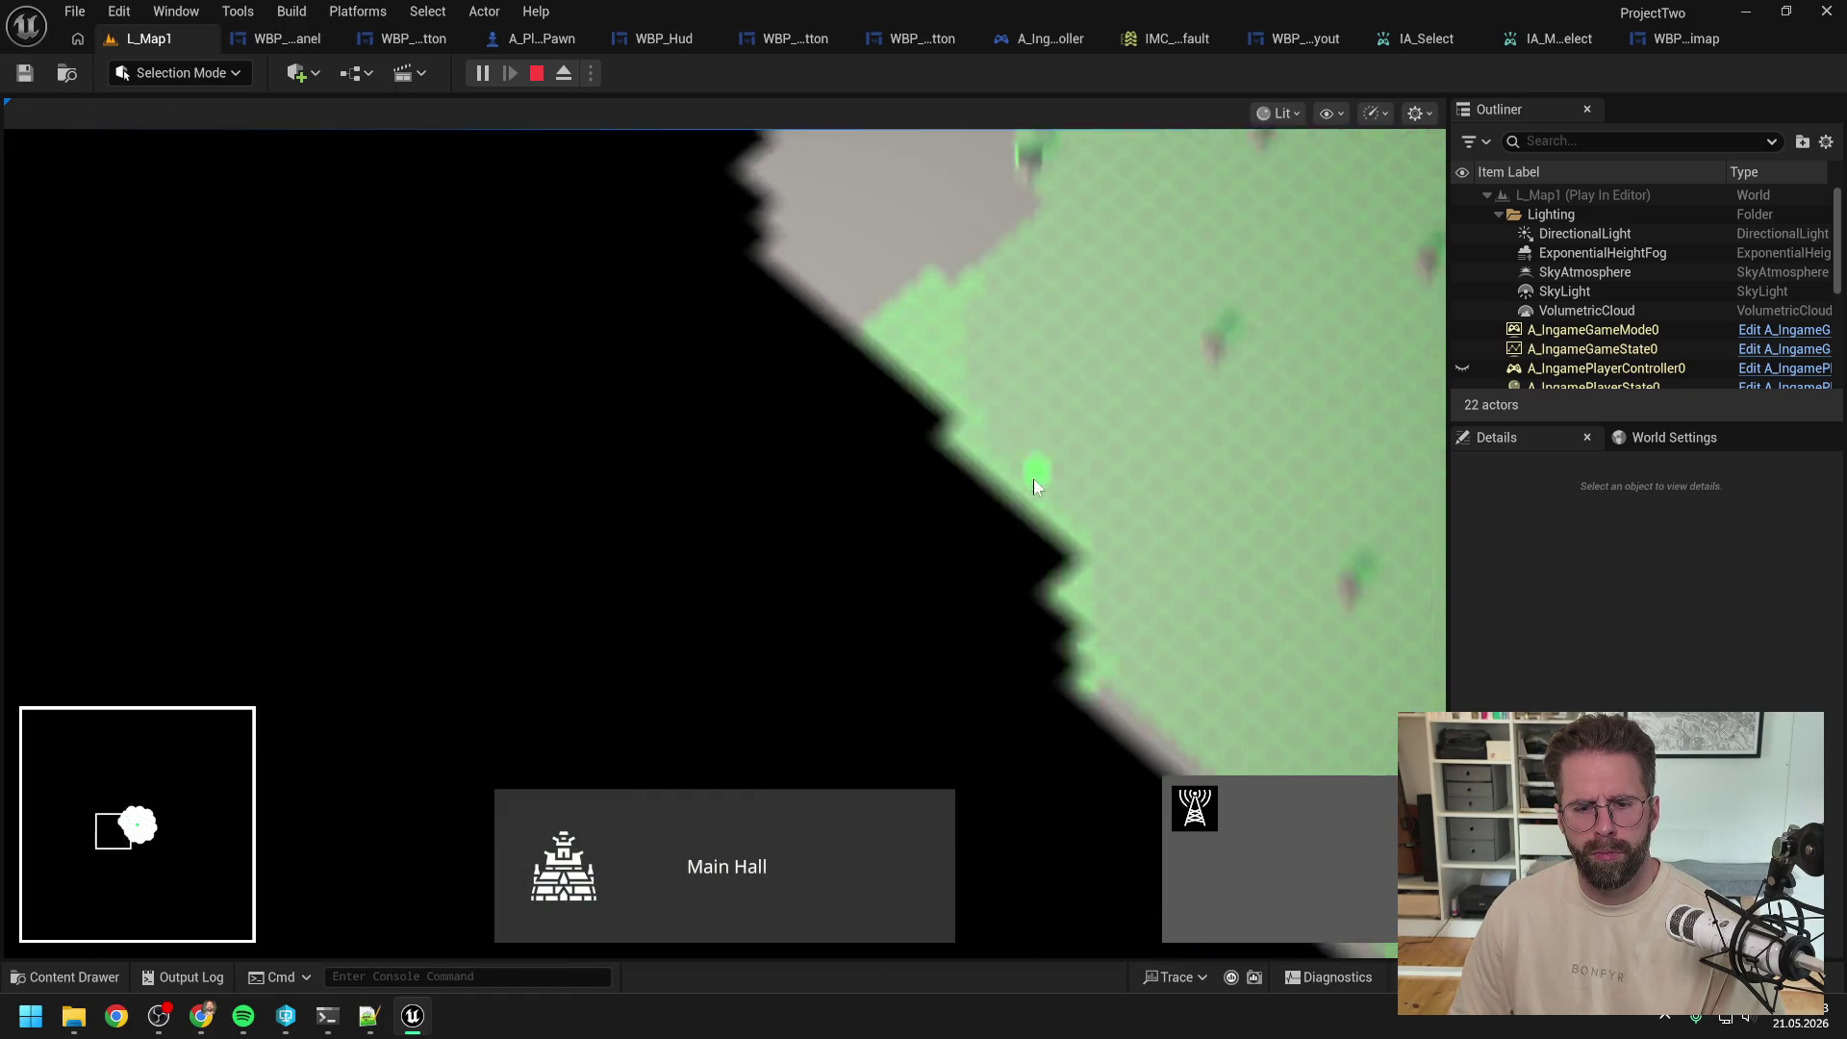
Step: Test clicking Power Grid Generators: select one, then several, clear and reselect them
left_click(1007, 487)
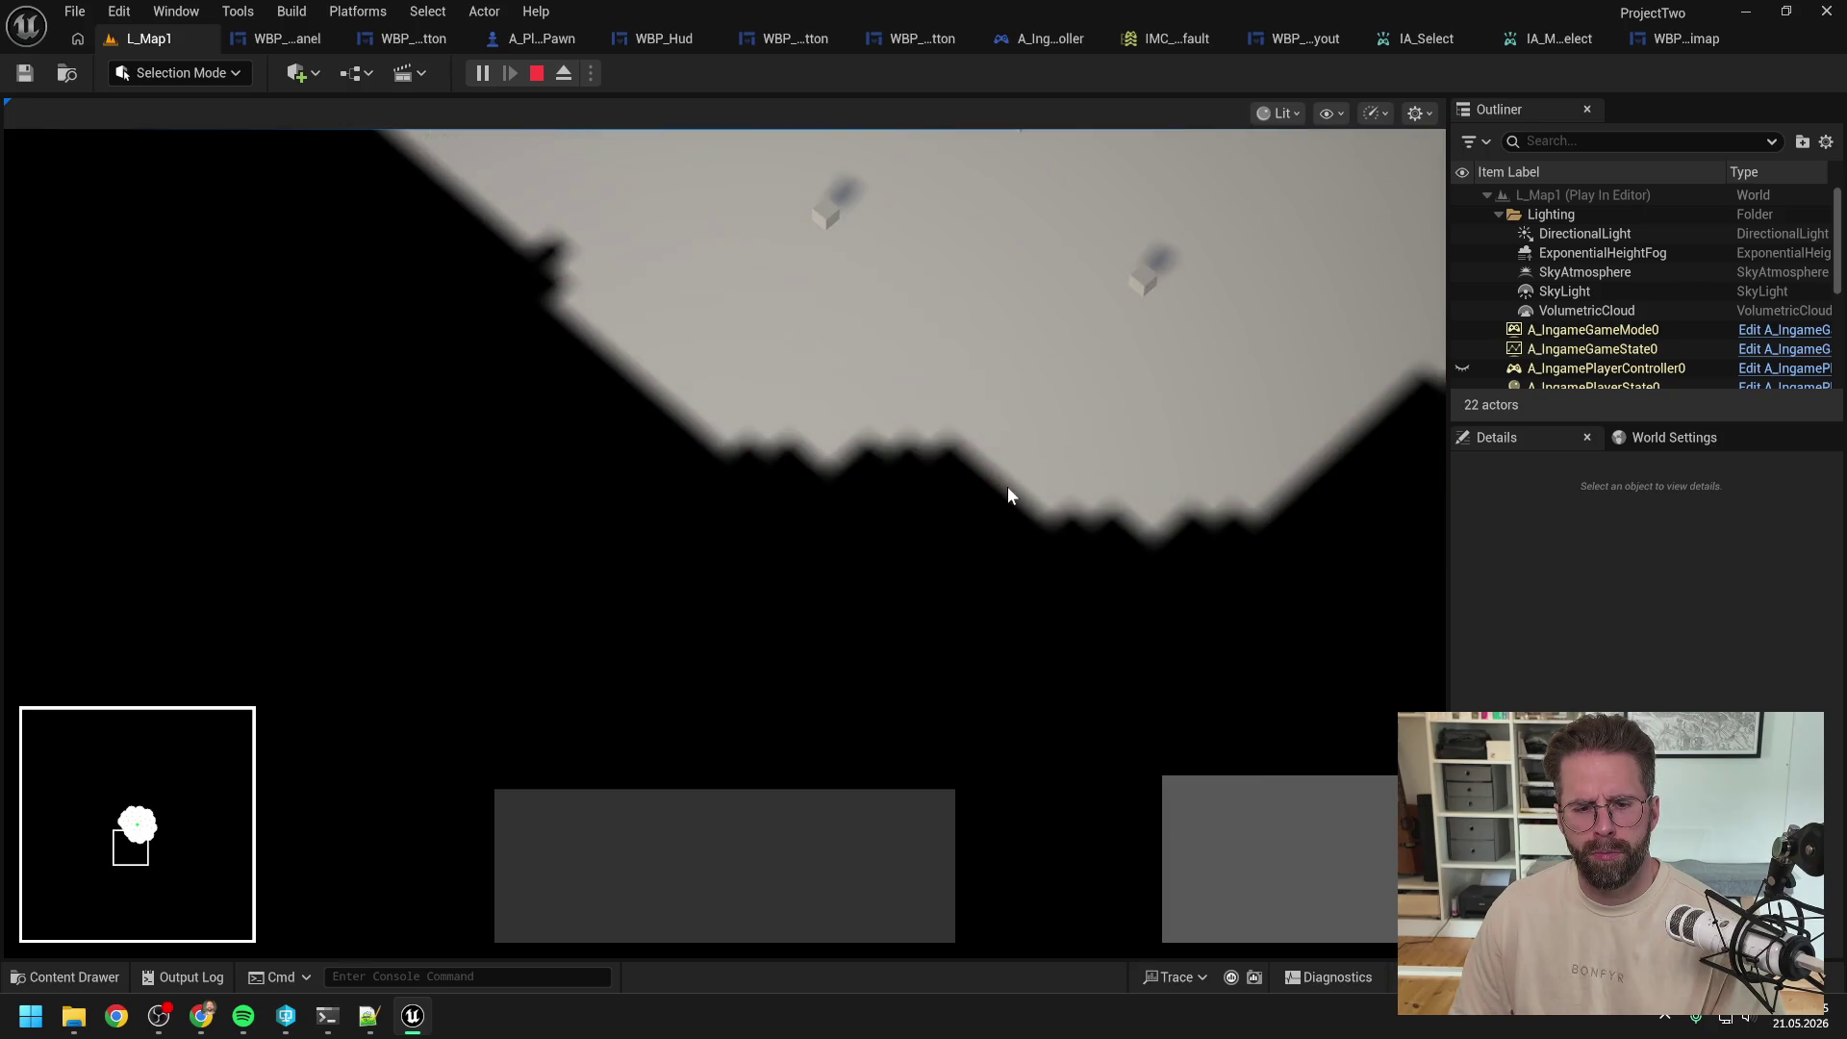
key("w")
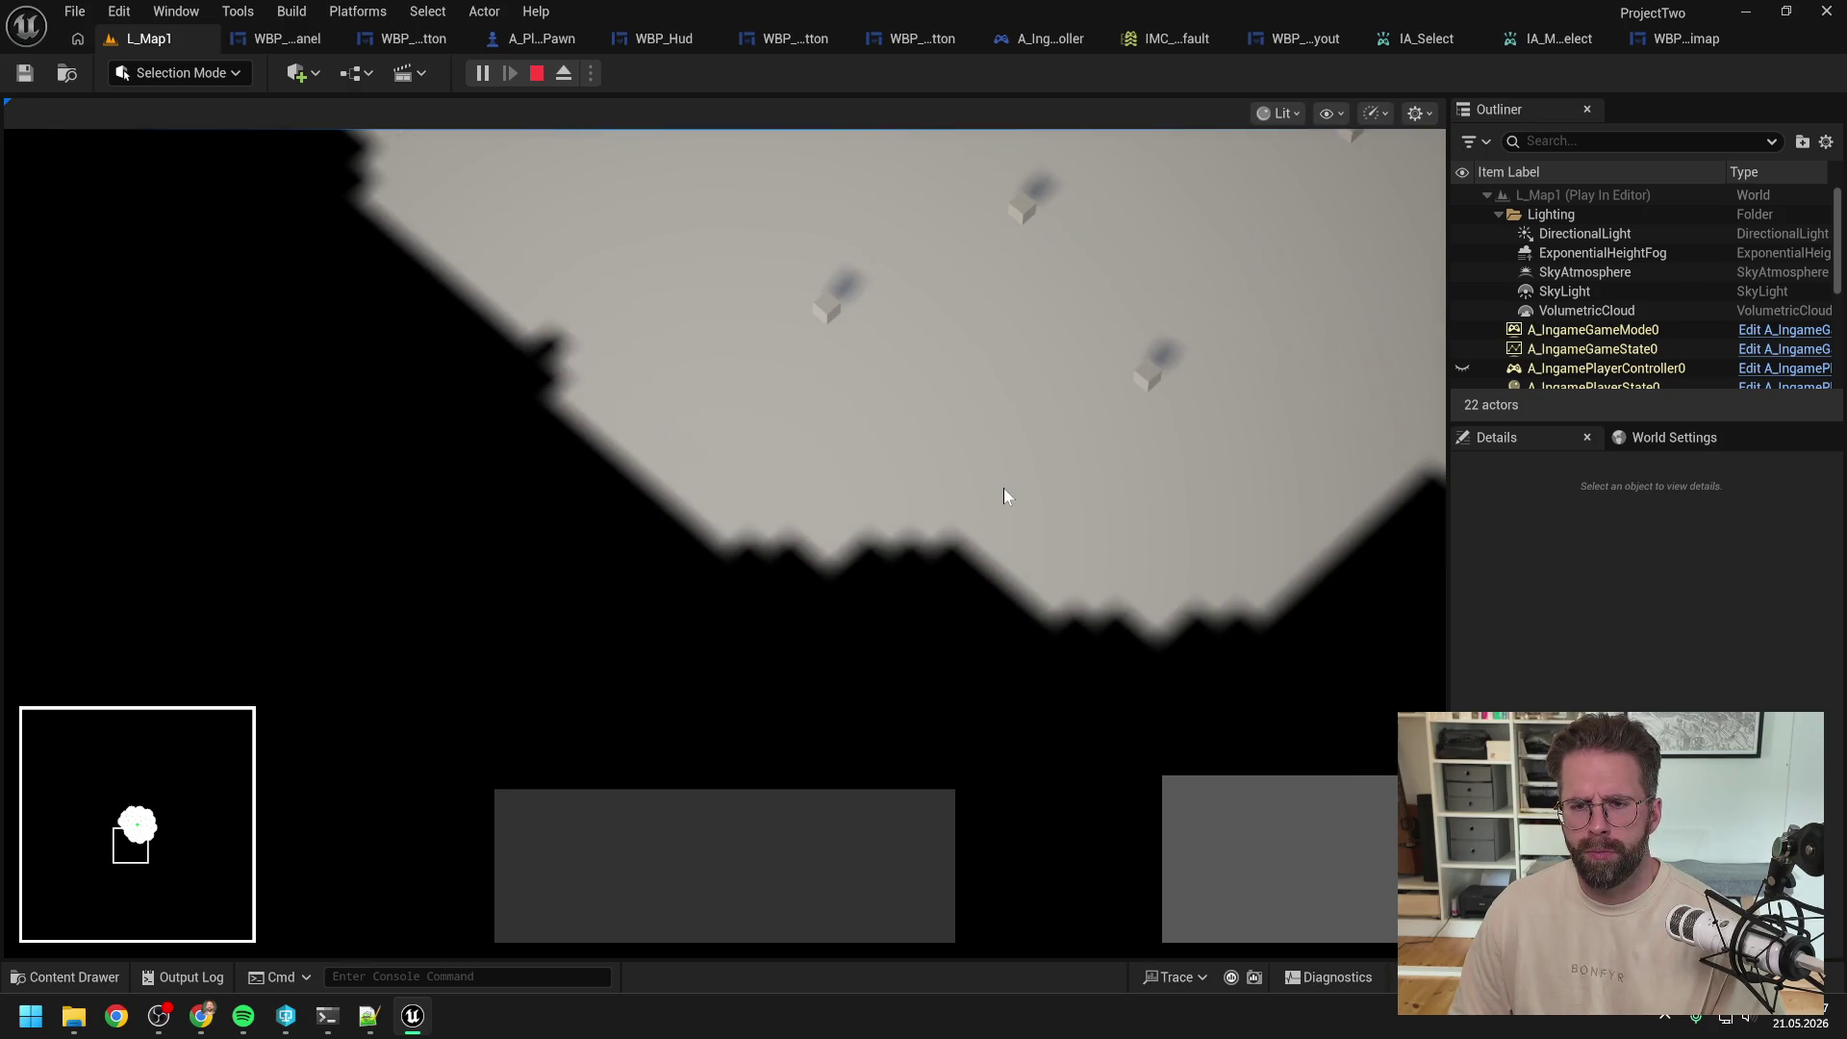
left_click(1201, 446)
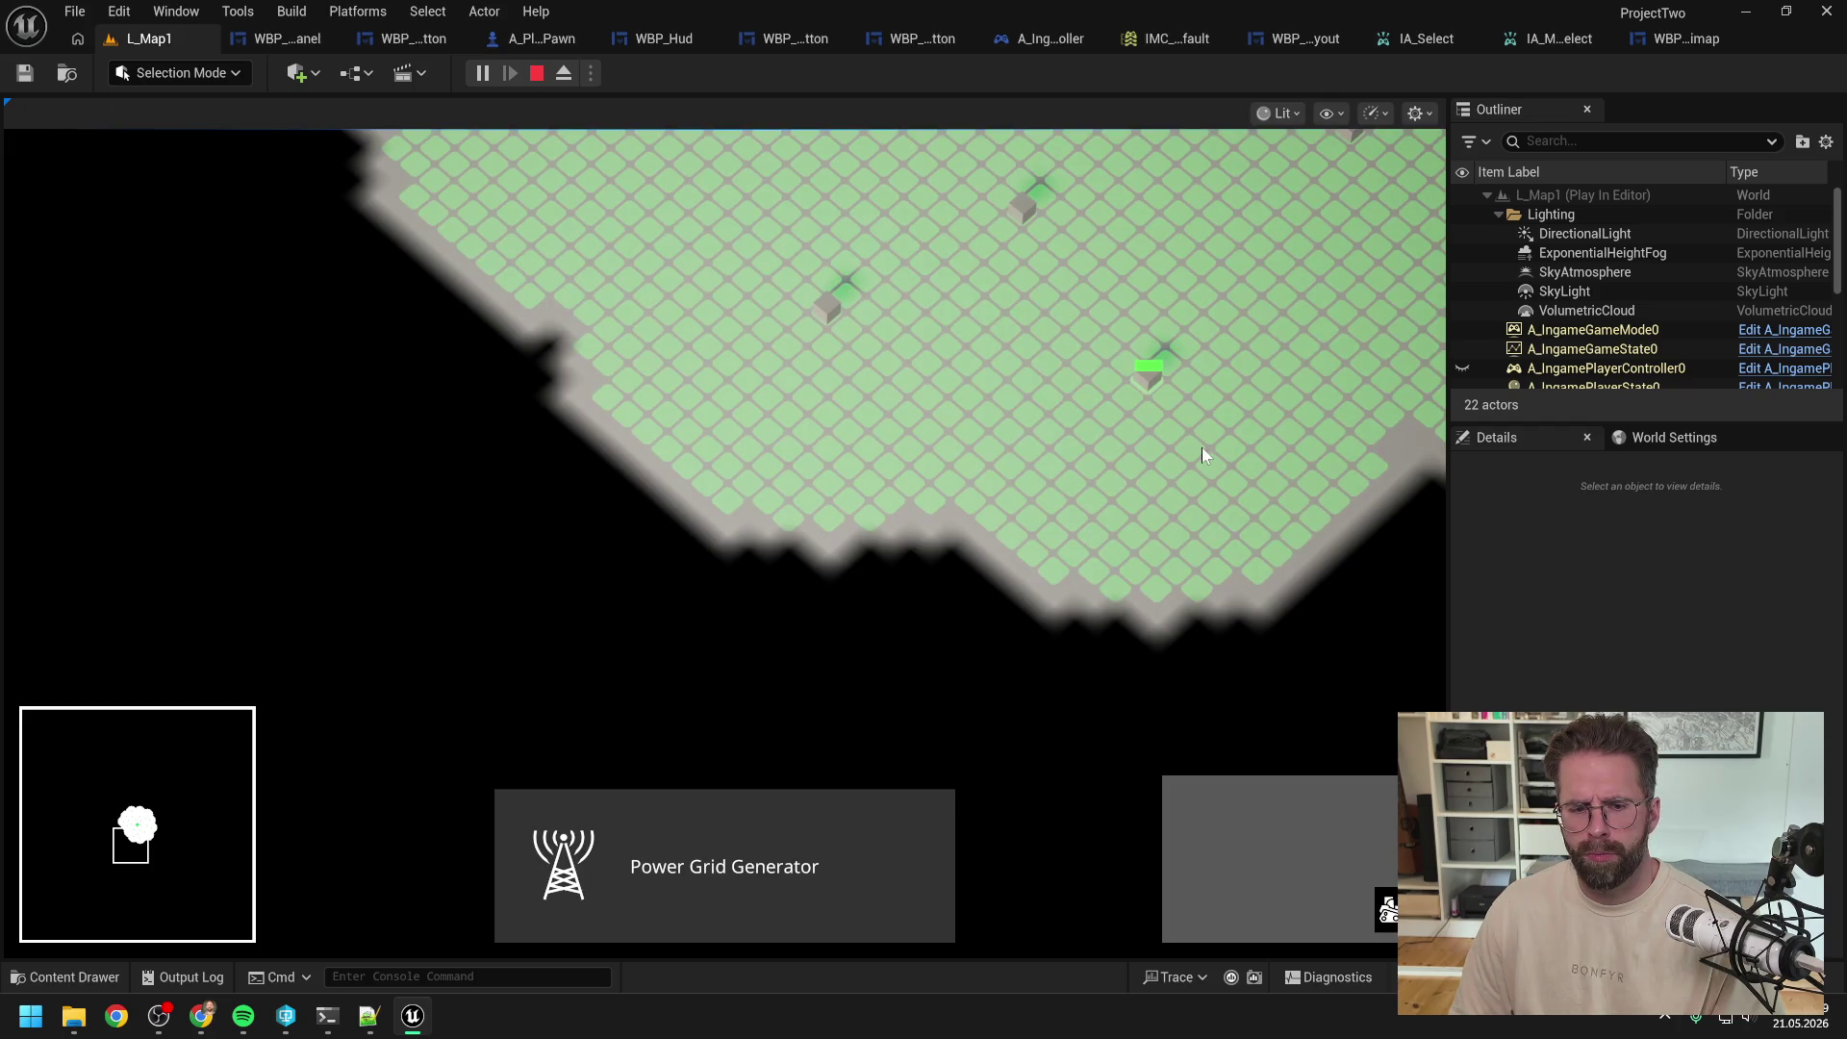
left_click(981, 419)
left_click(1143, 385)
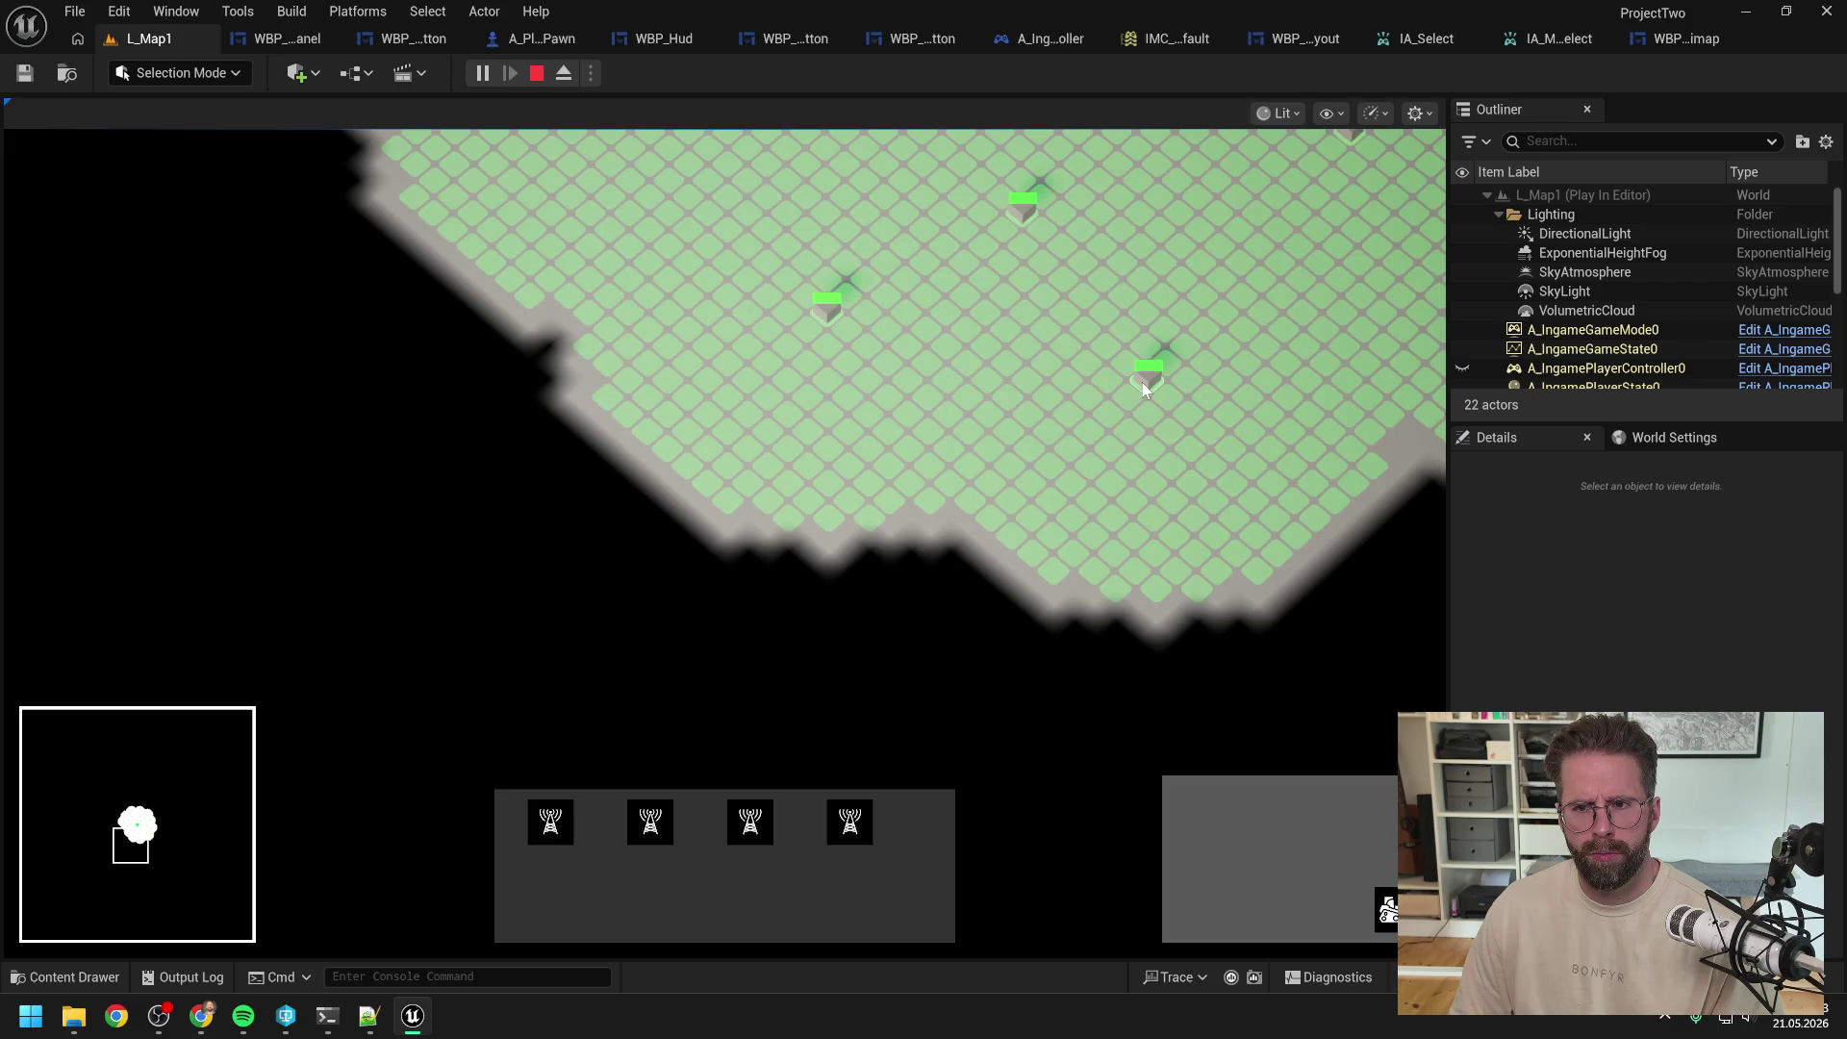
left_click(1078, 449)
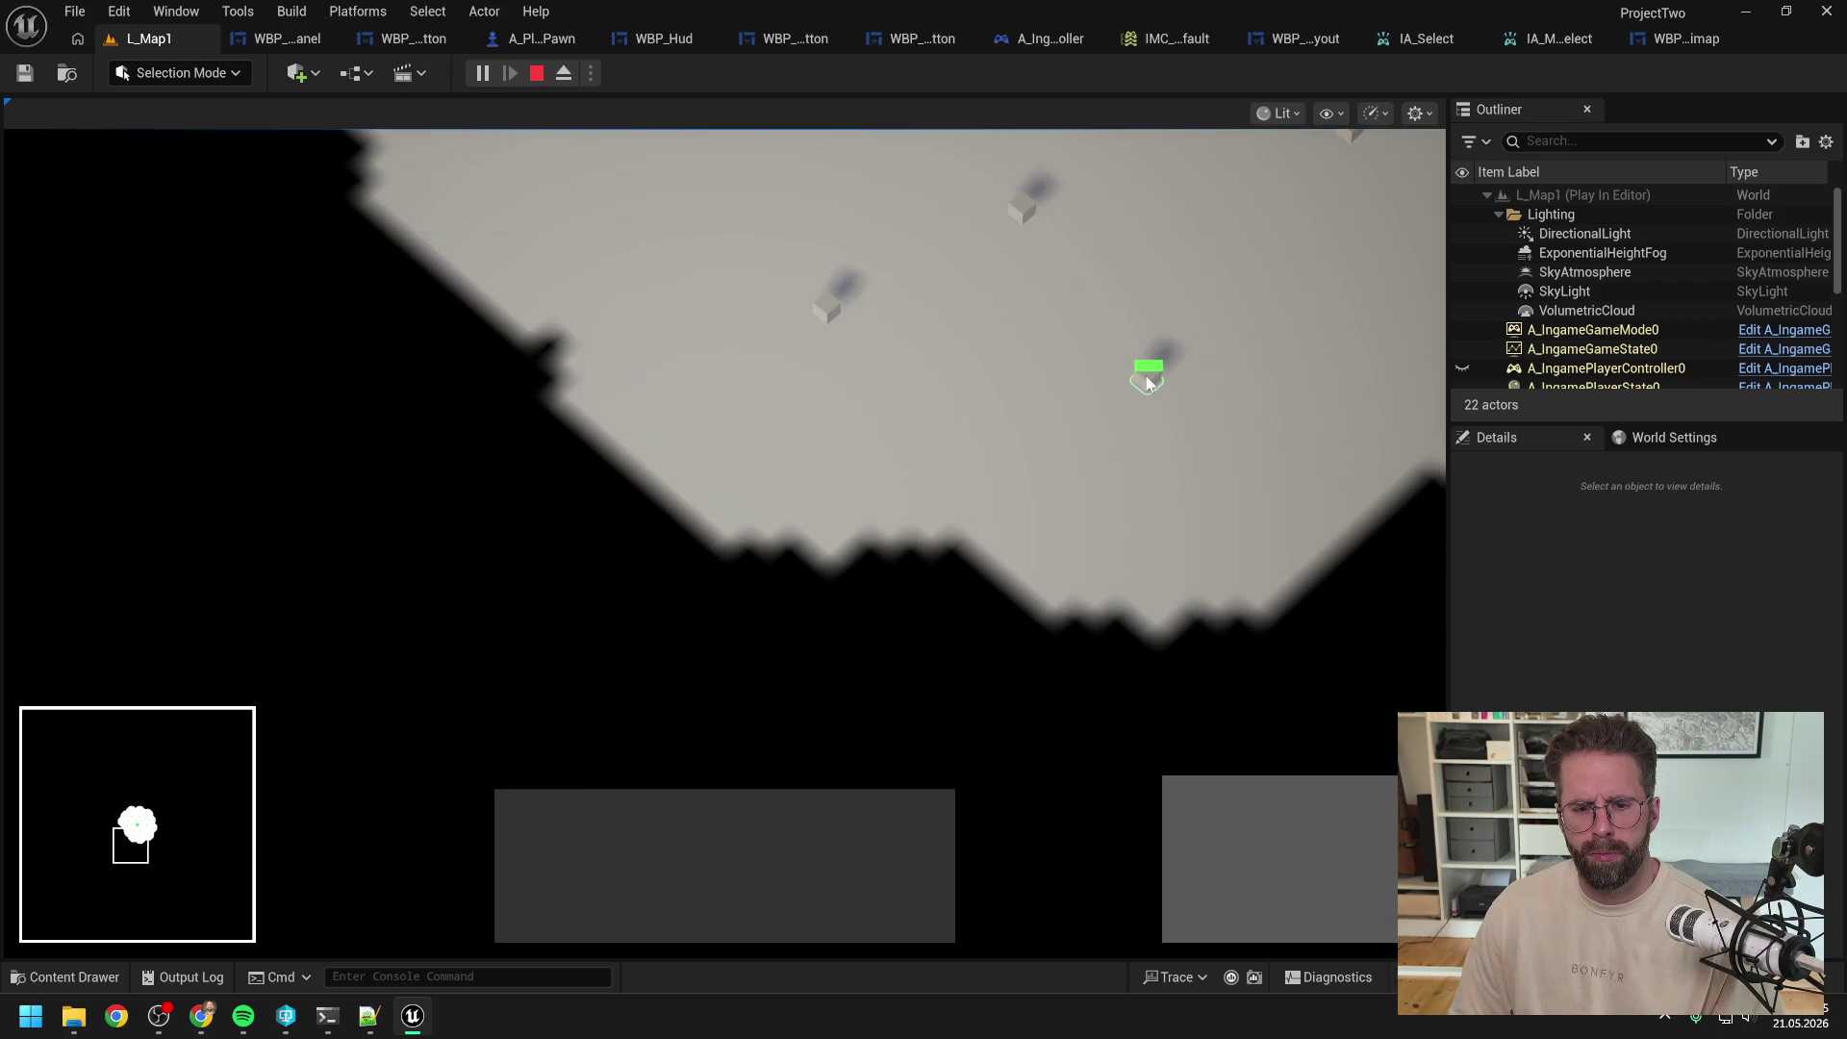
left_click(1145, 383)
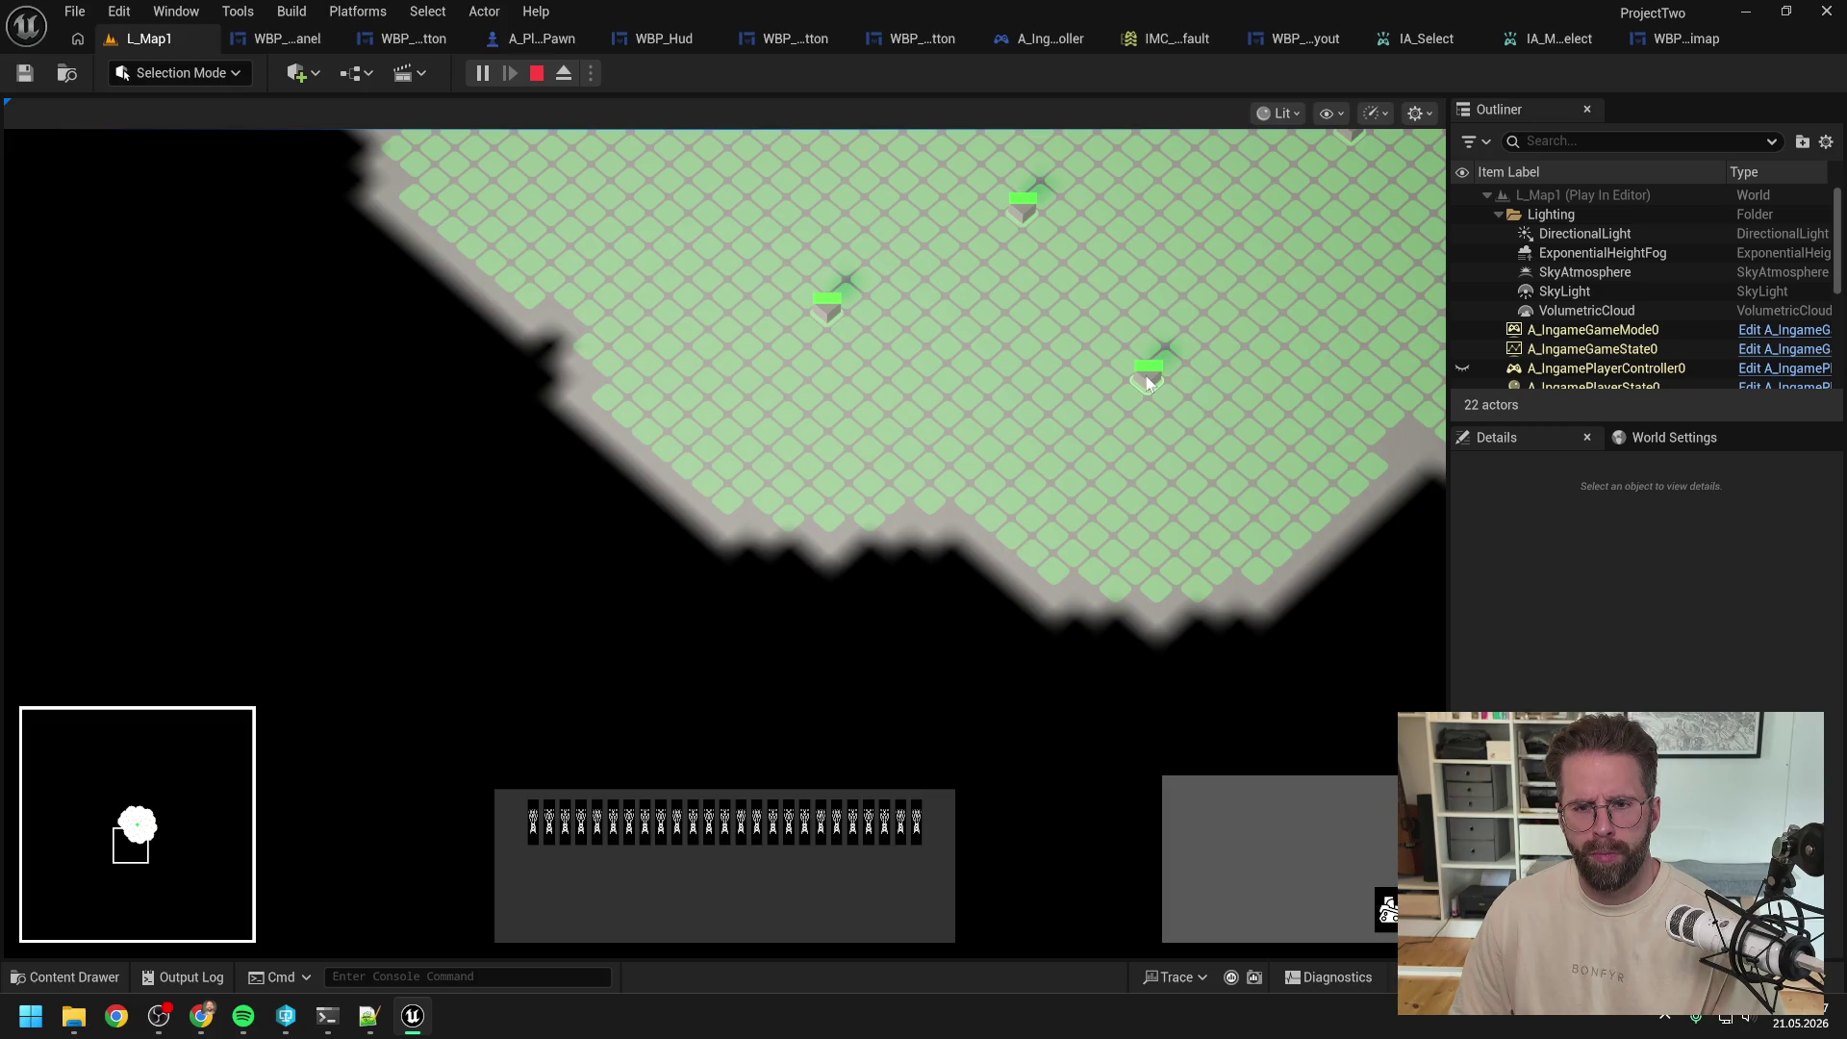
scroll(1145, 381, "down", 5)
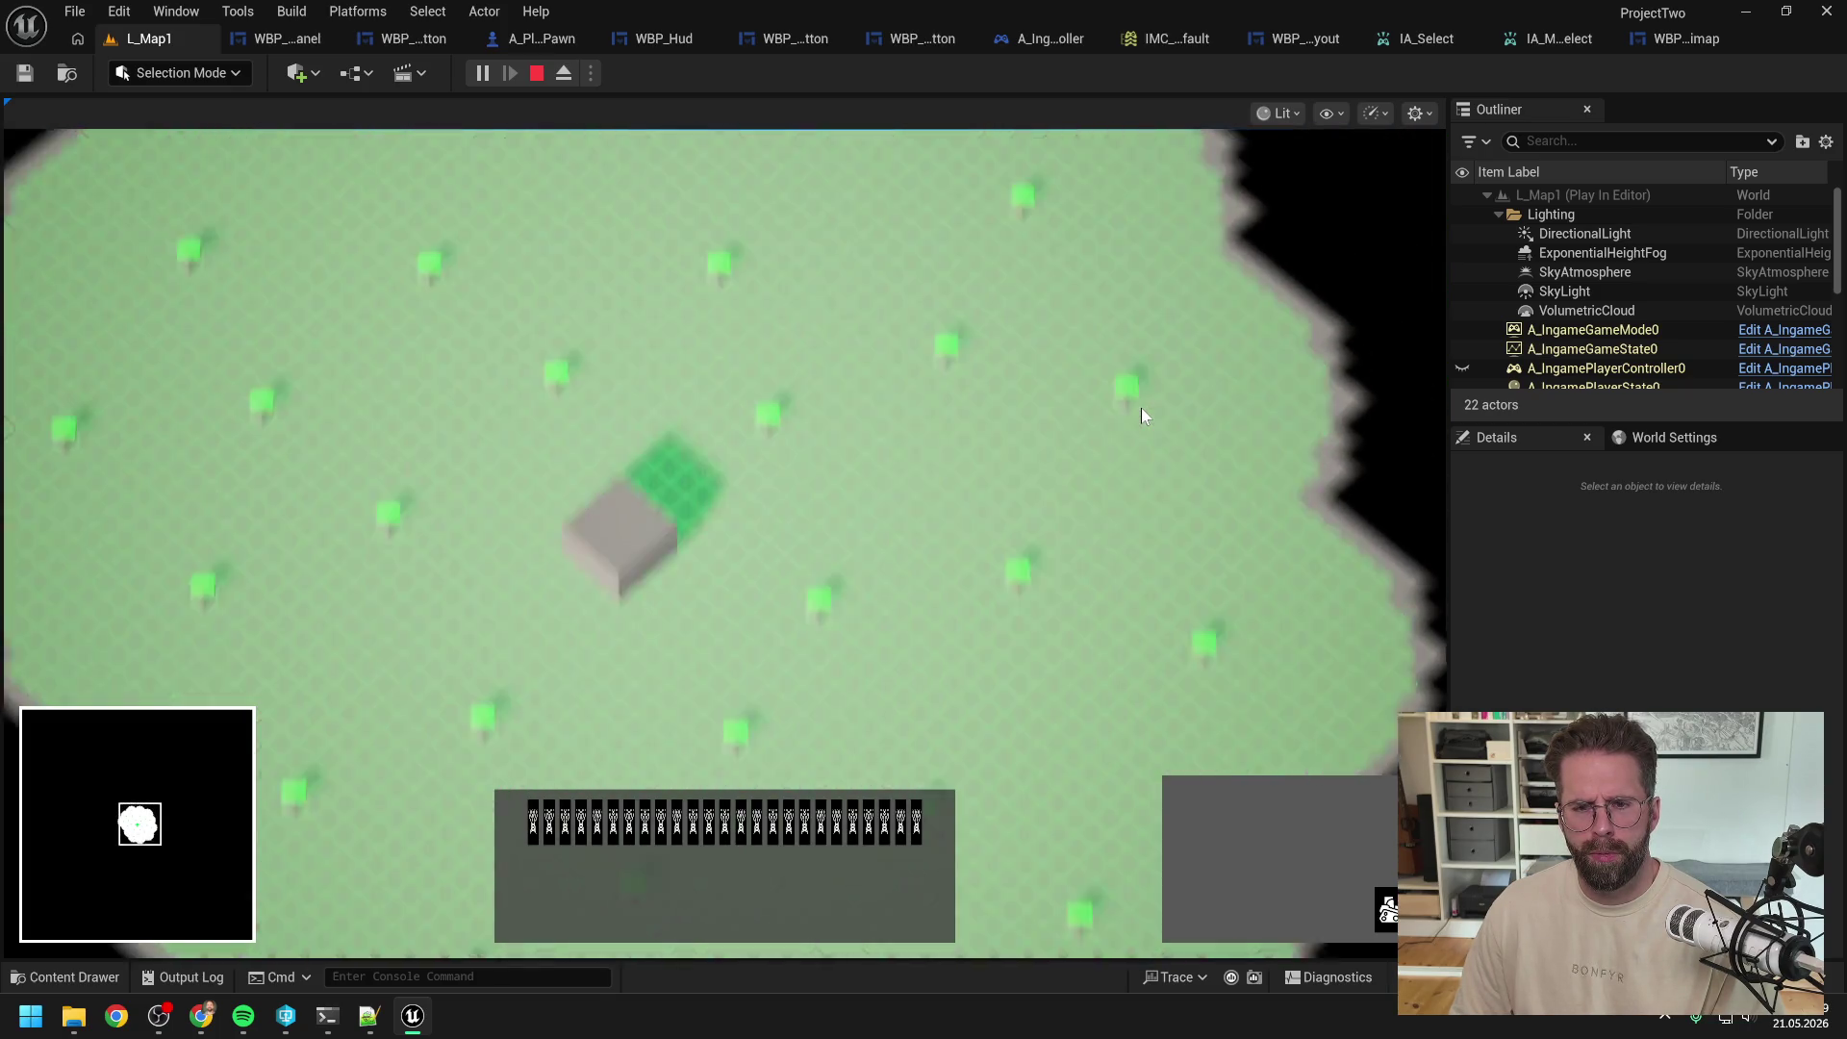
scroll(1108, 423, "up", 5)
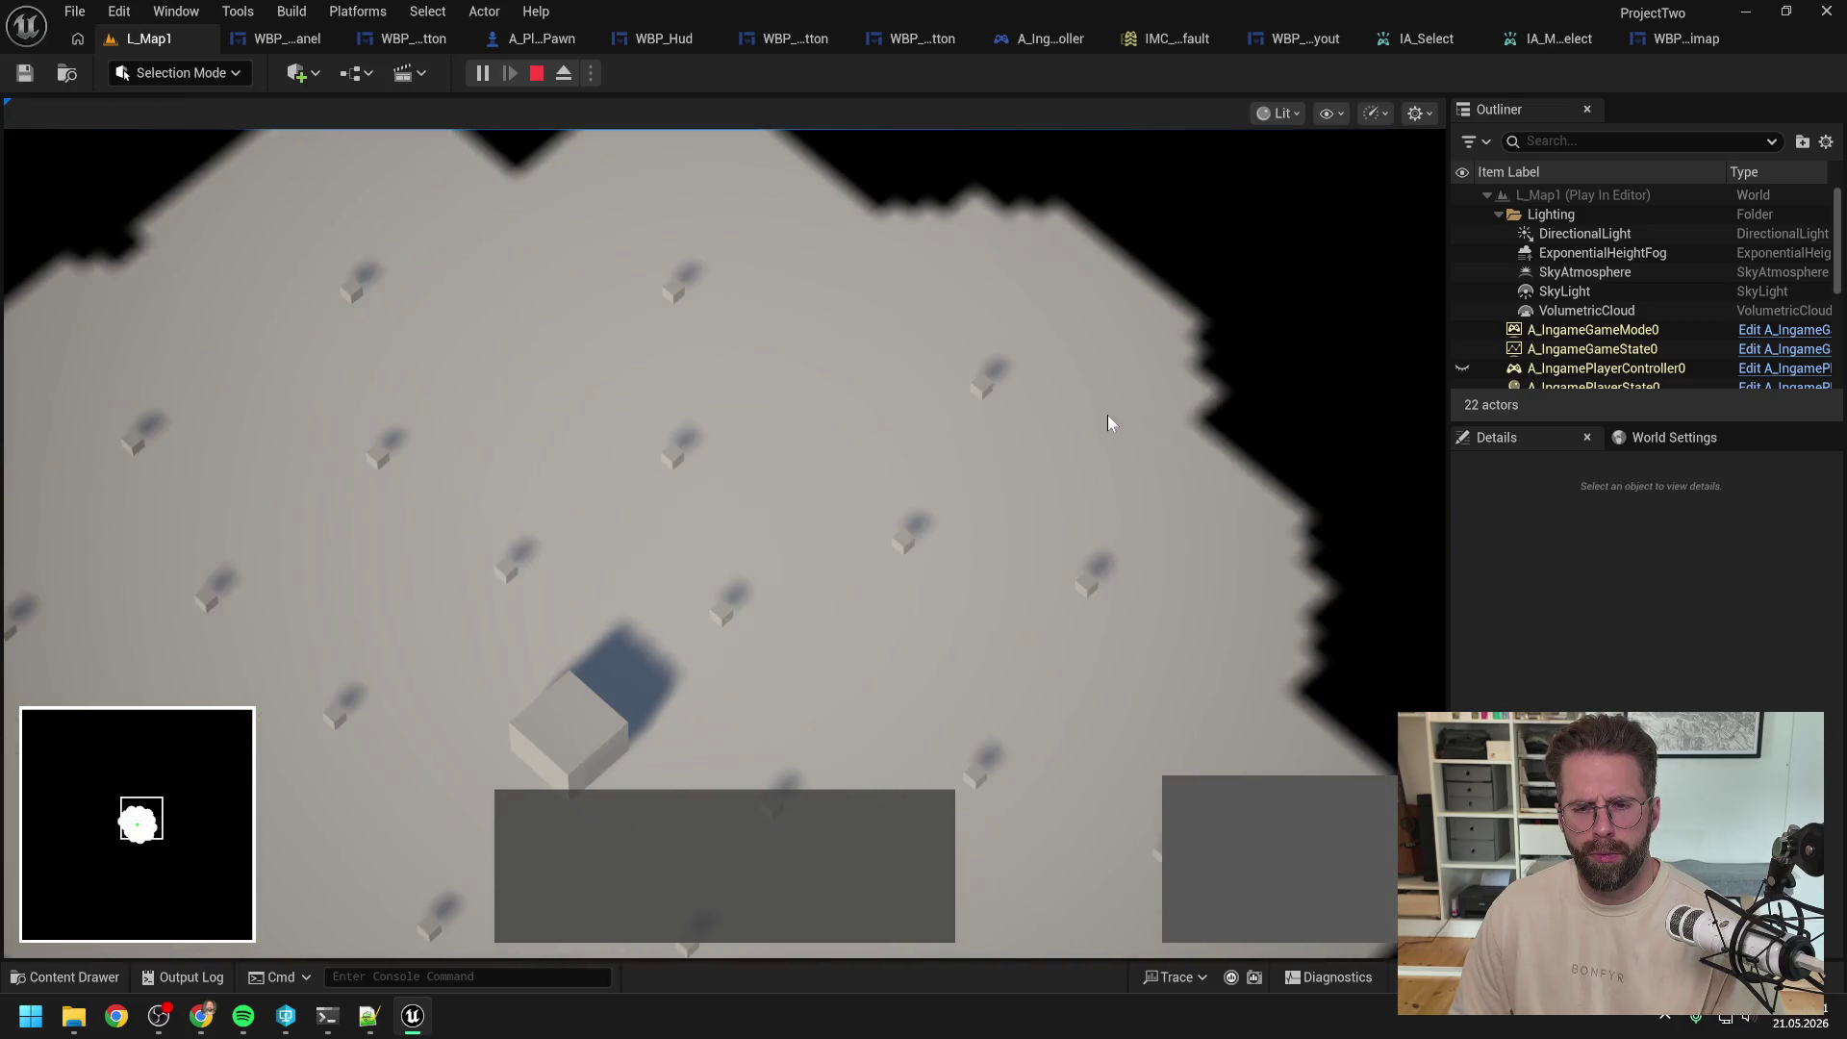
Step: Select the Main Hall, box-select three generators, then add the Main Hall to that selection
left_click(635, 742)
left_click_drag(597, 257, 1047, 511)
key("w")
key("d")
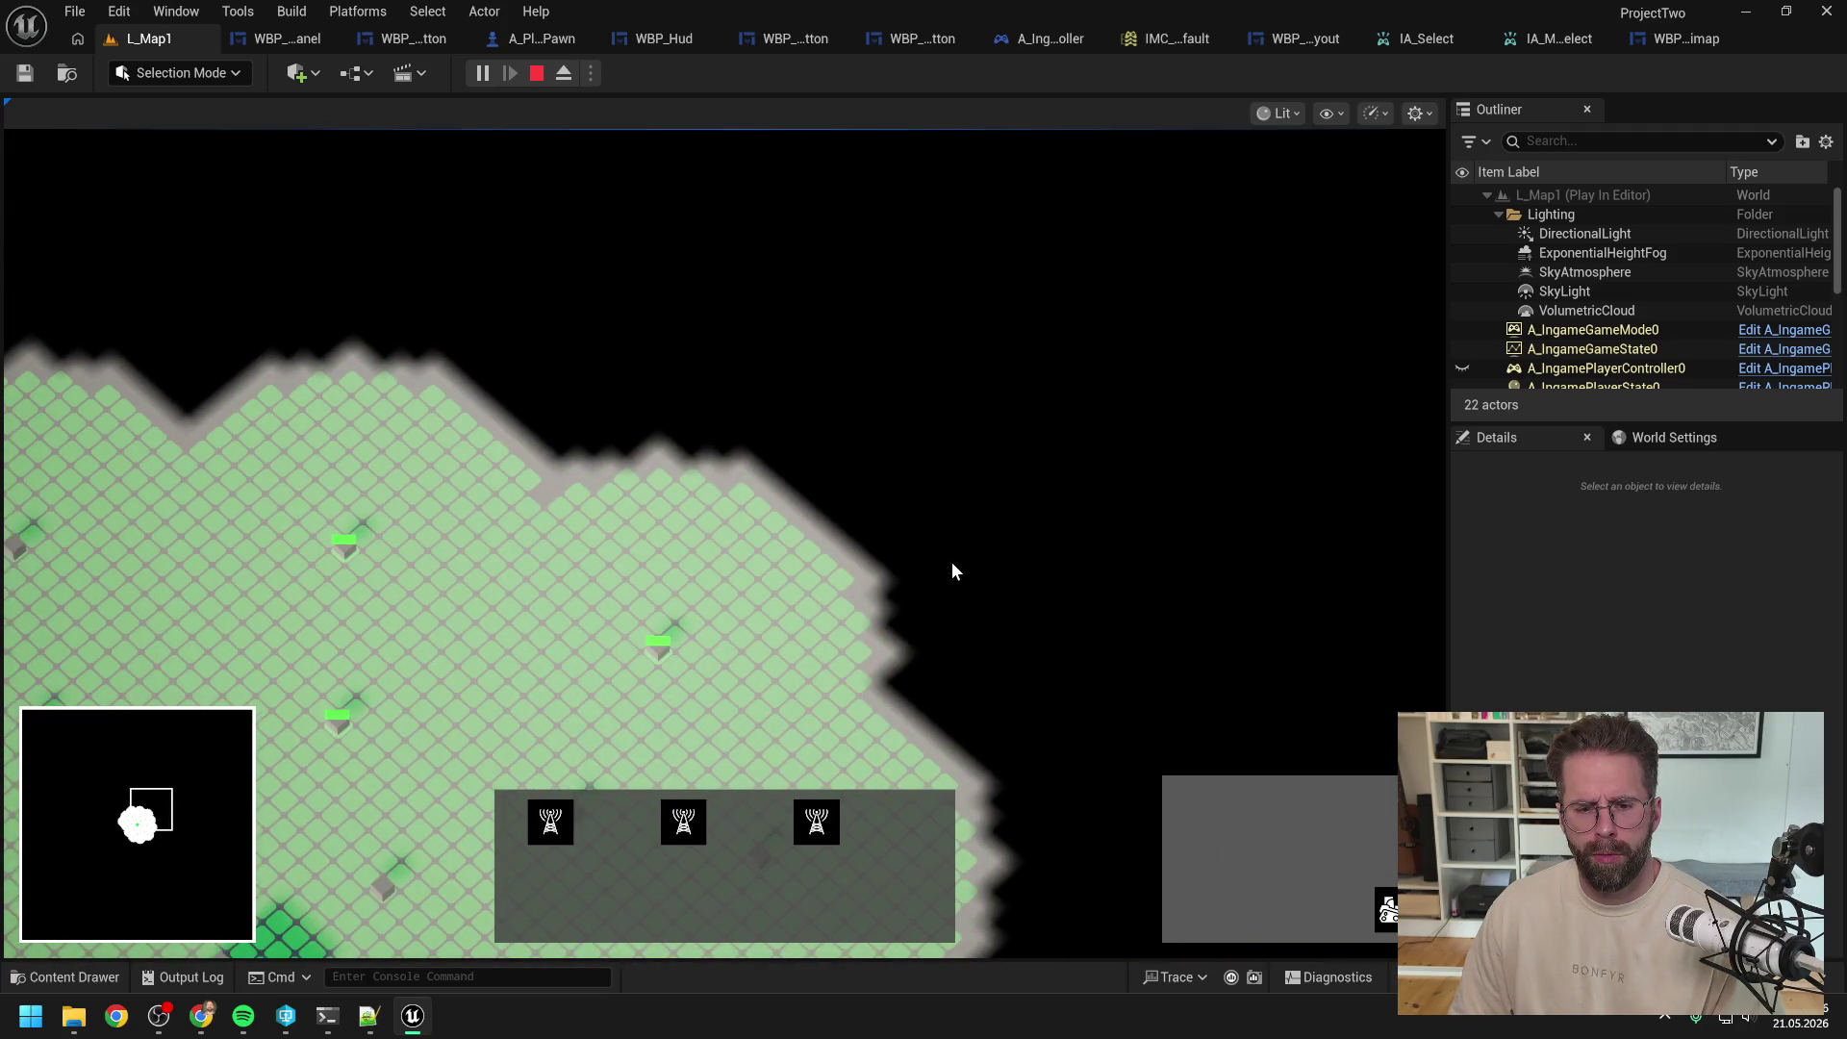
scroll(950, 572, "down", 3)
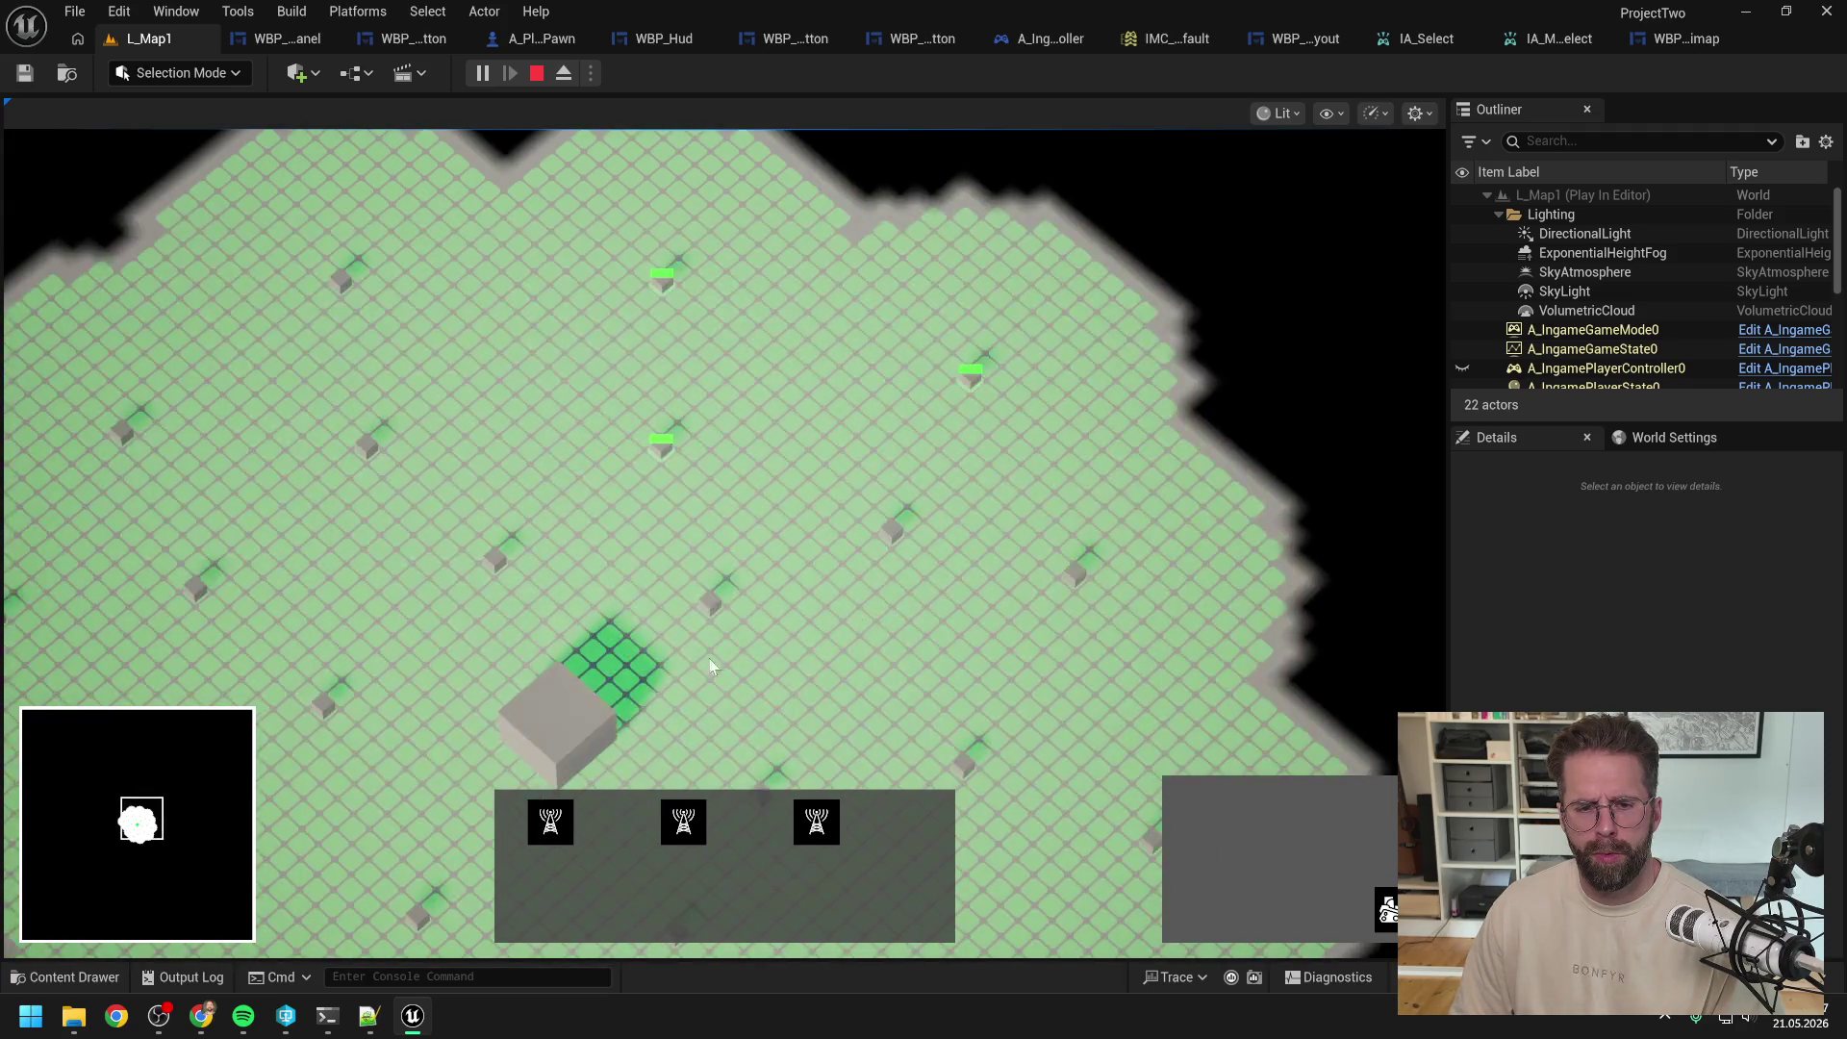
left_click(556, 735, "shift")
scroll(874, 594, "up", 3)
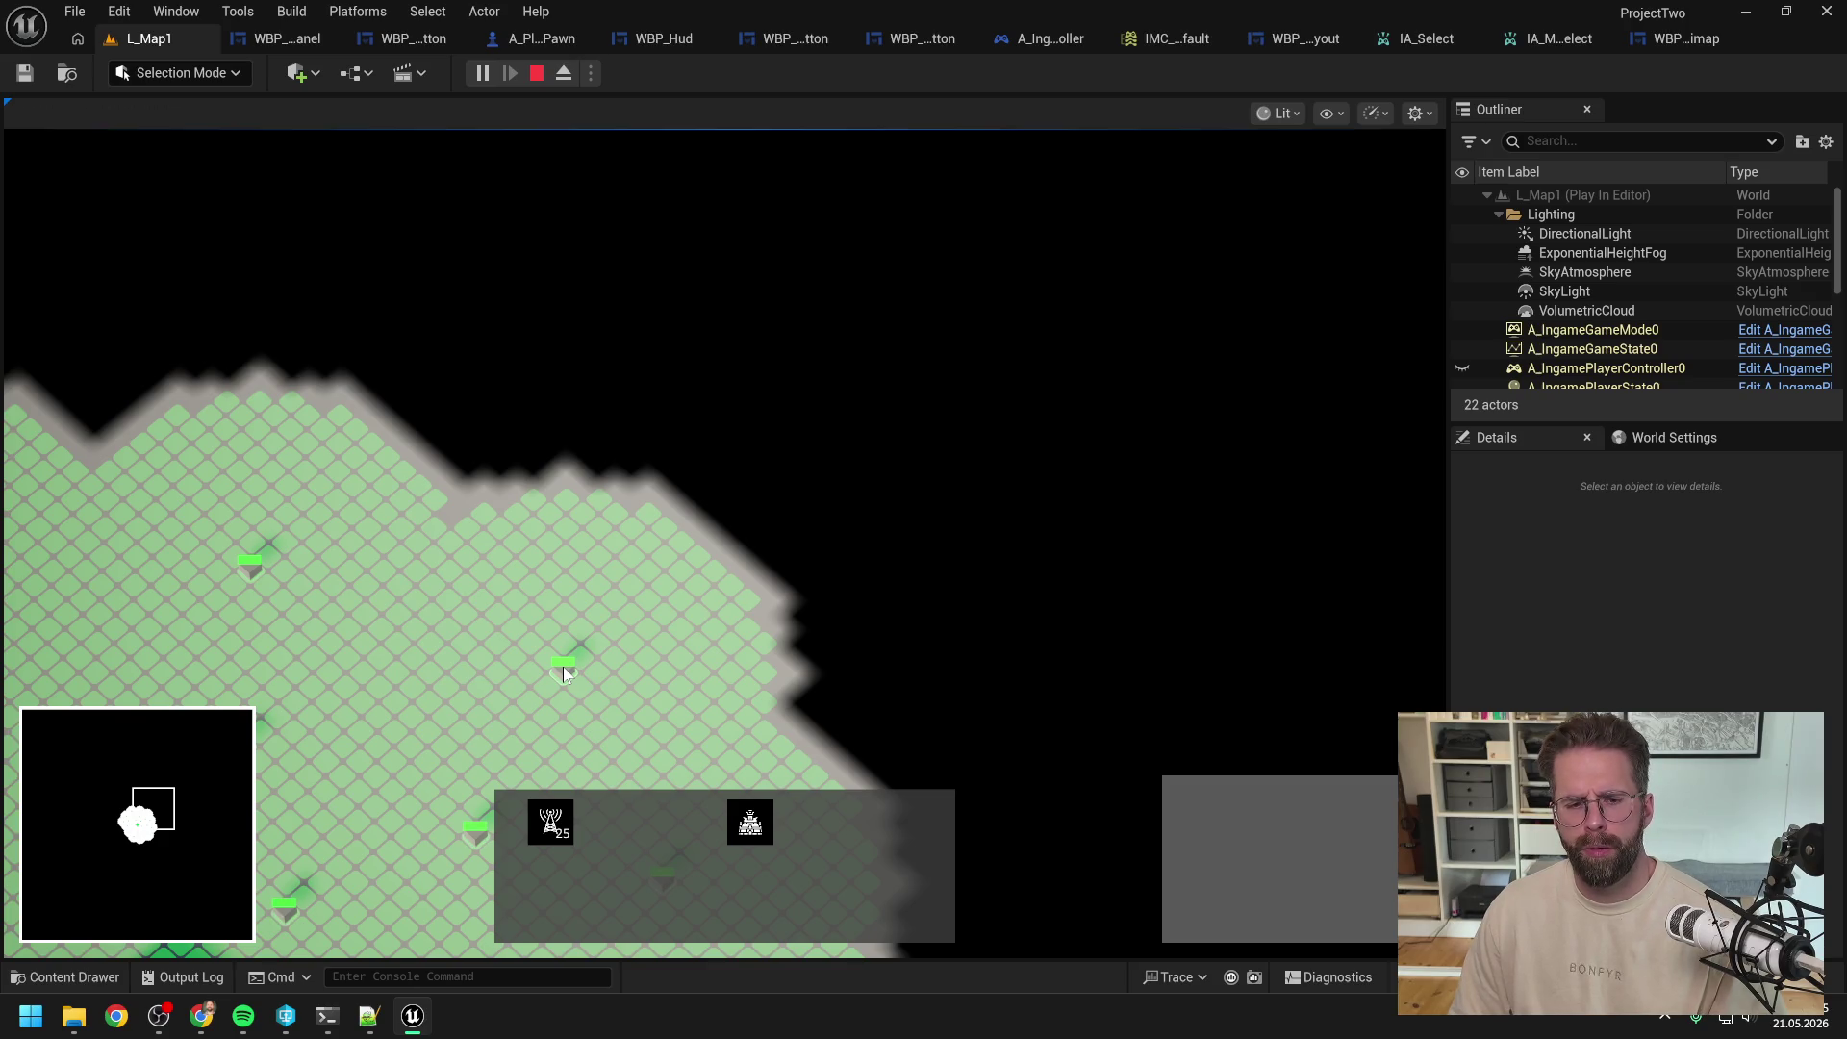
scroll(563, 671, "up", 3)
scroll(563, 671, "down", 4)
scroll(563, 671, "up", 3)
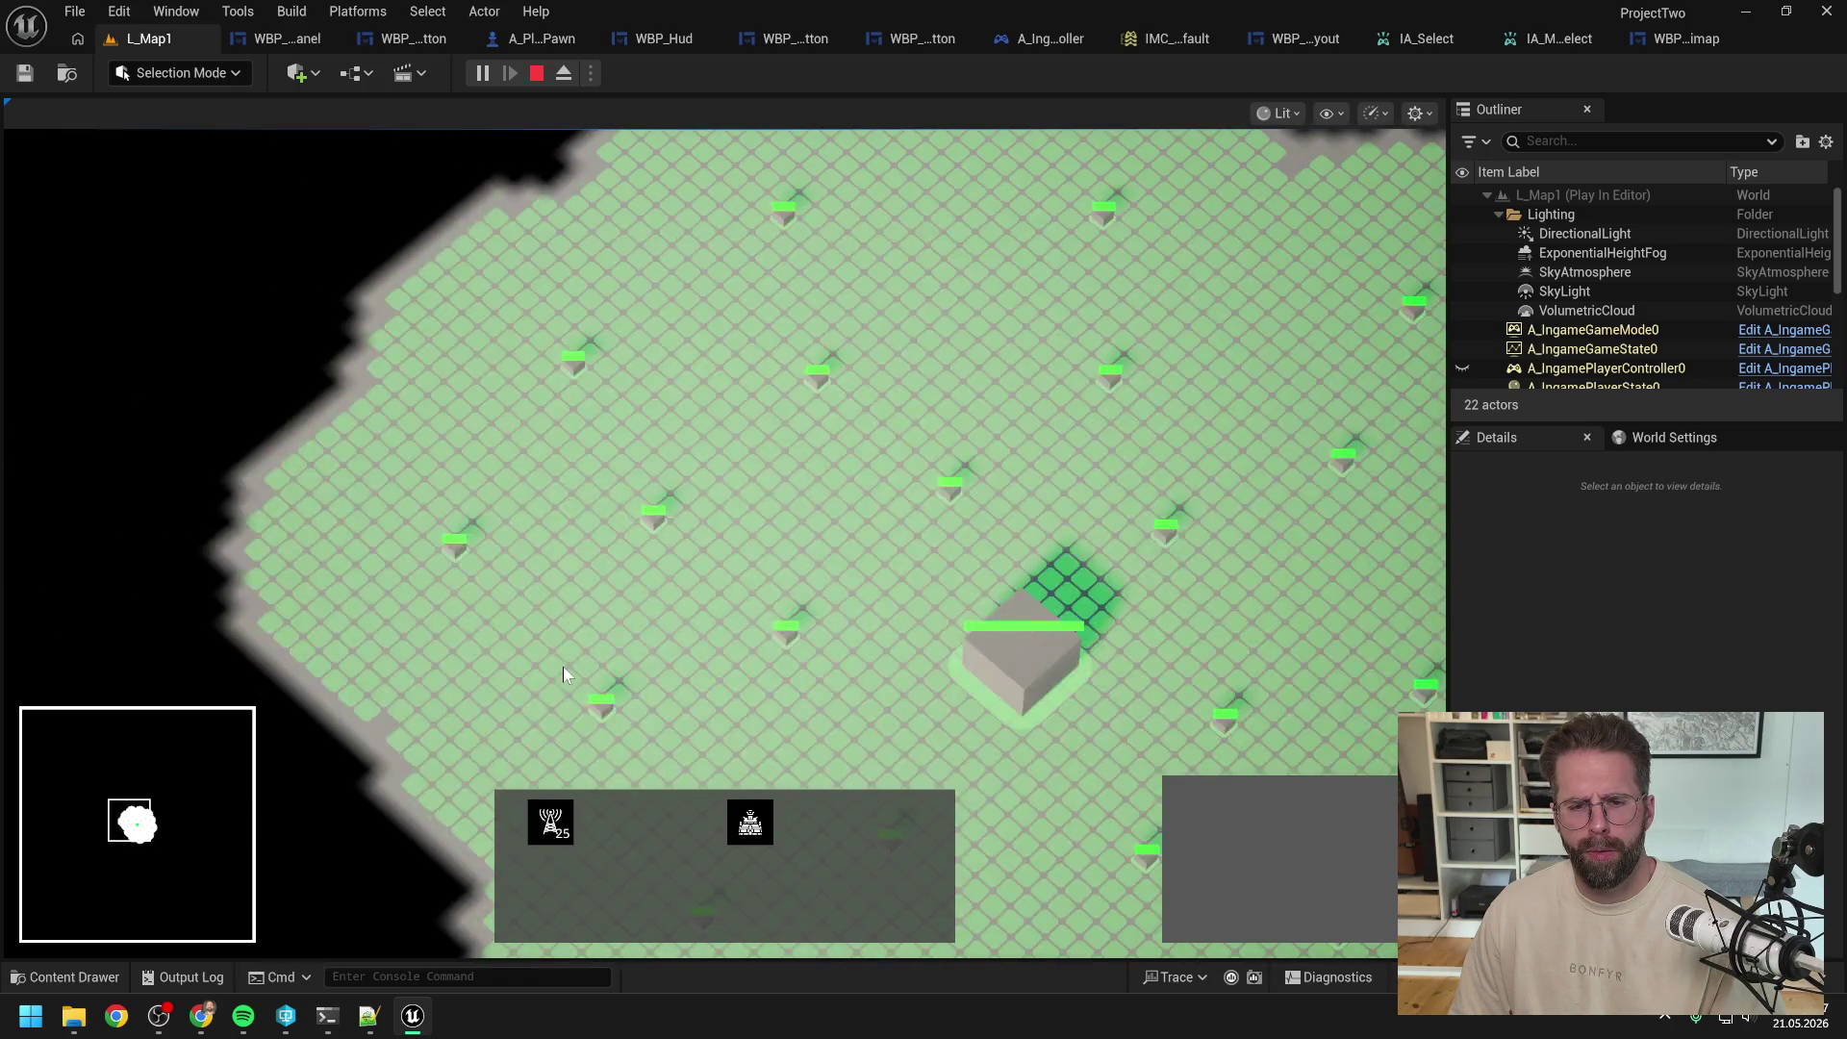
scroll(563, 666, "down", 2)
scroll(562, 667, "up", 2)
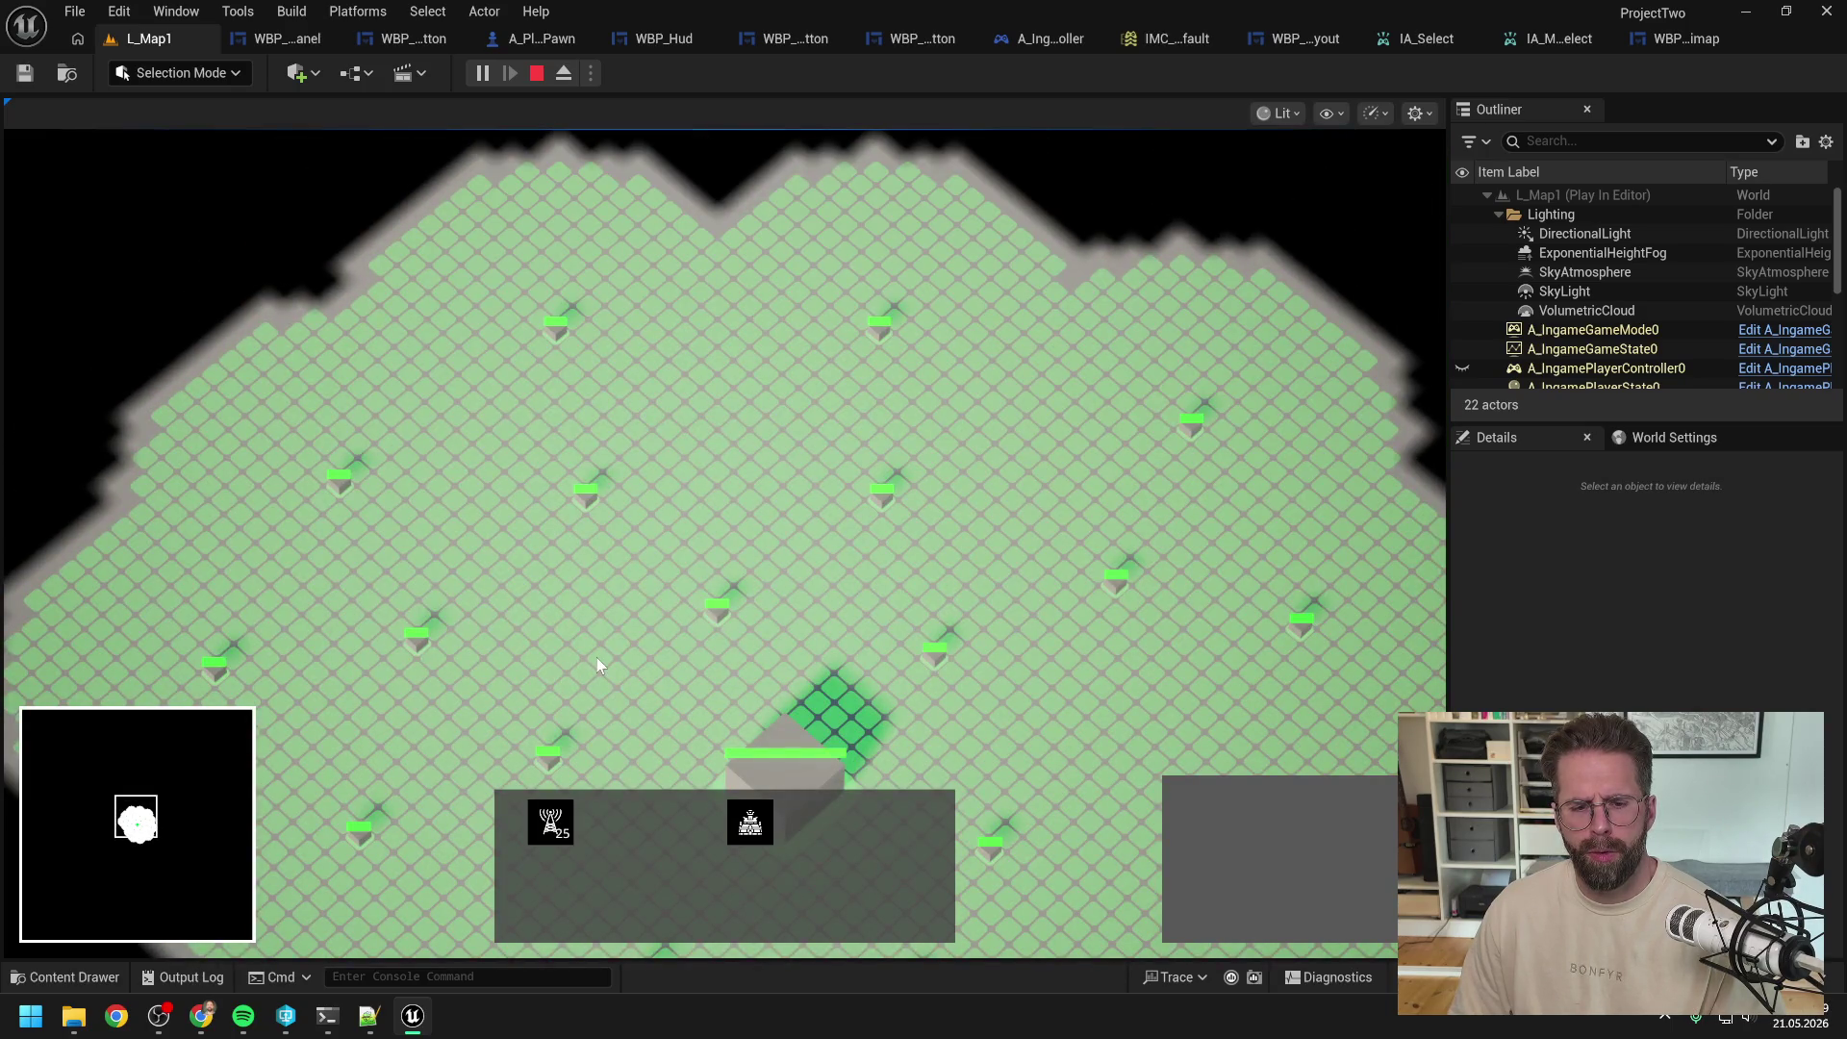
Step: Select the Main Hall, deselect it on empty ground, then box-select the small generator cube
left_click(782, 735)
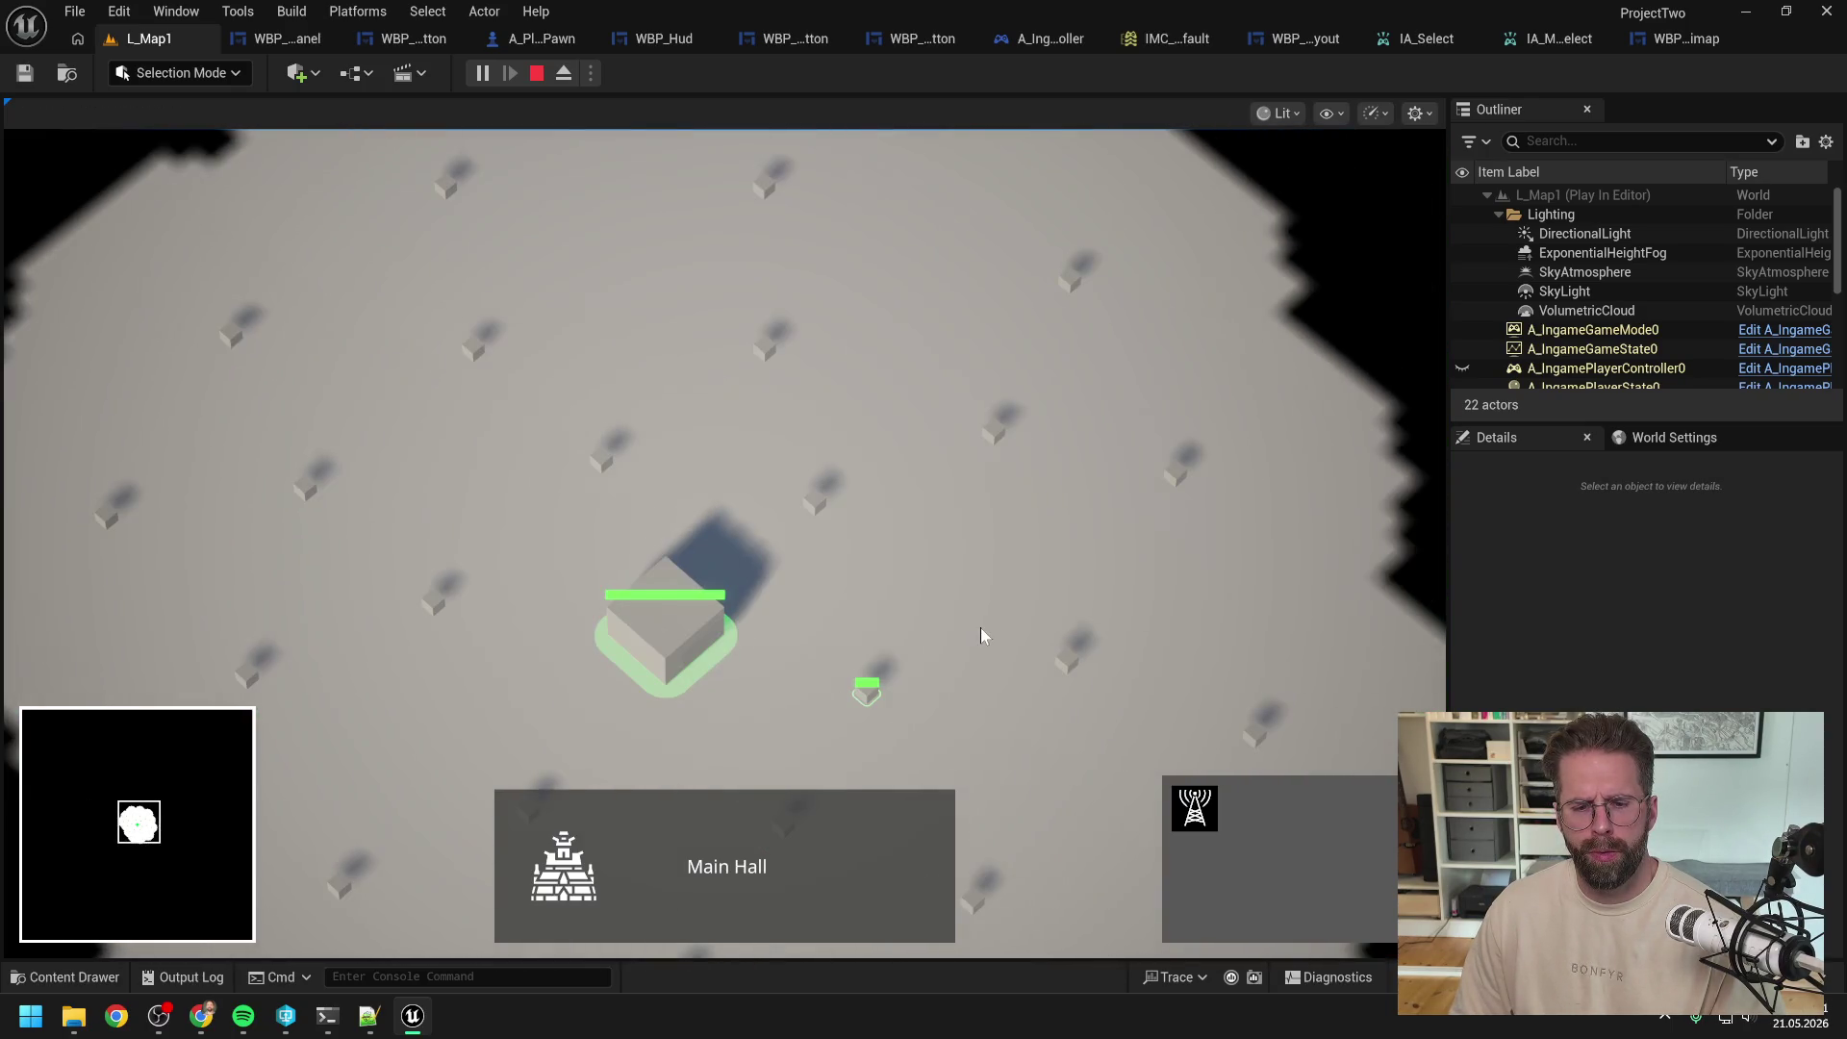
left_click(977, 622)
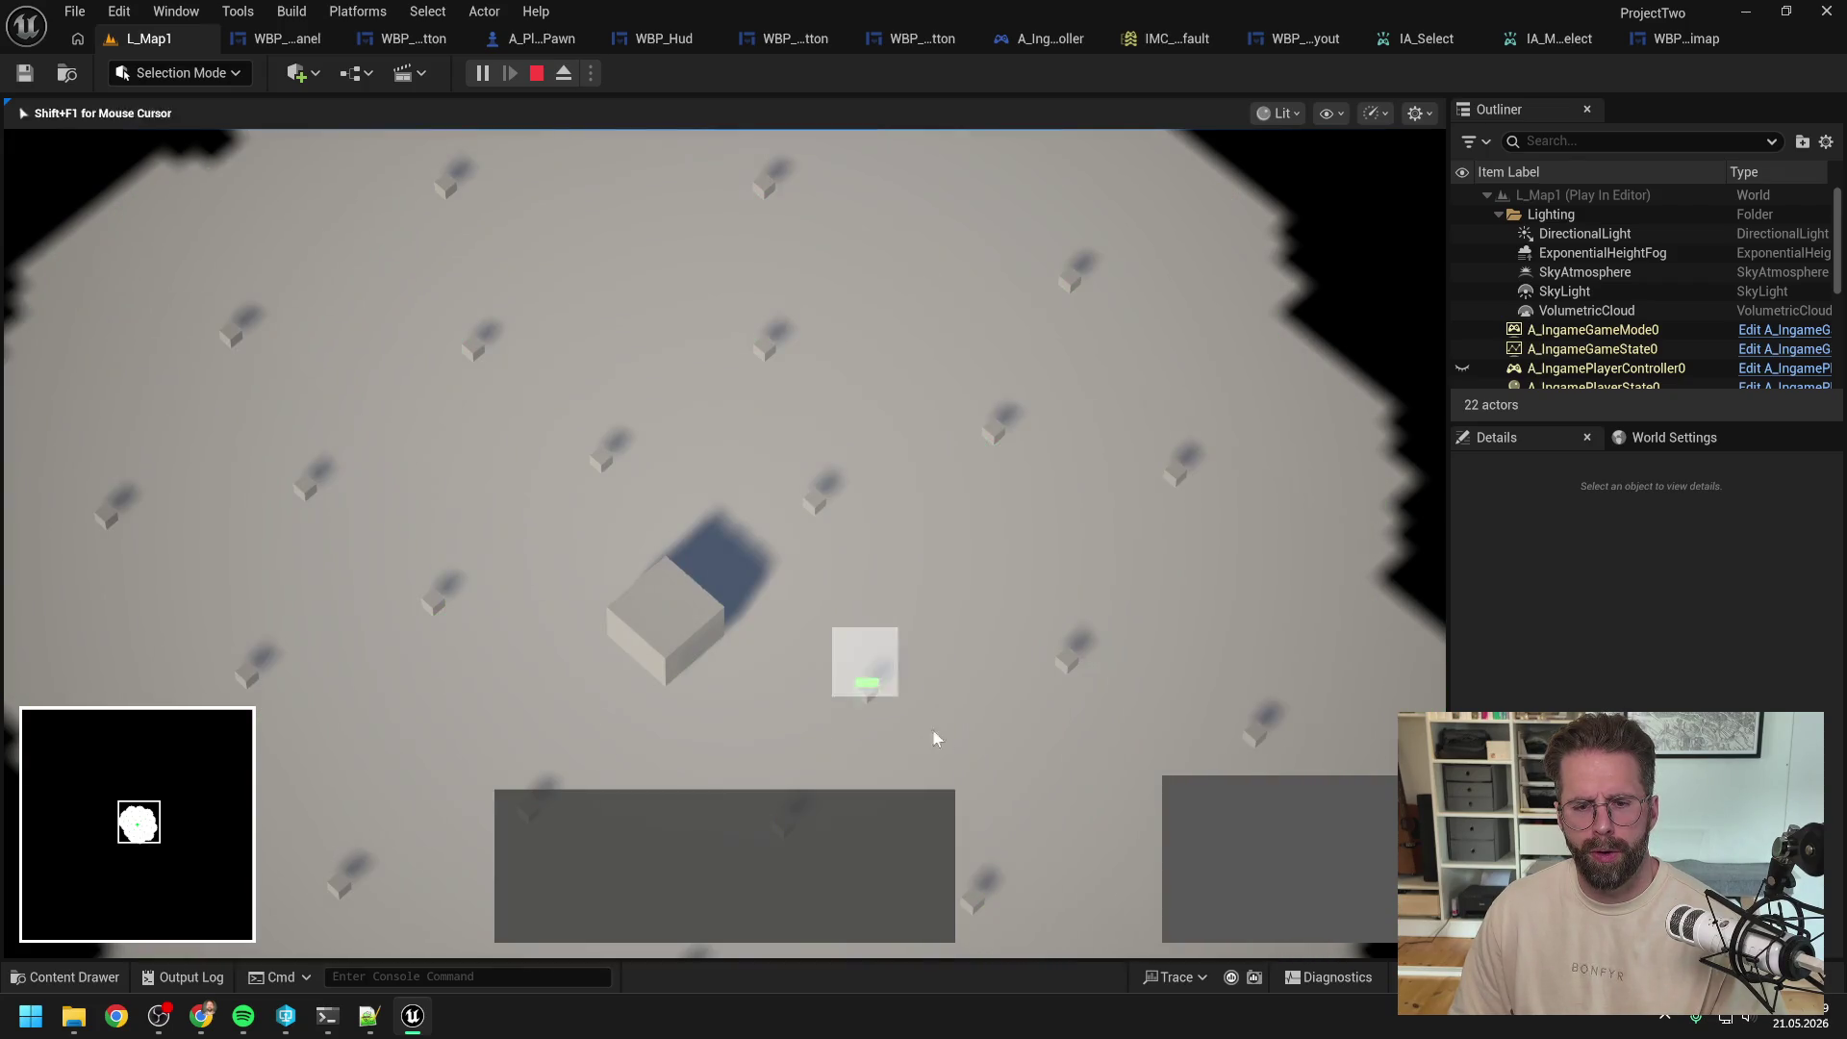
left_click_drag(949, 606, 783, 759)
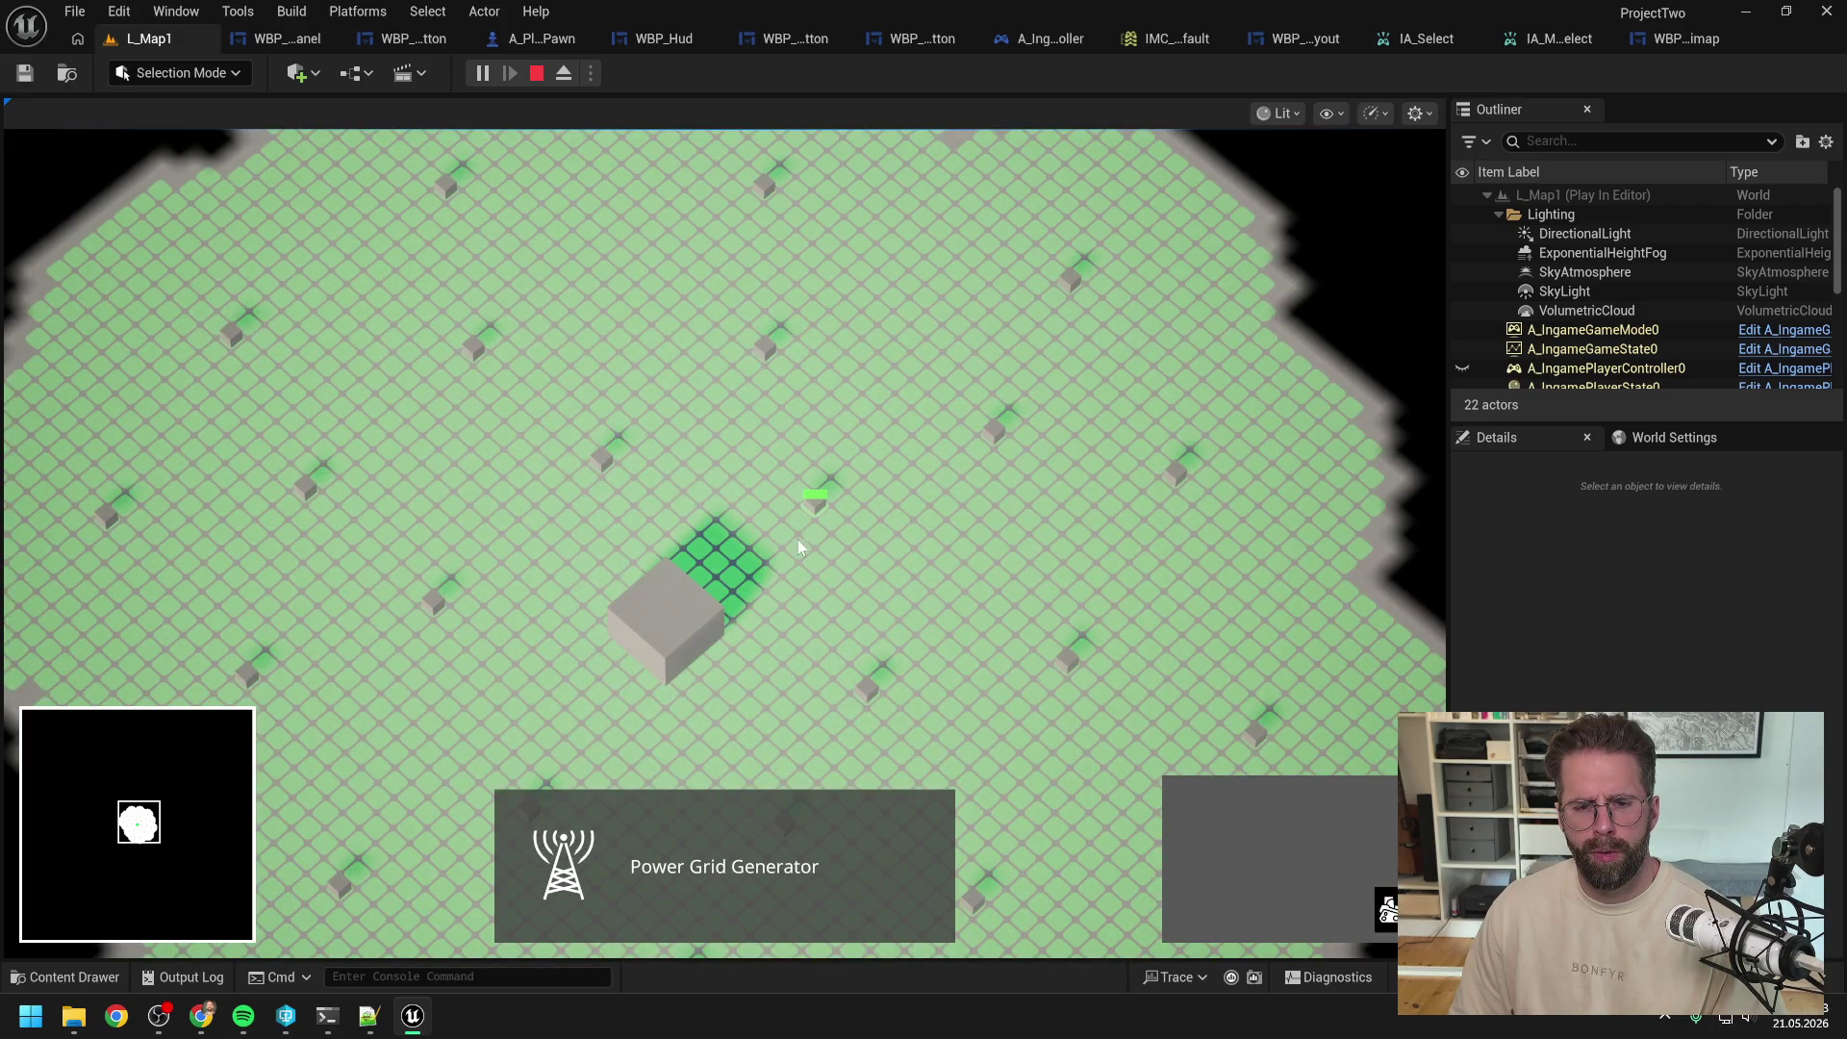
Step: Box-select and click the small generator cubes, clearing the selection between tries
mouse_move(922, 610)
left_mouse_down()
mouse_move(804, 758)
mouse_move(818, 731)
left_mouse_up()
mouse_move(837, 642)
left_mouse_down()
mouse_move(823, 654)
mouse_move(931, 730)
left_mouse_up()
left_click(867, 668)
left_click(867, 668)
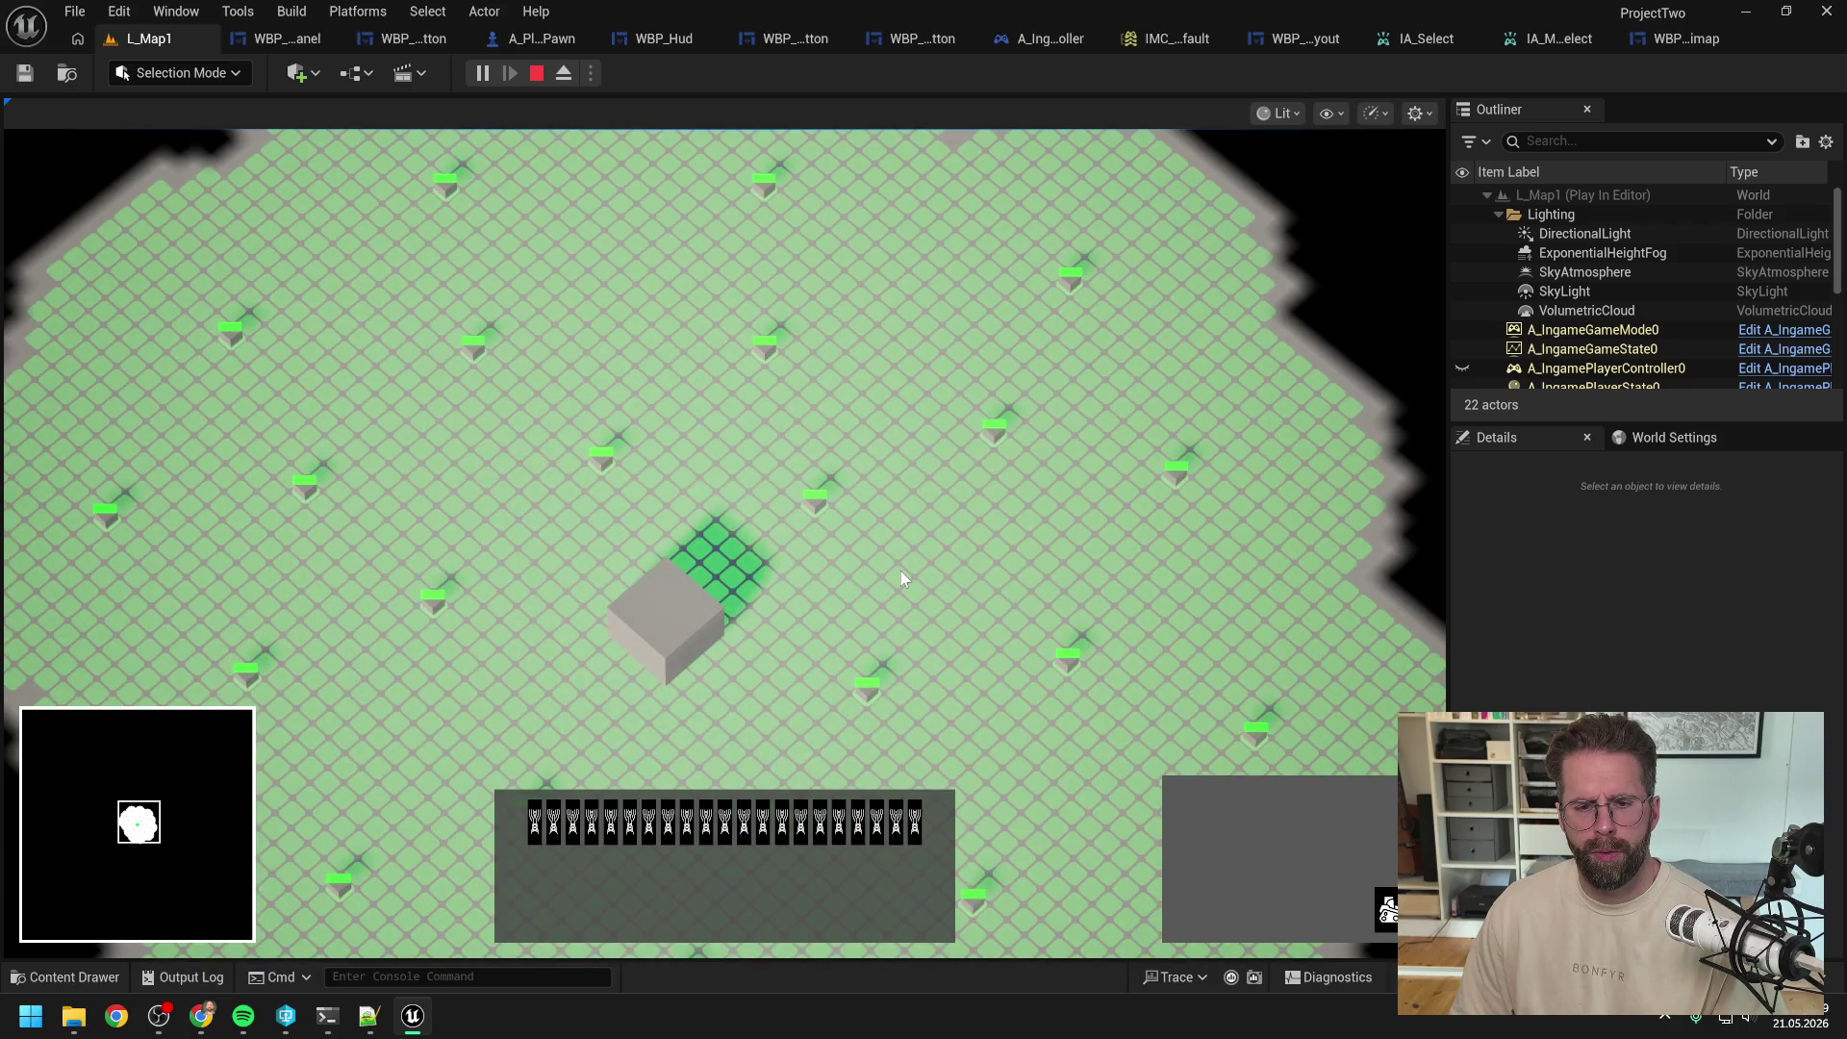
left_click(904, 577)
left_click_drag(908, 575, 774, 466)
left_click(866, 681)
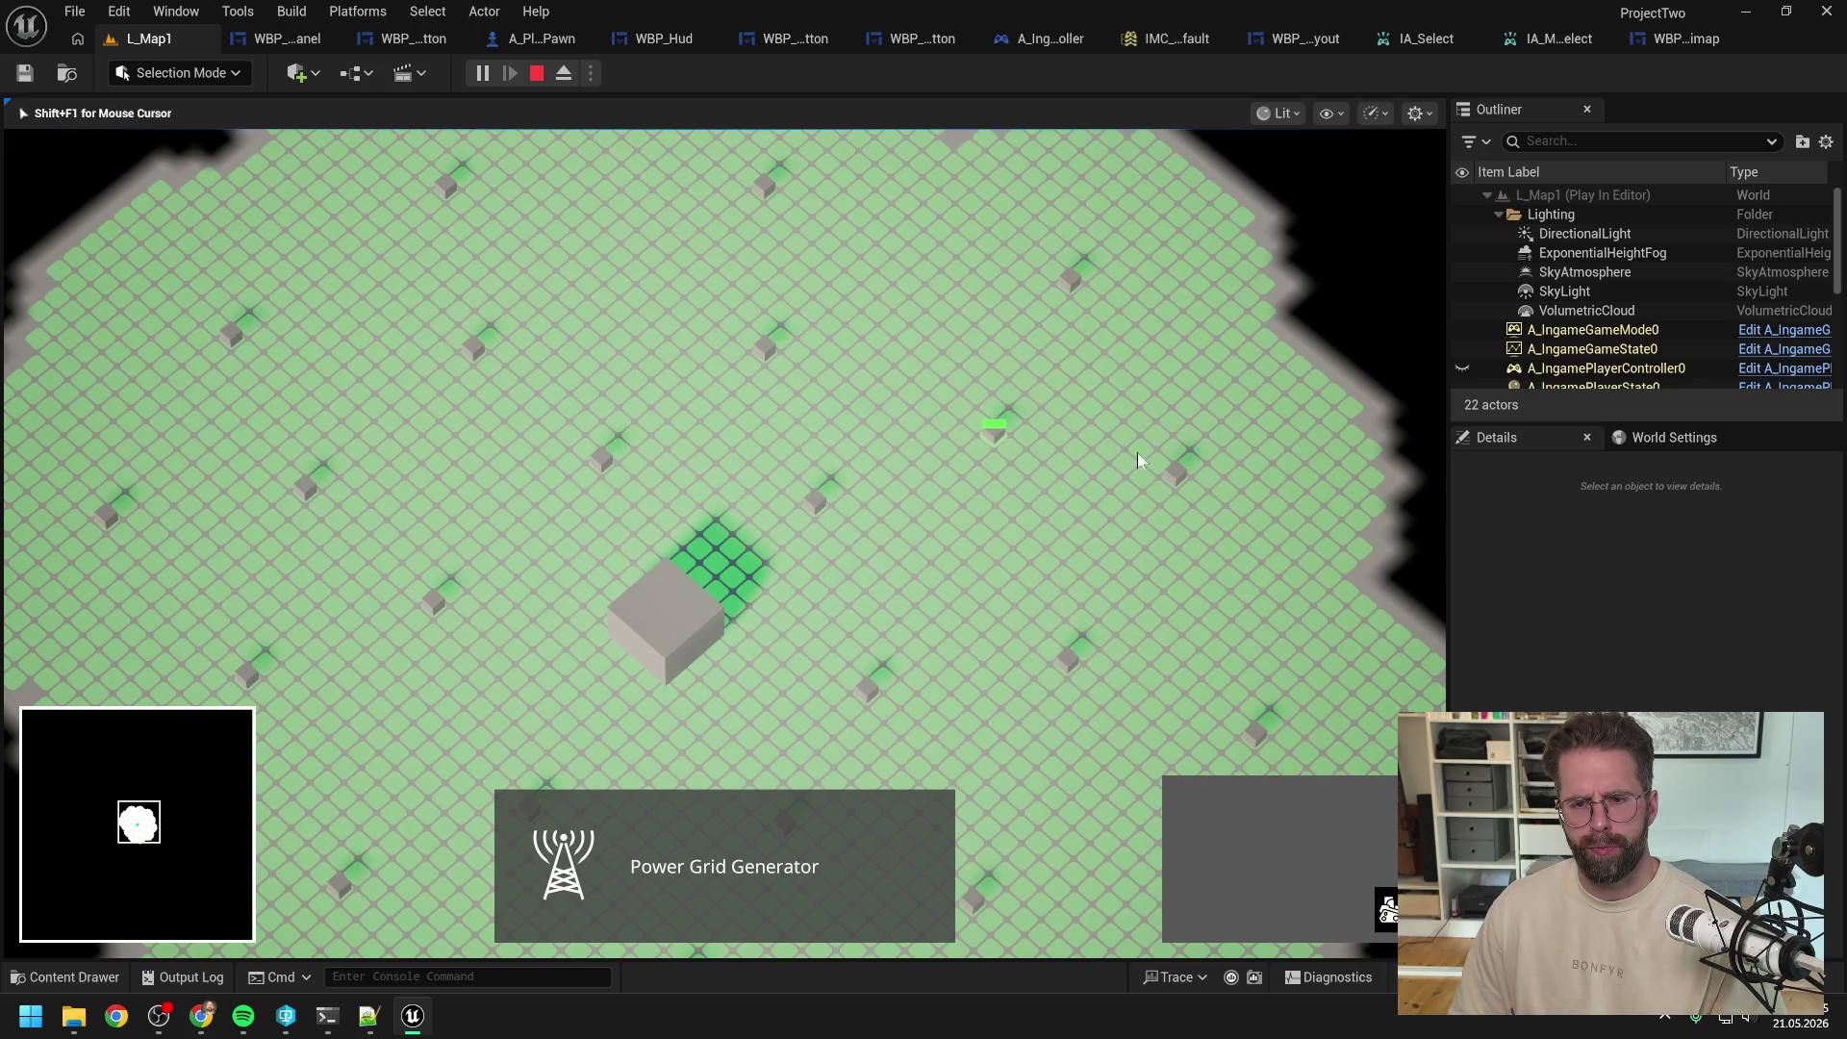
Step: Drag boxes over different generator groups and test selecting the Main Hall versus generators
left_click_drag(1072, 515, 936, 379)
left_click_drag(799, 423, 846, 510)
mouse_move(935, 610)
left_mouse_down()
mouse_move(816, 708)
mouse_move(760, 717)
left_mouse_up()
left_click(655, 637)
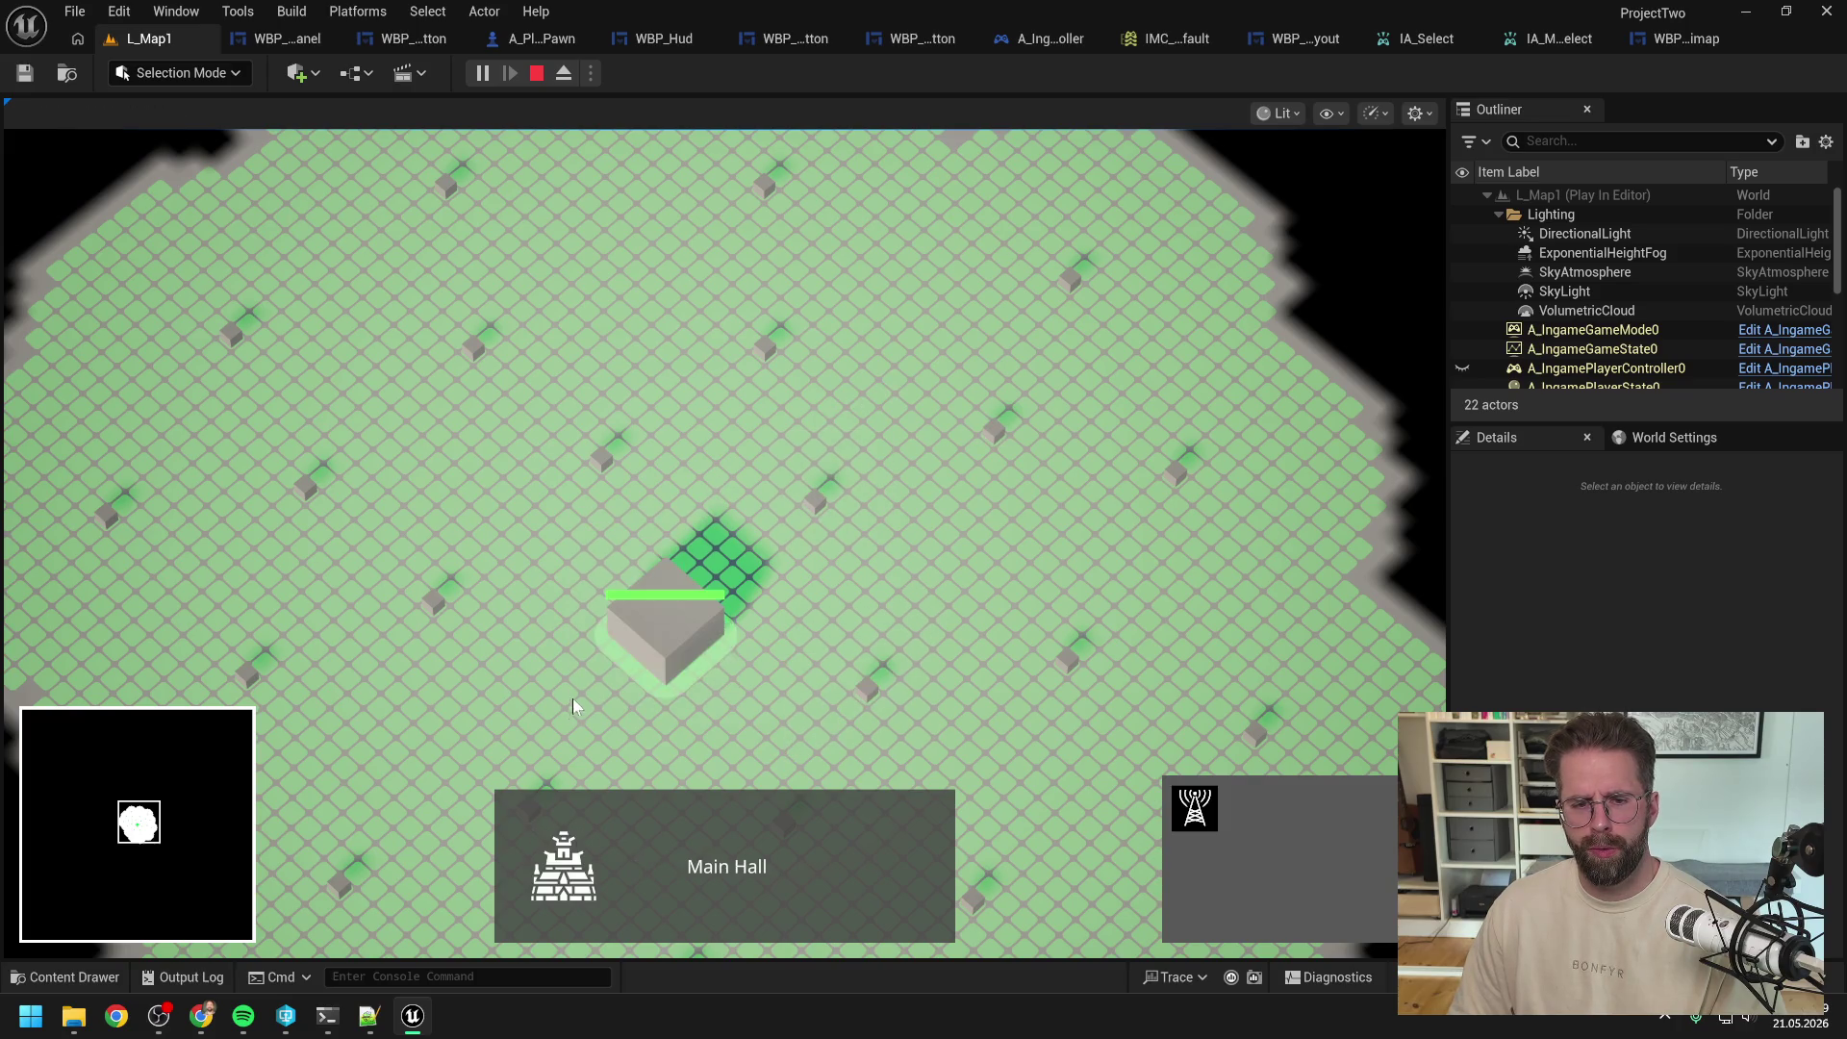
left_click_drag(677, 404, 514, 502)
left_click_drag(710, 300, 756, 337)
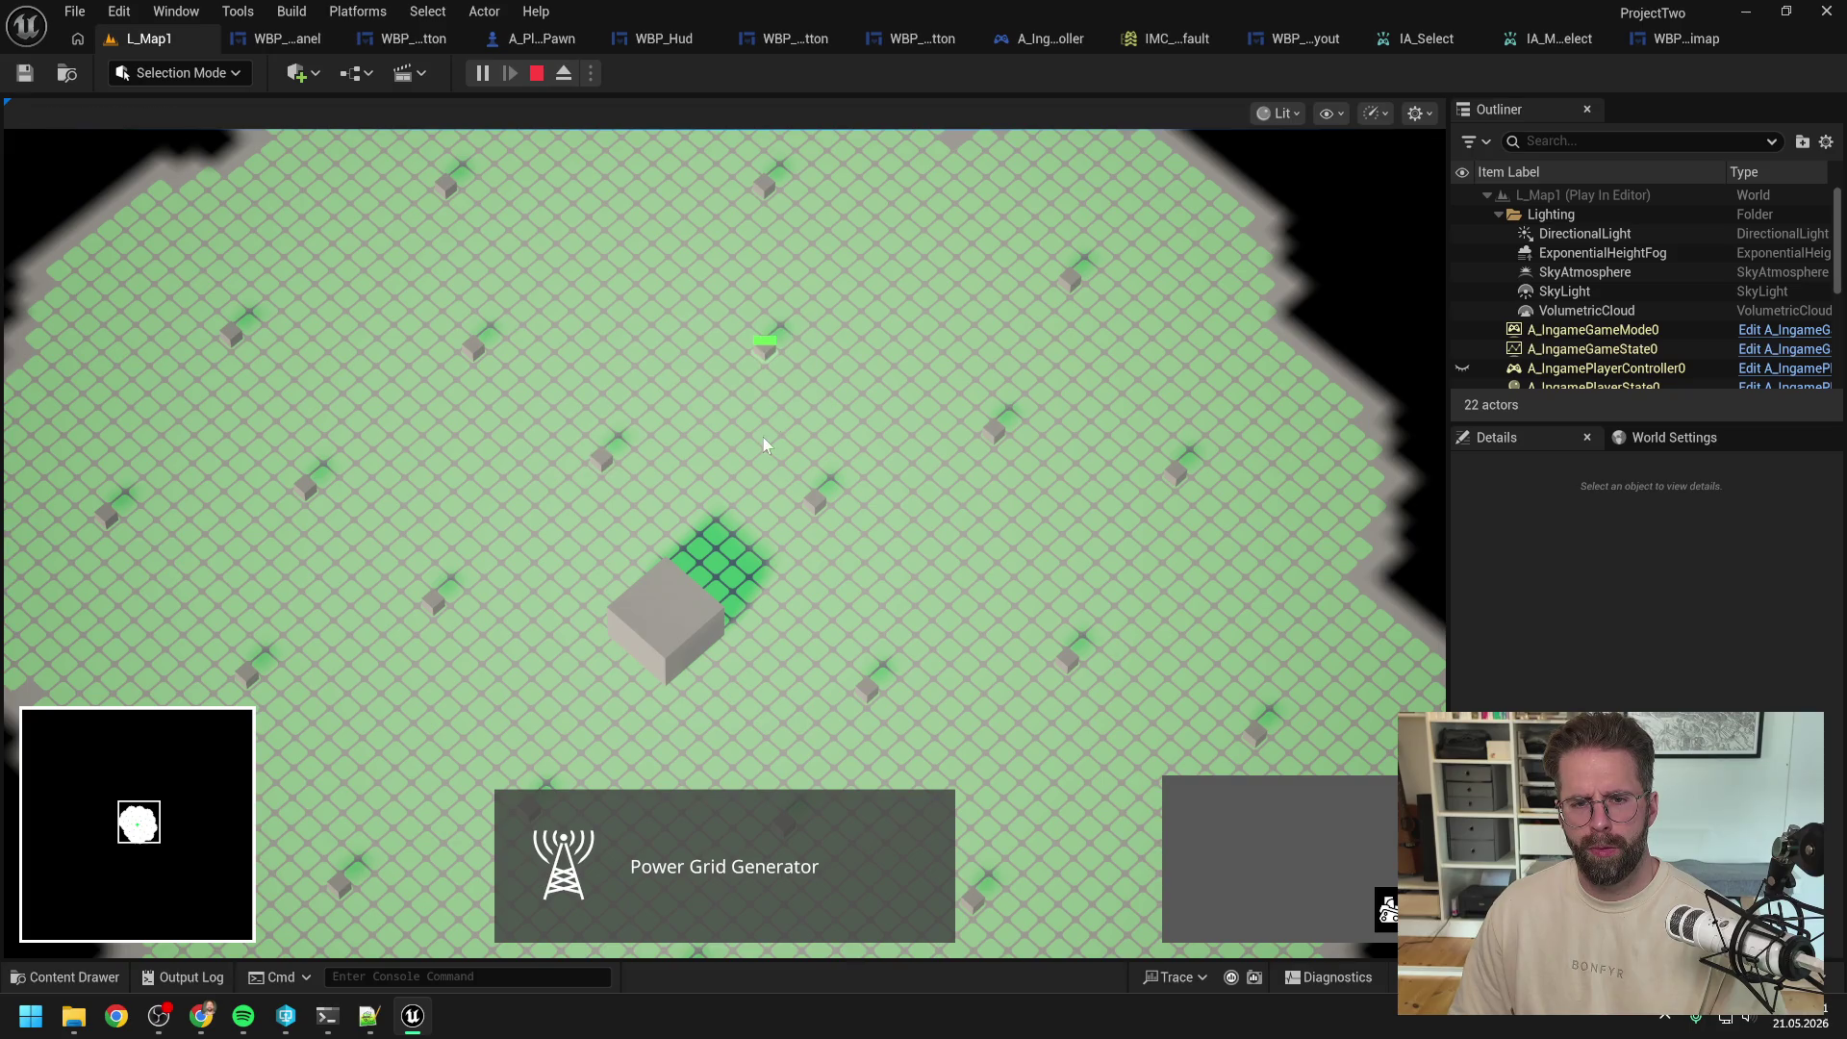
Step: Box-select individual generators on the right, lower down and near the centre
left_click_drag(927, 378, 1001, 456)
left_click_drag(990, 243, 1097, 308)
left_click(810, 481)
left_click_drag(937, 756, 812, 645)
left_click_drag(646, 481, 552, 429)
left_click_drag(1030, 616, 1139, 700)
left_click_drag(1224, 541, 1303, 760)
left_click_drag(785, 632, 889, 733)
left_click_drag(776, 465, 848, 525)
left_click_drag(957, 399, 1054, 488)
left_click_drag(775, 462, 866, 543)
mouse_move(948, 418)
left_mouse_down()
mouse_move(1064, 502)
mouse_move(962, 469)
mouse_move(1052, 504)
left_mouse_up()
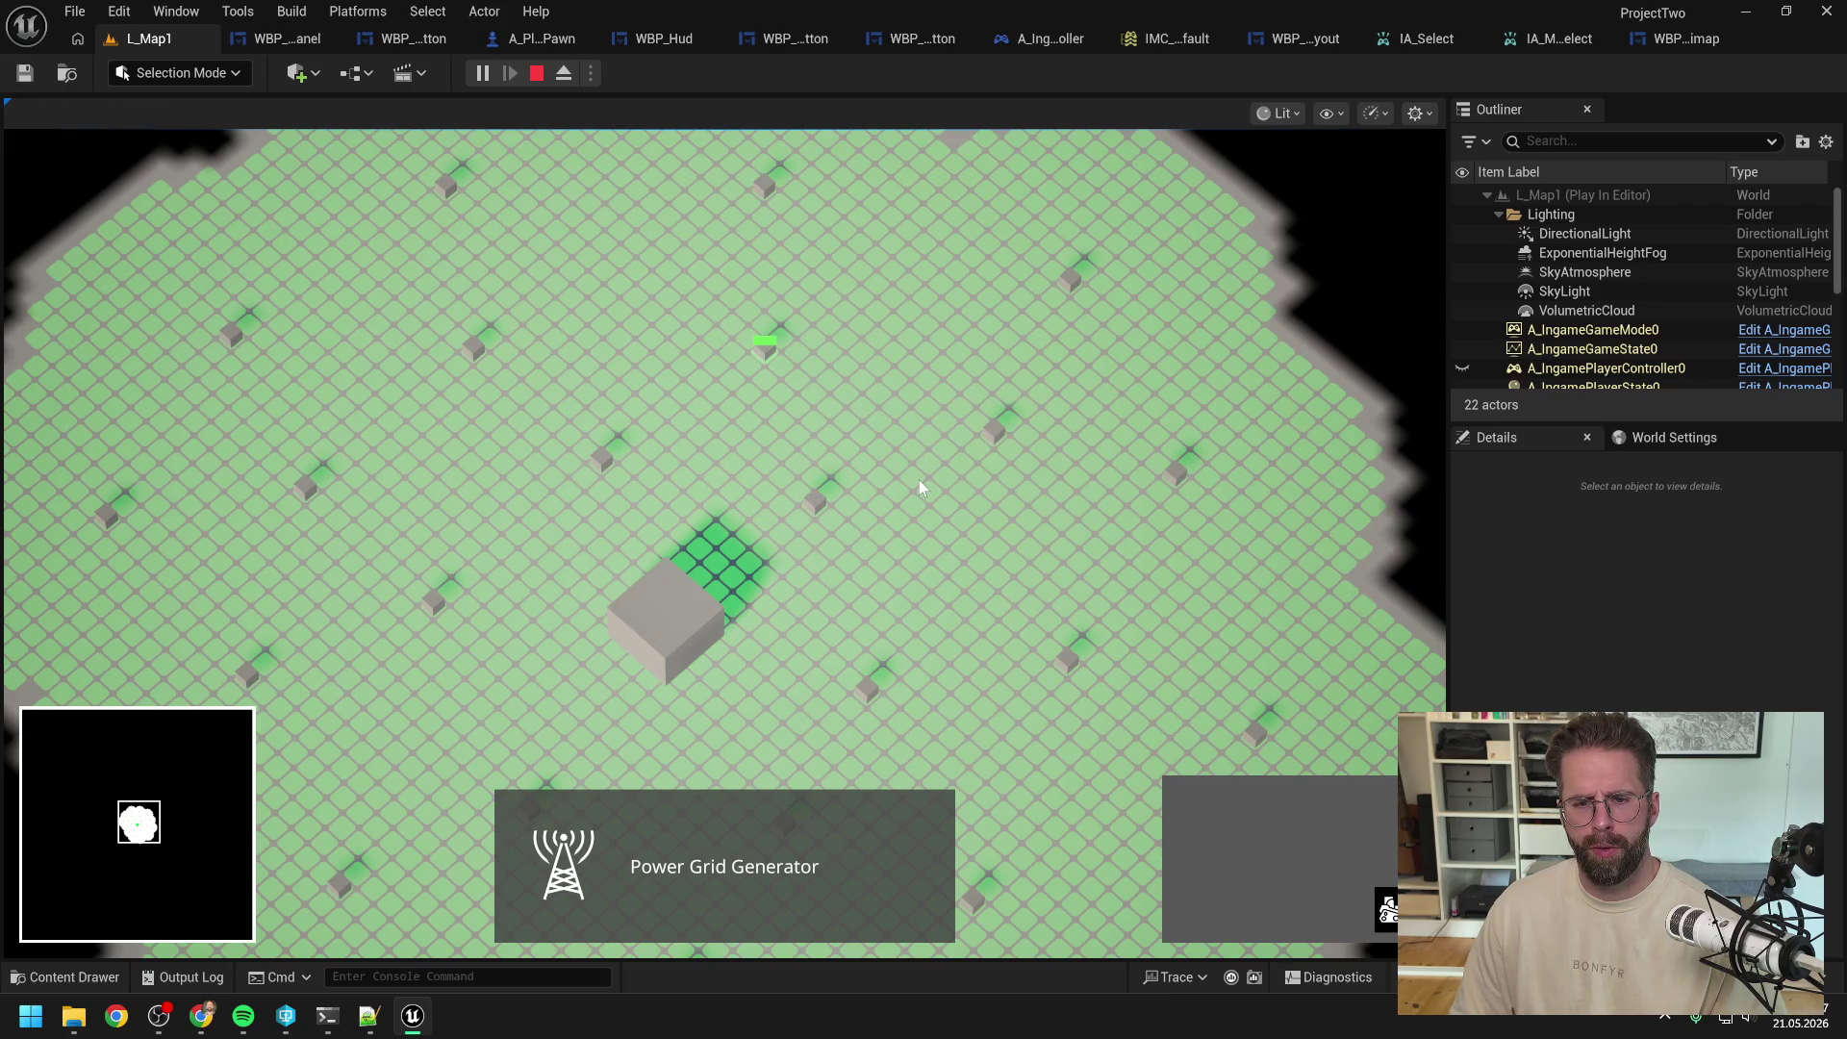
Step: Retest box selection repeatedly on the central and right-hand generators
left_click_drag(879, 356, 1051, 490)
left_click_drag(949, 401, 1058, 486)
left_click_drag(753, 448, 906, 585)
left_click_drag(977, 435, 1066, 510)
left_click_drag(753, 468, 855, 539)
left_click_drag(766, 442, 866, 545)
left_click_drag(835, 419, 789, 529)
left_click_drag(967, 385, 1060, 476)
left_click_drag(806, 452, 880, 537)
left_click_drag(962, 394, 1085, 491)
Step: Box-select the lower-right generator several times, then deselect it by clicking
left_click(1044, 654)
left_click_drag(825, 640, 976, 743)
mouse_move(1095, 681)
left_mouse_down()
mouse_move(1101, 700)
mouse_move(995, 619)
mouse_move(1139, 721)
mouse_move(1159, 762)
left_mouse_up()
mouse_move(1094, 681)
left_mouse_down()
mouse_move(1015, 620)
mouse_move(1158, 729)
mouse_move(1134, 747)
mouse_move(1001, 608)
mouse_move(1181, 760)
left_mouse_up()
left_click_drag(1023, 618, 1204, 762)
left_click(1022, 637)
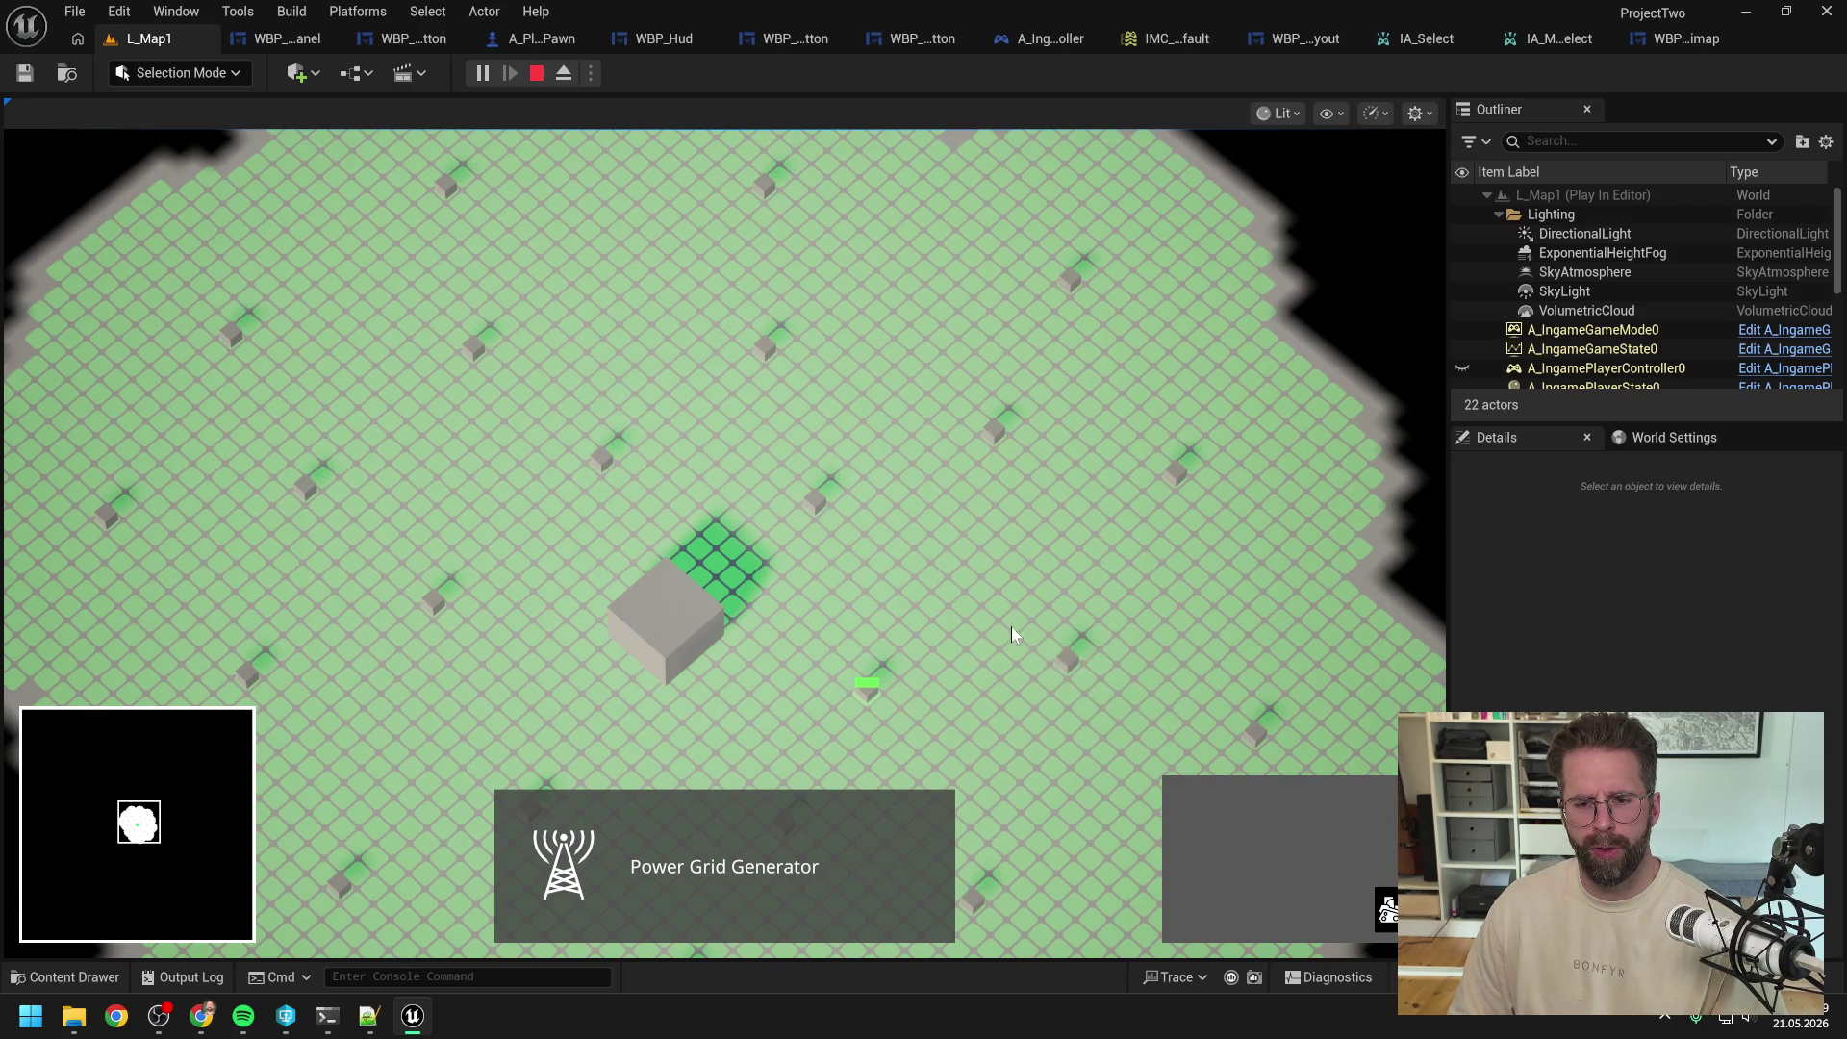
left_click(998, 616)
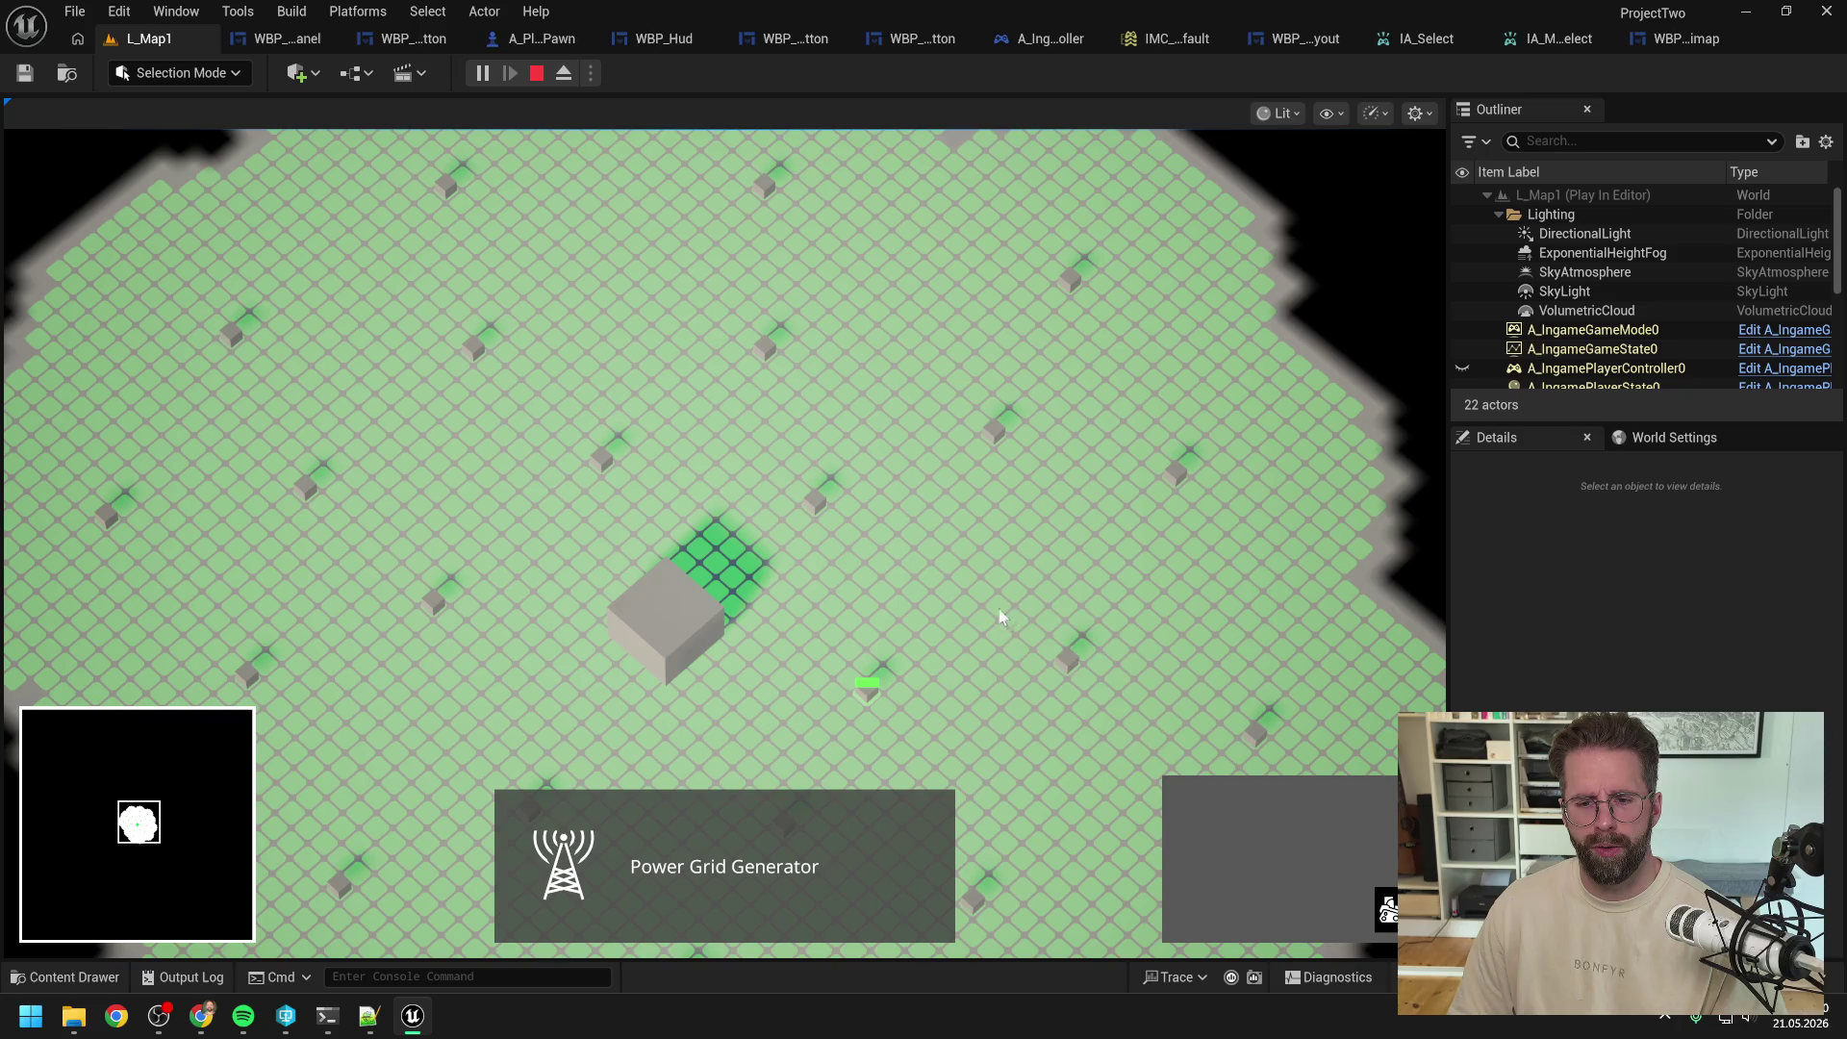
left_click(1129, 725)
Step: Box-select the lower-right and lower generators again, then stop Play-In-Editor with Esc
left_click_drag(1004, 609, 1143, 753)
left_click(871, 656)
left_click_drag(1114, 681, 1034, 623)
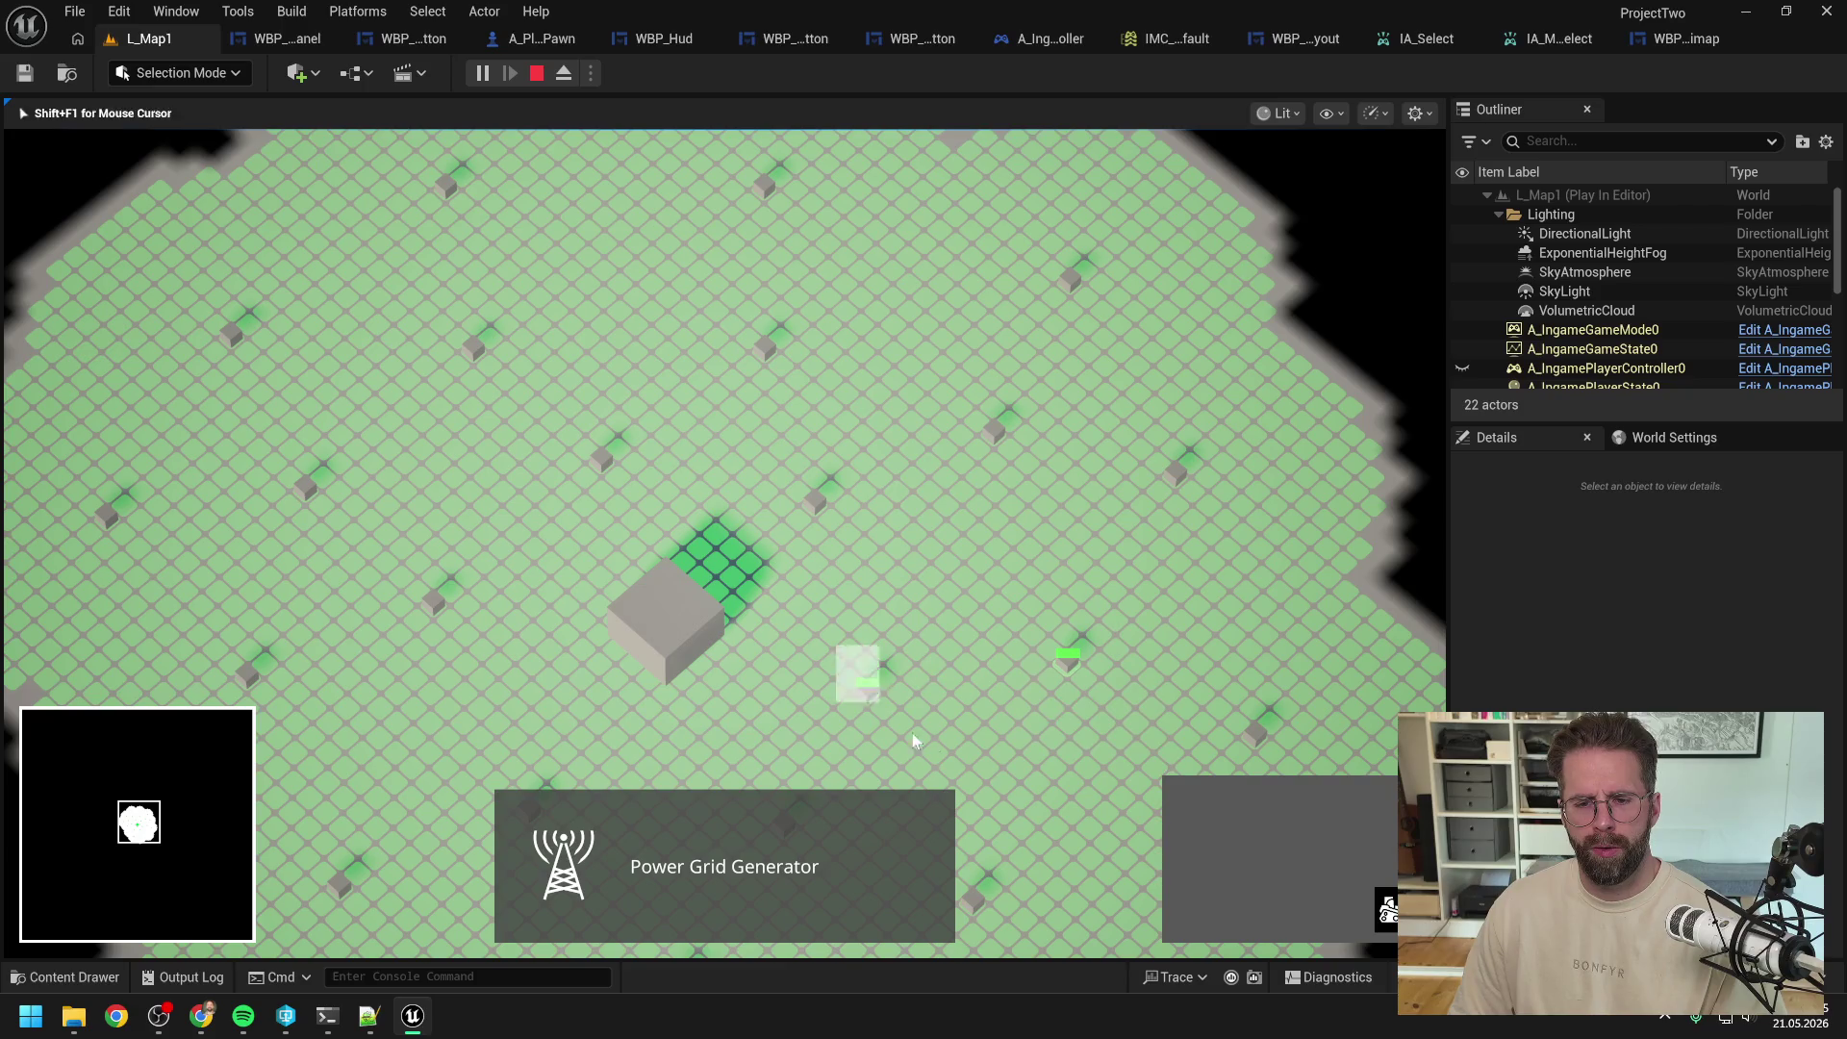
mouse_move(969, 779)
left_mouse_down()
mouse_move(829, 660)
mouse_move(775, 646)
mouse_move(796, 673)
left_mouse_up()
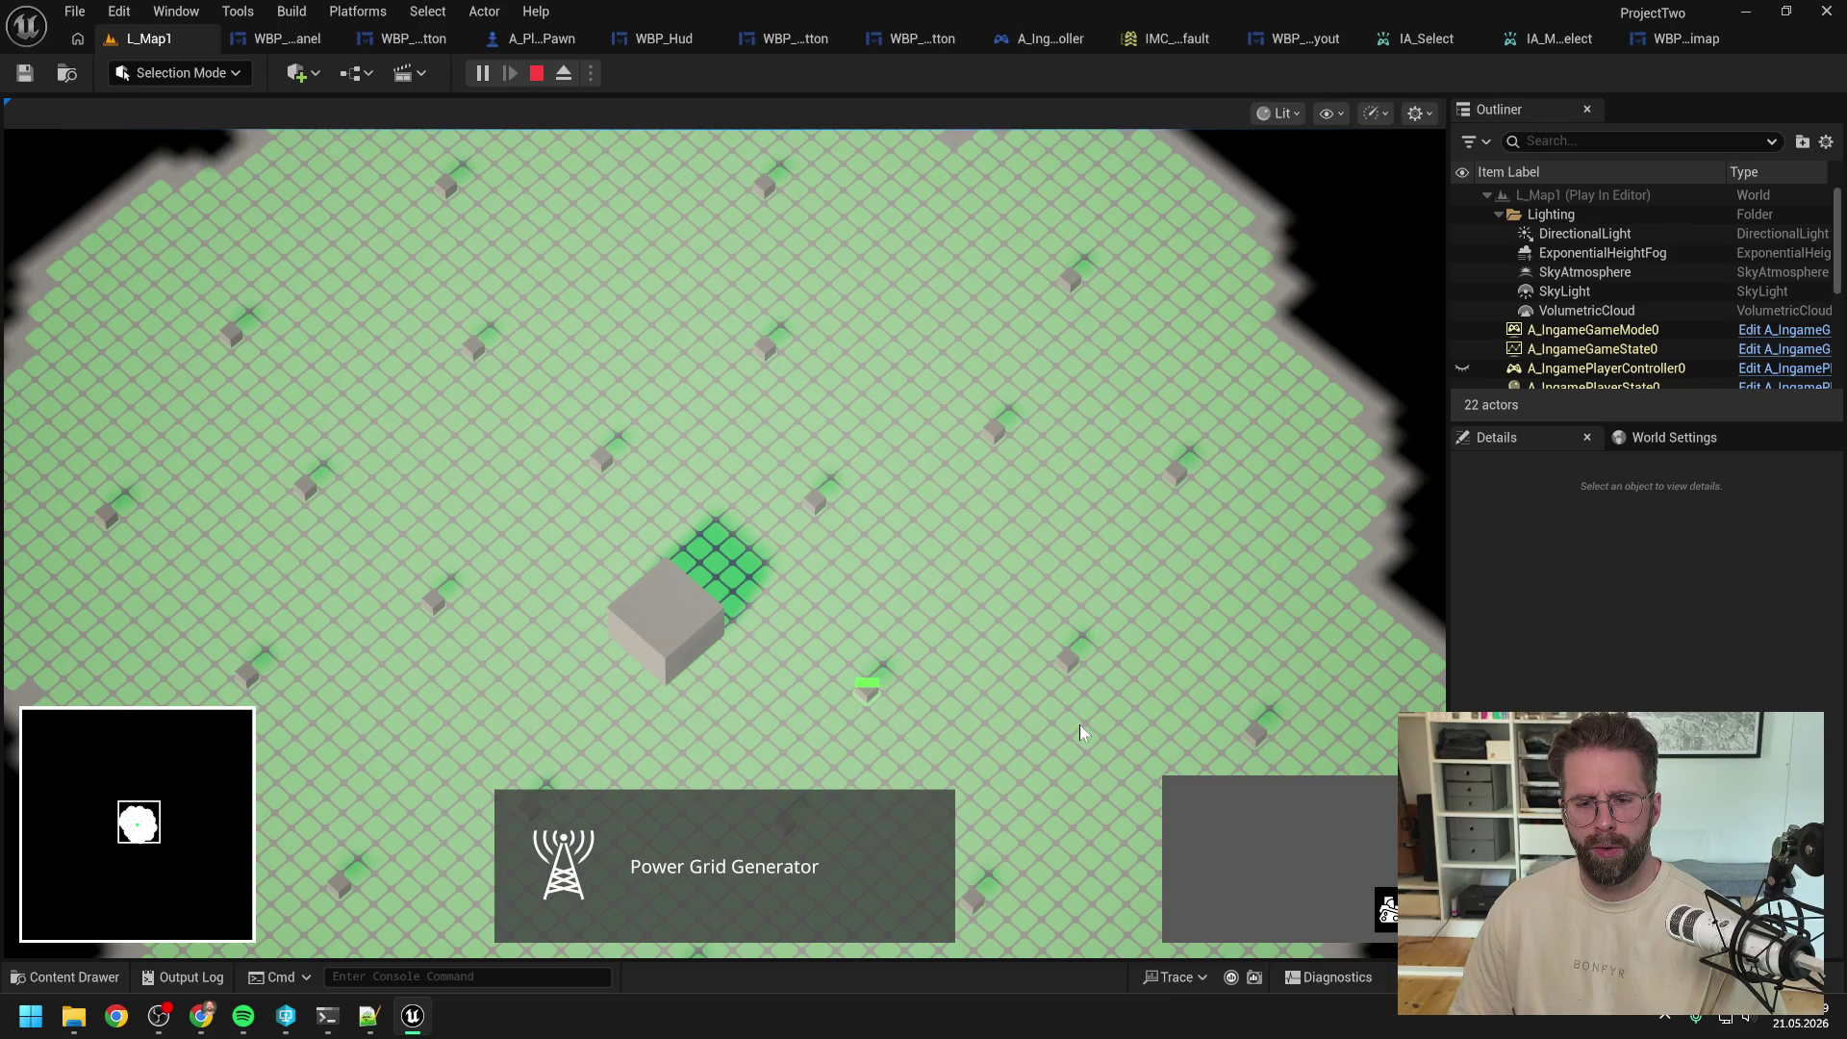
mouse_move(1079, 679)
left_mouse_down()
mouse_move(1018, 618)
mouse_move(1196, 772)
left_mouse_up()
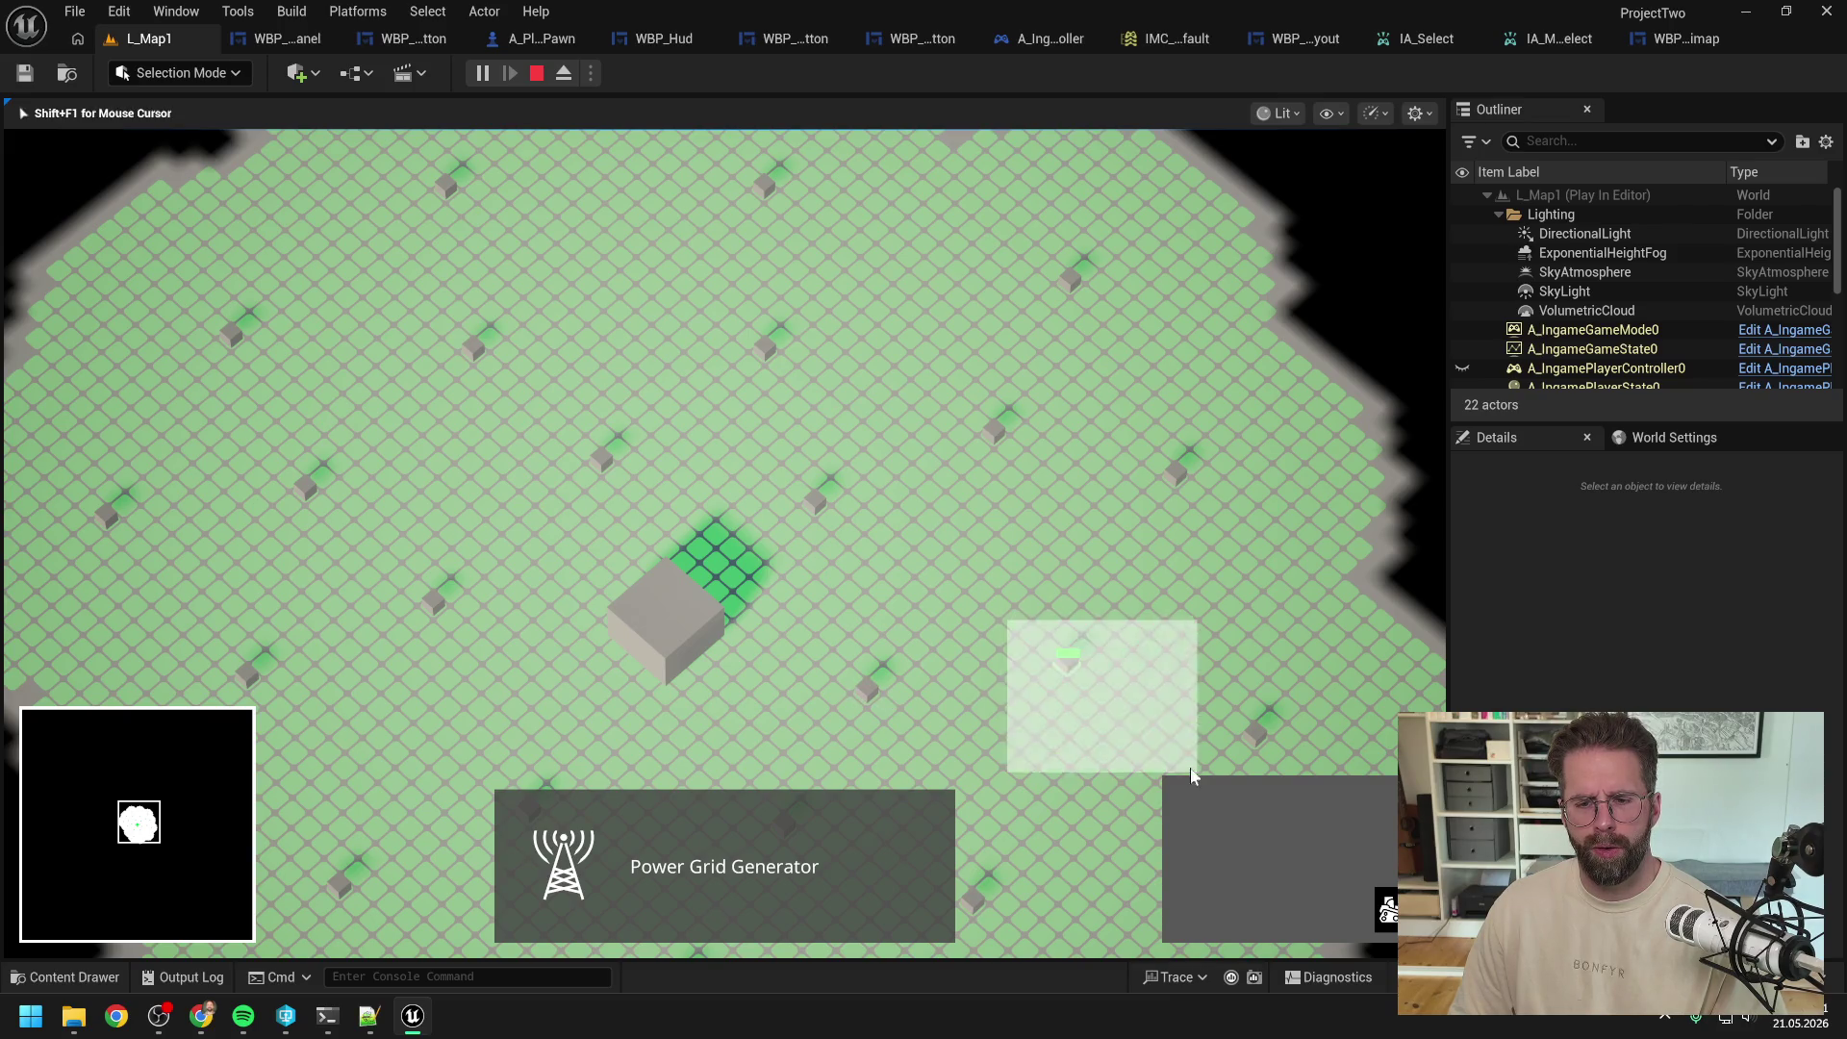
mouse_move(998, 629)
left_mouse_down()
mouse_move(1128, 731)
mouse_move(992, 596)
mouse_move(1120, 701)
left_mouse_up()
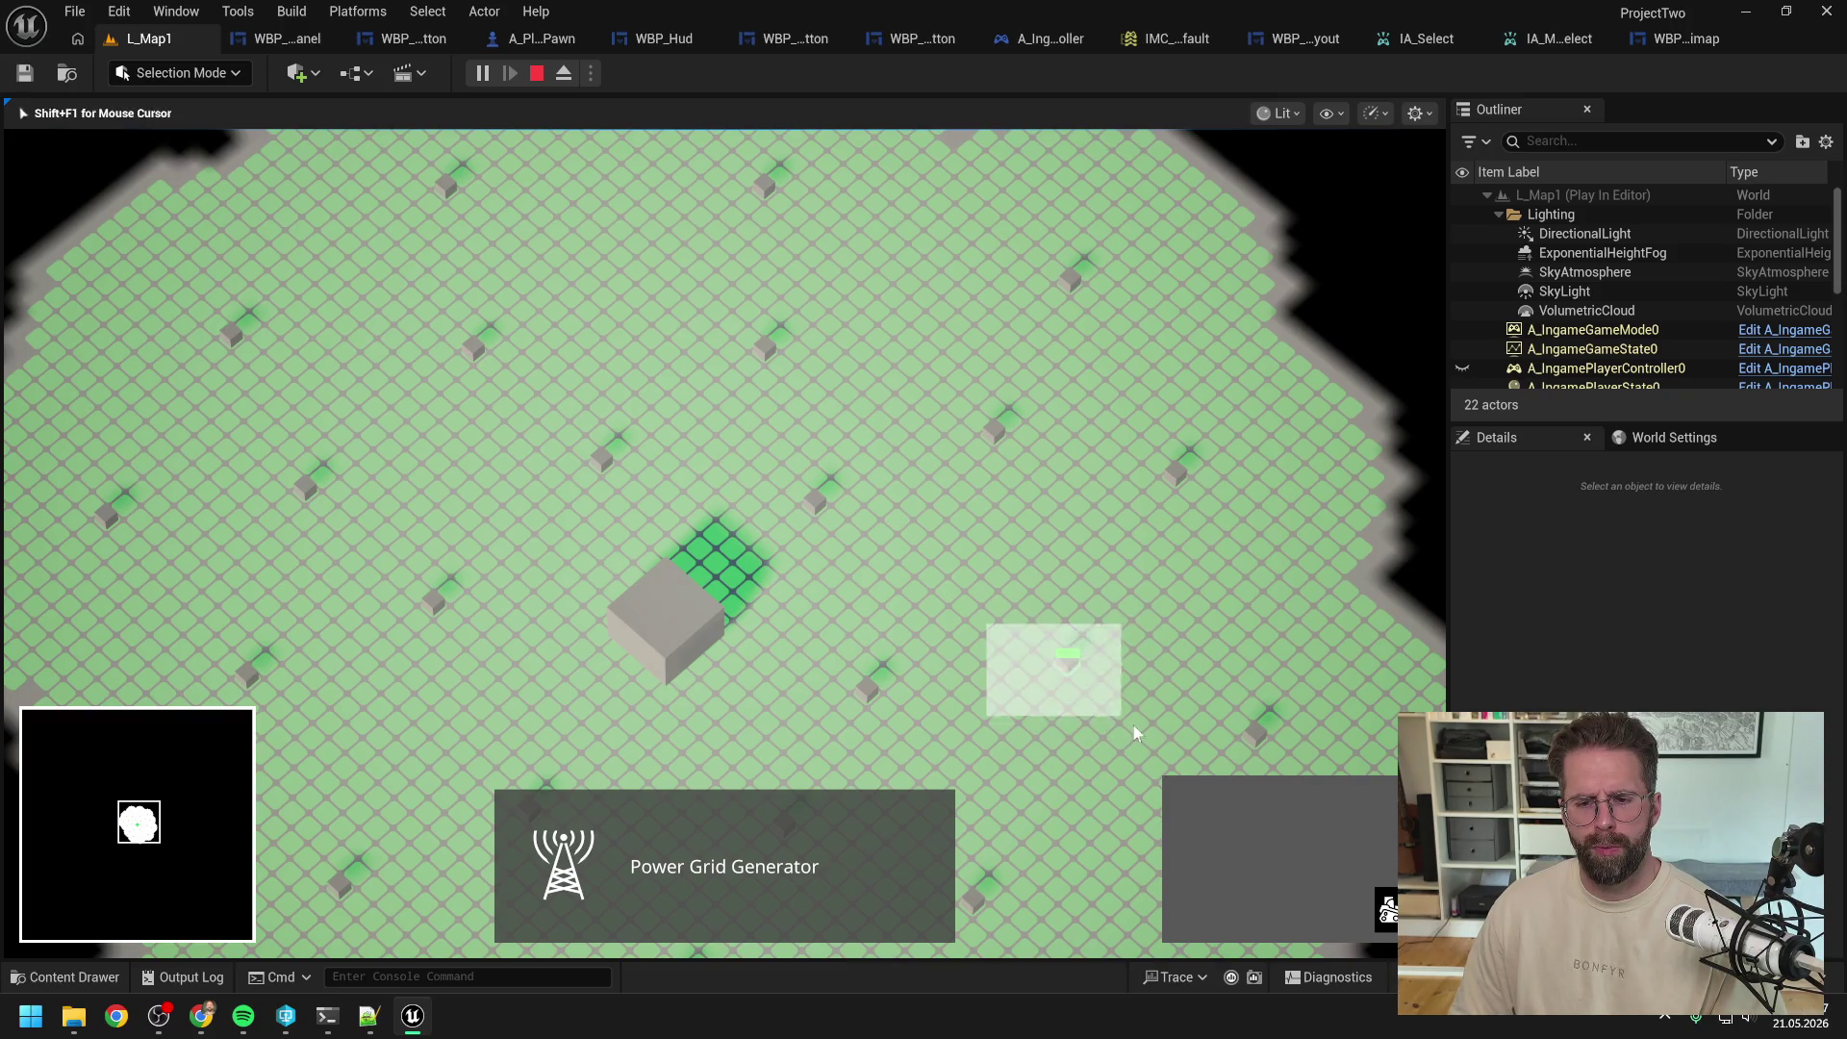
key("Escape")
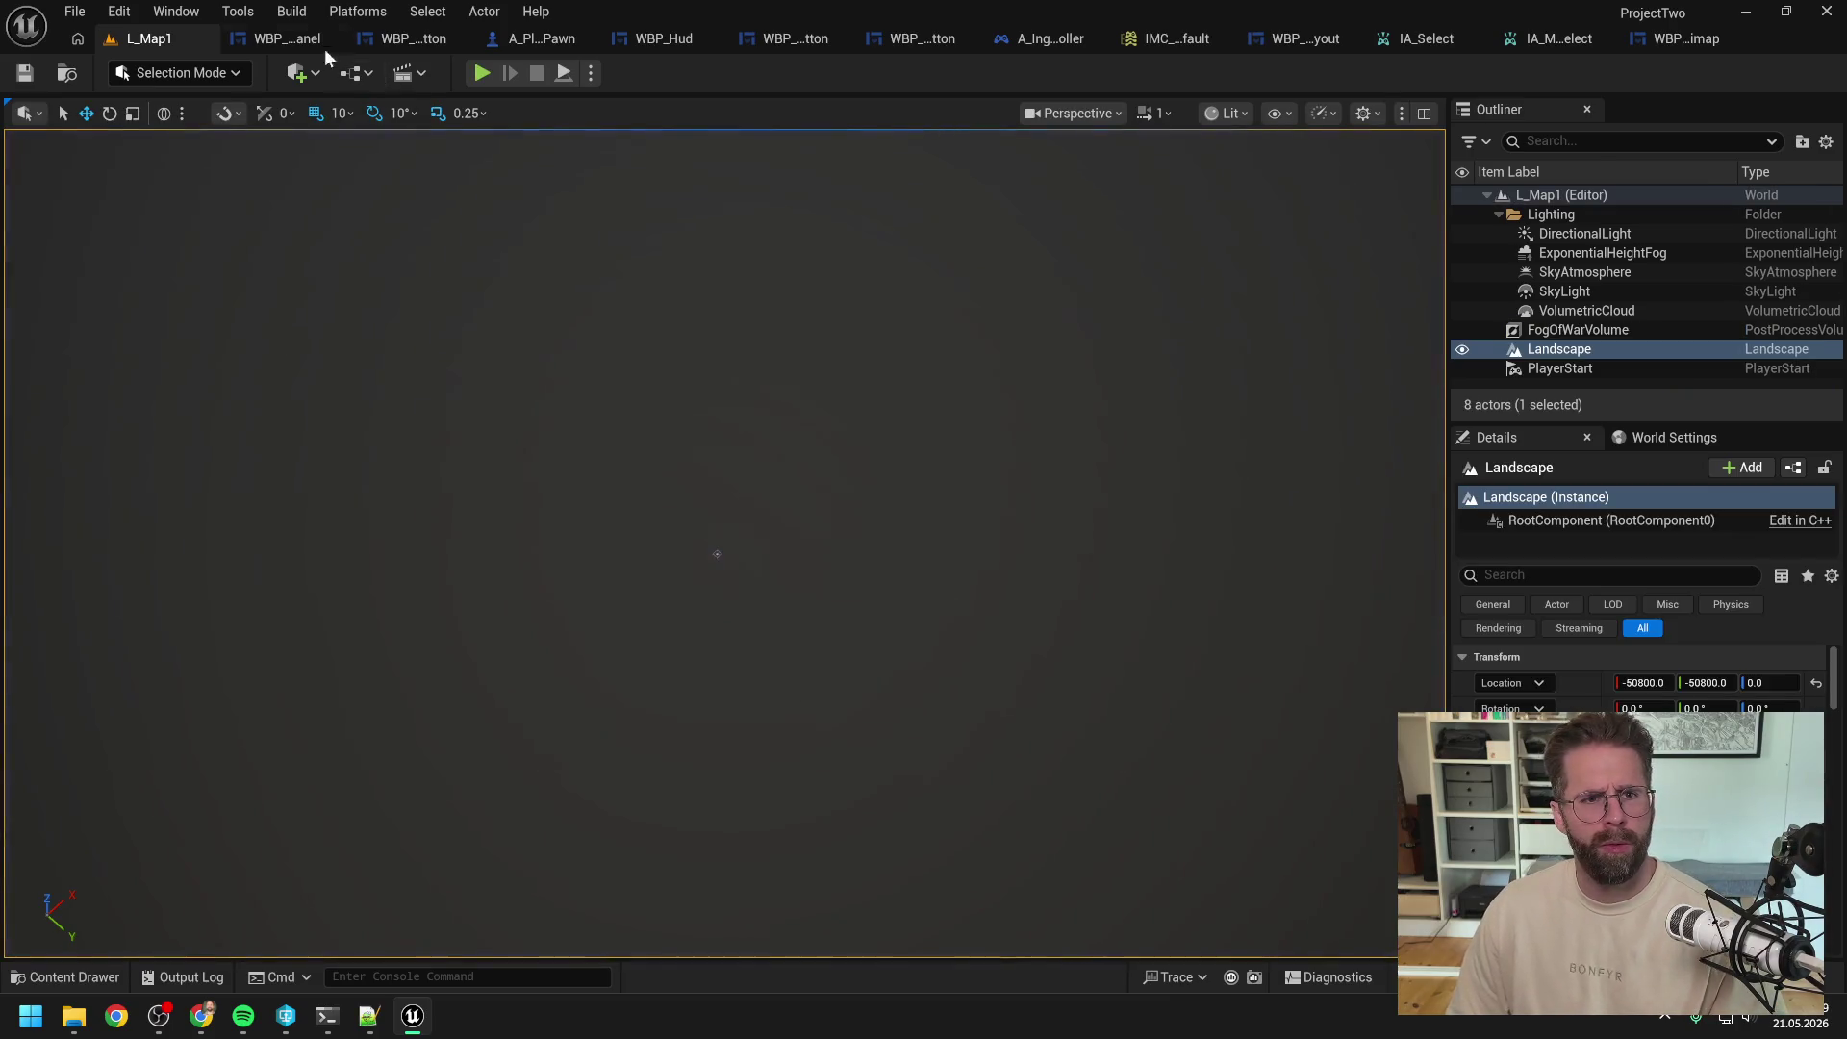
Step: Go to A_IngamePlayerController's EventGraph and find the Is Mass Selection in Progress setter
left_click(284, 36)
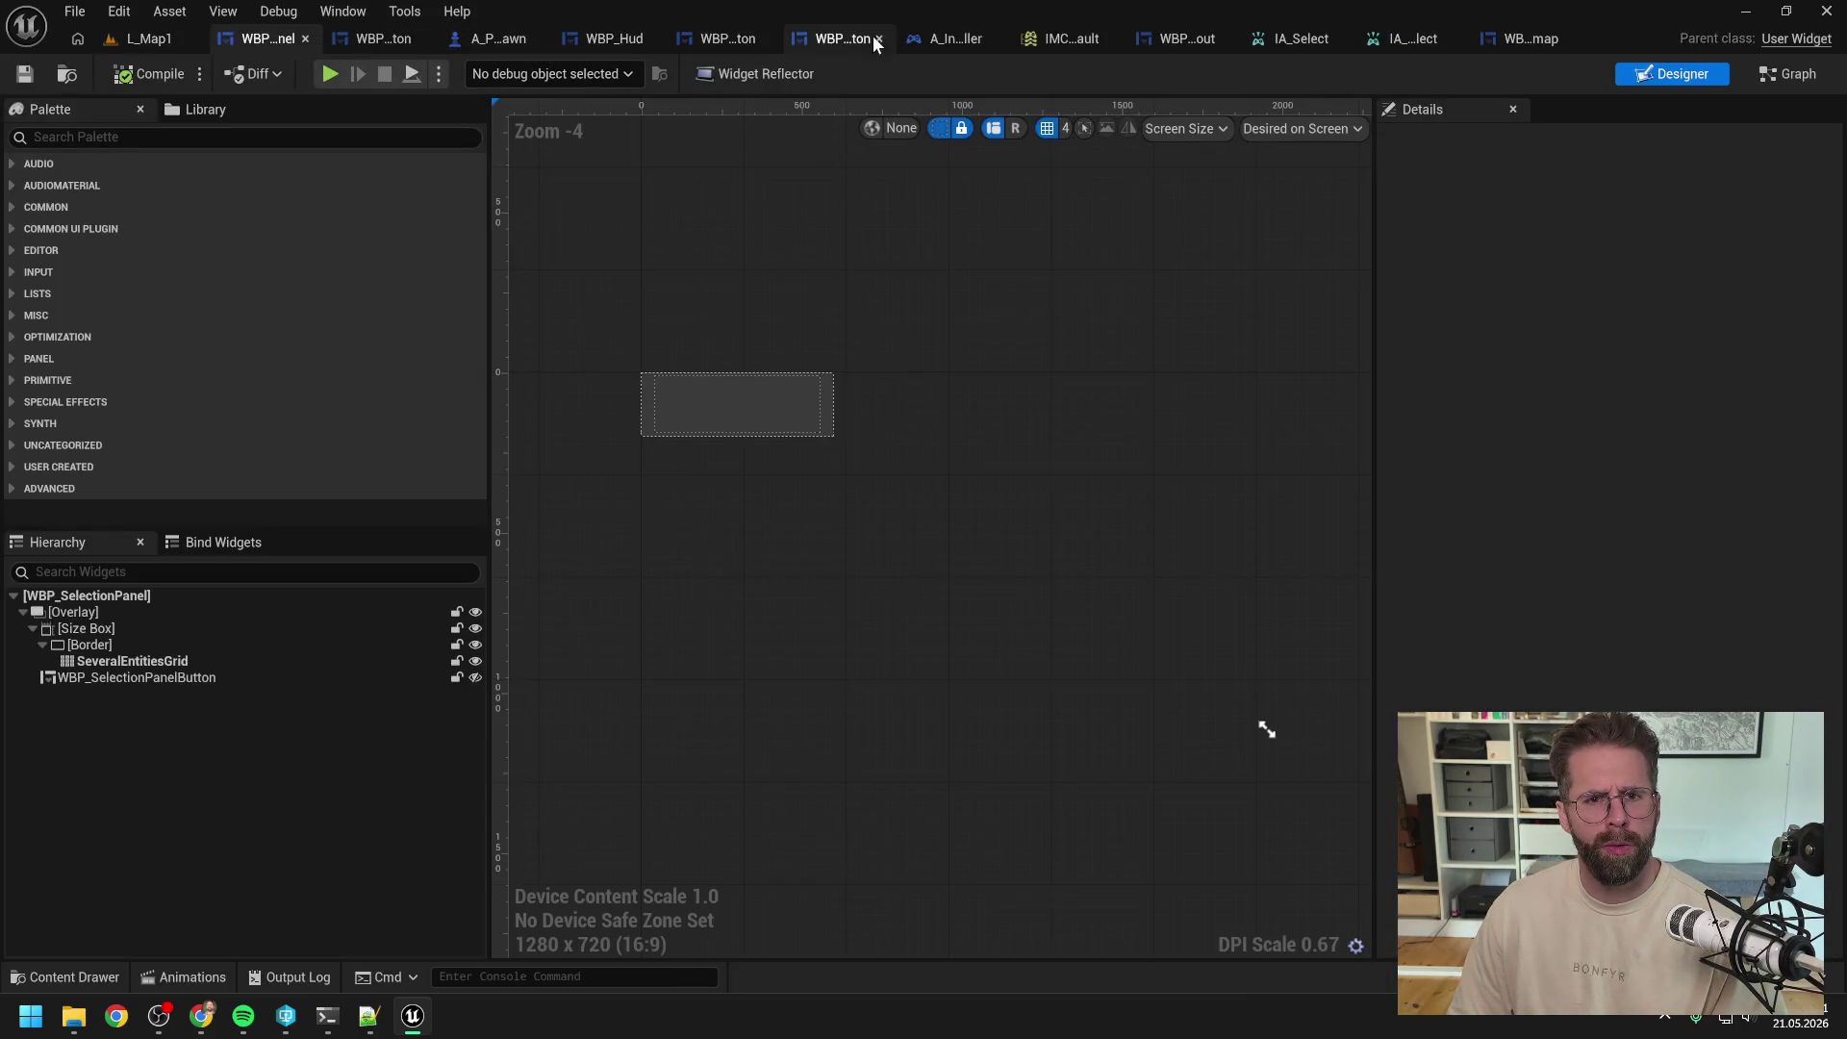
left_click(950, 33)
scroll(988, 283, "down", 3)
scroll(972, 308, "up", 3)
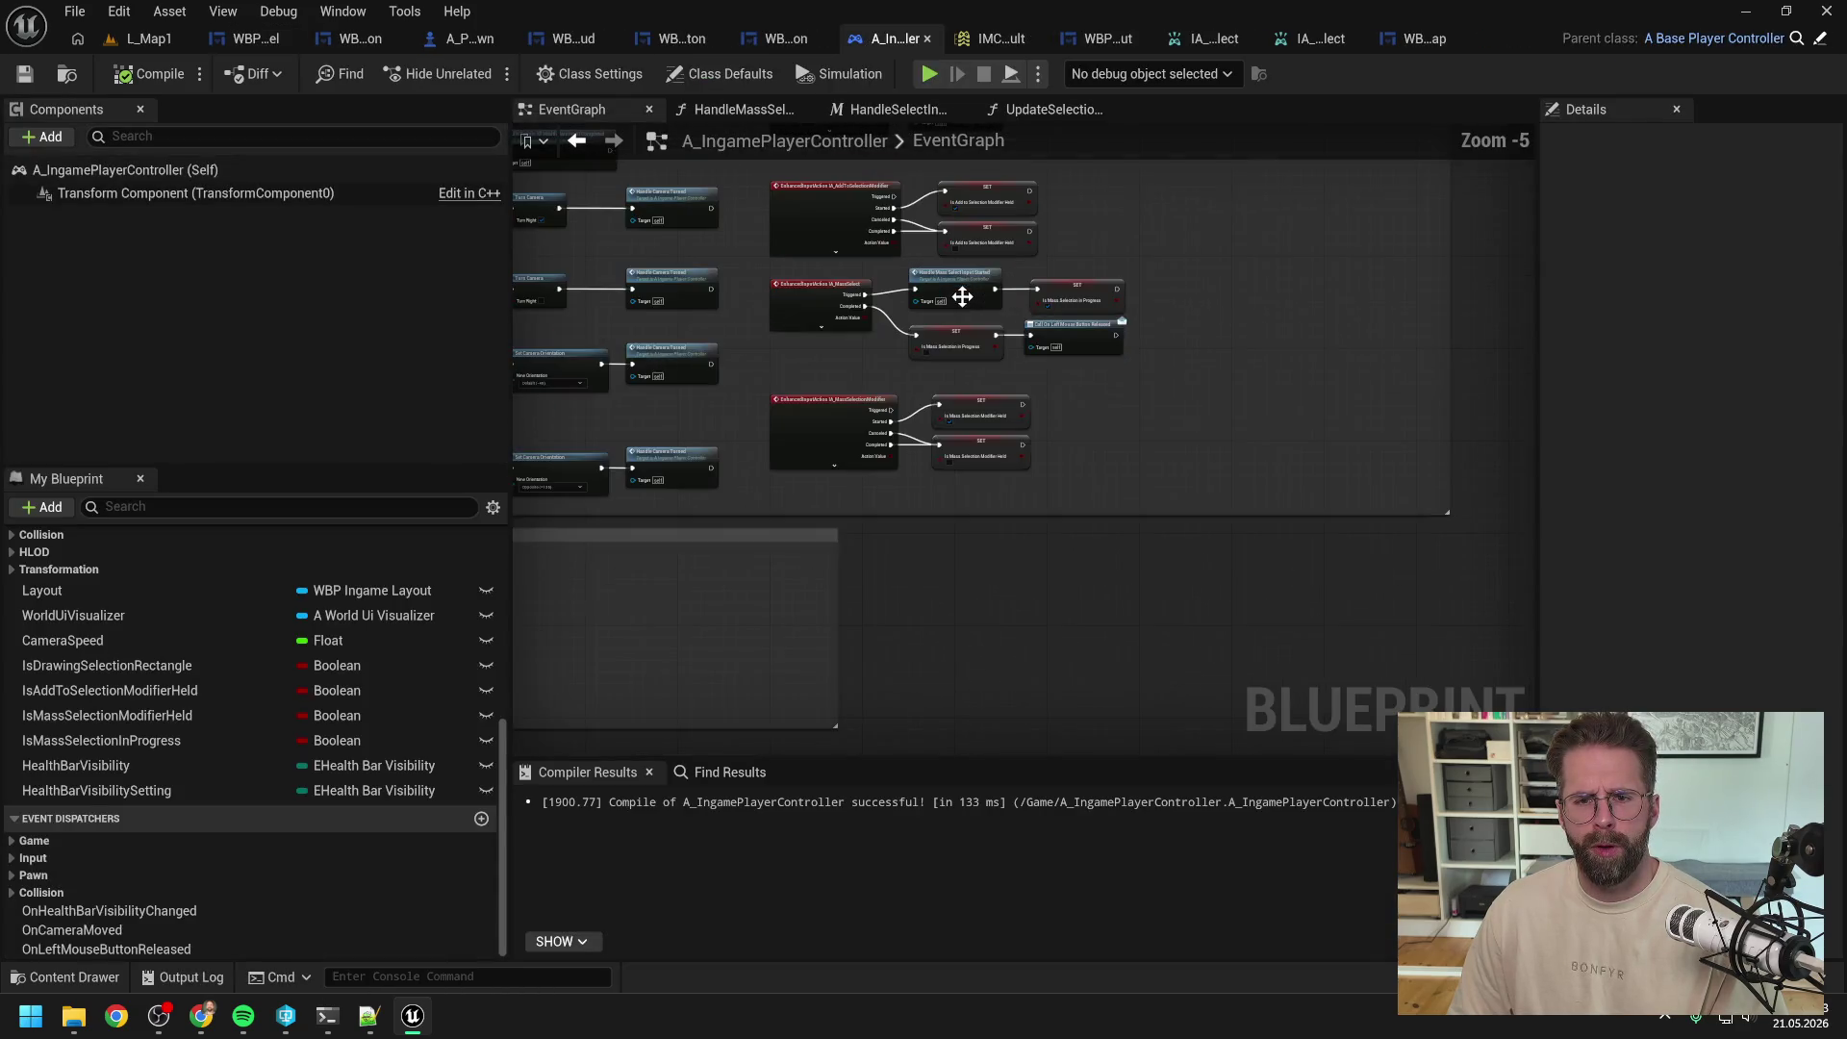
left_click(956, 366)
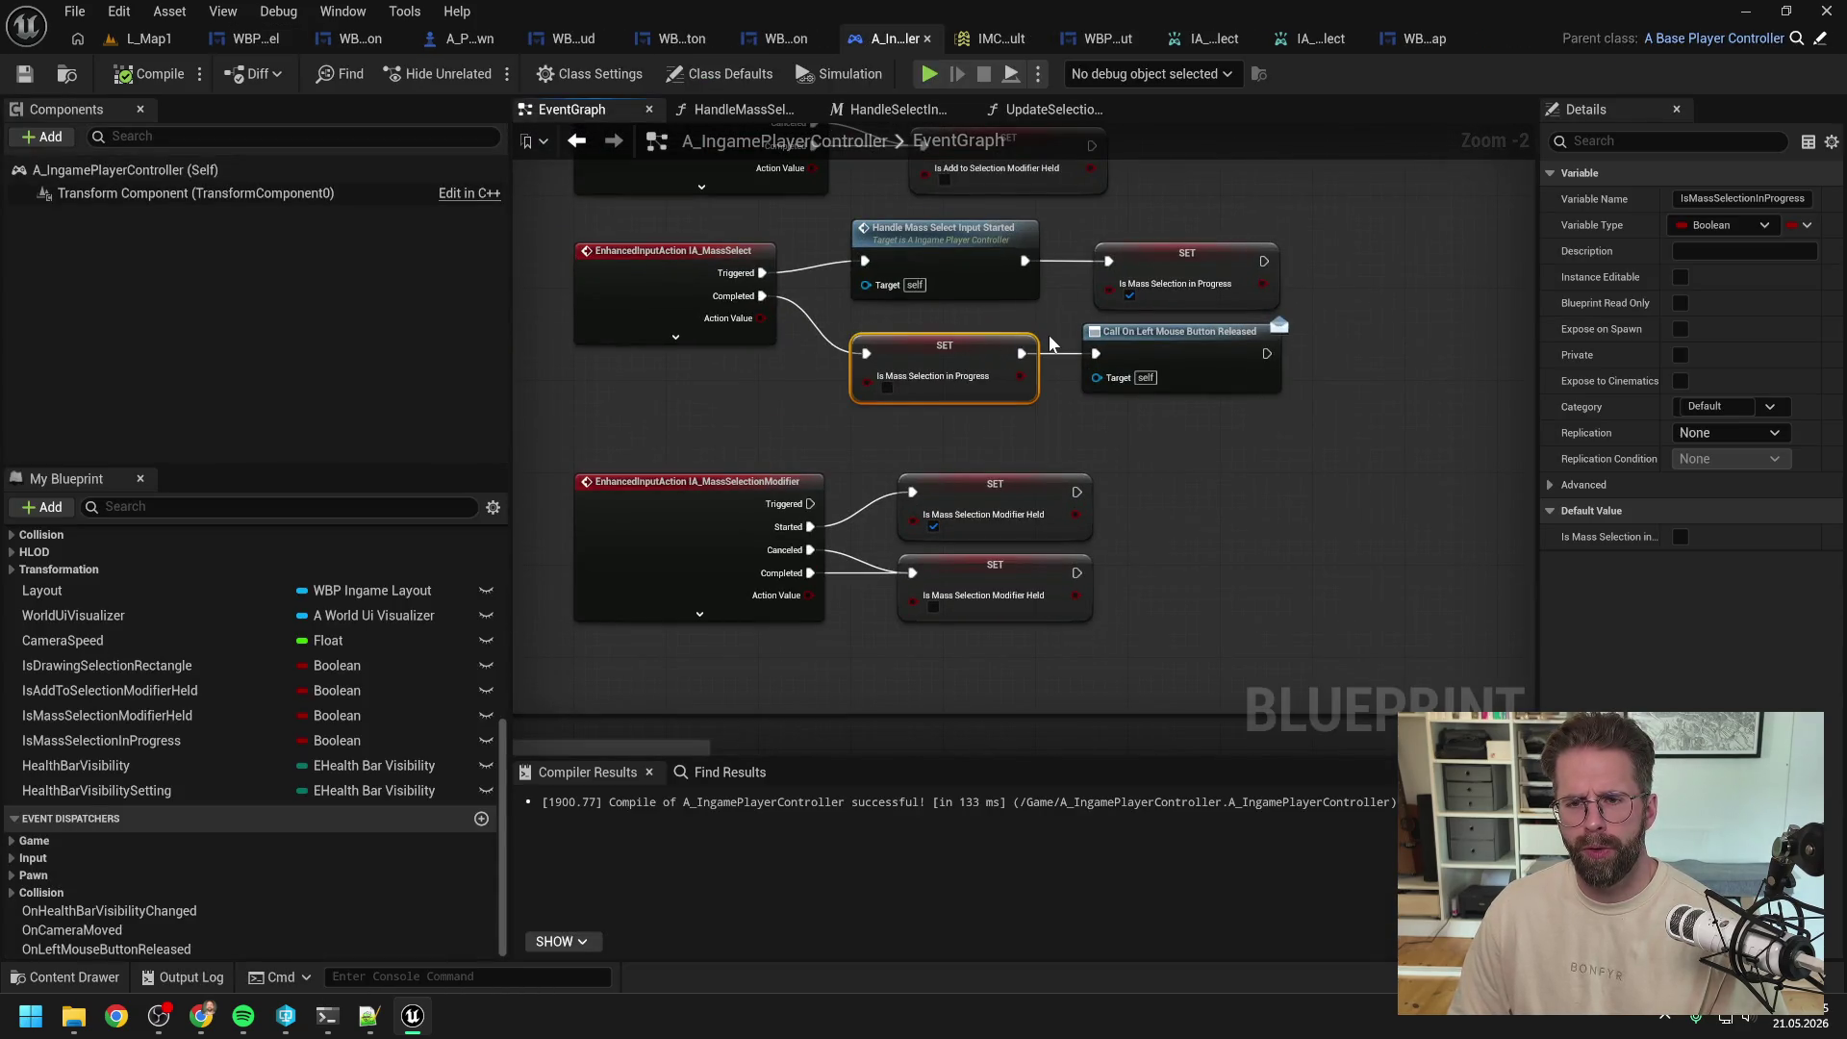
scroll(1048, 343, "down", 2)
scroll(1042, 329, "down", 4)
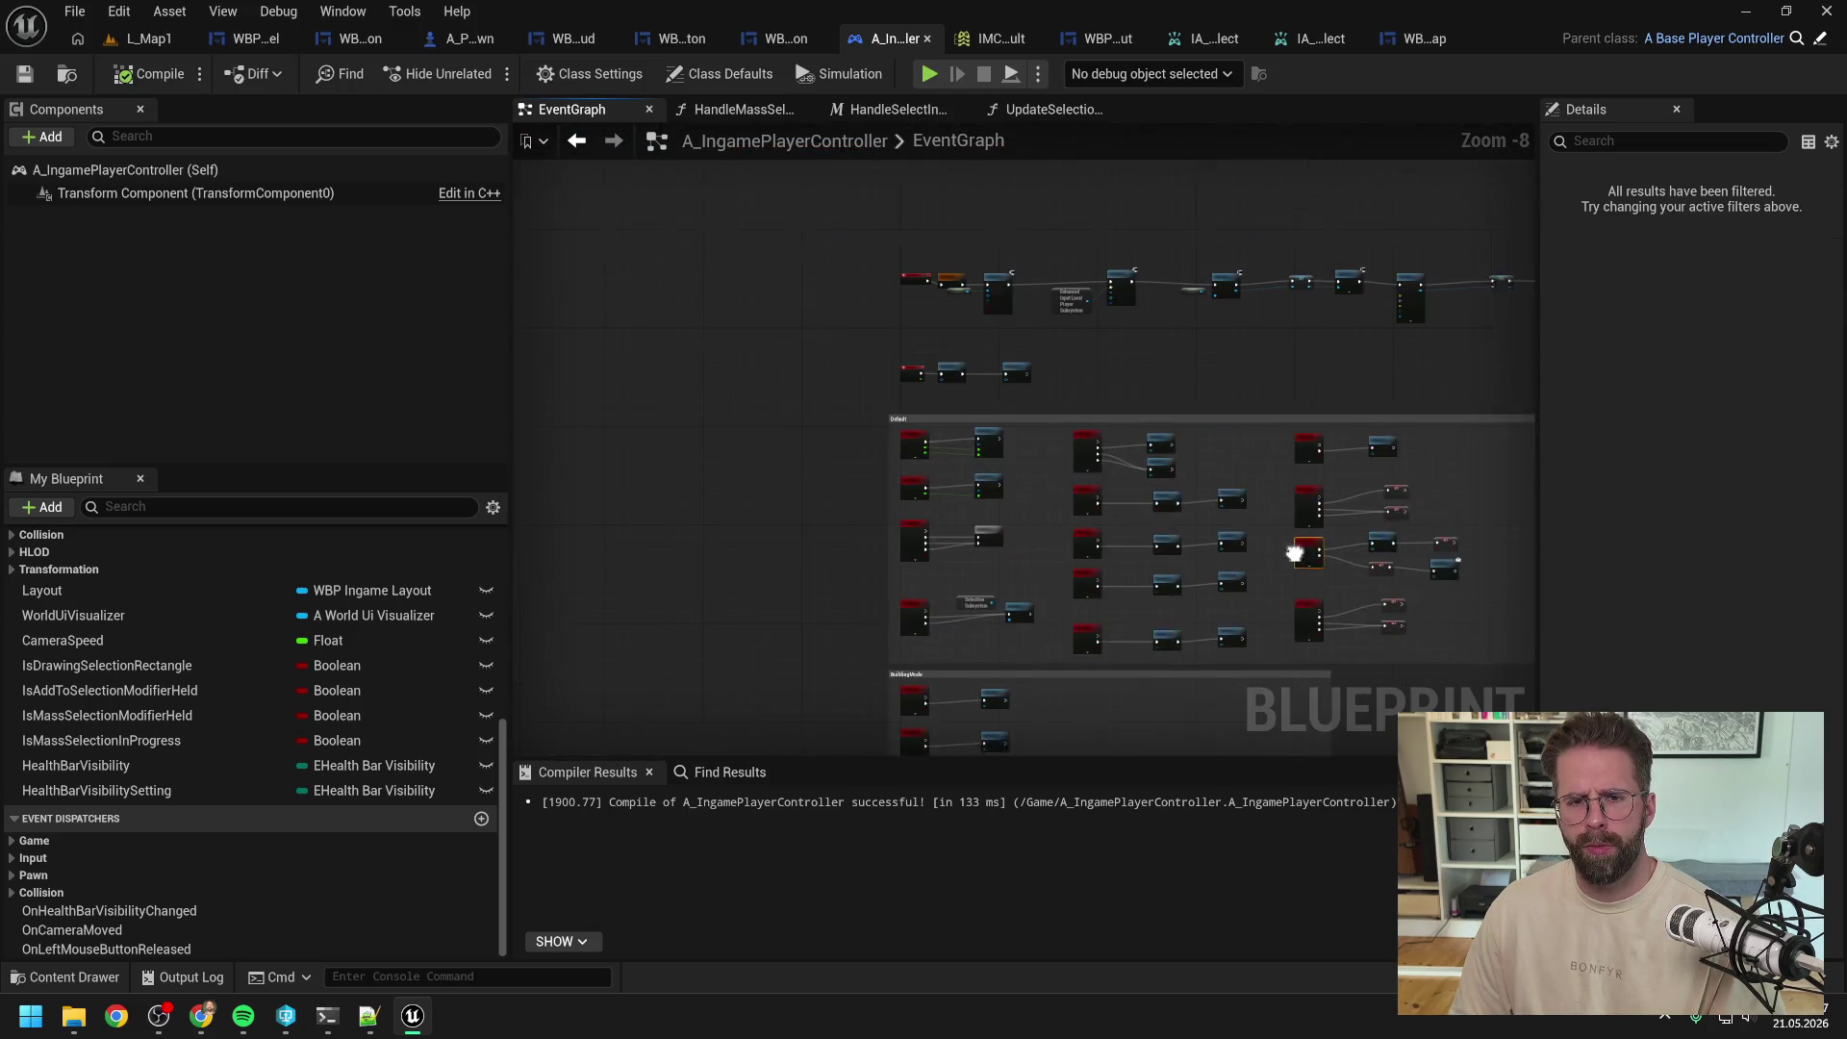
scroll(1076, 371, "up", 5)
Step: Add a Print String node to the tick chain, deleting an accidentally added setter node
right_click(1185, 401)
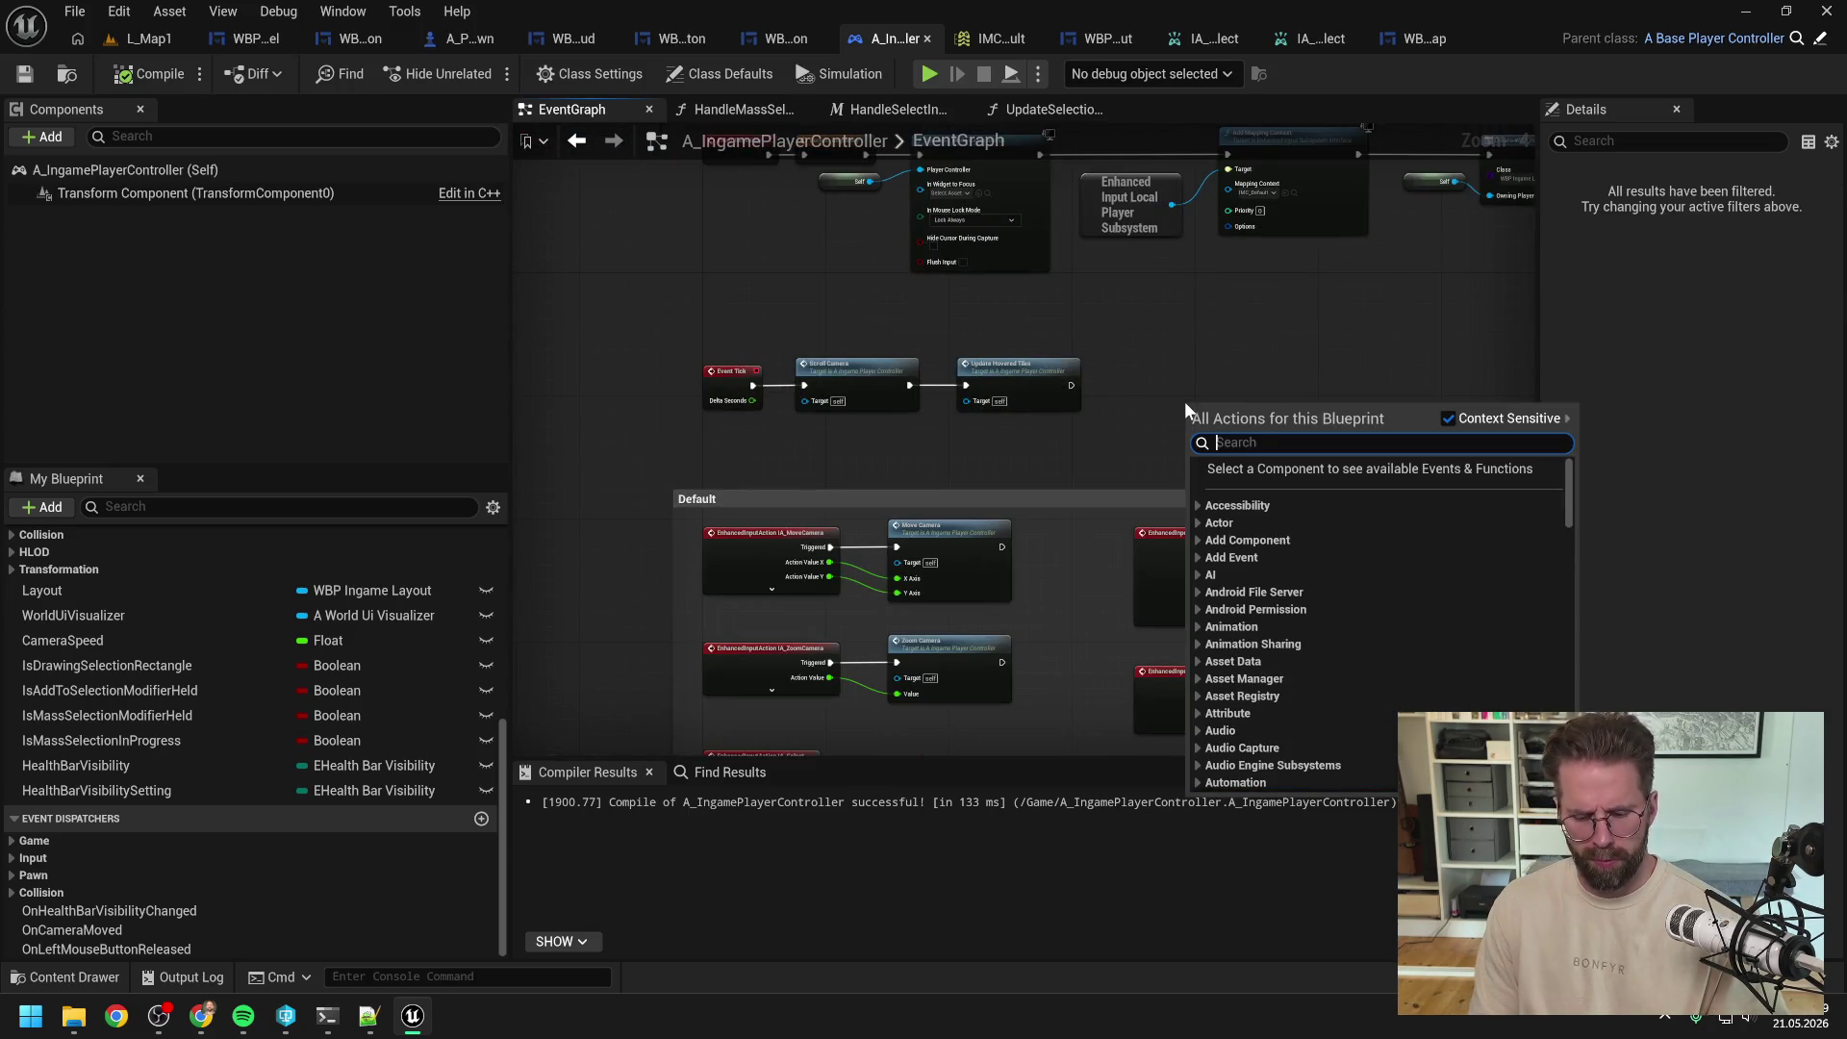
type("print")
key("Return")
scroll(1178, 365, "up", 1)
left_click_drag(101, 740, 1145, 327)
left_click_drag(1298, 370, 1404, 329)
left_click(1196, 371)
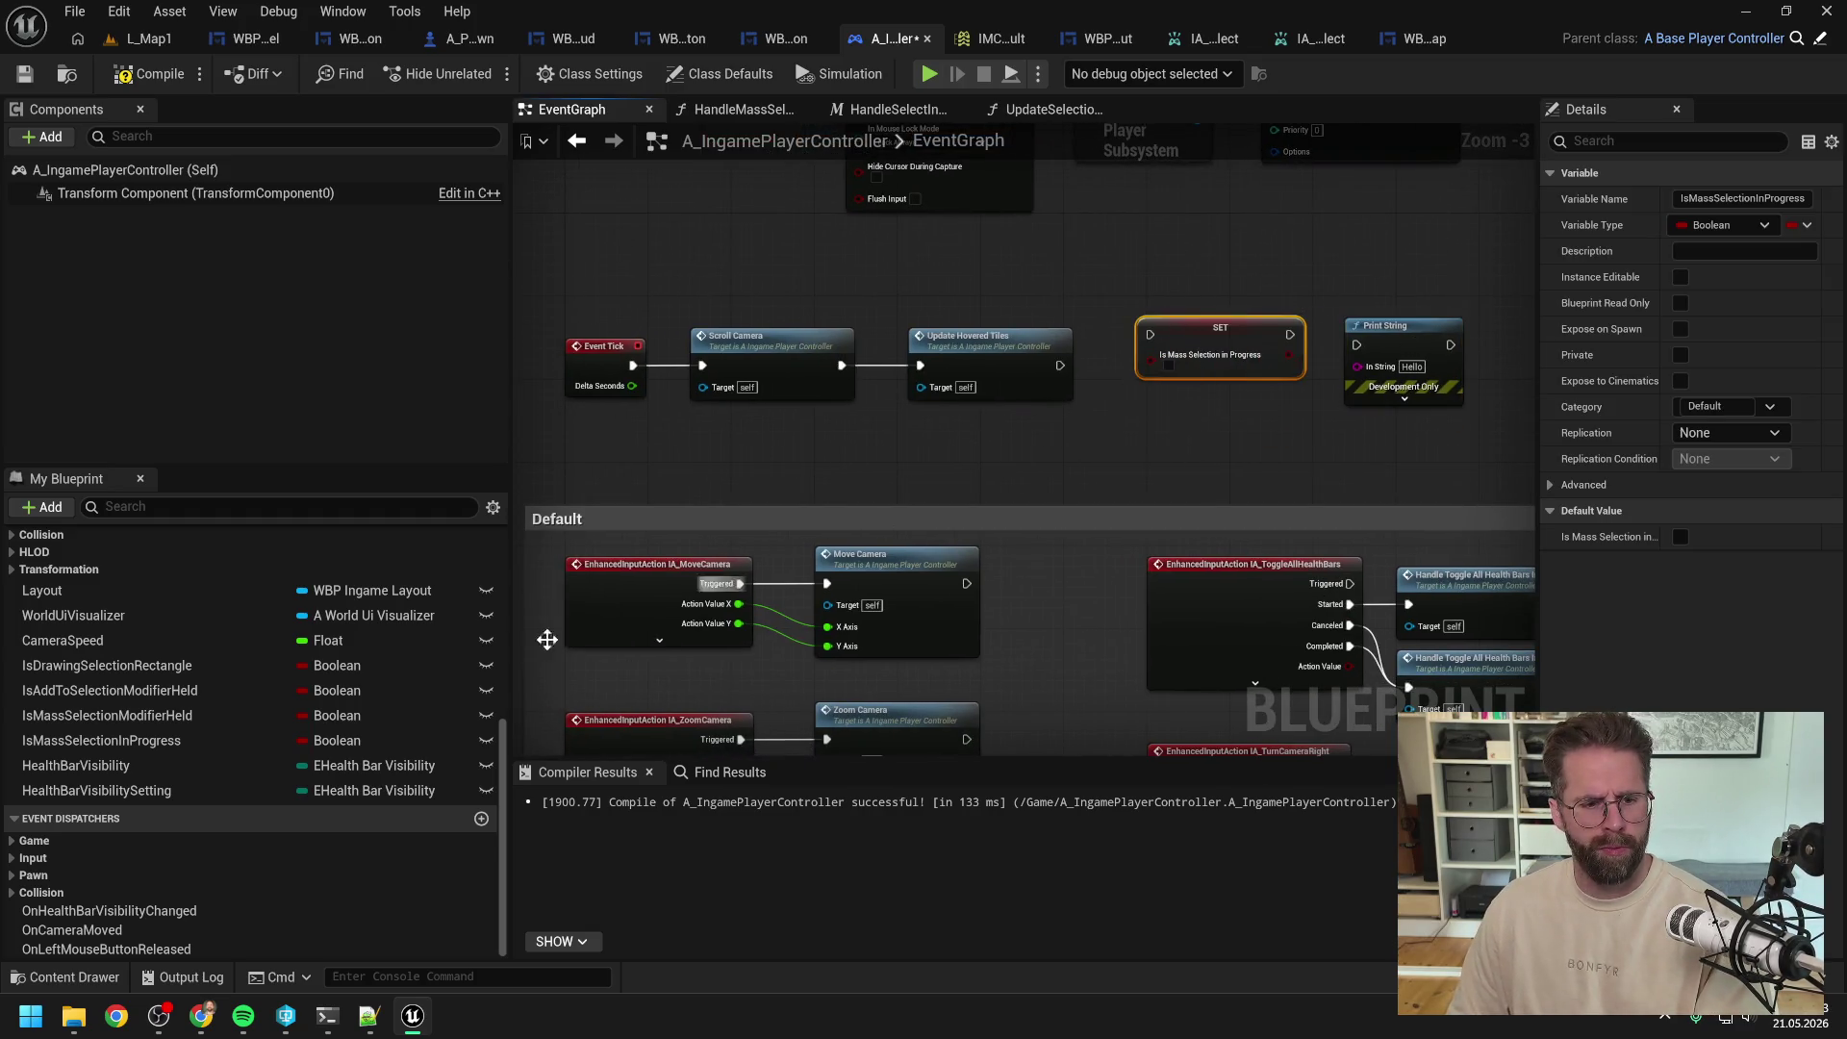
key("Delete")
Step: Feed the IsMassSelectionInProgress getter into Print String, wire it after Update Hovered Tiles, compile
mouse_move(154, 739)
left_mouse_down()
mouse_move(827, 558)
mouse_move(1141, 342)
mouse_move(1188, 390)
left_mouse_up()
left_click(1216, 378)
left_click_drag(891, 387, 1189, 366)
left_click(154, 77)
left_click(146, 37)
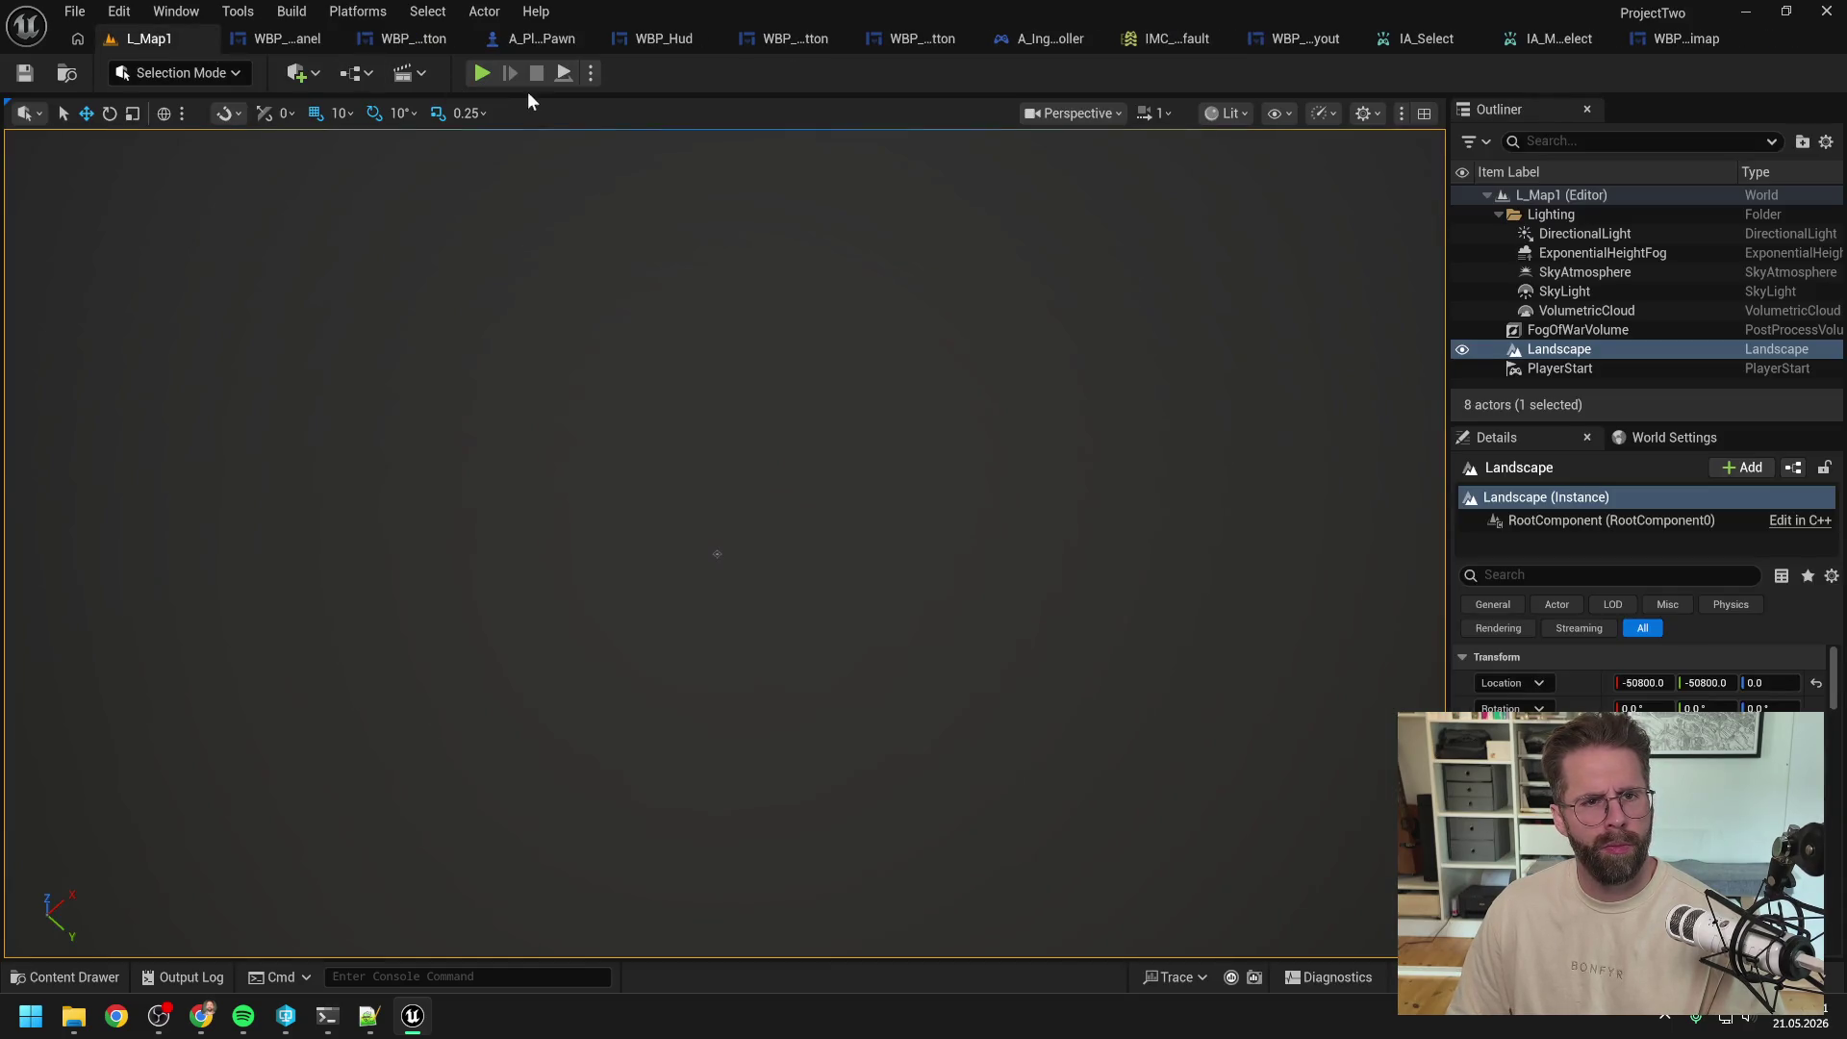
Step: Start play-in-editor, select the Main Hall, and place the first Power Grid Generators on the green grid
left_click(483, 73)
left_click(723, 498)
left_click(1193, 808)
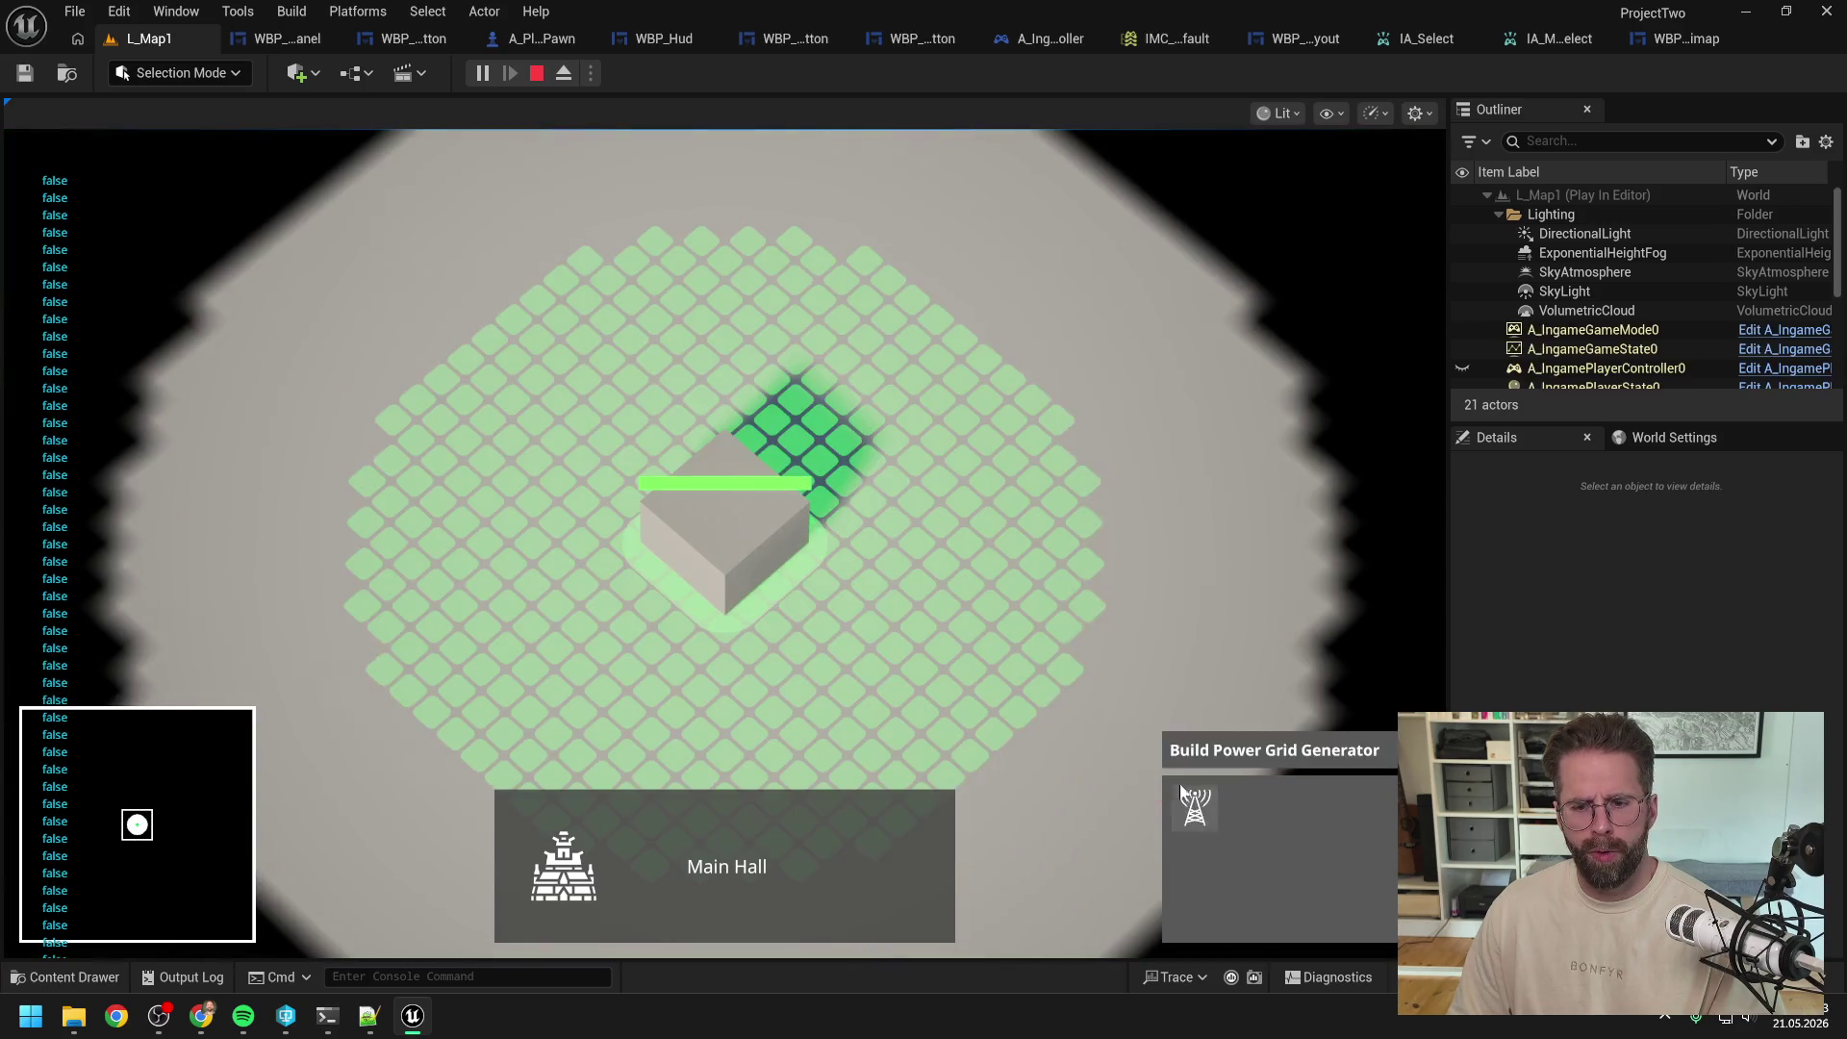
left_click(946, 716)
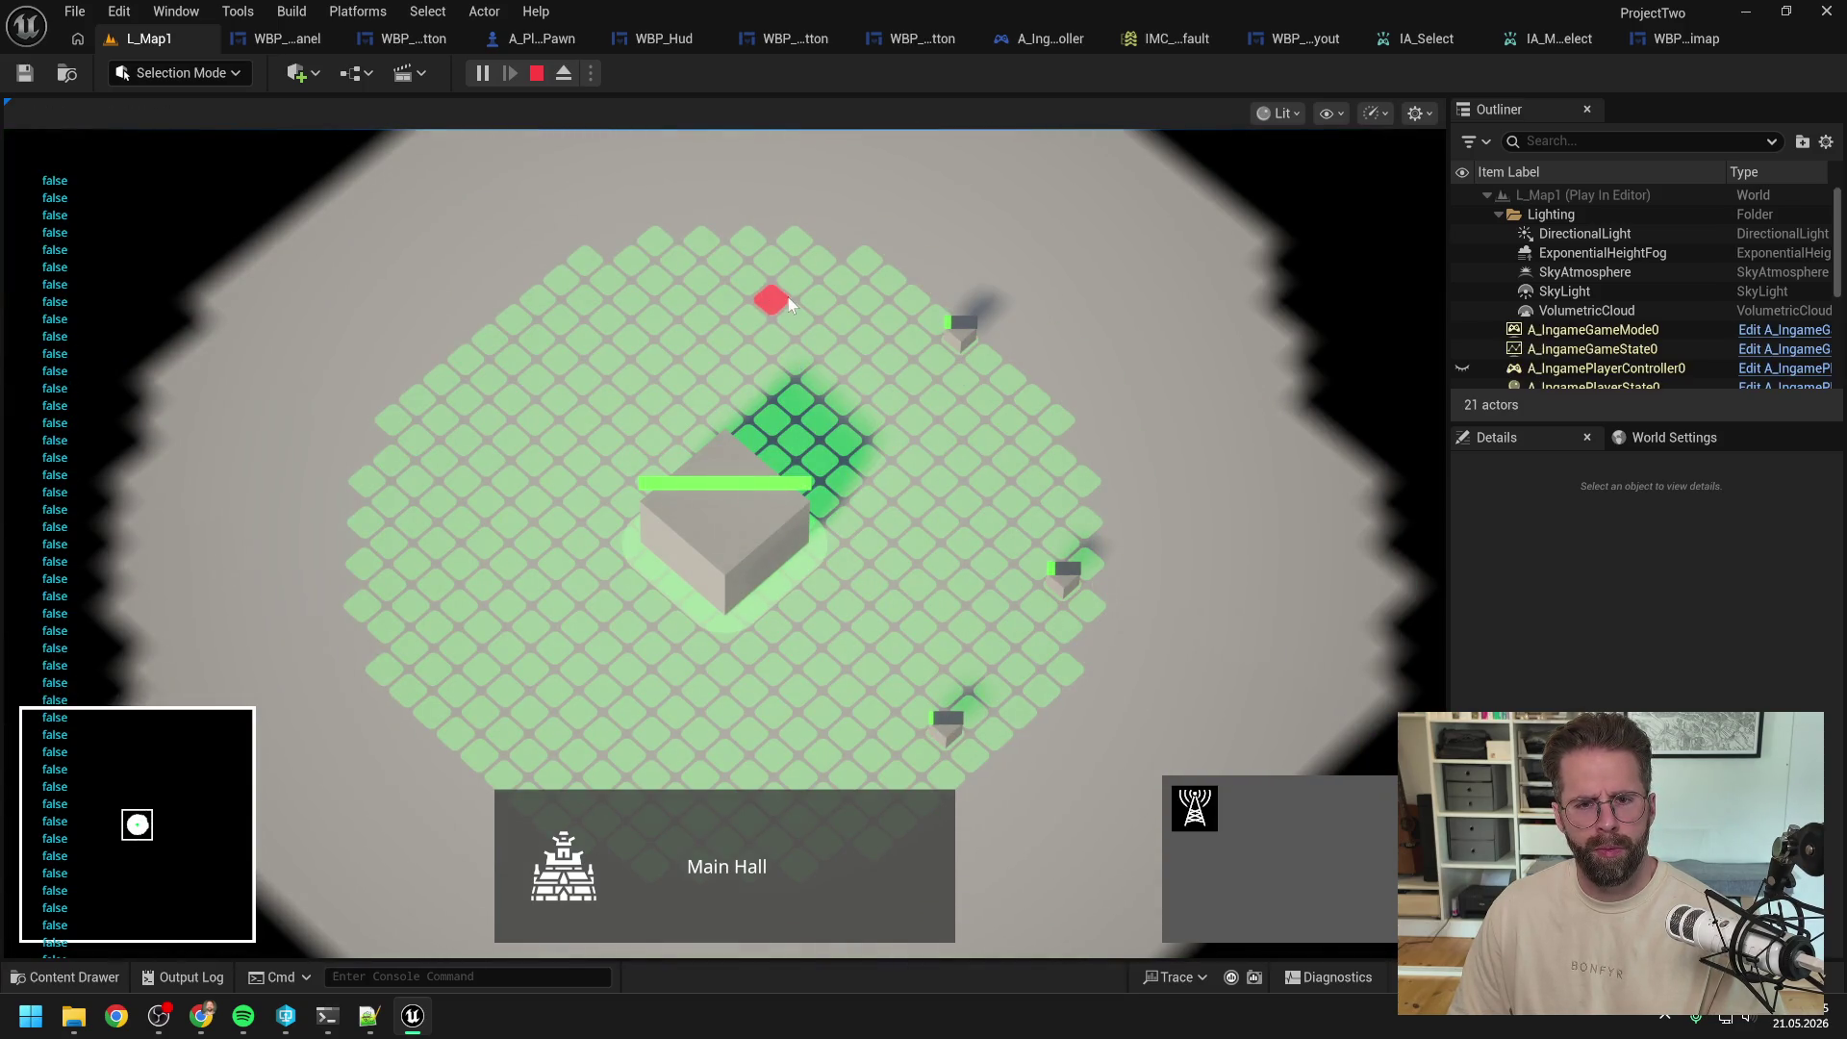
left_click(656, 274)
left_click(411, 550)
scroll(549, 635, "down", 3)
left_click(597, 742)
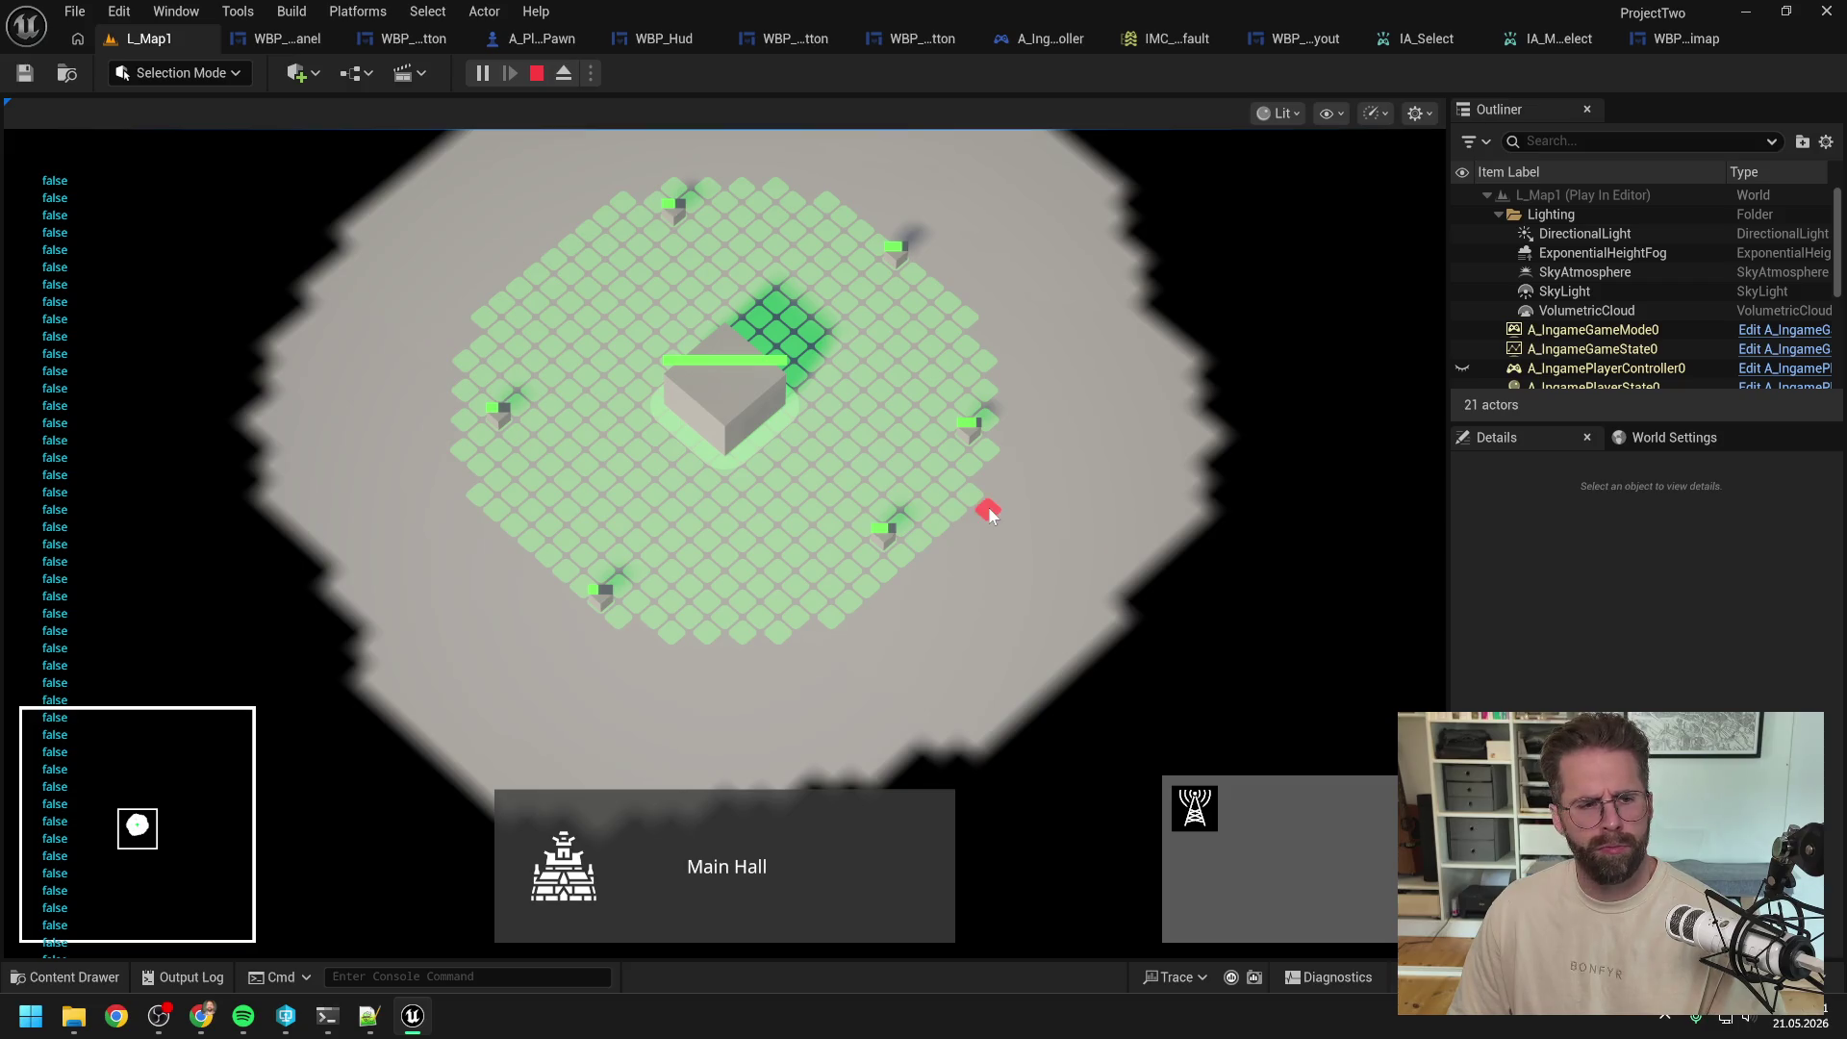
Step: Pan around the map, placing many more Power Grid Generators across the grid
key("w")
key("d")
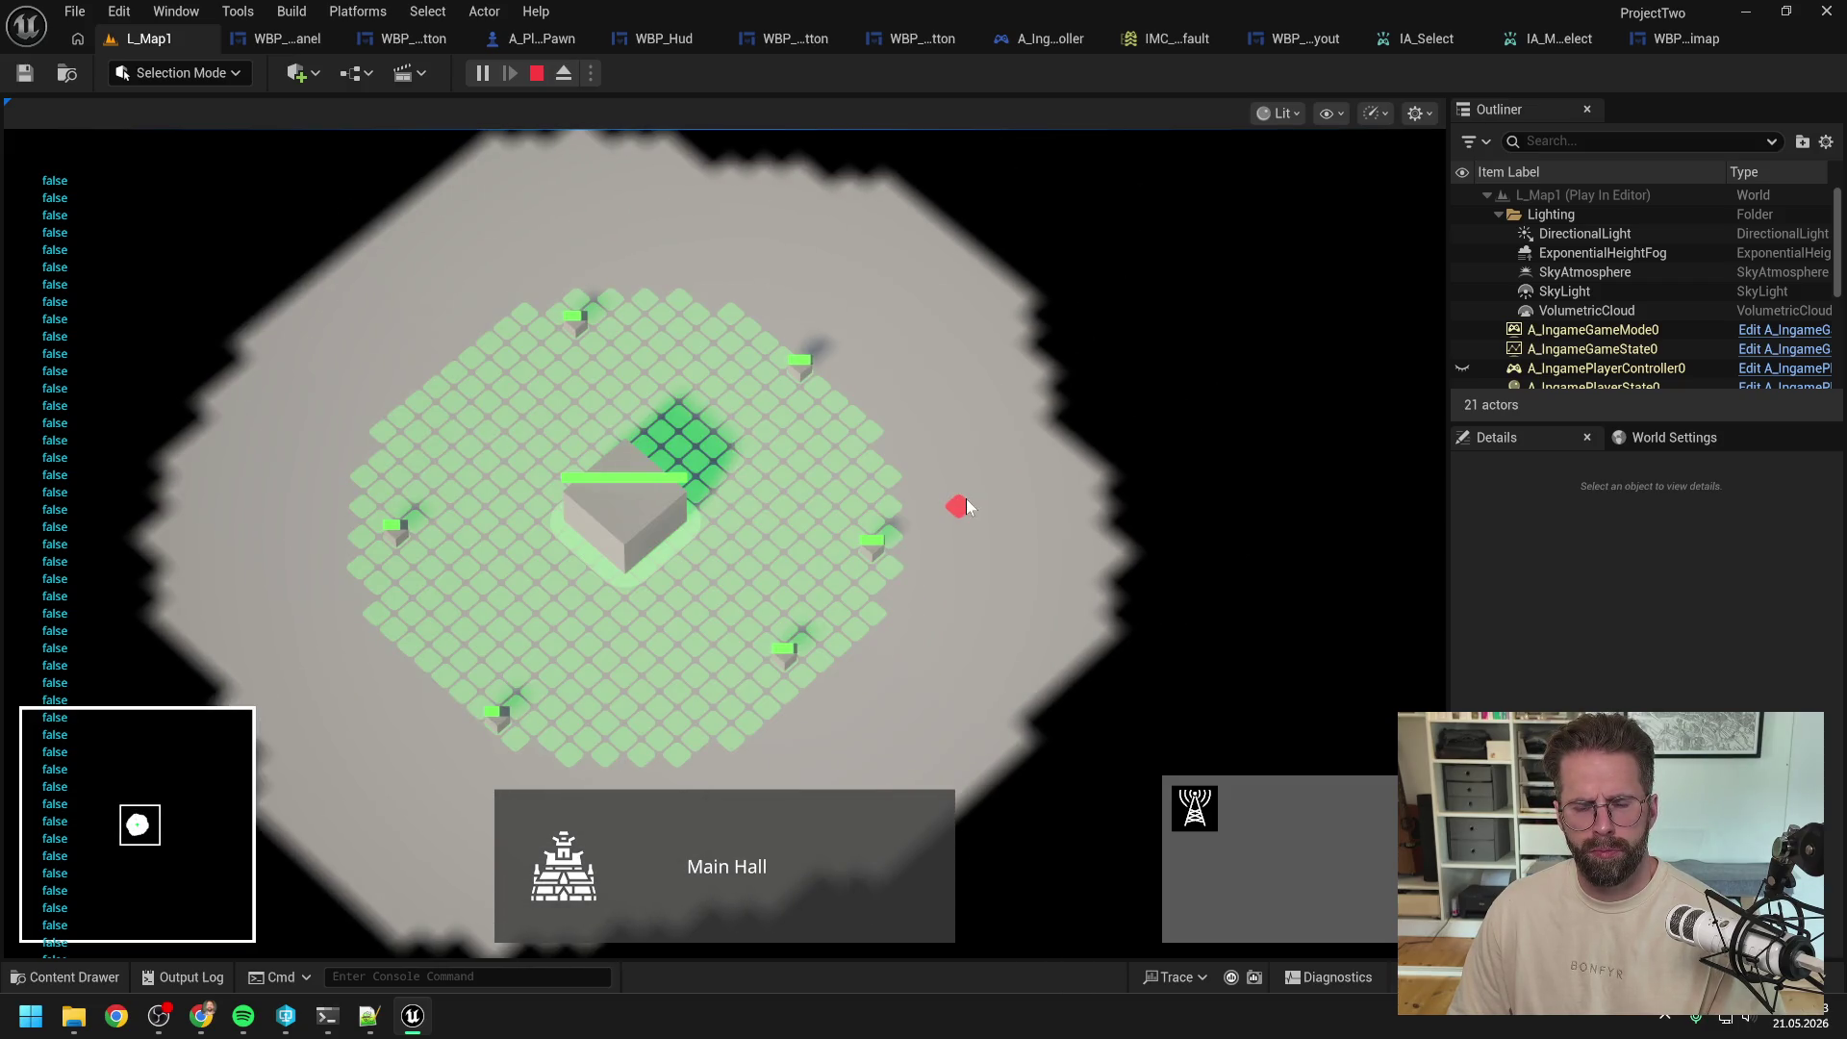
left_click(1060, 470)
left_click(989, 333)
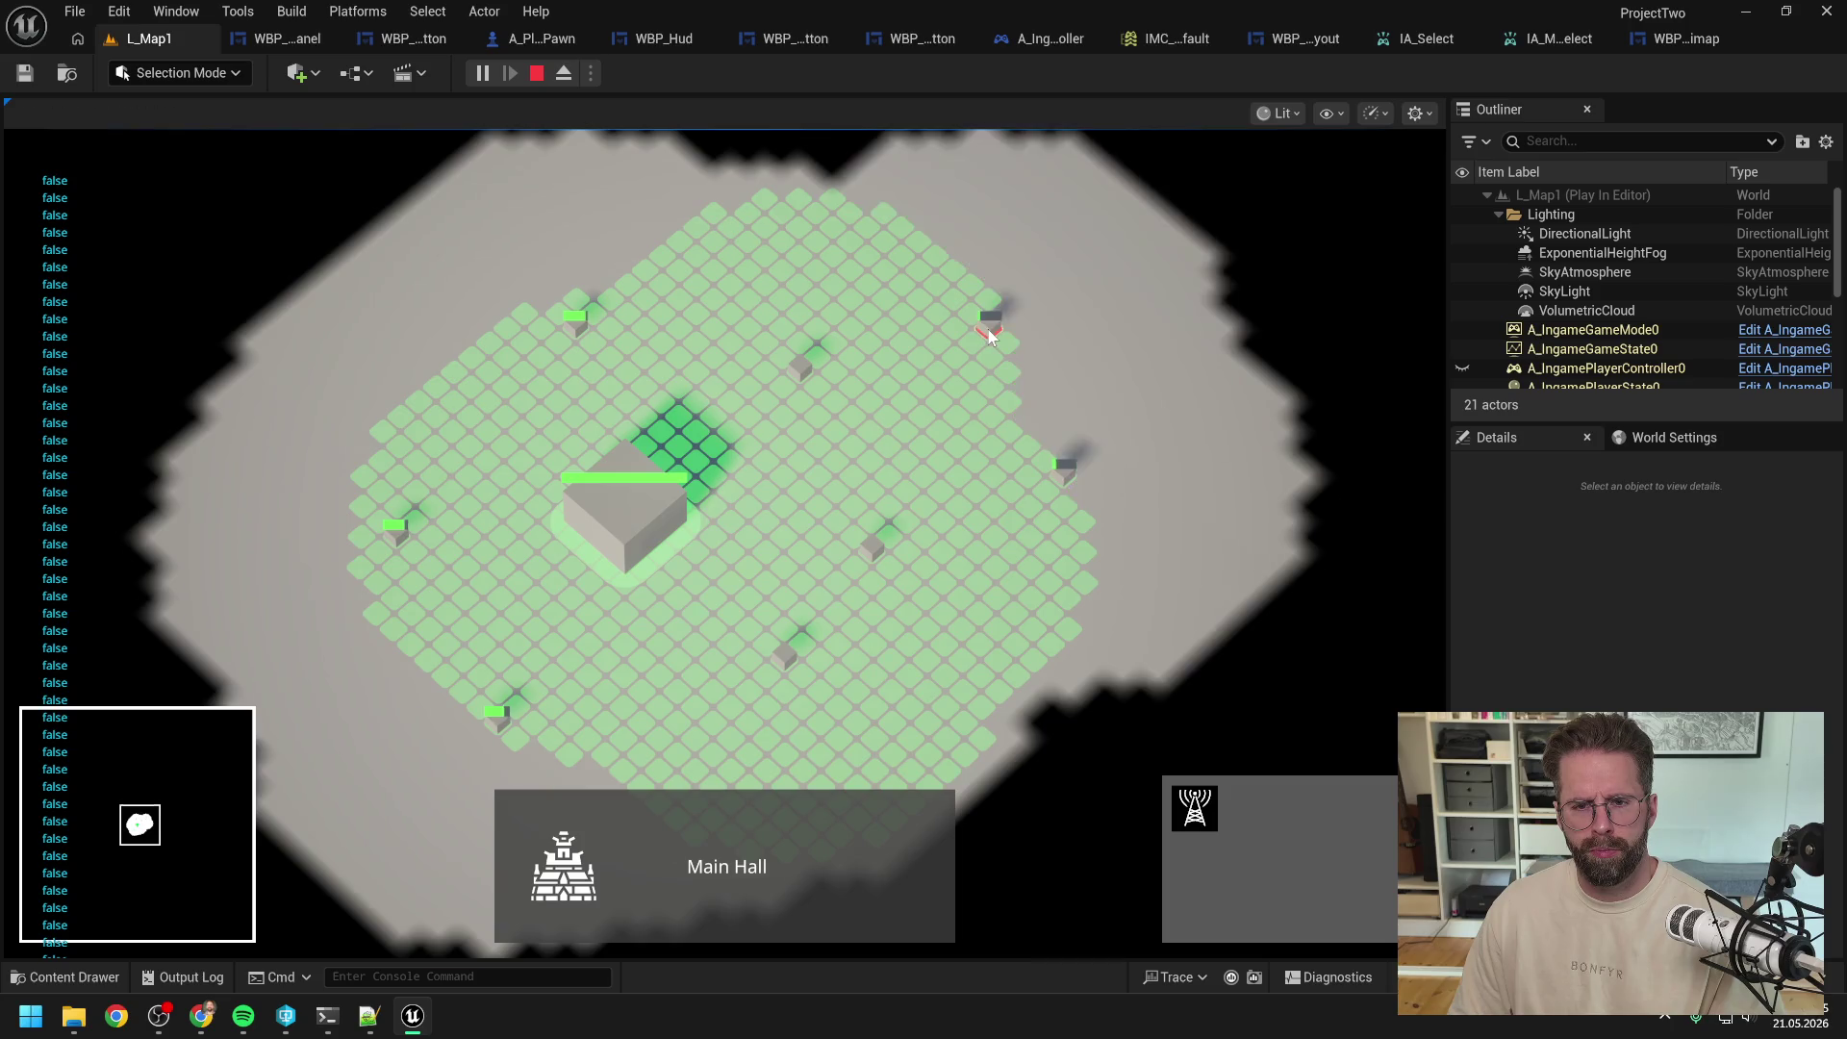
key("w")
left_click(892, 352)
left_click(712, 336)
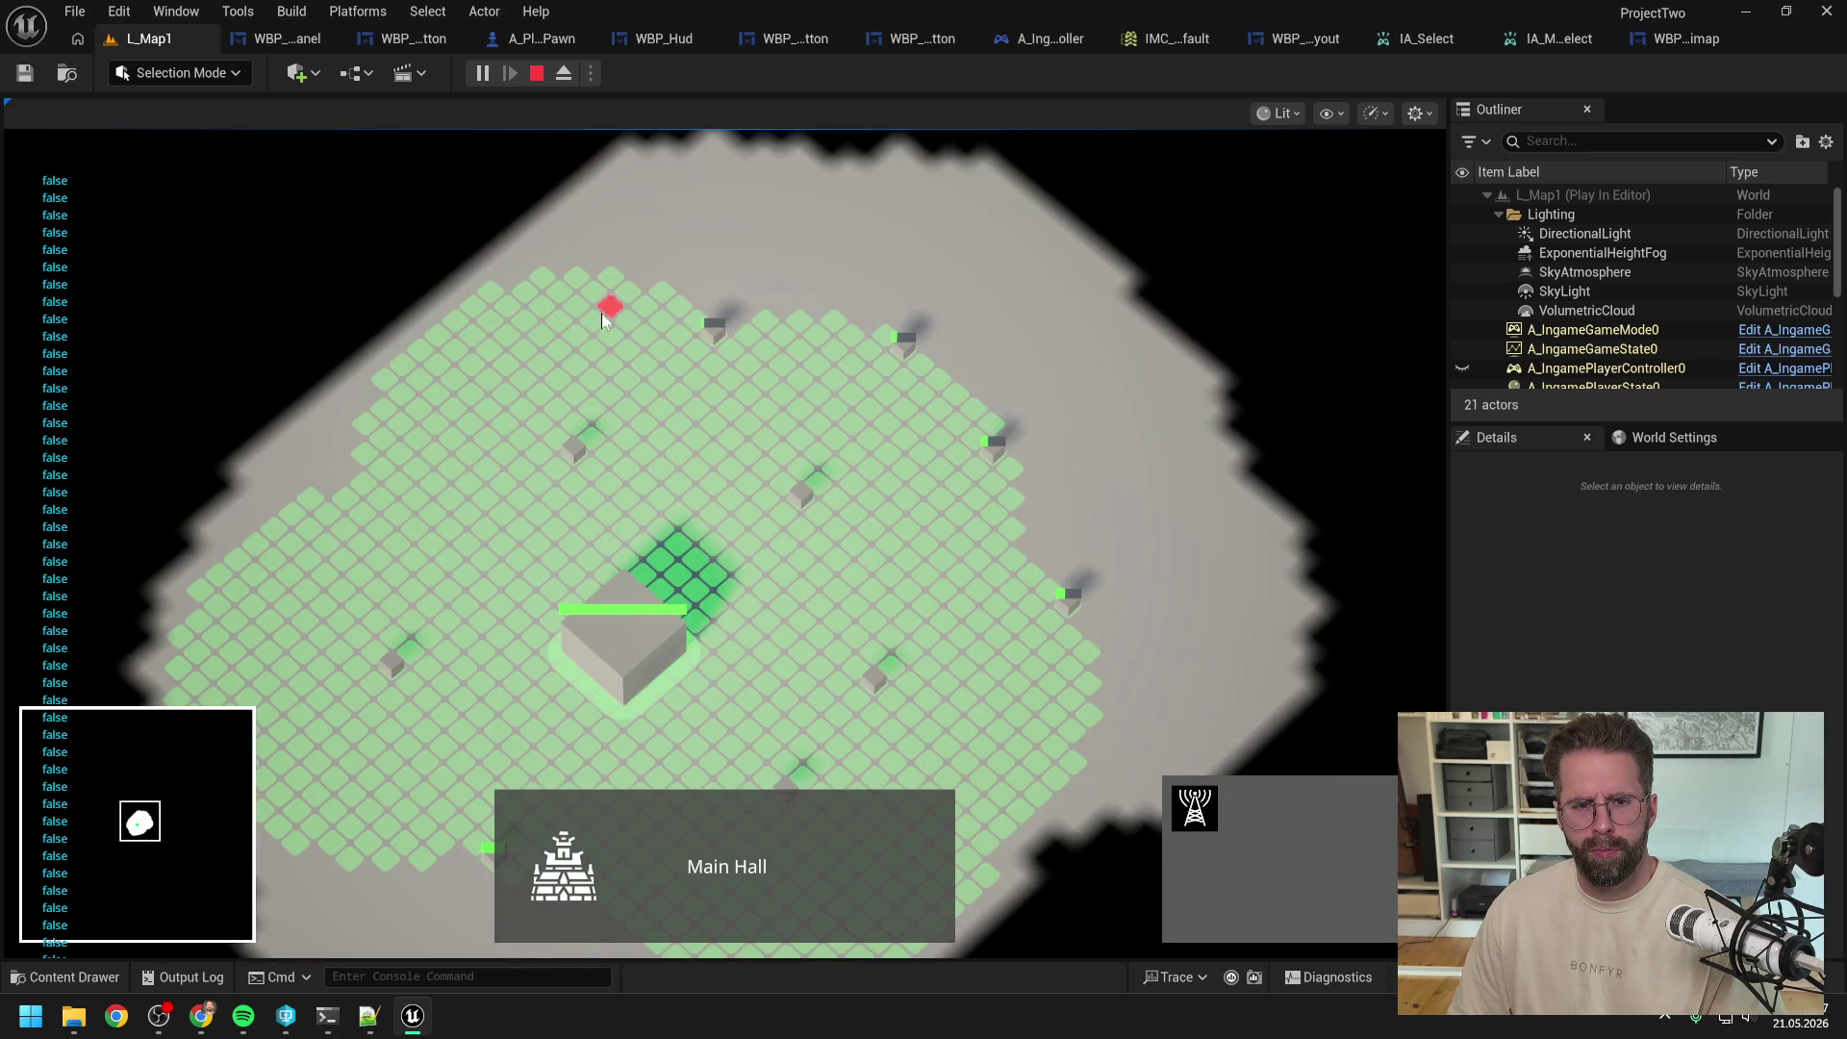
left_click(537, 277)
left_click(396, 360)
key("a")
left_click(496, 500)
key("a")
key("s")
left_click(610, 475)
left_click(660, 589)
key("s")
left_click(770, 596)
key("d")
key("w")
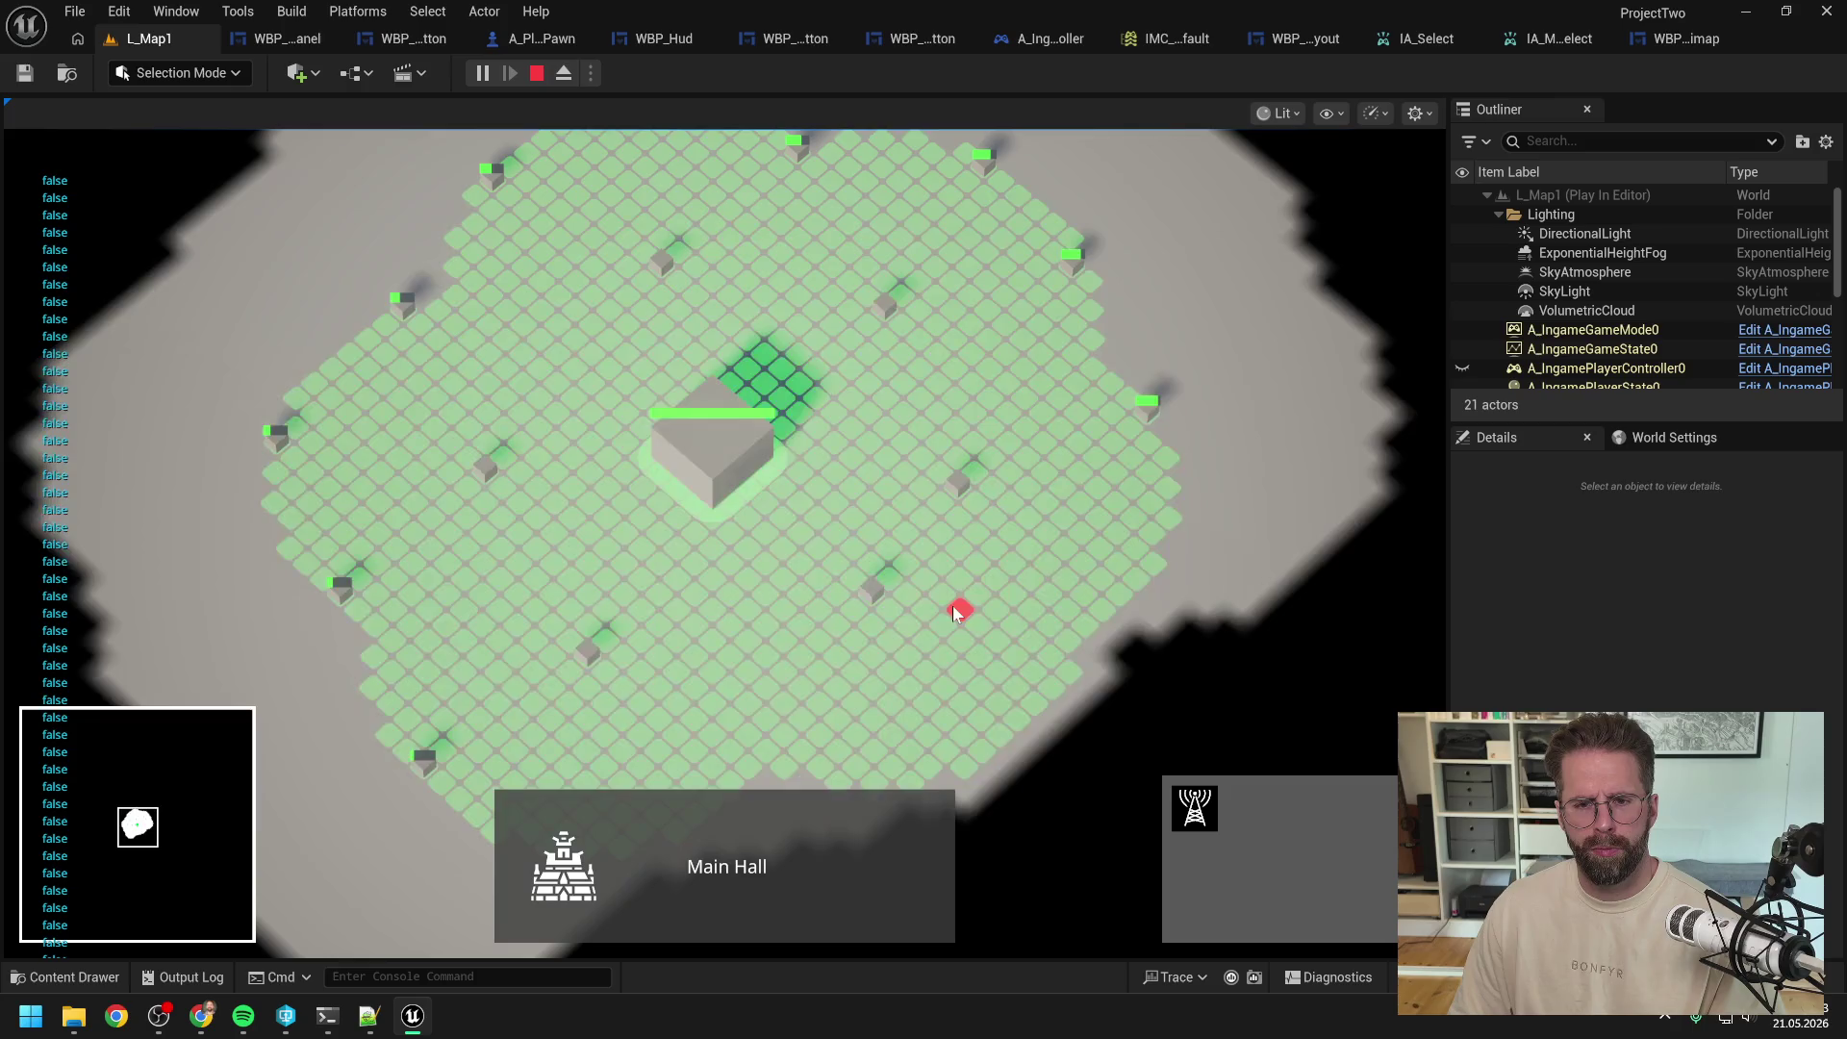
Step: Stop placing, then select, deselect and reselect a Power Grid Generator before ending play
right_click(952, 608)
left_click(870, 589)
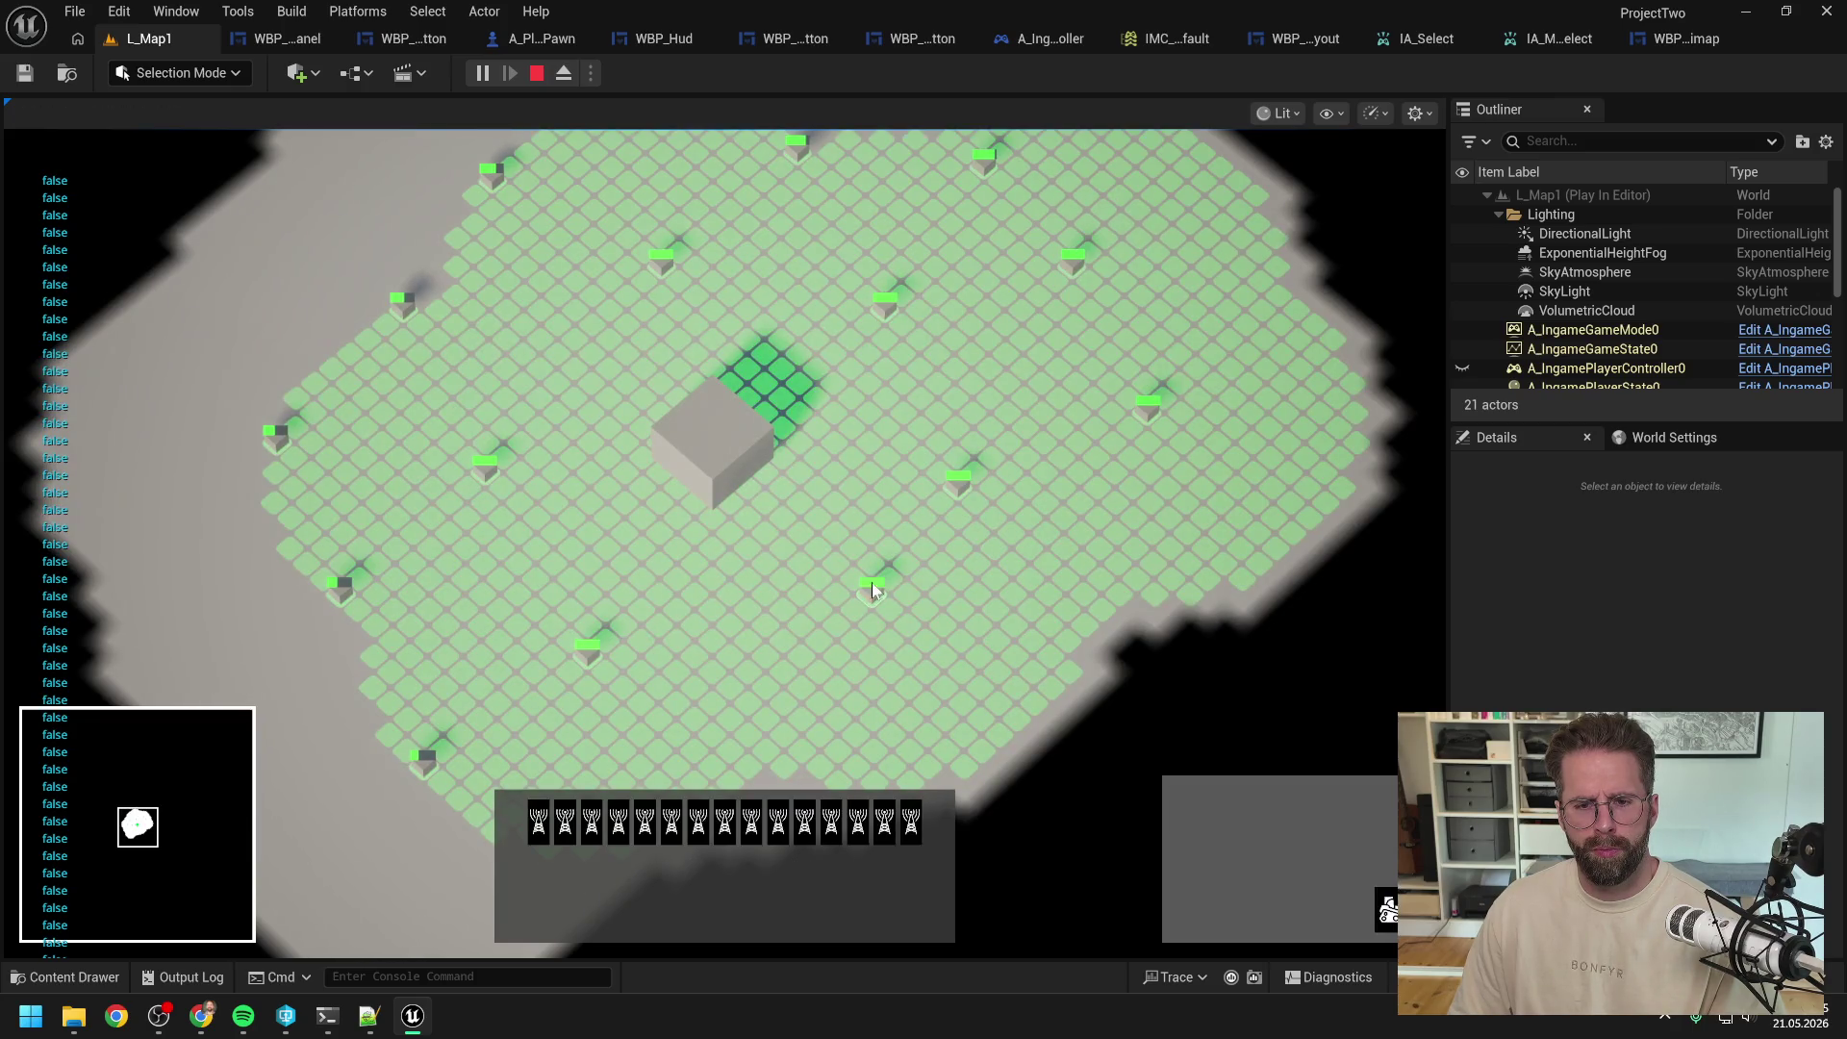
right_click(871, 595)
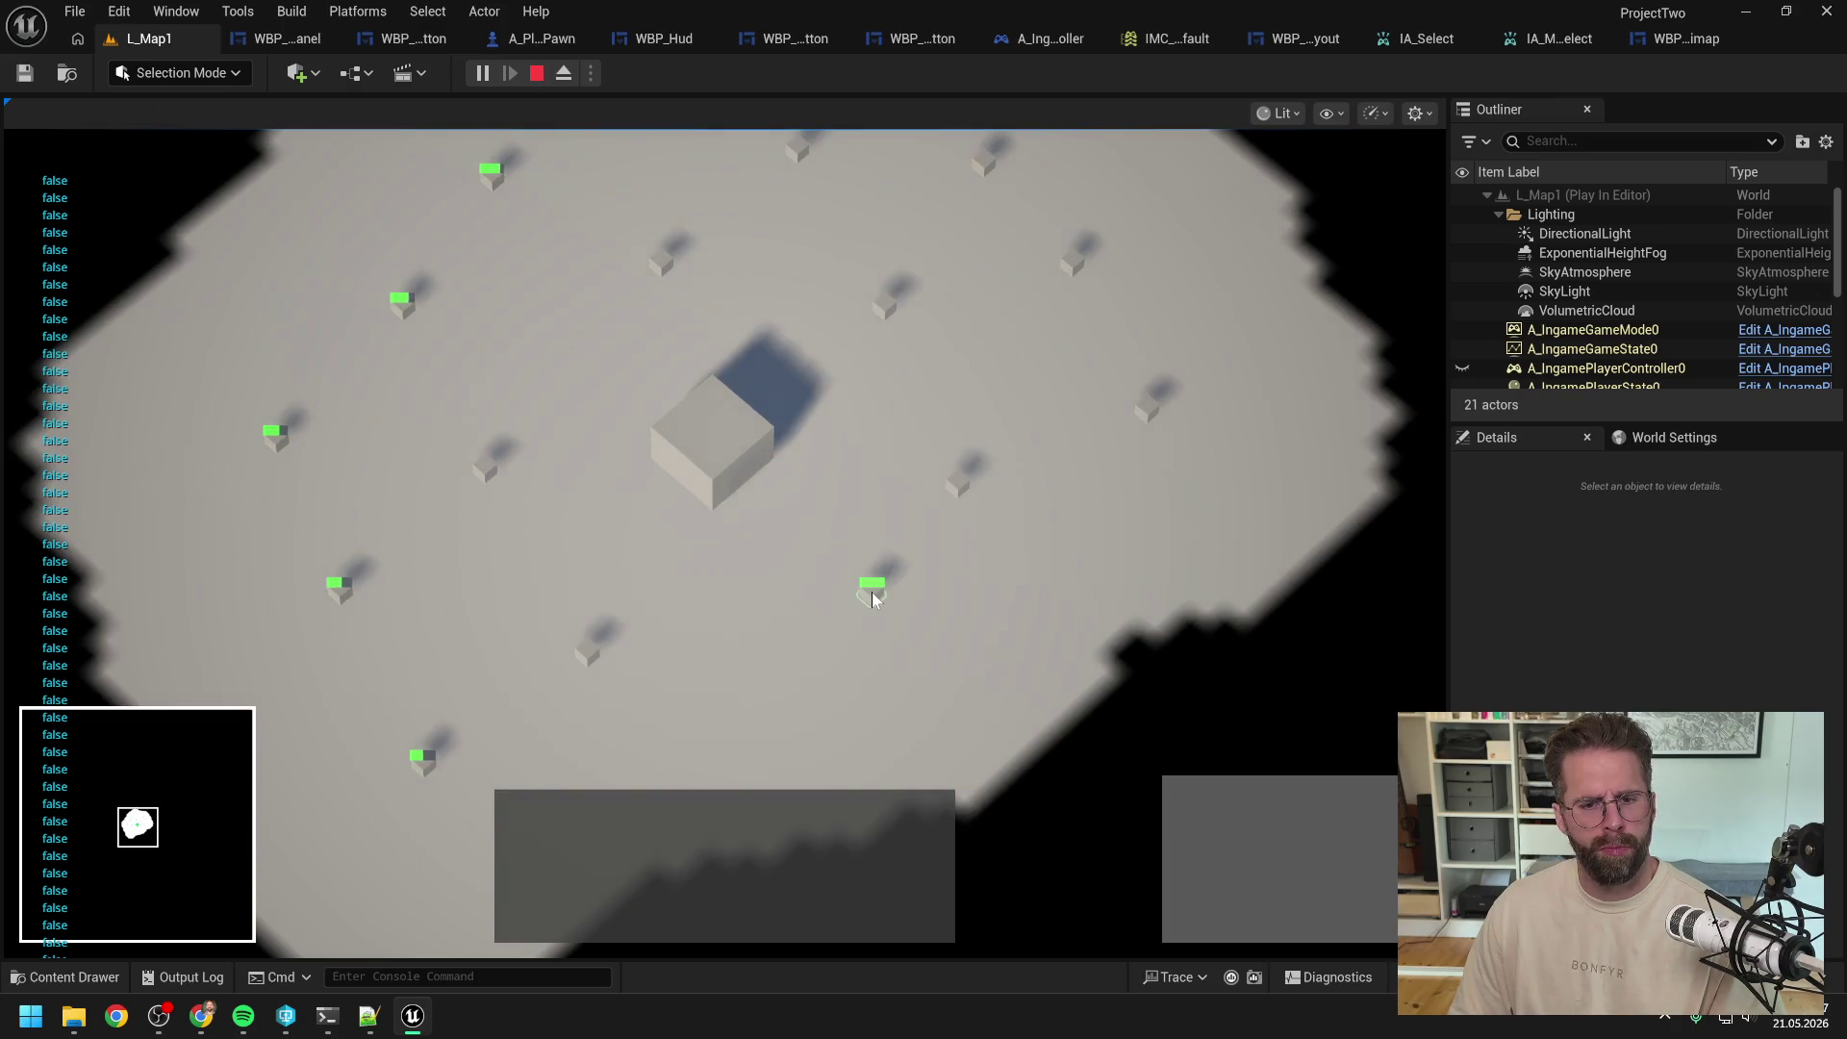
left_click(872, 592)
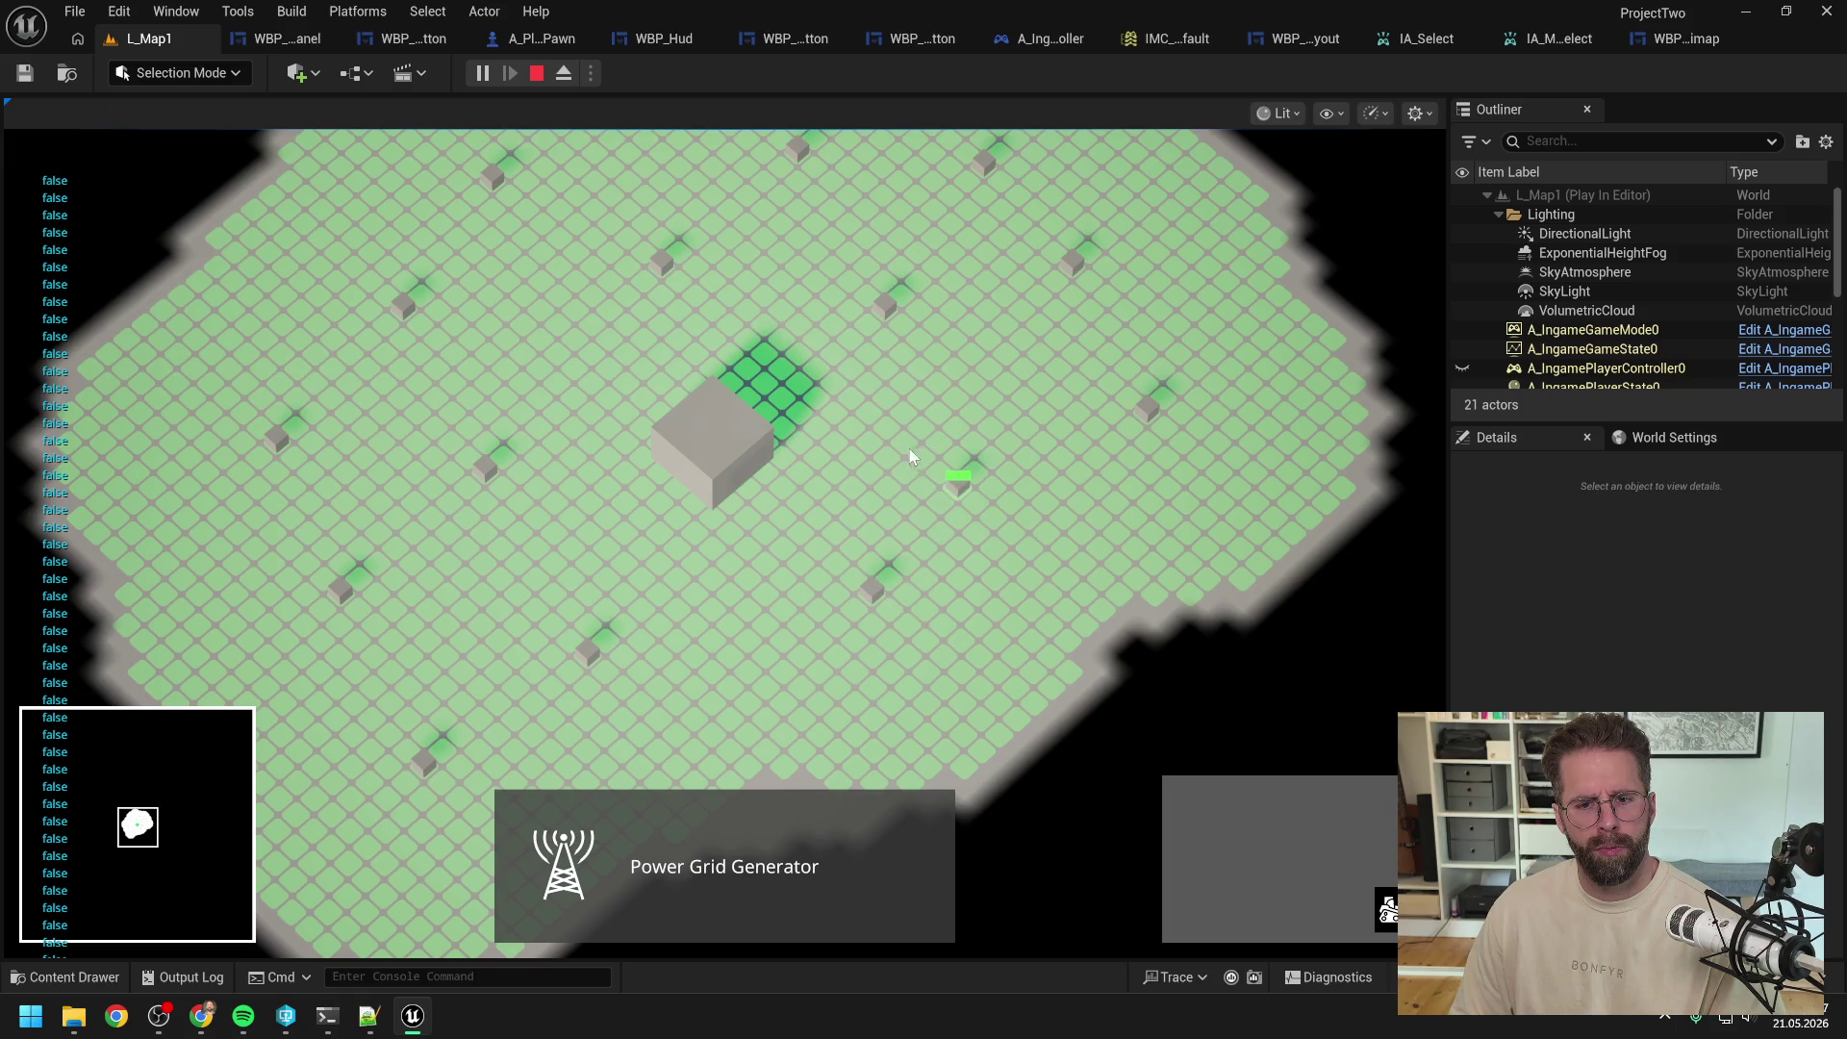
key("Escape")
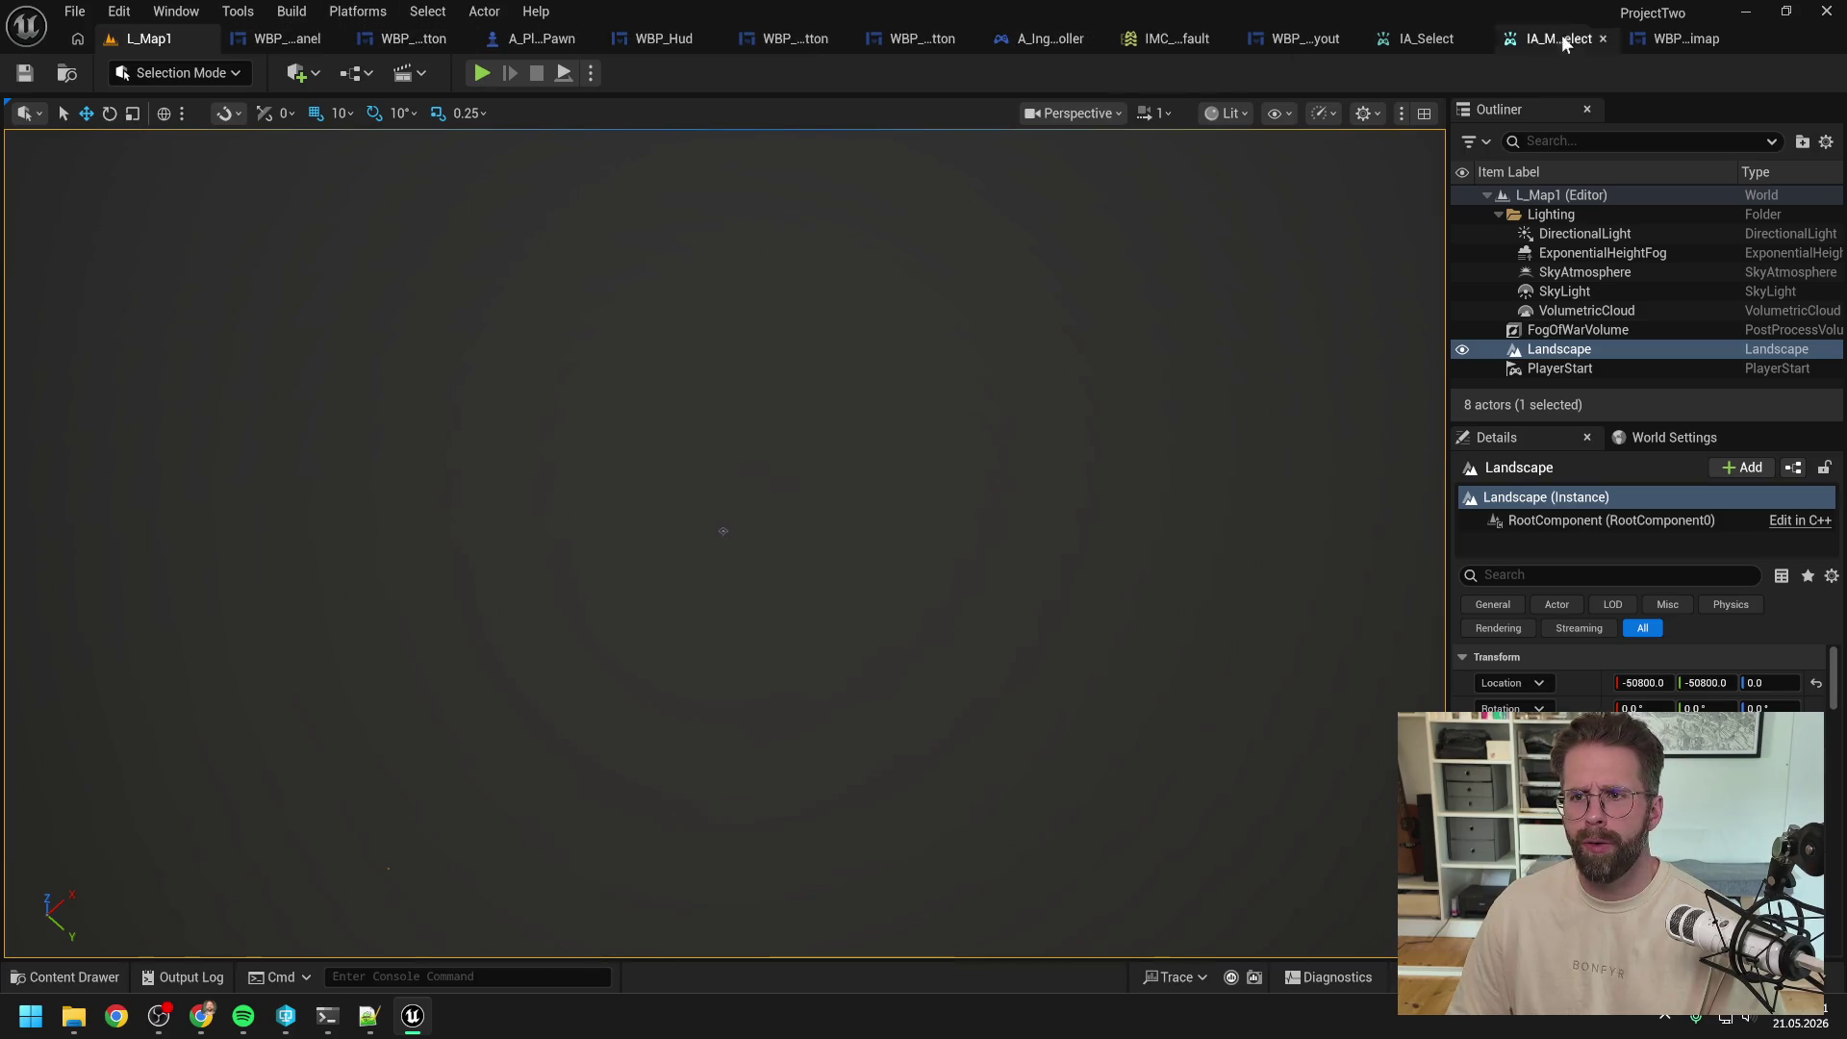
Step: In A_IngamePlayerController, gate Print String behind a Branch on Is Mass Selection in Progress
left_click(1048, 38)
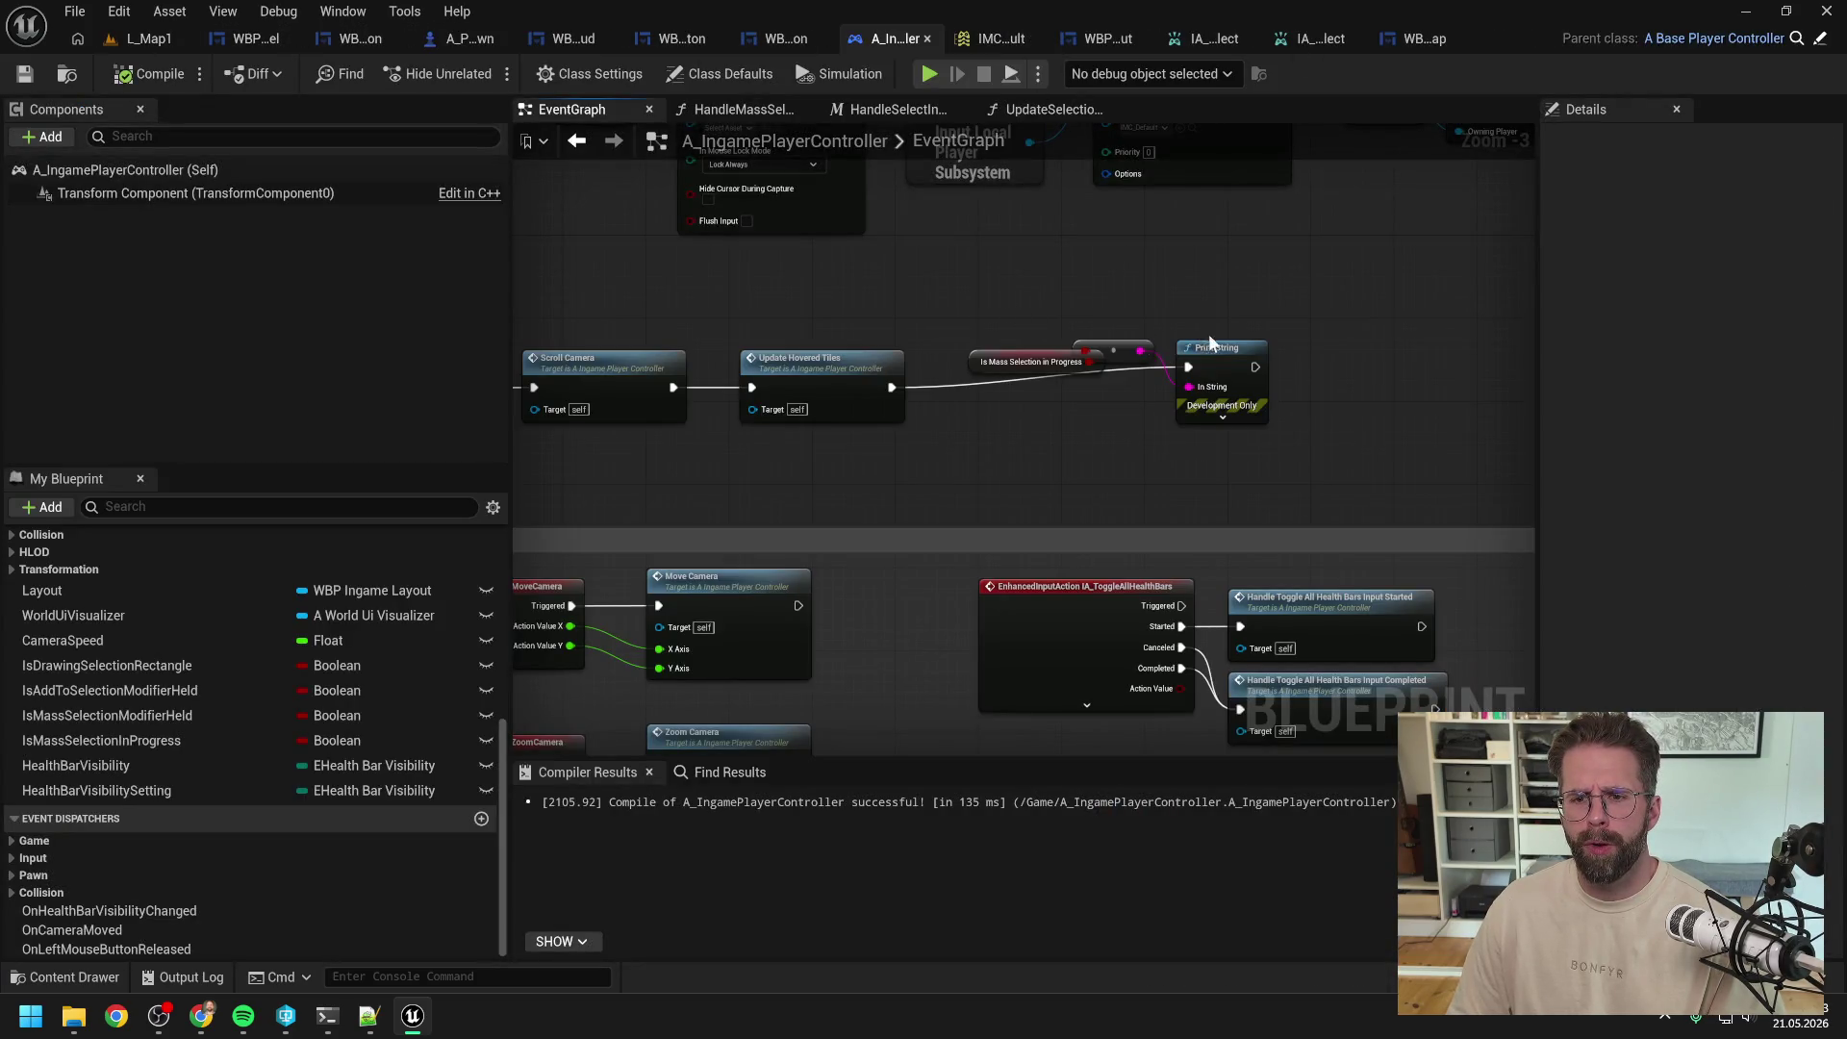
left_click_drag(1209, 343, 1343, 353)
left_click_drag(1090, 362, 1123, 413)
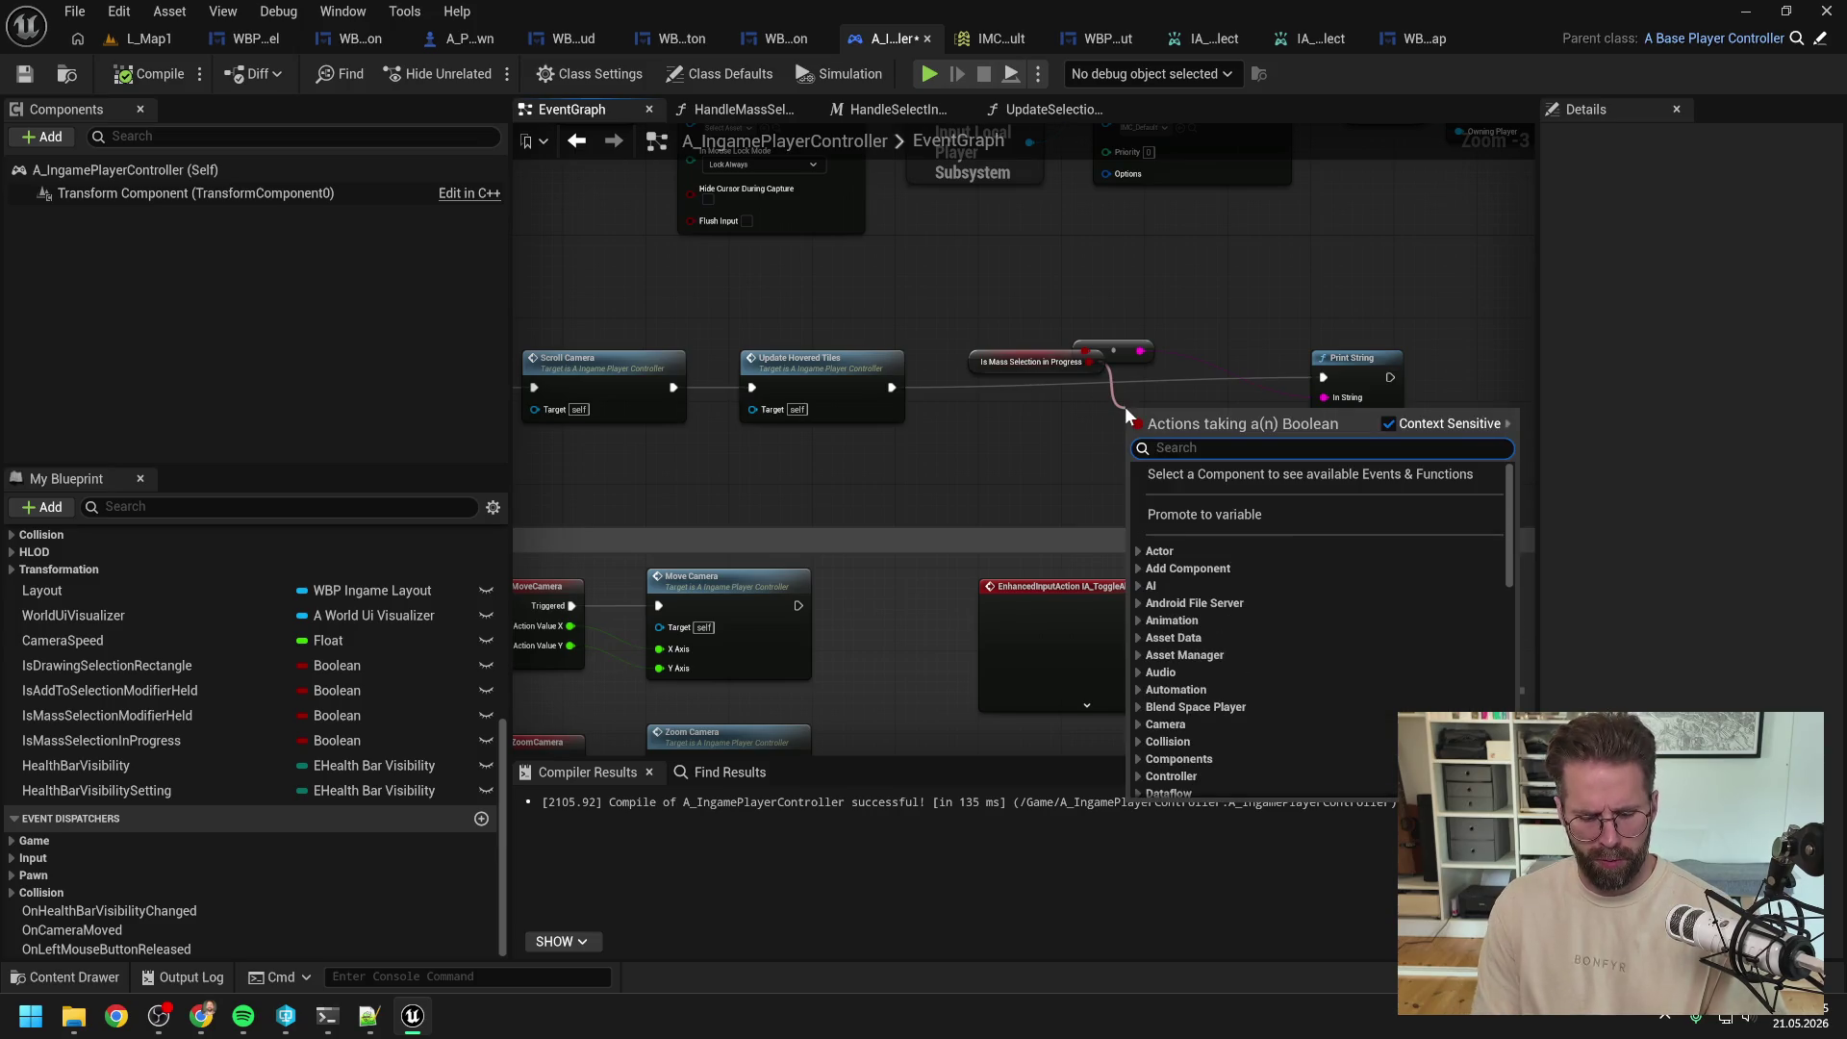
type("if")
key("Return")
left_click_drag(886, 392, 1137, 429)
left_click_drag(1224, 429, 1323, 377)
left_click(1328, 339)
Step: Play L_Map1 and test selecting single and multiple Power Grid Generators, then stop
left_click(149, 38)
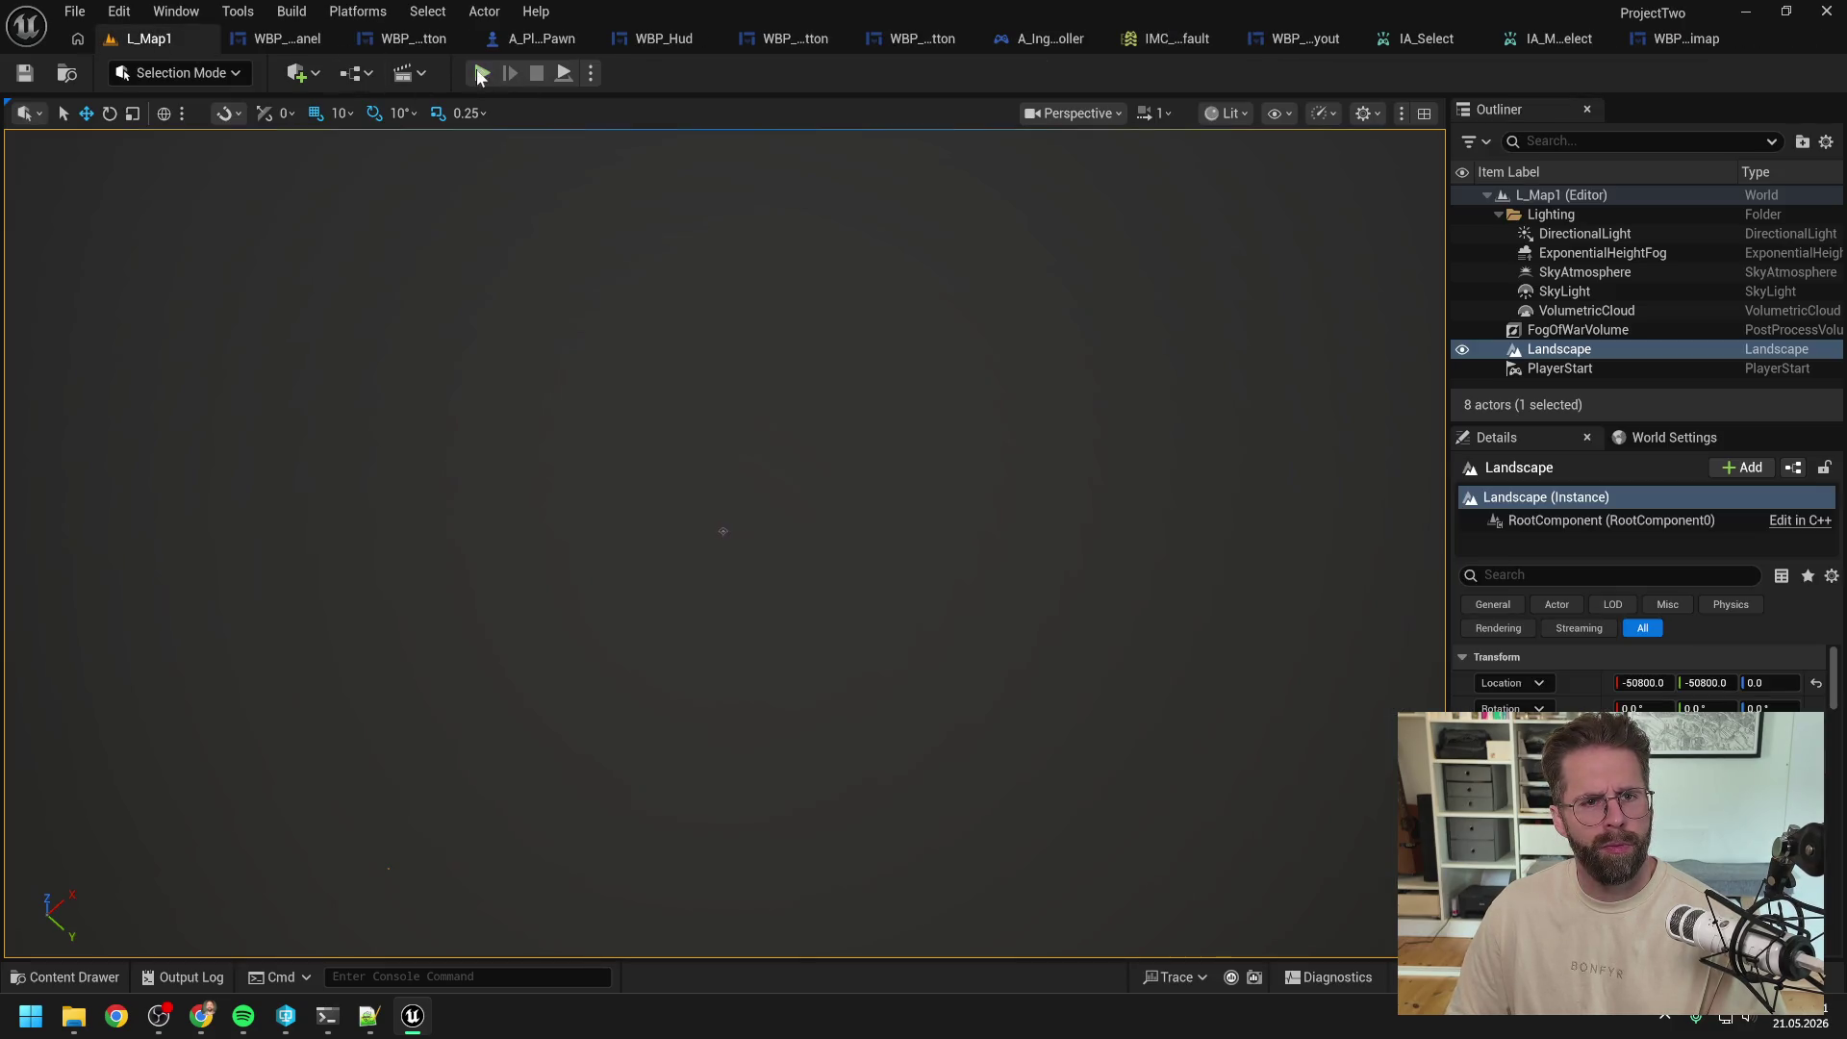
left_click(482, 73)
scroll(1154, 635, "down", 3)
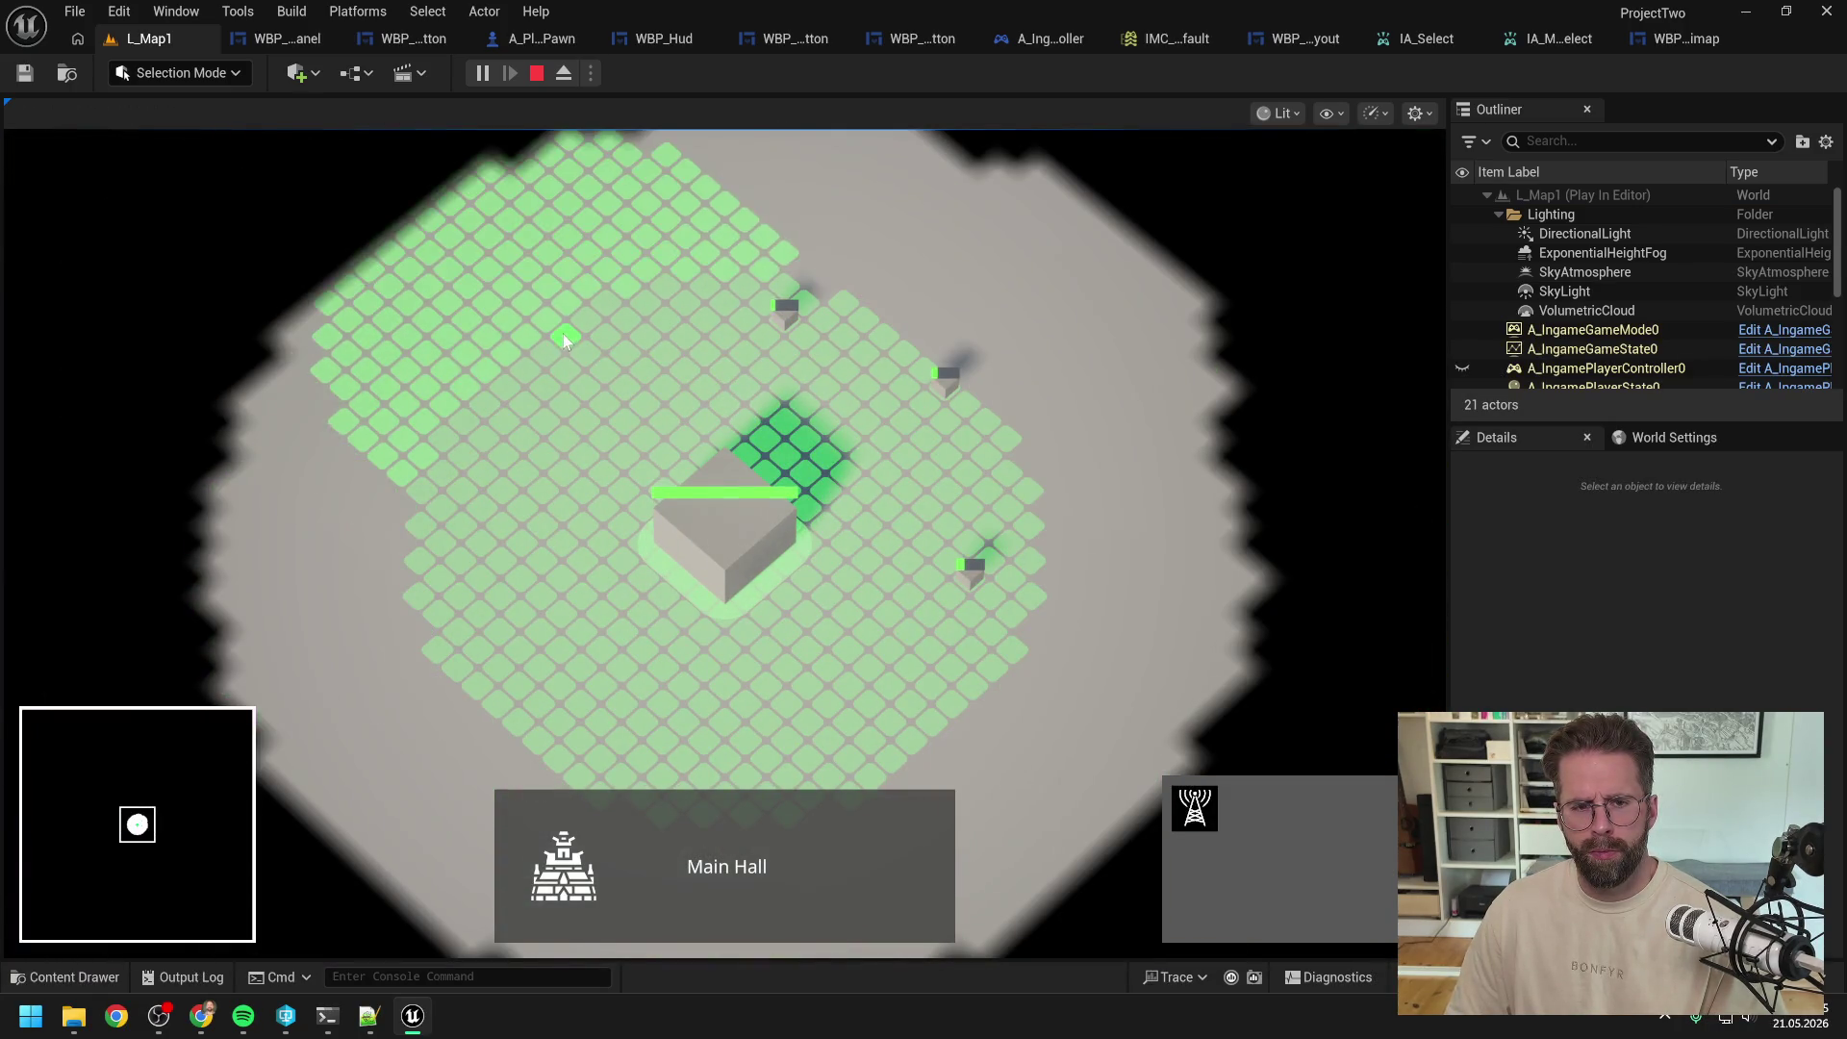
key("s")
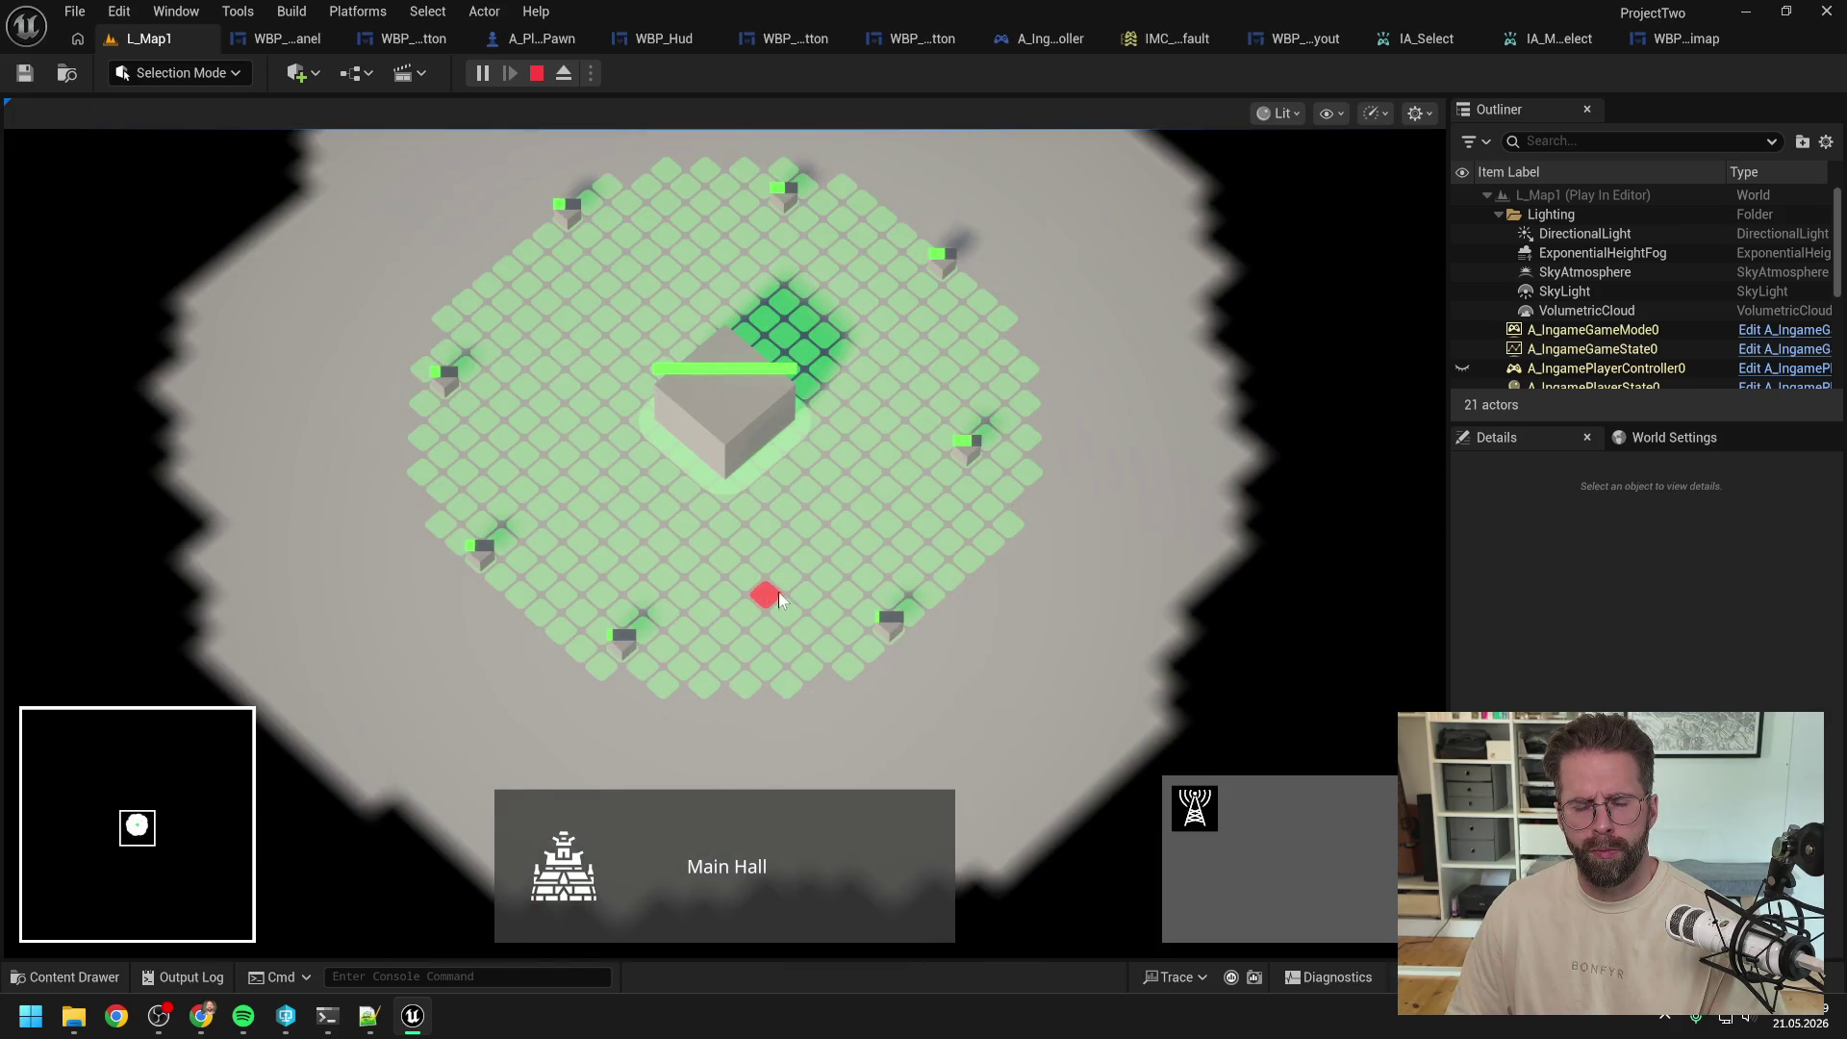
left_click(777, 594)
left_click(781, 590)
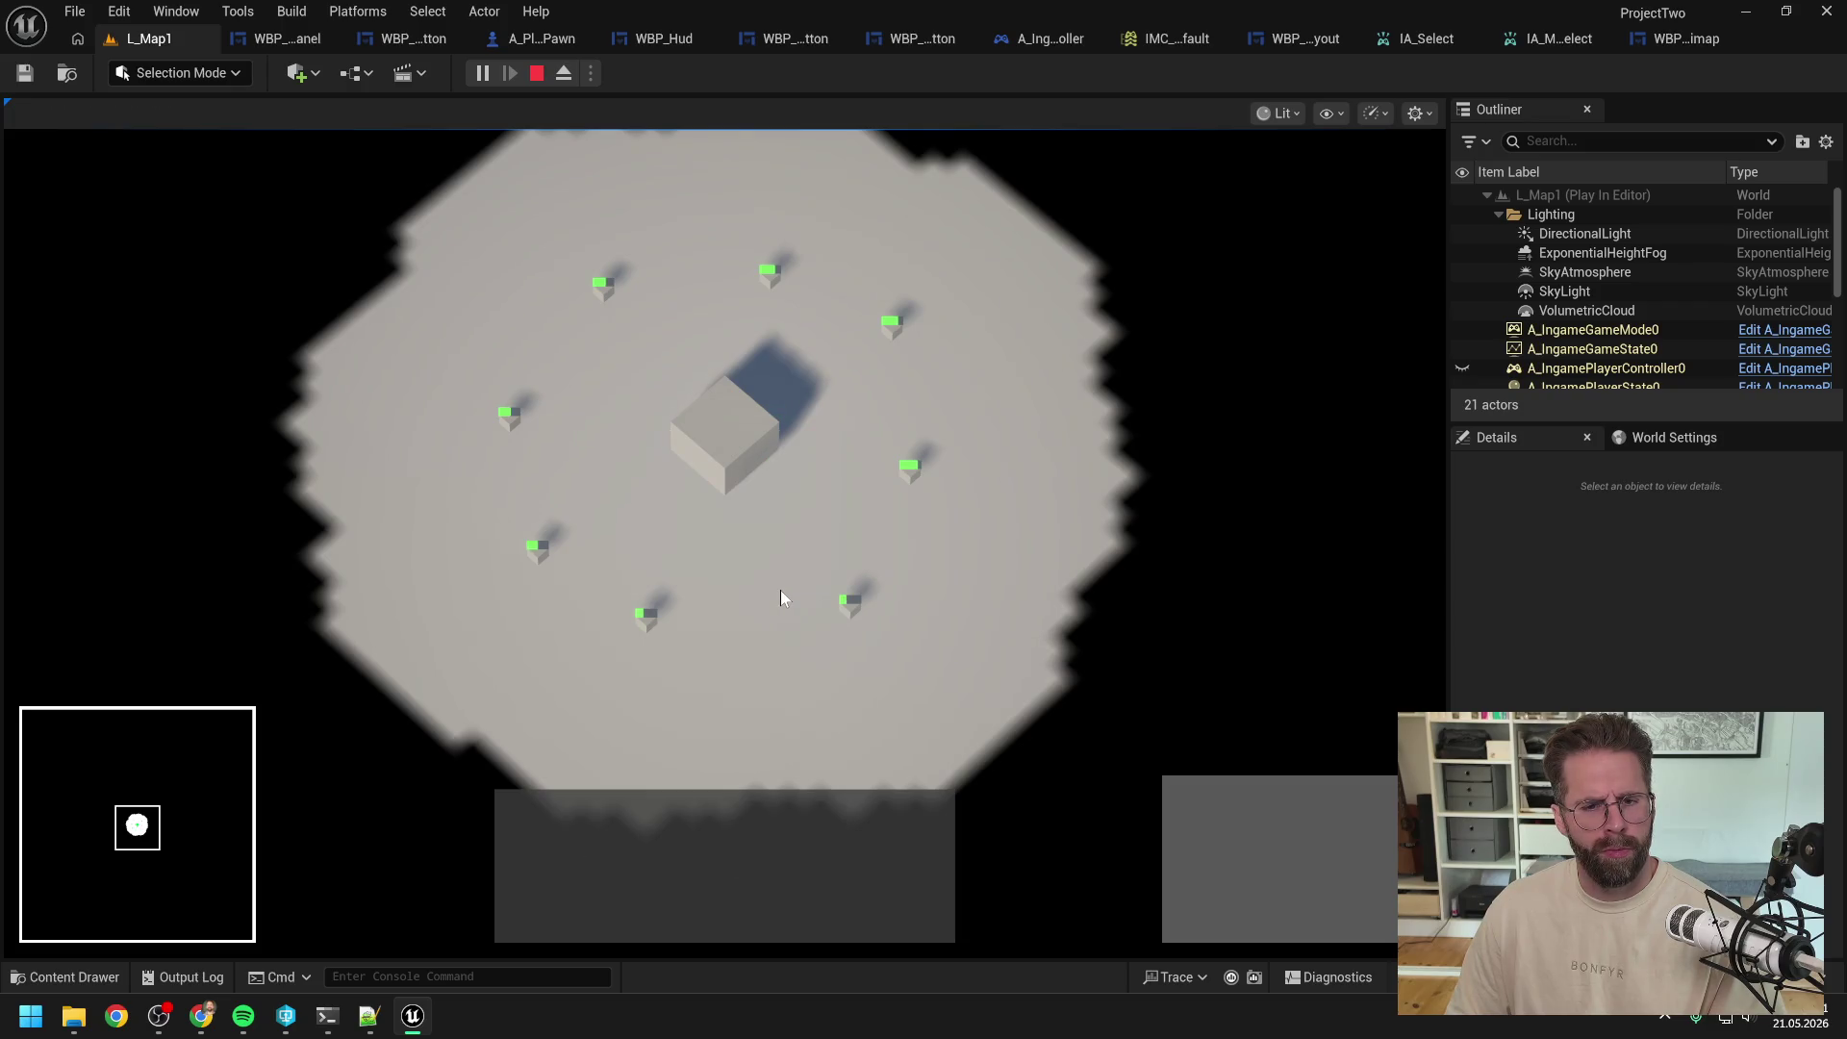
key("1")
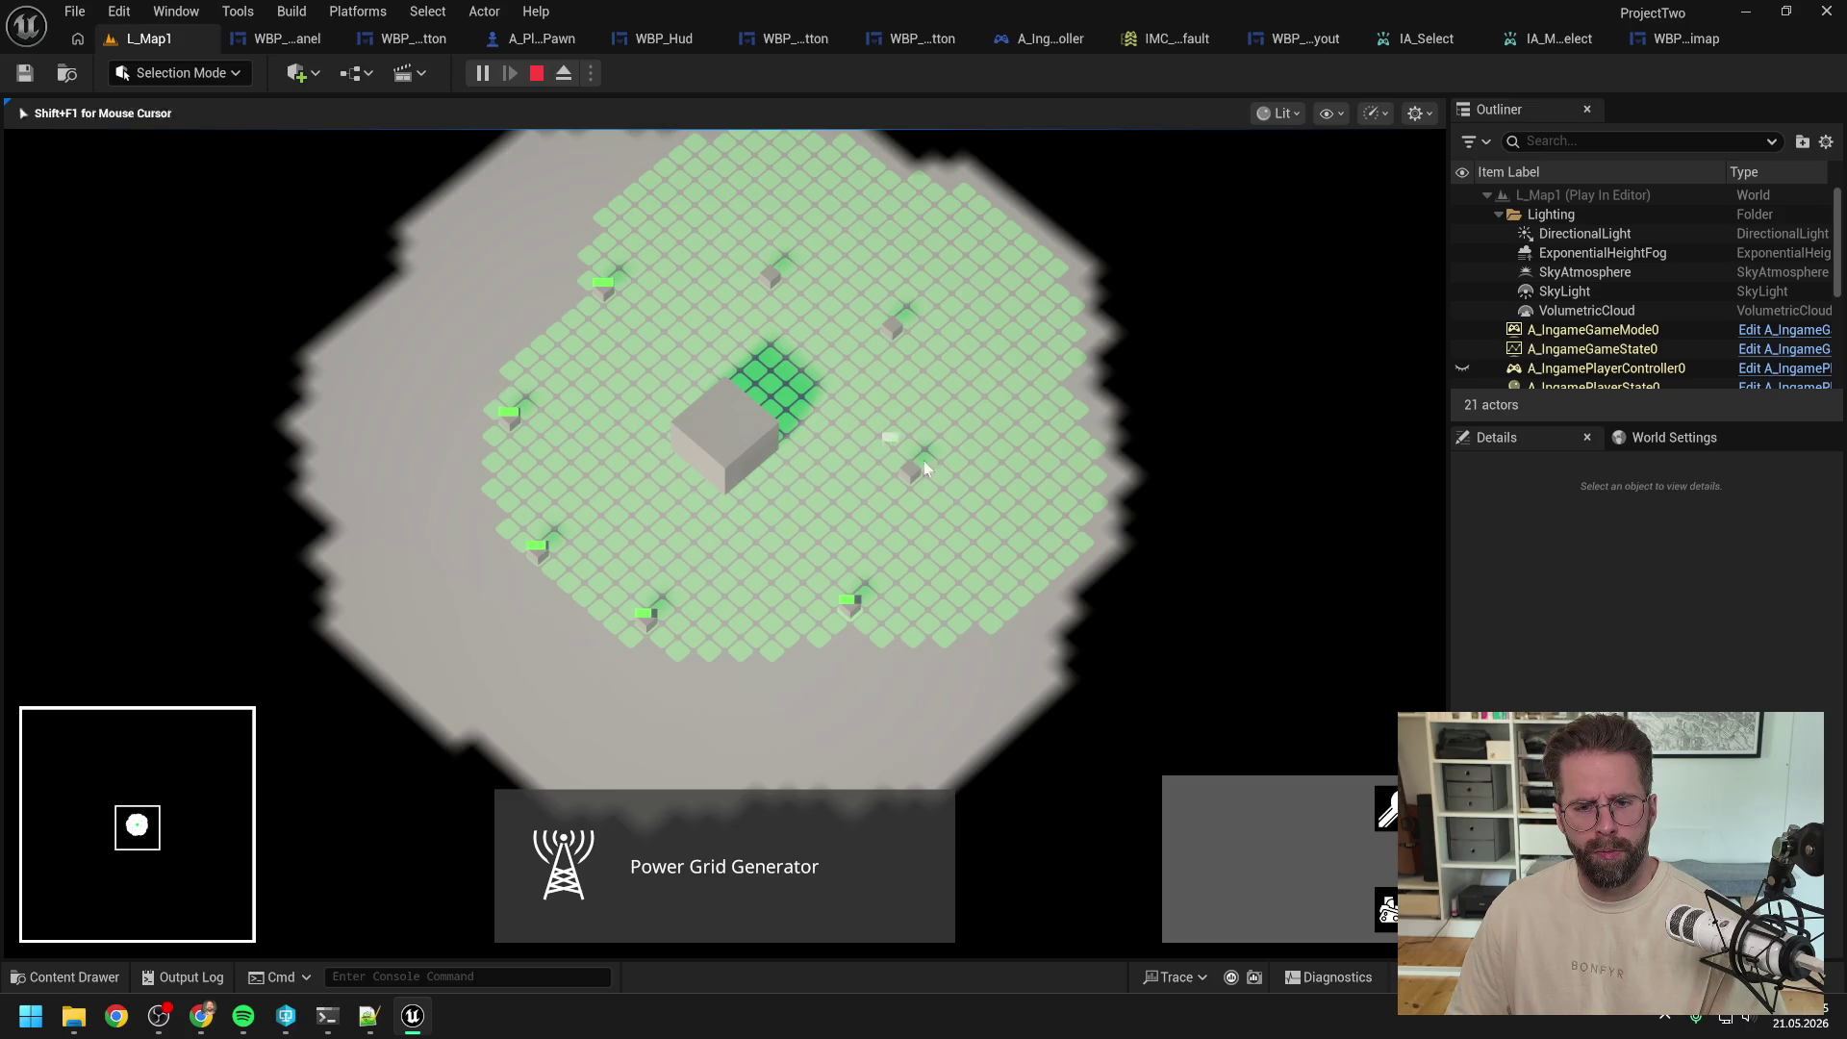
left_click(900, 337)
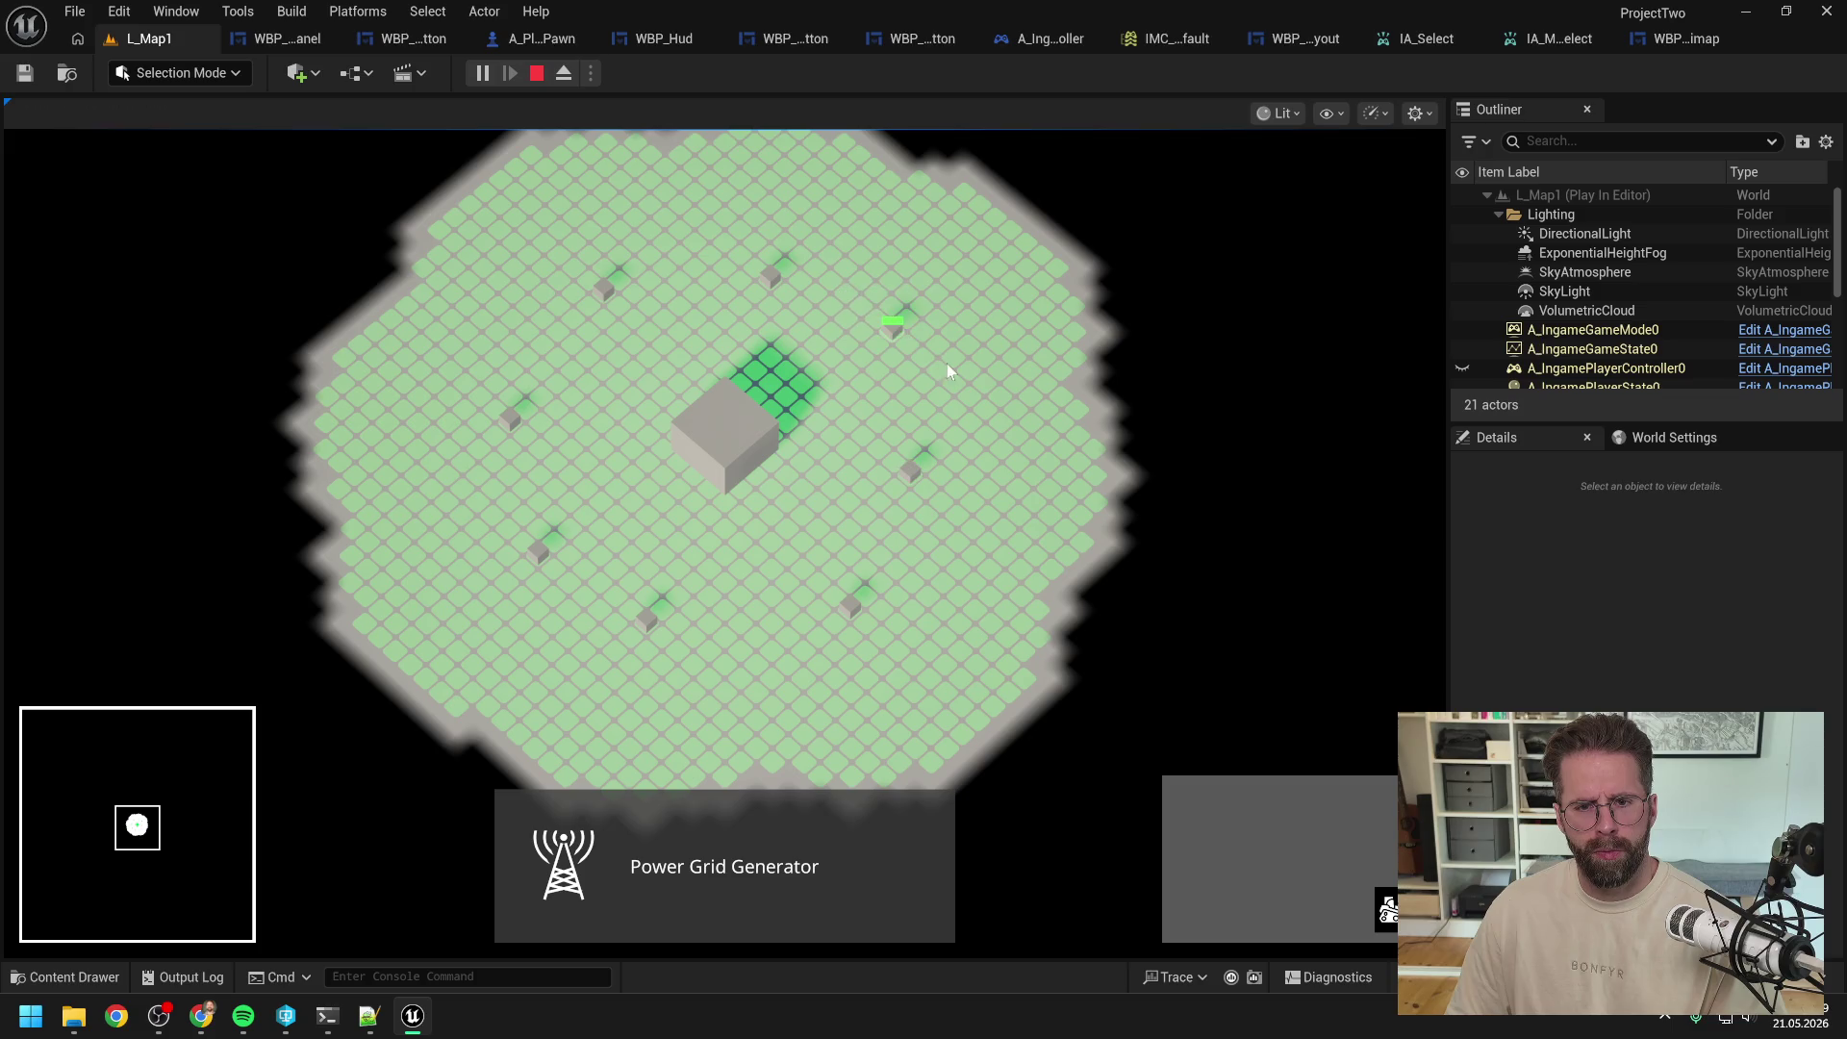
left_click(938, 492)
left_click(897, 323)
key("Escape")
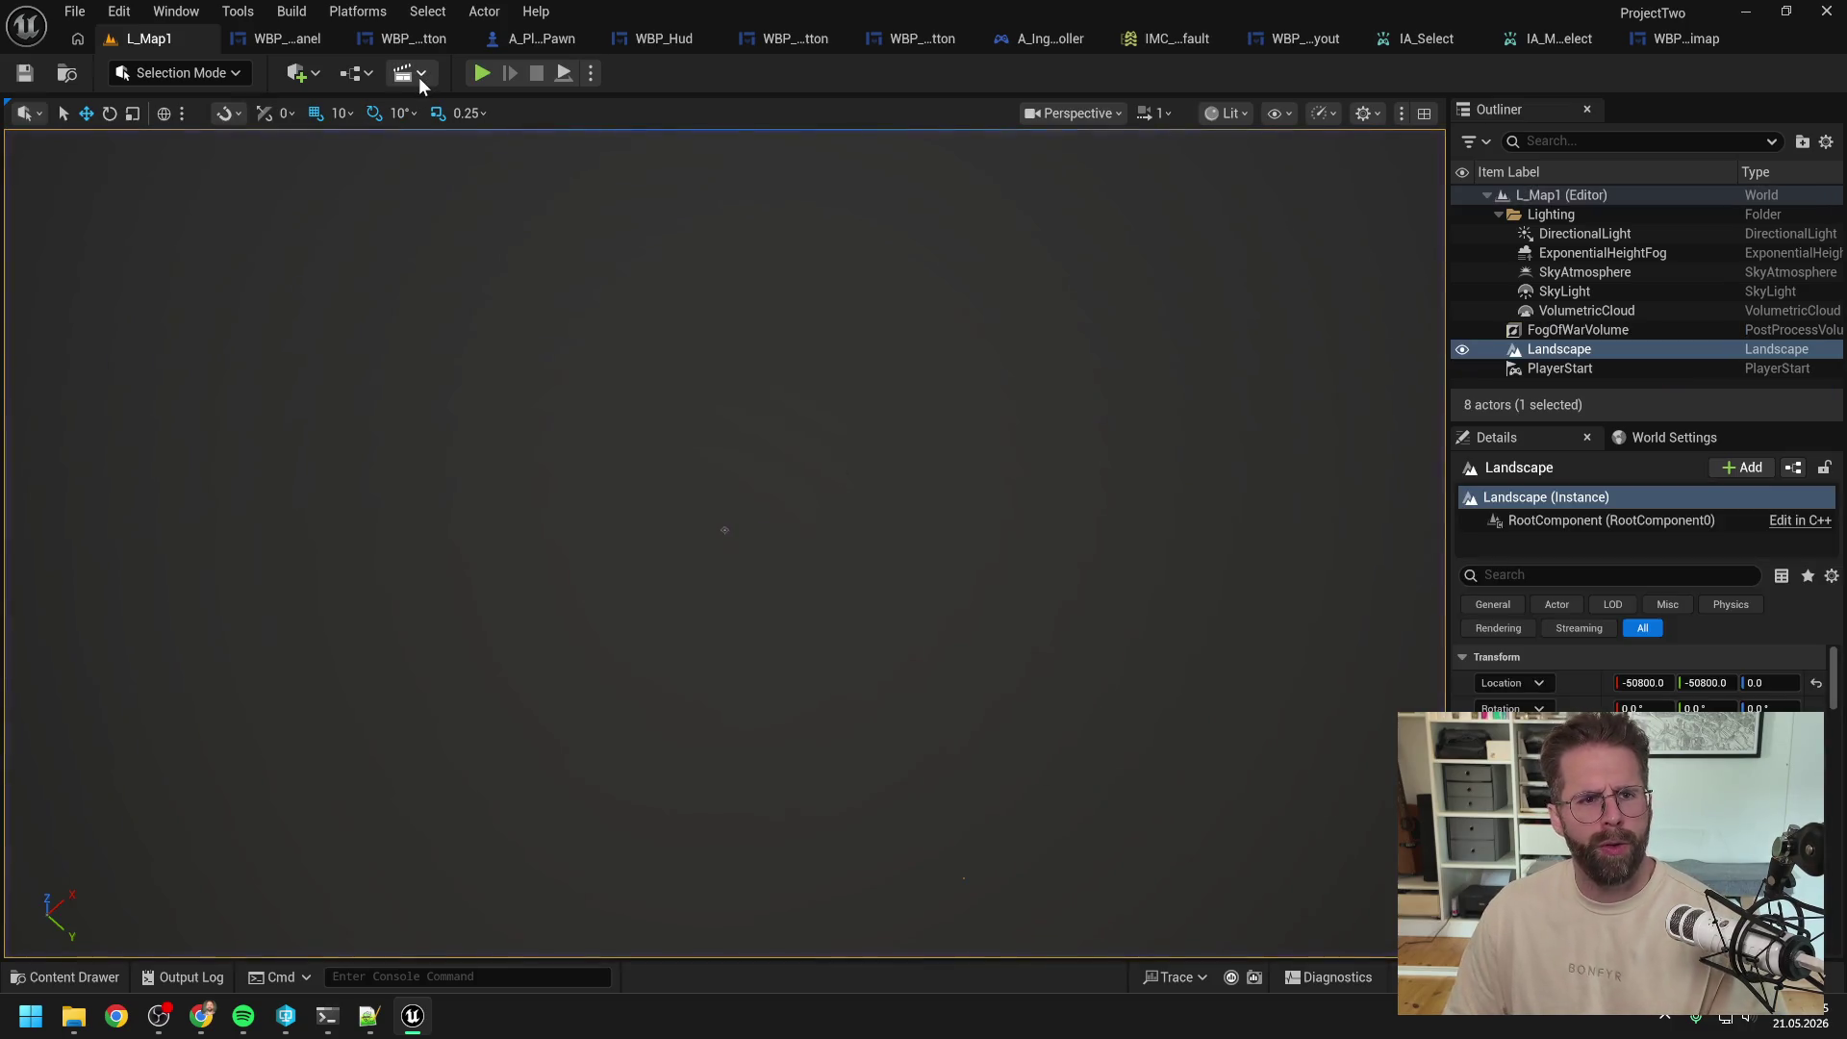
Step: Wire IA_MassSelect's Canceled pin into the flag-clearing SET node, then compile and save the controller
left_click(1048, 38)
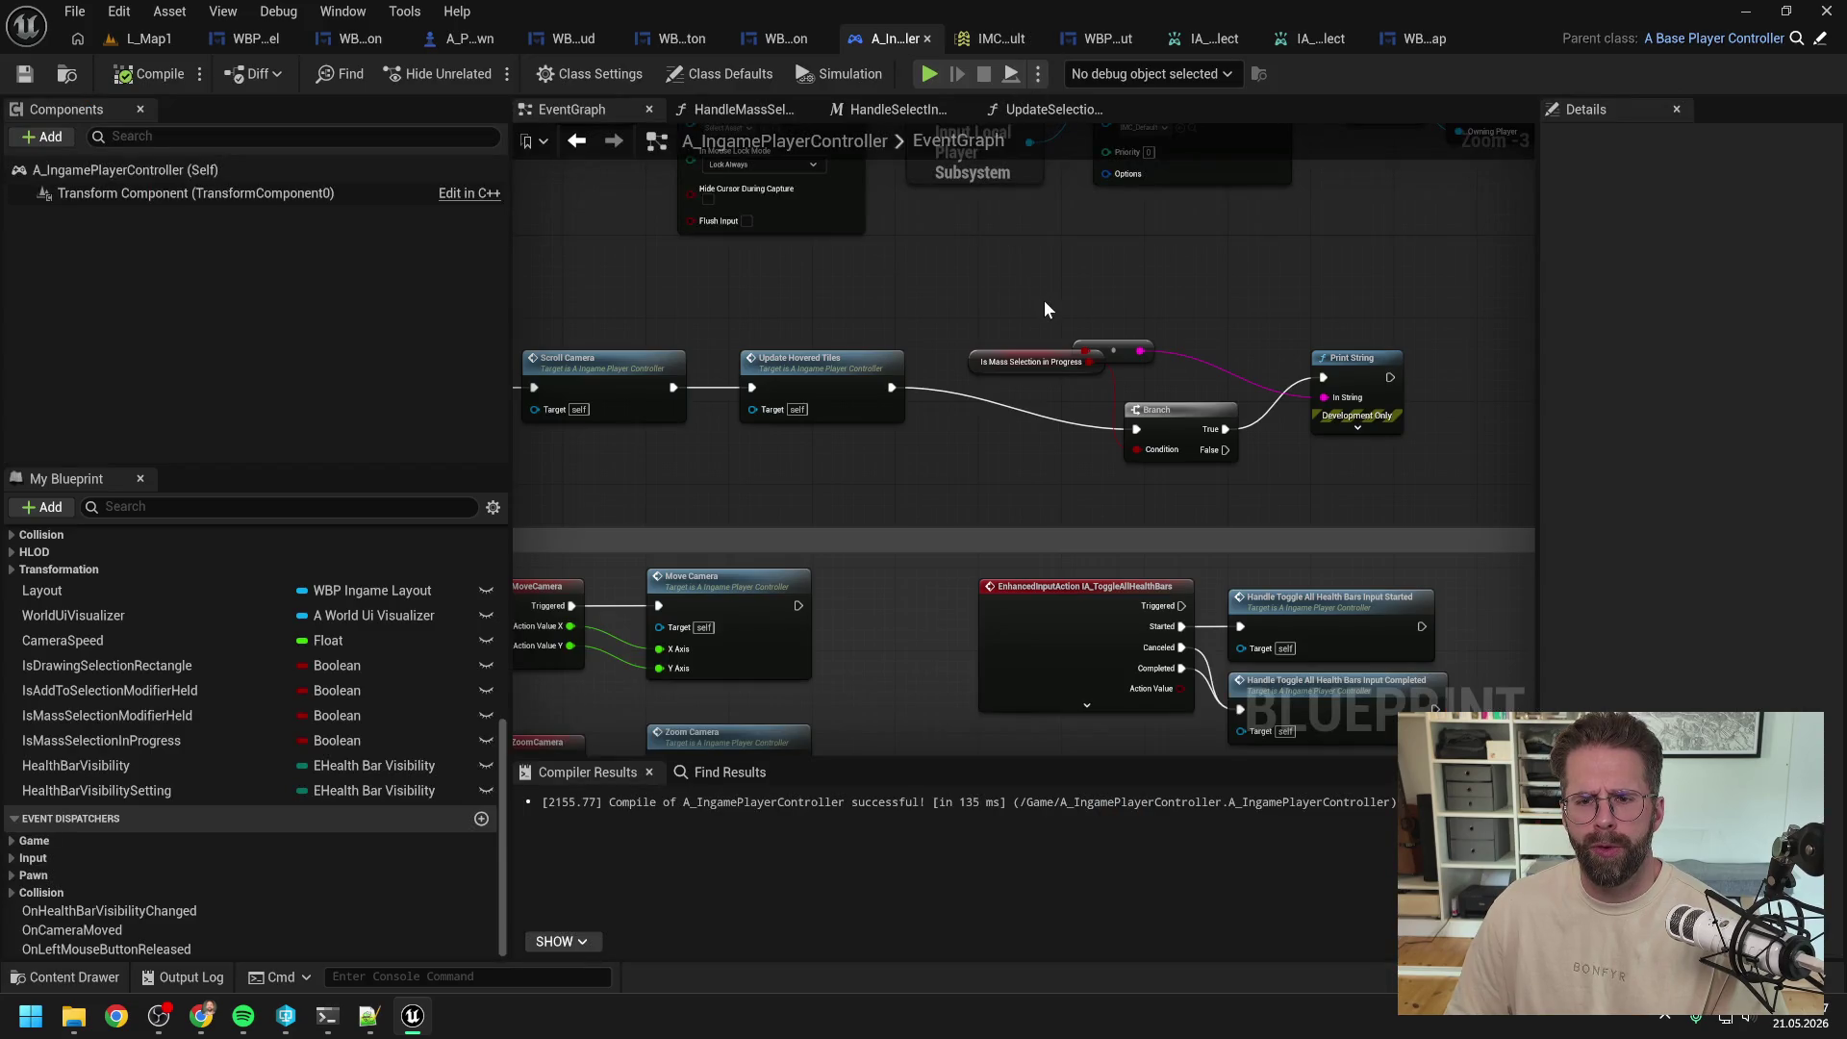
scroll(1106, 331, "down", 1)
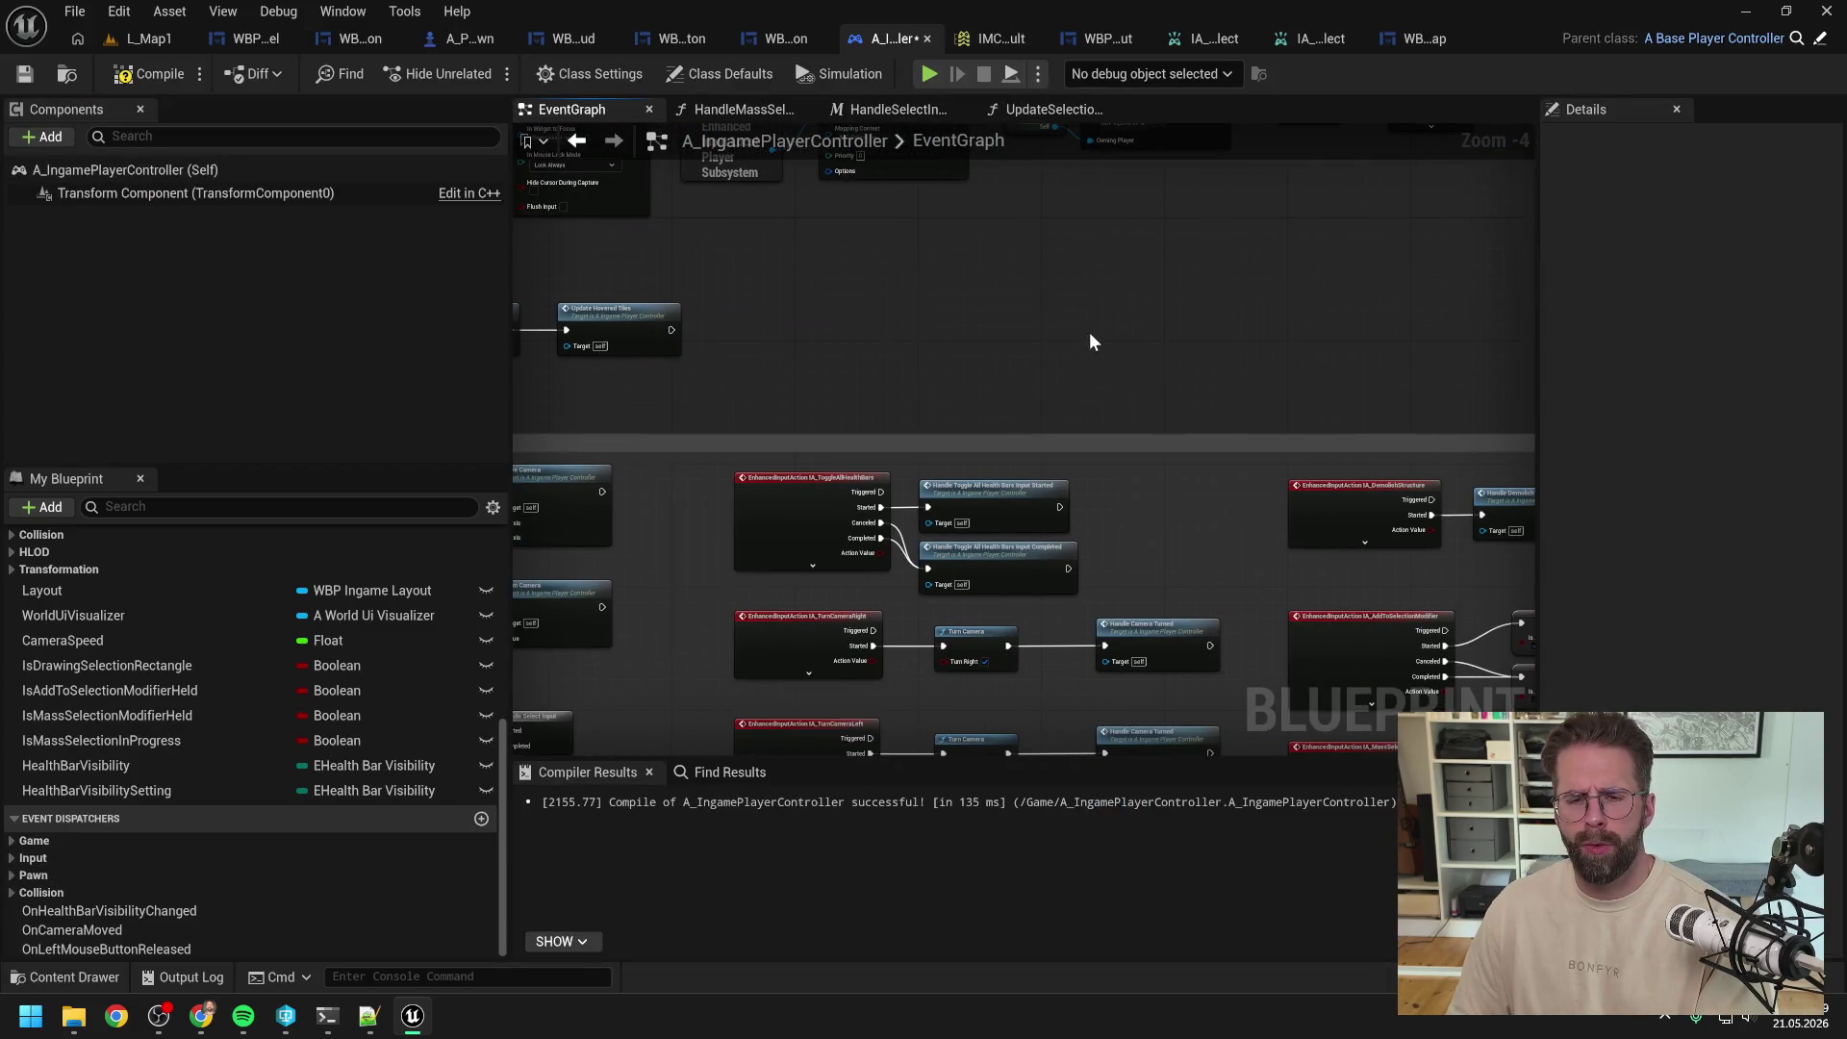
scroll(1089, 341, "down", 1)
scroll(1017, 444, "up", 2)
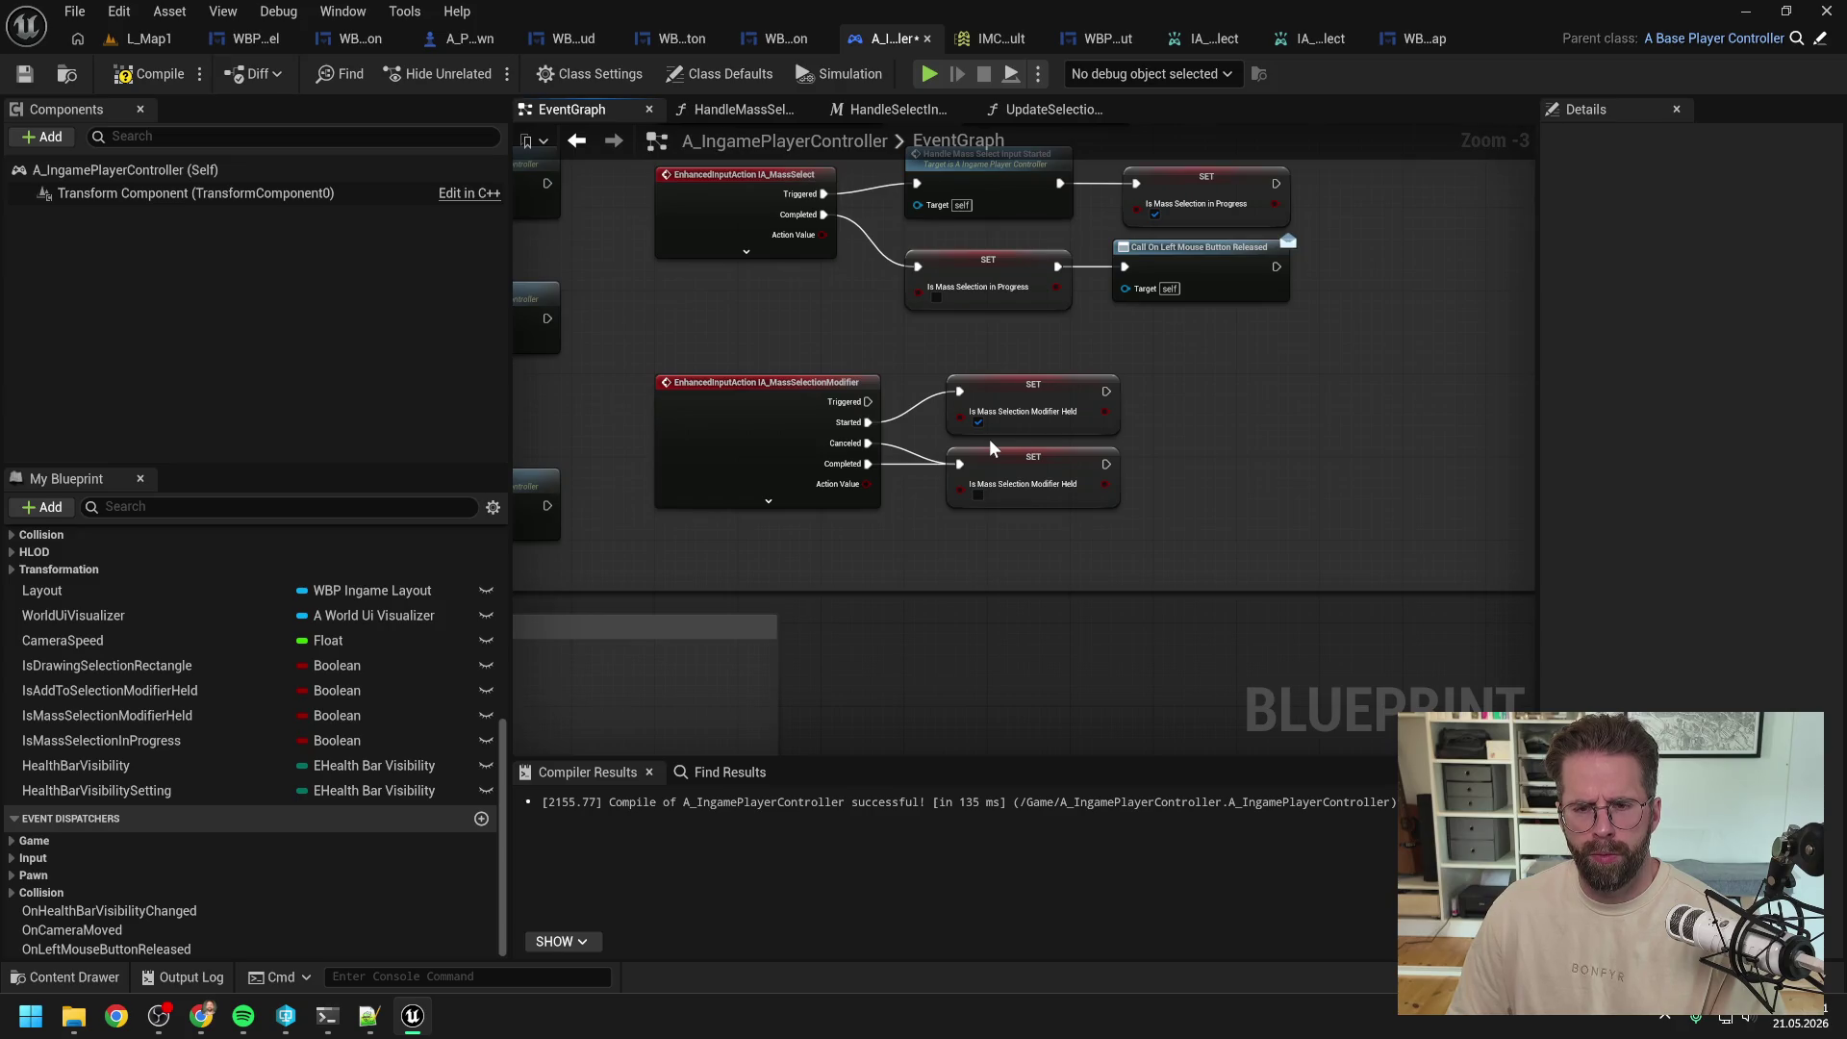
scroll(992, 448, "down", 1)
scroll(1062, 535, "up", 1)
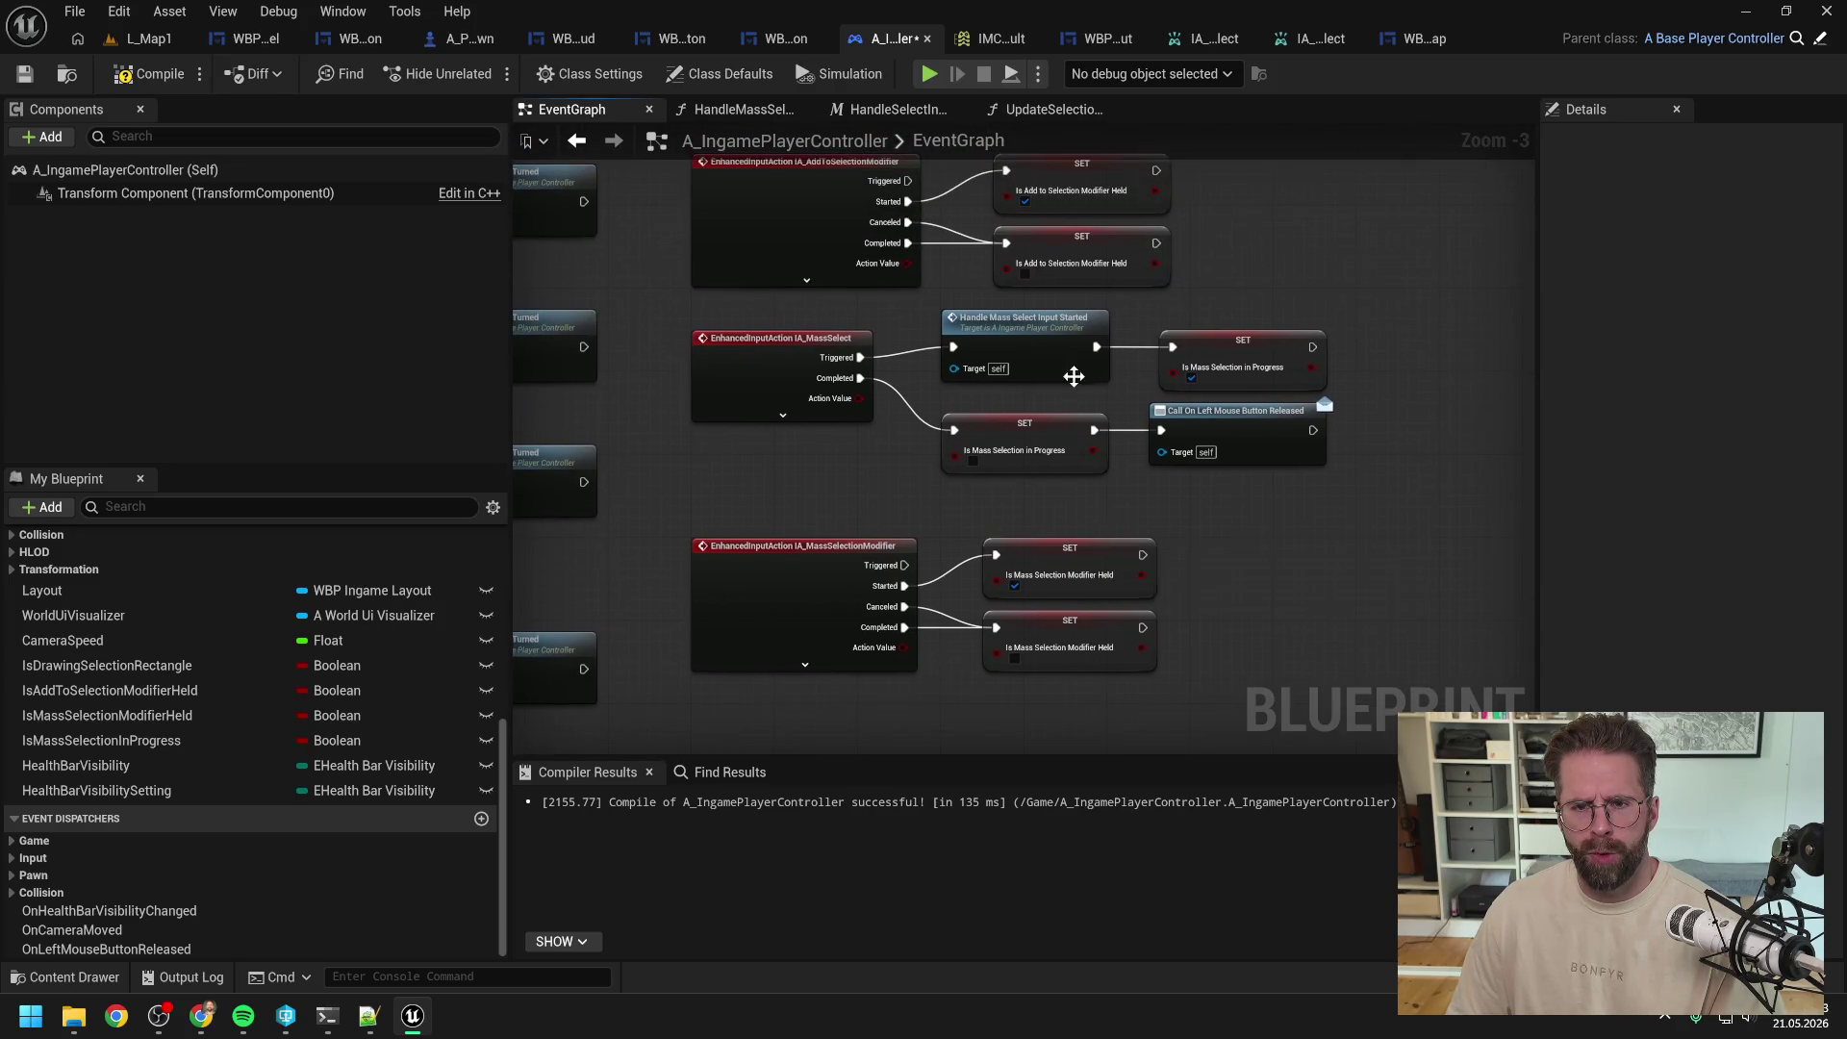
scroll(1074, 370, "down", 1)
scroll(1122, 413, "up", 1)
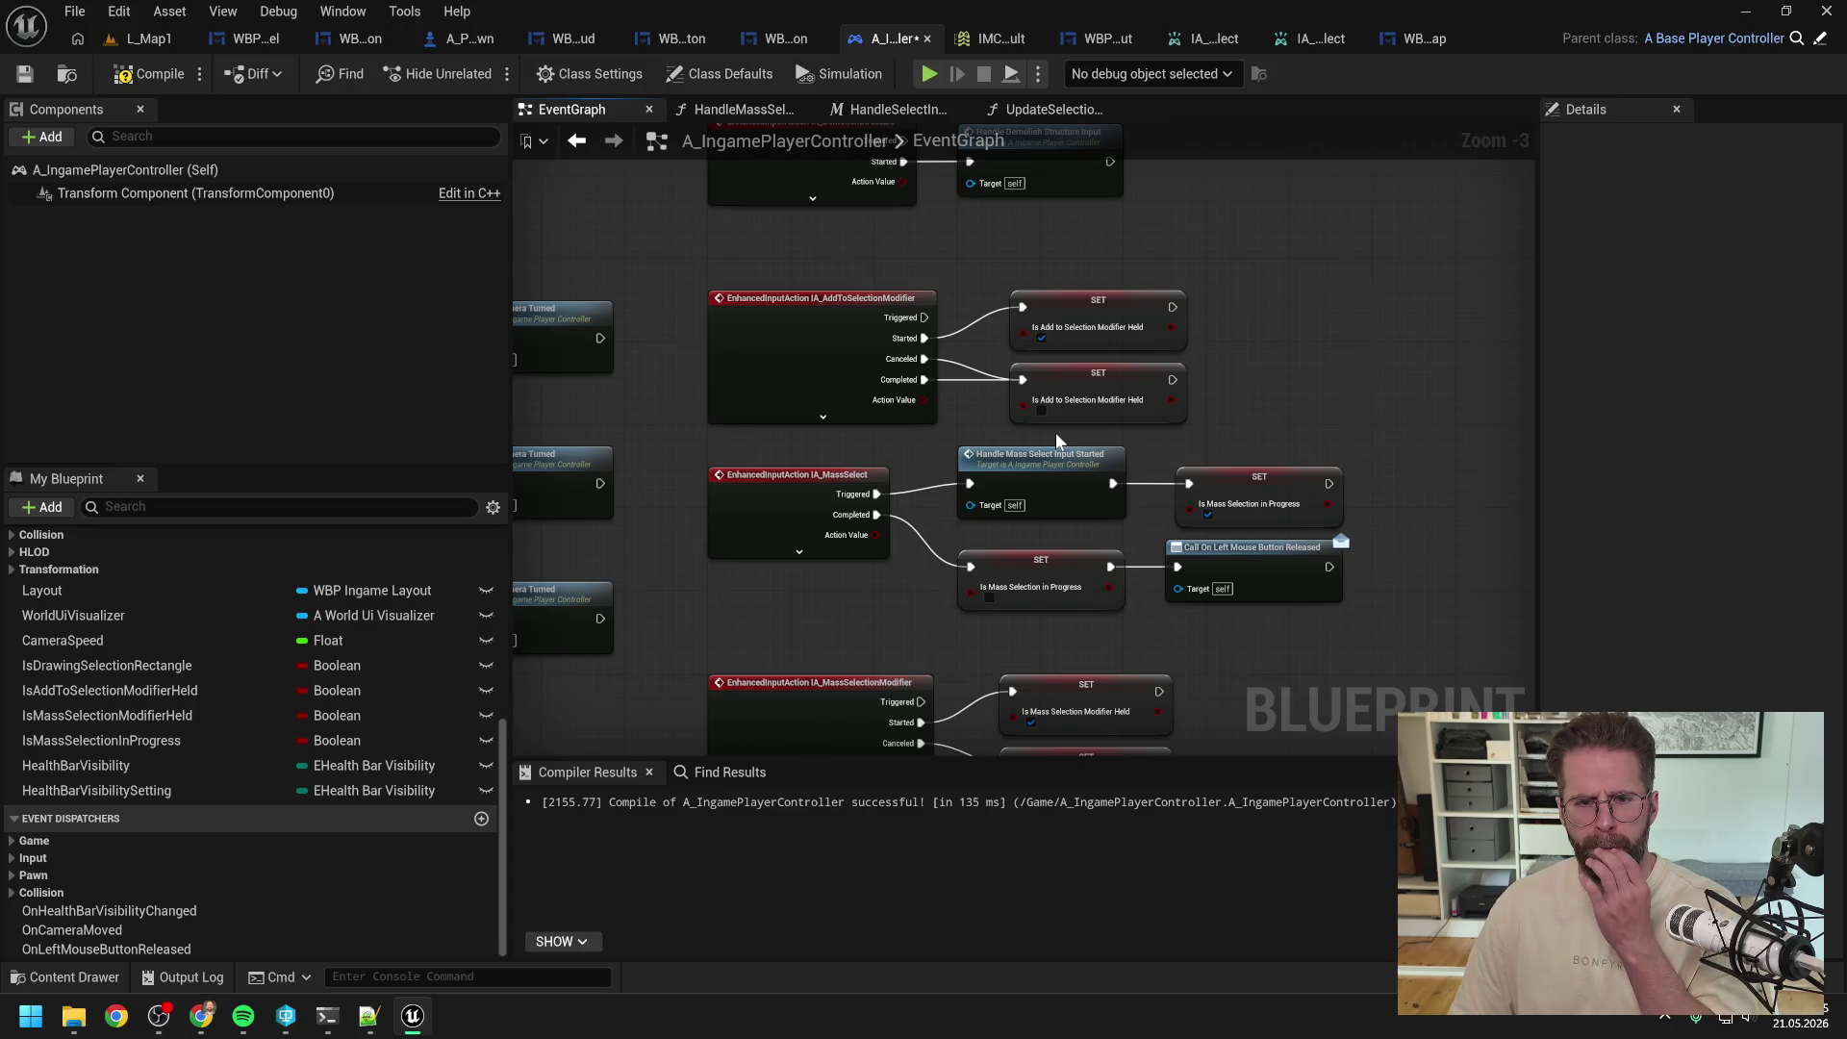
scroll(1064, 444, "up", 1)
scroll(1111, 663, "down", 1)
left_click_drag(1111, 664, 1020, 365)
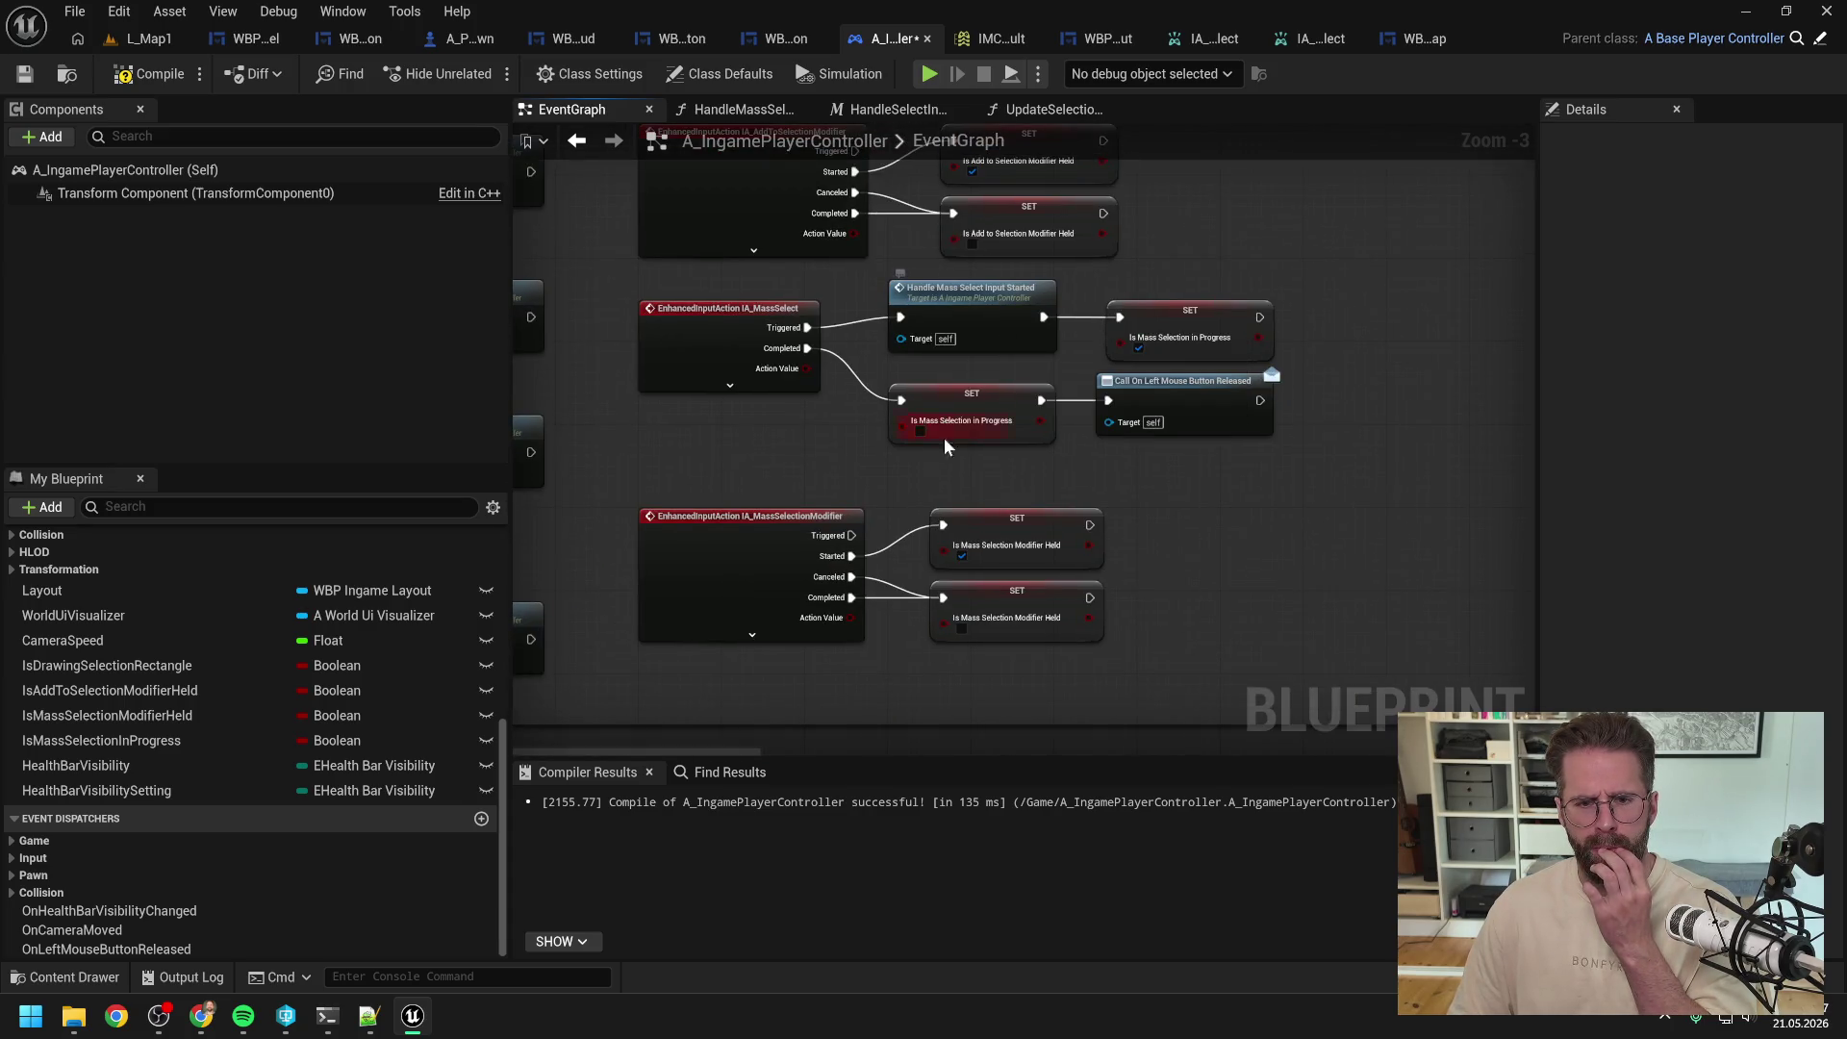
left_click(730, 385)
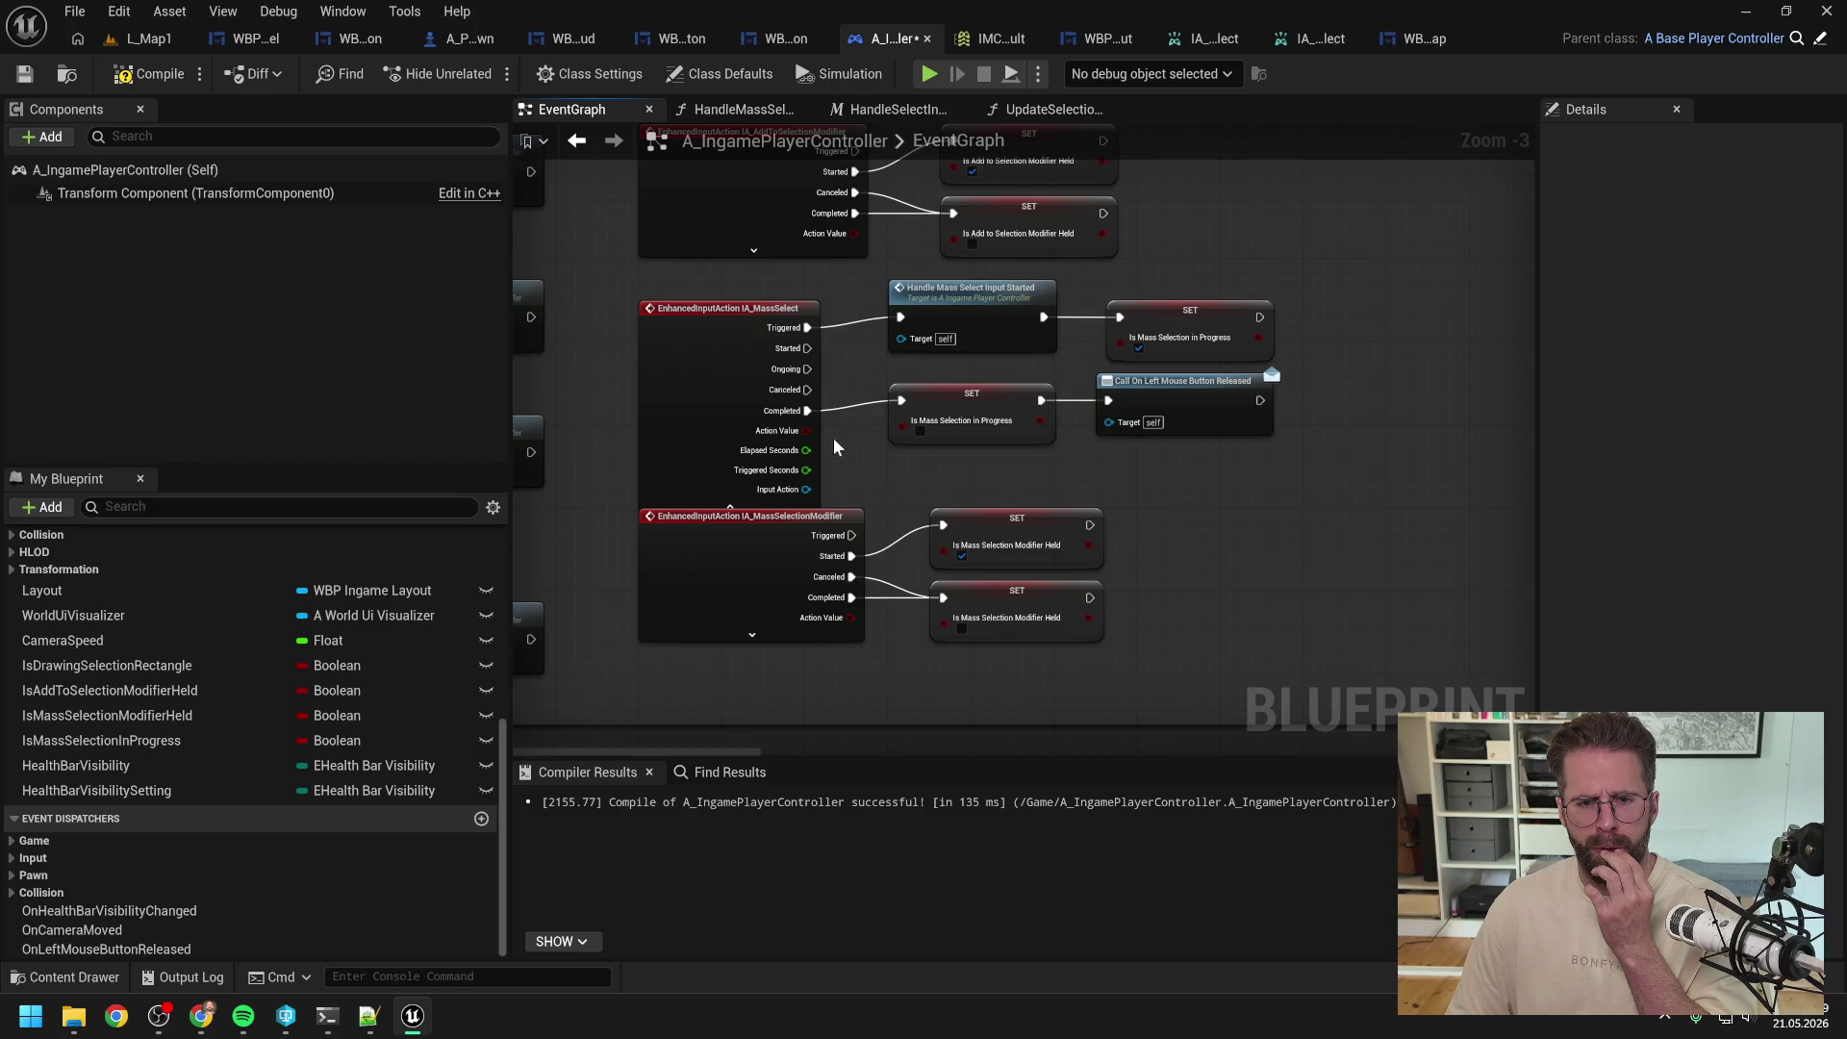
left_click_drag(806, 389, 900, 400)
mouse_move(822, 515)
left_mouse_down()
mouse_move(822, 567)
mouse_move(784, 539)
mouse_move(784, 496)
left_mouse_up()
left_click(729, 507)
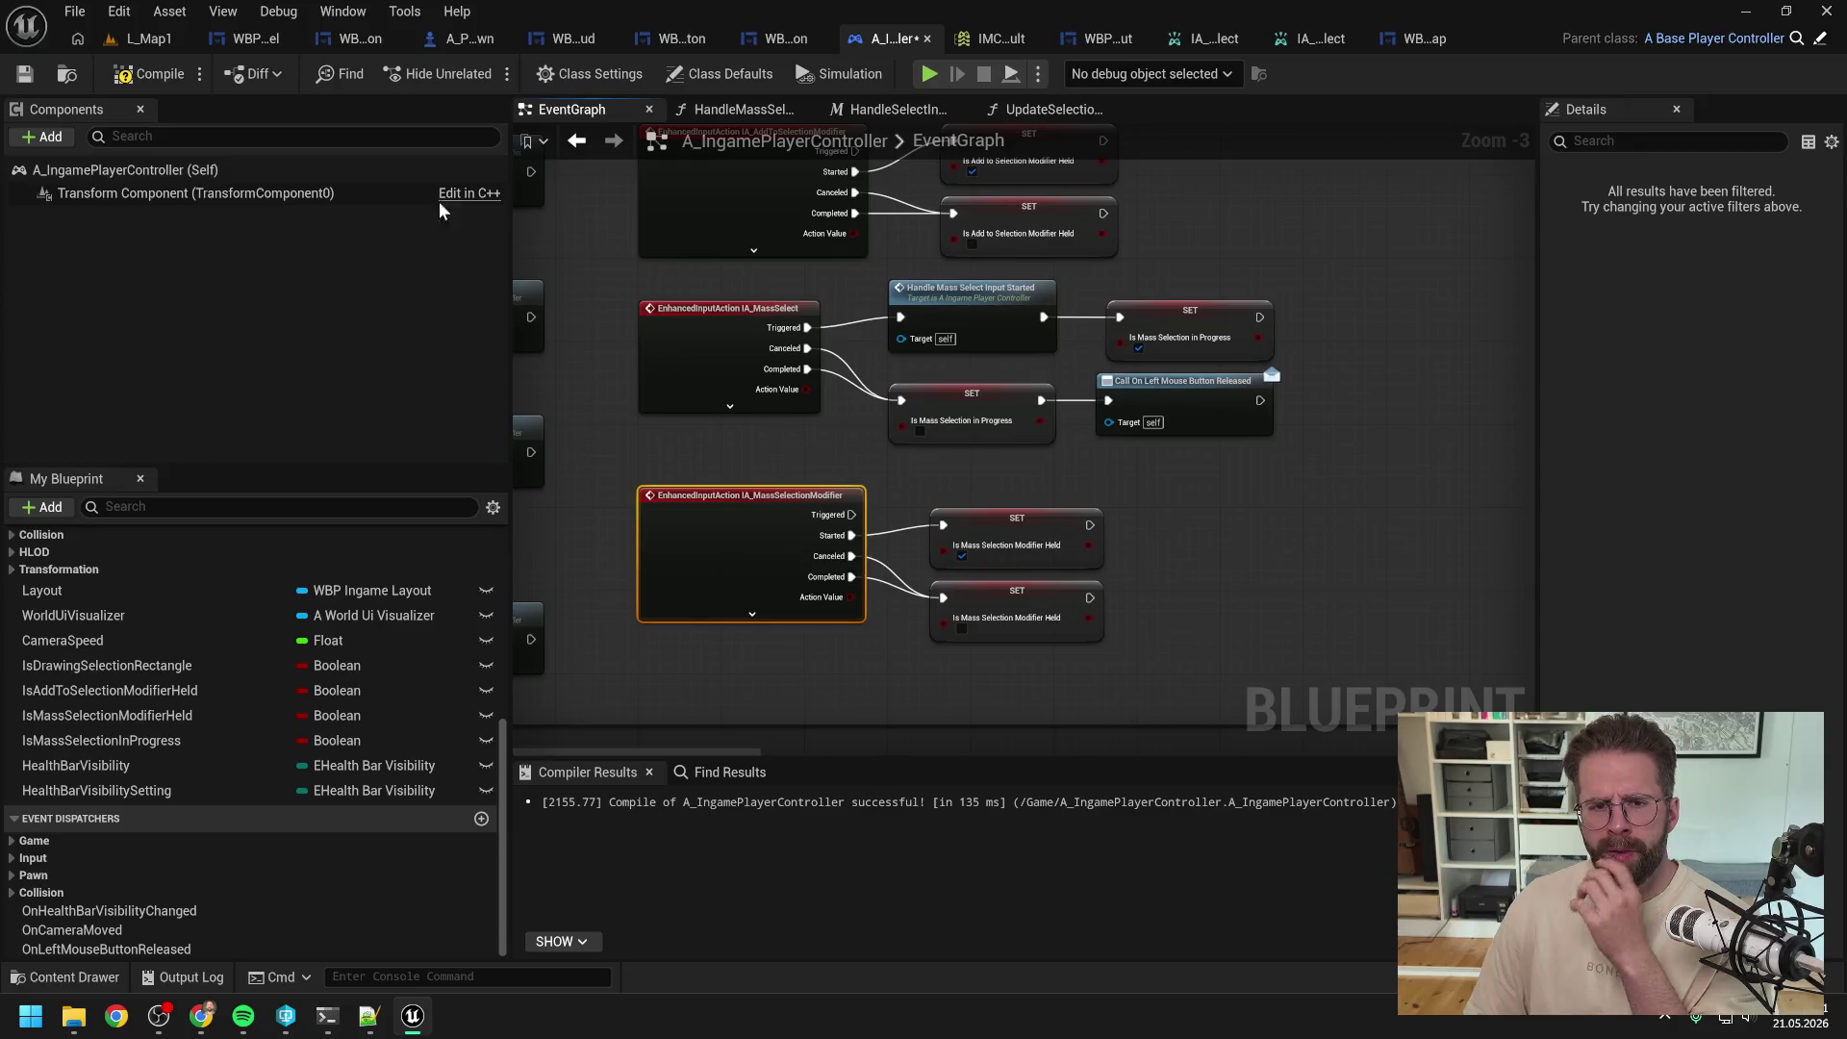
left_click(146, 75)
key("ctrl+s")
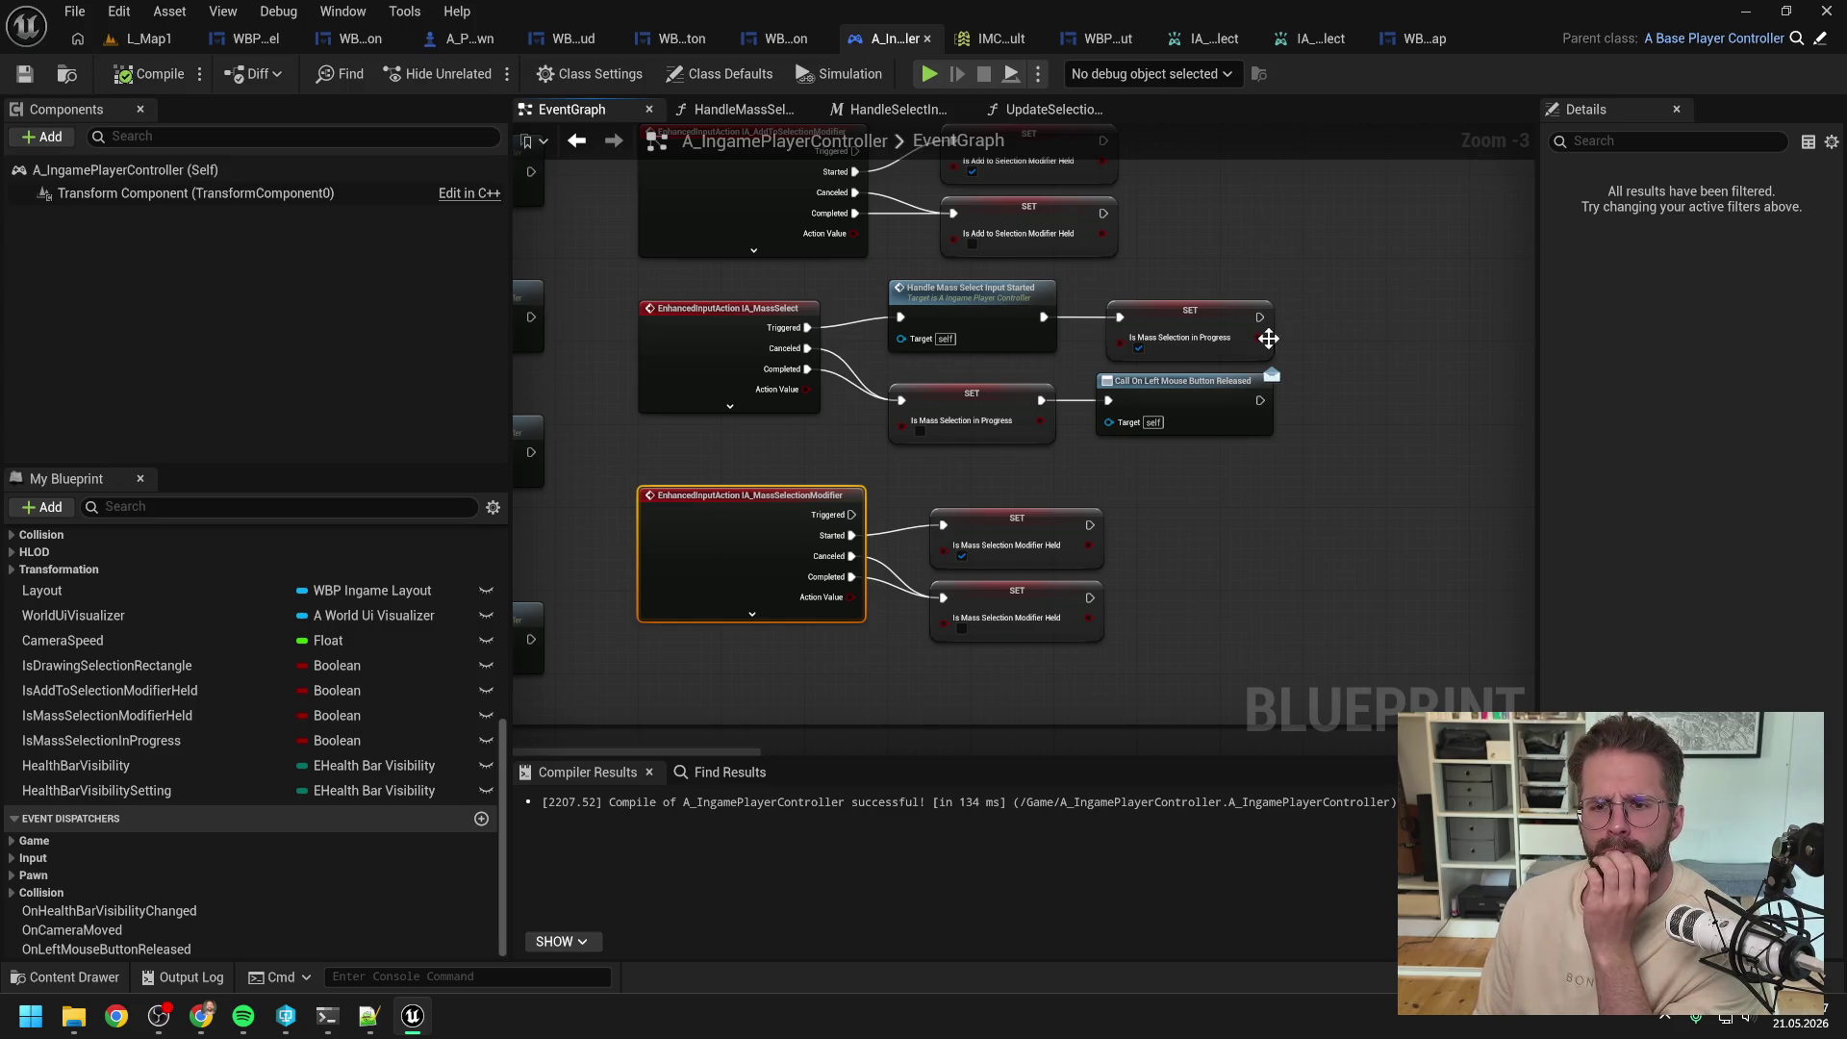
Step: Open WBP_IngameLayout's HandleCameraTurned function graph
right_click(1332, 422)
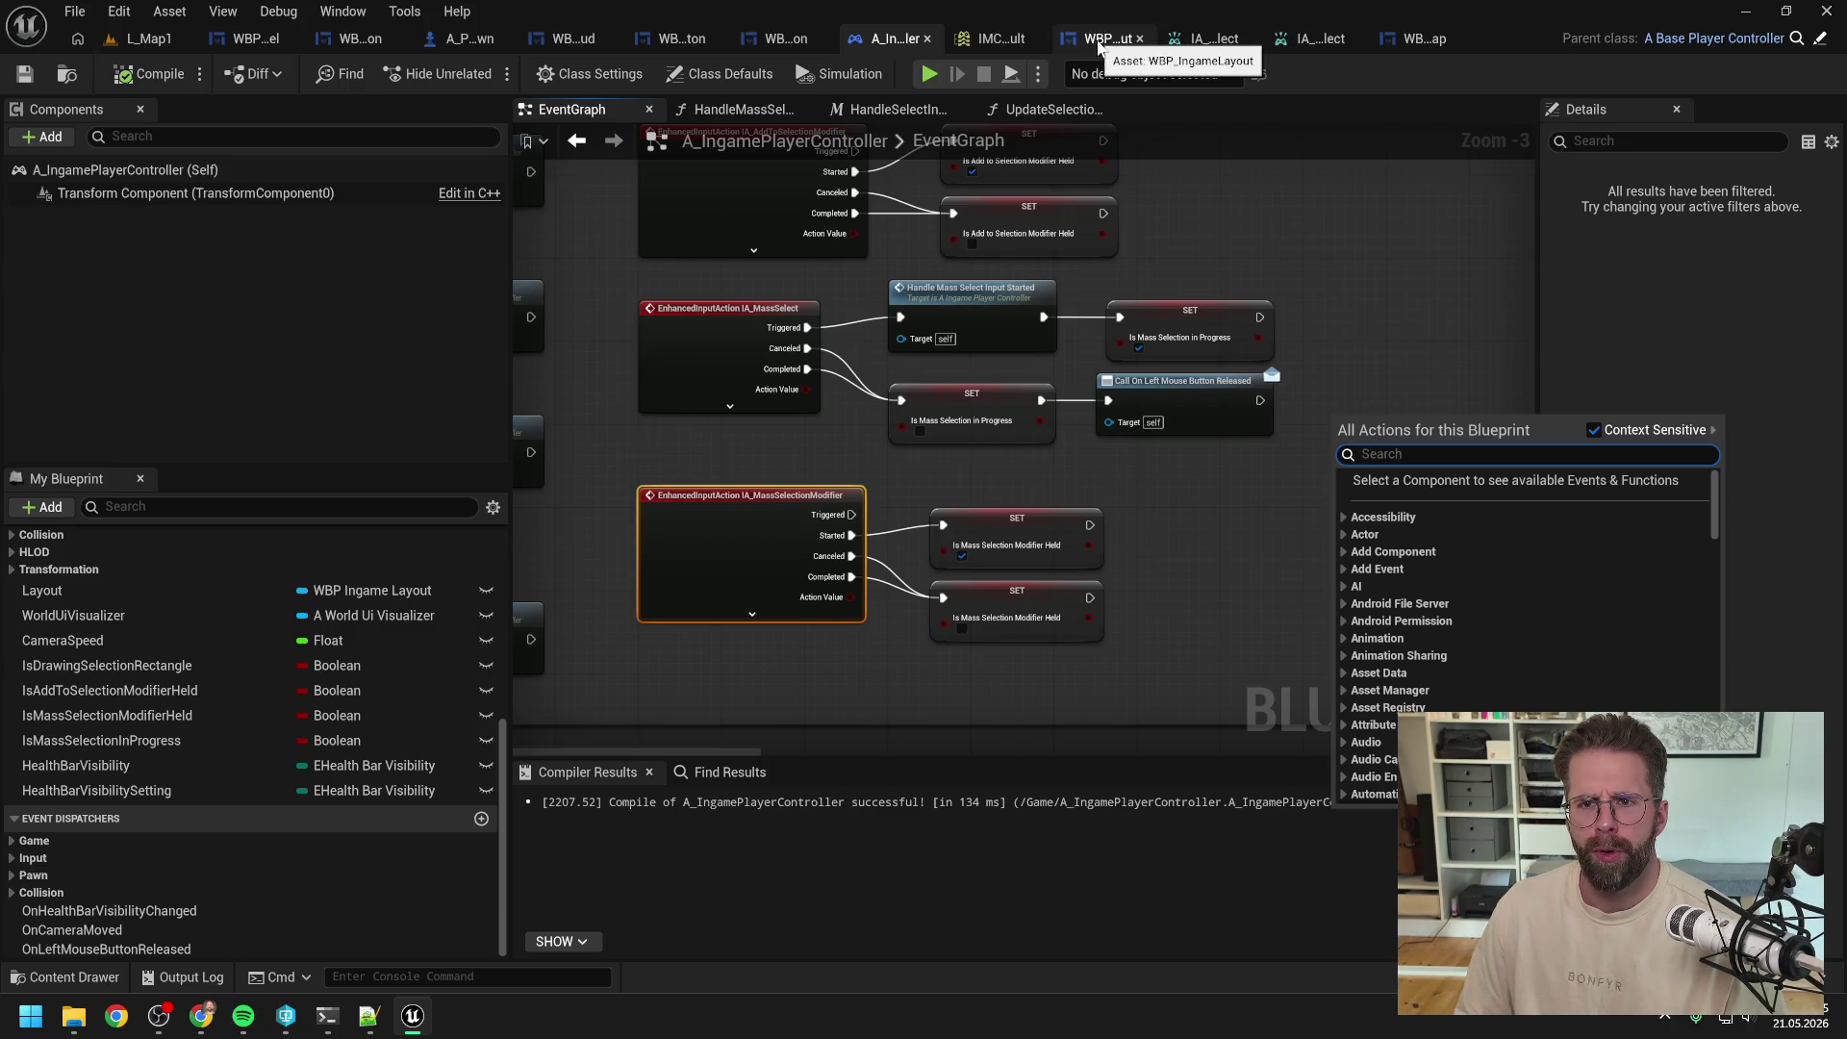
left_click(1101, 38)
left_click(586, 111)
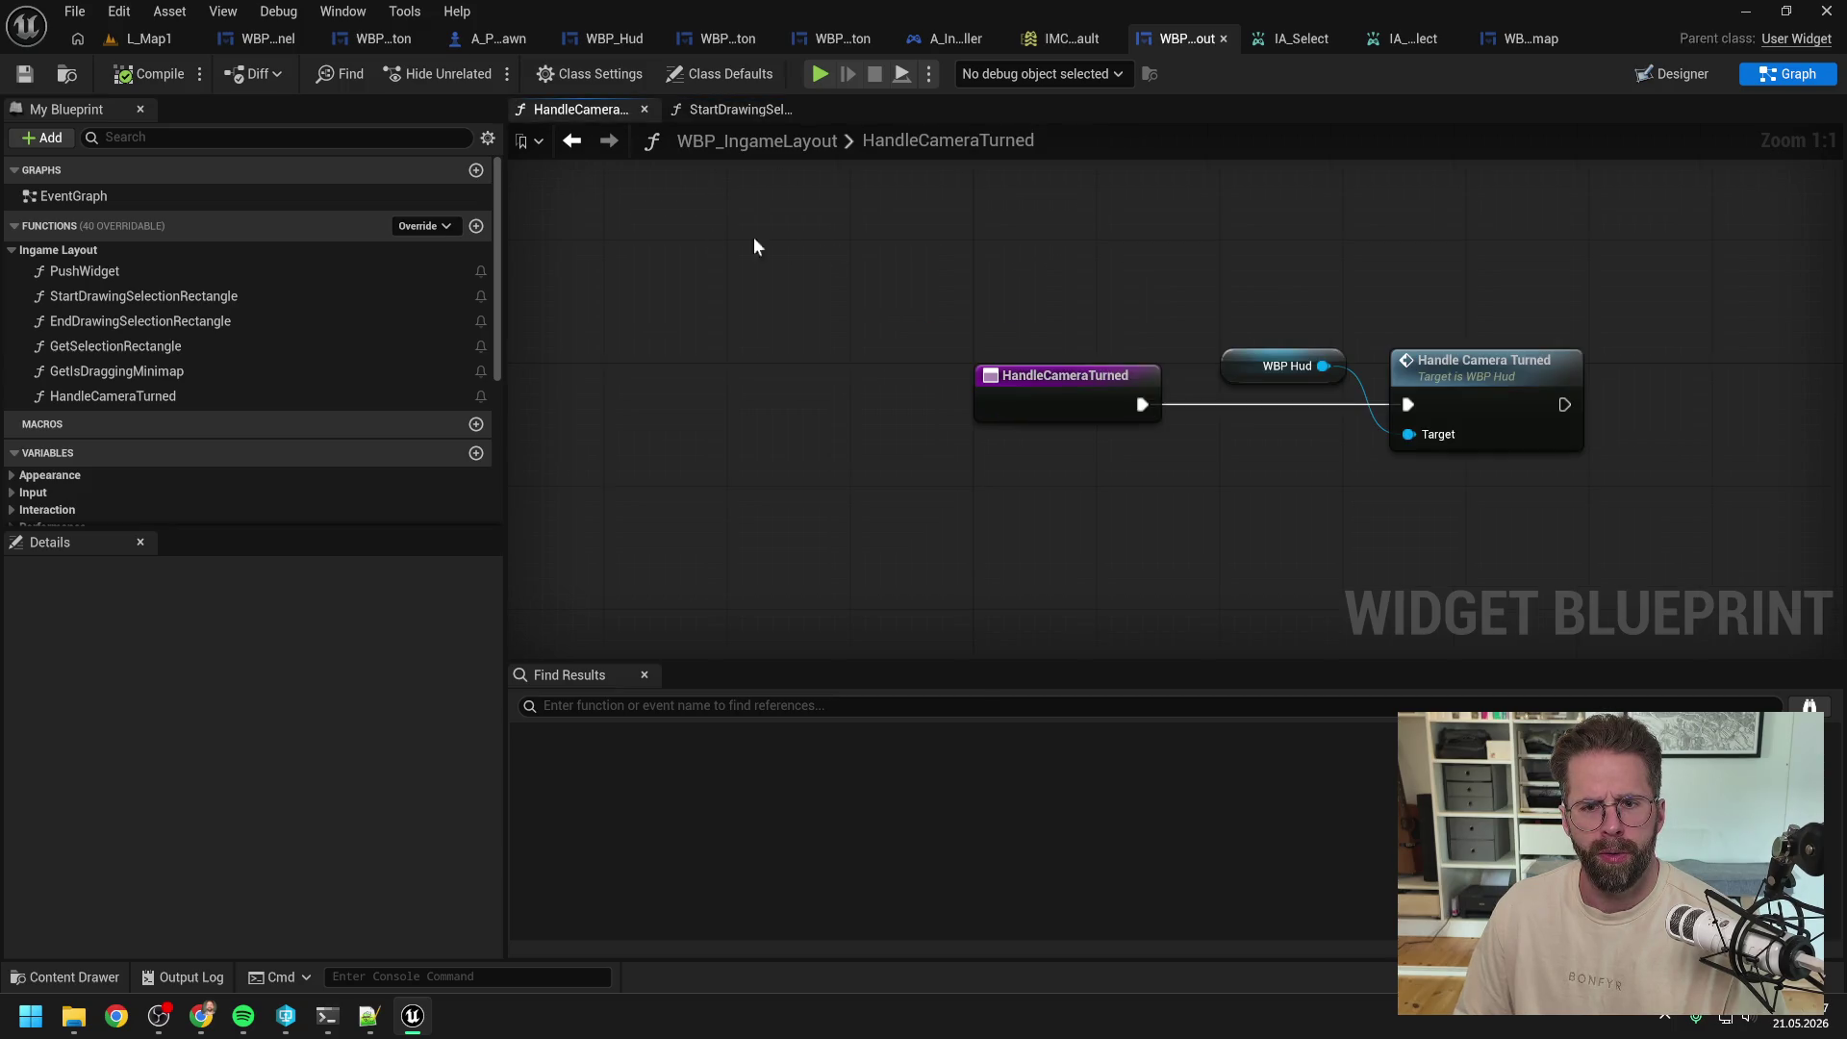
Step: Delete the five On Left Mouse Button Released binding nodes in WBP_Hud, then compile and save
double_click(124, 198)
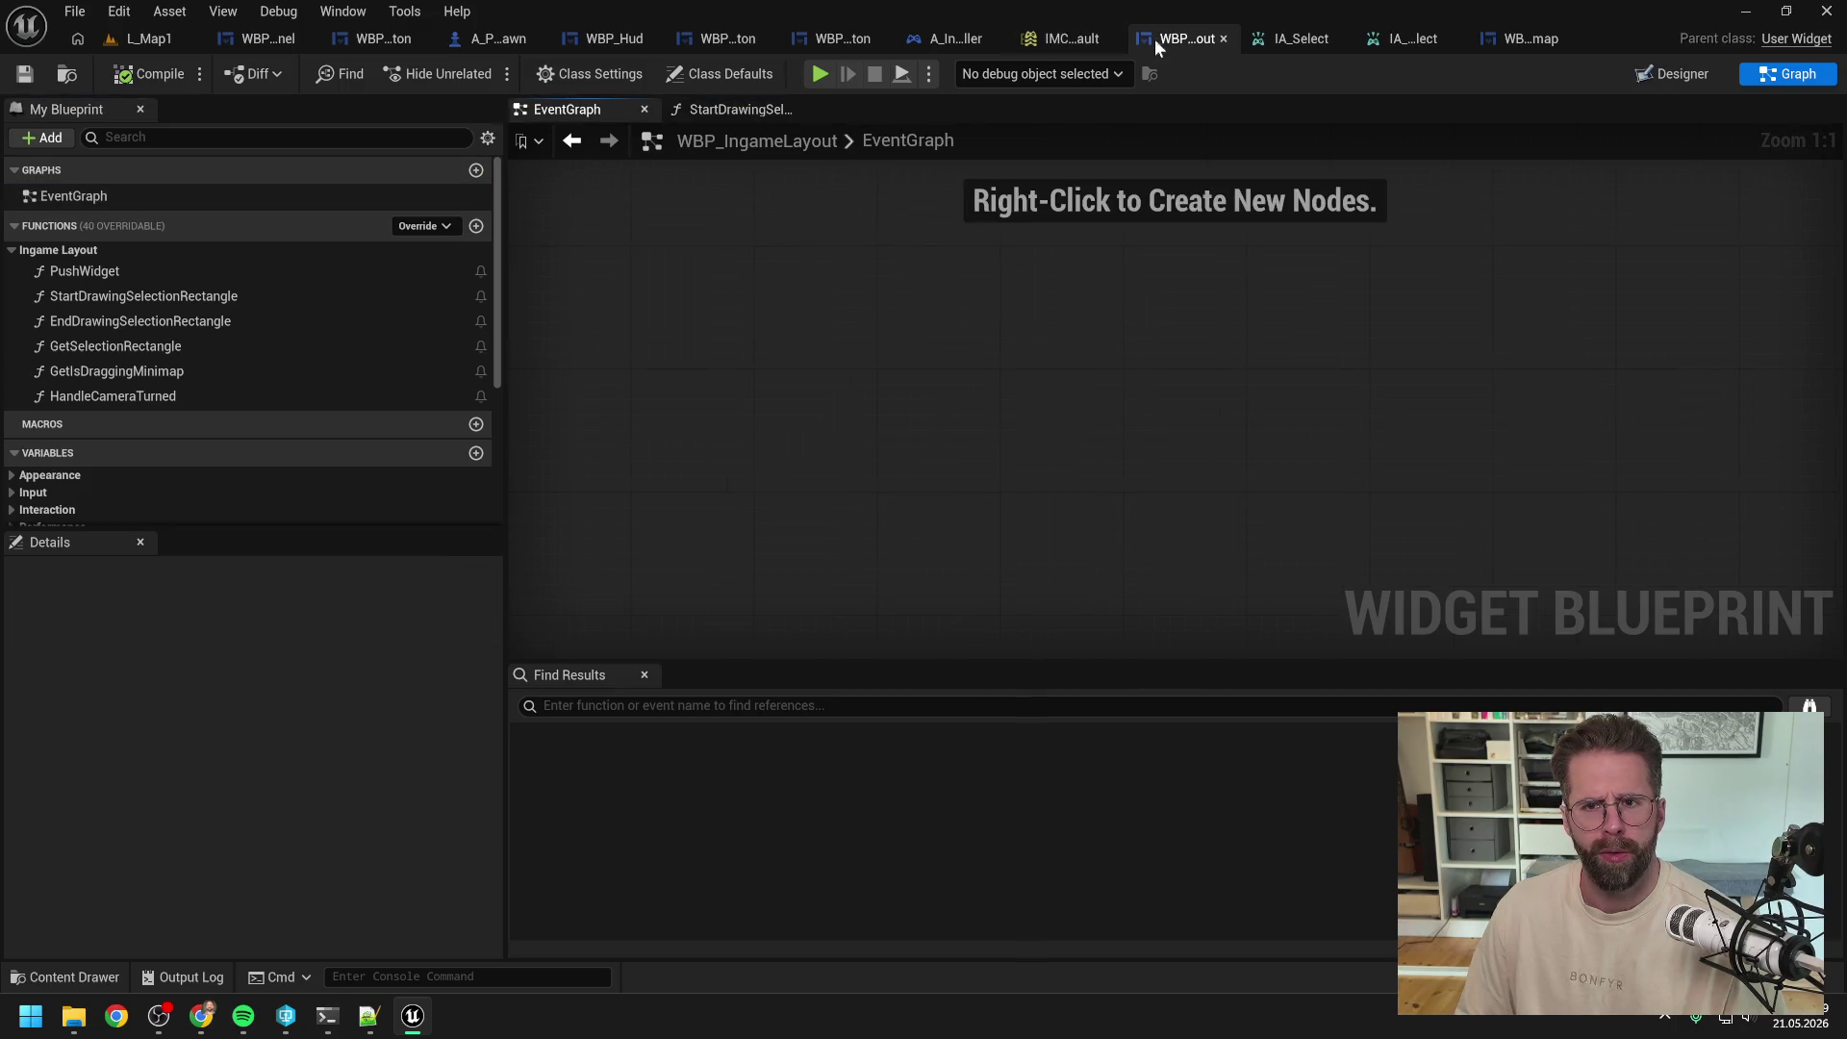
left_click(612, 40)
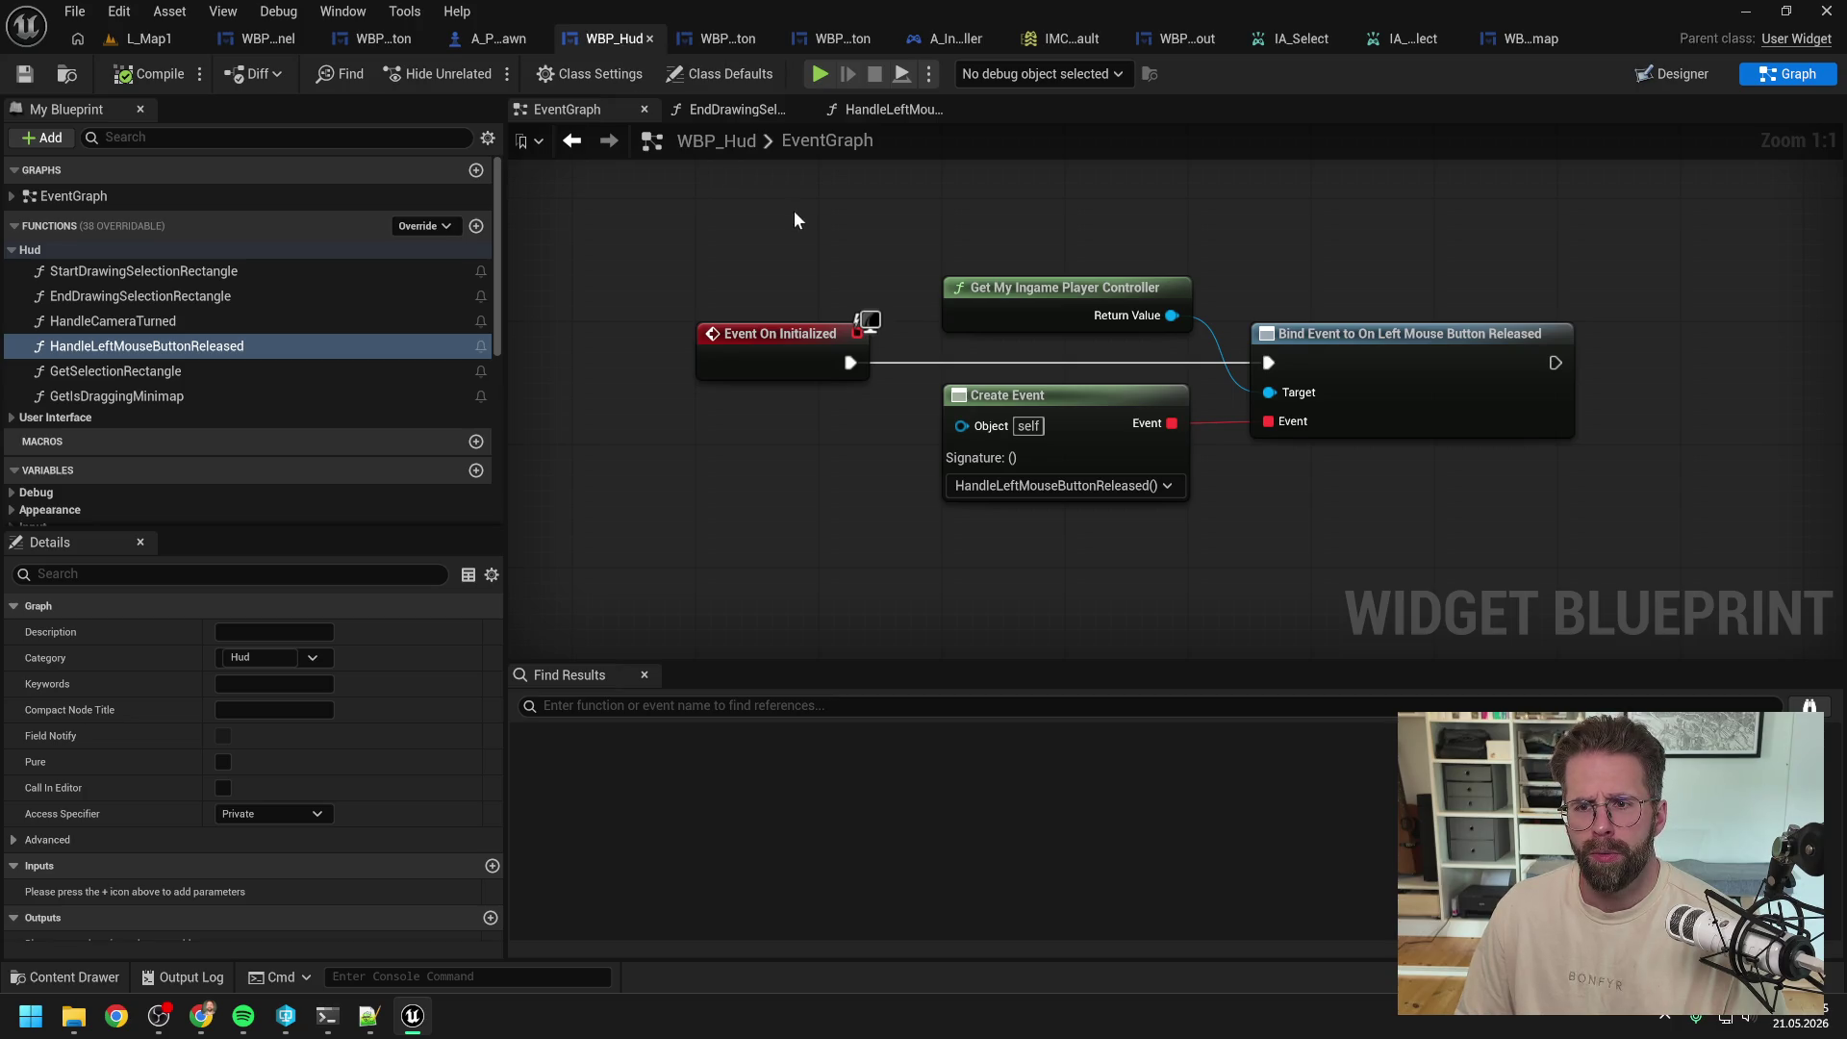
scroll(794, 210, "down", 2)
left_click_drag(763, 229, 1264, 476)
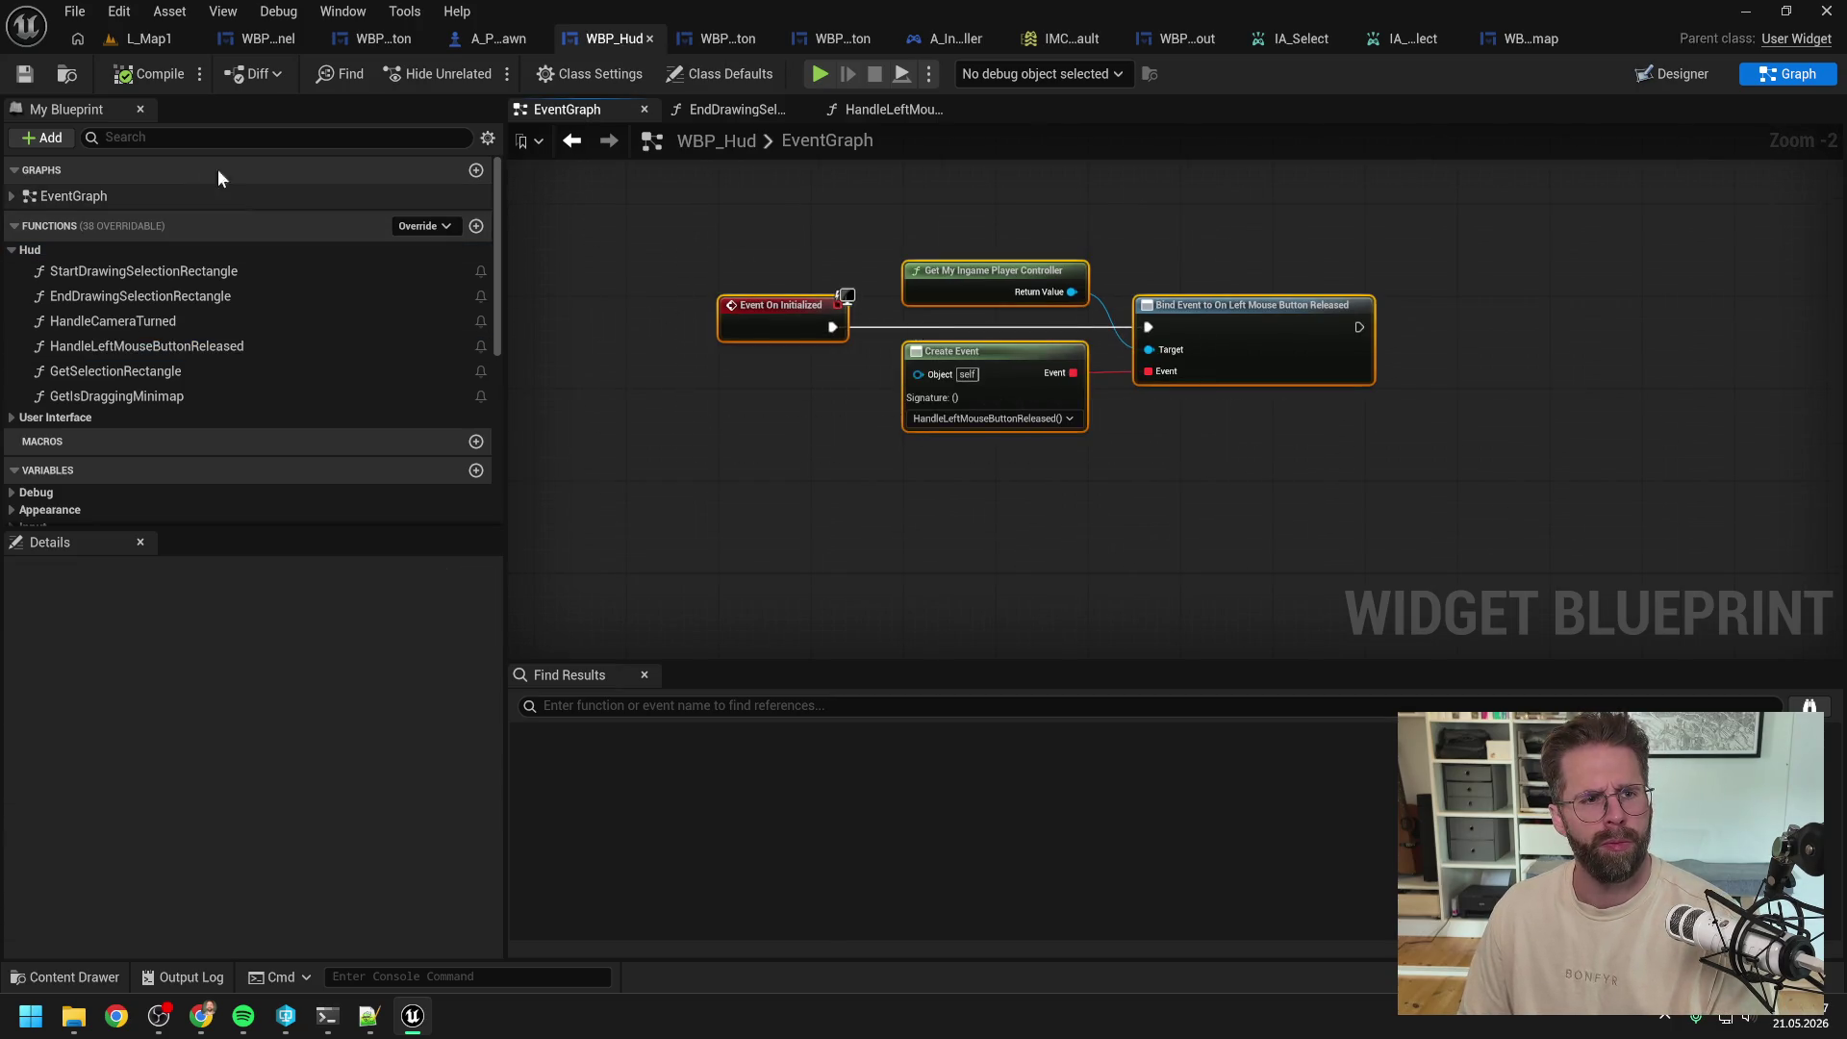
key("Delete")
left_click(149, 77)
key("ctrl+s")
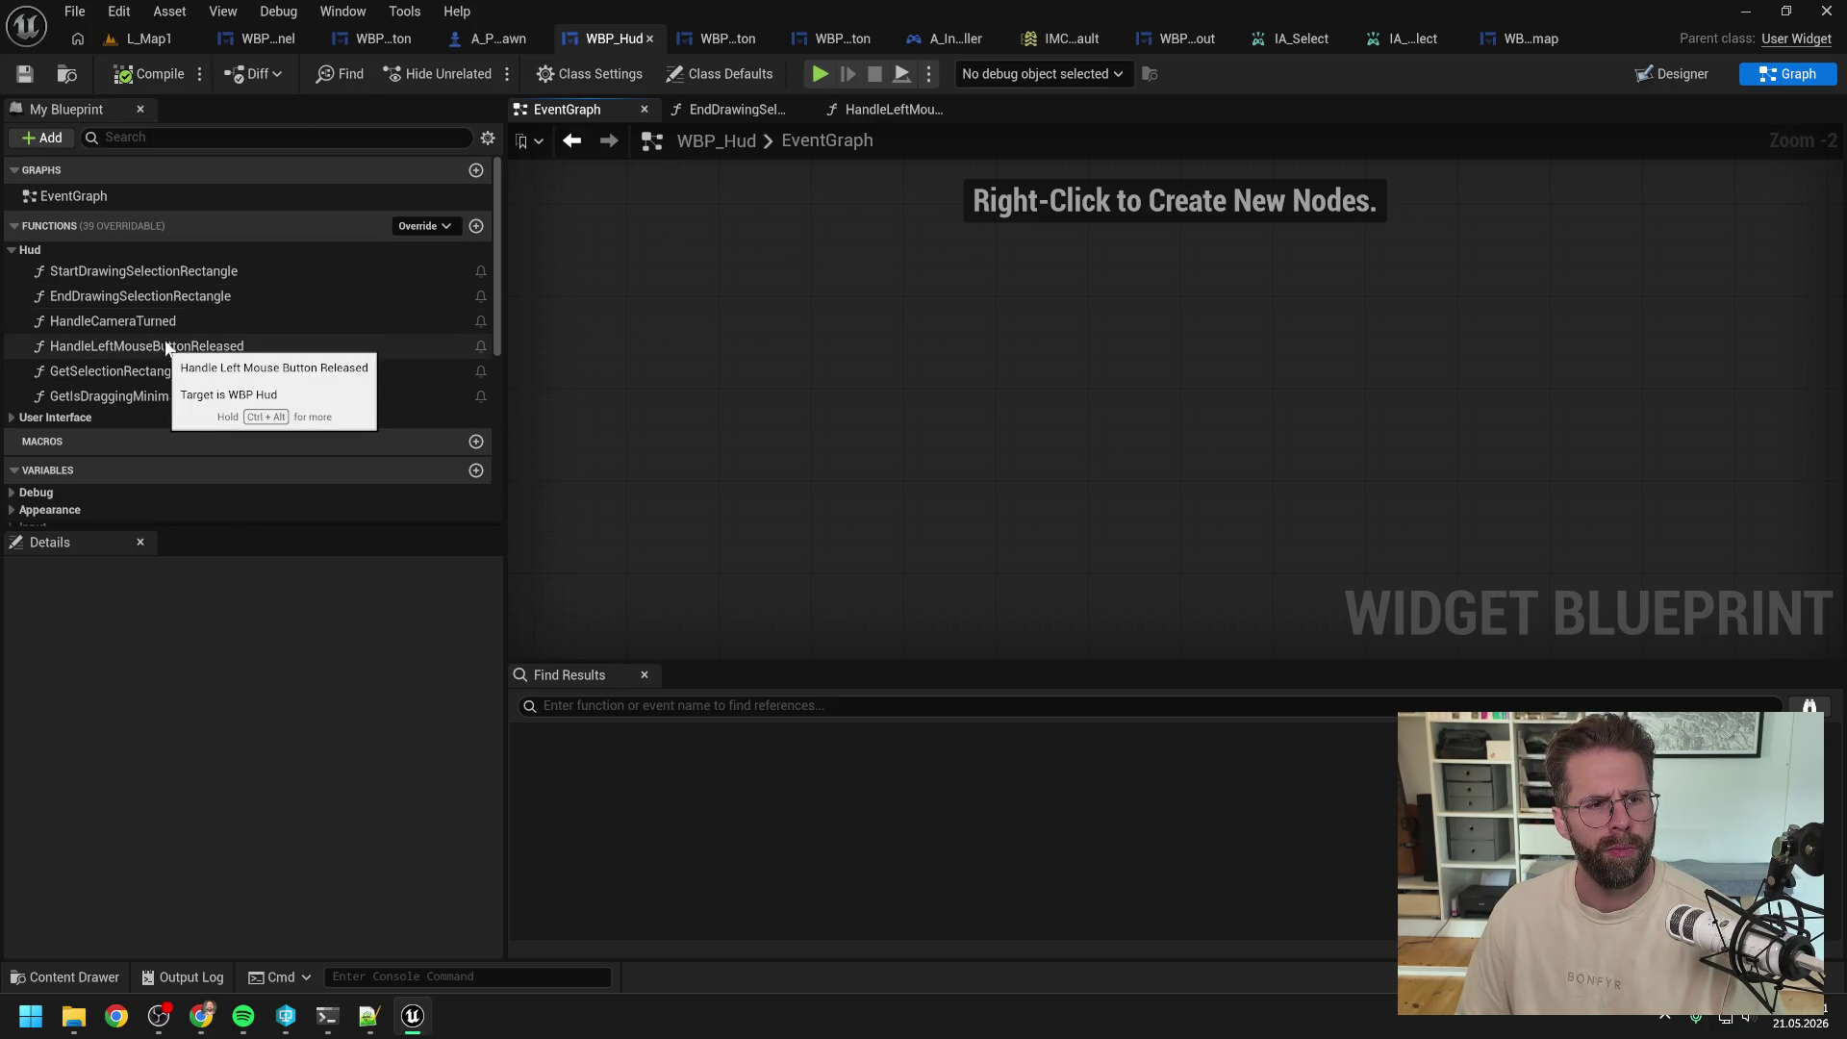
Step: Delete the HandleLeftMouseButtonReleased function, then start a play test in L_Map1
double_click(167, 299)
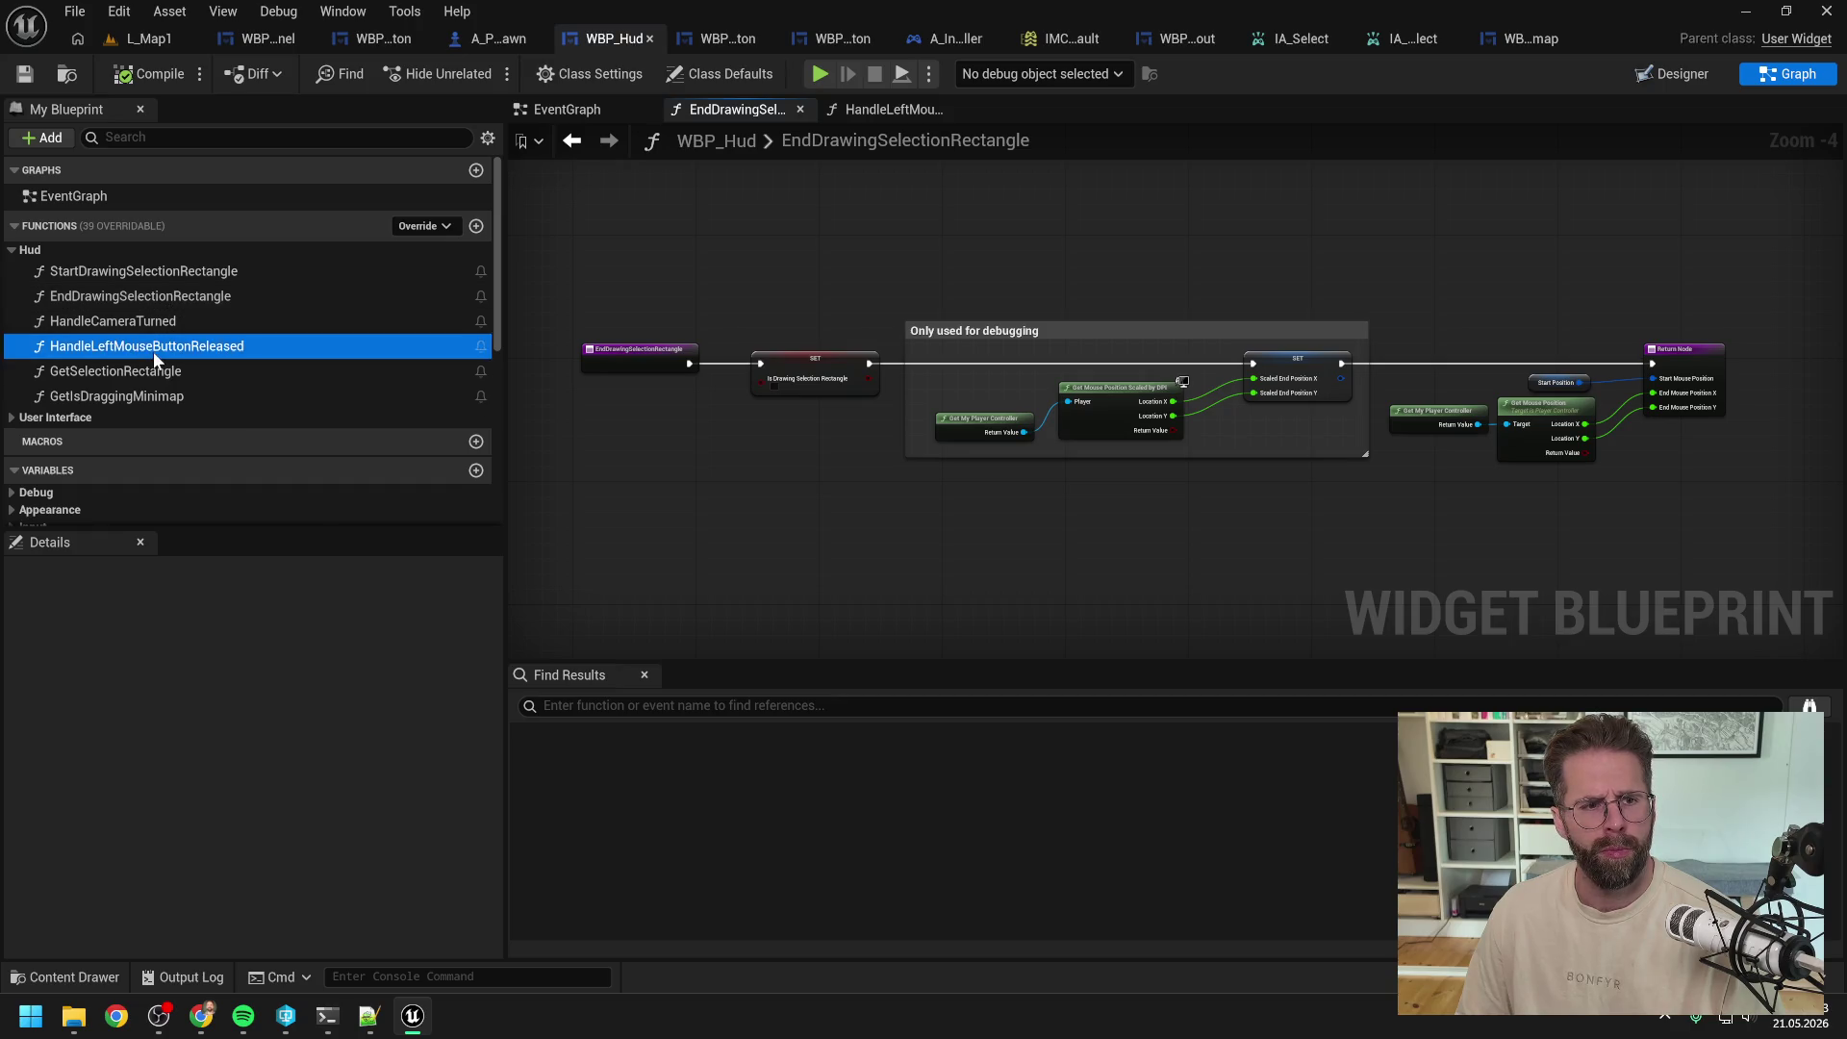
double_click(153, 350)
left_click(243, 349)
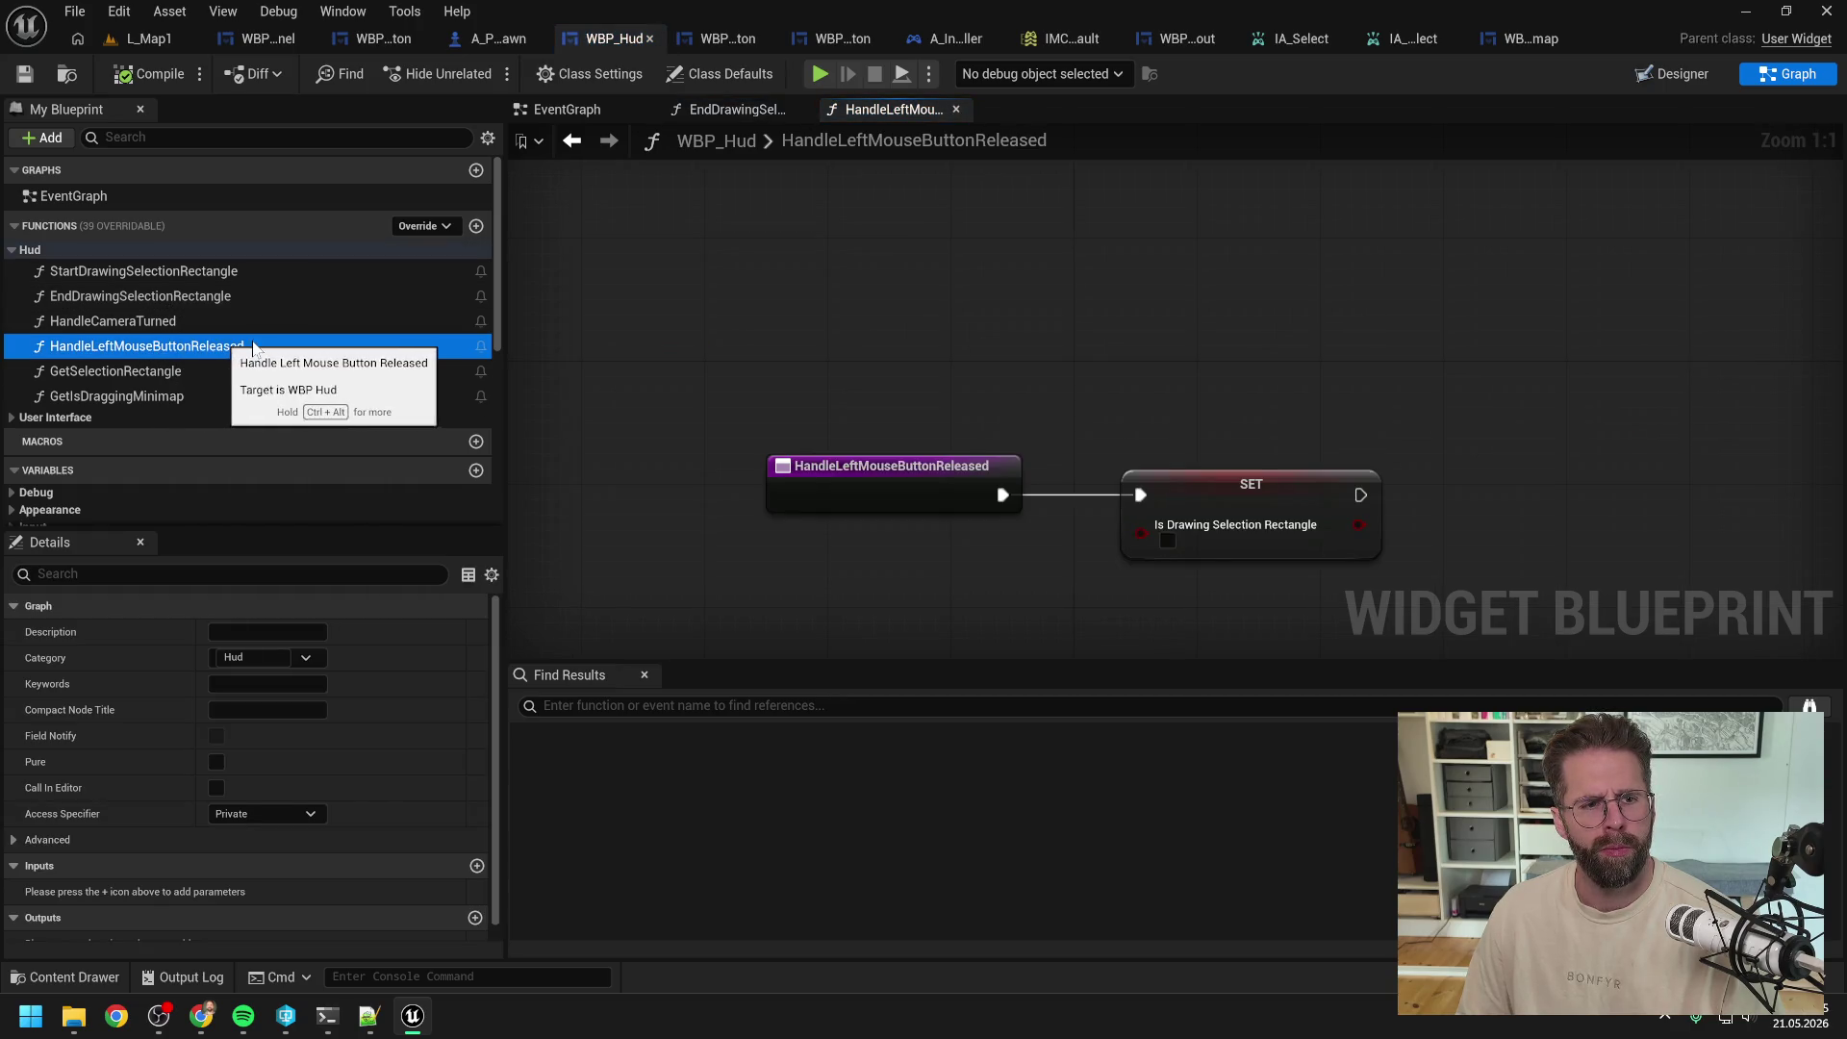
key("Delete")
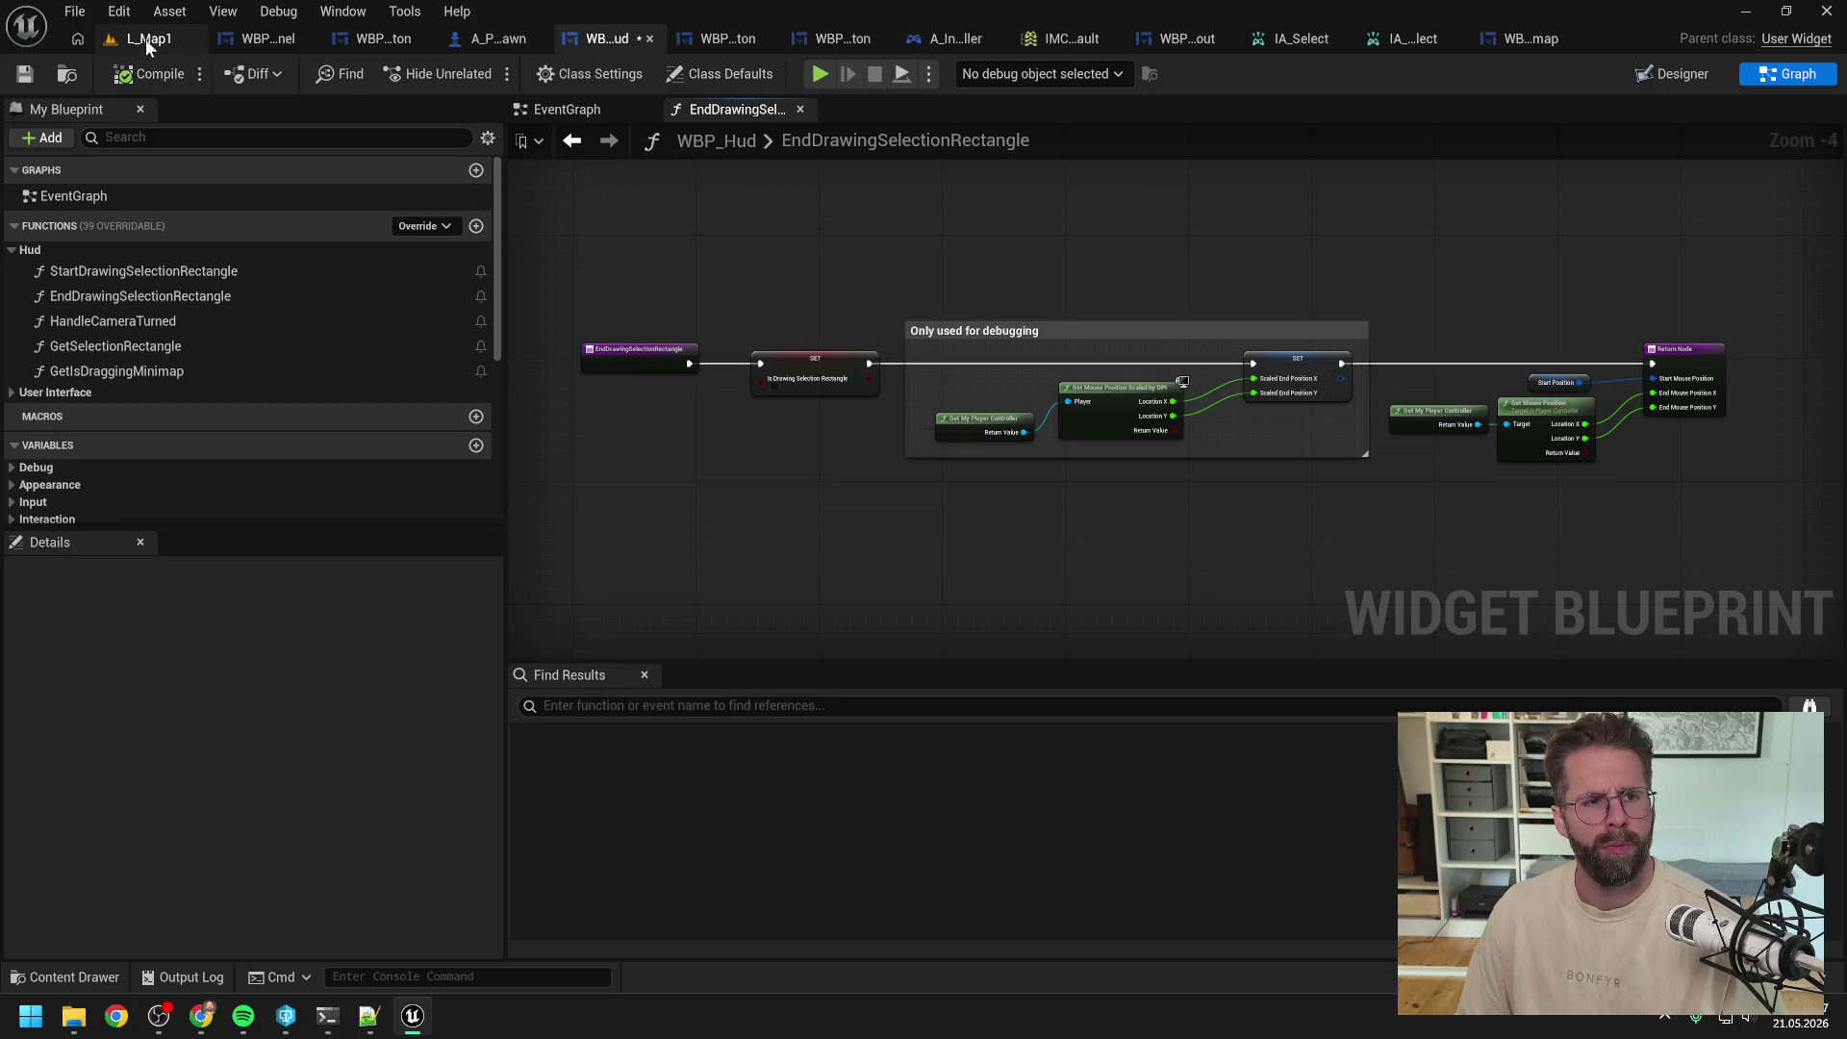
left_click(146, 41)
left_click(482, 74)
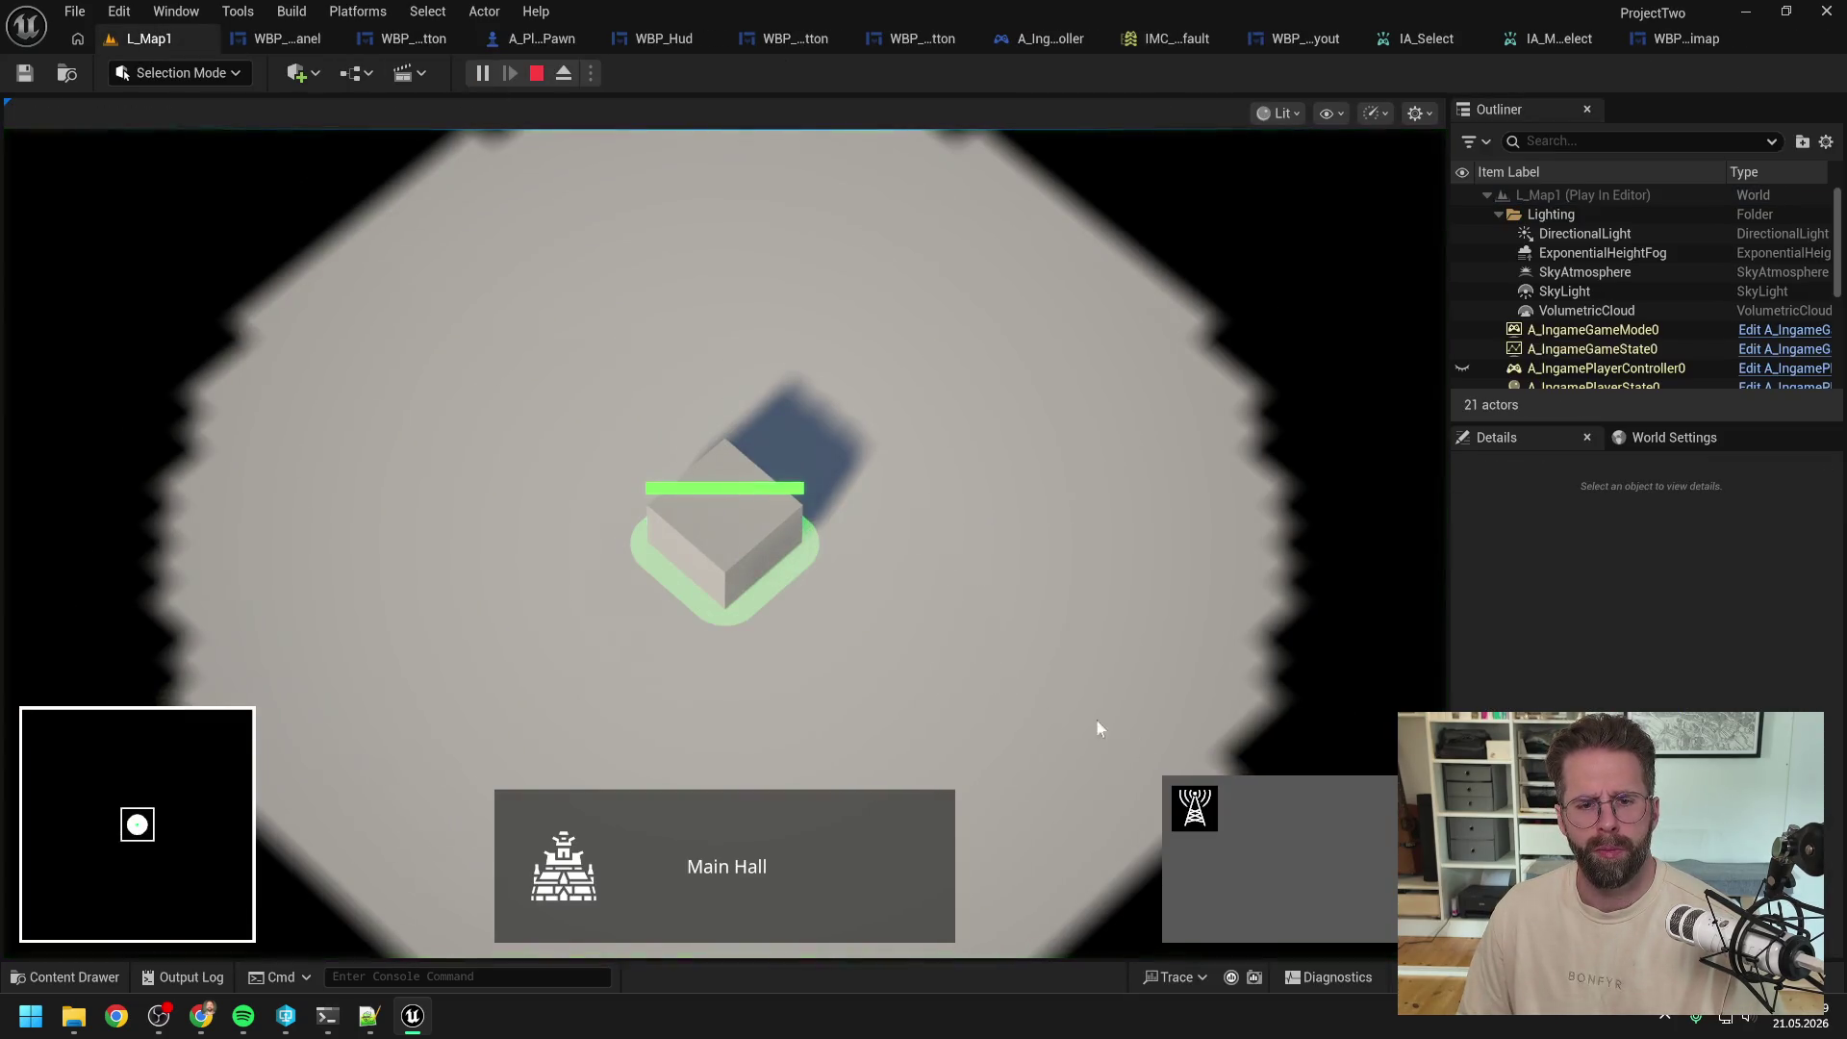
Step: Test clicking the Main Hall and drawing selection rectangles, then stop and return to A_IngamePlayerController
left_click(922, 351)
mouse_move(944, 484)
left_mouse_down()
mouse_move(914, 414)
mouse_move(1185, 646)
left_mouse_up()
left_click(668, 611)
mouse_move(977, 478)
left_mouse_down()
mouse_move(1077, 604)
mouse_move(1011, 551)
mouse_move(1216, 671)
mouse_move(1090, 641)
left_mouse_up()
mouse_move(885, 481)
left_mouse_down()
mouse_move(985, 534)
mouse_move(990, 516)
mouse_move(834, 394)
left_mouse_up()
key("Escape")
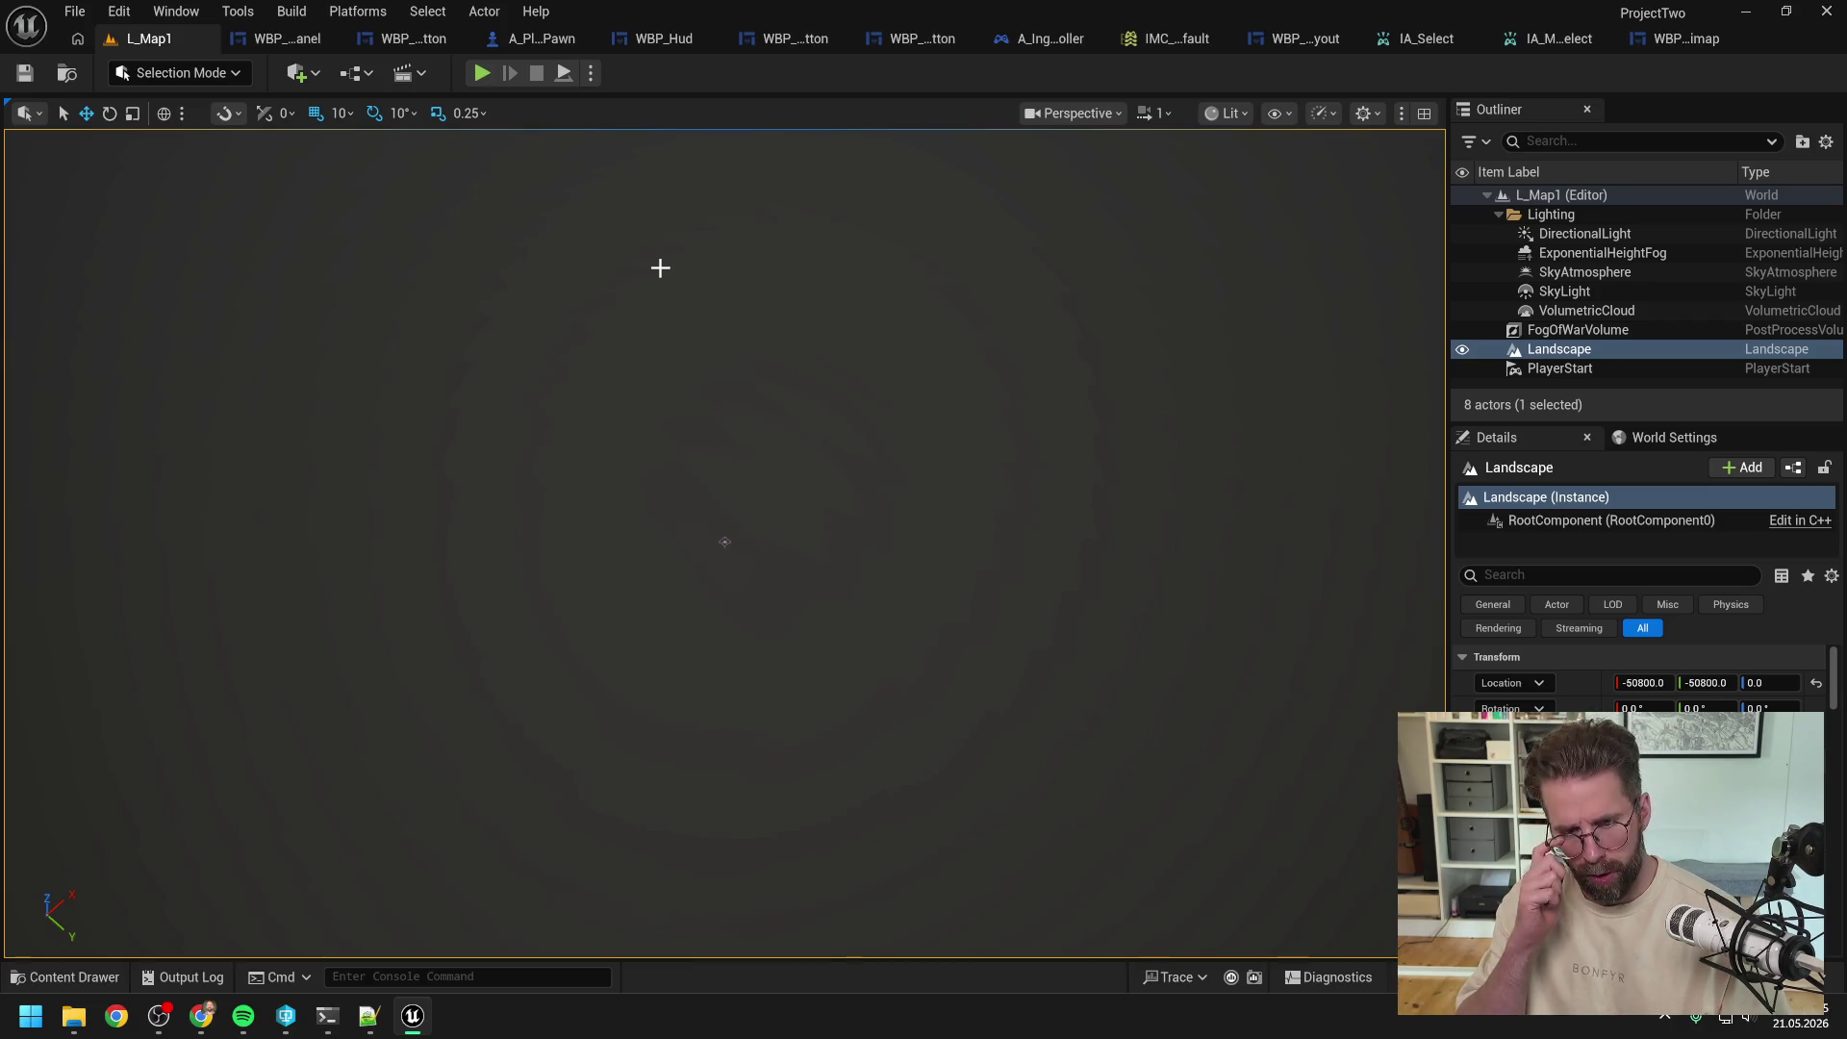
left_click(1043, 38)
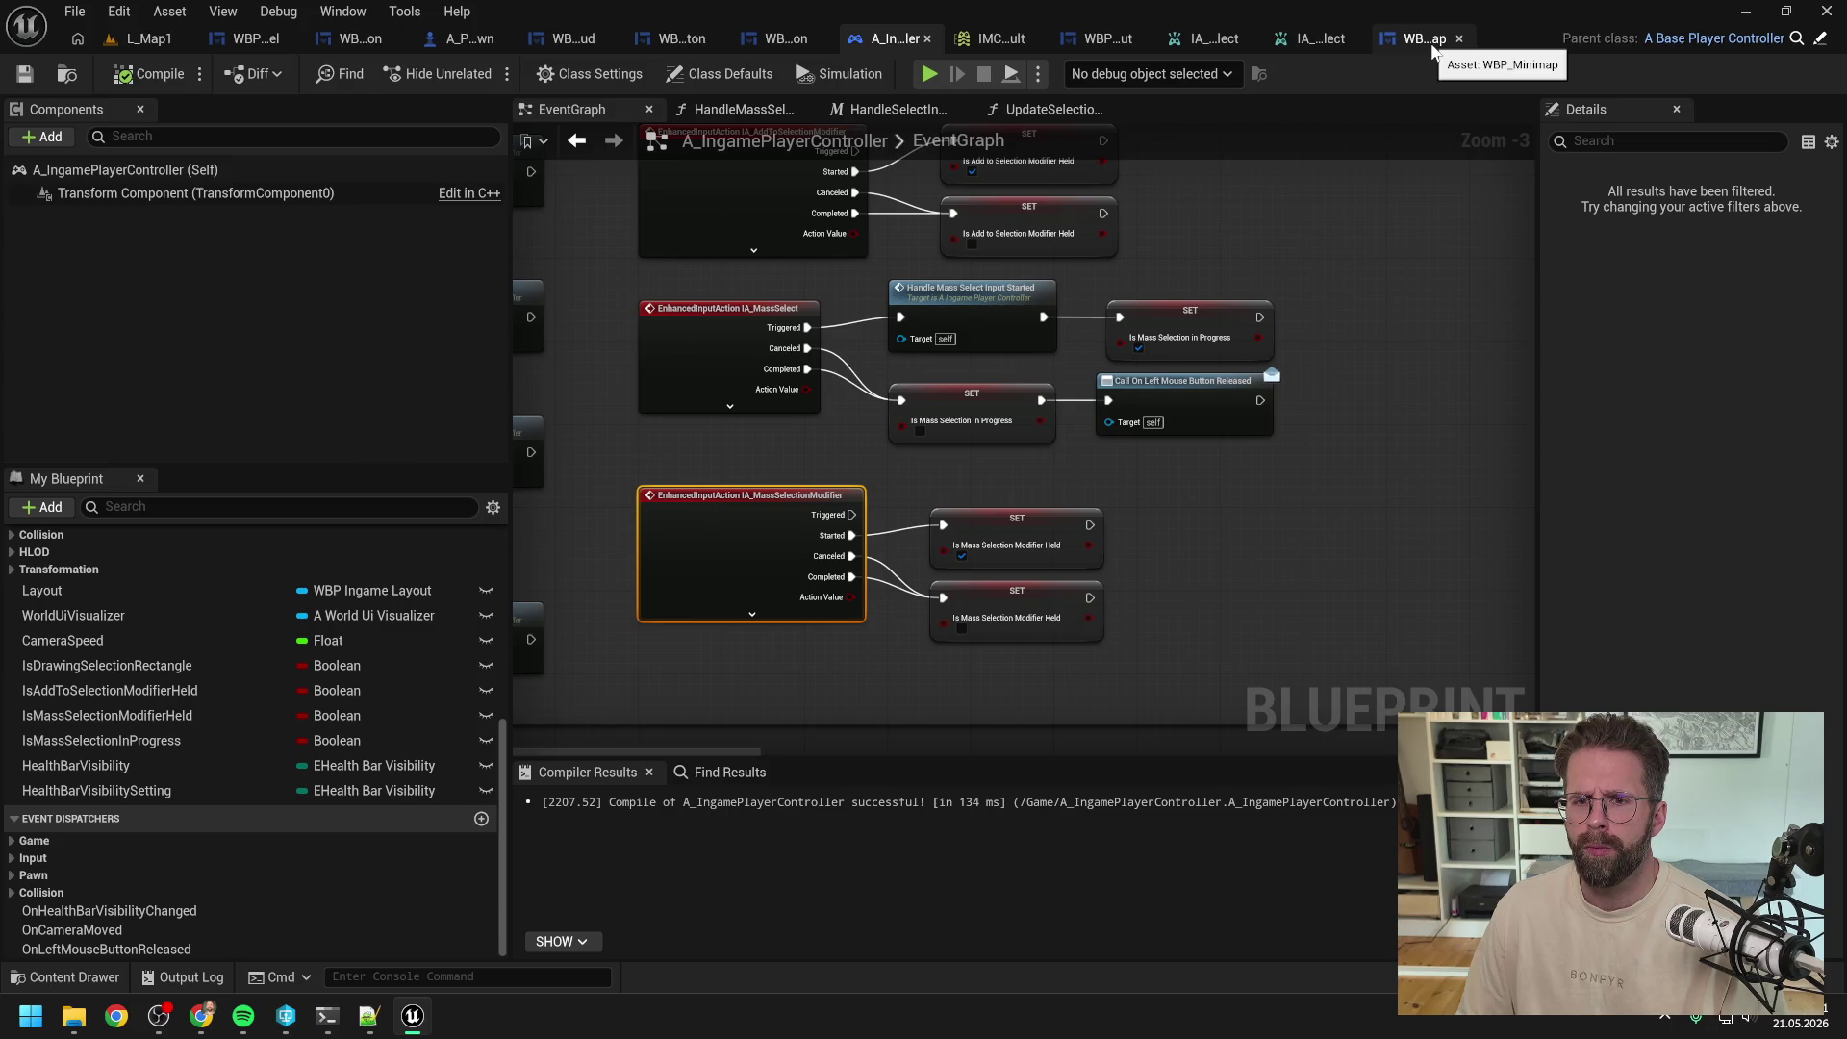
Step: Break IA_MassSelect's Canceled and Completed wires, then bring up the IMC_Default input mapping context
scroll(1155, 262, "down", 2)
mouse_move(1154, 262)
left_mouse_down()
mouse_move(1289, 330)
mouse_move(1263, 355)
left_mouse_up()
scroll(1263, 355, "up", 2)
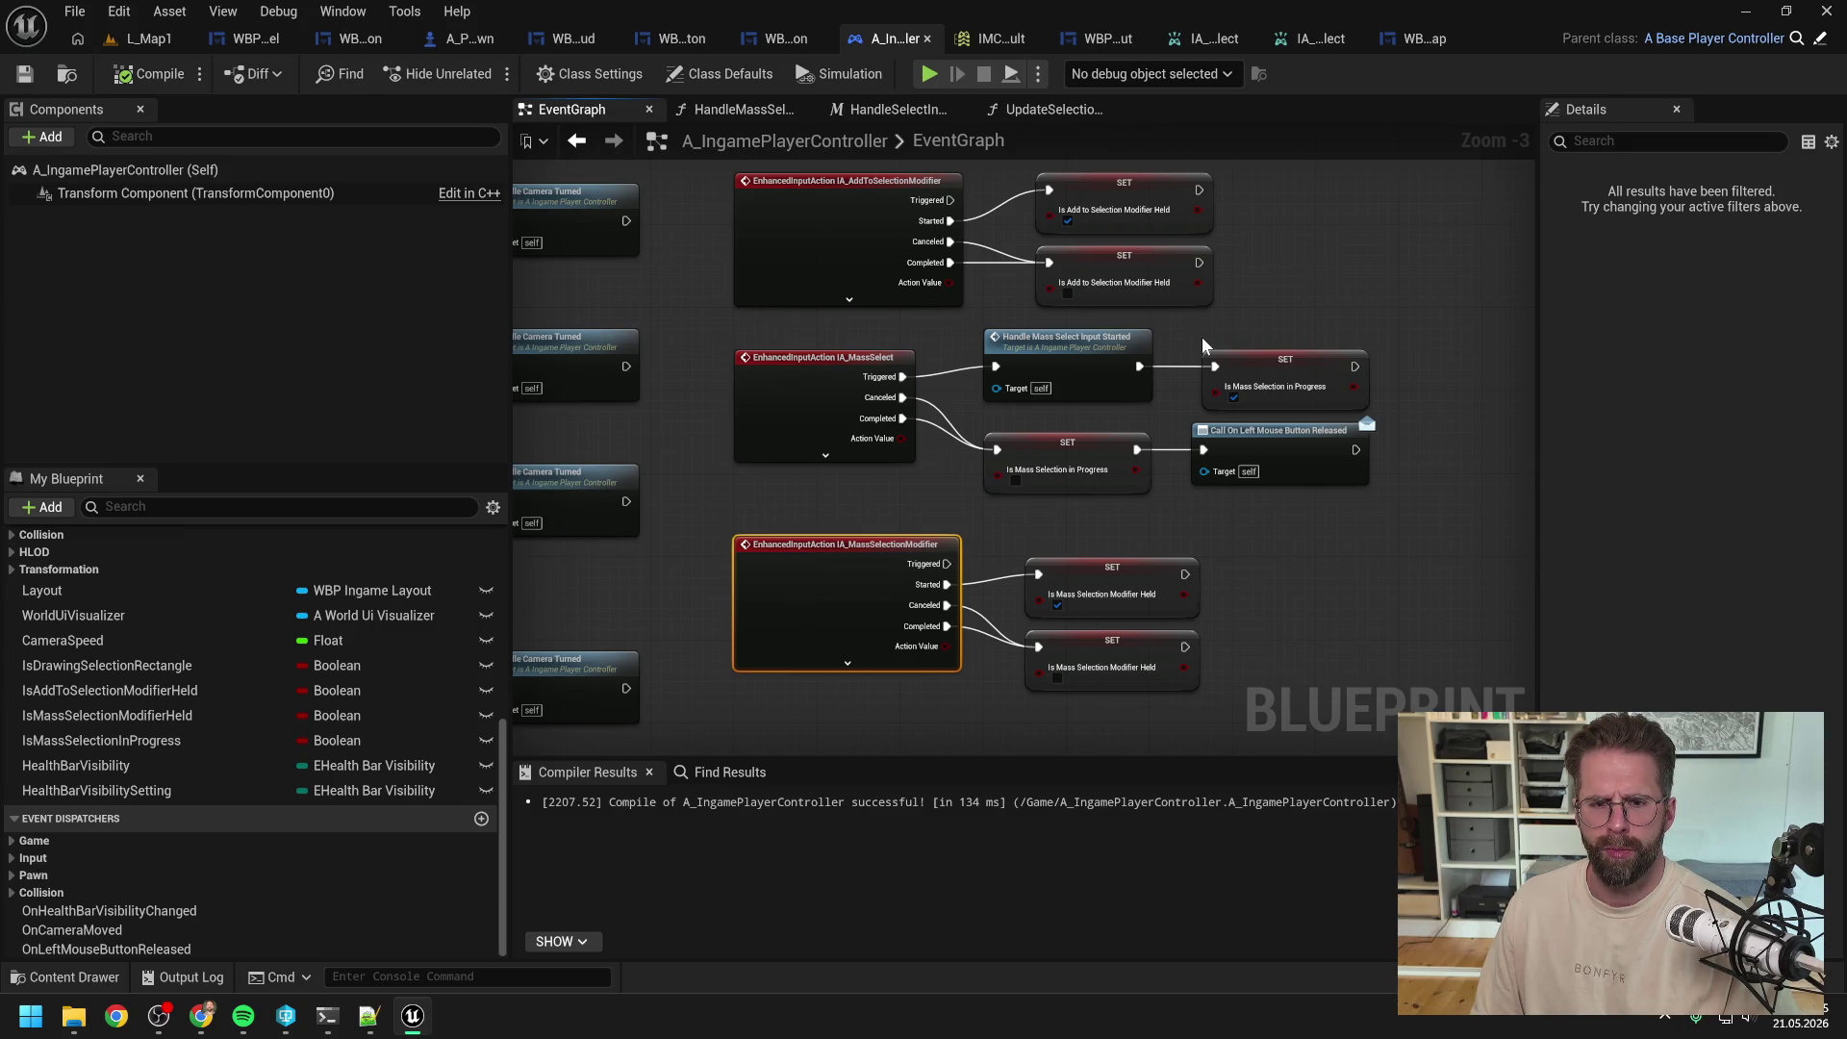
left_click(1202, 346)
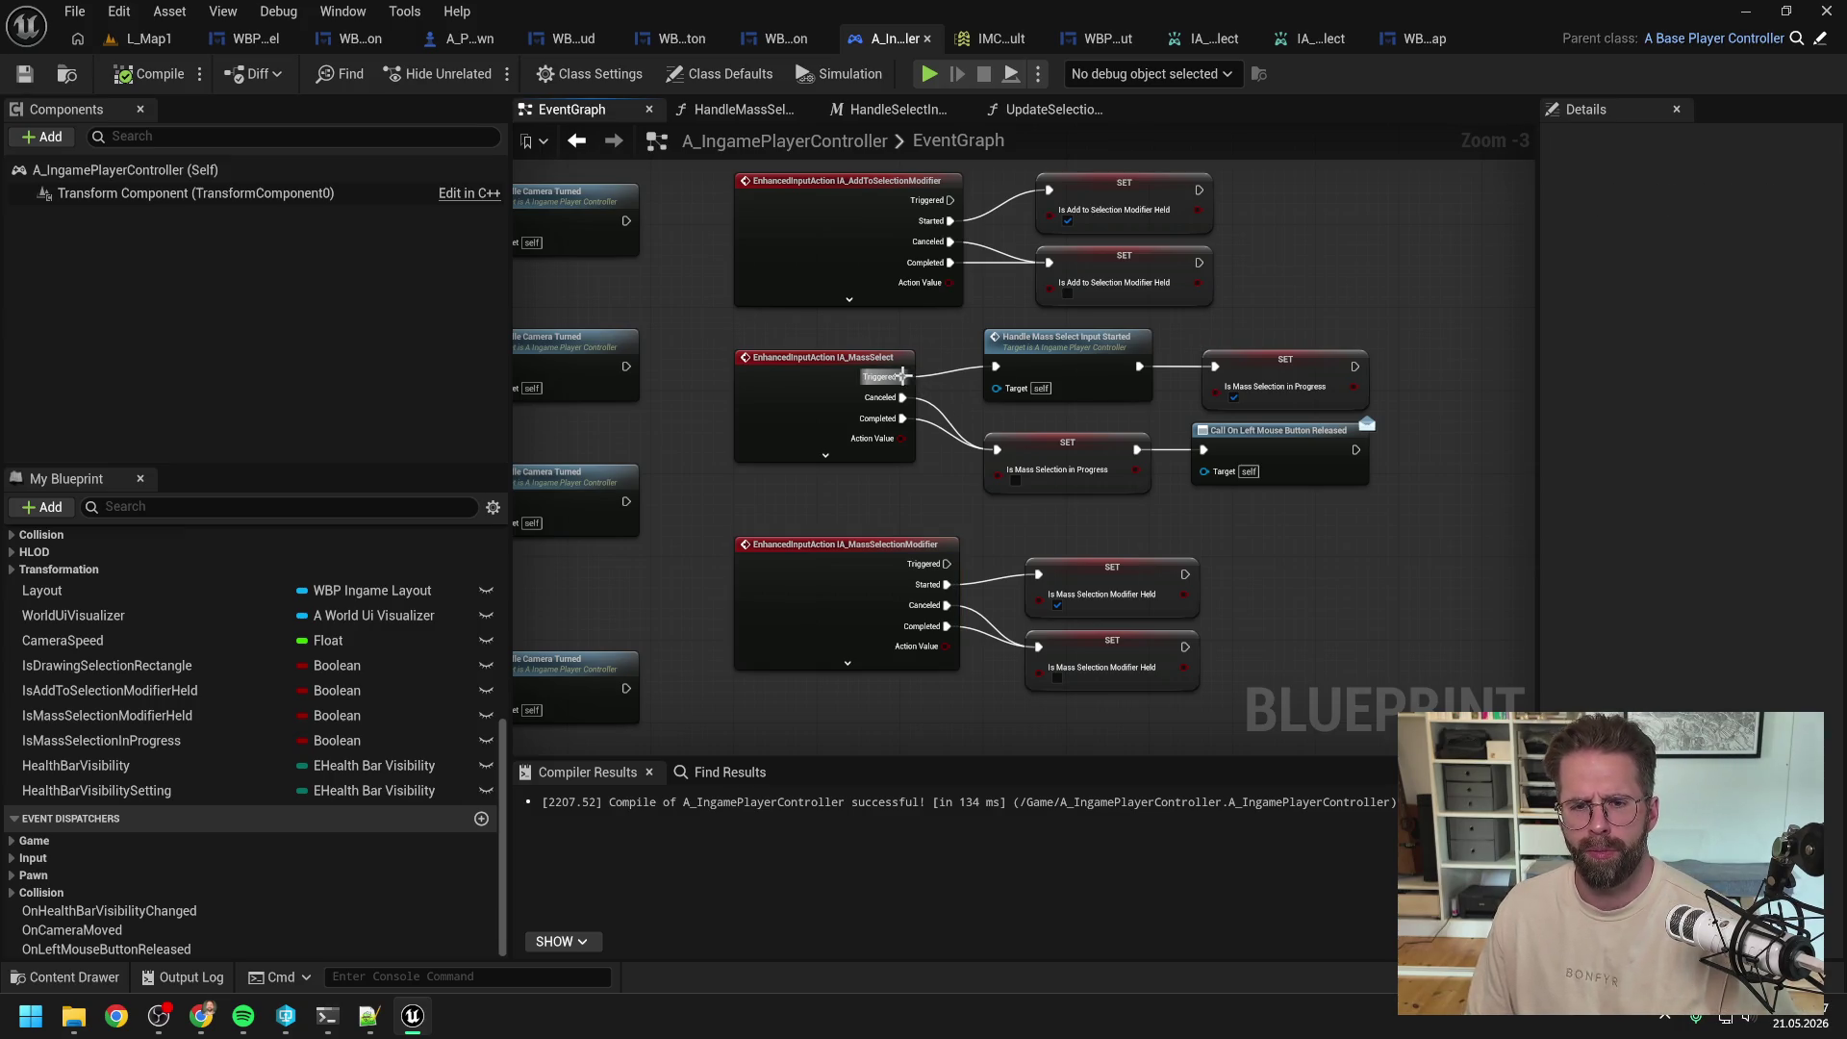
left_click(902, 397, "alt")
left_click(902, 397, "alt")
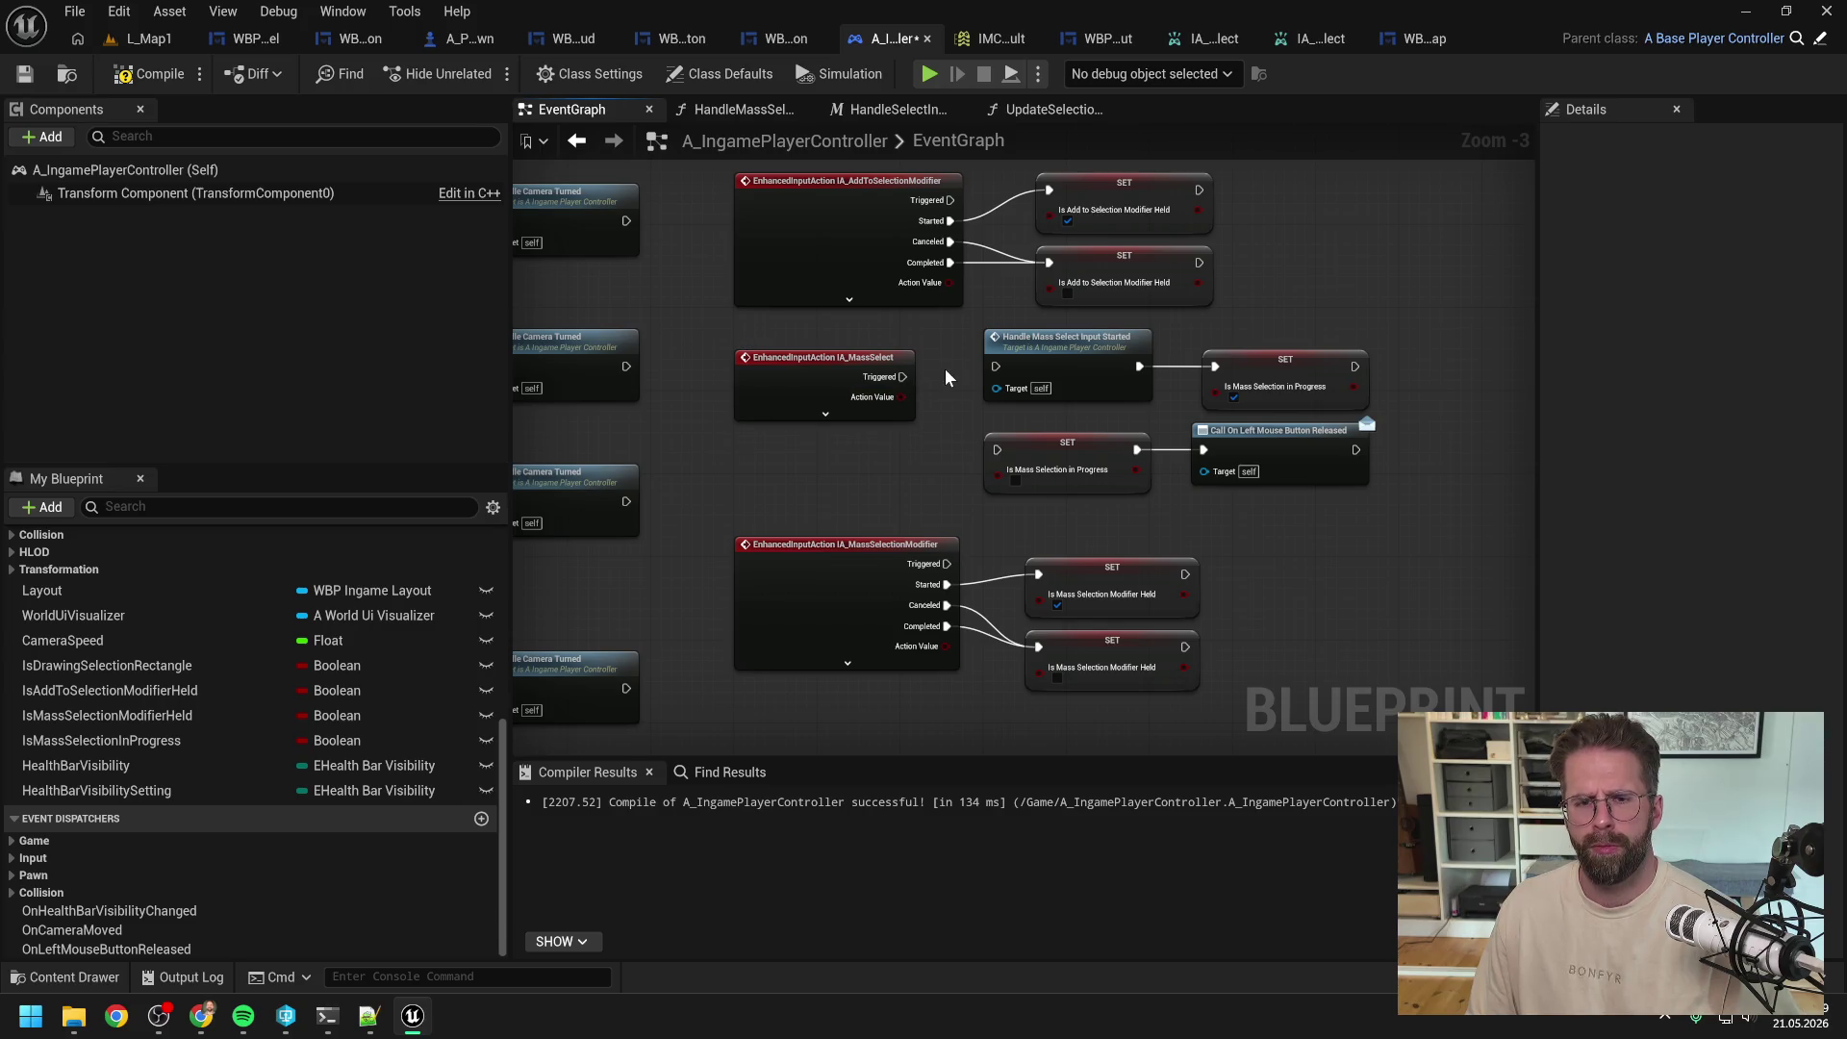
left_click(996, 38)
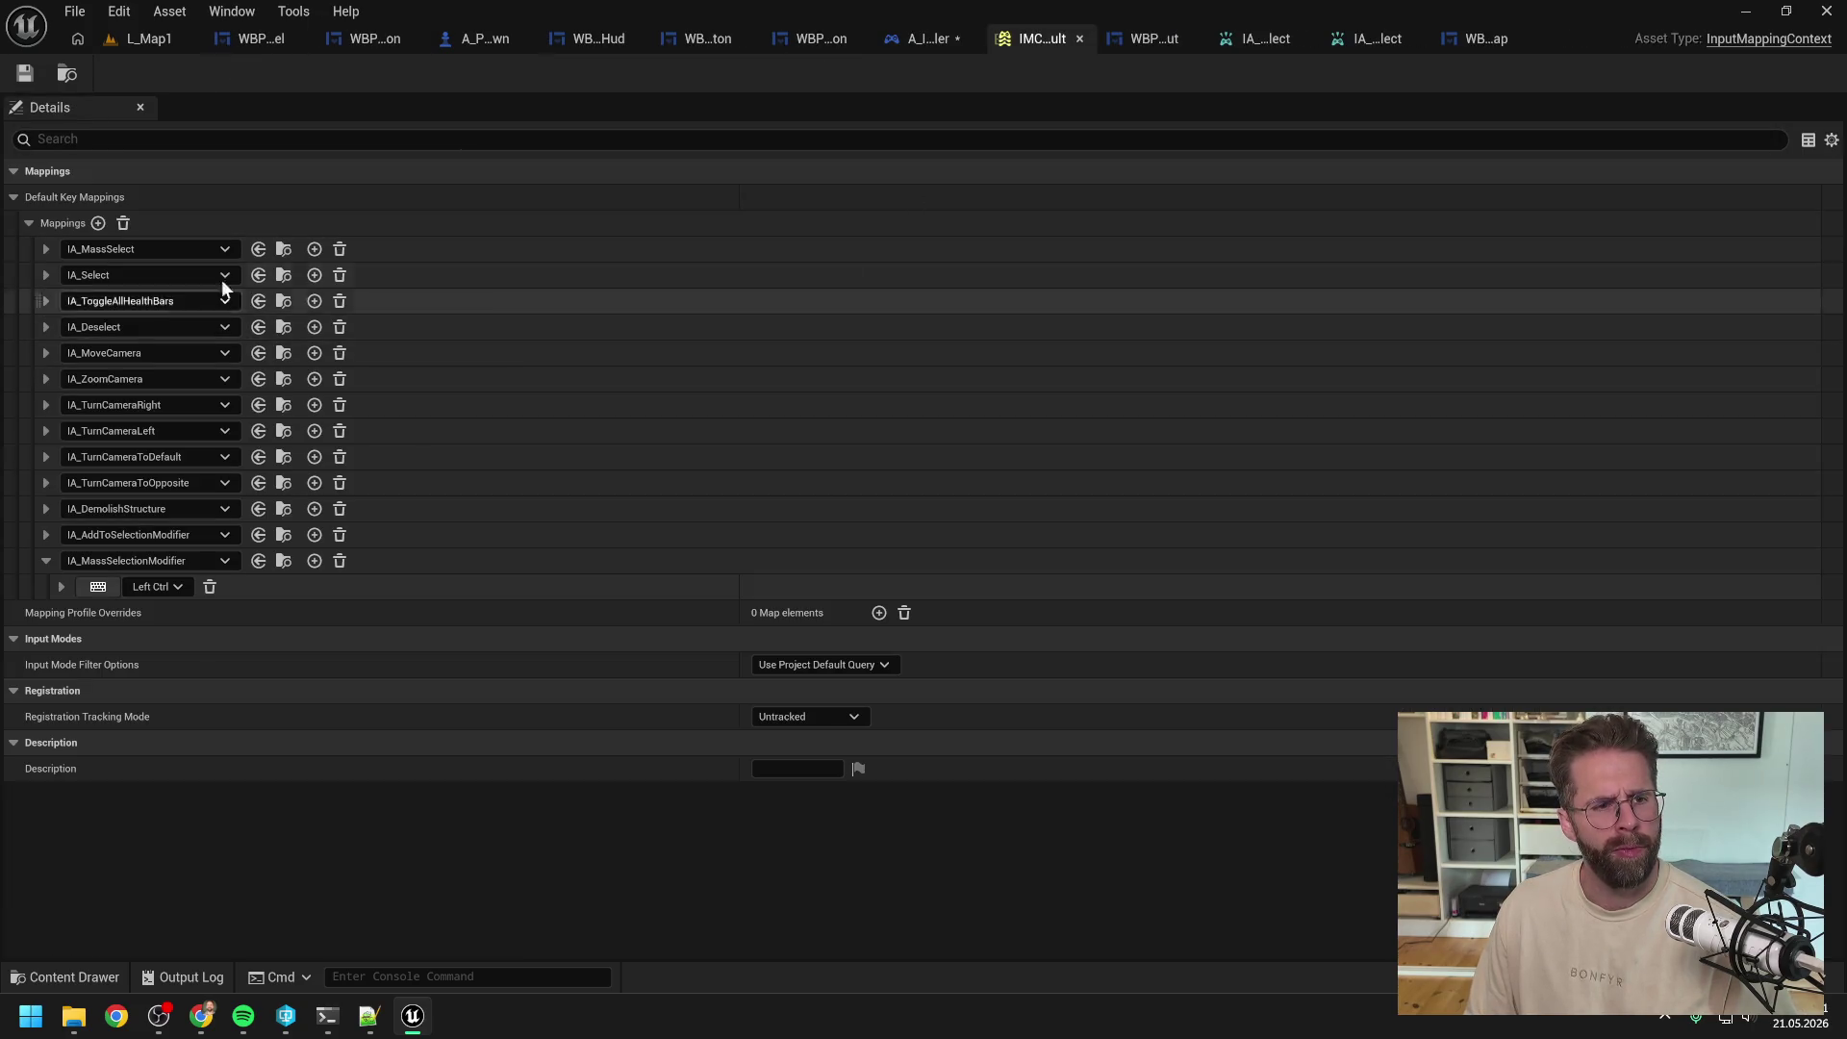
Step: Remove the IA_MassSelect mapping, give IA_Select's Left Mouse Button a Tap trigger, and save
left_click(342, 249)
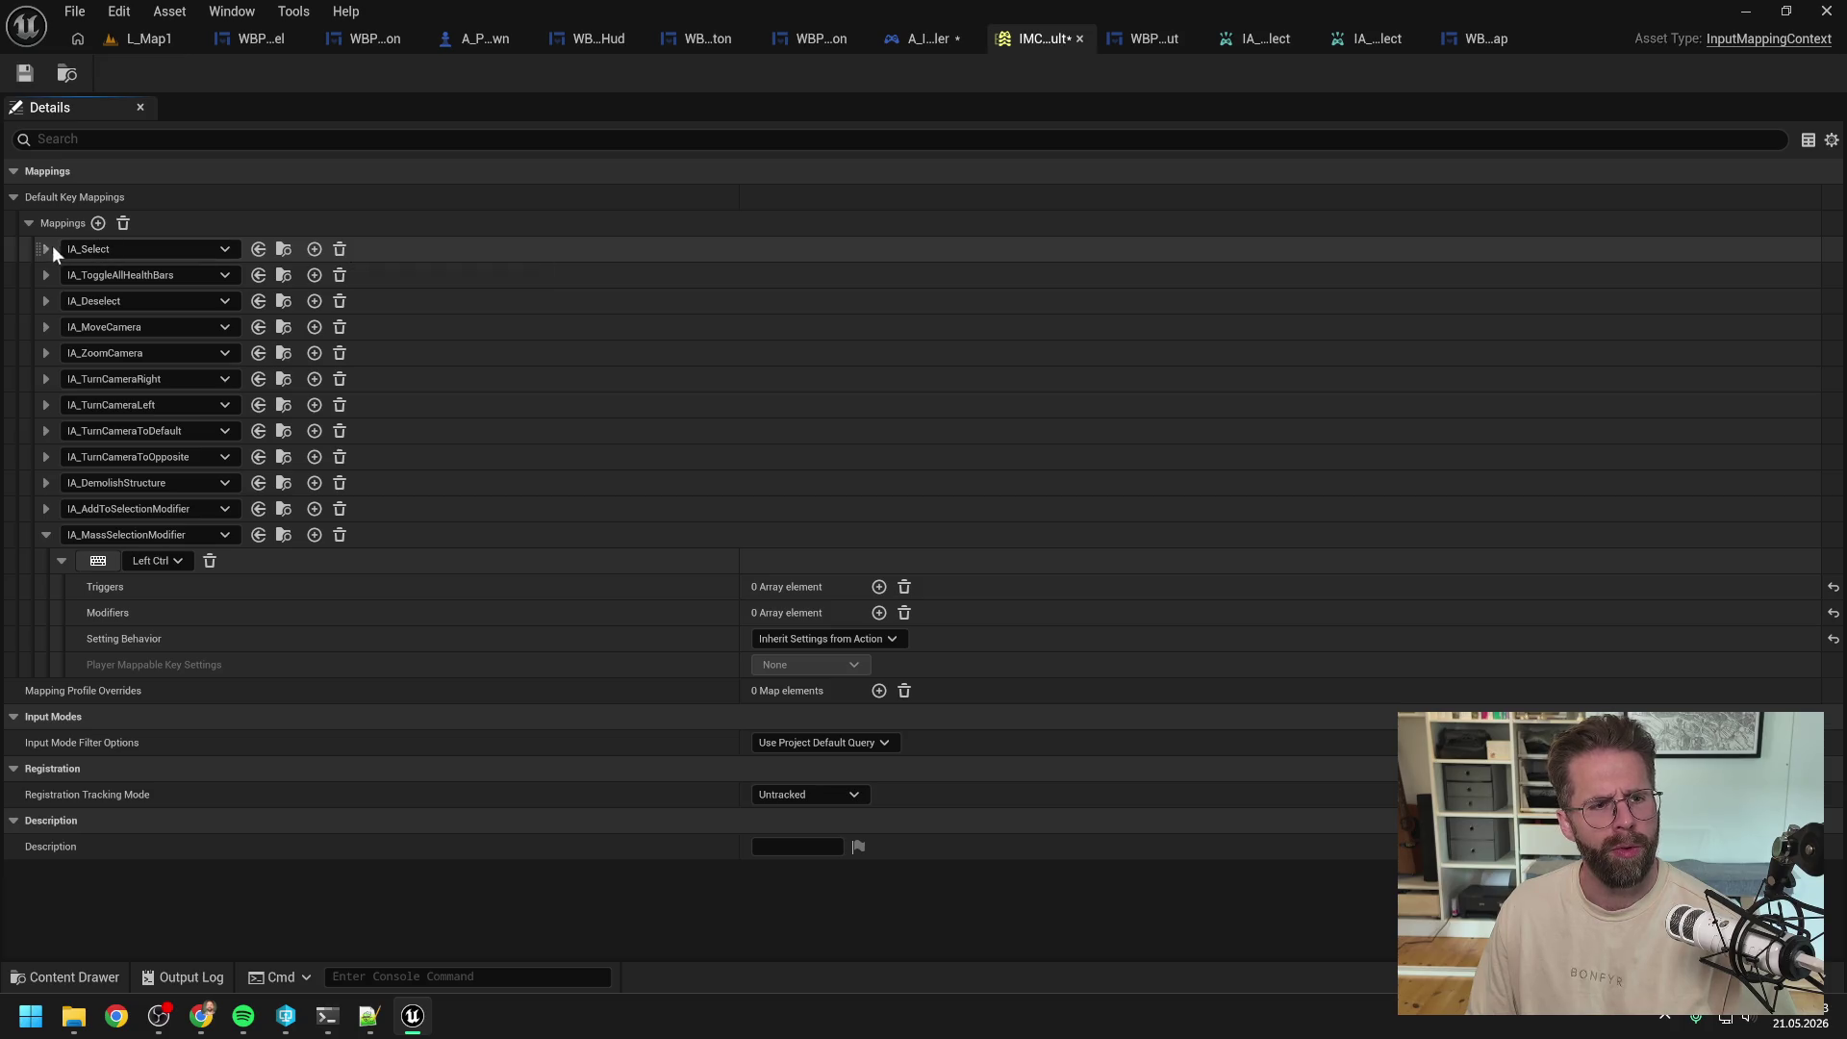
left_click(45, 247)
left_click(62, 275)
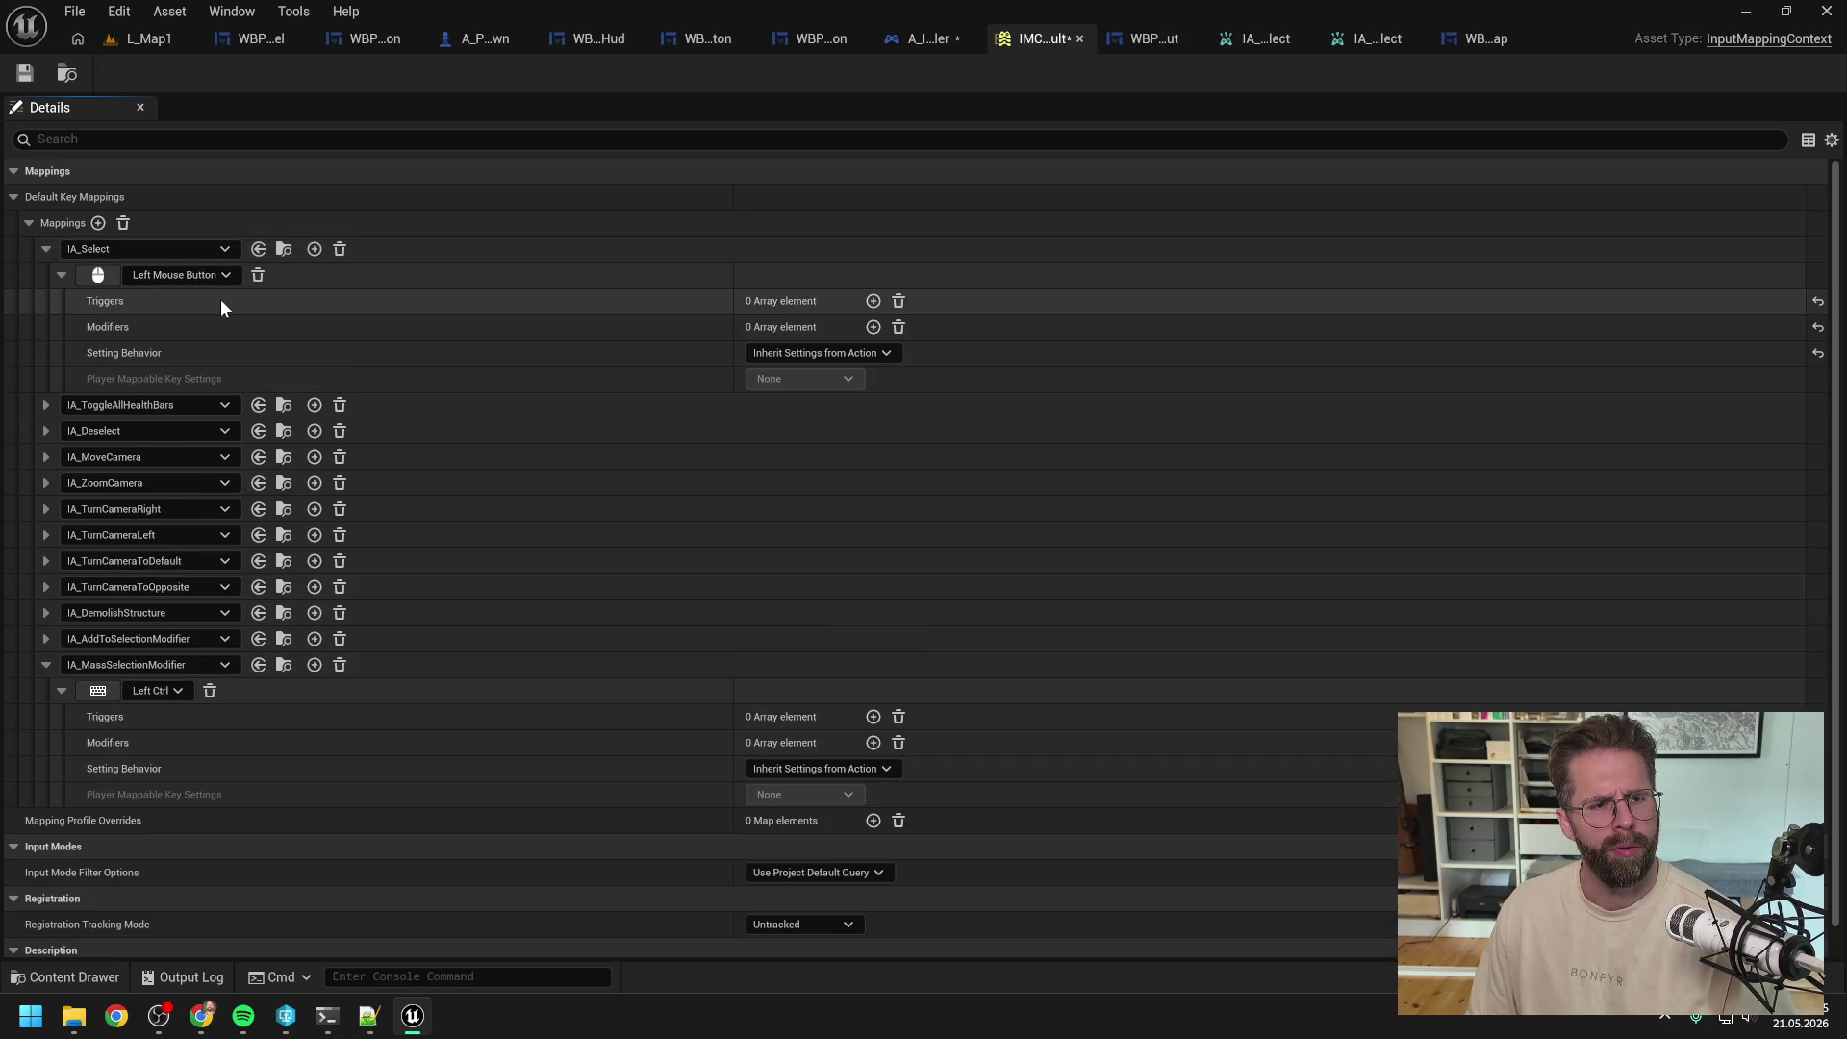
left_click(874, 301)
left_click(840, 329)
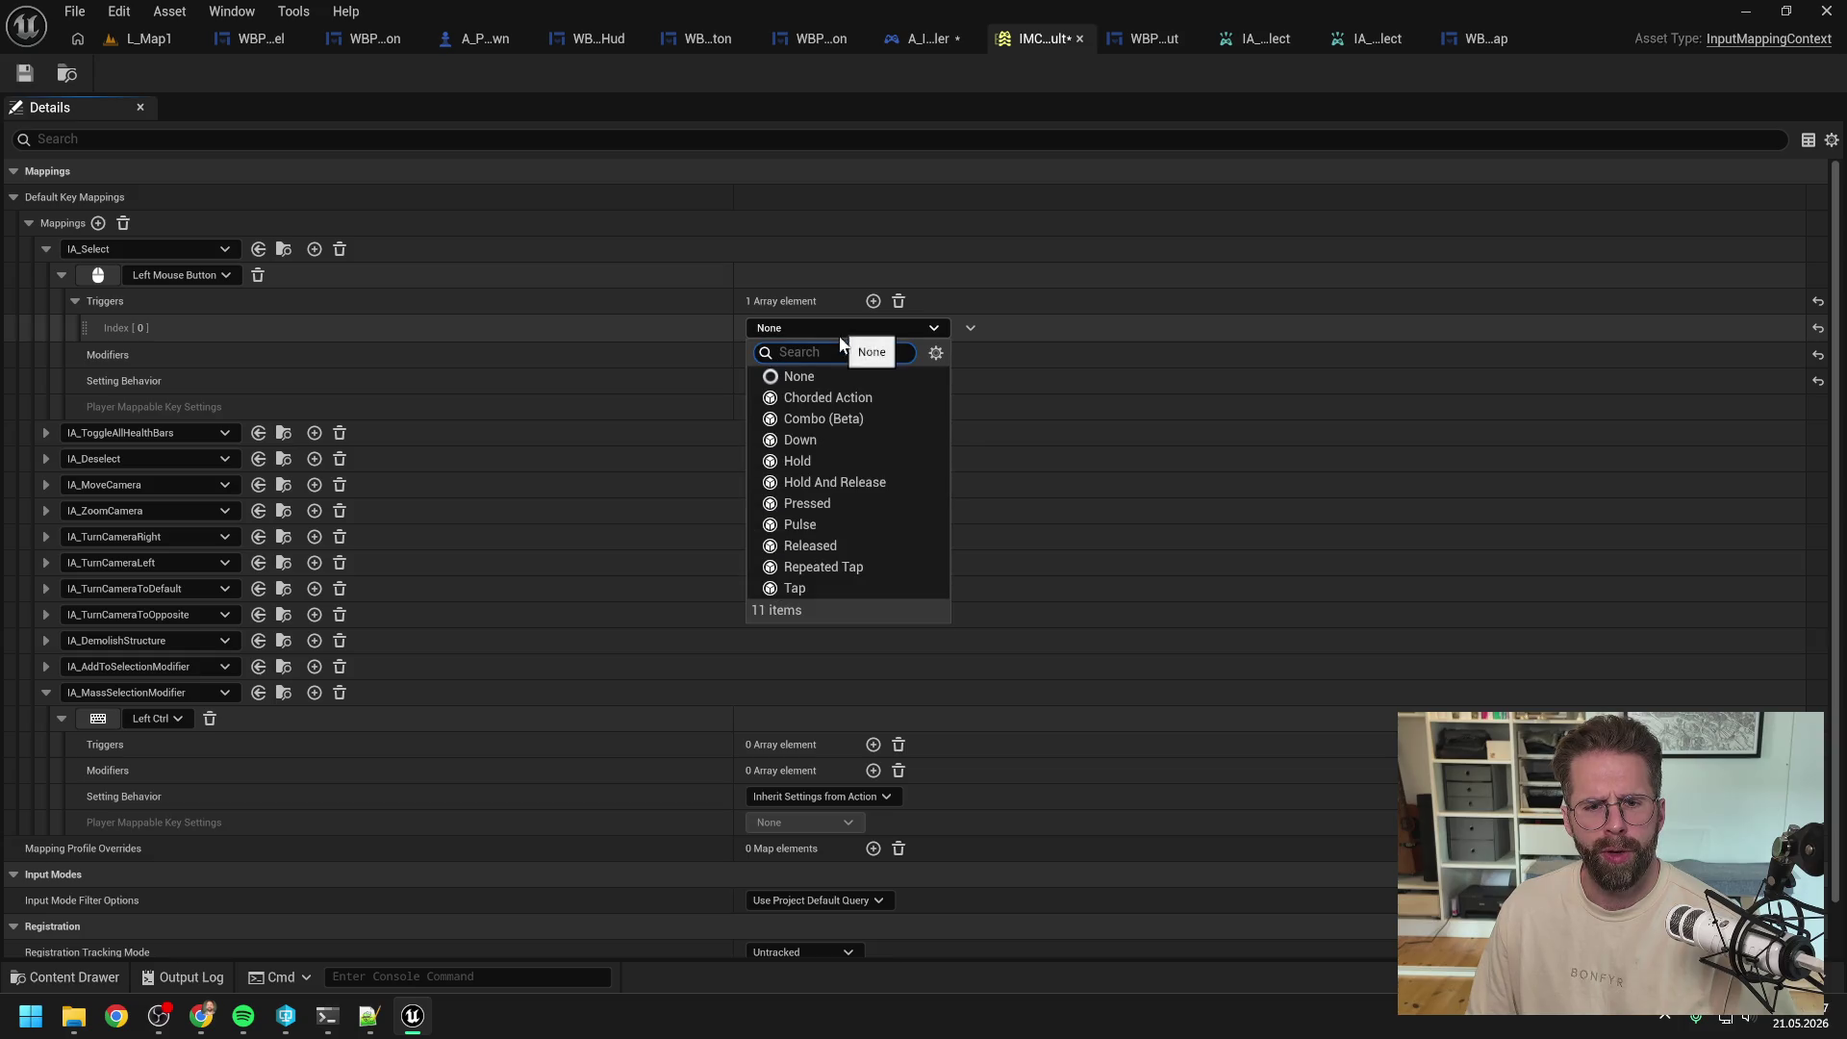
left_click(804, 589)
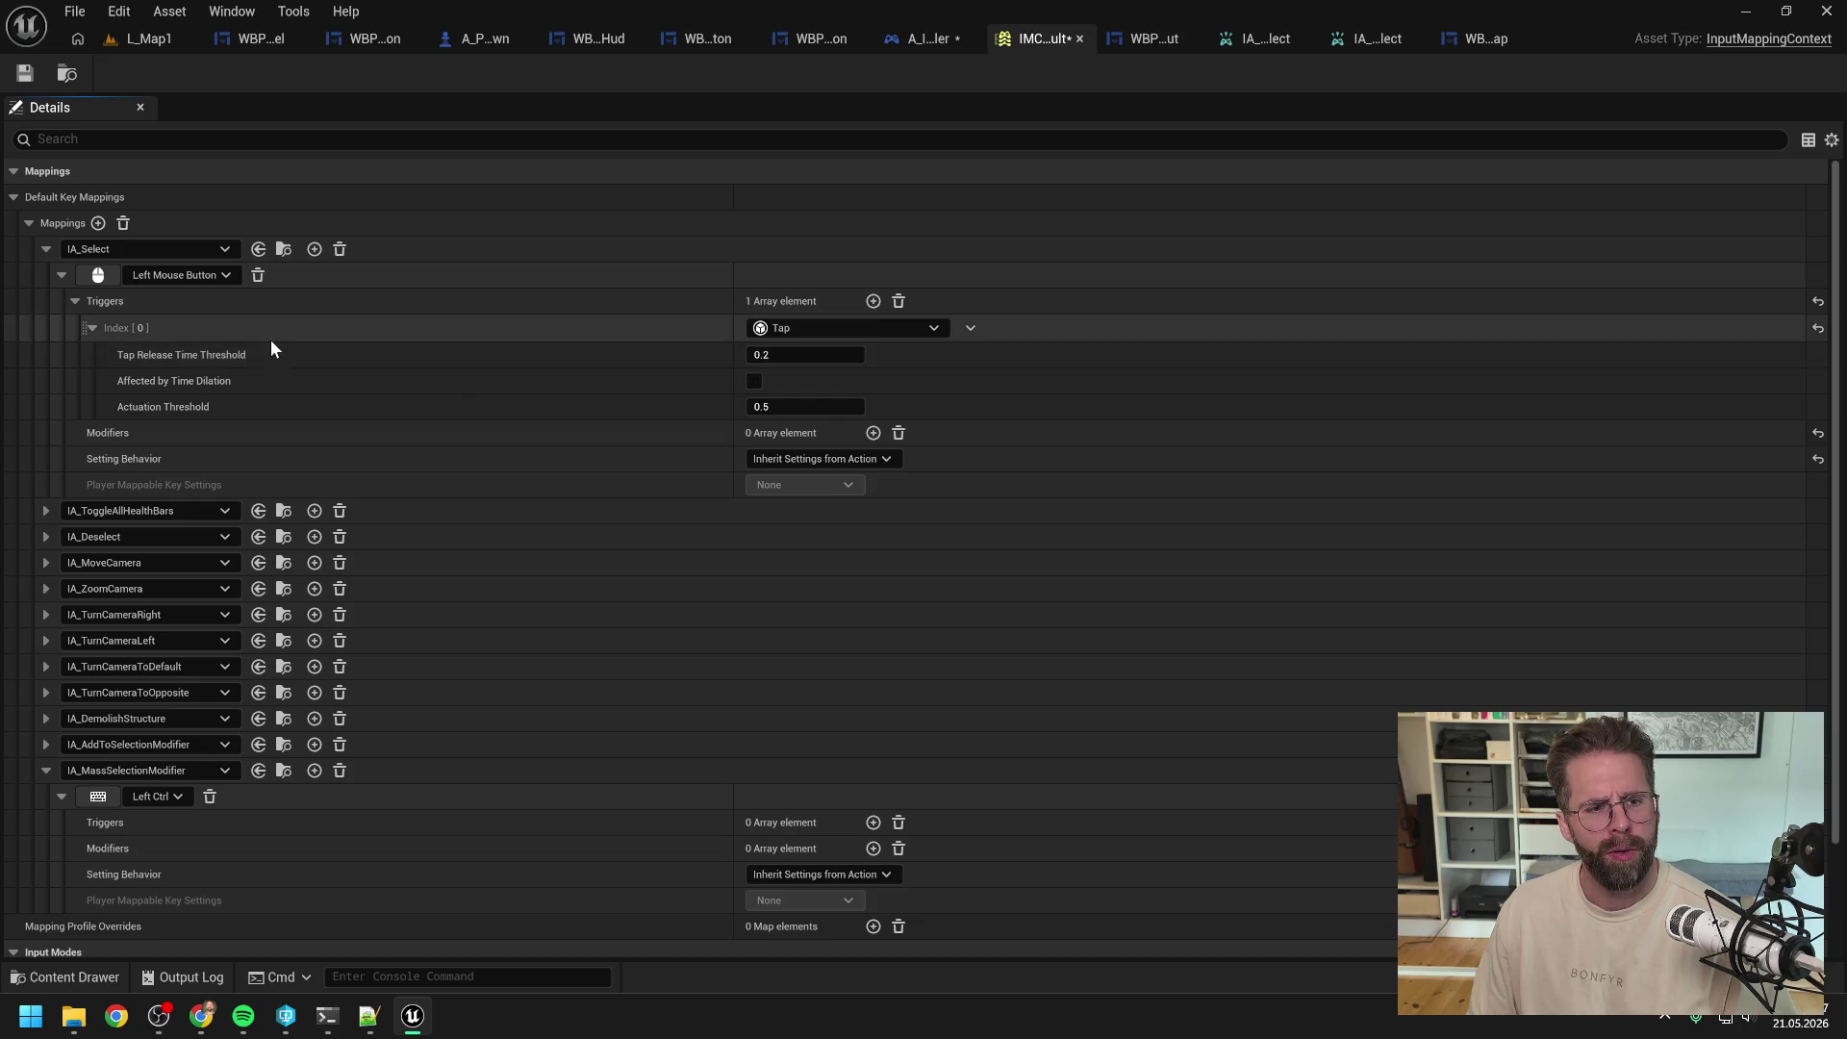
key("ctrl+s")
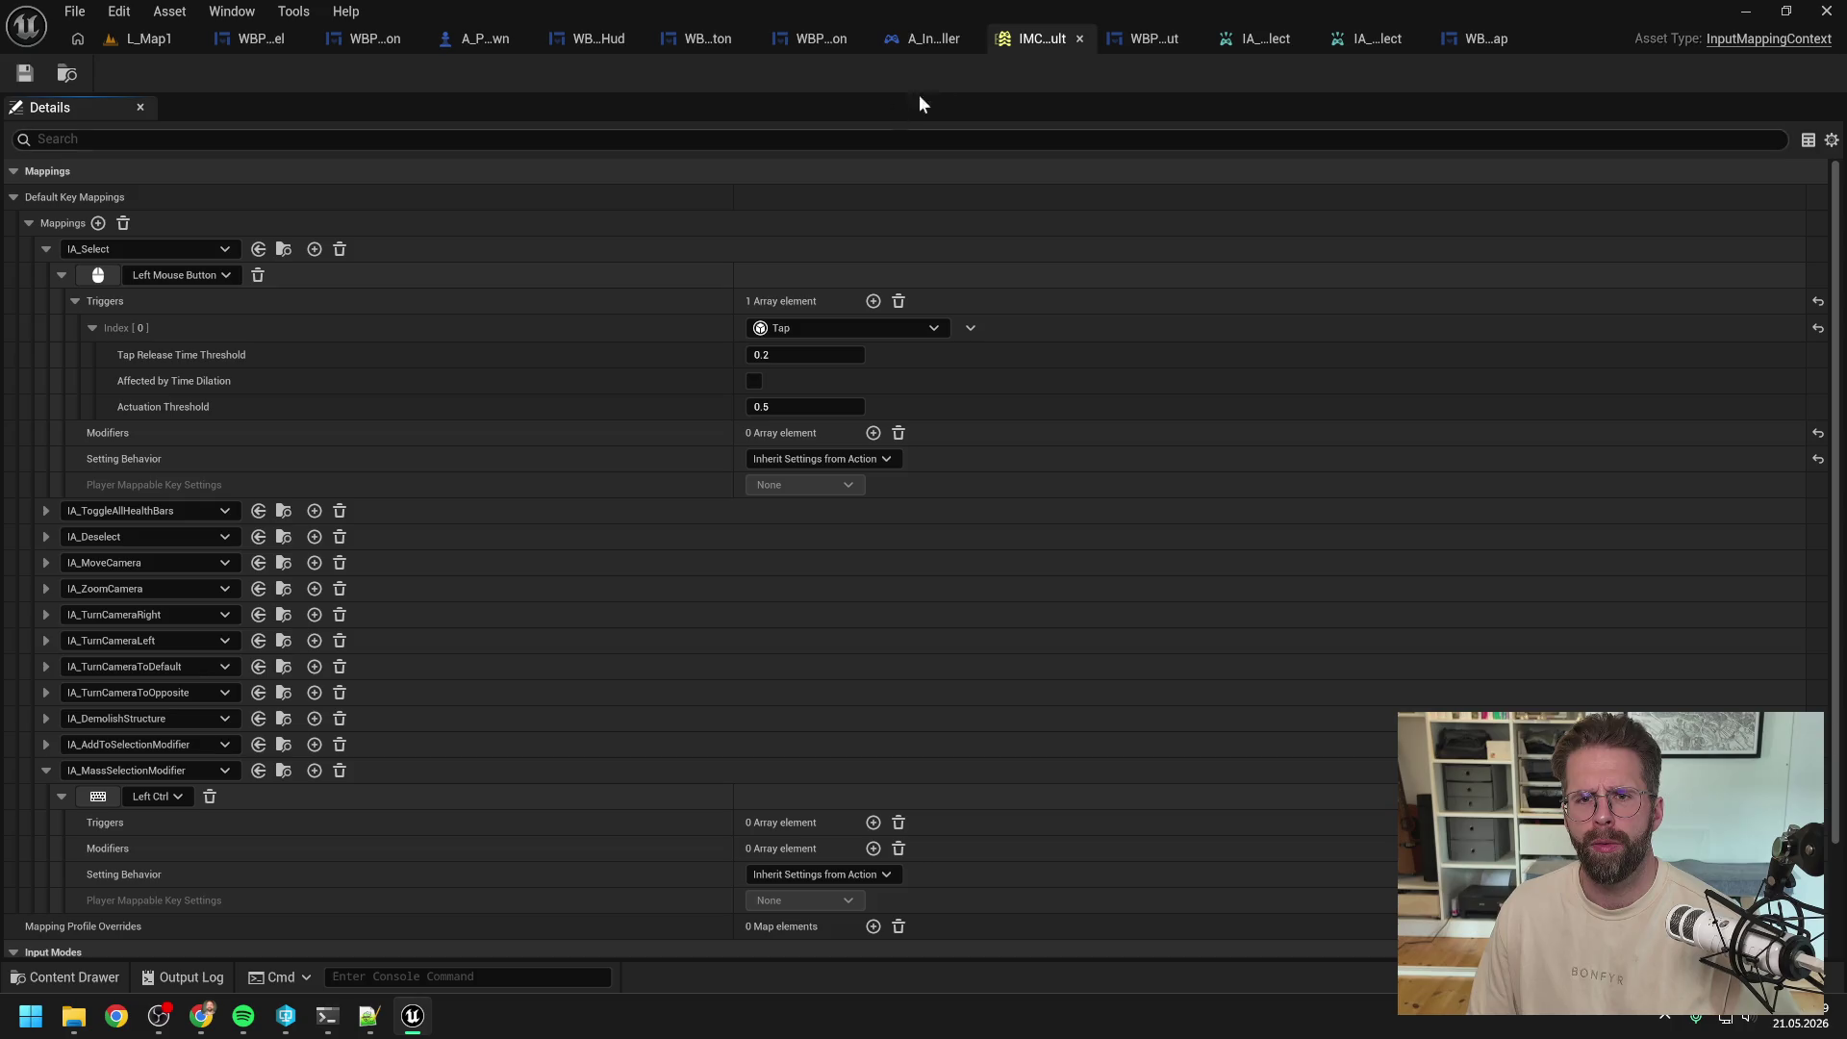
Step: Cut the Handle Mass Select and SET nodes, delete the IA_MassSelect event, and recompile
left_click(928, 38)
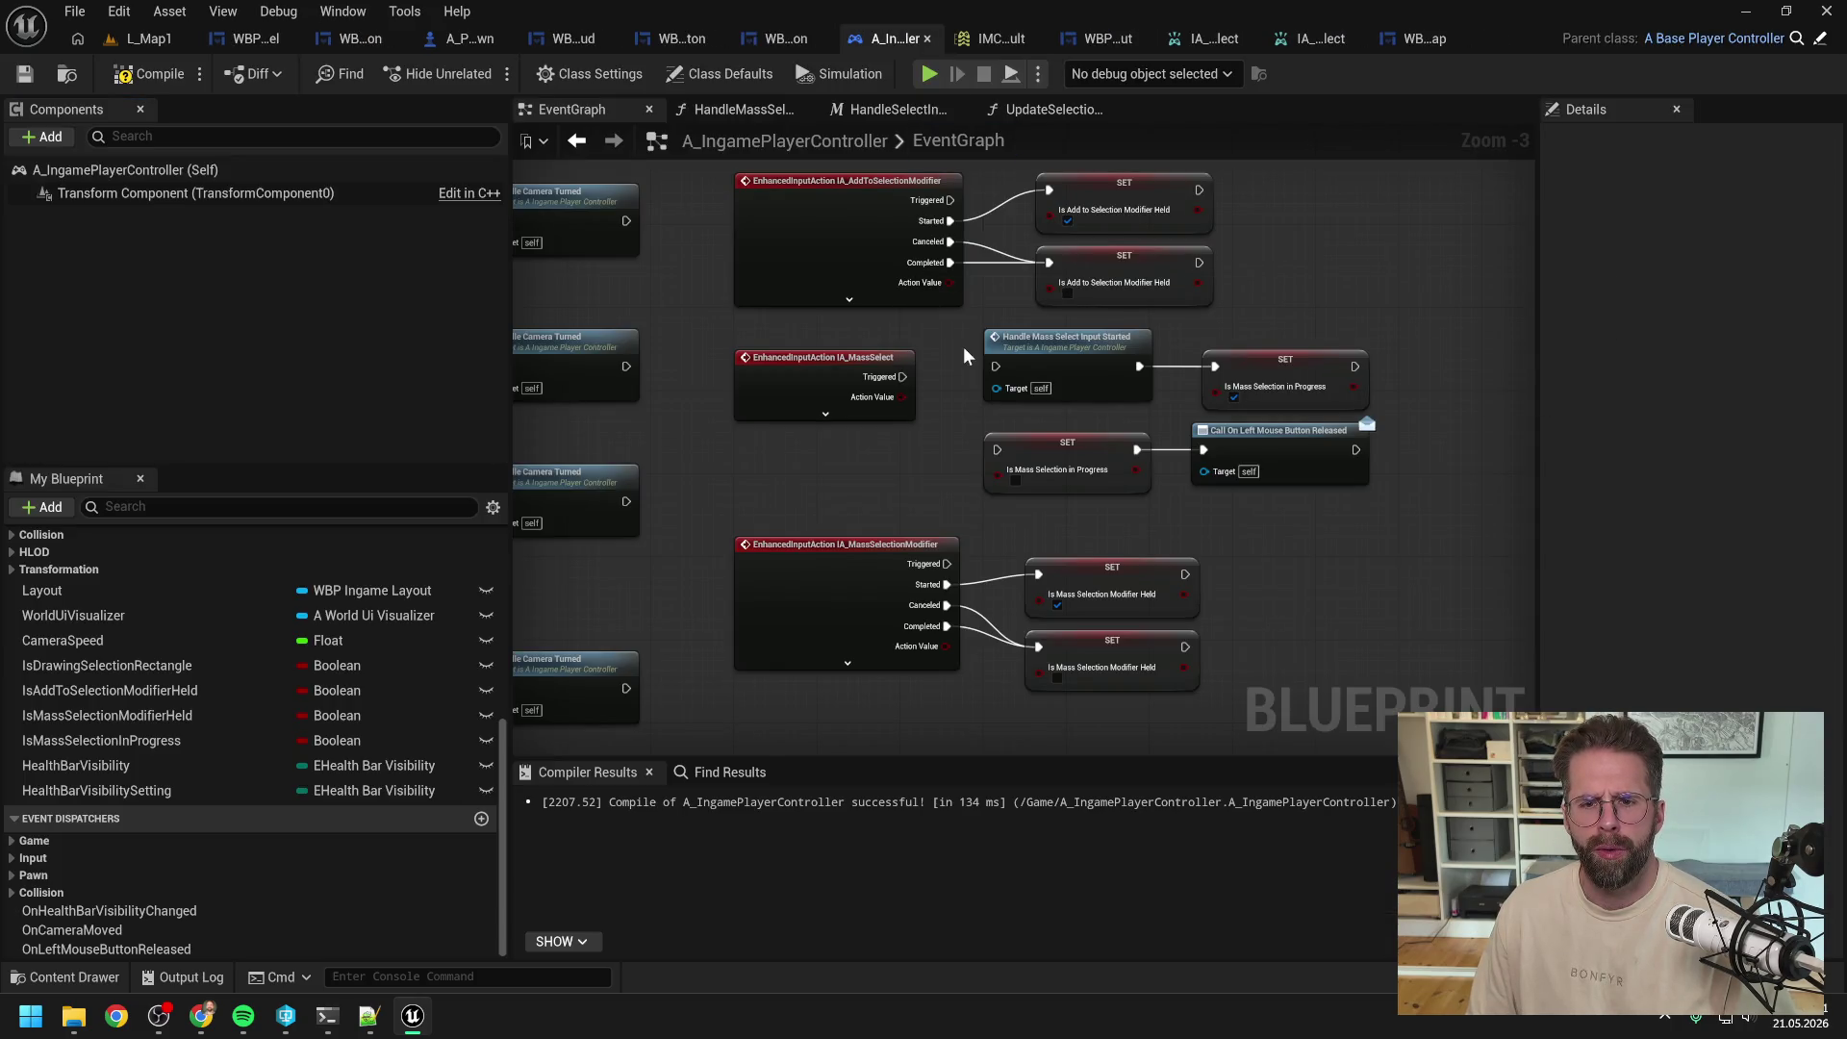
left_click_drag(871, 348, 1337, 483)
scroll(1337, 483, "up", 1)
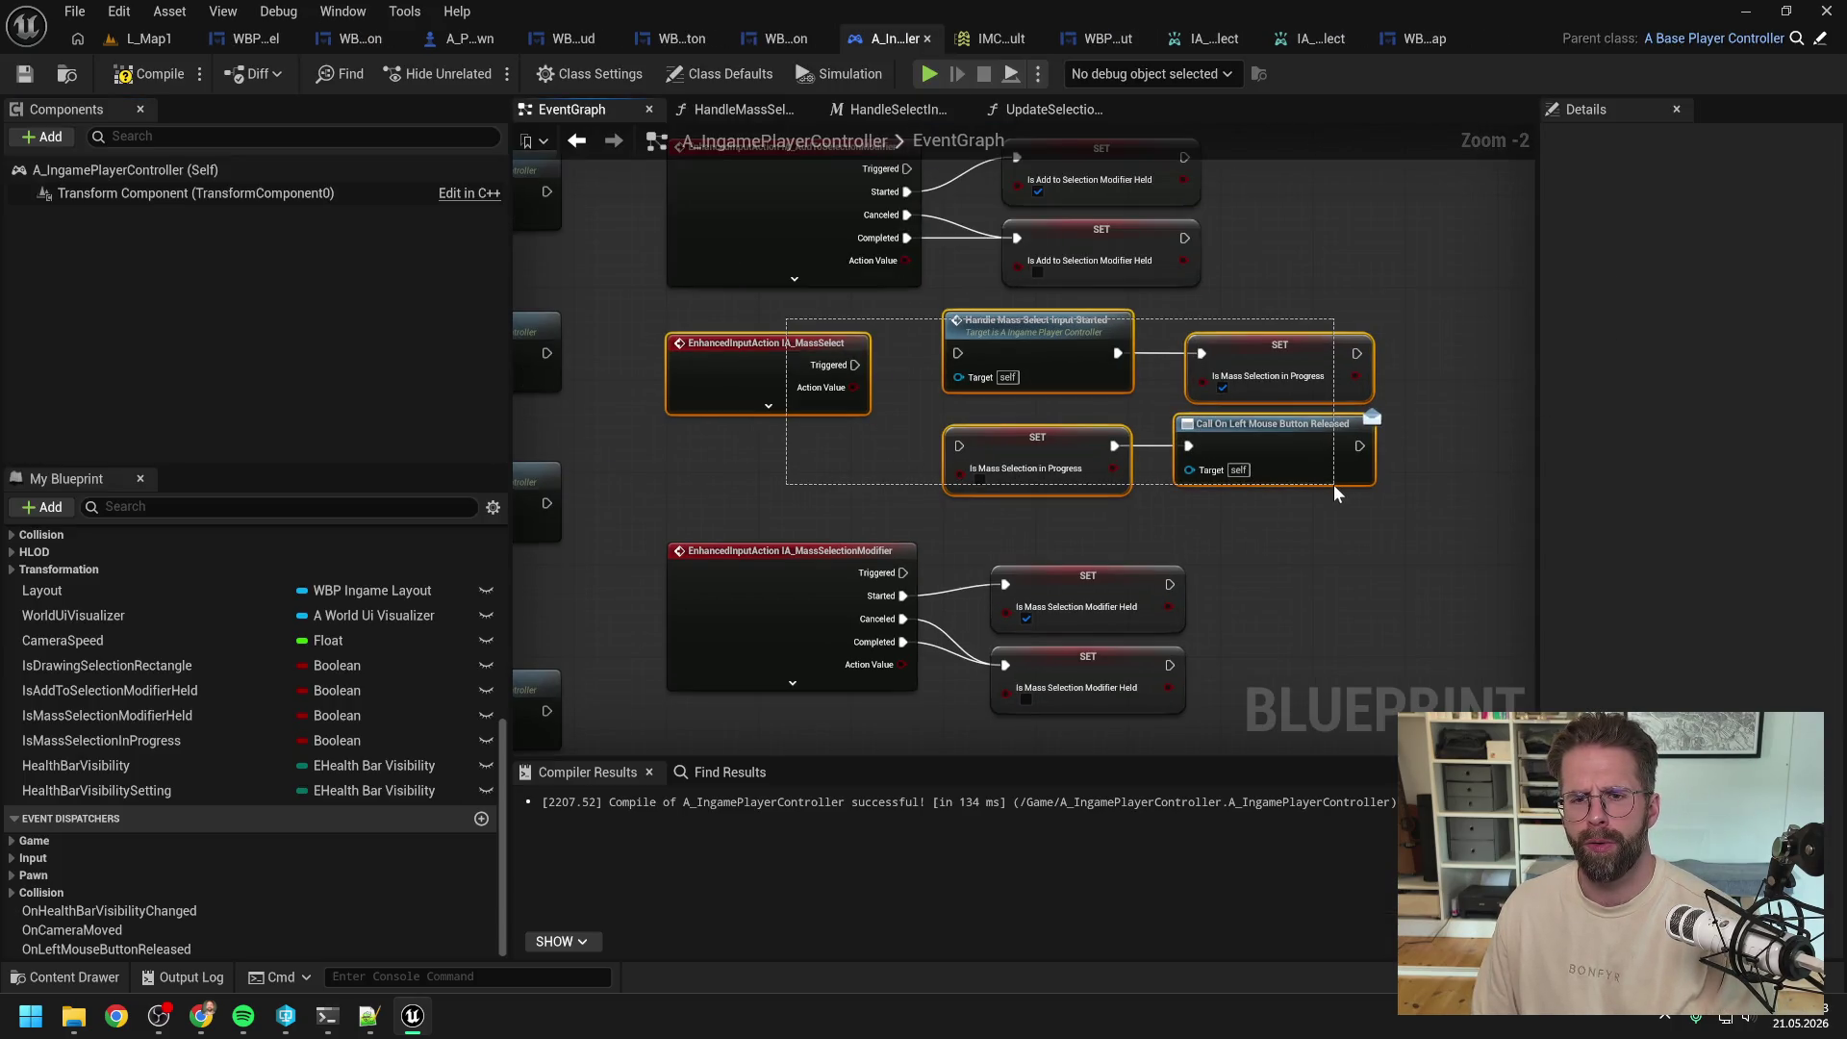
left_click(861, 376, "ctrl")
key("Delete")
left_click(770, 365)
key("Delete")
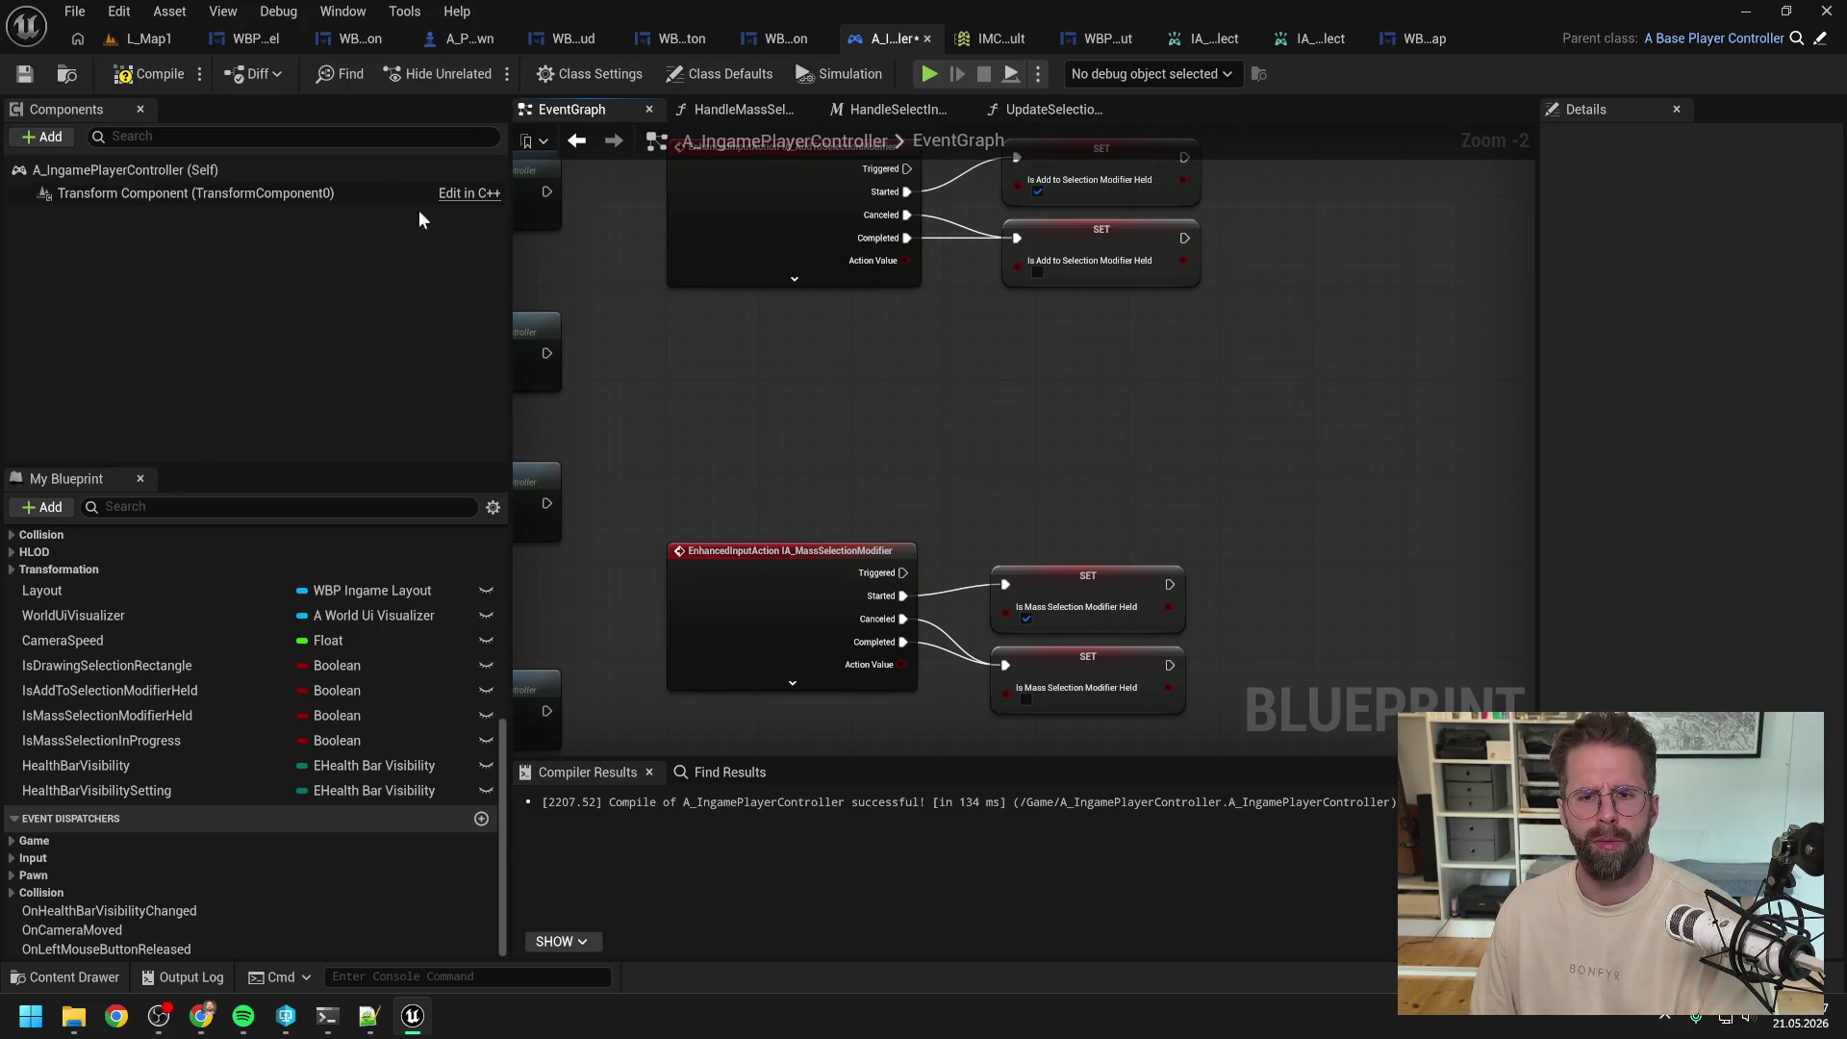
left_click(161, 82)
Step: Move the mass selection modifier nodes up into the freed space
left_click_drag(667, 435, 1268, 753)
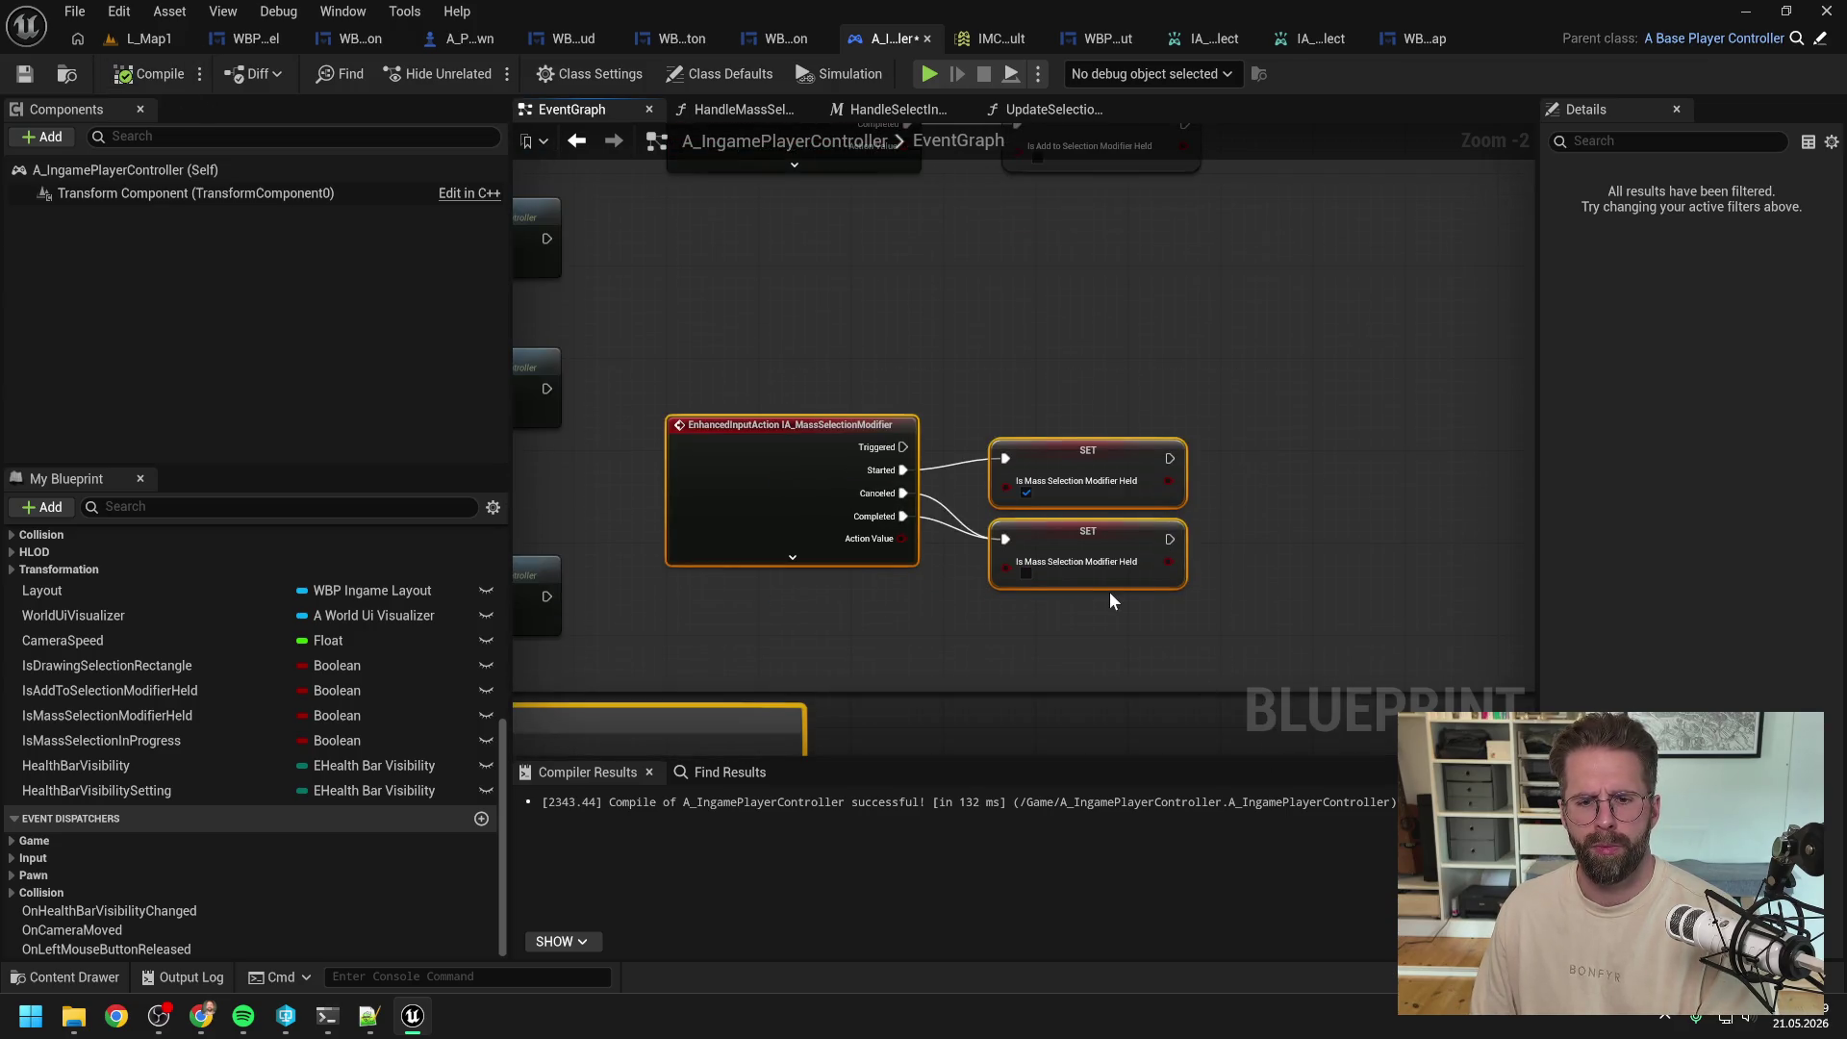
mouse_move(785, 361)
left_mouse_down()
mouse_move(1146, 602)
mouse_move(1082, 566)
left_mouse_up()
scroll(1082, 575, "down", 4)
scroll(1058, 531, "up", 5)
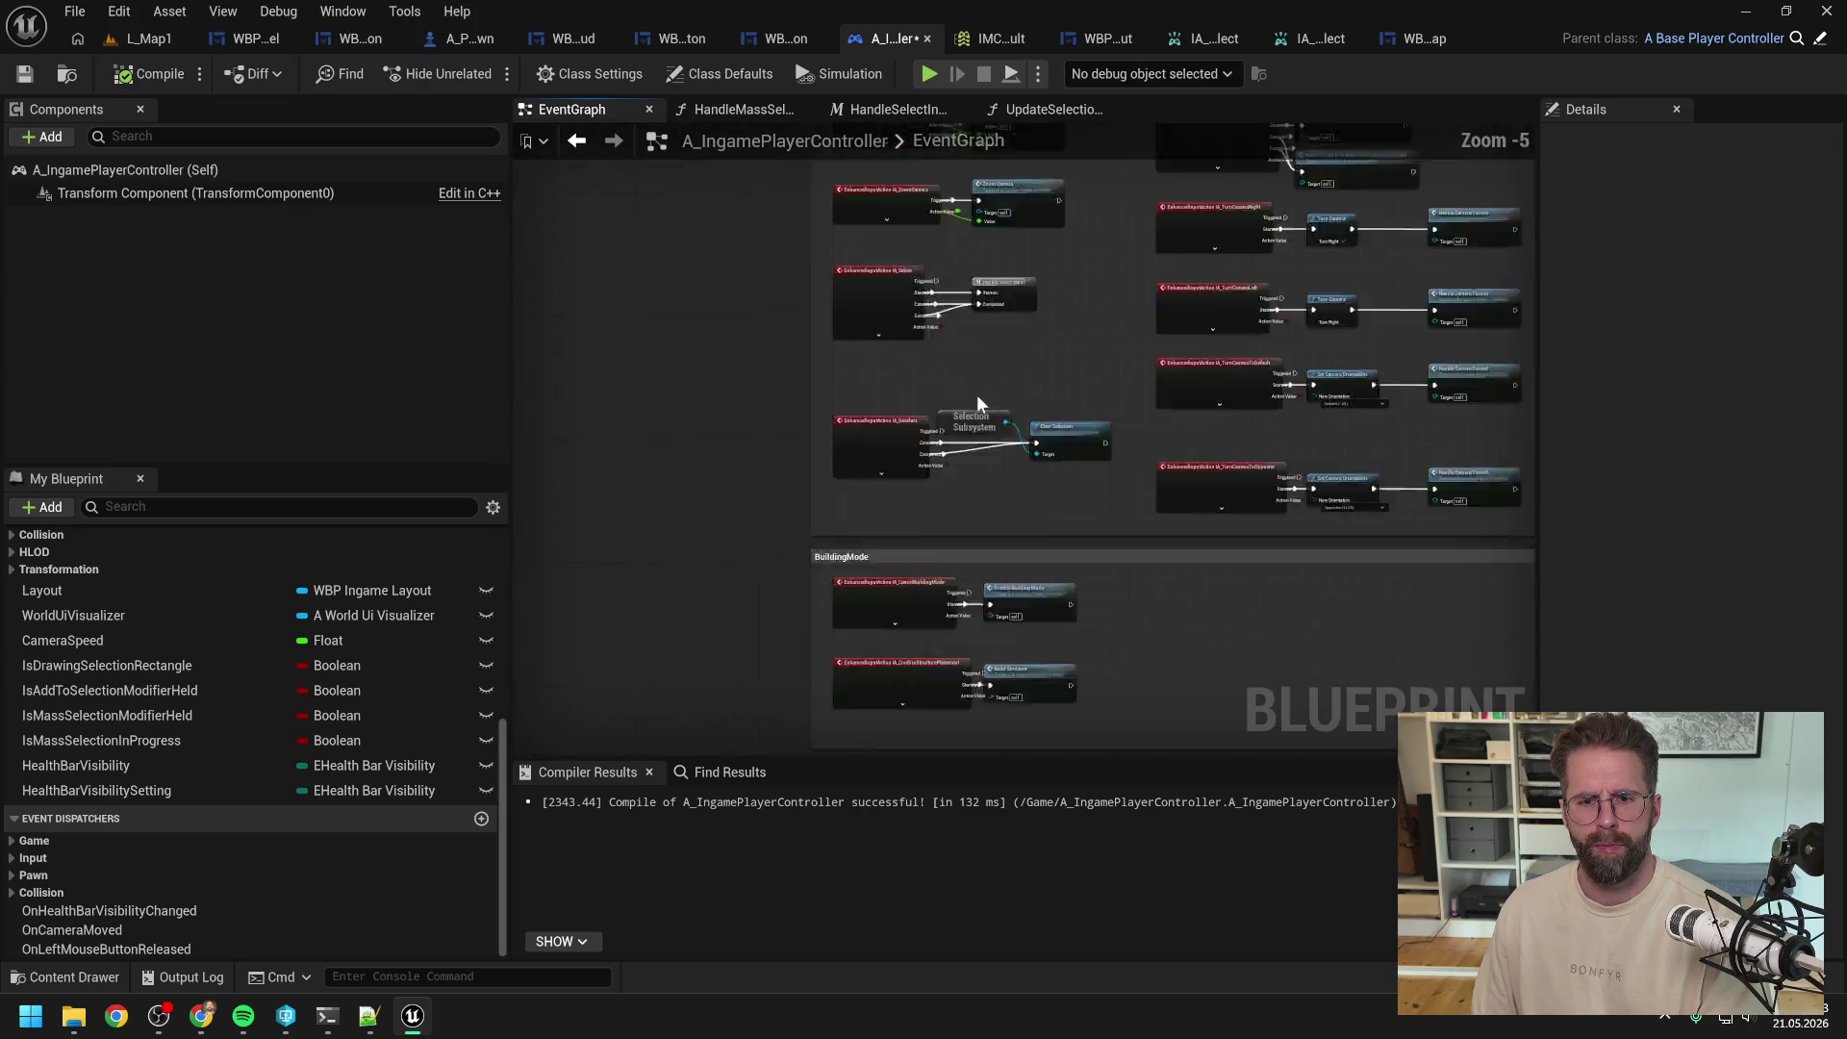
left_click_drag(964, 385, 990, 446)
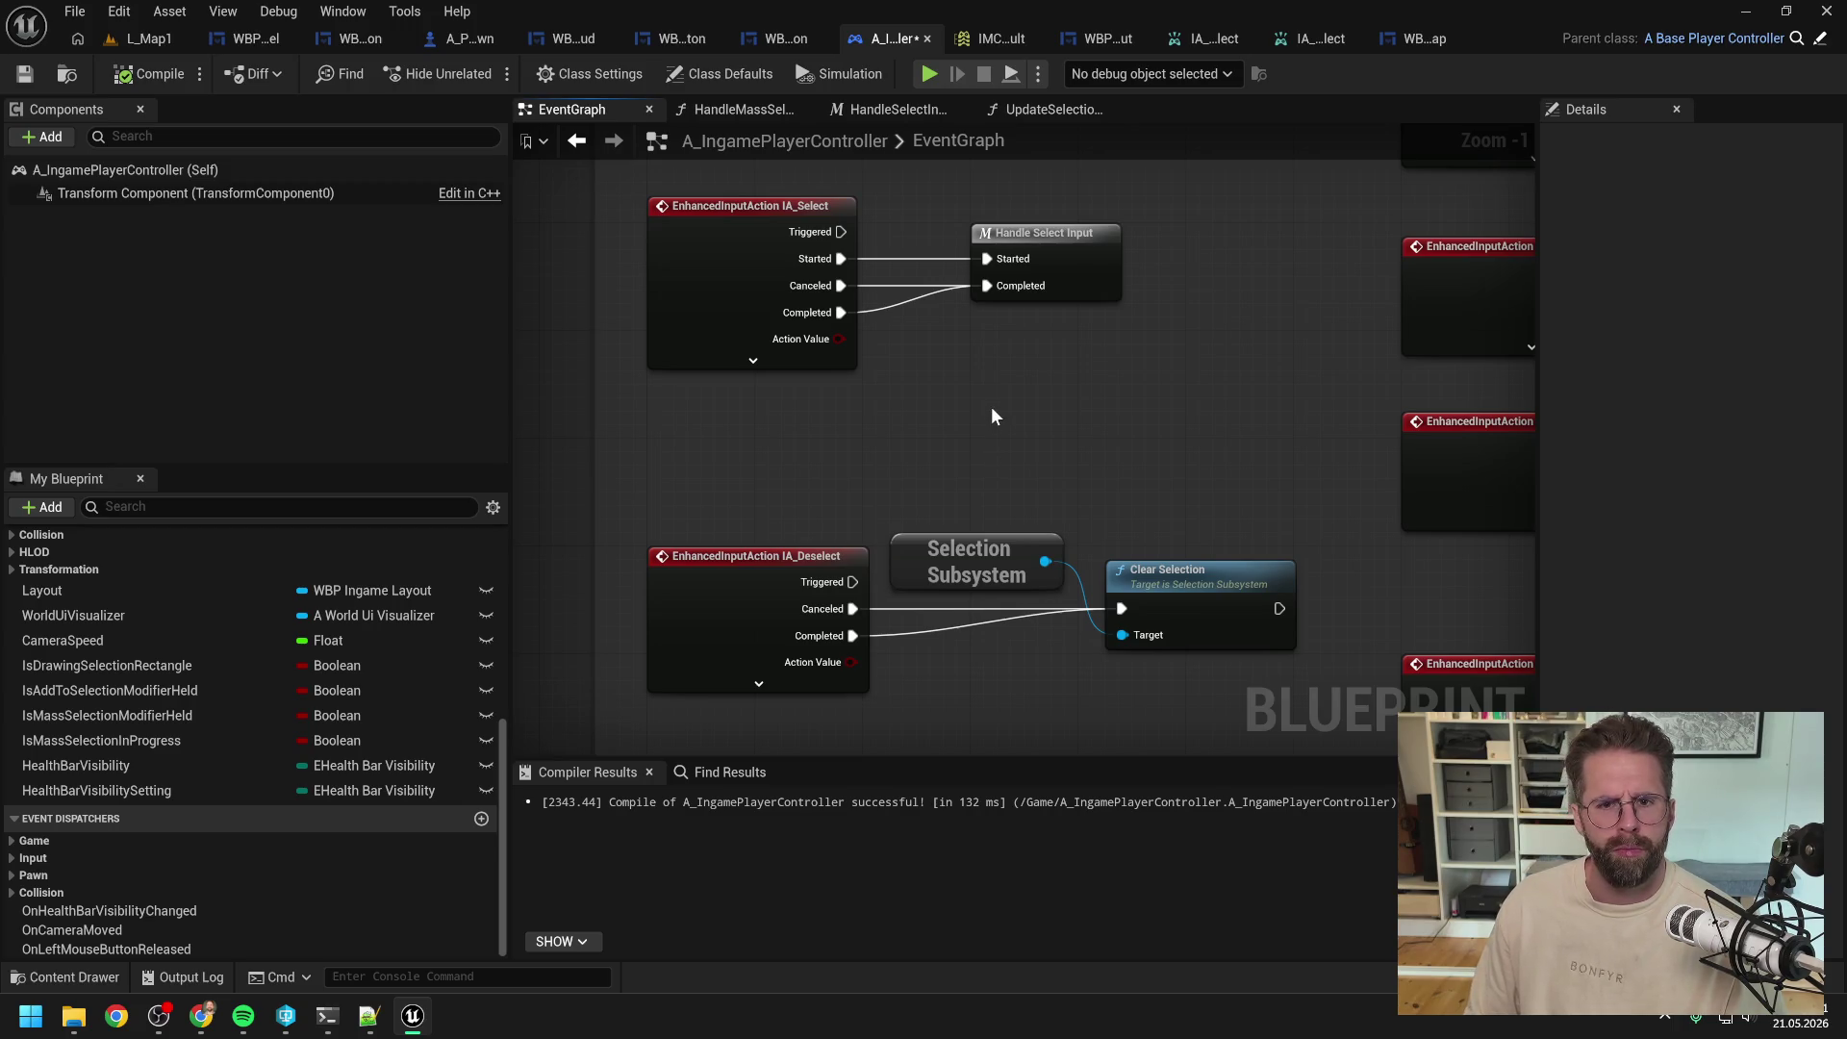
Step: Paste the mass select nodes into the HandleSelectInput macro and return to the EventGraph
double_click(1083, 256)
key("ctrl+v")
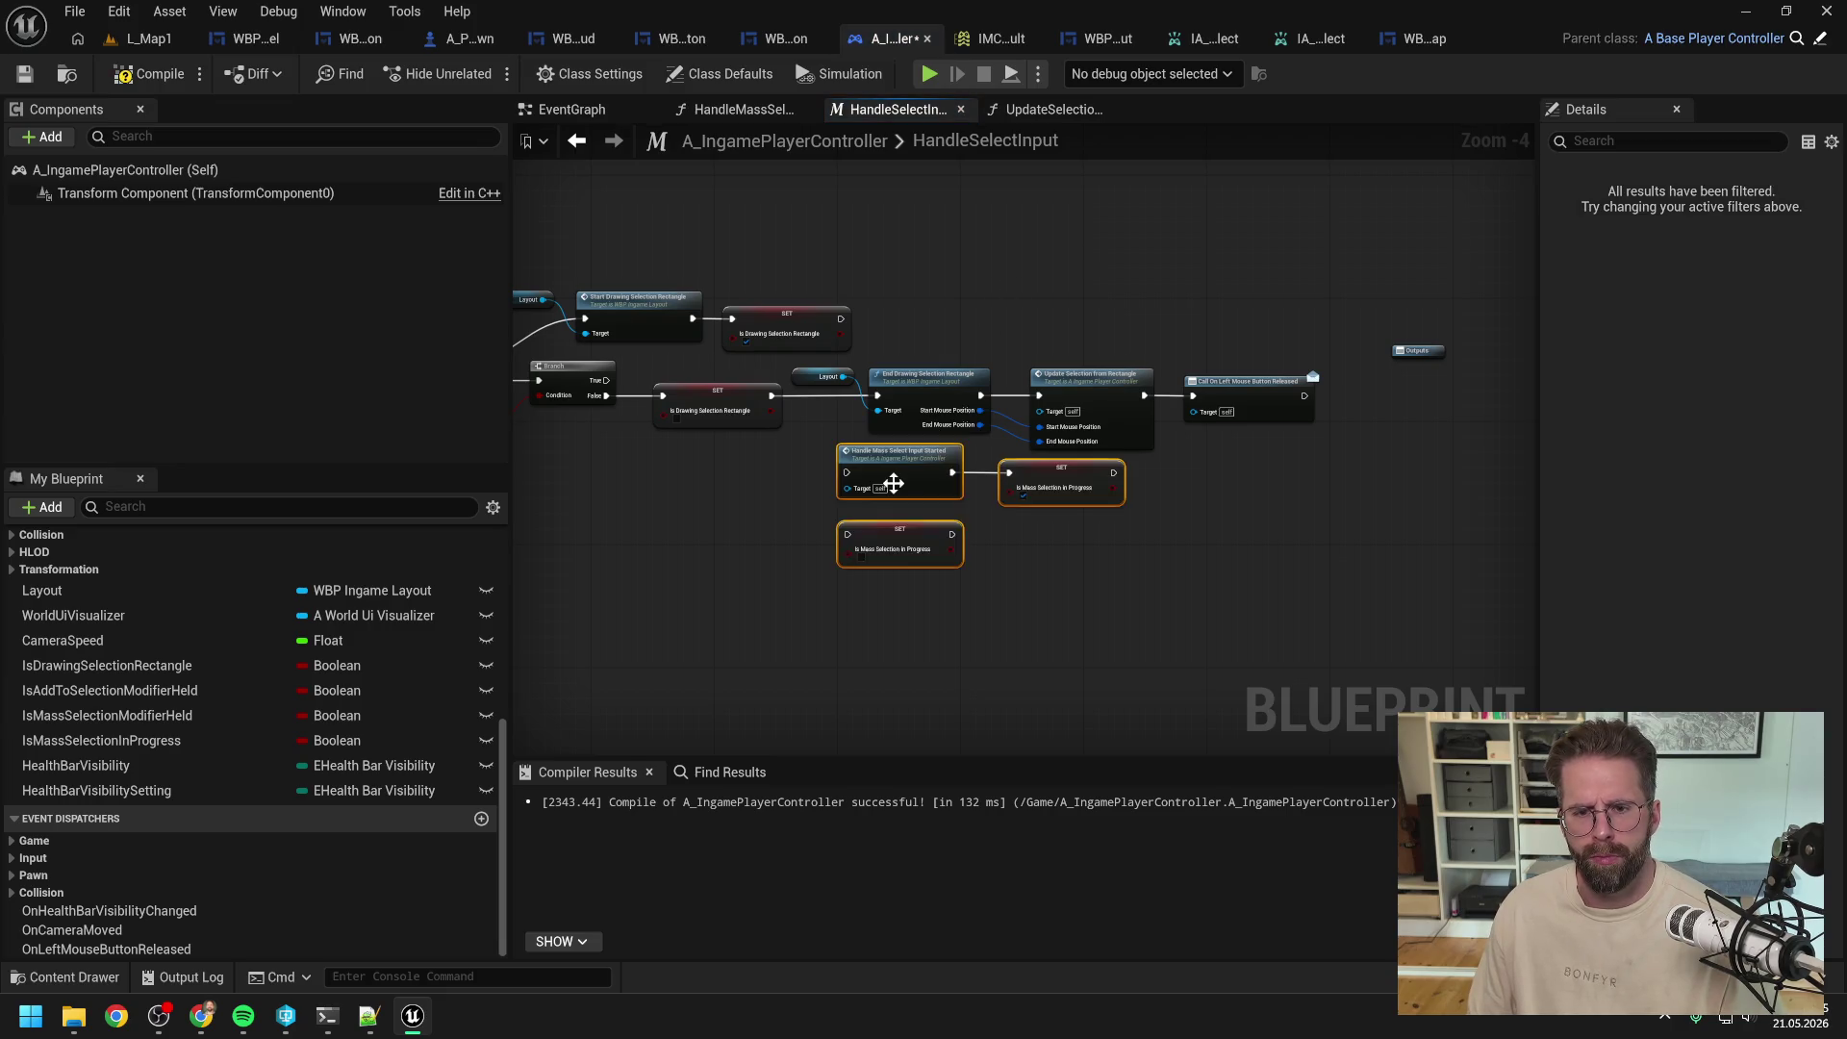
scroll(1105, 448, "up", 1)
left_click(1094, 435)
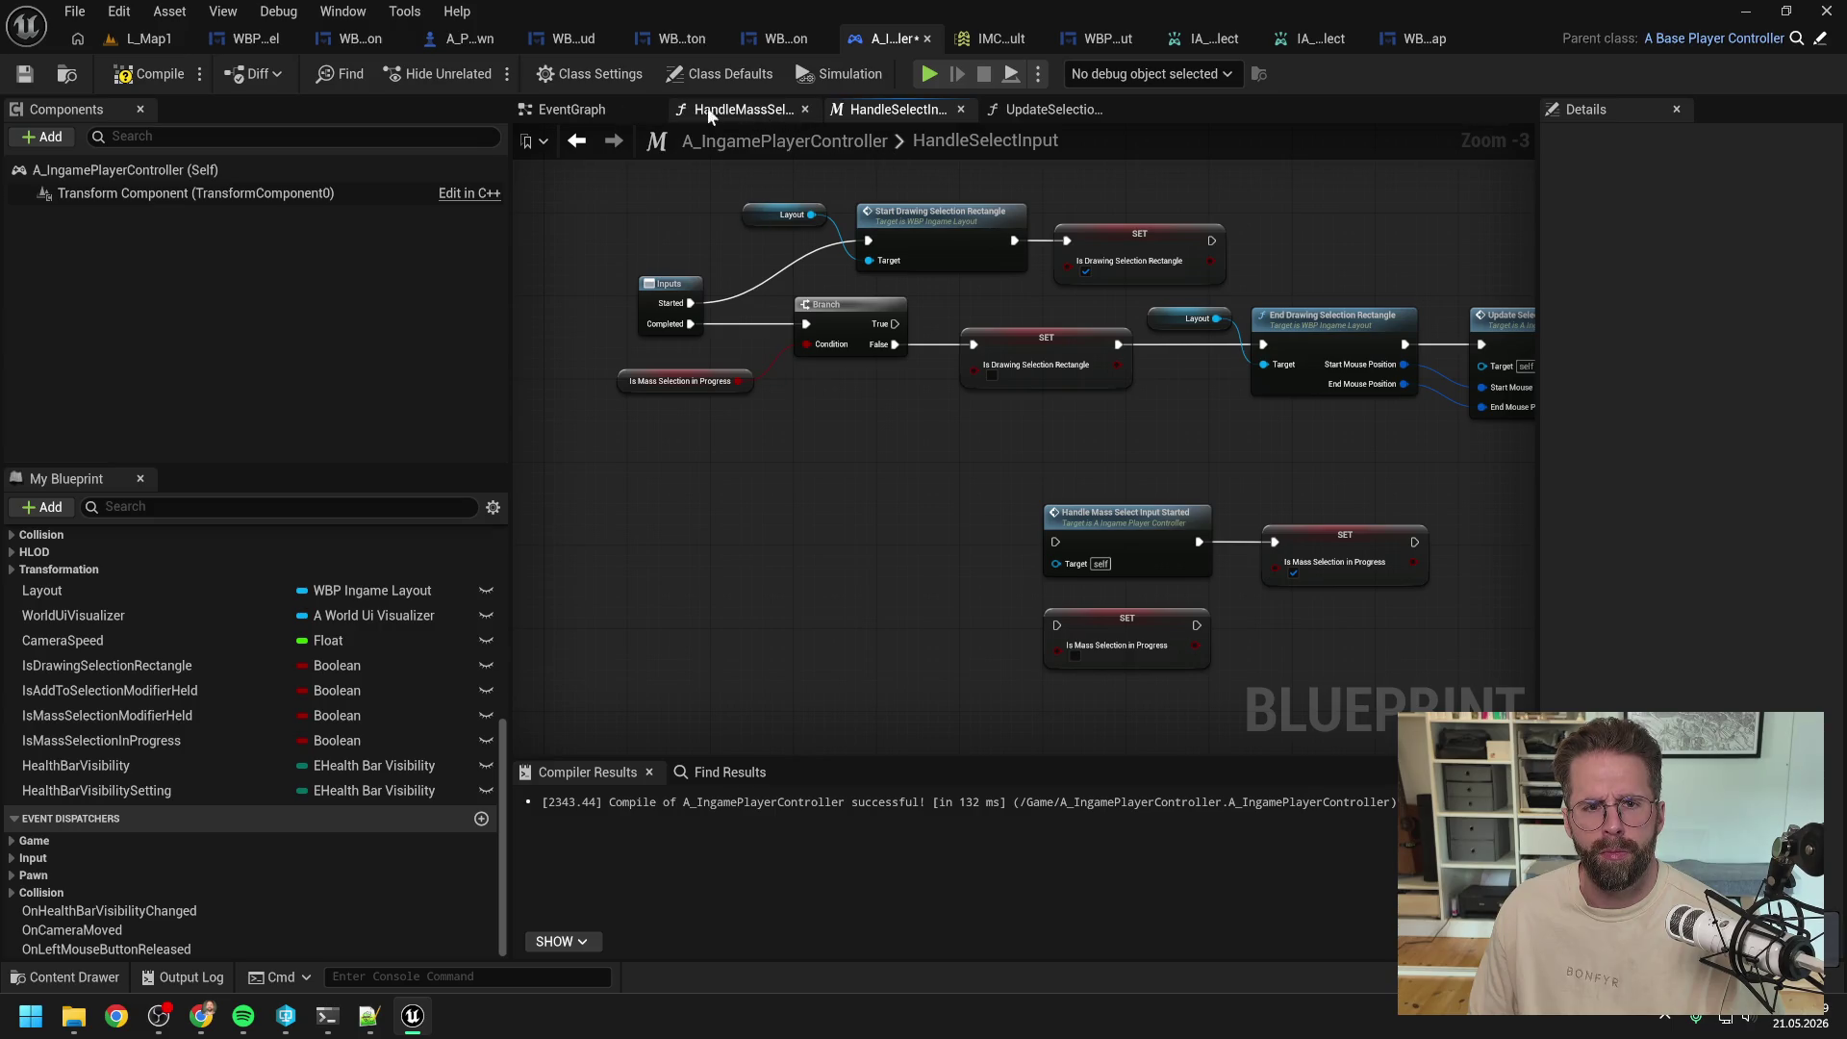
left_click(582, 109)
left_click(1029, 242)
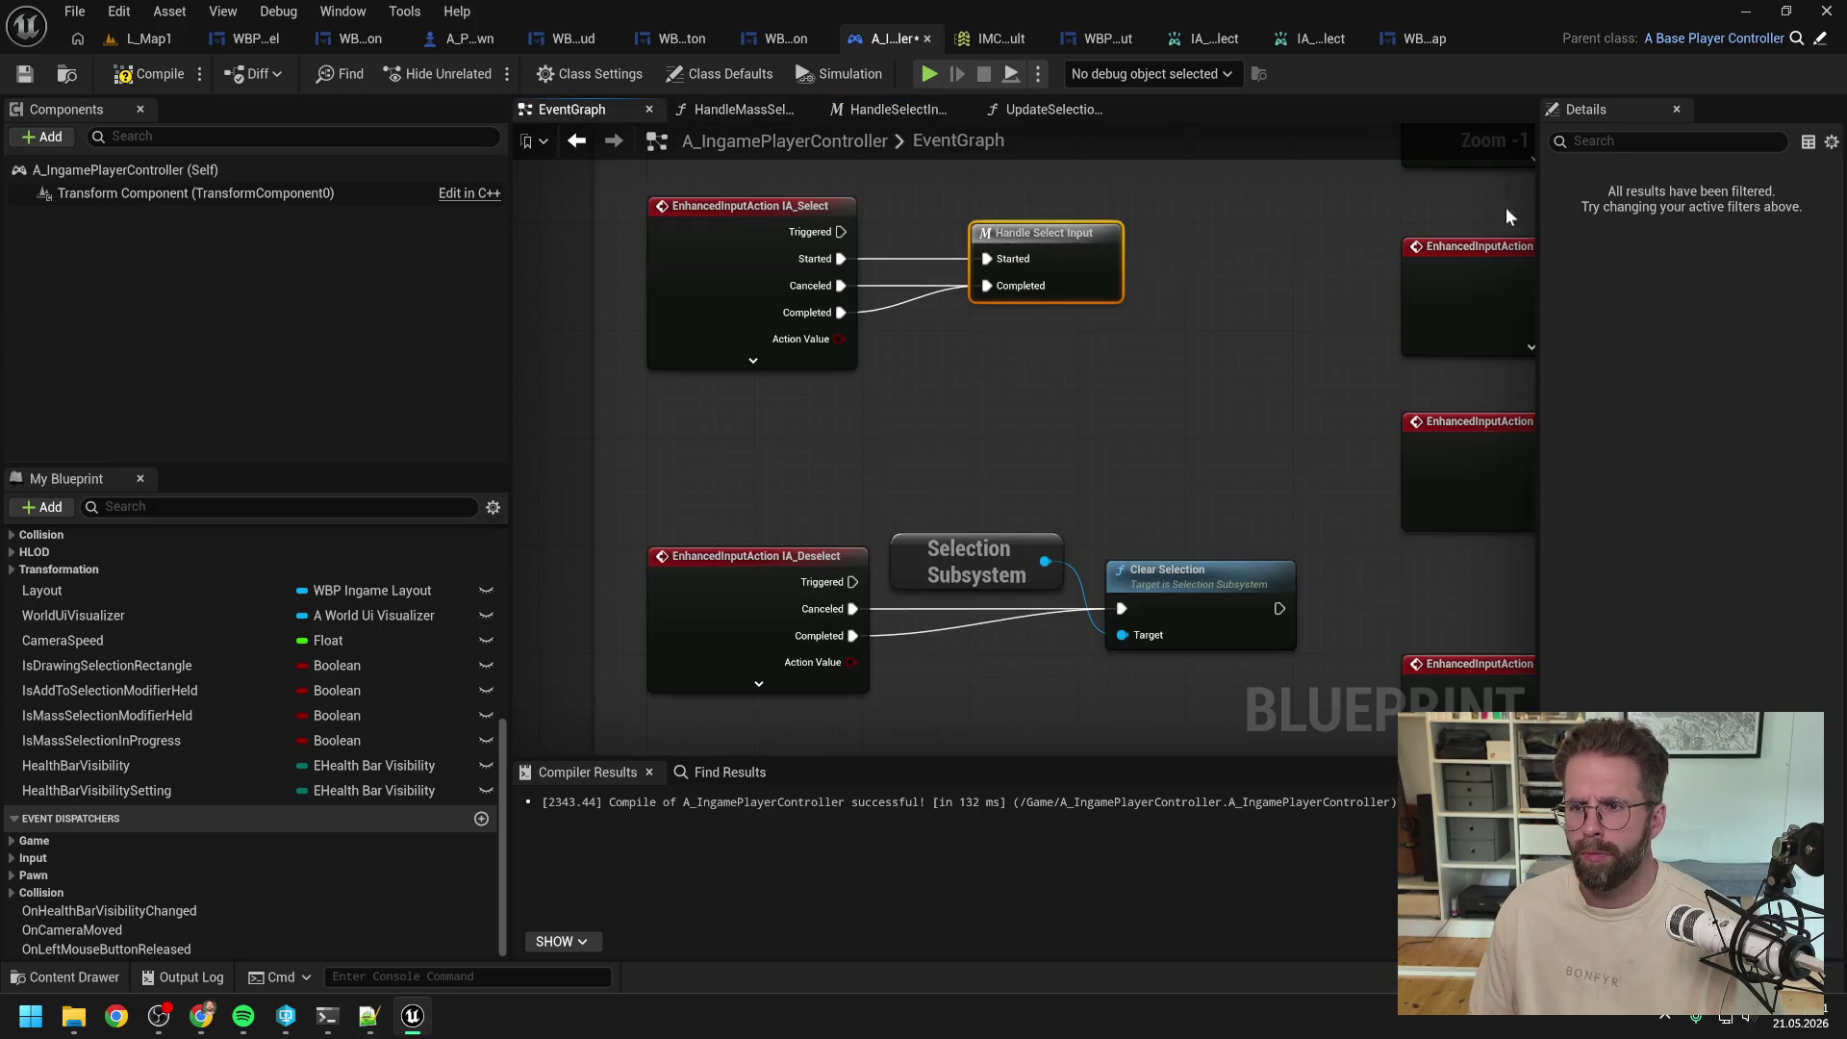
scroll(288, 664, "up", 5)
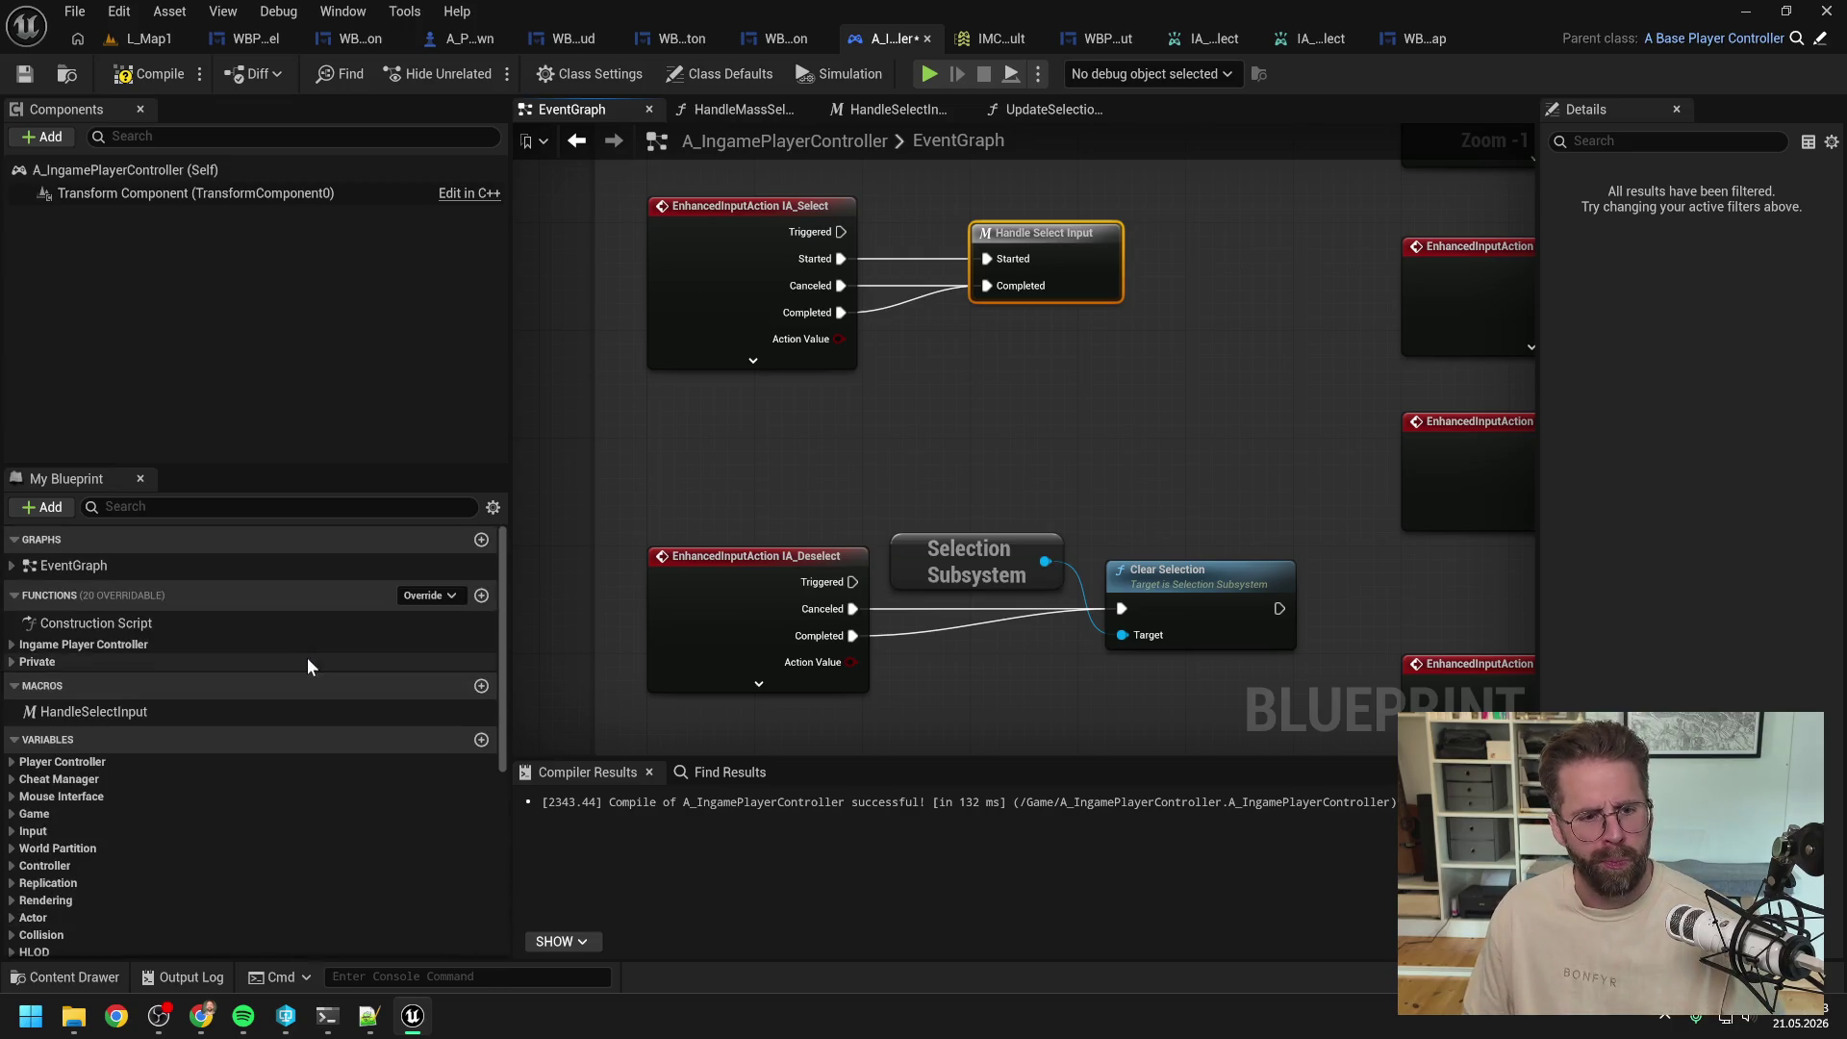
Step: Add an Exec input named Triggered to HandleSelectInput, move it first, and wire IA_Select's Triggered to it
left_click(158, 710)
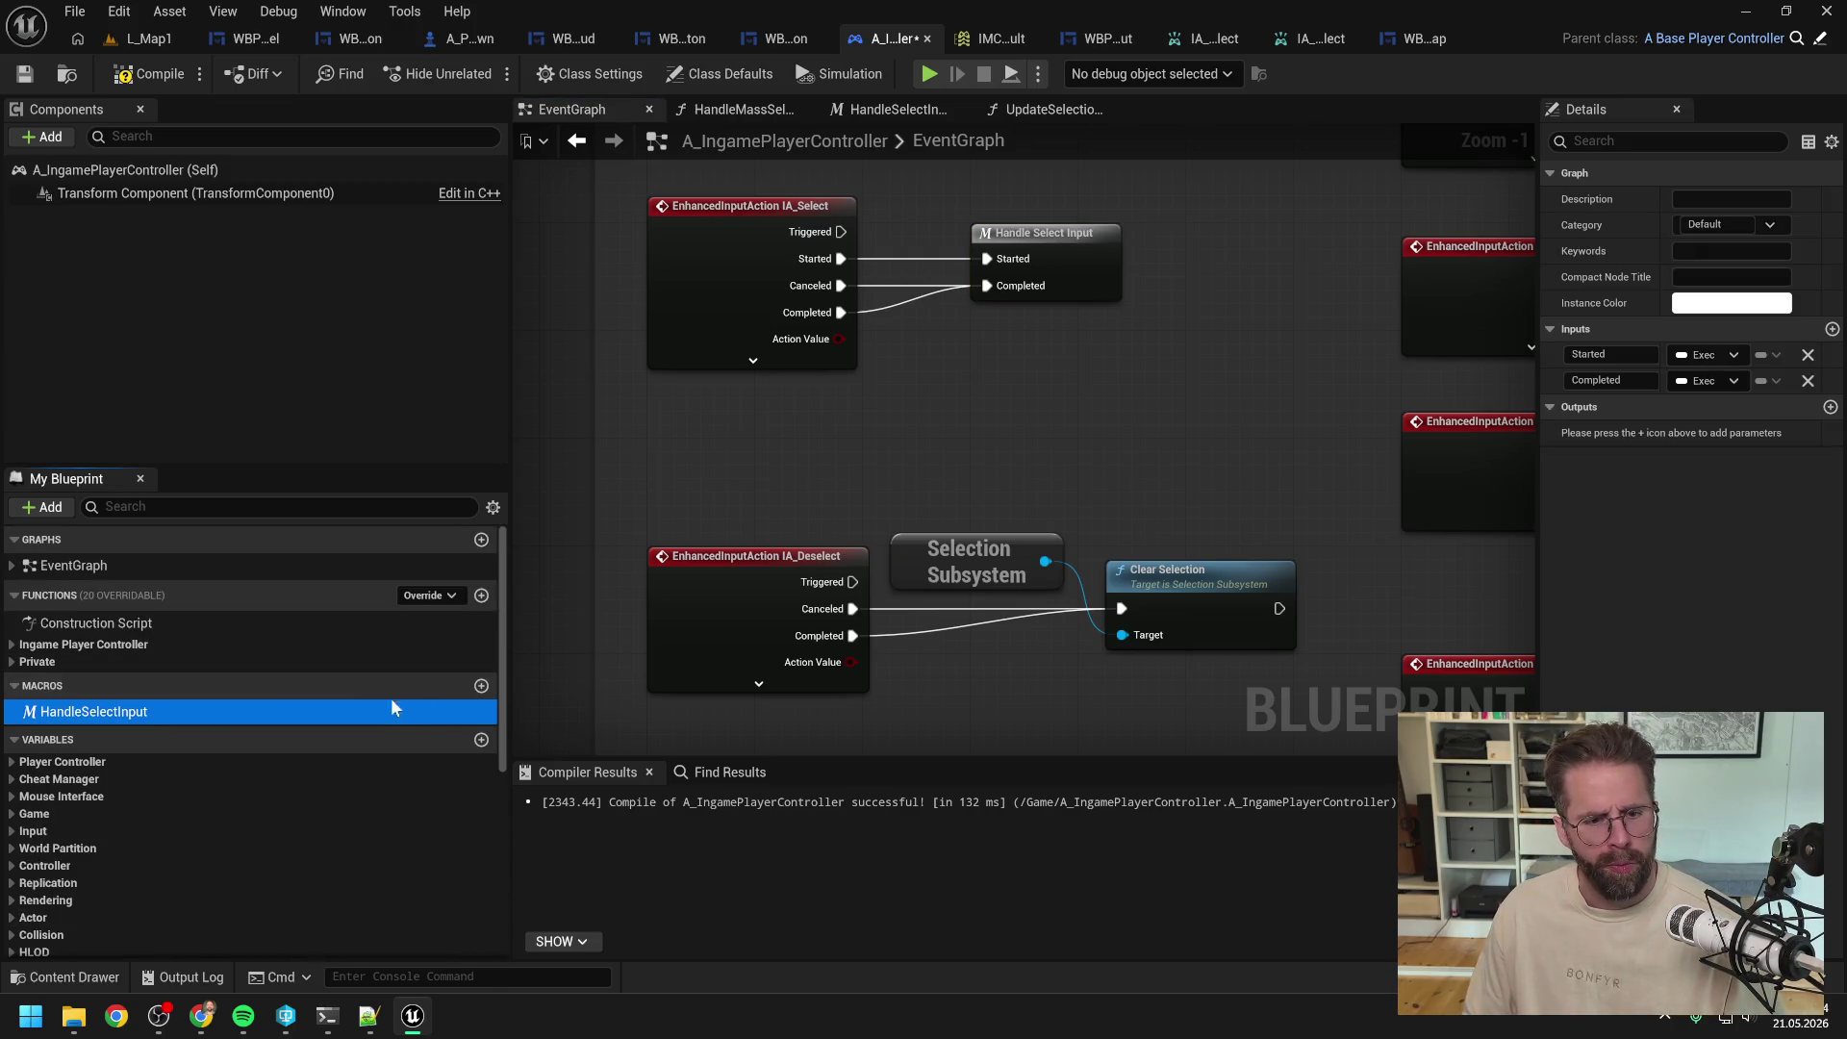
left_click(1831, 329)
left_click(1693, 406)
type("exec")
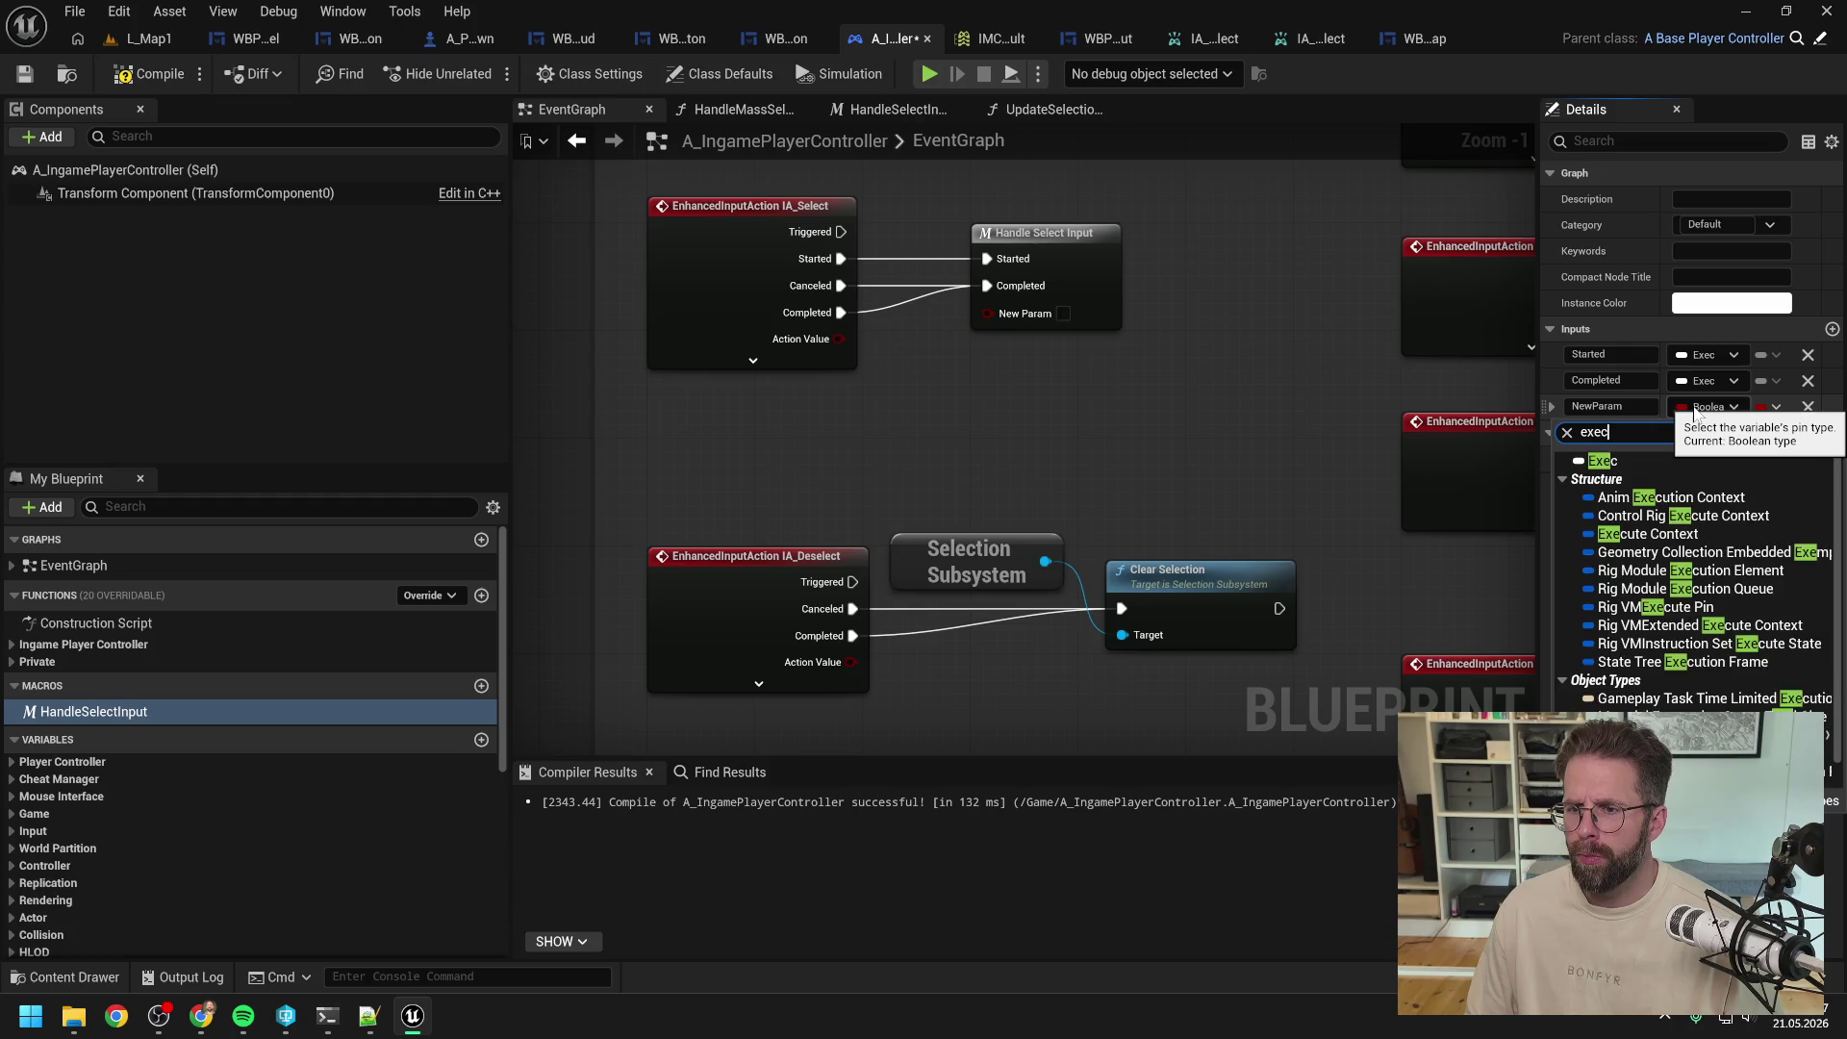
left_click(1630, 460)
left_click(1611, 406)
type("Triggered")
key("Return")
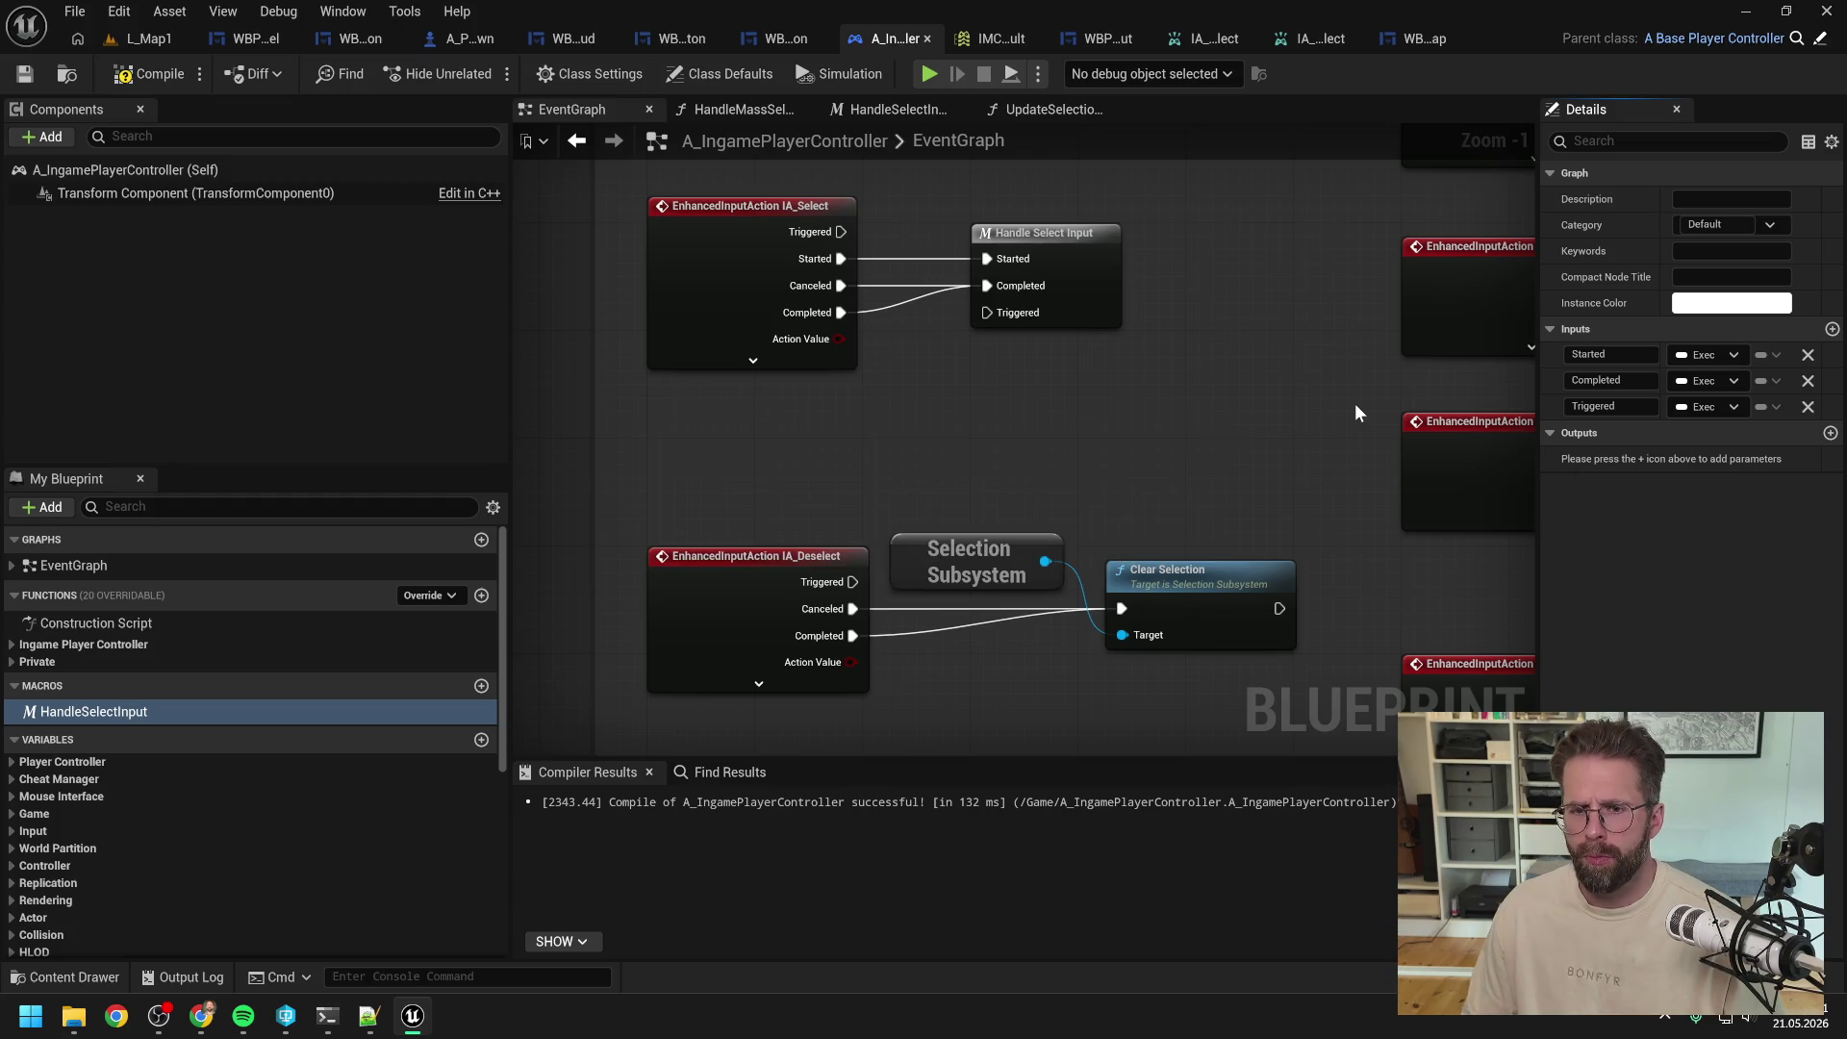
mouse_move(1833, 406)
left_mouse_down()
mouse_move(1547, 406)
mouse_move(1543, 352)
left_mouse_up()
mouse_move(841, 231)
left_mouse_down()
mouse_move(989, 260)
mouse_move(1071, 218)
left_mouse_up()
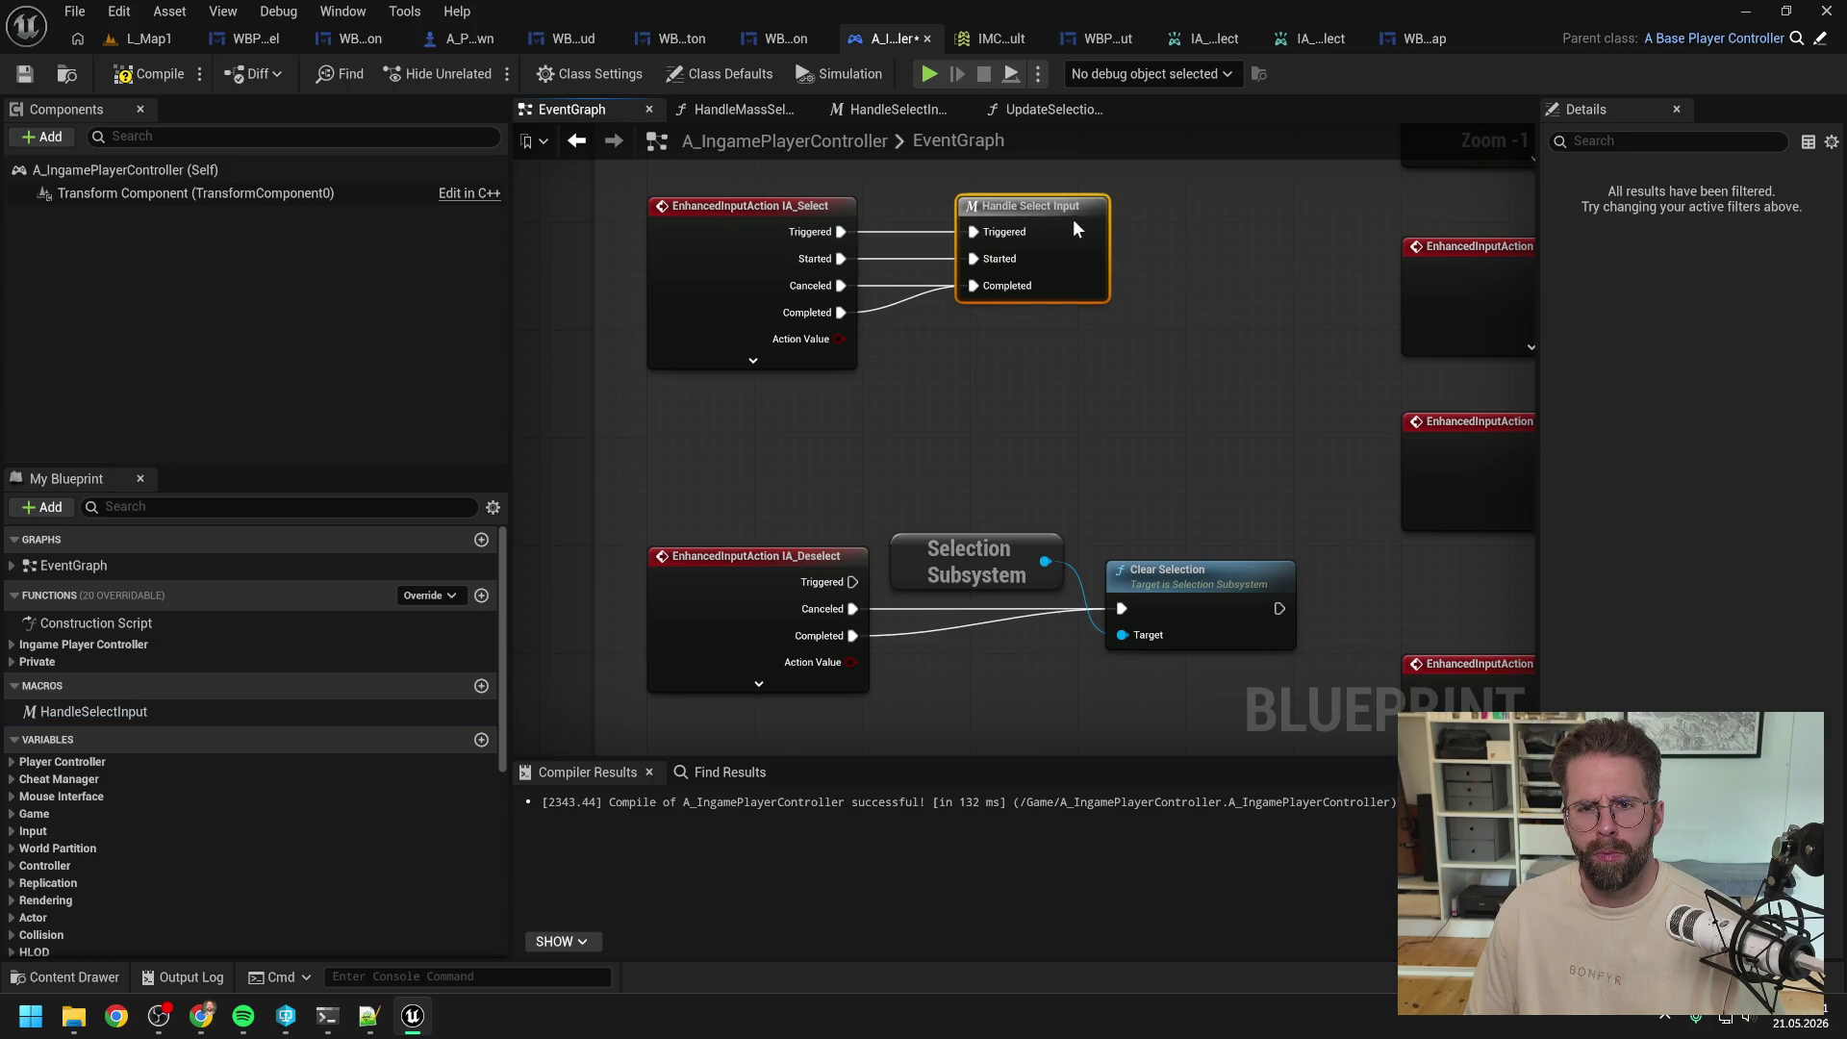
Step: In the HandleSelectInput macro, rearrange the nodes and wire Triggered into SET Is Mass Selection in Progress
double_click(1073, 223)
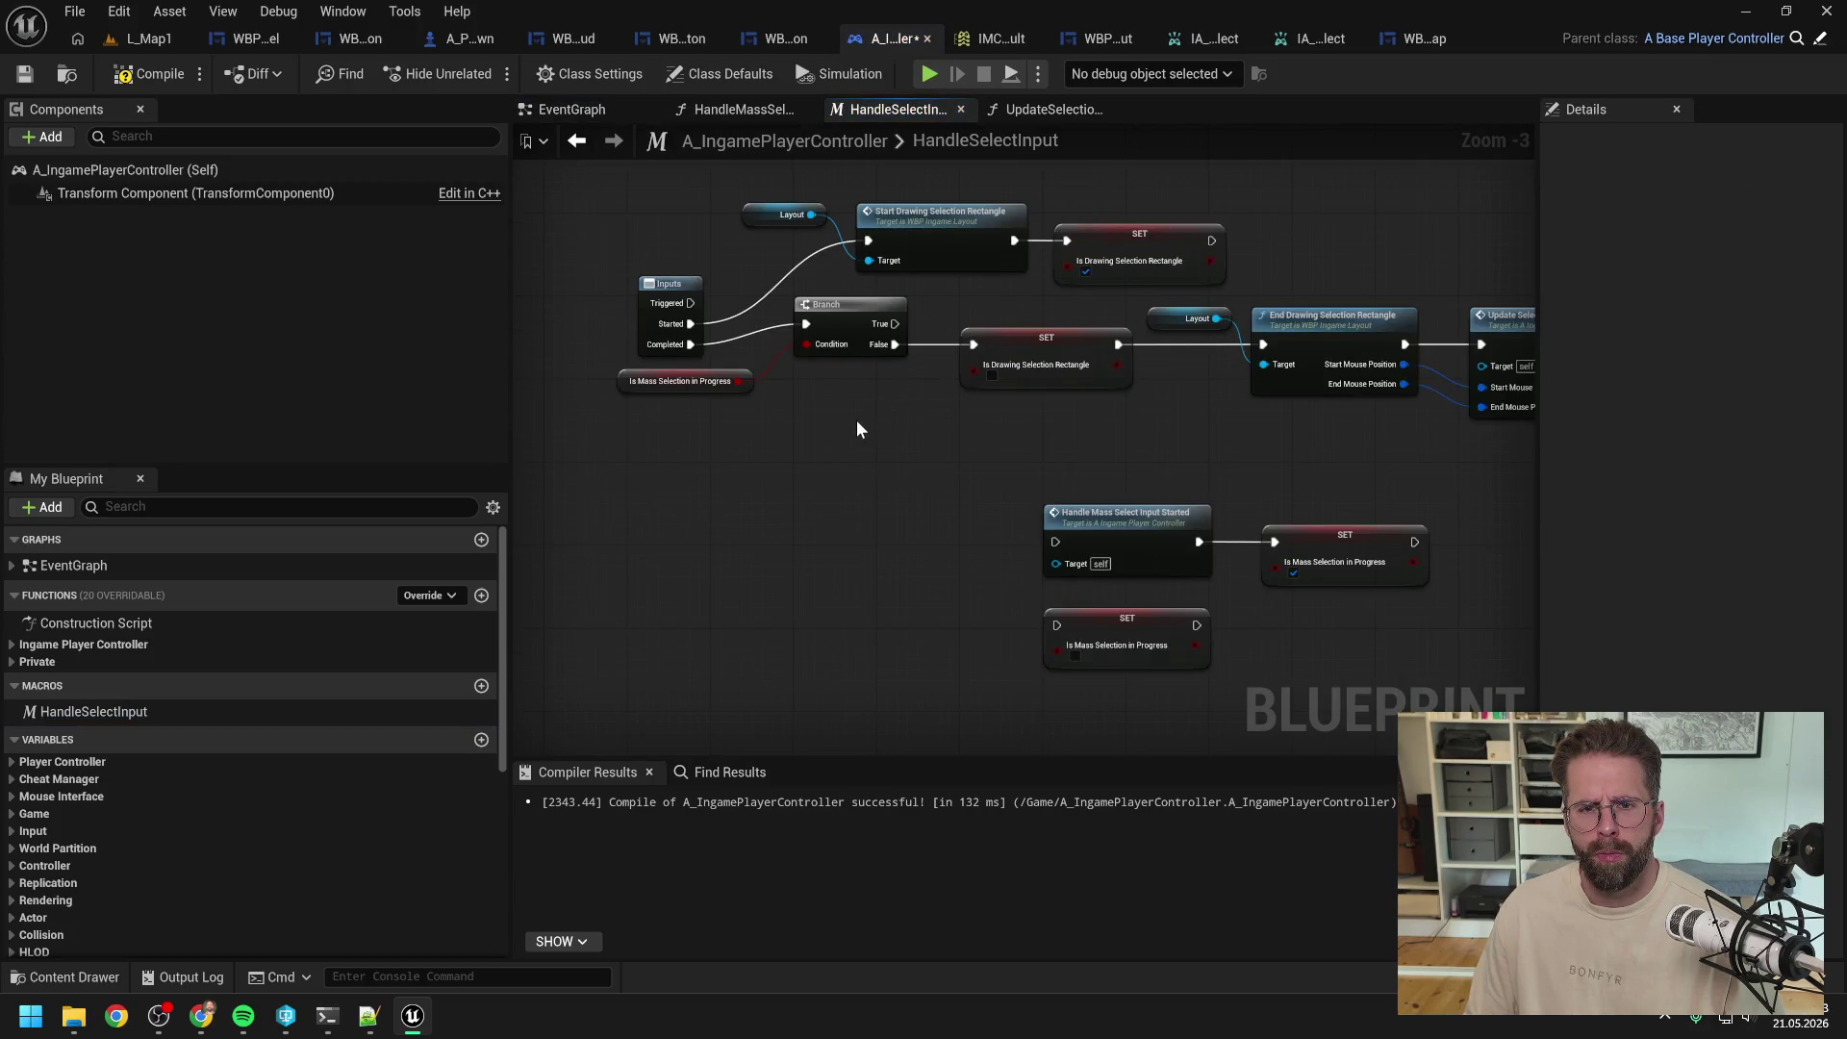
left_click_drag(856, 429, 925, 494)
mouse_move(822, 441)
left_mouse_down()
mouse_move(738, 389)
mouse_move(728, 360)
left_mouse_up()
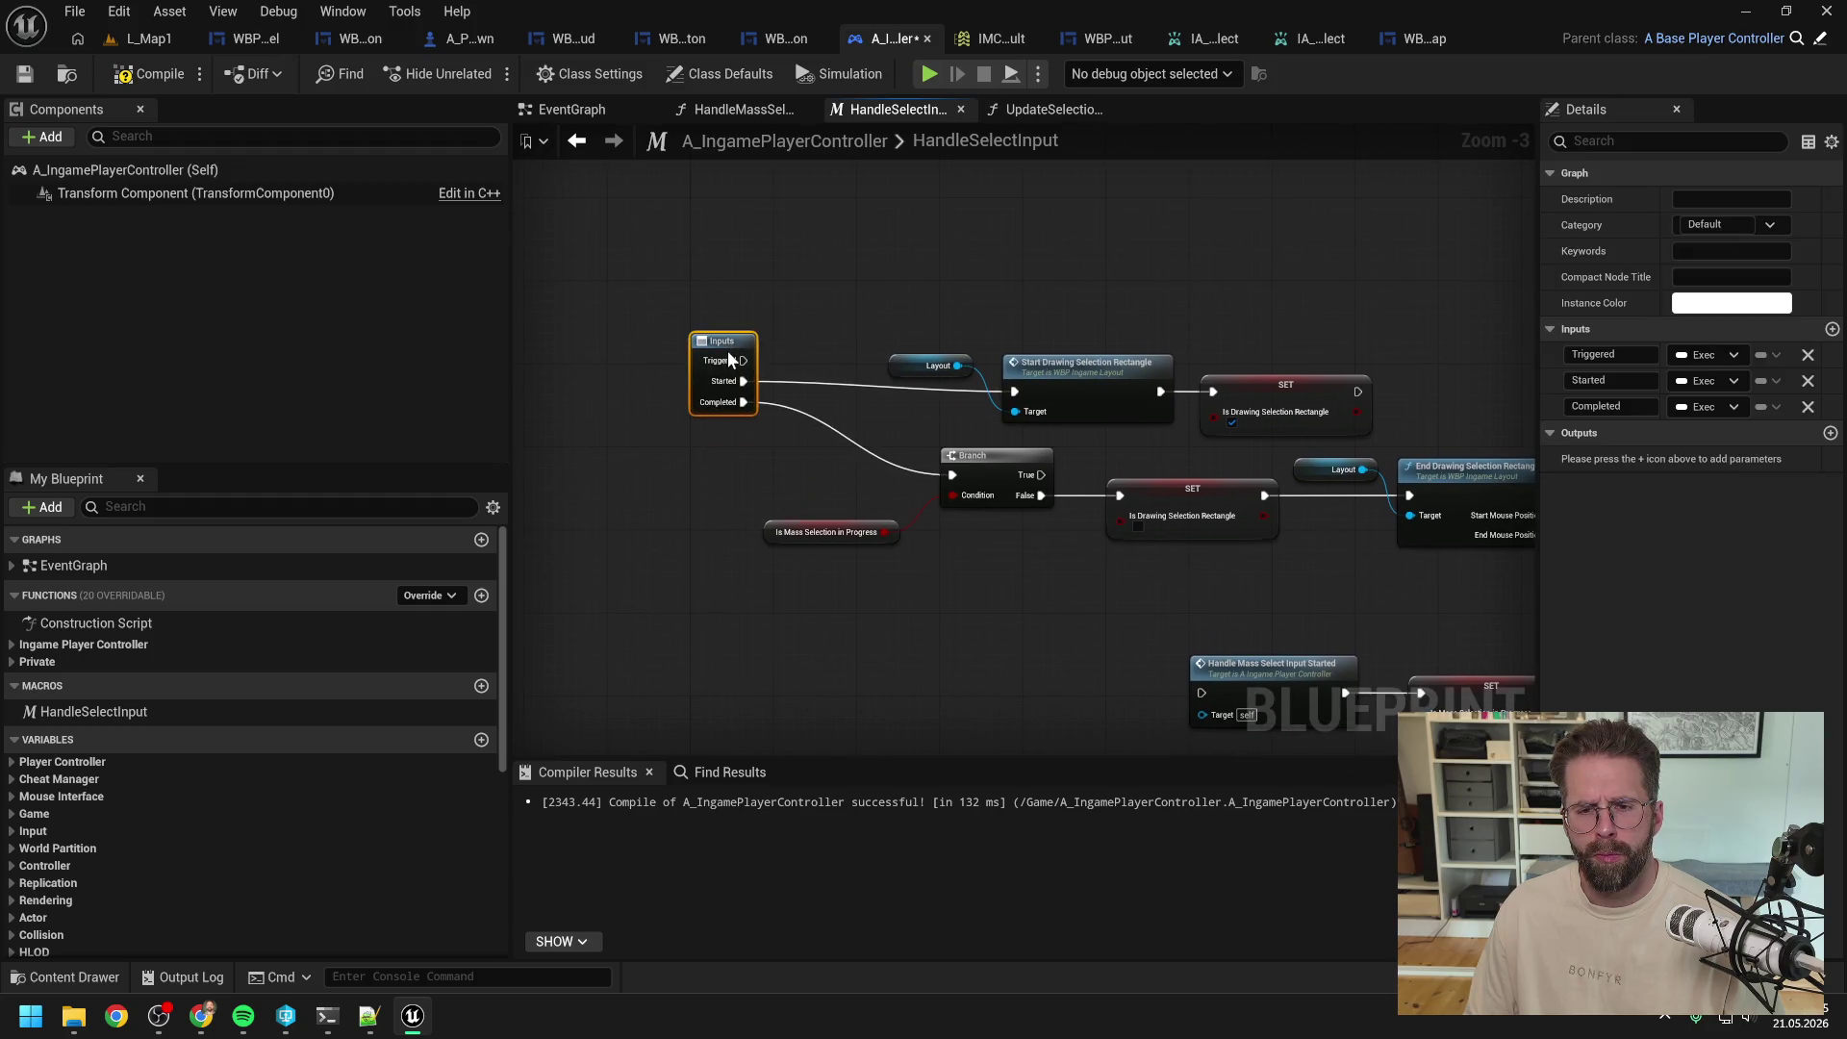
left_click_drag(1033, 294, 896, 218)
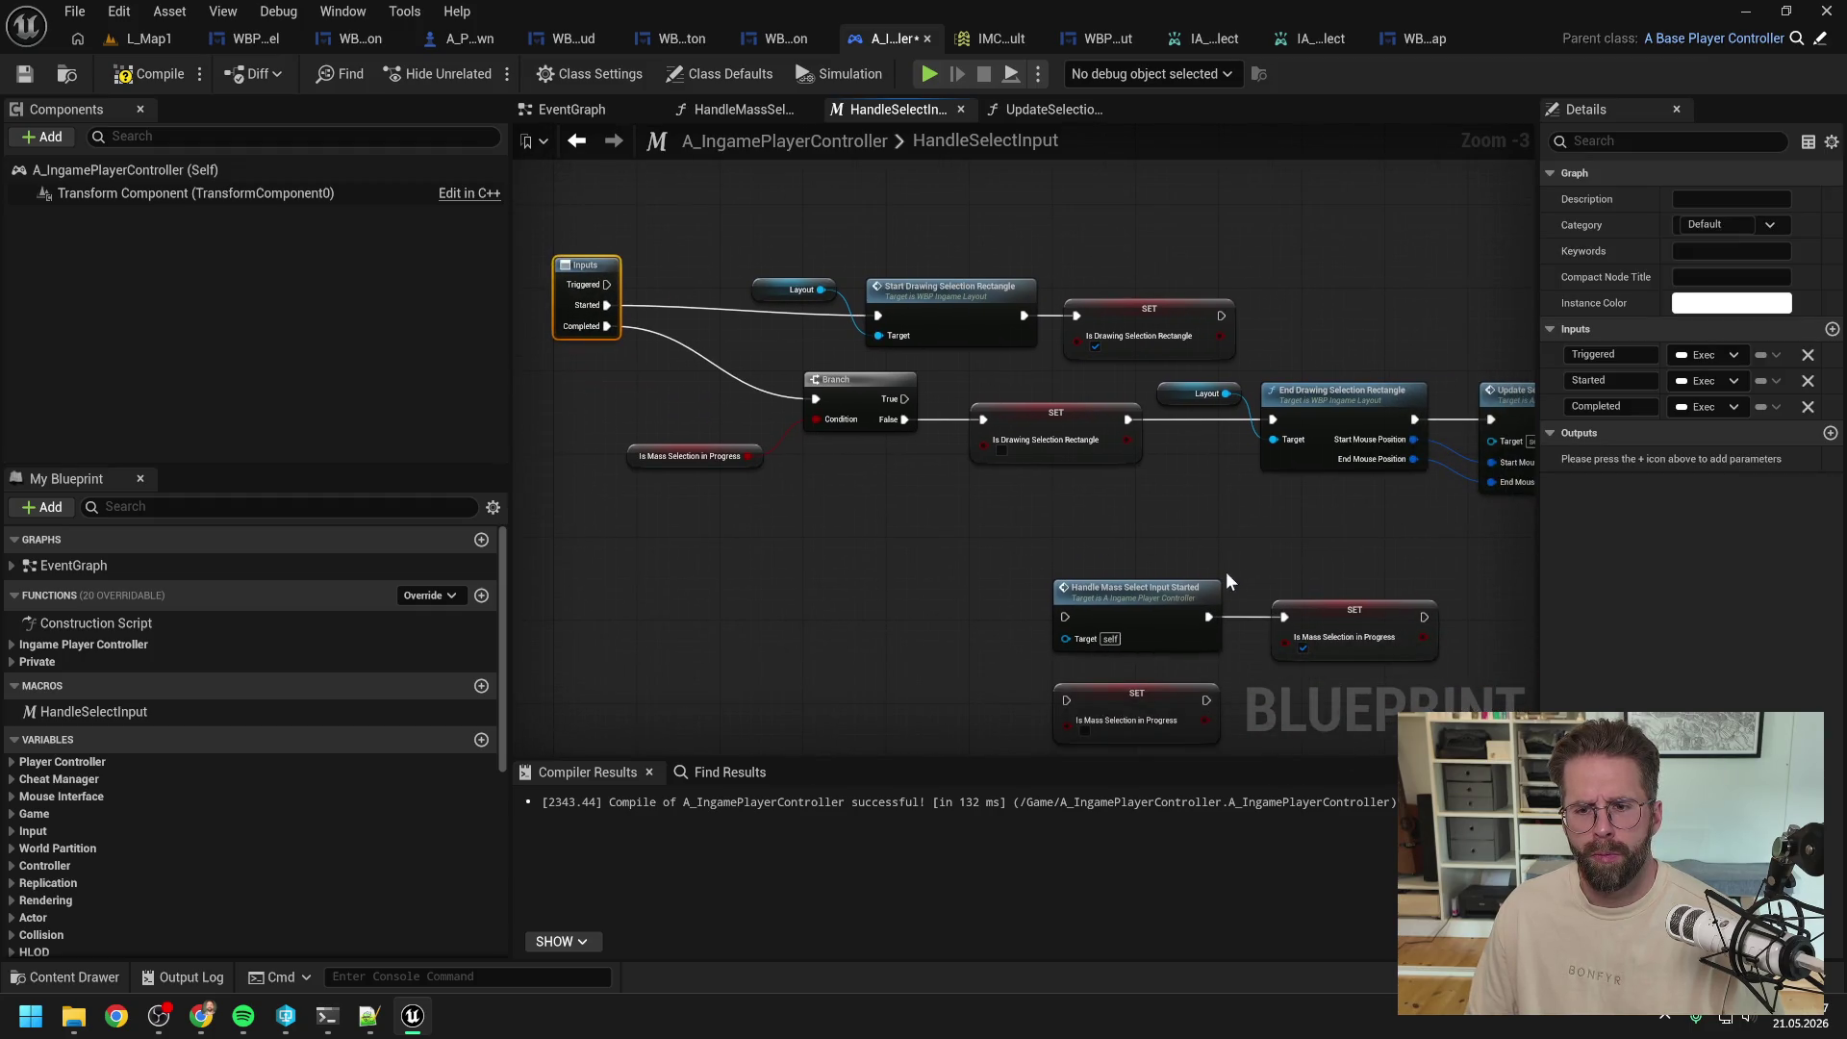
left_click_drag(1299, 612, 819, 153)
mouse_move(677, 279)
left_mouse_down()
mouse_move(852, 432)
mouse_move(818, 445)
mouse_move(982, 312)
left_mouse_up()
left_click(1065, 373)
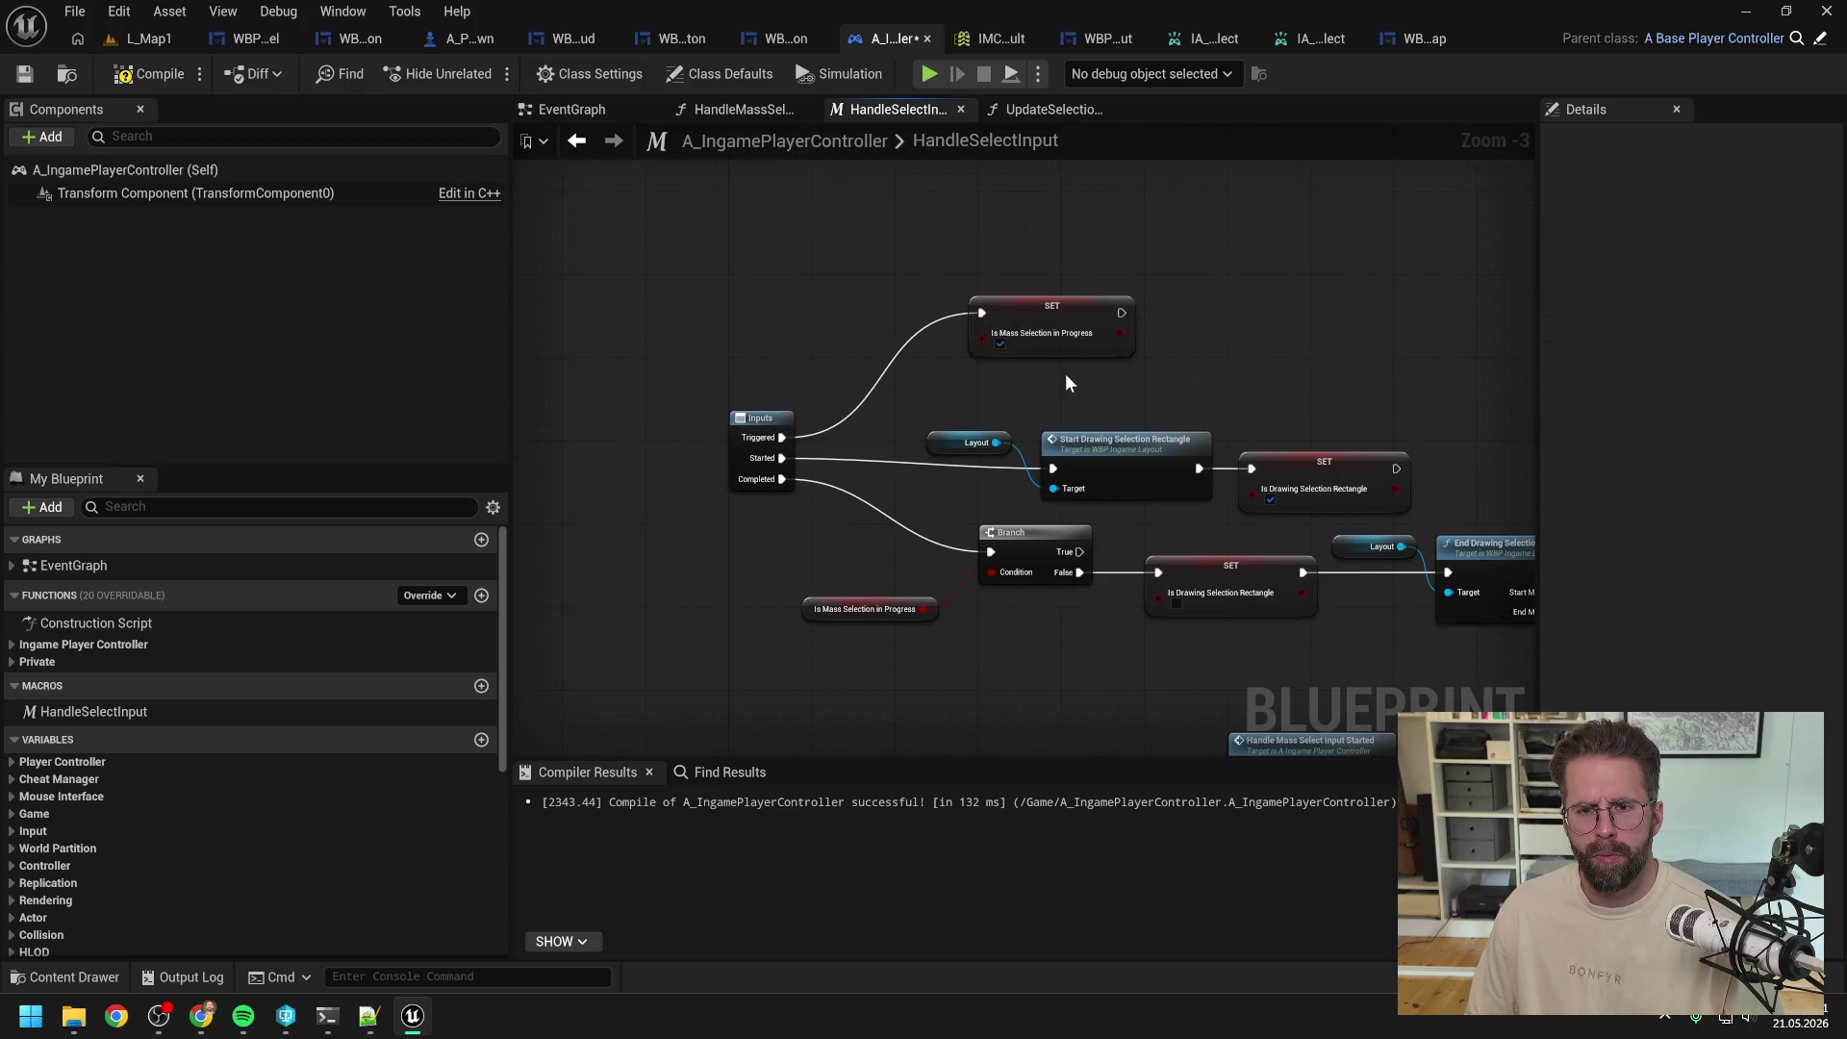
left_click_drag(1090, 396, 1057, 337)
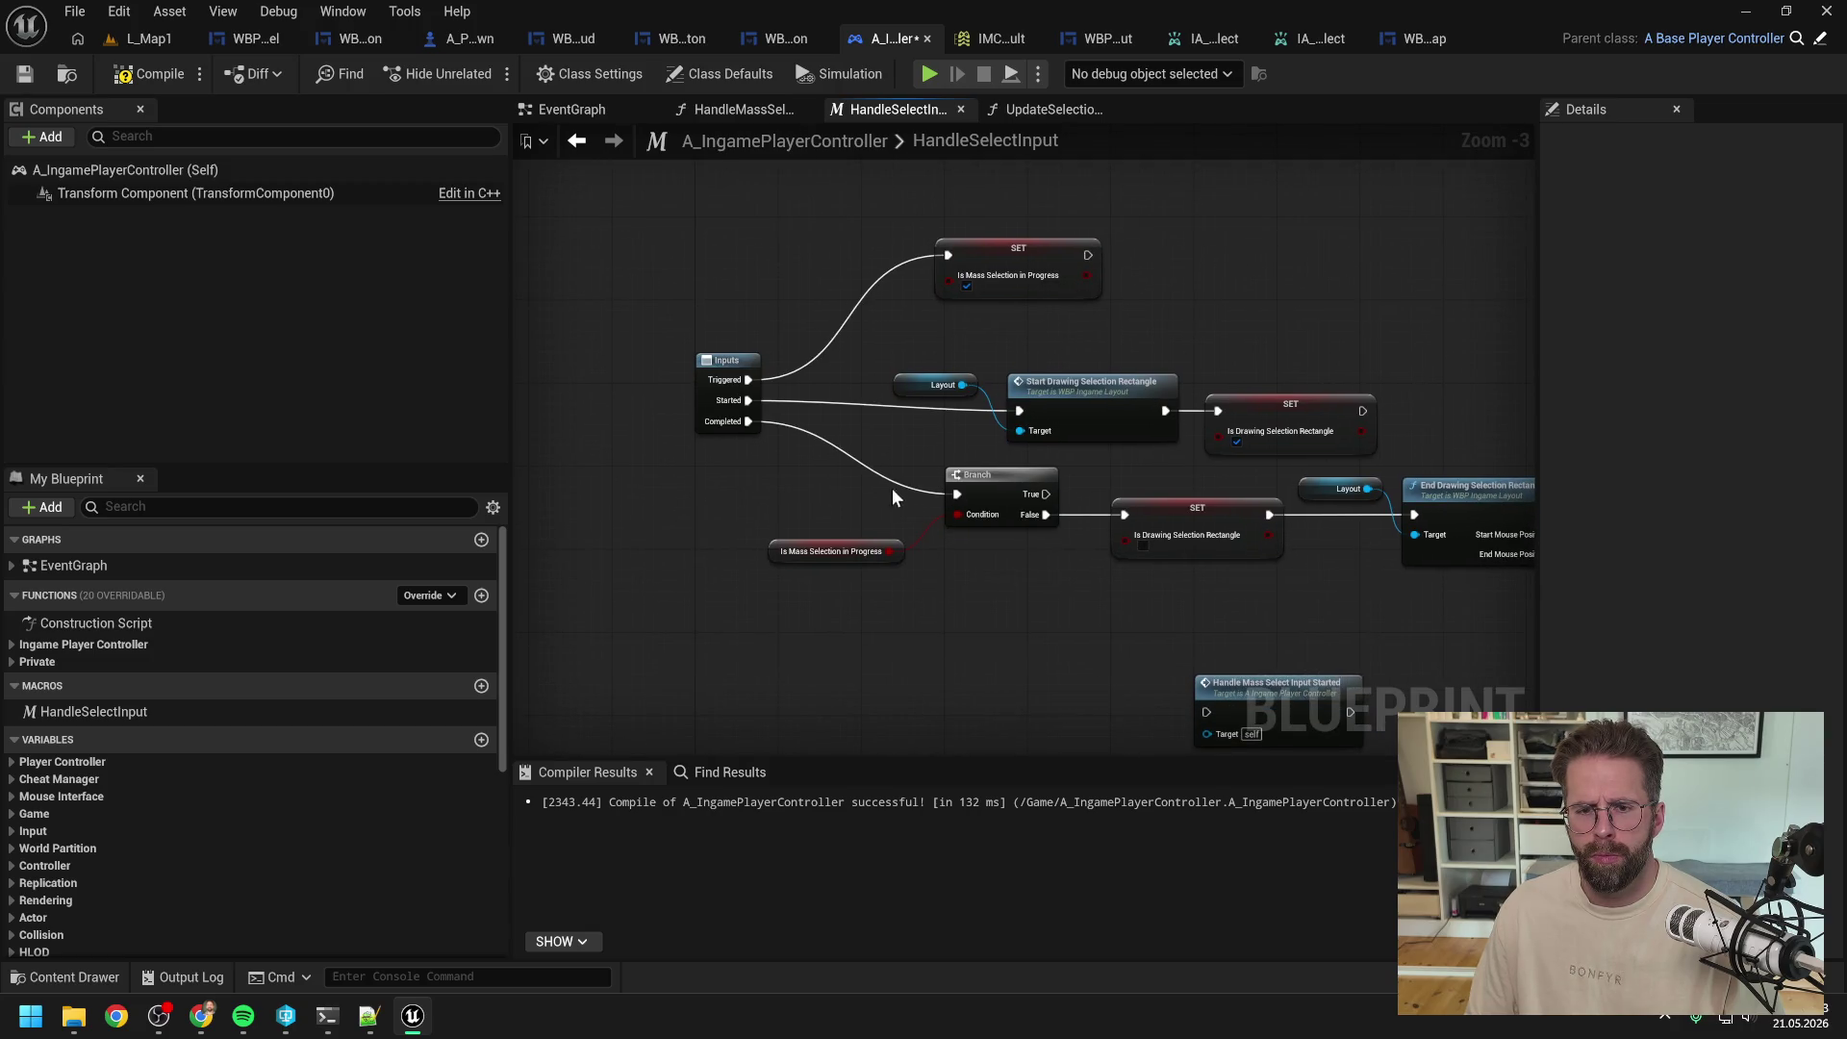
left_click_drag(765, 401, 908, 361)
mouse_move(979, 444)
left_mouse_down()
mouse_move(705, 373)
mouse_move(863, 407)
left_mouse_up()
scroll(729, 382, "down", 1)
left_click_drag(1160, 658, 852, 588)
Step: Duplicate the Branch with its Is Mass Selection getter and wire Started into the new Branch
left_click(825, 442)
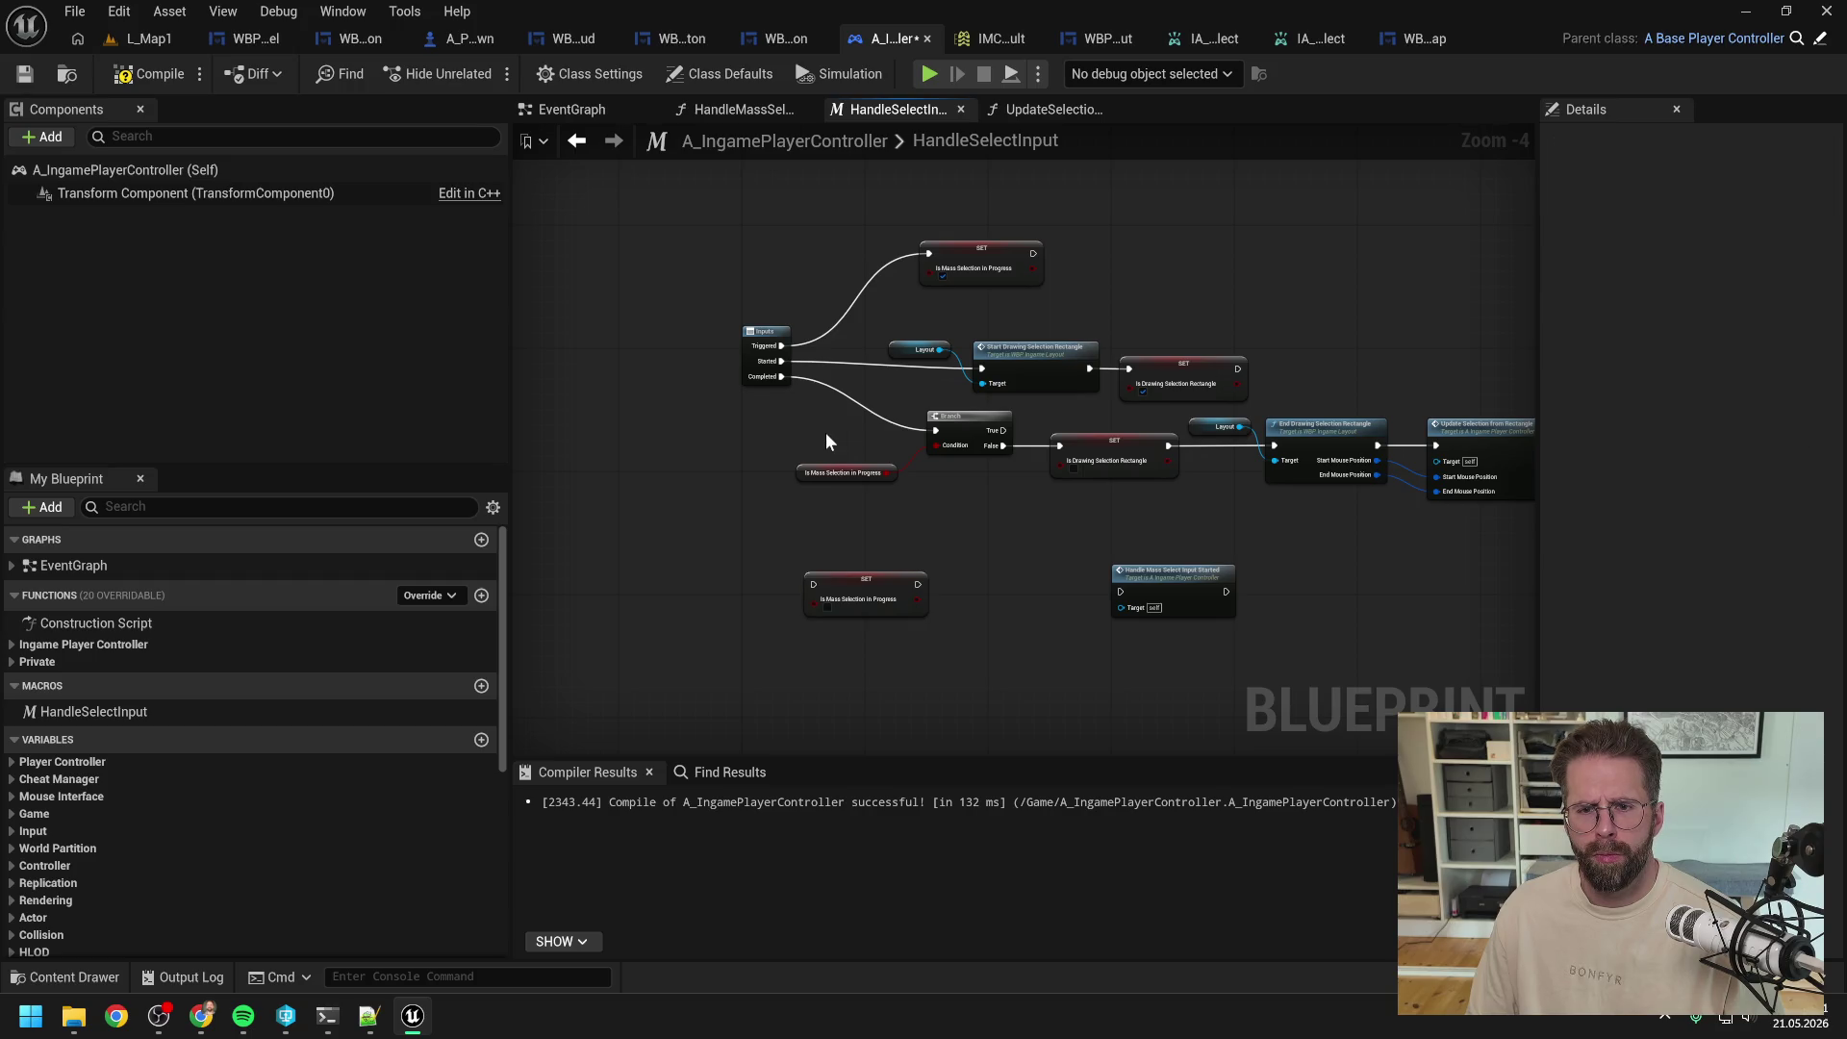
mouse_move(826, 433)
left_mouse_down()
mouse_move(883, 434)
mouse_move(1039, 505)
left_mouse_up()
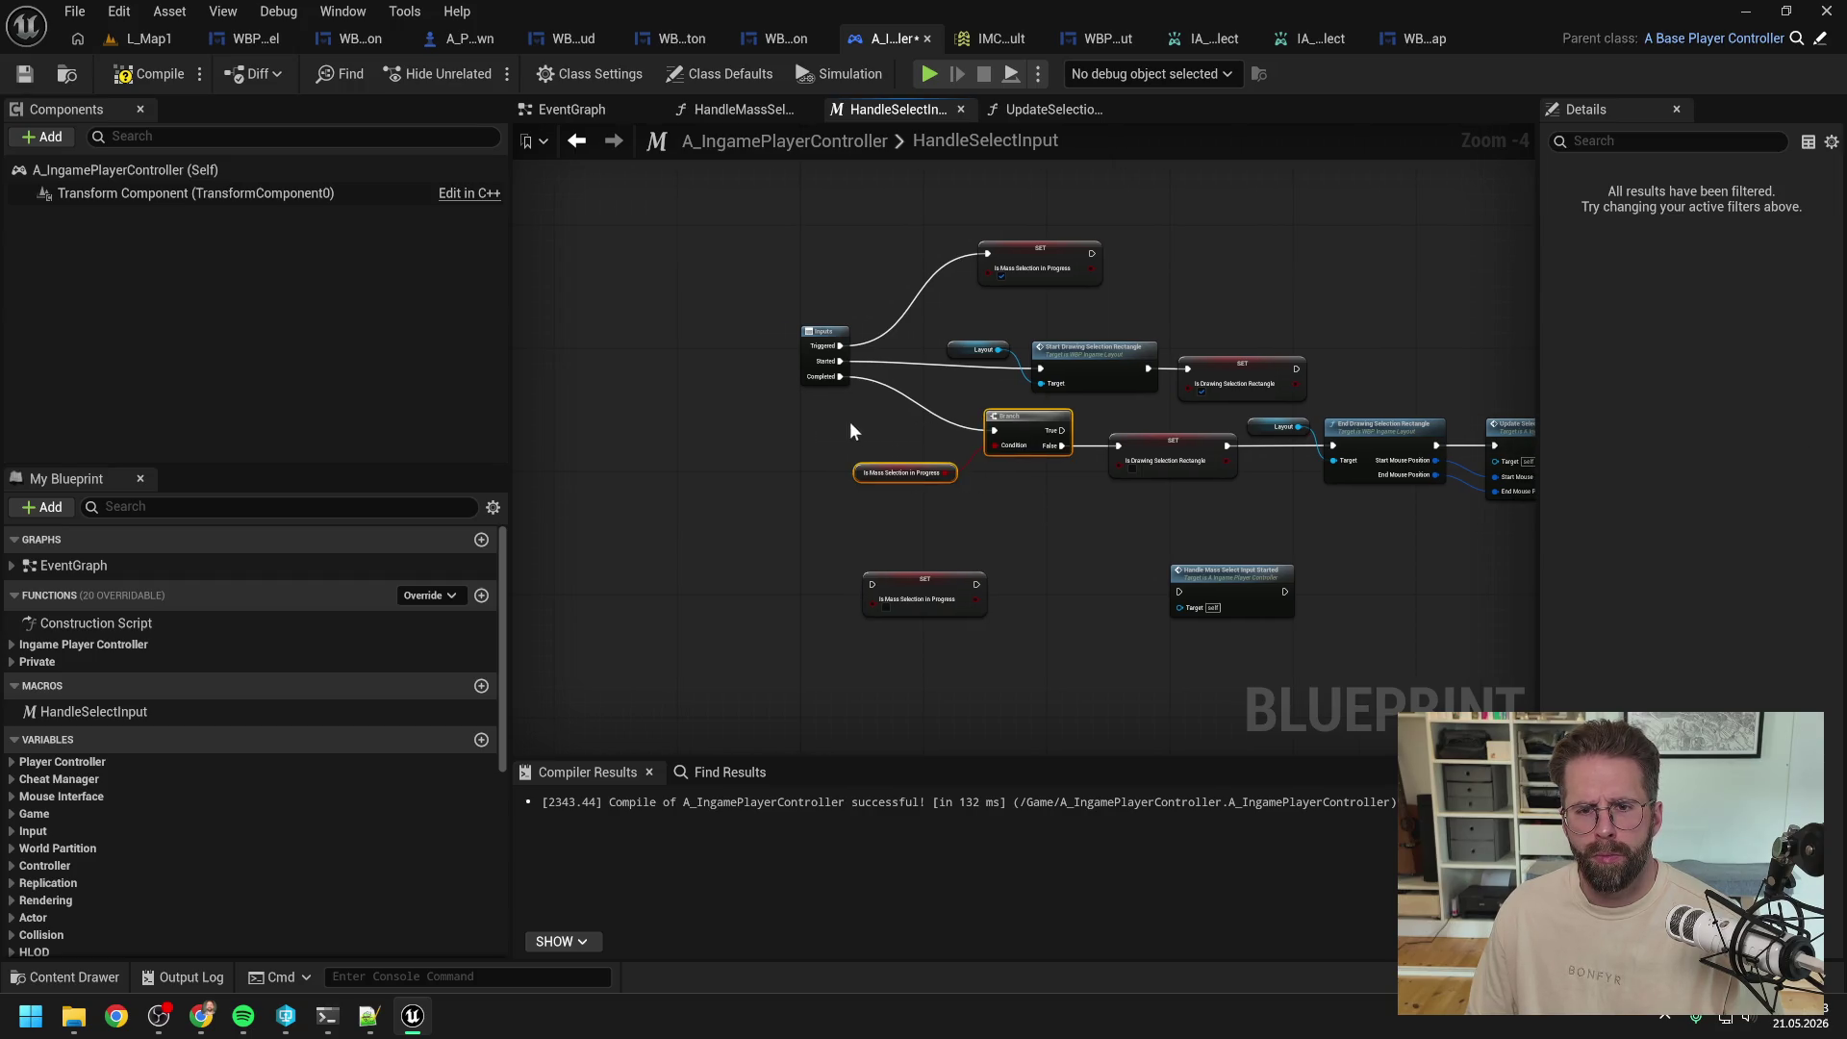
key("ctrl+c")
key("ctrl+v")
mouse_move(827, 365)
left_mouse_down()
mouse_move(673, 365)
mouse_move(847, 407)
left_mouse_up()
mouse_move(880, 395)
left_mouse_down()
mouse_move(849, 340)
mouse_move(996, 367)
mouse_move(941, 387)
mouse_move(1040, 369)
left_mouse_up()
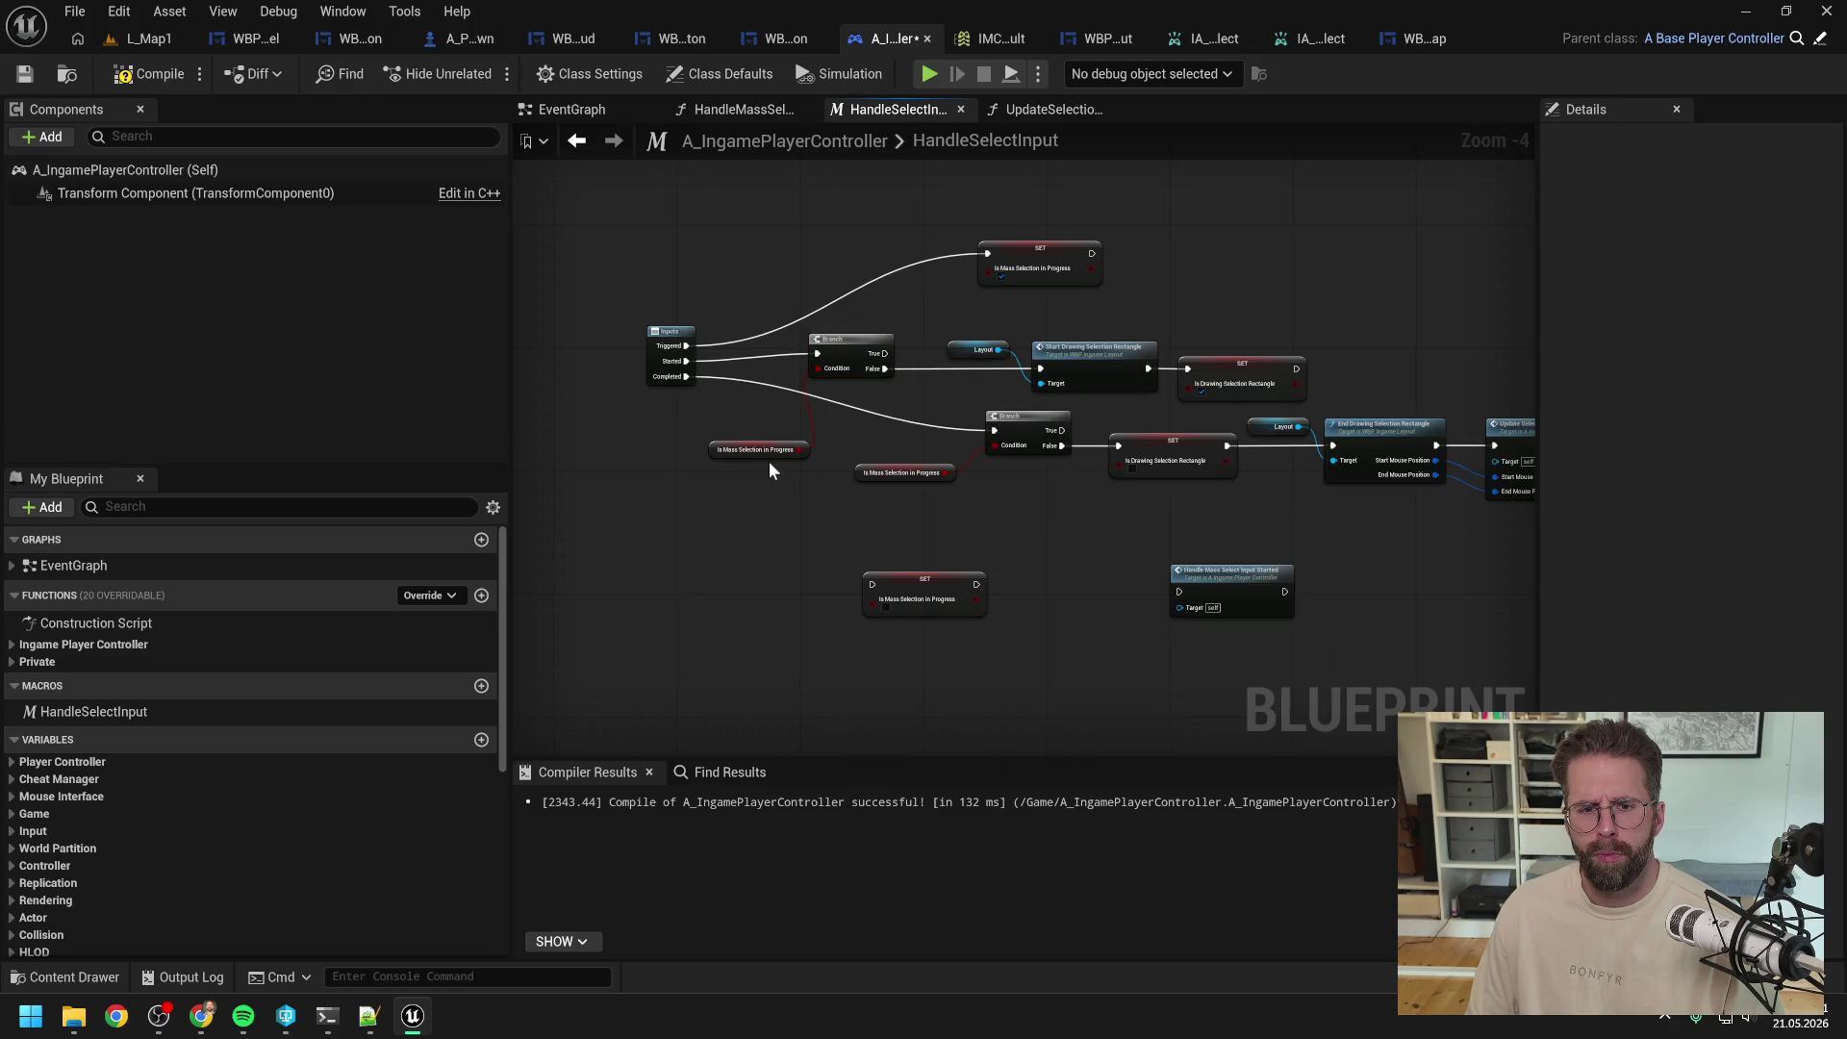
left_click_drag(770, 454, 753, 338)
left_click_drag(1025, 259, 840, 245)
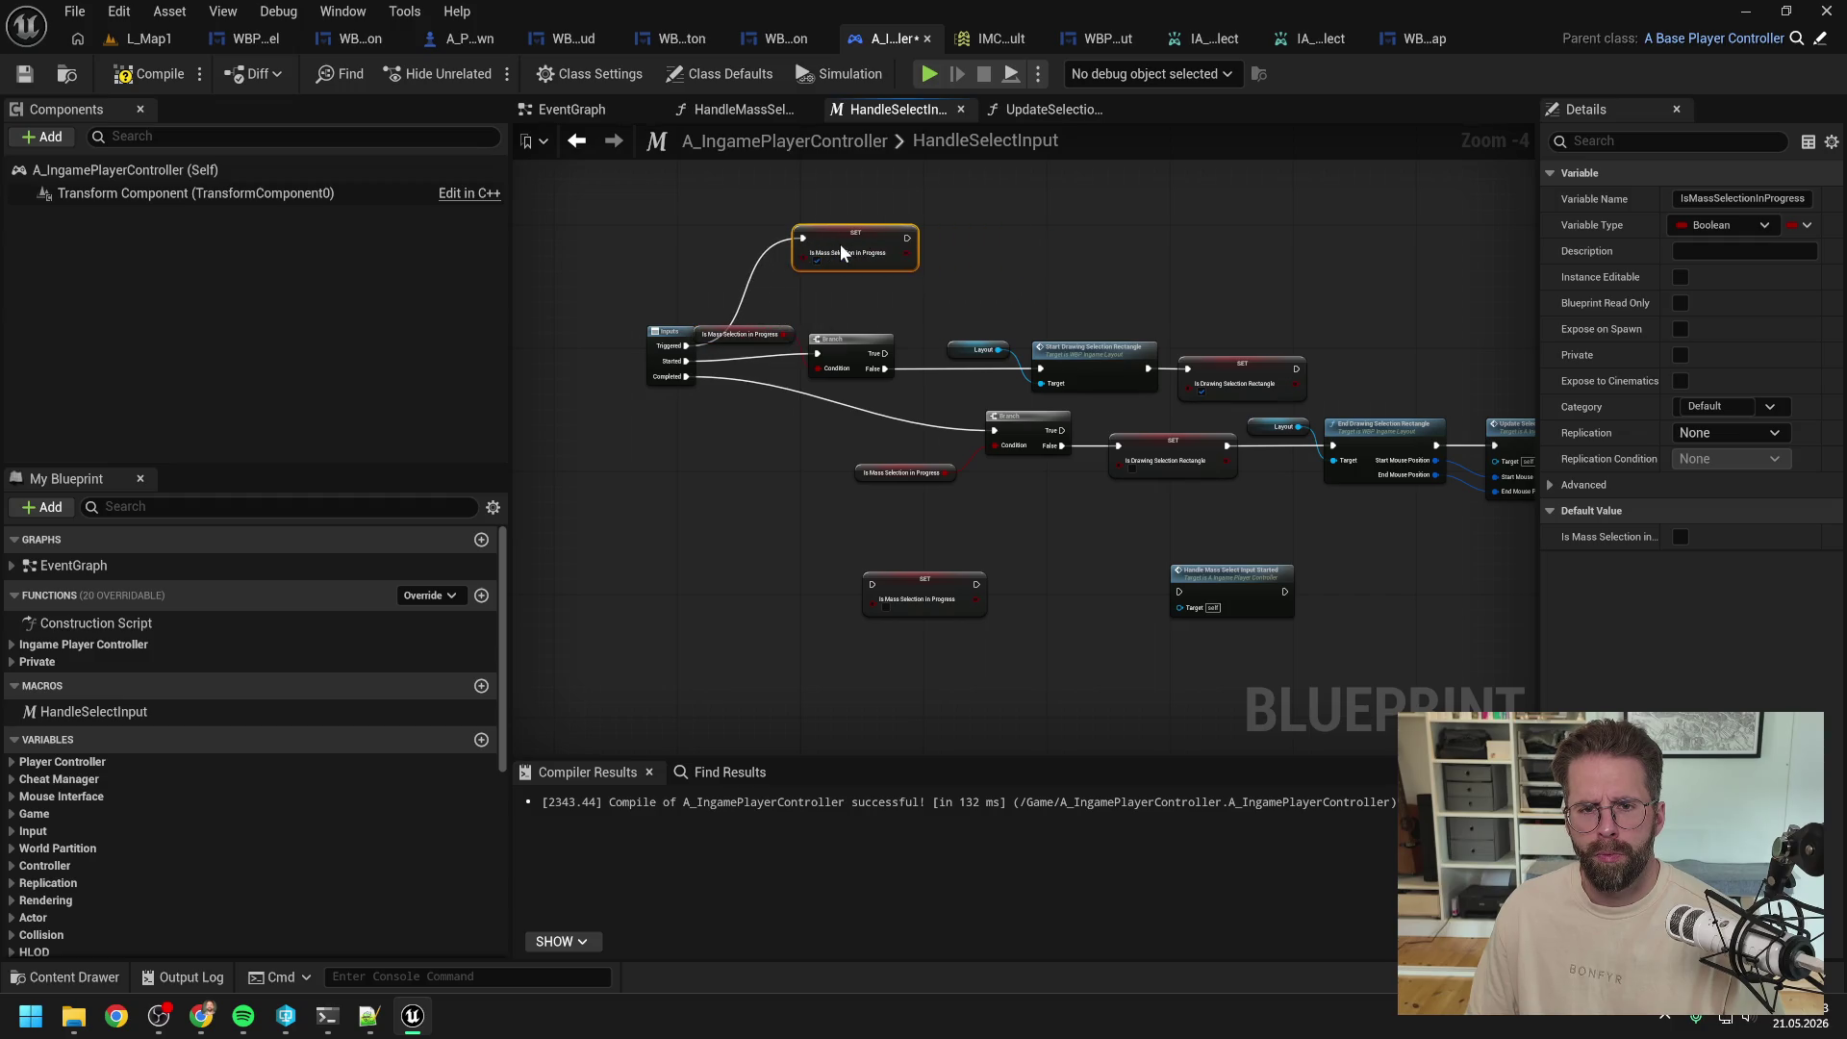
left_click(625, 337)
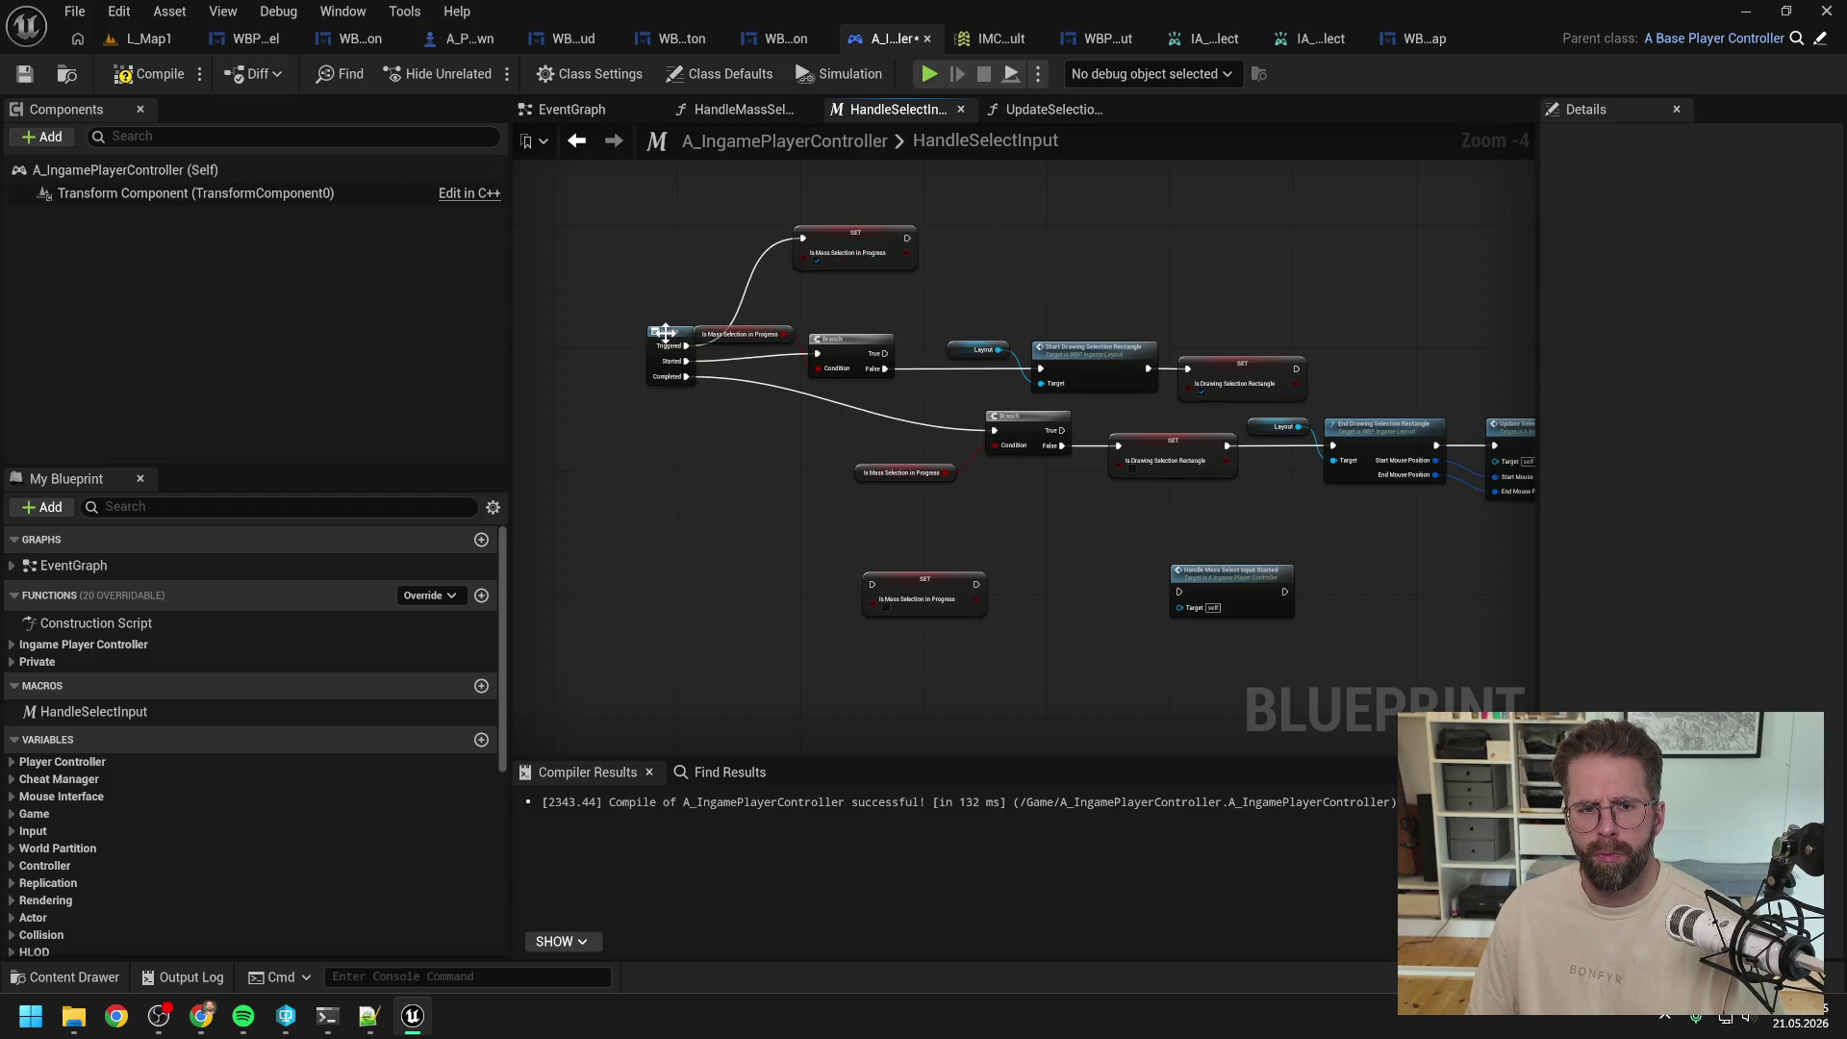
left_click_drag(666, 333, 617, 333)
Step: Add reroute knots on the Triggered, Started and Completed wires to tidy them
double_click(720, 293)
left_click_drag(726, 292, 728, 245)
left_click(858, 296)
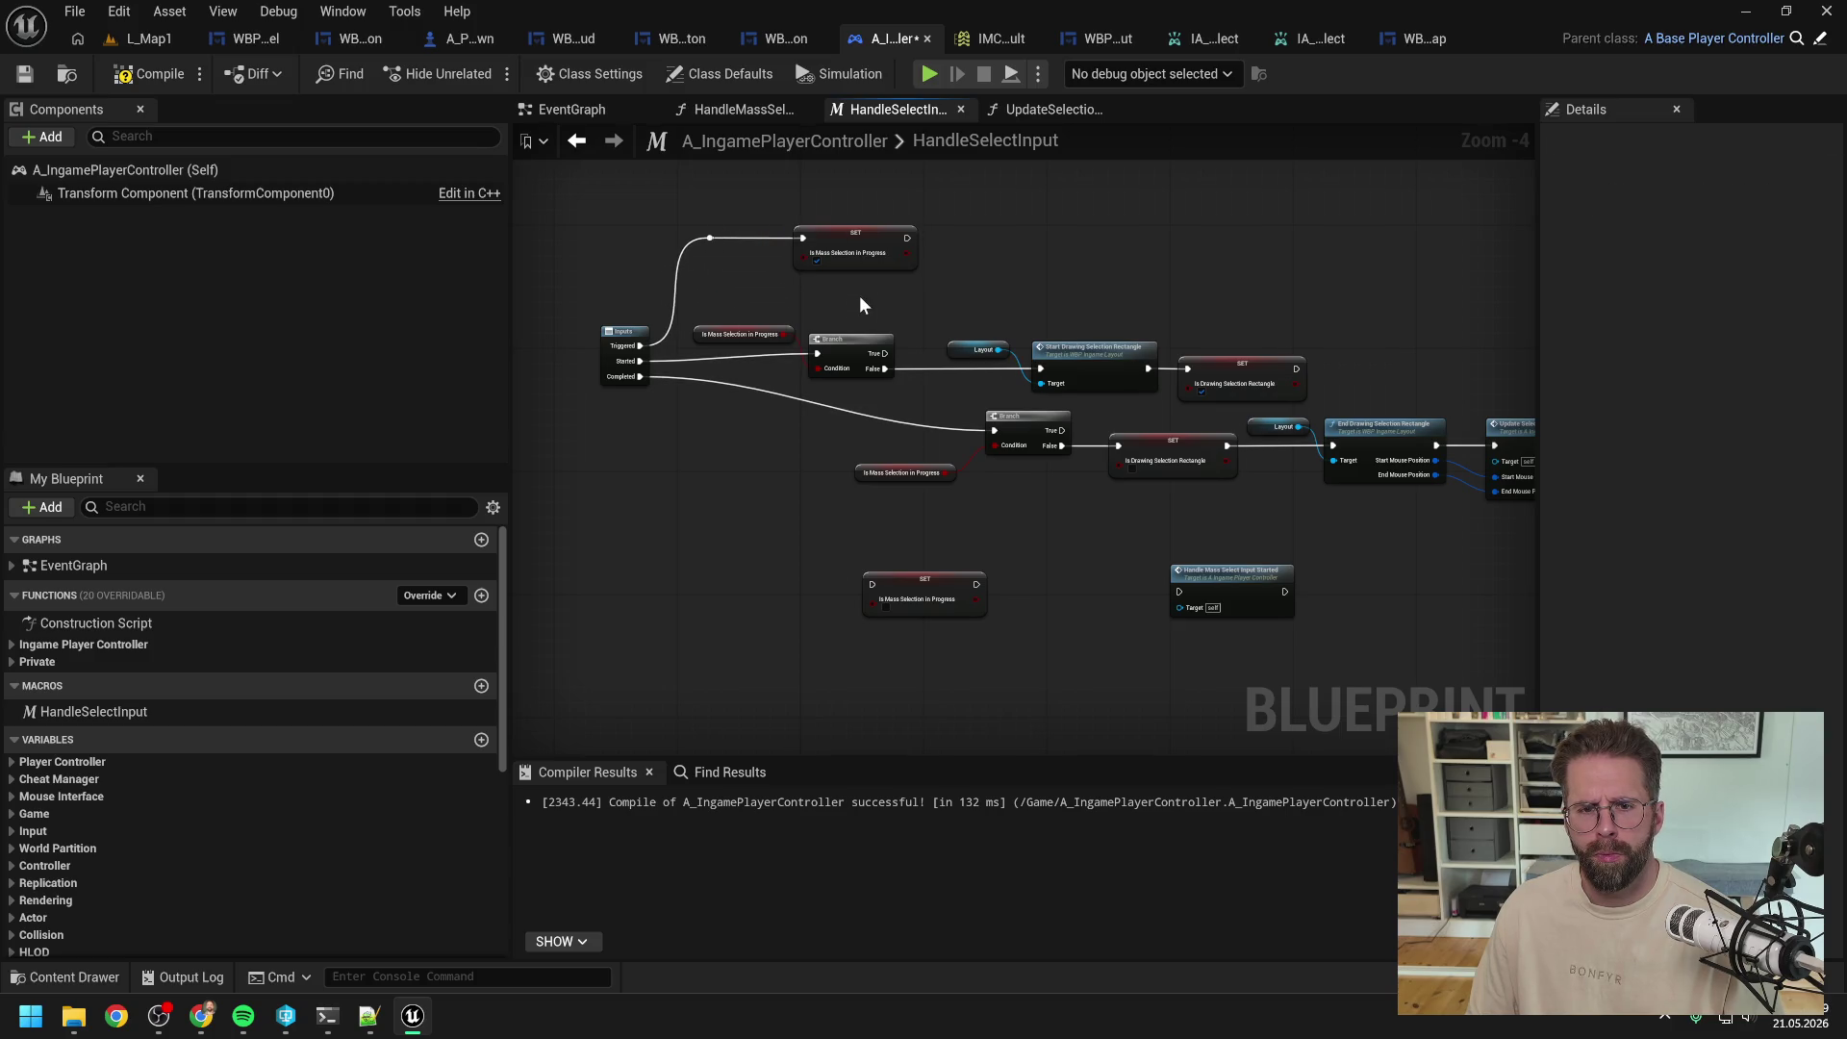
double_click(718, 354)
left_click_drag(723, 365, 711, 358)
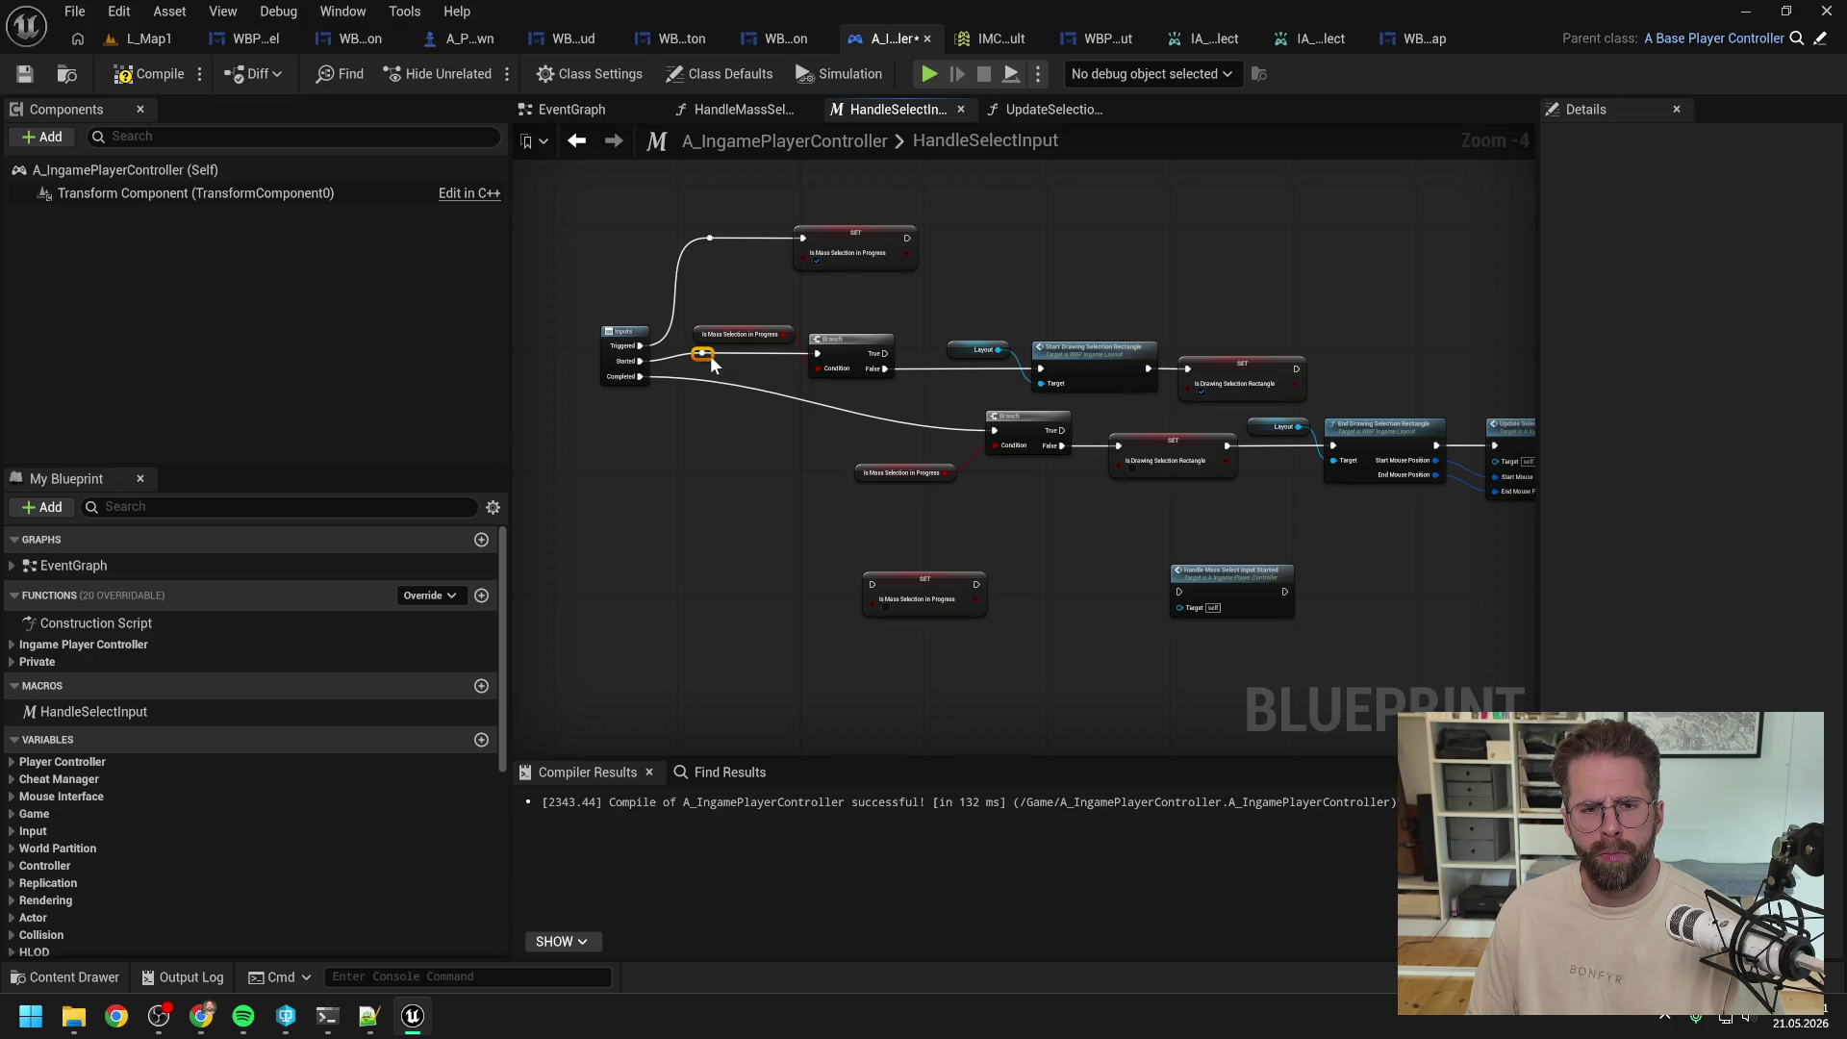
double_click(781, 392)
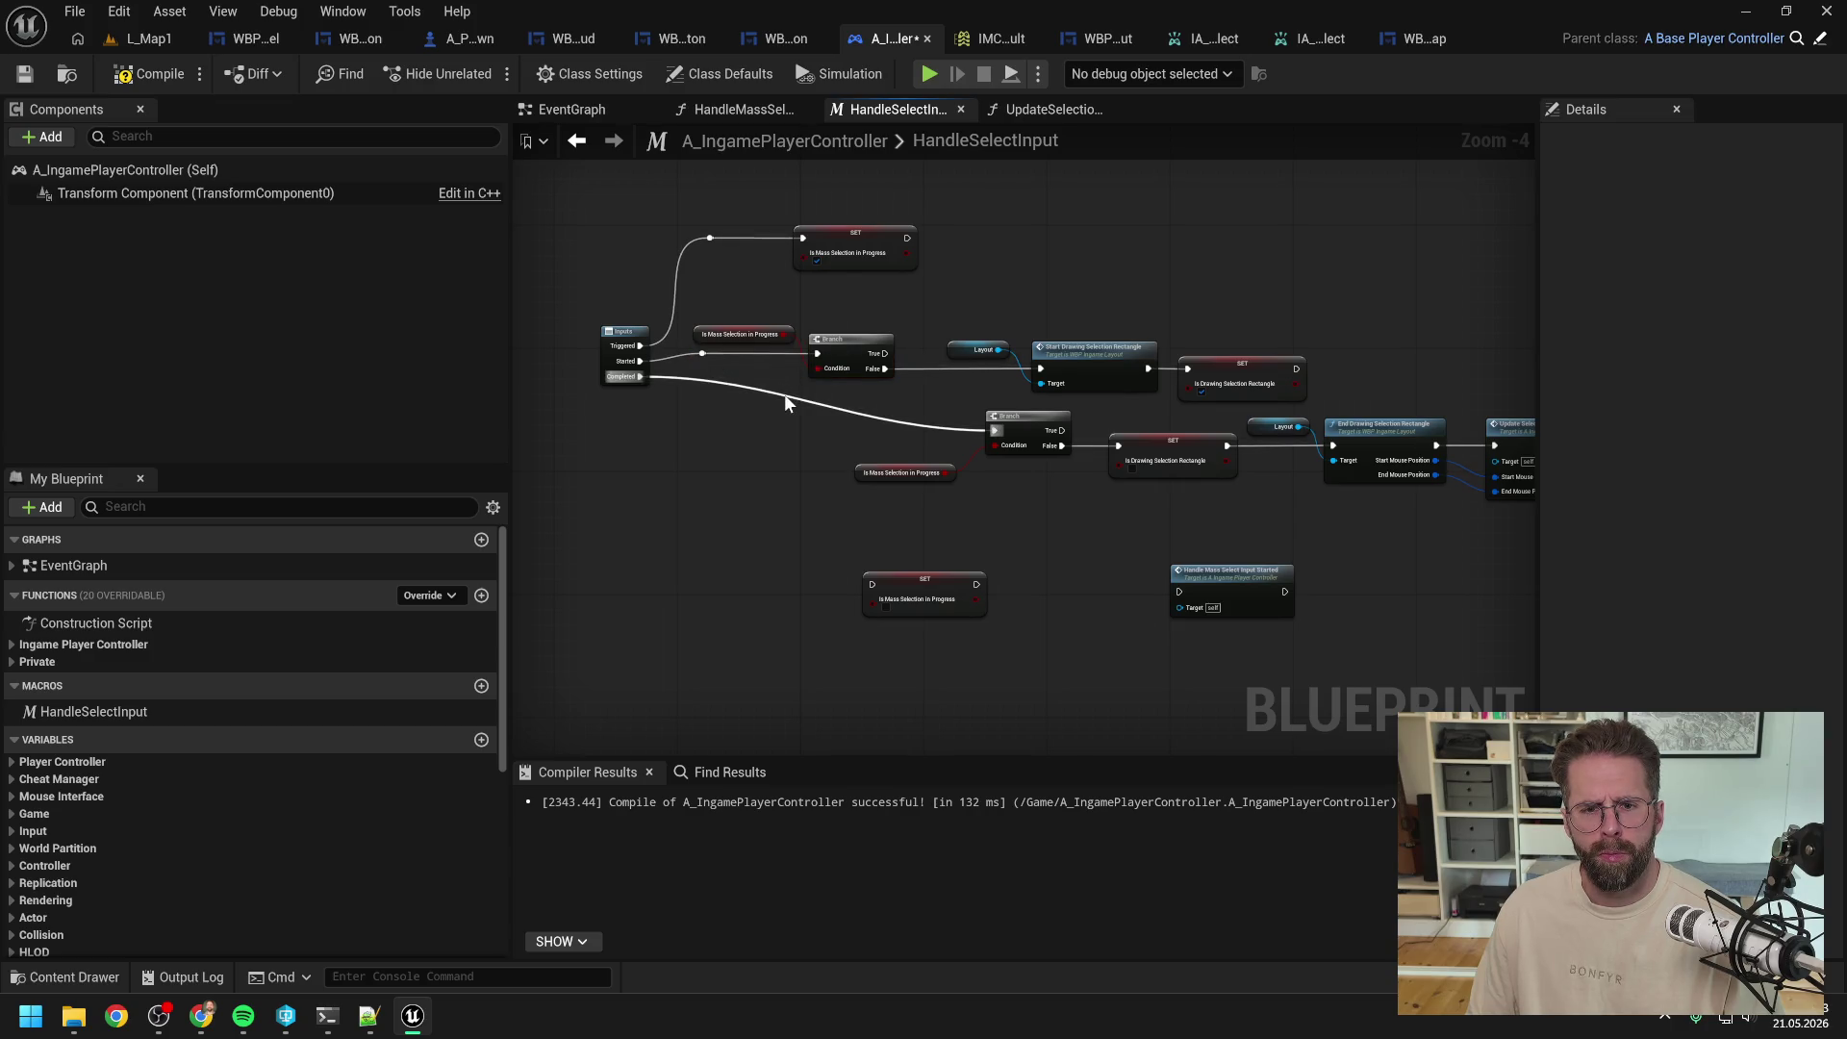
left_click_drag(786, 394, 693, 438)
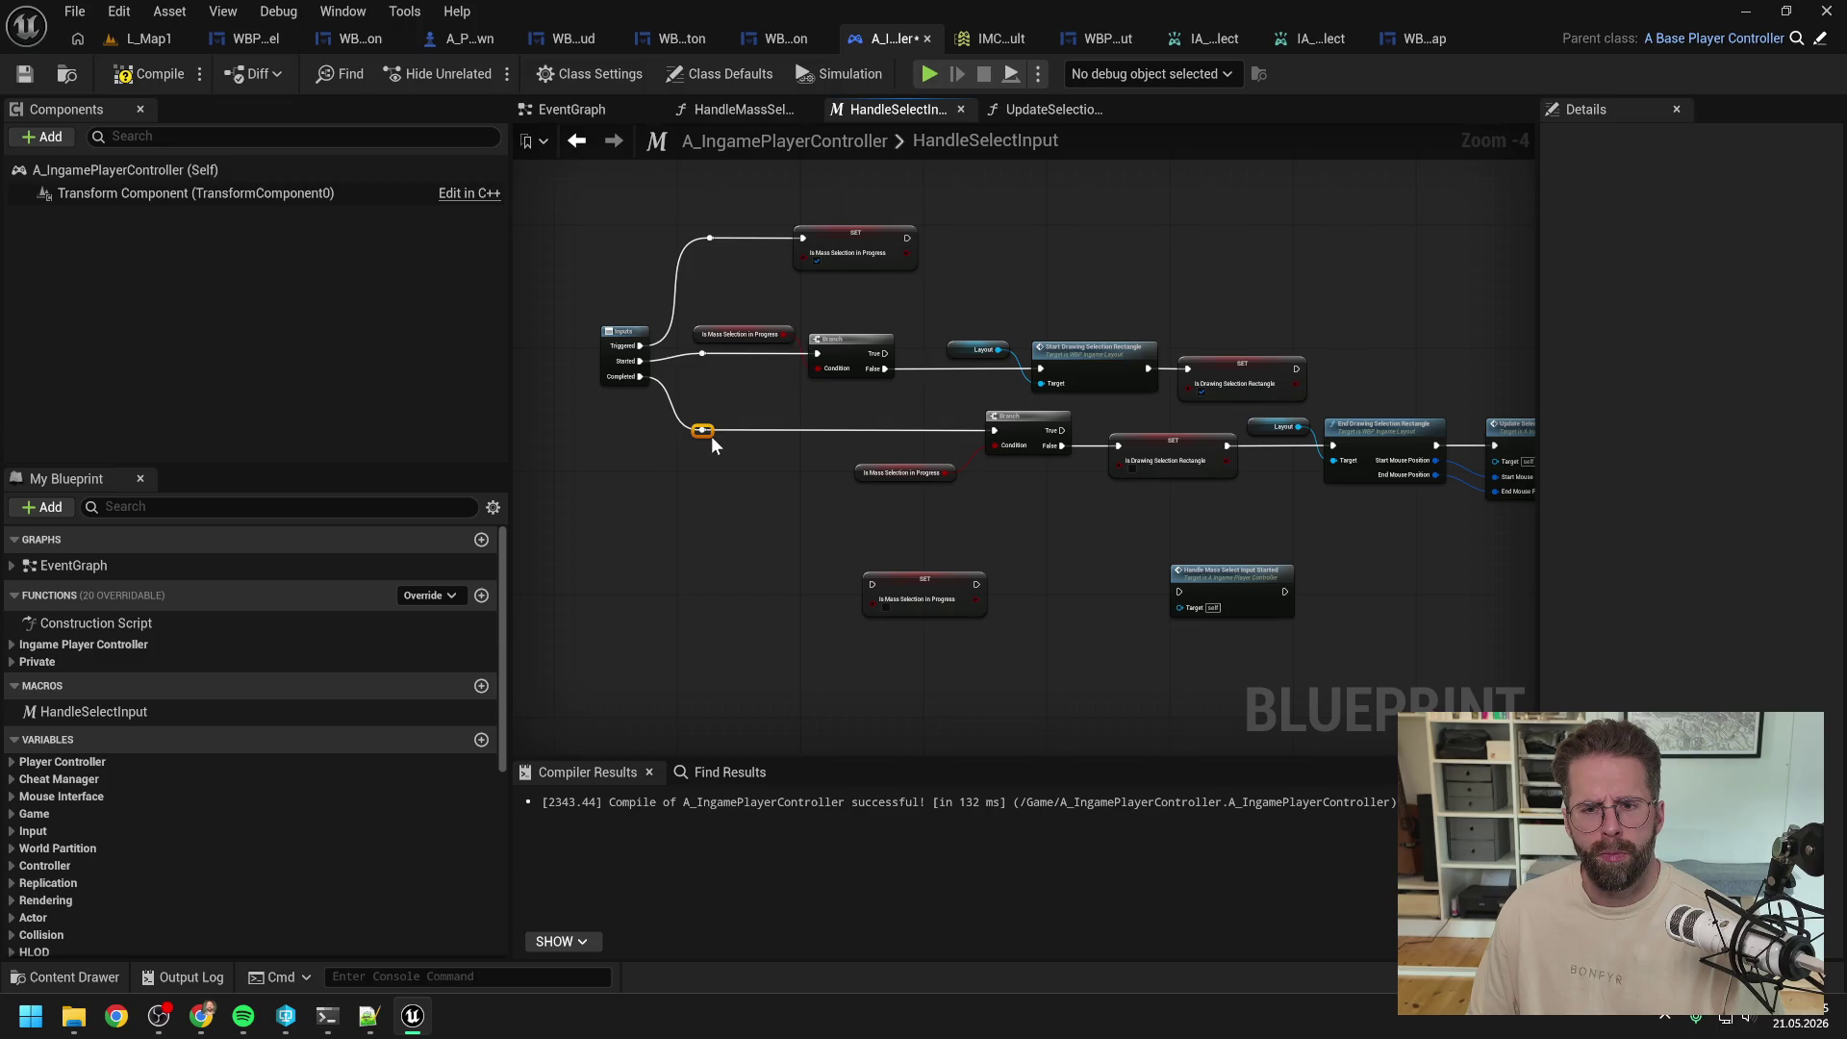
Step: Select the chain of nodes from the Branch through Update Selection
mouse_move(845, 409)
left_mouse_down()
mouse_move(1020, 447)
mouse_move(860, 455)
left_mouse_up()
scroll(1075, 504, "down", 1)
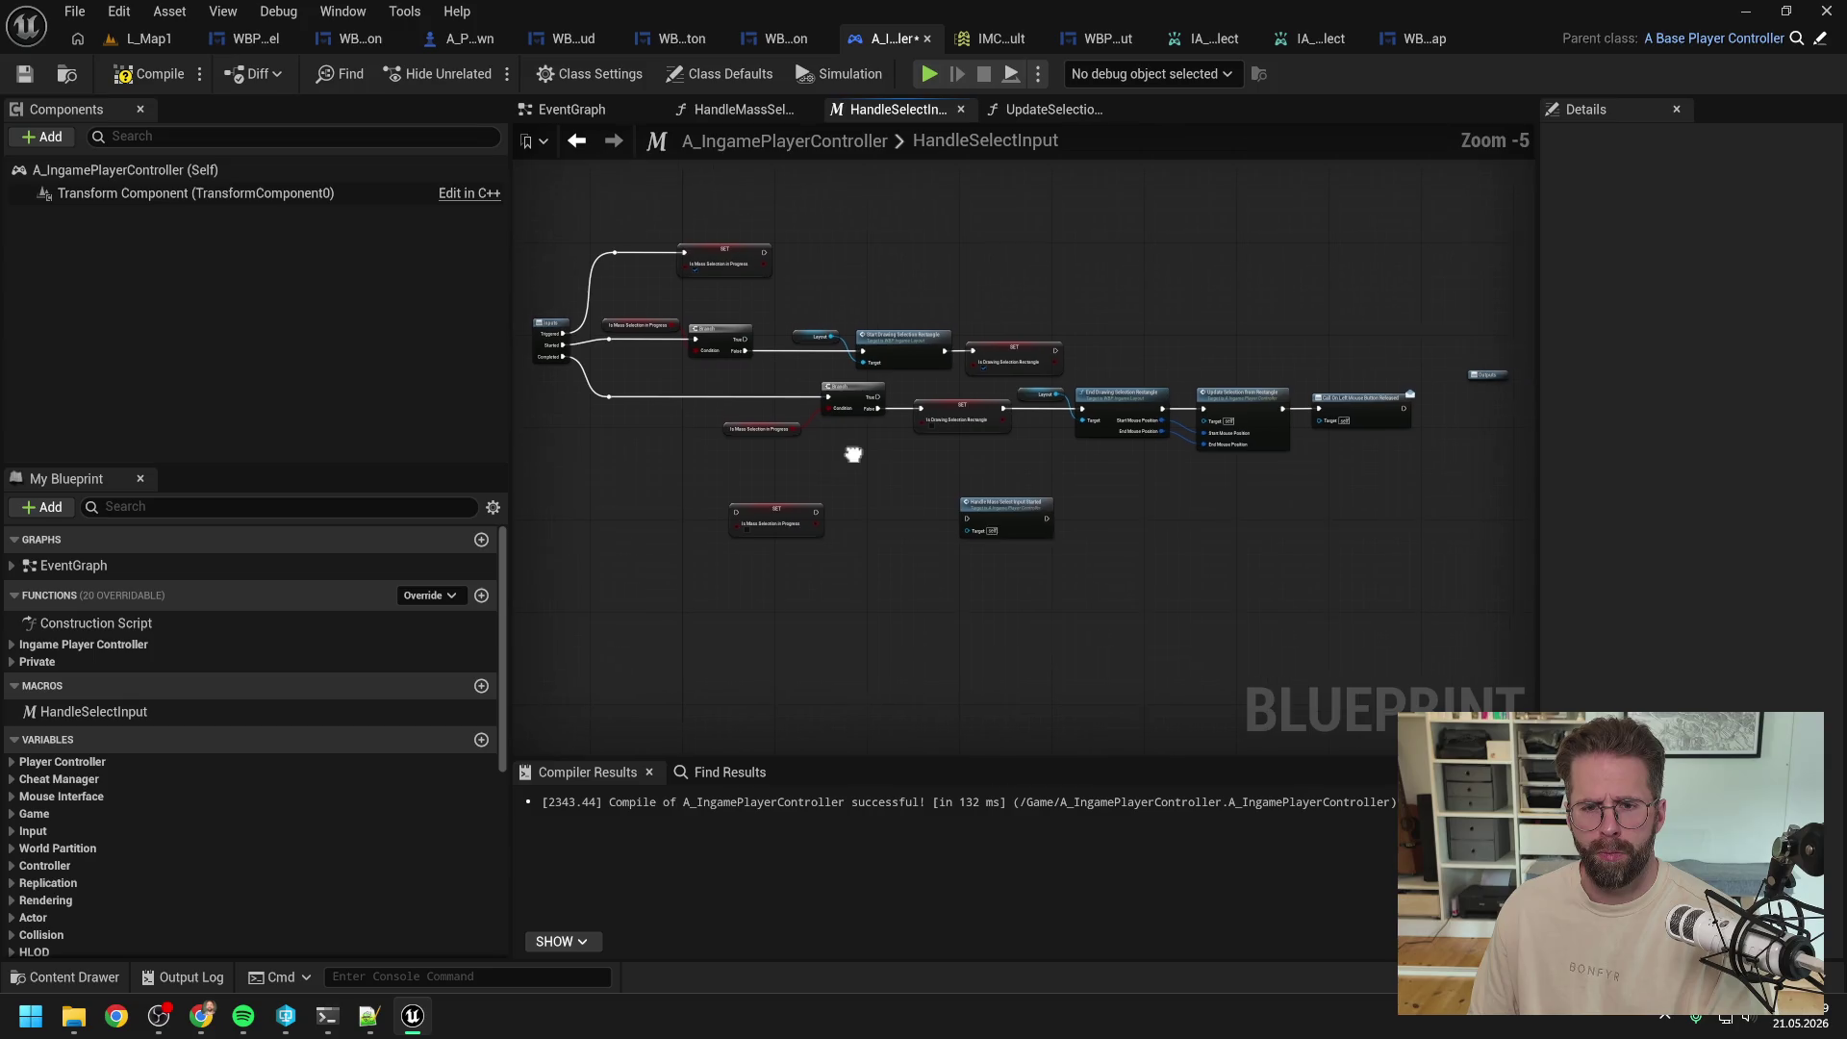
left_click_drag(721, 454, 1423, 402)
Step: Straighten the selected nodes and wire Branch True into Handle Mass Select Input Started
mouse_move(906, 458)
left_mouse_down()
mouse_move(1116, 448)
mouse_move(938, 451)
mouse_move(1317, 390)
mouse_move(1320, 362)
mouse_move(1229, 435)
left_mouse_up()
key("f")
left_click(1114, 454)
left_click_drag(1108, 494, 962, 397)
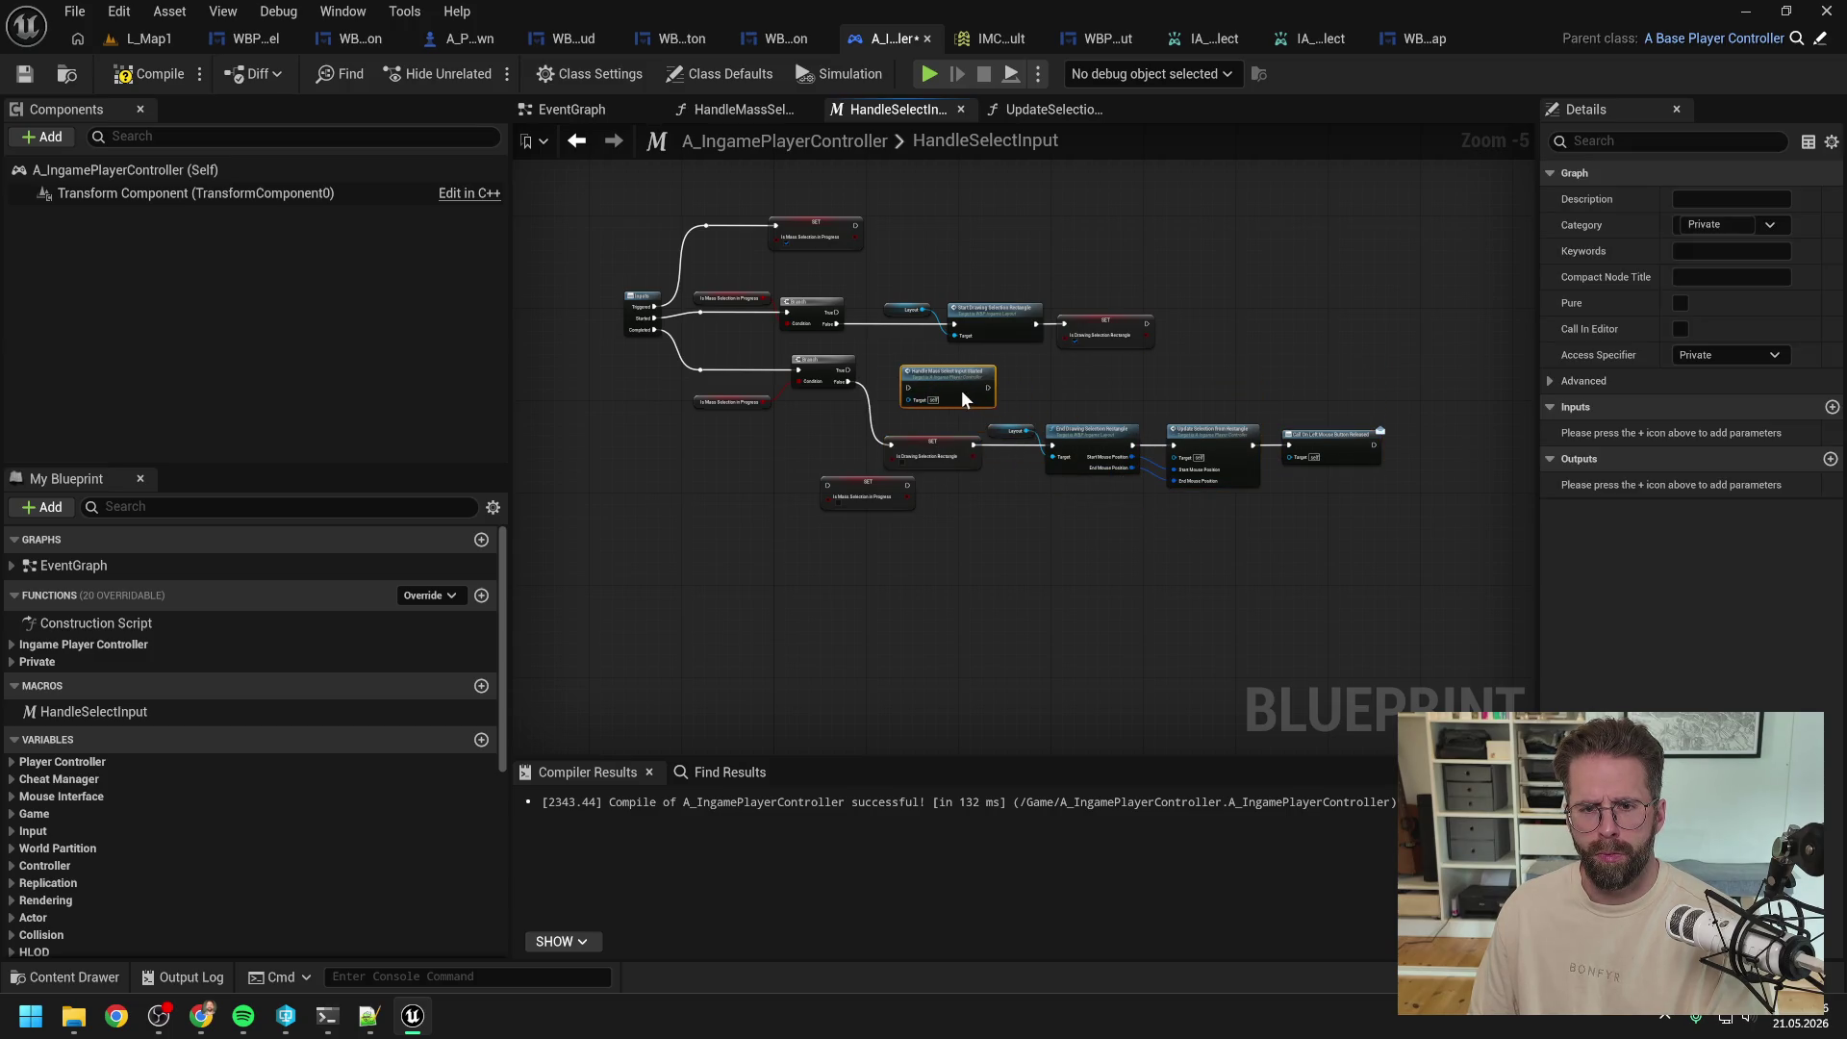
scroll(923, 414, "up", 2)
left_click(924, 424)
left_click_drag(815, 352, 895, 383)
Step: Detach Call On Left Mouse Button Released from Update Selection and chain it after SET Is Mass Selection
scroll(972, 427, "down", 1)
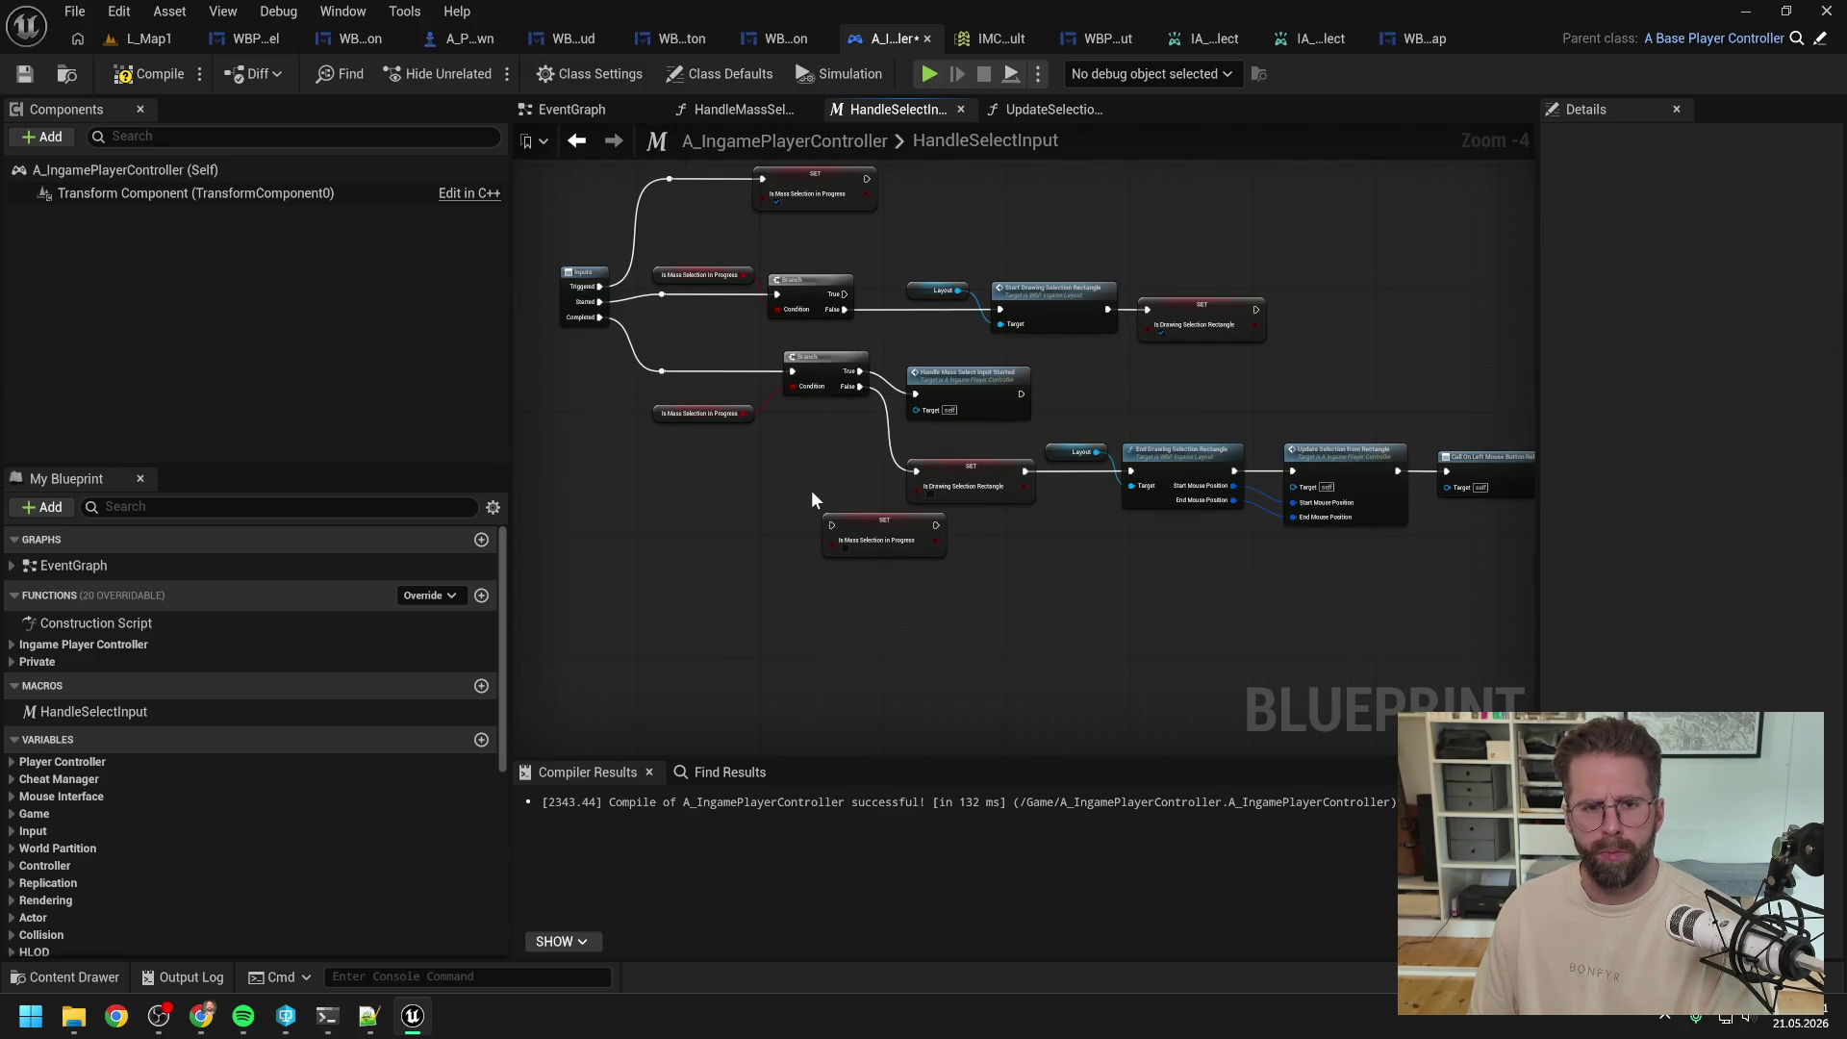
mouse_move(810, 500)
left_mouse_down()
mouse_move(841, 466)
mouse_move(865, 469)
left_mouse_up()
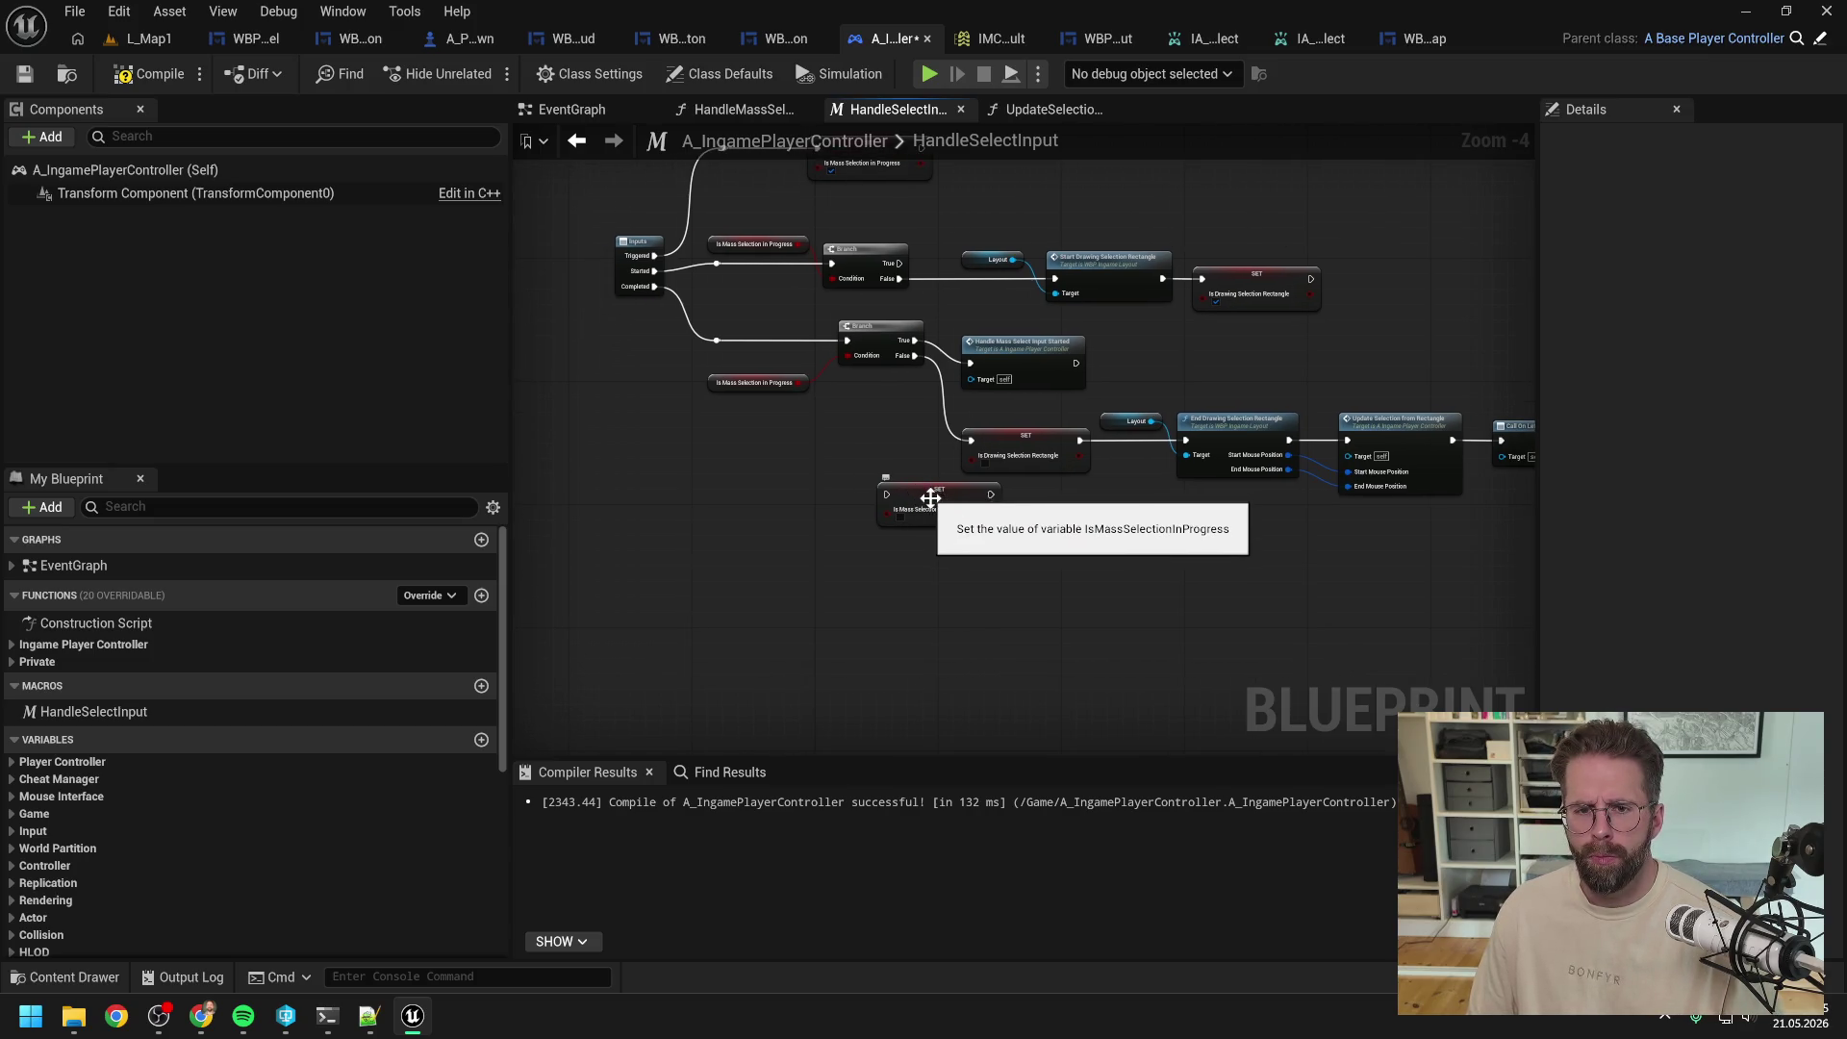
mouse_move(935, 498)
left_mouse_down()
mouse_move(881, 510)
mouse_move(781, 451)
left_mouse_up()
left_click(902, 466)
left_click(1381, 430, "alt")
mouse_move(1404, 412)
left_mouse_down()
mouse_move(1308, 458)
mouse_move(851, 496)
mouse_move(871, 493)
left_mouse_up()
left_click(916, 556)
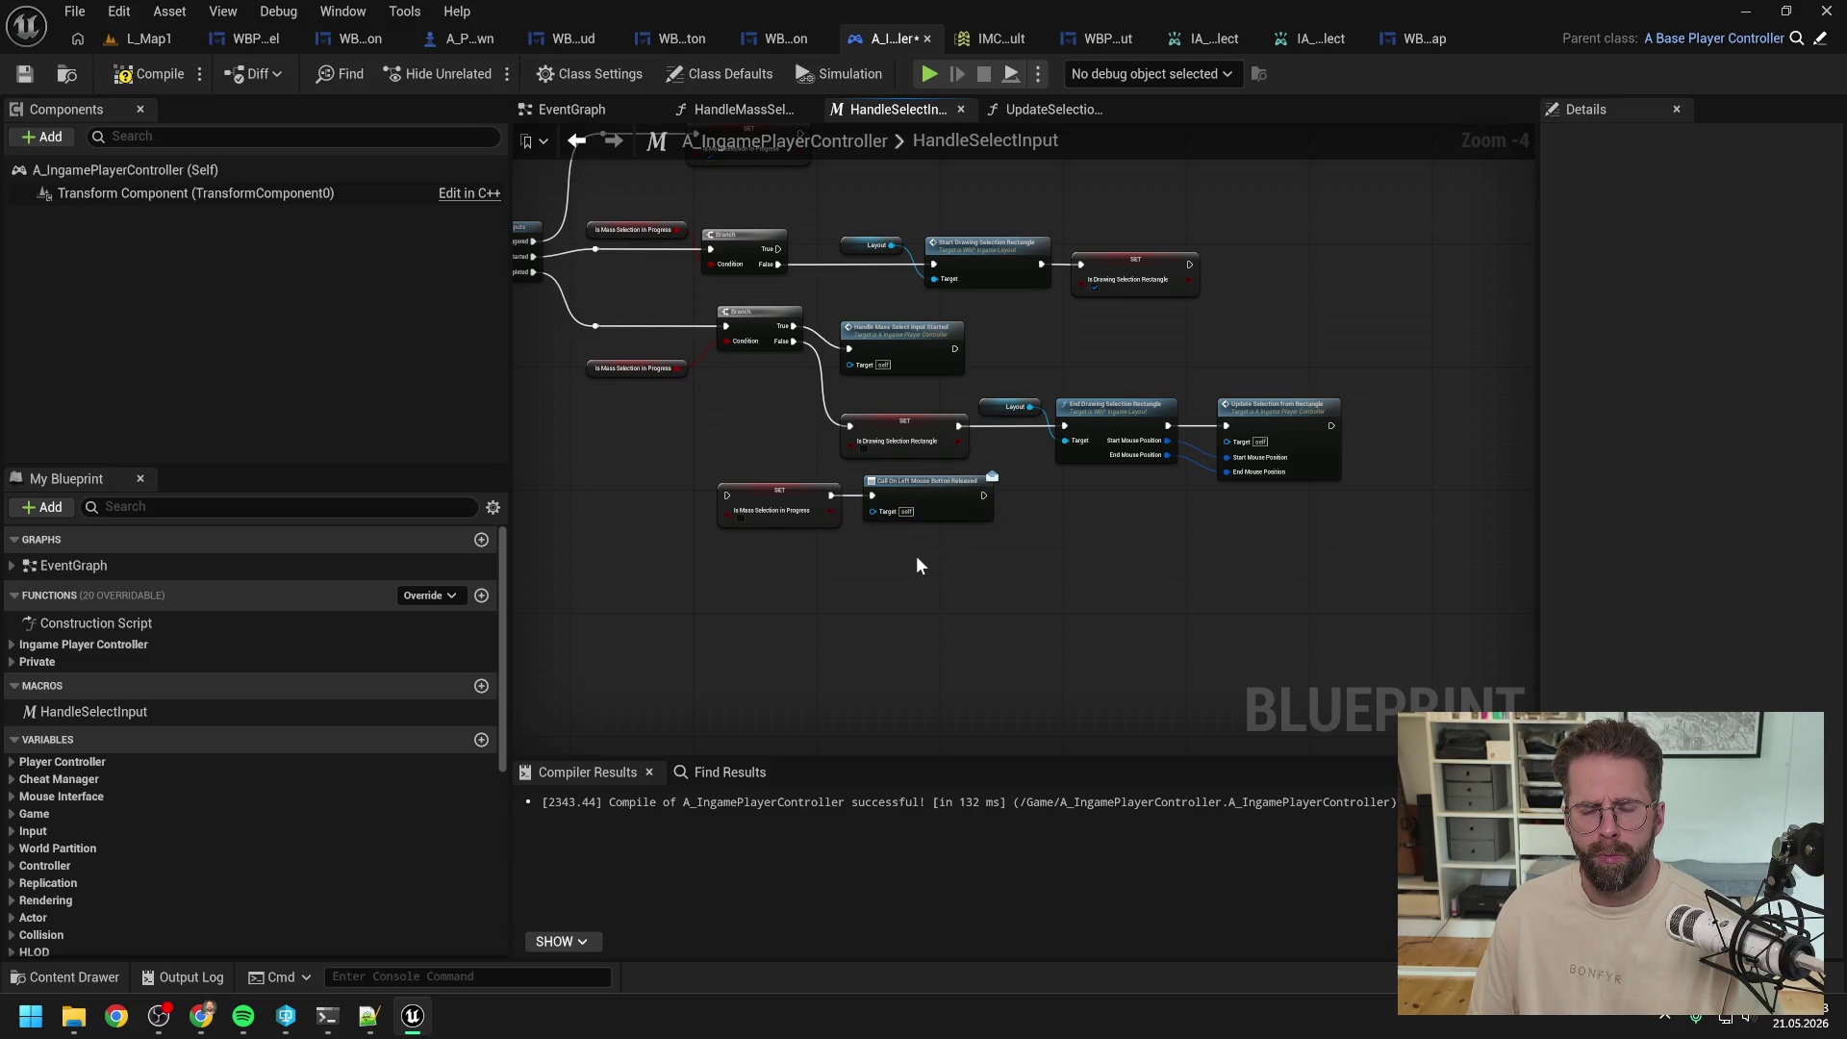
left_click_drag(916, 556, 994, 564)
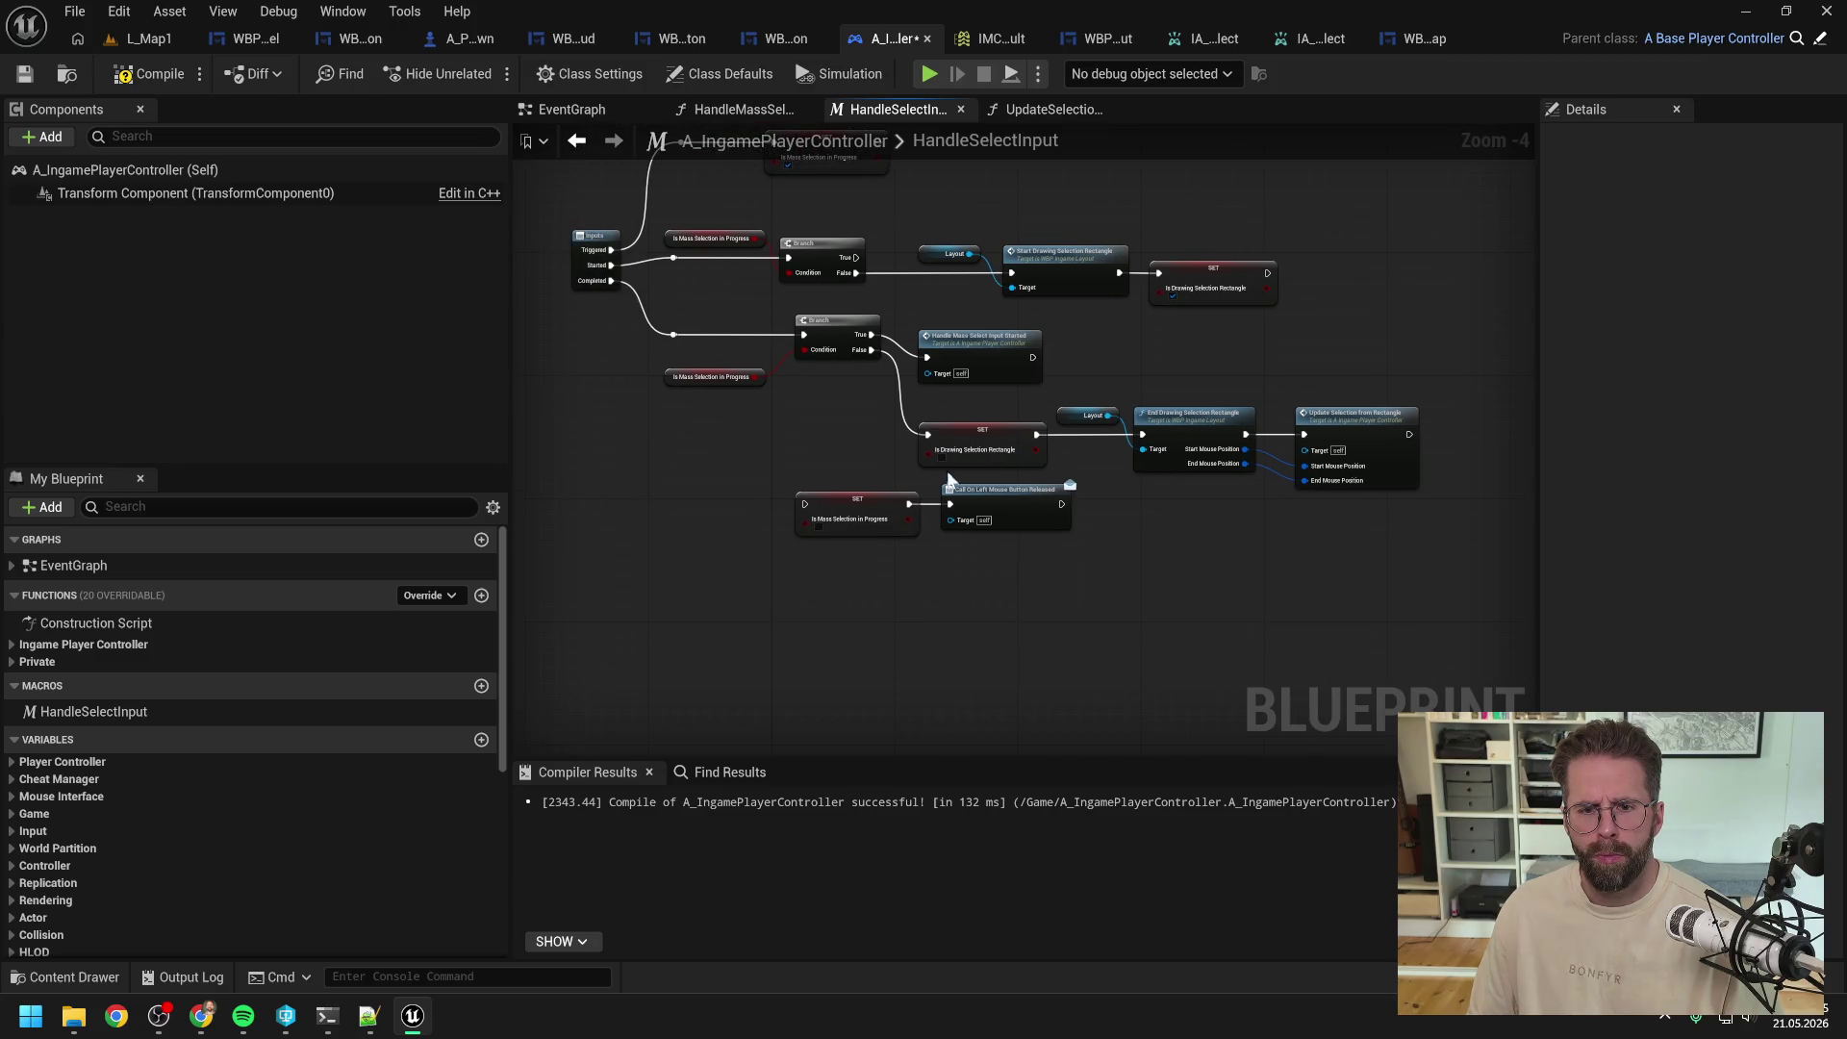
Step: Move SET Is Drawing Selection Rectangle to the bottom row and chain it into the other SET node
left_click(927, 435, "alt")
left_click(1035, 434, "alt")
mouse_move(1013, 437)
left_mouse_down()
mouse_move(748, 507)
mouse_move(806, 504)
left_mouse_up()
left_click(1018, 402)
Step: Wire Branch False into End Drawing Selection Rectangle and tidy the surrounding nodes
left_click_drag(871, 349, 1142, 434)
left_click_drag(1005, 356, 1157, 356)
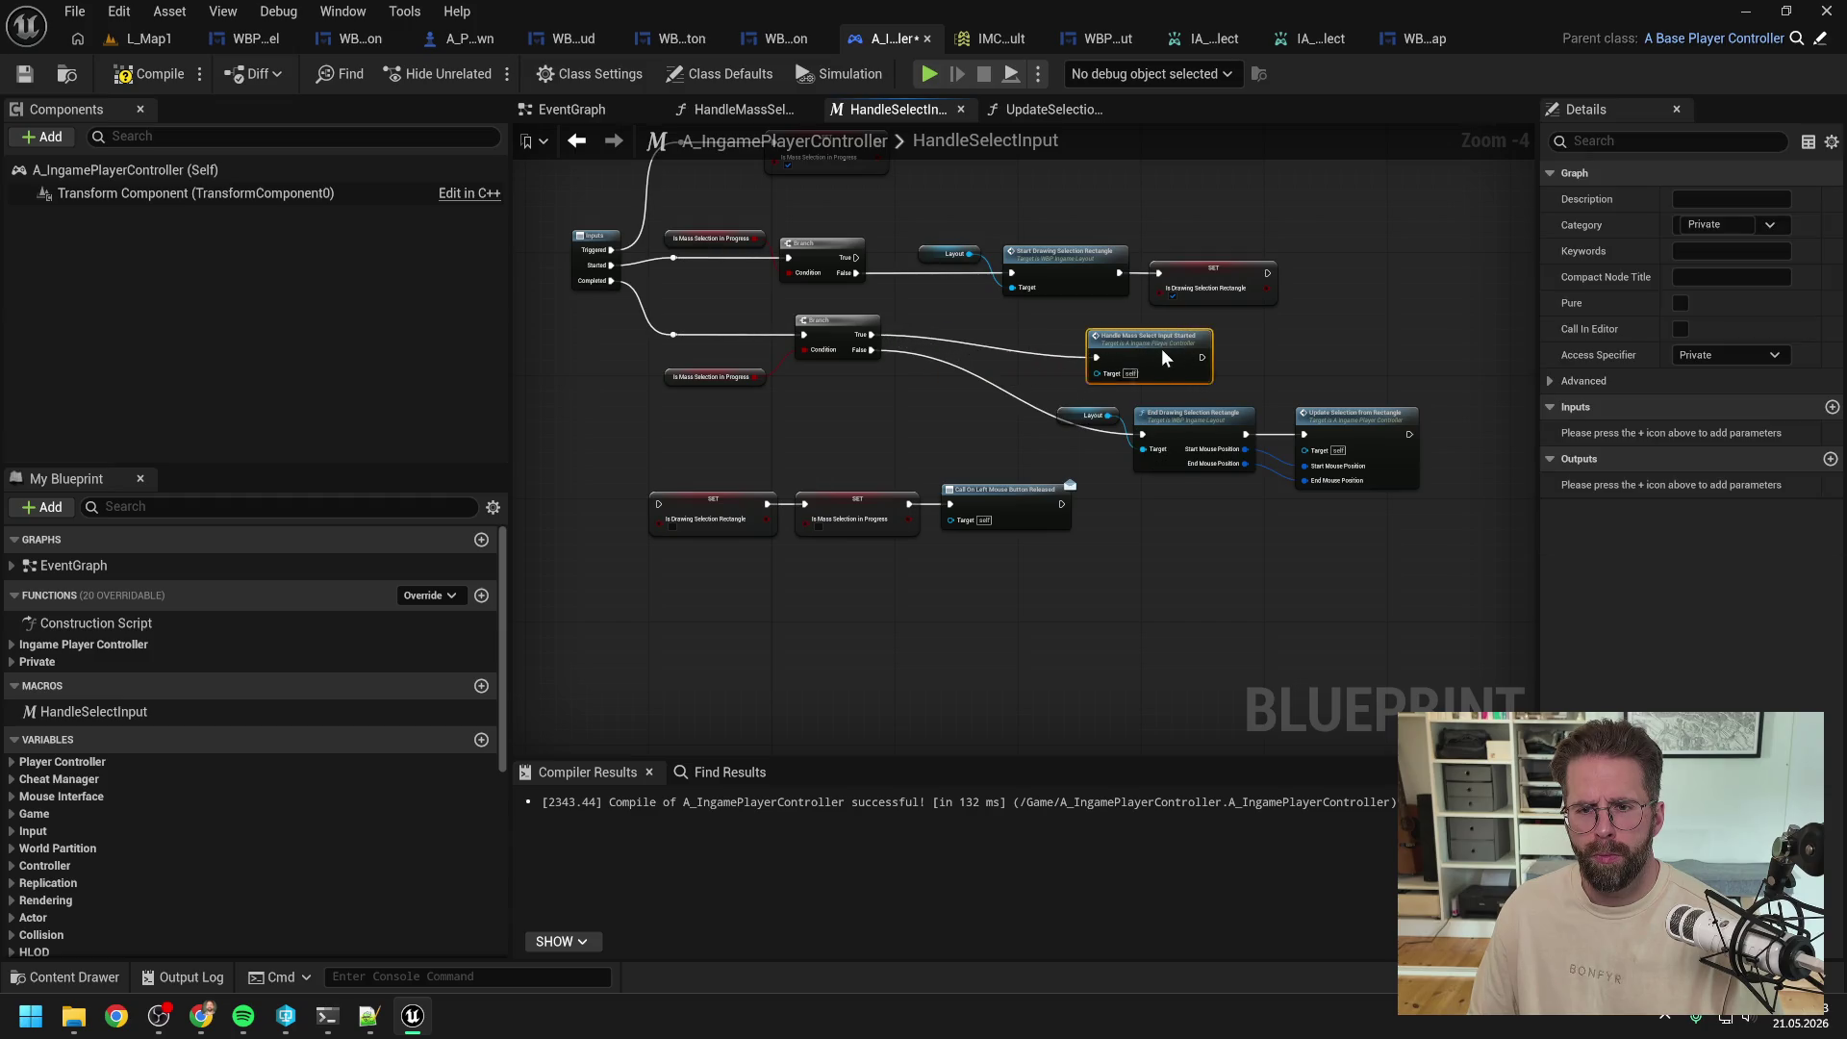
left_click_drag(1049, 394, 1428, 491)
mouse_move(1207, 414)
left_mouse_down()
mouse_move(1059, 397)
mouse_move(1090, 387)
left_mouse_up()
left_click(1182, 350)
mouse_move(1181, 351)
left_mouse_down()
mouse_move(928, 452)
mouse_move(1007, 446)
left_mouse_up()
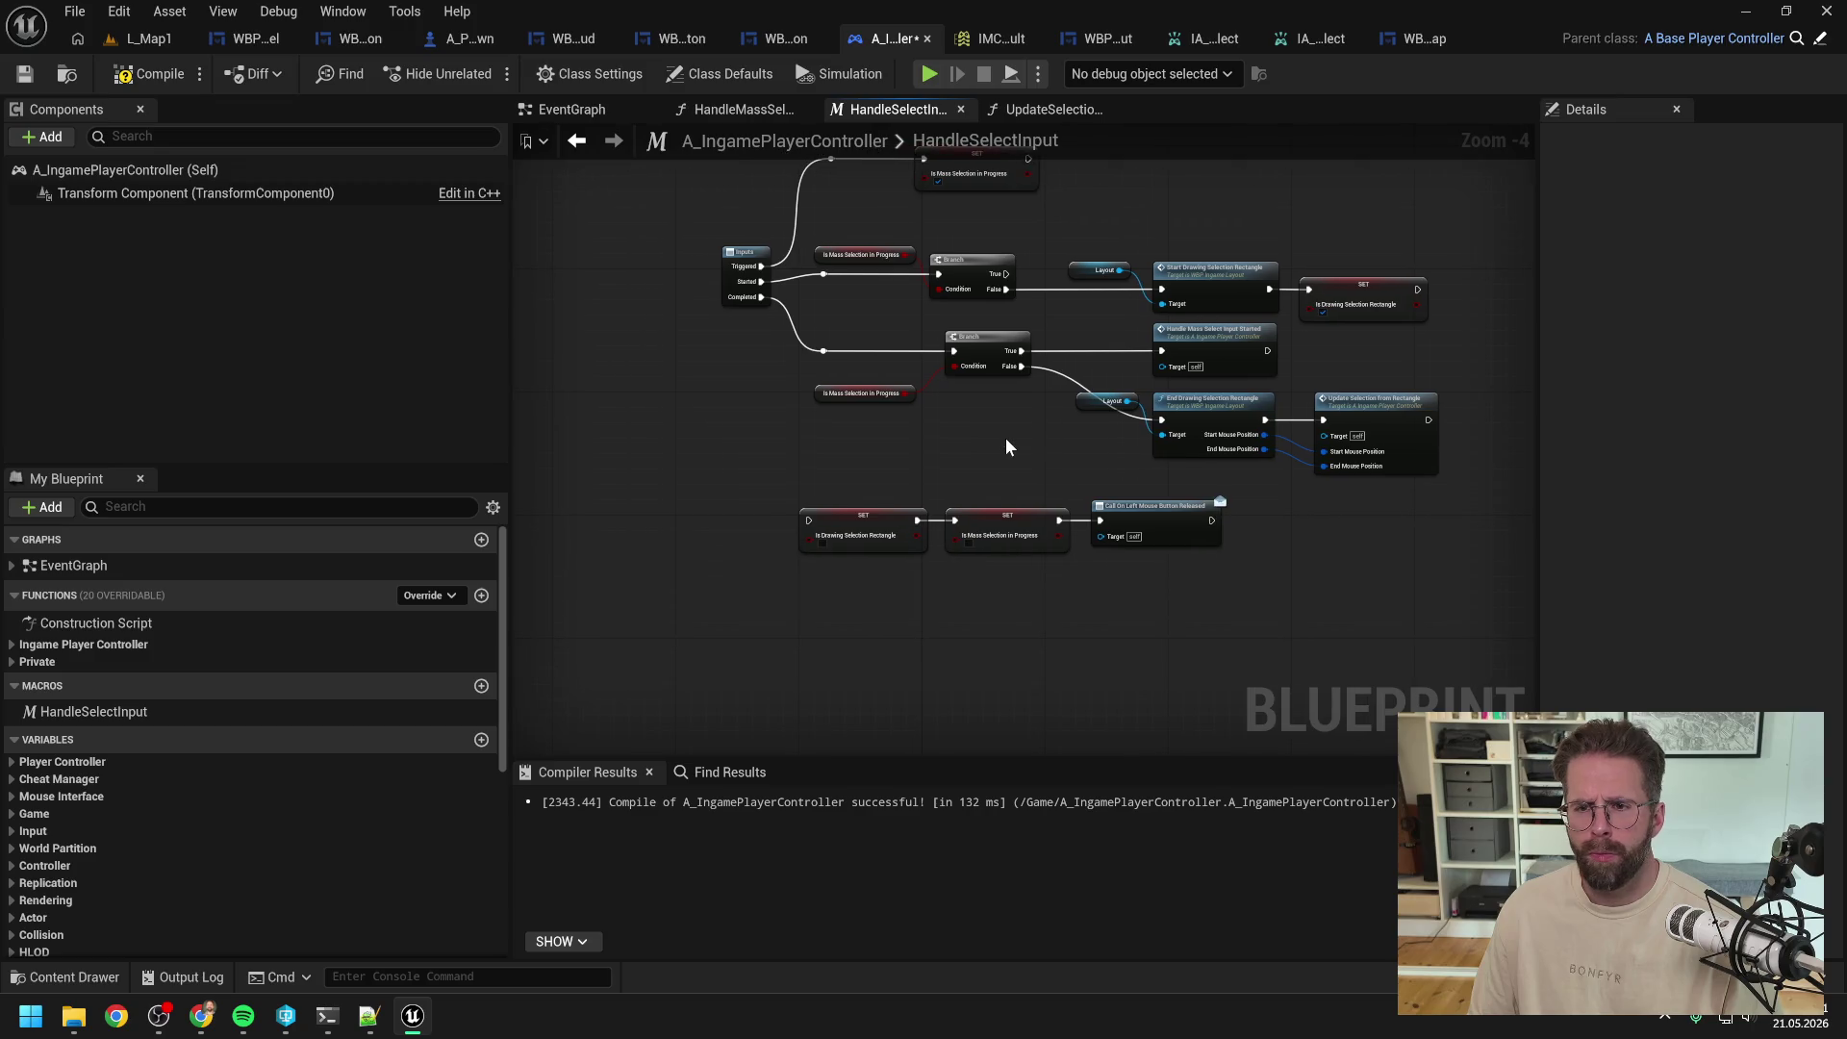
Step: Add a Sequence node, route Completed into it, and delete the leftover reroute knot
right_click(784, 449)
type("seq")
key("Return")
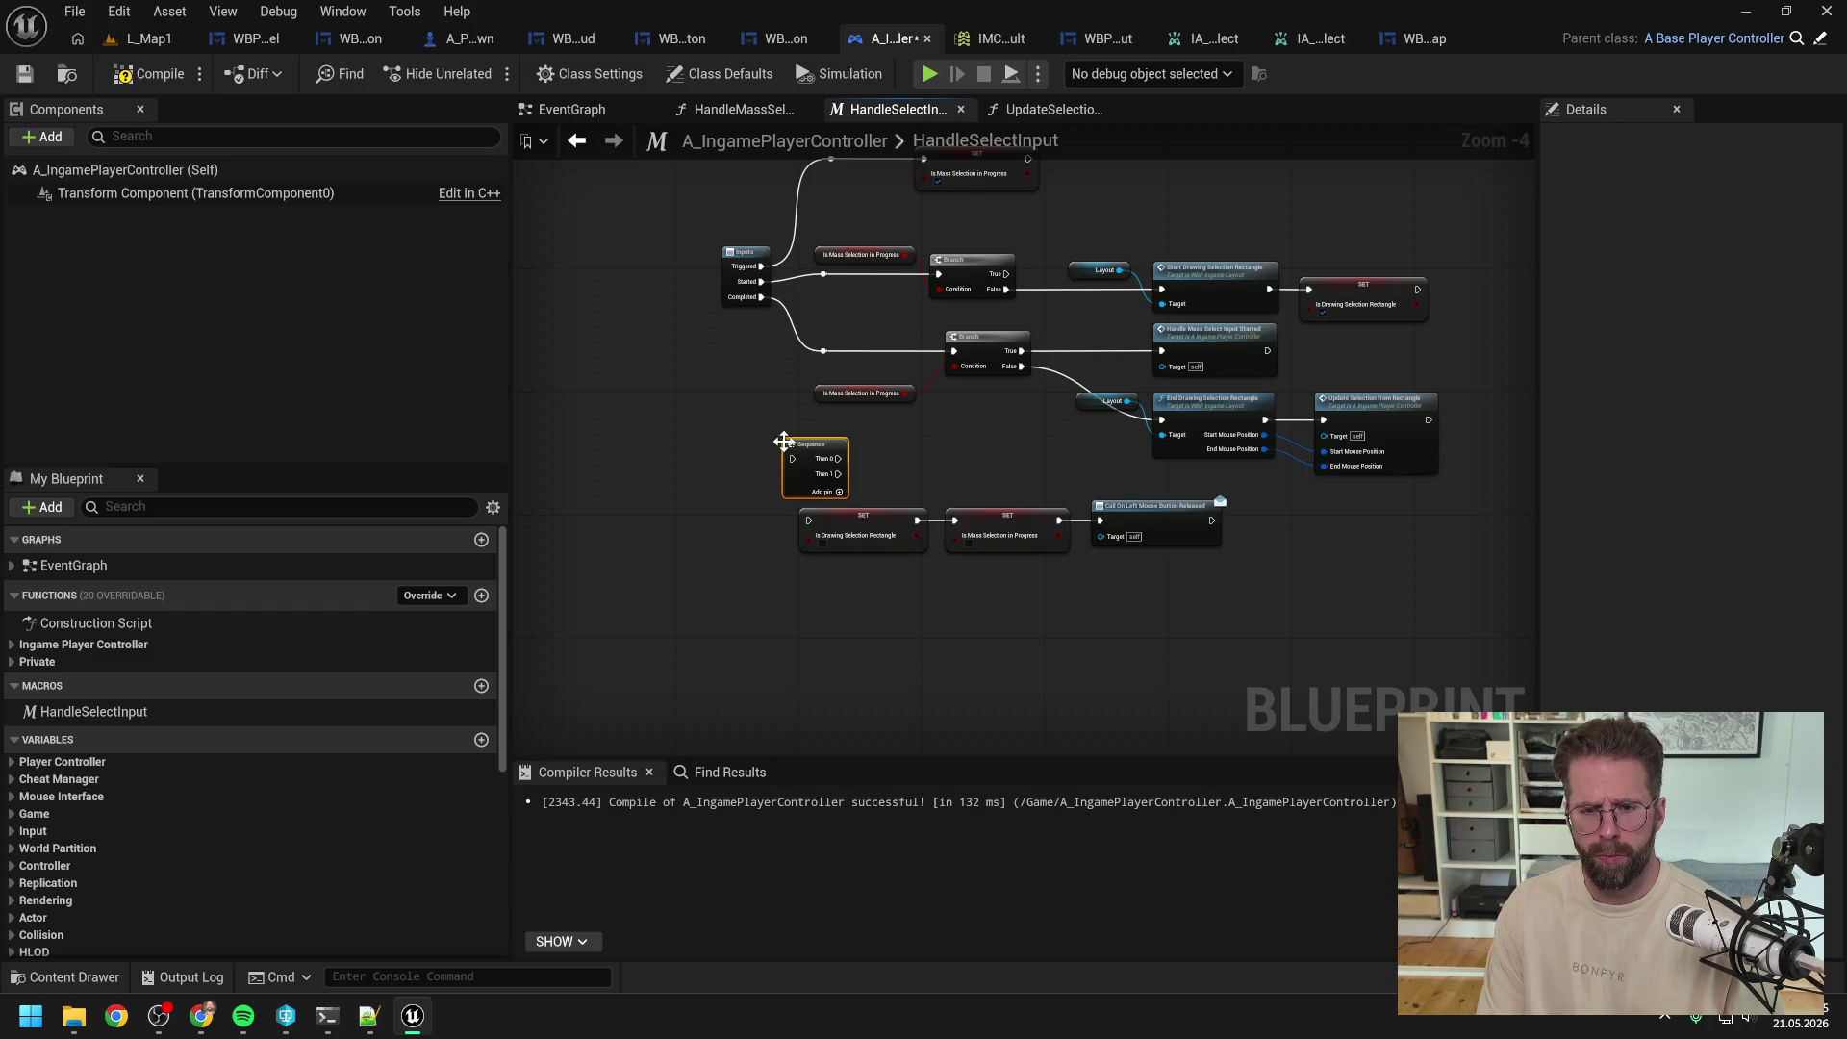
mouse_move(761, 297)
left_mouse_down()
mouse_move(808, 323)
mouse_move(793, 459)
mouse_move(954, 350)
left_mouse_up()
key("Delete")
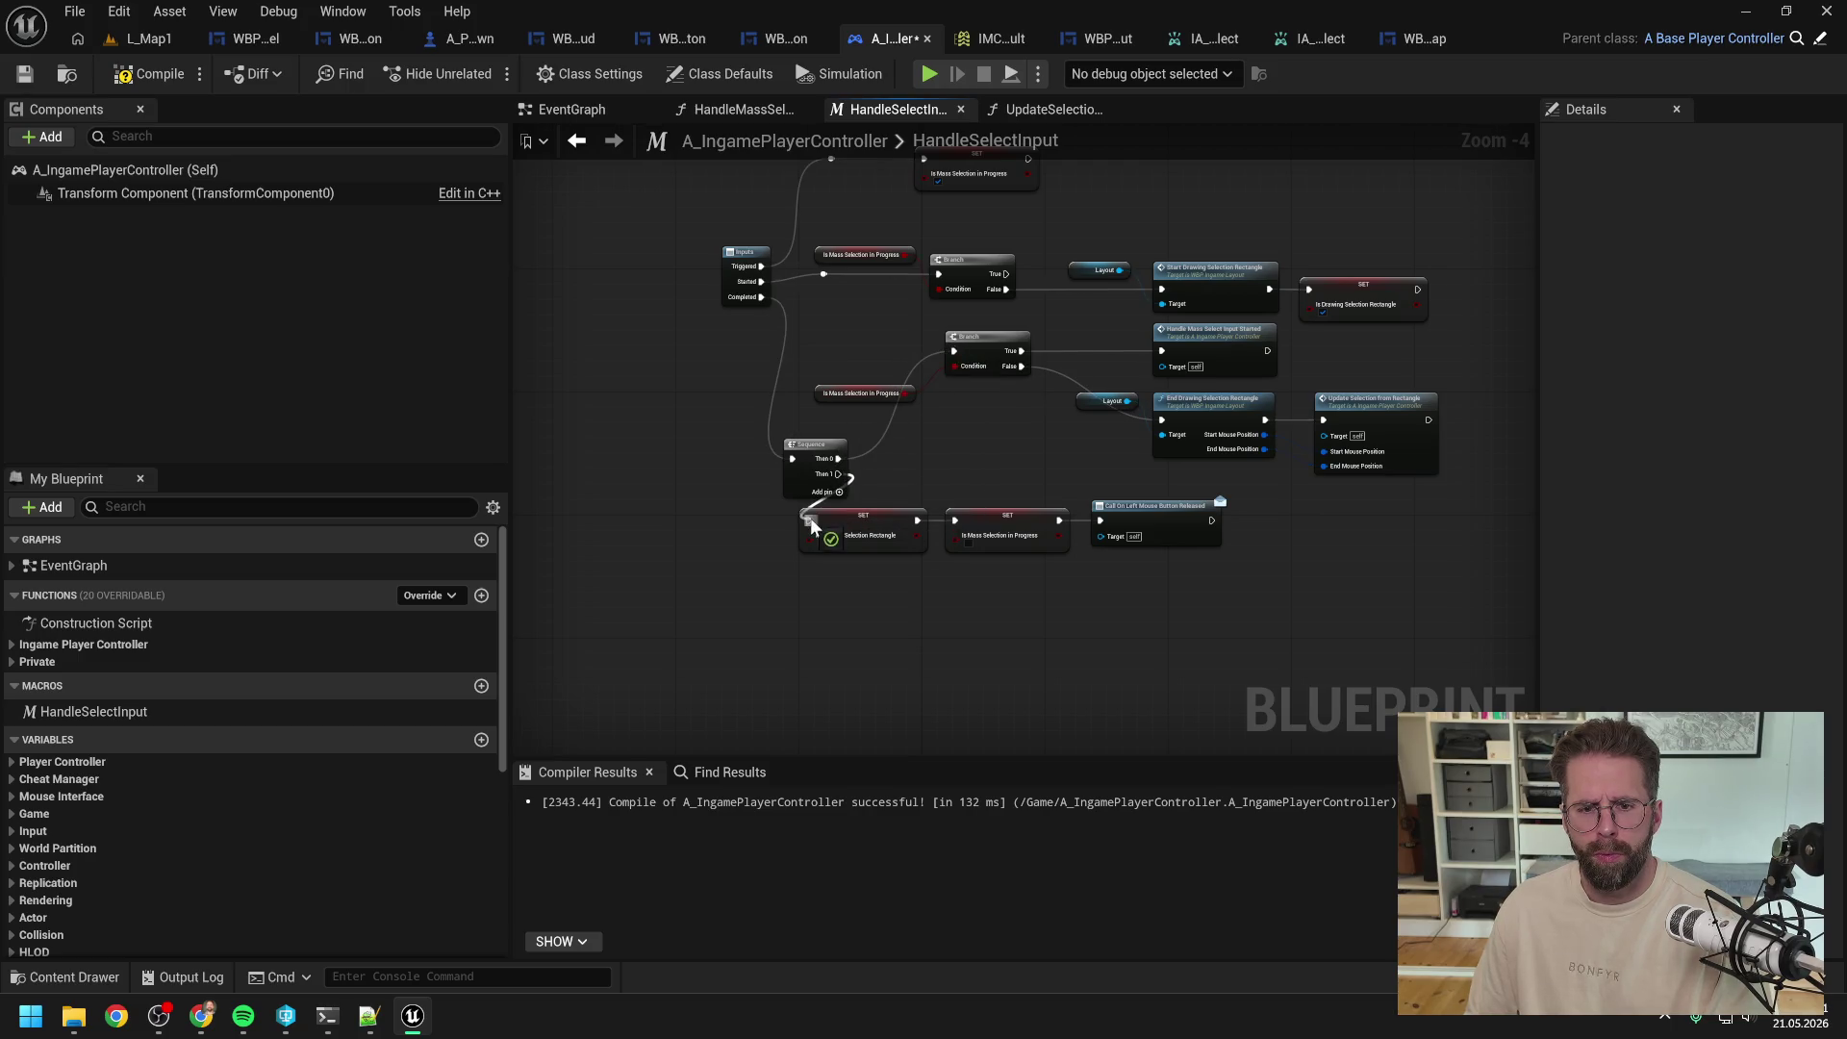
Step: Spread out the nodes around the Sequence, add a knot on the Branch False wire, and align Update Selection
left_click_drag(830, 353, 1290, 460)
left_click_drag(1041, 441, 1133, 441)
mouse_move(767, 455)
left_mouse_down()
mouse_move(781, 346)
mouse_move(939, 556)
left_mouse_up()
left_click_drag(1119, 515, 1227, 500)
left_click(1095, 464)
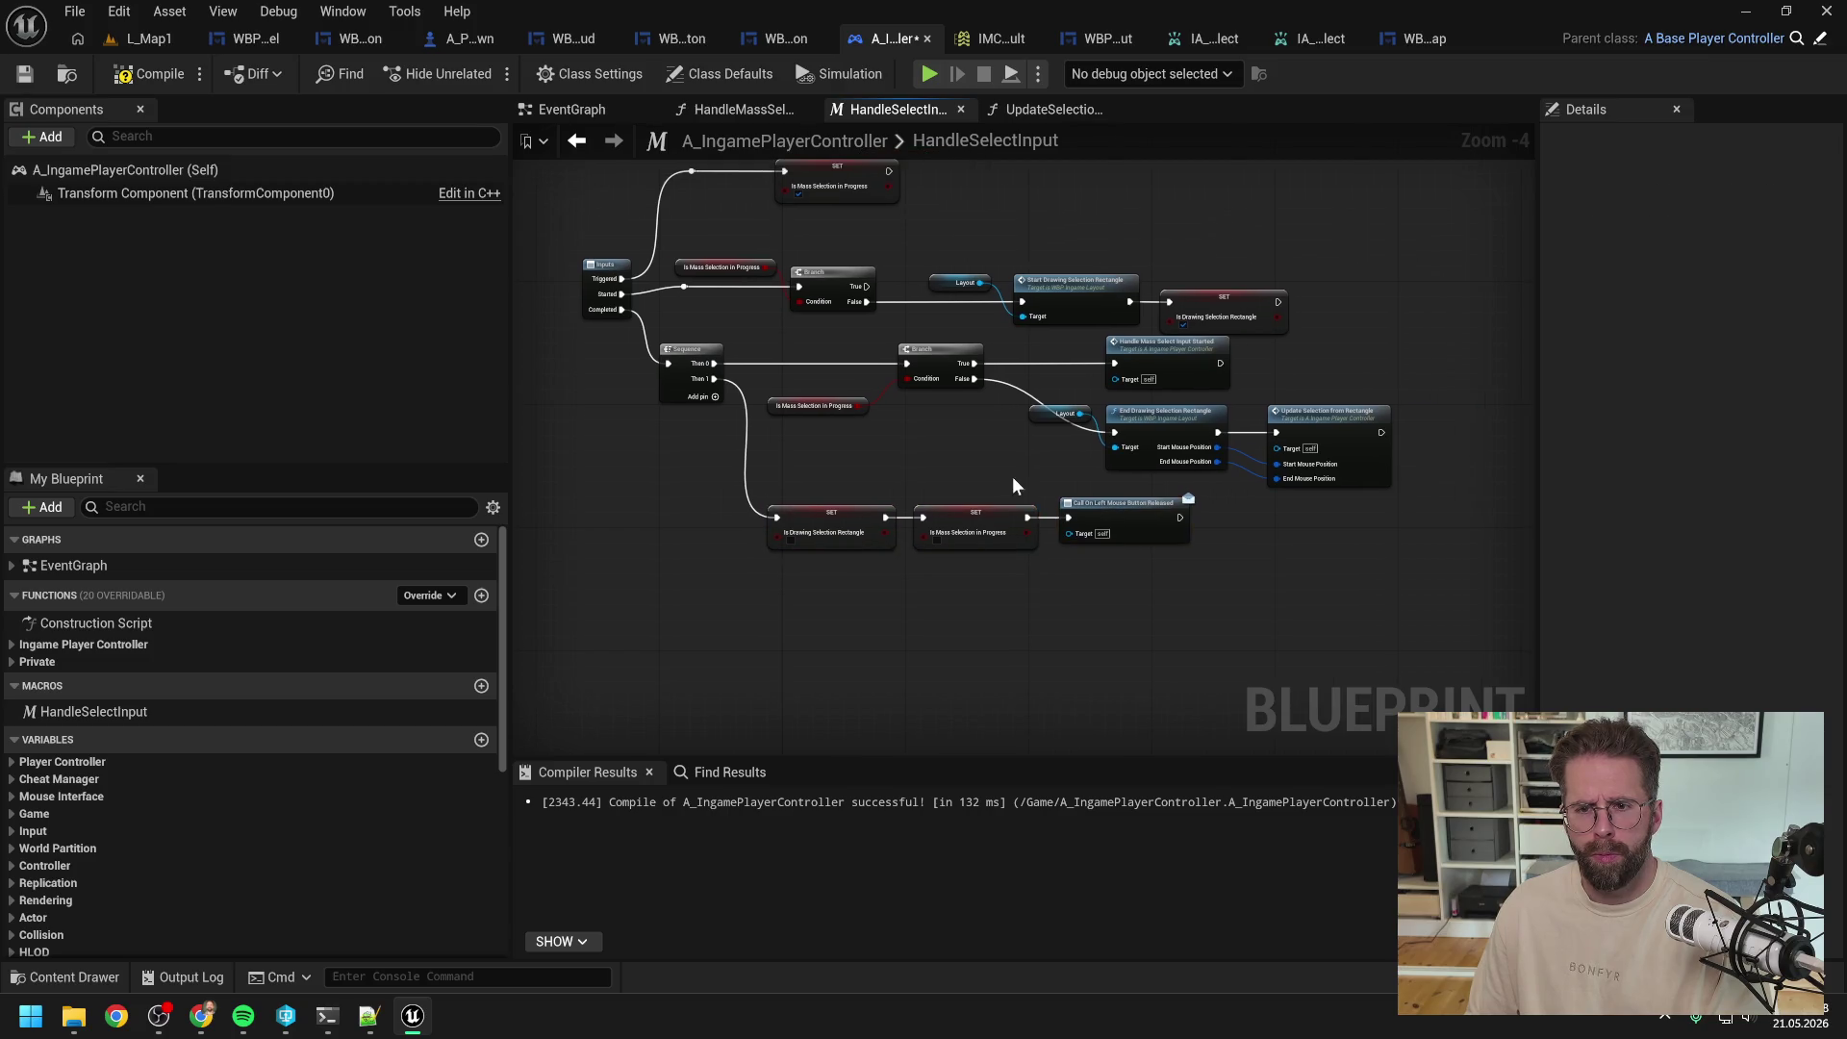
double_click(1024, 387)
left_click(1178, 421, "shift")
left_click(1327, 424, "shift")
left_click(1001, 469)
left_click_drag(1327, 424, 1326, 423)
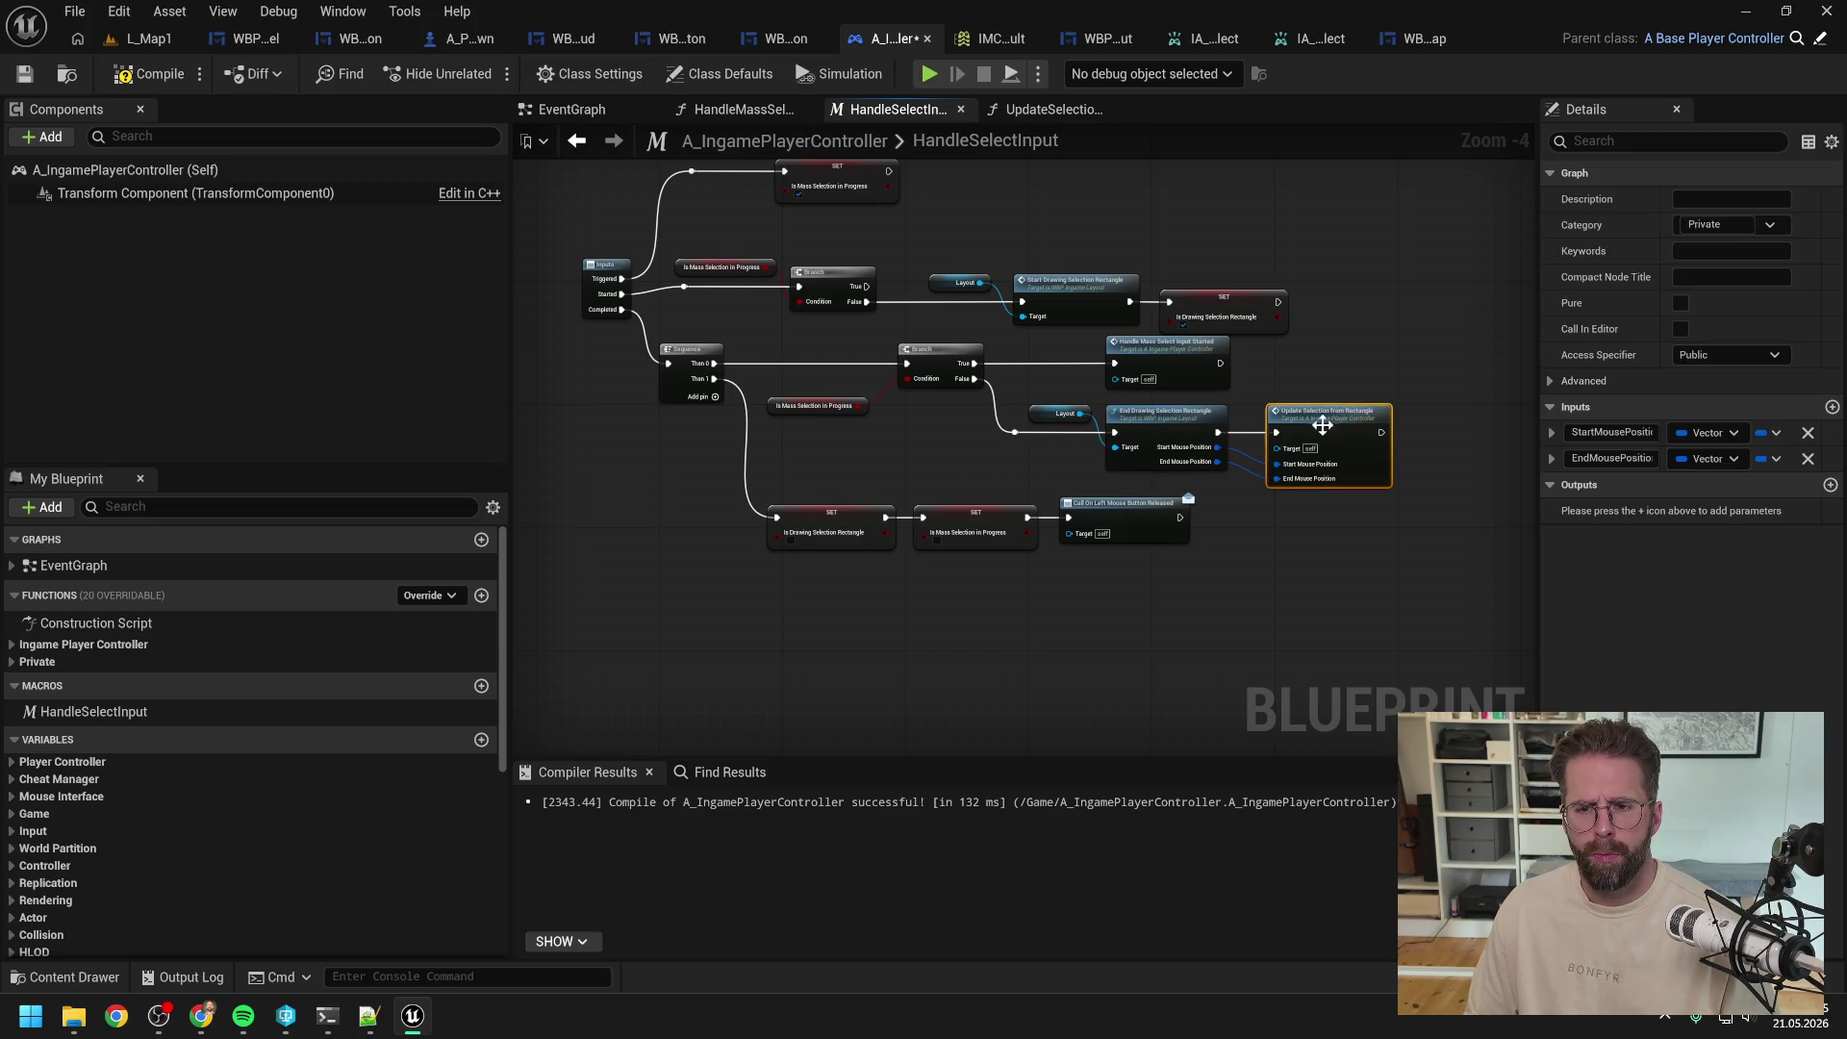
left_click(1031, 469)
Step: Compile the player controller and test in L_Map1 by drawing a selection rectangle
left_click(149, 73)
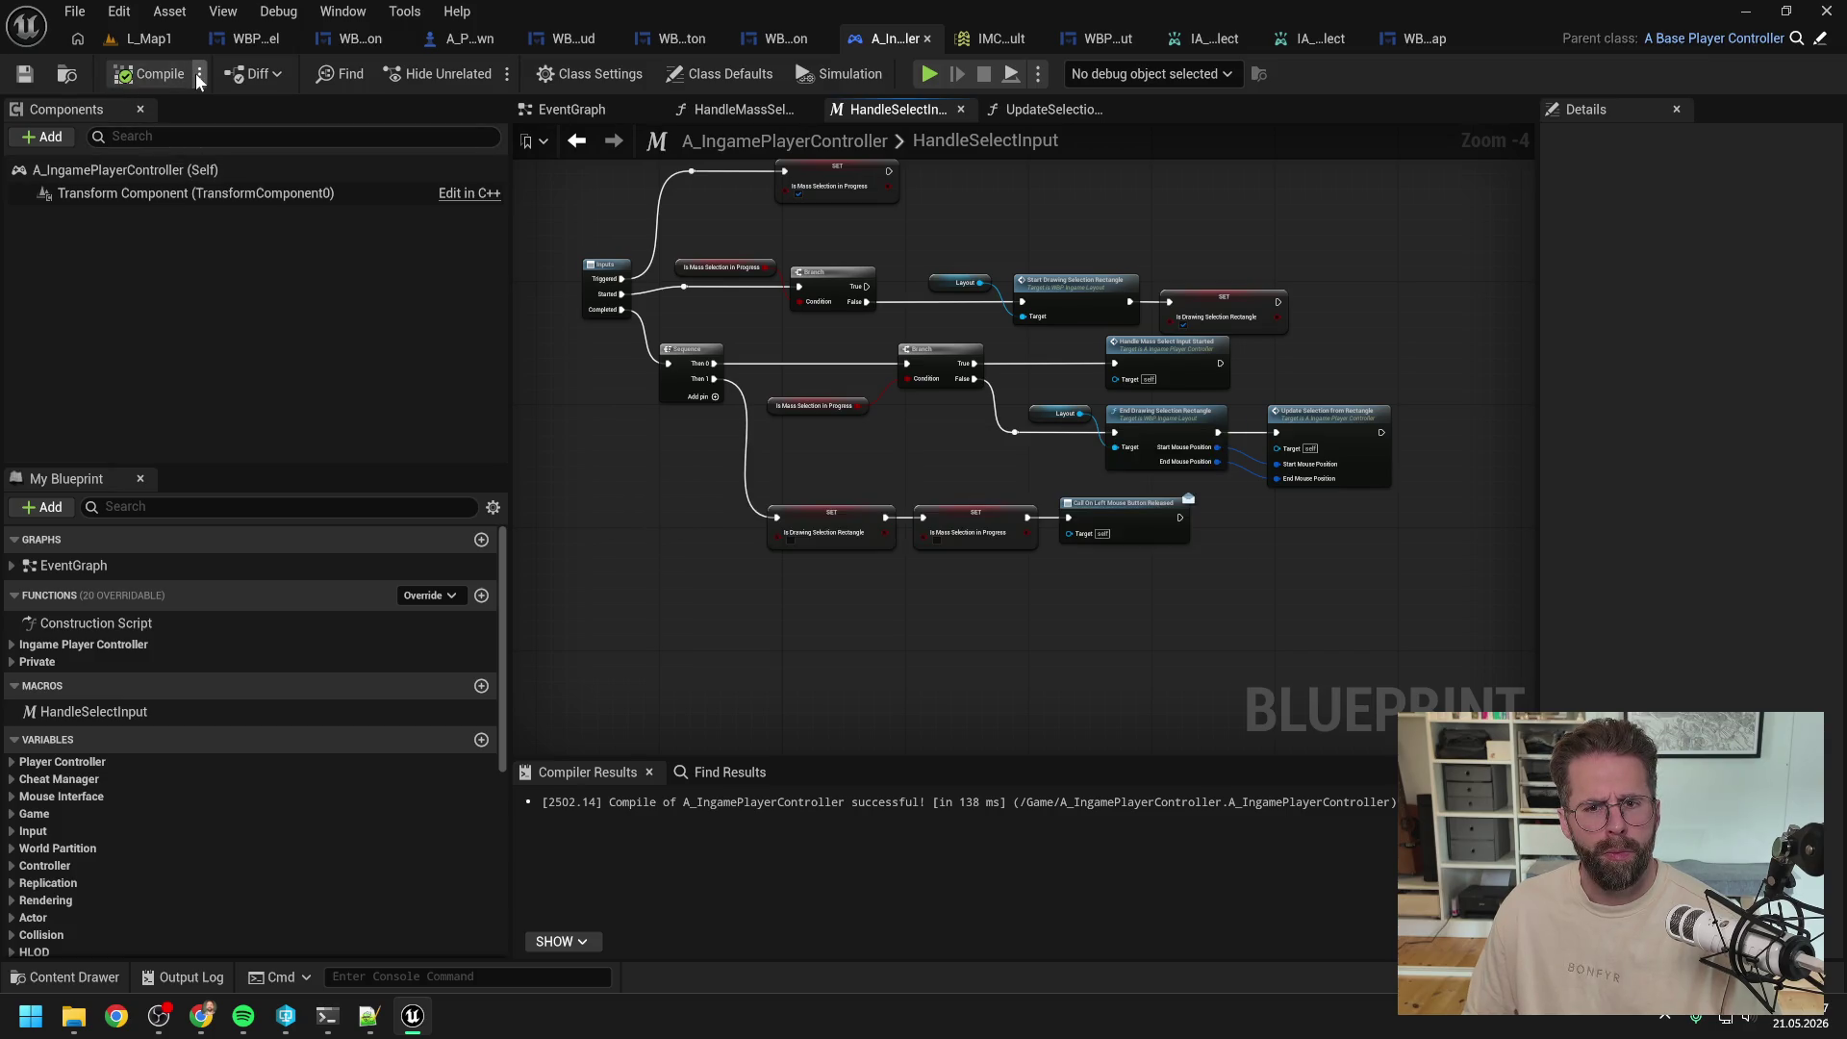
left_click(136, 39)
key("alt+p")
mouse_move(750, 483)
left_mouse_down()
mouse_move(1007, 483)
mouse_move(1054, 659)
mouse_move(1125, 678)
mouse_move(1071, 529)
left_mouse_up()
Step: Stop the play session and look over the HandleSelectInput graph in A_IngamePlayerController
key("Escape")
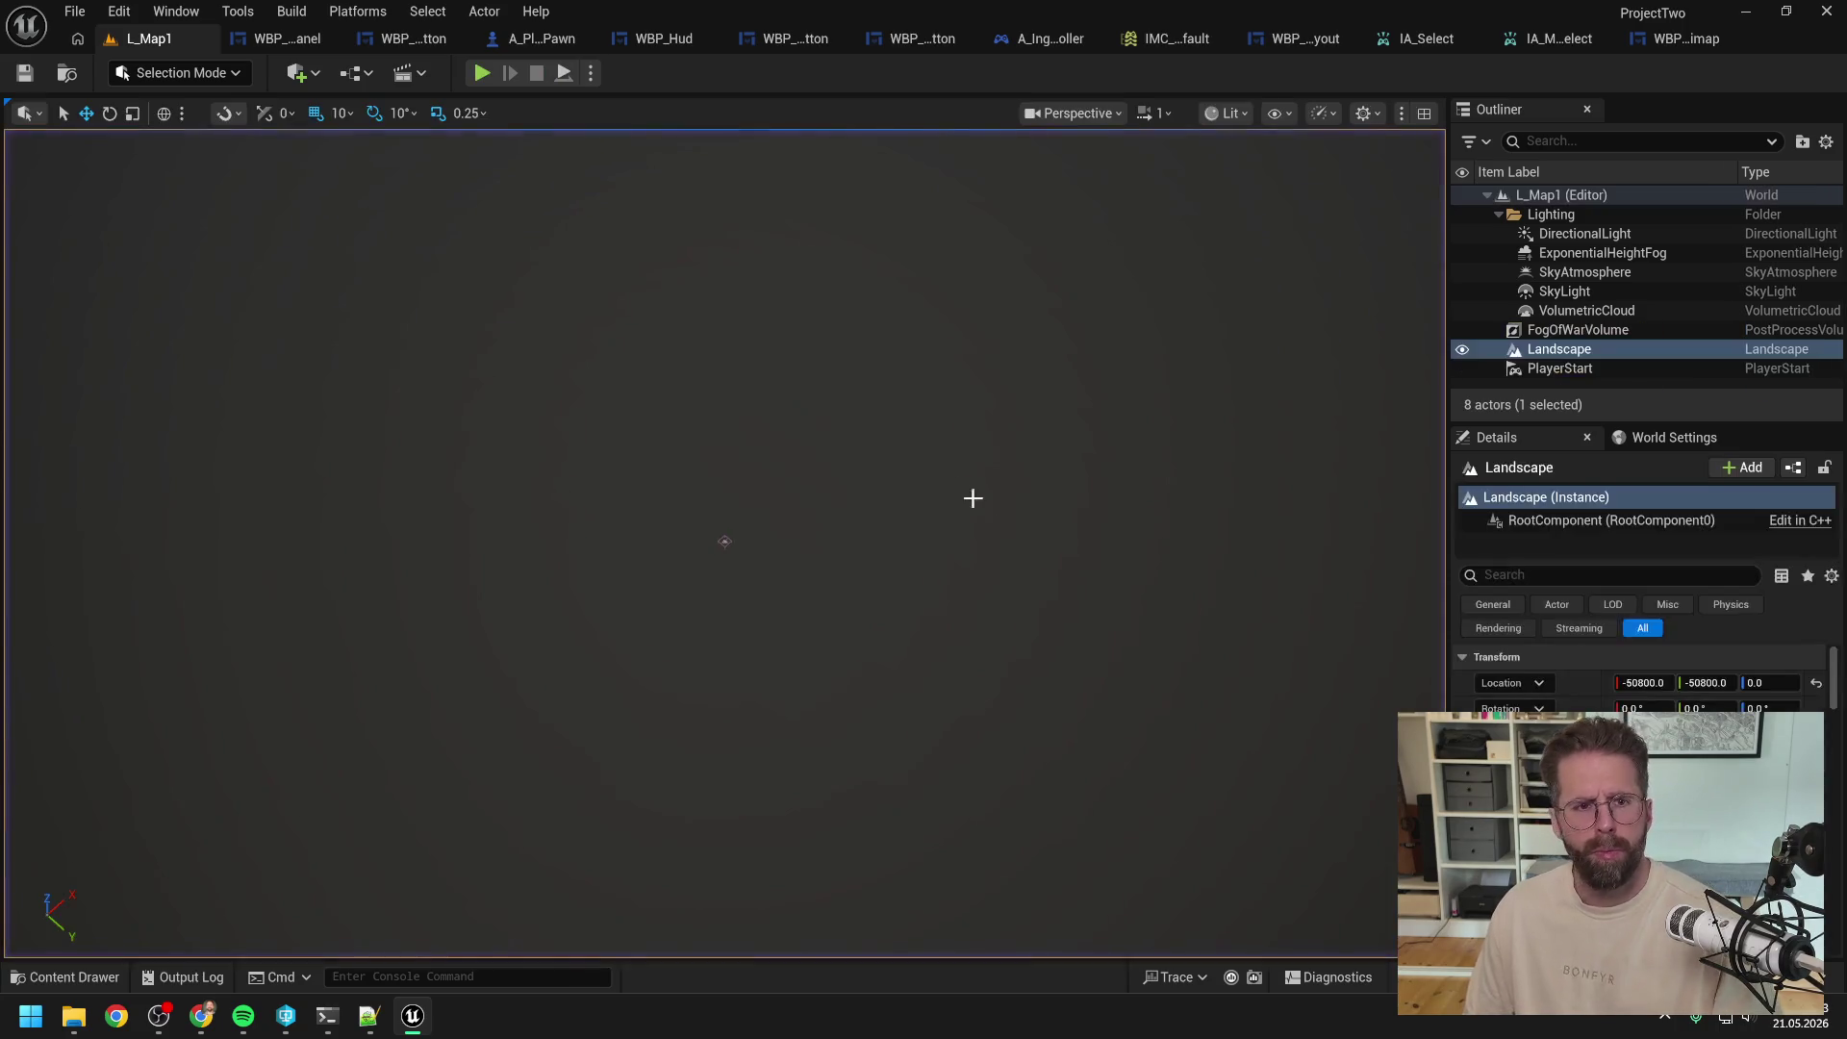
left_click(1045, 33)
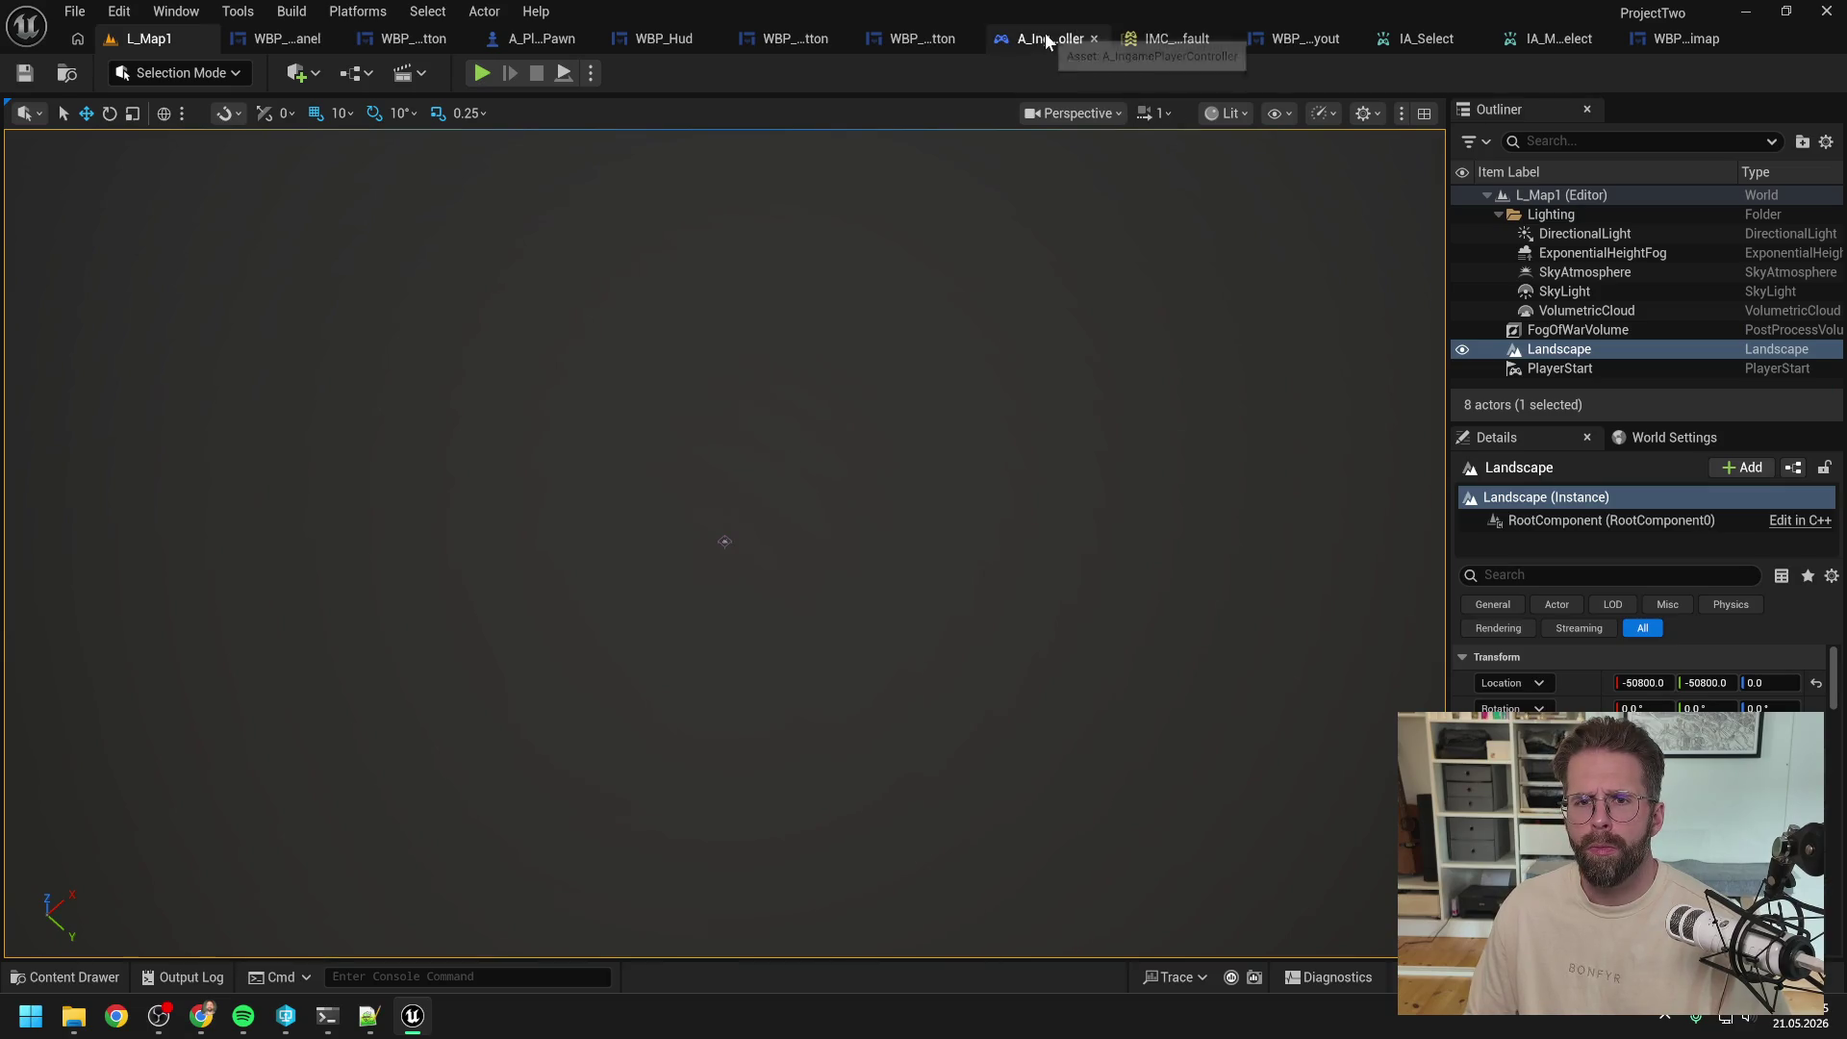
scroll(775, 354, "up", 2)
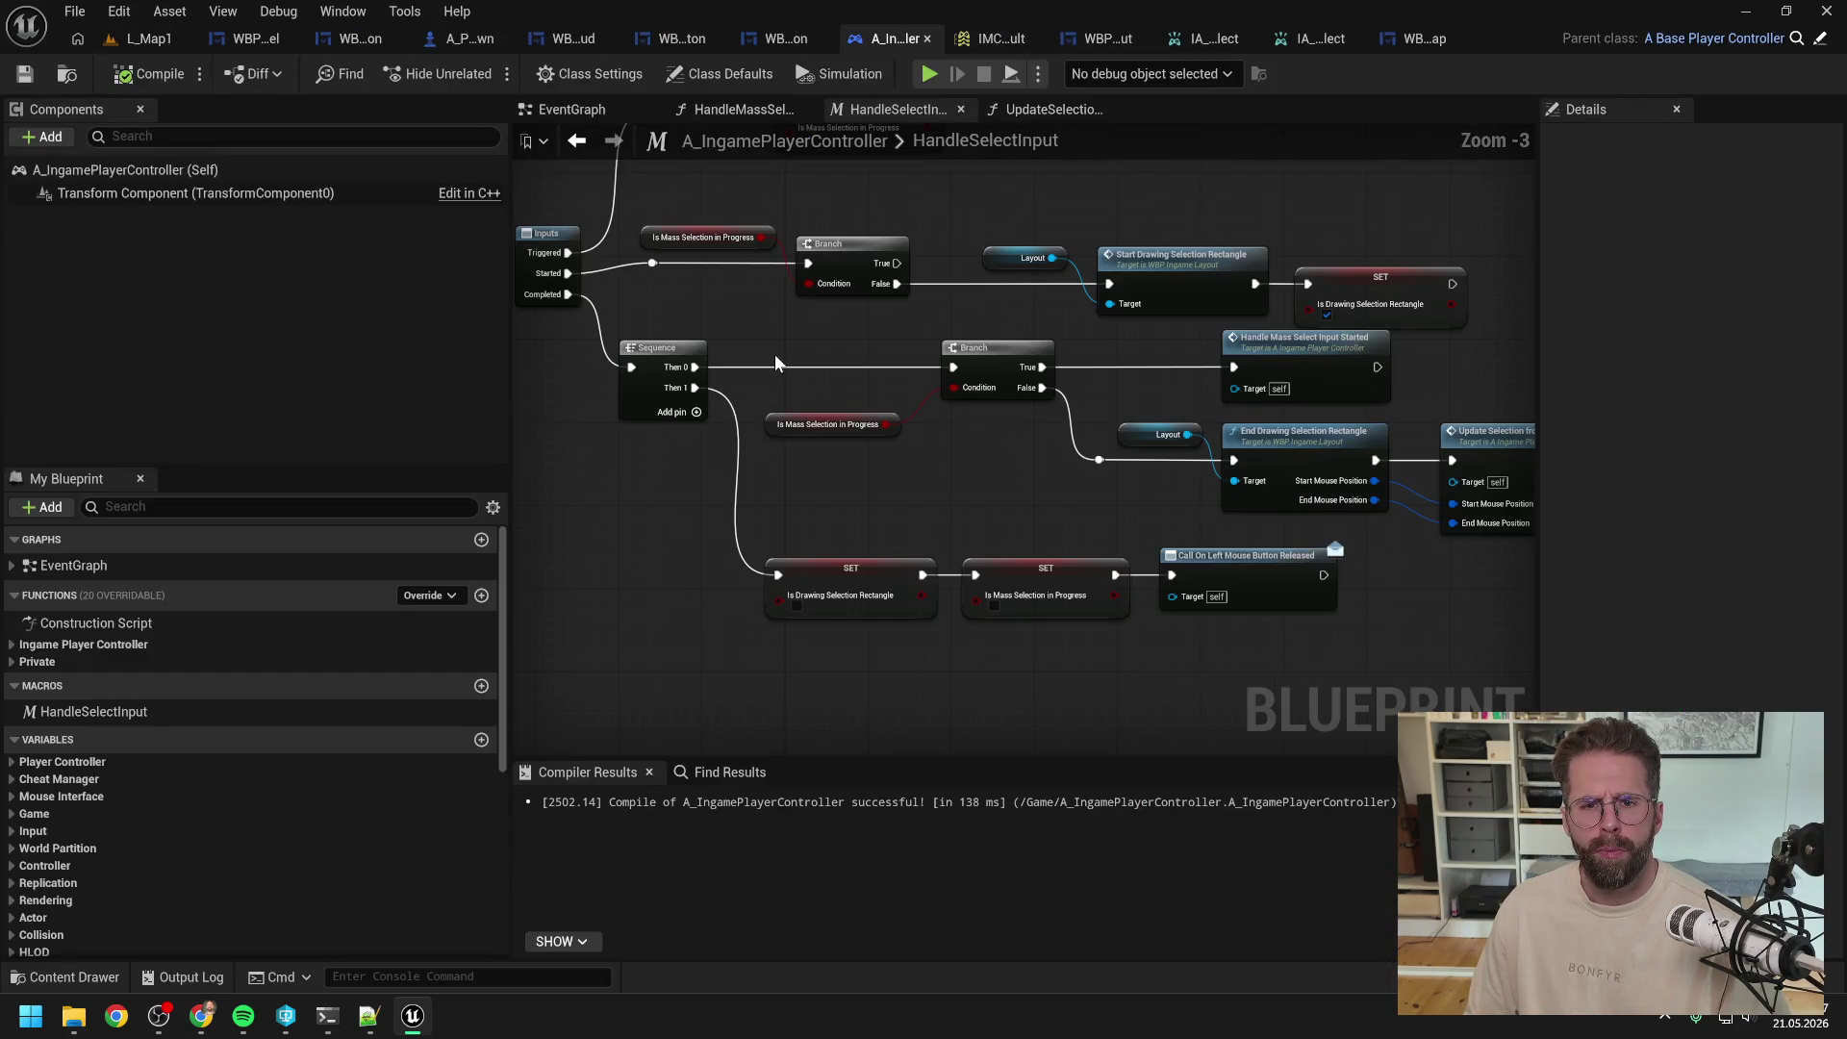
scroll(775, 354, "down", 1)
scroll(933, 407, "down", 1)
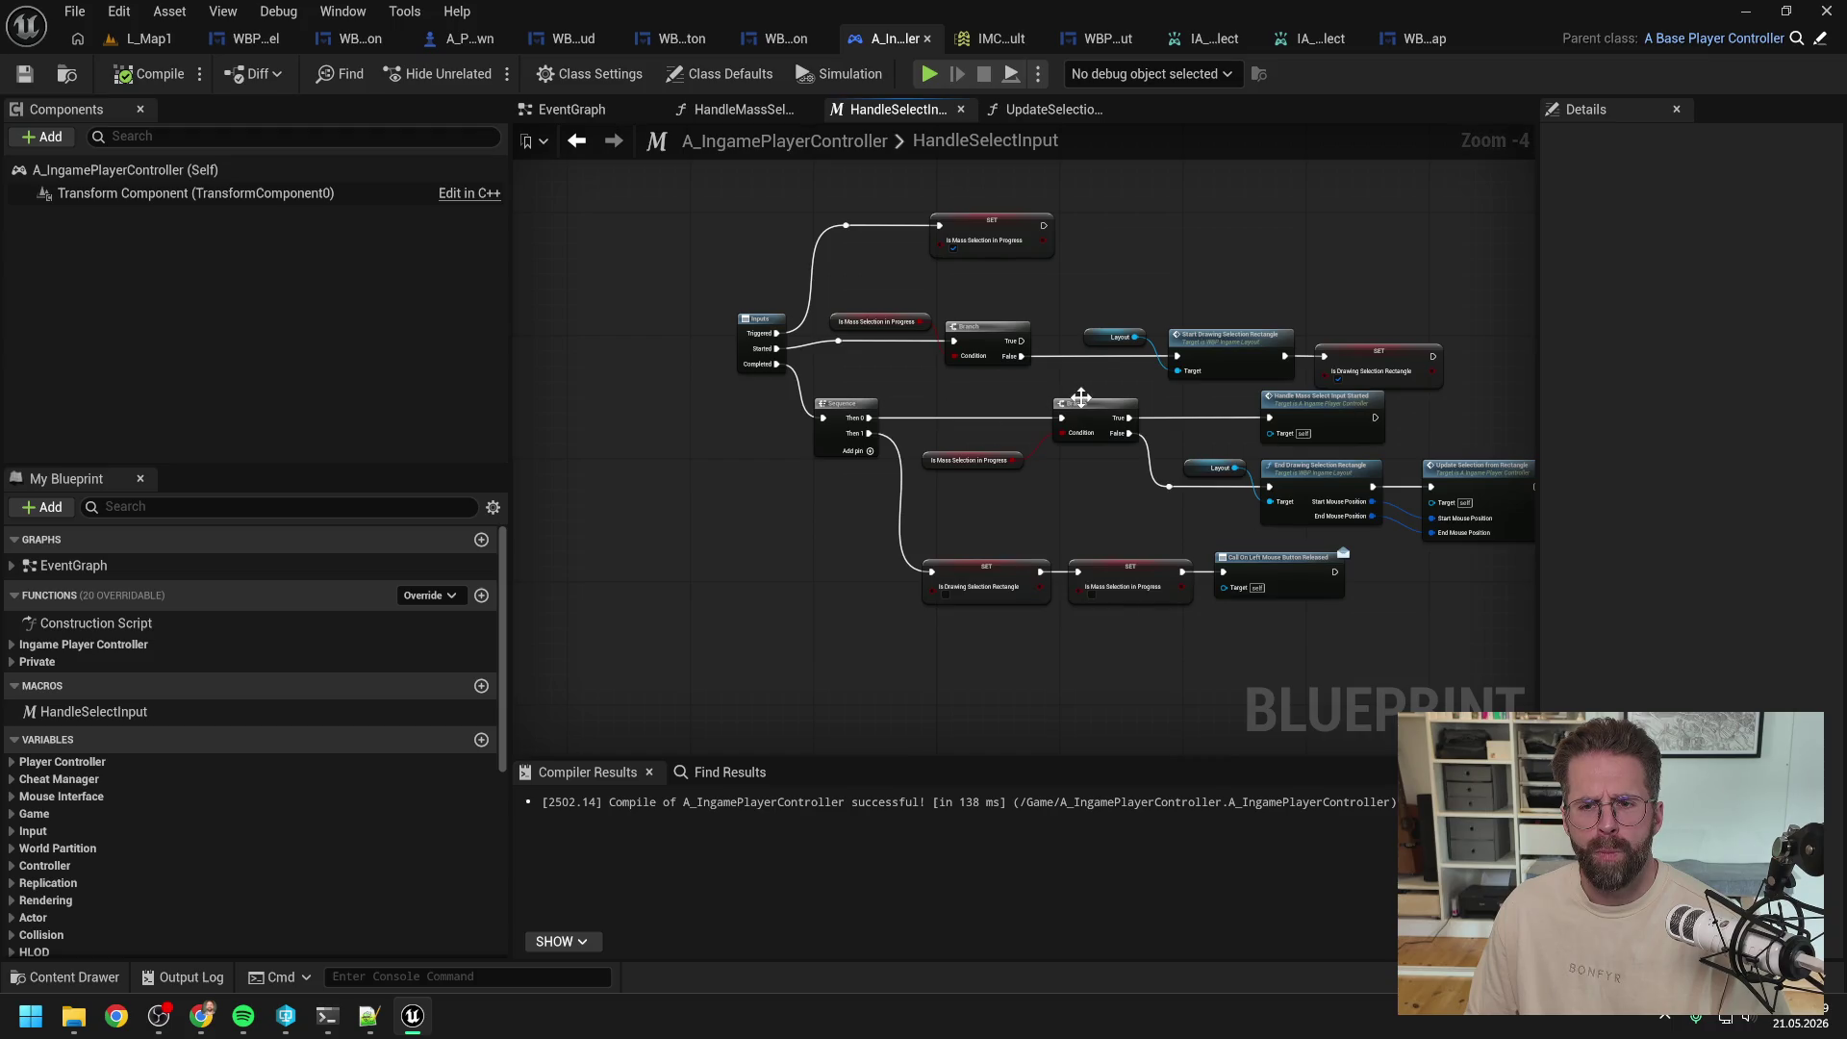
mouse_move(1108, 387)
left_mouse_down()
mouse_move(973, 382)
mouse_move(916, 421)
left_mouse_up()
scroll(917, 421, "up", 1)
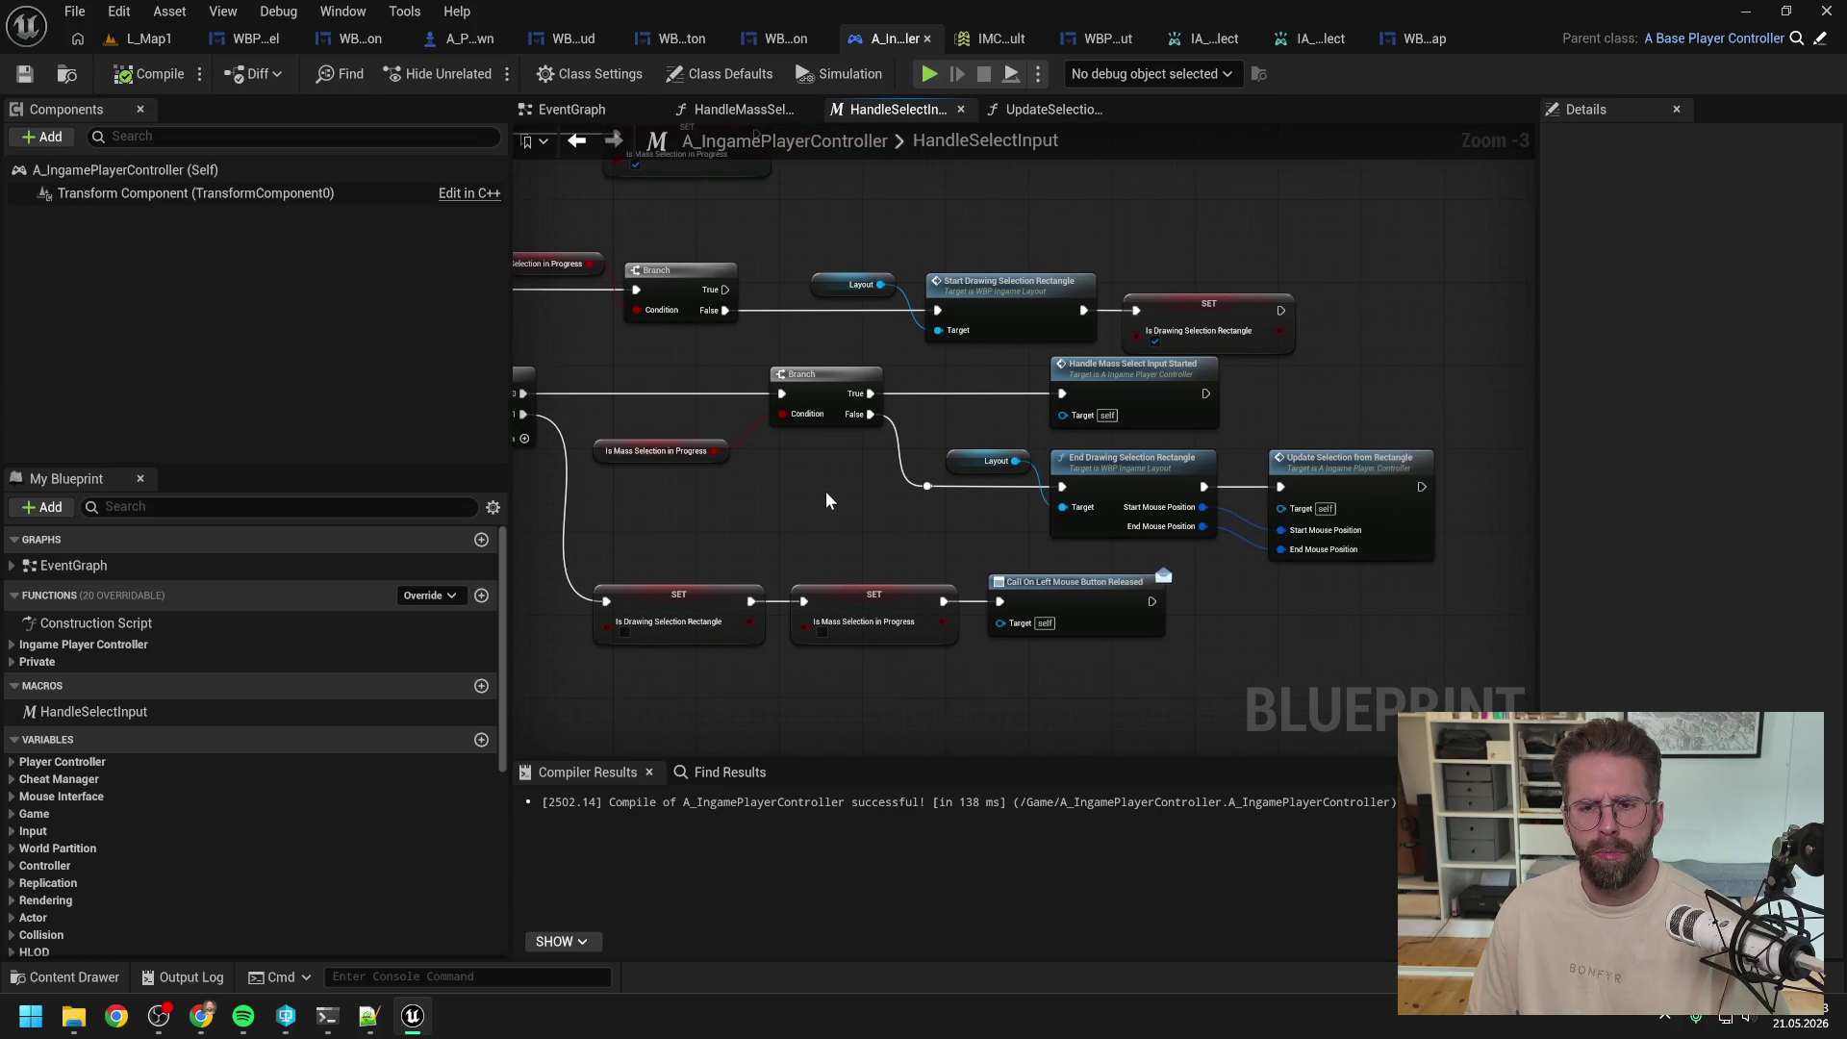
left_click_drag(981, 528, 1002, 507)
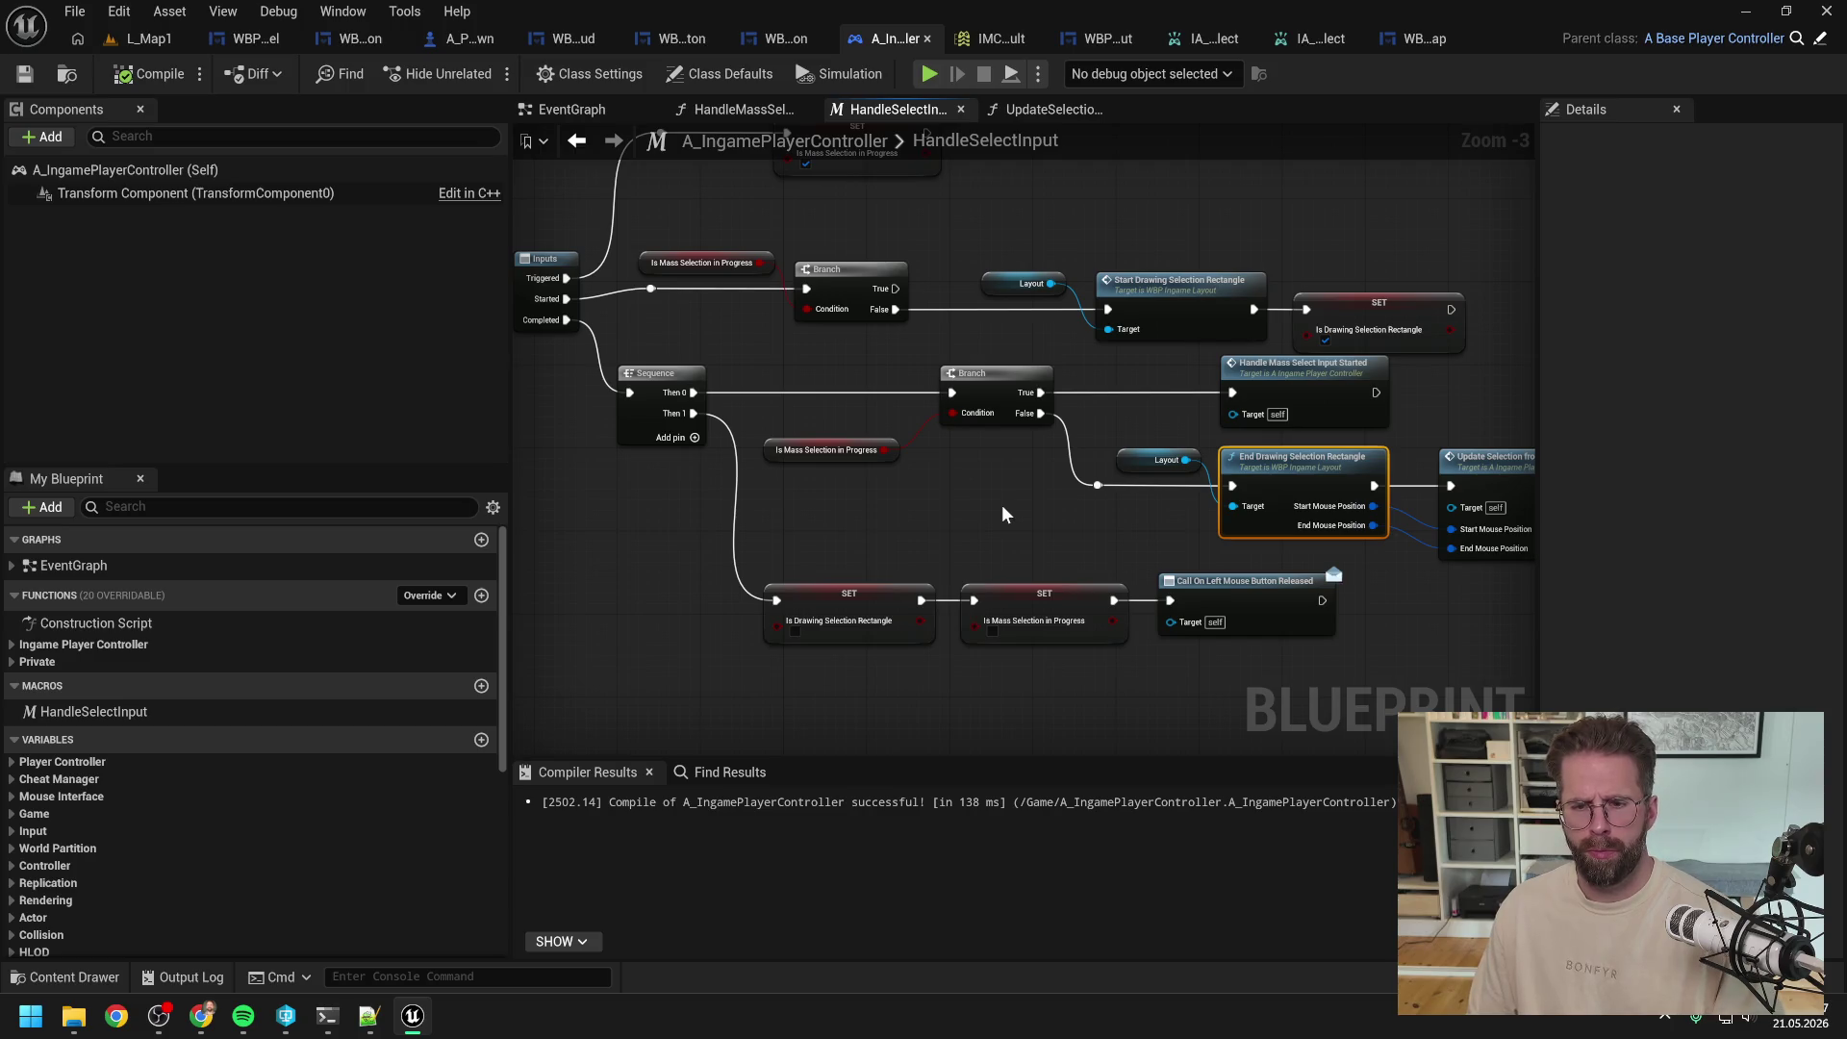
left_click_drag(1001, 511, 907, 498)
Step: Bring up the node search on empty canvas and dismiss it without adding a node
left_click(967, 524)
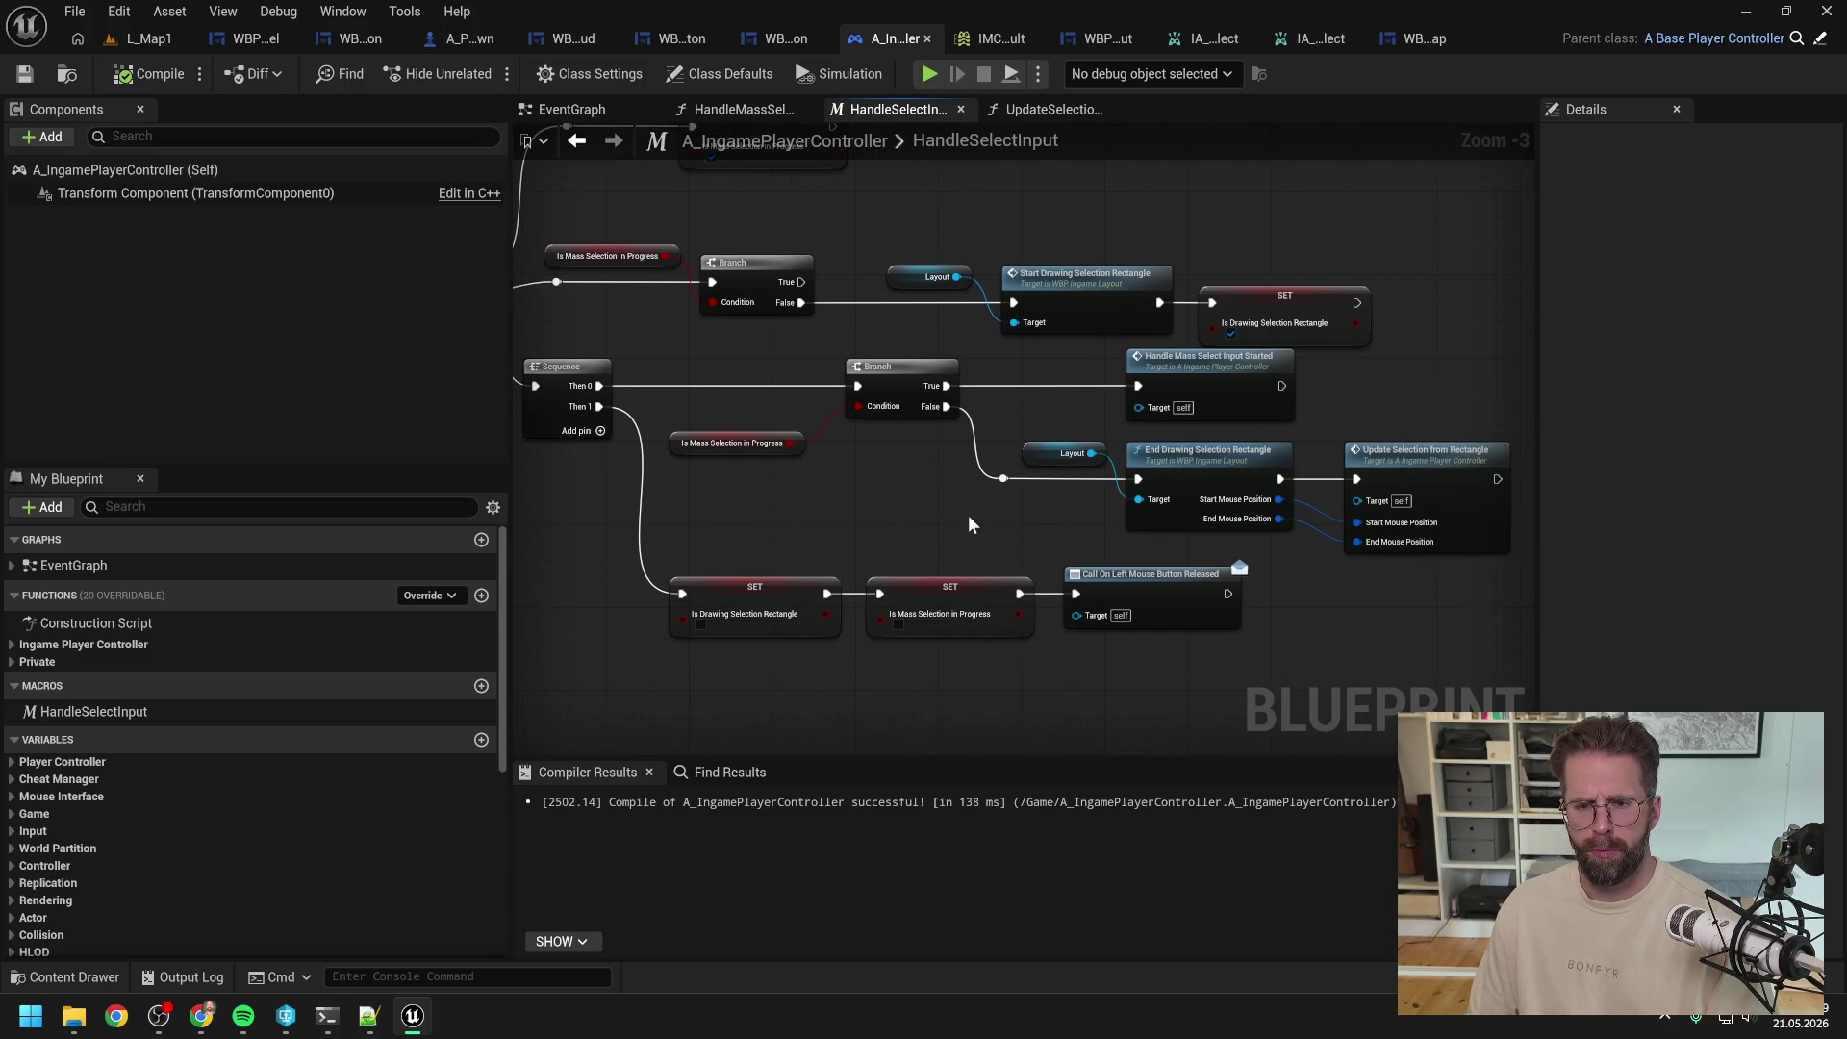
right_click(968, 519)
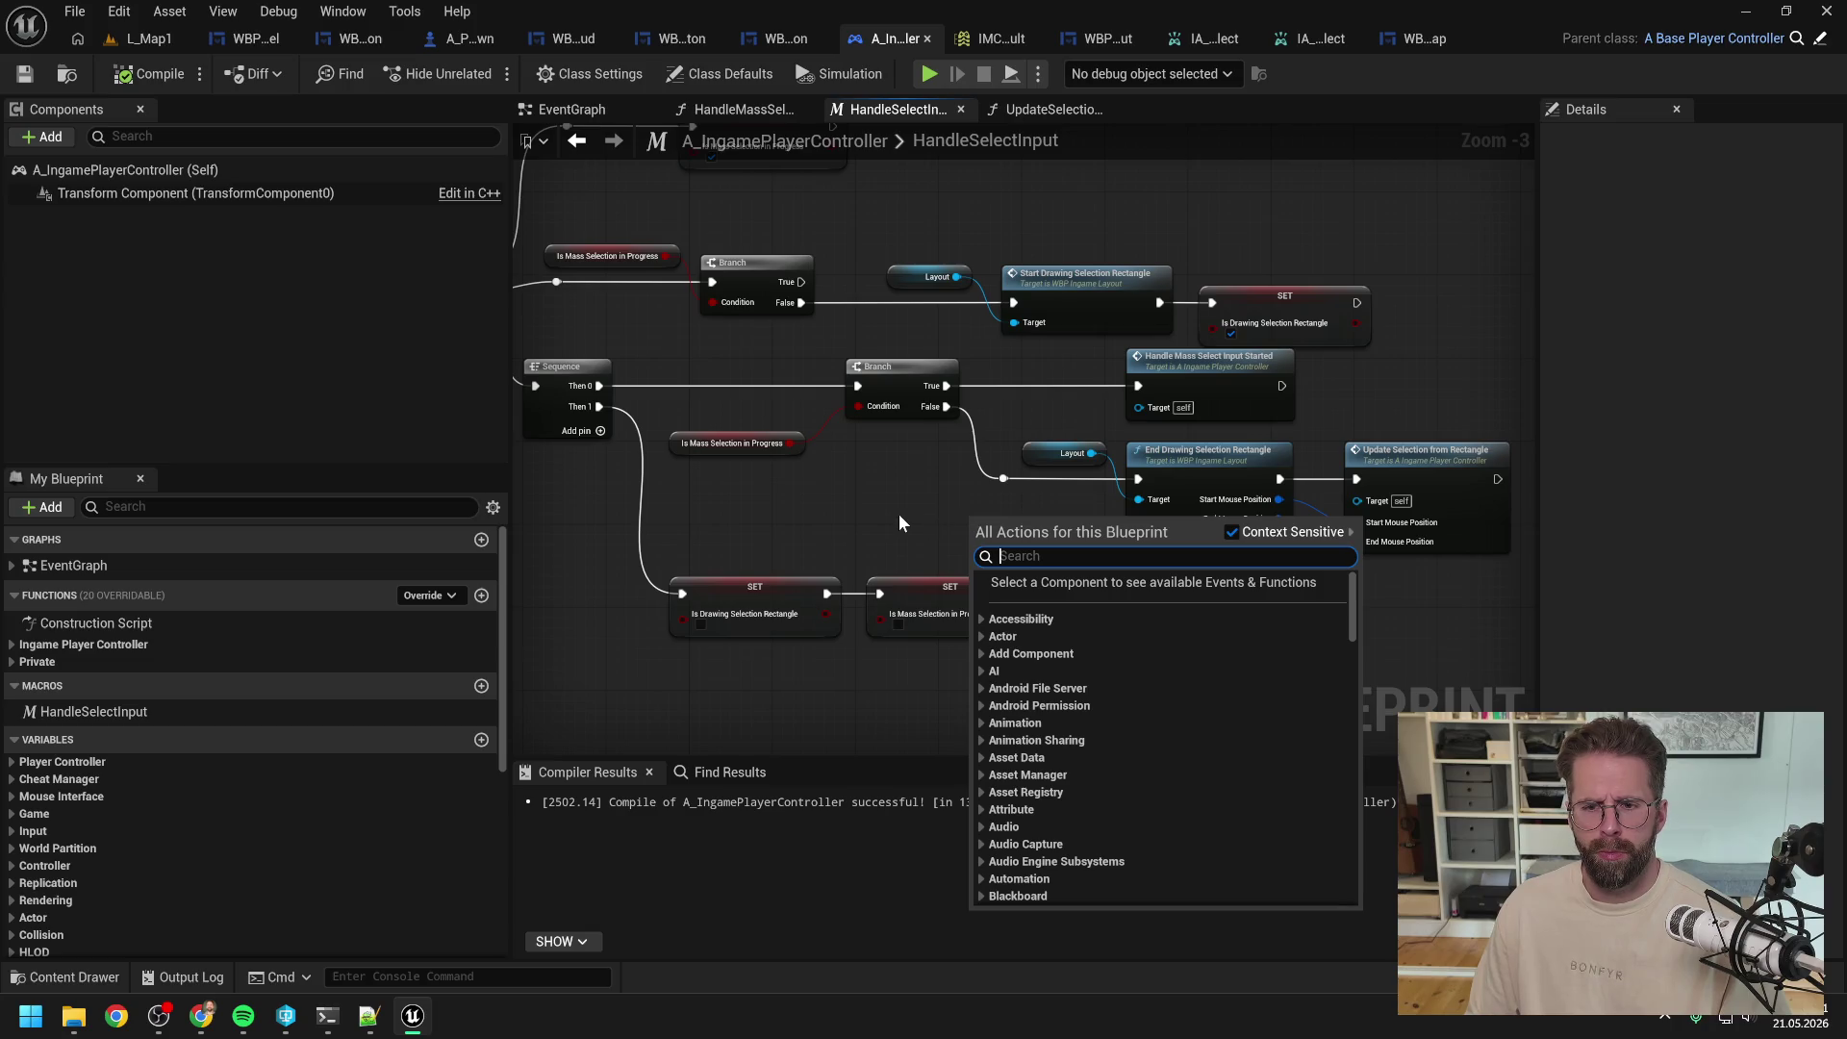
key("Escape")
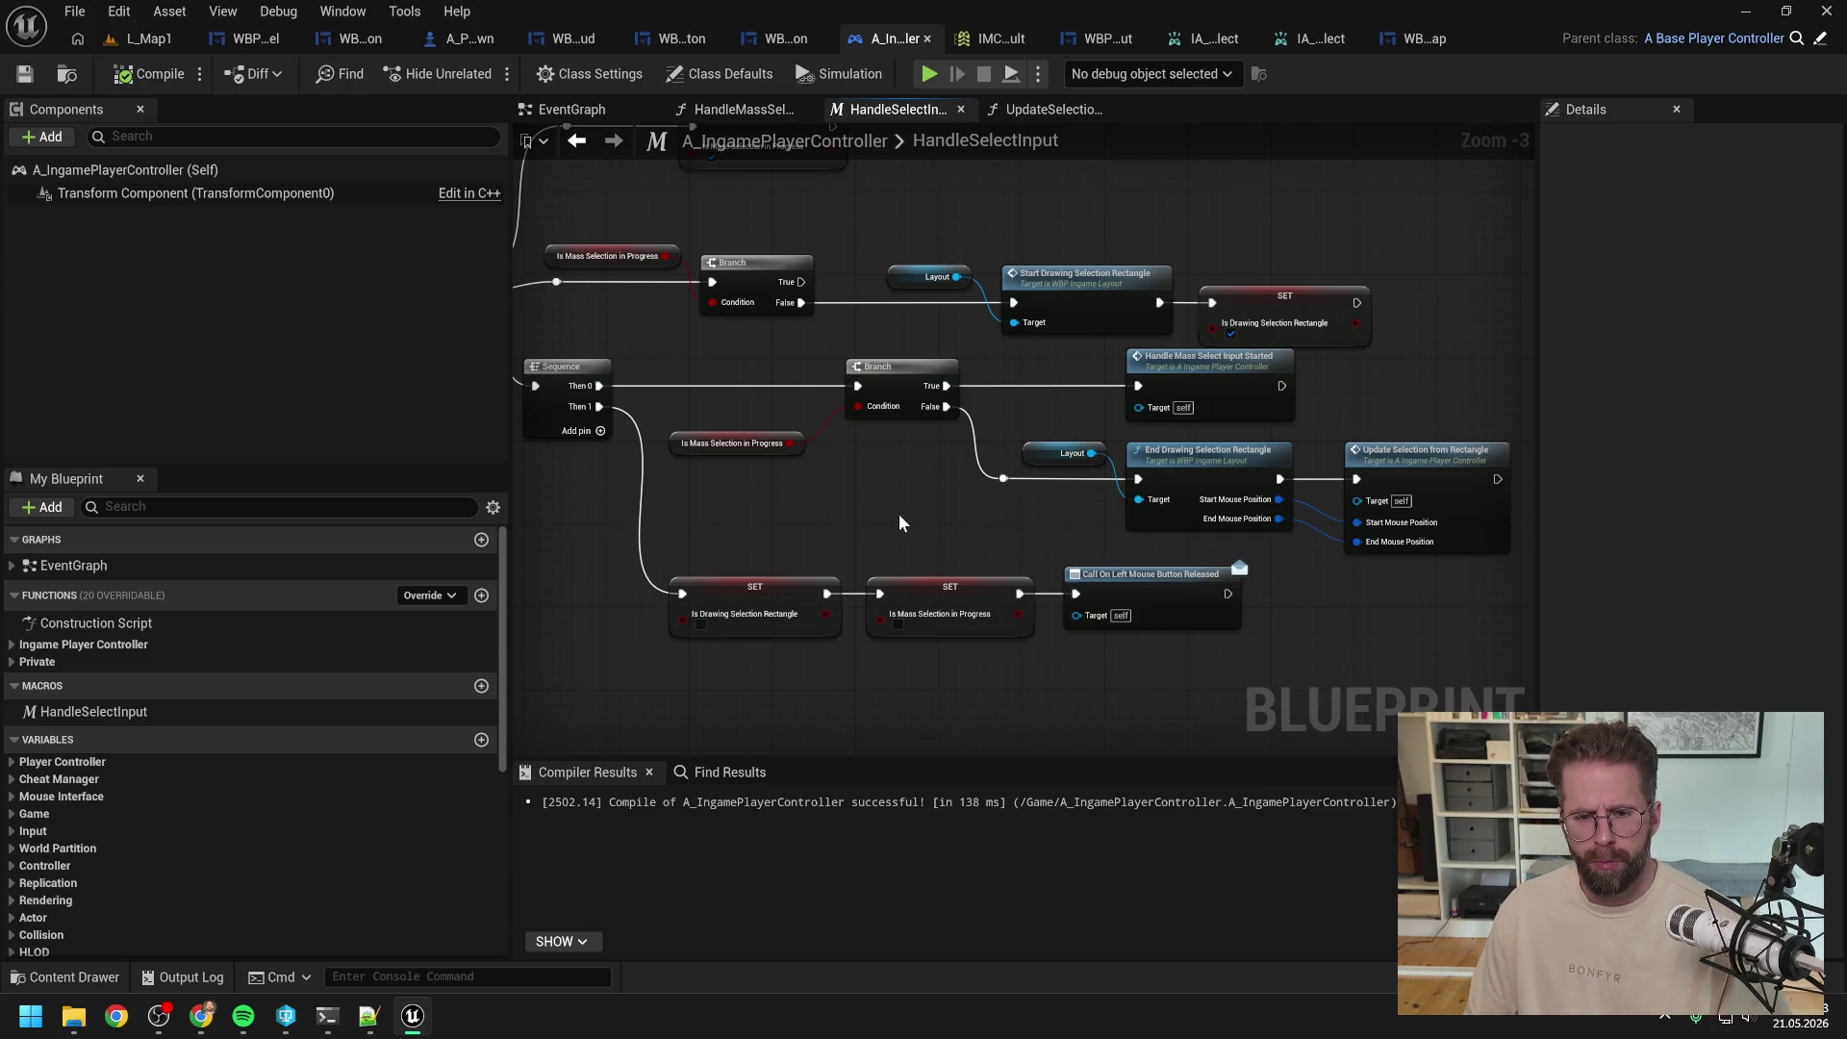
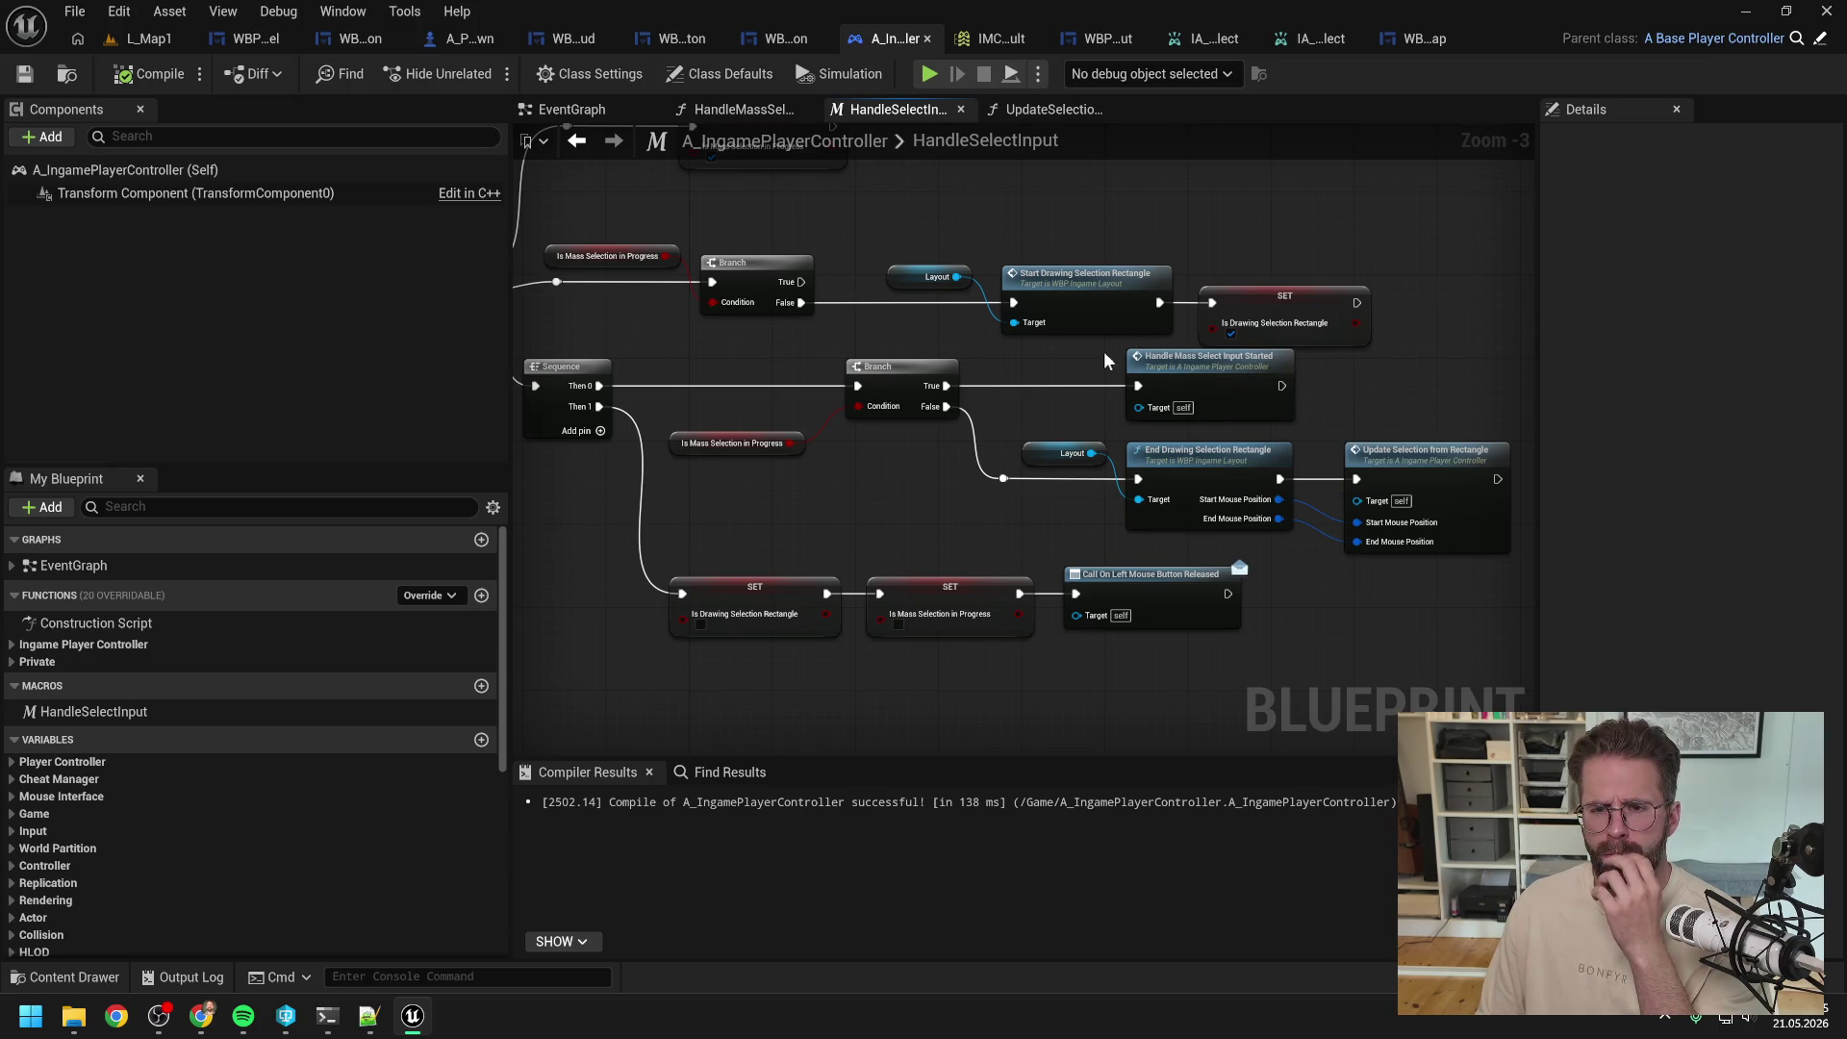
Step: Inspect the HandleMassSelectInputStarted function graph, then return to the HandleSelectInput macro
left_click_drag(1085, 361, 1206, 371)
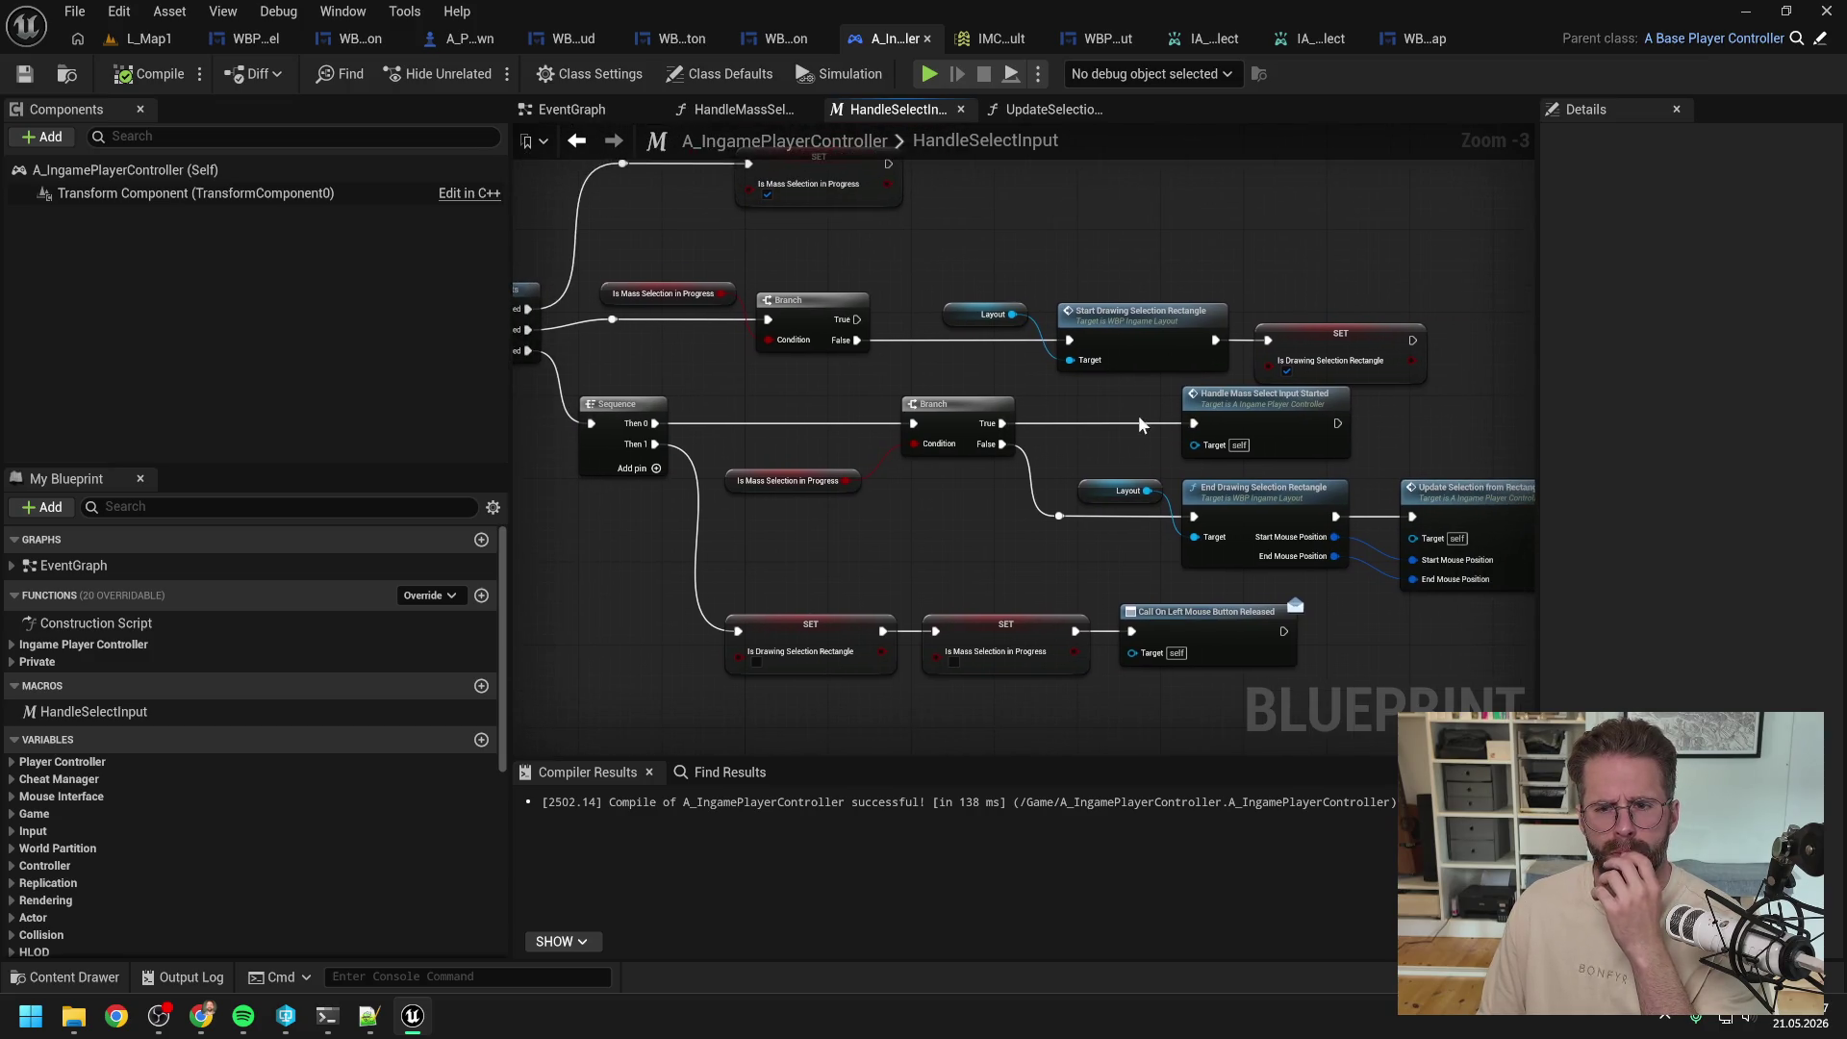
double_click(1262, 414)
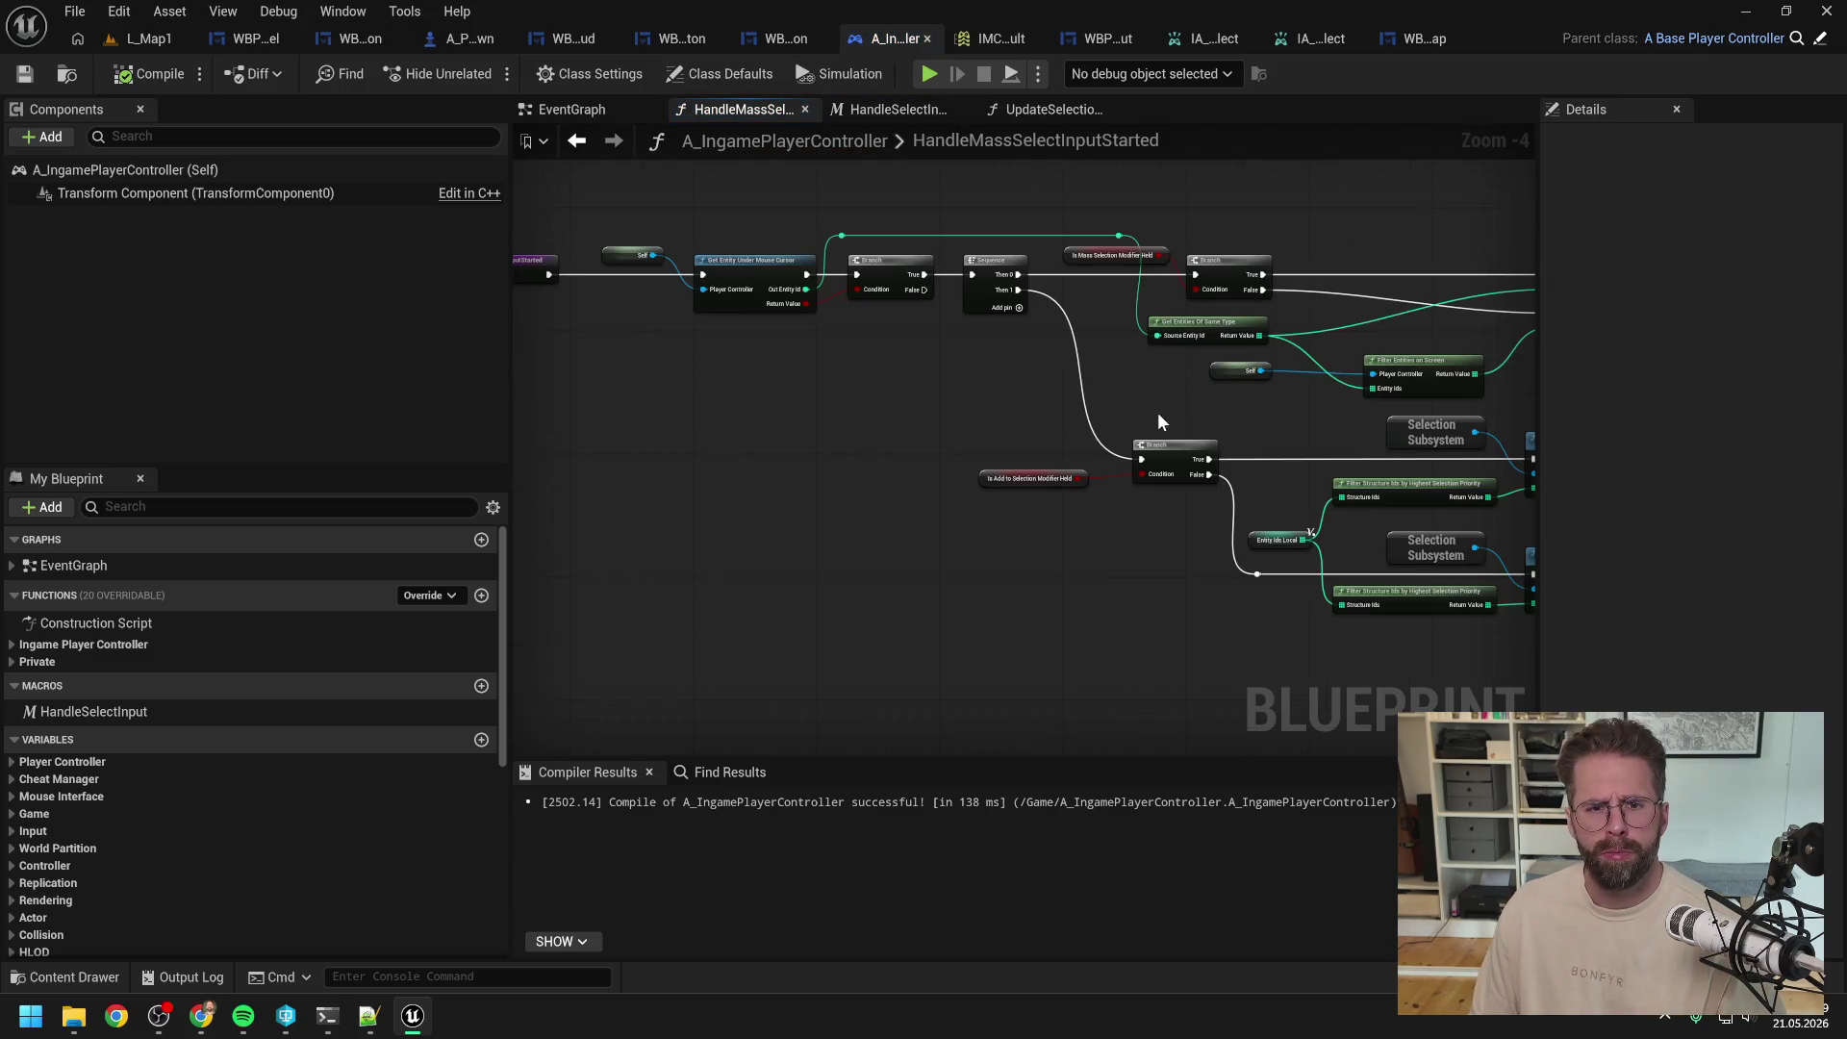
scroll(713, 280, "up", 2)
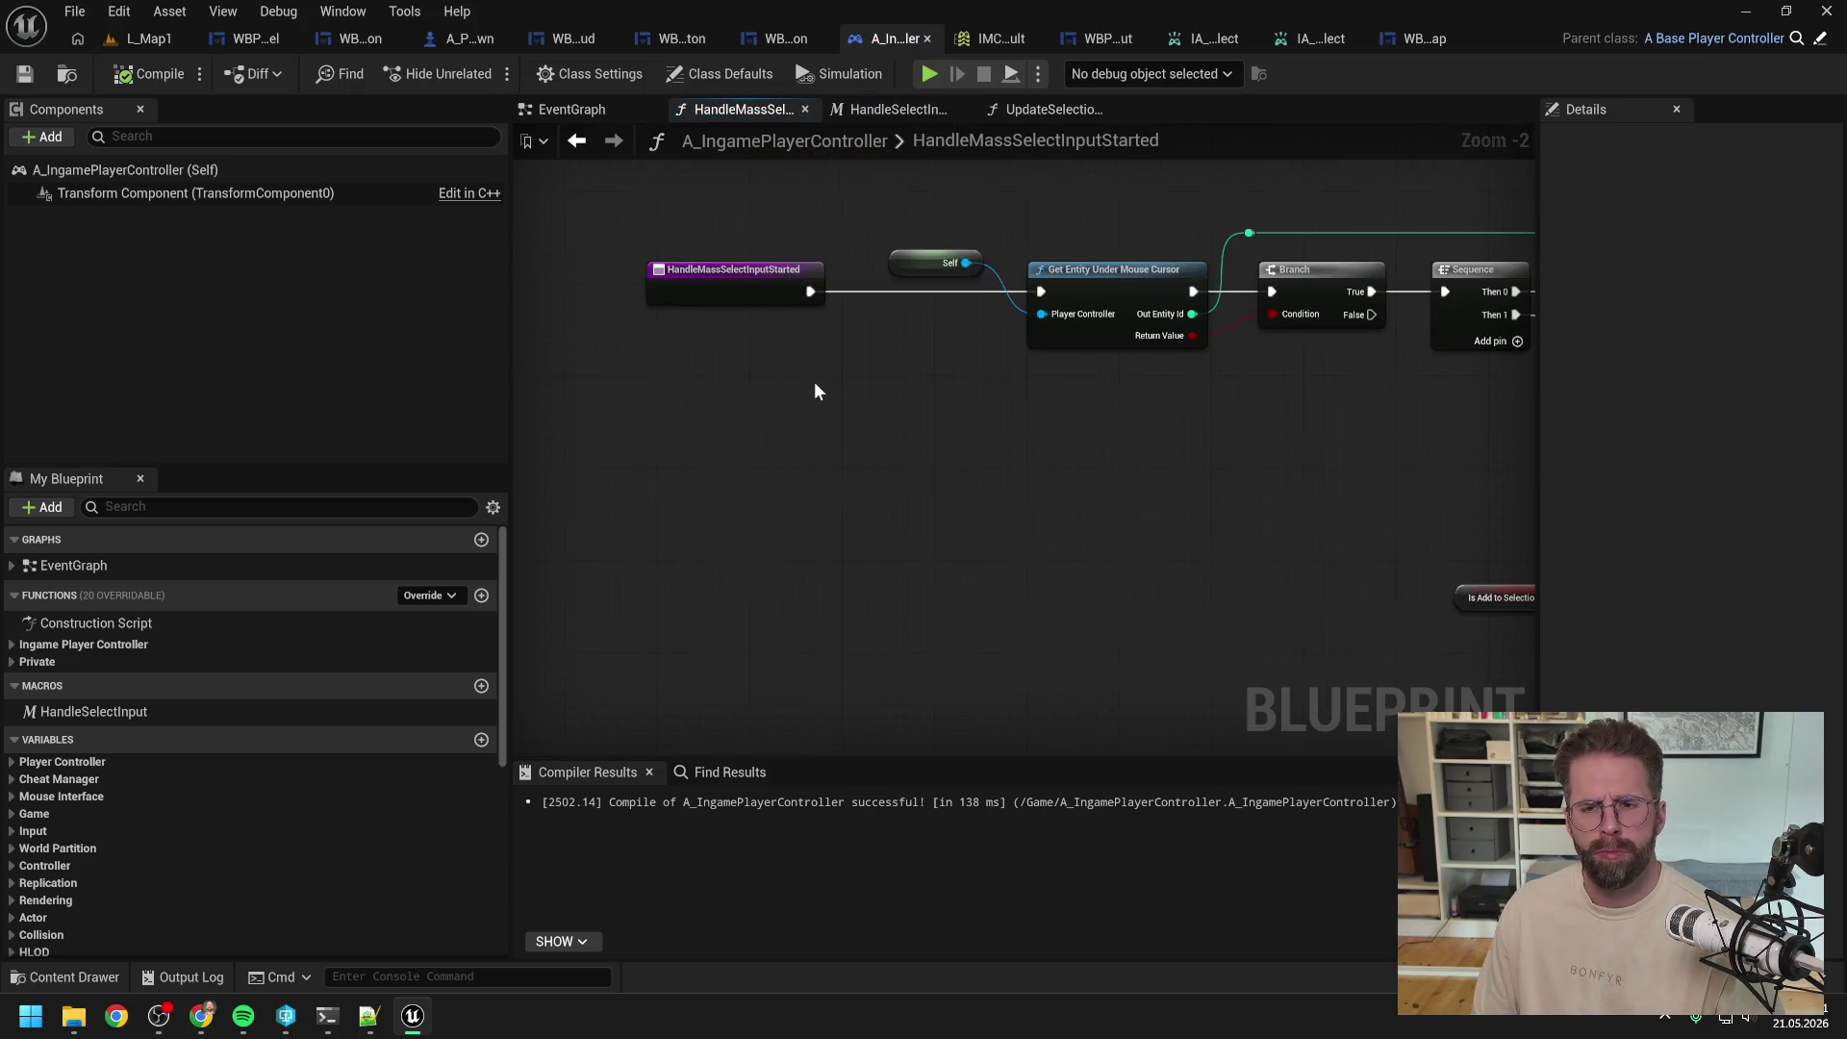
scroll(815, 383, "down", 3)
scroll(1117, 387, "up", 1)
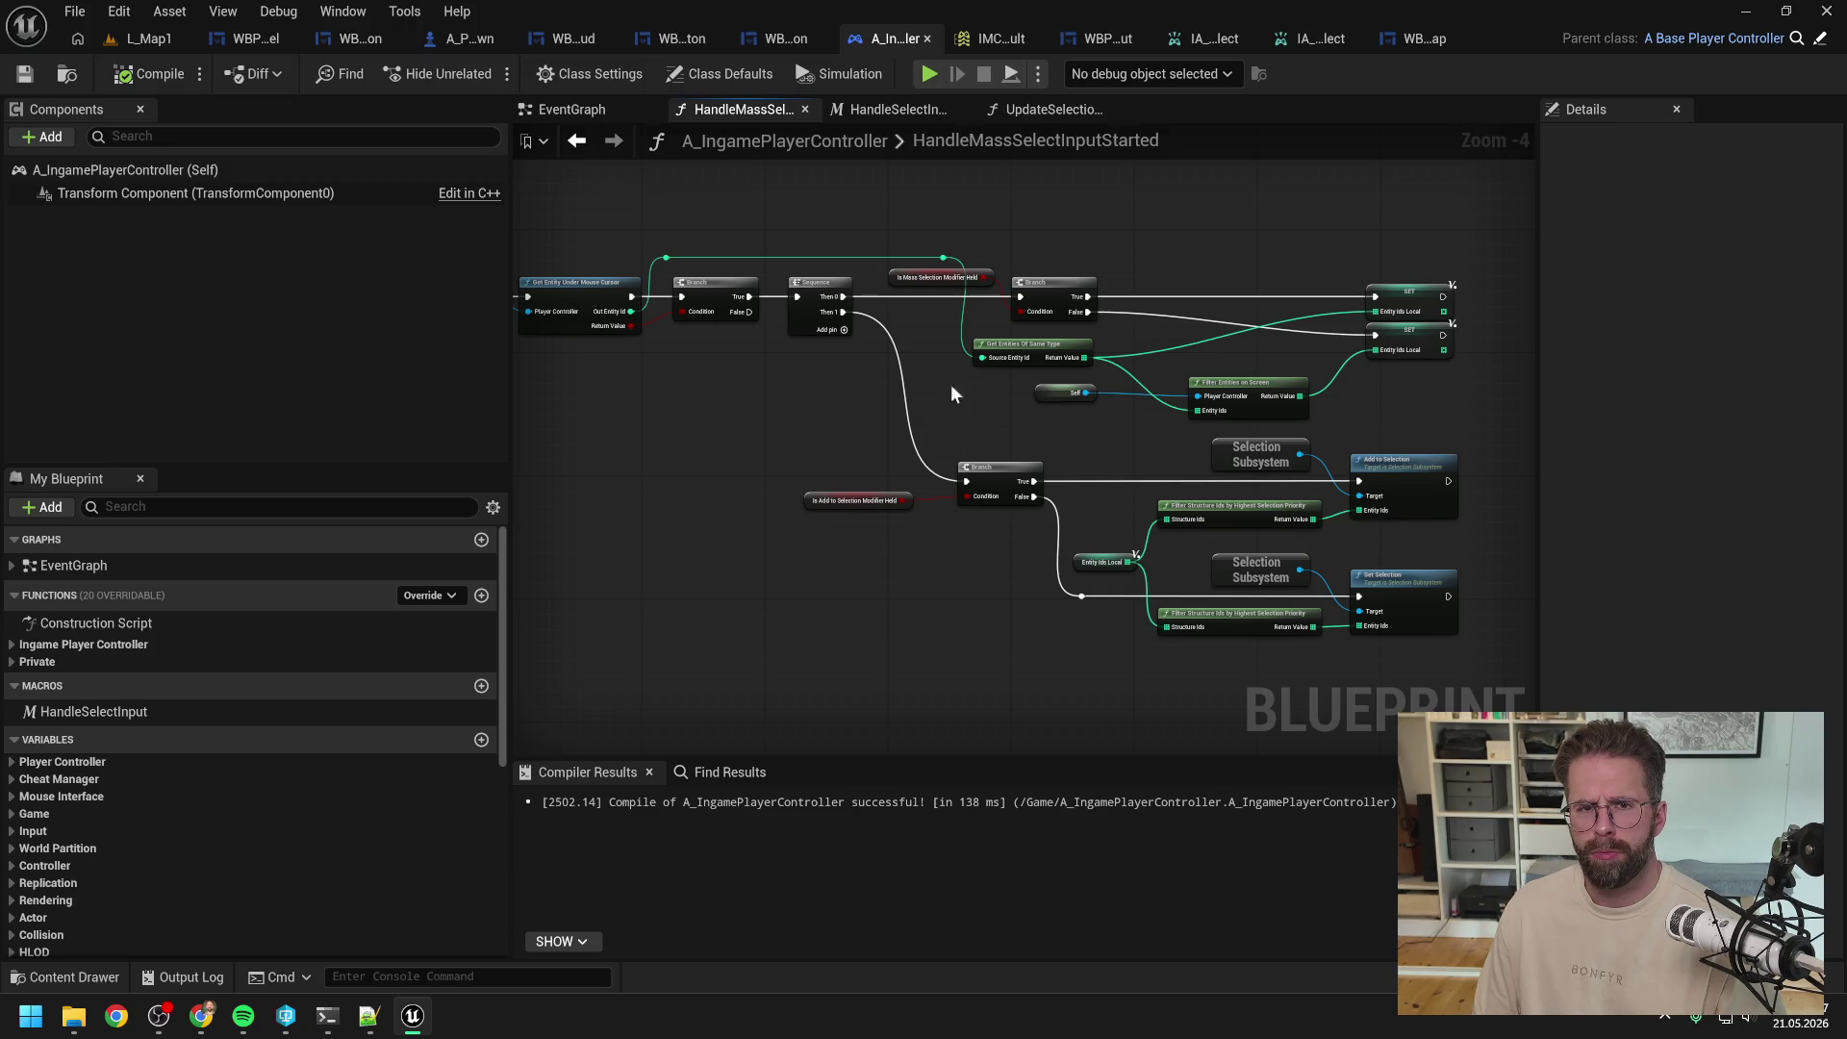
left_click(921, 115)
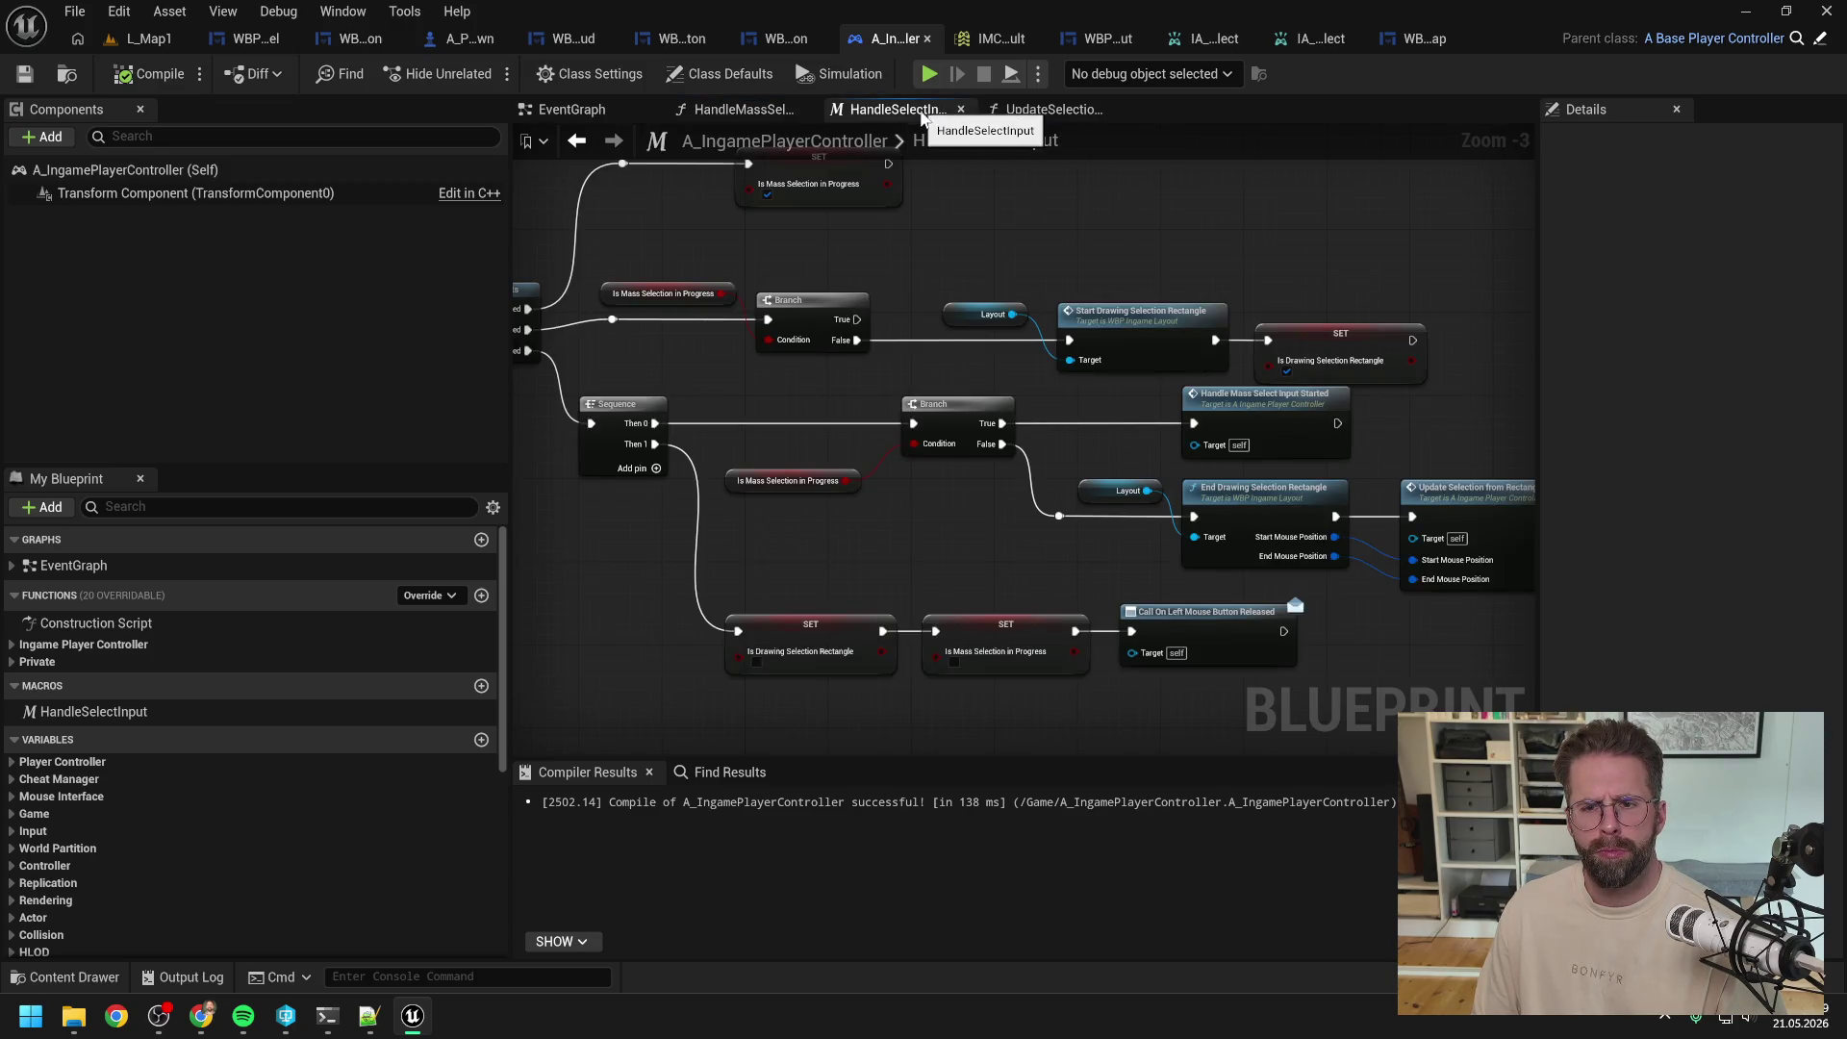
scroll(942, 258, "up", 1)
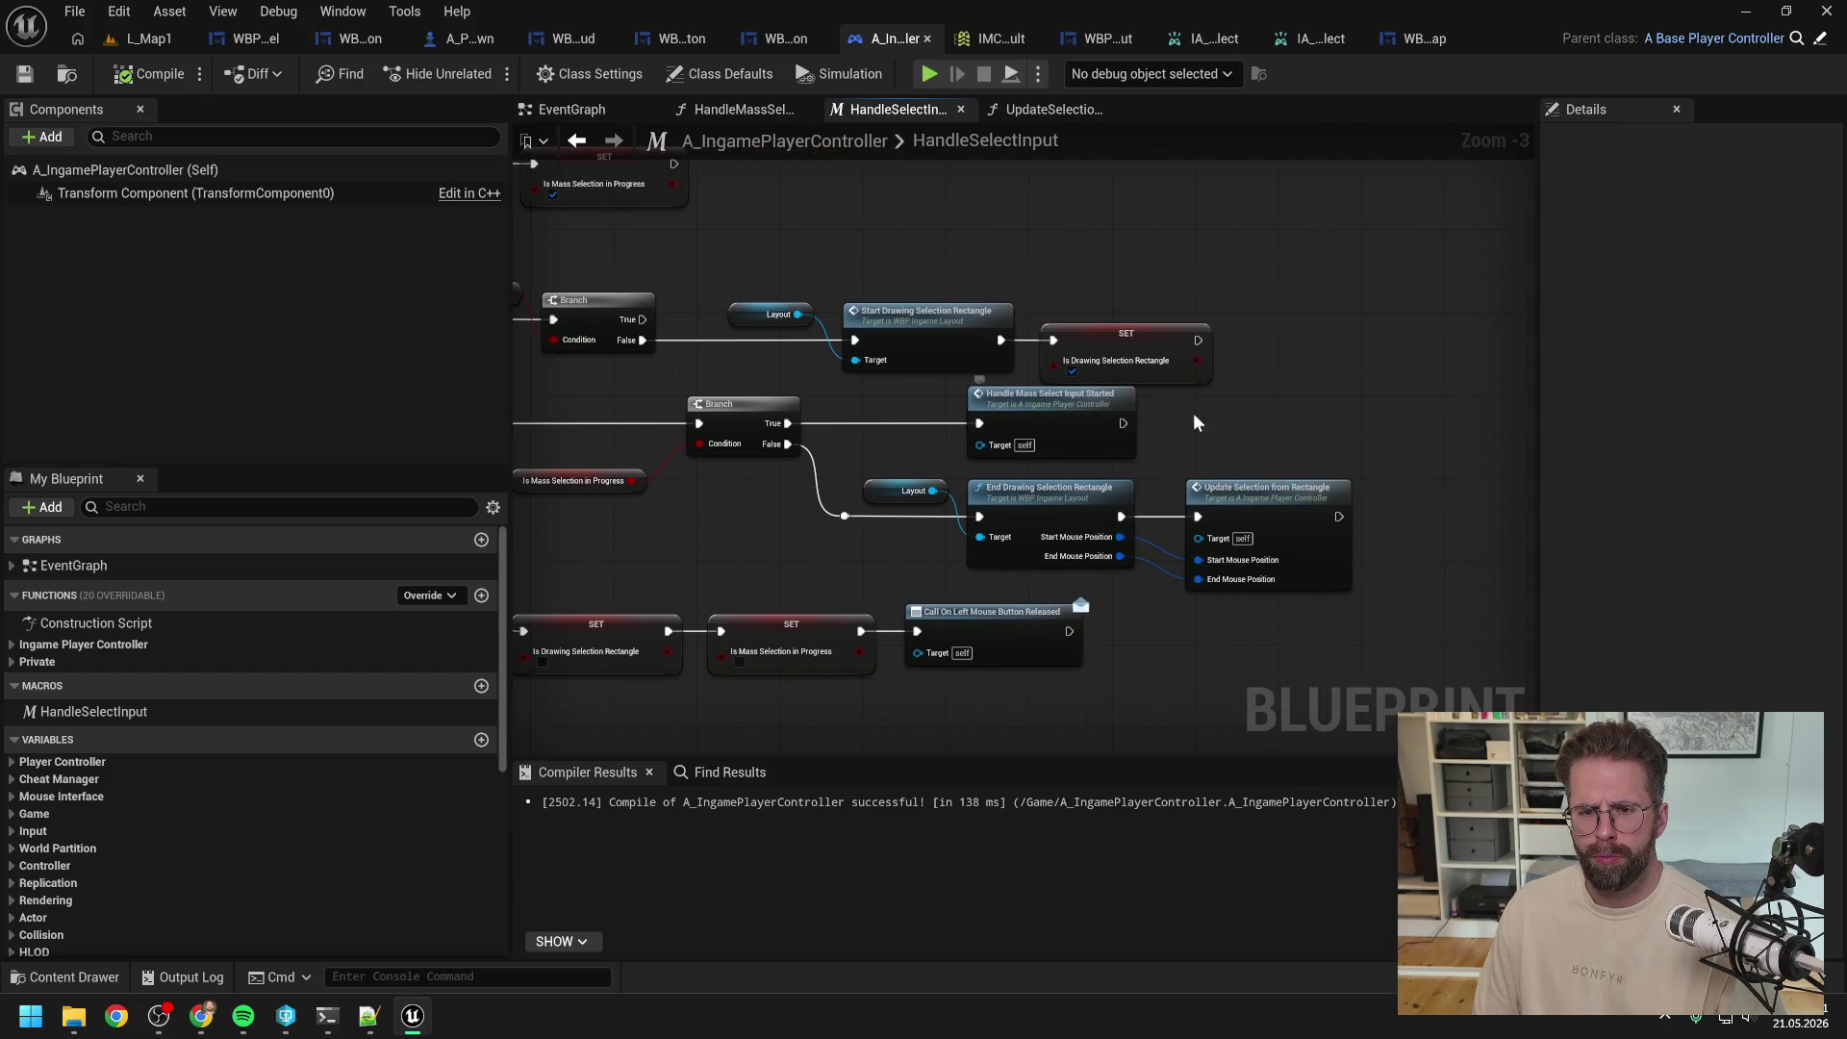
Step: Add a Print String node on the False path before End Drawing Selection Rectangle
right_click(1345, 325)
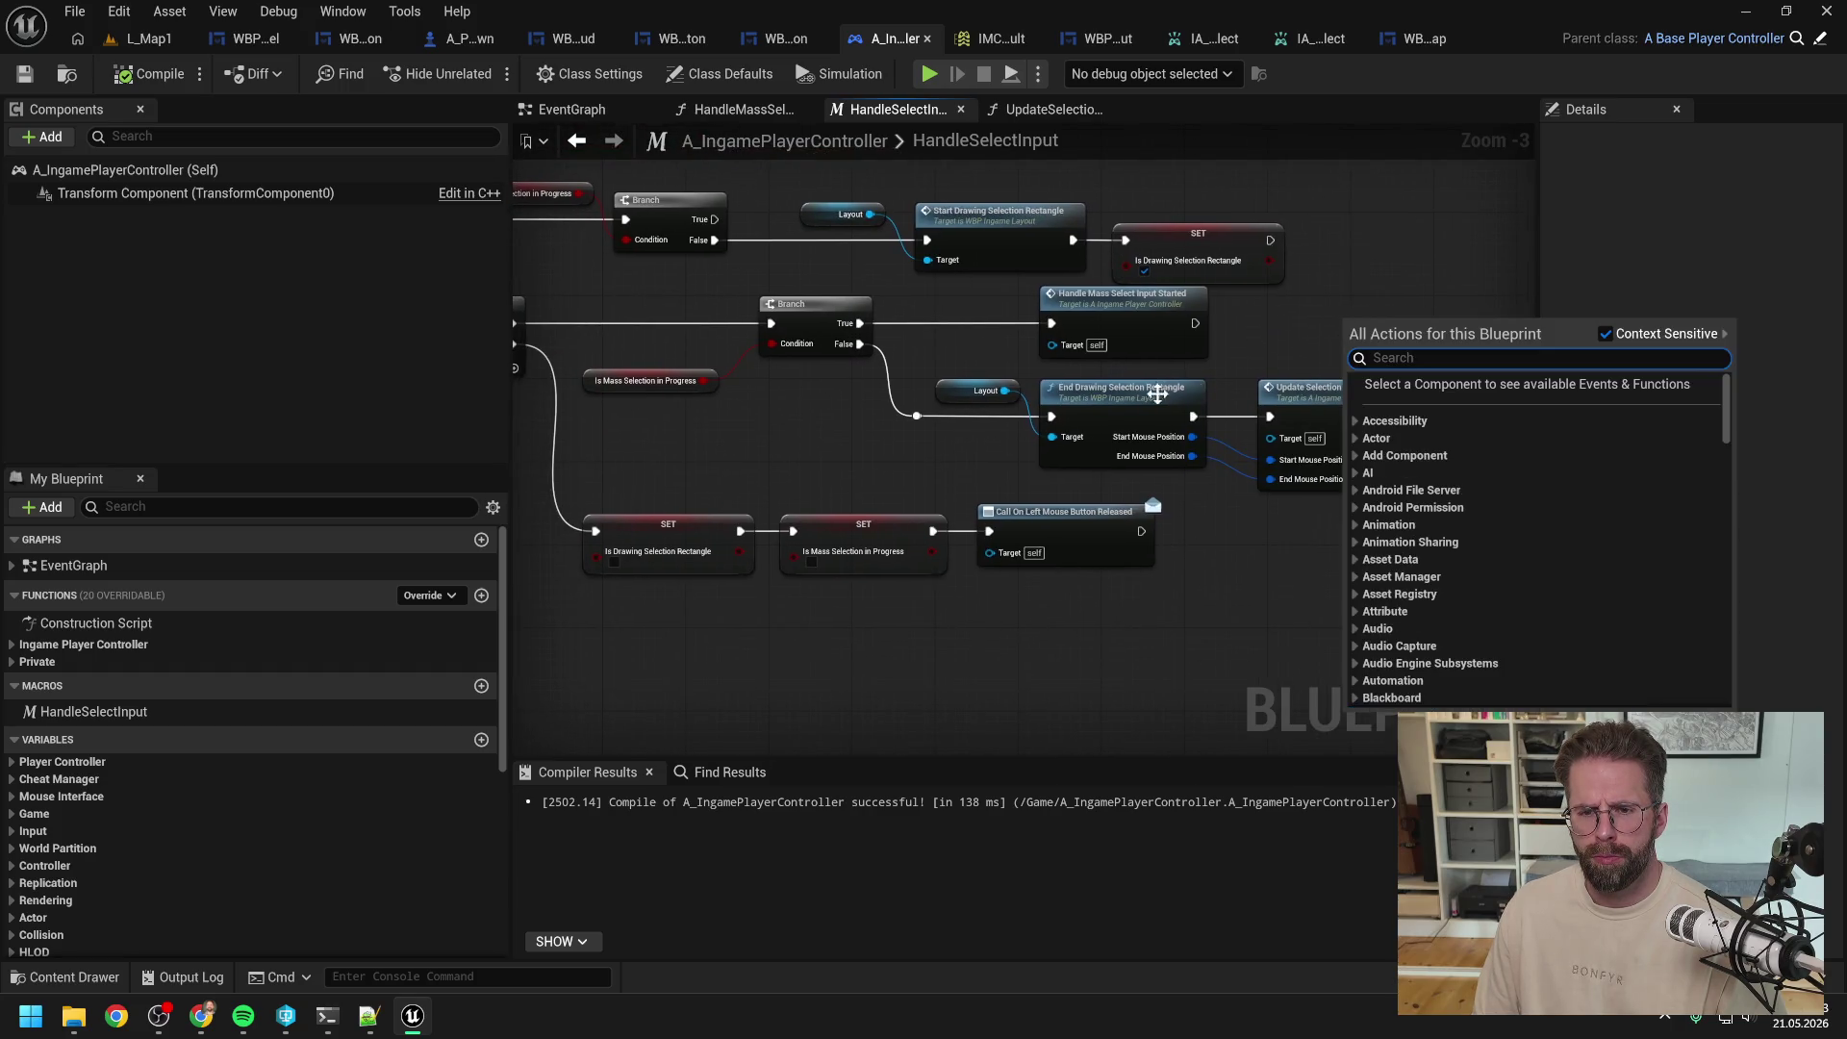
key("Escape")
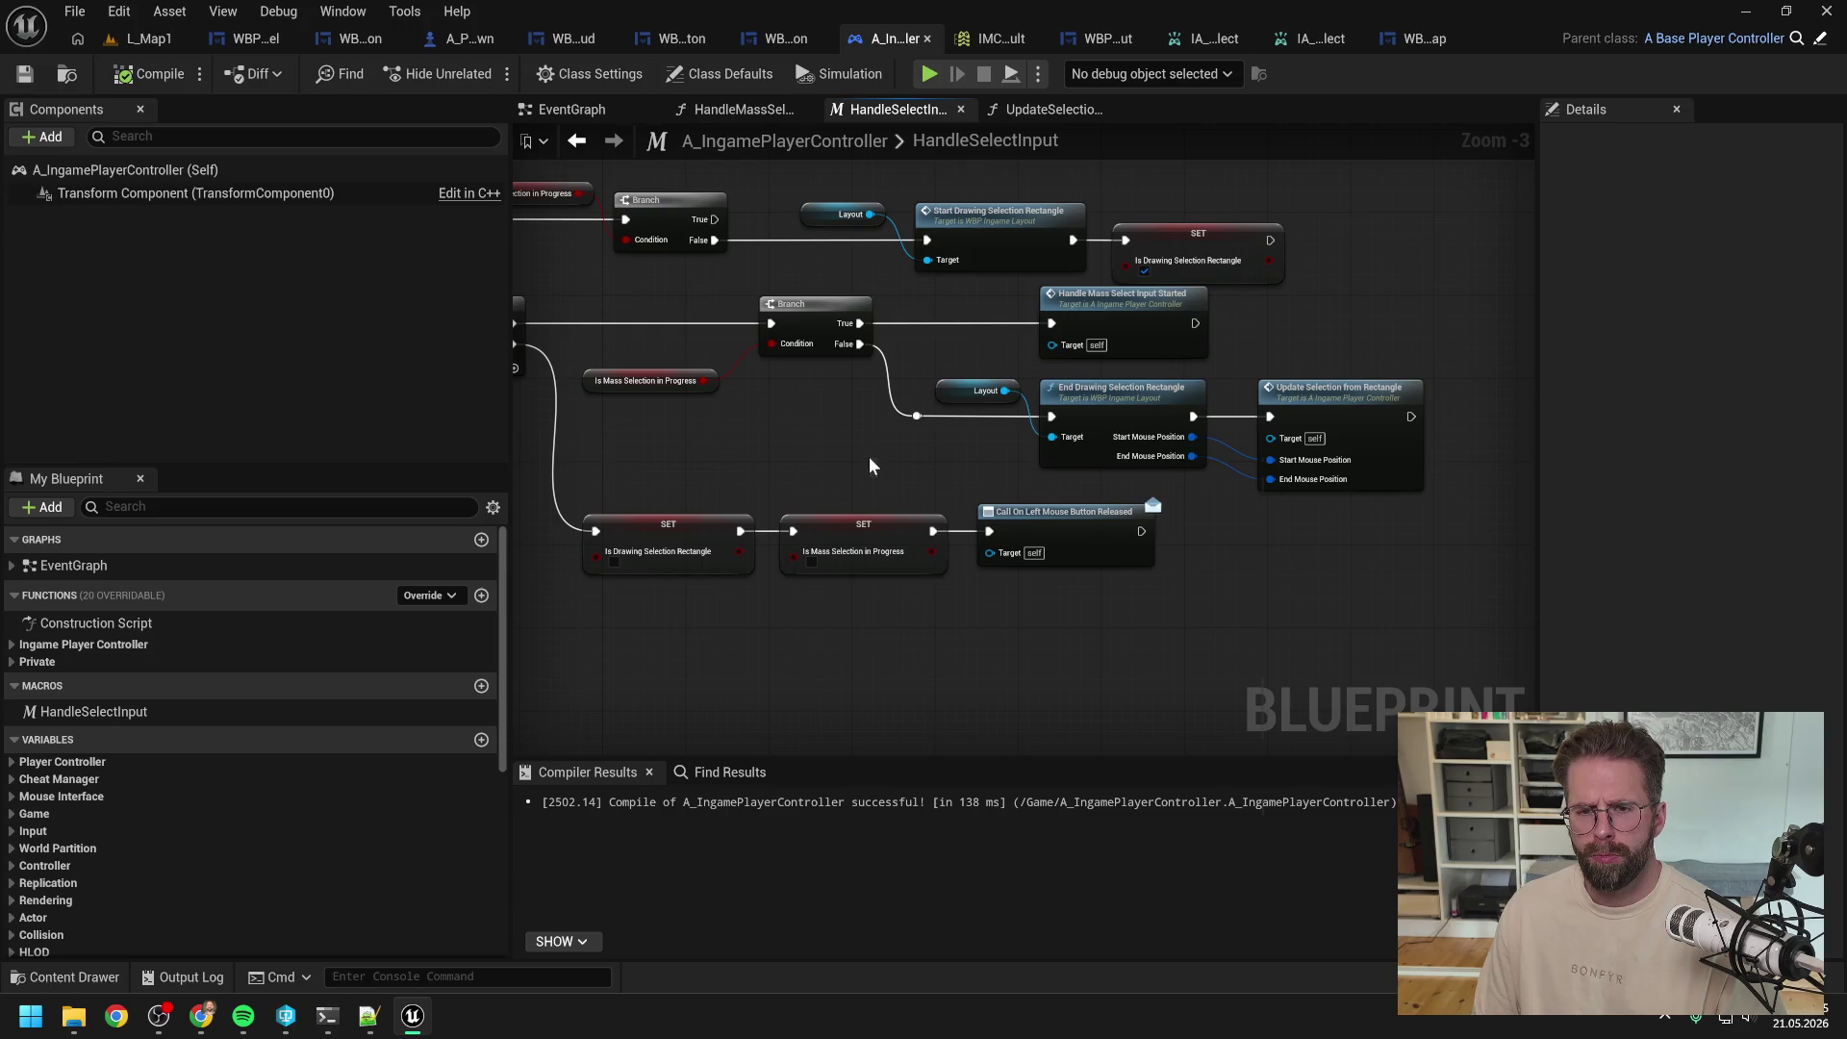
right_click(869, 456)
type("print string")
key("Return")
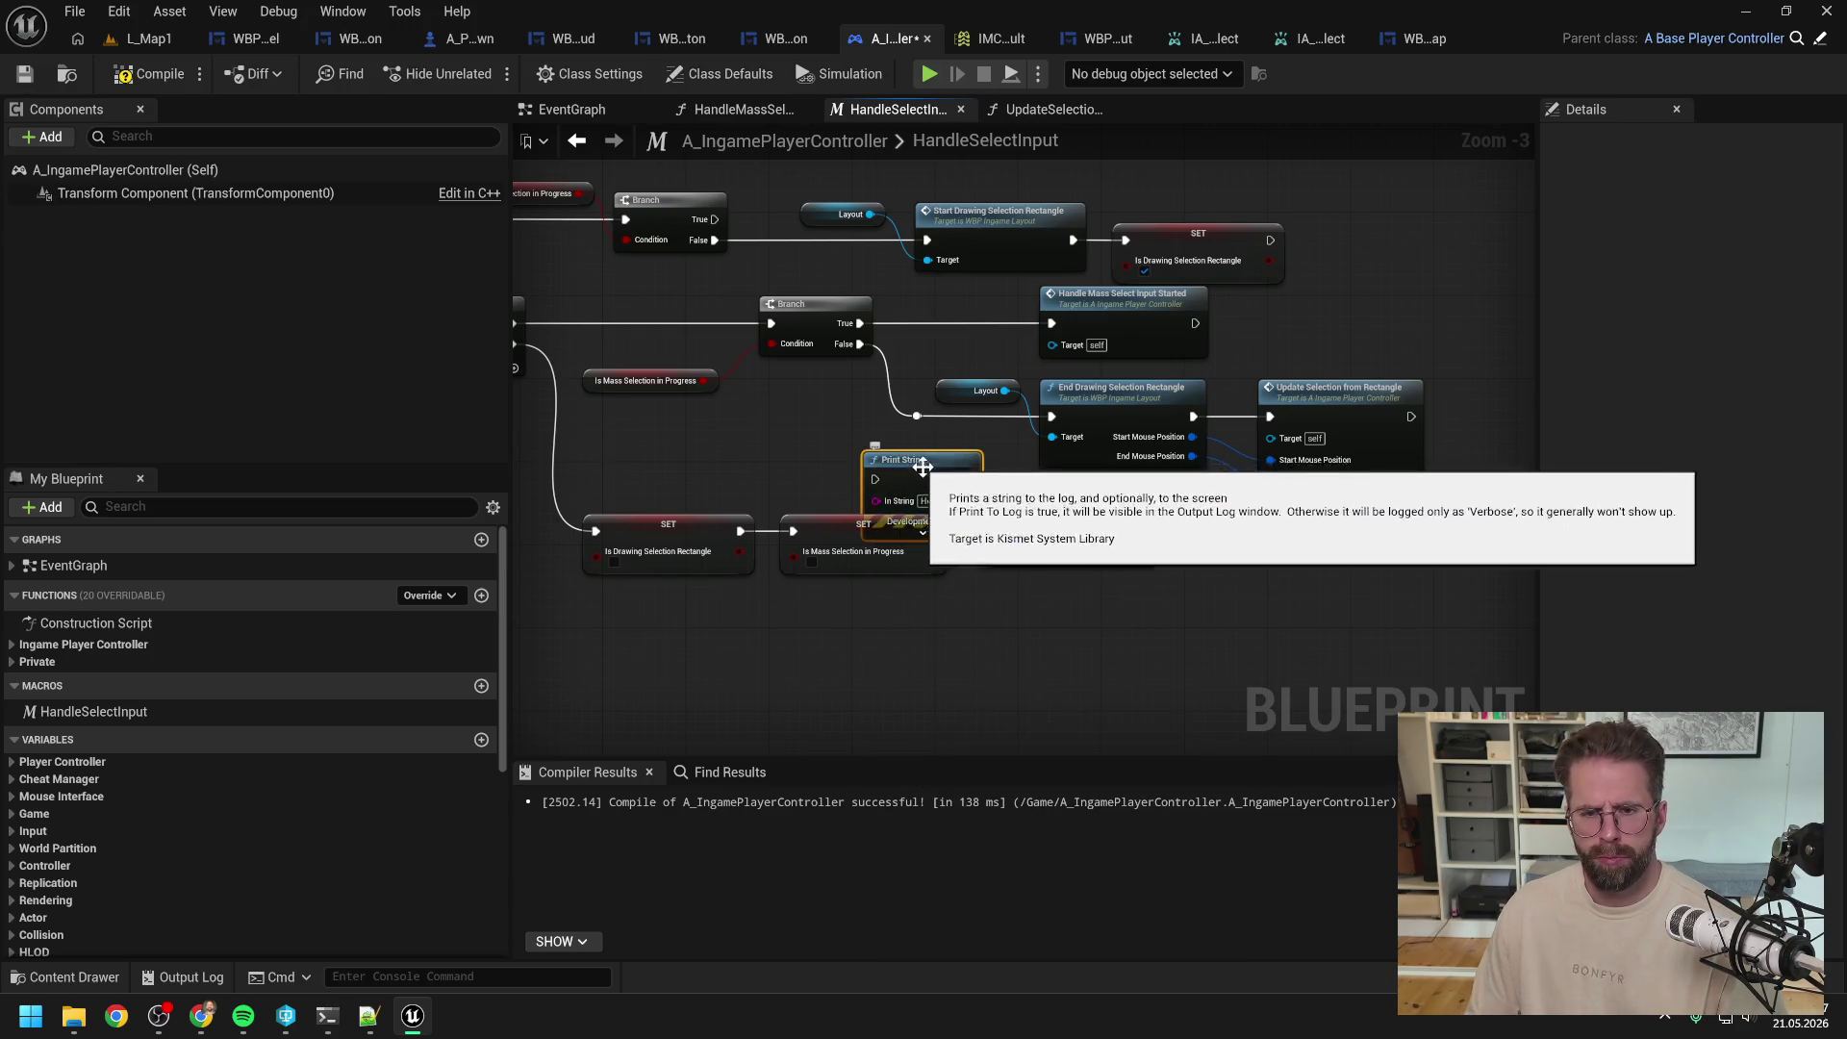
left_click_drag(868, 456, 848, 418)
mouse_move(860, 350)
left_mouse_down()
mouse_move(960, 341)
mouse_move(928, 464)
mouse_move(902, 449)
mouse_move(1228, 363)
left_mouse_up()
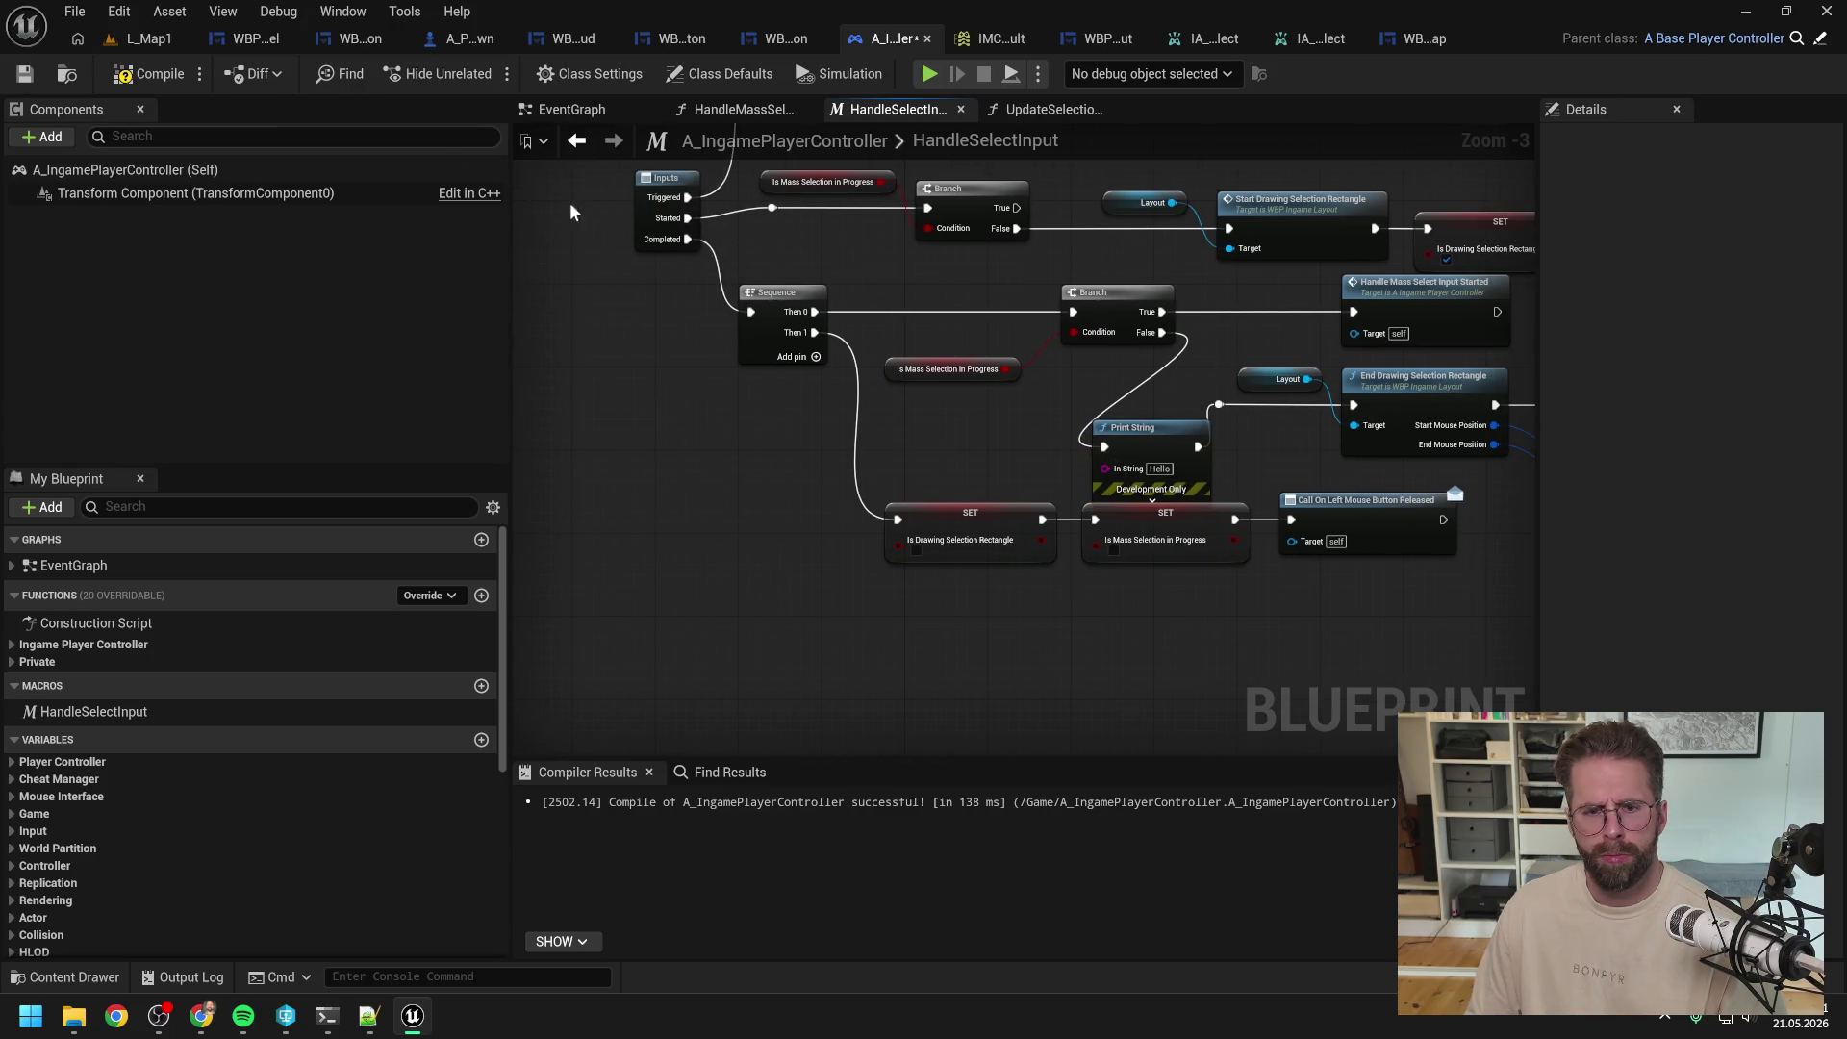
Step: Compile and save the player controller Blueprint, then return to the EventGraph
left_click(144, 74)
key("ctrl+s")
left_click(626, 120)
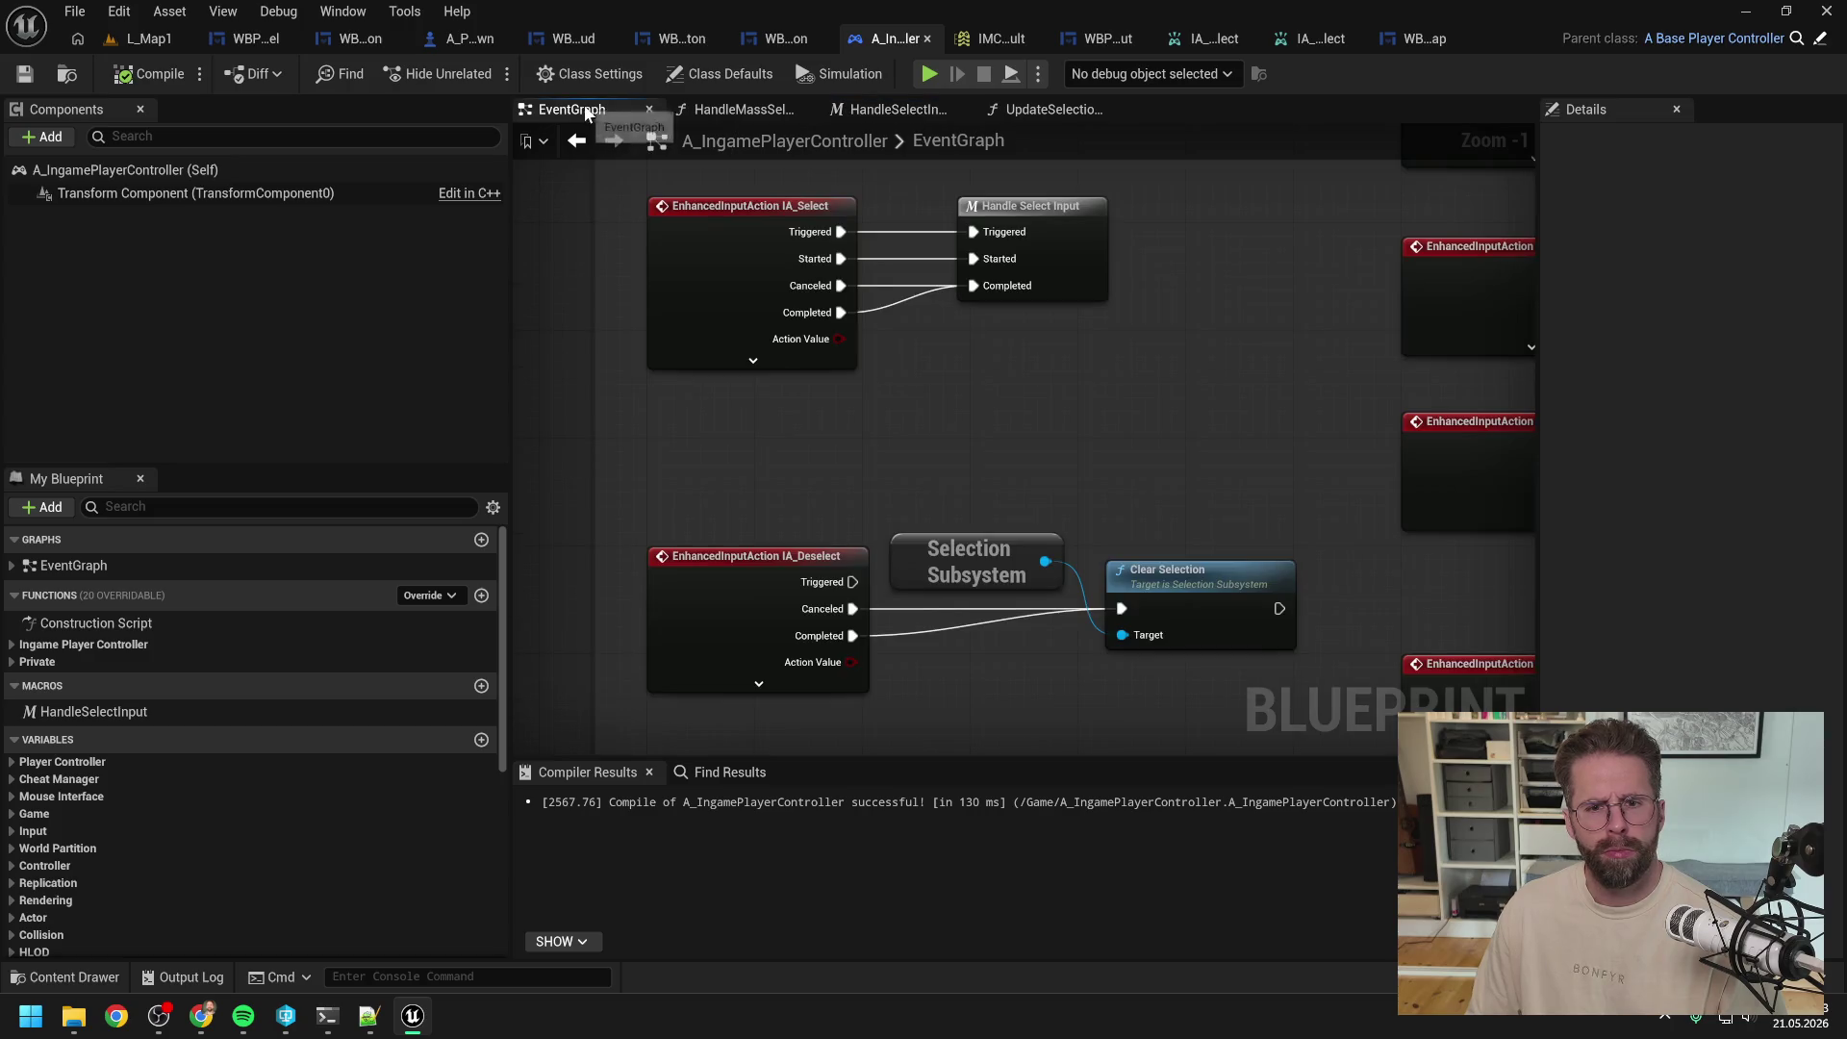
Step: Play-test L_Map1 twice, sweeping a selection rectangle out from the cube
left_click(155, 38)
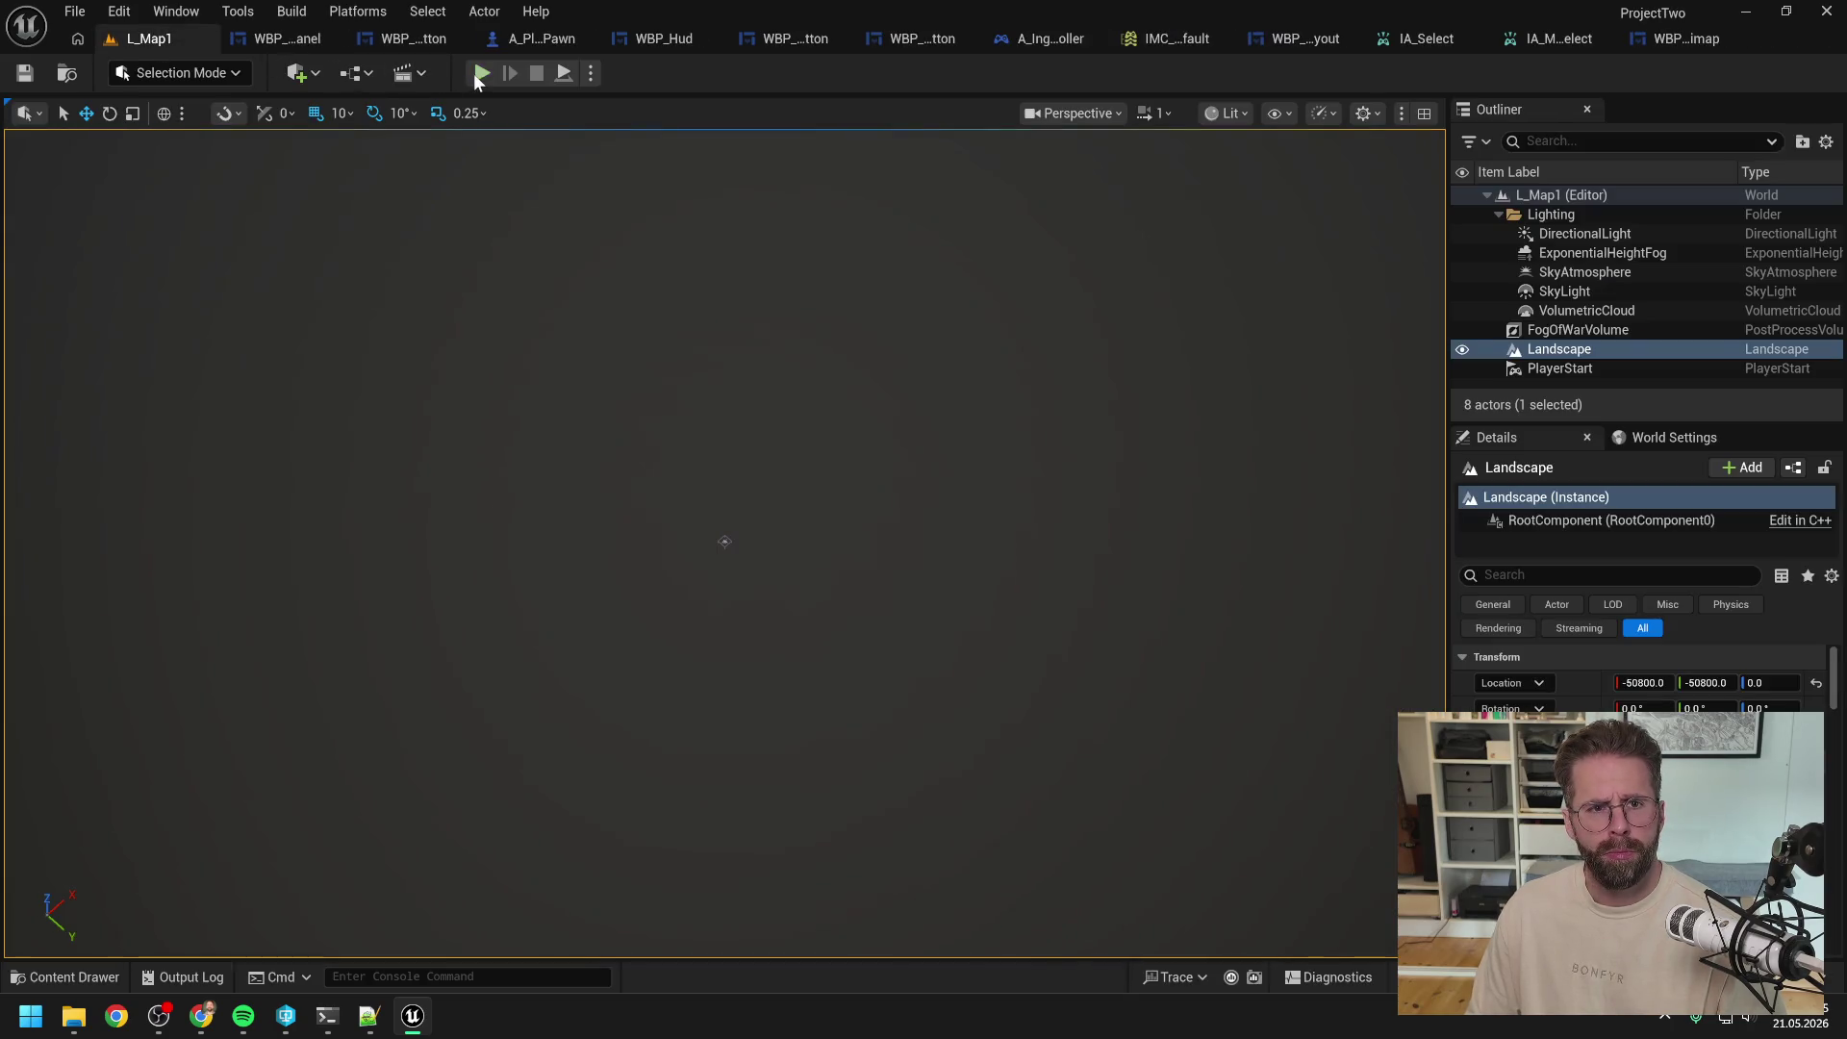
left_click(478, 75)
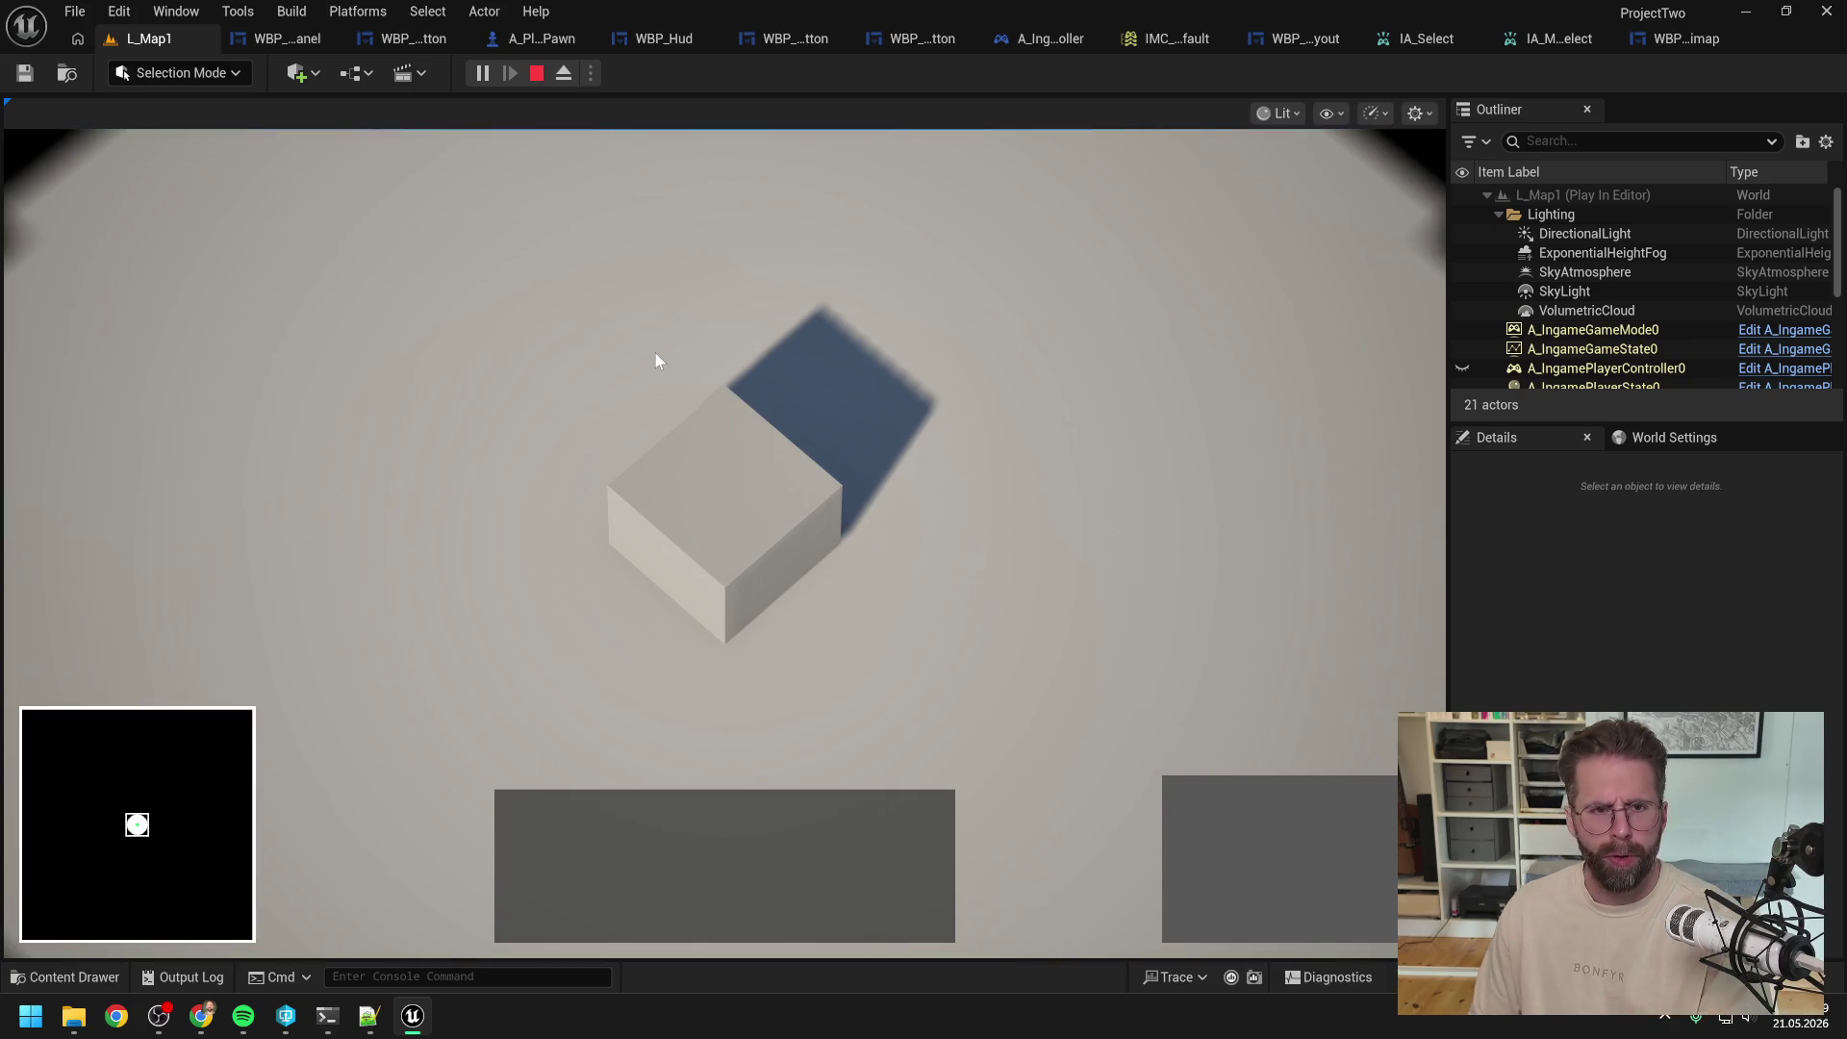
key("Escape")
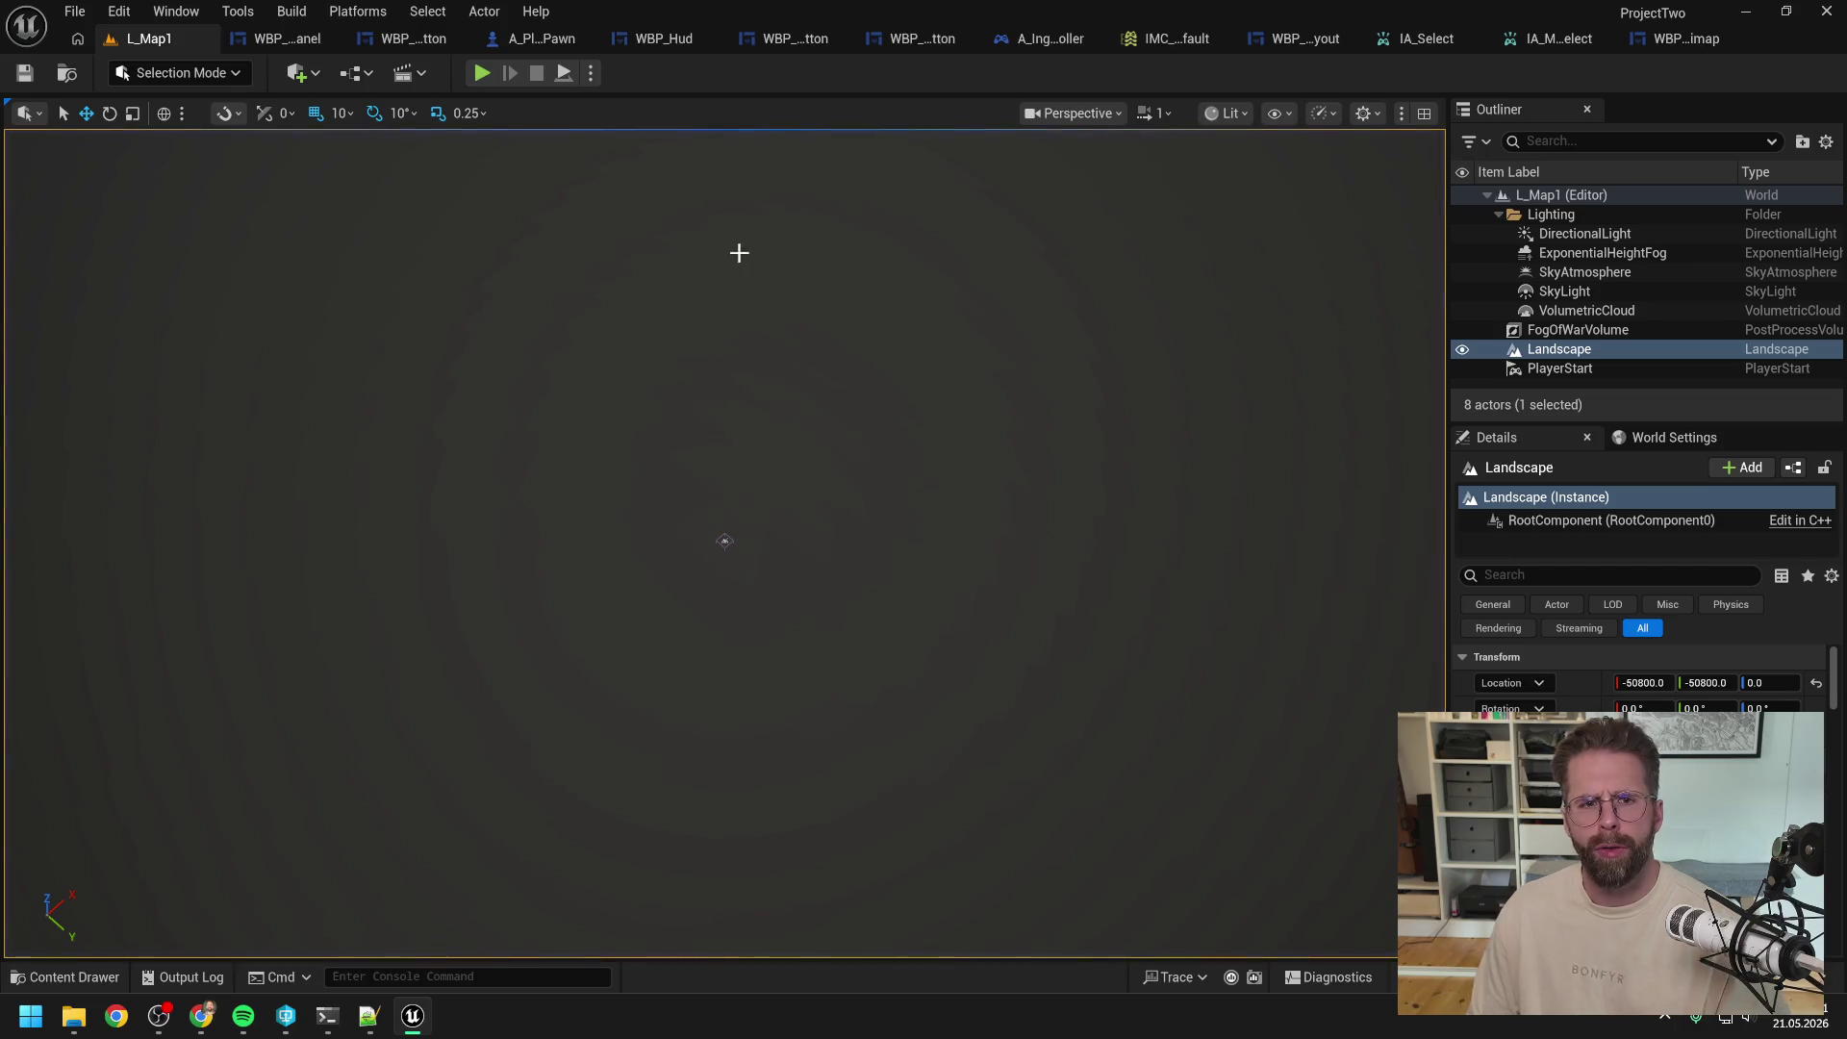
left_click(1044, 37)
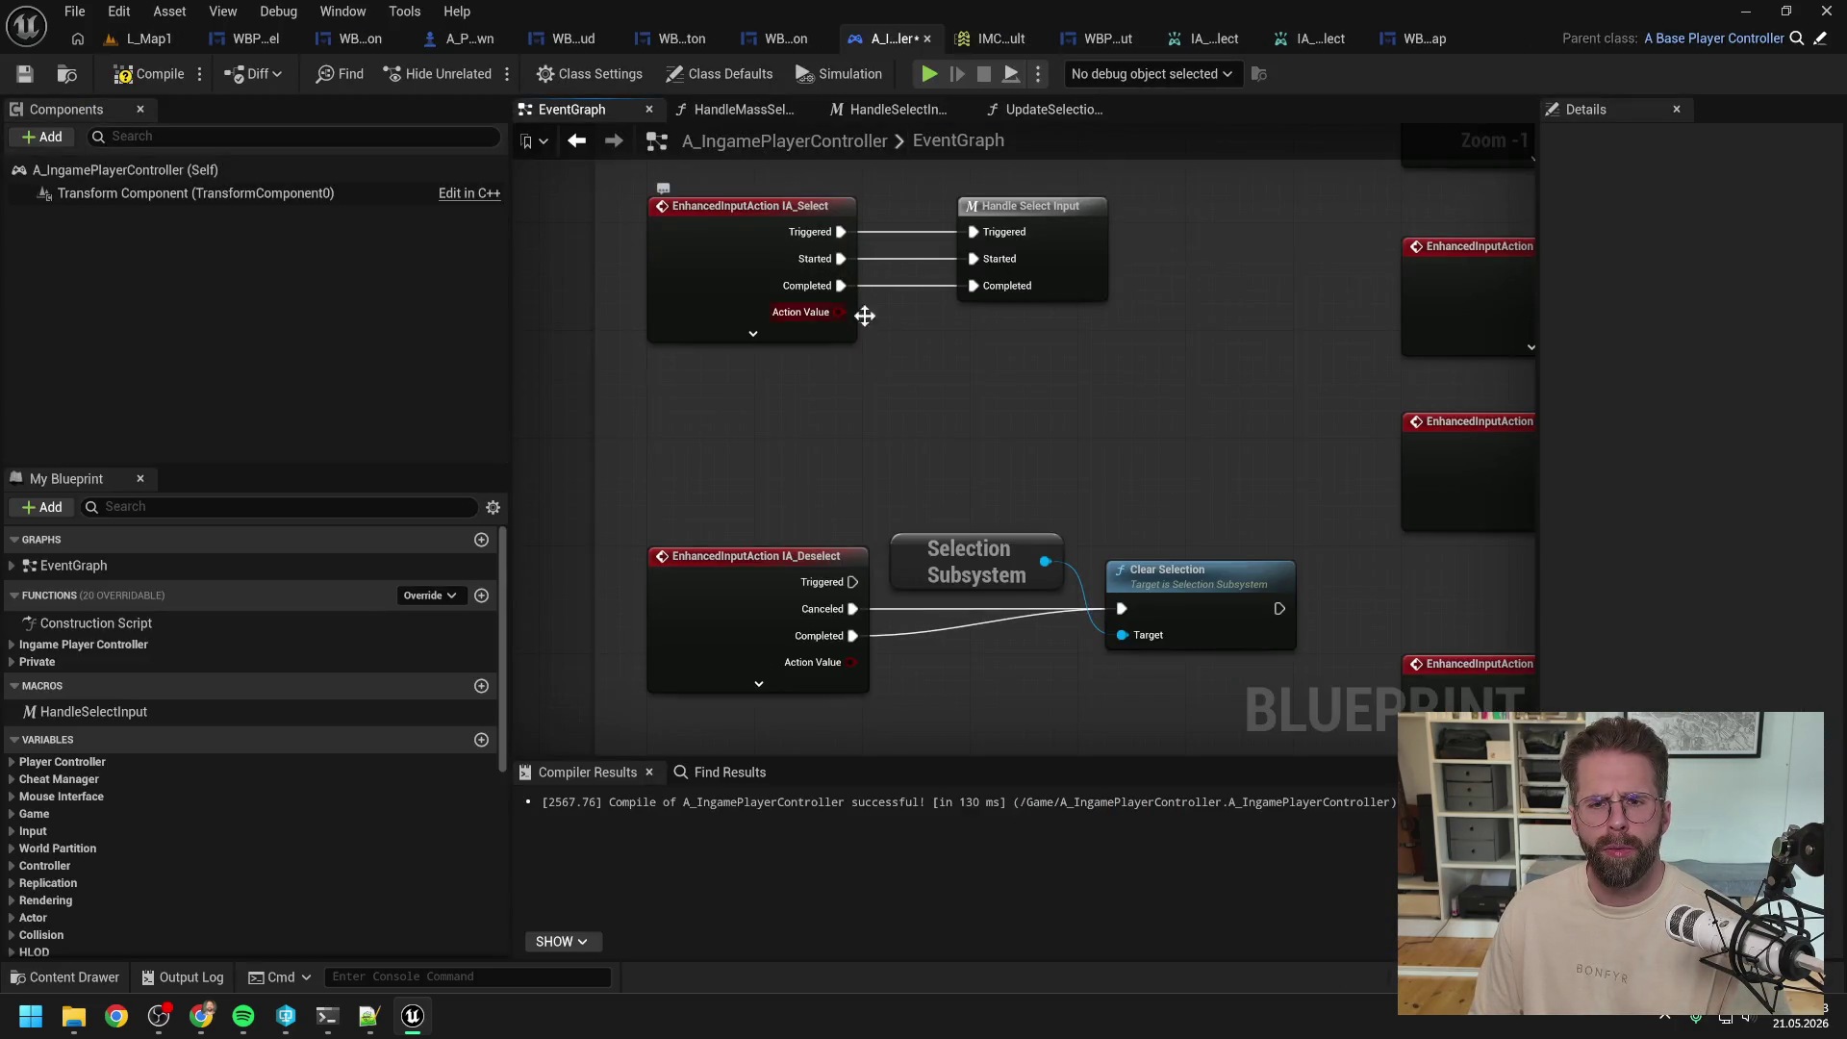
left_click(135, 38)
left_click(477, 71)
mouse_move(712, 479)
left_mouse_down()
mouse_move(1025, 598)
mouse_move(1079, 666)
mouse_move(272, 521)
mouse_move(471, 509)
left_mouse_up()
key("Escape")
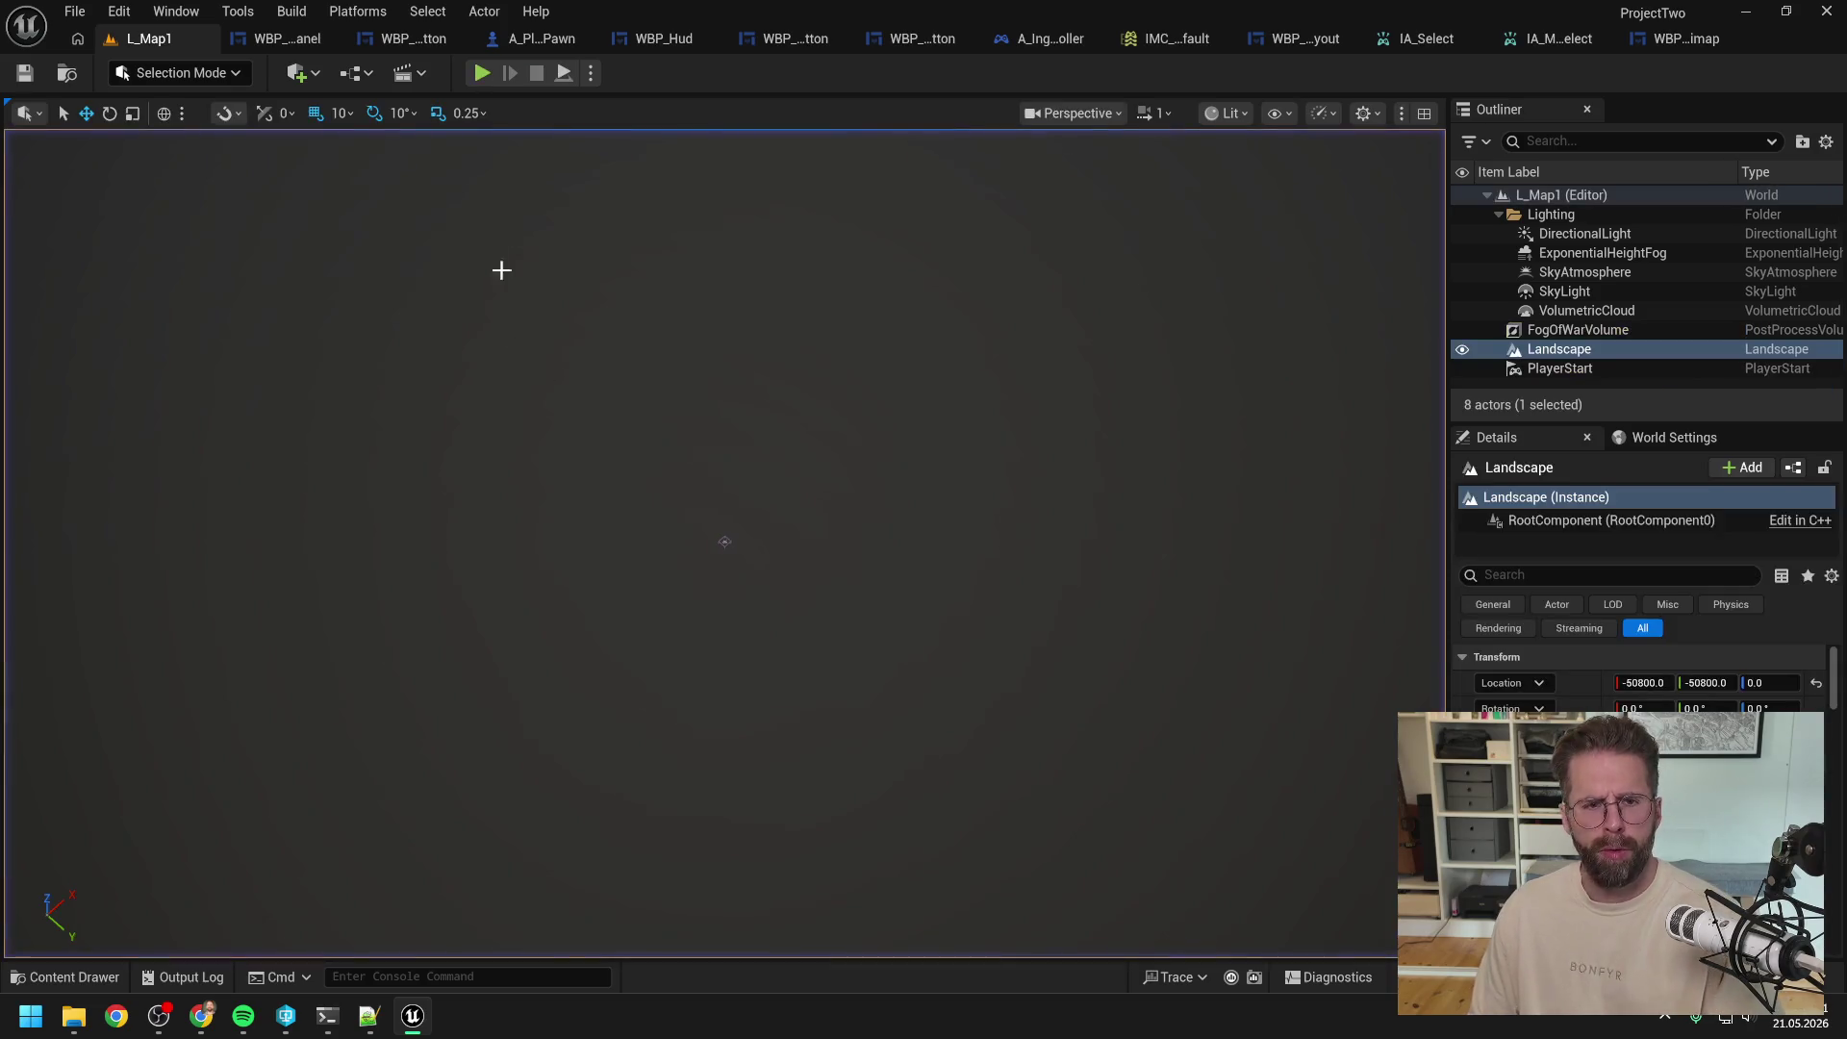
Step: Close the selected-entity button widget and reopen the HandleSelectInput macro graph
left_click(418, 37)
left_click(409, 38)
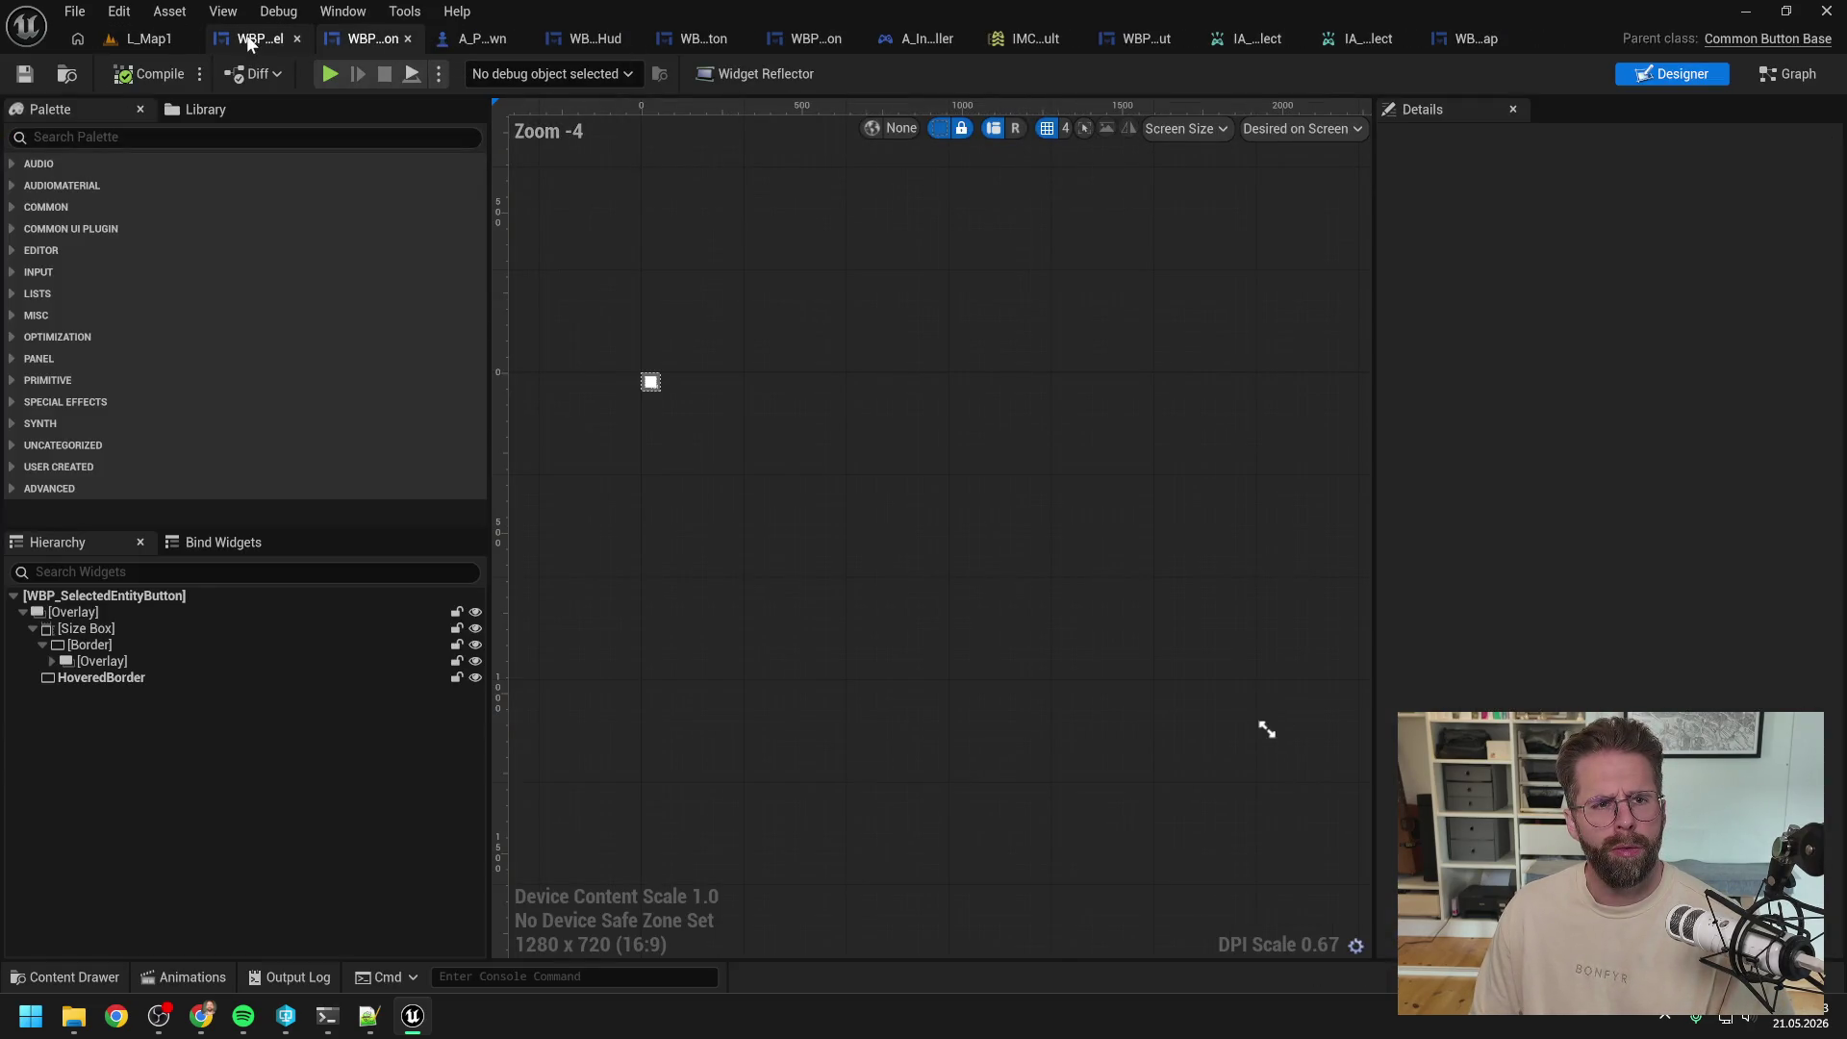
left_click(952, 38)
double_click(1062, 250)
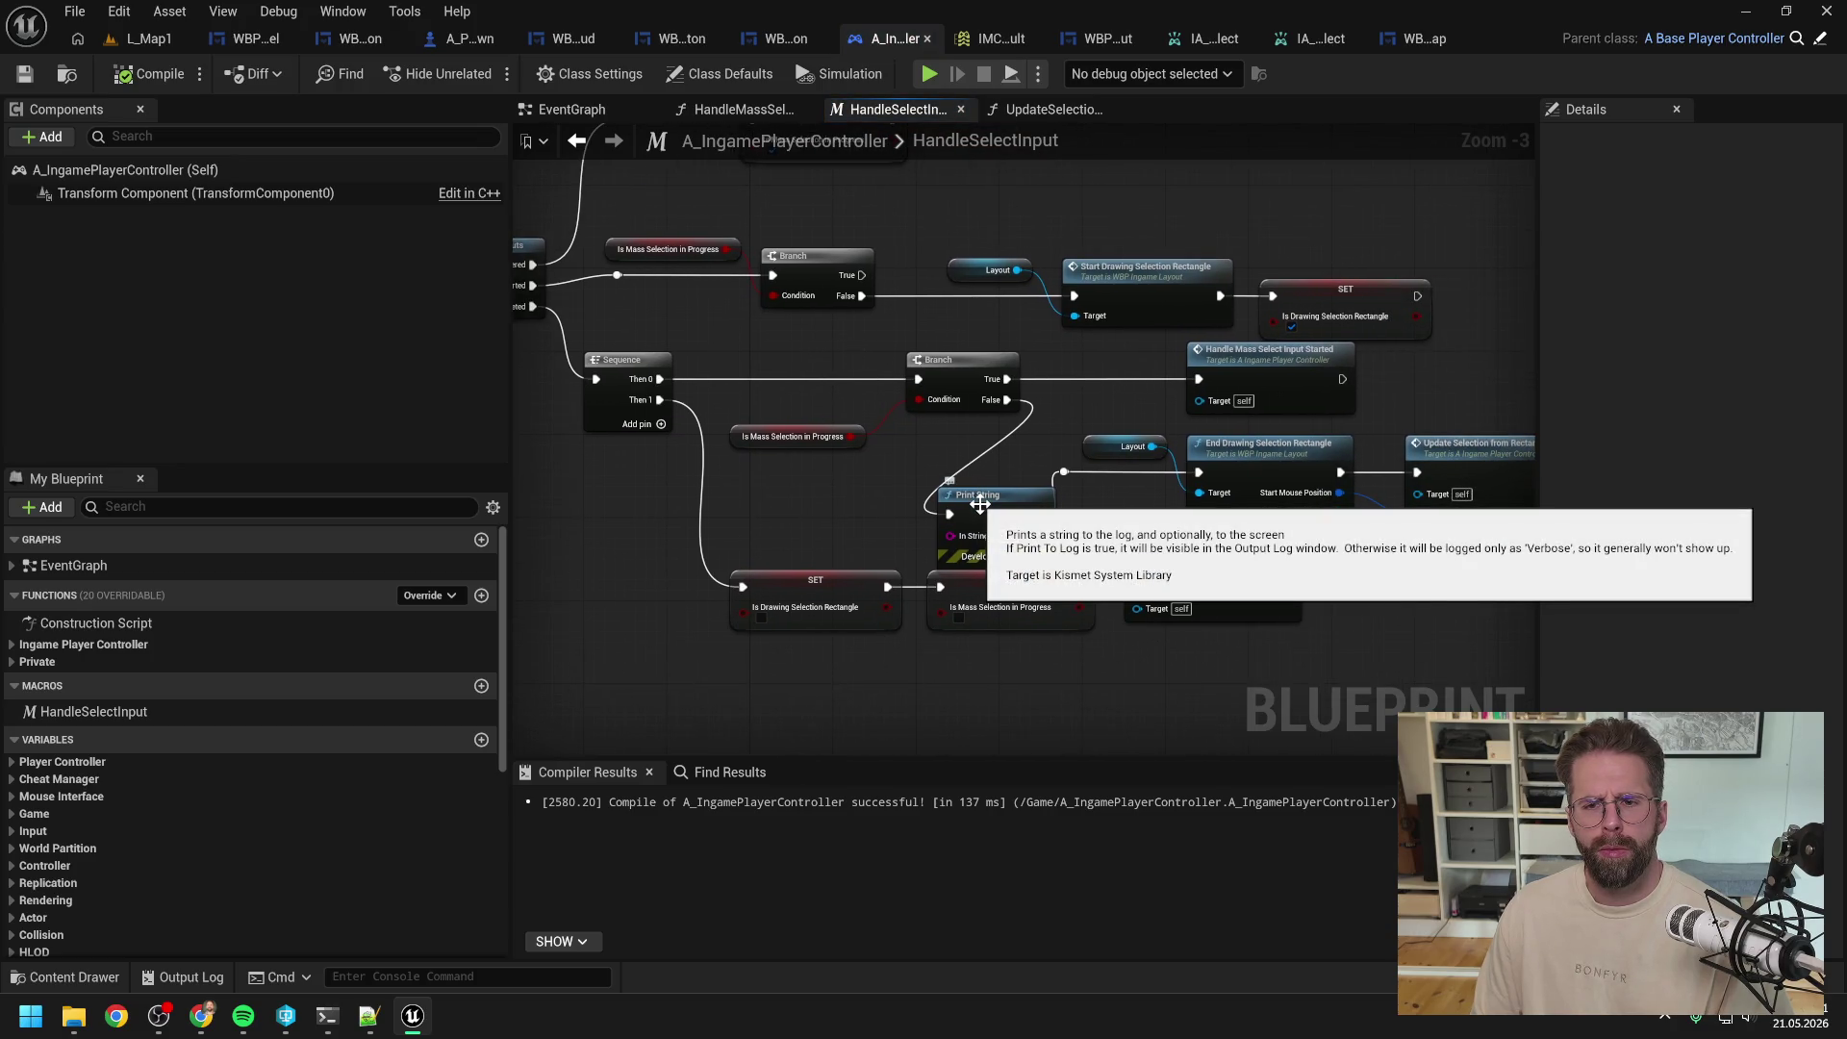
left_click(787, 436)
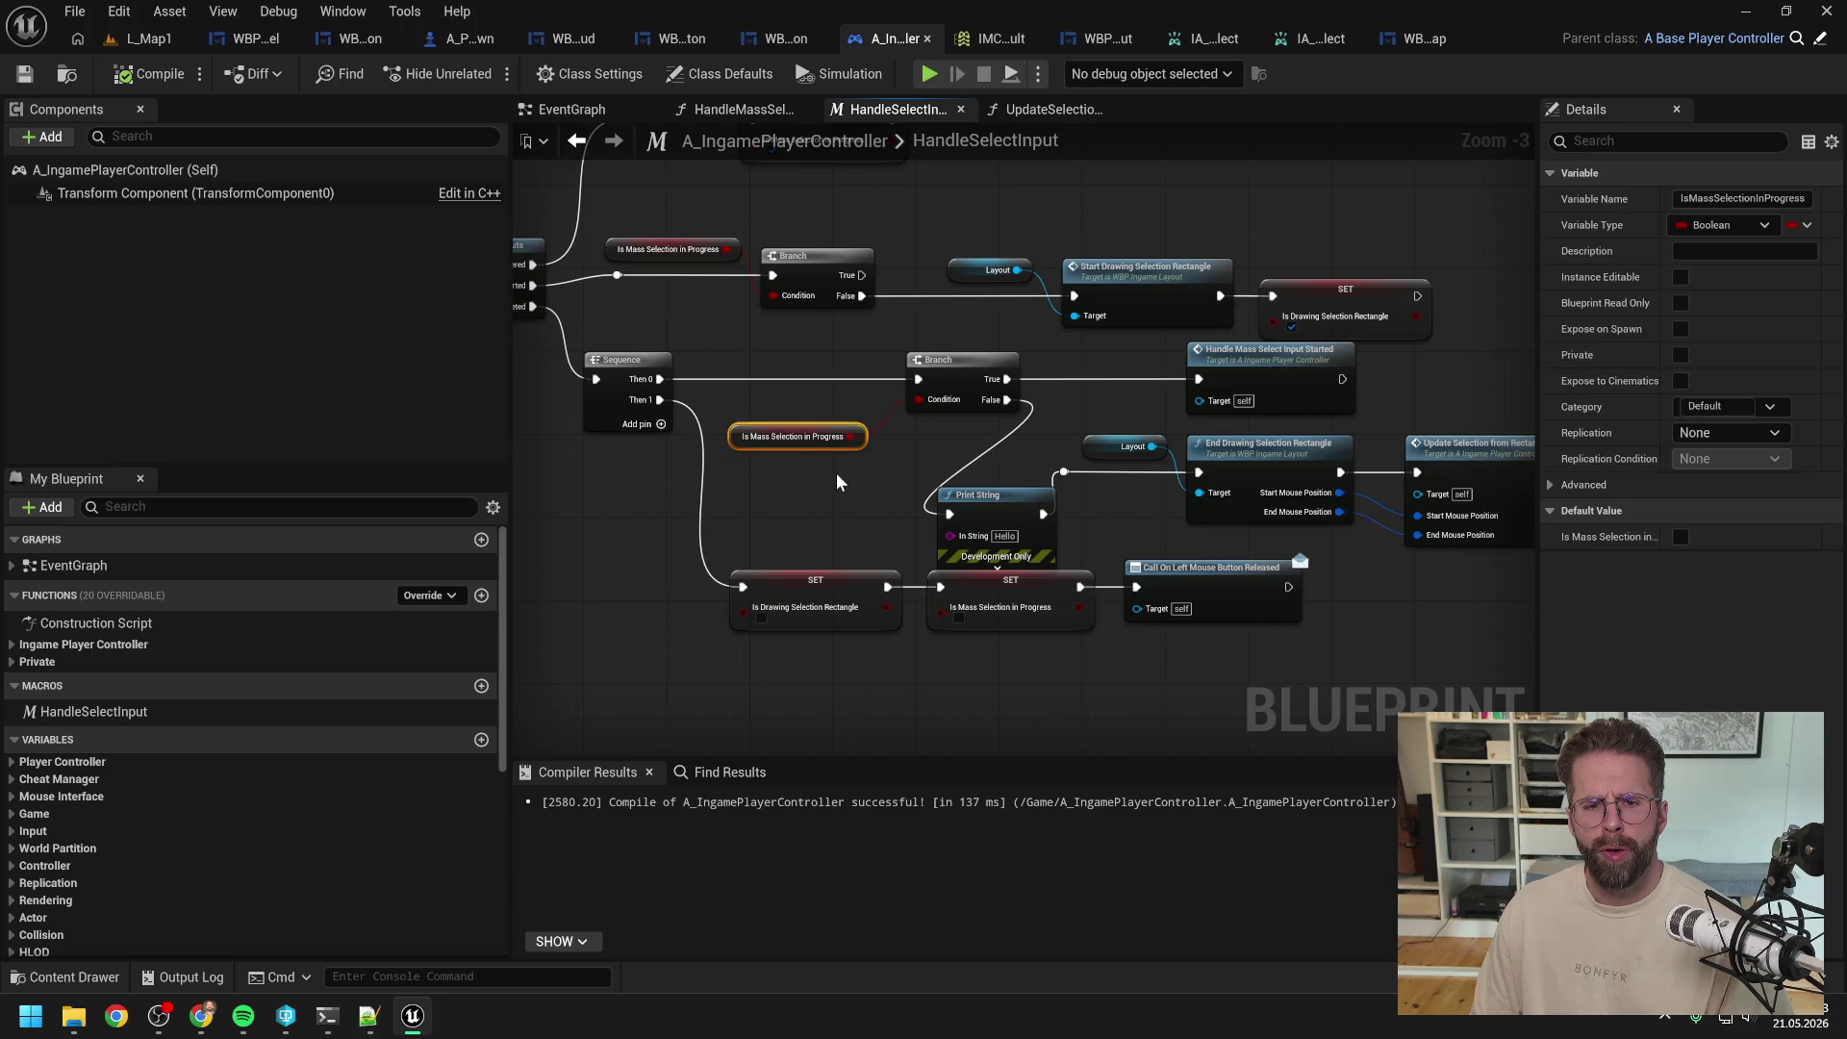
Step: Add a Print String reading 'Triggered' beside the Is Mass Selection in Progress setter, then play L_Map1
mouse_move(826, 335)
left_mouse_down()
mouse_move(948, 473)
mouse_move(921, 463)
left_mouse_up()
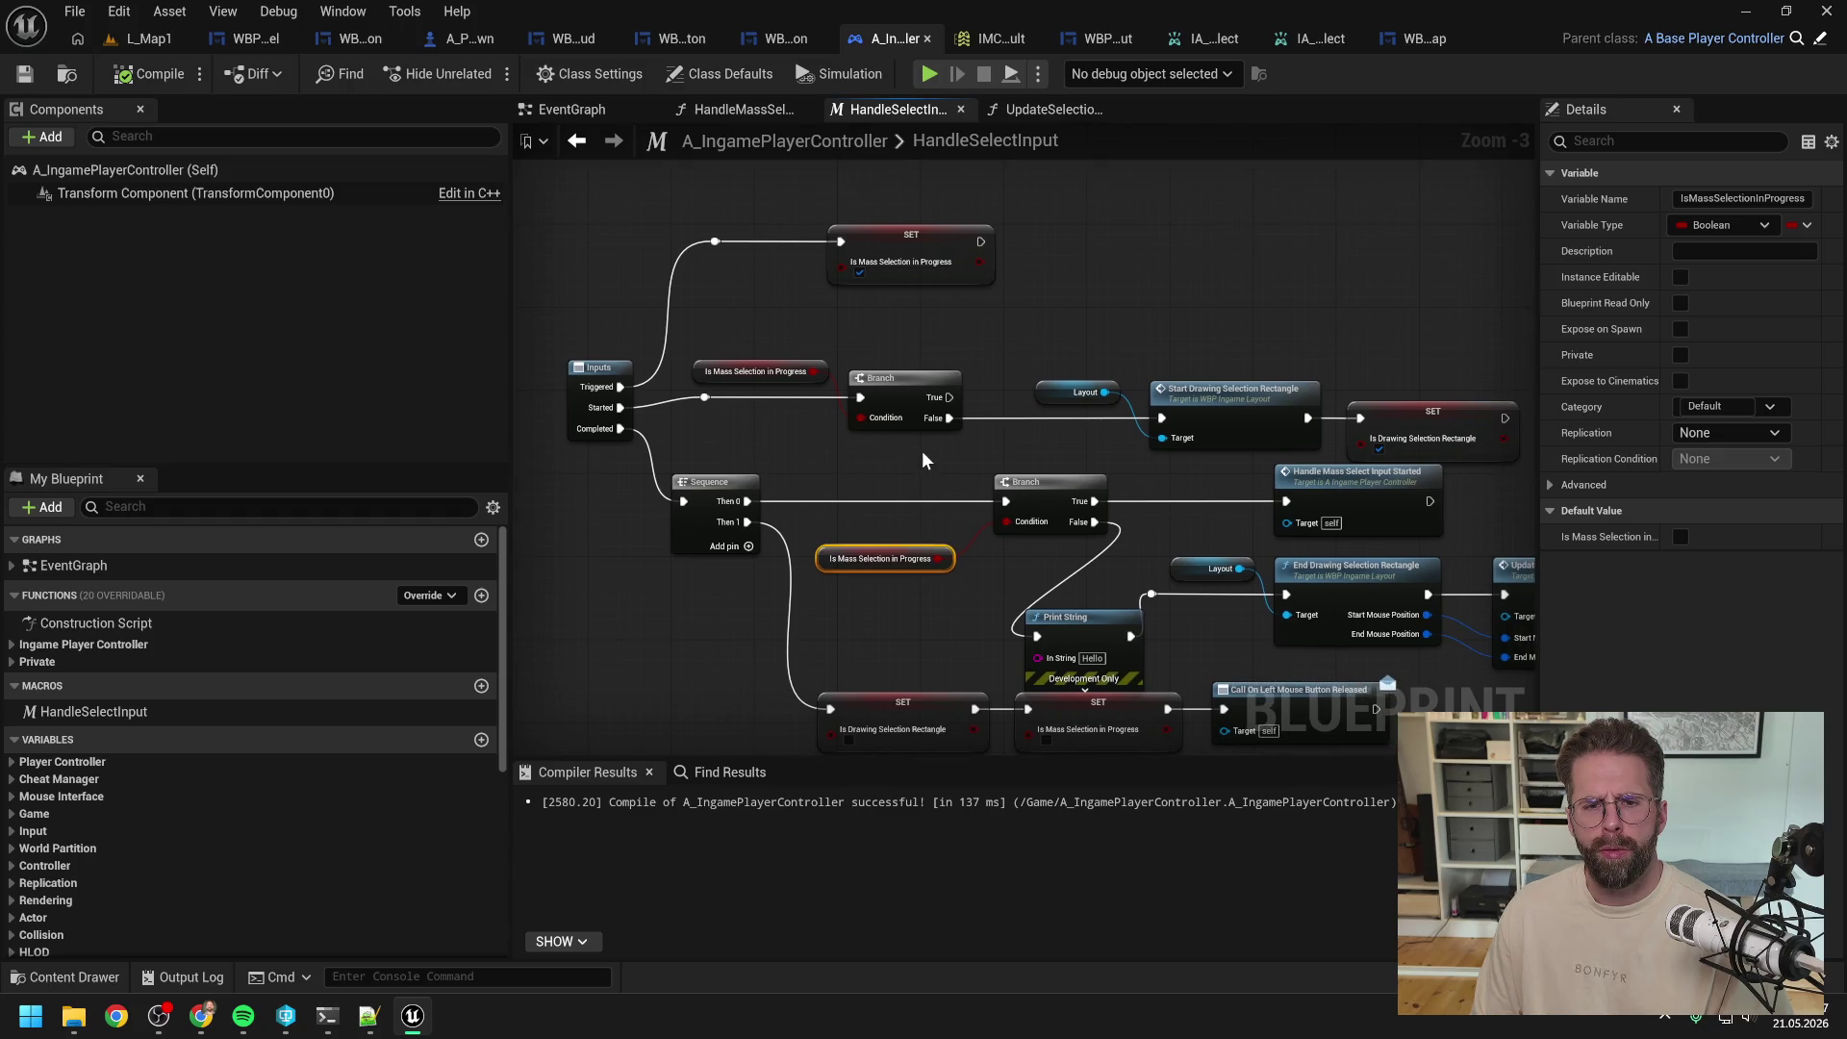
right_click(1039, 260)
type("print")
key("Return")
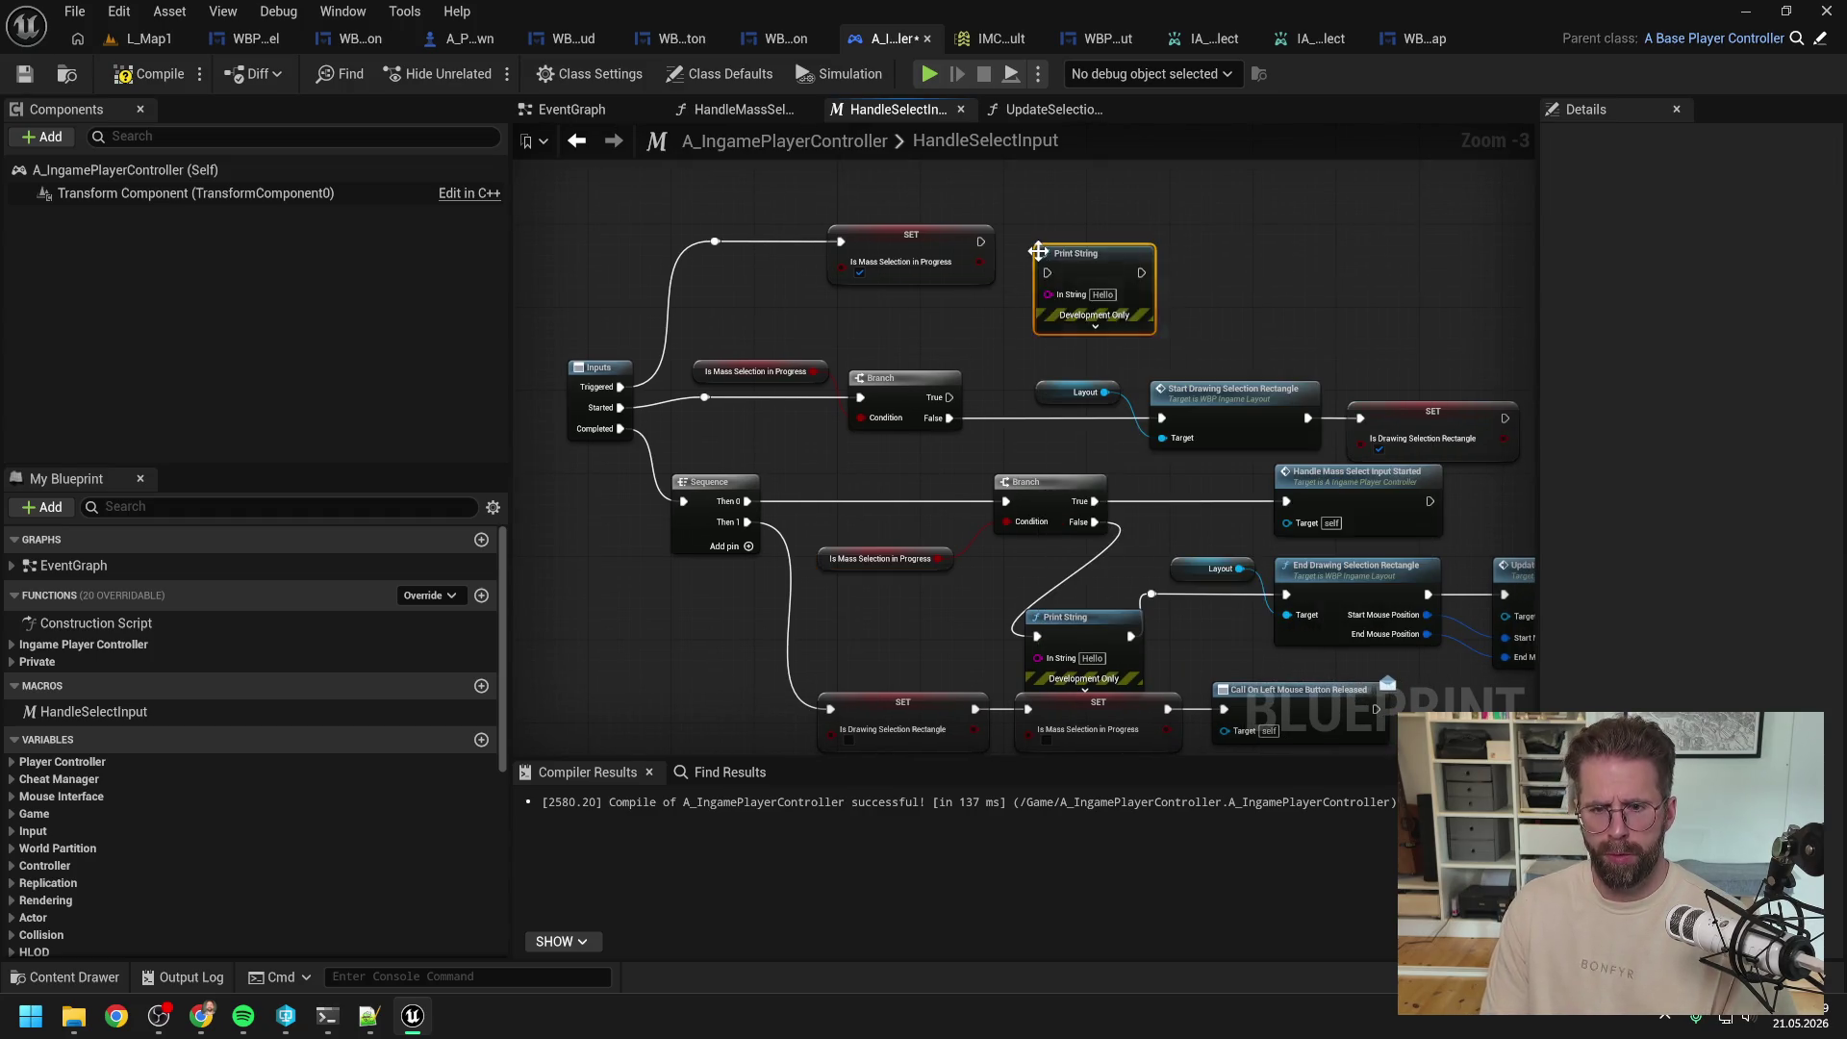
left_click_drag(1053, 279, 1064, 247)
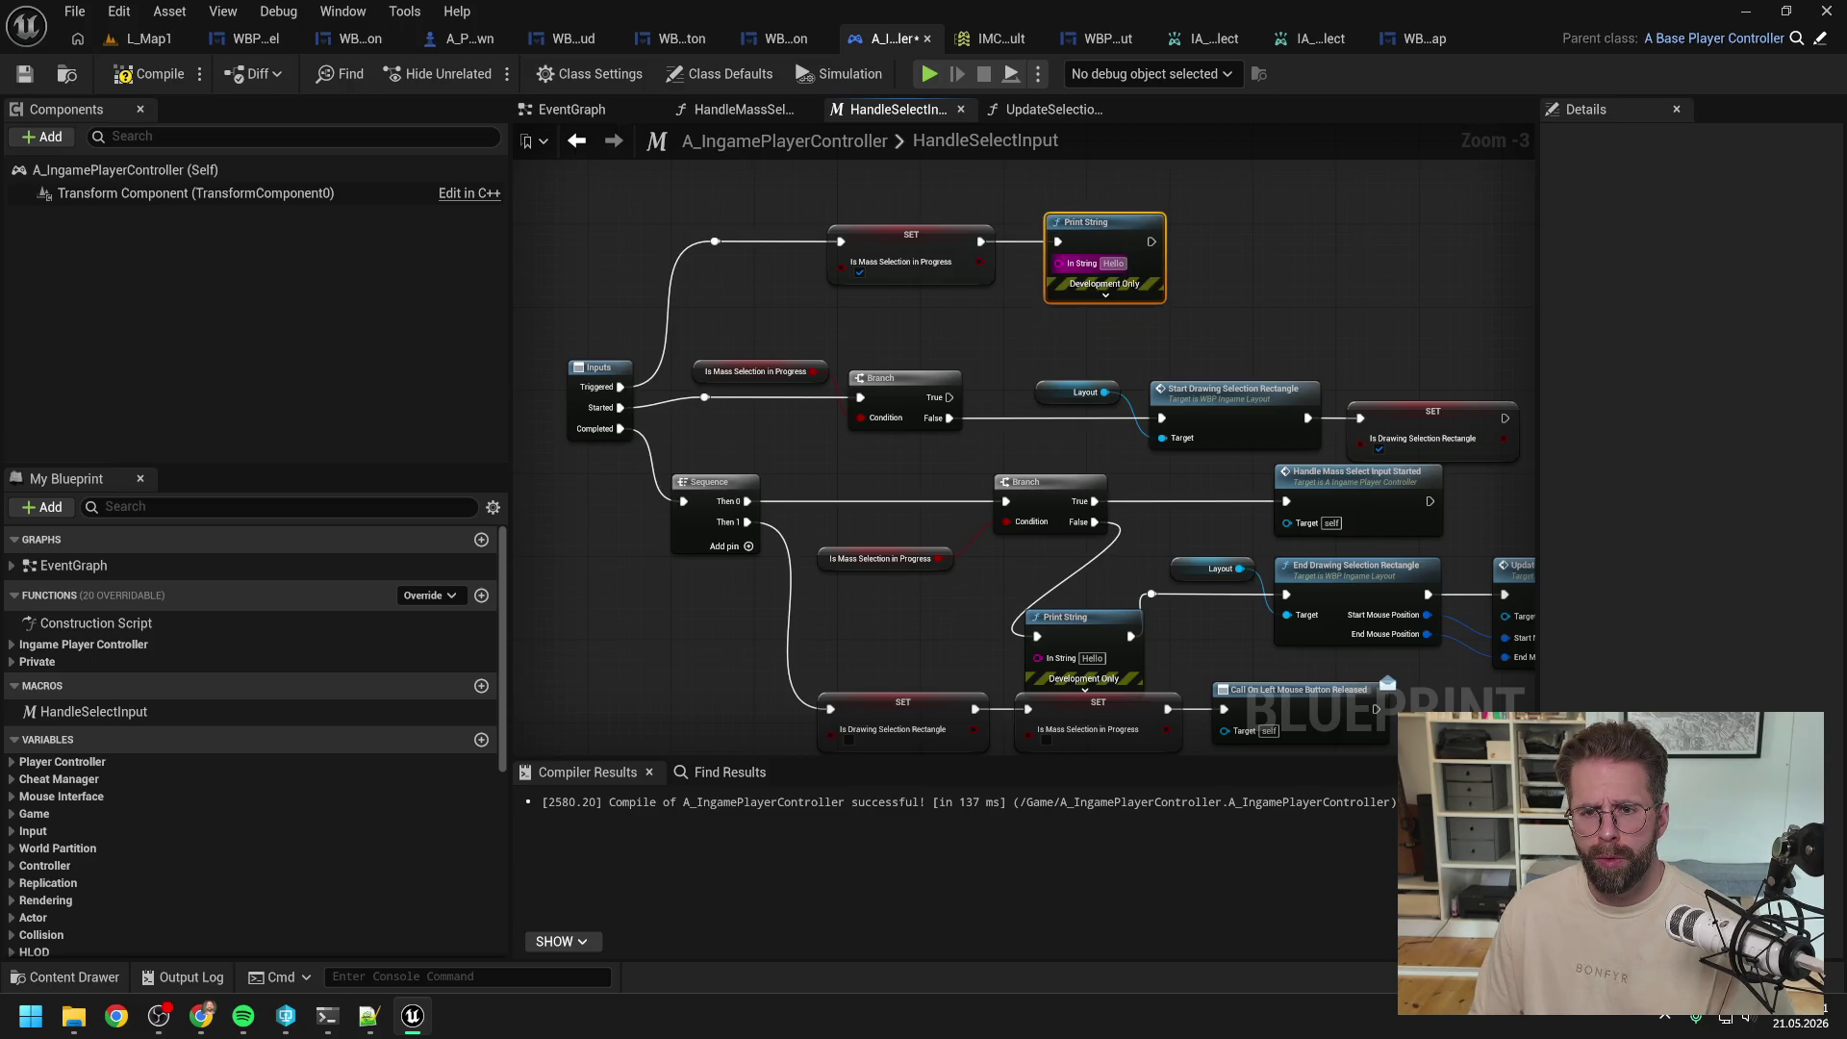
type("Triggered")
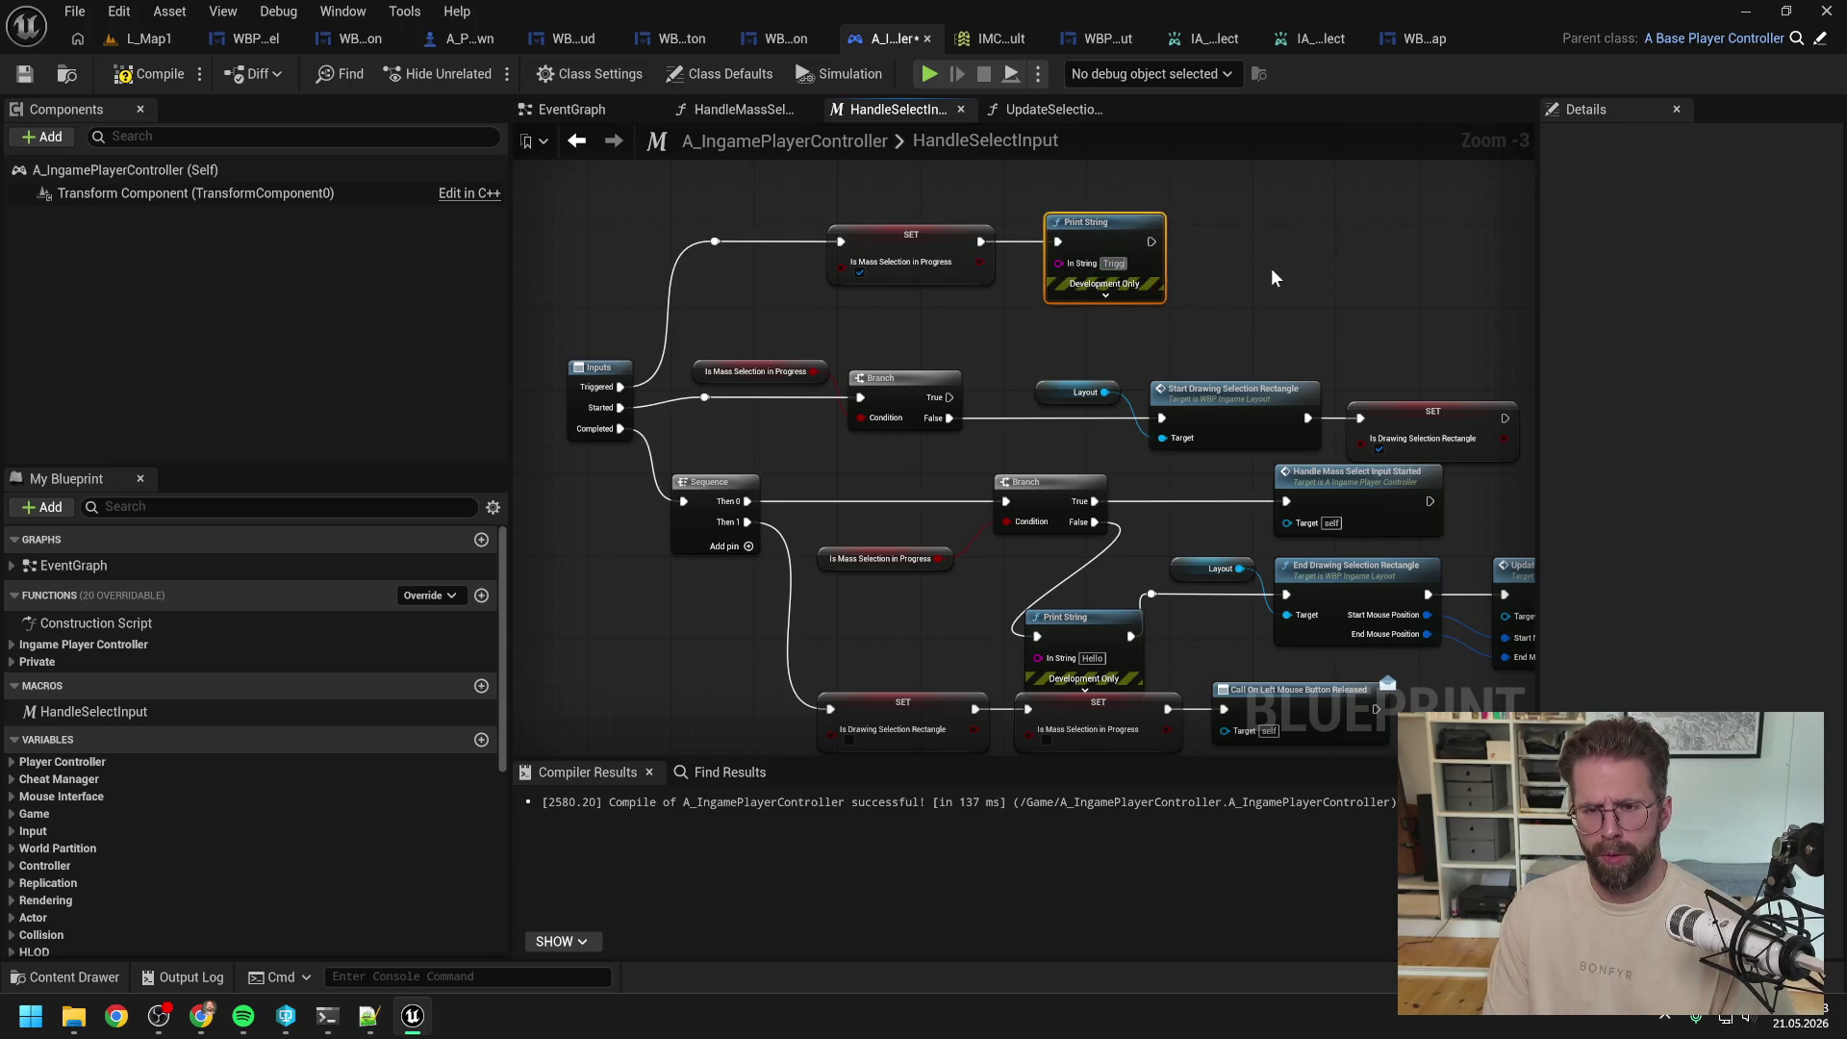
left_click(1272, 279)
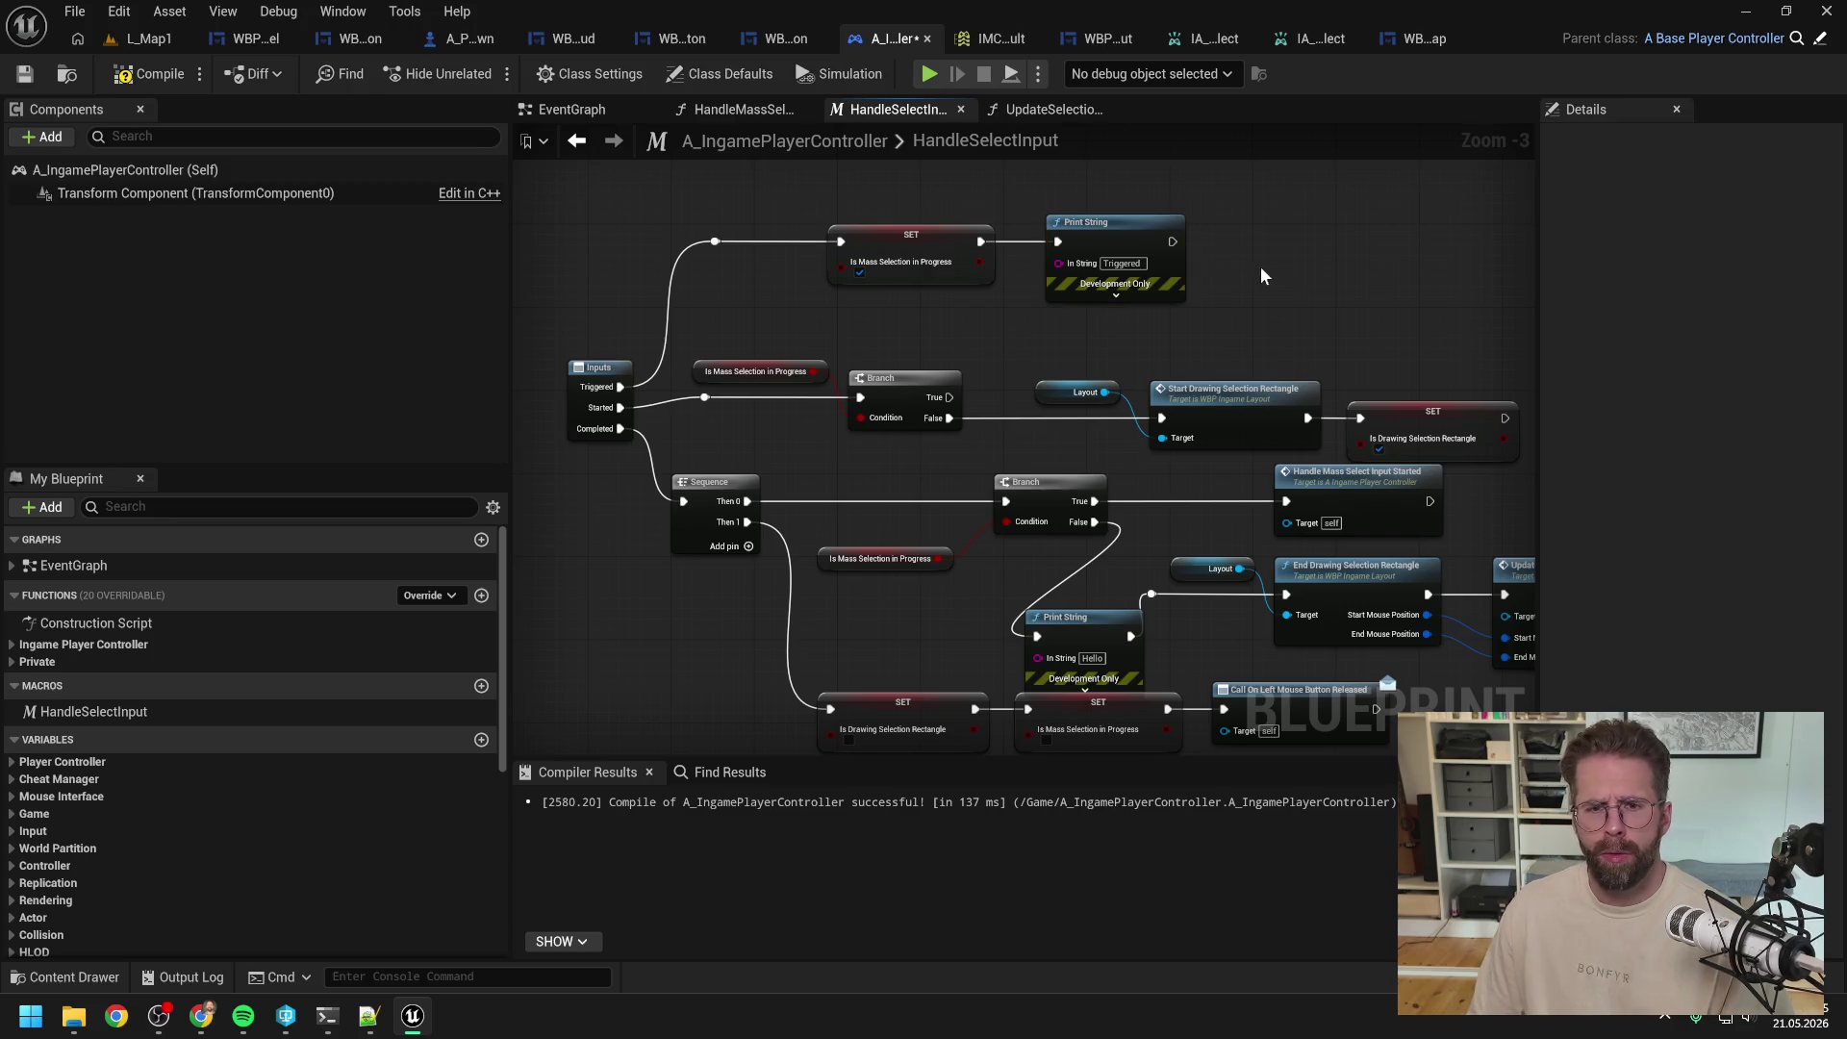
left_click(149, 38)
left_click(482, 69)
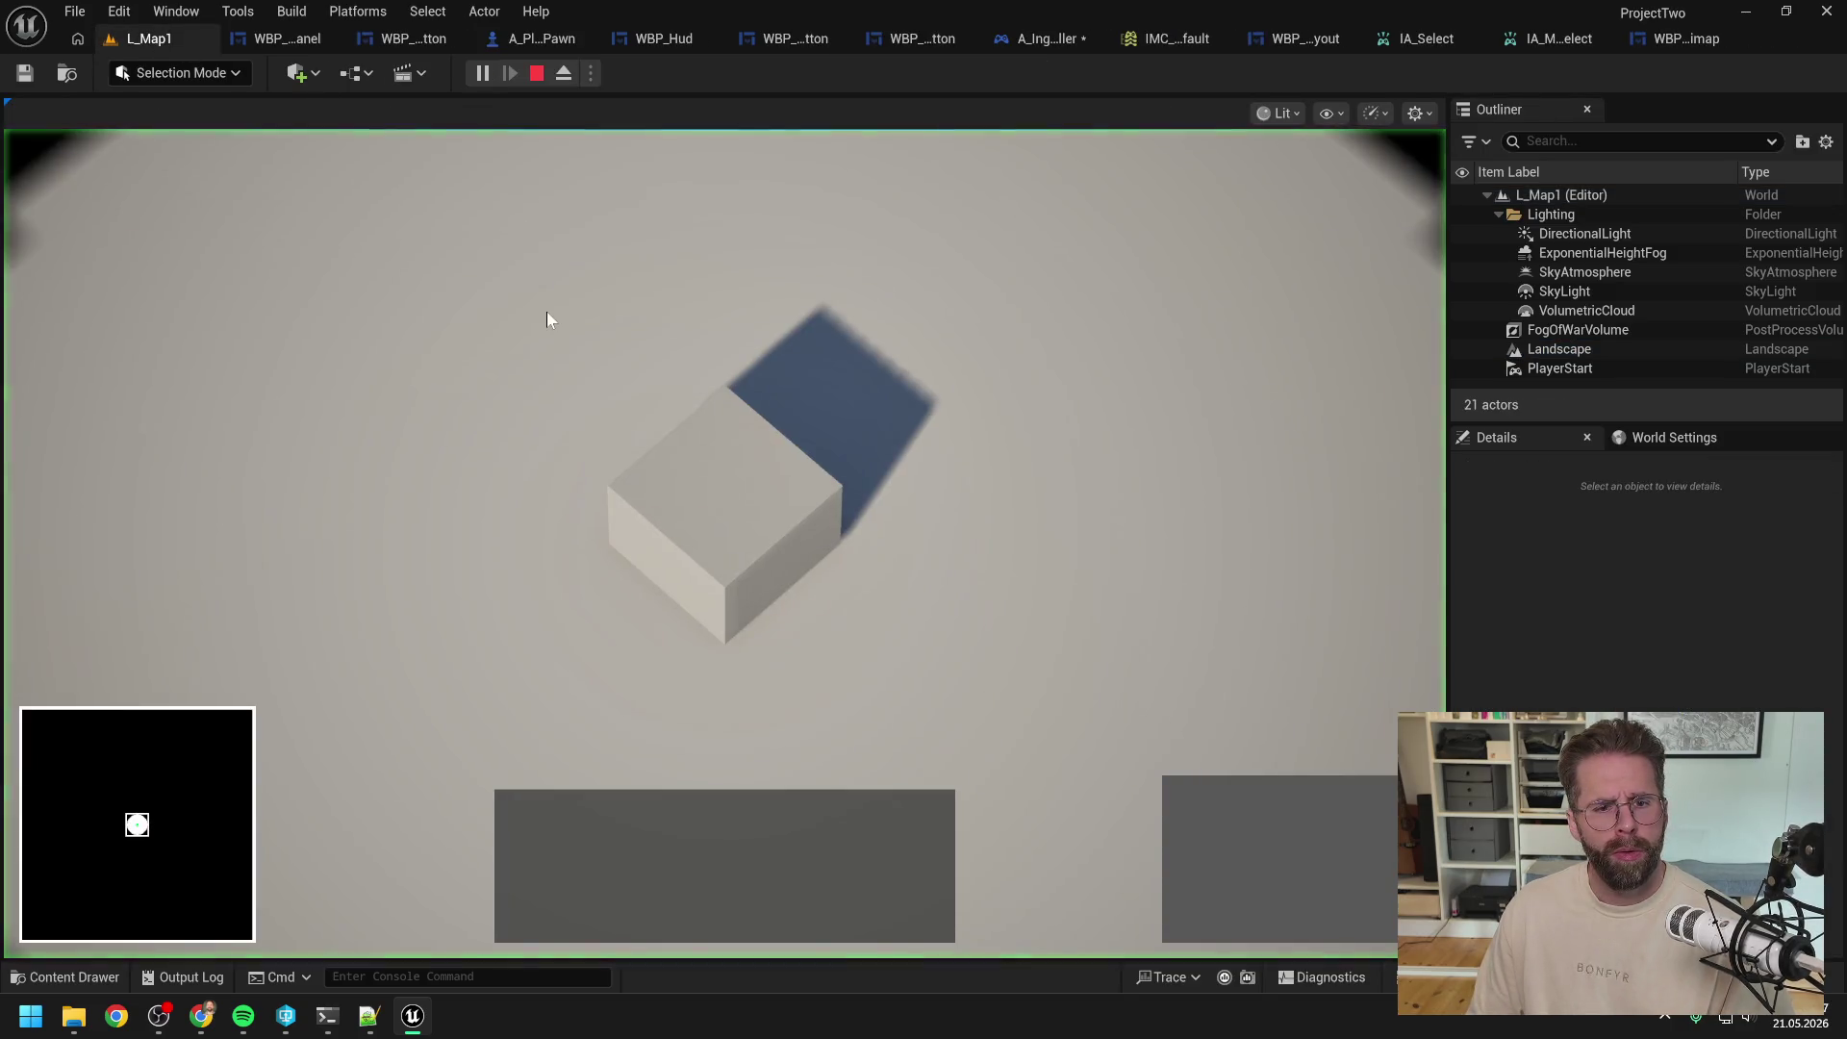
Step: Drag three selection rectangles in the running game, stop, and reopen A_IngamePlayerController
mouse_move(721, 507)
left_mouse_down()
mouse_move(954, 423)
mouse_move(1043, 339)
mouse_move(1025, 417)
left_mouse_up()
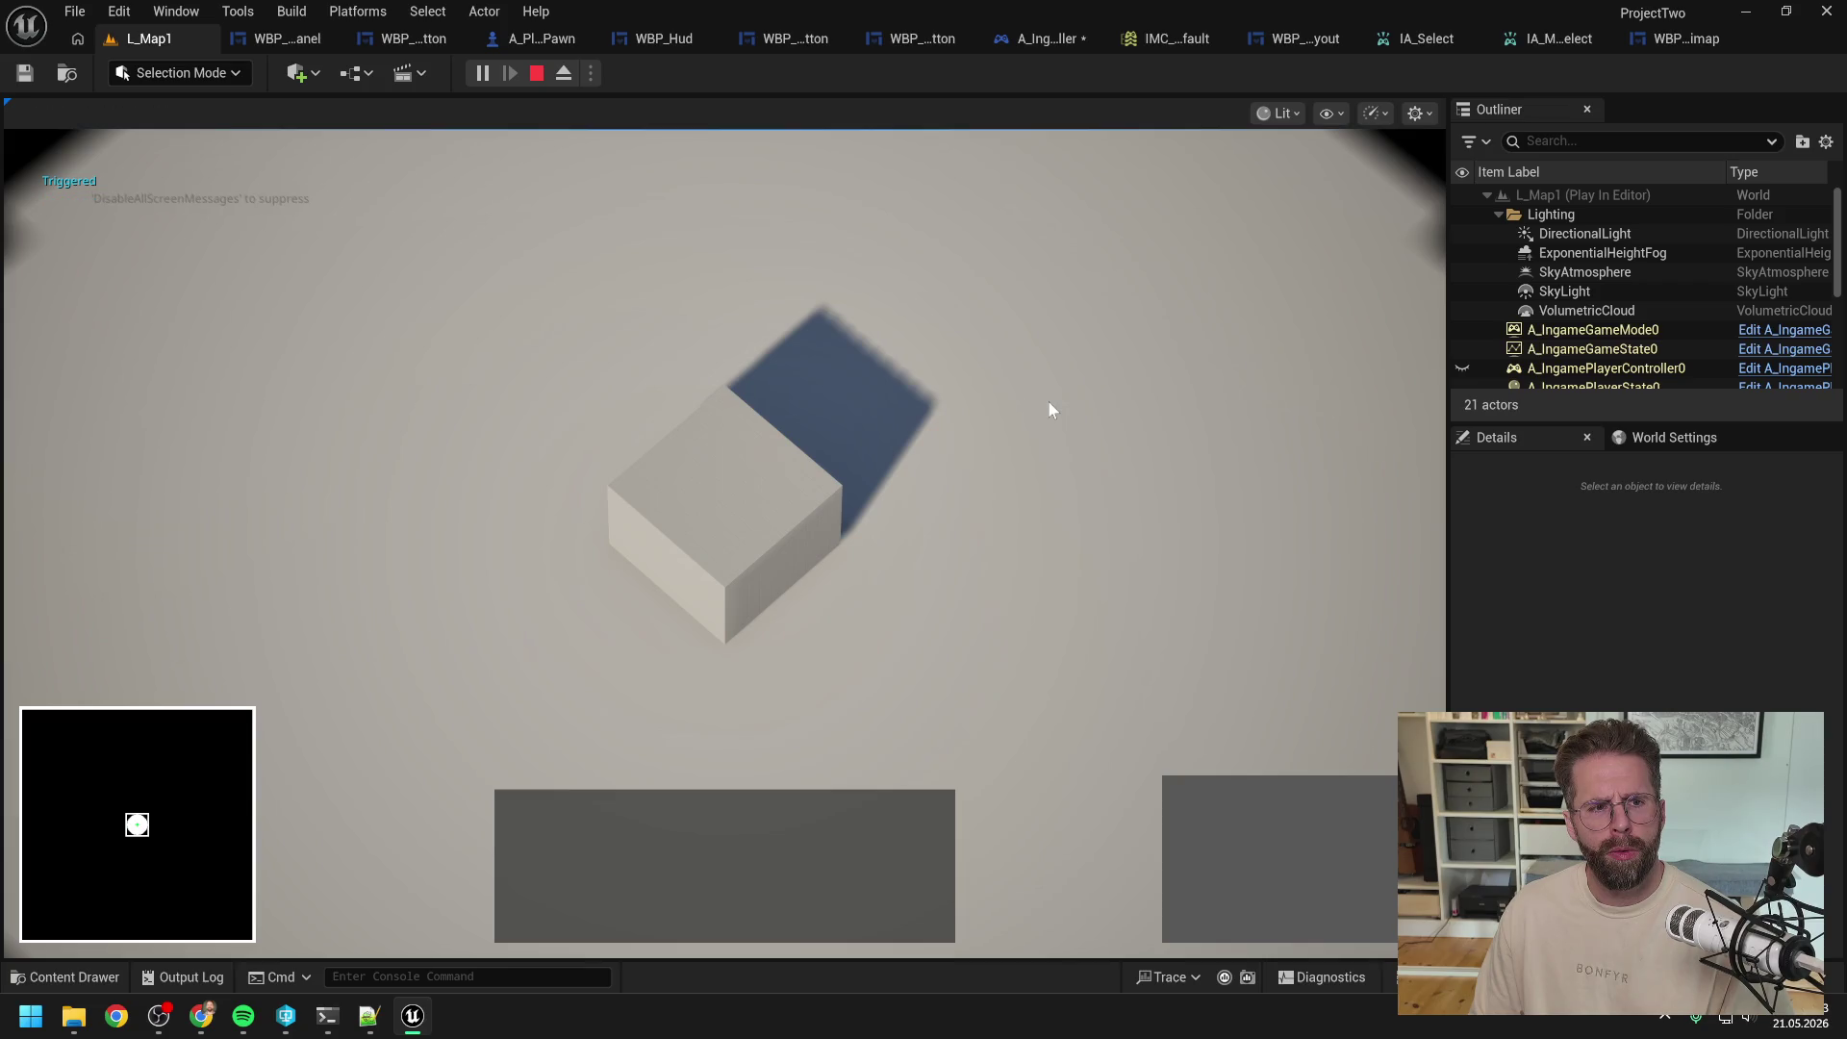
mouse_move(1048, 404)
left_mouse_down()
mouse_move(476, 343)
mouse_move(1125, 608)
mouse_move(1189, 675)
mouse_move(465, 316)
mouse_move(1091, 644)
mouse_move(1162, 725)
mouse_move(1041, 600)
mouse_move(971, 573)
left_mouse_up()
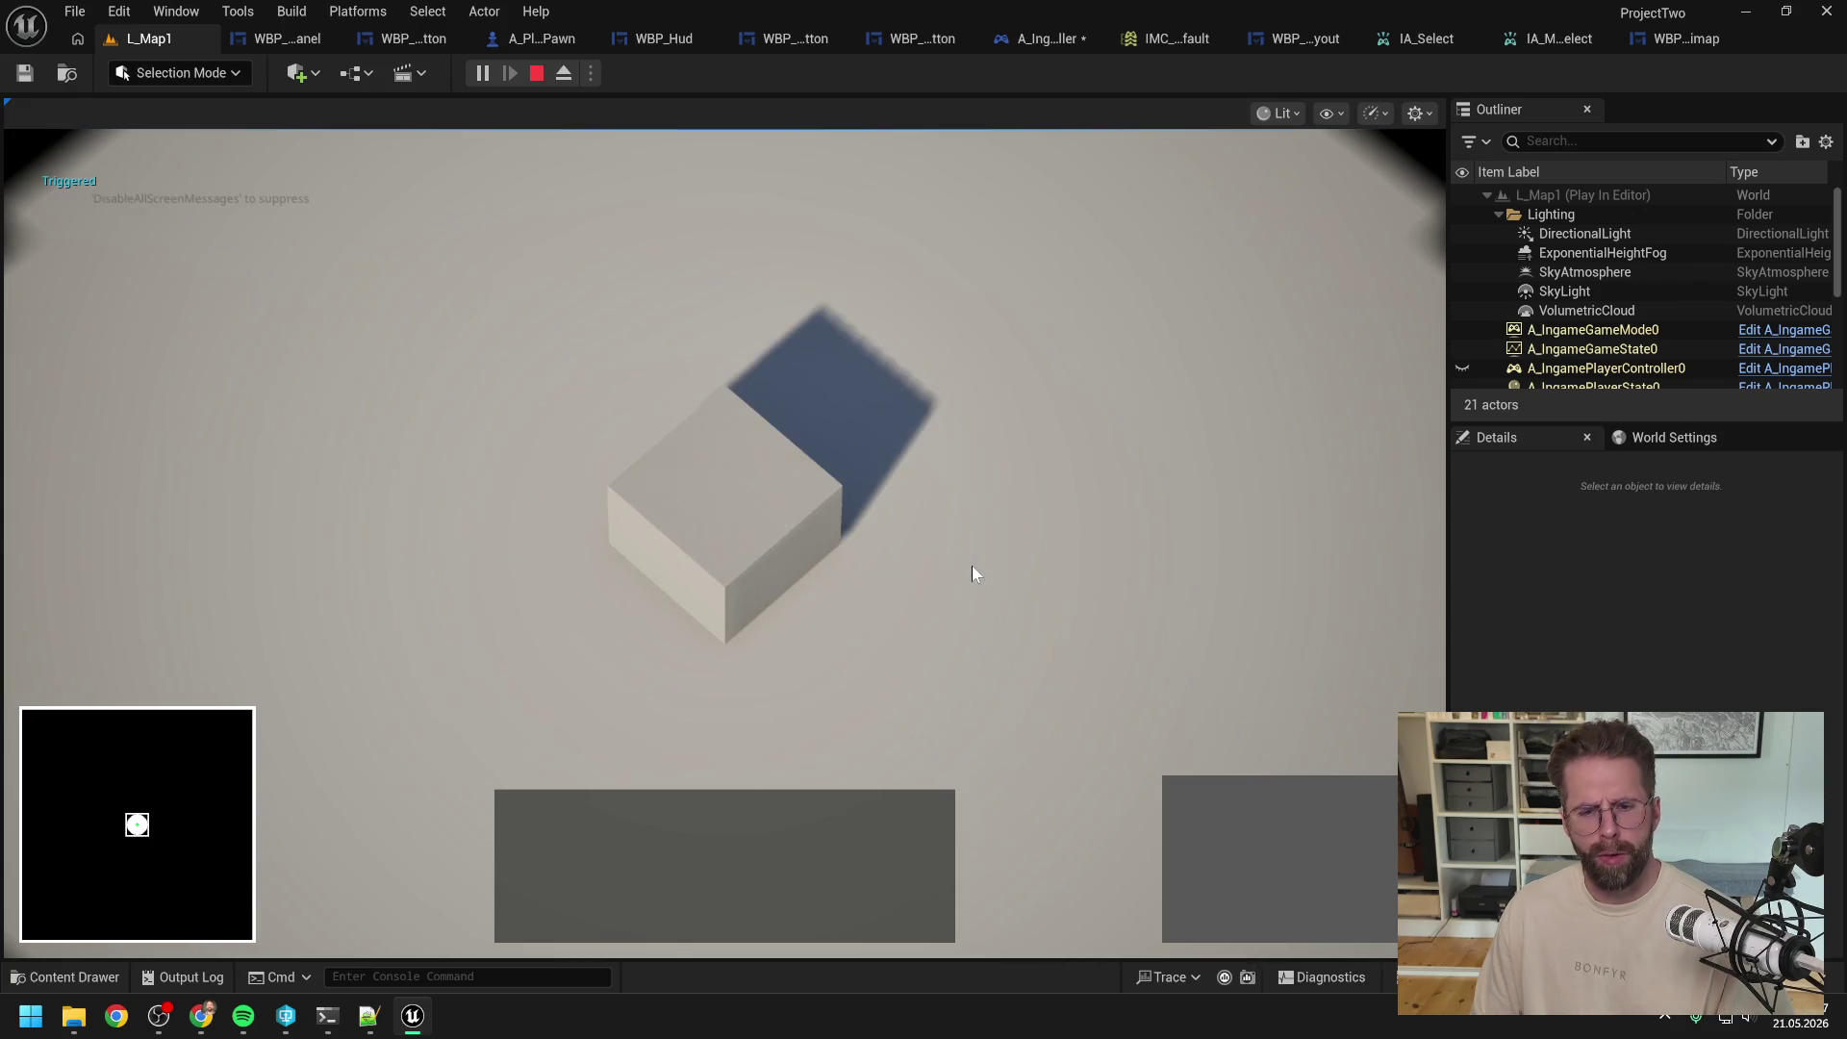
key("F8")
key("F8")
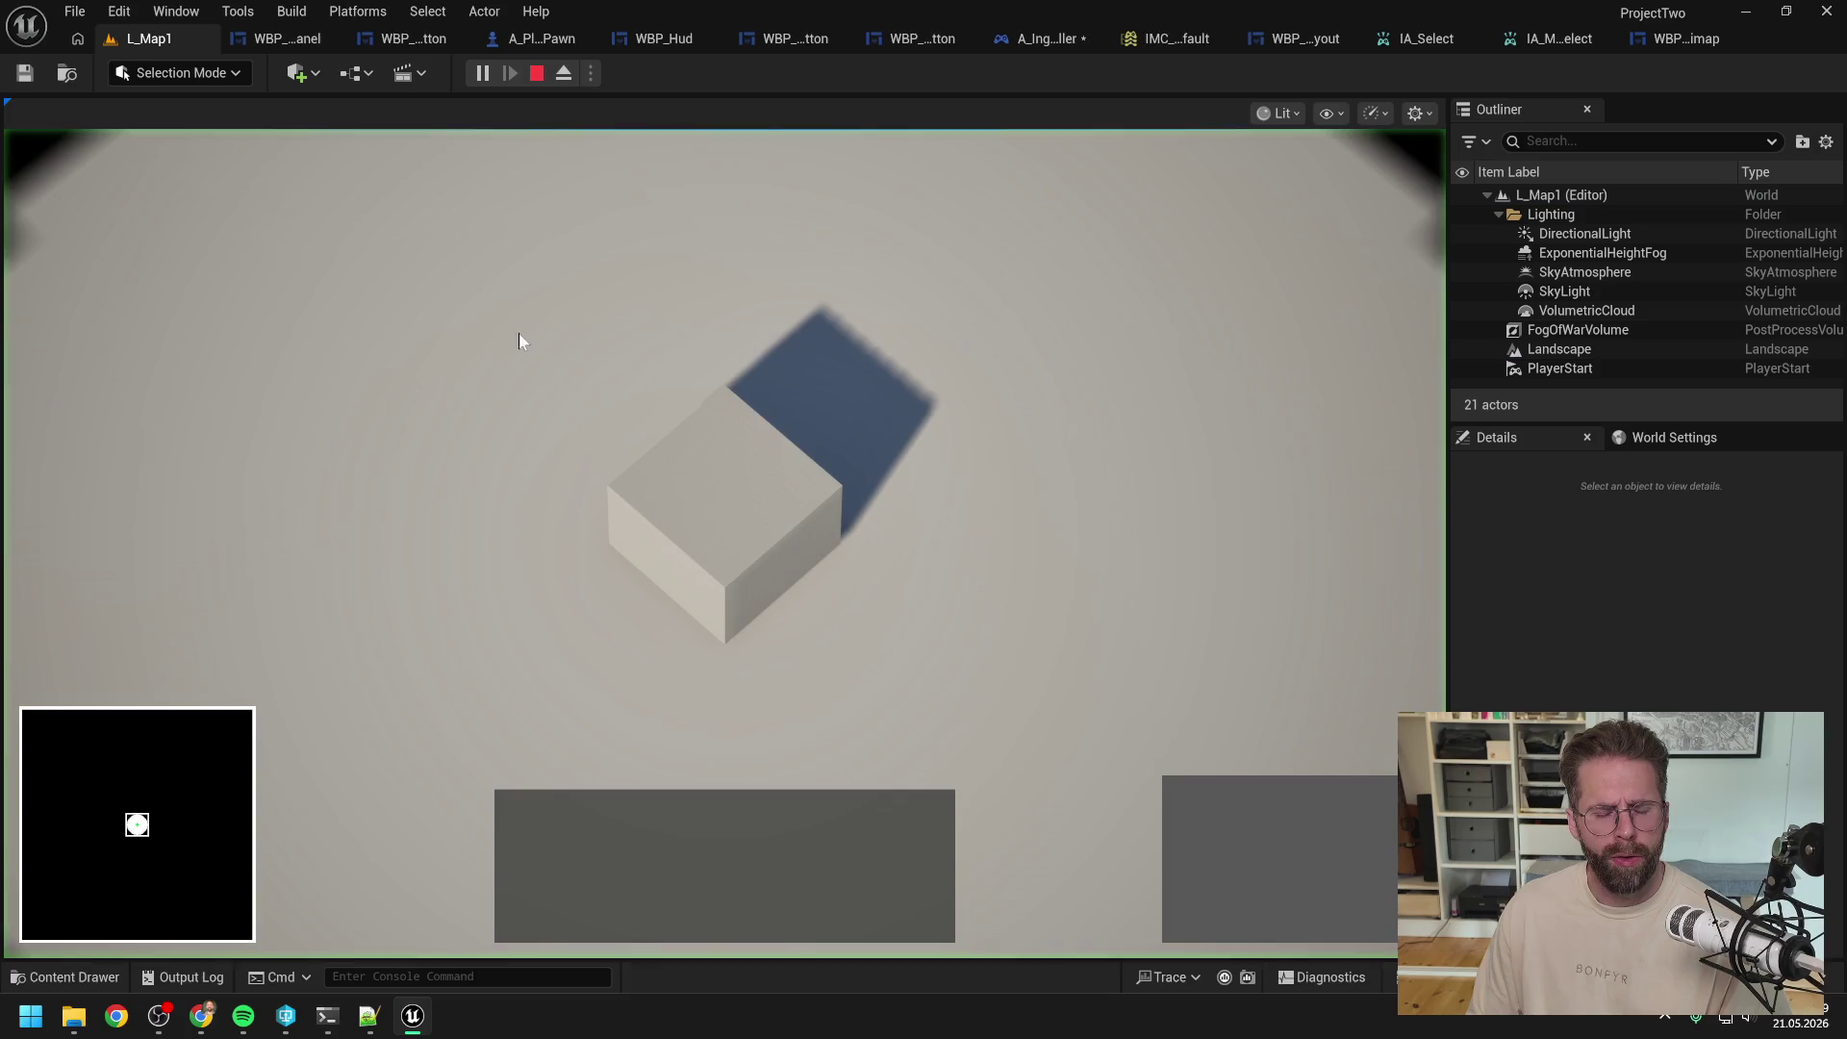
left_click_drag(395, 280, 1141, 747)
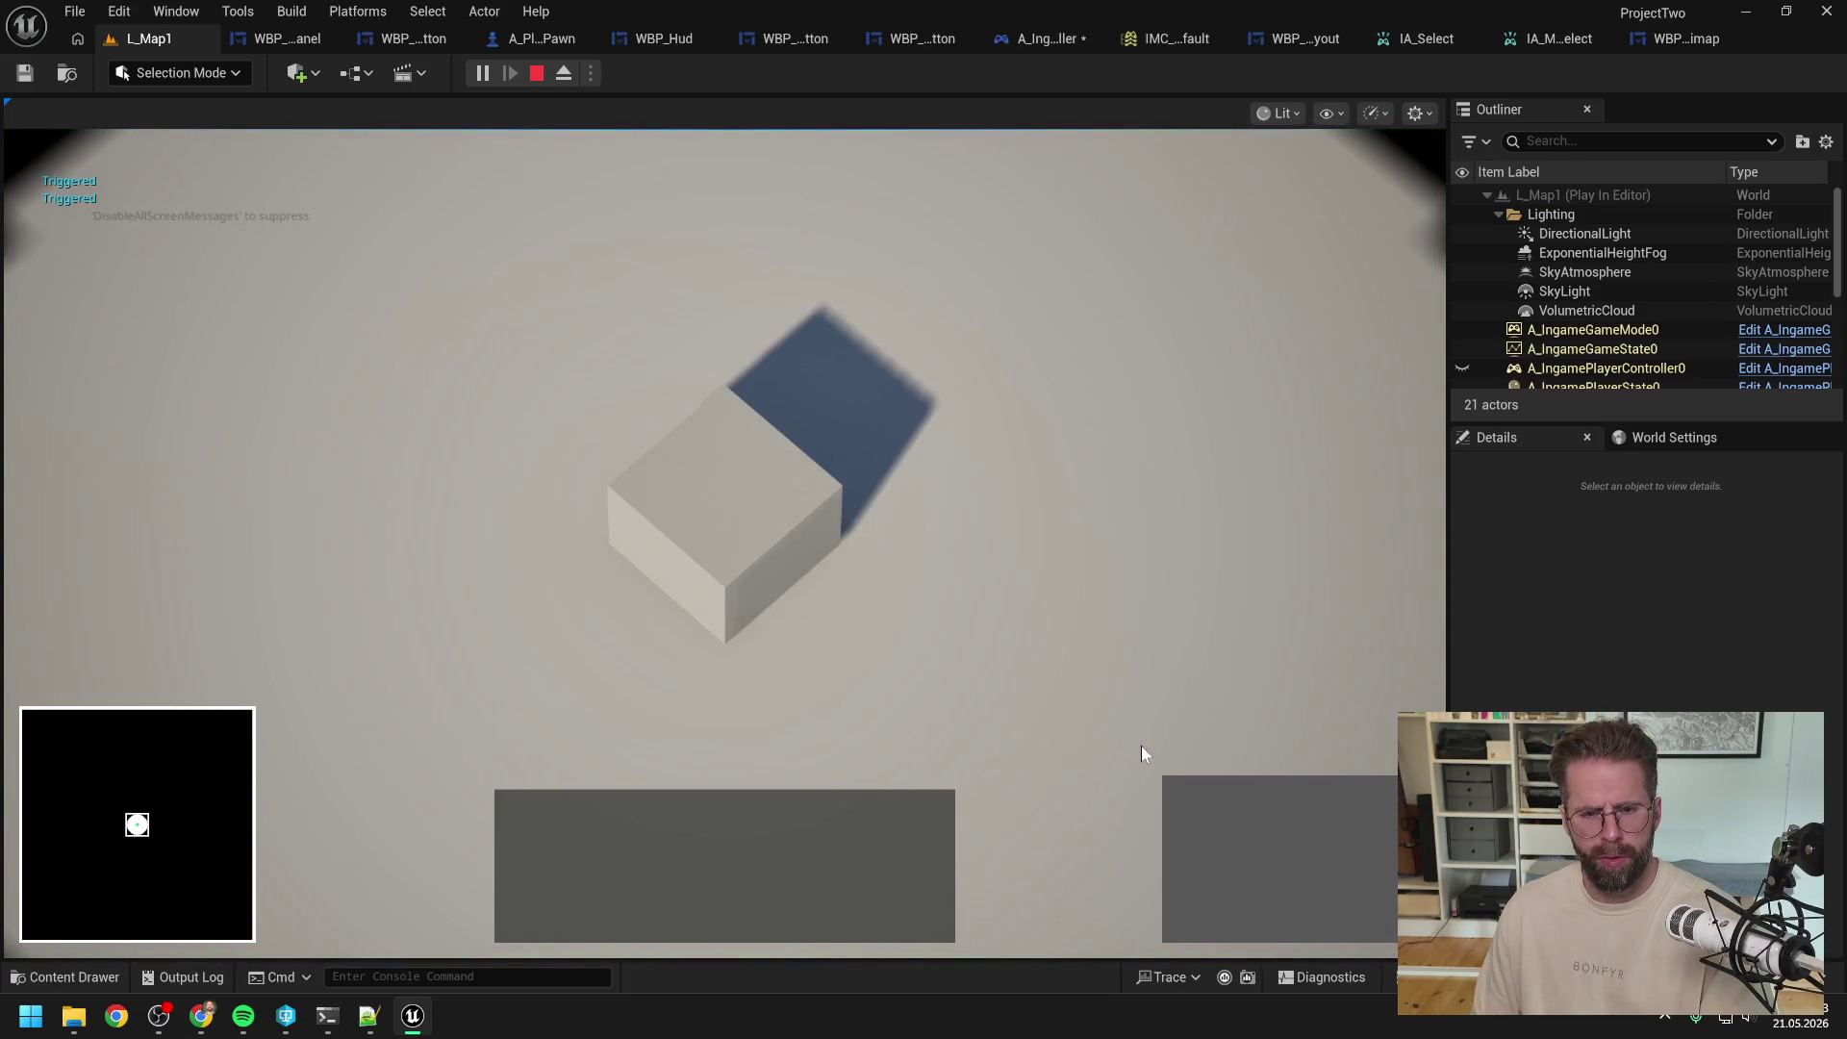
key("Escape")
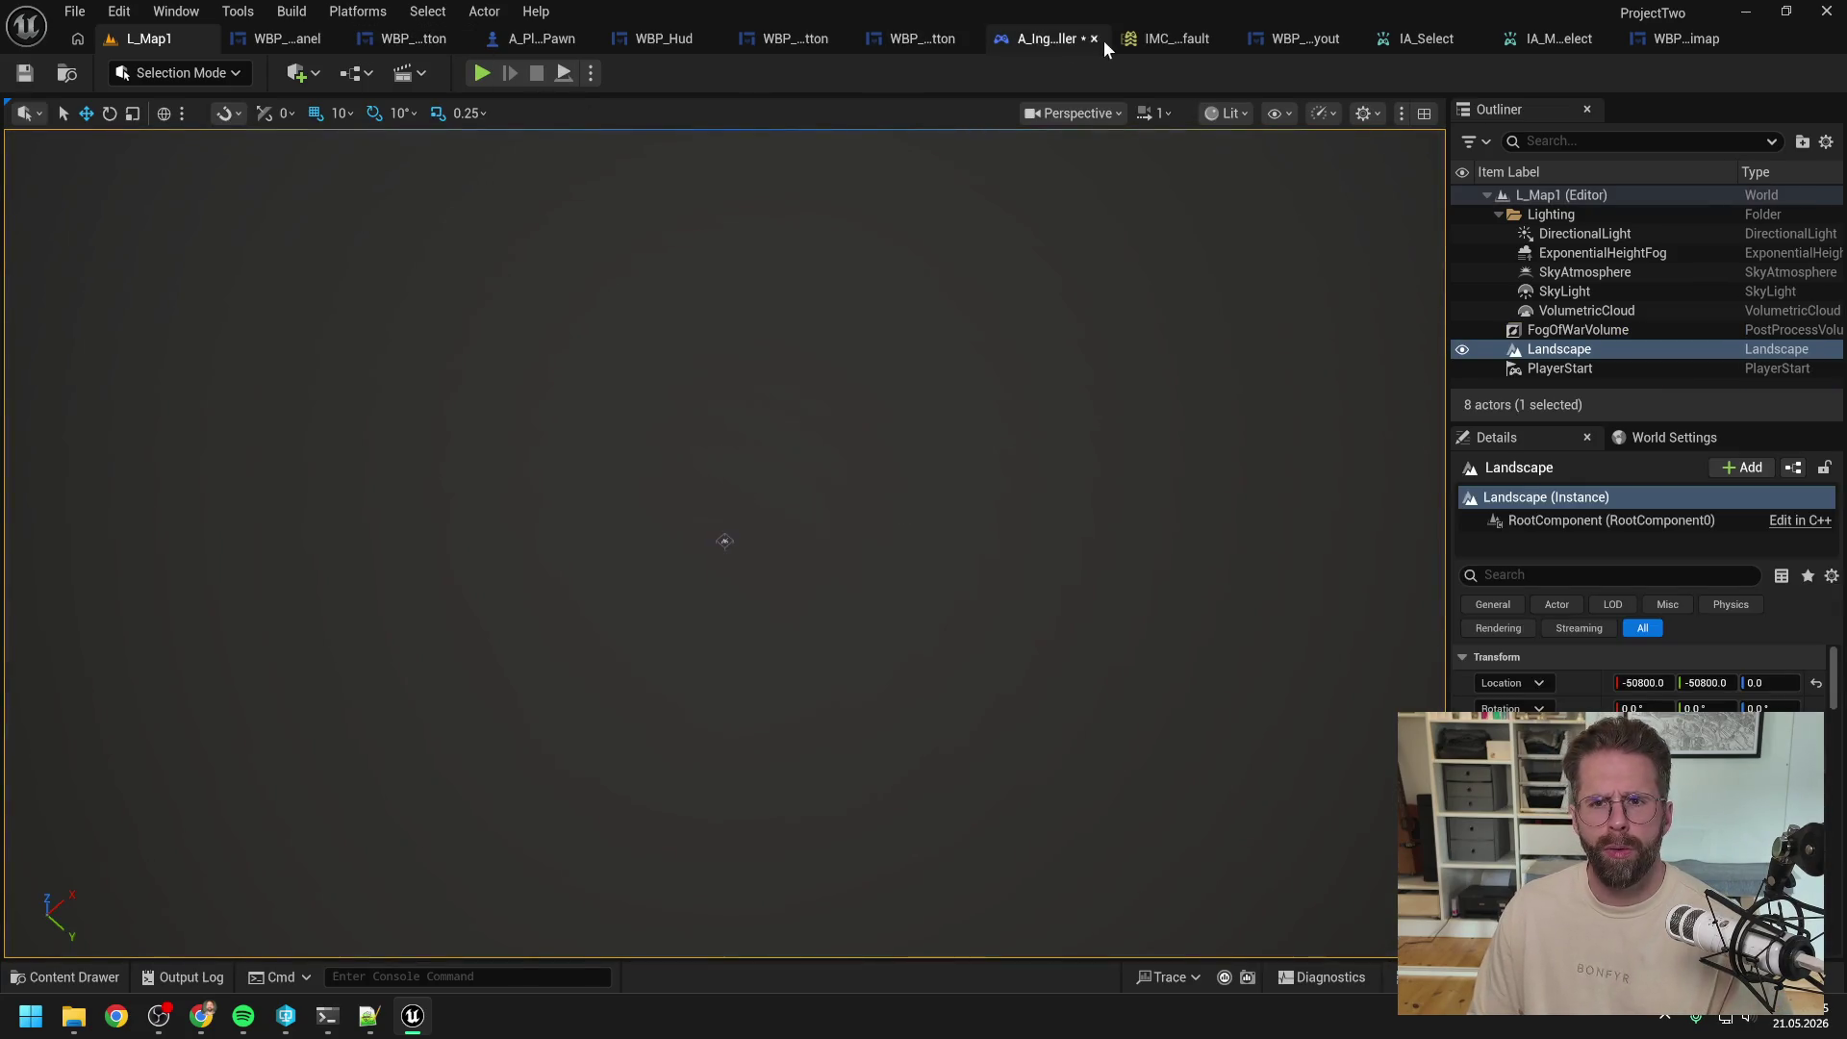
left_click(1099, 38)
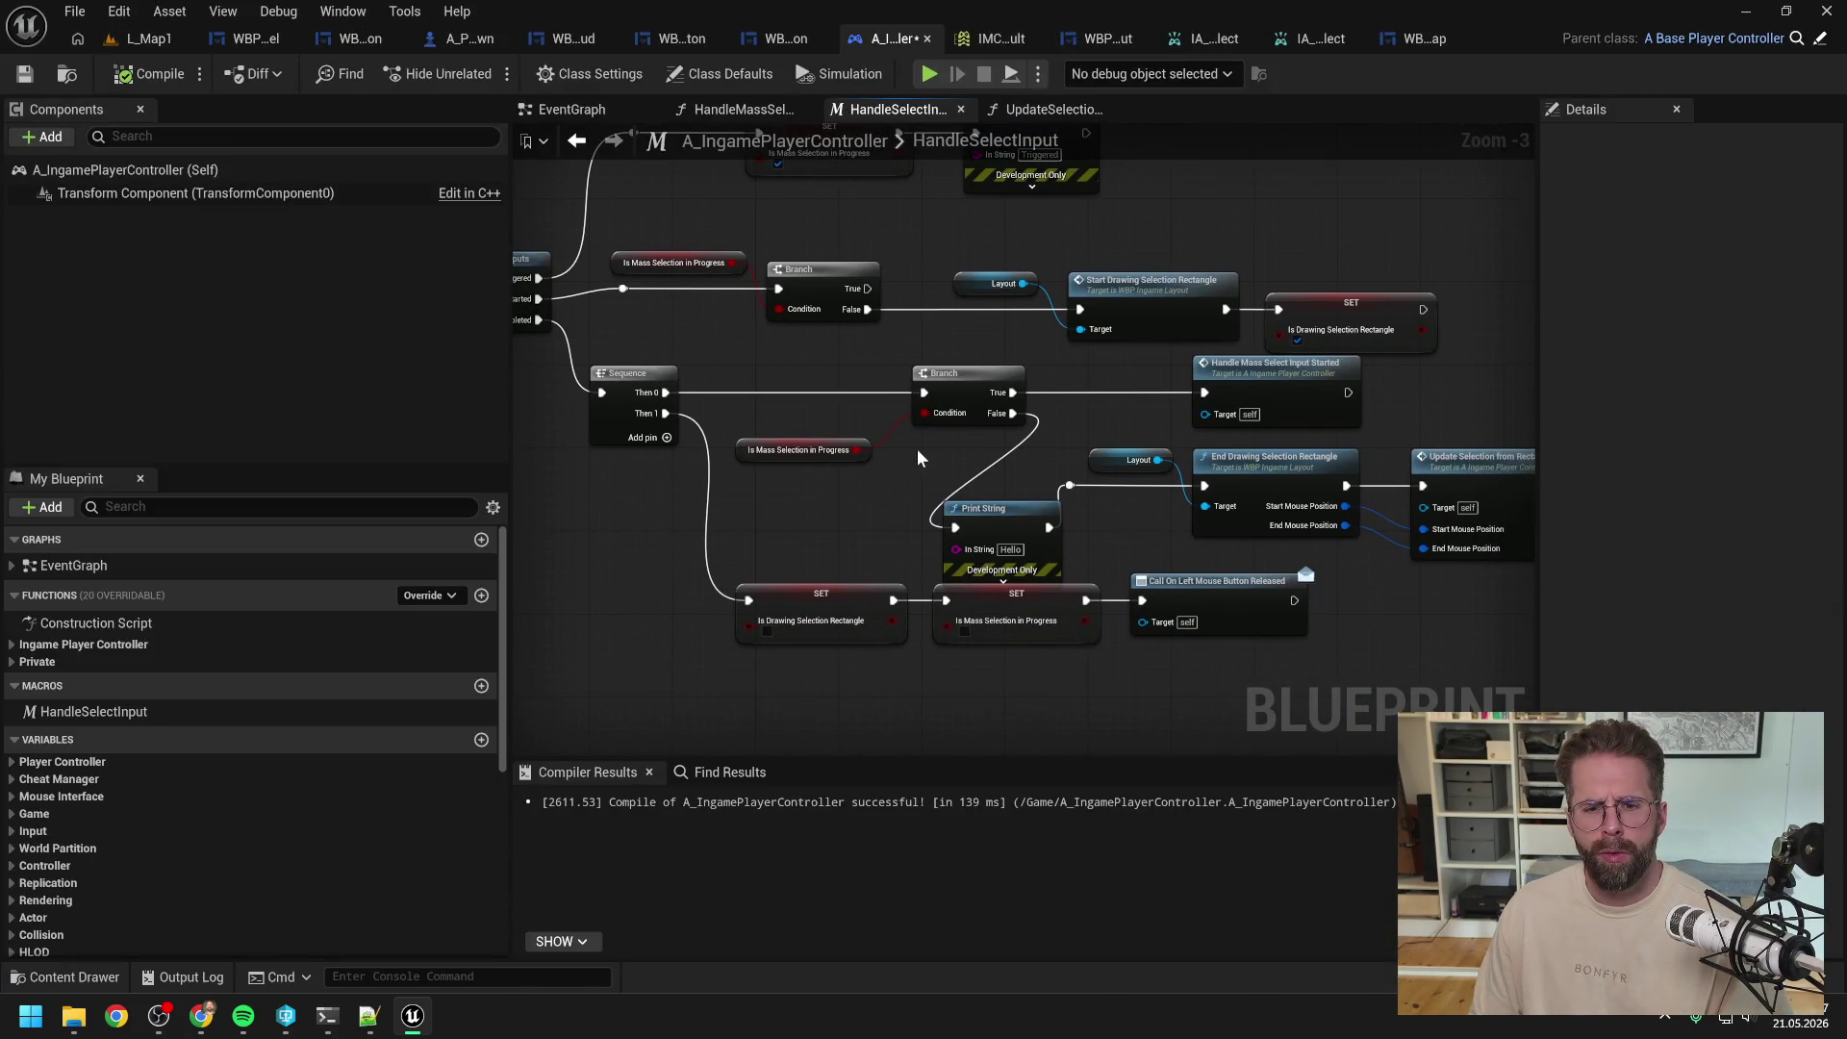
Step: Pan the controller's EventGraph across the camera-turning, selection-modifier and IA_Select input nodes
mouse_move(871, 621)
left_mouse_down()
mouse_move(981, 626)
mouse_move(1212, 563)
left_mouse_up()
mouse_move(1107, 500)
left_mouse_down()
mouse_move(1124, 633)
mouse_move(1134, 554)
left_mouse_up()
left_click(1127, 631)
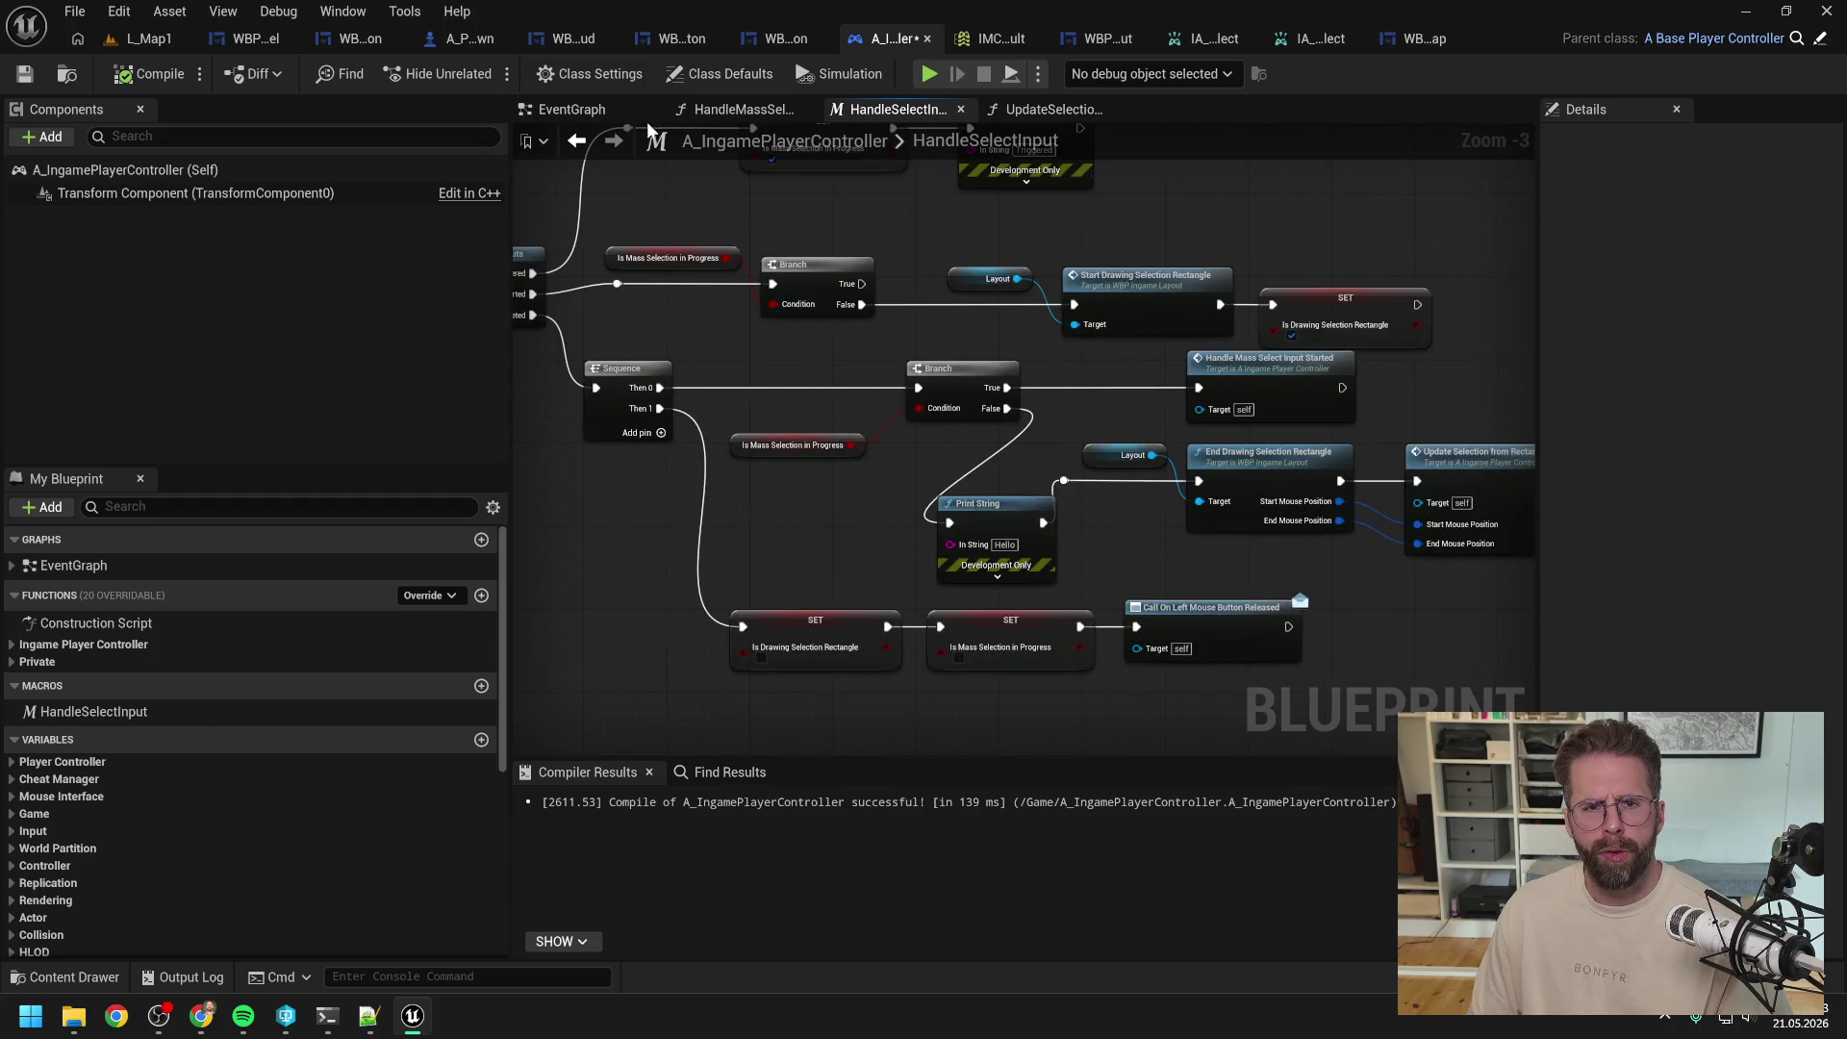
left_click(572, 109)
mouse_move(898, 429)
left_mouse_down()
mouse_move(845, 408)
mouse_move(540, 441)
left_mouse_up()
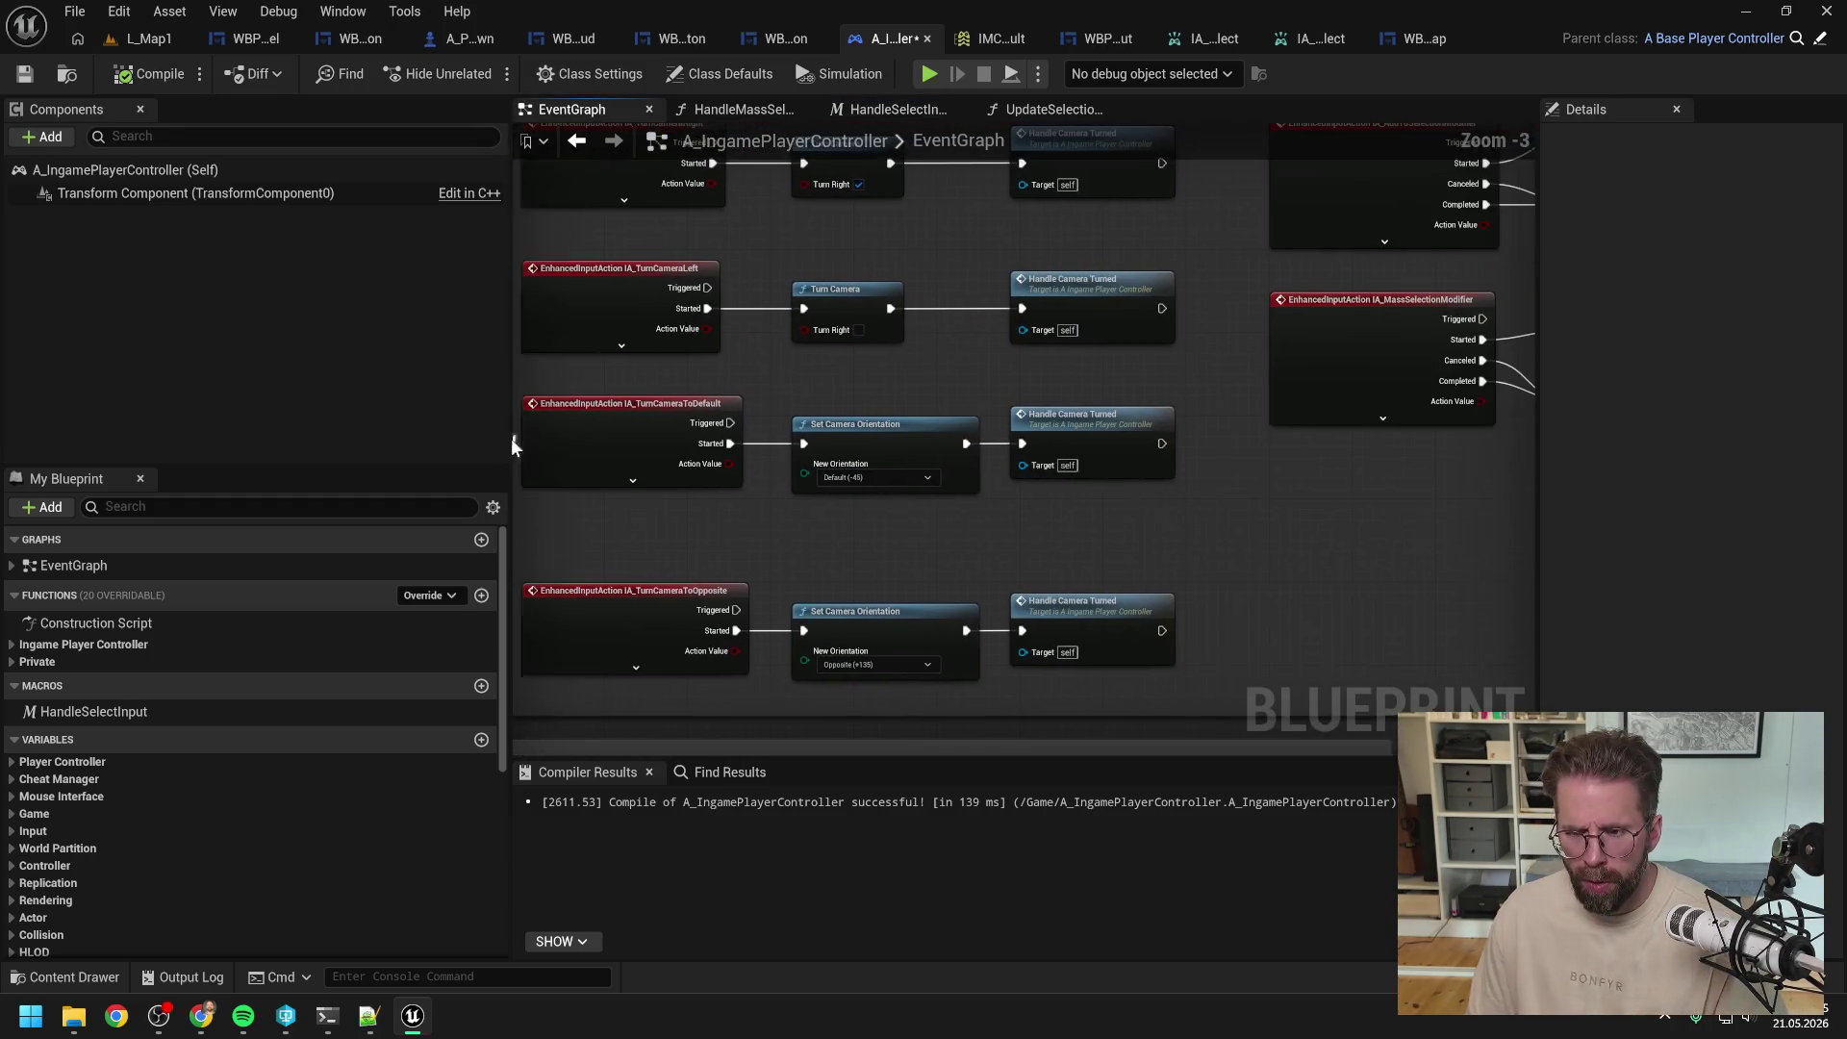
left_click_drag(1224, 435, 908, 510)
mouse_move(1017, 448)
left_mouse_down()
mouse_move(1189, 626)
mouse_move(1039, 423)
left_mouse_up()
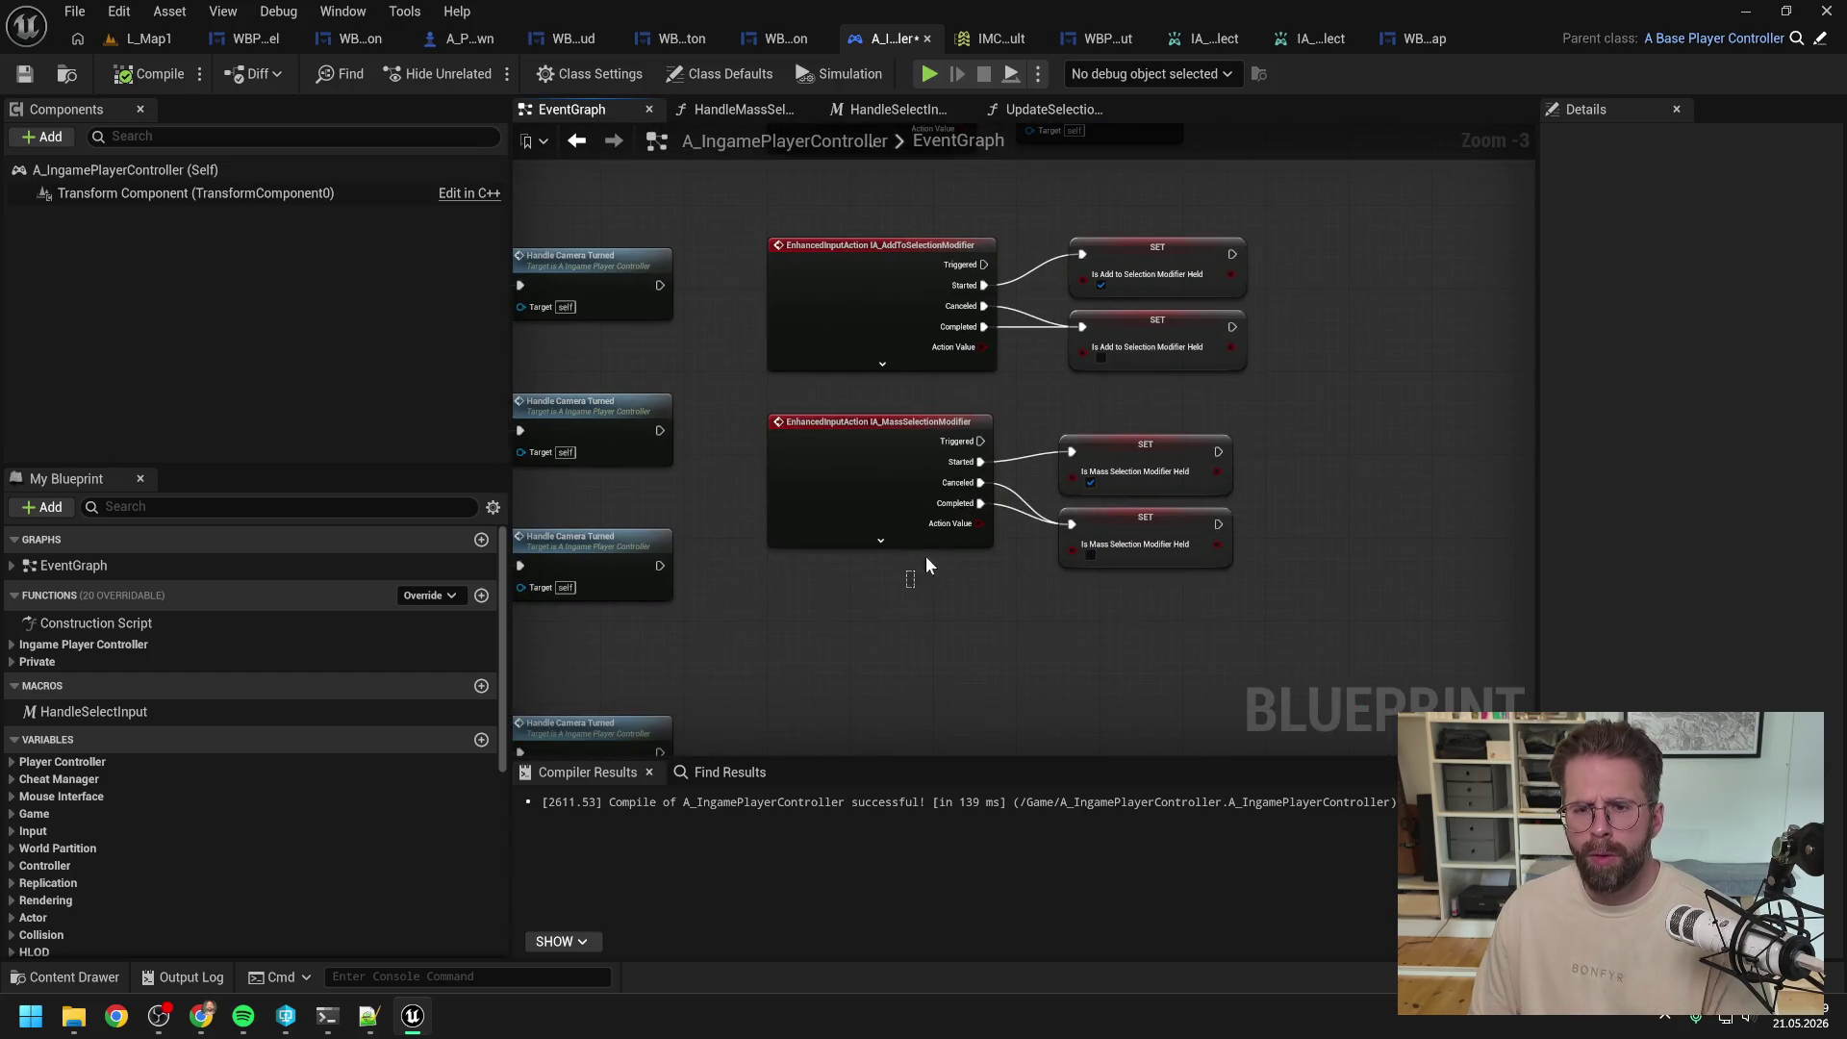
left_click_drag(915, 564, 1193, 429)
scroll(404, 654, "down", 10)
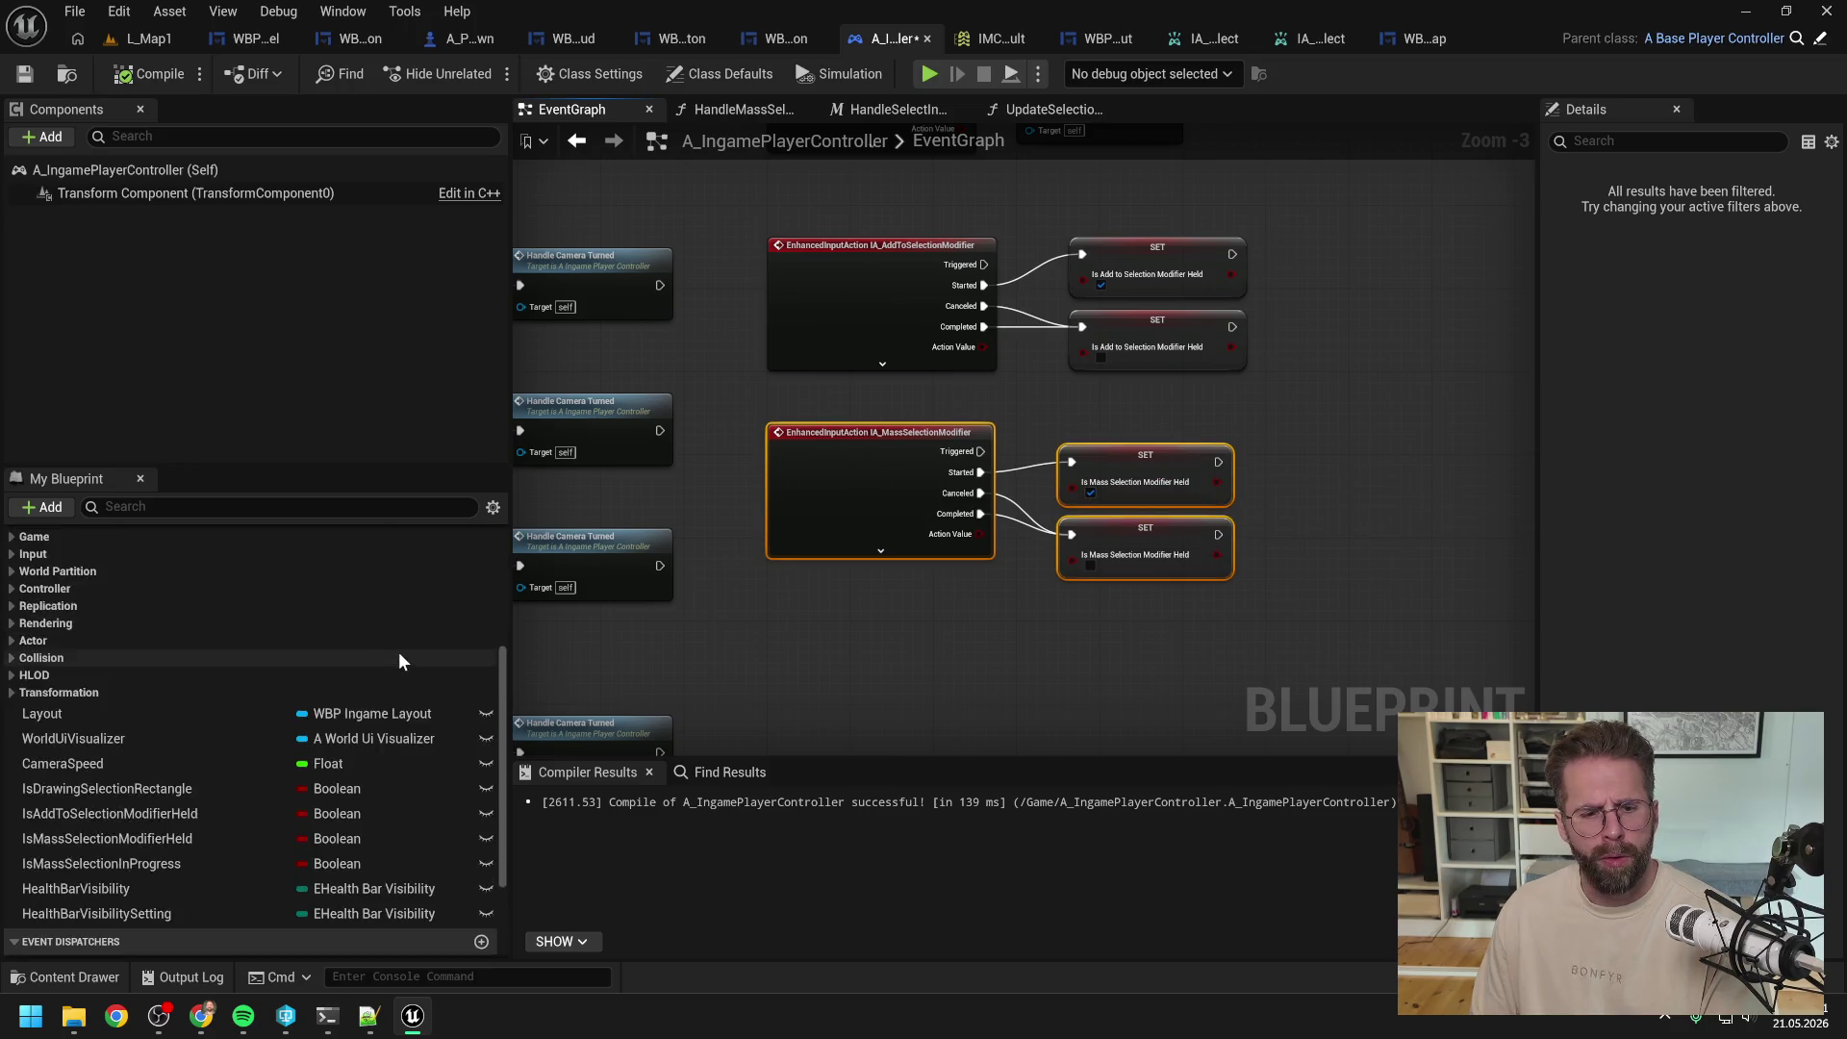
left_click_drag(703, 610, 1235, 463)
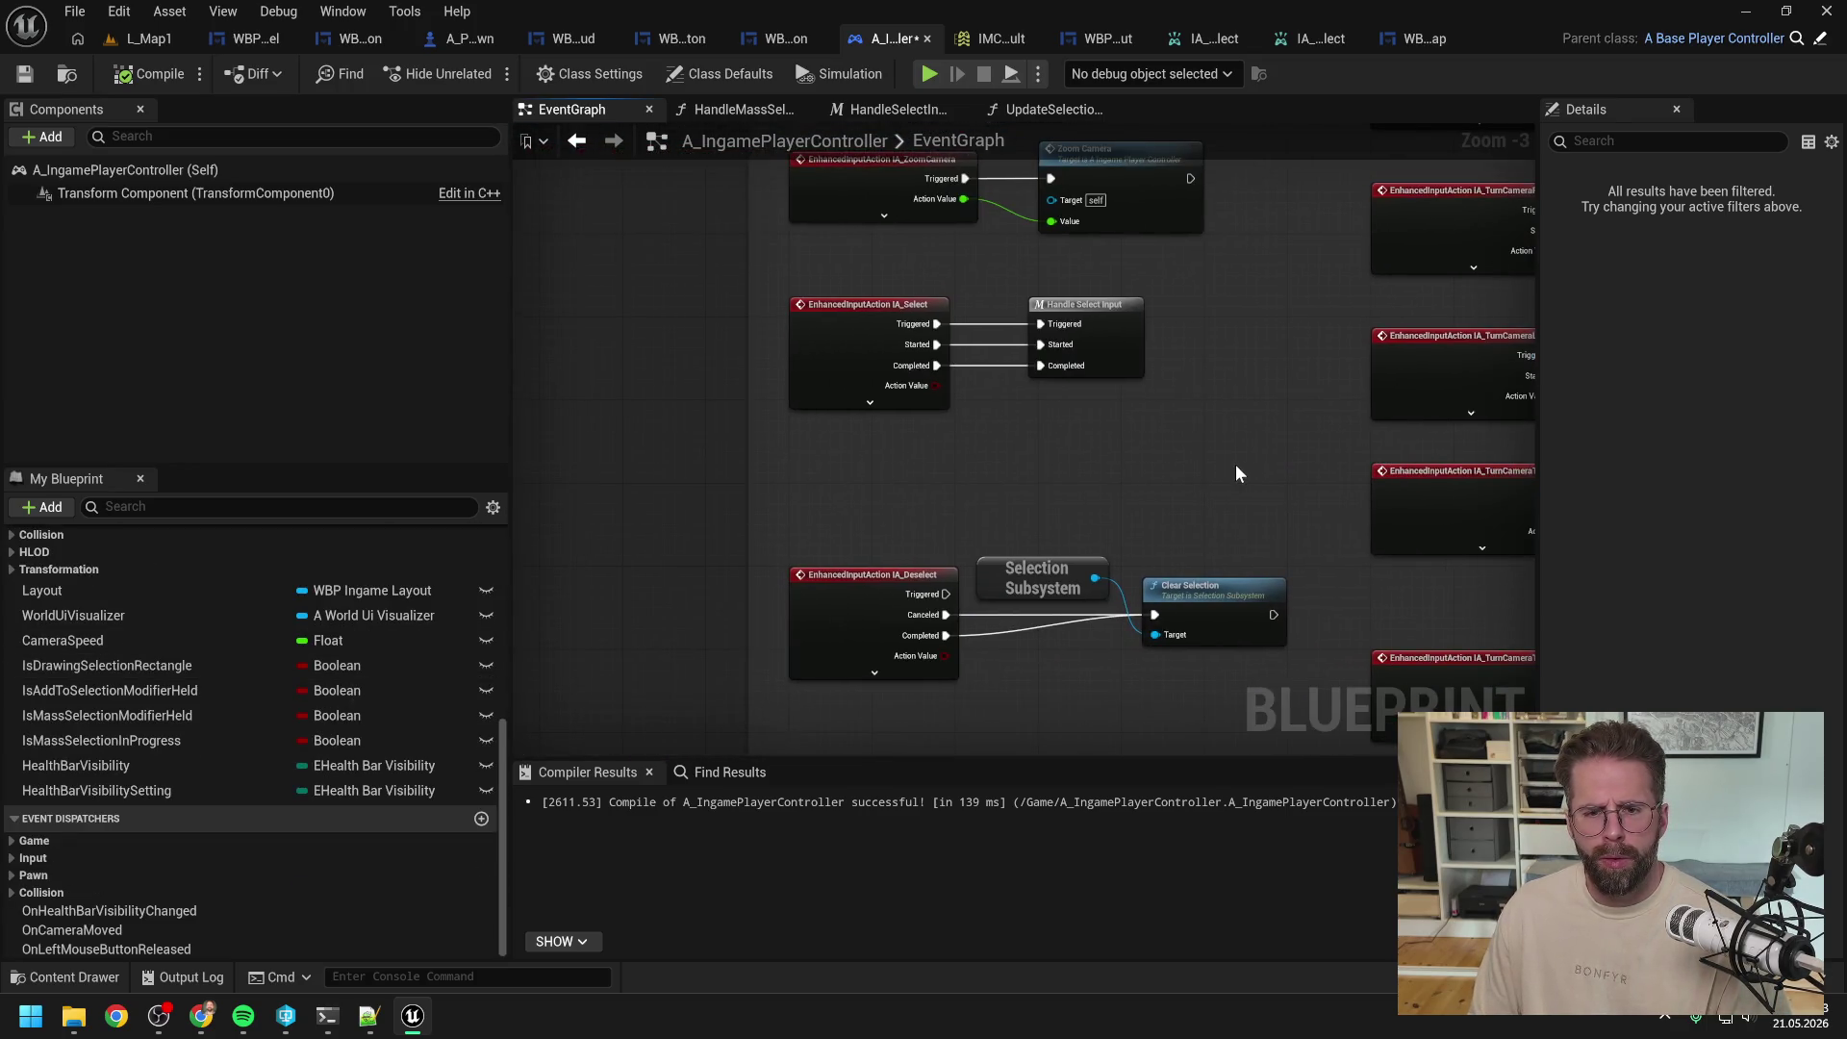
Step: Delete the Hello Print String from HandleSelectInput and compile the Blueprint
double_click(1117, 336)
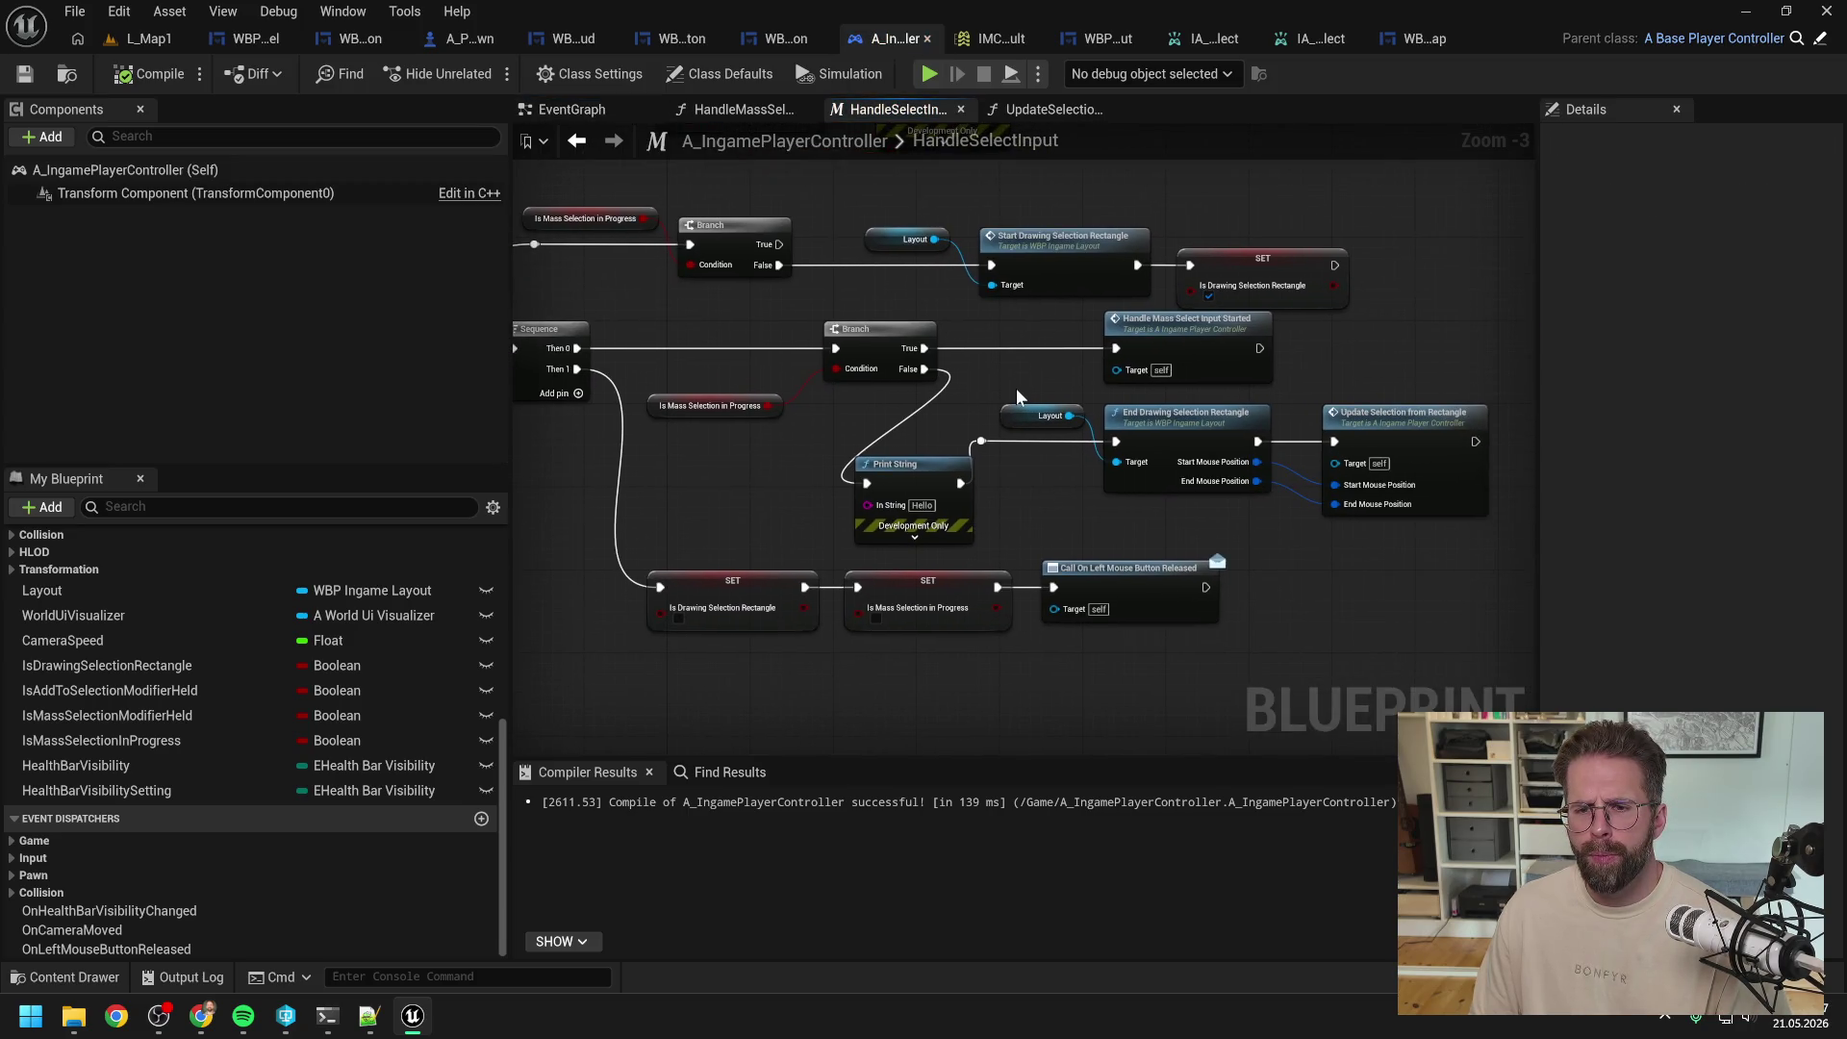
left_click(948, 490)
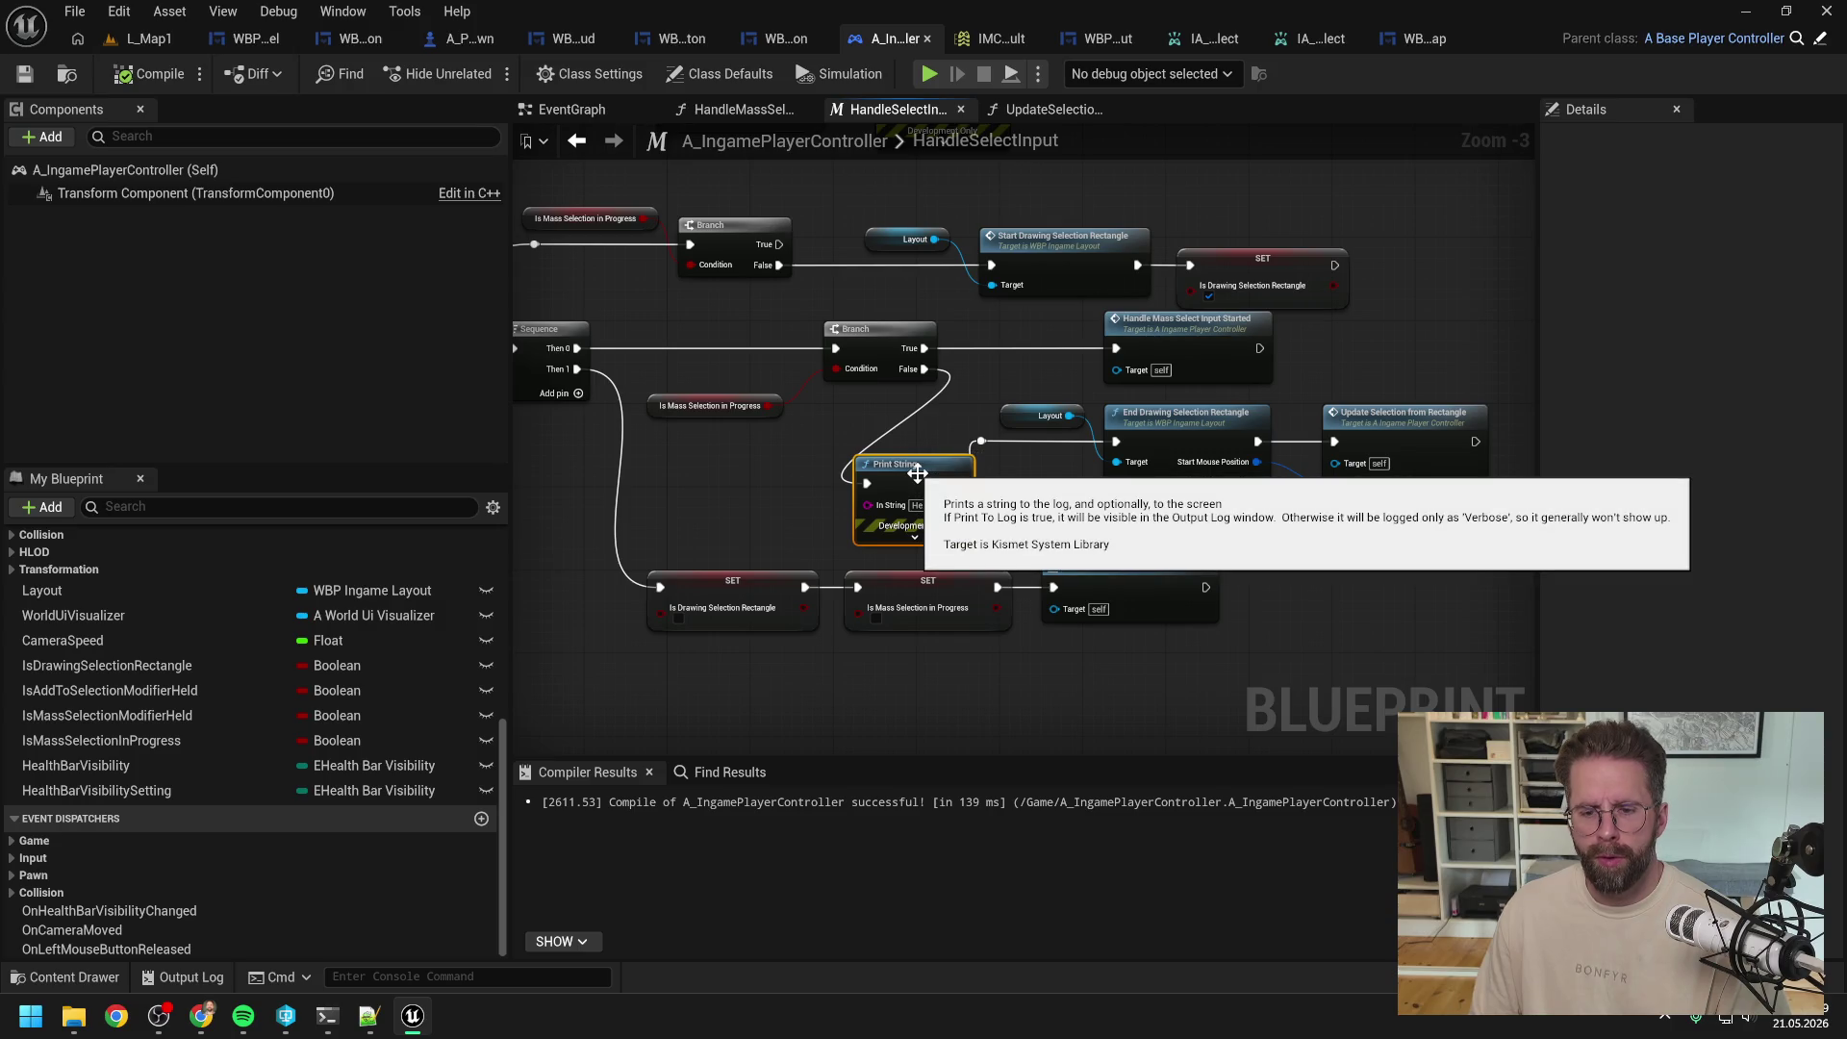
key("Delete")
left_click_drag(916, 471, 1049, 499)
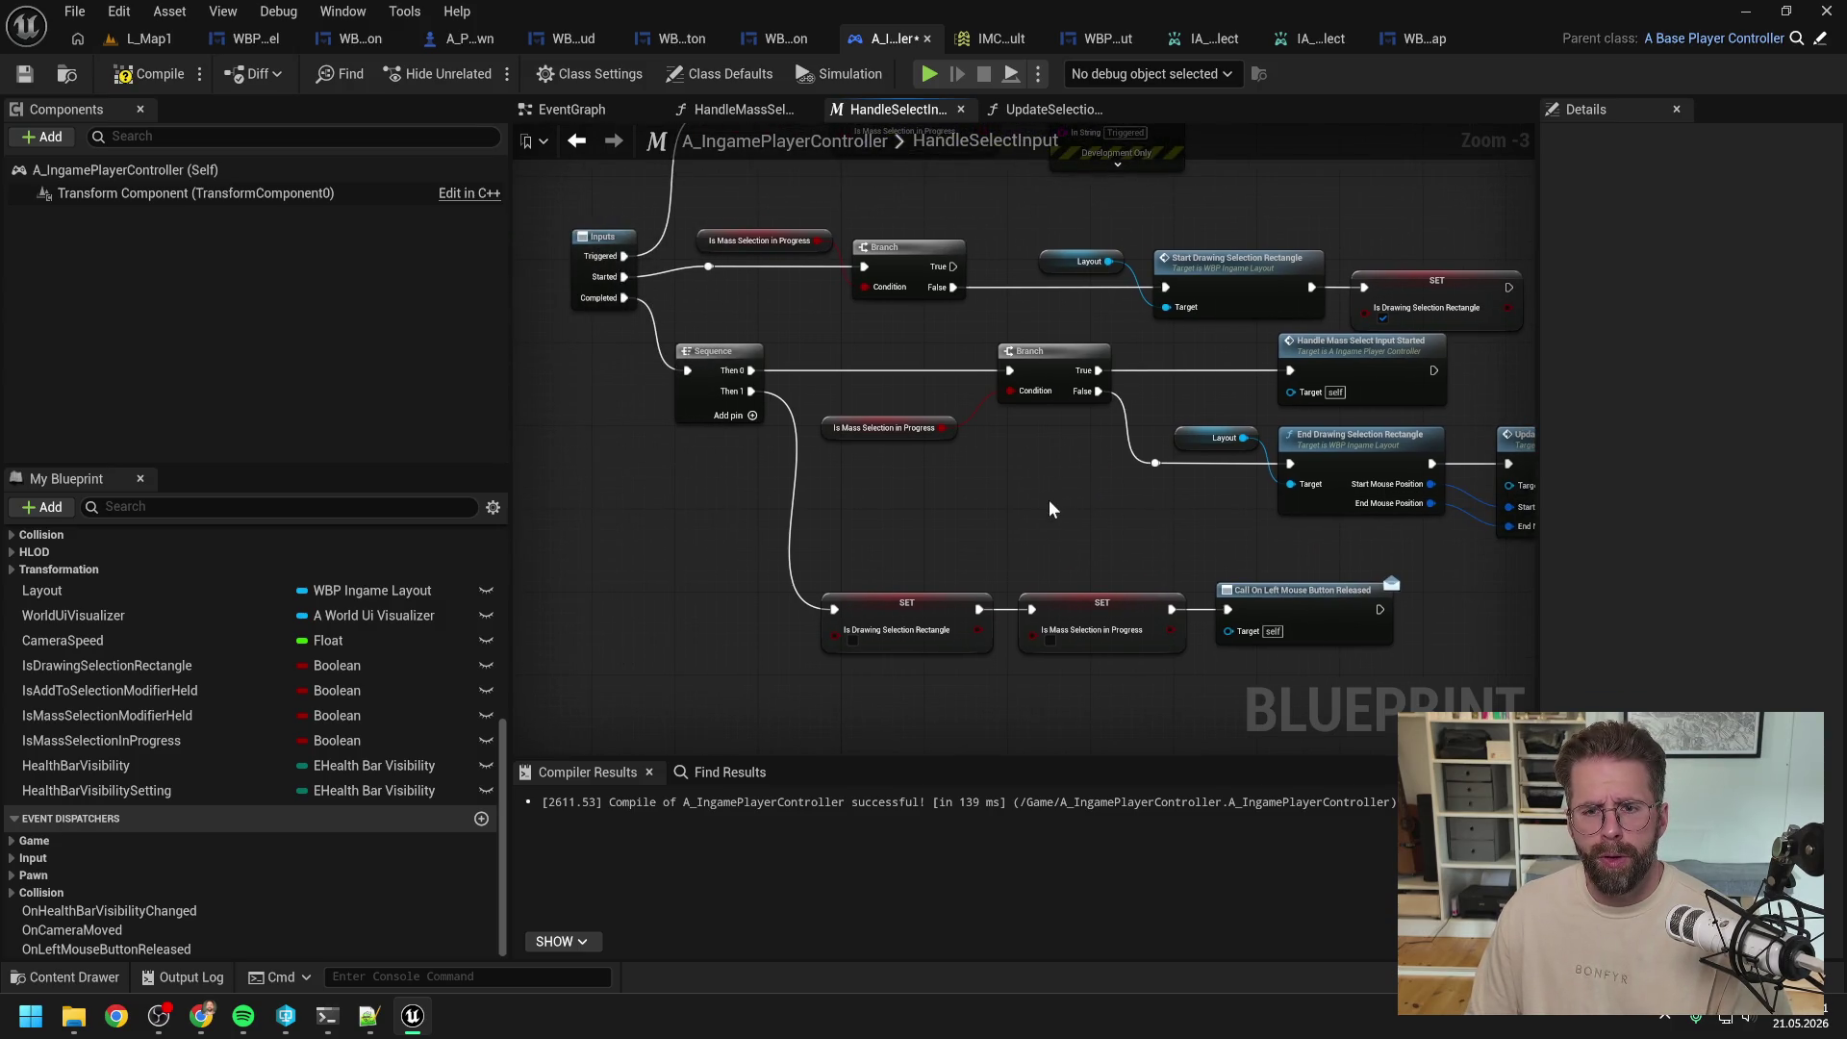
left_click_drag(866, 399, 928, 475)
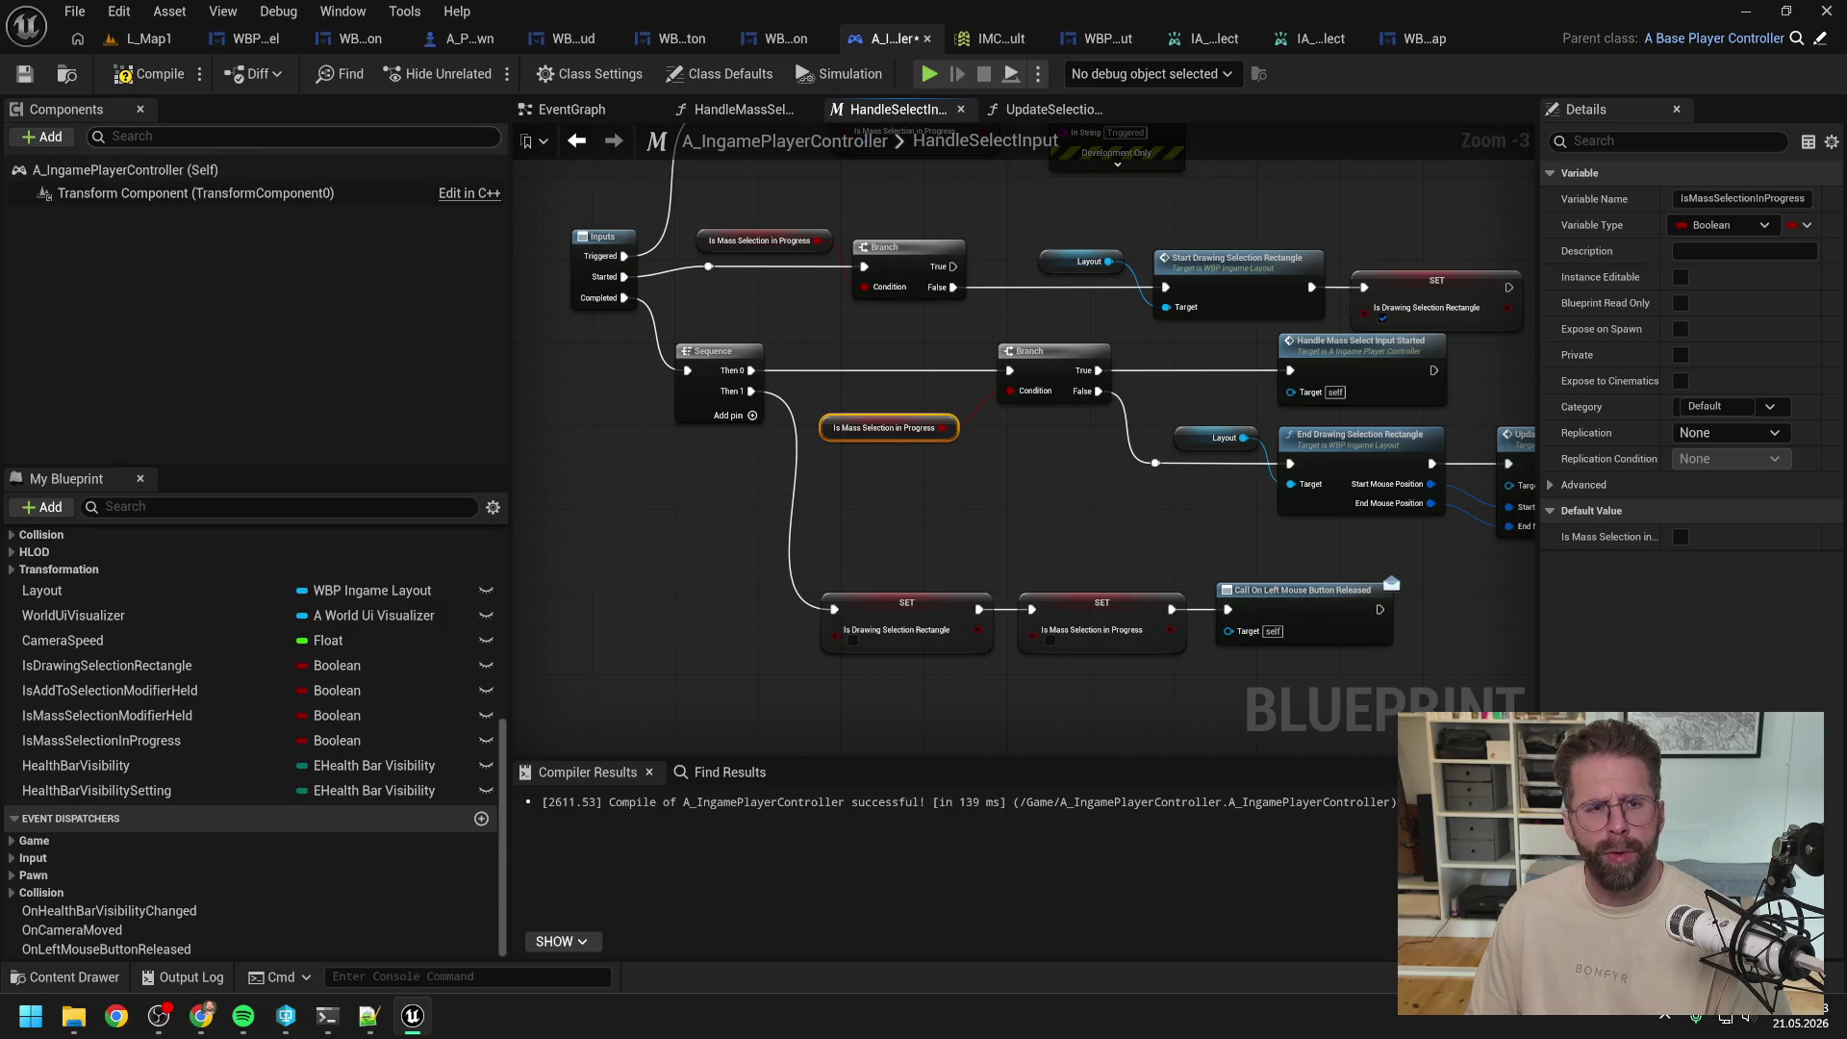
left_click(149, 74)
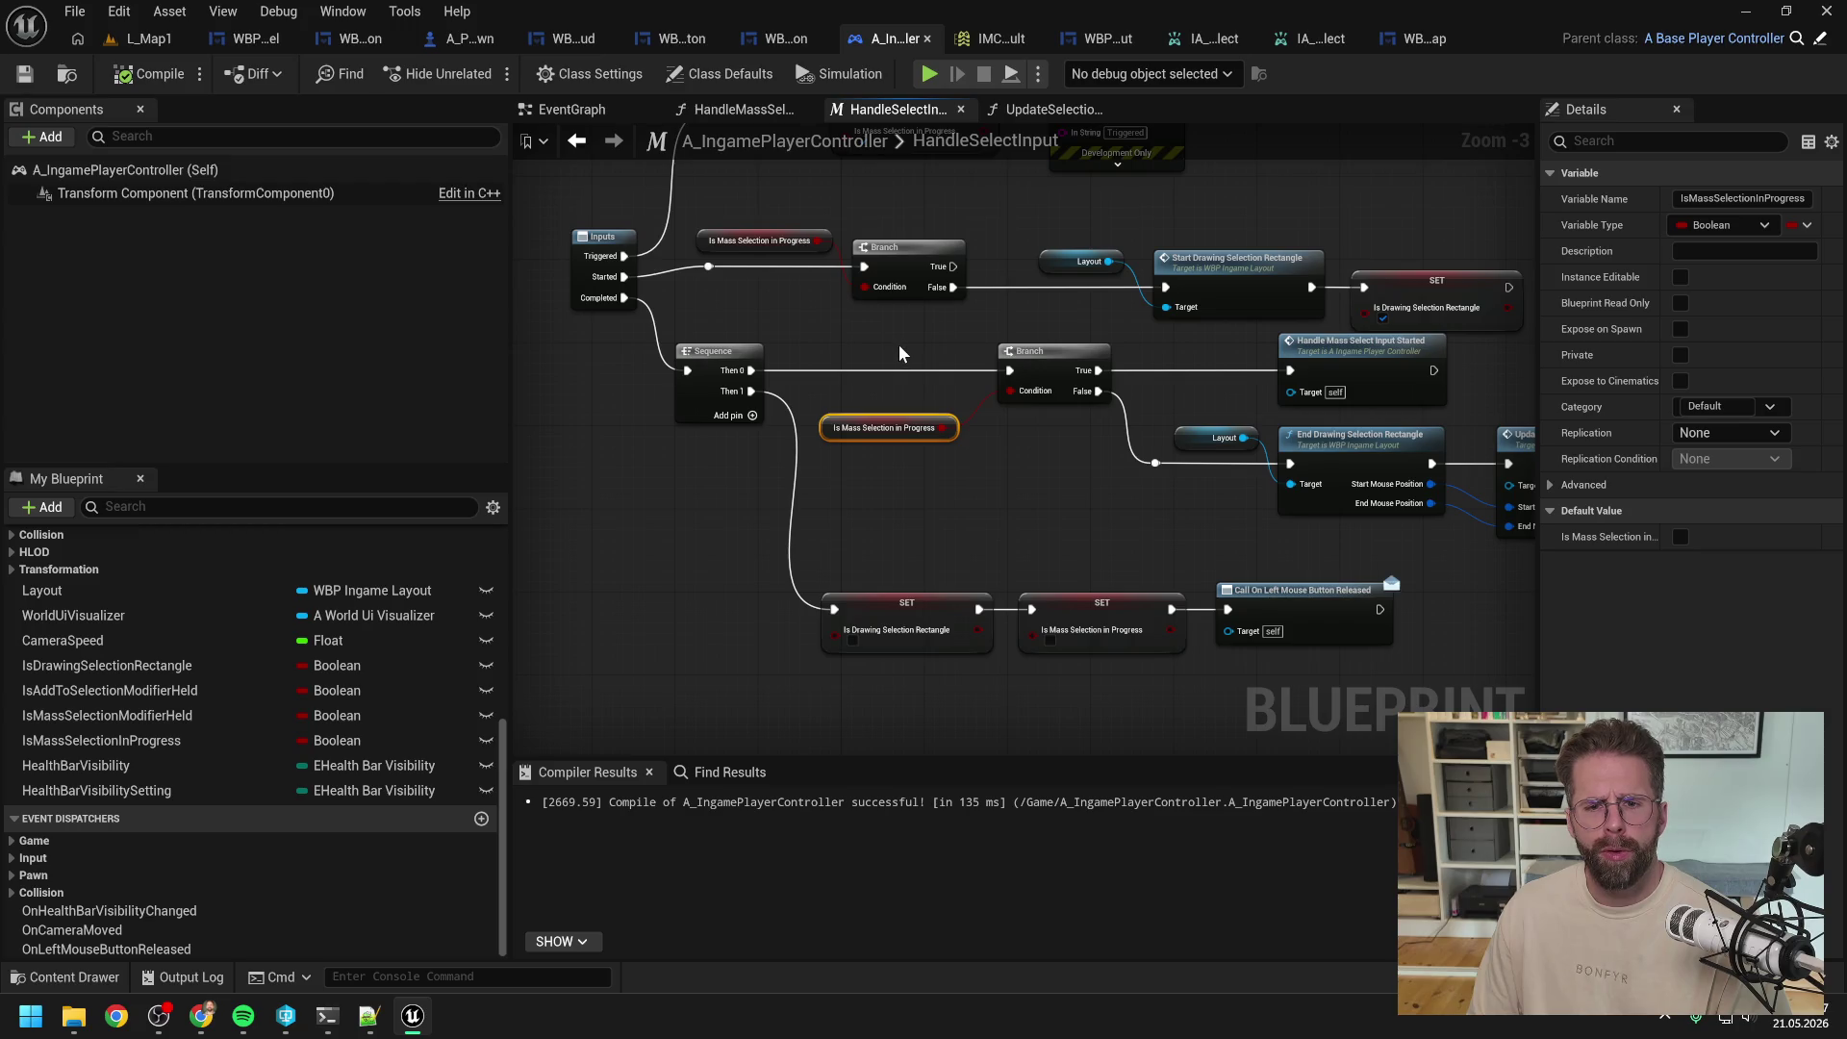
Step: Move Handle Mass Select Input Started beside the Triggered Print String and wire them together
left_click(925, 346)
left_click_drag(923, 338, 820, 409)
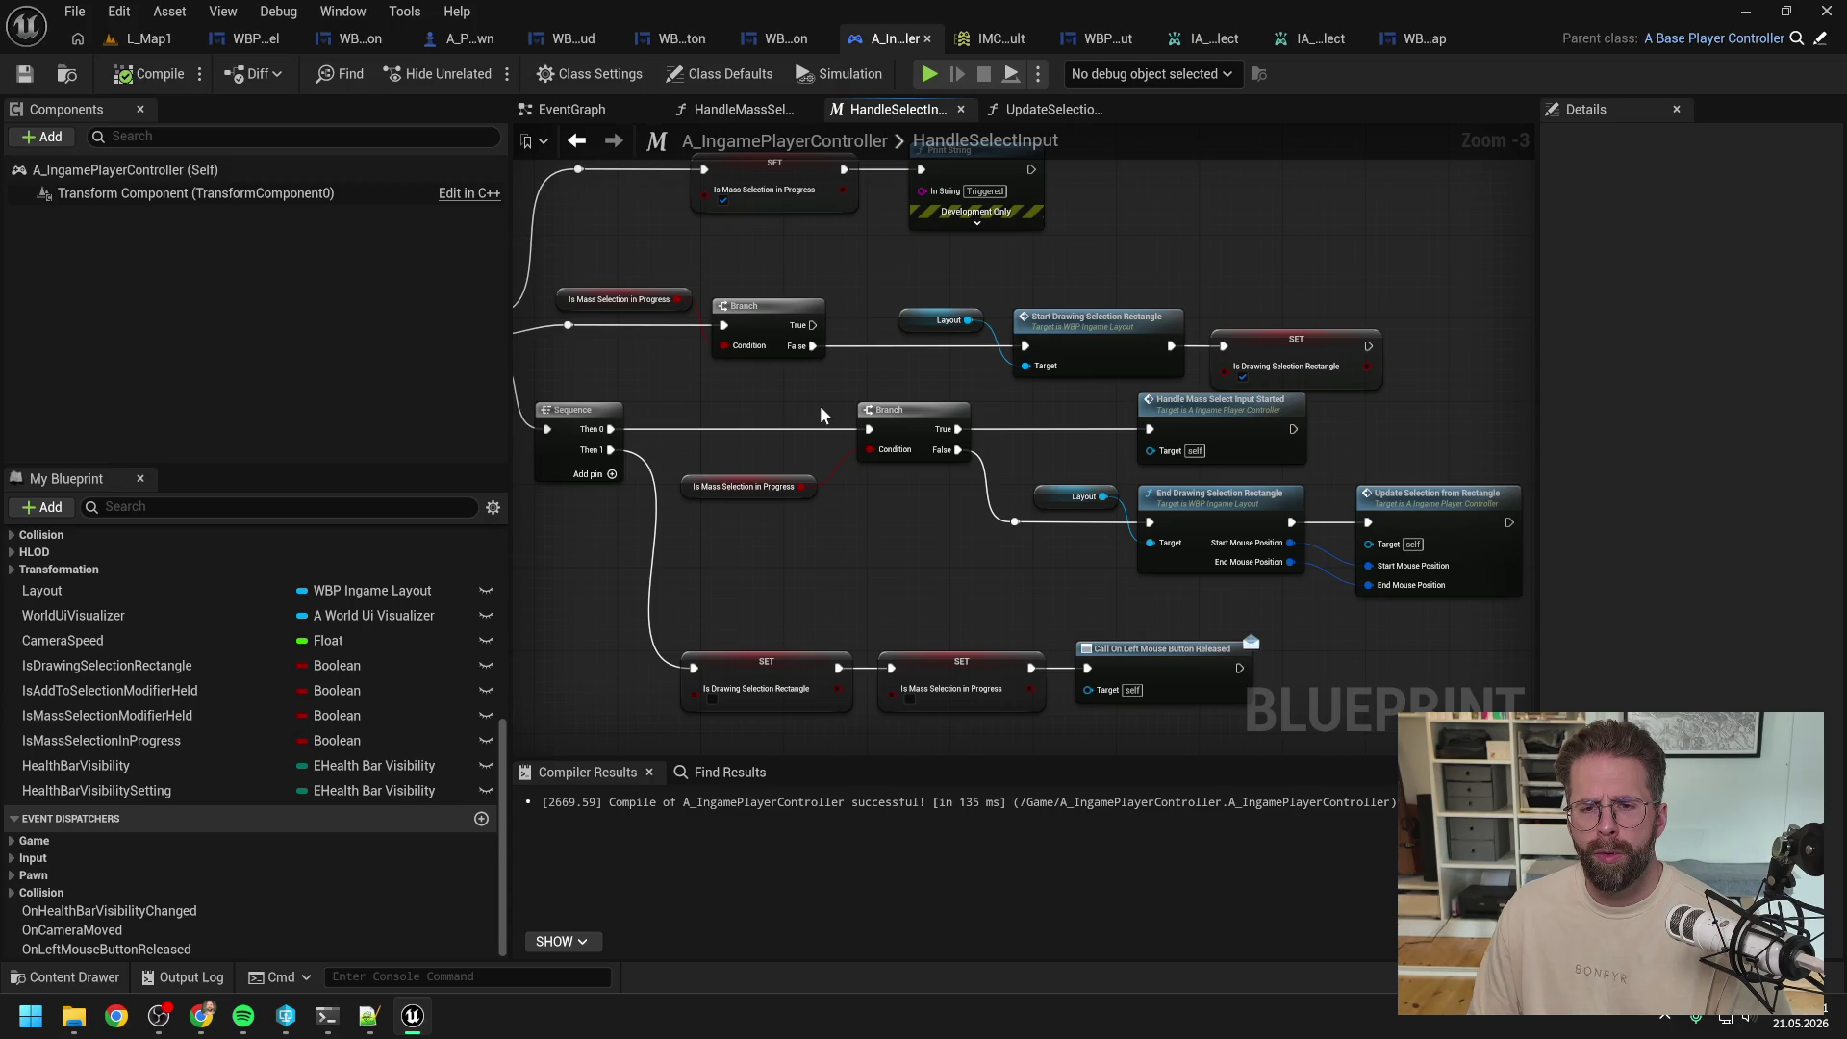
left_click_drag(821, 407, 967, 428)
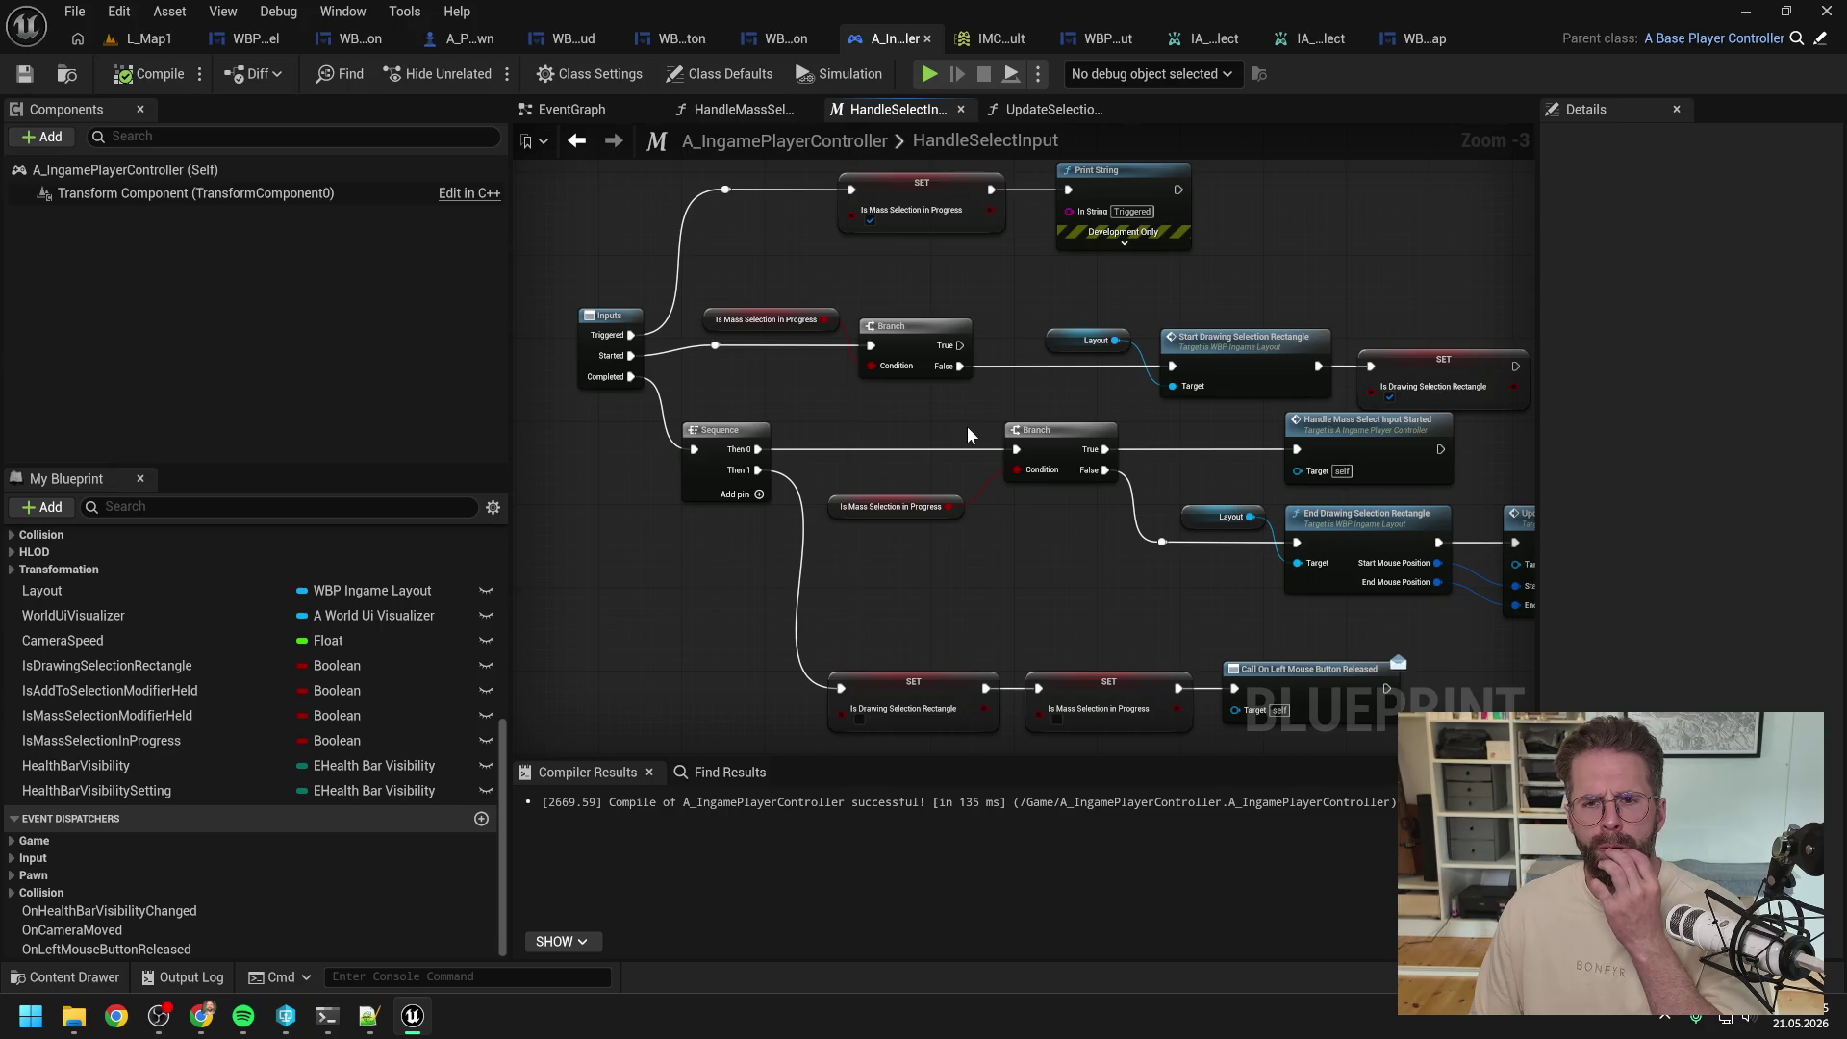
left_click_drag(970, 435, 893, 433)
mouse_move(1220, 447)
left_mouse_down()
mouse_move(1182, 511)
mouse_move(1212, 282)
left_mouse_up()
left_click_drag(1063, 251, 1172, 292)
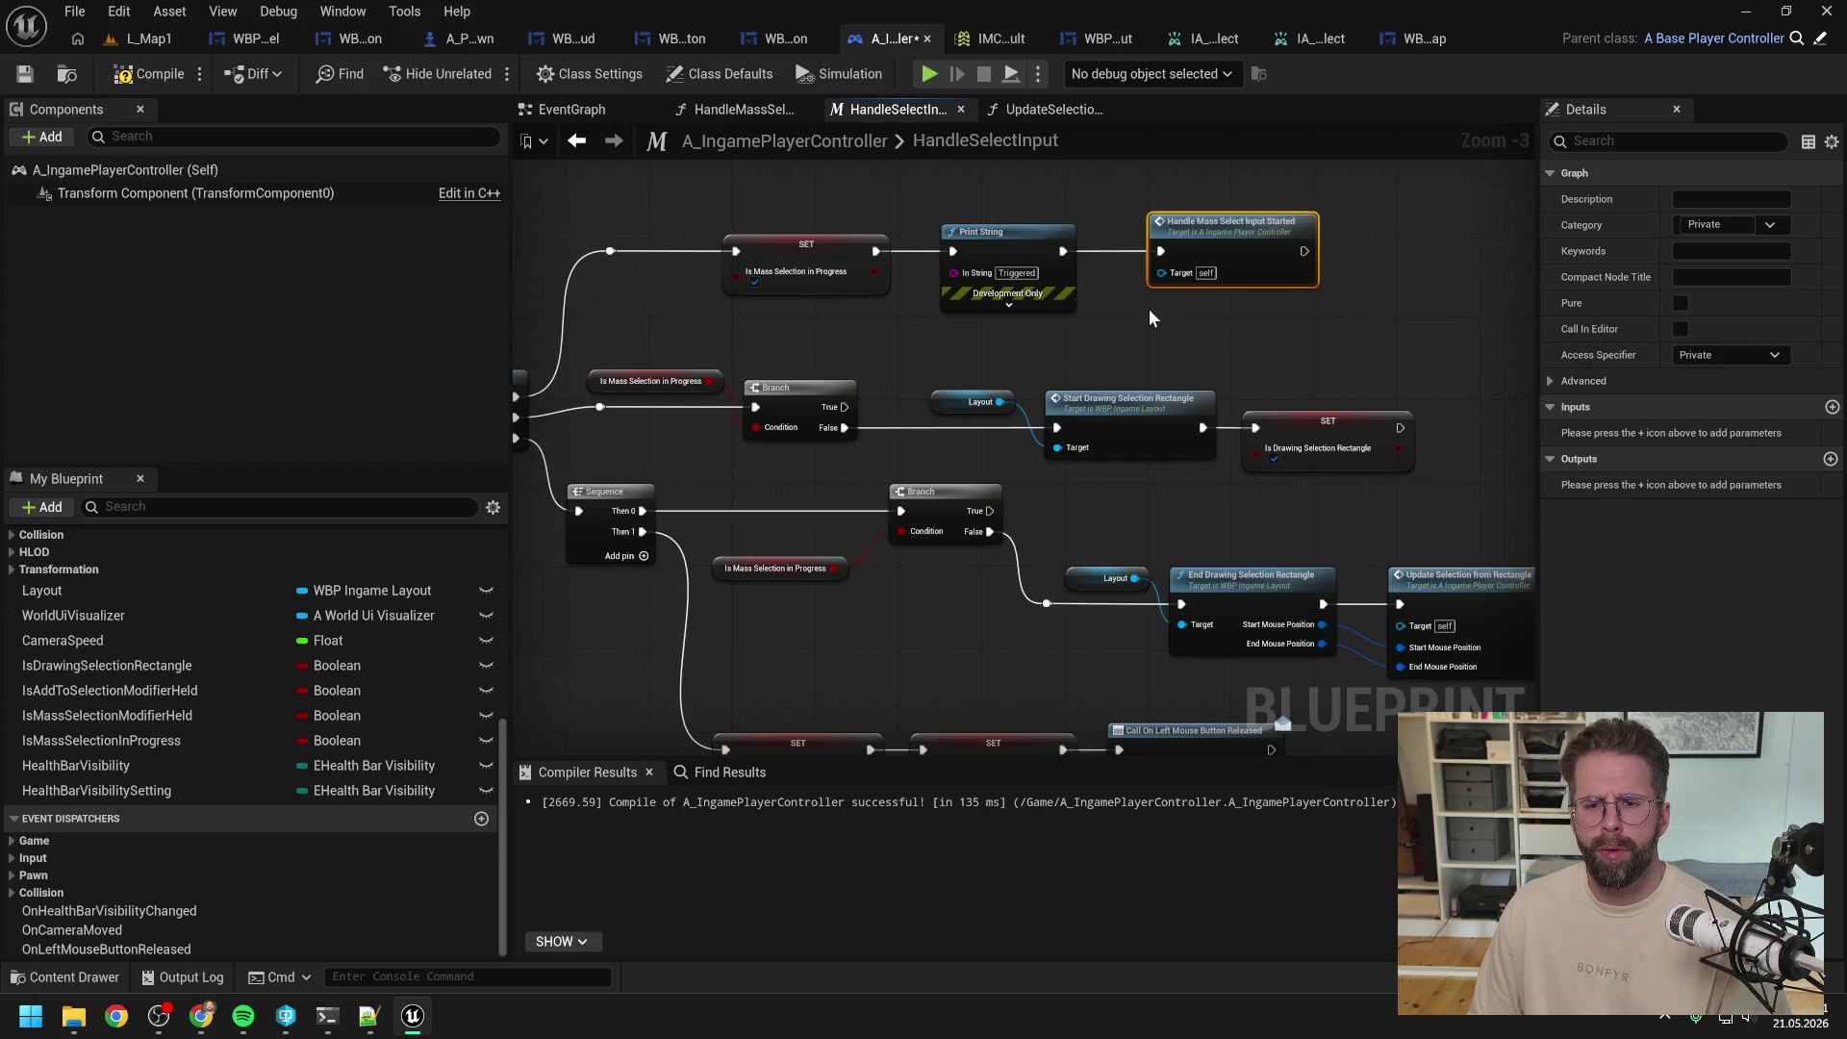
left_click(1145, 326)
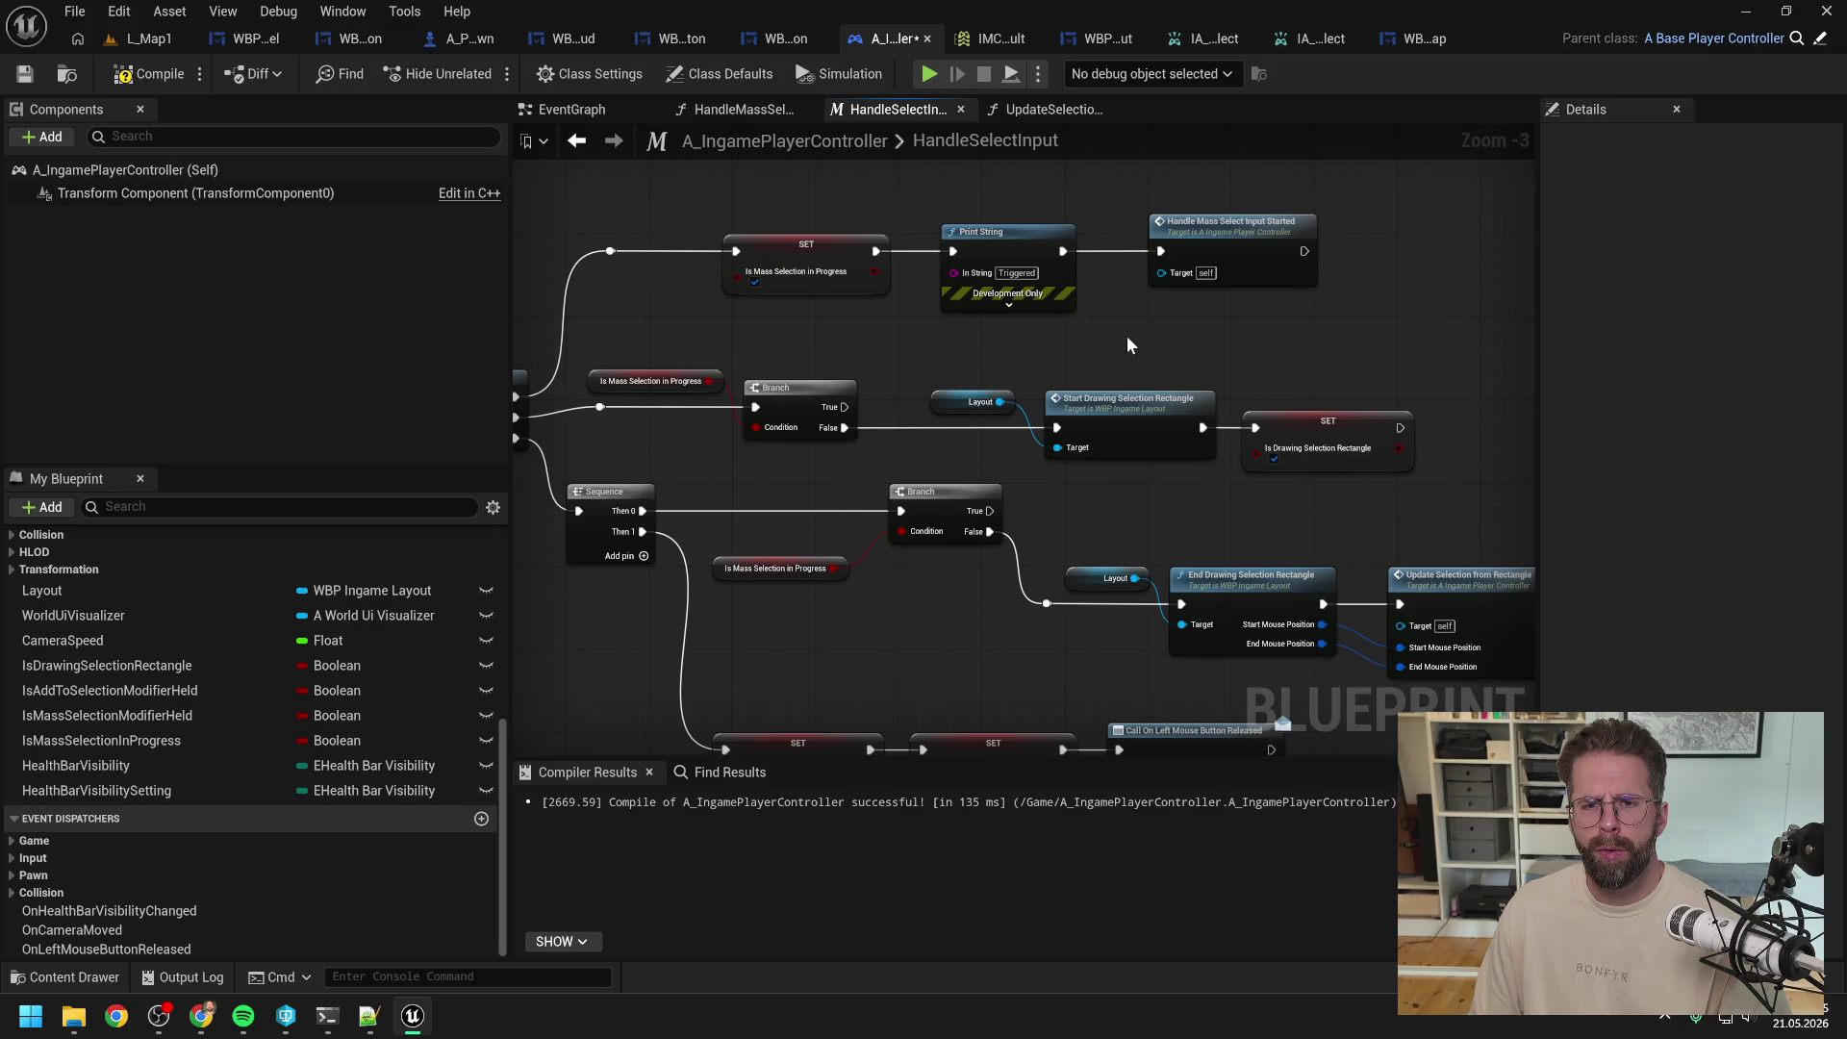
mouse_move(1122, 521)
left_mouse_down()
mouse_move(1208, 465)
mouse_move(1196, 423)
left_mouse_up()
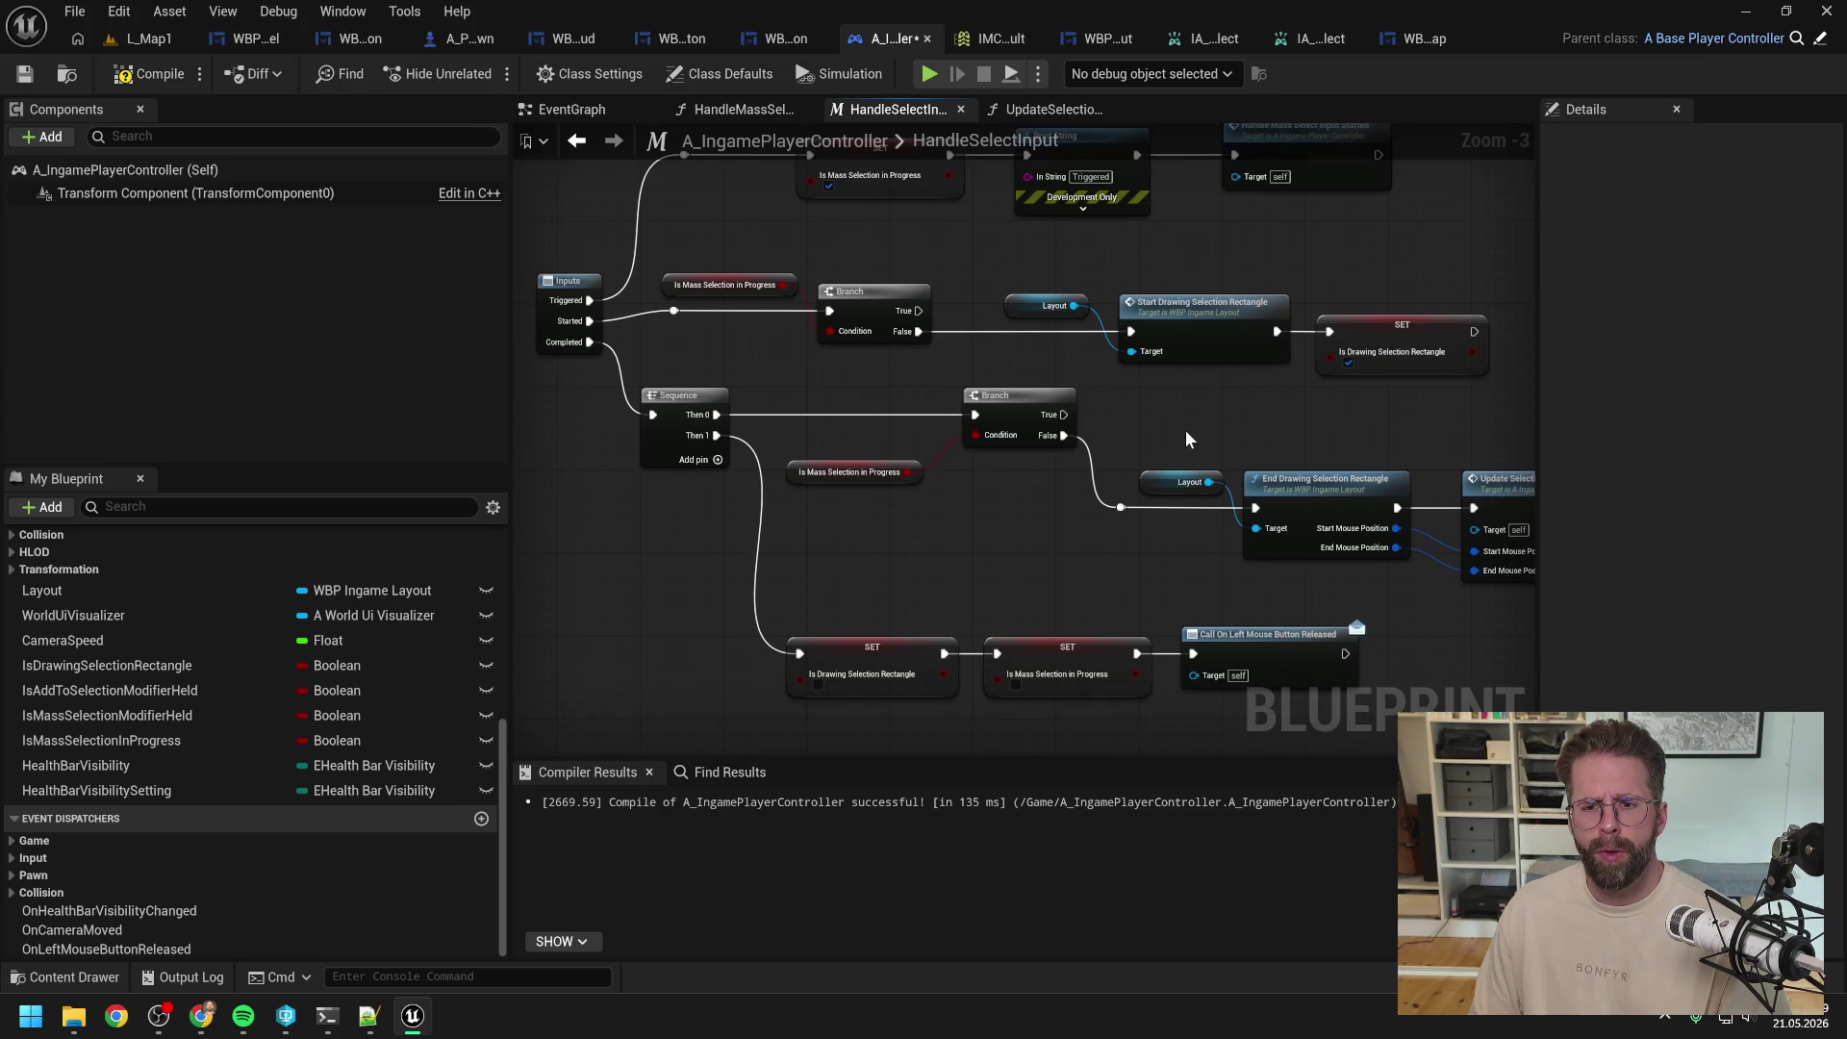
right_click(845, 573)
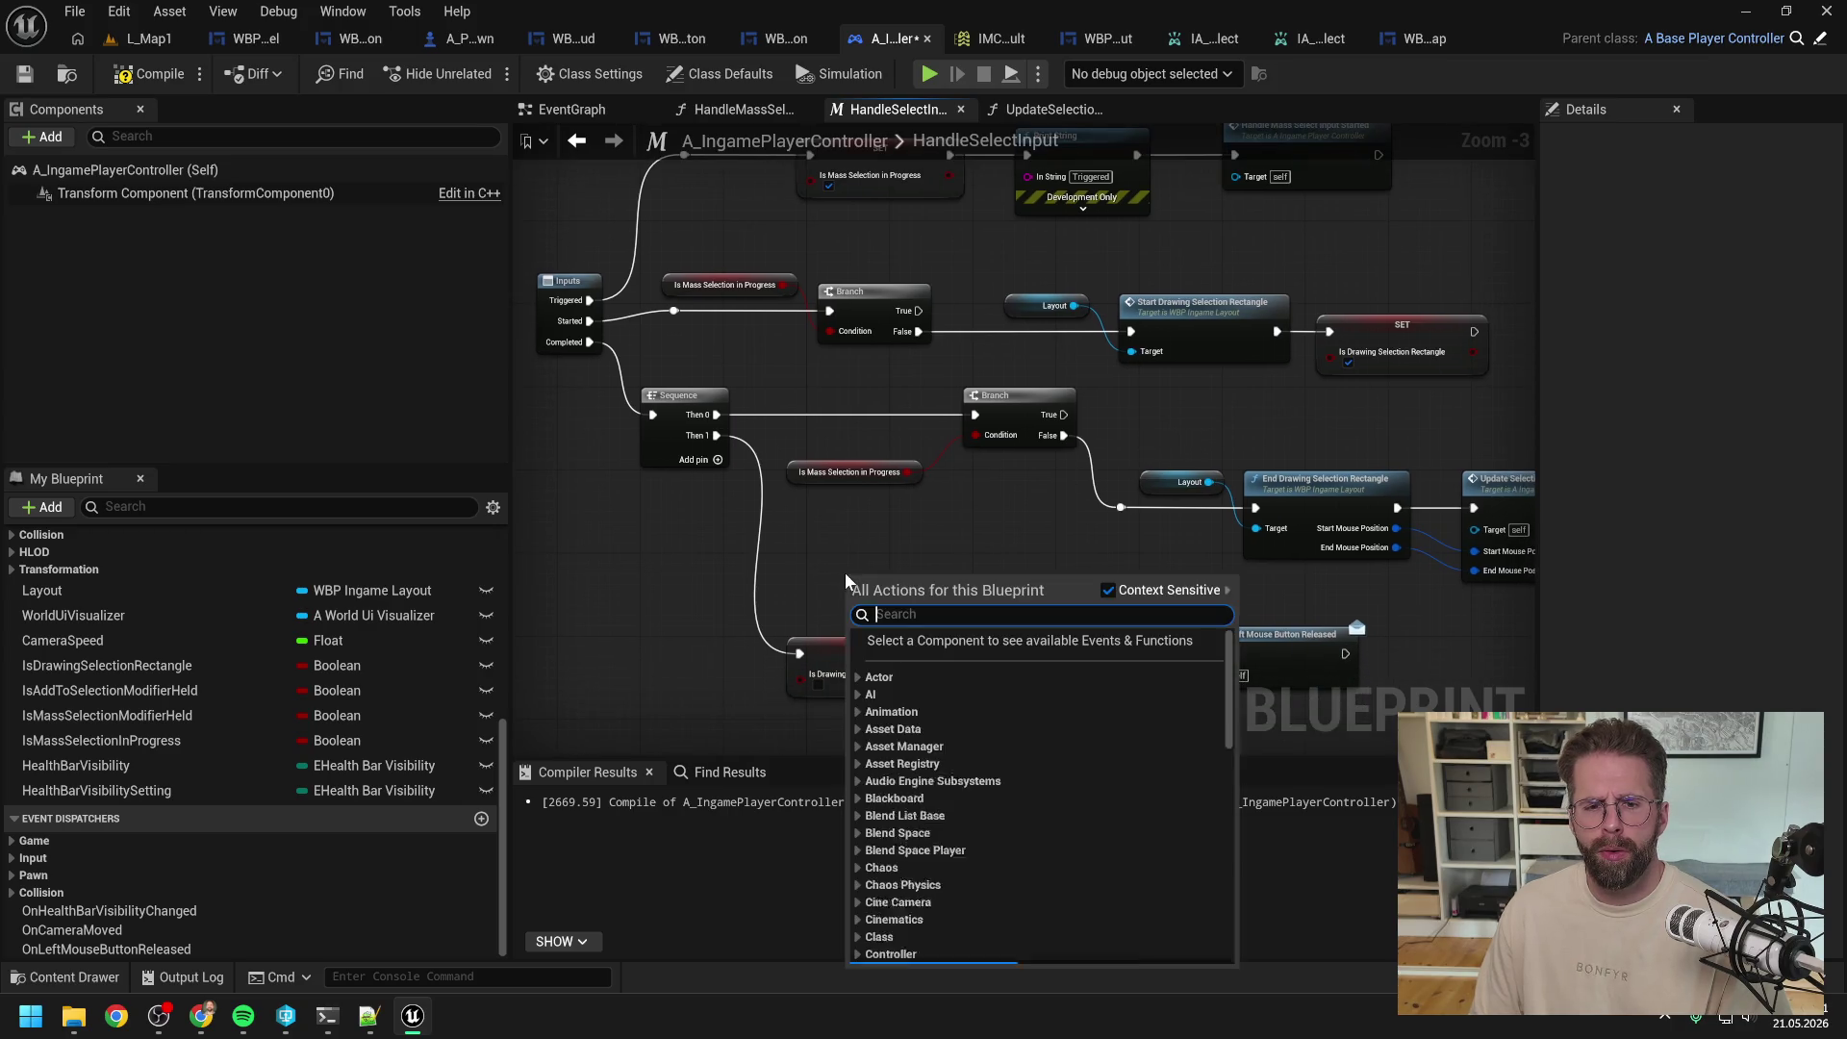
Step: Add a Print String reading 'Completed' off the Sequence's Then 1 output
left_click_drag(690, 693, 701, 638)
right_click(754, 693)
type("print")
key("Return")
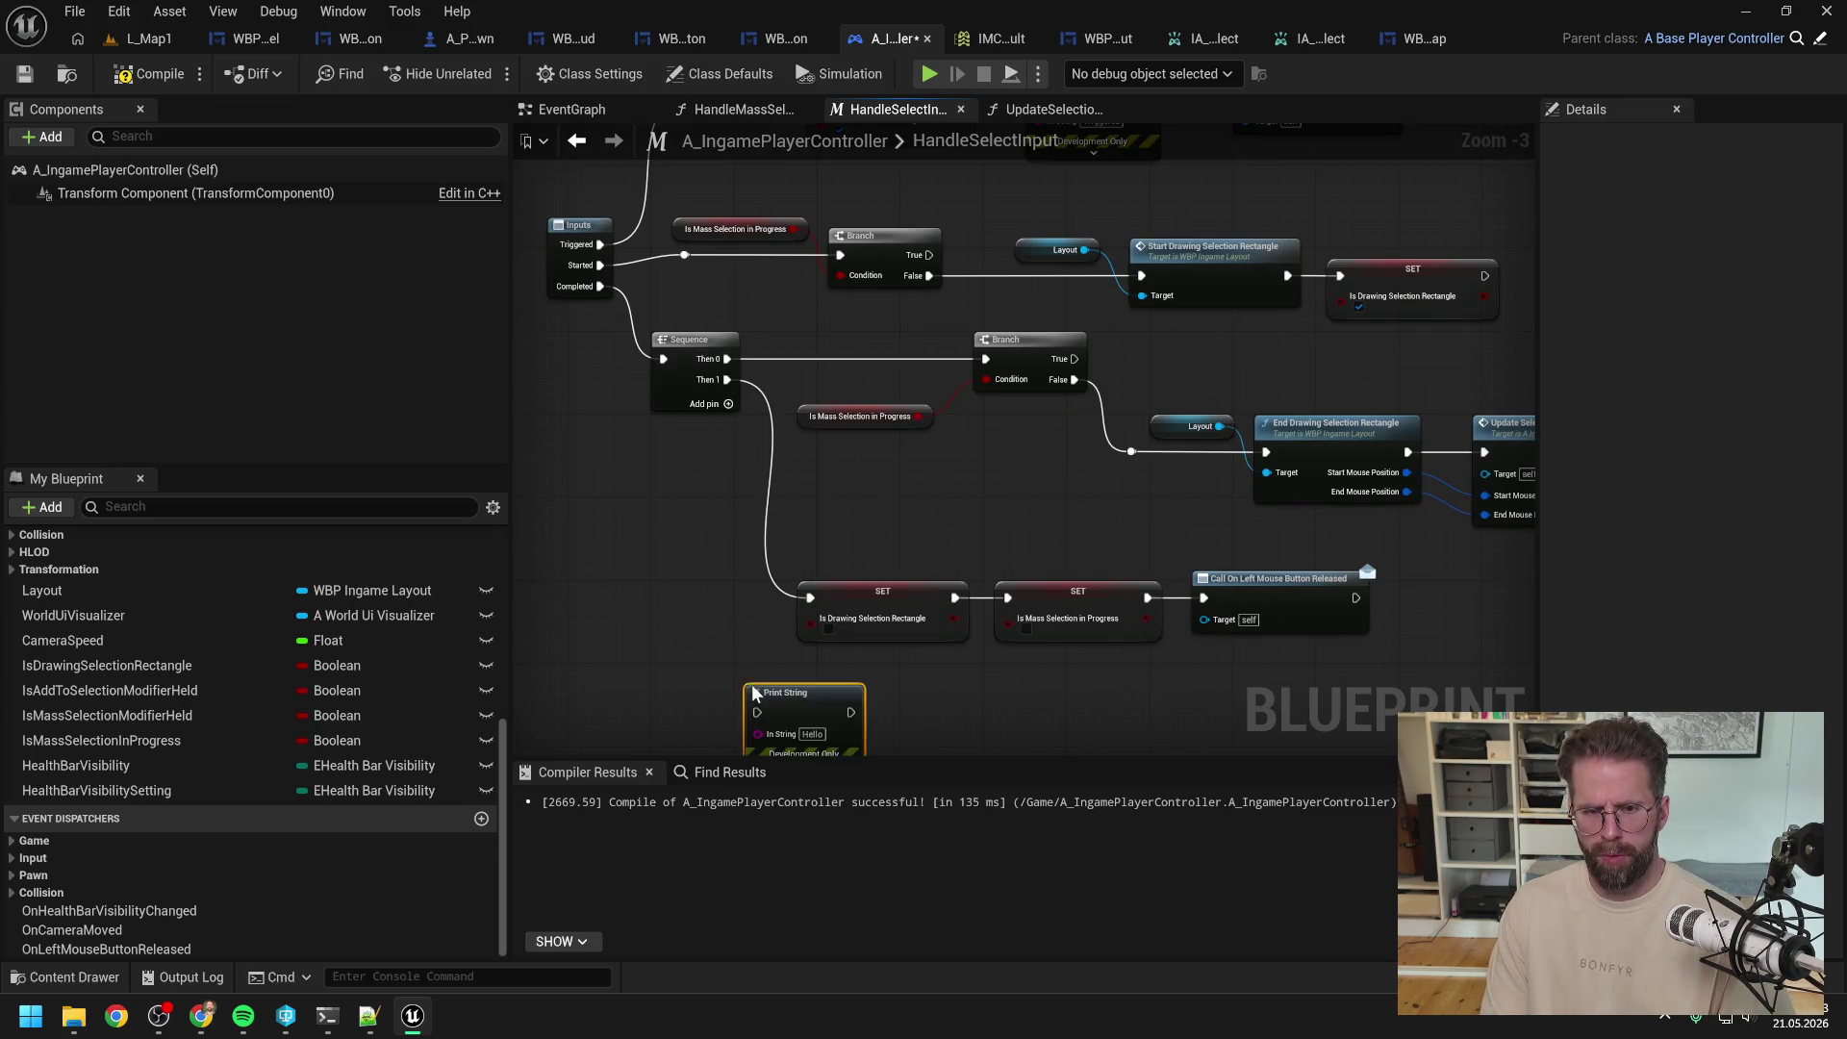
mouse_move(728, 380)
left_mouse_down()
mouse_move(777, 608)
mouse_move(757, 712)
mouse_move(827, 640)
mouse_move(811, 598)
left_mouse_up()
left_click(808, 663)
type("Completed")
key("Return")
Step: Compile and play the level, drawing a selection rectangle over the building
left_click(166, 77)
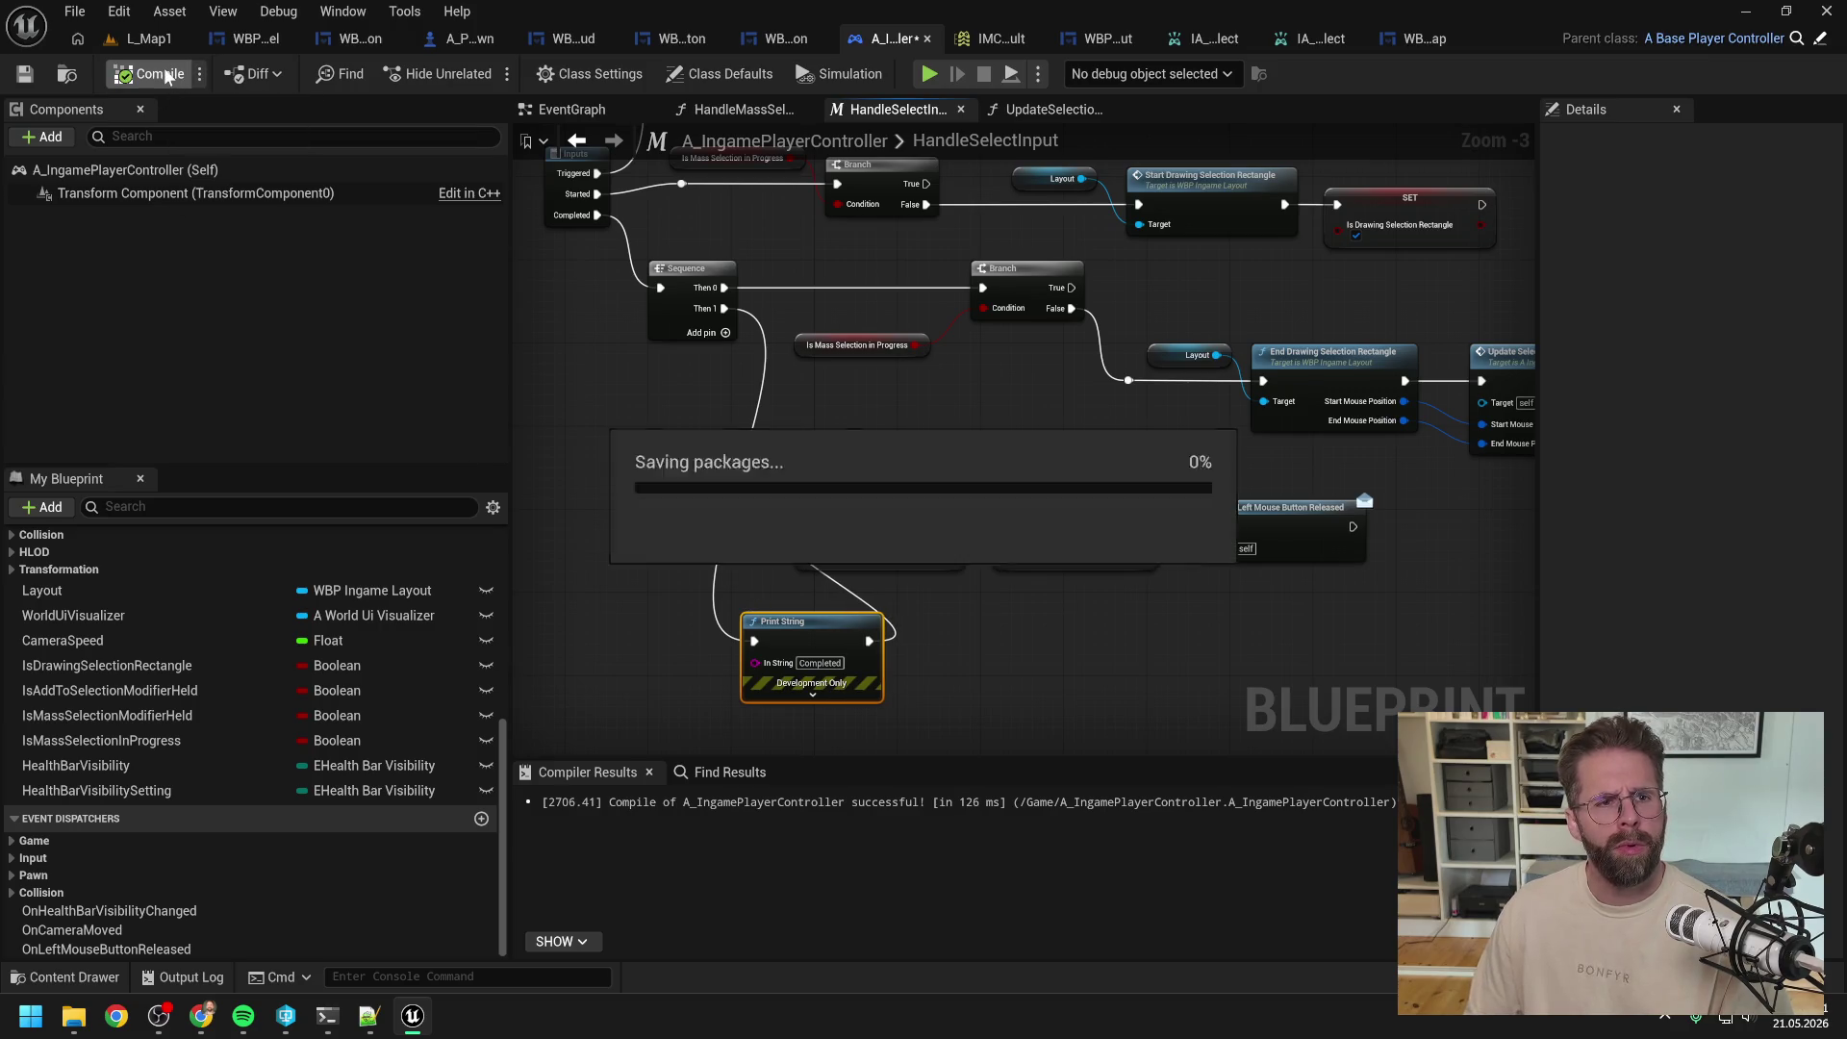
key("alt+p")
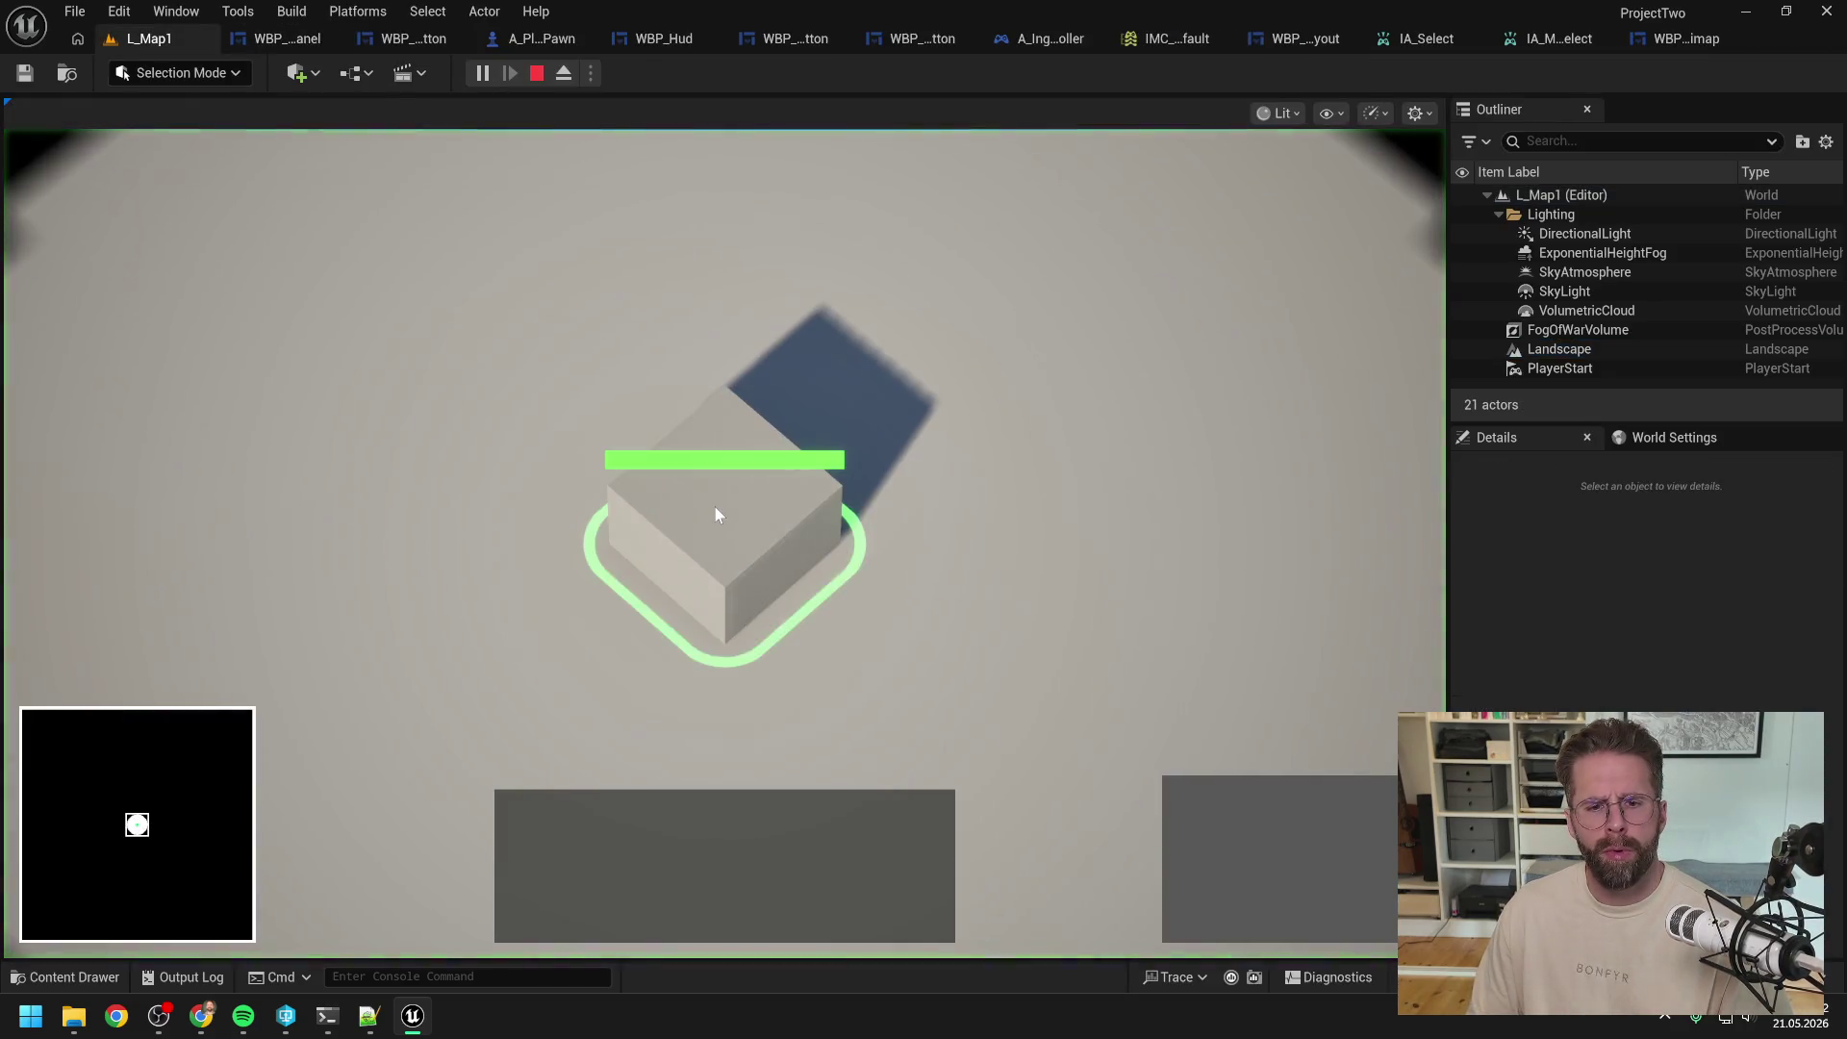
mouse_move(715, 507)
left_mouse_down()
mouse_move(852, 458)
mouse_move(887, 465)
left_mouse_up()
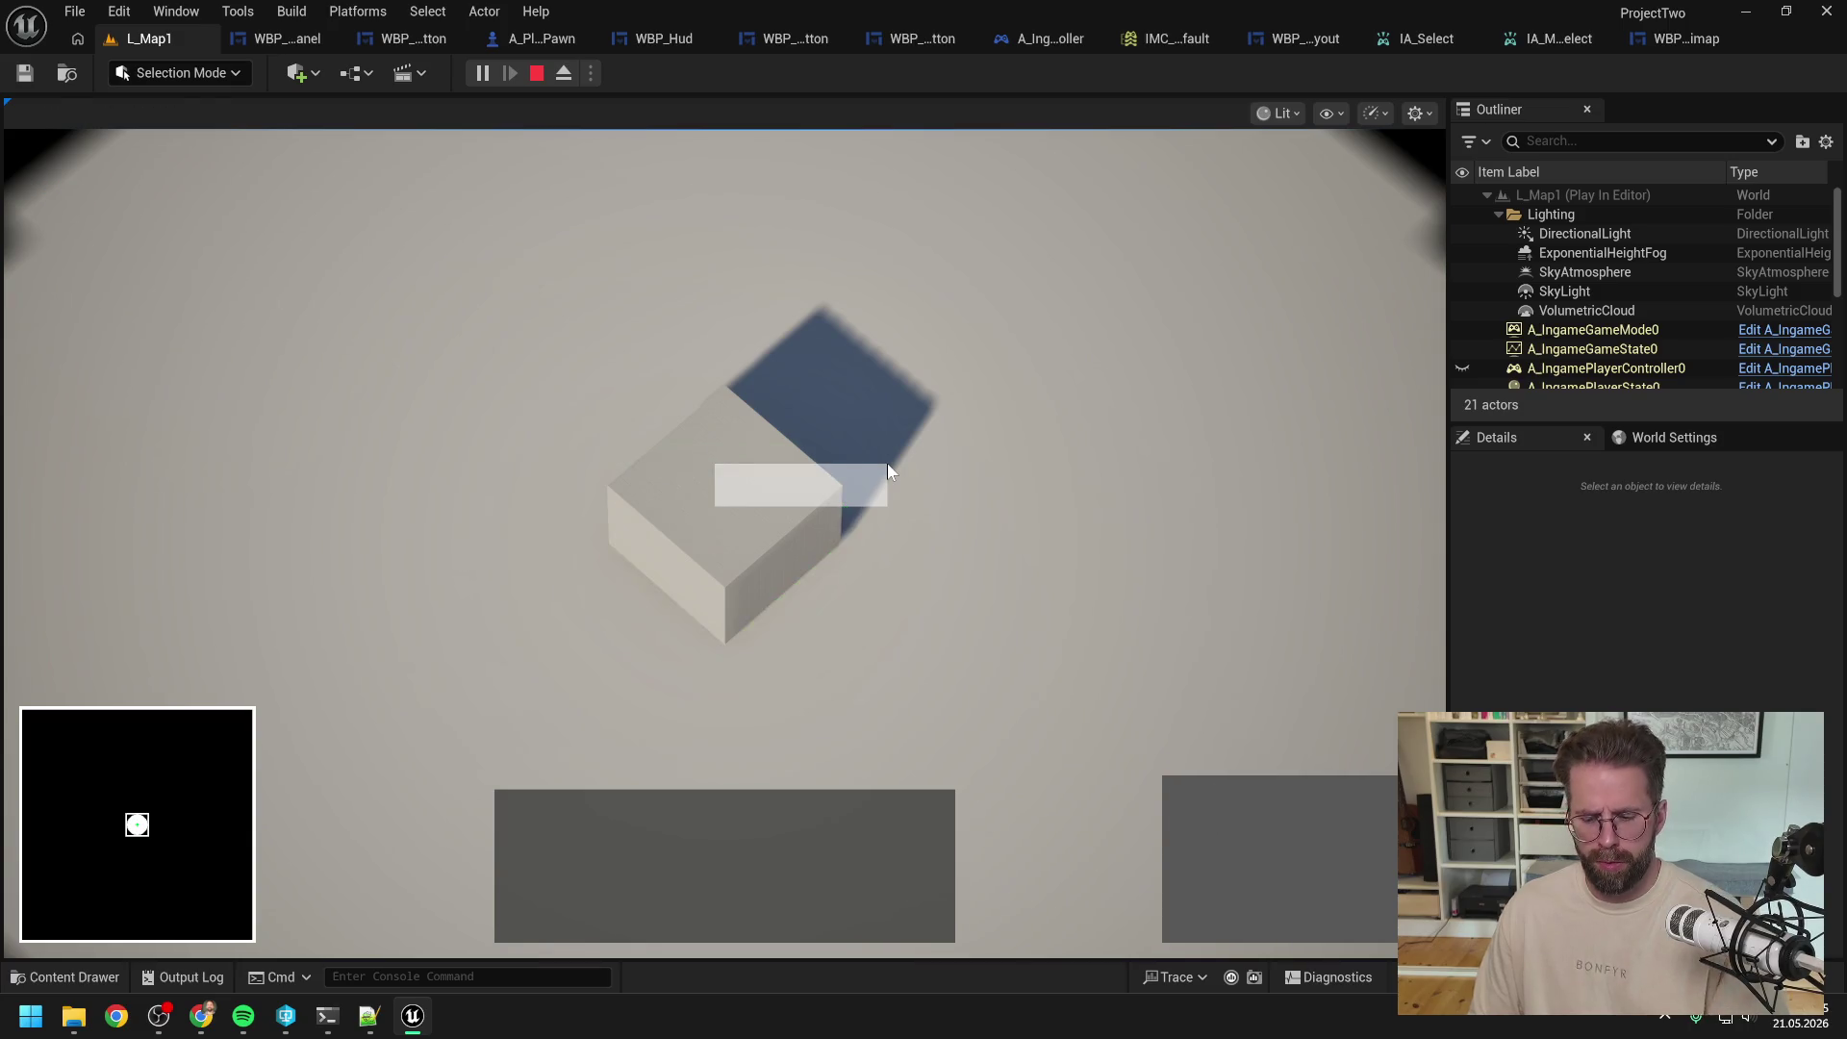
Step: Replay the level twice, drawing selection boxes over the building and the cube
key("Escape")
left_click(472, 75)
mouse_move(375, 277)
left_mouse_down()
mouse_move(988, 574)
mouse_move(1139, 698)
mouse_move(1150, 777)
mouse_move(1040, 633)
left_mouse_up()
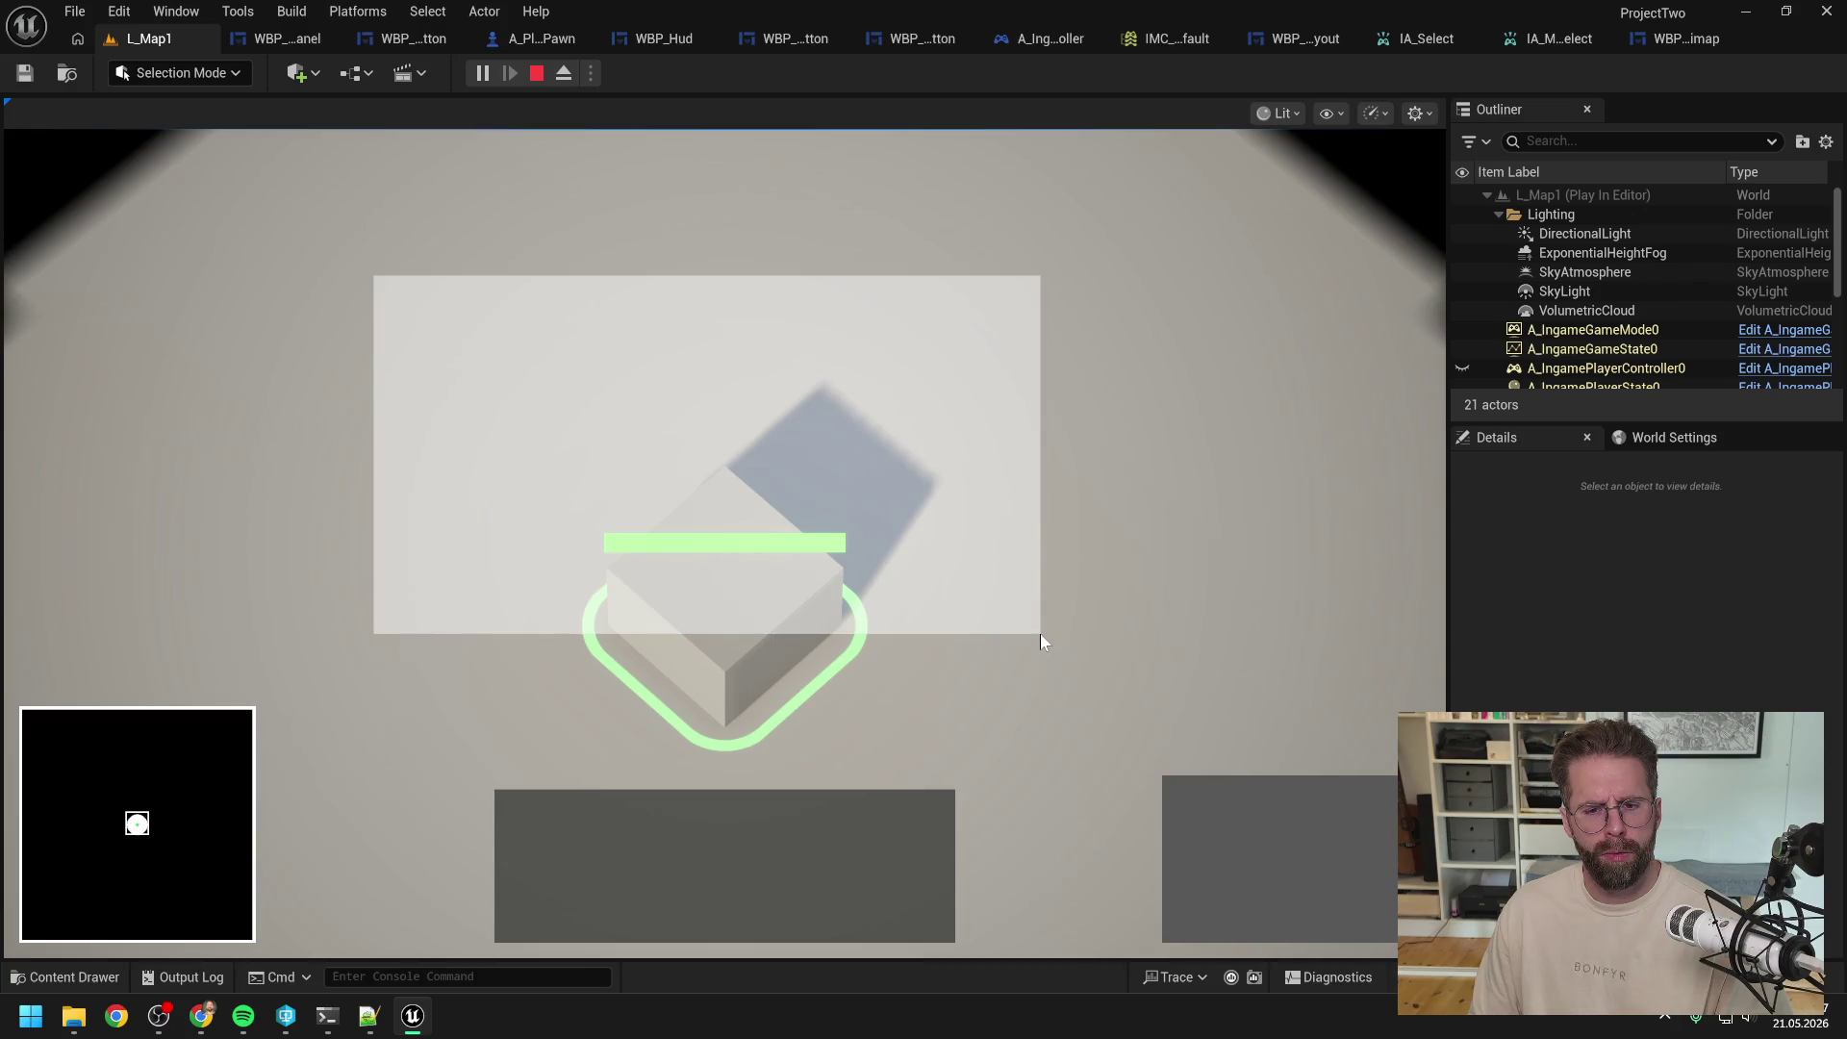
left_click_drag(1040, 633, 1041, 633)
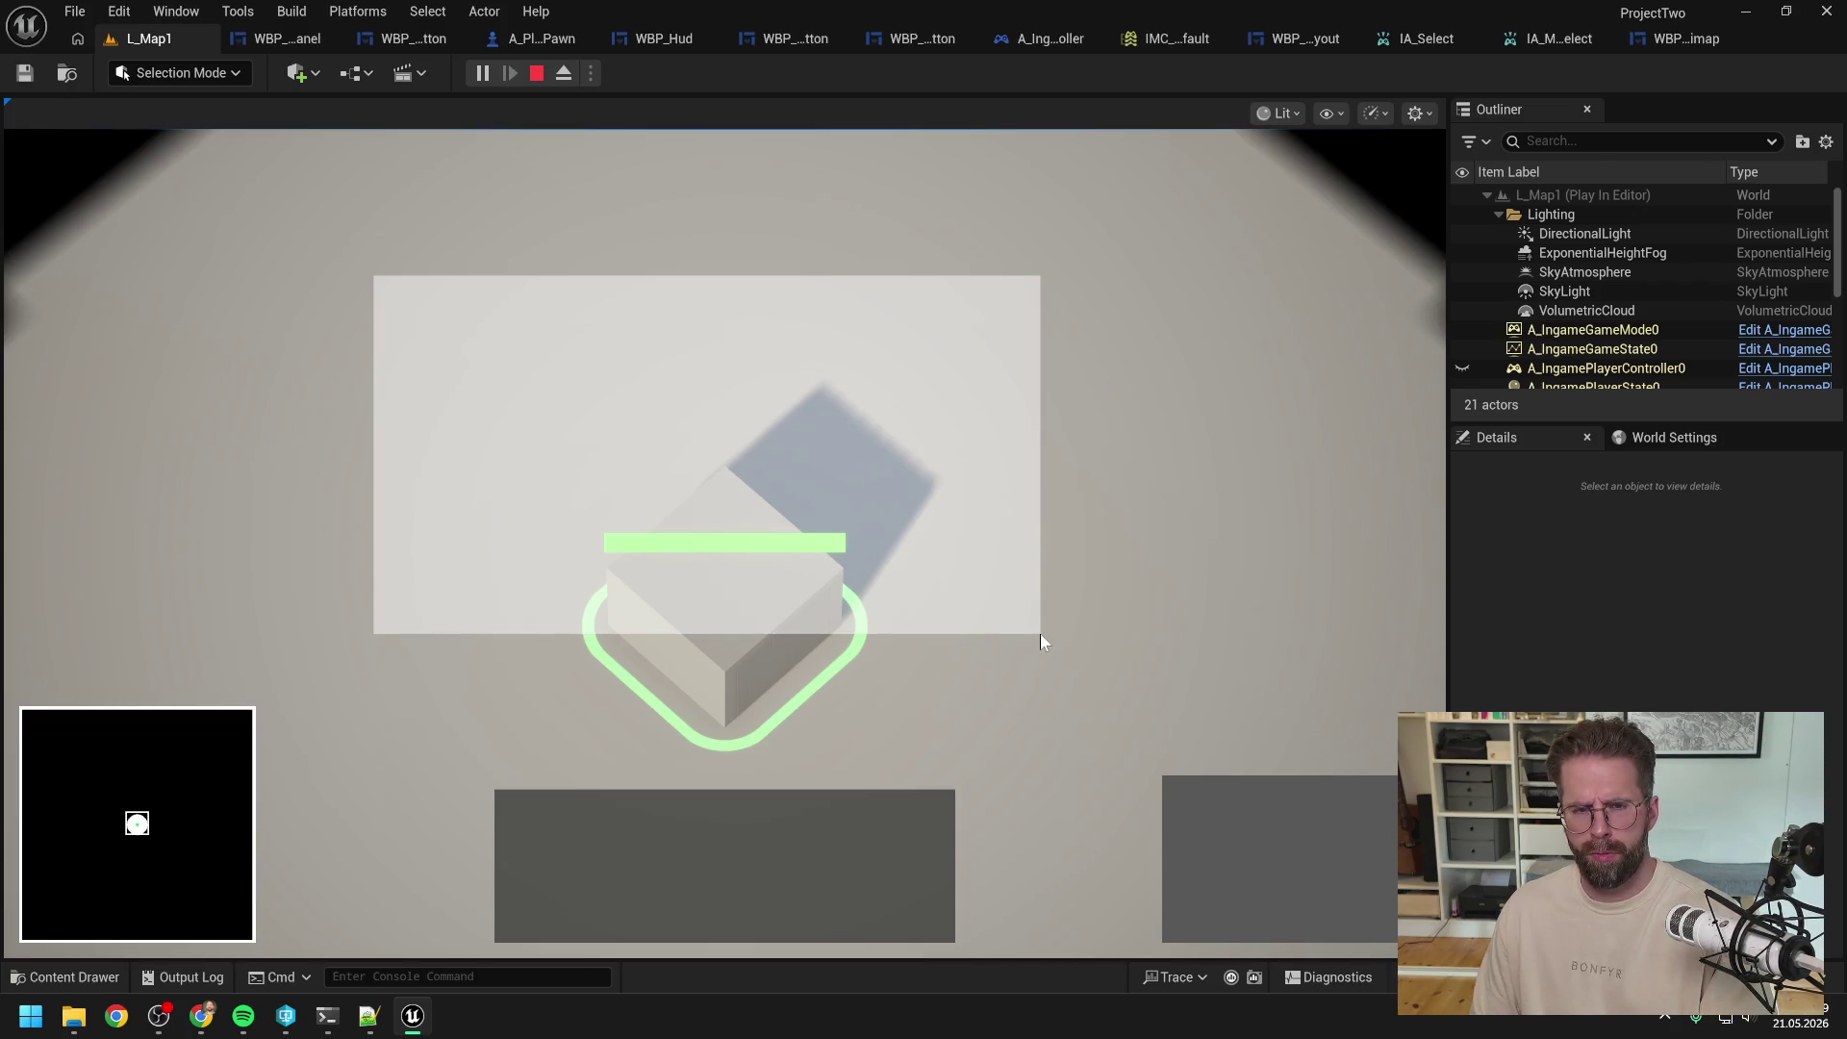
key("Escape")
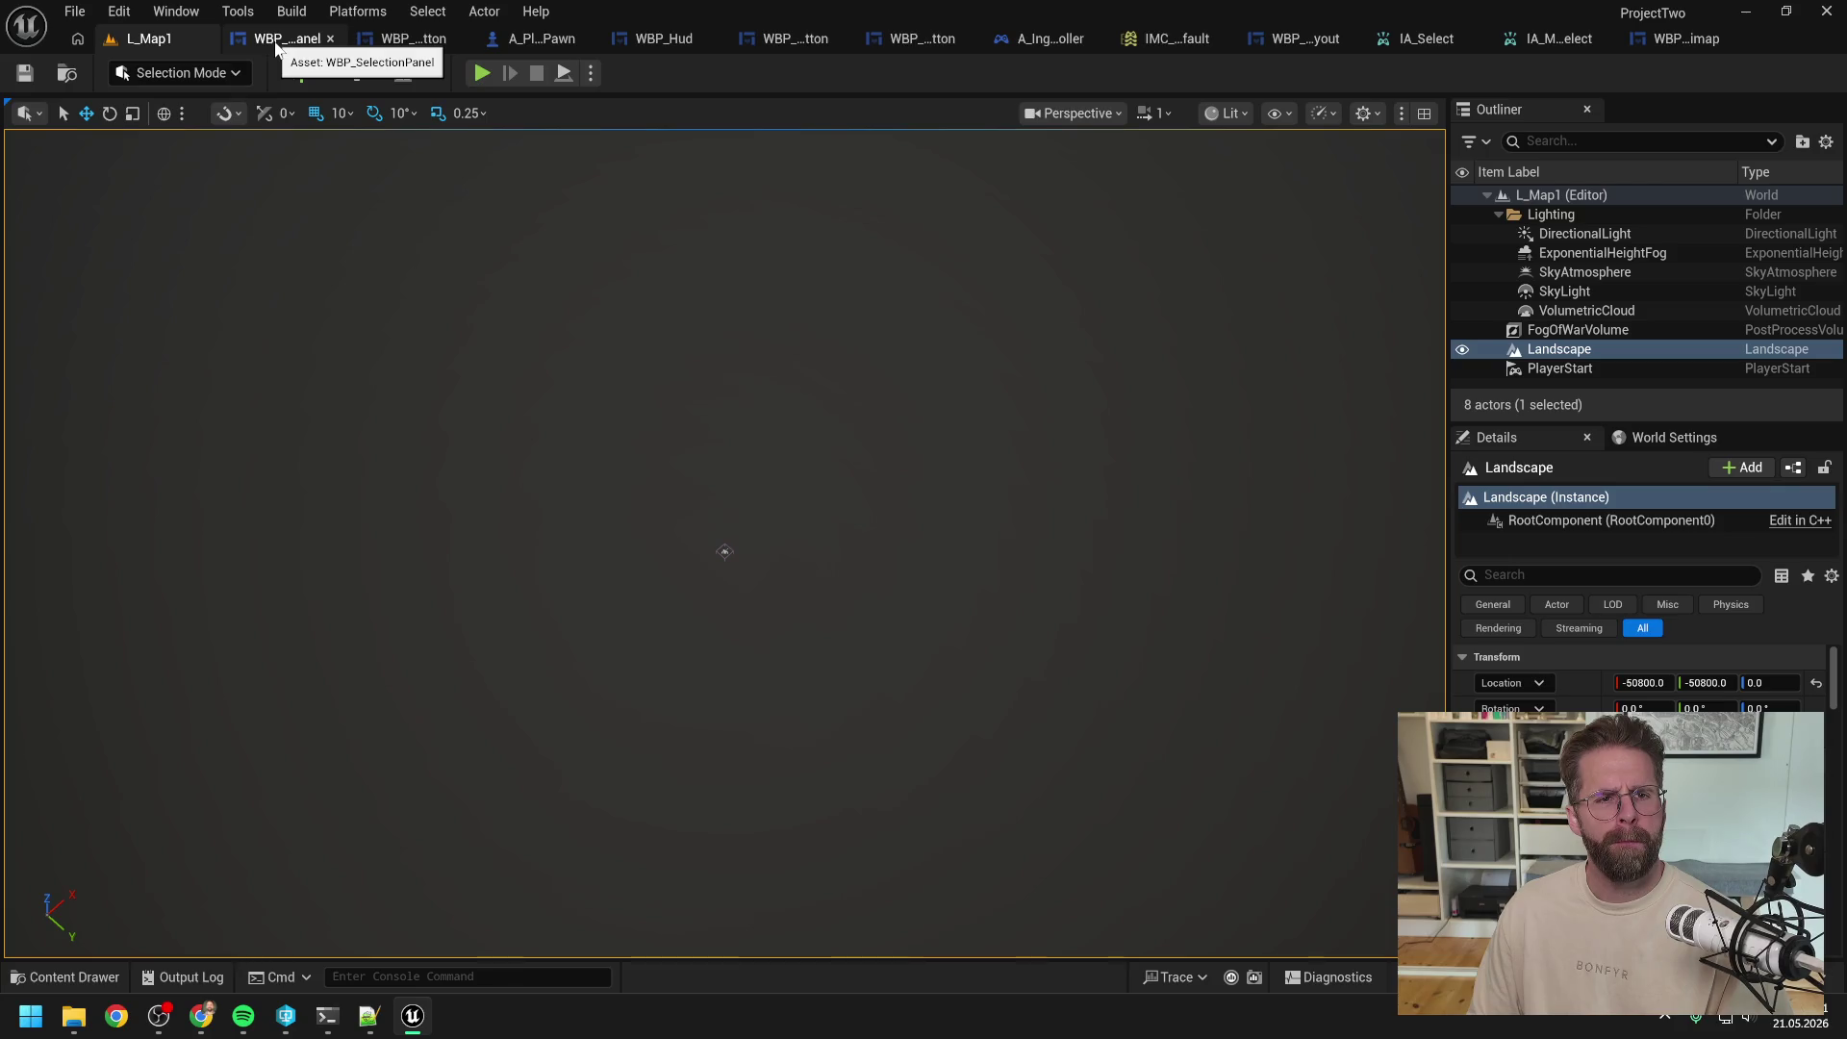
left_click(480, 73)
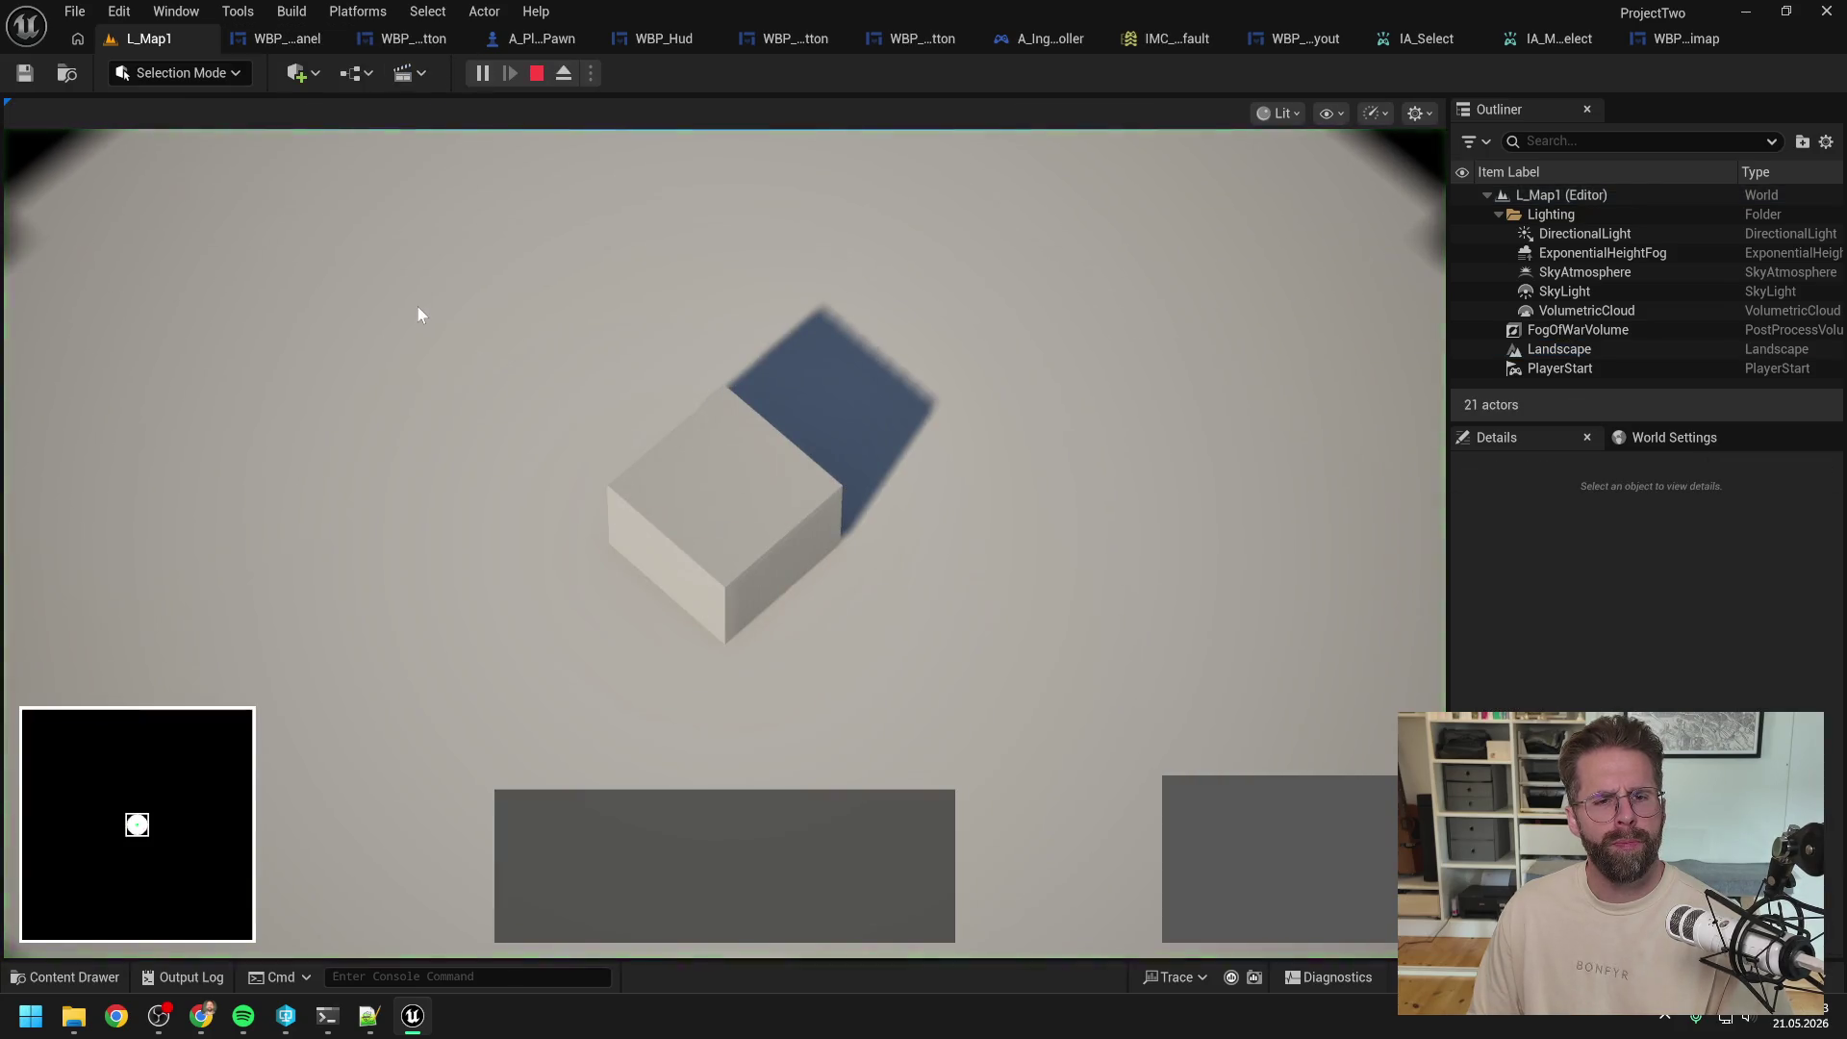
mouse_move(394, 254)
left_mouse_down()
mouse_move(1053, 613)
mouse_move(1224, 735)
mouse_move(916, 481)
left_mouse_up()
key("Escape")
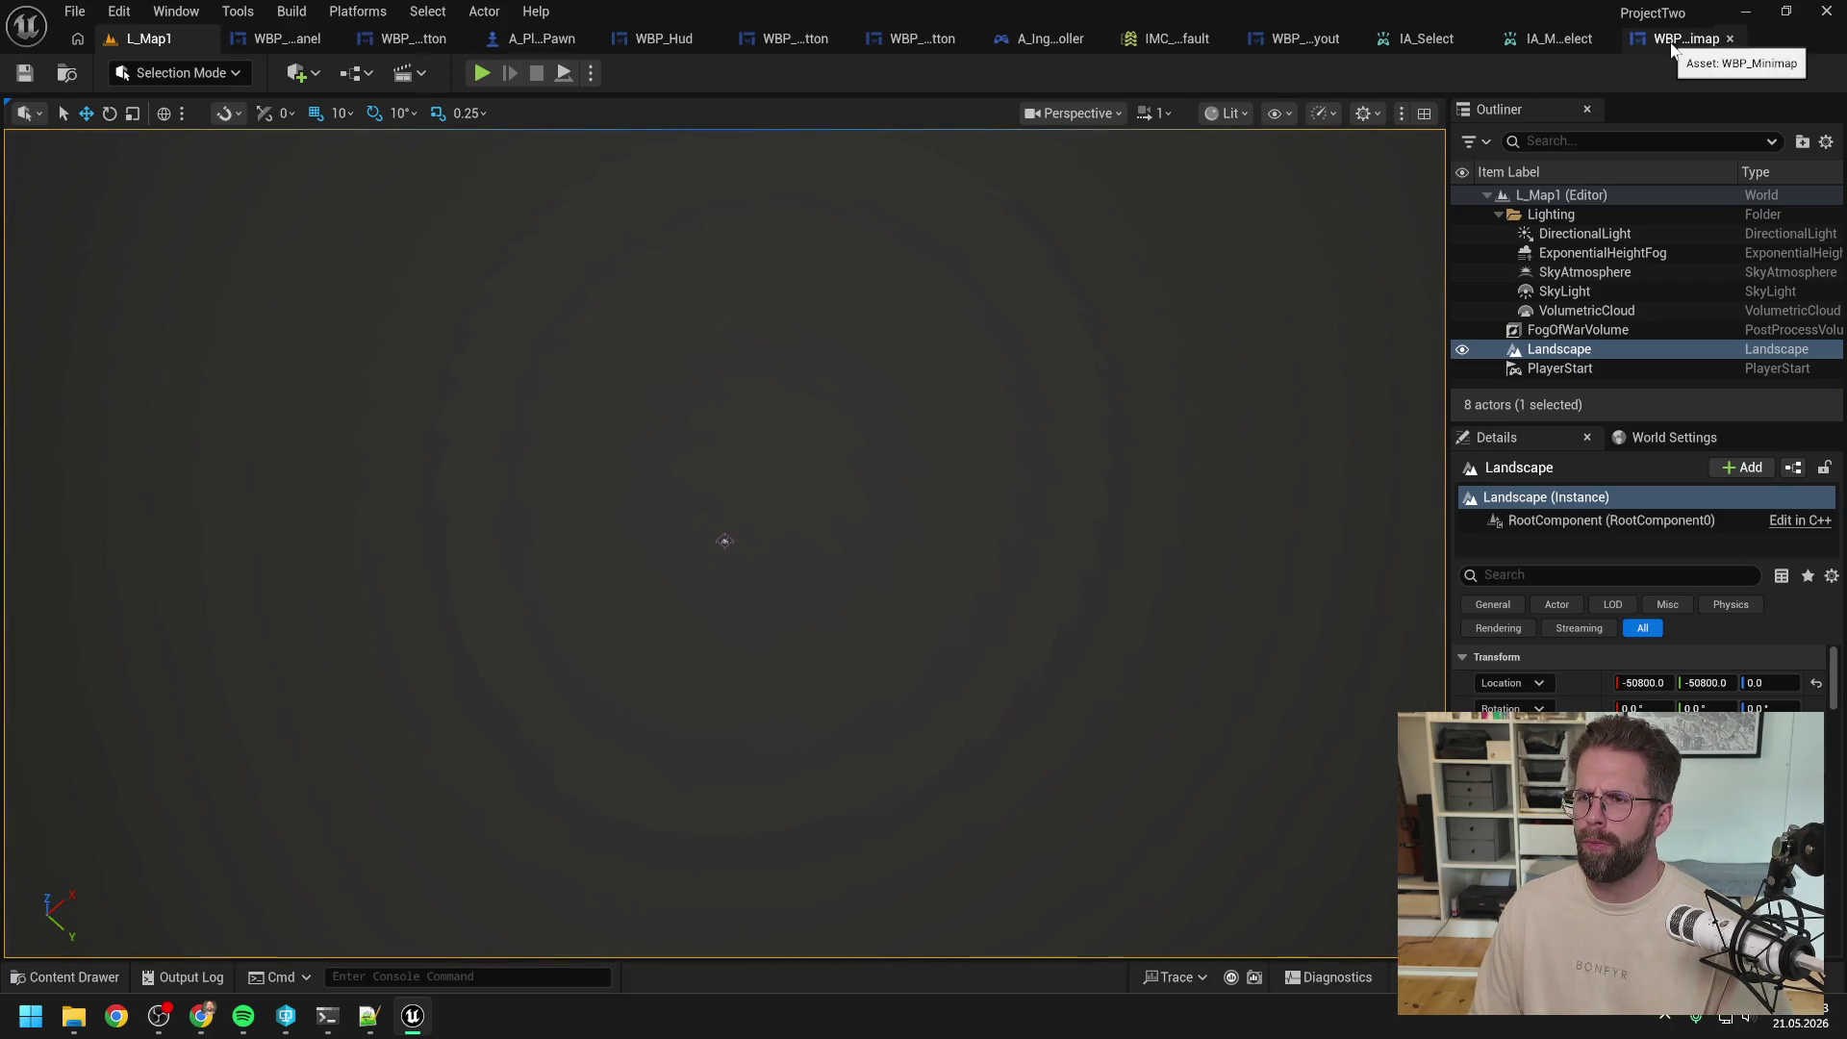
Step: Collapse the IA_Select and IA_MassSelectionModifier mappings in IMC_Default
left_click(1175, 43)
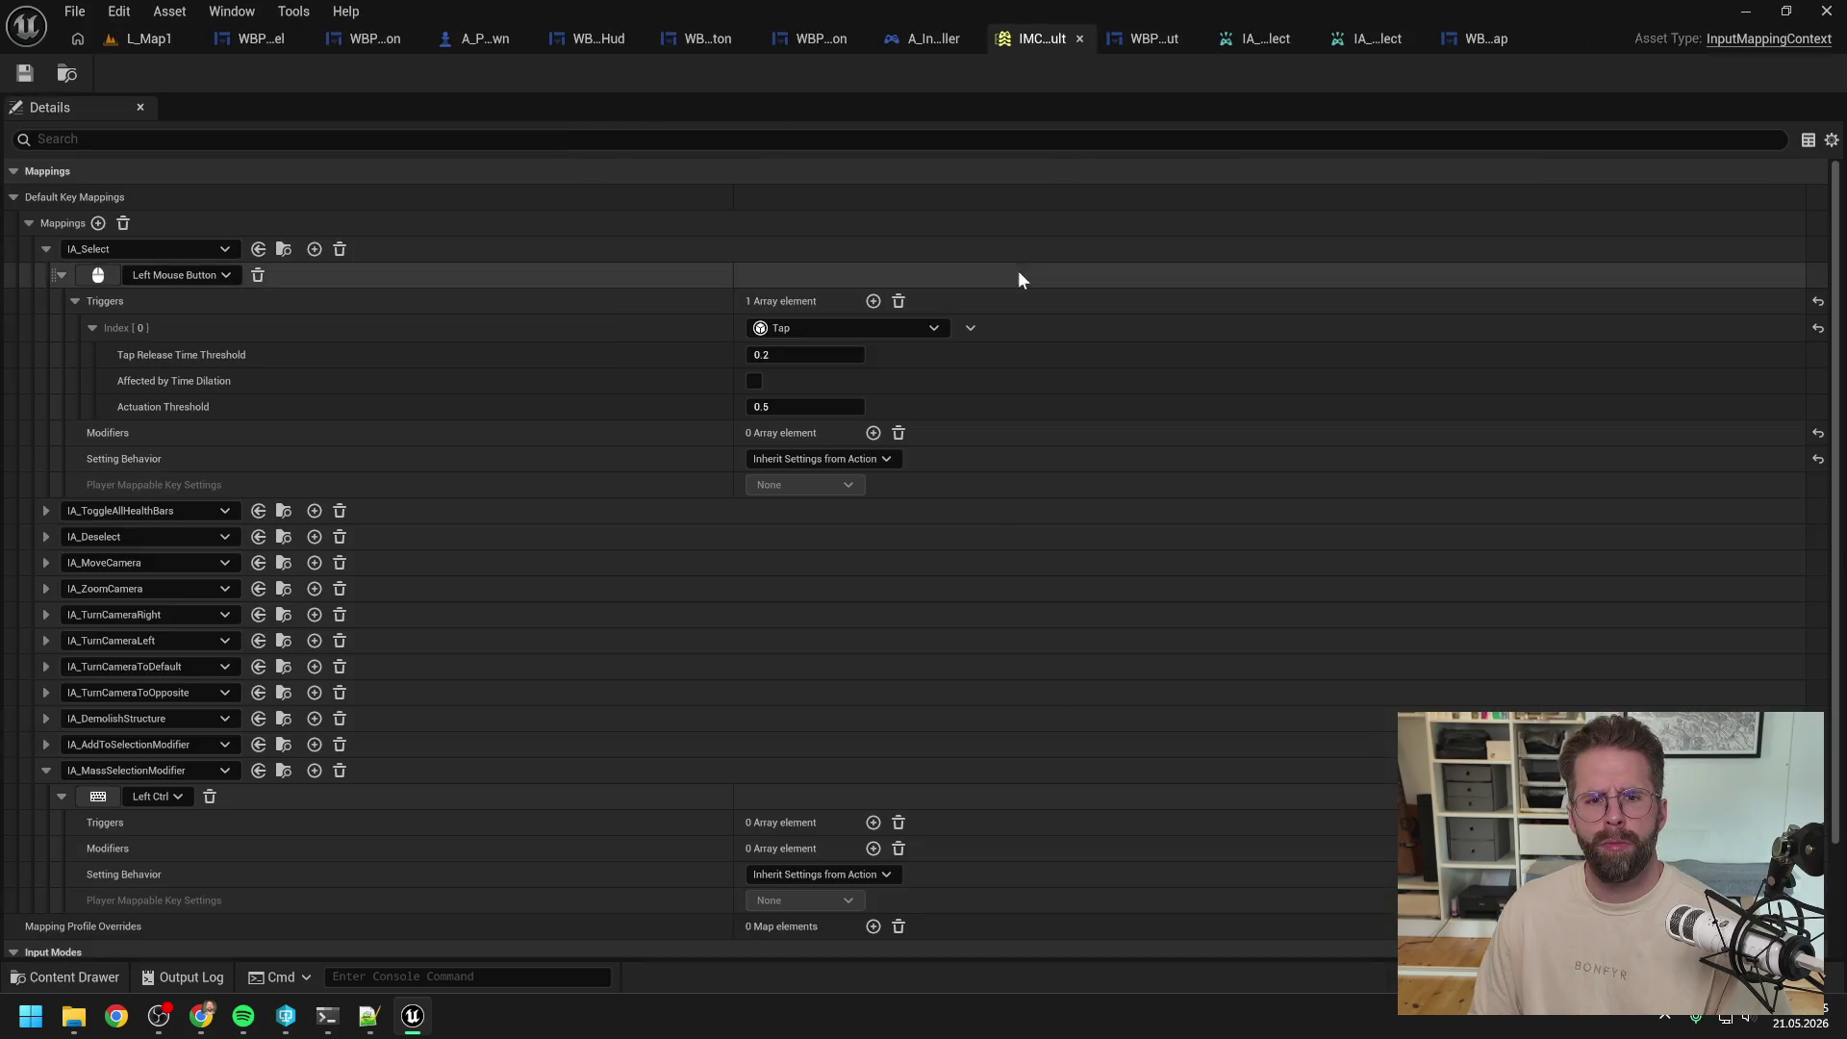
left_click(45, 248)
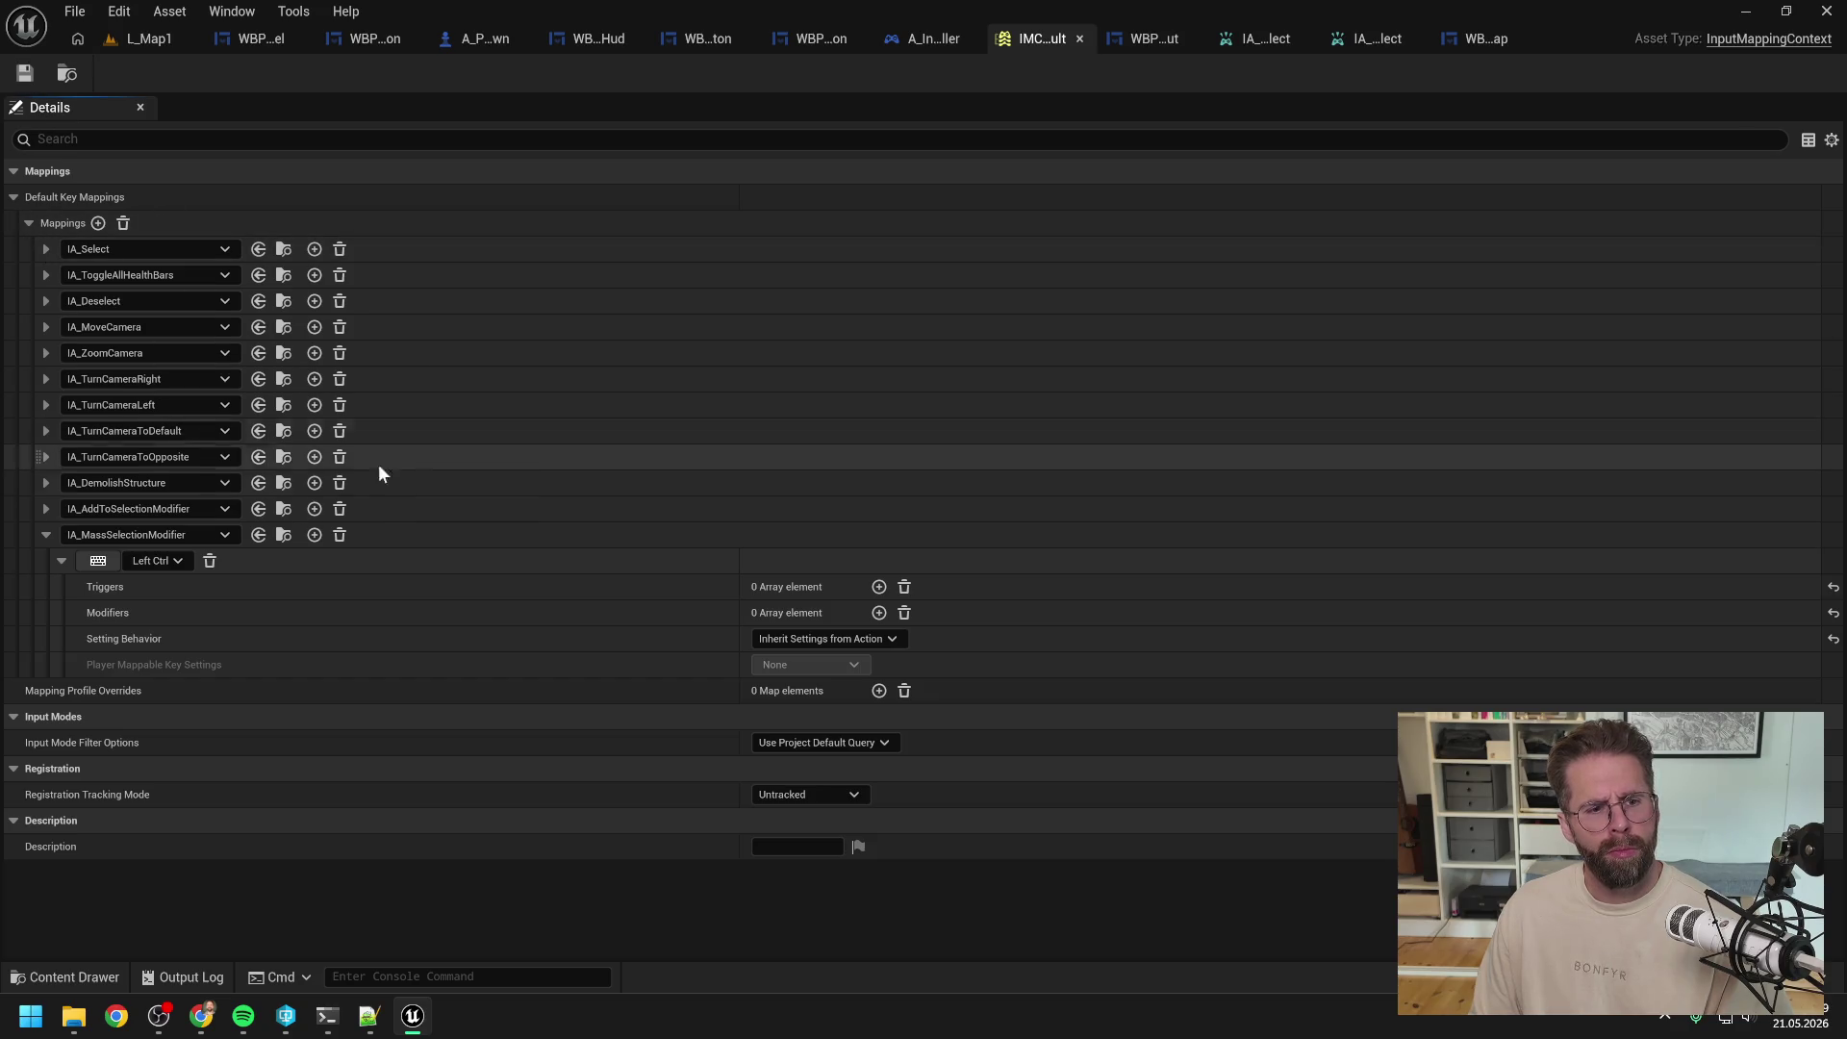
left_click(45, 534)
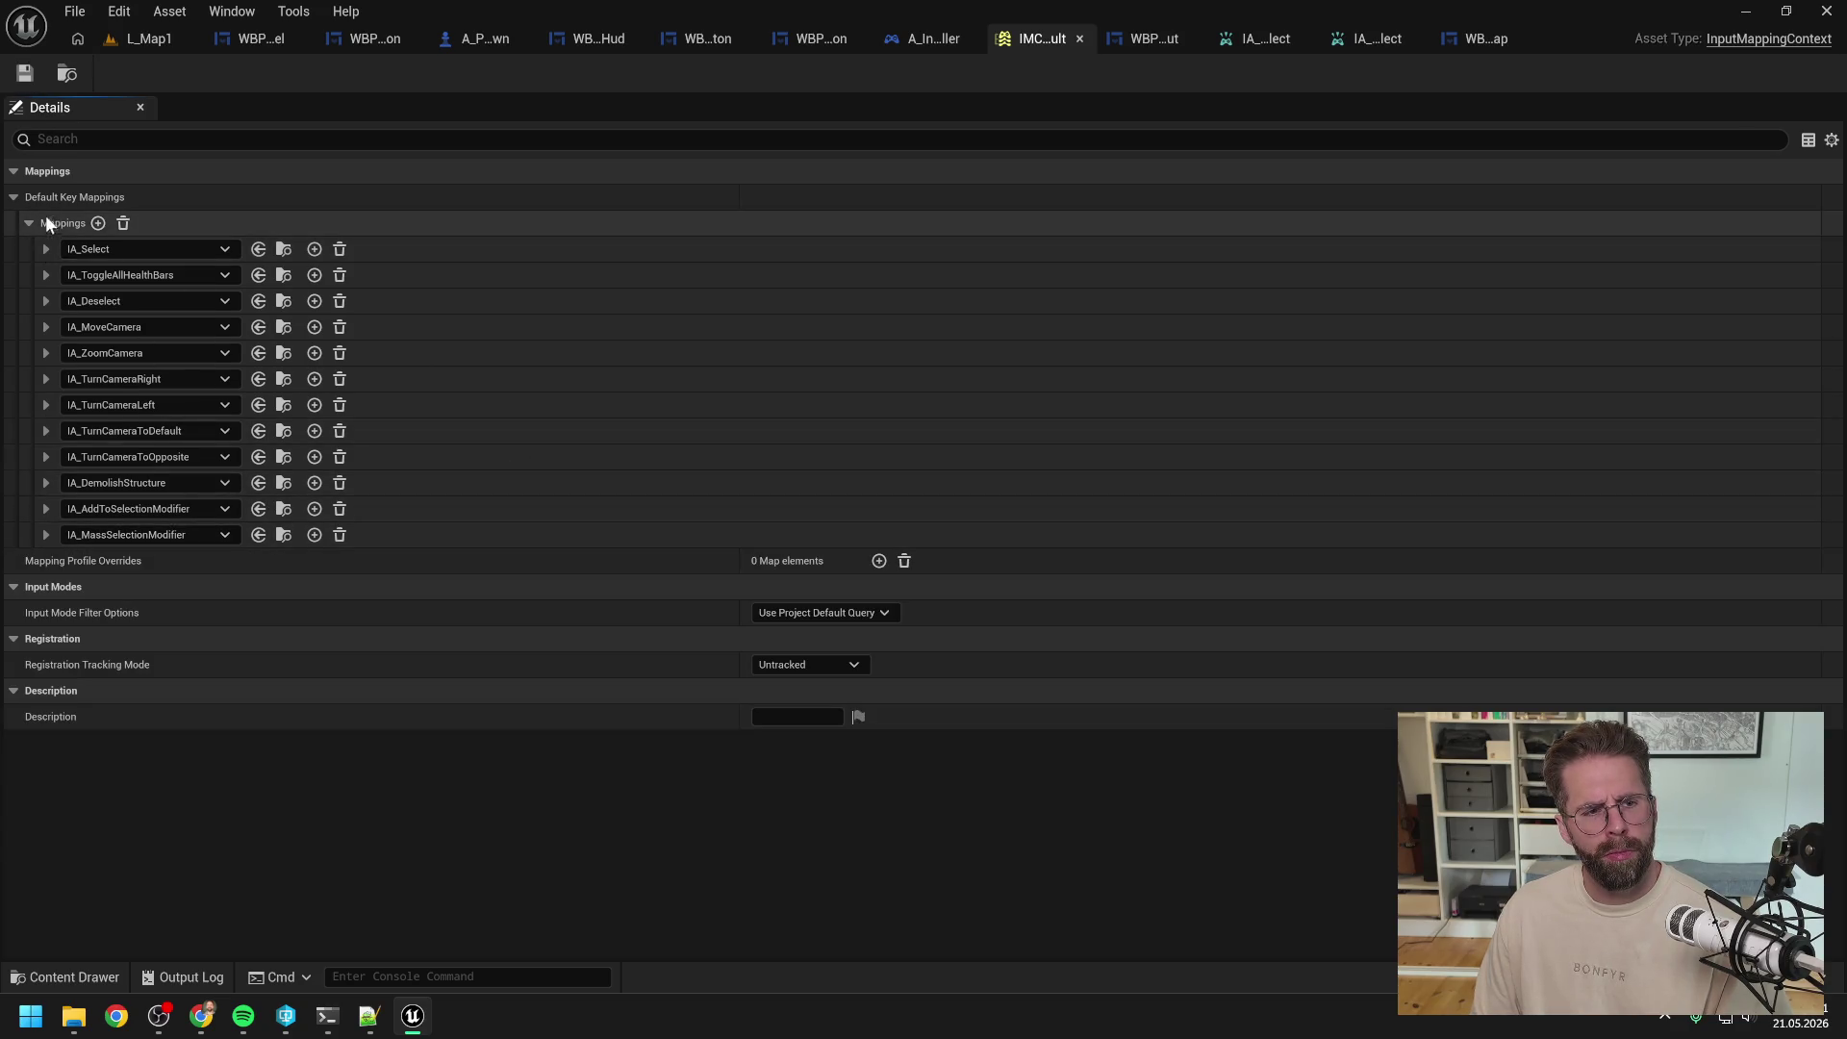
Step: Search 'ia_se' in the Content Drawer, open IA_Select, then close the IA_Select and IA_MassSelect editors
key("ctrl+space")
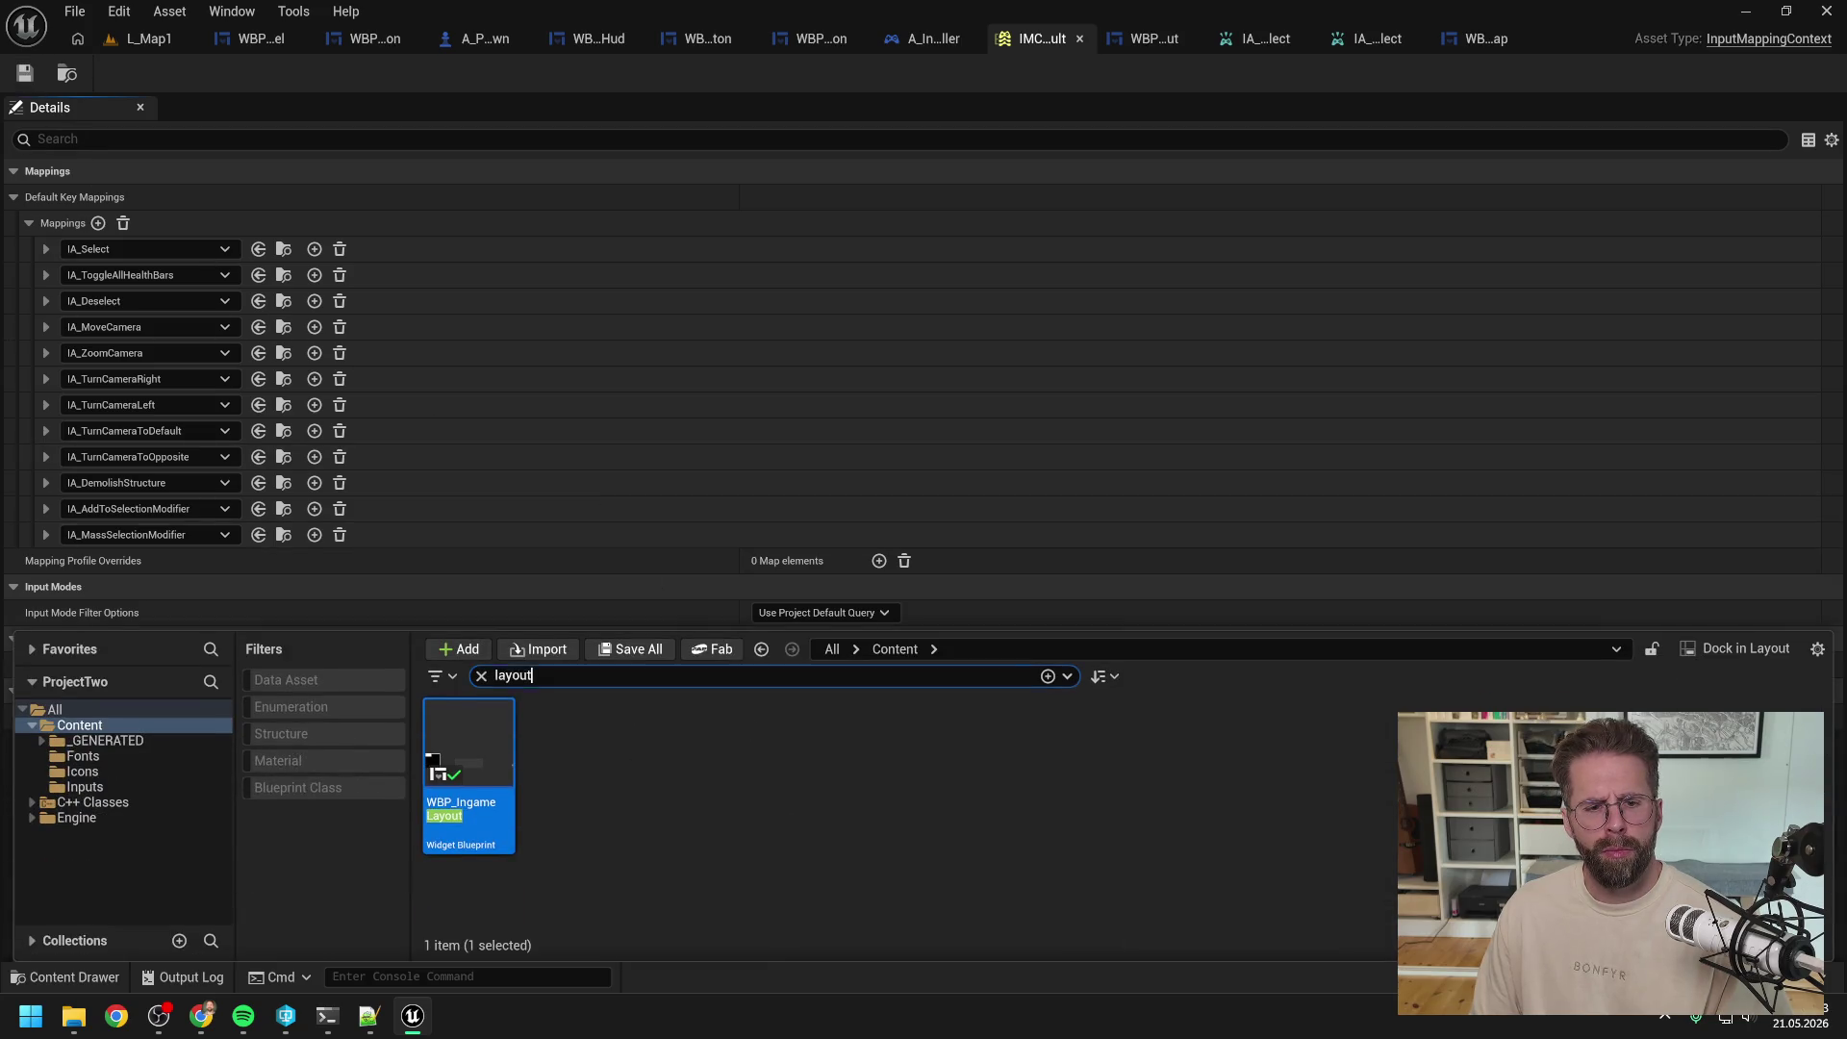
key("ctrl+a")
type("ia_se")
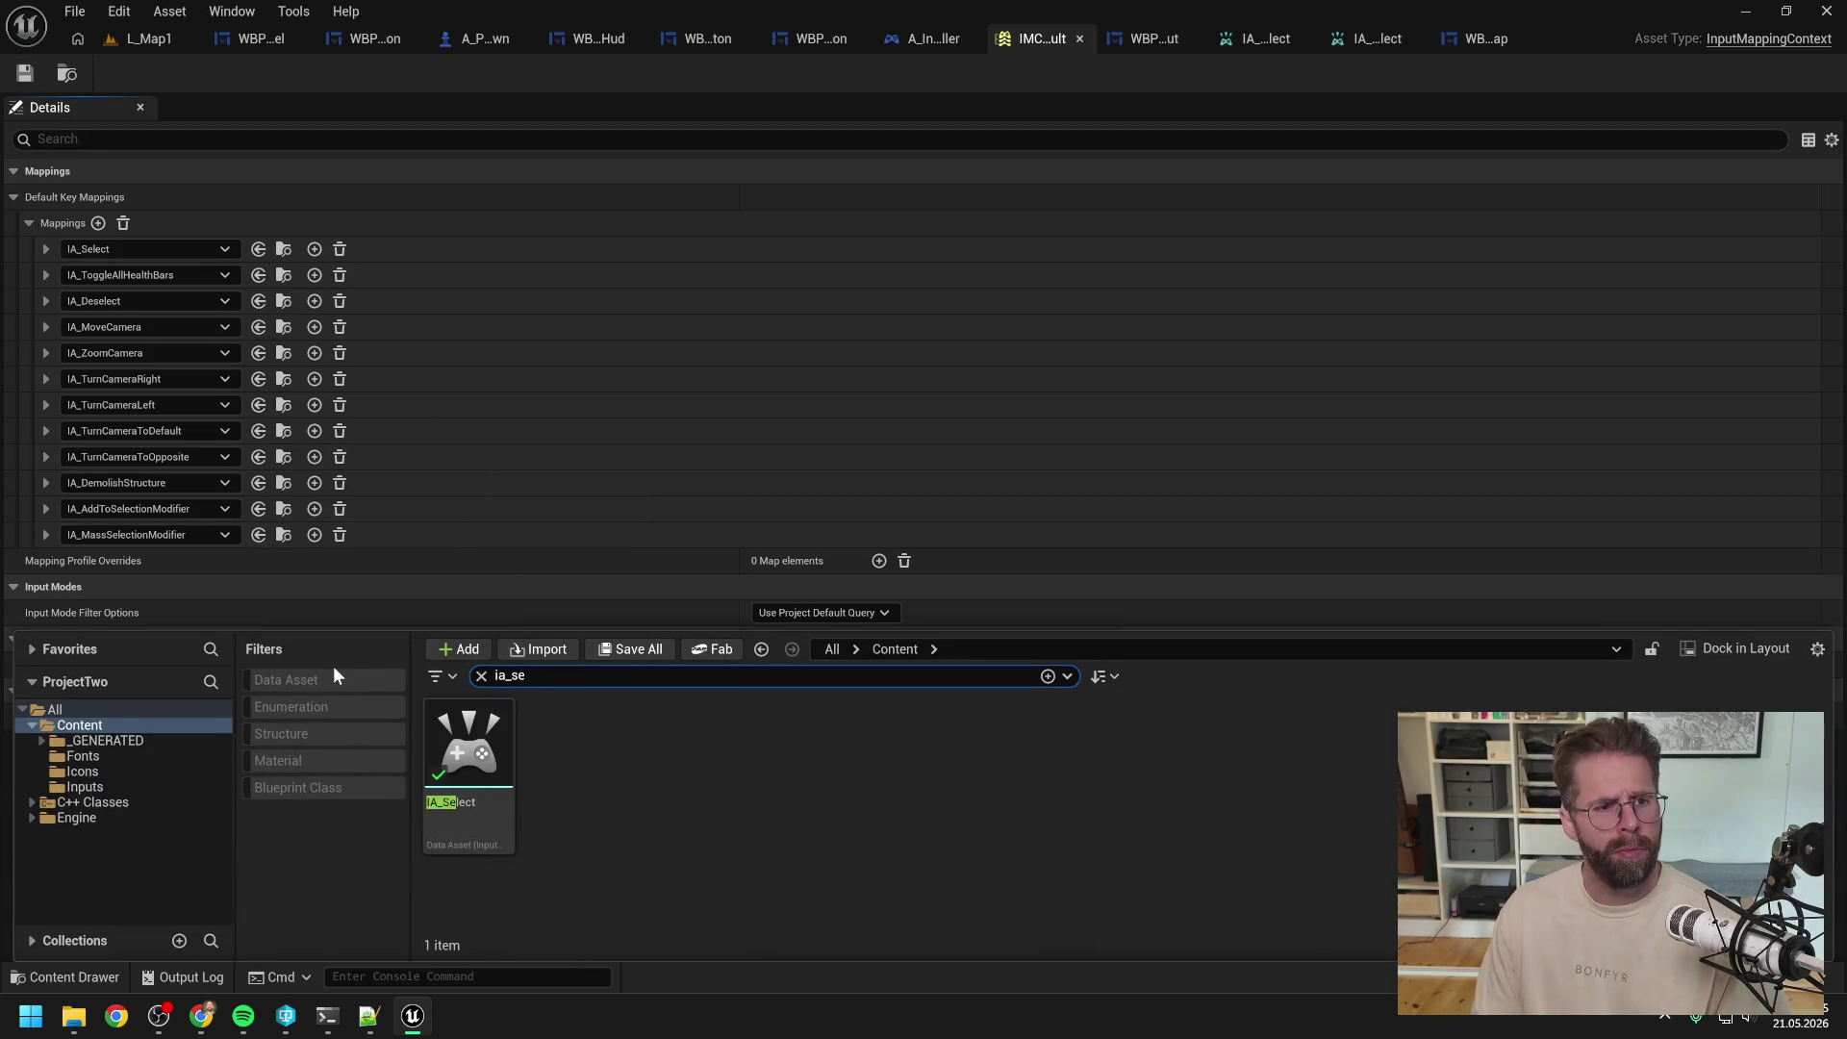
double_click(469, 746)
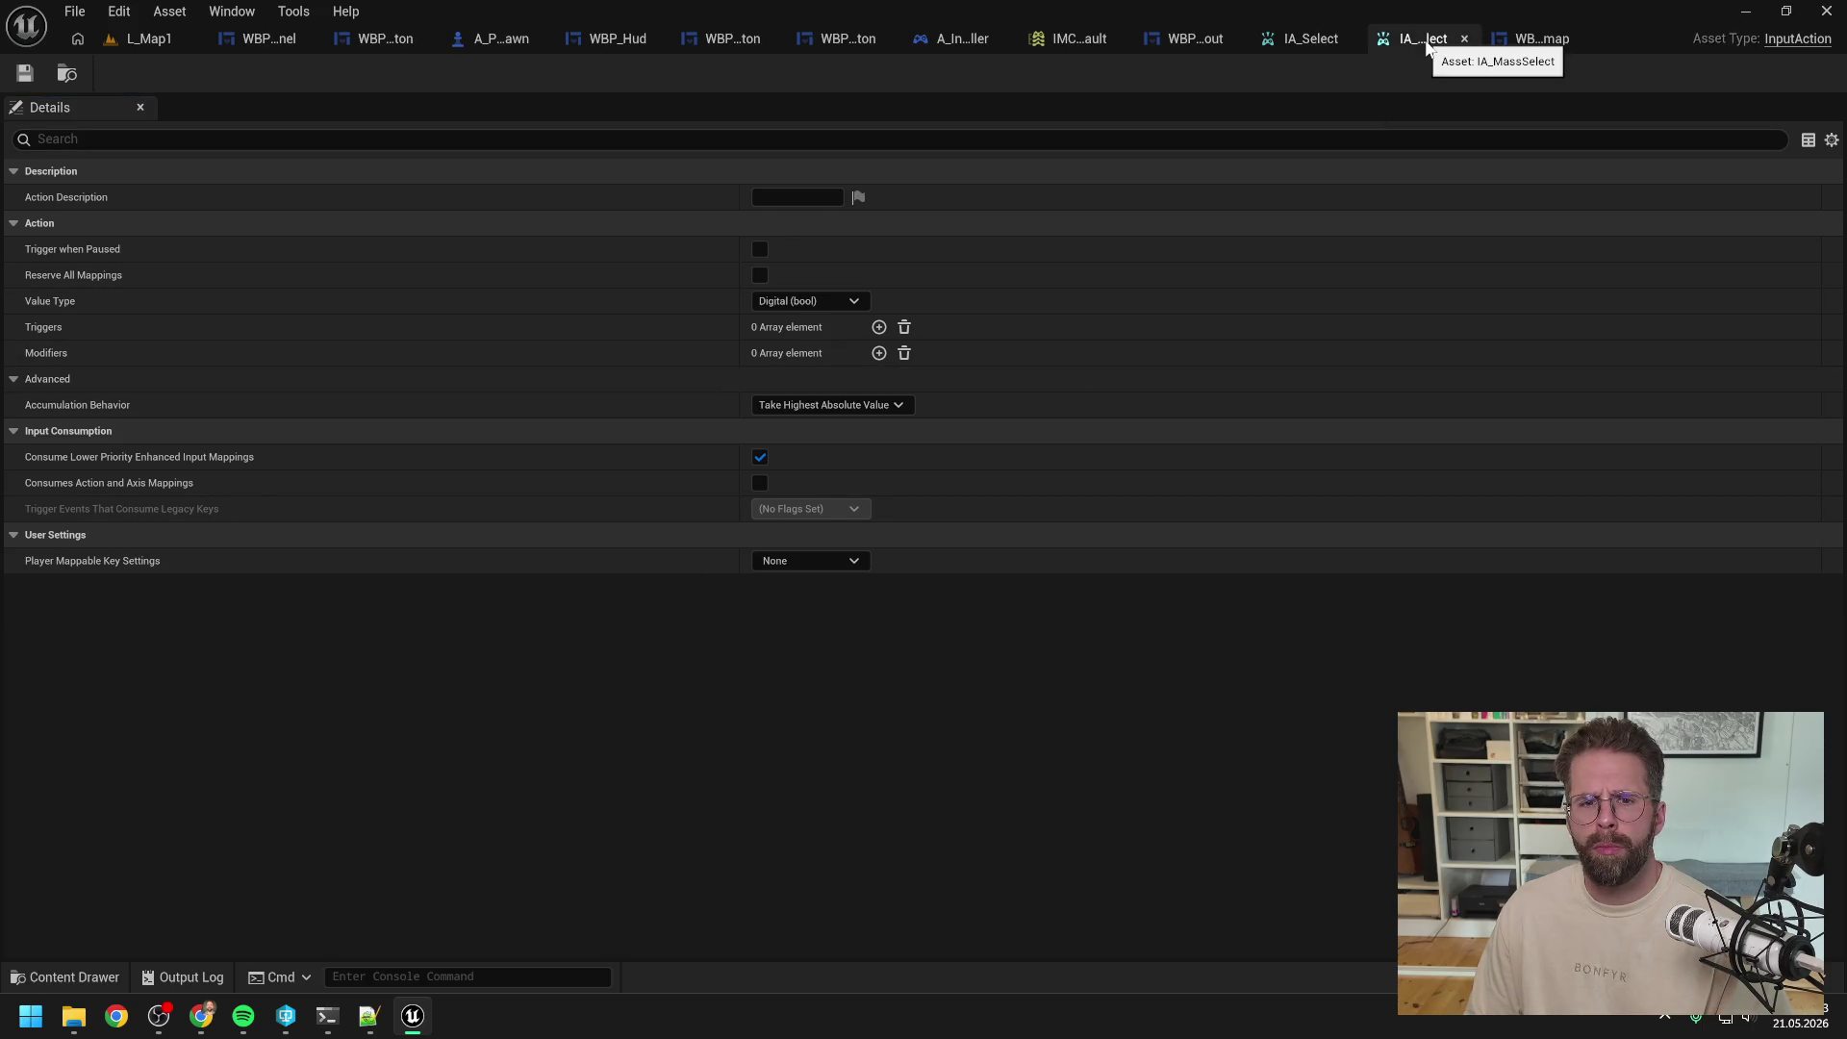
left_click(1349, 40)
left_click(1446, 38)
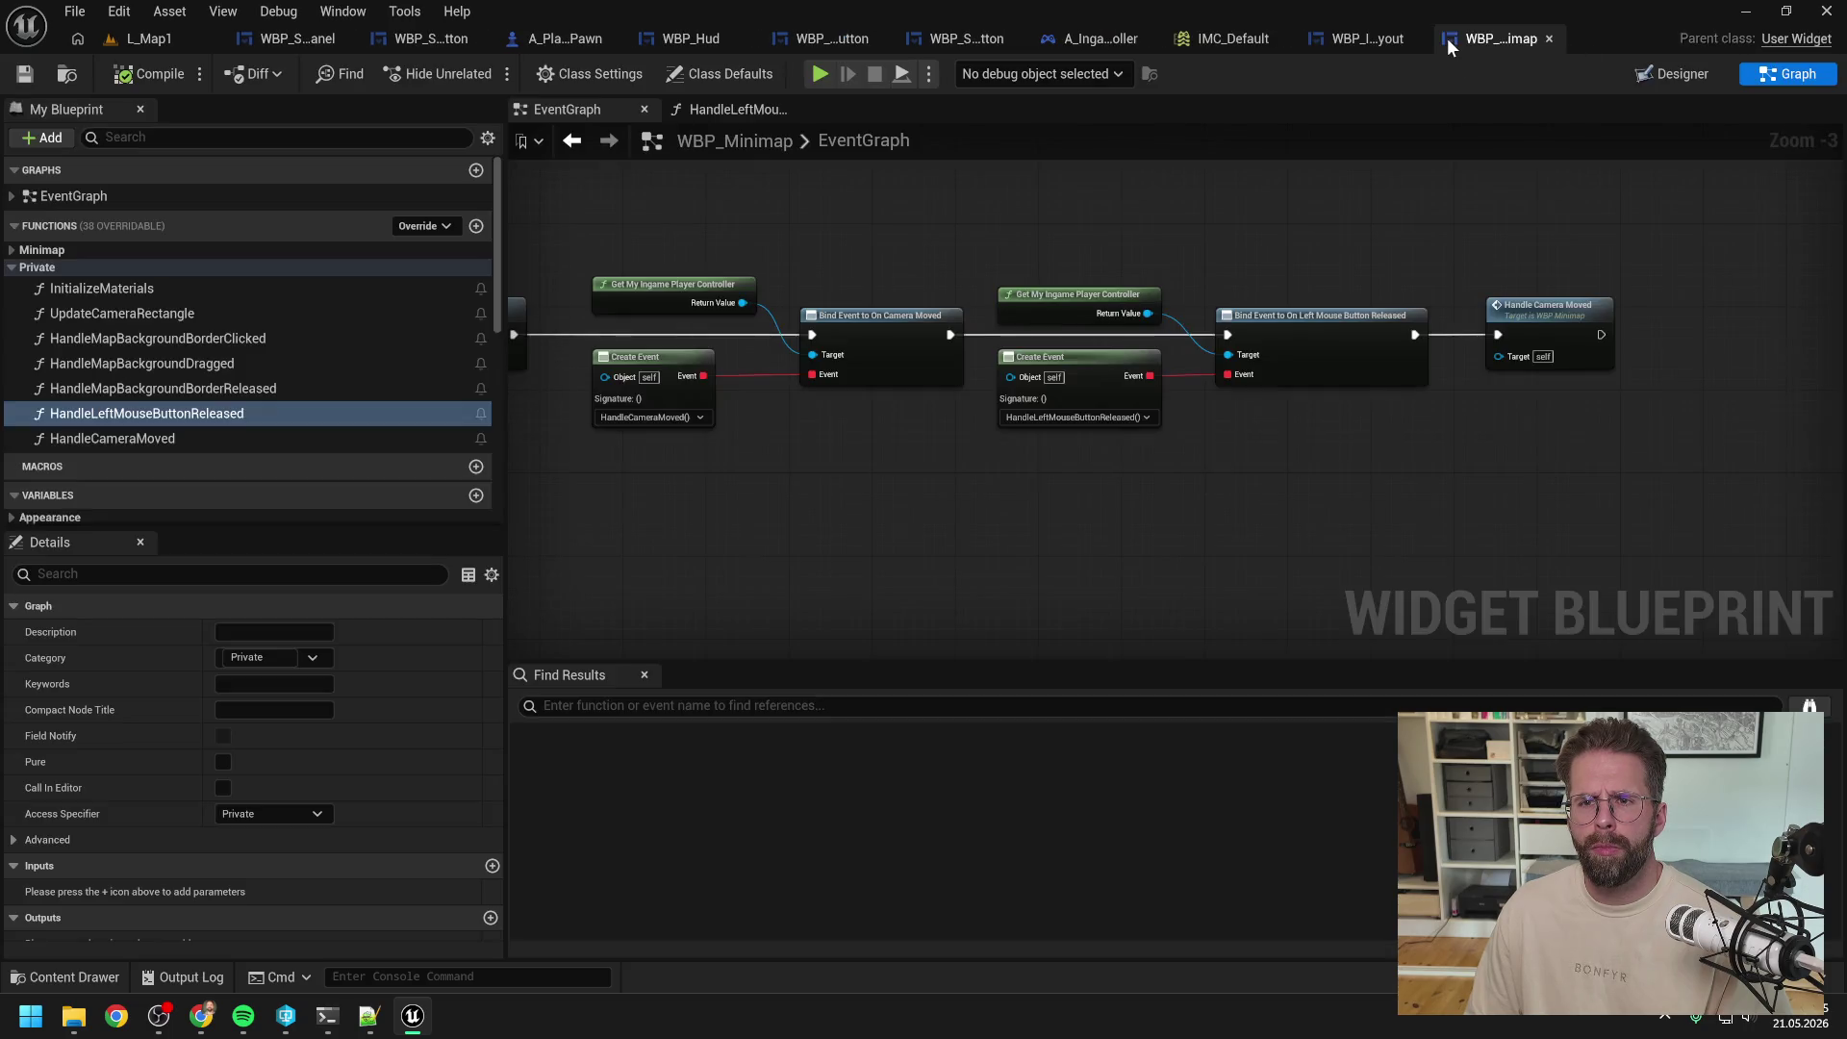
Step: Run three more L_Map1 play tests, dragging selection boxes across the game view
left_click(166, 36)
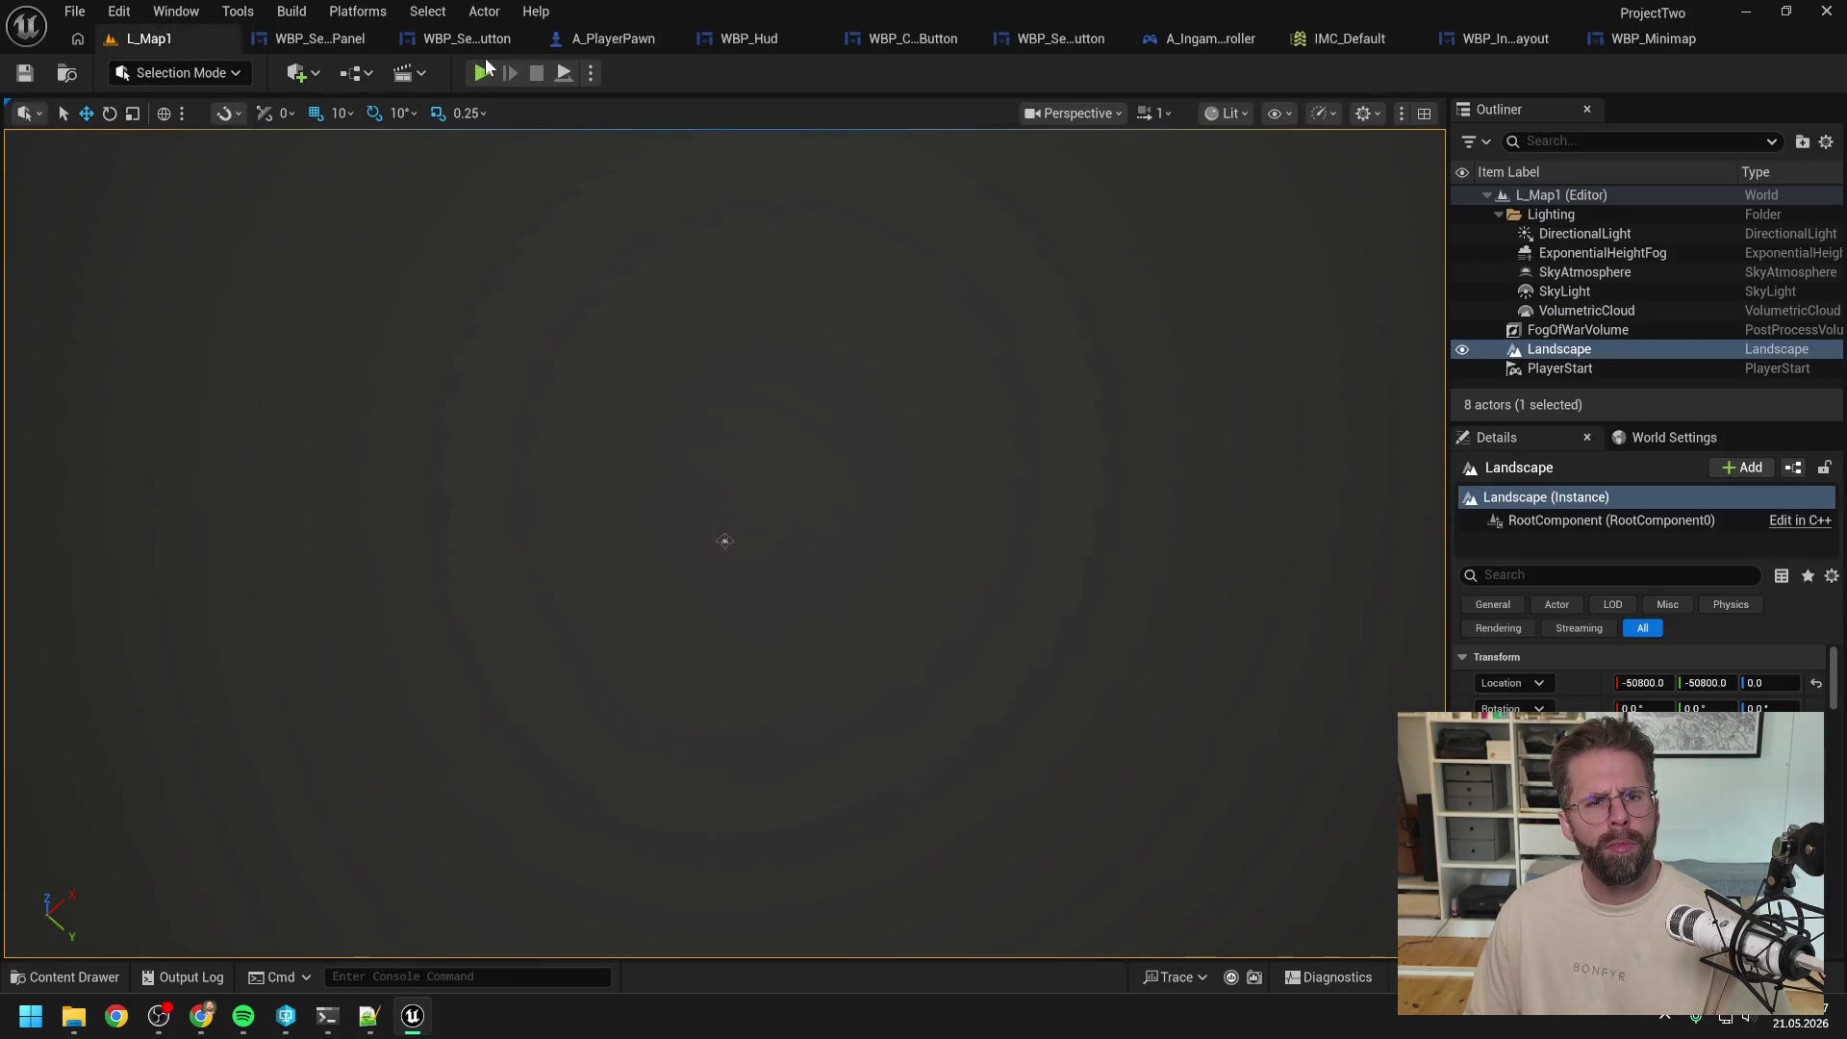
left_click(483, 71)
mouse_move(730, 537)
left_mouse_down()
mouse_move(1012, 461)
mouse_move(1146, 370)
left_mouse_up()
key("Escape")
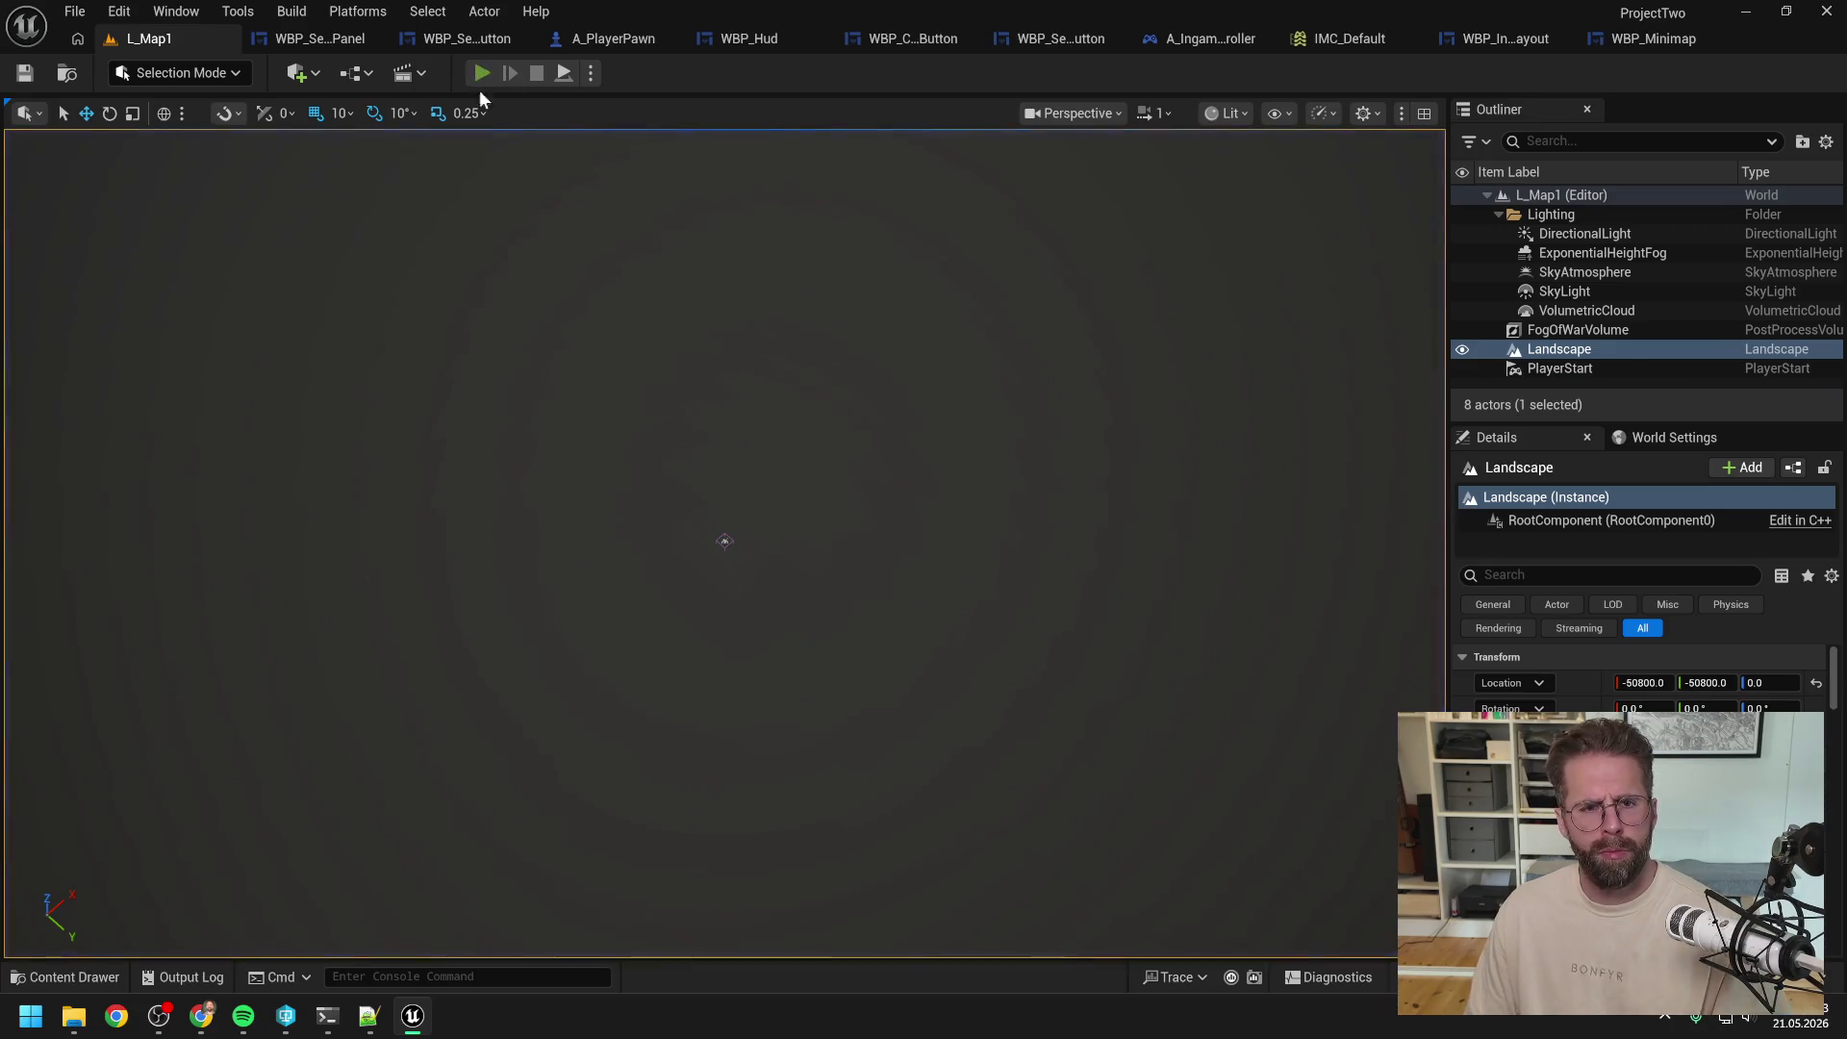
left_click(481, 74)
mouse_move(531, 294)
left_mouse_down()
mouse_move(939, 460)
mouse_move(1097, 575)
mouse_move(1193, 679)
mouse_move(943, 430)
left_mouse_up()
key("Escape")
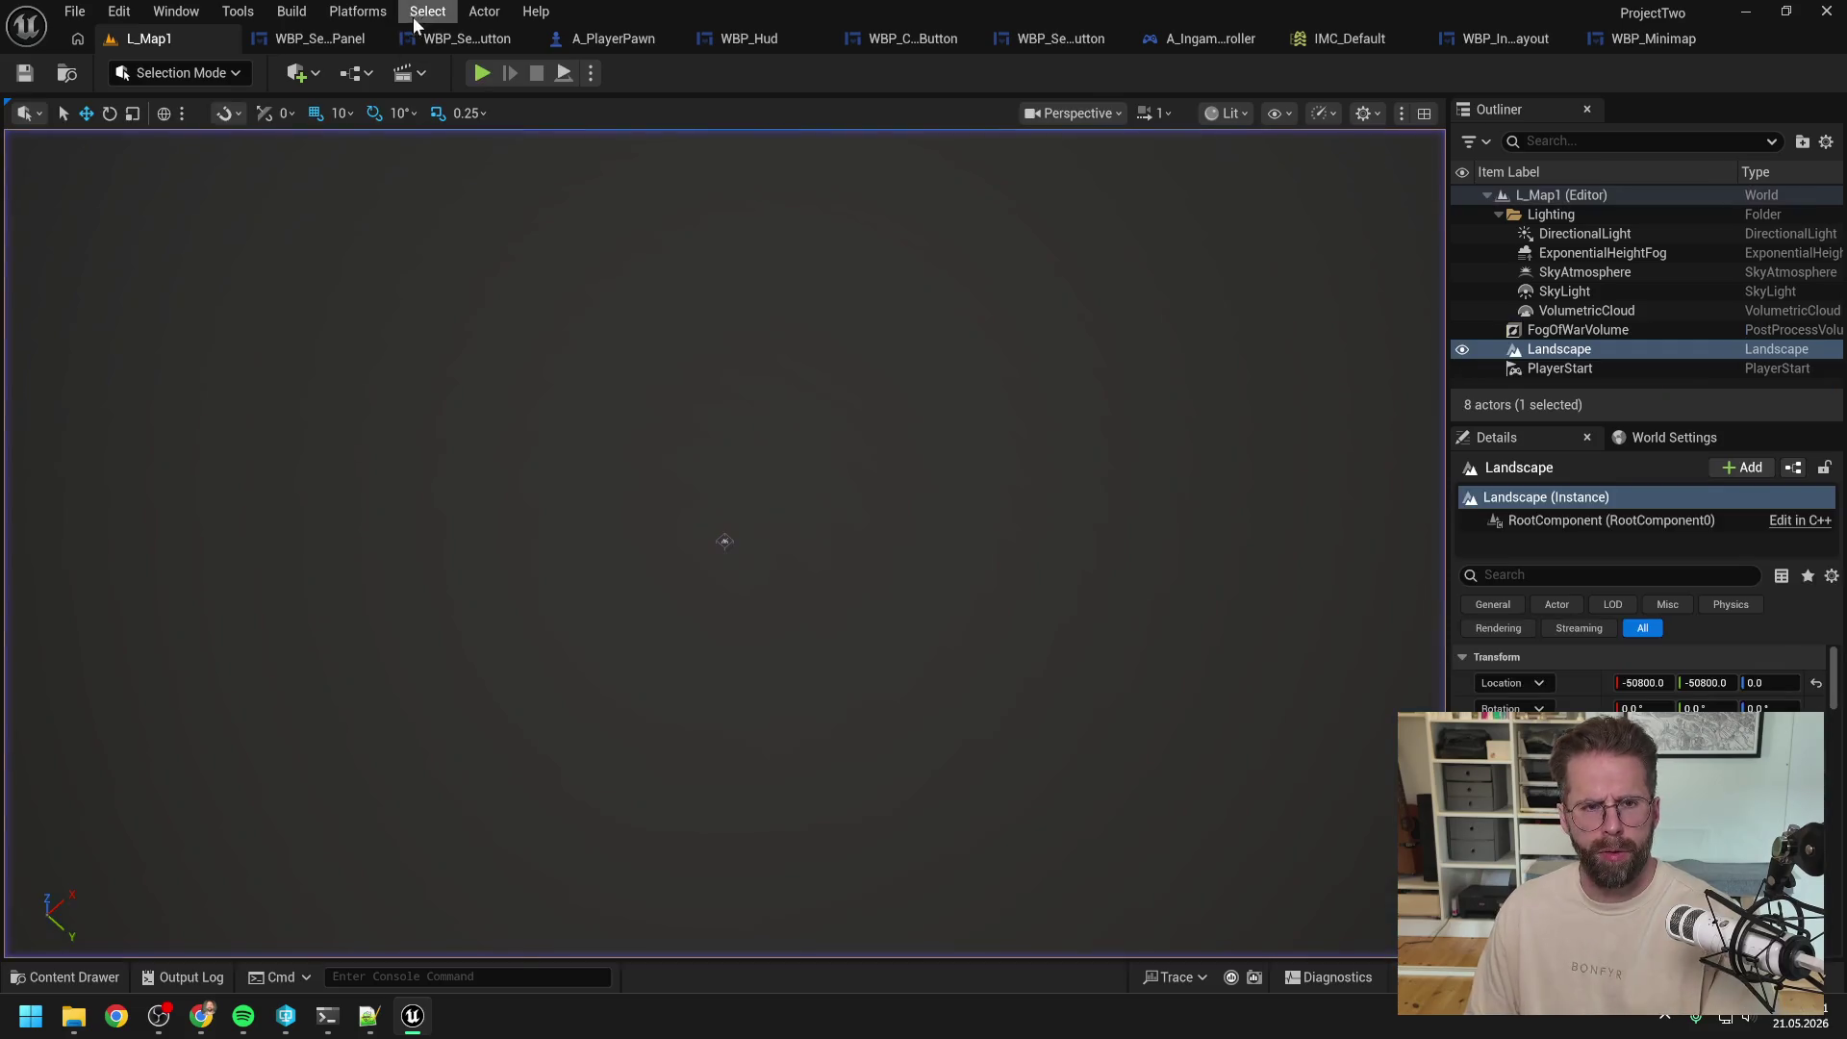
left_click(483, 74)
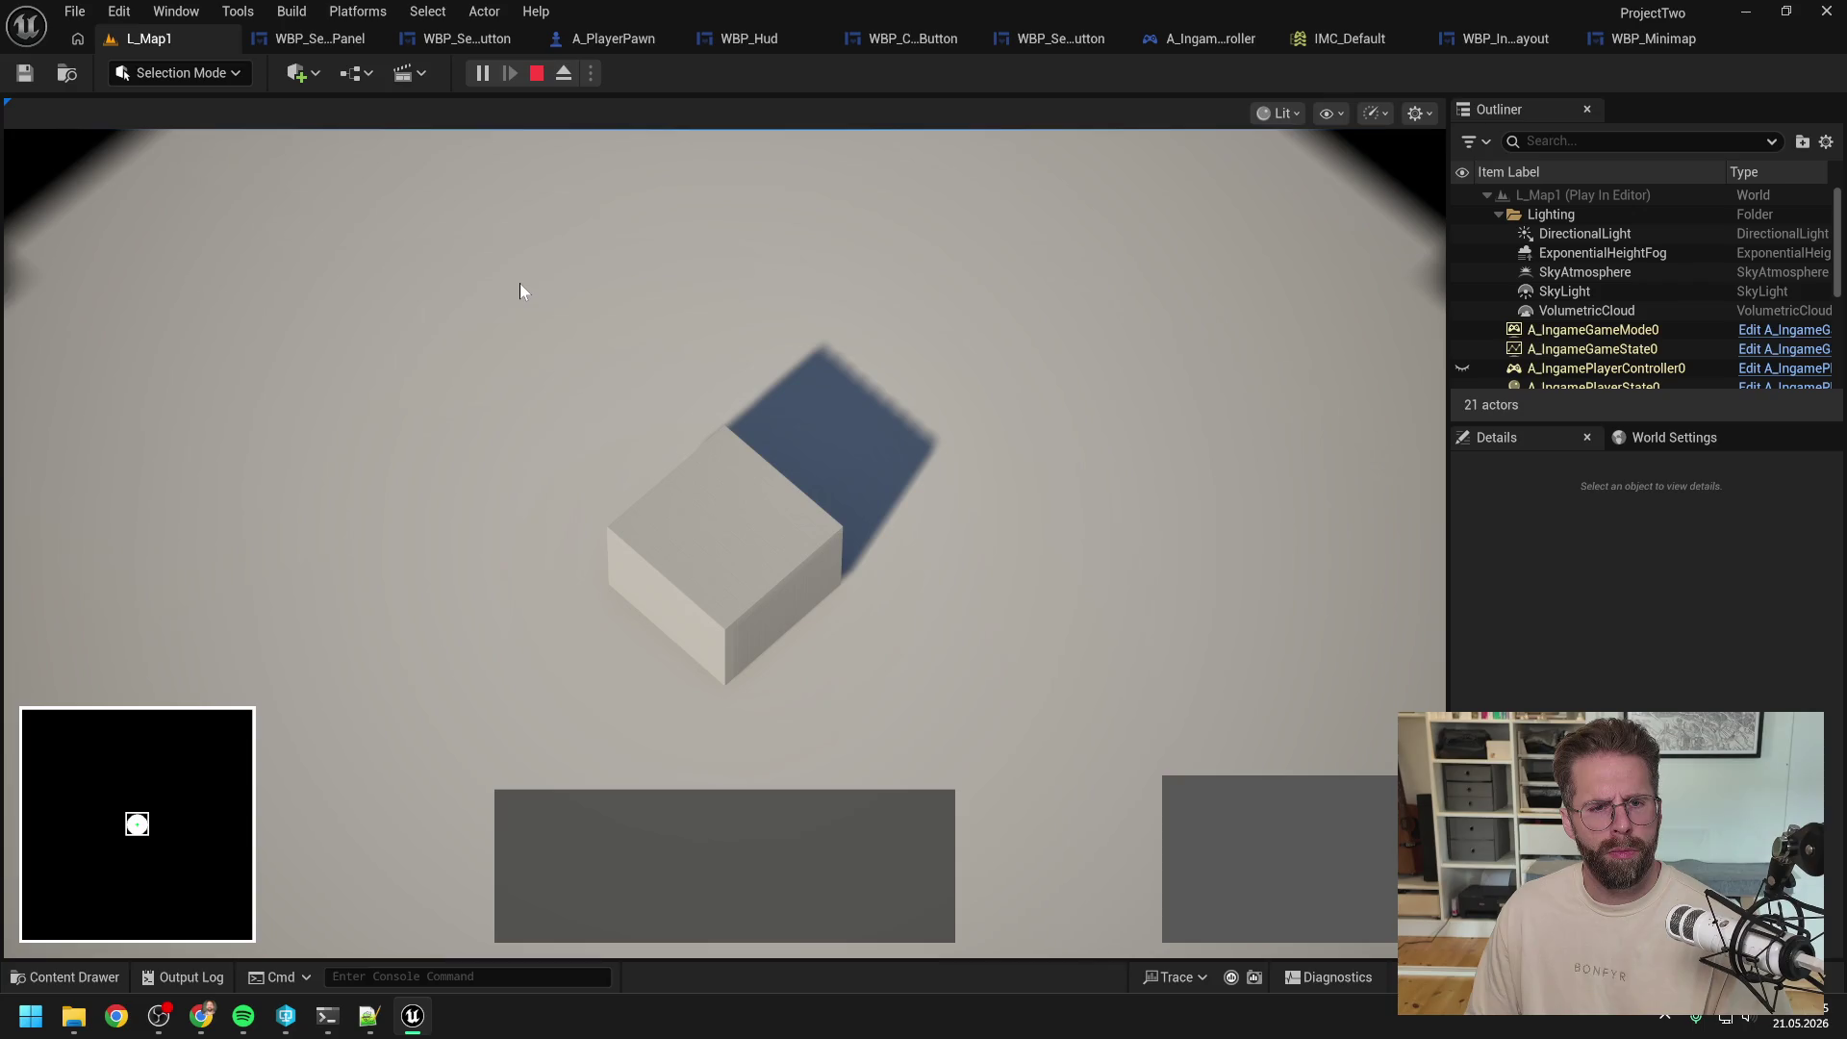
left_click(604, 329)
mouse_move(595, 288)
left_mouse_down()
mouse_move(693, 316)
mouse_move(700, 291)
mouse_move(857, 454)
mouse_move(964, 390)
left_mouse_up()
key("Escape")
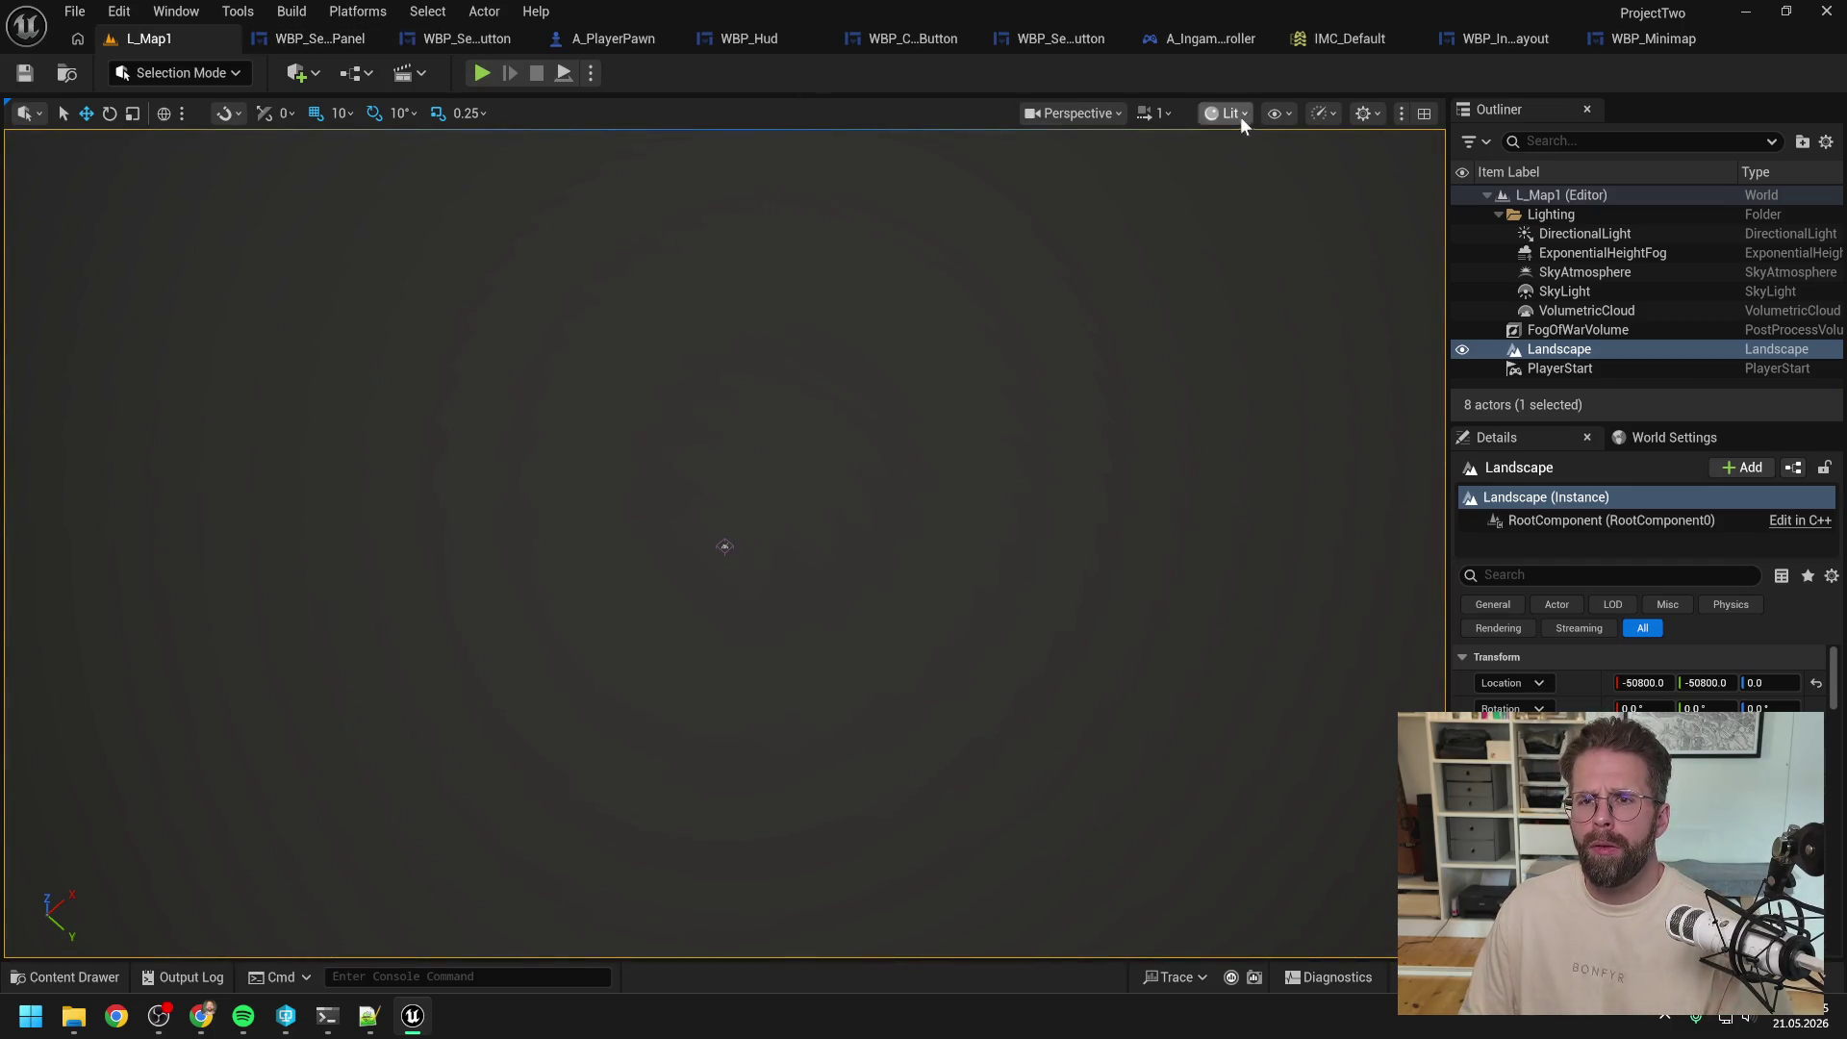
Step: Open WBP_Hud's EndDrawingSelectionRectangle function from the A_IngamePlayerController graph
left_click(1204, 42)
left_click_drag(1048, 450, 1064, 416)
double_click(1066, 352)
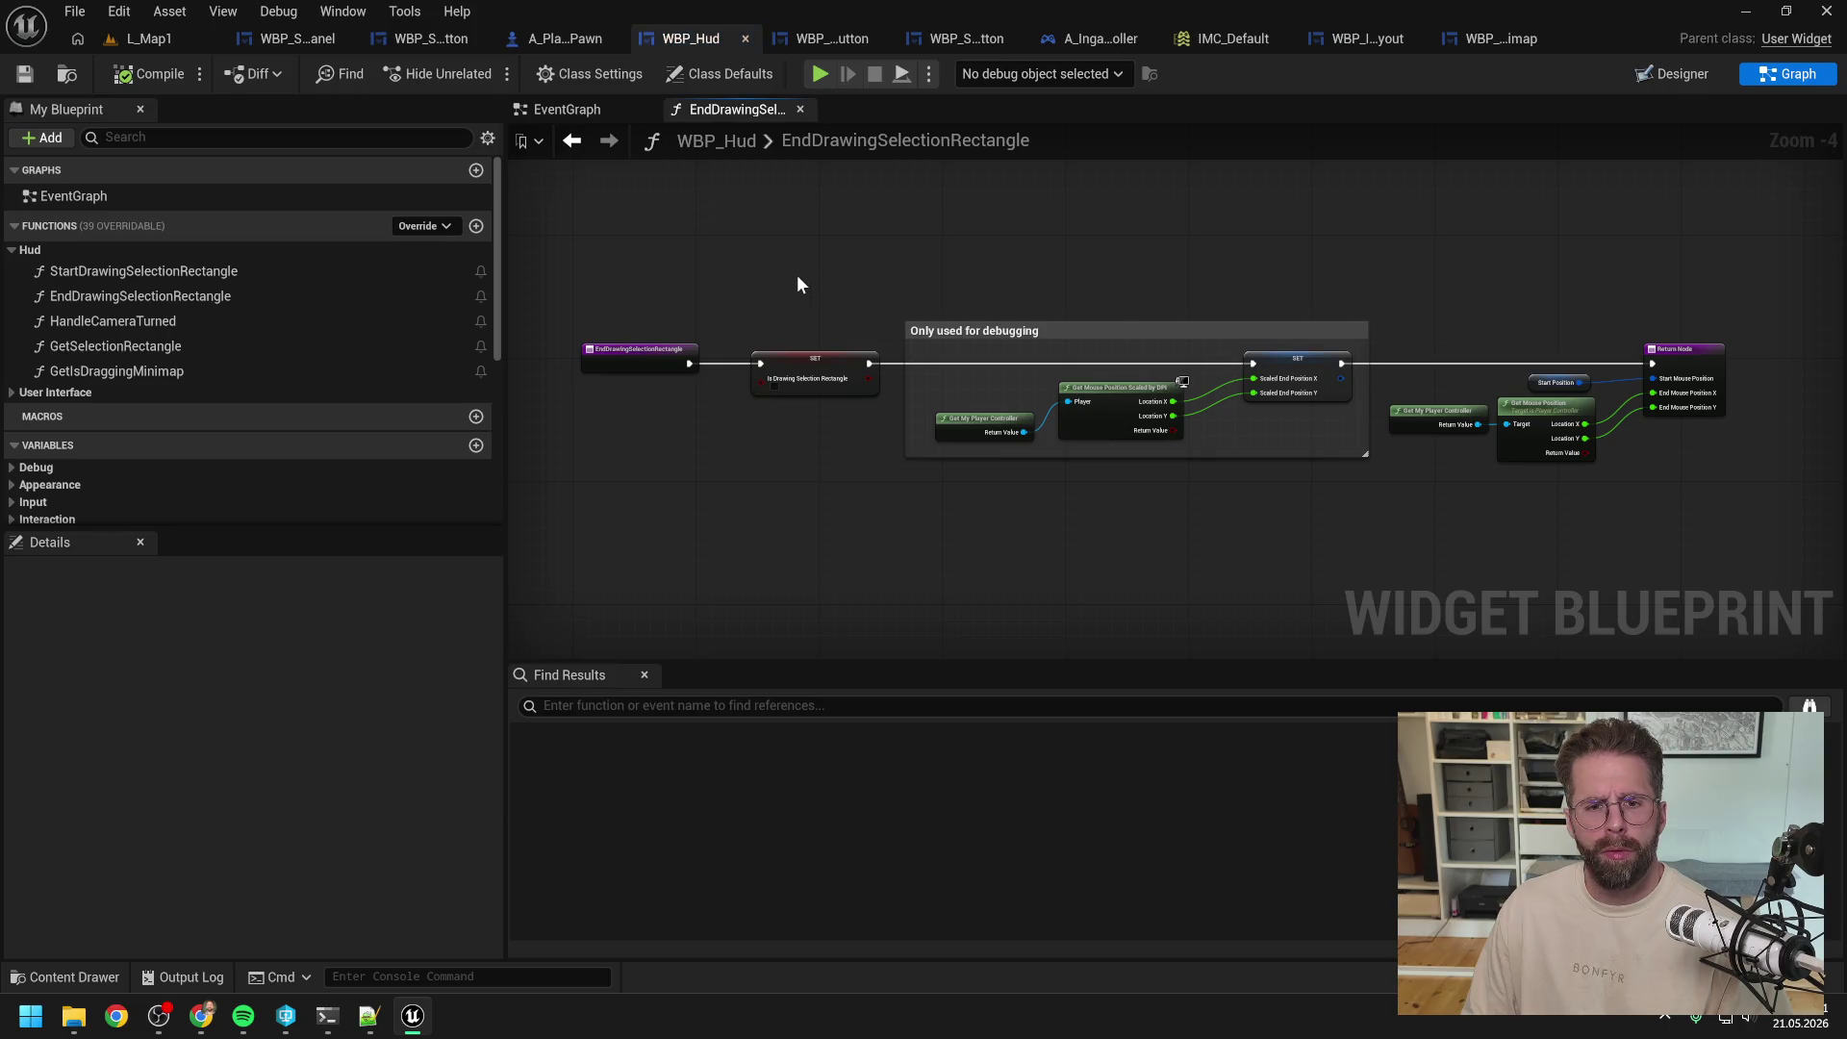
Step: Switch between the WBP_Hud event graph and the EndDrawingSelectionRectangle function graph
left_click(567, 109)
left_click(721, 109)
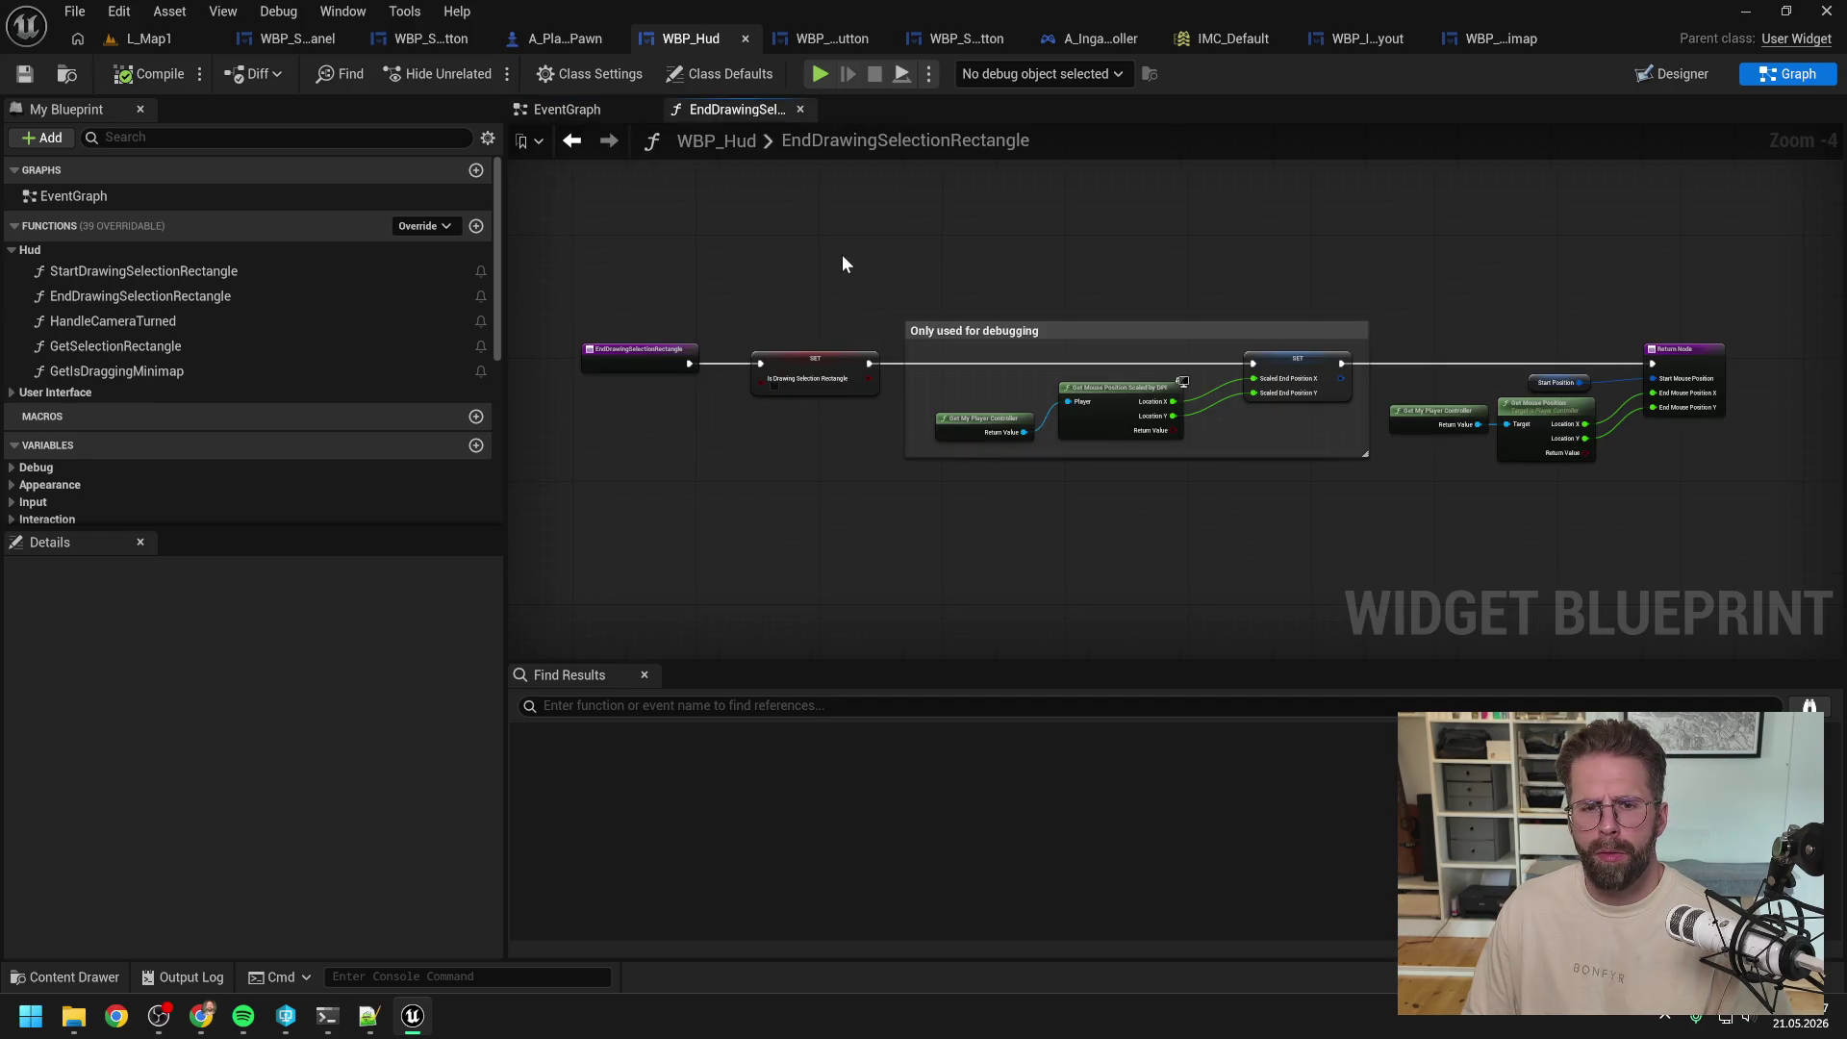
left_click(562, 108)
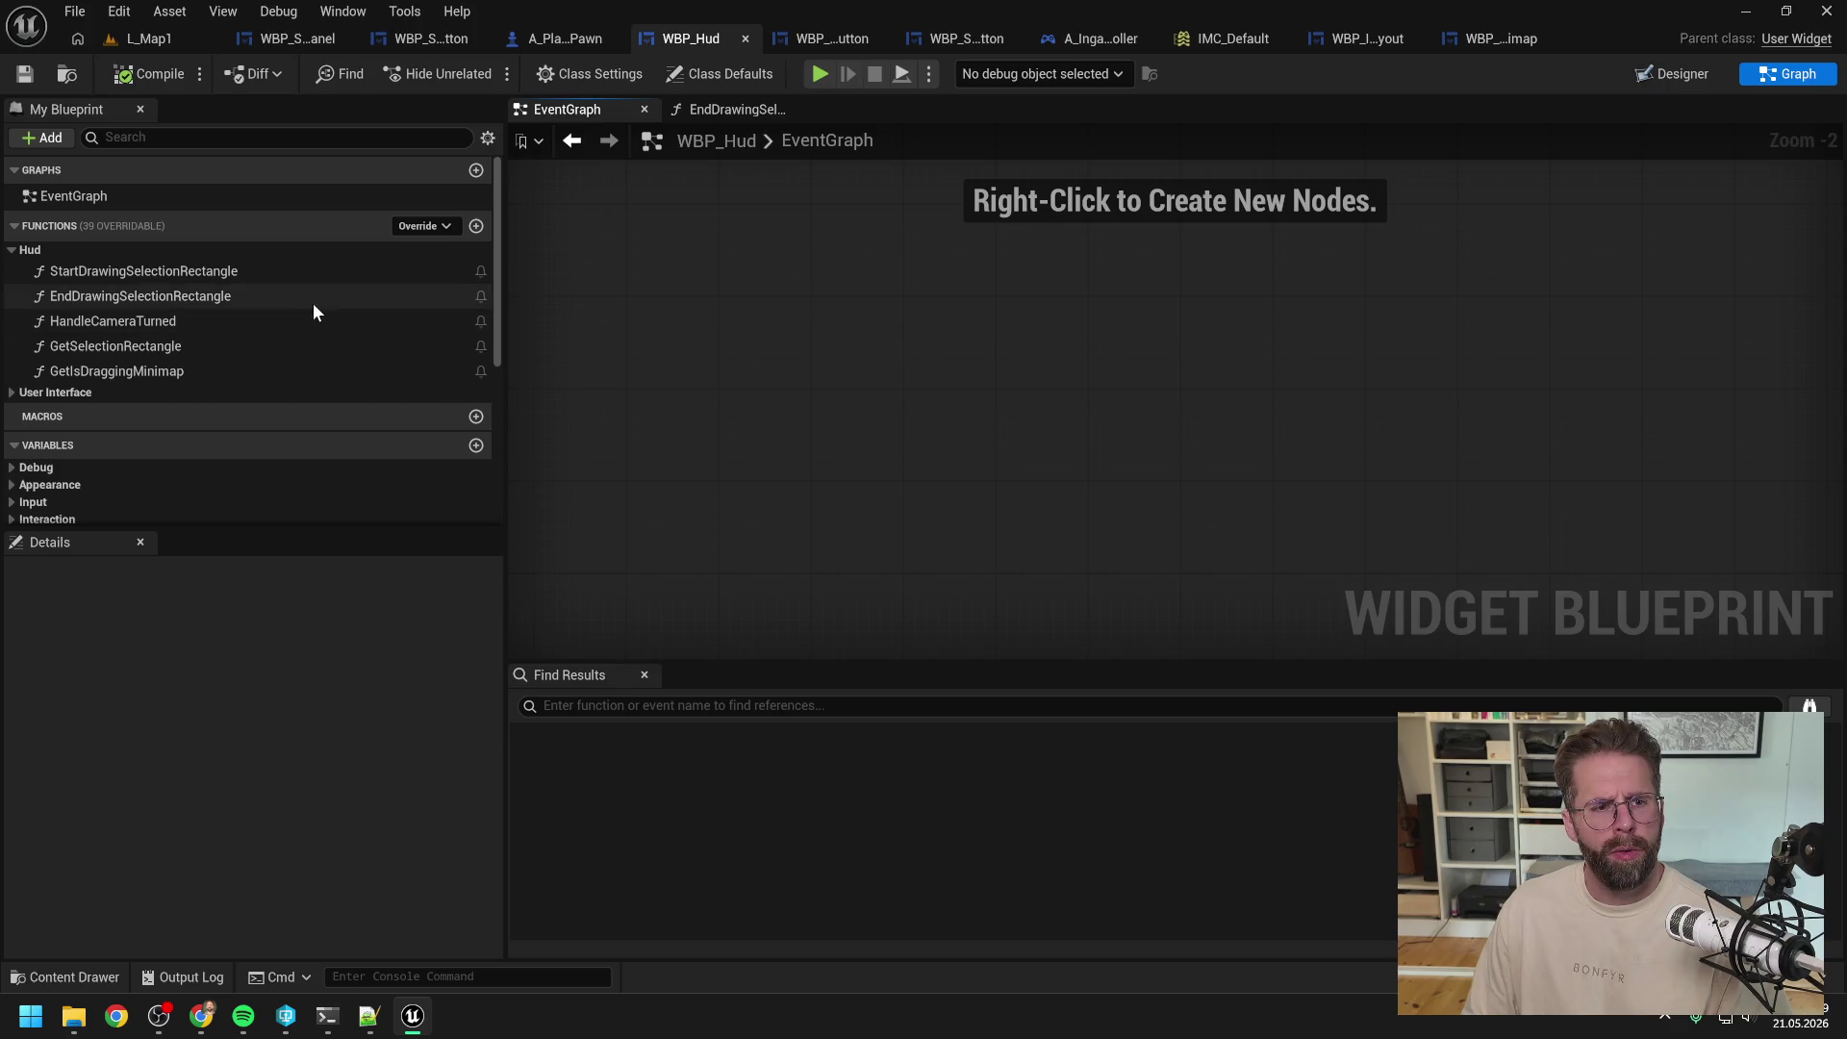
scroll(310, 303, "down", 5)
Step: Find every reference to the IsDrawingSelectionRectangle variable by name
right_click(170, 418)
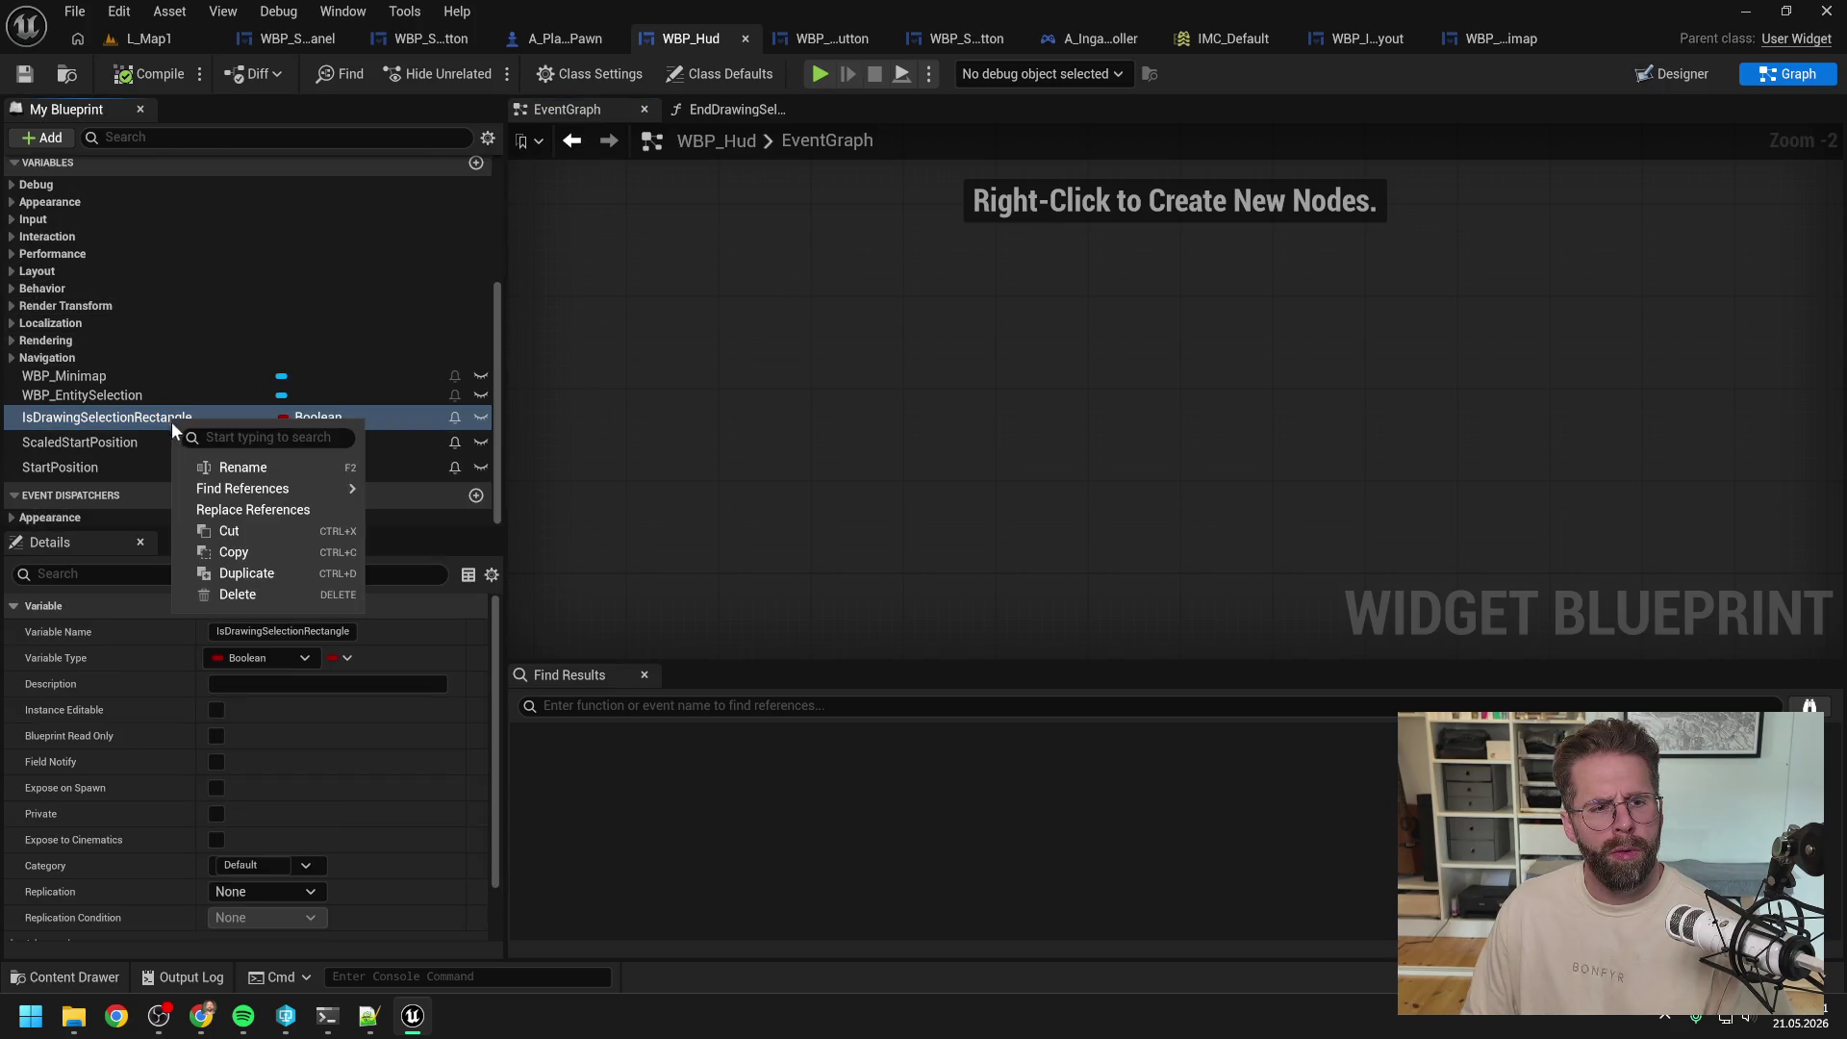
left_click(236, 435)
right_click(235, 438)
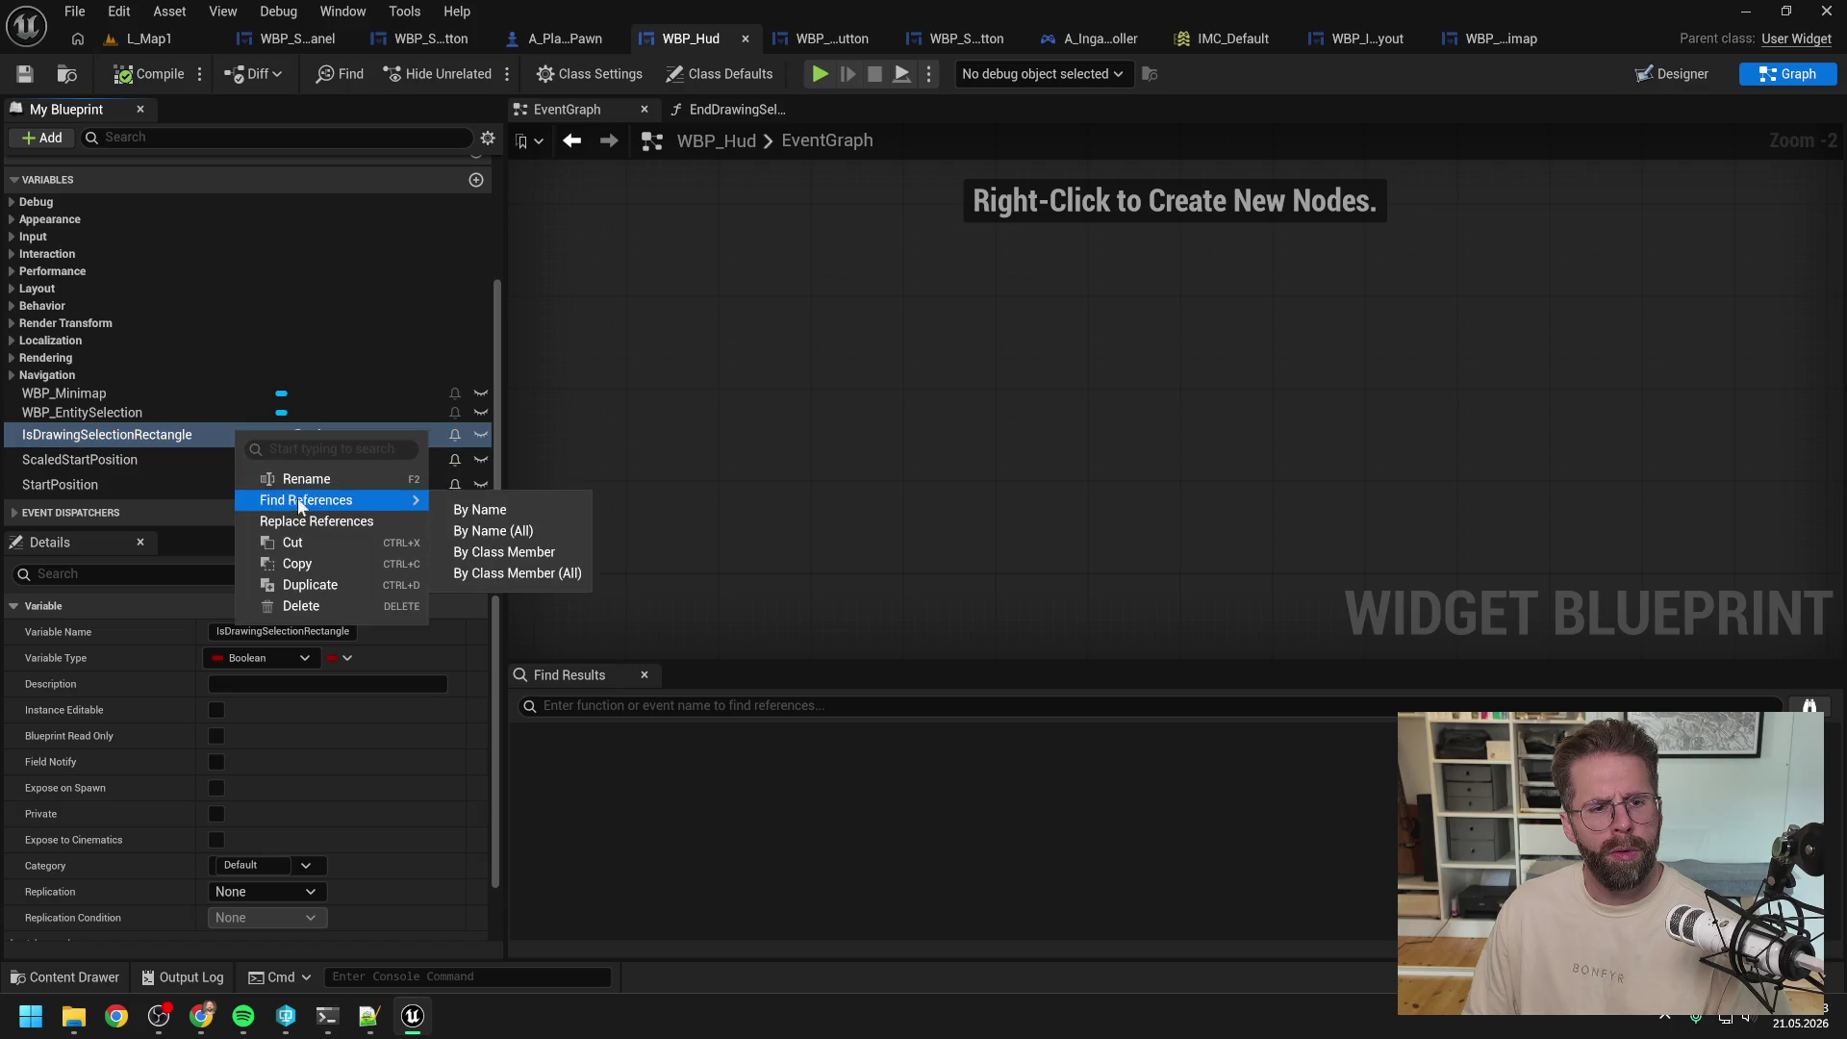
left_click(238, 444)
right_click(231, 441)
mouse_move(277, 507)
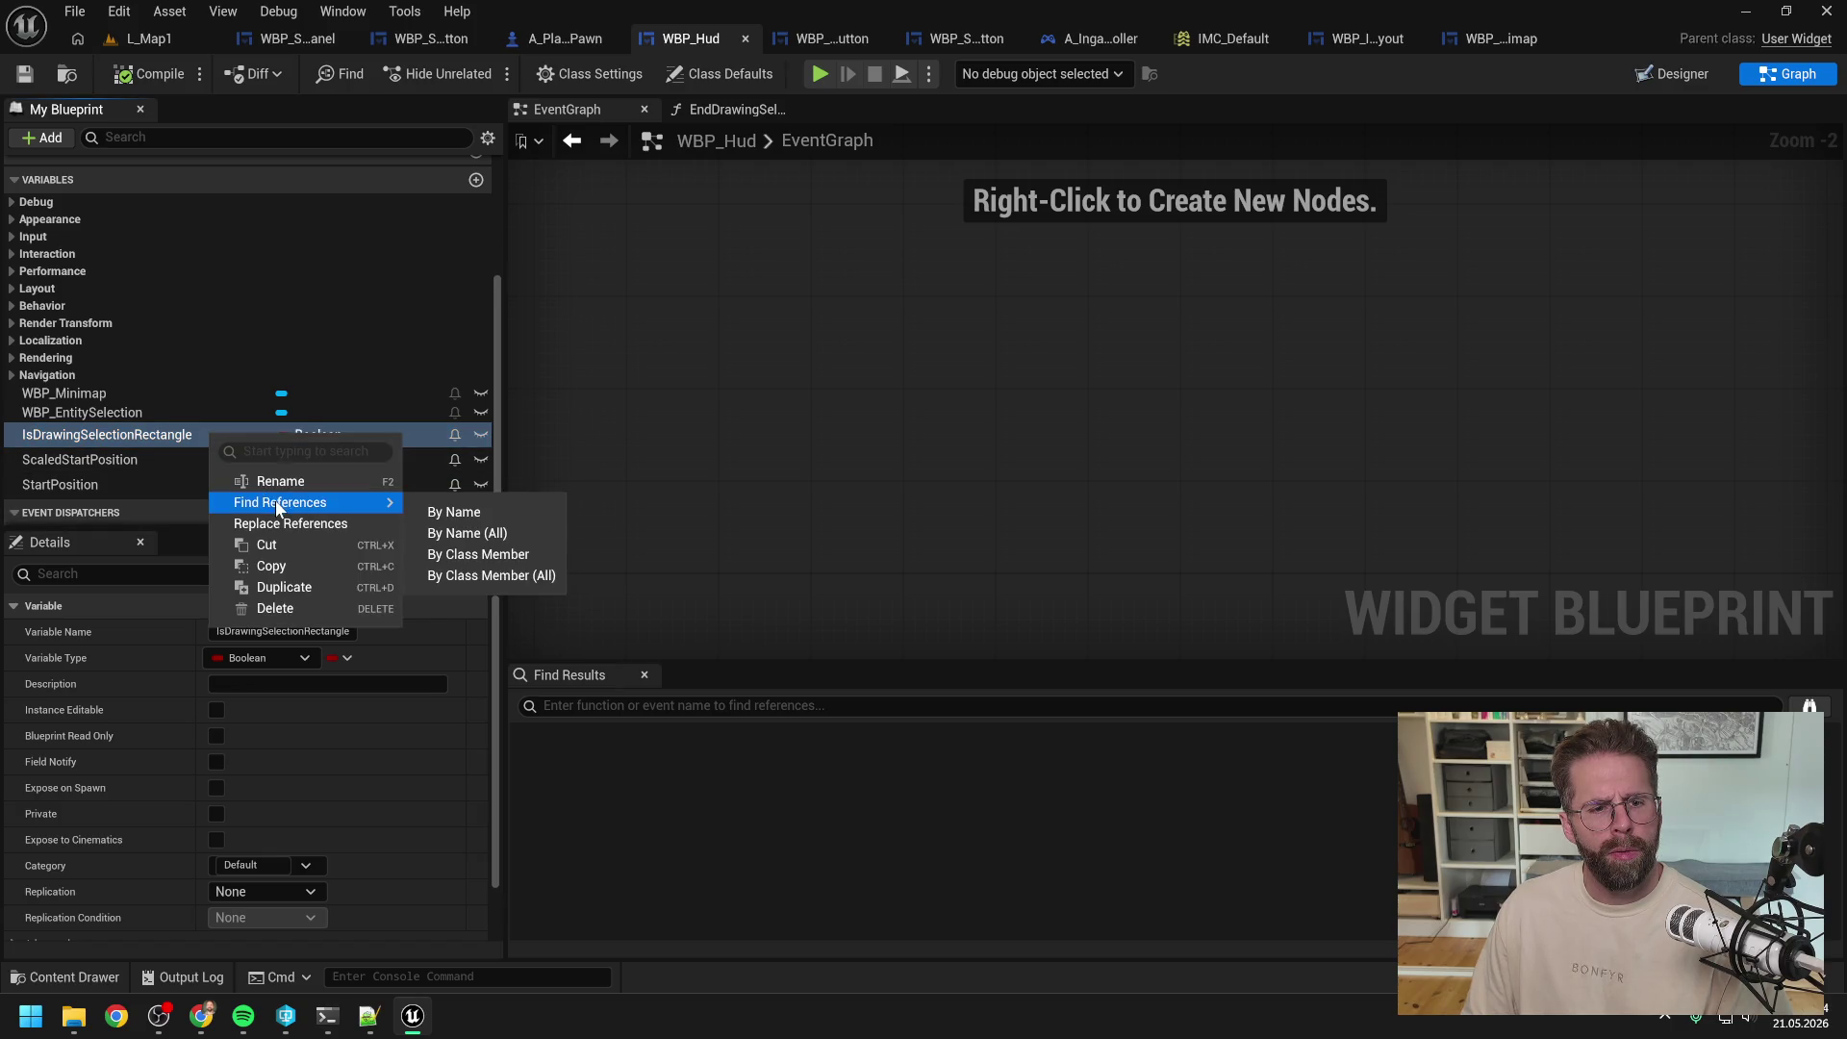
left_click(464, 511)
Step: Inspect each IsDrawingSelectionRectangle use in StartDrawingSelectionRectangle, On Paint and EndDrawingSelectionRectangle
double_click(661, 781)
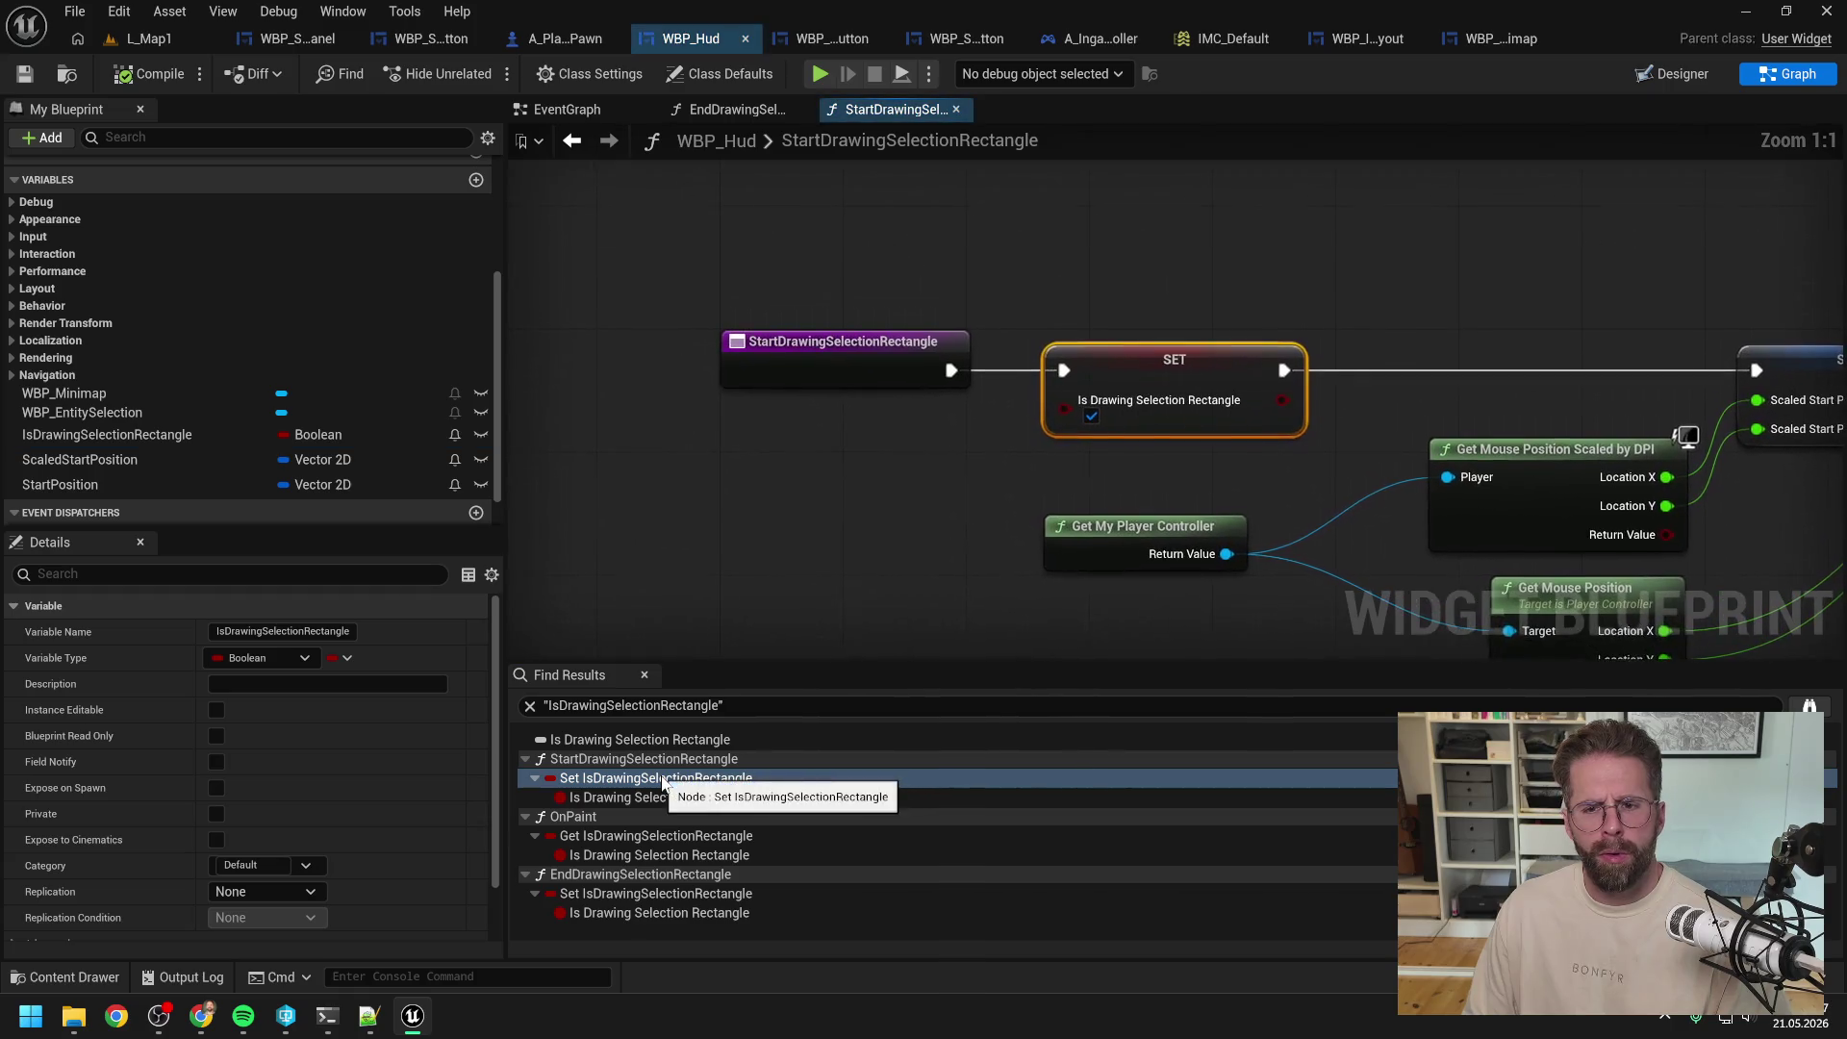
scroll(928, 527, "down", 3)
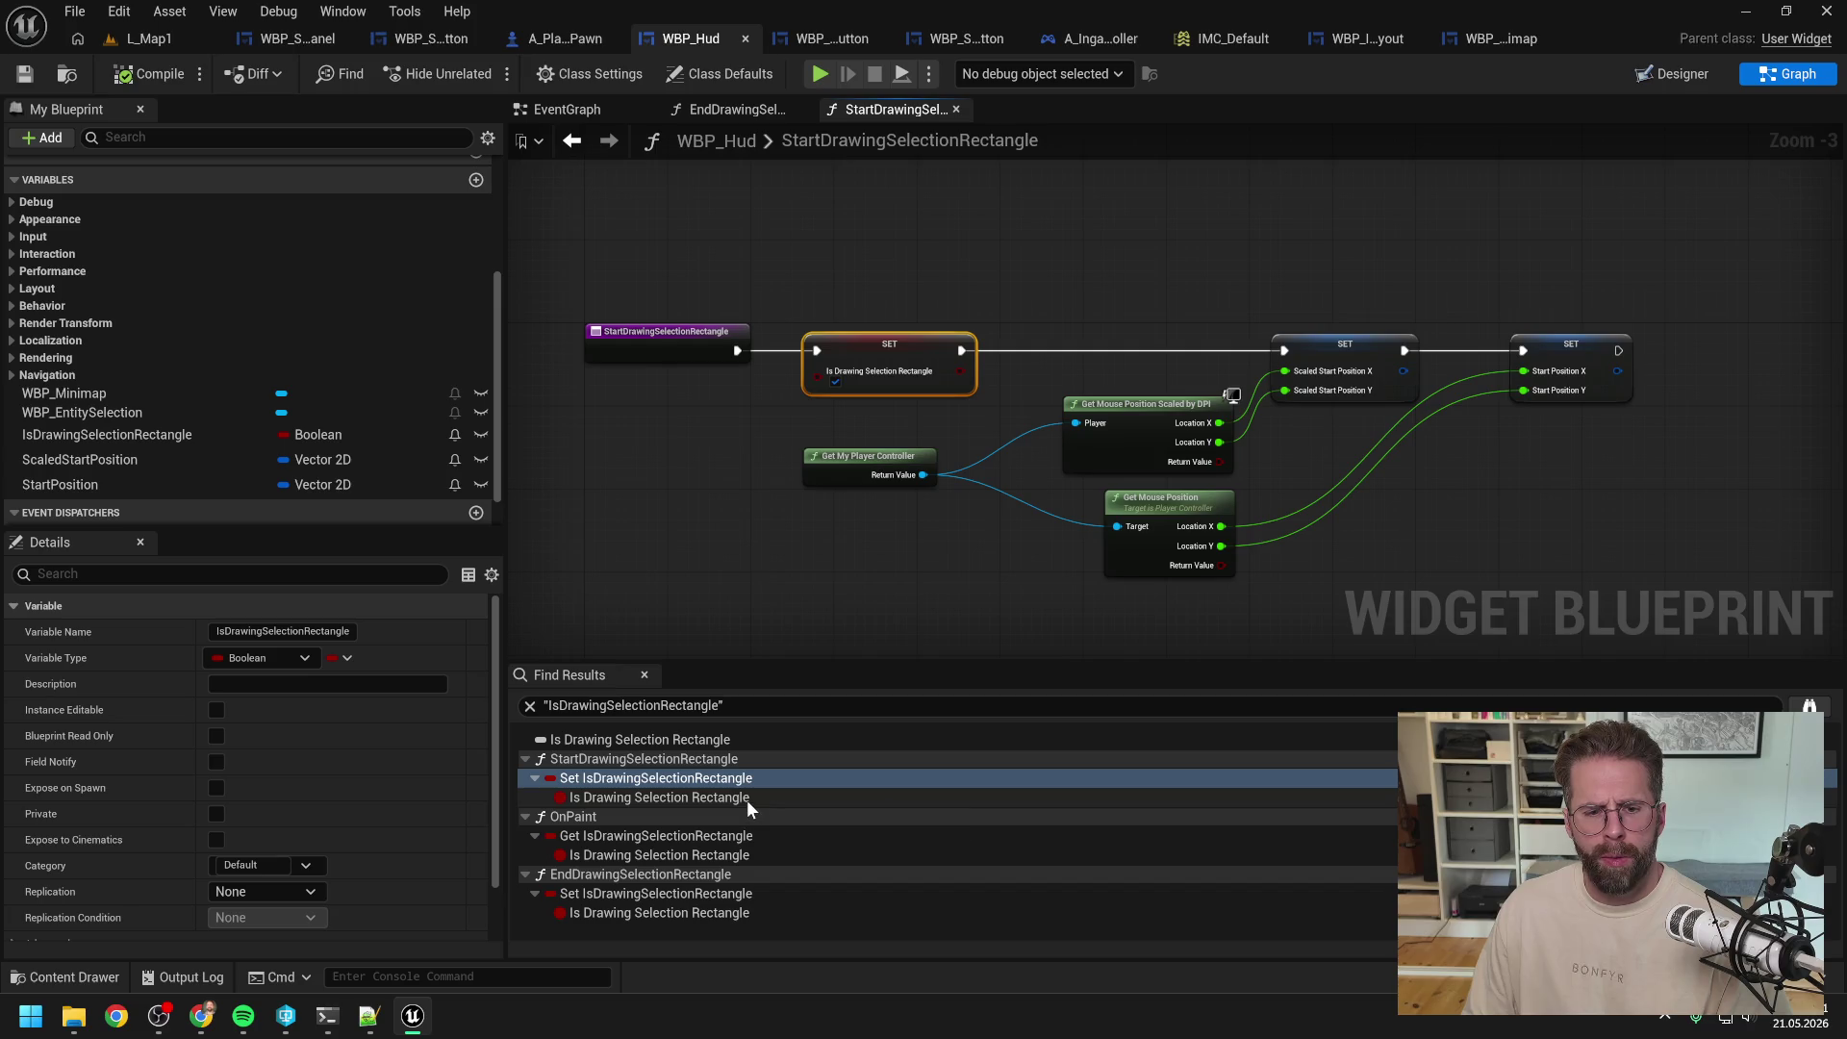
left_click(712, 834)
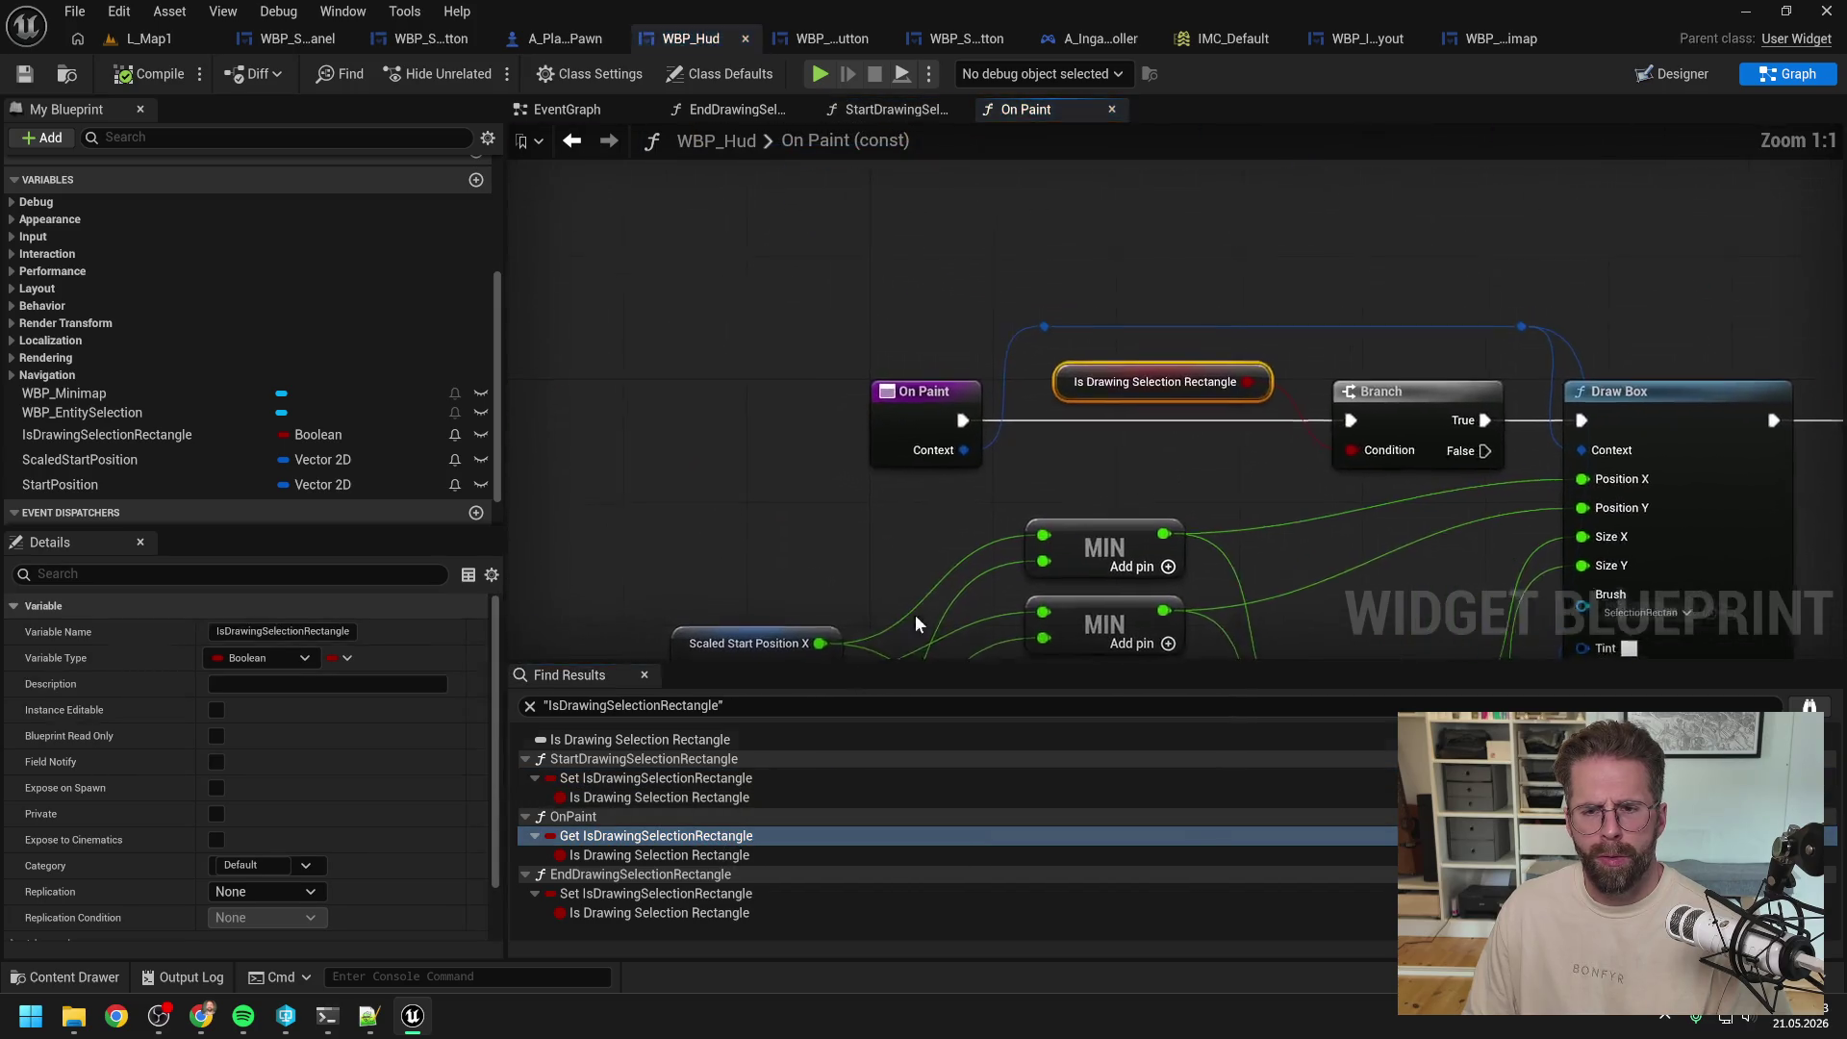
scroll(708, 407, "down", 2)
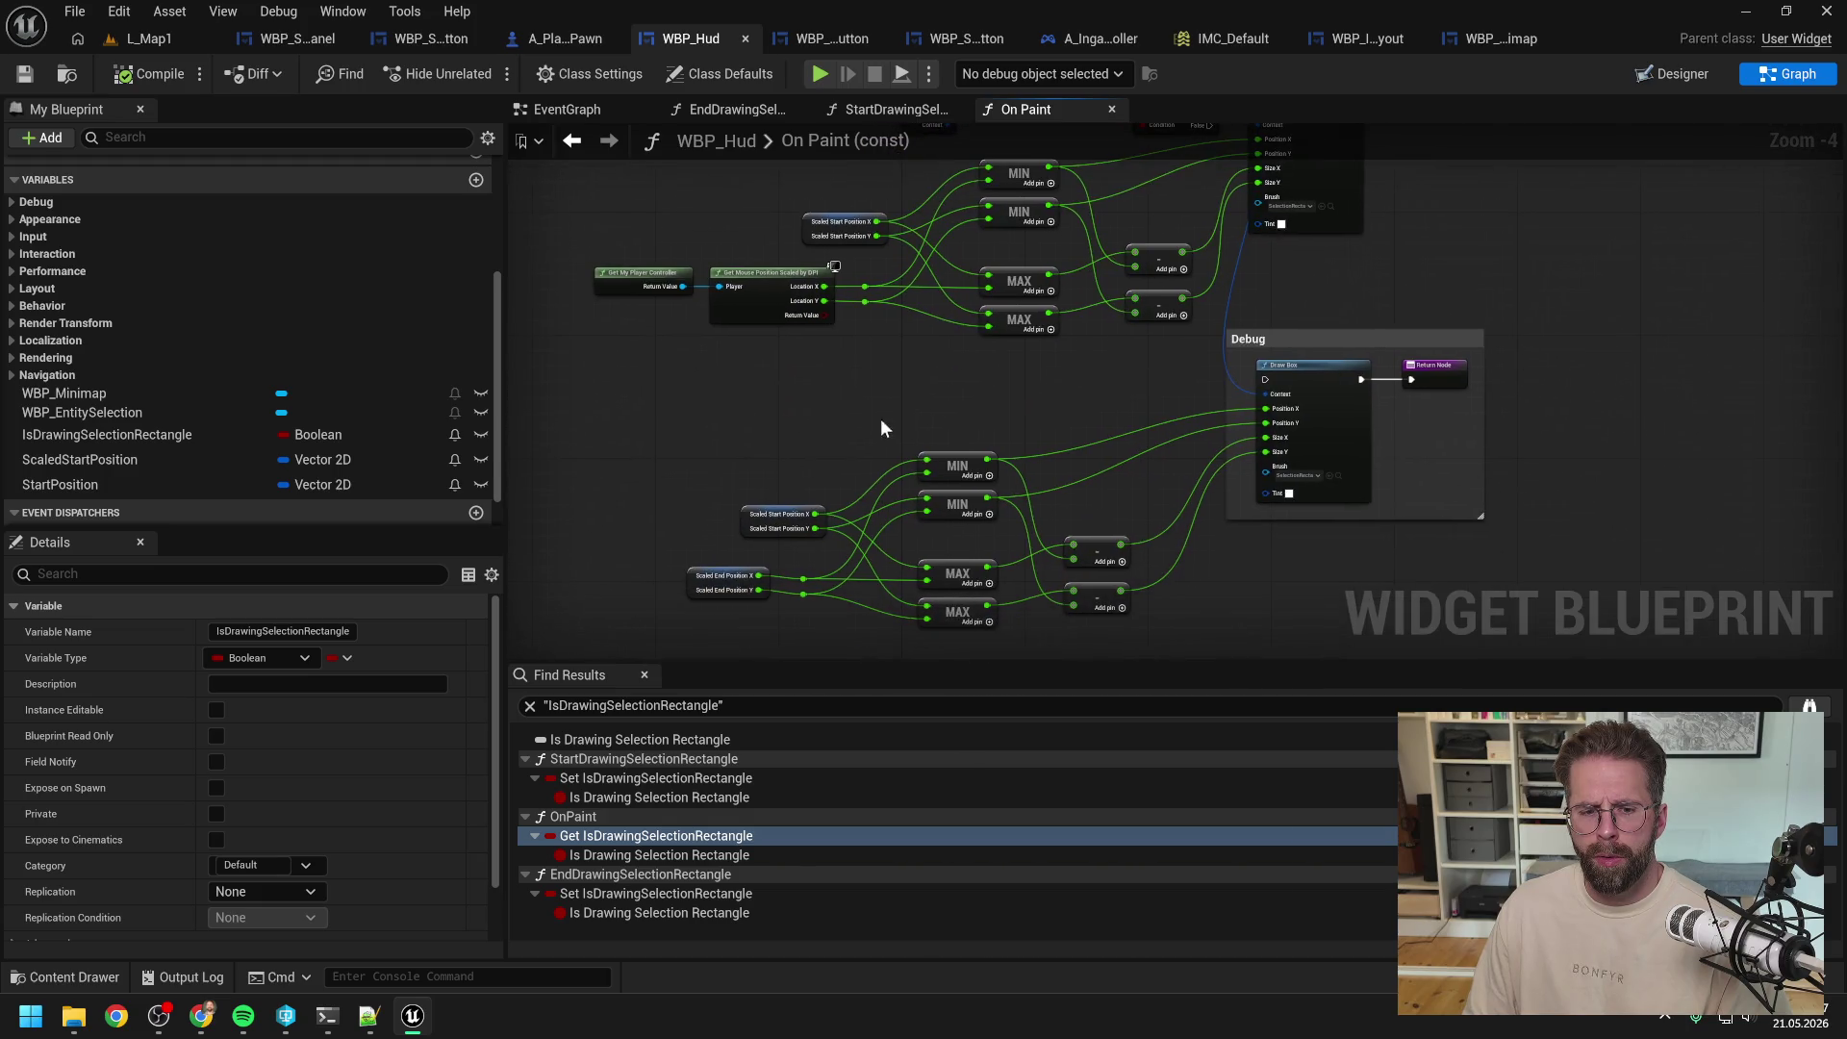
left_click(687, 778)
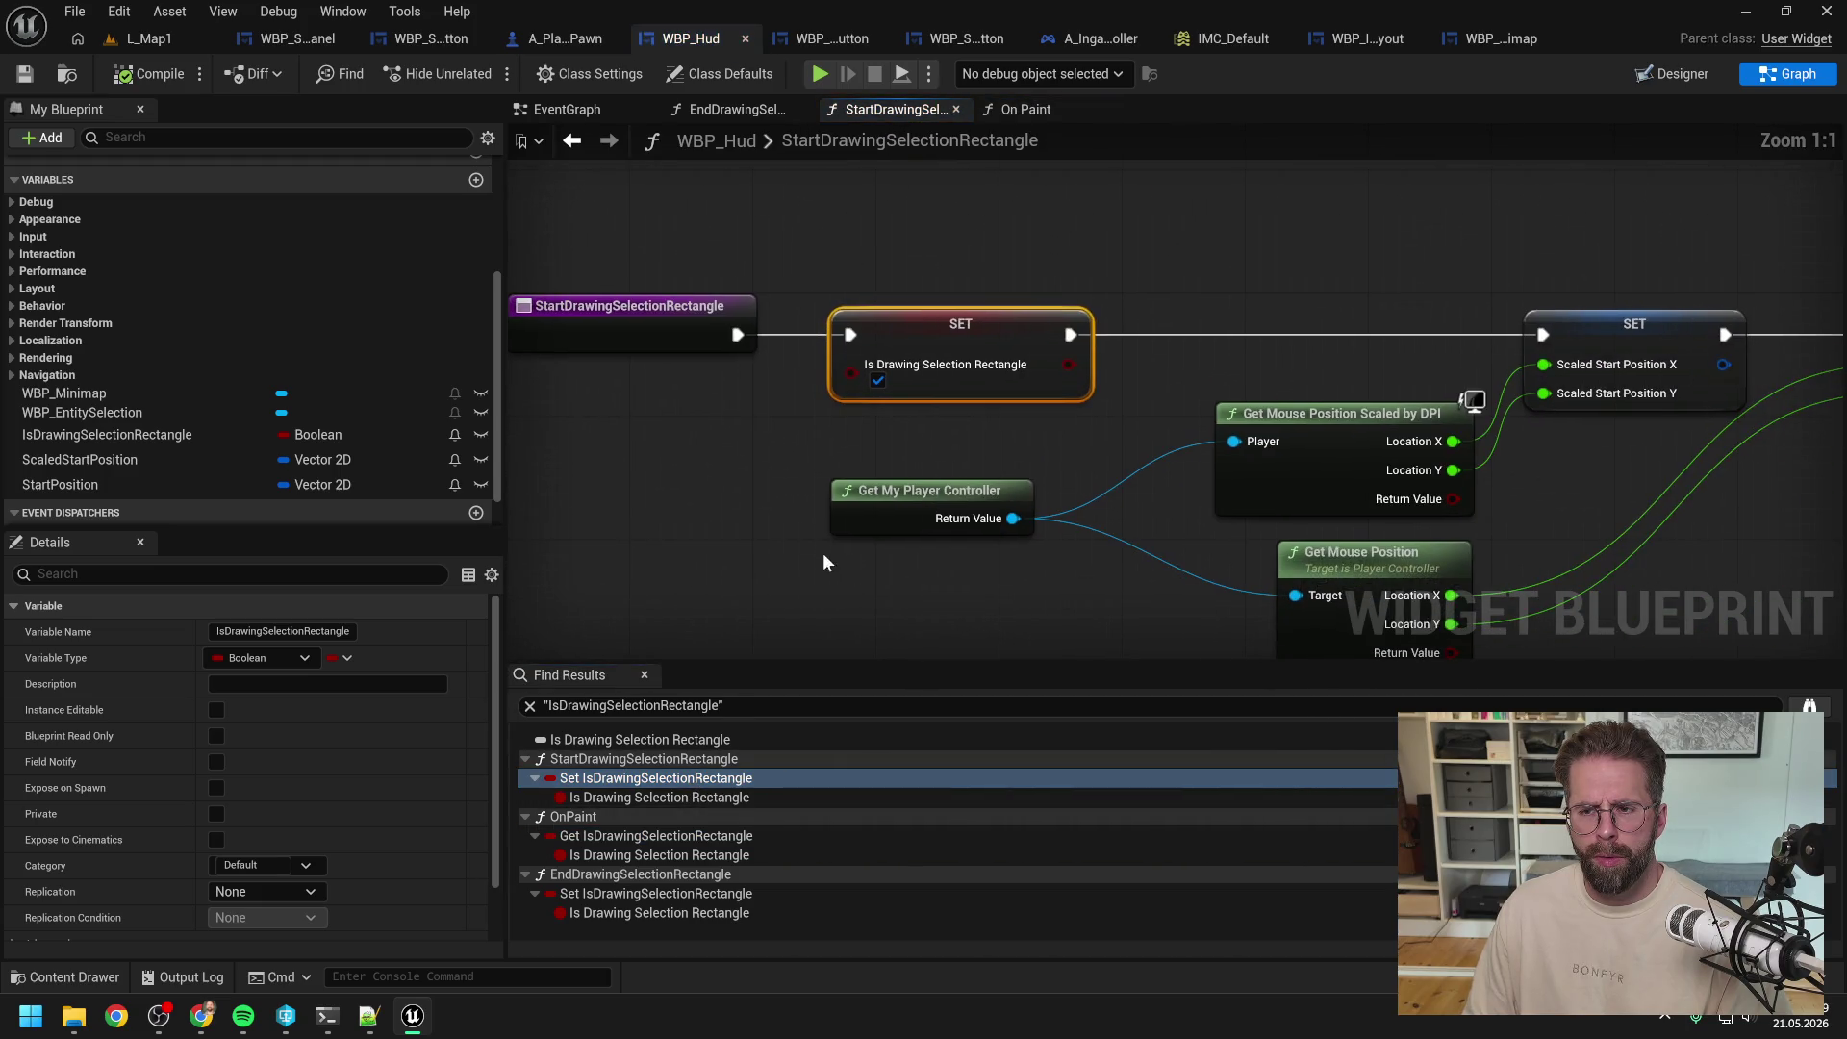
scroll(769, 547, "up", 1)
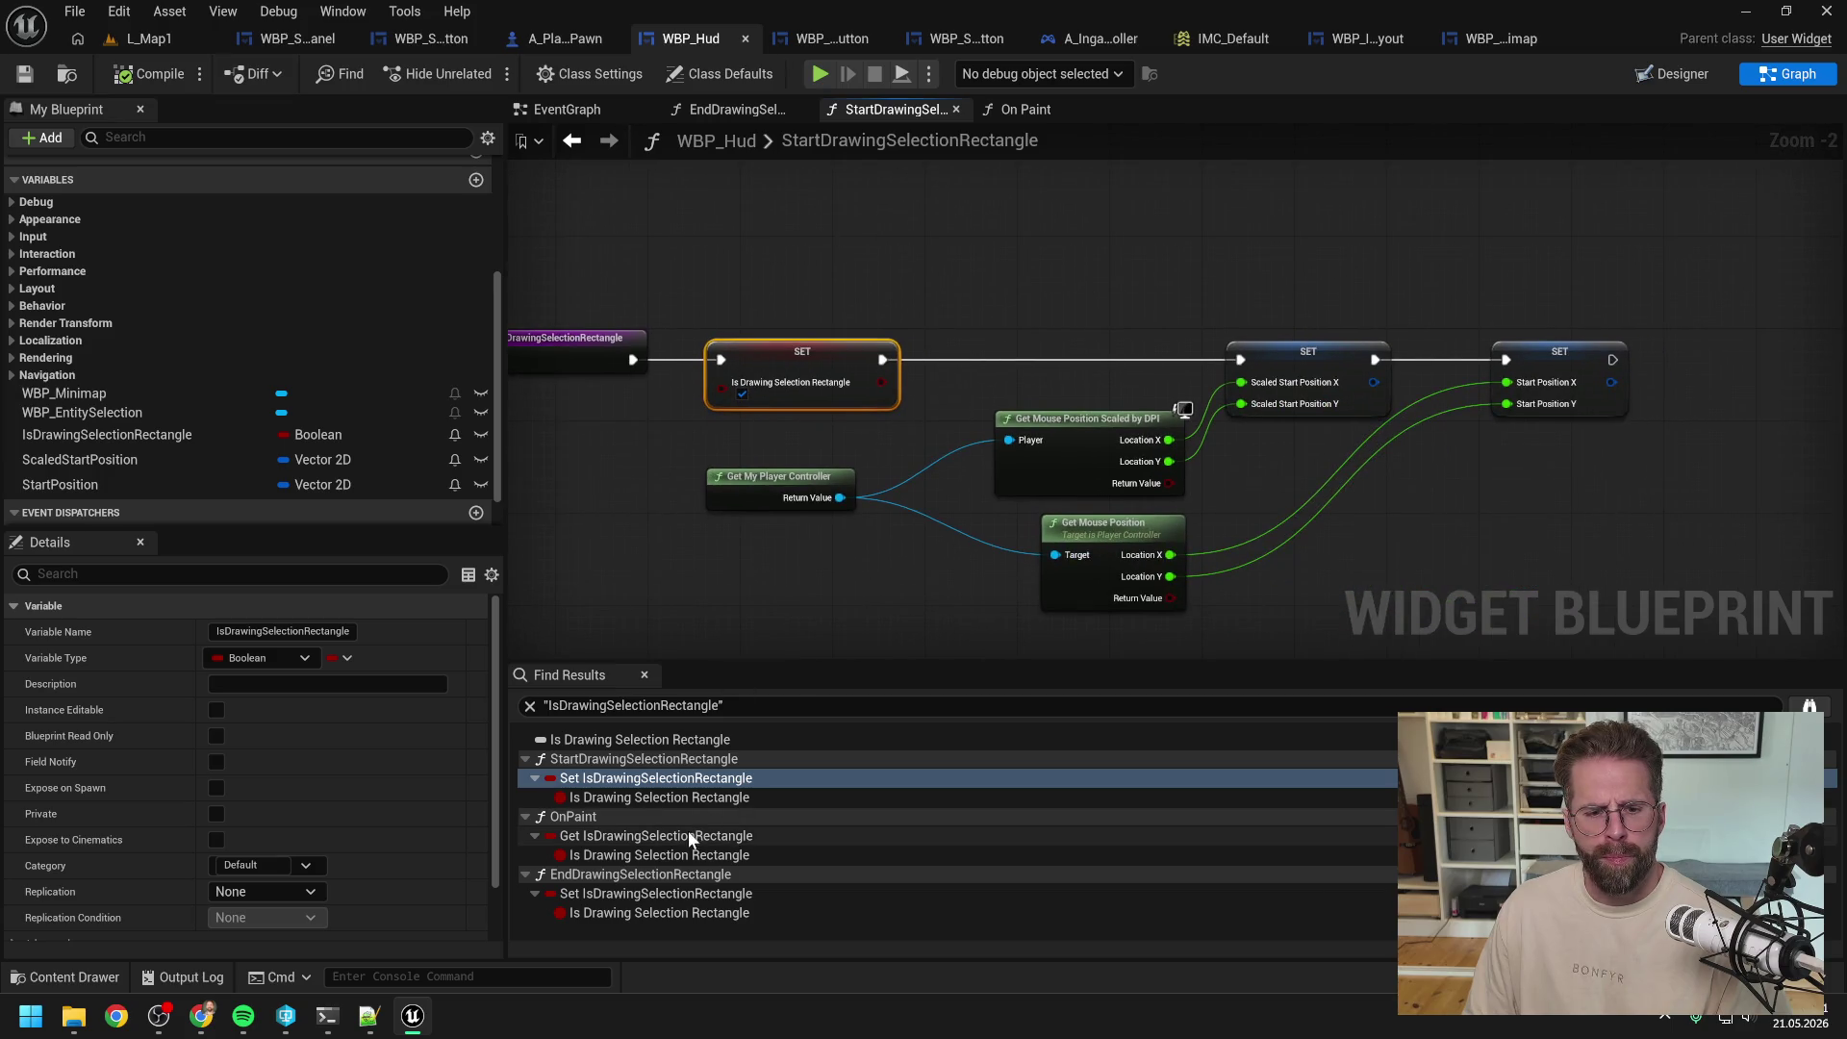
left_click(687, 833)
mouse_move(895, 522)
left_mouse_down()
mouse_move(919, 343)
mouse_move(951, 480)
mouse_move(985, 504)
left_mouse_up()
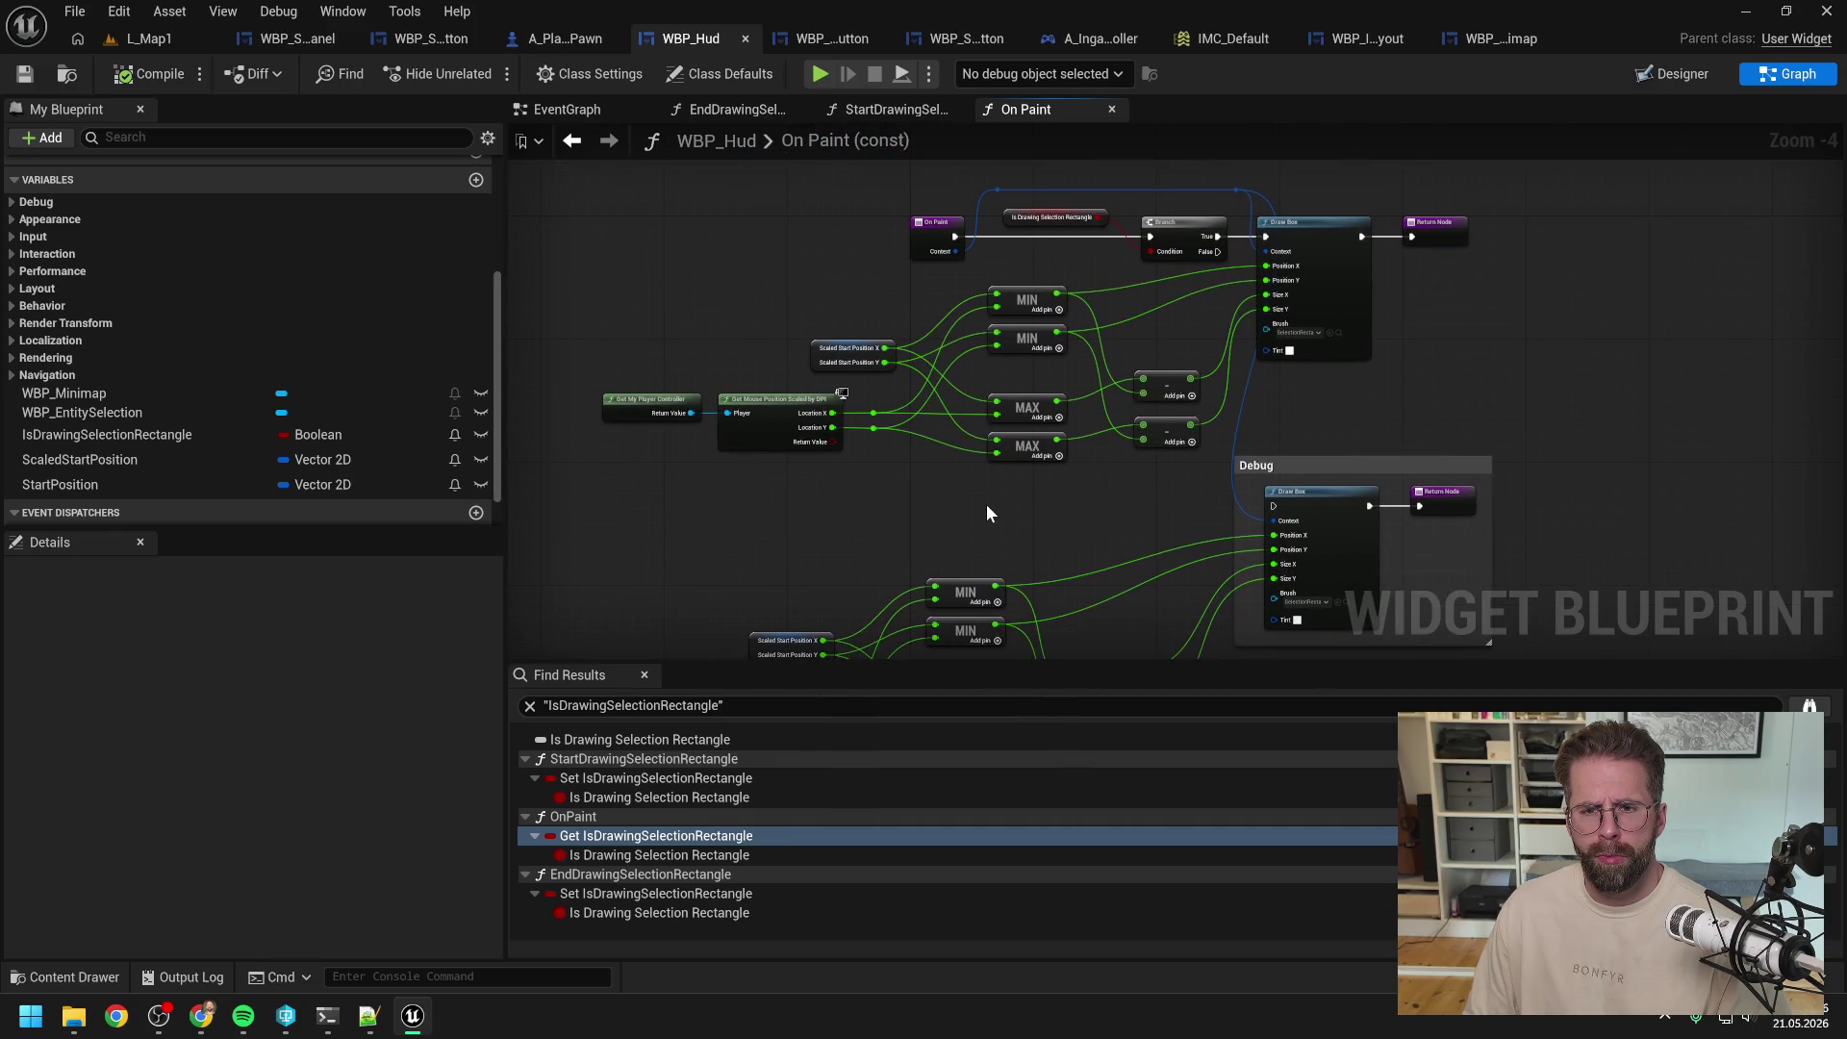
left_click(705, 891)
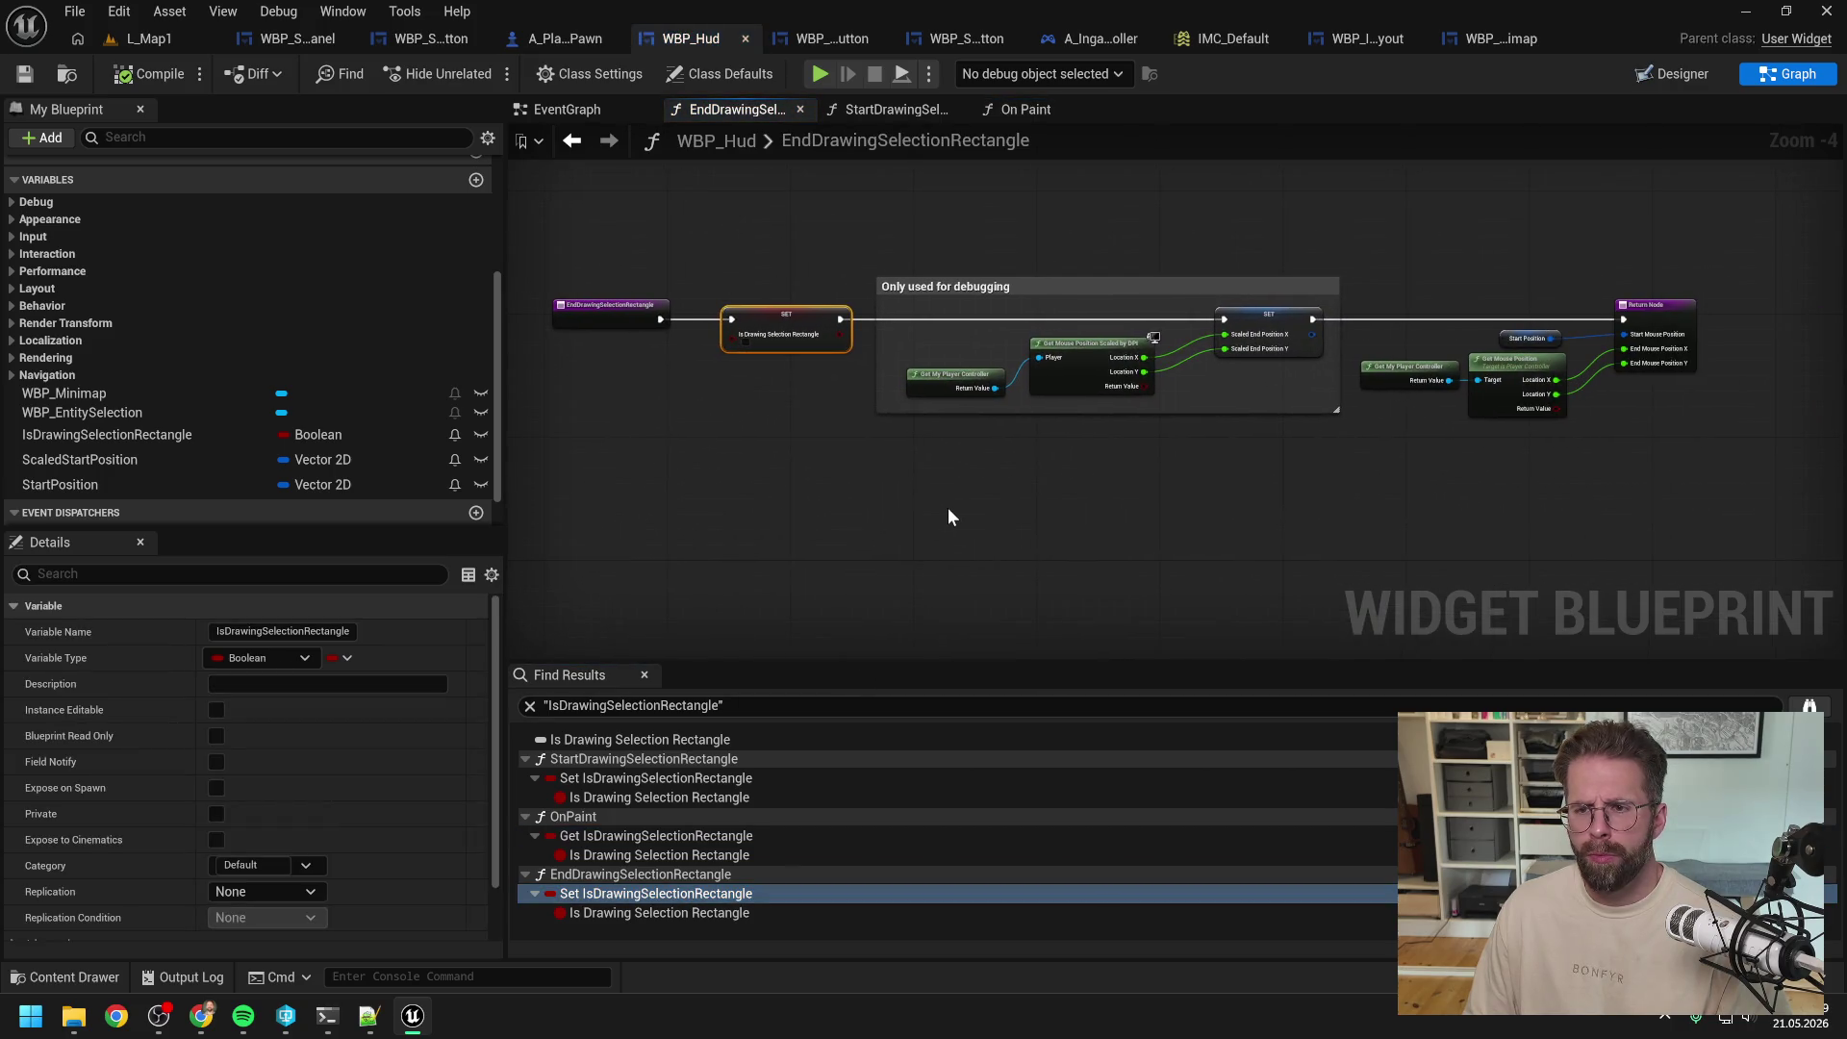
left_click(948, 517)
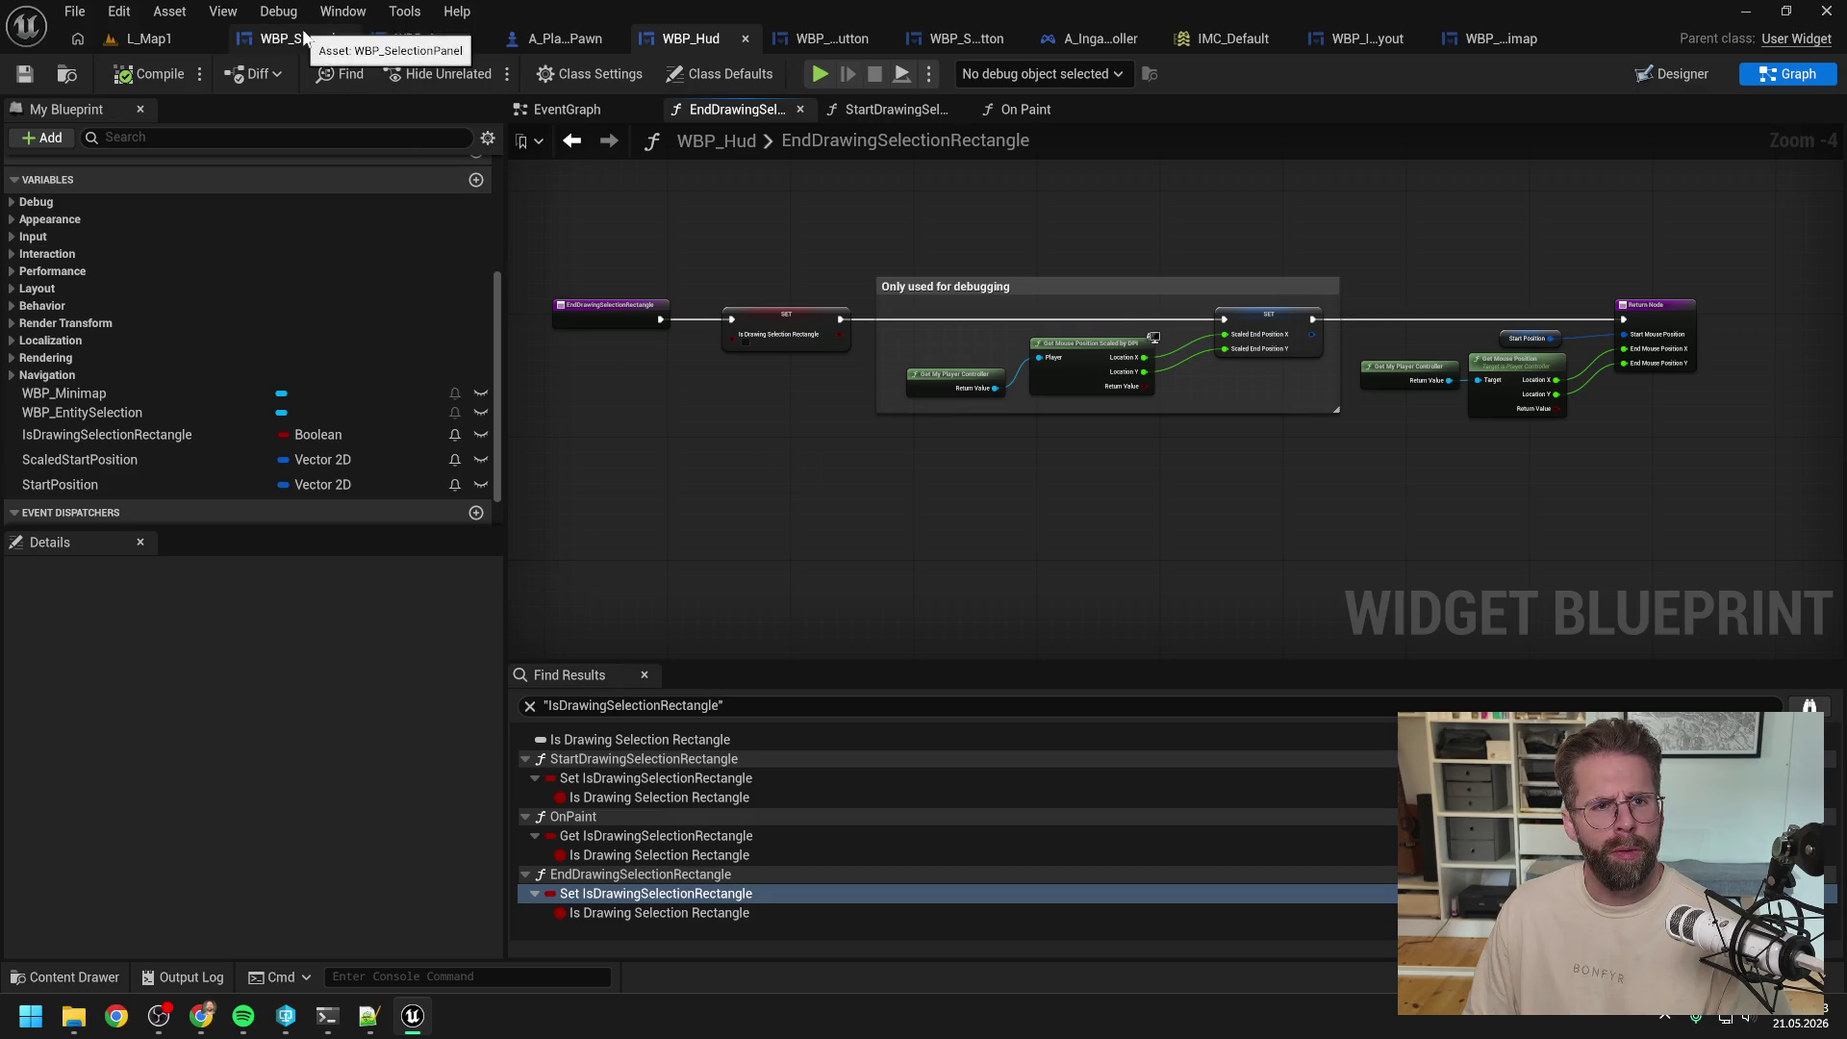
left_click(1103, 40)
Step: Copy and paste the Layout, End Drawing Selection Rectangle and Update Selection nodes
scroll(1054, 274, "down", 2)
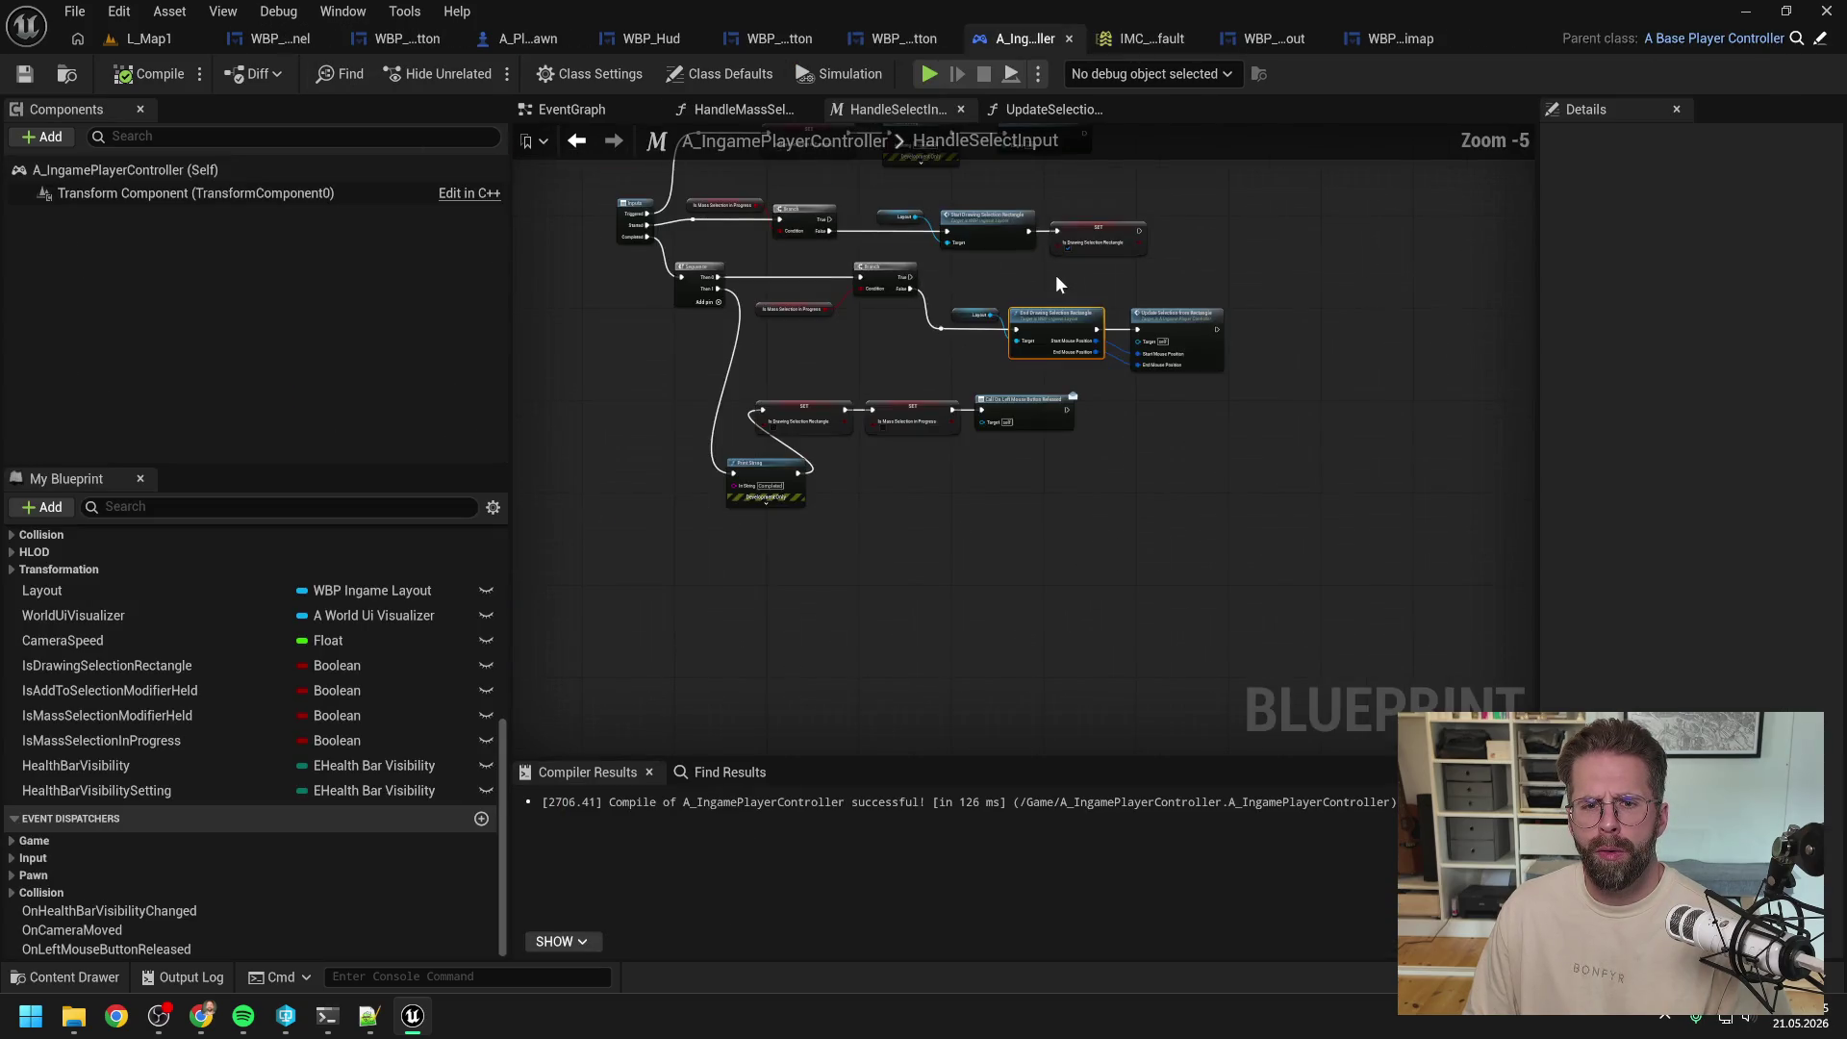
scroll(912, 327, "up", 1)
left_click(915, 381)
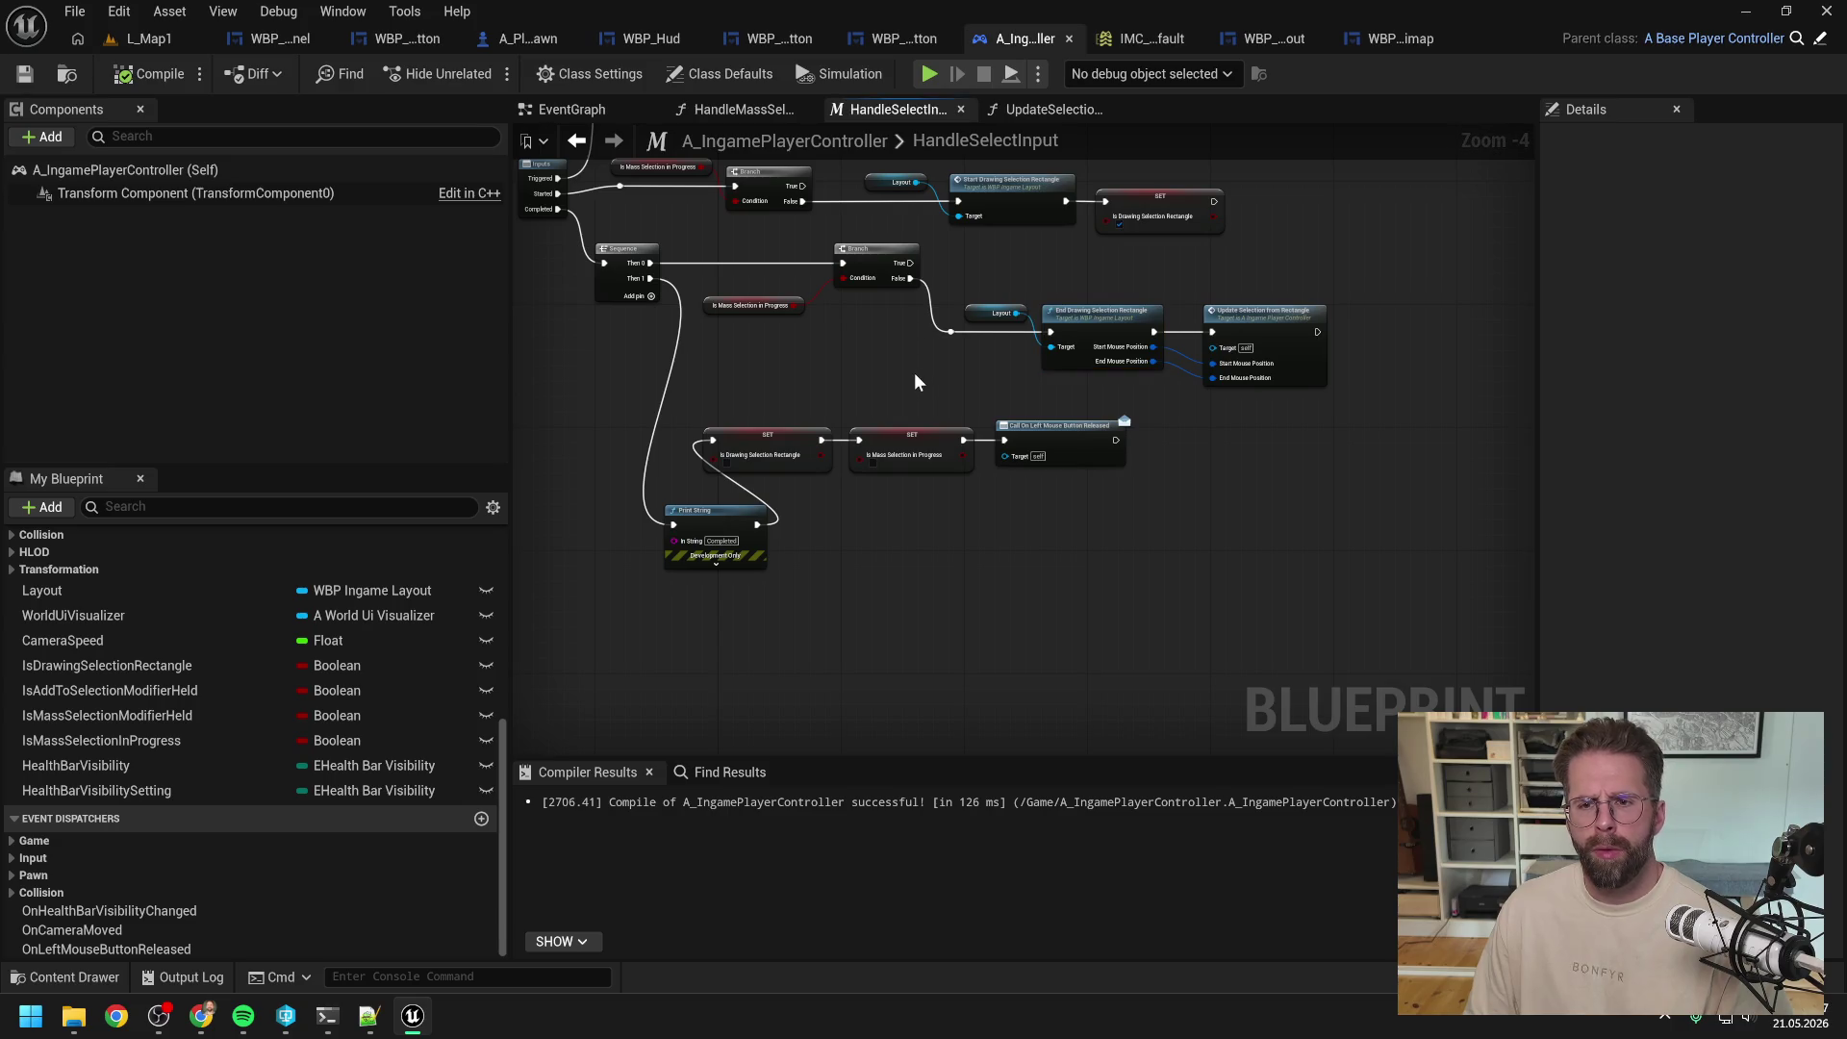
mouse_move(915, 375)
left_mouse_down()
mouse_move(1096, 406)
mouse_move(977, 409)
left_mouse_up()
mouse_move(1191, 454)
left_mouse_down()
mouse_move(1087, 346)
mouse_move(1076, 356)
mouse_move(1280, 433)
left_mouse_up()
left_click_drag(1156, 365, 1164, 396)
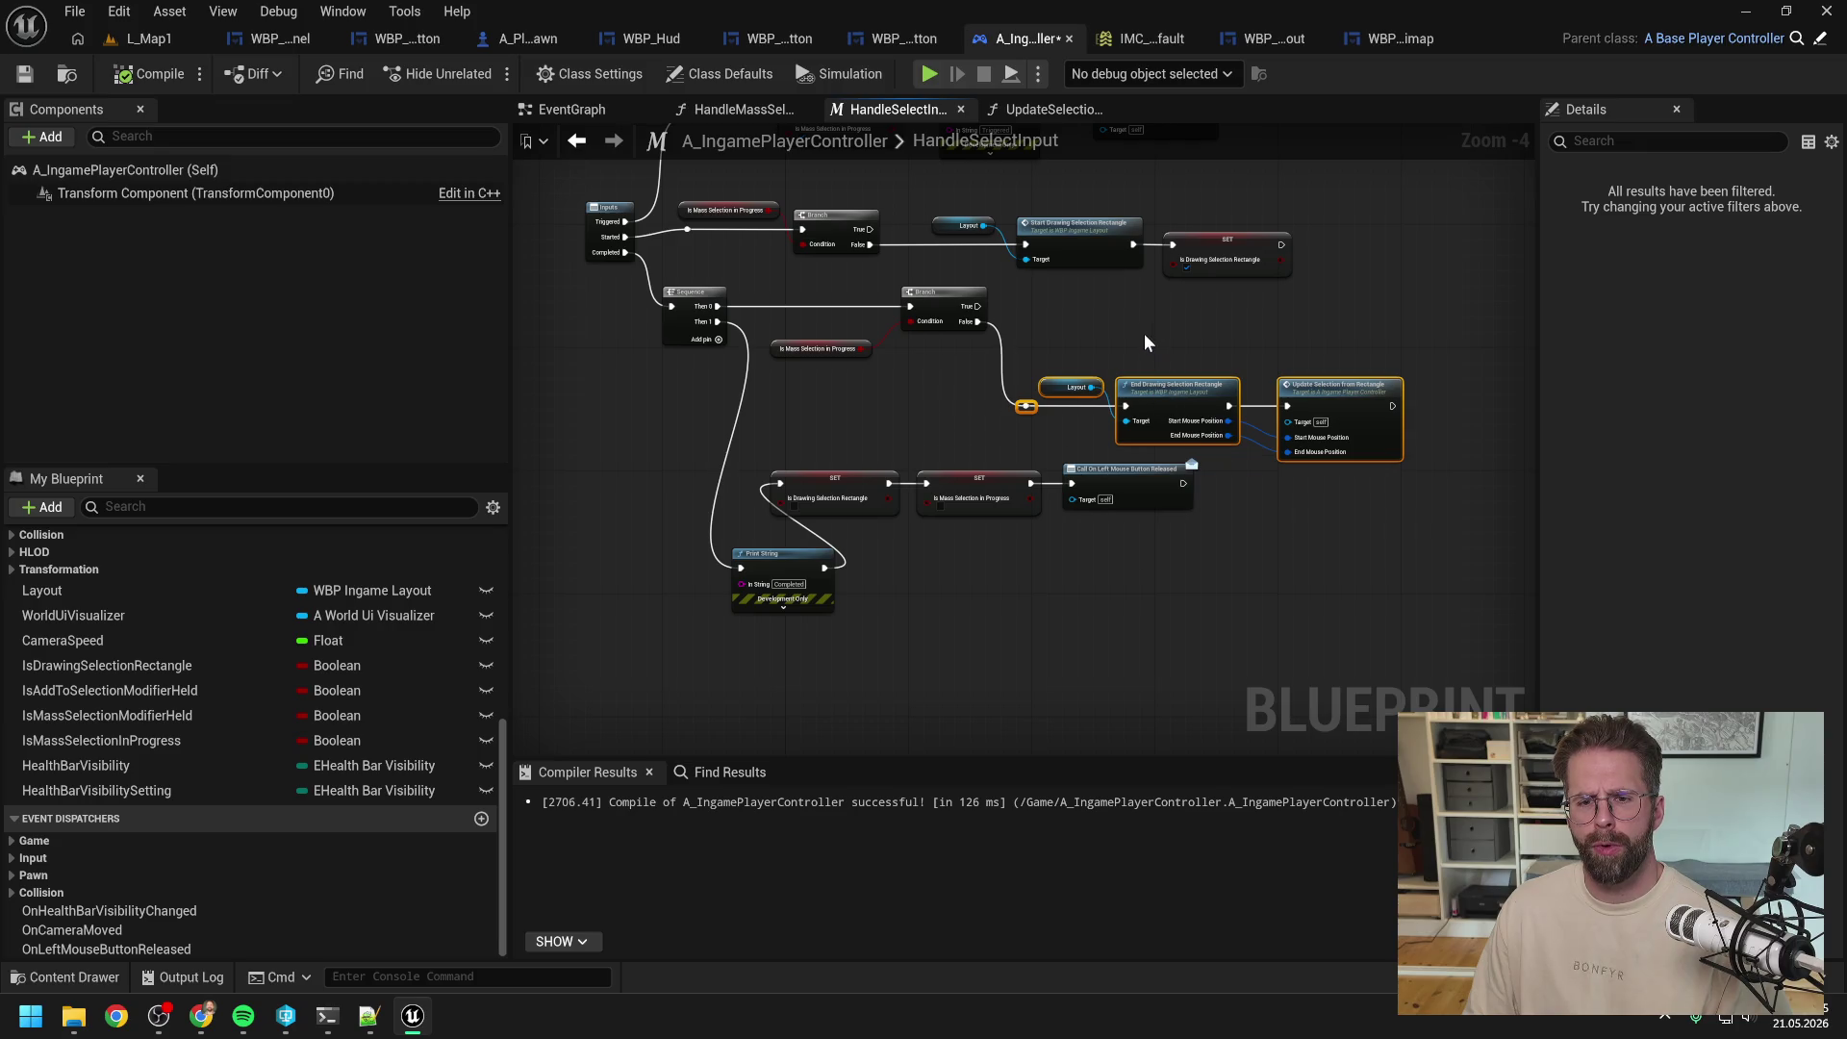
key("ctrl+c")
key("ctrl+v")
Step: Delete the extra Update Selection copy and wire Branch True into the duplicated end-drawing call
left_click_drag(1200, 332, 1192, 324)
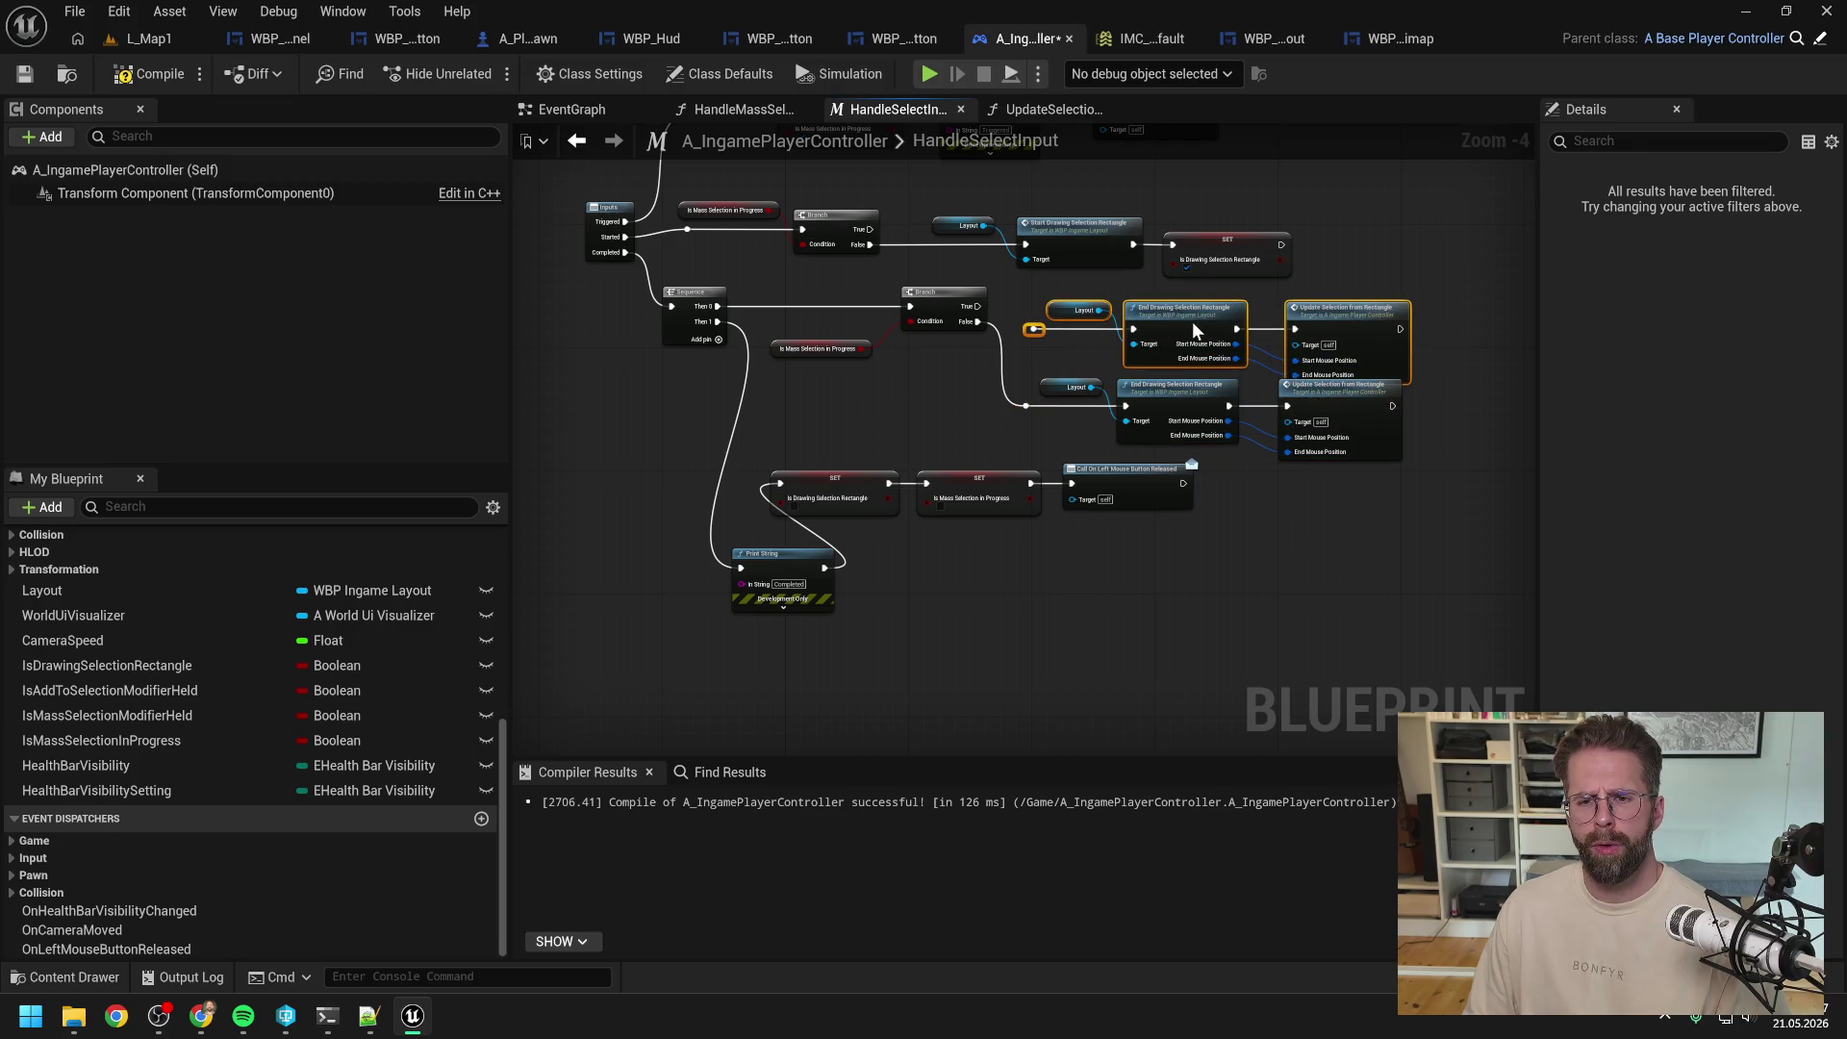
left_click(1305, 314)
key("Delete")
mouse_move(1029, 329)
left_mouse_down()
mouse_move(978, 306)
mouse_move(1241, 371)
left_mouse_up()
left_click_drag(1214, 314, 1202, 314)
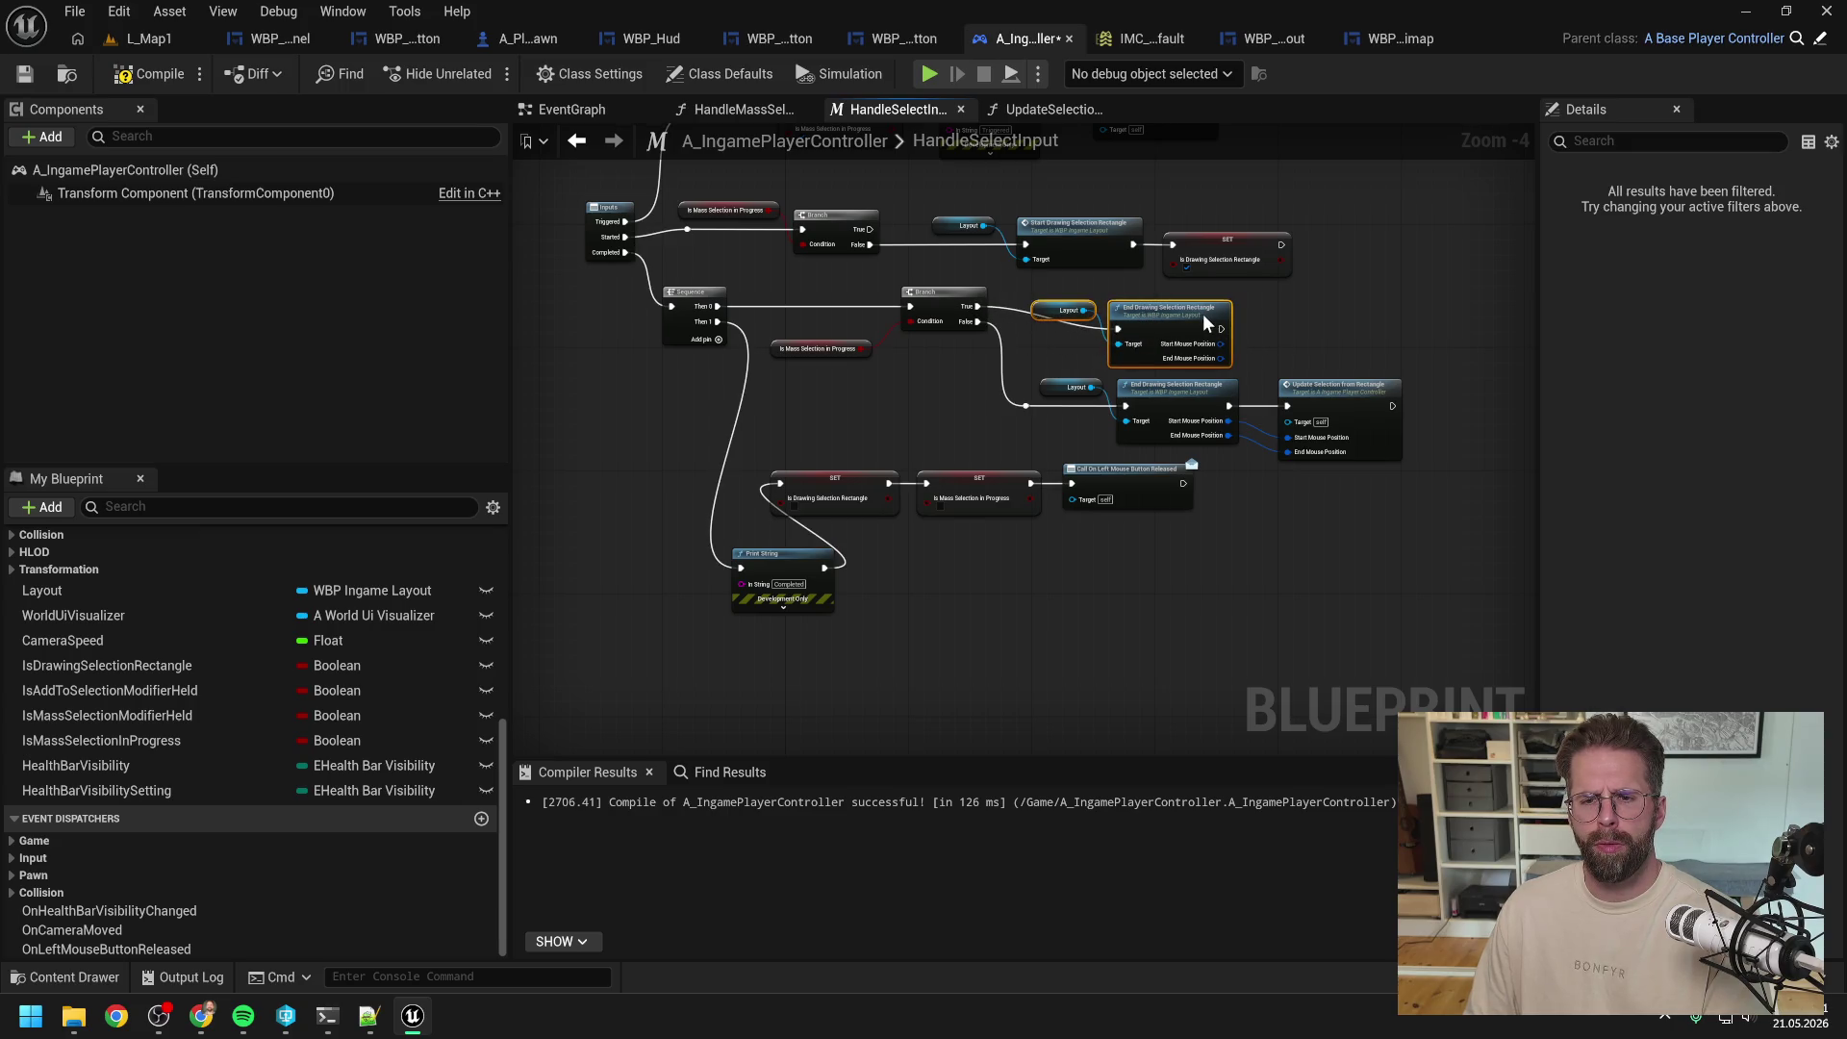
left_click(1190, 454)
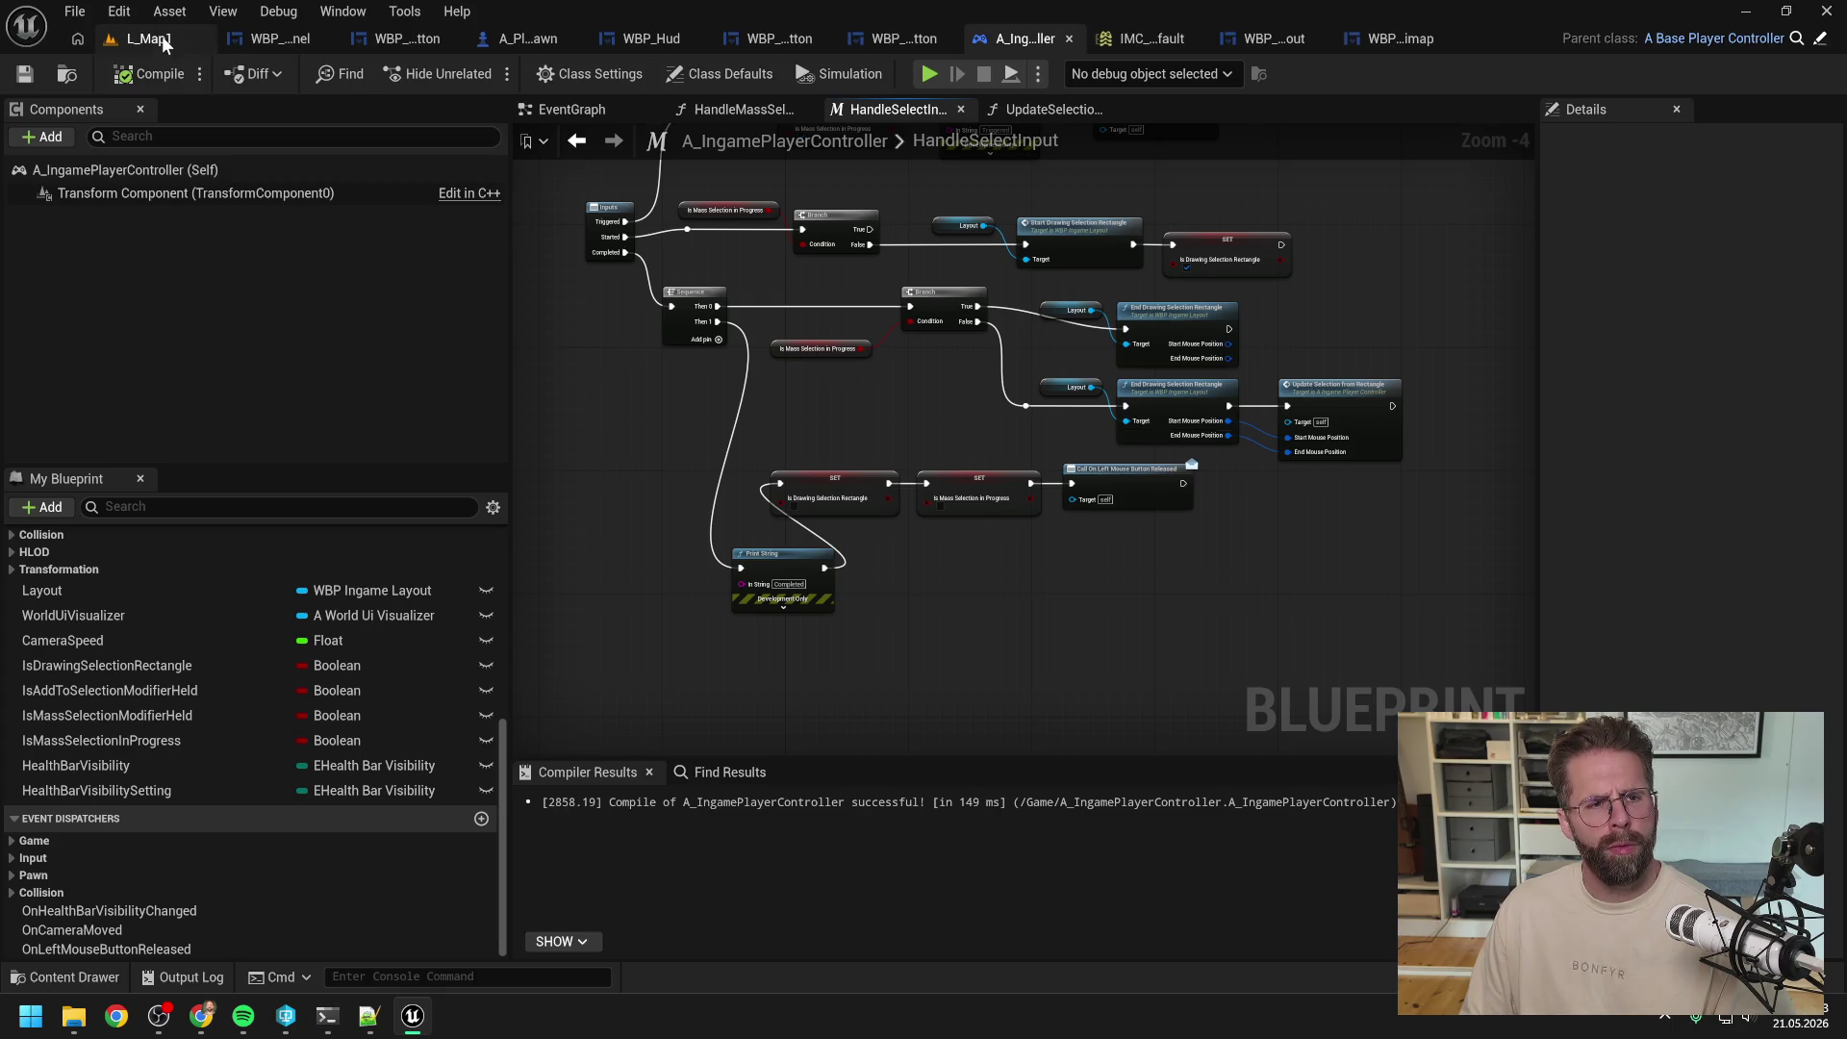
Step: Play-test L_Map1 by drawing a selection rectangle in the game view
left_click(162, 37)
left_click(461, 79)
mouse_move(445, 298)
left_mouse_down()
mouse_move(1182, 660)
mouse_move(781, 372)
left_mouse_up()
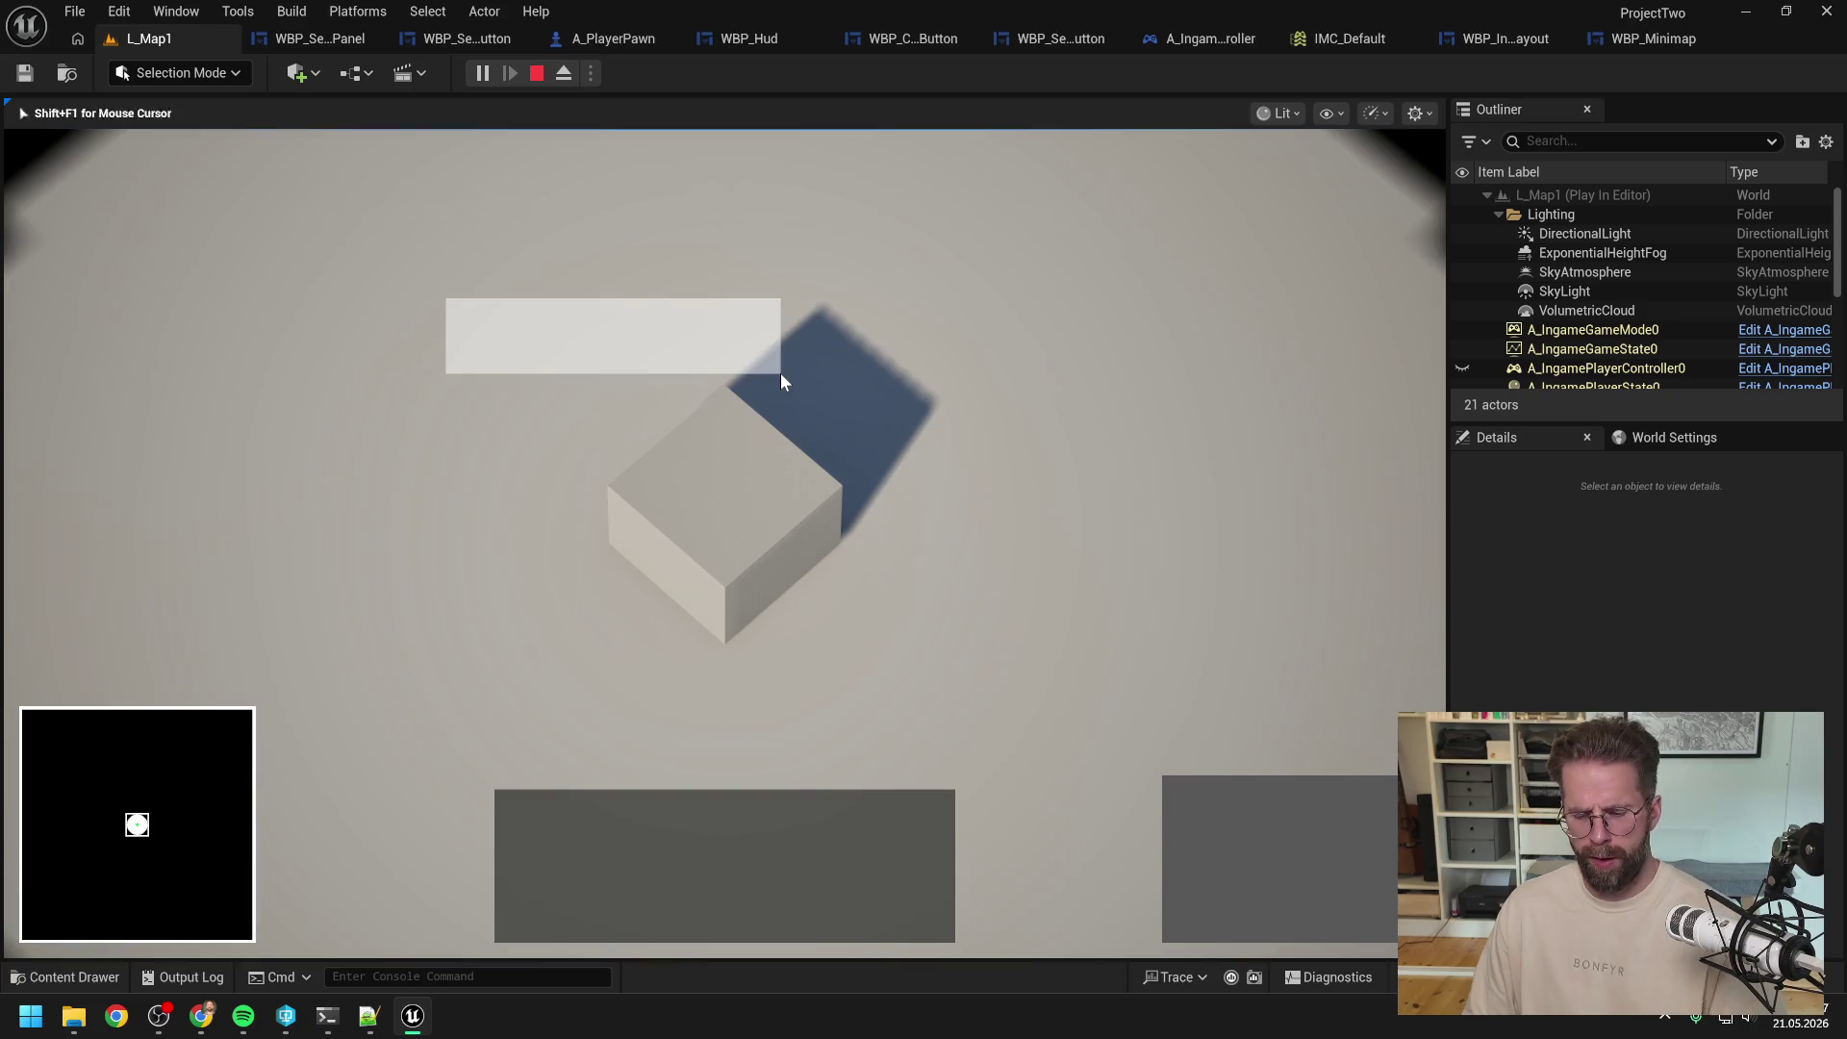
Step: Stop the play session and return to A_IngamePlayerController's HandleSelectInput graph
key("Escape")
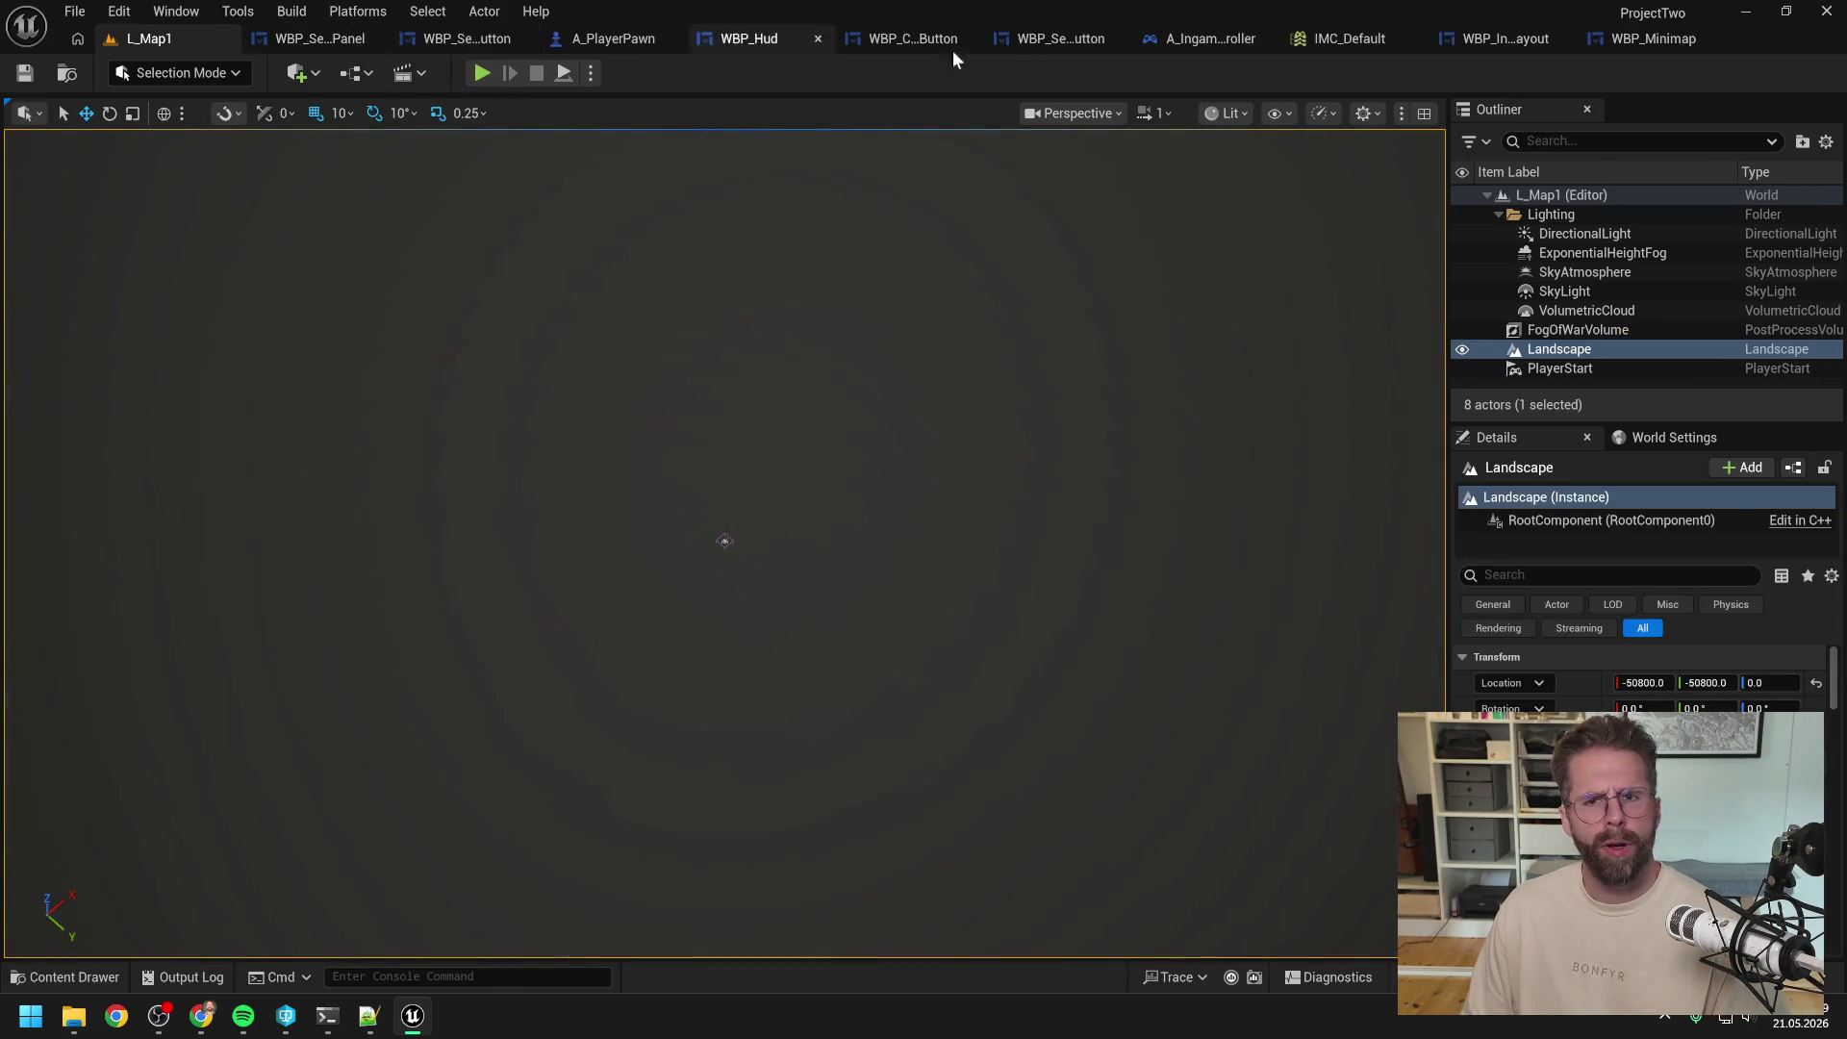
left_click(1192, 38)
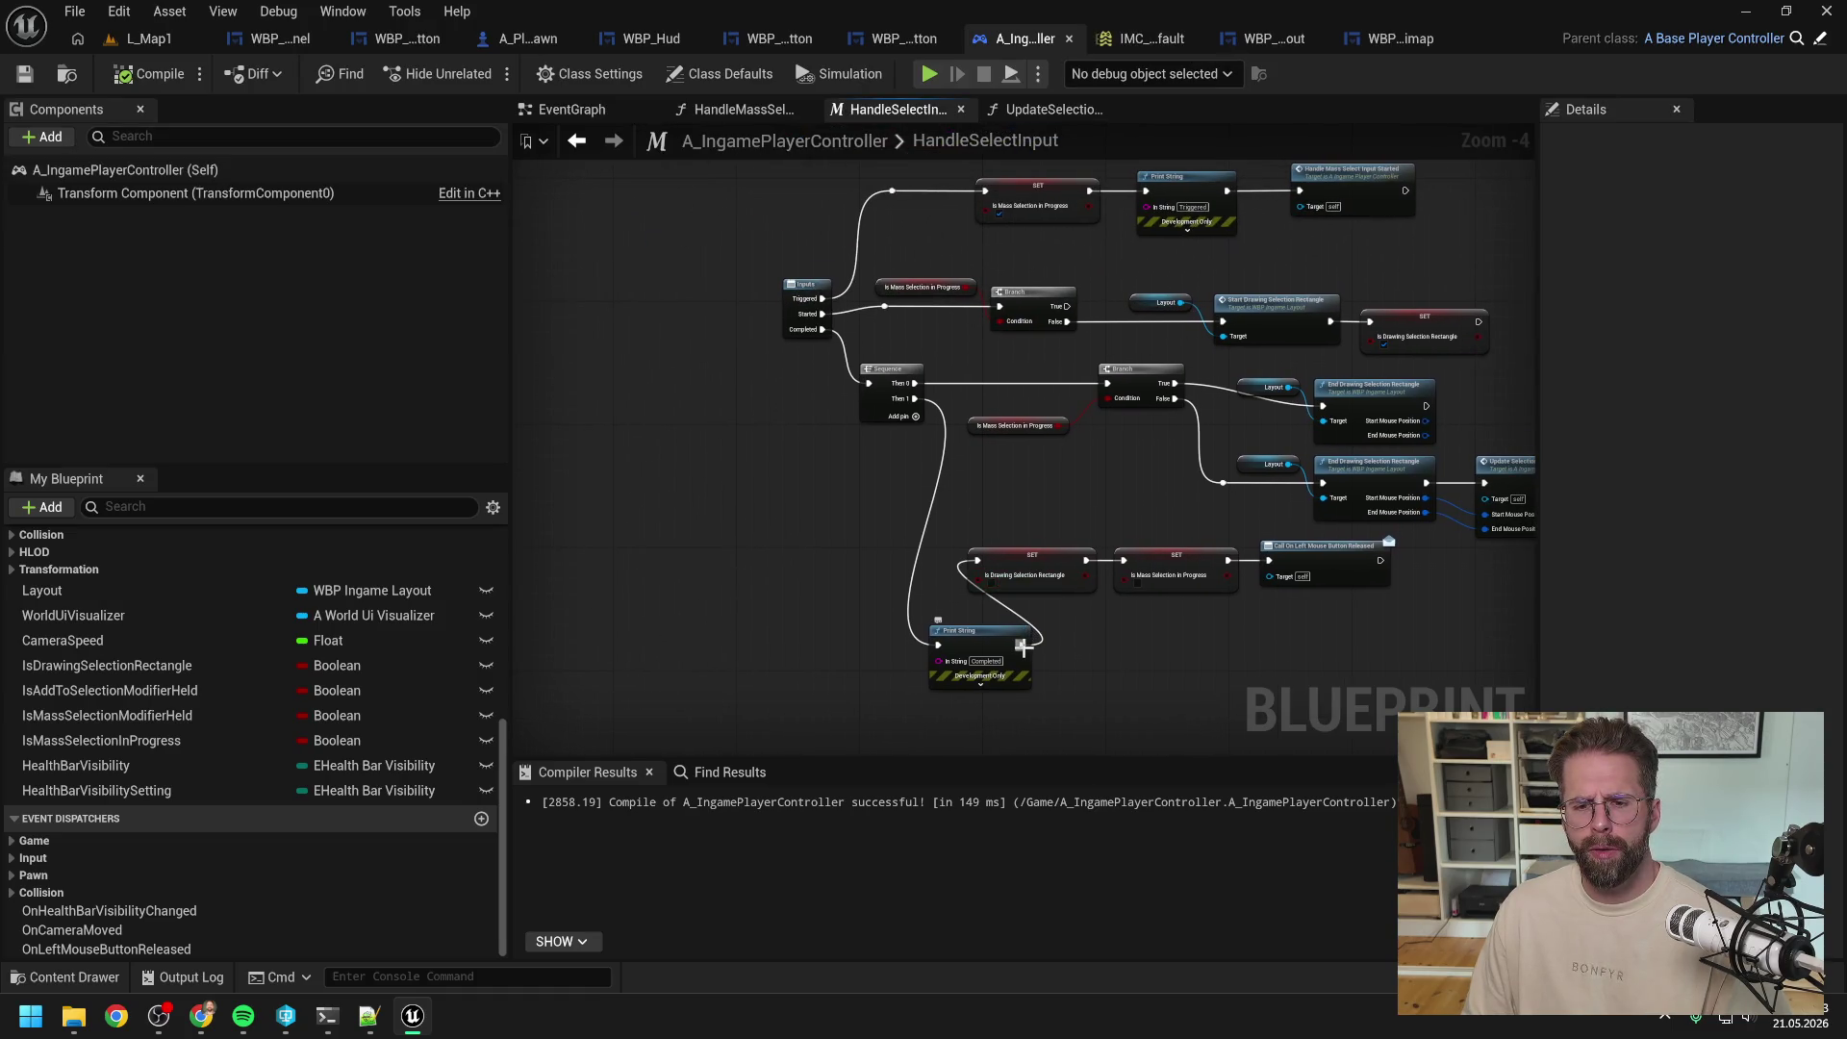
Step: Disconnect the Print String from the SET node and remove it from HandleSelectInput
mouse_move(1020, 647)
left_mouse_down()
mouse_move(956, 649)
mouse_move(927, 458)
mouse_move(976, 559)
left_mouse_up()
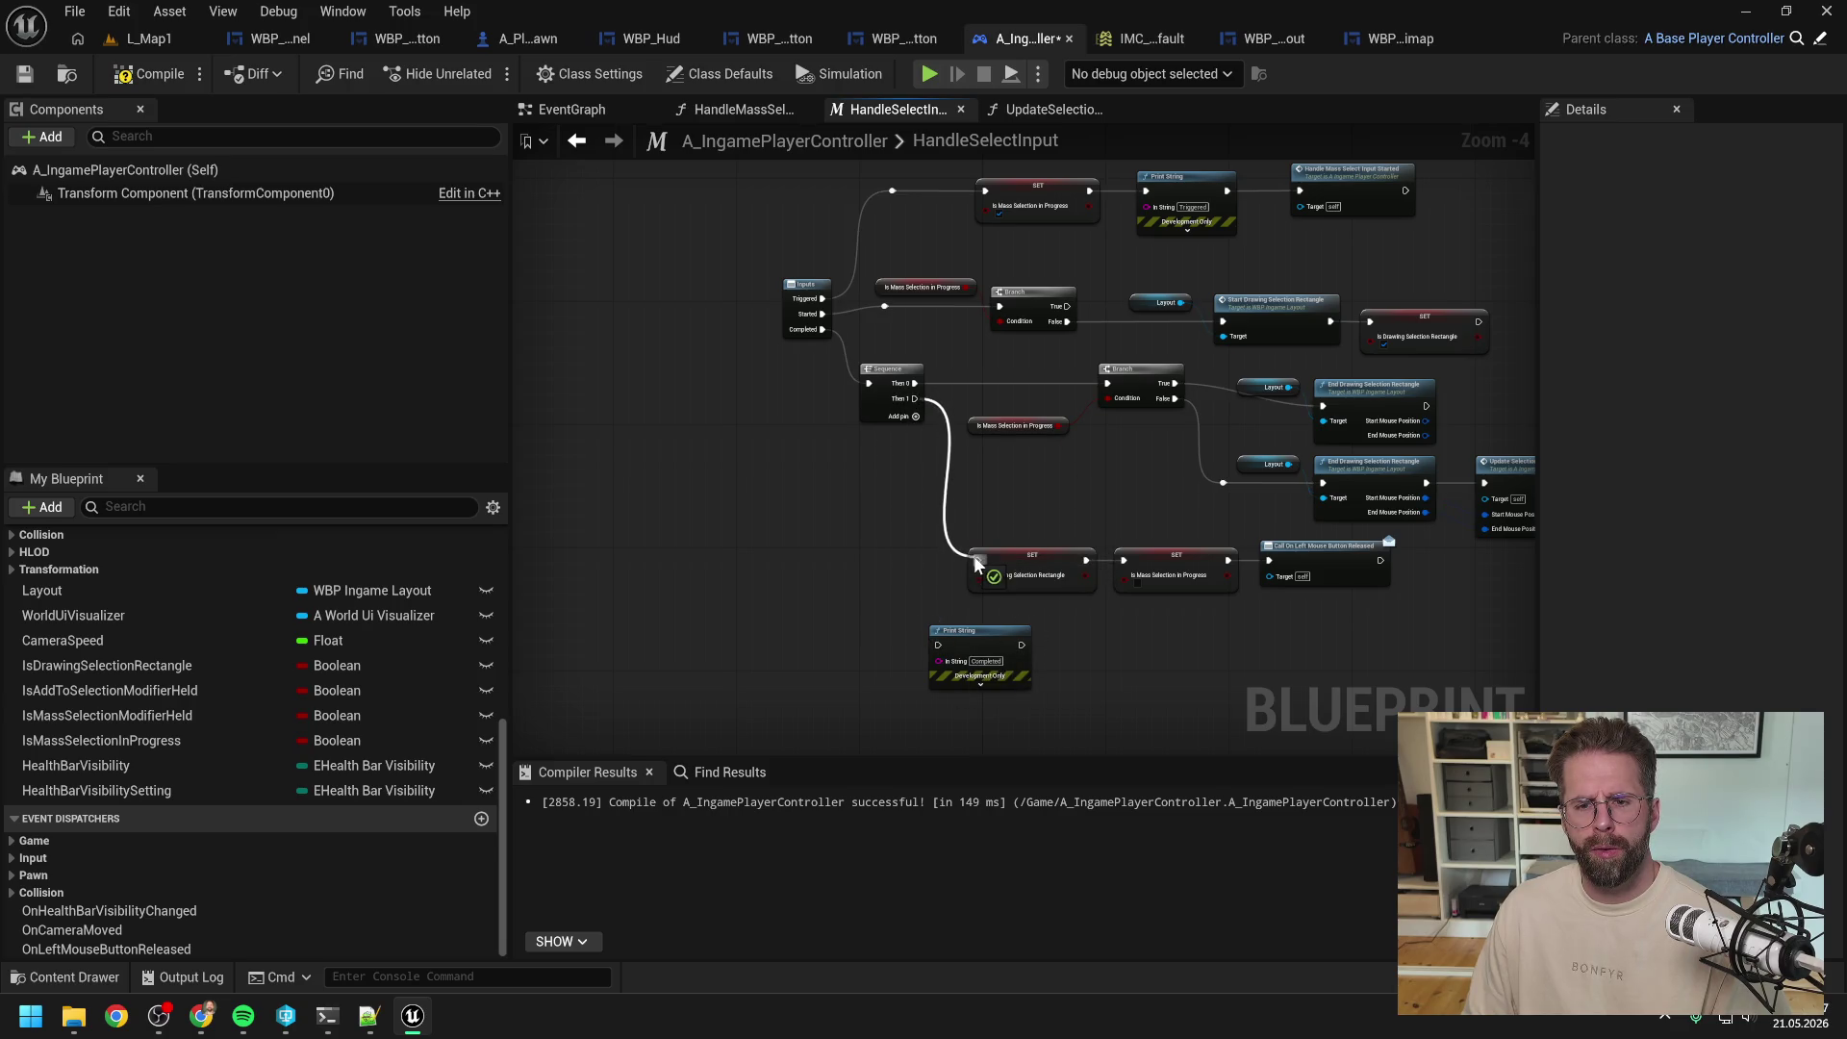
left_click(979, 632)
key("Delete")
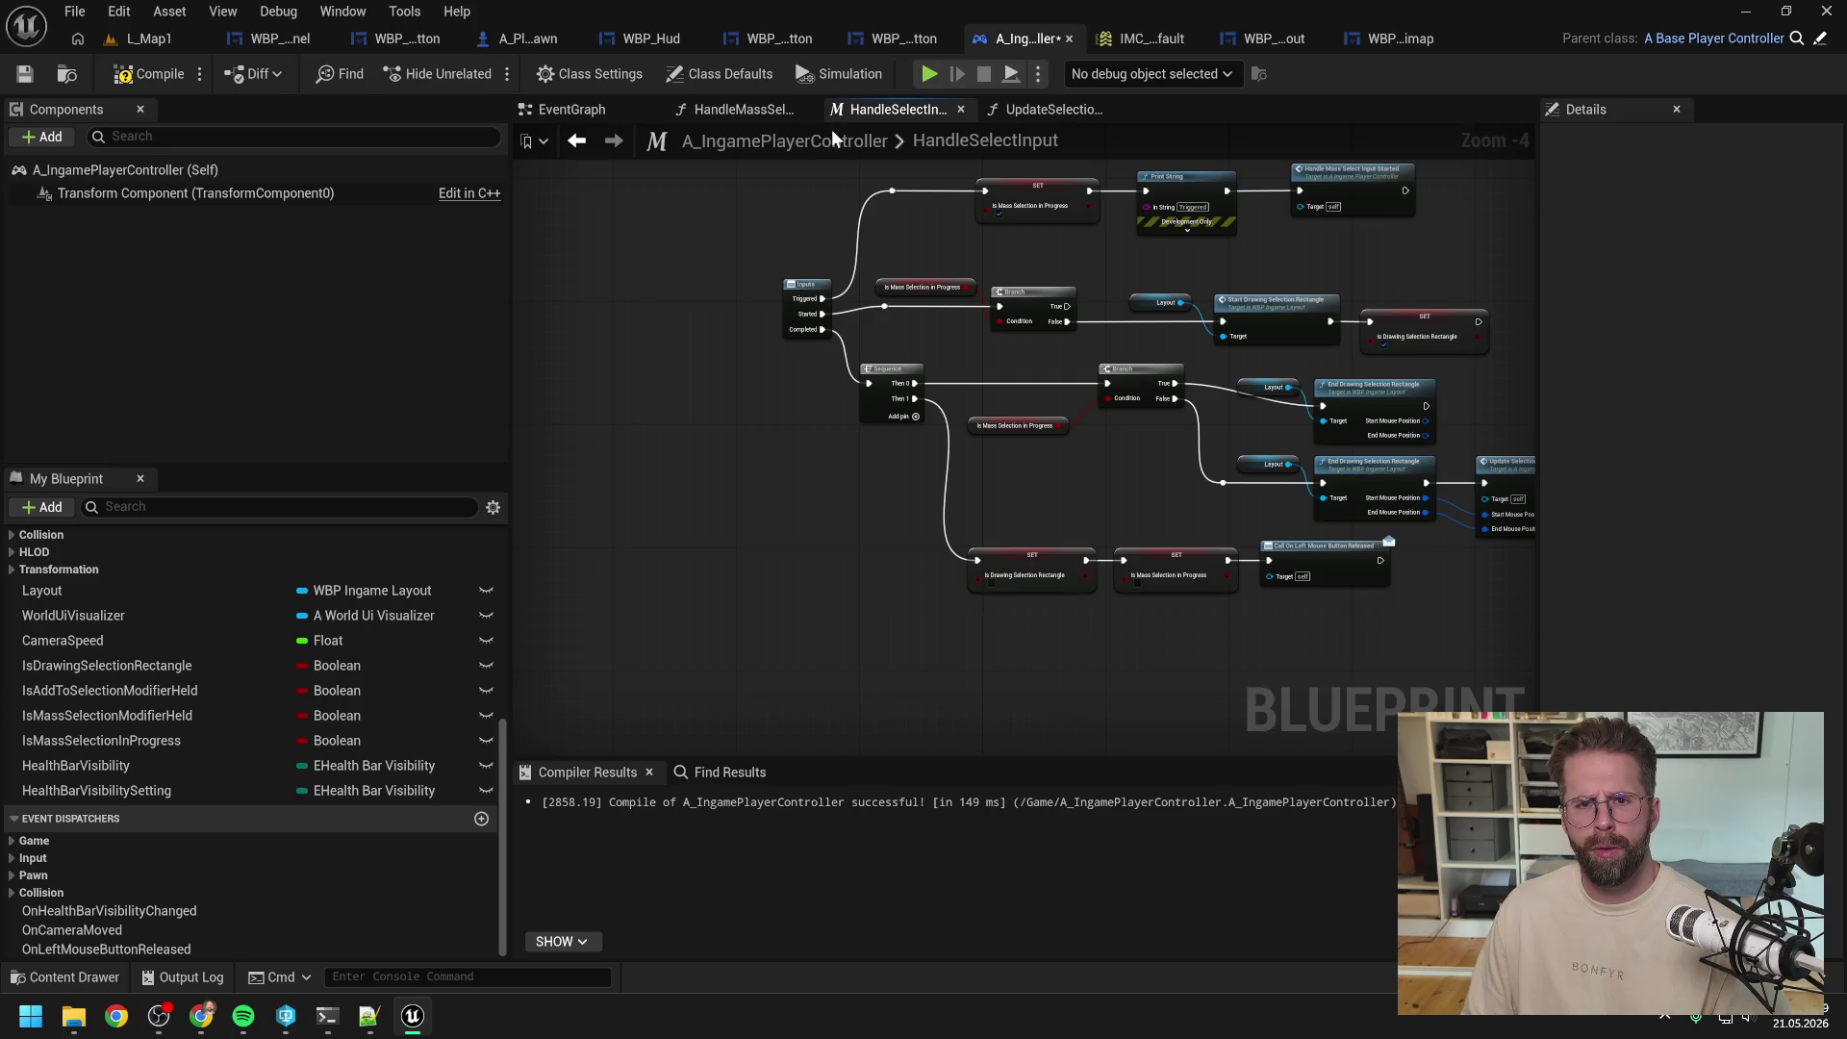
Step: Paste the Print String into EventGraph between IA_Select Completed and Handle Select Input
left_click(593, 117)
key("ctrl+v")
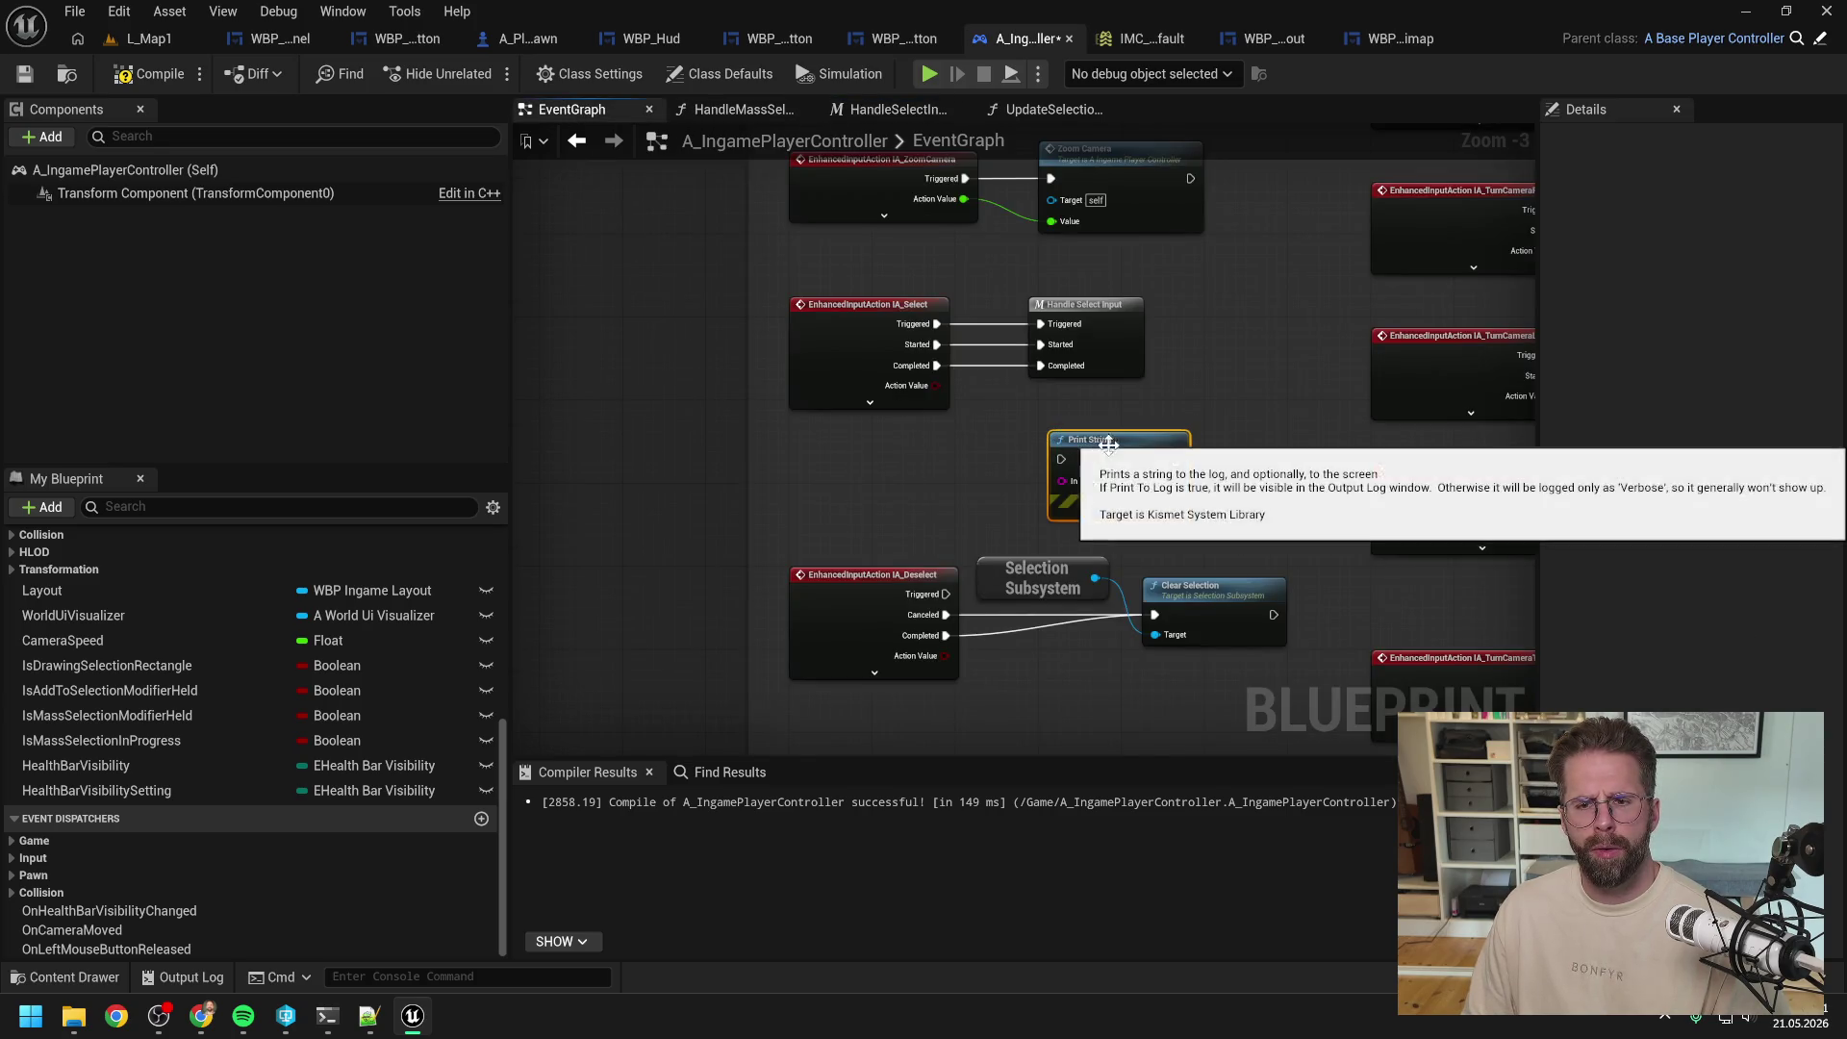
left_click_drag(937, 366, 1032, 462)
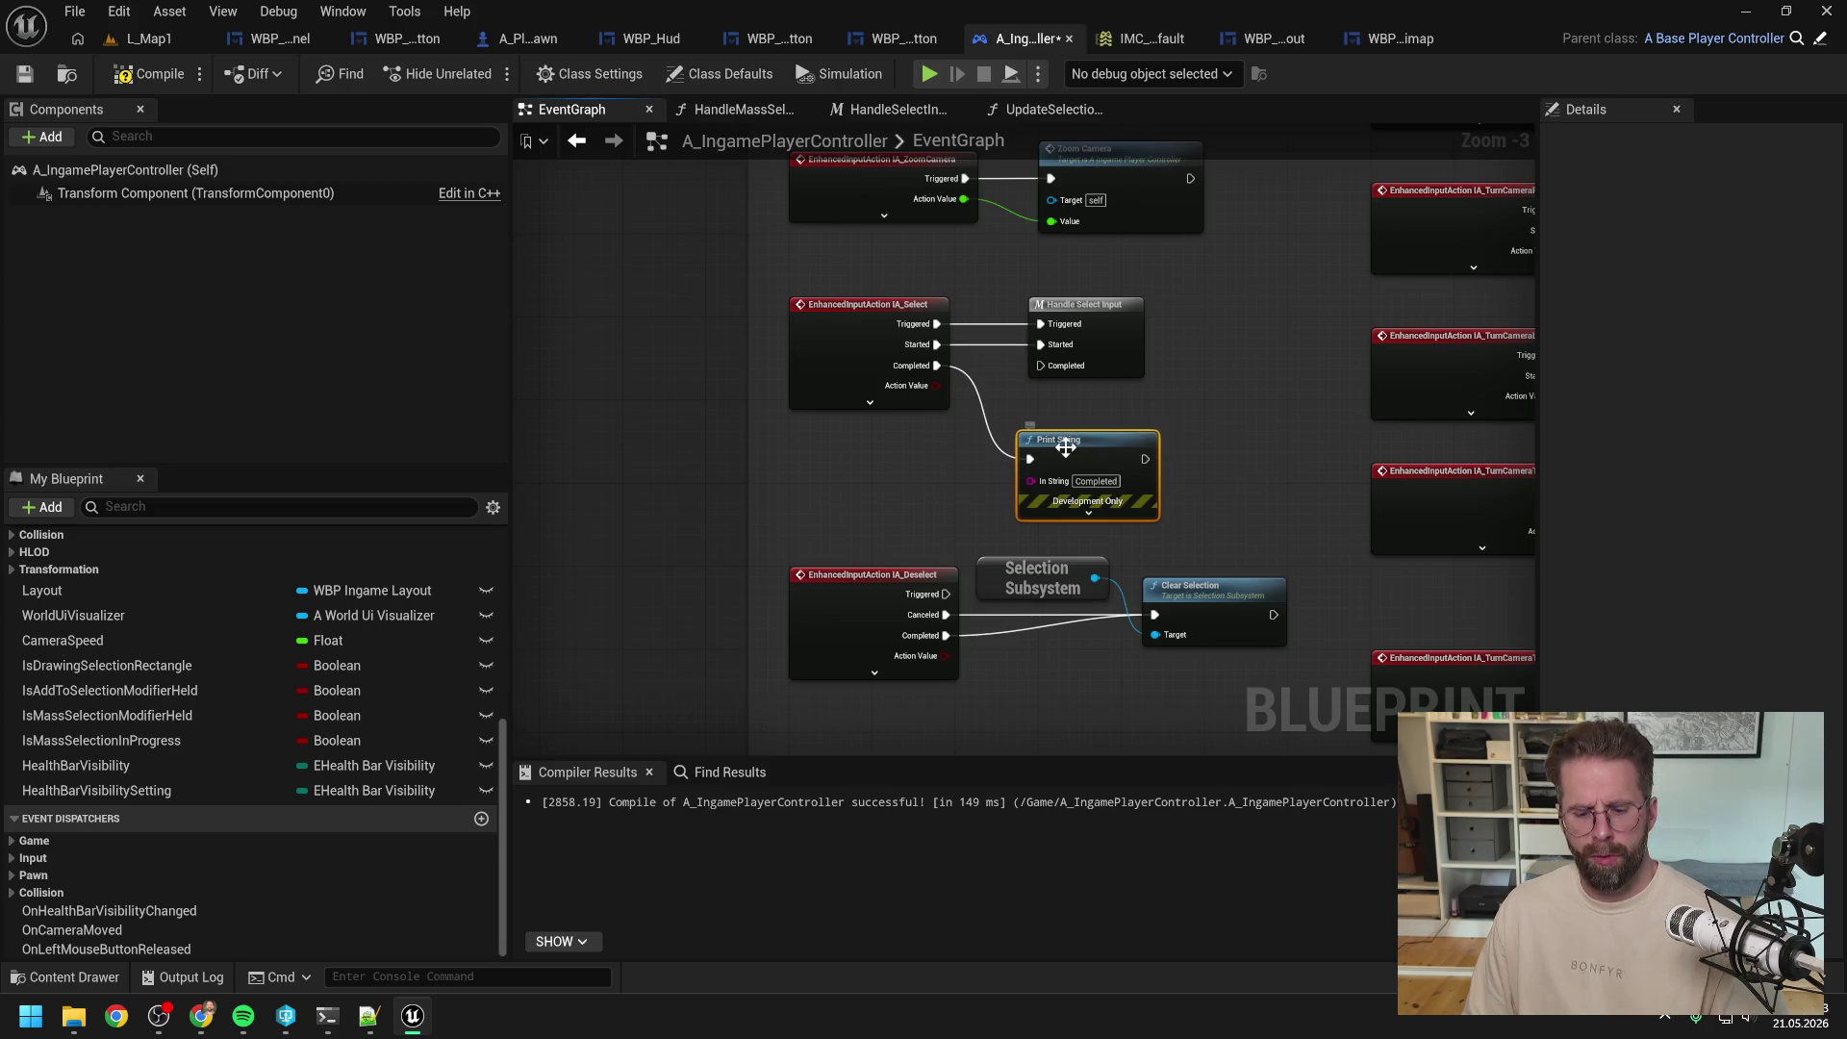
left_click_drag(1145, 458, 1039, 366)
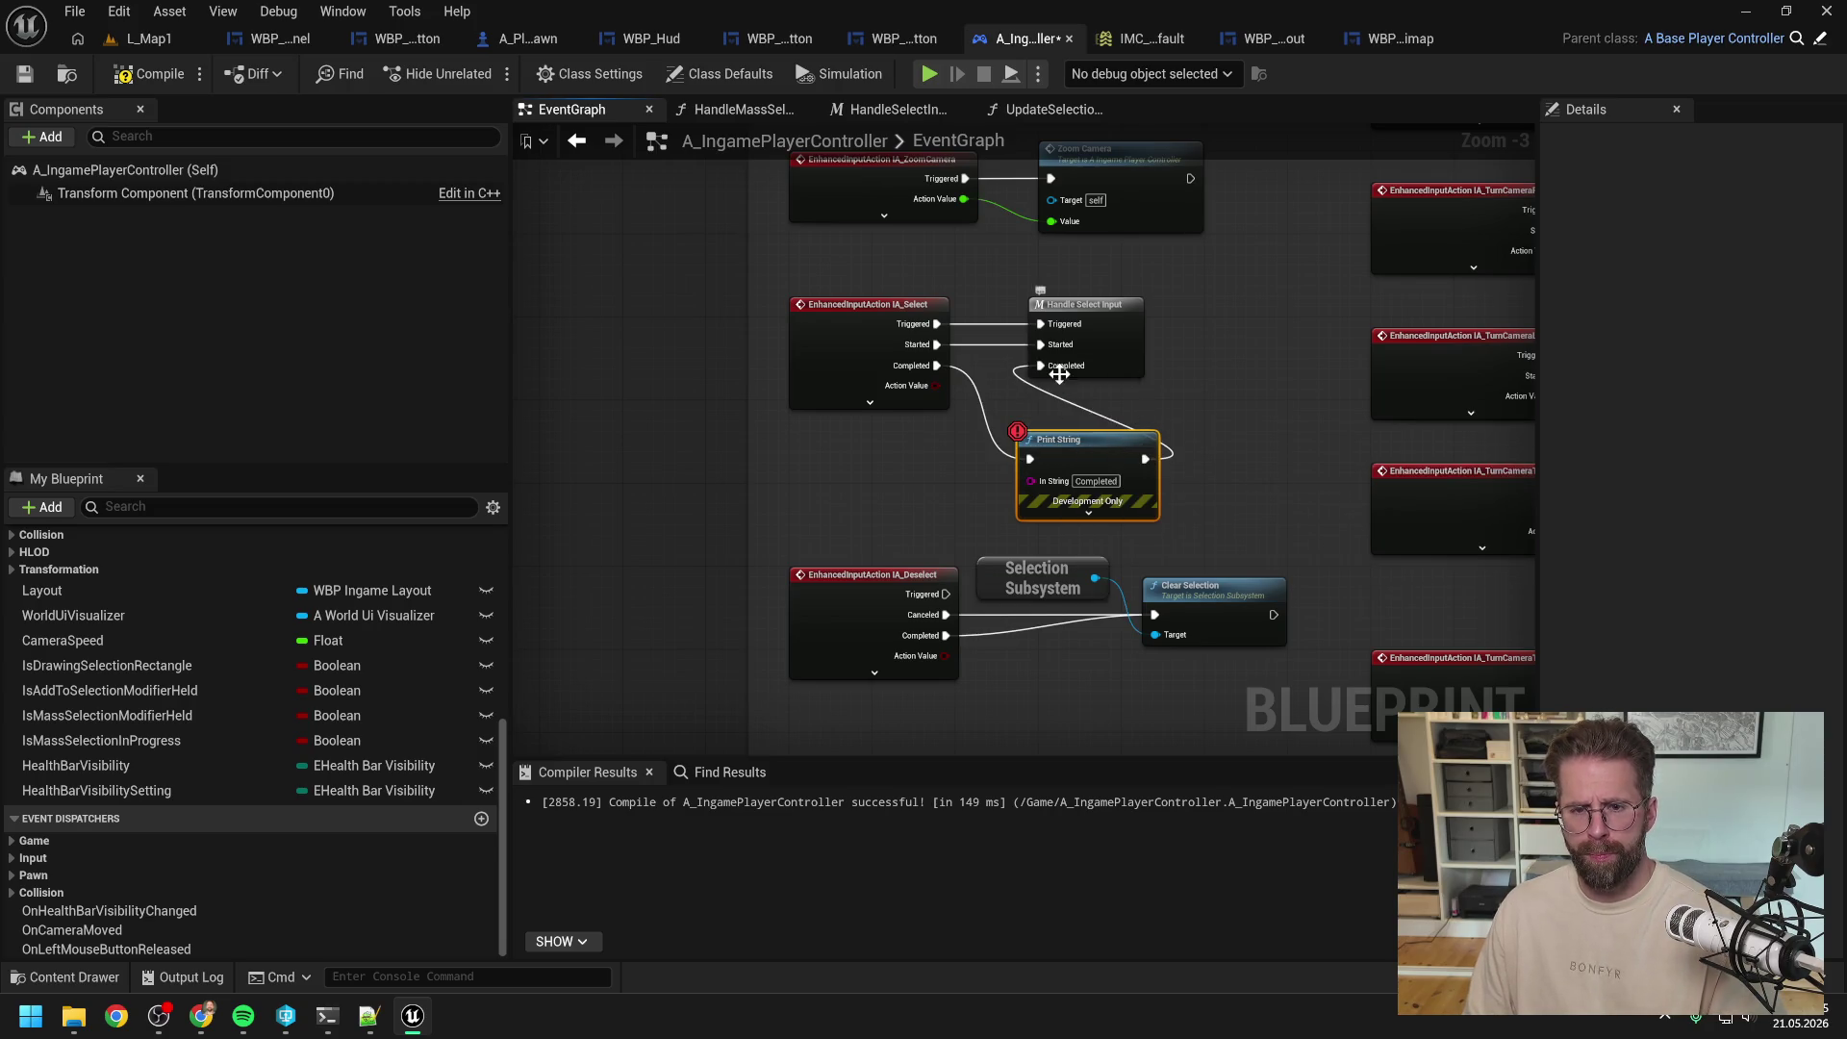
left_click(870, 402)
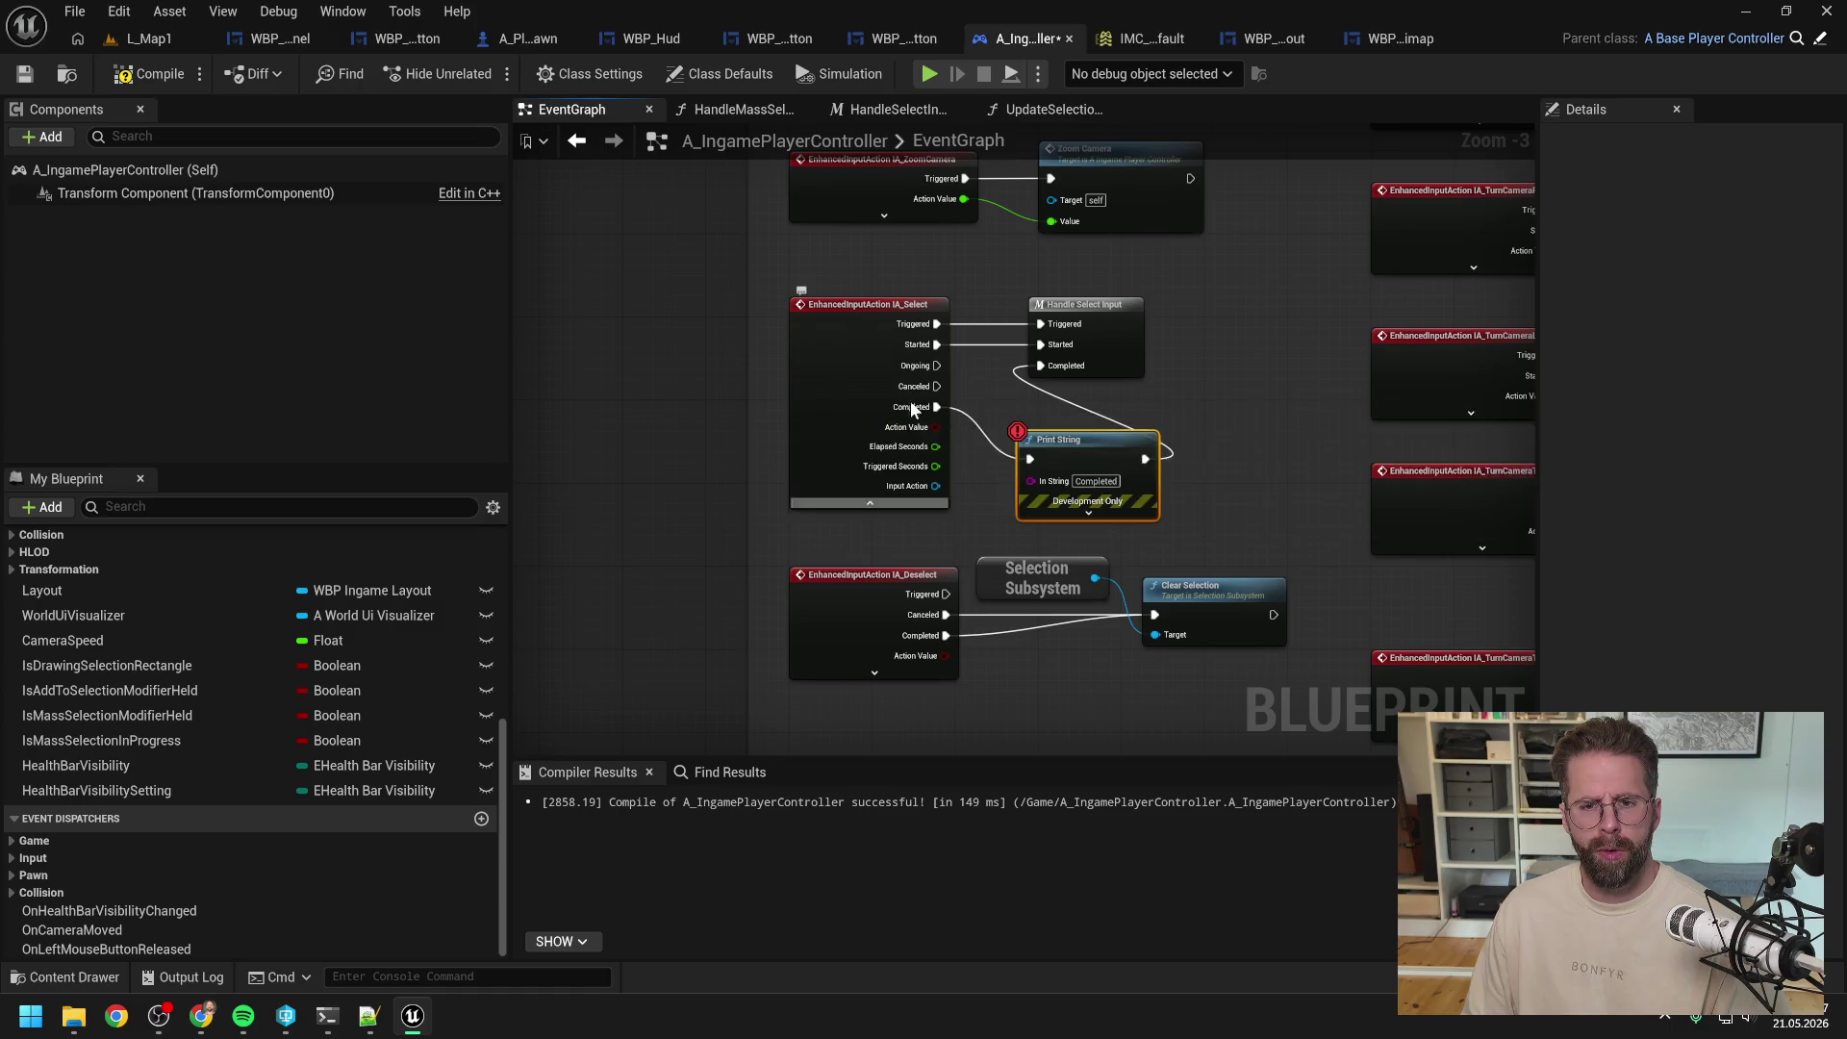
left_click(152, 42)
Step: Play-test twice, clicking in game to hit the Print String breakpoint and resuming
left_click(482, 74)
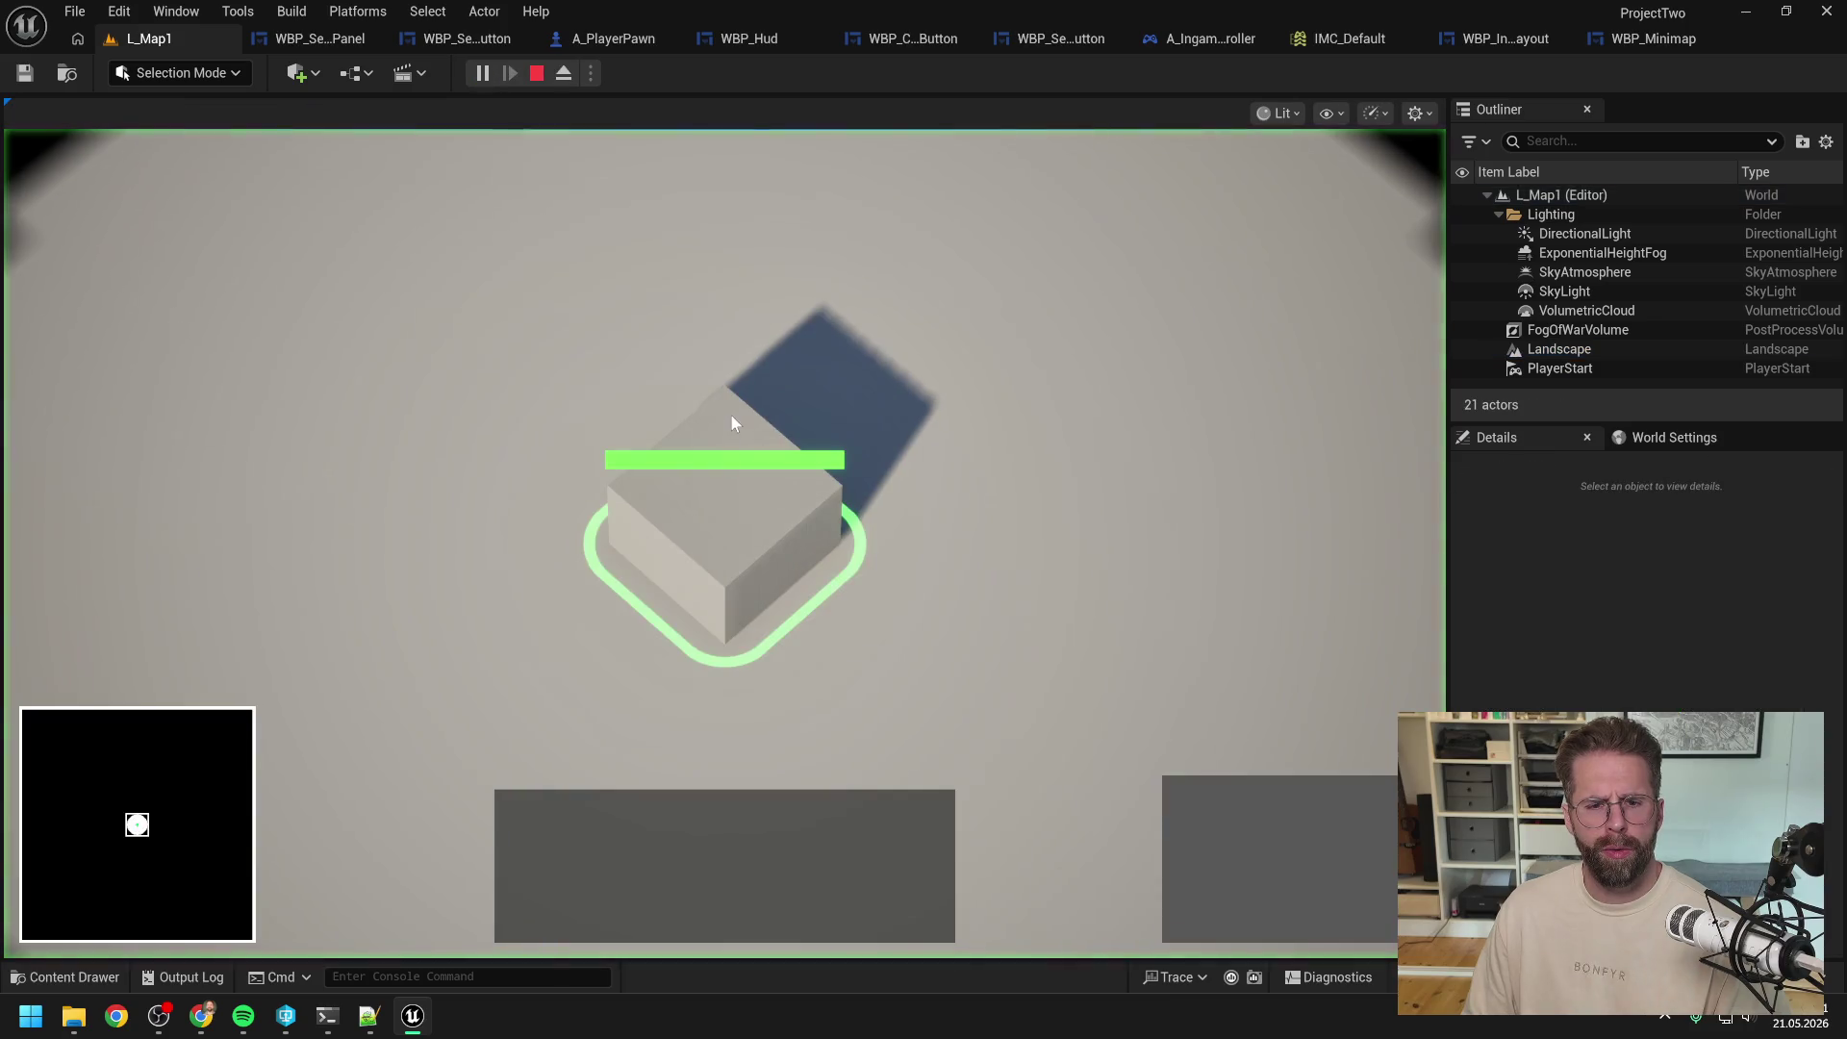
left_click(733, 482)
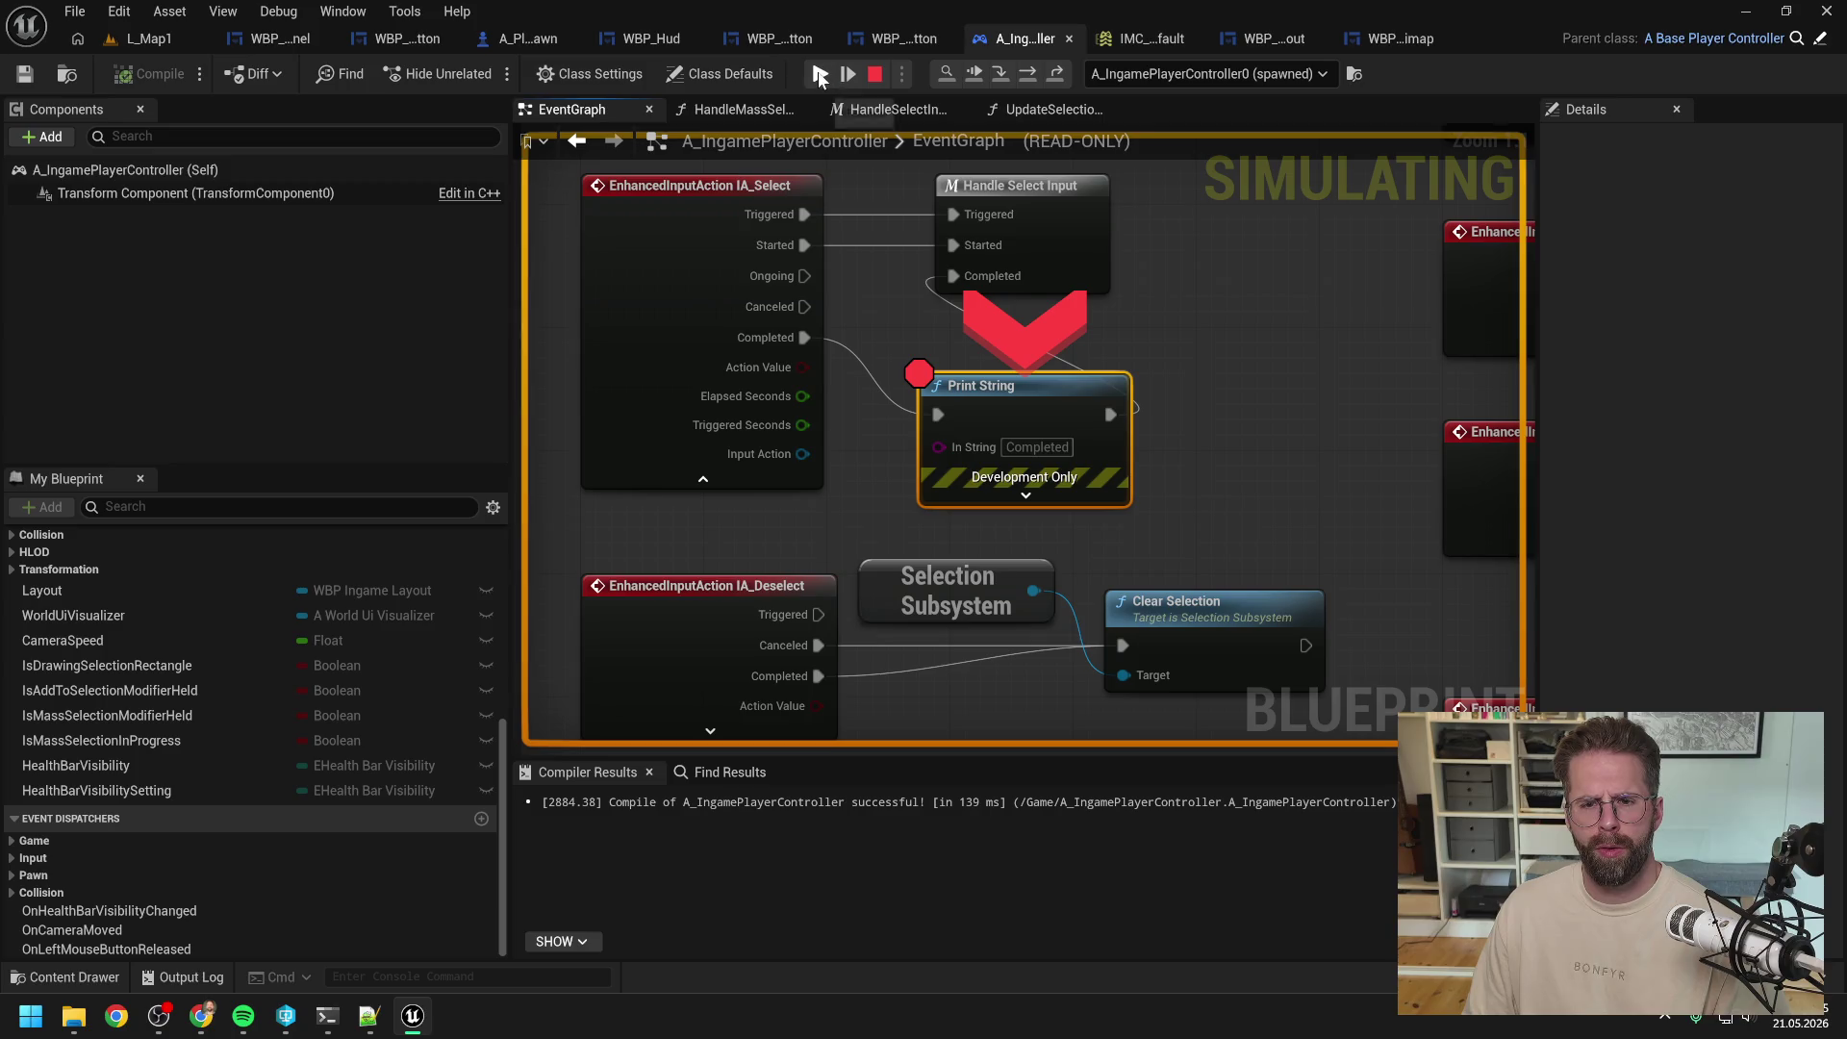
left_click(820, 74)
key("Escape")
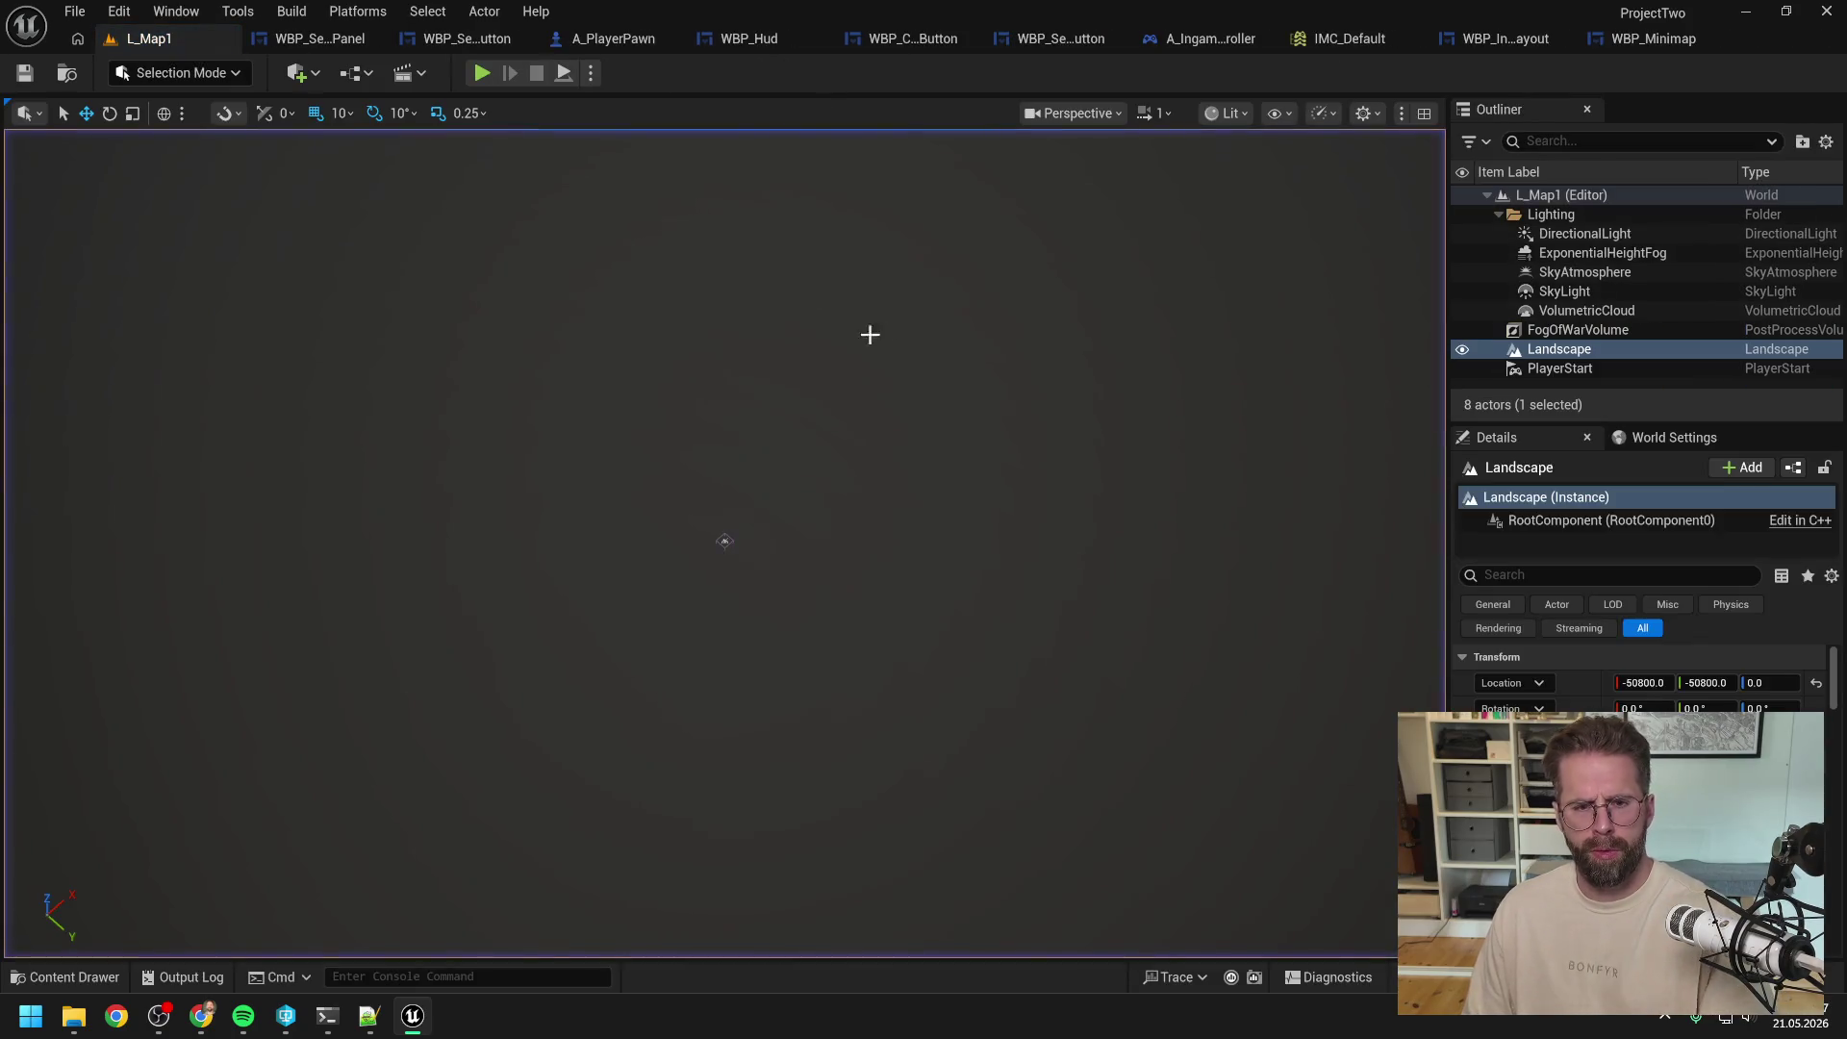
left_click(483, 73)
left_click(515, 293)
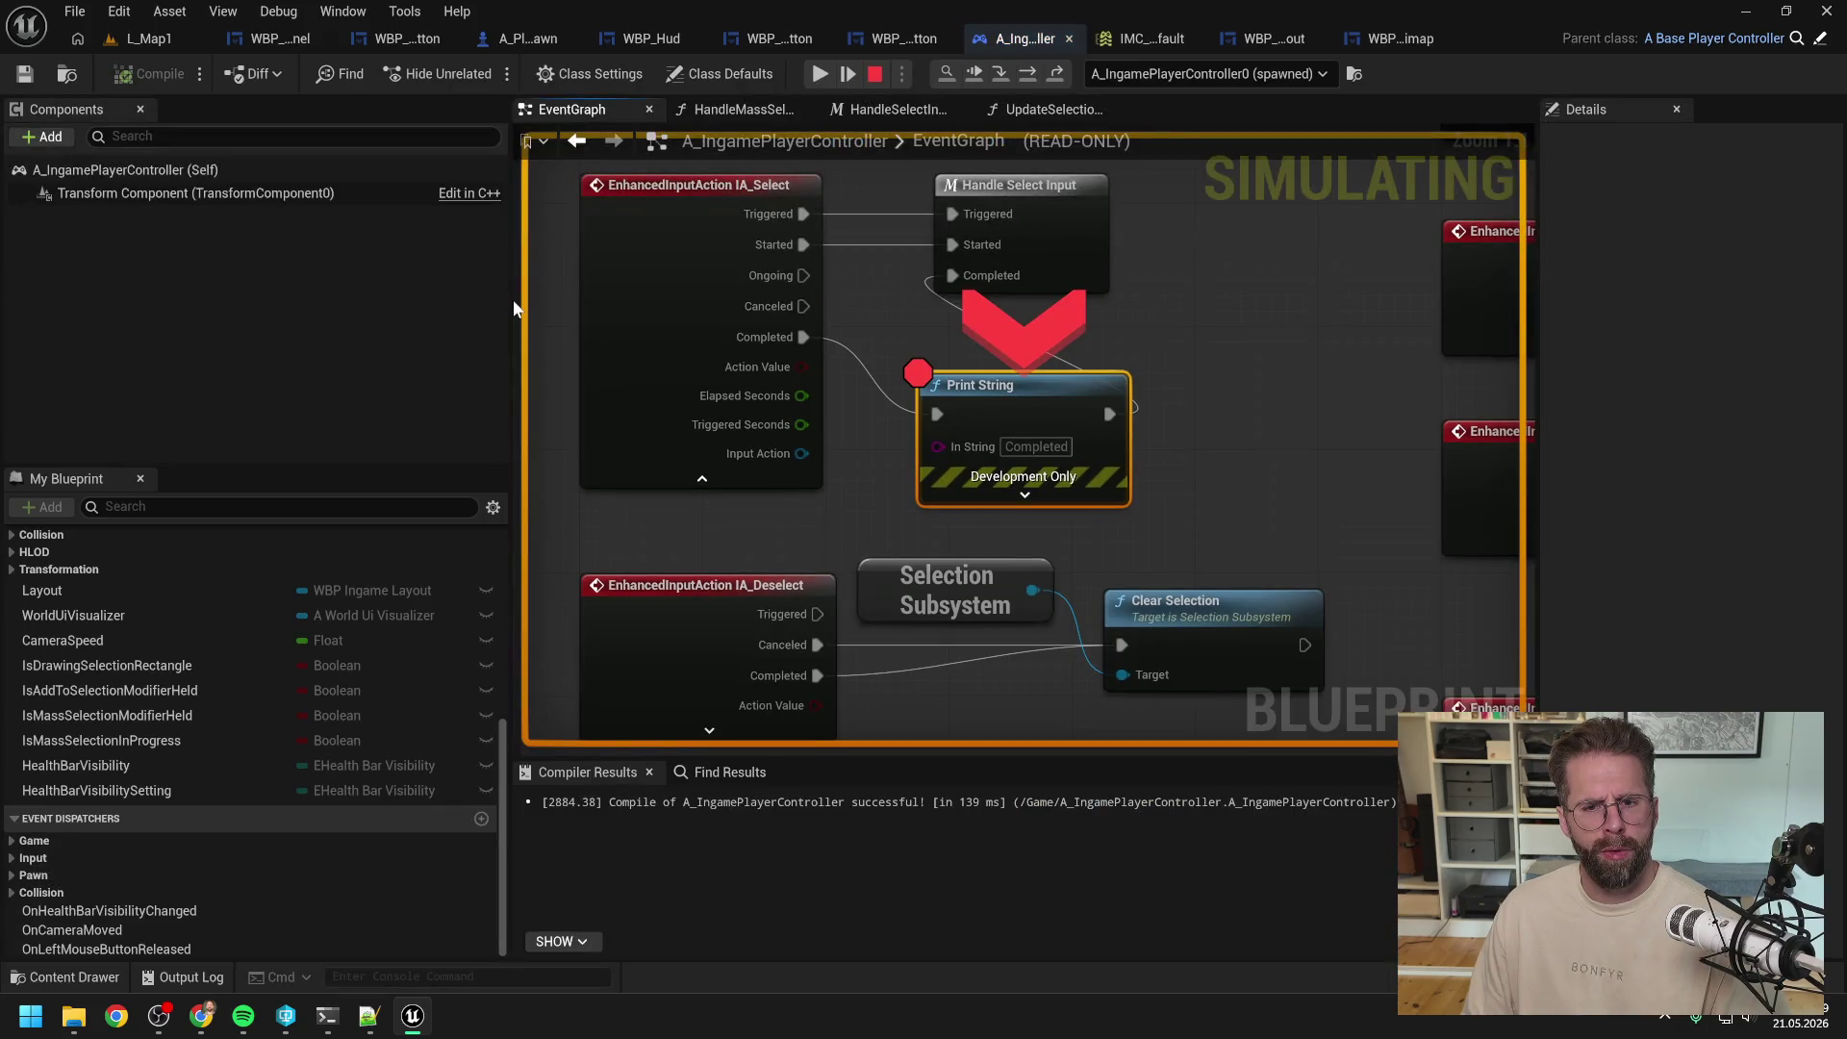
left_click(845, 67)
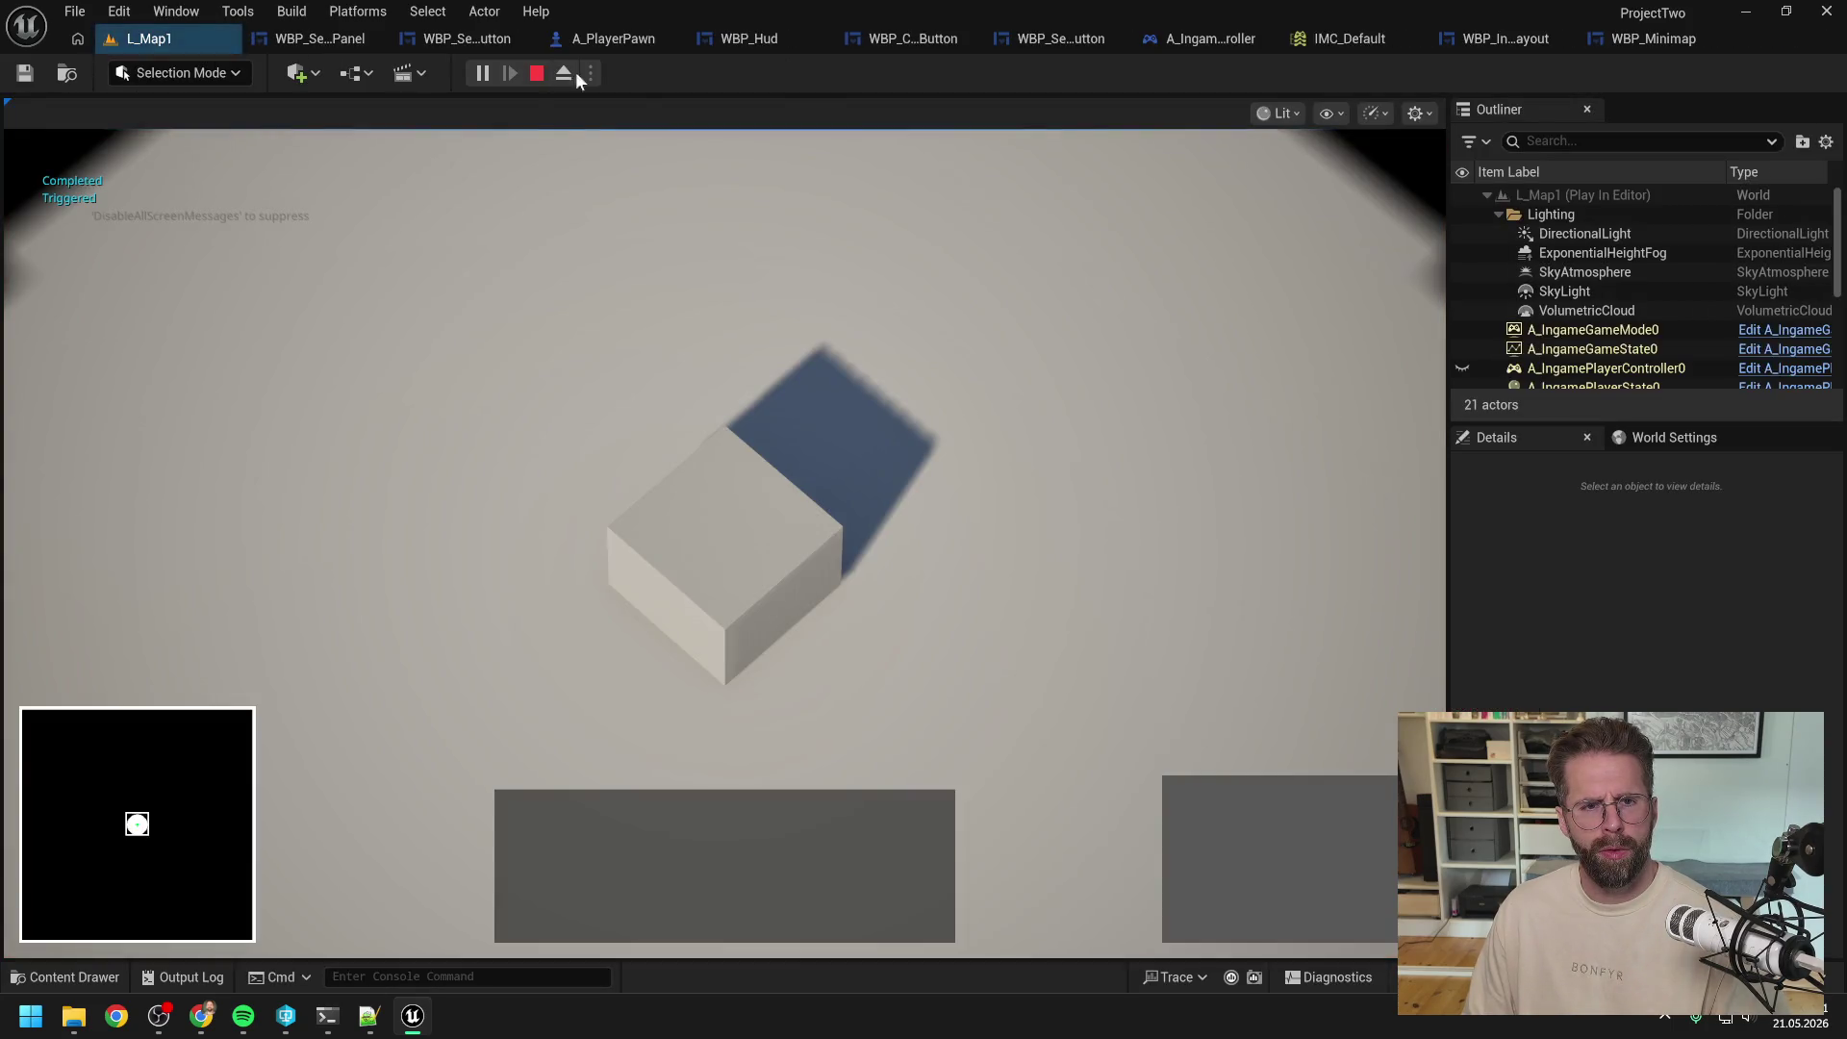
key("Escape")
Step: Play again to drag a selection rectangle, then reopen the Handle Select Input macro graph
left_click(483, 73)
left_click_drag(148, 232, 388, 448)
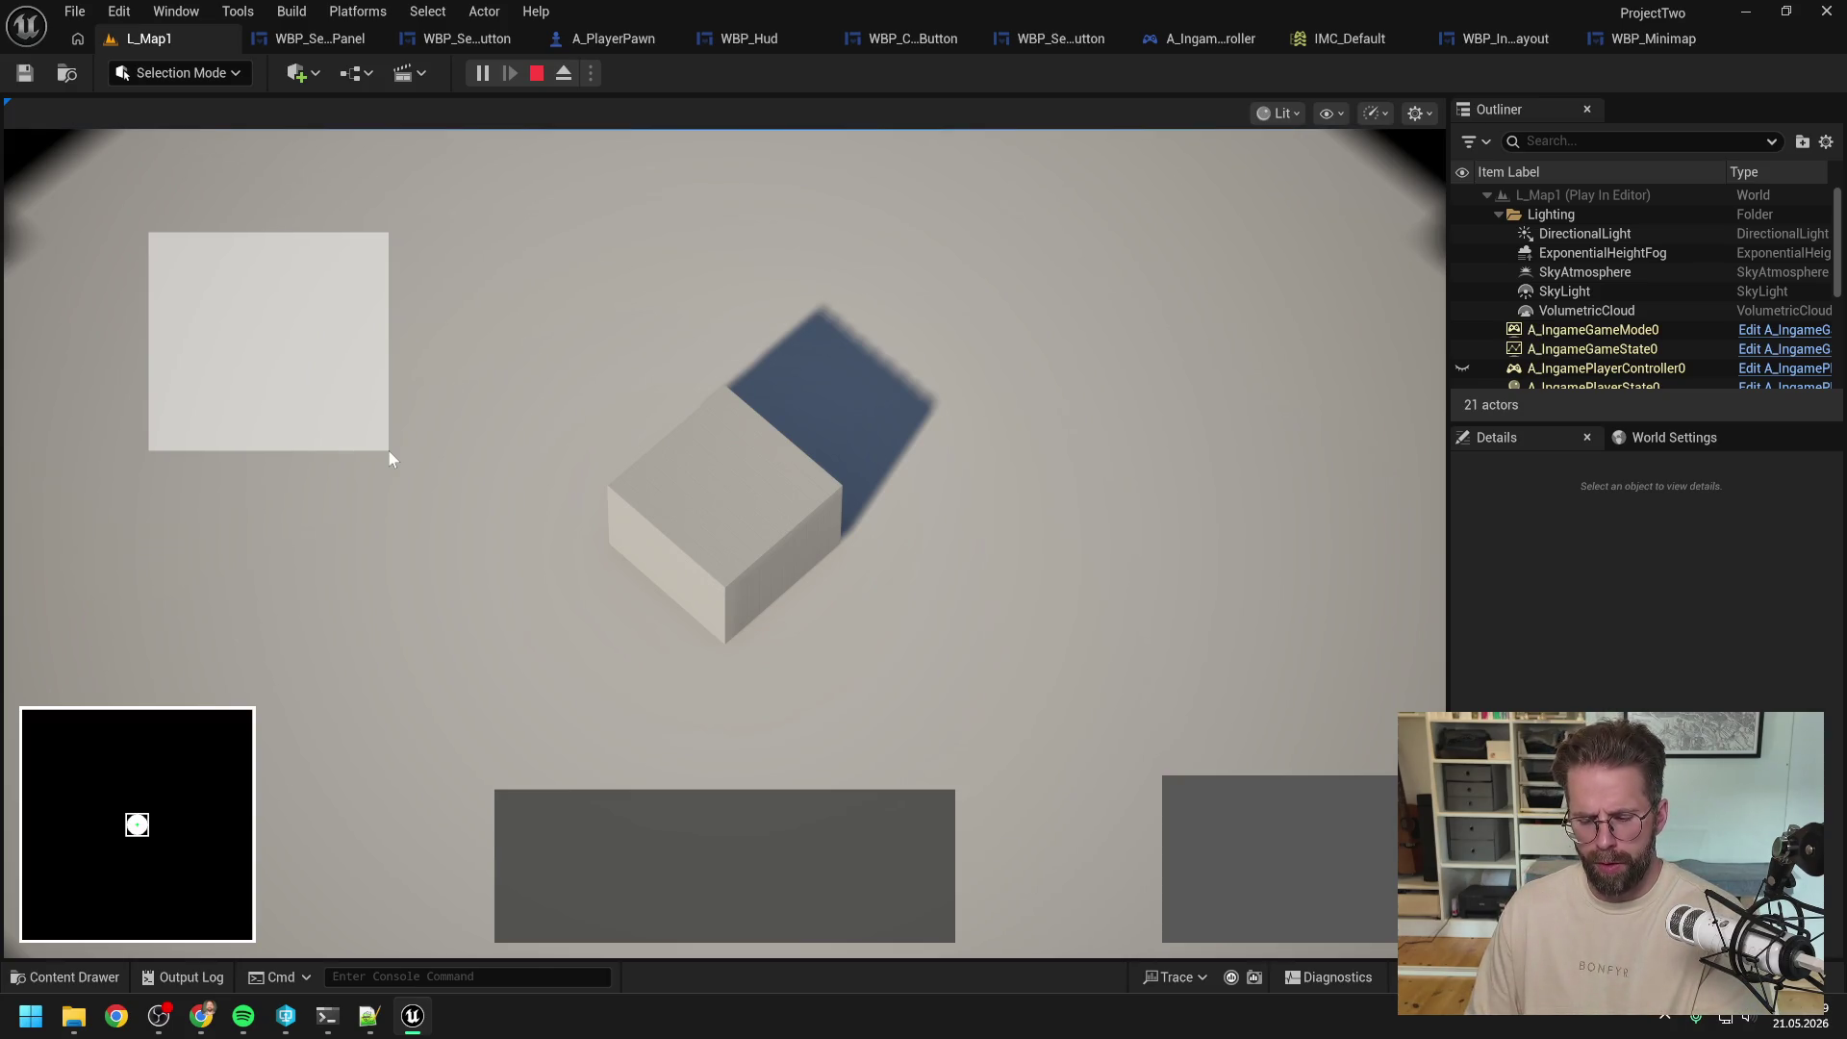
key("Escape")
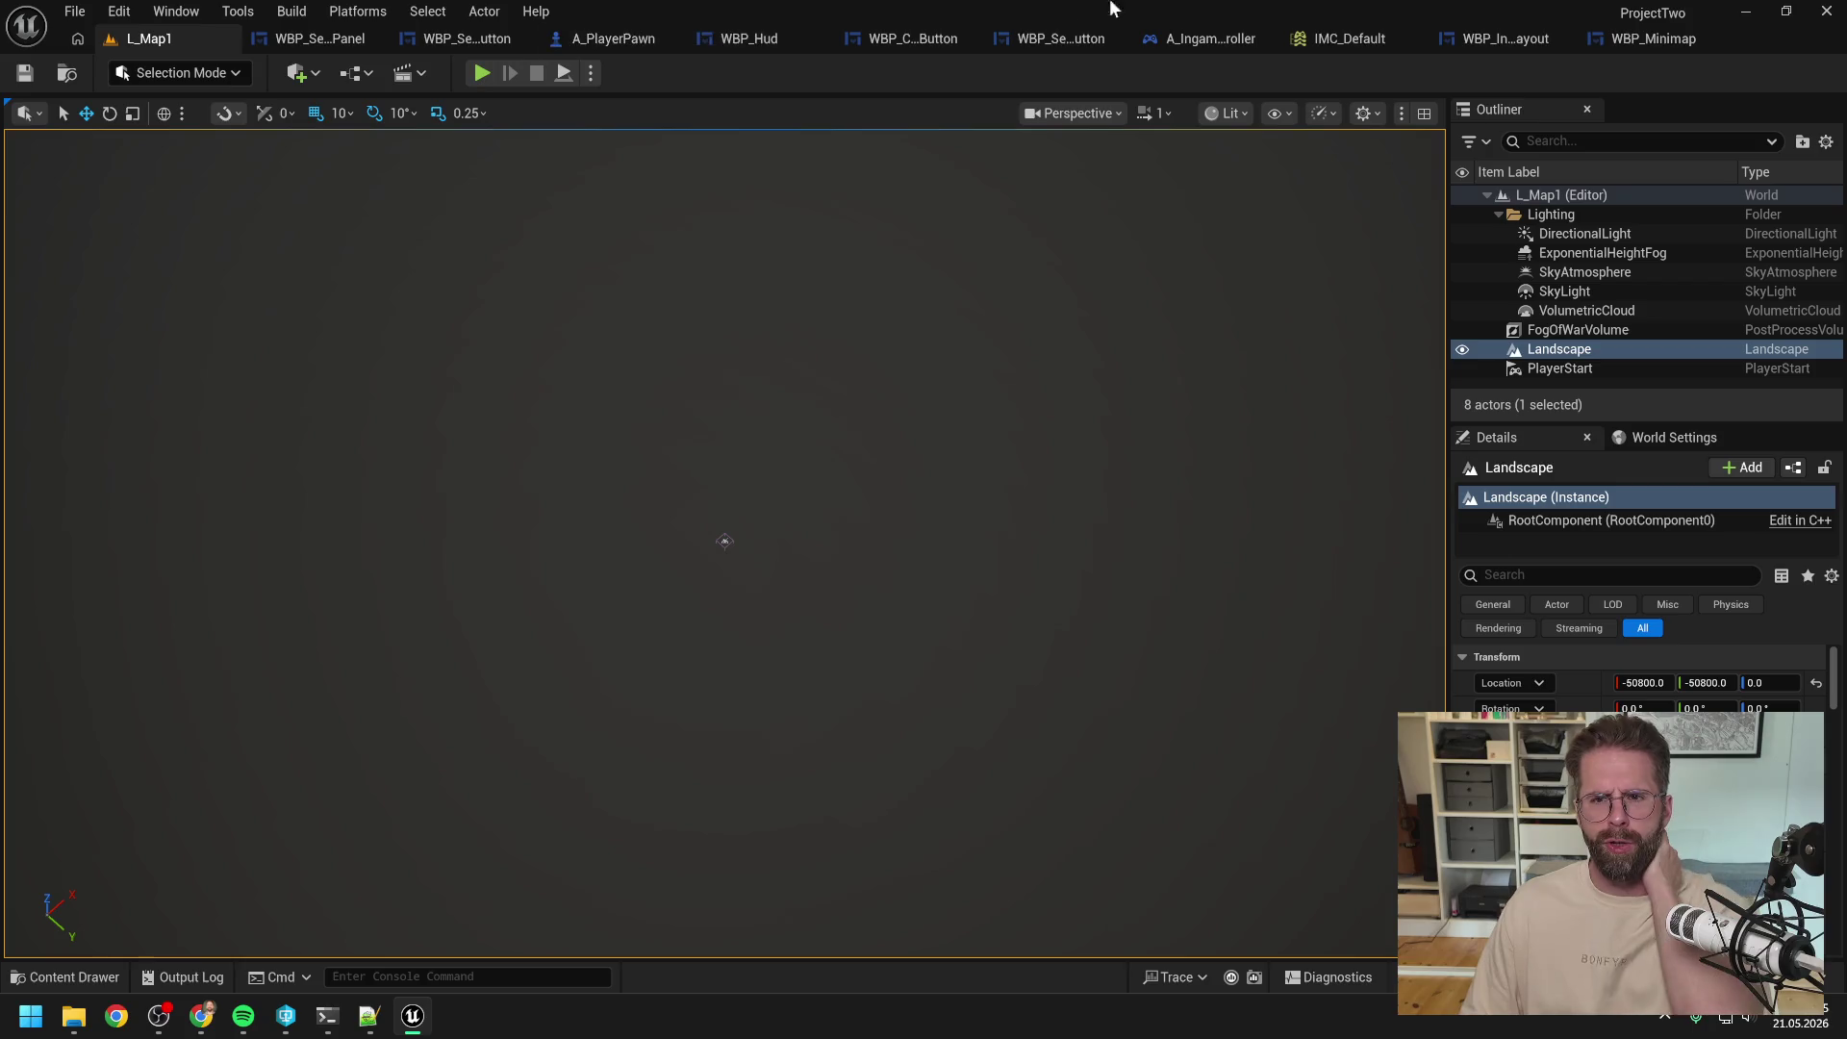
left_click(1207, 39)
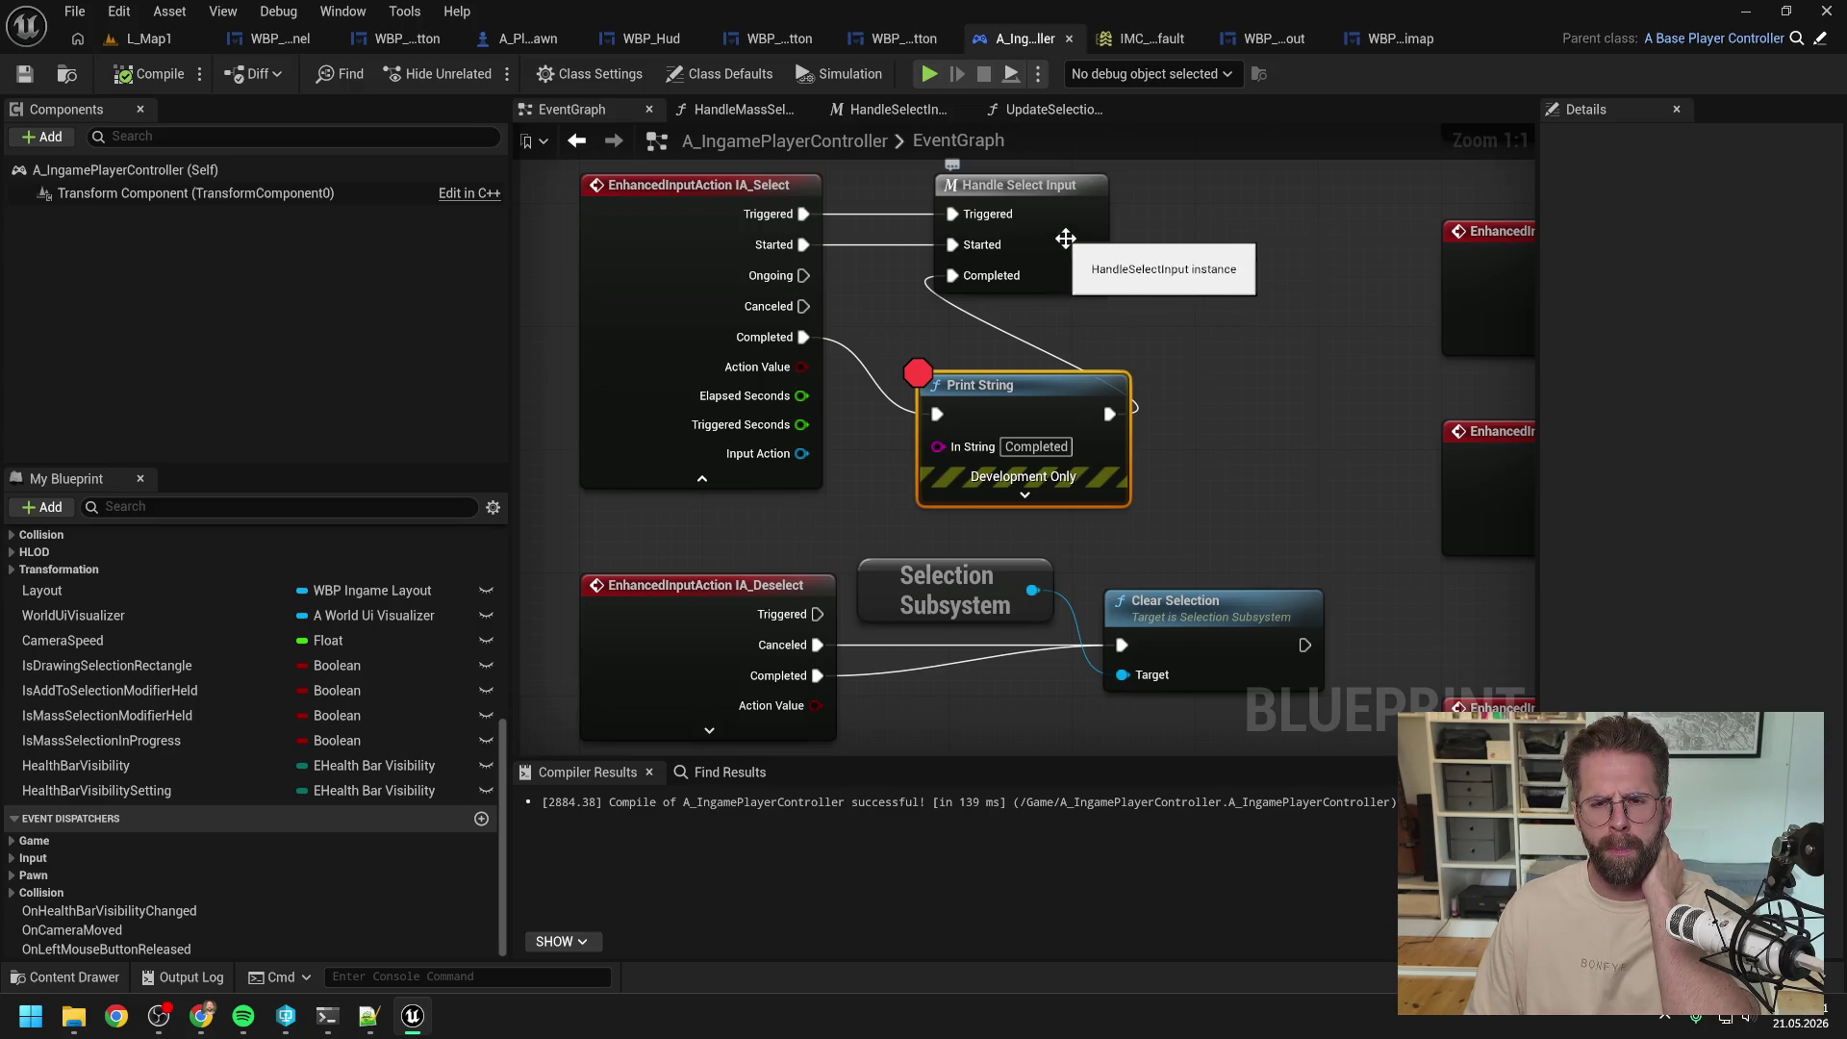
double_click(1053, 250)
left_click_drag(1001, 356, 811, 341)
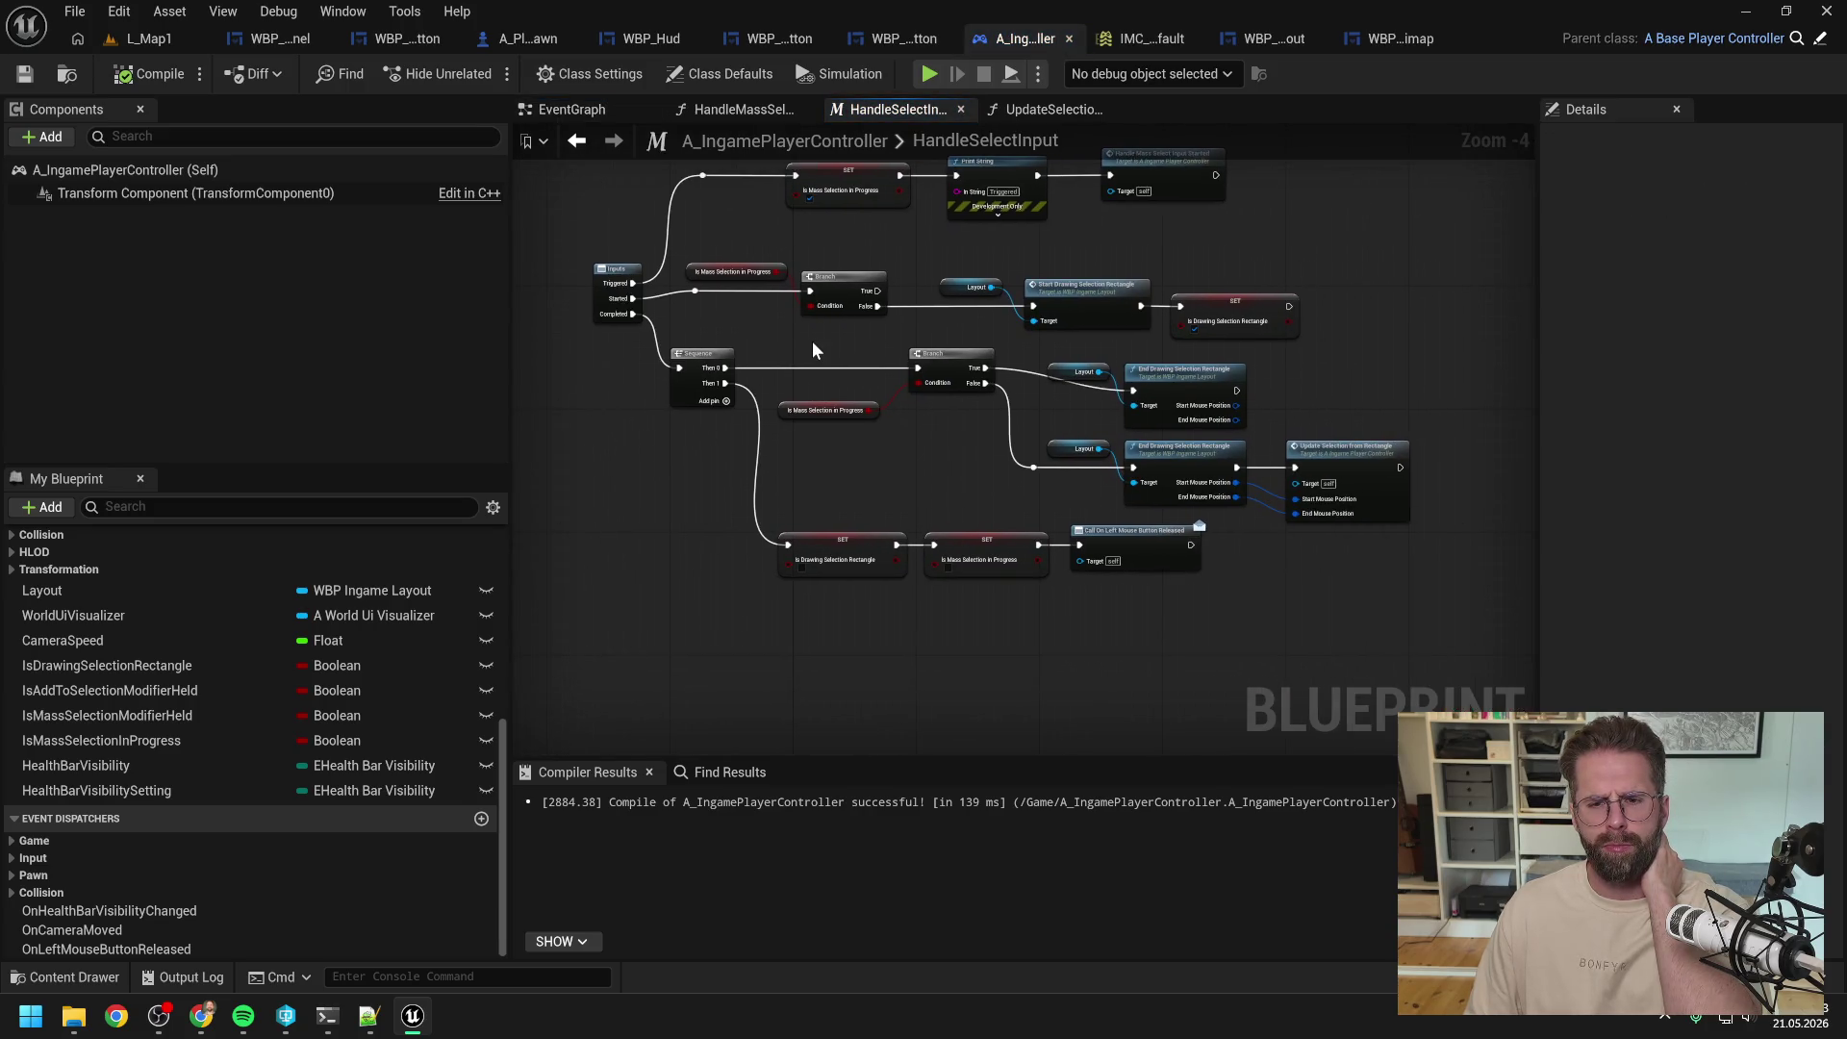